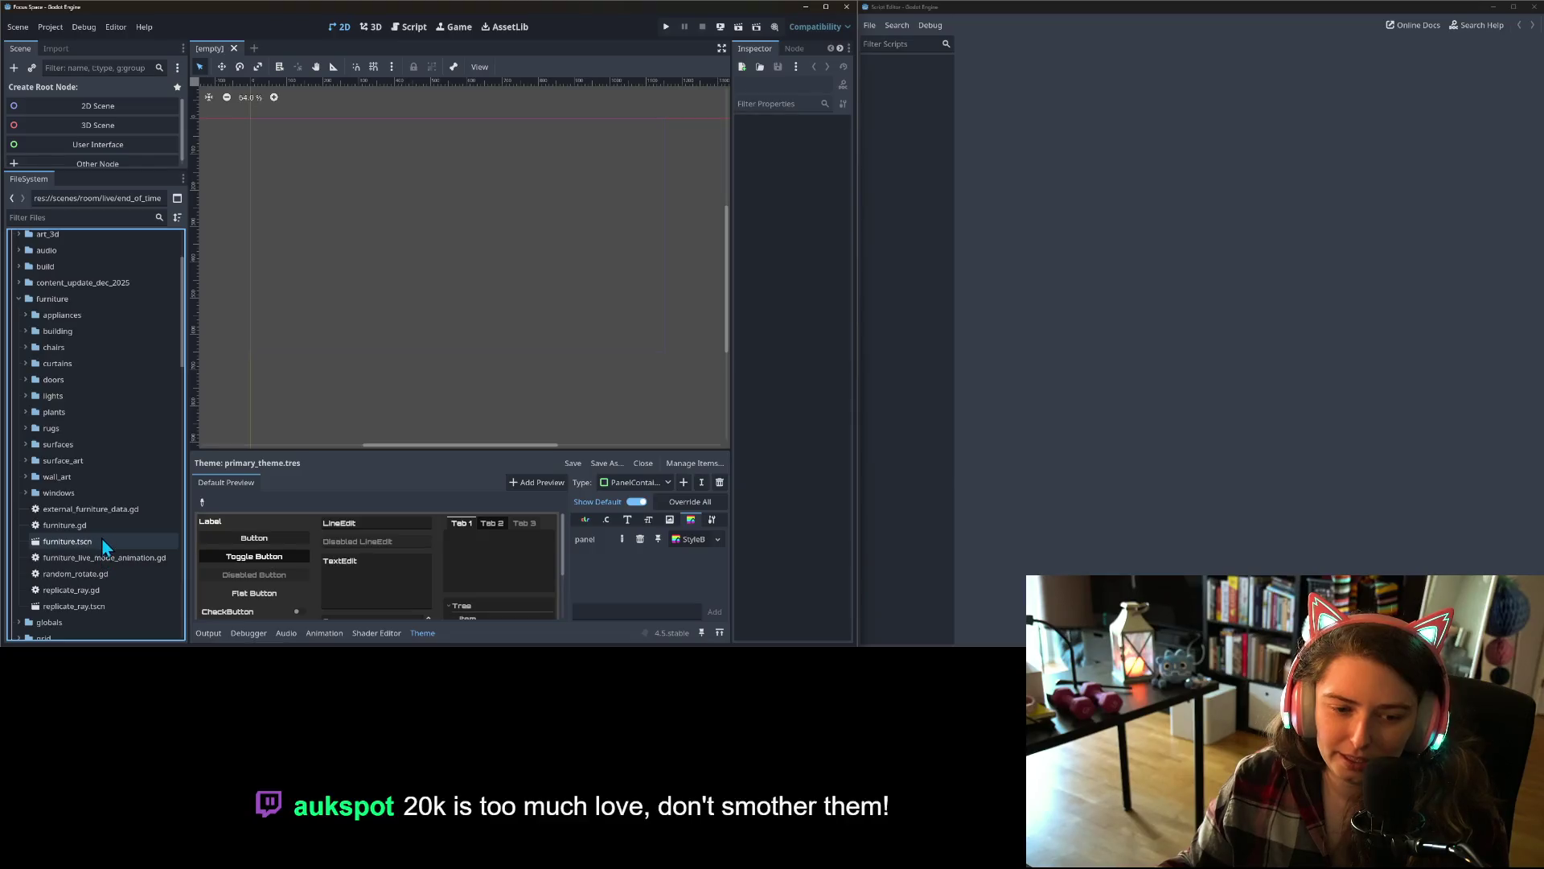
- Open the food_replicator and towel_dispenser appliance scenes to check them, then close both
click(88, 542)
click(25, 315)
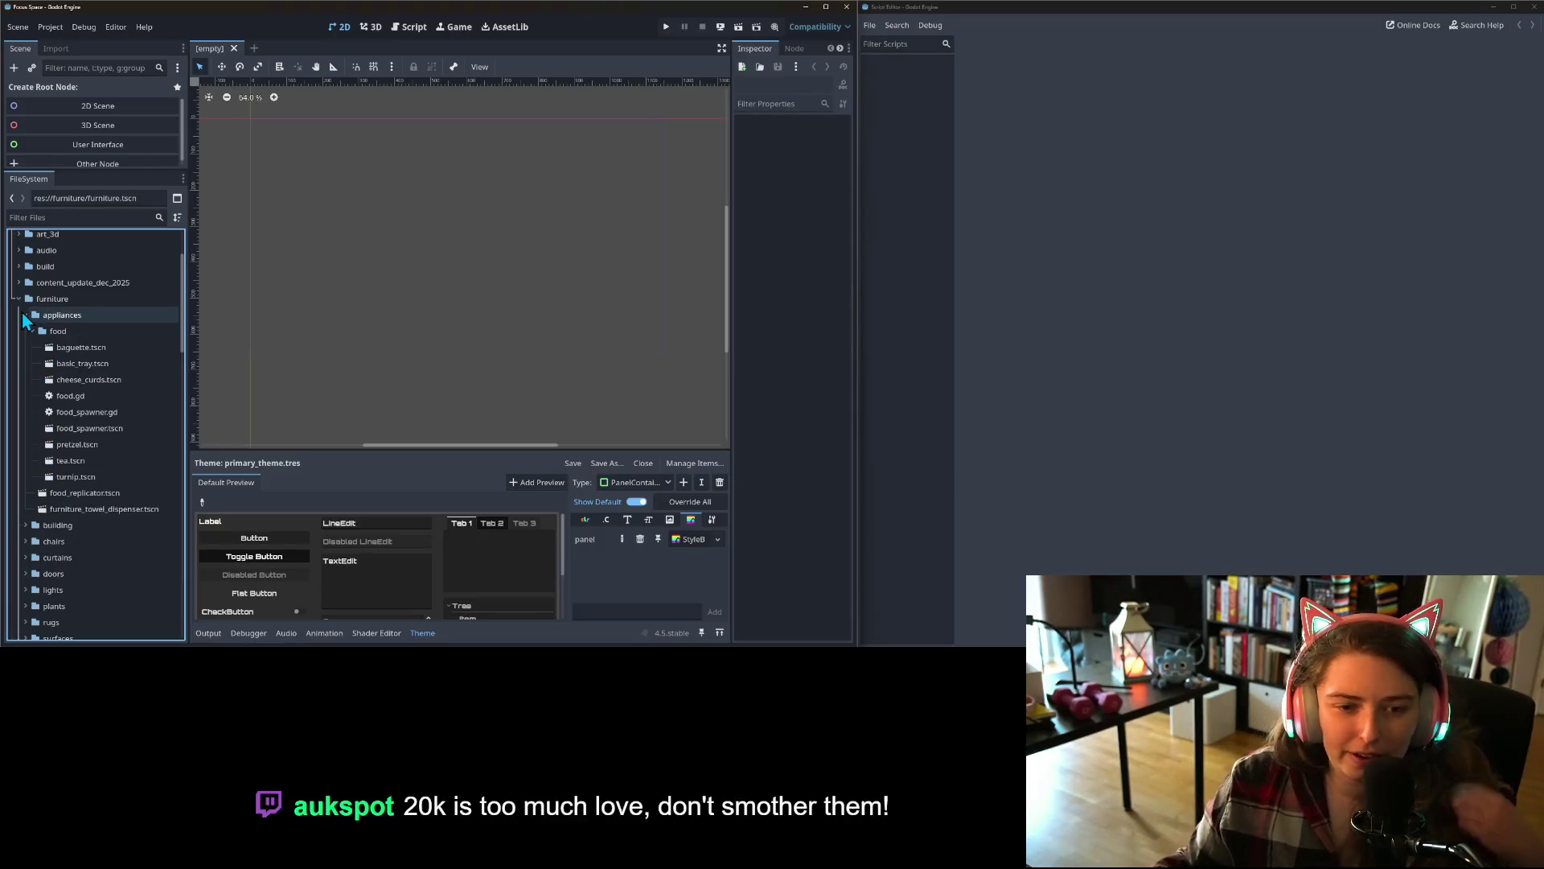
click(93, 495)
double_click(93, 494)
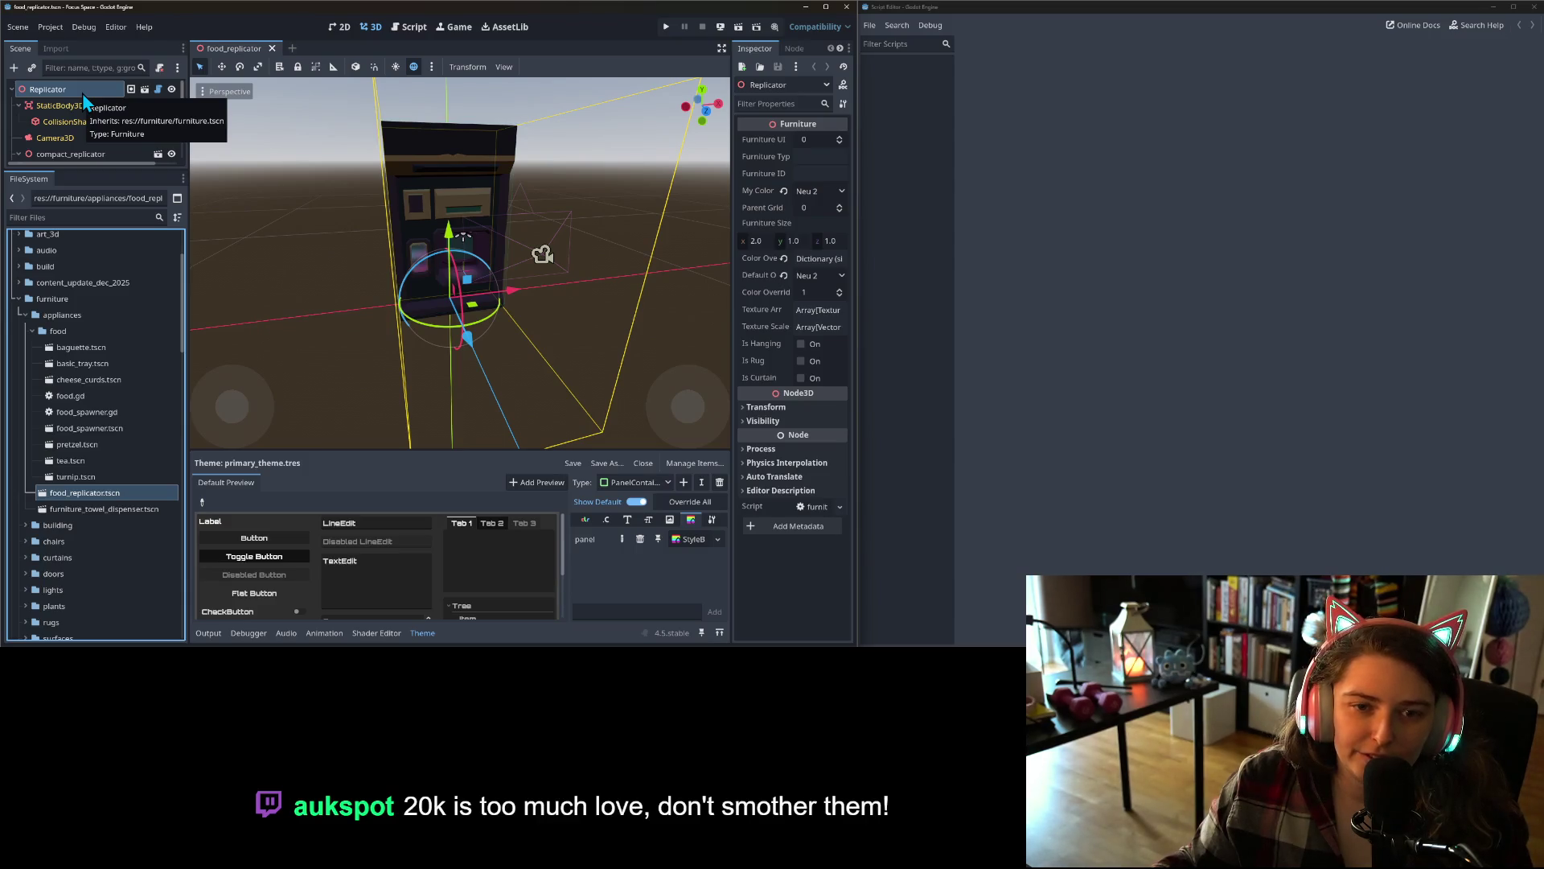
double_click(106, 510)
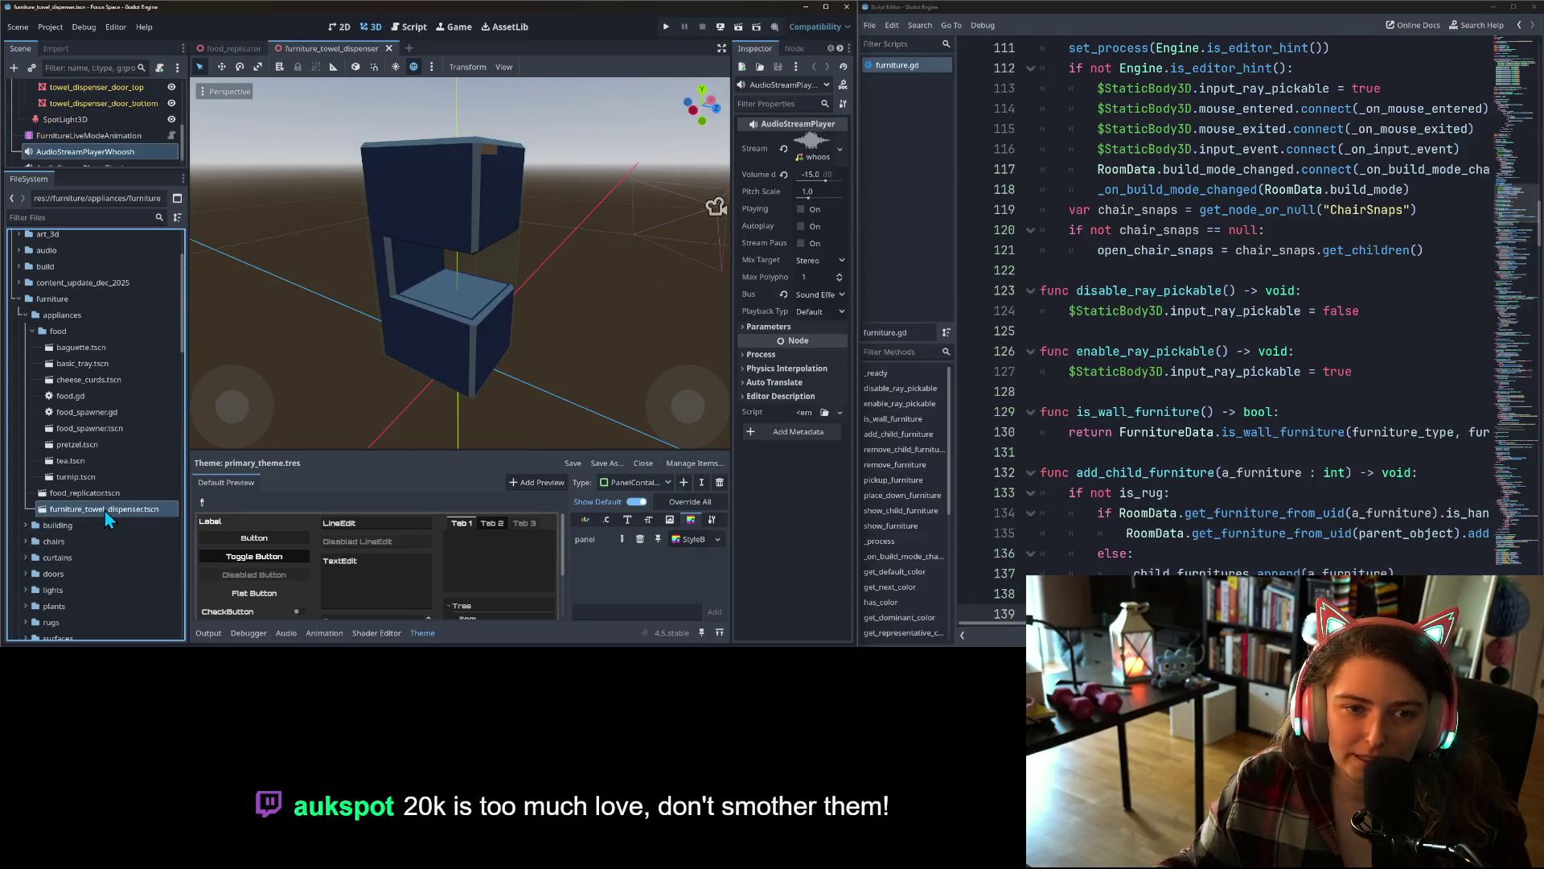
scroll(106, 142, up, 5)
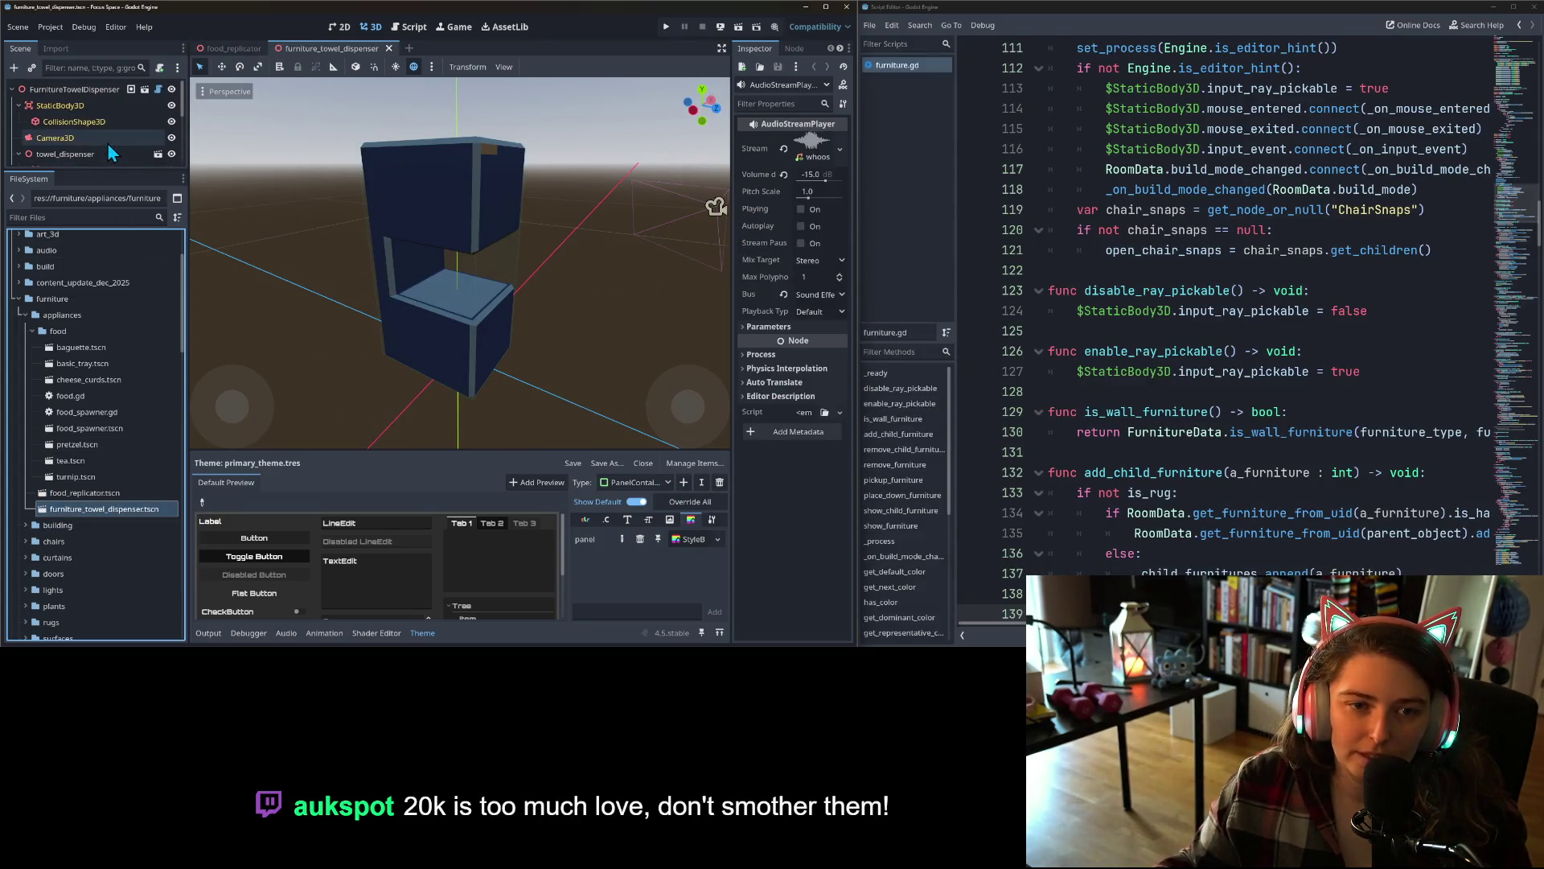
click(389, 49)
click(272, 49)
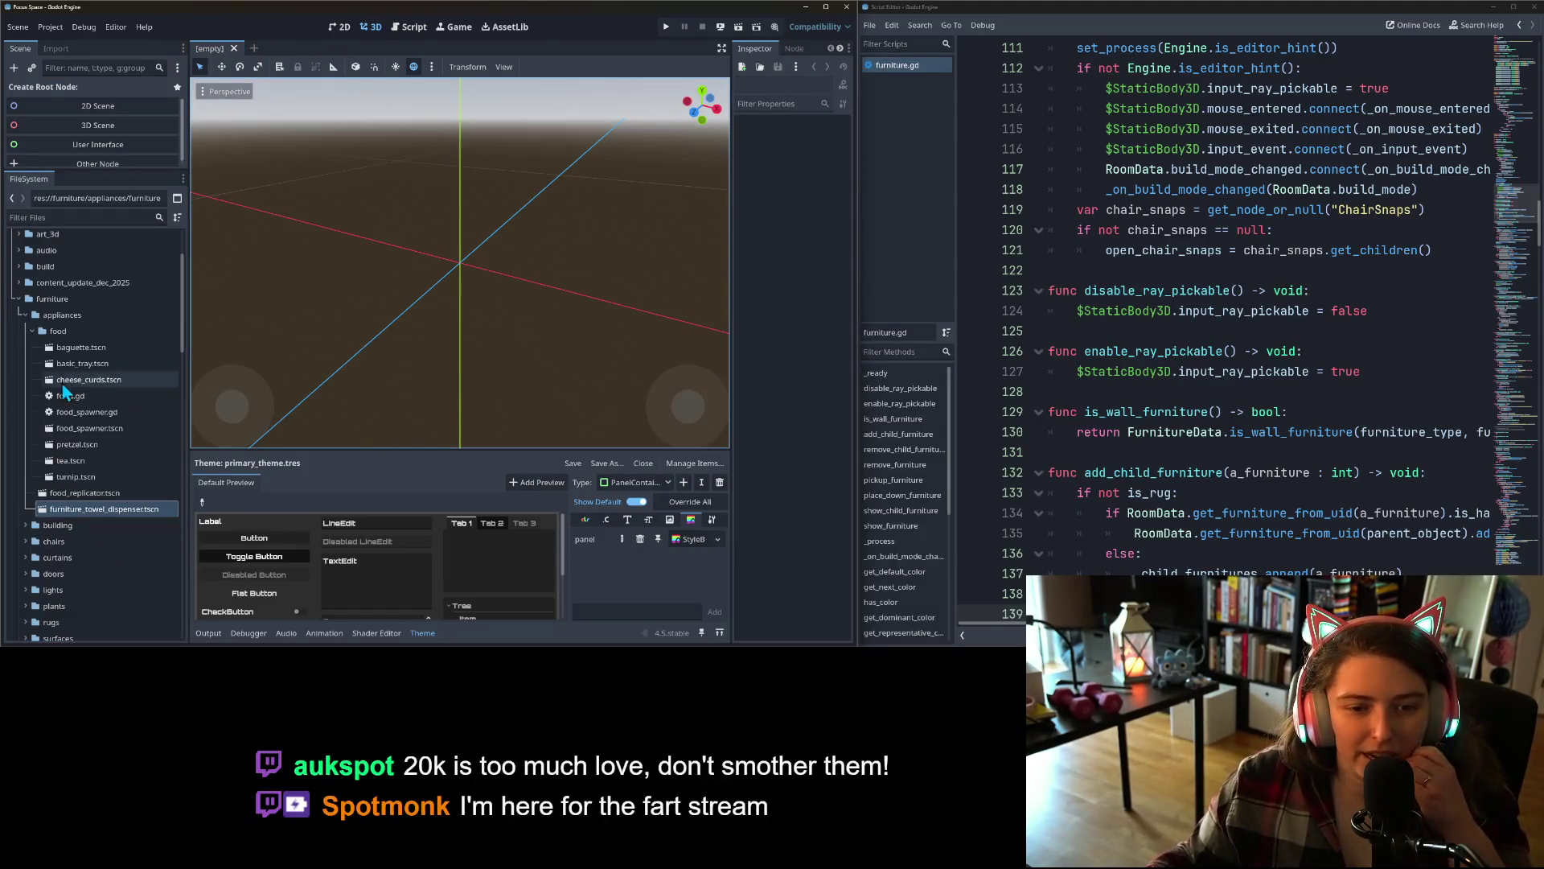
- Open chair_b.tscn from the furniture chairs folder
click(25, 315)
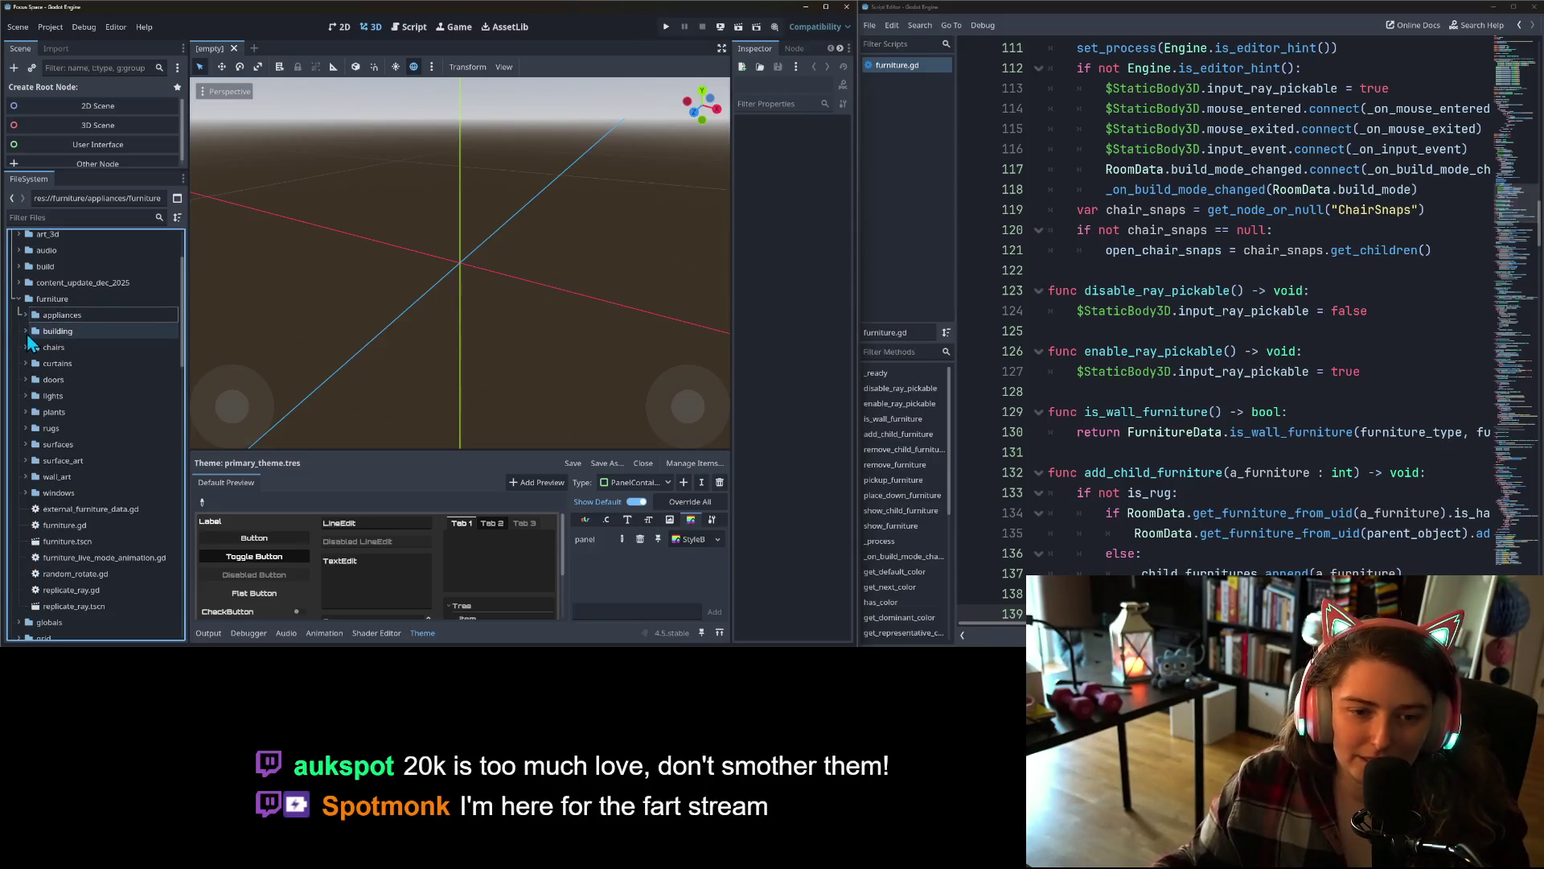
click(26, 346)
double_click(58, 364)
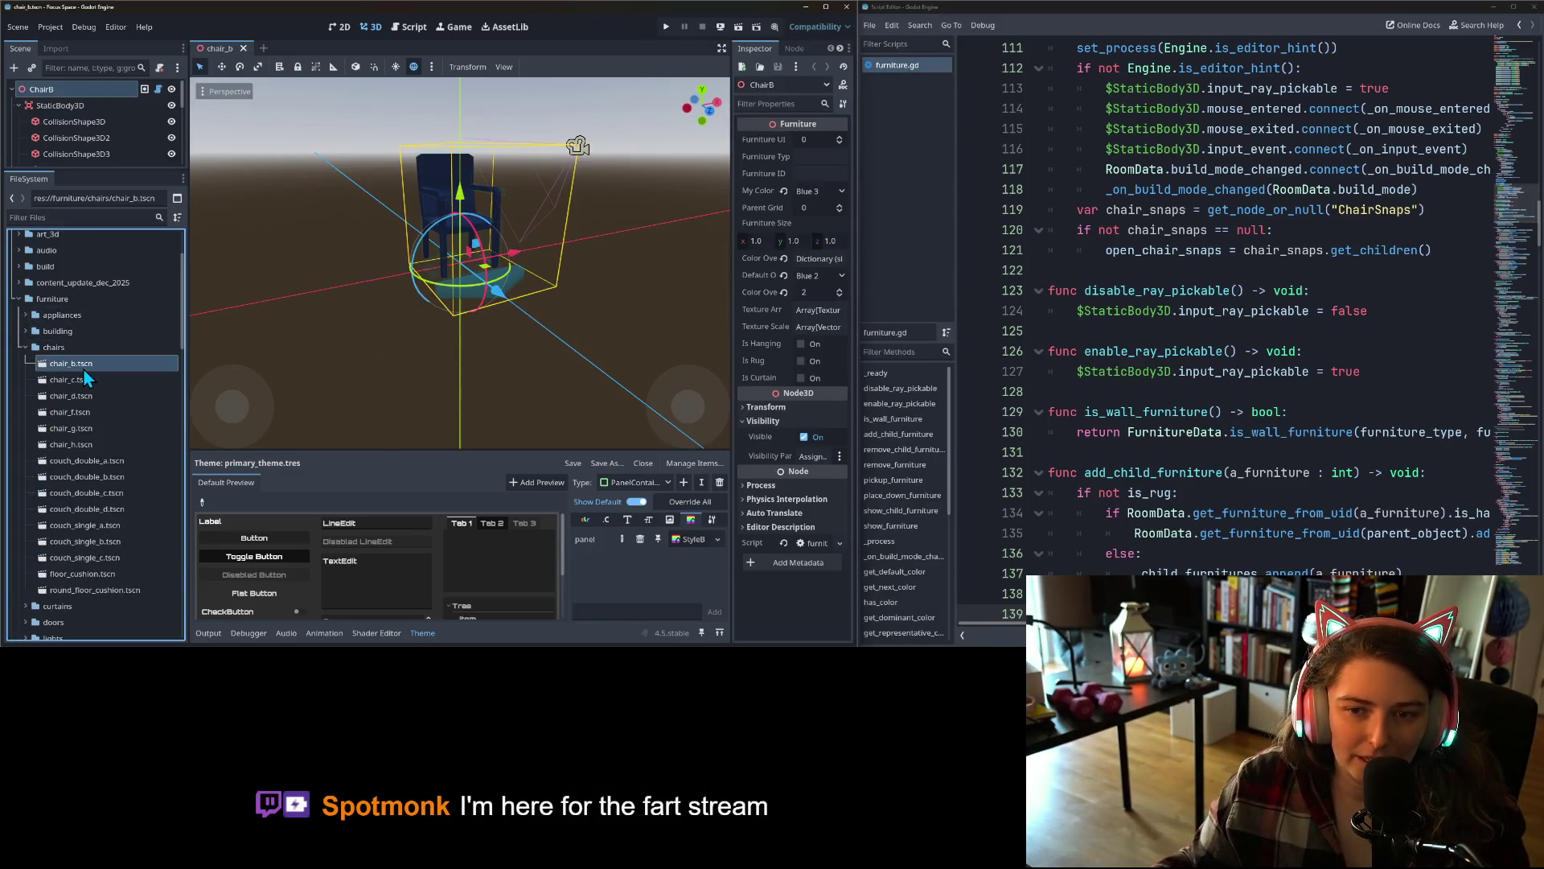
right_click(71, 94)
mouse_move(72, 98)
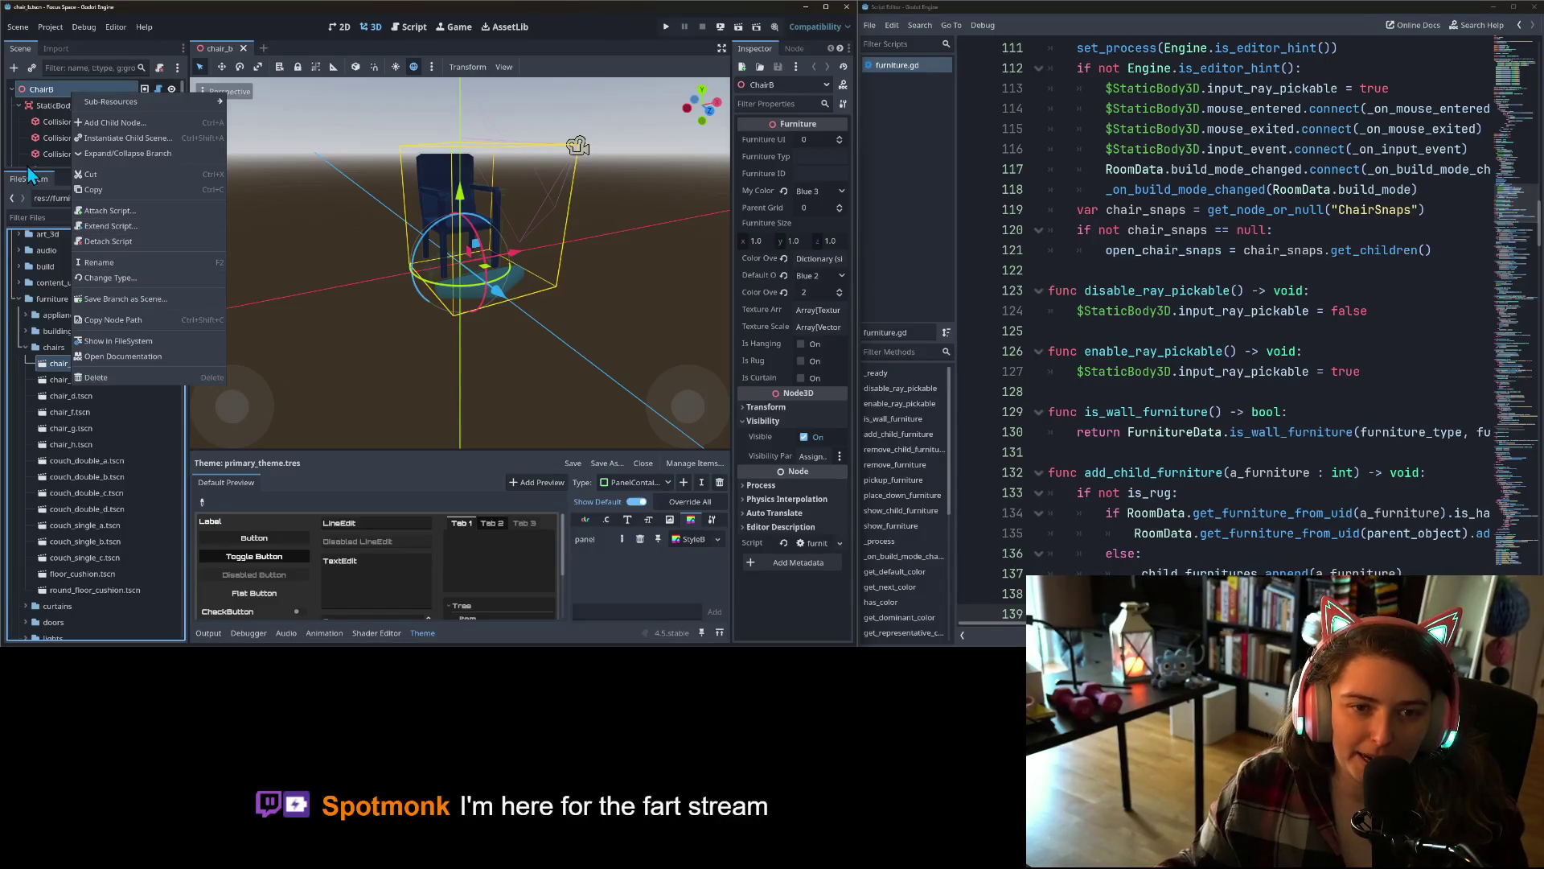
click(52, 100)
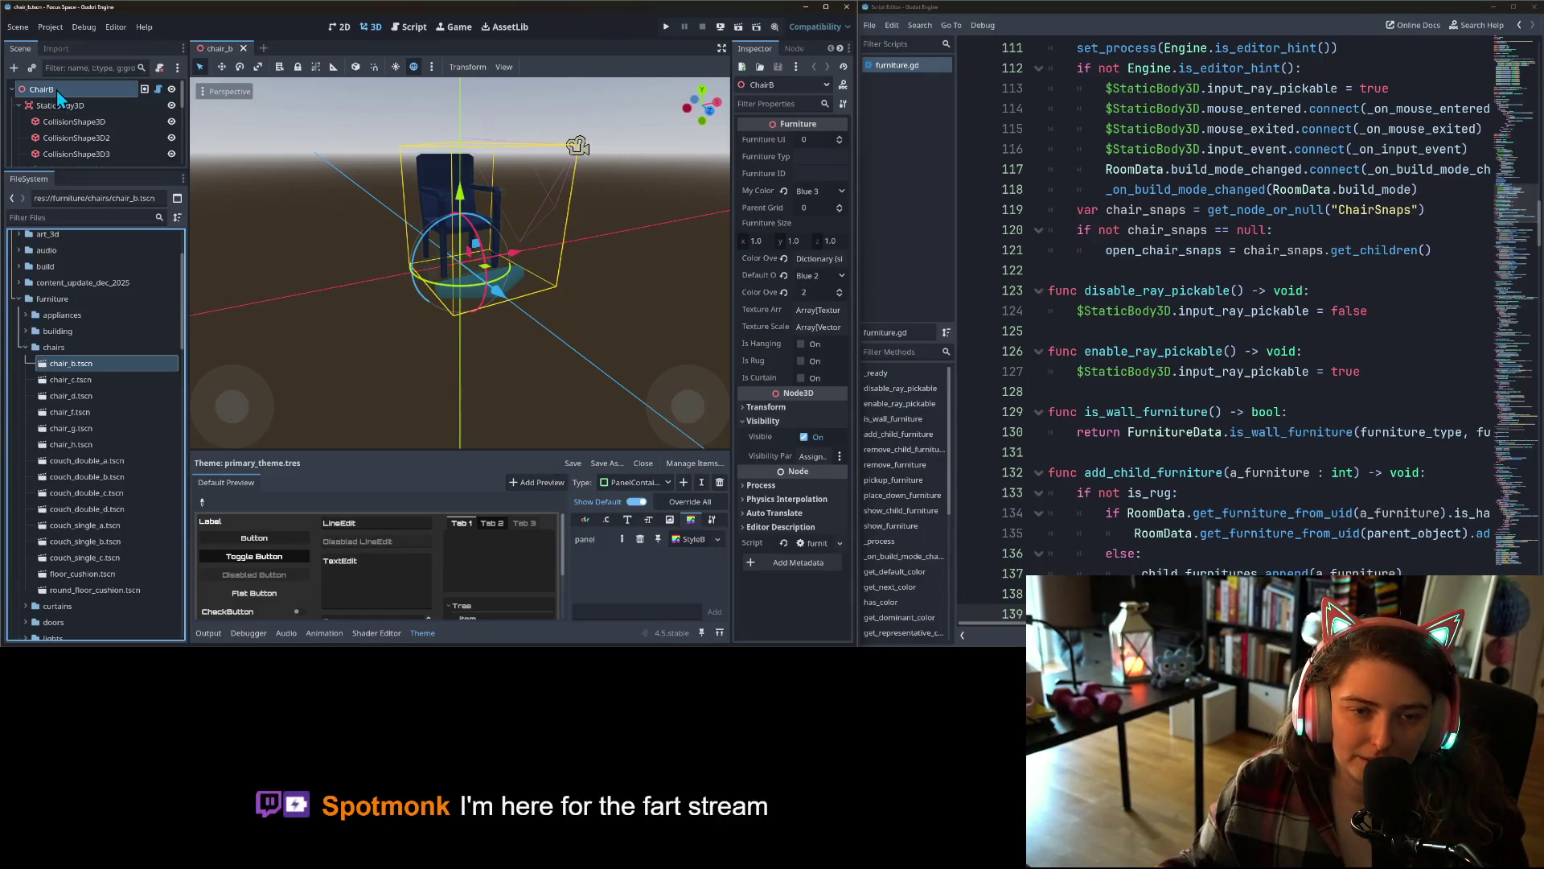
right_click(49, 90)
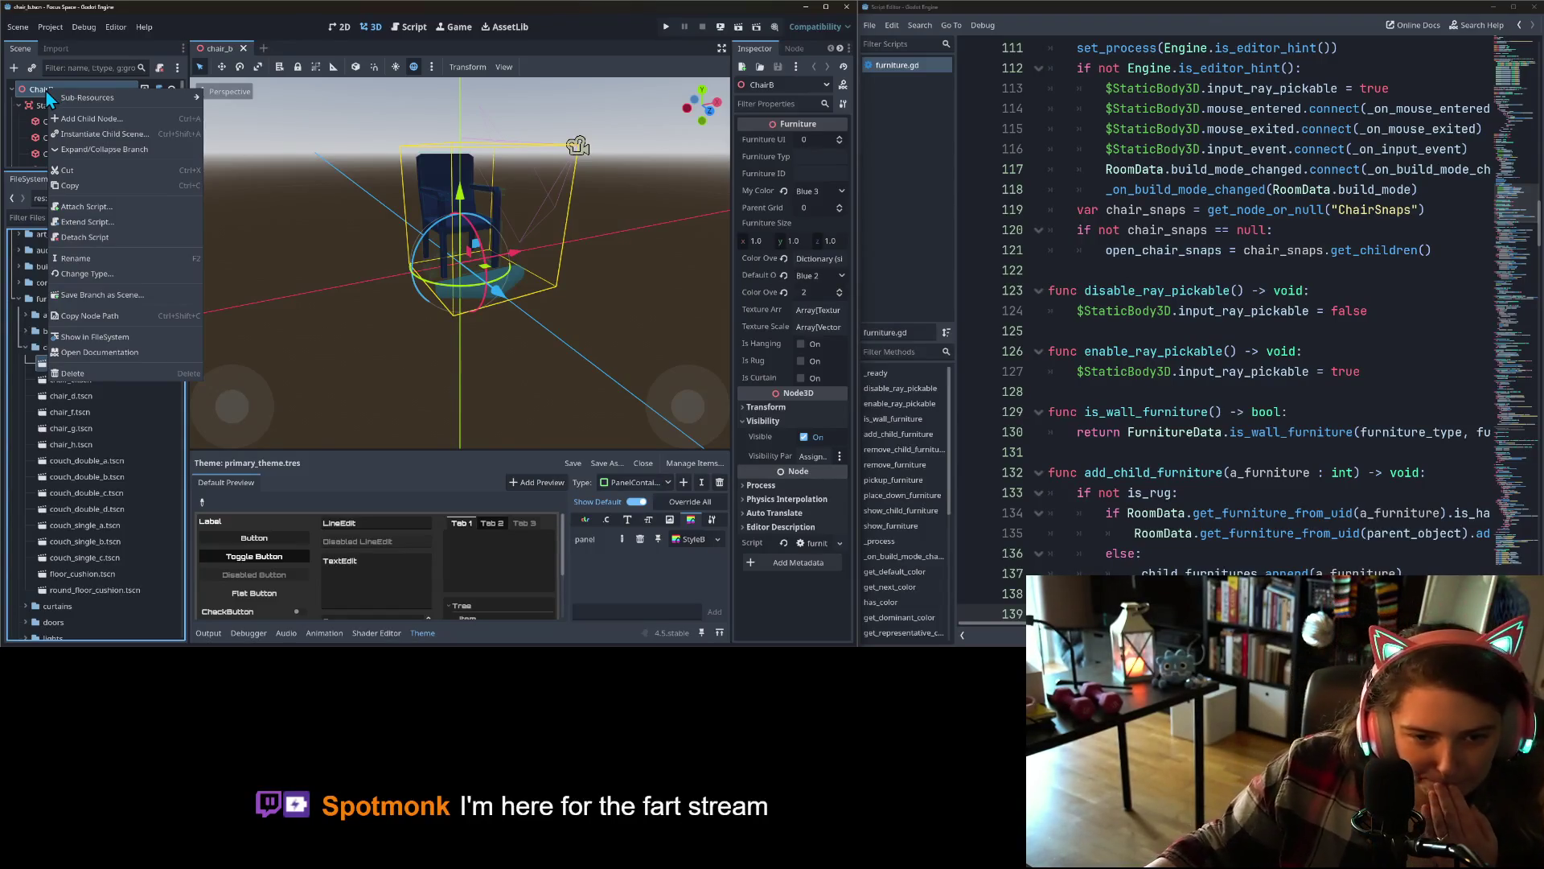
key(Escape)
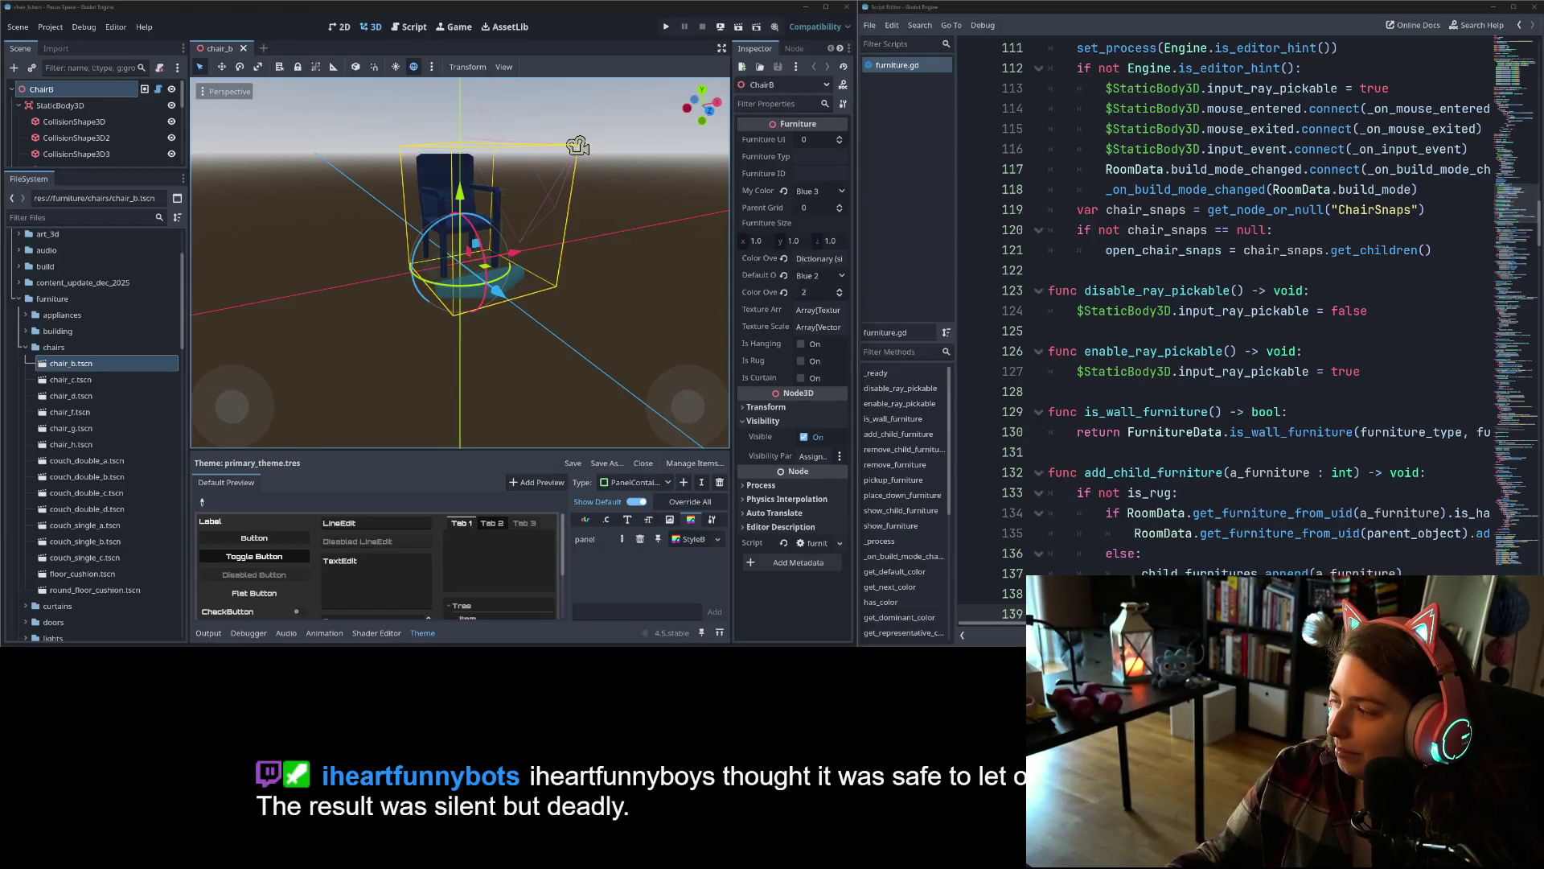
key(alt+Tab)
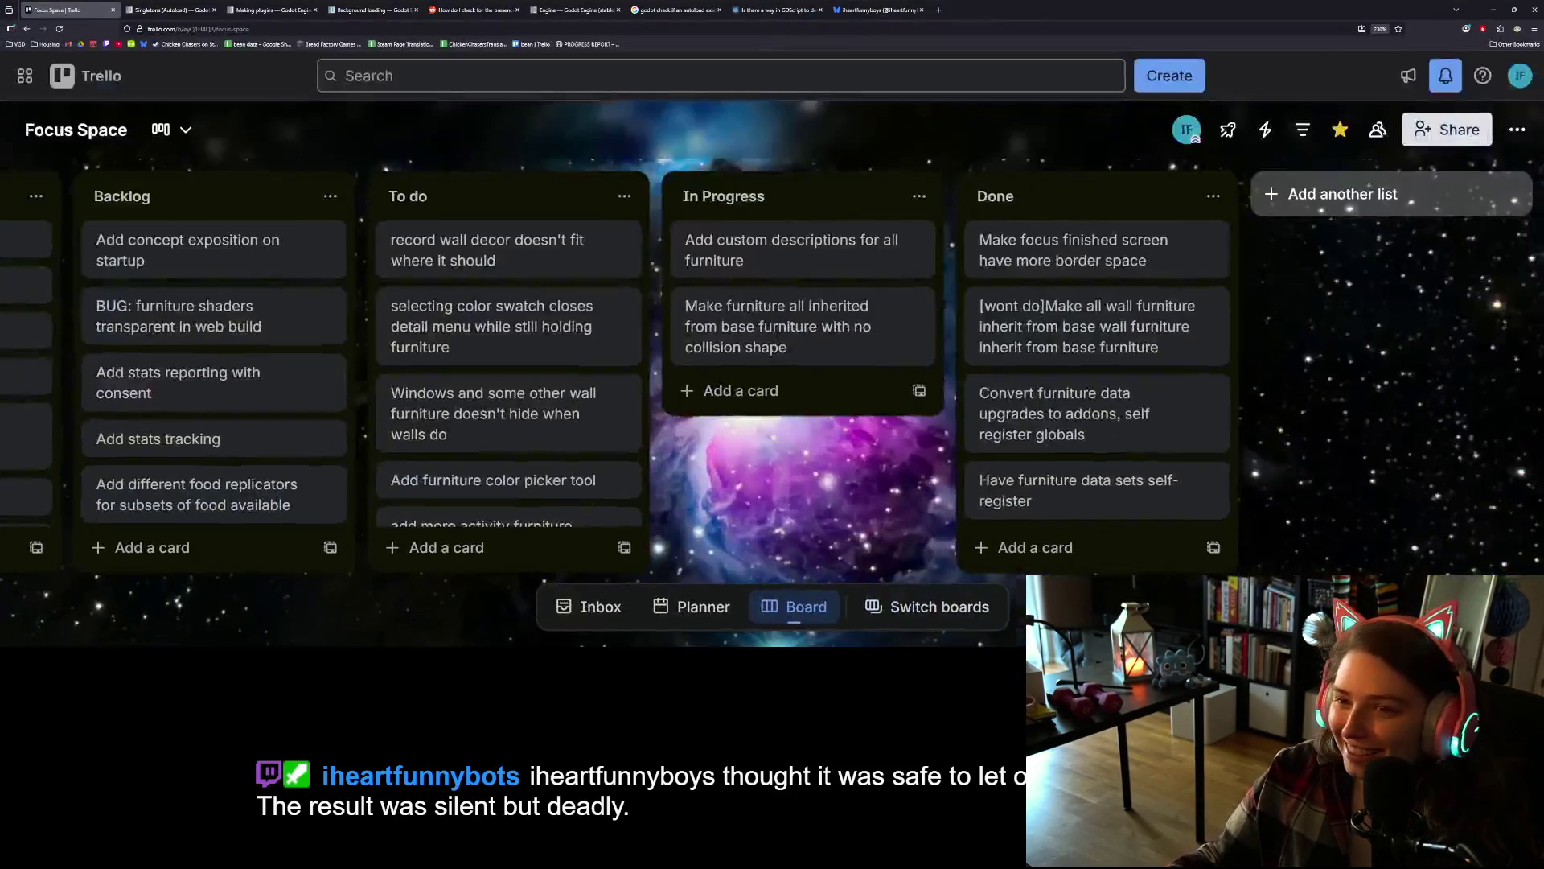
- Close the eight extra browser tabs beside Trello and start a 'godot' search in a new tab
click(213, 10)
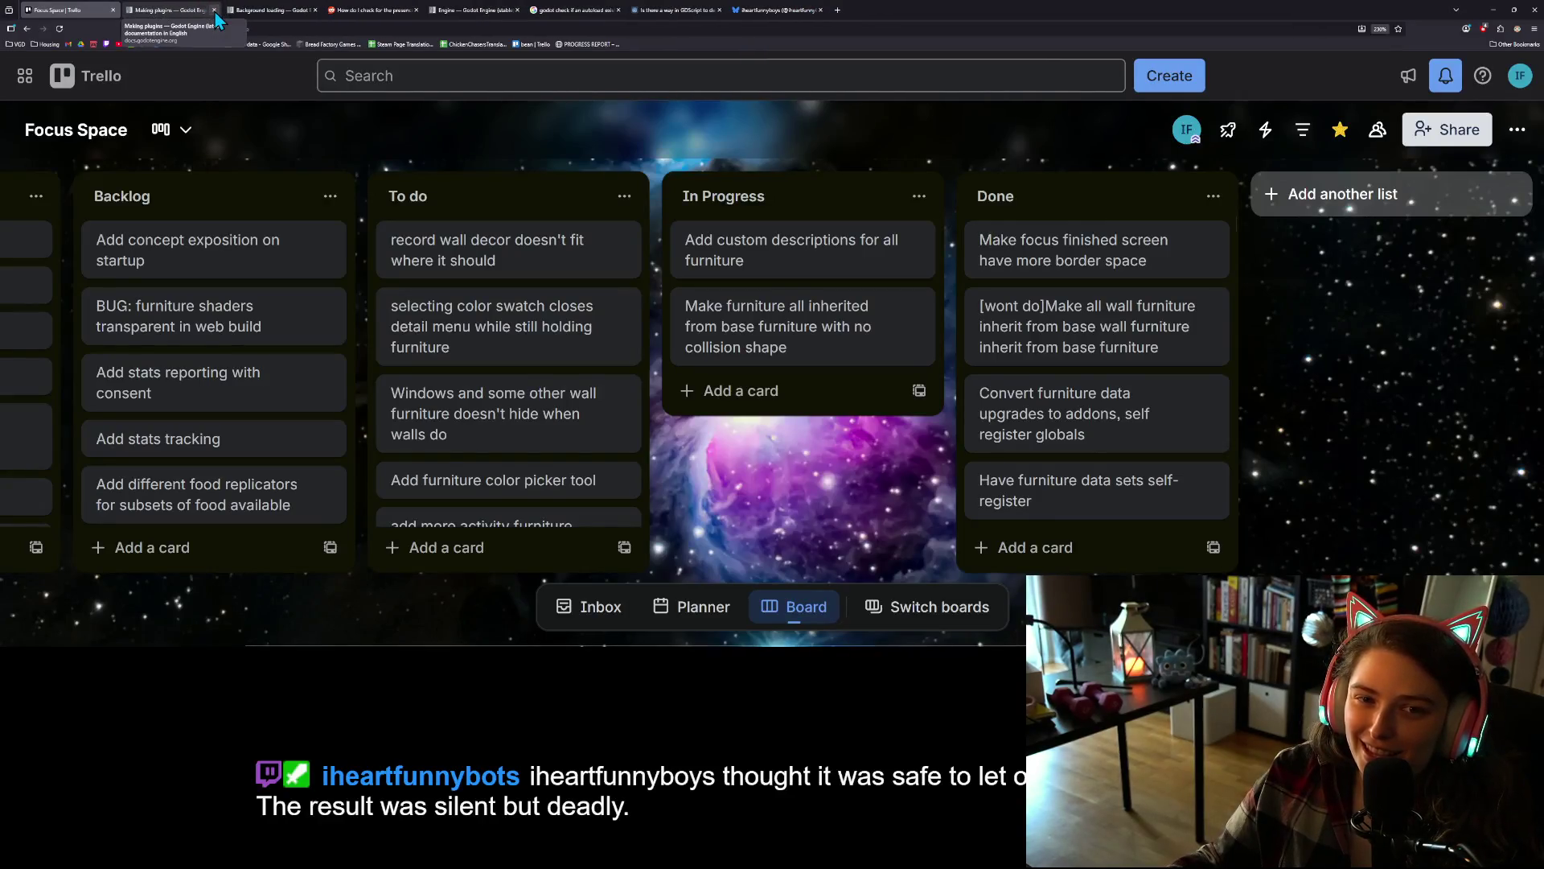
click(215, 11)
click(217, 11)
click(216, 11)
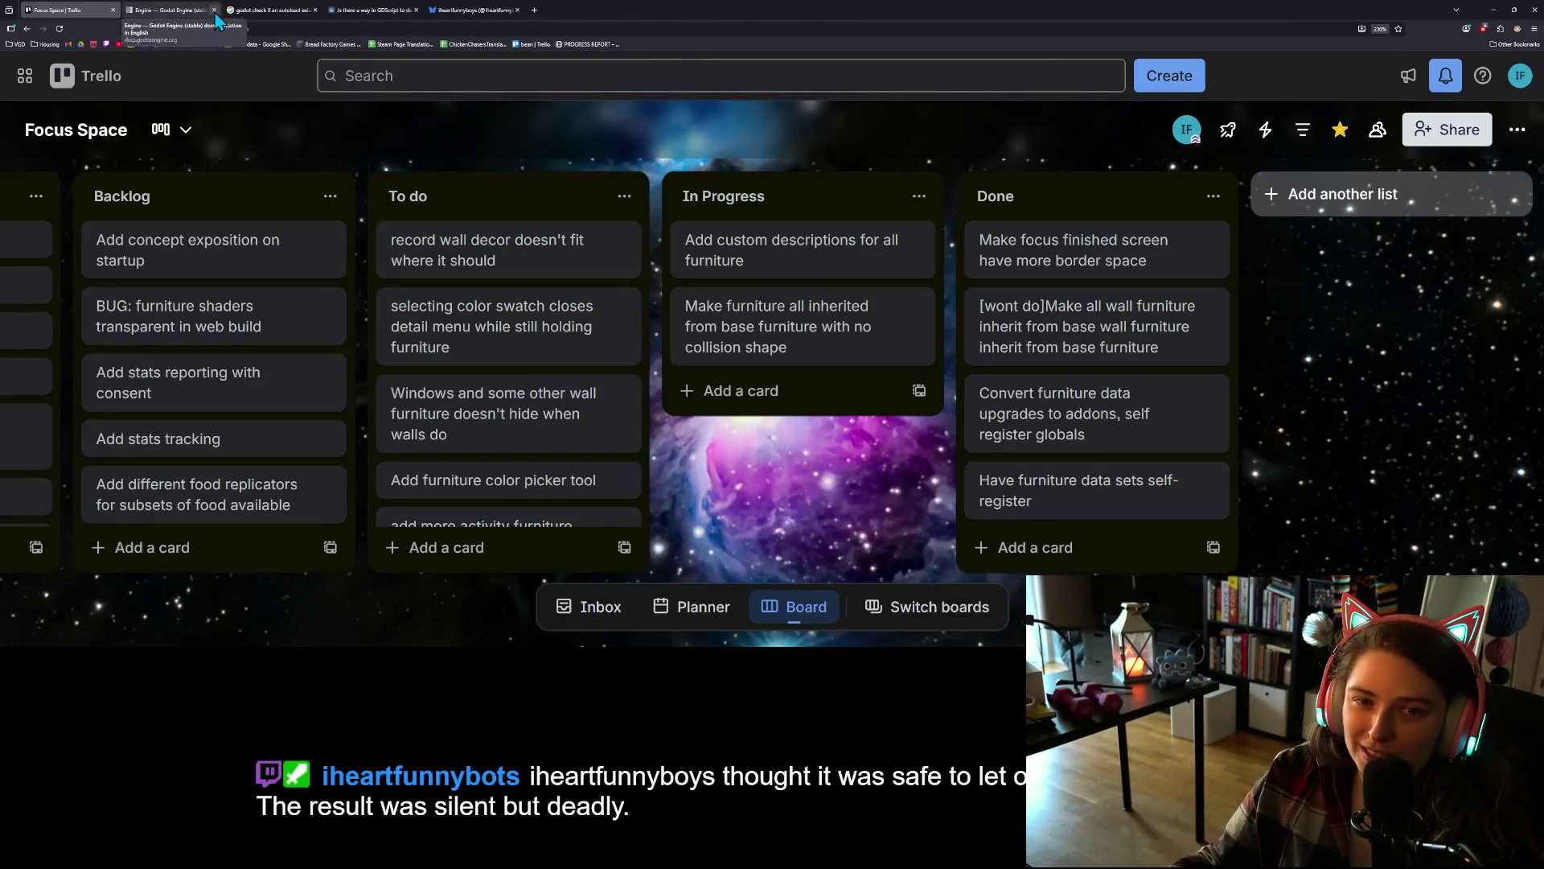
click(216, 10)
click(216, 11)
click(216, 10)
click(214, 10)
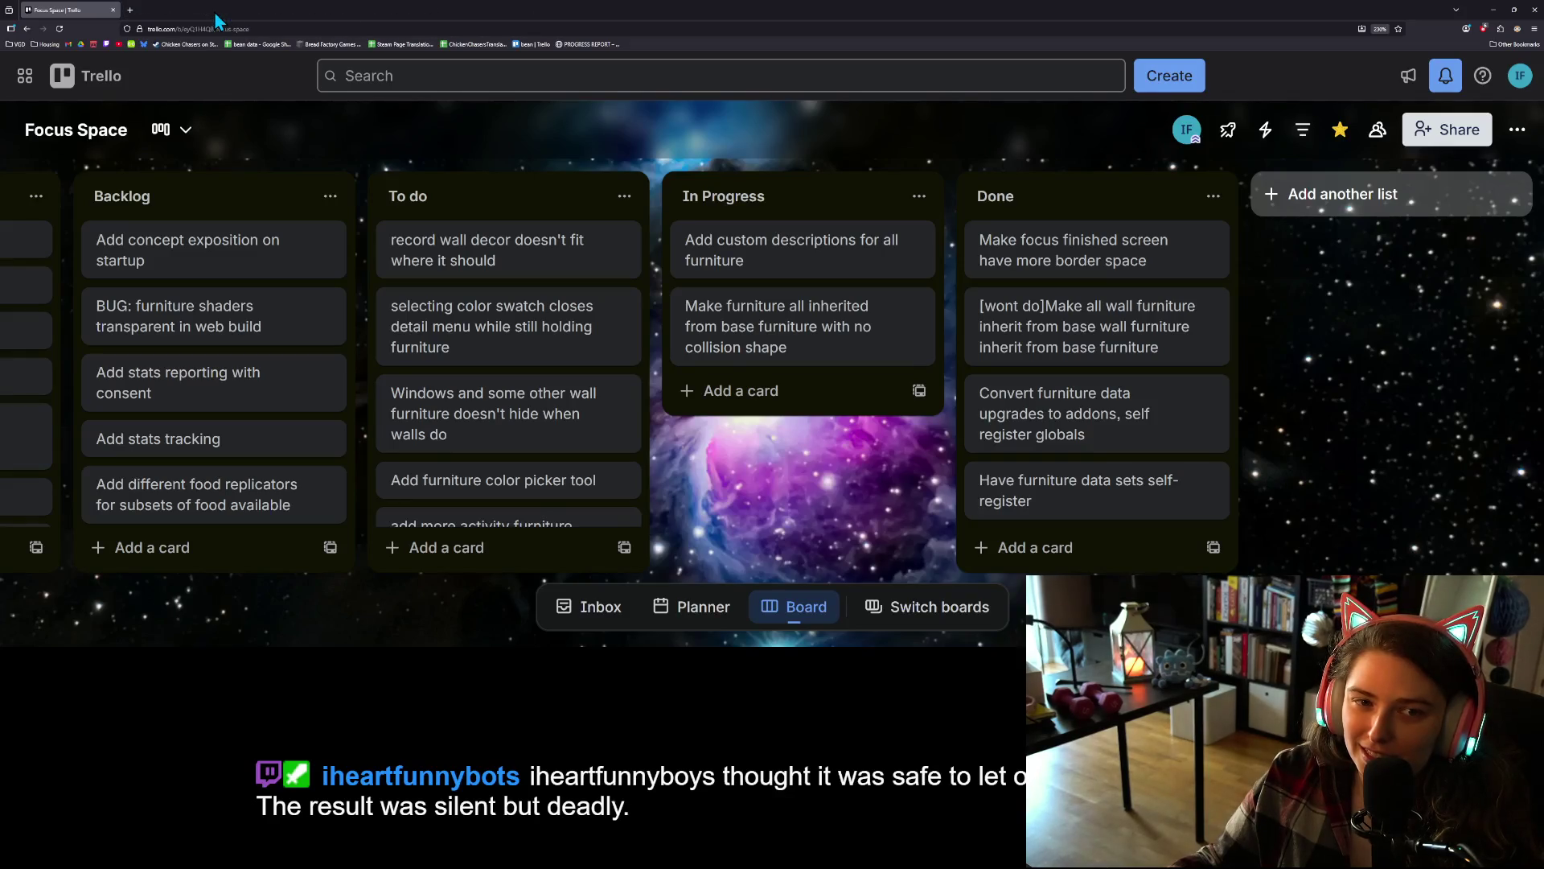
click(130, 10)
text(godot)
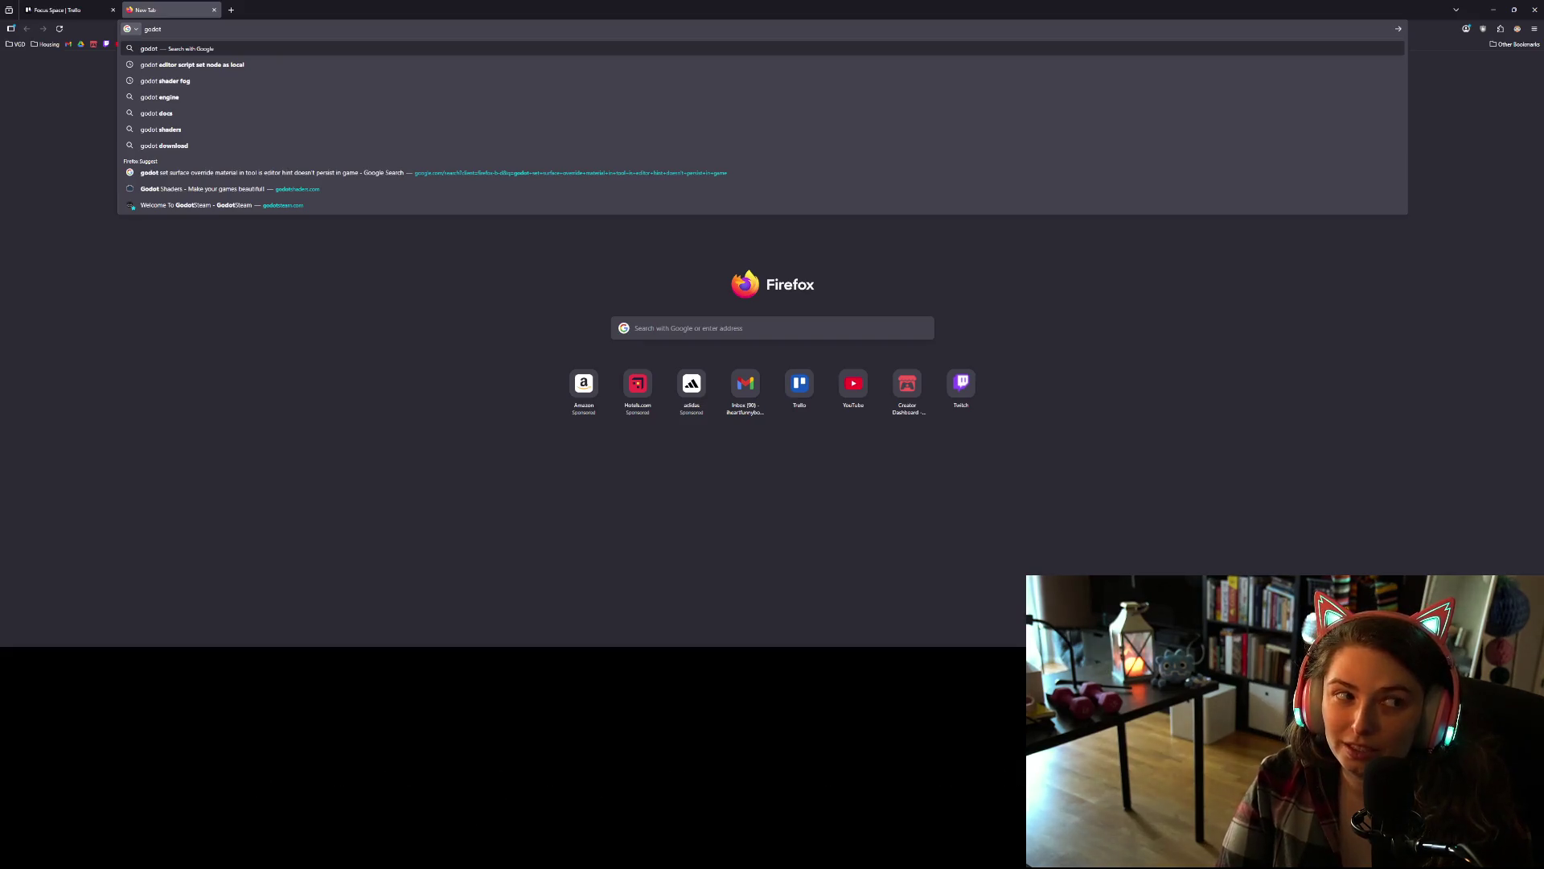
text( set a)
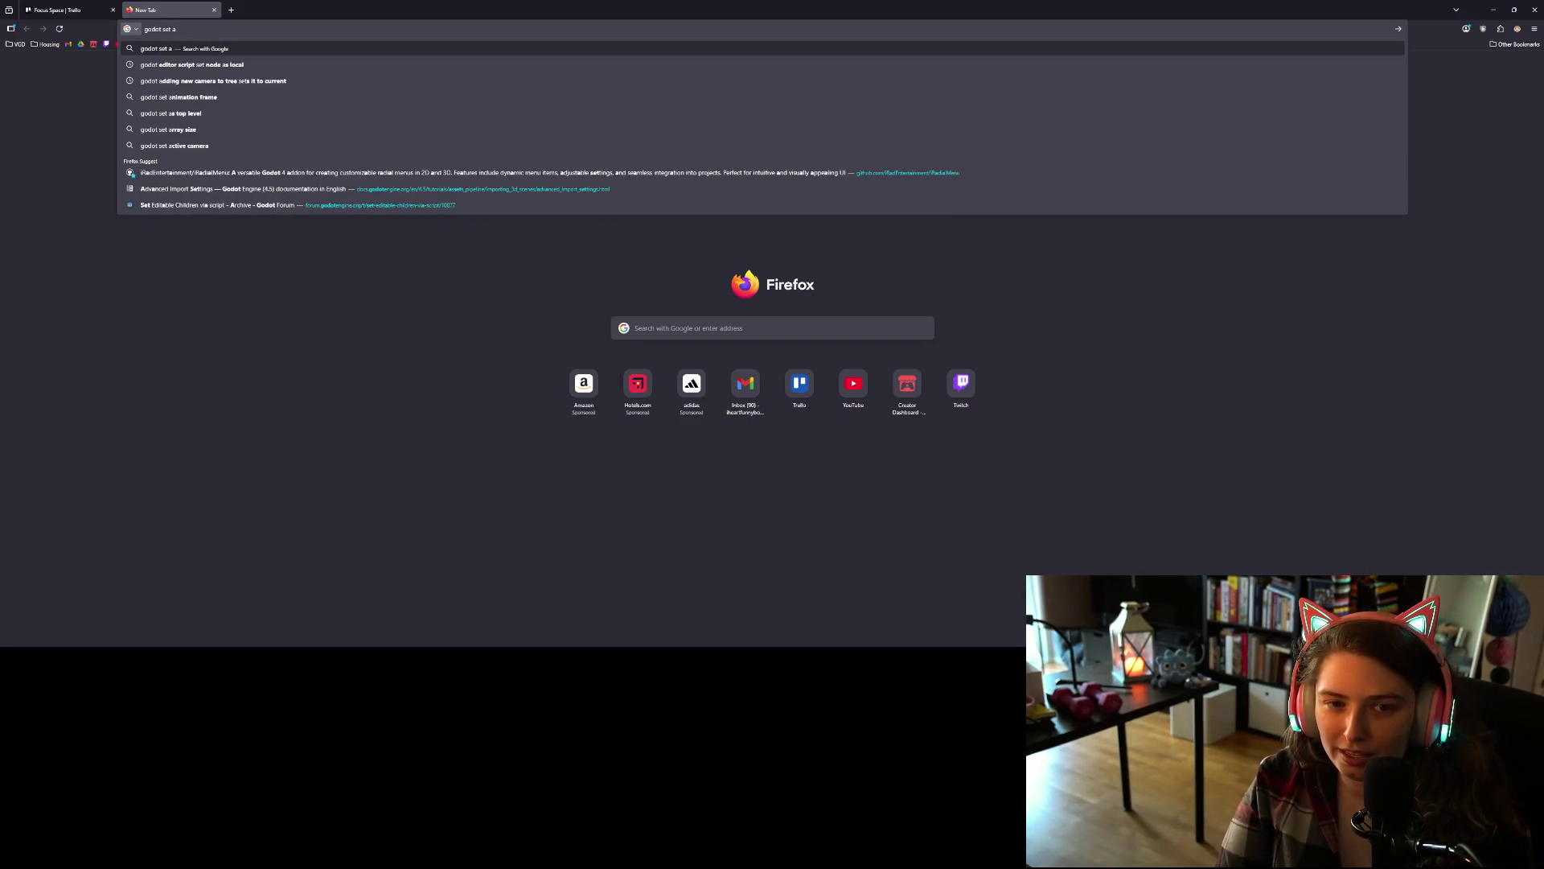
text( scen)
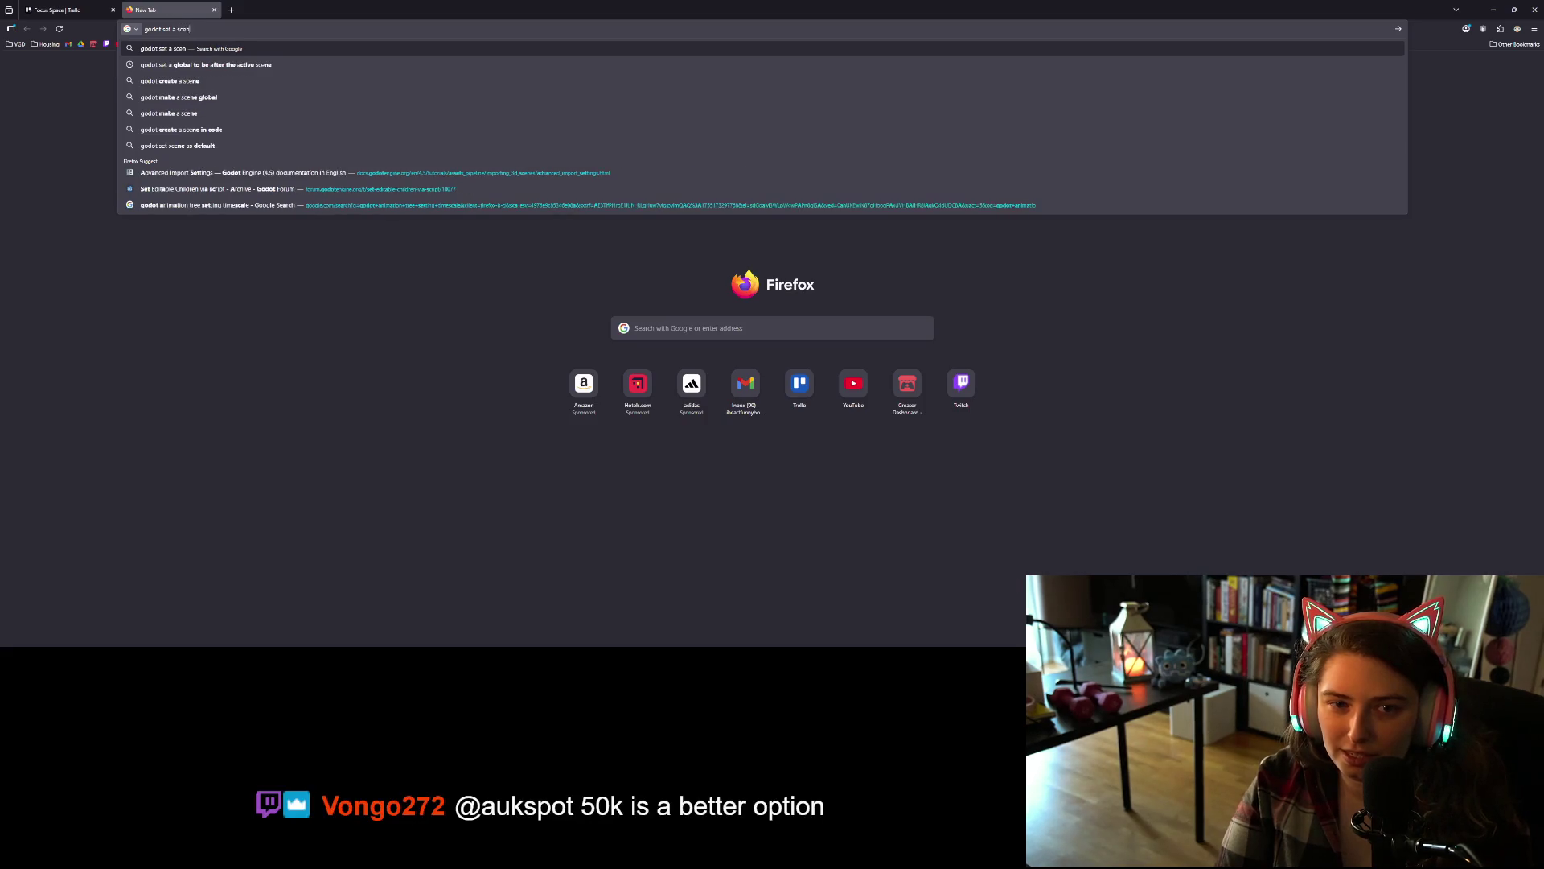
text(e to hav)
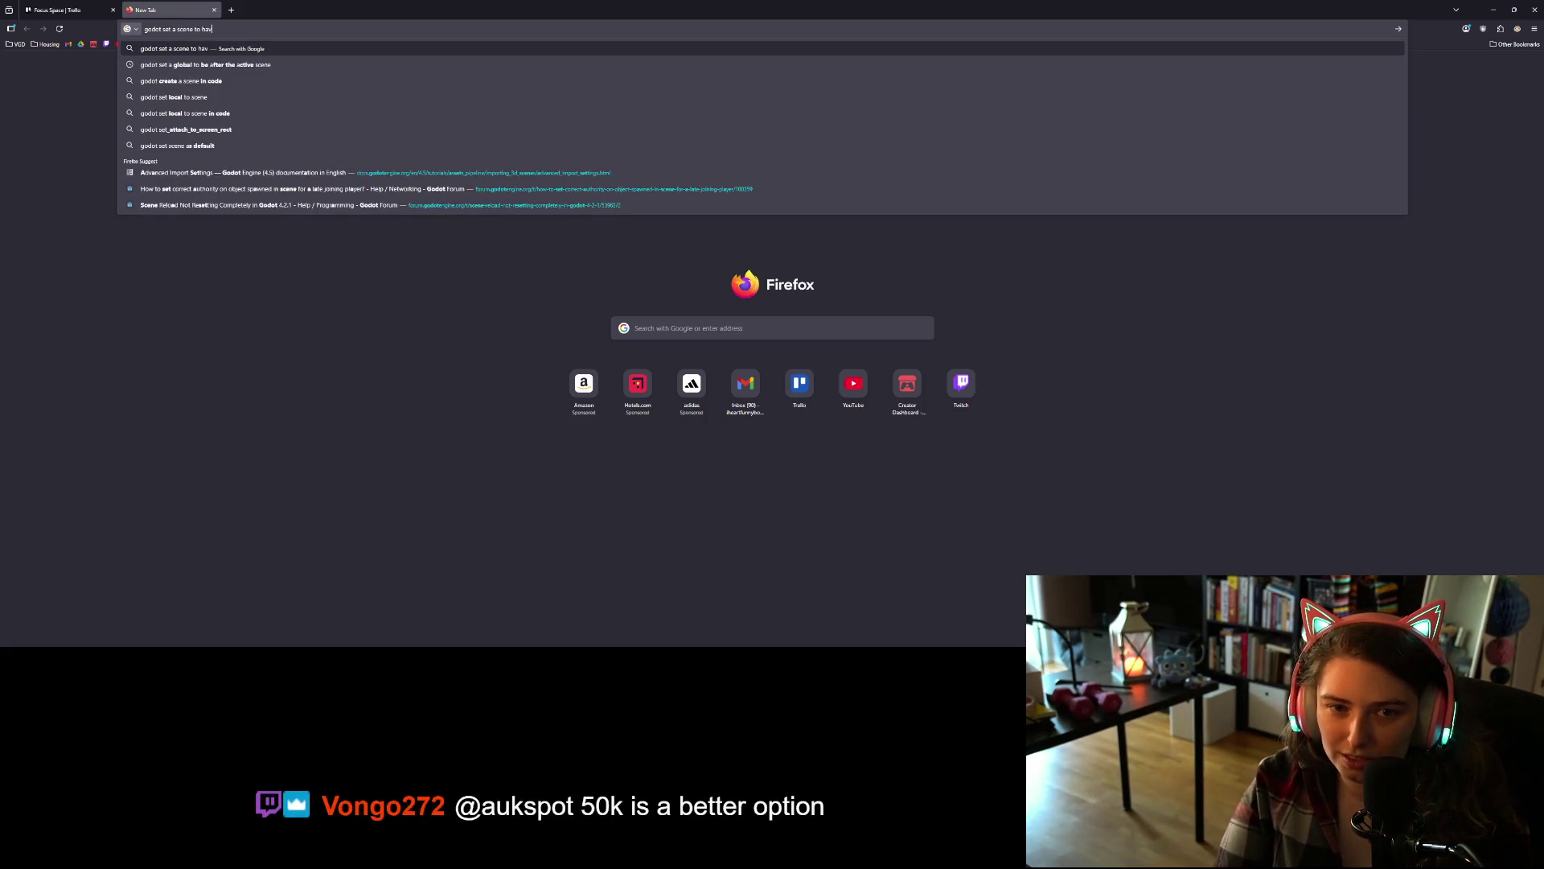
text(e inheritance)
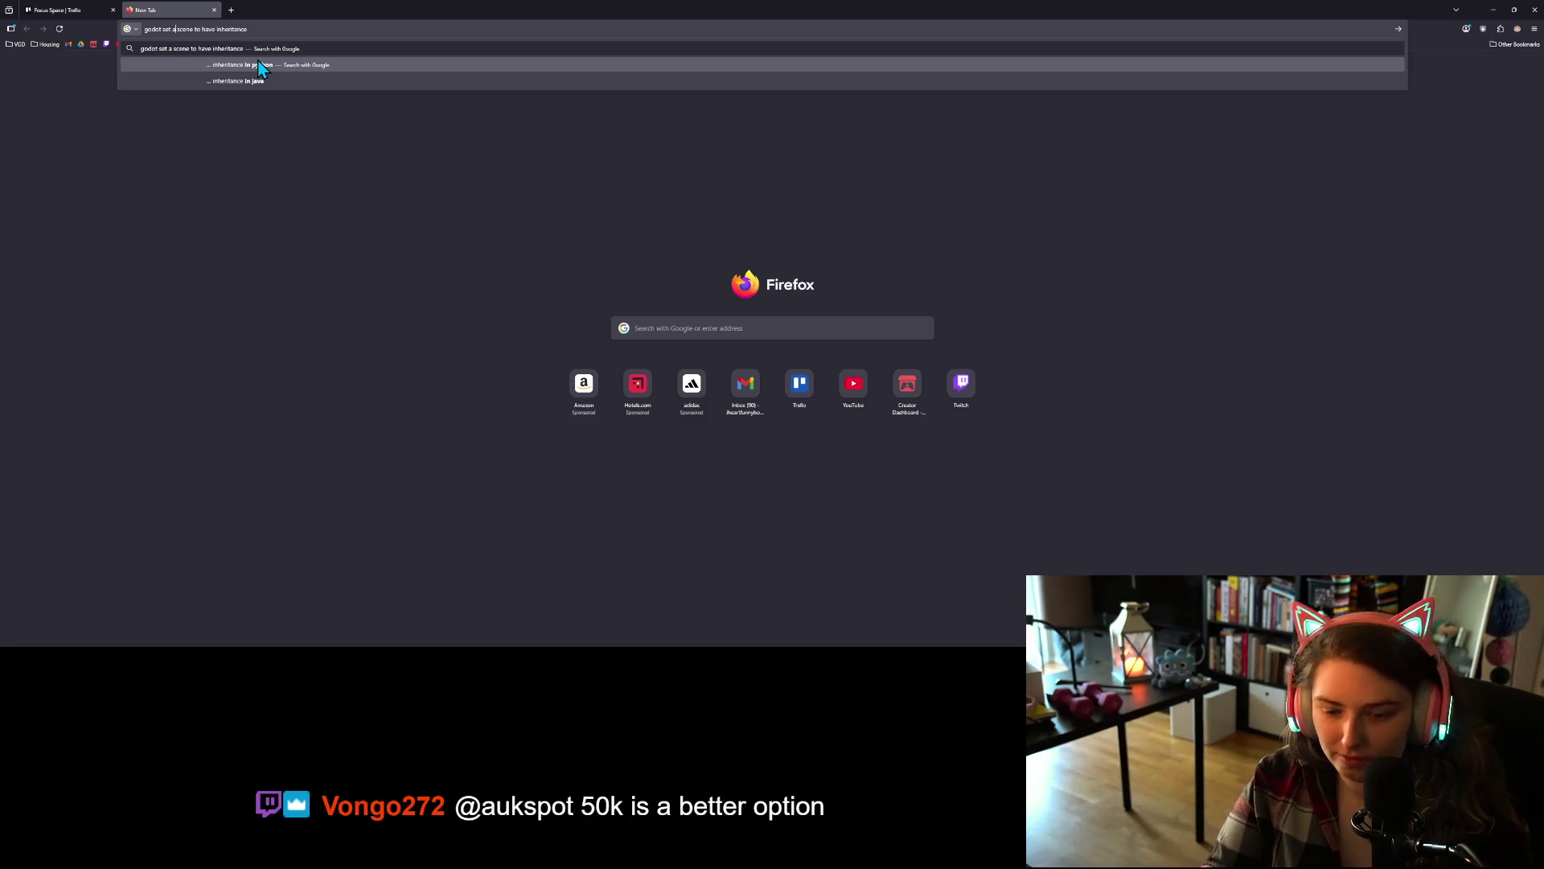
text(n existin)
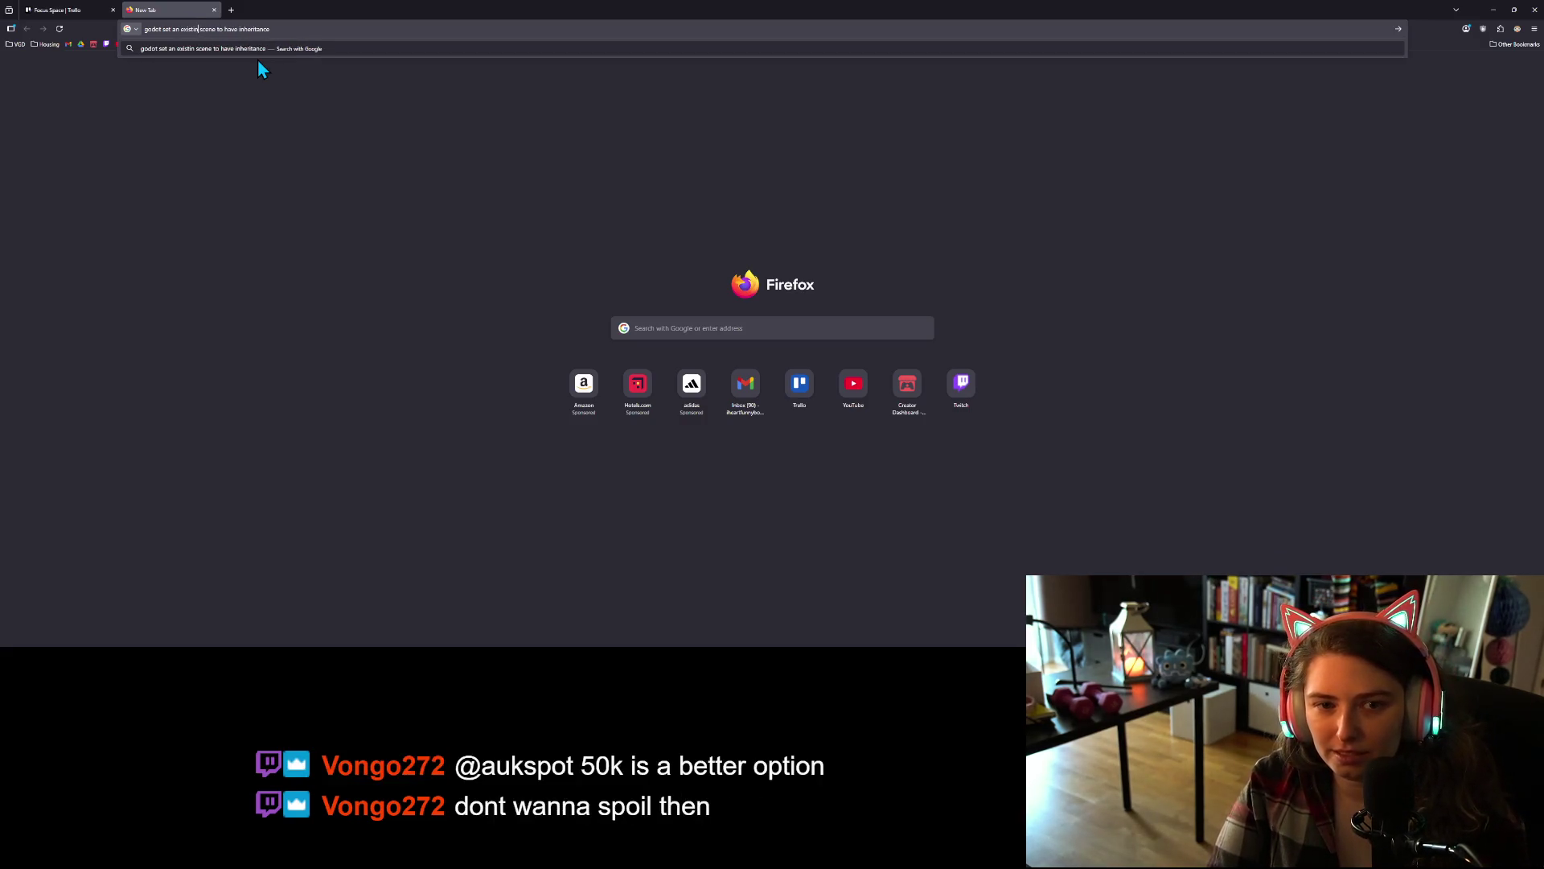
text(g)
- Search 'godot set an existing scene to have inheritance' and open the Godot Forum result thread
key(Return)
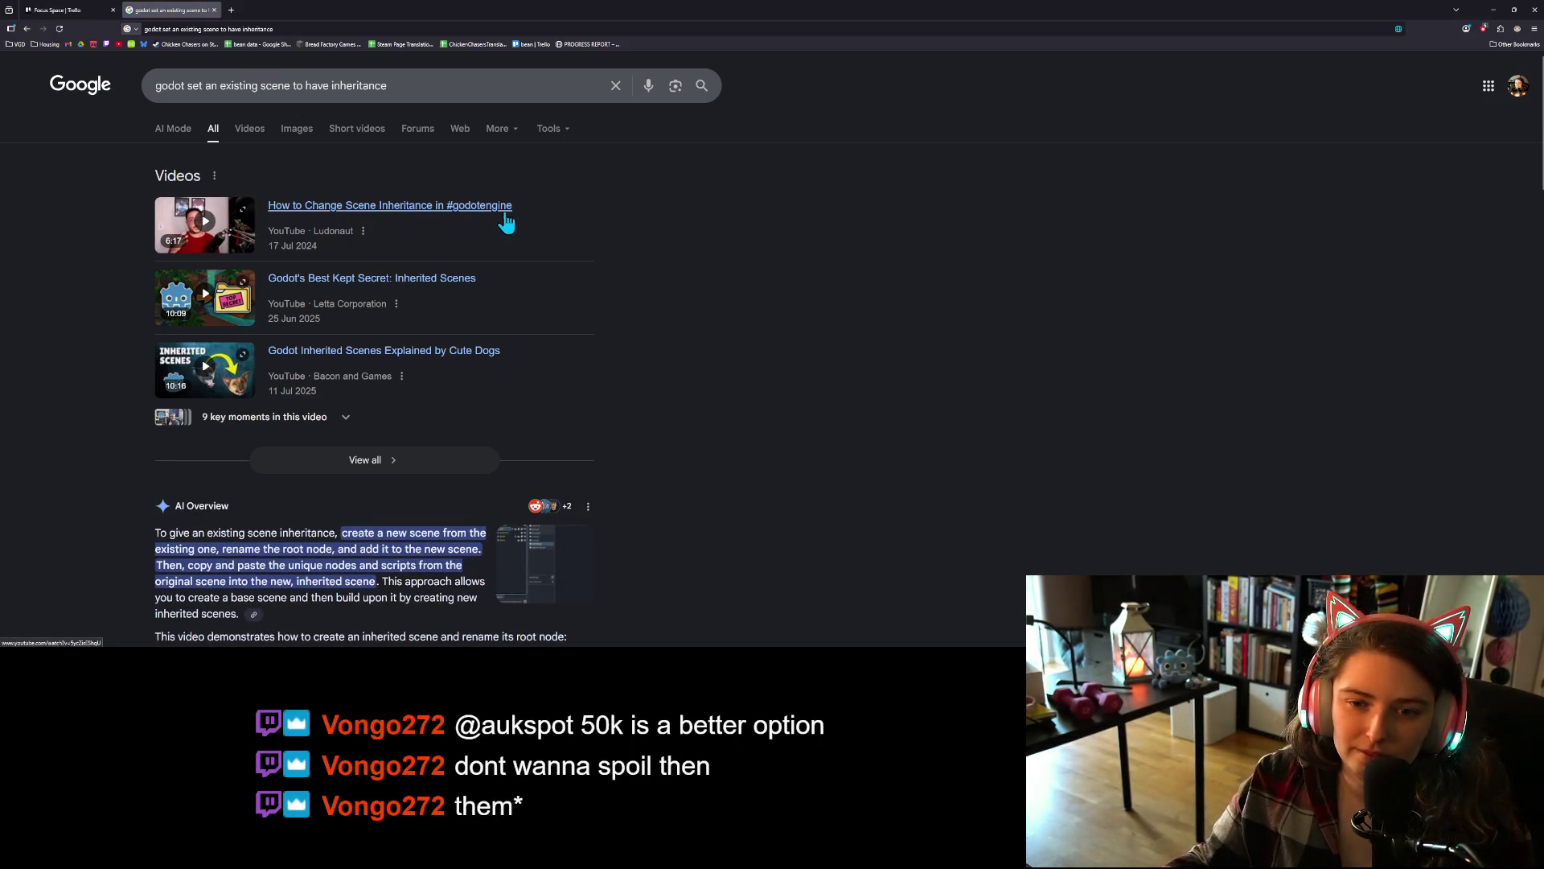
scroll(644, 346, down, 2)
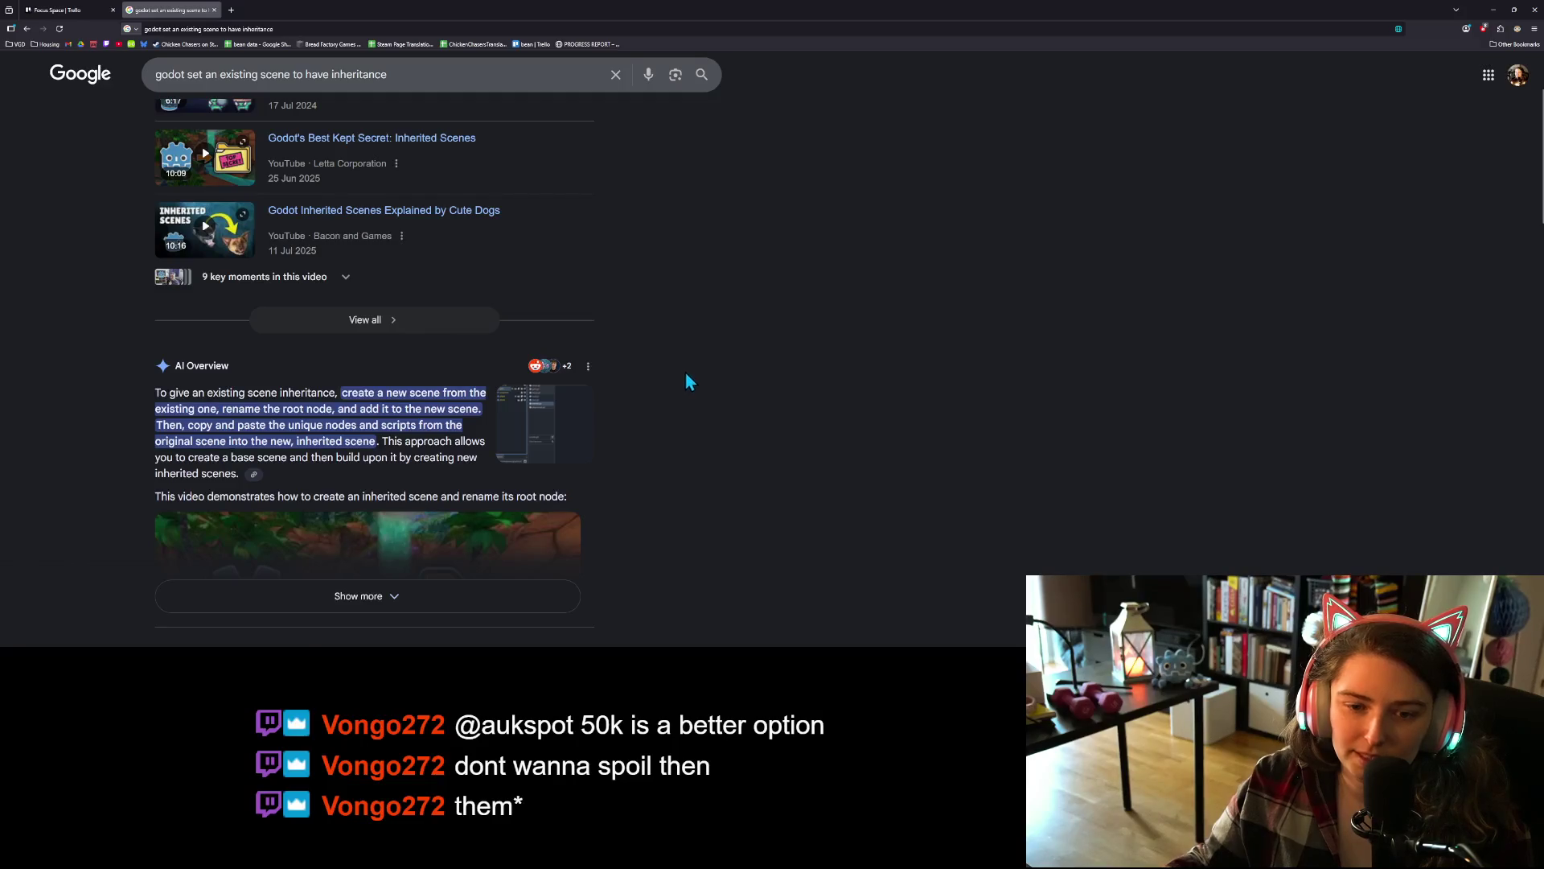
scroll(687, 374, down, 1)
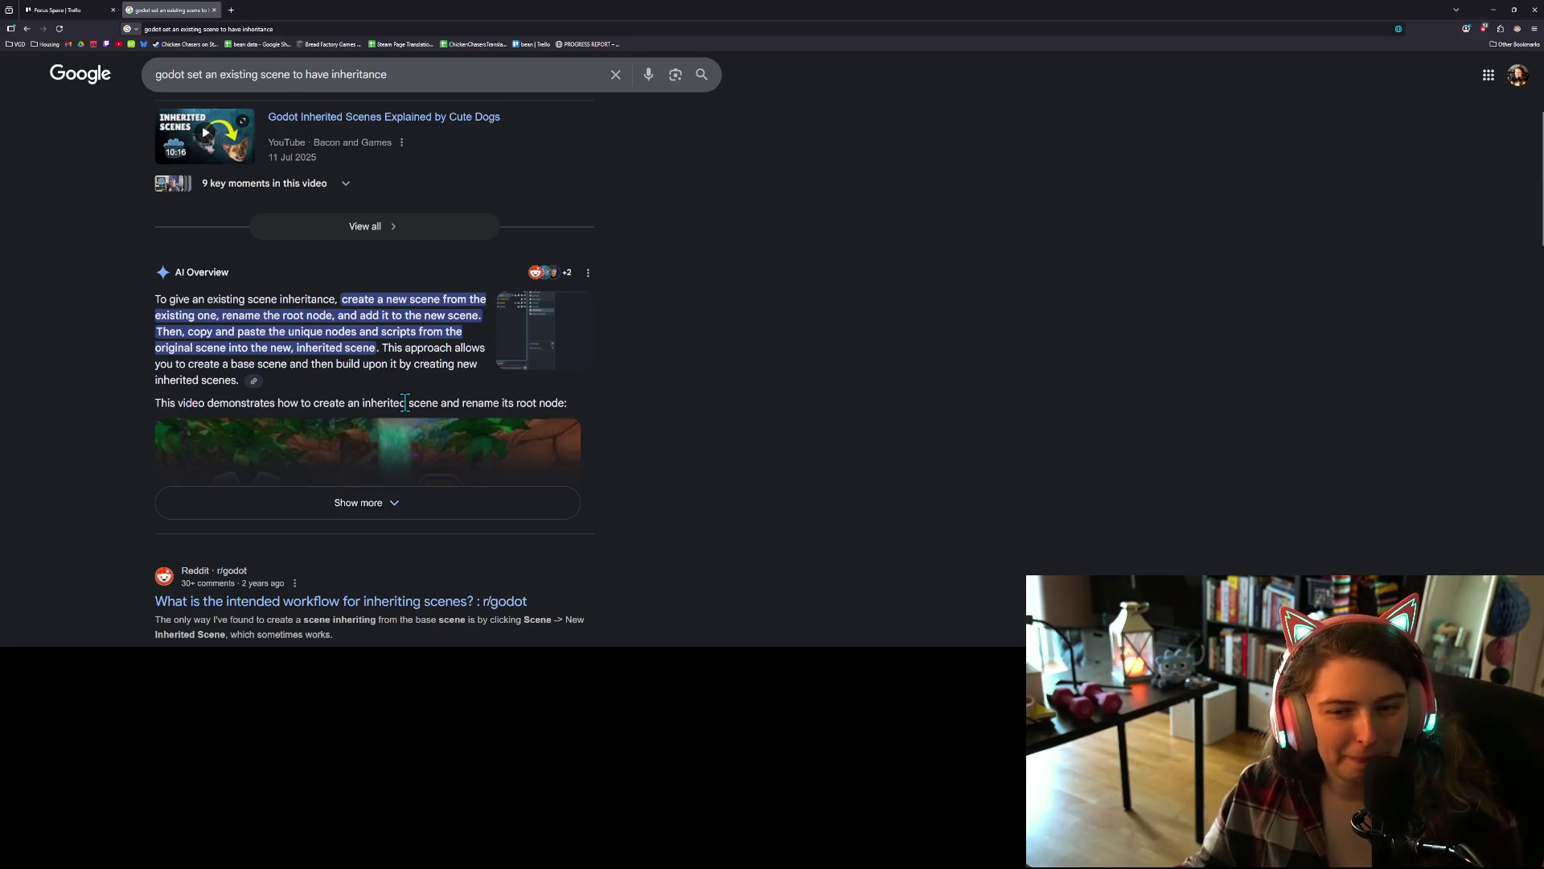
scroll(644, 563, down, 3)
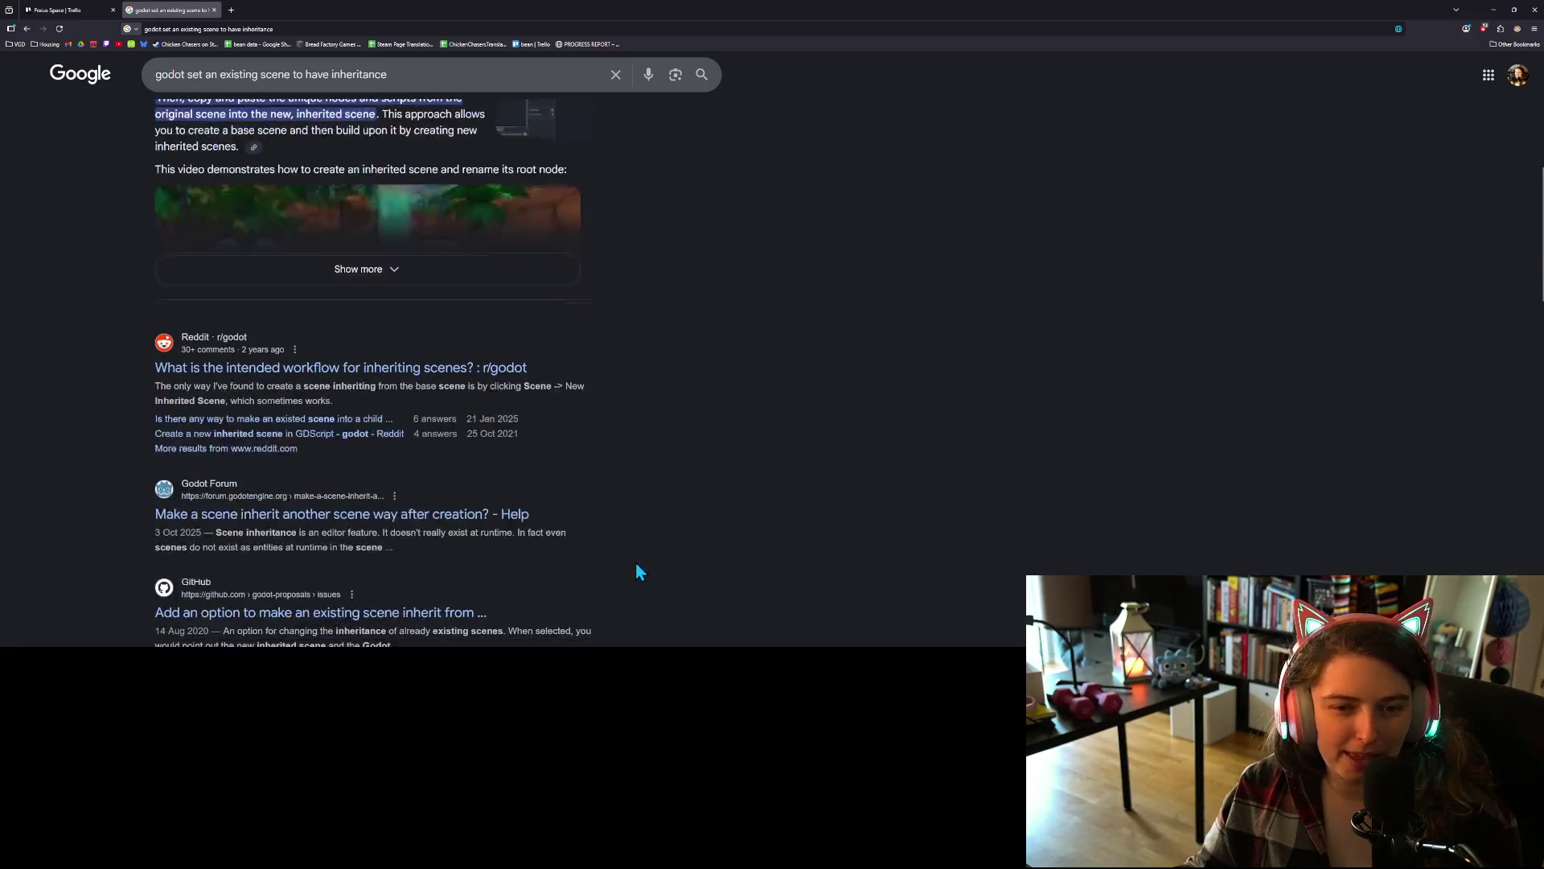
scroll(619, 563, down, 1)
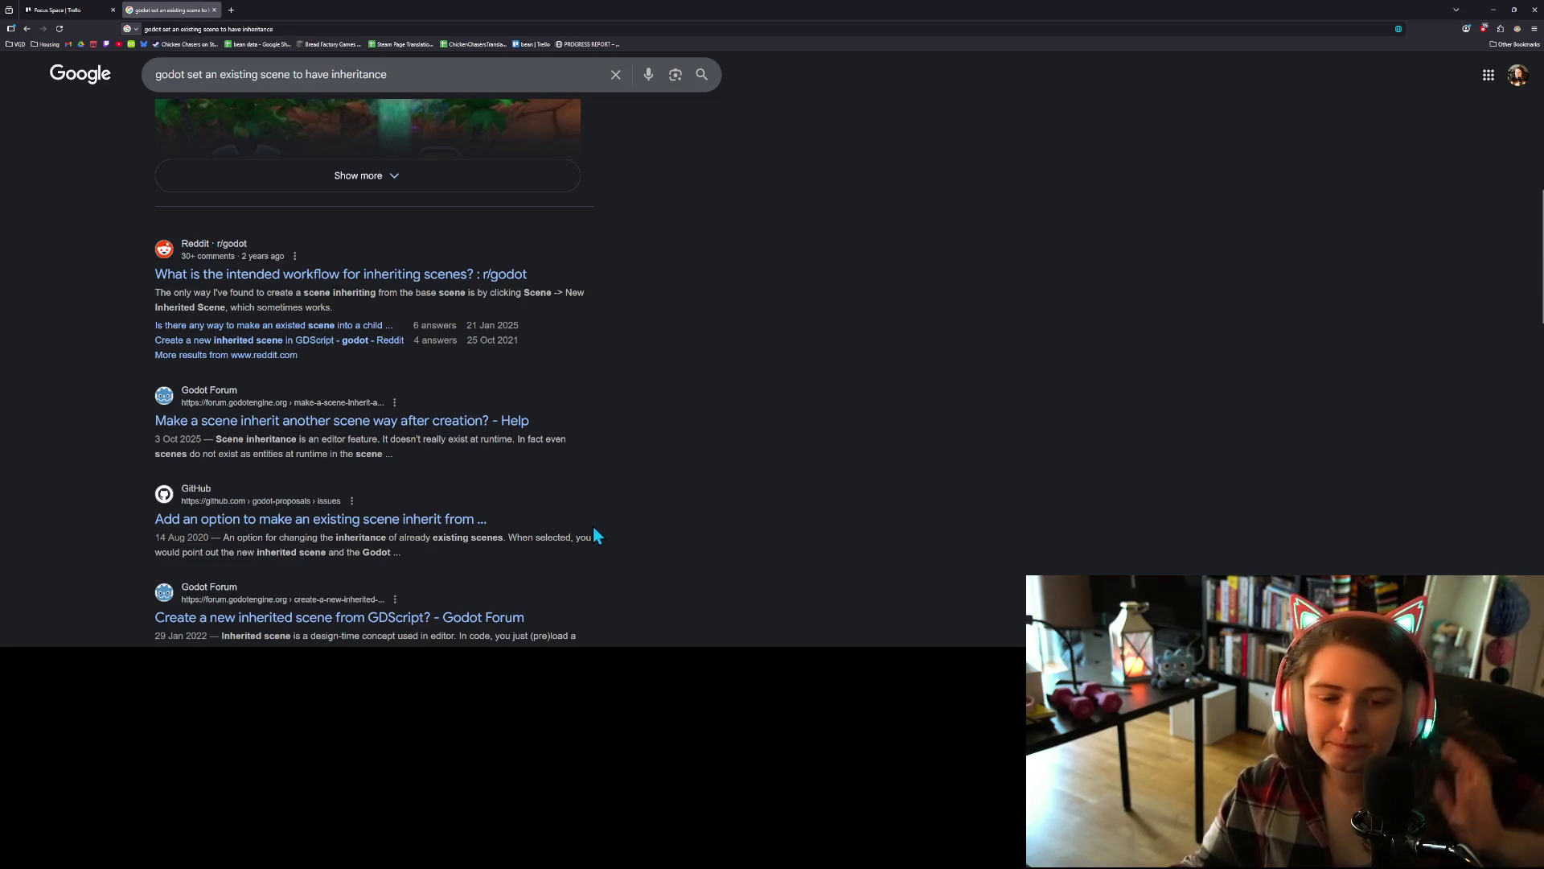
scroll(582, 523, down, 1)
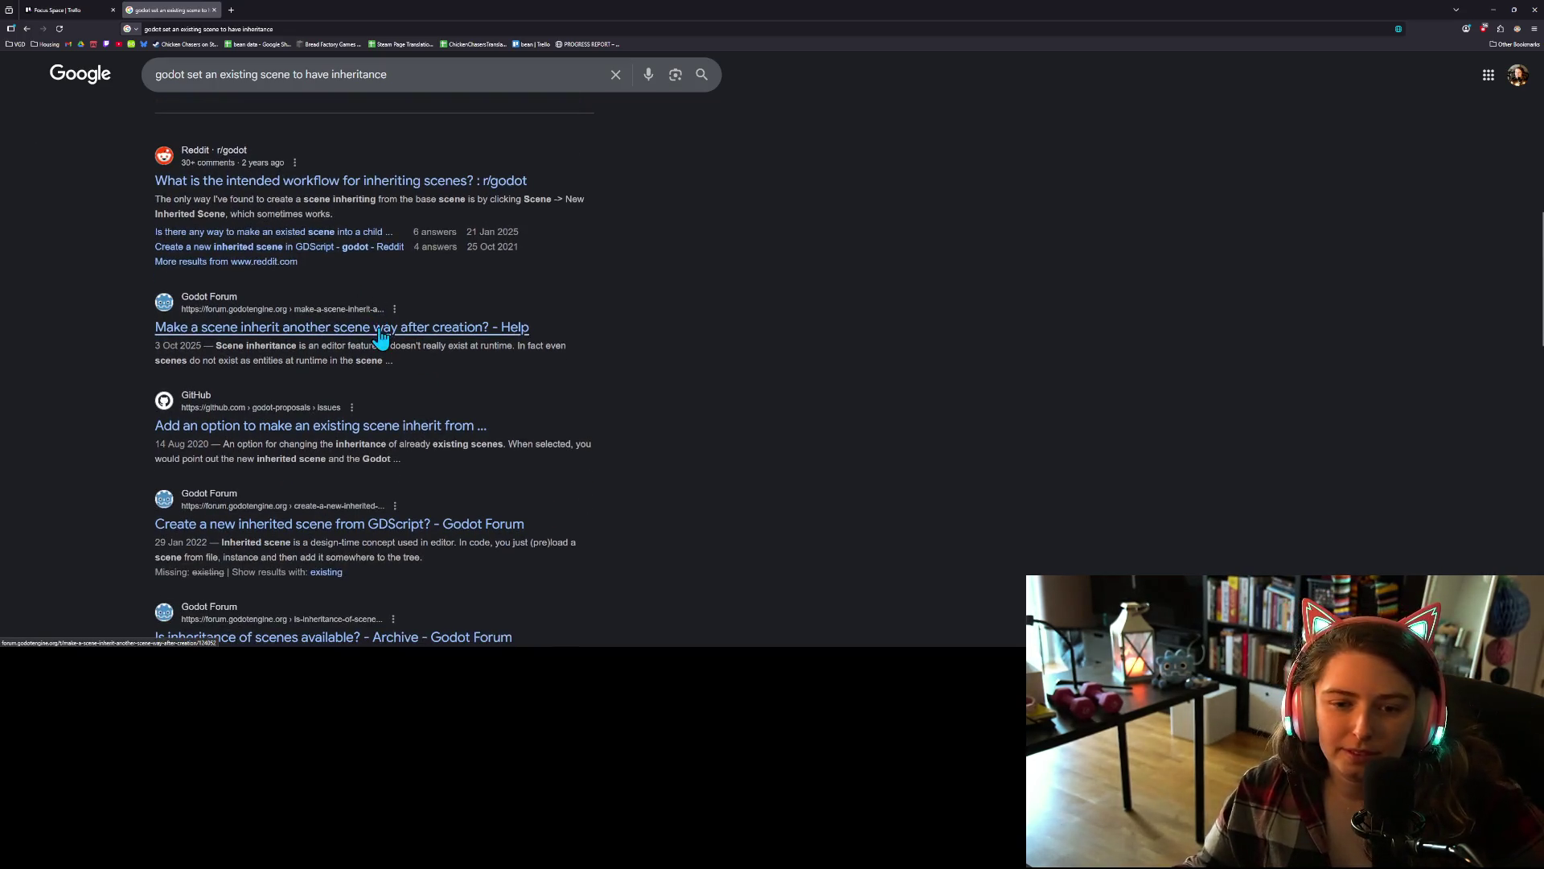
middle_click(430, 330)
click(265, 11)
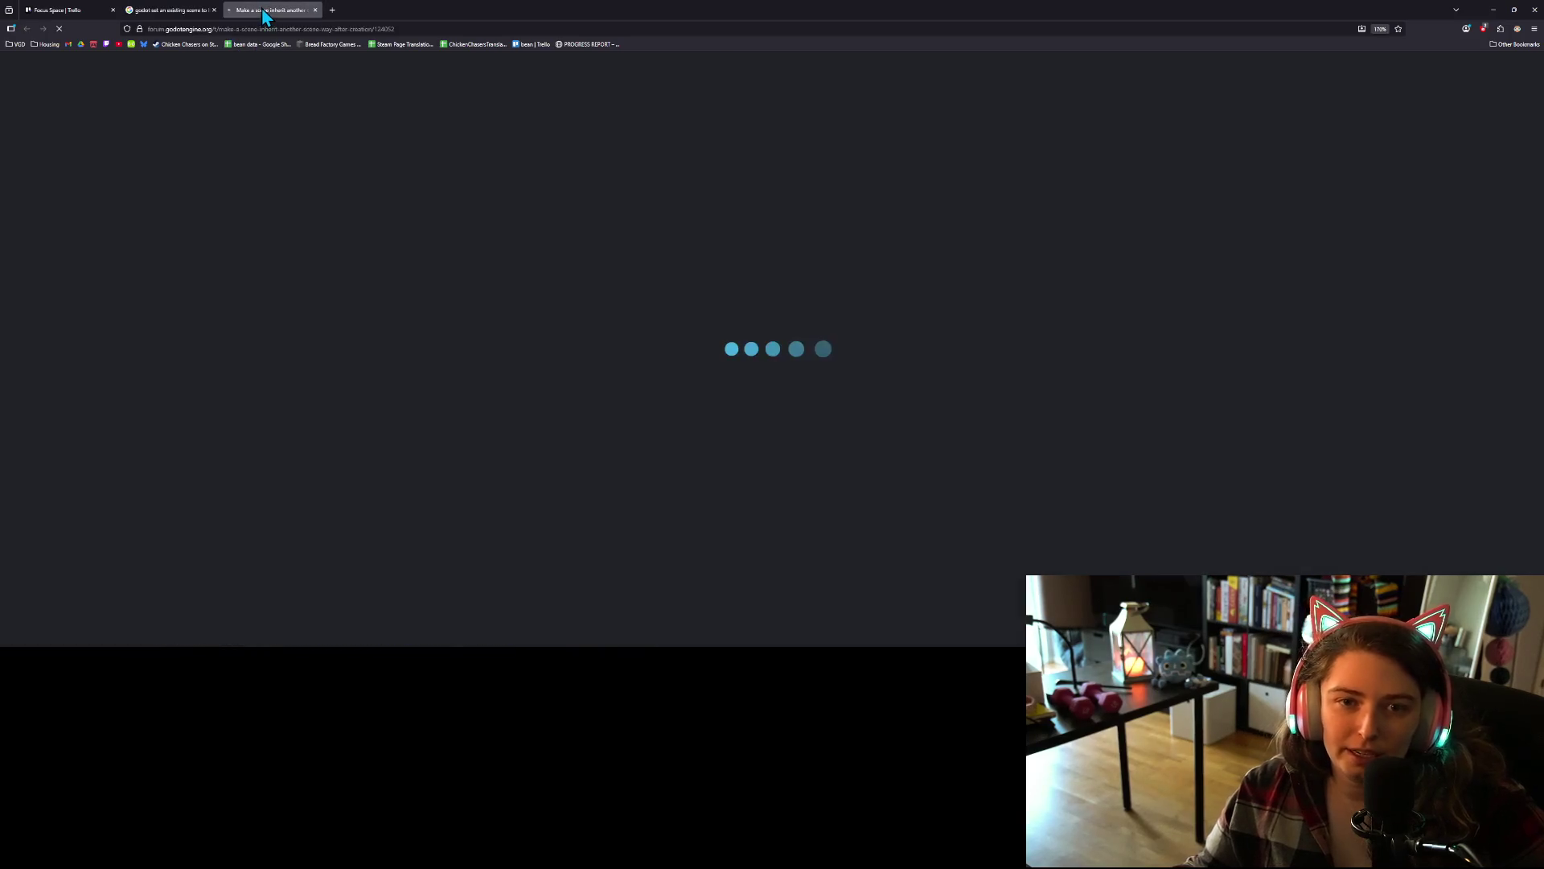
- Read through the forum replies on inheriting a scene after creation, then close the thread
scroll(501, 489, down, 2)
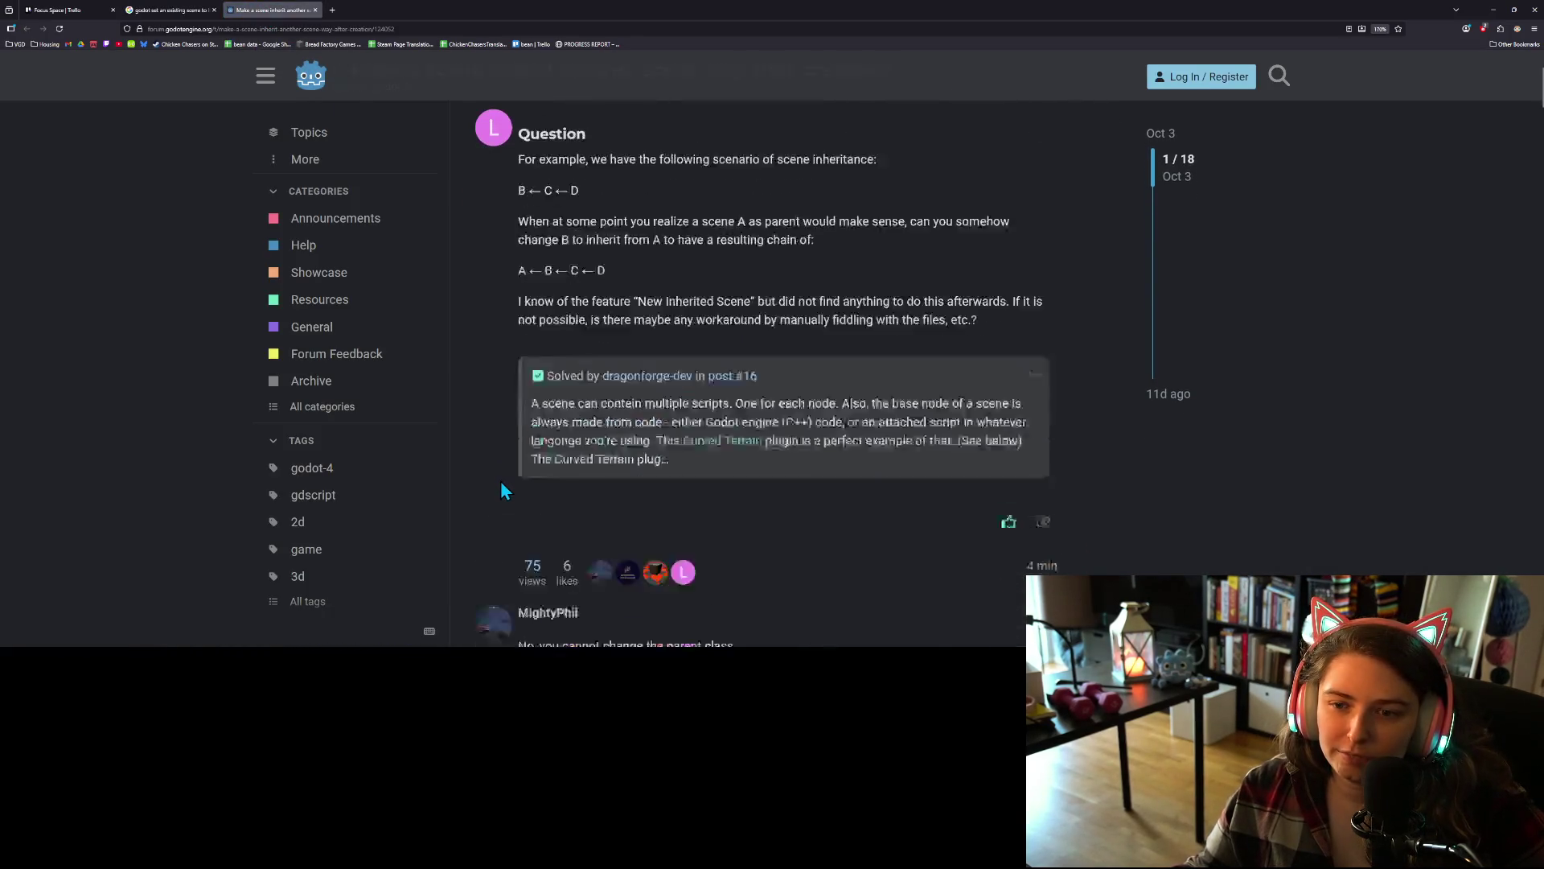
scroll(500, 481, down, 1)
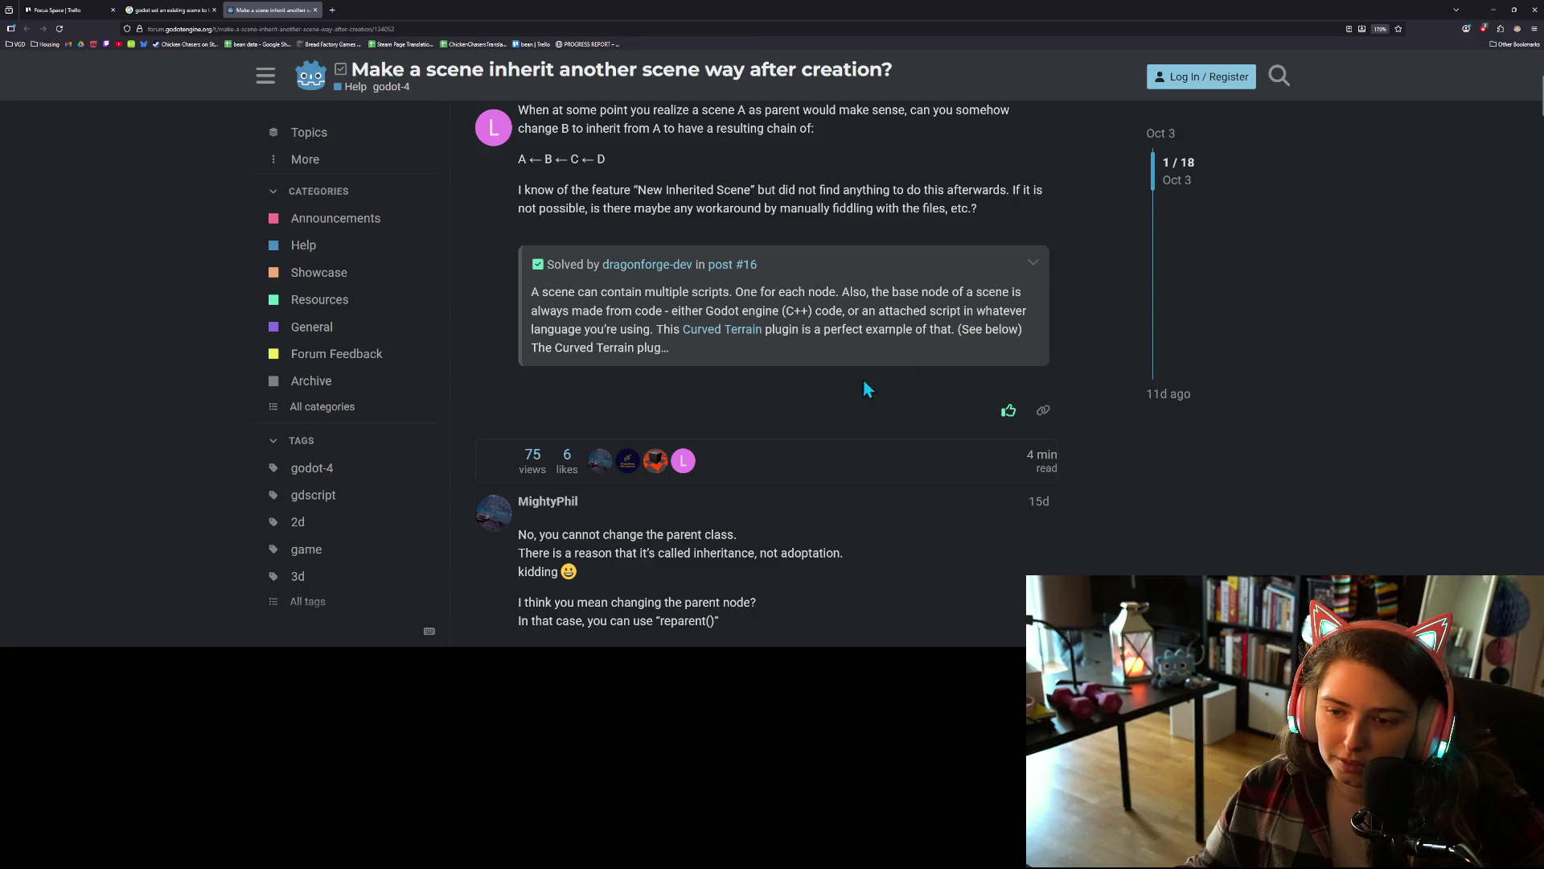
scroll(748, 388, down, 2)
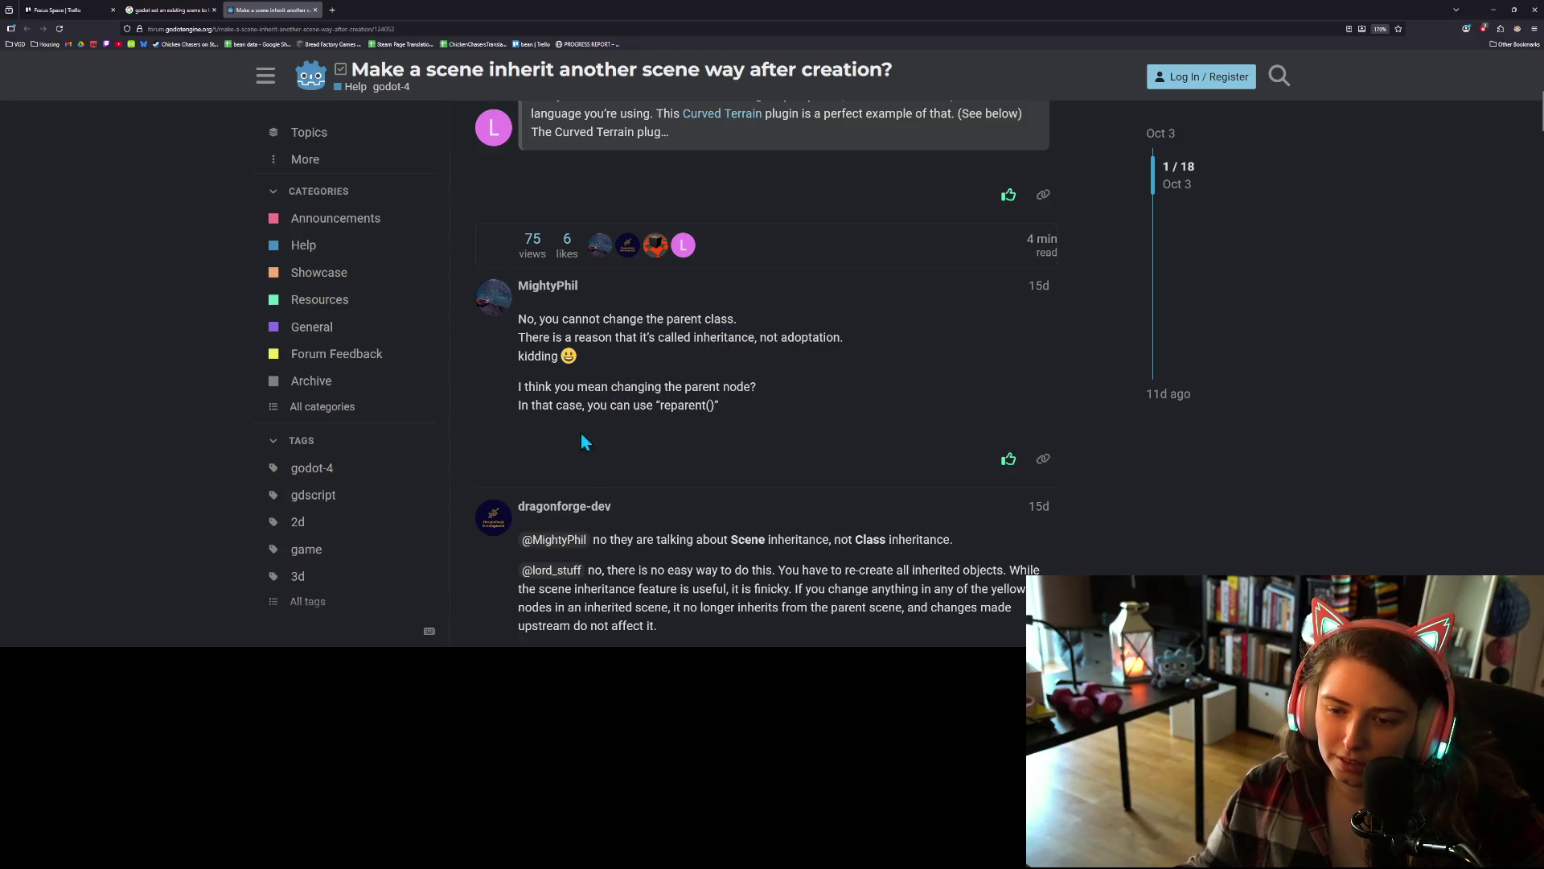
scroll(573, 445, down, 1)
scroll(573, 445, down, 2)
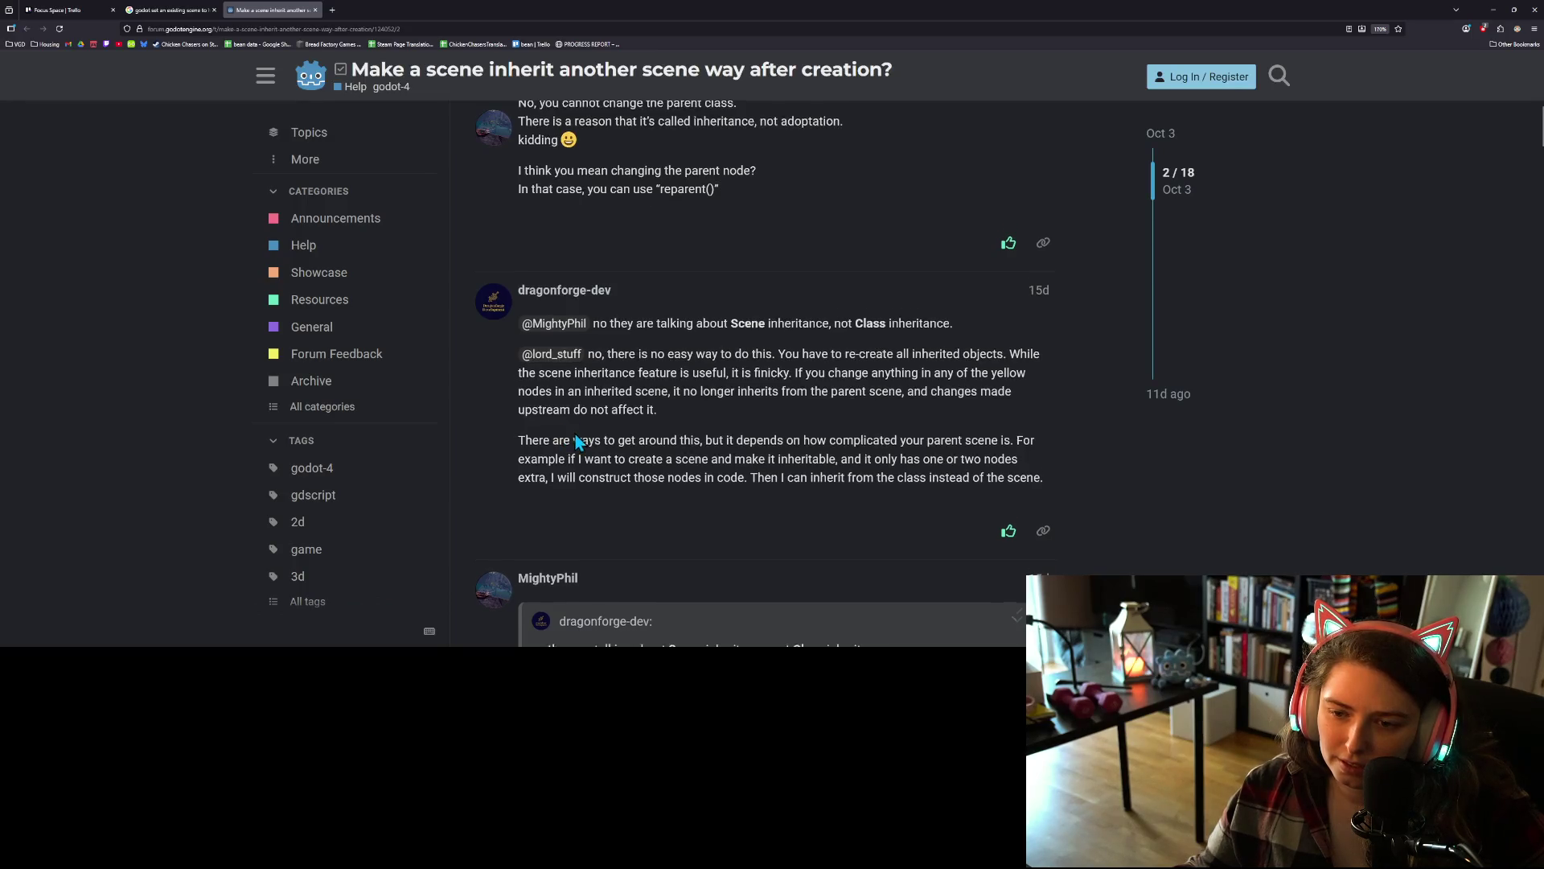
scroll(573, 434, down, 2)
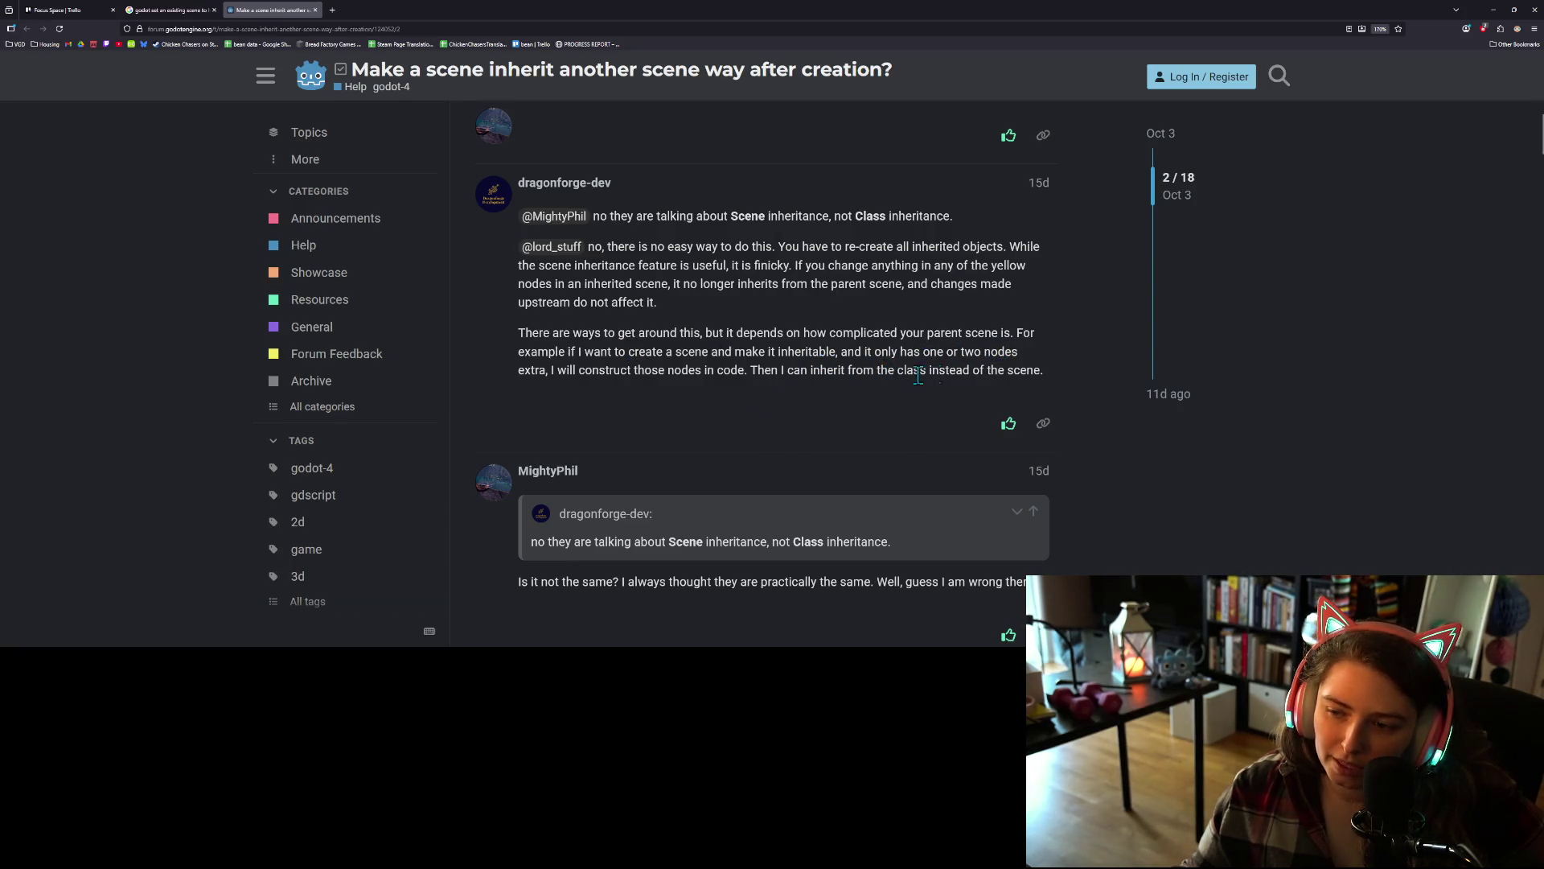
scroll(947, 394, down, 2)
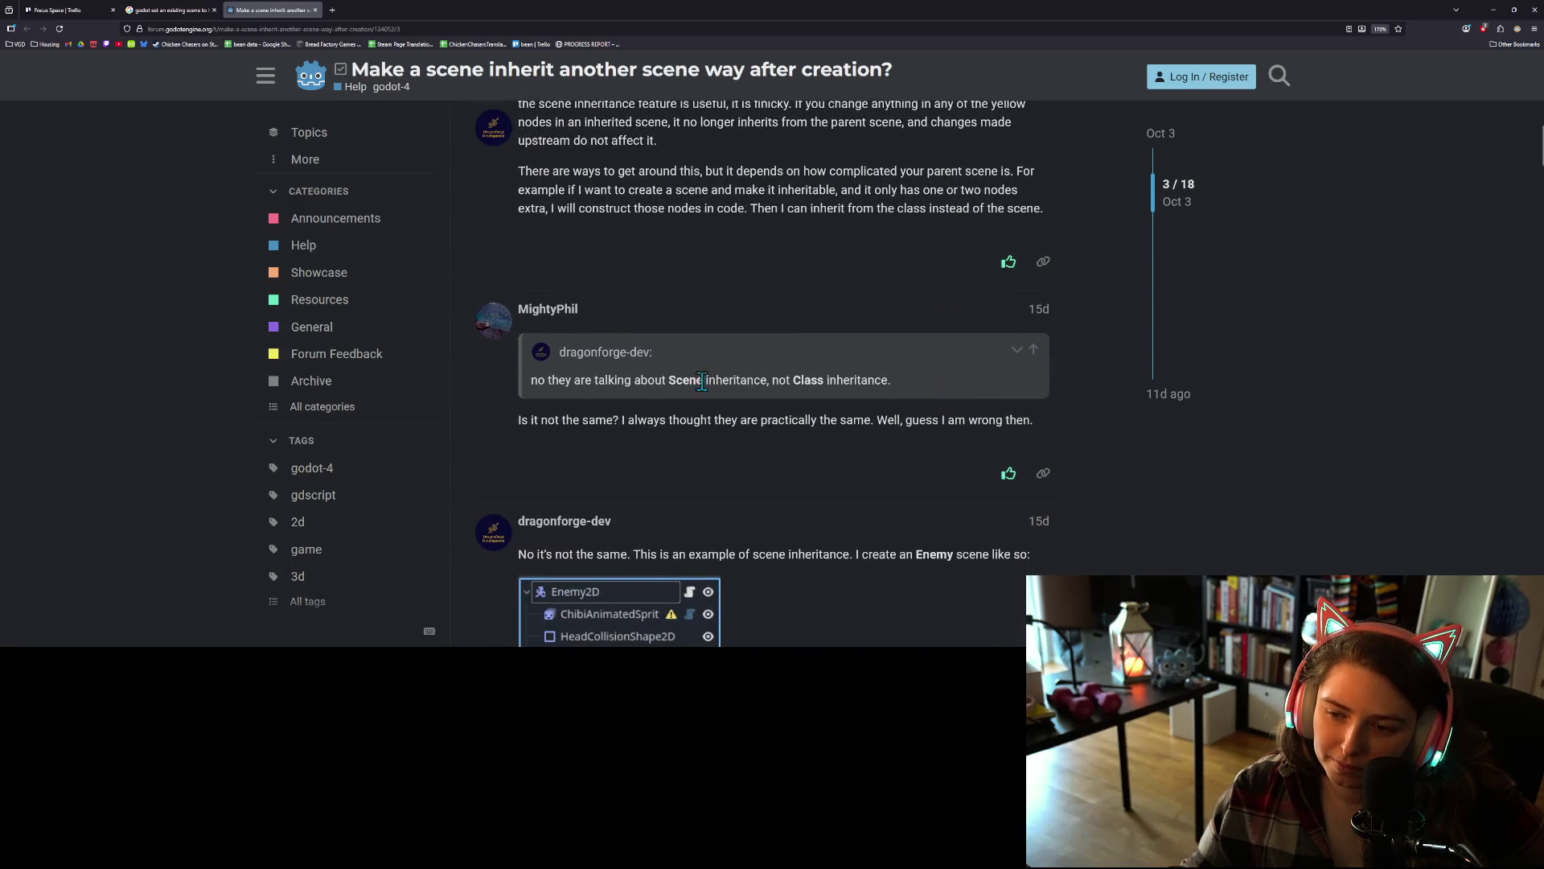
scroll(698, 374, down, 1)
scroll(728, 345, down, 3)
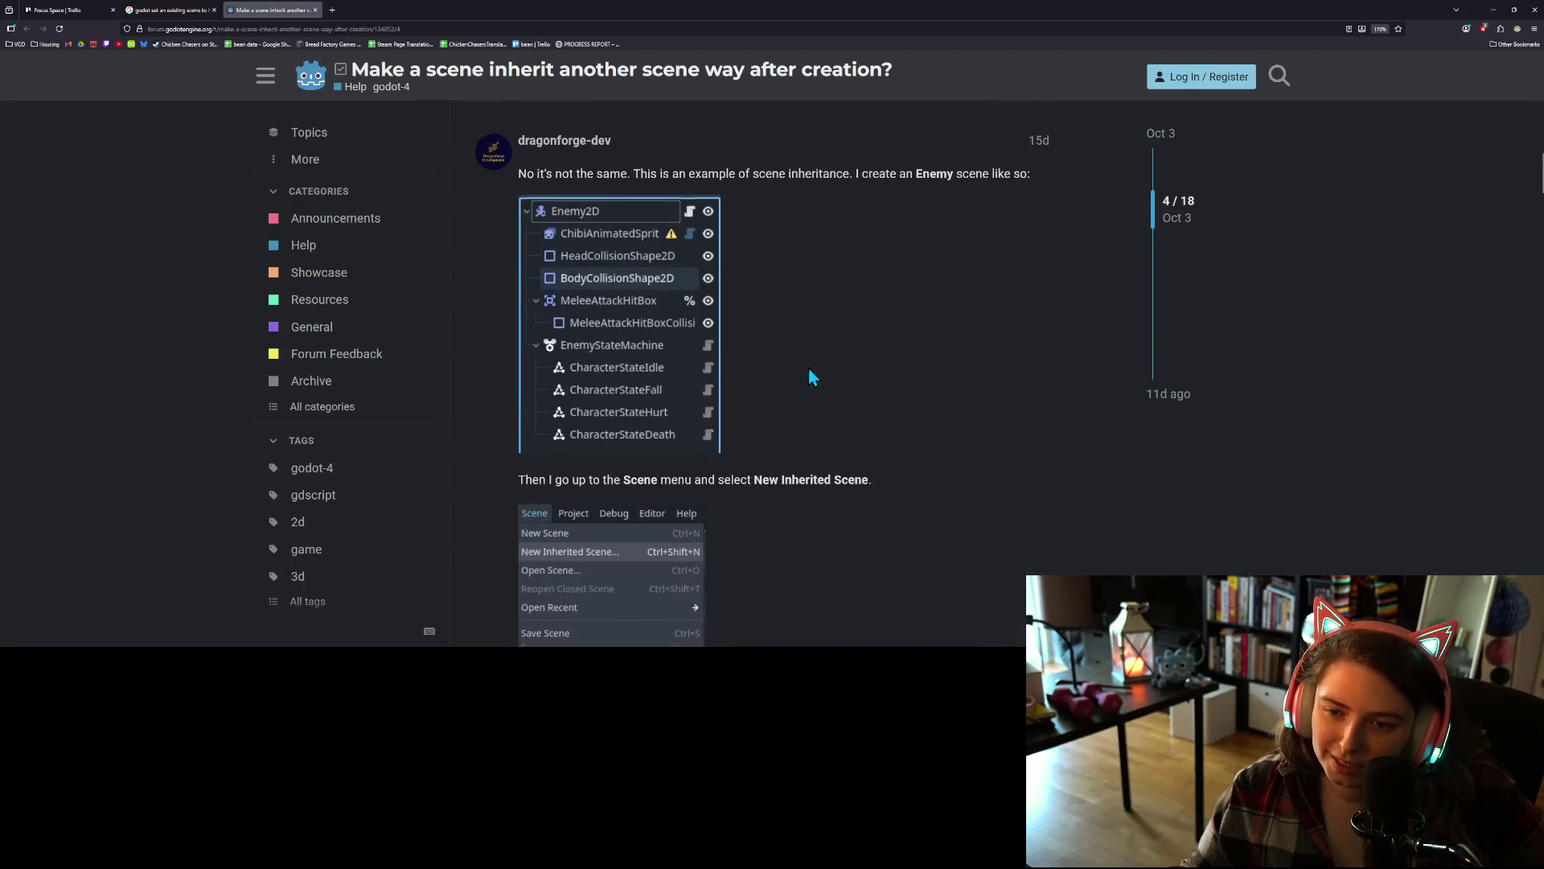
scroll(808, 366, down, 4)
scroll(792, 372, down, 10)
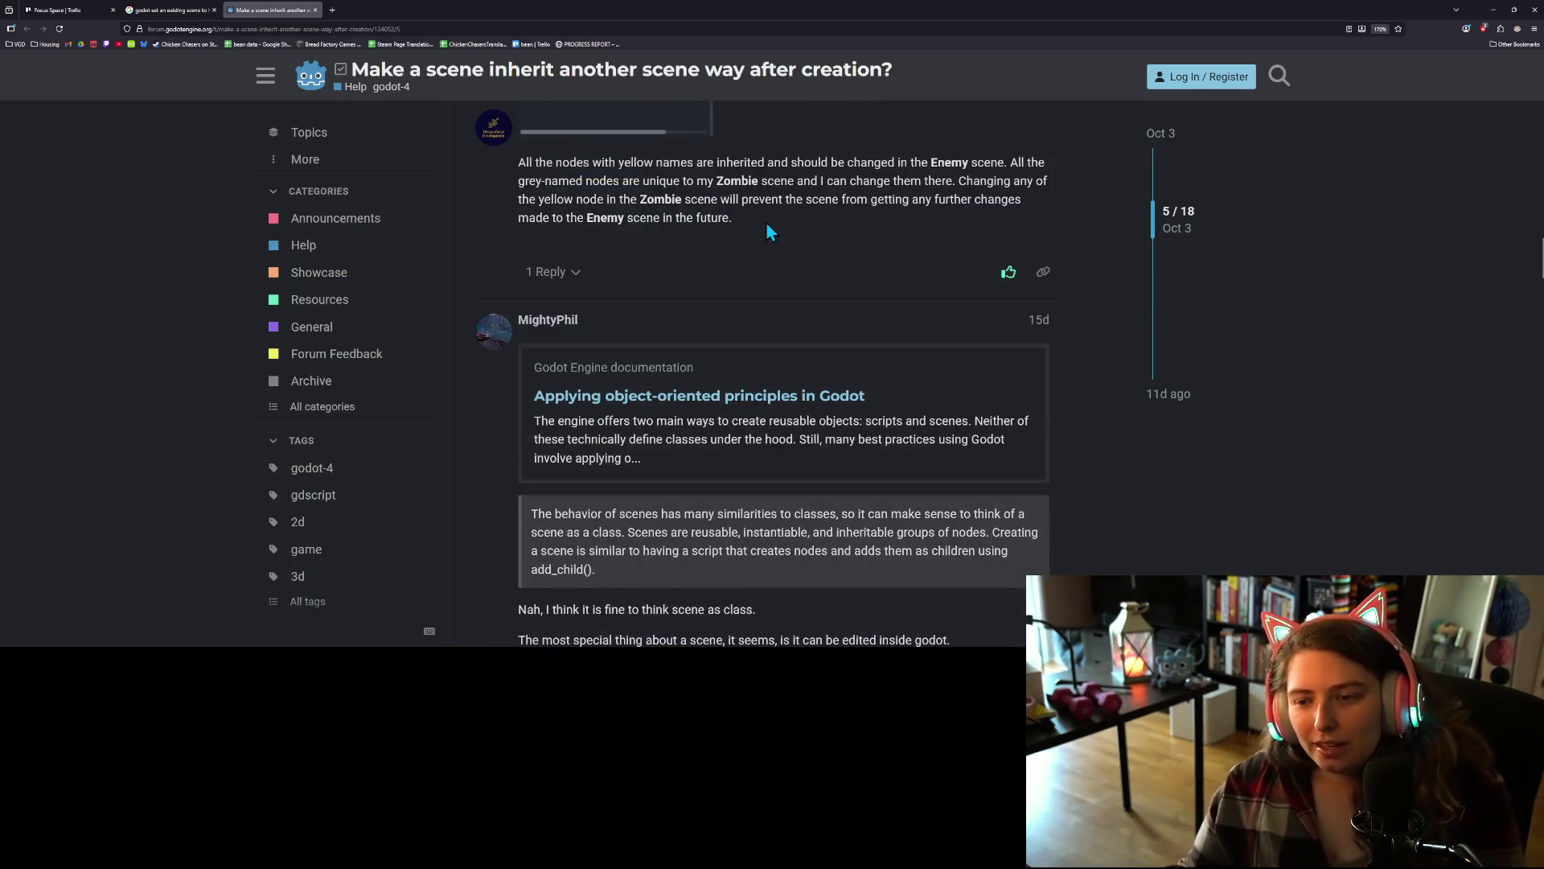
click(315, 10)
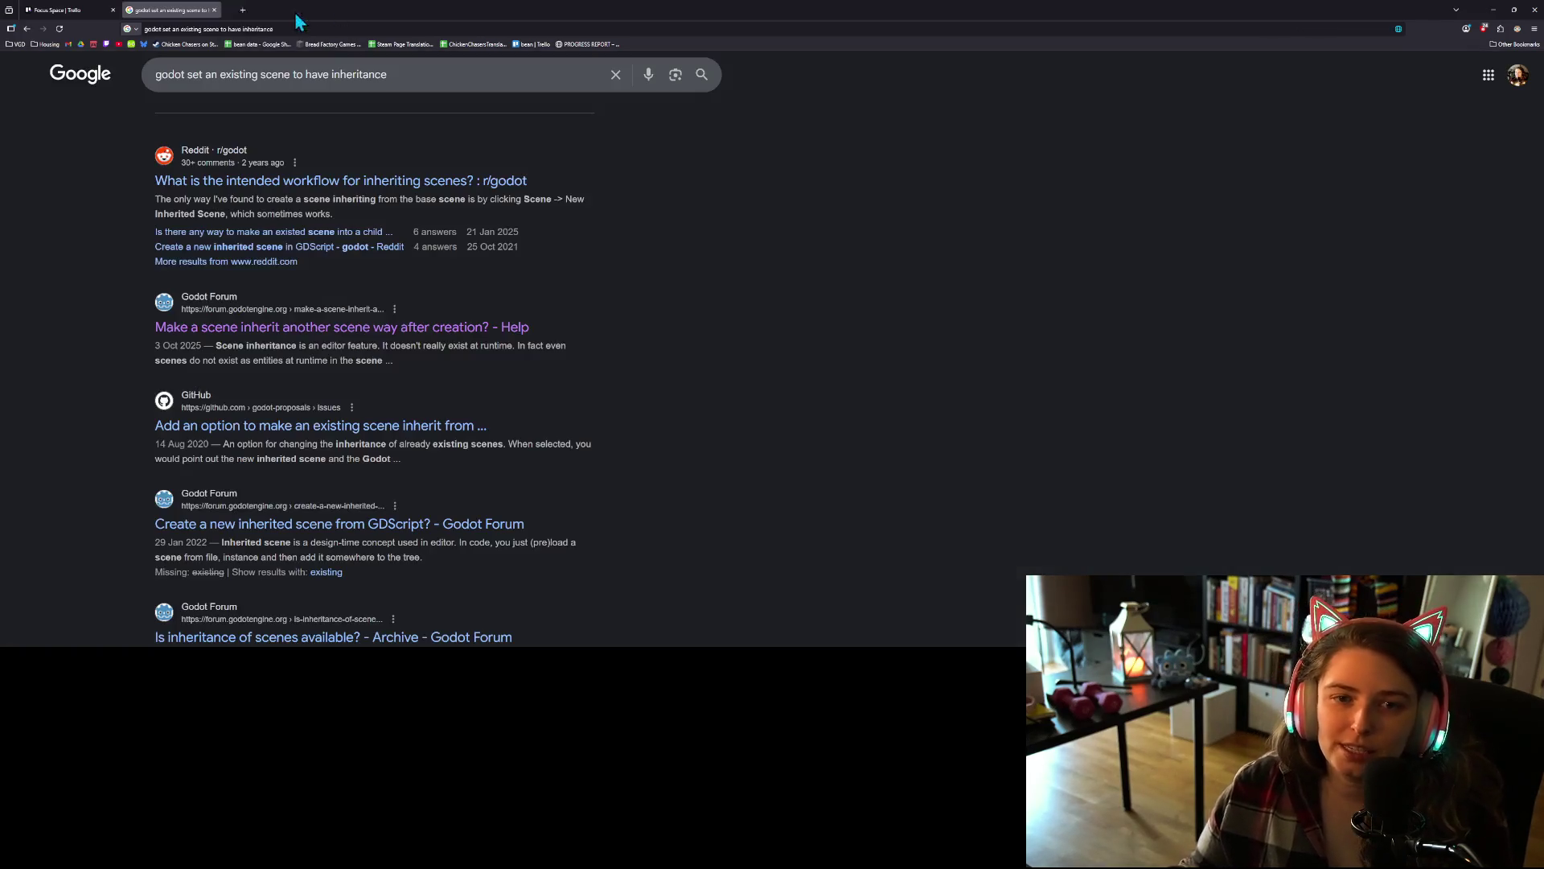
- Close the Google tab, minimize the browser, and open furniture.tscn to inspect its StaticBody3D node
click(213, 10)
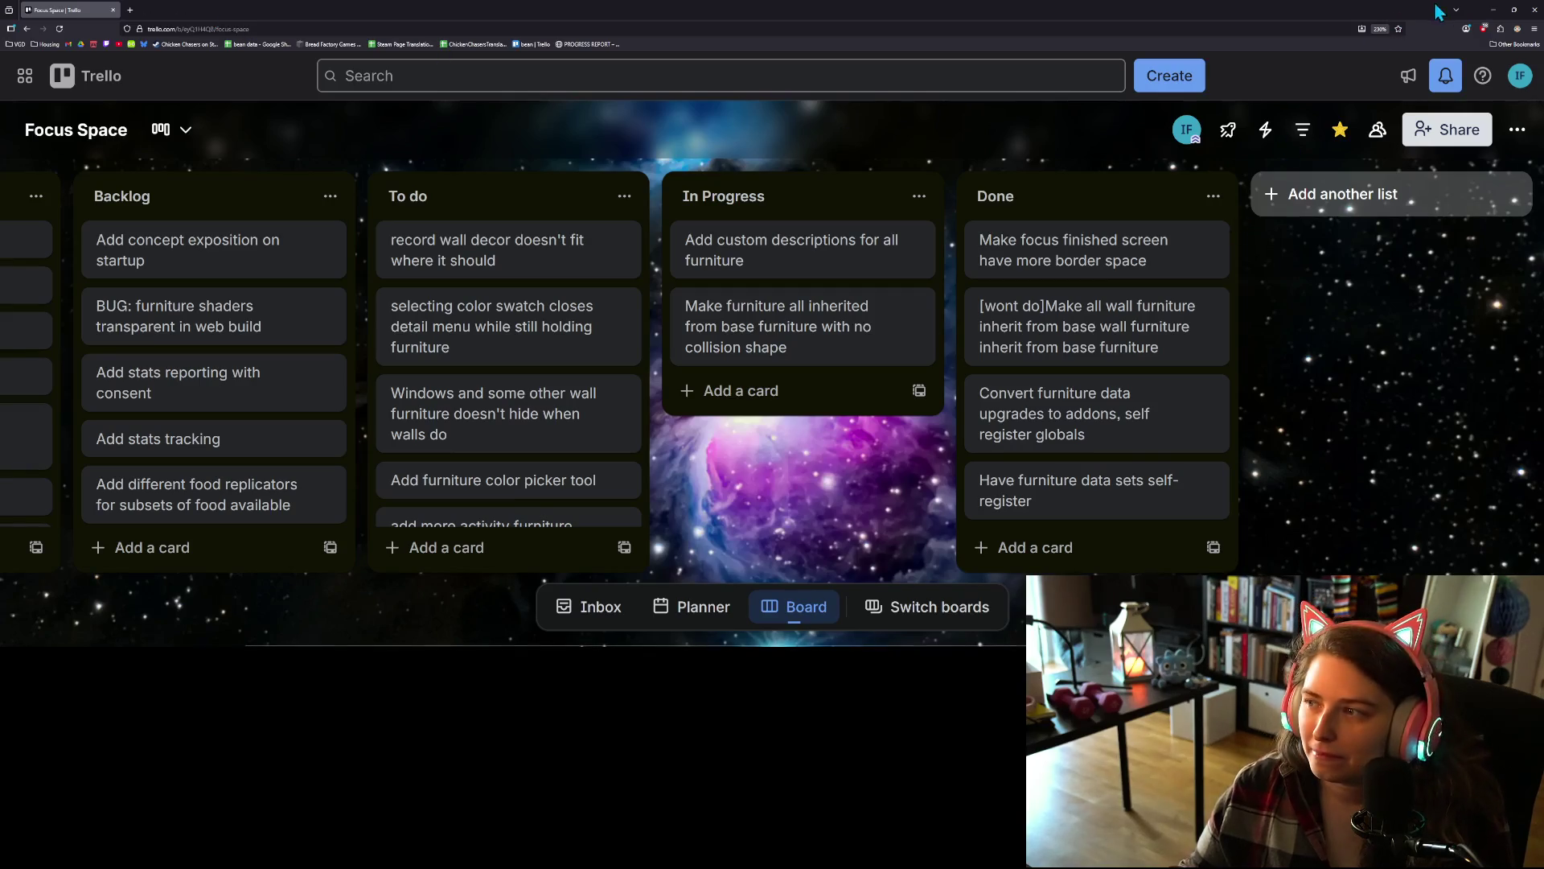
click(1493, 10)
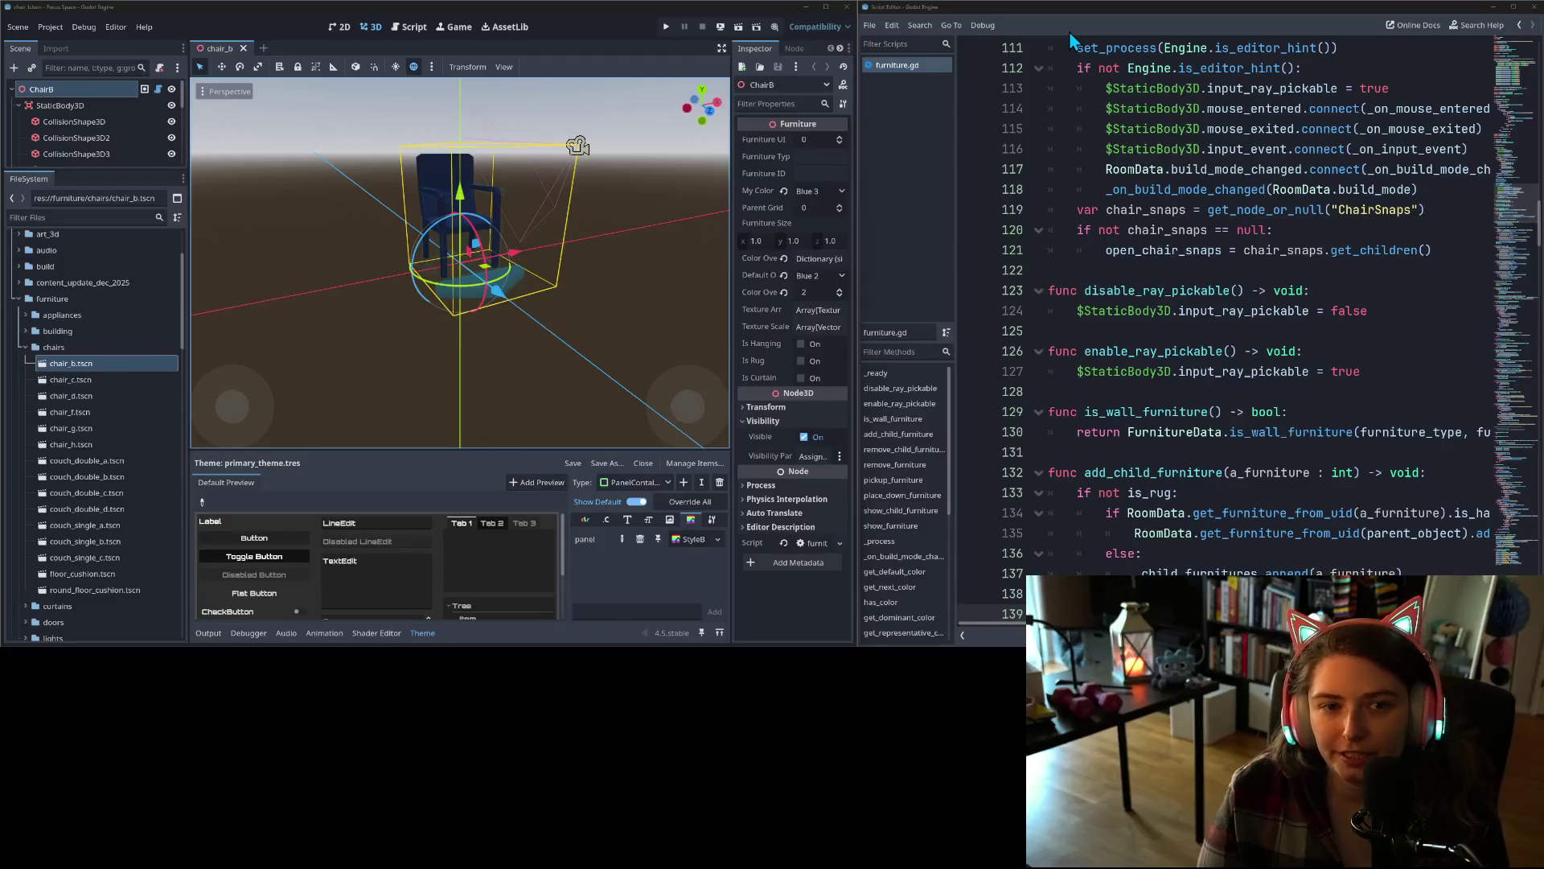
scroll(66, 534, down, 5)
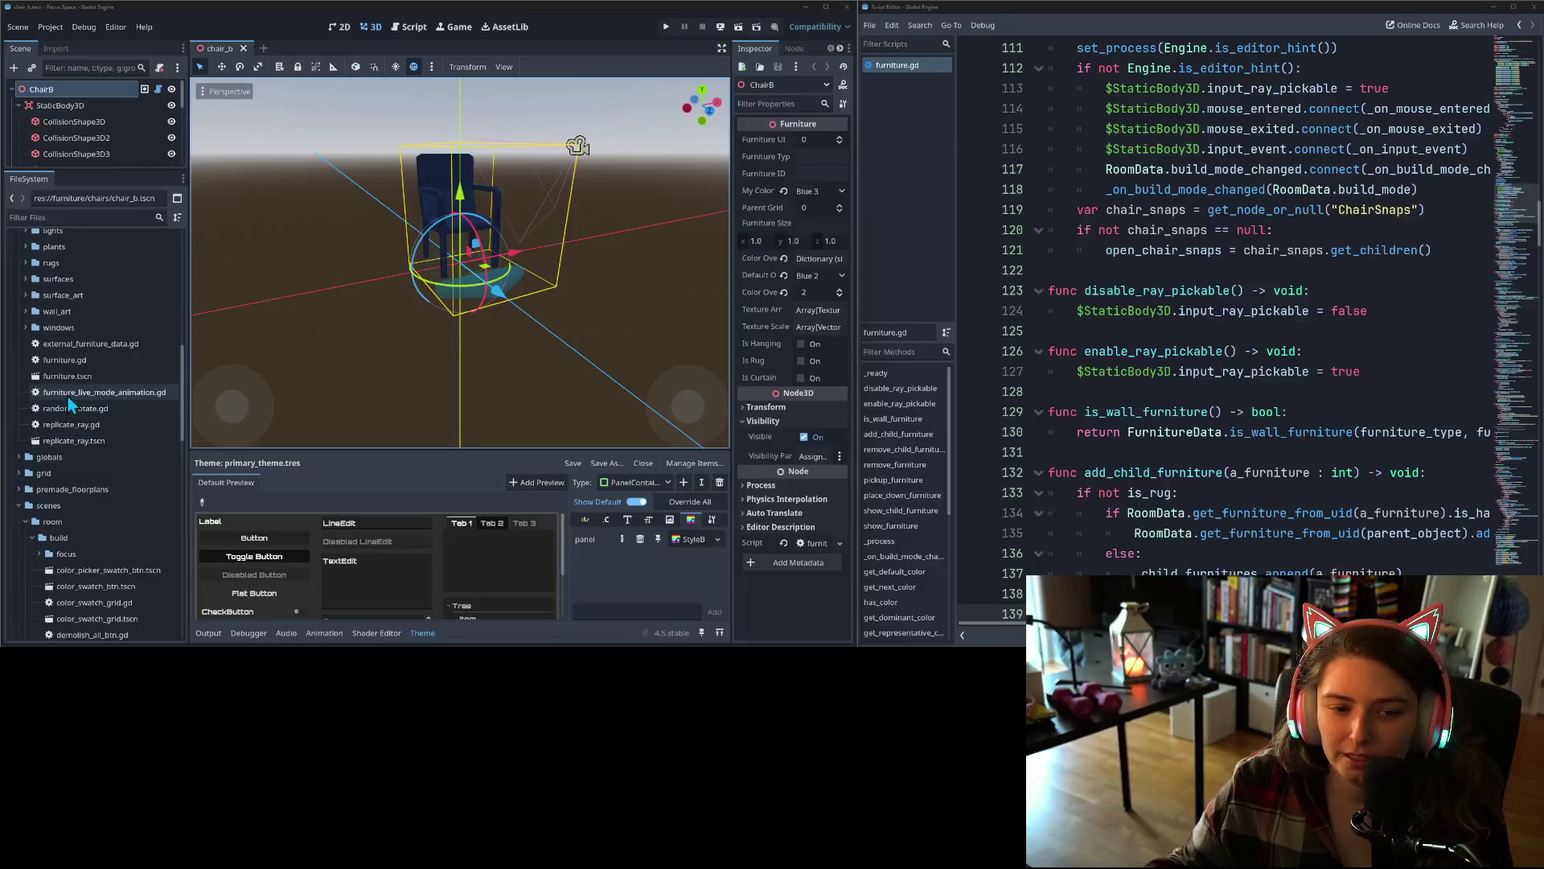
double_click(70, 377)
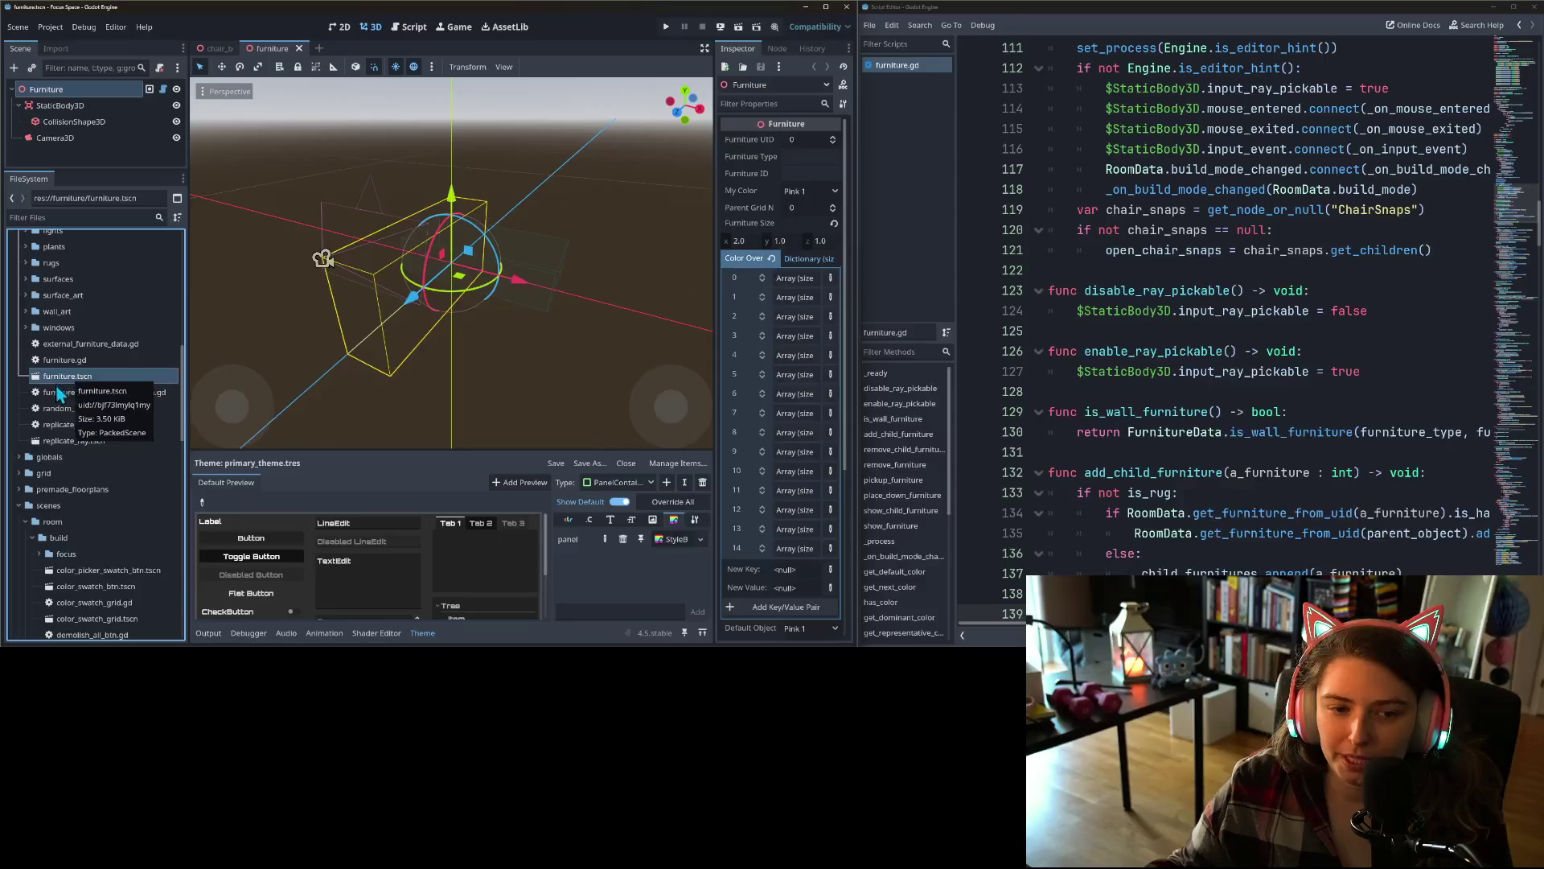
scroll(50, 436, up, 4)
scroll(51, 440, up, 5)
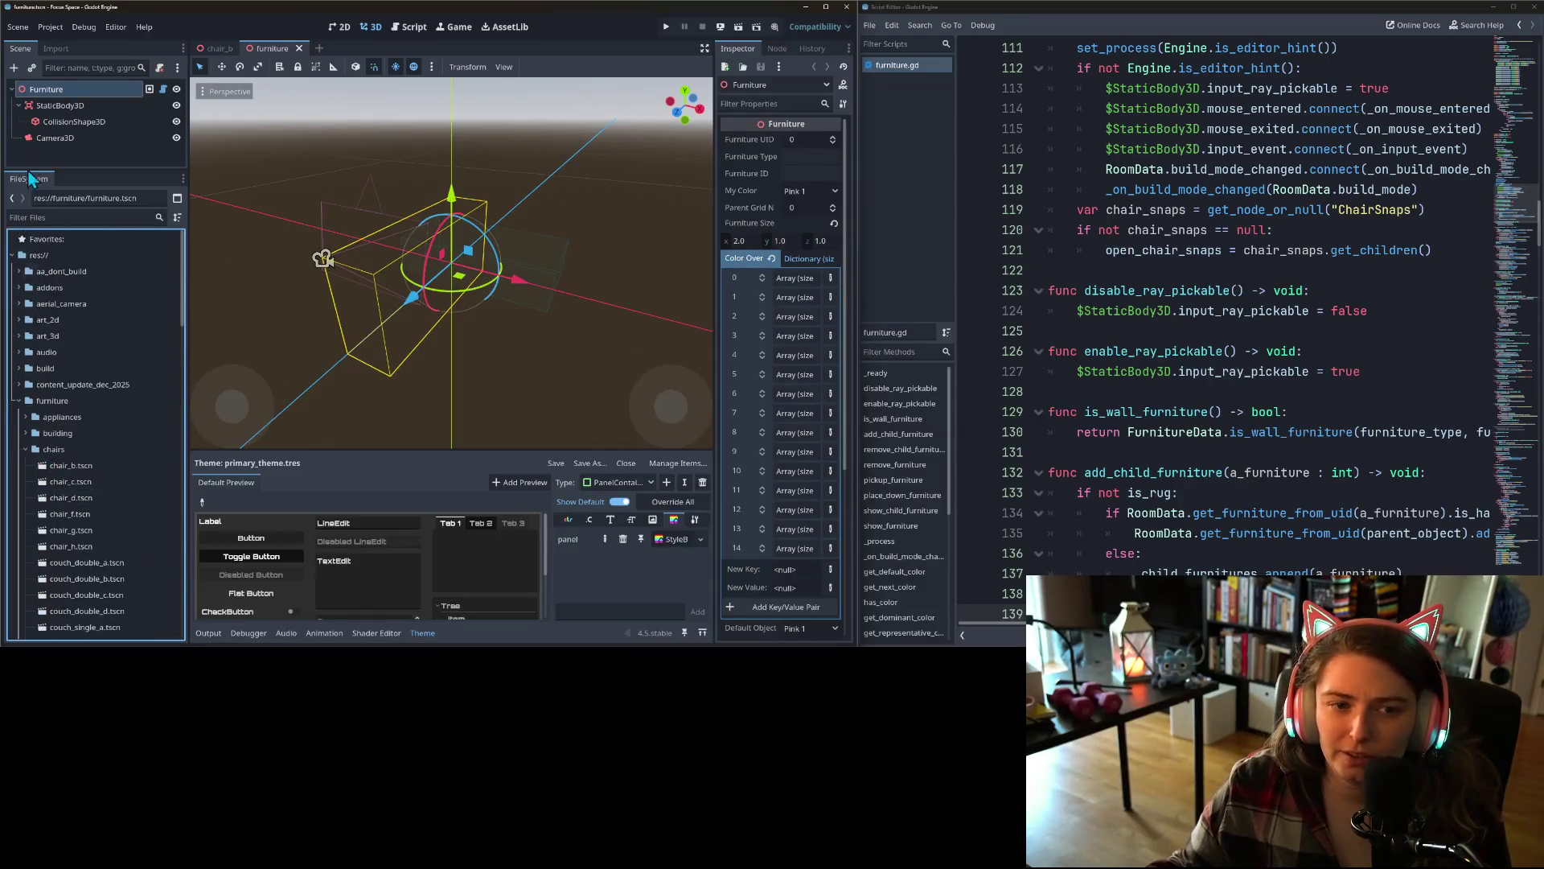
click(57, 105)
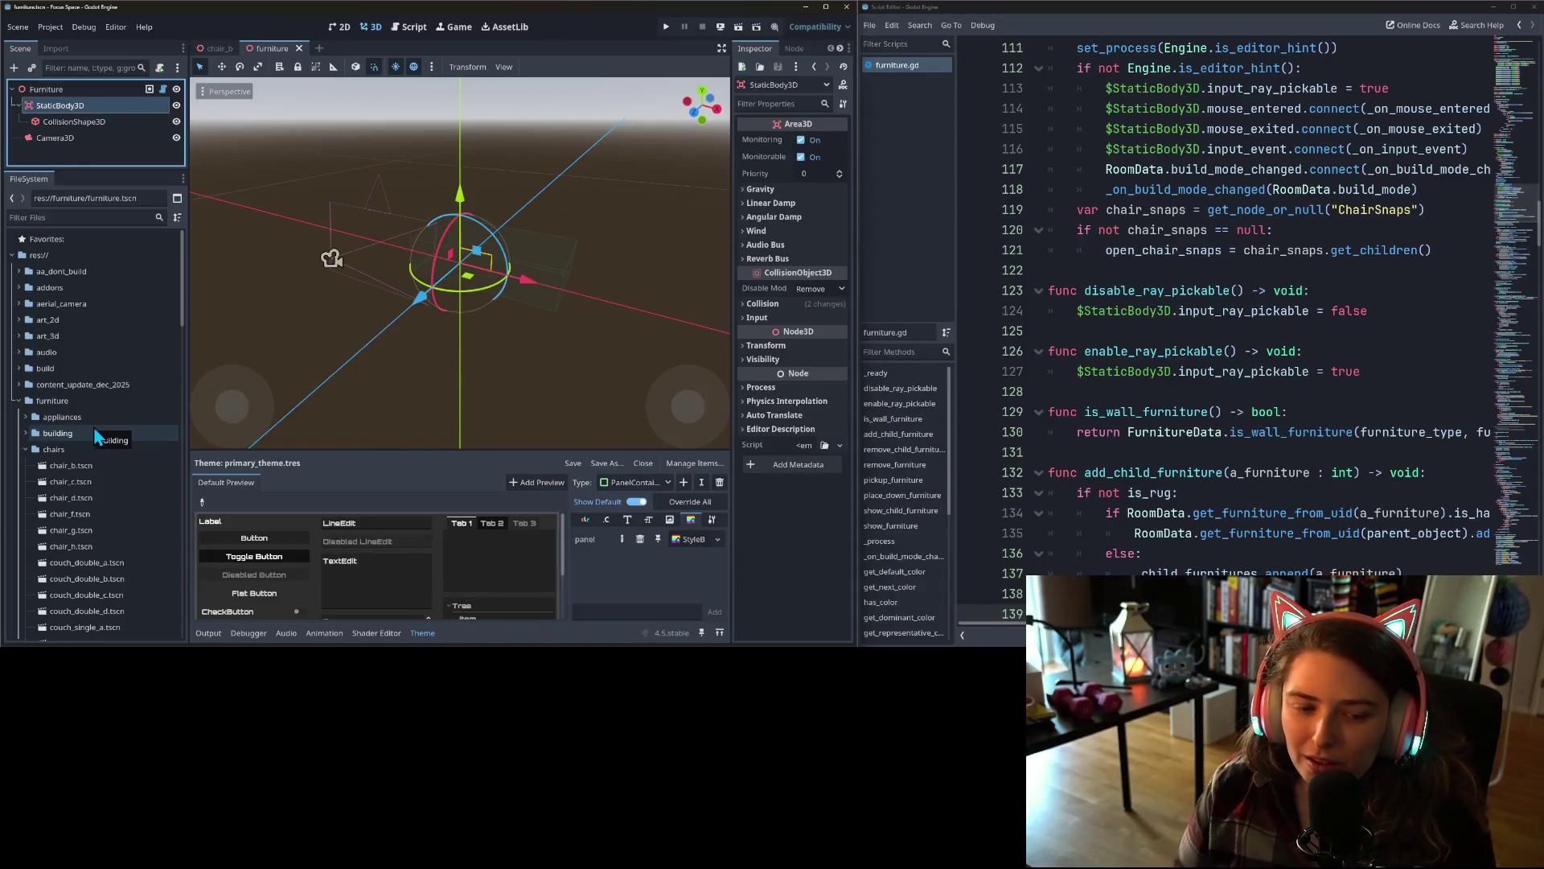
scroll(137, 522, down, 7)
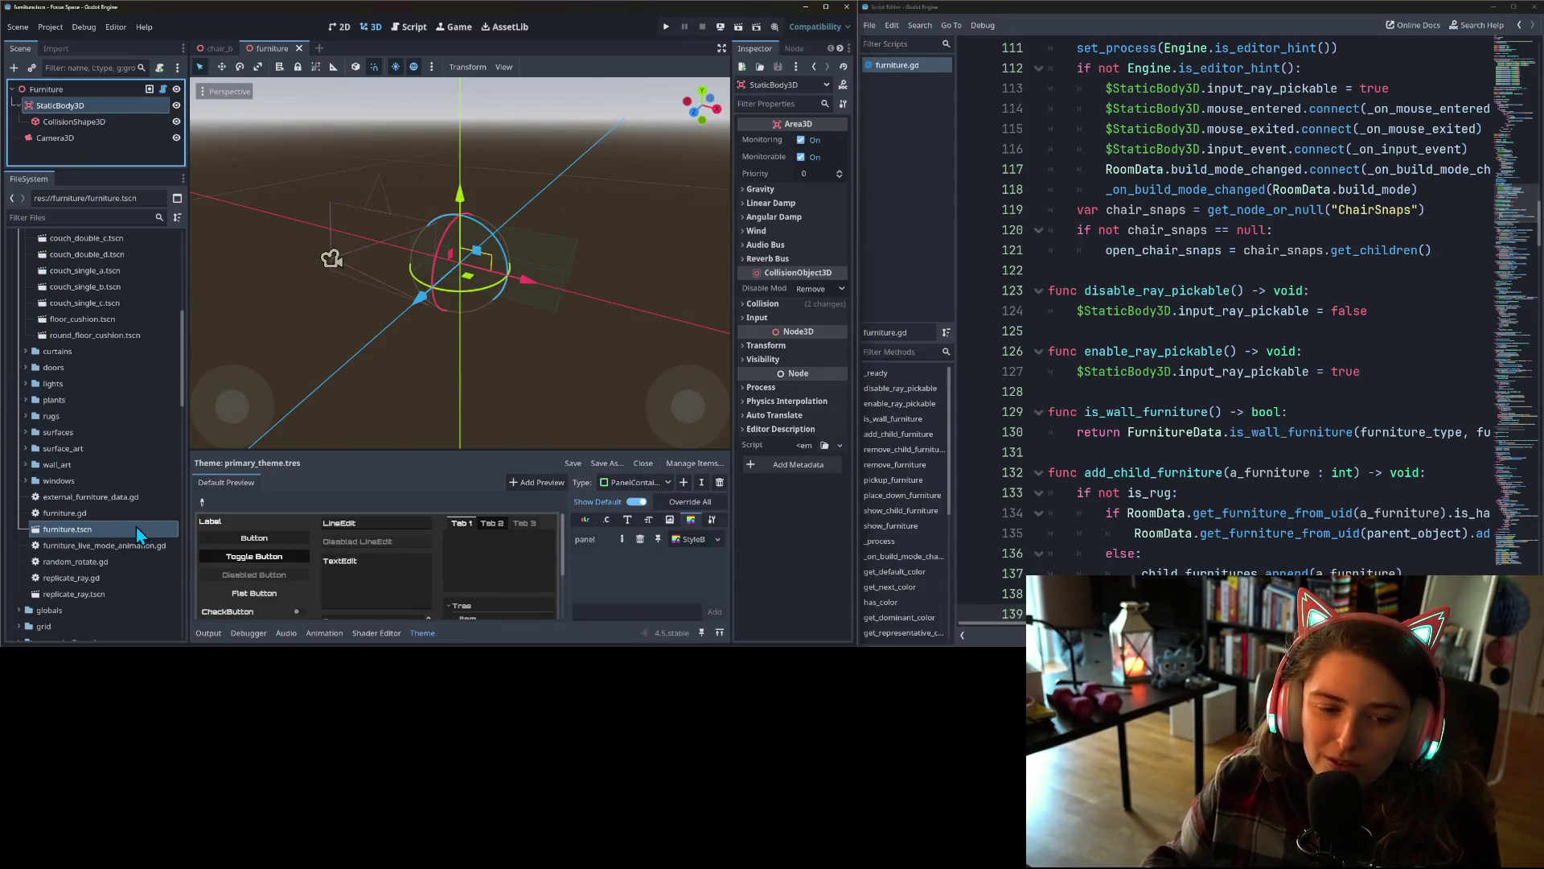
scroll(136, 527, down, 1)
click(90, 485)
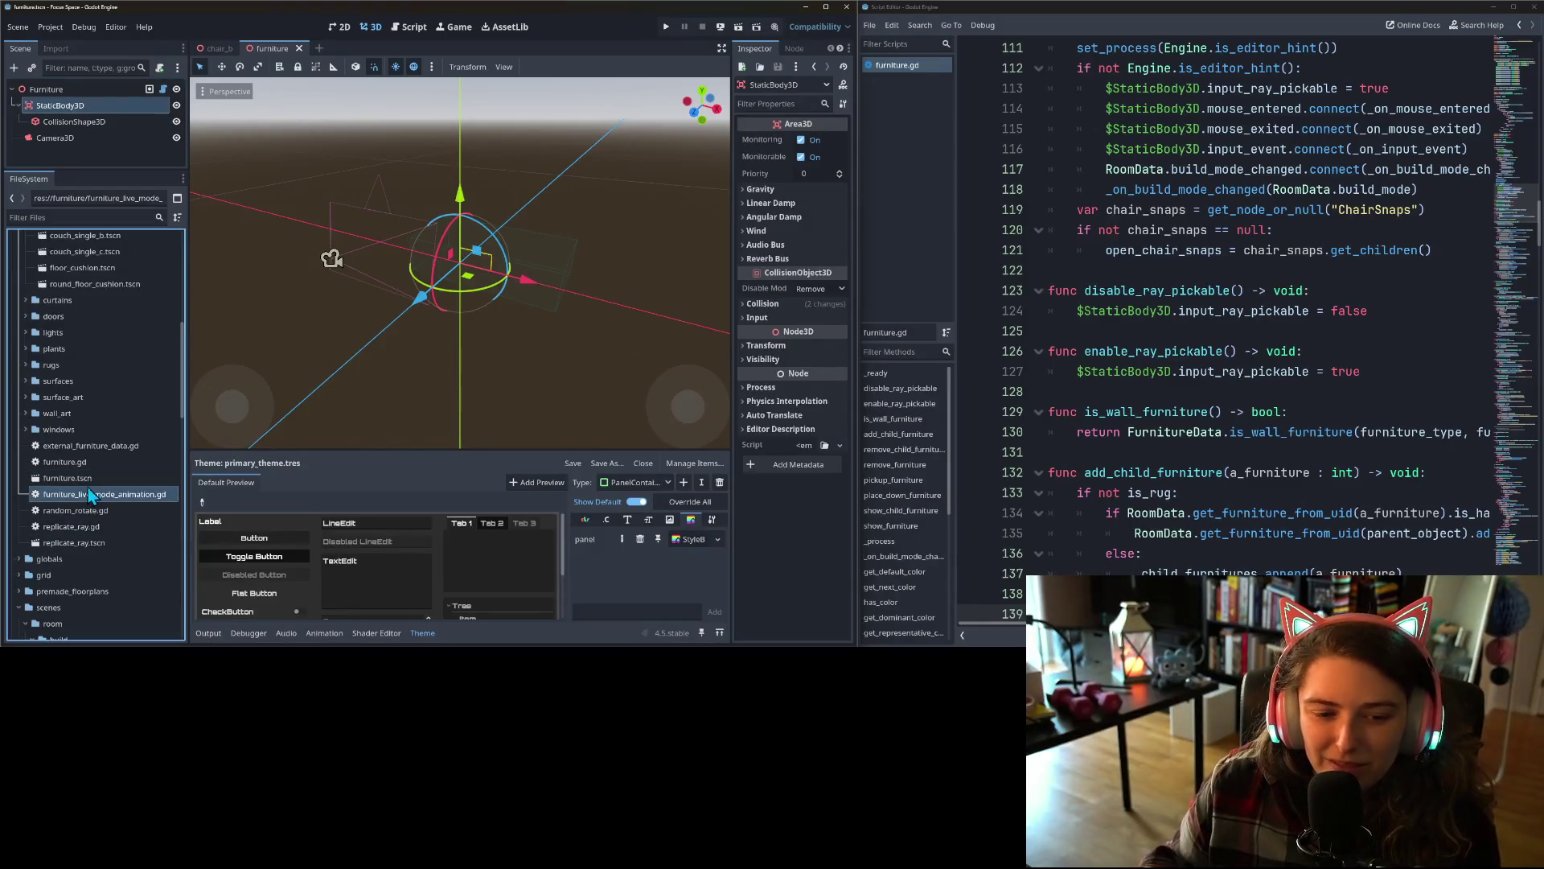
click(89, 483)
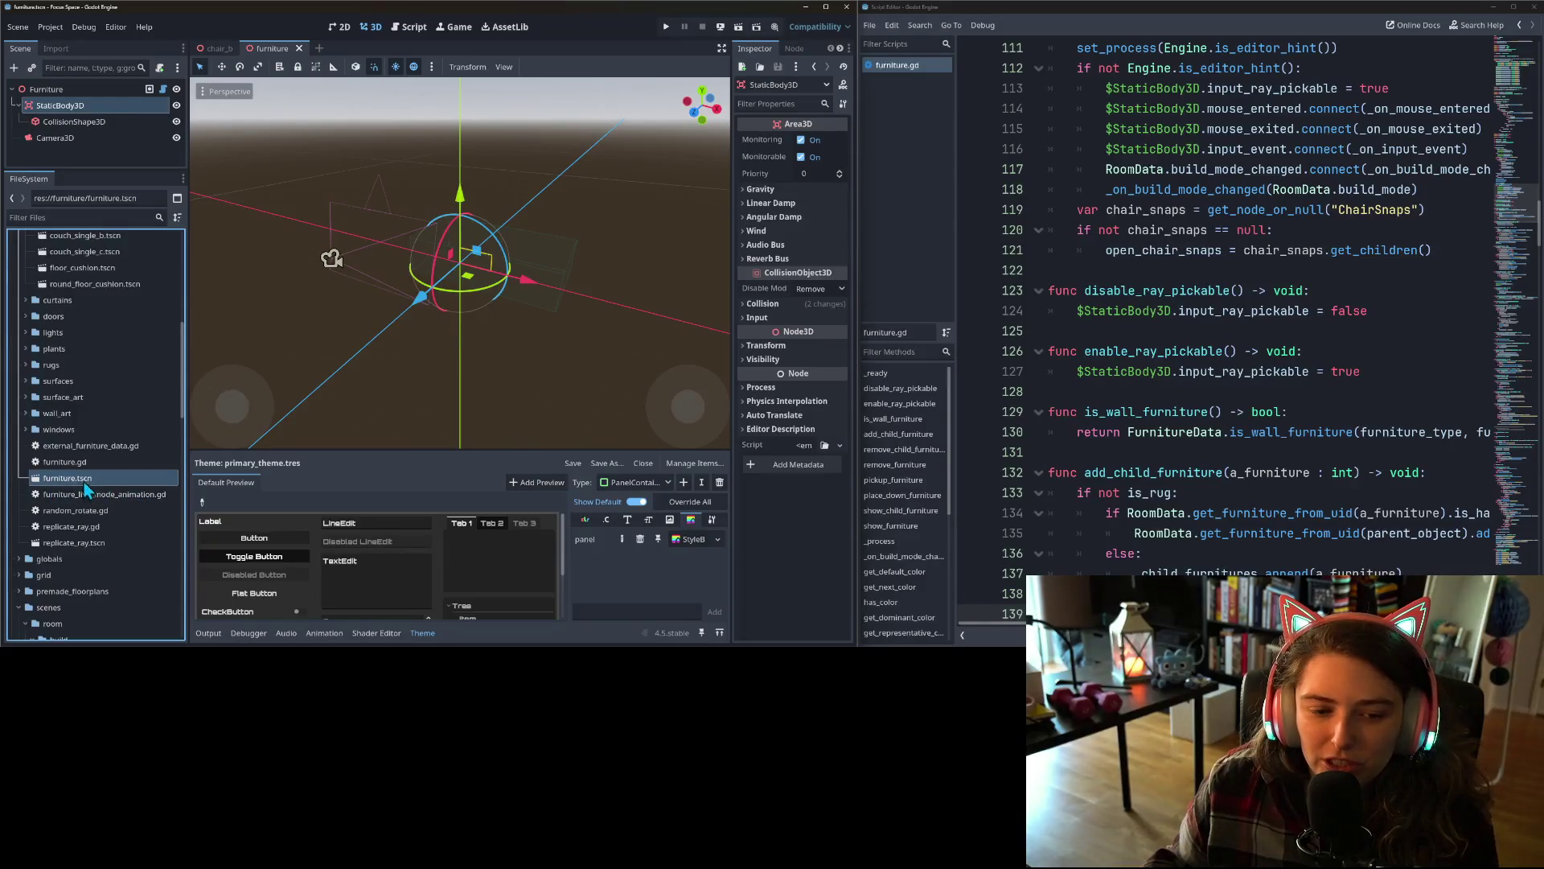
mouse_move(84, 481)
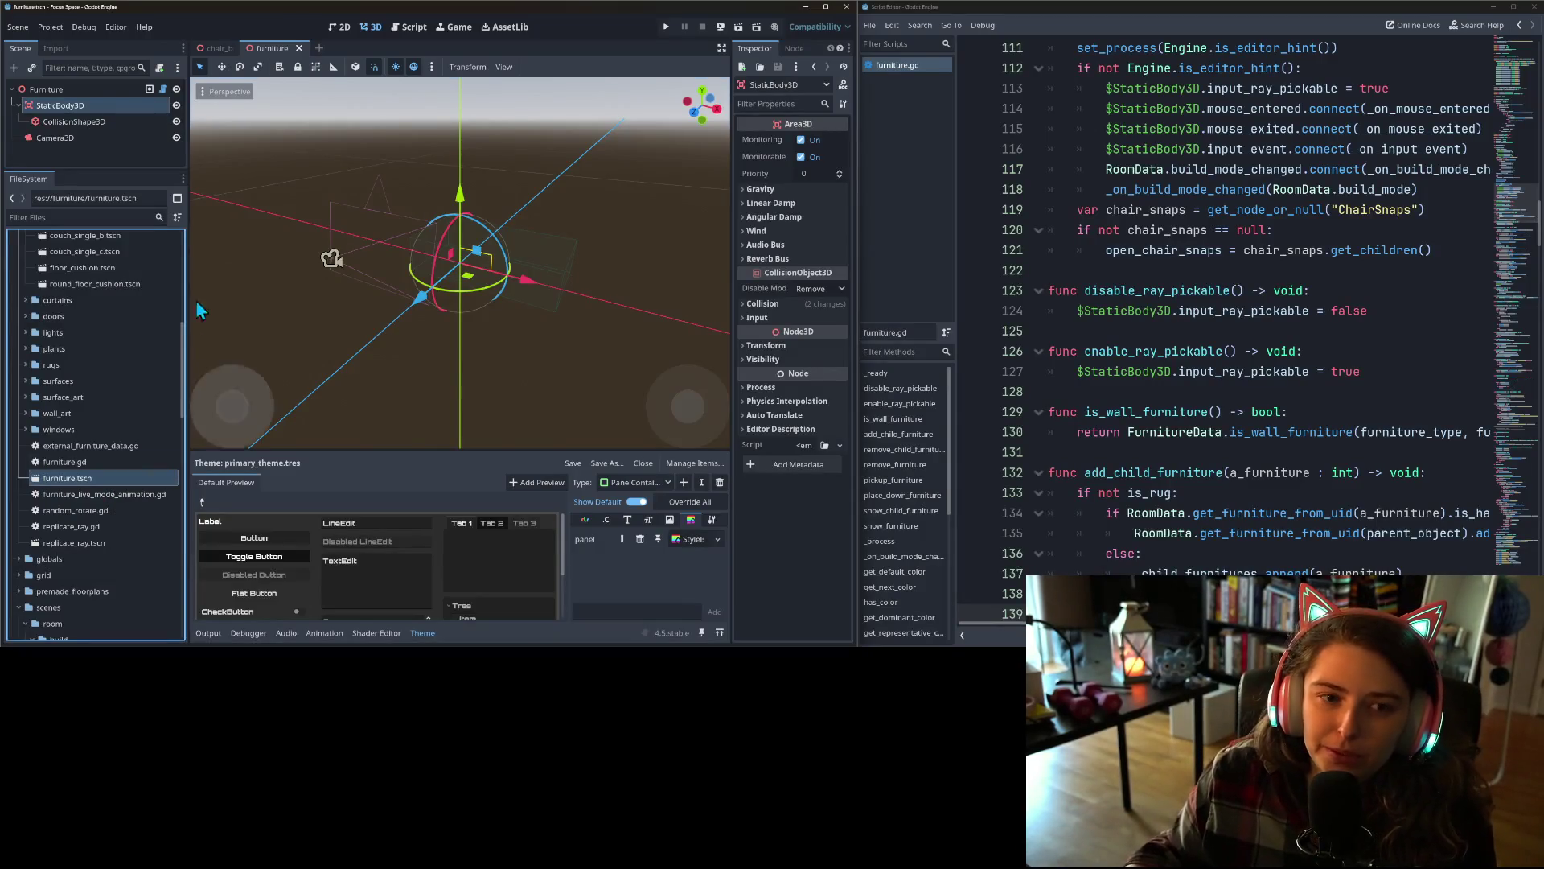
- Rename the StaticBody3D node in furniture.tscn to AreaBody3D and save with Ctrl+S
right_click(66, 108)
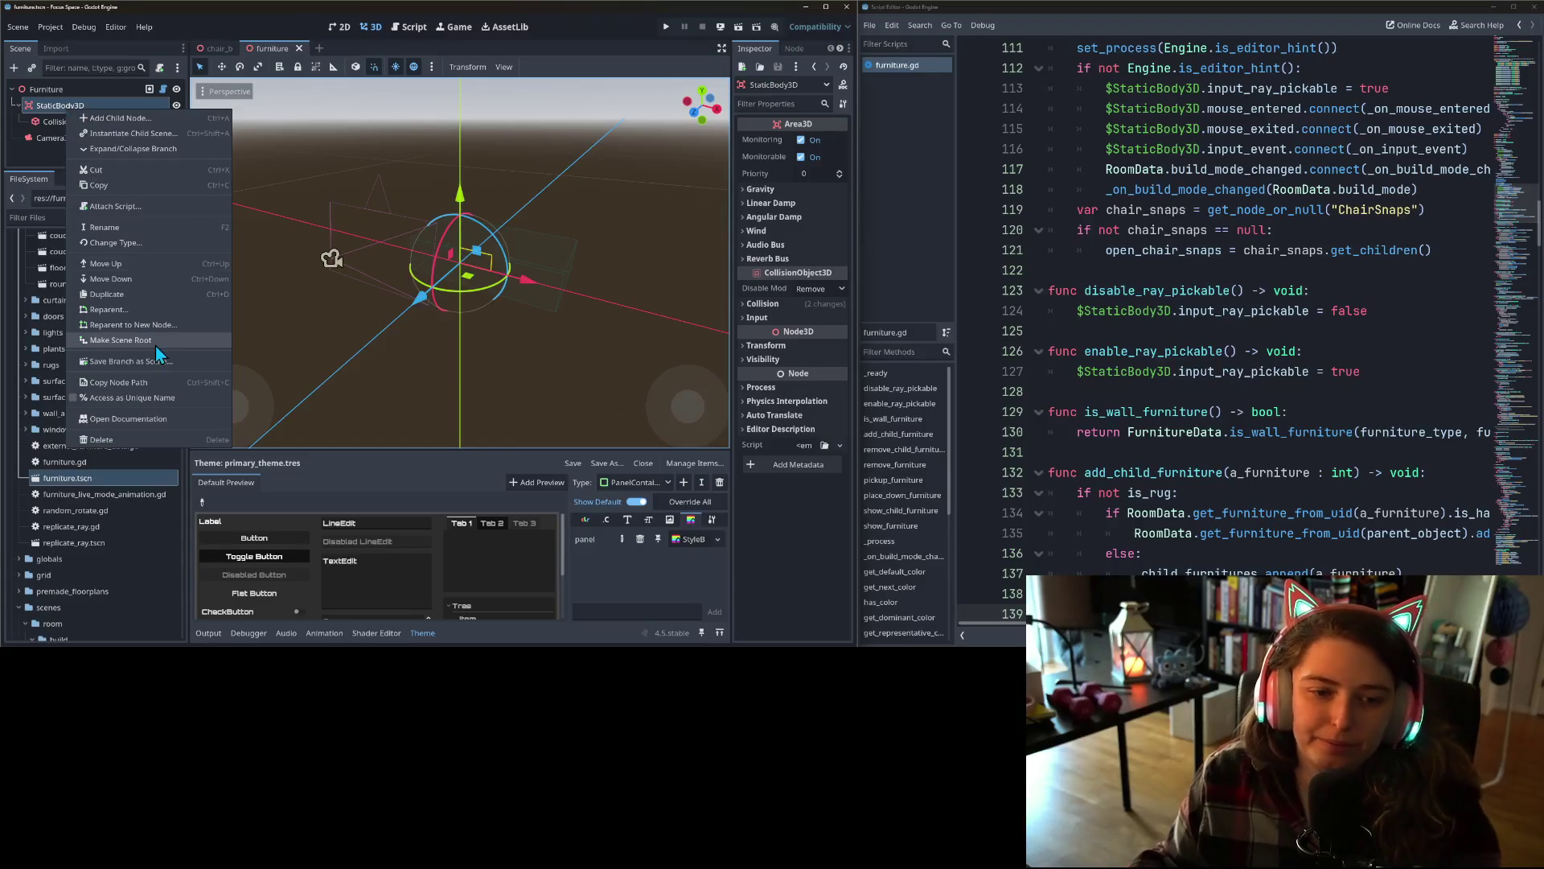
click(128, 230)
text(Aread)
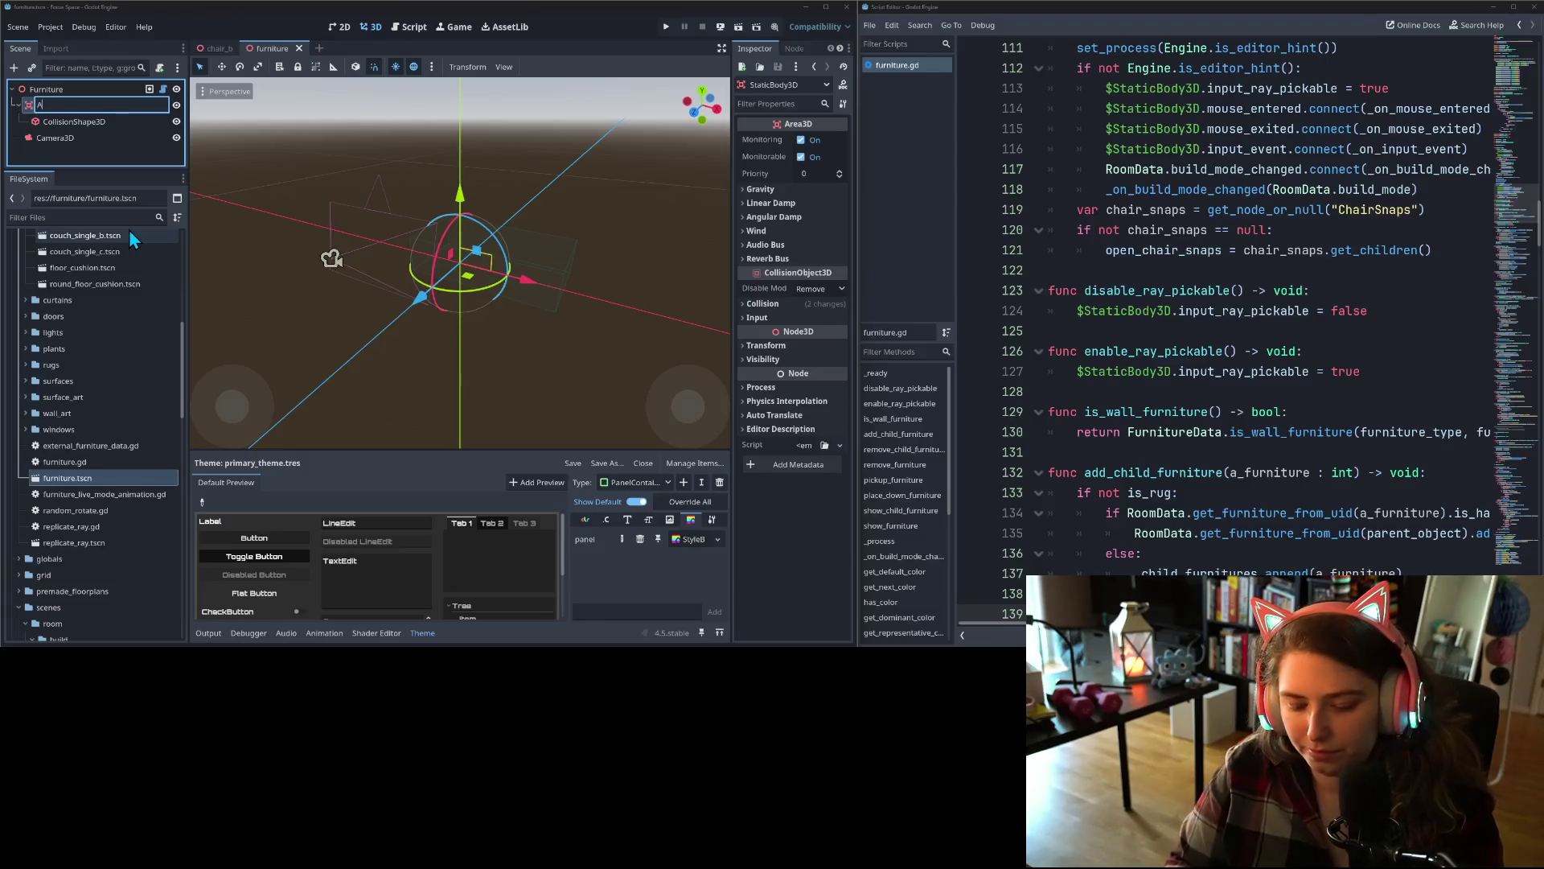
key(BackSpace)
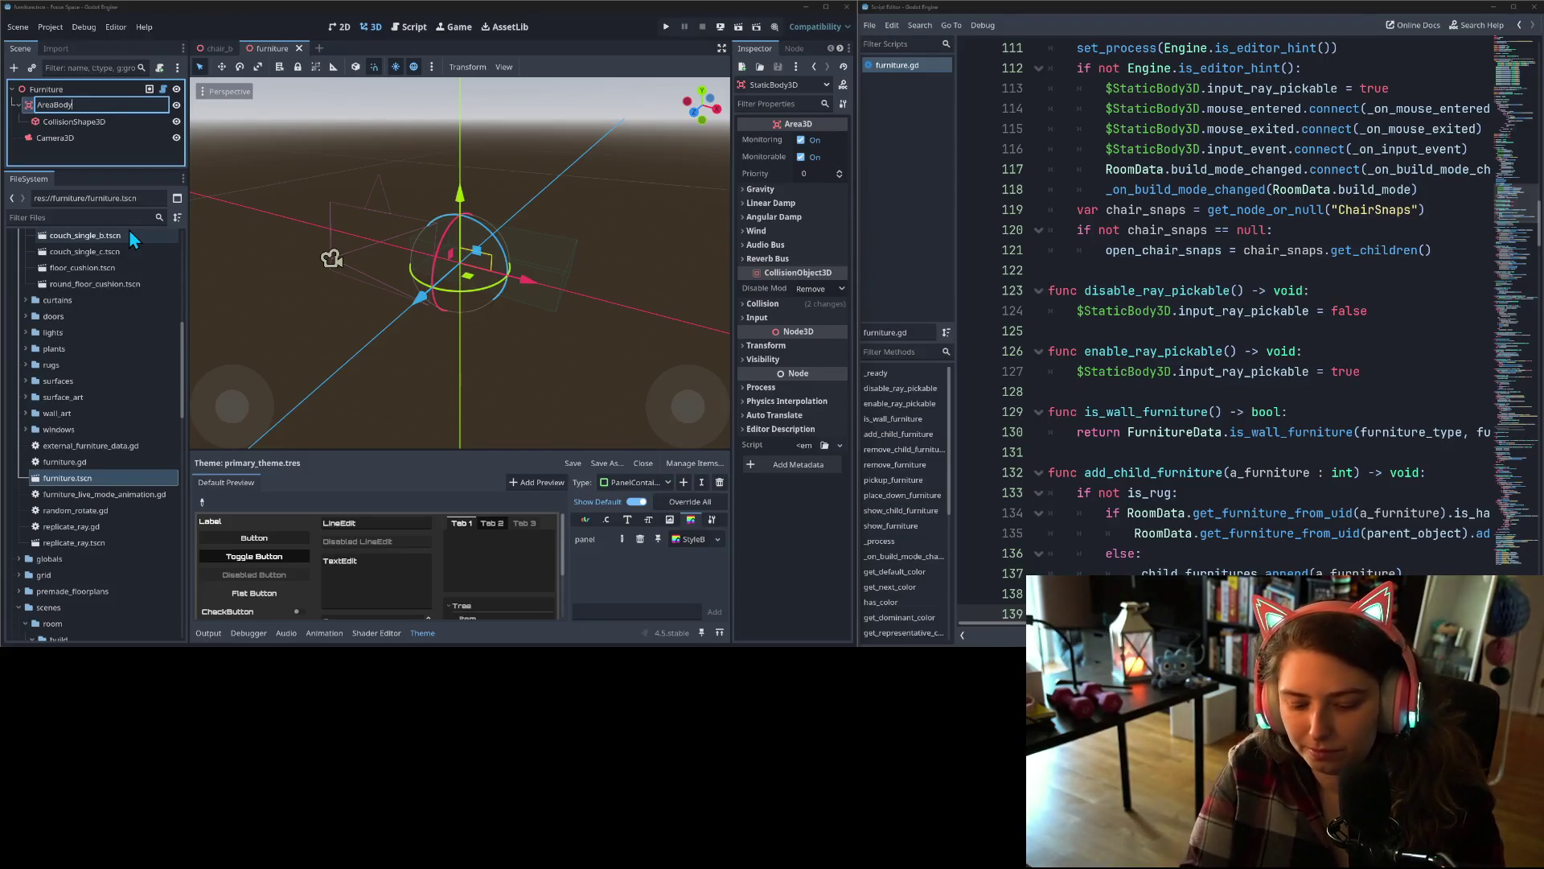
text(3D)
key(Return)
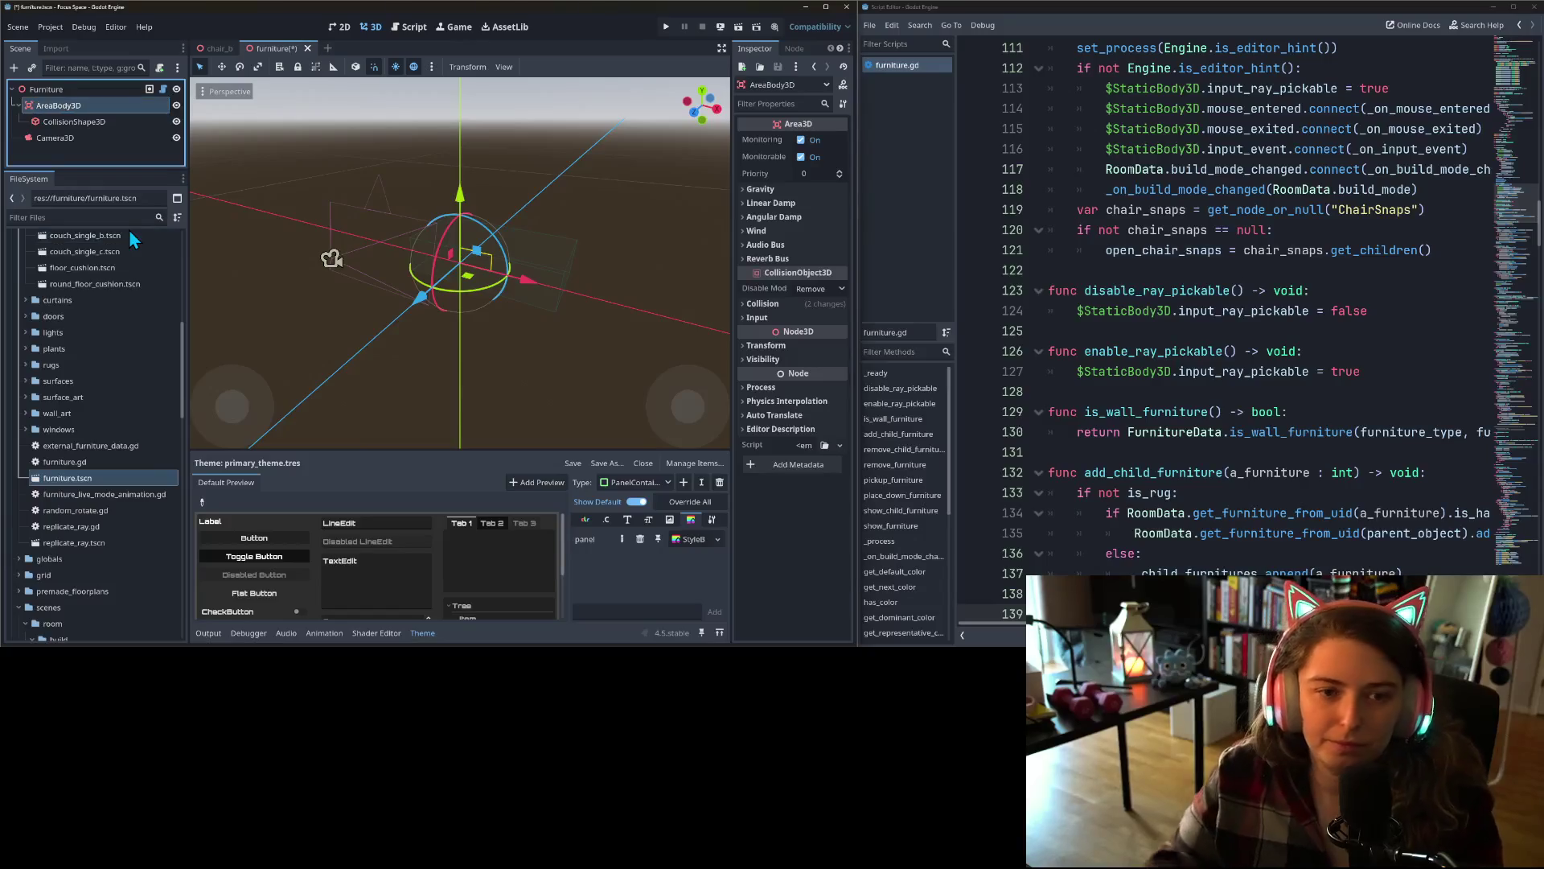
key(ctrl+s)
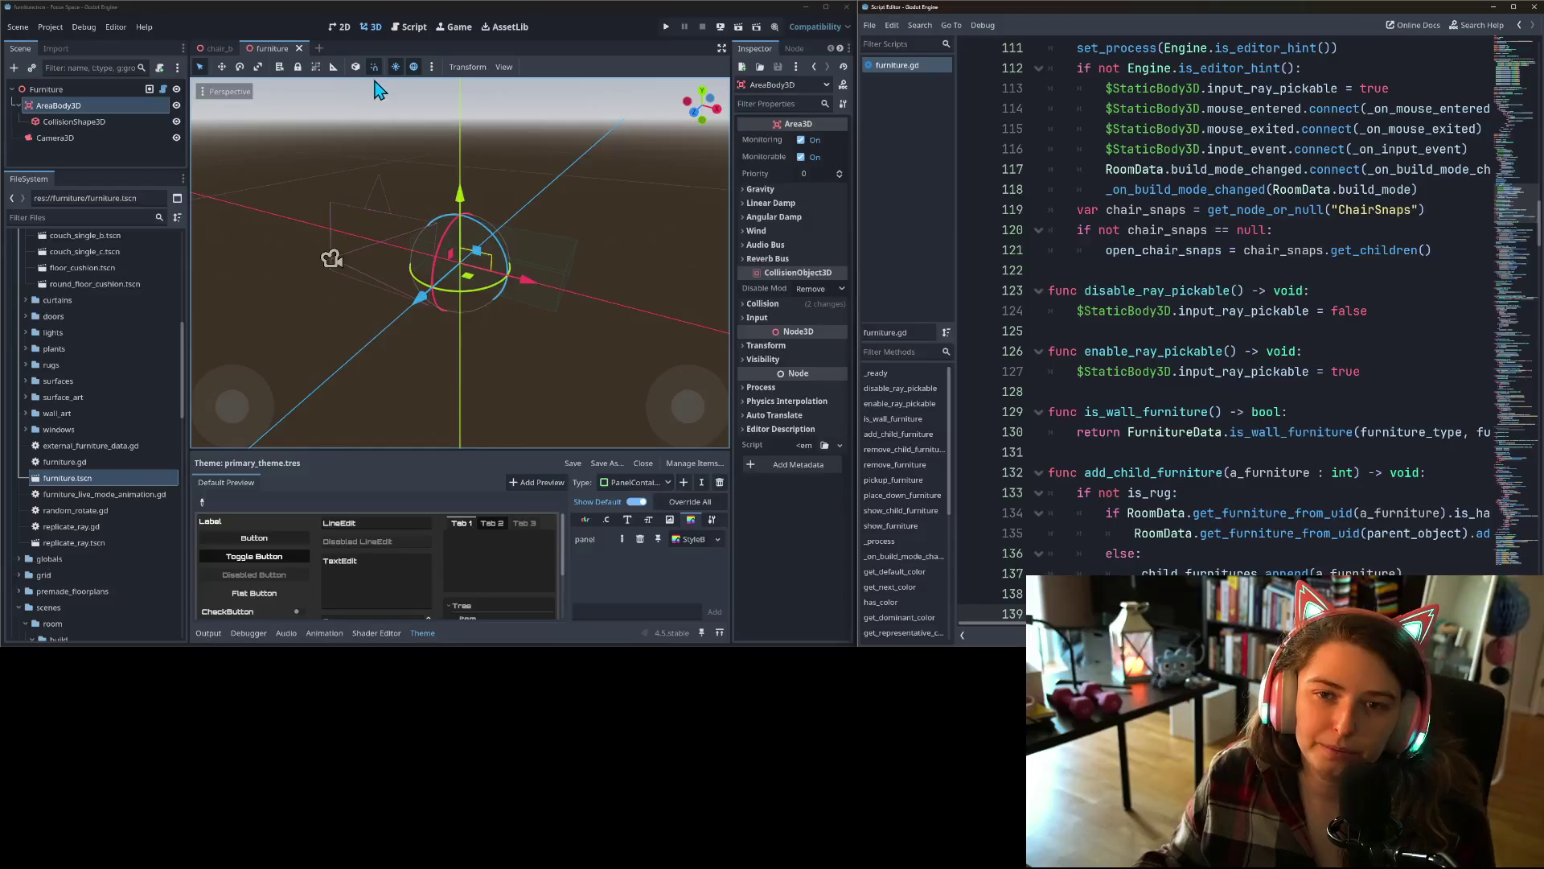
click(407, 31)
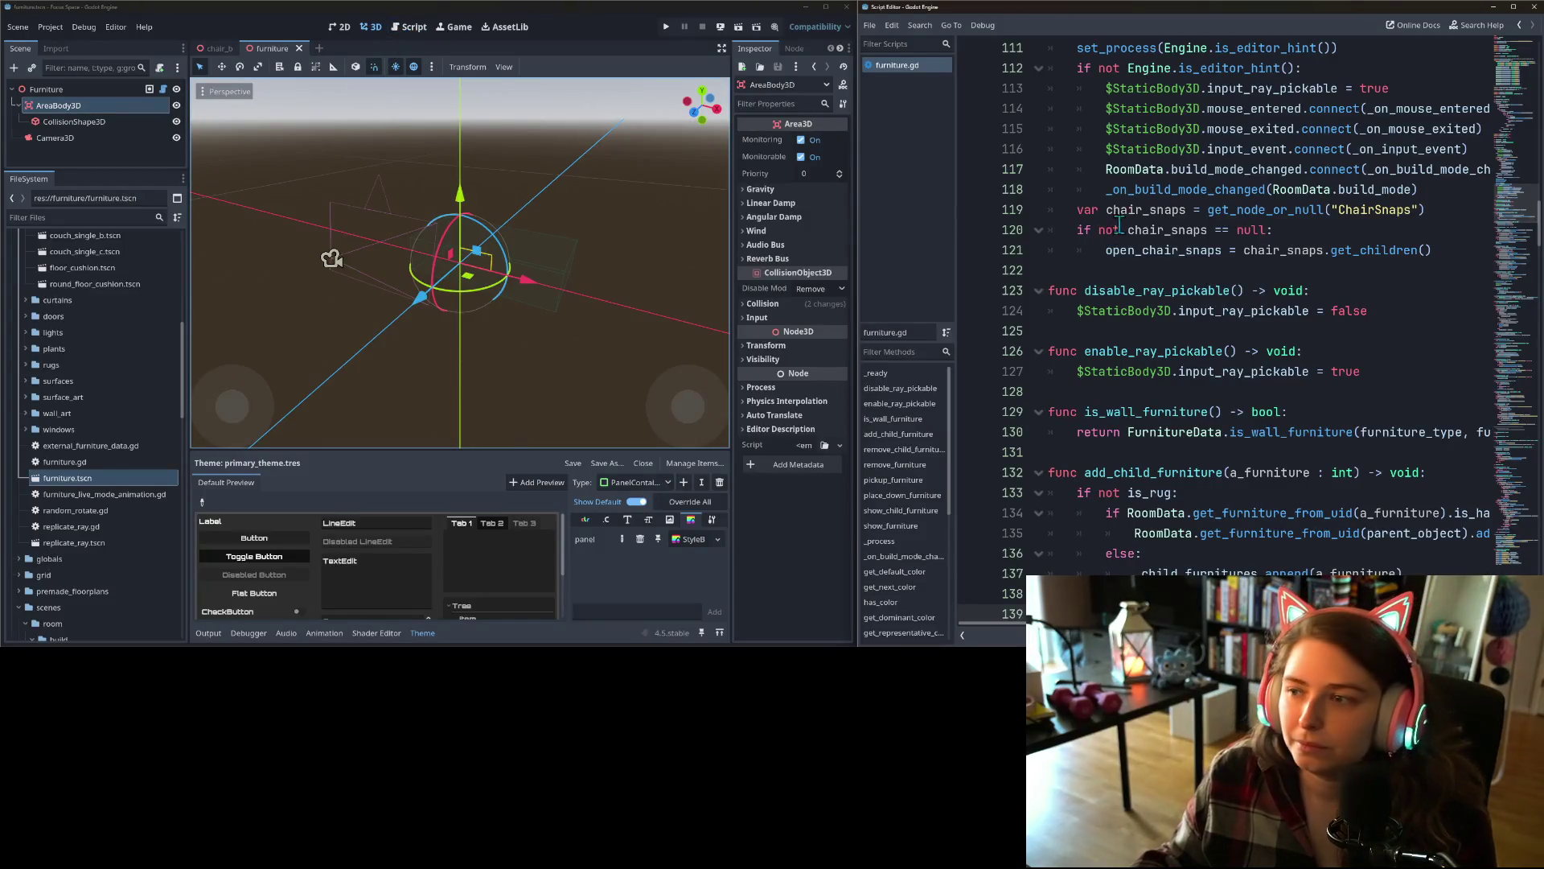
- Replace $StaticBody3D with $AreaBody3D in furniture.gd on lines 124, 127 and 185
click(1162, 392)
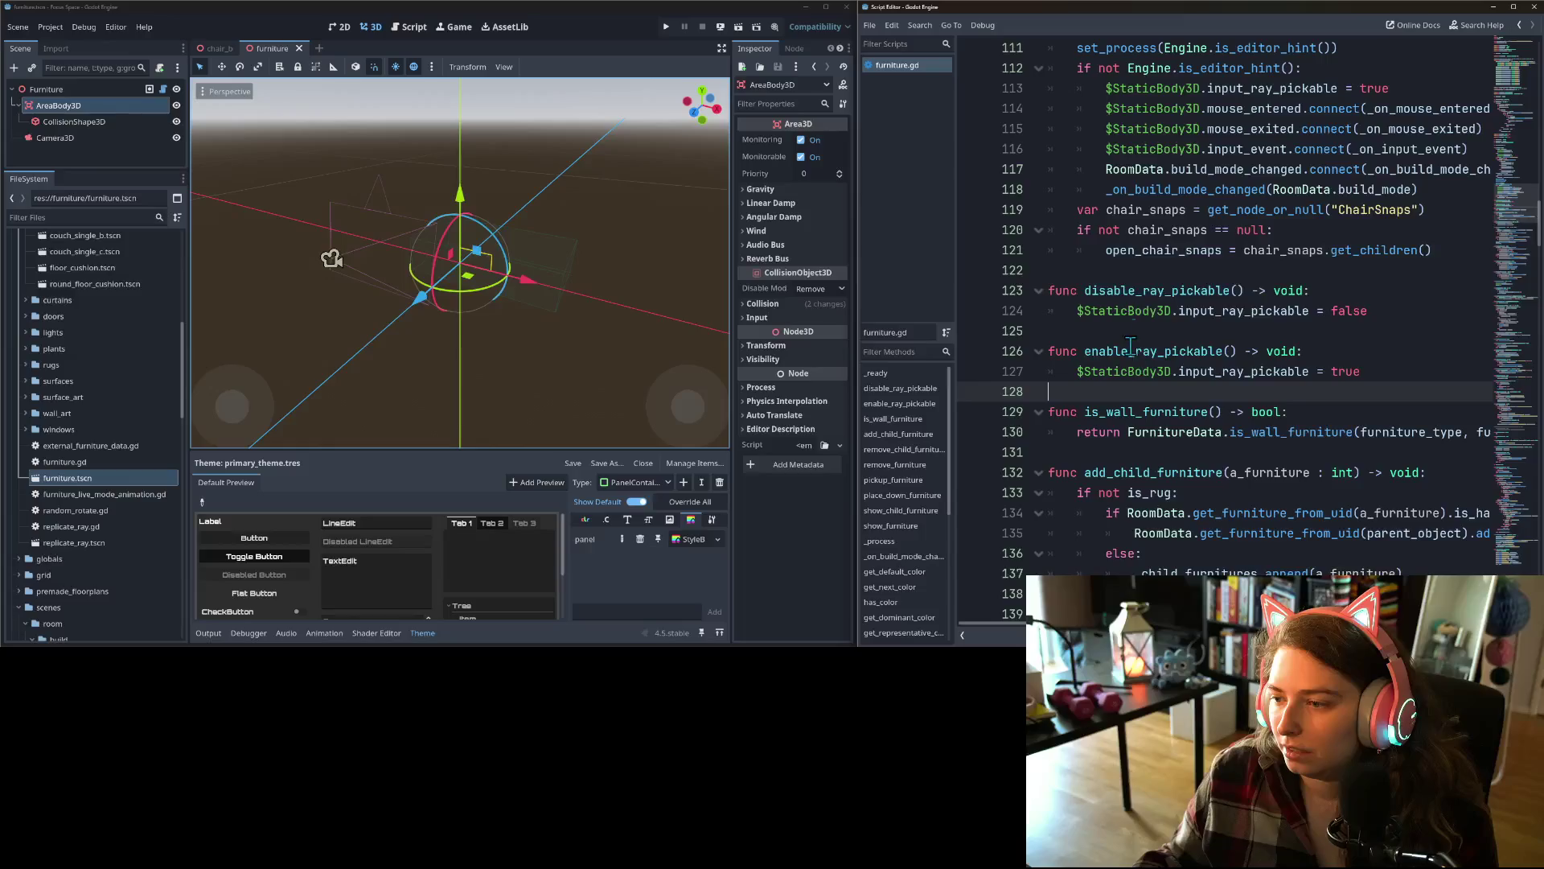
double_click(1130, 311)
key(ctrl+r)
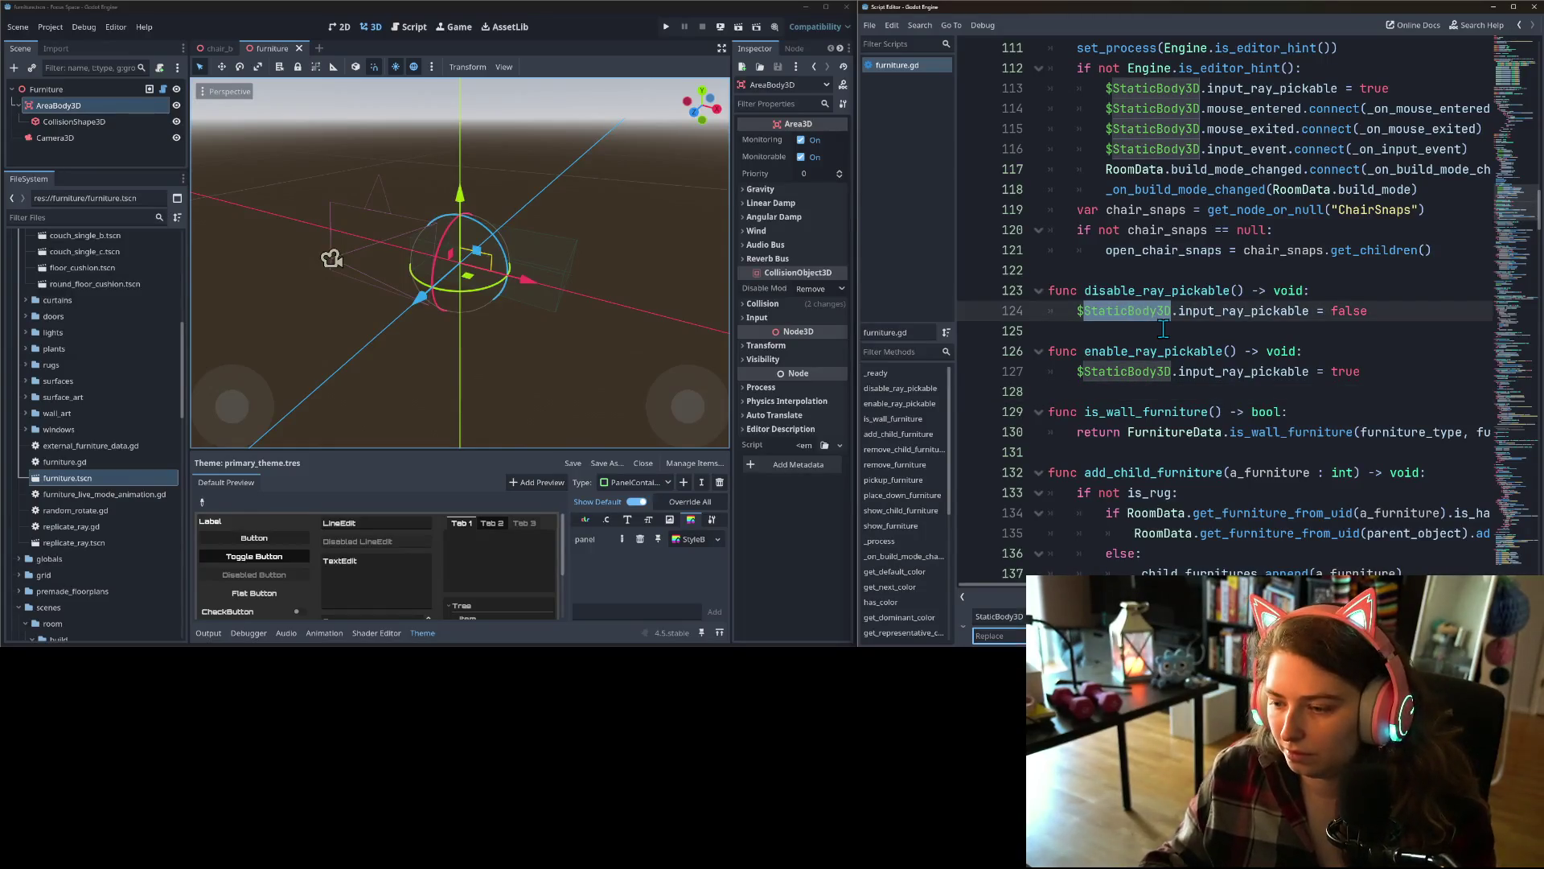
text(AreaB)
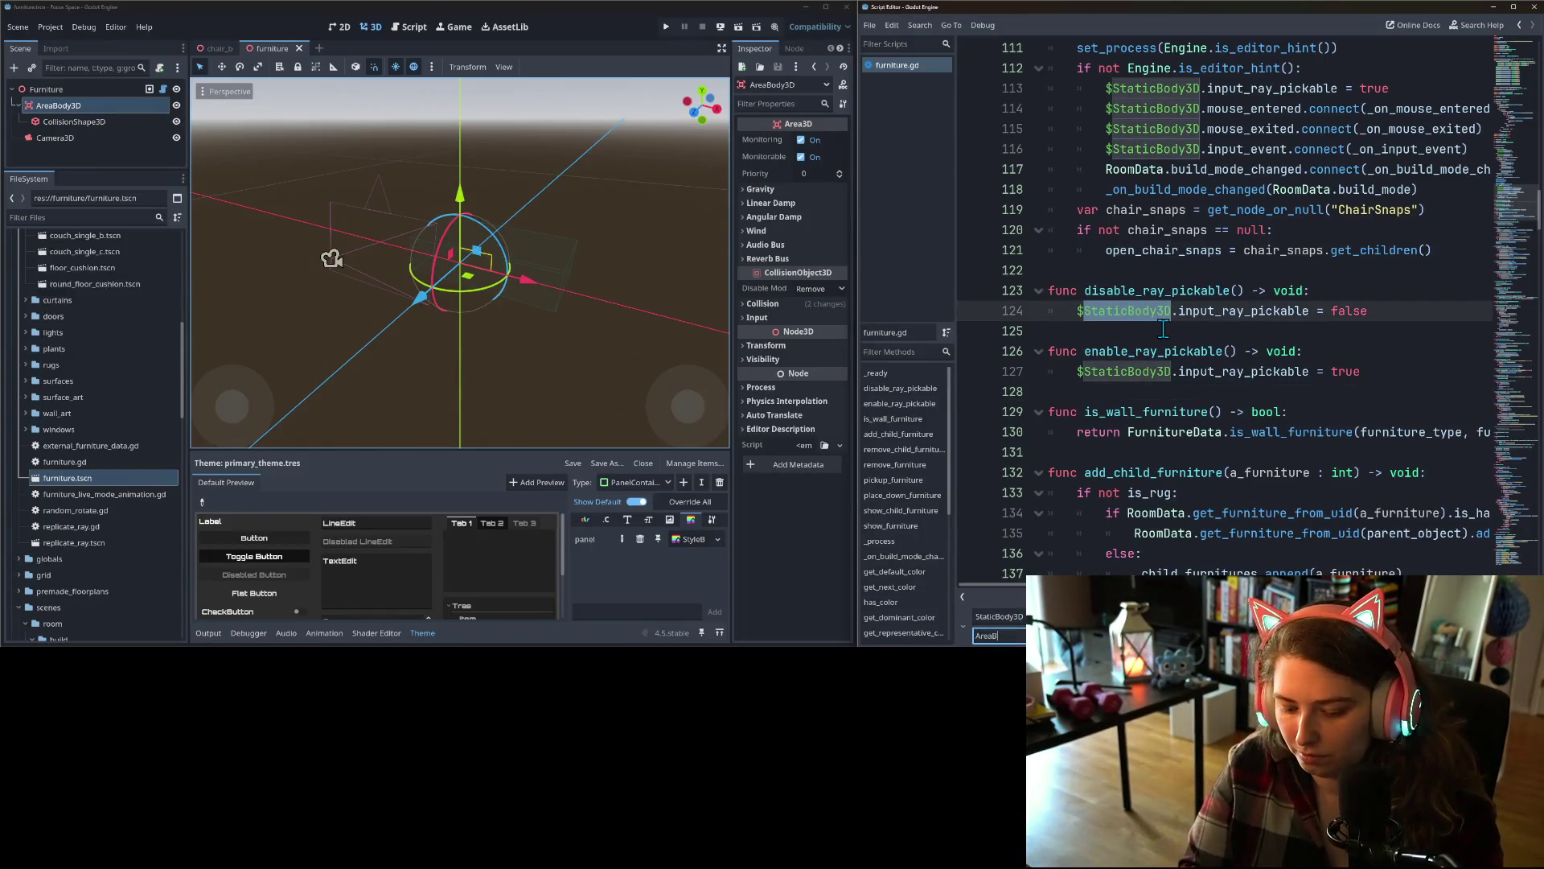
text(ody3D)
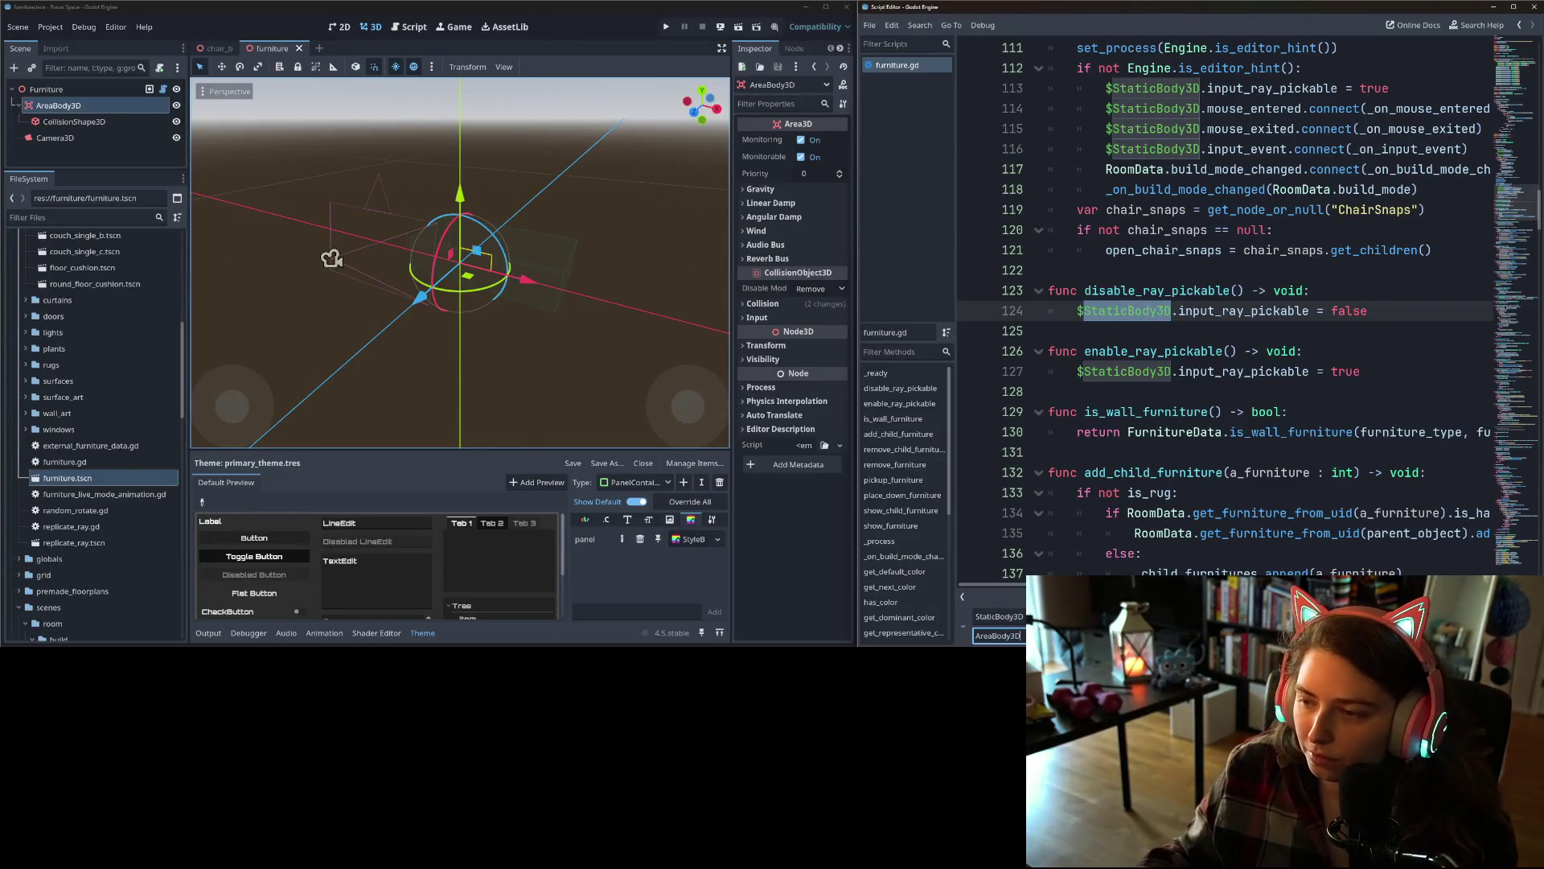
key(Return)
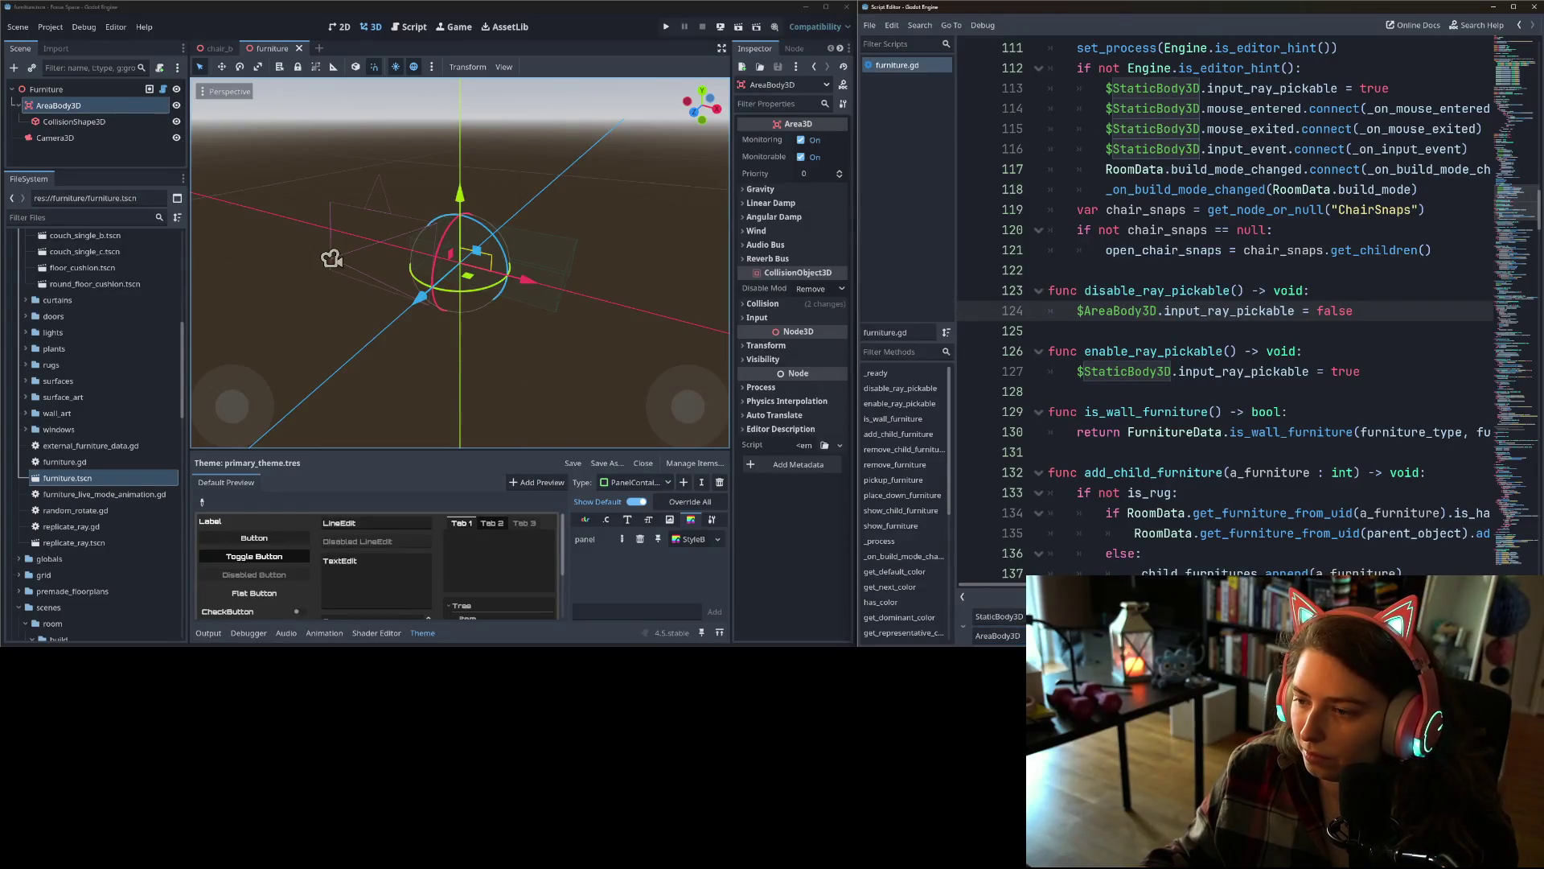
text(Are)
key(Return)
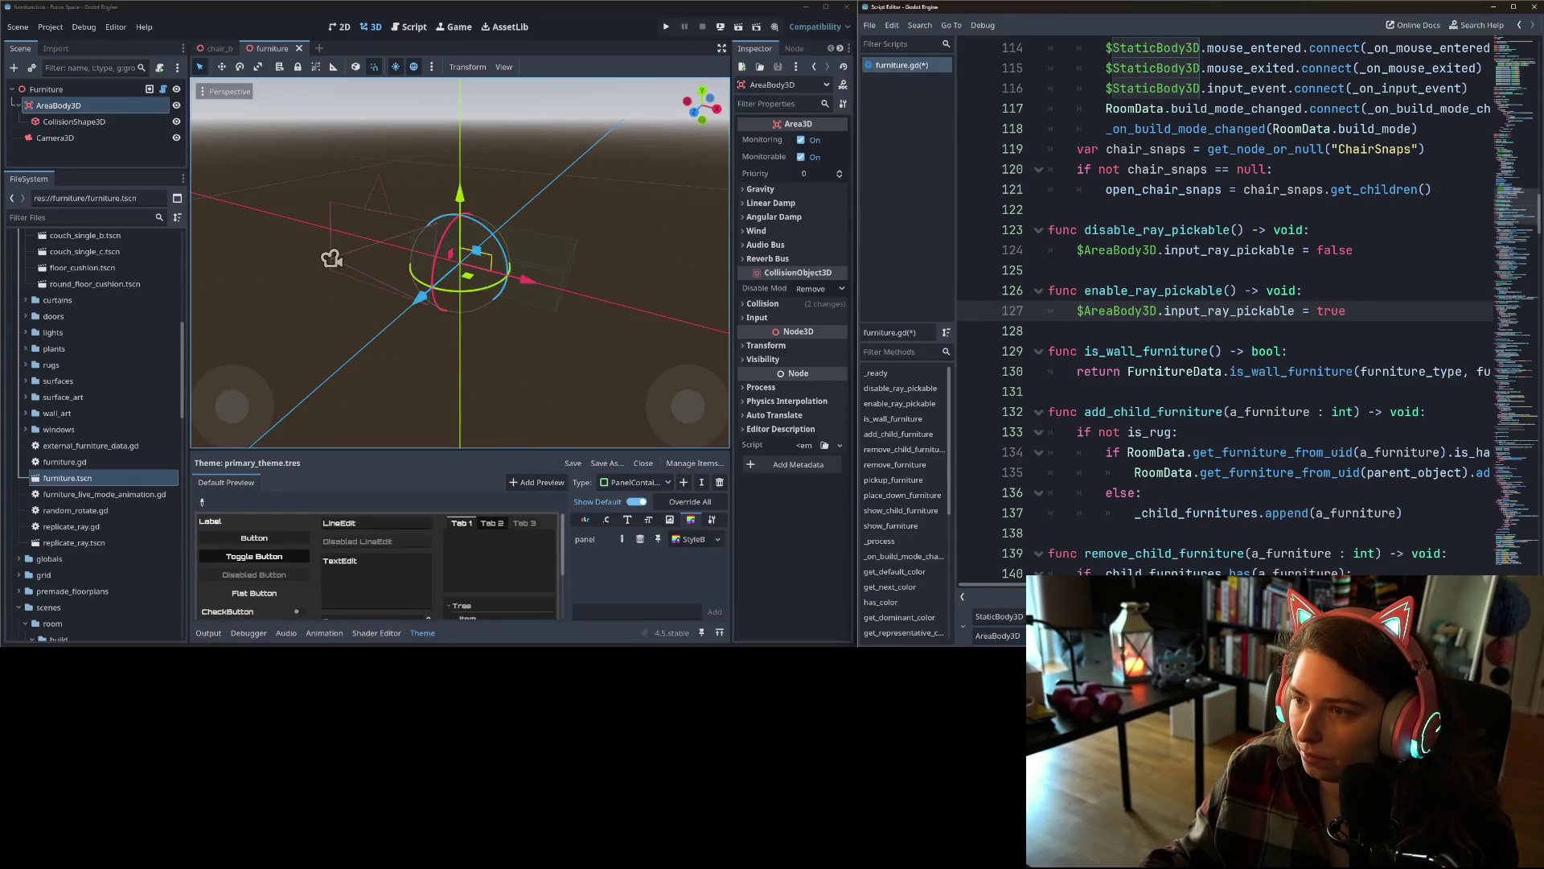
key(Return)
- Replace the remaining StaticBody3D references from line 196 onward and close the replace bar
scroll(1283, 556, down, 4)
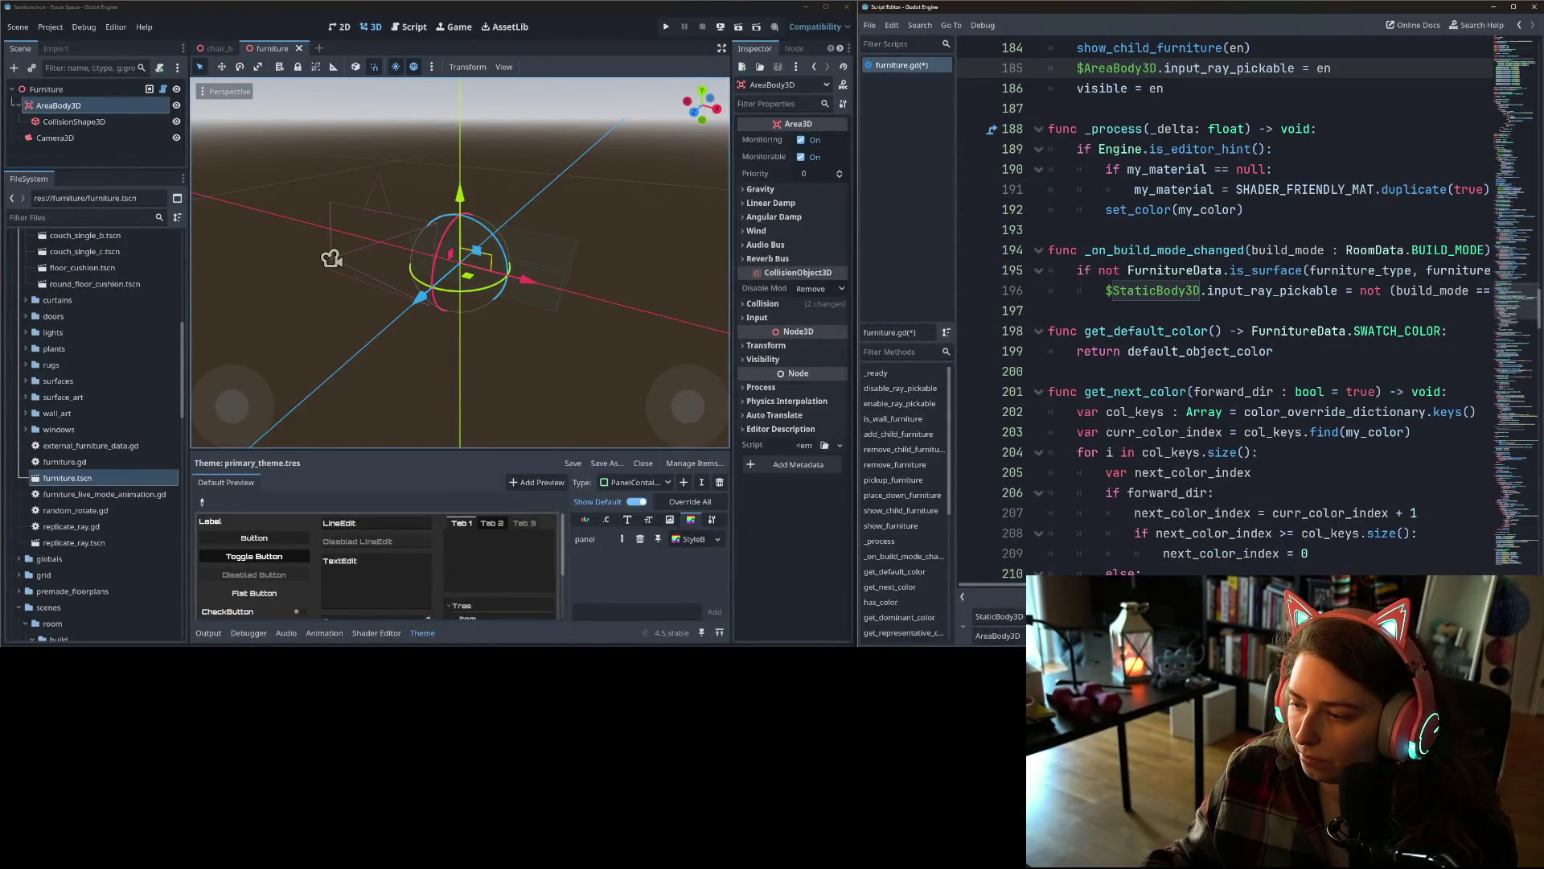
key(Return)
key(Return)
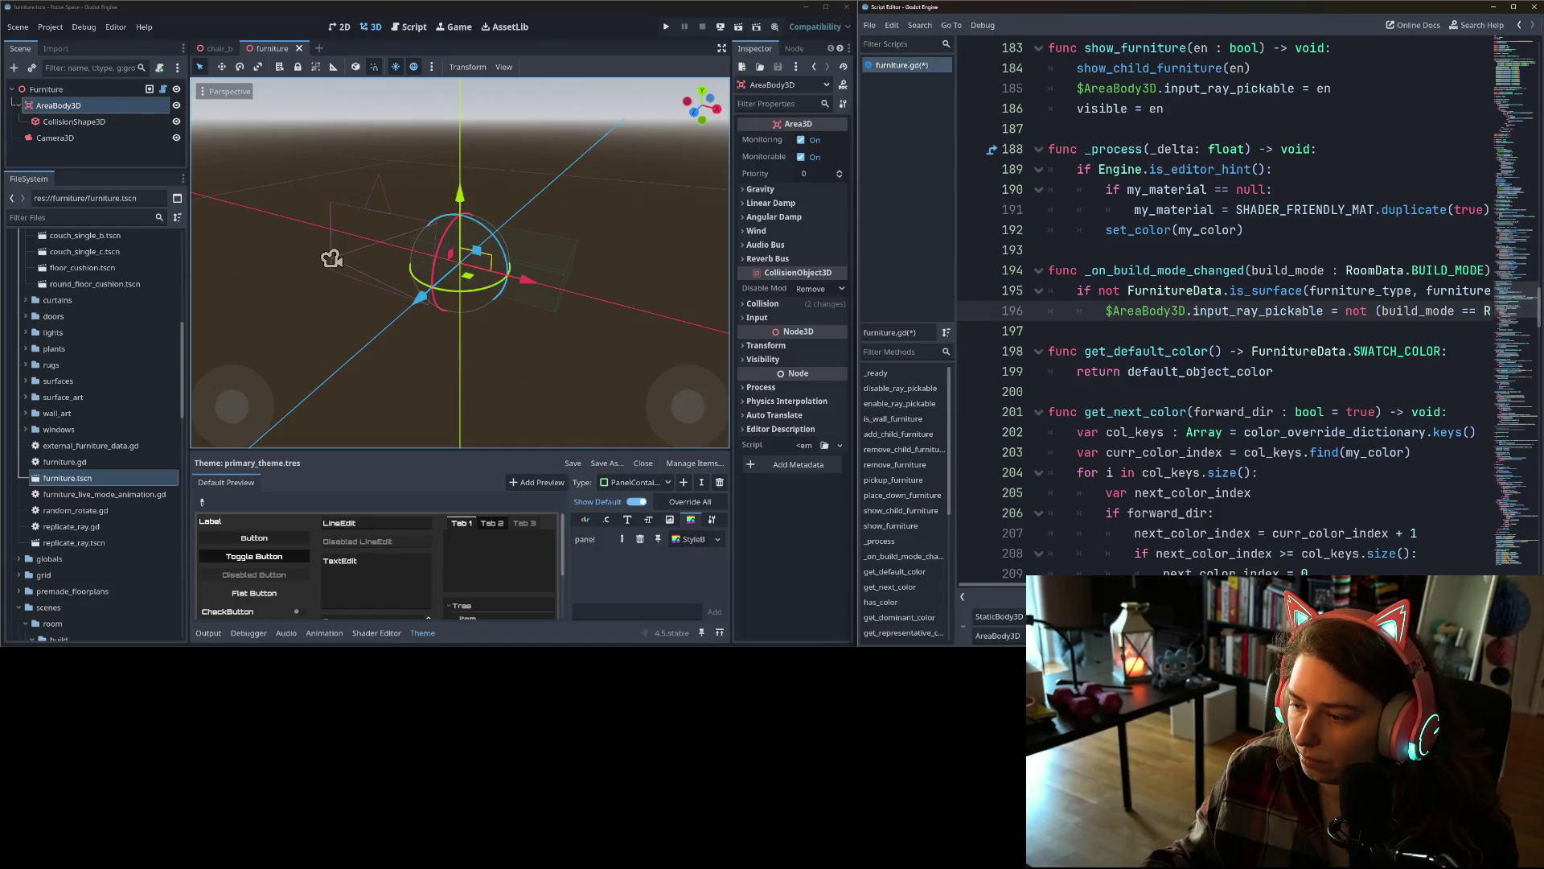
key(Return)
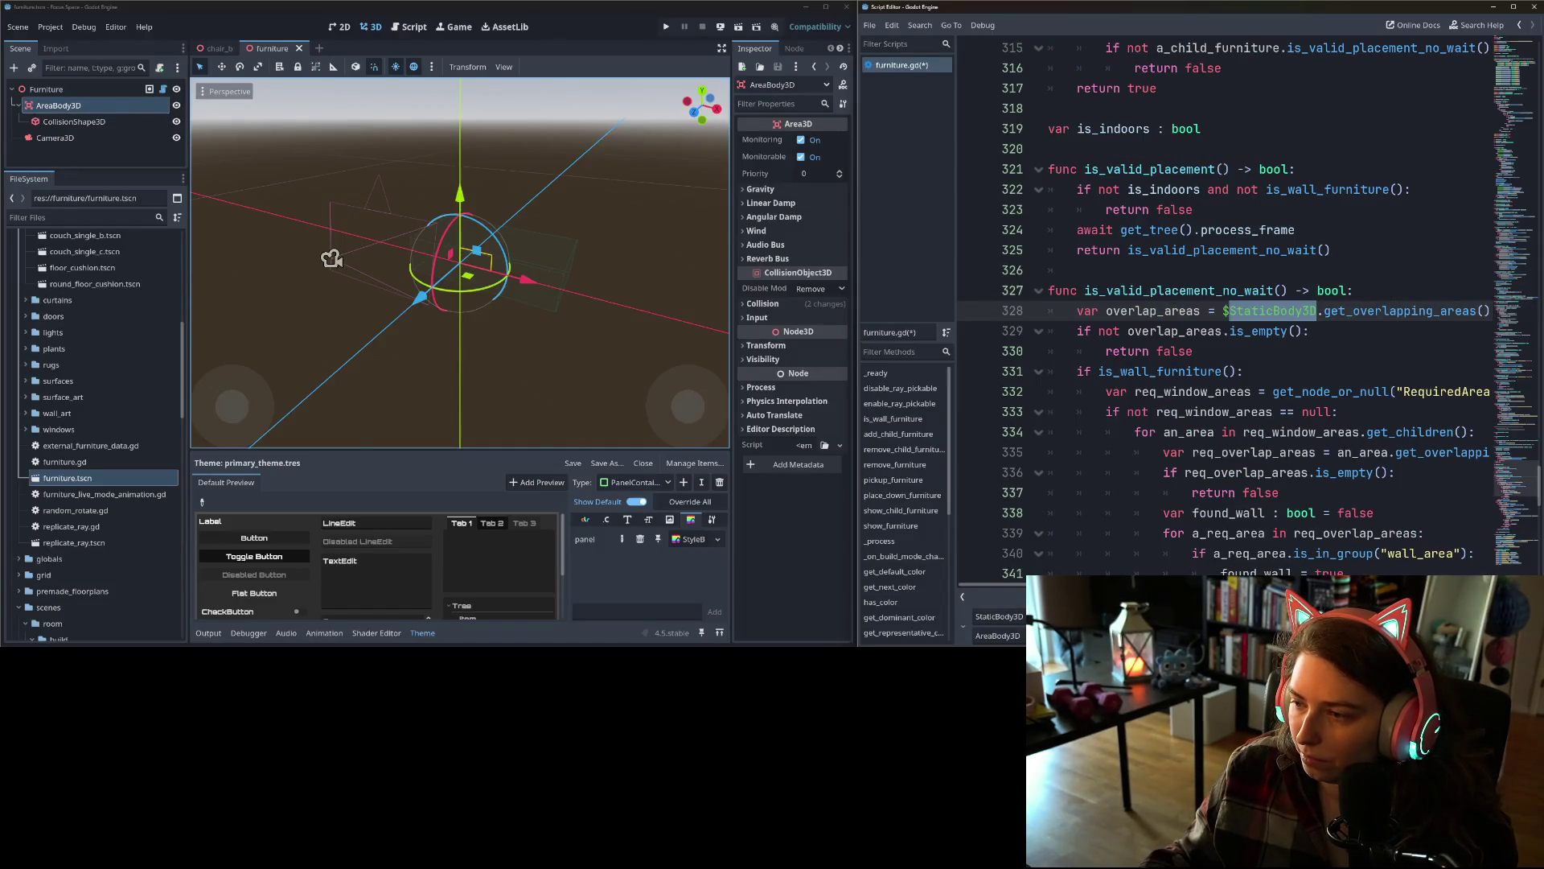
key(Return)
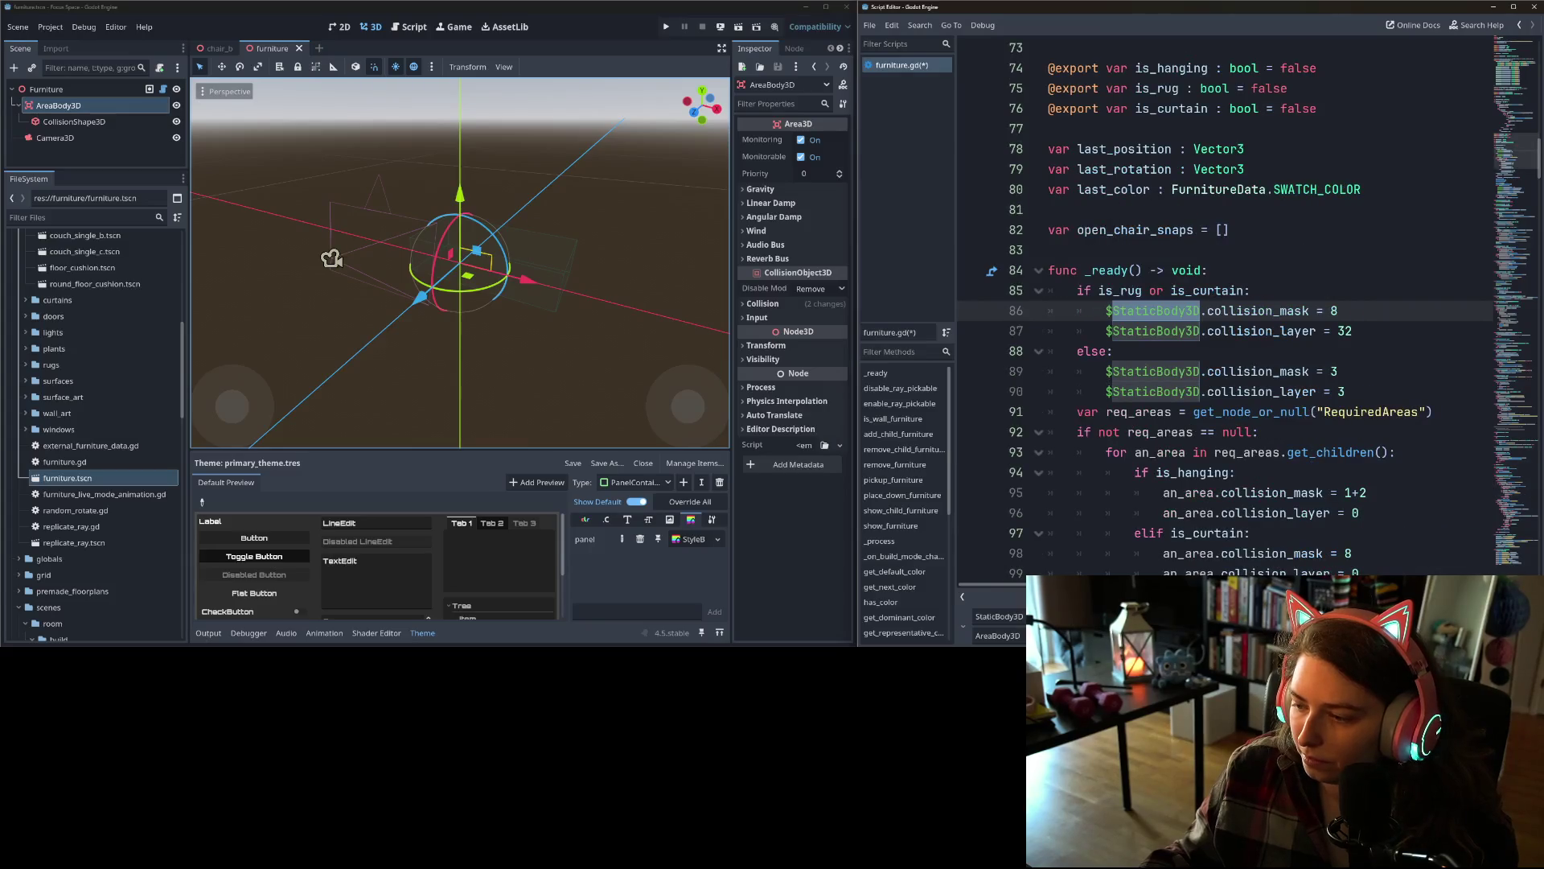
key(Return)
key(Return)
key(Return)
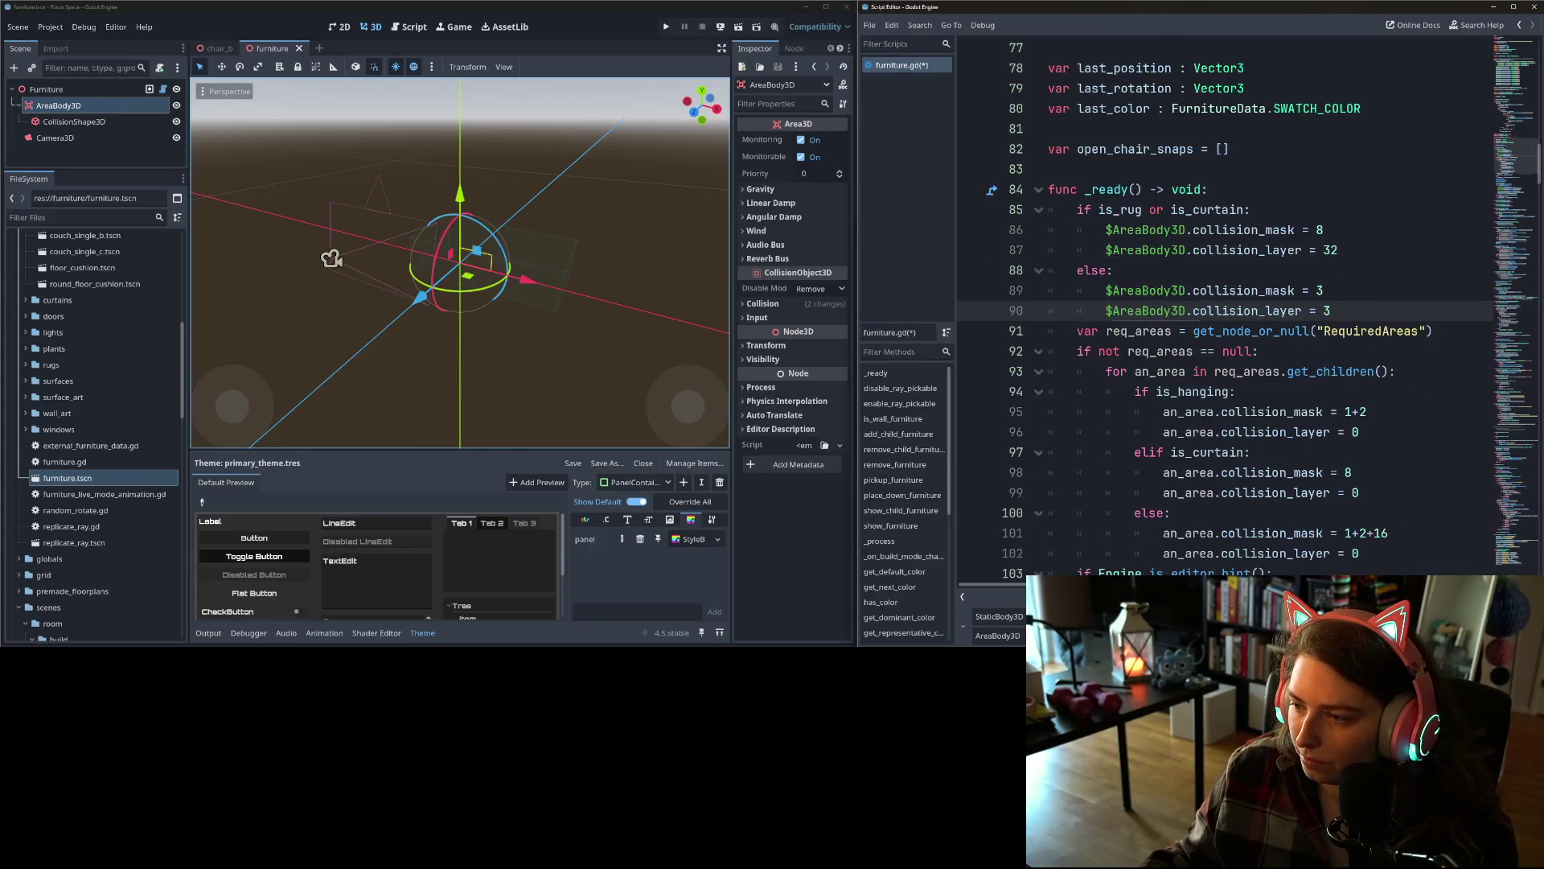
key(Return)
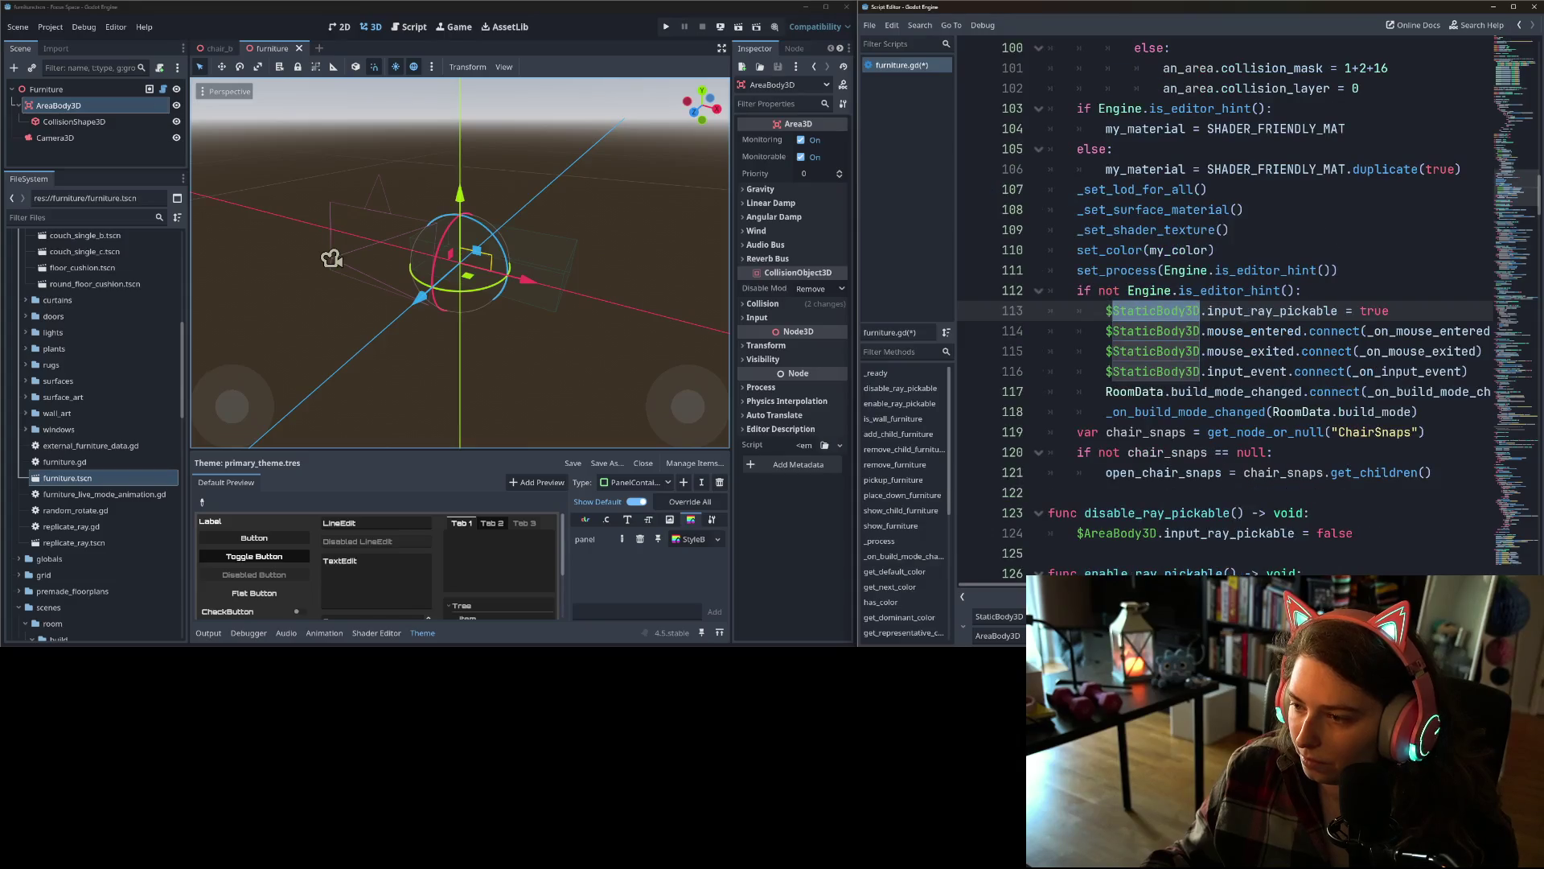
key(Return)
key(Return)
key(Return)
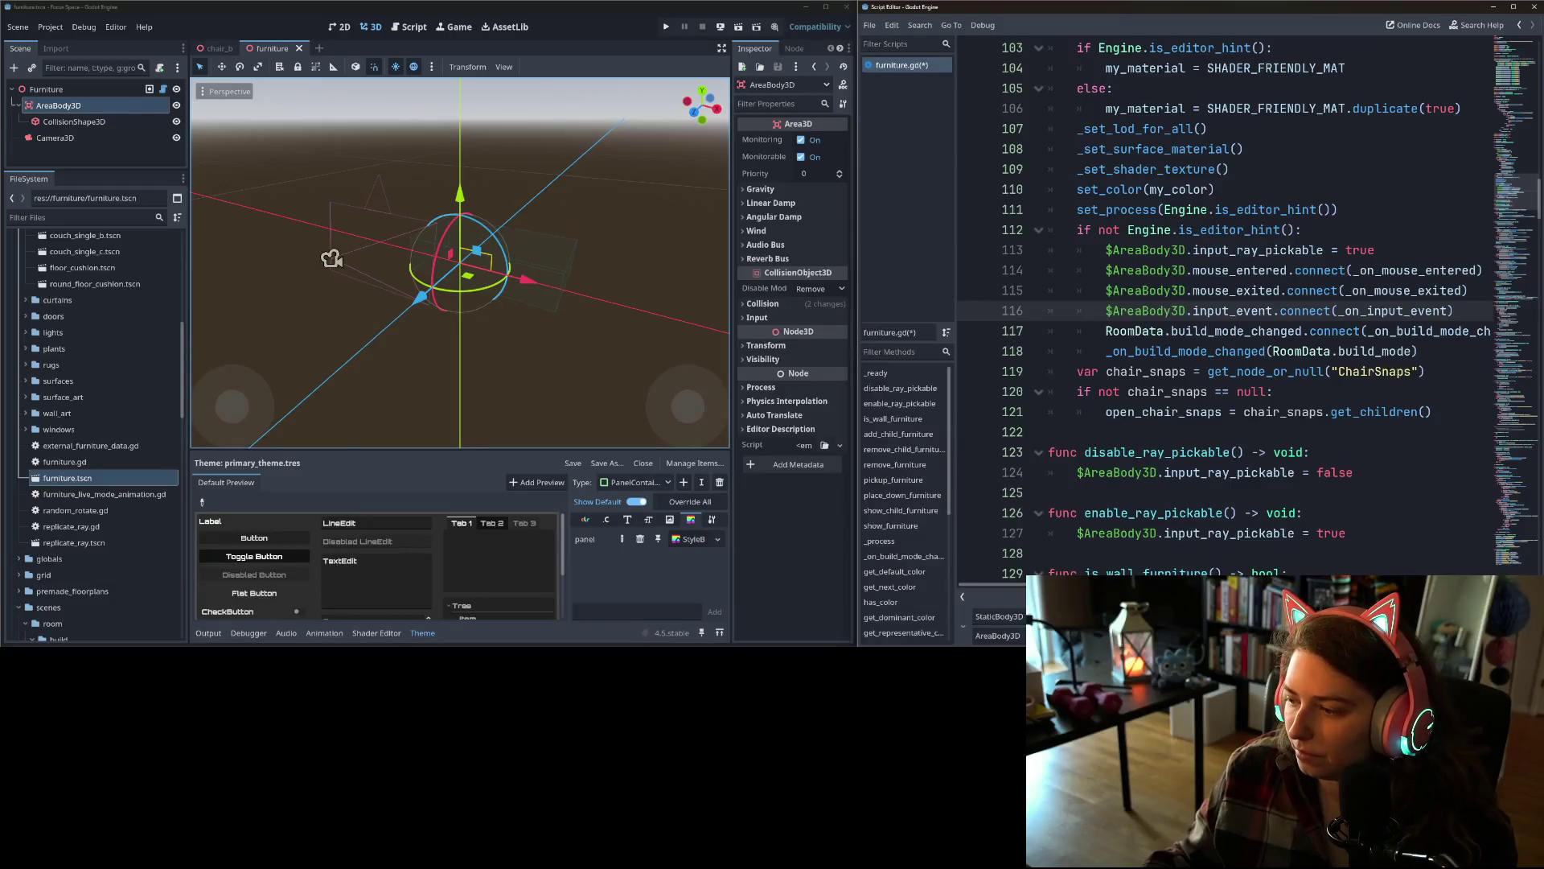
key(Escape)
click(1207, 351)
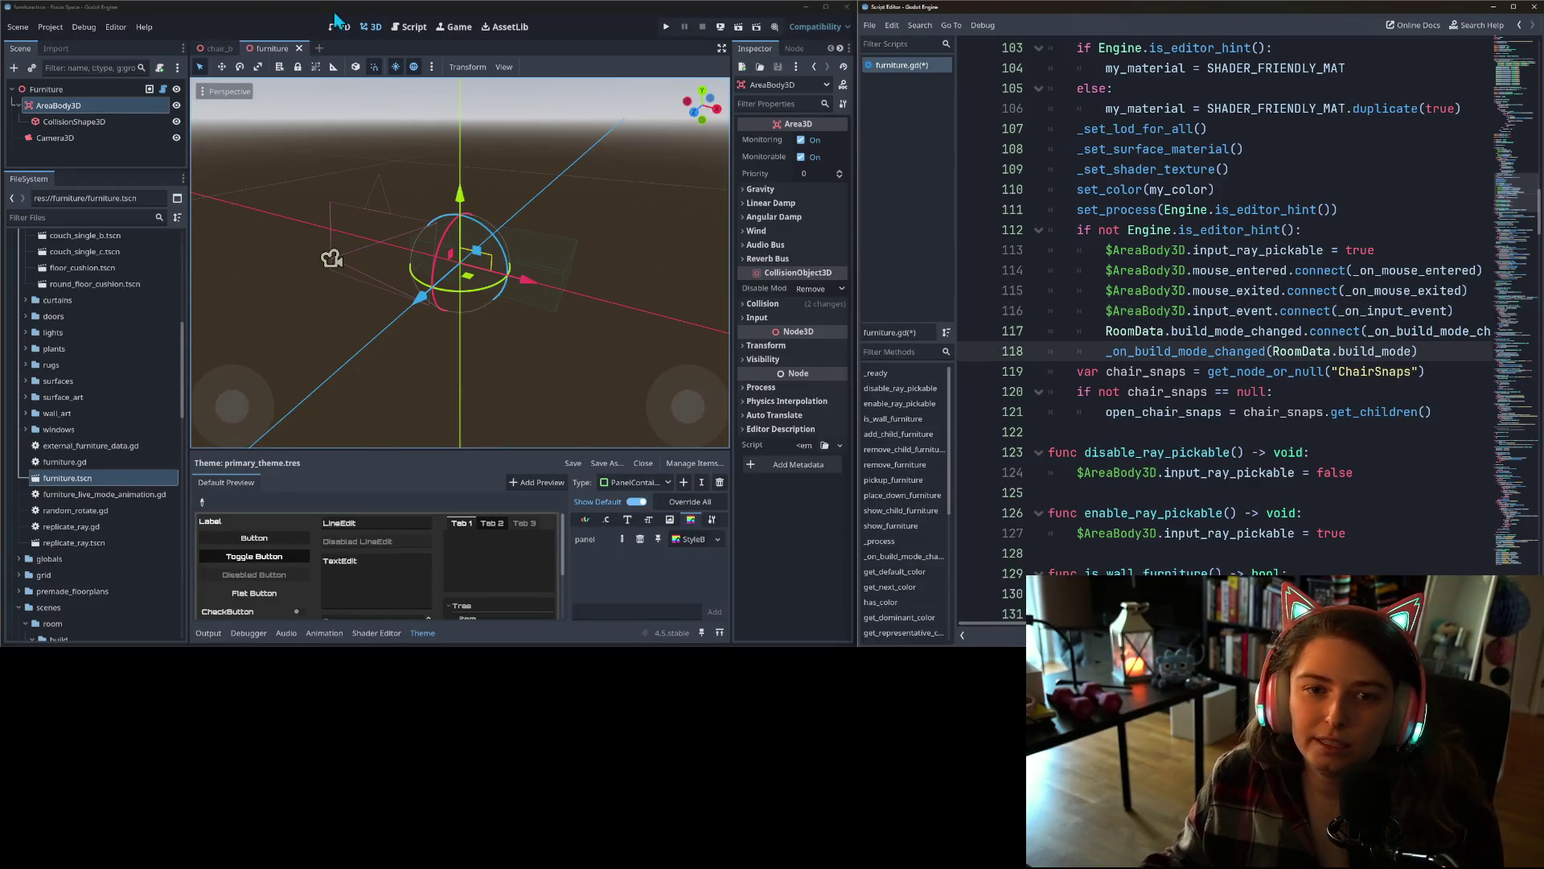
- Copy the AreaBody3D name from the furniture base scene's renamed body node
click(255, 27)
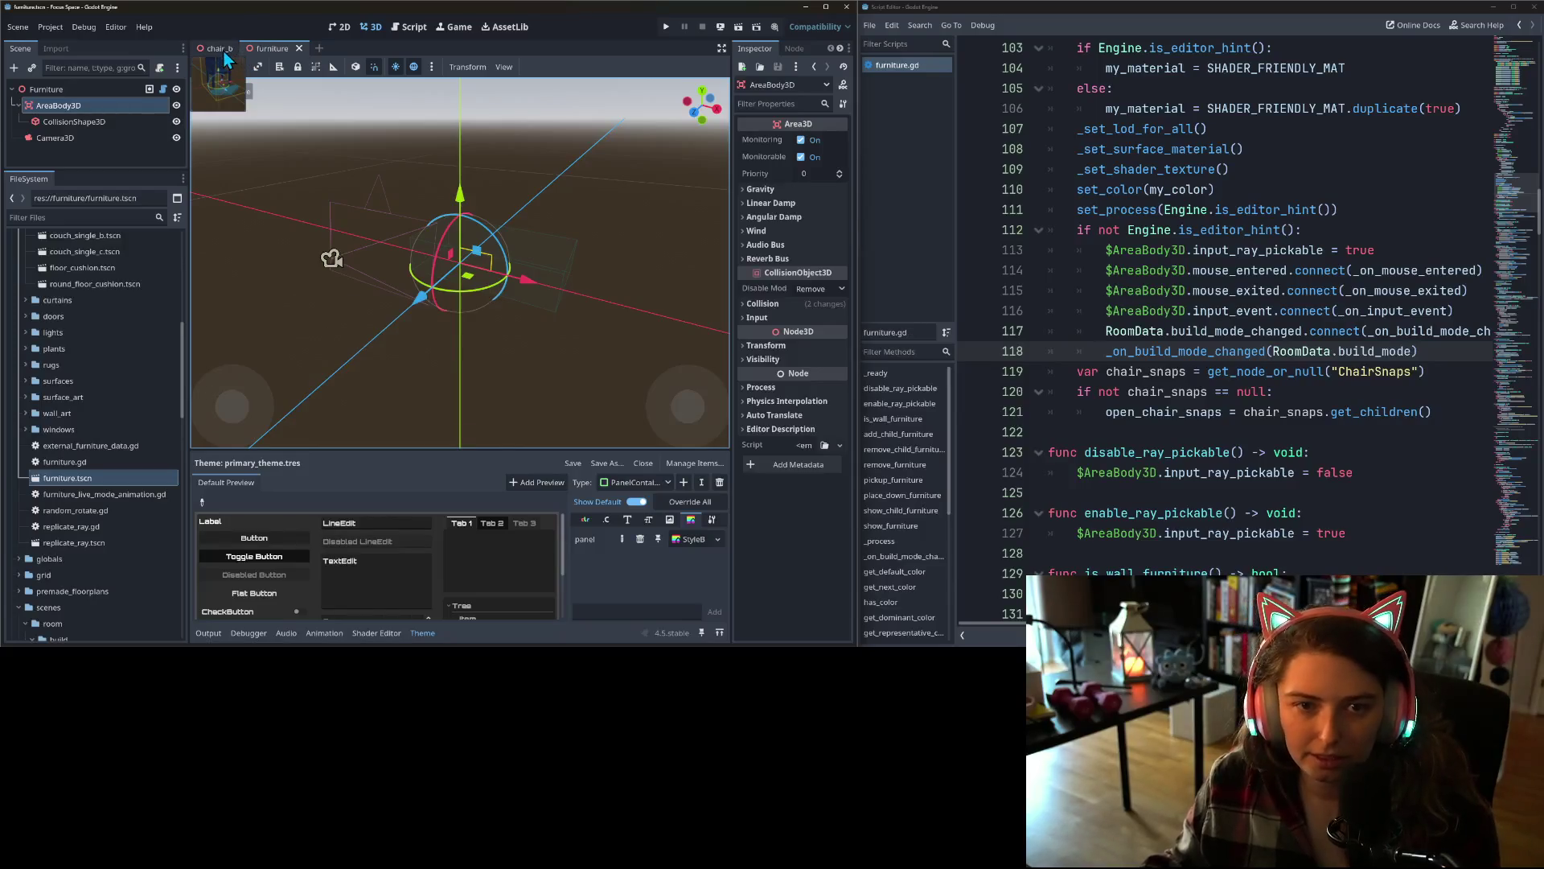
click(214, 49)
right_click(88, 111)
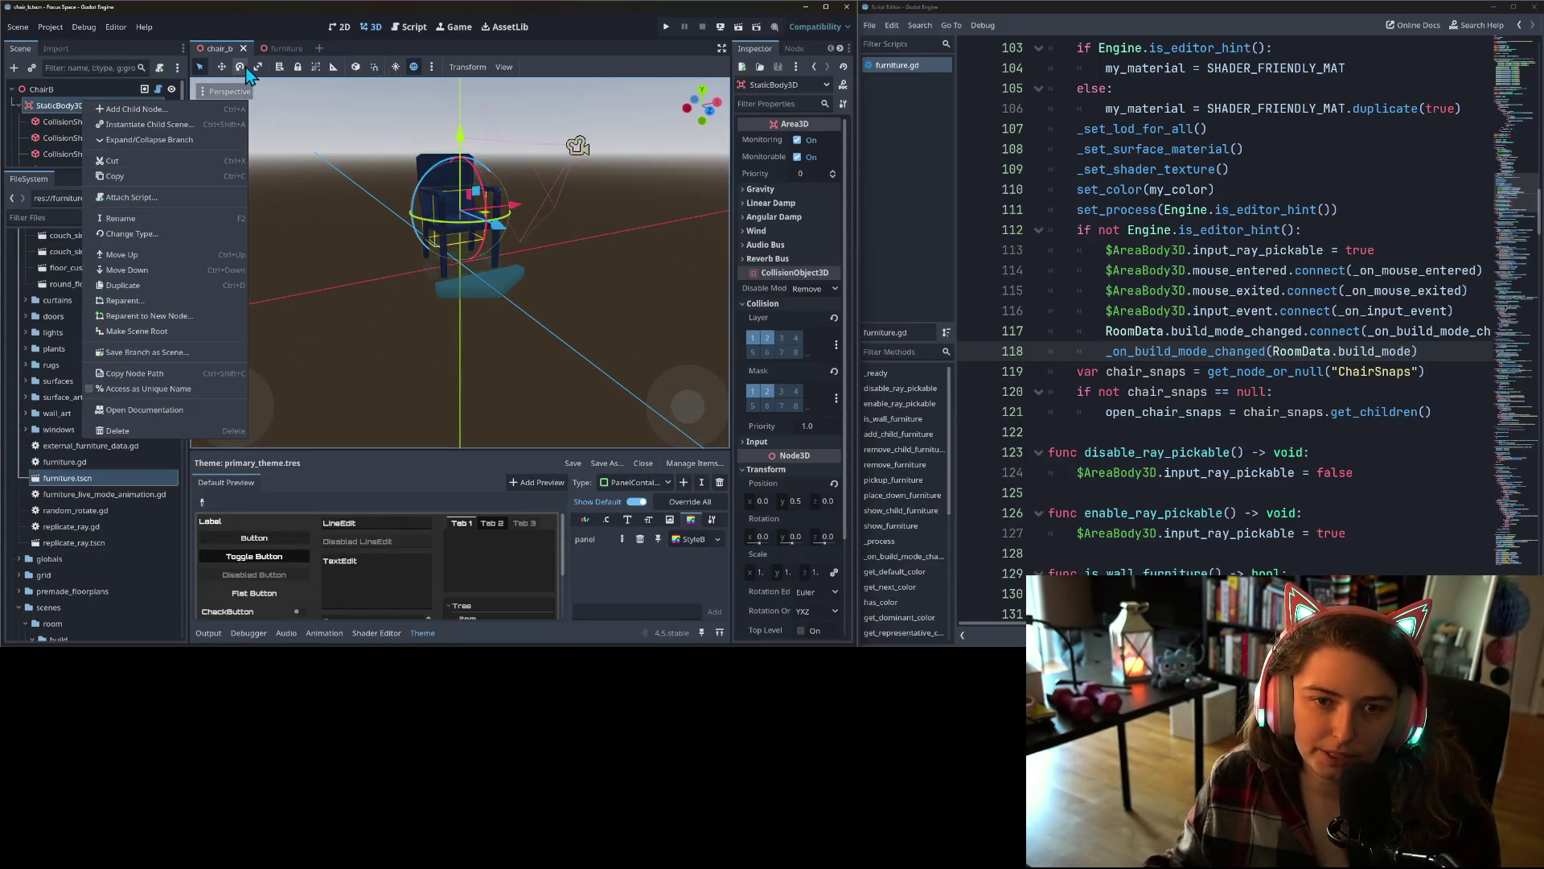
click(296, 56)
click(288, 52)
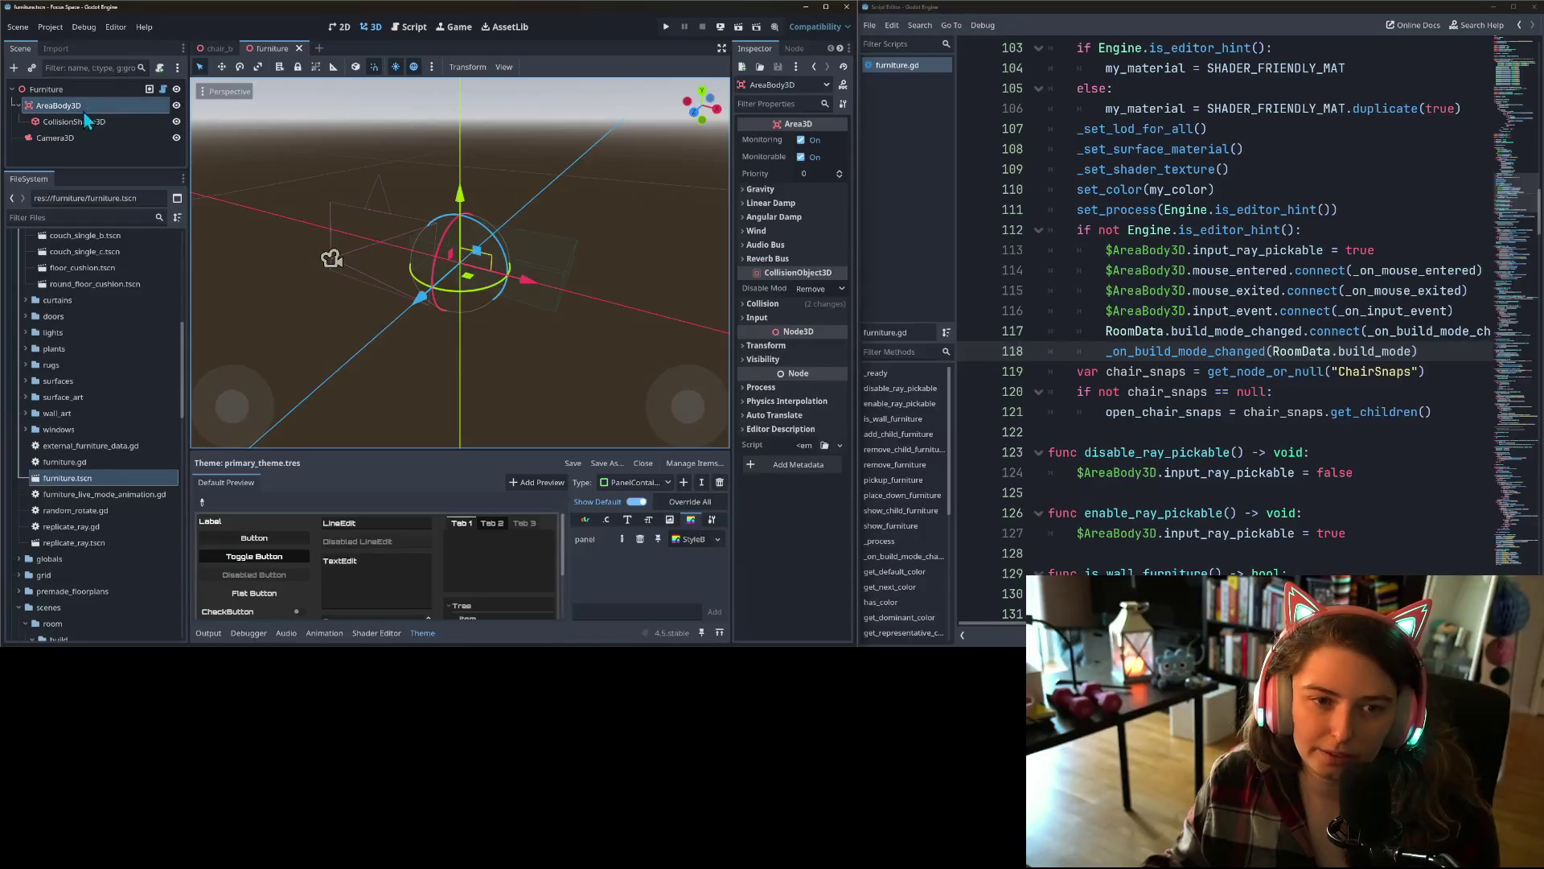
right_click(83, 105)
click(128, 223)
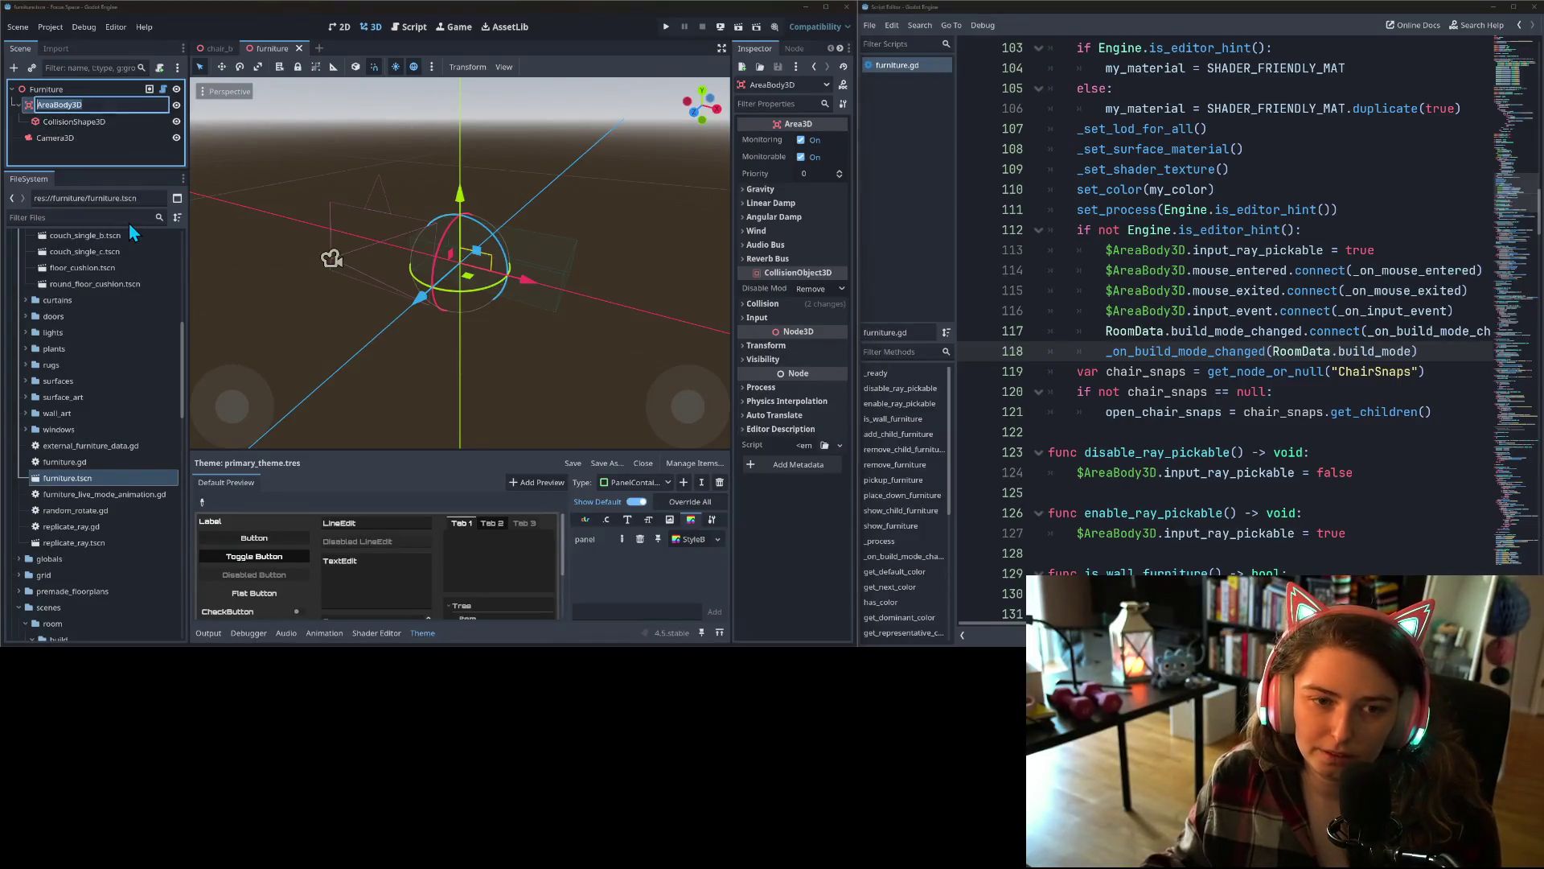
key(Return)
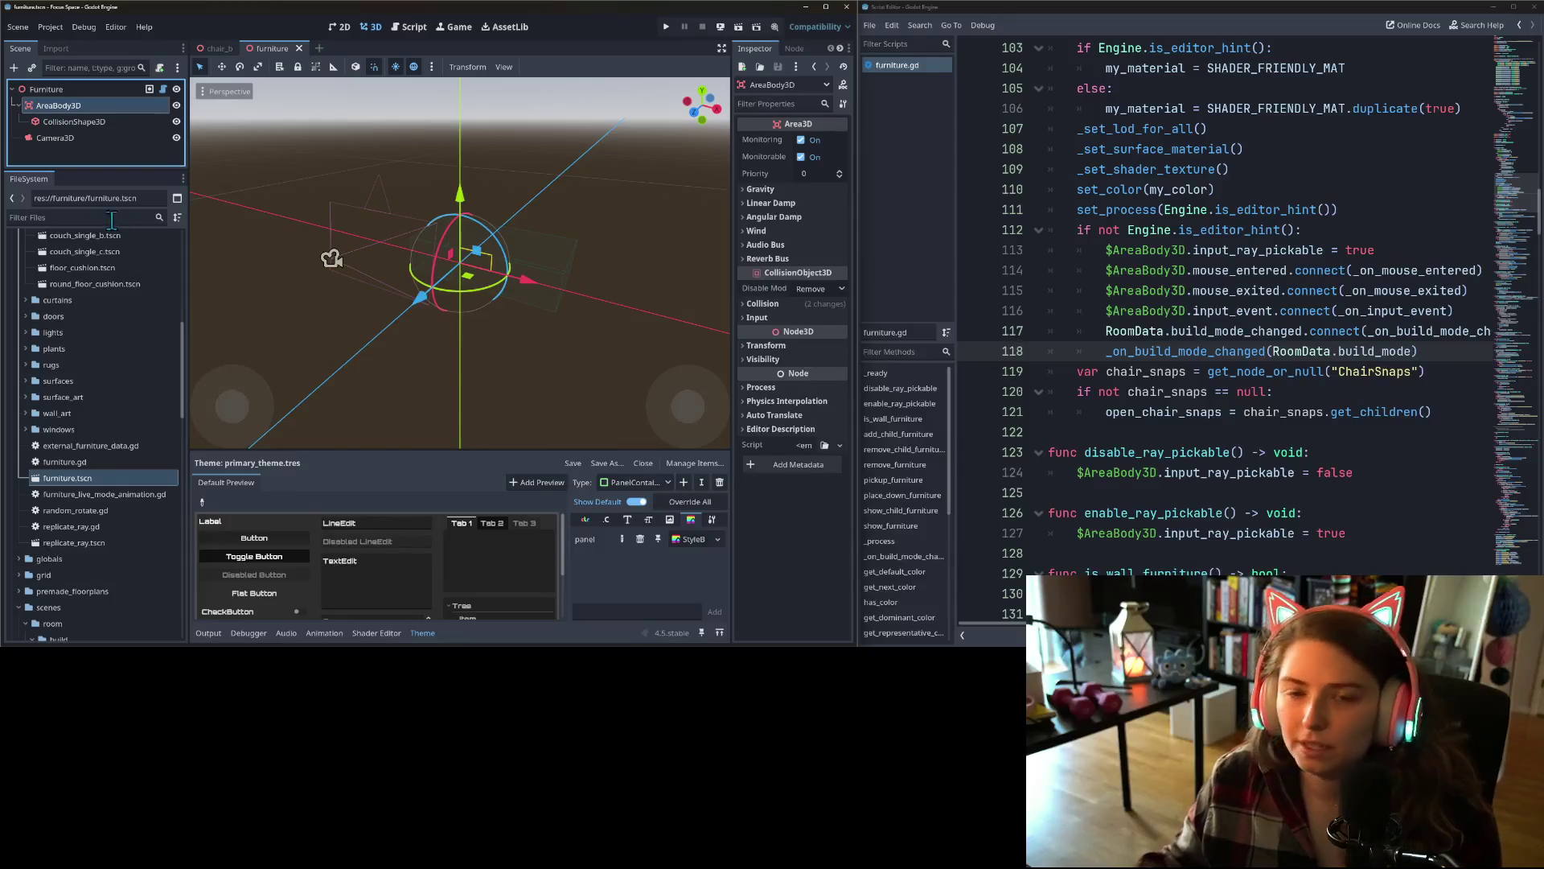
- Rename the StaticBody3D nodes in chair_b and chair_c to AreaBody3D
click(219, 49)
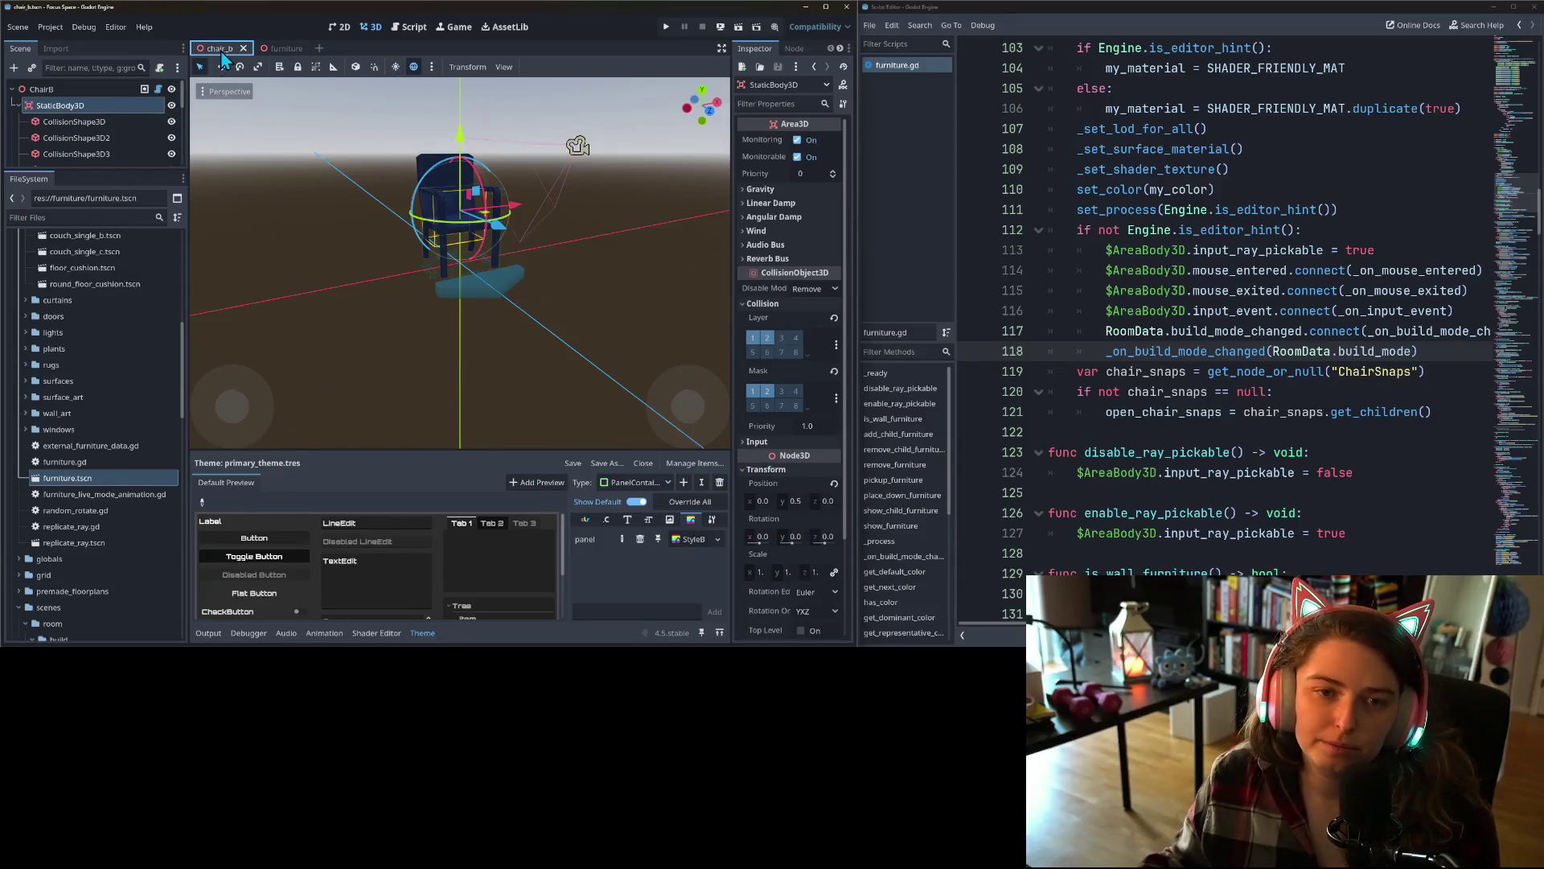
right_click(63, 106)
click(109, 228)
text(AreaBody3D)
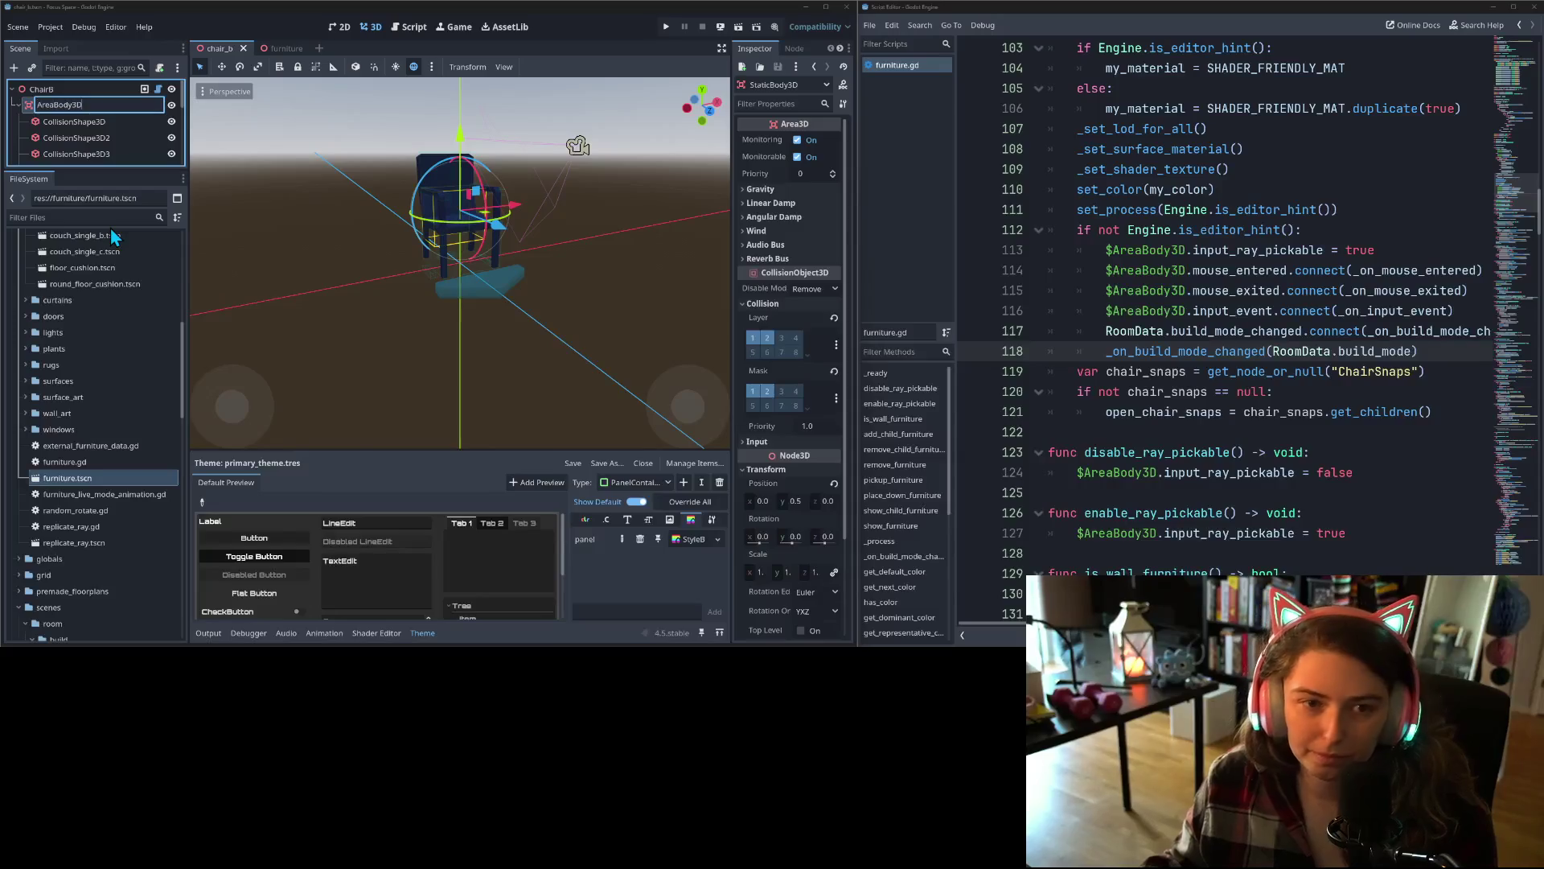
key(Return)
scroll(57, 377, up, 5)
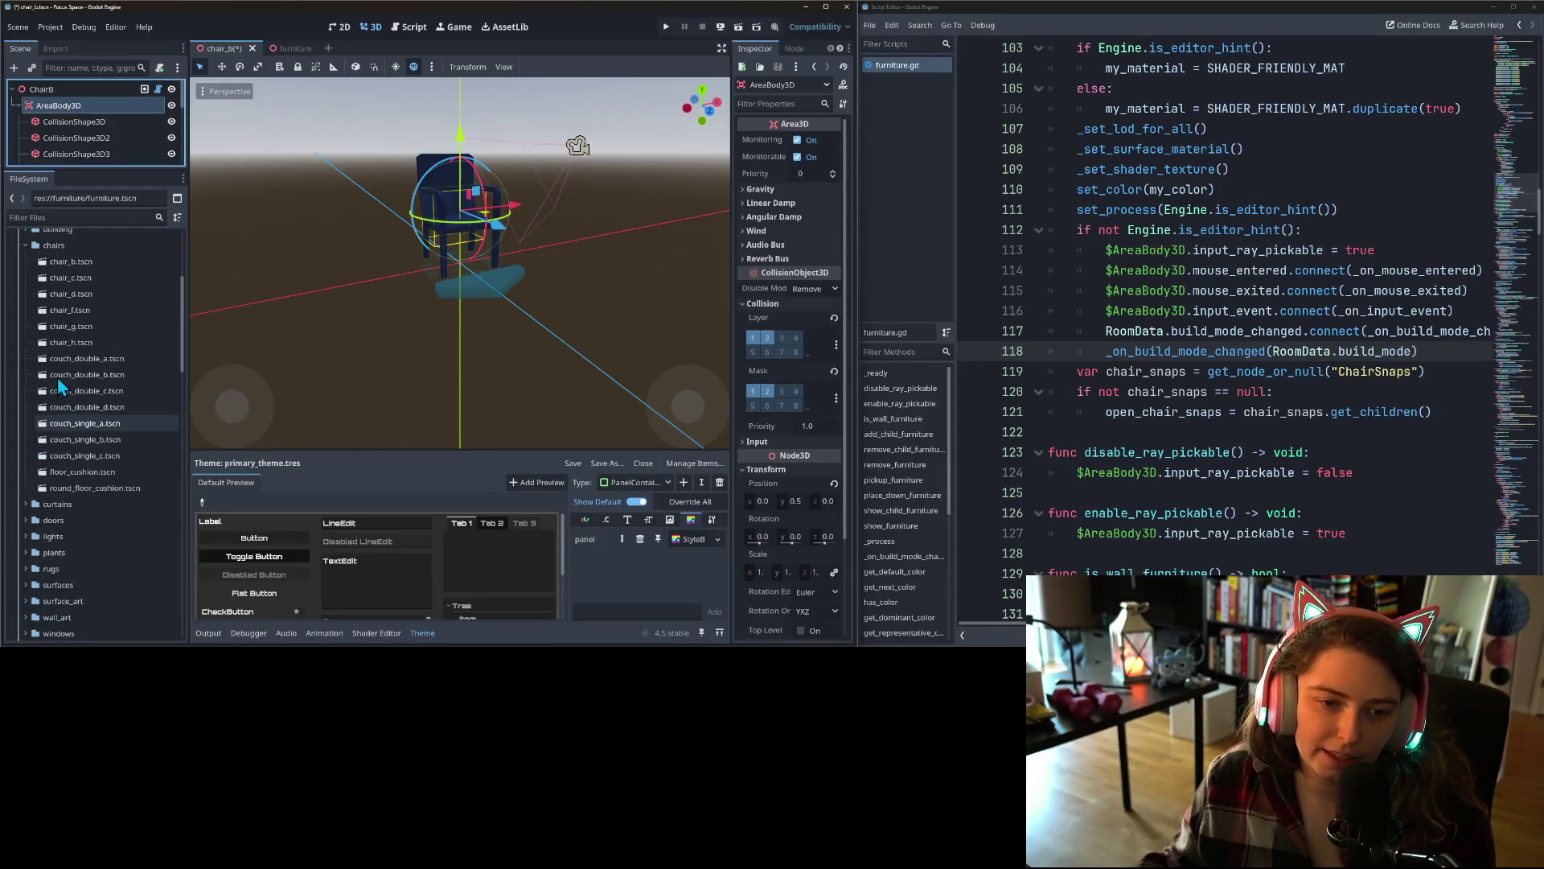
double_click(83, 329)
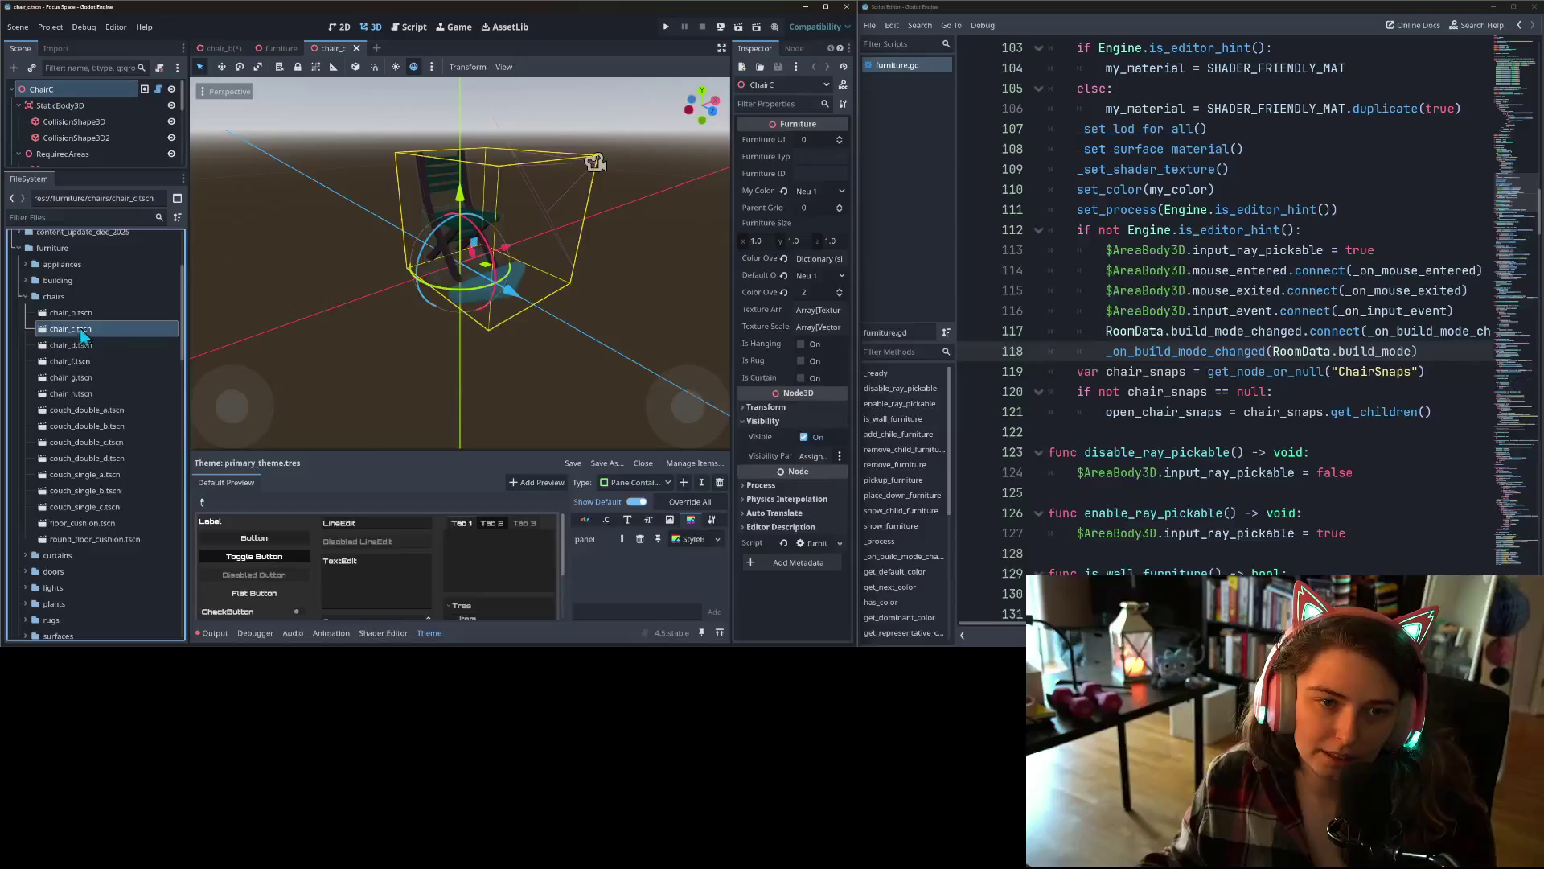
right_click(95, 104)
click(152, 223)
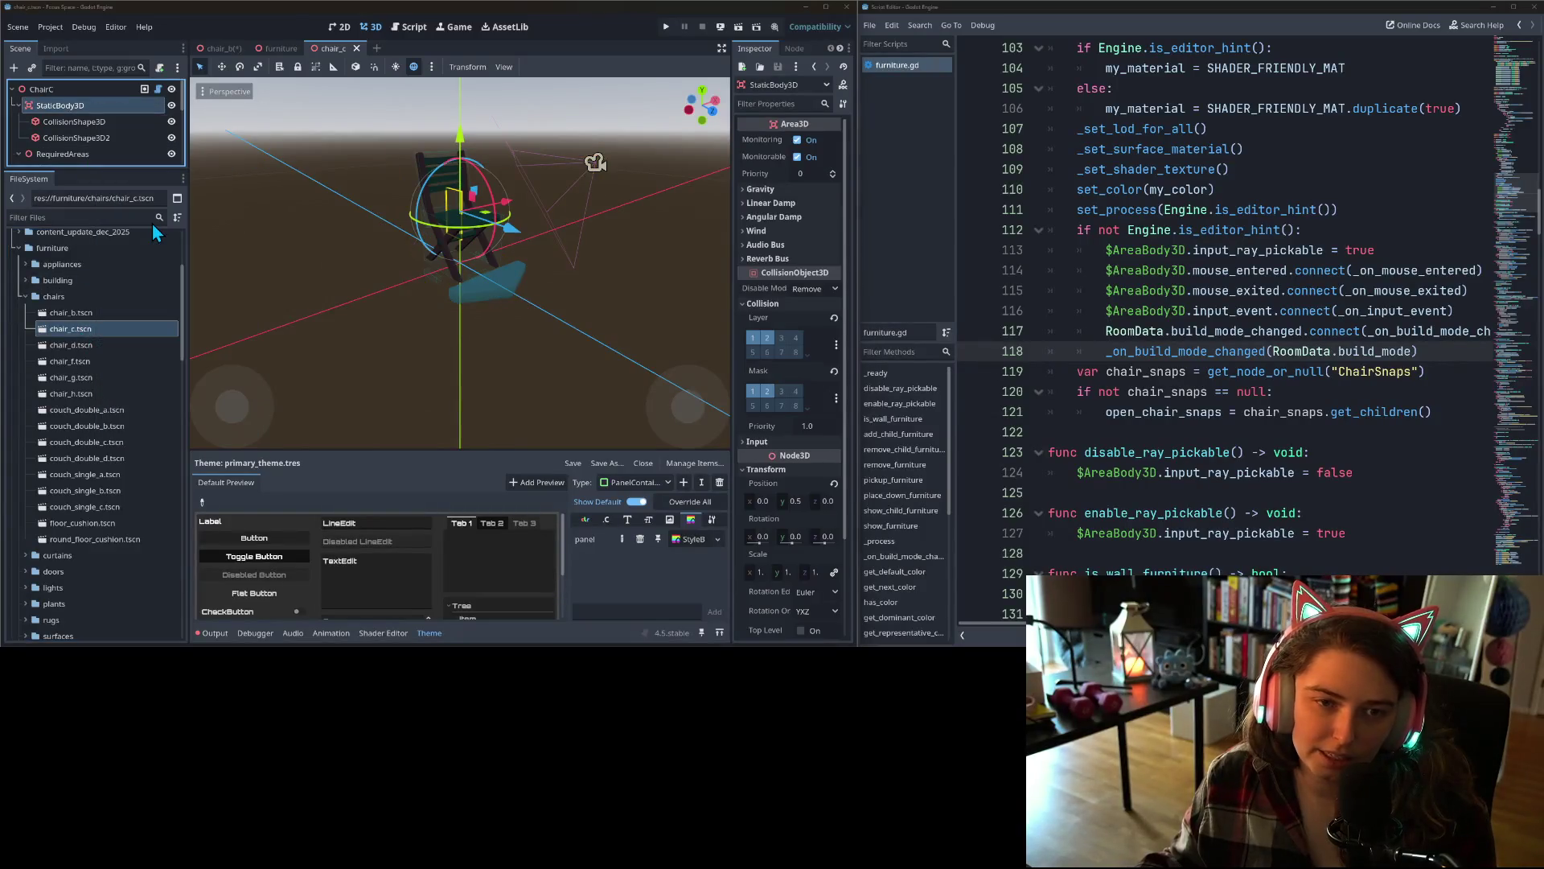
text(AreaBody3D)
key(Return)
- Rename the StaticBody3D nodes in chair_d and chair_f to AreaBody3D
double_click(86, 345)
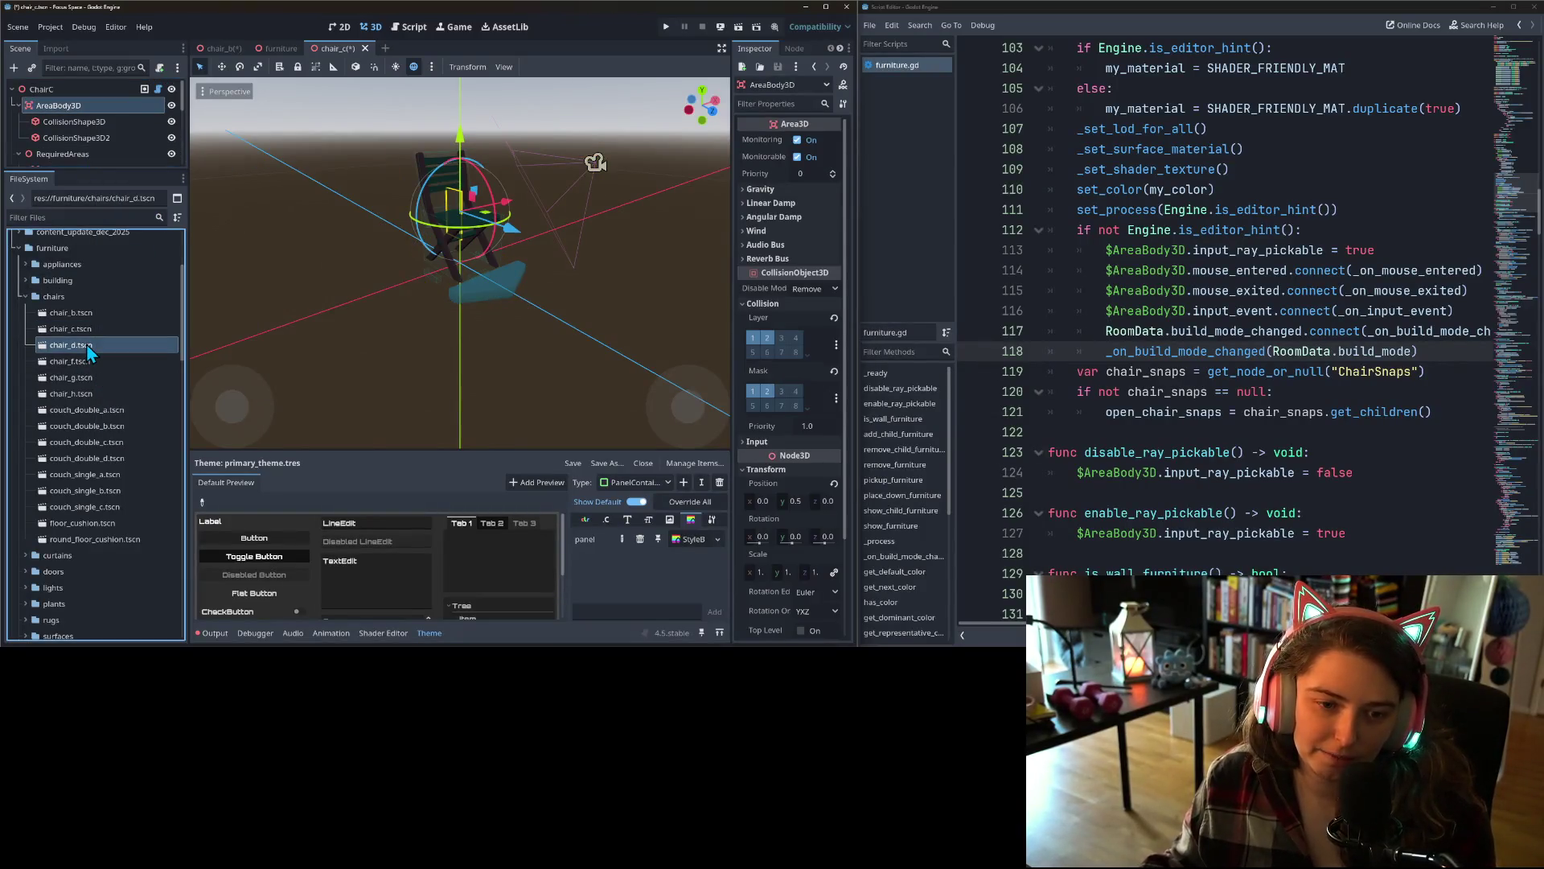
right_click(64, 107)
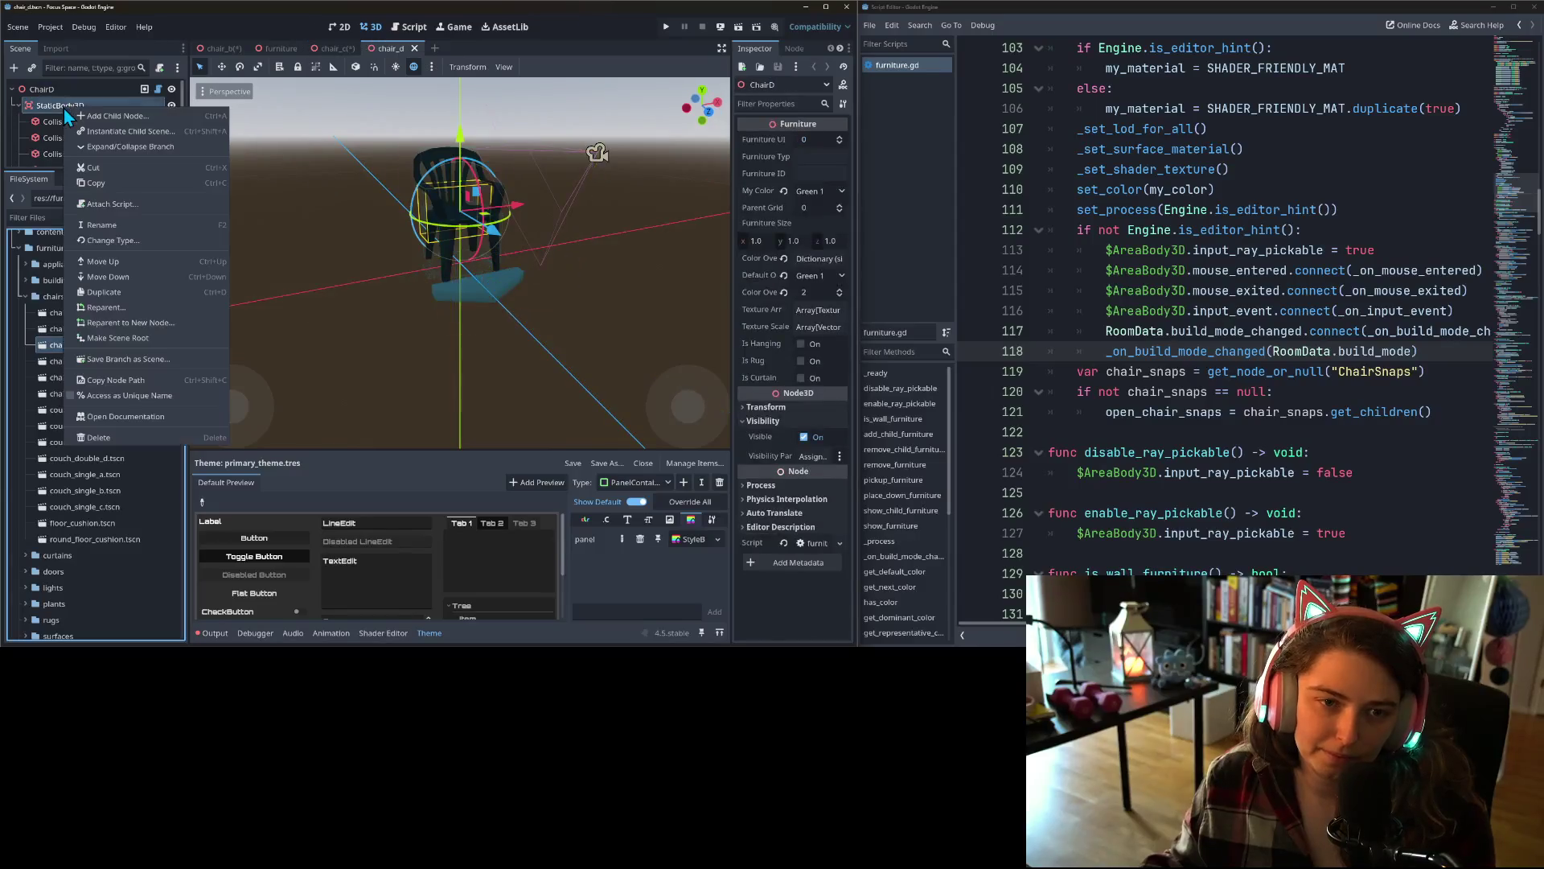
click(103, 224)
text(AreaBody3D)
key(Return)
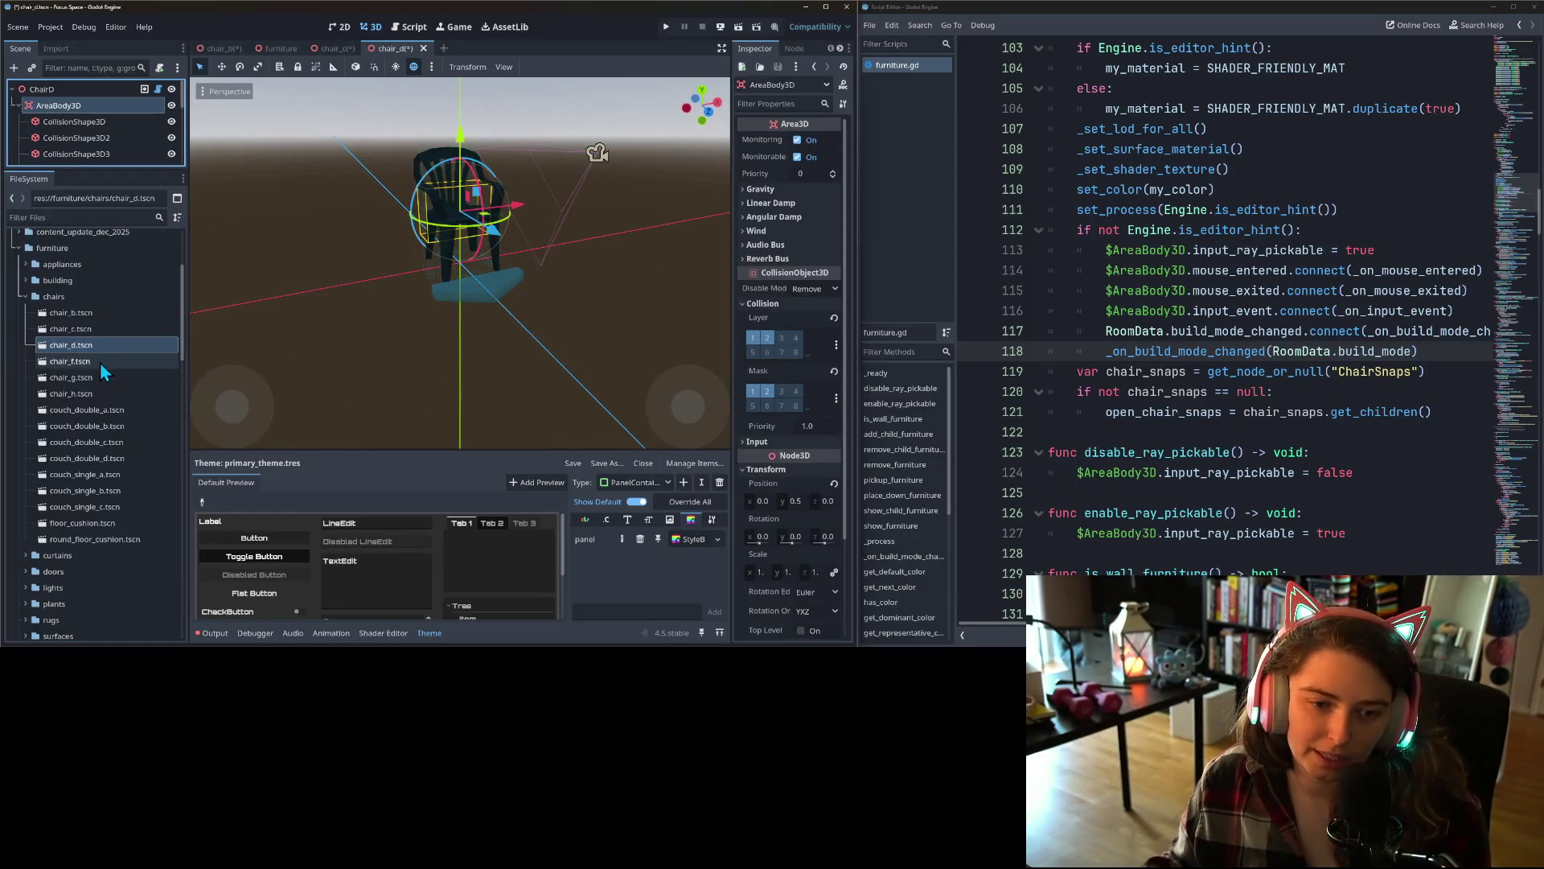
double_click(100, 362)
right_click(102, 103)
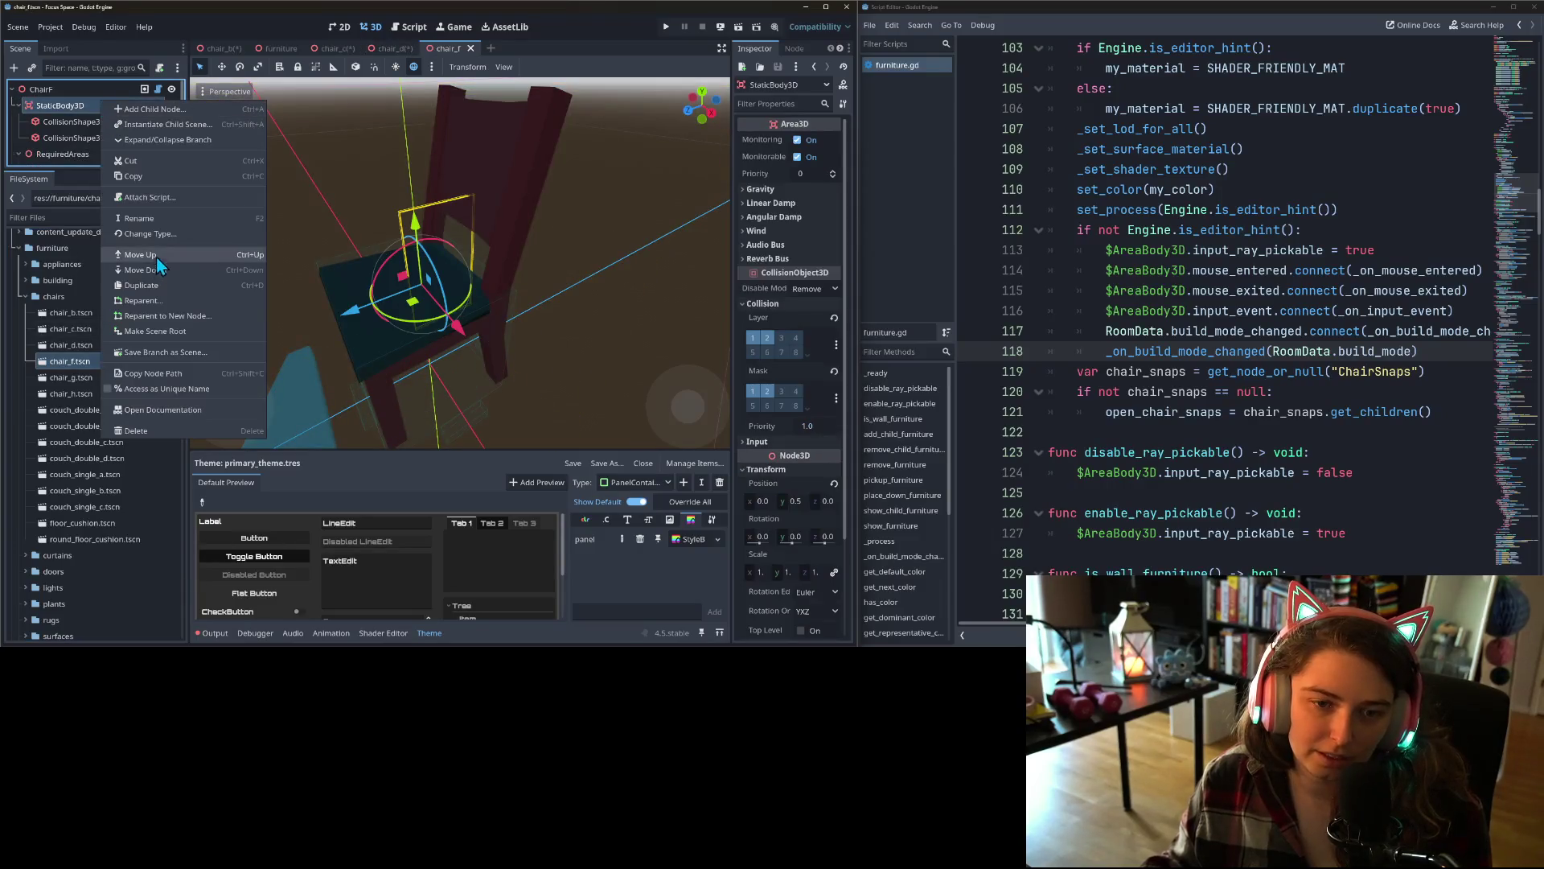
click(162, 220)
text(AreaBody3D)
key(Return)
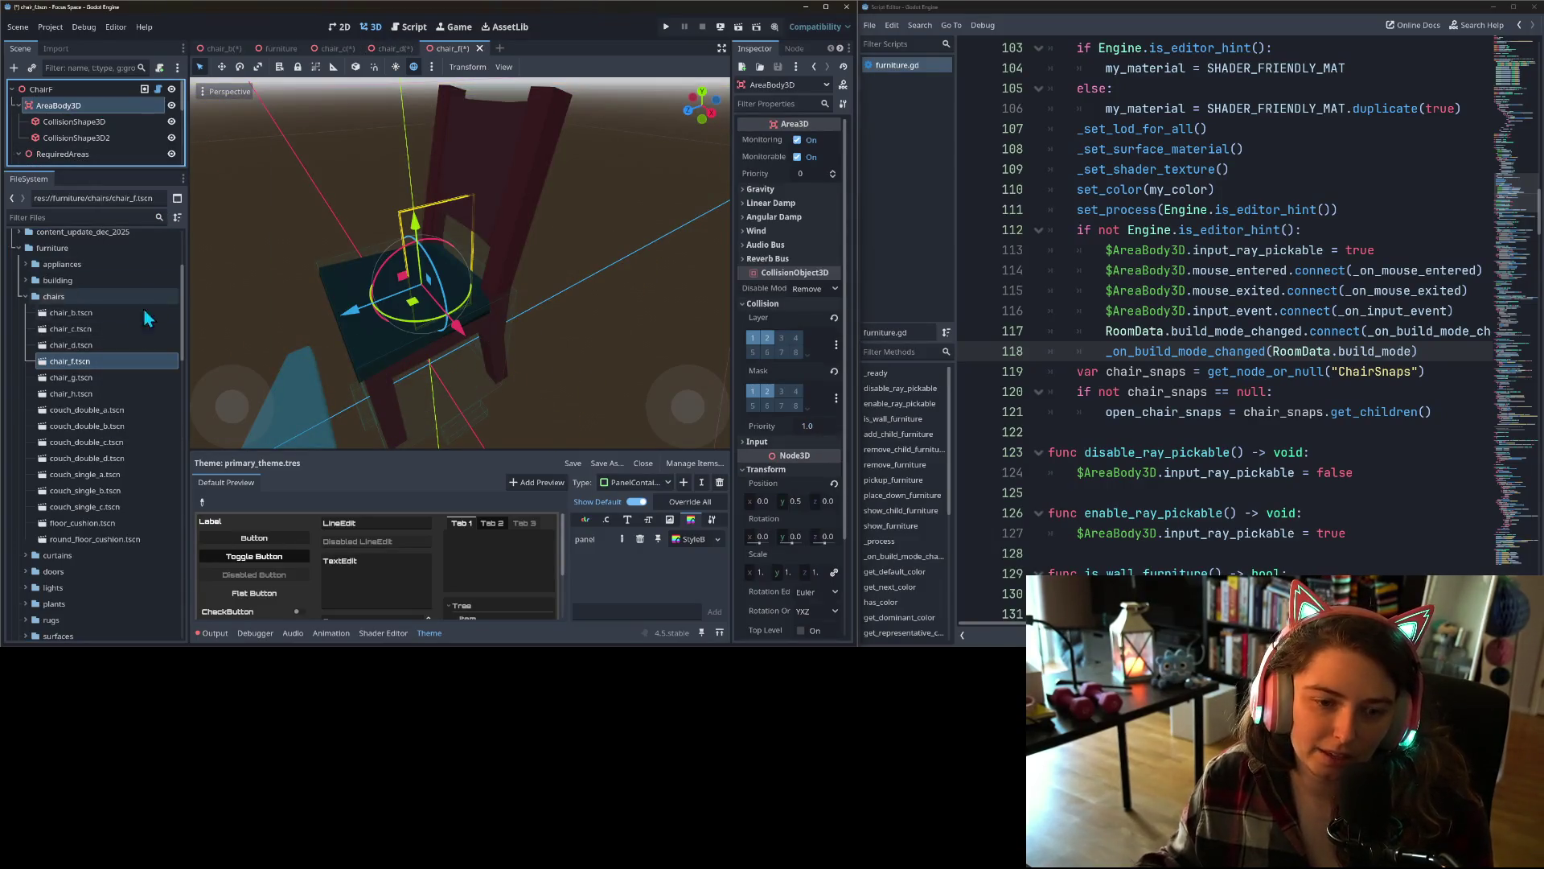
- Rename the StaticBody3D nodes in chair_g and chair_h to AreaBody3D
click(93, 378)
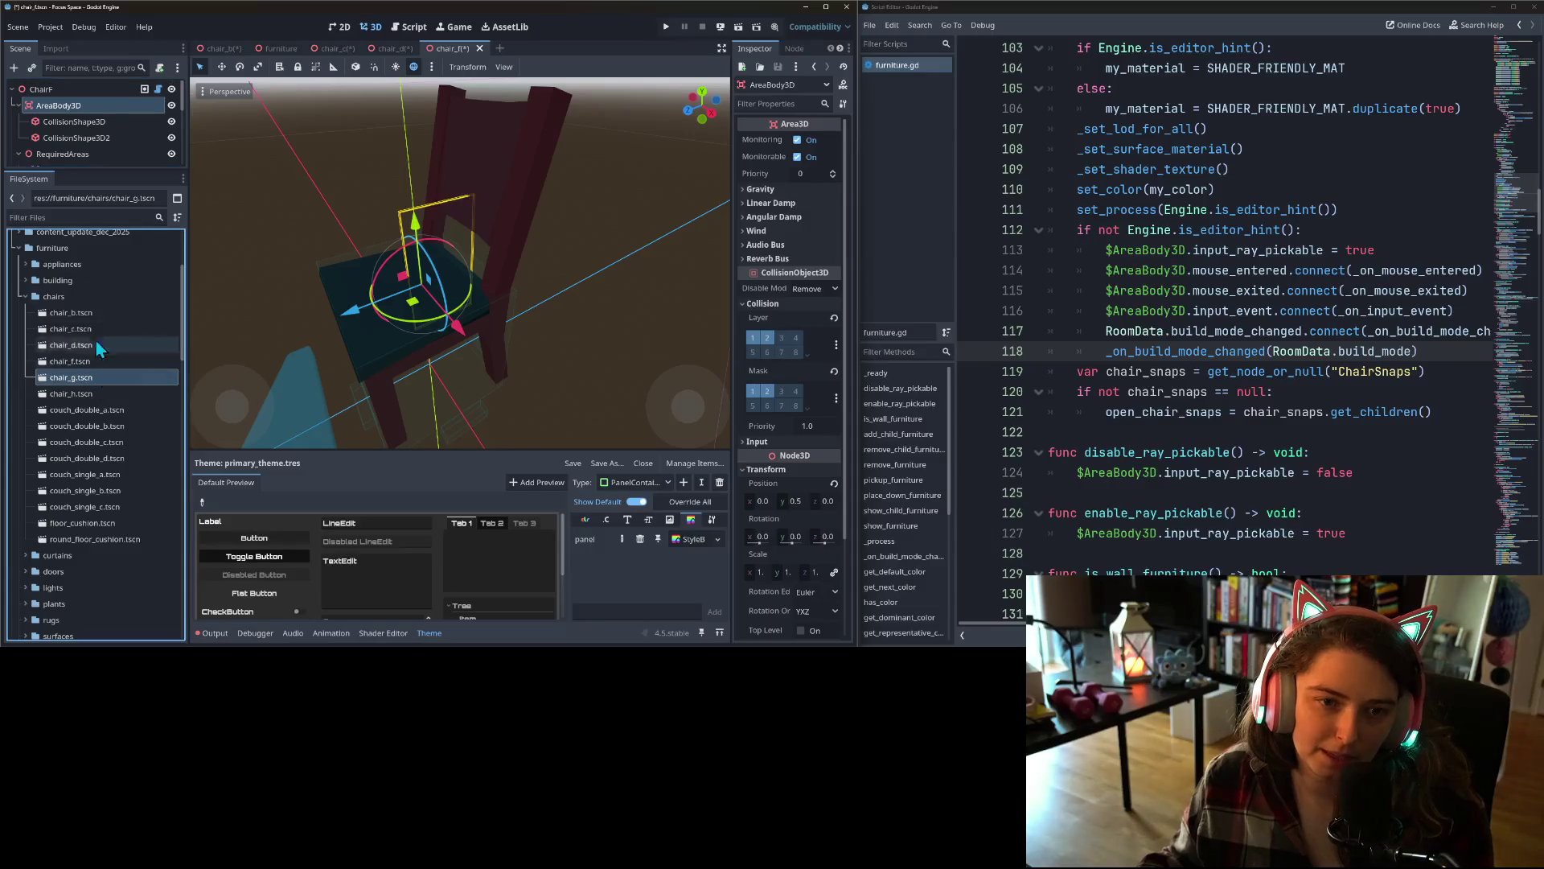
double_click(71, 376)
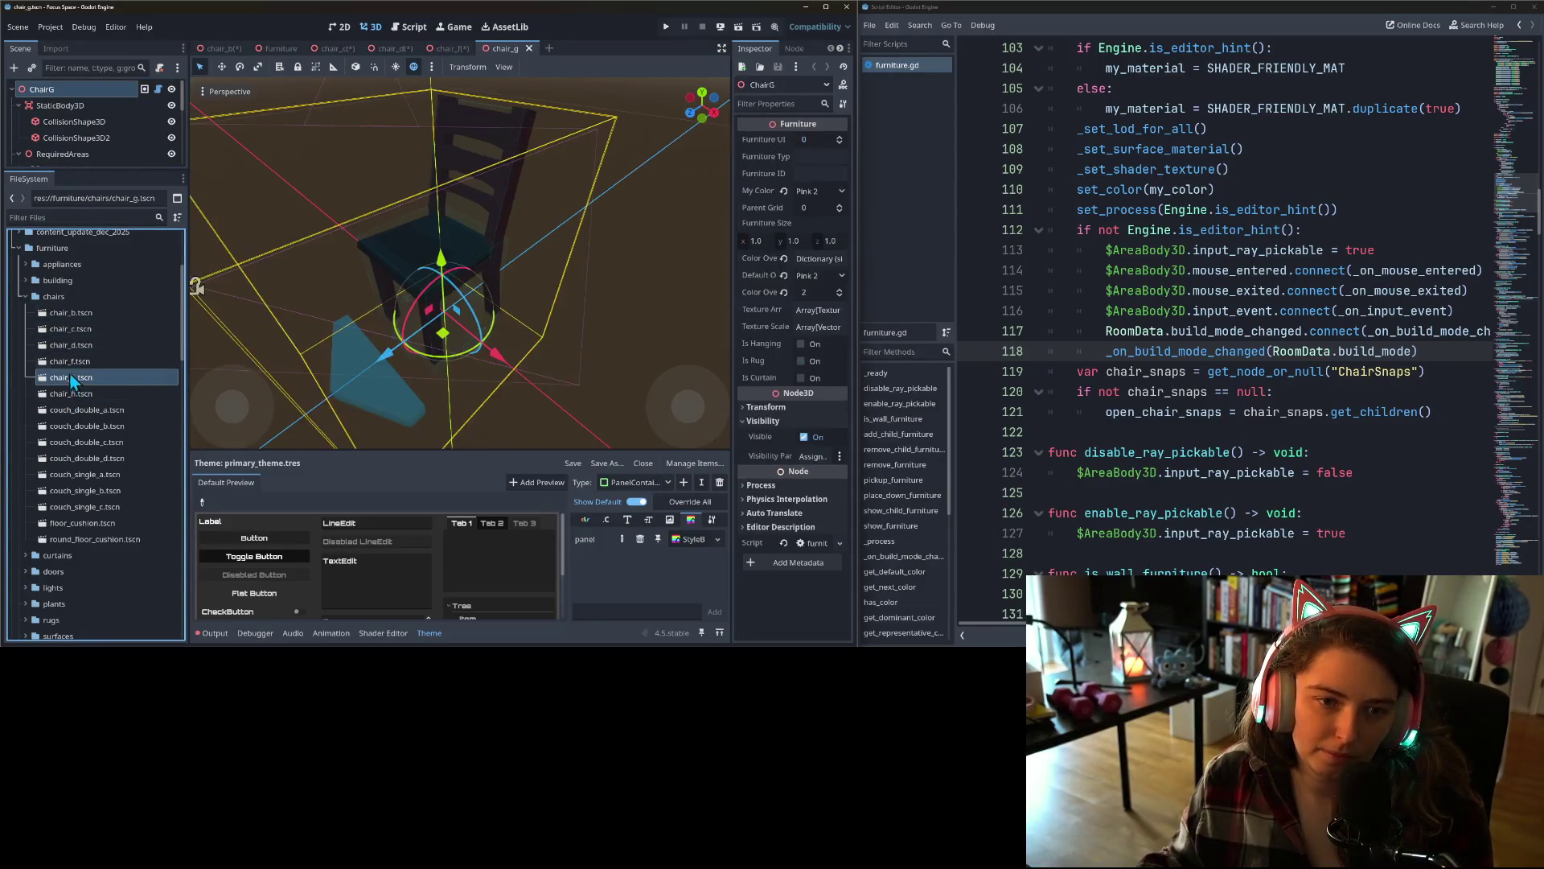
right_click(84, 108)
click(138, 225)
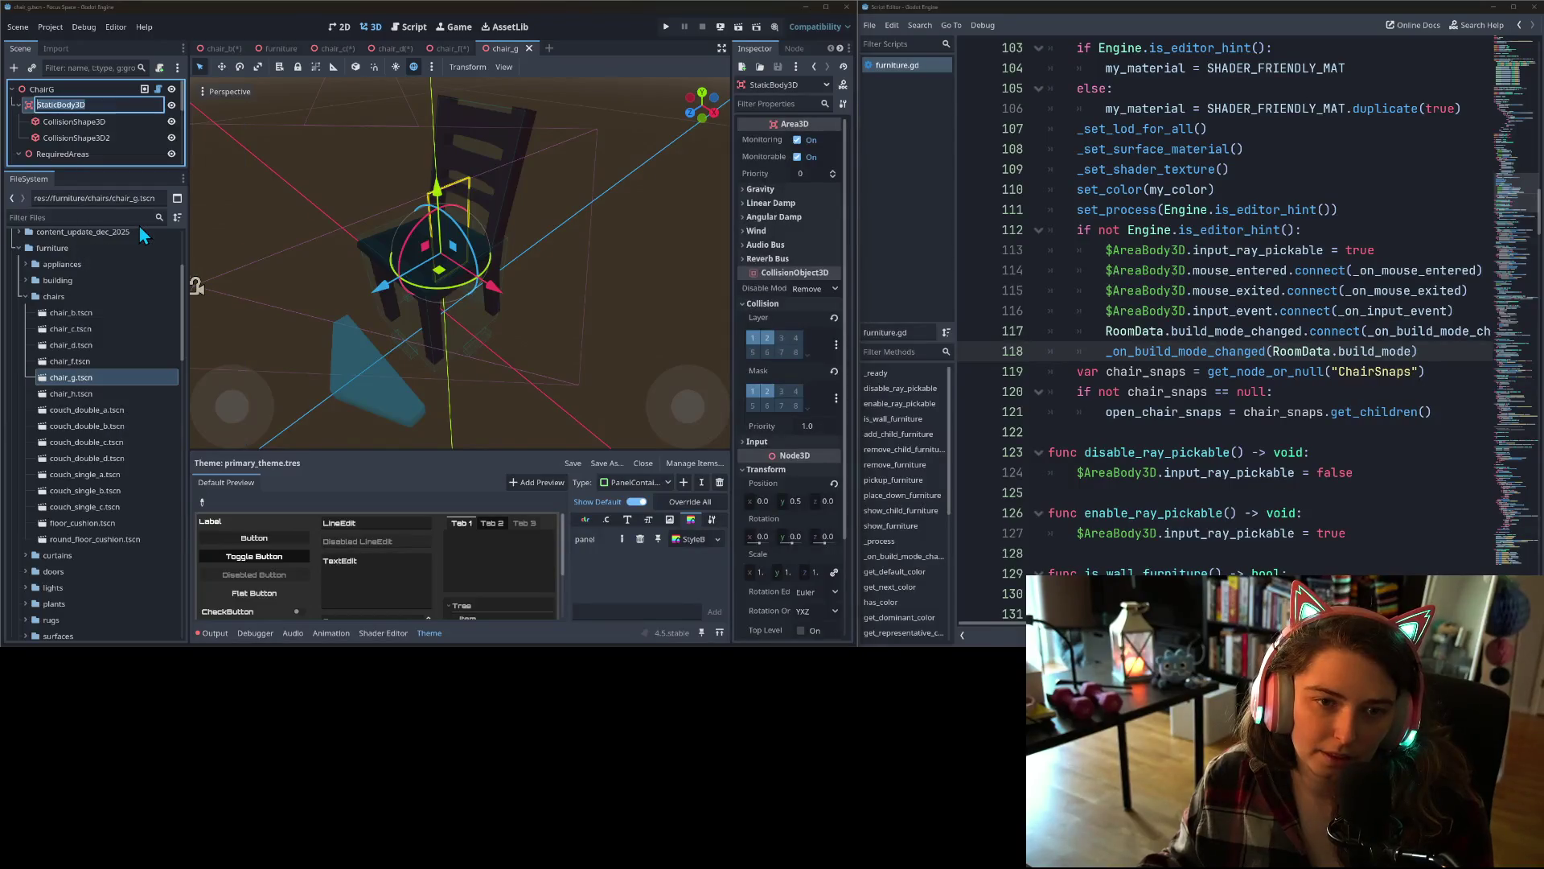
text(AreaBody3D)
key(Return)
double_click(80, 393)
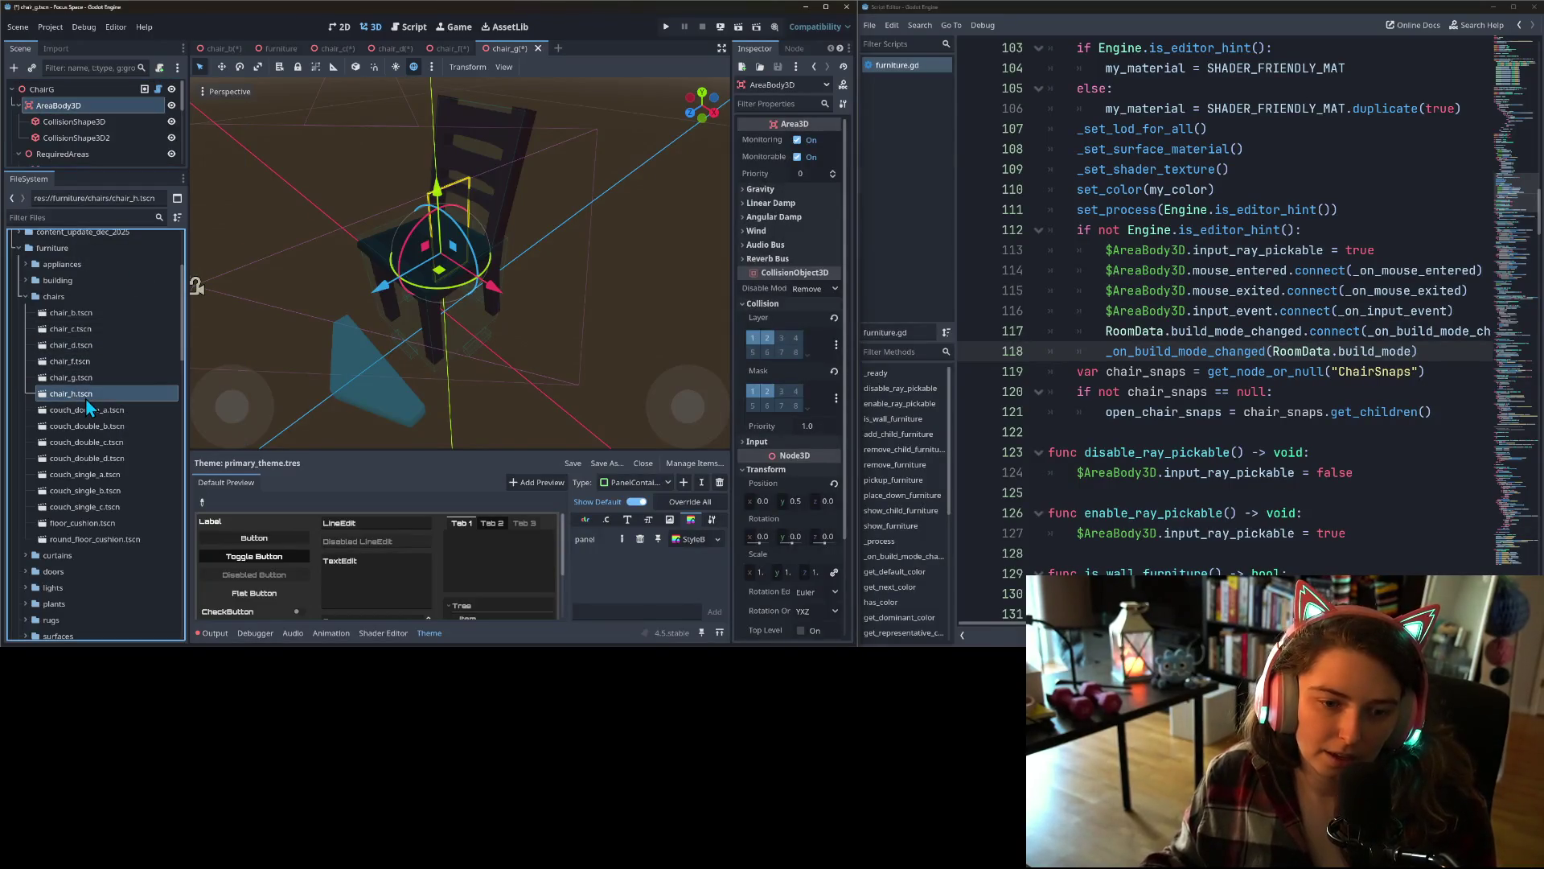
right_click(88, 109)
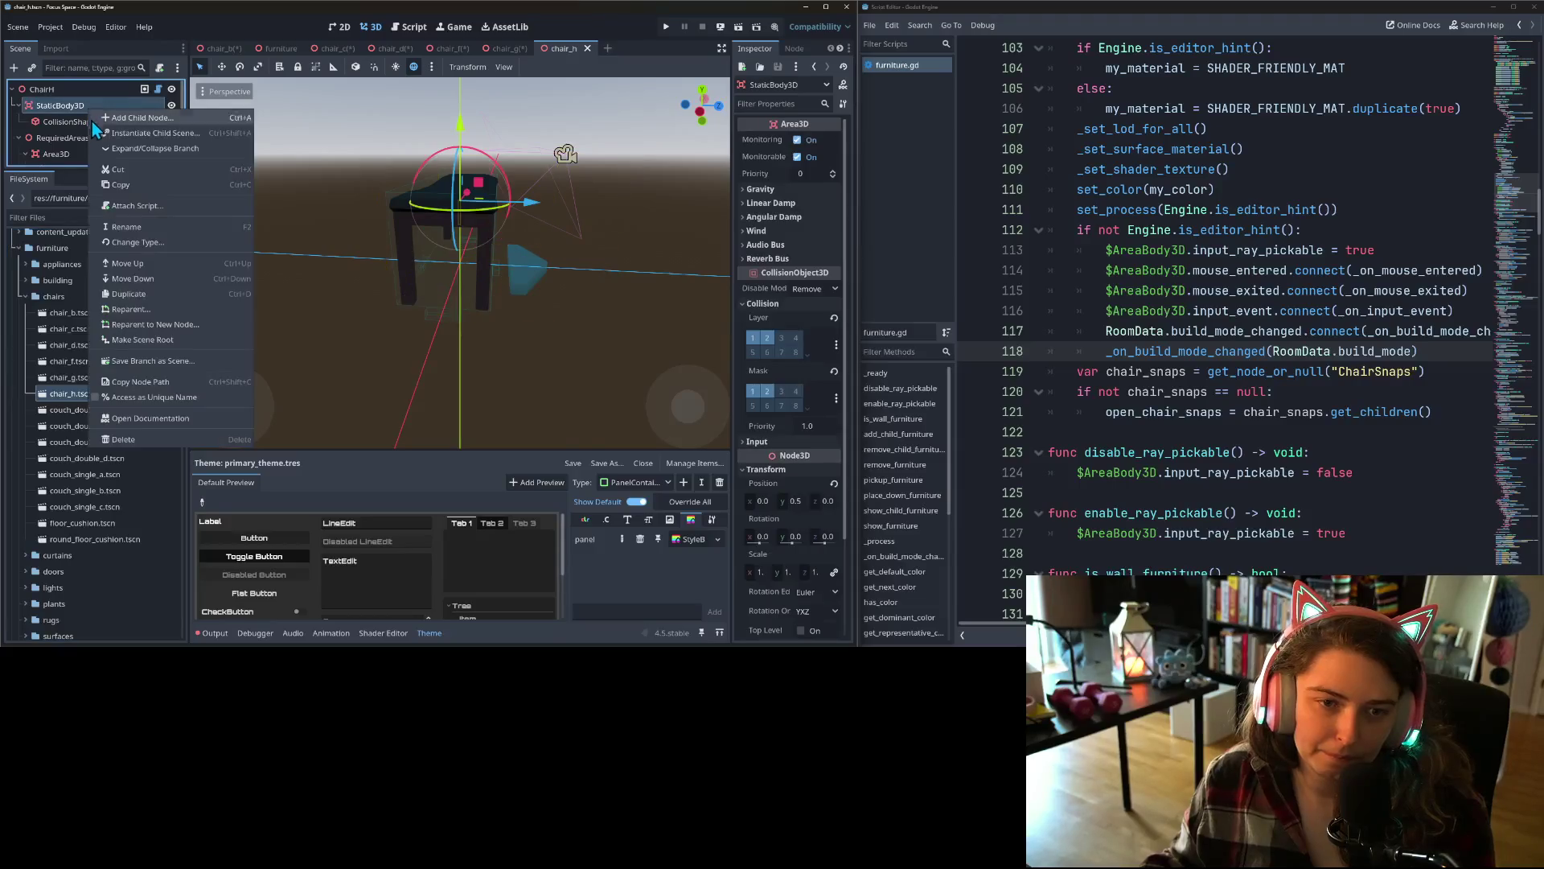
click(128, 229)
text(AreaBody3D)
key(Return)
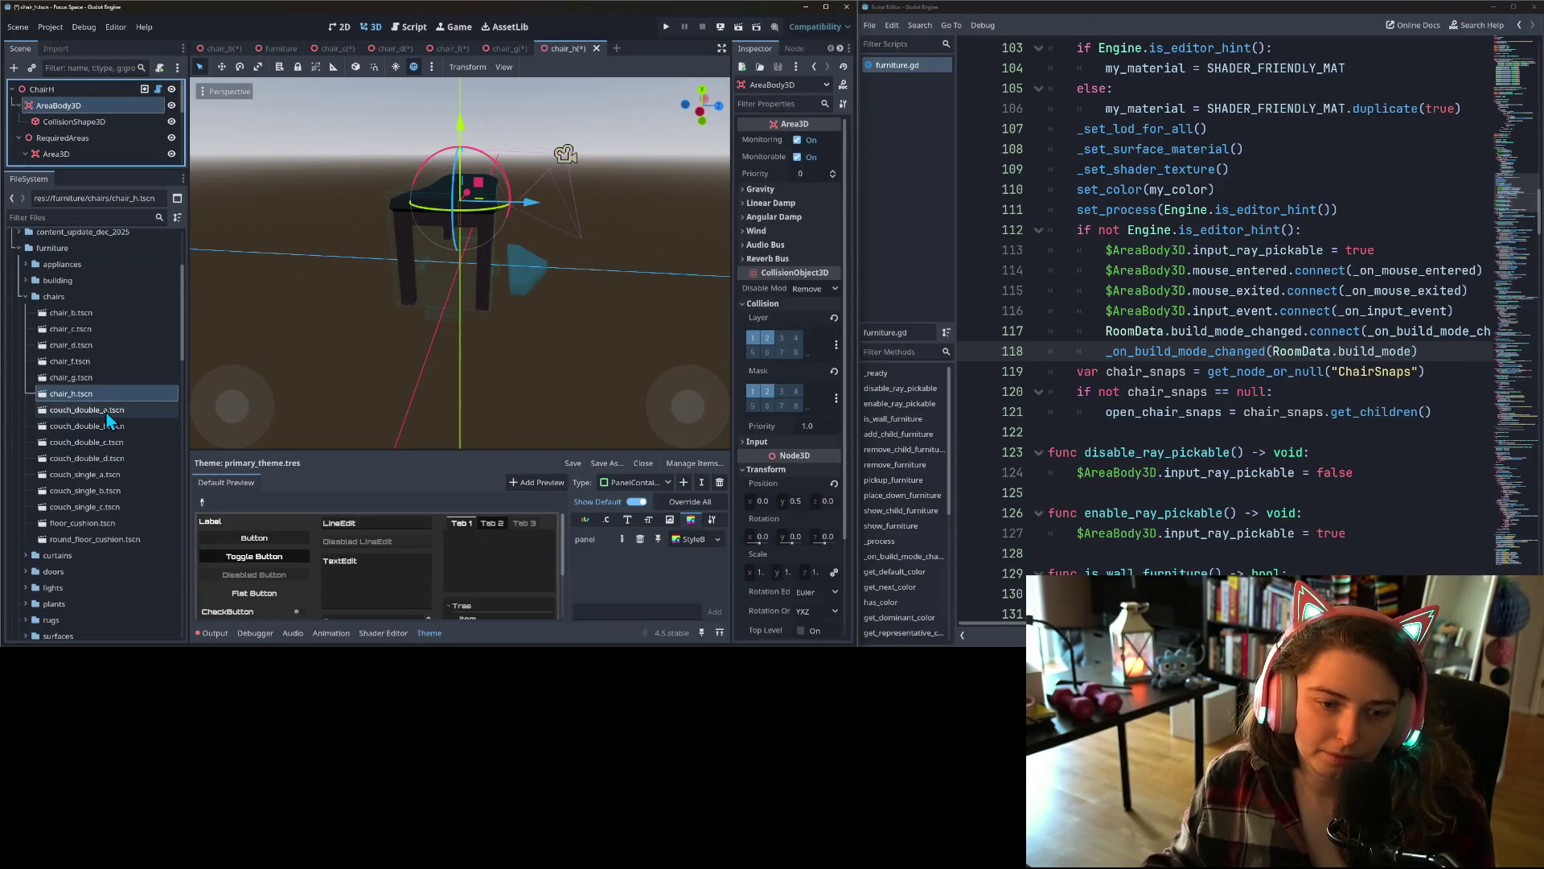
- Rename the StaticBody3D nodes in couch_double_a and couch_double_b to AreaBody3D
double_click(88, 409)
right_click(69, 115)
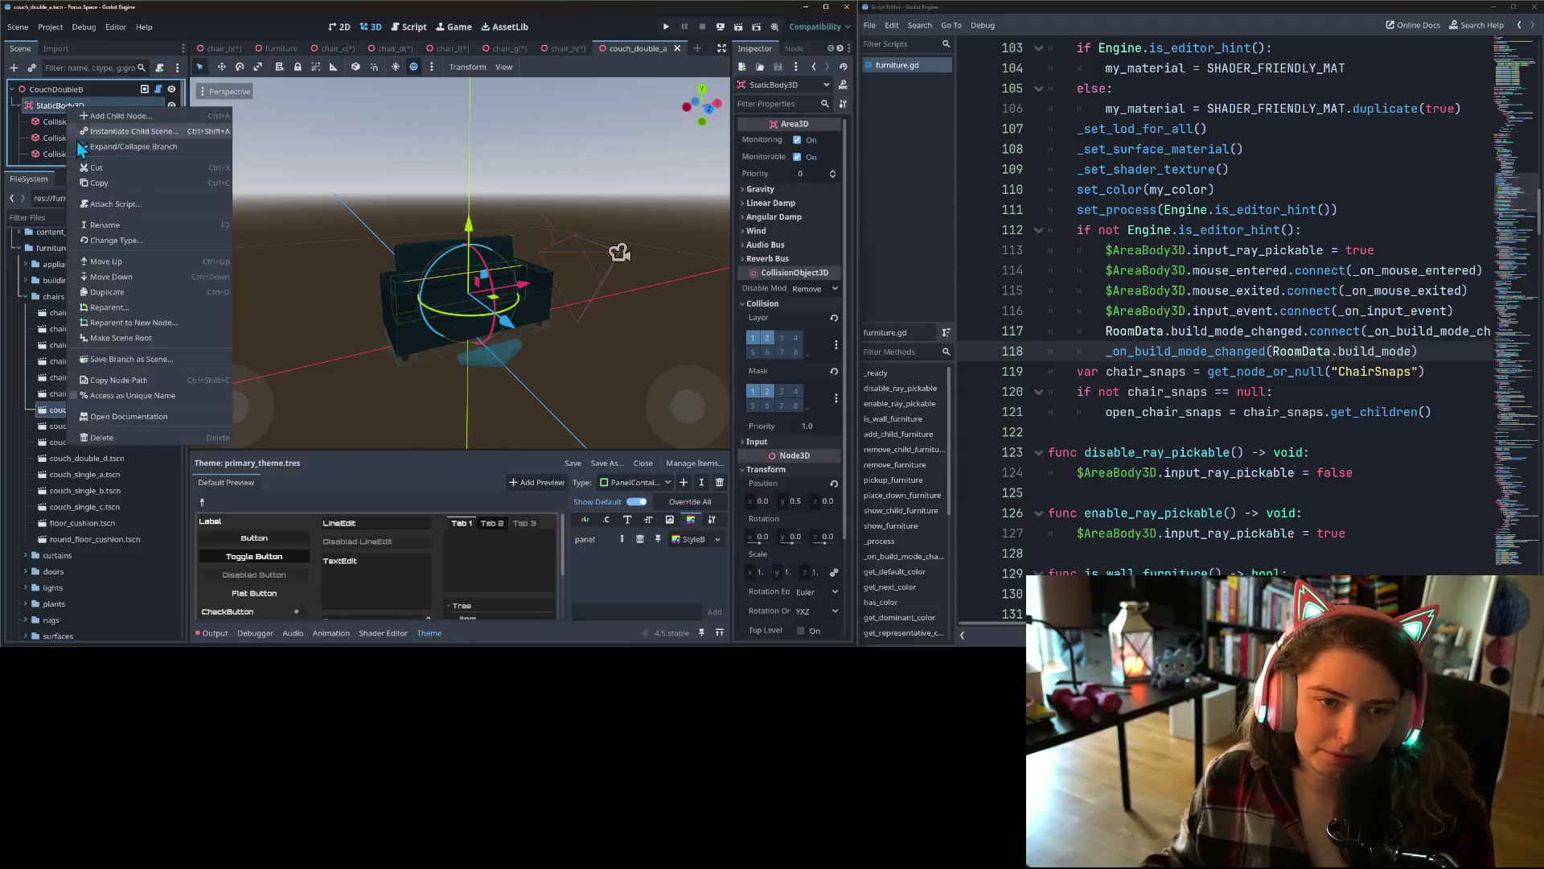
click(109, 231)
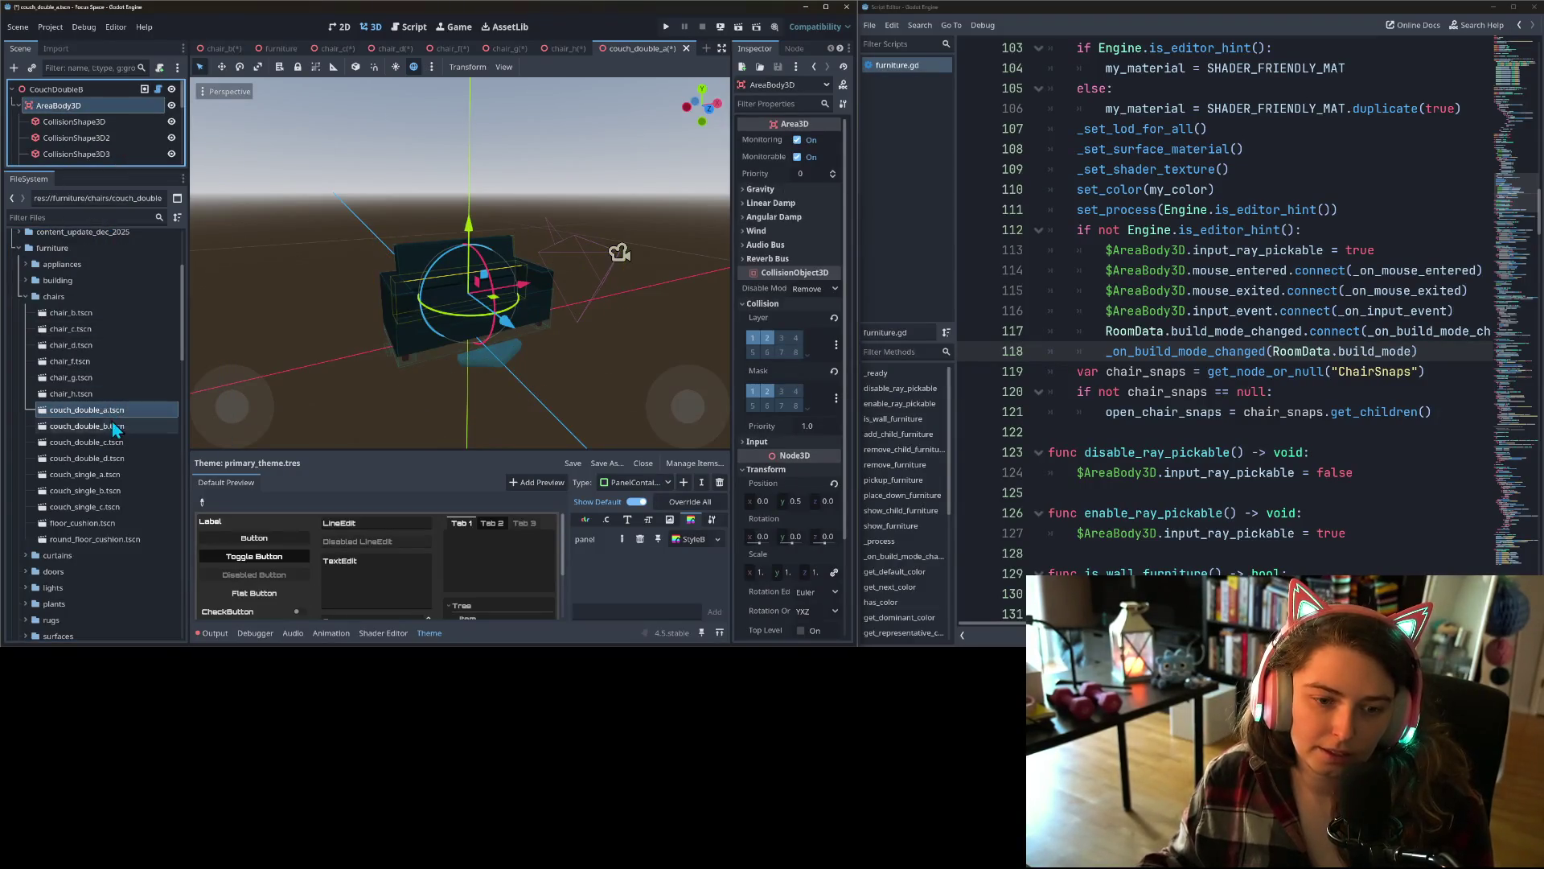
double_click(113, 426)
right_click(62, 106)
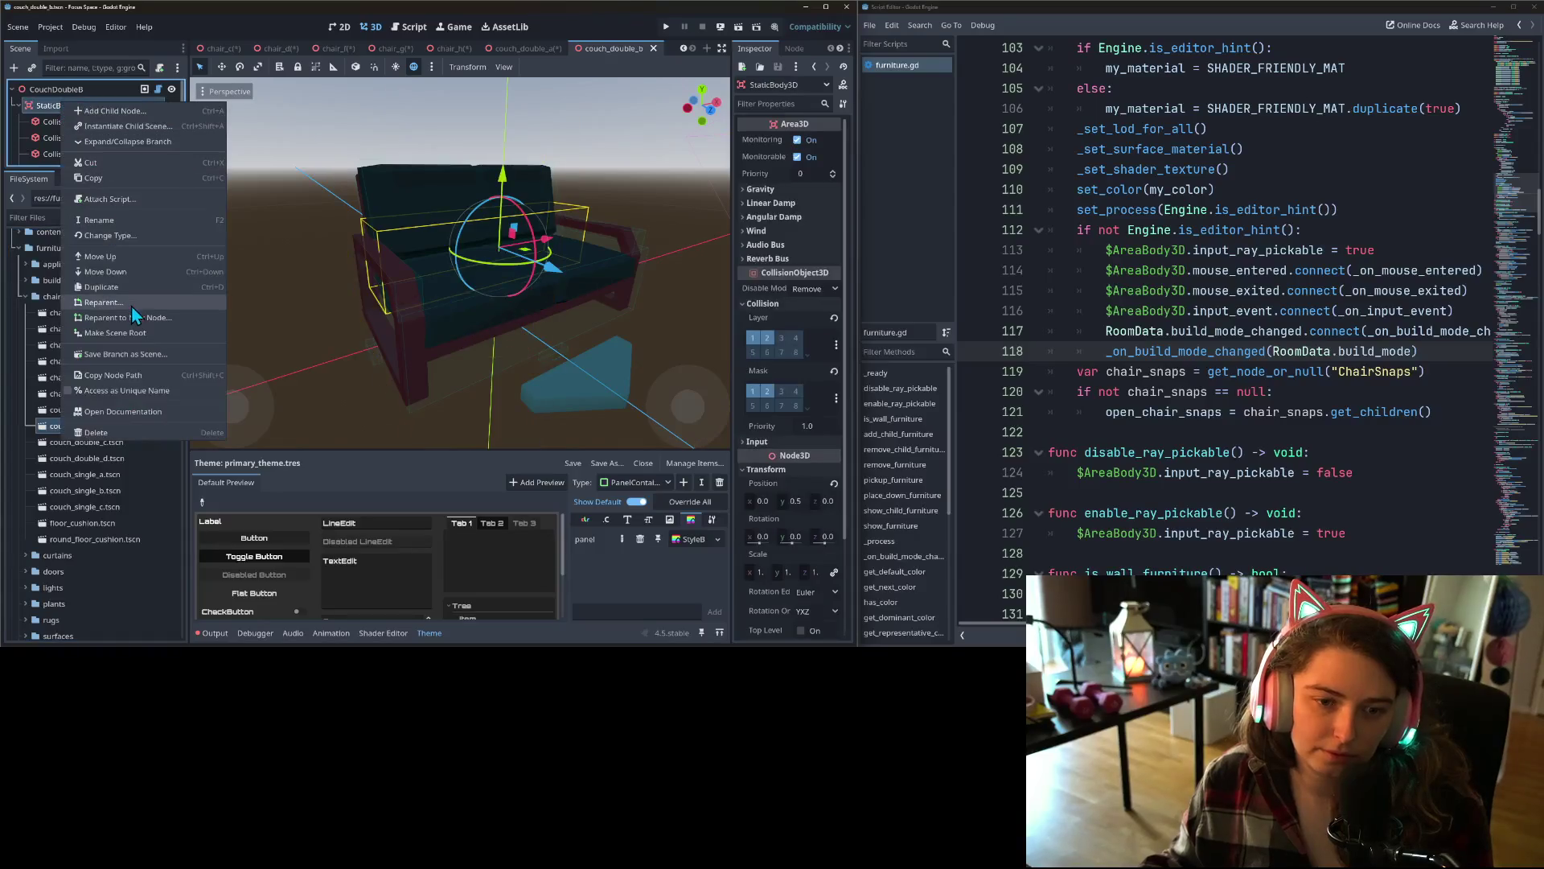
click(119, 231)
text(AreaBody3D)
key(Return)
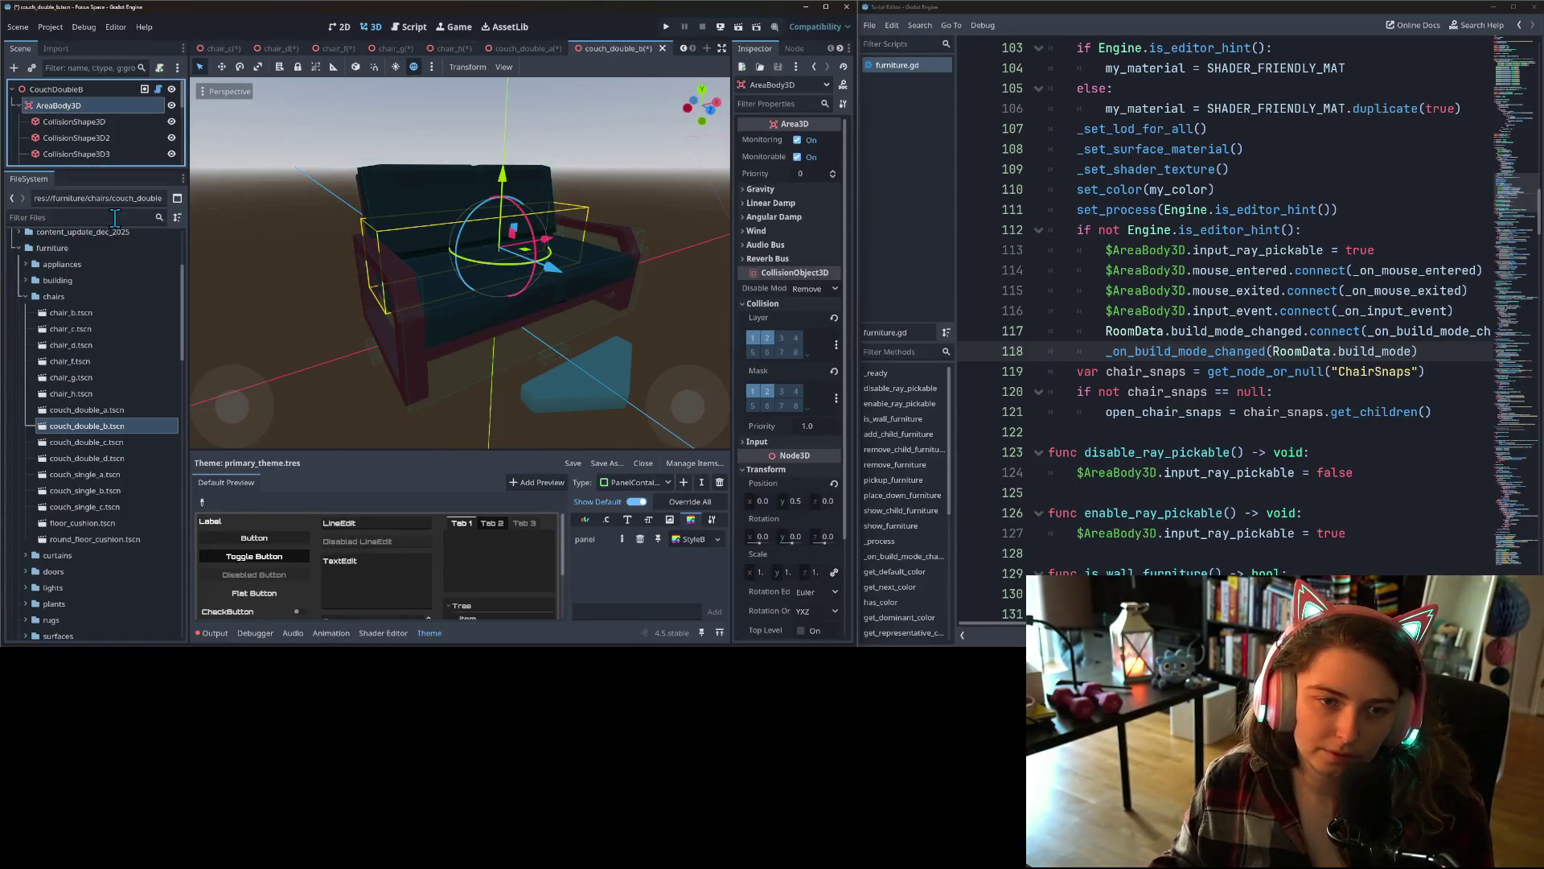
double_click(115, 443)
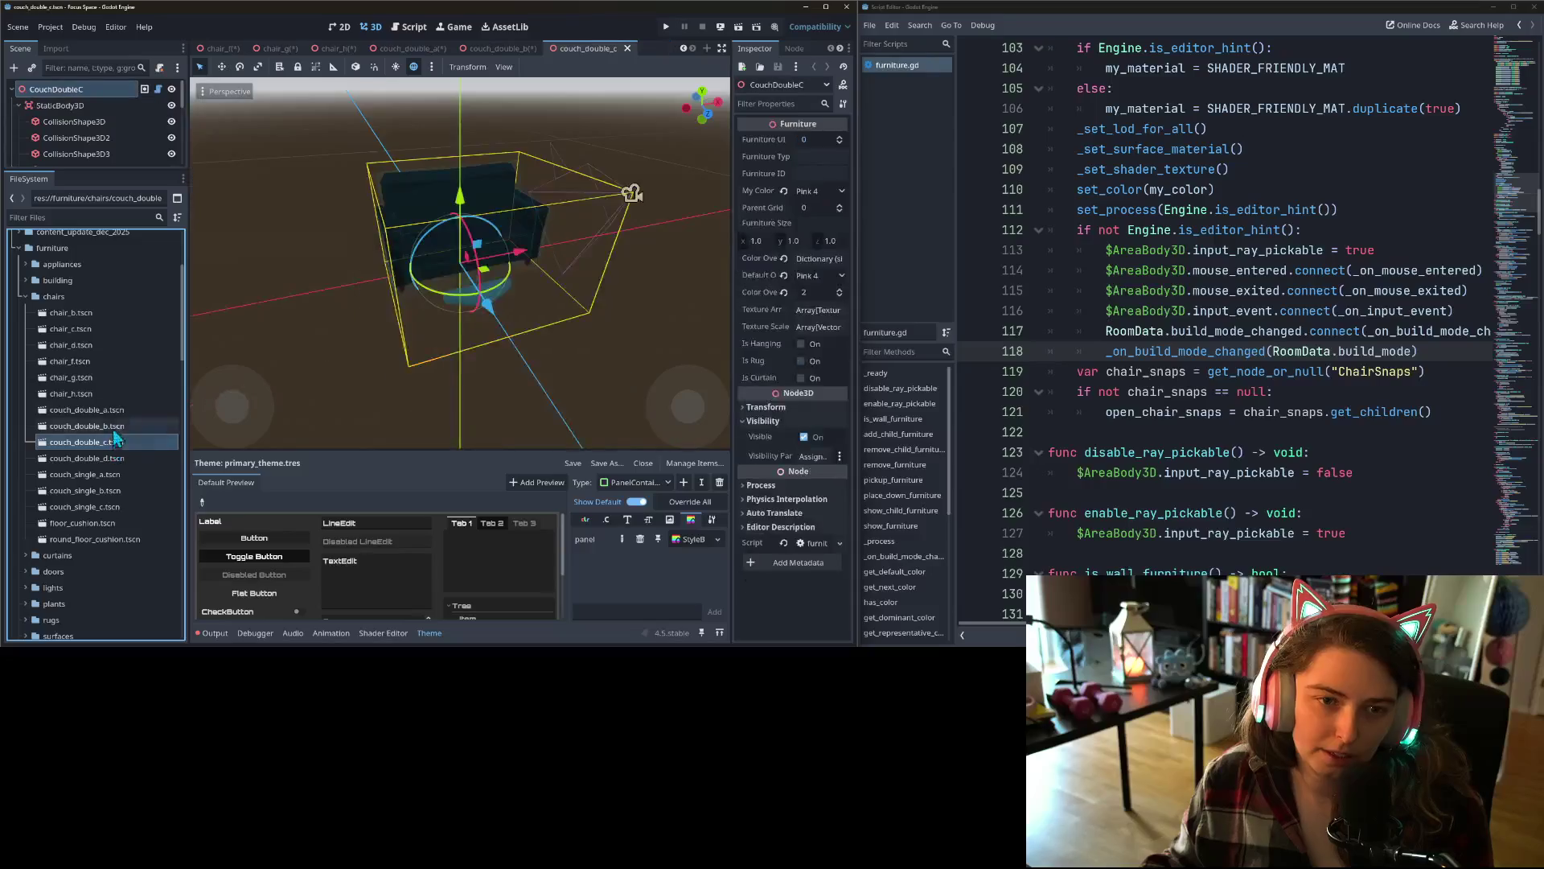
- Rename the StaticBody3D node to AreaBody3D in couch_double_c and couch_double_d
right_click(58, 105)
click(120, 231)
text(AreaBody3D)
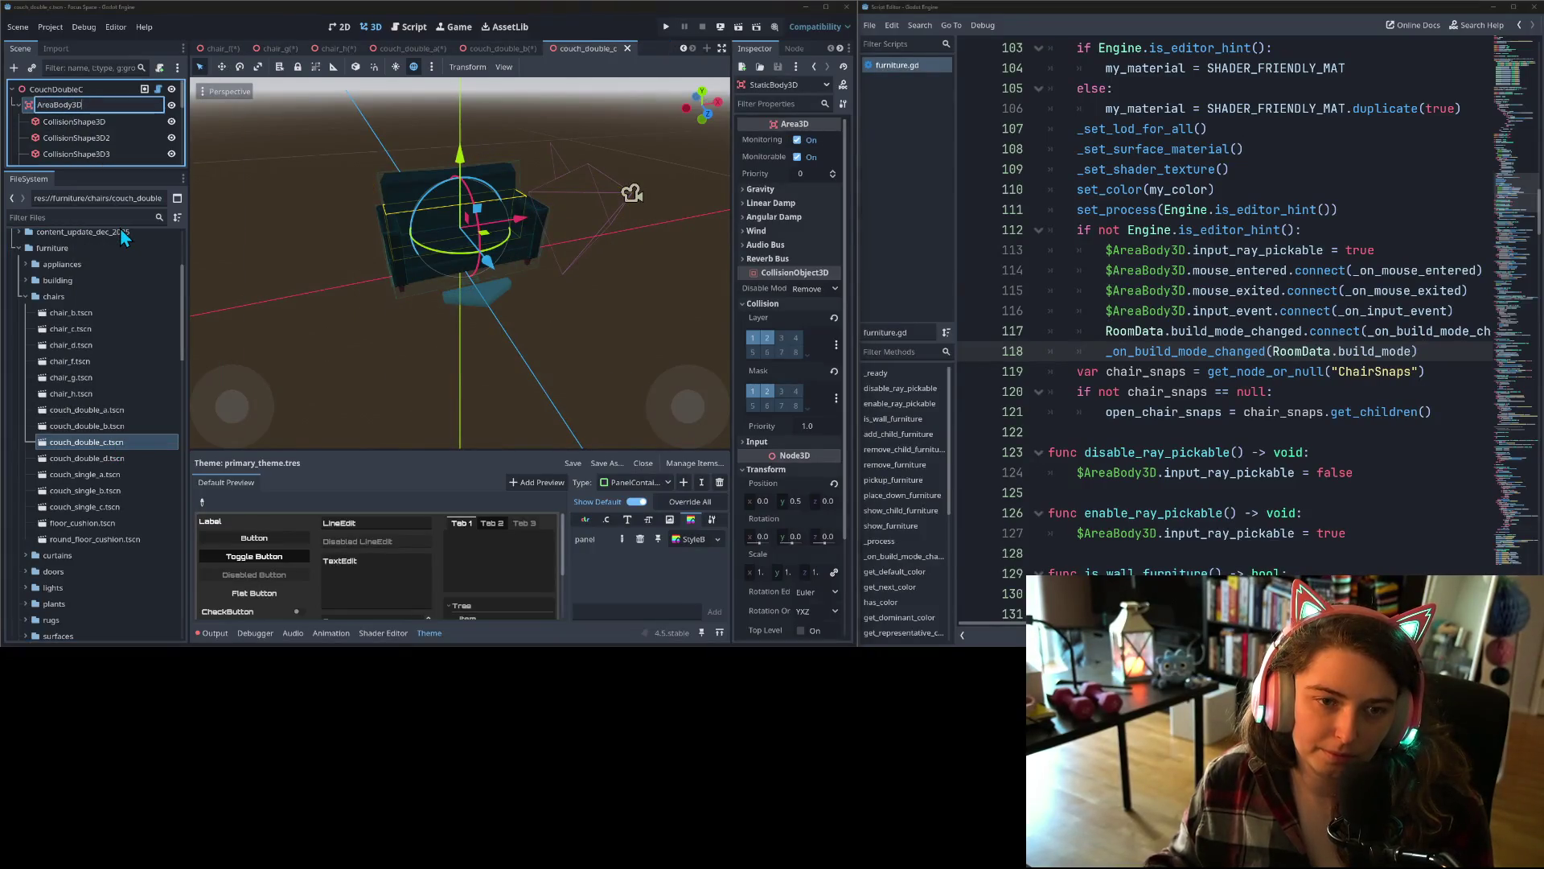
key(Return)
double_click(87, 458)
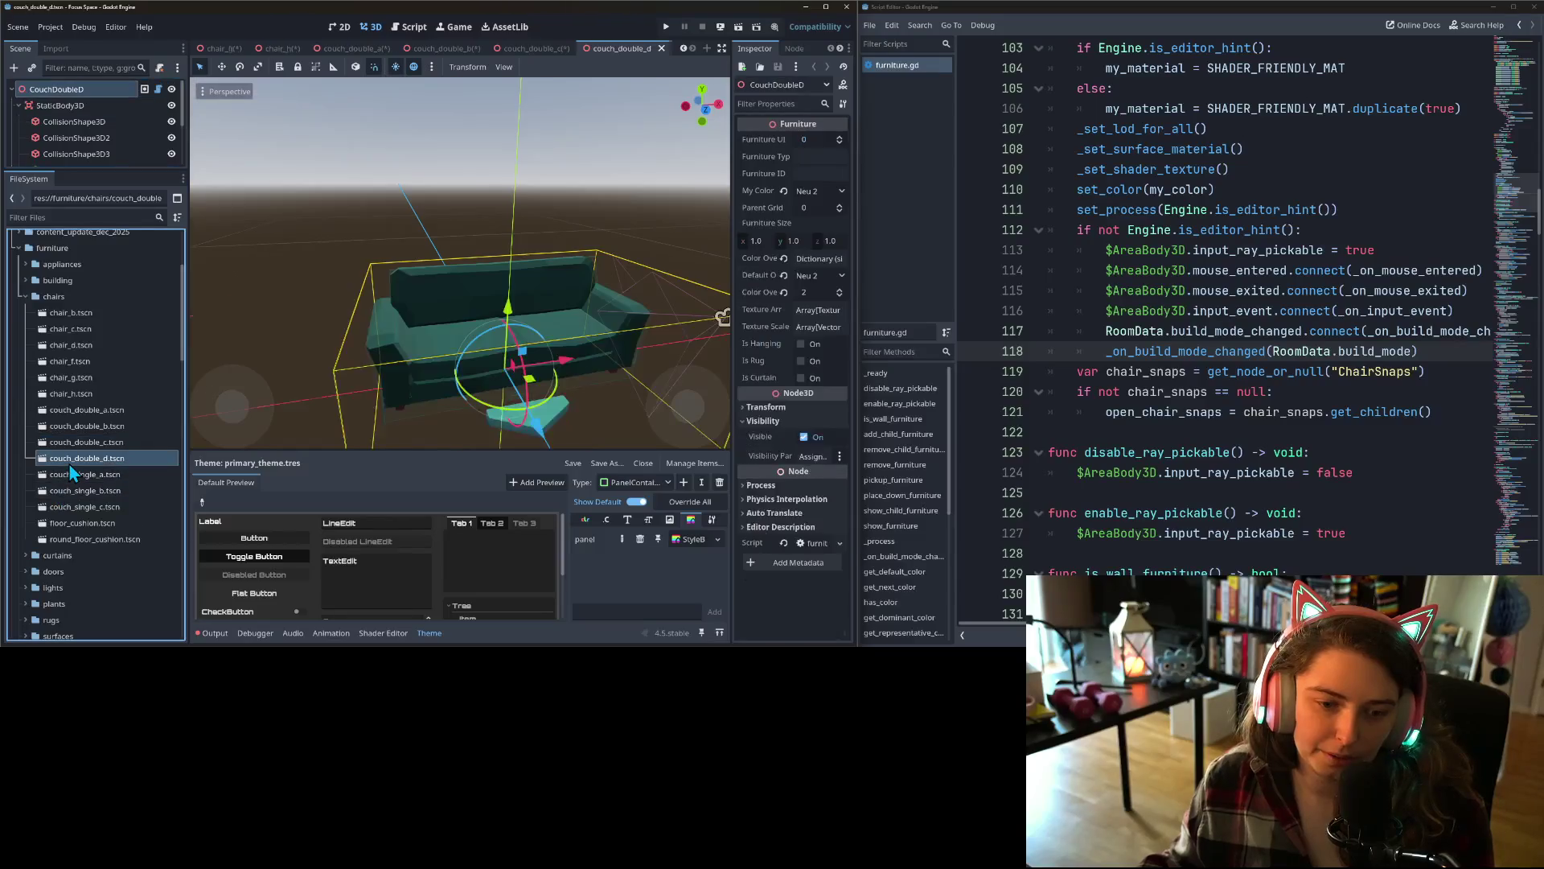
right_click(90, 112)
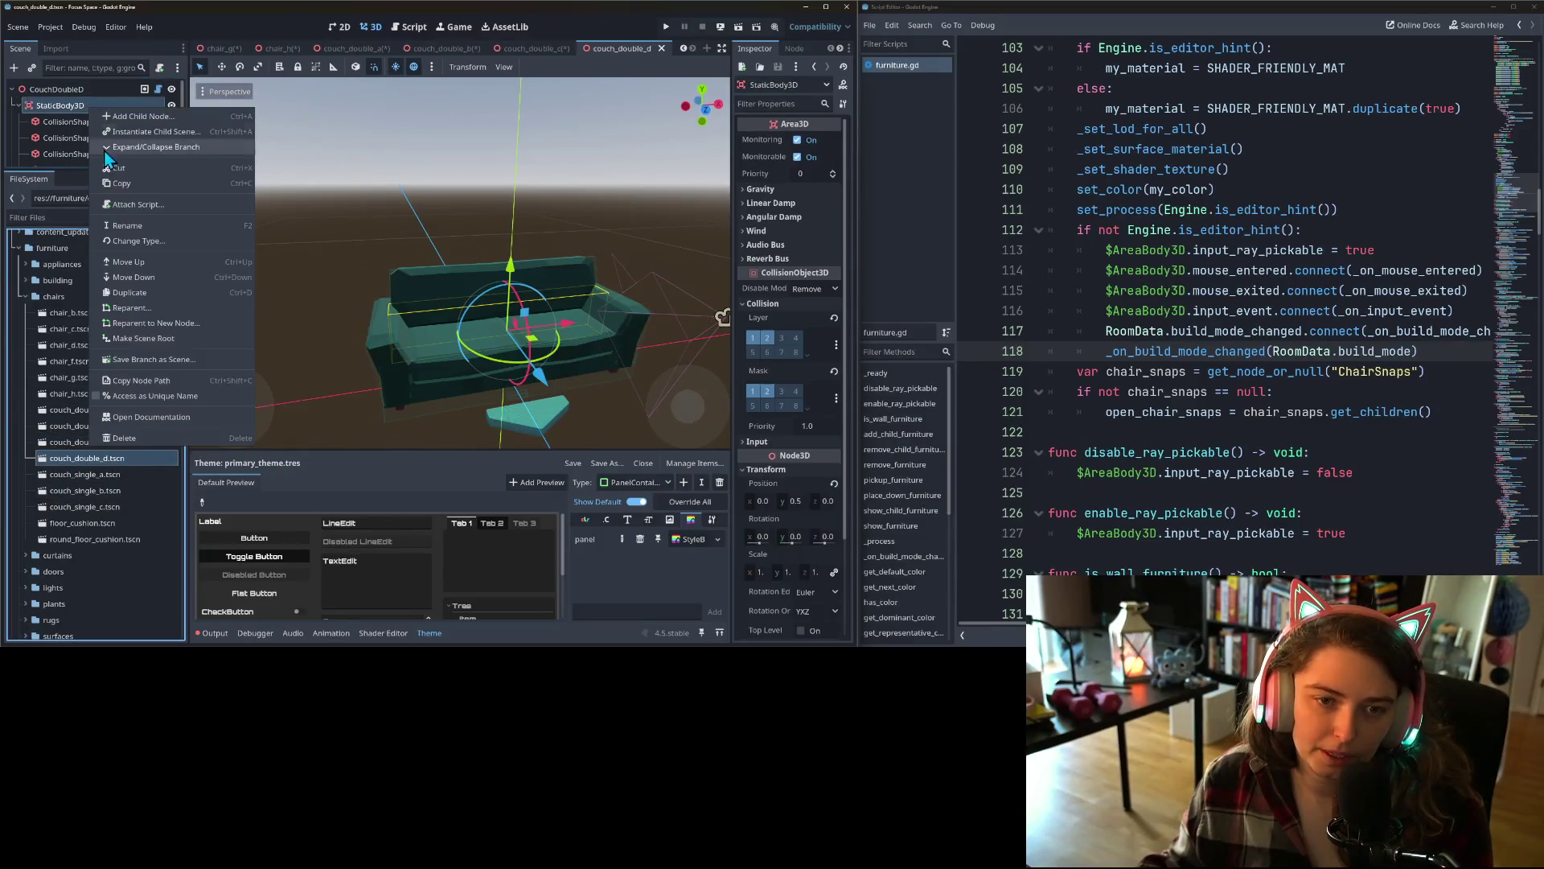
click(126, 232)
text(AreaBody3D)
key(Return)
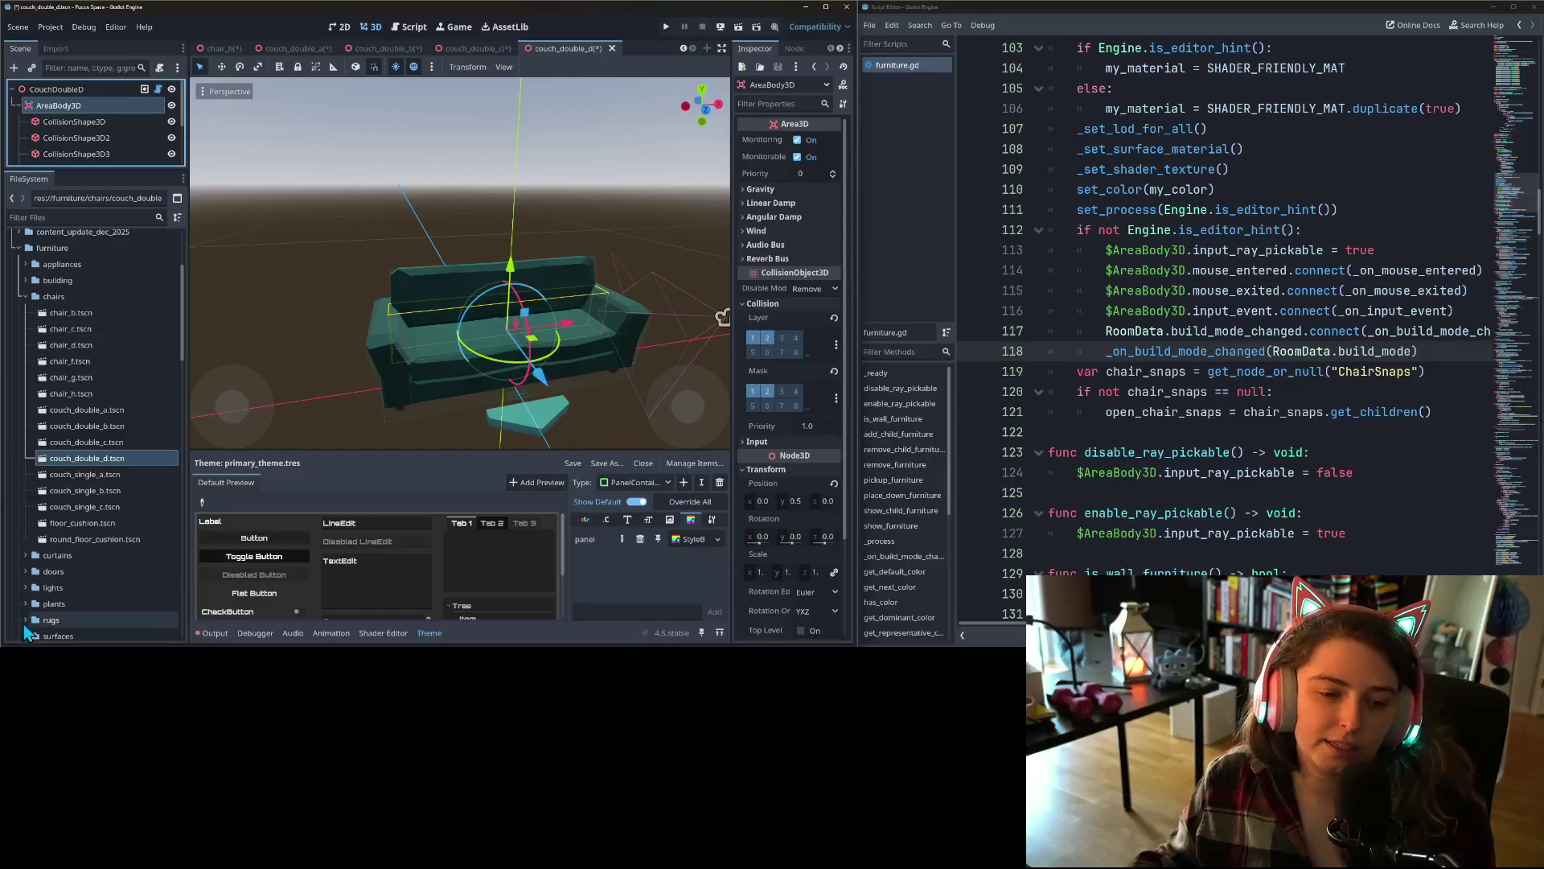
- Rename the StaticBody3D node to AreaBody3D in couch_single_a and couch_single_b
click(83, 476)
double_click(83, 476)
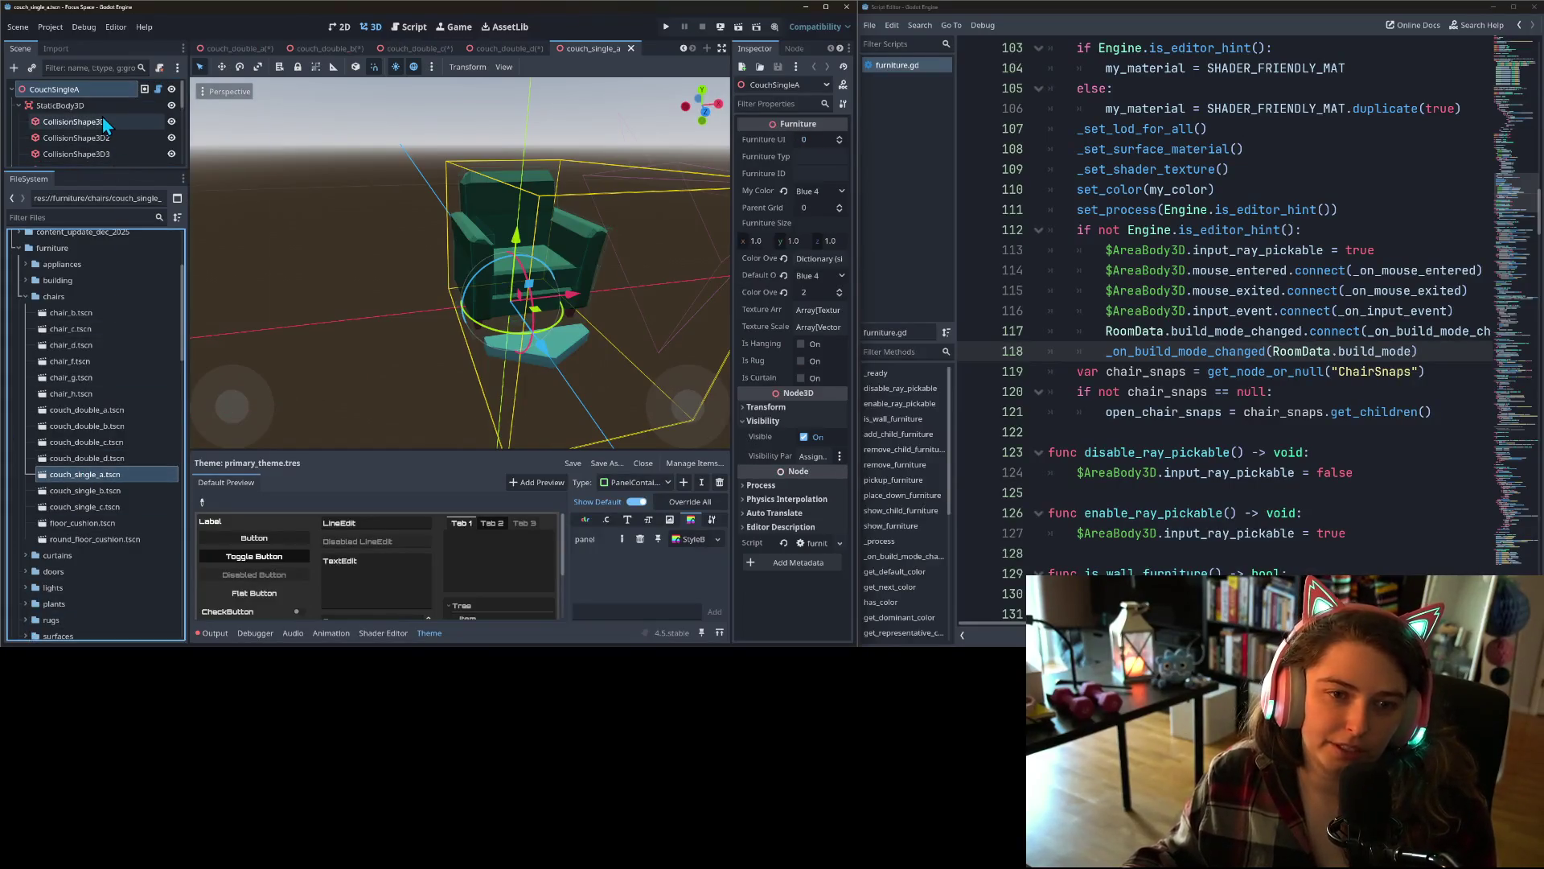
right_click(103, 117)
right_click(83, 107)
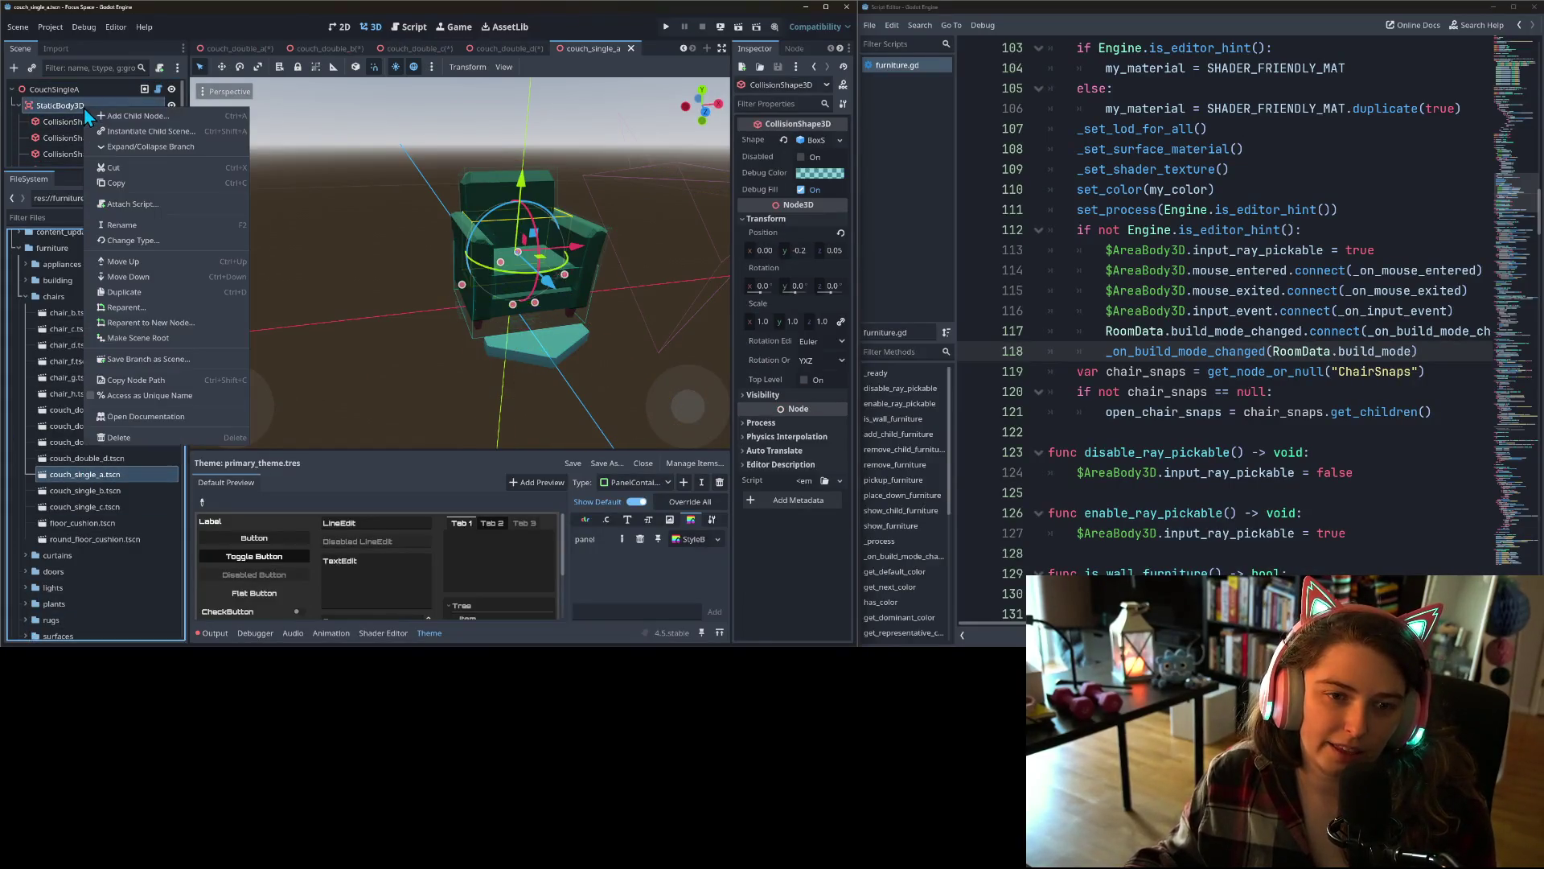
click(127, 224)
text(AreaBody3D)
key(Return)
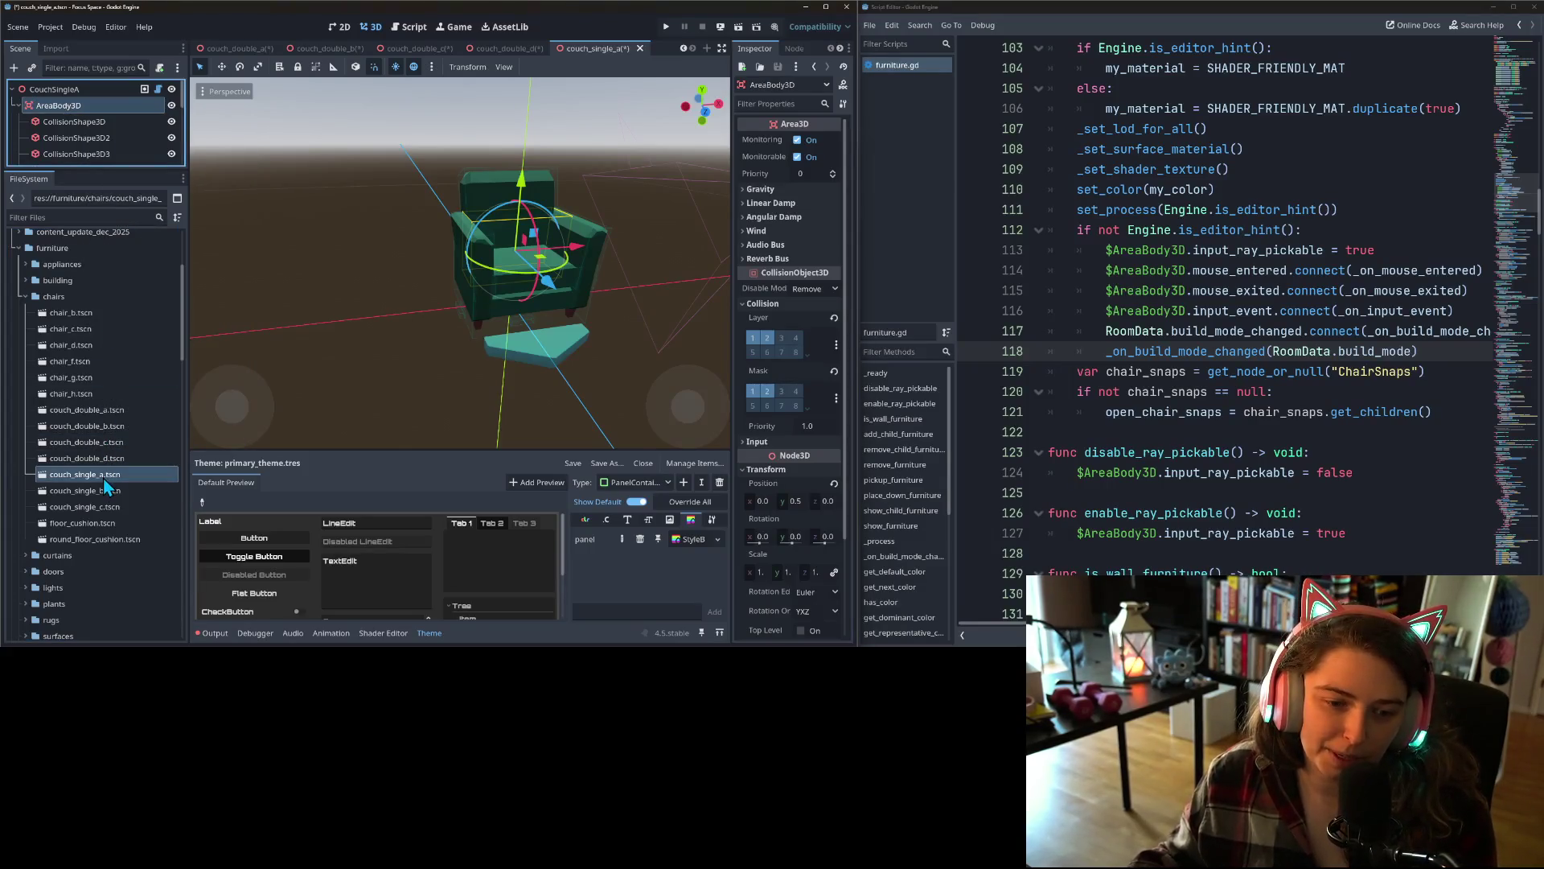
double_click(101, 490)
right_click(68, 117)
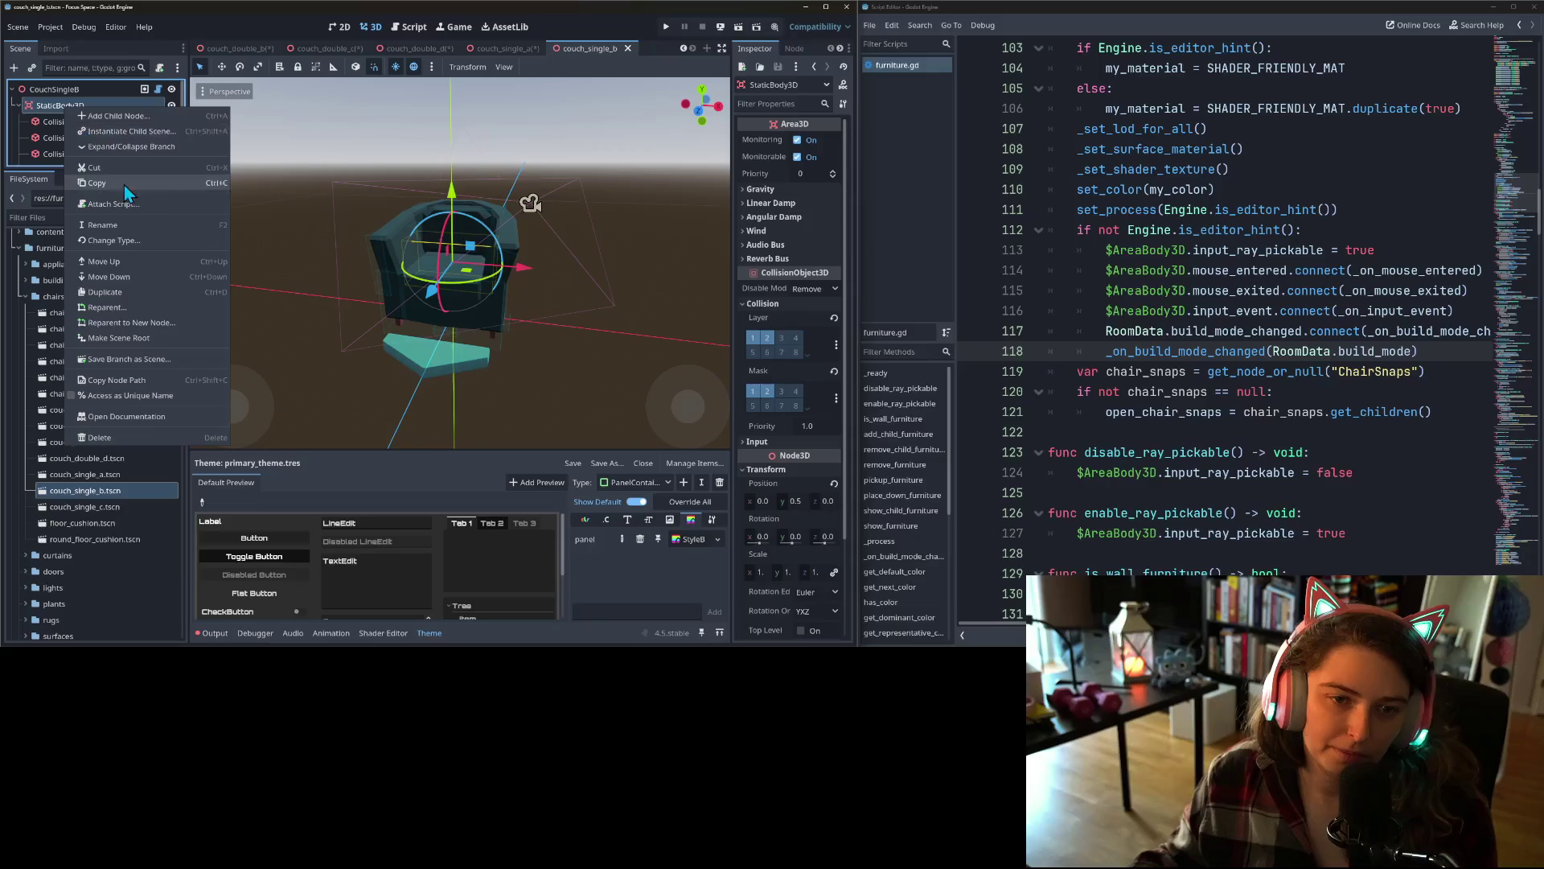
click(124, 225)
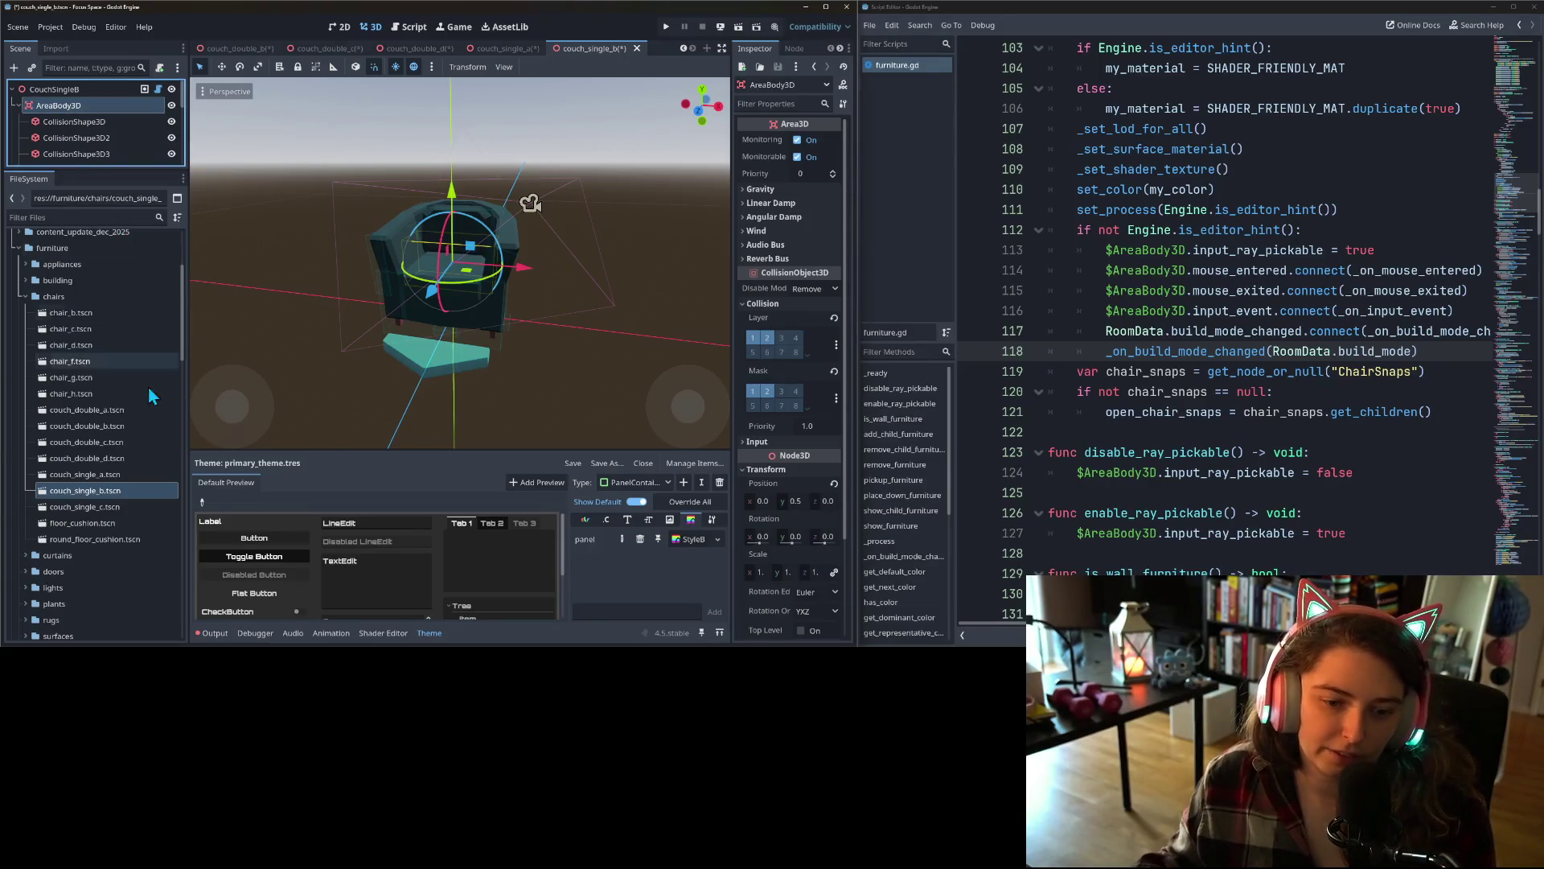
- Rename couch_single_c's StaticBody3D node to AreaBody3D
double_click(116, 506)
click(71, 105)
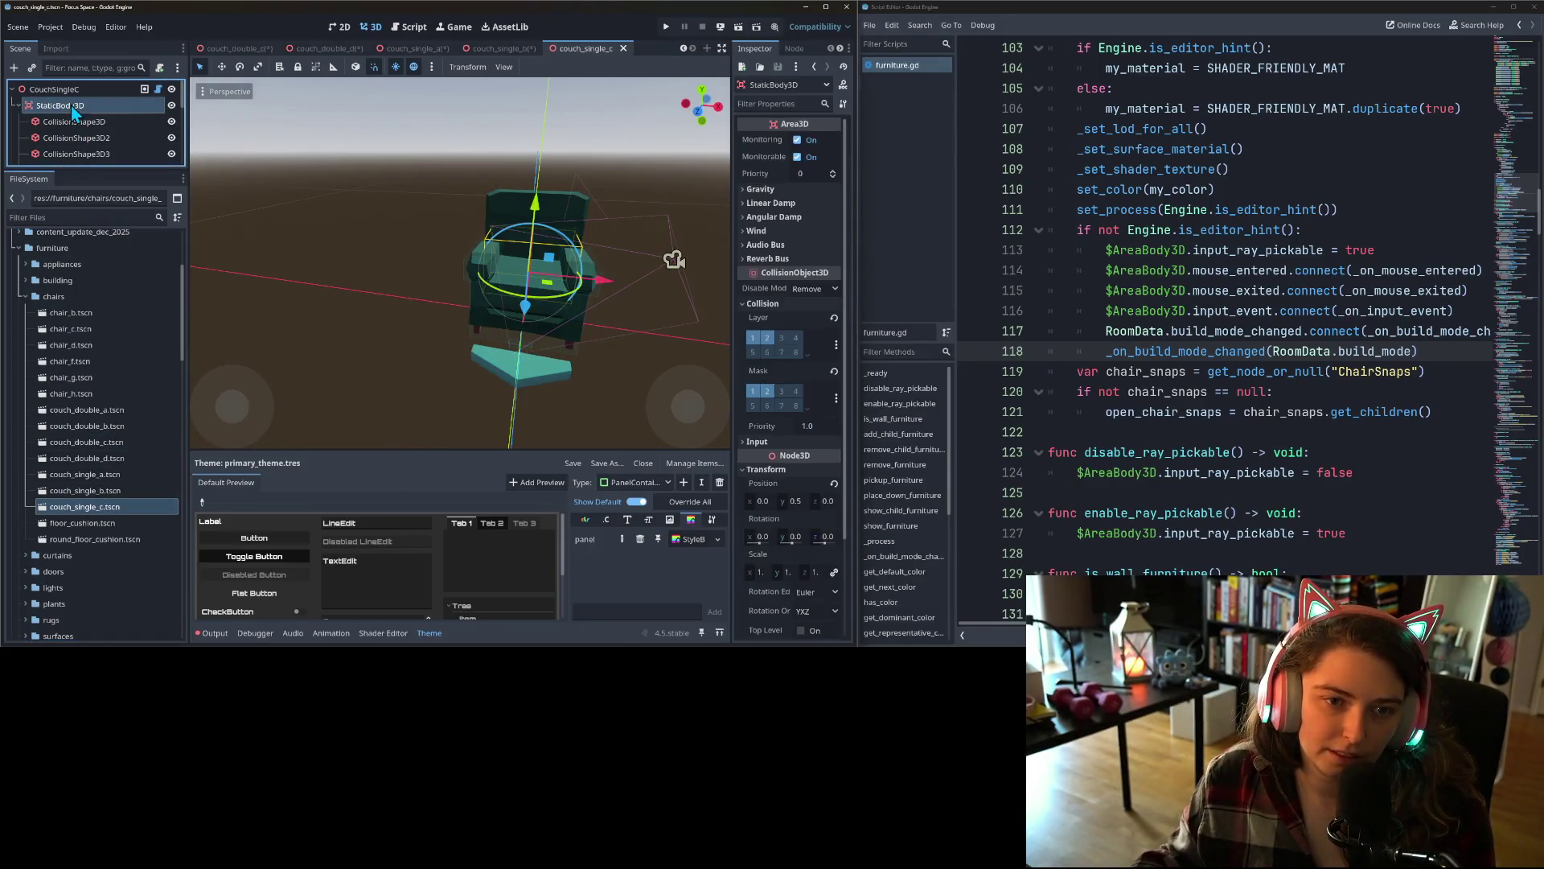
right_click(70, 105)
click(137, 222)
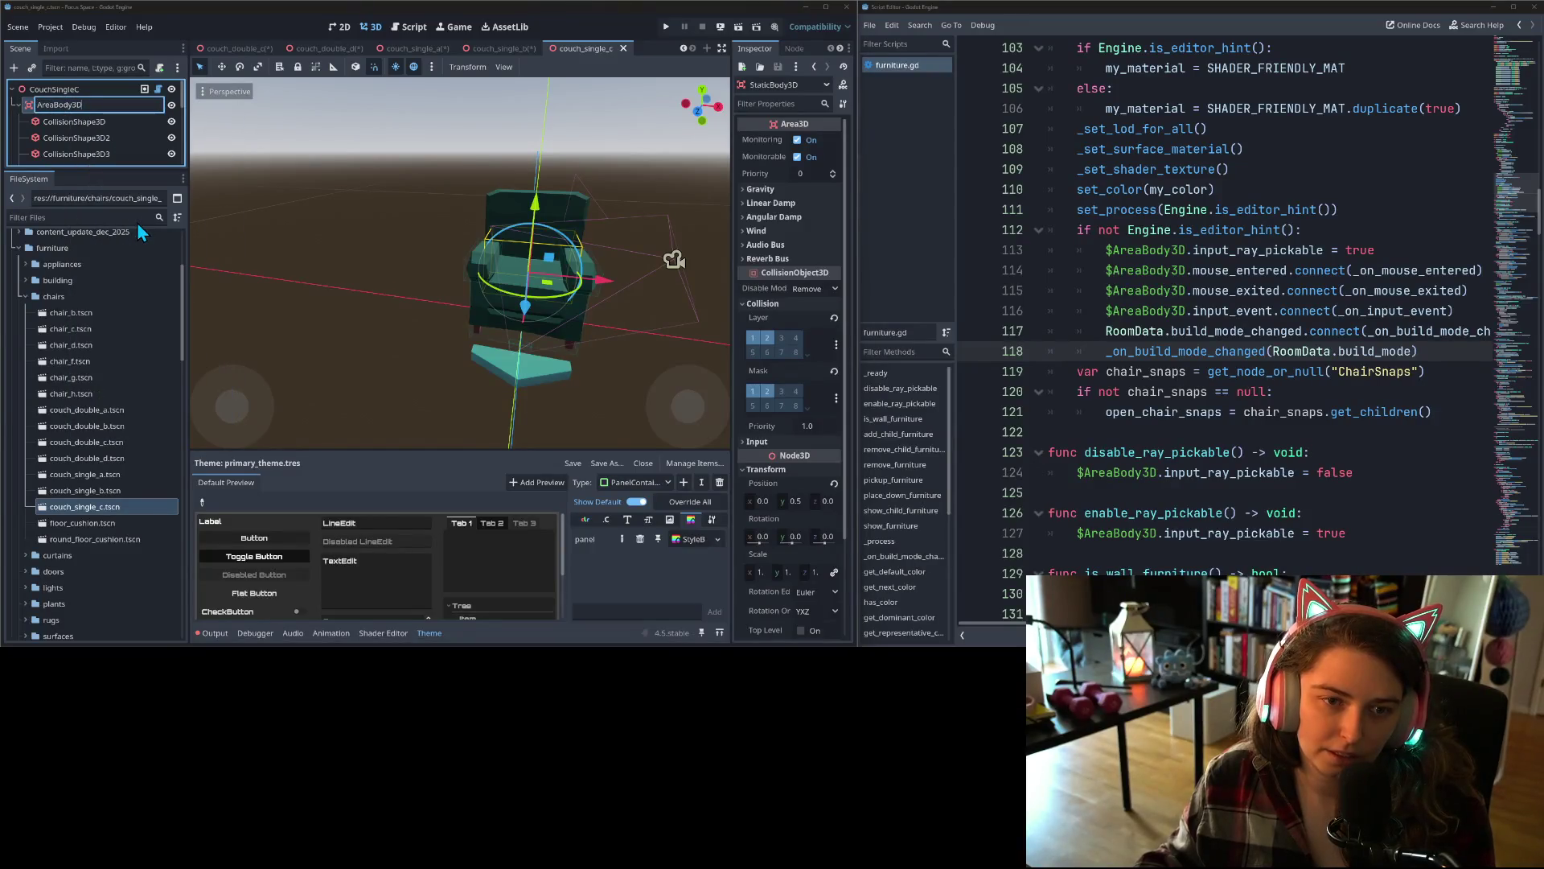
key(ctrl+v)
key(Return)
click(119, 524)
double_click(118, 524)
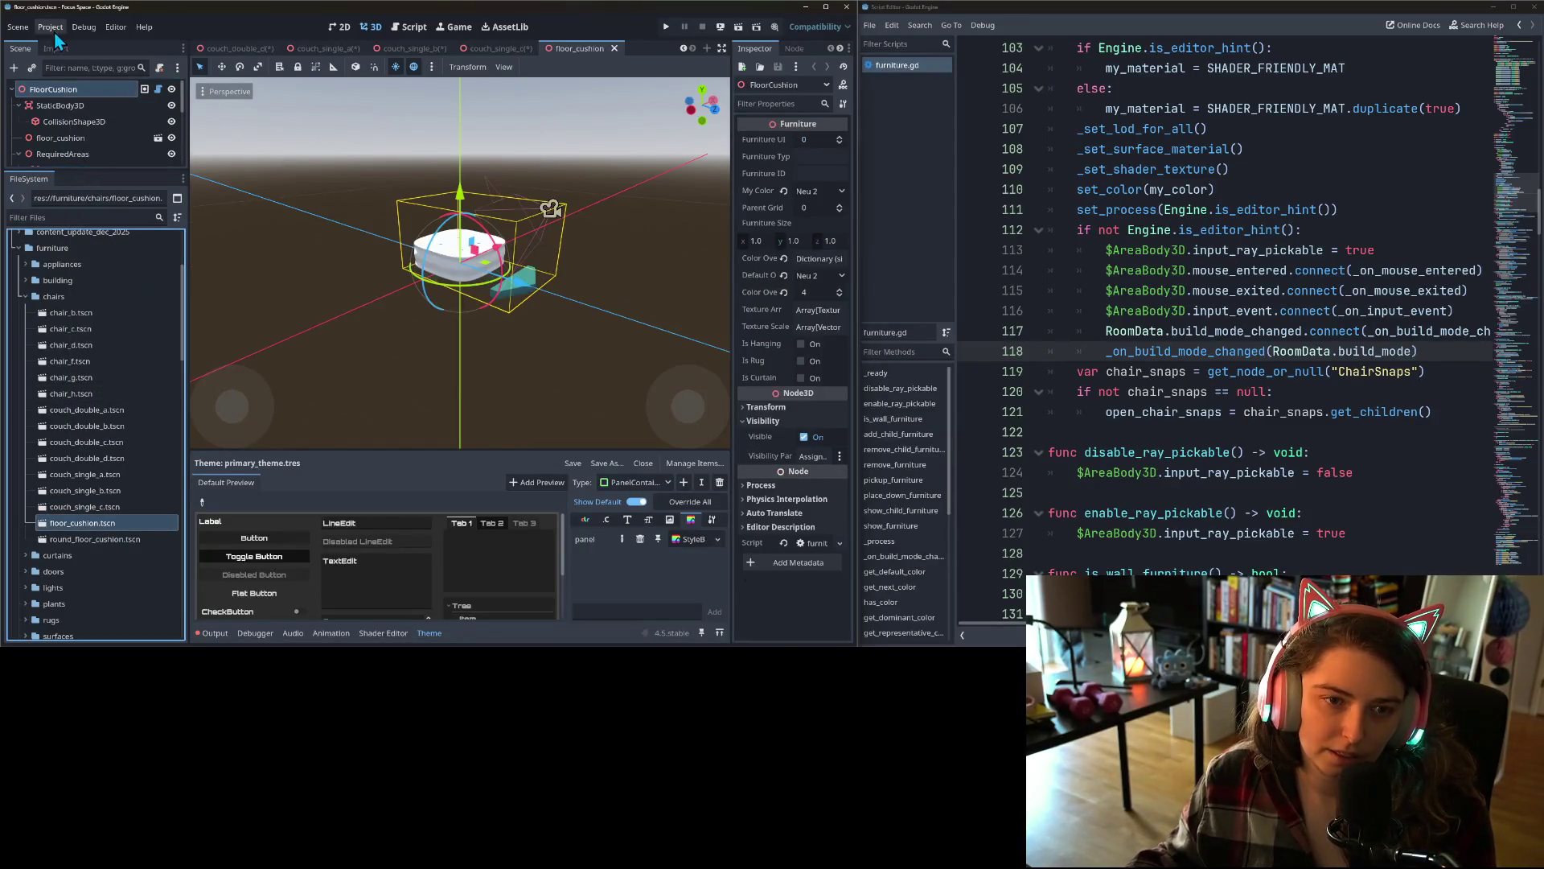
- Rename FloorCushion's StaticBody3D node to AreaBody3D
click(71, 105)
right_click(71, 105)
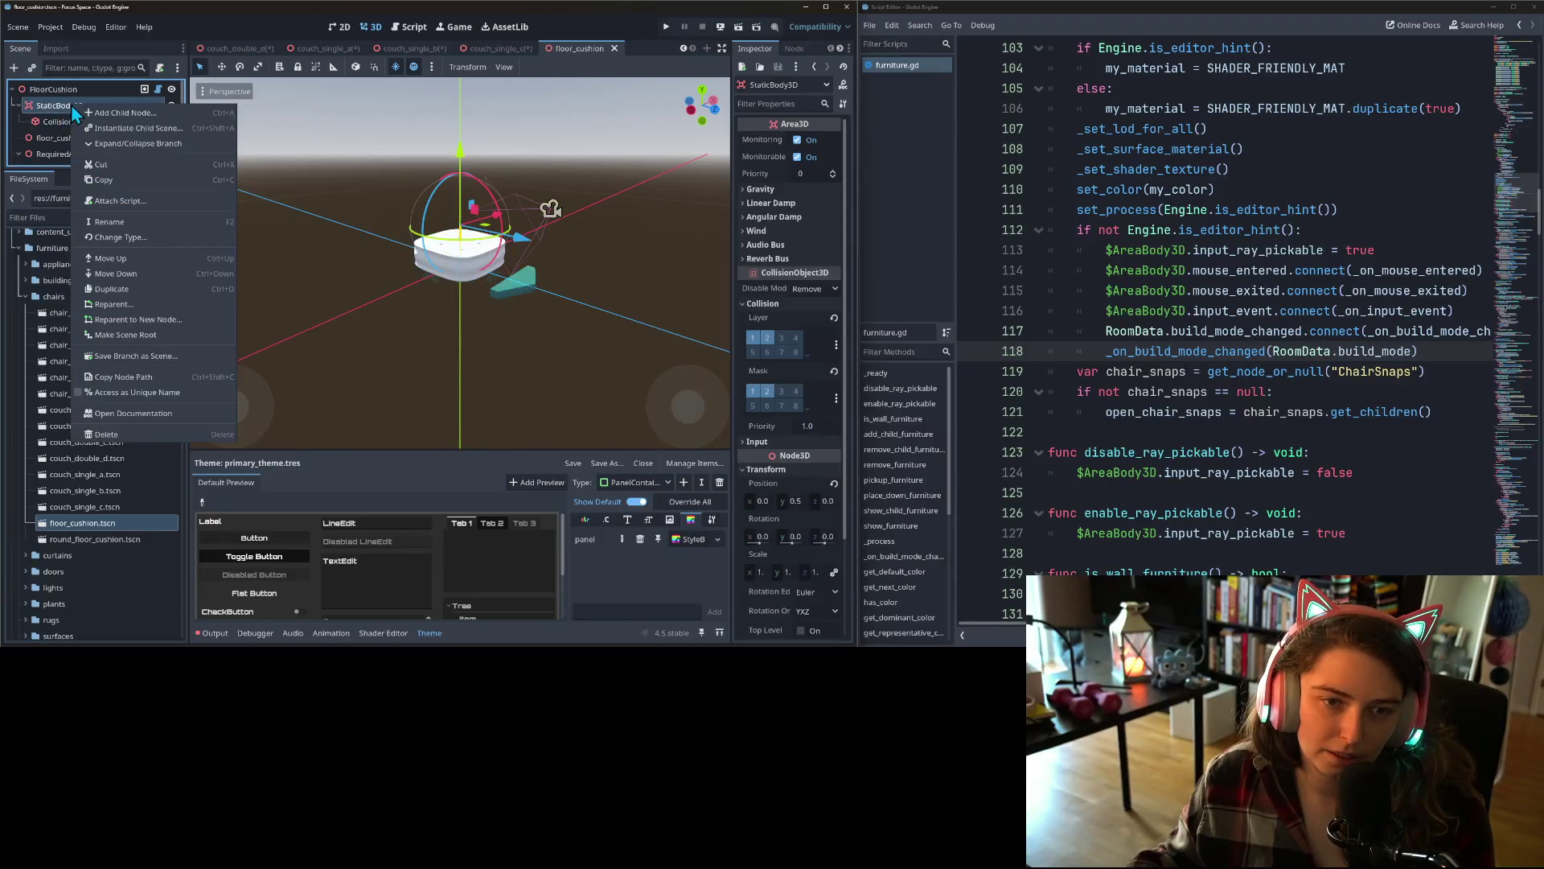
click(124, 222)
text(AreaBody3D)
key(Return)
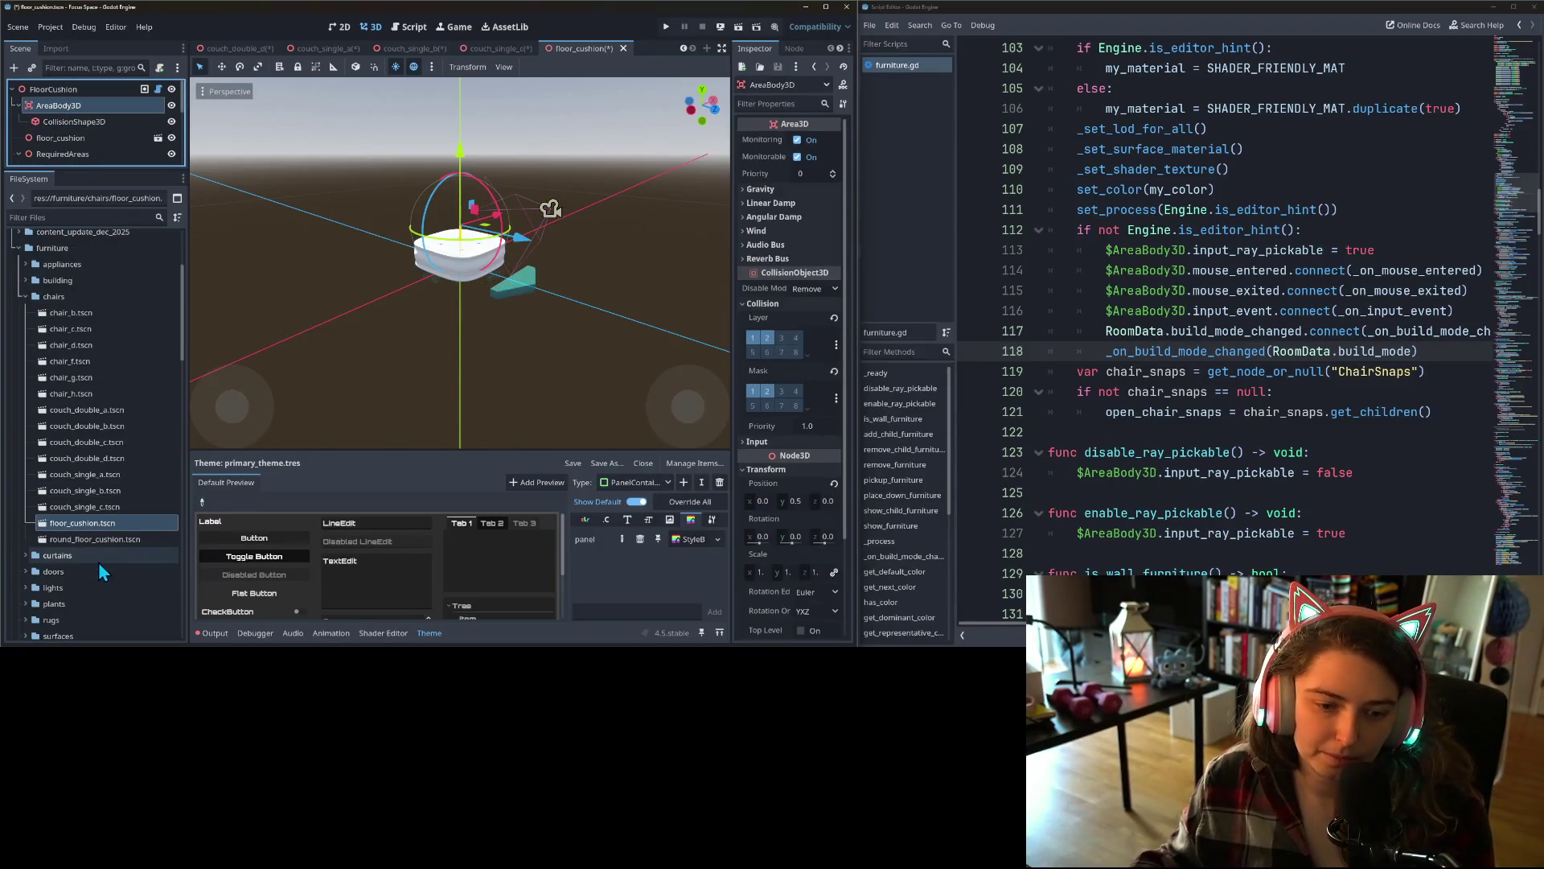
- Rename round_floor_cushion's StaticBody3D node to AreaBody3D and save the scene
double_click(99, 543)
right_click(75, 106)
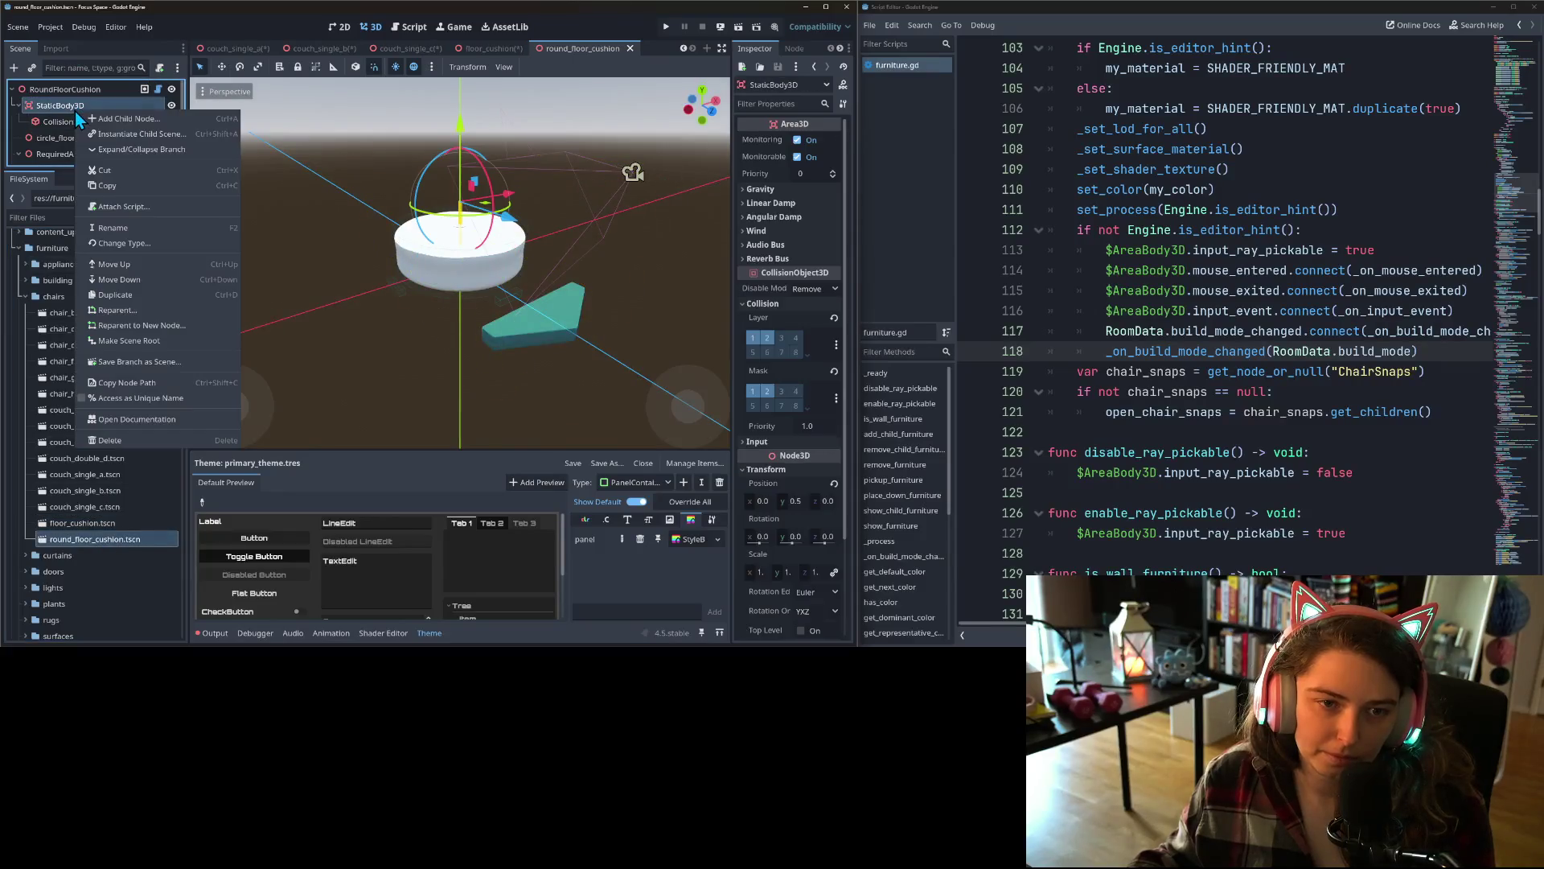
click(114, 228)
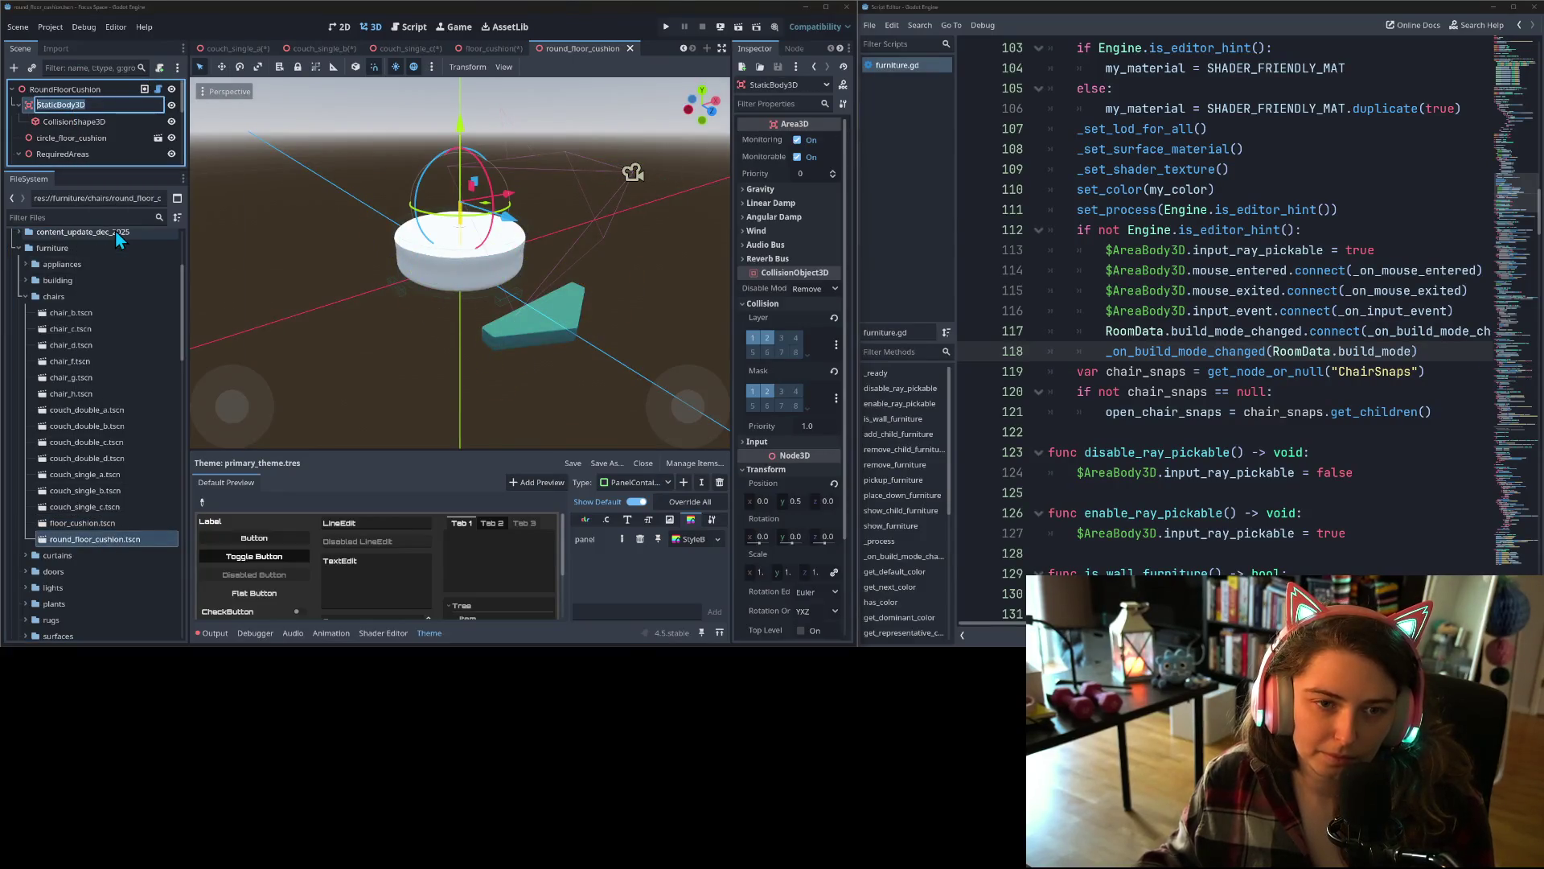
text(AreaBody3D)
key(Return)
key(ctrl+s)
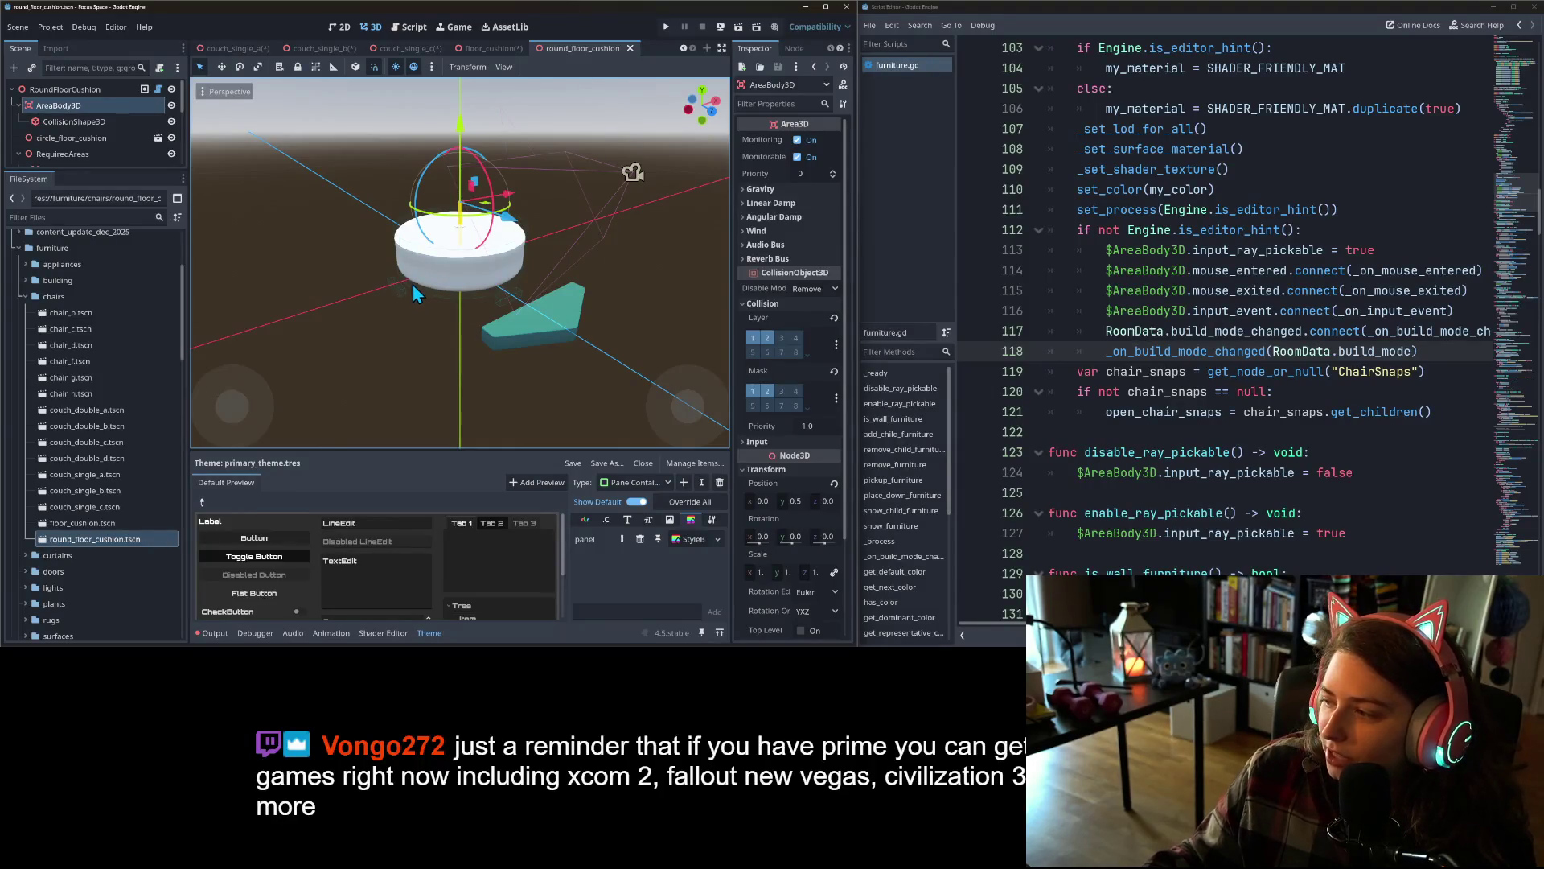
- Save the couch and cushion scenes with Scene > Save All Scenes
click(50, 28)
mouse_move(23, 32)
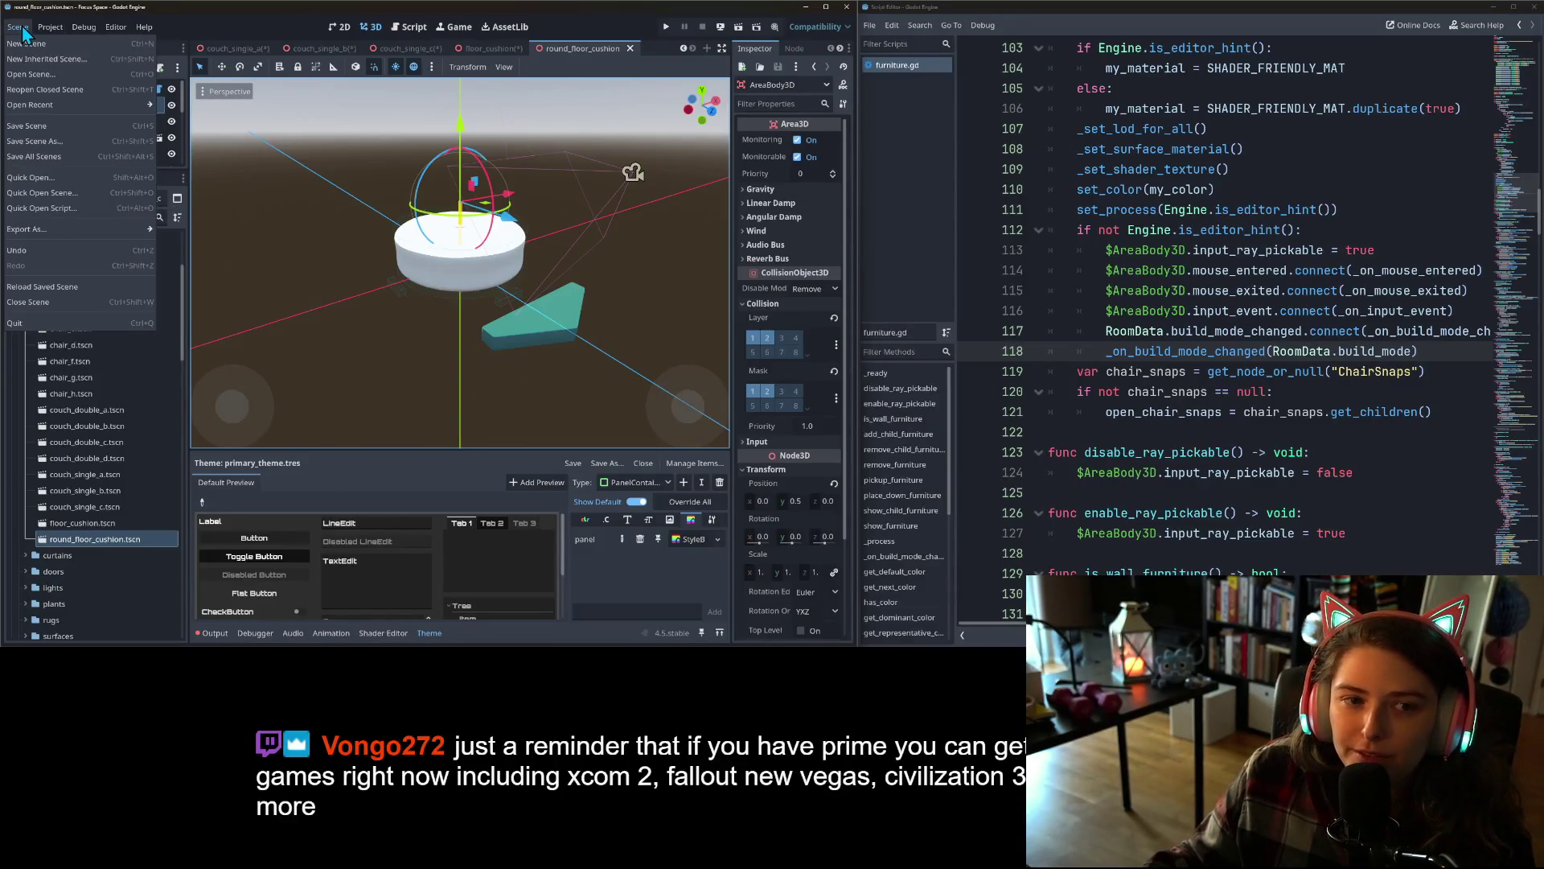
click(51, 162)
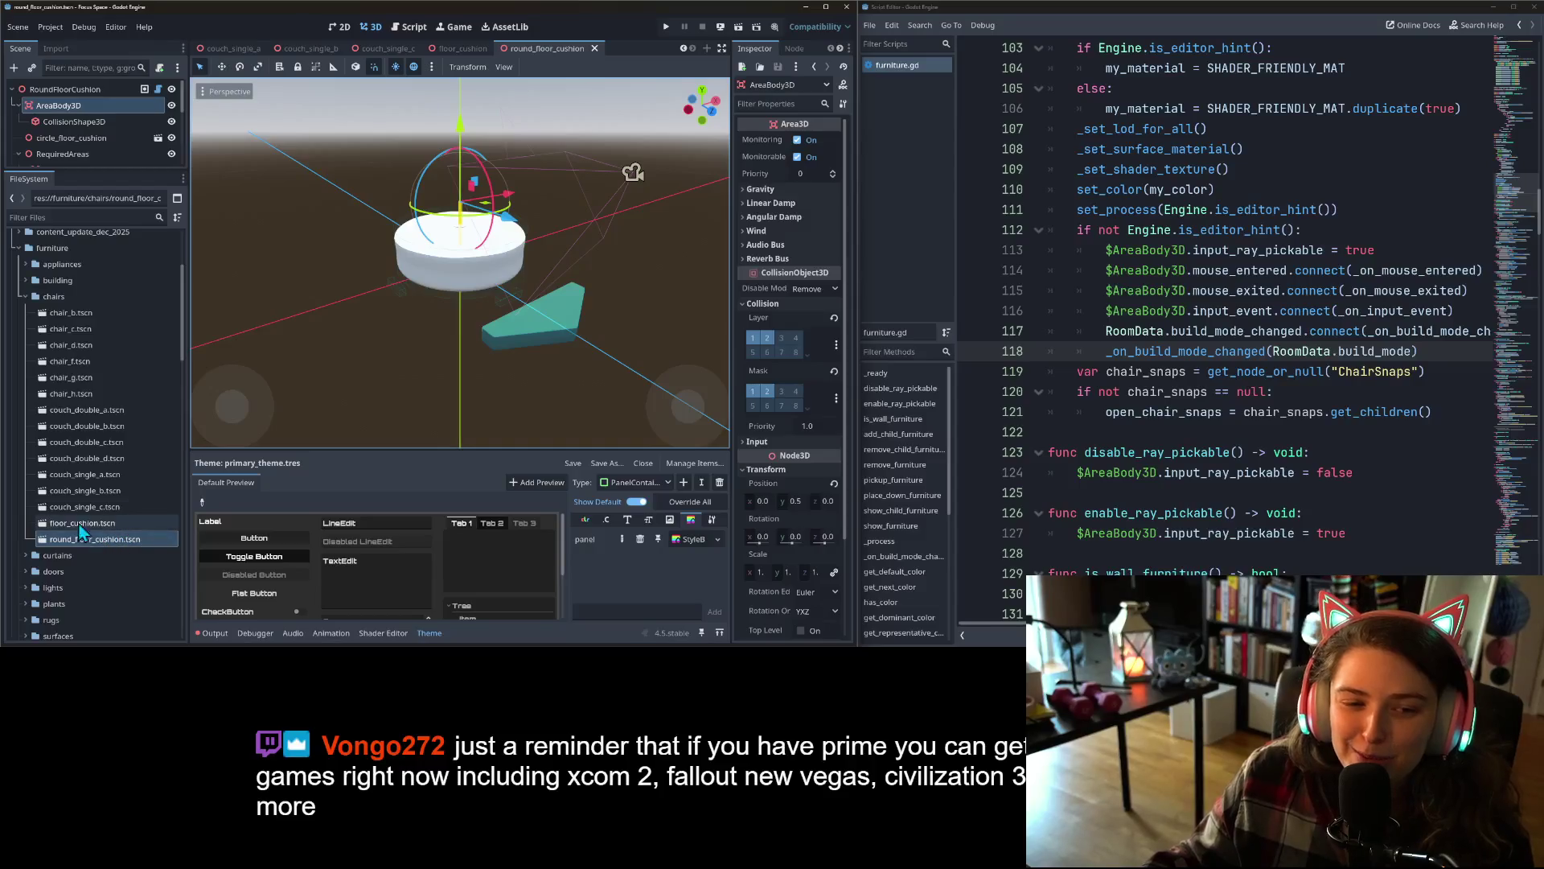
scroll(81, 530, down, 5)
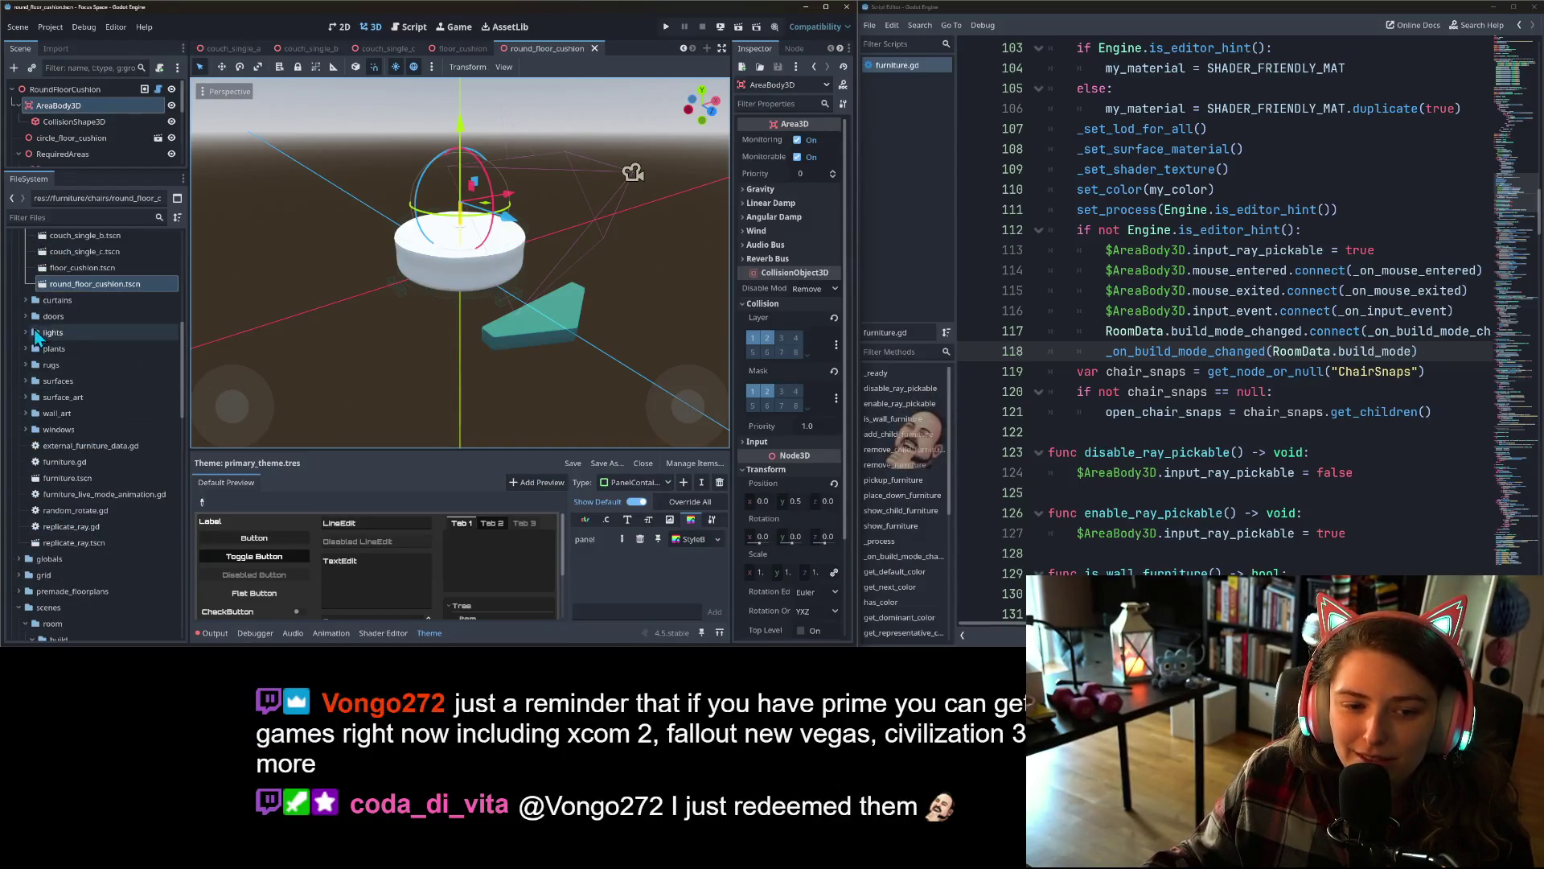
- Rename curtain_a's StaticBody3D node to AreaBody3D
click(26, 300)
double_click(74, 316)
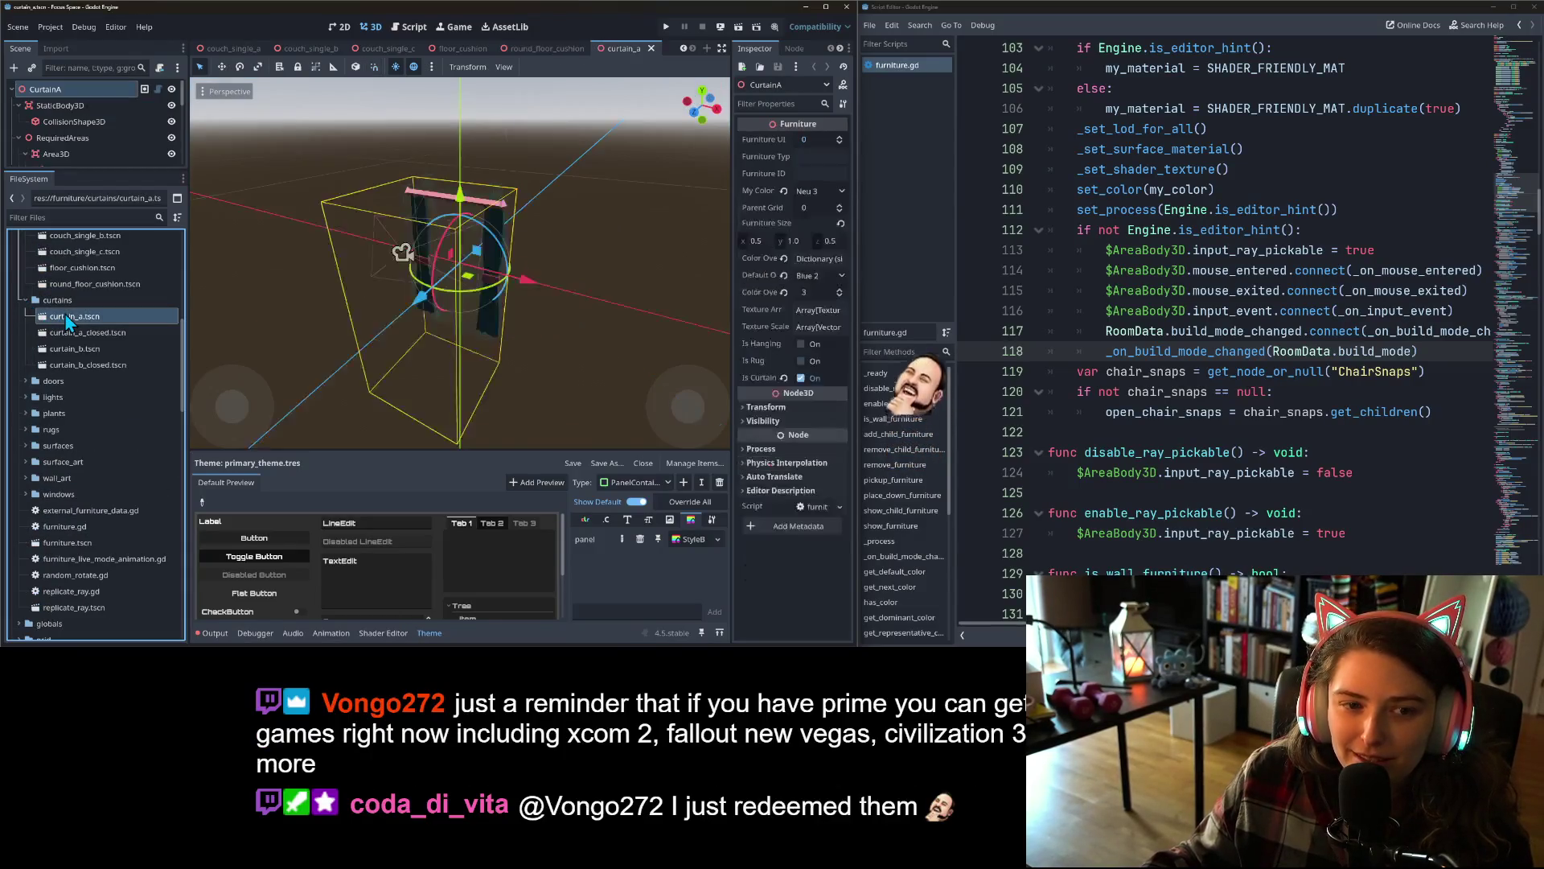
right_click(61, 105)
click(113, 220)
text(AreaBody3D)
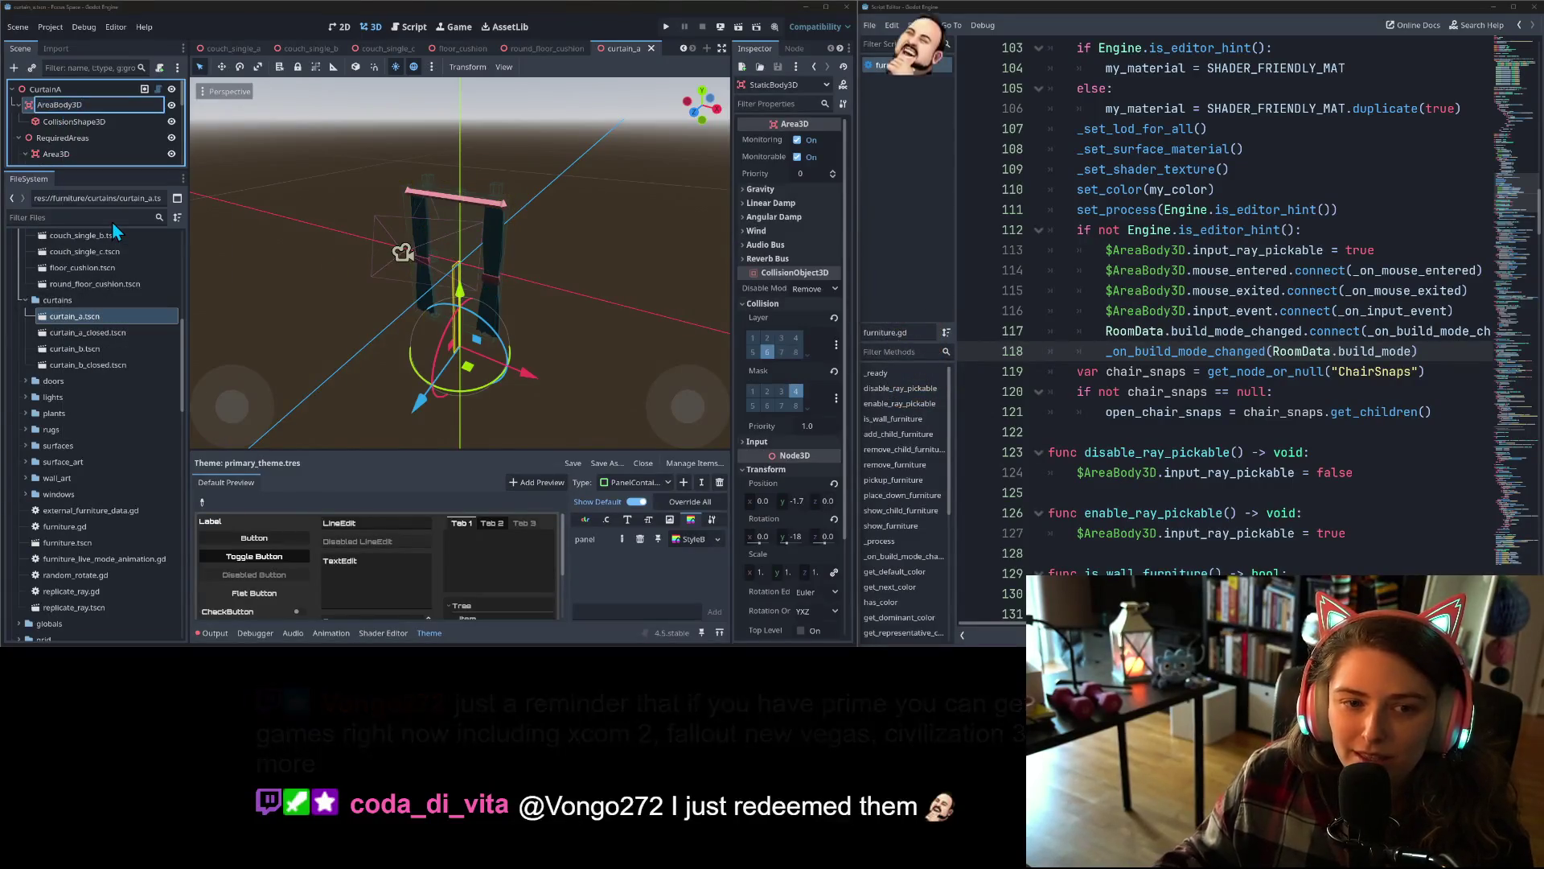
key(Return)
- Rename curtain_a_closed's StaticBody3D node to AreaBody3D
right_click(111, 336)
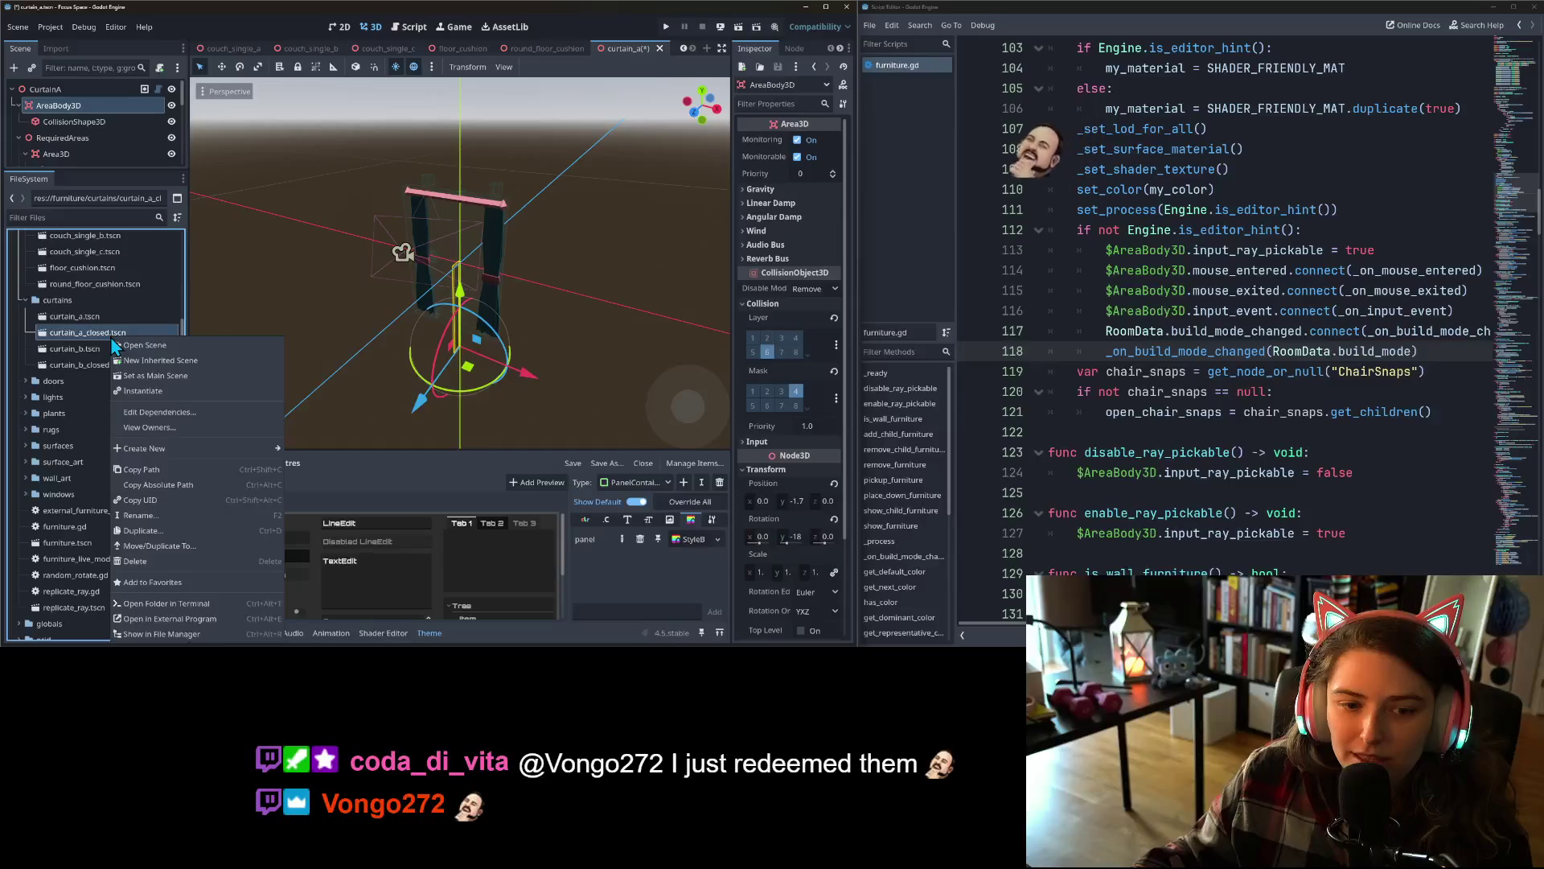
click(117, 345)
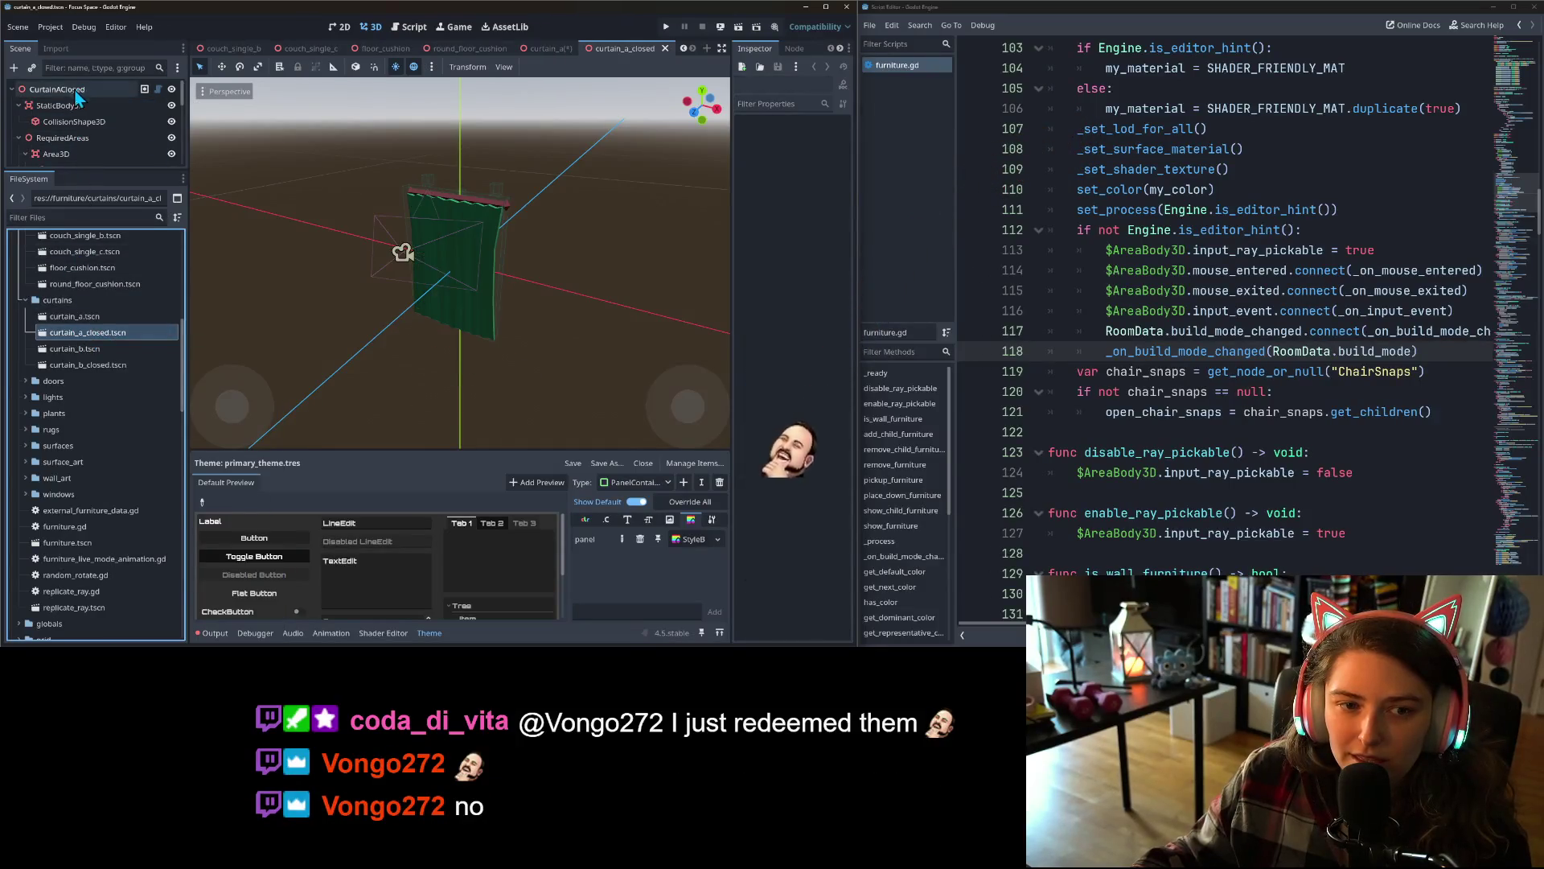
right_click(73, 105)
click(100, 233)
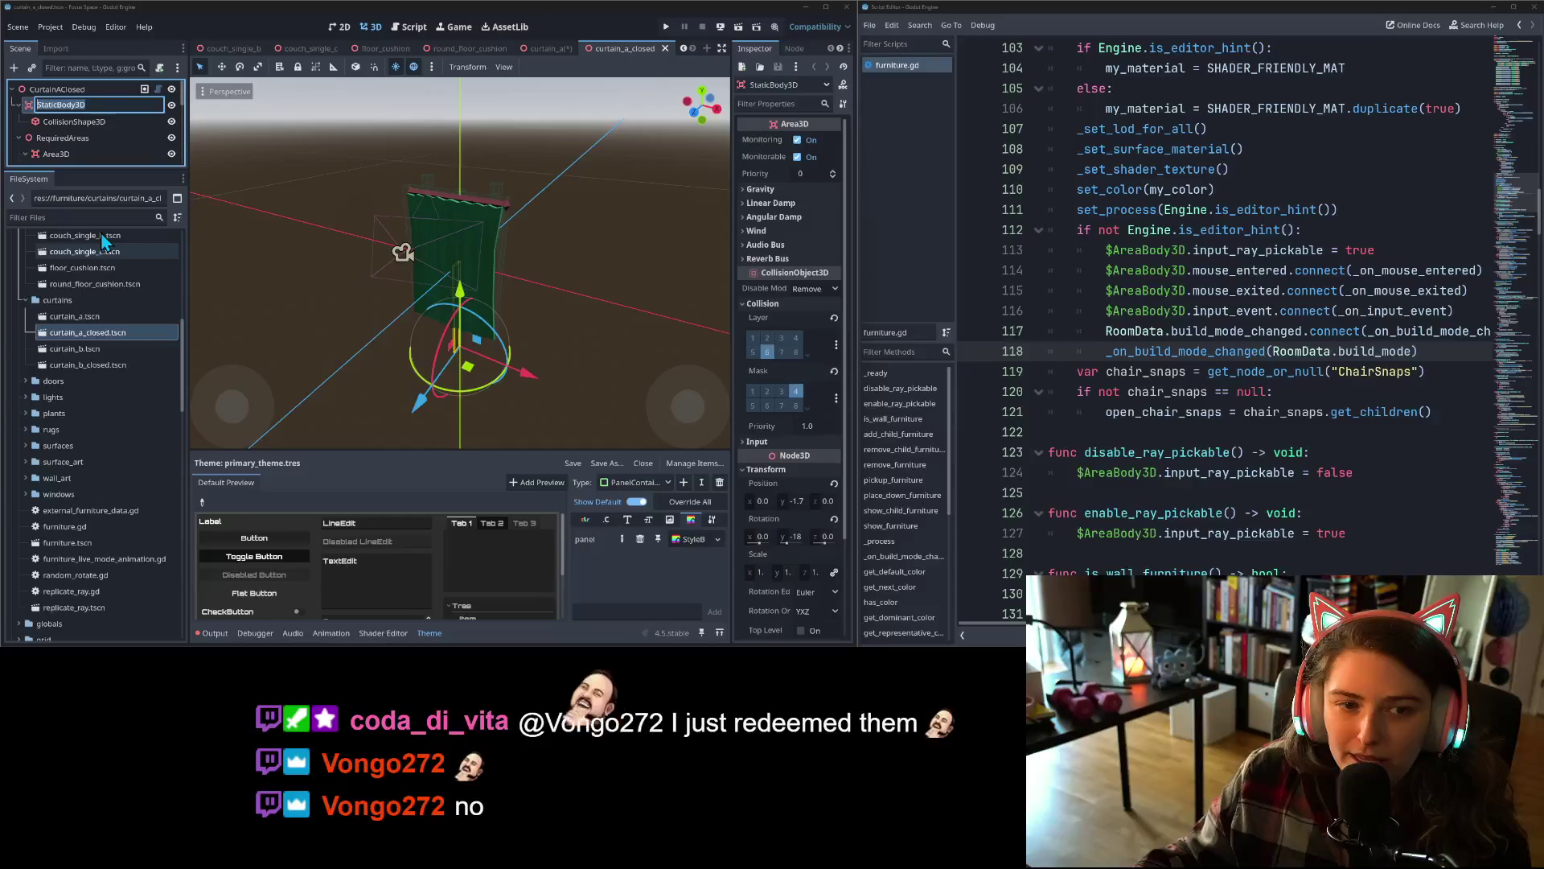
text(AreaBody3D)
key(Return)
- Rename curtain_b's StaticBody3D node to AreaBody3D
click(113, 351)
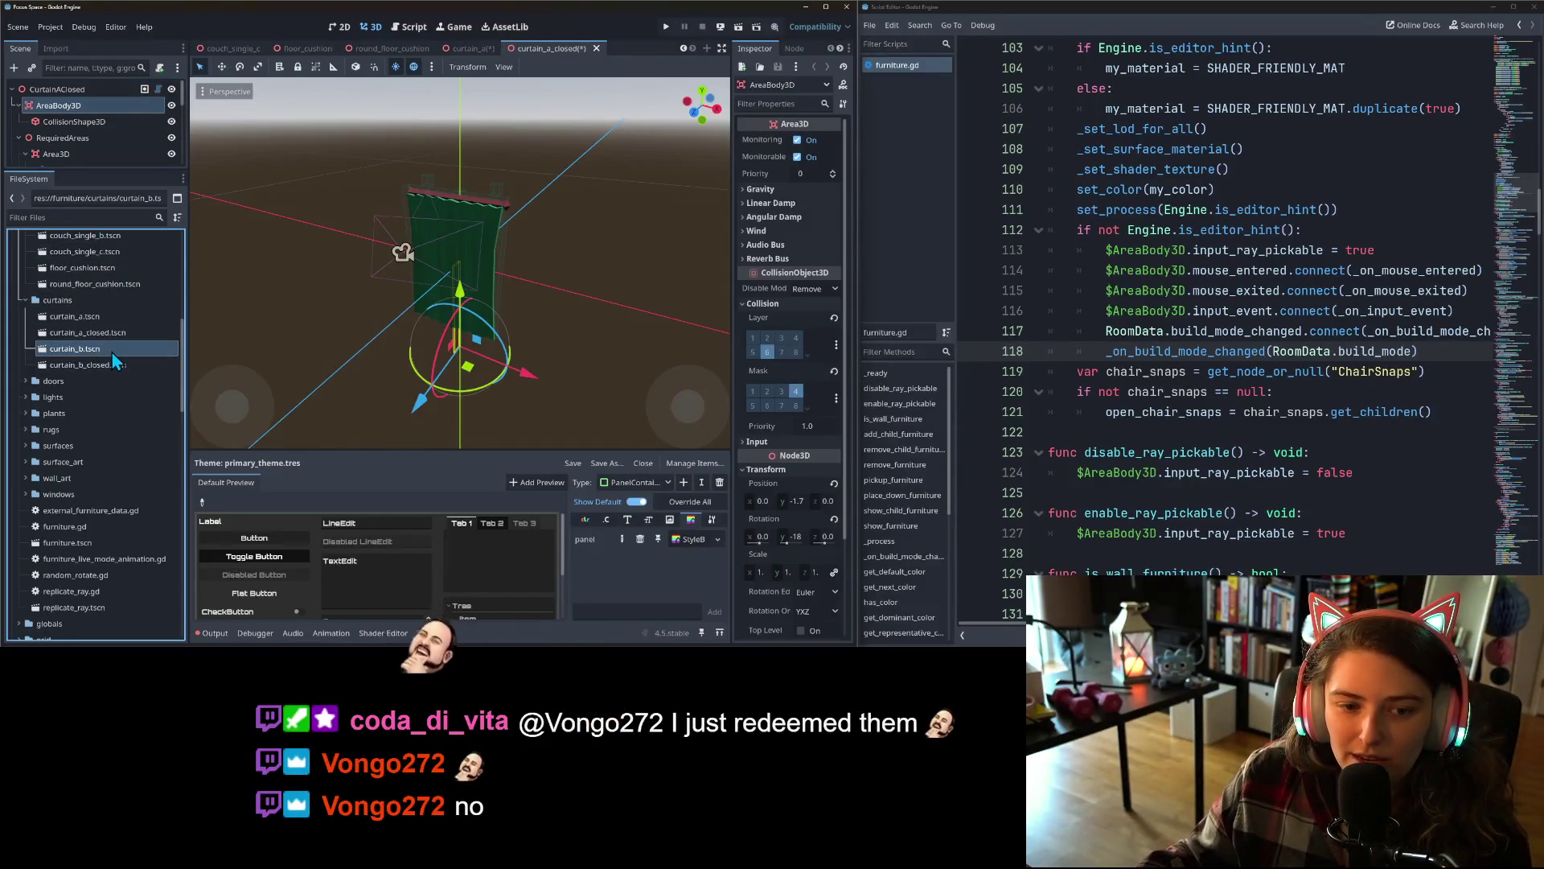
double_click(113, 353)
right_click(52, 105)
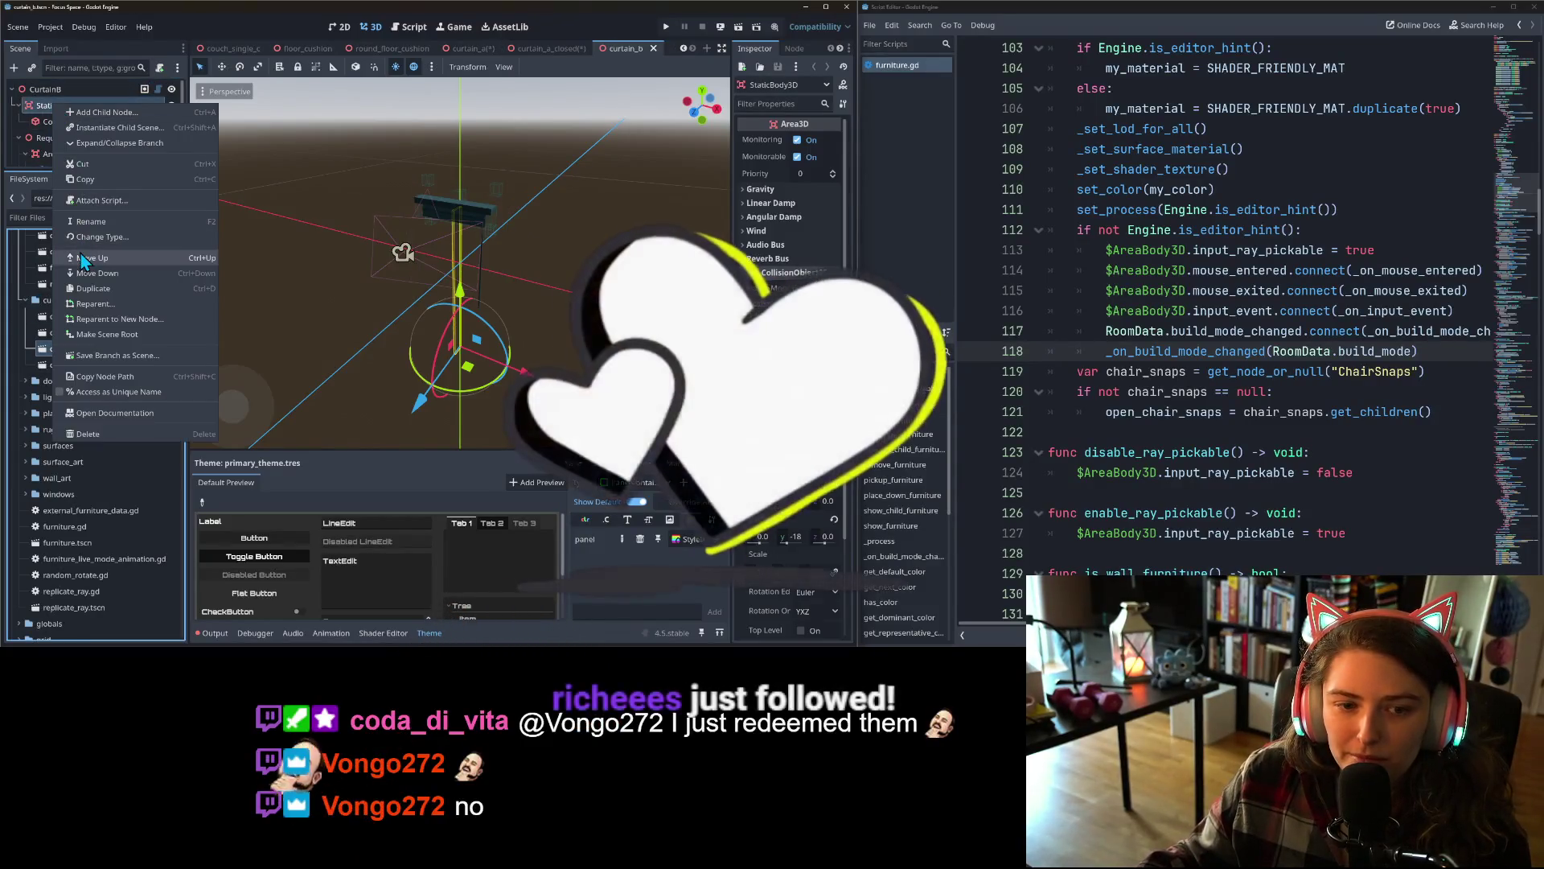
click(89, 221)
key(ctrl+v)
key(Return)
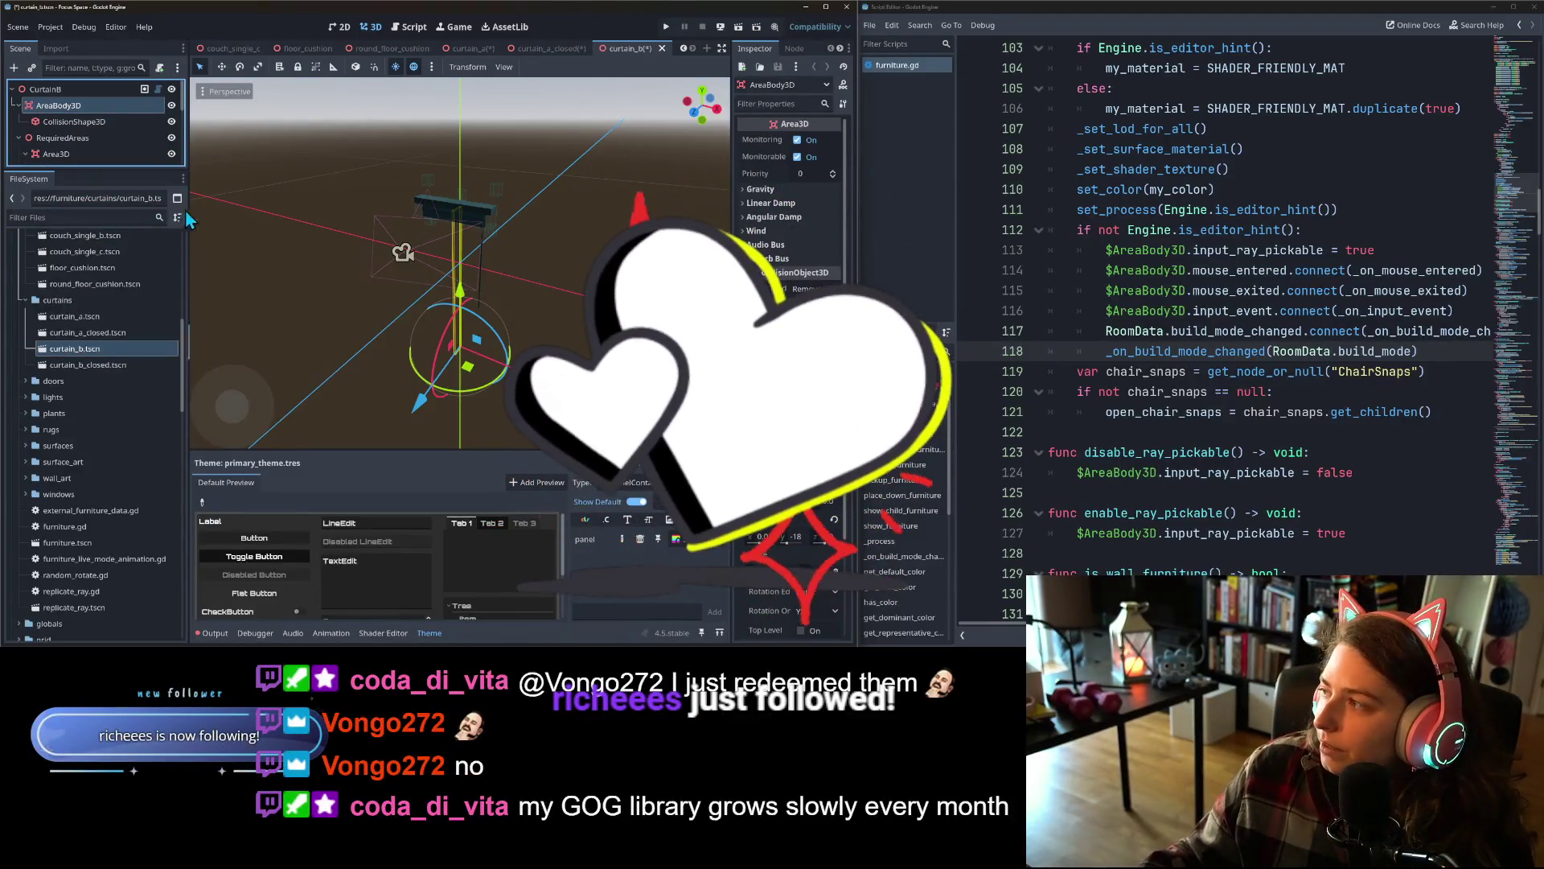
- Rename curtain_b_closed's StaticBody3D node to AreaBody3D and save the curtain scenes
click(86, 366)
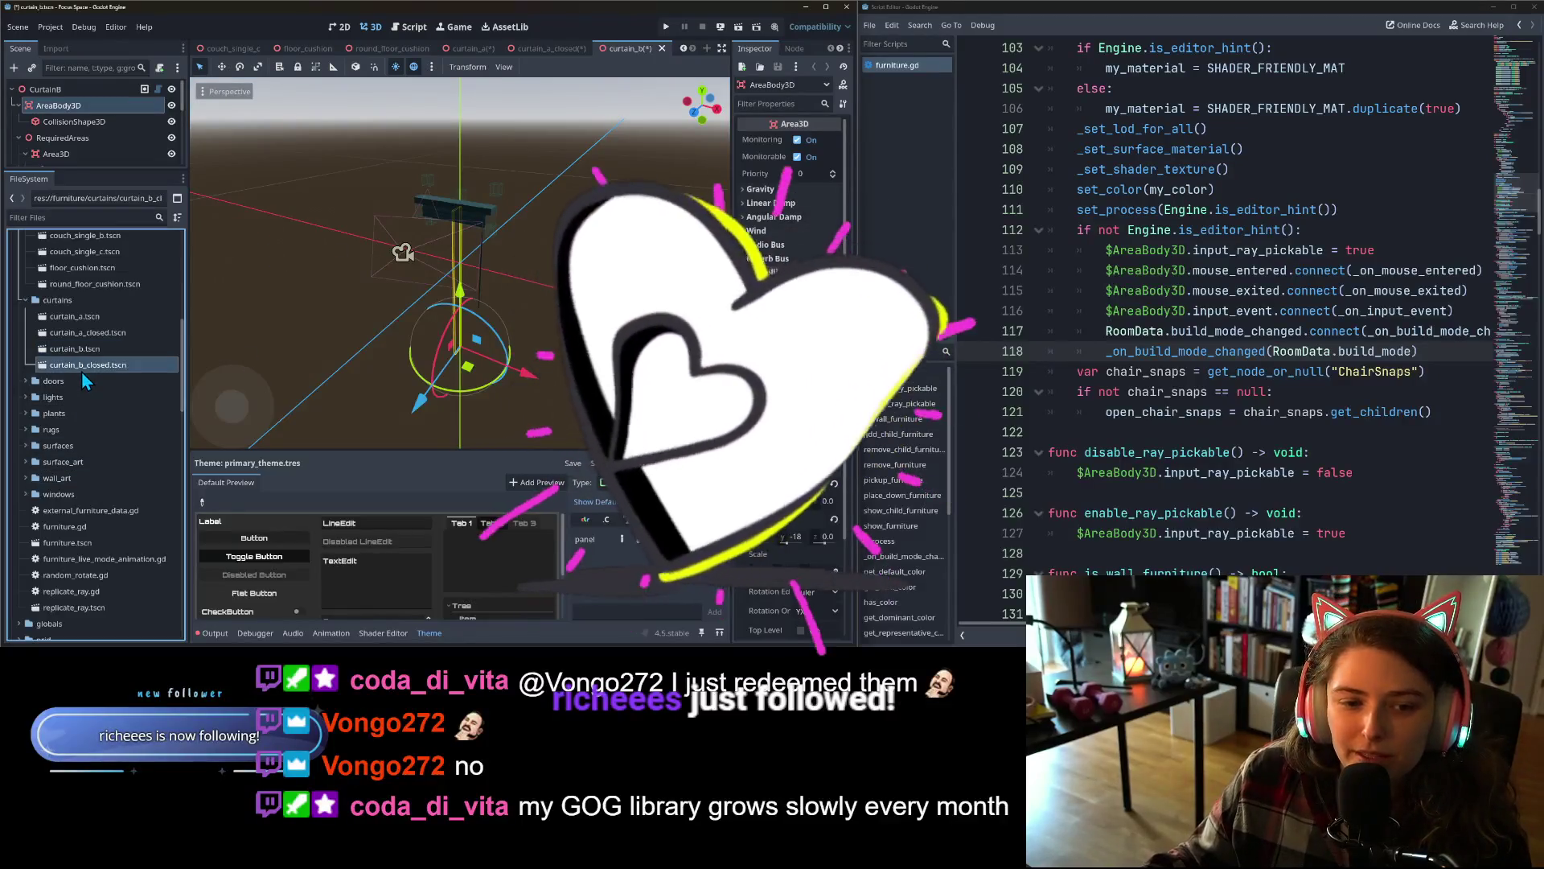
double_click(85, 366)
right_click(56, 110)
click(104, 233)
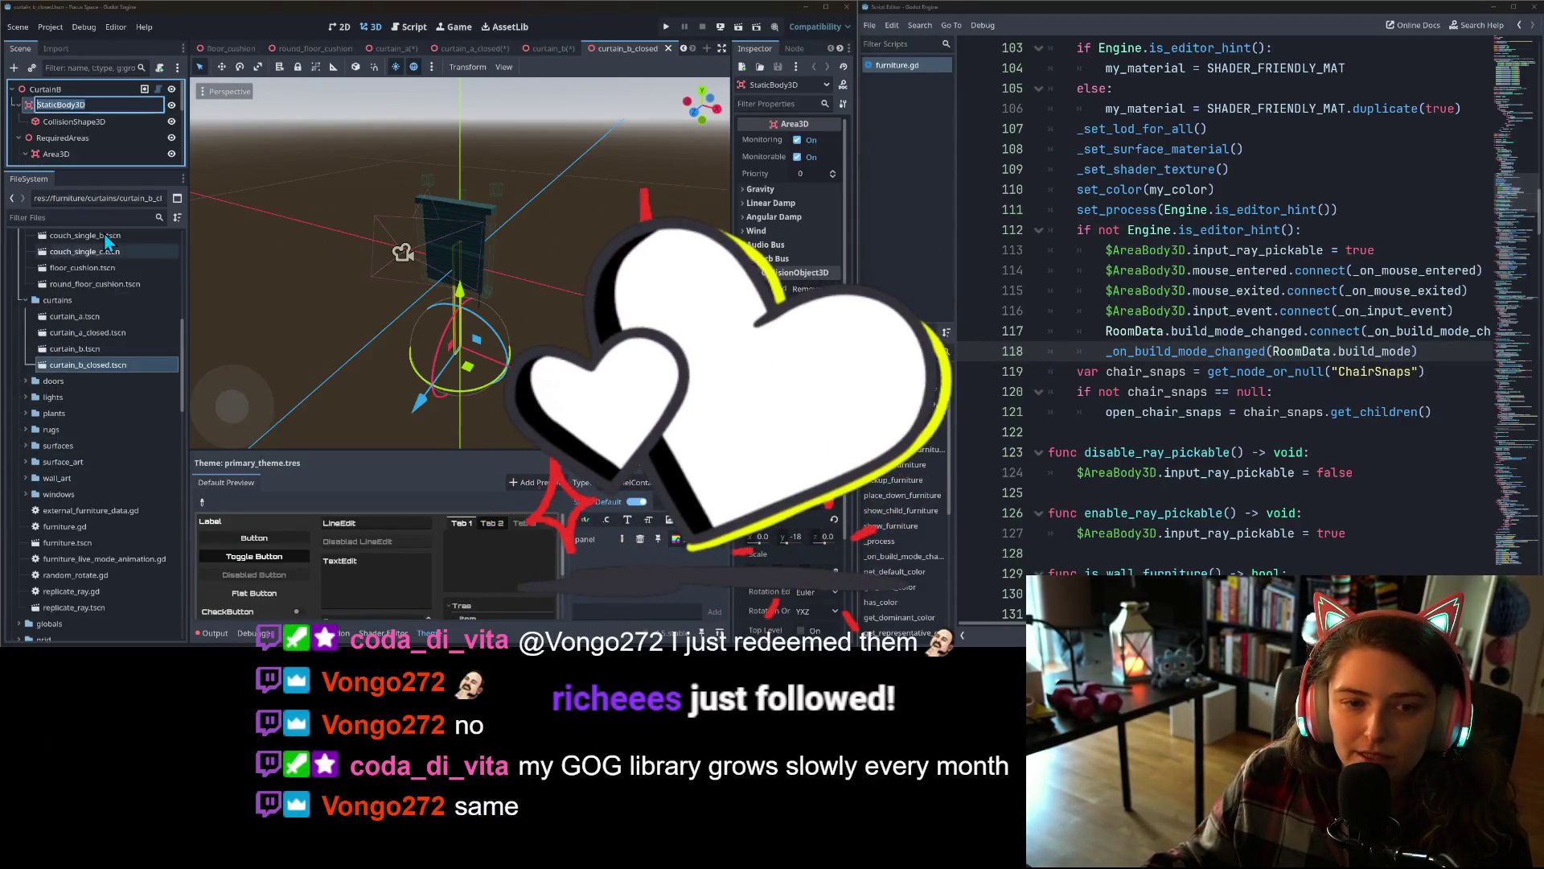
text(AreaBody3D)
key(Return)
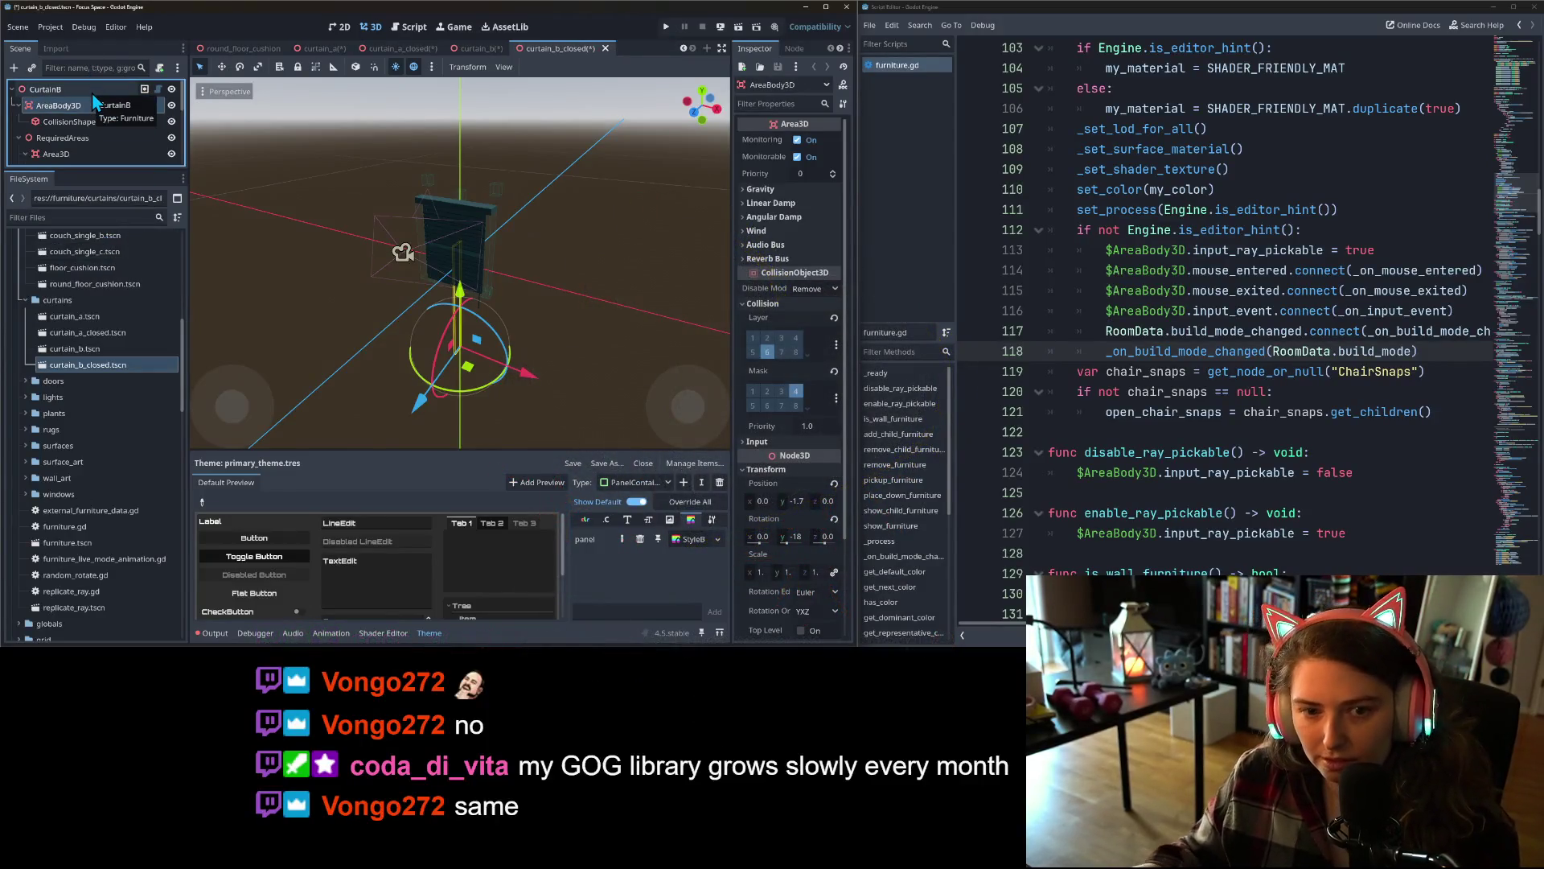
key(ctrl+s)
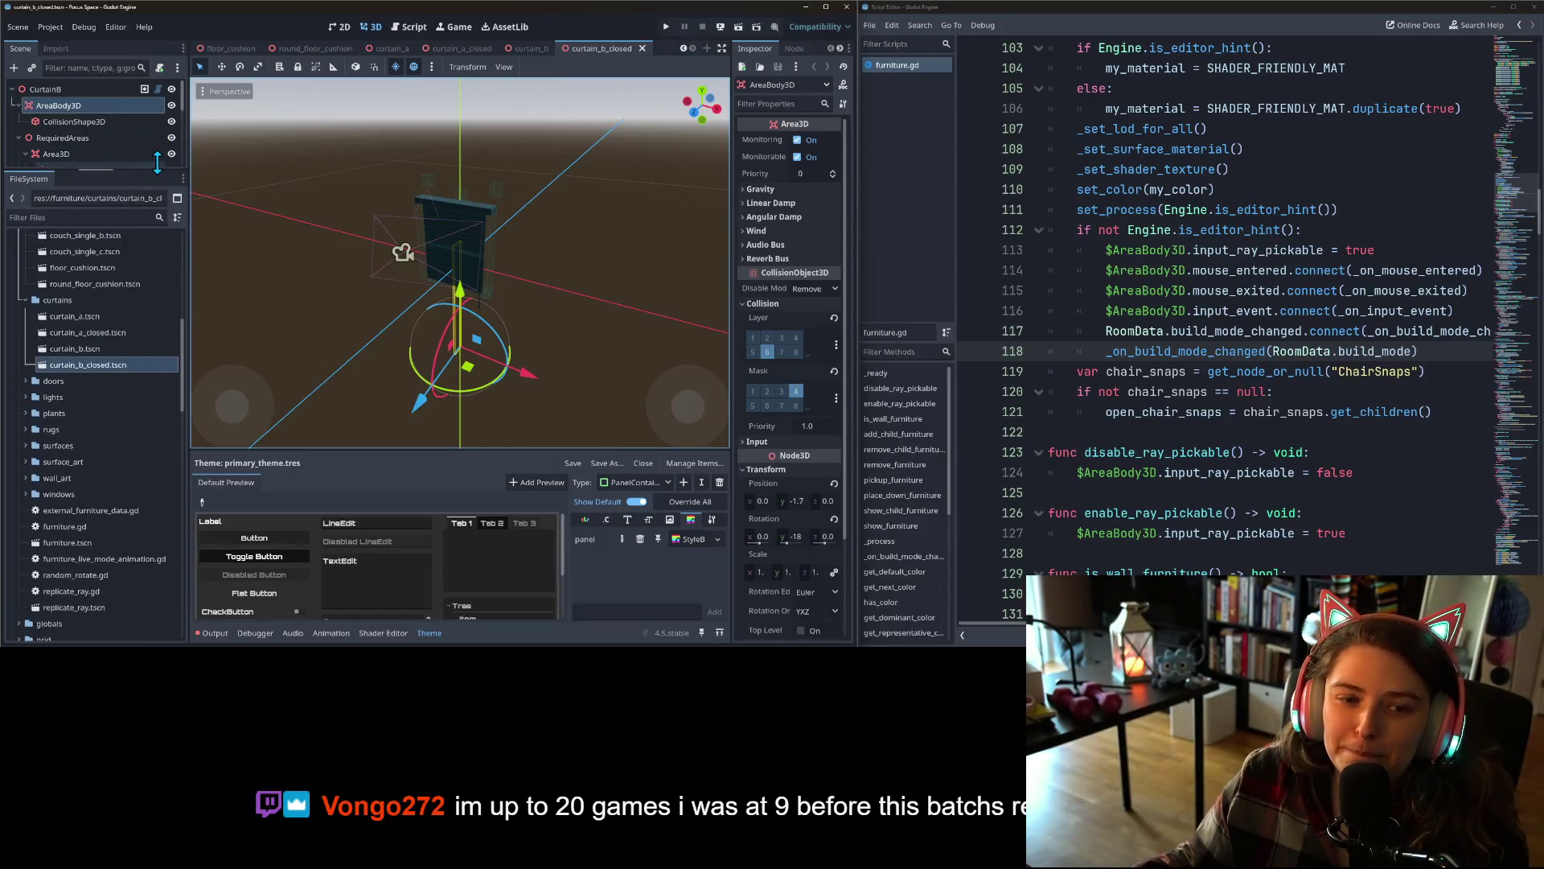
click(131, 320)
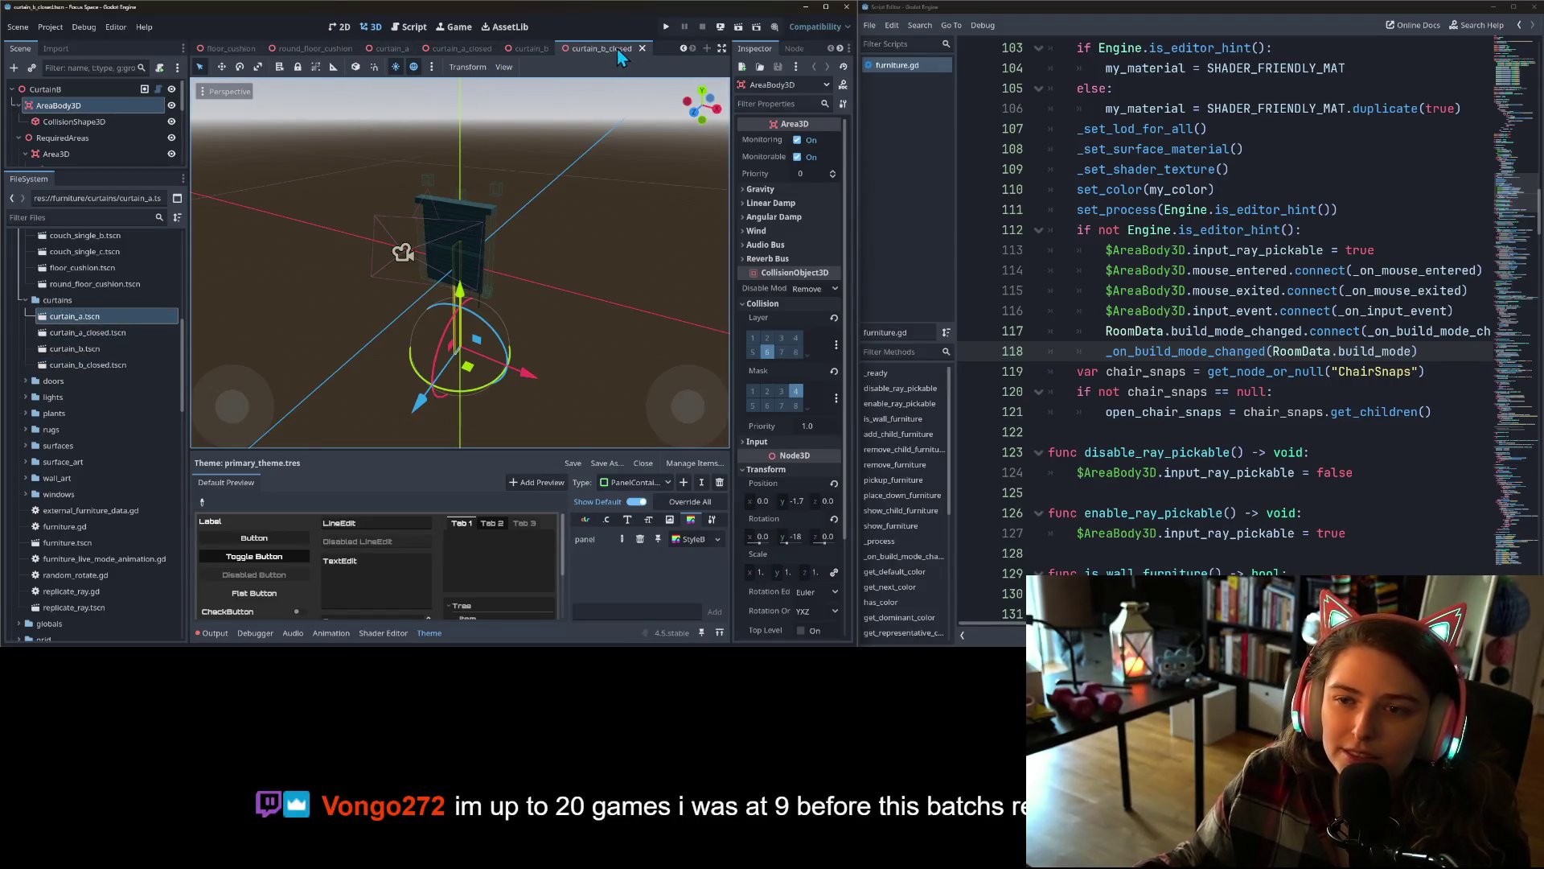
- Close the four curtain scene tabs
click(642, 48)
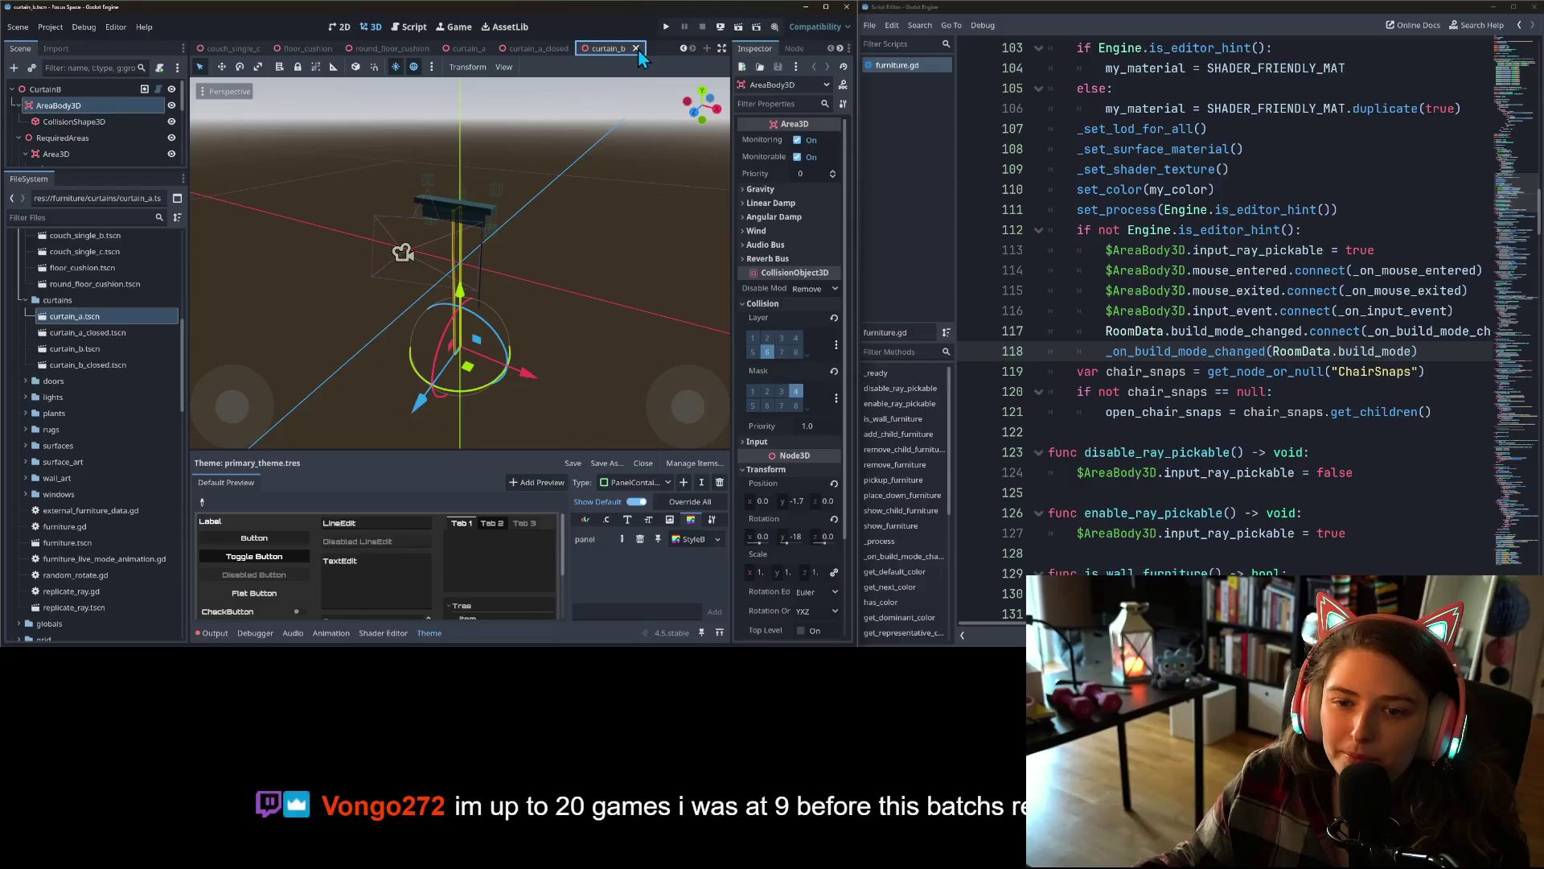
click(637, 49)
click(662, 50)
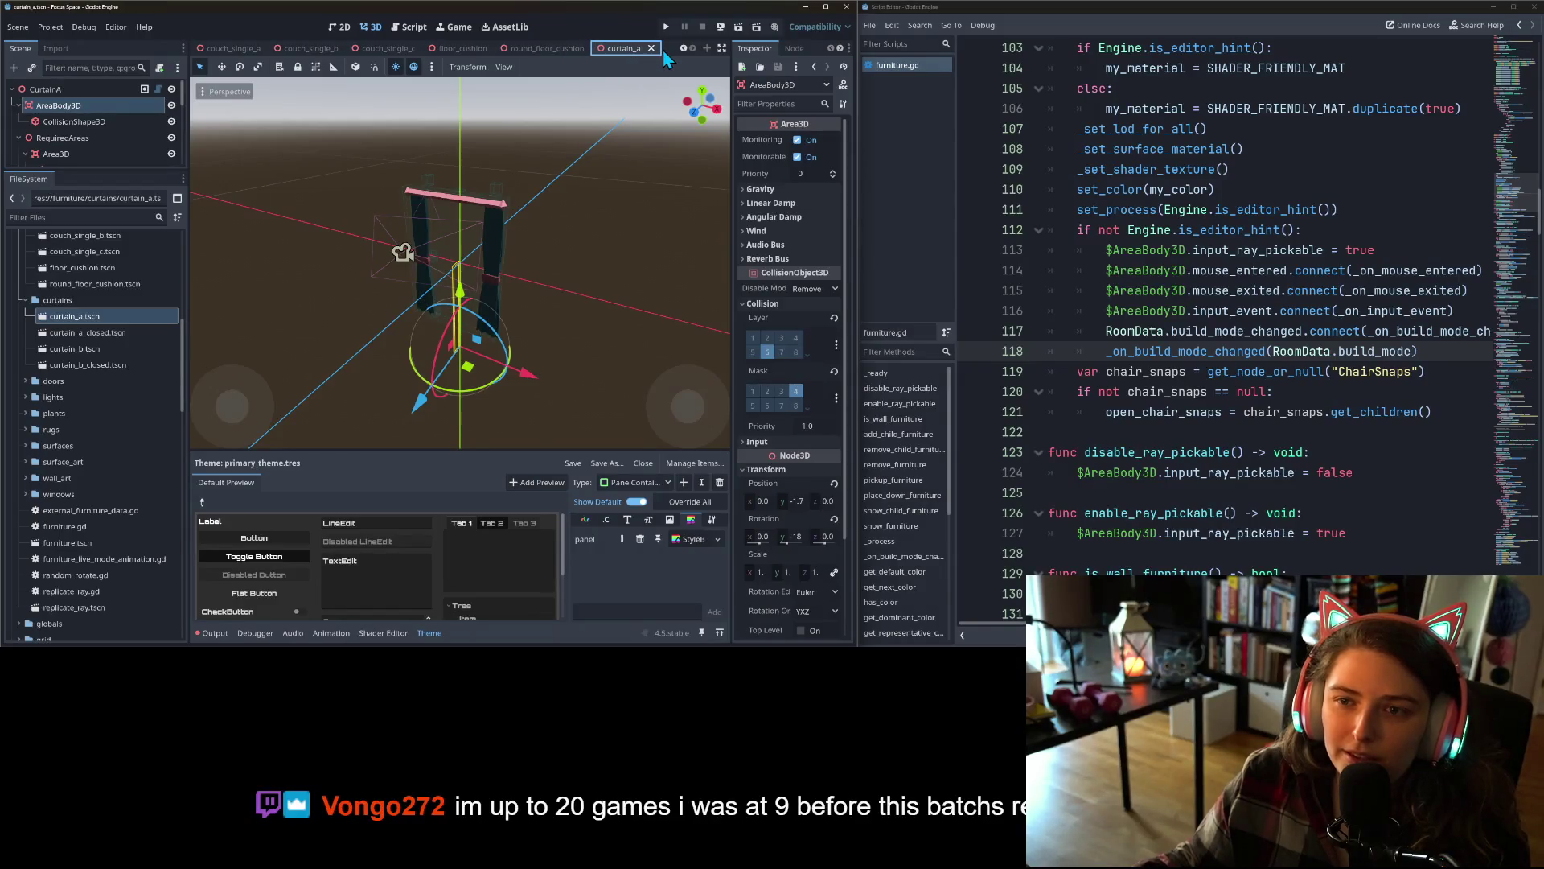
click(657, 46)
click(71, 377)
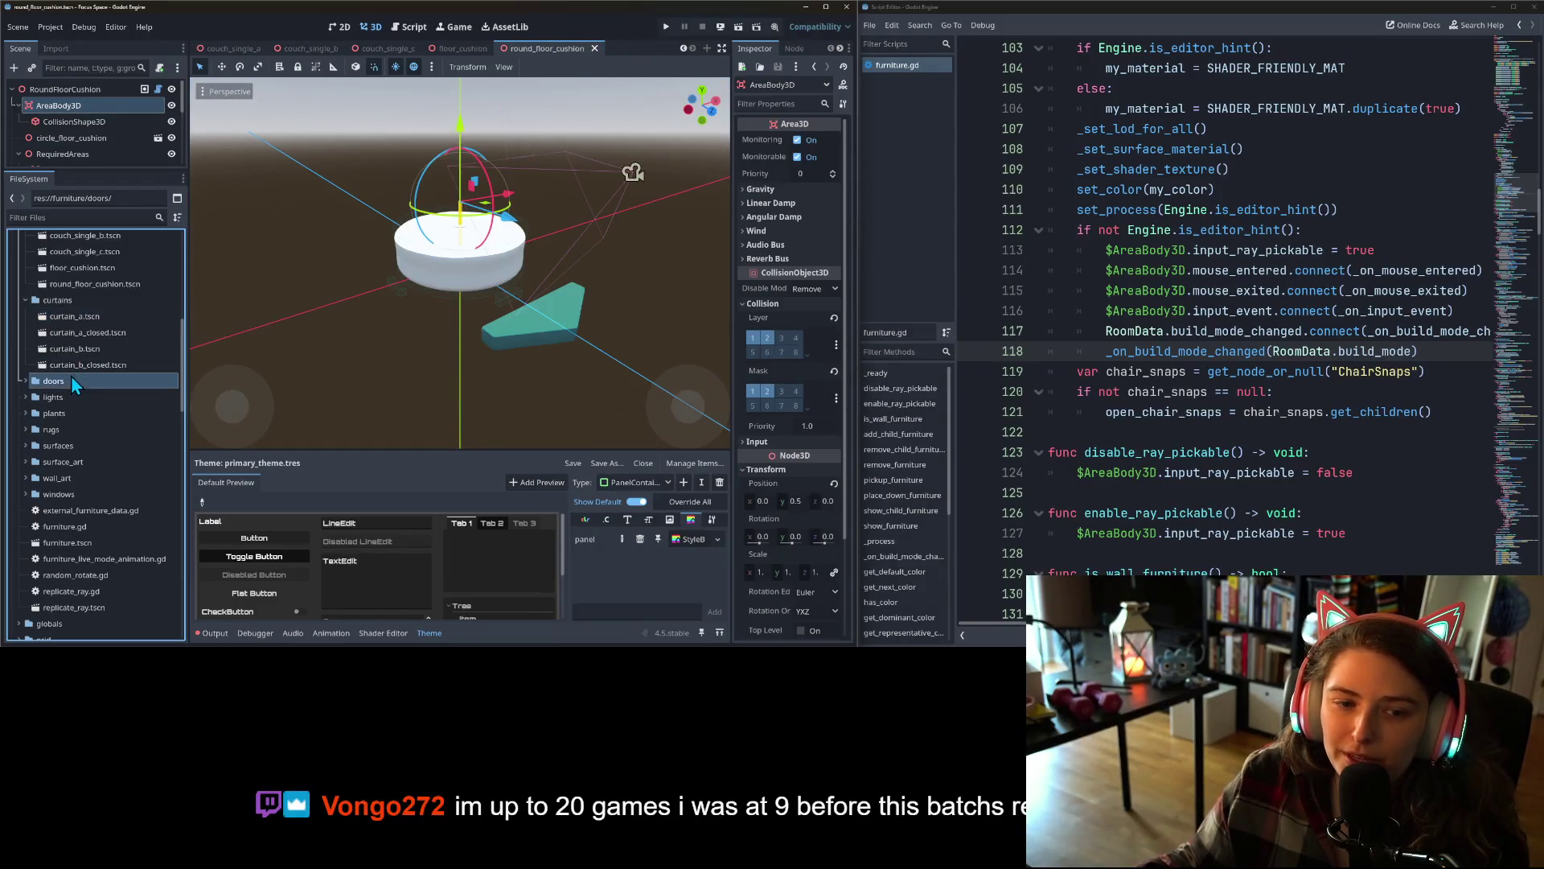
click(72, 303)
scroll(63, 433, up, 10)
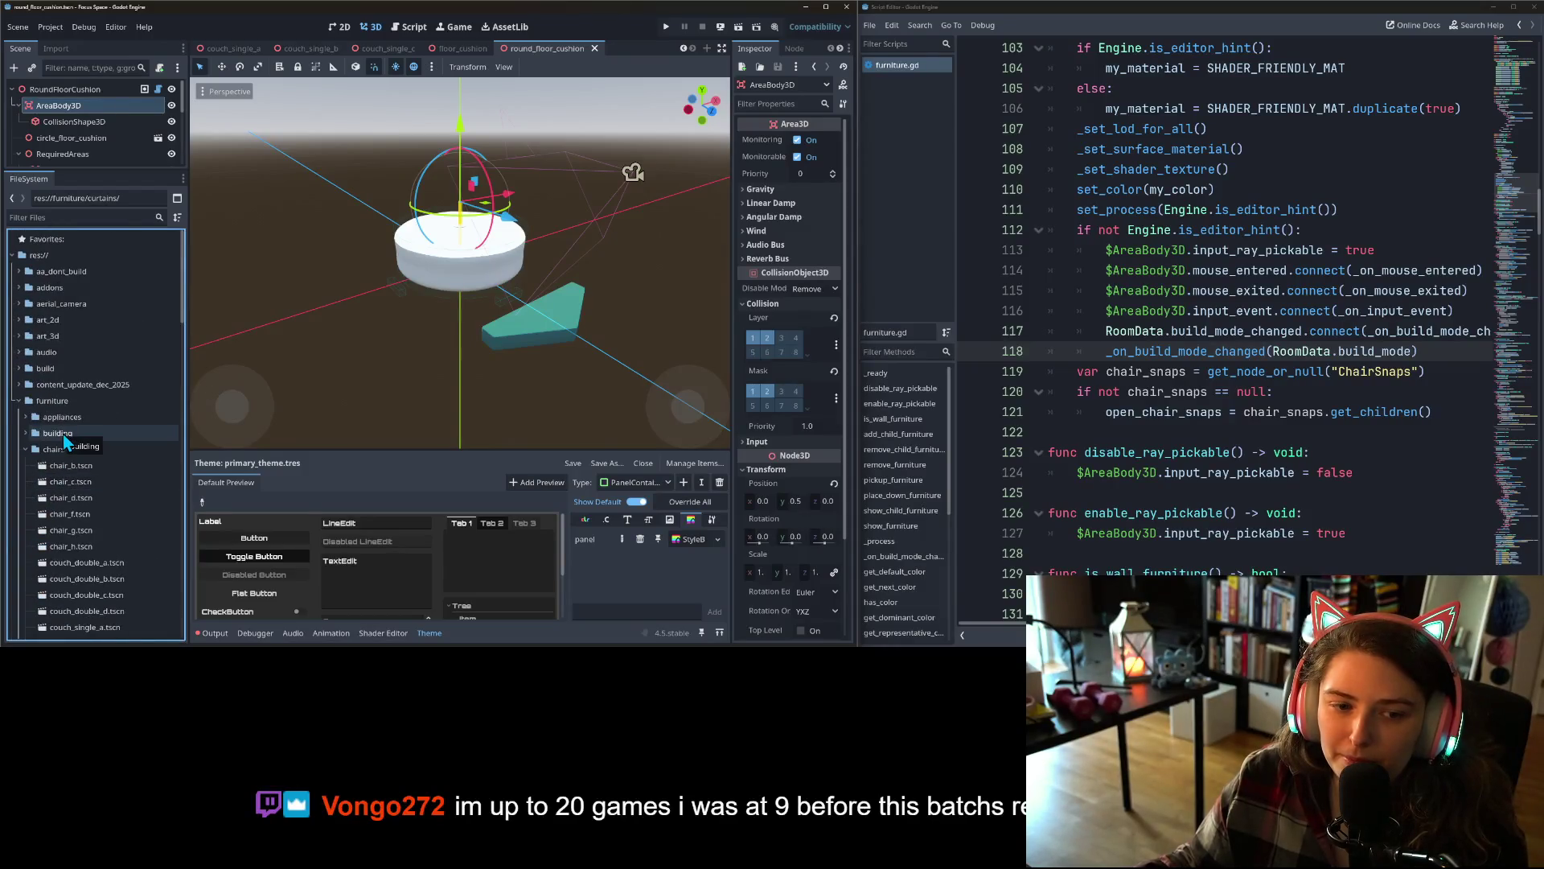
scroll(89, 438, down, 8)
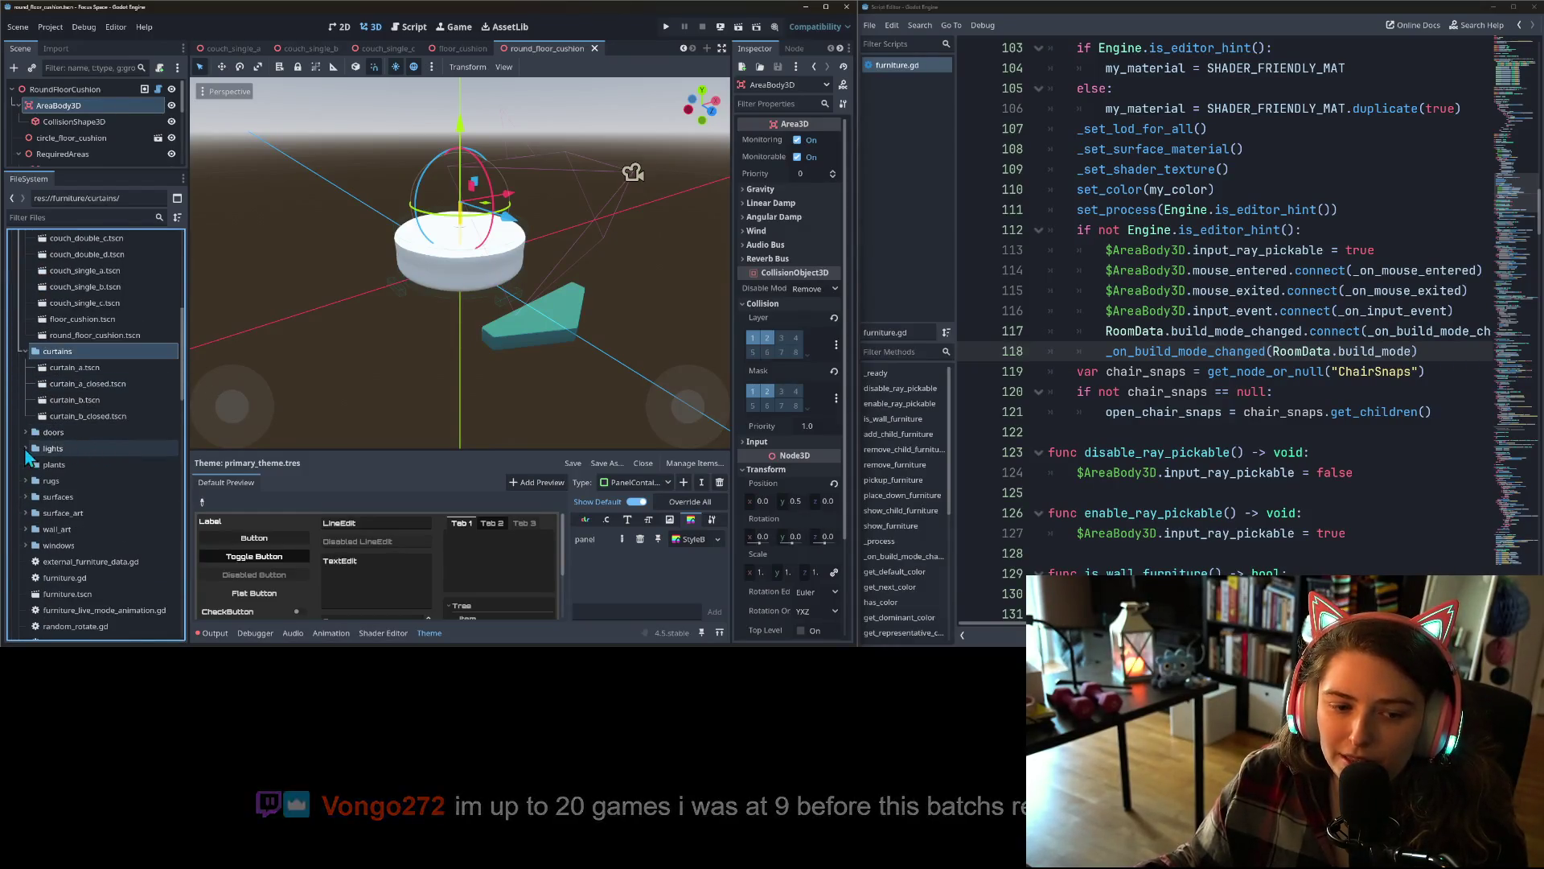
- Rename door_a's StaticBody3D node to AreaBody3D
click(25, 434)
double_click(73, 450)
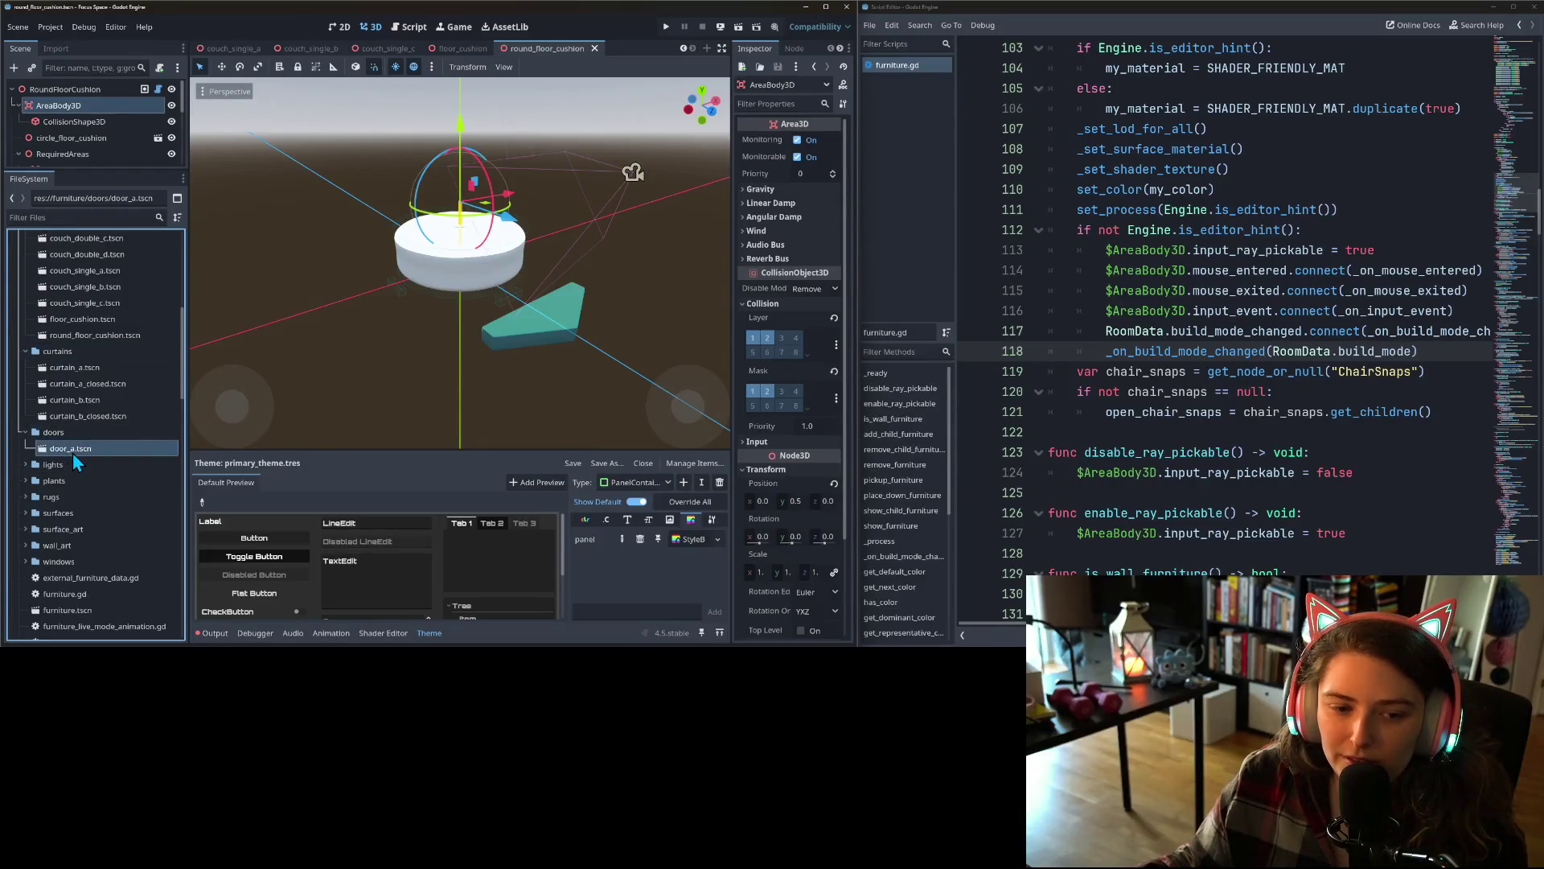
right_click(68, 107)
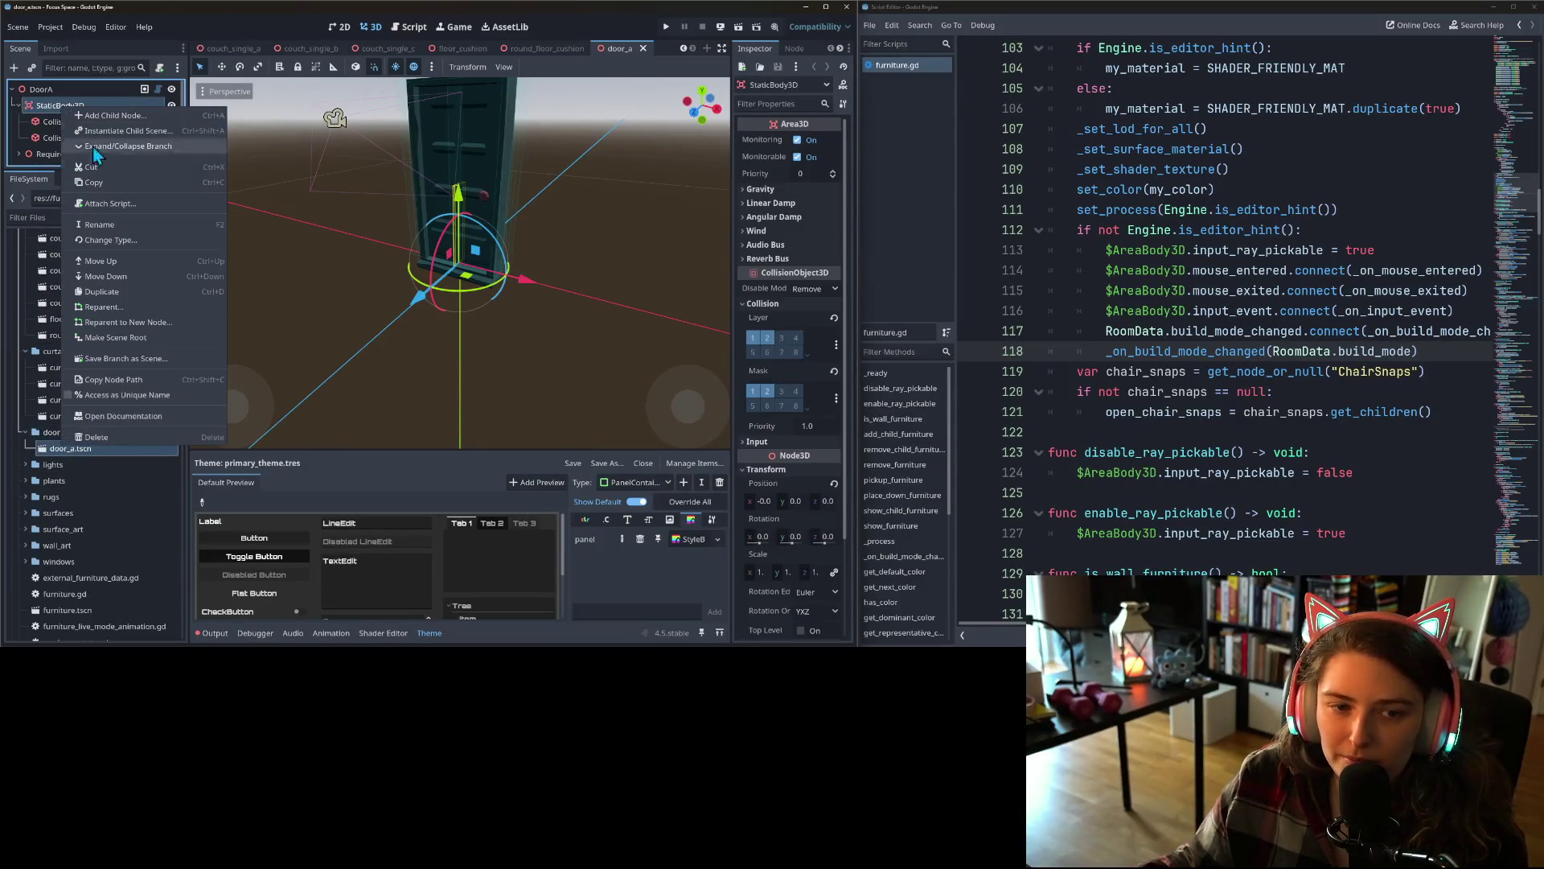
click(103, 228)
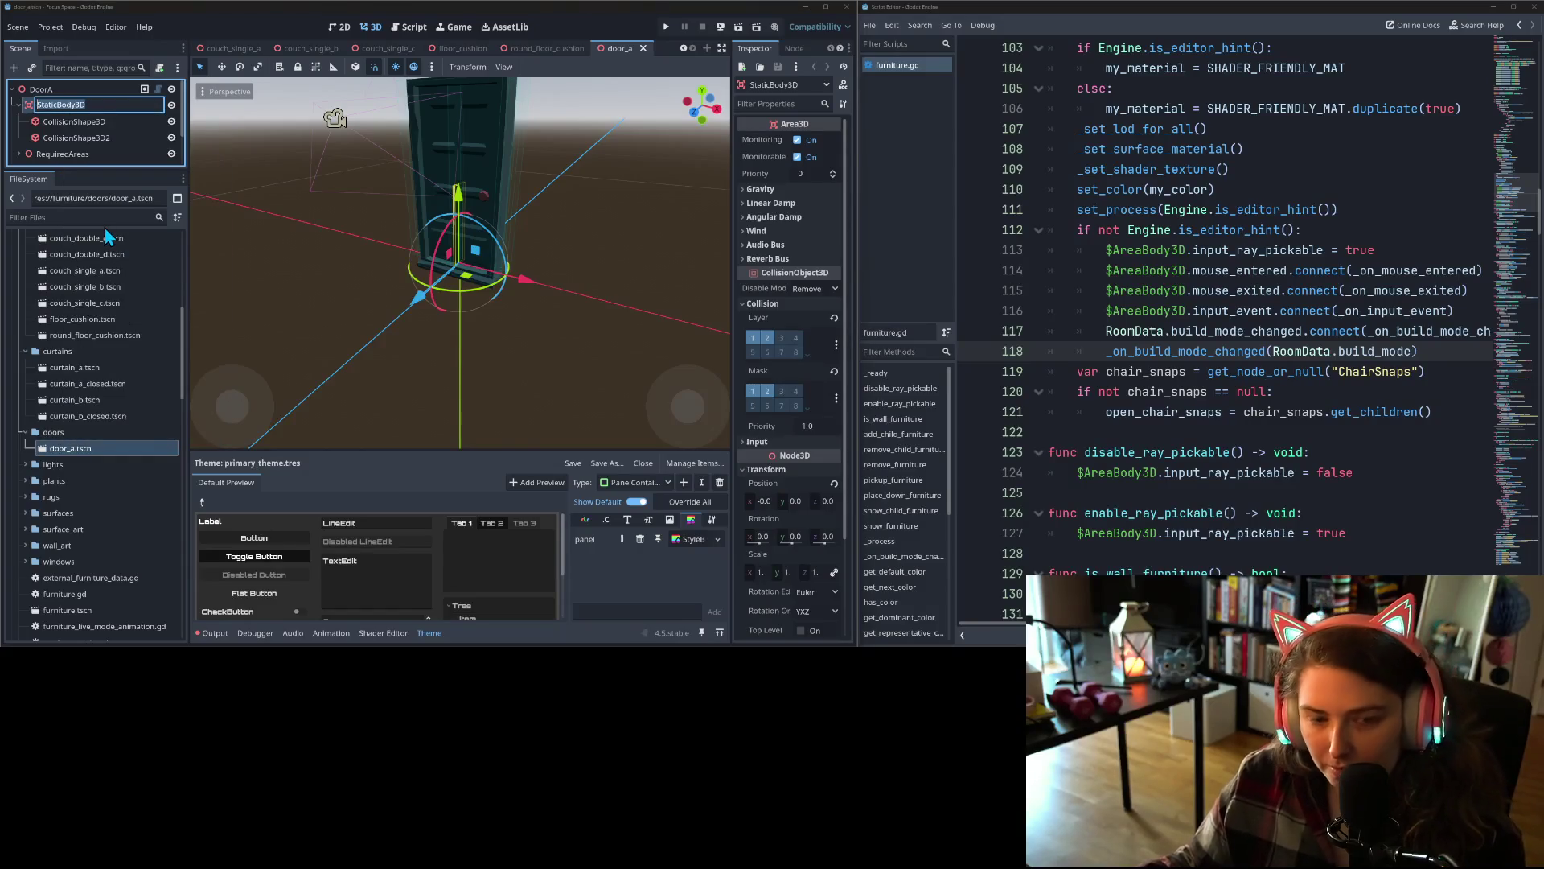
text(AreaBody3D)
key(Return)
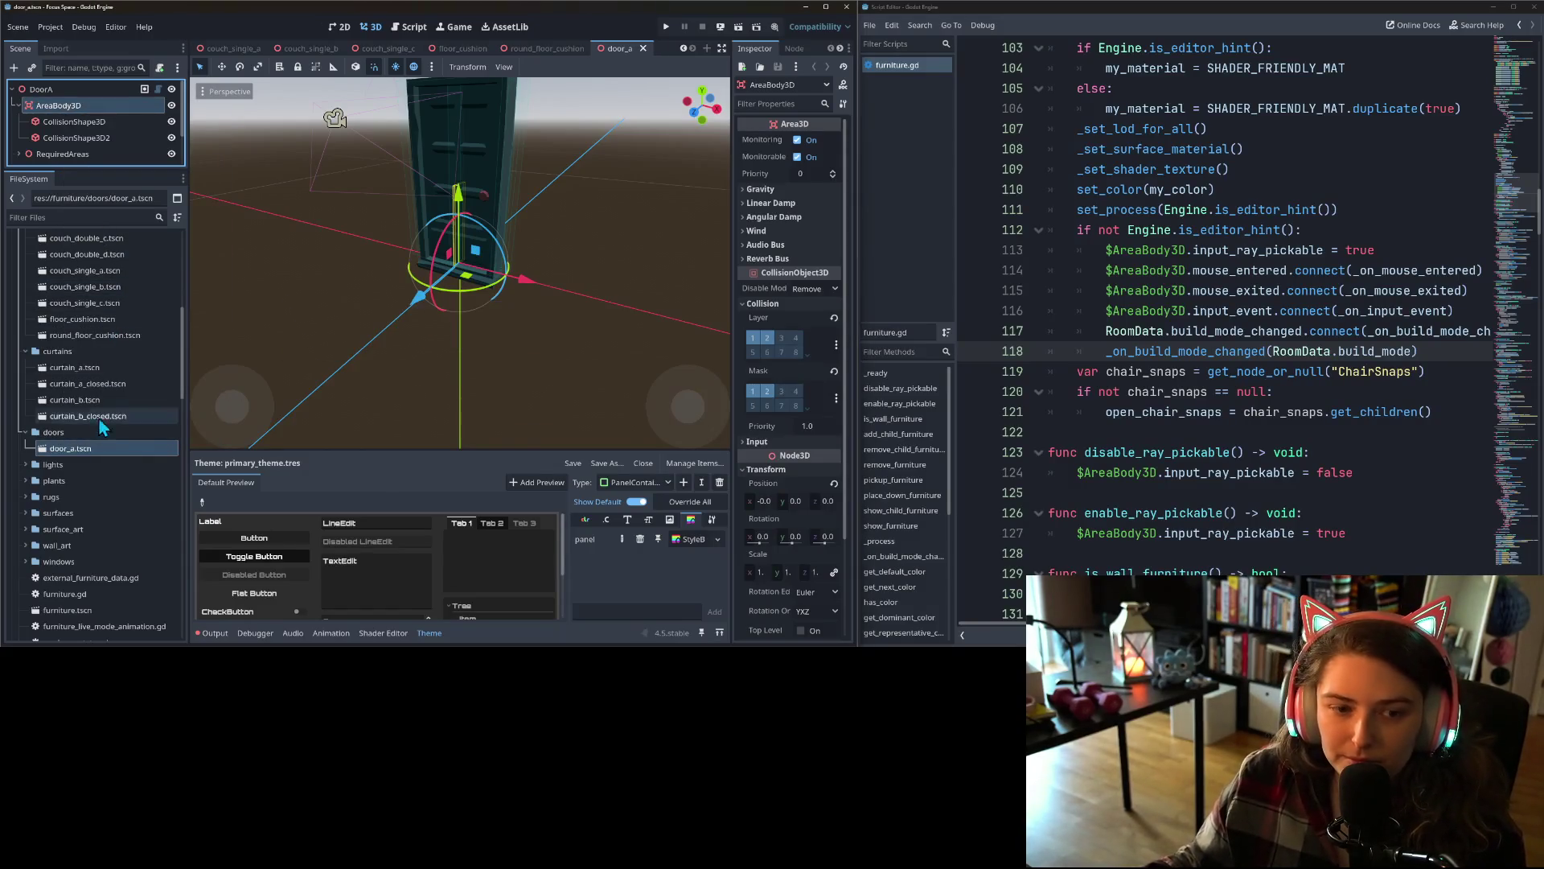
click(26, 465)
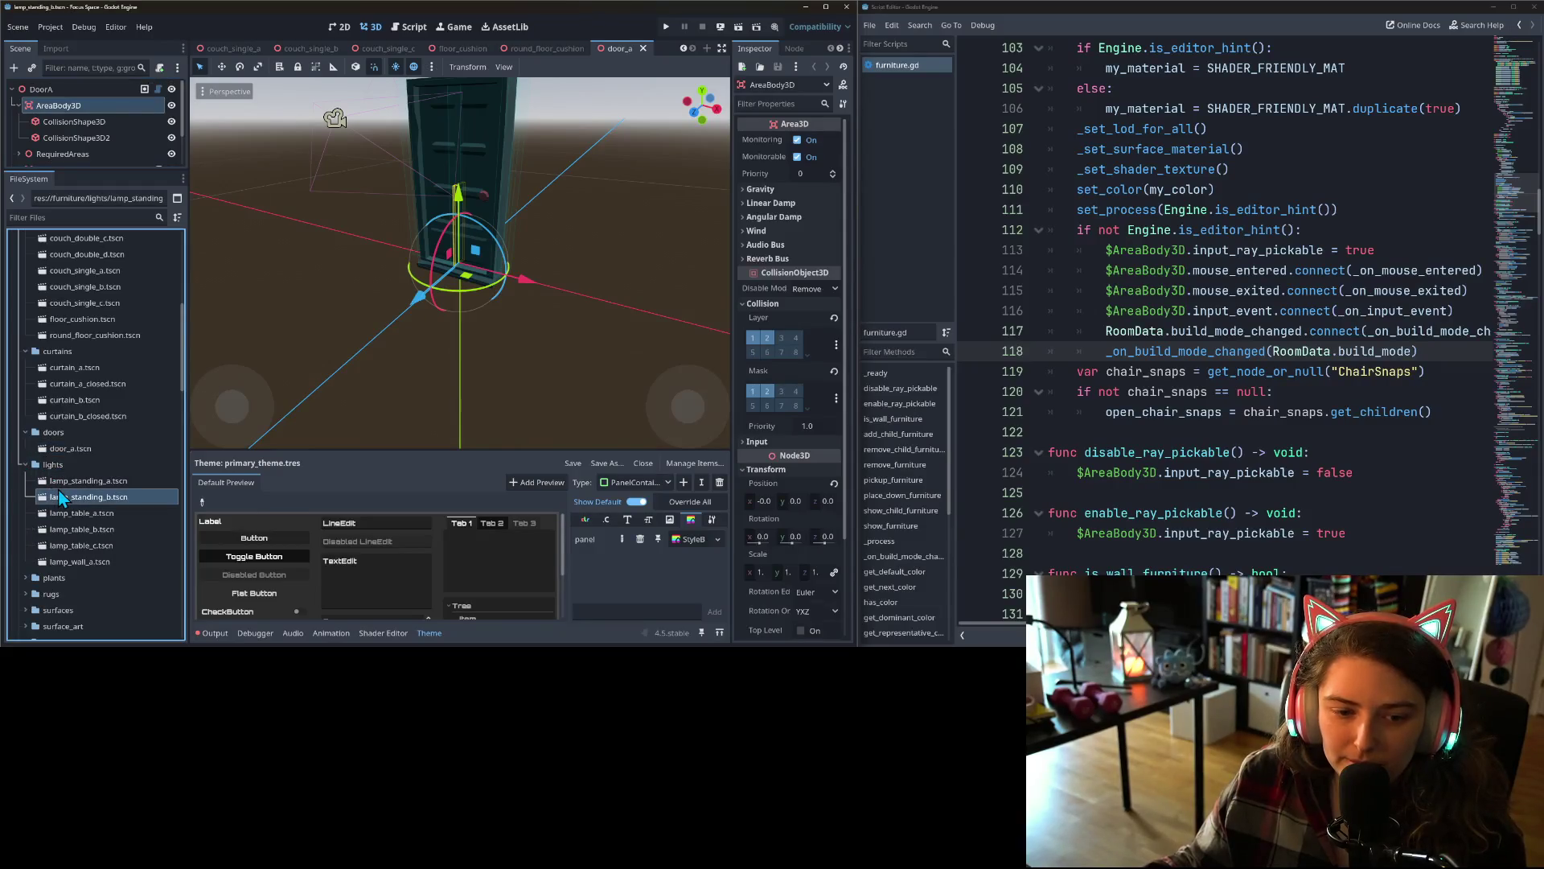
- Rename the StaticBody3D node to AreaBody3D in lamp_standing_a and lamp_standing_b
double_click(88, 497)
double_click(80, 481)
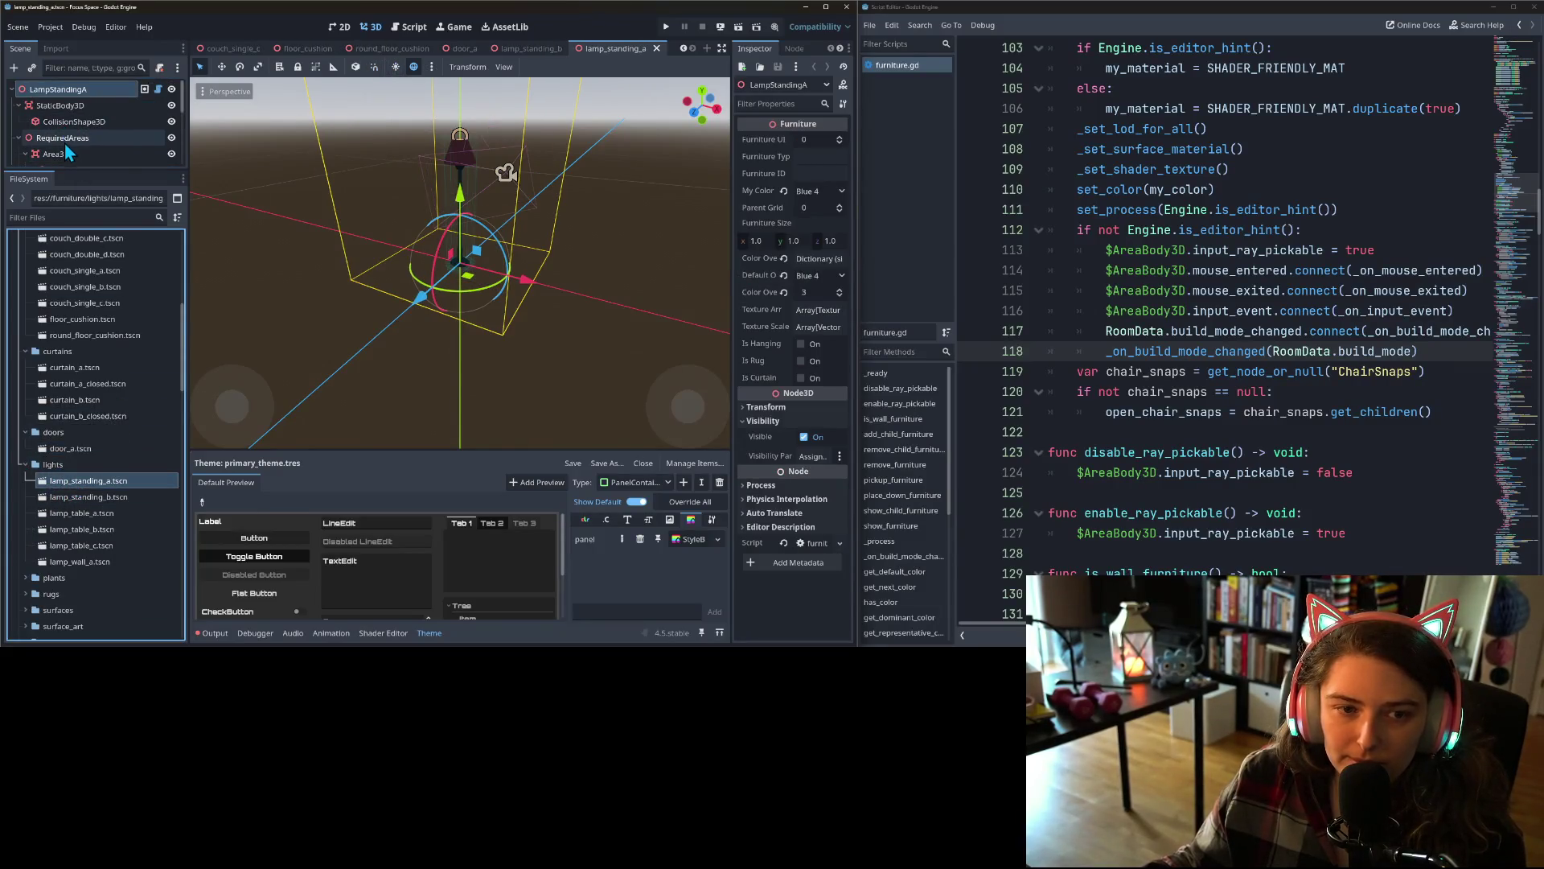
right_click(63, 112)
click(111, 222)
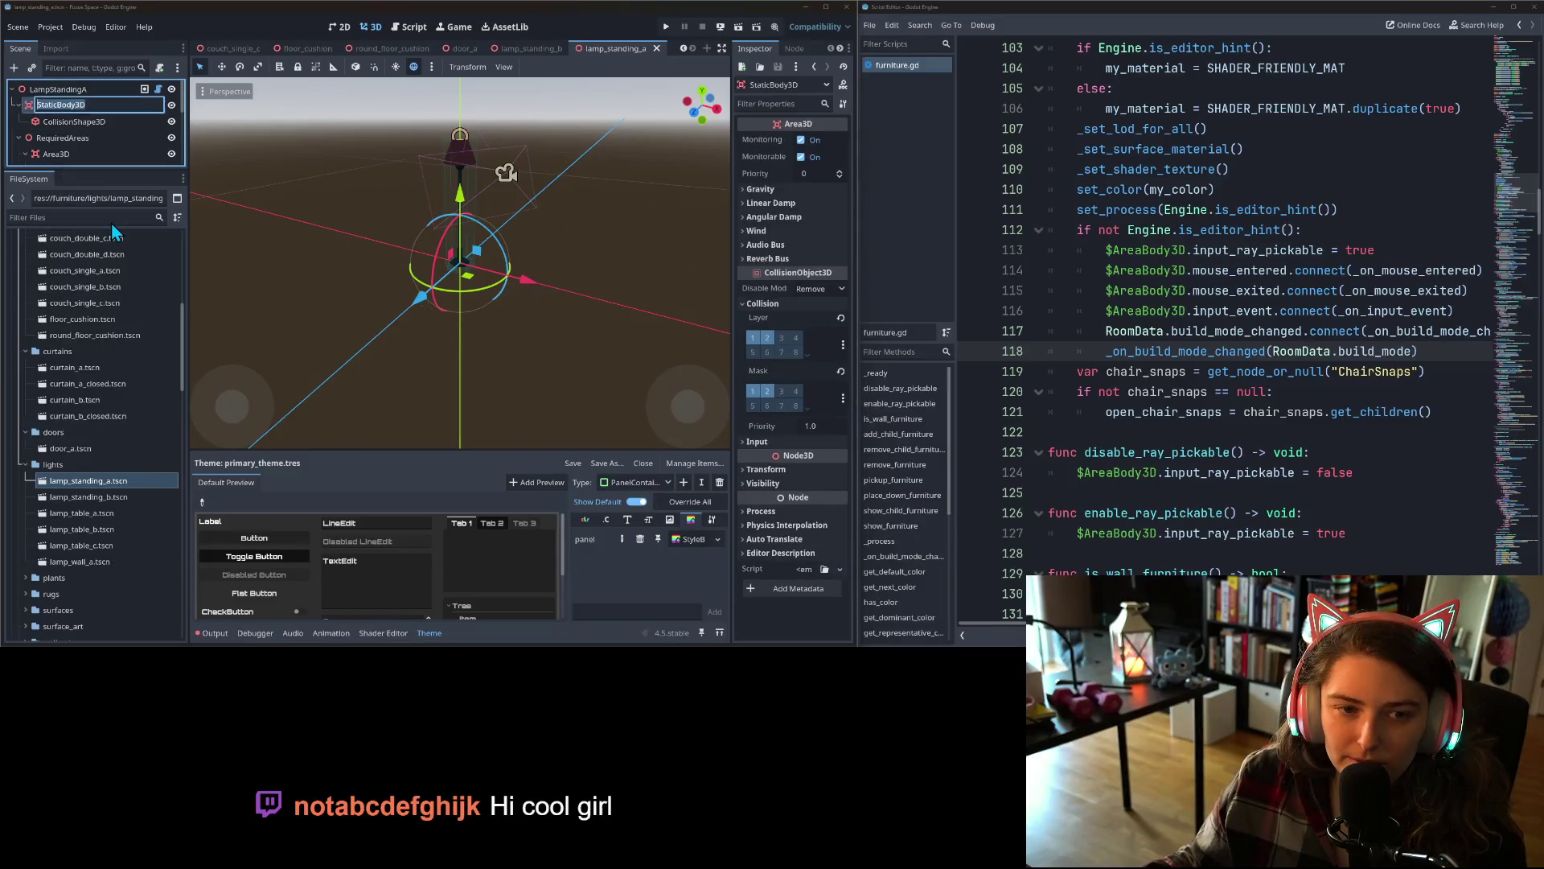
text(Are)
key(Return)
key(ctrl+shift+Tab)
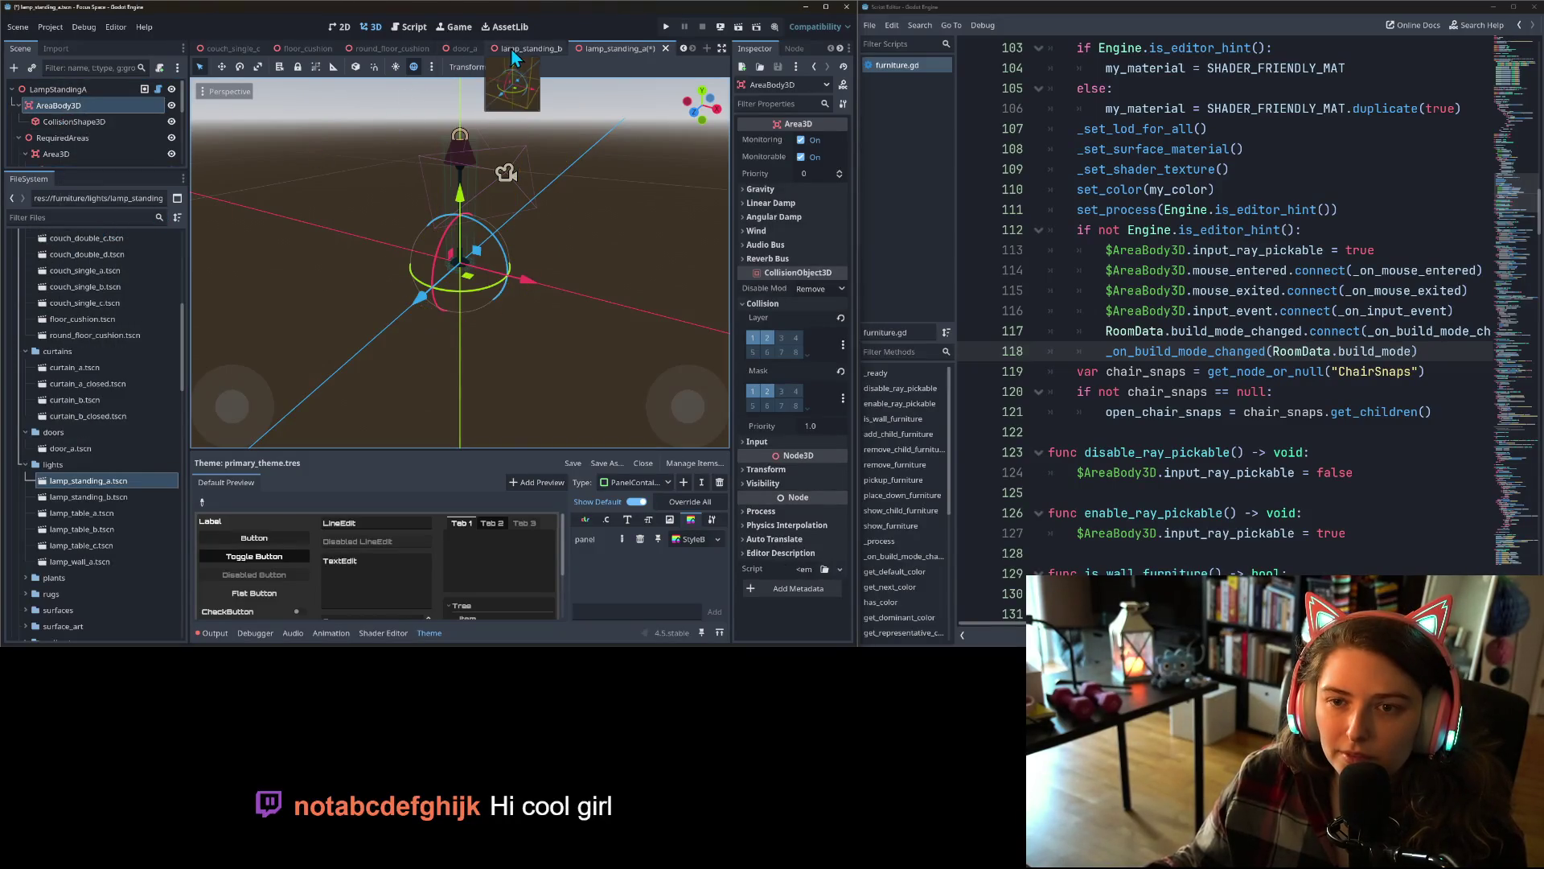
right_click(110, 106)
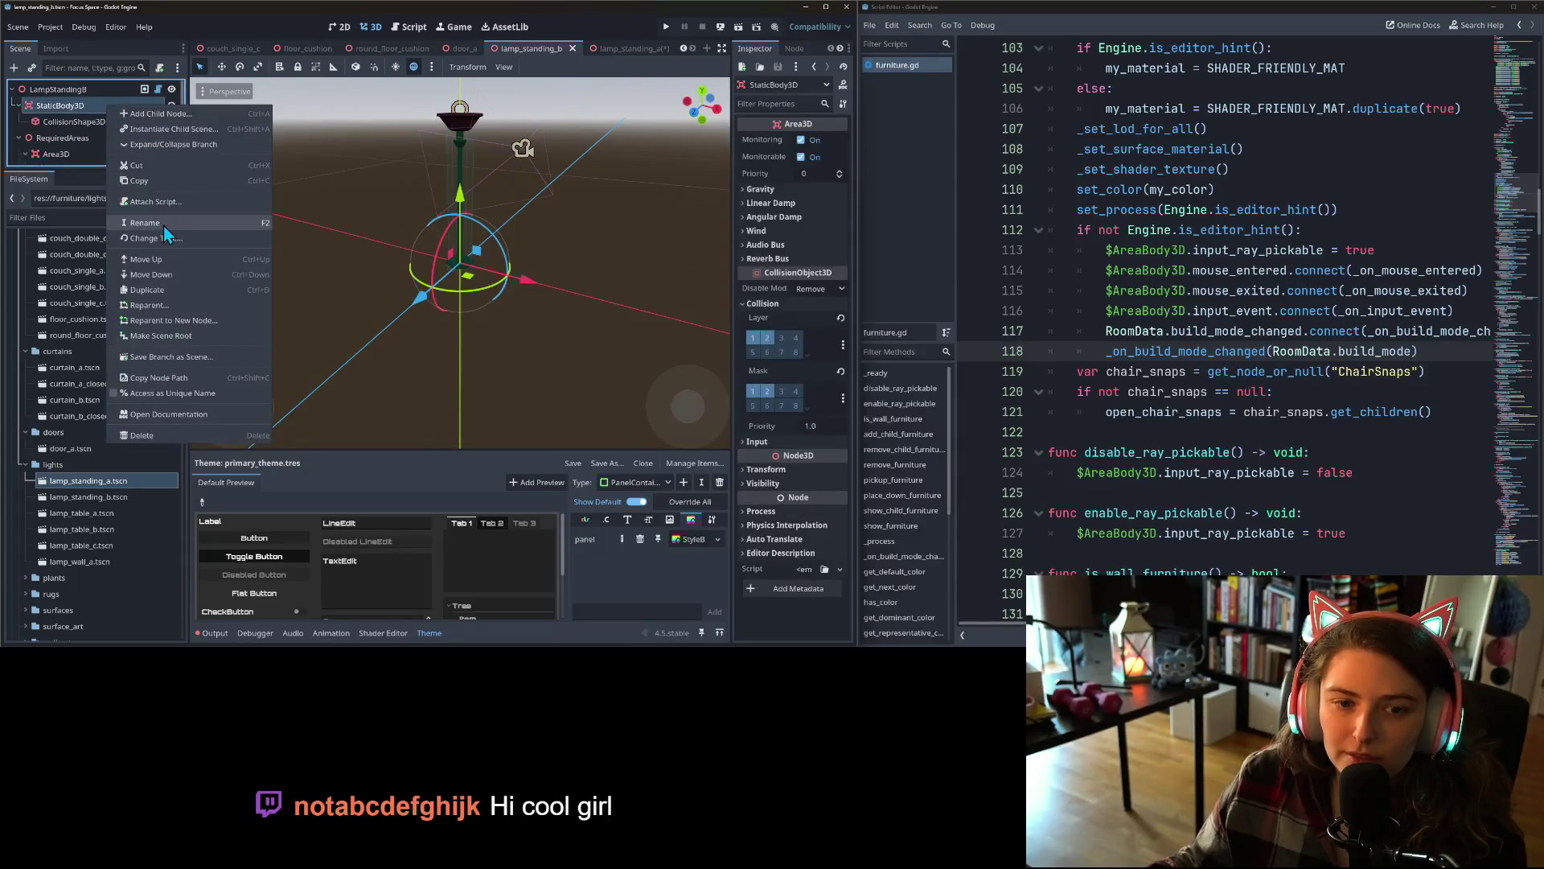
click(163, 225)
text(AreaBody3D)
key(Return)
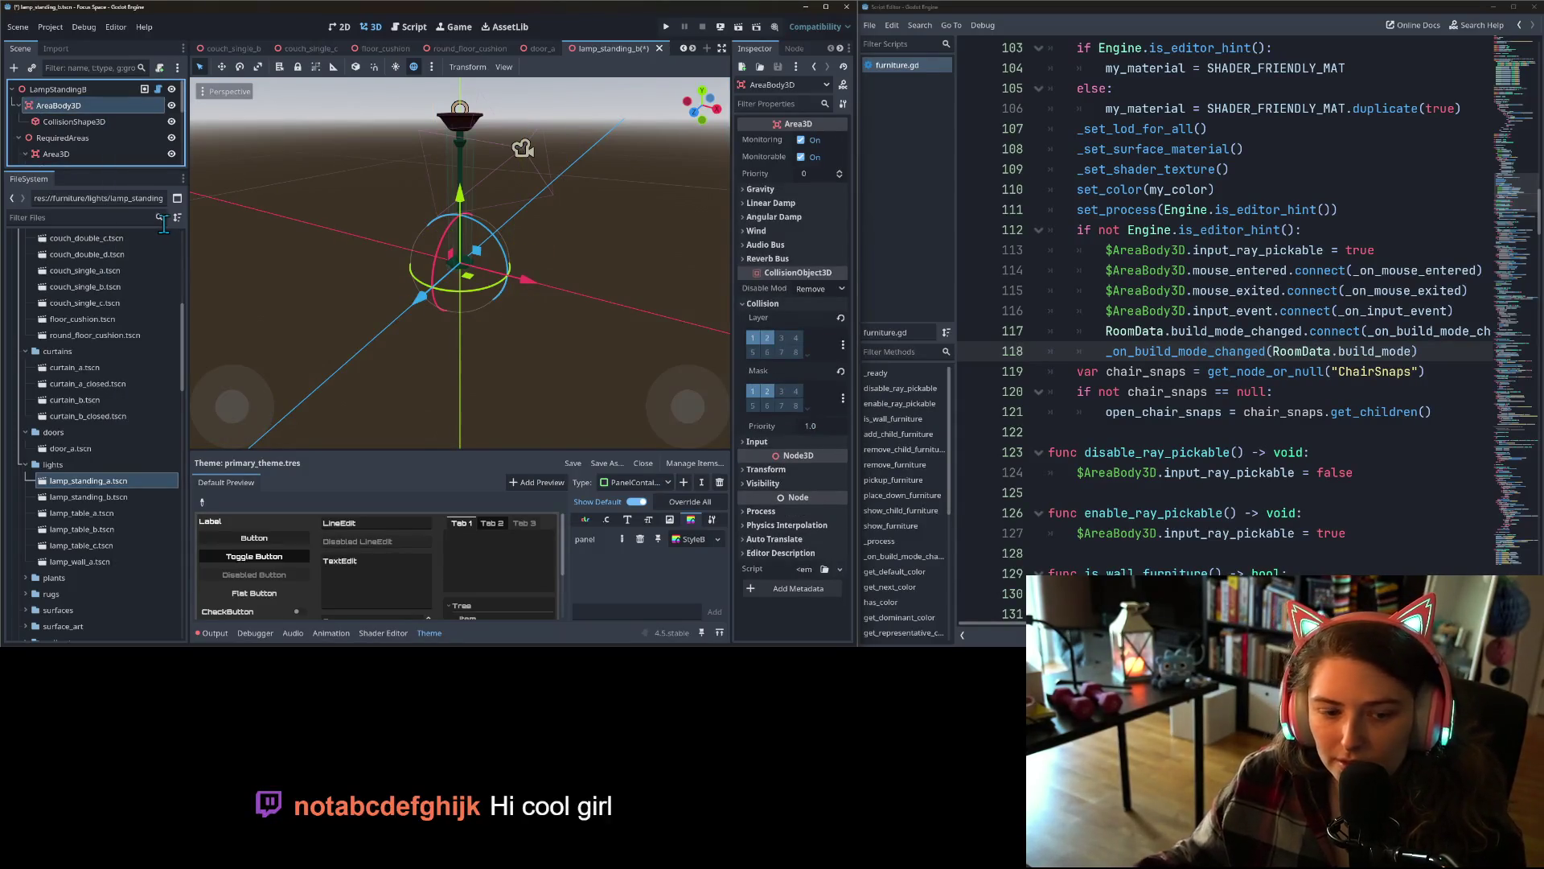
- Rename the StaticBody3D node to AreaBody3D in lamp_table_a and lamp_table_b
double_click(104, 512)
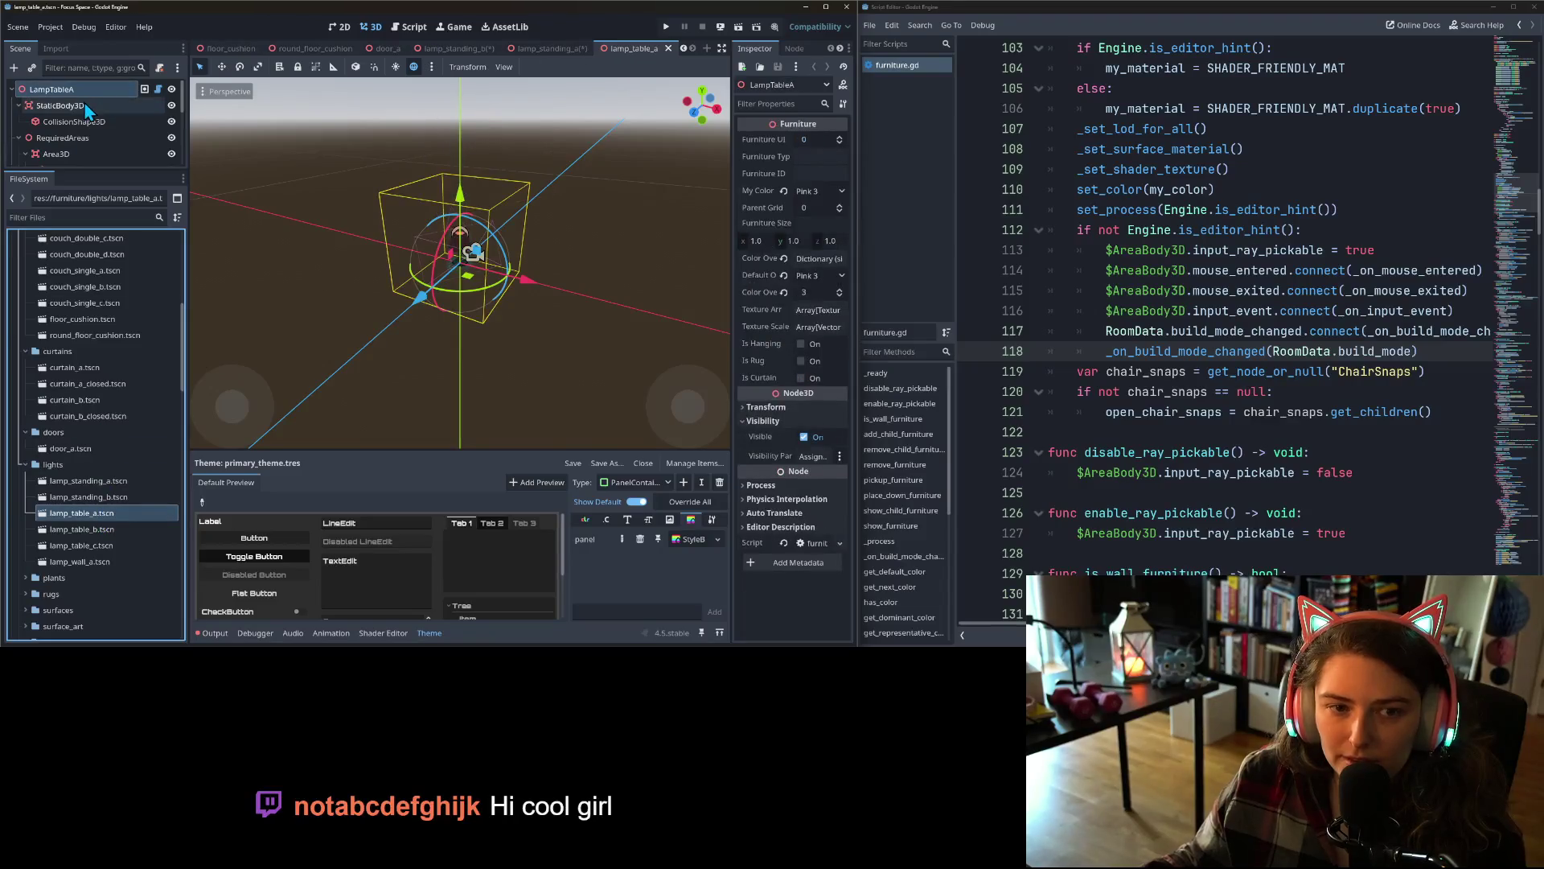
right_click(89, 111)
click(121, 219)
text(AreaBody3D)
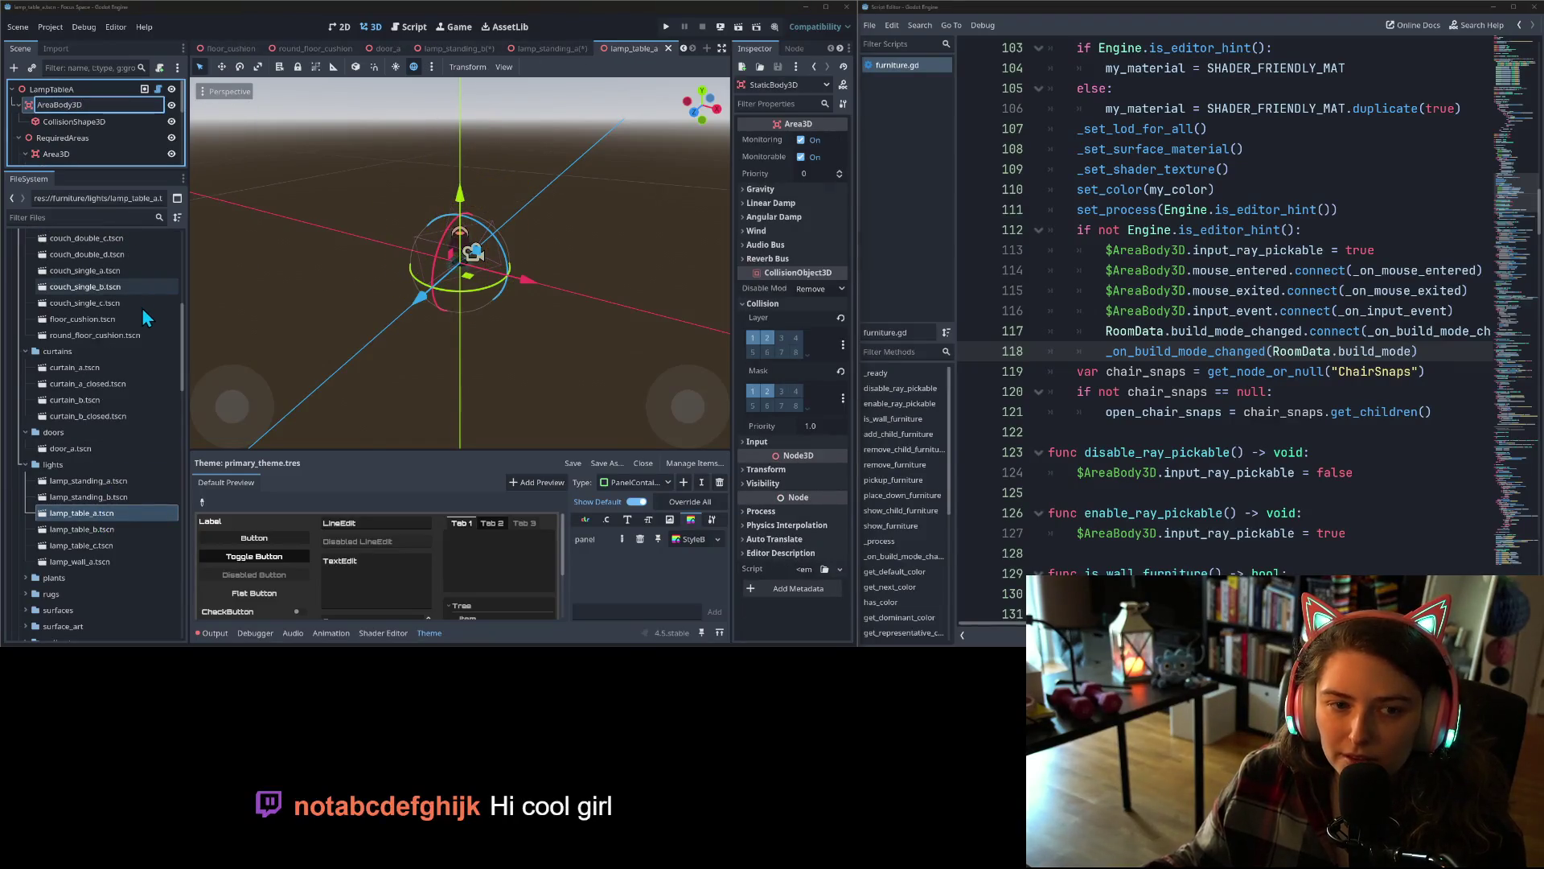
key(Return)
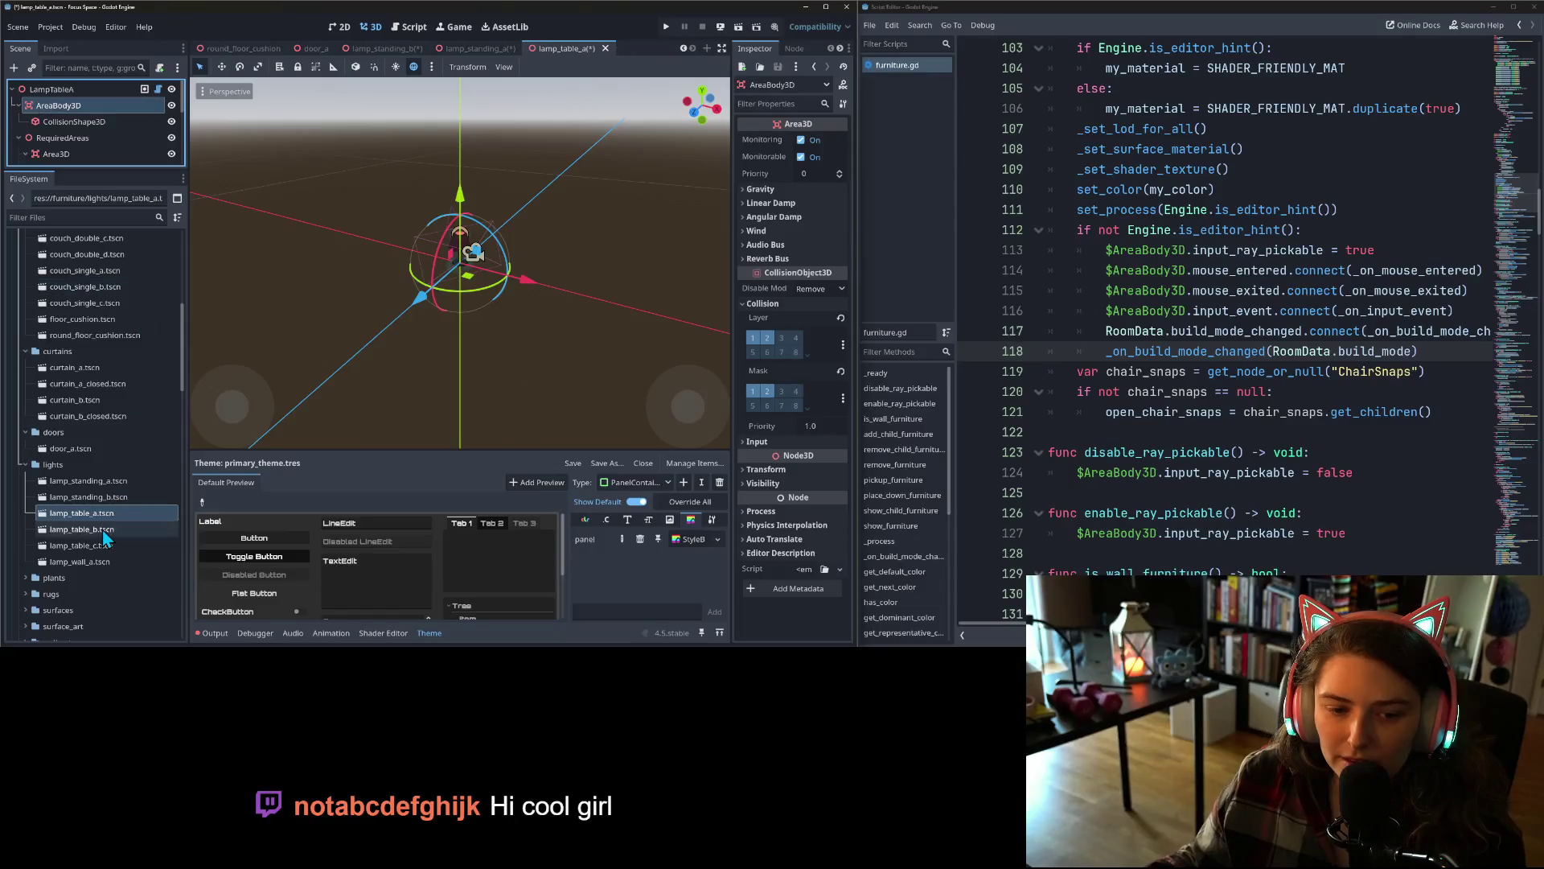
click(104, 530)
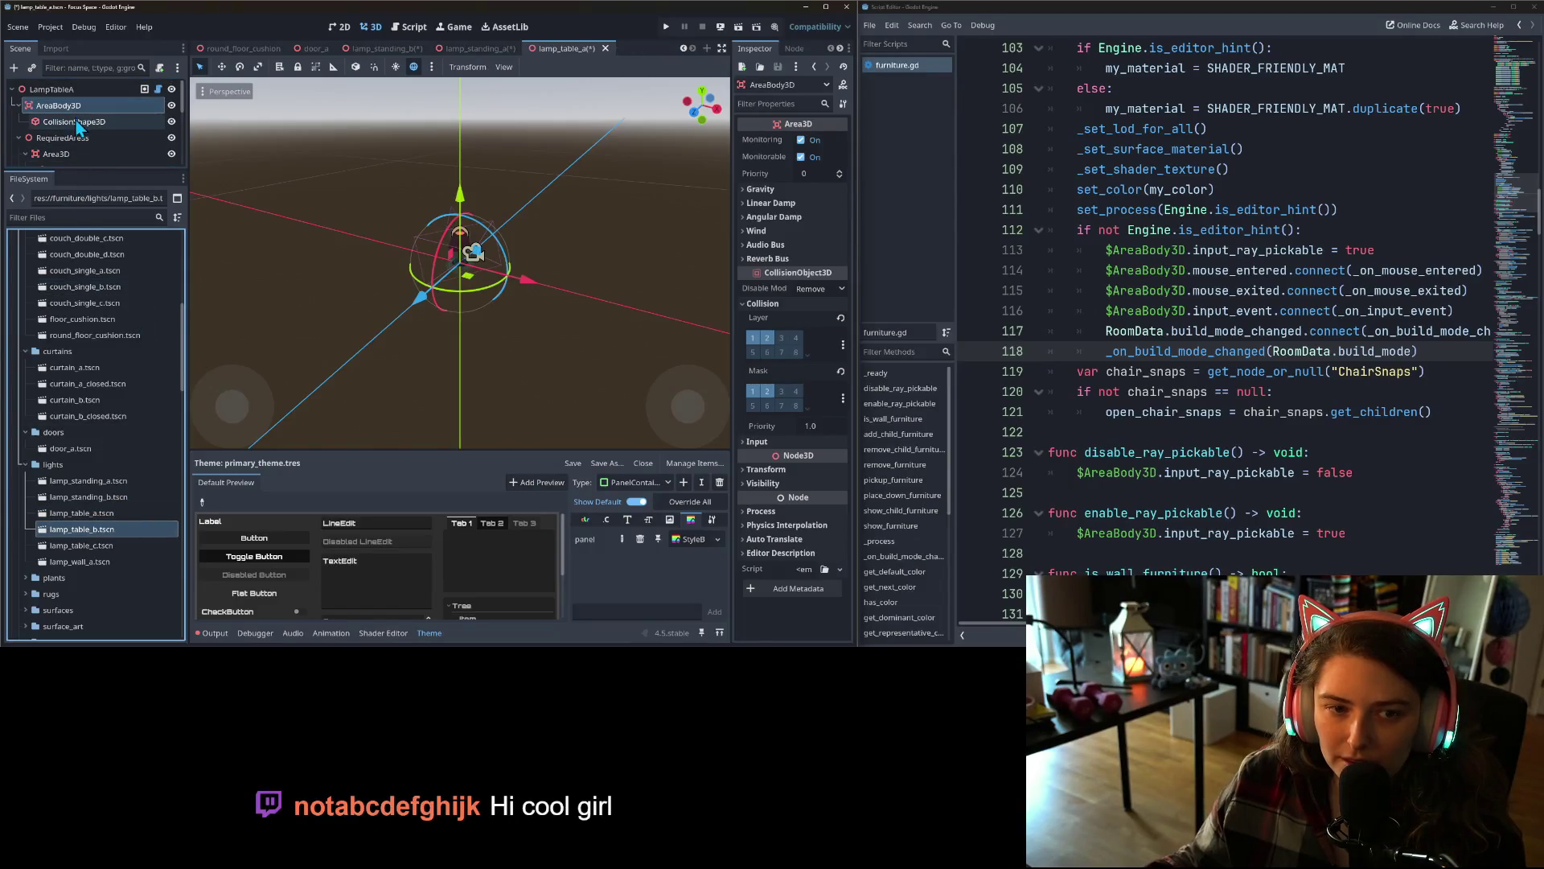
double_click(111, 535)
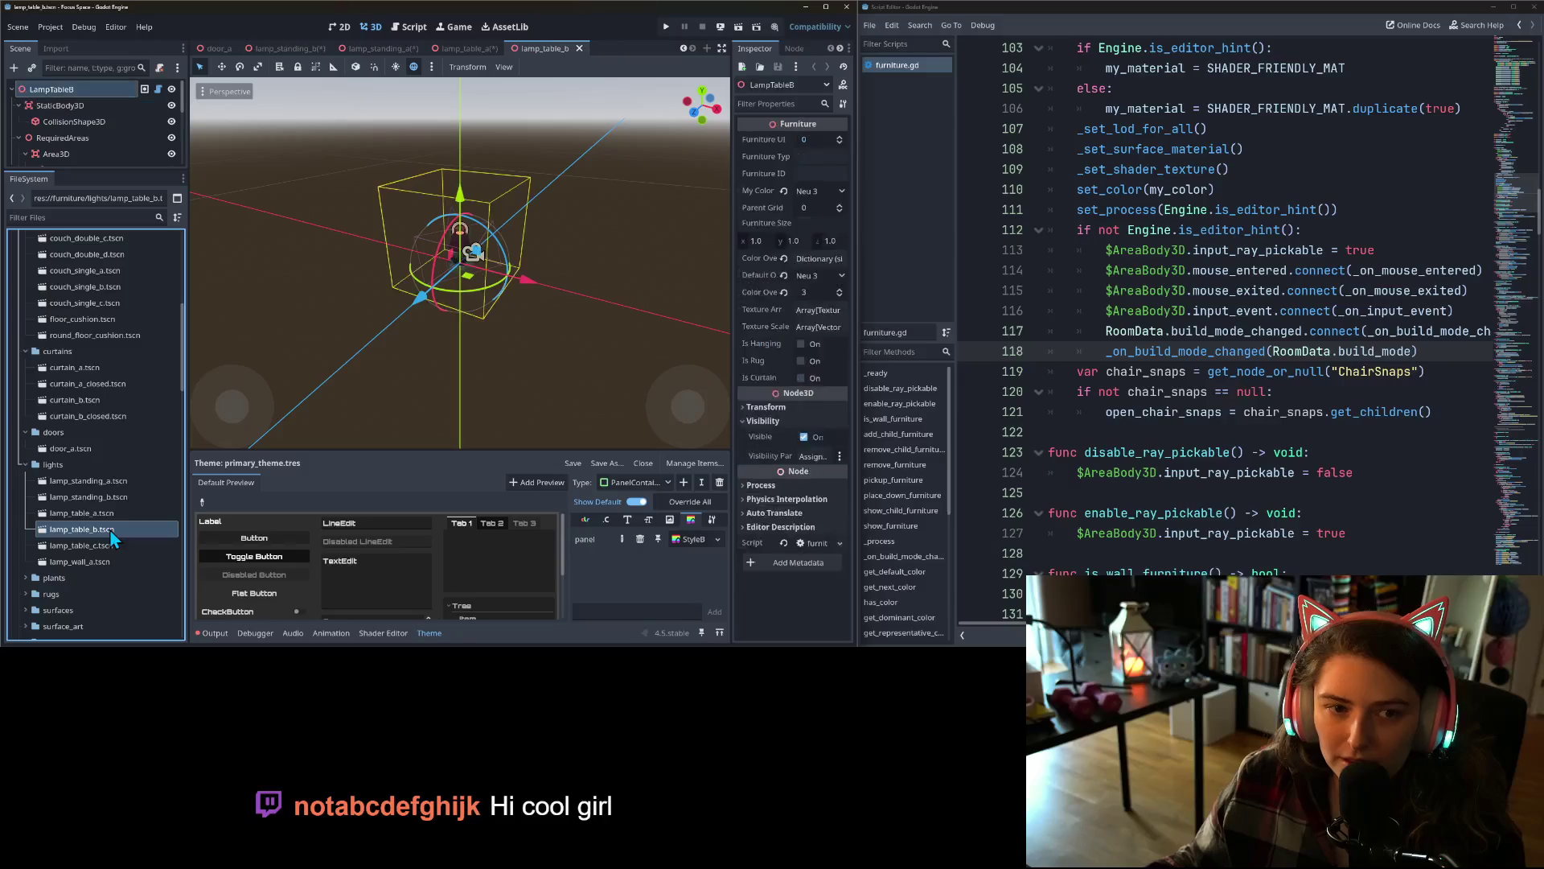
right_click(101, 99)
click(150, 219)
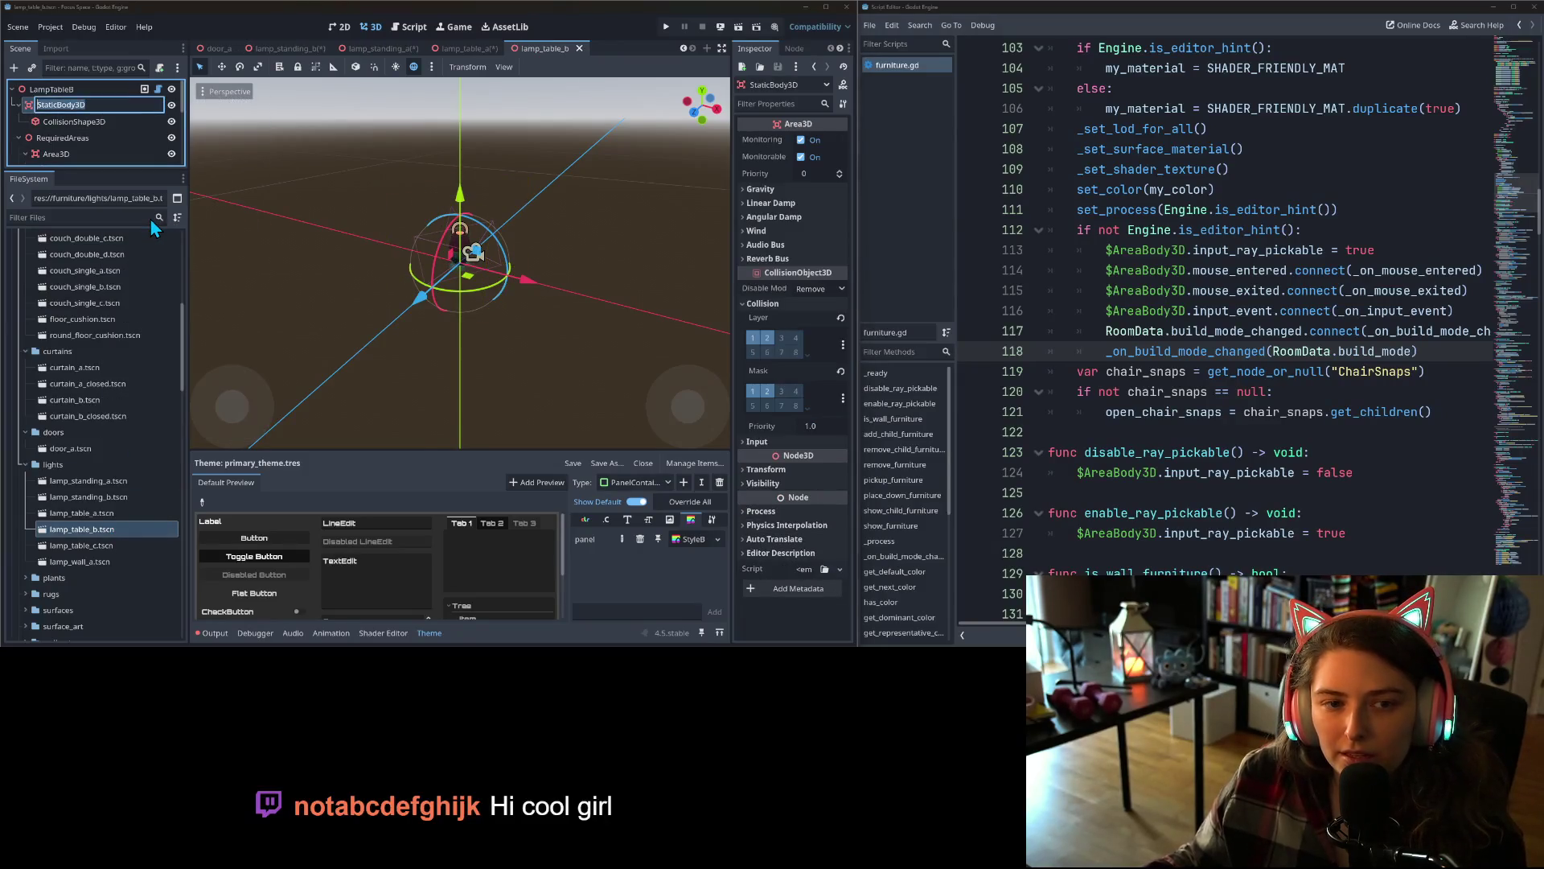
key(Return)
- Rename the StaticBody3D node to AreaBody3D in lamp_table_c and lamp_wall_a
double_click(109, 544)
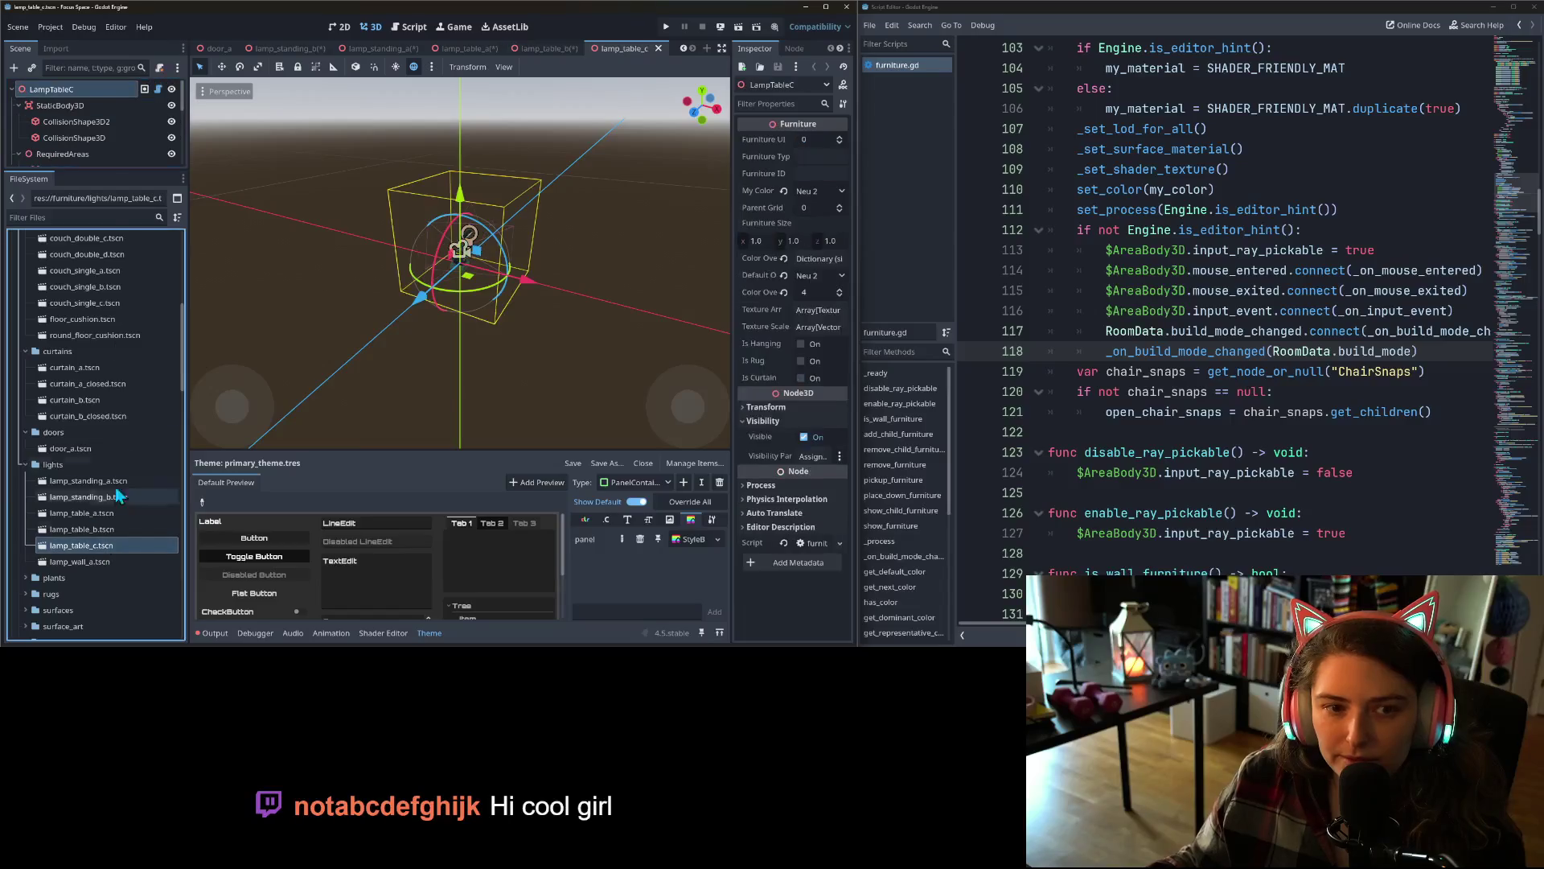
right_click(82, 106)
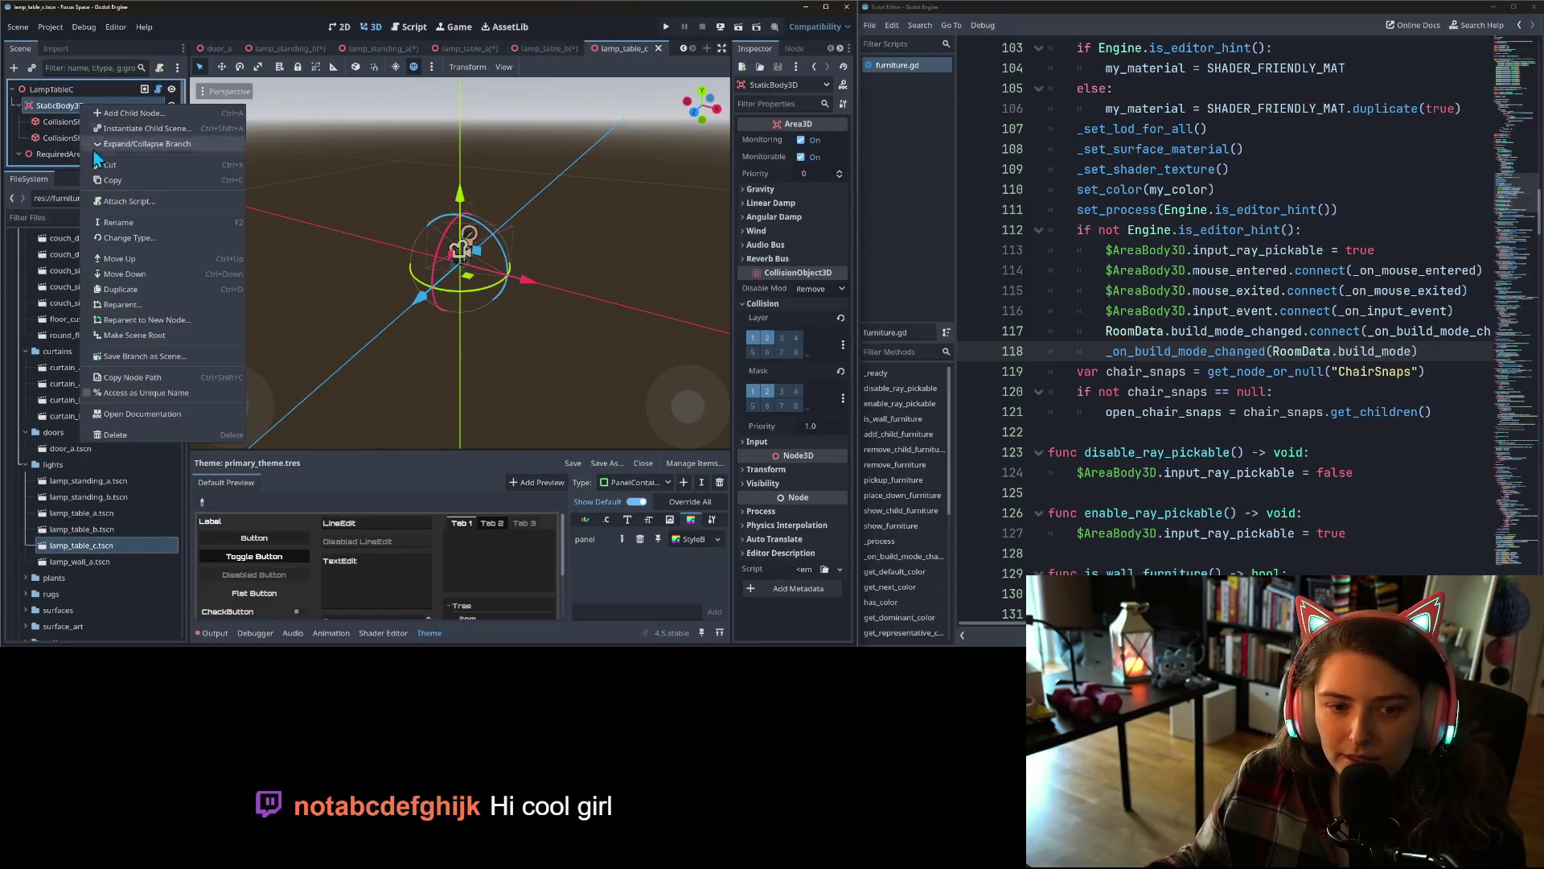
click(118, 218)
text(AreaBody3D)
key(Return)
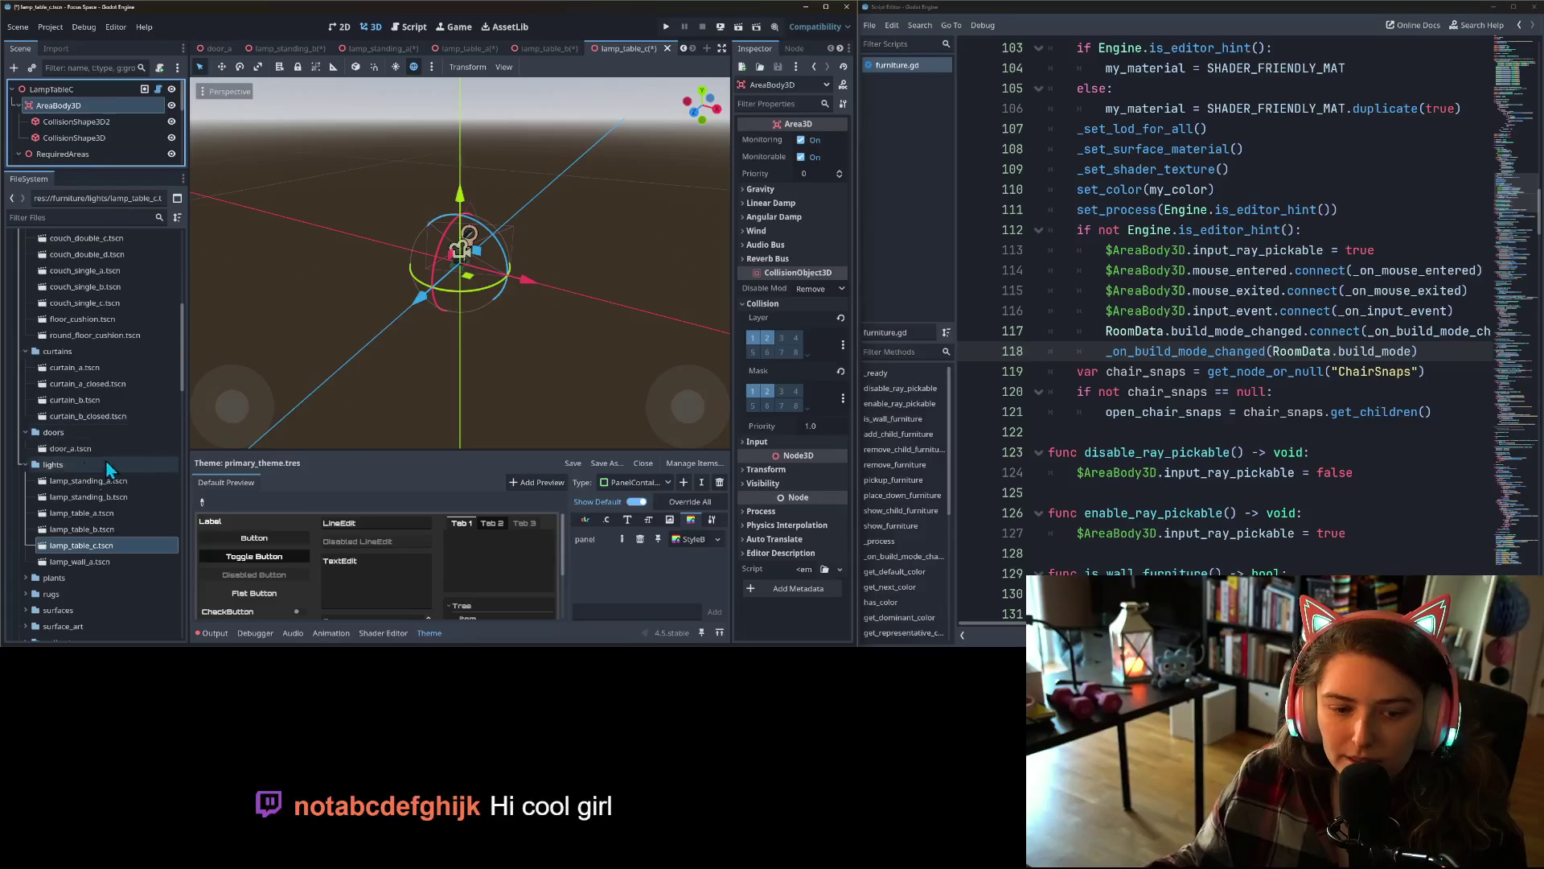
double_click(79, 562)
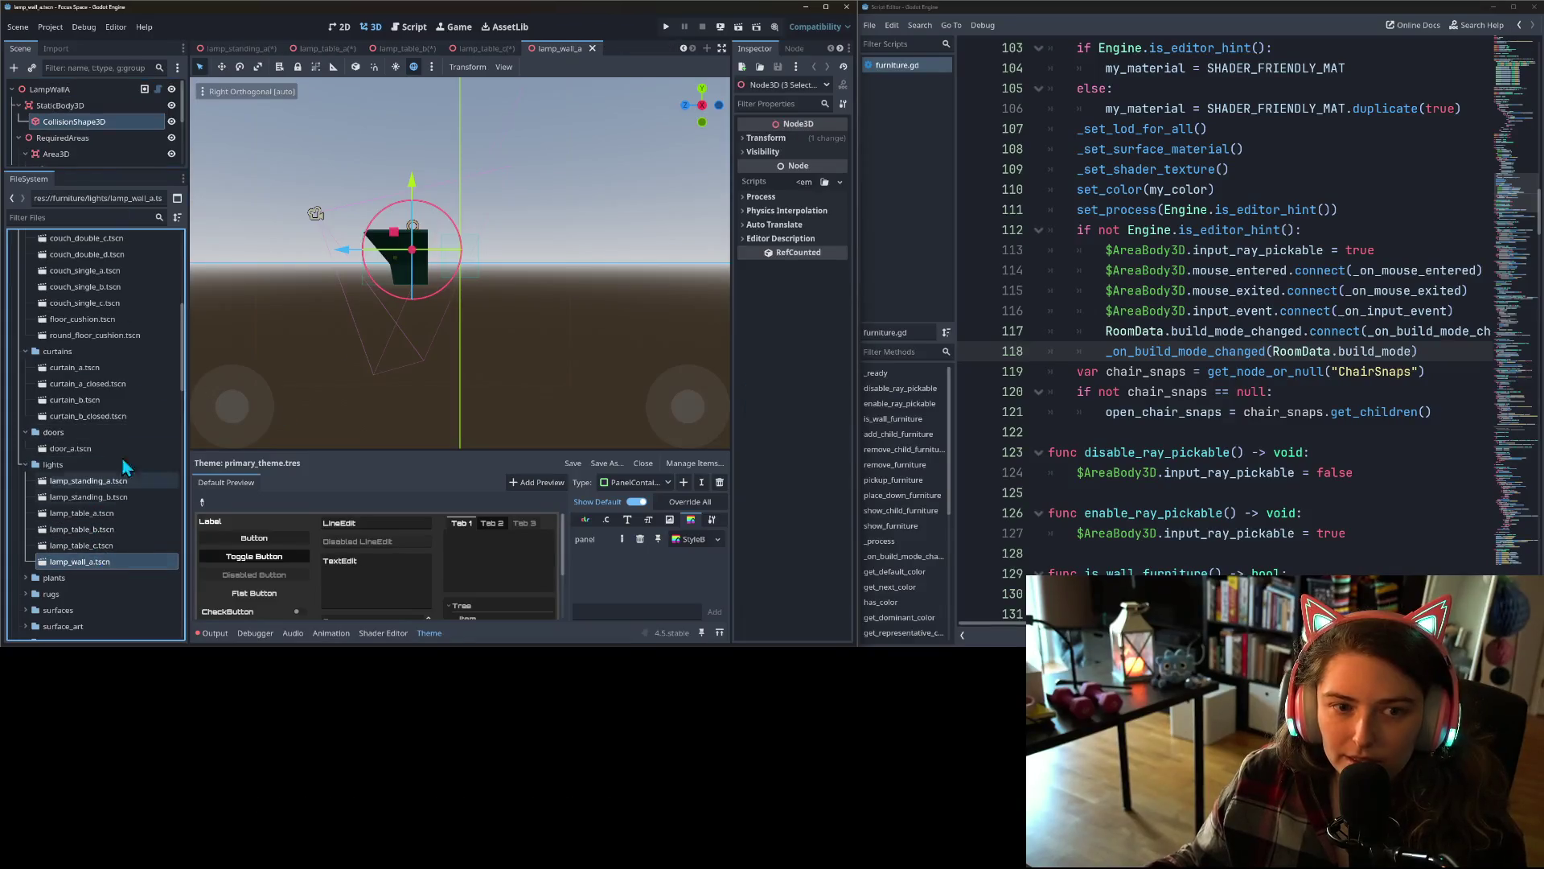
right_click(74, 108)
click(132, 223)
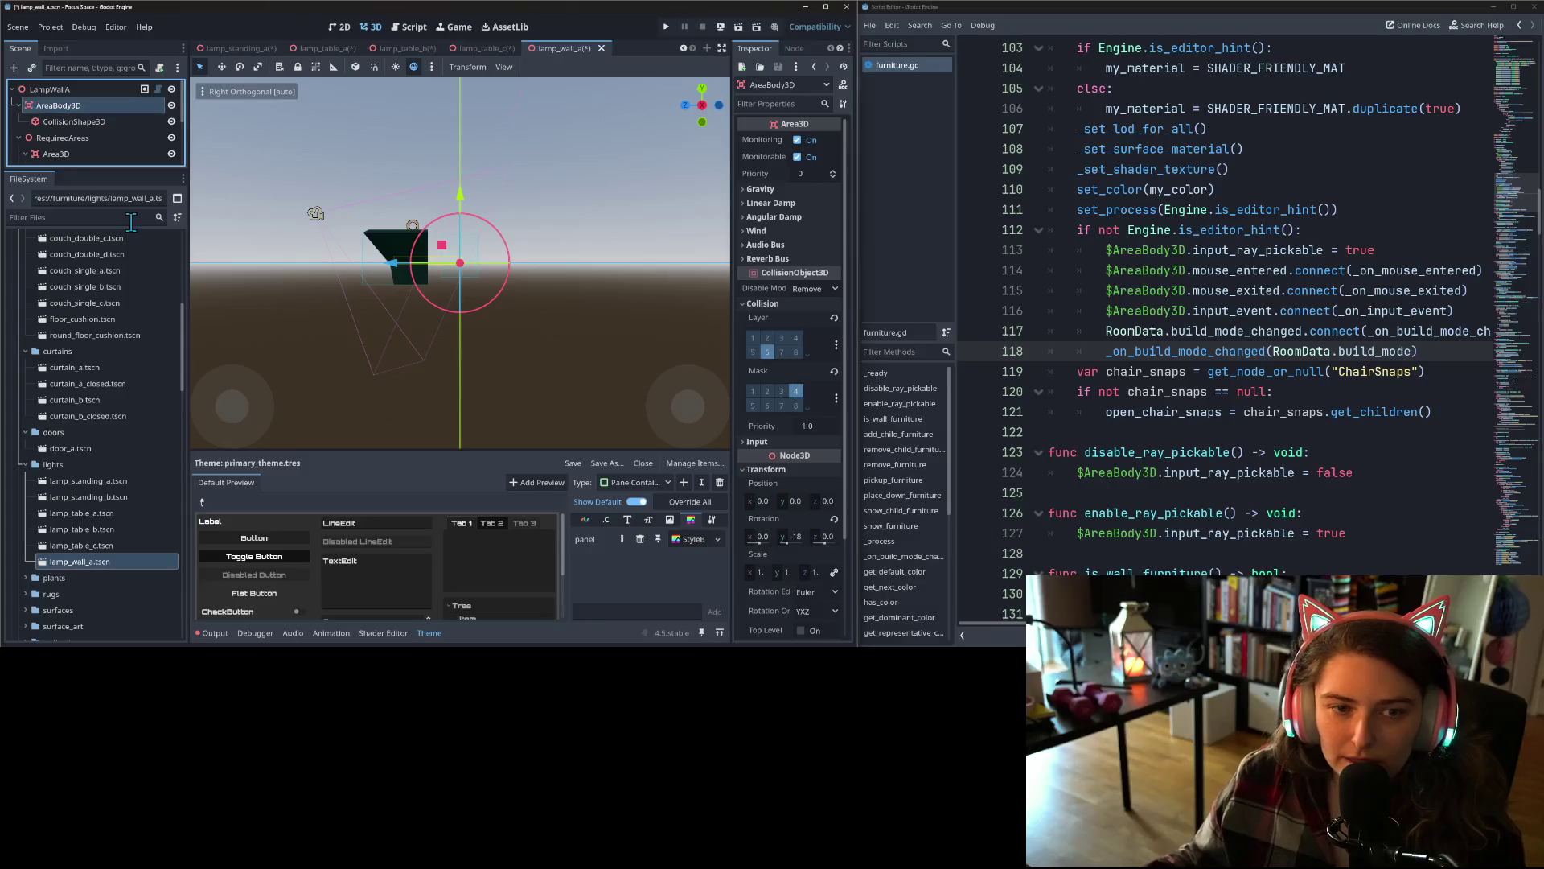
scroll(129, 446, down, 5)
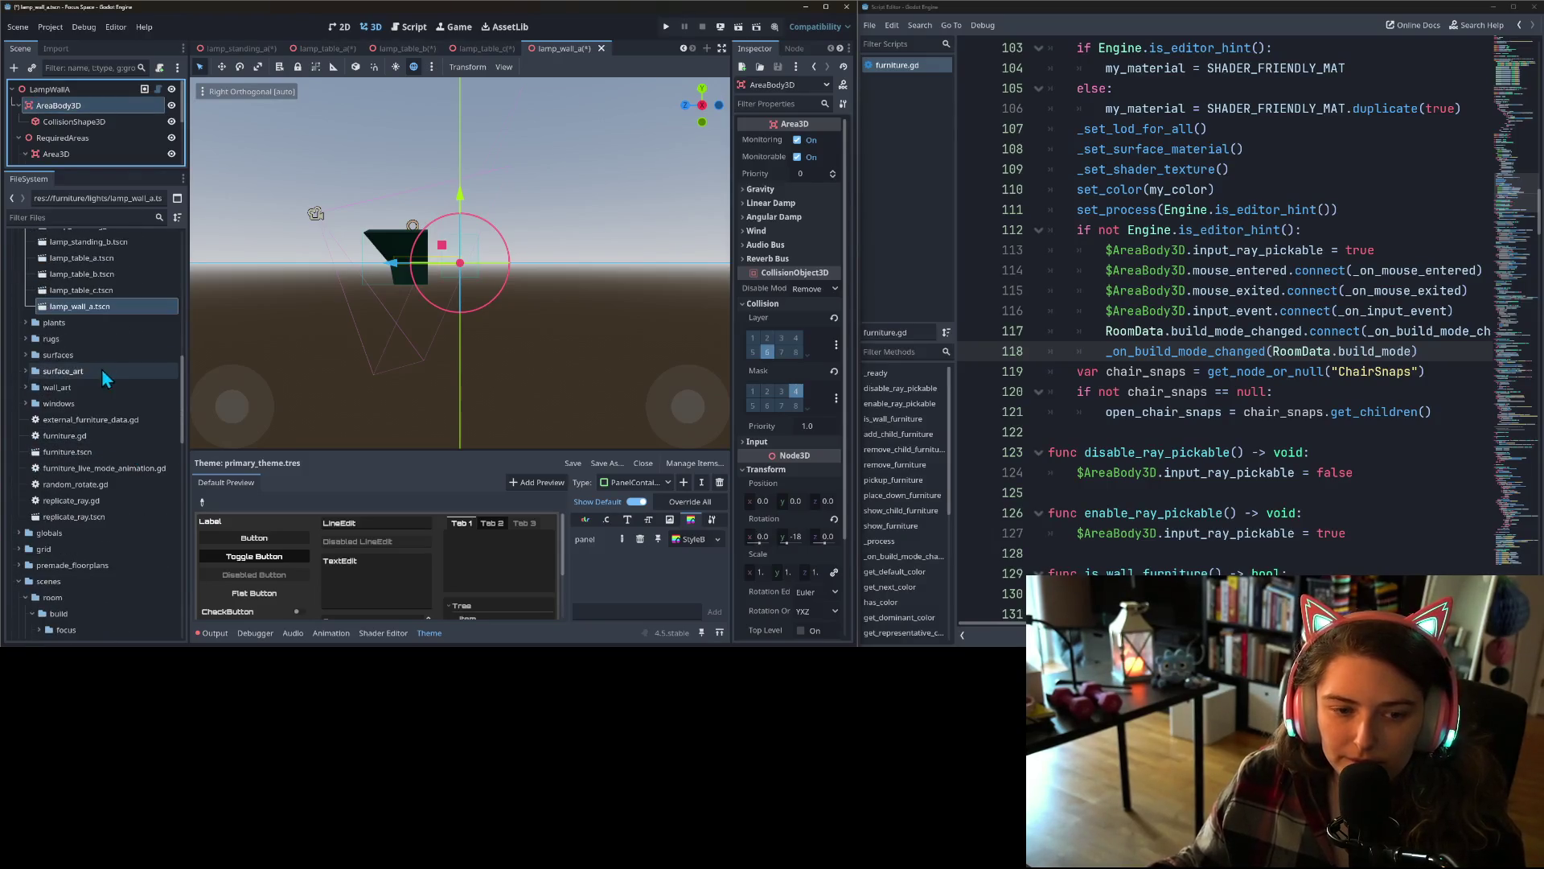
click(25, 322)
- Rename StaticBody3D to AreaBody3D in the plant_hanging_a and plant_hanging_b scenes
double_click(83, 339)
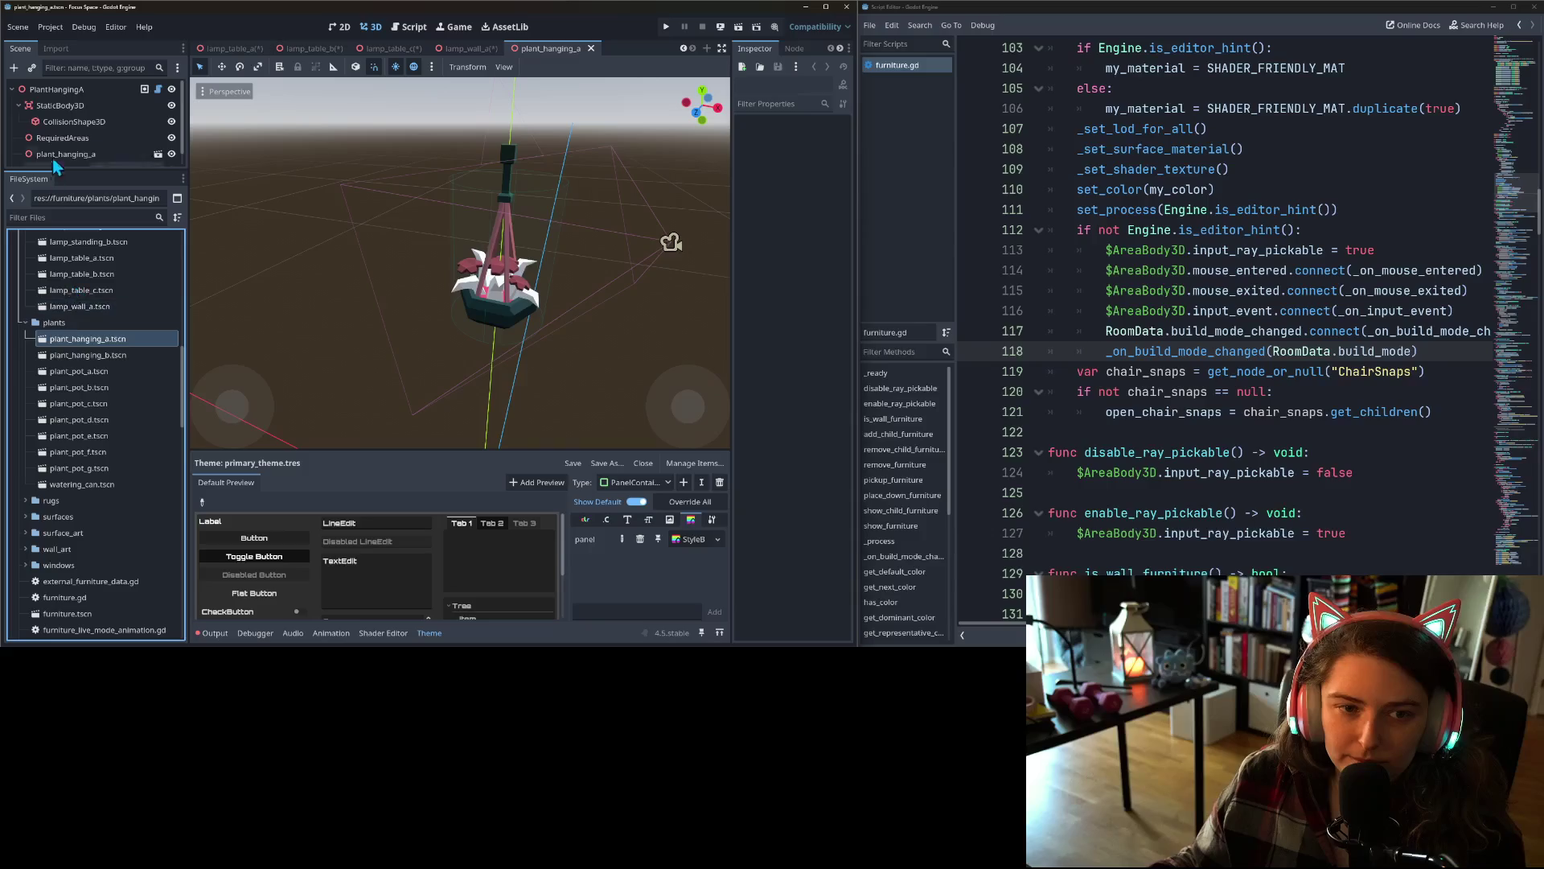
right_click(64, 103)
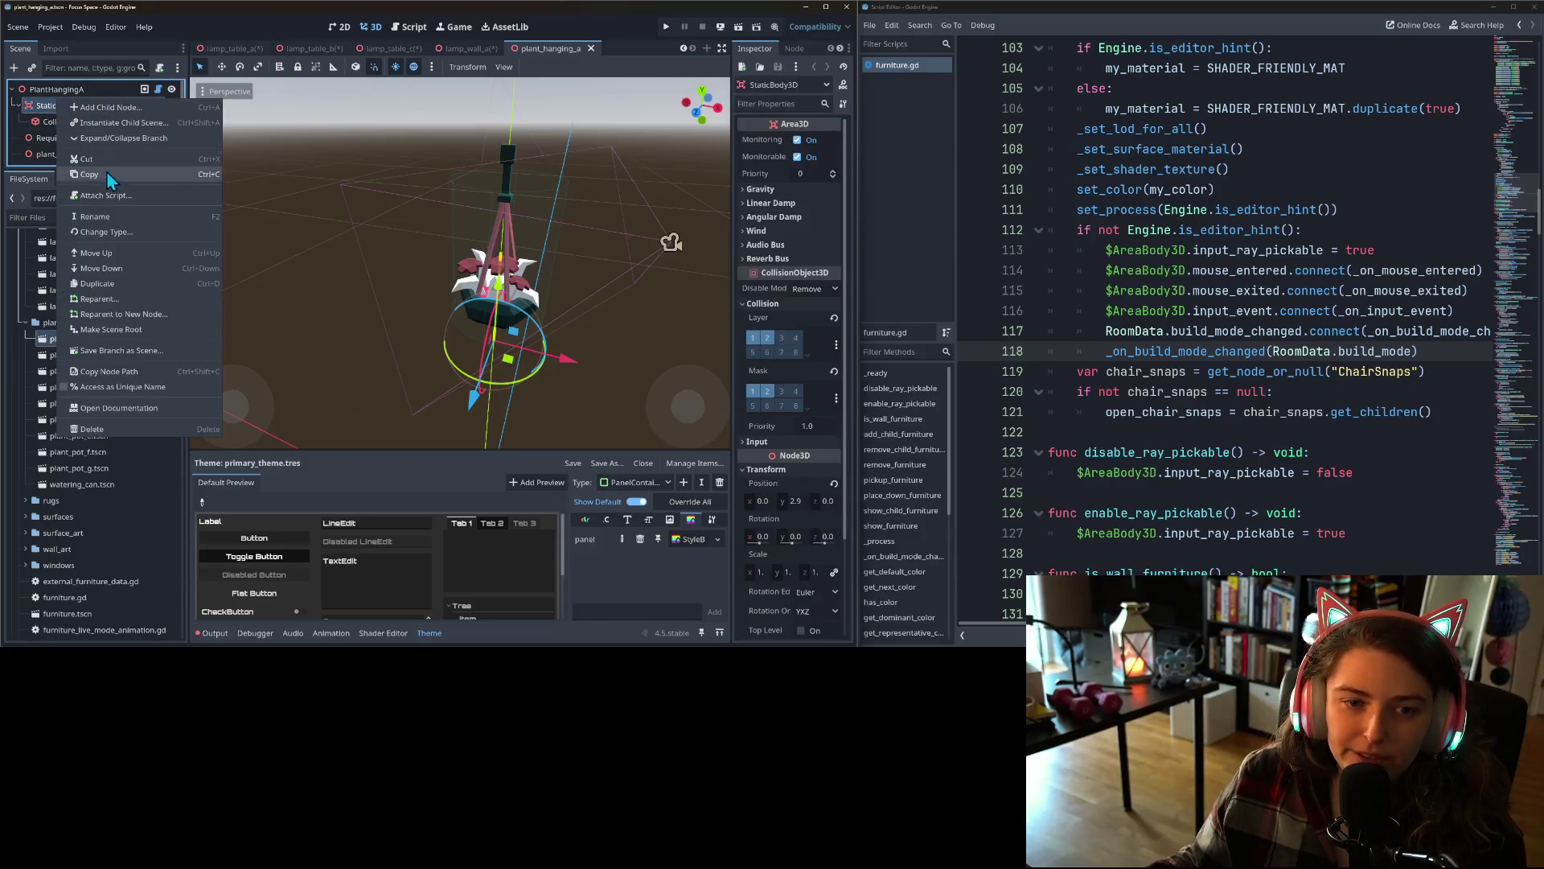
click(108, 217)
text(AreaBody3D)
key(Return)
click(95, 369)
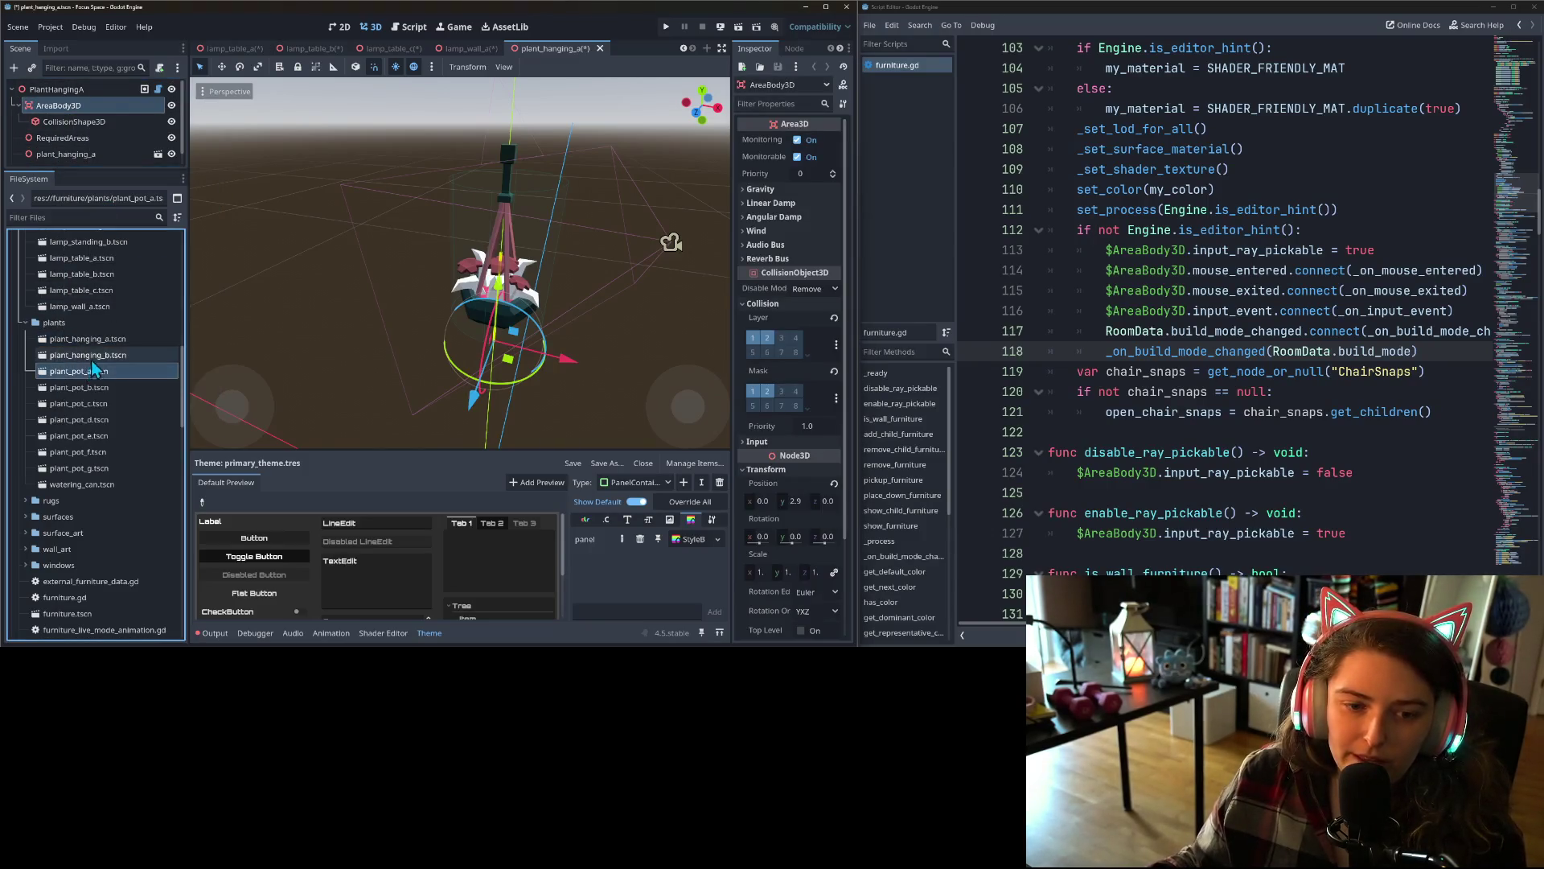
double_click(87, 355)
right_click(81, 111)
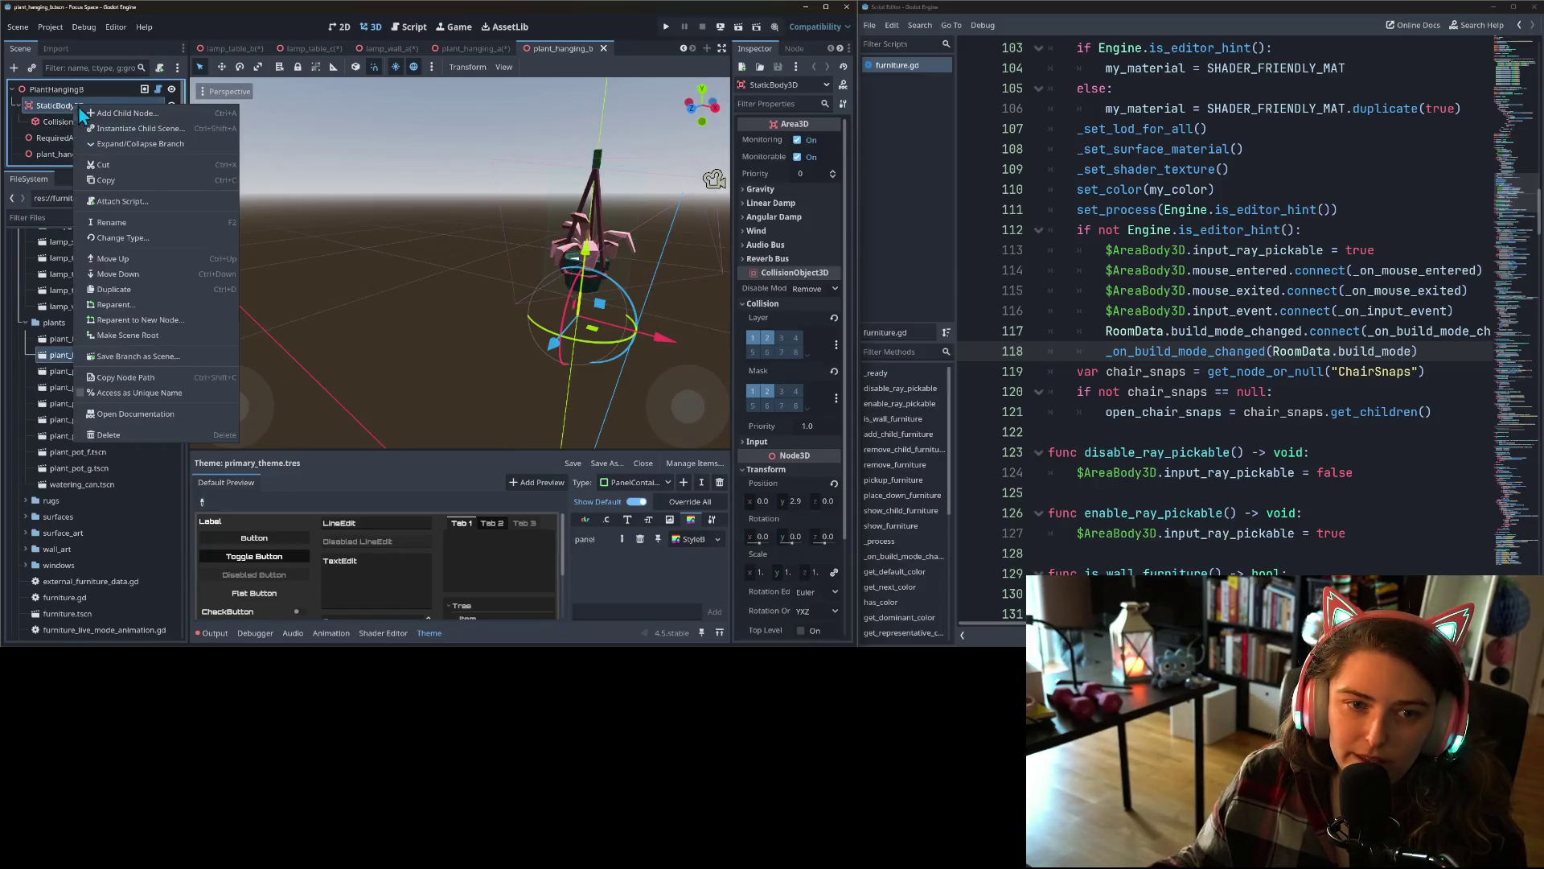
click(133, 224)
text(AreaBody3D)
key(Return)
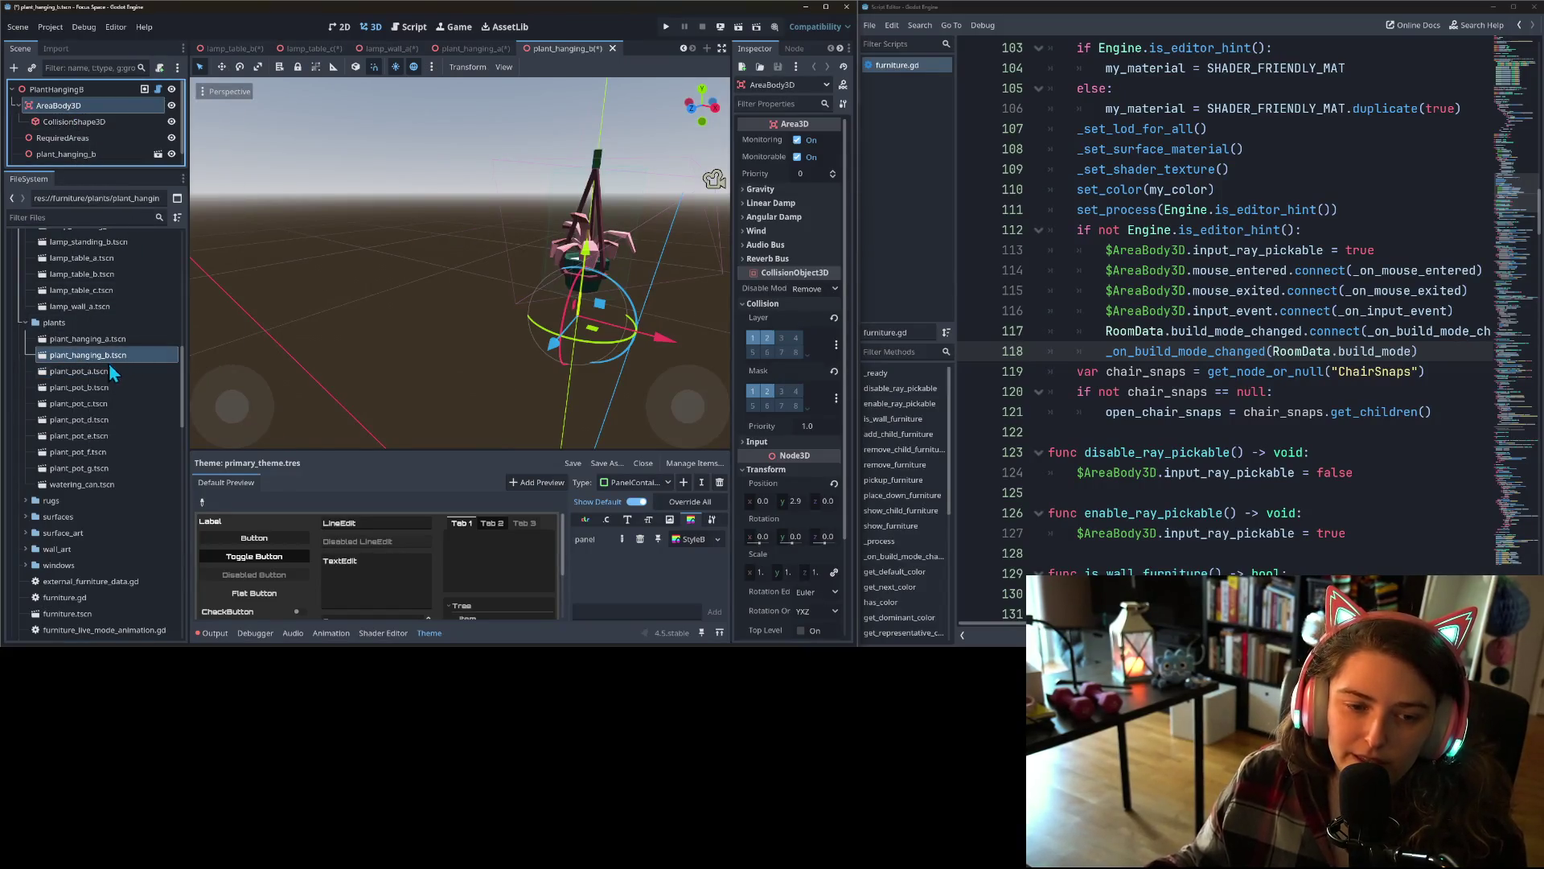
- Rename the body node to AreaBody3D in plant_pot_a and plant_pot_b
double_click(103, 373)
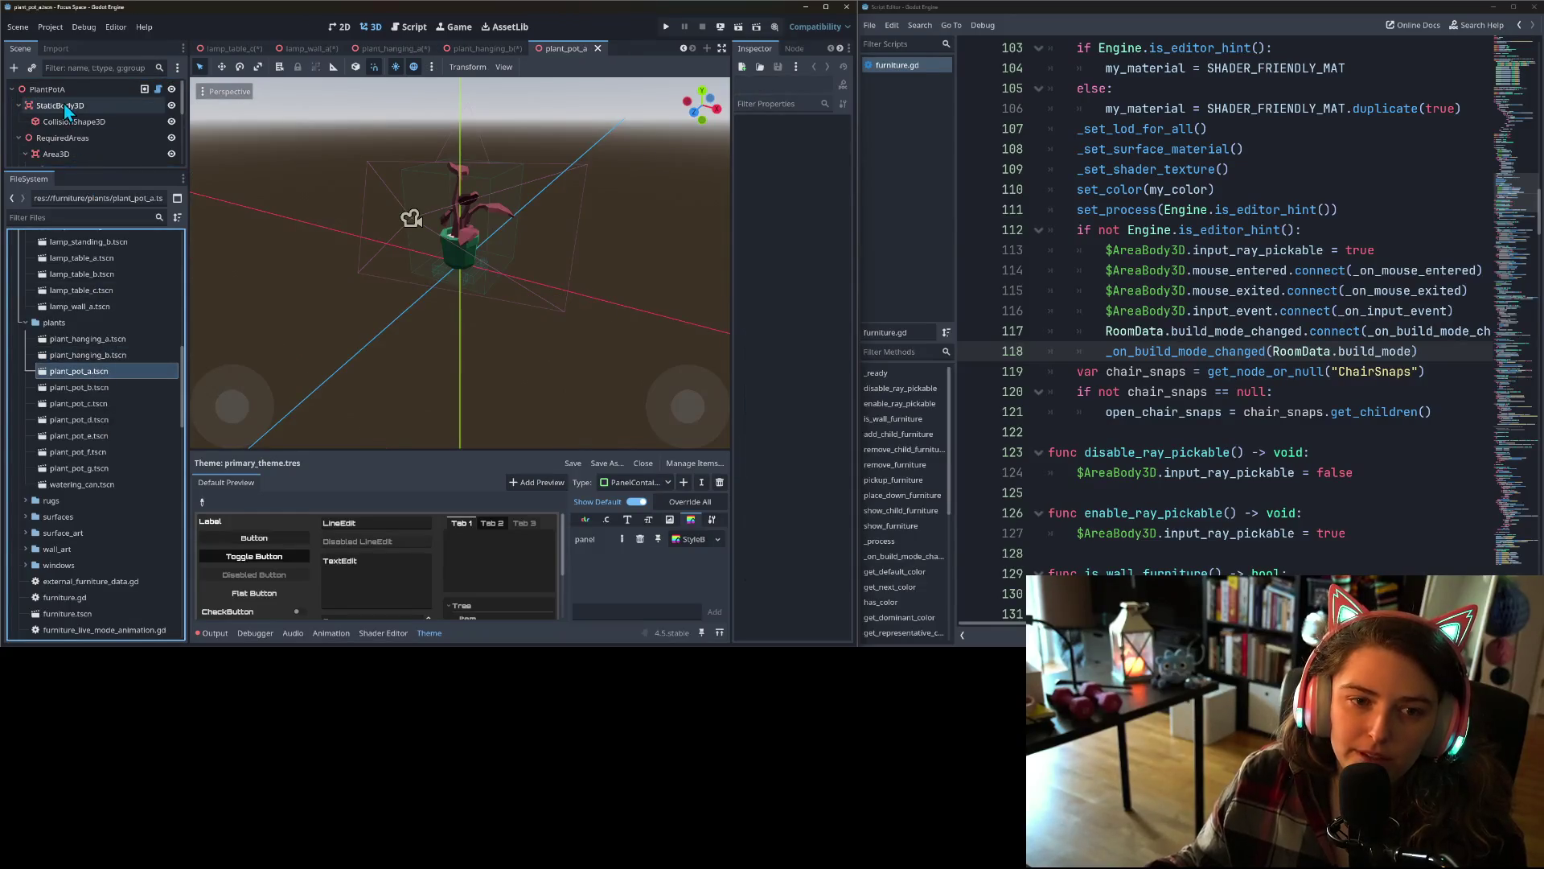
right_click(67, 111)
click(121, 222)
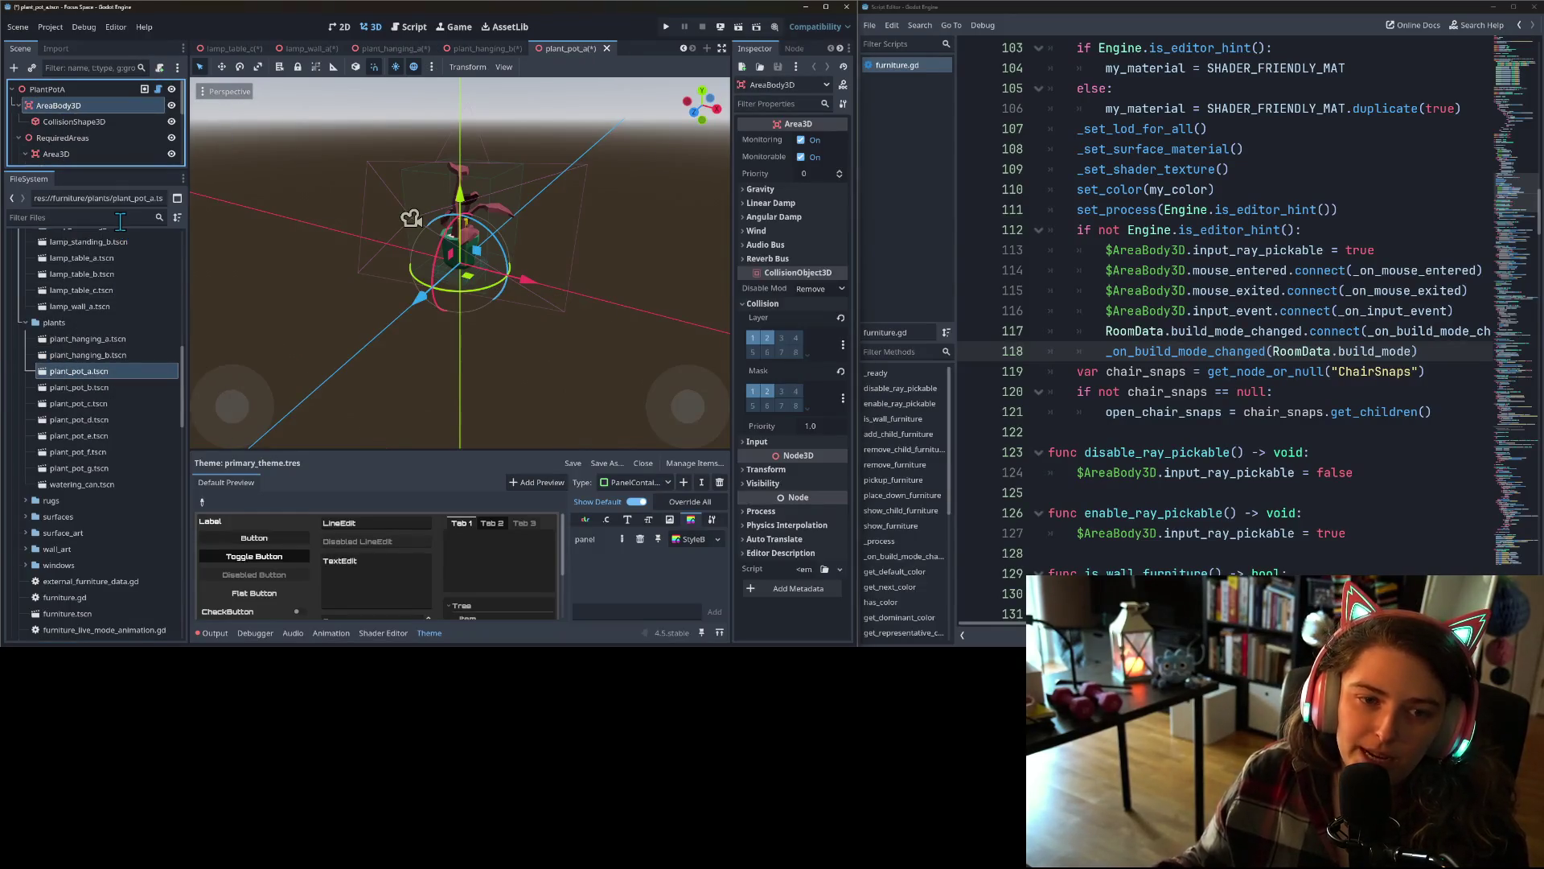
double_click(74, 385)
right_click(56, 104)
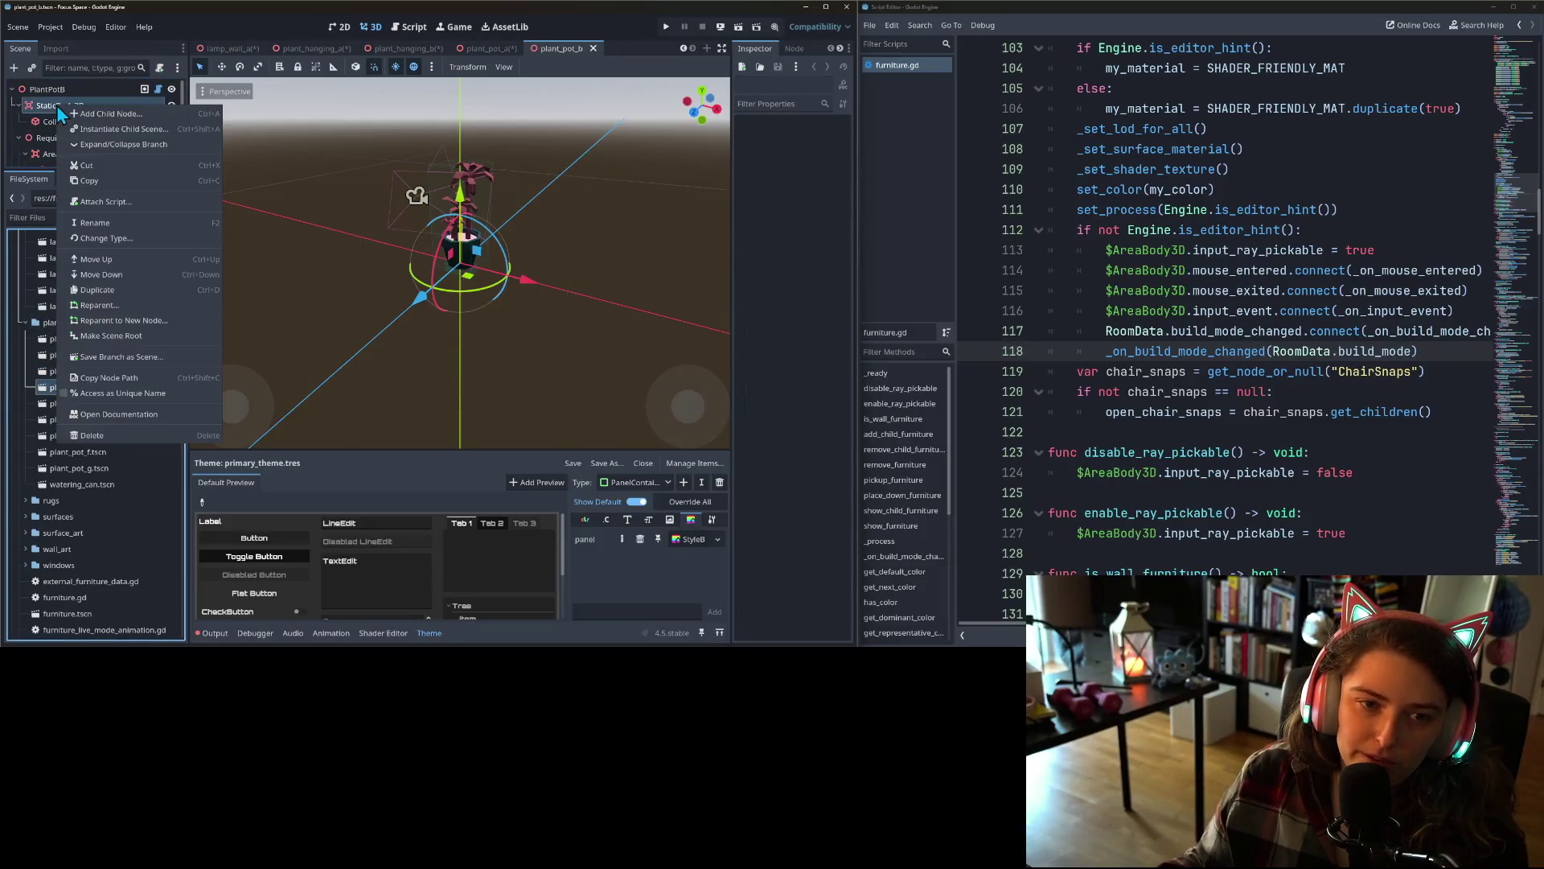
click(119, 237)
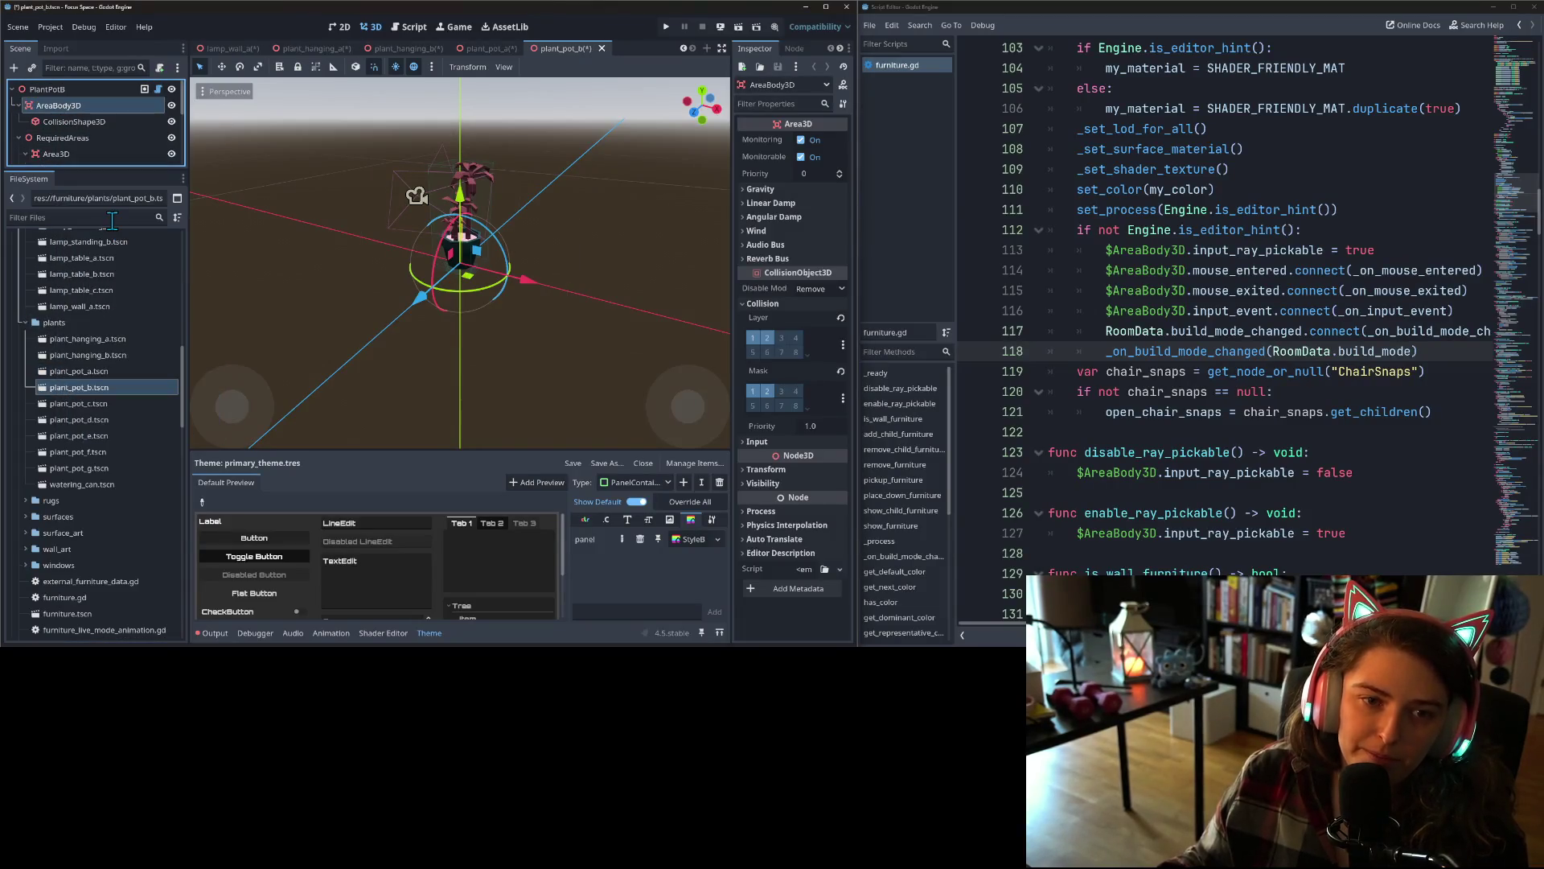
- Rename StaticBody3D to AreaBody3D in plant_pot_c and plant_pot_d
double_click(77, 402)
right_click(56, 106)
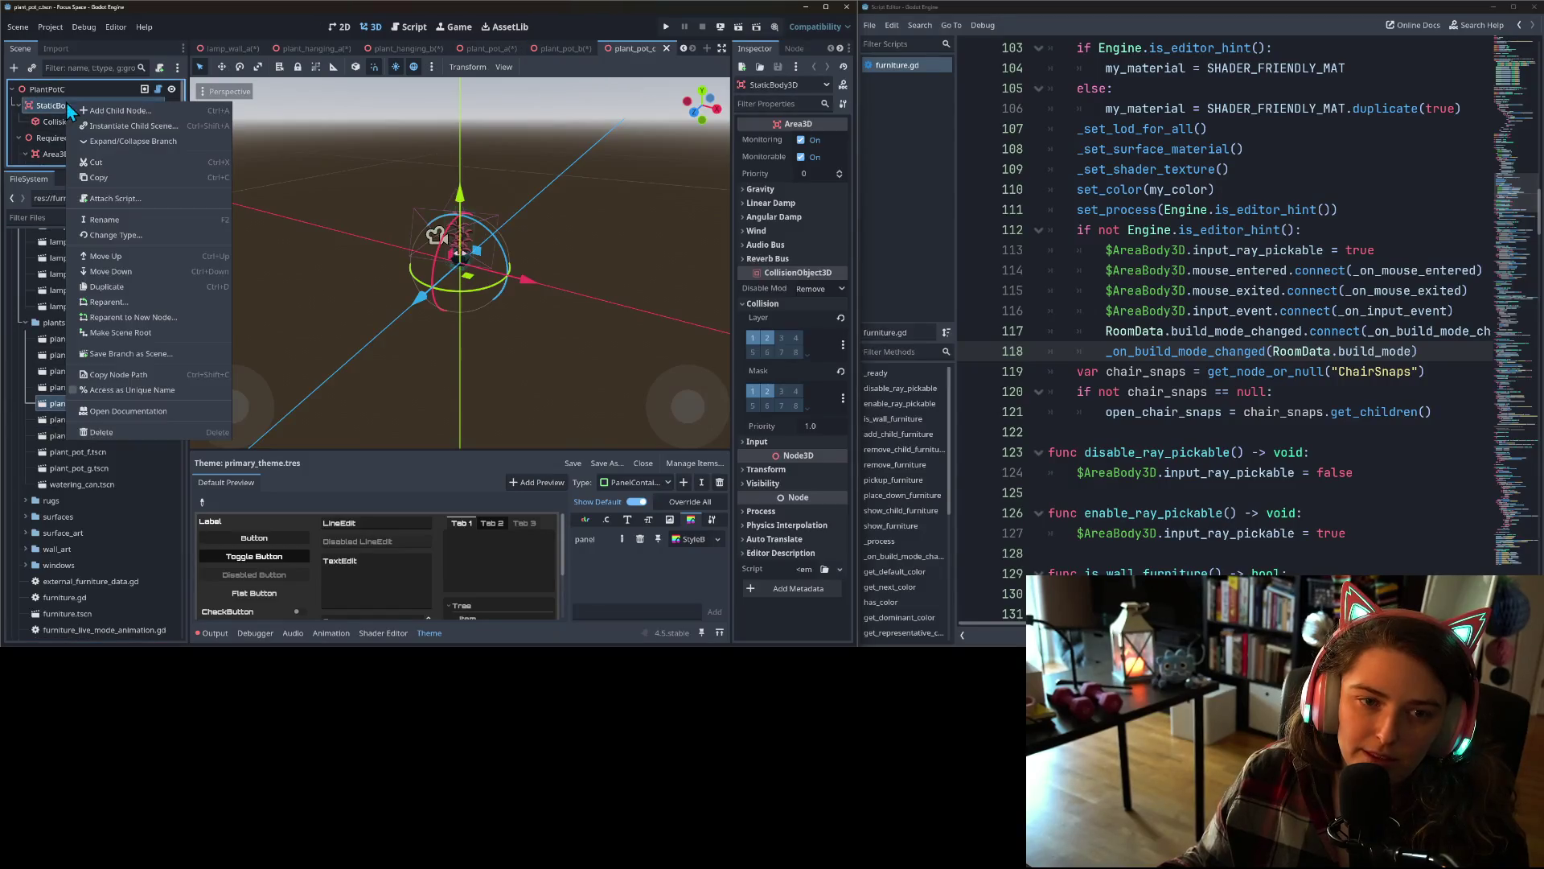
click(119, 220)
text(AreaBody3D)
key(Return)
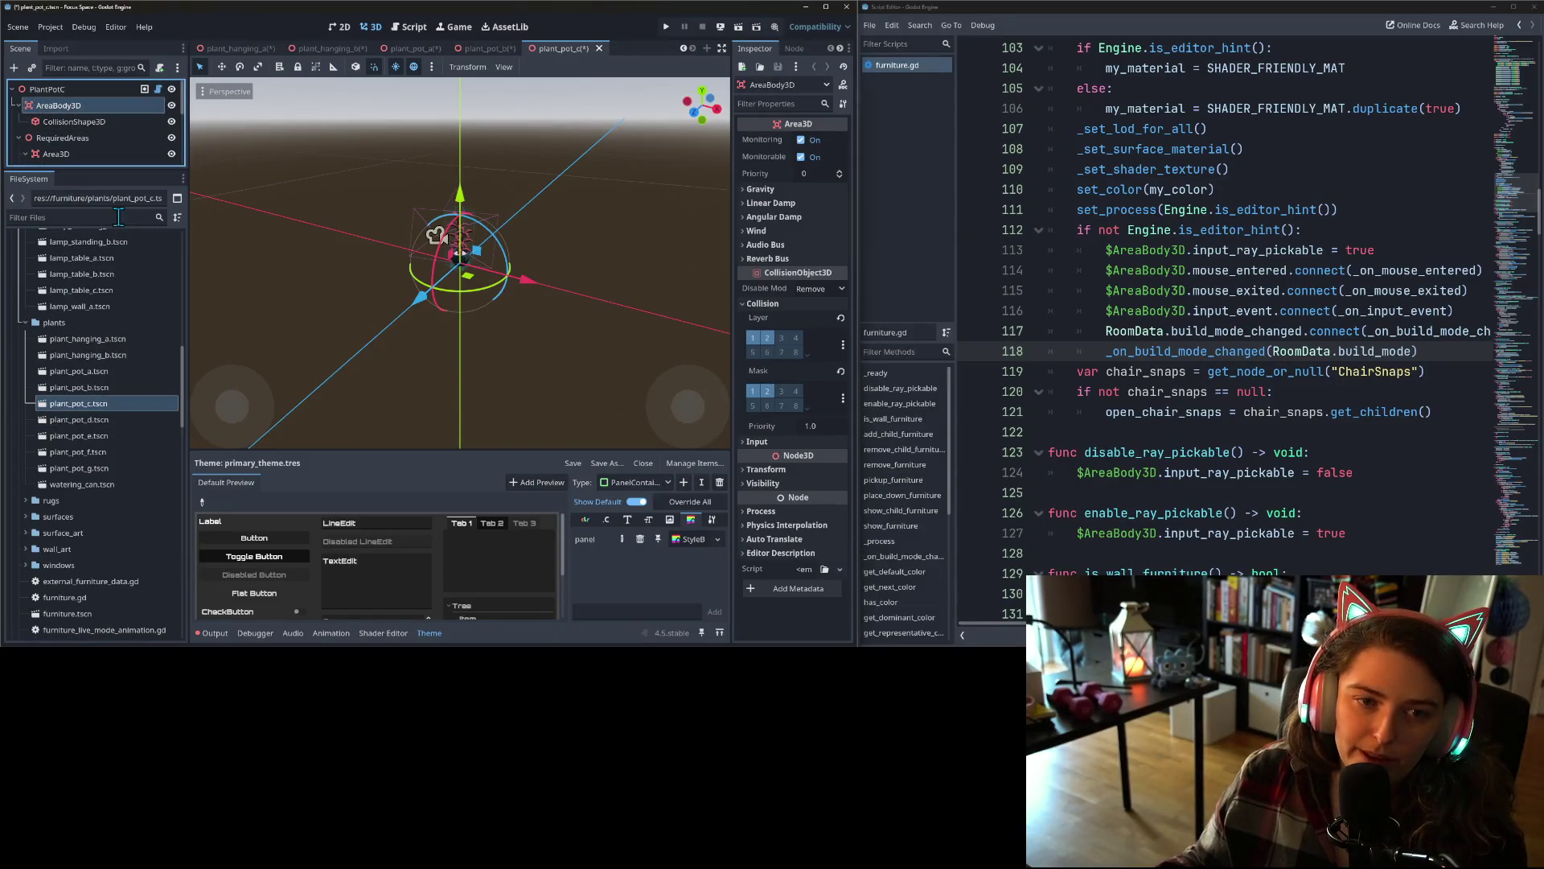
double_click(102, 419)
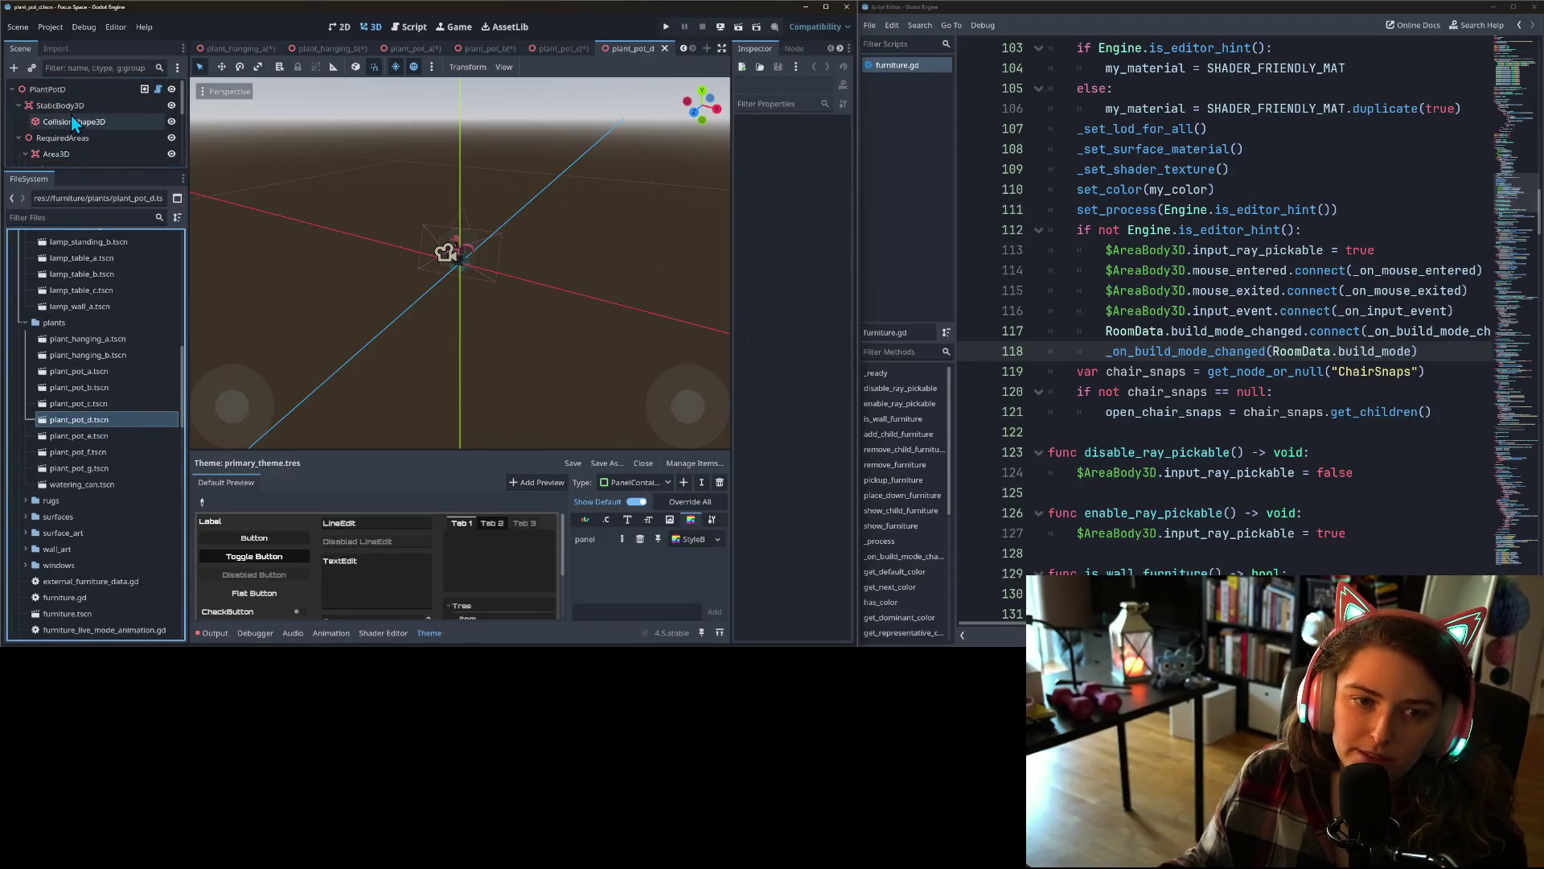
click(73, 115)
right_click(72, 108)
click(142, 220)
text(AreaBody3D)
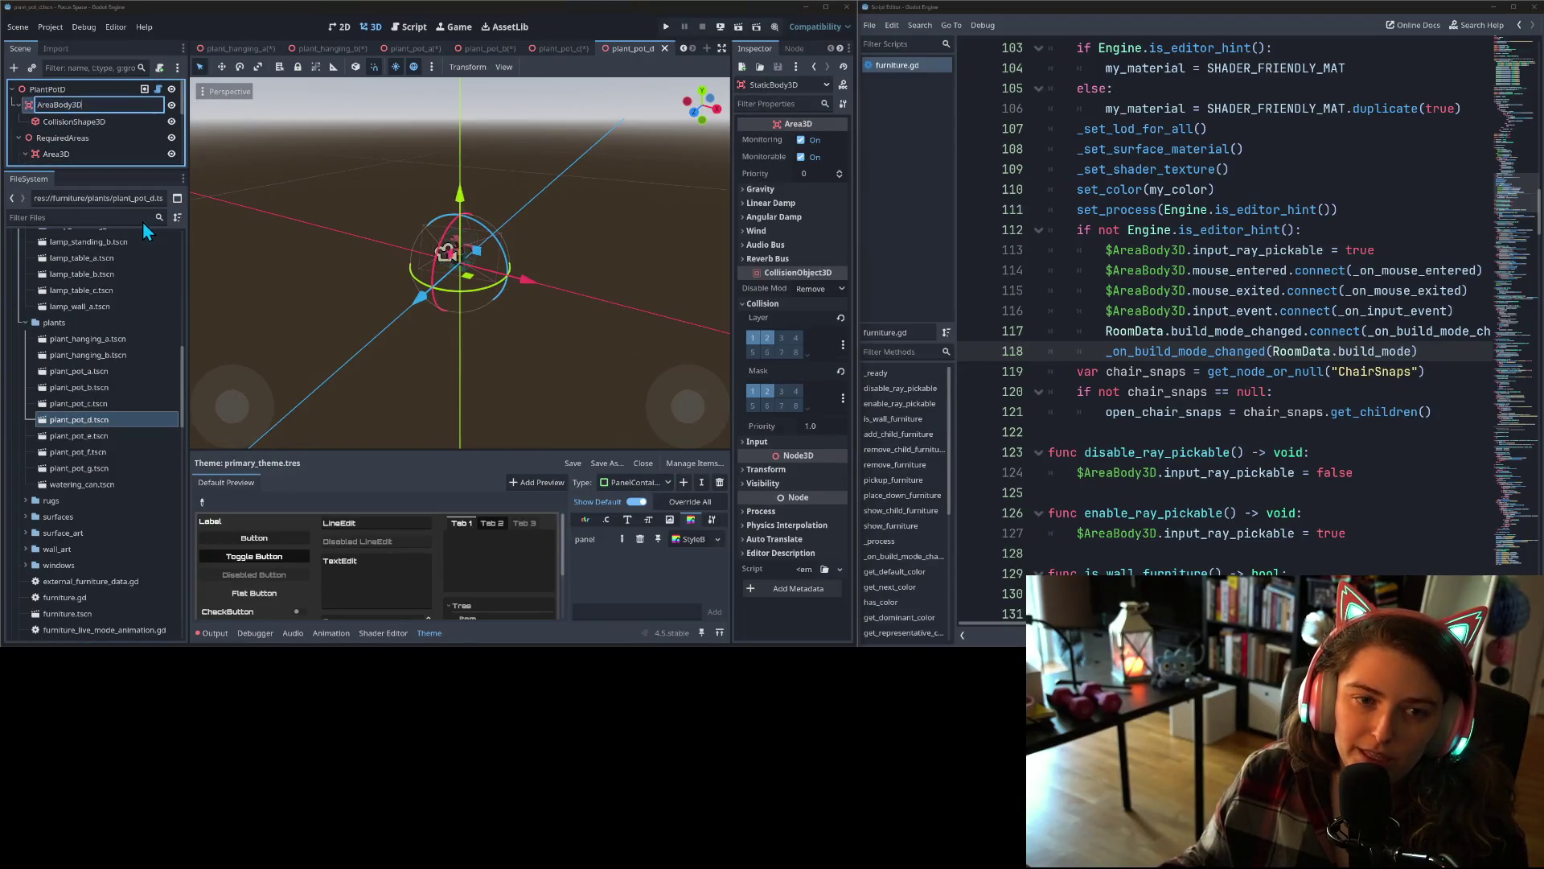
key(Return)
- Rename StaticBody3D to AreaBody3D in plant_pot_e and plant_pot_f
double_click(79, 434)
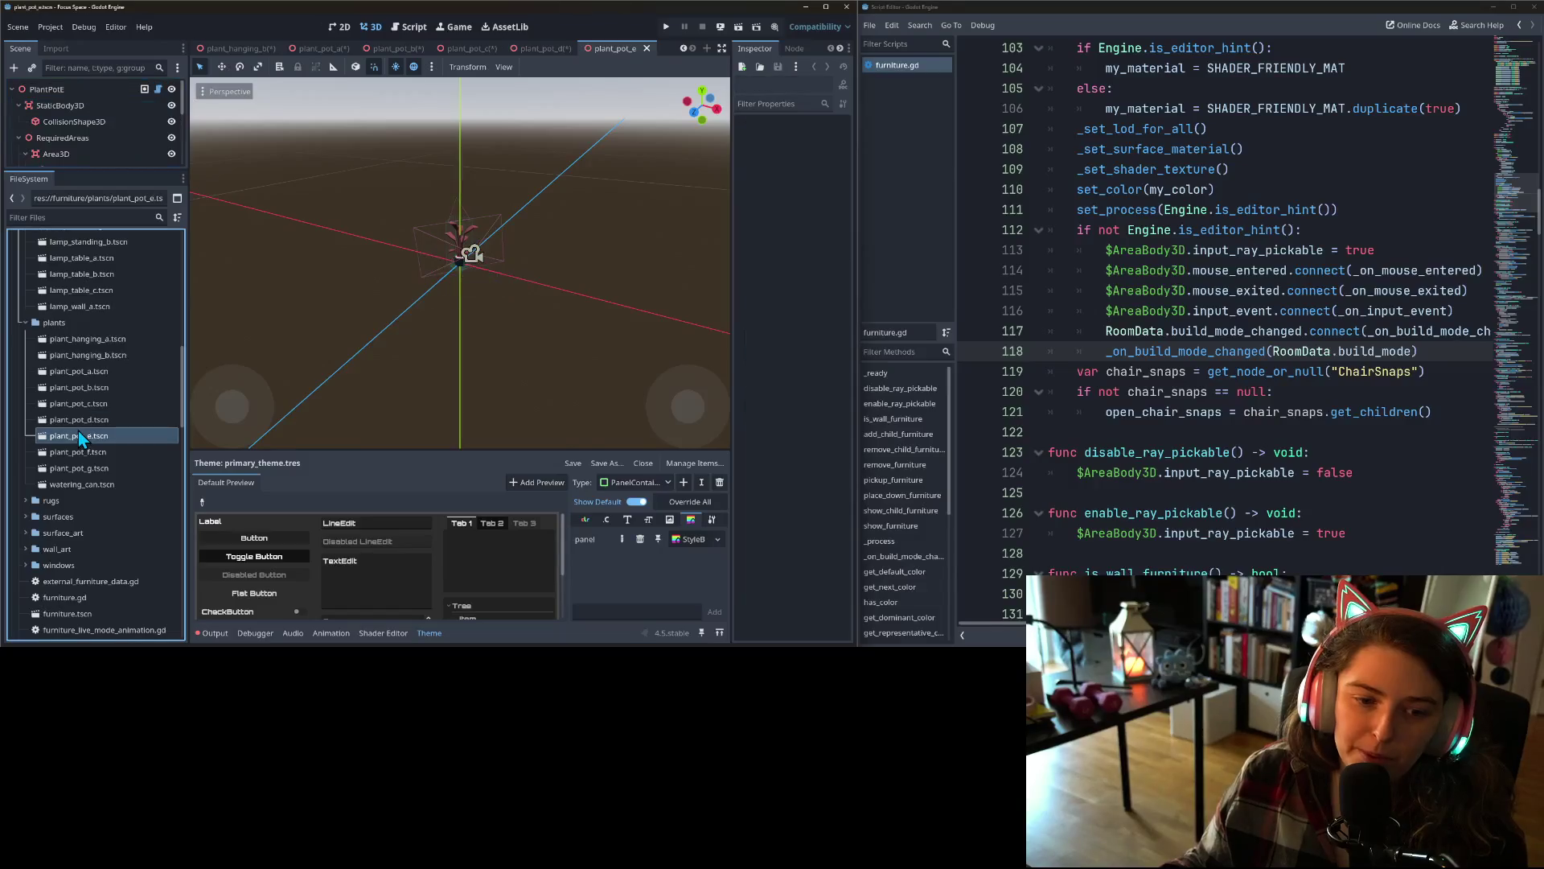
right_click(59, 108)
click(119, 216)
text(AreaBody3D)
key(Return)
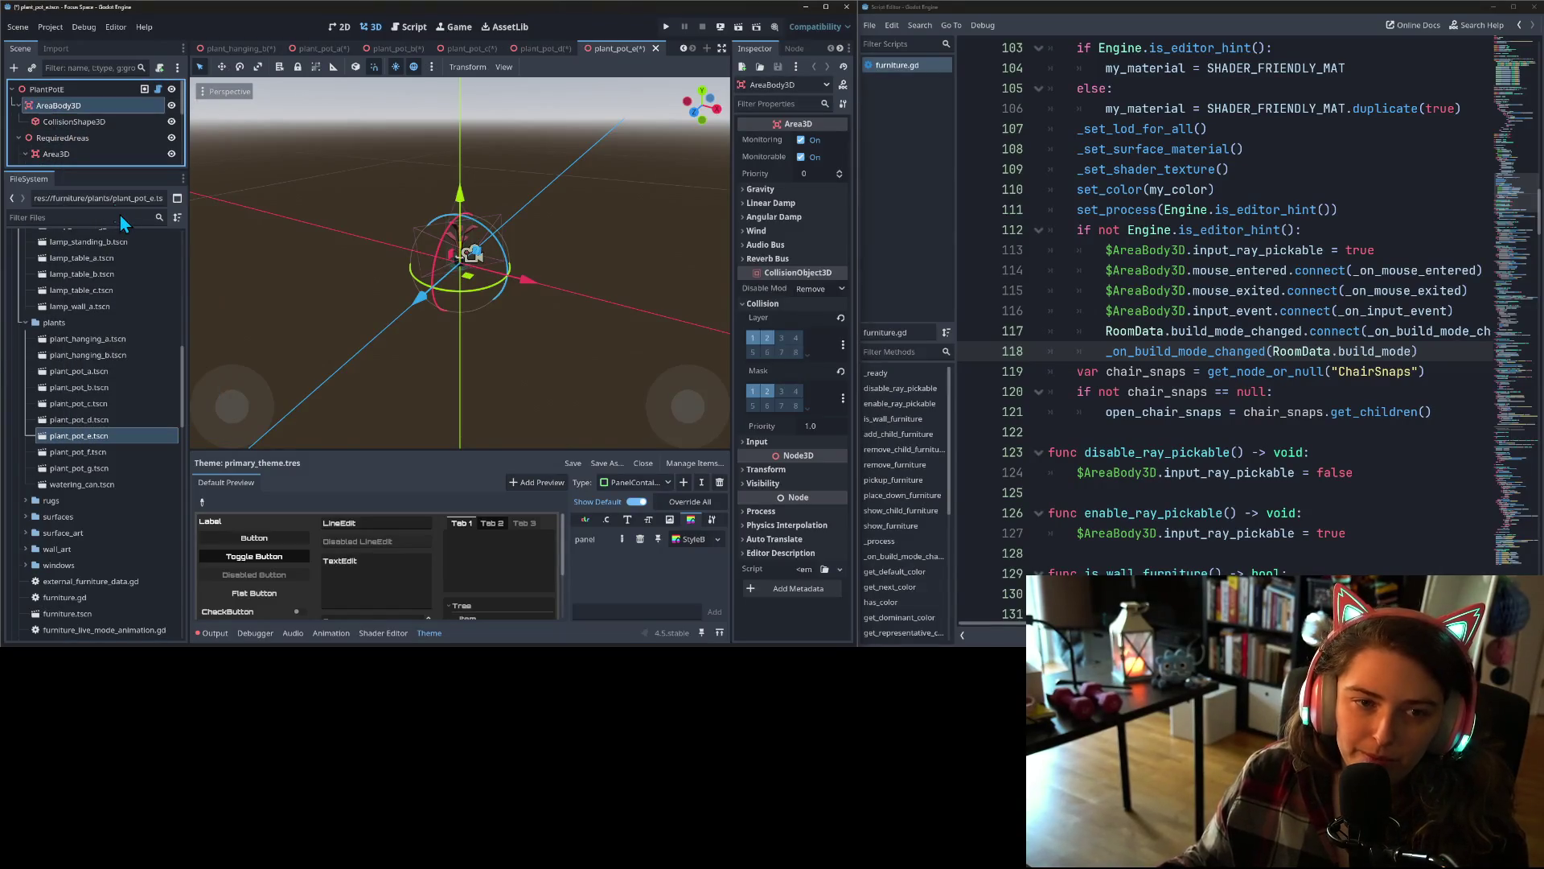
double_click(78, 452)
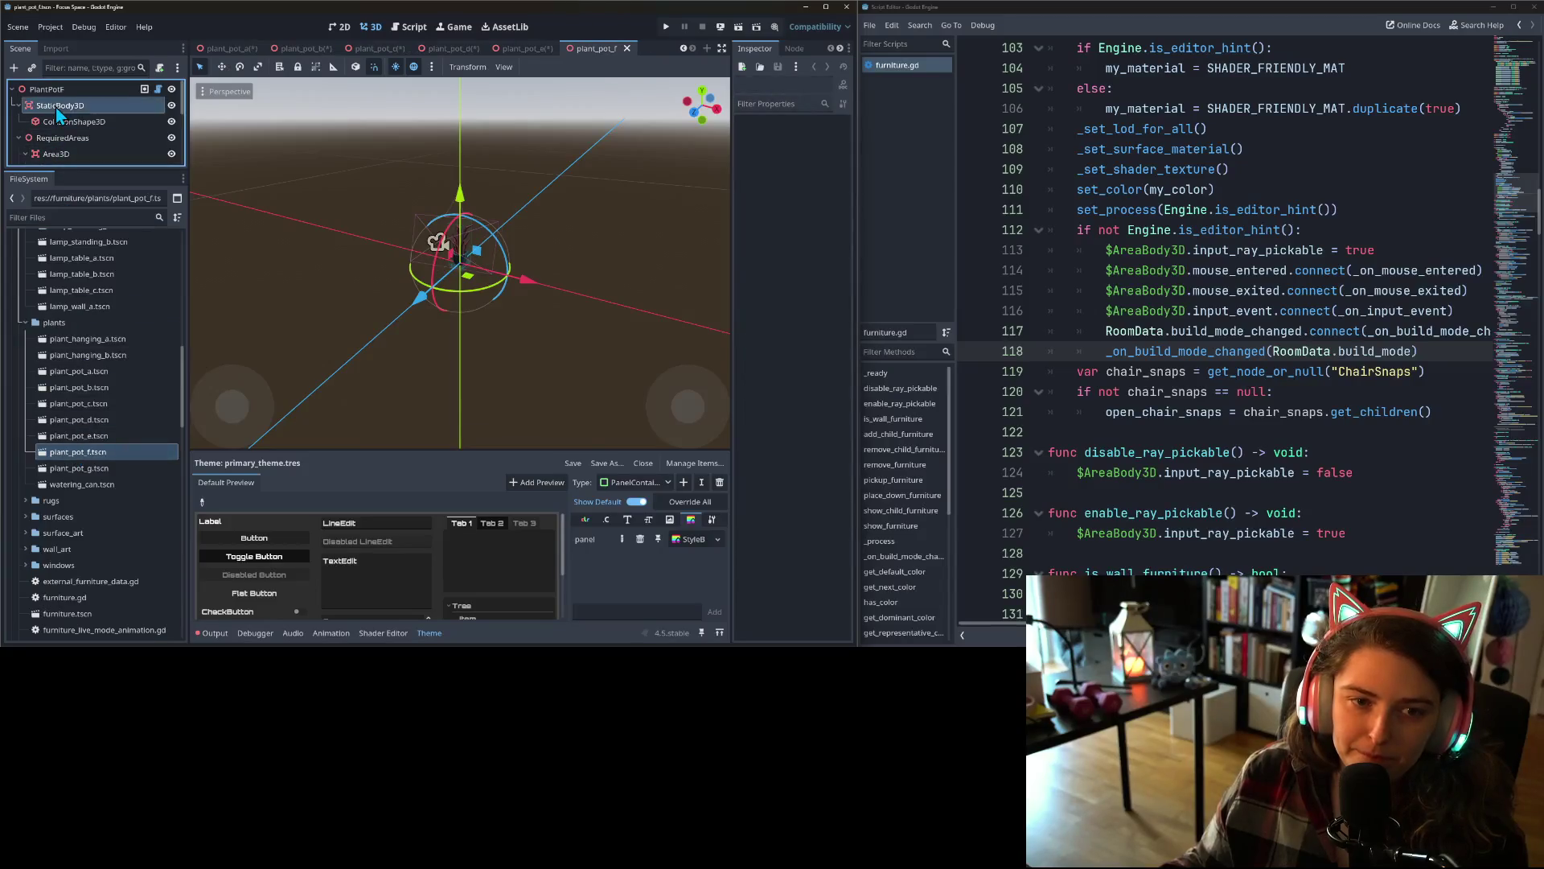
right_click(57, 106)
click(103, 224)
text(AreaBody3D)
key(Return)
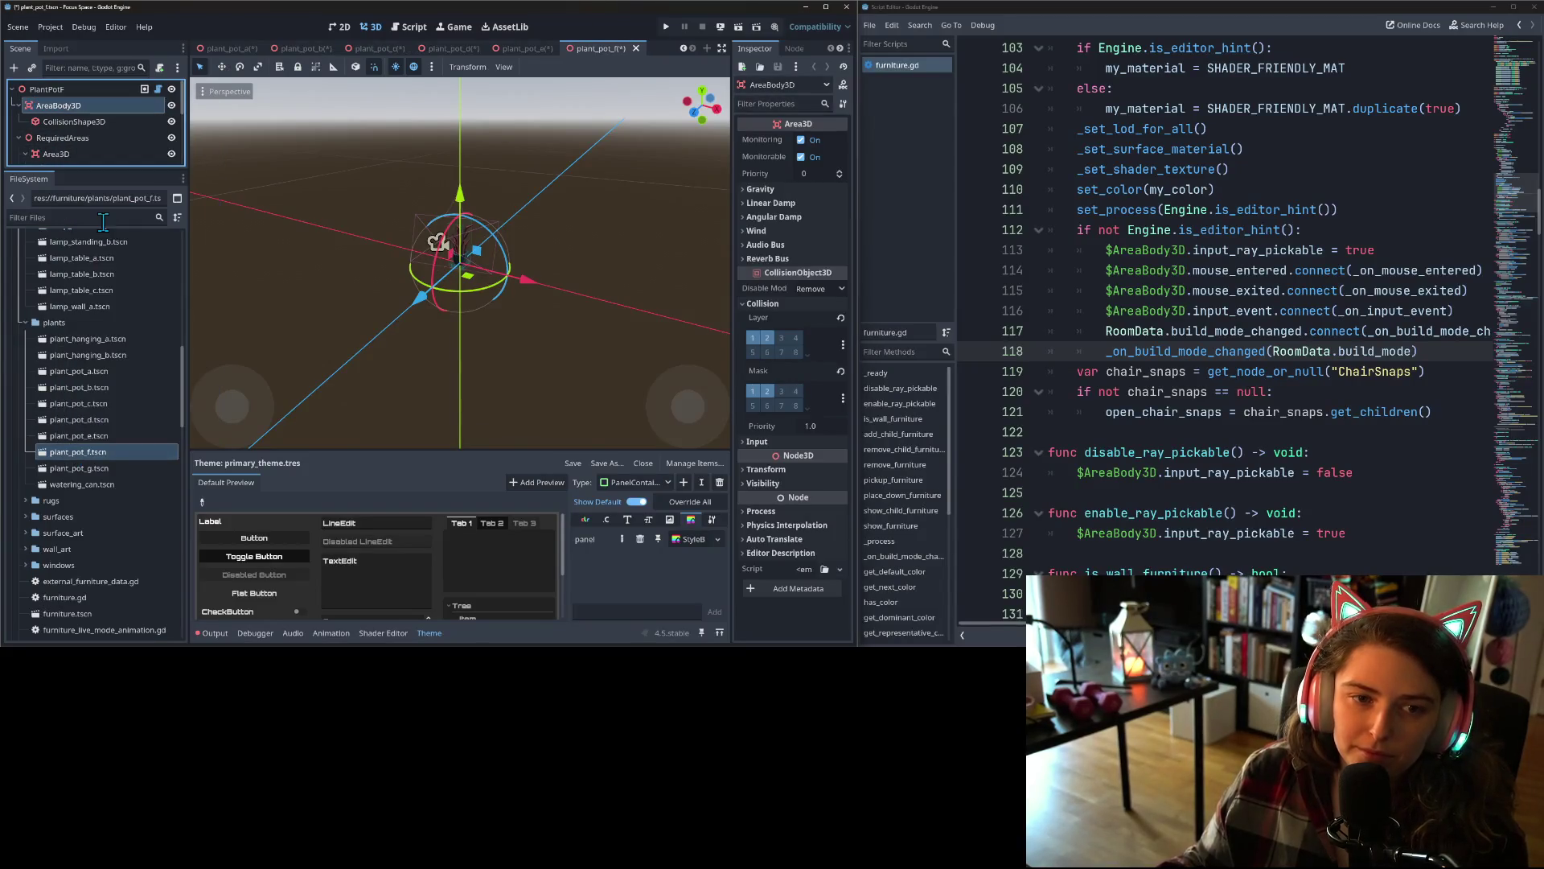
- Rename StaticBody3D to AreaBody3D in plant_pot_g and the watering_can scene
double_click(93, 468)
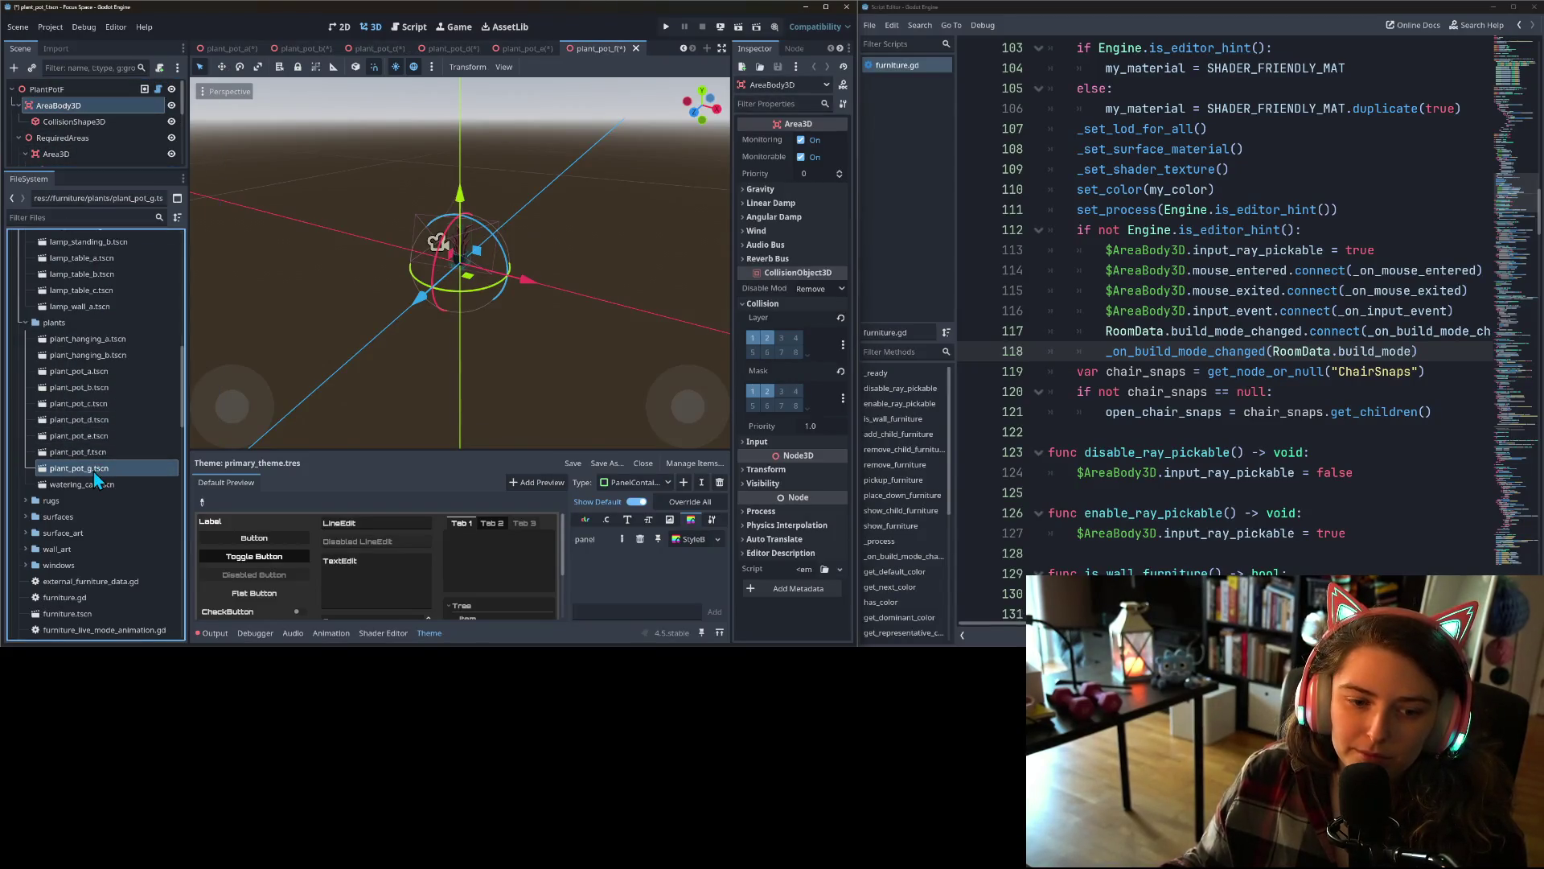
click(58, 110)
right_click(58, 110)
click(118, 229)
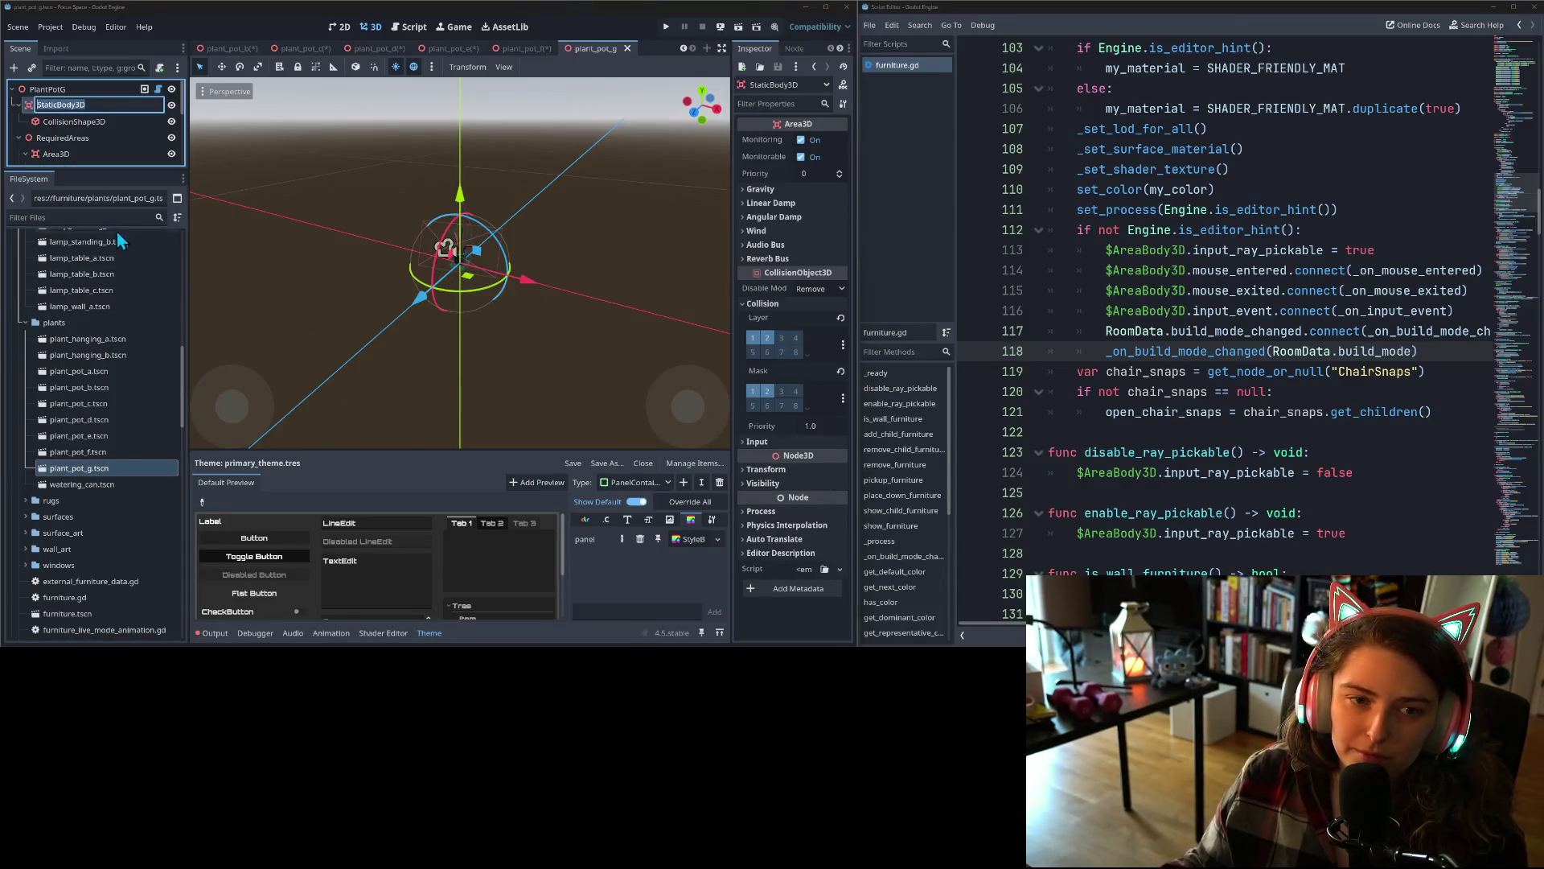
double_click(104, 486)
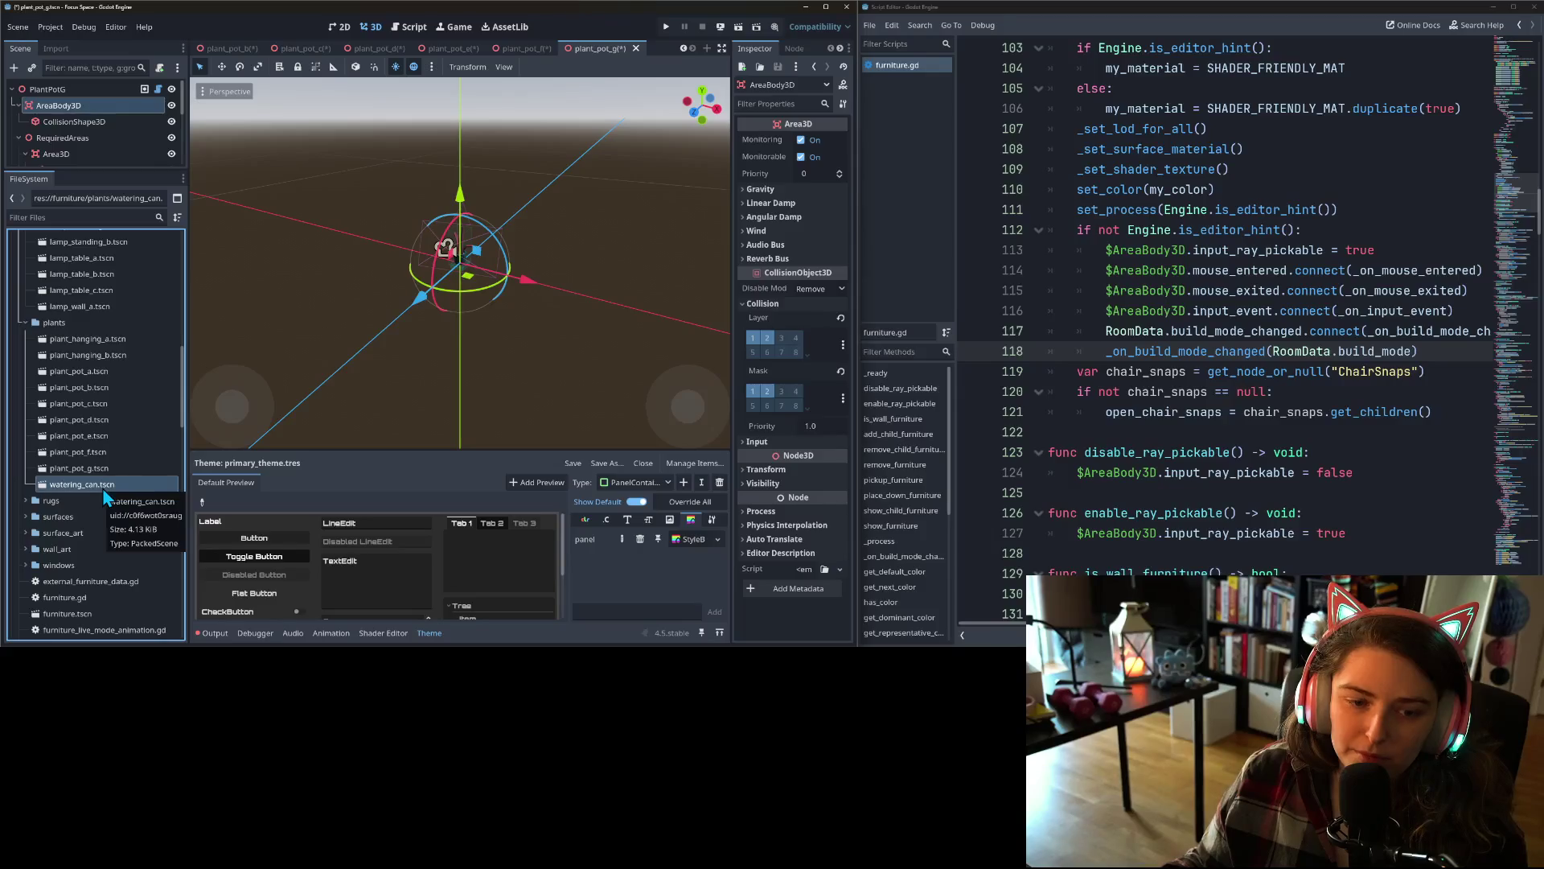
click(59, 105)
right_click(58, 106)
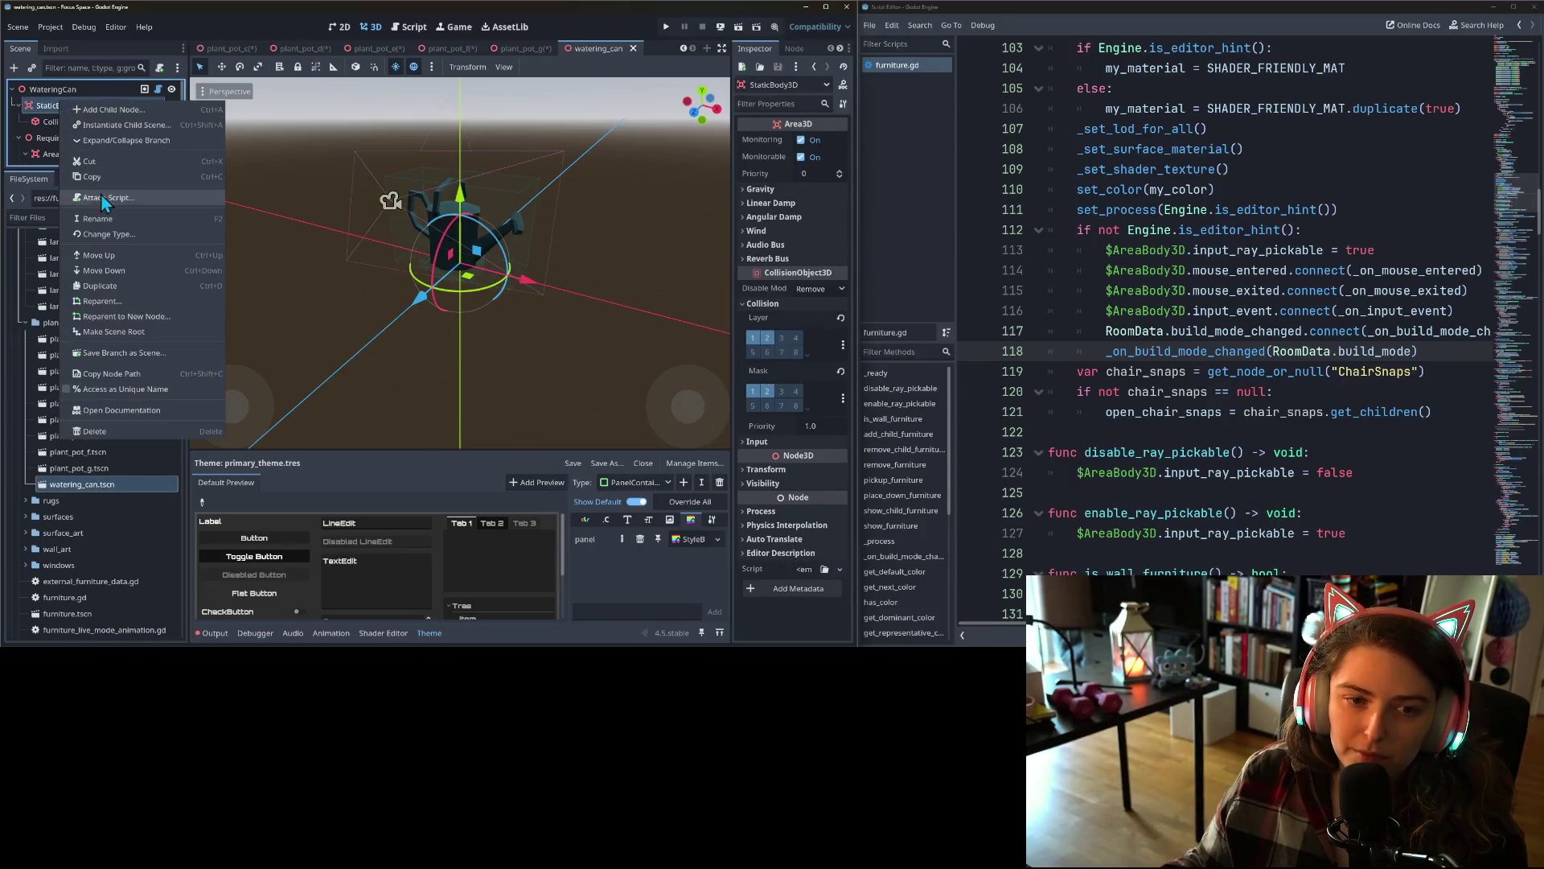
click(107, 219)
text(AreaBody3D)
key(Return)
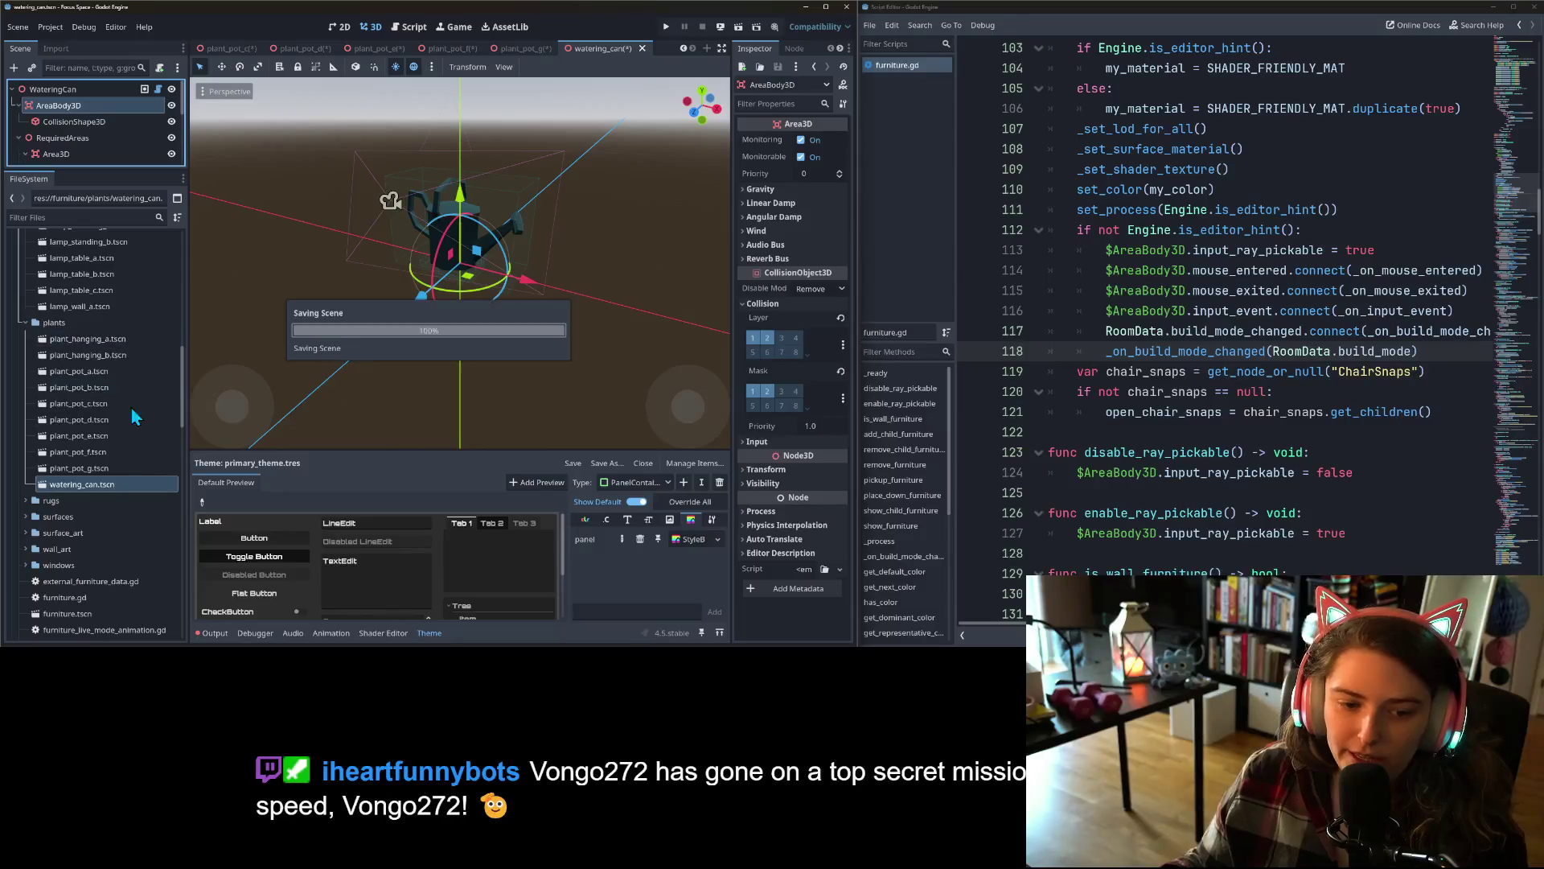
click(22, 500)
scroll(60, 446, down, 2)
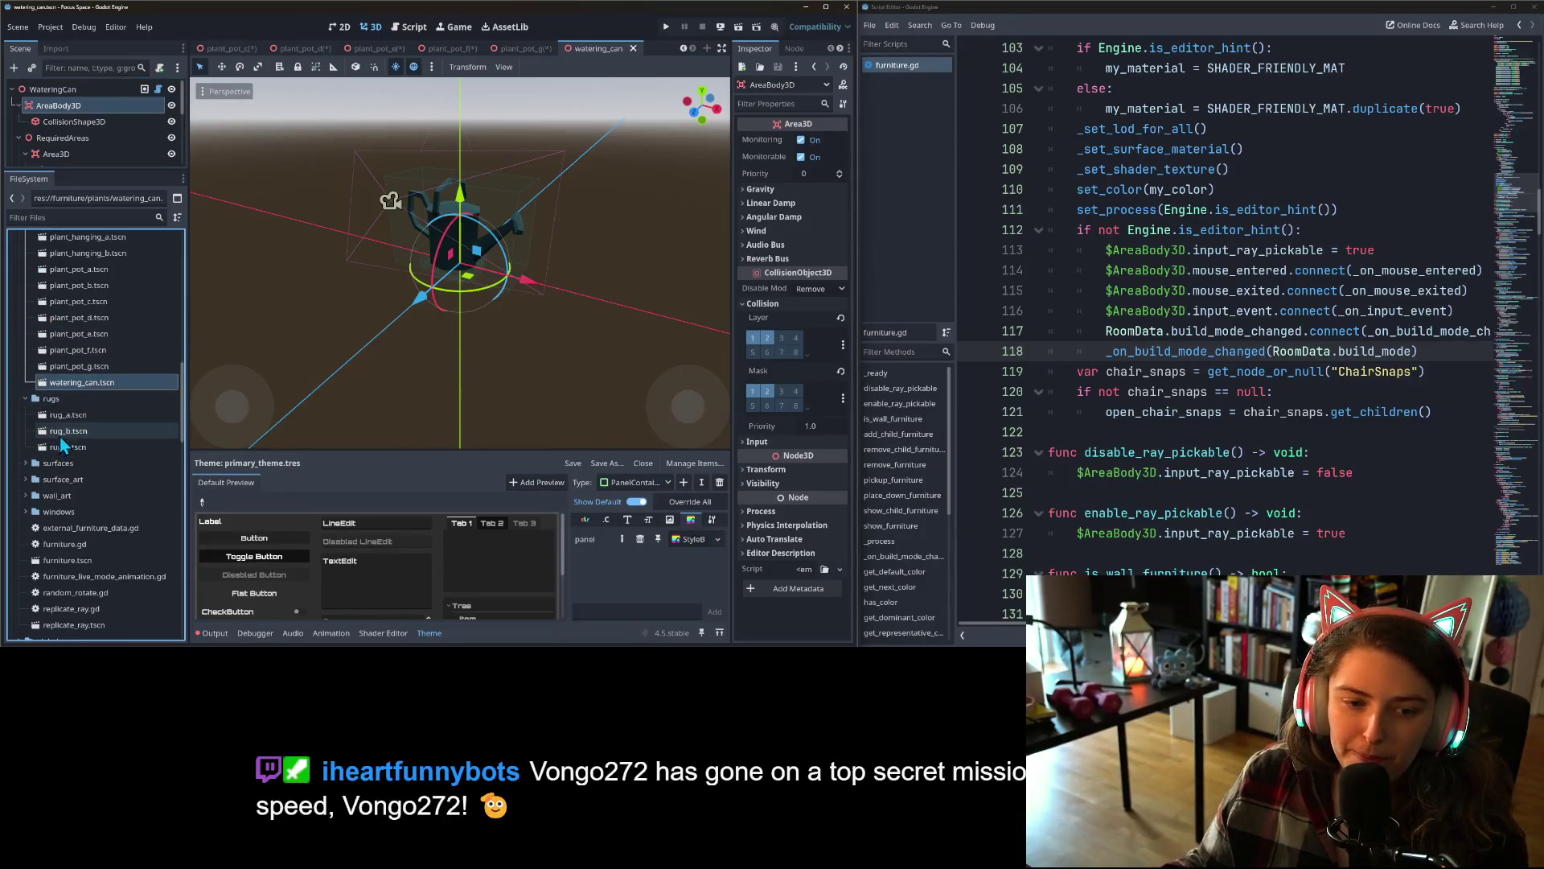
- Rename StaticBody3D to AreaBody3D in the rug_a and rug_b scenes
click(70, 416)
double_click(70, 417)
click(79, 108)
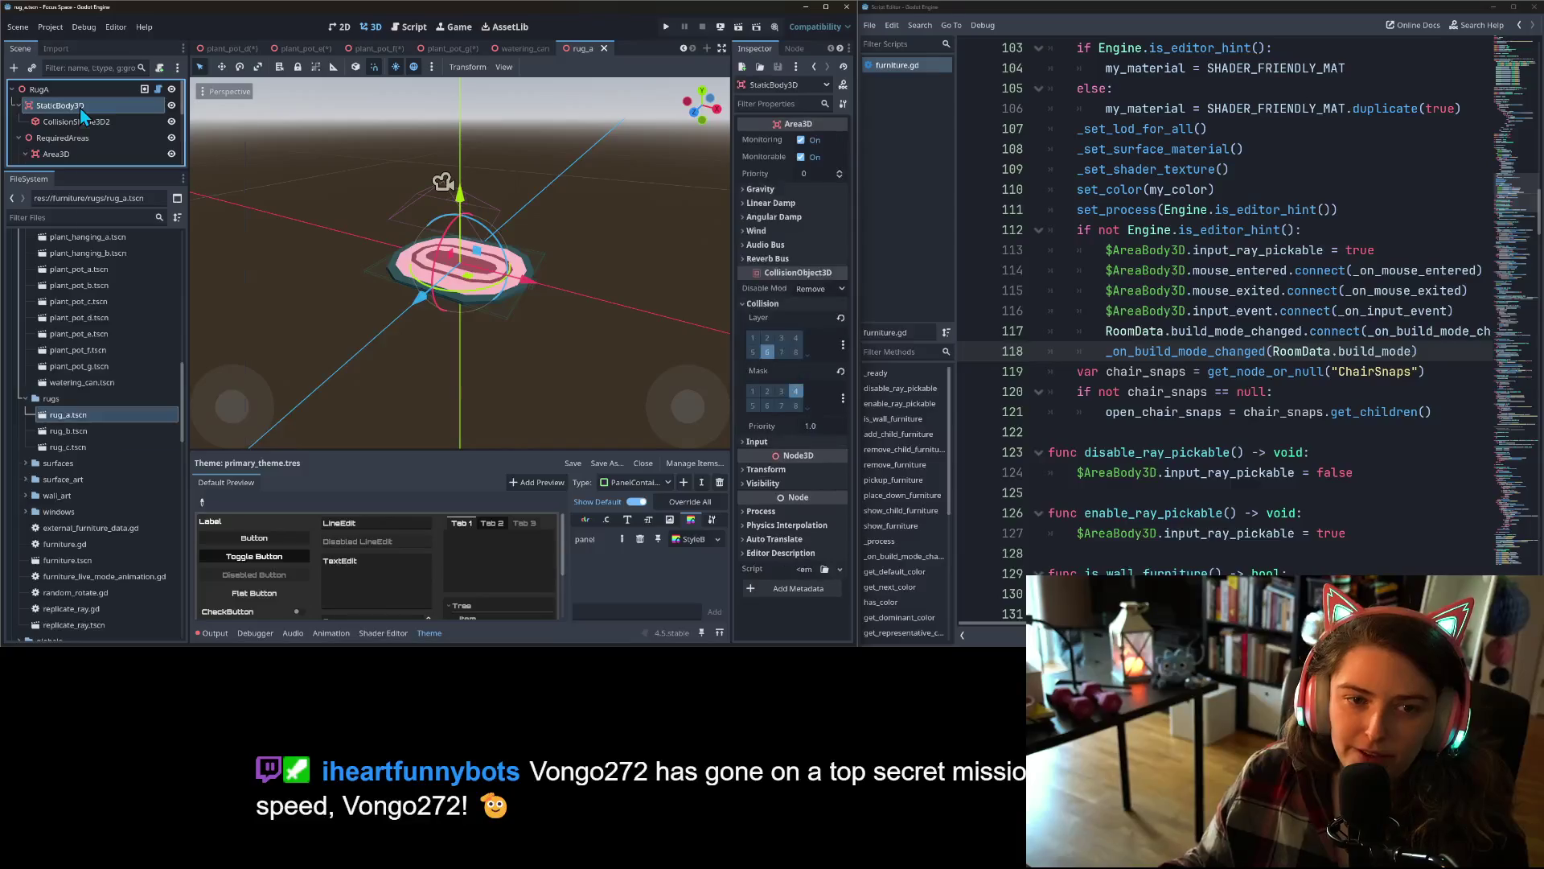
right_click(80, 107)
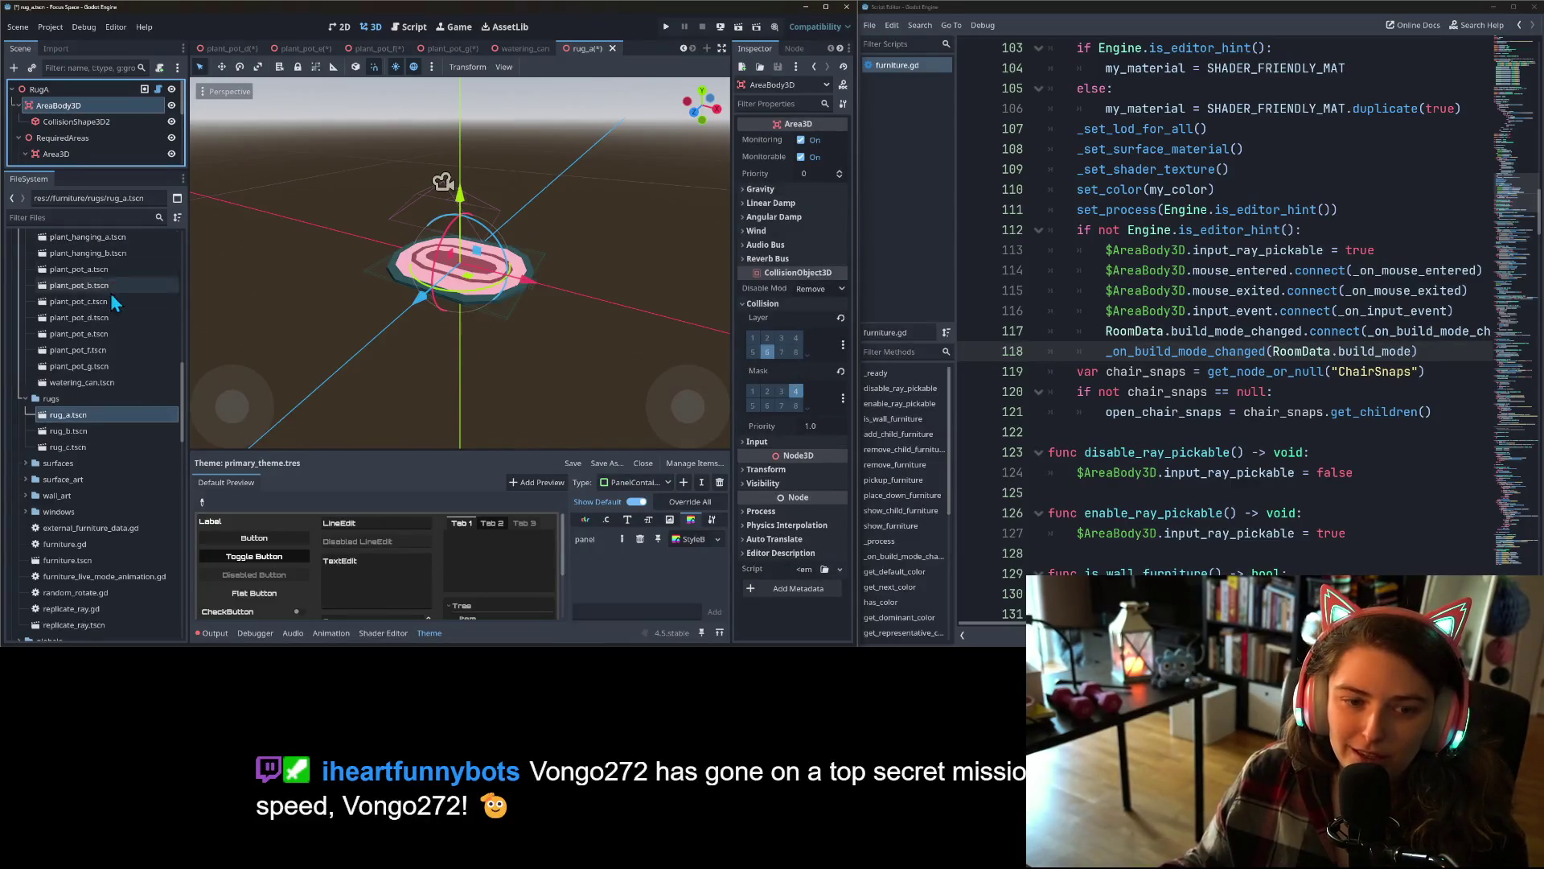
double_click(80, 431)
right_click(56, 109)
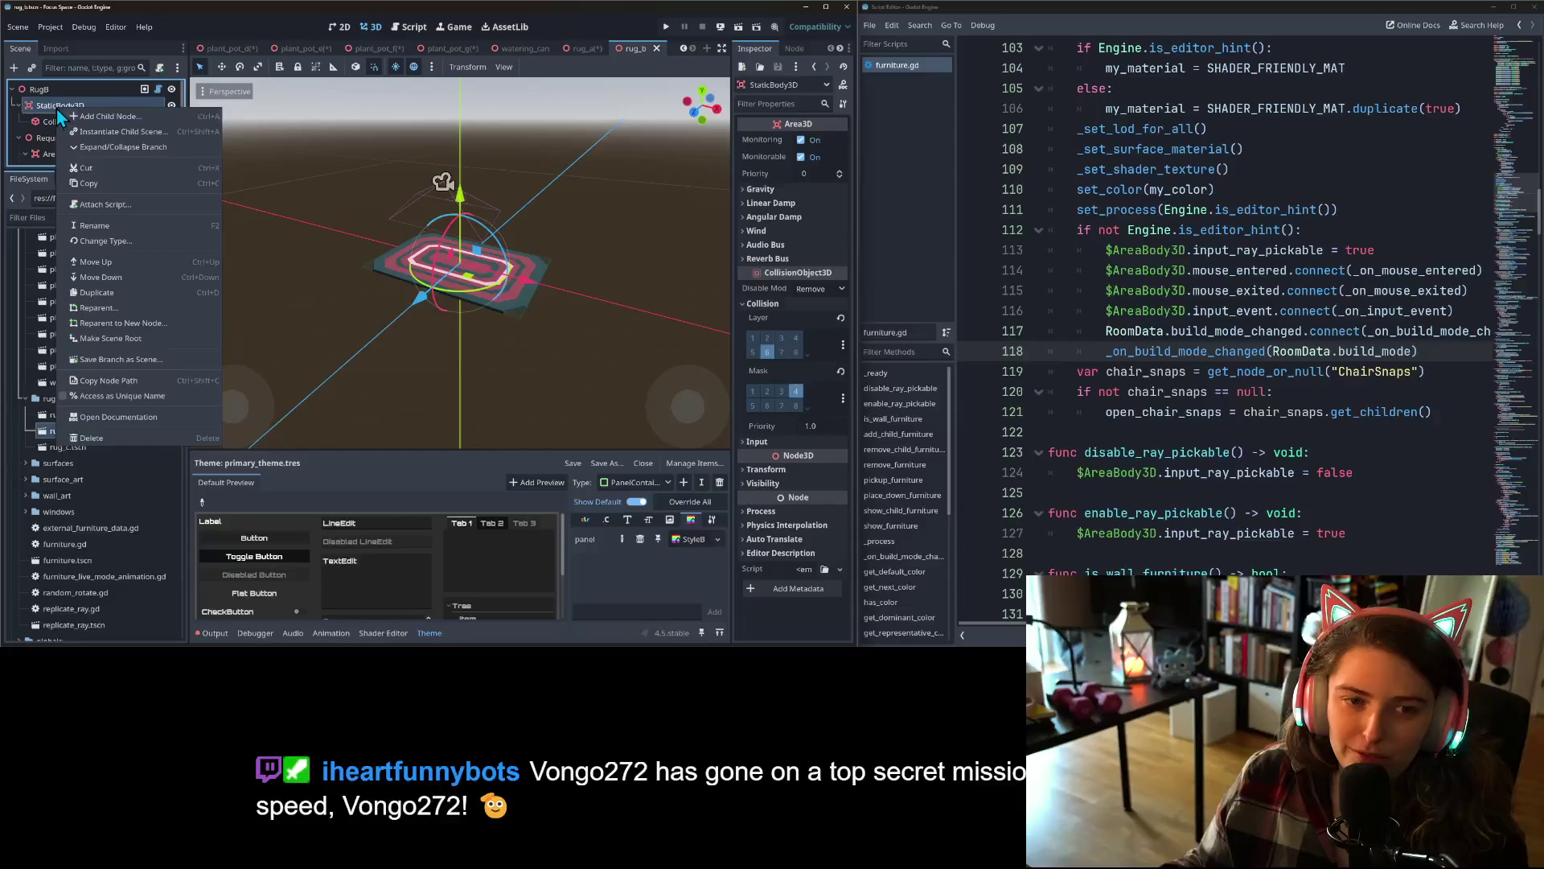
click(112, 228)
key(Return)
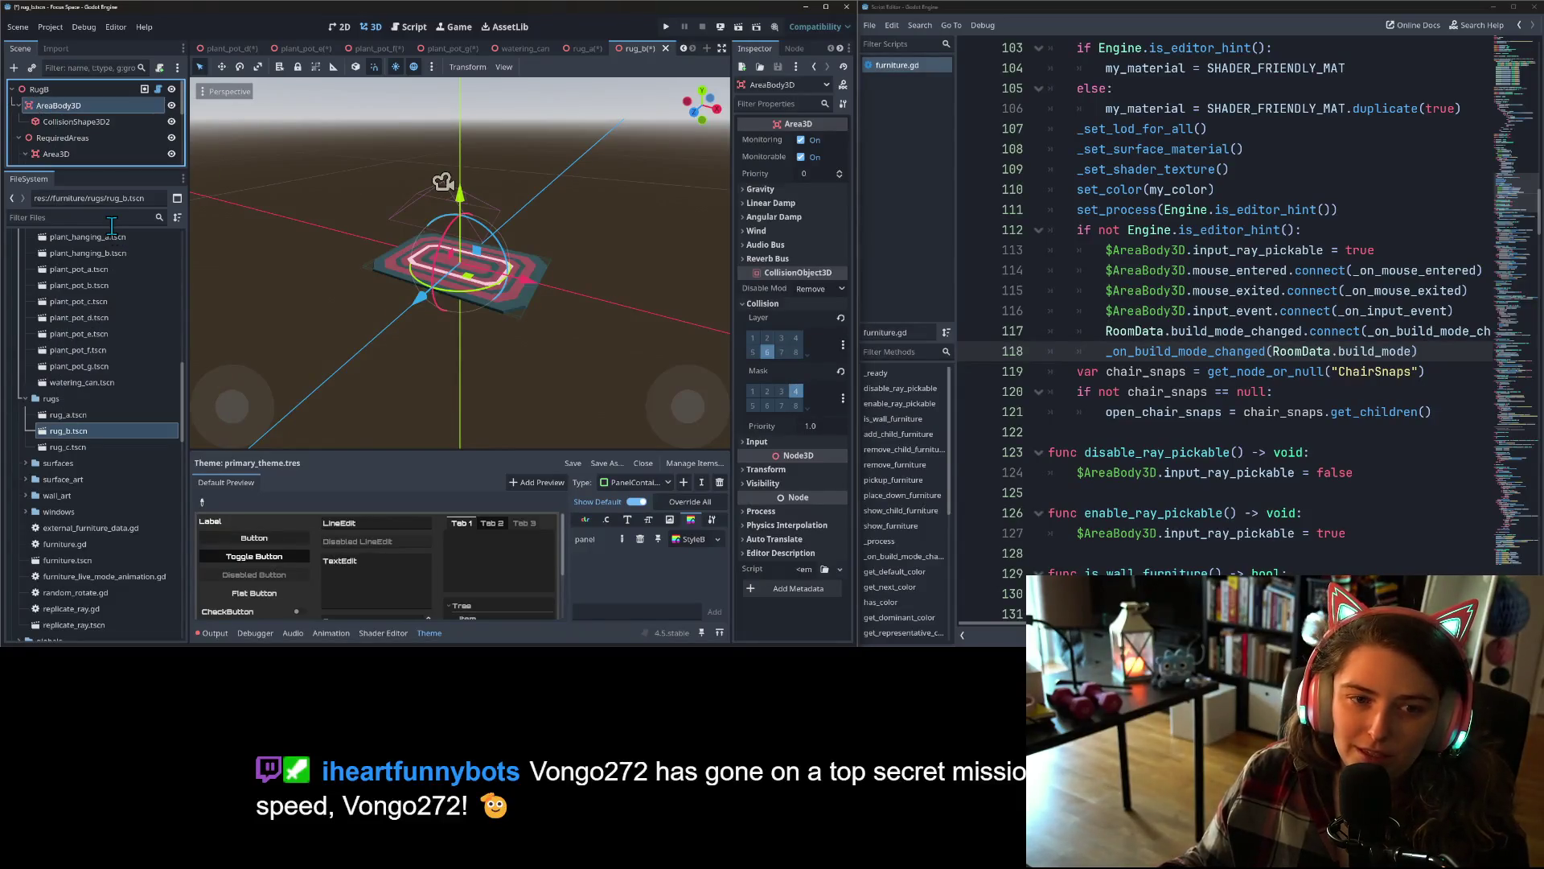
- Rename rug_c's StaticBody3D node to AreaBody3D
double_click(66, 446)
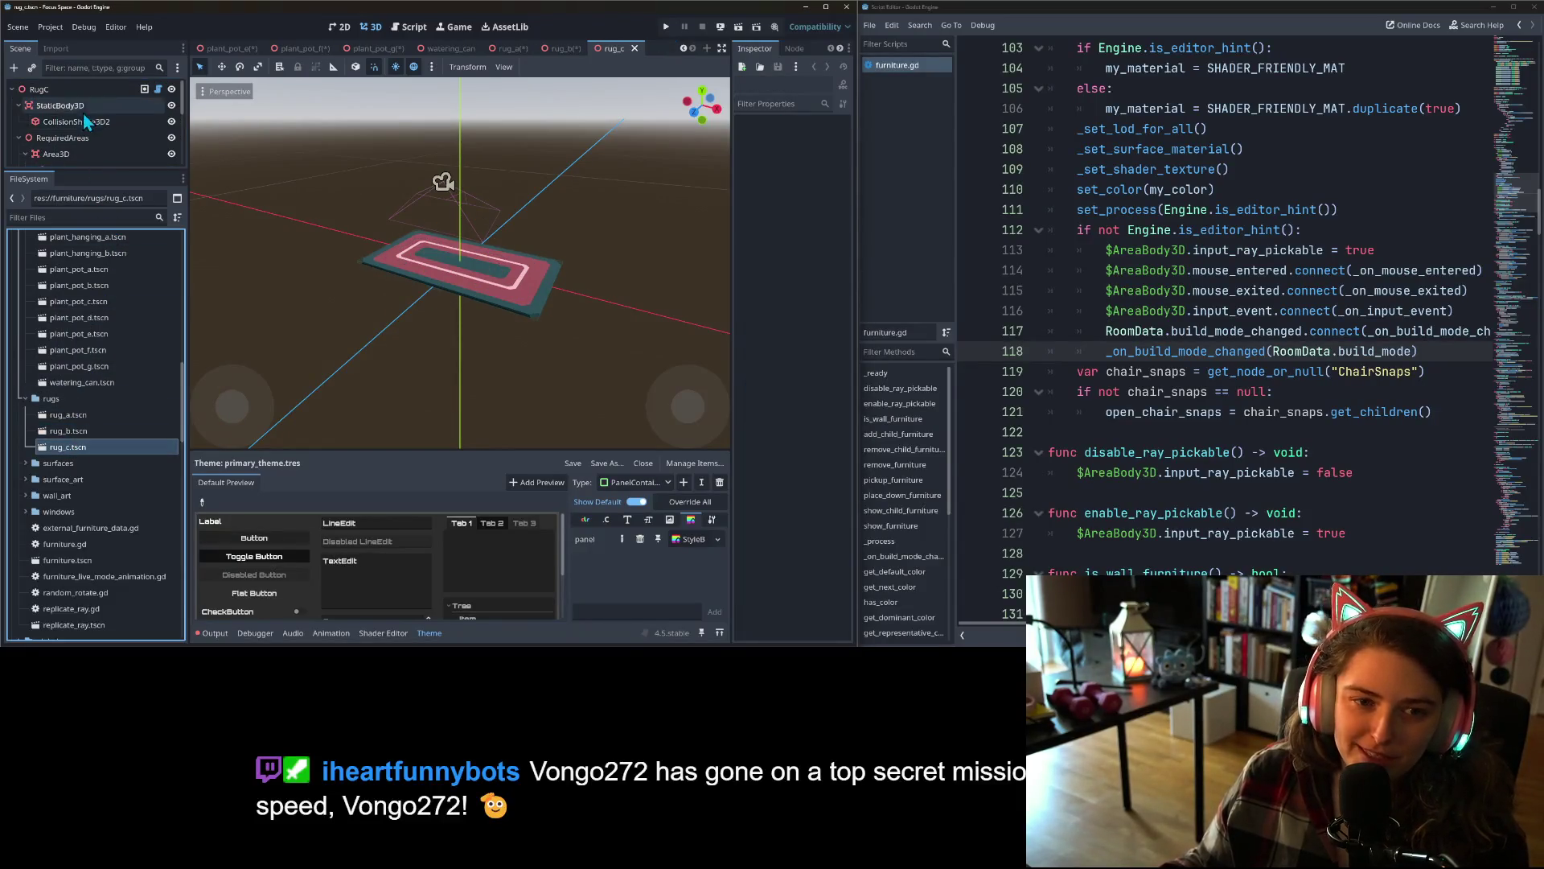
right_click(82, 106)
click(151, 220)
text(AreaBody3D)
key(Return)
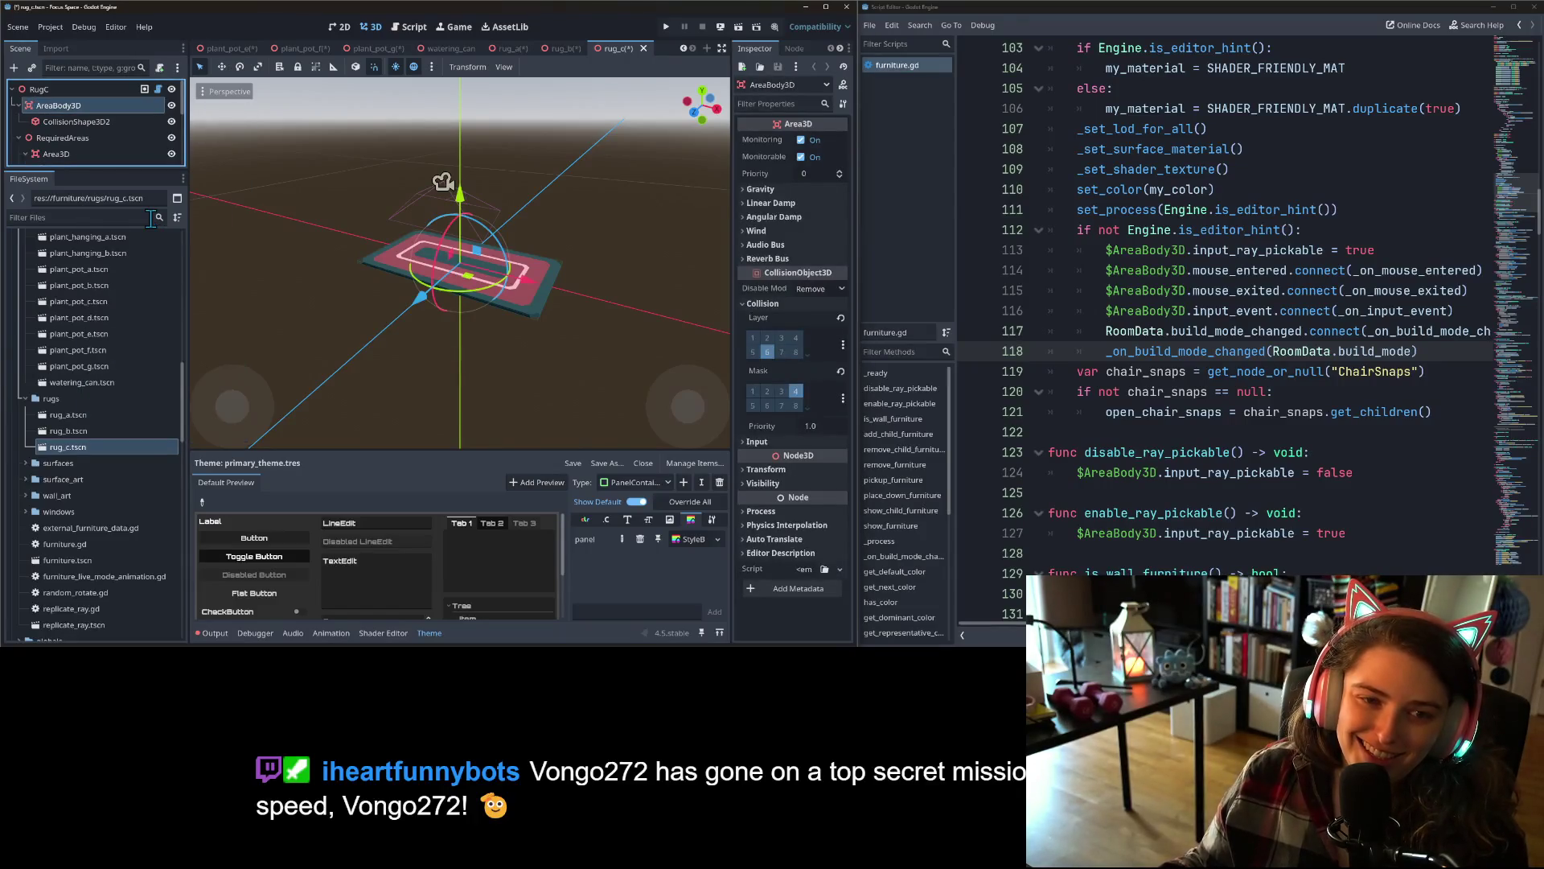
- Rename StaticBody3D to AreaBody3D in coffee_table_a and table_dining_a
click(24, 463)
double_click(83, 481)
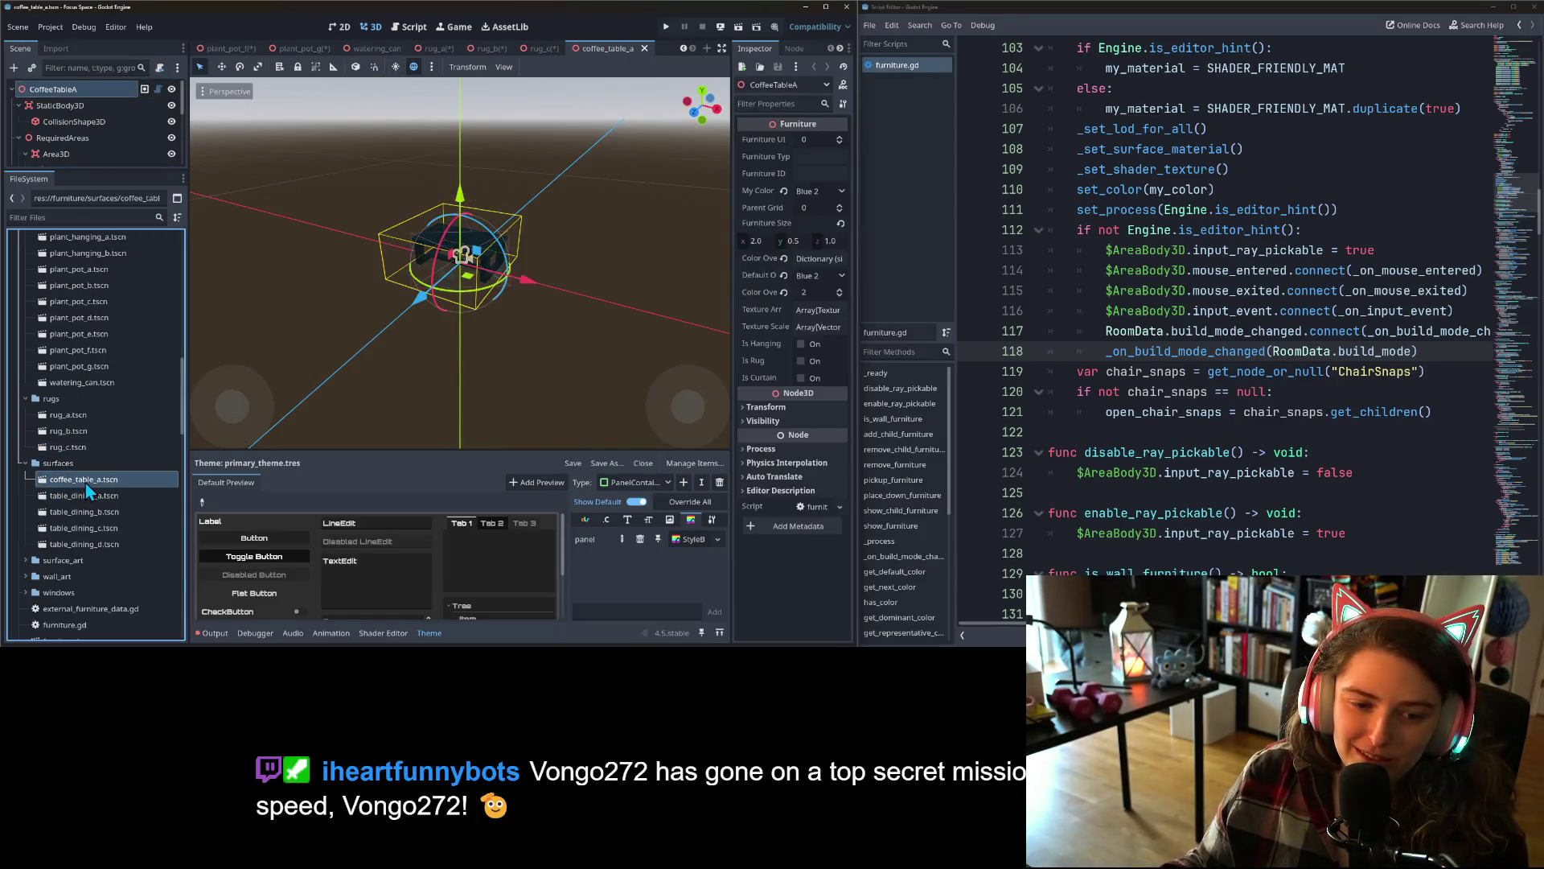
right_click(66, 104)
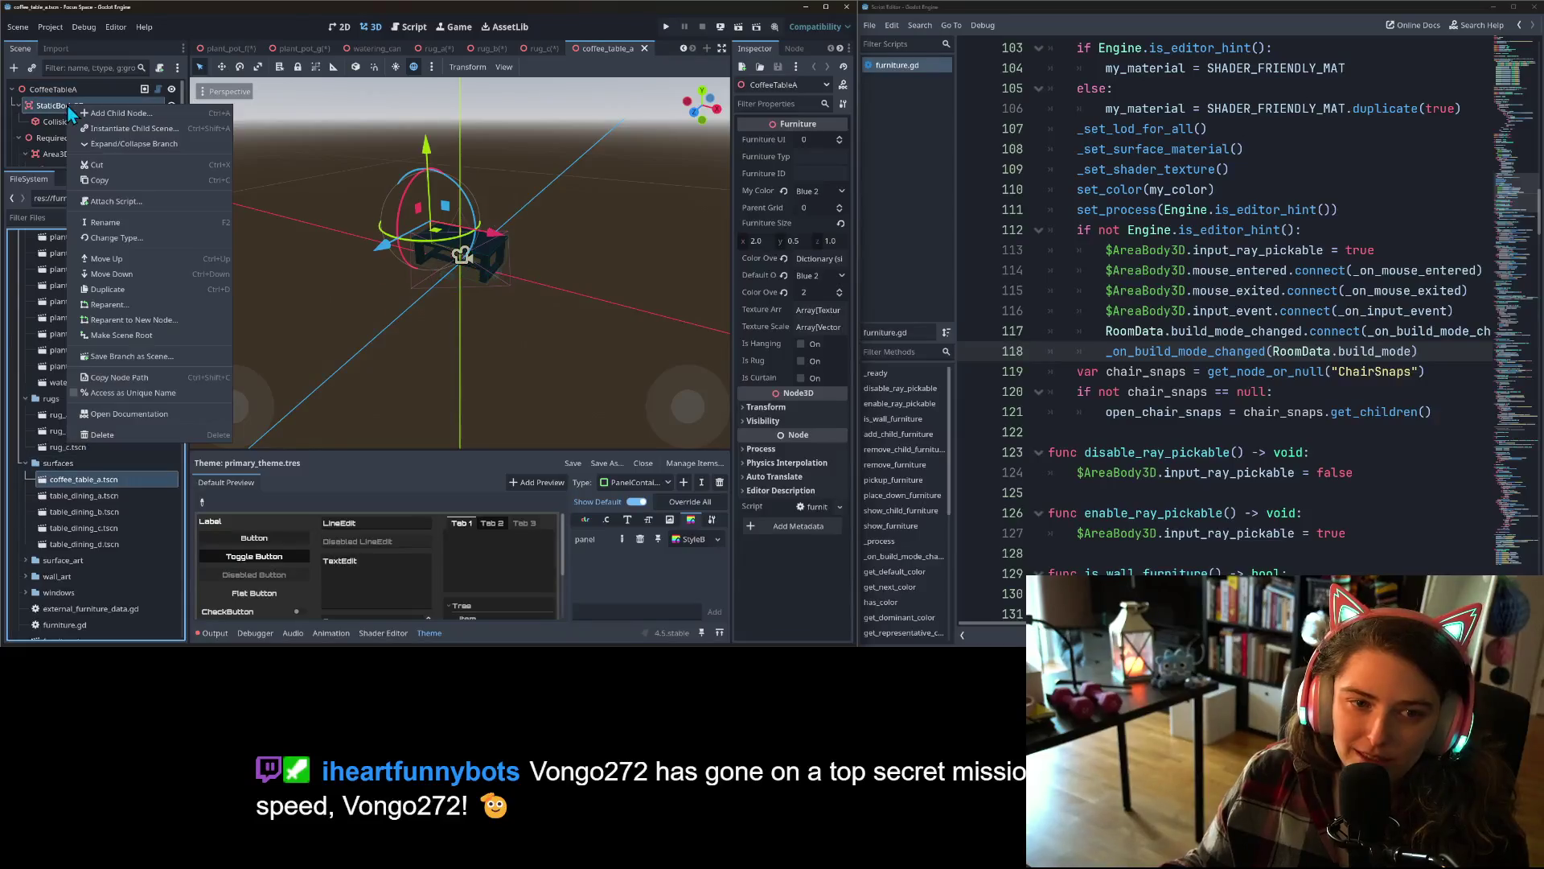
click(122, 224)
key(ctrl+v)
key(Return)
double_click(85, 496)
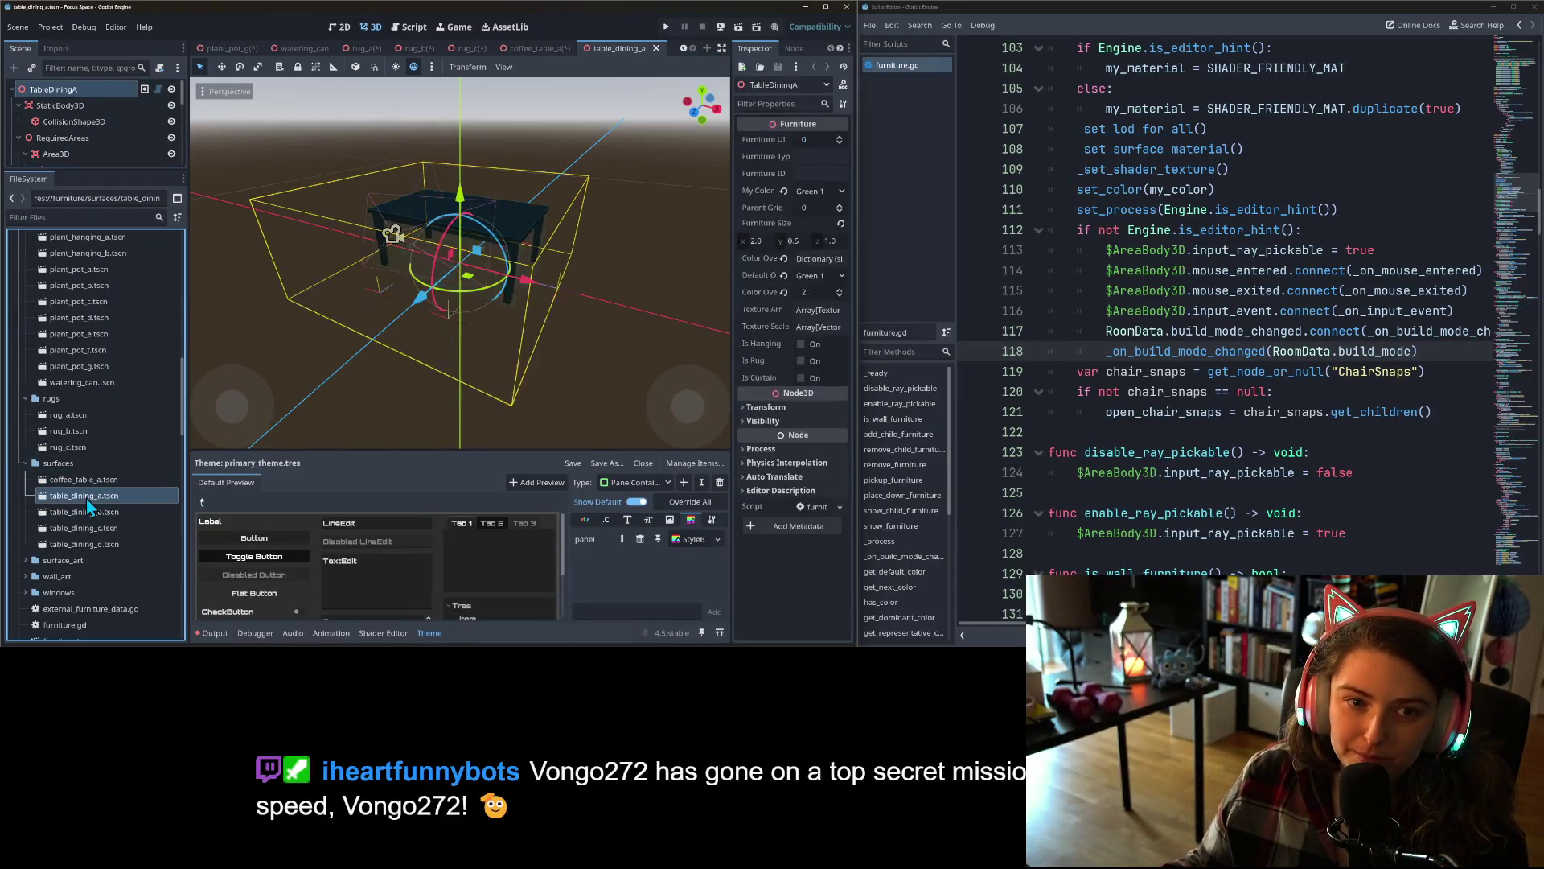
right_click(56, 106)
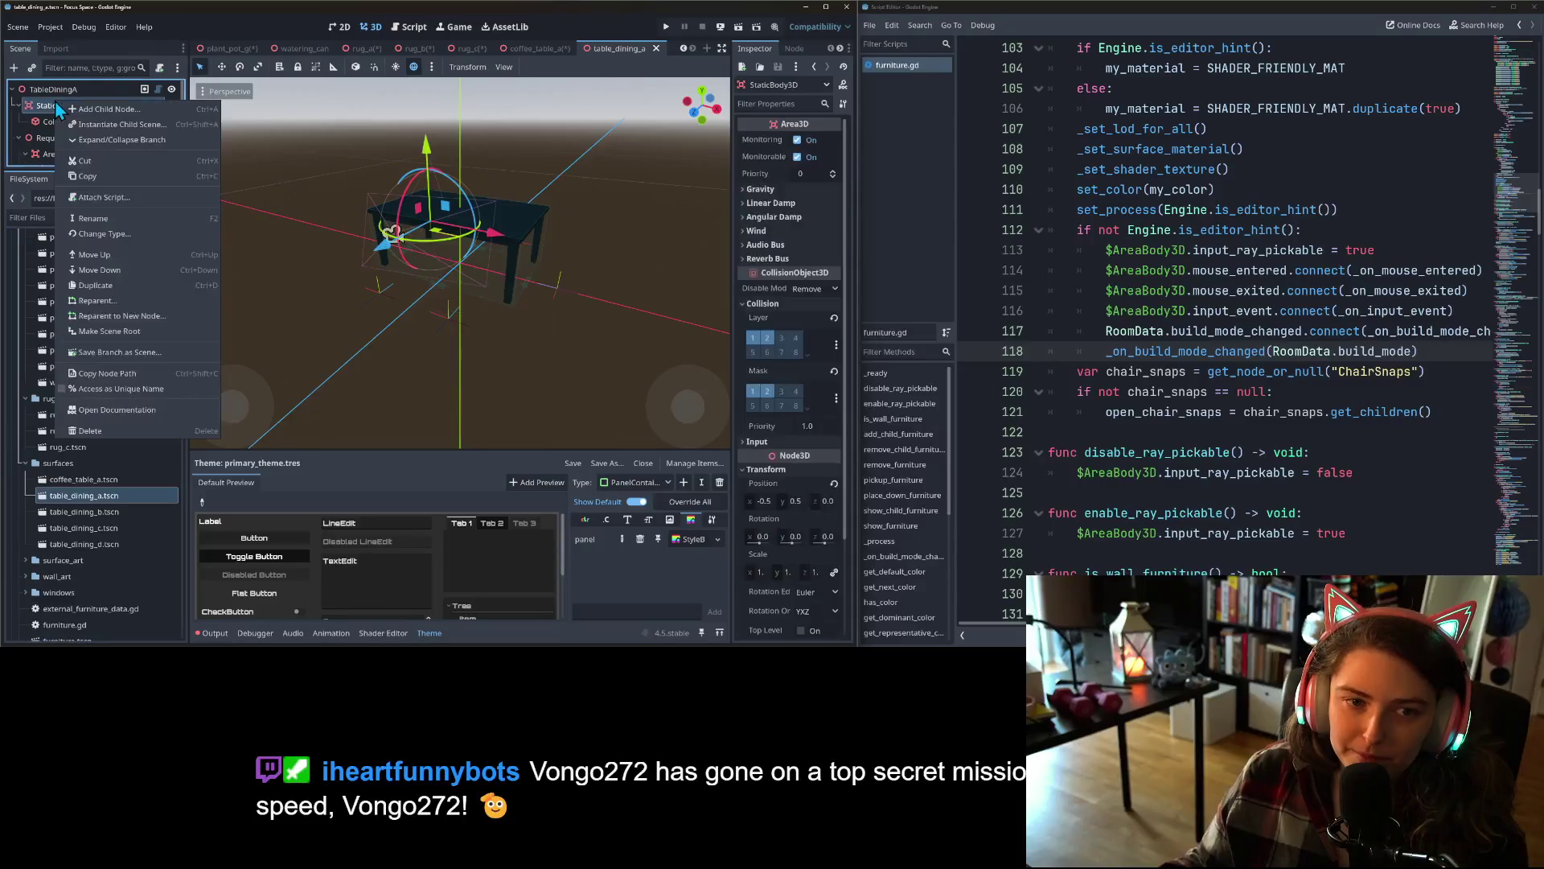
click(103, 222)
text(AreaBody3D)
key(Return)
- Rename StaticBody3D to AreaBody3D in table_dining_b and table_dining_c
double_click(86, 512)
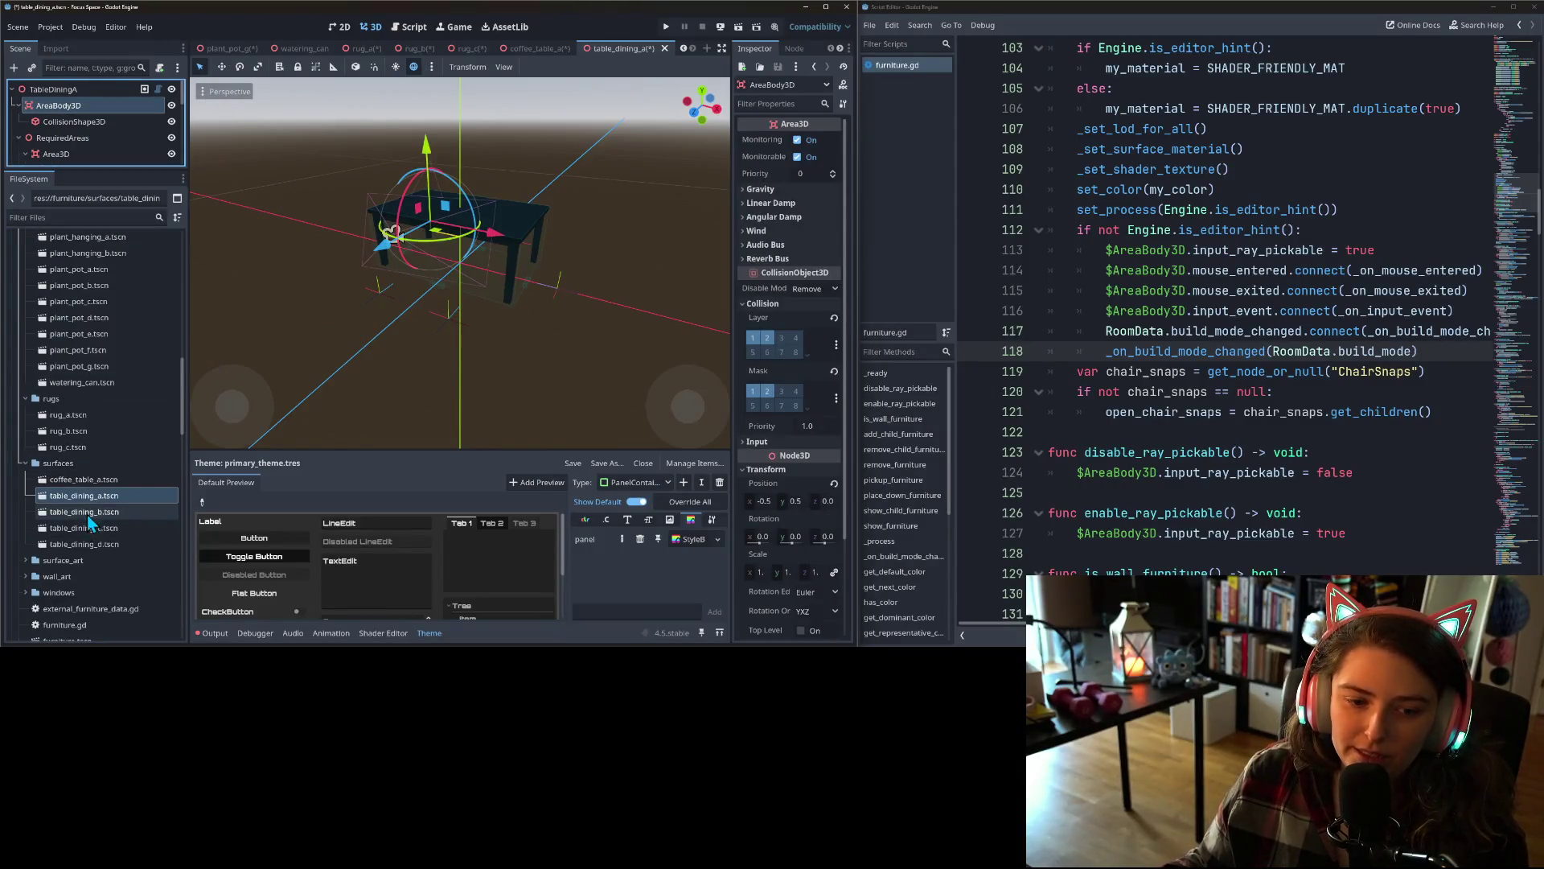
scroll(60, 93, up, 3)
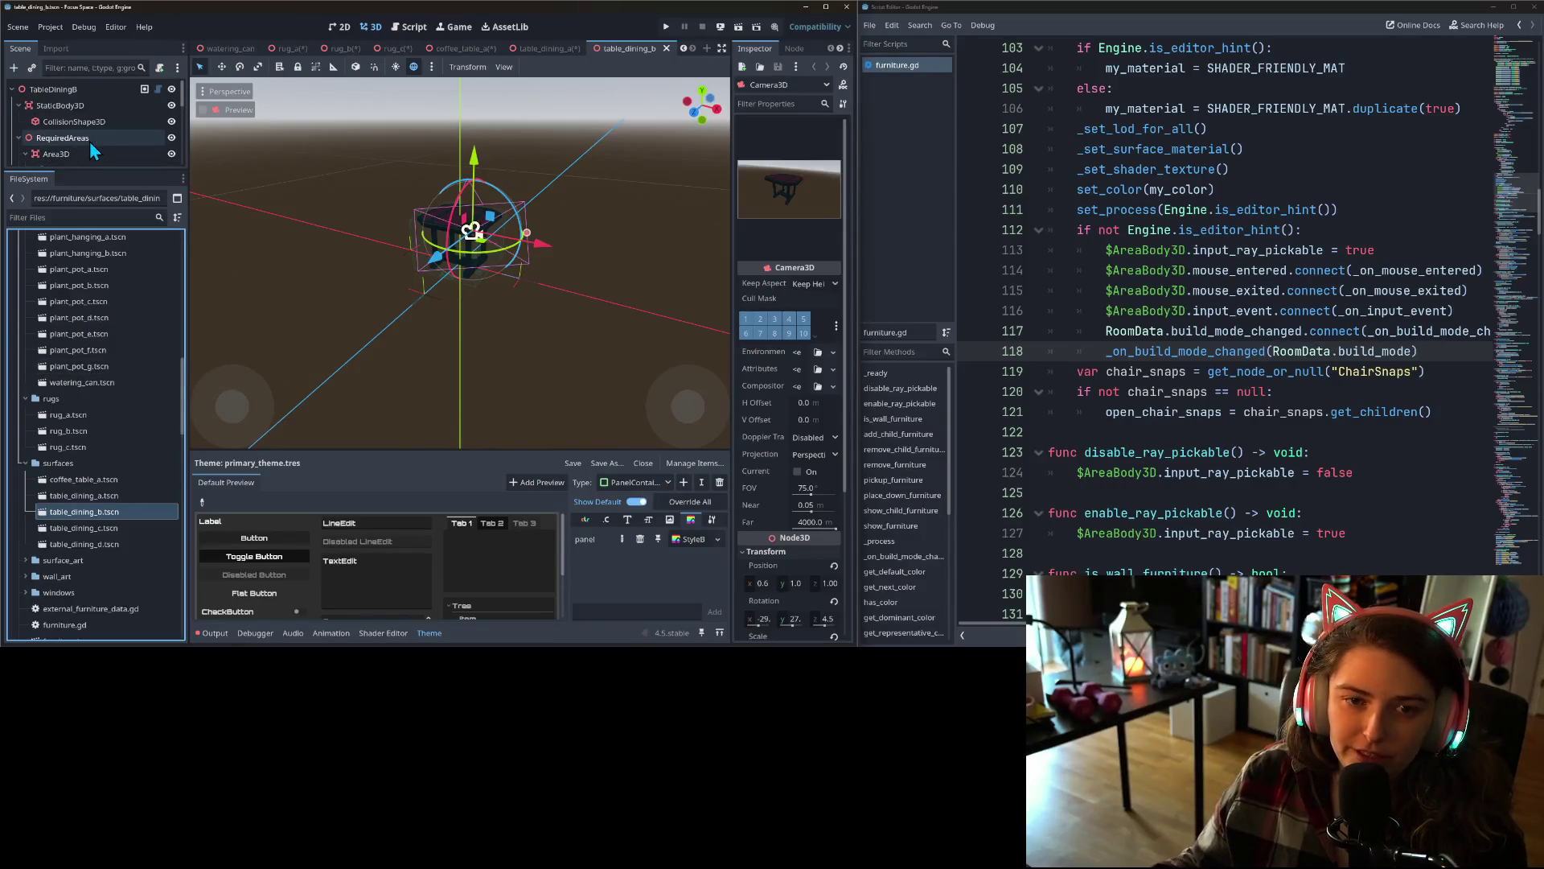
right_click(79, 107)
click(141, 217)
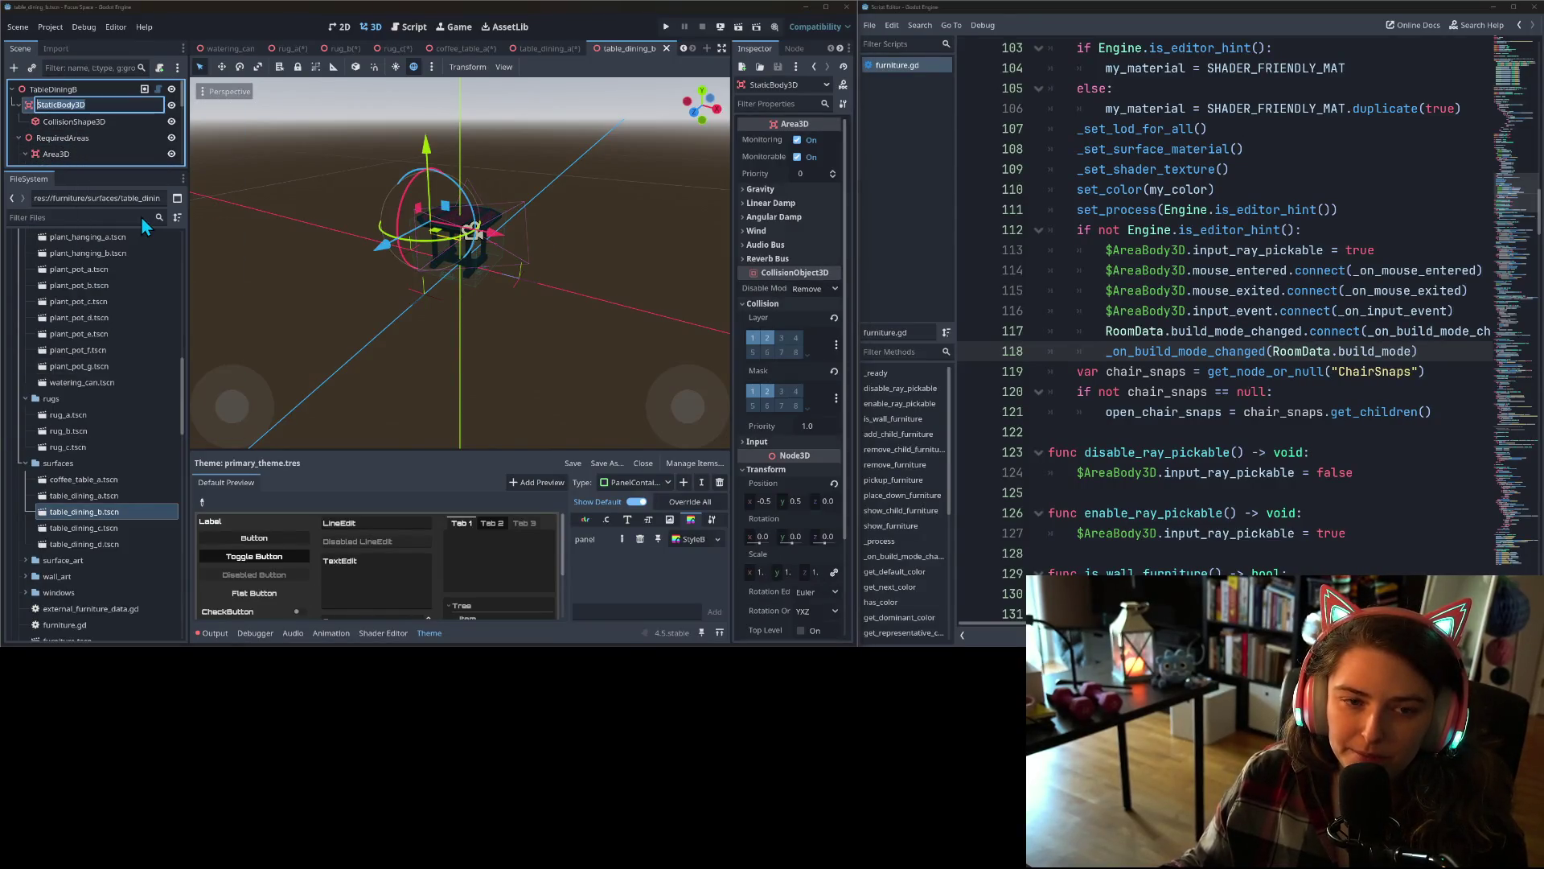
text(AreaBody3D)
key(Return)
double_click(88, 528)
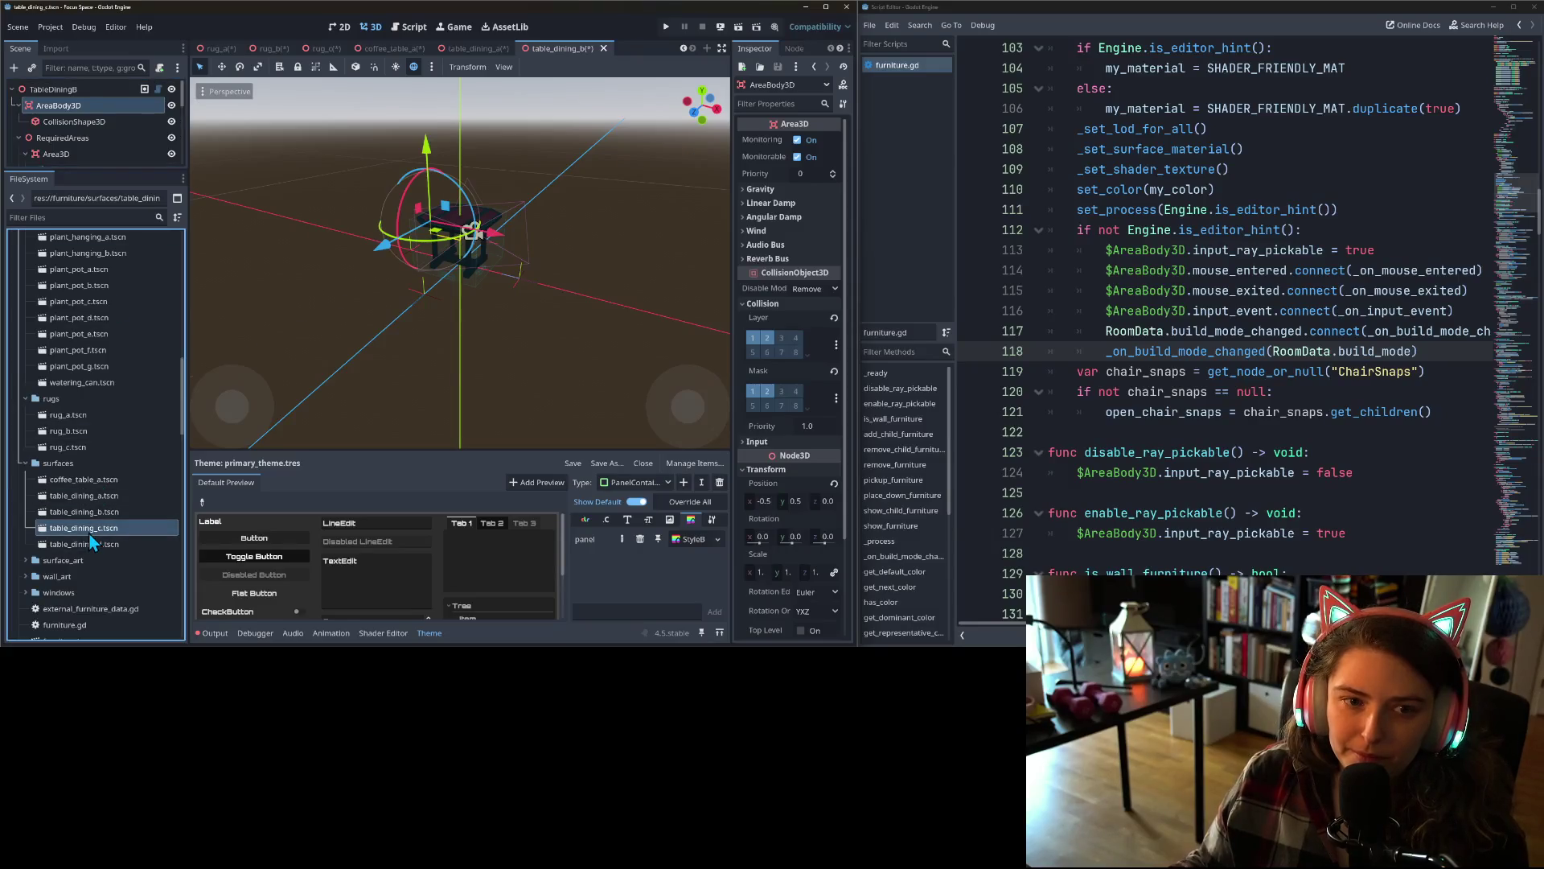
right_click(74, 105)
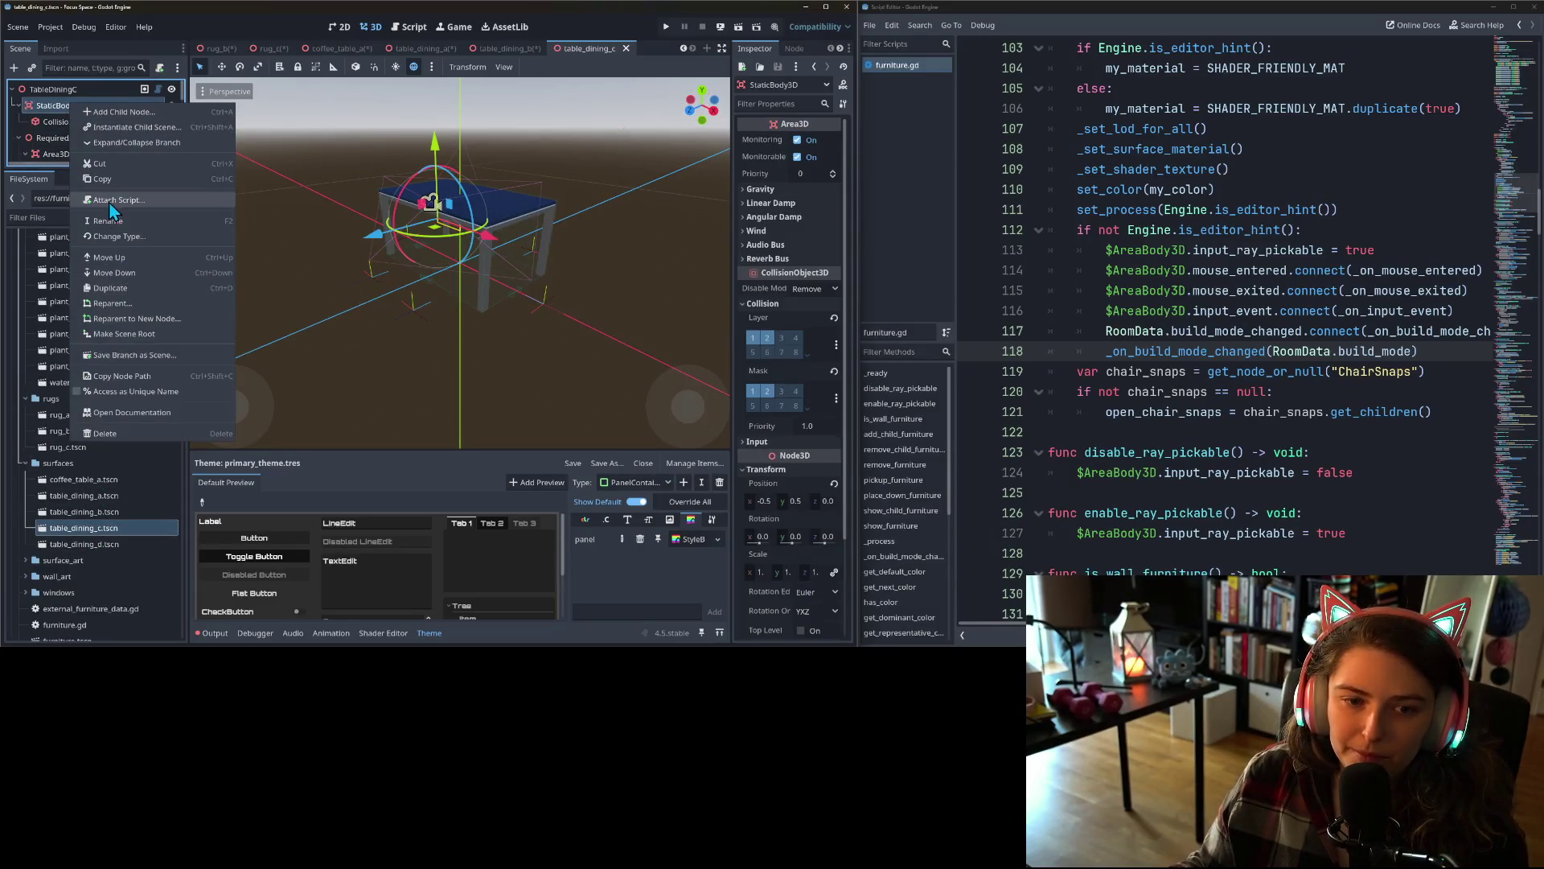
click(112, 219)
key(ctrl+v)
key(Return)
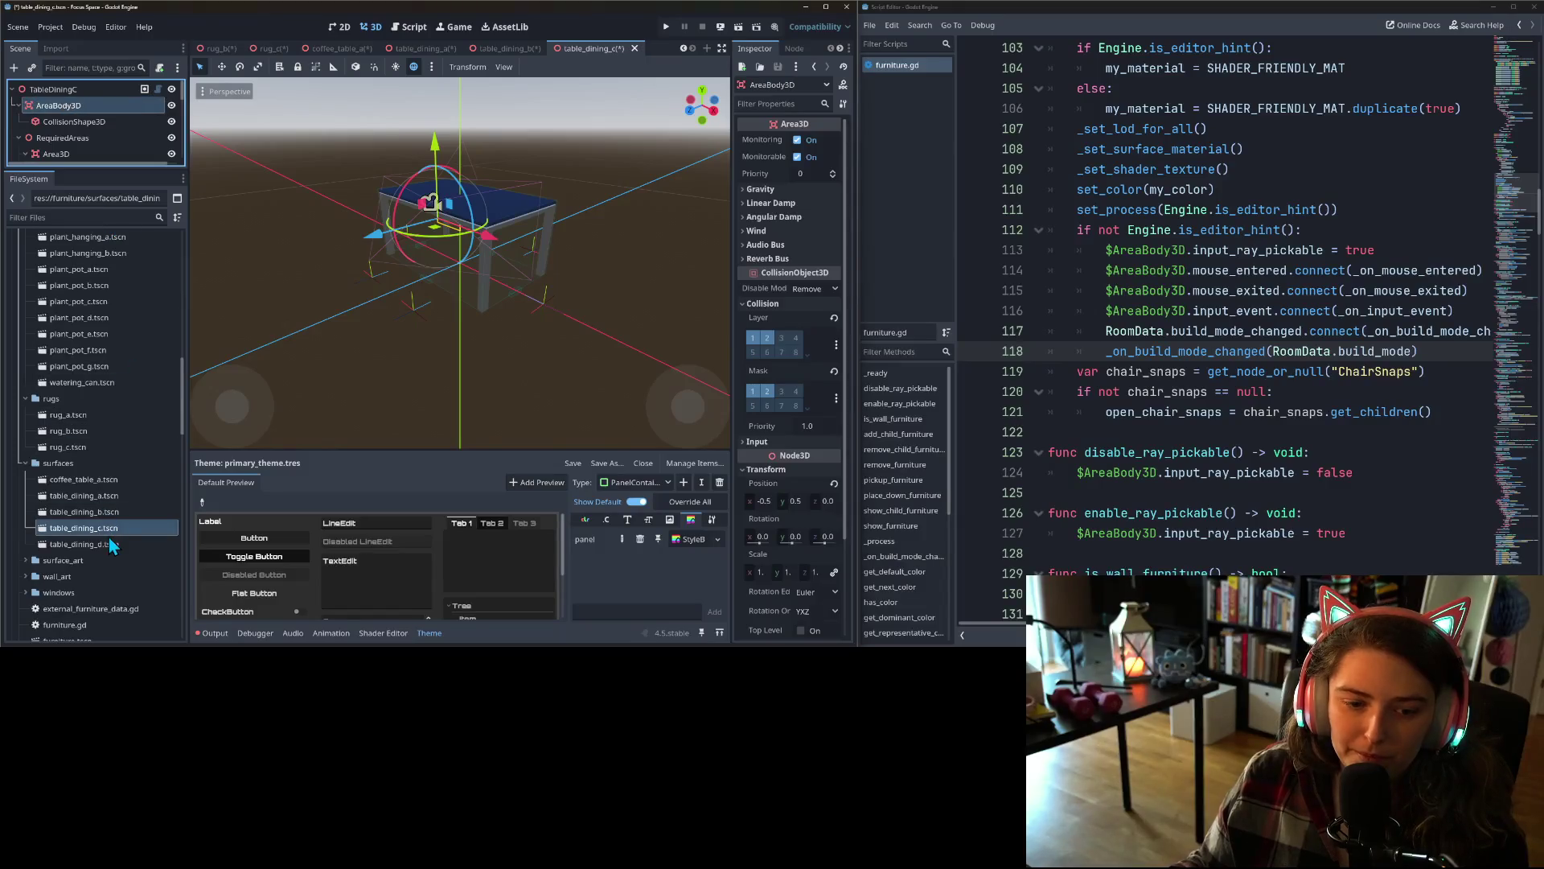
- Rename table_dining_d's StaticBody3D node to AreaBody3D
double_click(84, 544)
click(69, 108)
right_click(69, 115)
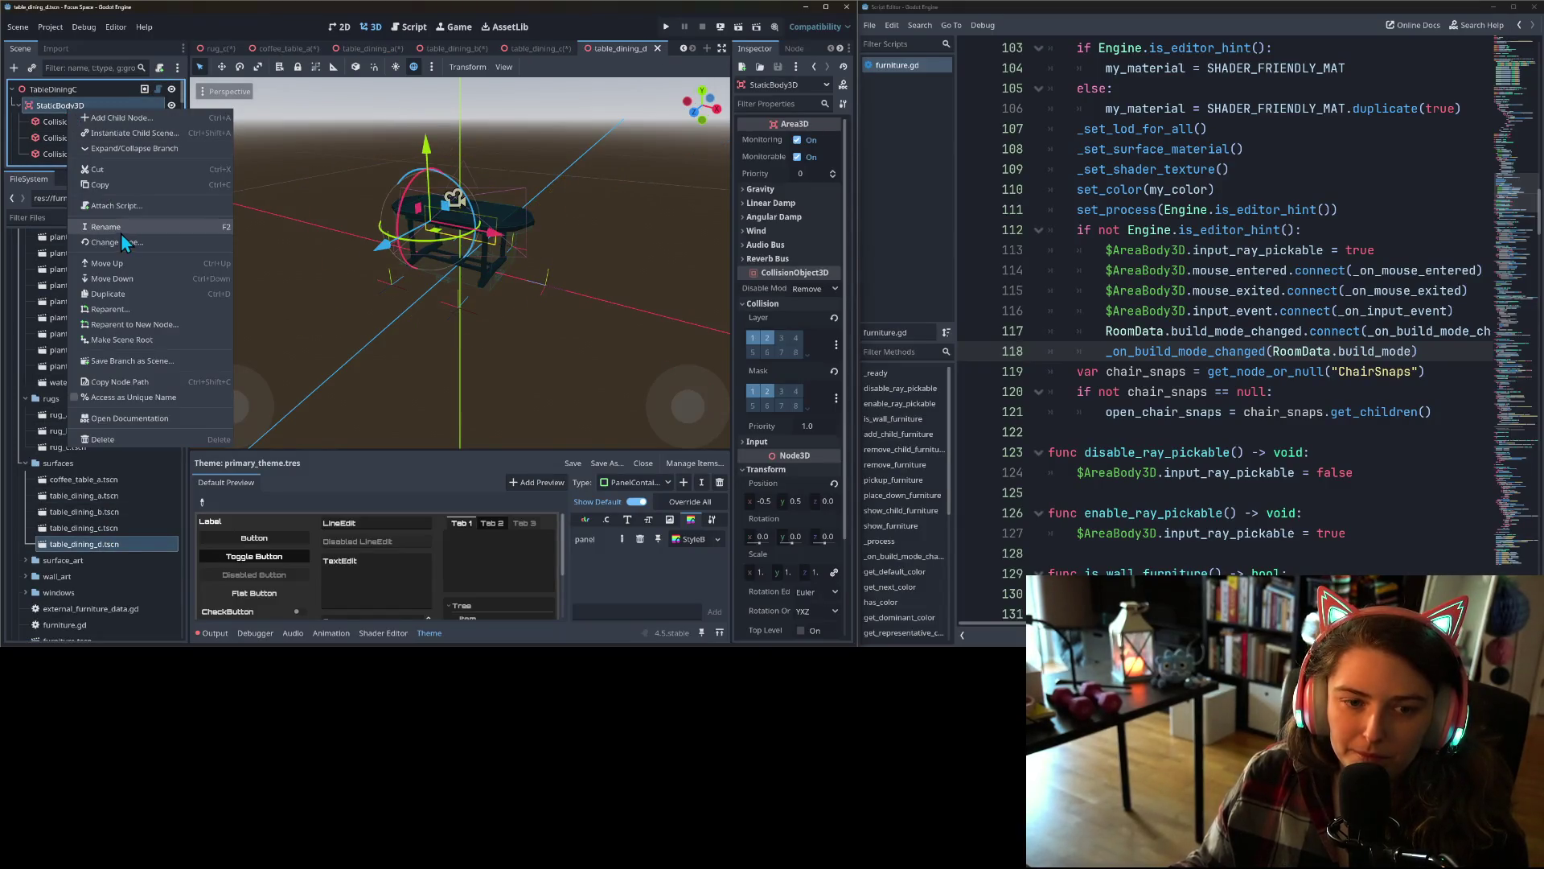
click(120, 226)
text(AreaBody3D)
key(Return)
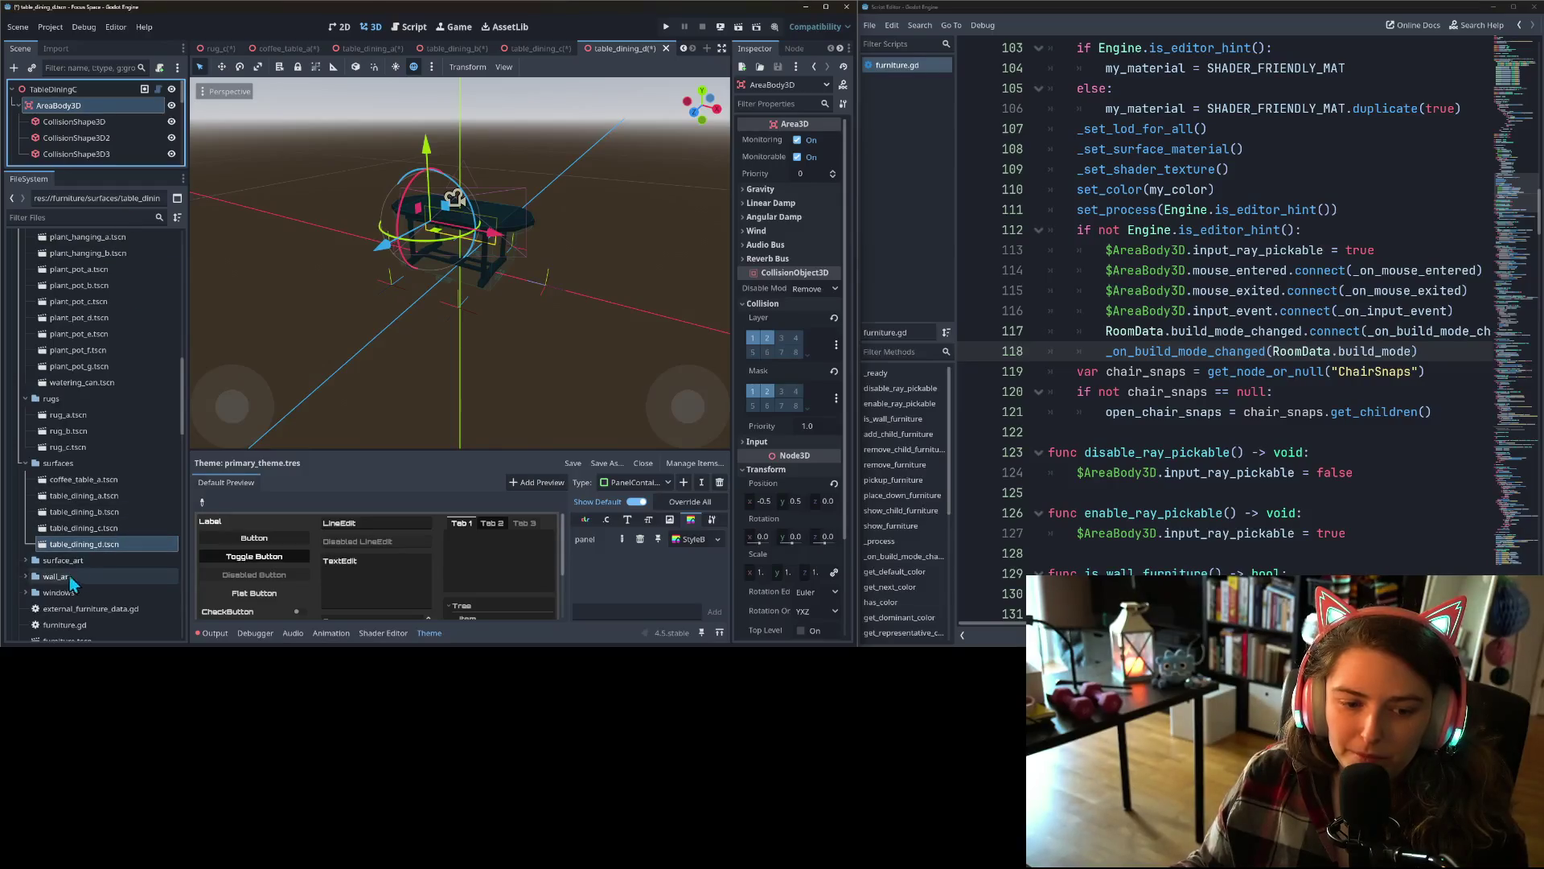
click(25, 560)
scroll(27, 552, down, 2)
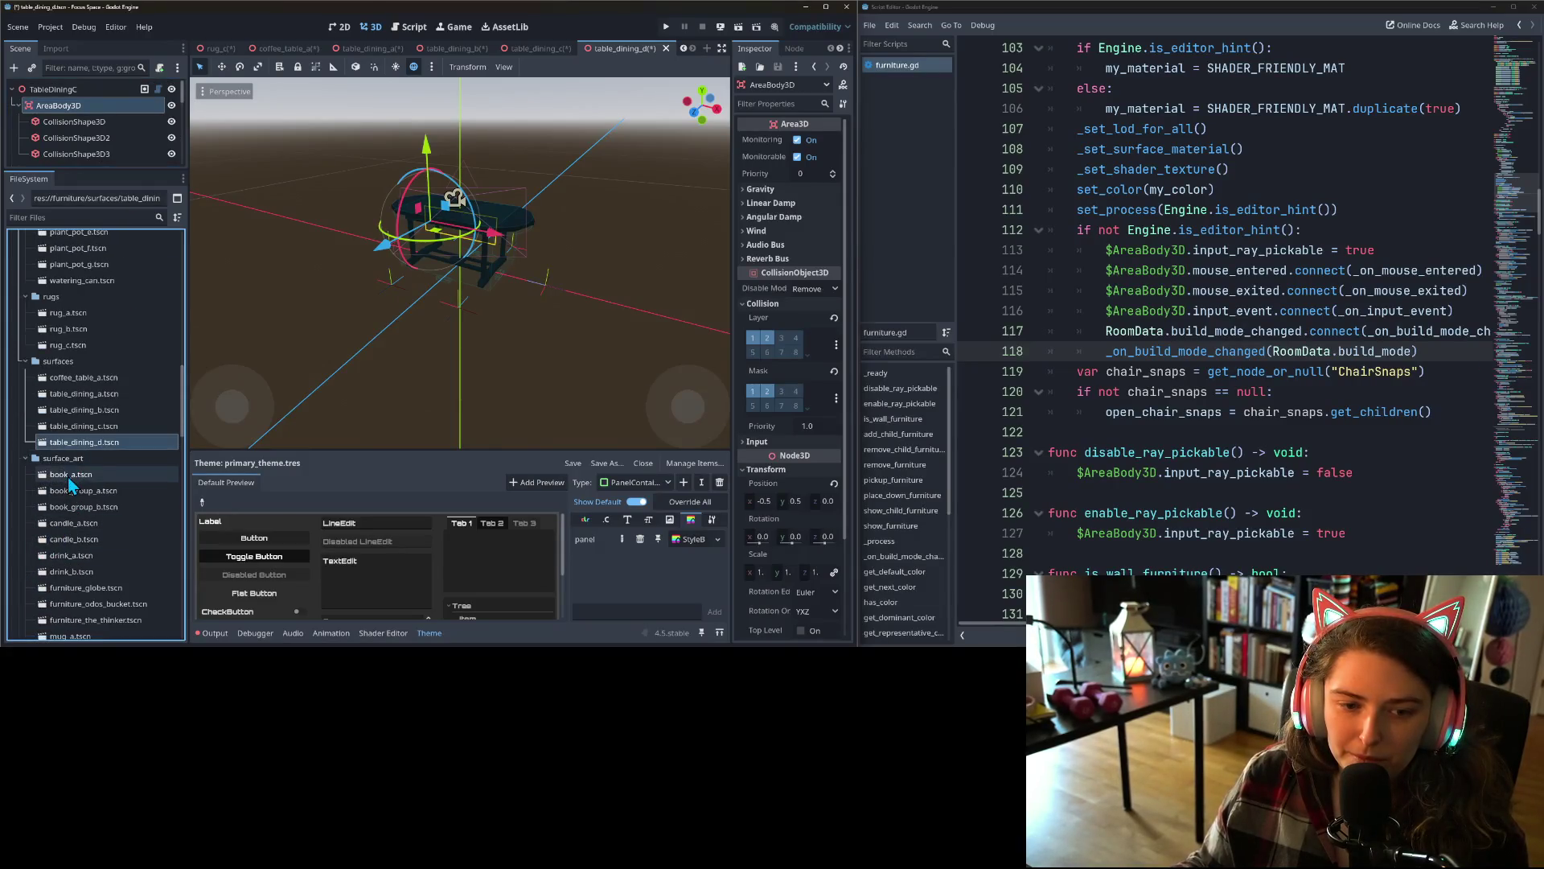
- Rename StaticBody3D to AreaBody3D in book_a and book_group_a
double_click(71, 474)
click(56, 105)
right_click(77, 105)
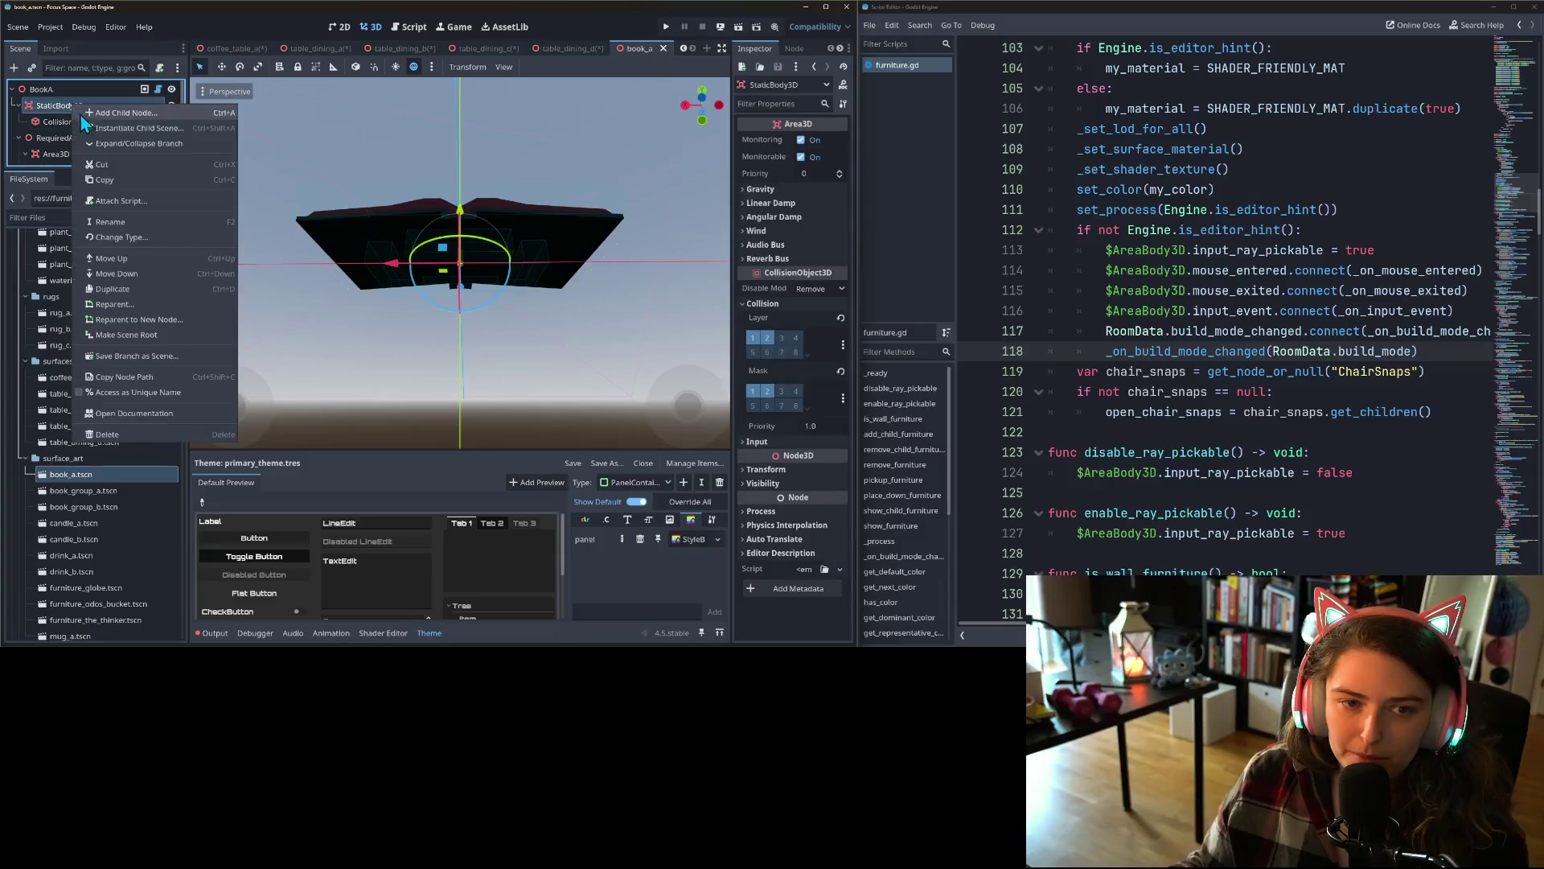
click(114, 217)
text(AreaBody3D)
key(Return)
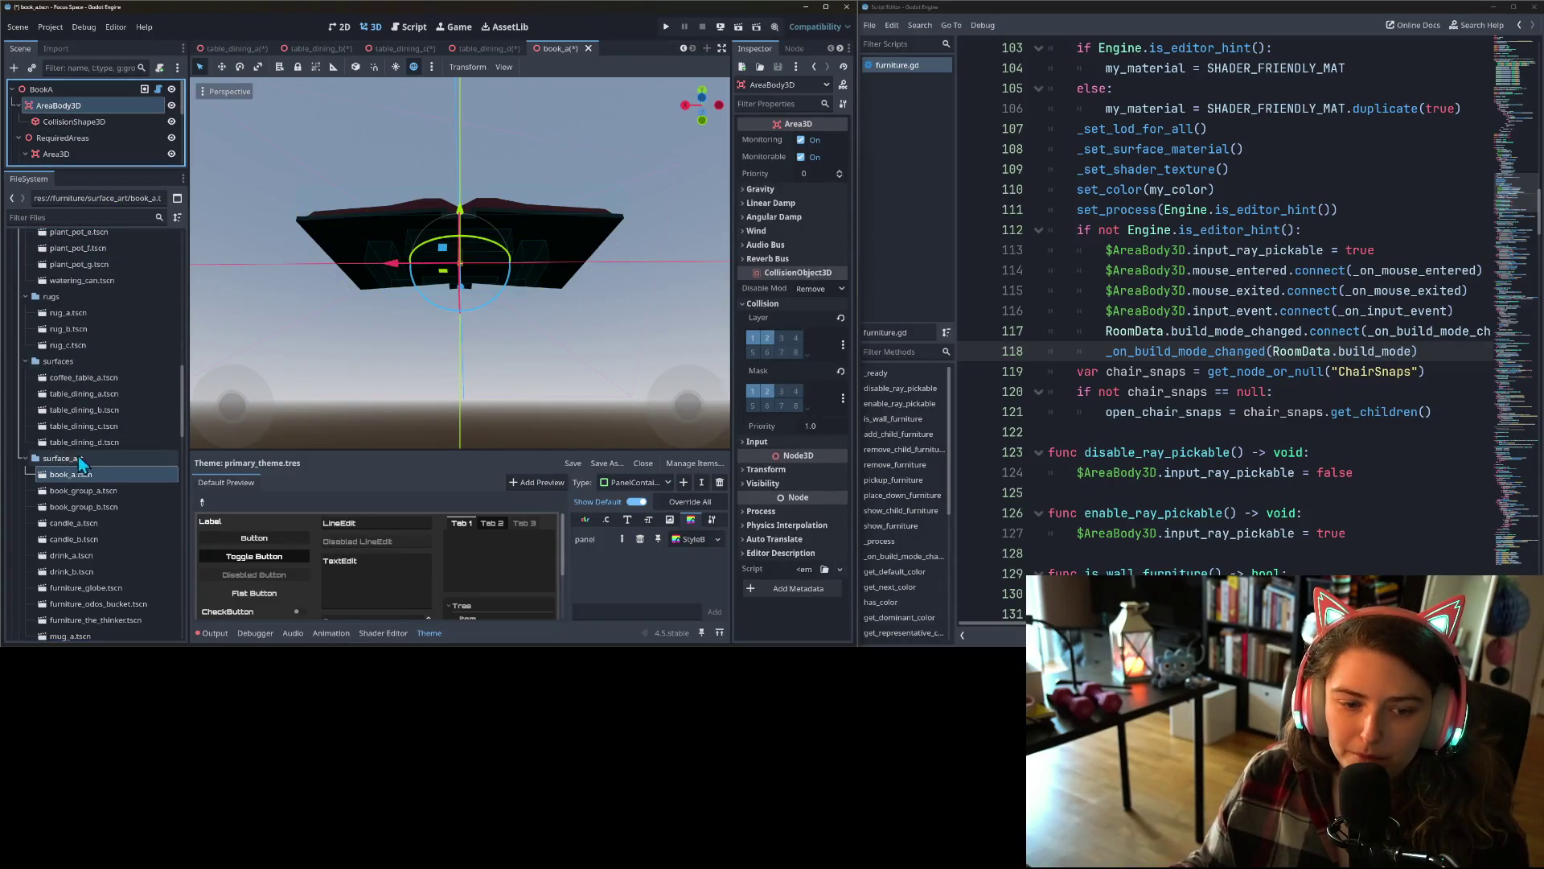
double_click(79, 491)
right_click(80, 110)
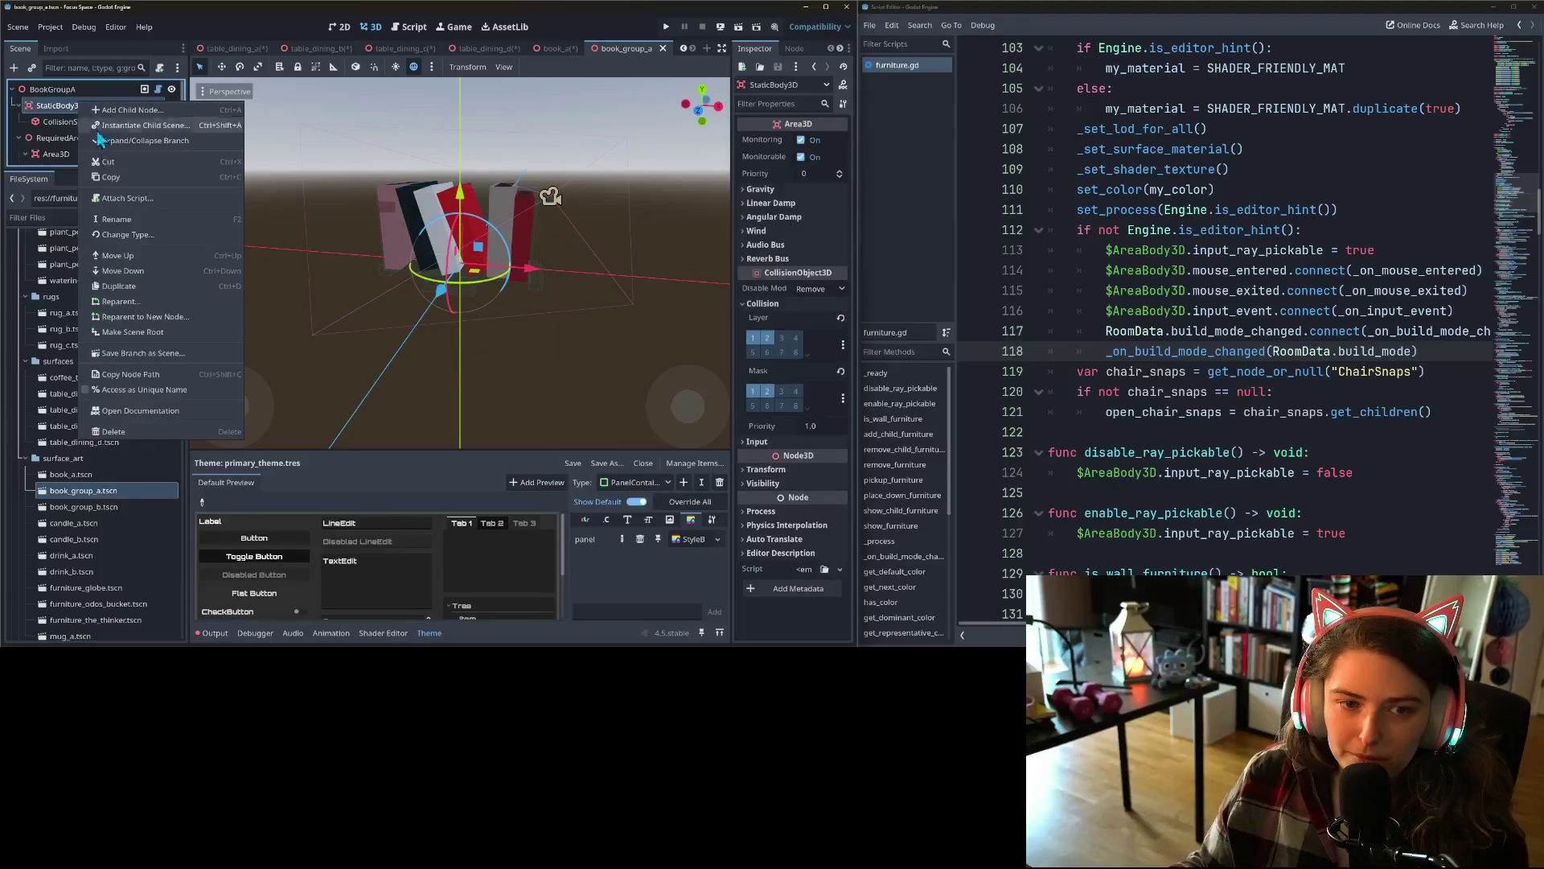
click(125, 222)
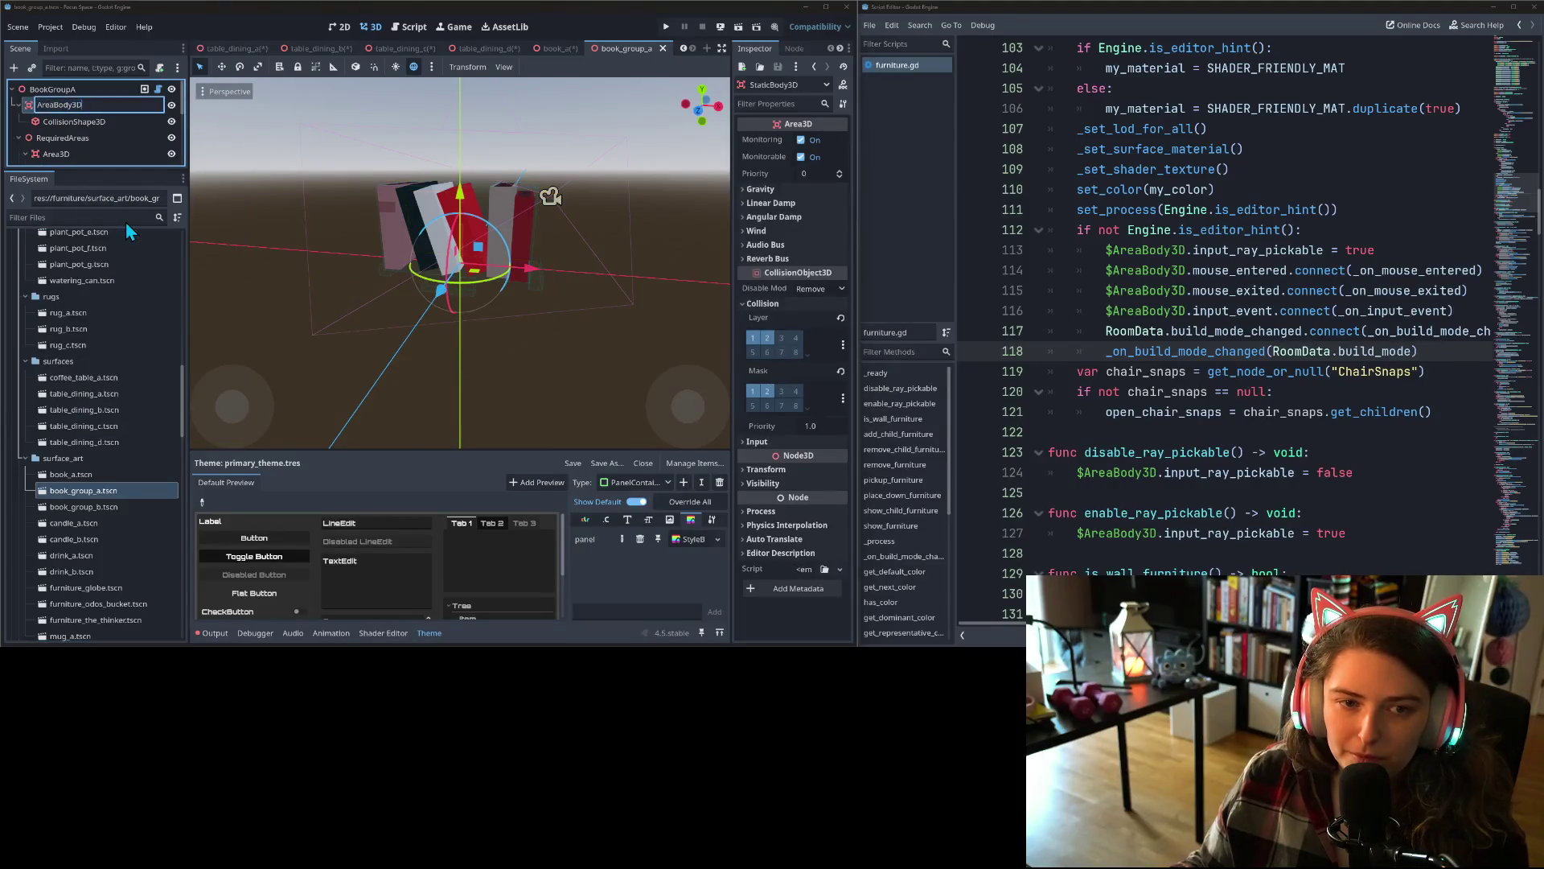
- Rename StaticBody3D to AreaBody3D in book_group_b and candle_a
double_click(112, 507)
right_click(78, 108)
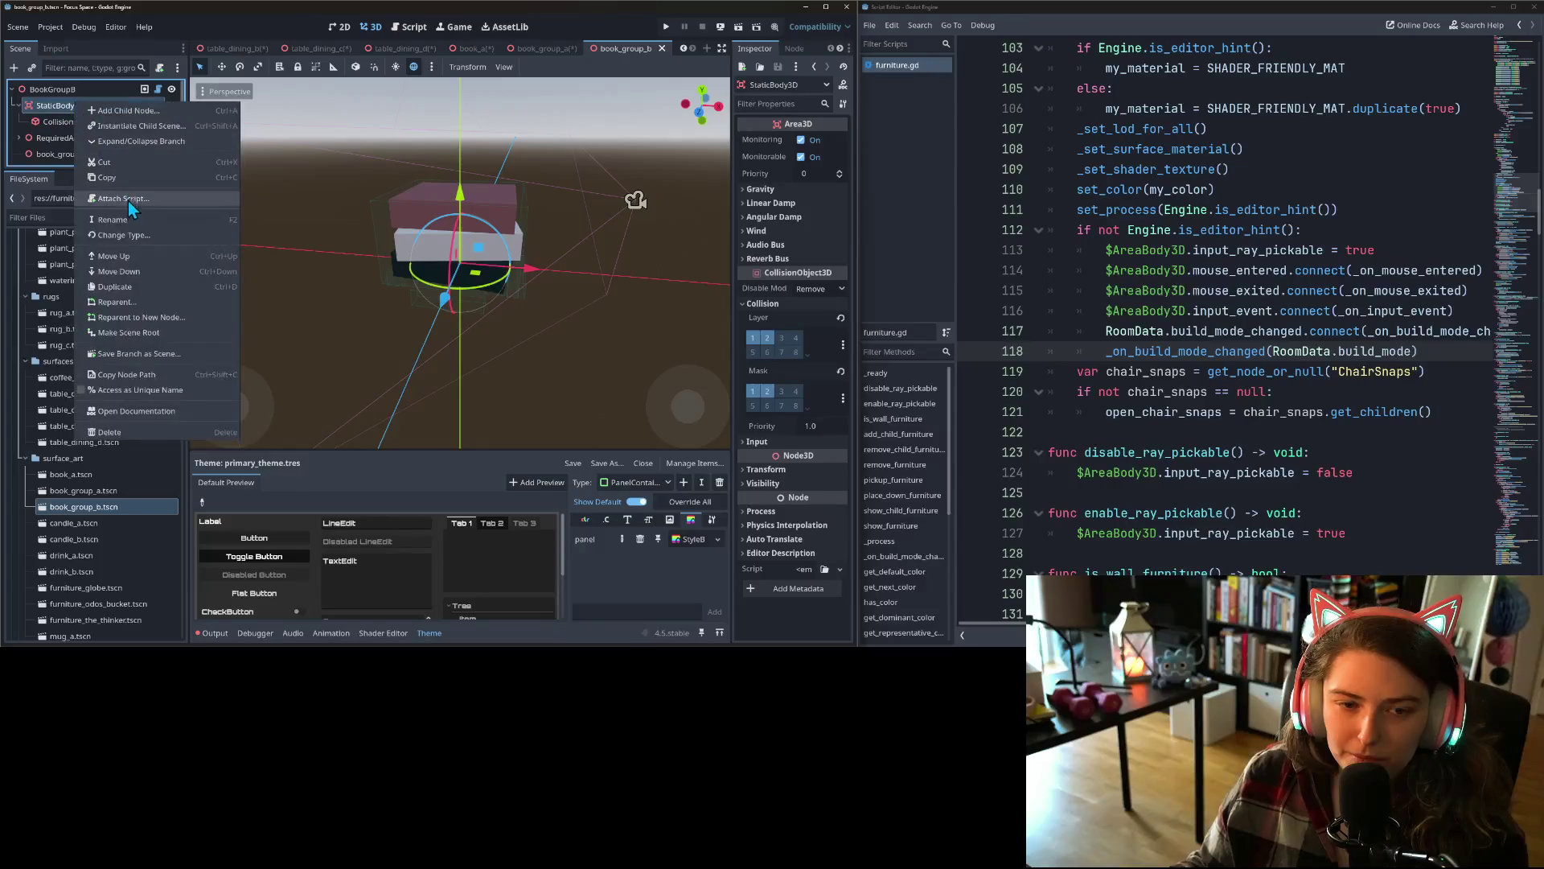
click(127, 218)
double_click(71, 523)
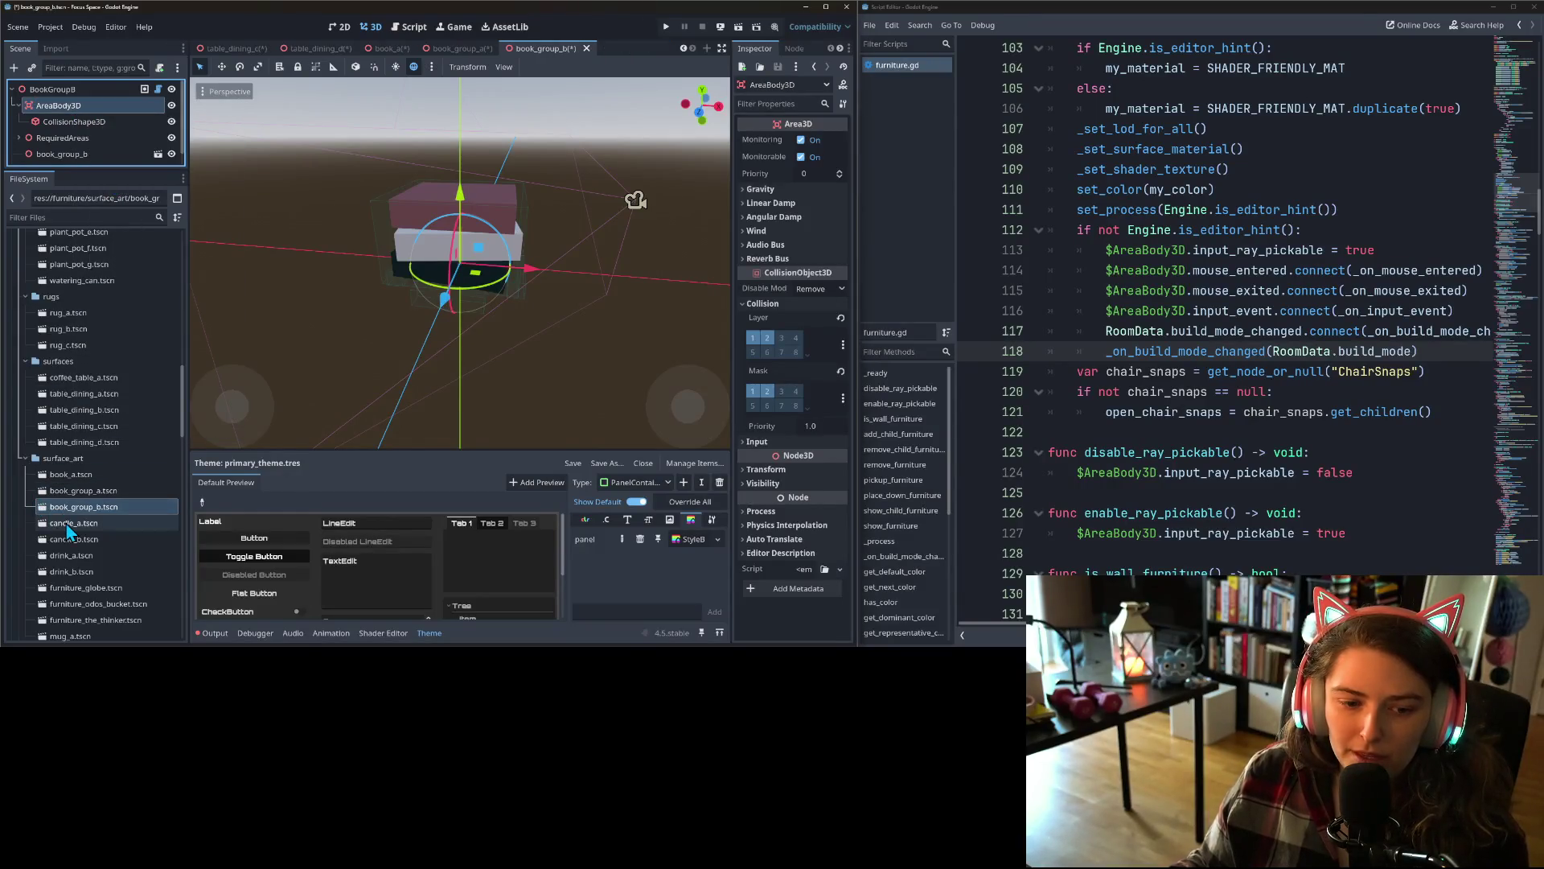
scroll(73, 121, up, 3)
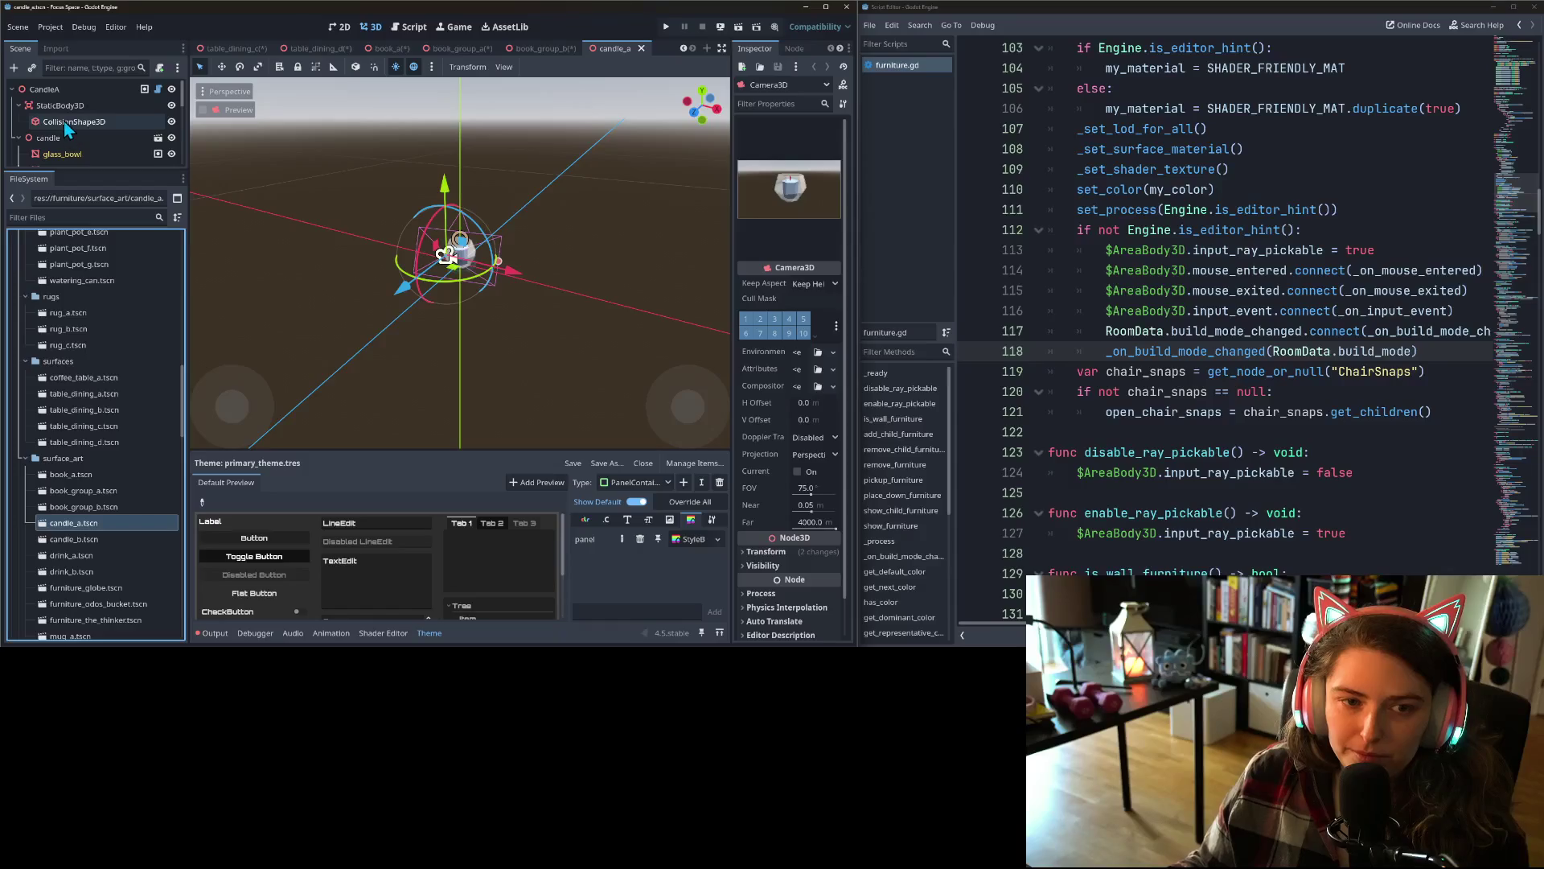
click(64, 106)
right_click(64, 105)
click(123, 223)
text(AreaBody3D)
key(Return)
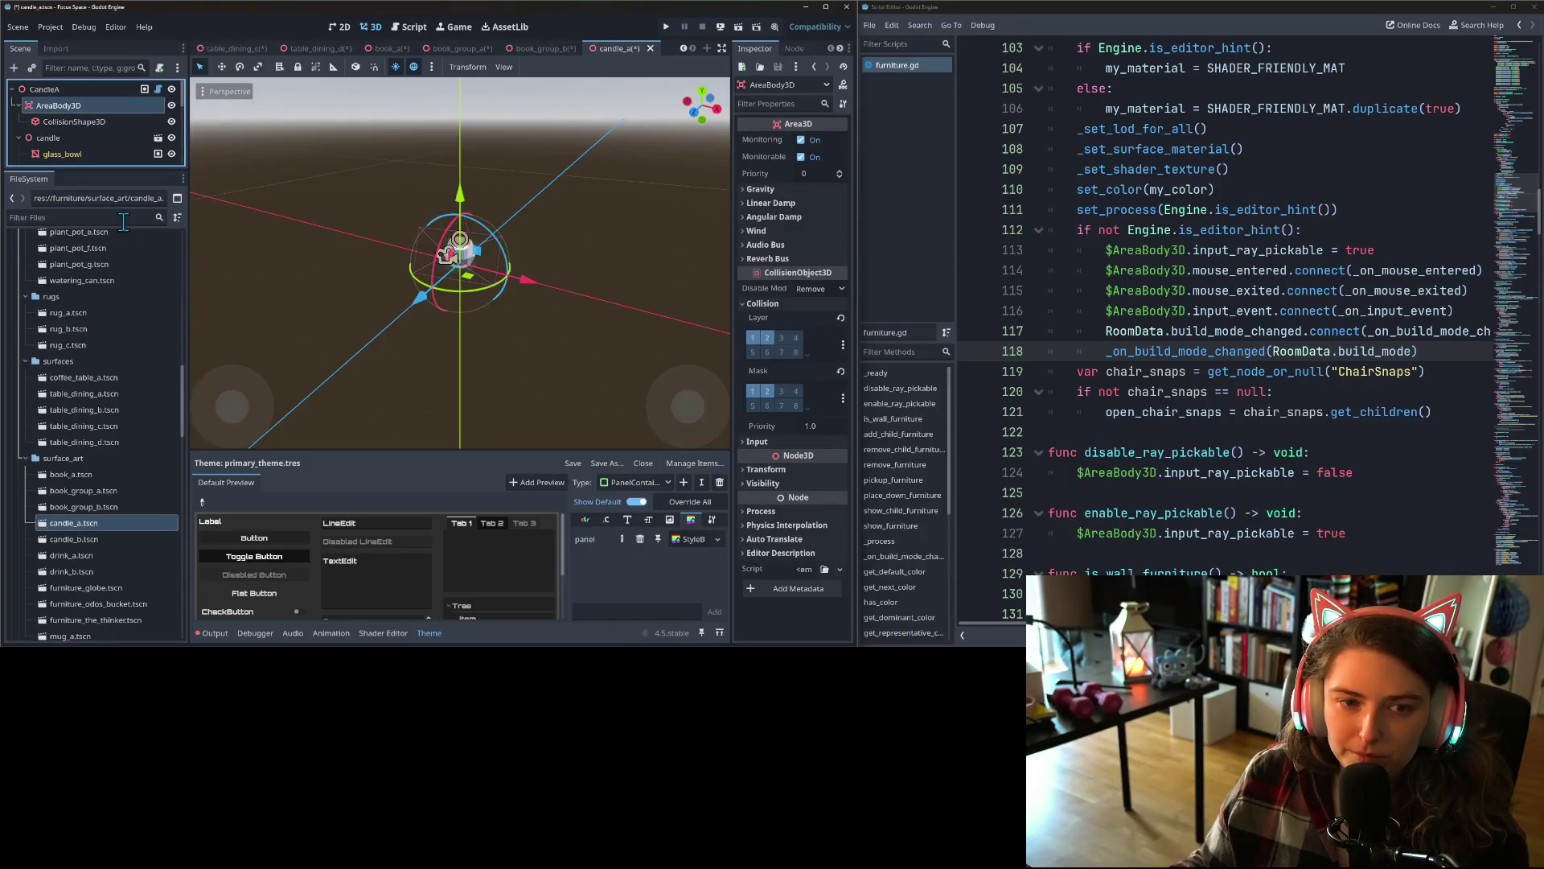
- Rename StaticBody3D to AreaBody3D in candle_b and drink_a
double_click(93, 542)
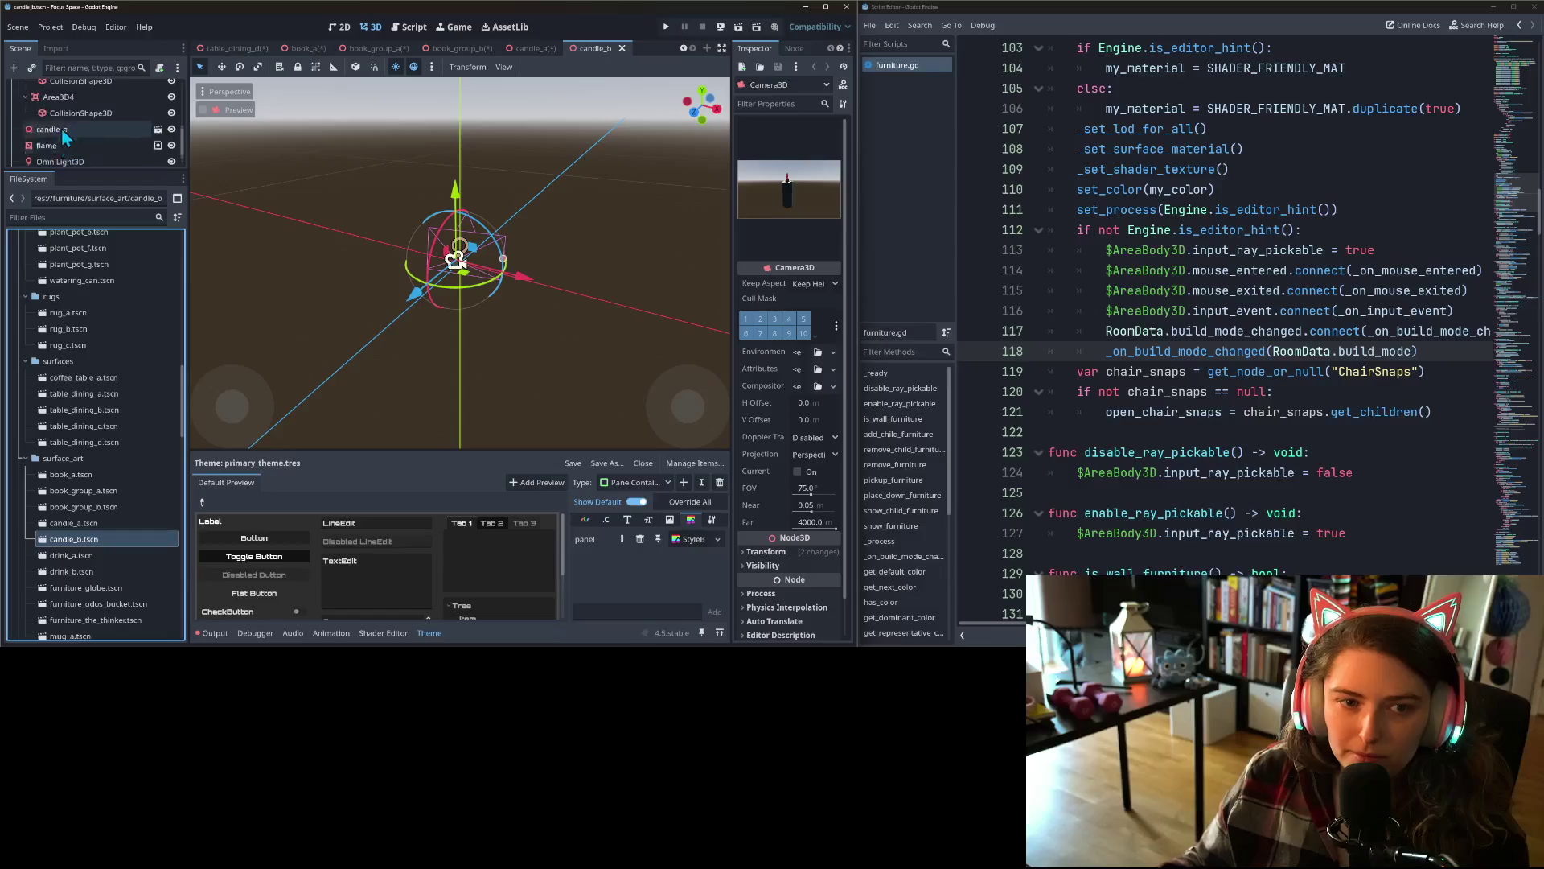
click(57, 105)
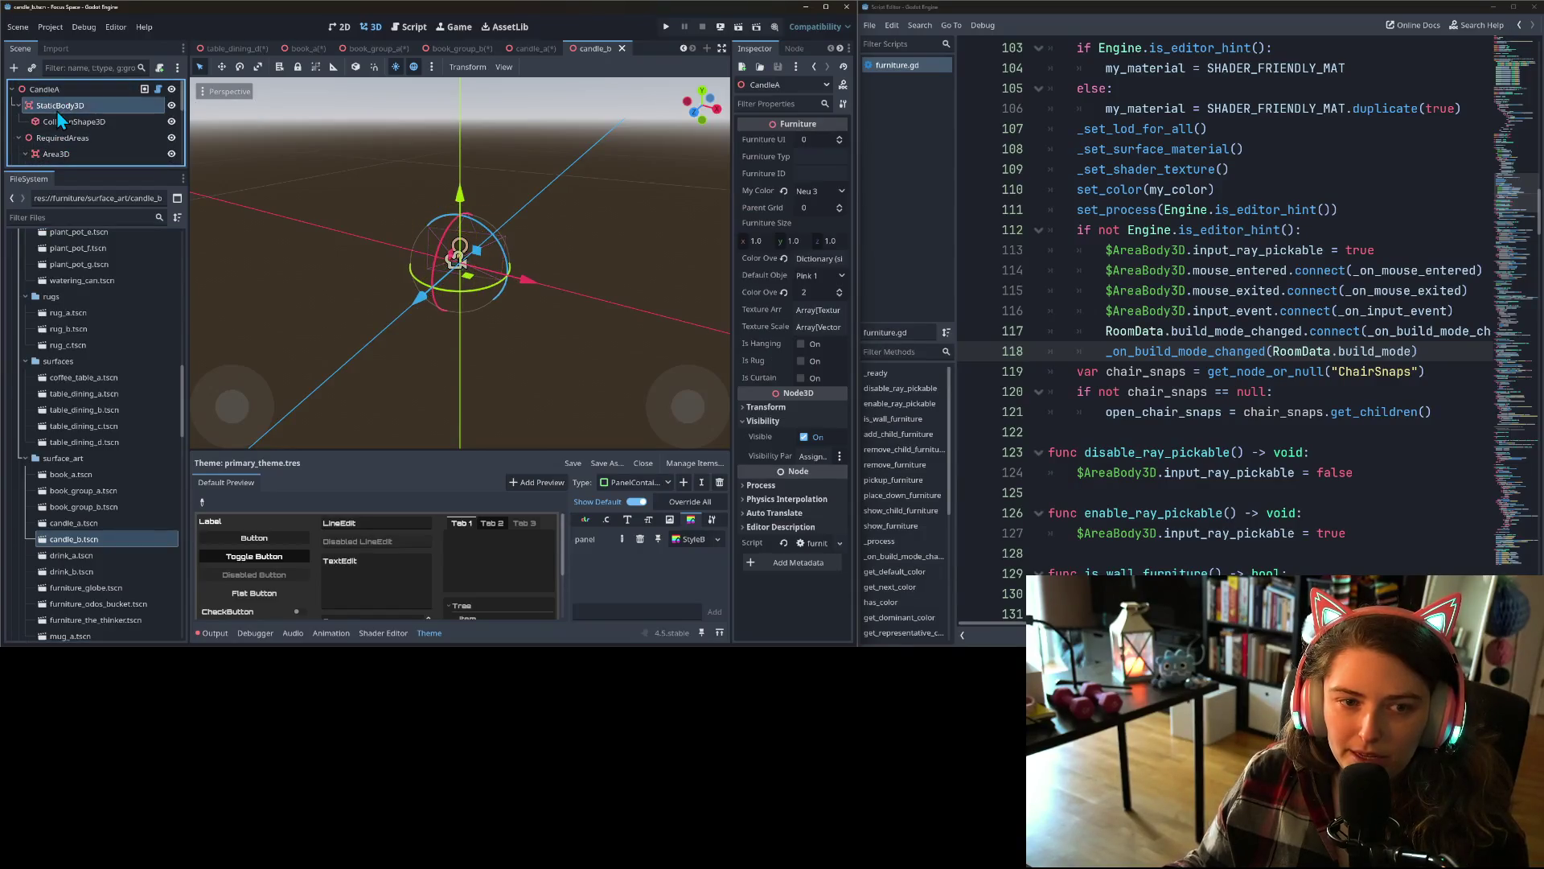
right_click(56, 108)
click(114, 230)
text(AreaBody3D)
key(Return)
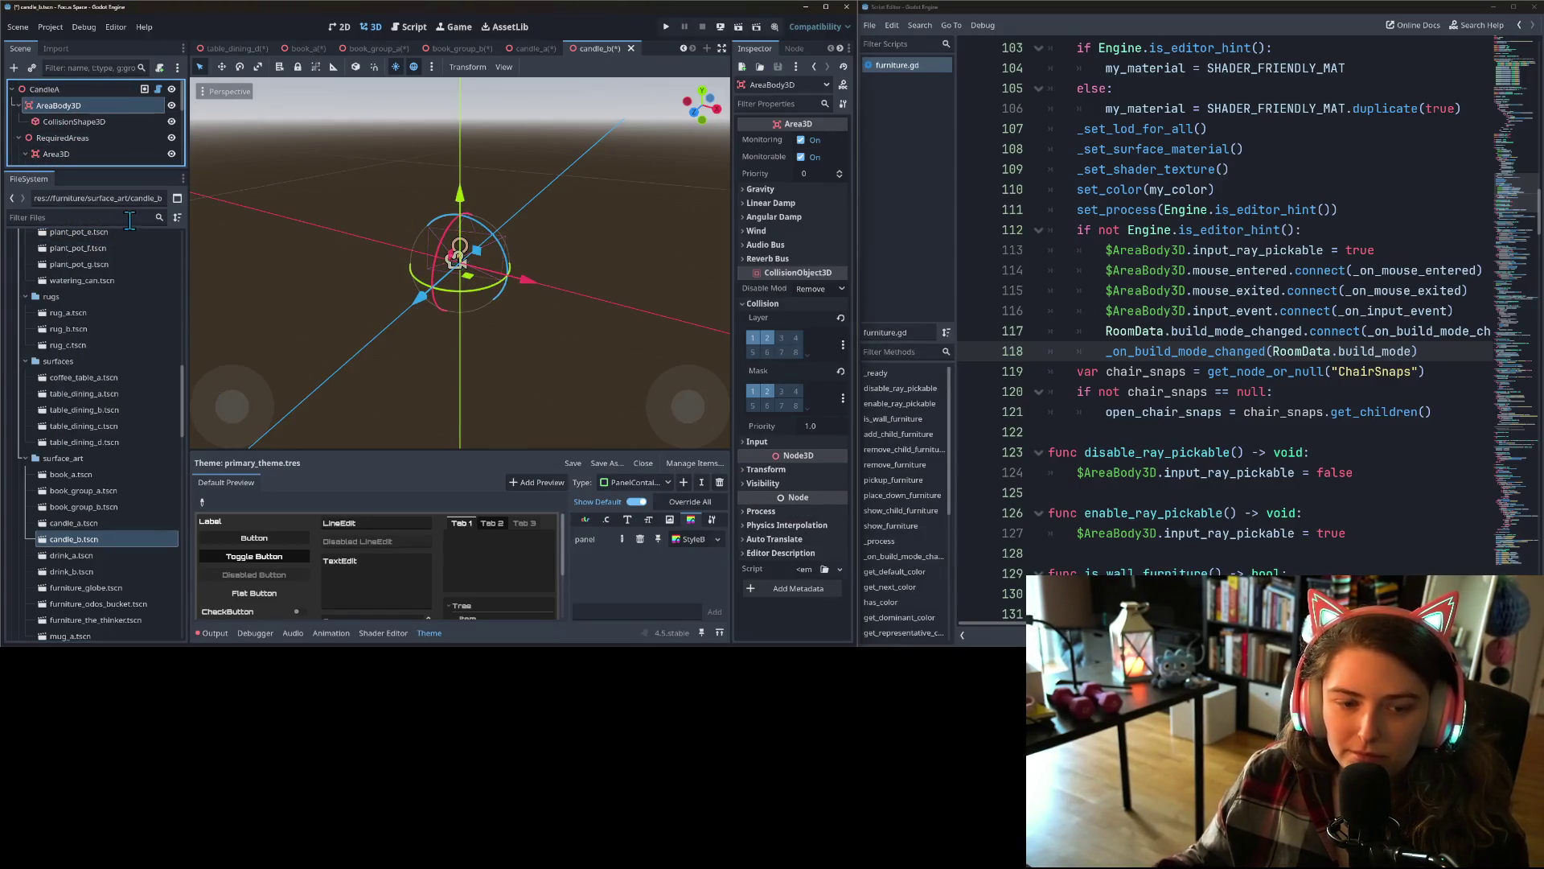
double_click(89, 552)
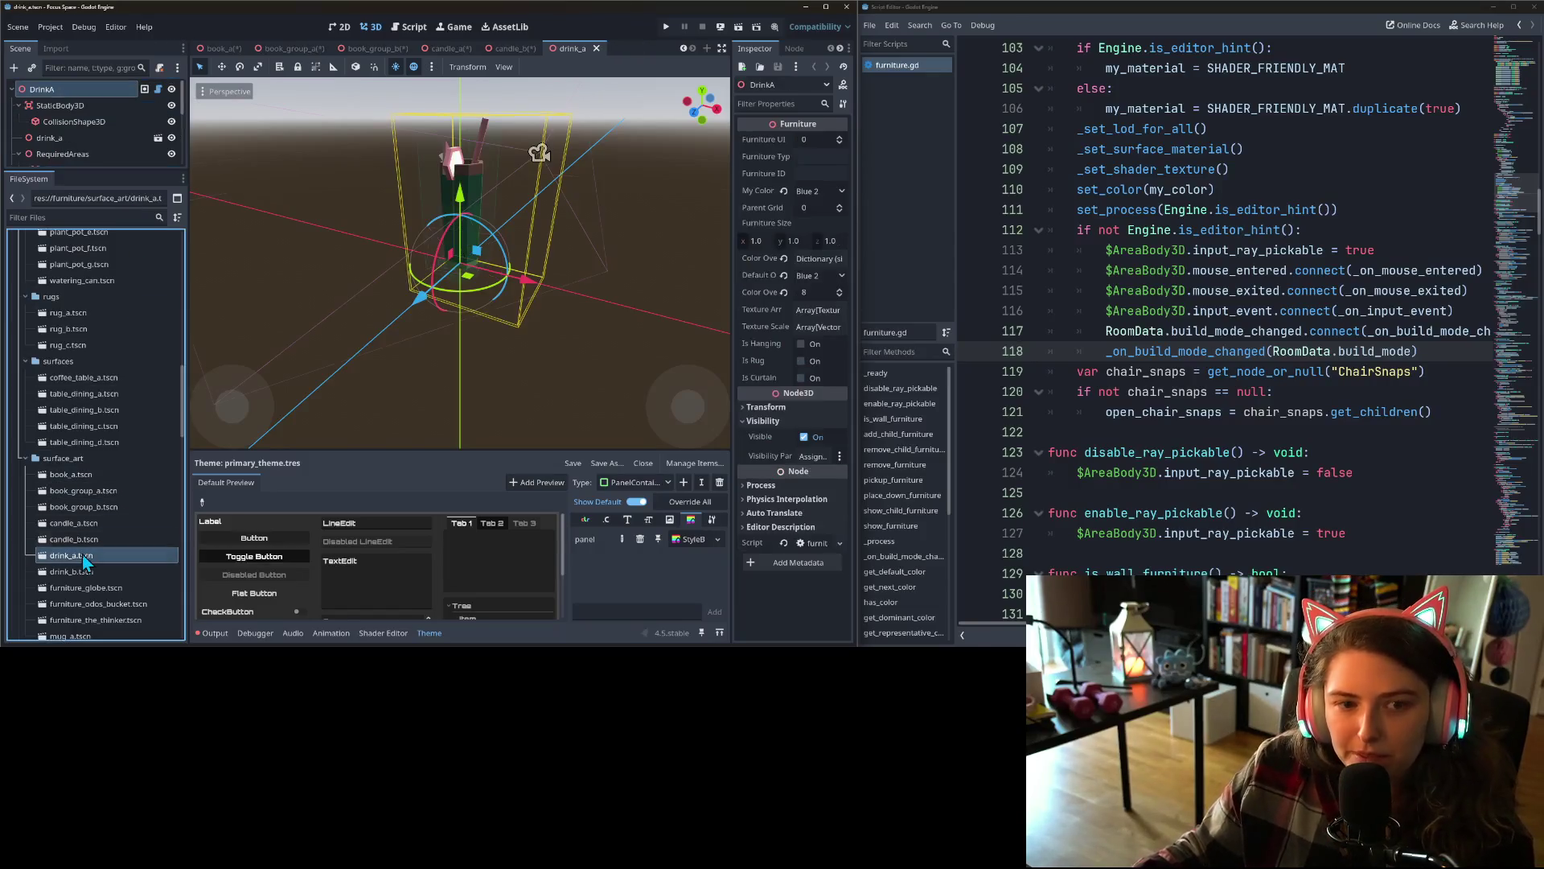
right_click(75, 104)
click(130, 226)
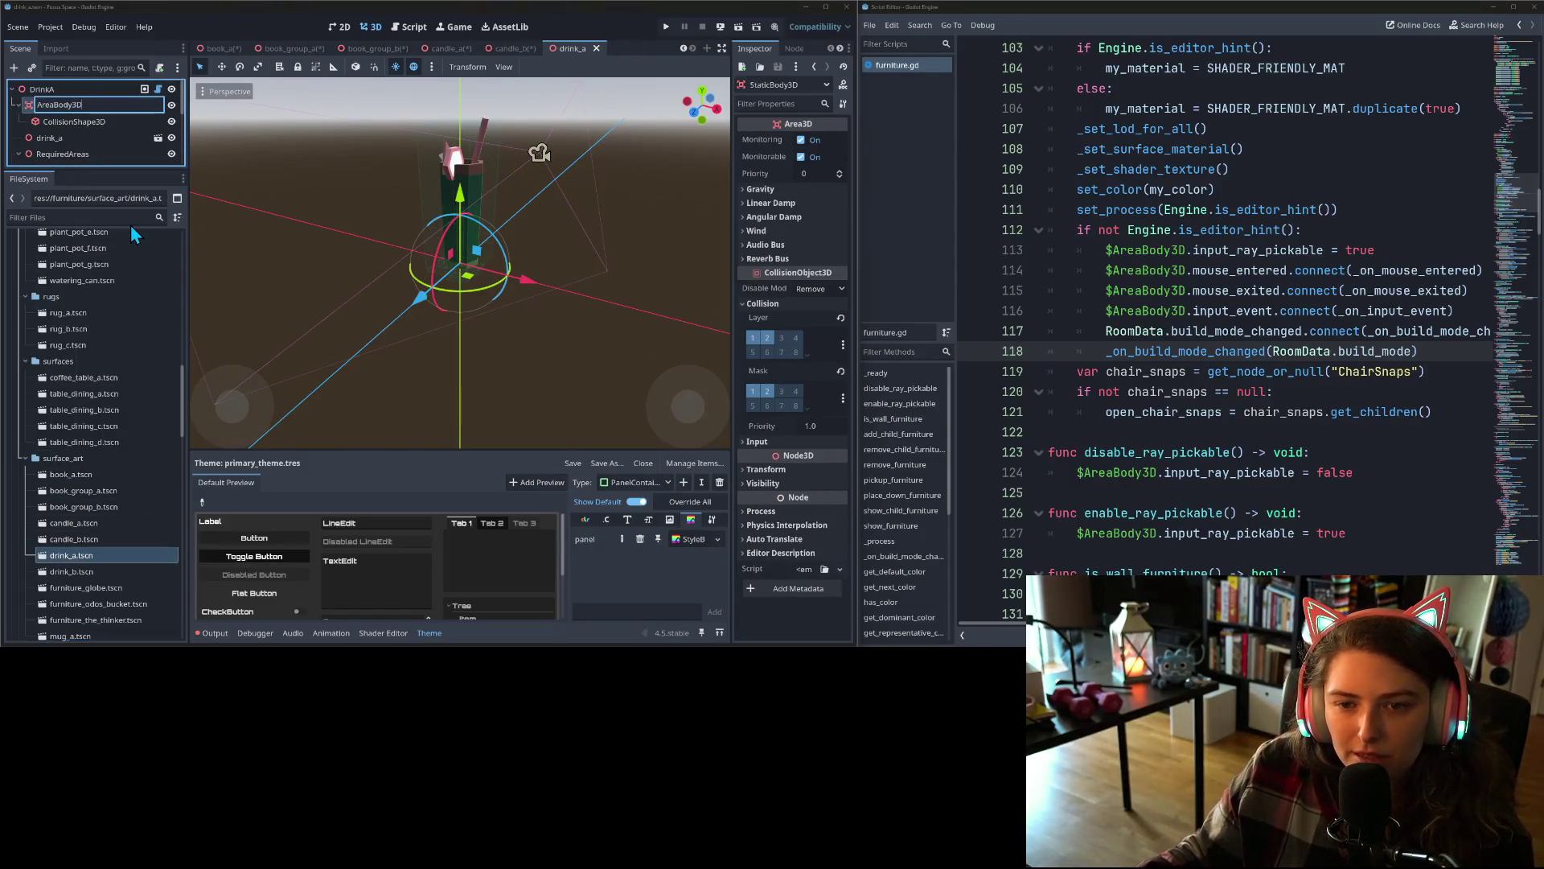
text(AreaBody3D)
key(Return)
- Rename drink_b's body node to AreaBody3D and confirm furniture_globe already uses AreaBody3D
double_click(76, 573)
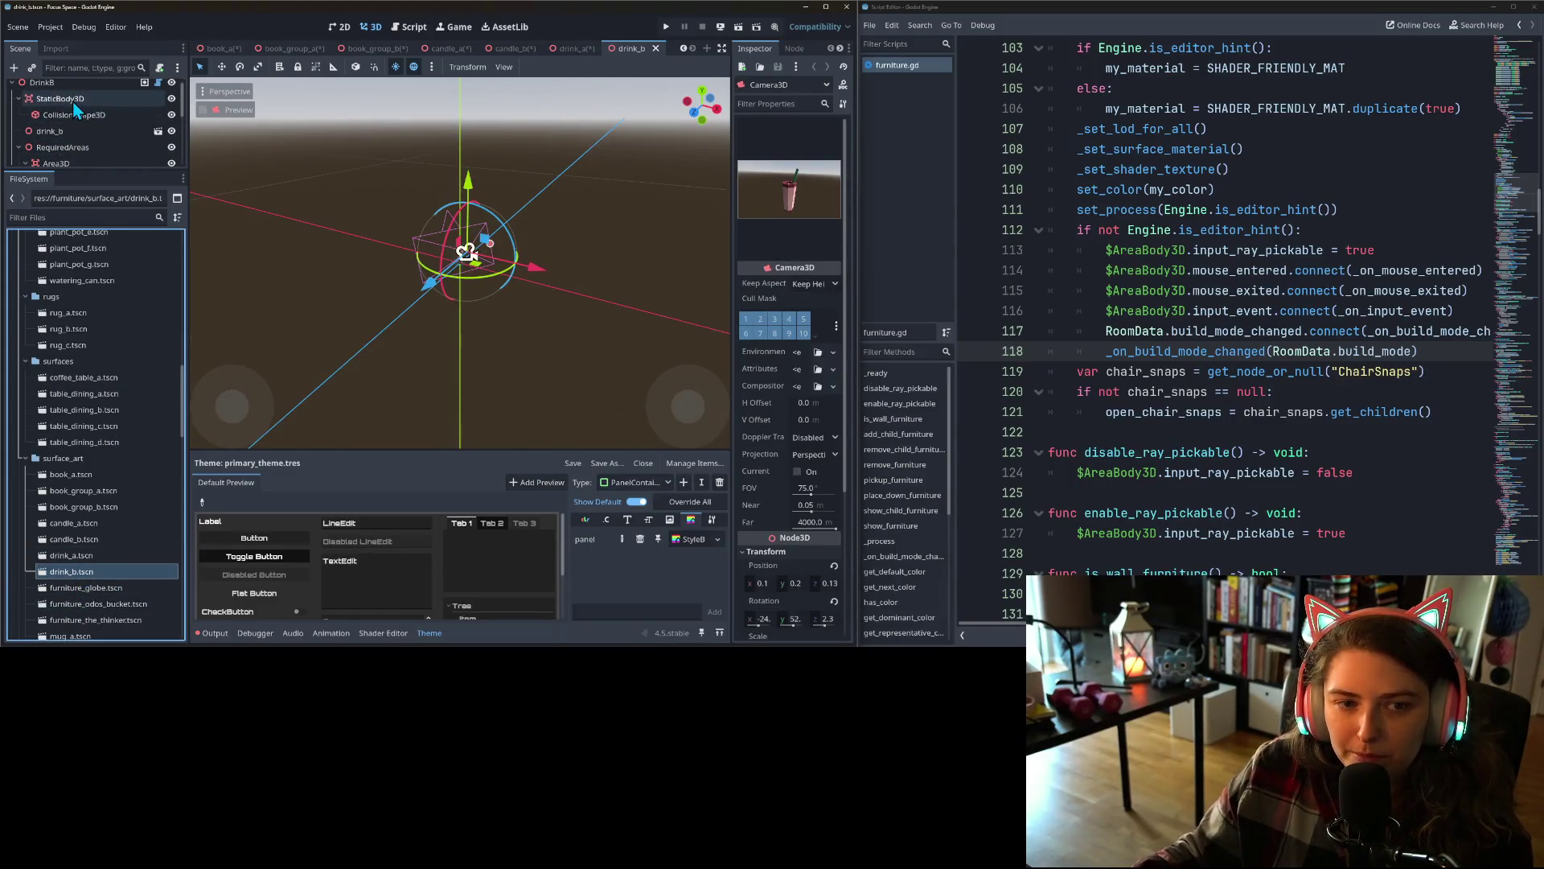
right_click(75, 100)
click(138, 220)
text(AreaBody3D)
key(Return)
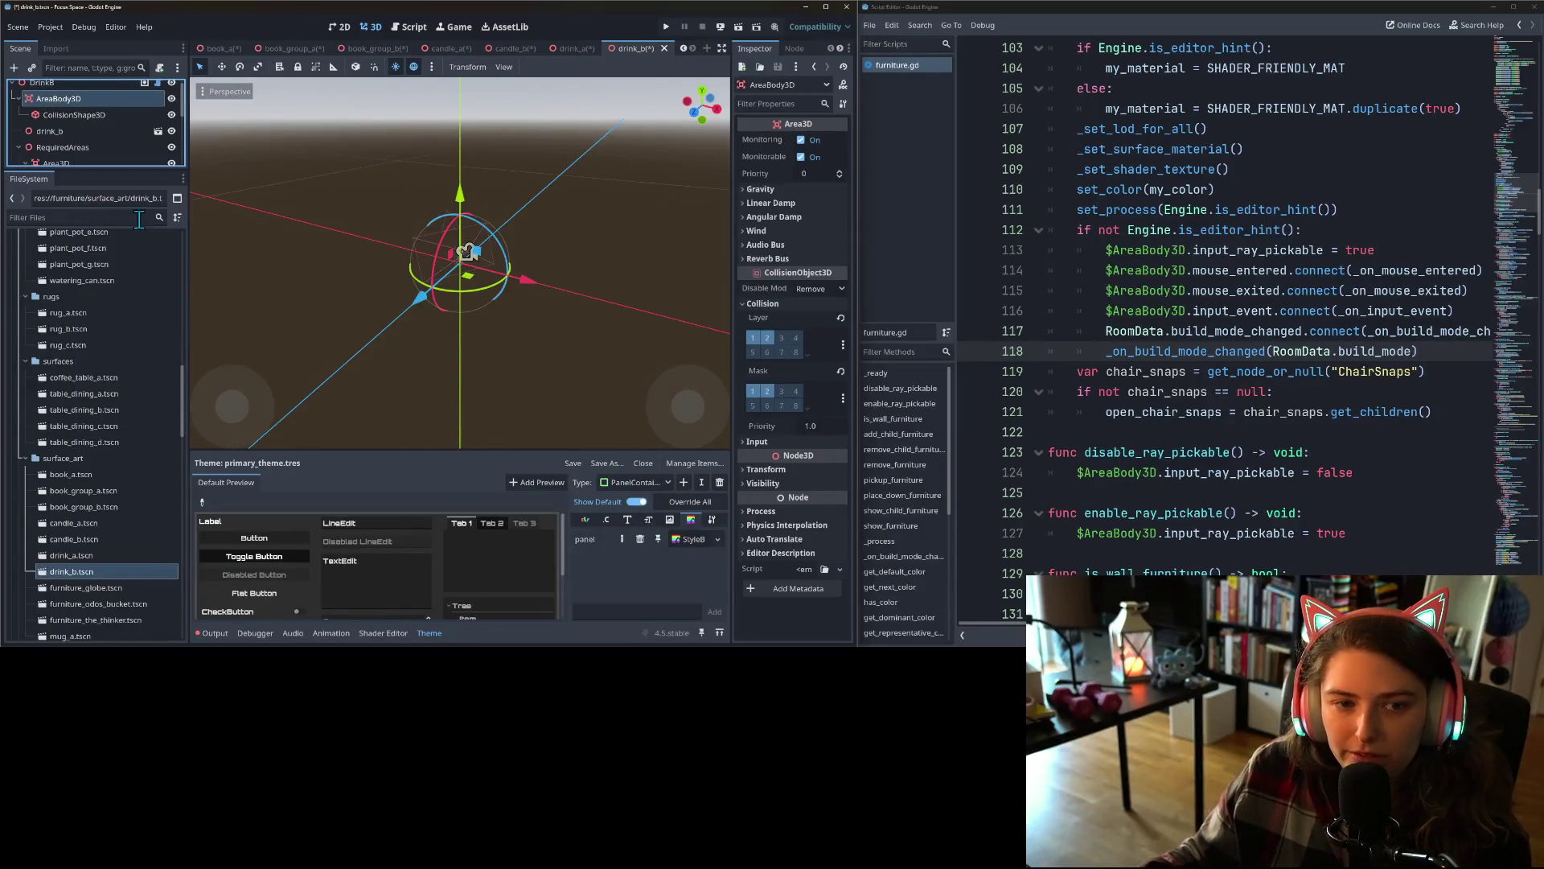
double_click(87, 588)
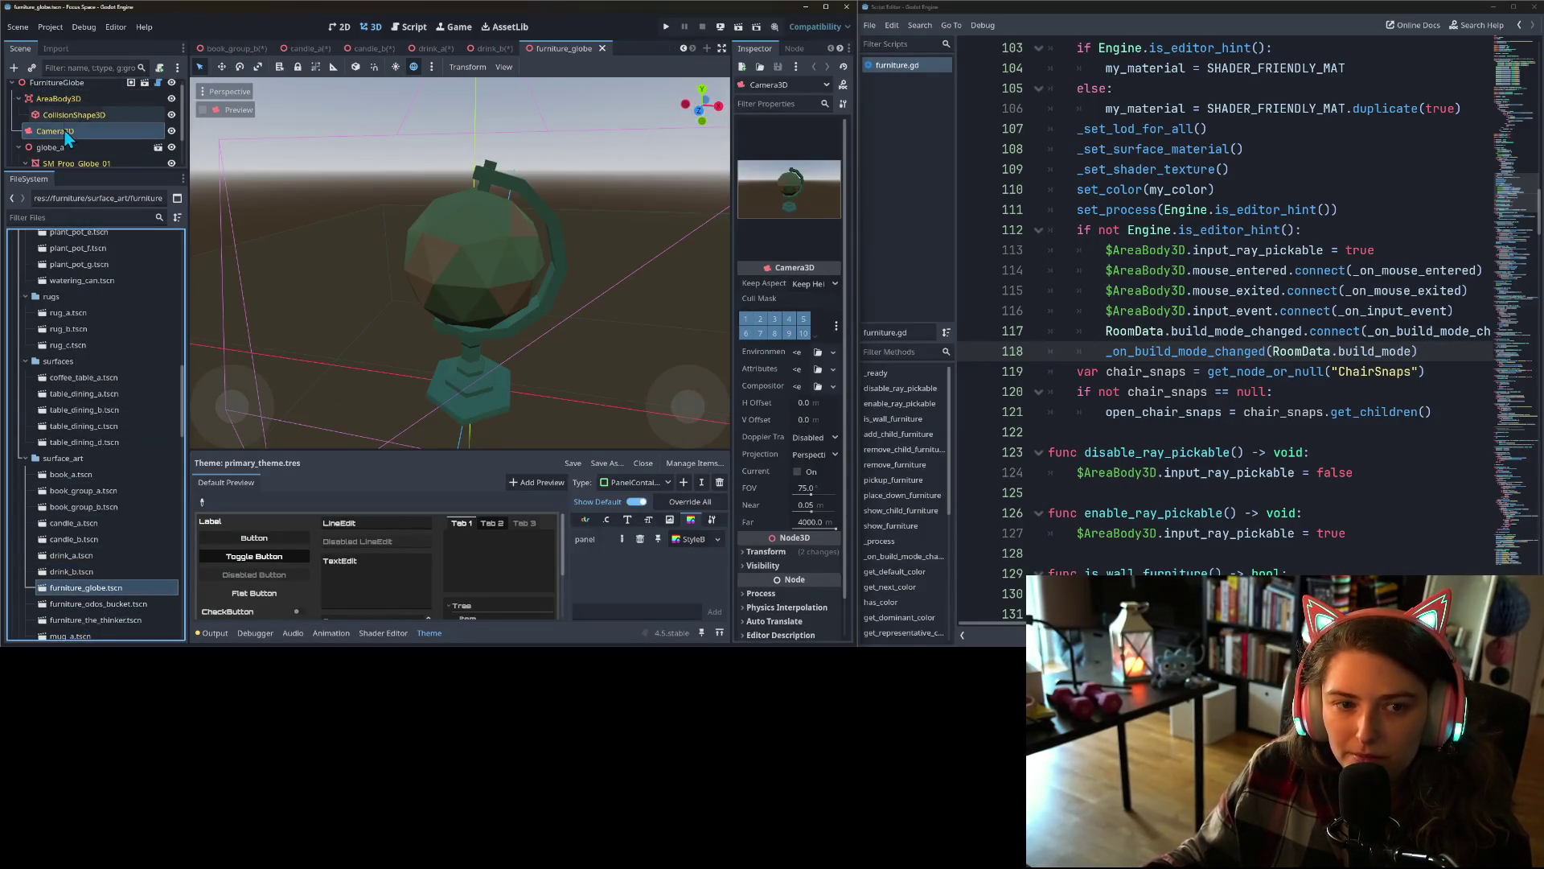
right_click(82, 106)
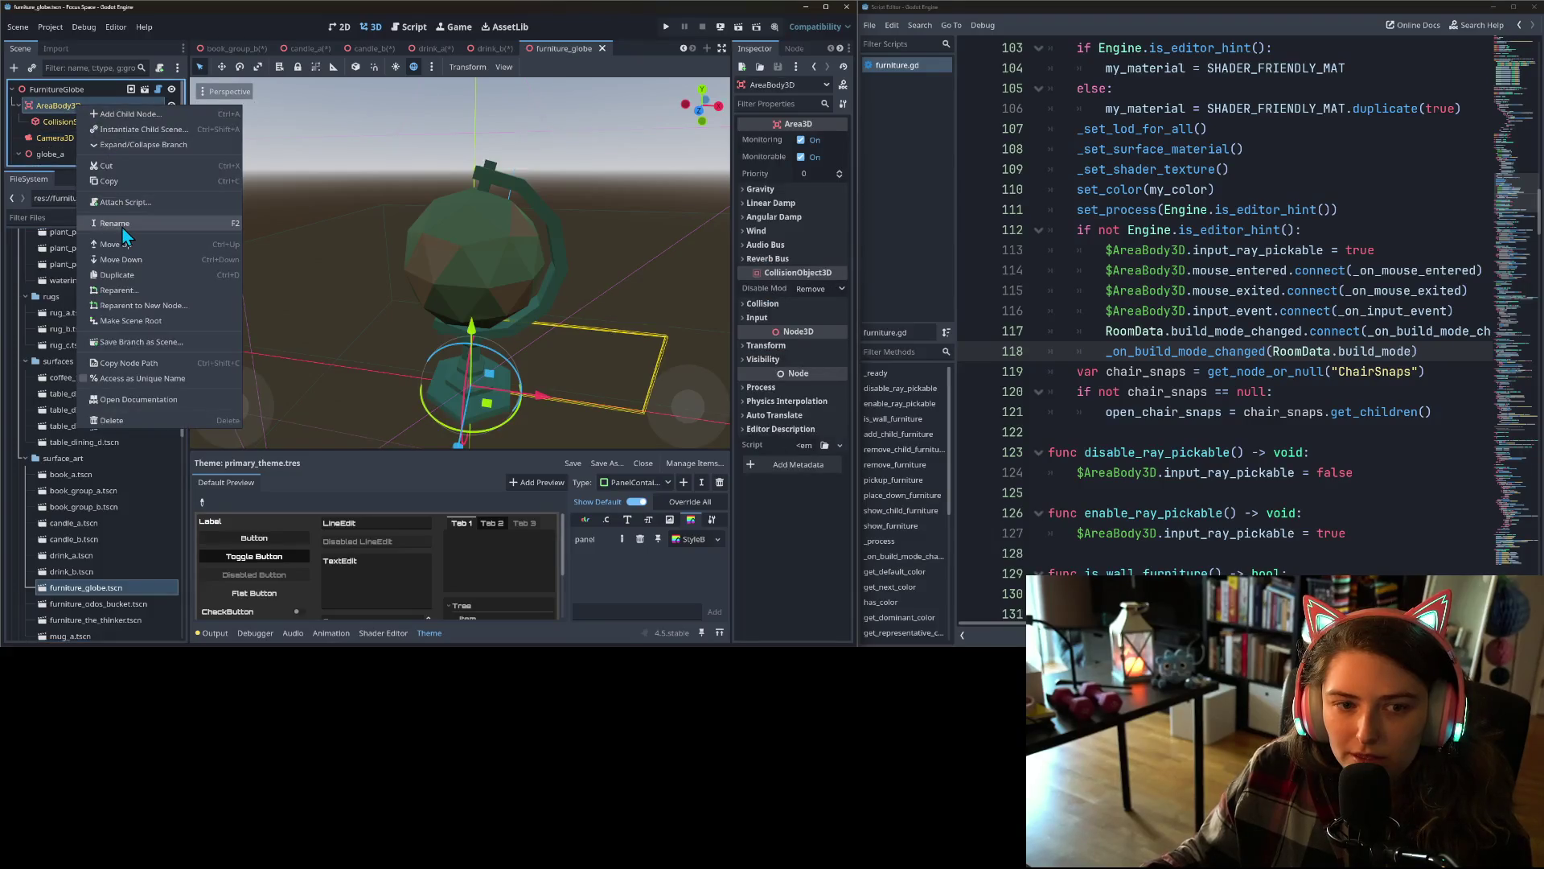
key(Escape)
scroll(118, 510, down, 3)
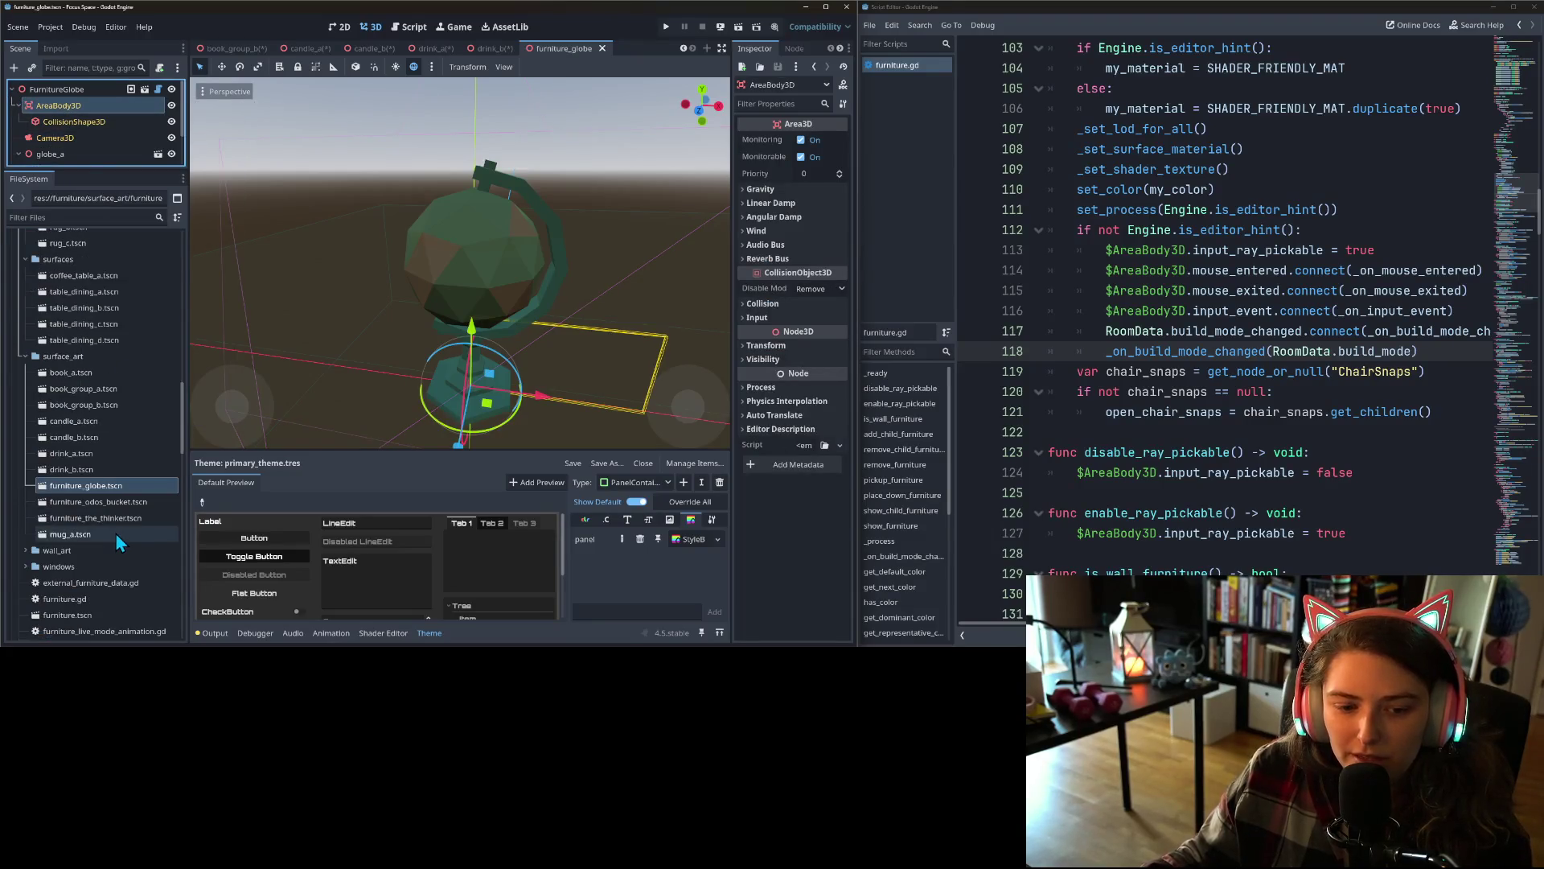
click(112, 517)
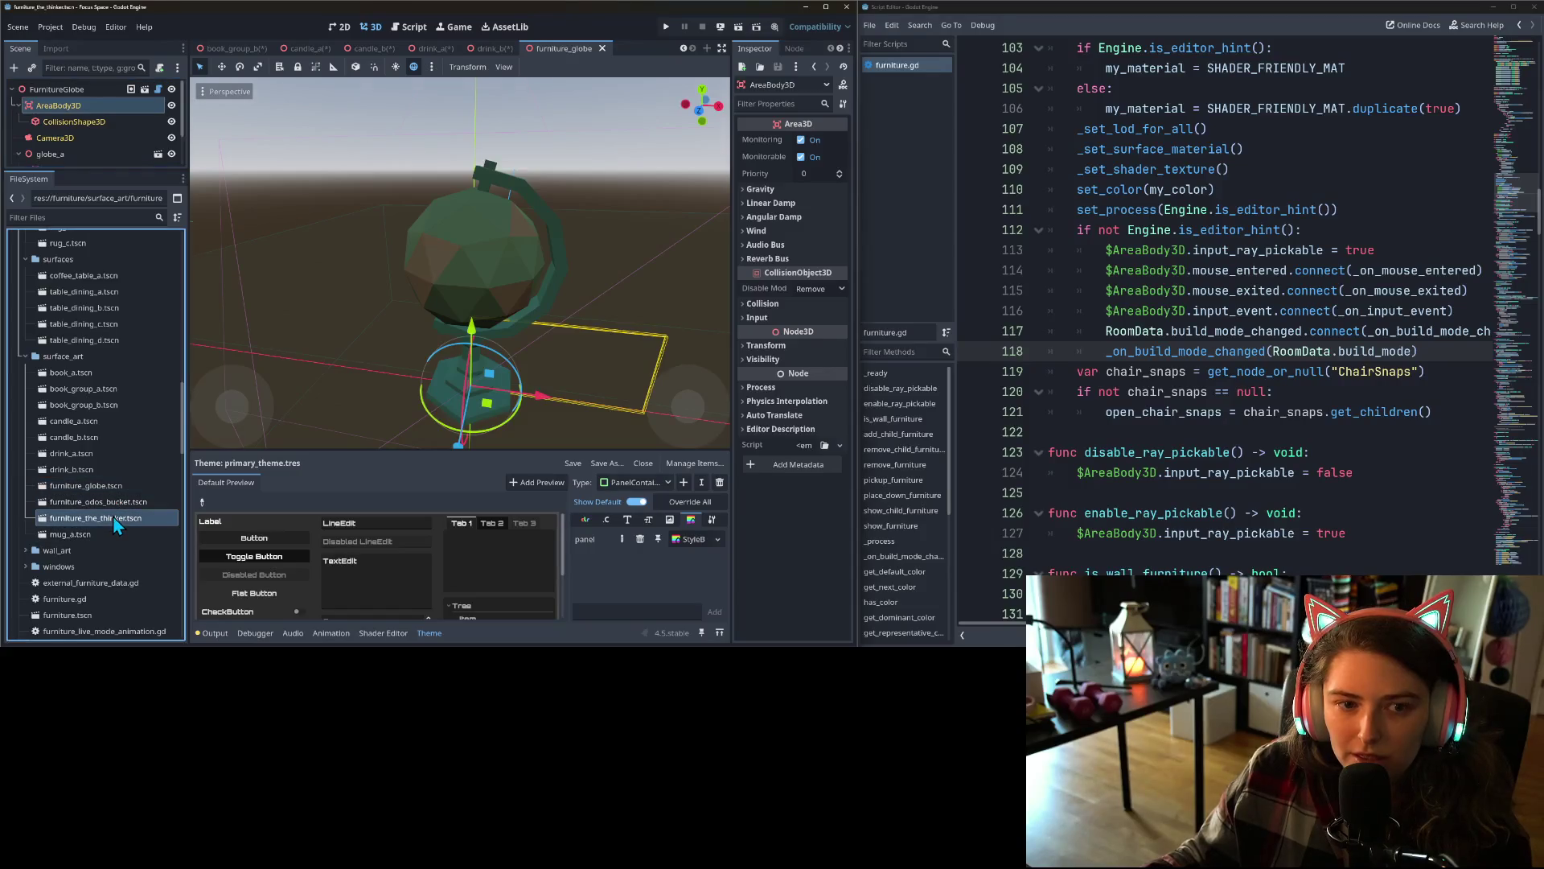
- Rename mug_a's StaticBody3D node to AreaBody3D
double_click(103, 536)
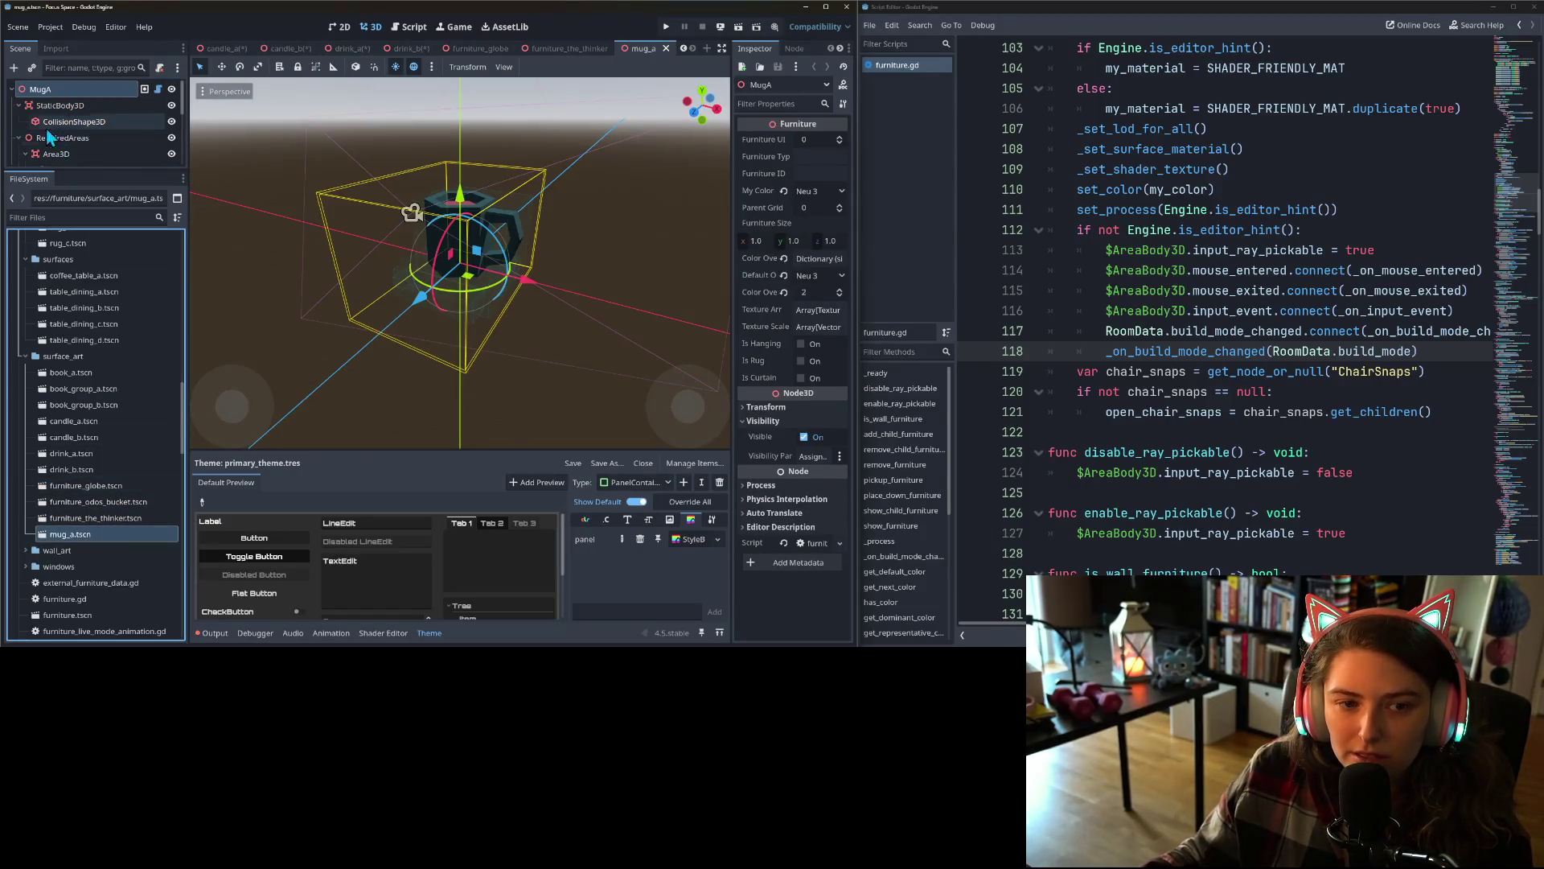
right_click(58, 103)
click(116, 219)
text(AreaBody3D)
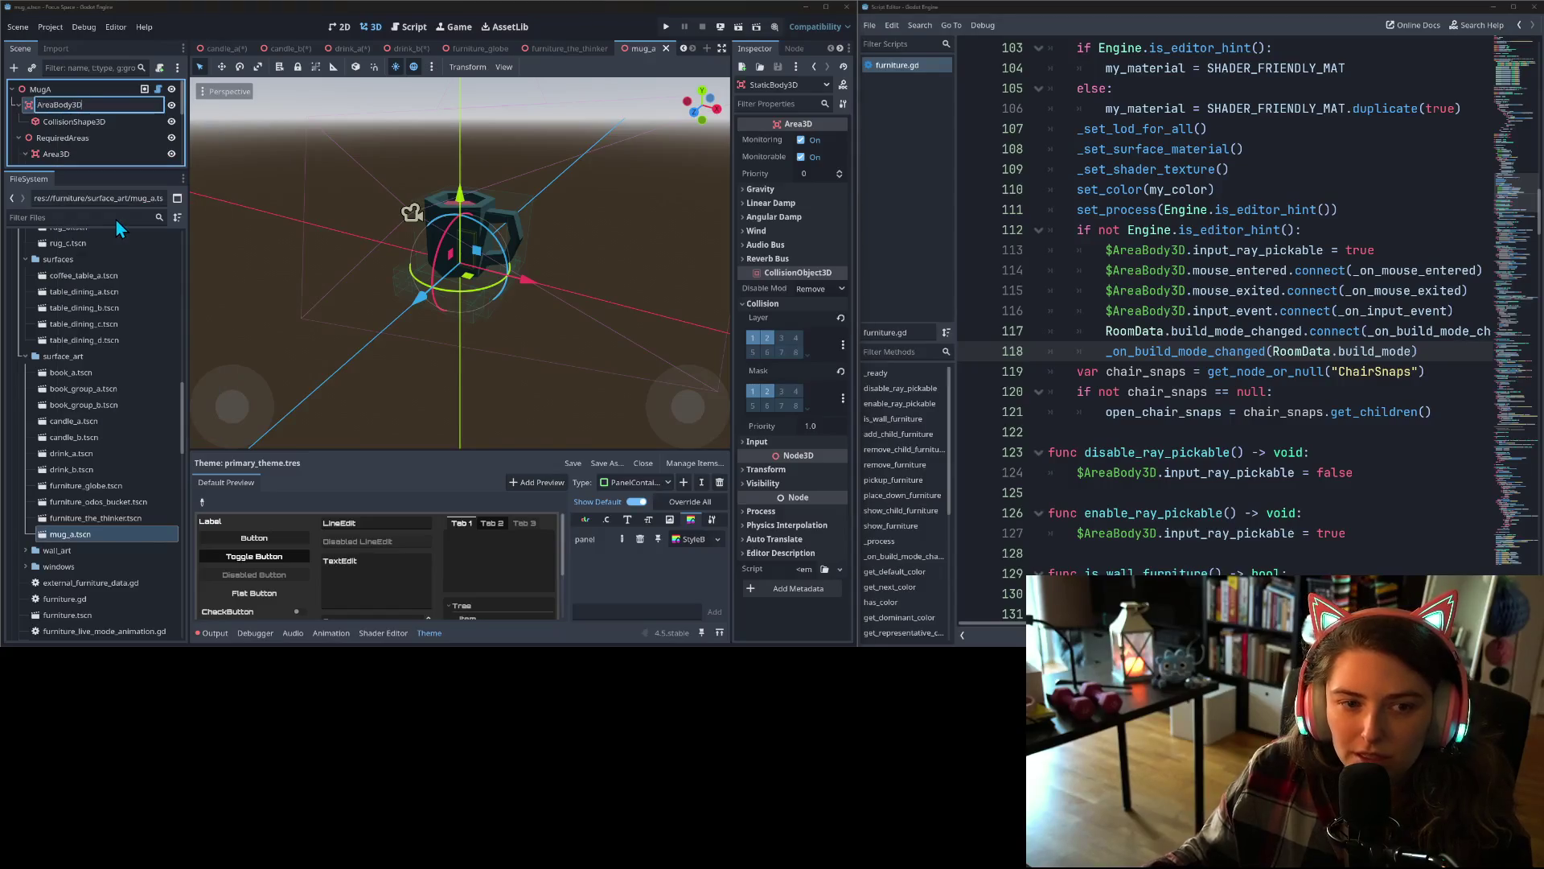
key(Return)
scroll(118, 508, down, 4)
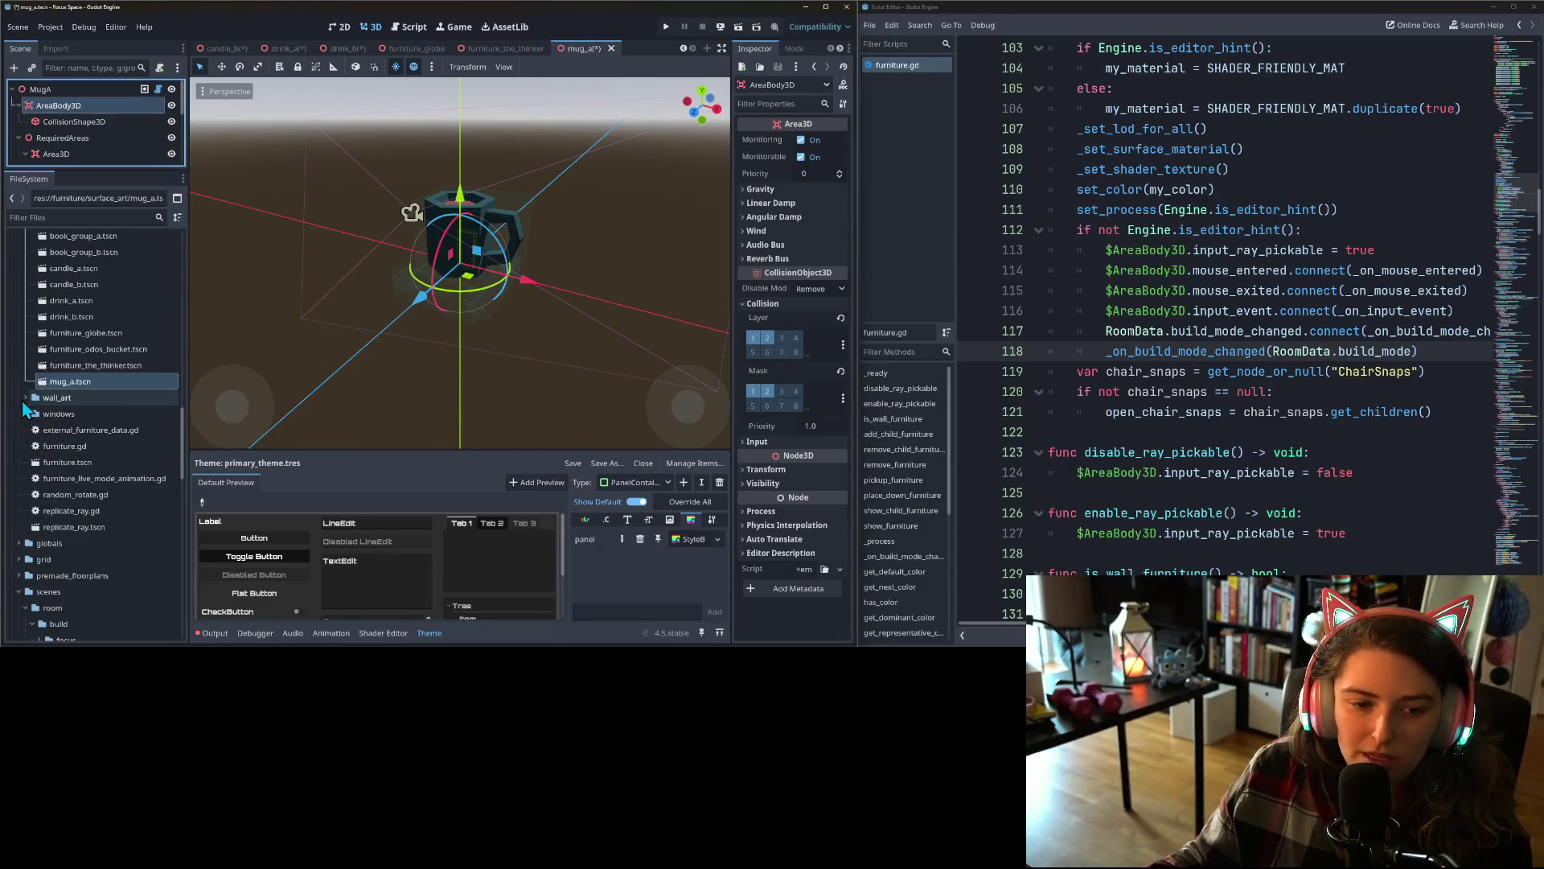
- Rename the StaticBody3D node to AreaBody3D in wall_art_a, wall_art_b and wall_art_c
click(25, 399)
double_click(70, 416)
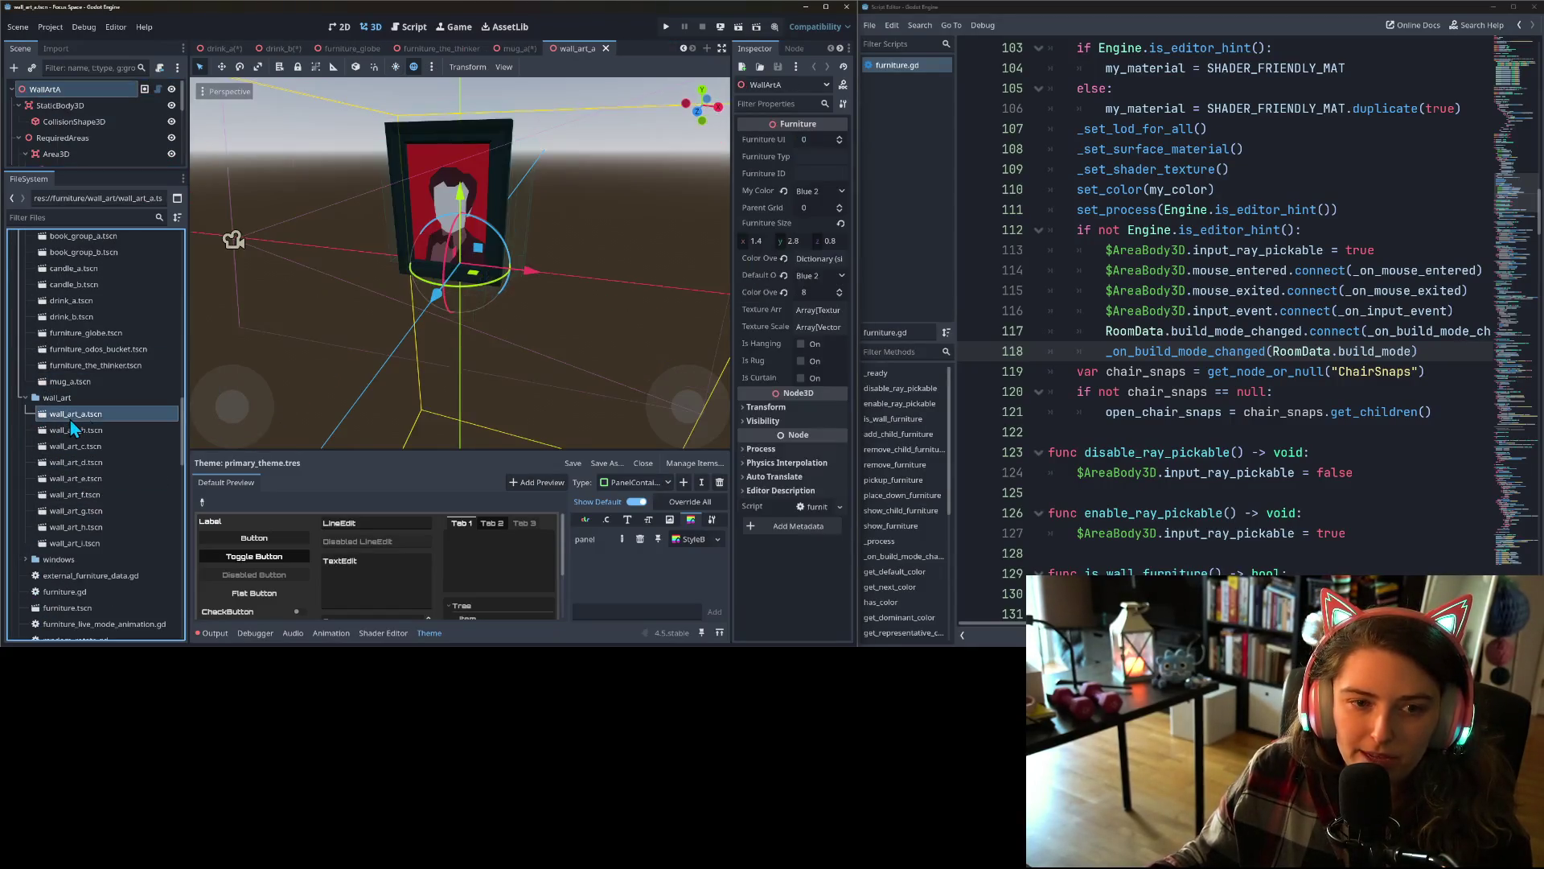
right_click(69, 107)
click(124, 228)
text(AreaBody3D)
key(Return)
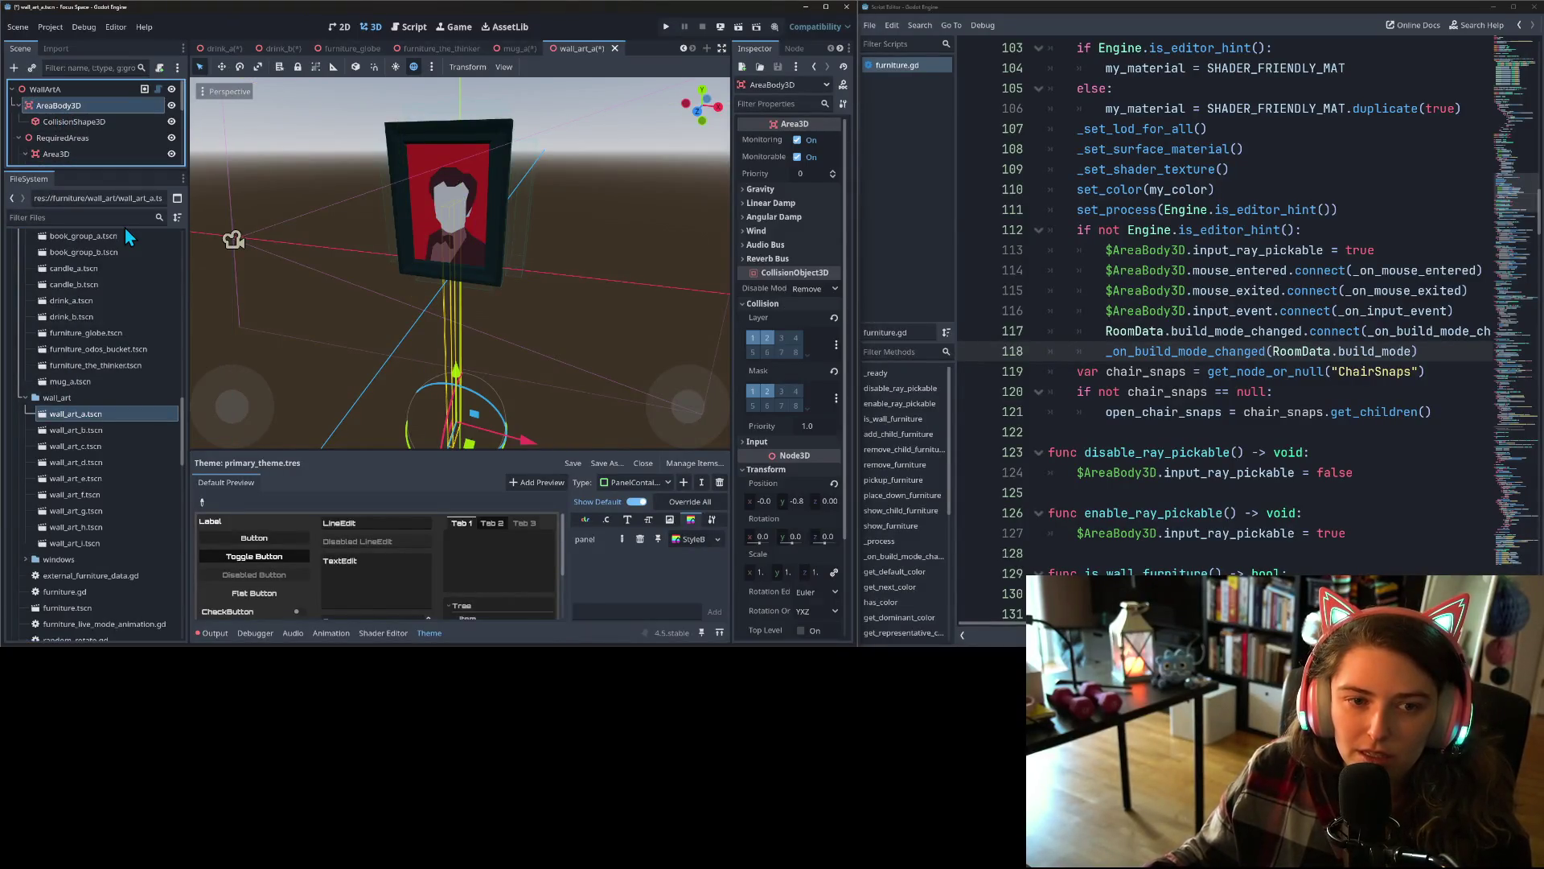
click(130, 427)
double_click(128, 427)
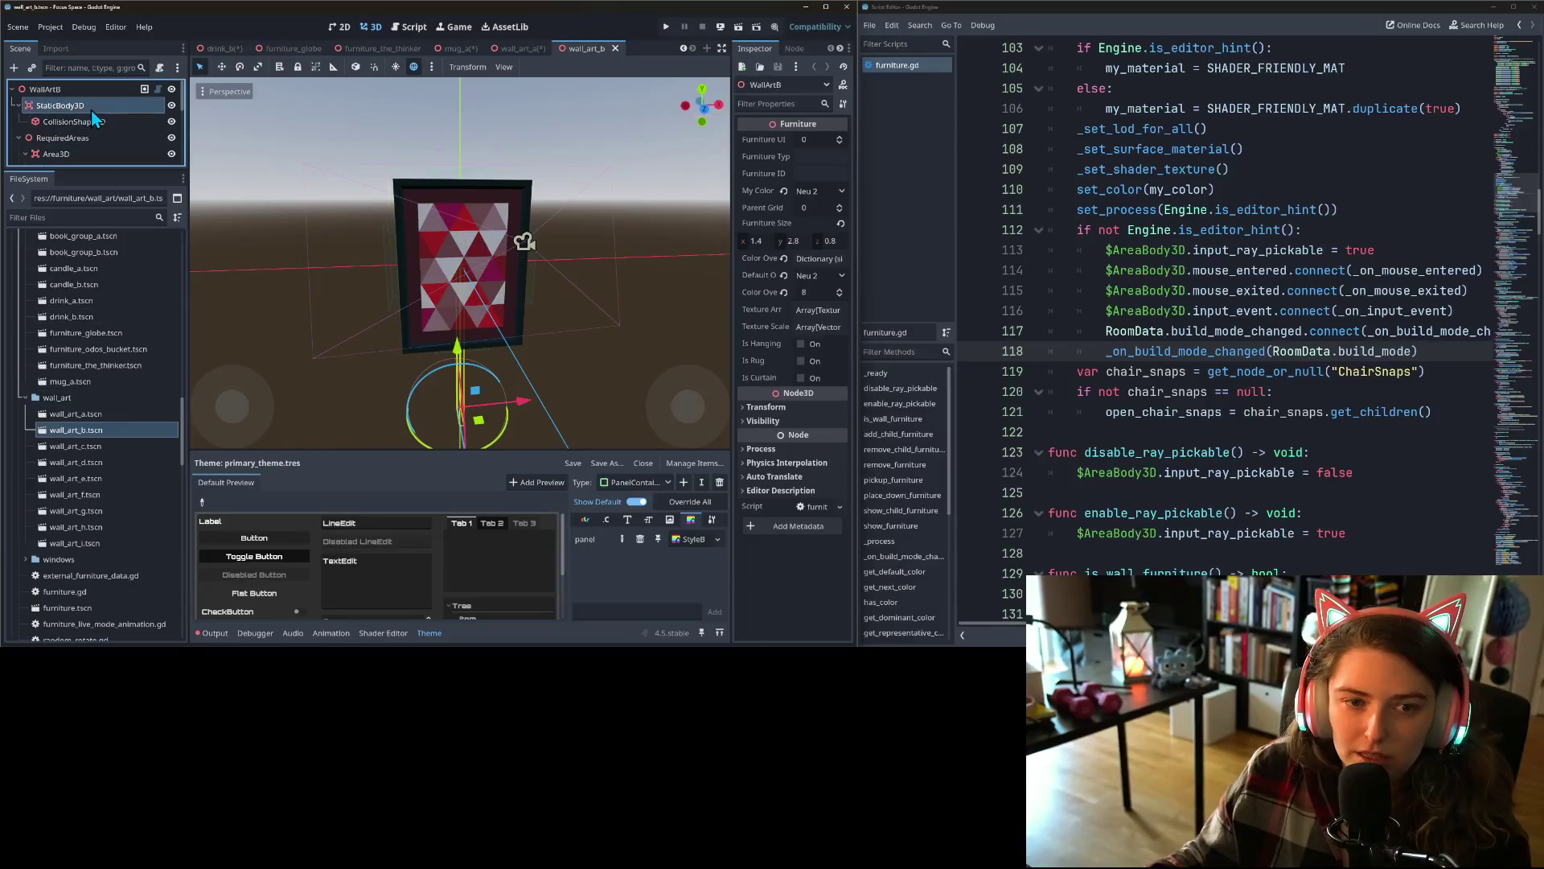
right_click(96, 107)
click(148, 224)
key(ctrl+v)
key(Return)
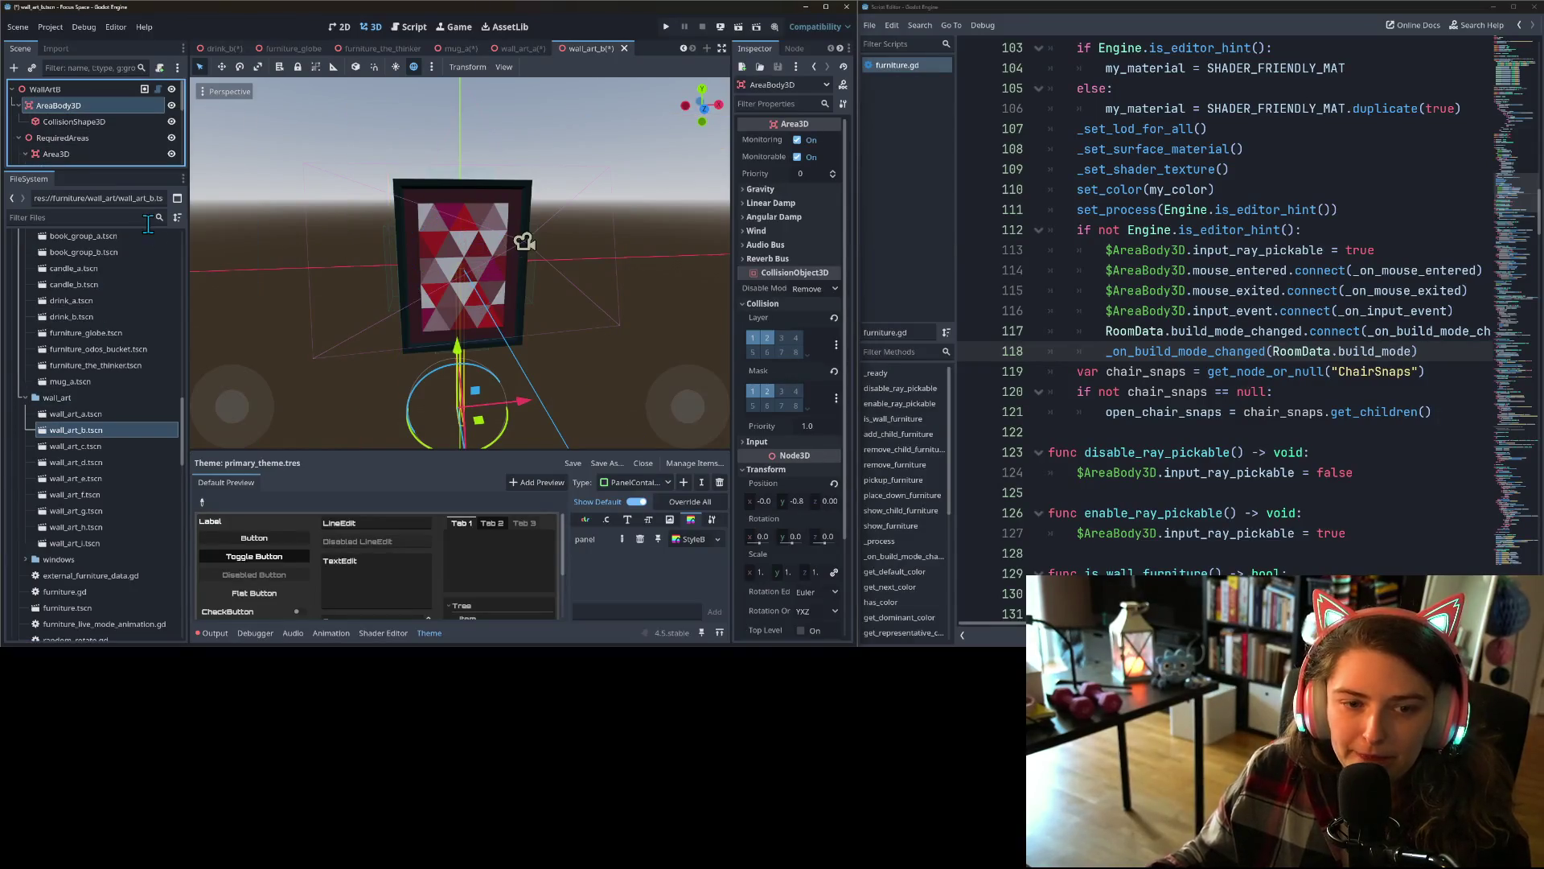
double_click(110, 444)
right_click(111, 99)
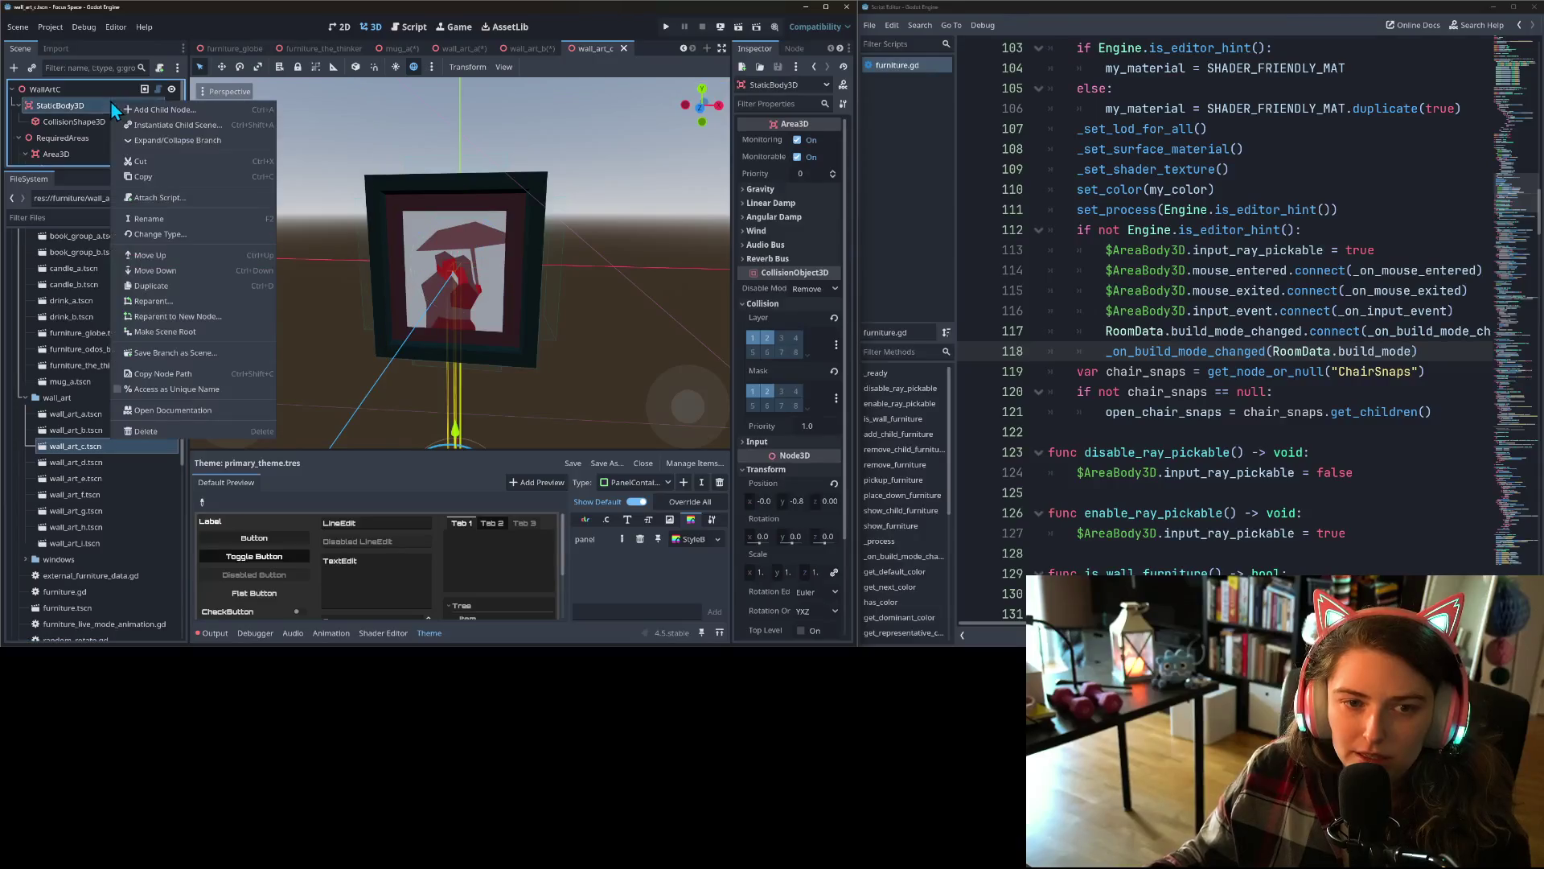
click(161, 217)
text(AreaBody3D)
key(Return)
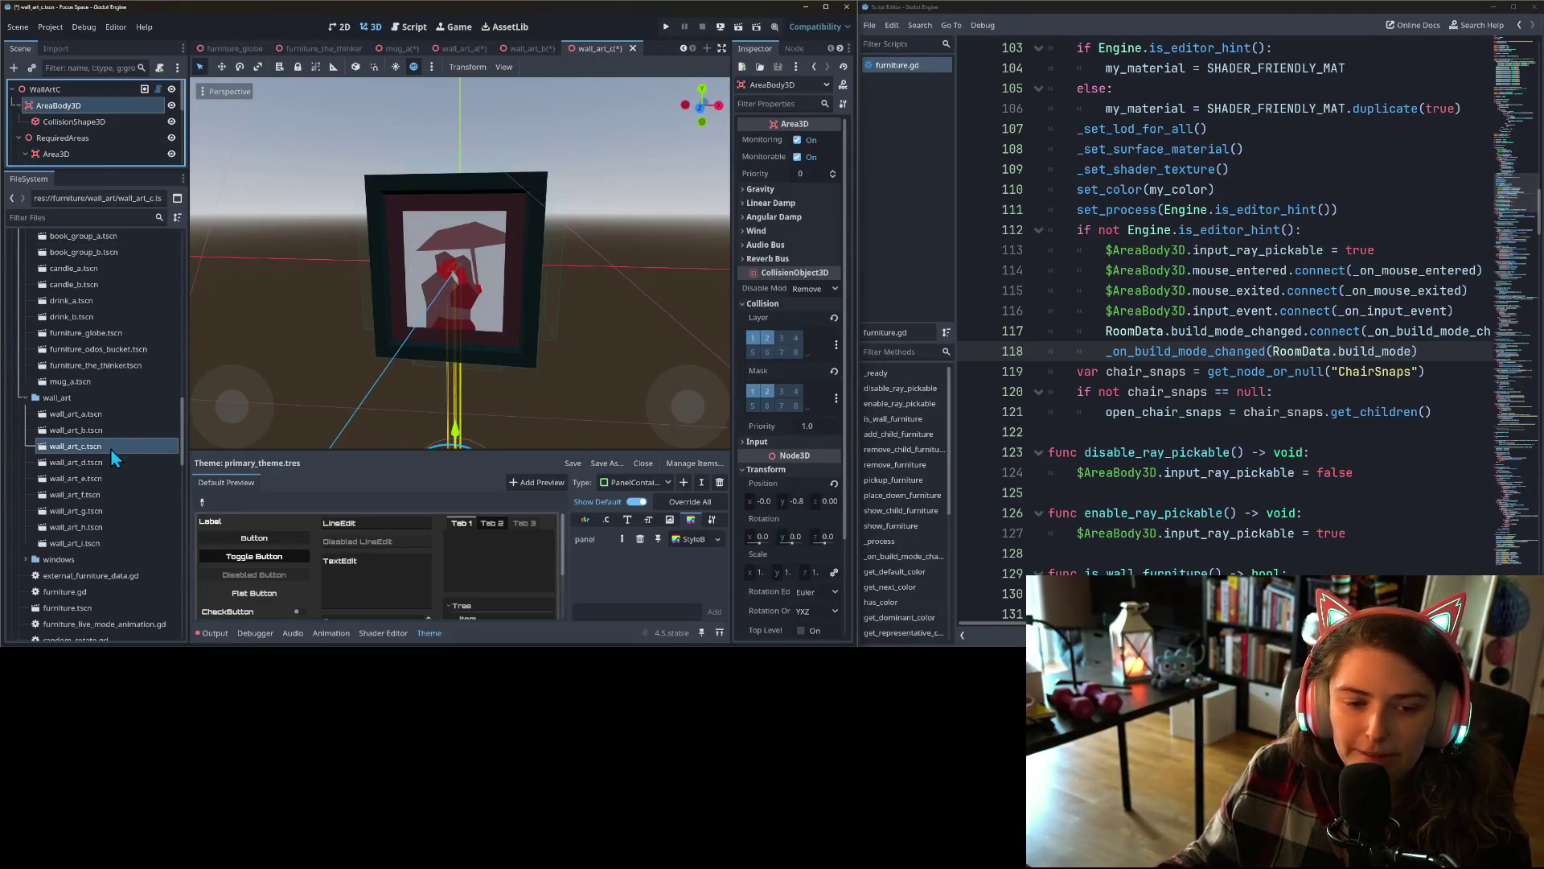
- Rename the StaticBody3D node to AreaBody3D in wall_art_d, wall_art_e and wall_art_f
double_click(104, 463)
right_click(85, 106)
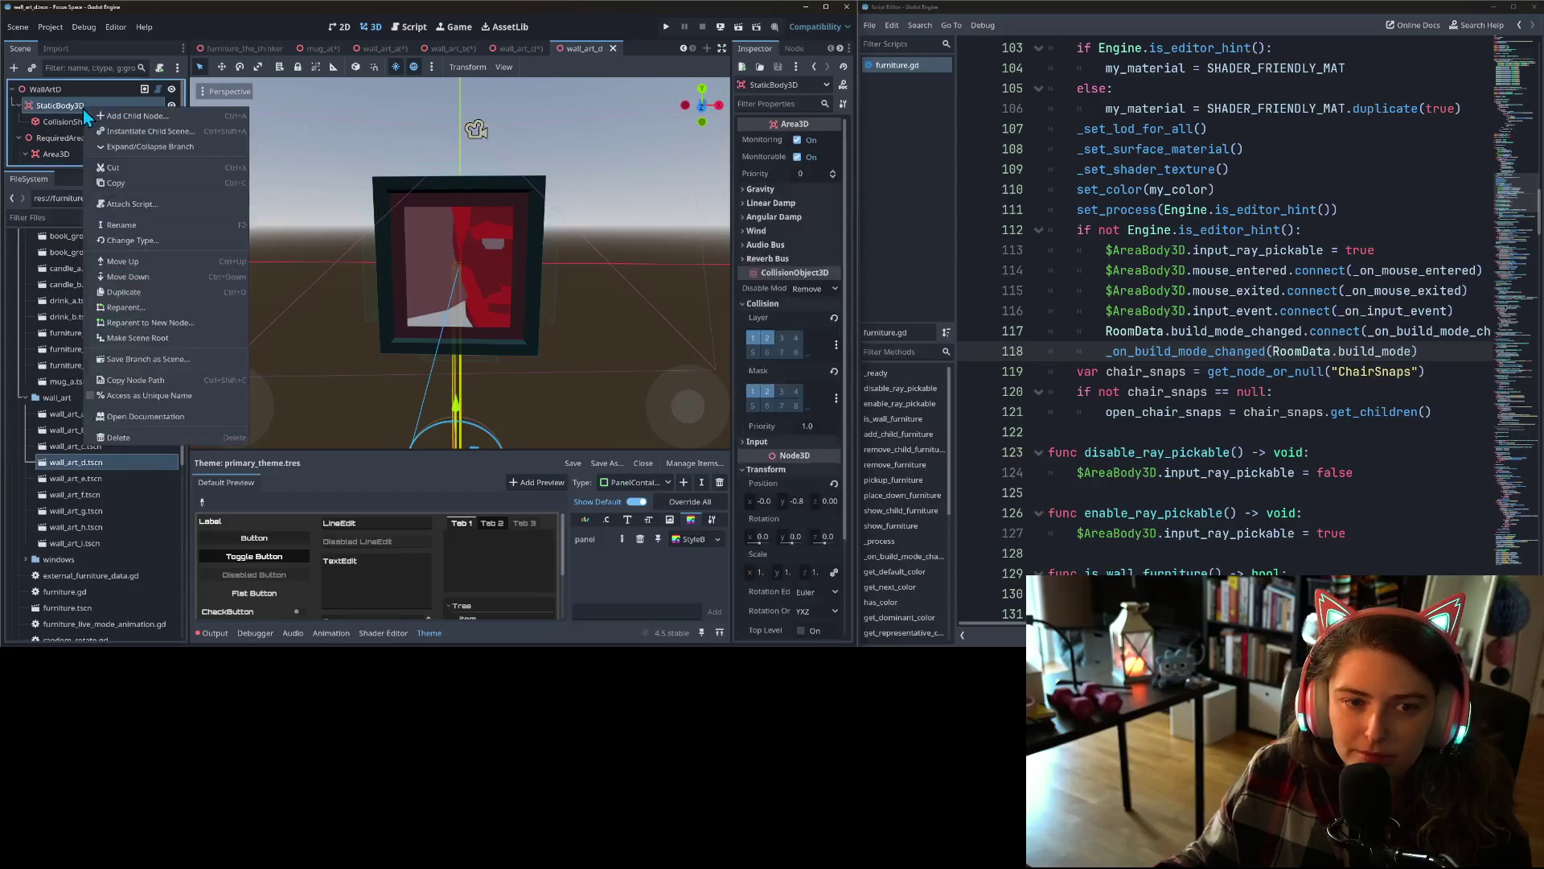
click(160, 217)
text(AreaBody3D)
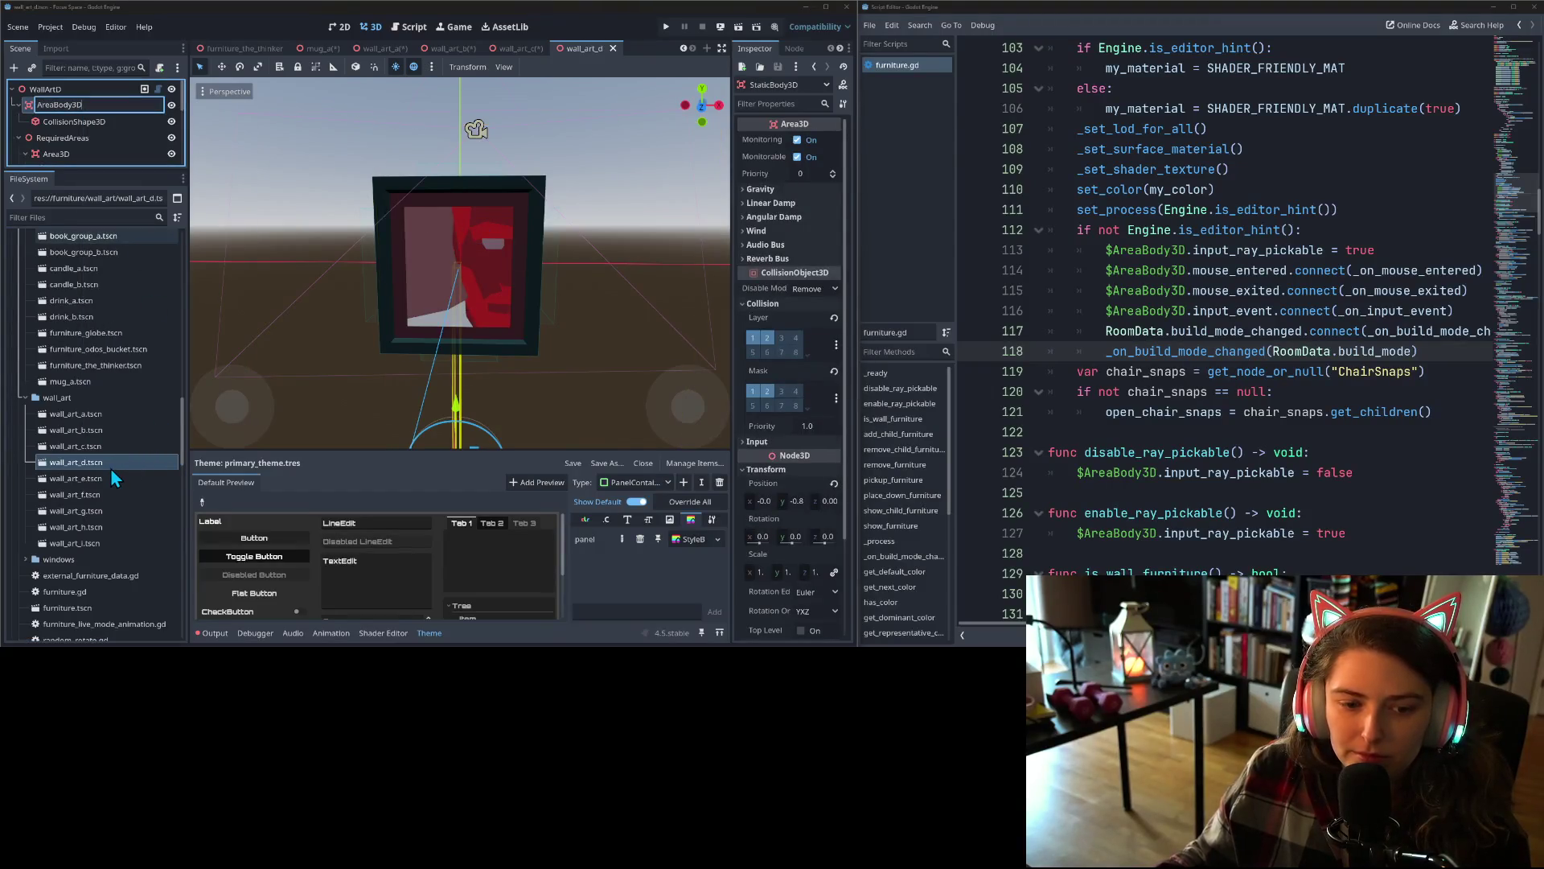
key(Return)
click(113, 491)
double_click(117, 480)
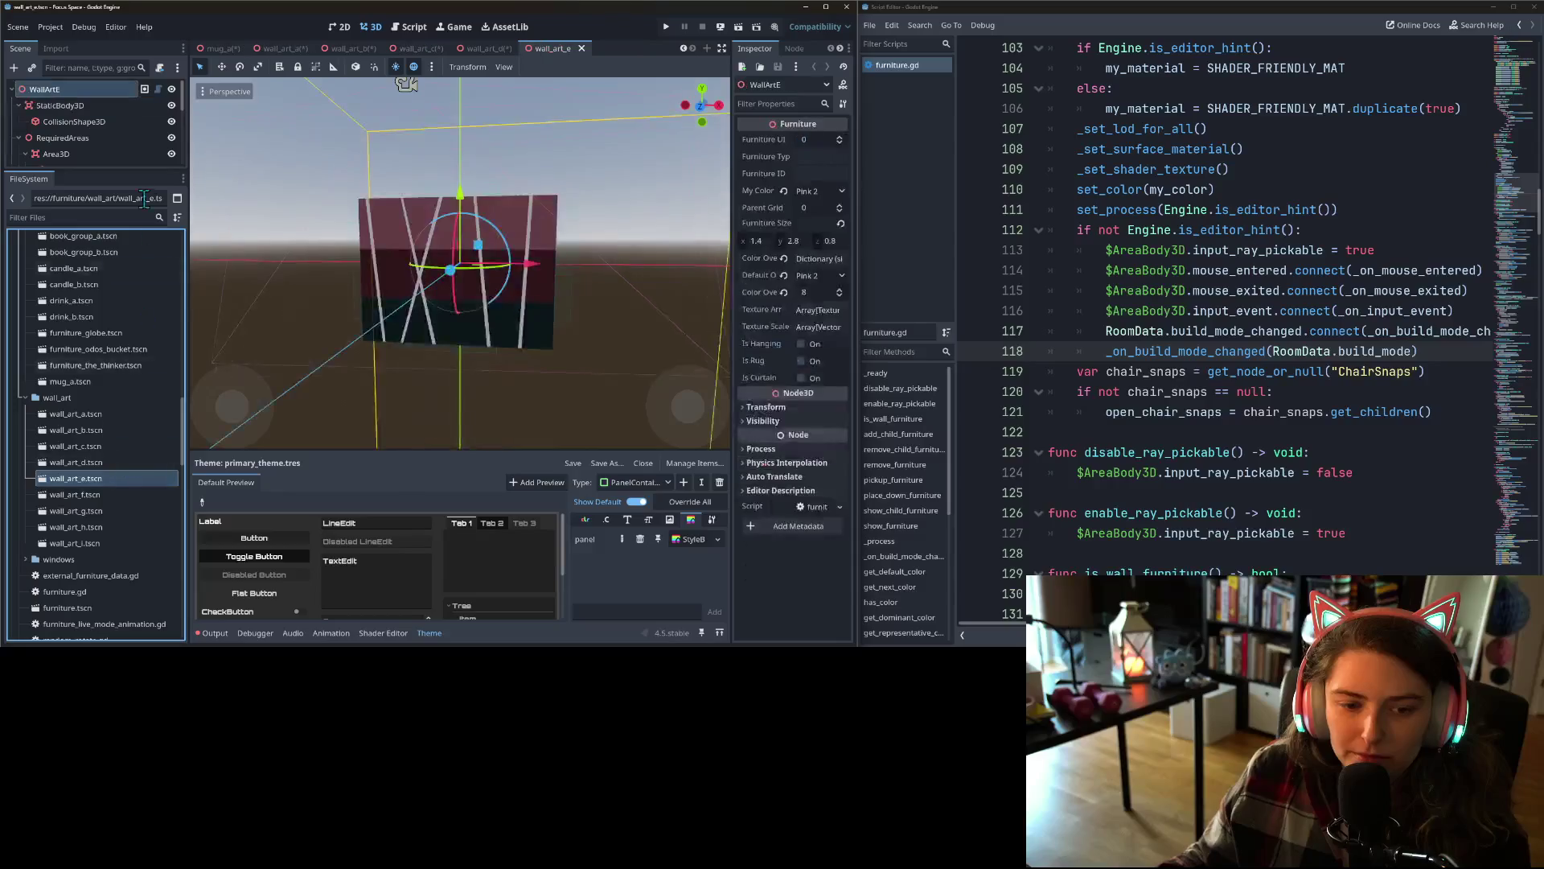
right_click(98, 107)
click(146, 219)
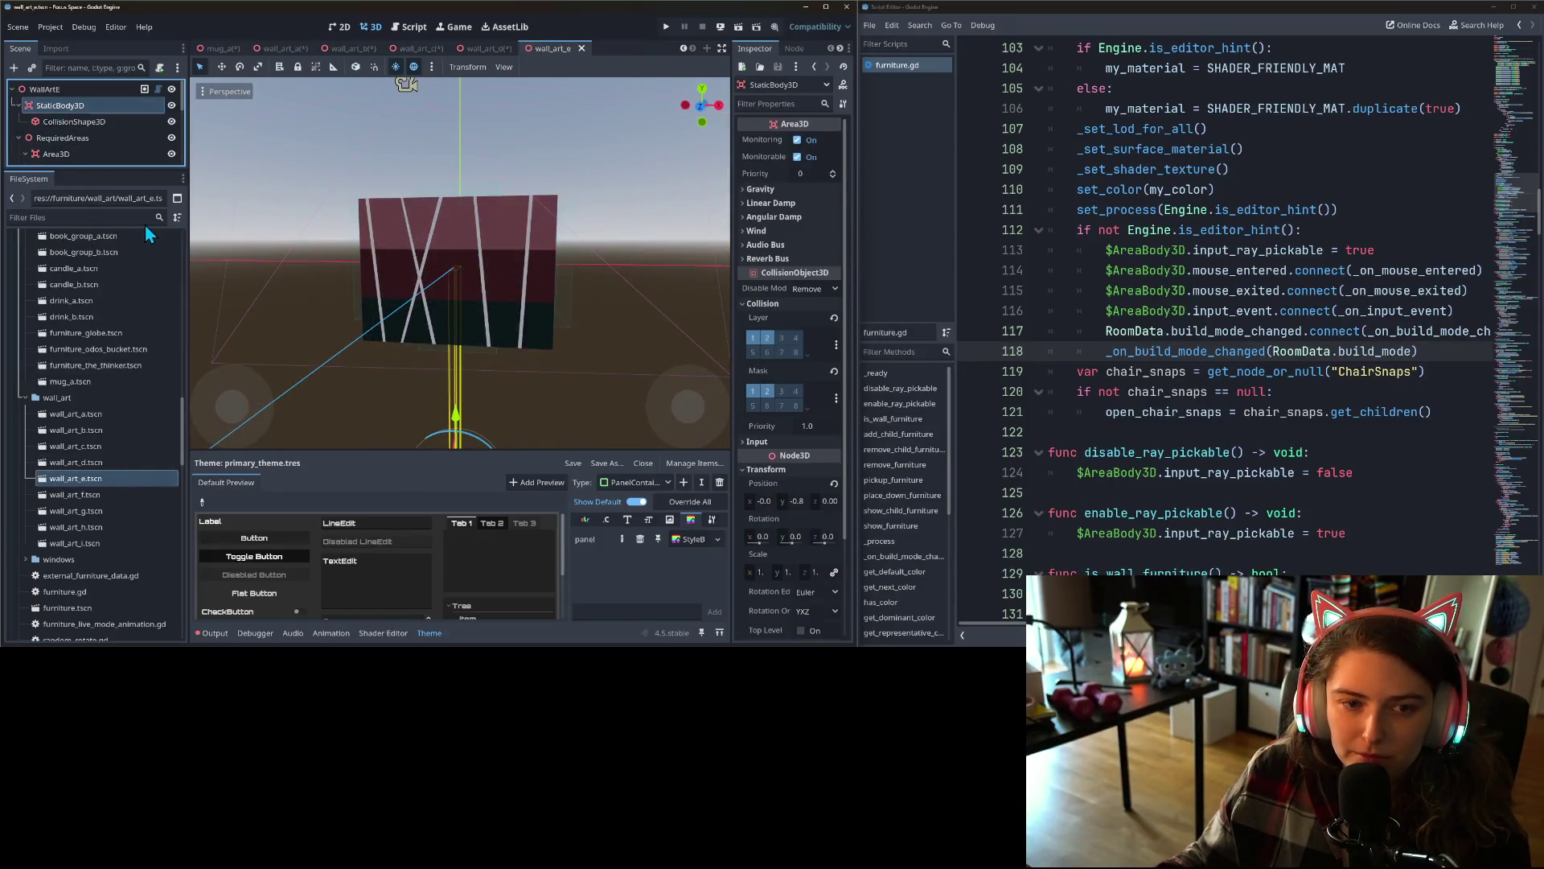
text(AreaBody3D)
key(Return)
double_click(111, 495)
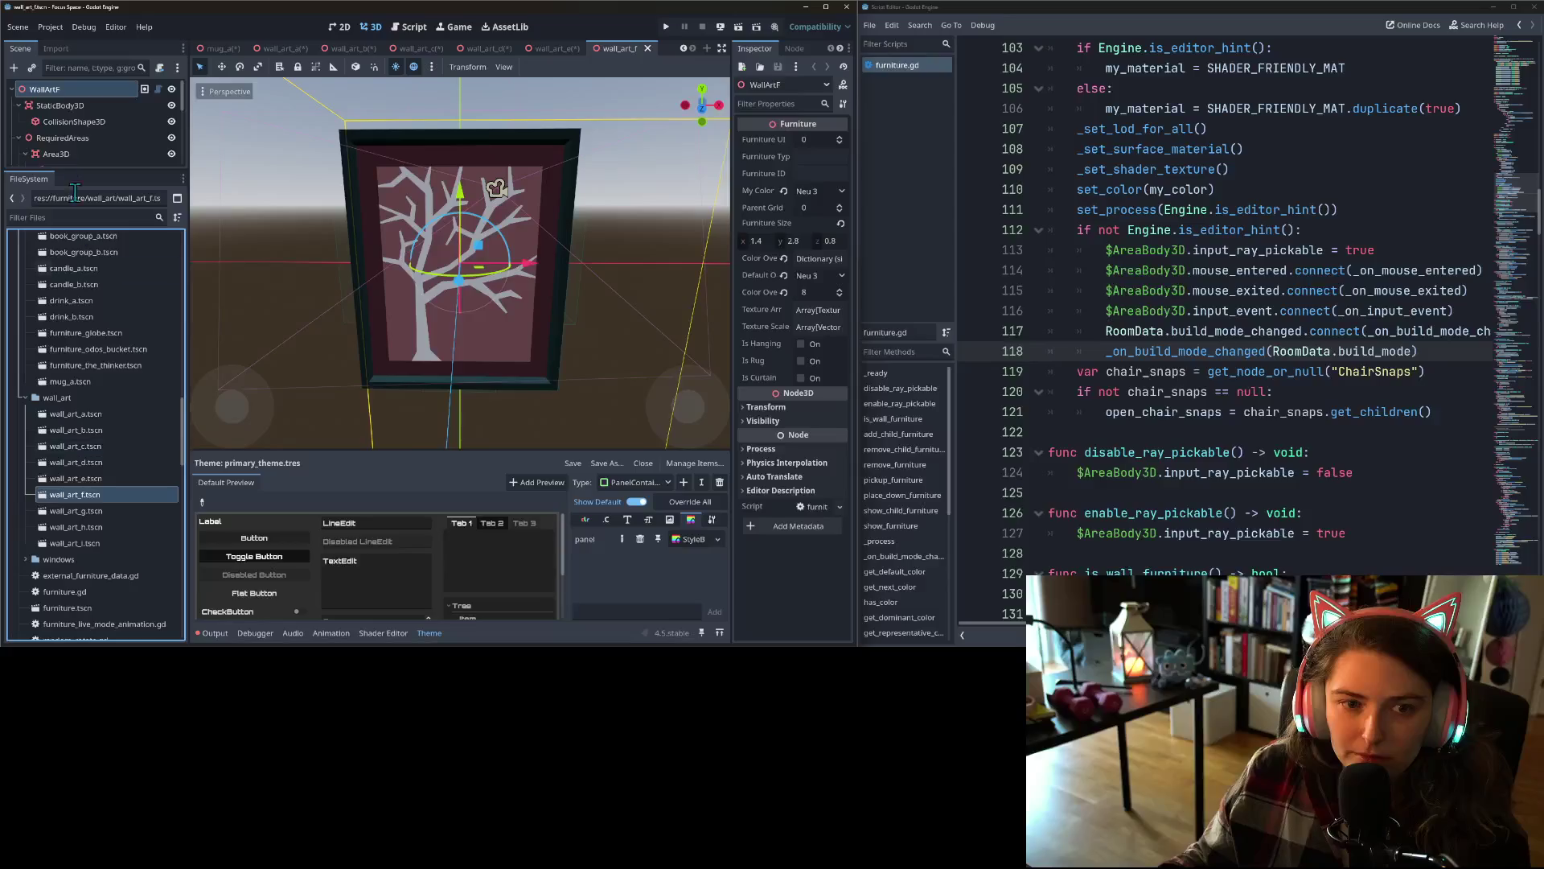
right_click(73, 103)
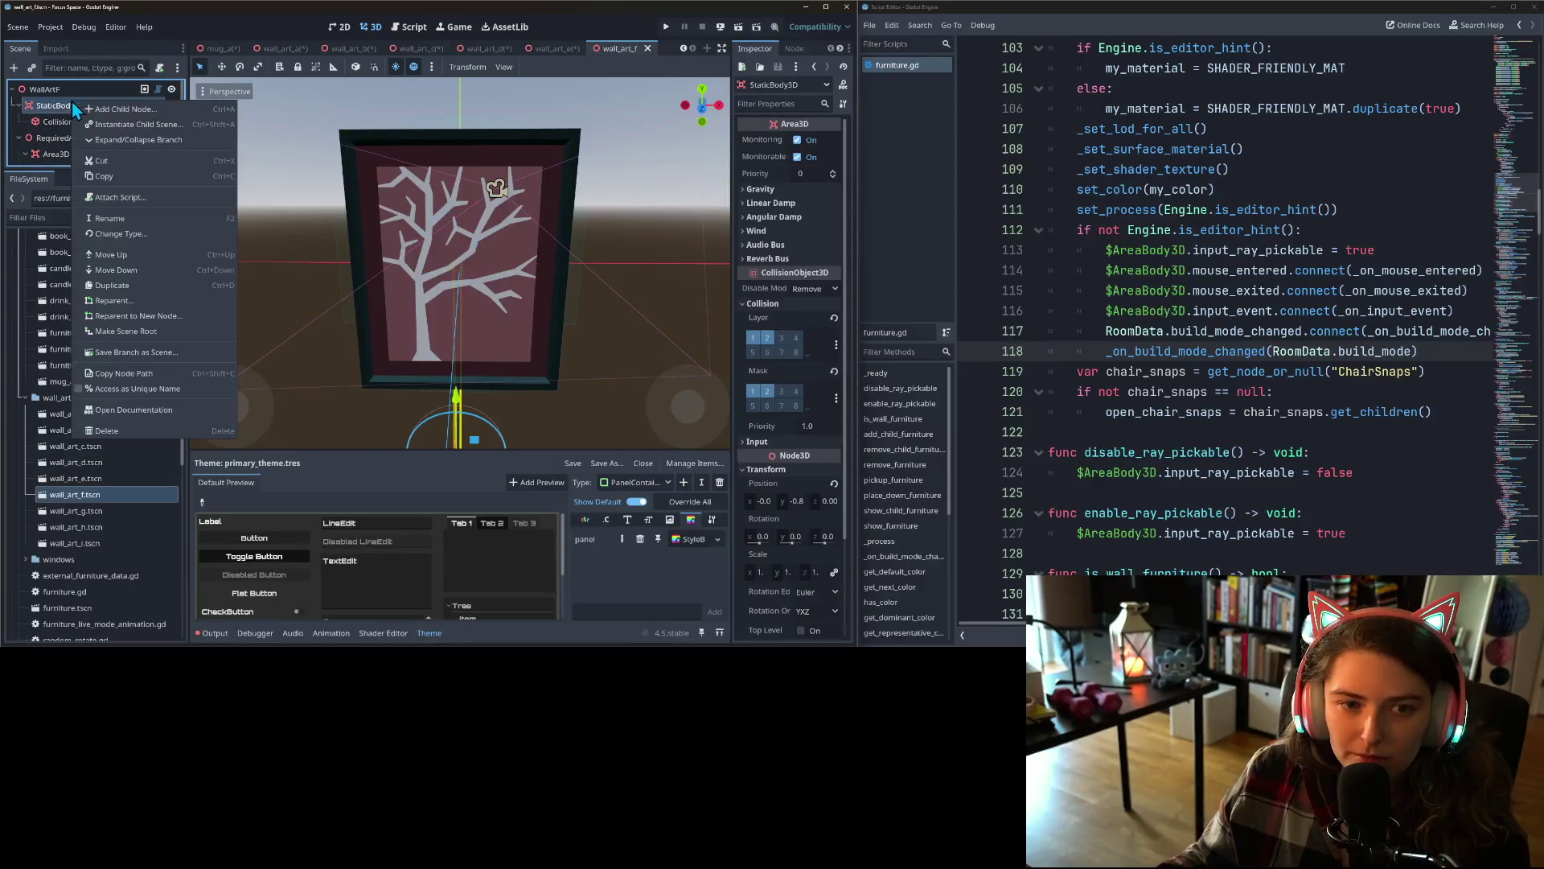
click(133, 217)
text(AreaBody3D)
key(Return)
- Rename the StaticBody3D node to AreaBody3D in wall_art_g, wall_art_h and wall_art_i
click(106, 512)
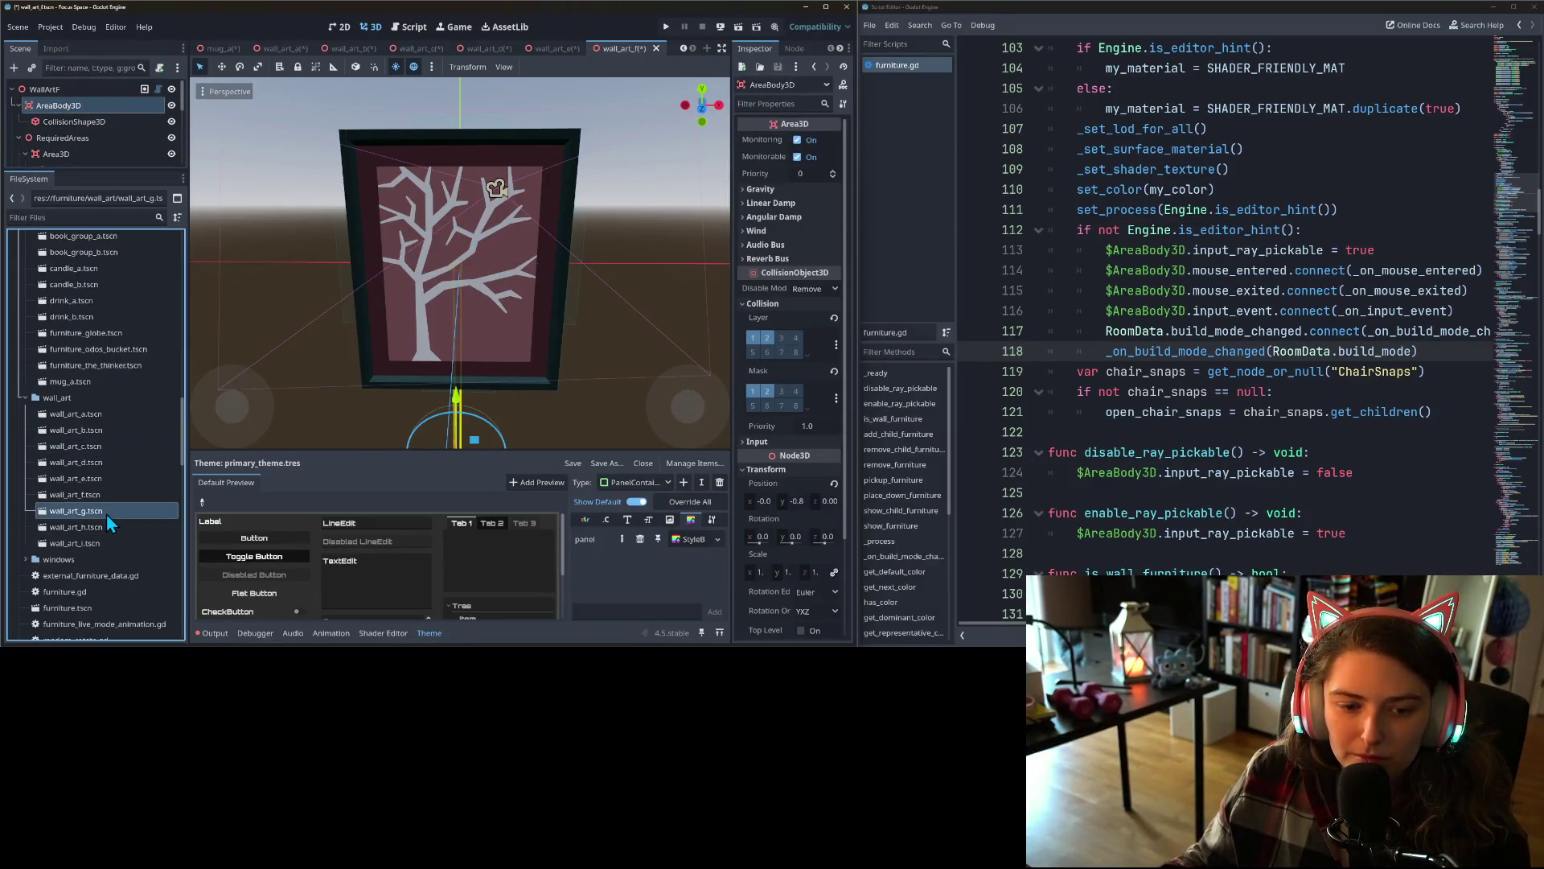
double_click(106, 514)
right_click(85, 105)
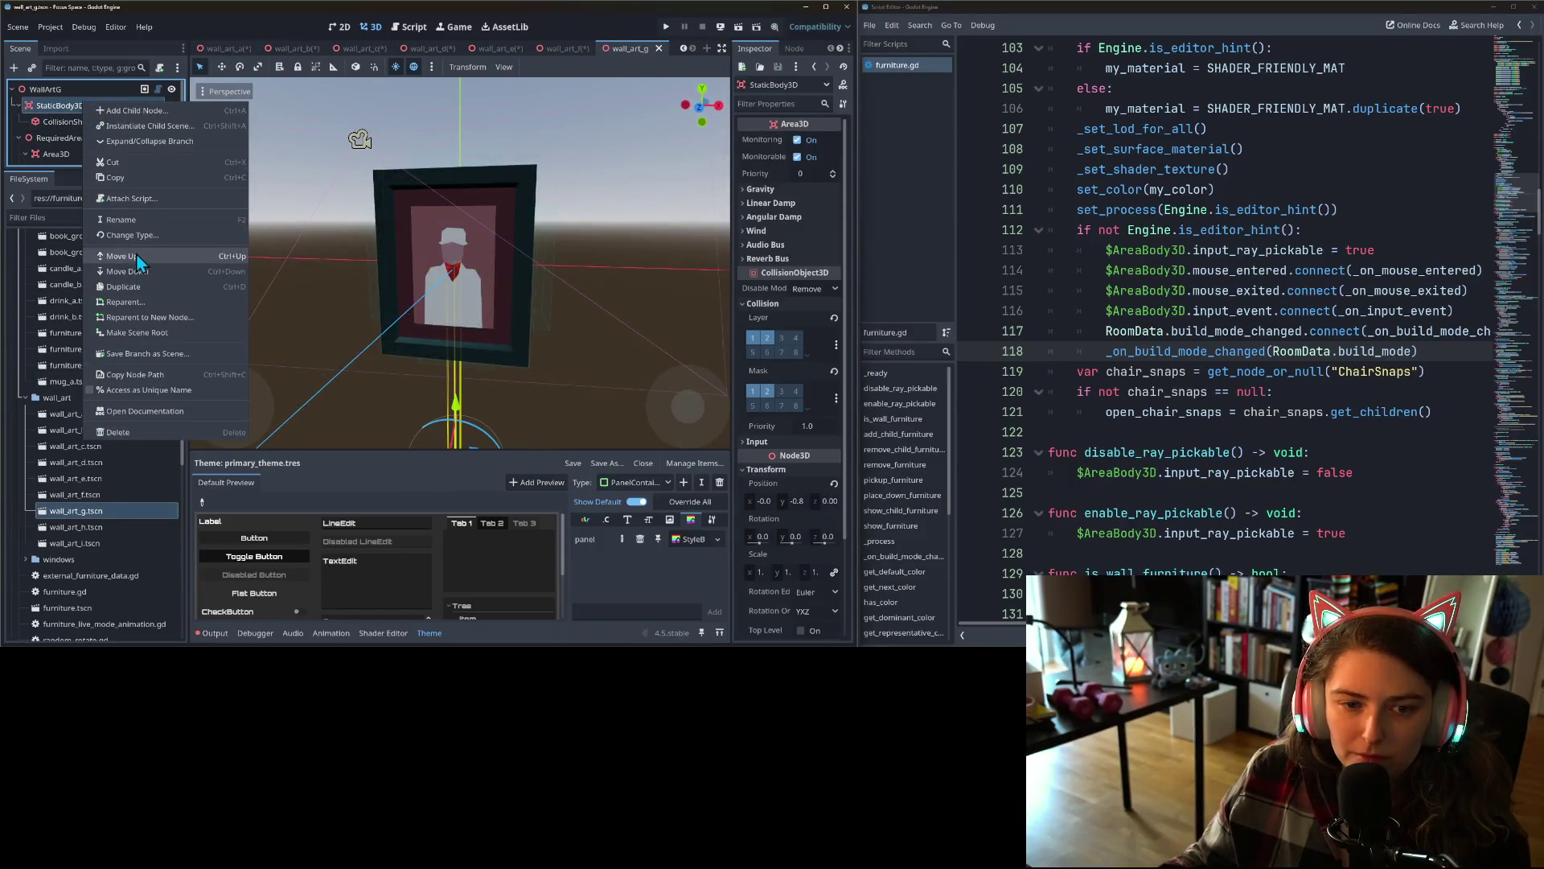
click(132, 217)
key(ctrl+v)
key(Return)
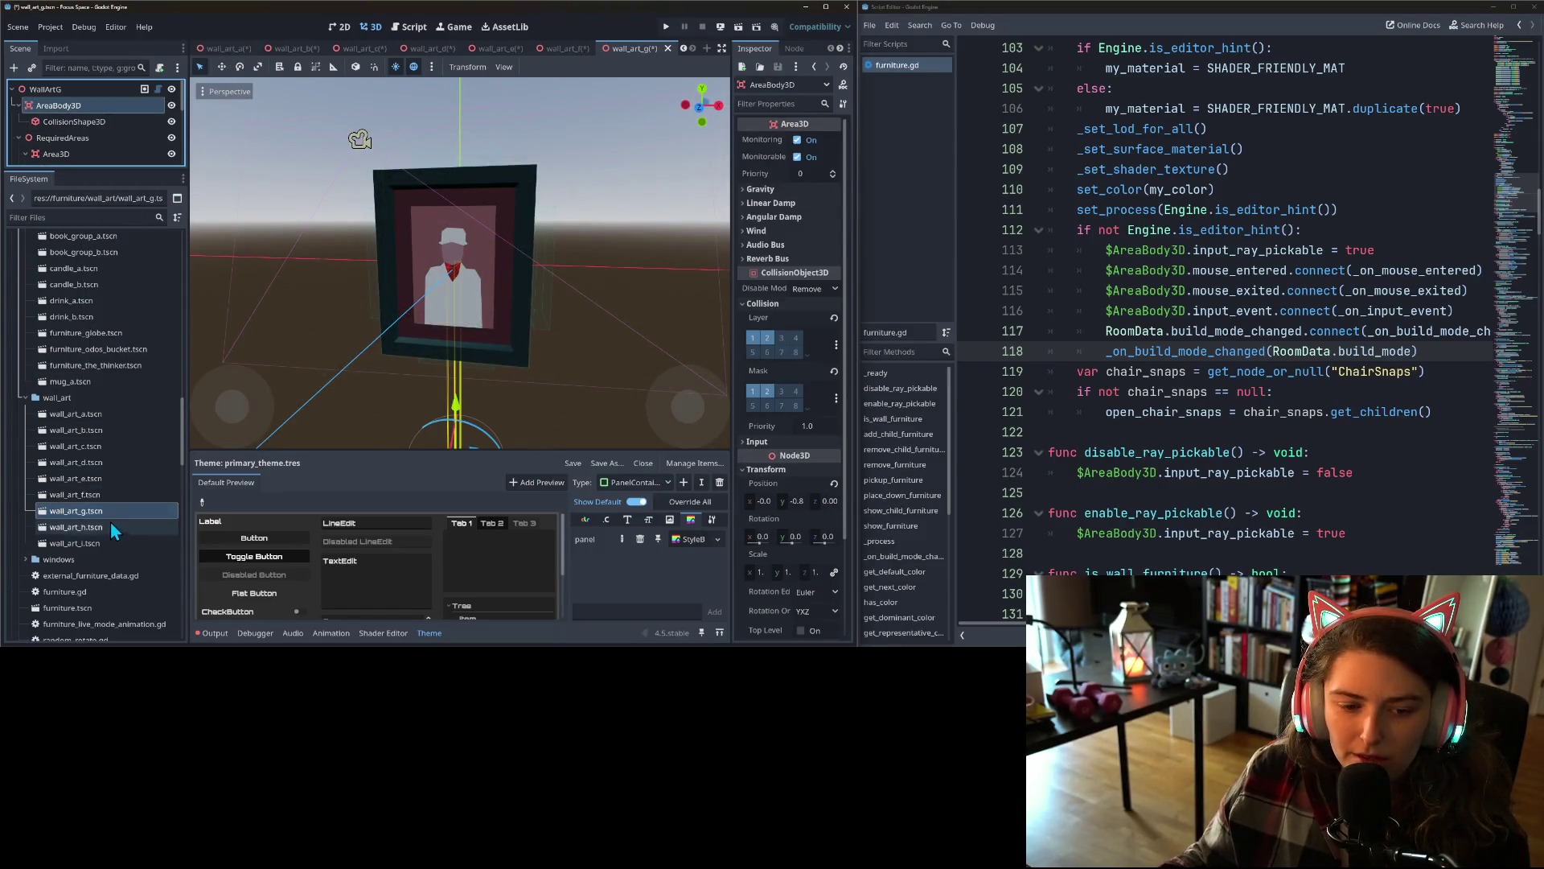
double_click(110, 527)
right_click(80, 105)
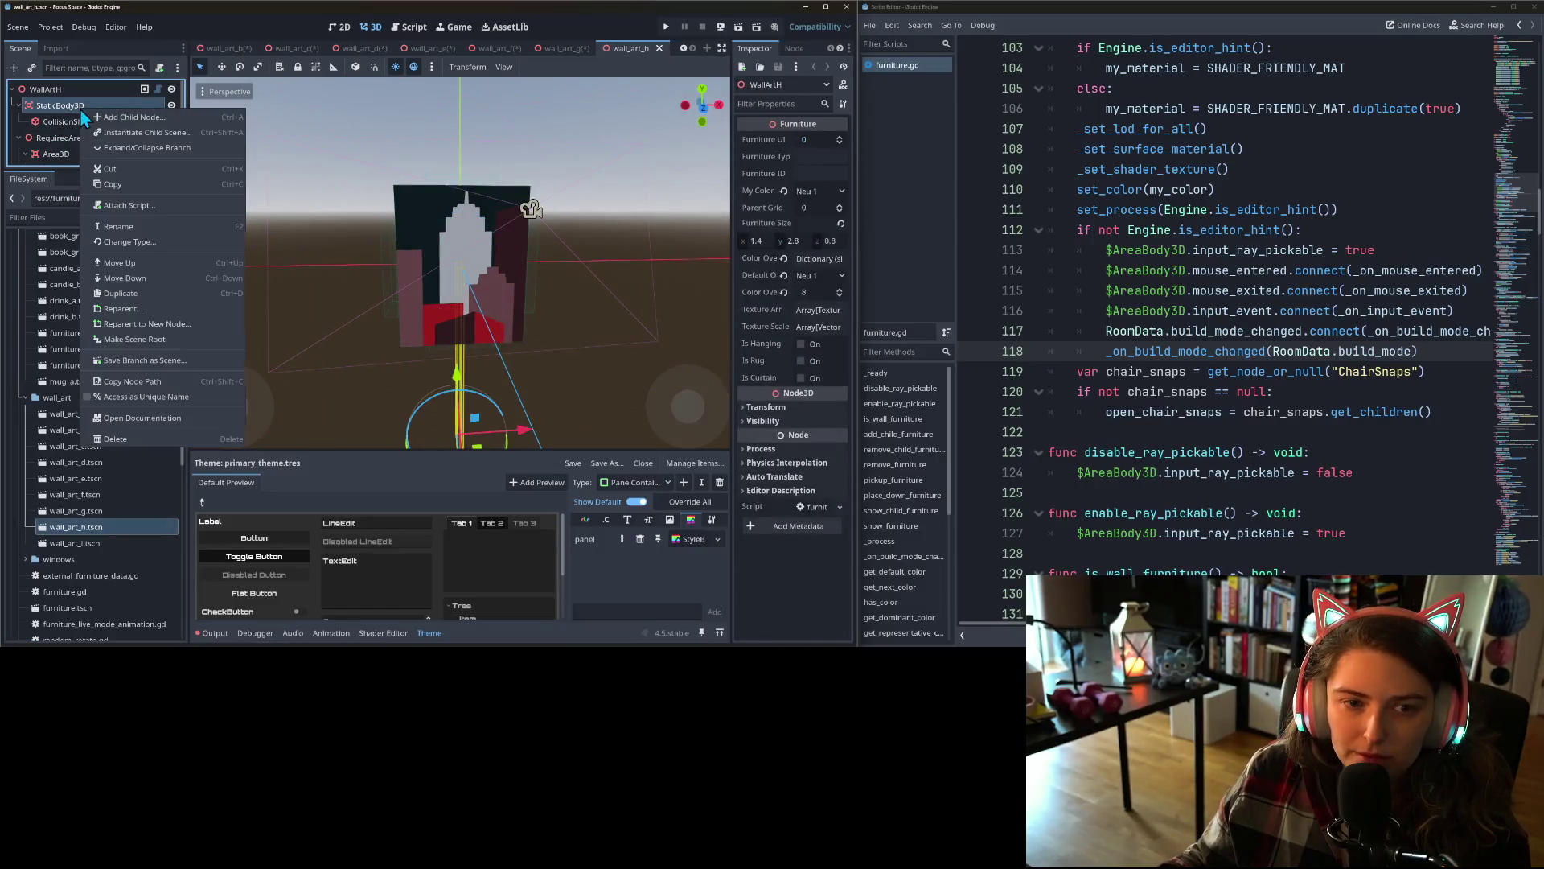
click(125, 225)
text(AreaBody3D)
key(Return)
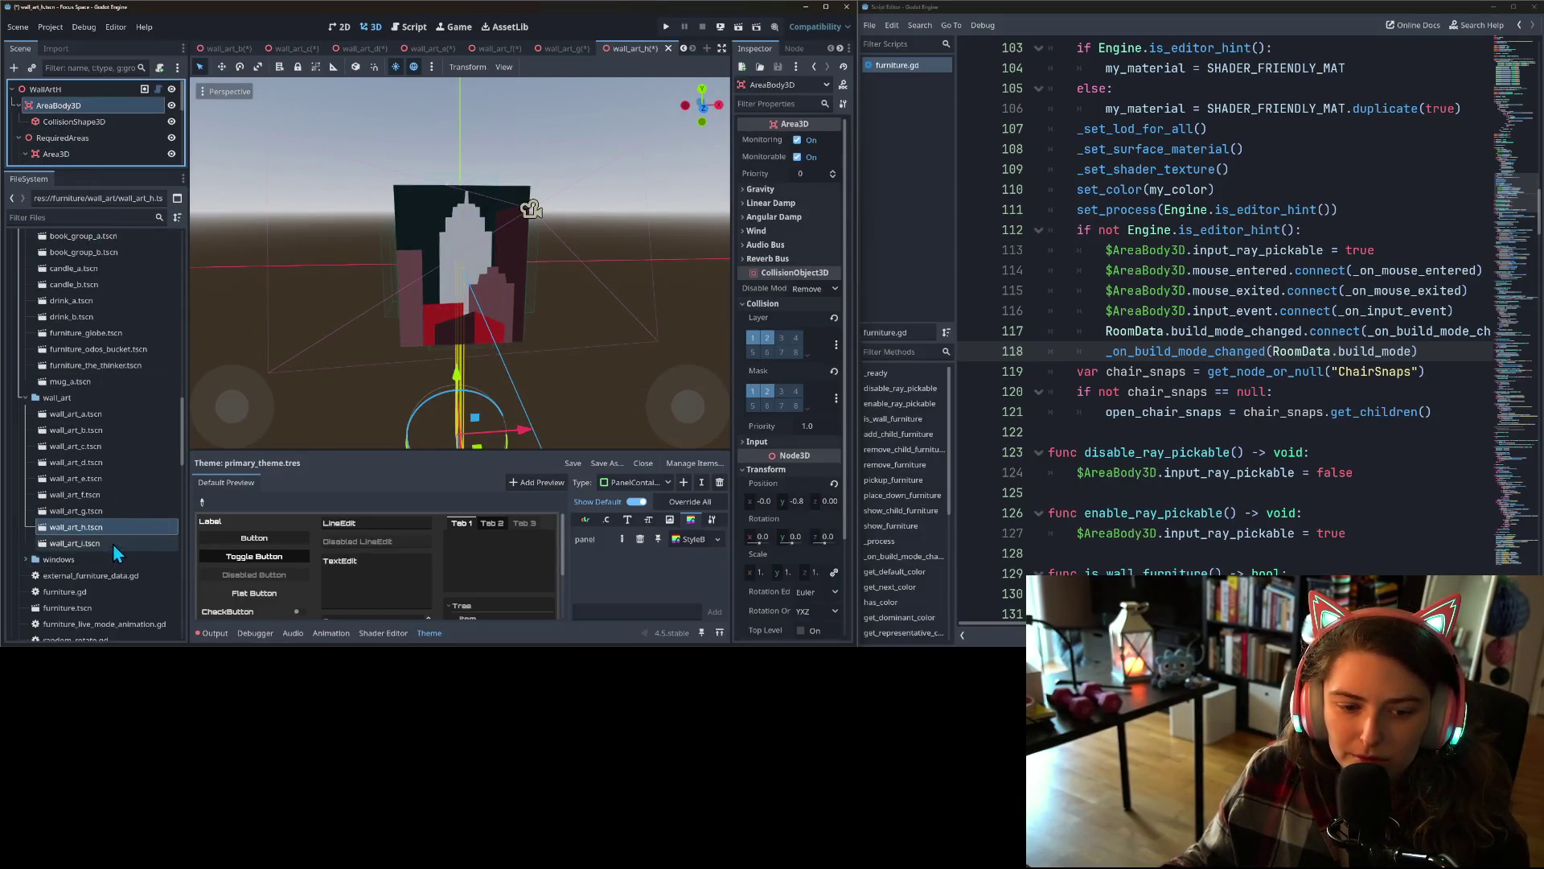
double_click(112, 544)
right_click(80, 110)
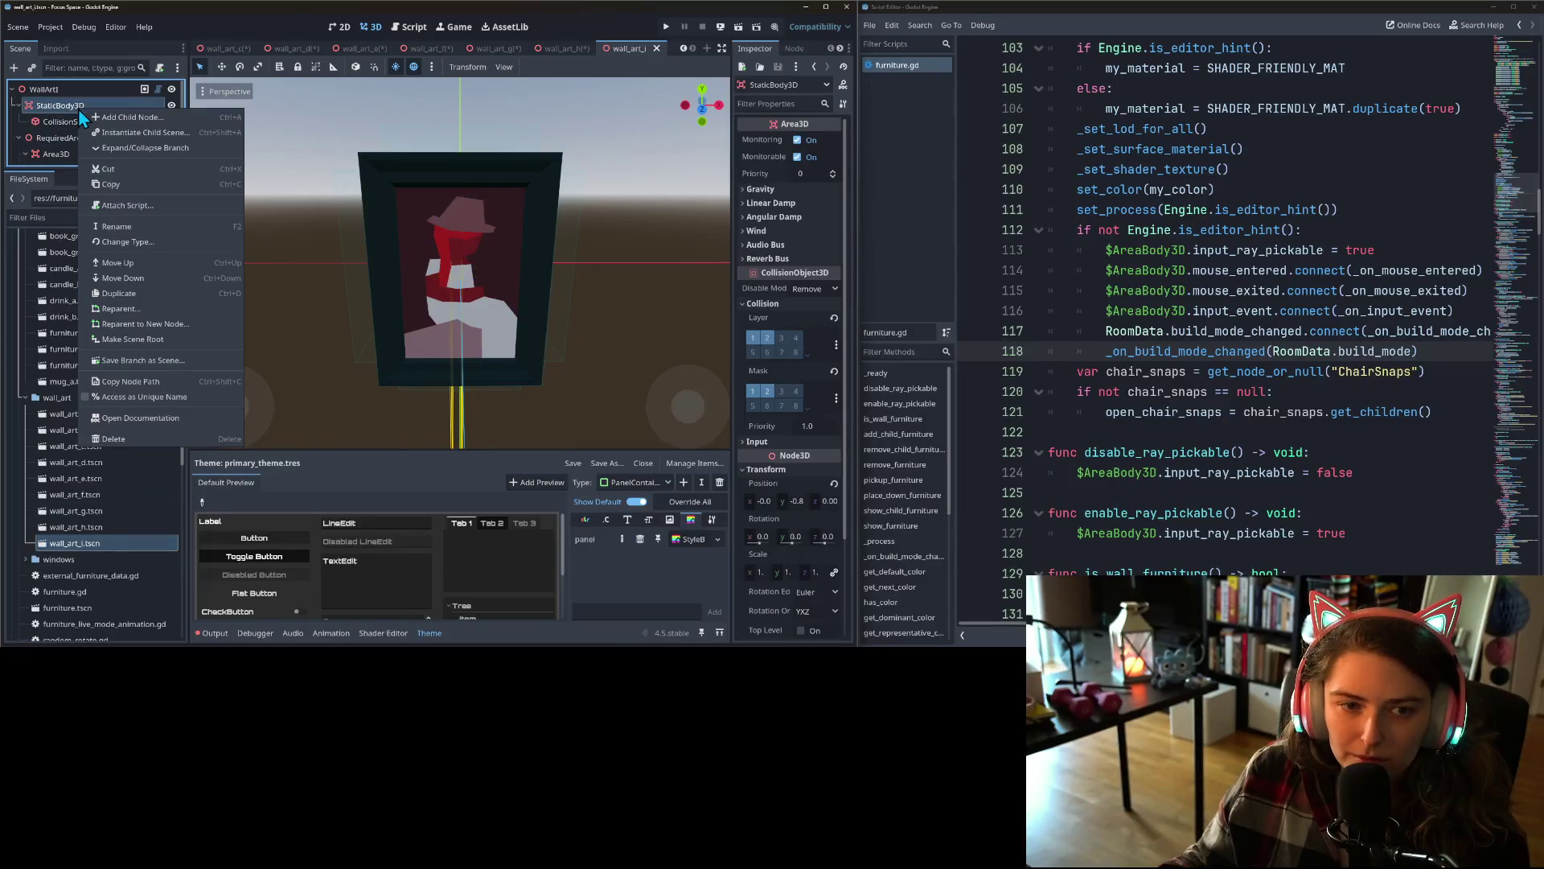
click(122, 225)
text(AreaBody3D)
key(Return)
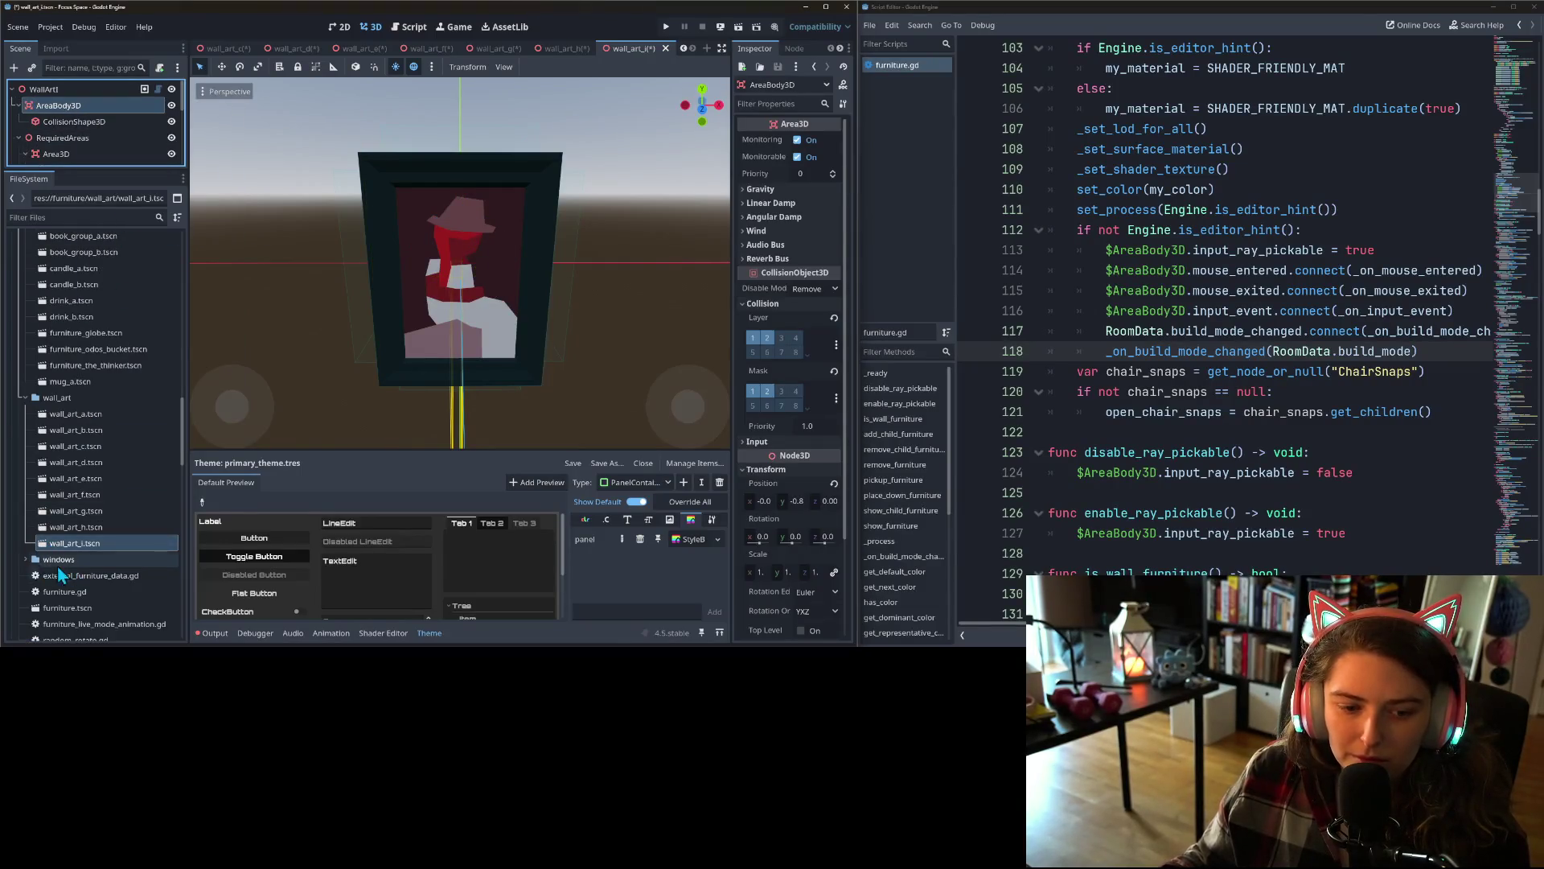
click(27, 559)
scroll(63, 543, down, 3)
- Check the body nodes in furniture_spaceship_window_a, furniture_spaceship_window_b and furniture_window_c
double_click(75, 476)
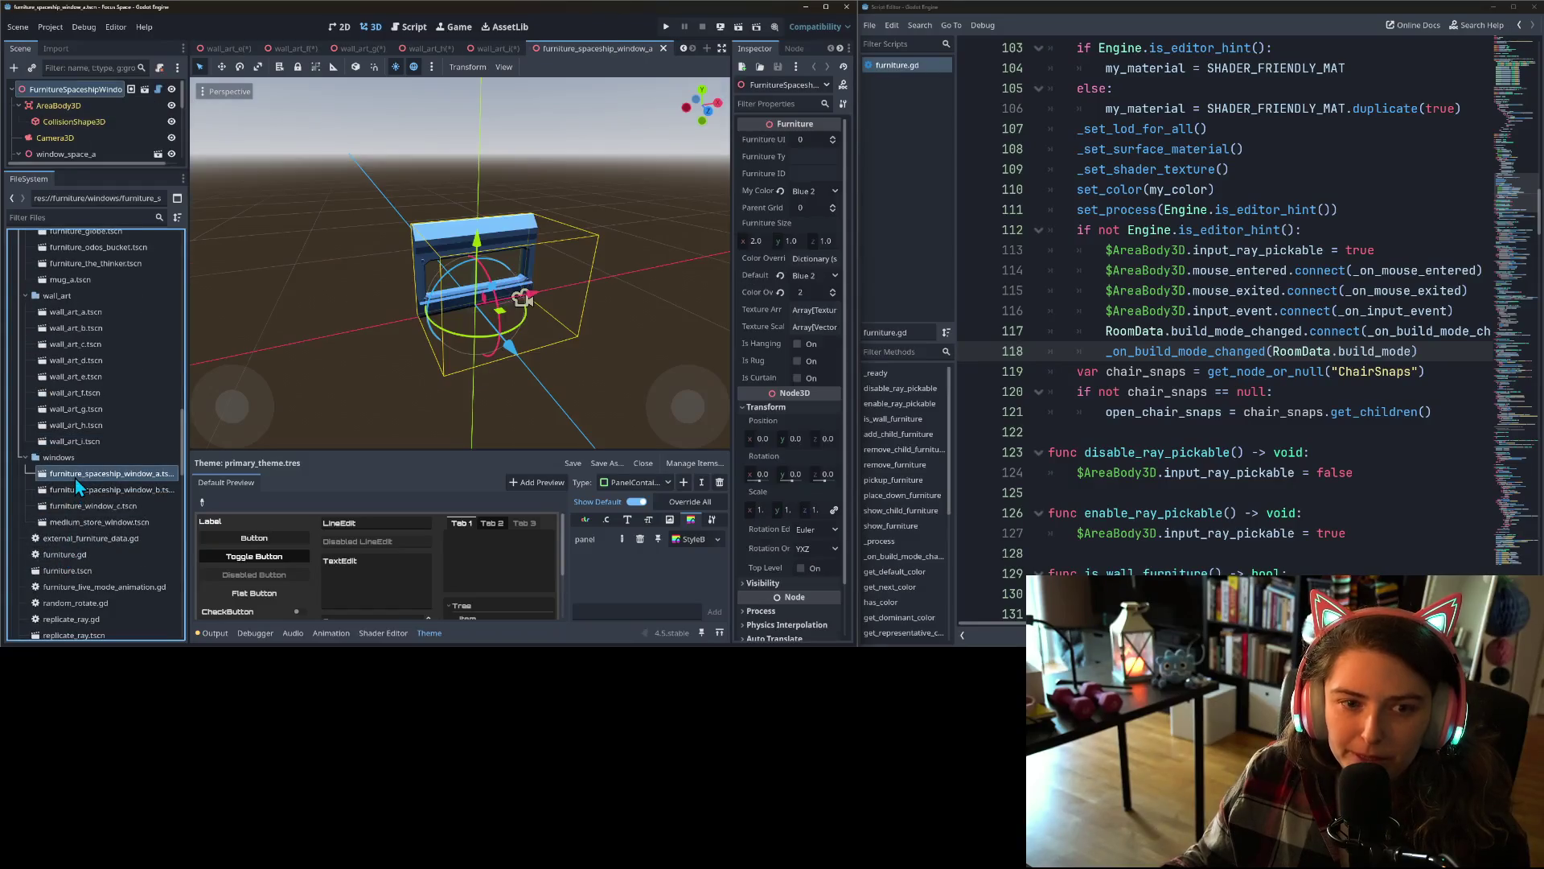
double_click(83, 490)
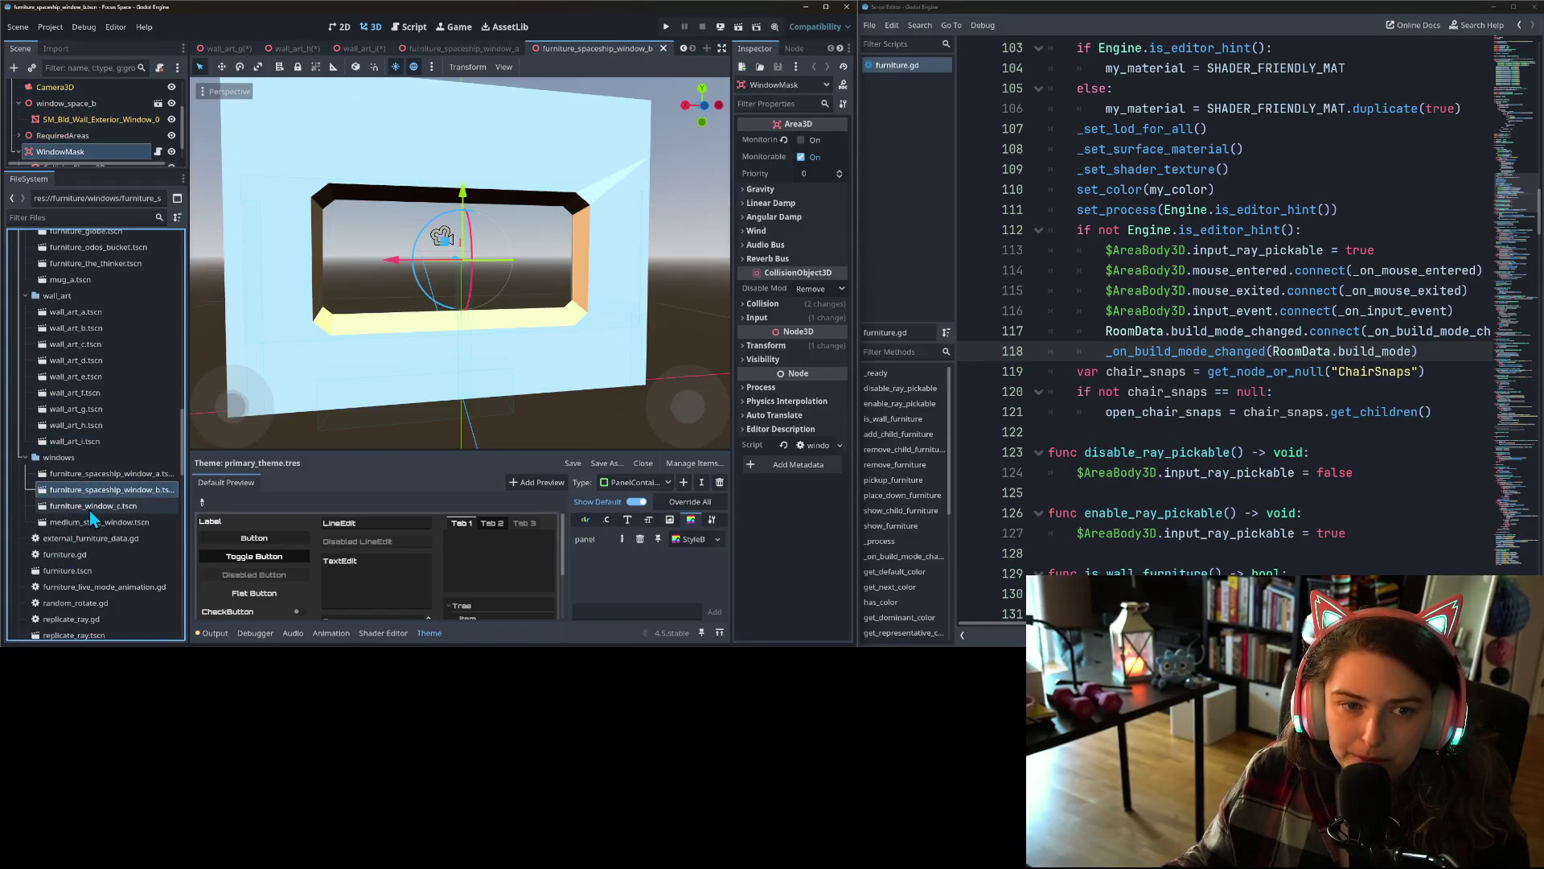
scroll(89, 143, up, 3)
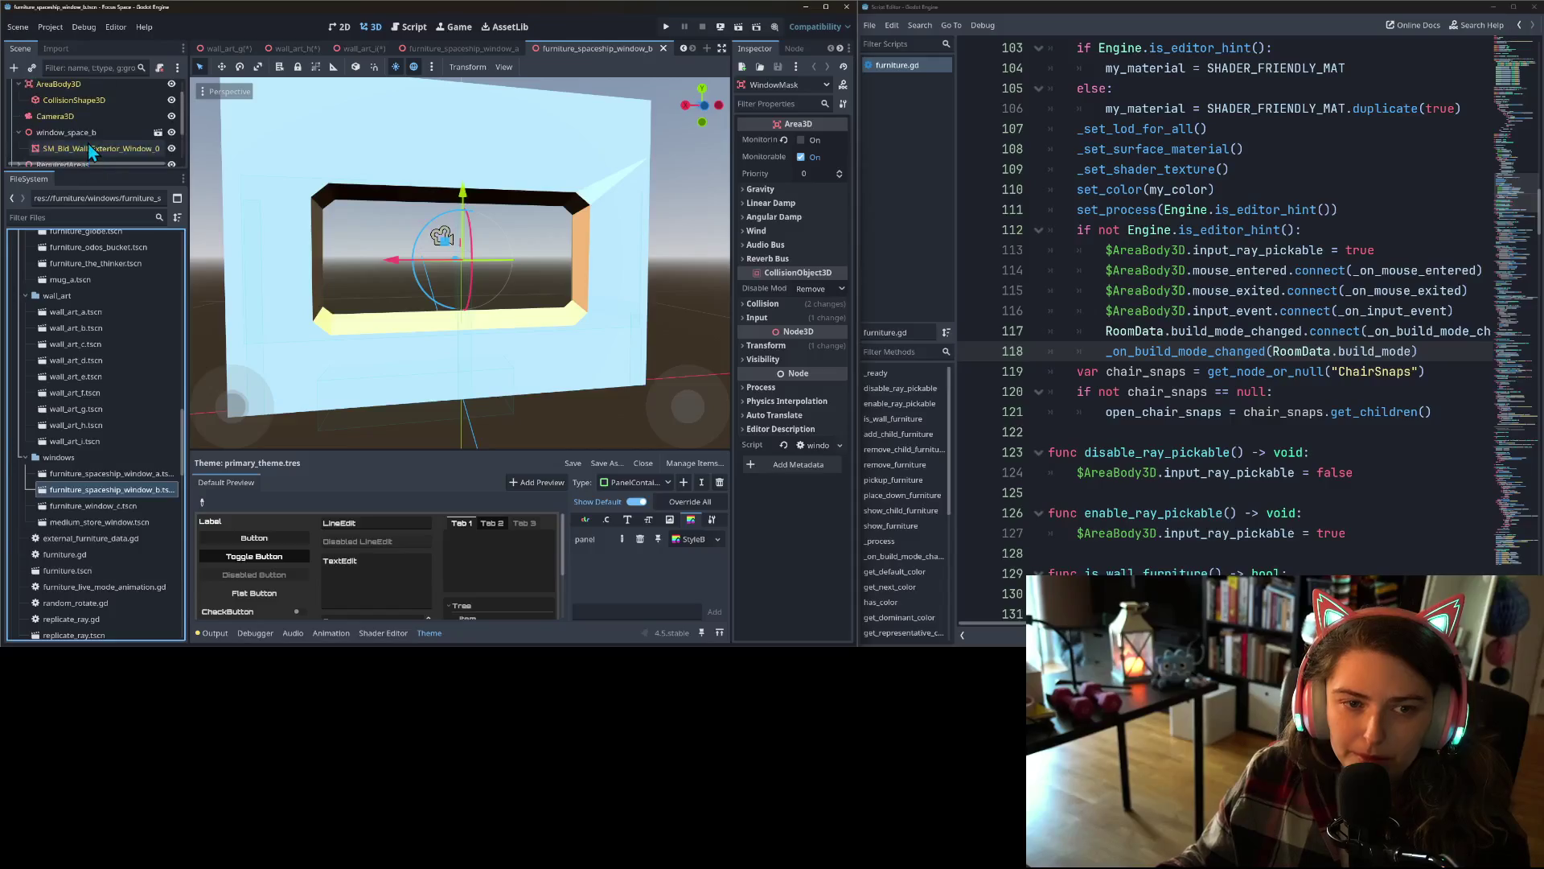
double_click(112, 507)
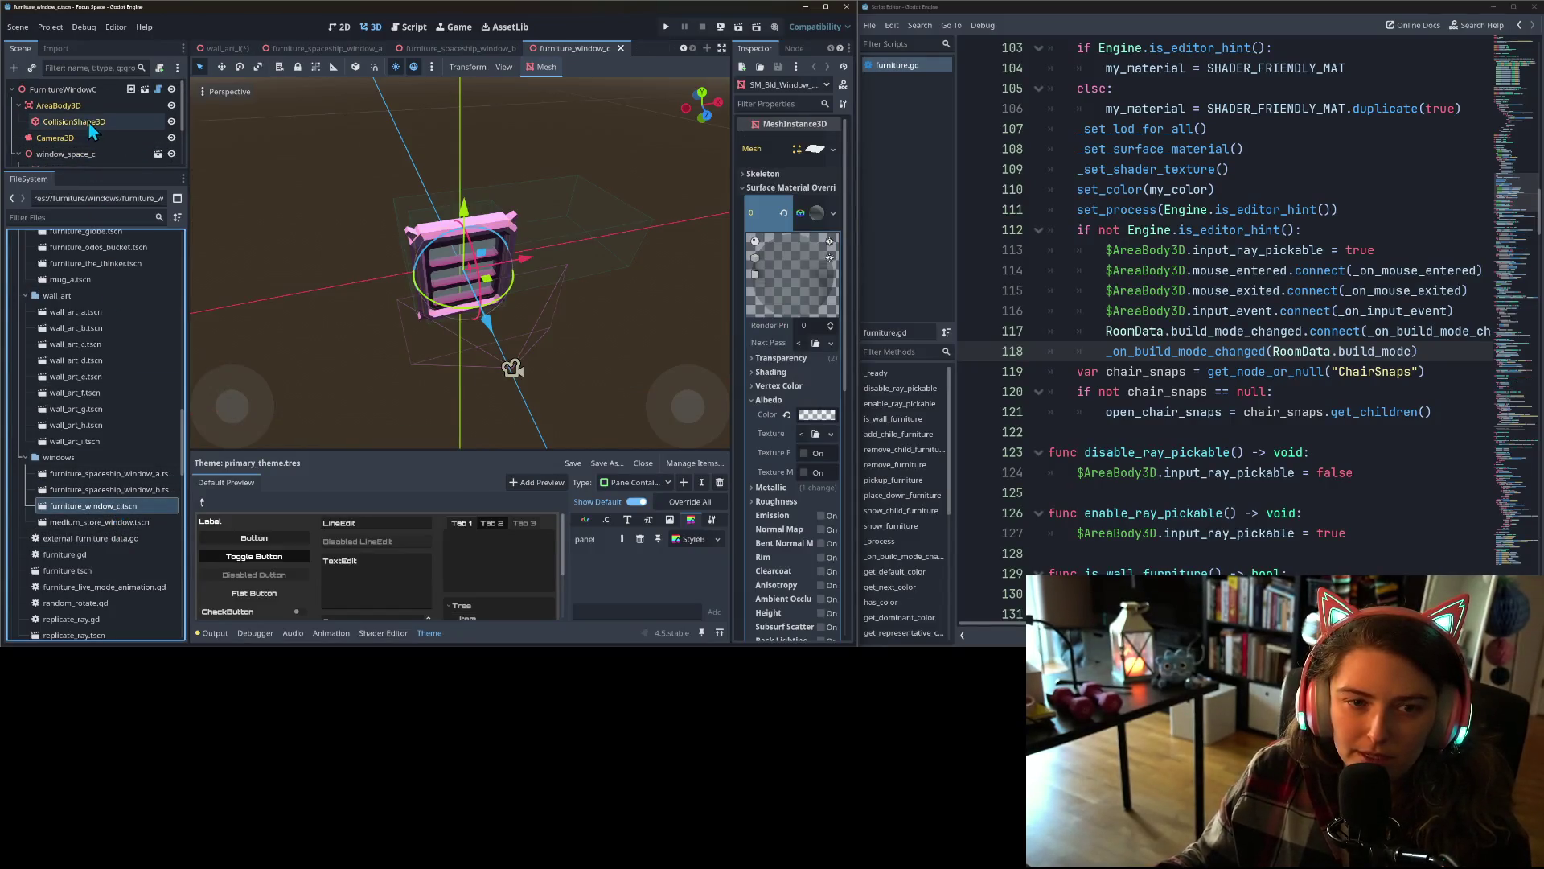
- Rename medium_store_window's StaticBody3D node to AreaBody3D and save the scene
double_click(105, 524)
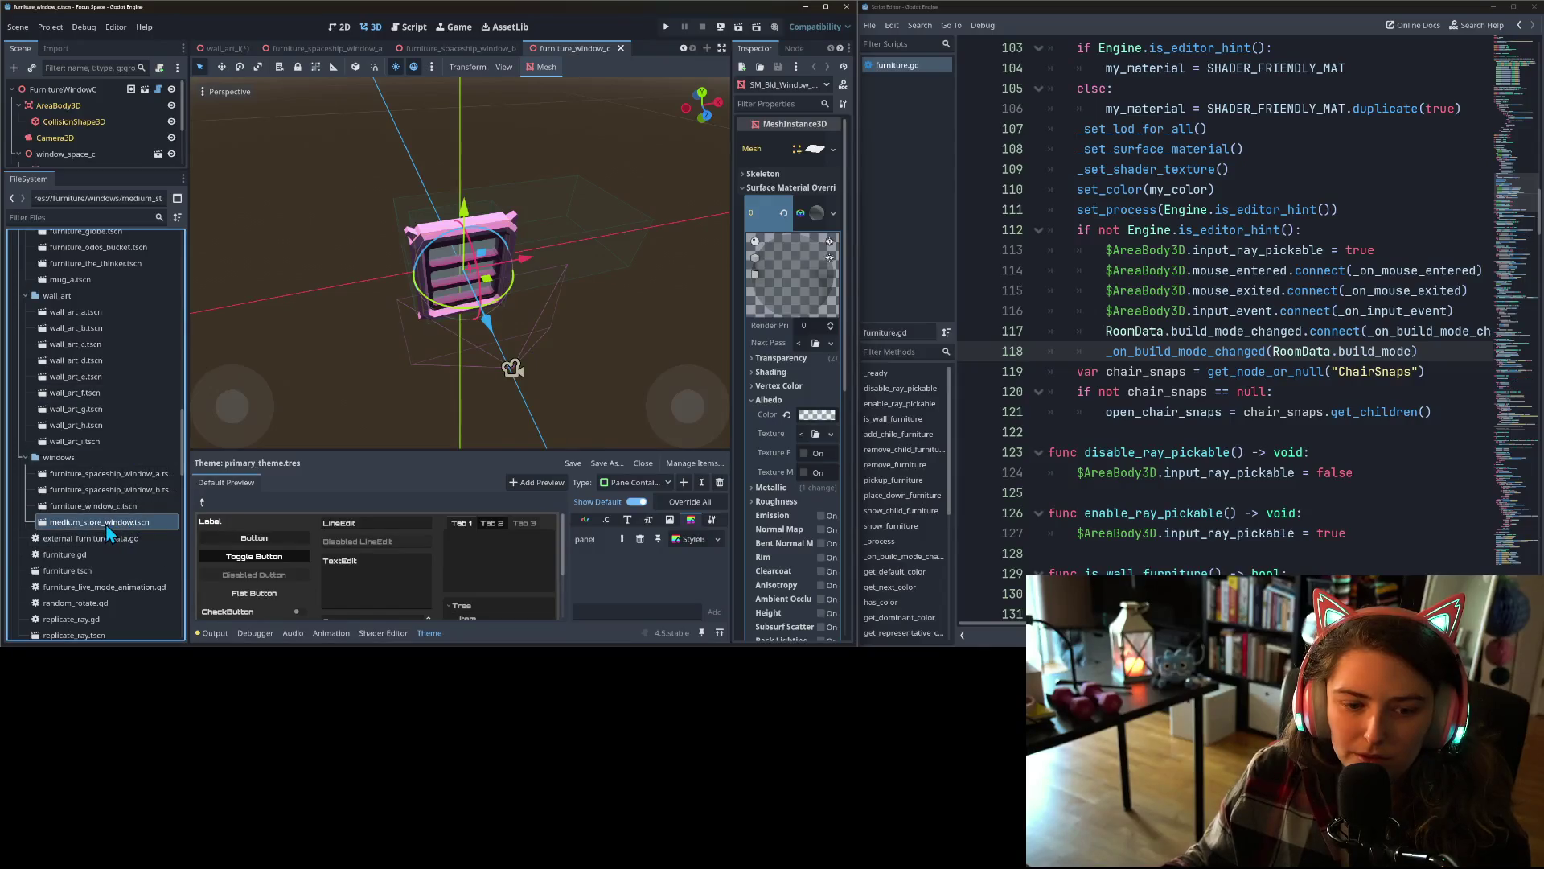
right_click(79, 107)
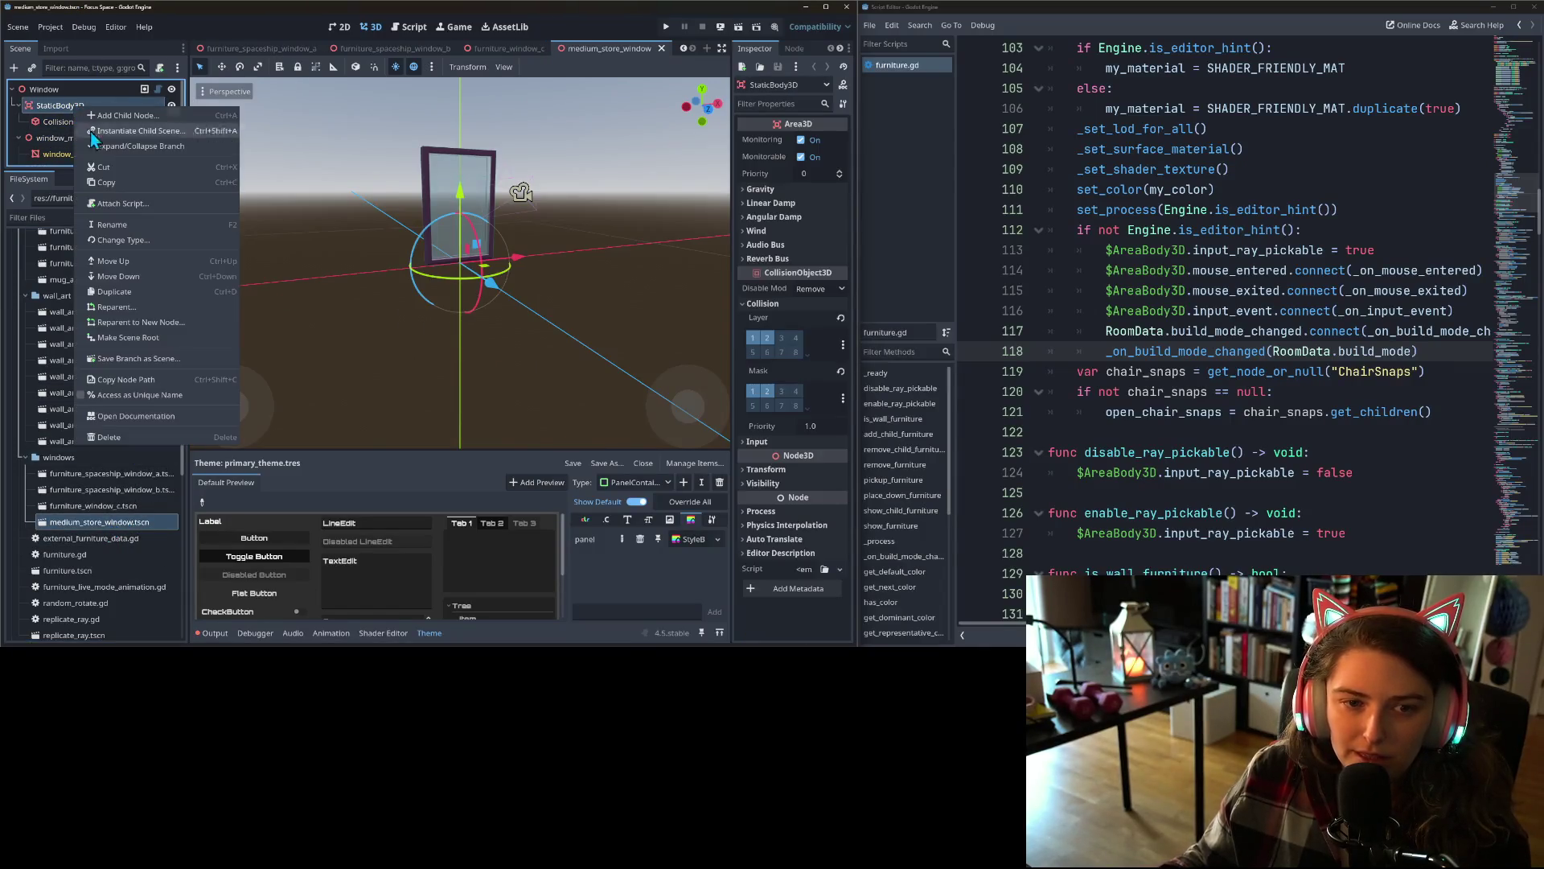
key(Escape)
key(ctrl+z)
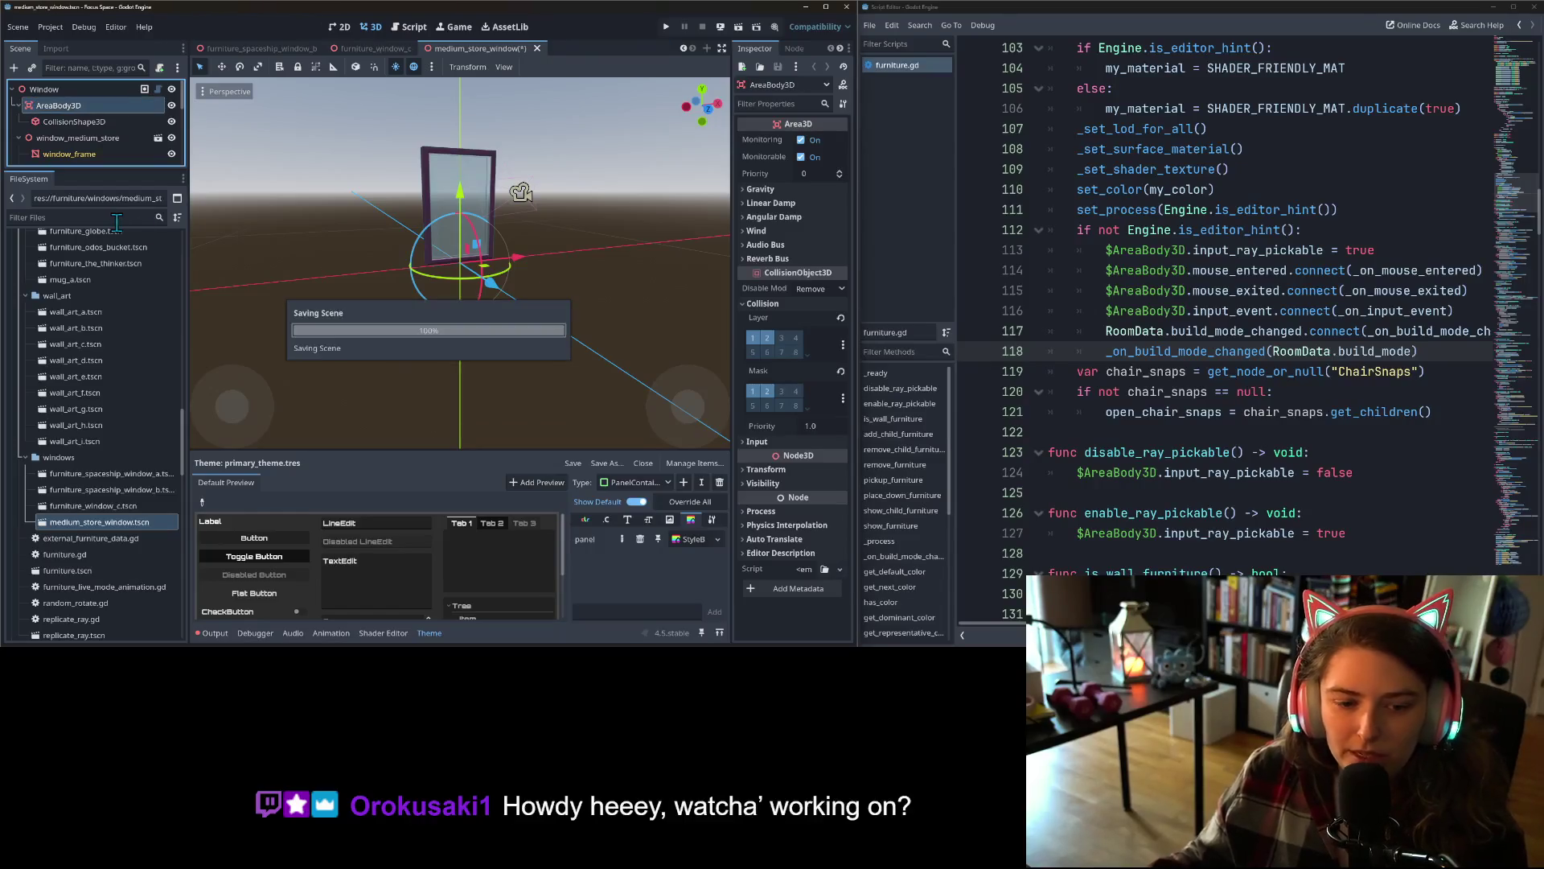
scroll(98, 480, down, 5)
scroll(114, 507, up, 5)
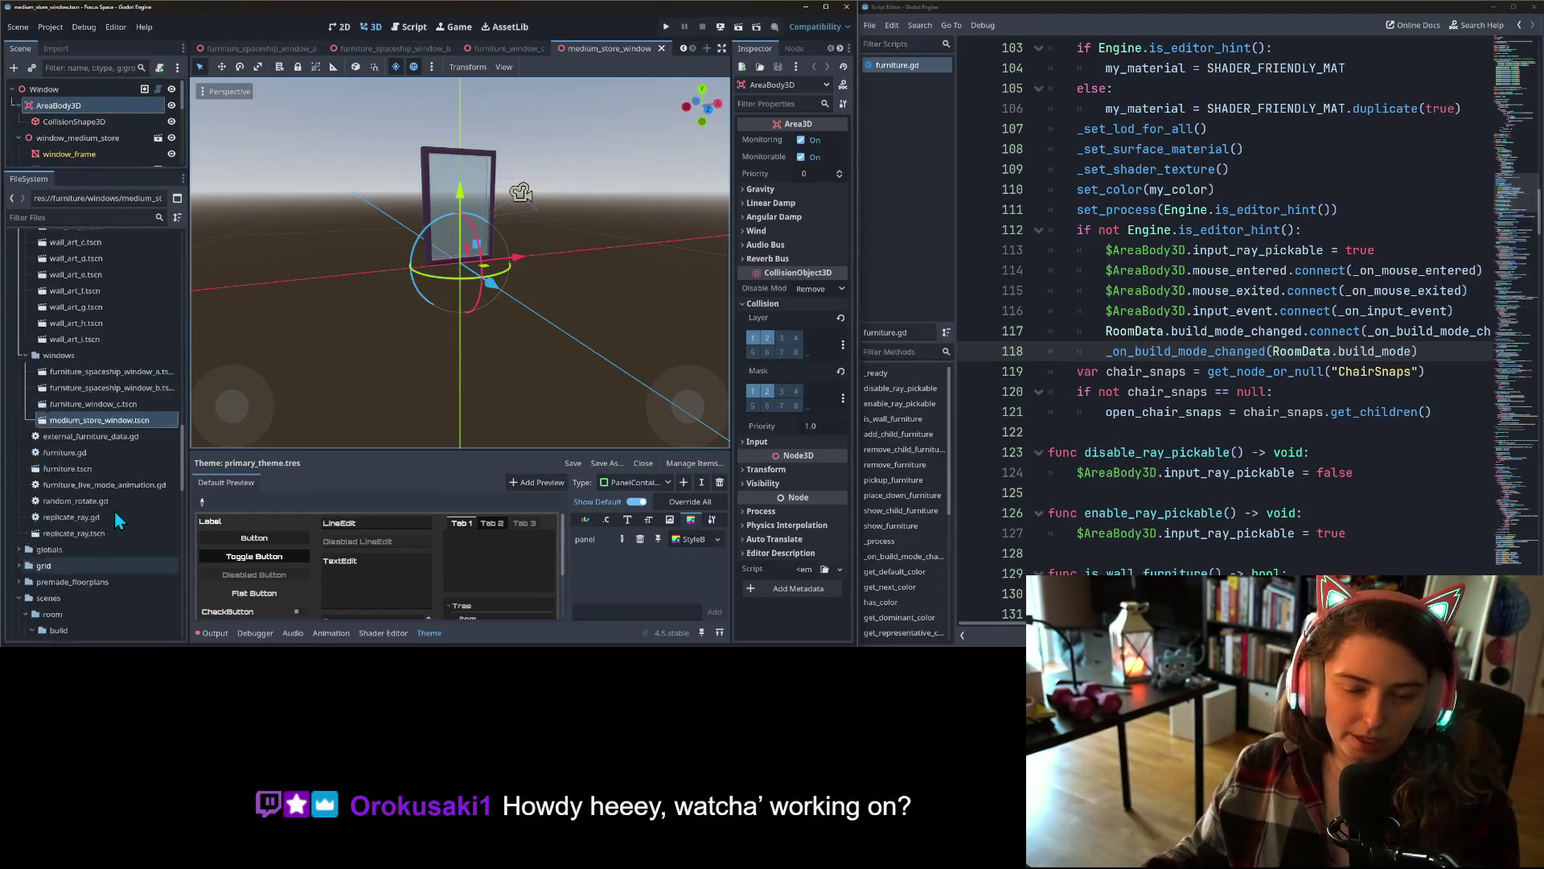
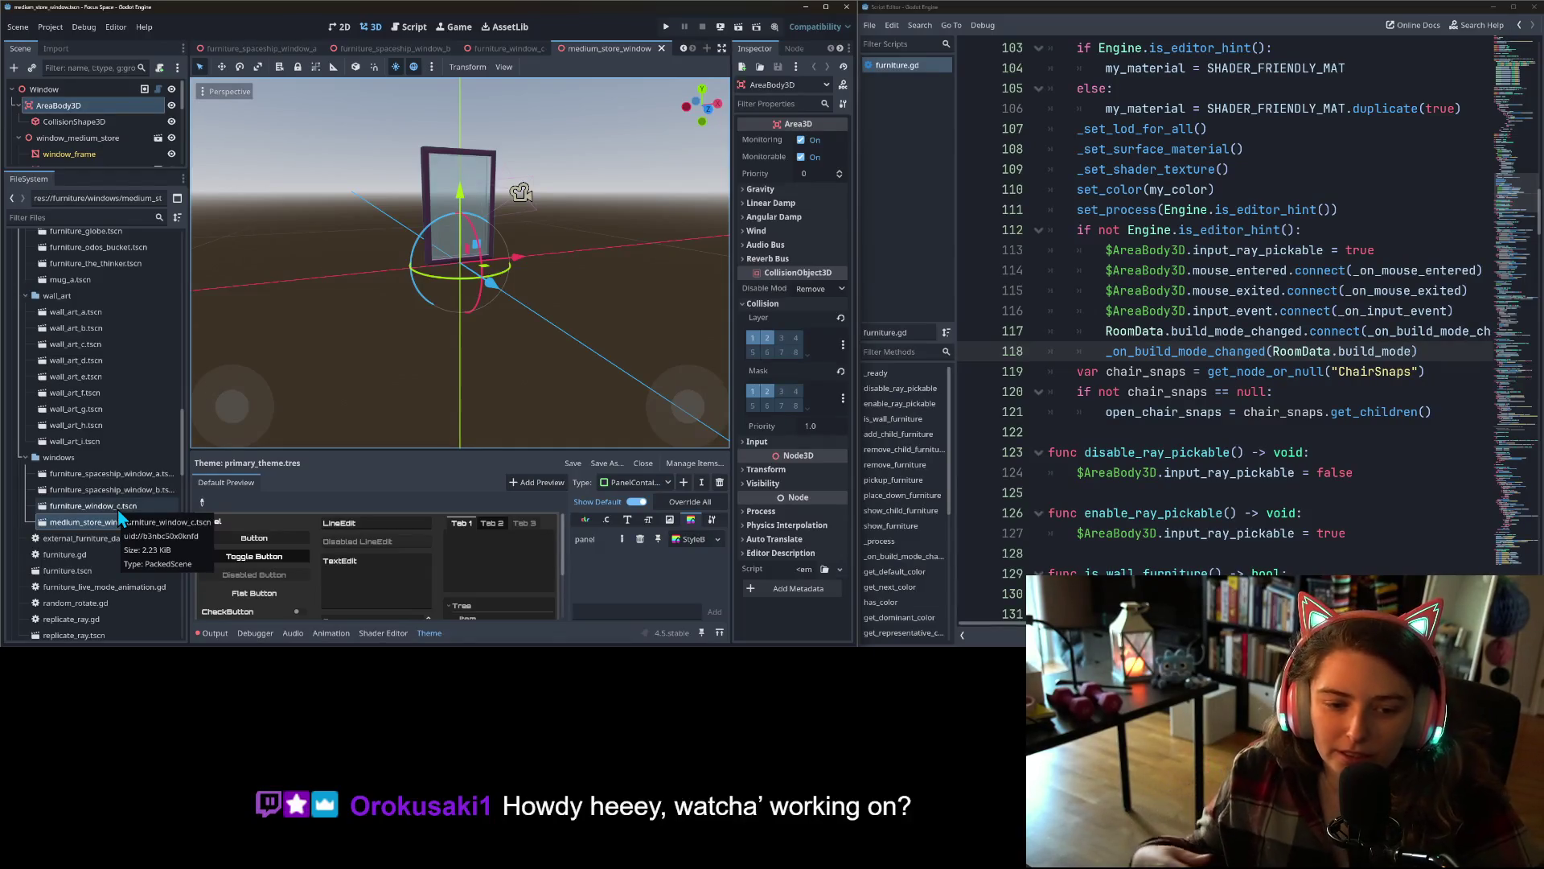
- Select medium_store_window.tscn and run the Focus Space project in a debug window with F5
click(117, 522)
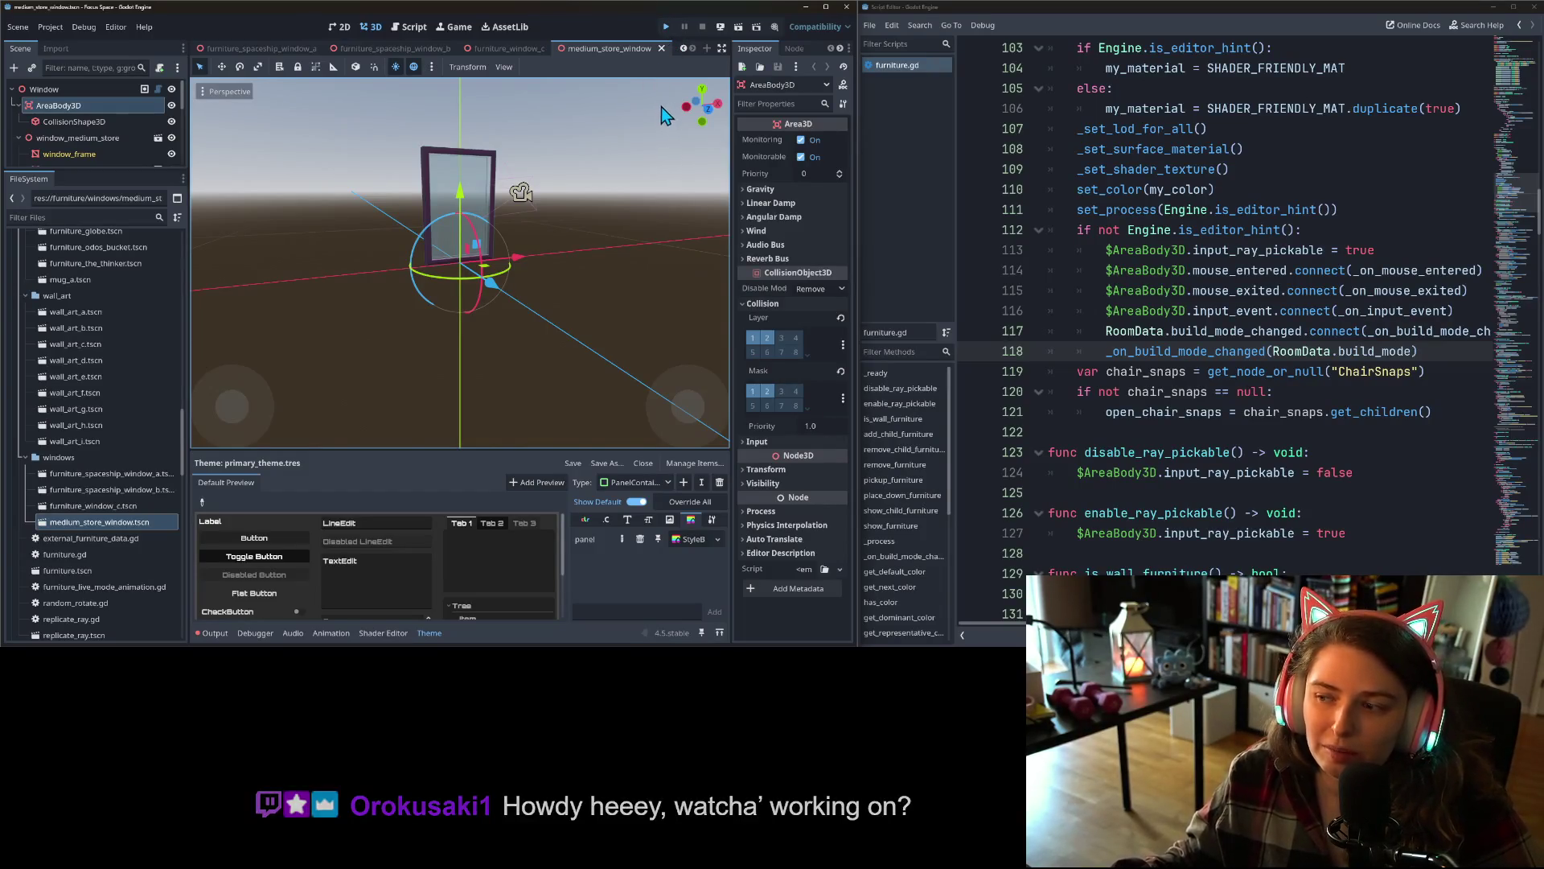
key(F5)
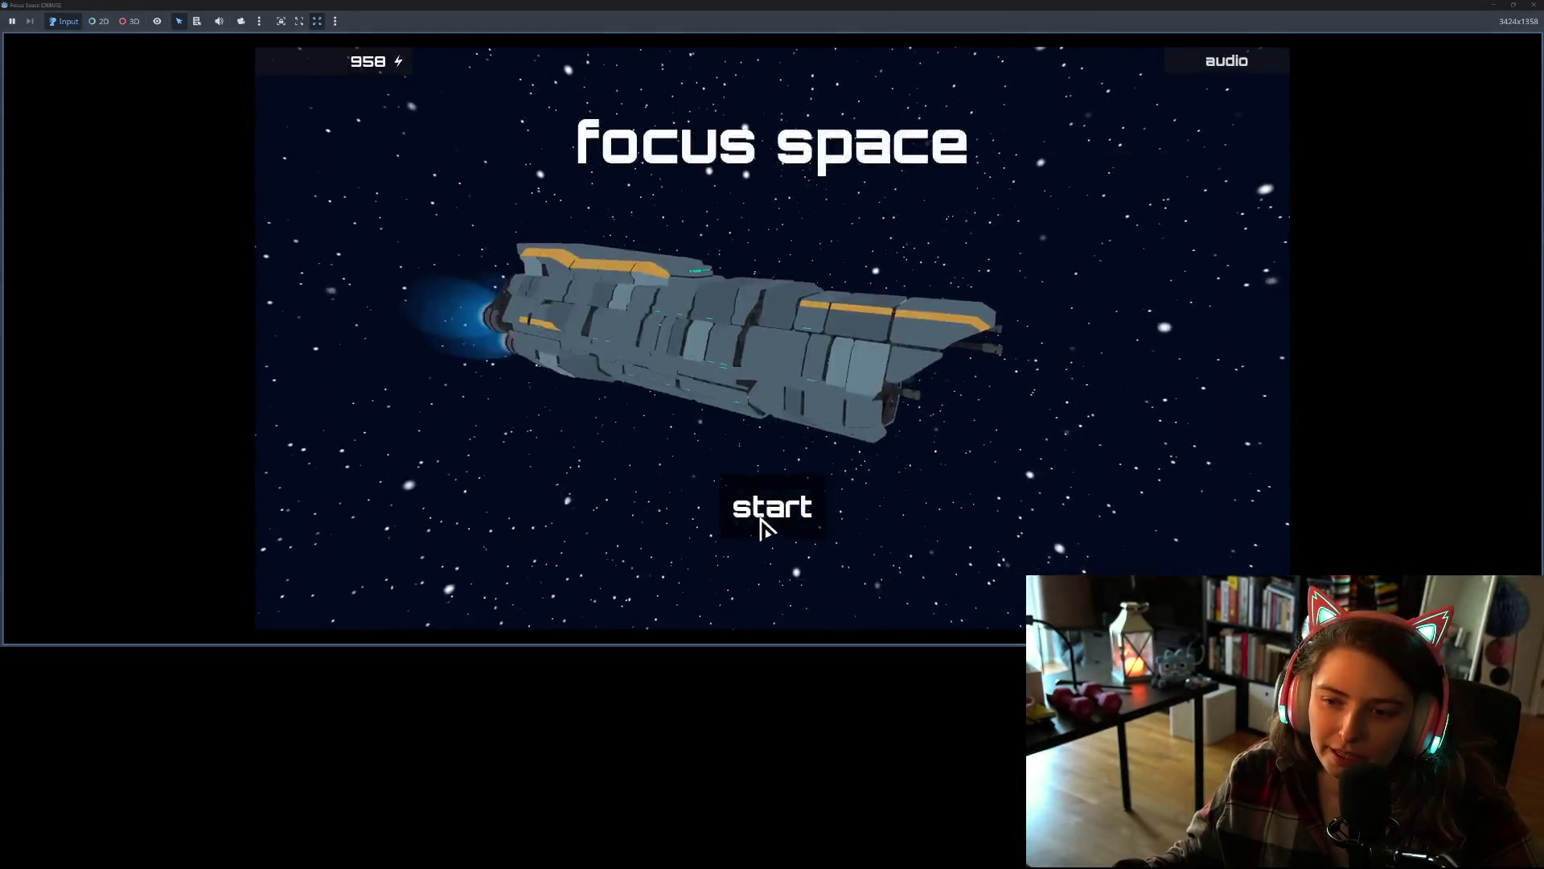
- Start the game, enter my_room, then return to the title screen through settings
click(739, 515)
click(495, 240)
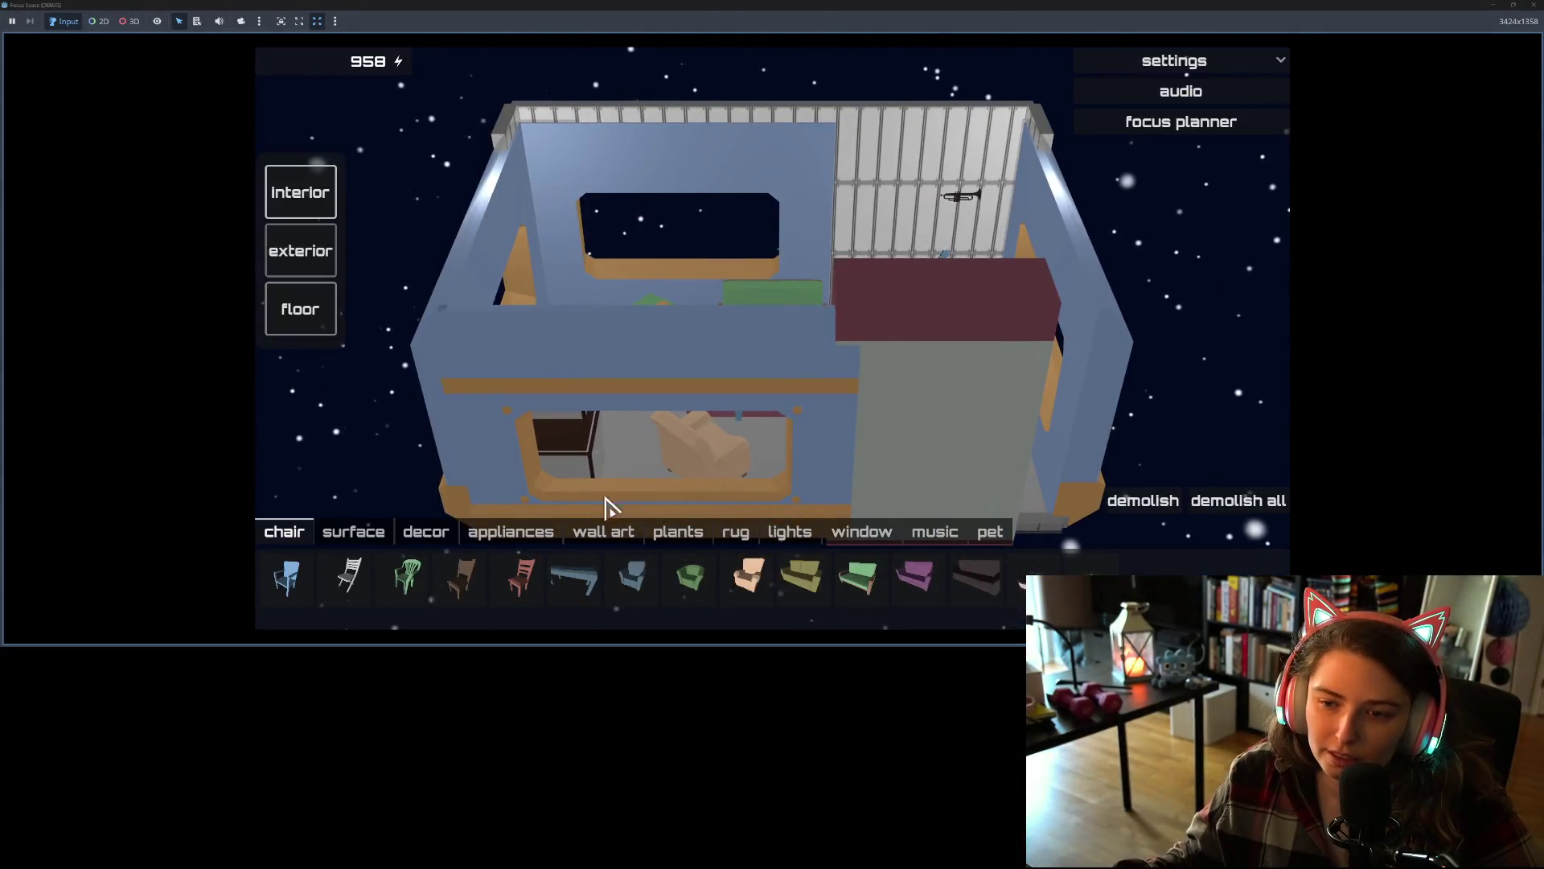
click(1194, 72)
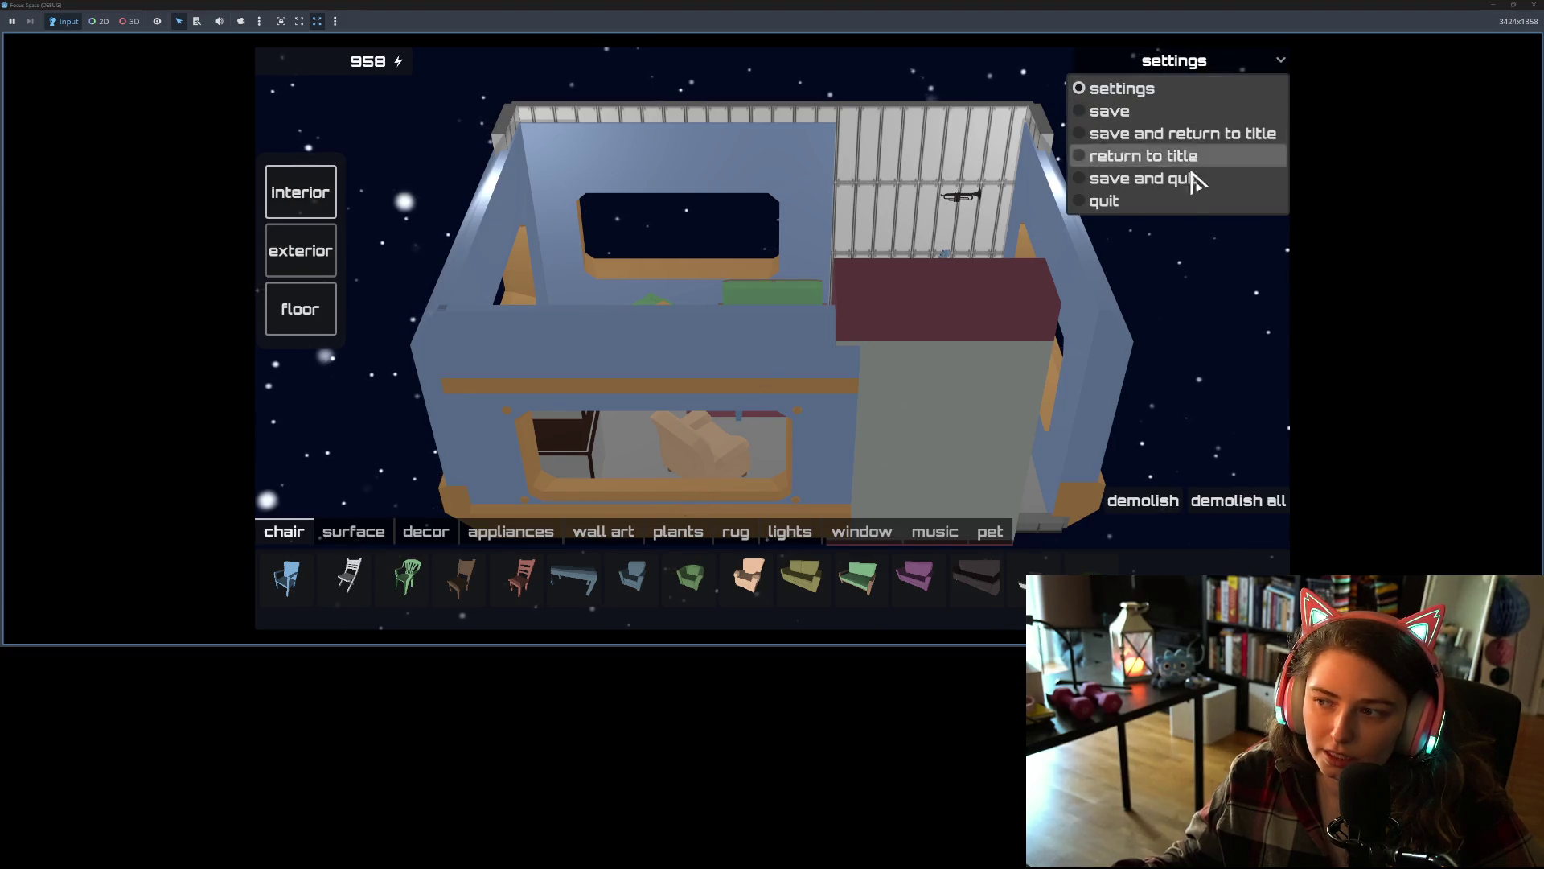
click(1178, 155)
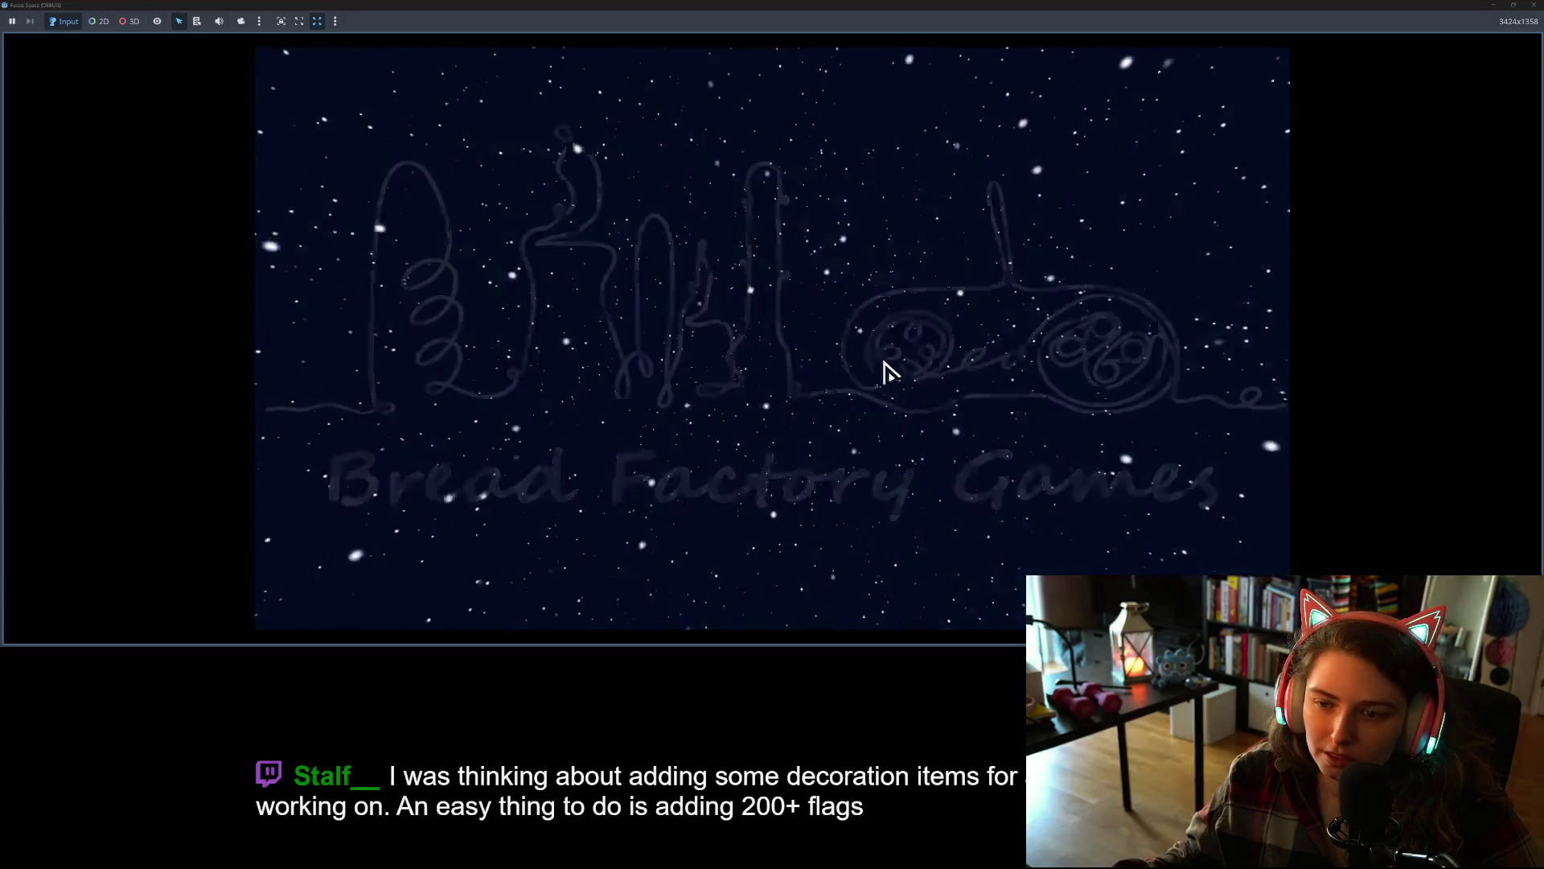
- Start again and buy a new room, confirming its name and choosing the 8x12 floor plan
click(728, 507)
click(1142, 185)
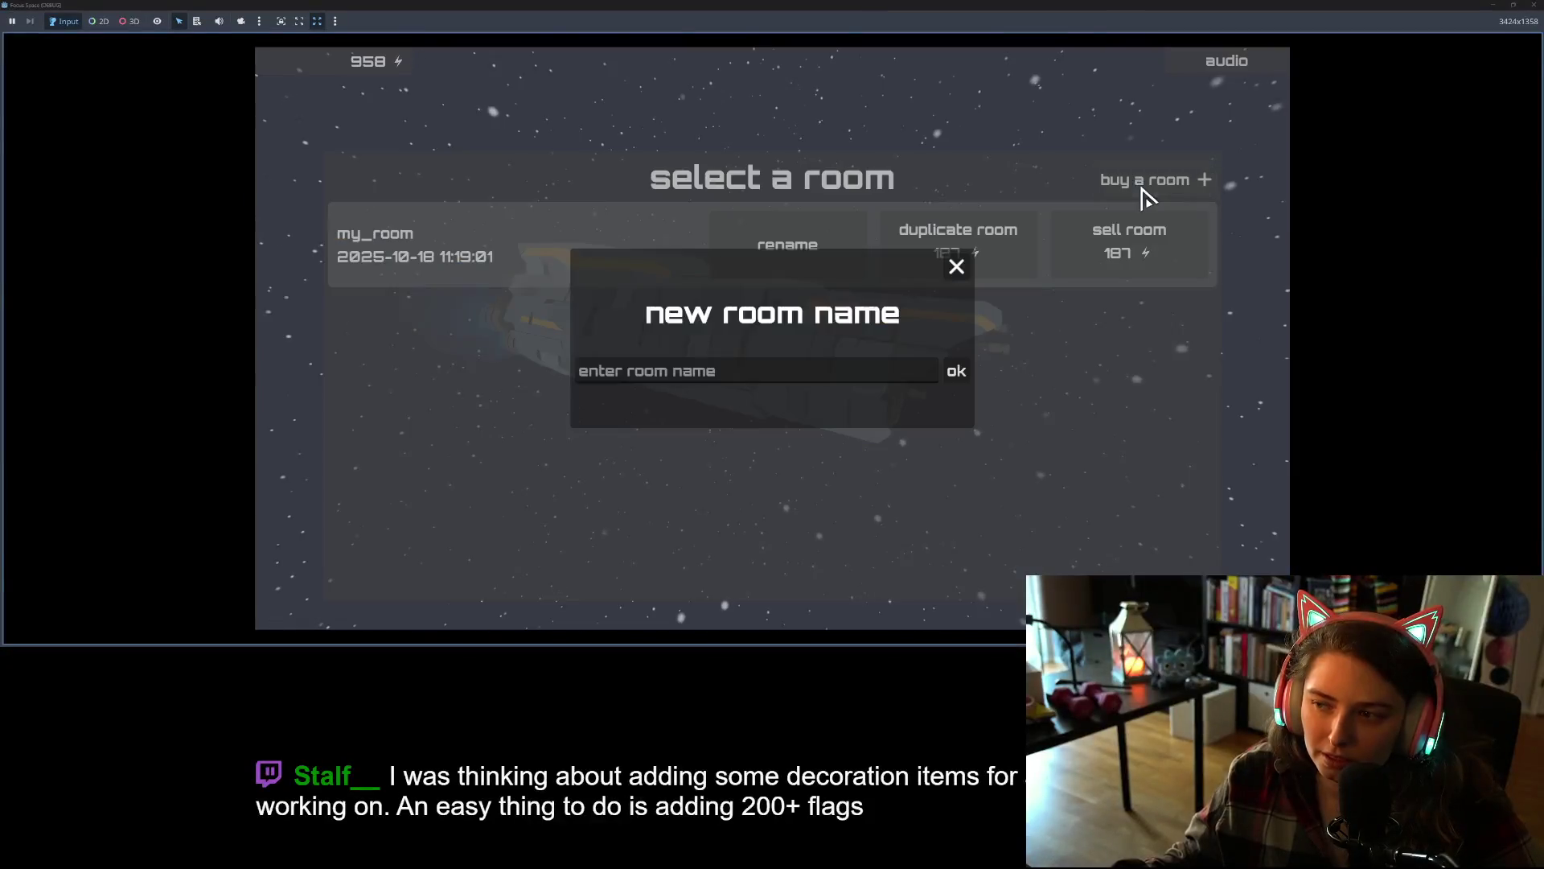
click(956, 371)
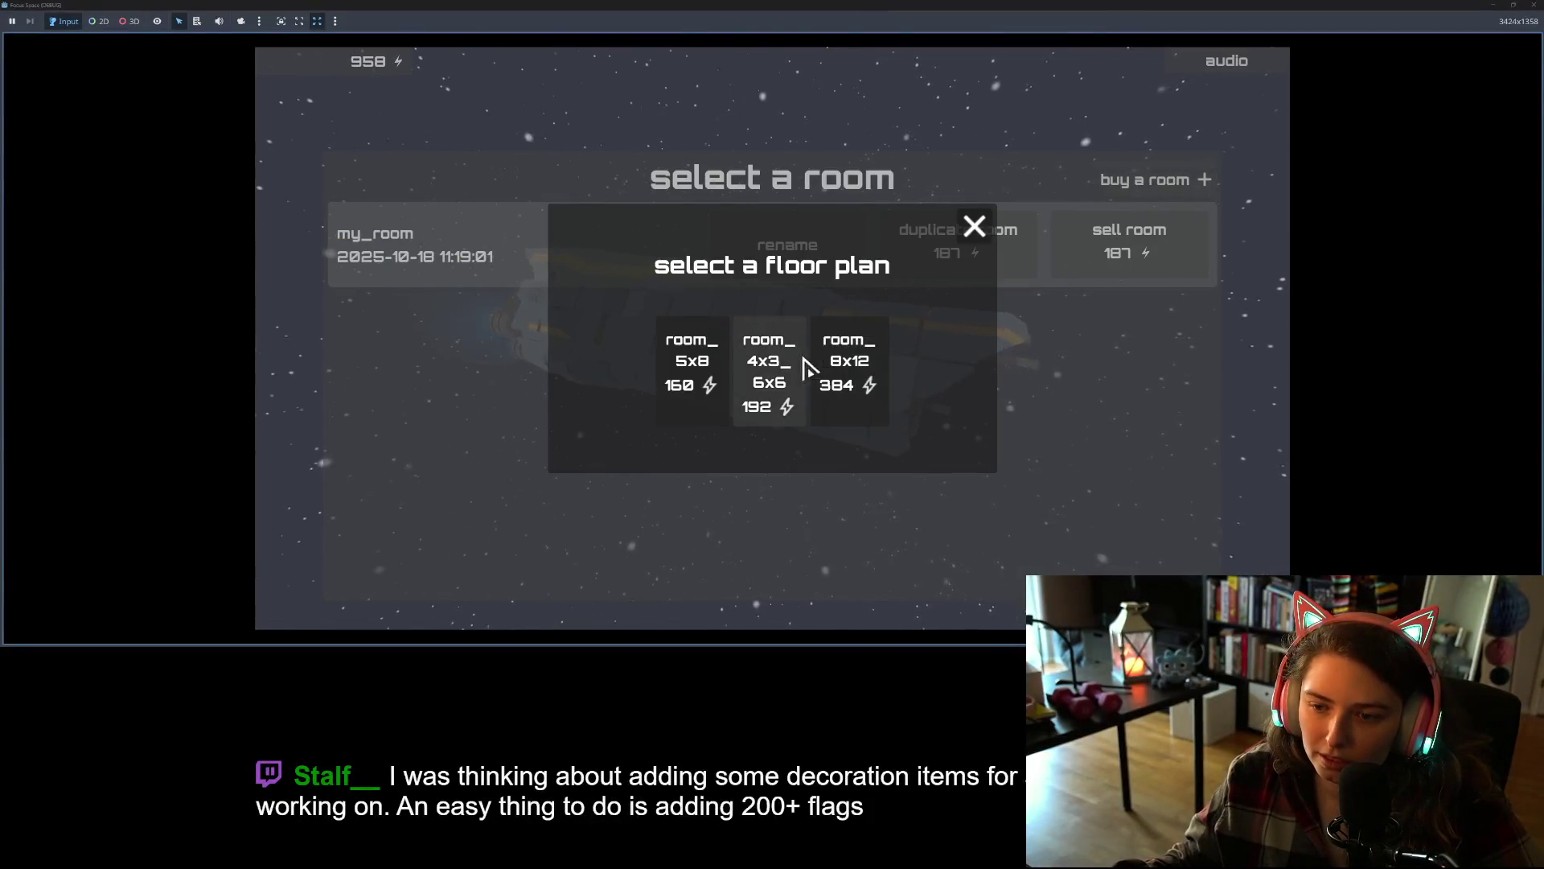
click(816, 406)
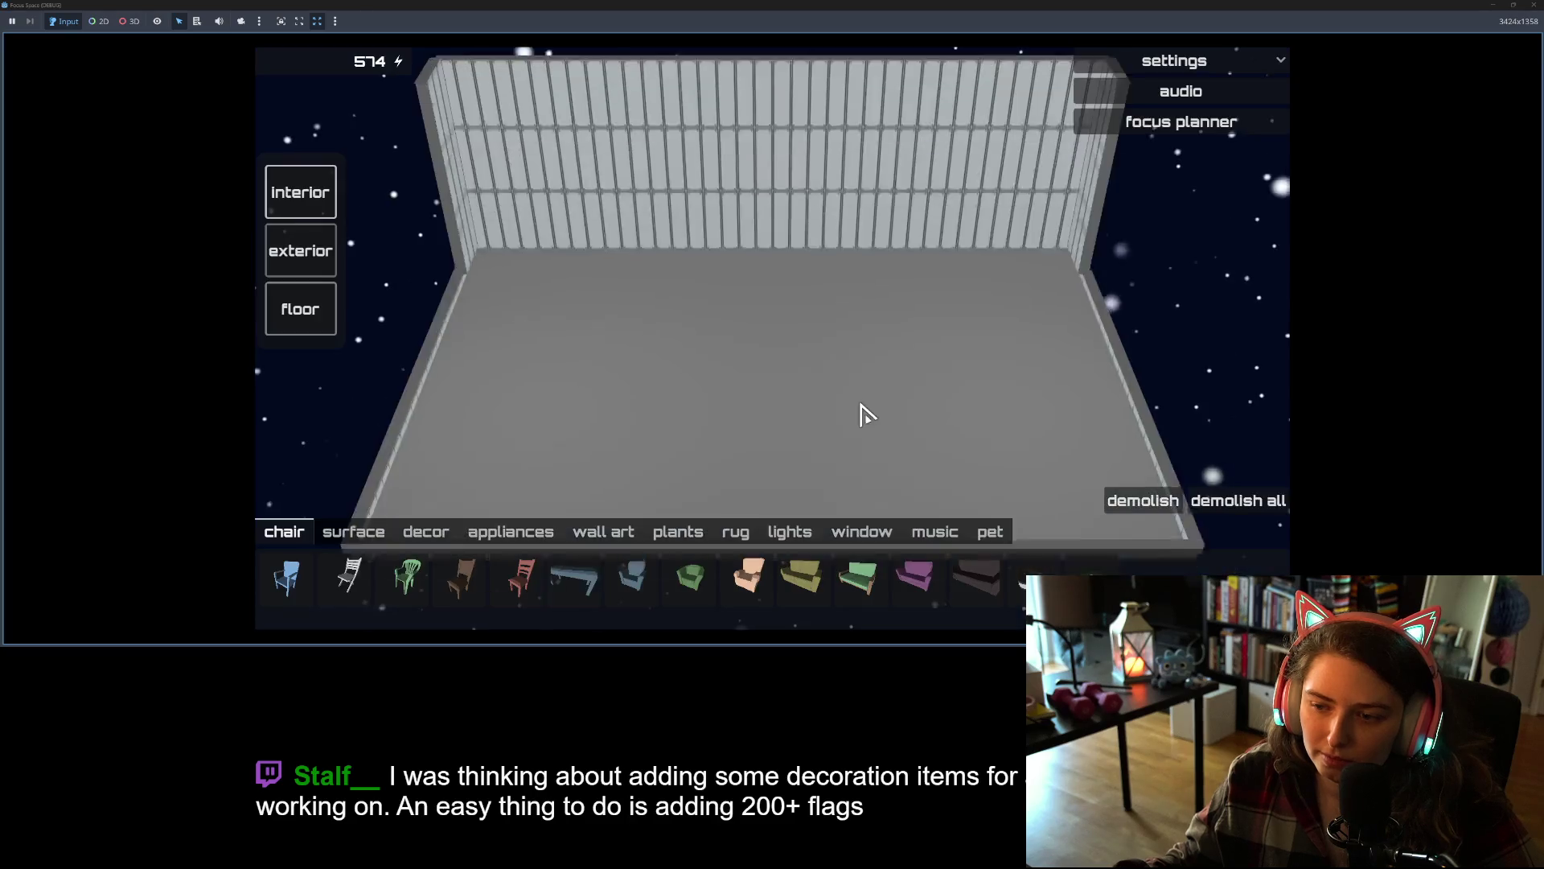
- Place the space, folding, plastic and missionary chairs along the back wall, plus a central bench
click(312, 600)
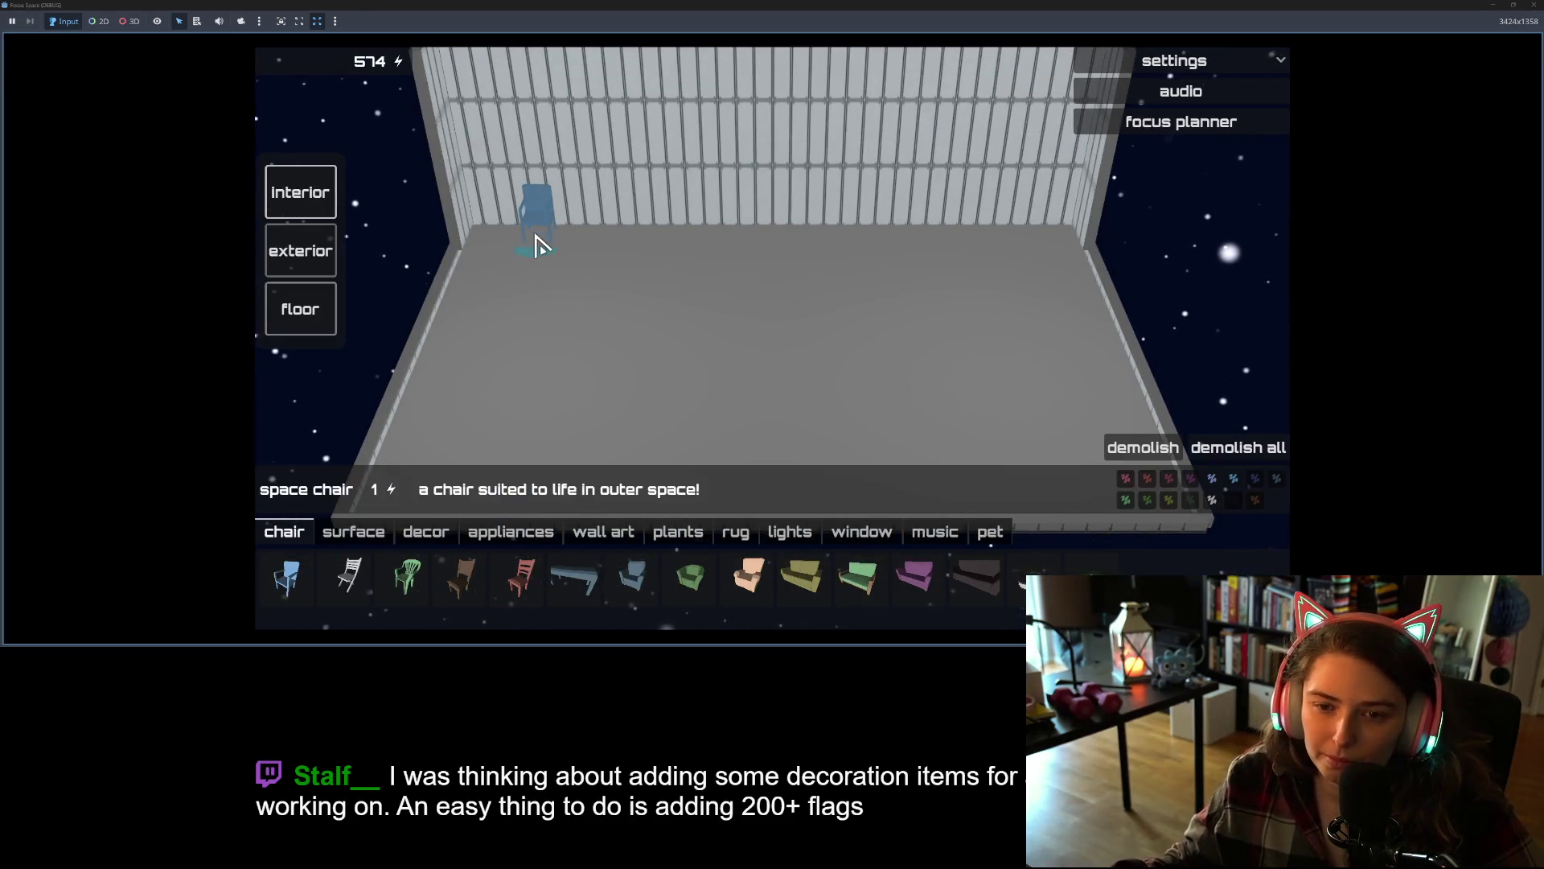
click(519, 233)
click(362, 573)
click(575, 240)
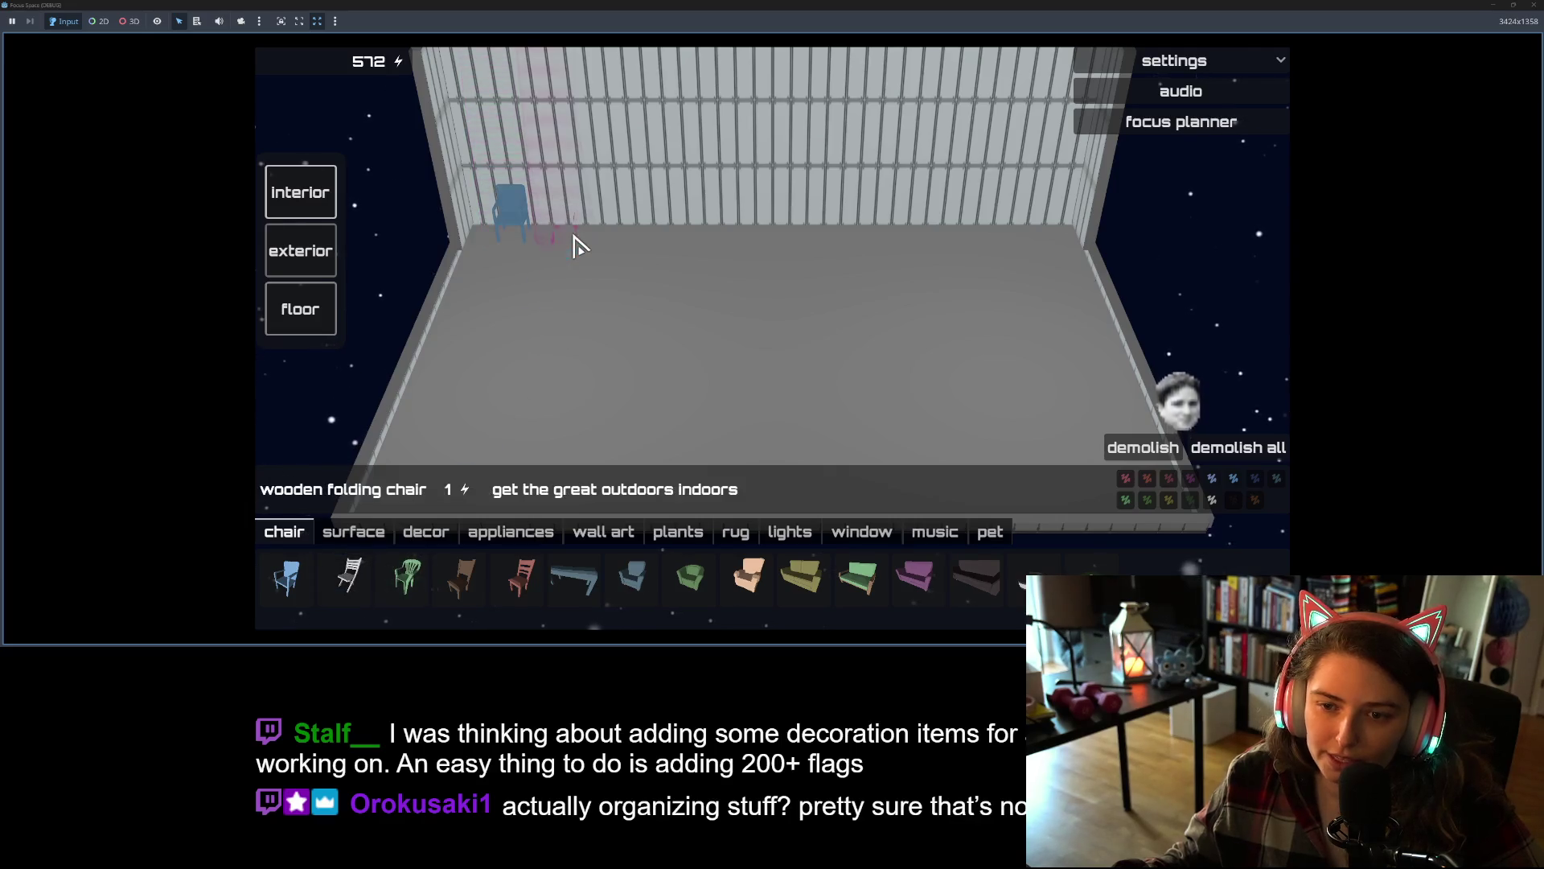
click(406, 576)
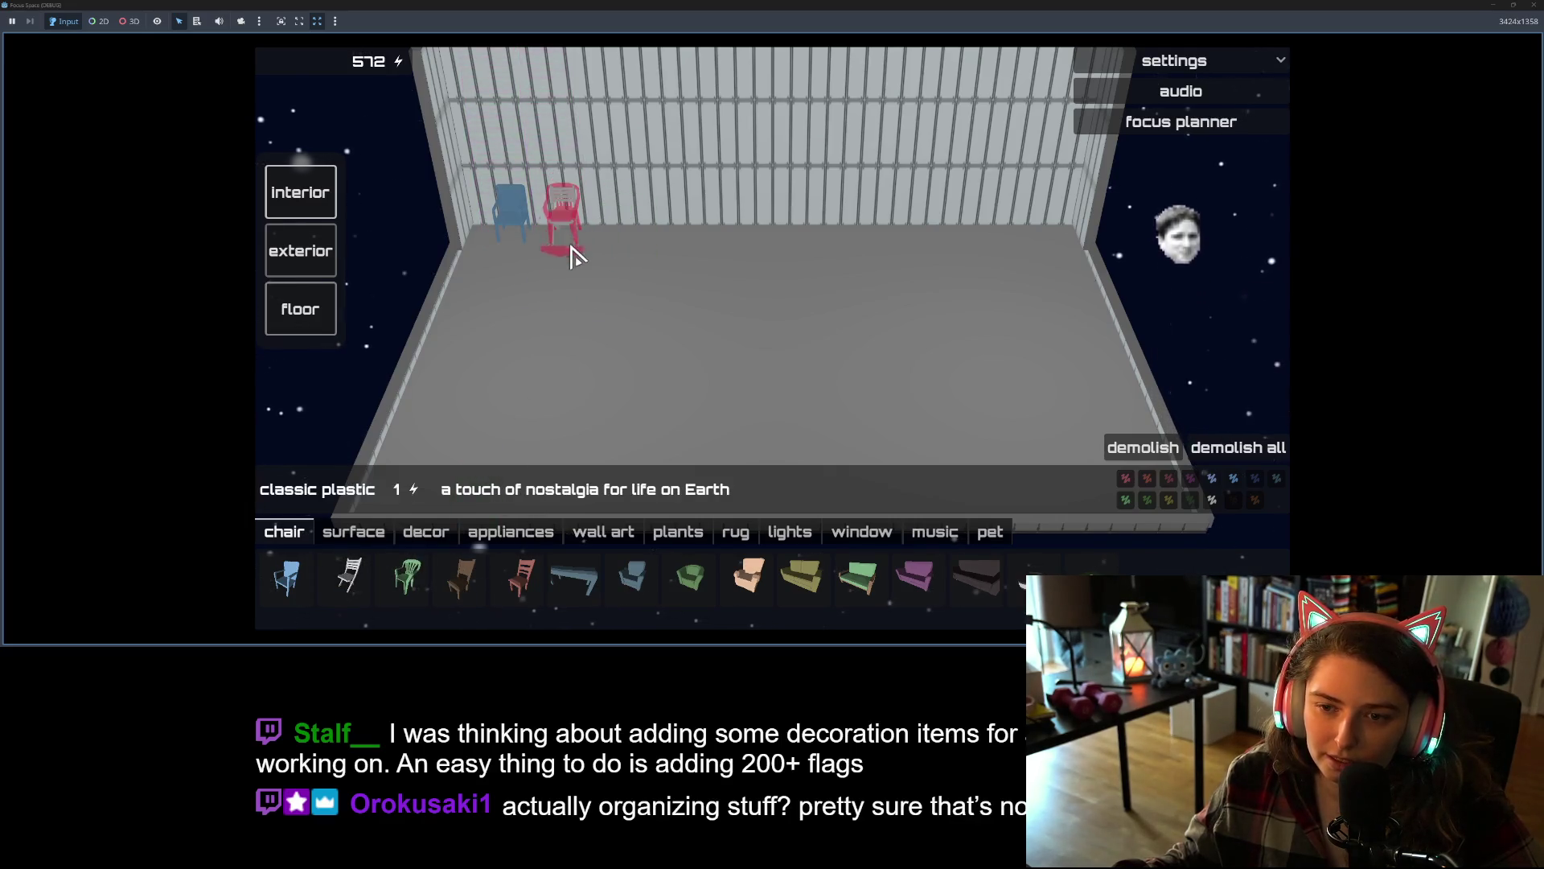
click(614, 246)
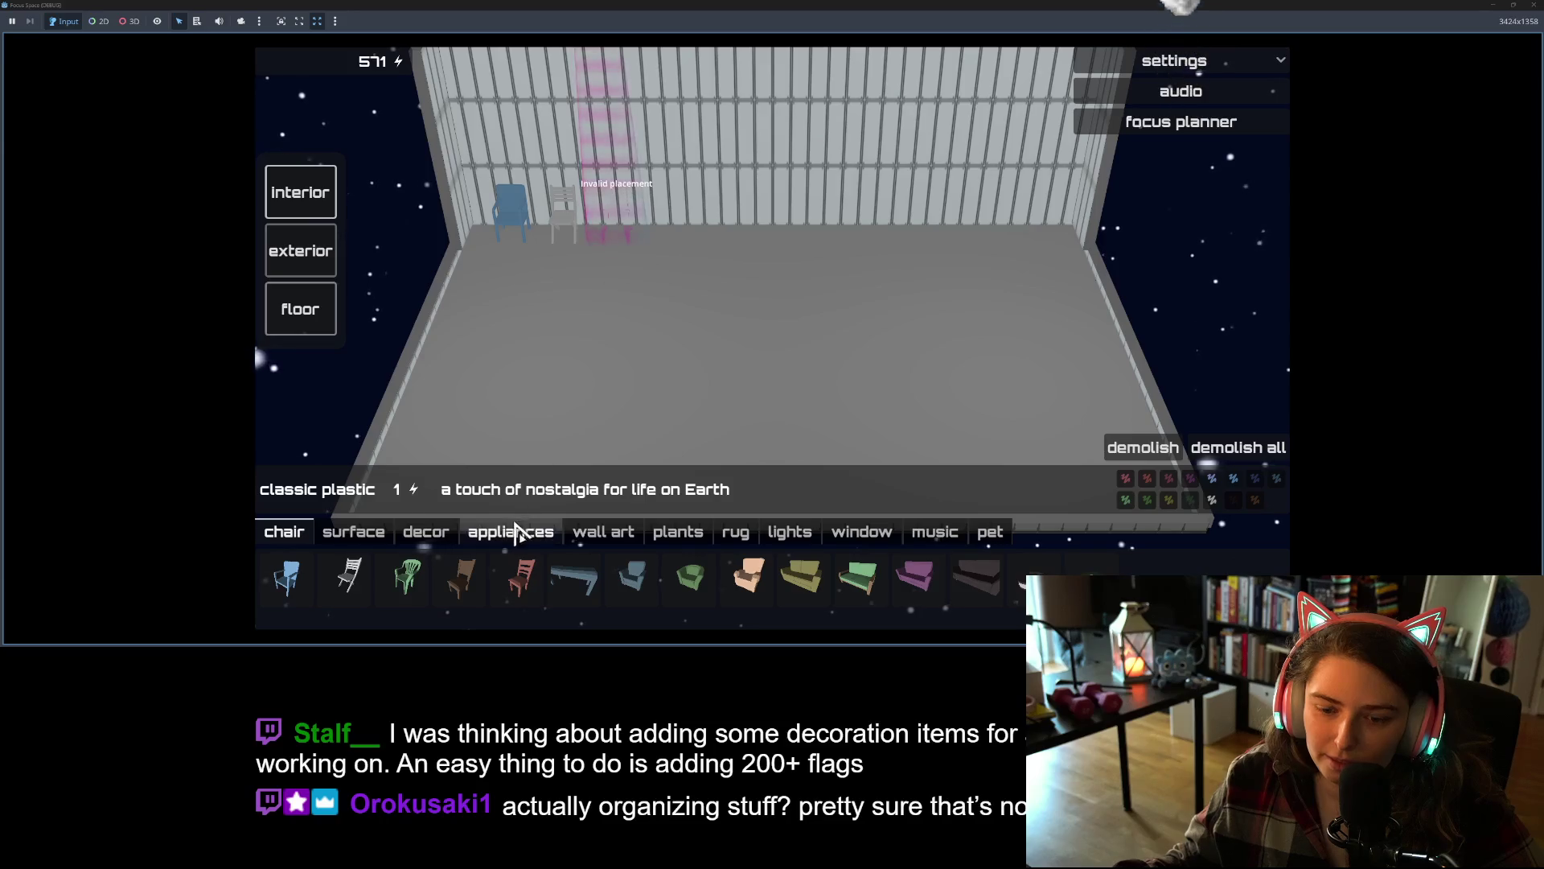
click(461, 579)
click(668, 242)
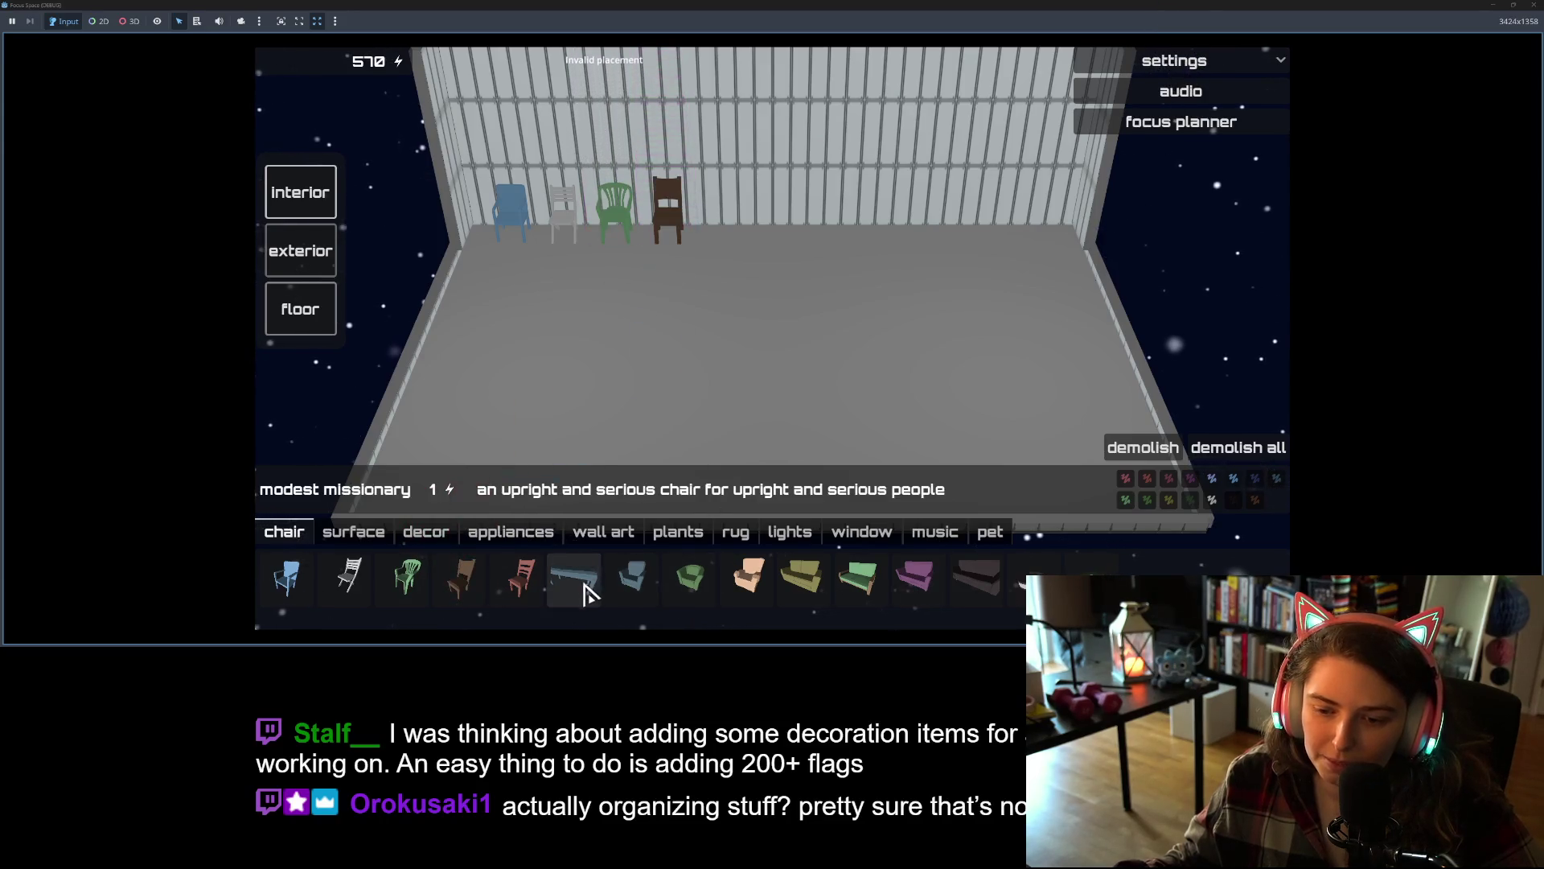
click(587, 588)
click(654, 326)
- Add Riker's recliner mid-floor, the futon on the right and a cookie cushion behind it
click(741, 330)
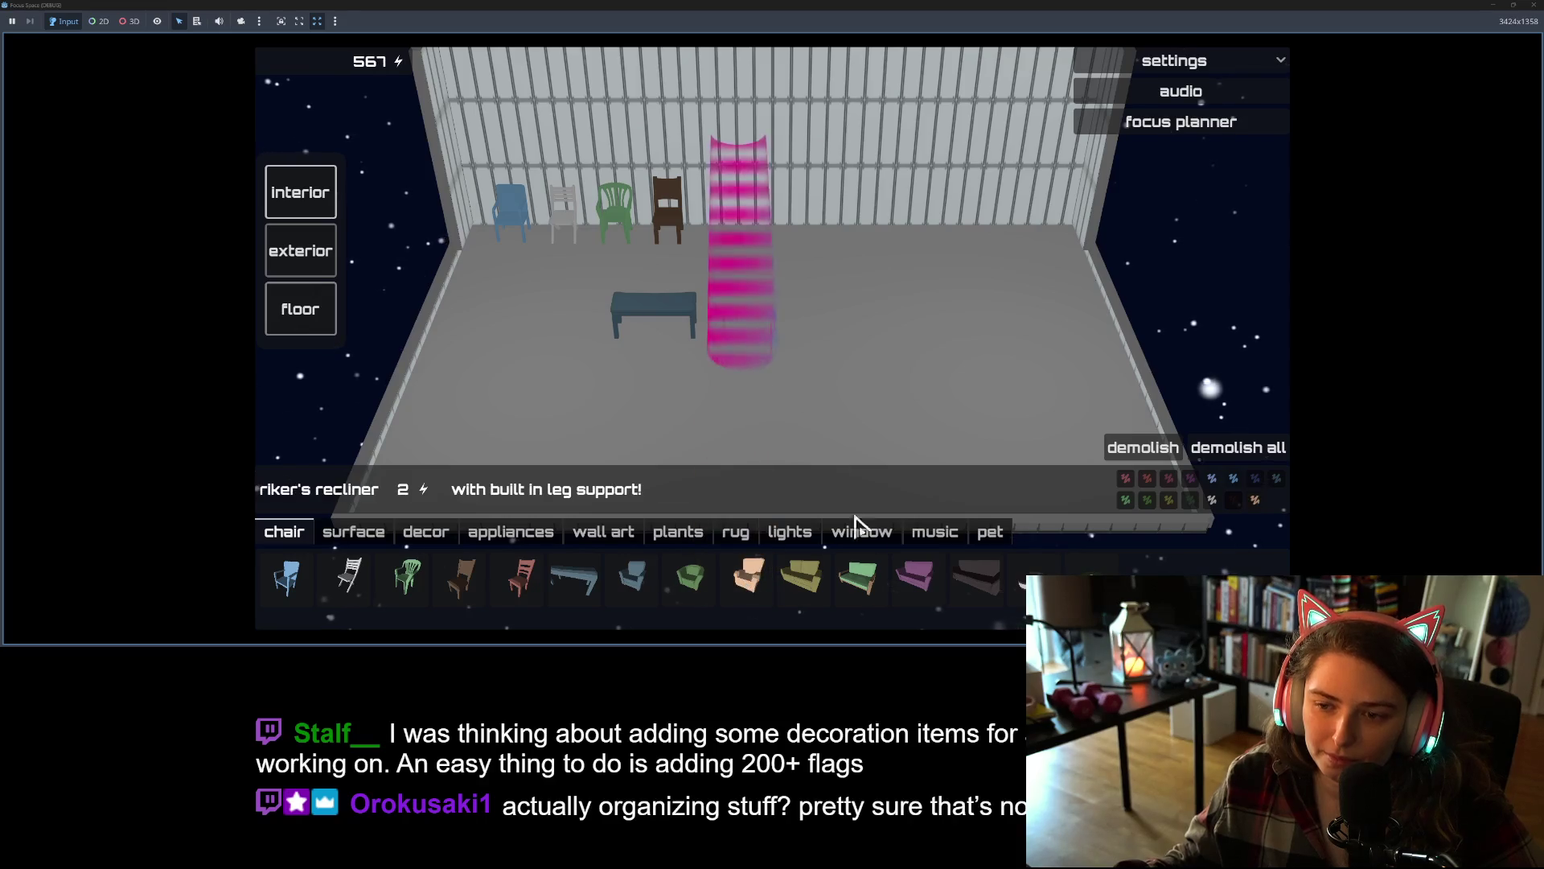
click(859, 577)
click(937, 398)
click(1033, 579)
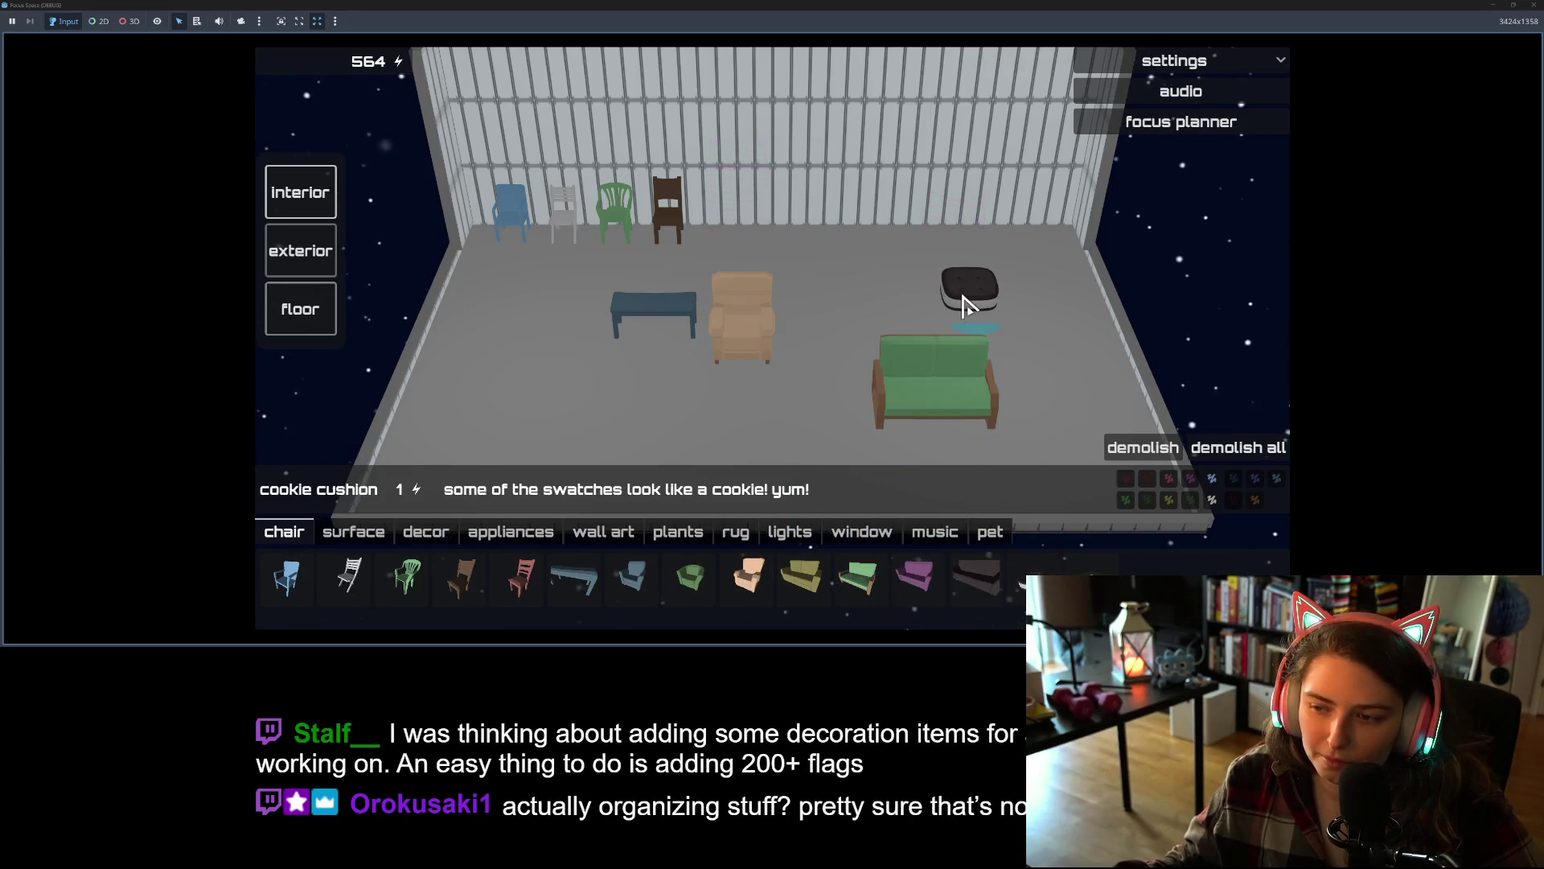
click(969, 289)
click(534, 565)
- Place a book group and a dining table on the floor
click(523, 534)
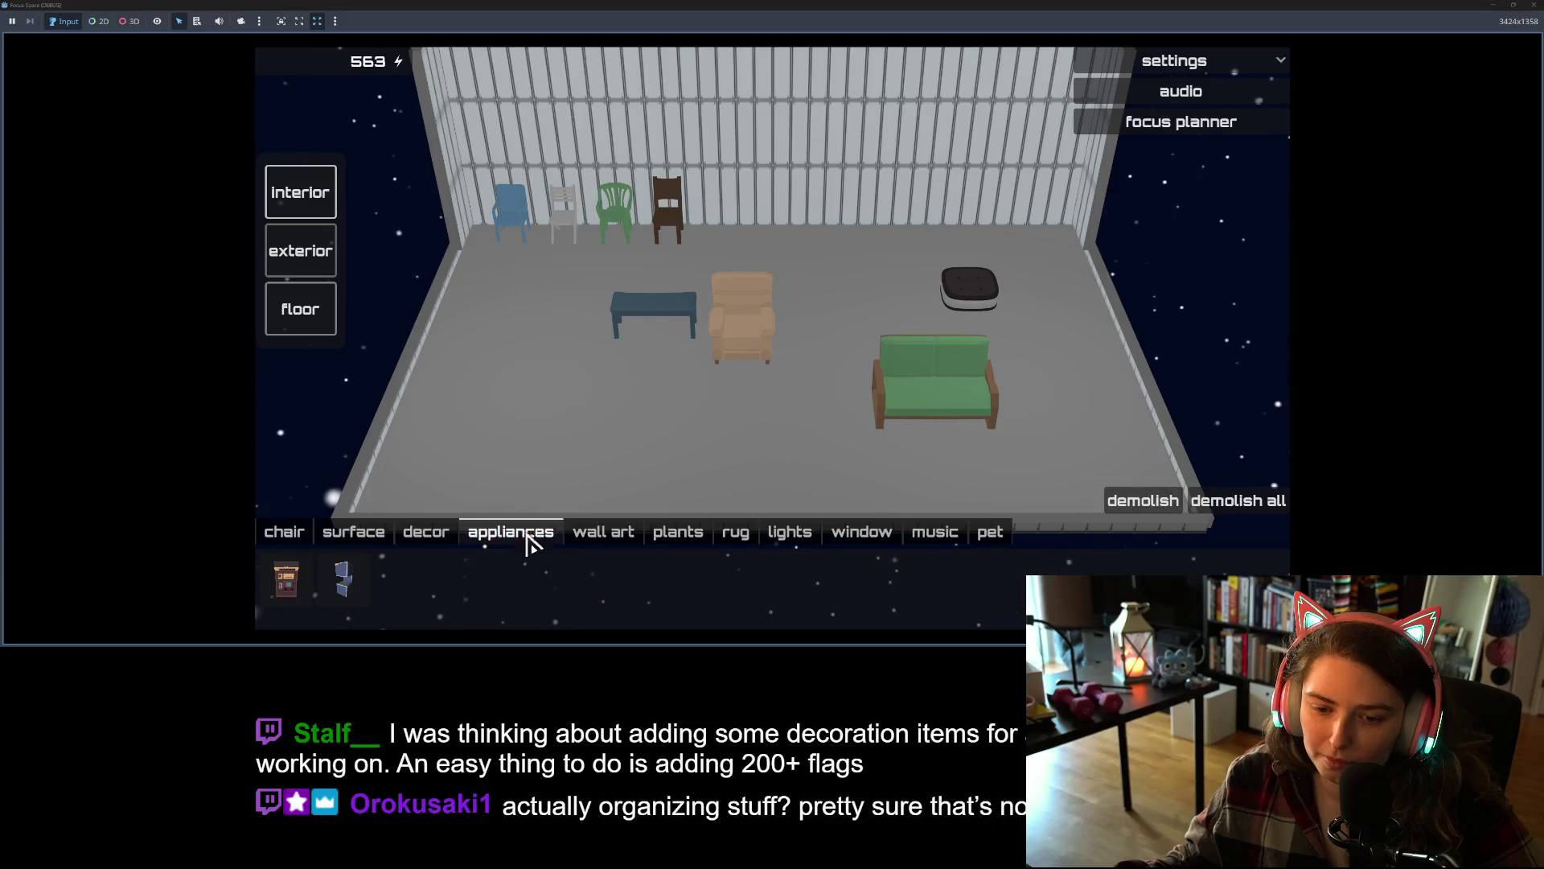
click(421, 537)
click(401, 579)
click(527, 350)
click(352, 531)
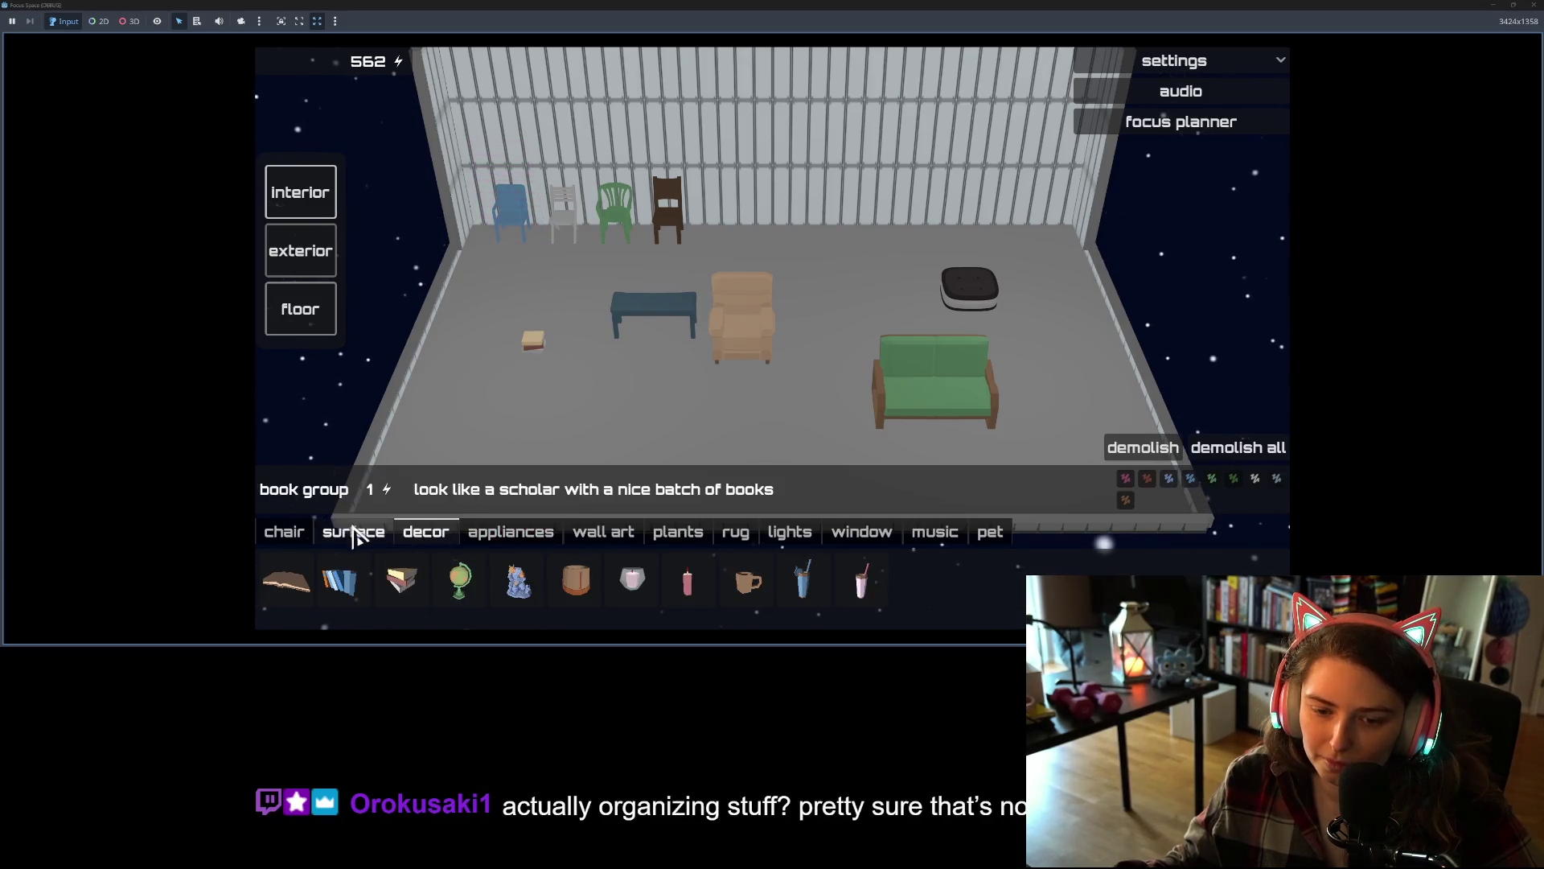
click(398, 579)
click(563, 397)
- Hang retro wall art on the back wall and add a potted plant and standing lamp
click(599, 533)
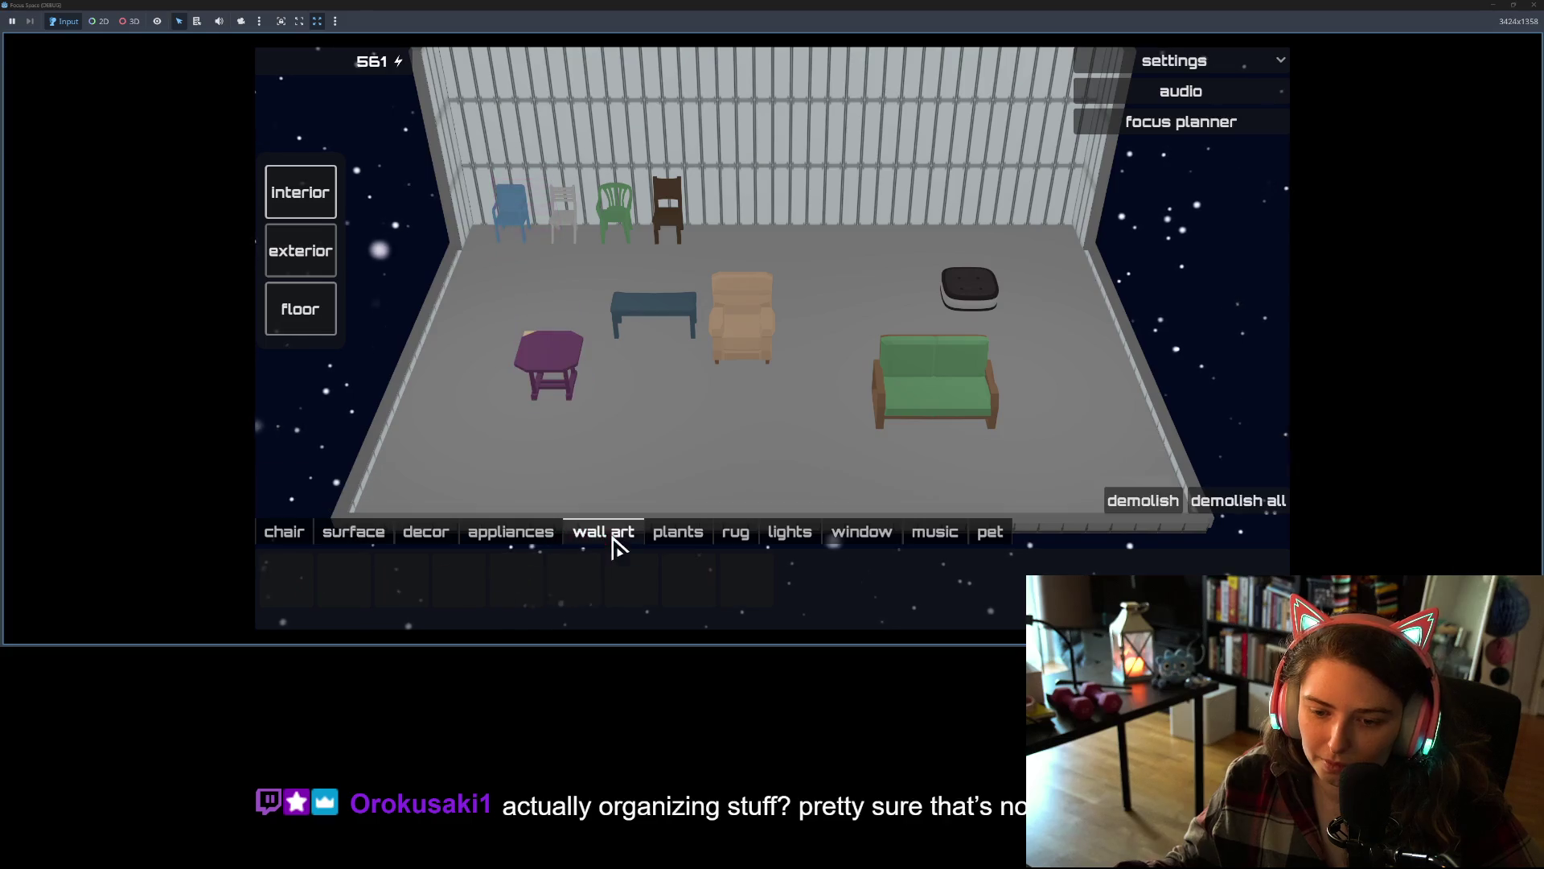
click(754, 160)
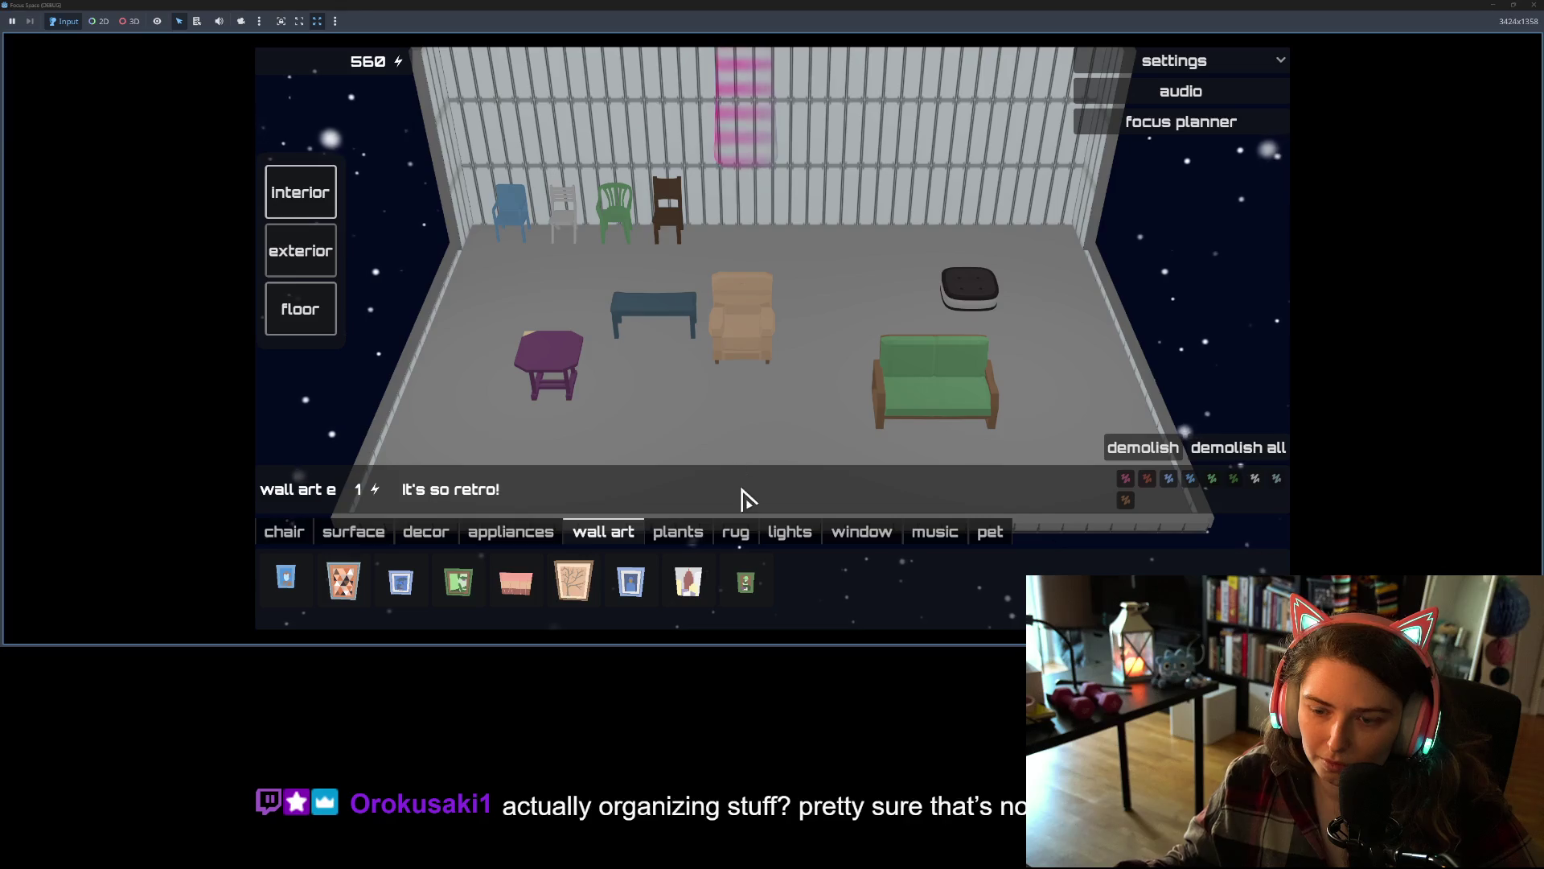
click(678, 533)
click(573, 599)
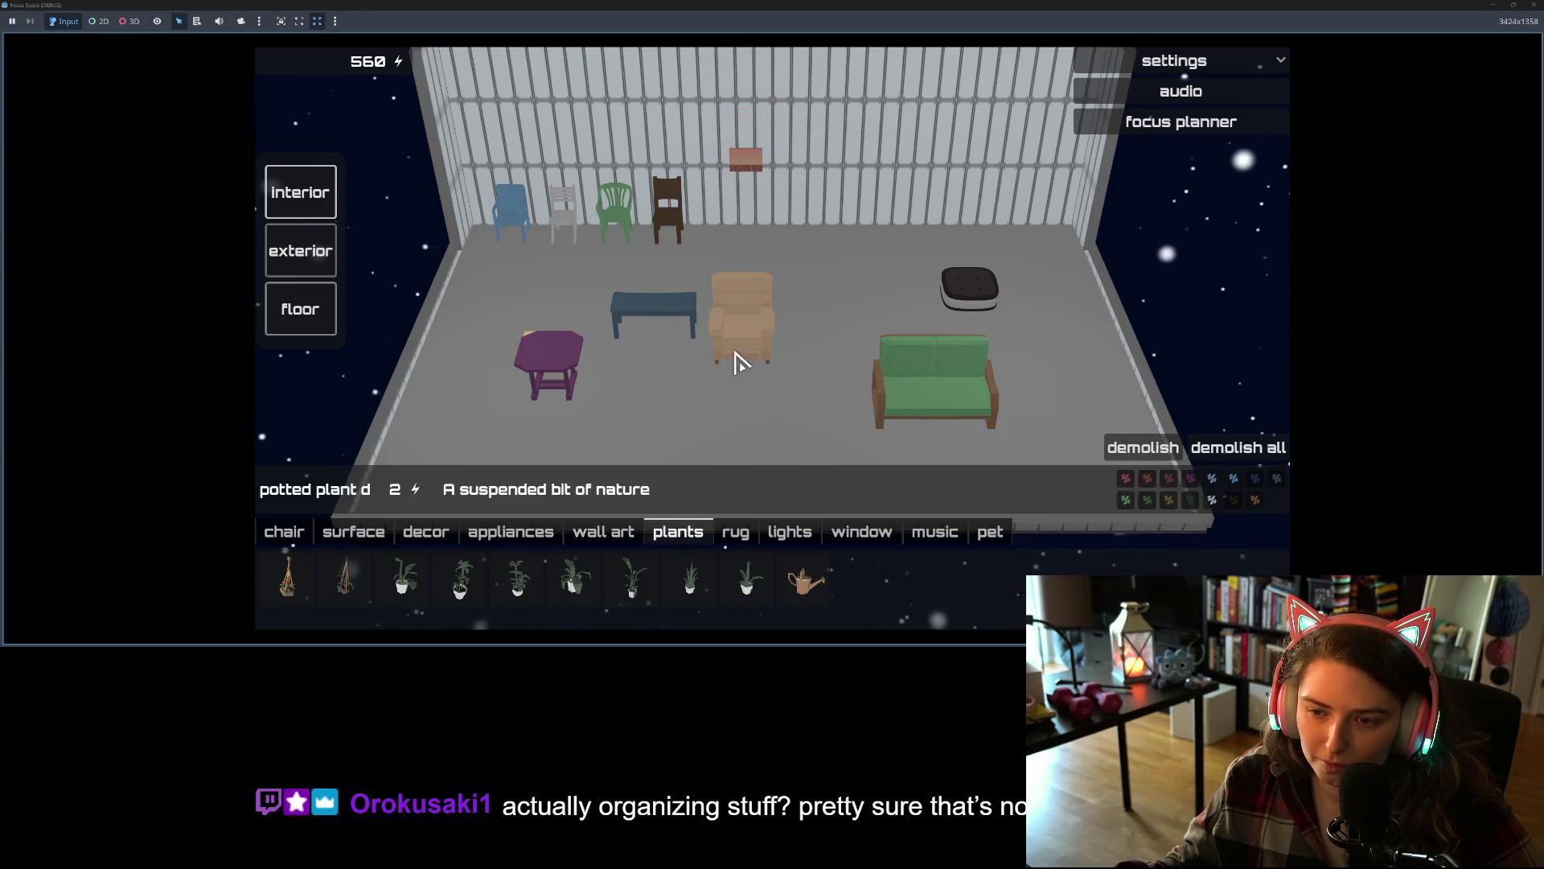
click(835, 345)
click(784, 535)
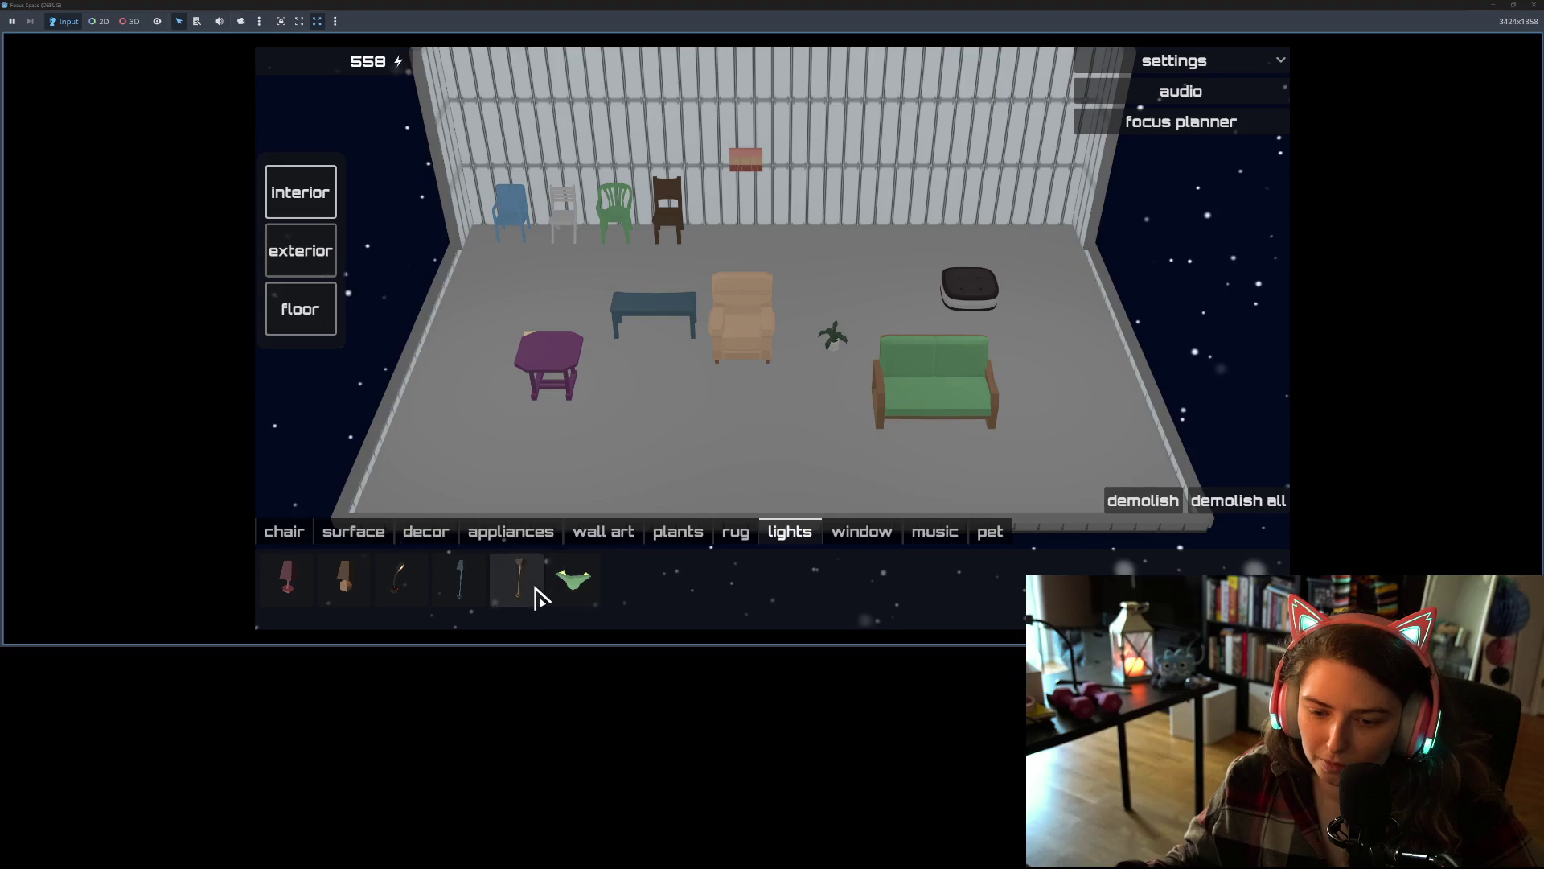
click(531, 592)
click(804, 345)
- Lay rug c on the floor, browse the window and music items, then close the game
click(735, 537)
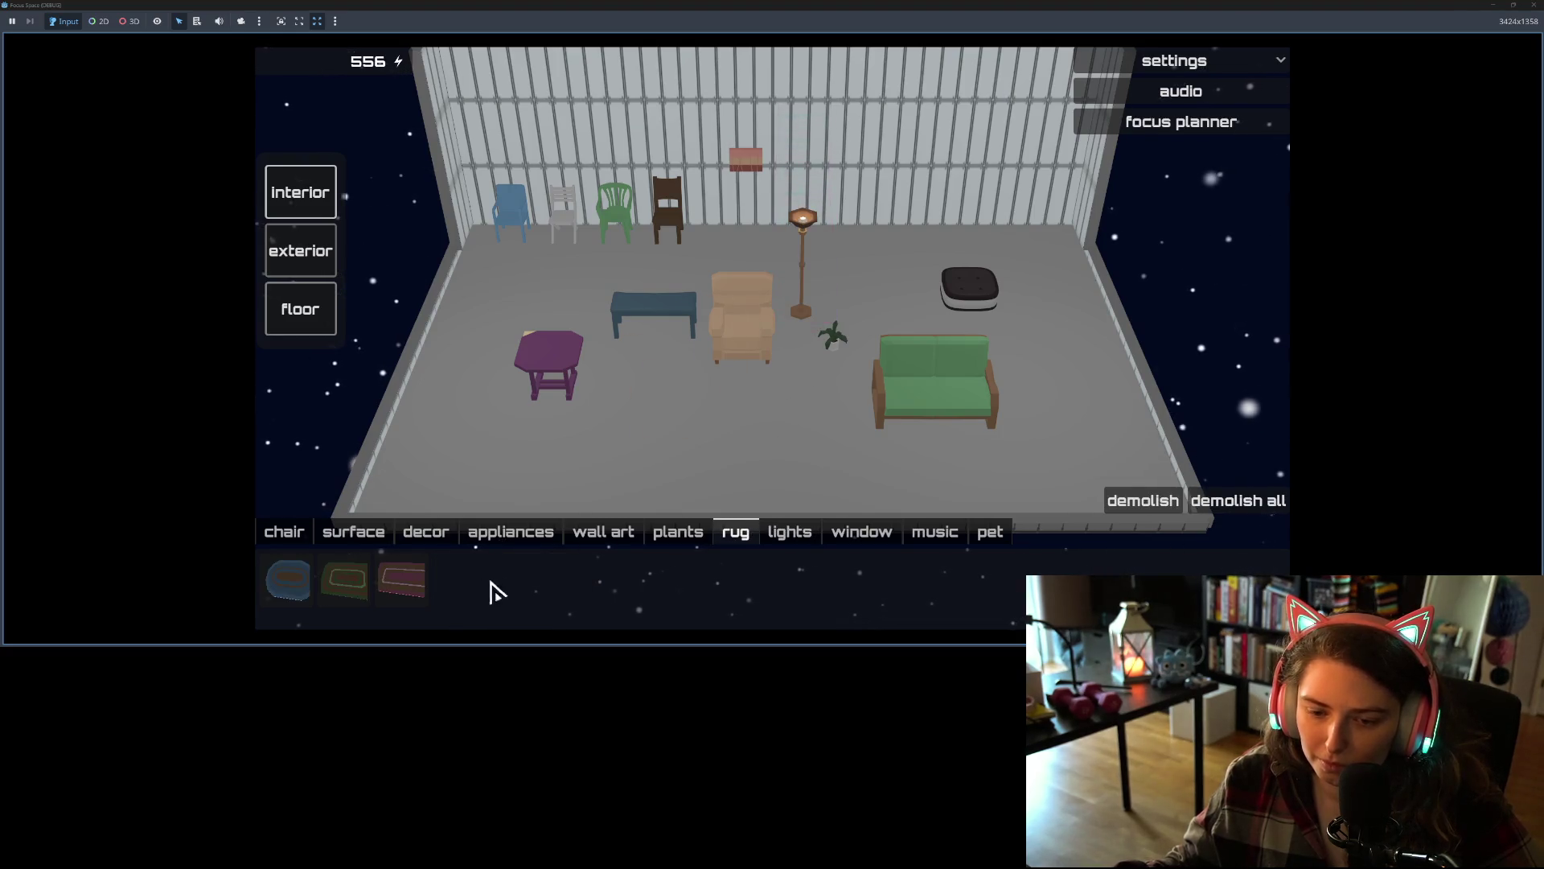
click(401, 579)
click(641, 428)
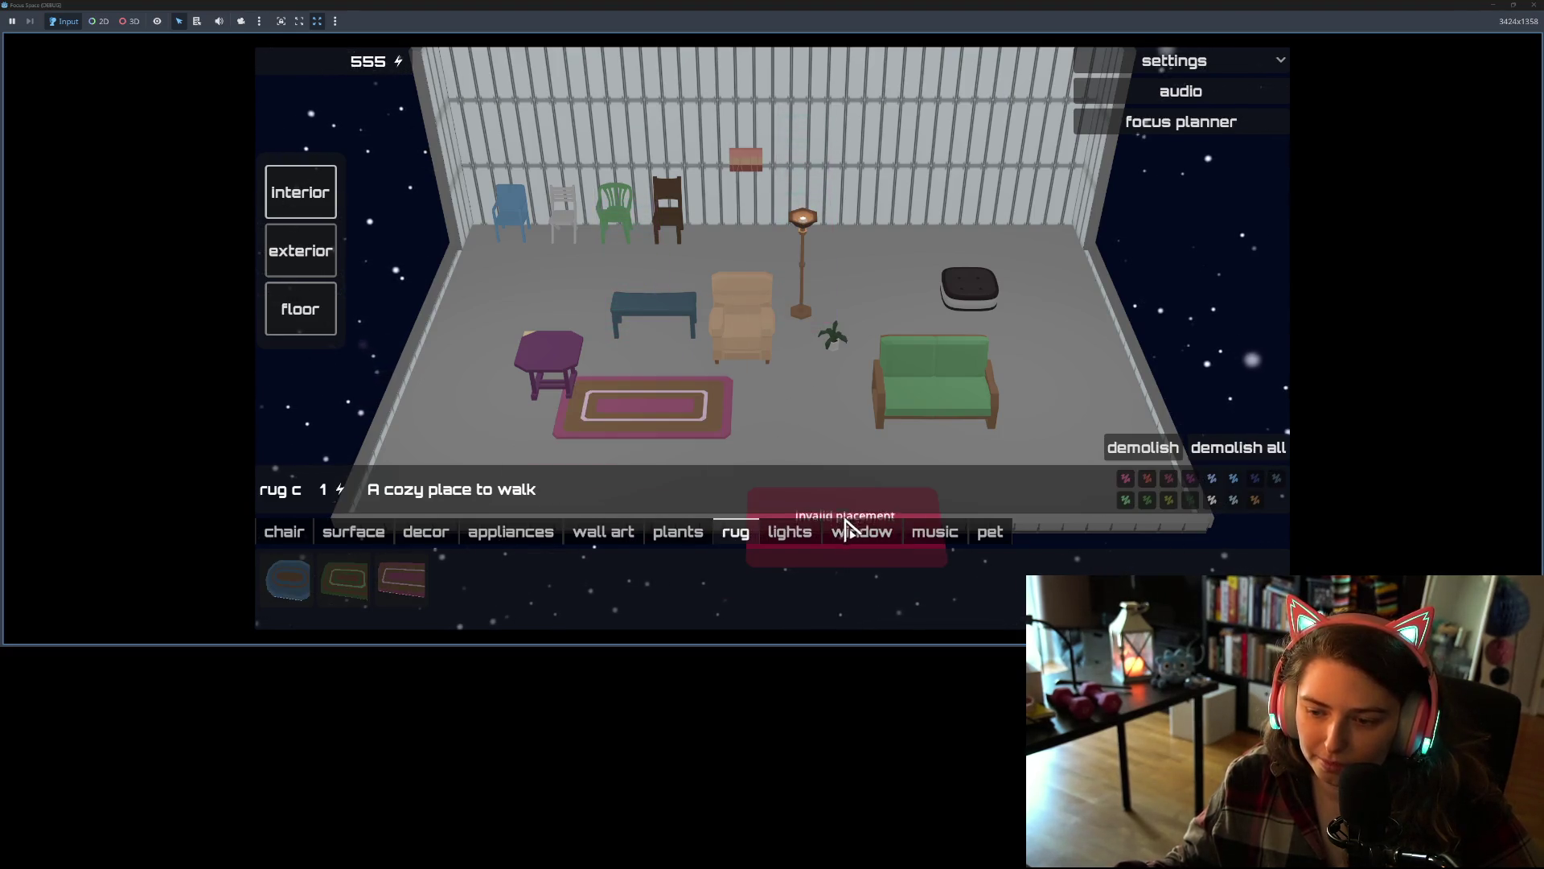
click(851, 531)
click(935, 539)
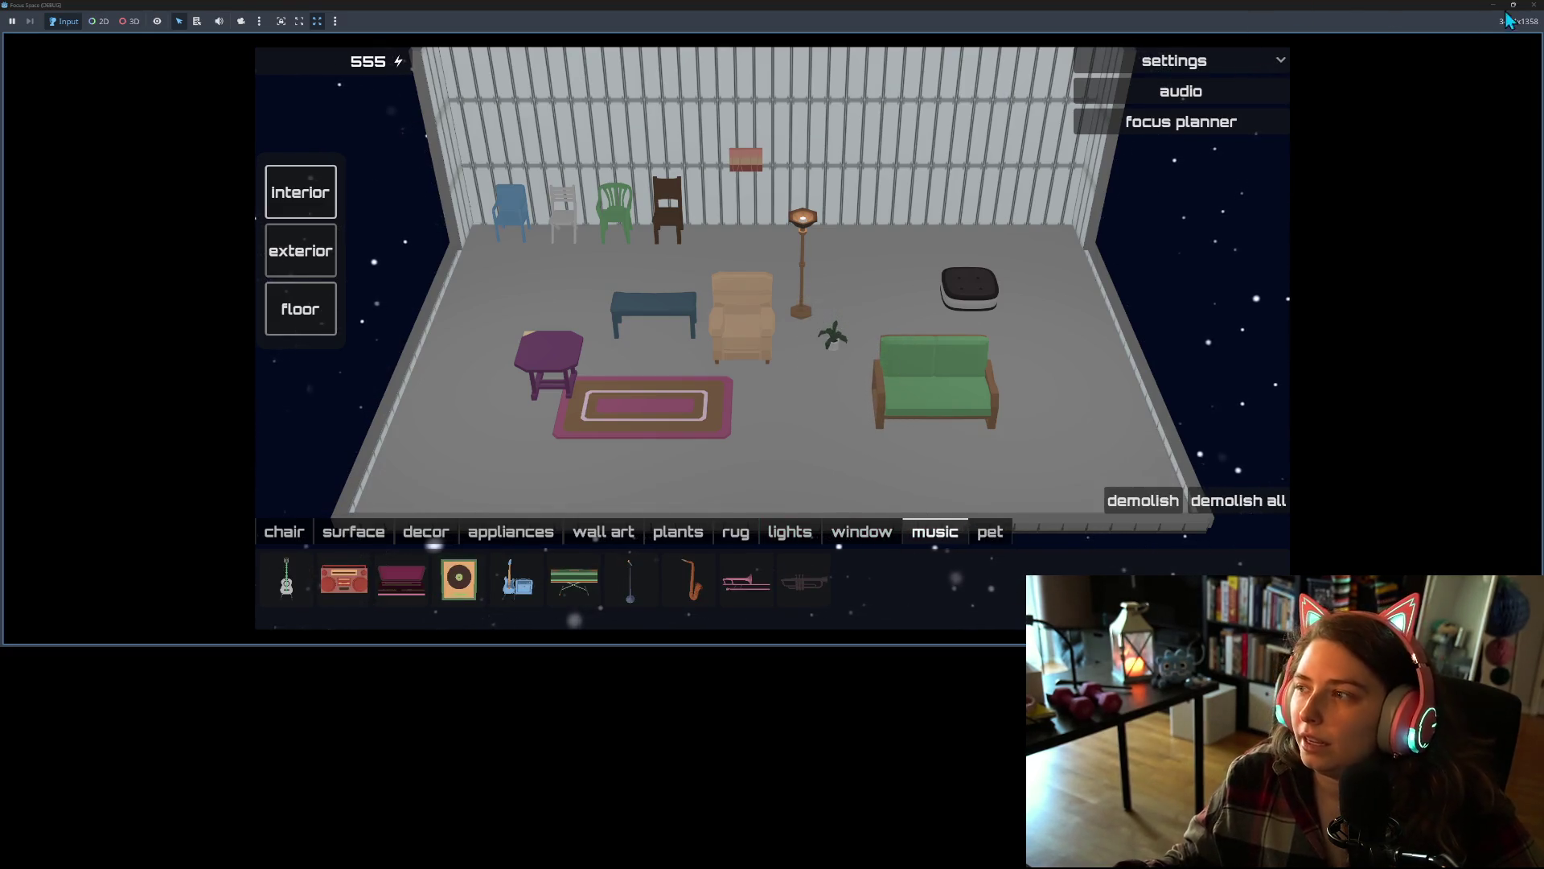
click(1534, 7)
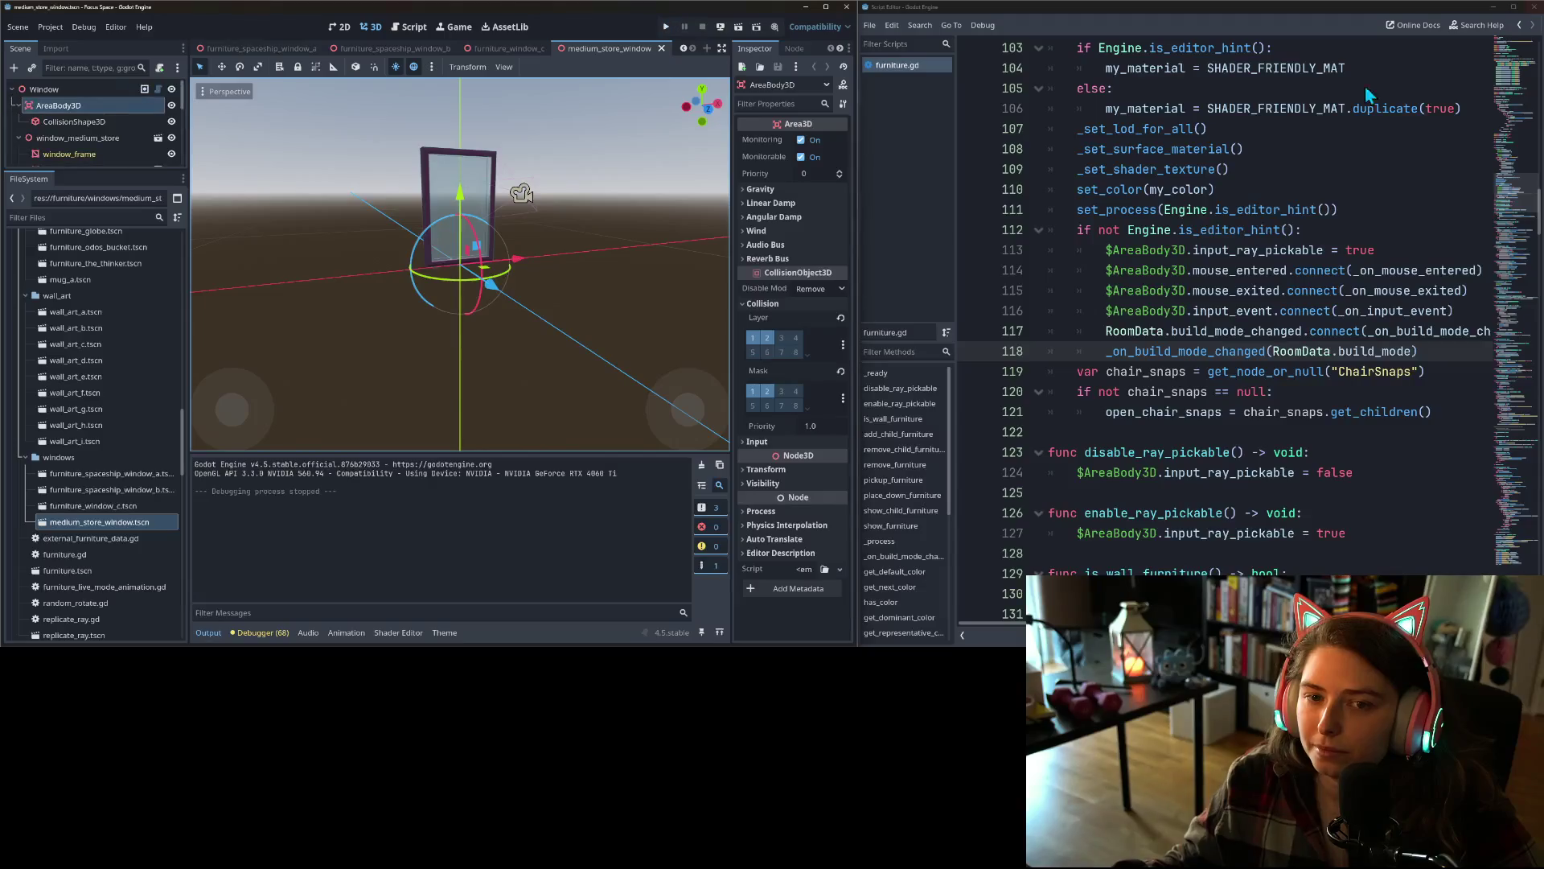
- Show the Debugger's Errors list with the 68 warnings from the run
mouse_move(760, 457)
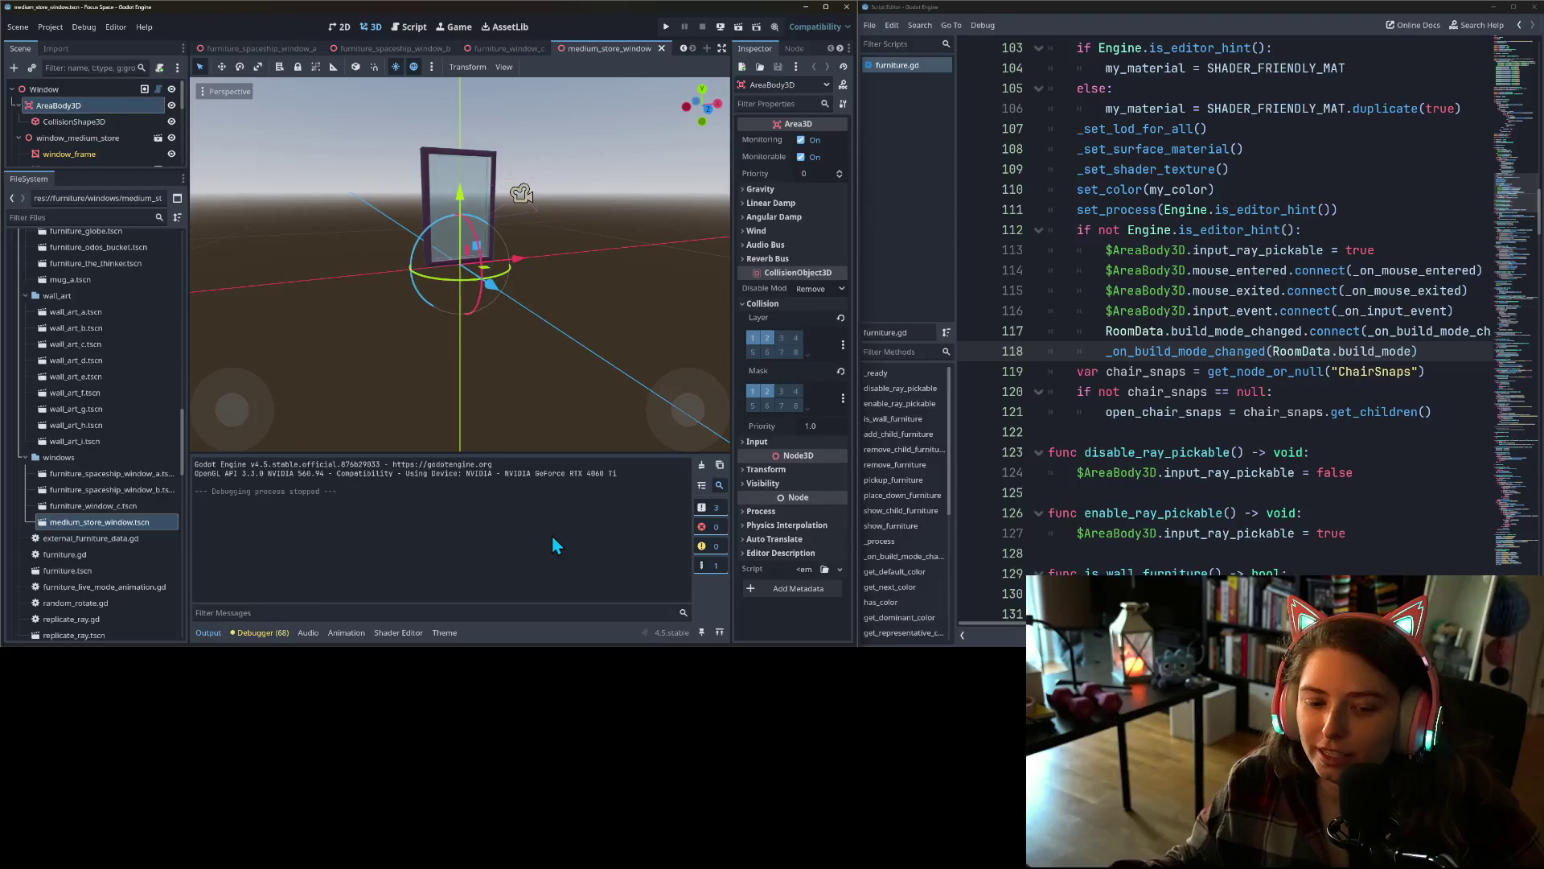
click(257, 632)
click(269, 464)
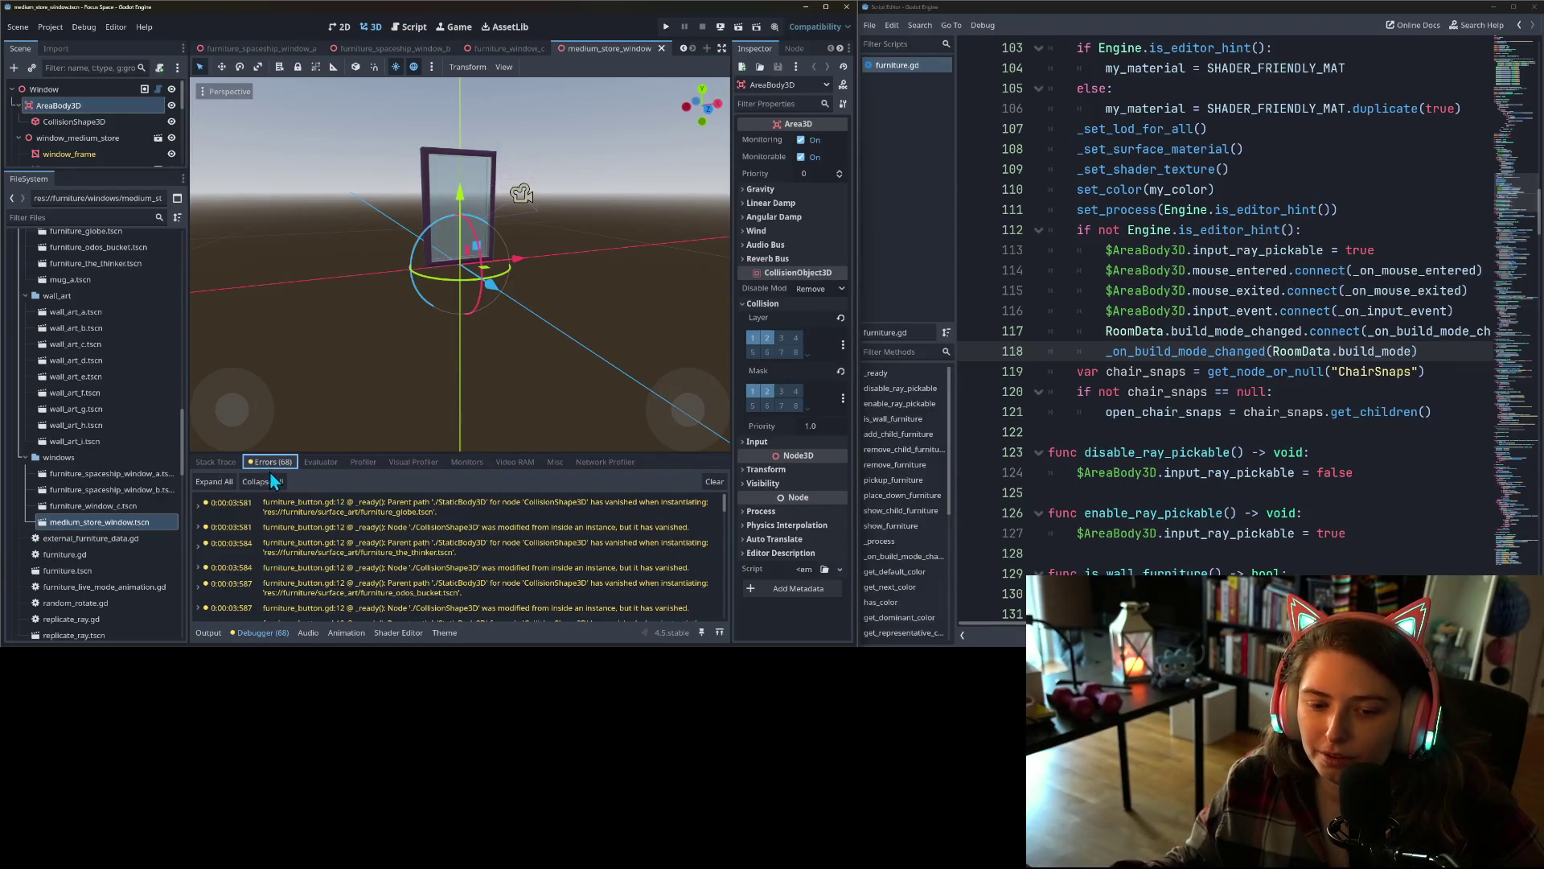
- Scroll through the warnings and open furniture_button.gd at line 12 from the first one
mouse_move(522, 520)
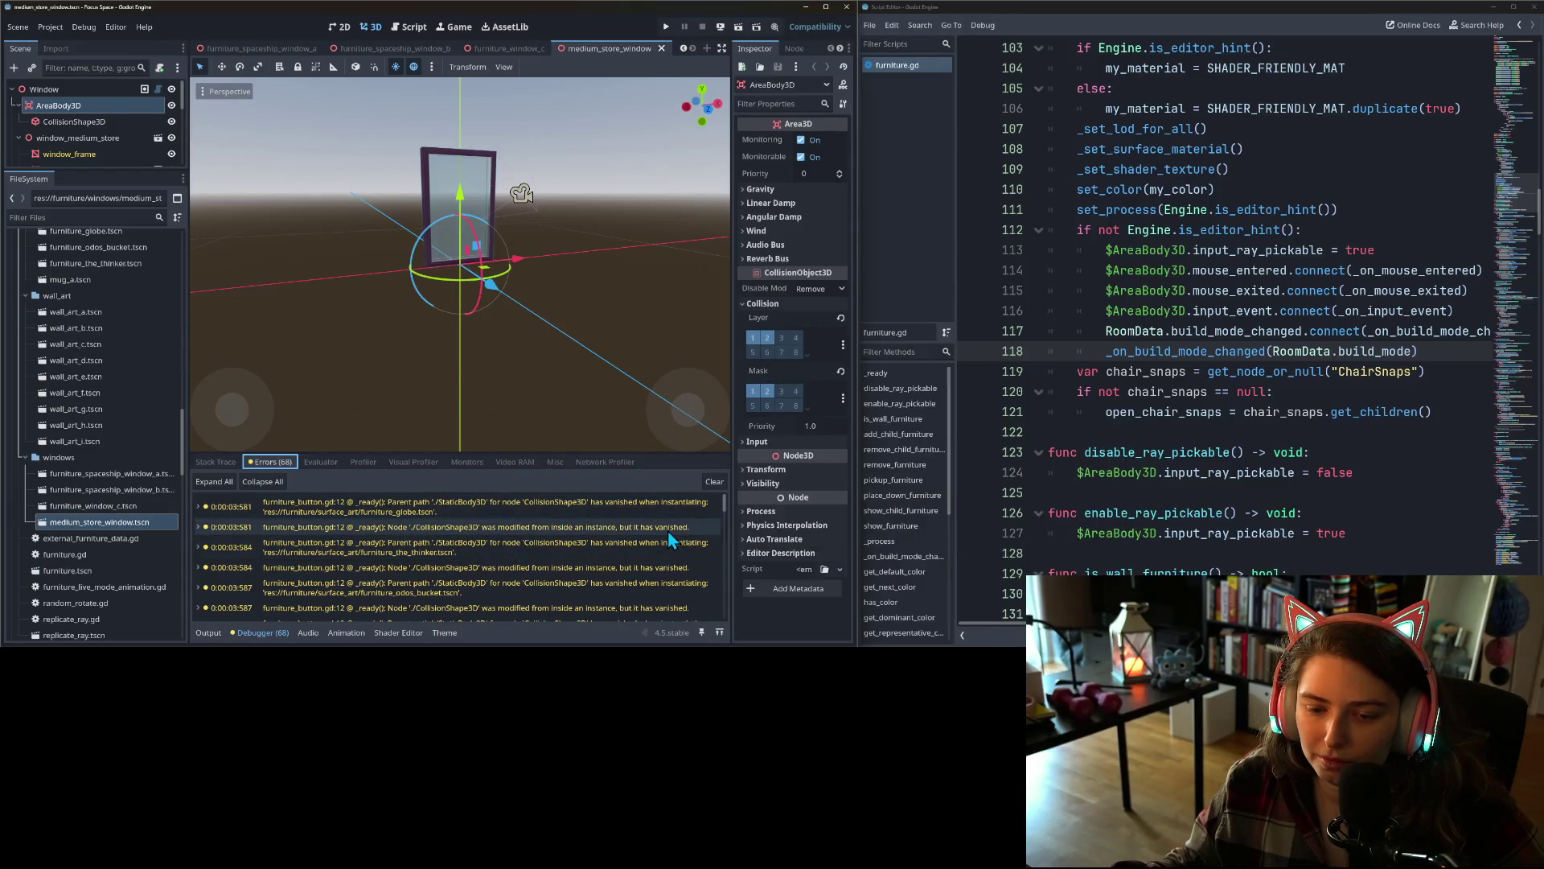
mouse_move(658, 537)
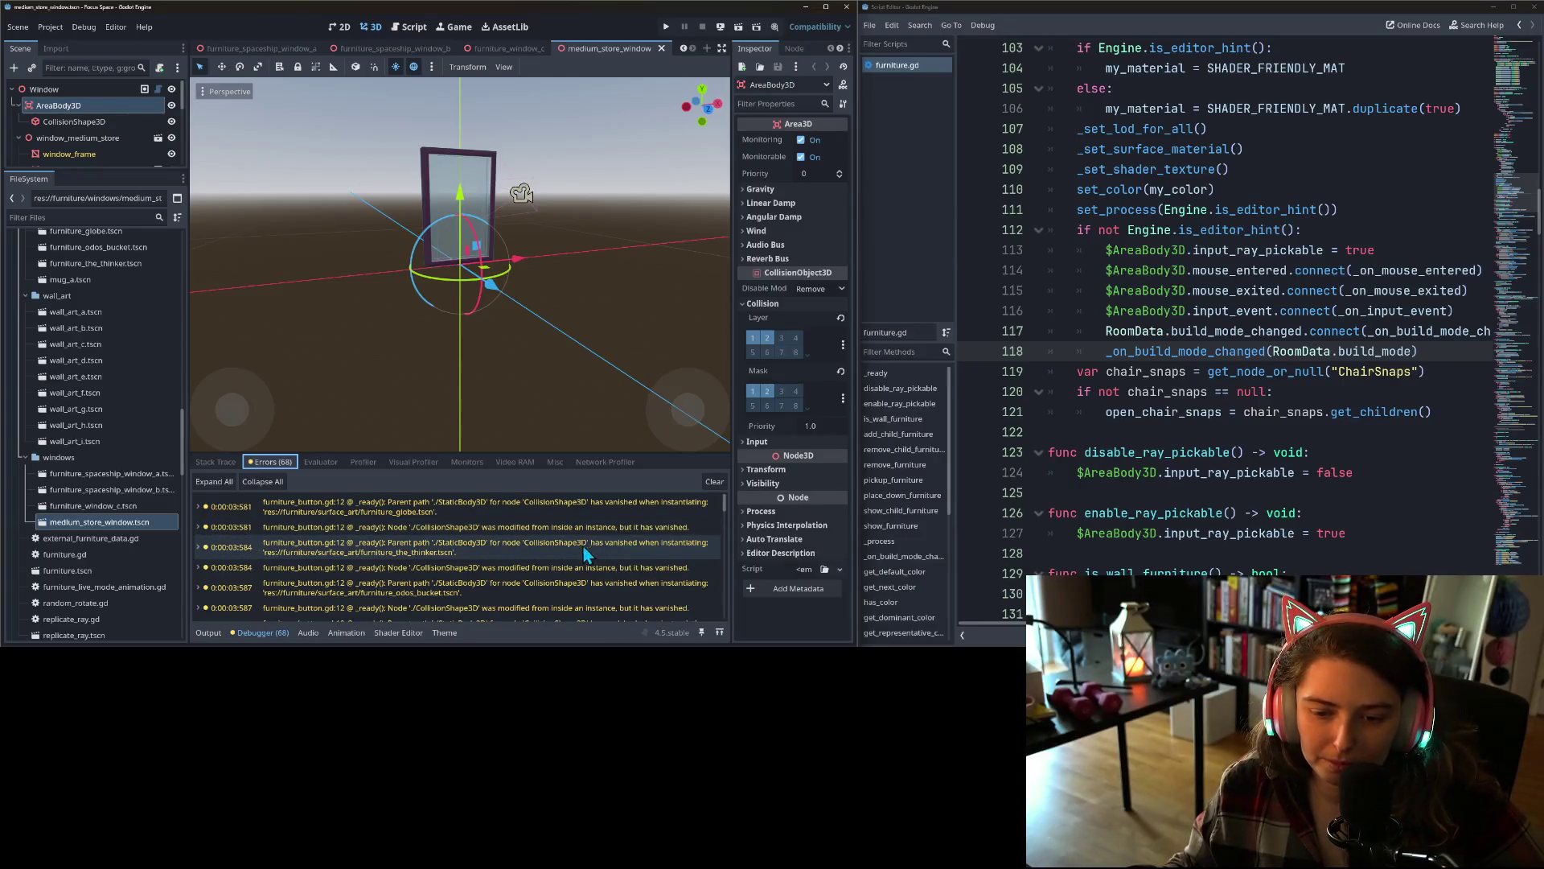
scroll(566, 578, down, 5)
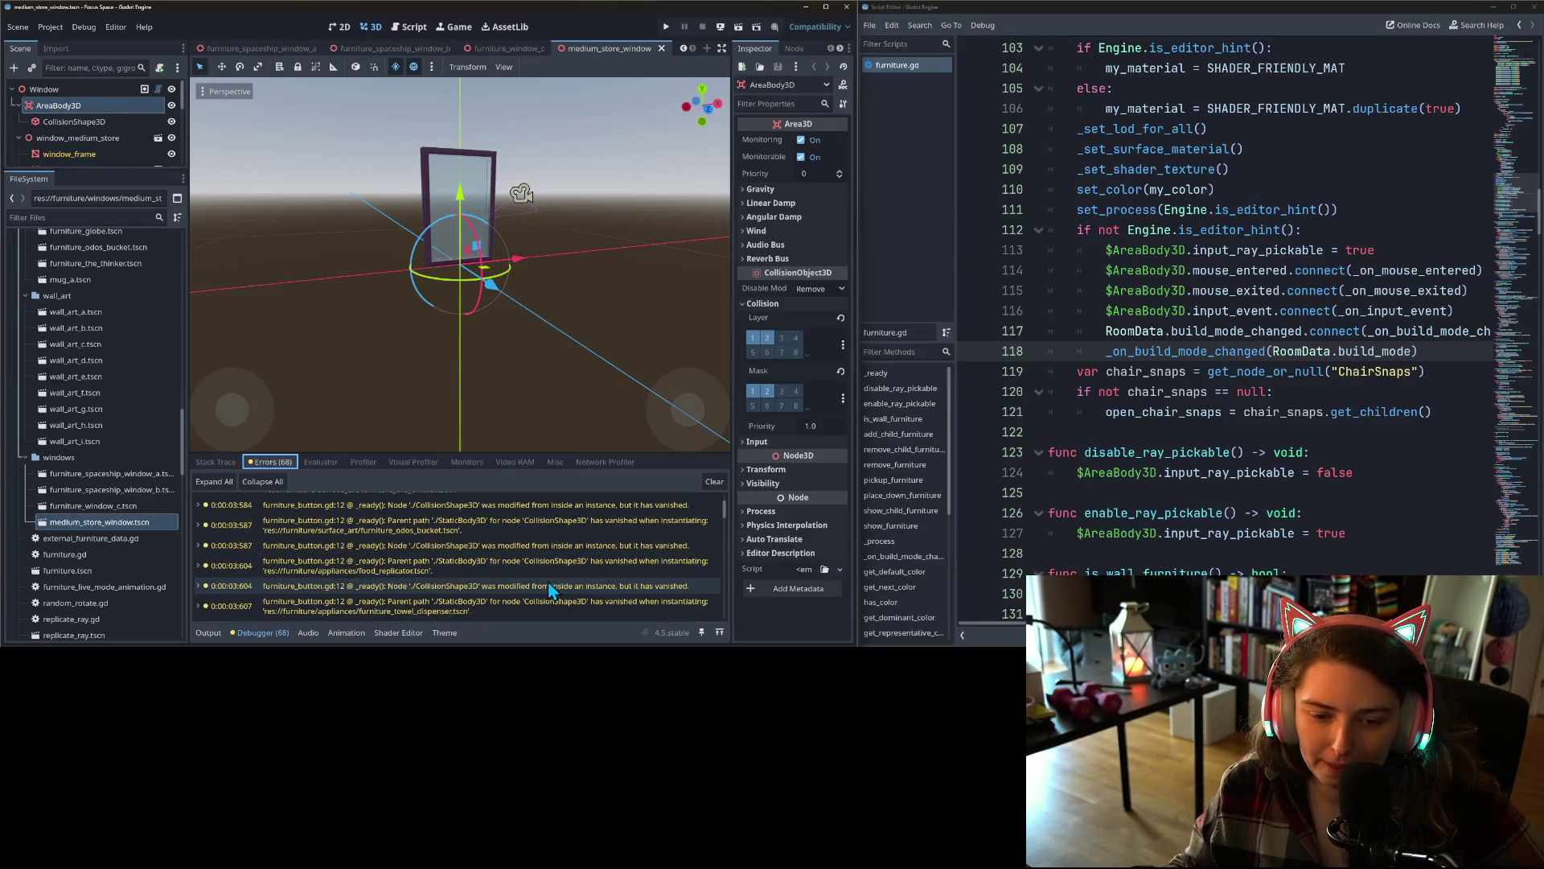
scroll(545, 587, down, 6)
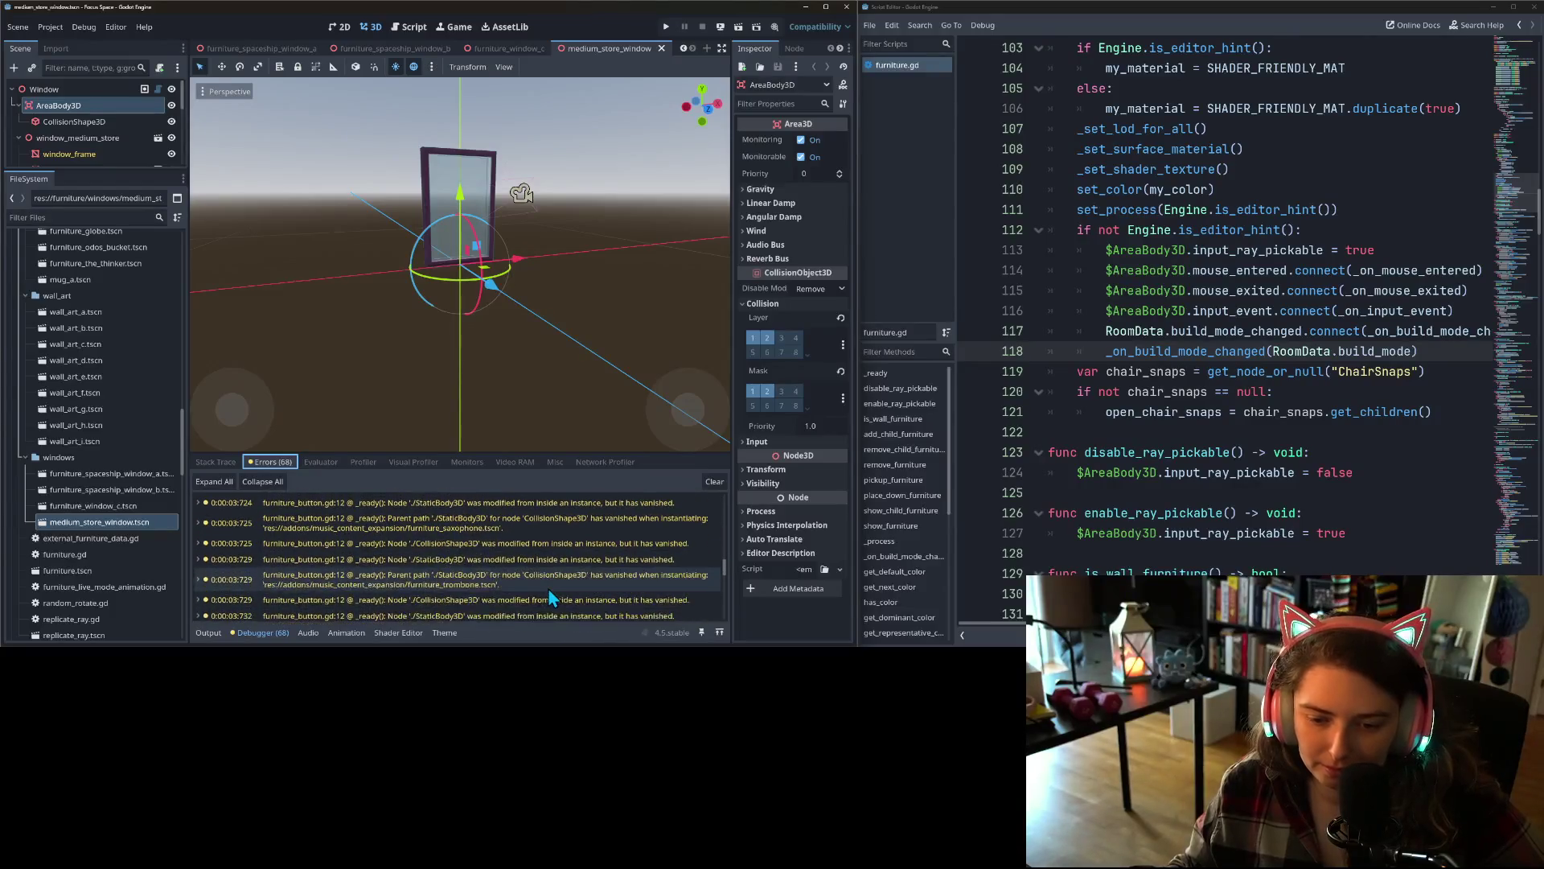
scroll(550, 592, up, 5)
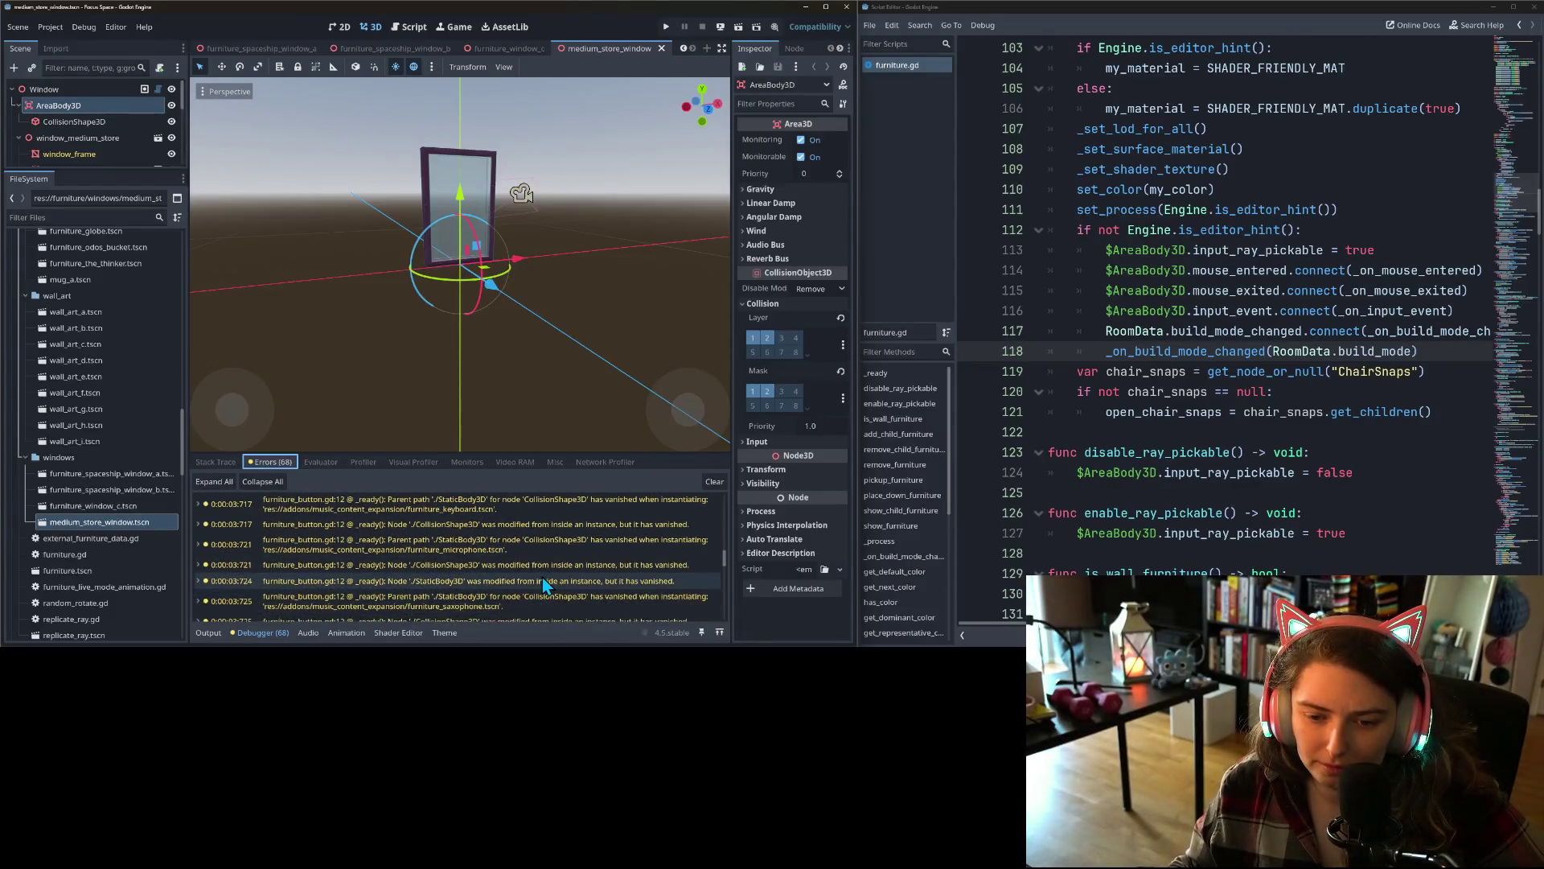
scroll(542, 575, up, 4)
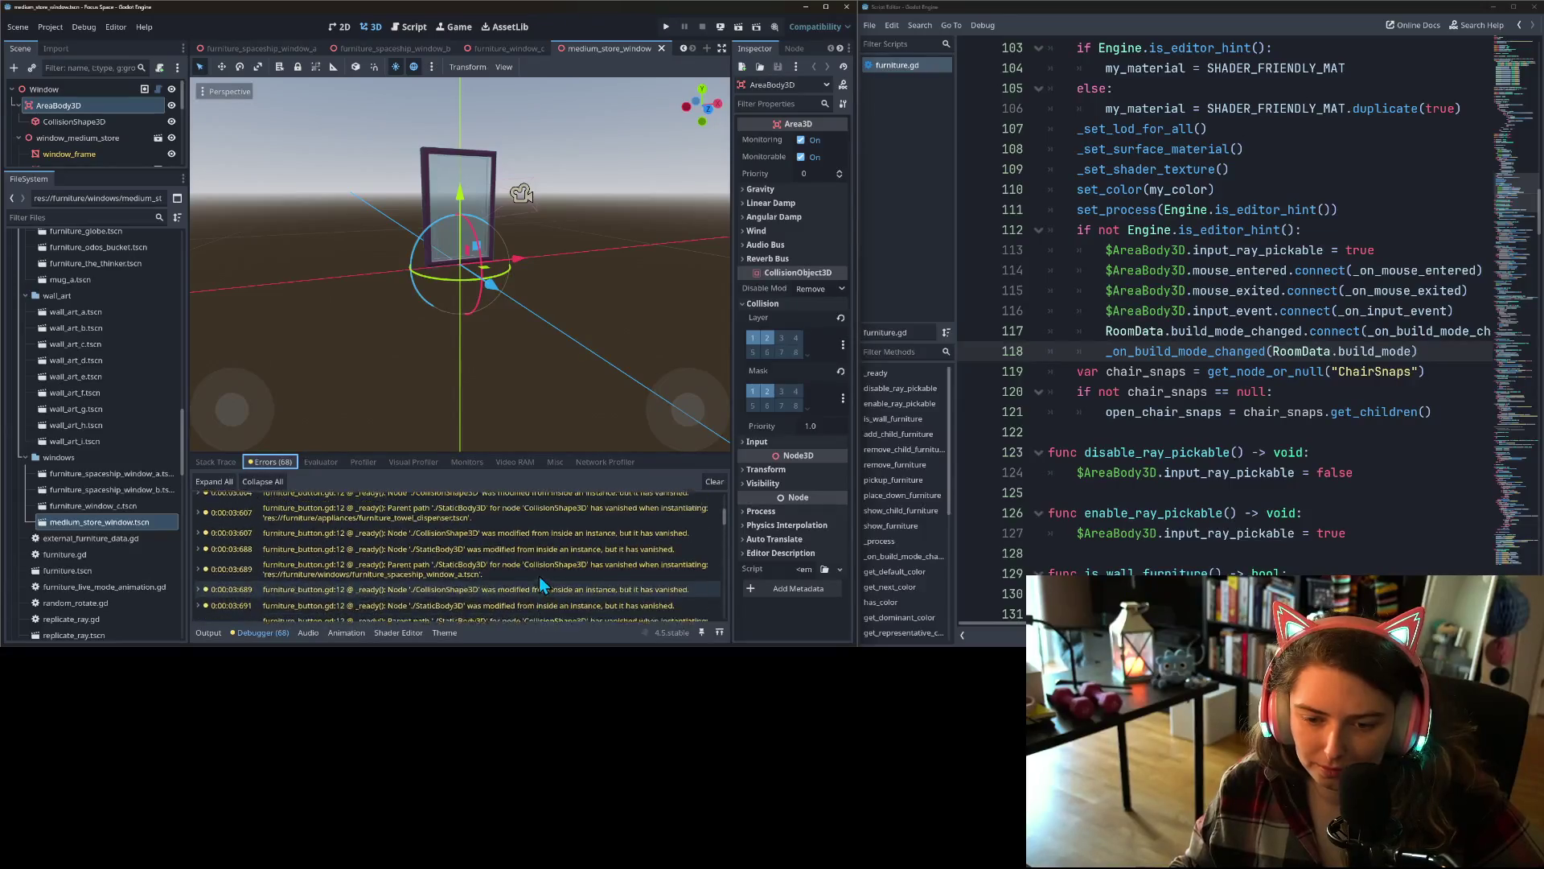
scroll(539, 576, up, 3)
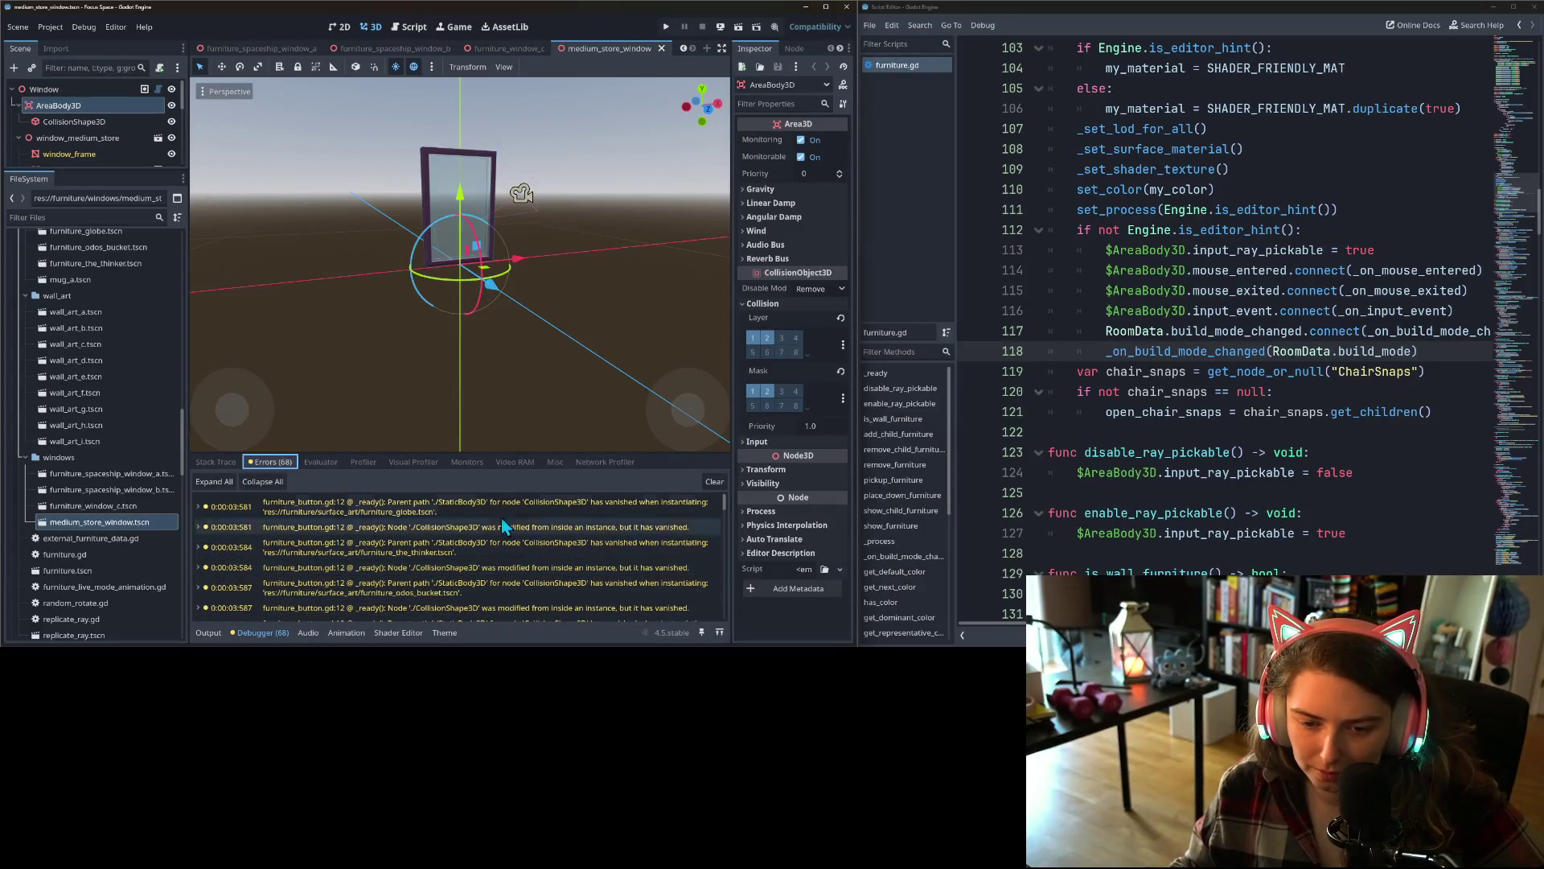
mouse_move(483, 540)
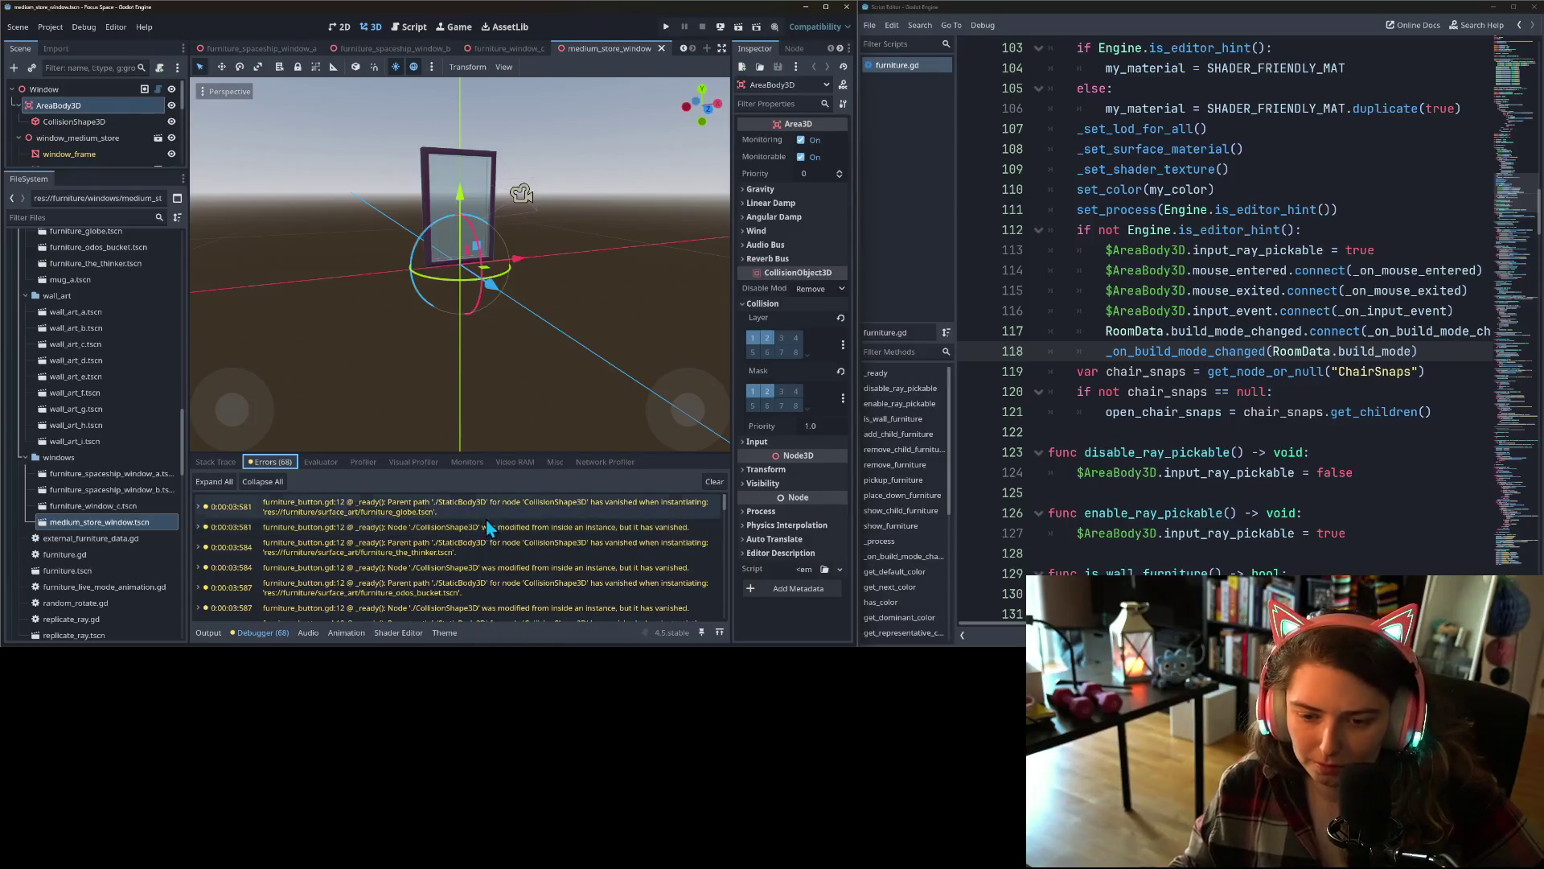
click(488, 515)
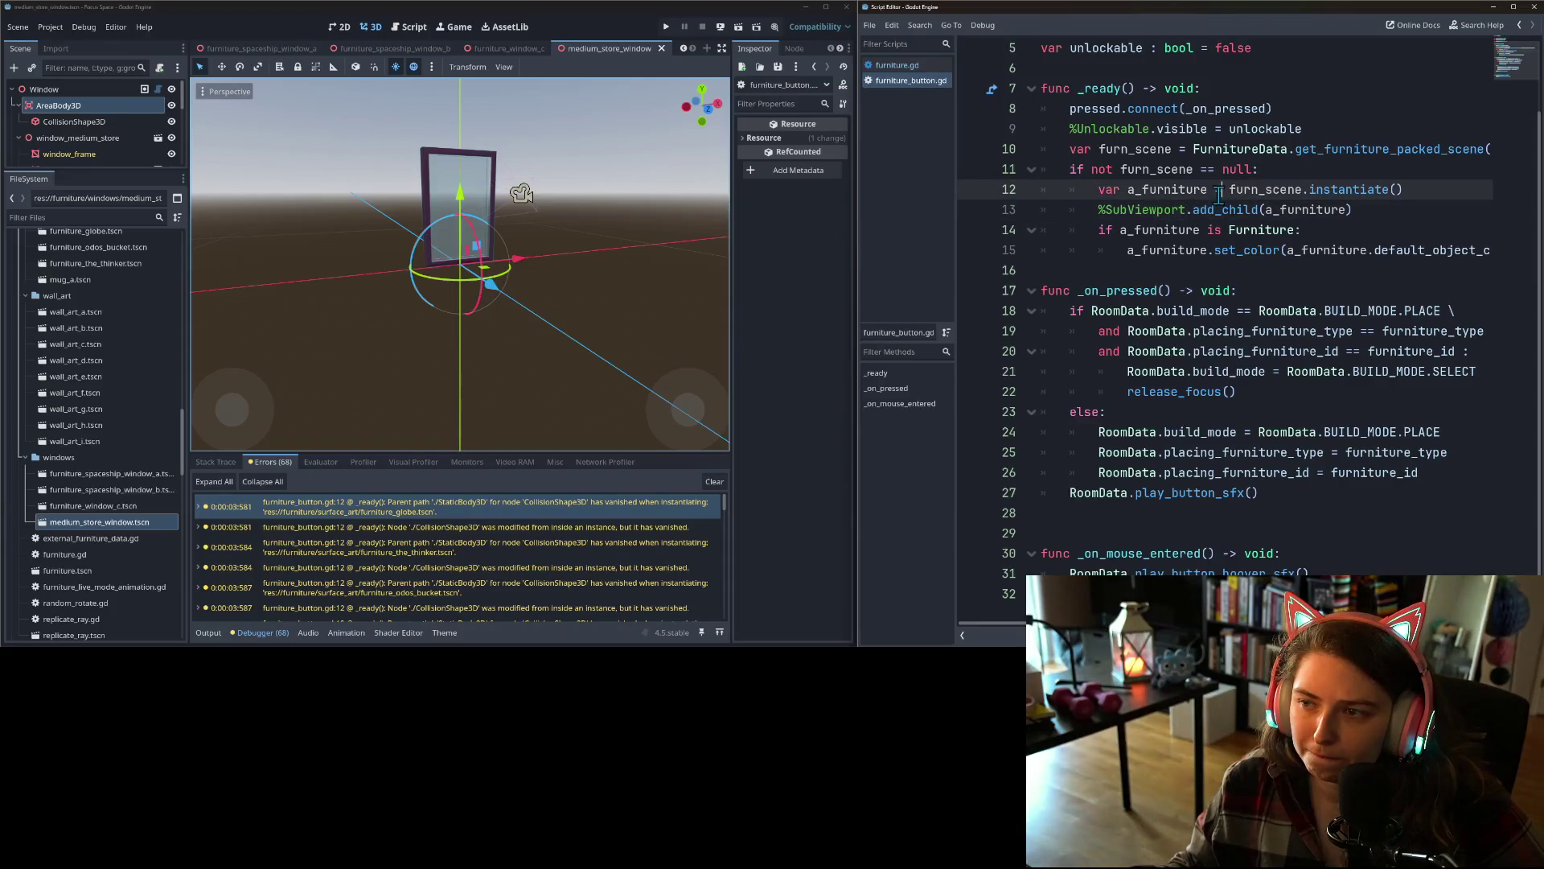
scroll(1242, 304, up, 2)
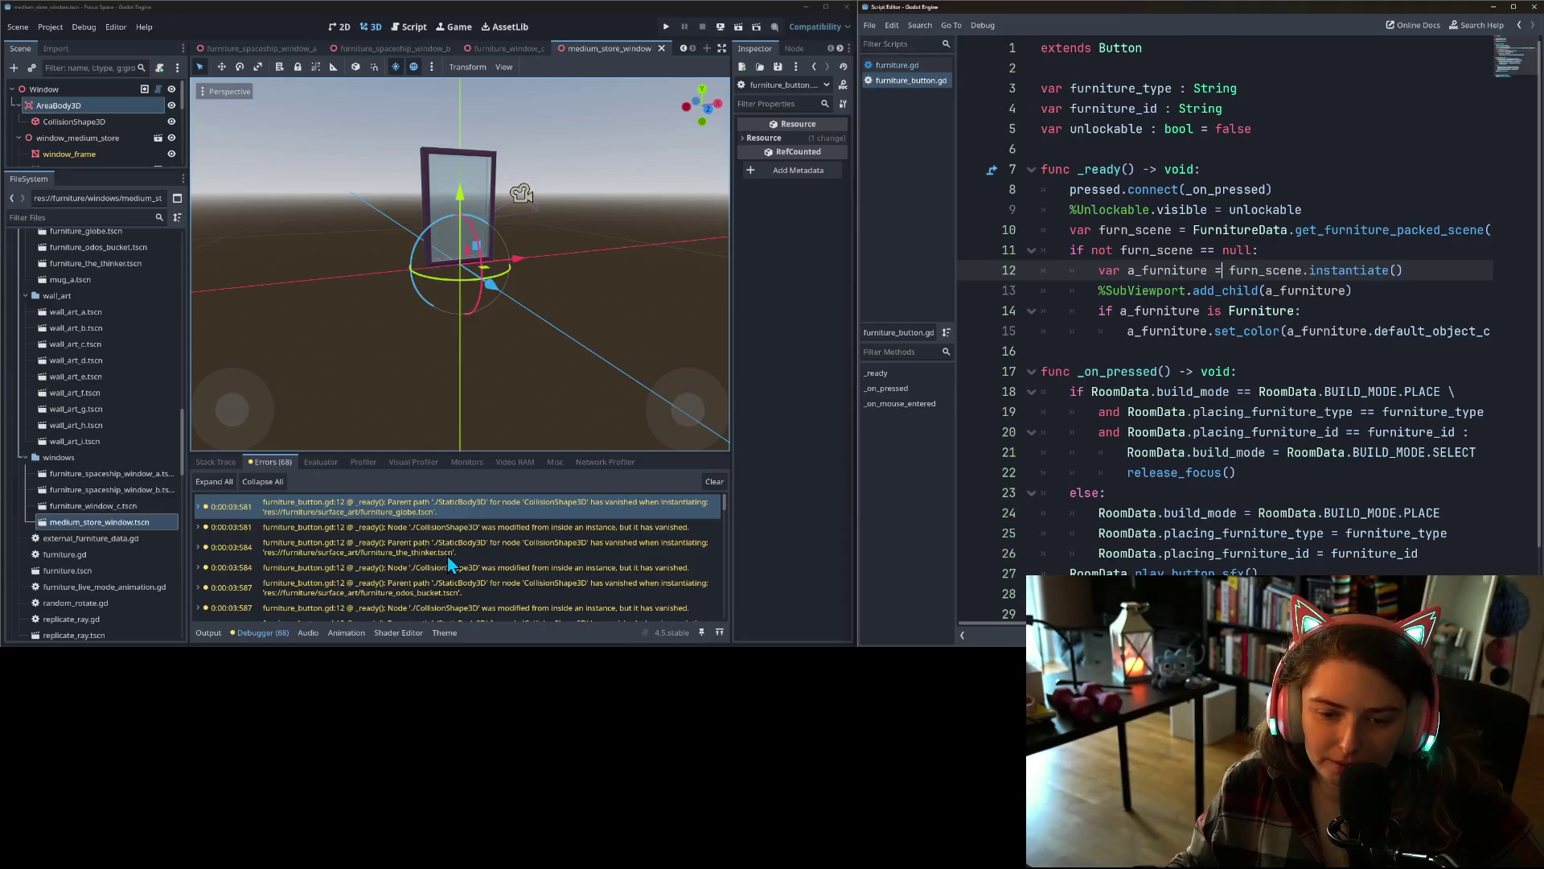
click(723, 503)
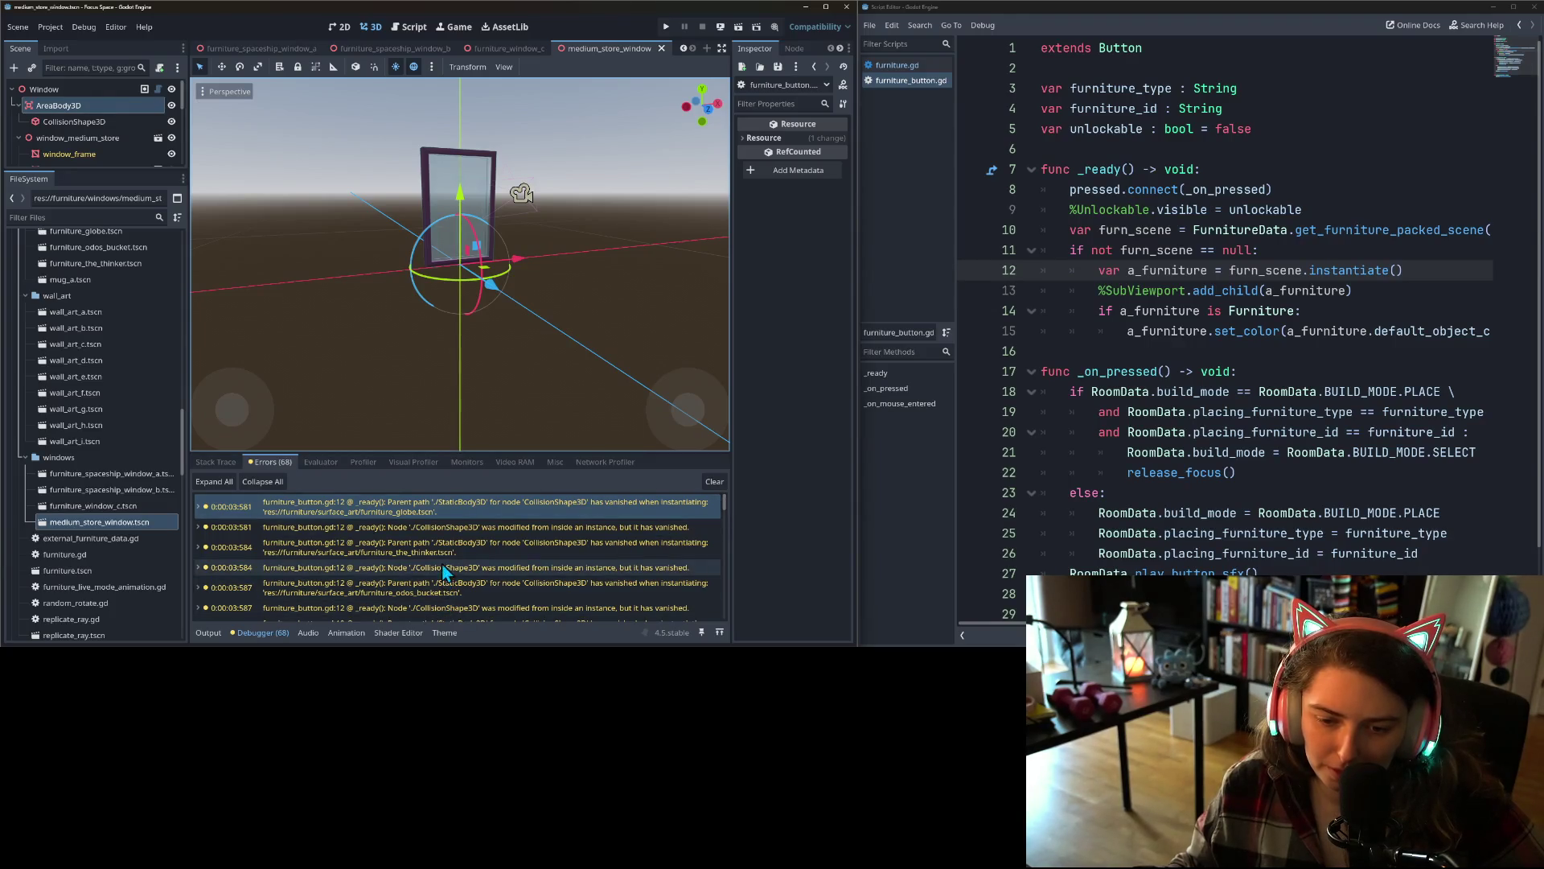
scroll(489, 579, down, 1)
scroll(483, 588, down, 1)
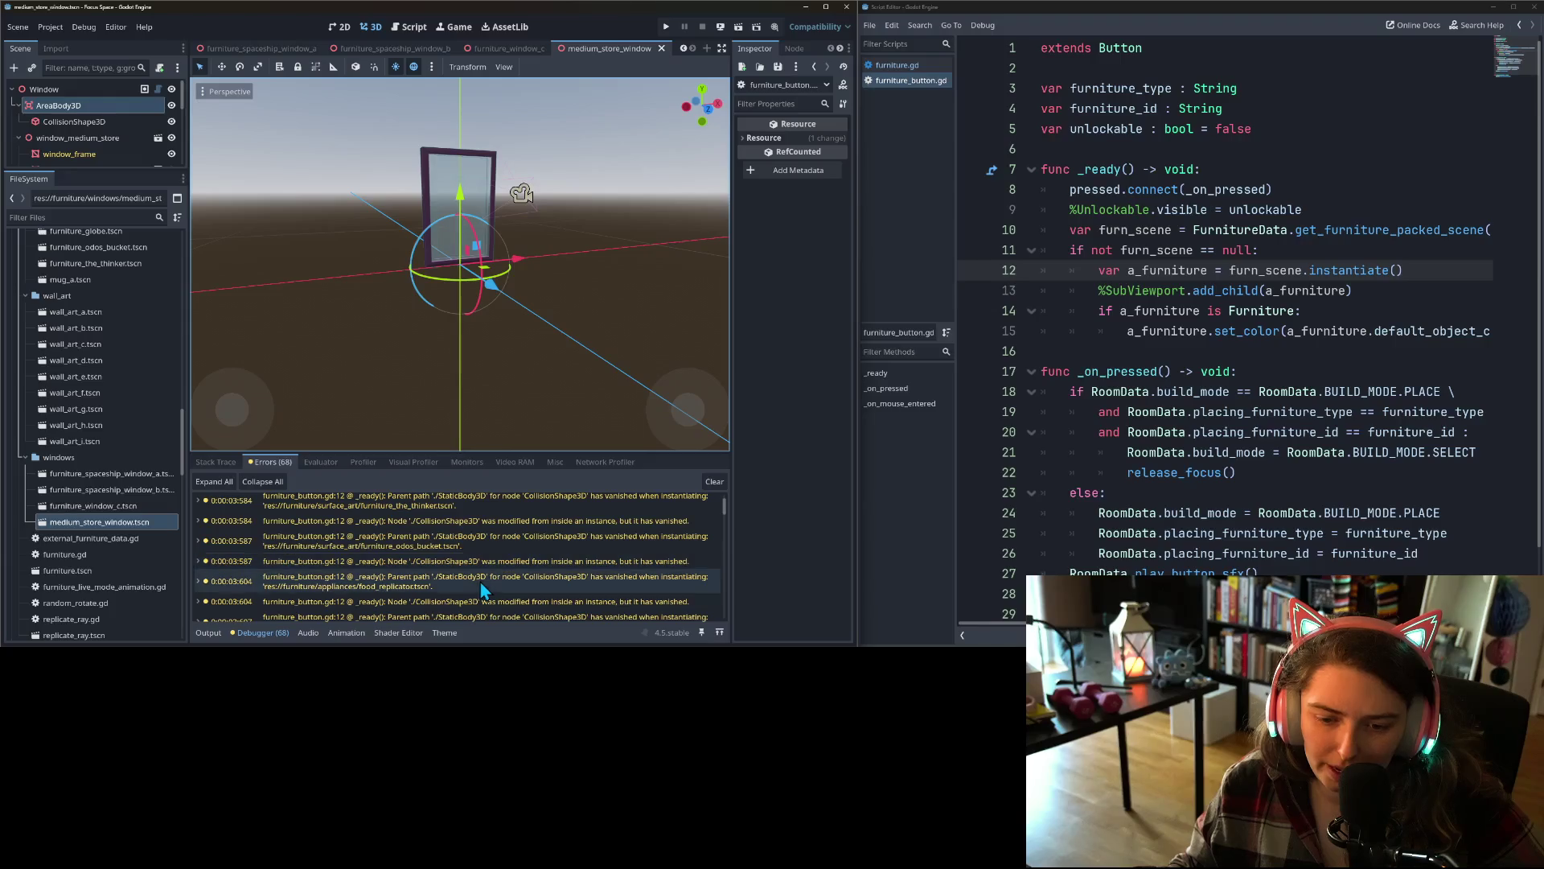
scroll(492, 586, down, 3)
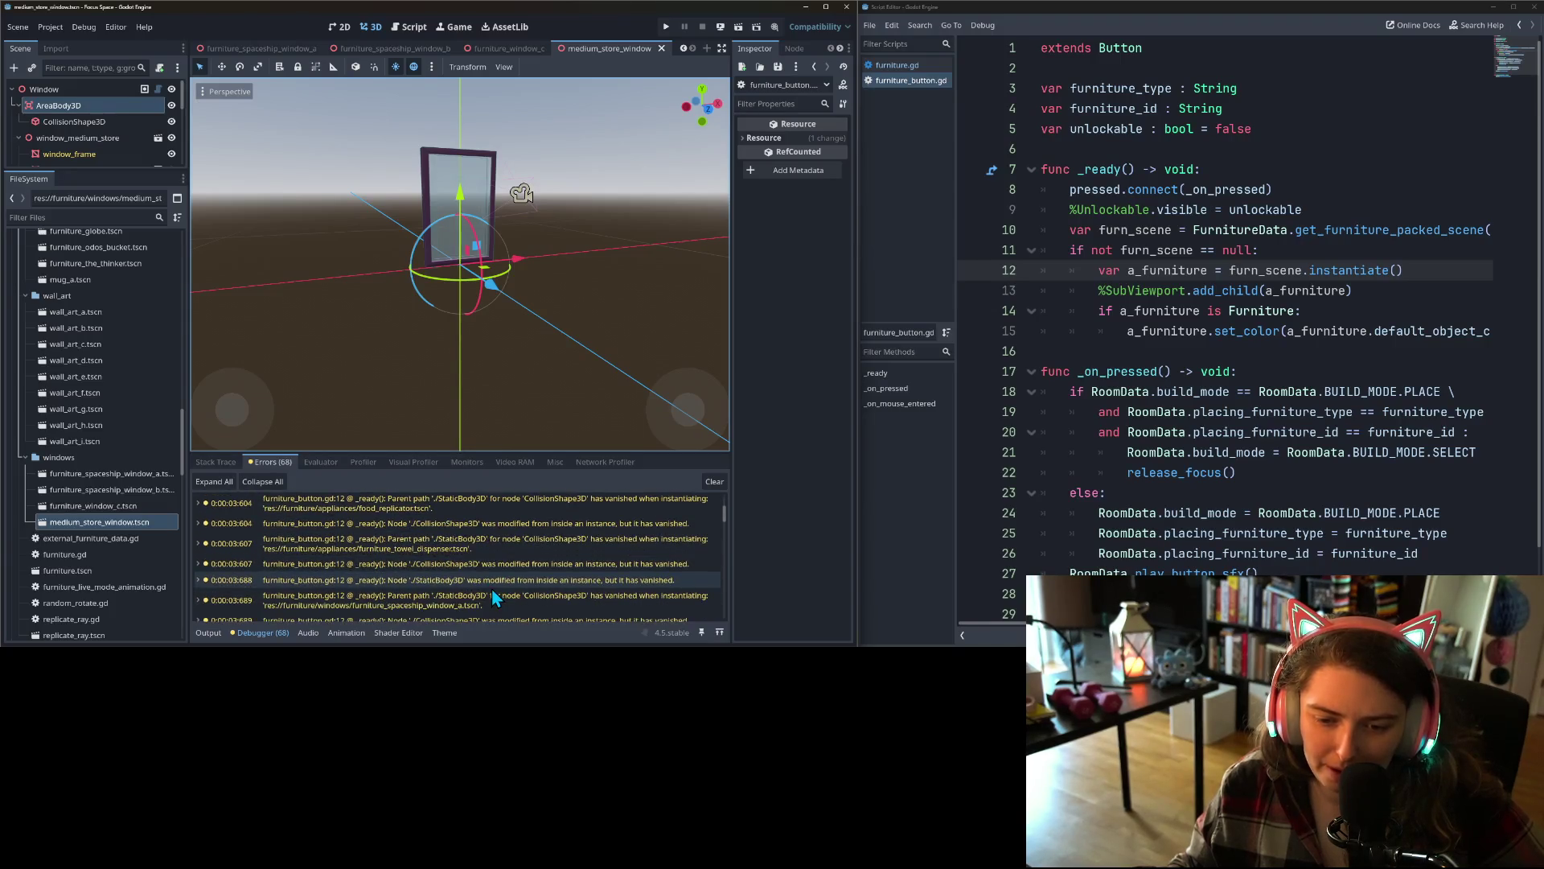
scroll(493, 591, down, 2)
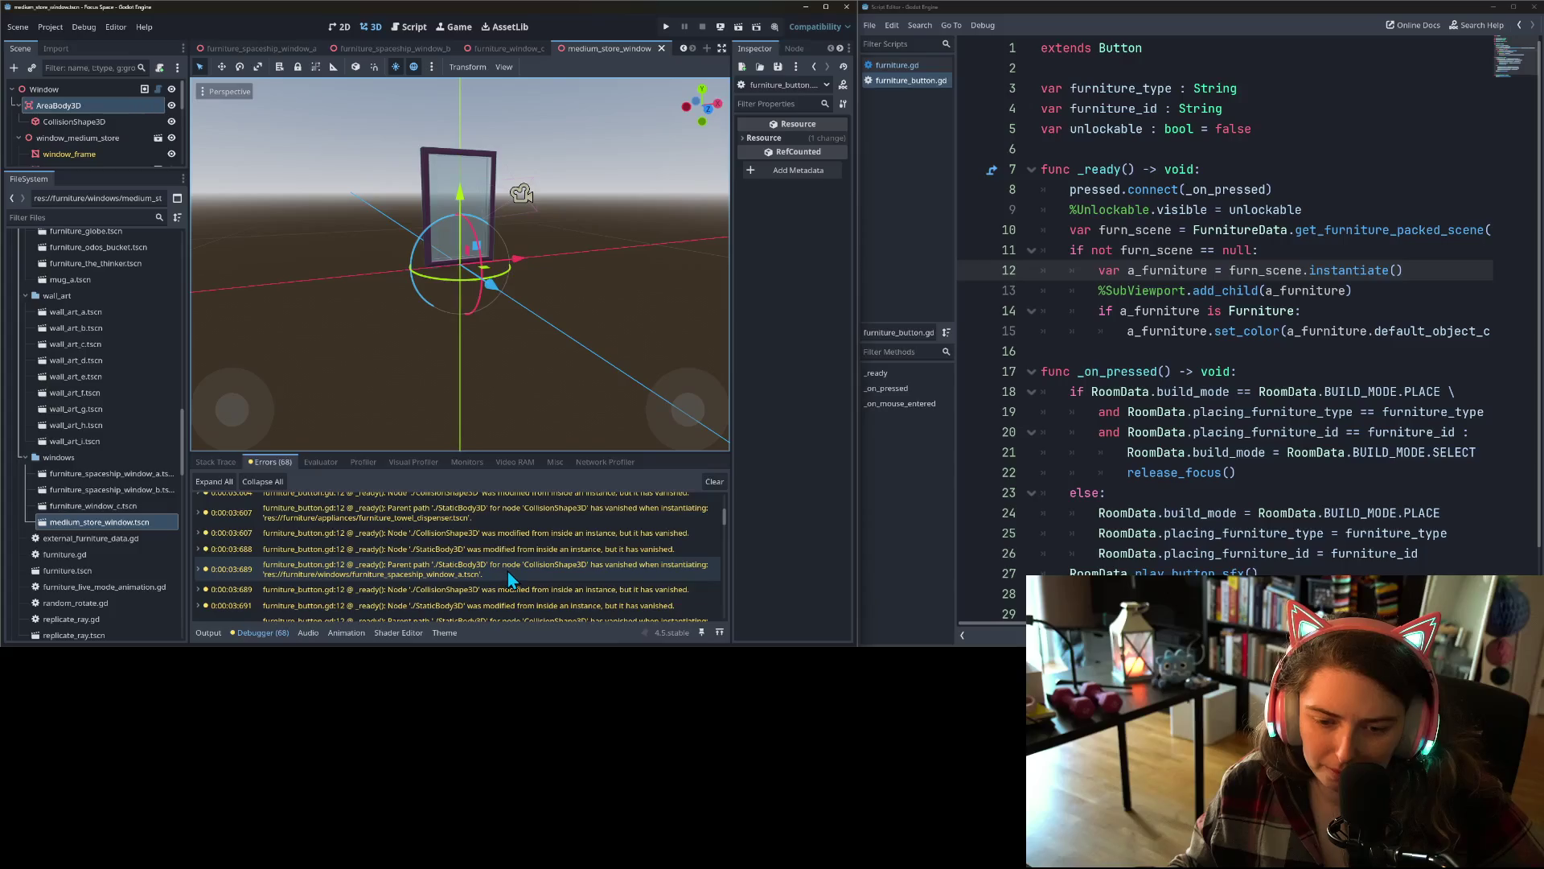
scroll(507, 584, down, 4)
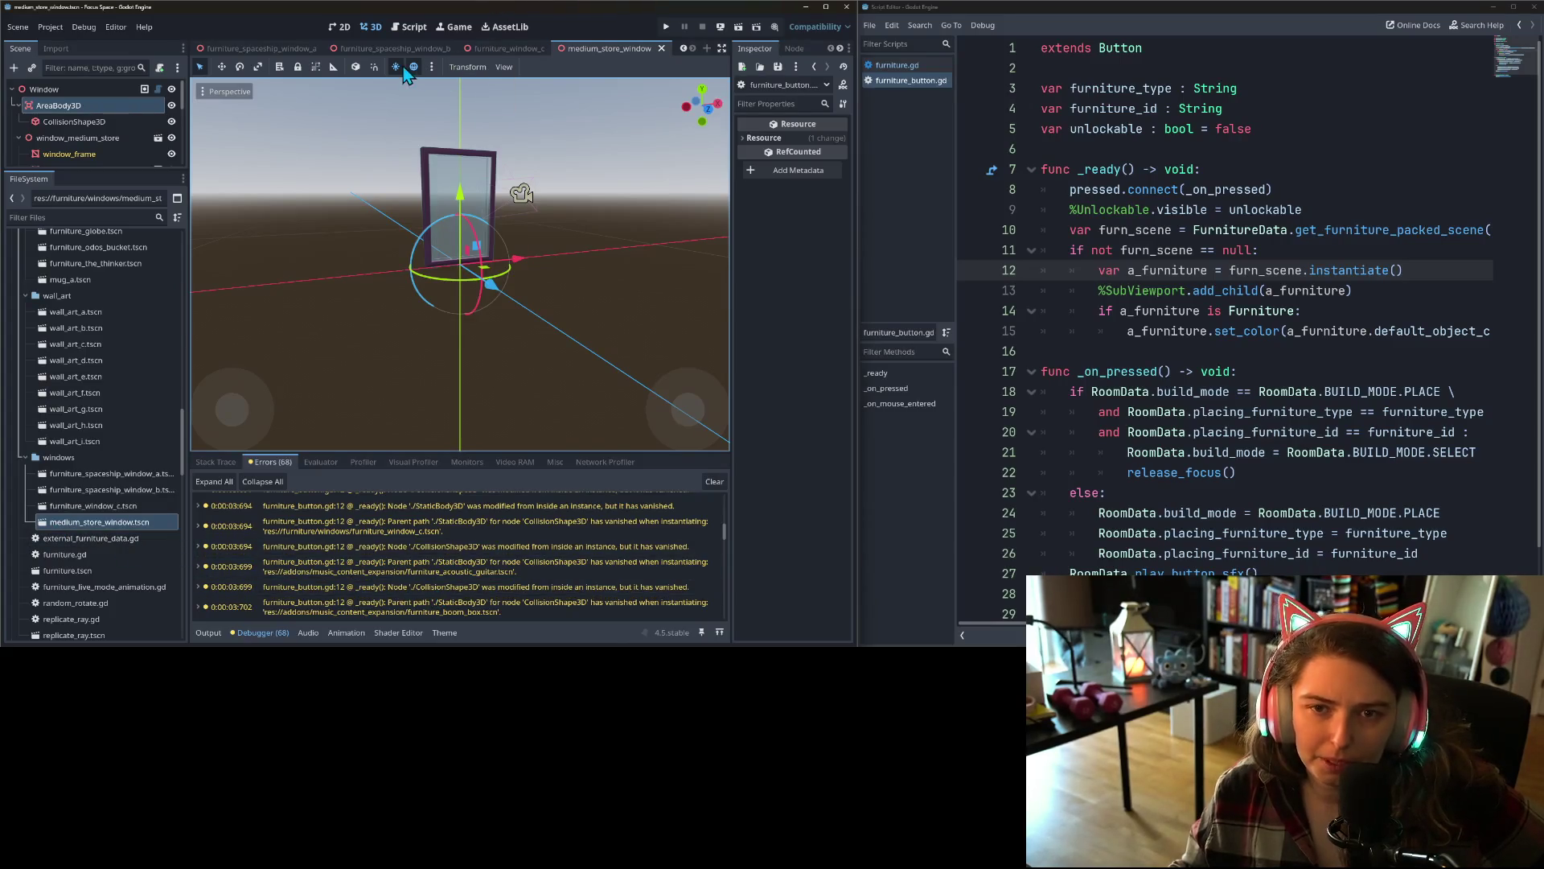
click(682, 49)
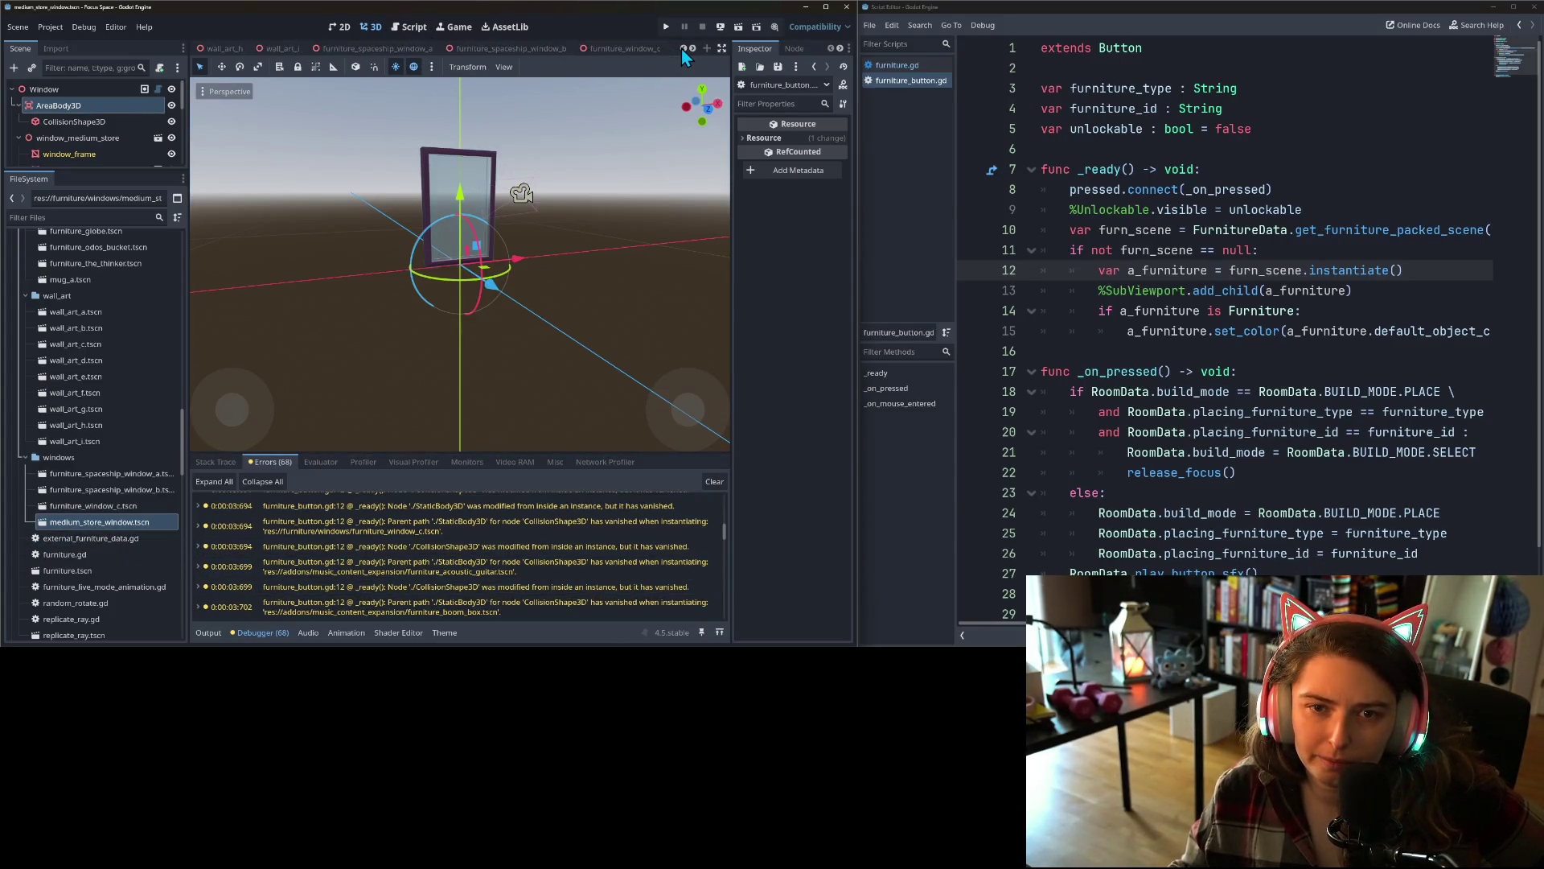
- Scroll the scene tabs back and switch to the furniture_globe scene
click(682, 49)
click(682, 48)
click(682, 49)
click(682, 48)
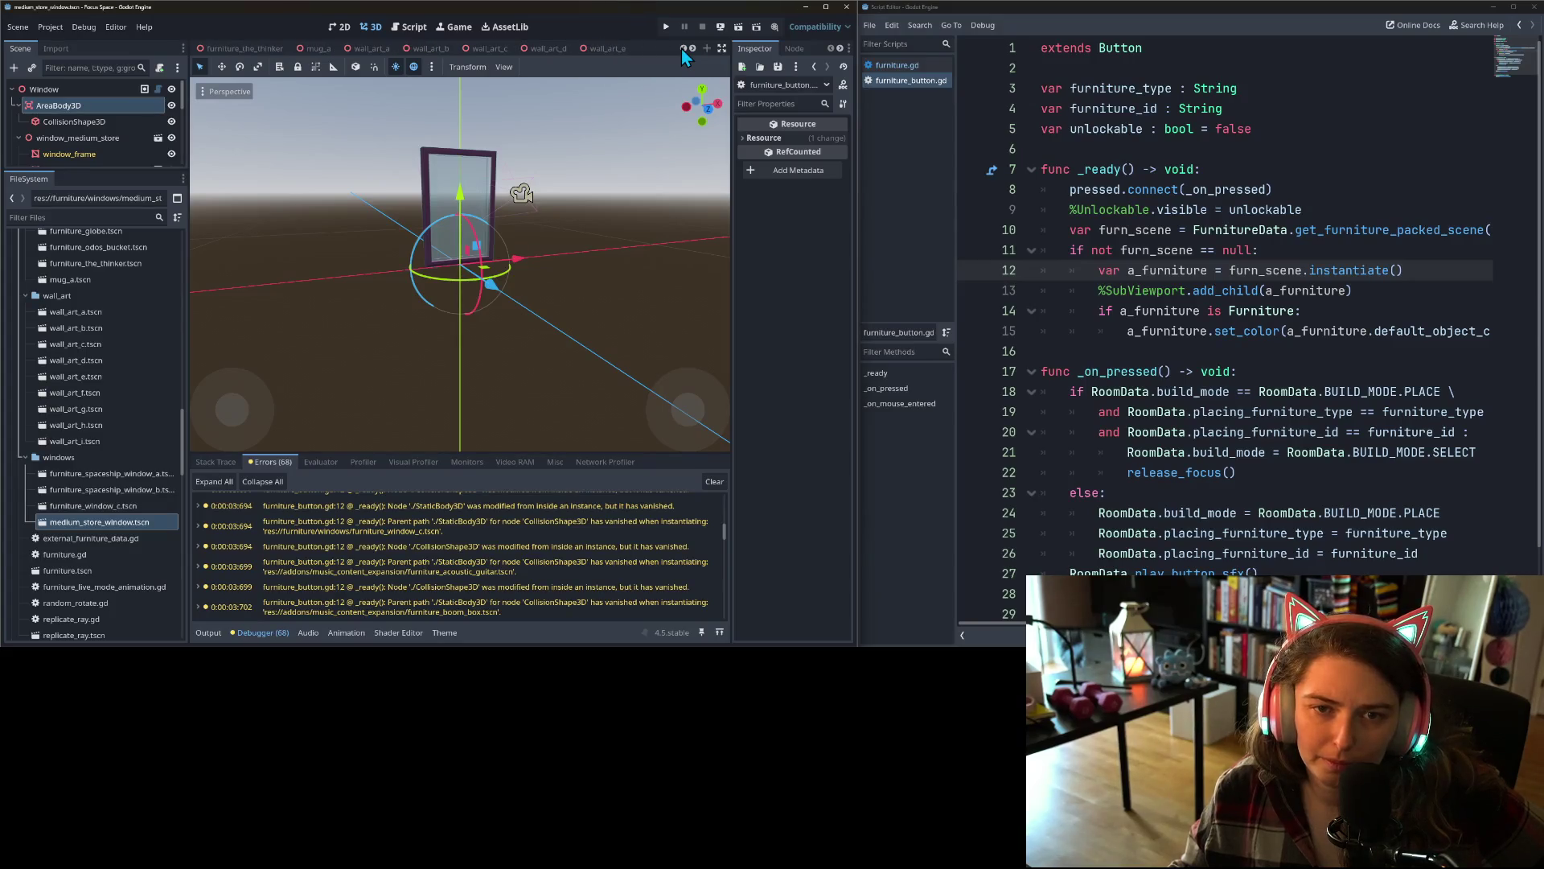
click(682, 49)
click(682, 48)
click(280, 48)
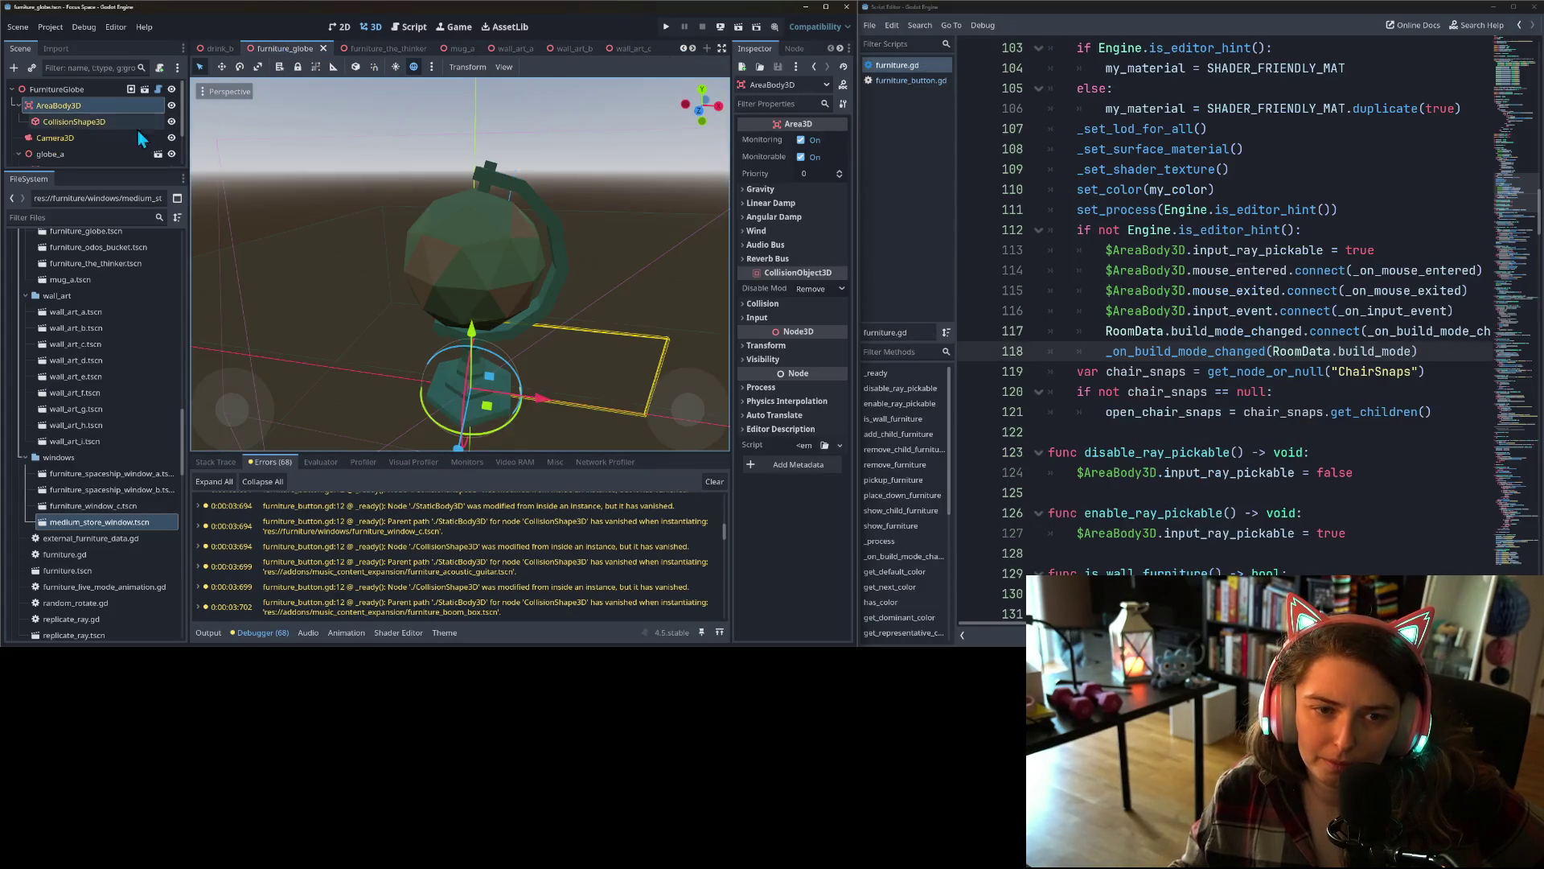
right_click(303, 47)
click(314, 78)
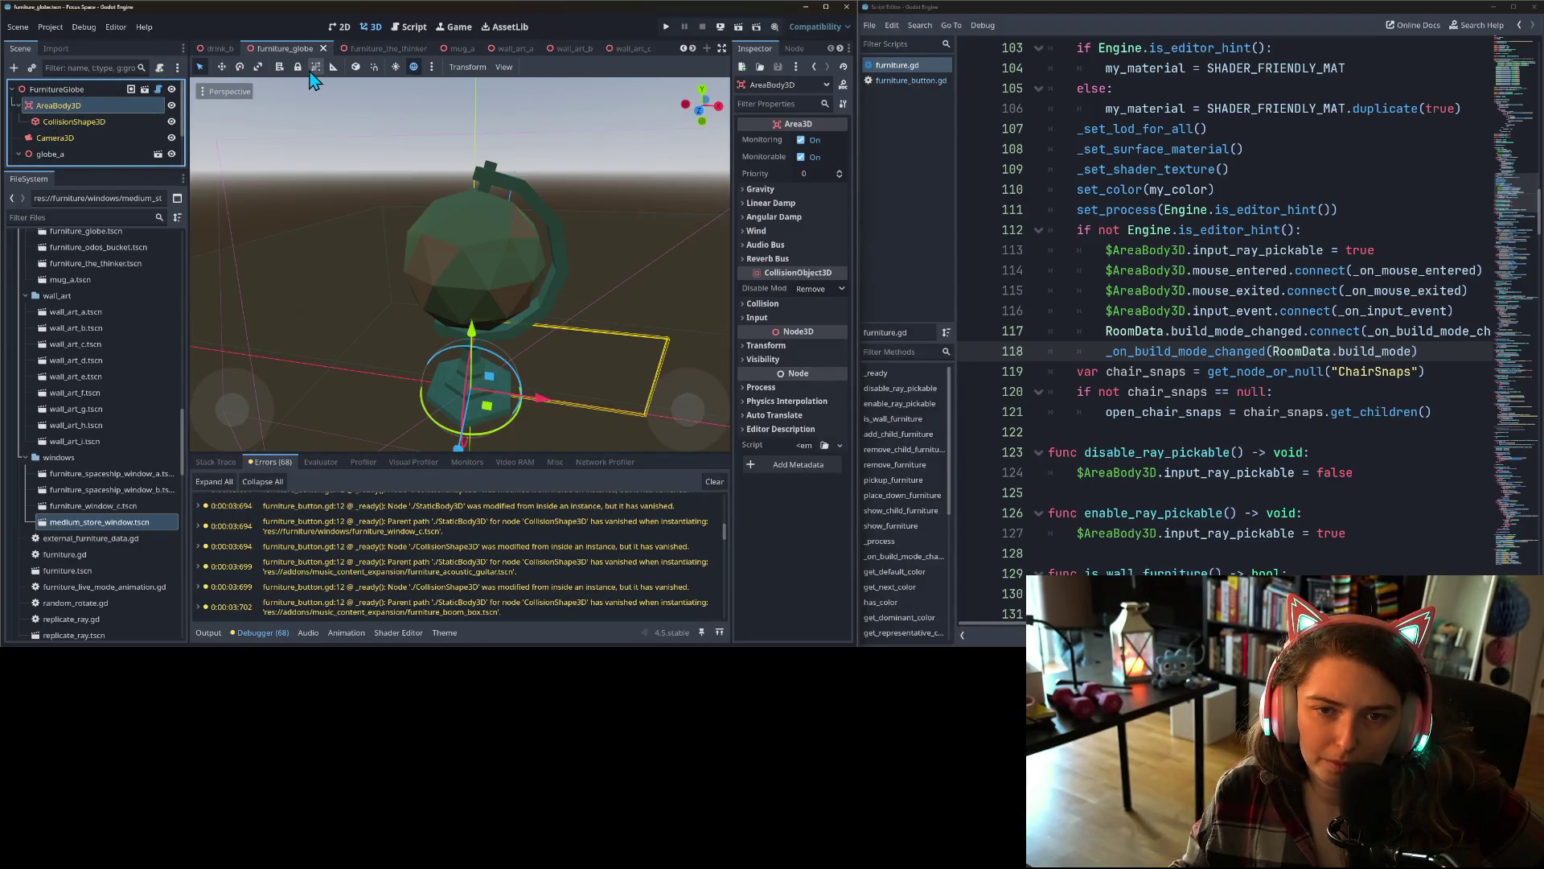
- Save the furniture_the_thinker scene and run the project to retest
right_click(354, 51)
click(380, 87)
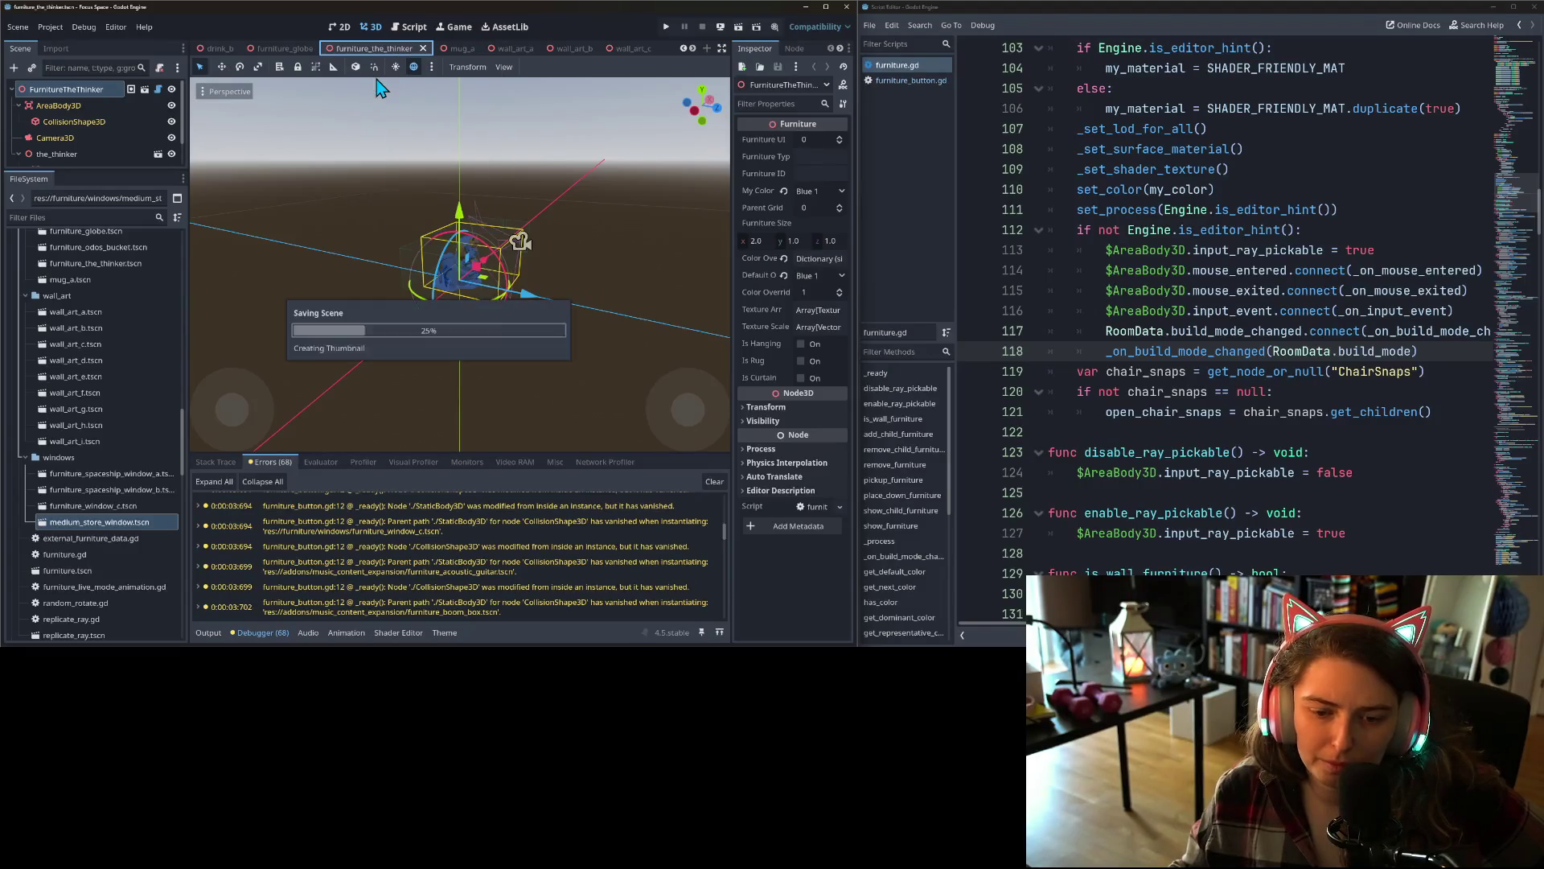
click(665, 26)
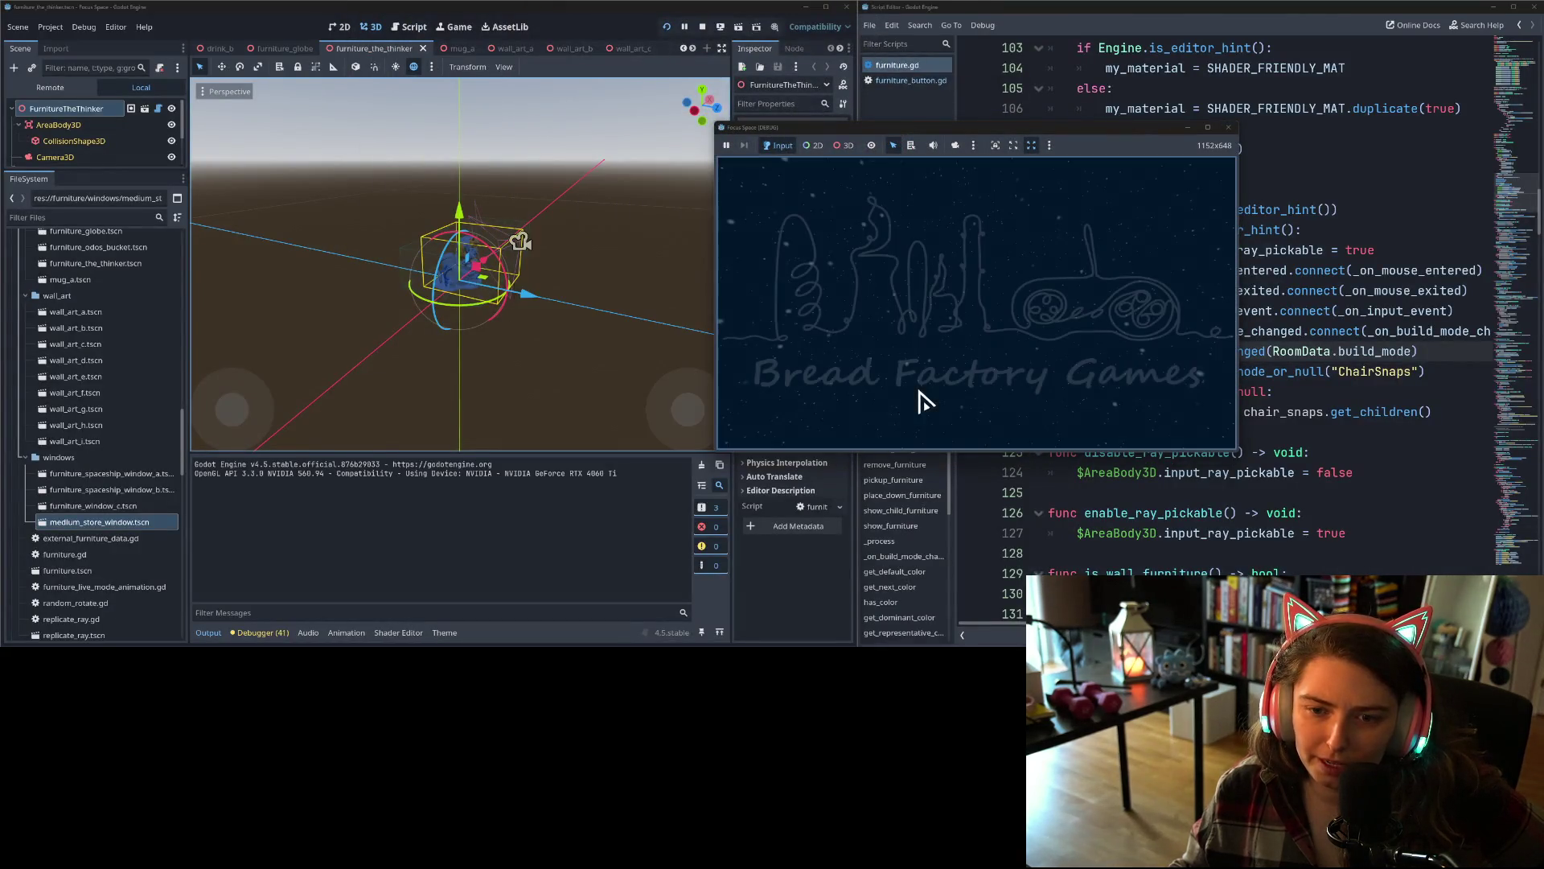
- Review the 41 remaining debugger errors while the game loads, then stop the run
click(256, 633)
scroll(314, 558, up, 2)
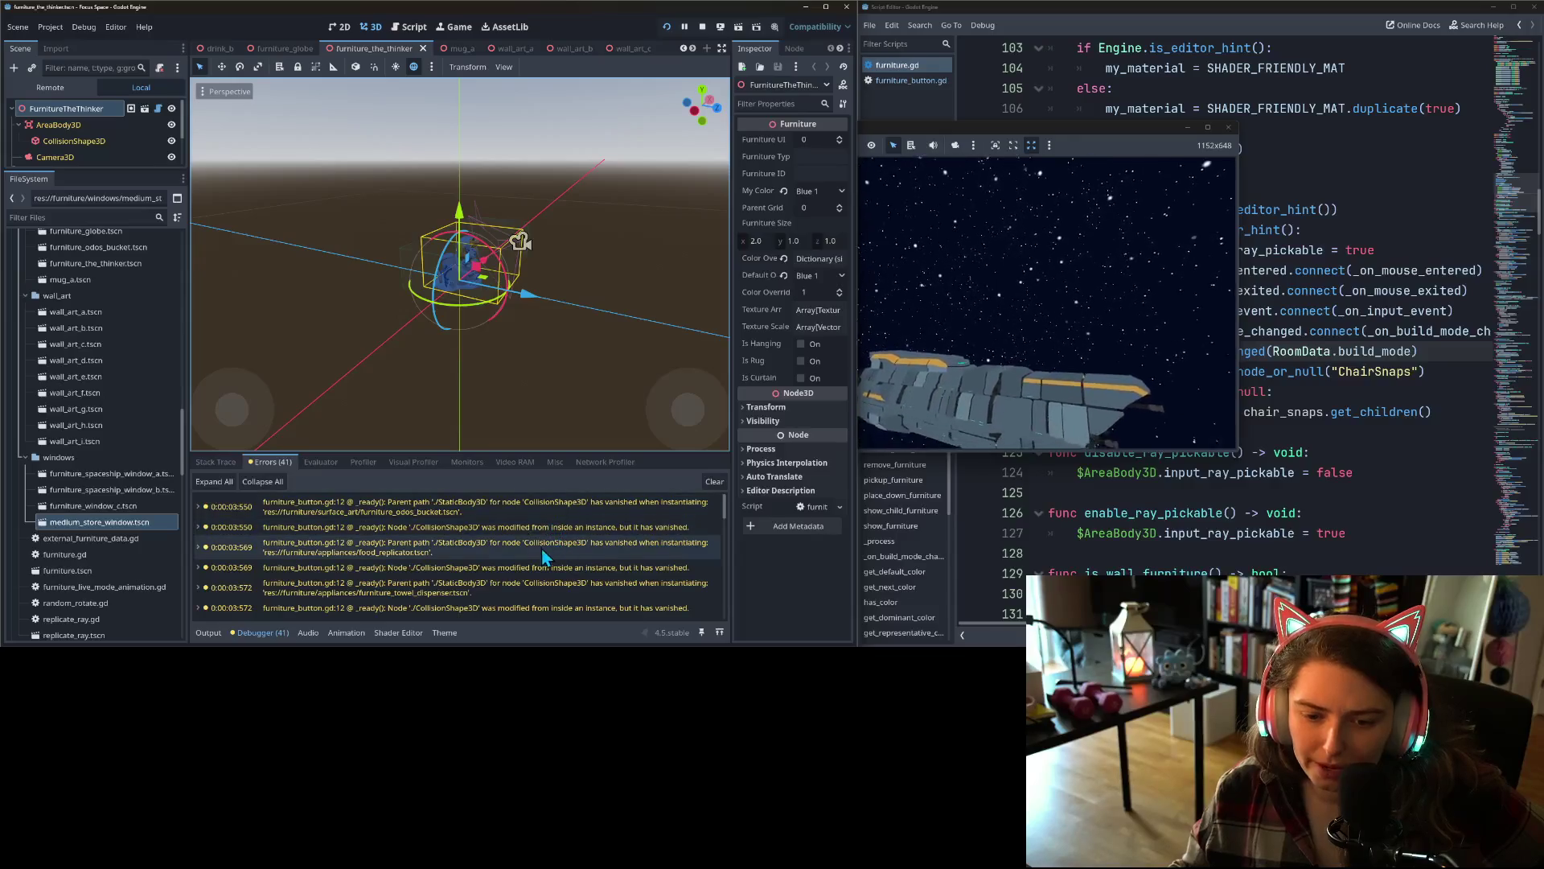
scroll(543, 572, down, 2)
scroll(466, 589, down, 5)
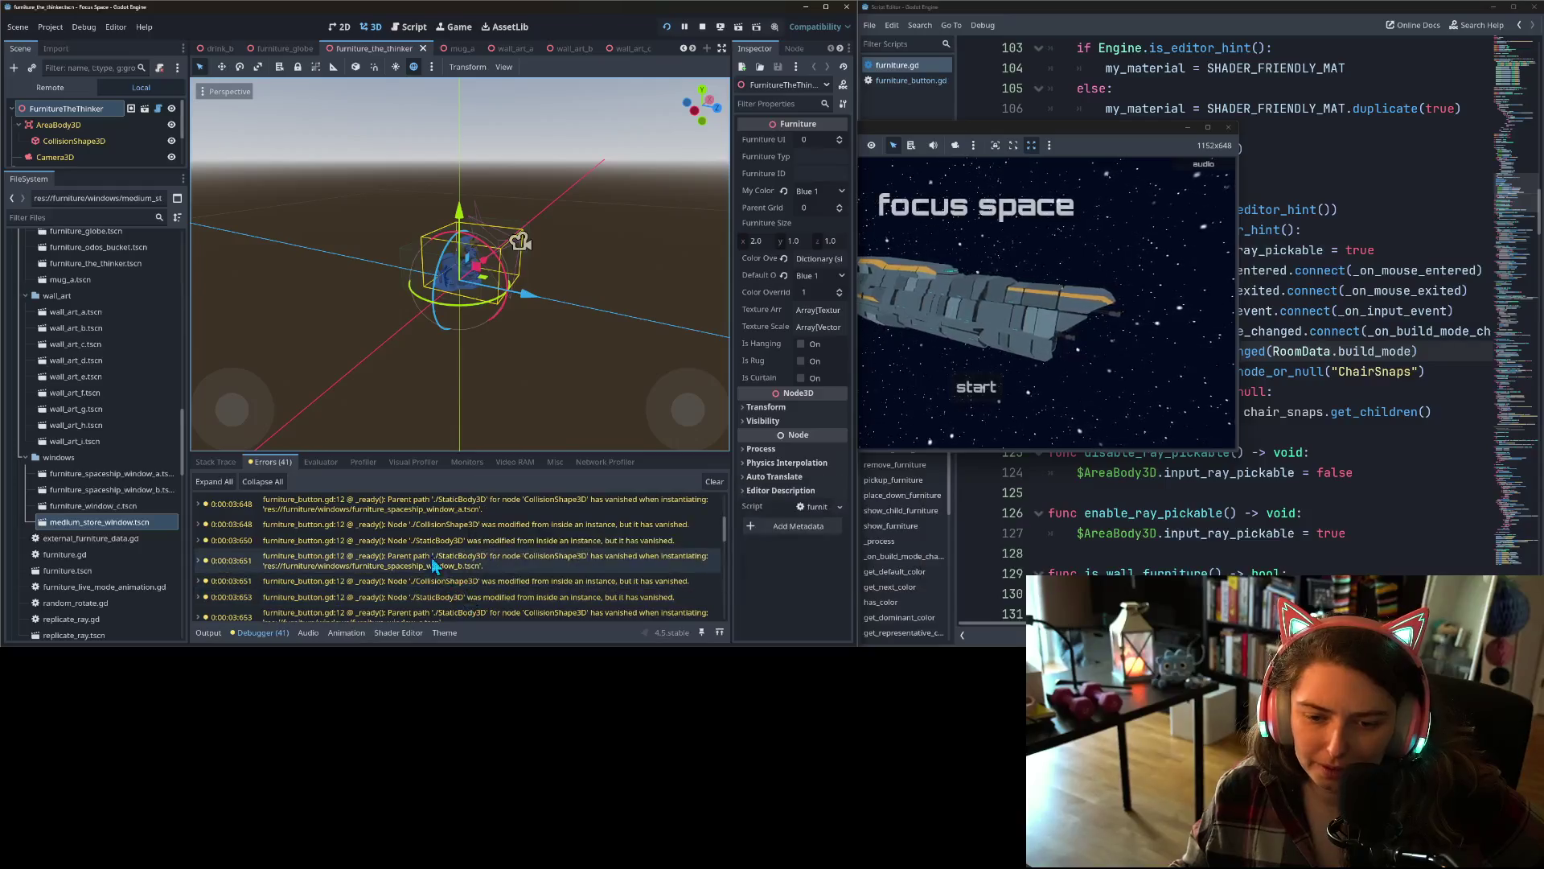
scroll(611, 603, down, 5)
scroll(619, 602, up, 10)
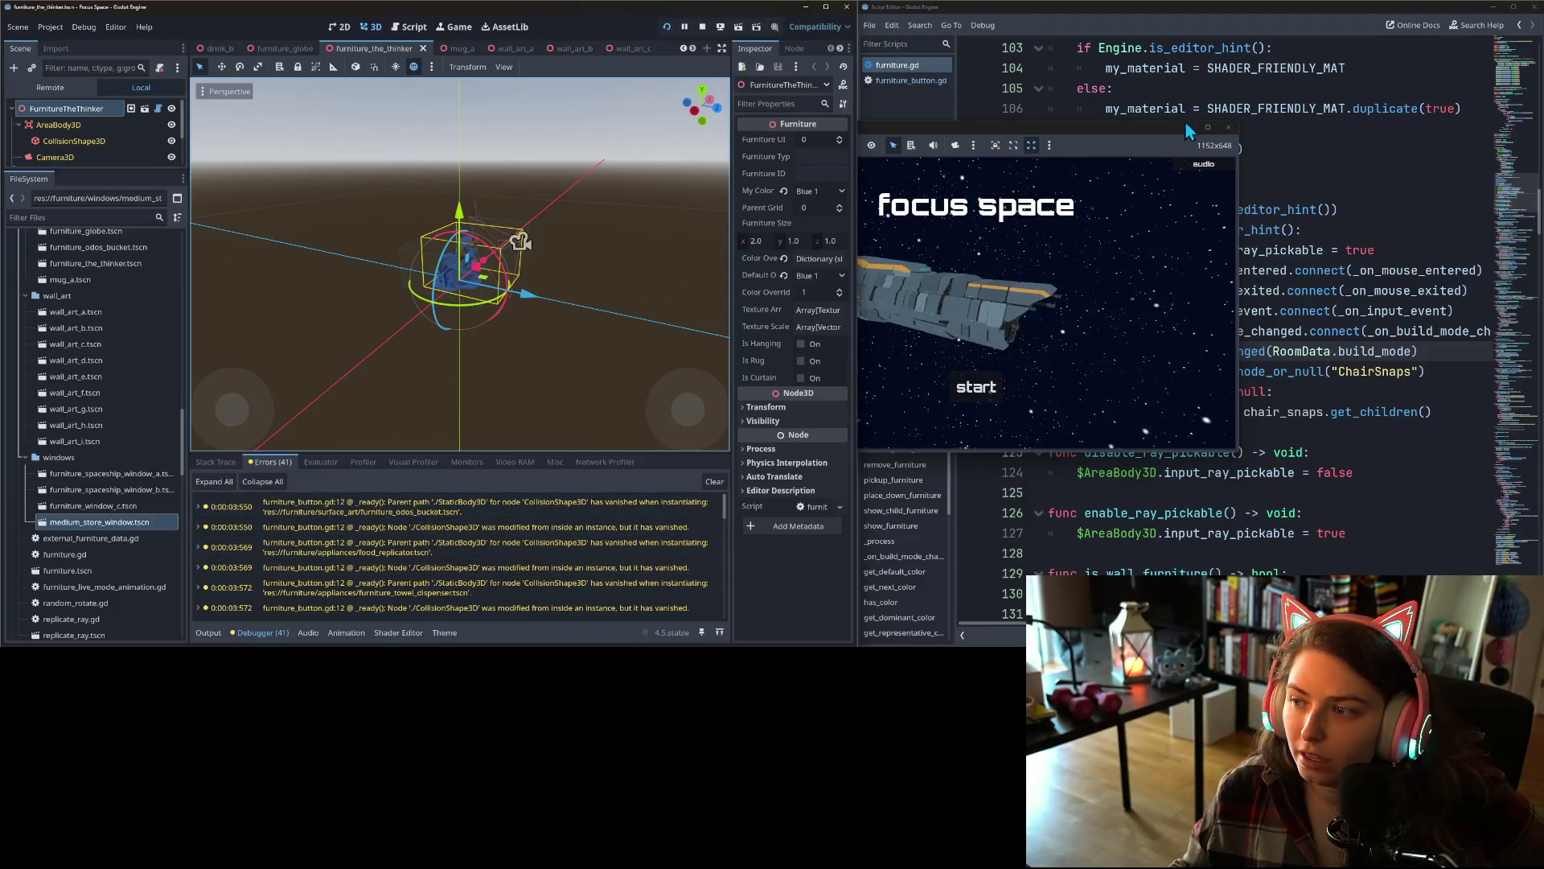
click(1228, 127)
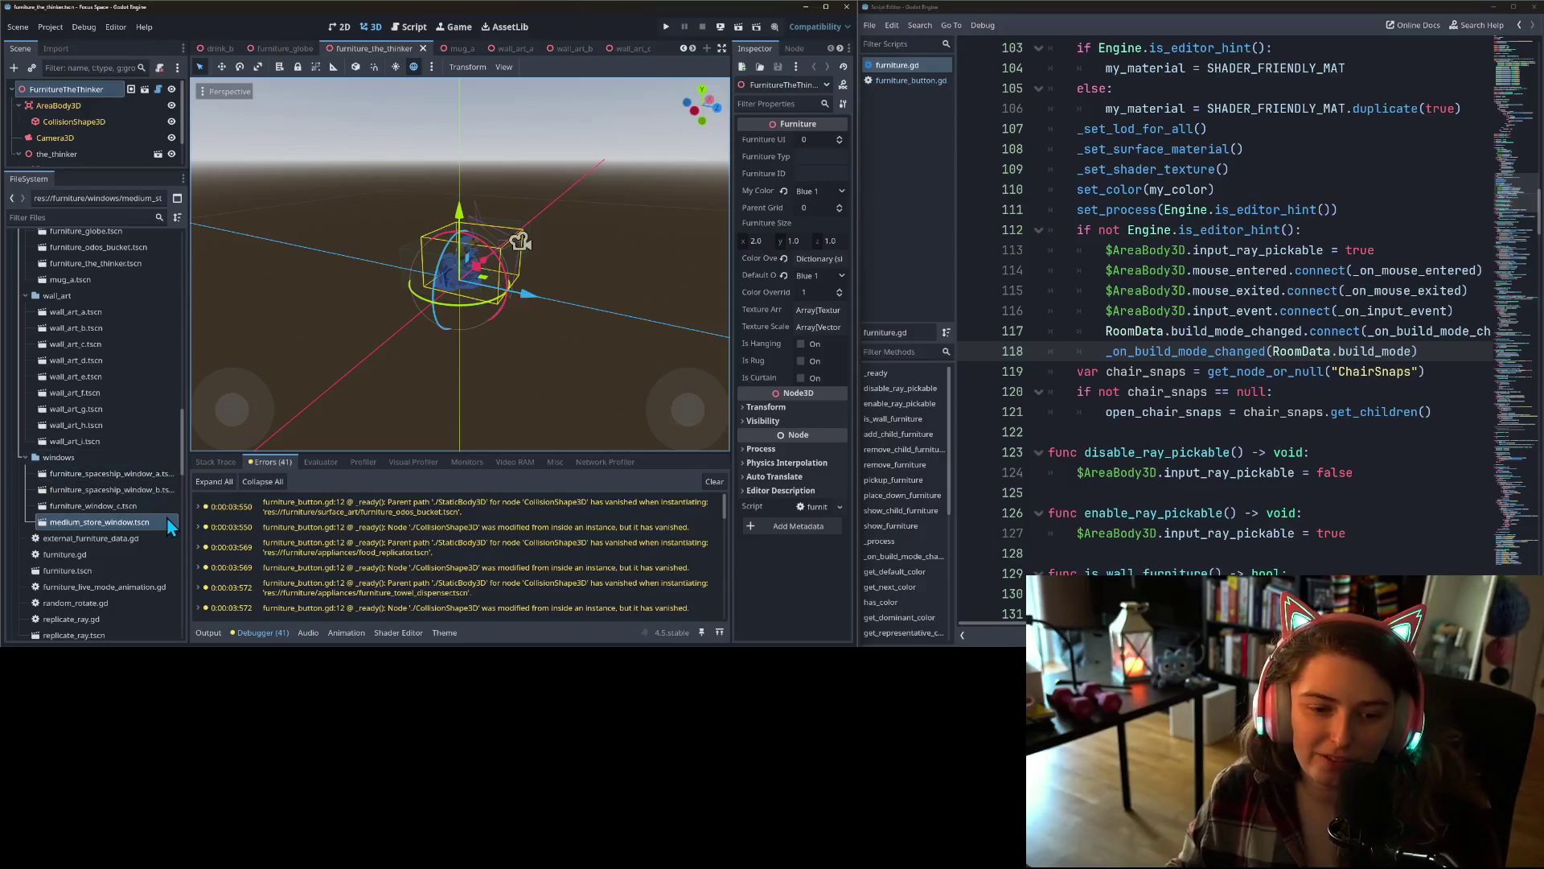
- Open the furniture_odos_bucket, food_replicator and furniture_towel_dispenser scenes
scroll(71, 569, up, 4)
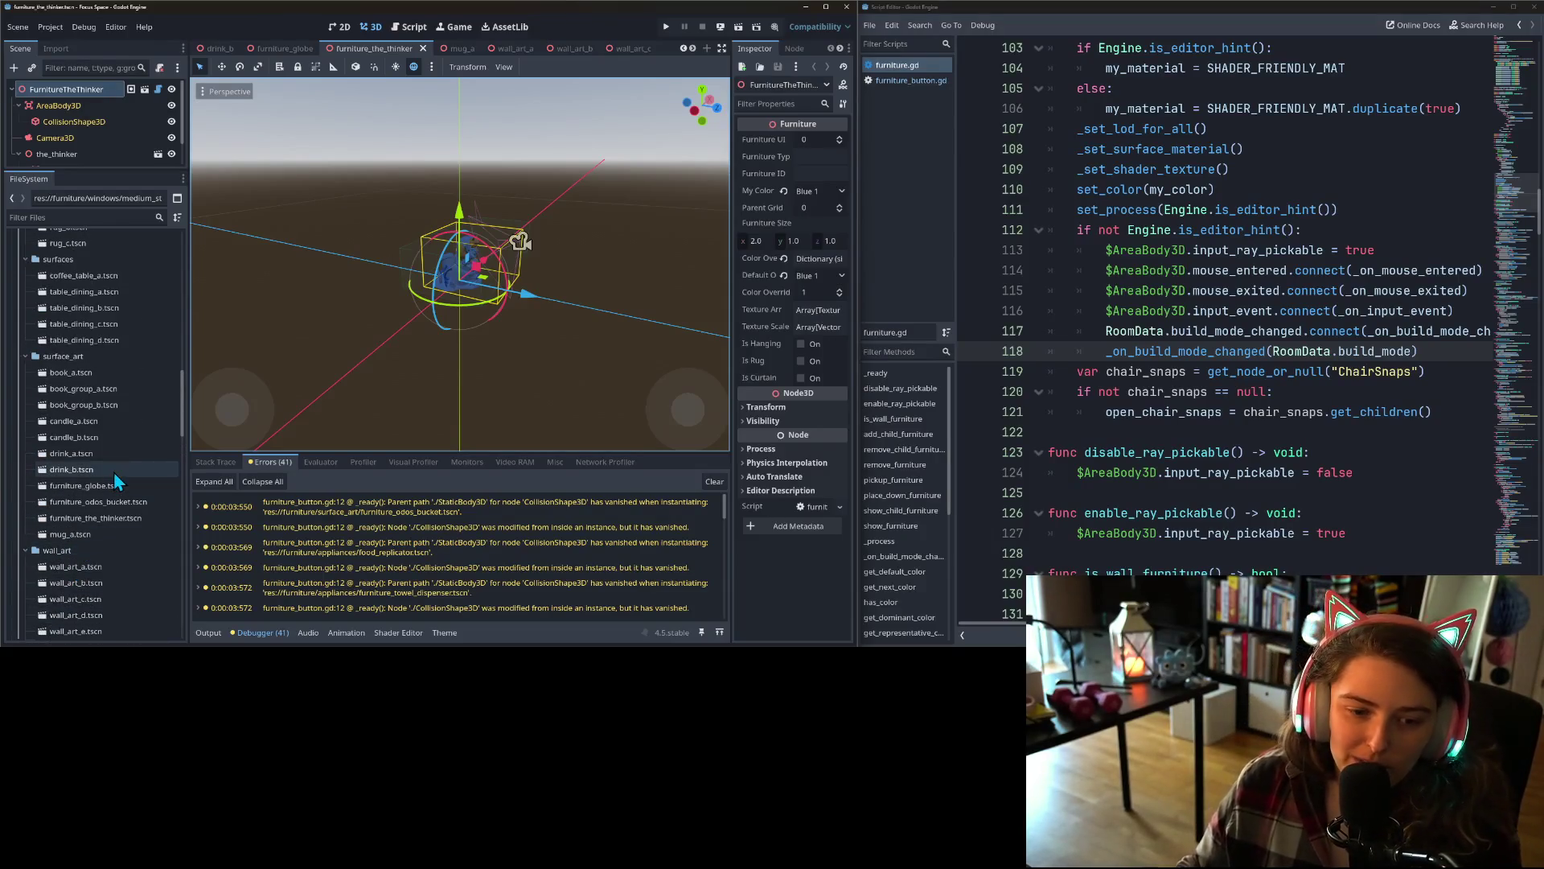
double_click(103, 503)
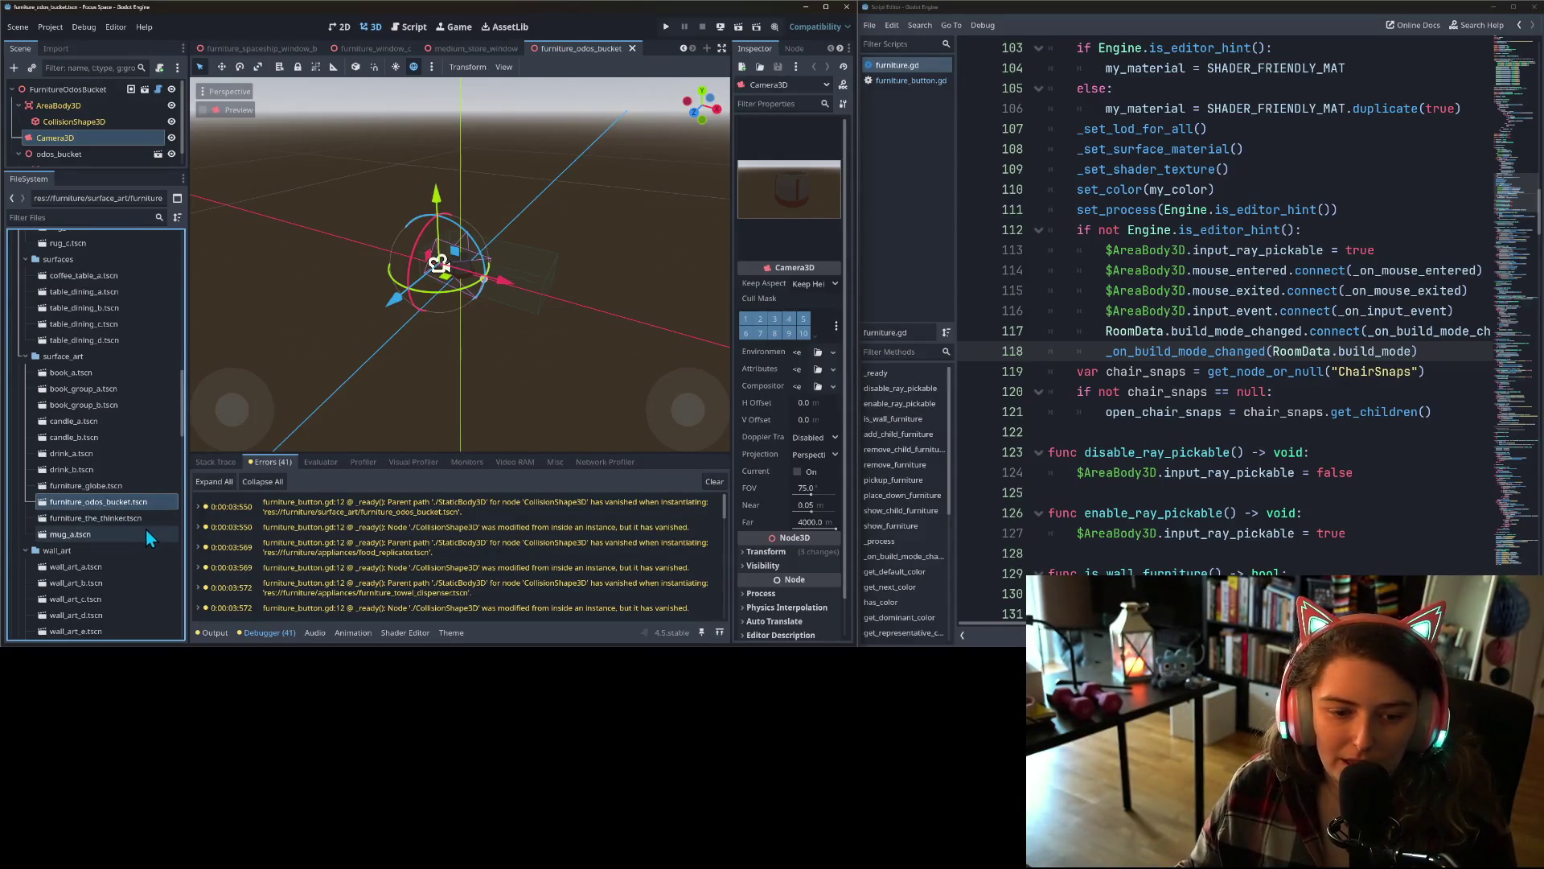
scroll(26, 424, up, 15)
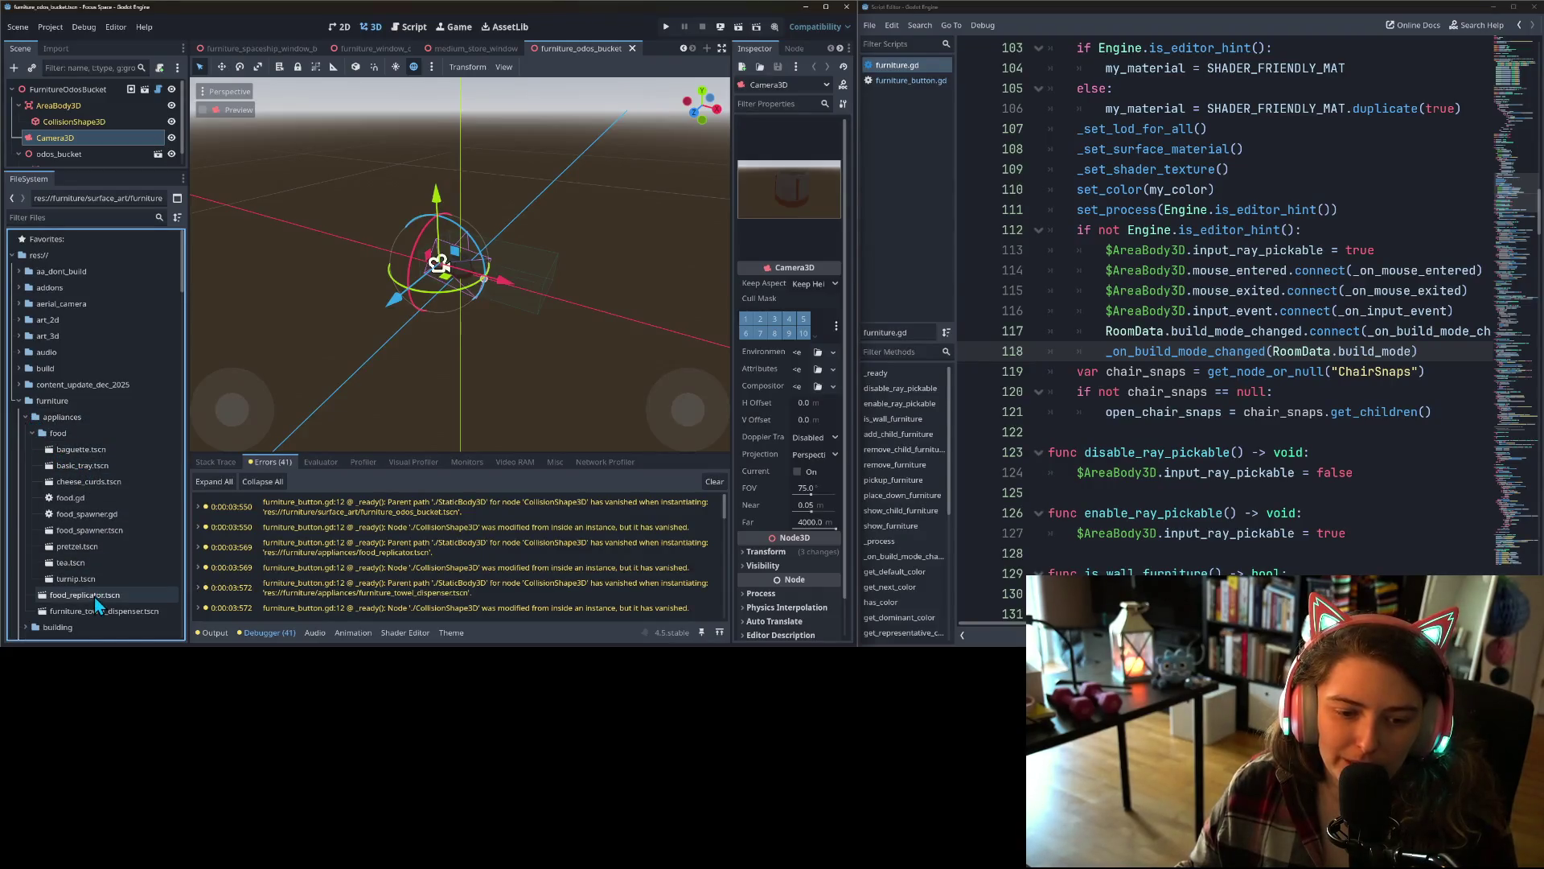
double_click(94, 596)
double_click(161, 610)
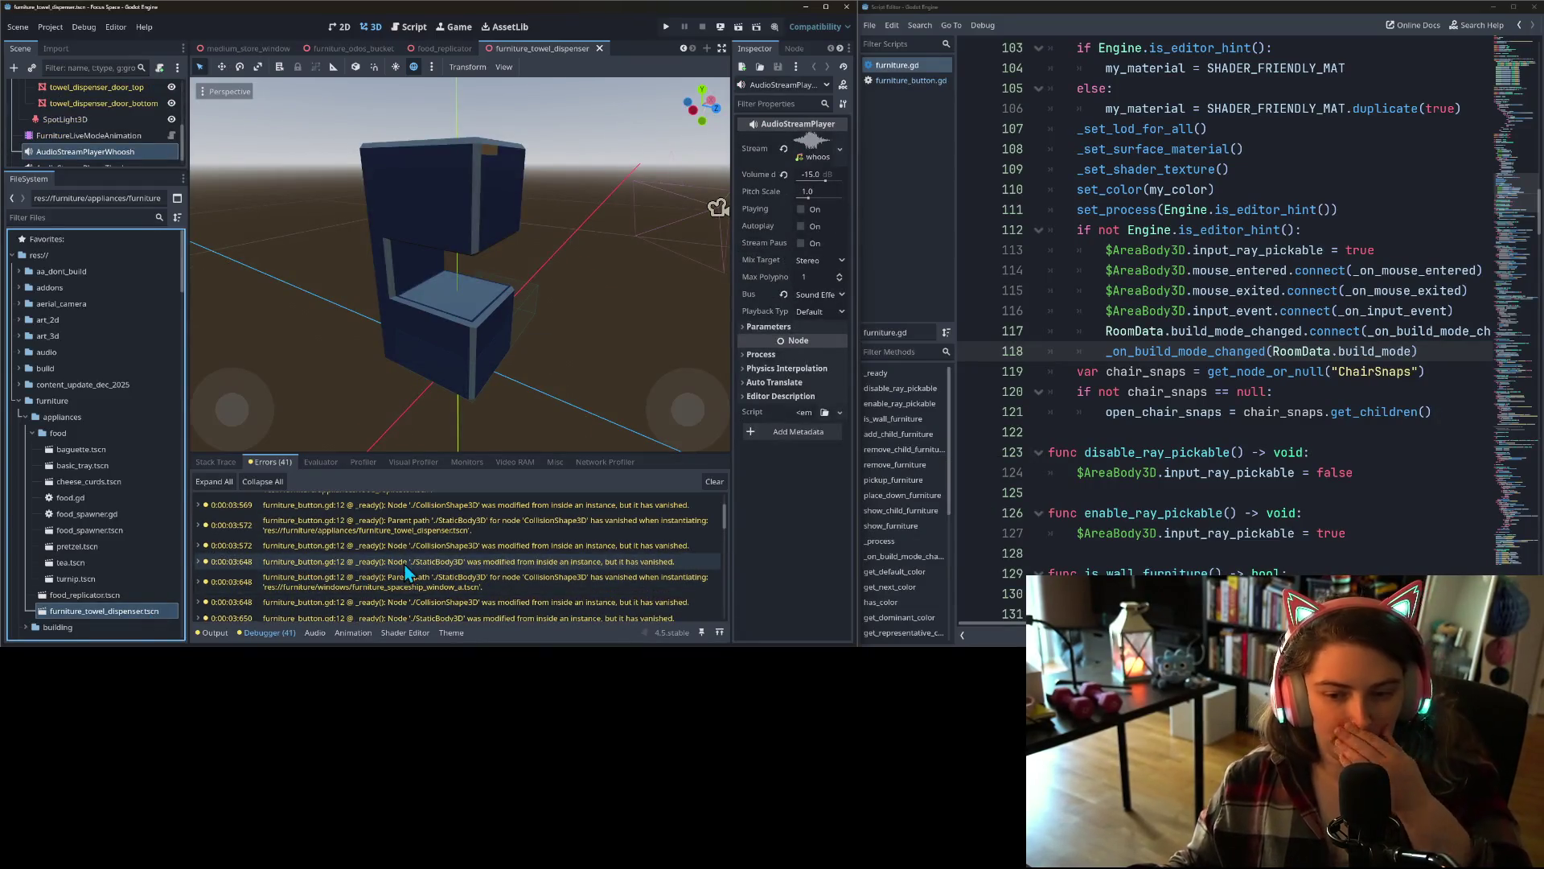
- Open the furniture_spaceship_window_a, furniture_spaceship_window_b and furniture_window_c scenes
scroll(402, 579, down, 2)
scroll(486, 602, down, 1)
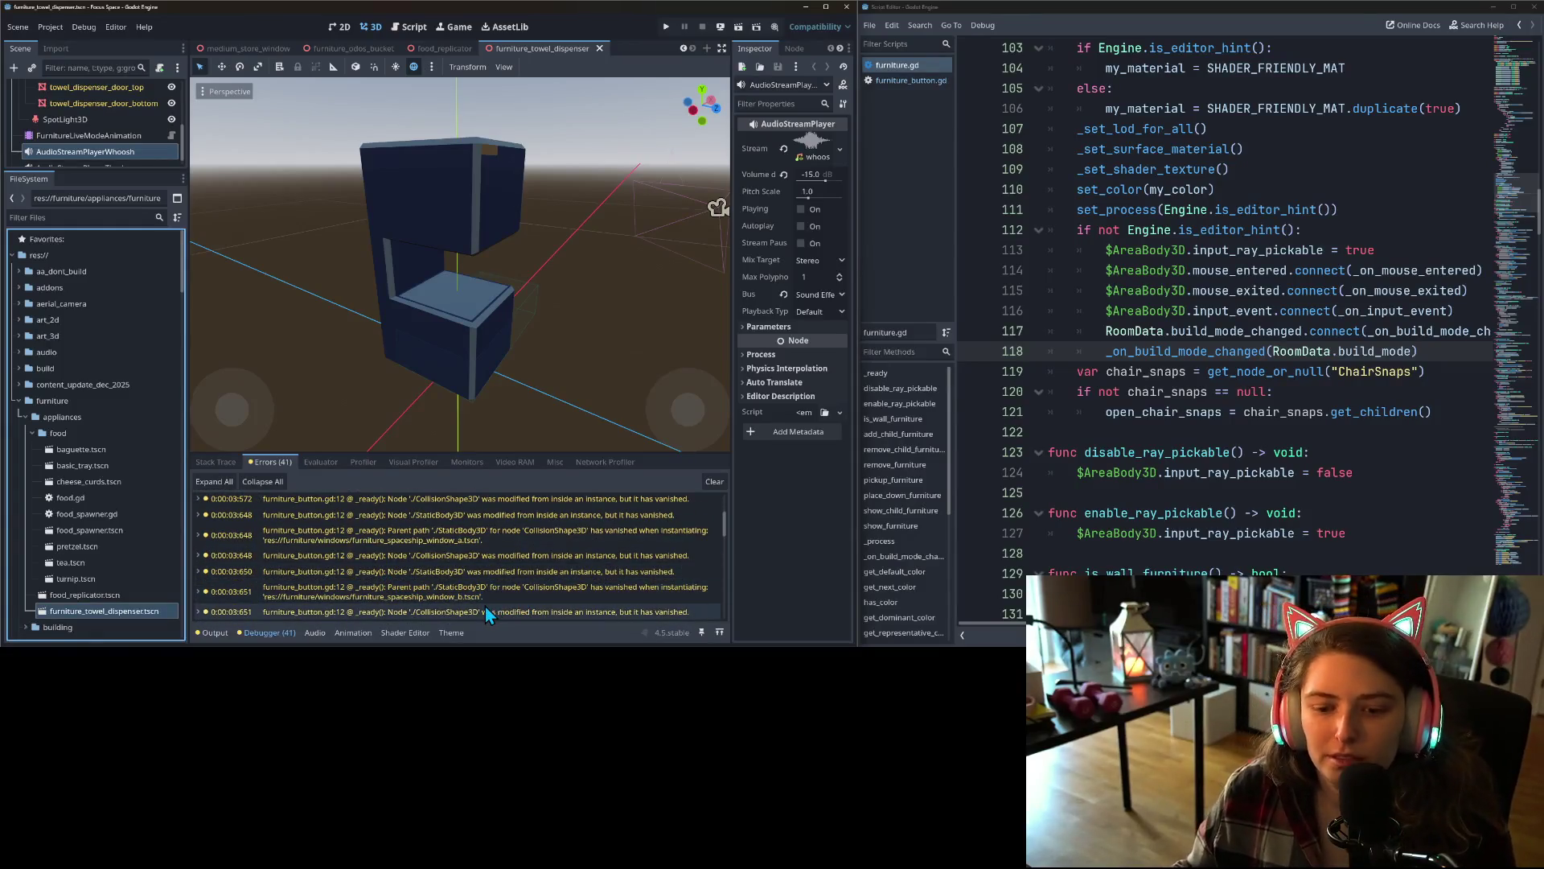
scroll(89, 566, down, 10)
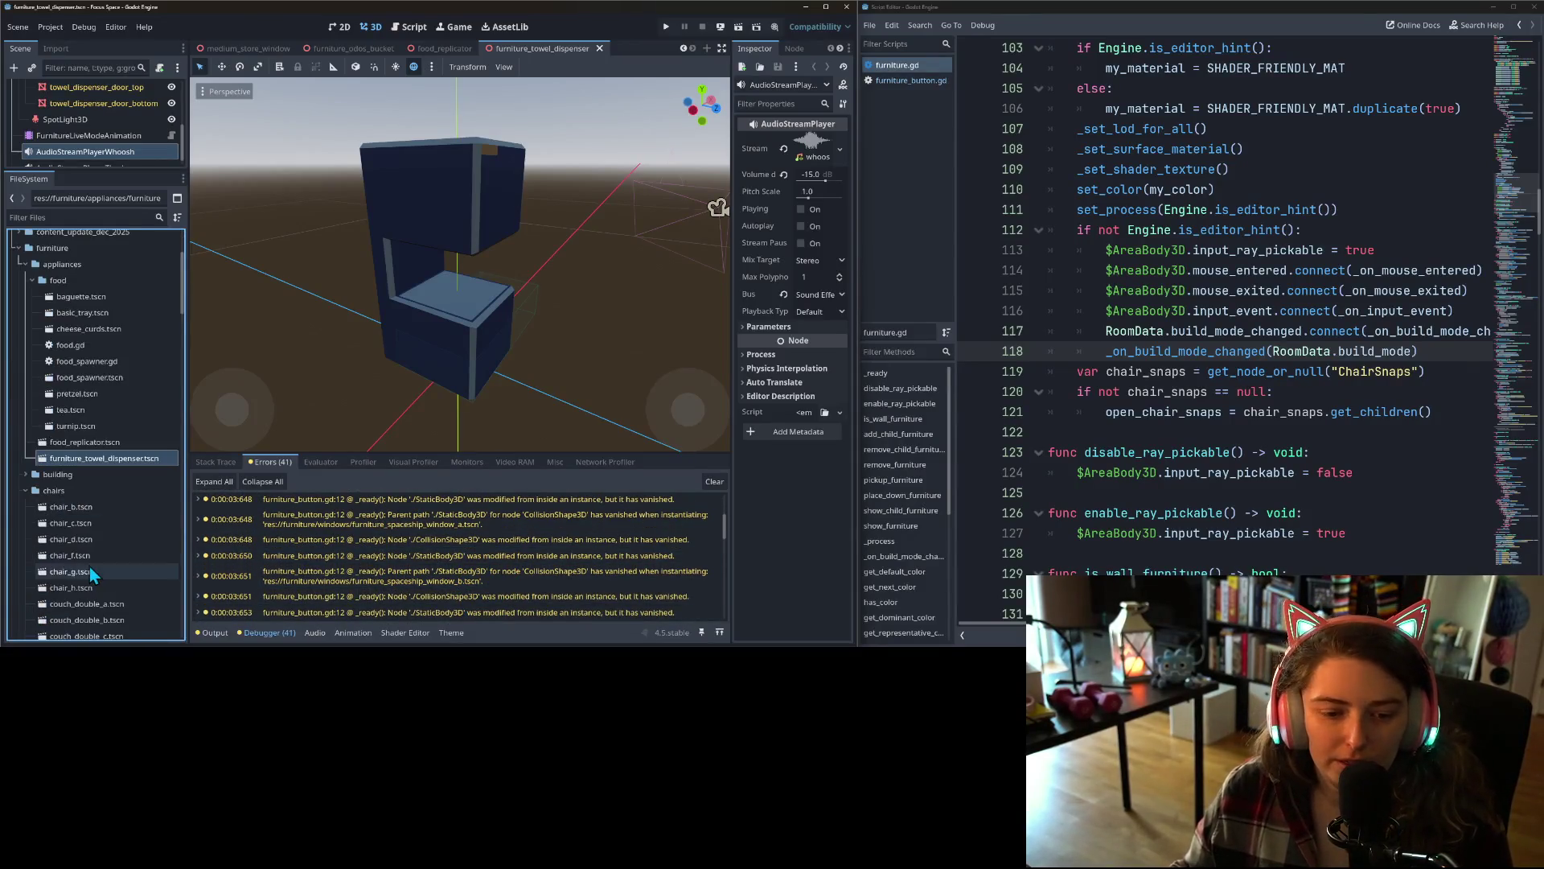
scroll(123, 569, down, 7)
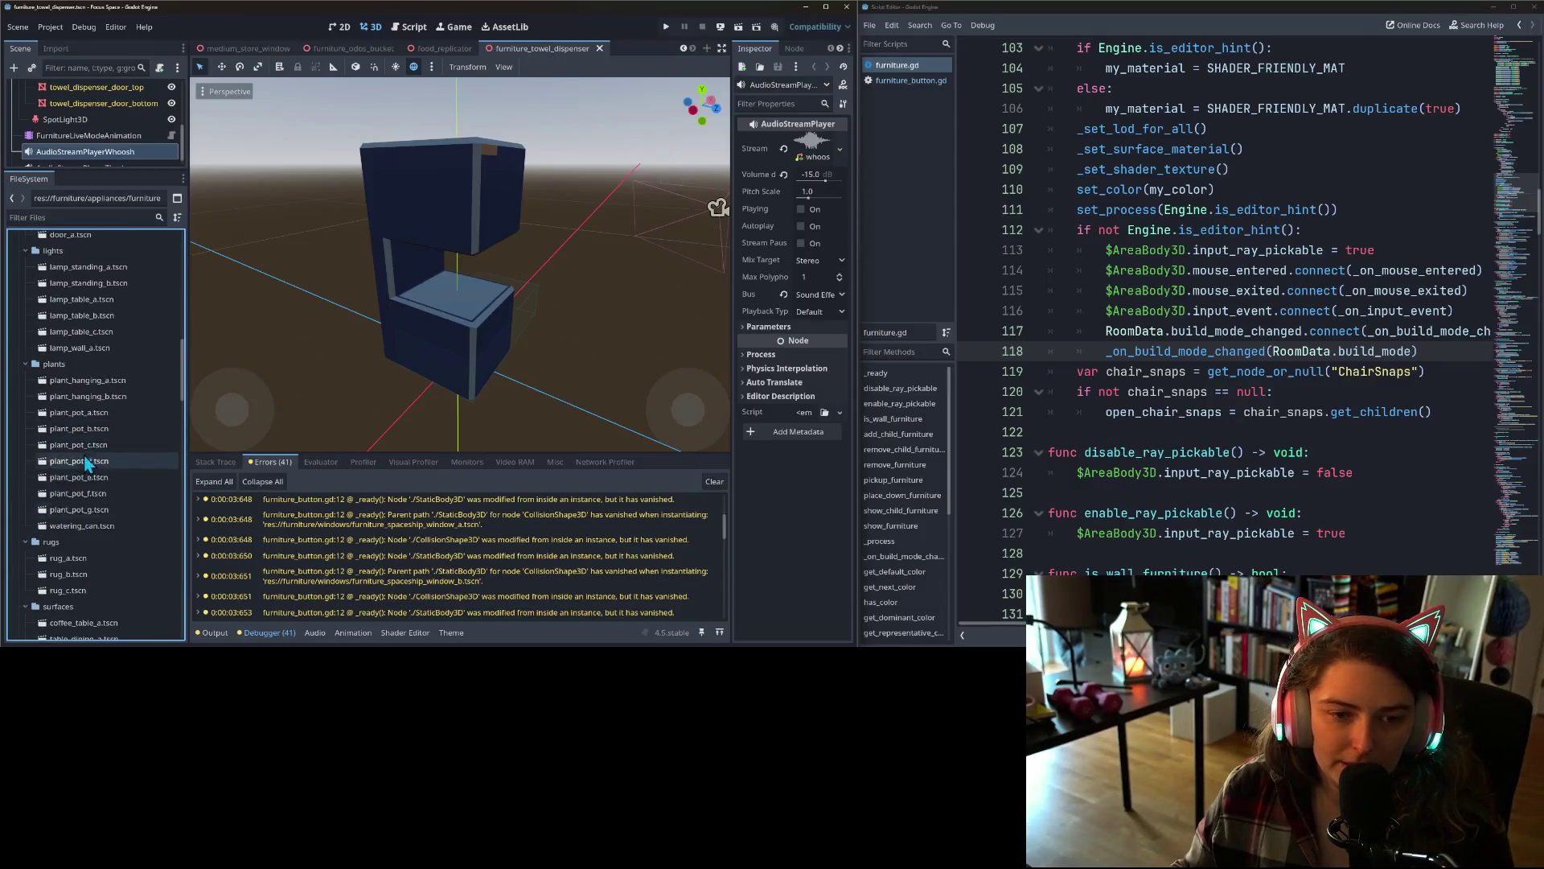
scroll(100, 503, down, 3)
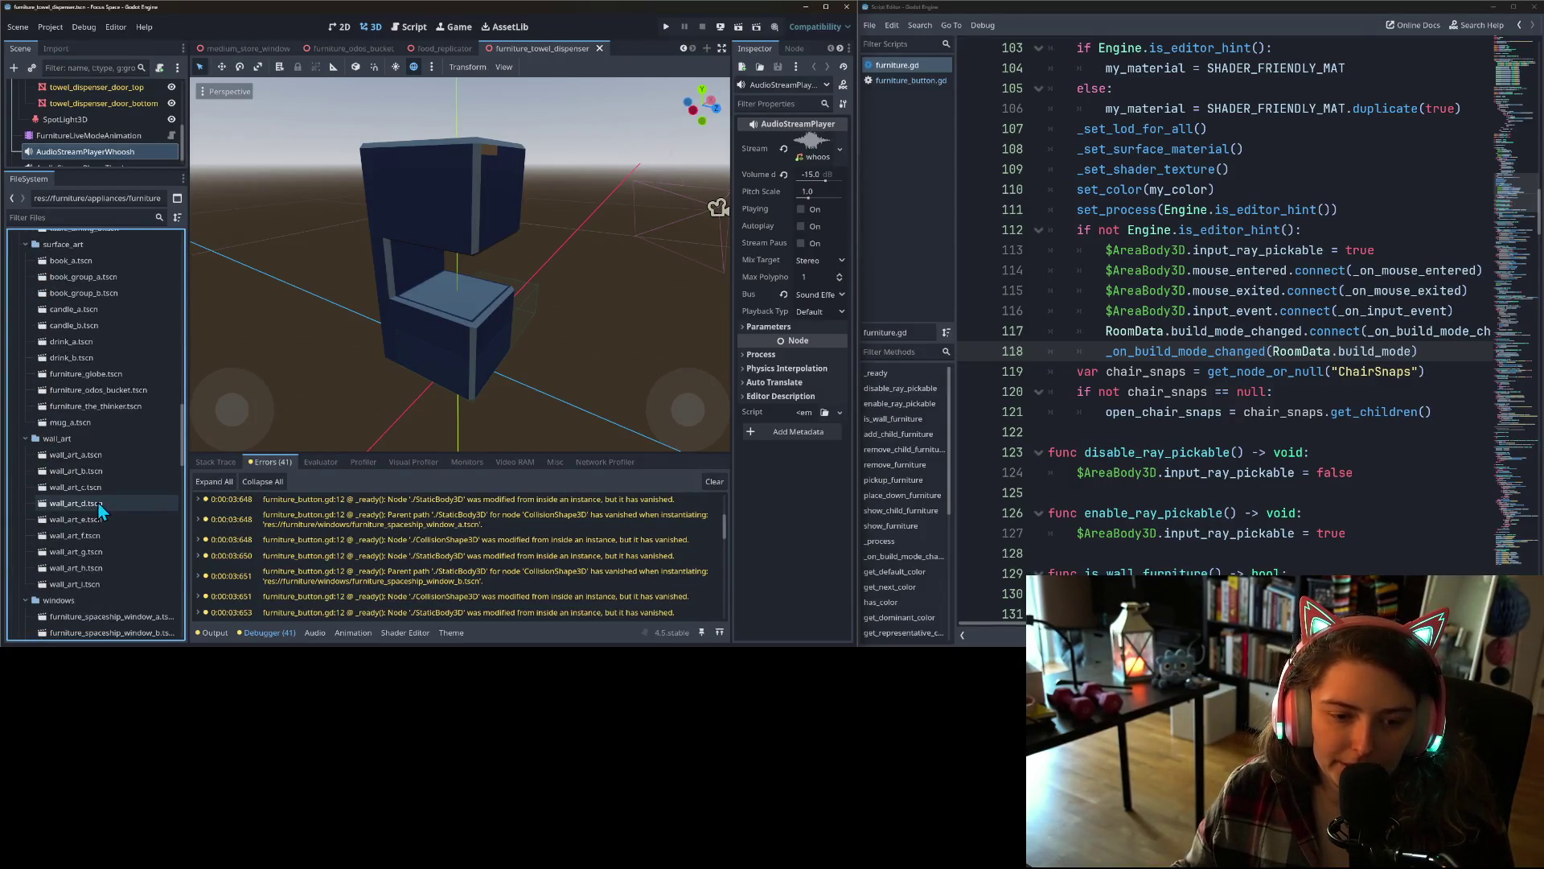
scroll(97, 504, down, 3)
double_click(82, 470)
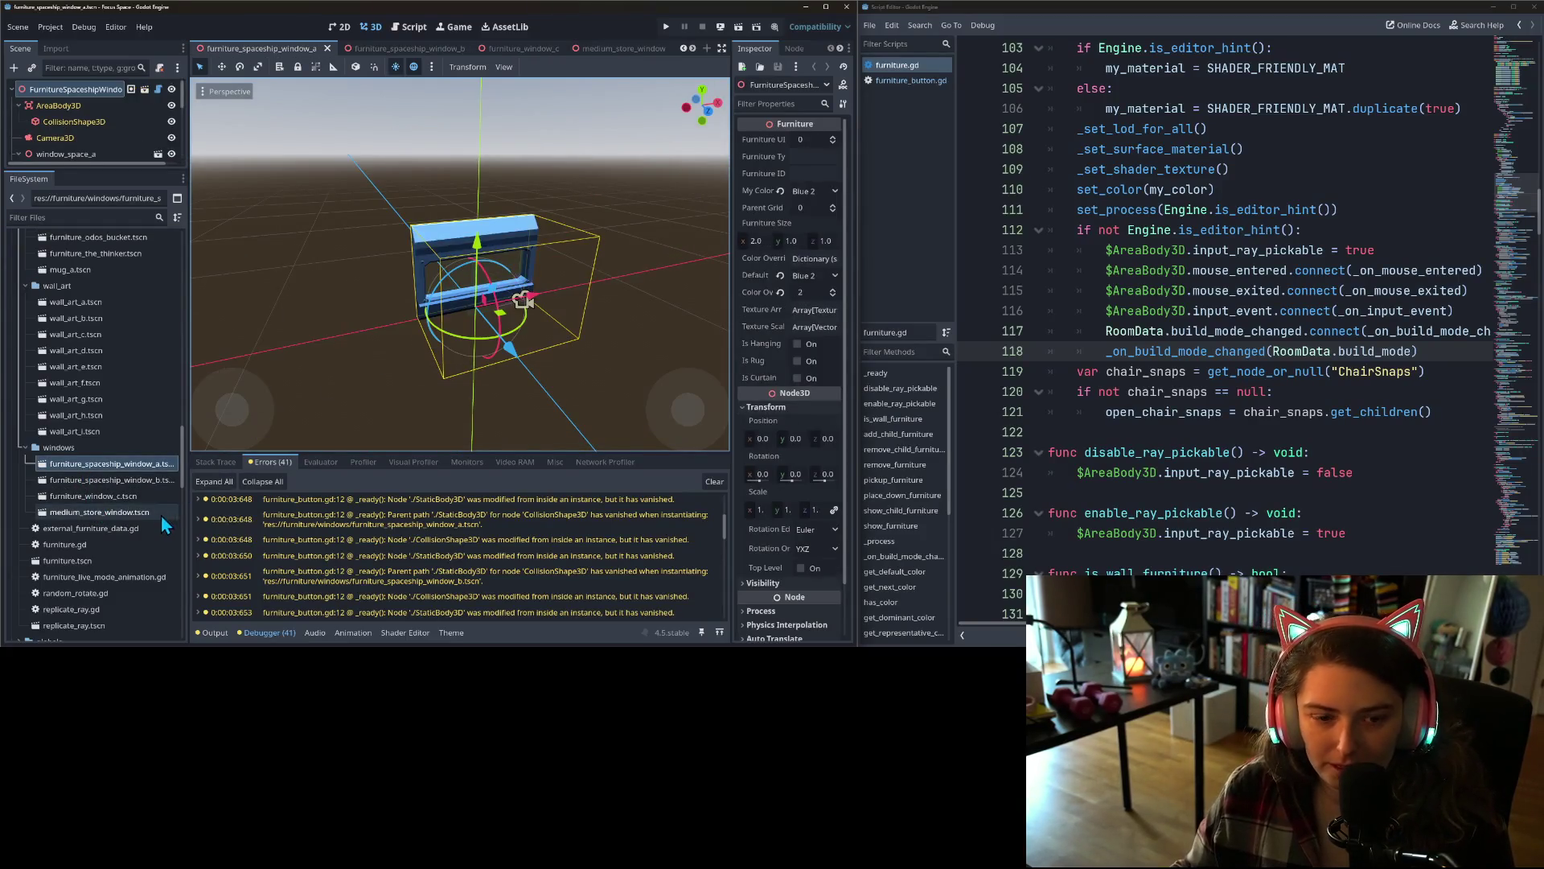
double_click(113, 481)
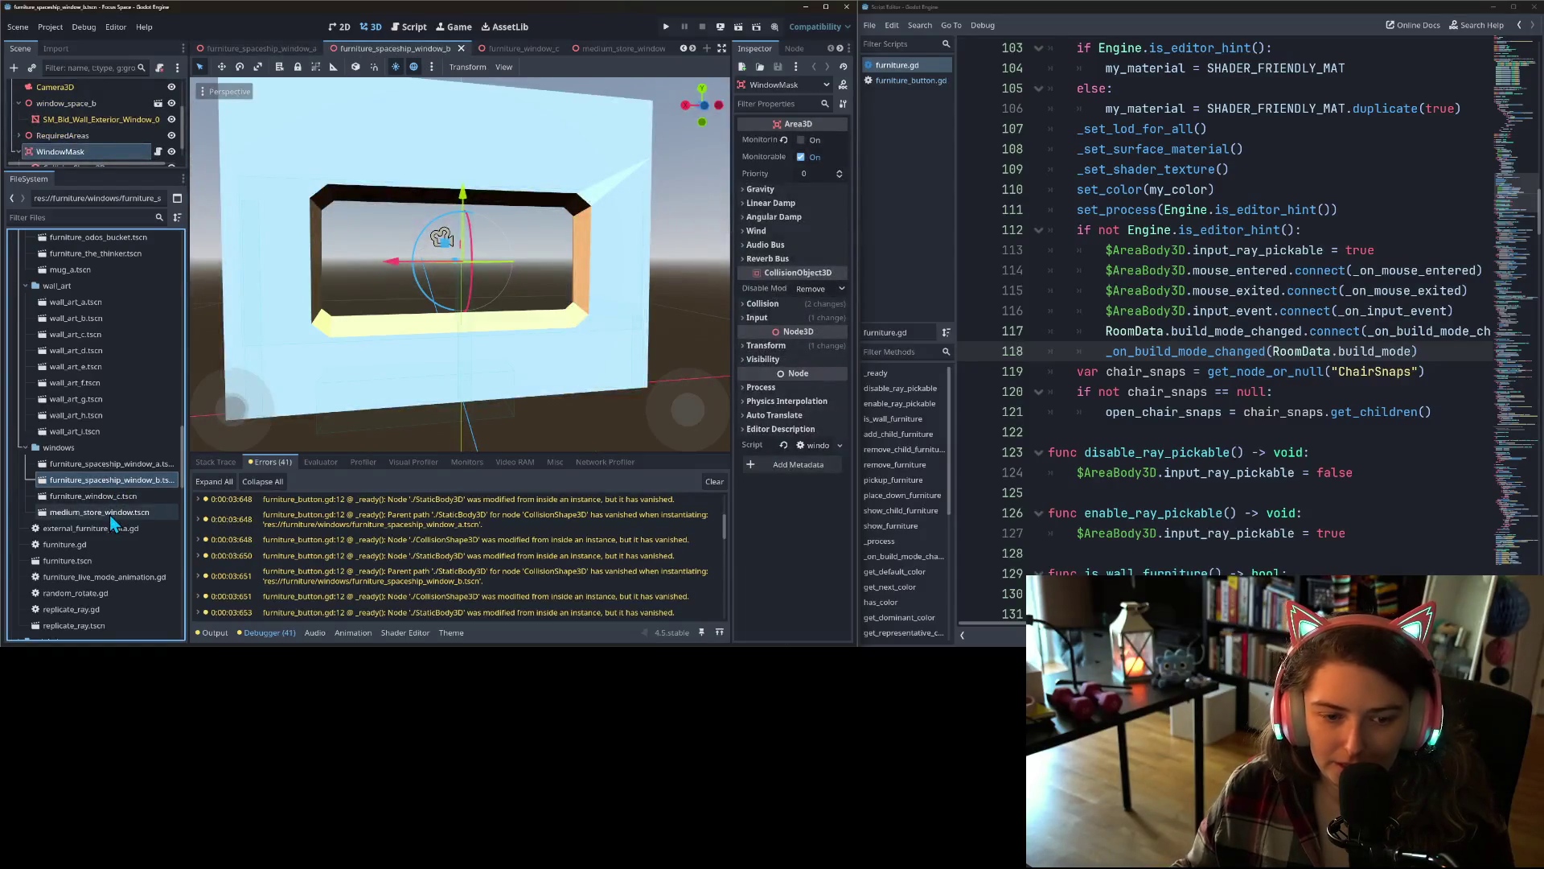
double_click(104, 496)
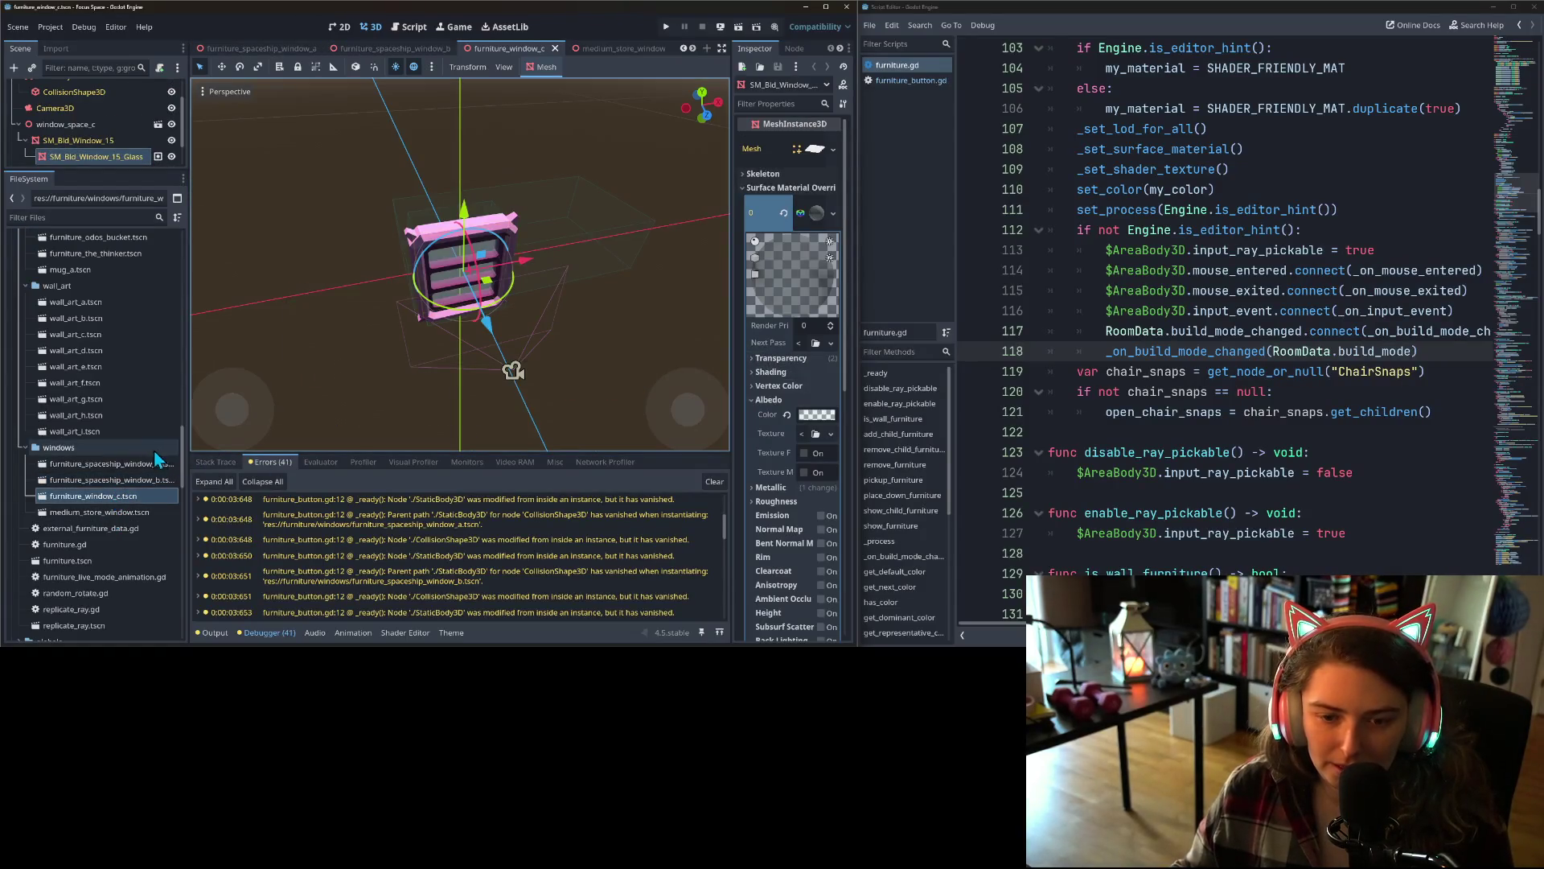
scroll(123, 471, up, 10)
scroll(121, 473, up, 15)
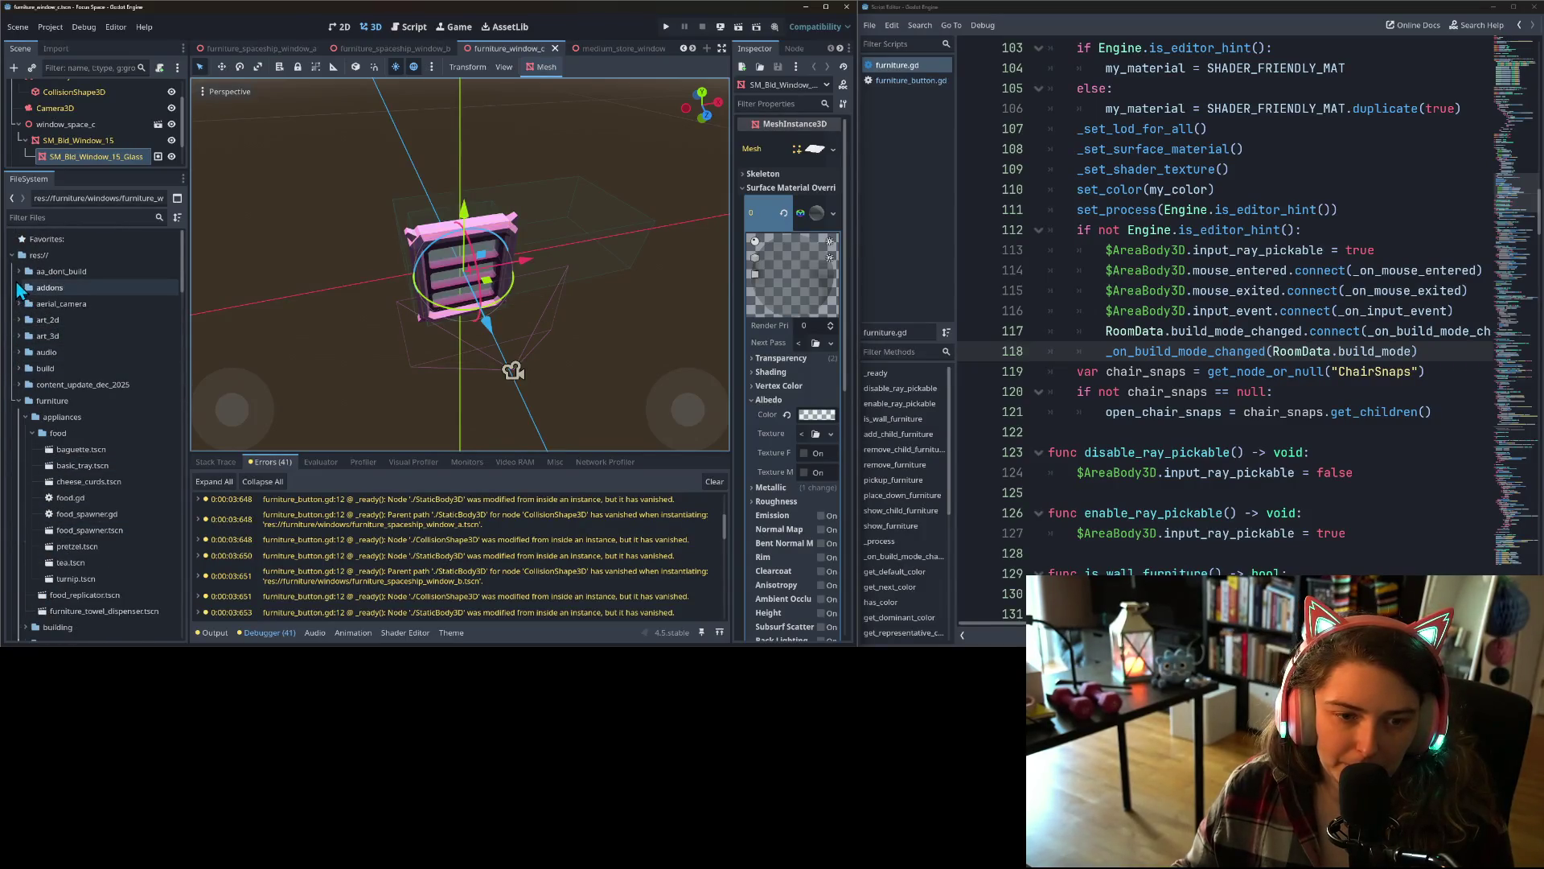
- Open the acoustic guitar, boom box, flute and framed record scenes, inspecting the record's collision box
click(18, 287)
double_click(80, 339)
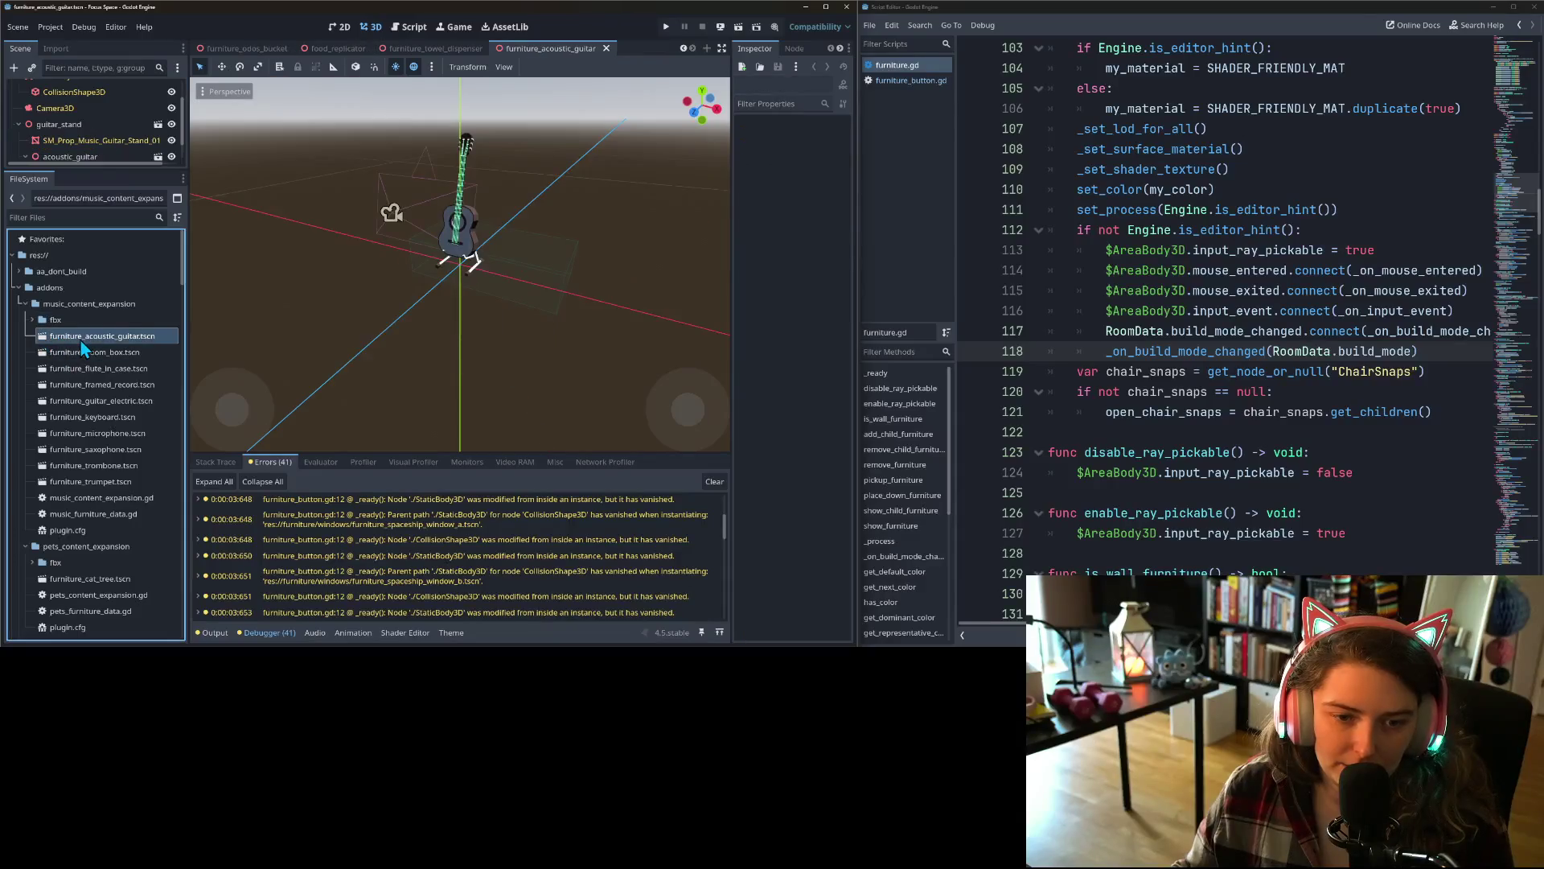
double_click(84, 359)
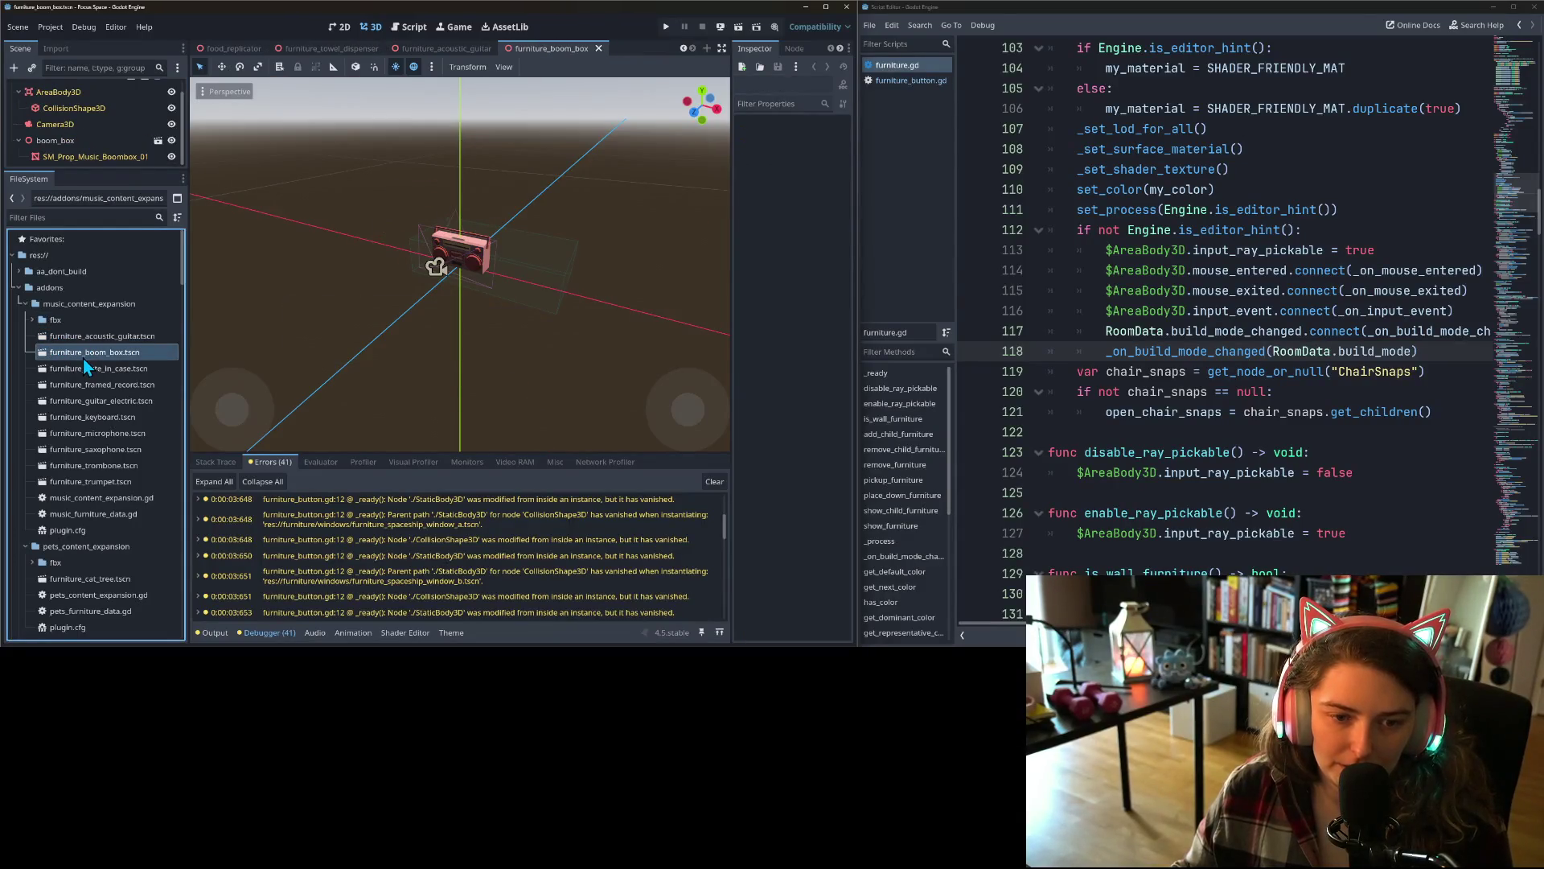
double_click(85, 368)
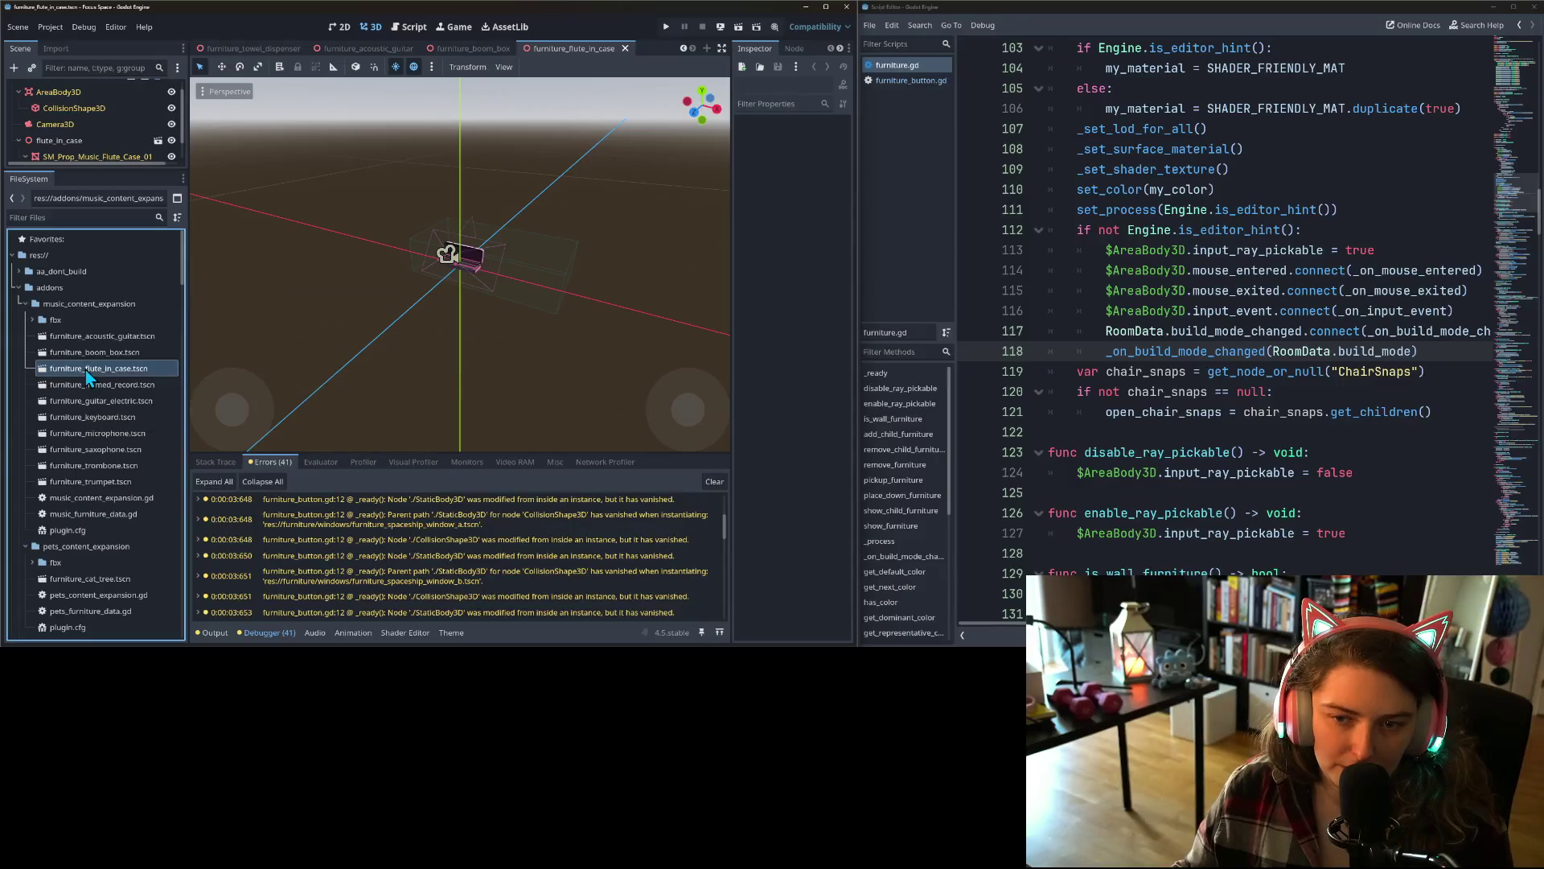
double_click(91, 386)
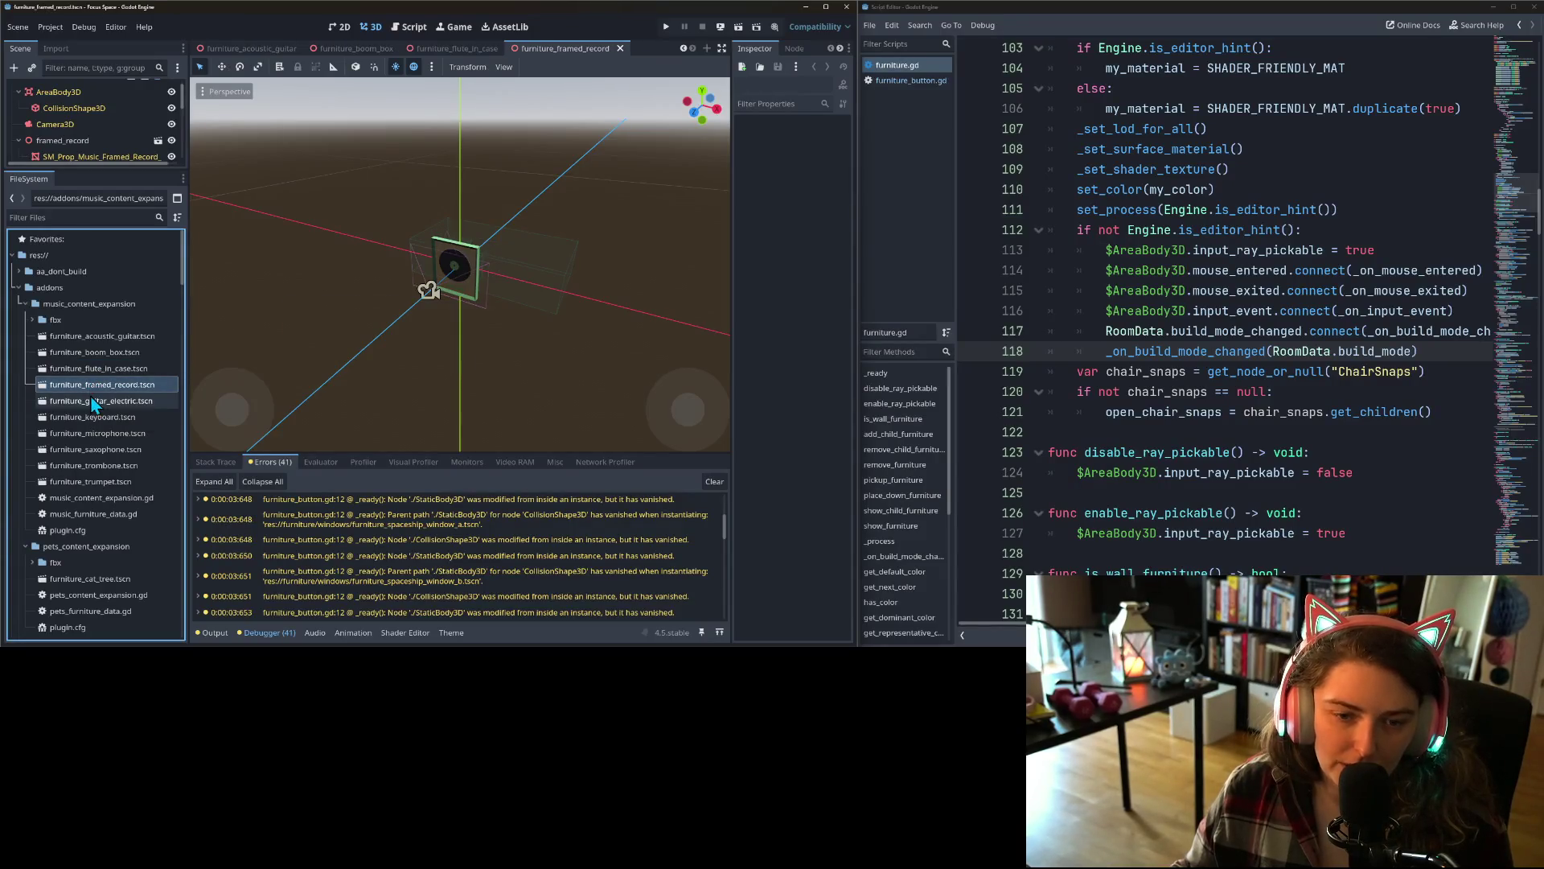
click(553, 325)
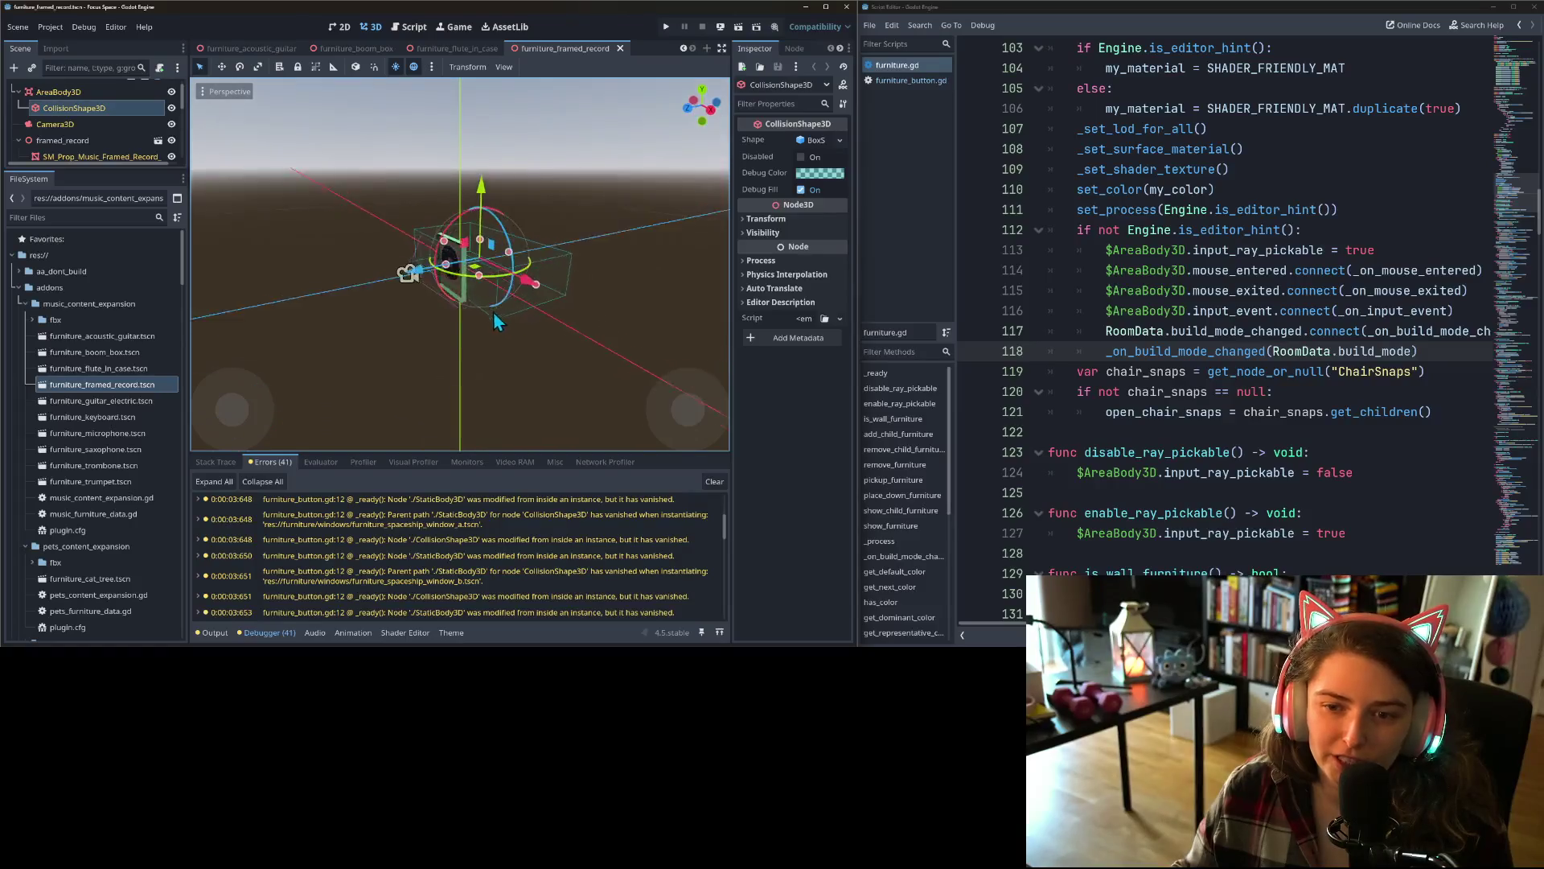
mouse_move(398, 290)
mouse_down()
mouse_move(471, 351)
mouse_move(587, 297)
mouse_move(708, 315)
mouse_move(596, 320)
mouse_move(687, 317)
mouse_move(653, 369)
mouse_move(503, 364)
mouse_up()
scroll(708, 315, up, 2)
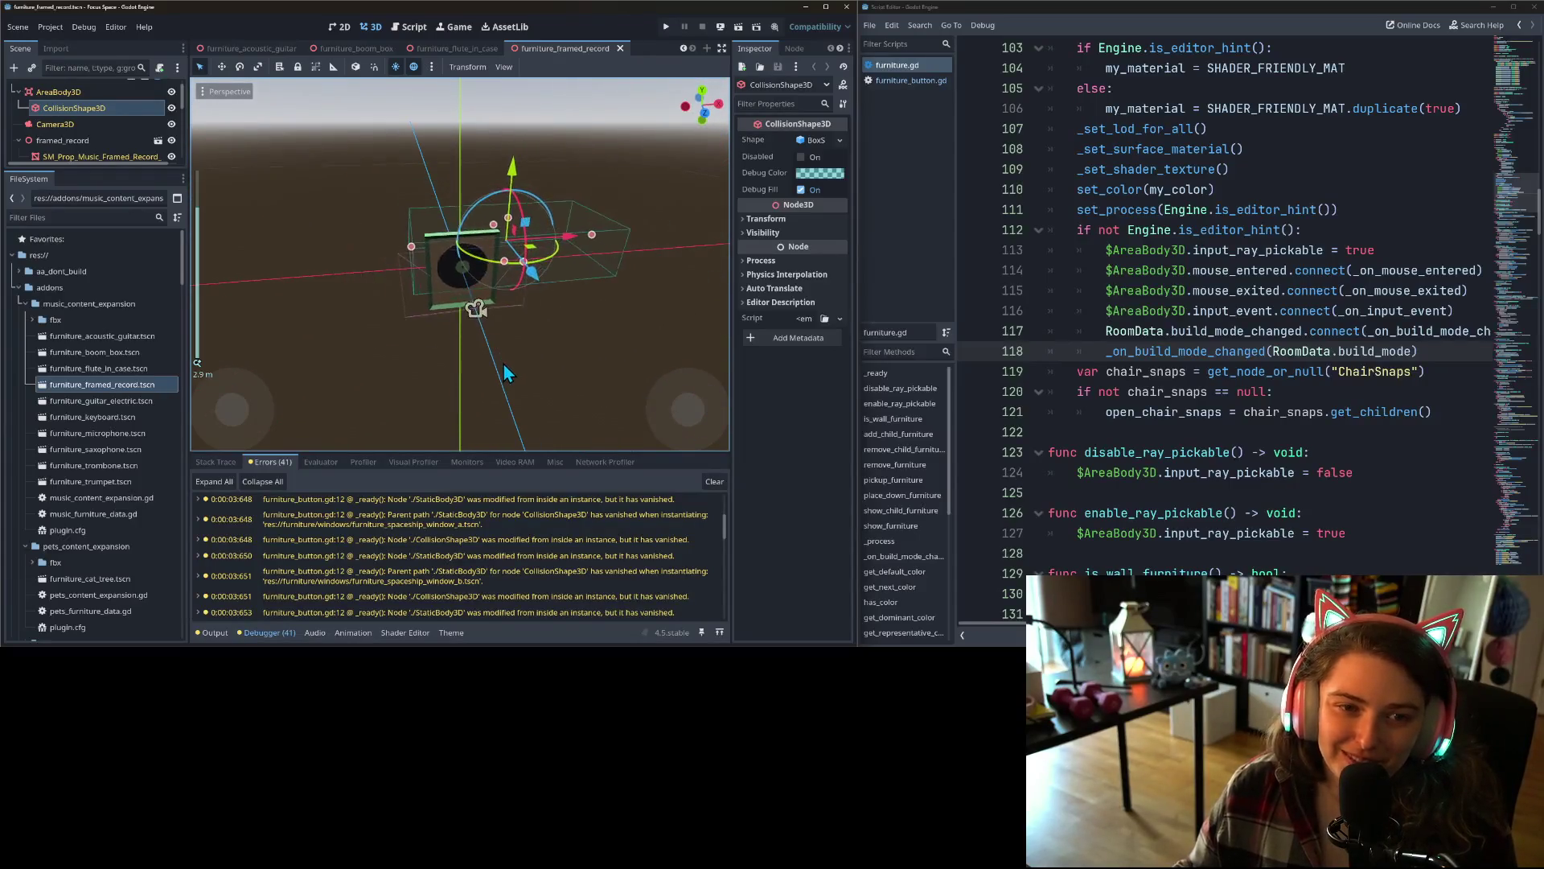
scroll(483, 358, down, 3)
- Open and orbit the electric guitar and keyboard scenes
double_click(125, 404)
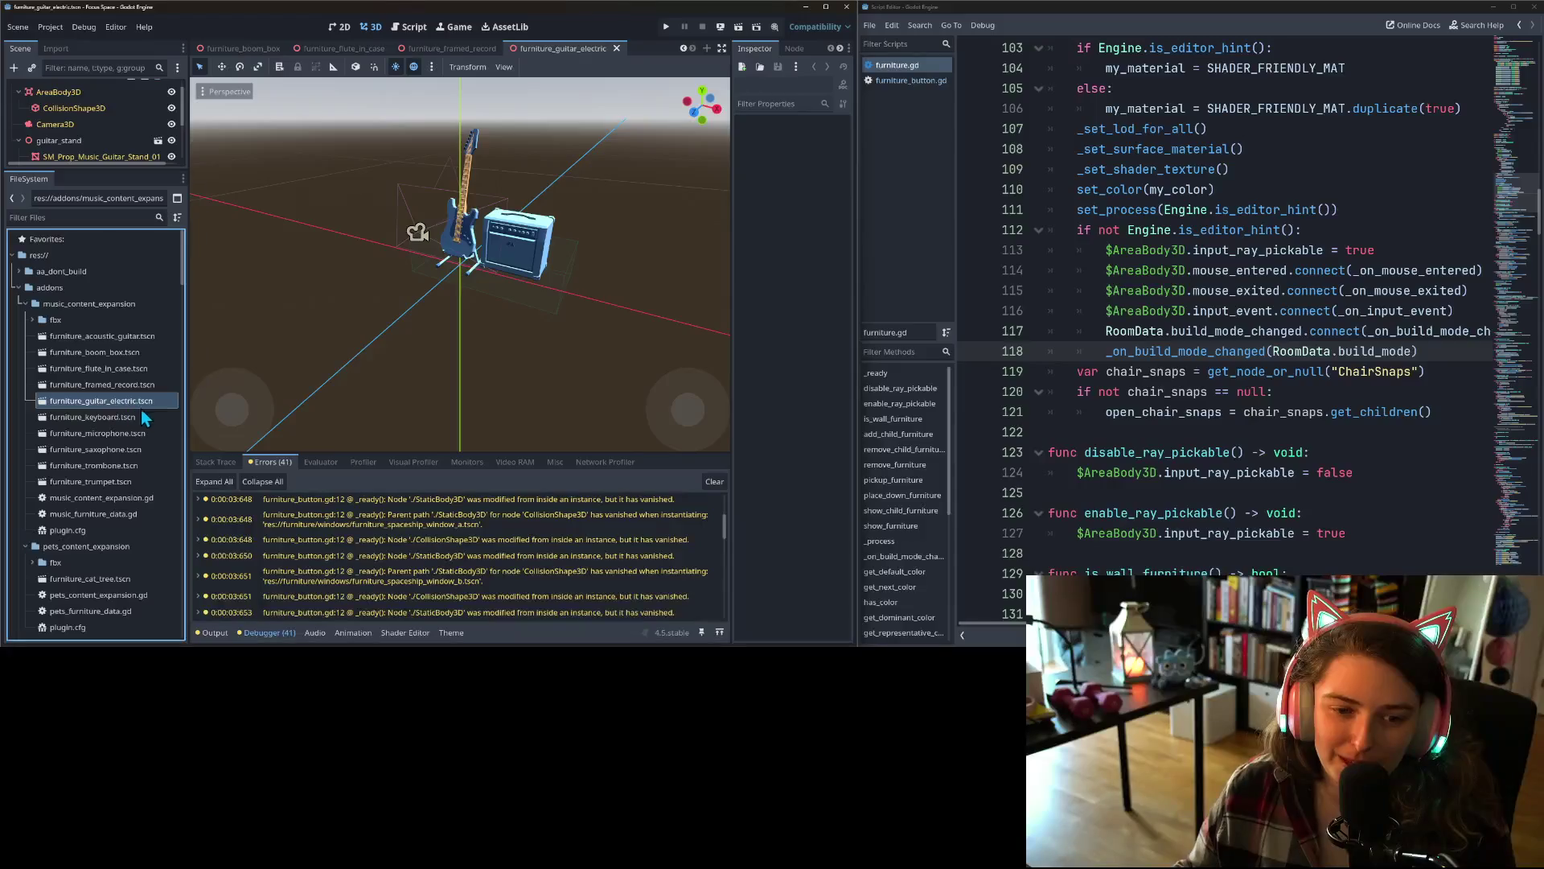
mouse_move(446, 355)
mouse_down()
mouse_move(509, 316)
mouse_move(615, 350)
mouse_move(583, 390)
mouse_move(237, 402)
mouse_up()
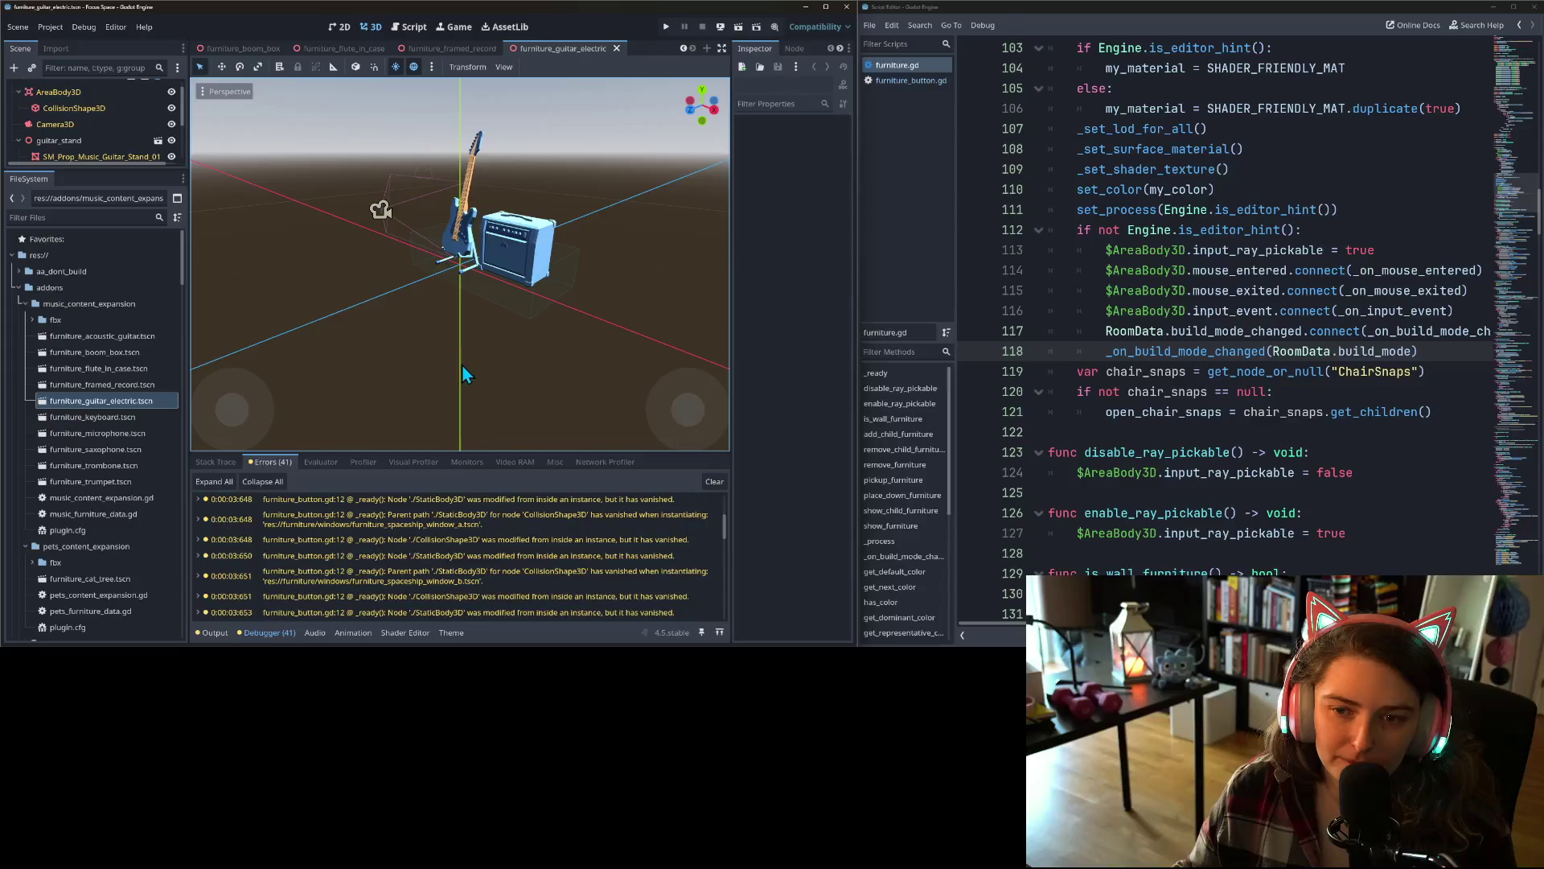
mouse_move(463, 371)
mouse_down()
mouse_move(499, 335)
mouse_move(432, 330)
mouse_move(185, 451)
mouse_up()
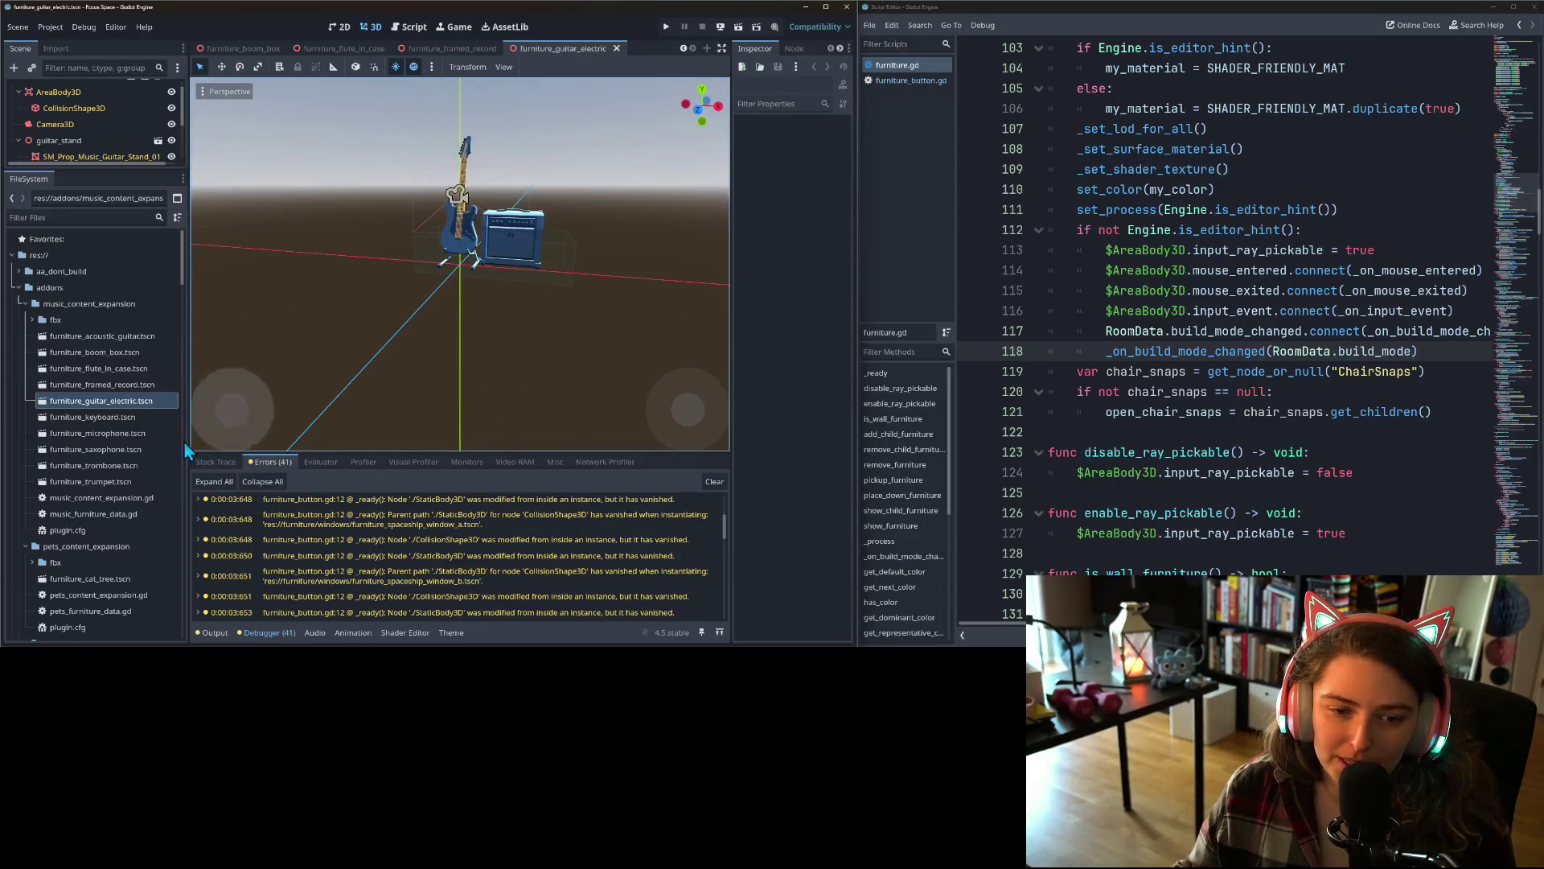
double_click(101, 417)
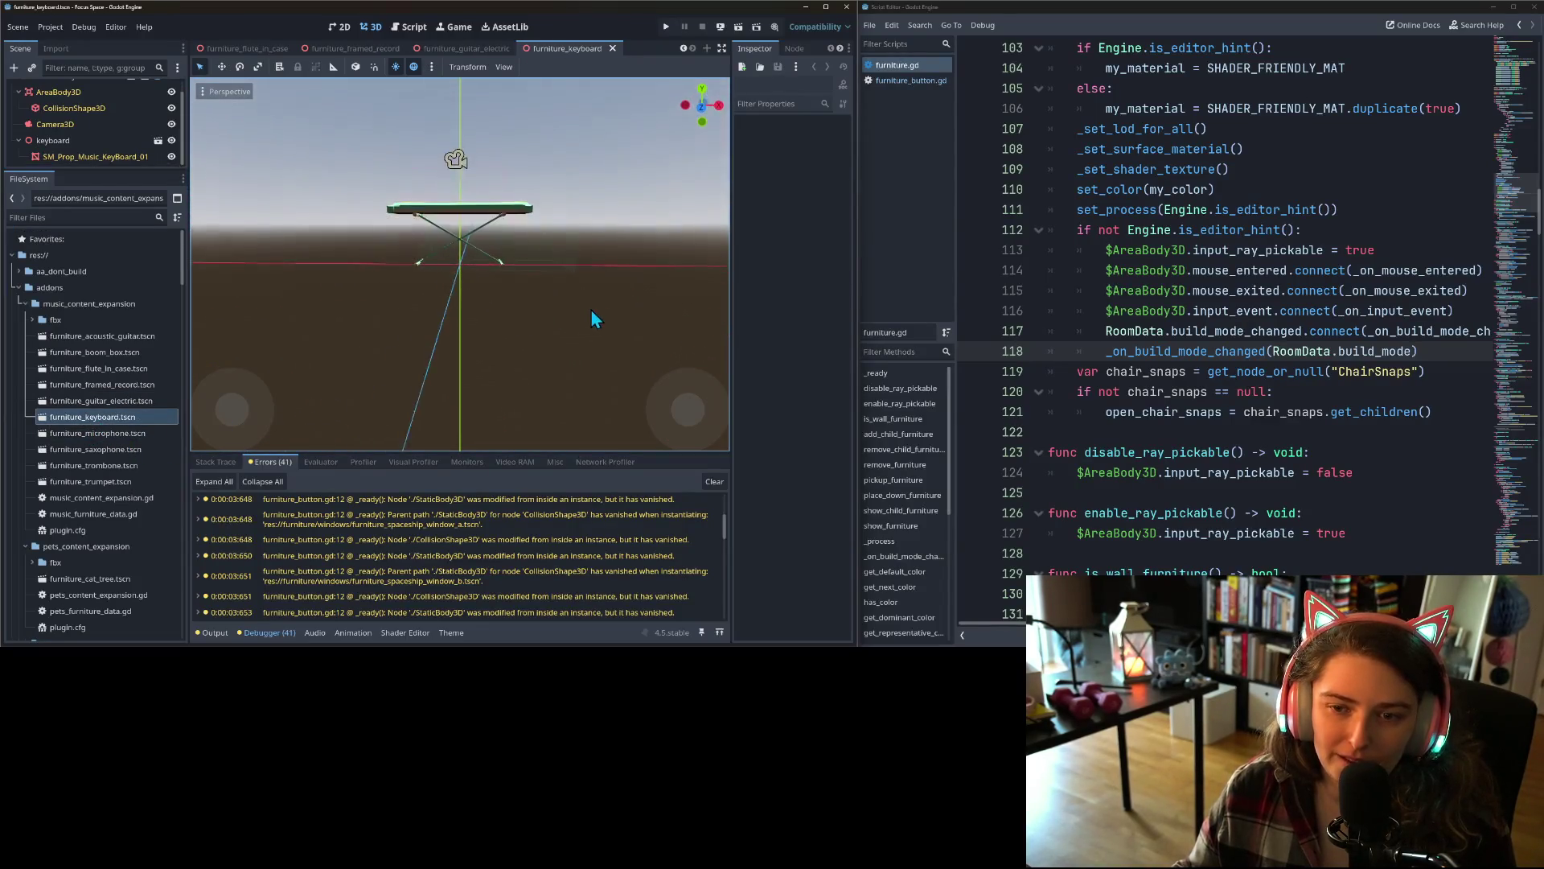
mouse_move(593, 319)
mouse_down()
mouse_move(637, 317)
mouse_move(592, 348)
mouse_move(579, 334)
mouse_up()
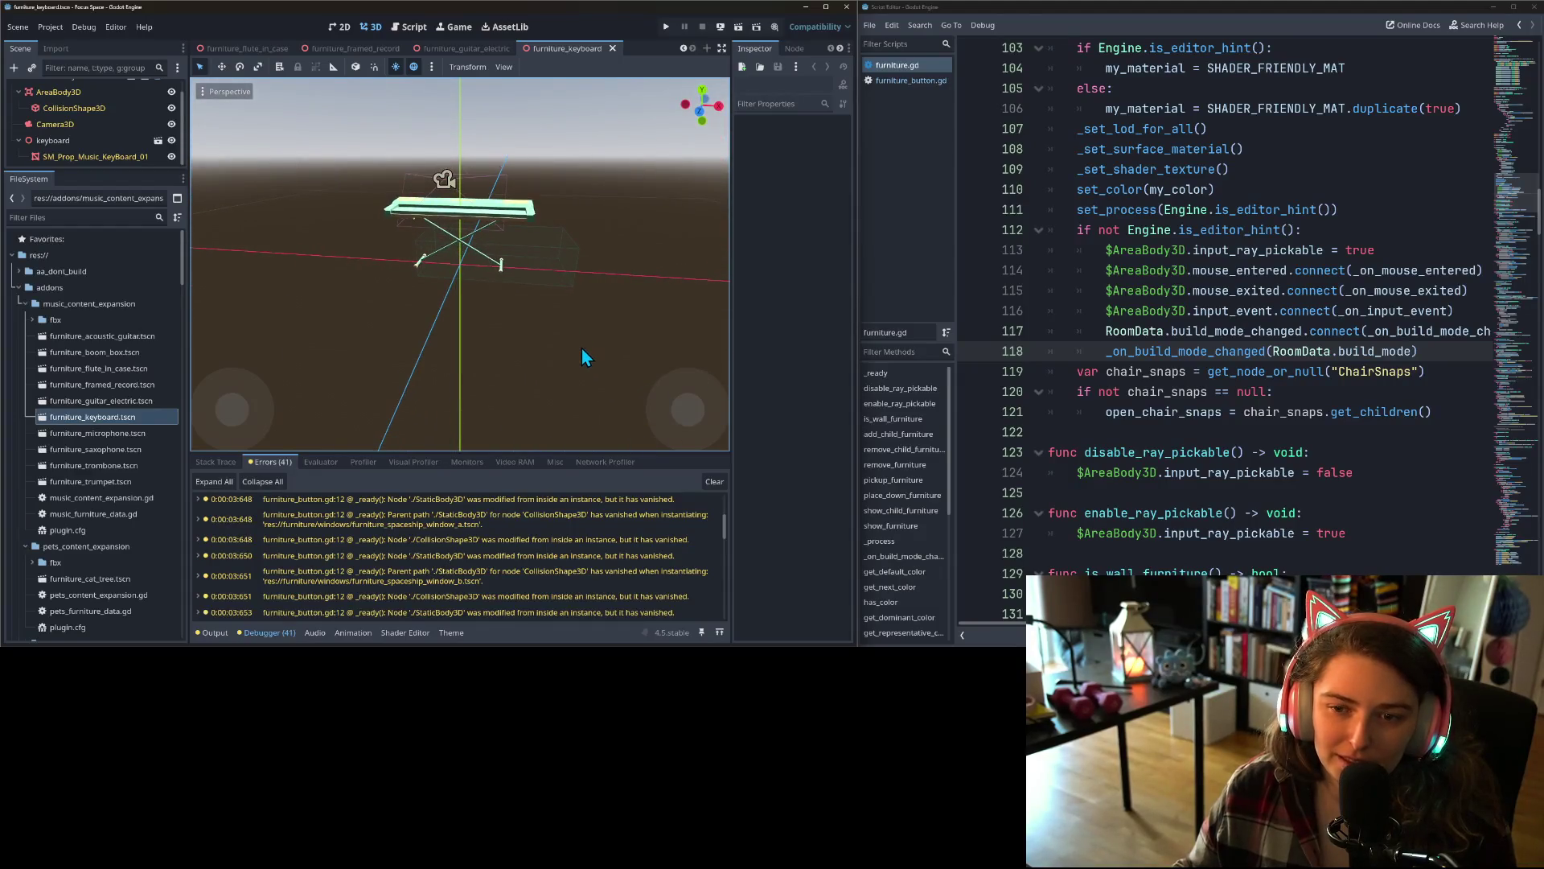
- Open the microphone, saxophone, trombone and trumpet scenes, orbiting around the trumpet
double_click(105, 434)
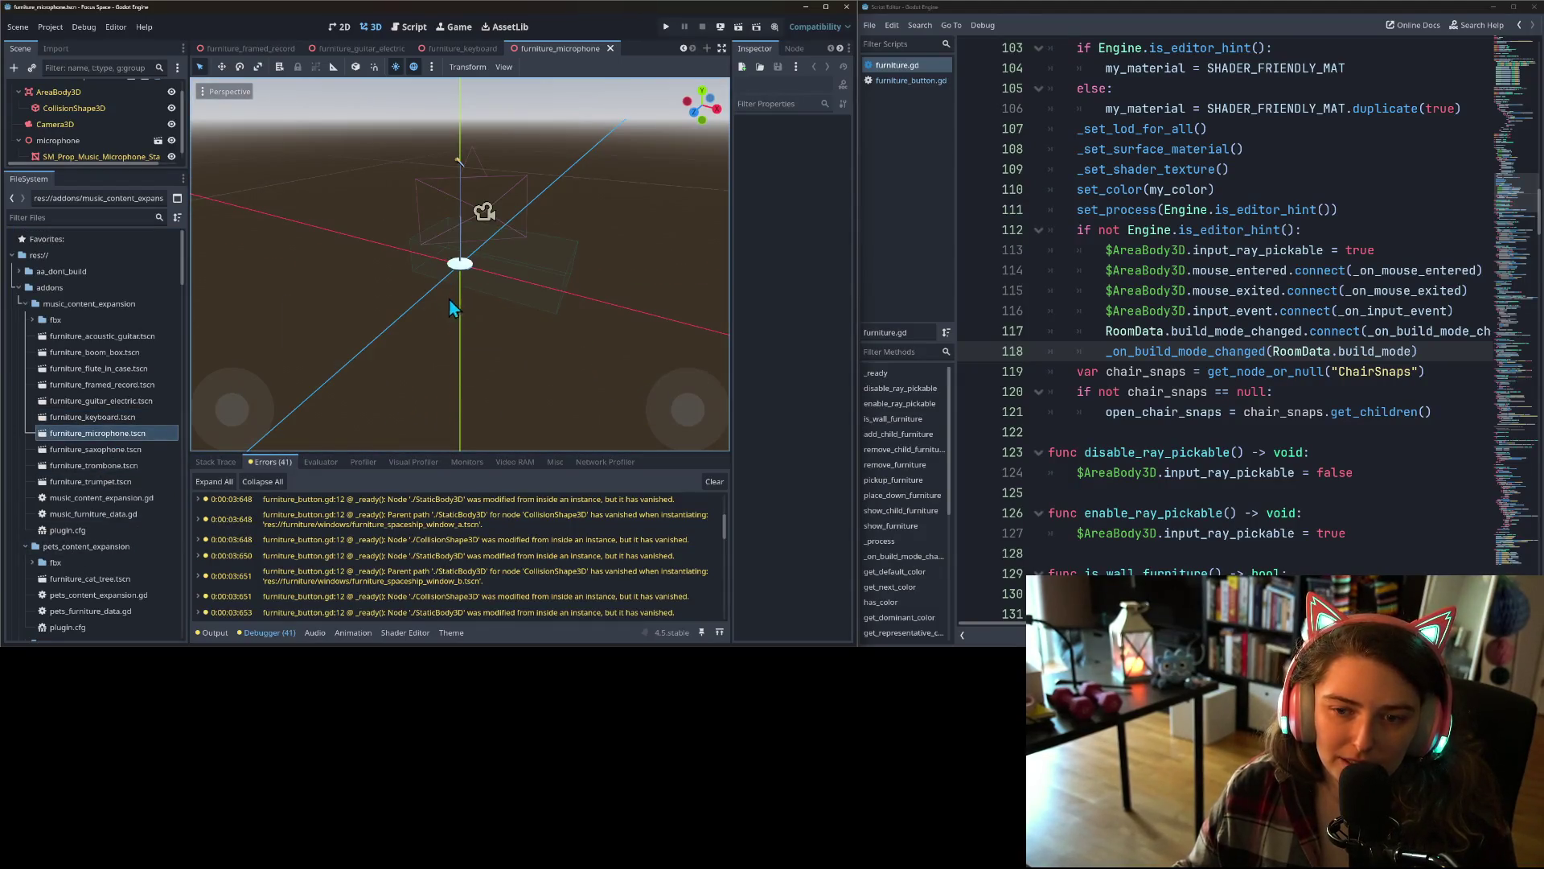
double_click(127, 452)
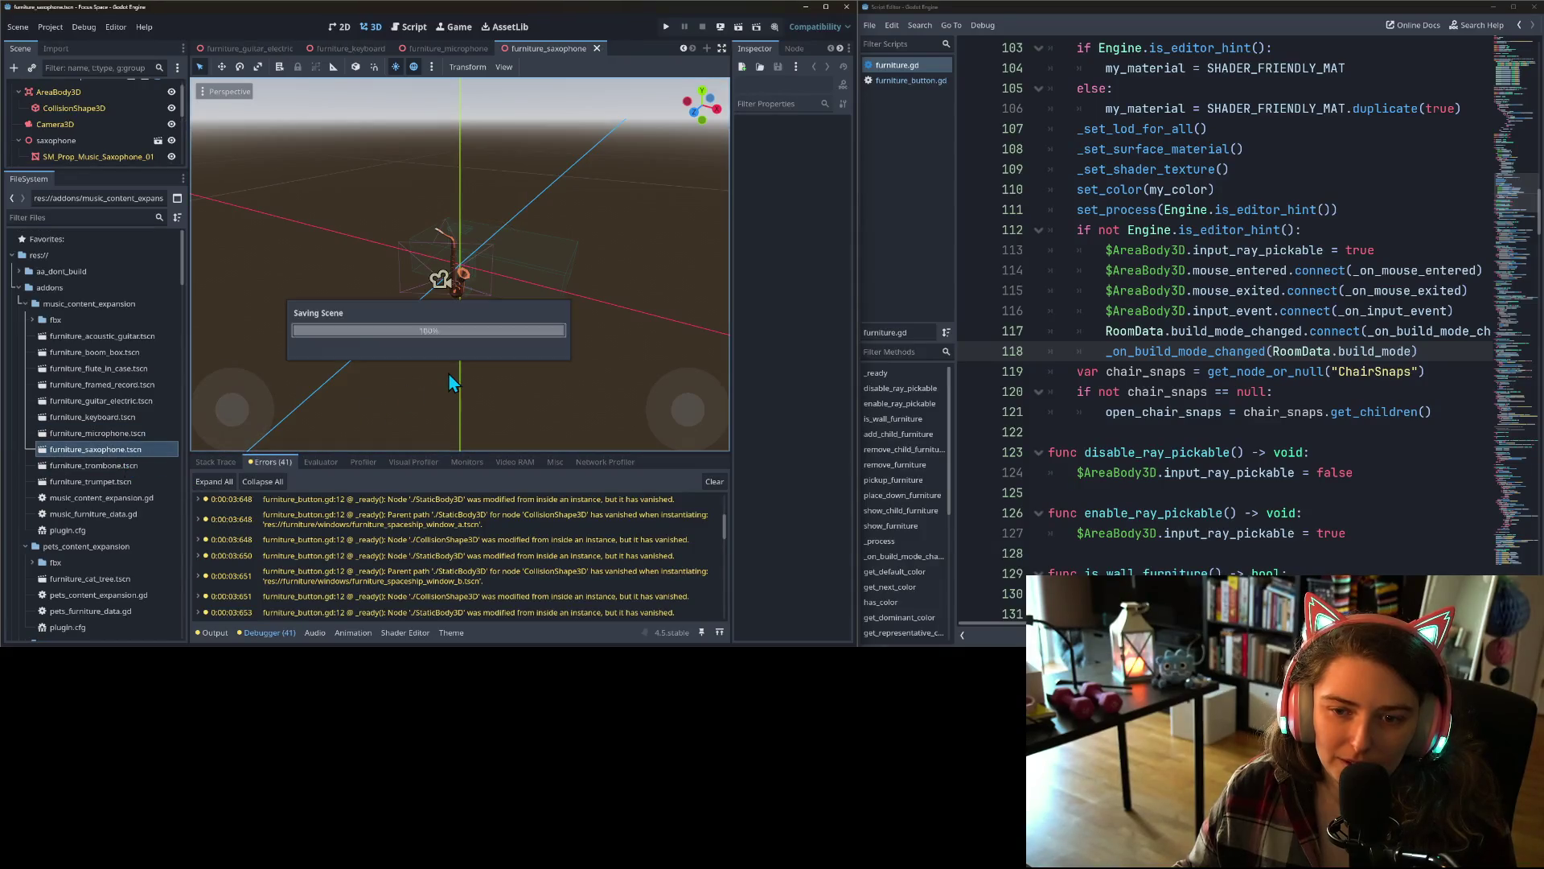
double_click(92, 465)
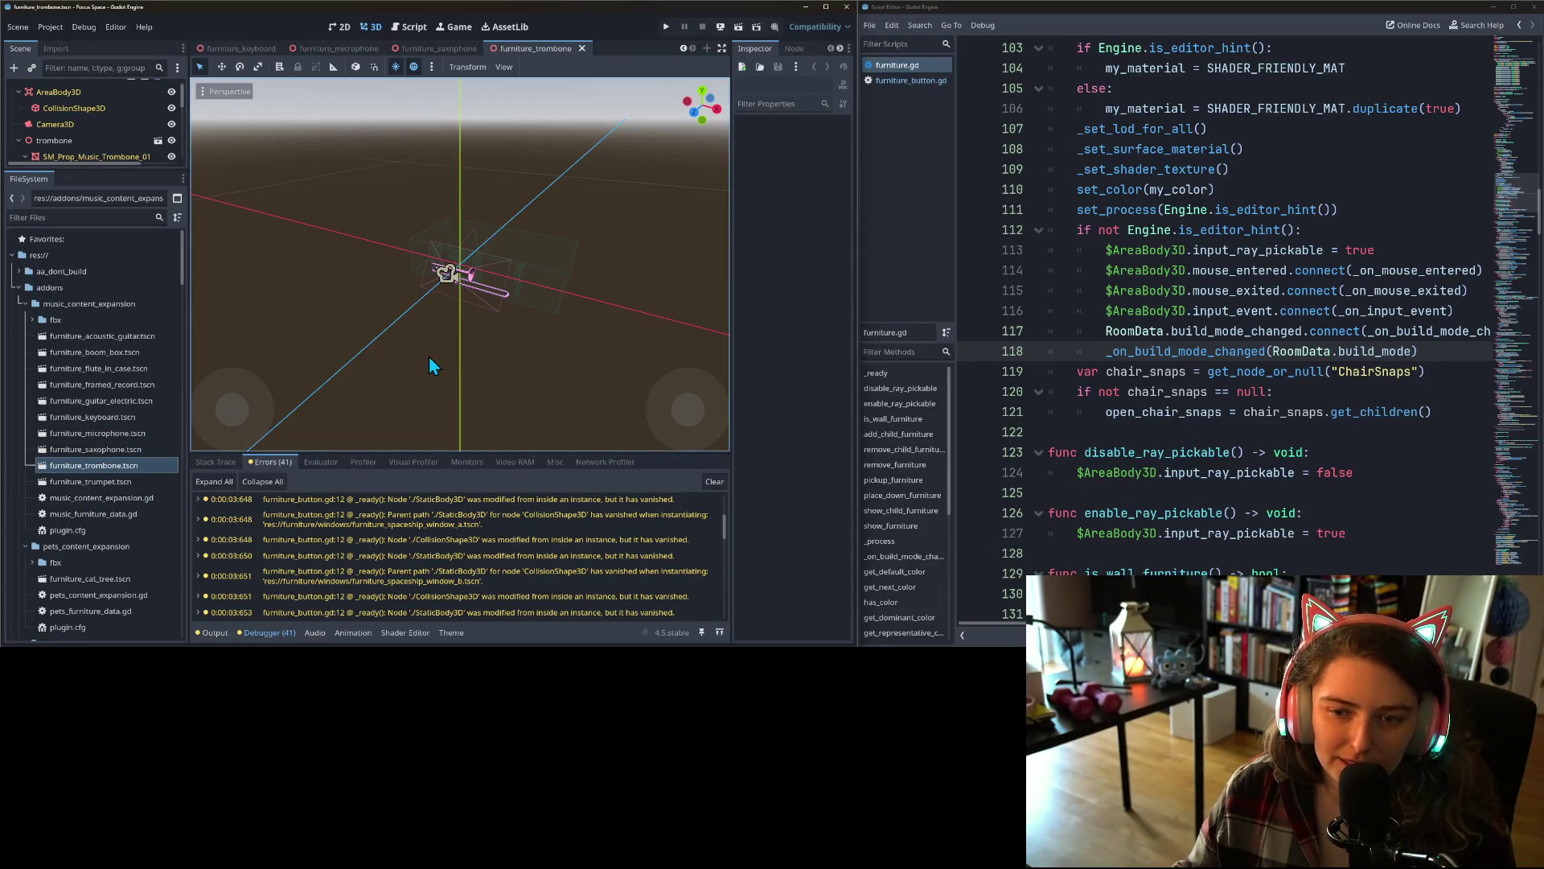
double_click(142, 483)
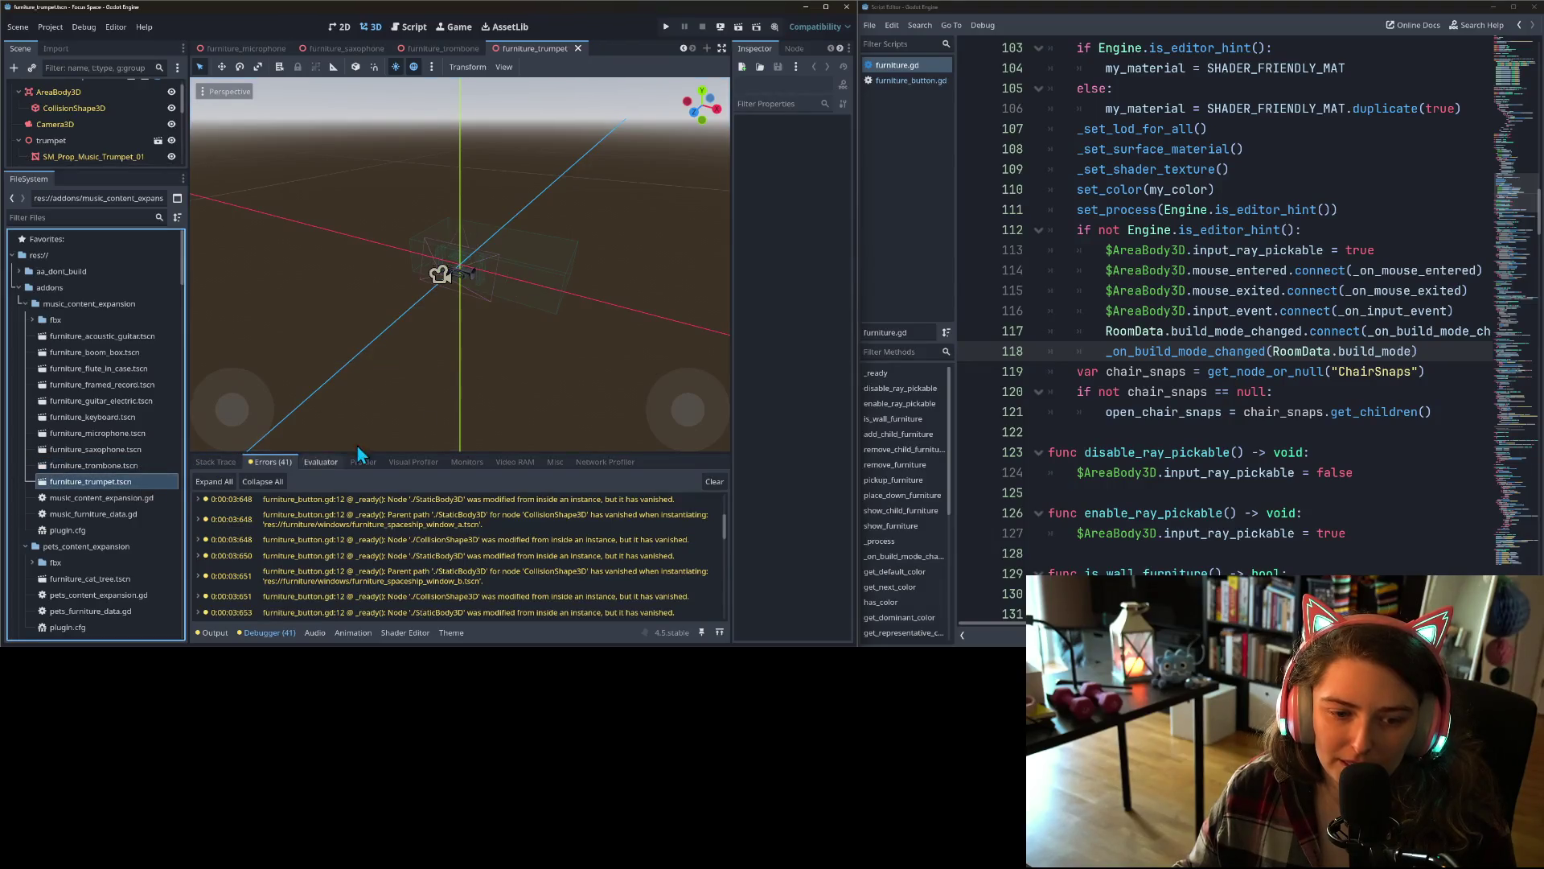
mouse_move(491, 389)
mouse_down()
mouse_move(592, 340)
mouse_move(590, 407)
mouse_up()
scroll(590, 407, up, 2)
mouse_move(511, 371)
mouse_down()
mouse_move(557, 335)
mouse_move(524, 364)
mouse_up()
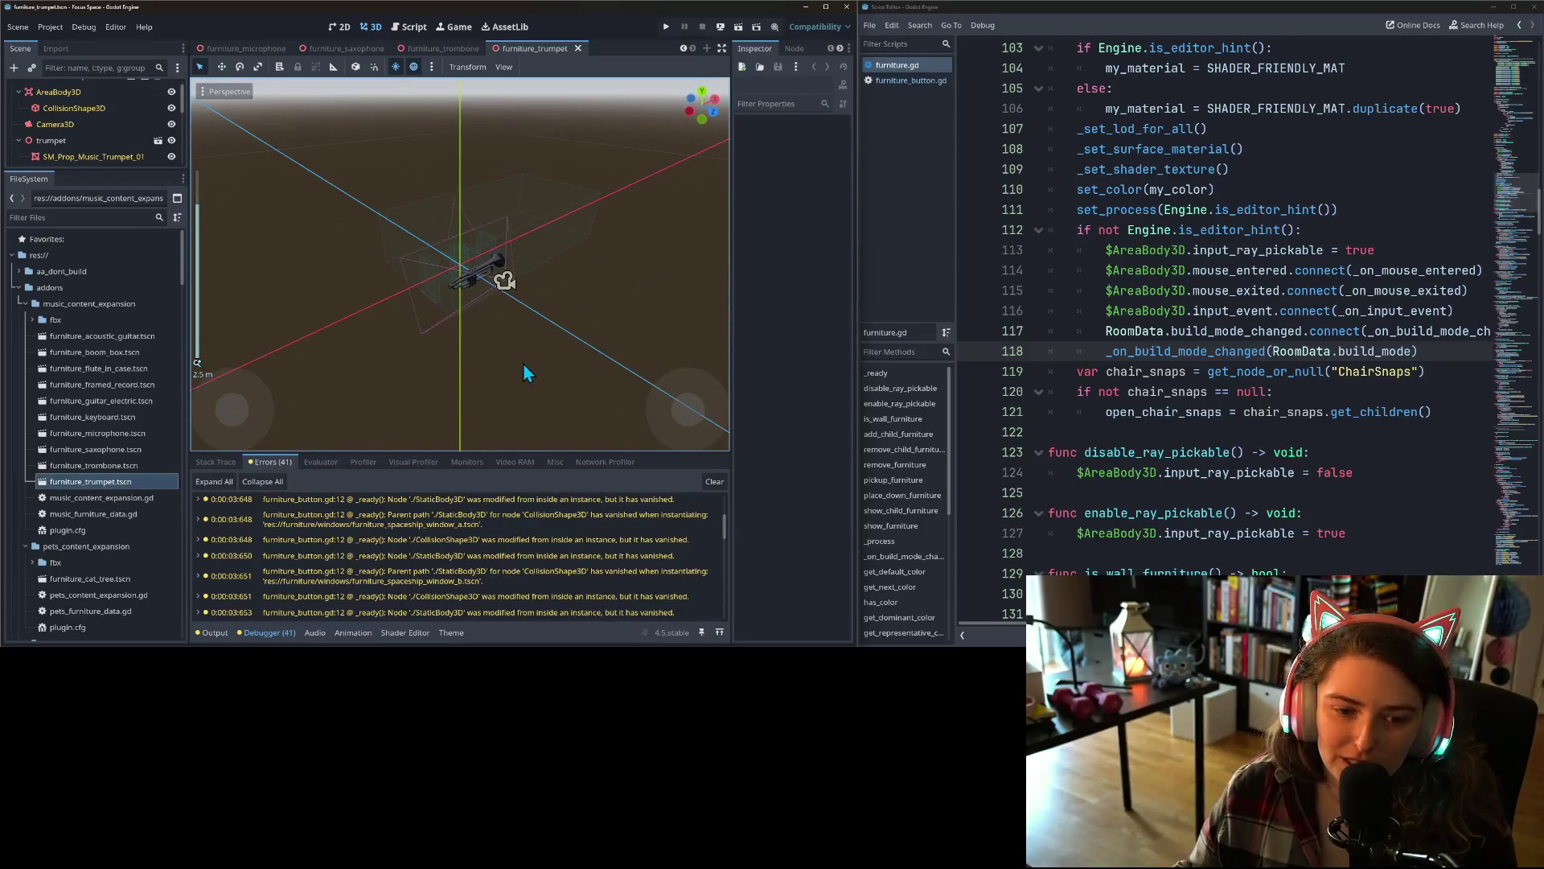
scroll(52, 571, down, 3)
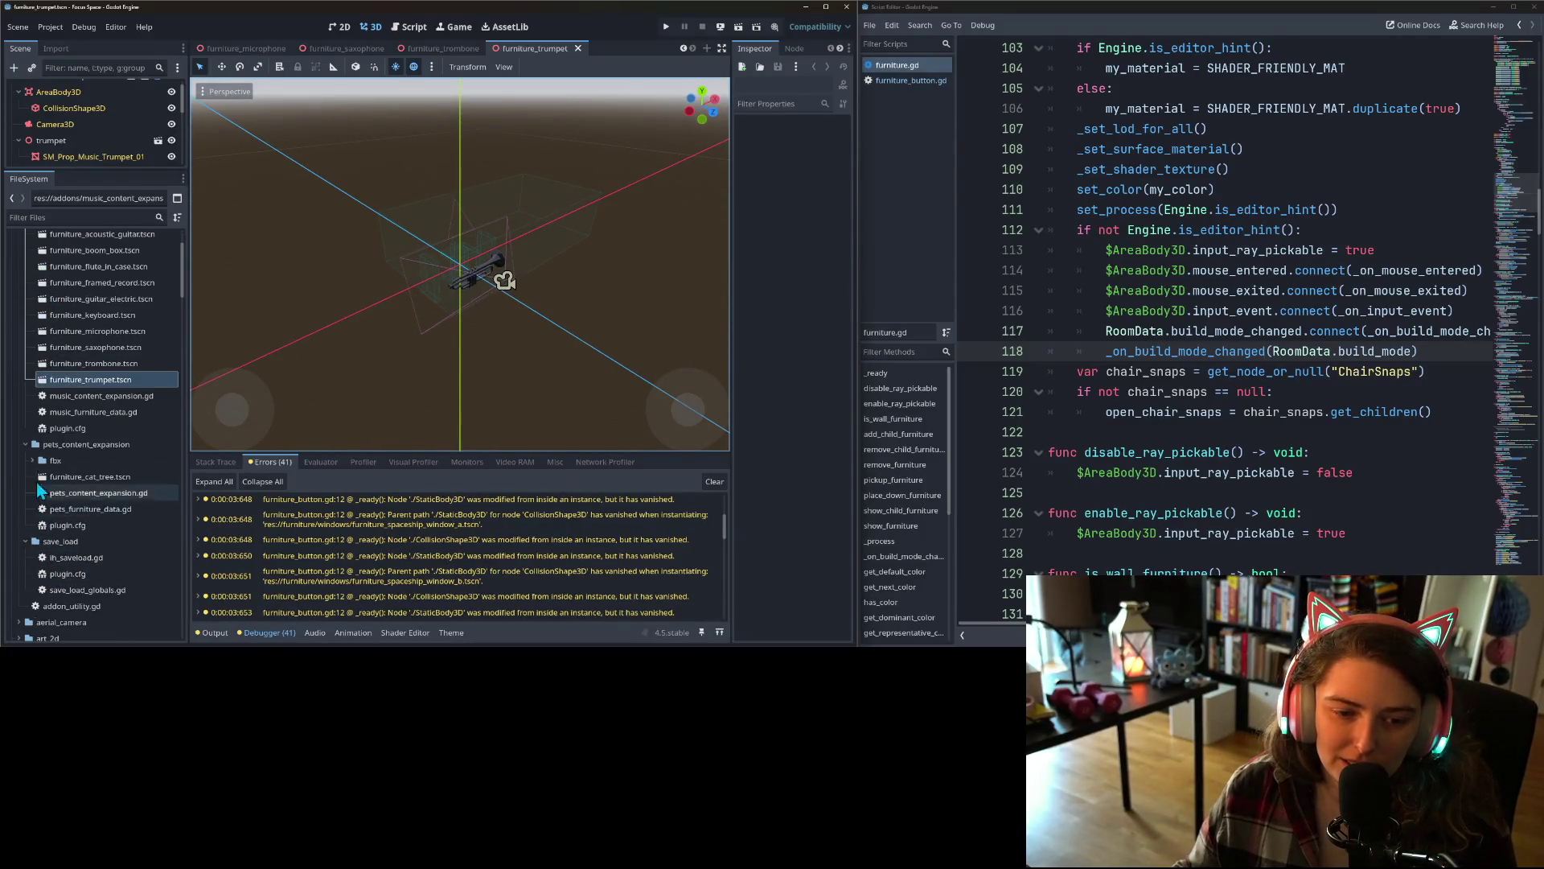
- Open the cat tree scene and view it at eye level
double_click(79, 480)
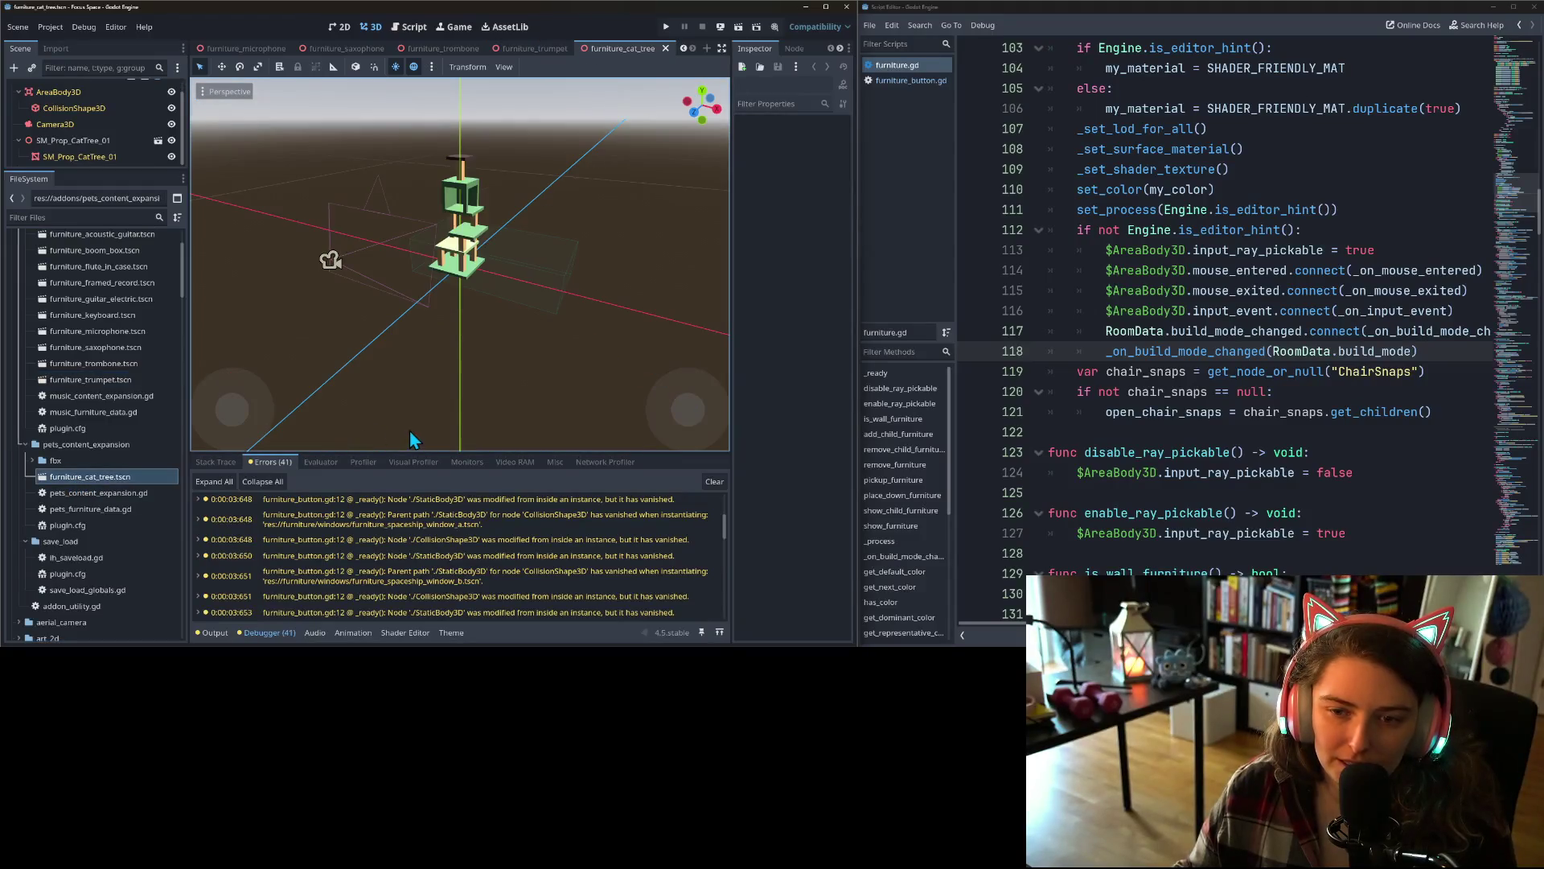
mouse_move(409, 430)
mouse_down()
mouse_move(457, 306)
mouse_move(491, 288)
mouse_move(534, 359)
mouse_move(429, 377)
mouse_up()
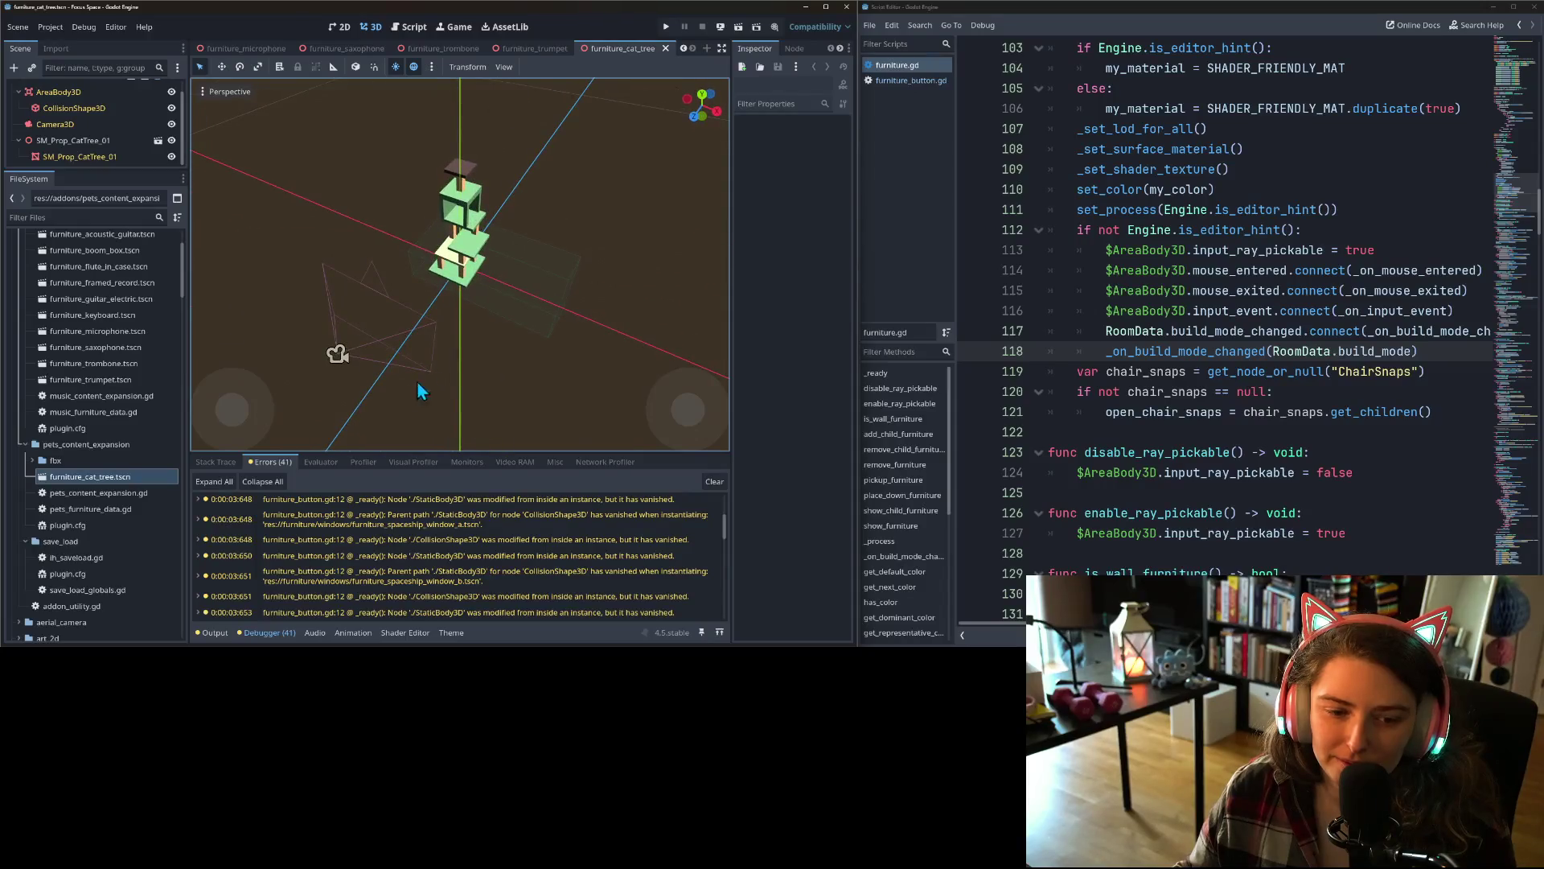
scroll(65, 523, down, 15)
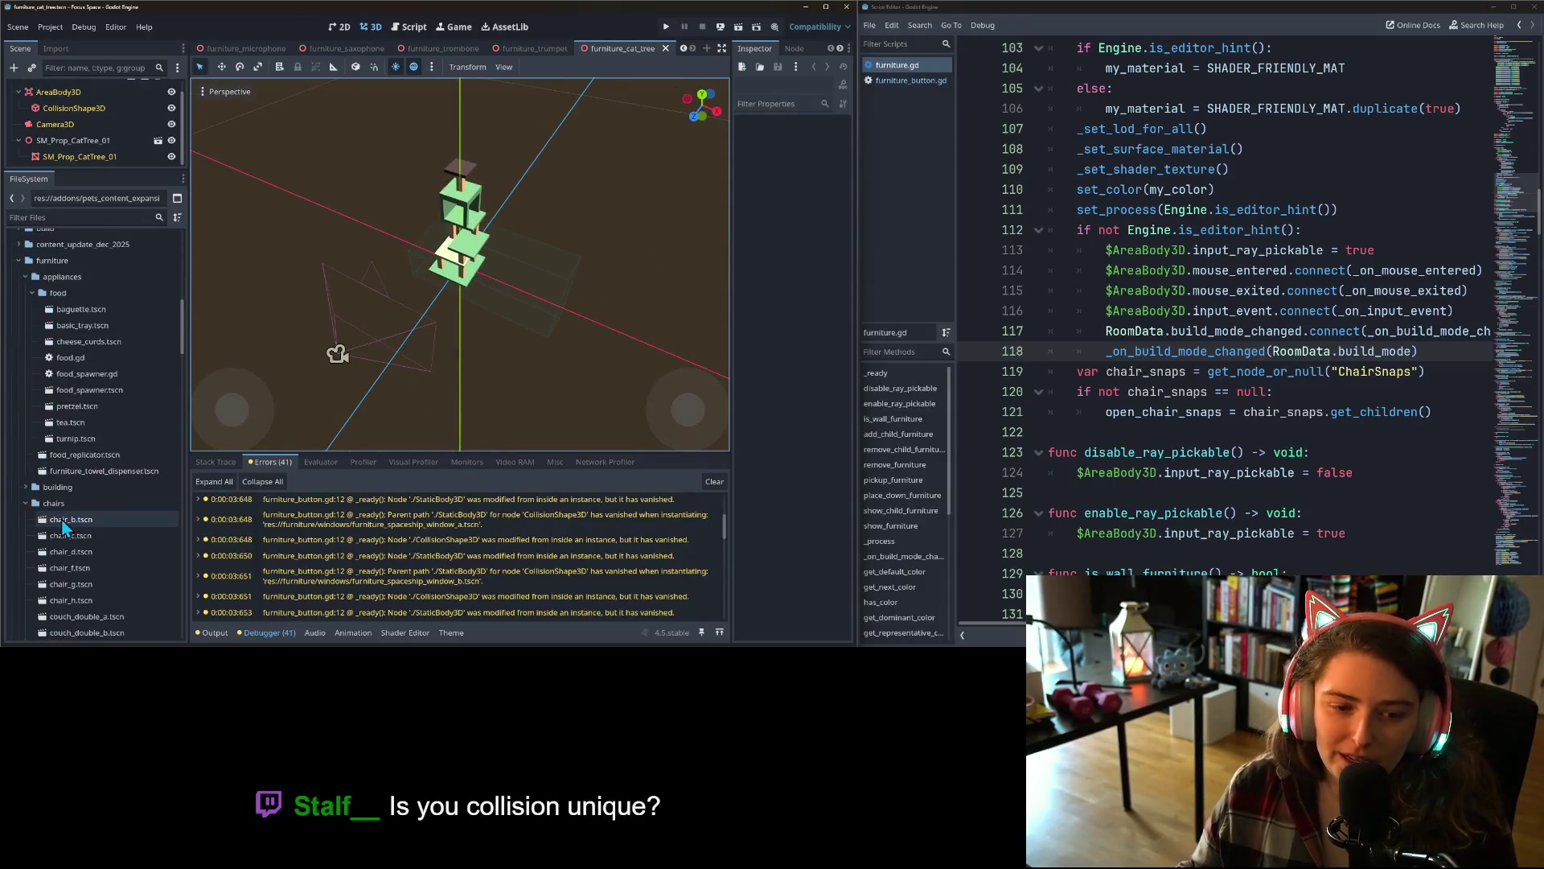
- Inspect the food replicator and towel dispenser scenes, then run the game
double_click(81, 454)
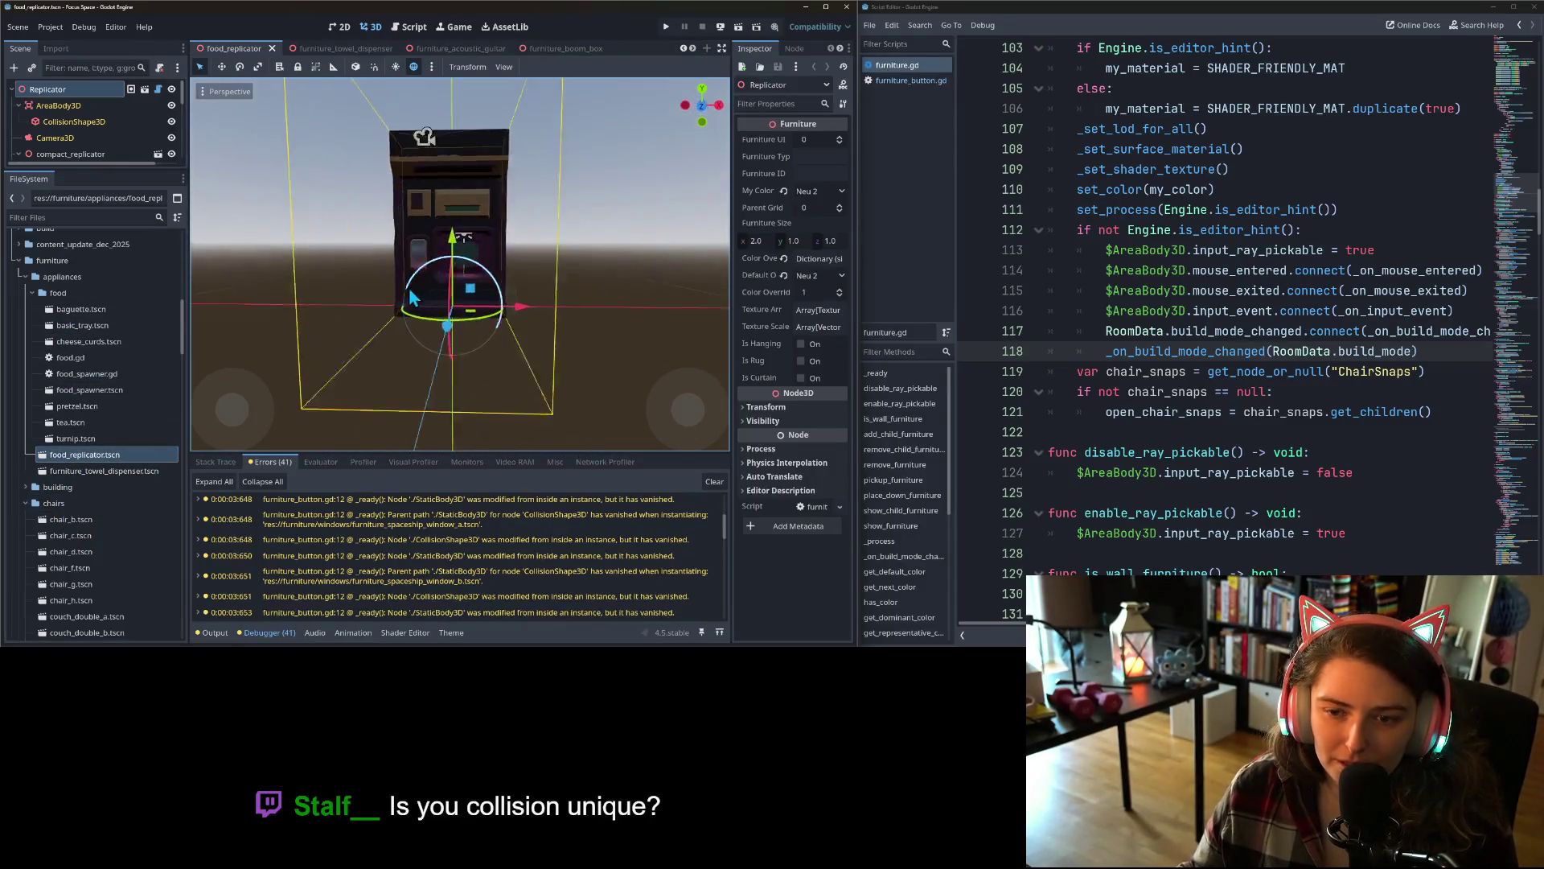
drag(410, 292, 369, 295)
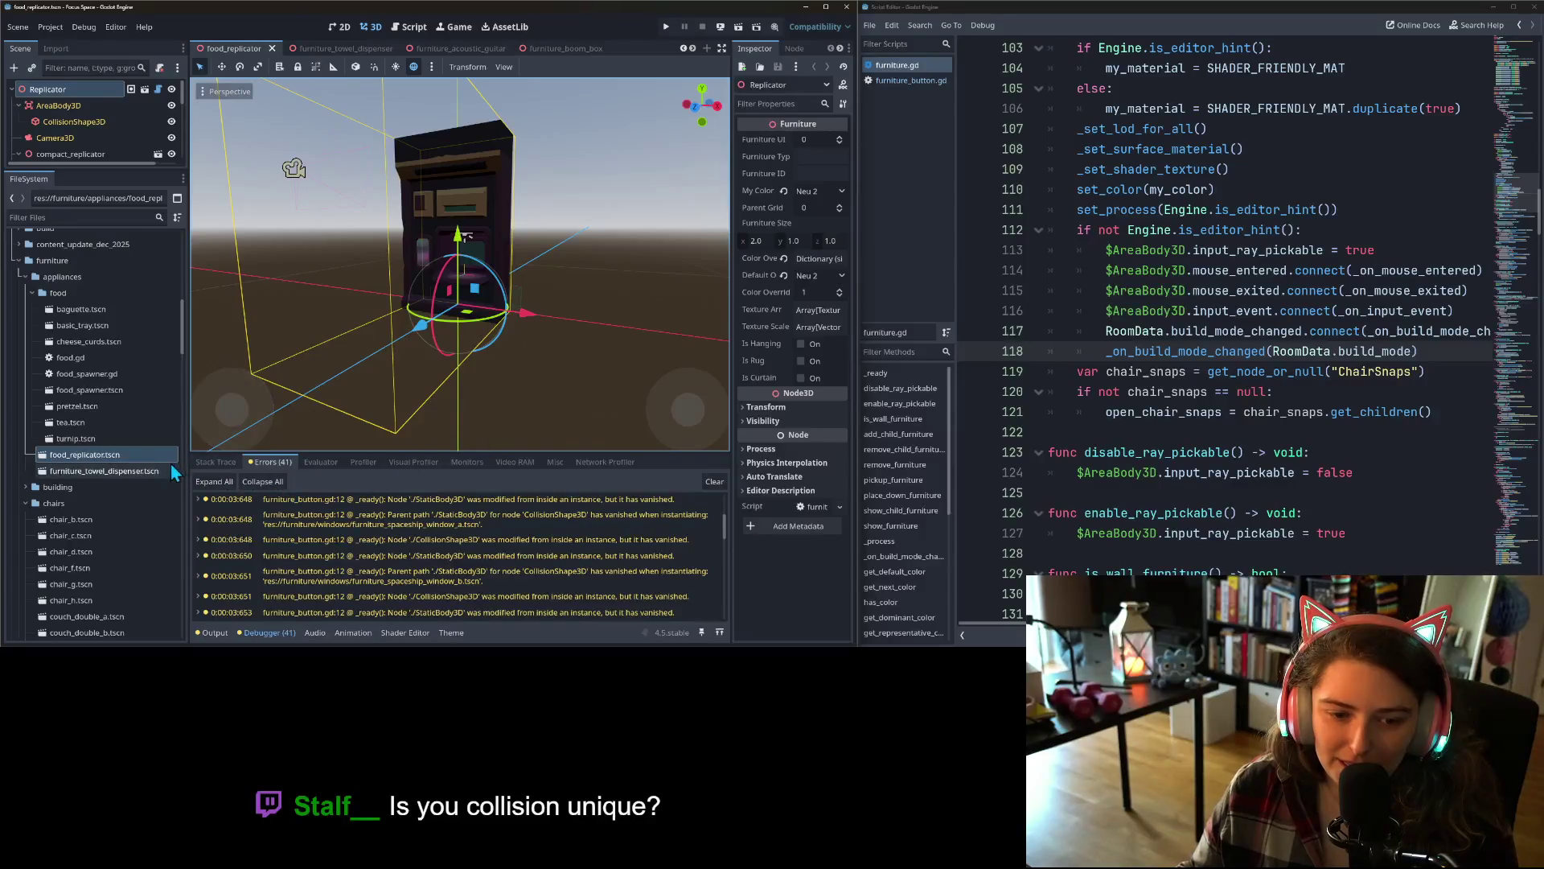
double_click(148, 470)
scroll(425, 370, down, 5)
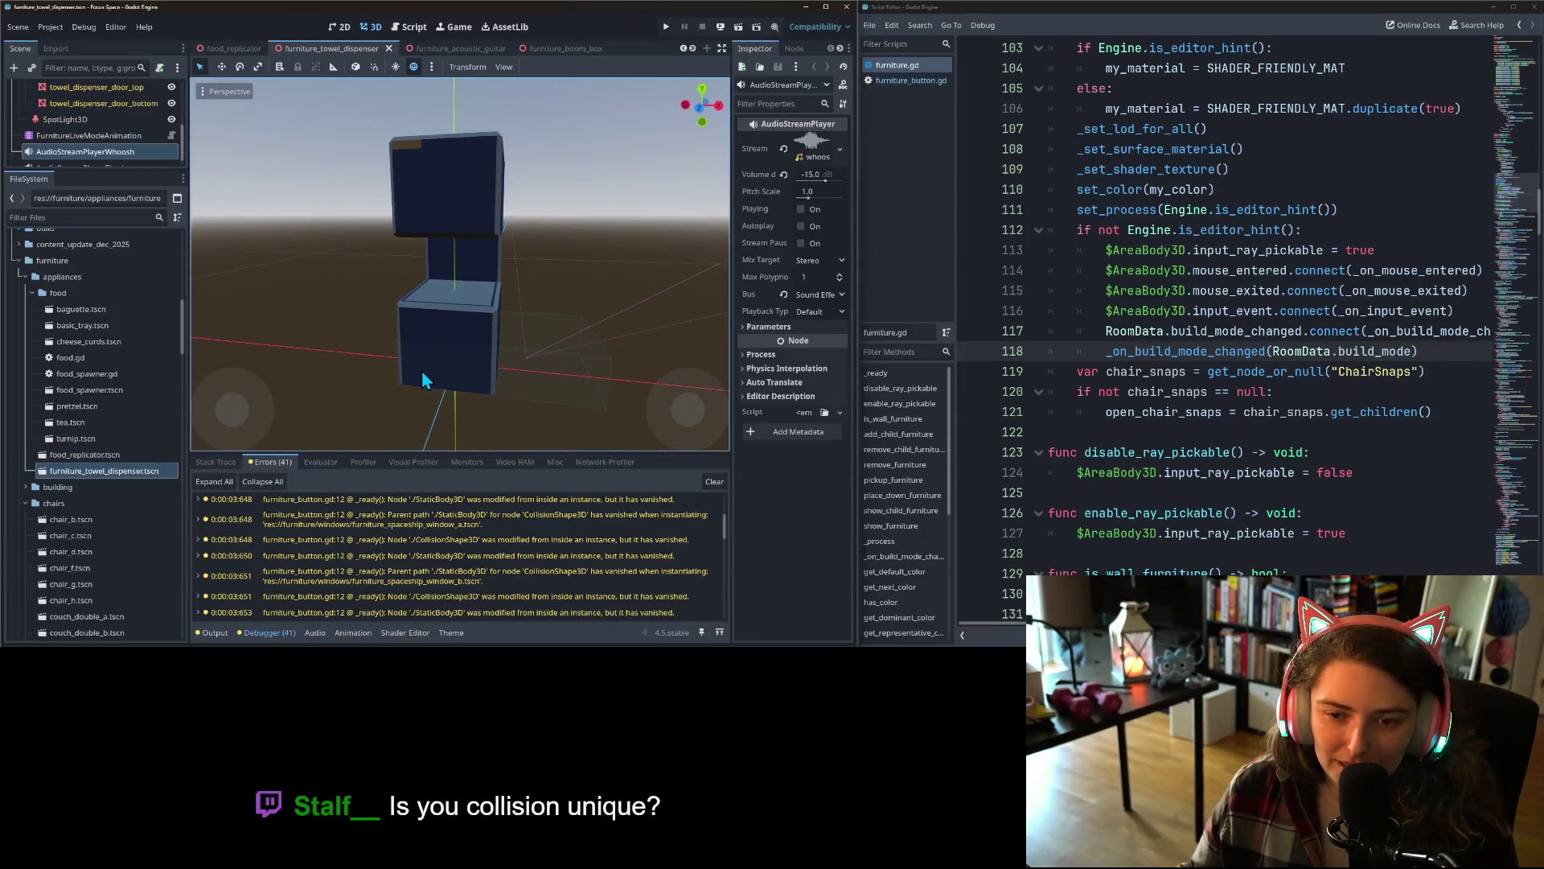
mouse_move(427, 377)
mouse_down()
mouse_move(316, 386)
mouse_move(339, 378)
mouse_up()
scroll(74, 141, up, 5)
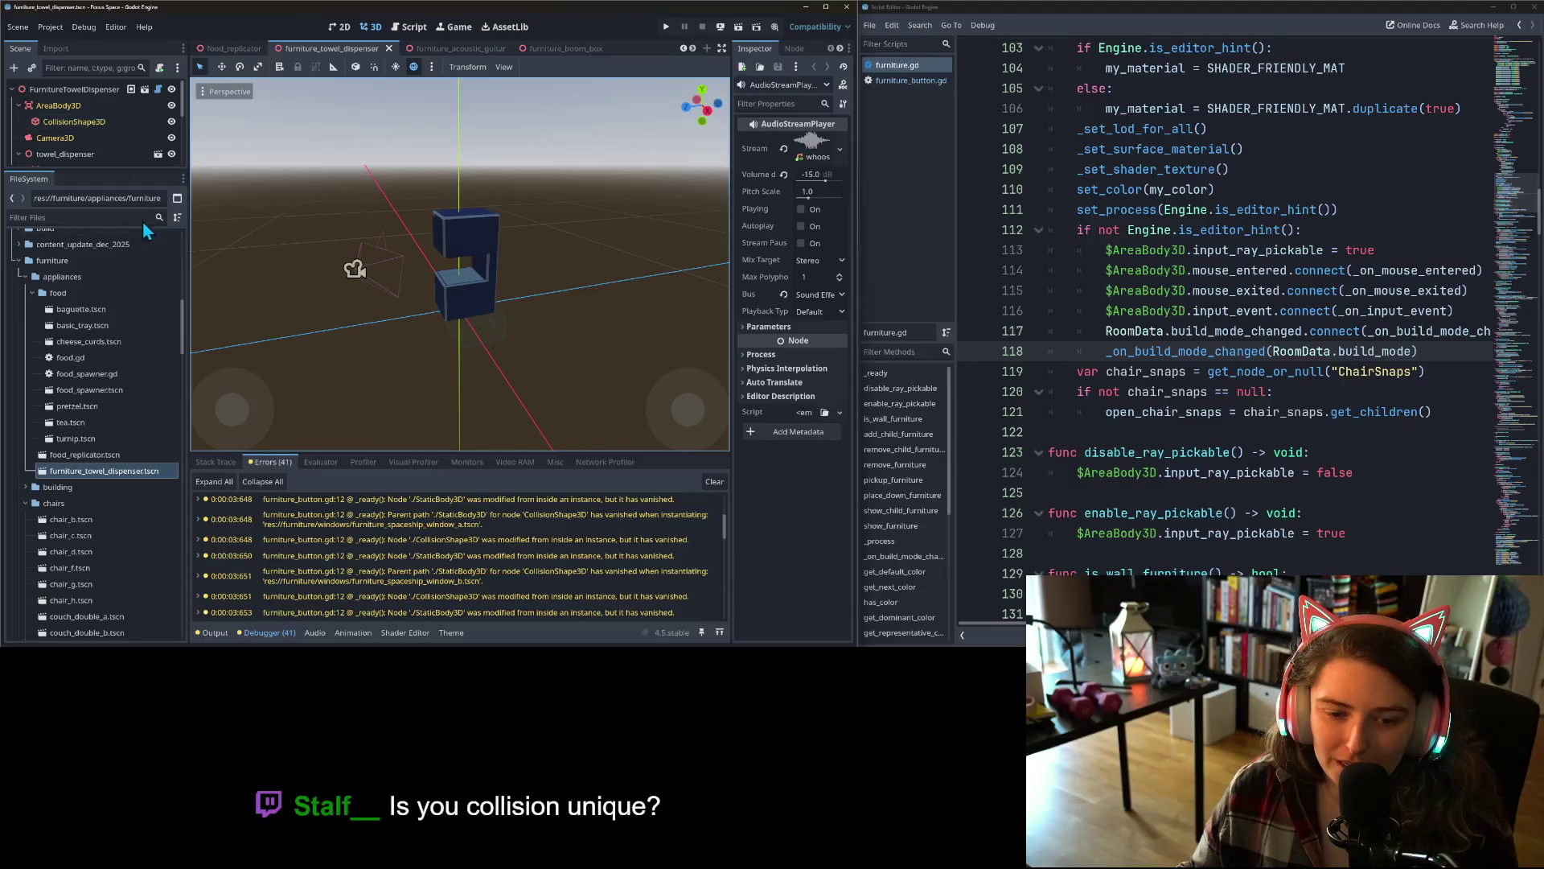
click(667, 28)
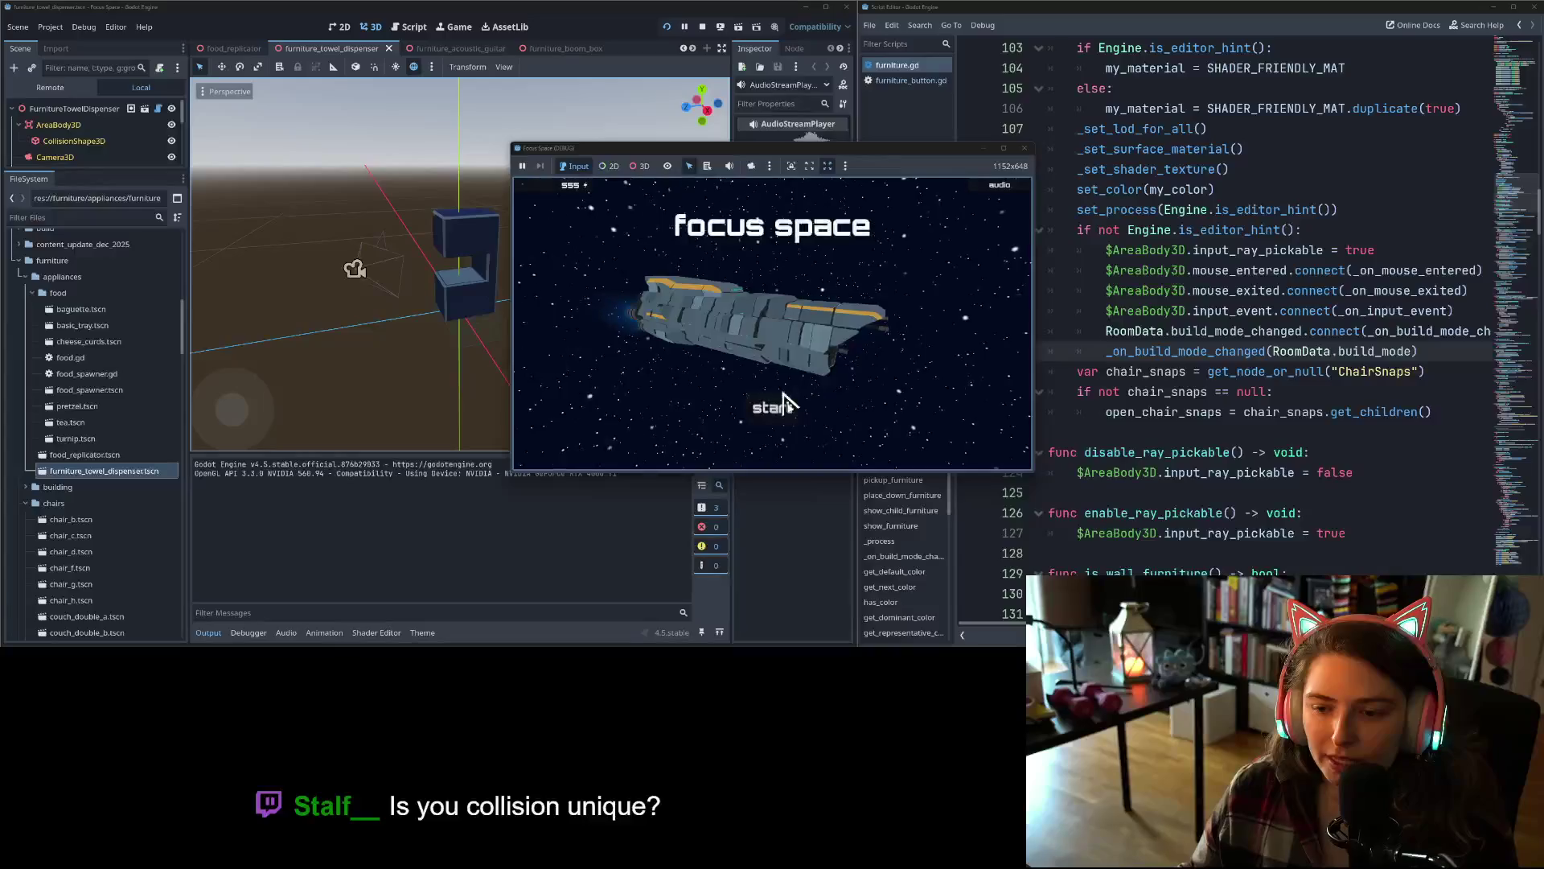
- In my_room1, place two recliners and a towel dispenser mid-room, then stop the game
click(641, 286)
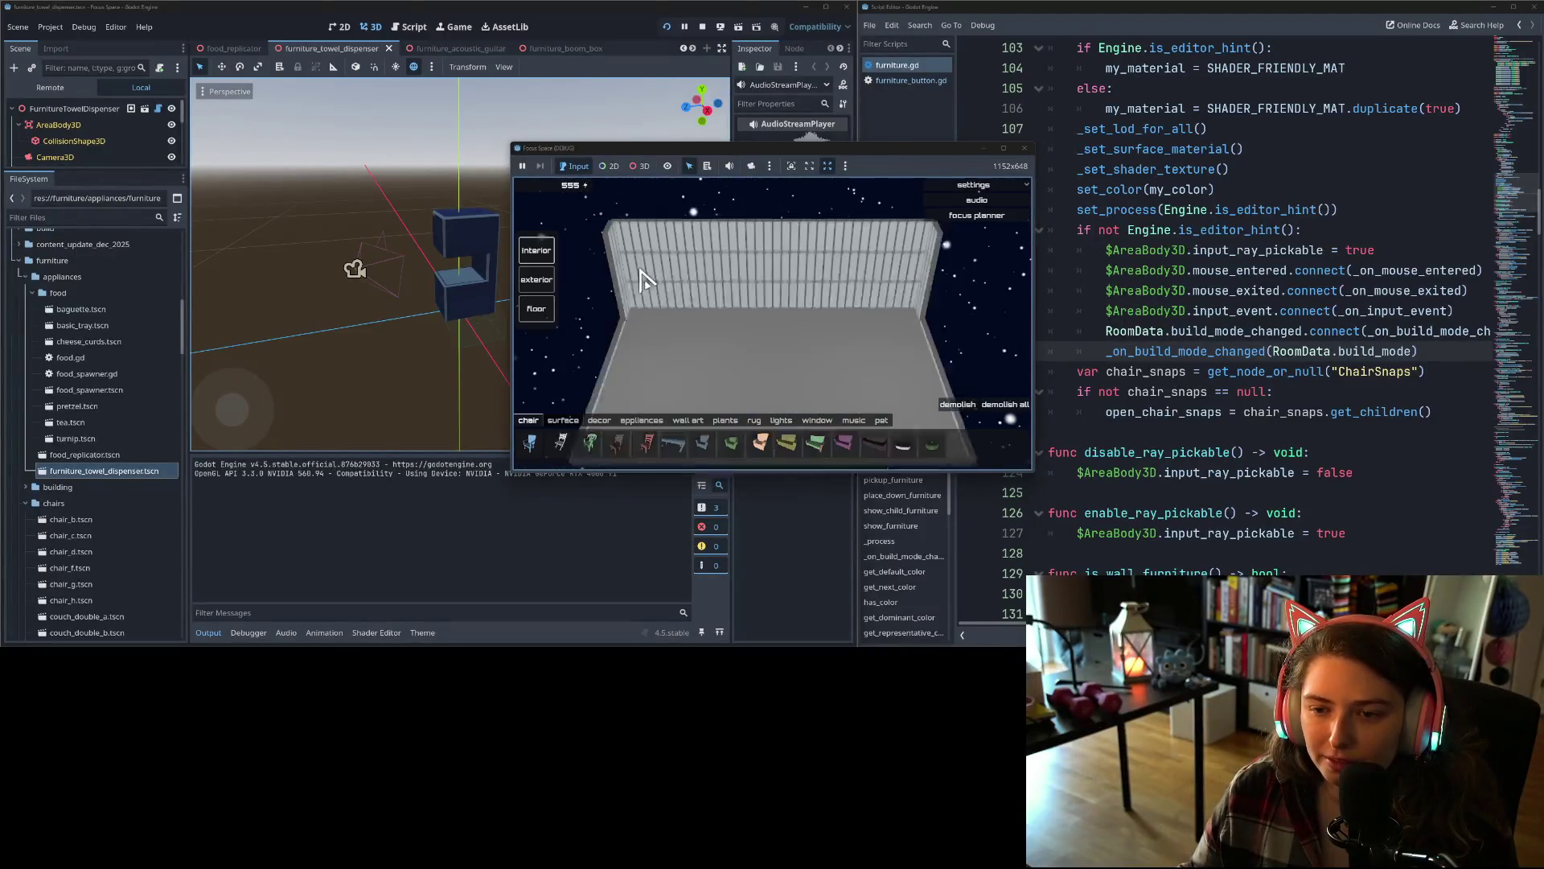
click(760, 441)
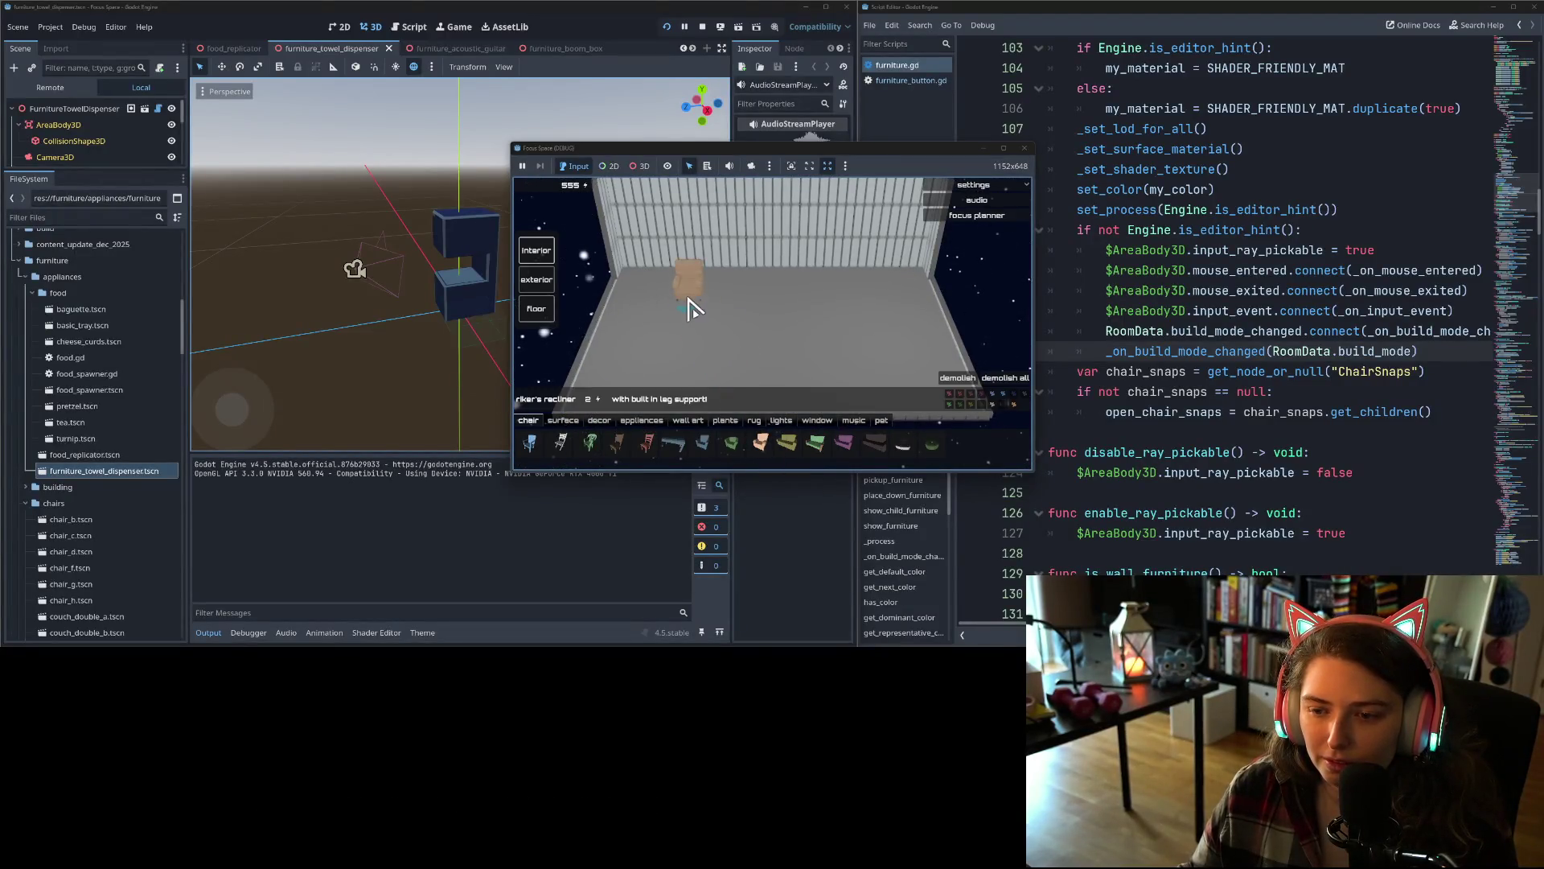
click(690, 282)
click(844, 294)
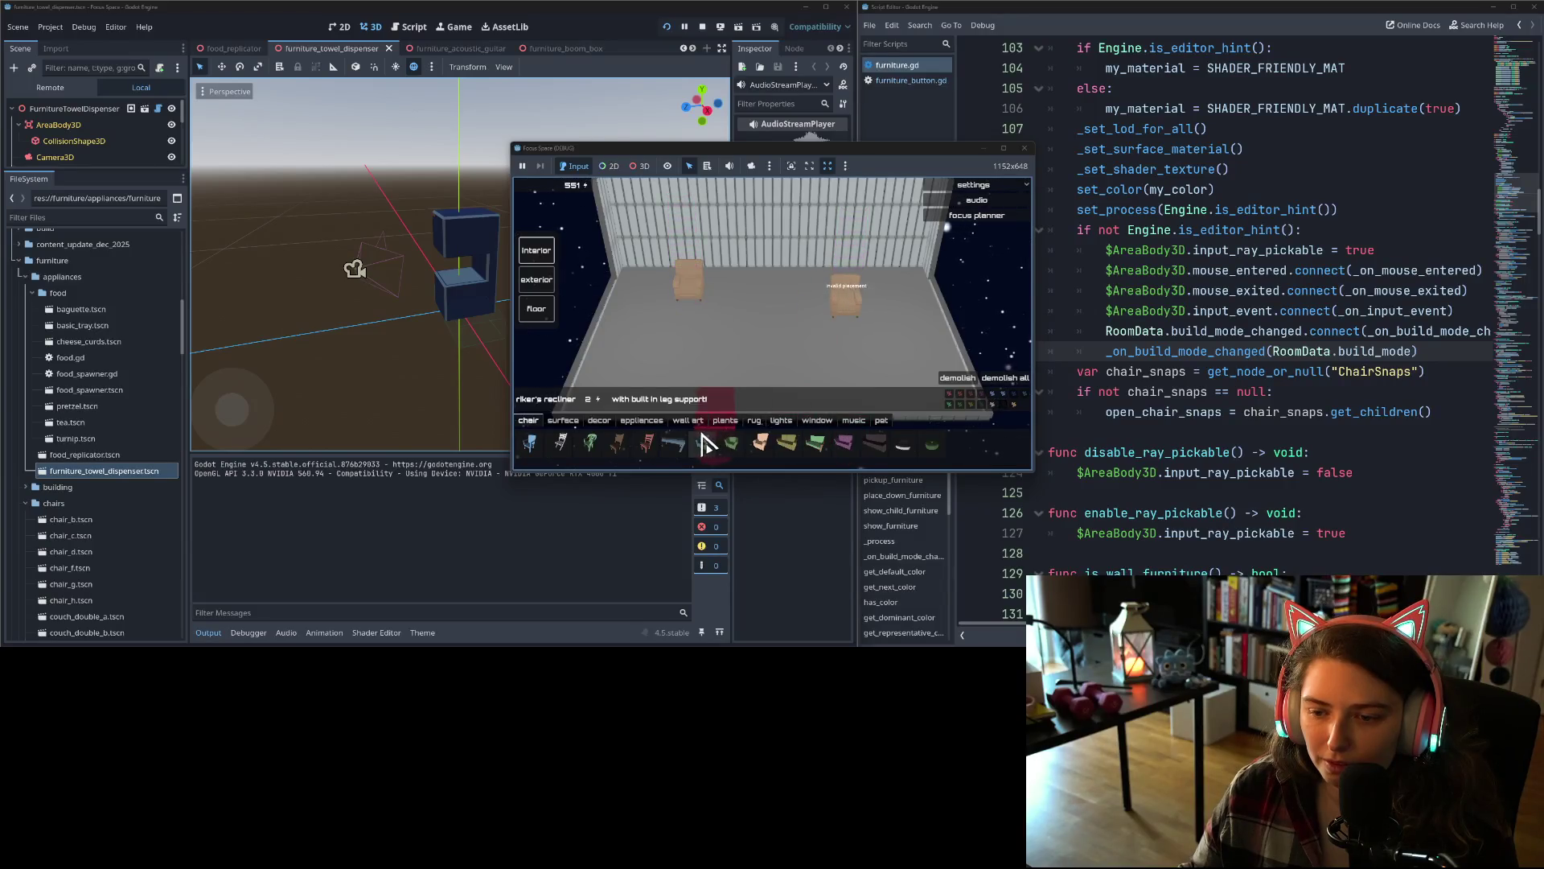
click(641, 420)
click(555, 450)
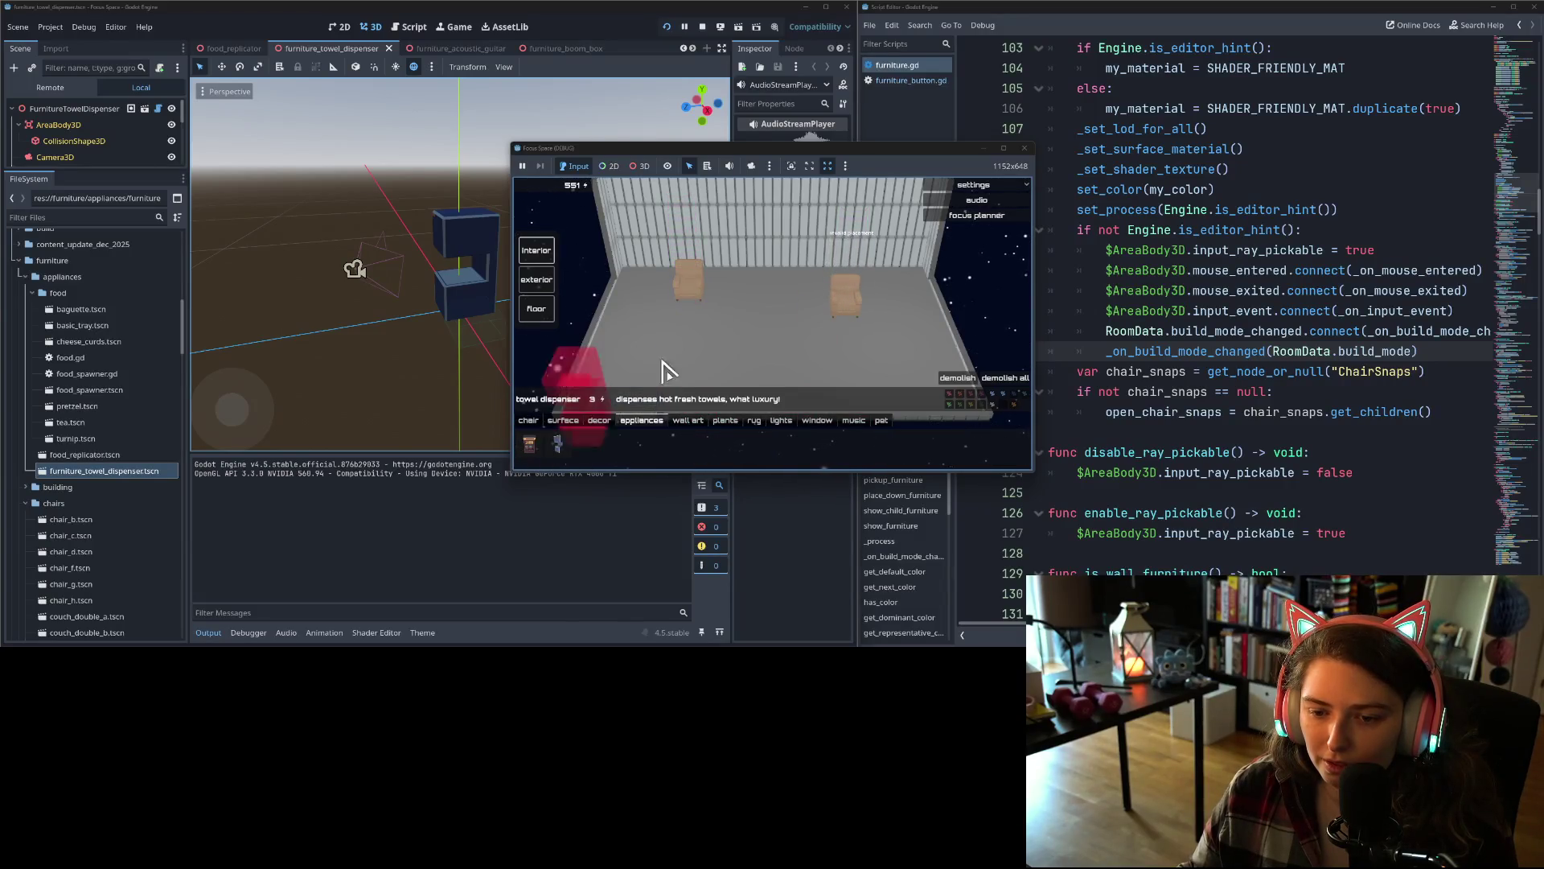
click(786, 289)
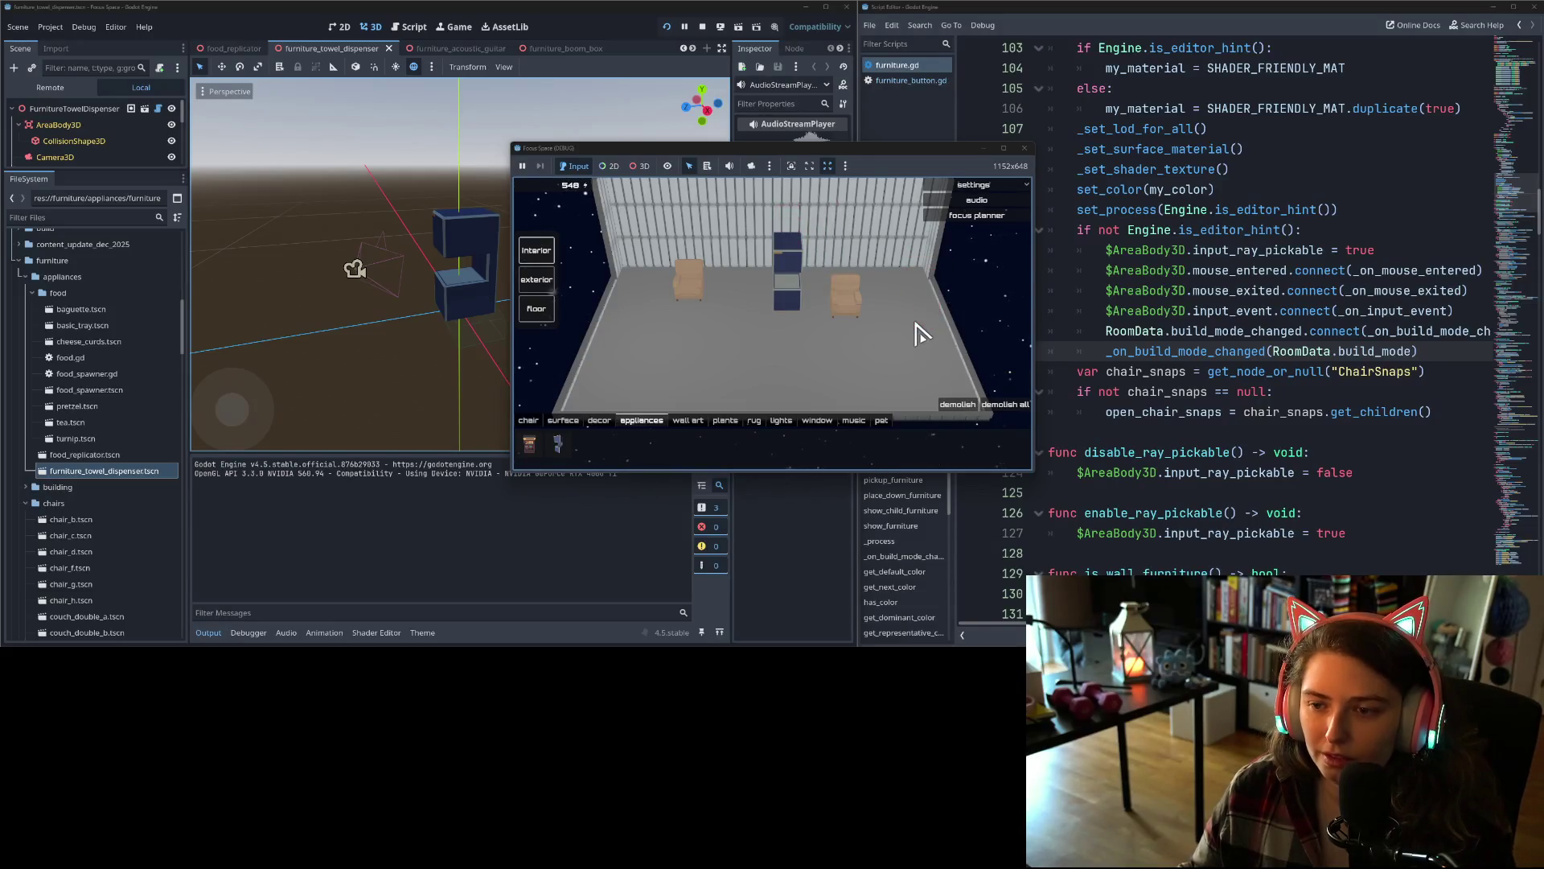
click(1025, 148)
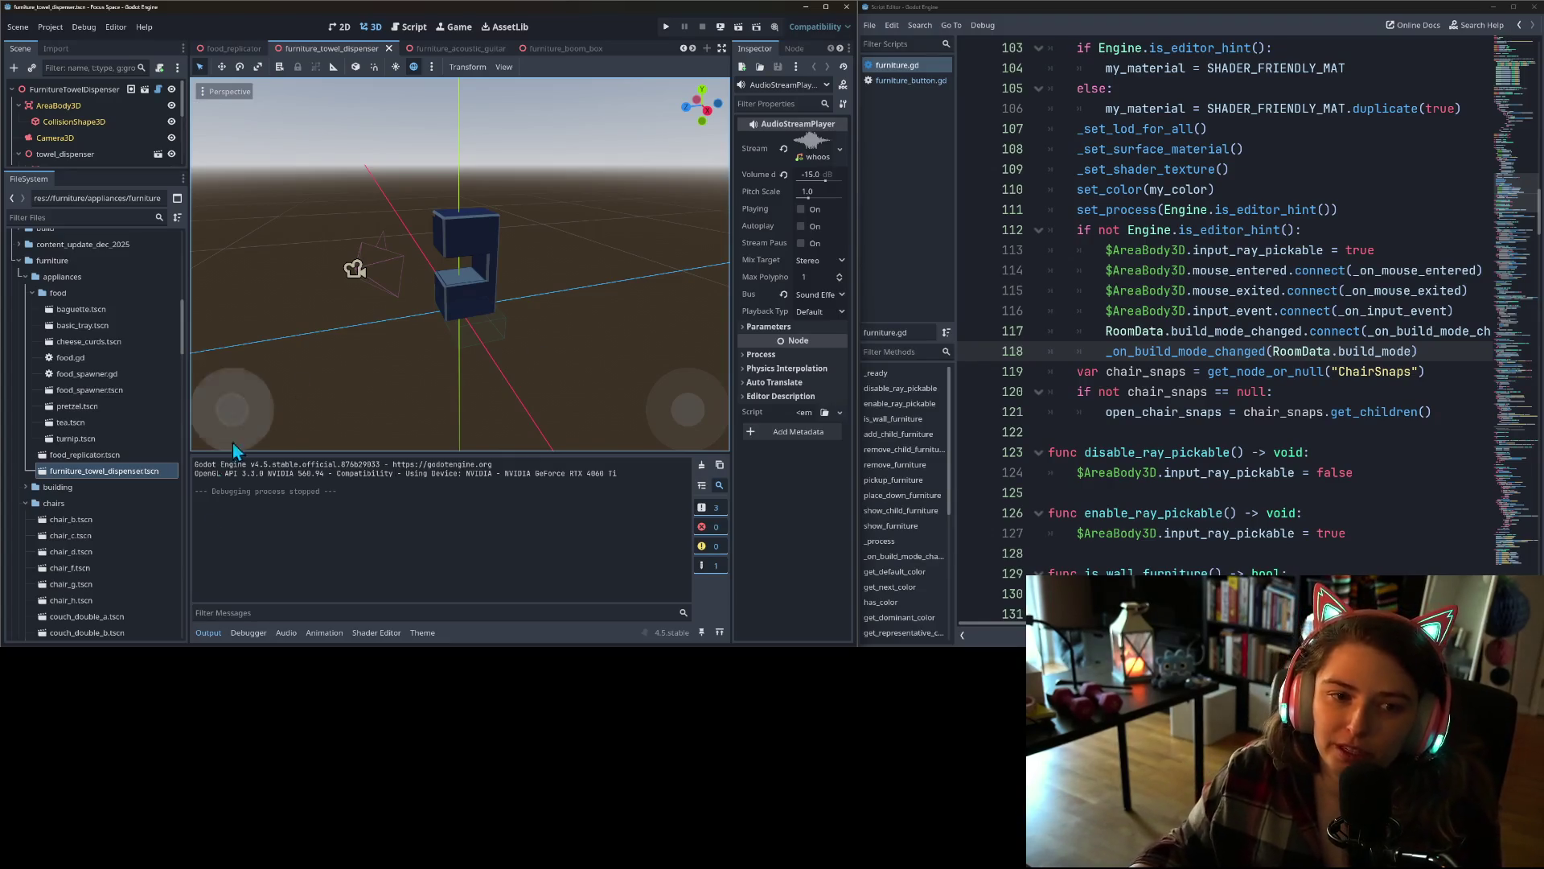
scroll(74, 596, down, 10)
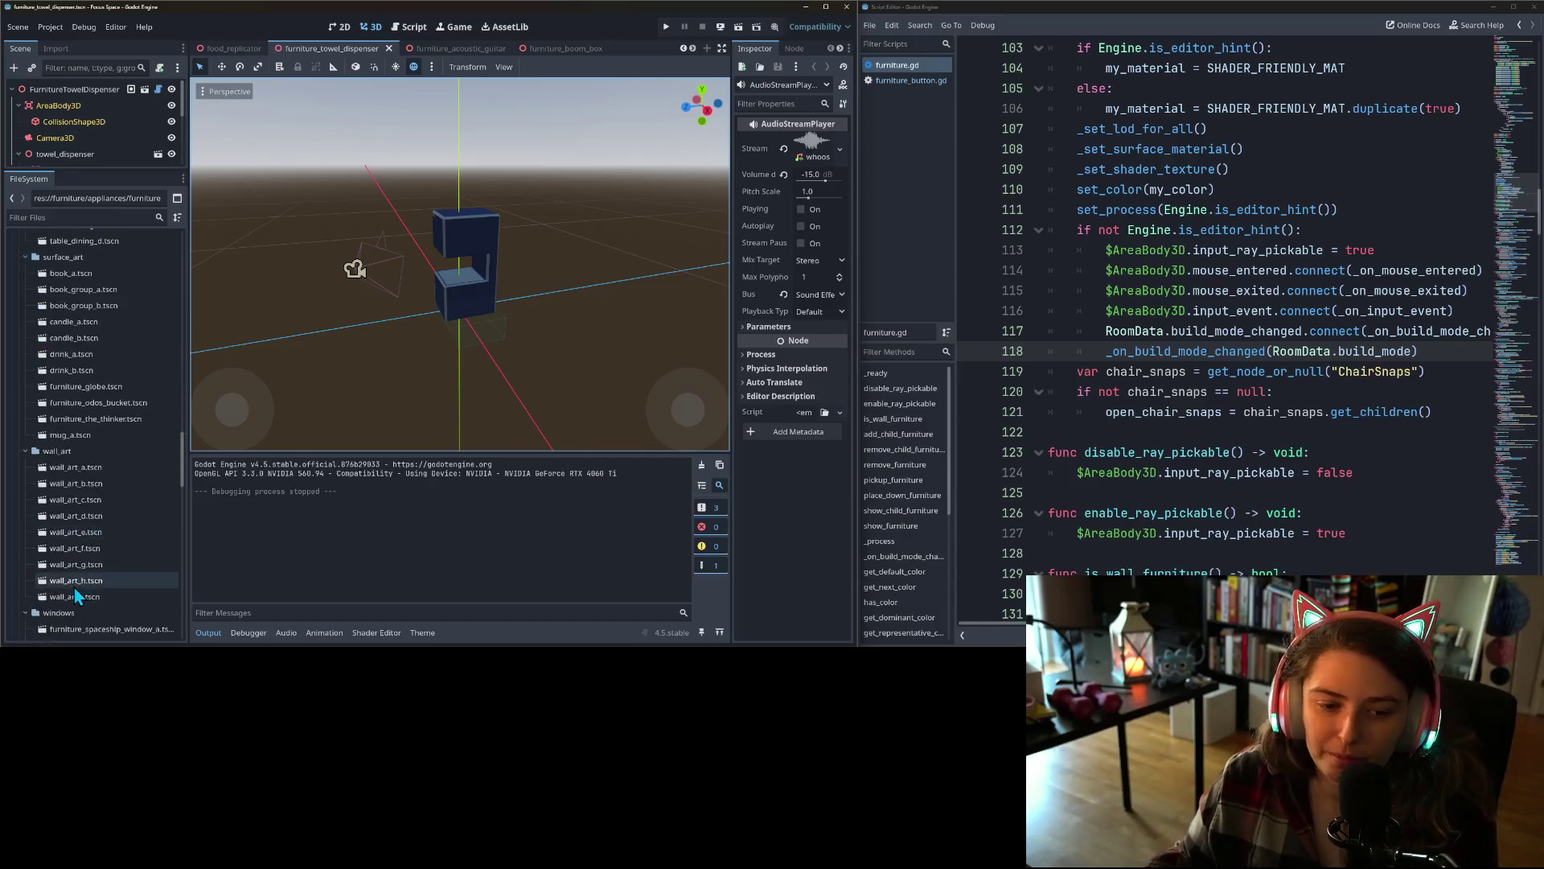
scroll(76, 592, down, 15)
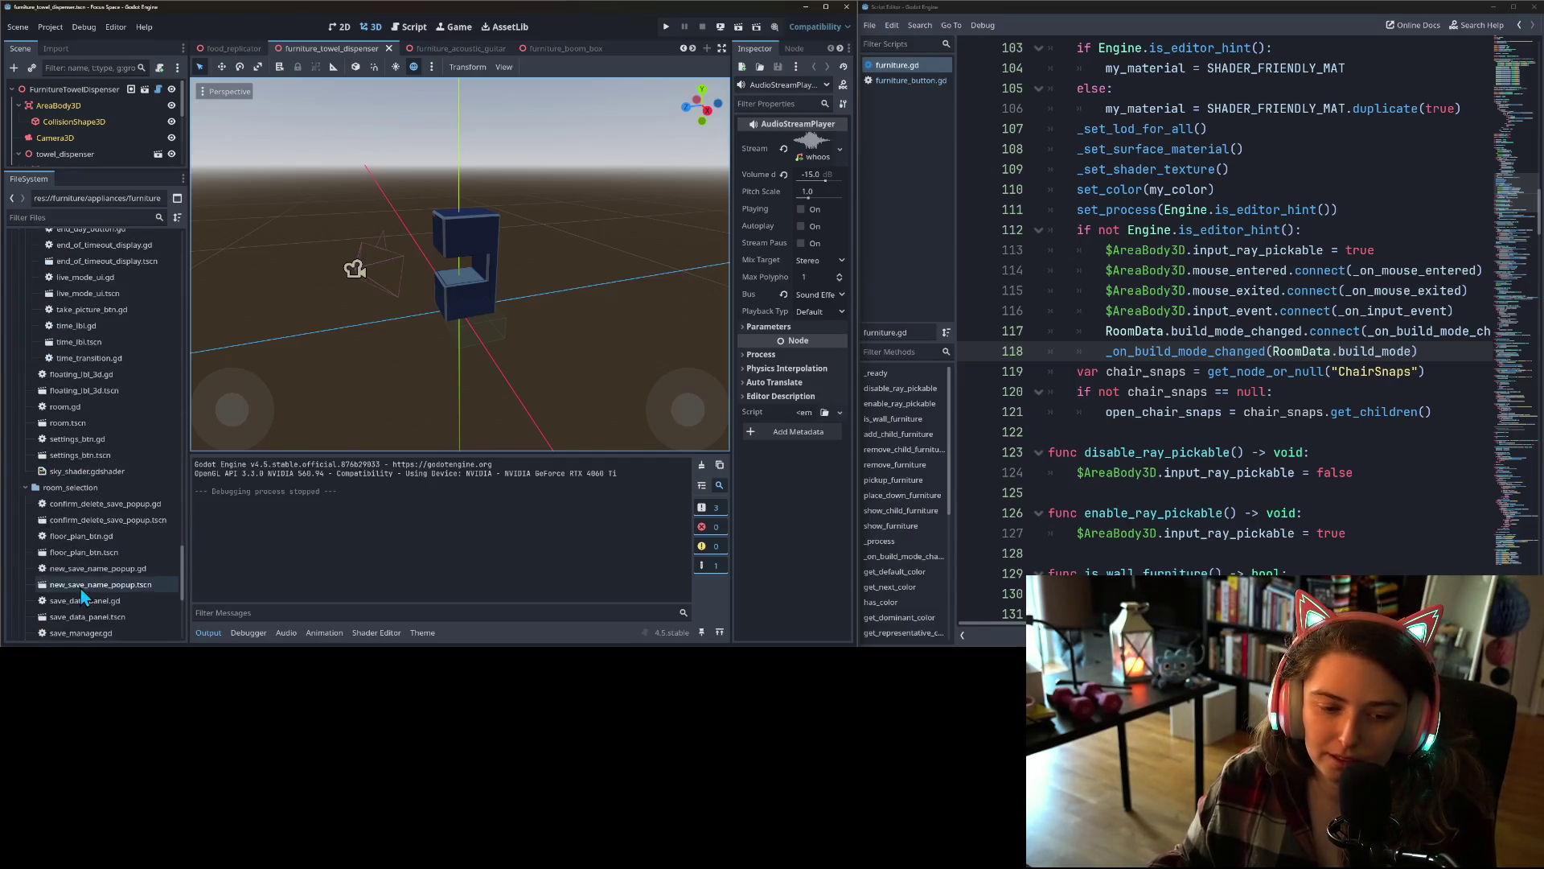
scroll(80, 588, down, 8)
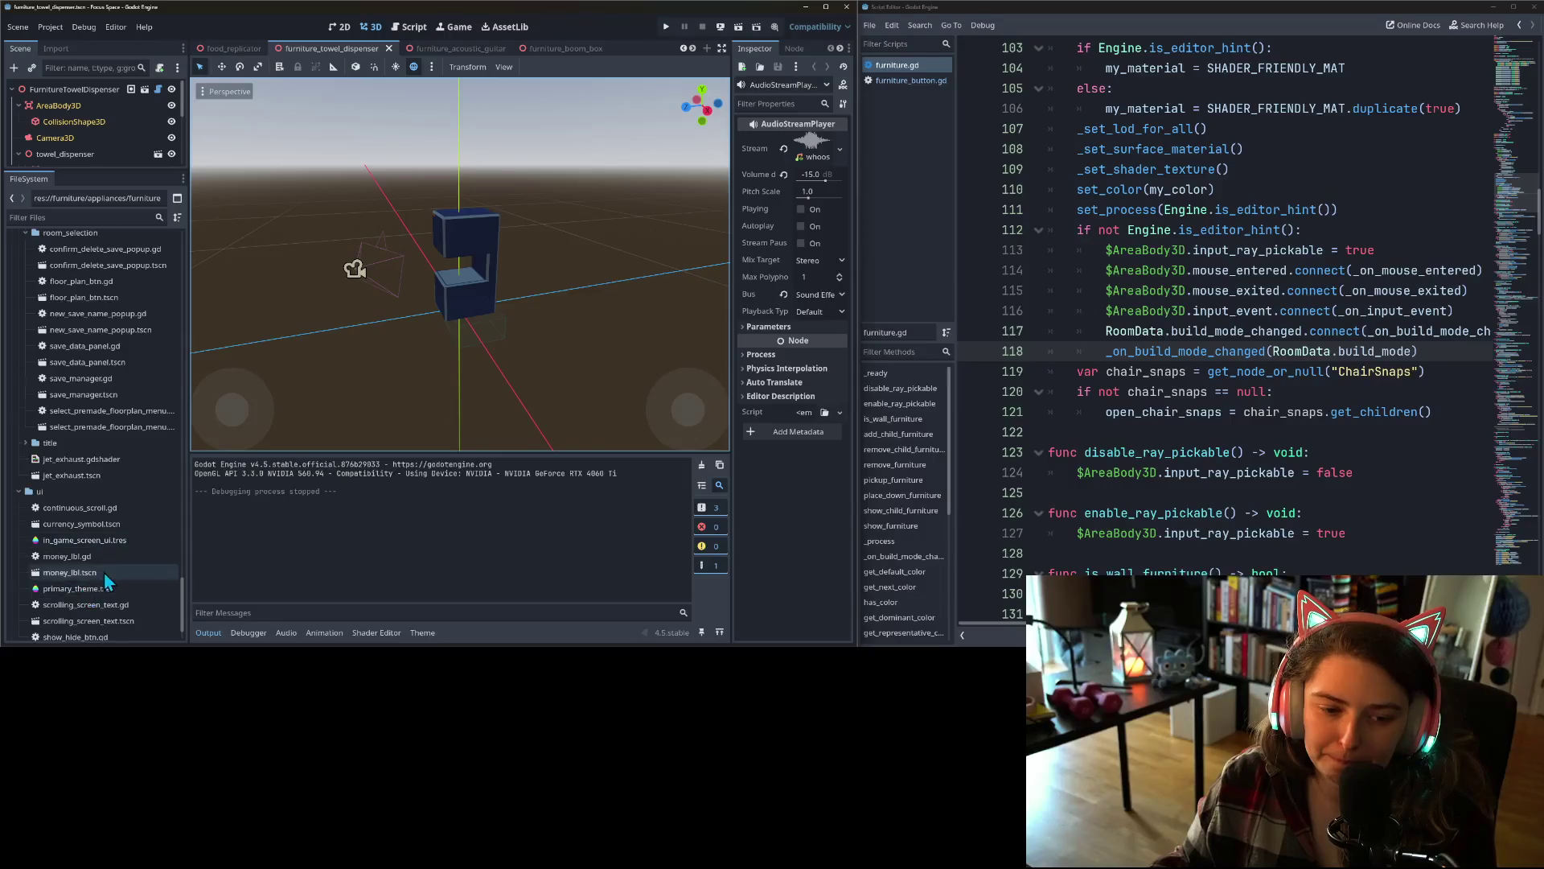
scroll(104, 572, down, 3)
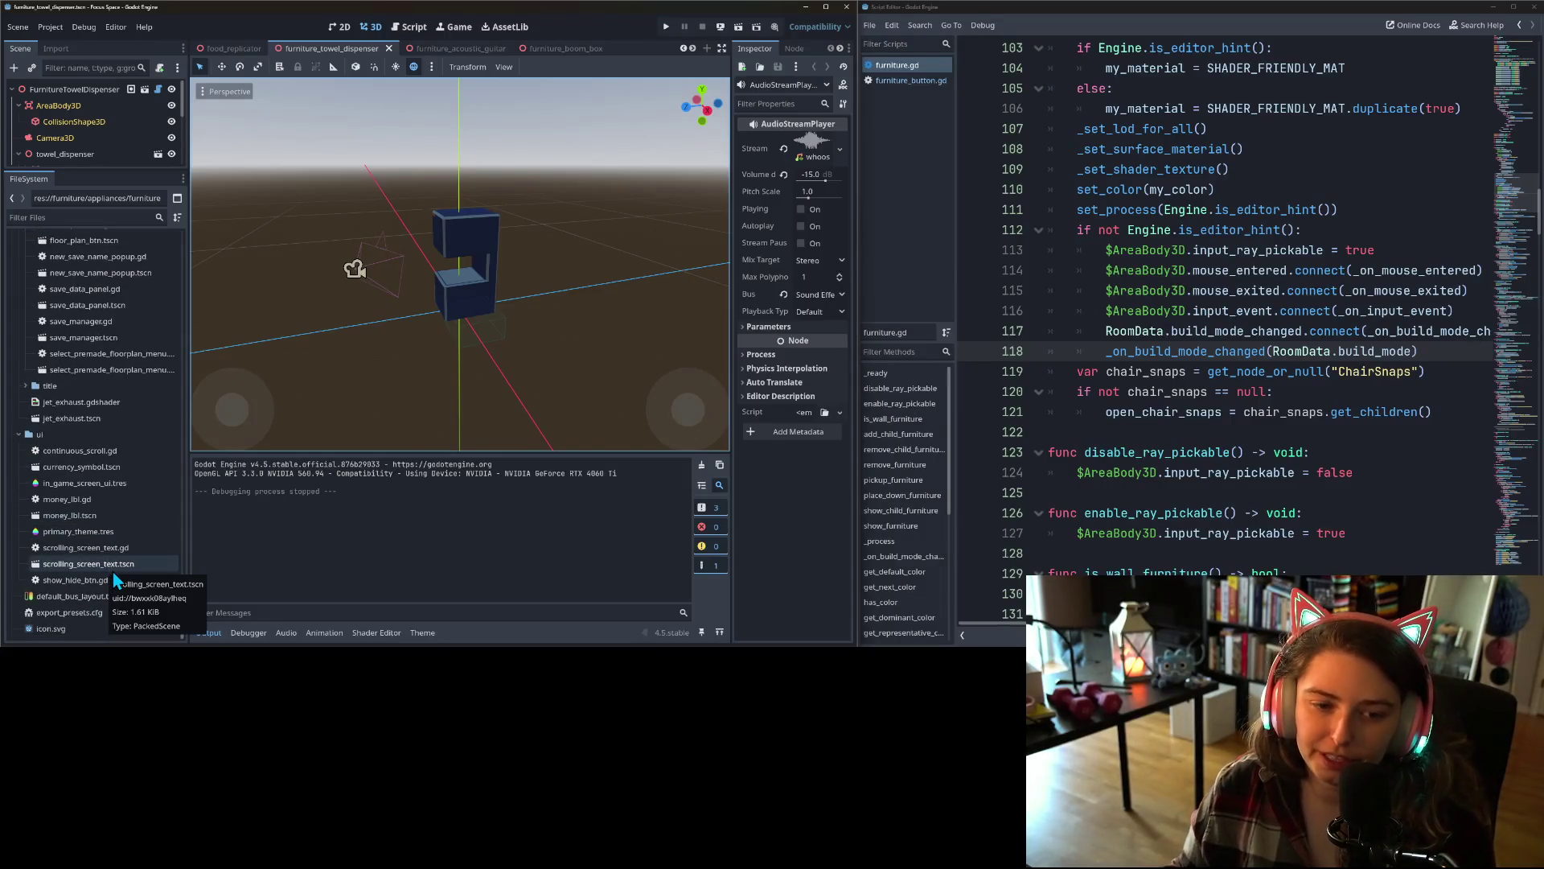
scroll(105, 555, up, 5)
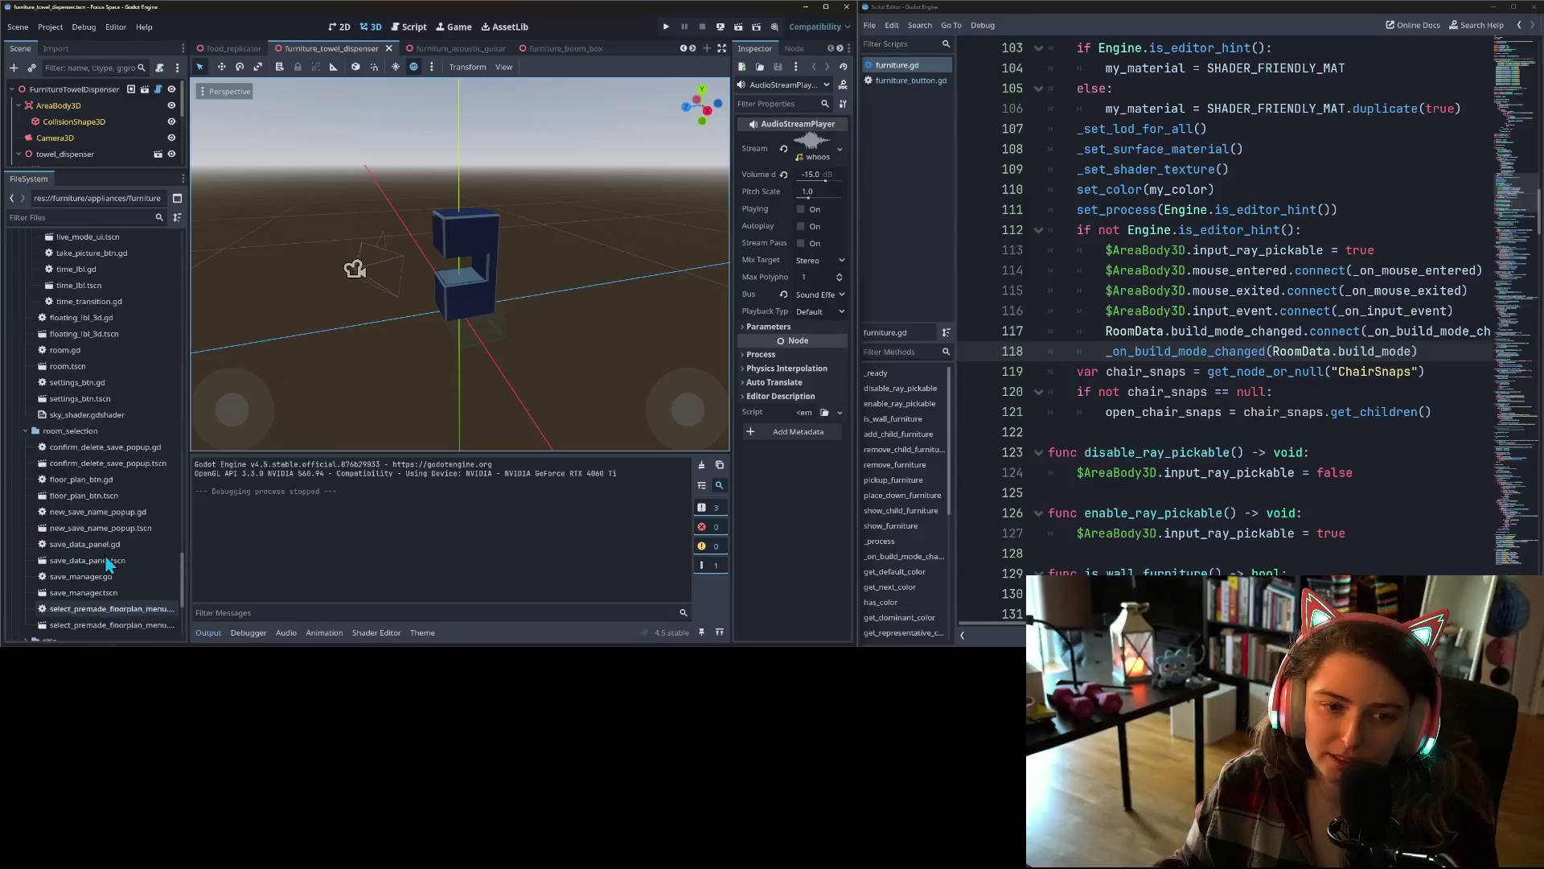
scroll(104, 555, down, 2)
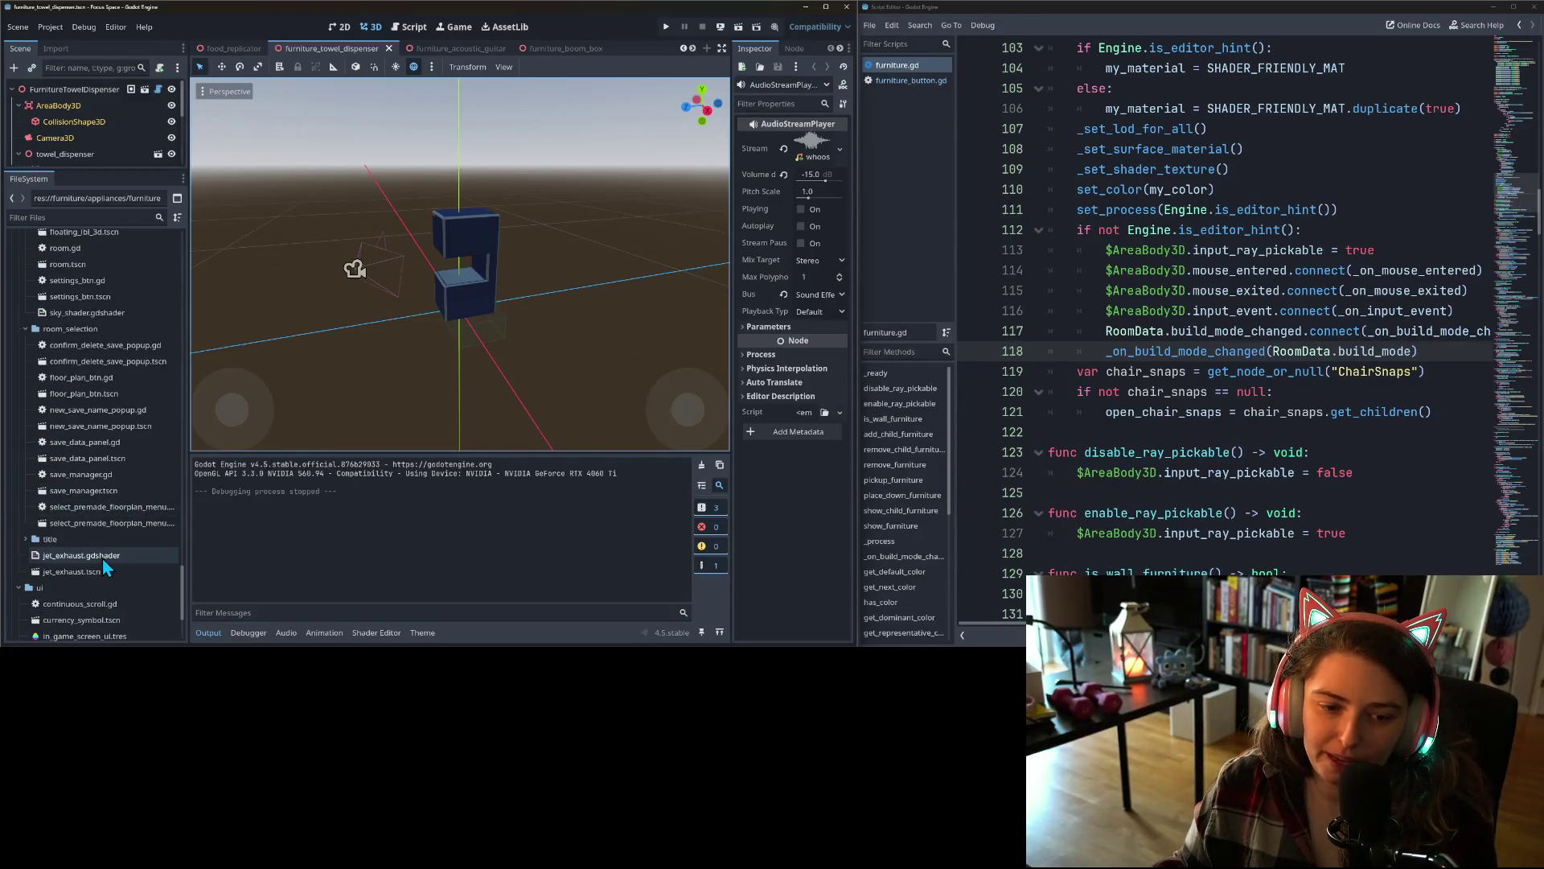
scroll(104, 558, up, 10)
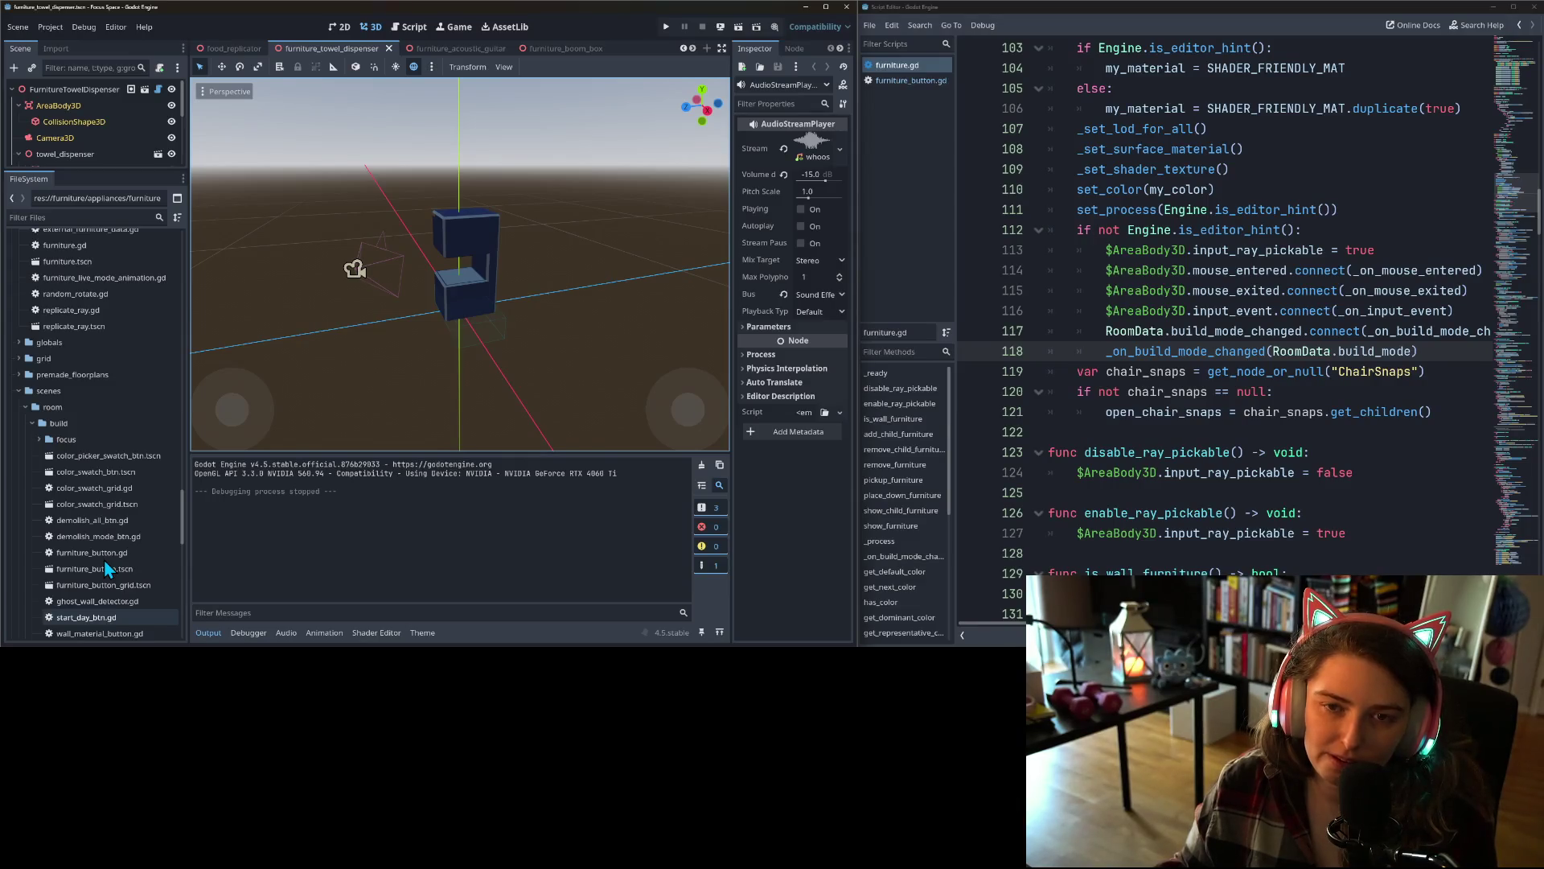
scroll(105, 561, down, 1)
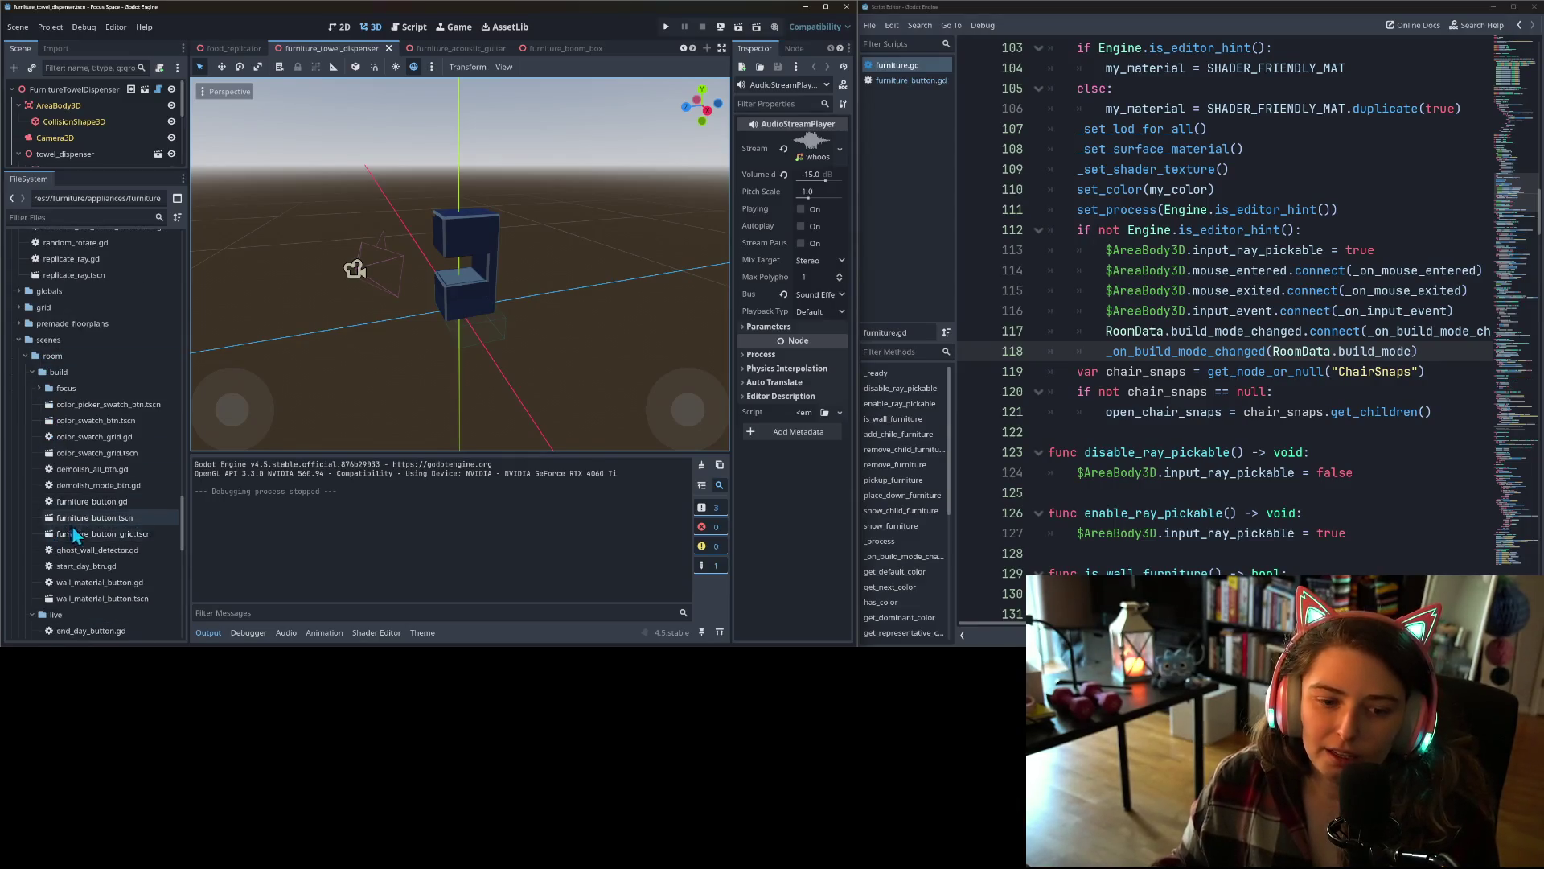
scroll(99, 579, up, 4)
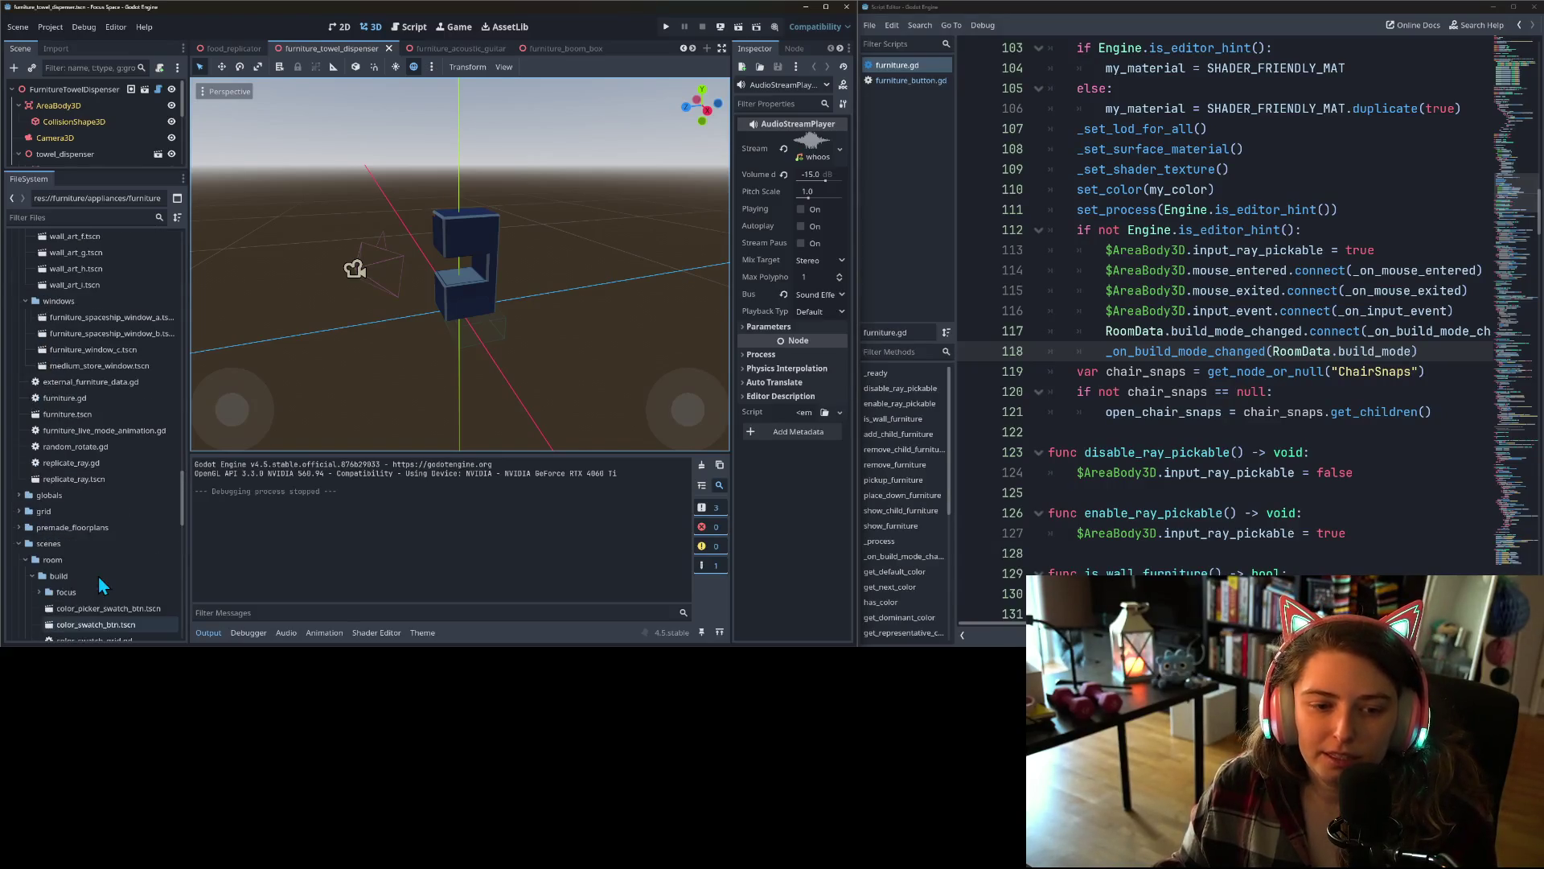
double_click(66, 413)
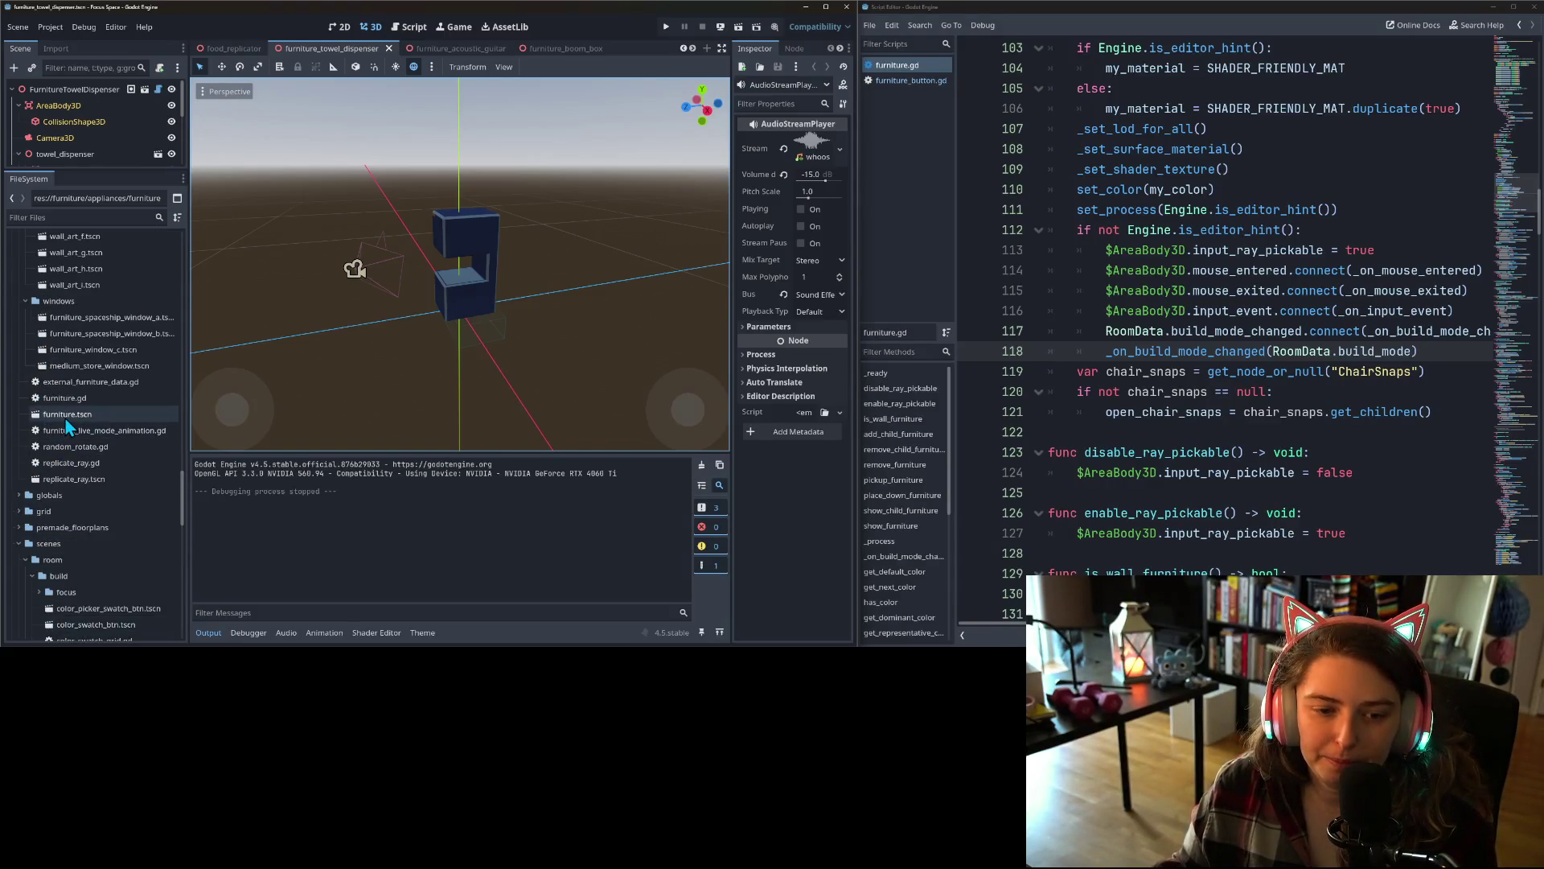
- Clear the box shape from furniture.tscn's CollisionShape3D, save, and switch to chair_c
click(102, 133)
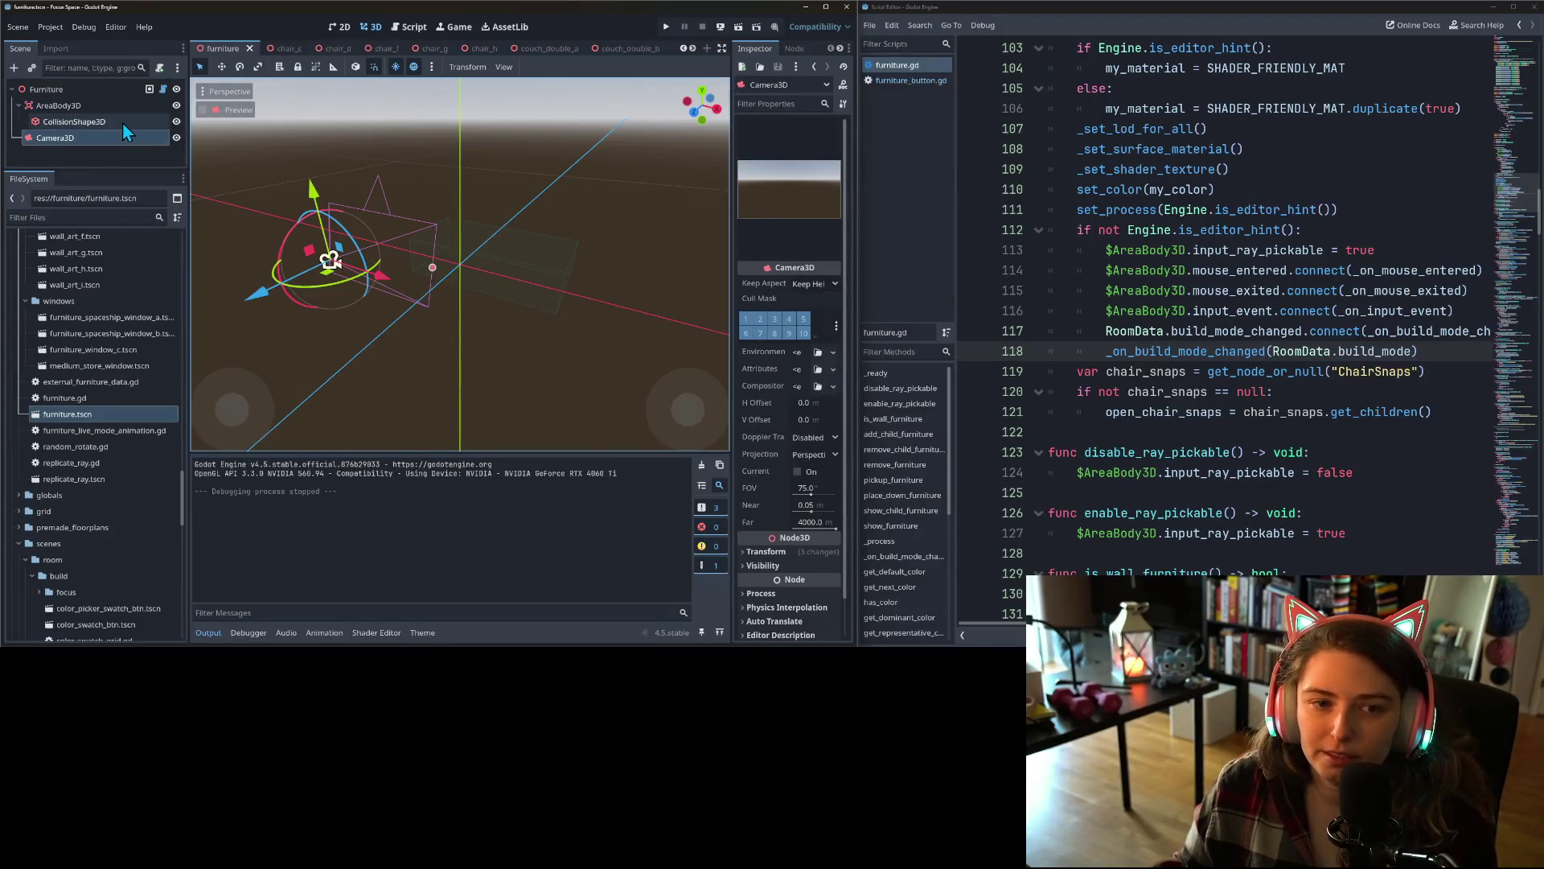
click(122, 122)
click(784, 141)
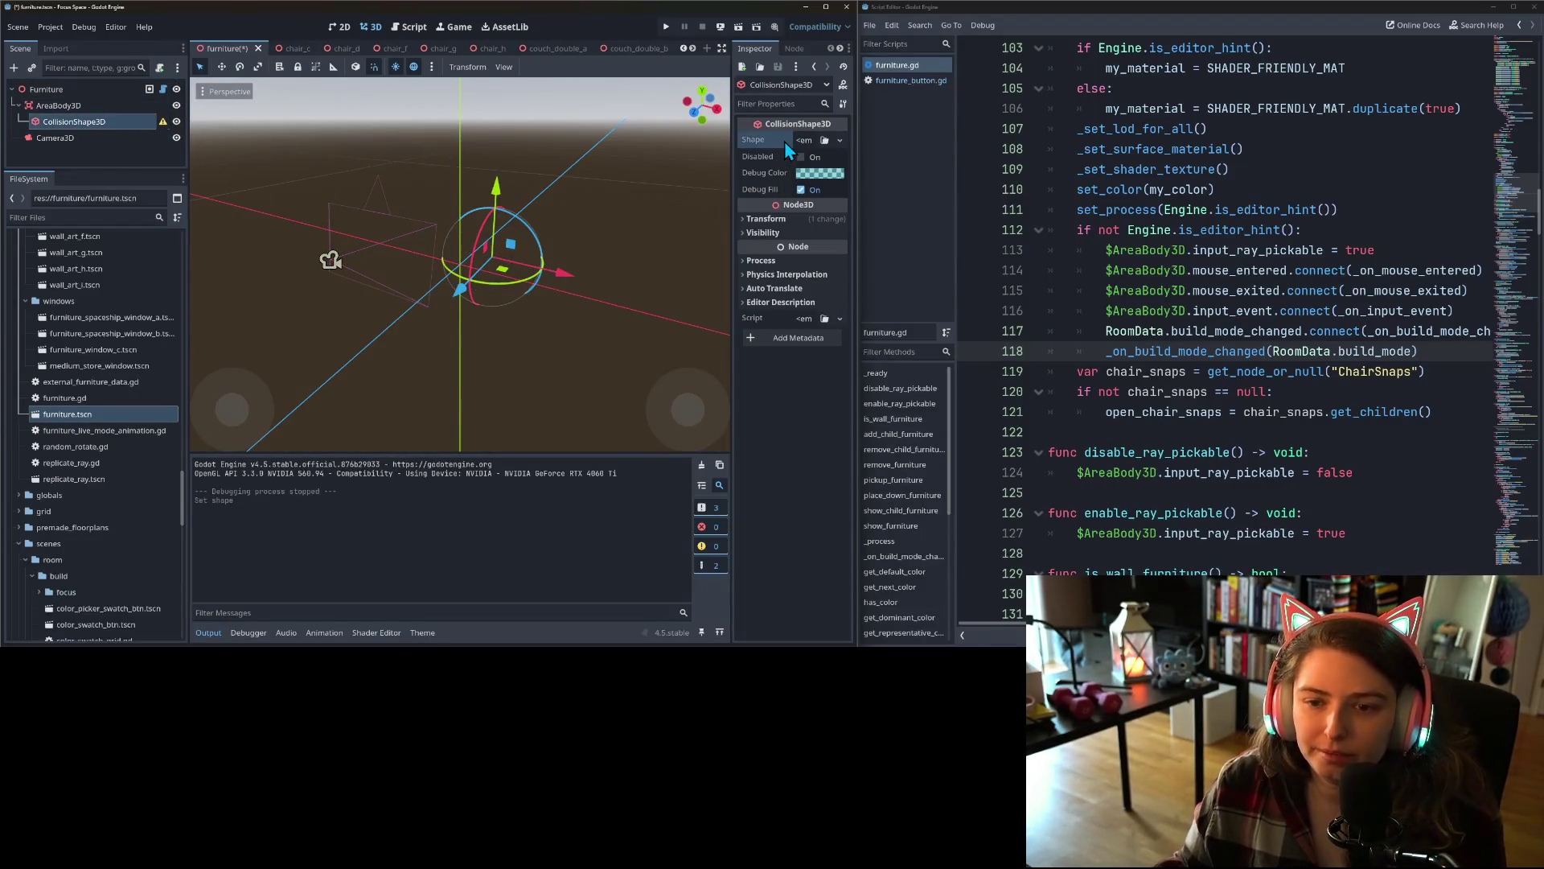
key(ctrl+s)
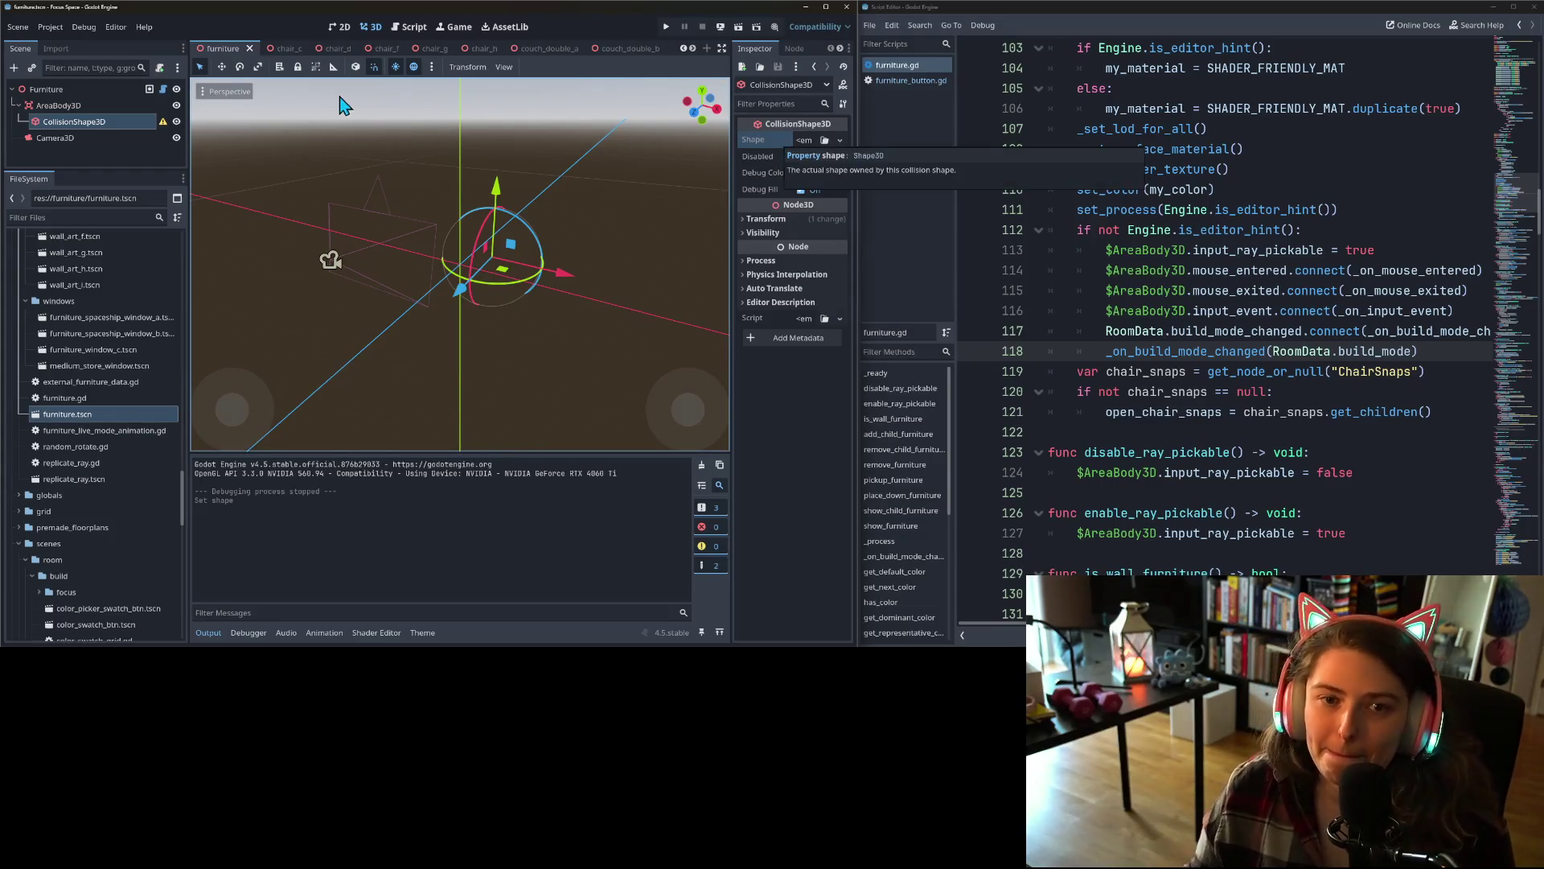
click(292, 50)
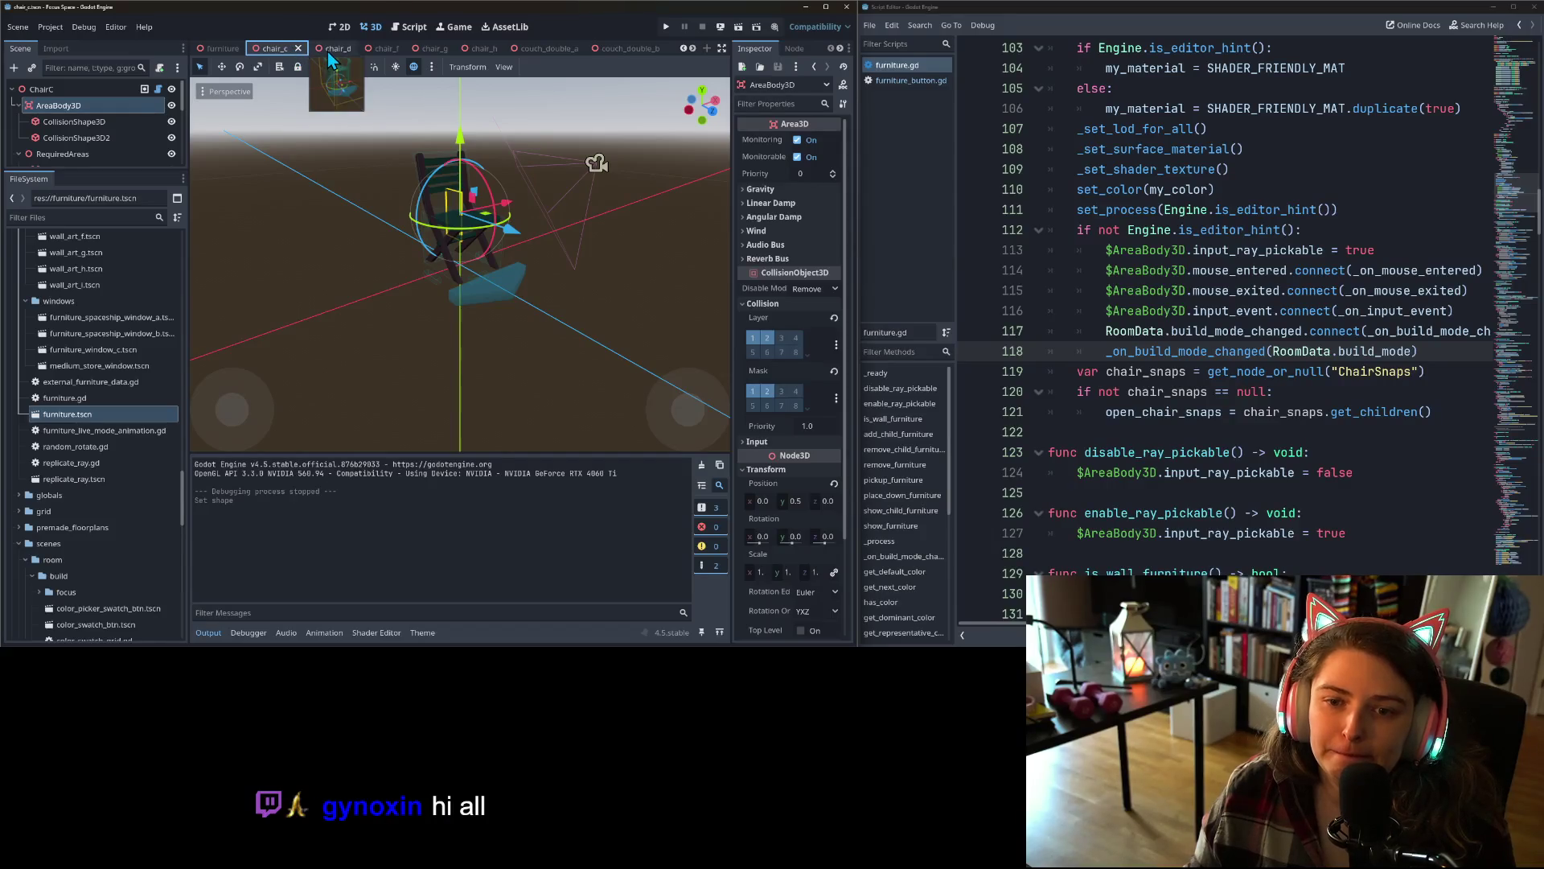
- Switch to chair_d and enlarge the 3D viewport and scene tree docks
click(332, 50)
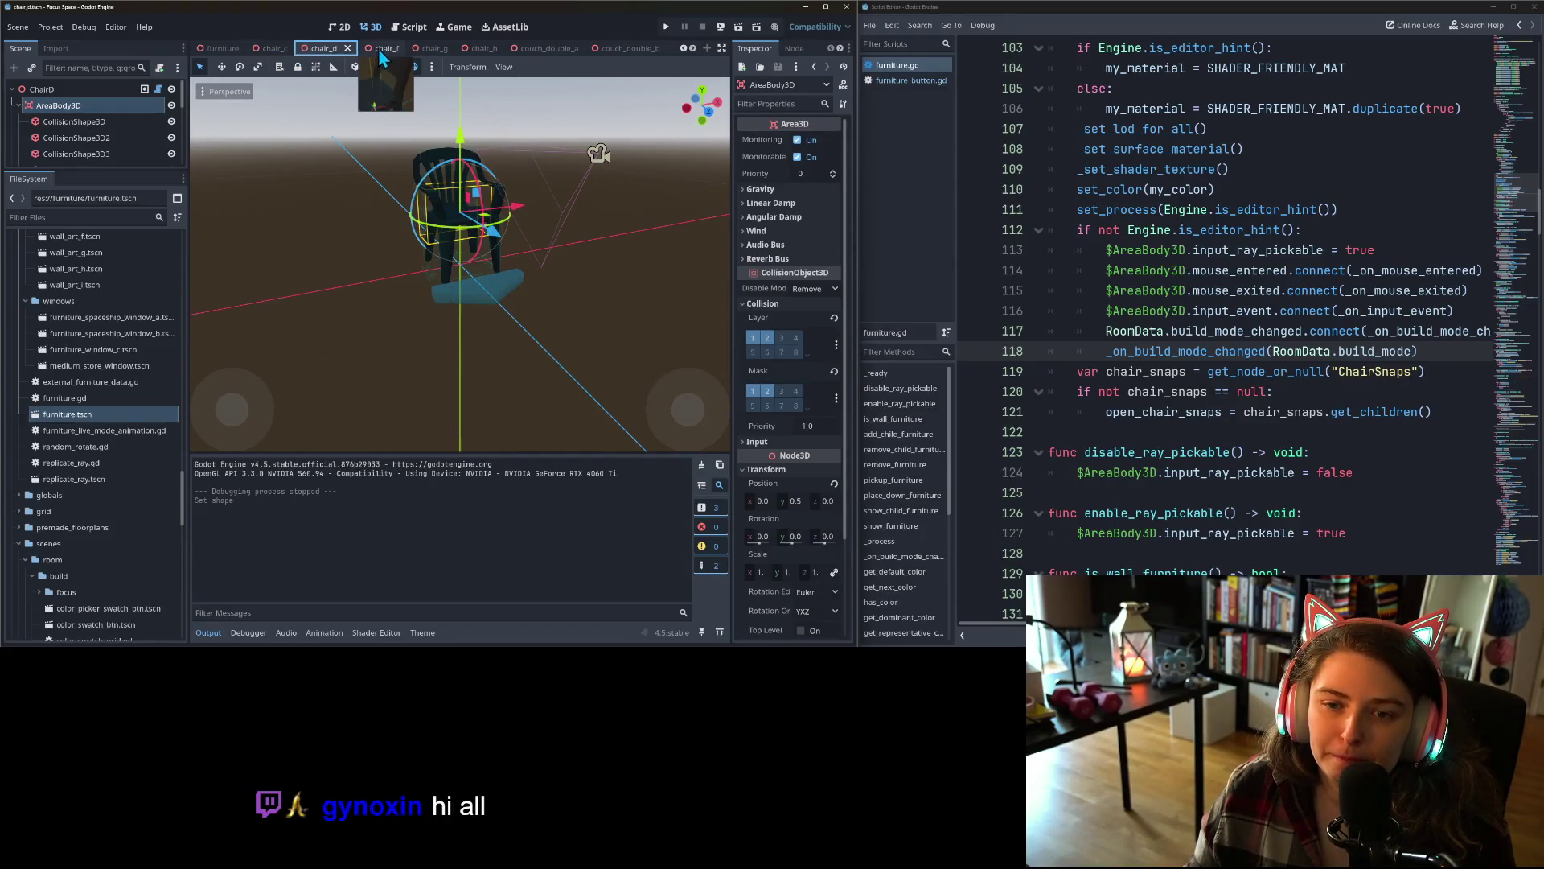
scroll(486, 306, up, 3)
drag(486, 306, 415, 495)
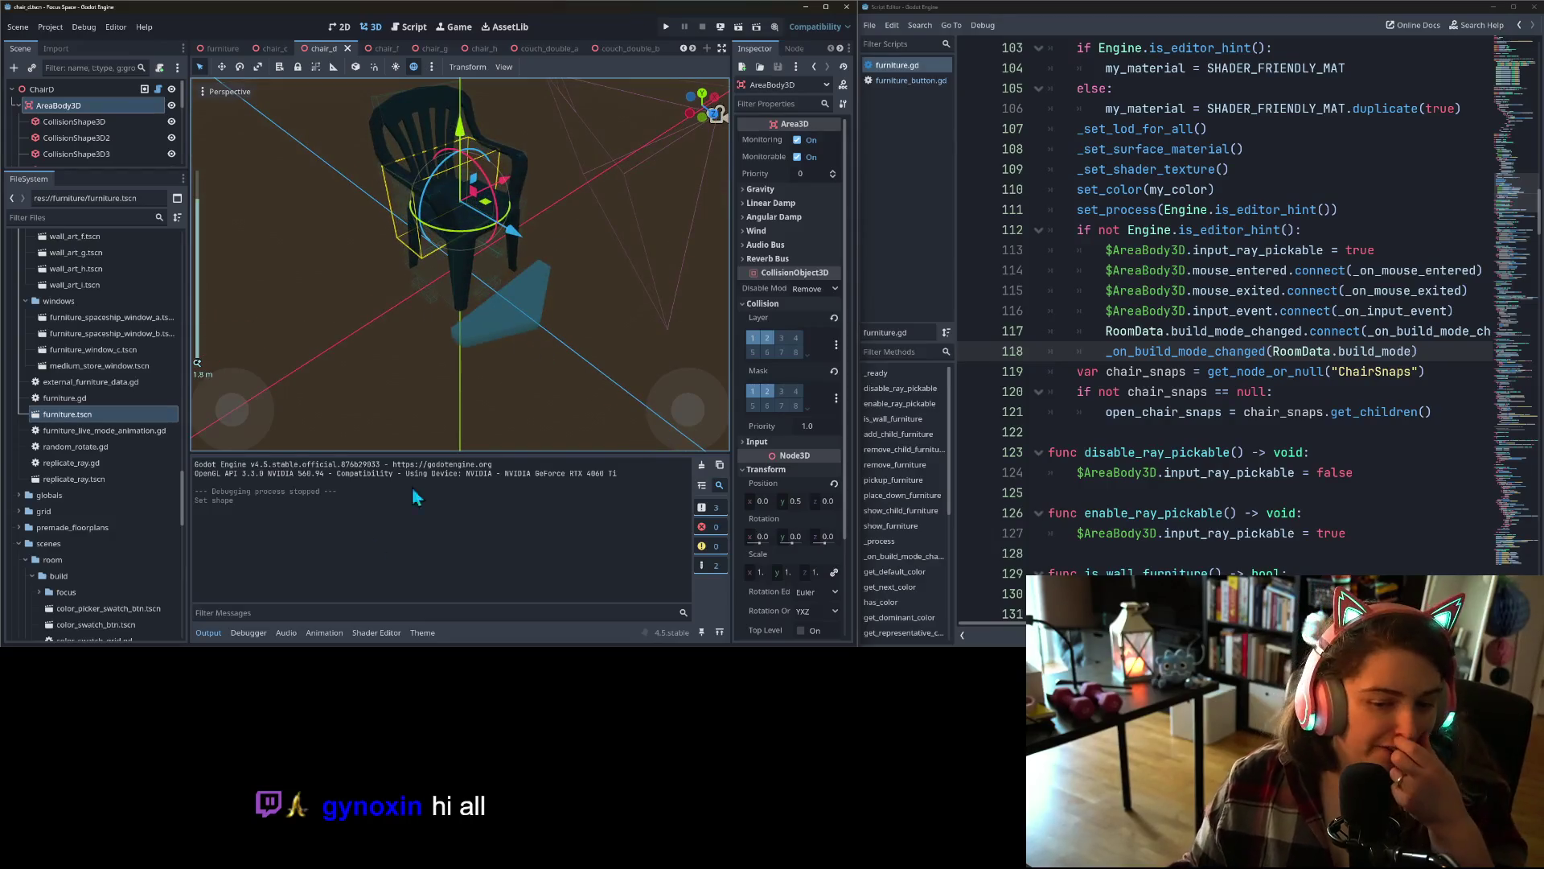
drag(292, 452, 273, 501)
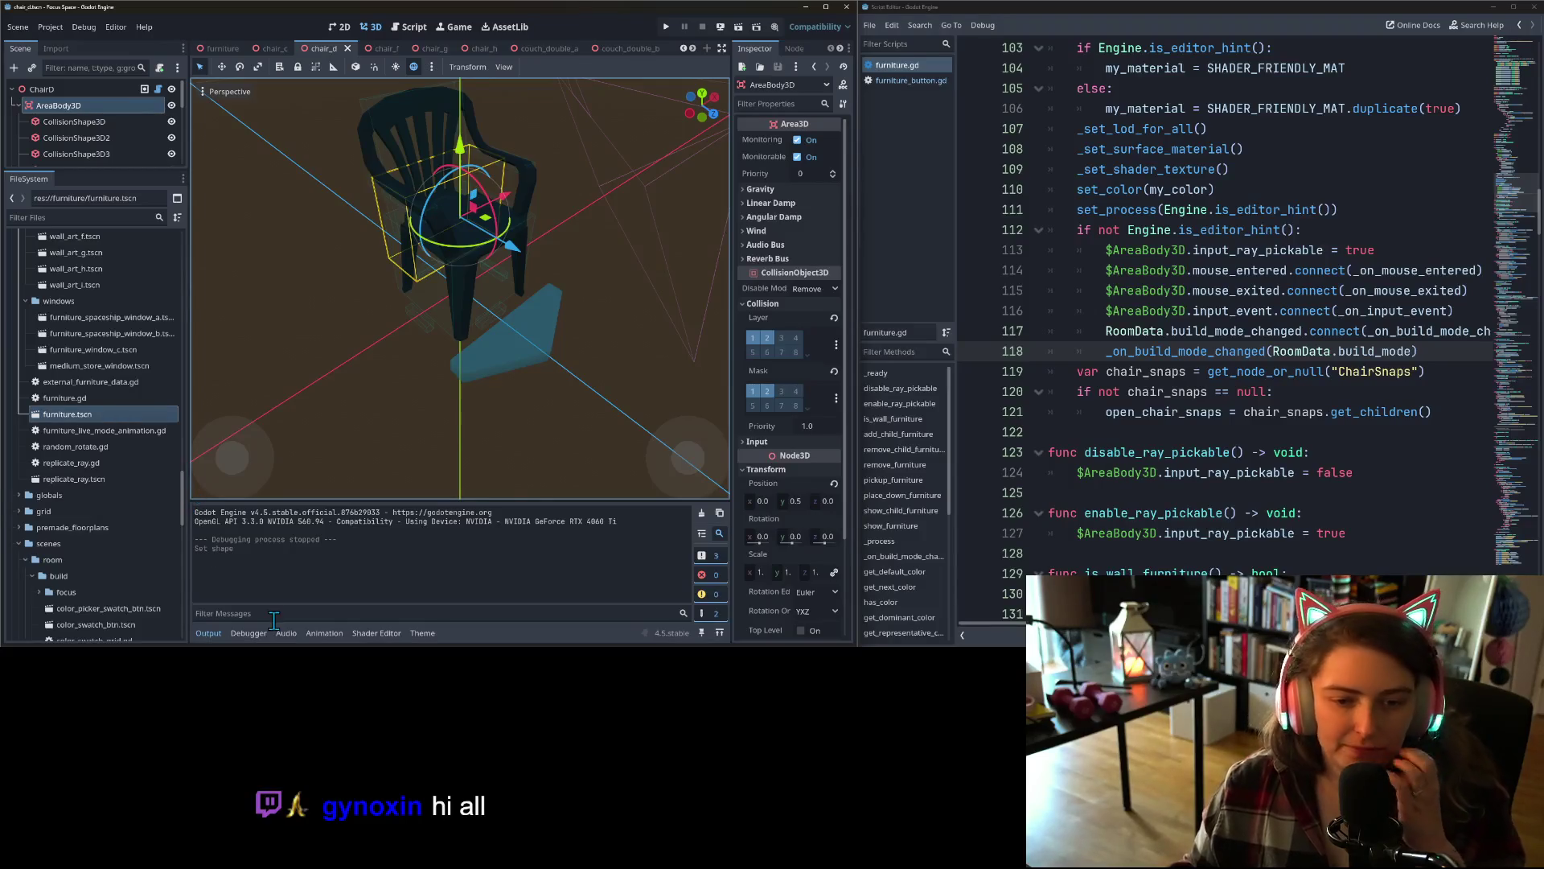
mouse_move(99, 169)
mouse_down()
mouse_move(100, 567)
mouse_move(100, 433)
mouse_up()
- Inspect the chair_d model from side, frontal and other angles
mouse_move(581, 301)
mouse_down()
mouse_move(635, 253)
mouse_move(651, 305)
mouse_move(548, 282)
mouse_up()
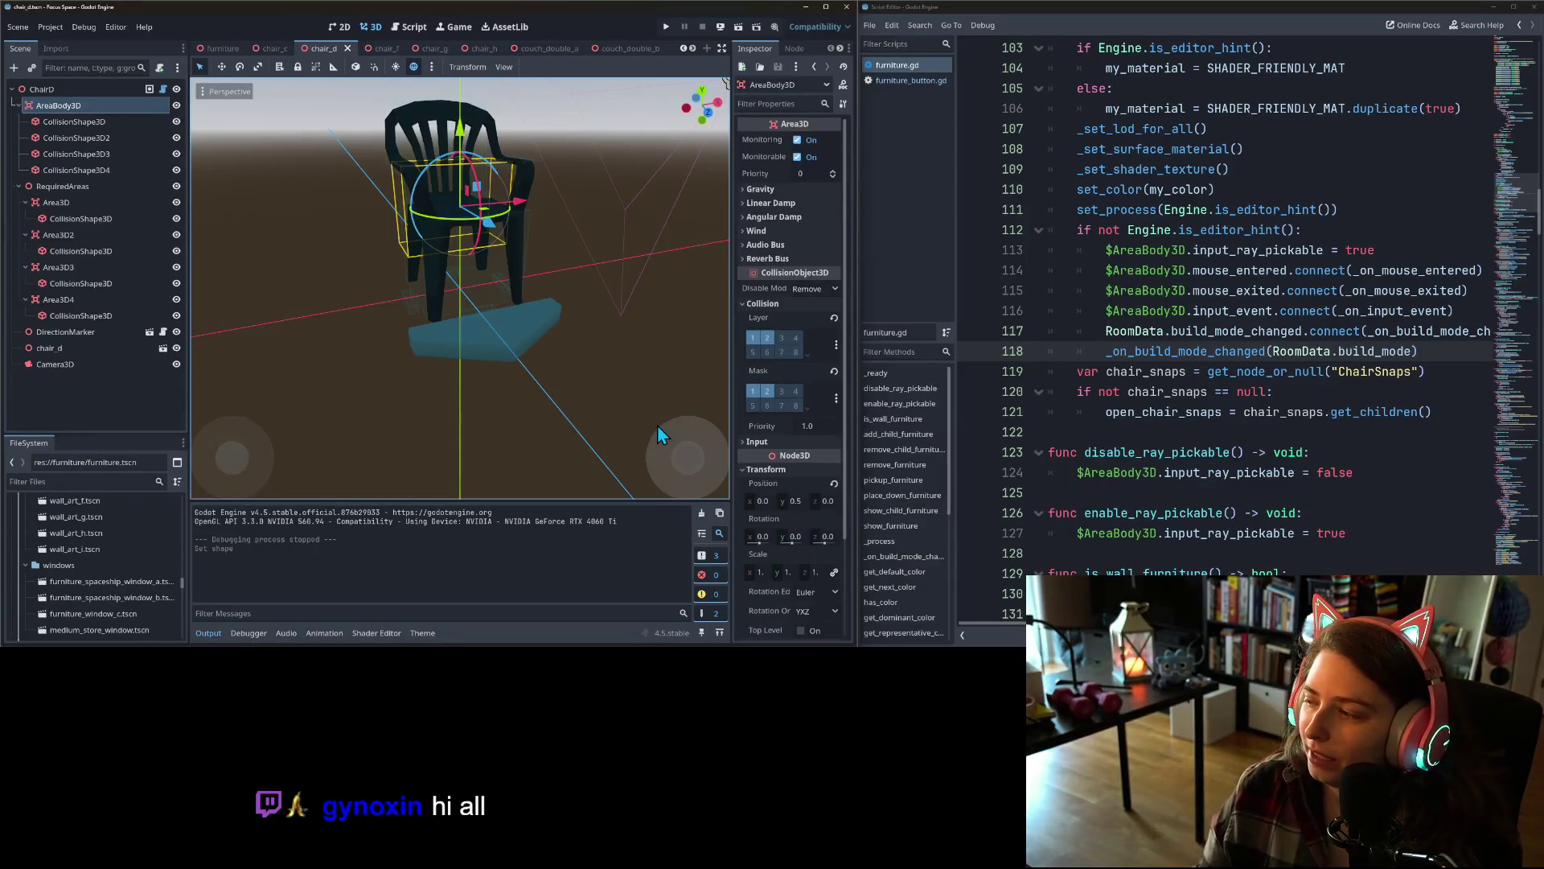
scroll(532, 387, down, 1)
mouse_move(531, 381)
mouse_down()
mouse_move(547, 373)
mouse_move(513, 360)
mouse_move(514, 384)
mouse_move(523, 373)
mouse_move(483, 359)
mouse_move(505, 368)
mouse_move(502, 342)
mouse_move(502, 367)
mouse_up()
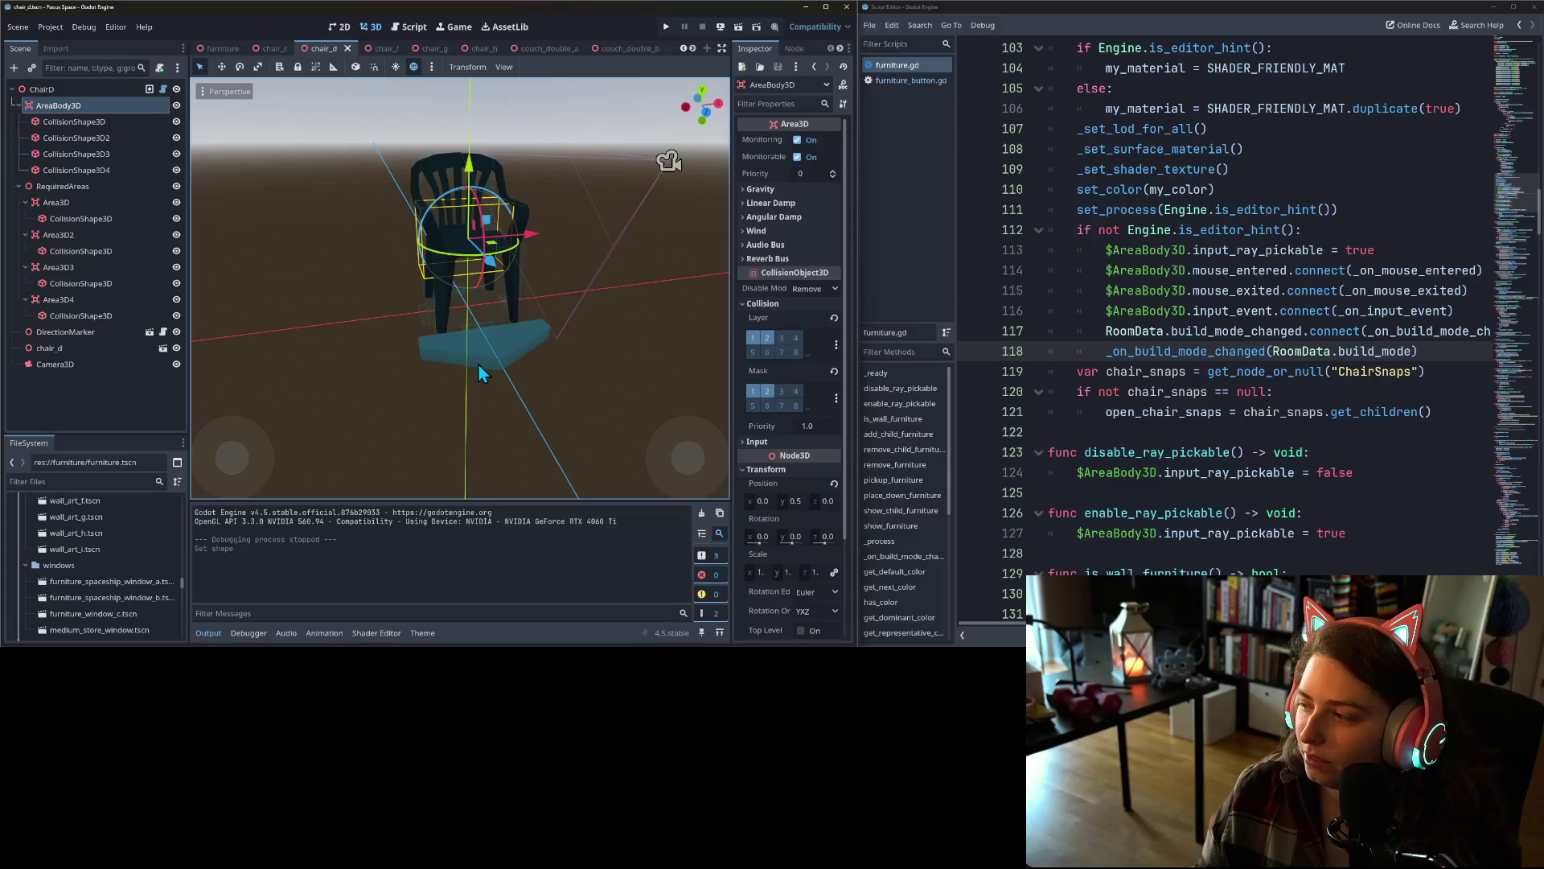
drag(478, 365, 465, 412)
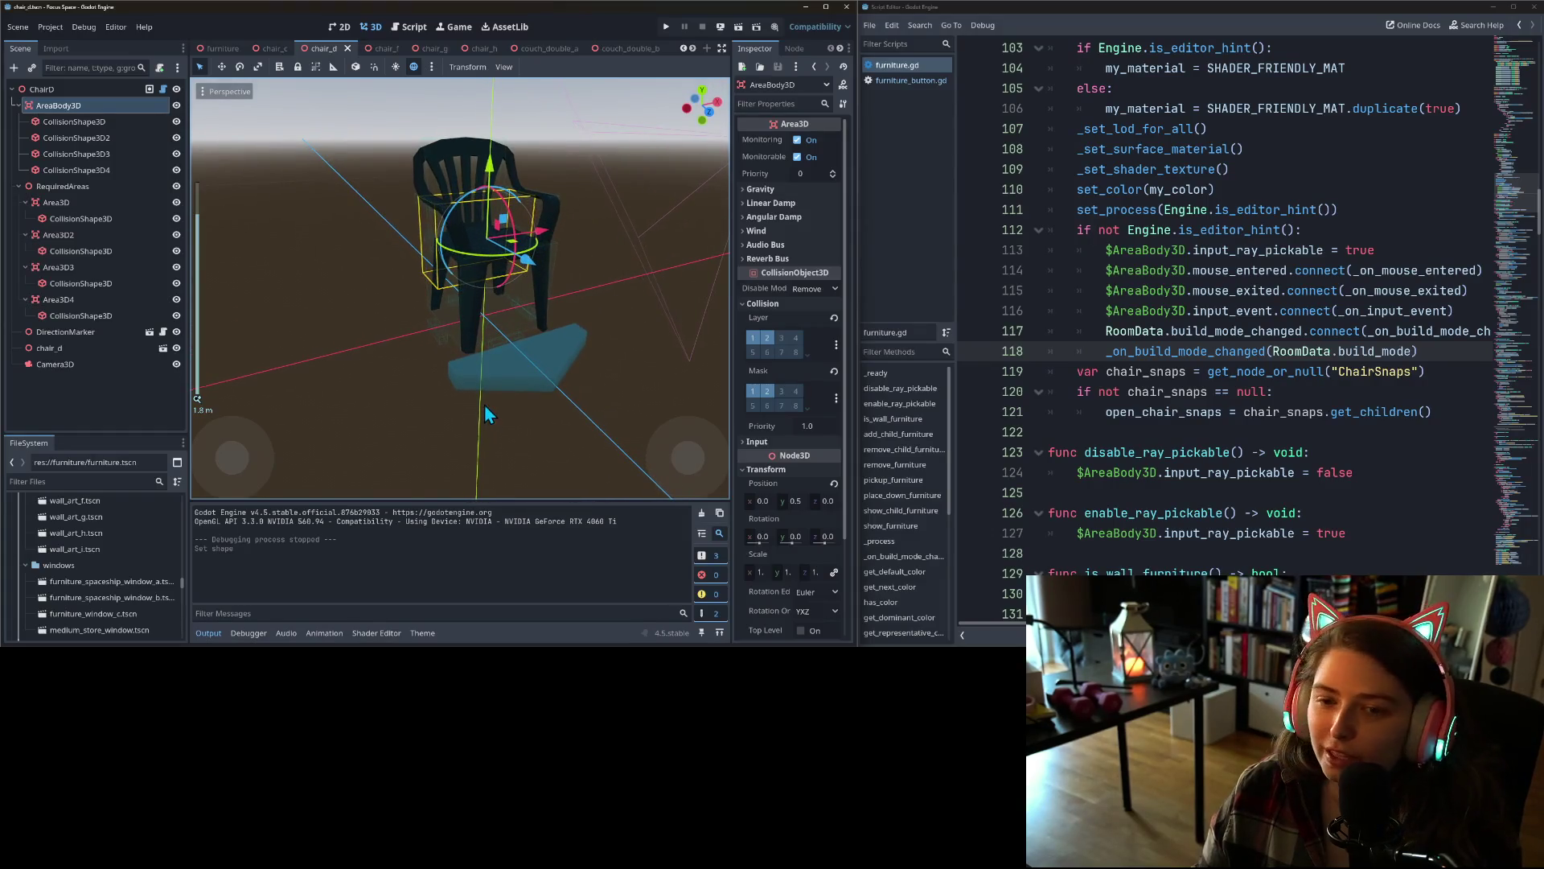
scroll(484, 403, up, 3)
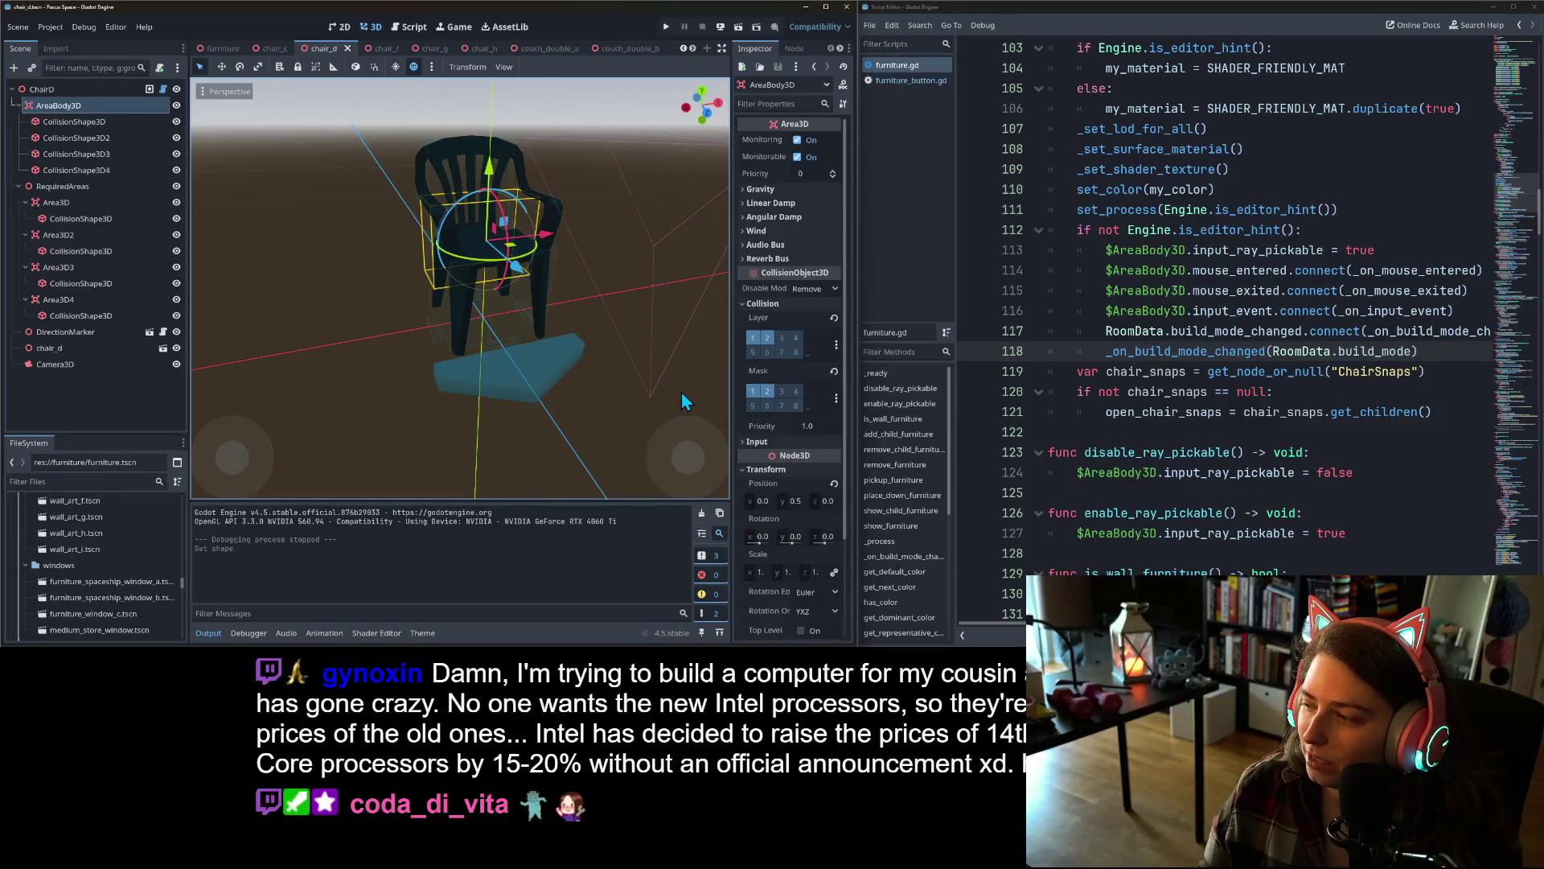
mouse_move(605, 360)
mouse_down()
mouse_move(706, 186)
mouse_move(534, 360)
mouse_move(532, 394)
mouse_up()
scroll(552, 356, up, 2)
scroll(563, 351, down, 2)
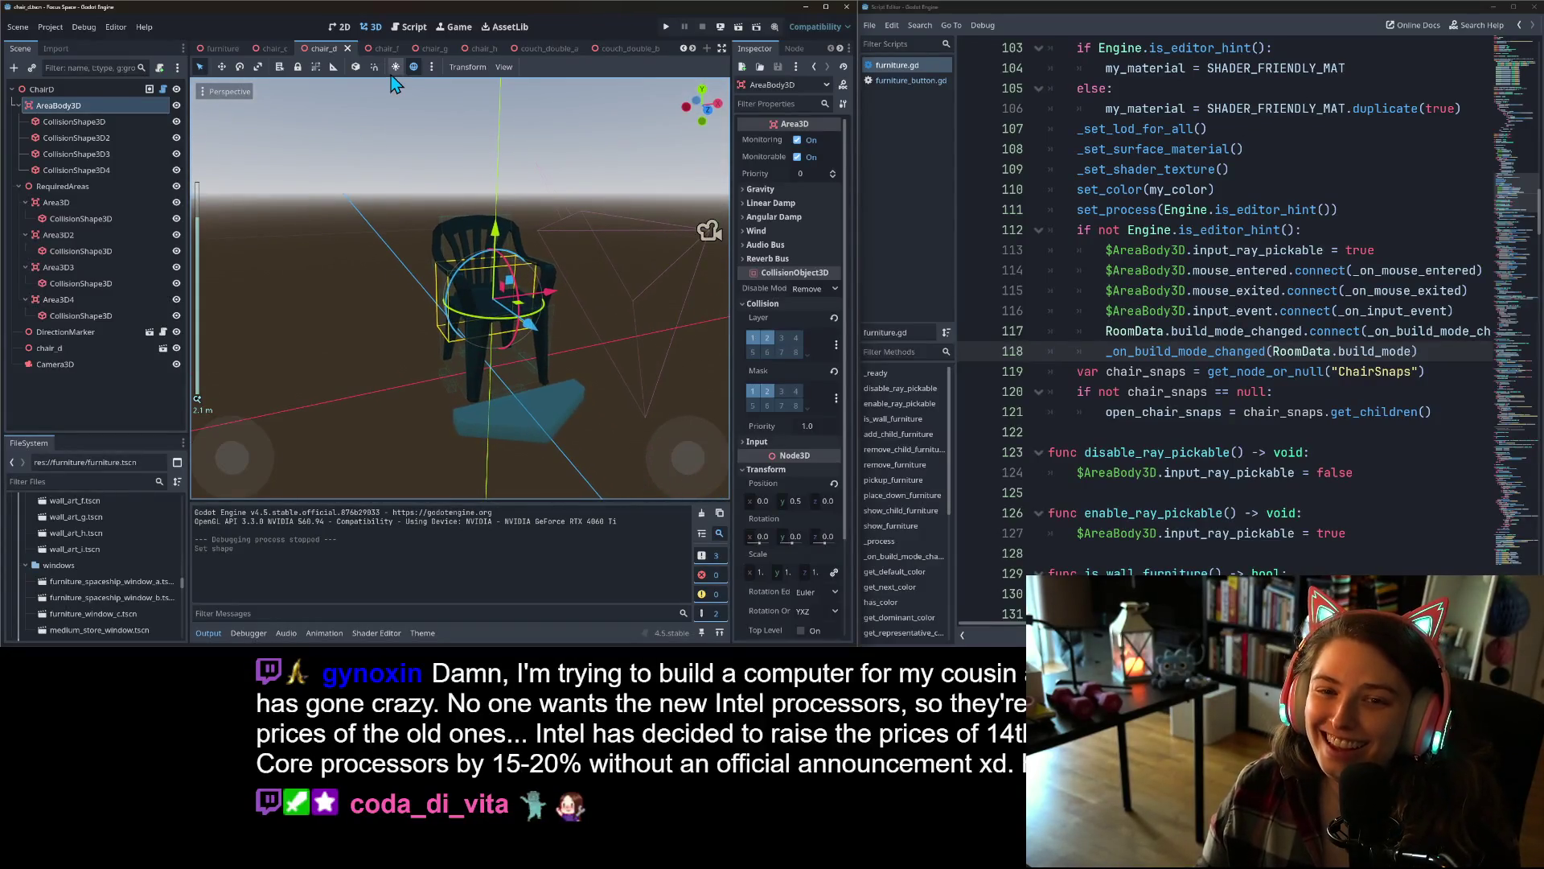
- Look over the chair_f chair, then bring up the chair_h scene
click(380, 50)
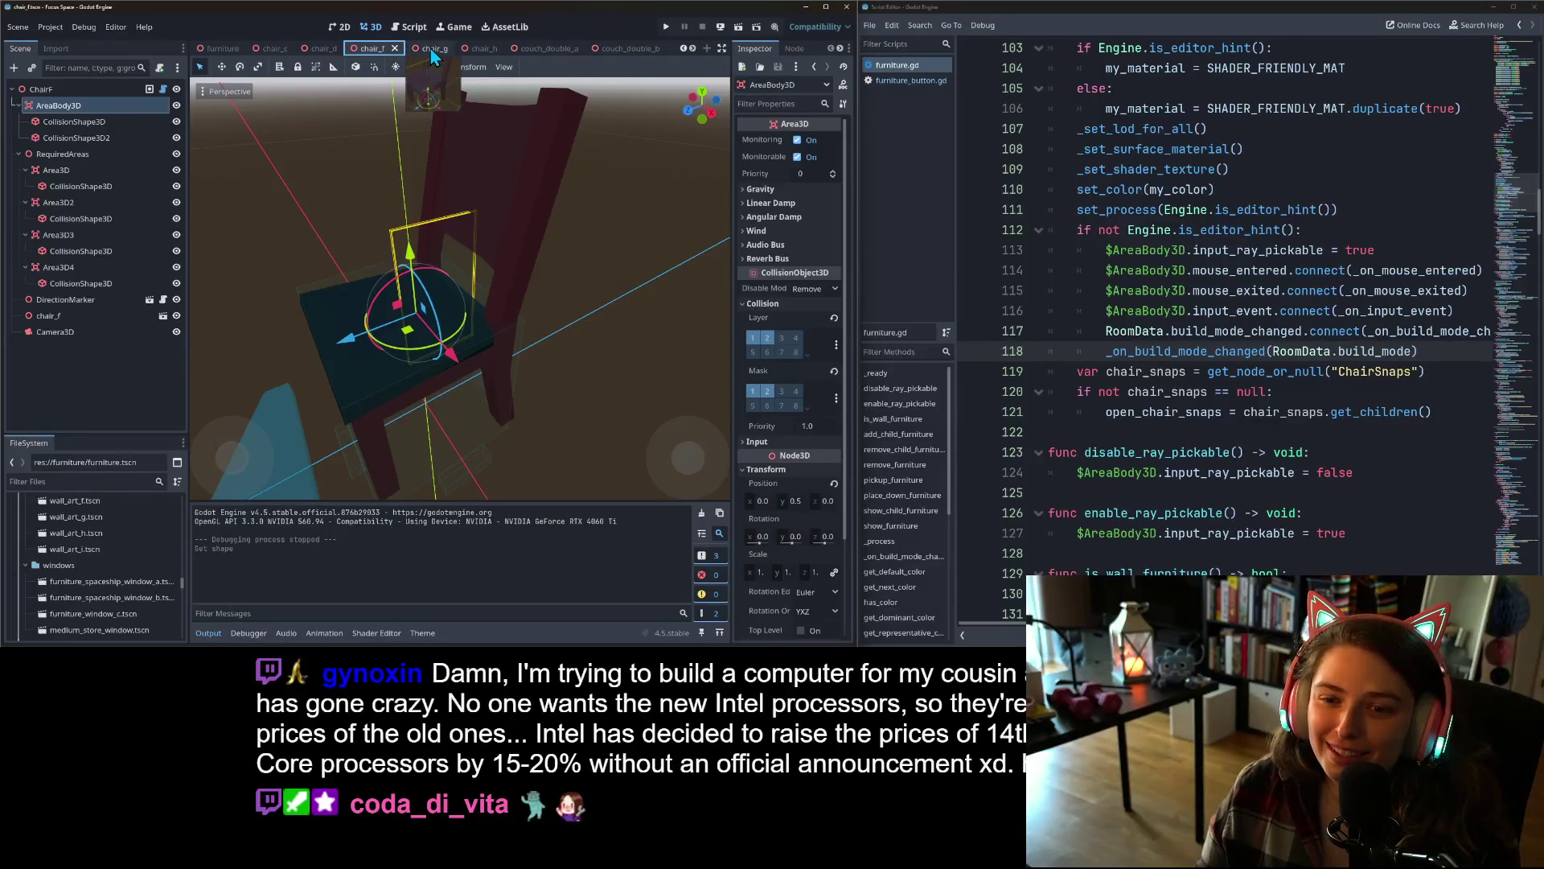
scroll(508, 357, down, 2)
drag(508, 357, 482, 338)
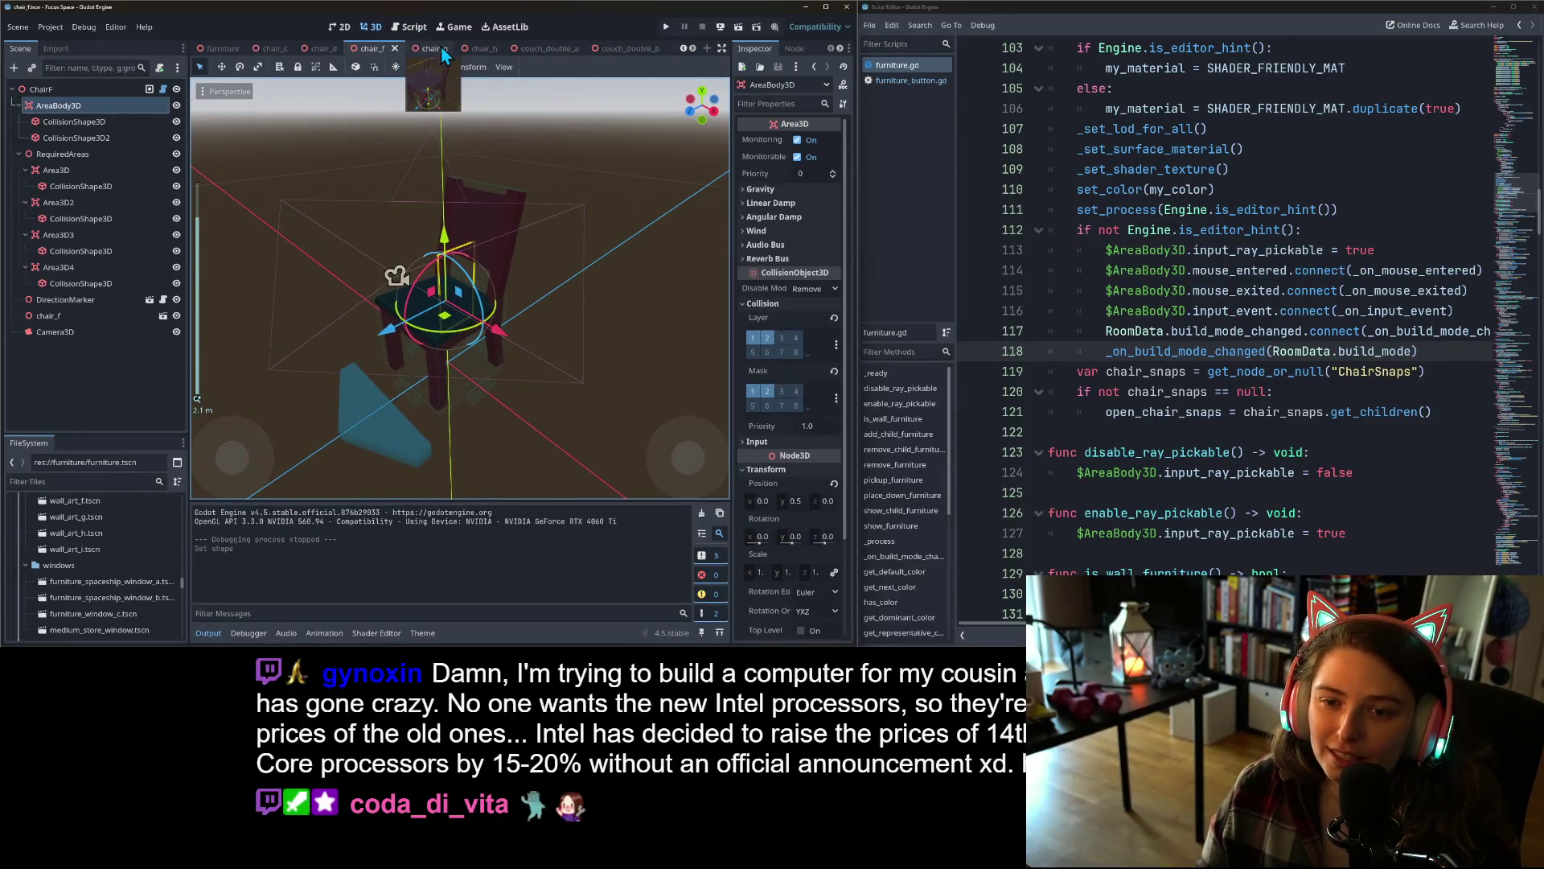
click(441, 50)
click(466, 50)
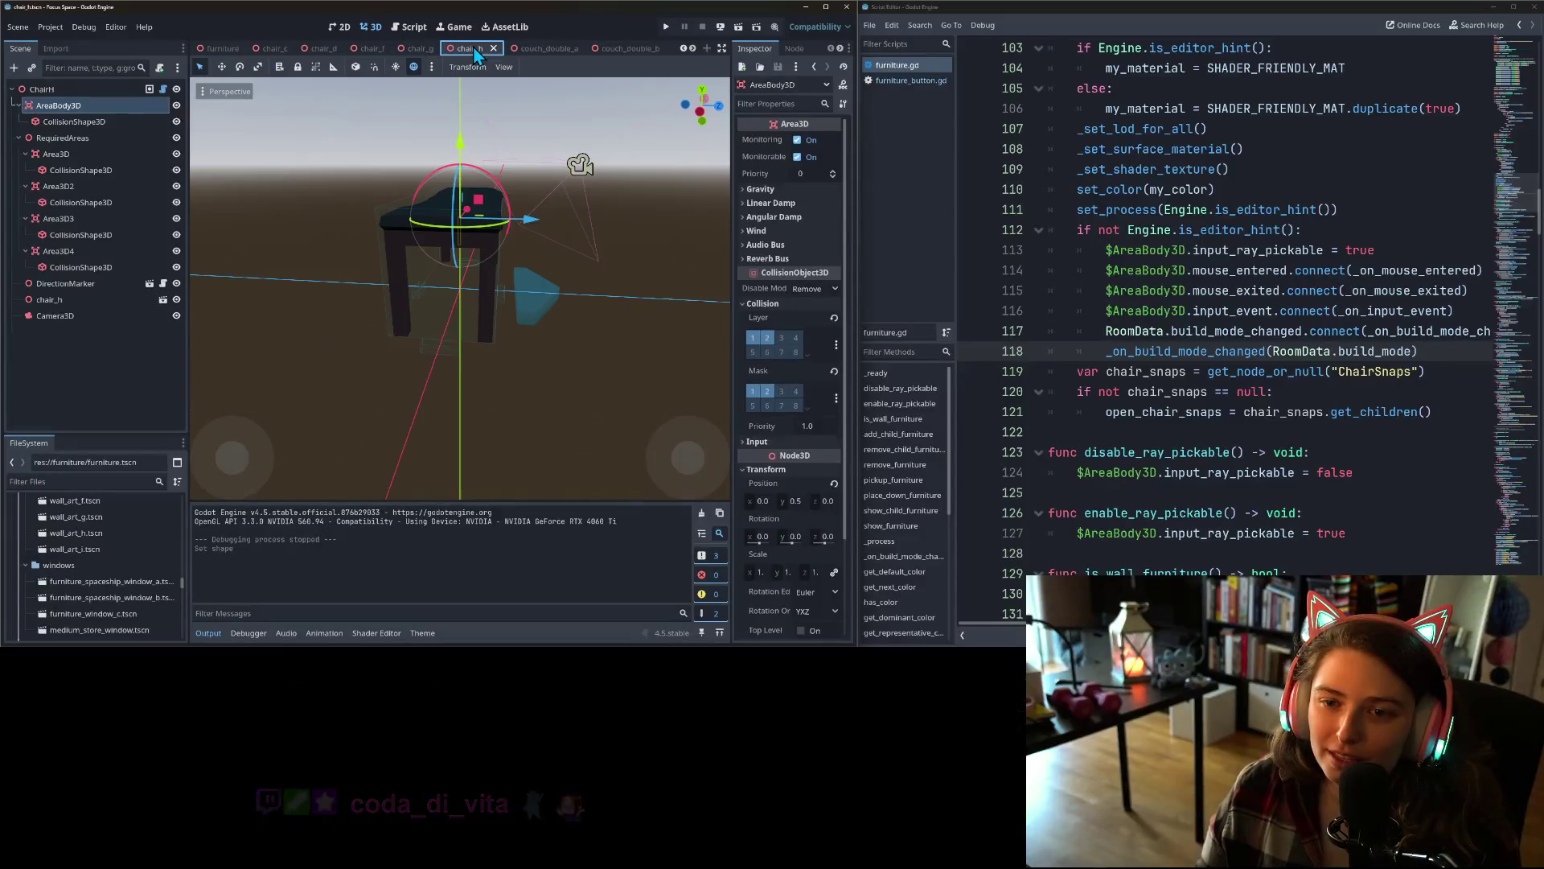
- Open couch_double_a and orbit the view to face the couch
click(531, 50)
scroll(499, 266, down, 2)
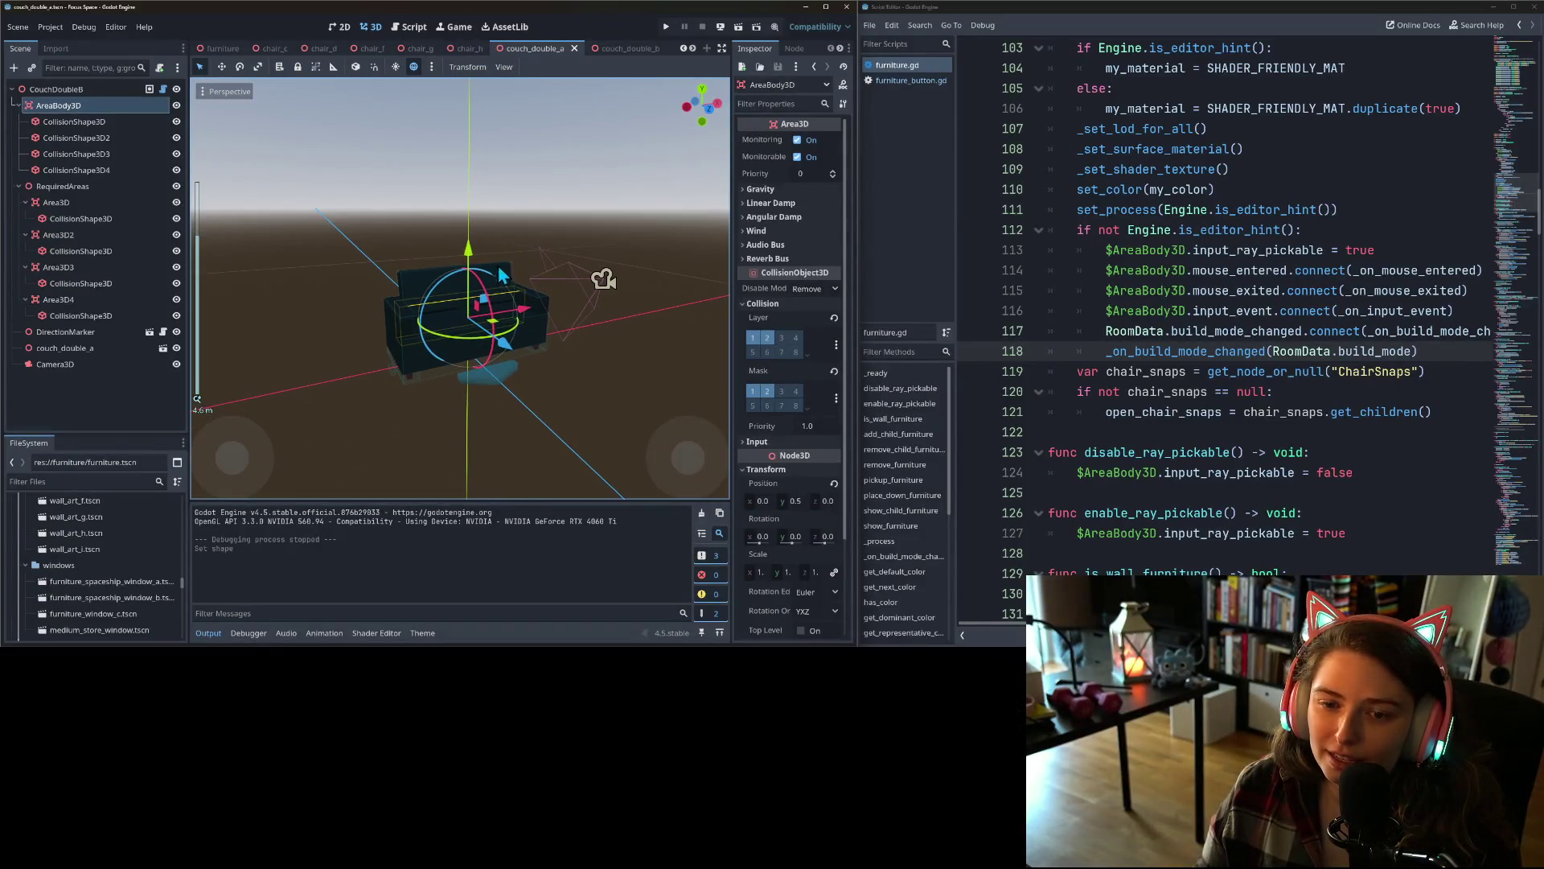
mouse_move(520, 274)
mouse_down()
mouse_move(597, 267)
mouse_move(605, 292)
mouse_move(476, 265)
mouse_up()
- Check the couch_double_b, couch_double_c and couch_double_d scenes in turn
click(616, 49)
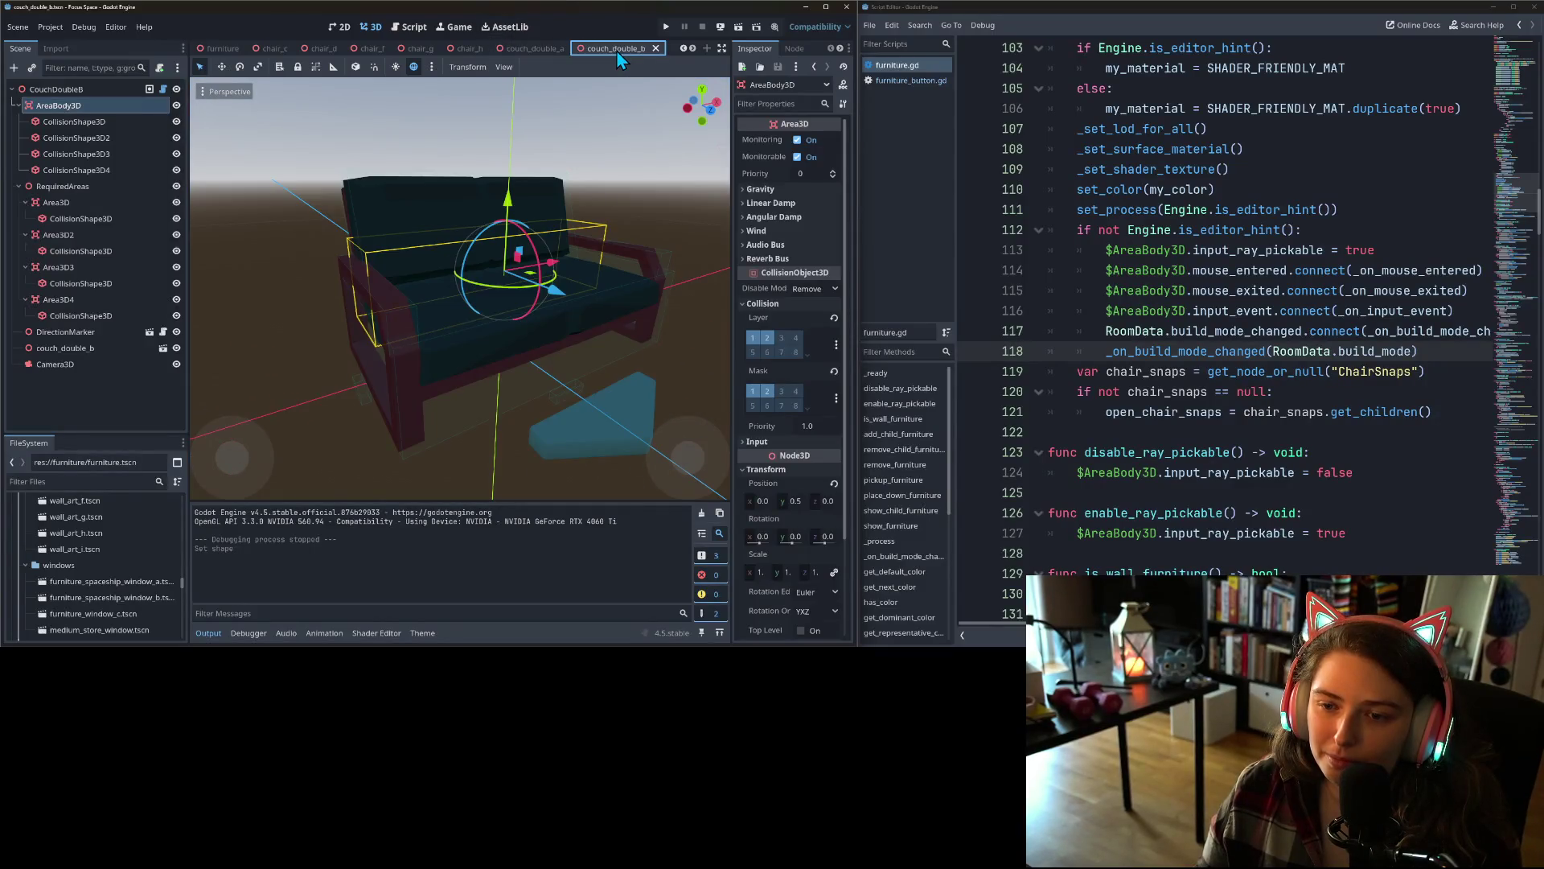
click(693, 50)
click(693, 49)
click(693, 49)
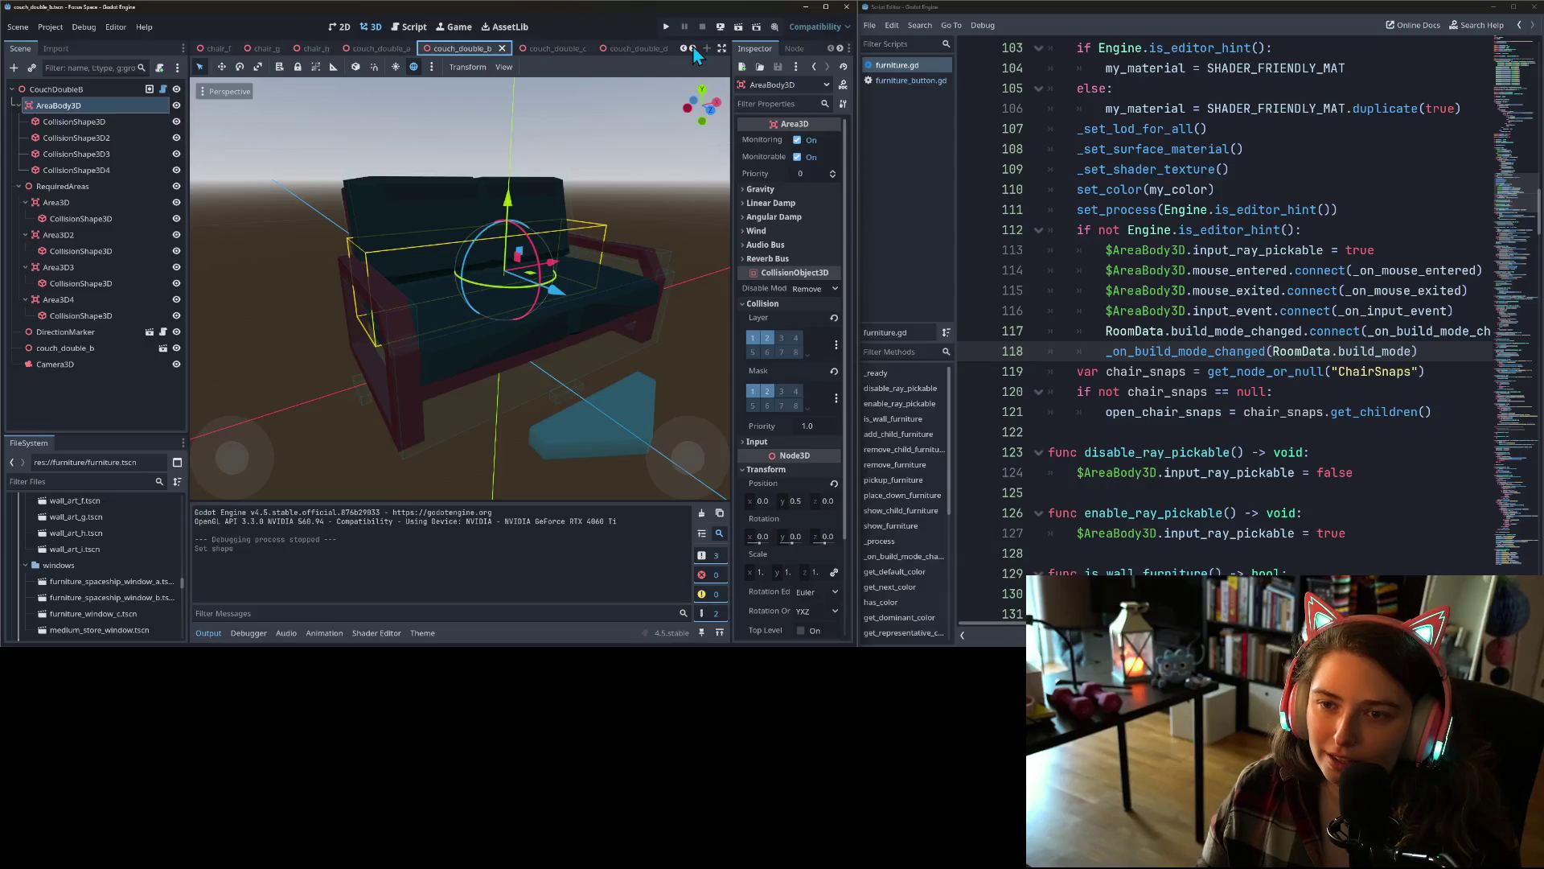
click(692, 49)
click(692, 49)
click(692, 49)
click(692, 49)
click(336, 51)
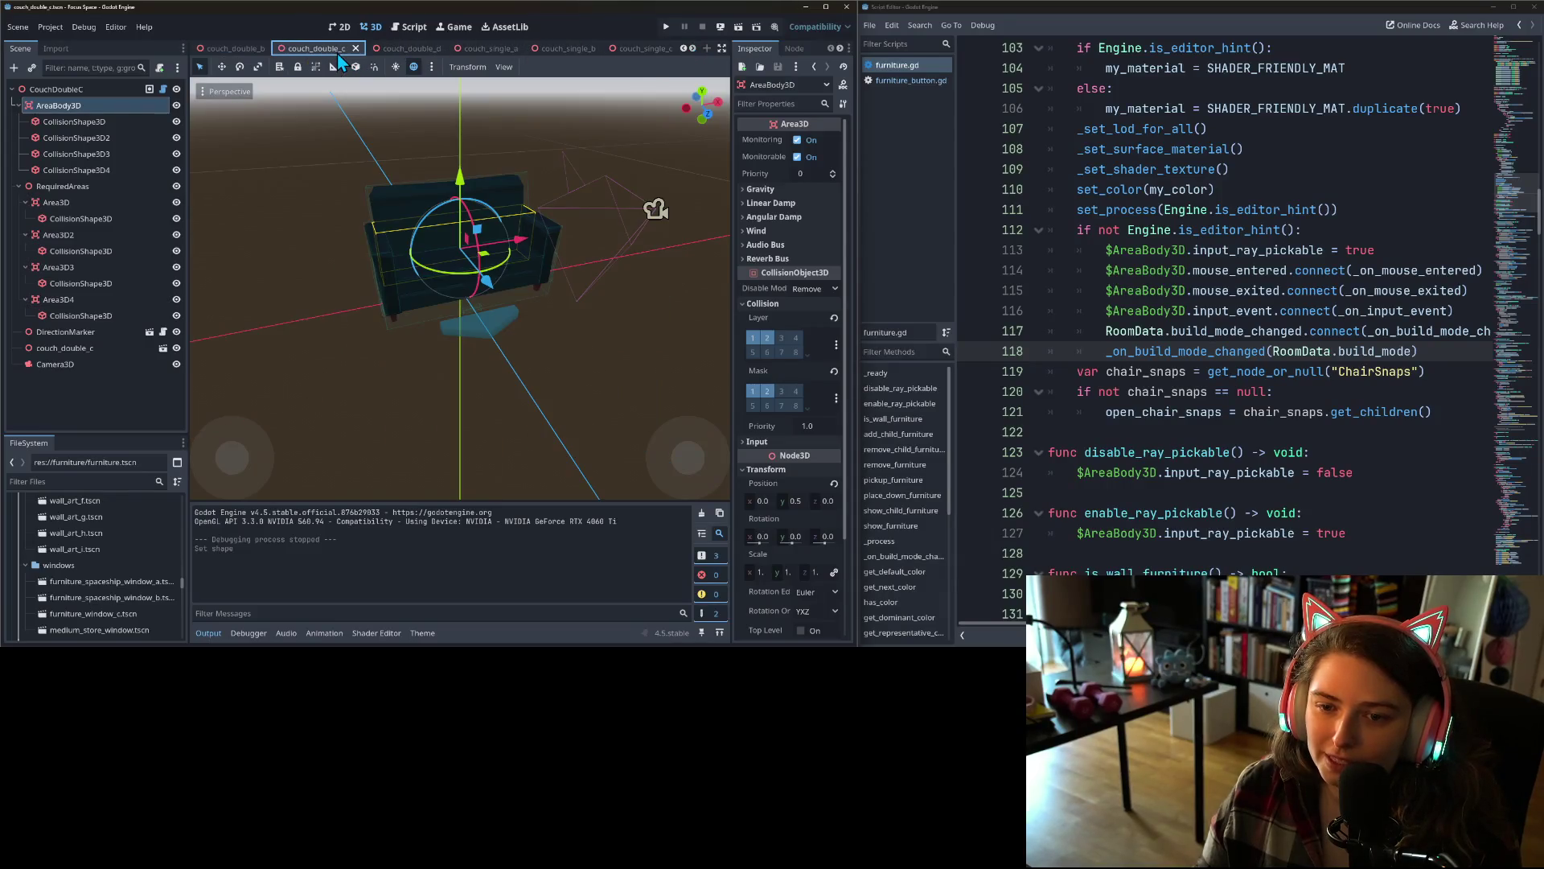
click(414, 52)
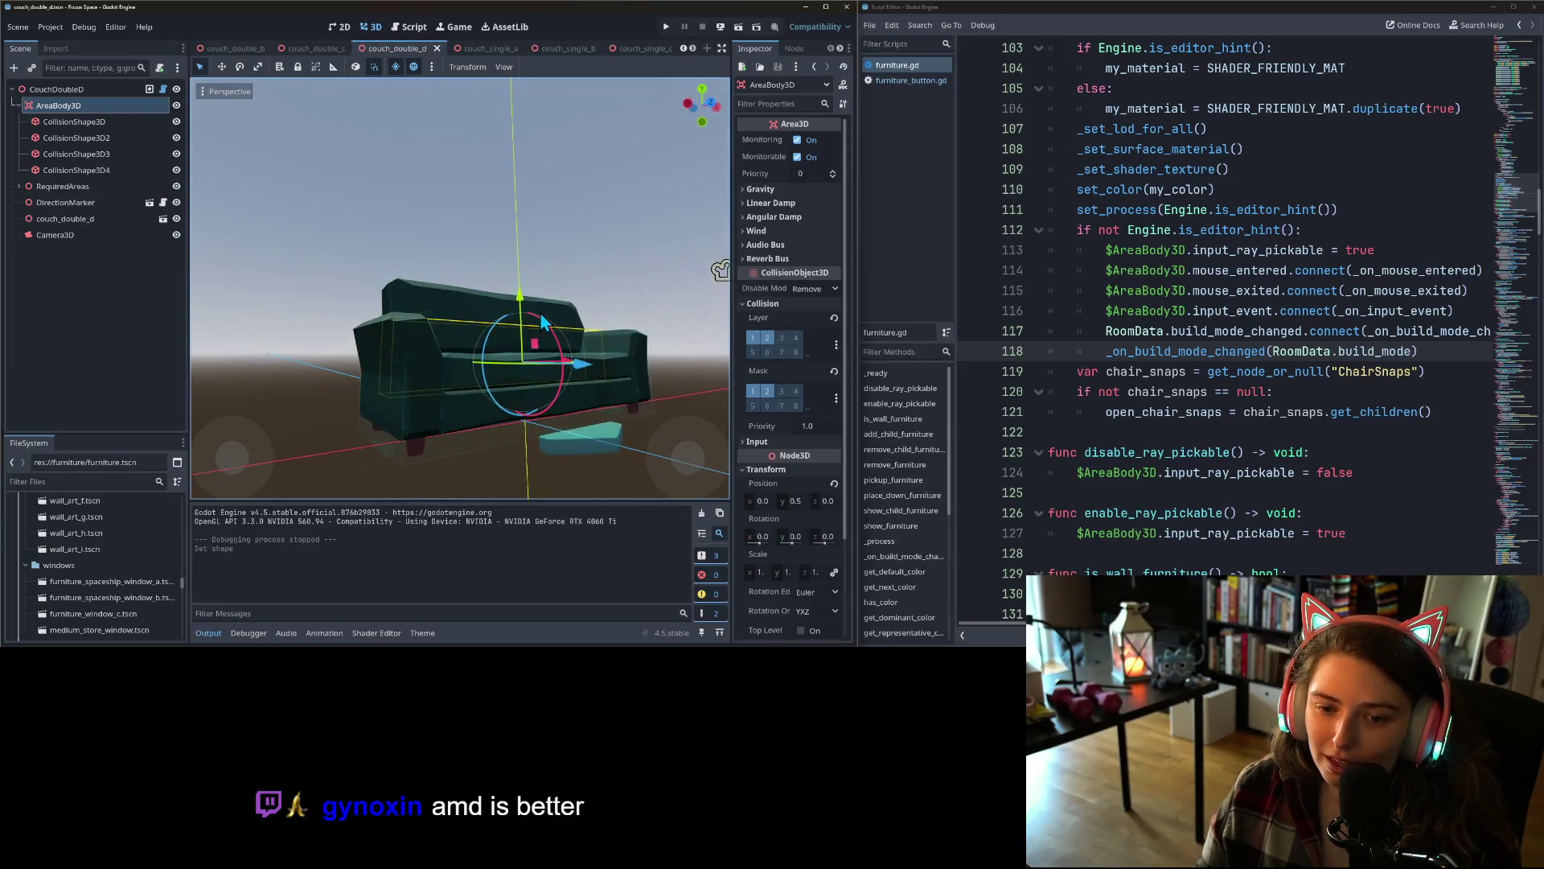
- Check couch_single_a, couch_single_b and couch_single_c, then open floor_cushion
click(490, 50)
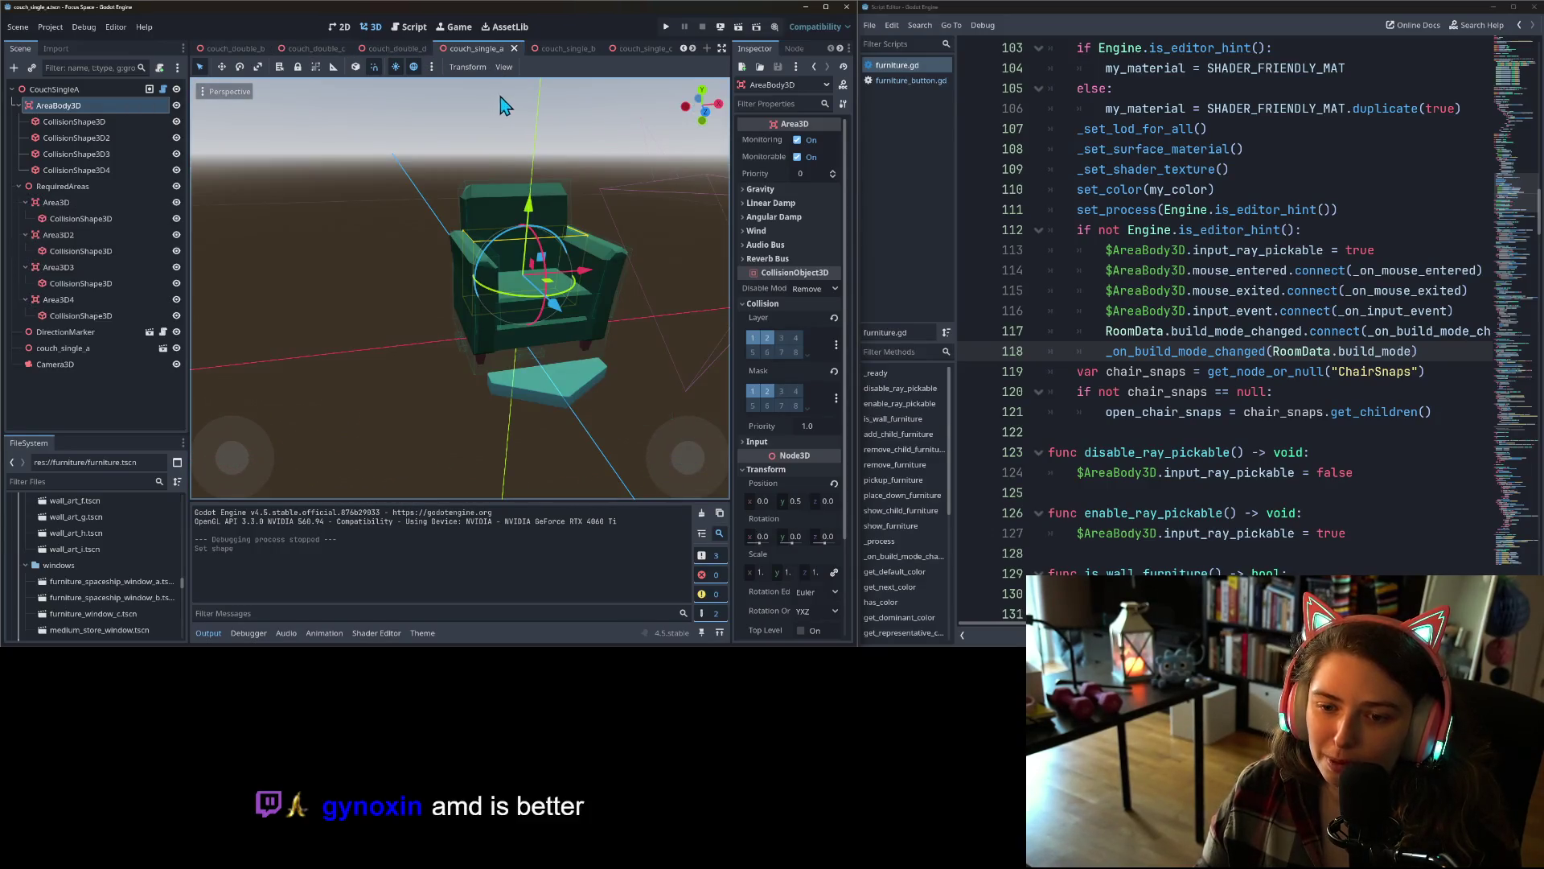
click(553, 47)
scroll(531, 253, up, 3)
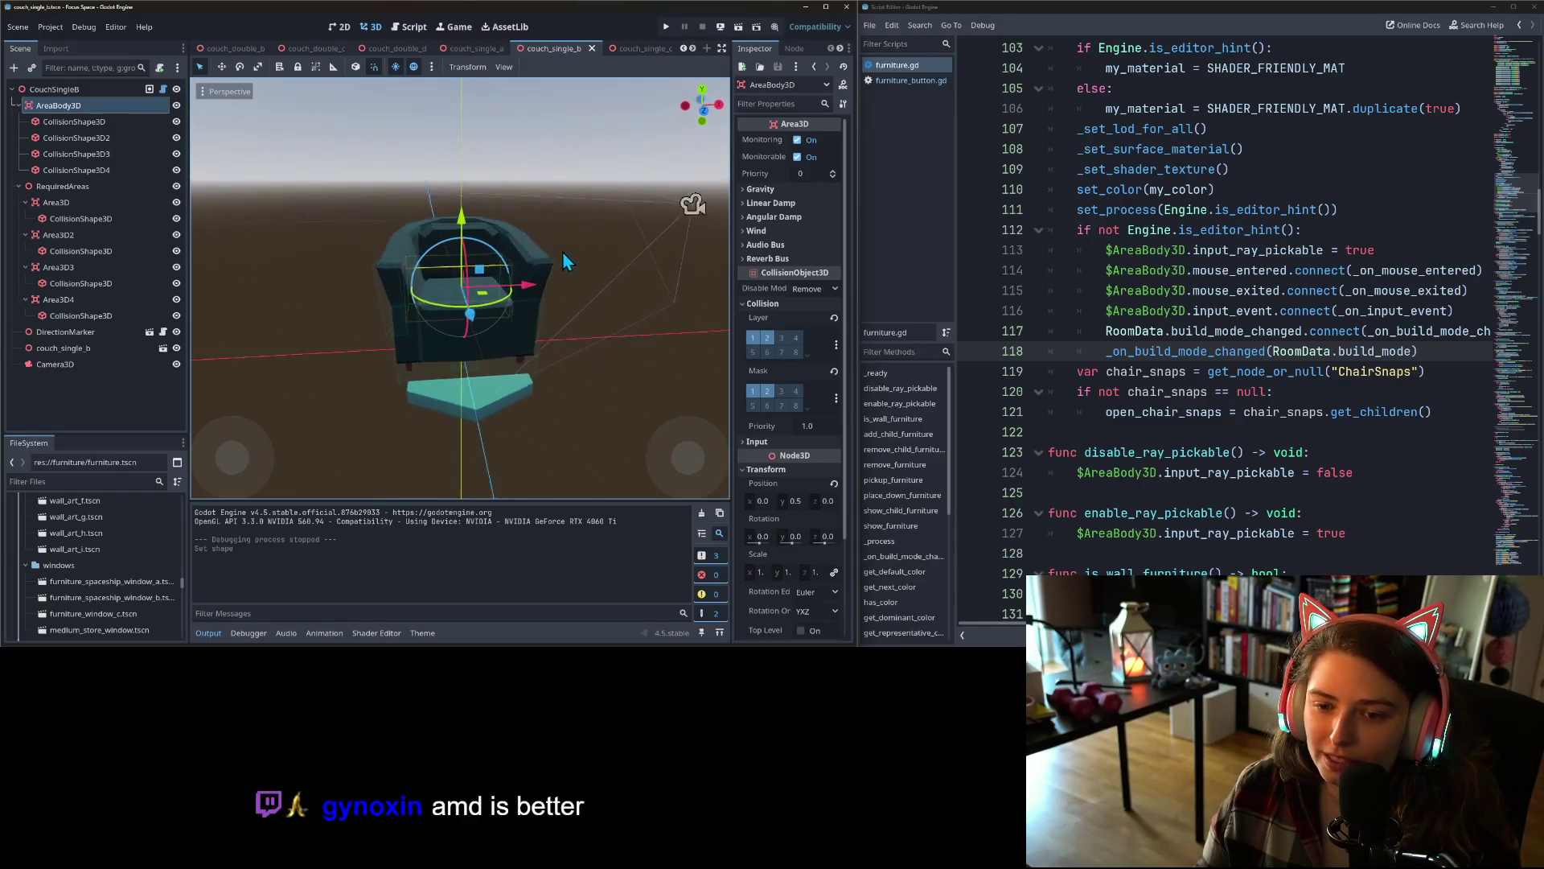
click(639, 50)
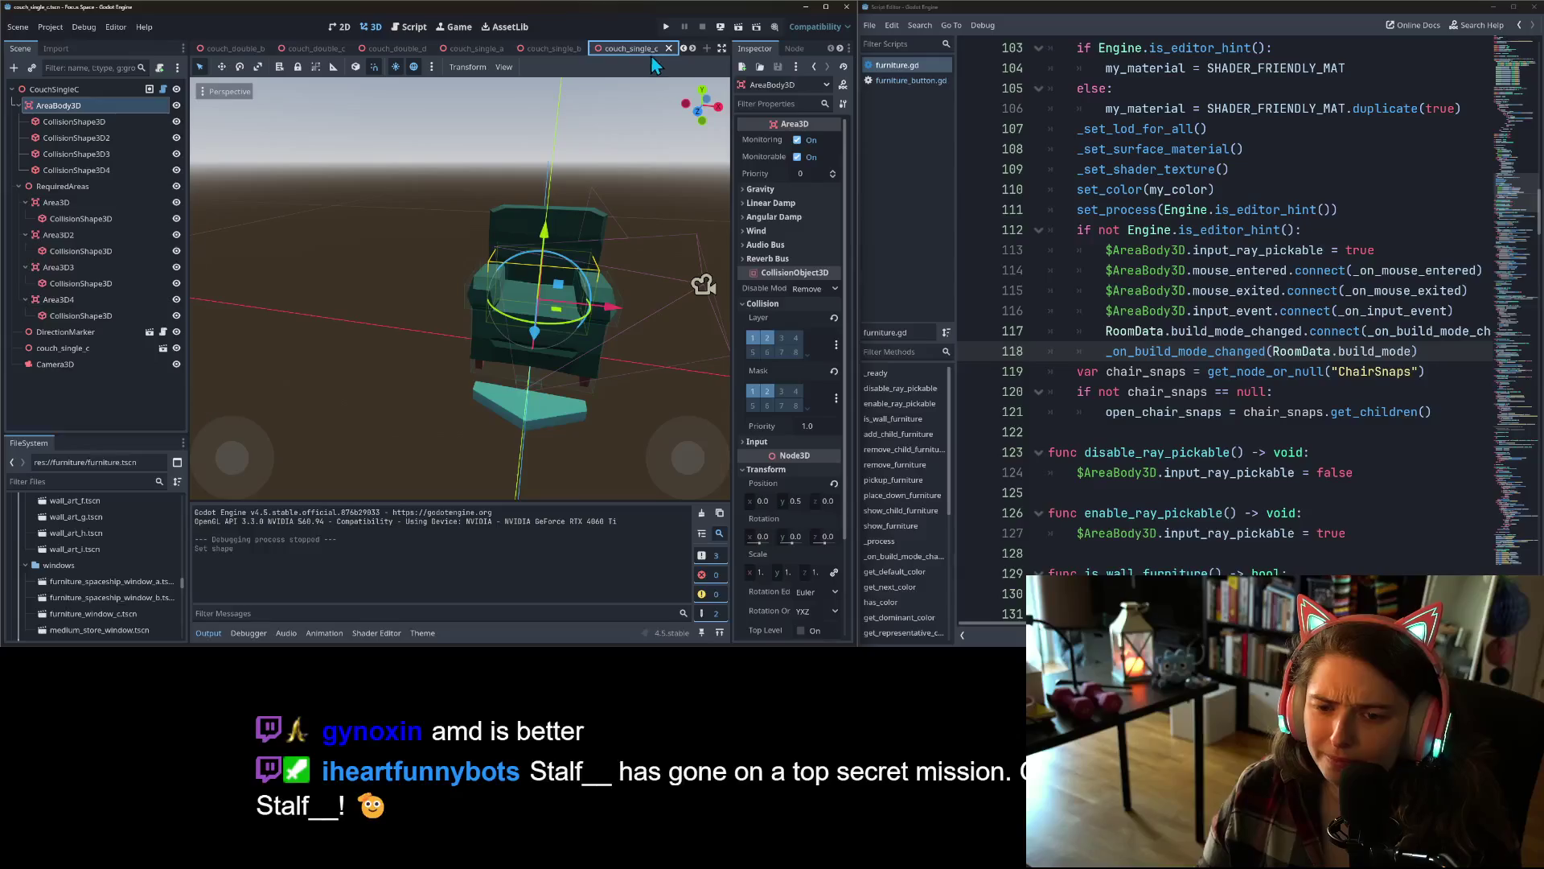
click(693, 50)
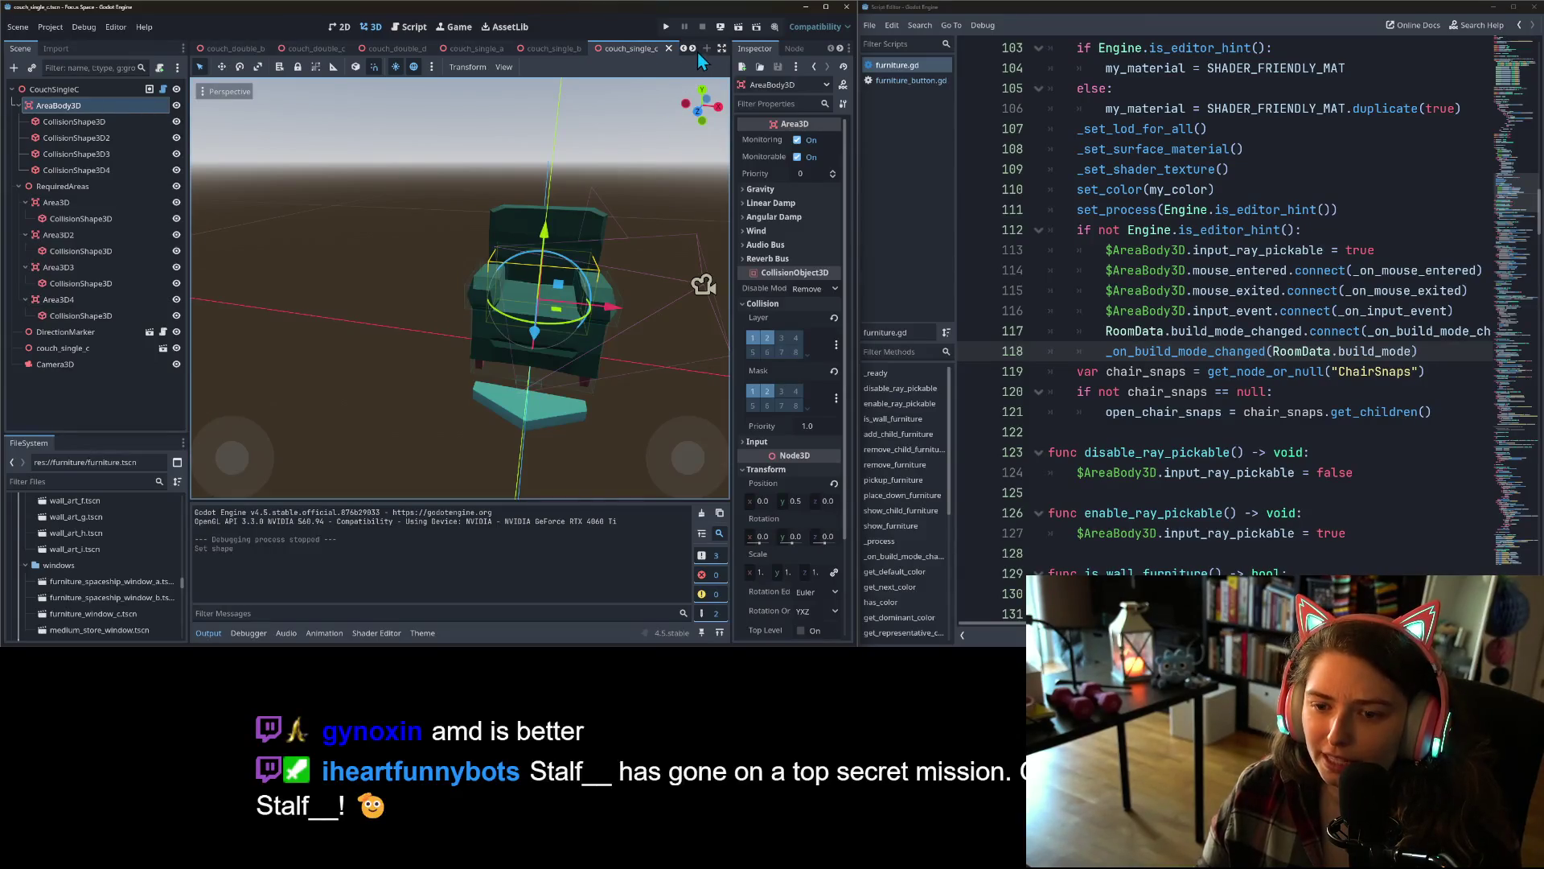
click(693, 49)
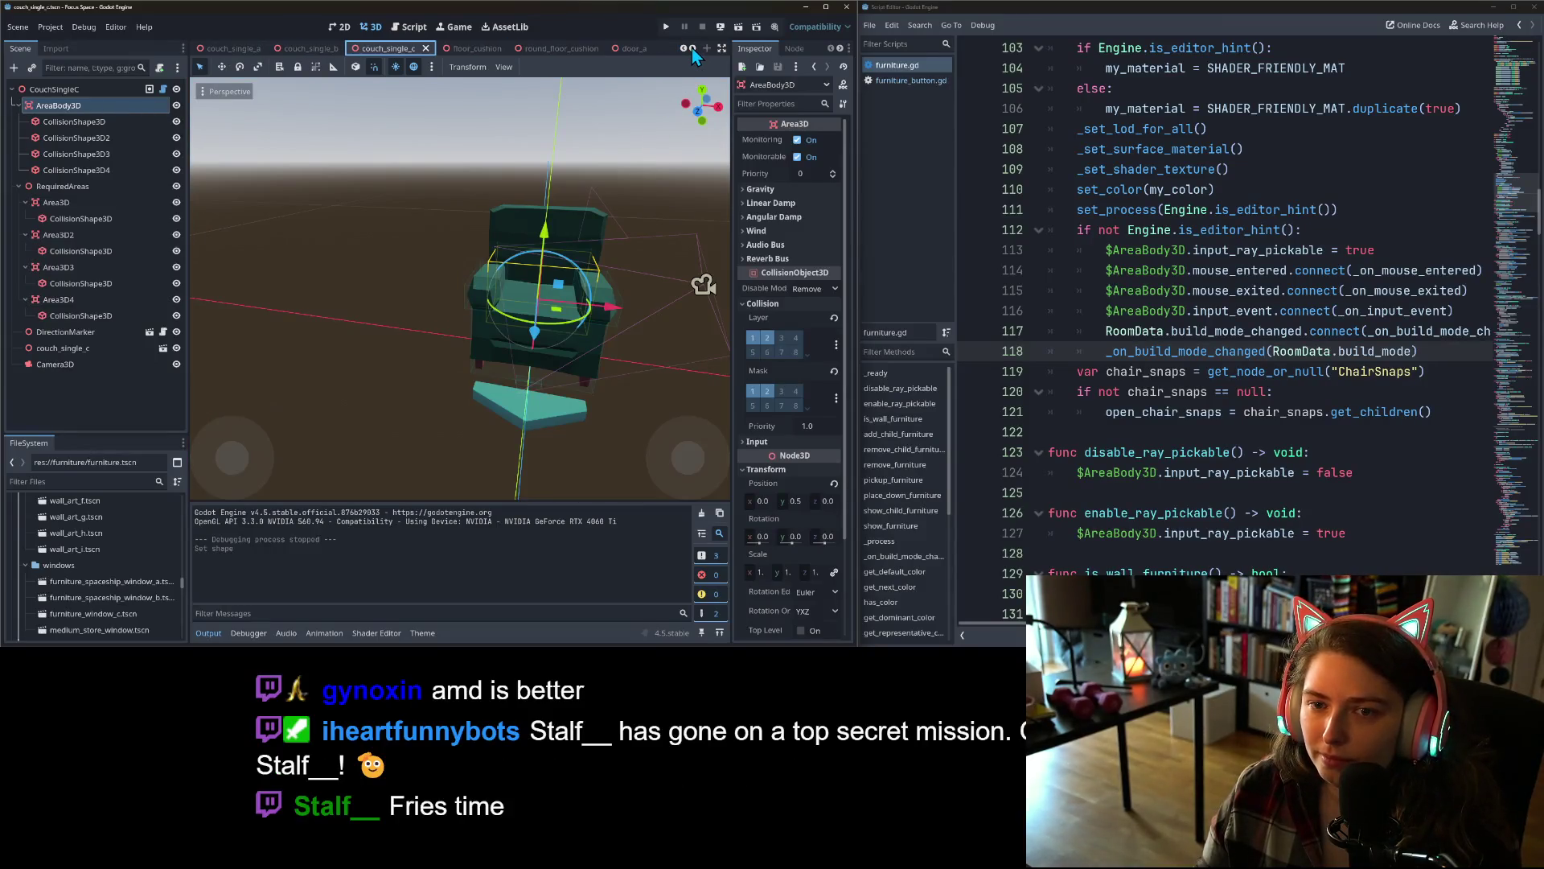
click(484, 50)
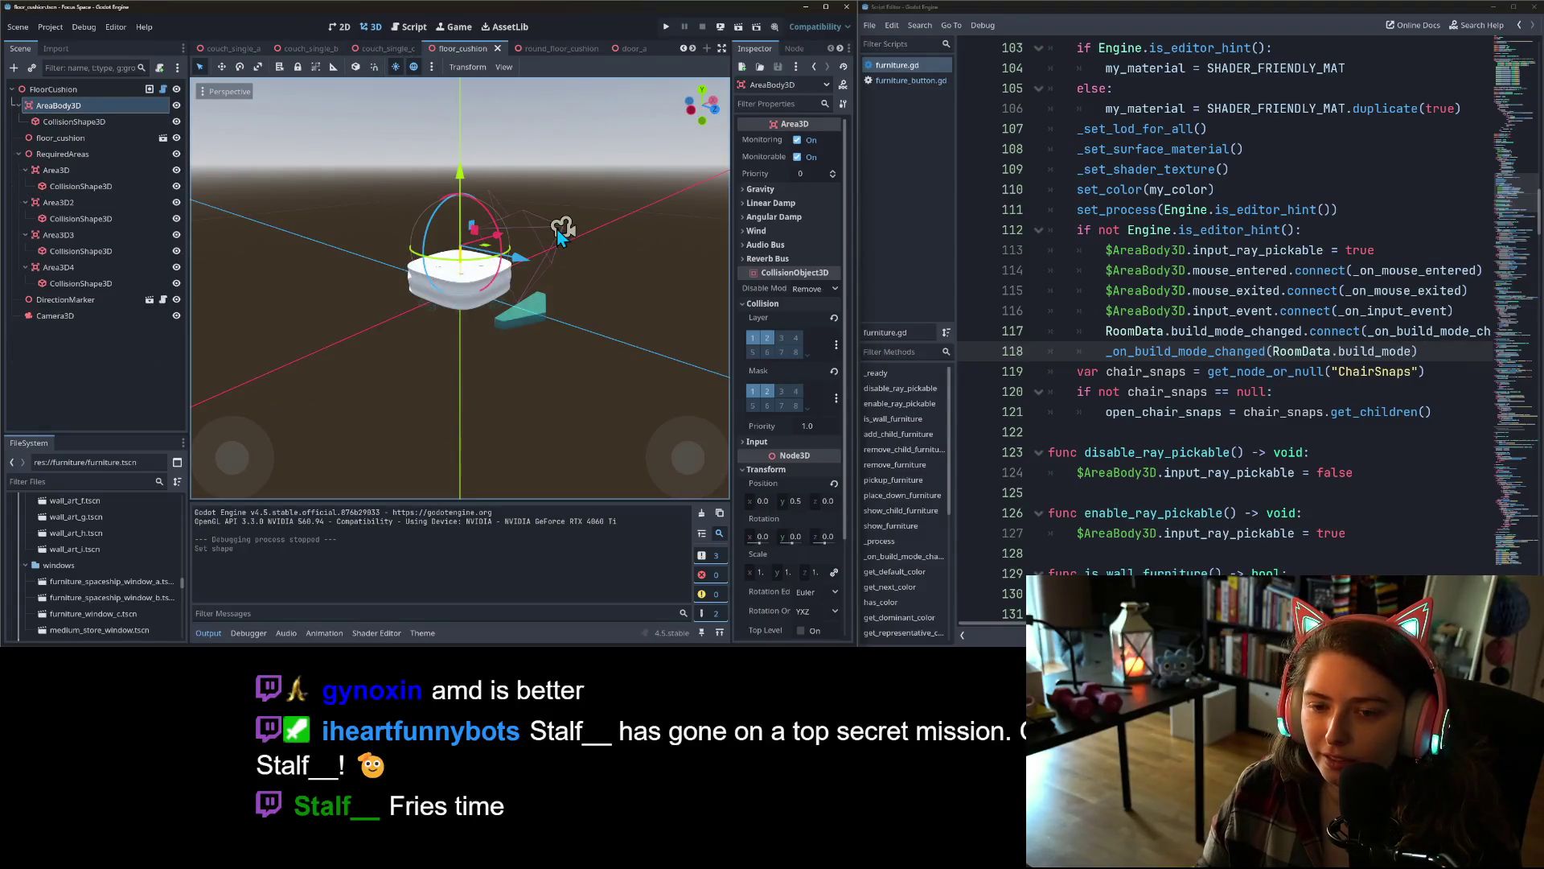
mouse_move(475, 374)
mouse_down()
mouse_move(560, 365)
mouse_move(628, 383)
mouse_move(523, 403)
mouse_move(590, 380)
mouse_up()
scroll(556, 394, up, 3)
click(71, 92)
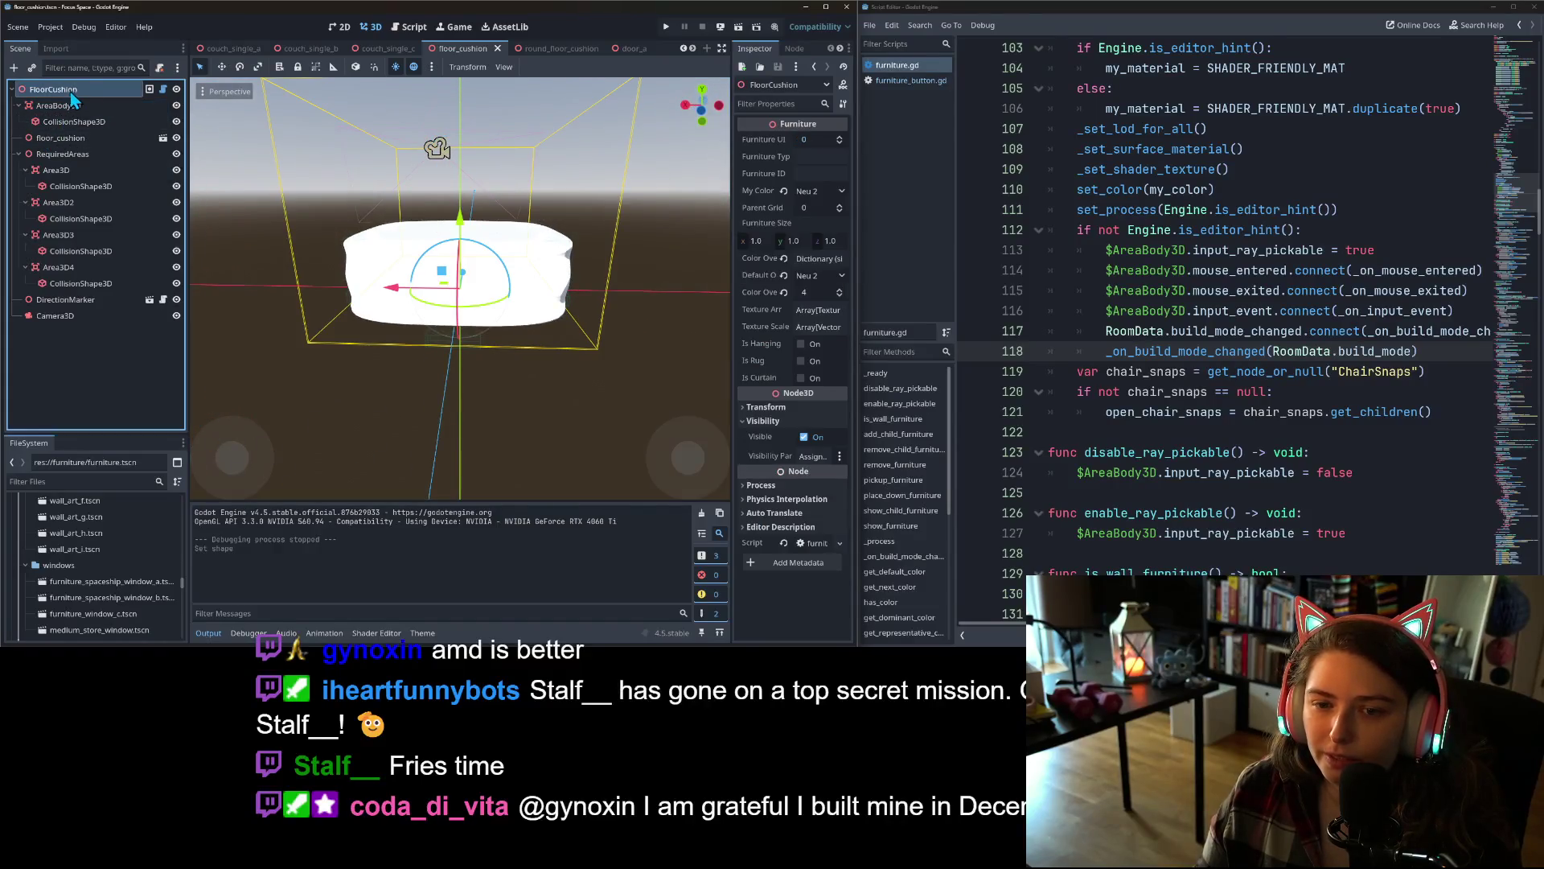
click(819, 193)
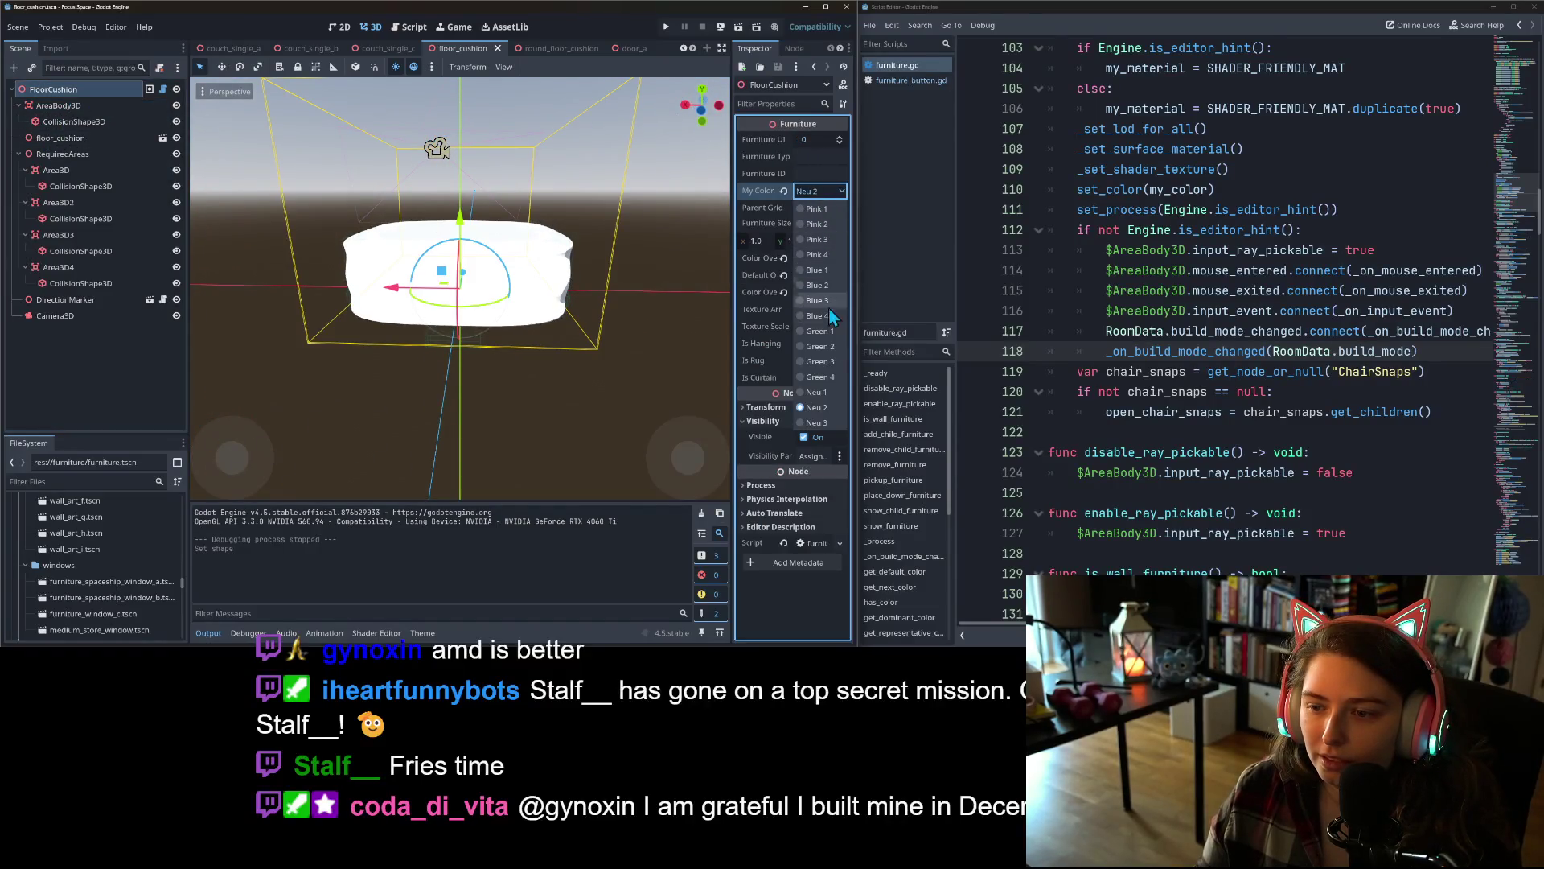
click(816, 423)
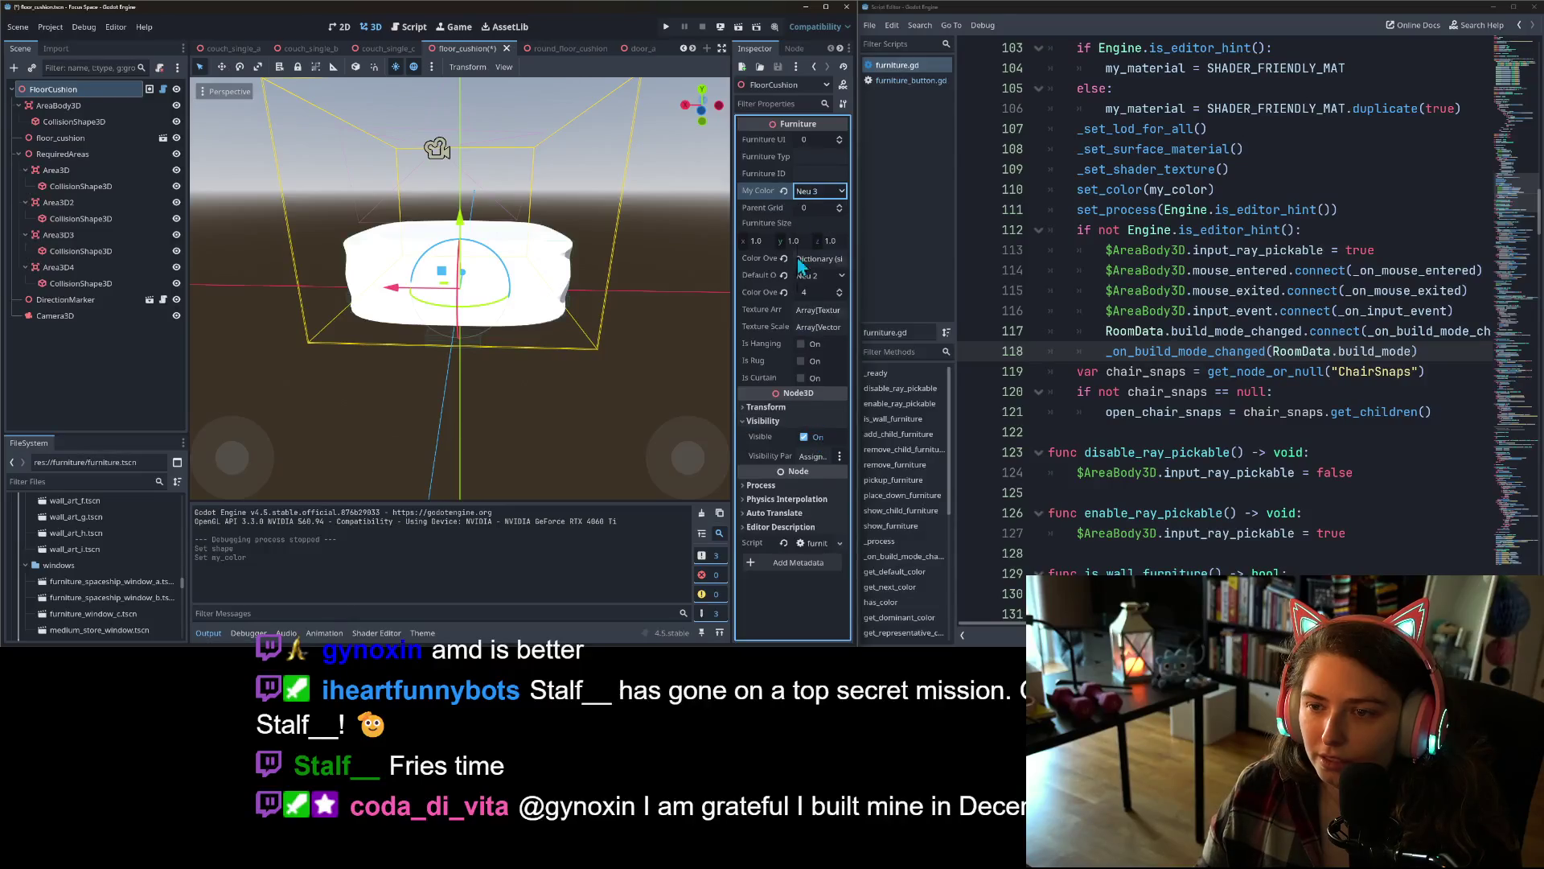
click(813, 193)
click(820, 409)
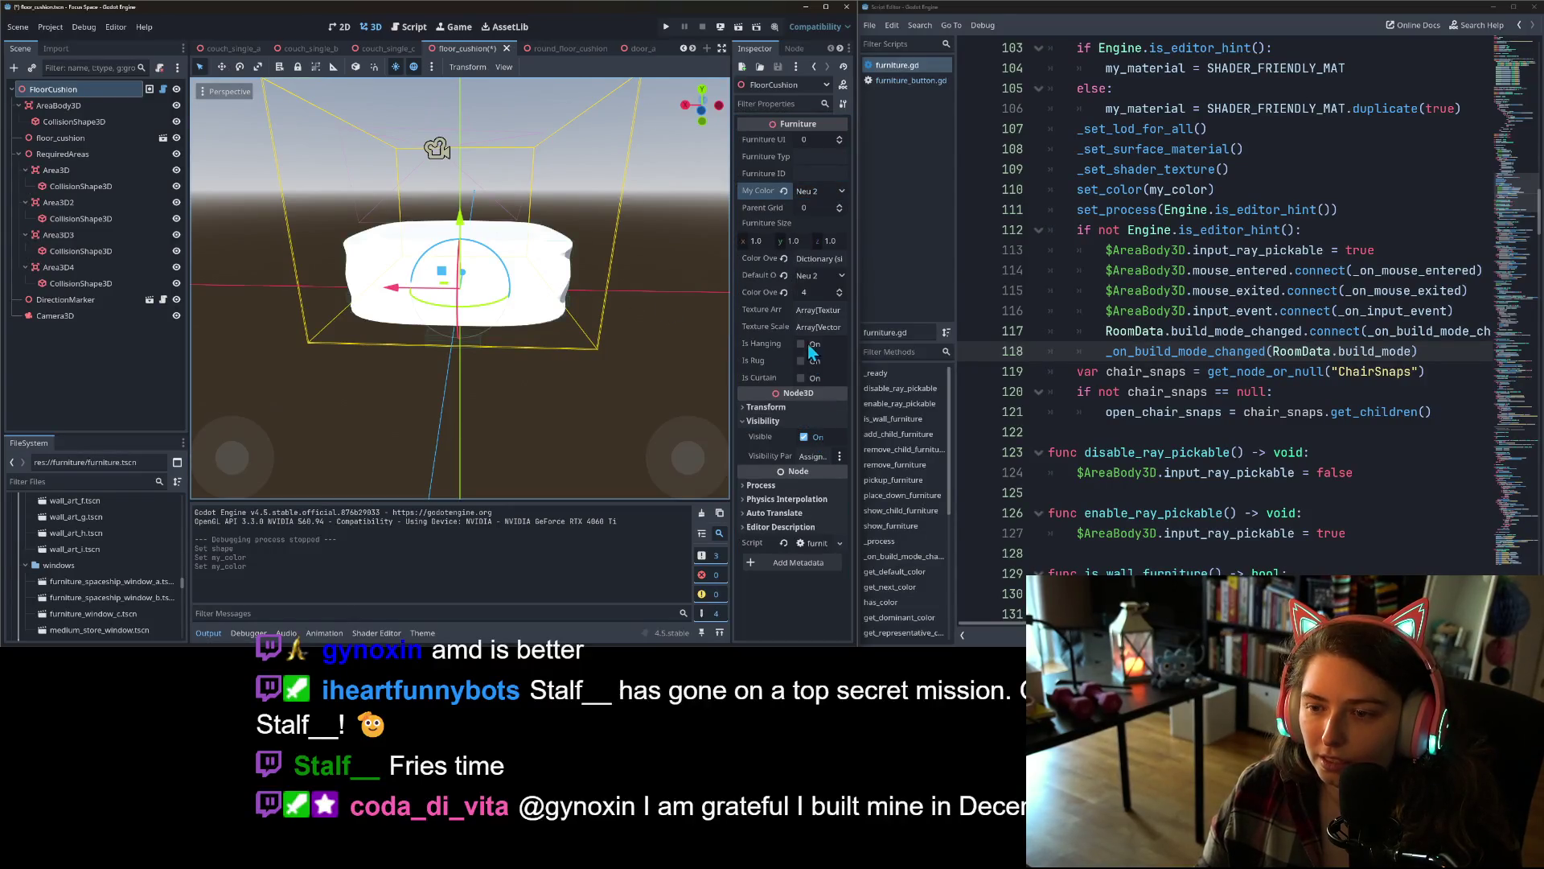
click(53, 138)
right_click(57, 142)
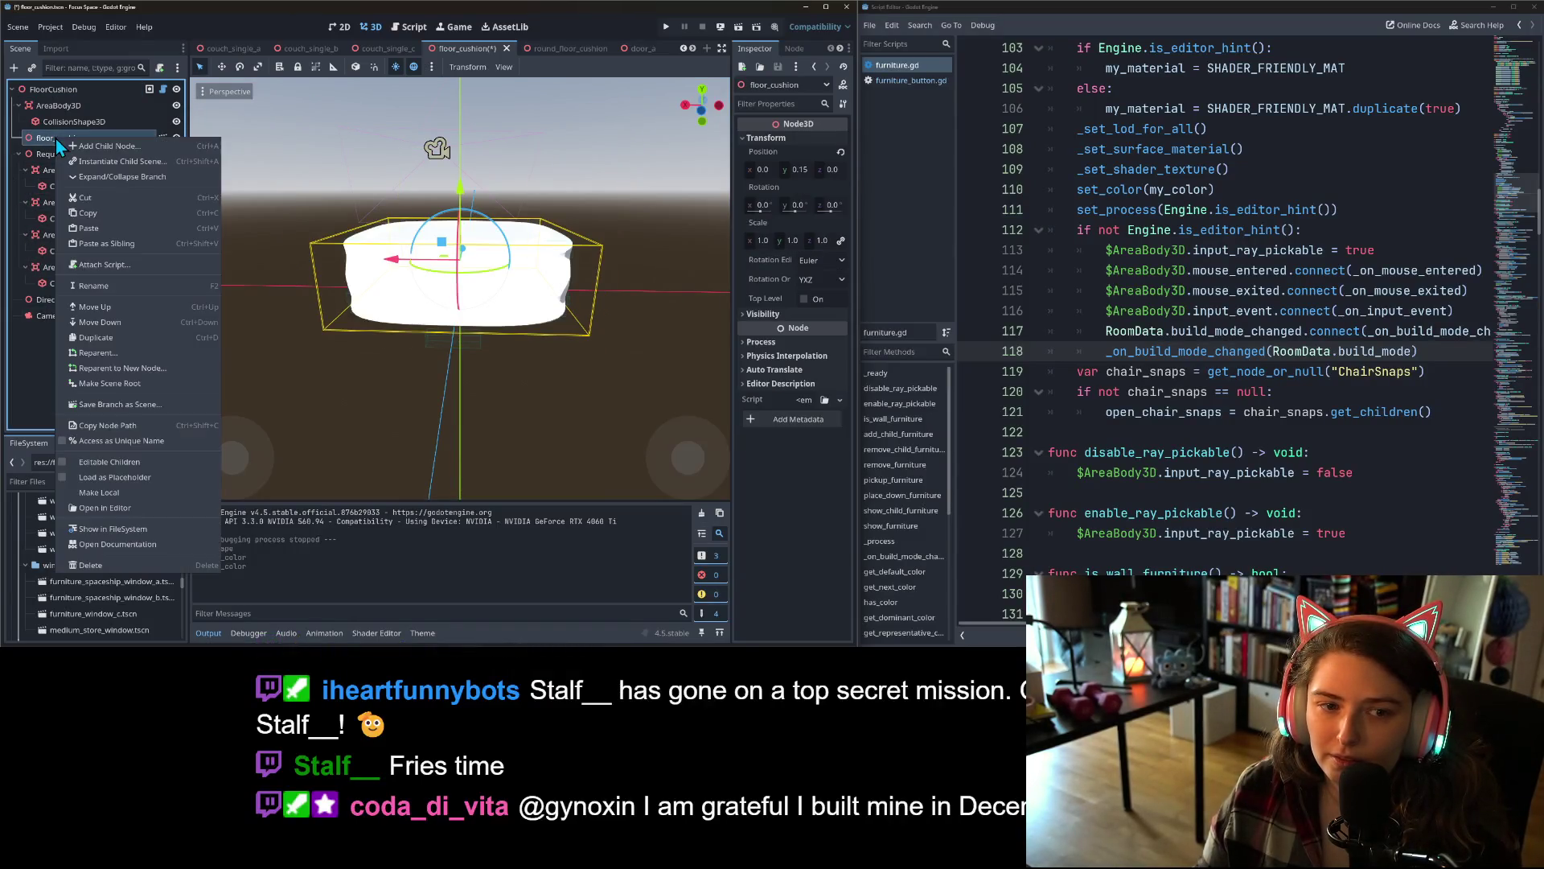
click(115, 462)
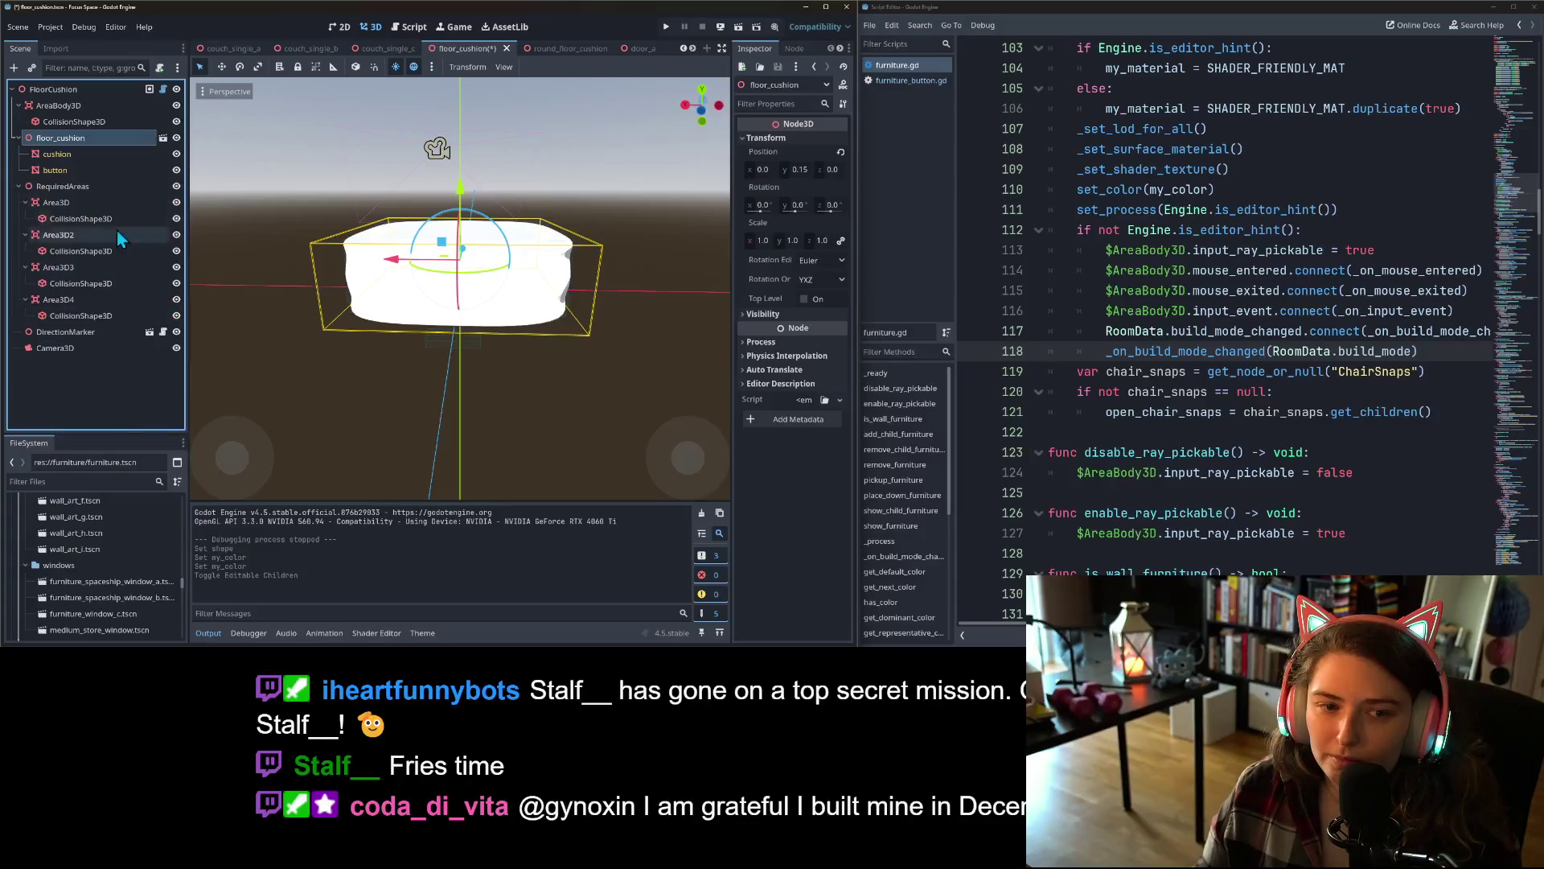
click(57, 153)
click(65, 170)
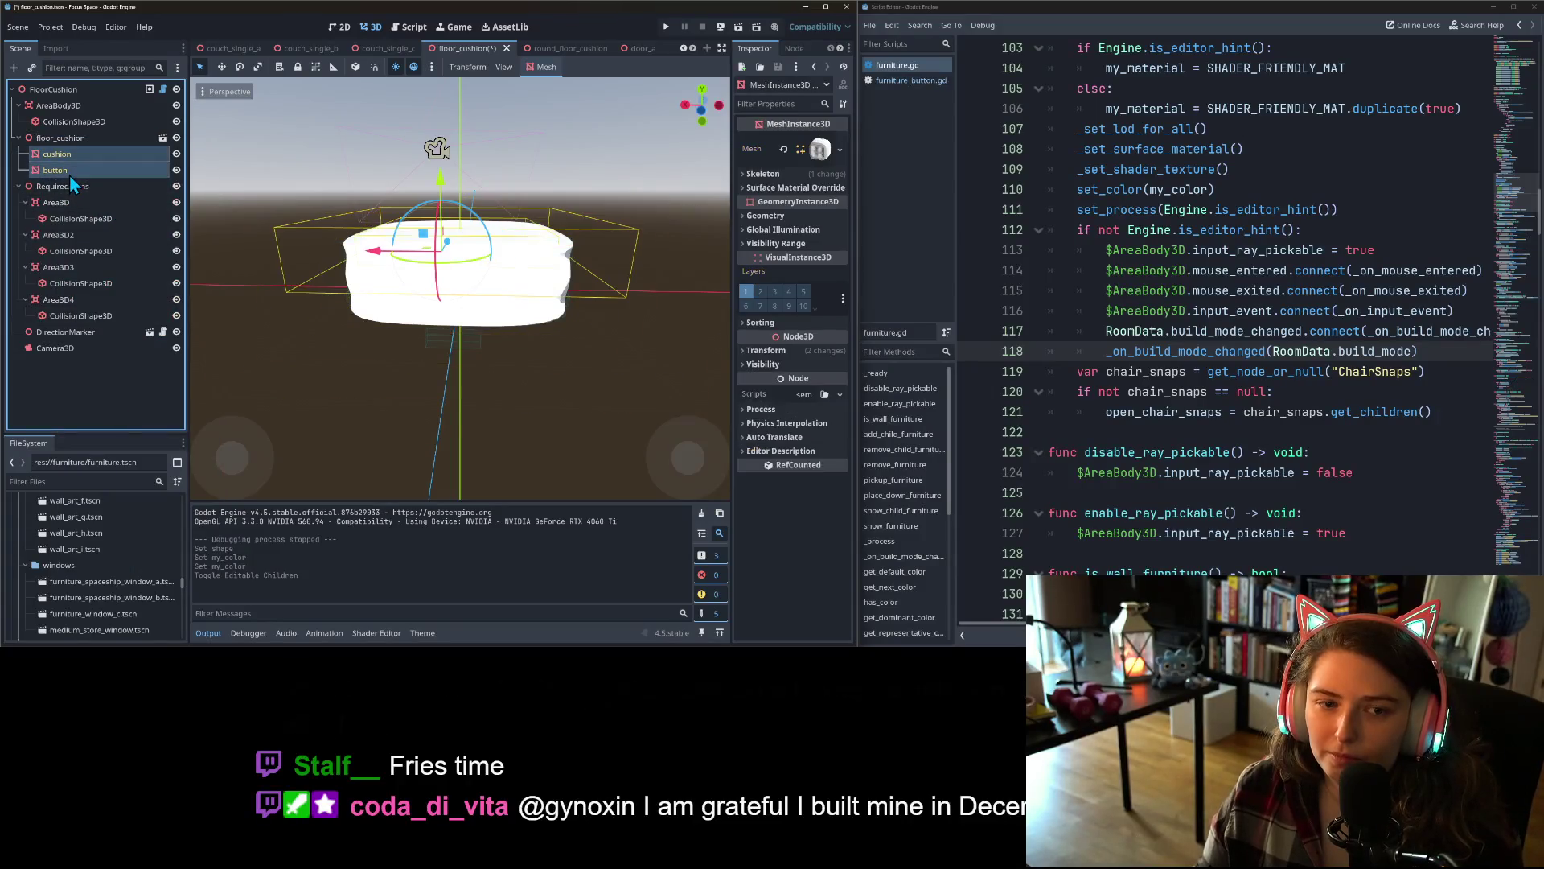
click(794, 189)
click(825, 203)
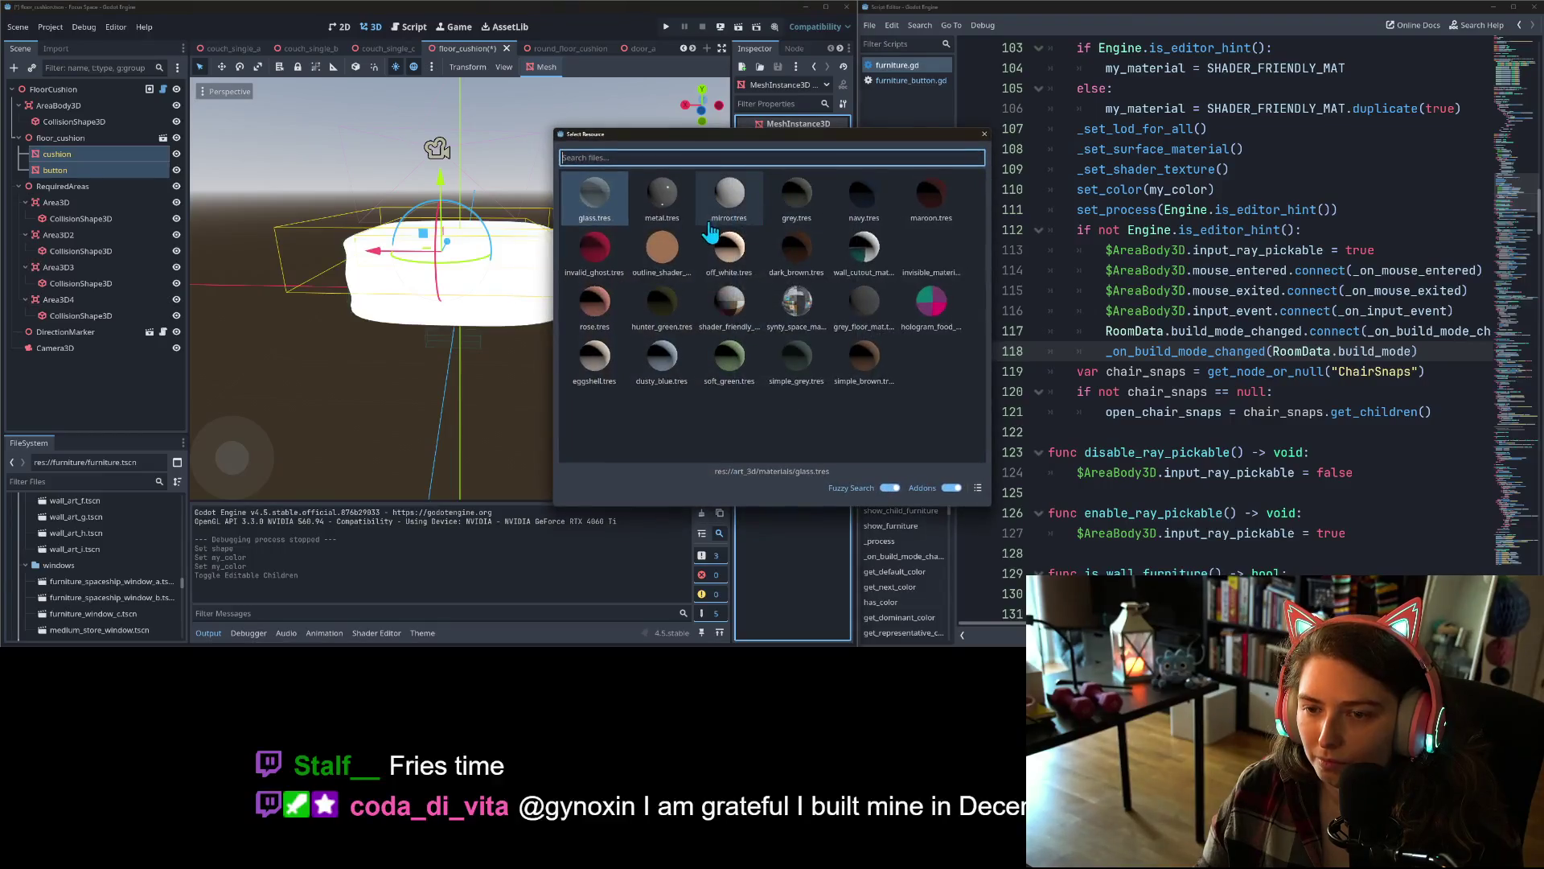
double_click(730, 305)
click(545, 374)
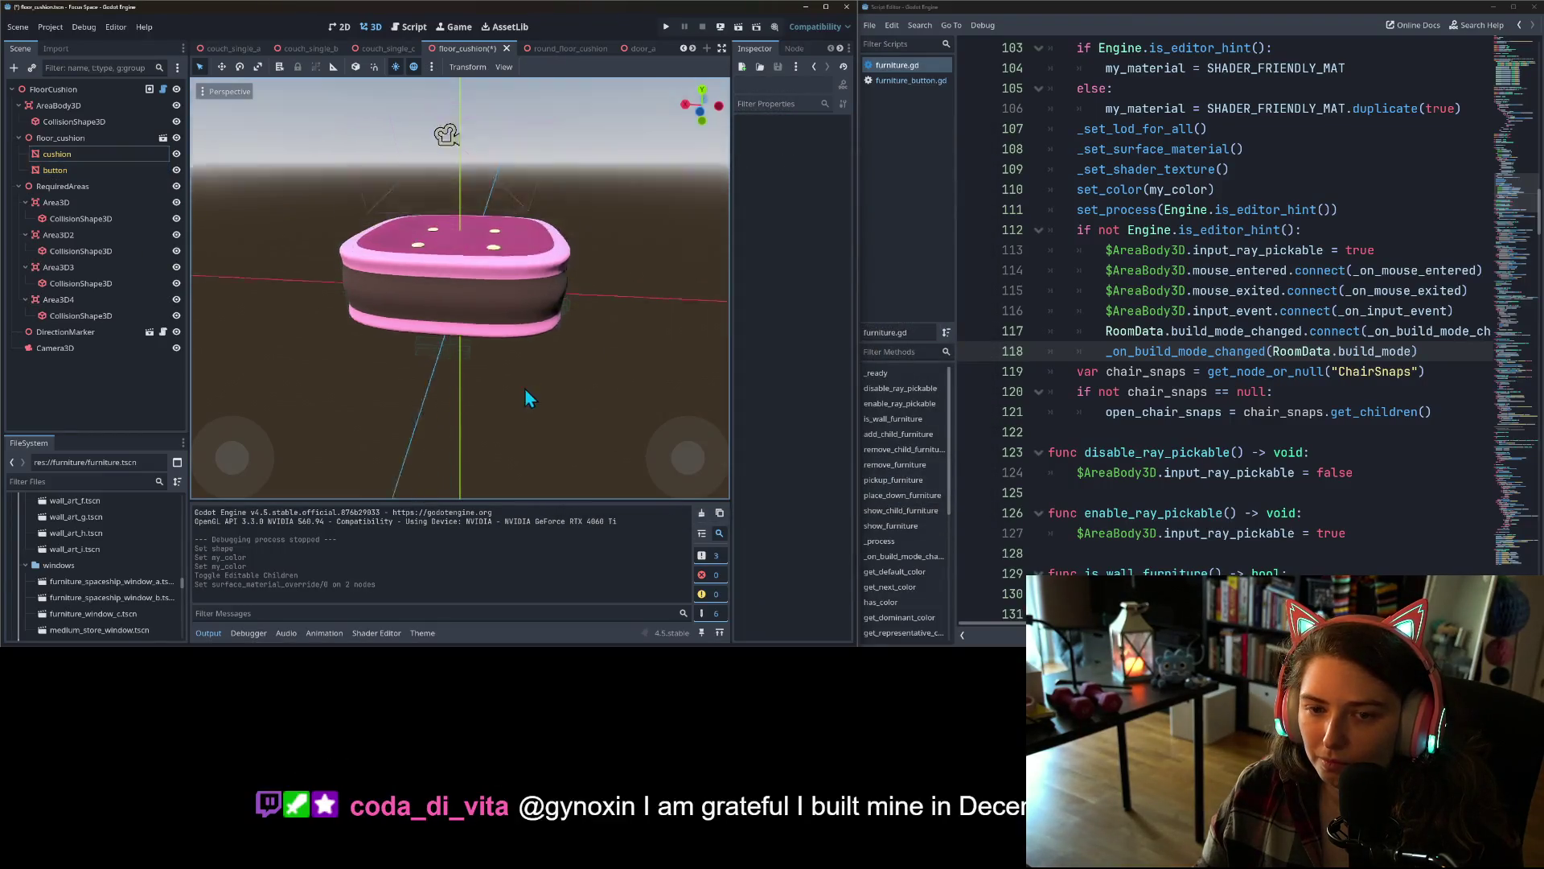
mouse_move(524, 387)
mouse_down()
mouse_move(406, 418)
mouse_move(384, 391)
mouse_move(359, 407)
mouse_move(417, 427)
mouse_move(469, 398)
mouse_up()
key(ctrl+s)
click(90, 90)
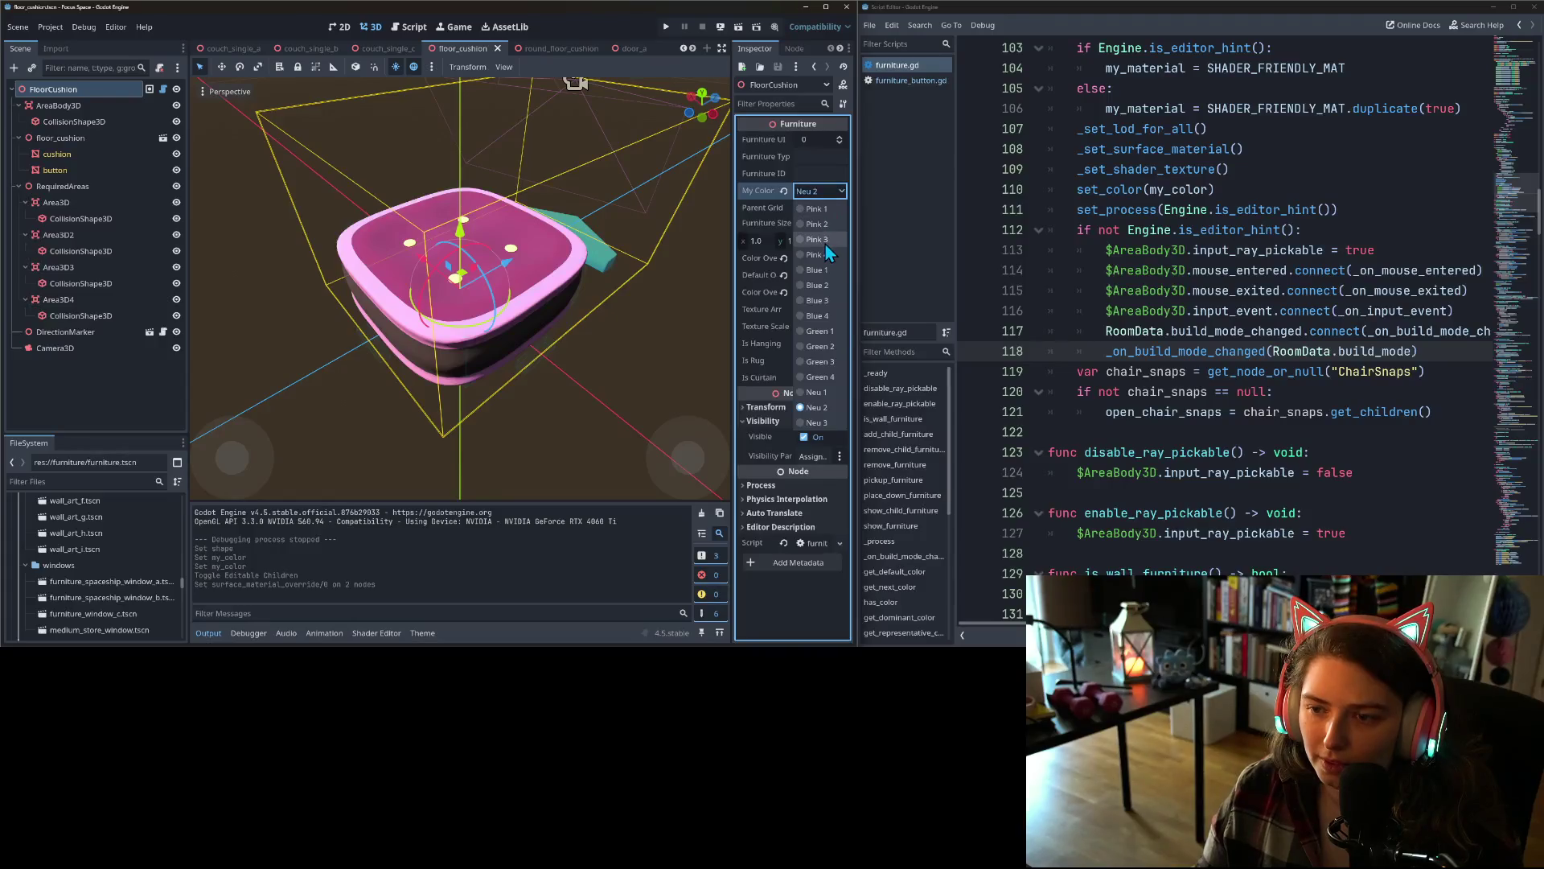
click(827, 240)
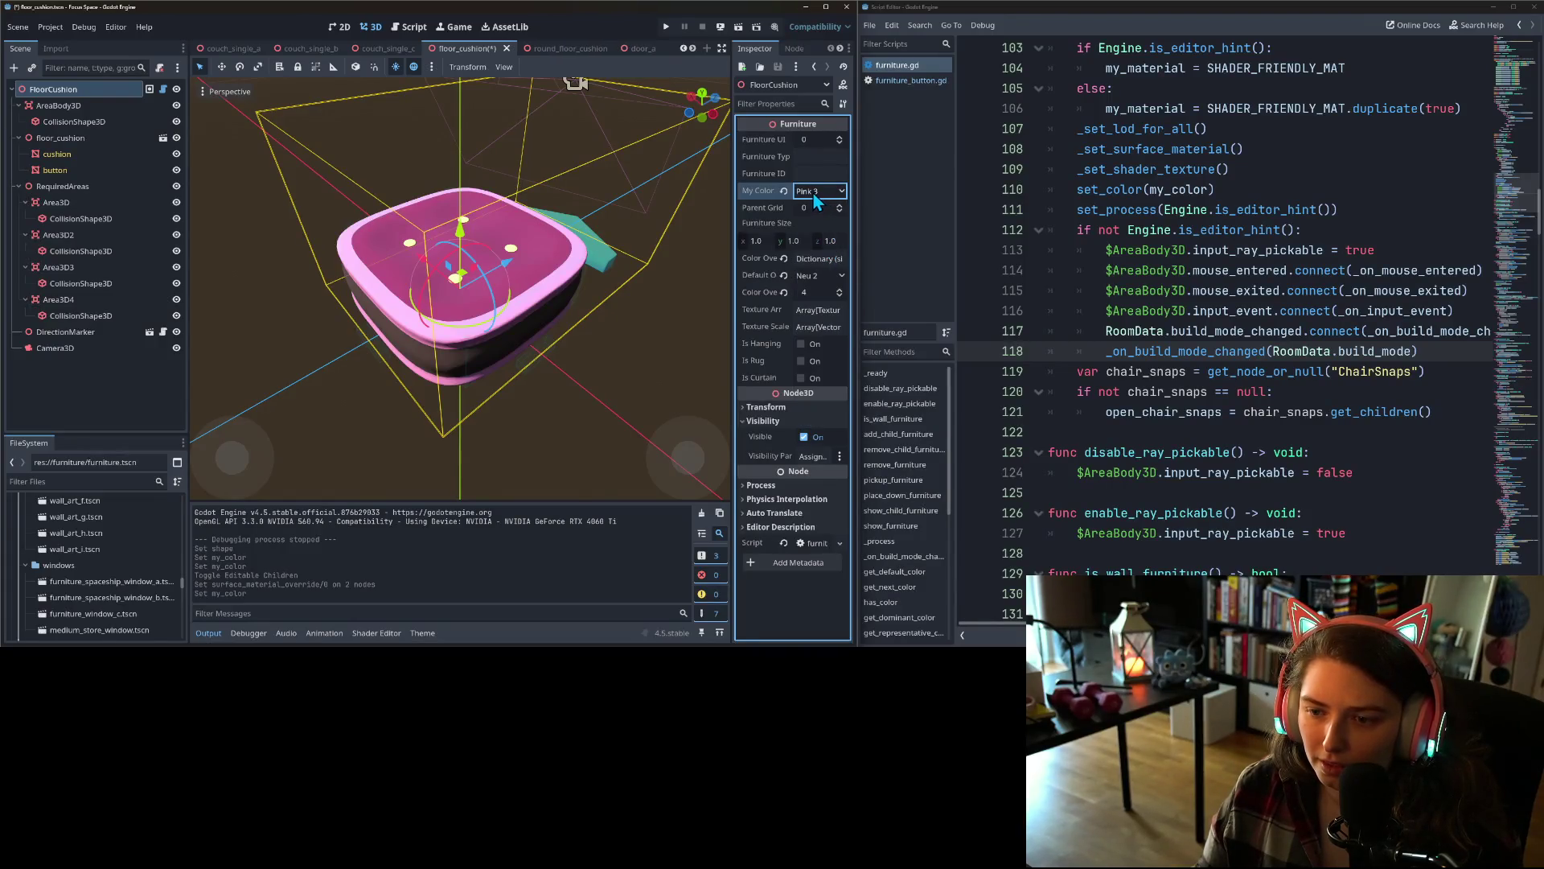
key(ctrl+z)
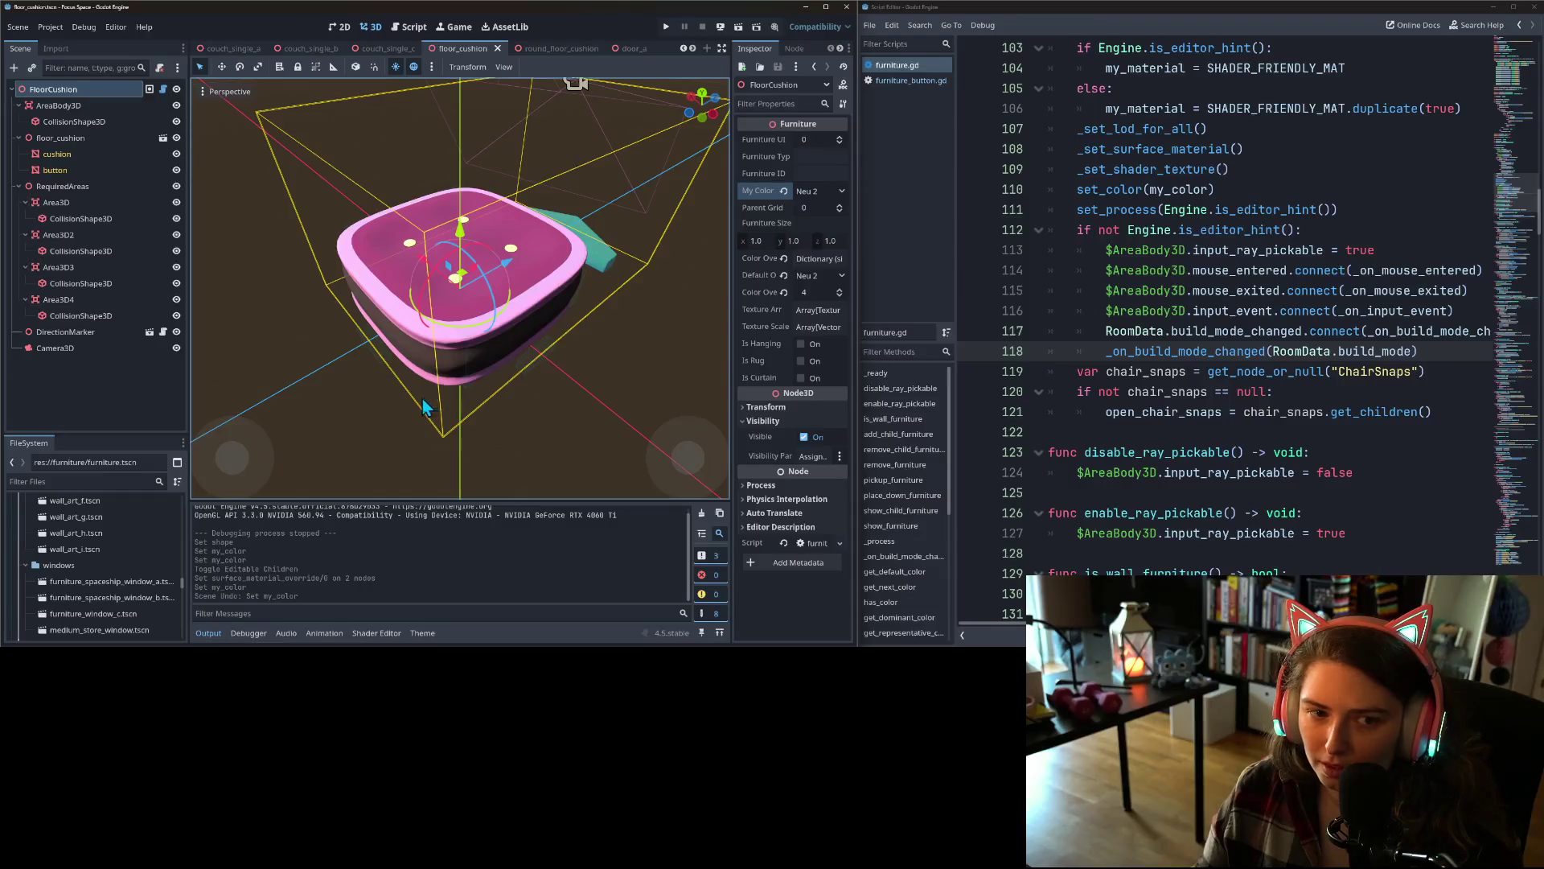
key(ctrl+z)
key(ctrl+z)
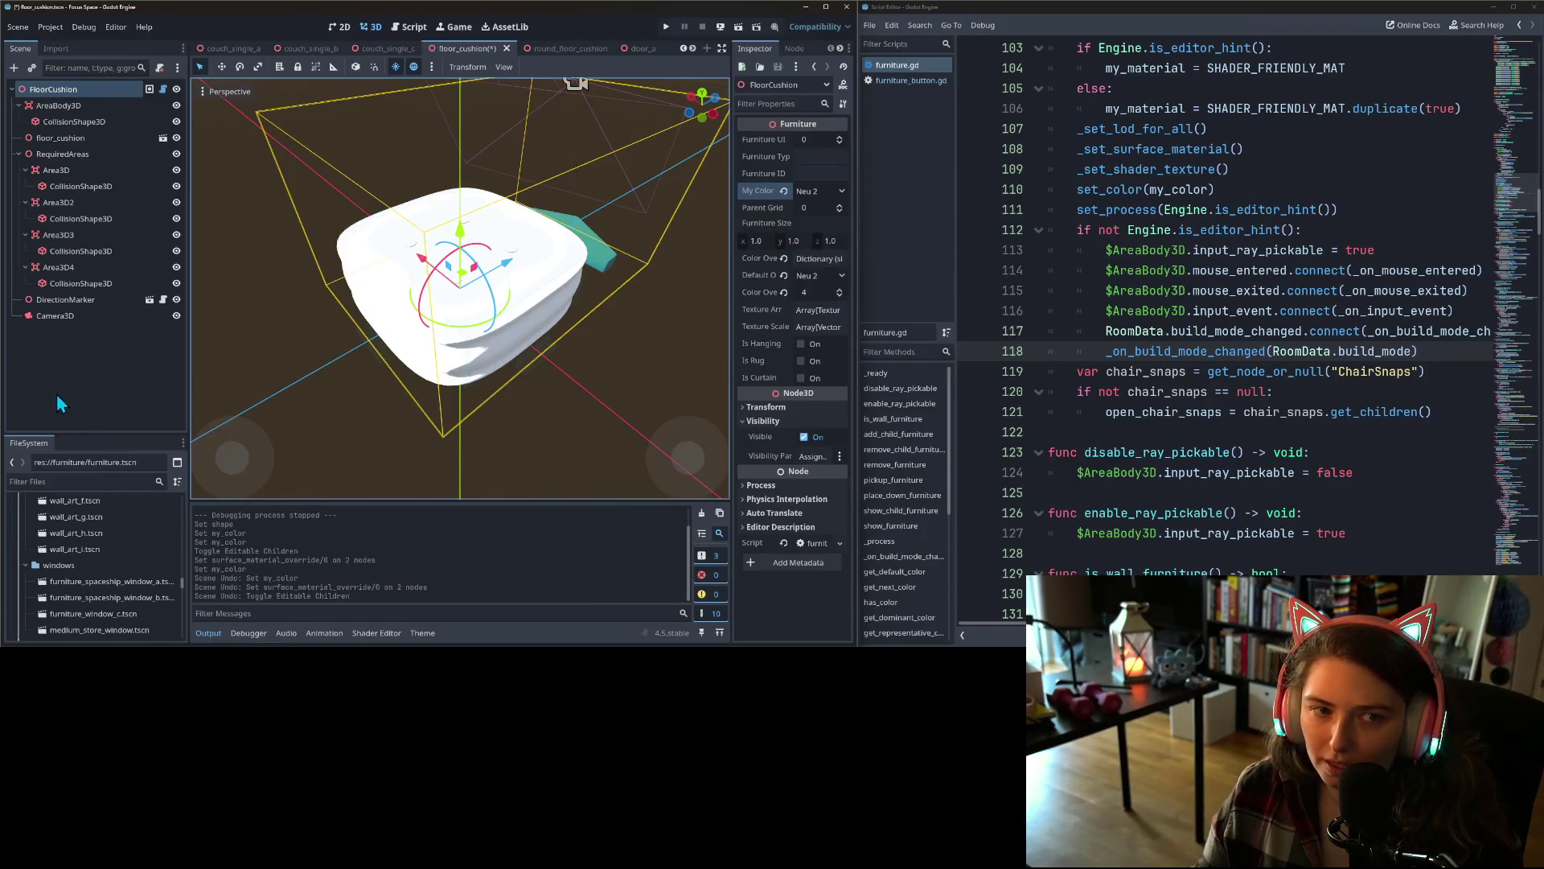
- Check the round_floor_cushion, door_a, lamp_standing_b, lamp_standing_a and lamp_table_a scenes
click(58, 399)
click(553, 49)
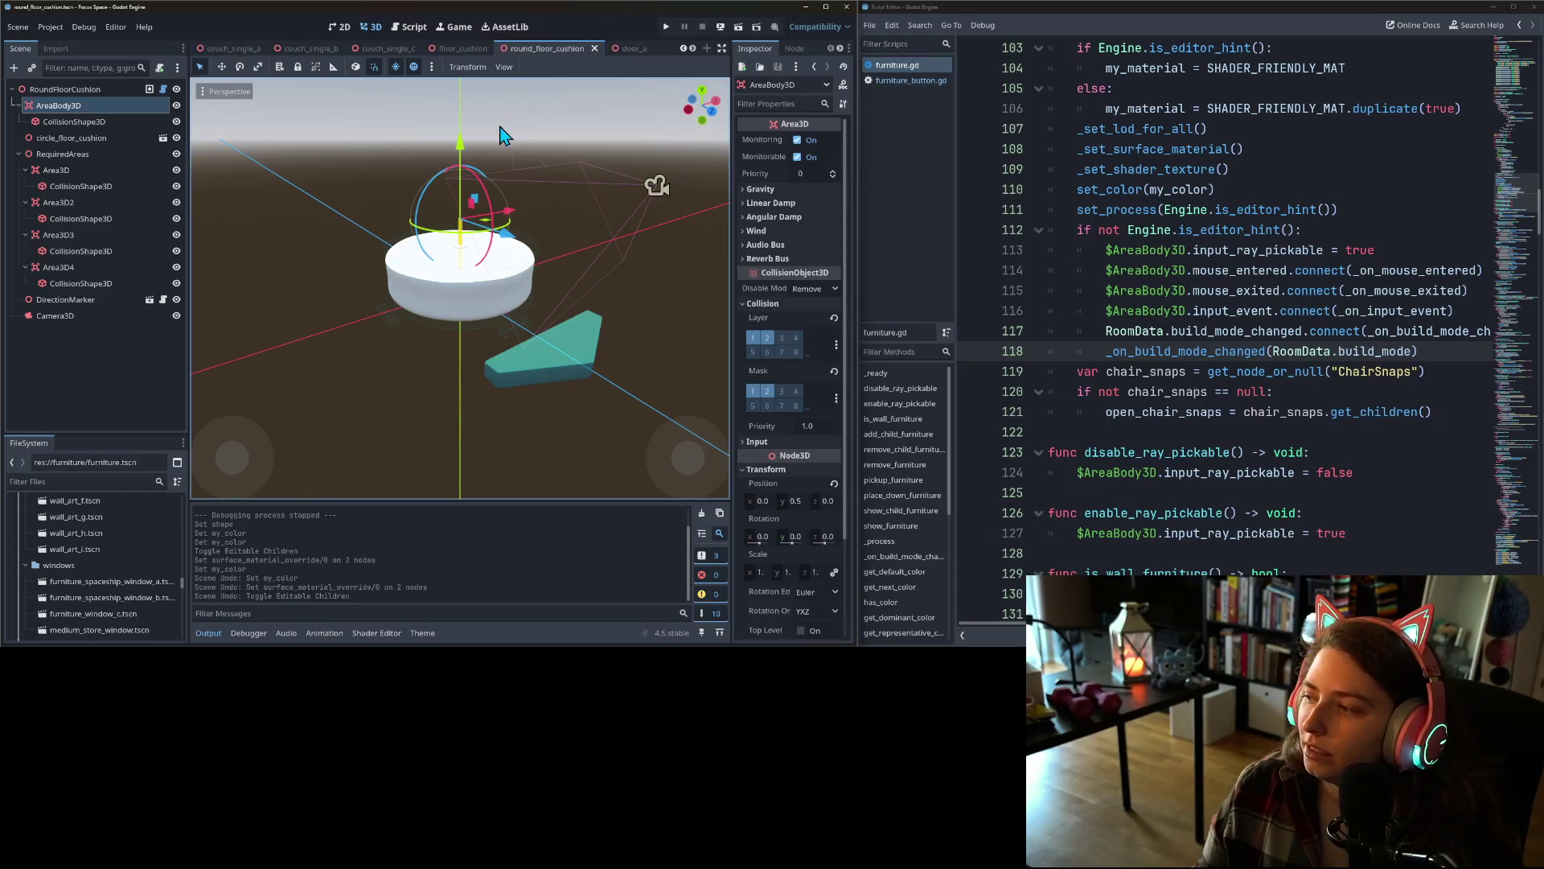
click(632, 50)
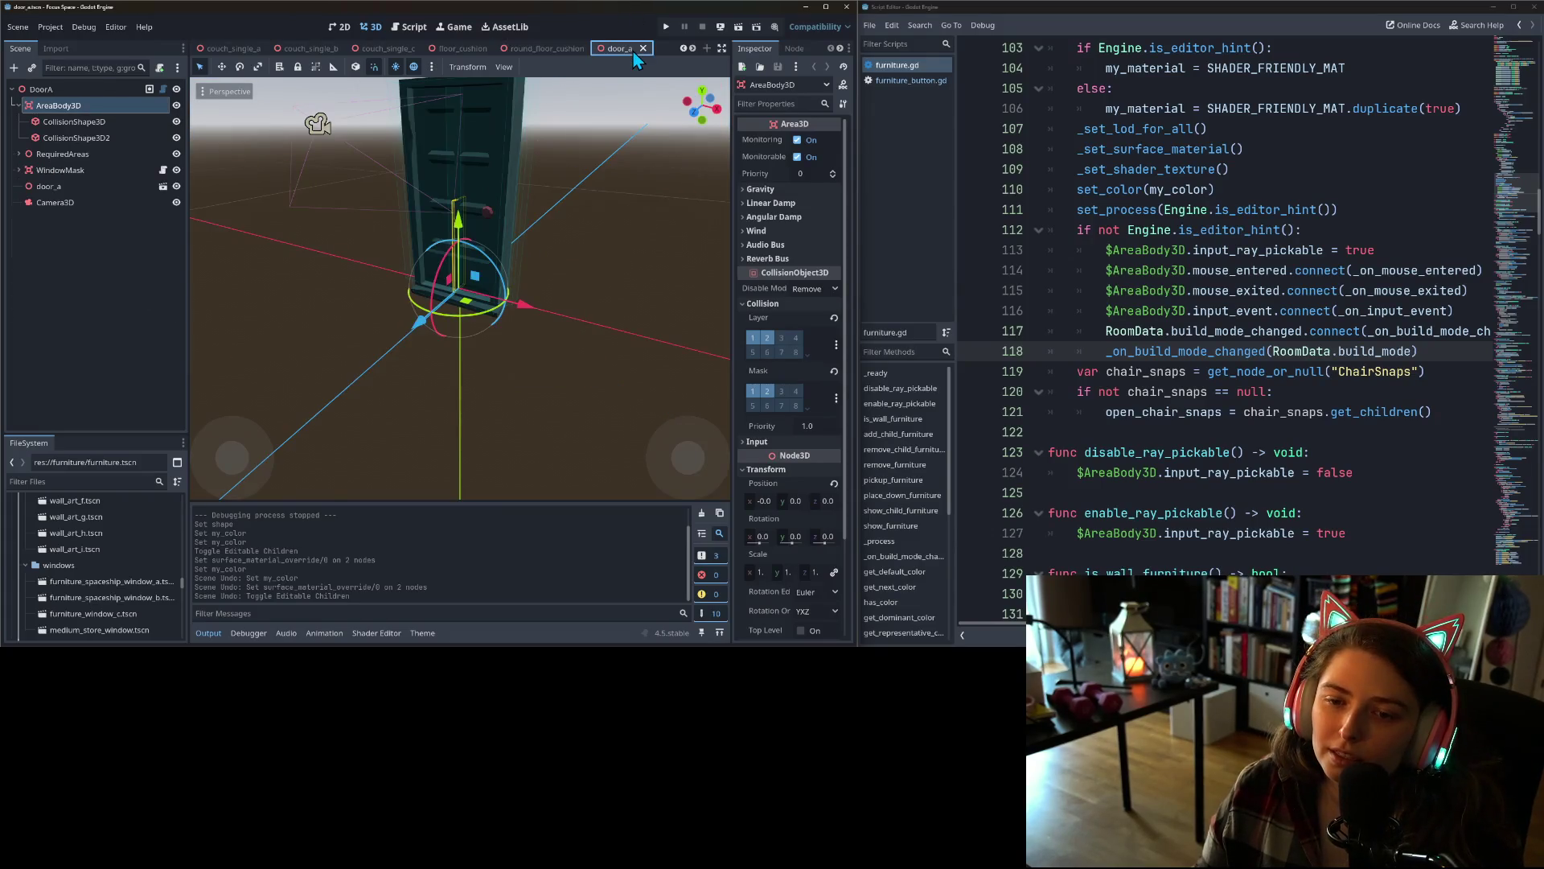
click(692, 48)
click(455, 50)
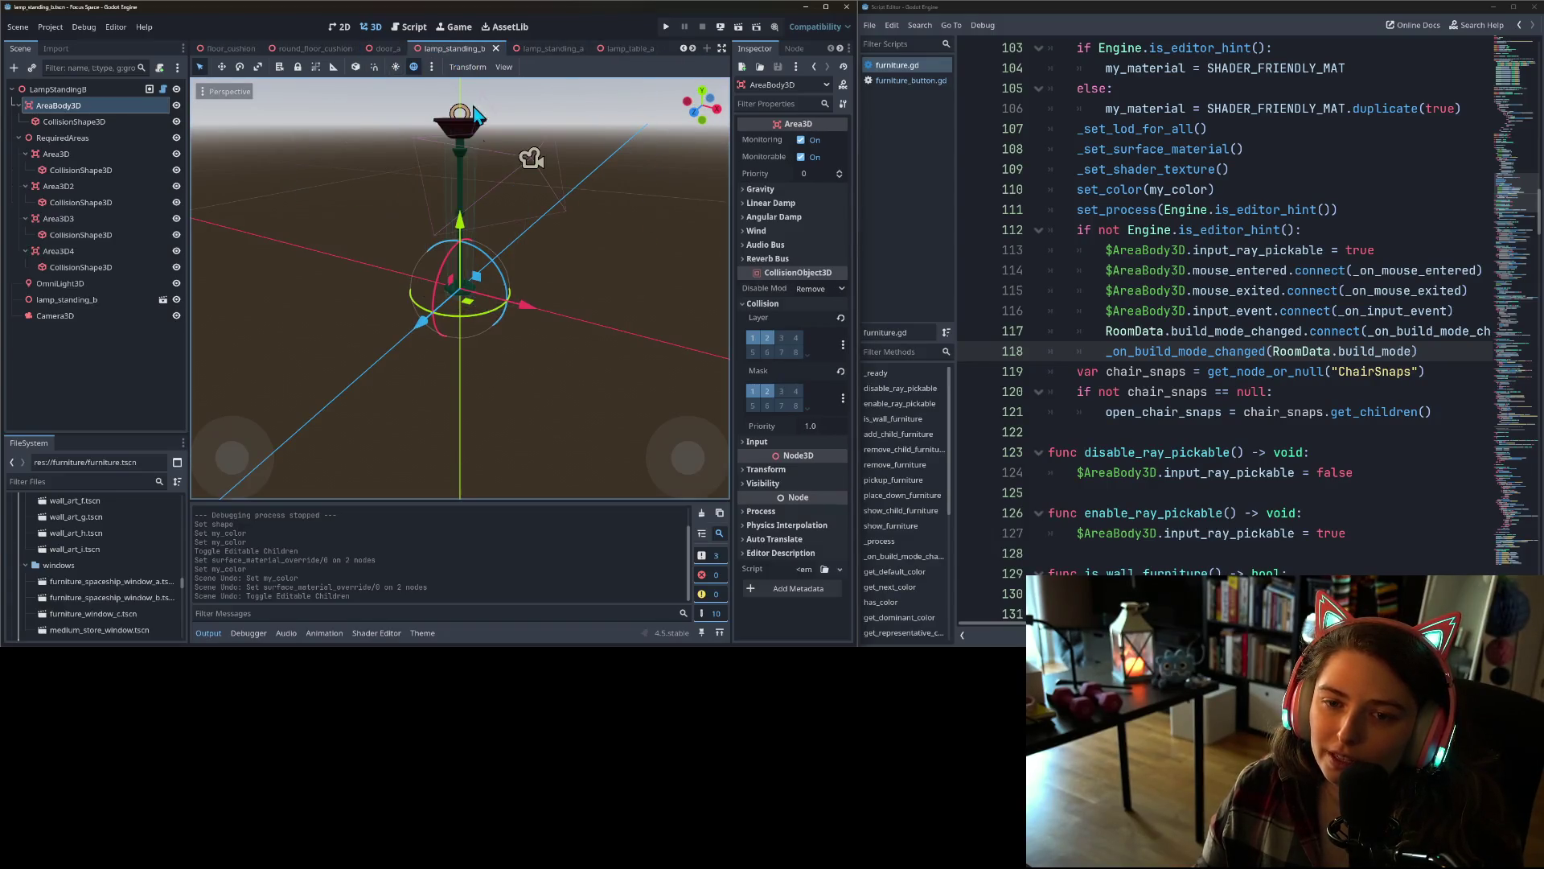
scroll(534, 304, down, 2)
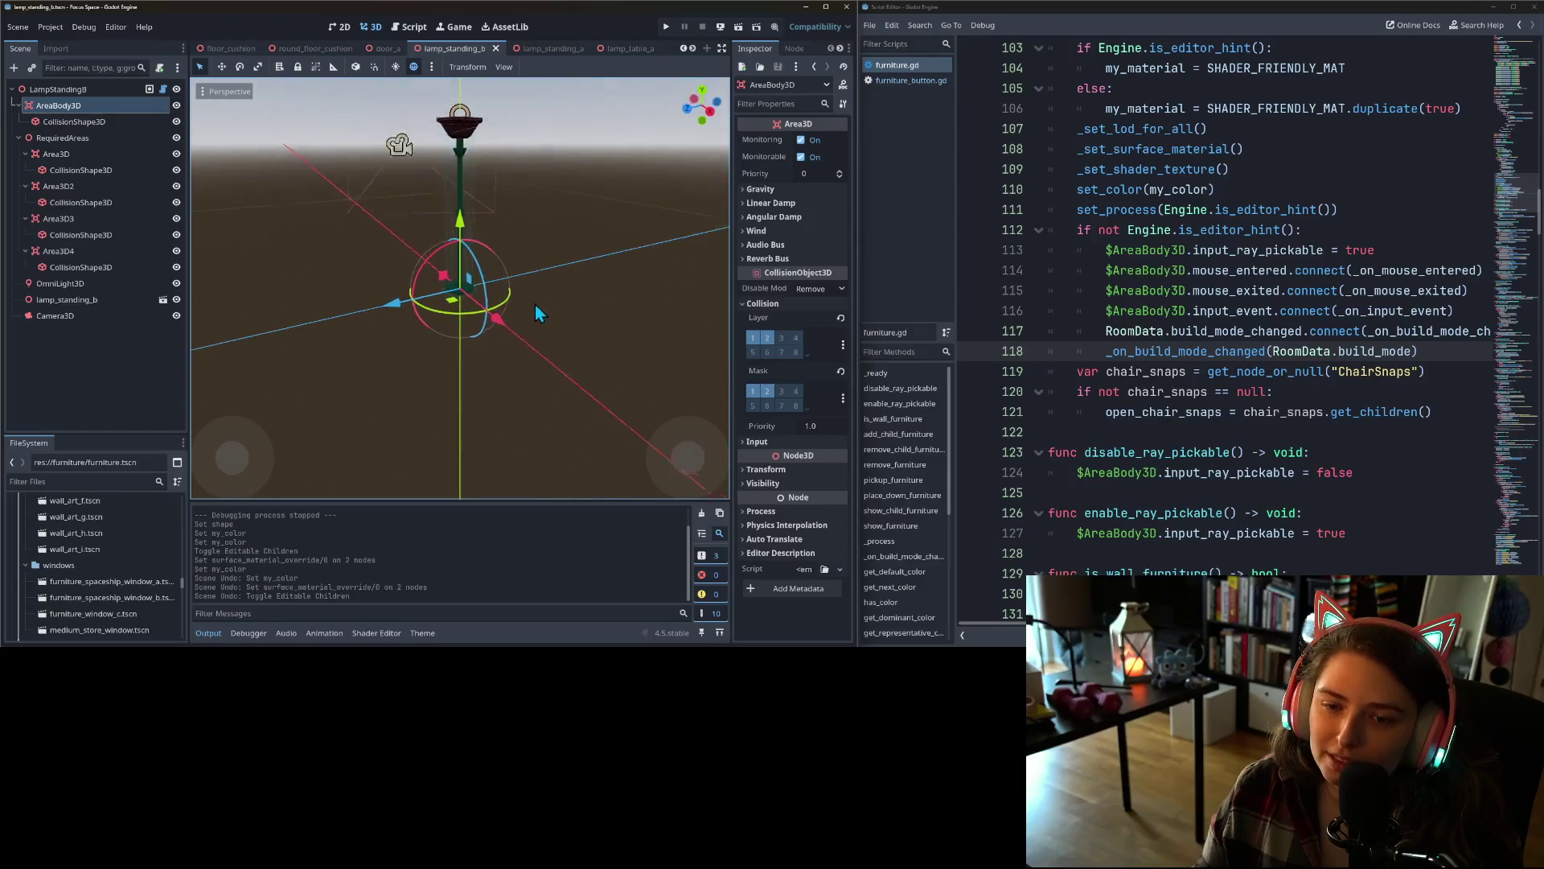
click(547, 48)
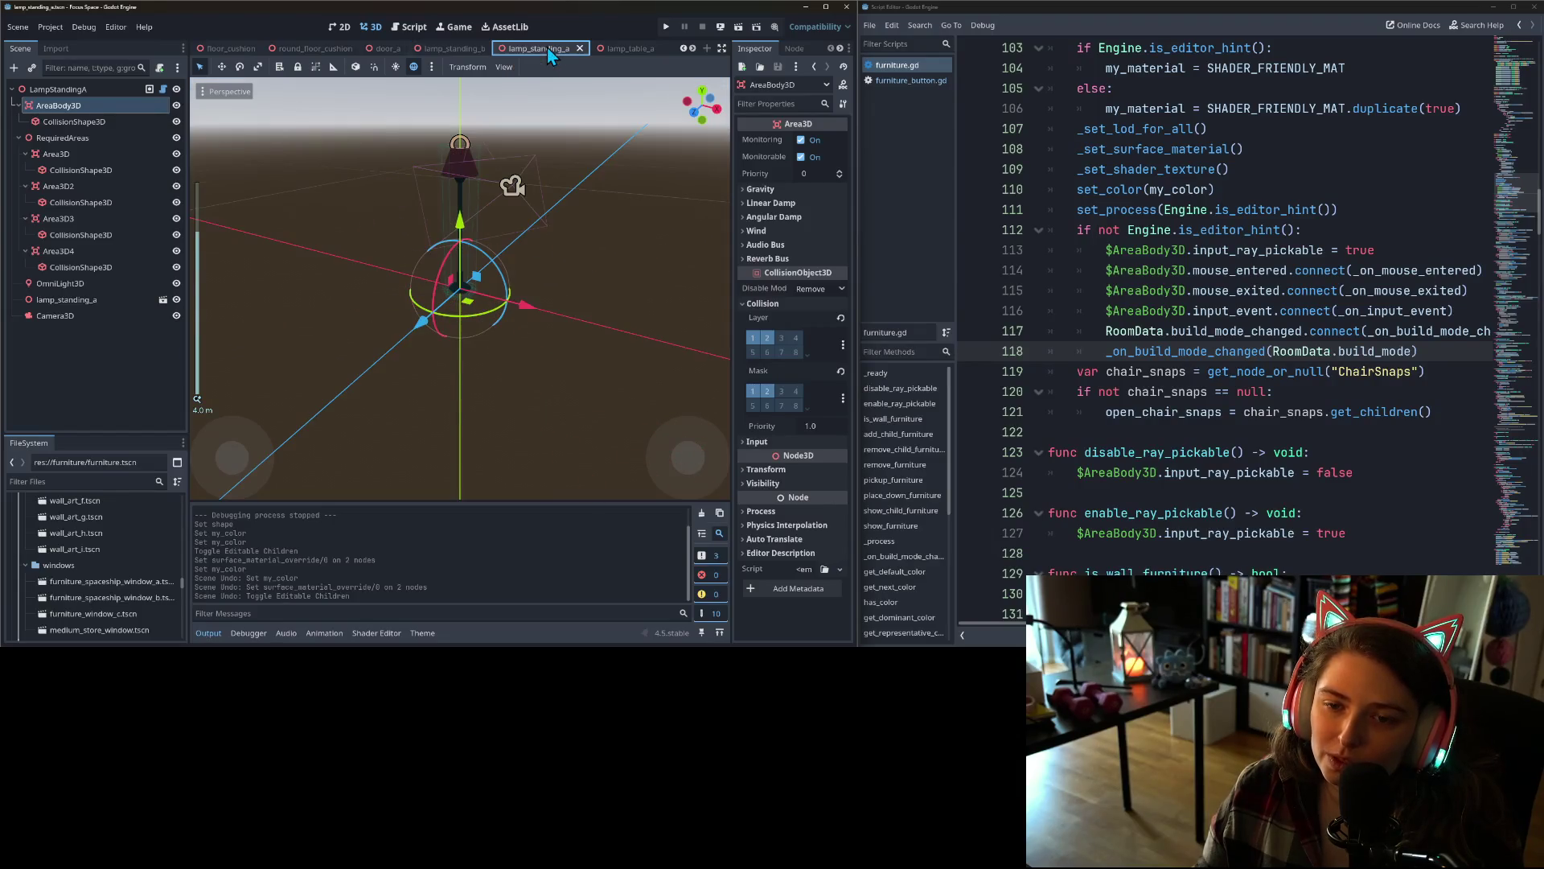
click(658, 50)
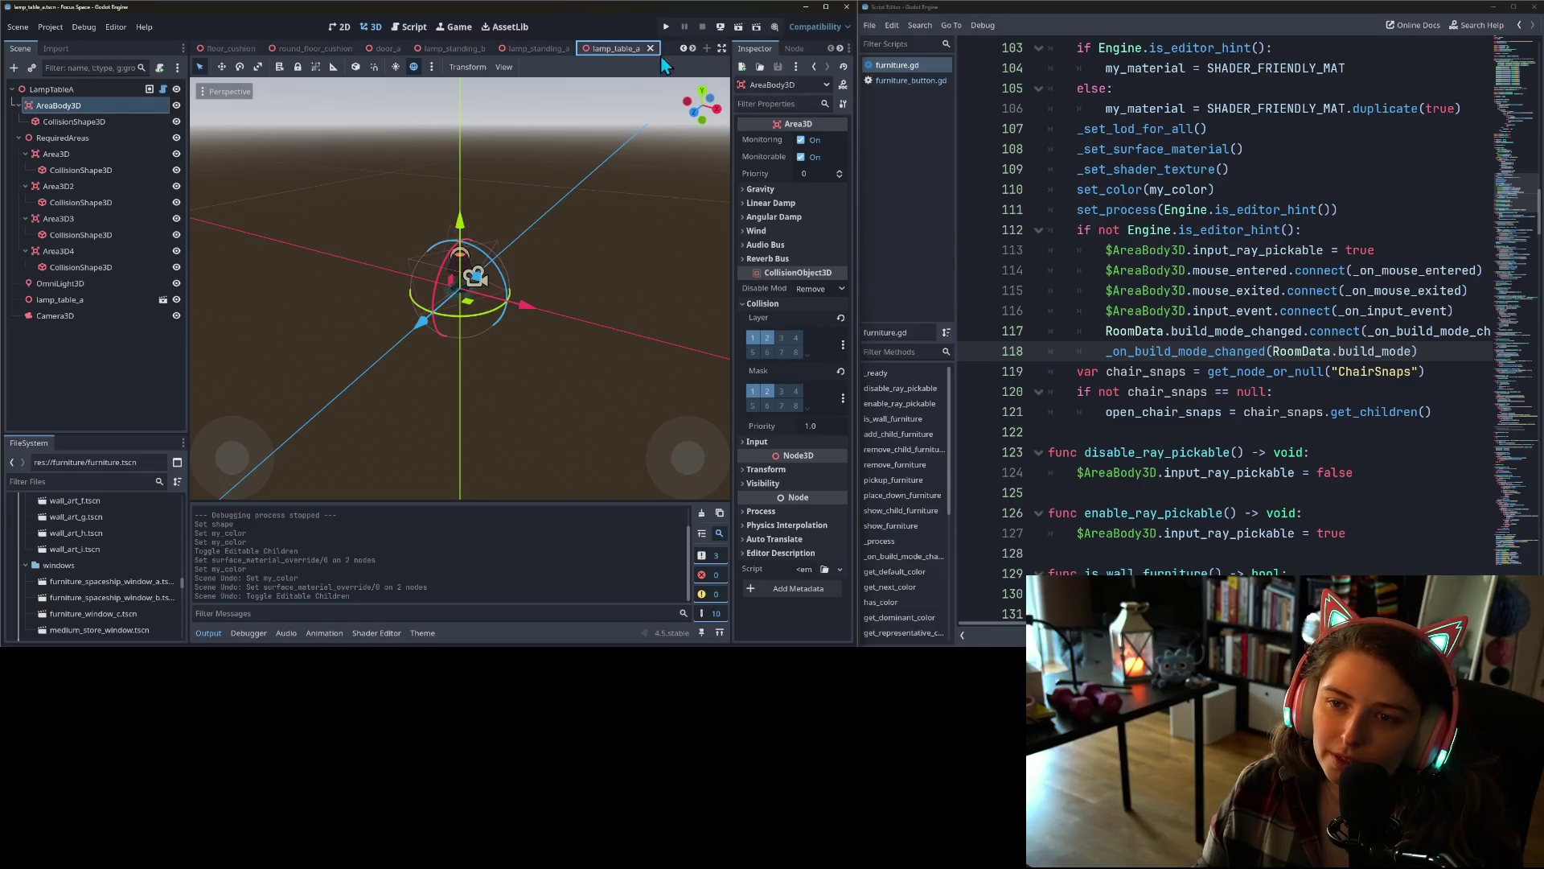
- Open lamp_table_b and select its cylinder CollisionShape3D
click(693, 48)
click(692, 48)
click(693, 48)
click(693, 49)
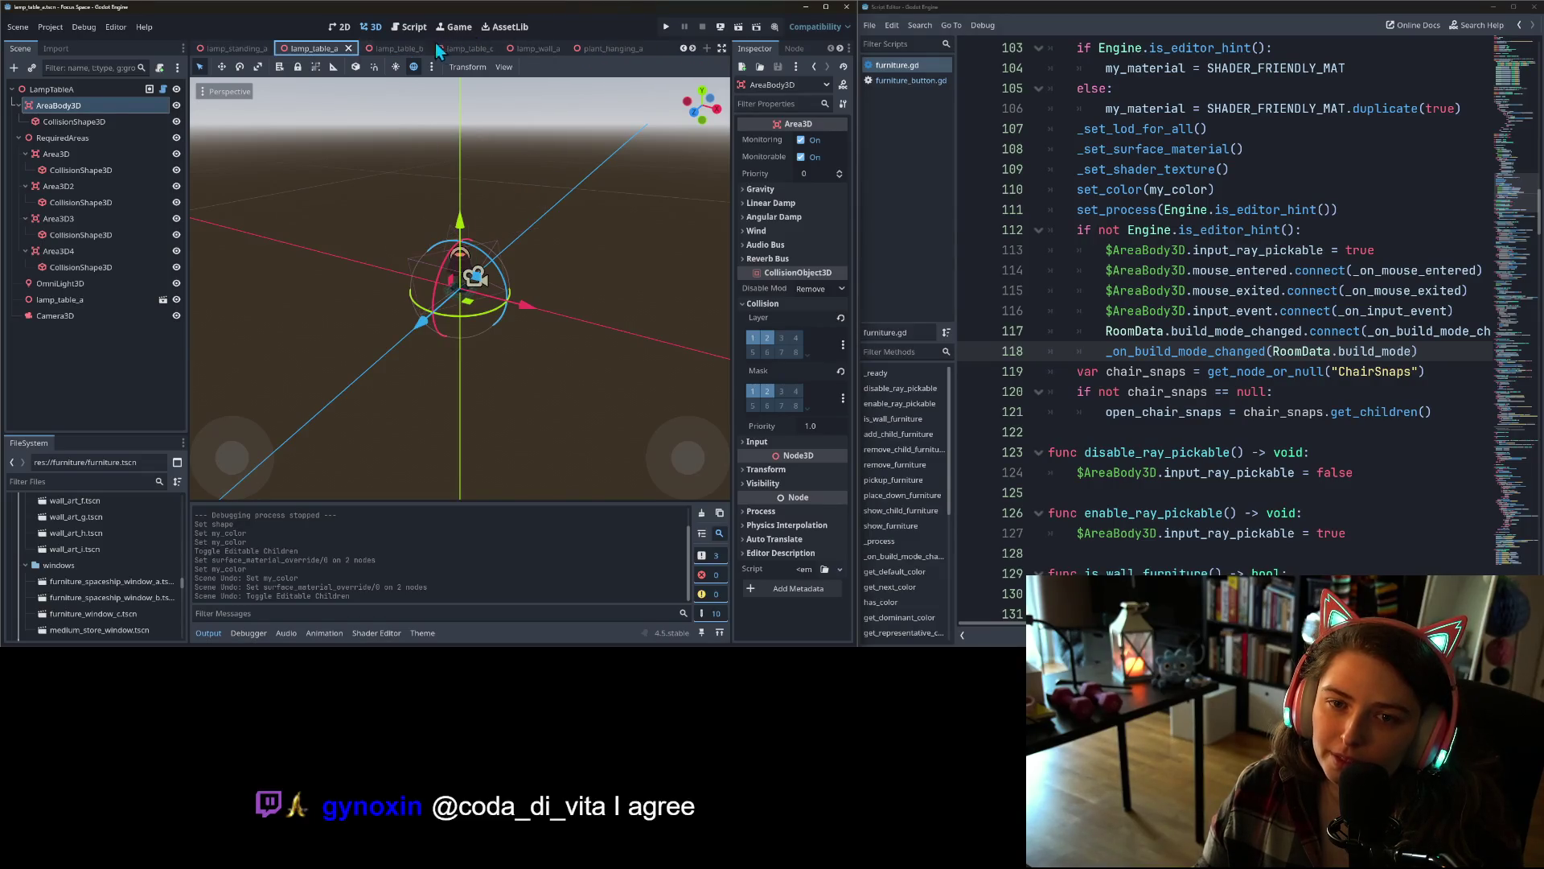
click(397, 50)
mouse_move(488, 53)
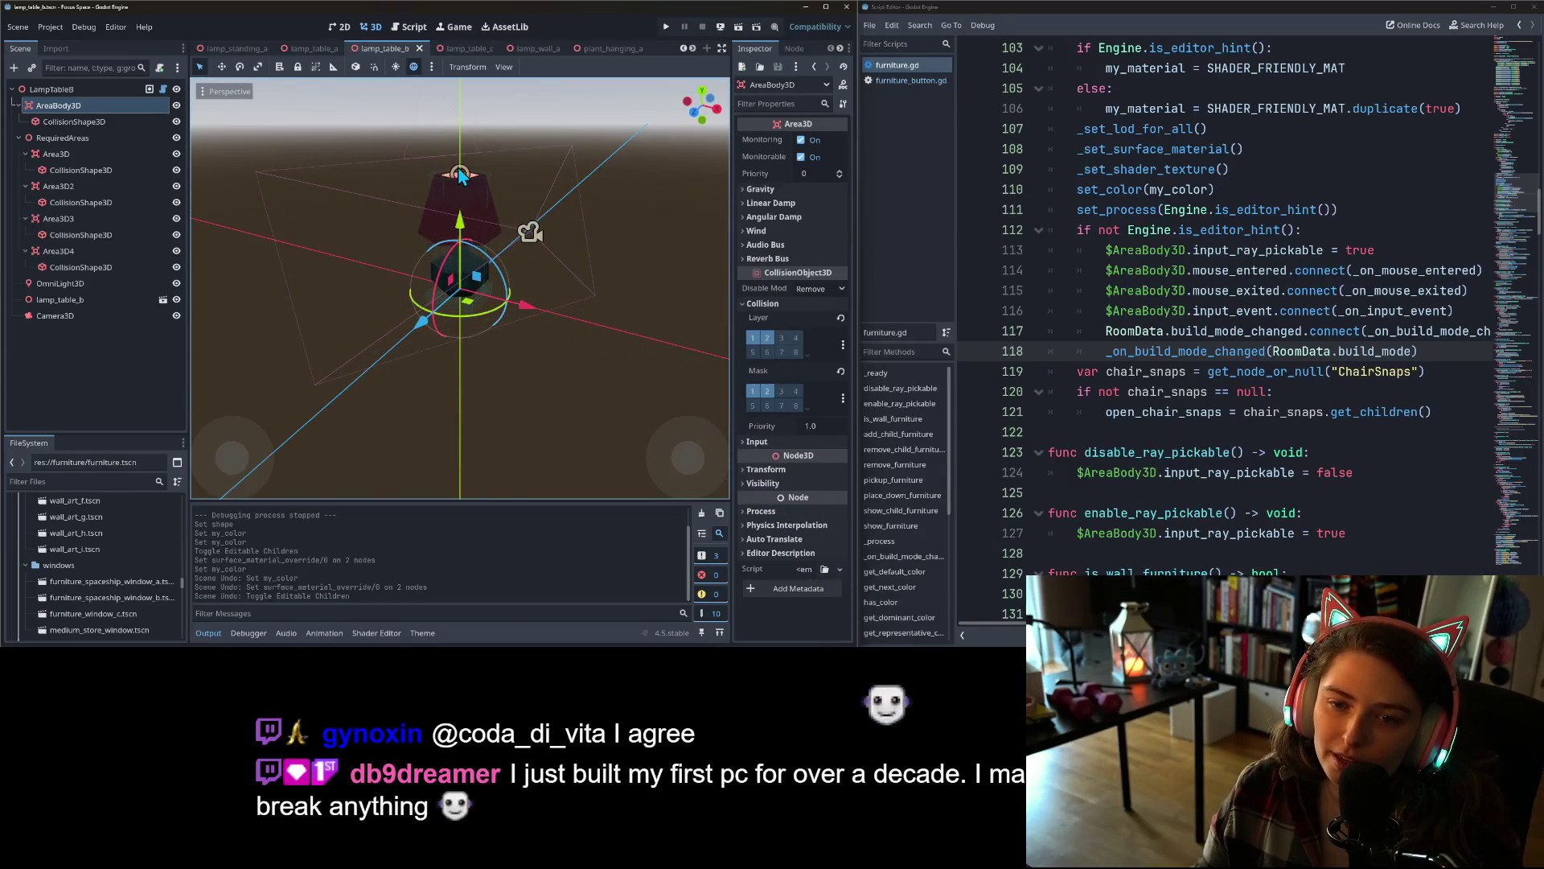
click(489, 174)
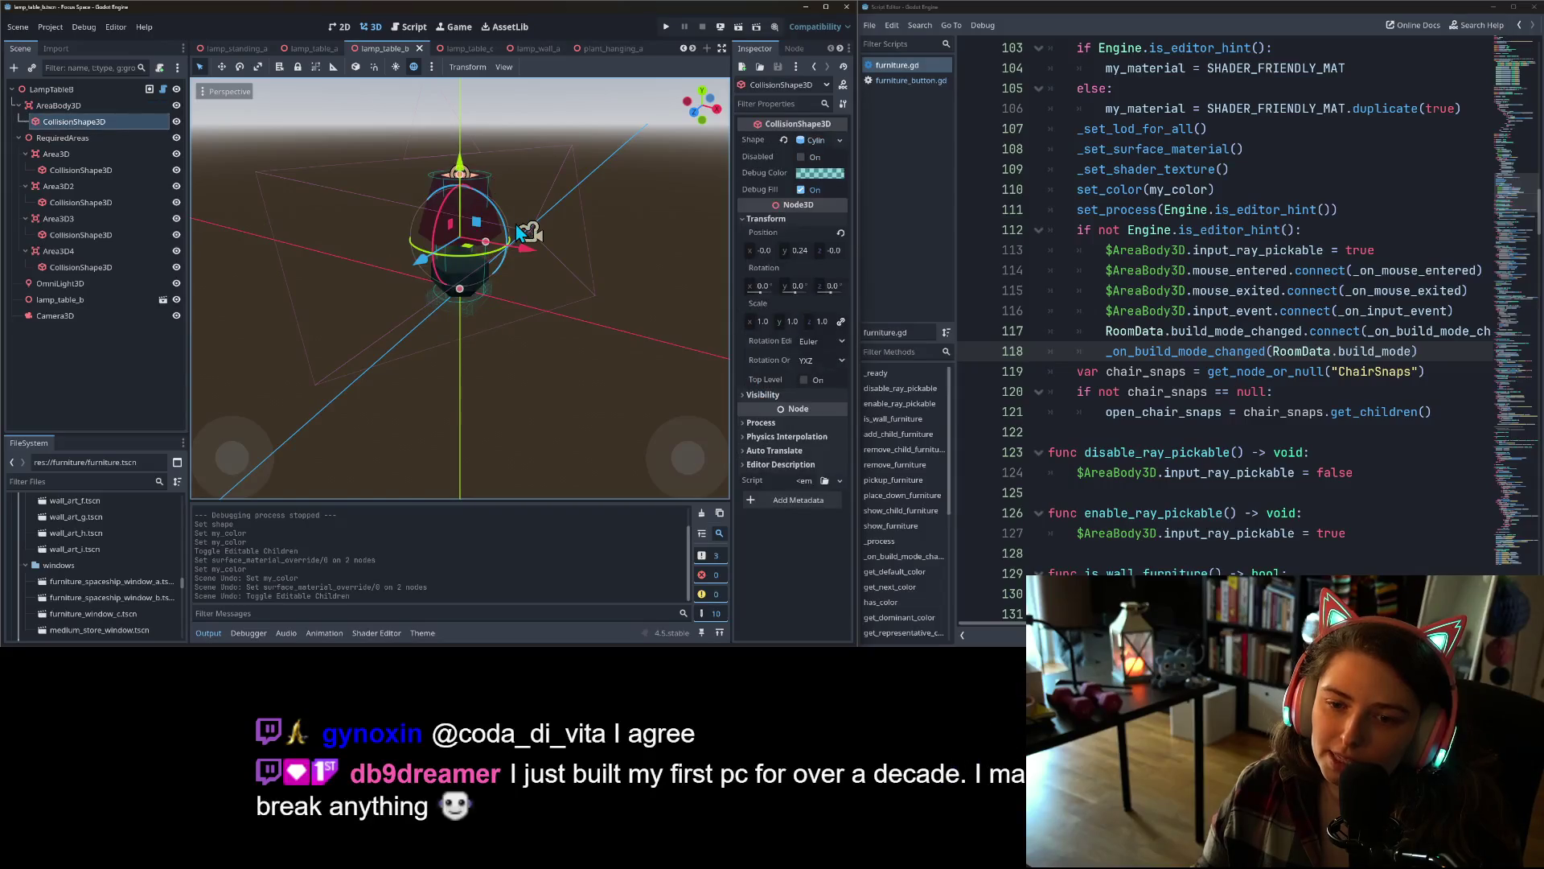
- Widen the lamp_table_b cylinder collision radius slightly in front view, then open lamp_table_c
key(KP_1)
scroll(561, 250, up, 3)
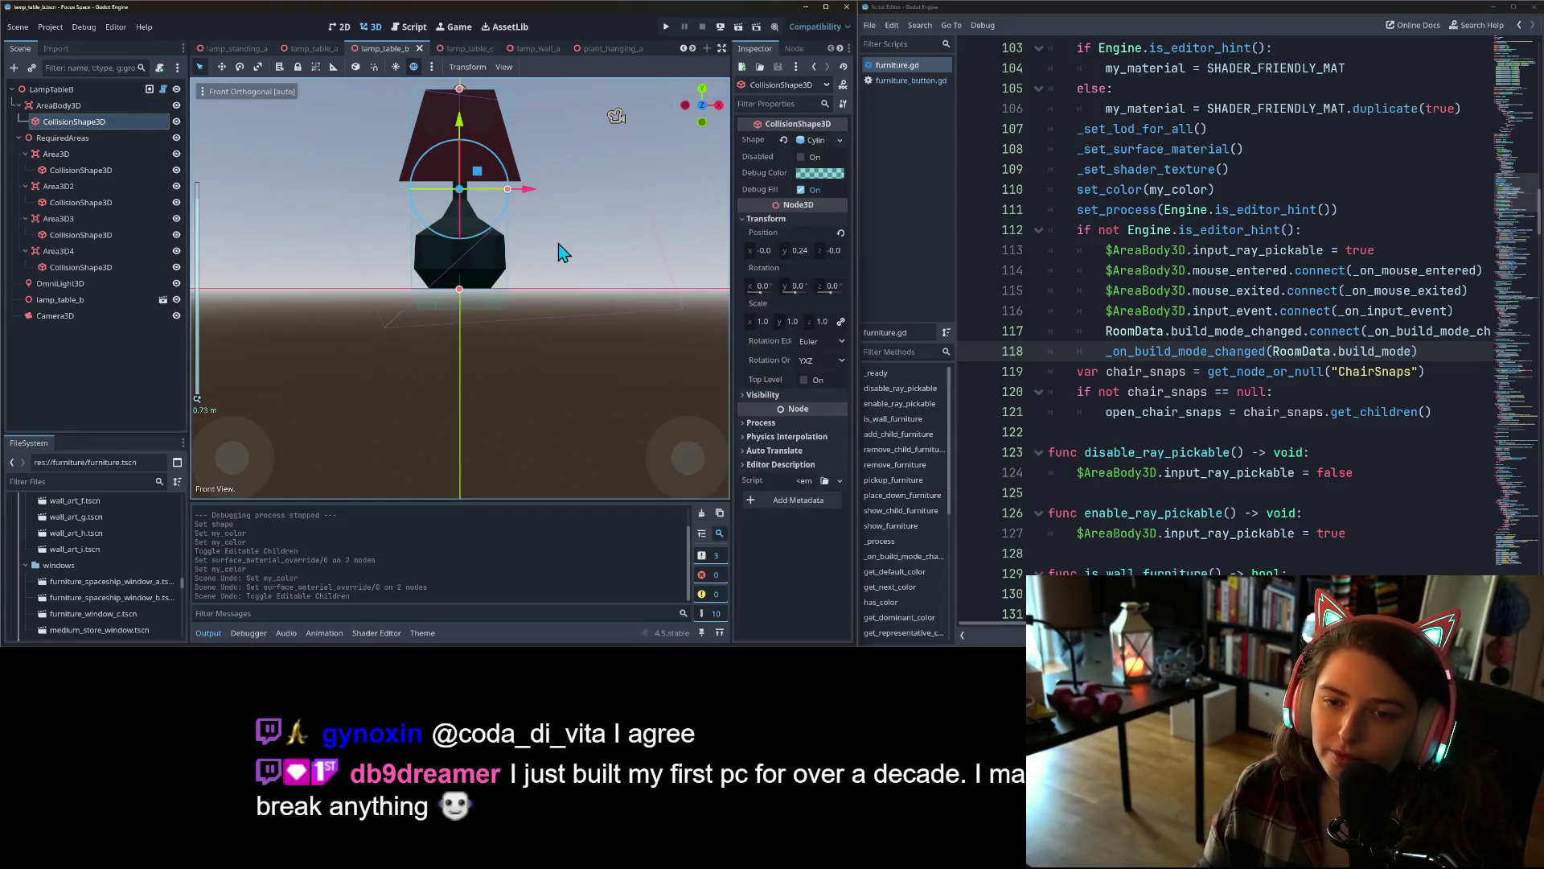
click(838, 140)
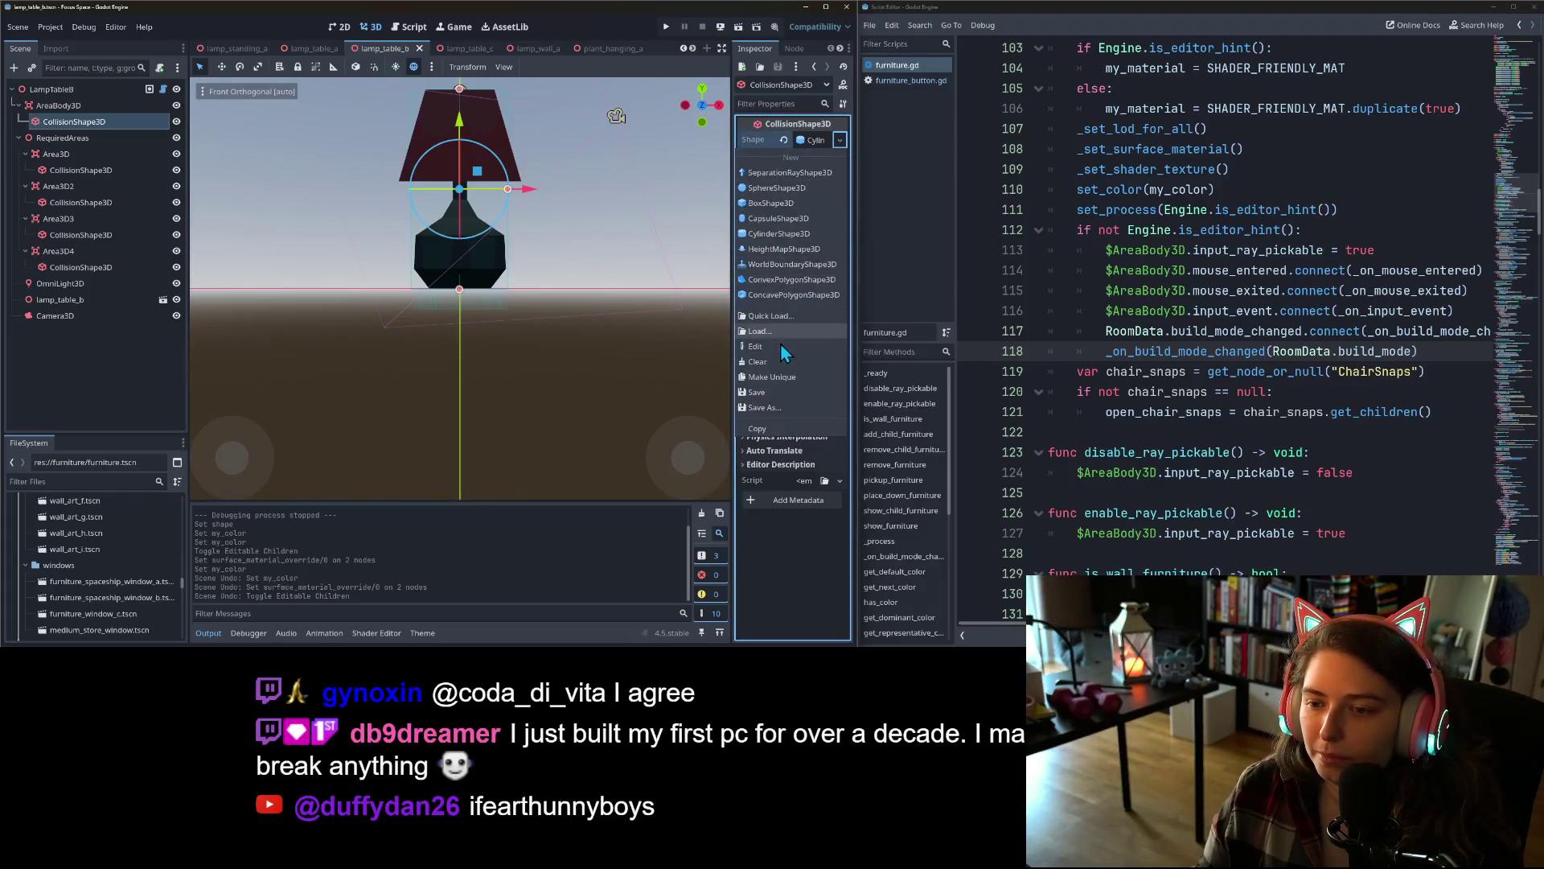
key(Escape)
drag(507, 189, 522, 195)
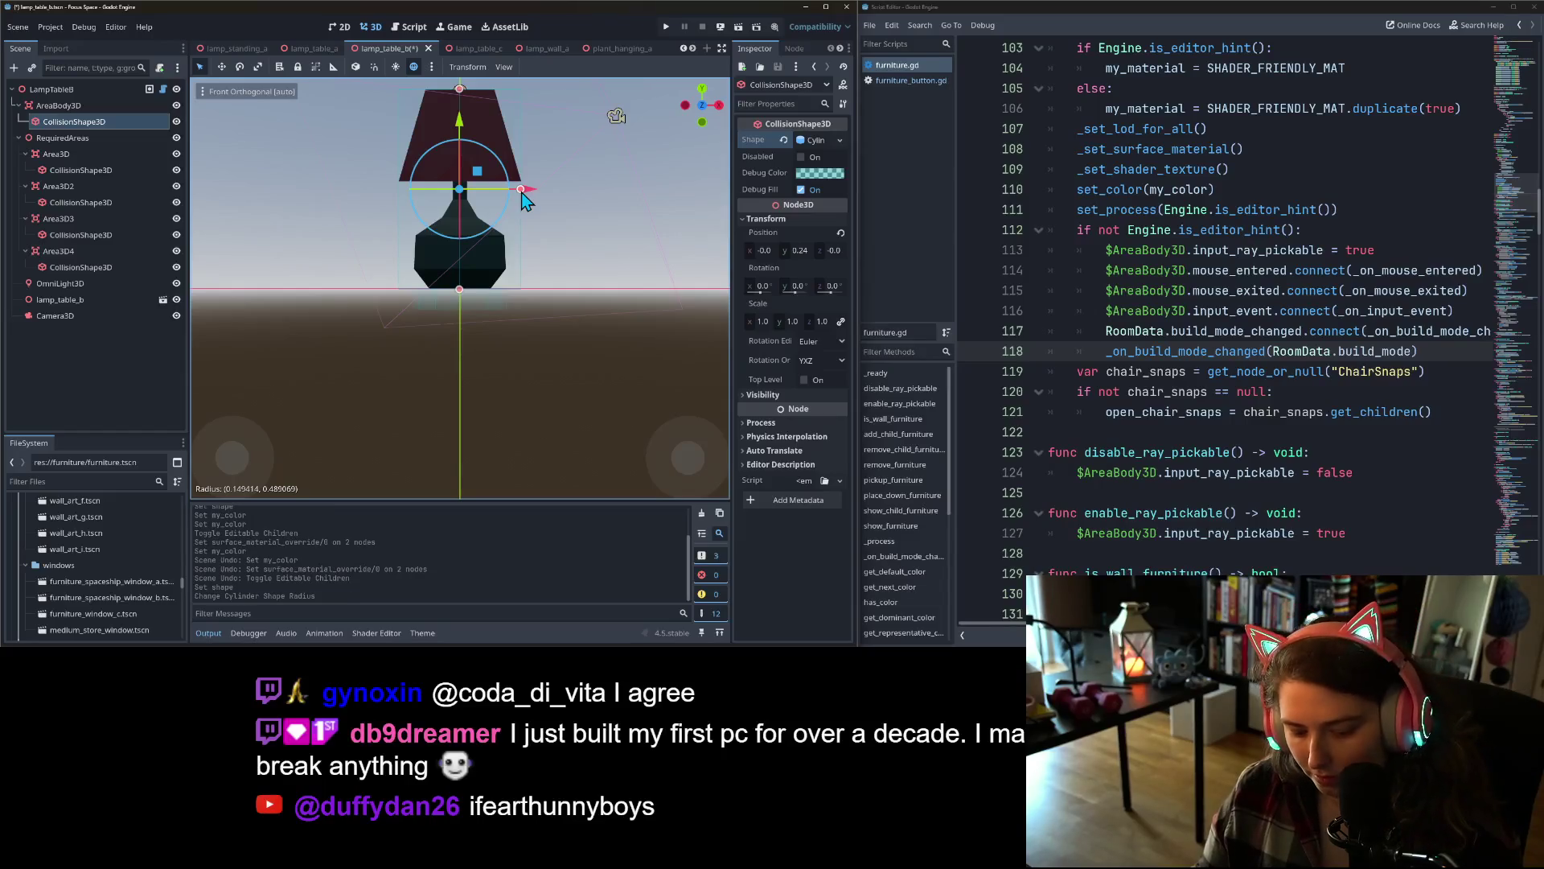
click(466, 46)
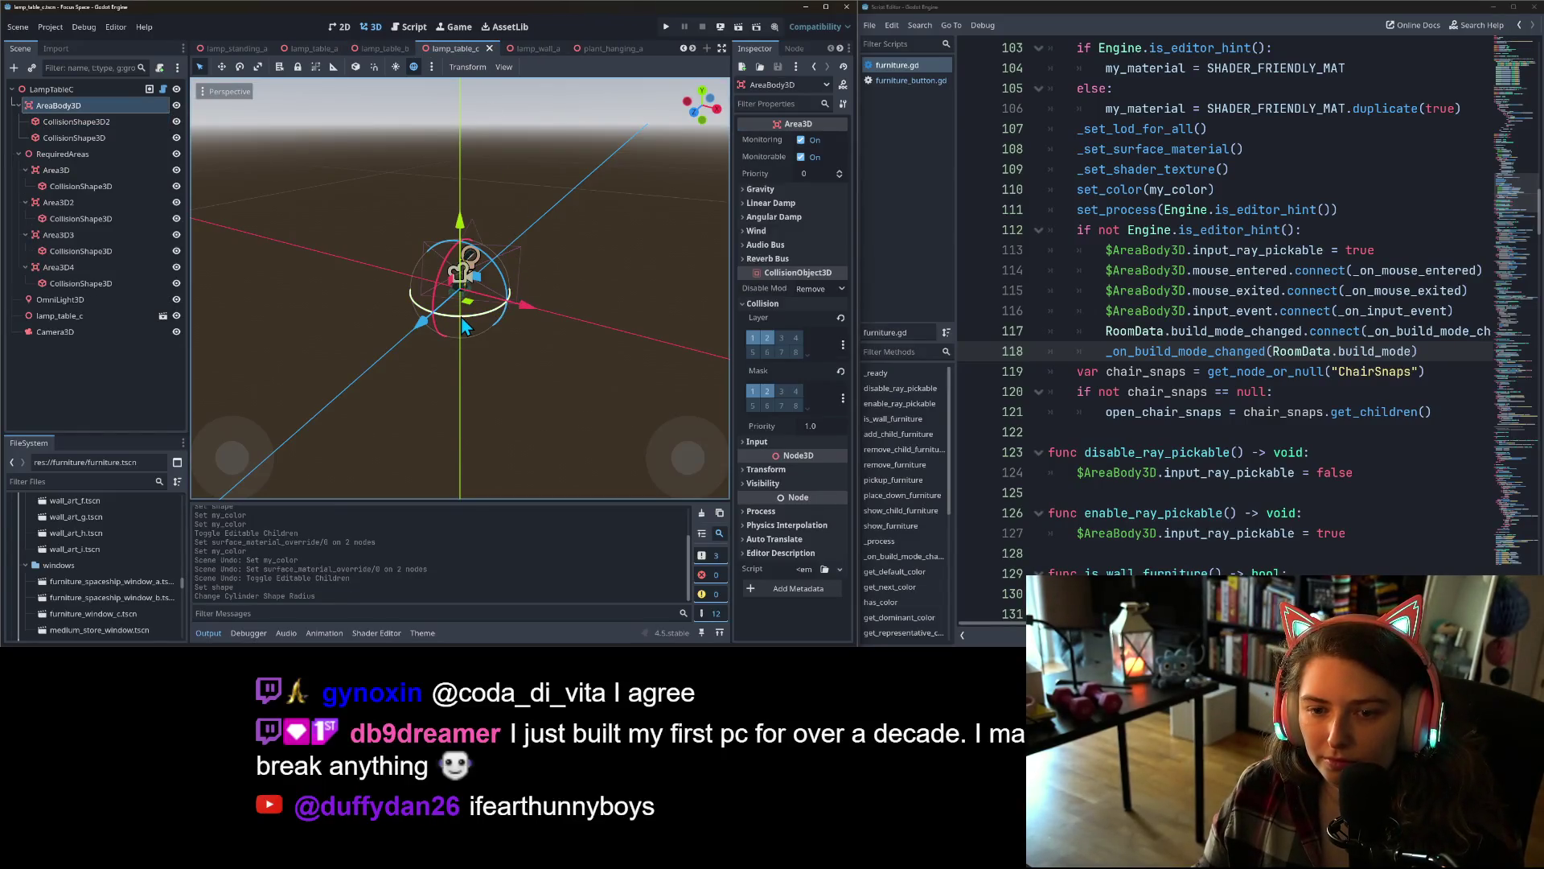
- Orbit around the lamp_table_c lamp, then inspect the lamp_wall_a scene
scroll(476, 322, up, 5)
scroll(558, 303, down, 2)
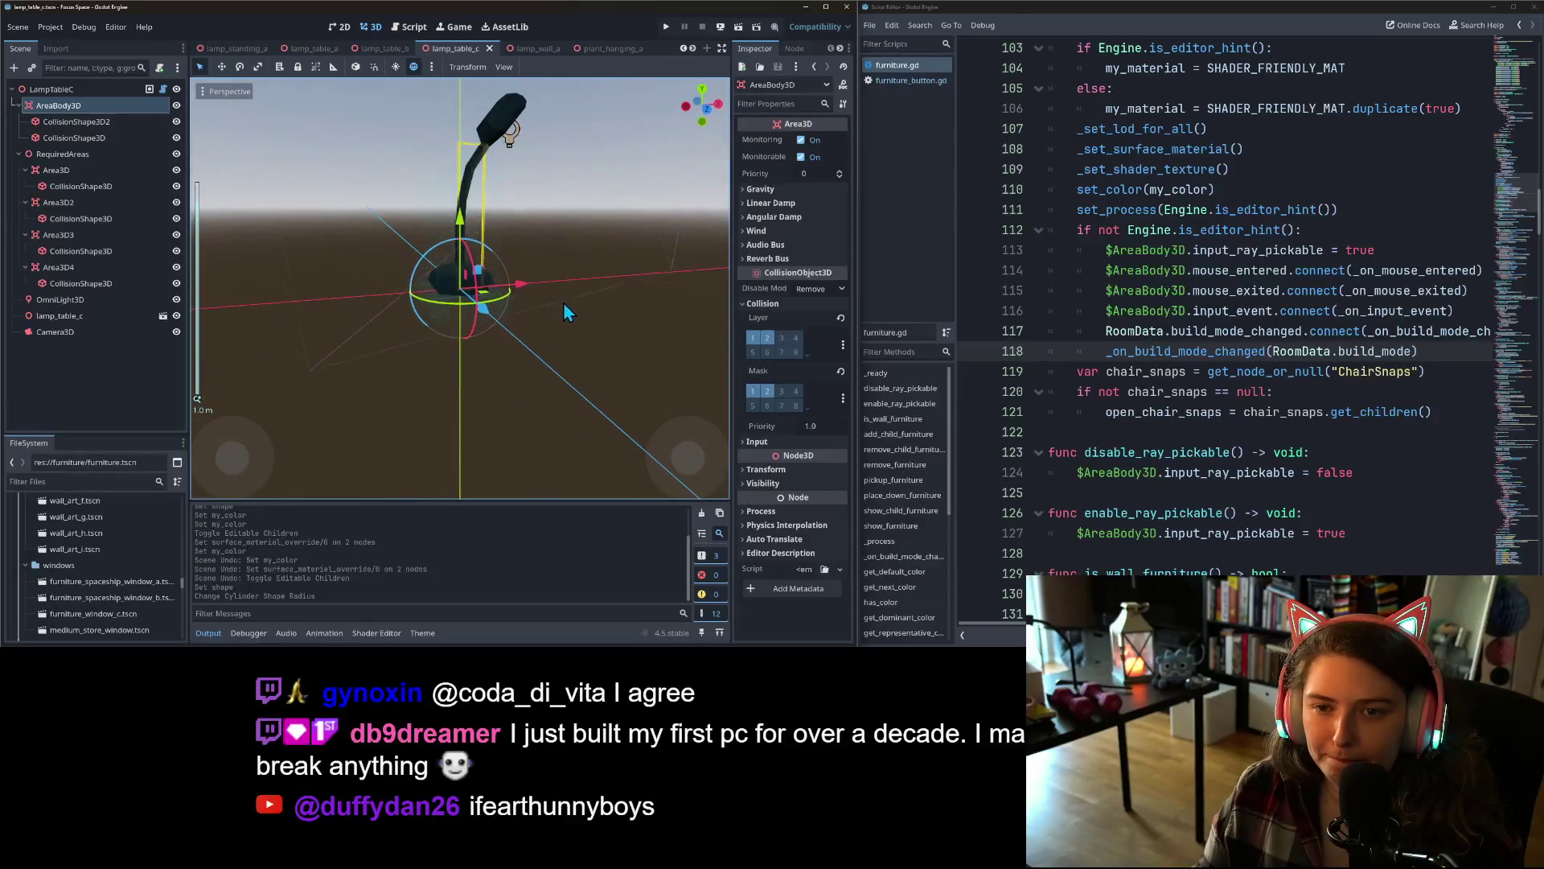
mouse_move(552, 311)
mouse_down()
mouse_move(513, 342)
mouse_move(515, 326)
mouse_up()
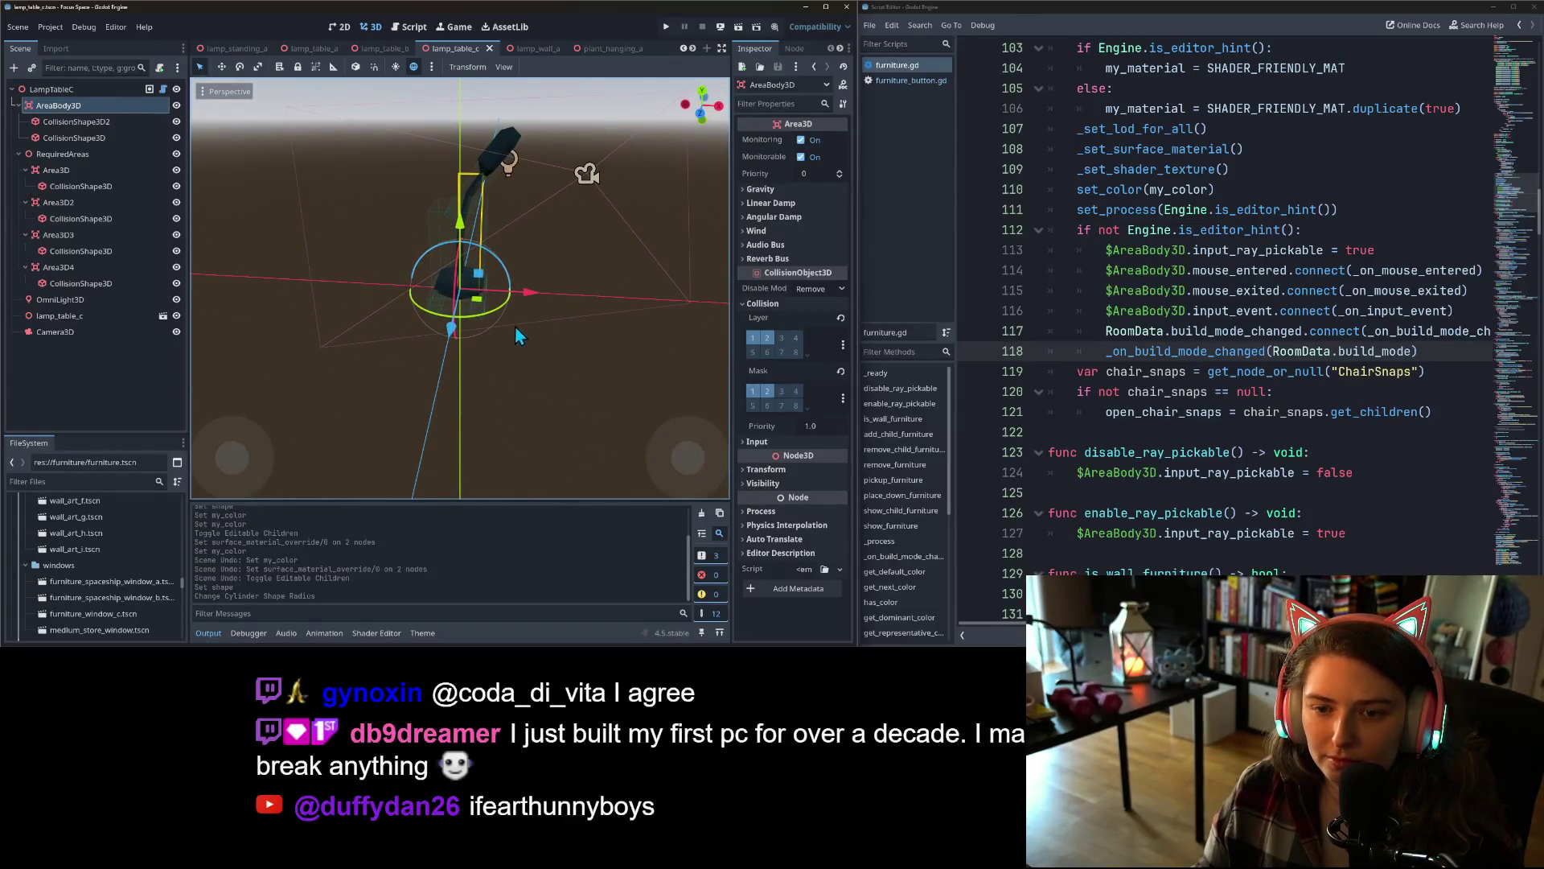
click(539, 45)
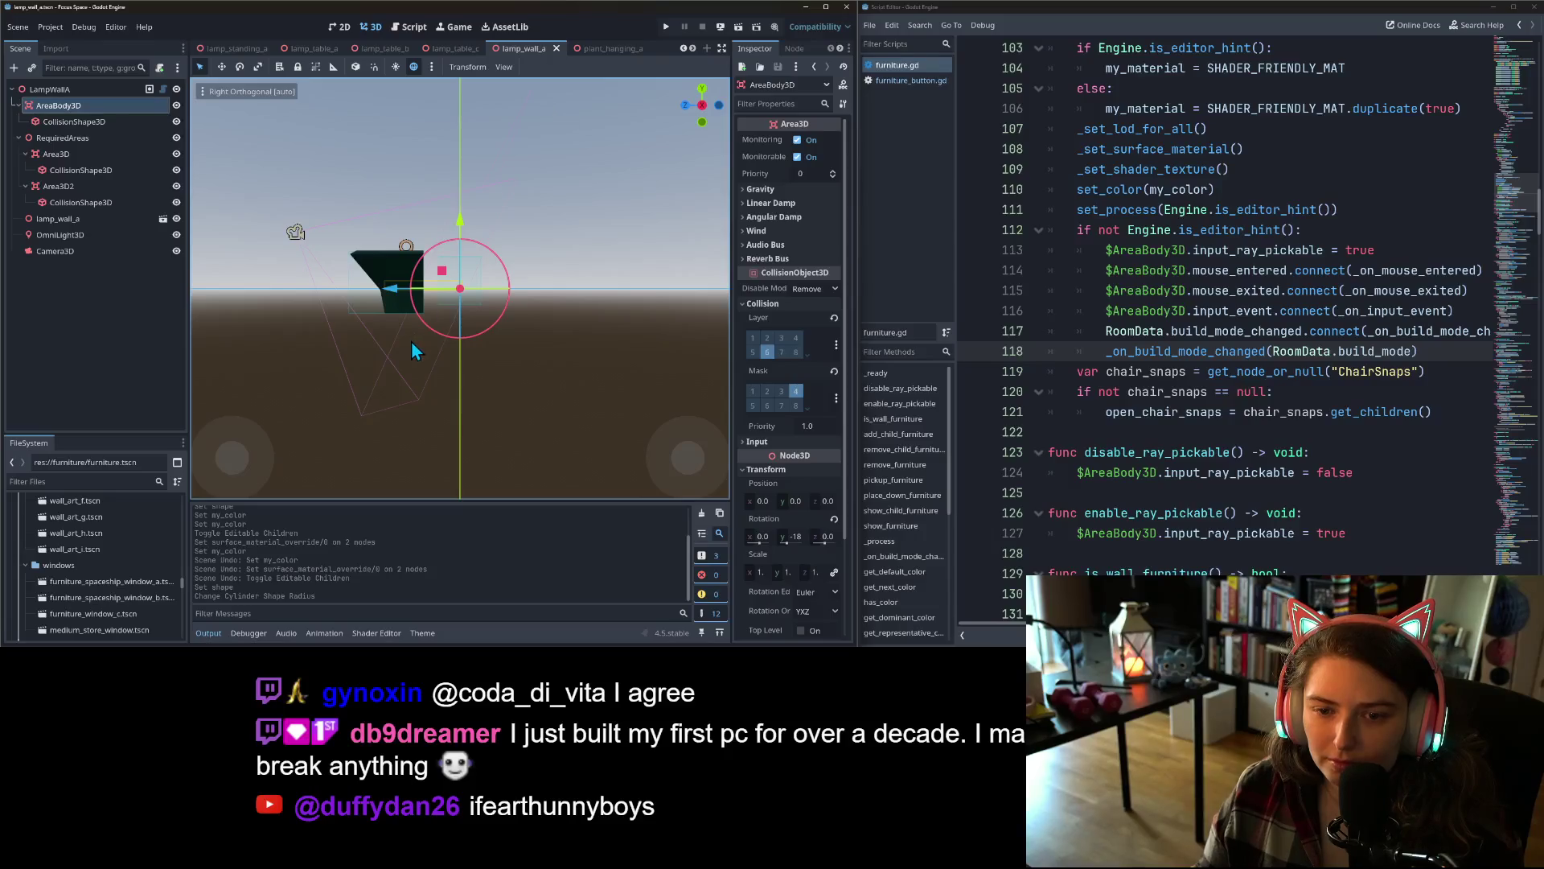
drag(412, 341, 442, 352)
- Check the plant_hanging_a, plant_hanging_b and plant_pot_a scenes
click(601, 50)
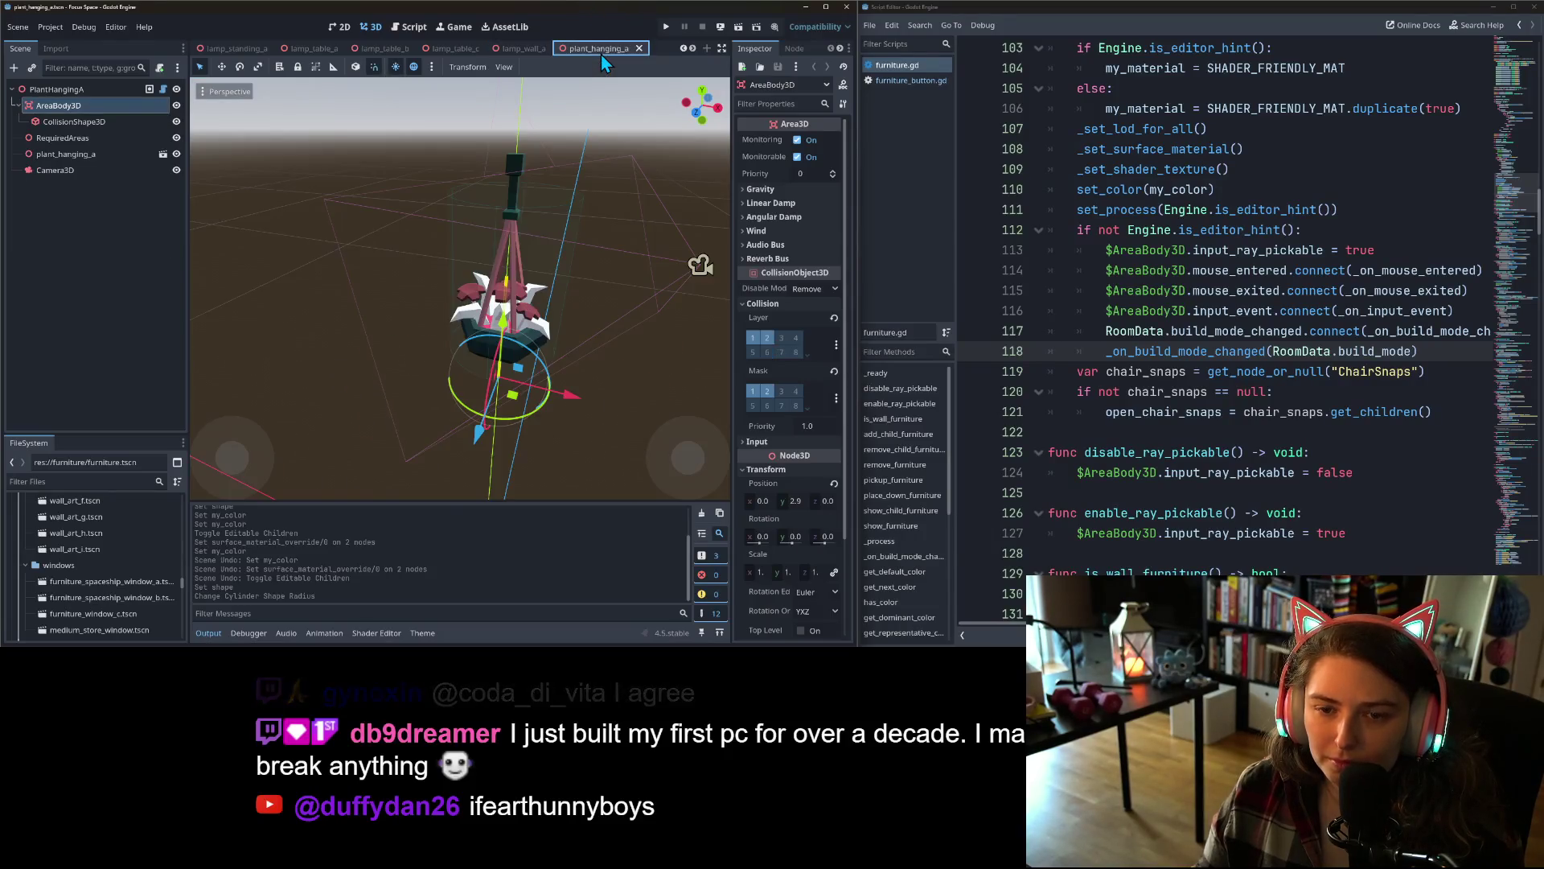
scroll(525, 352, down, 3)
drag(524, 352, 528, 337)
click(693, 48)
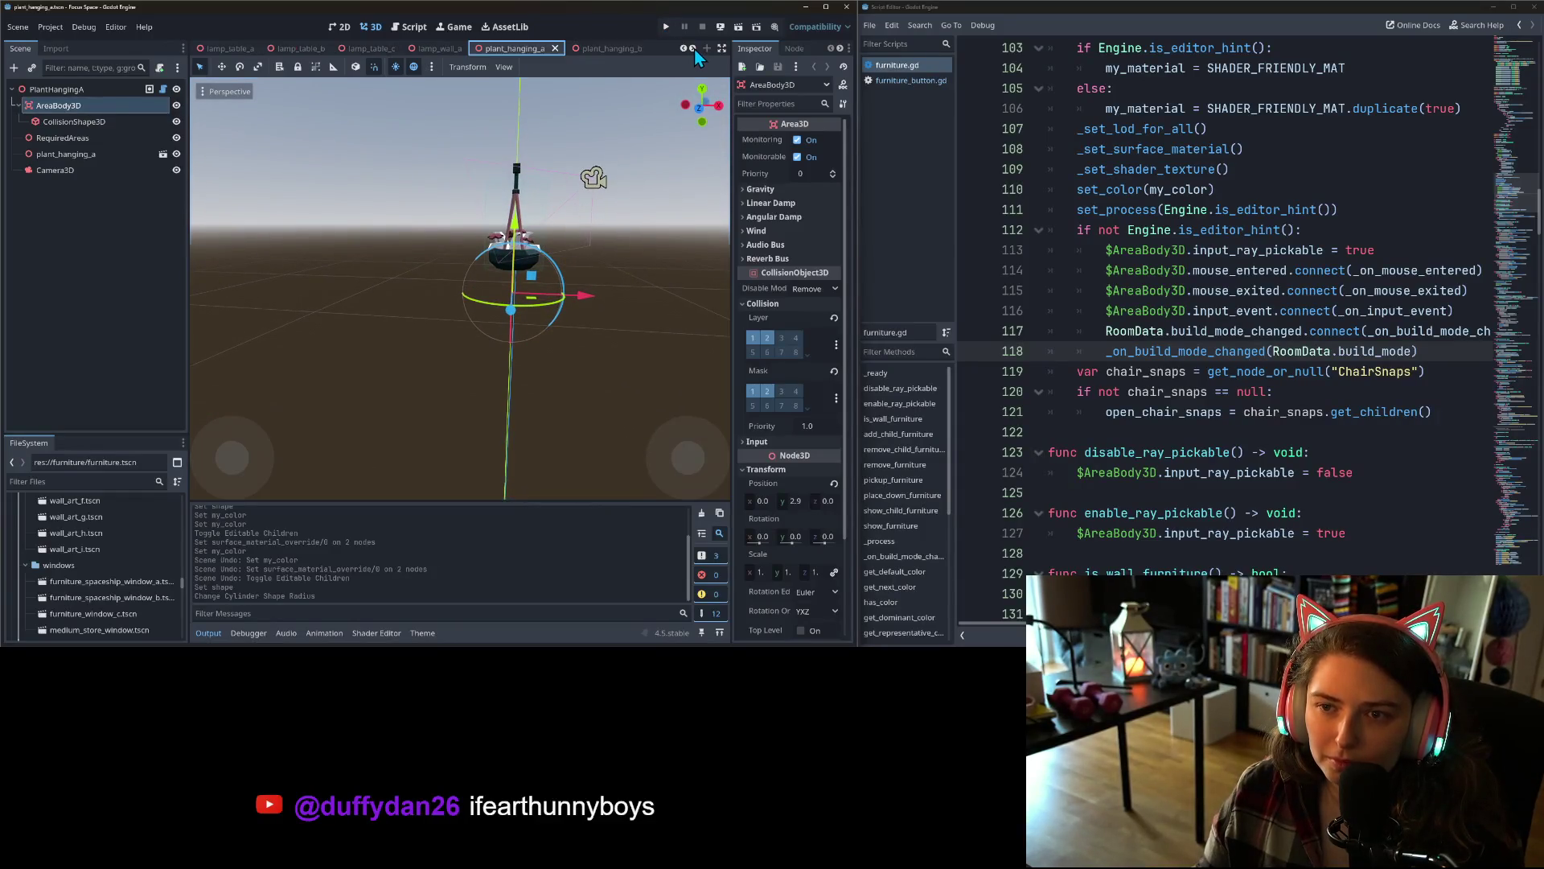
click(693, 49)
click(531, 53)
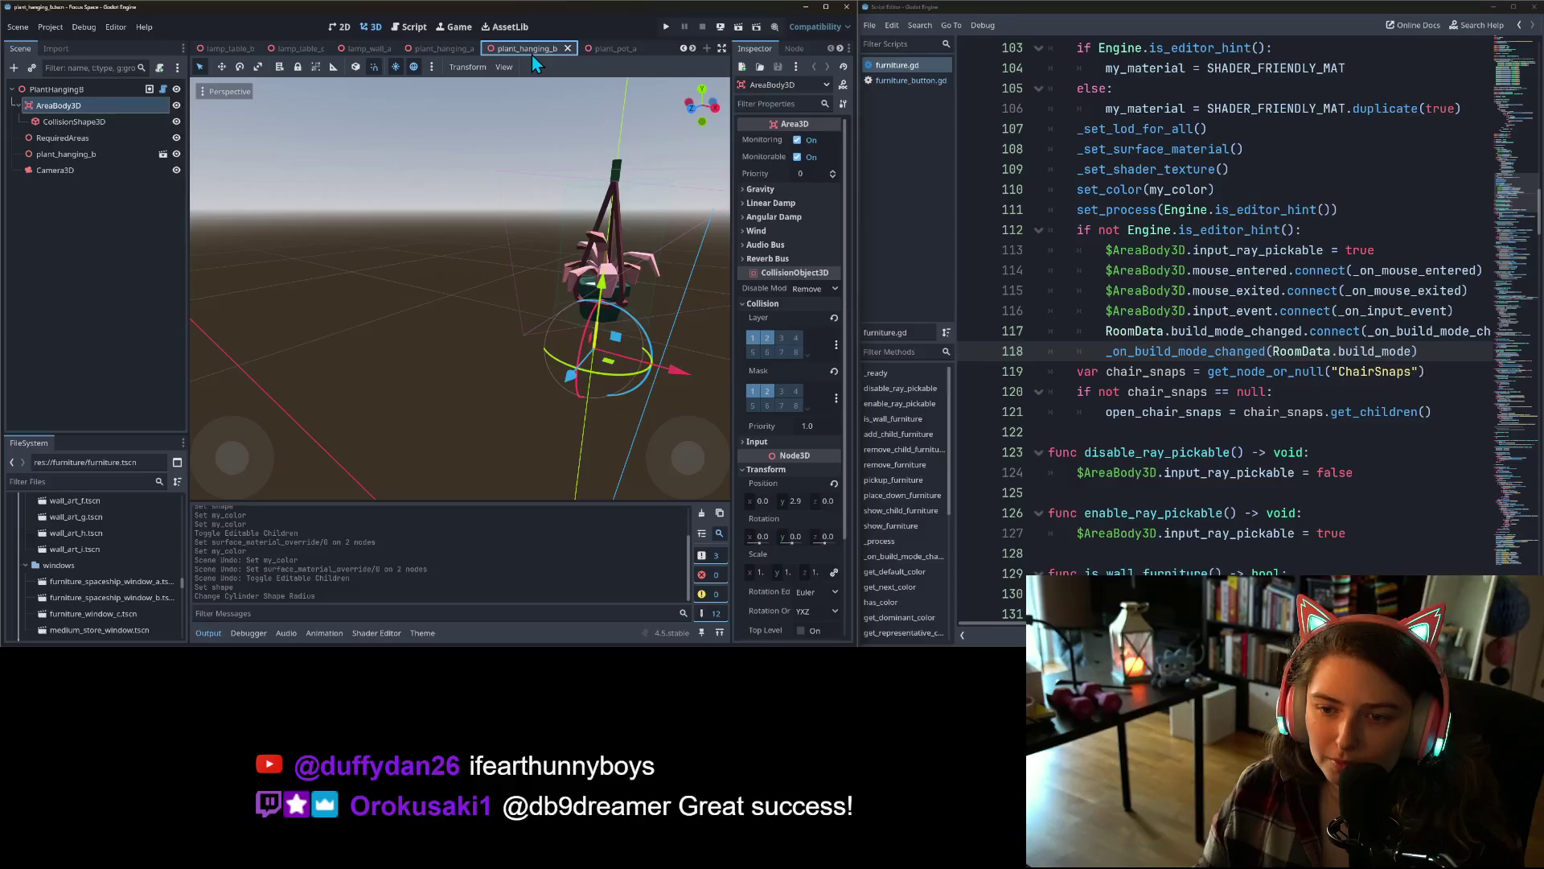
click(613, 52)
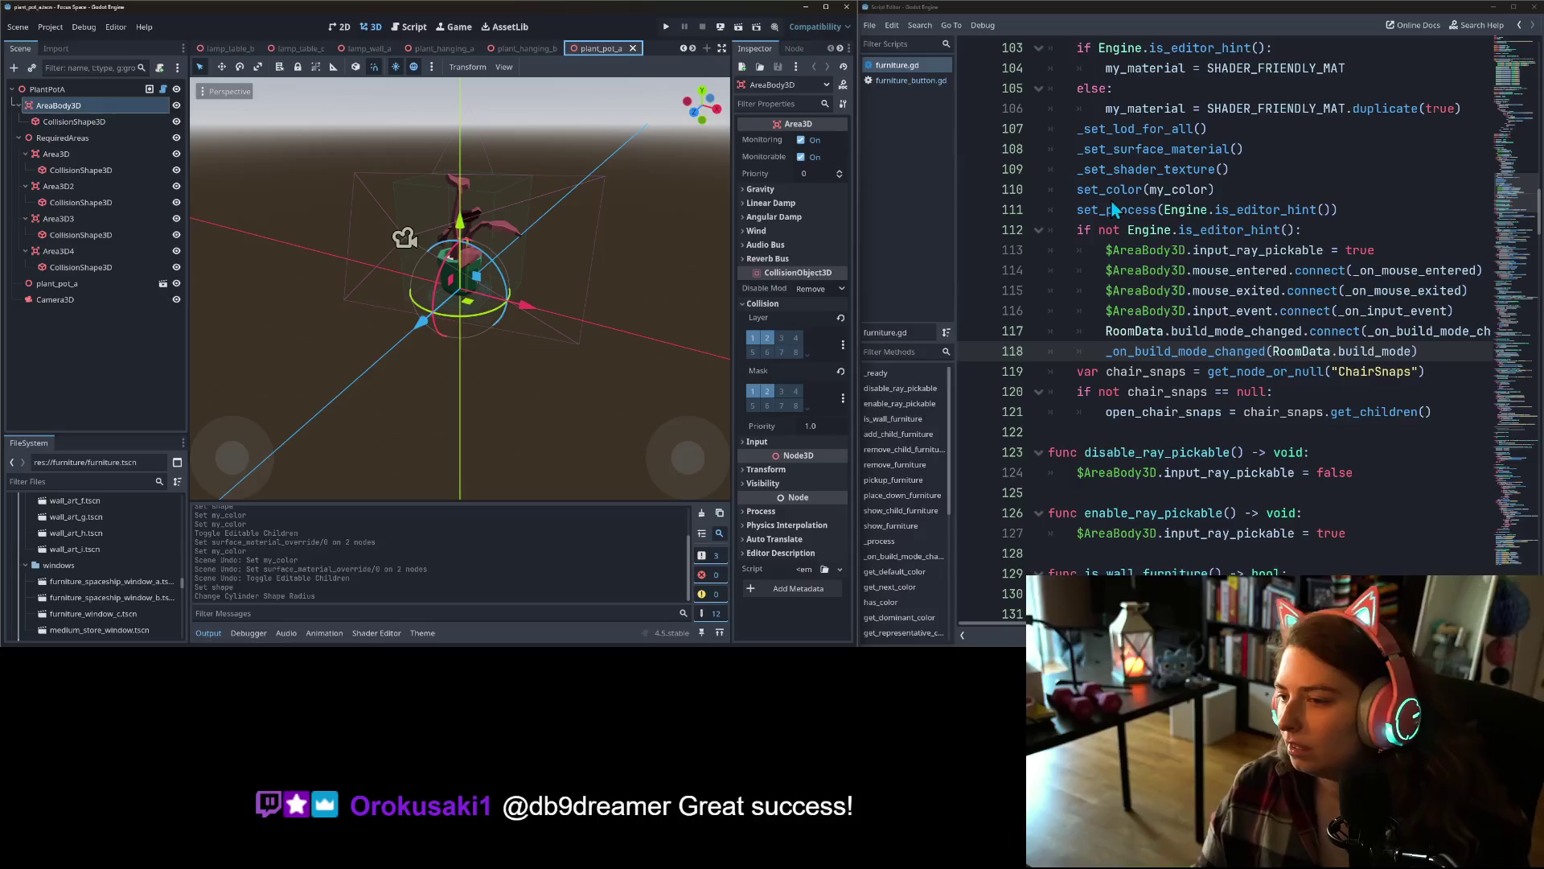
- Check the rug_b scene, then finish on coffee_table_a
click(693, 48)
click(693, 48)
click(692, 48)
click(693, 48)
click(692, 48)
click(693, 49)
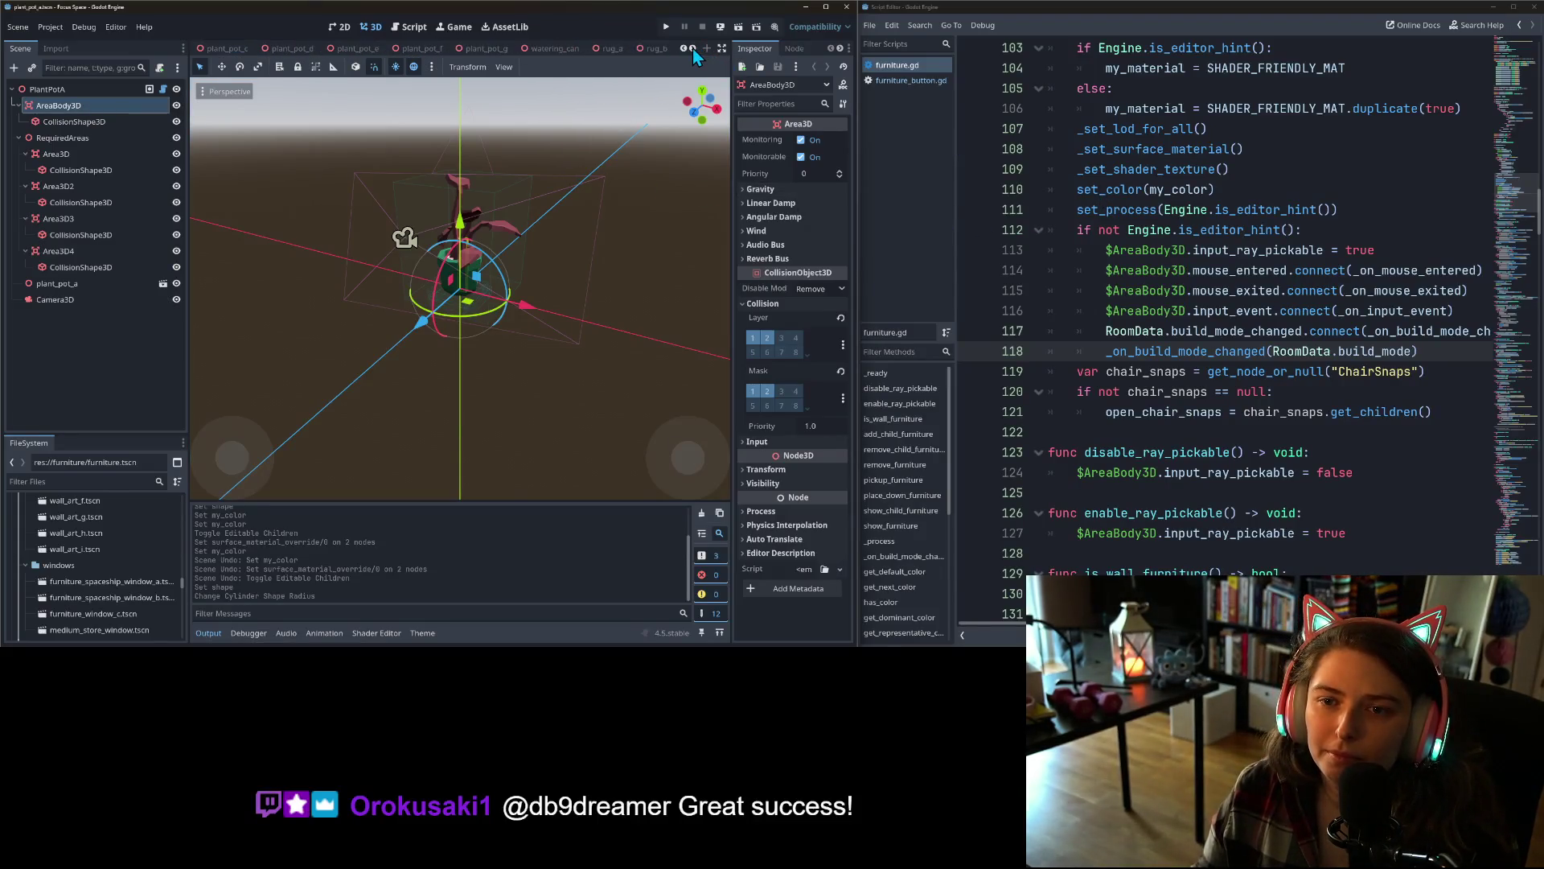
click(692, 48)
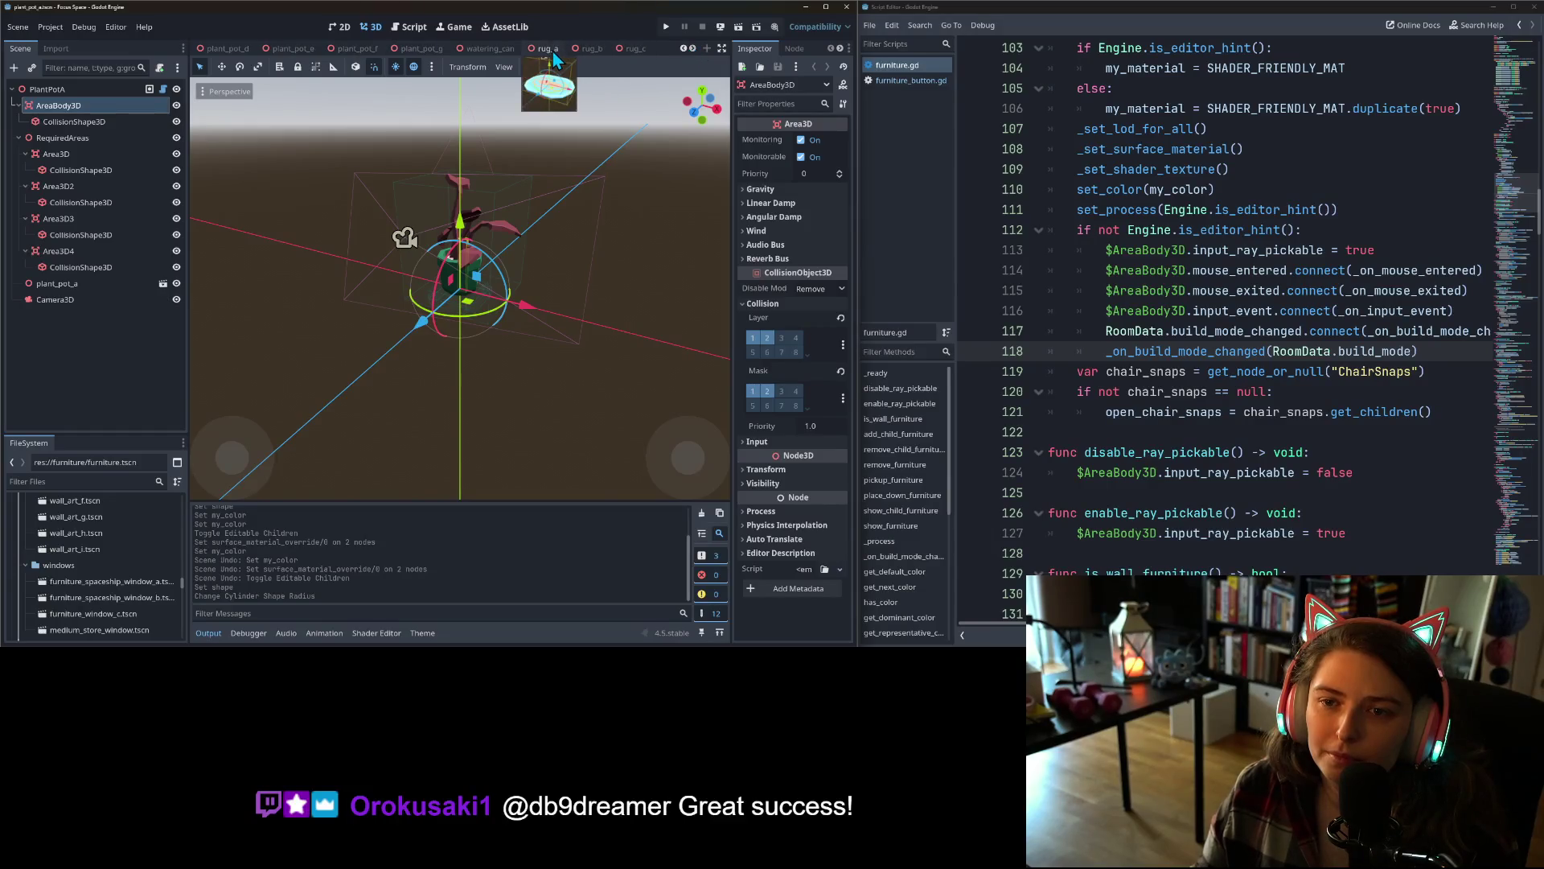
click(607, 49)
click(693, 48)
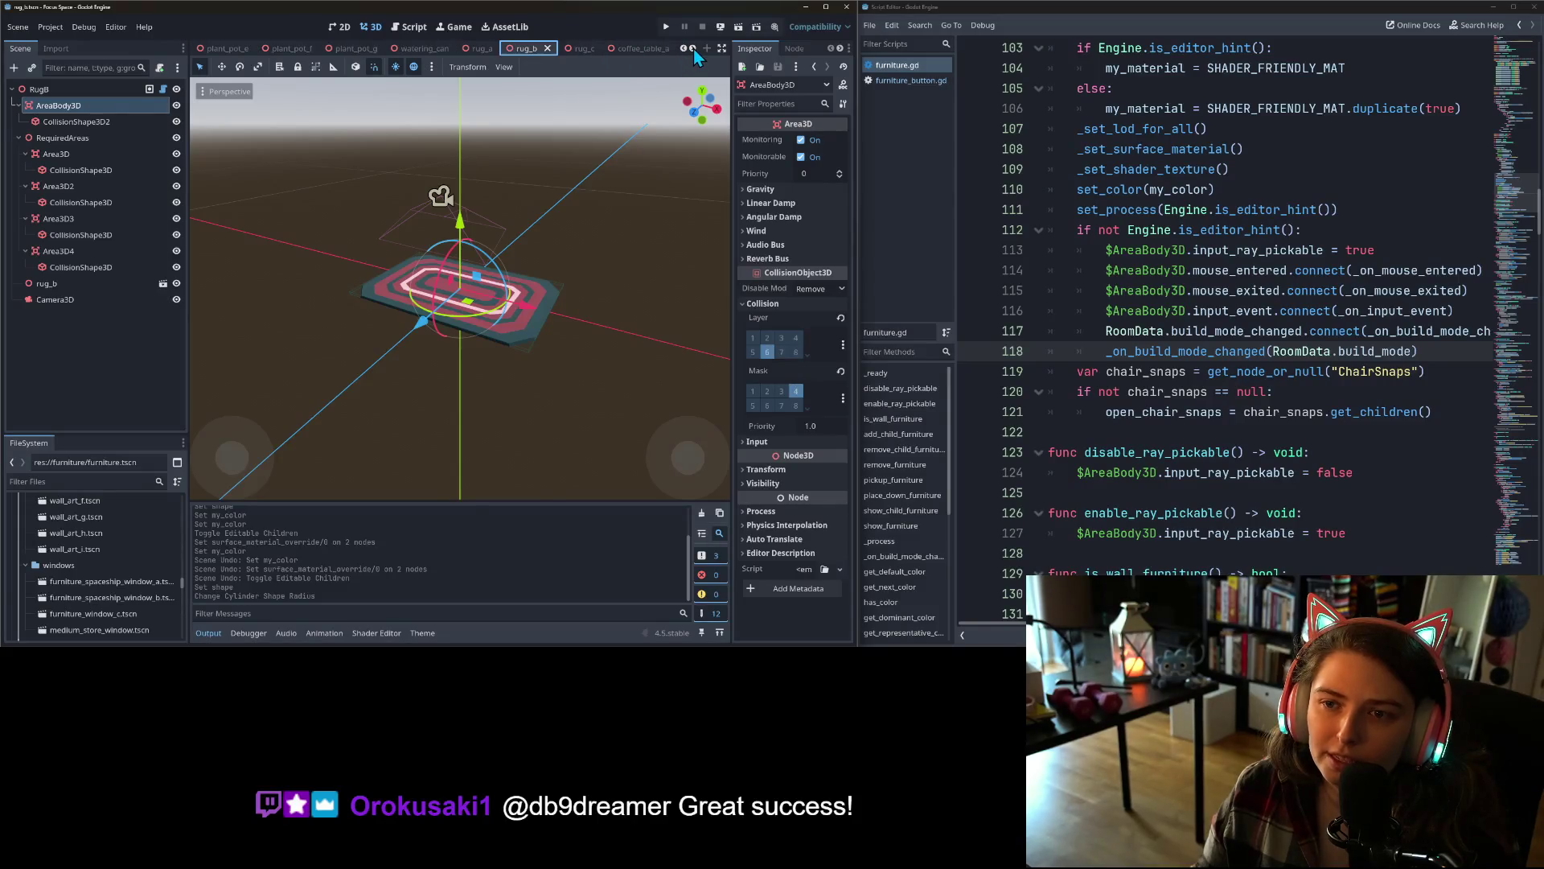
click(692, 48)
click(692, 48)
click(693, 49)
click(467, 51)
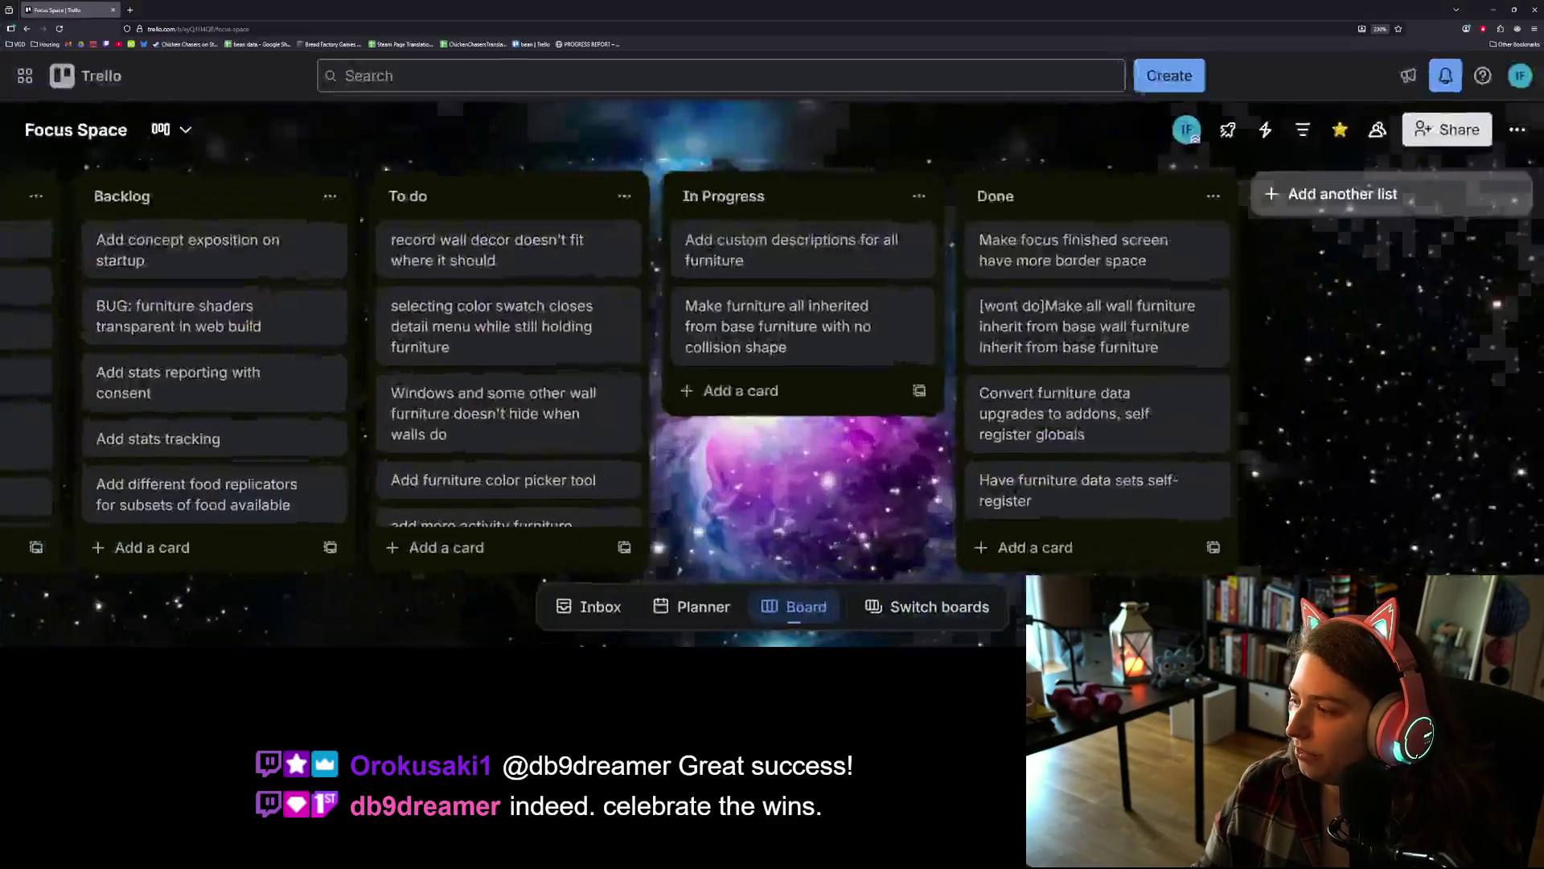
key(alt+Tab)
- Add a card noting rugs and others don't place on top of existing furniture
click(788, 394)
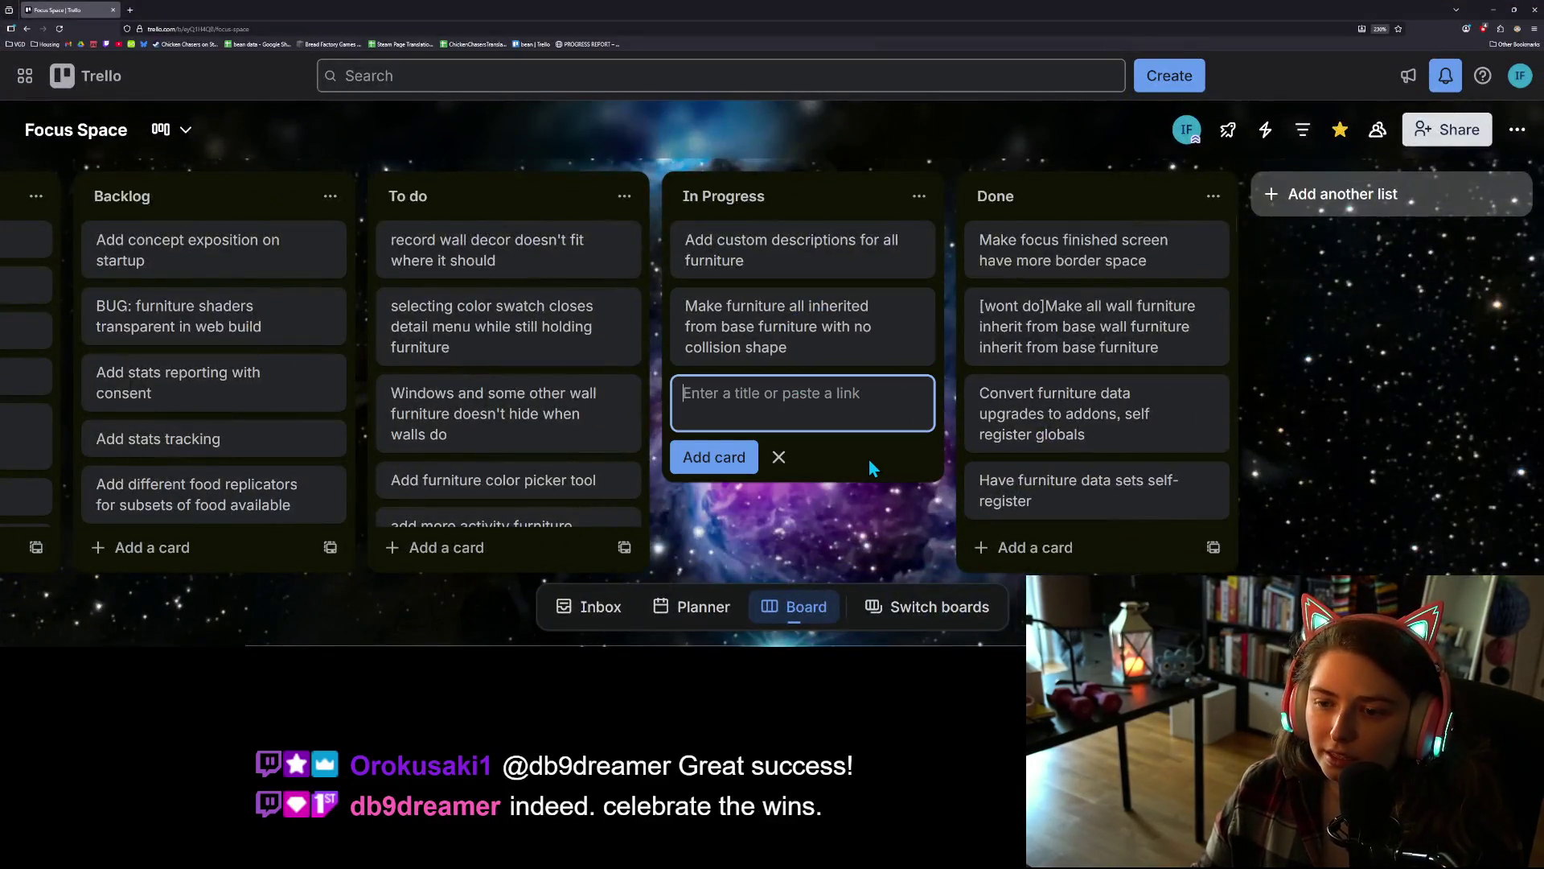
text(rug)
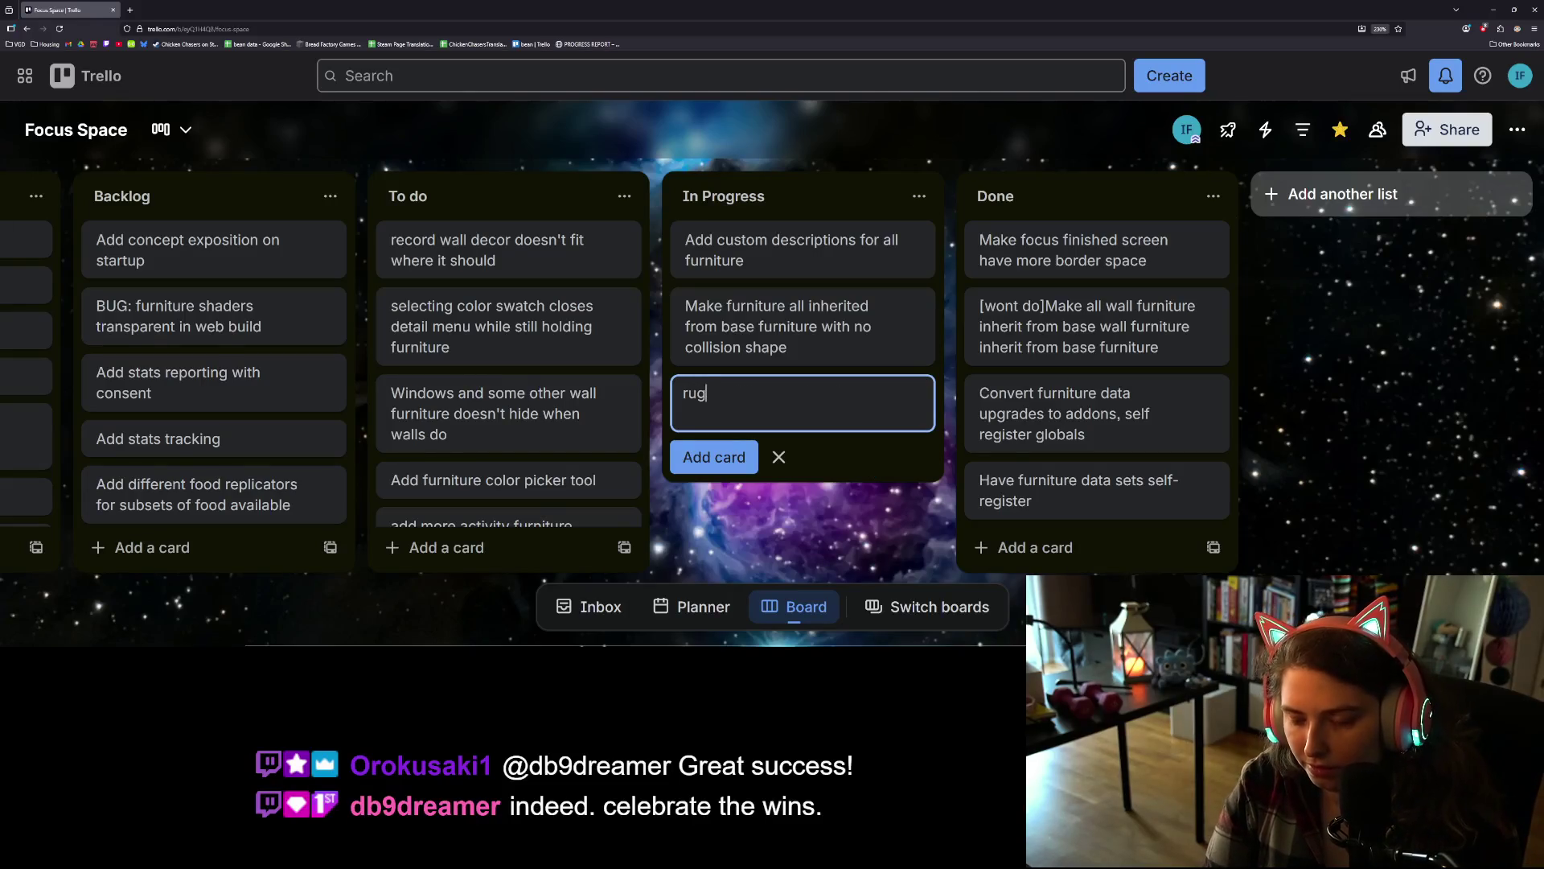
text(s and other don't place)
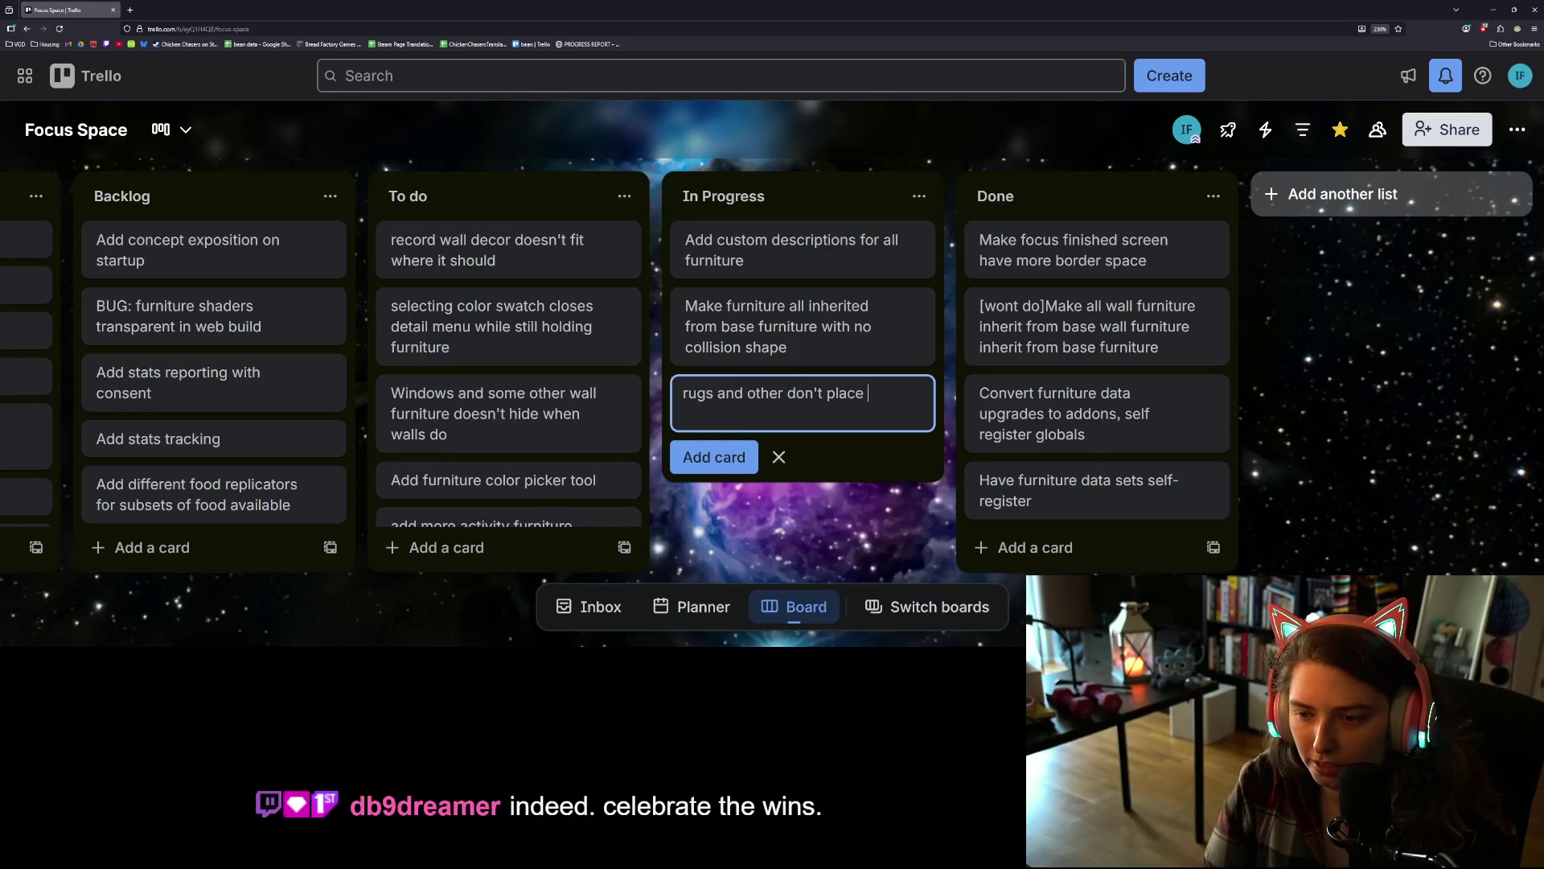
text(of)
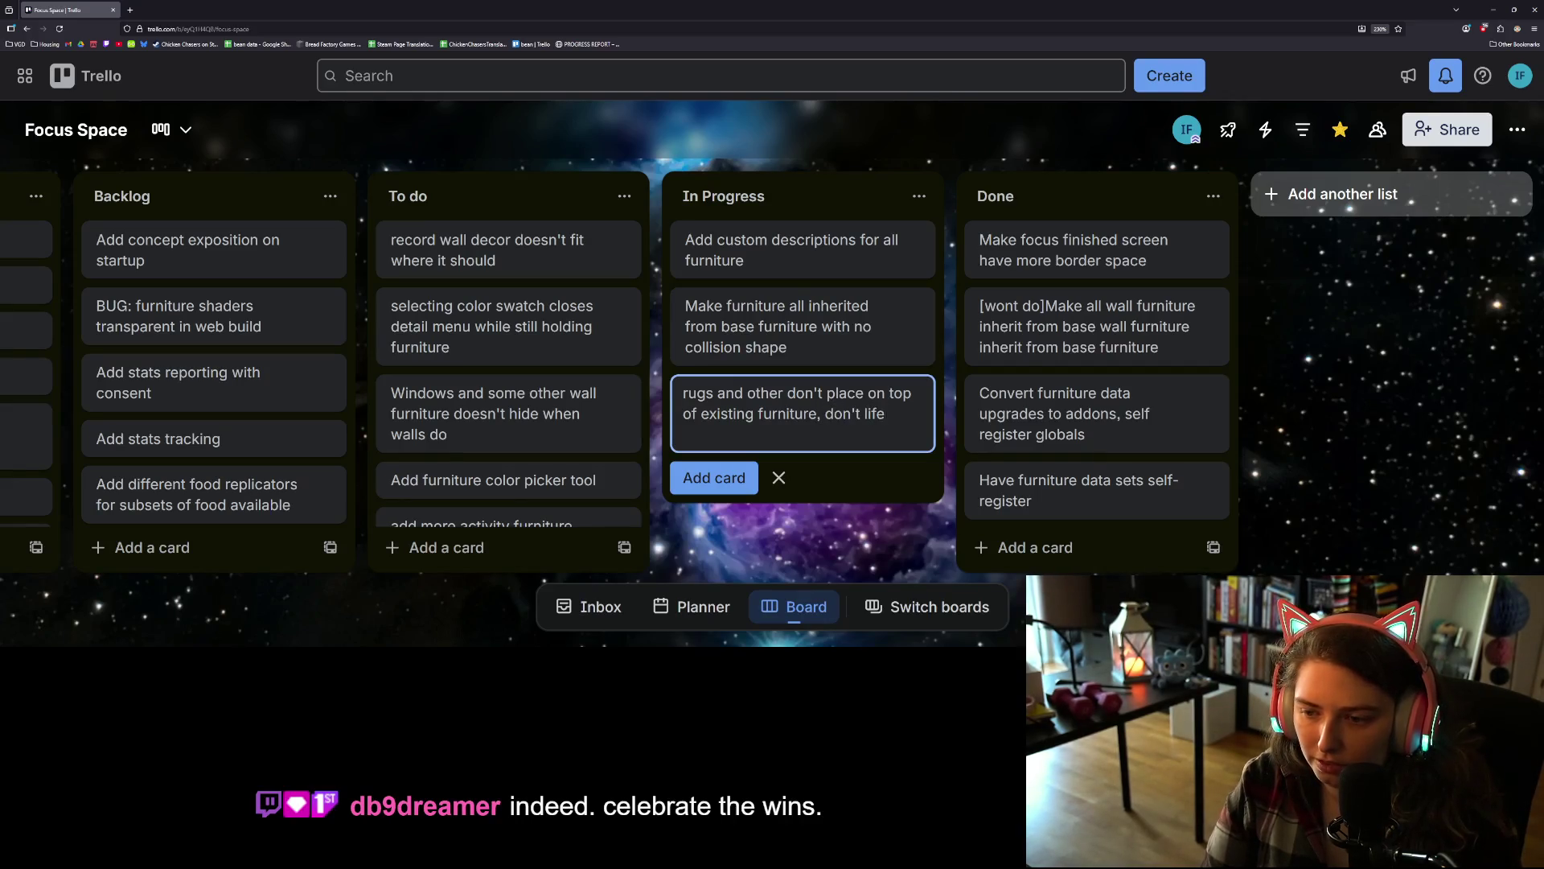
text(t)
key(Return)
- Move the rugs card to To do and the wall decor card to In Progress
drag(803, 439, 544, 303)
drag(542, 248, 817, 412)
click(1494, 11)
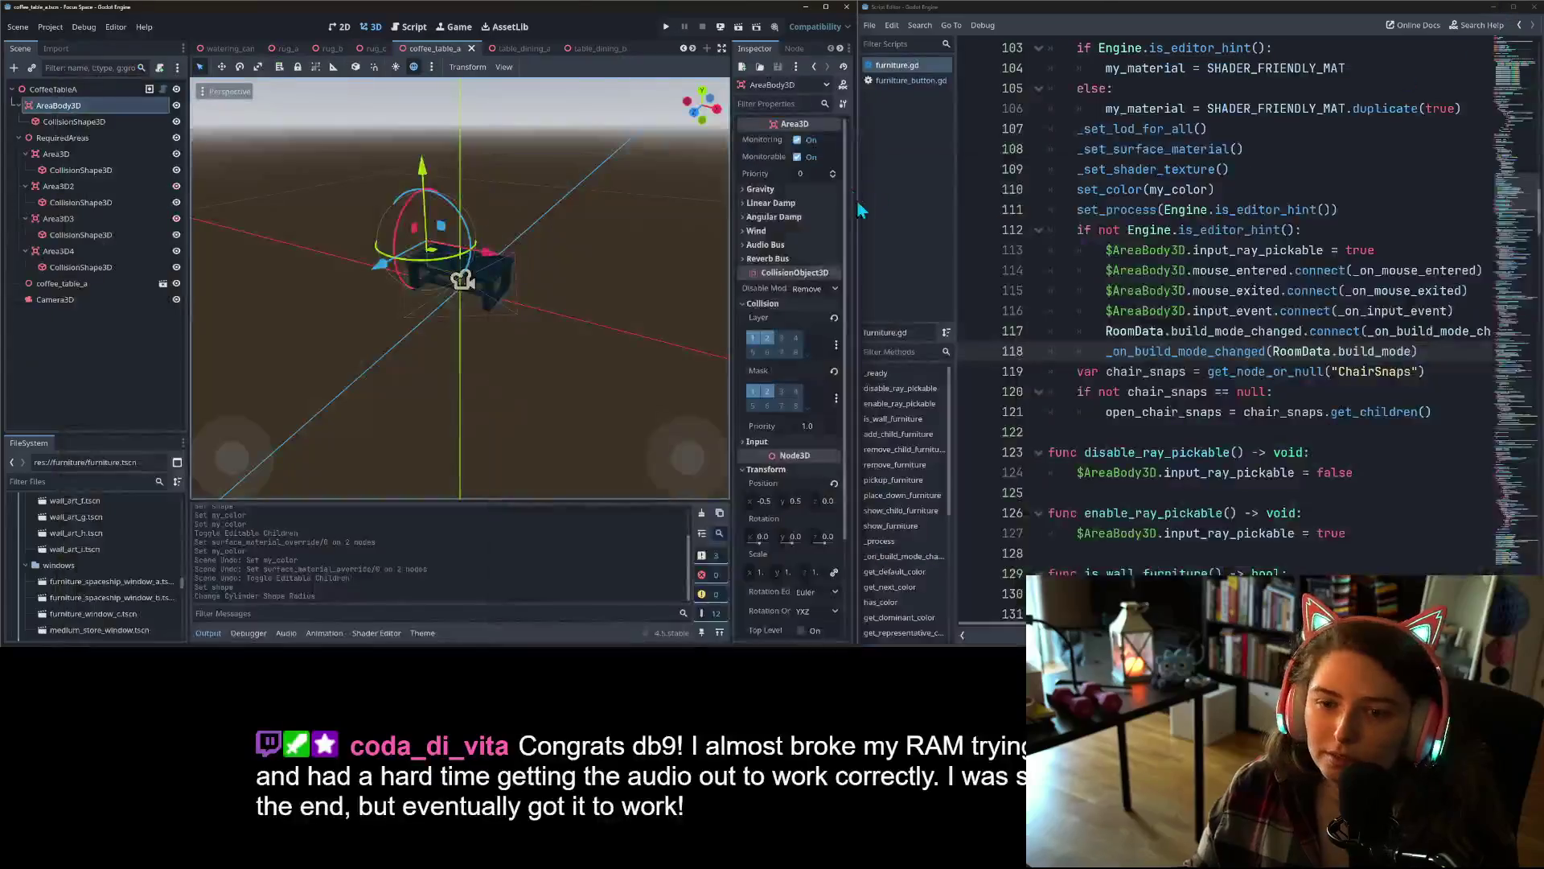
- Open the furniture_globe scene and select its CollisionShape3D
scroll(529, 297, up, 5)
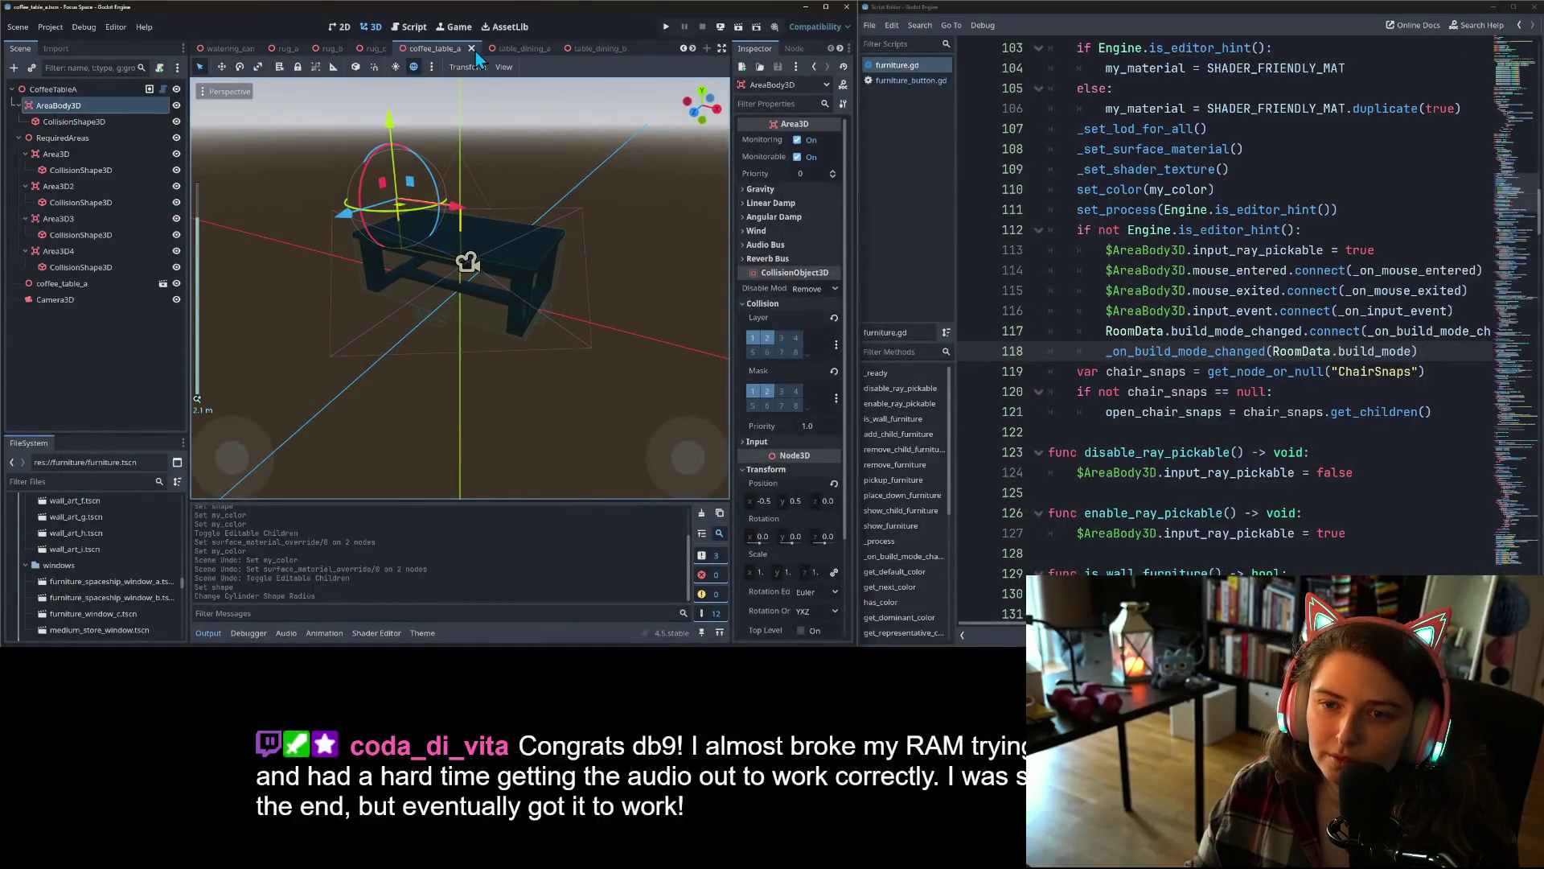
click(692, 48)
click(692, 48)
click(692, 48)
click(691, 48)
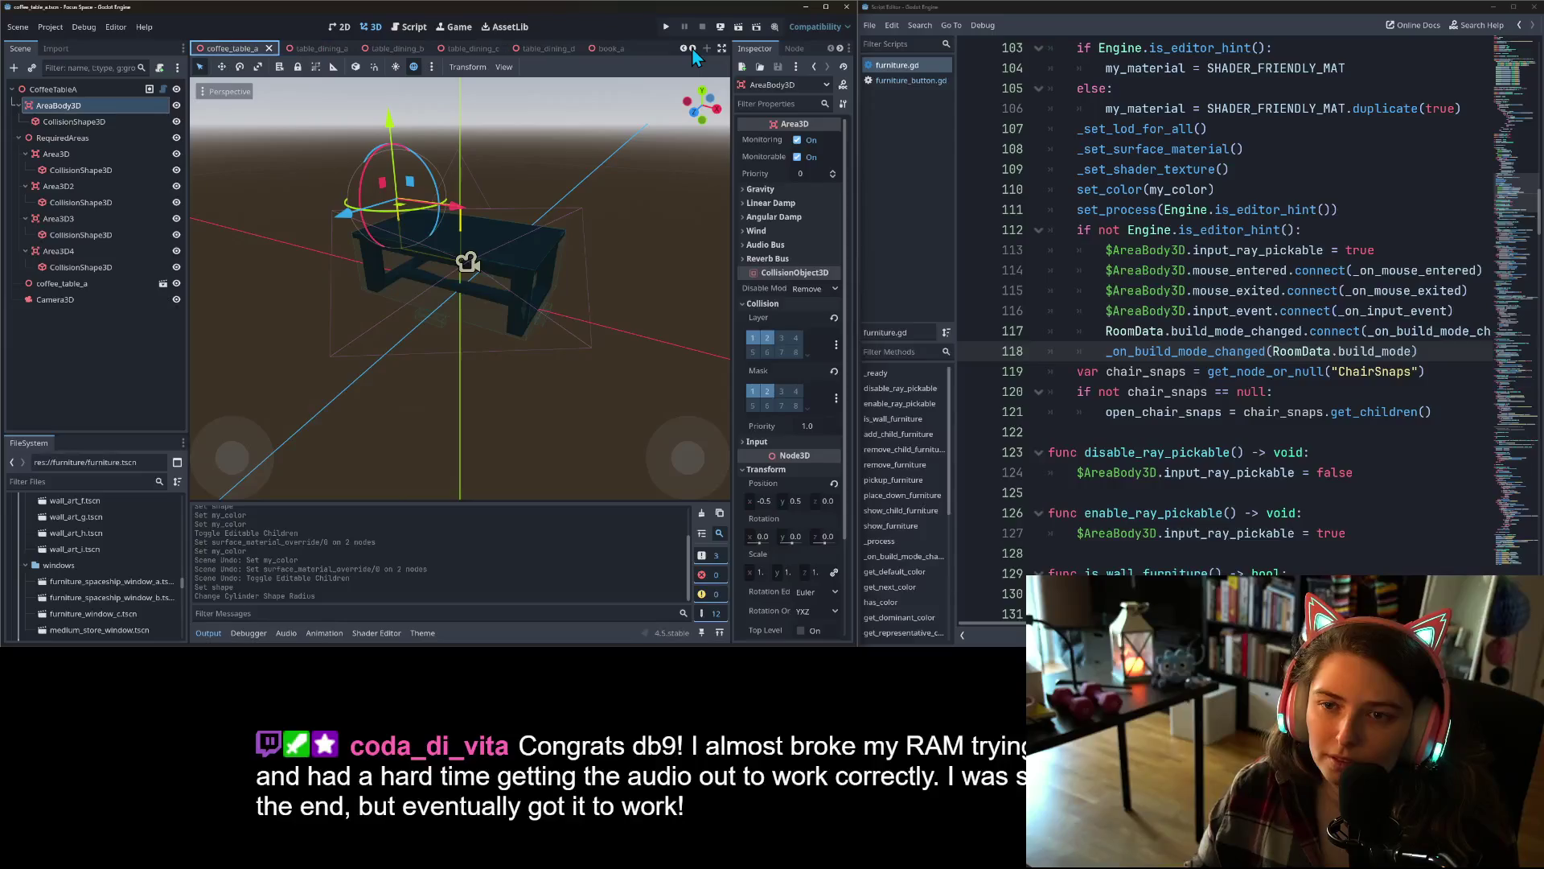
click(692, 49)
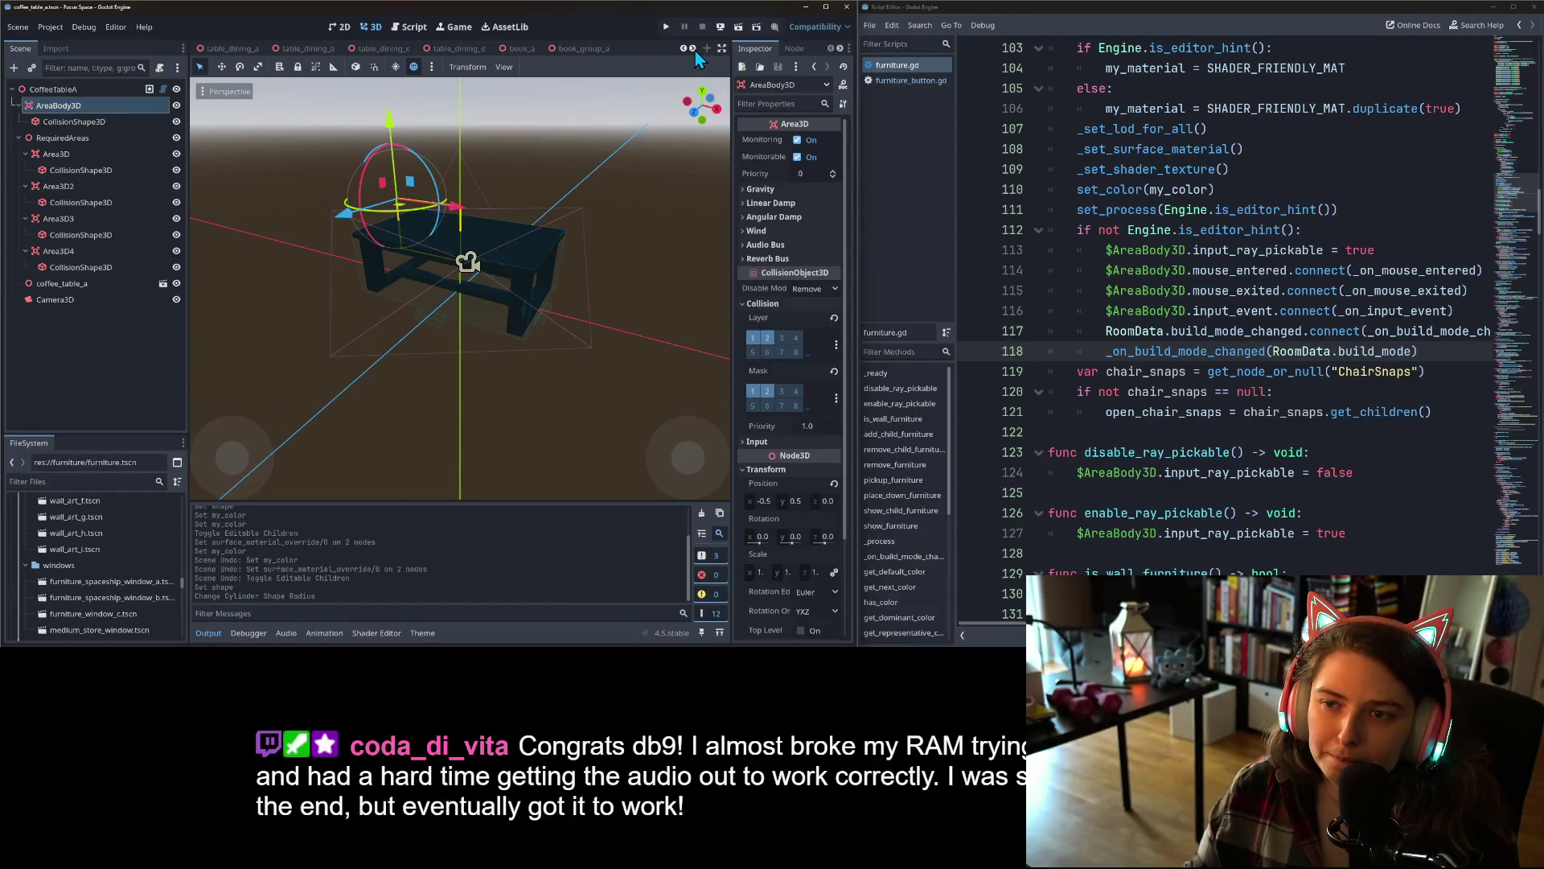
click(693, 49)
click(693, 49)
click(693, 48)
click(694, 49)
click(694, 48)
click(694, 49)
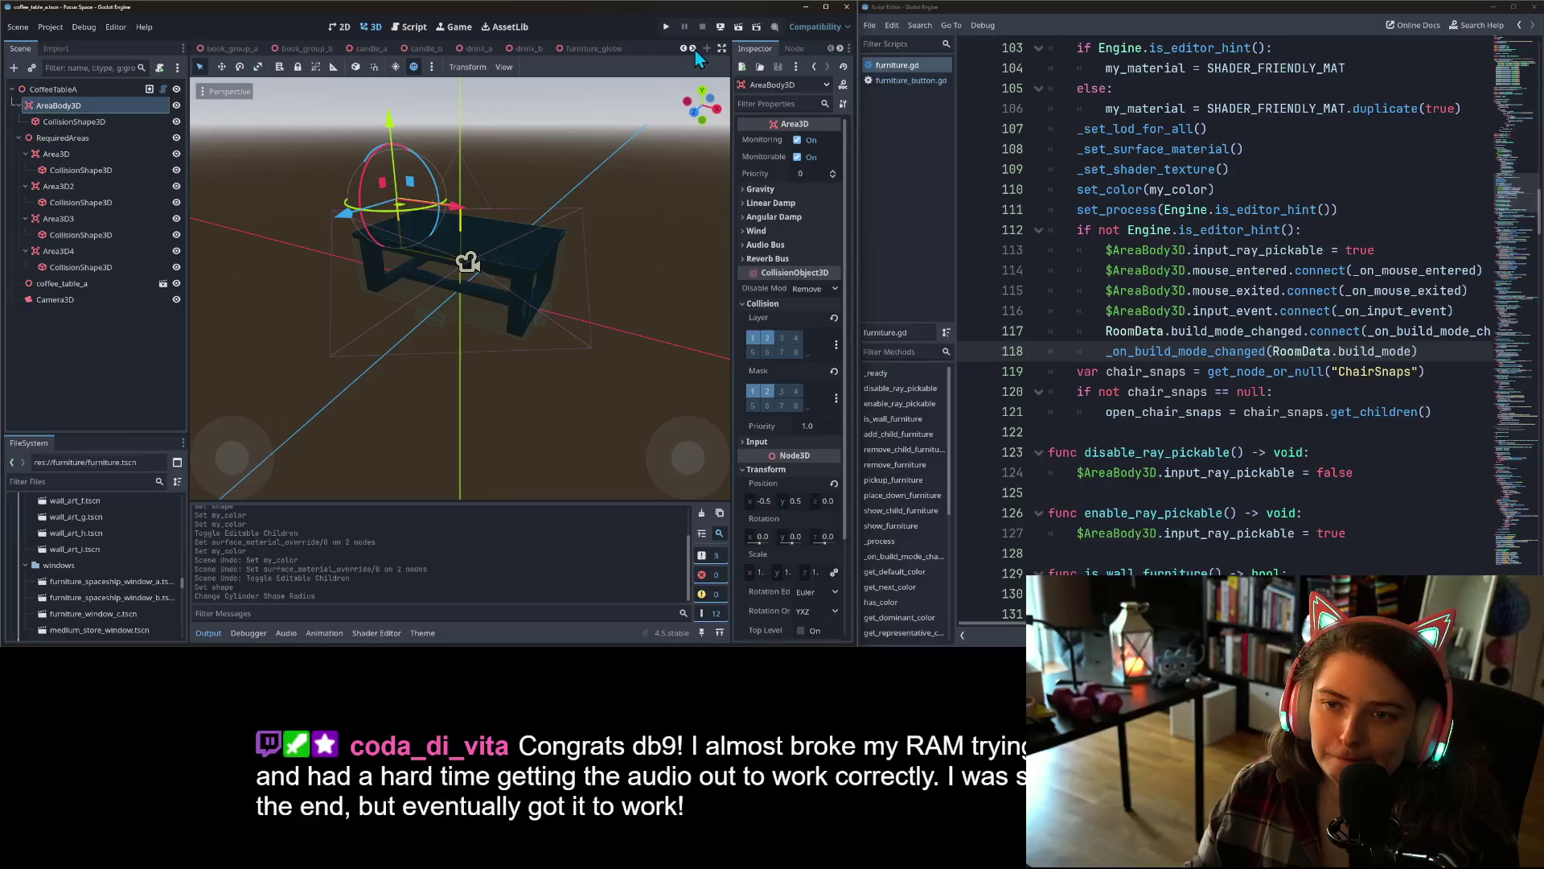
click(568, 50)
scroll(537, 410, down, 5)
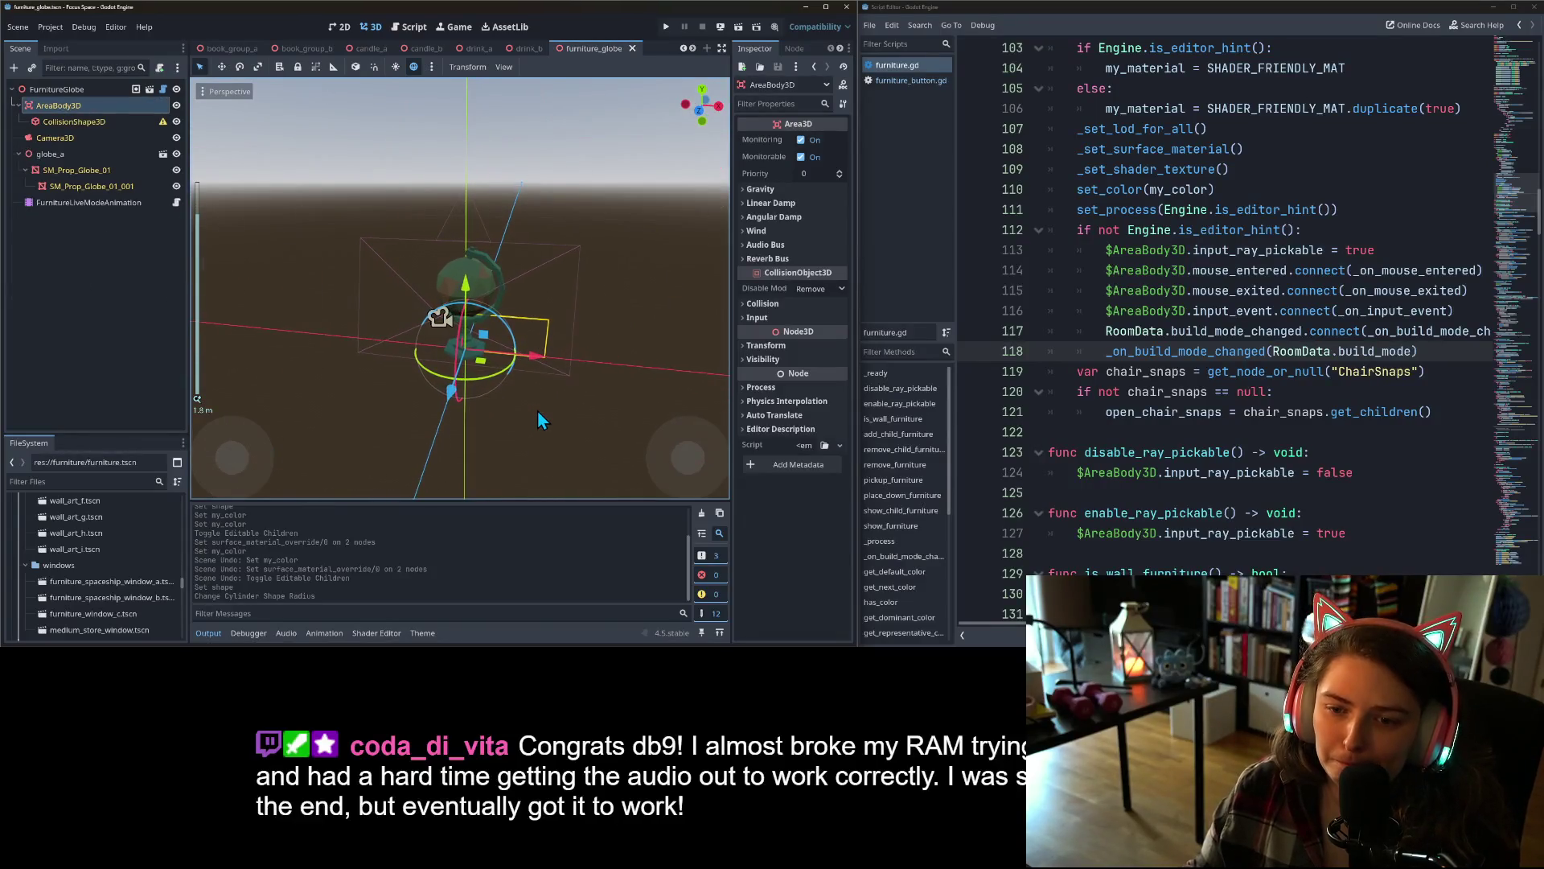
click(73, 121)
- Change the globe's collision to a New BoxShape3D and fit its width and height in front view
drag(468, 348, 554, 323)
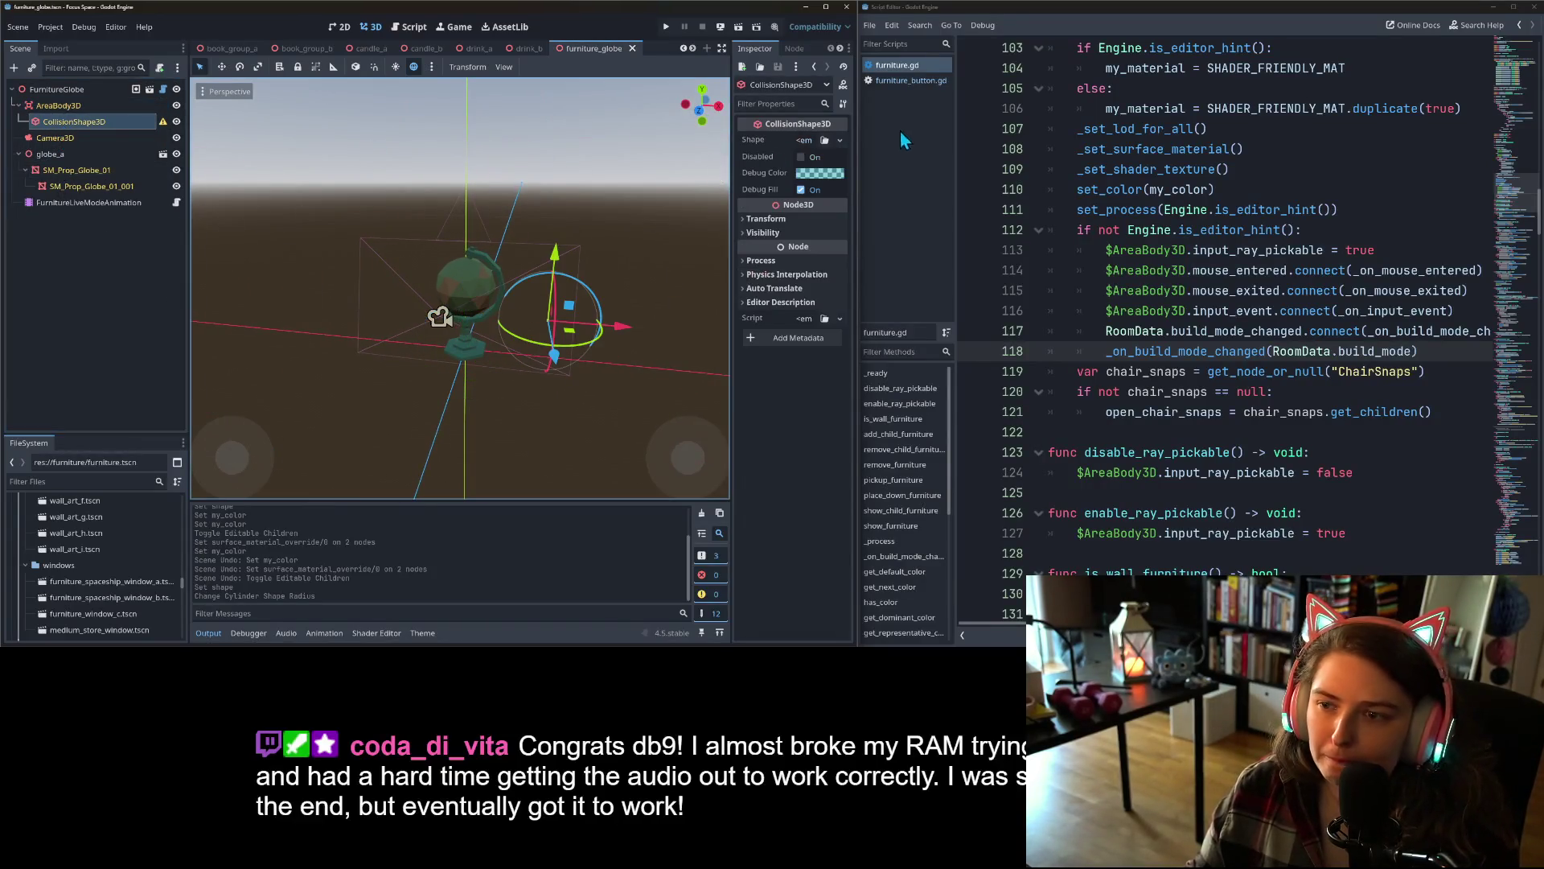
click(840, 139)
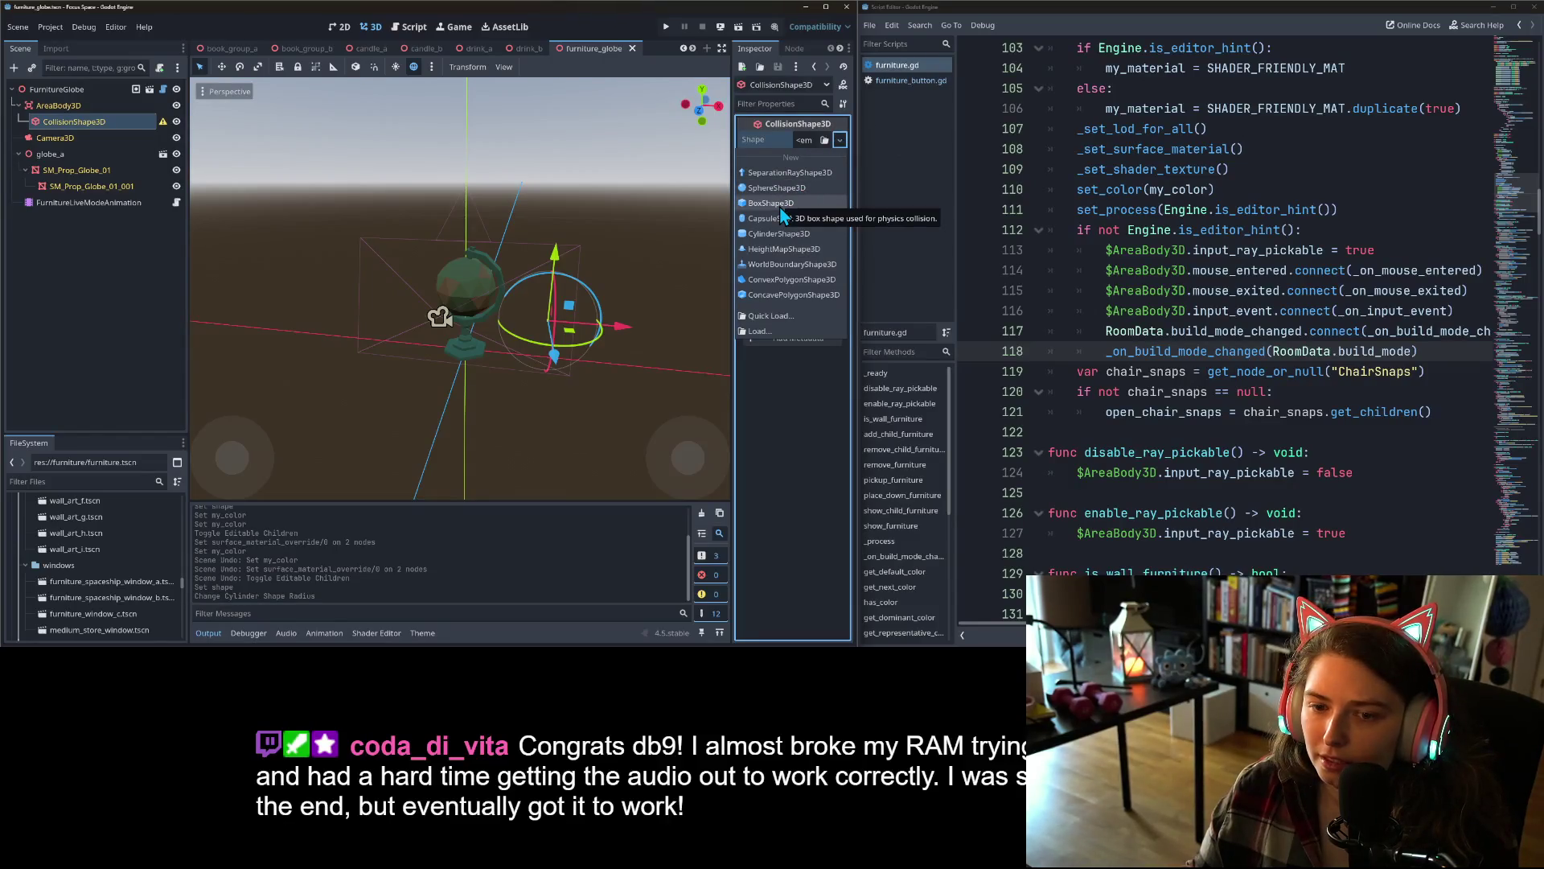
click(779, 206)
key(KP_1)
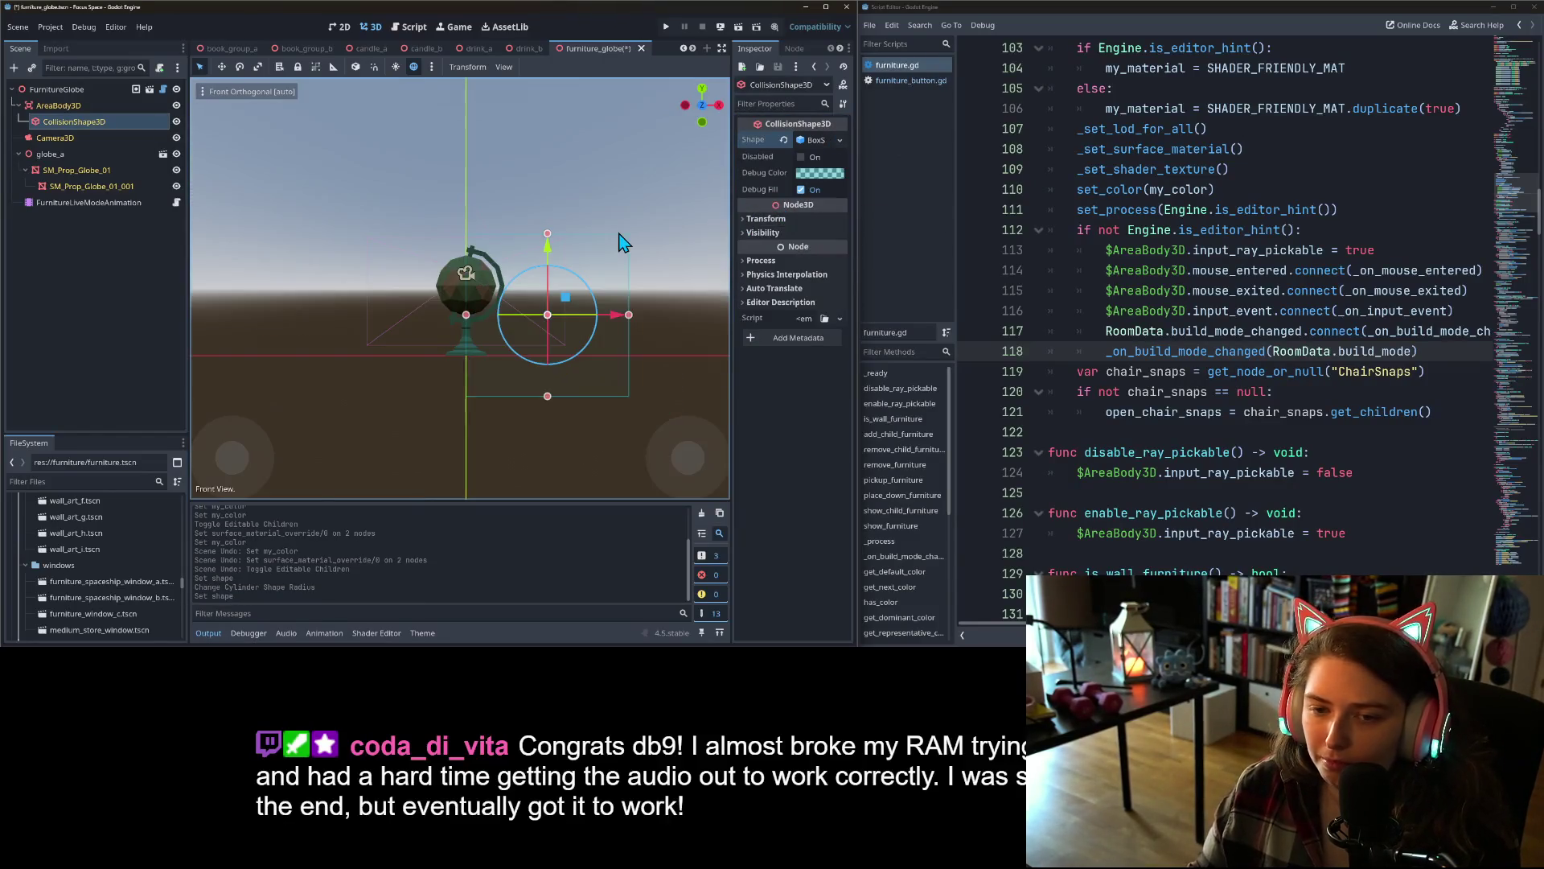
drag(466, 315, 436, 314)
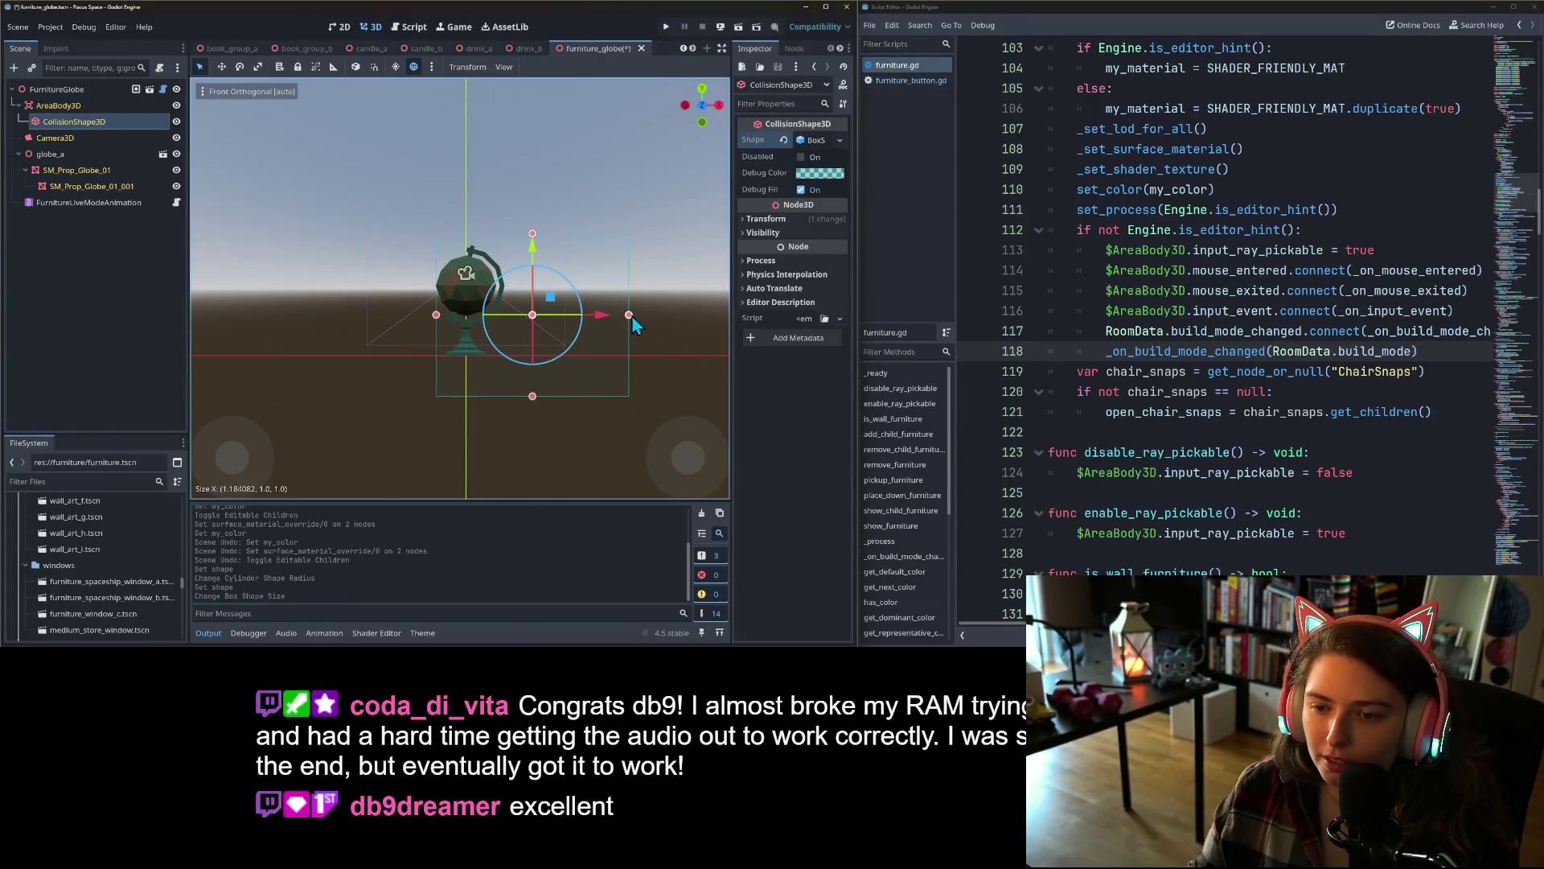
drag(629, 315, 507, 314)
drag(471, 234, 471, 242)
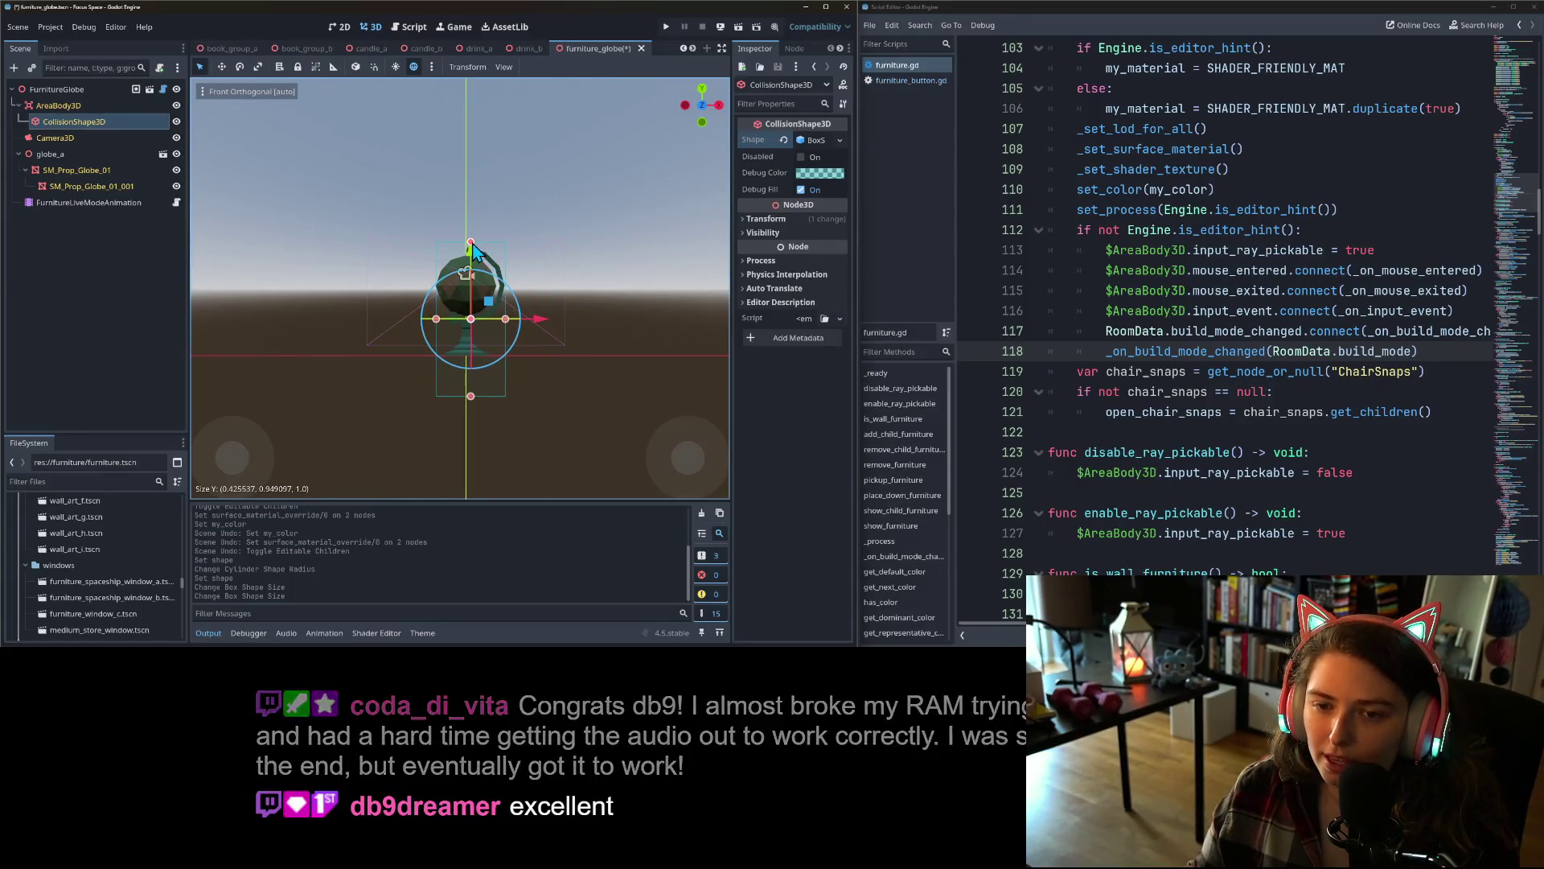
drag(471, 399, 472, 364)
- Trim the box depth to the globe in right view and save the scene
scroll(466, 364, up, 5)
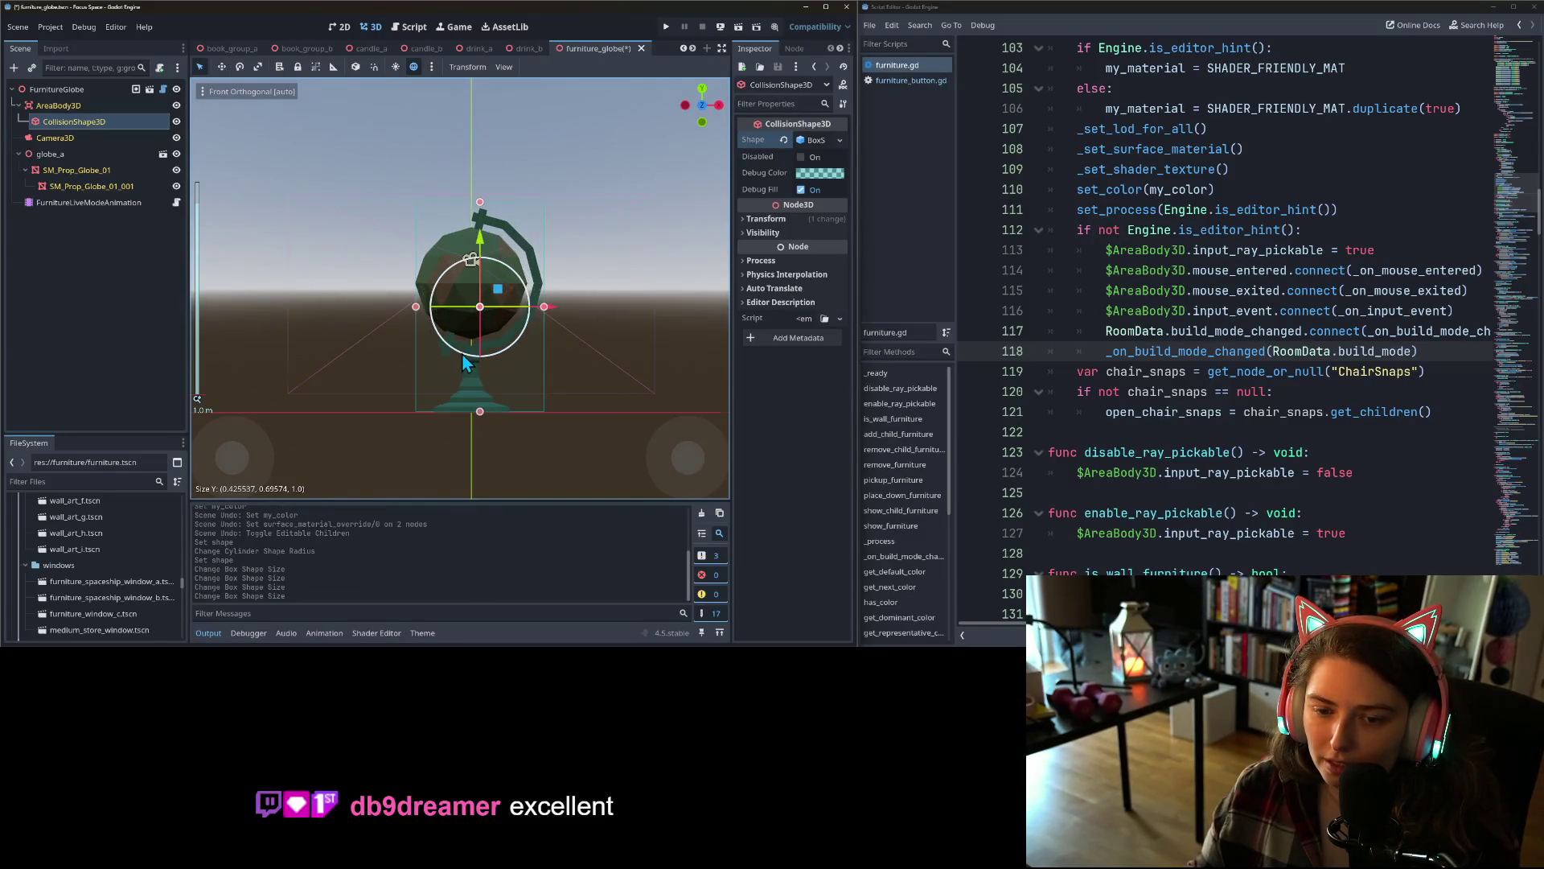
drag(415, 308, 416, 314)
key(KP_3)
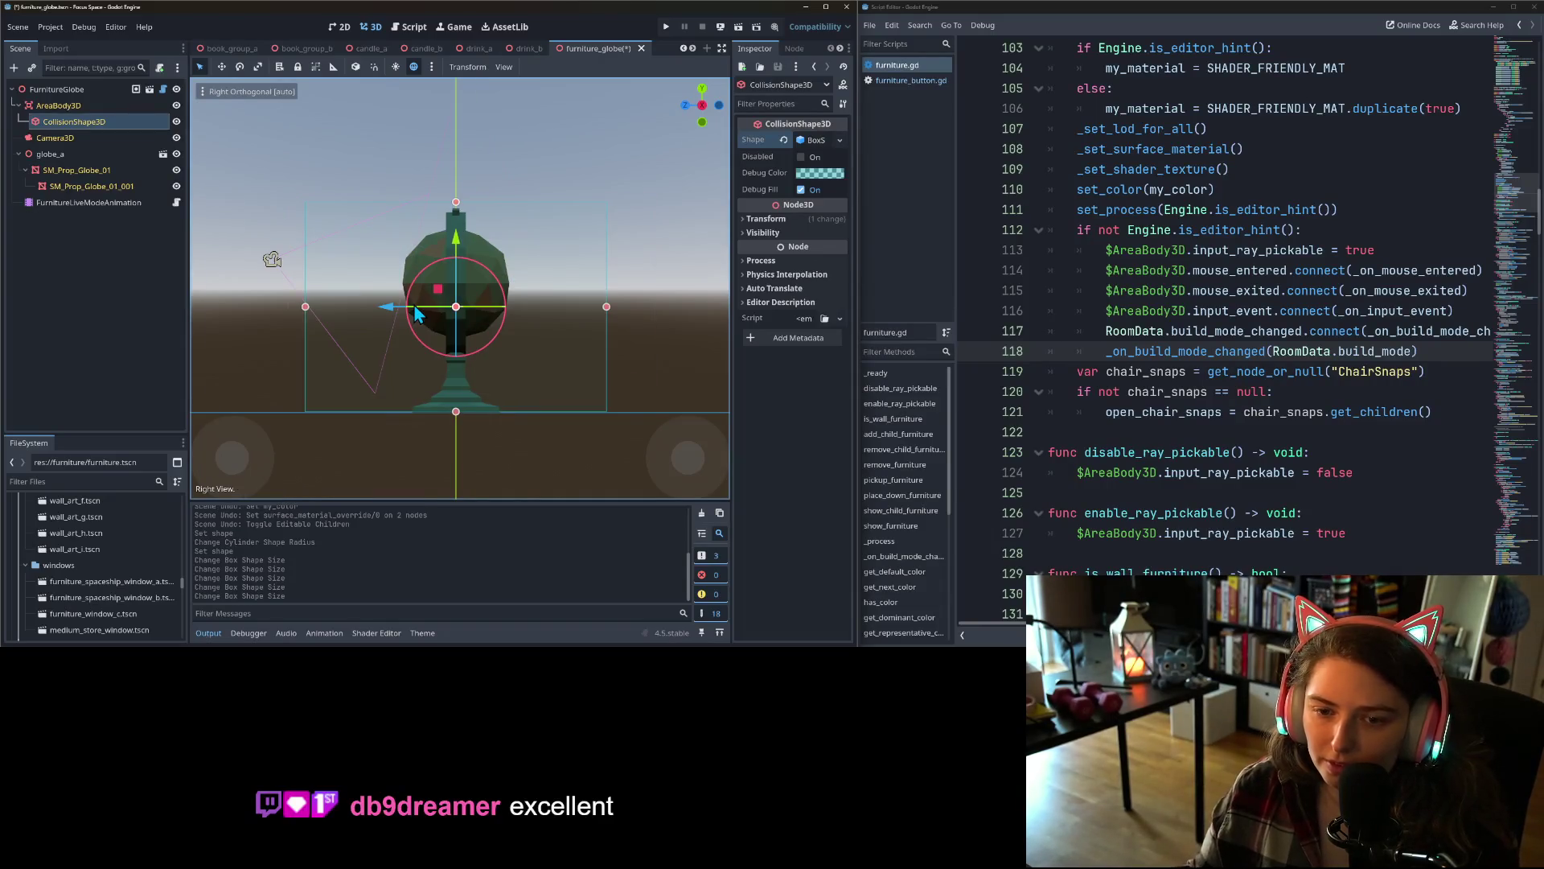
drag(304, 309, 402, 309)
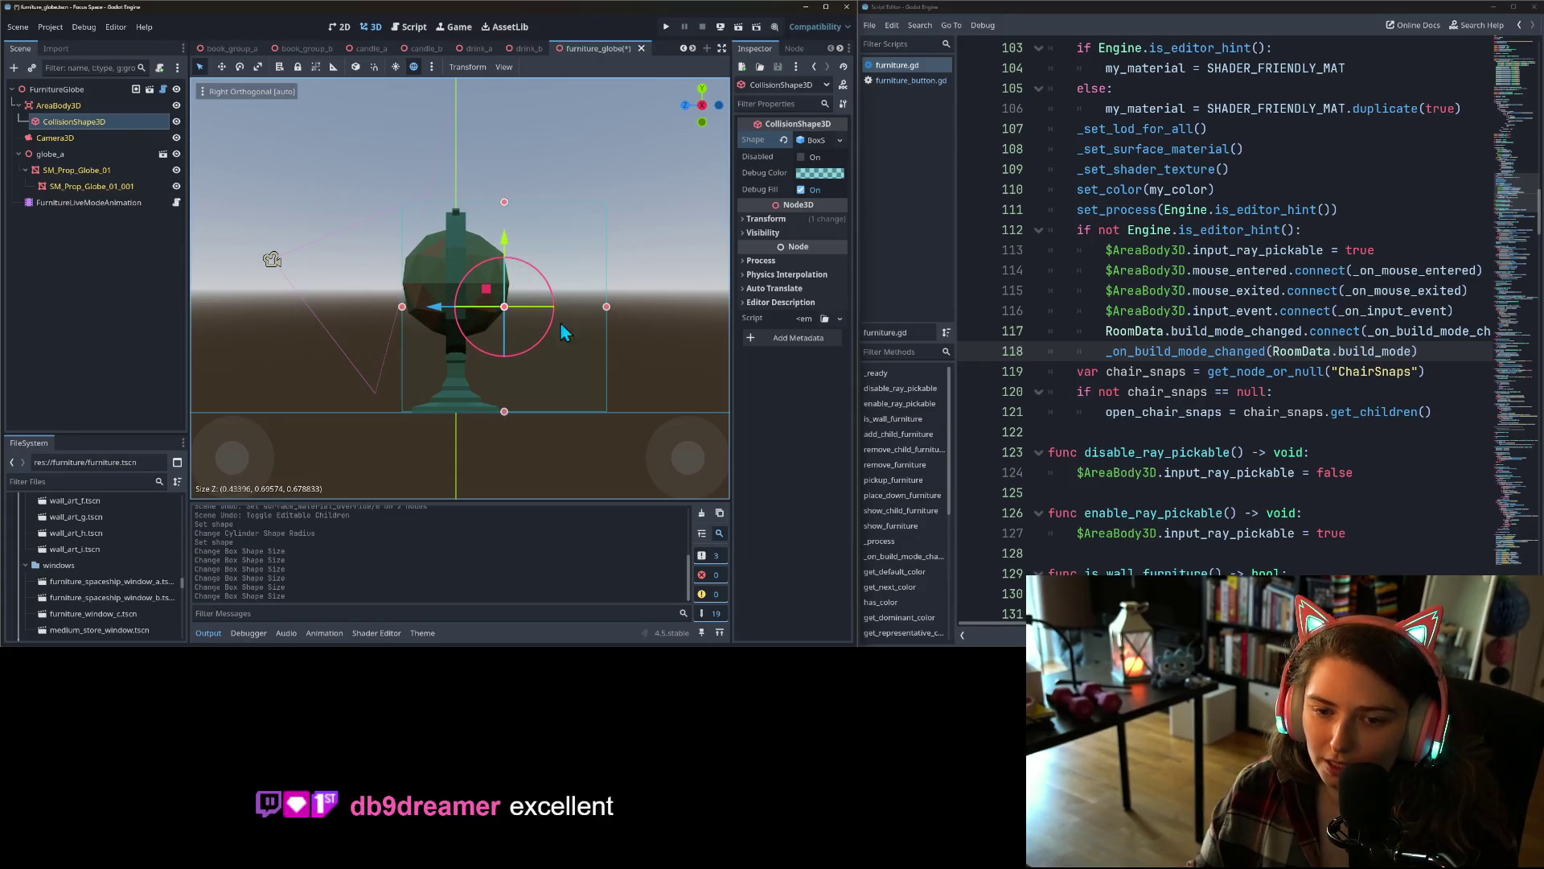
drag(610, 308, 510, 312)
key(ctrl+s)
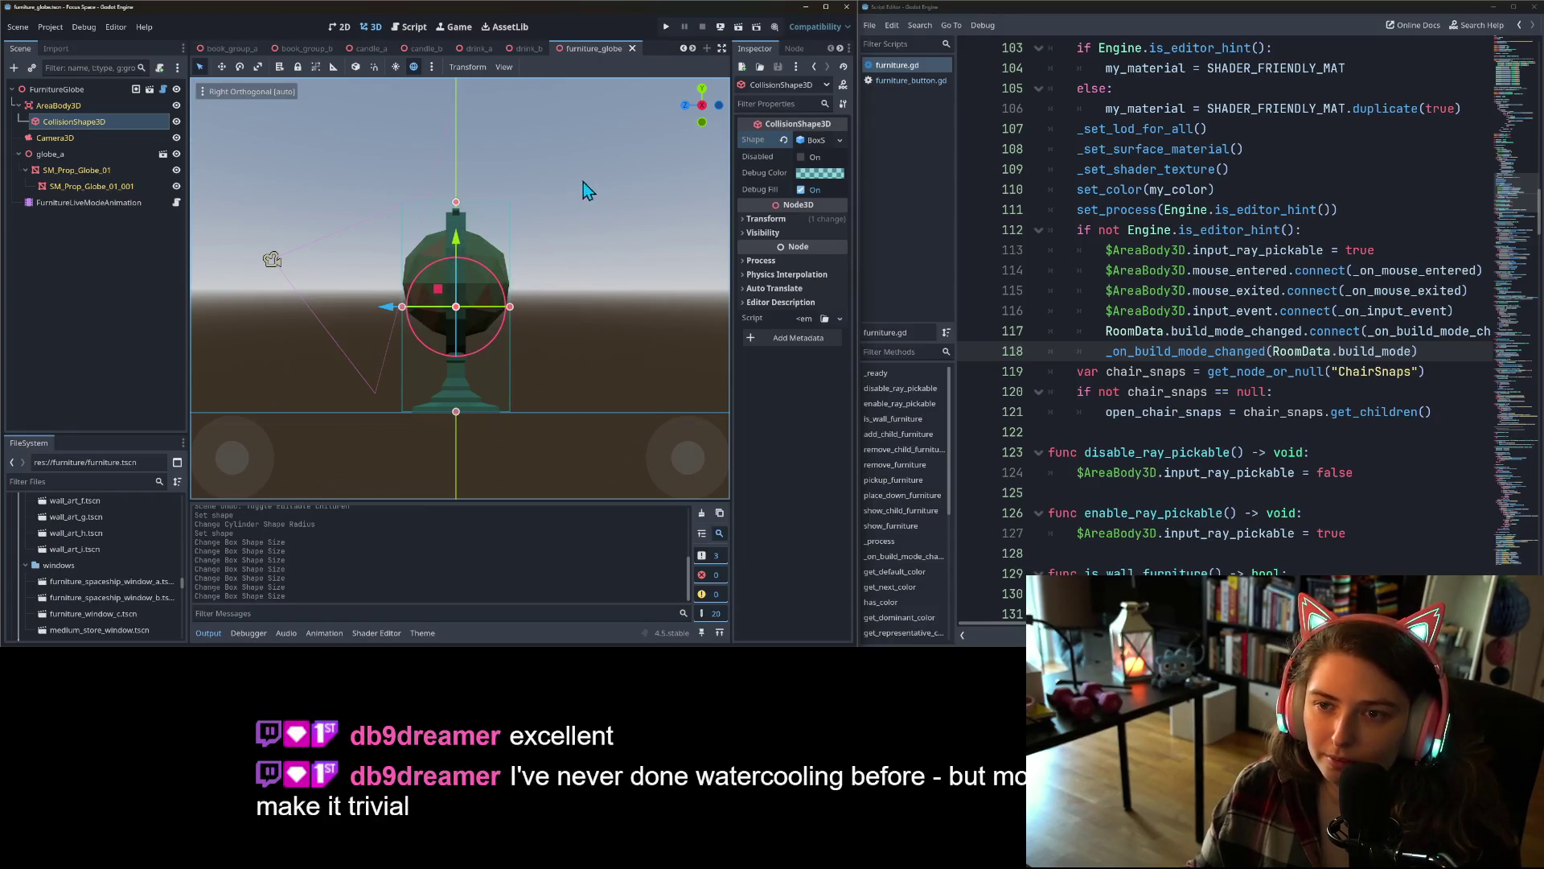
- In furniture_the_thinker, set the CollisionShape3D shape to a New BoxShape3D
click(693, 49)
click(692, 49)
click(693, 49)
click(497, 50)
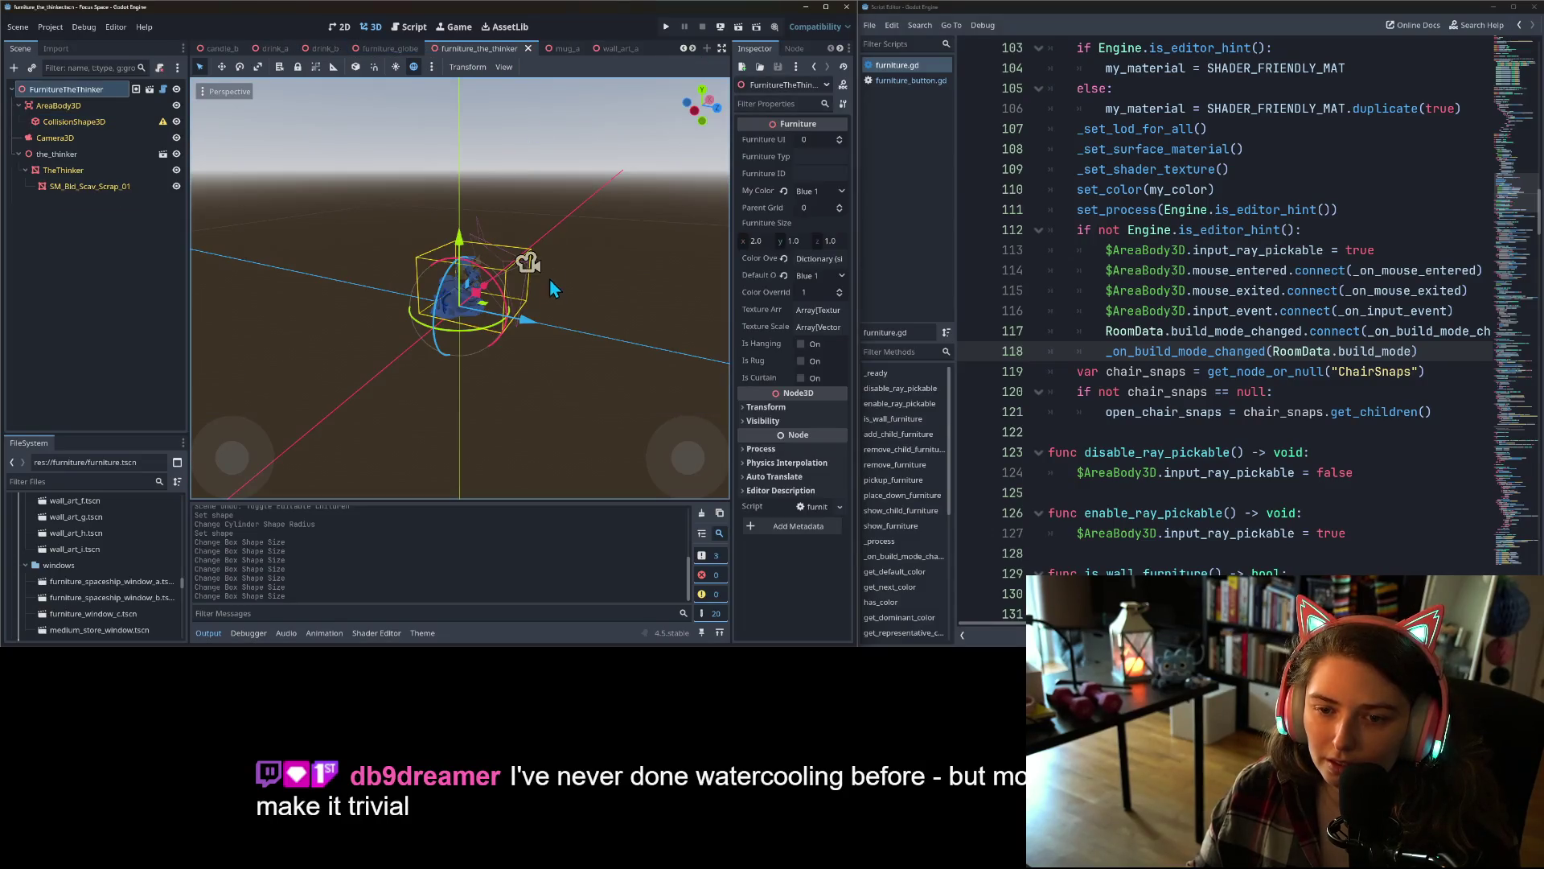
click(74, 122)
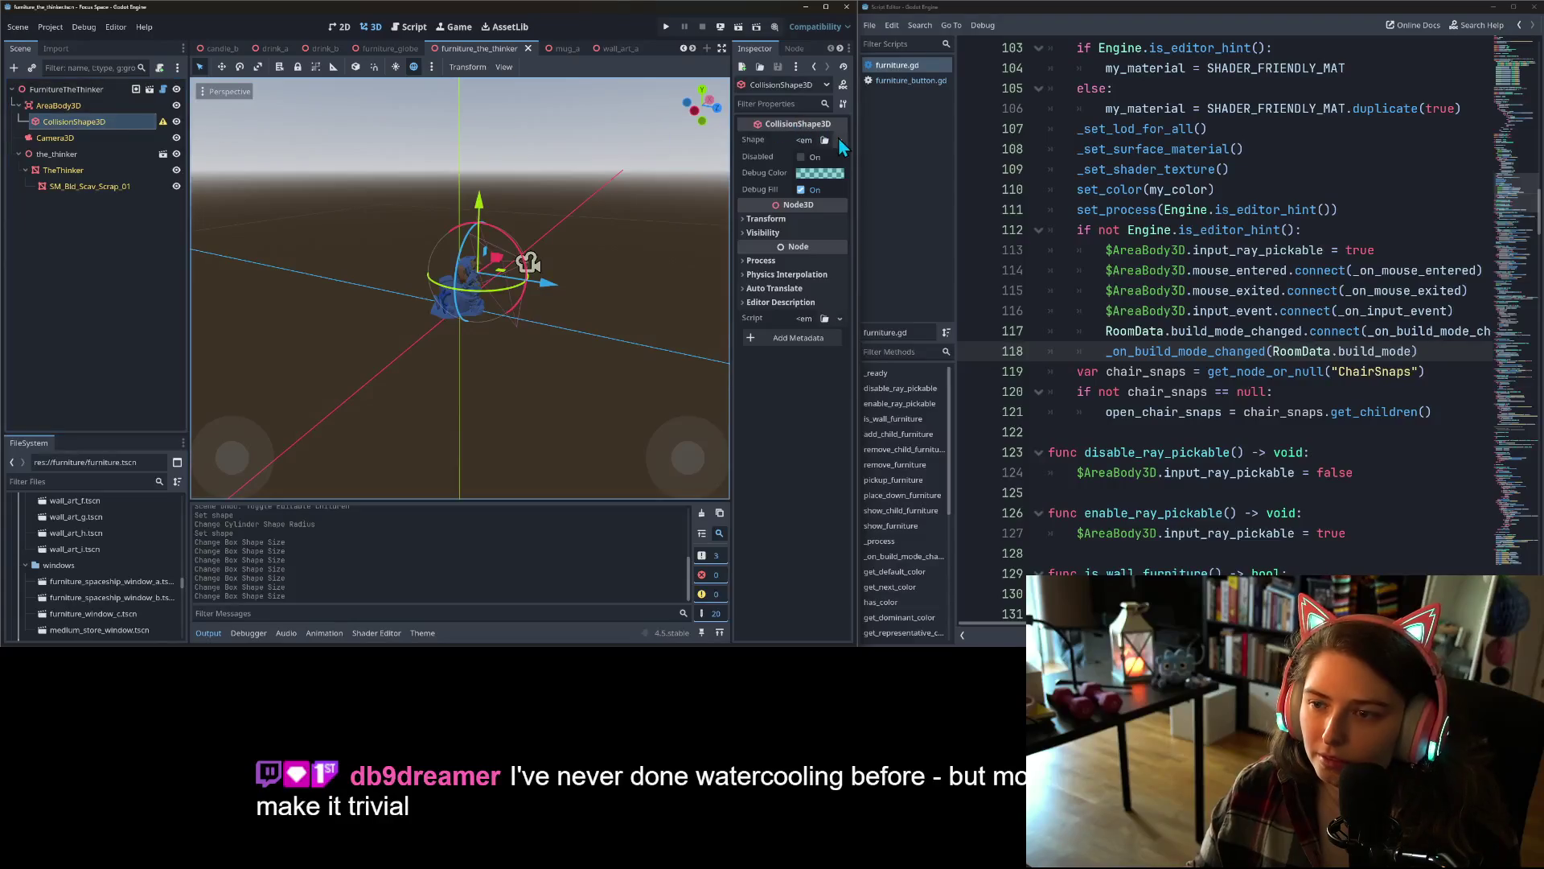
click(839, 140)
click(771, 202)
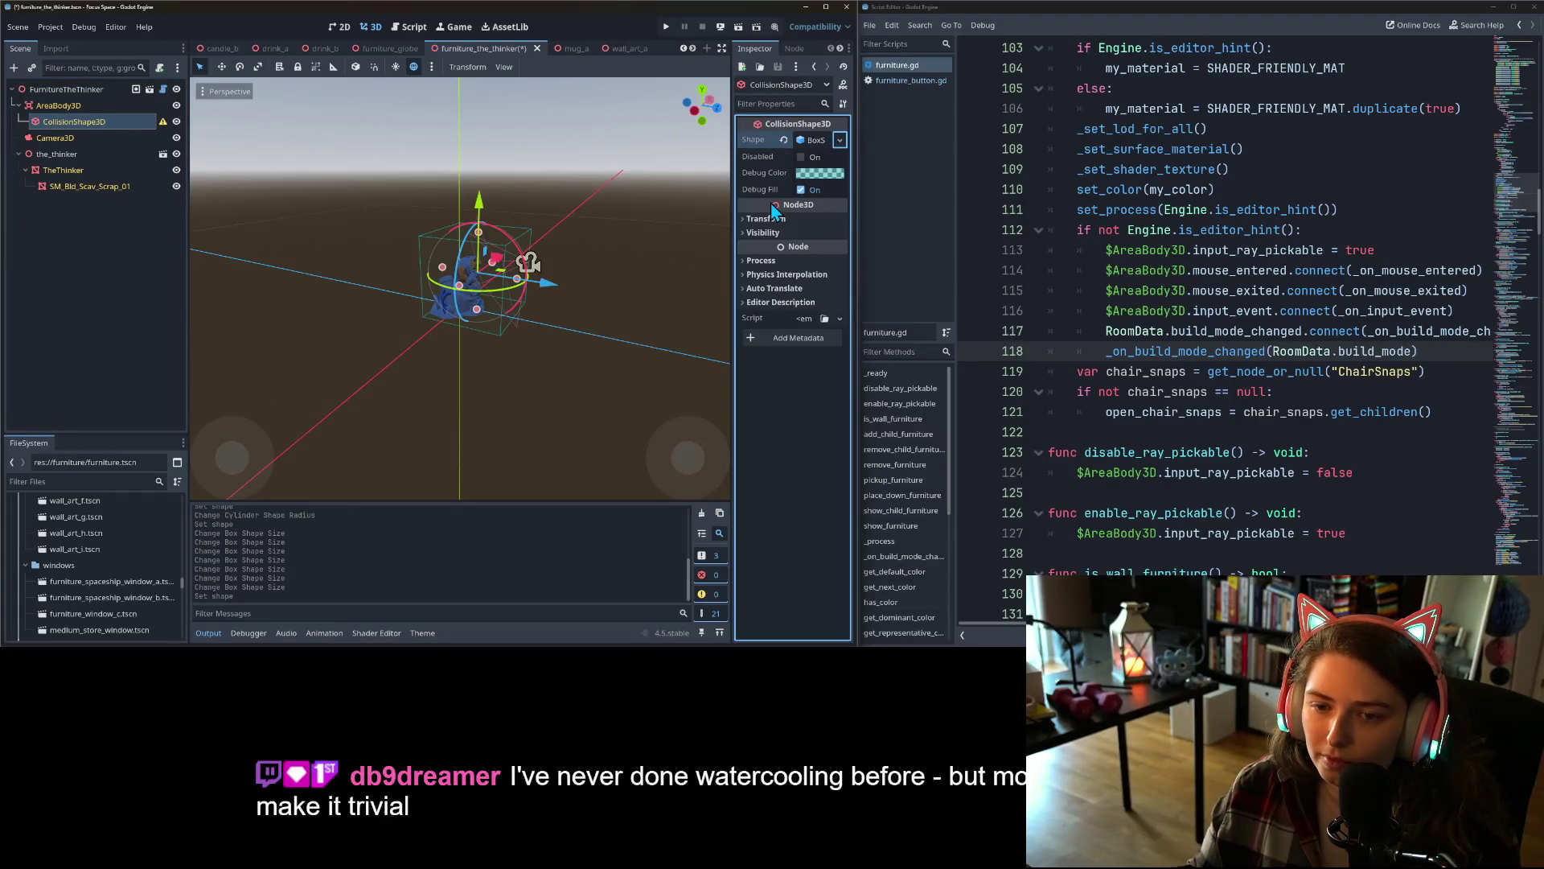
- Fit the box's width and height to the statue in front view
key(KP_1)
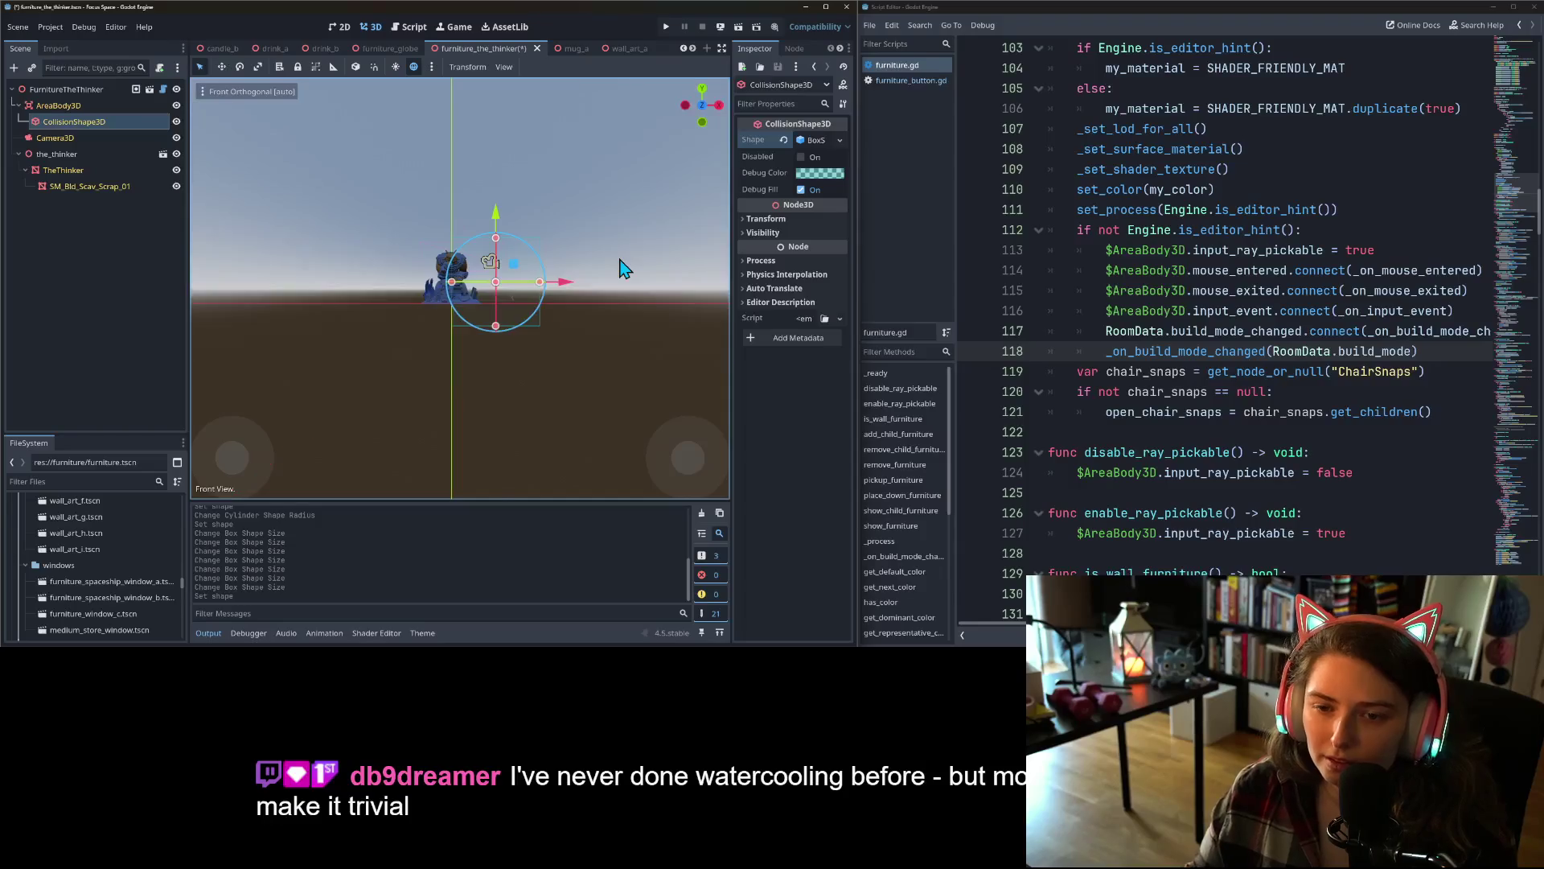
scroll(519, 281, up, 3)
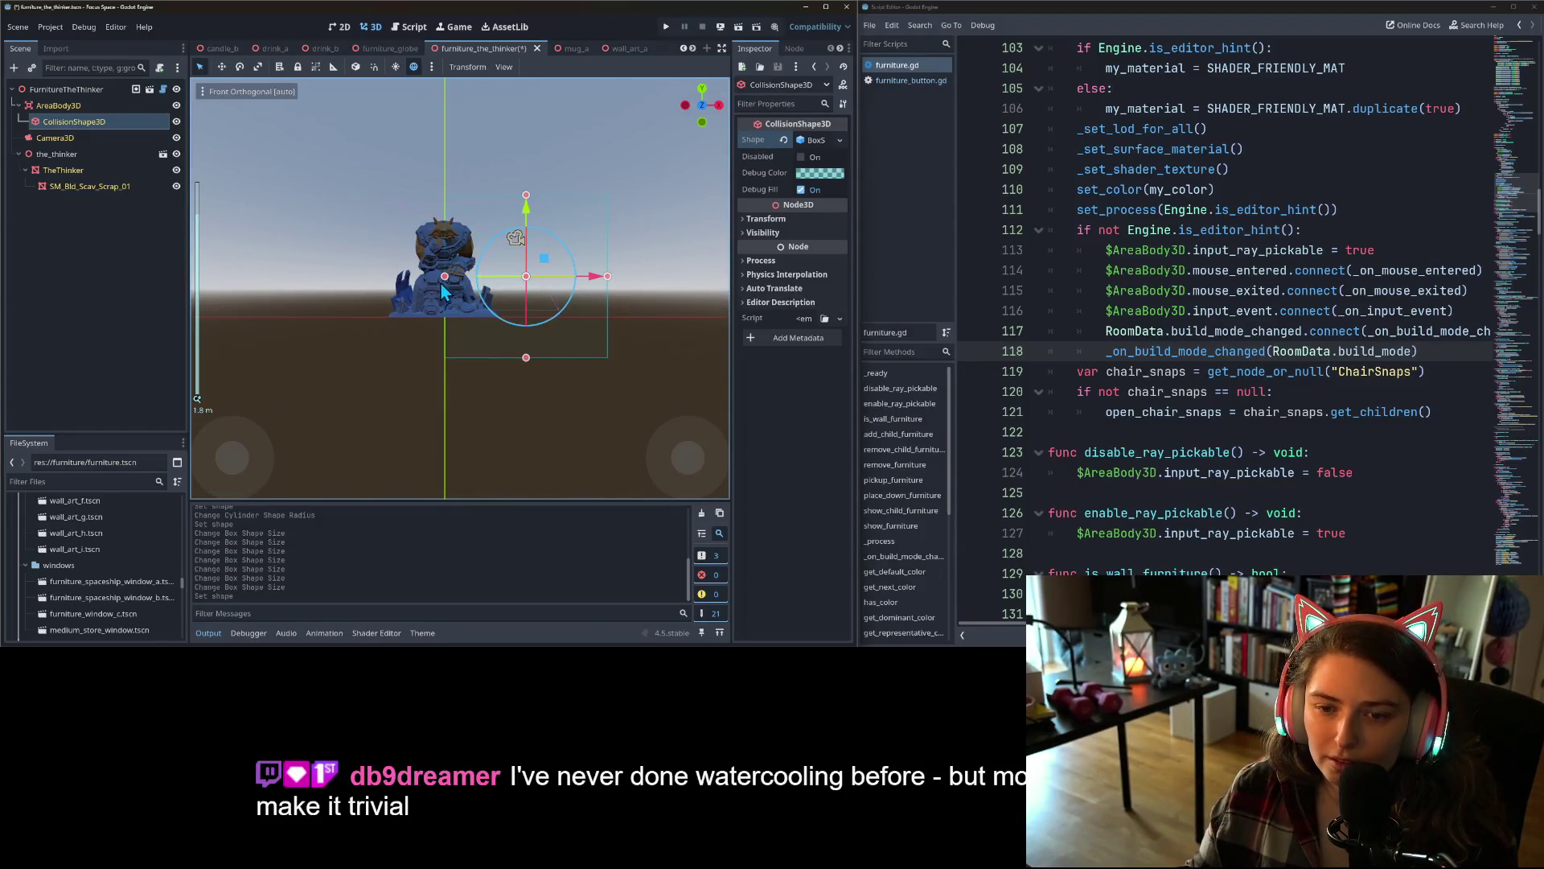
drag(445, 276, 389, 277)
drag(609, 283, 499, 286)
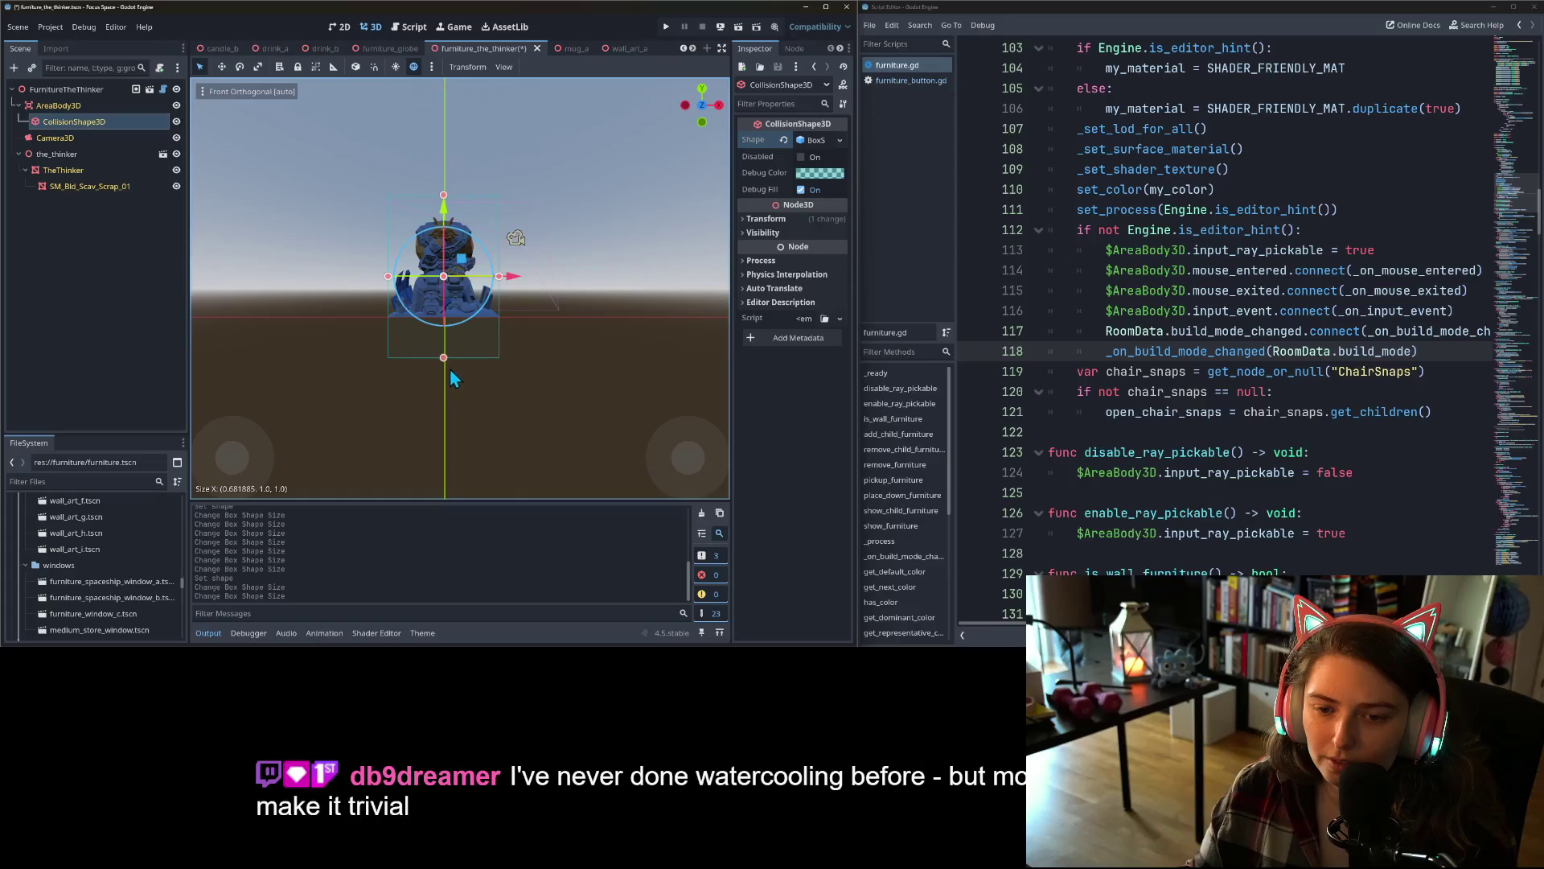
mouse_move(444, 359)
mouse_down()
mouse_move(443, 317)
mouse_move(426, 356)
mouse_up()
scroll(410, 290, up, 5)
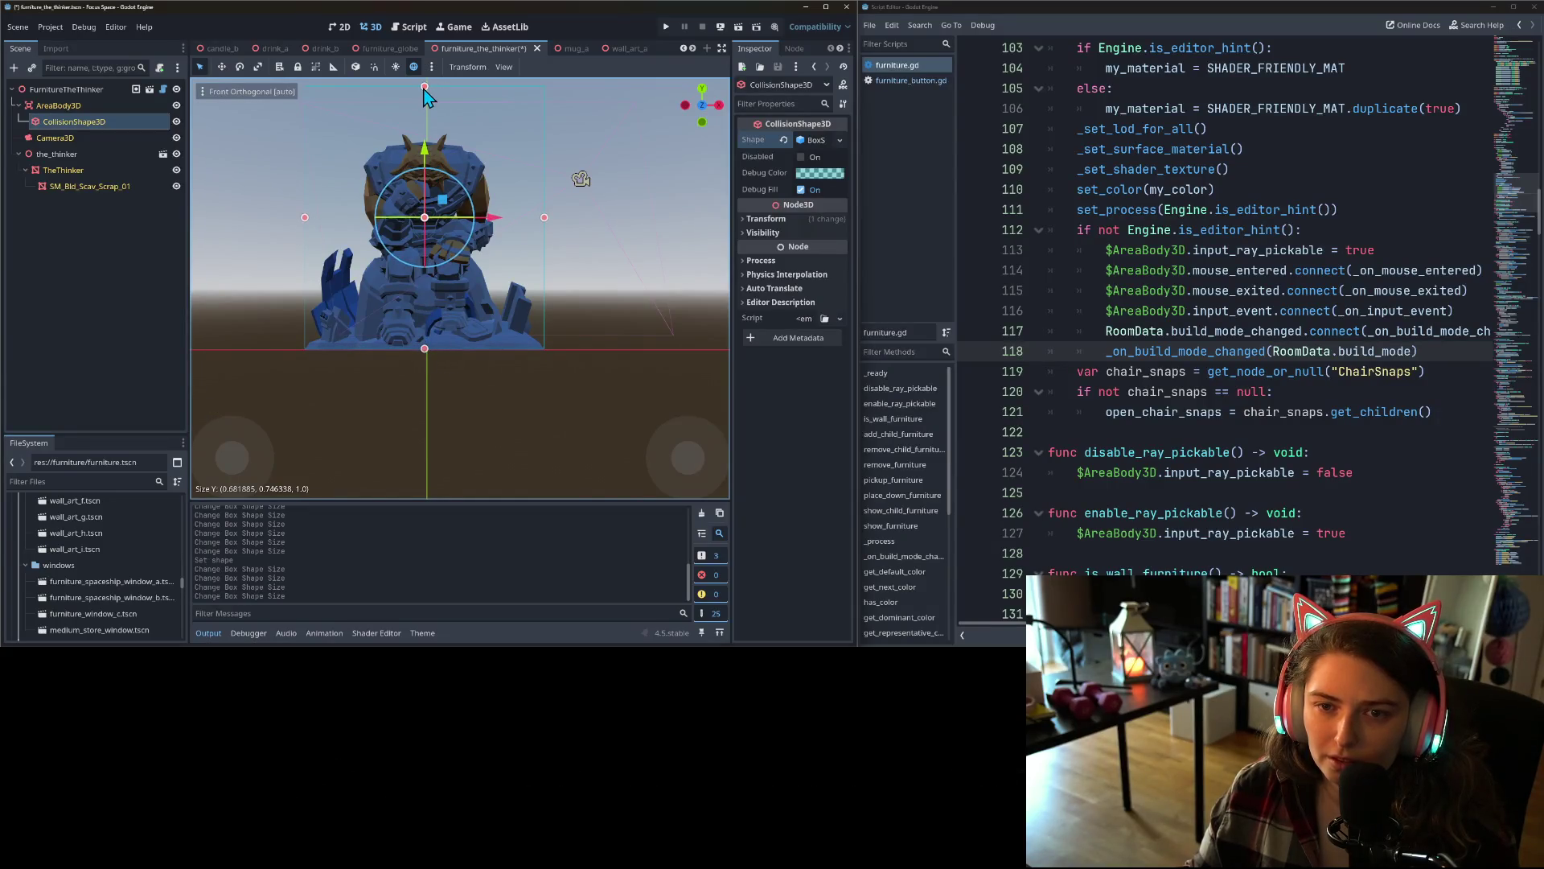
drag(424, 88, 428, 135)
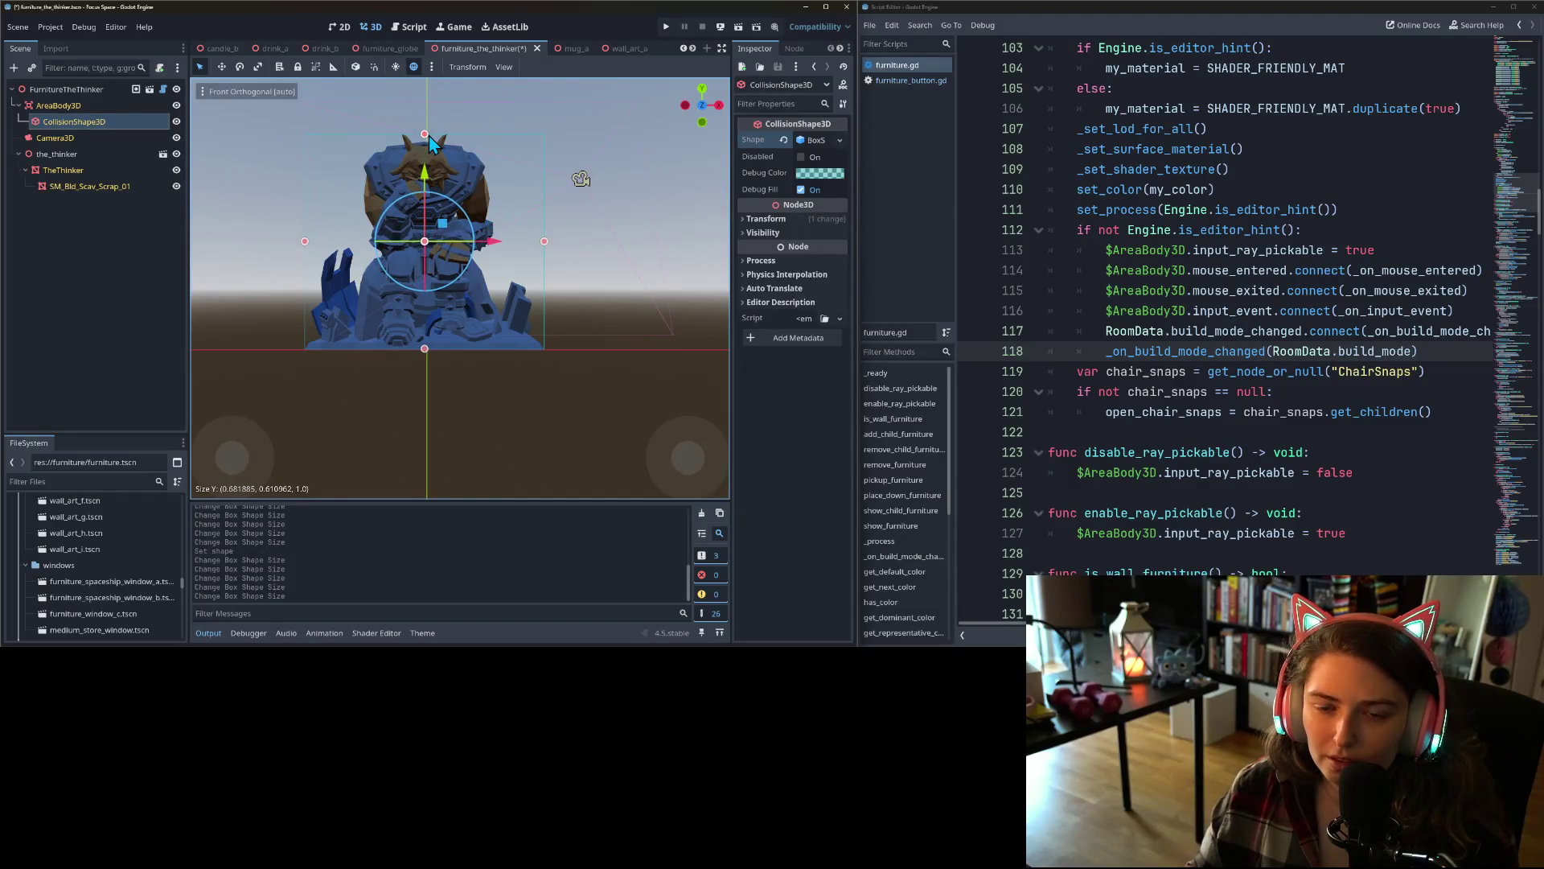
- Trim the box depth in right view to about 0.68 × 0.61 × 0.60 and save
key(KP_3)
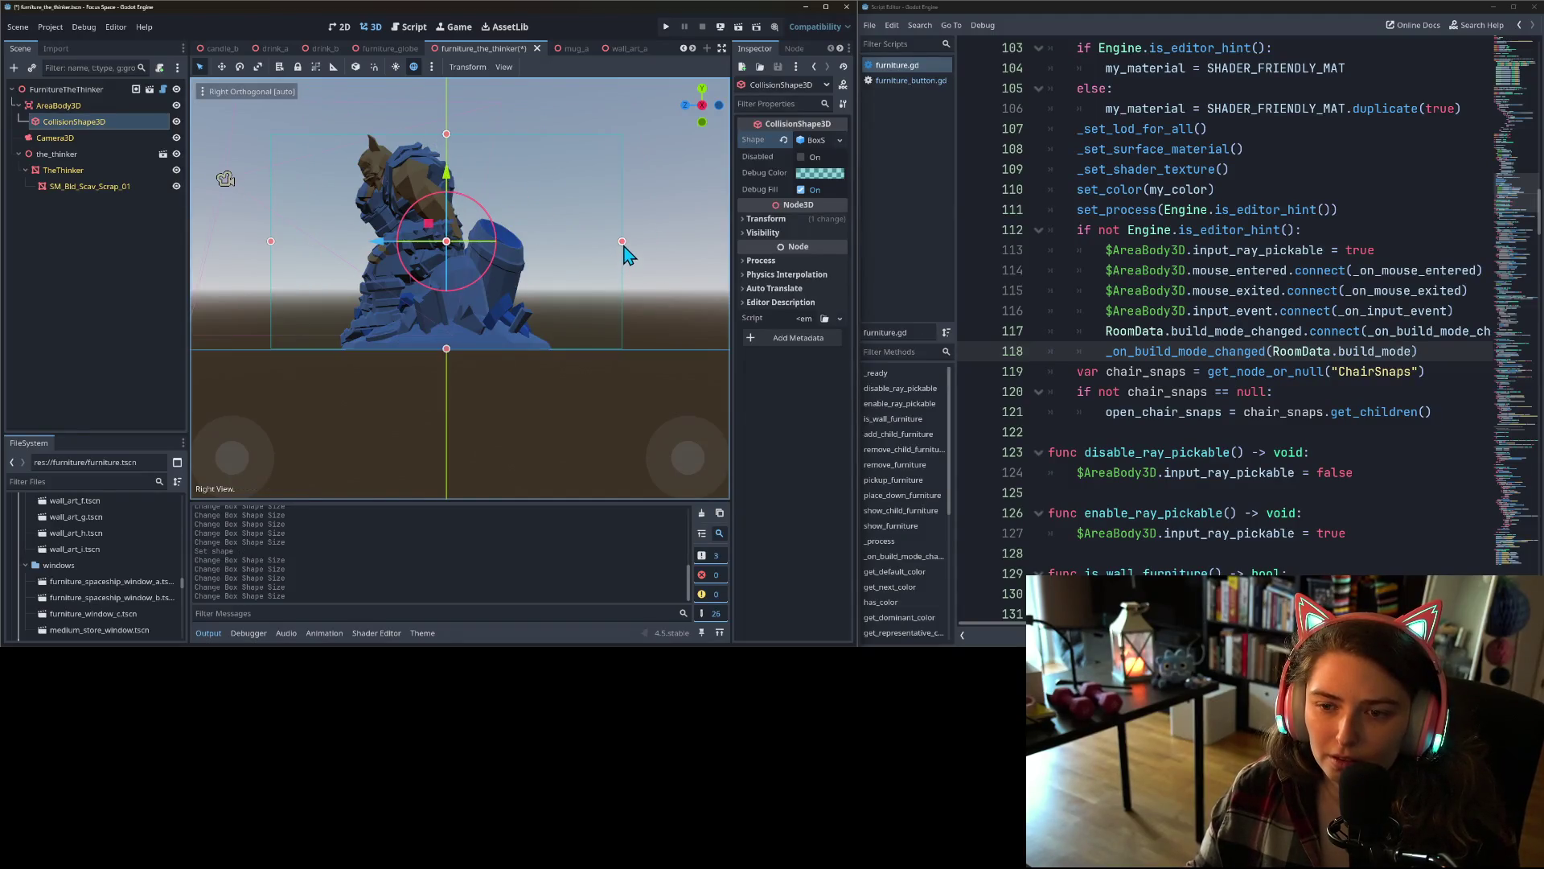
drag(624, 246, 553, 246)
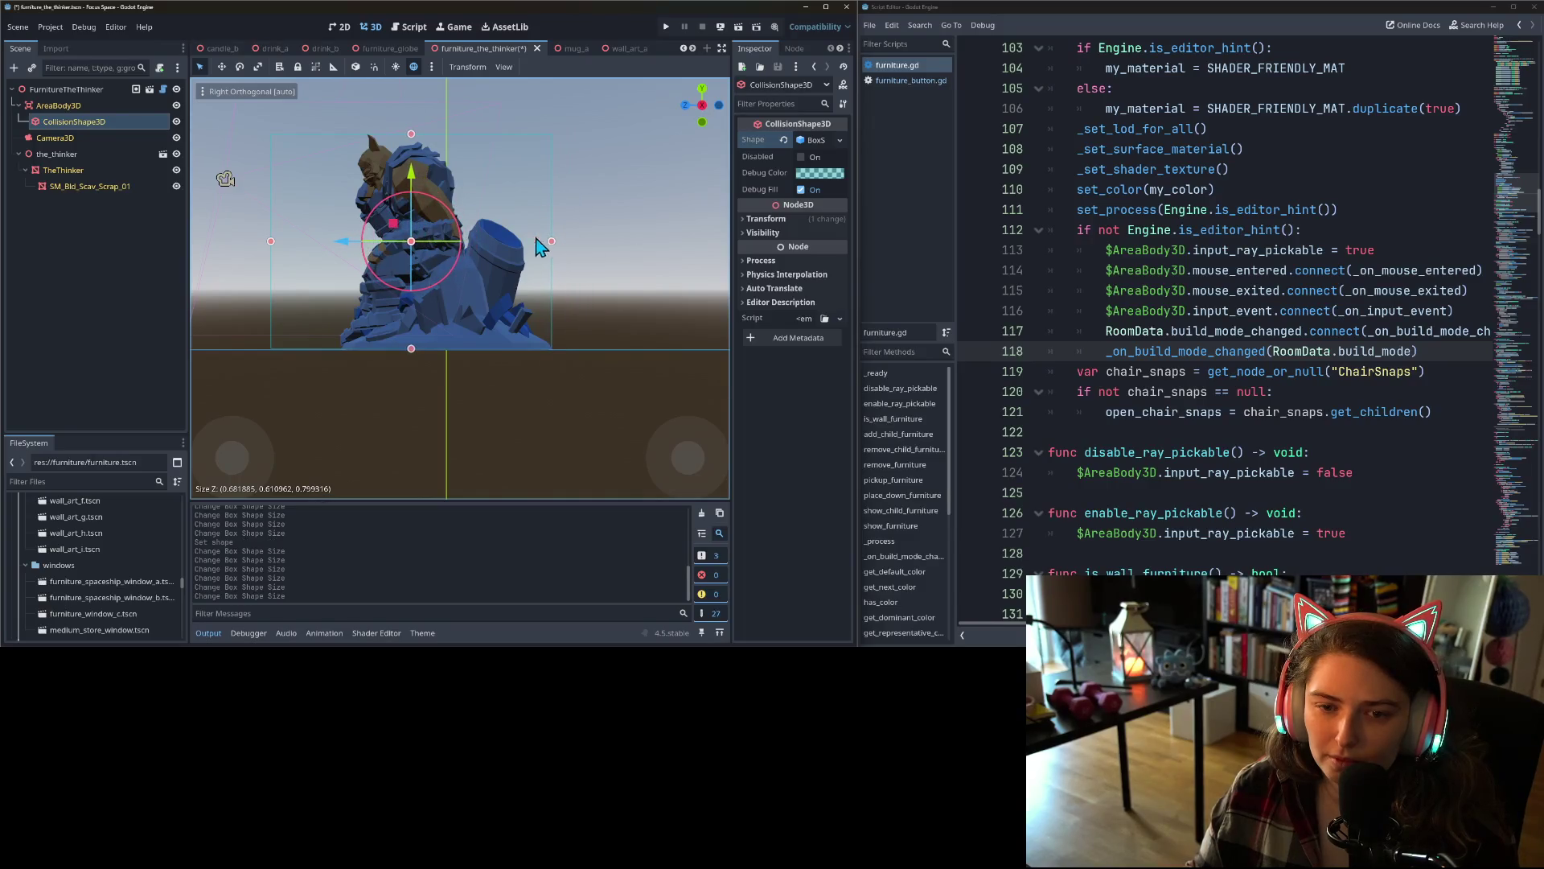
drag(272, 243, 339, 242)
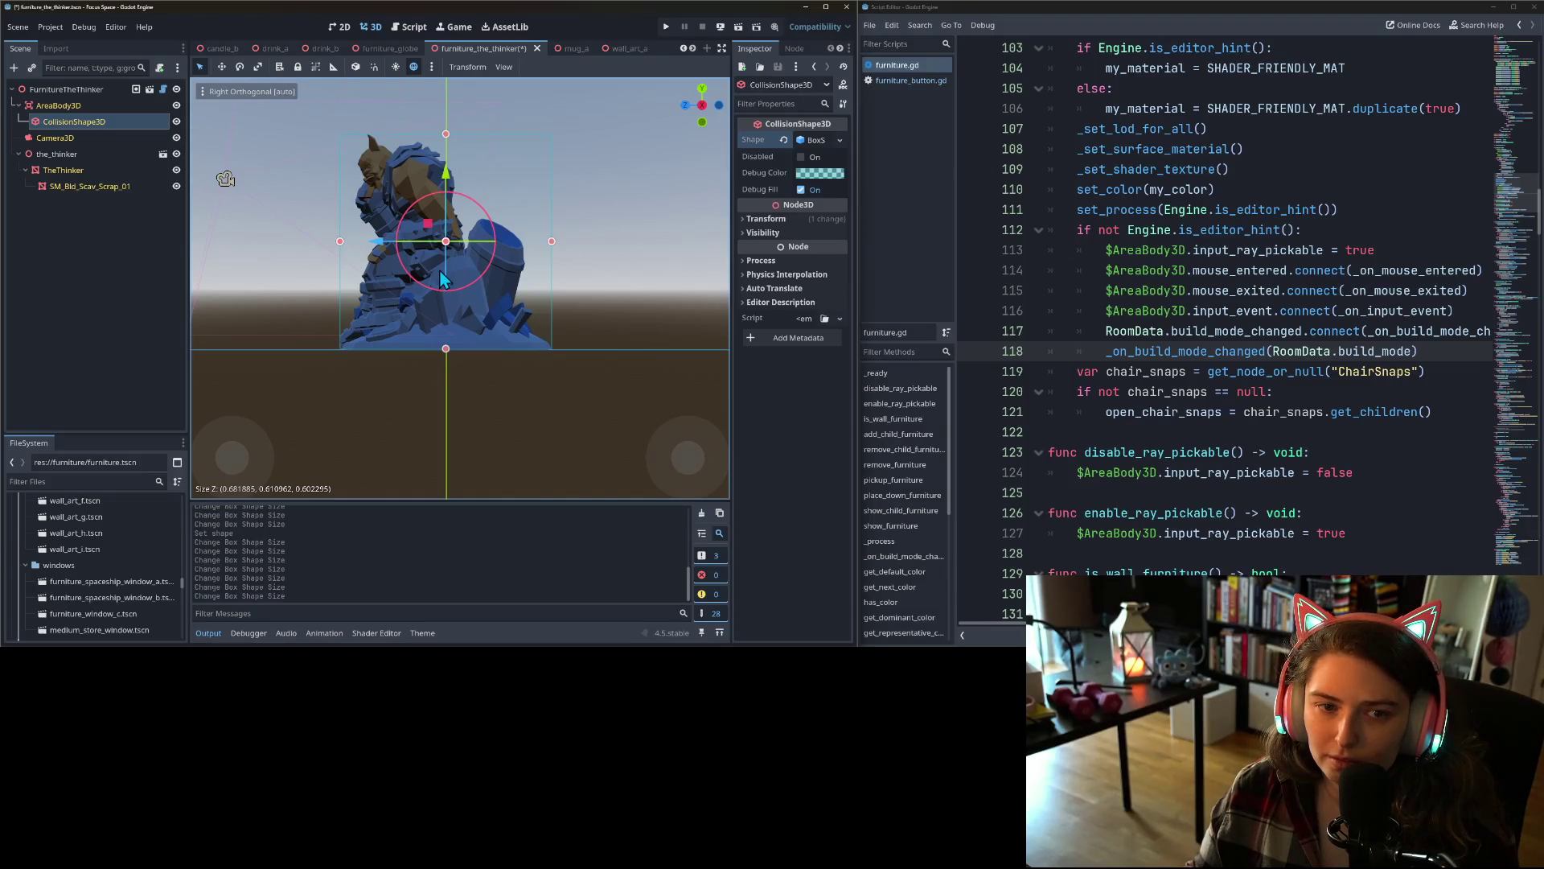
scroll(439, 268, down, 5)
drag(465, 293, 543, 341)
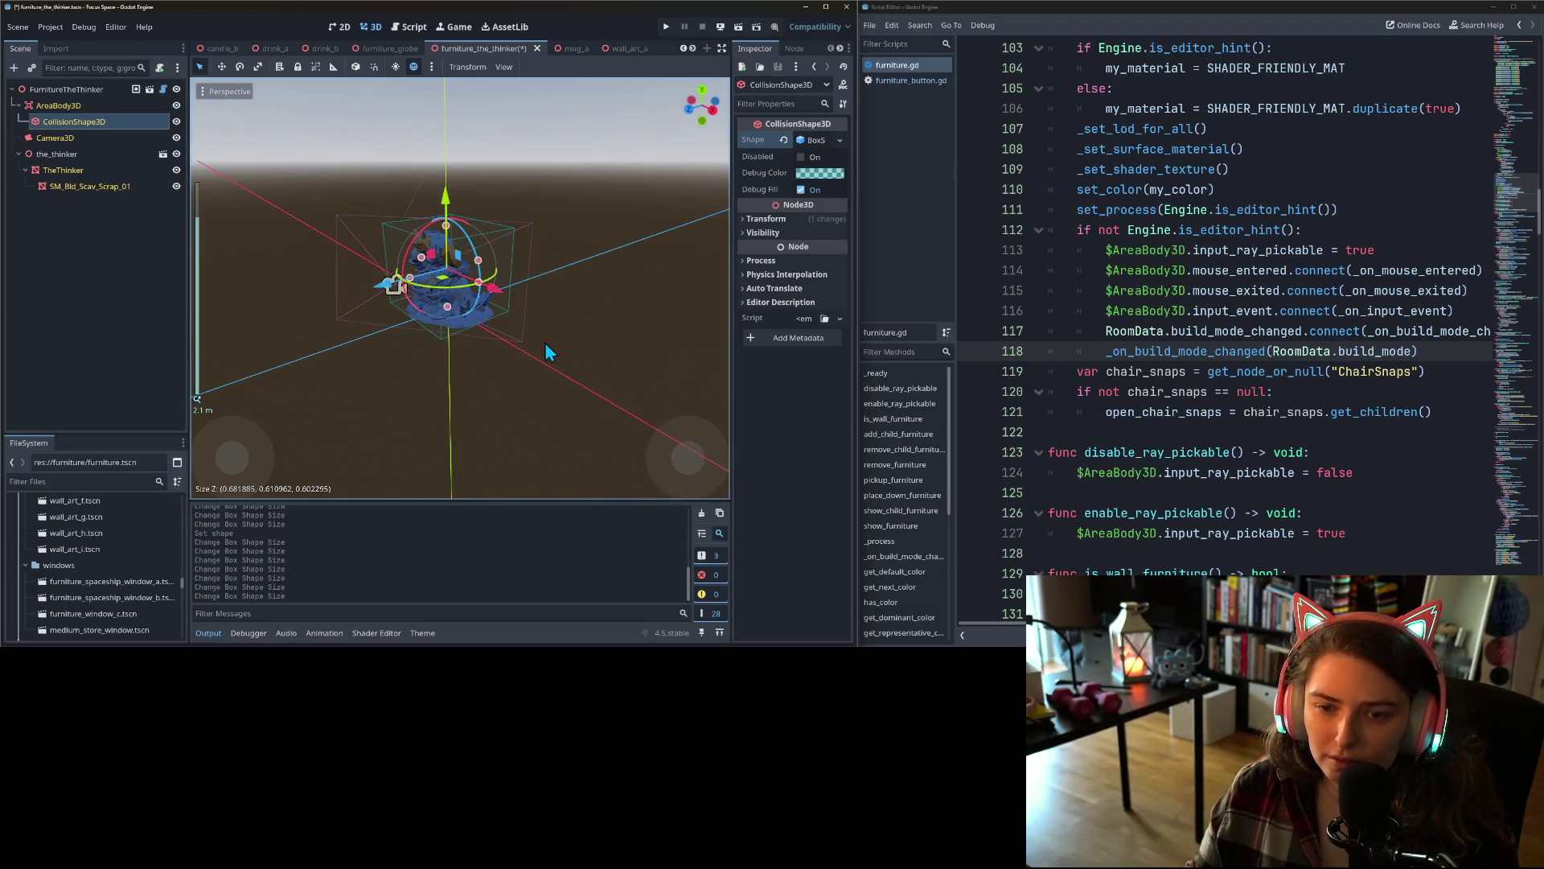
key(ctrl+s)
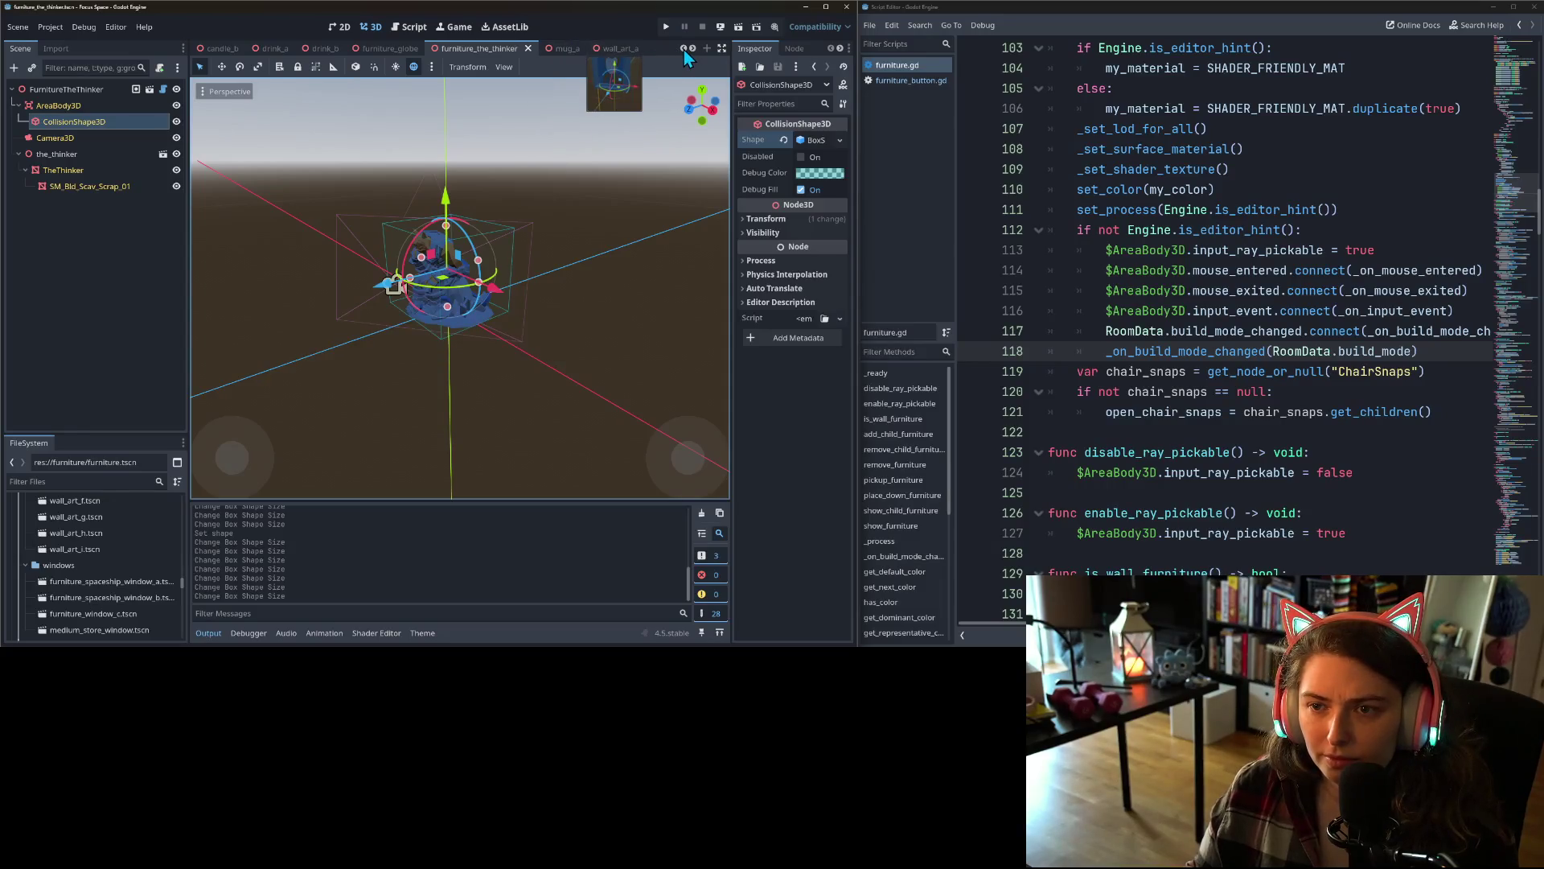
- Scroll the scene tab bar right to reveal further open scenes
click(691, 48)
click(692, 48)
click(692, 49)
click(692, 48)
click(692, 48)
click(692, 48)
click(692, 48)
click(691, 49)
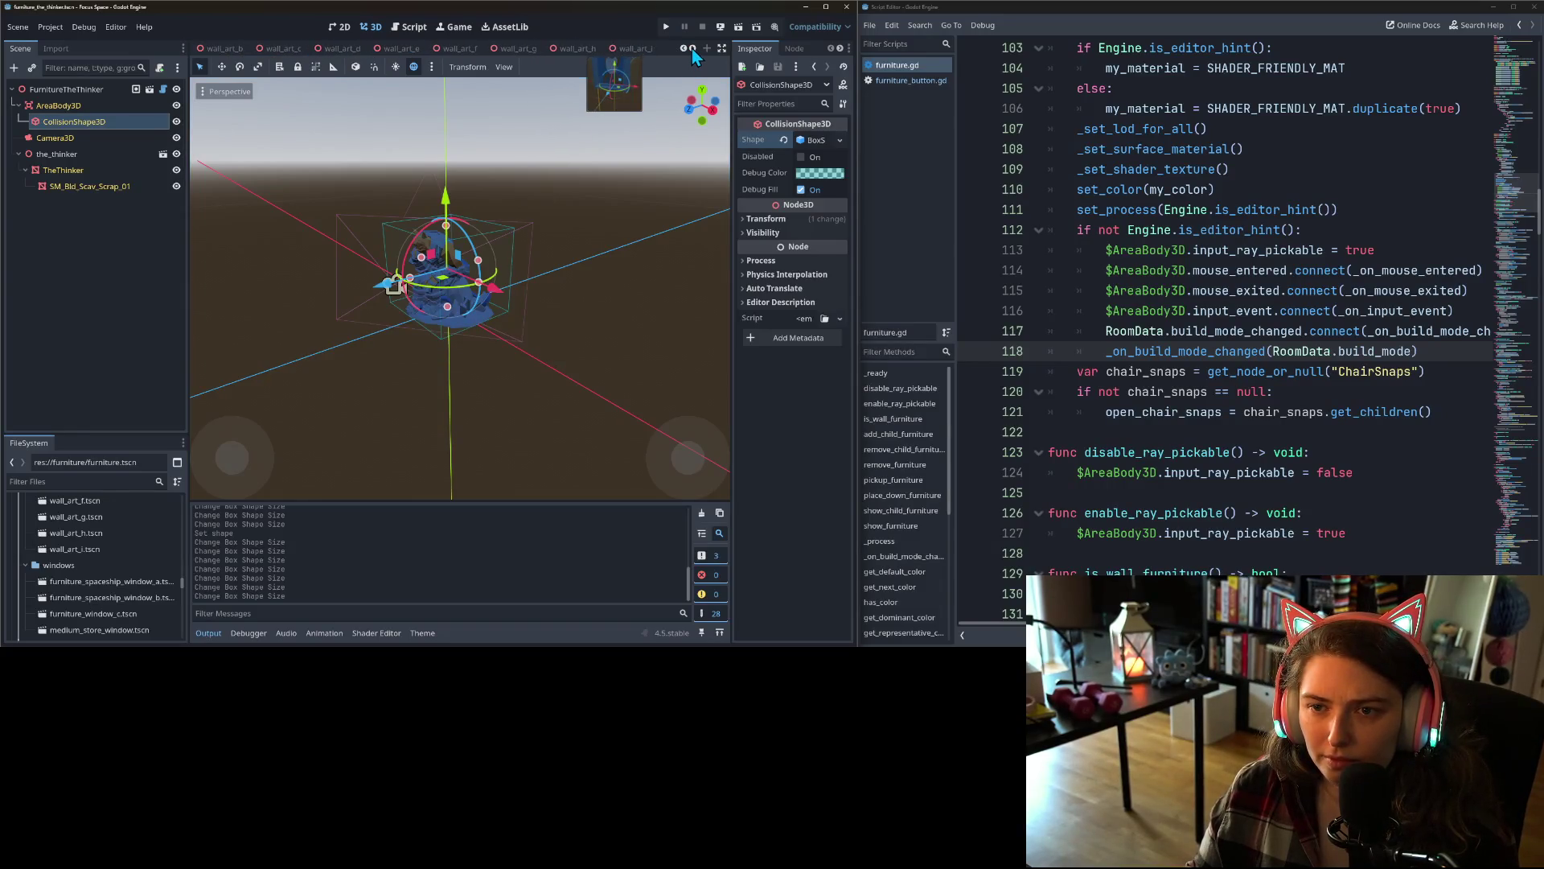
click(692, 48)
click(691, 49)
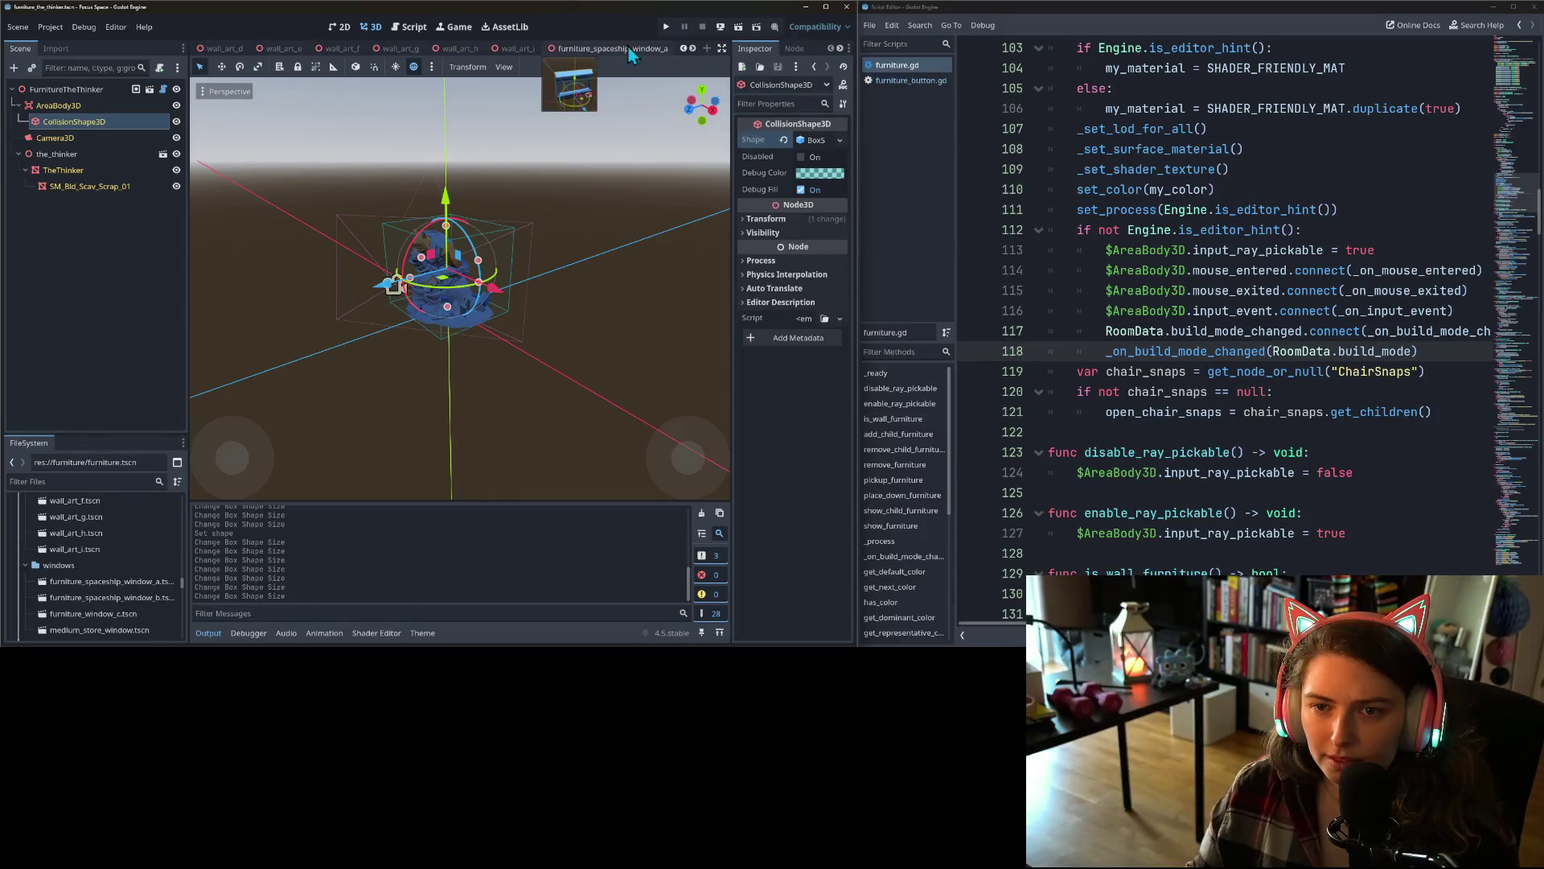
- Give the furniture_spaceship_window_a collision shape a box shape
click(576, 49)
scroll(508, 302, down, 3)
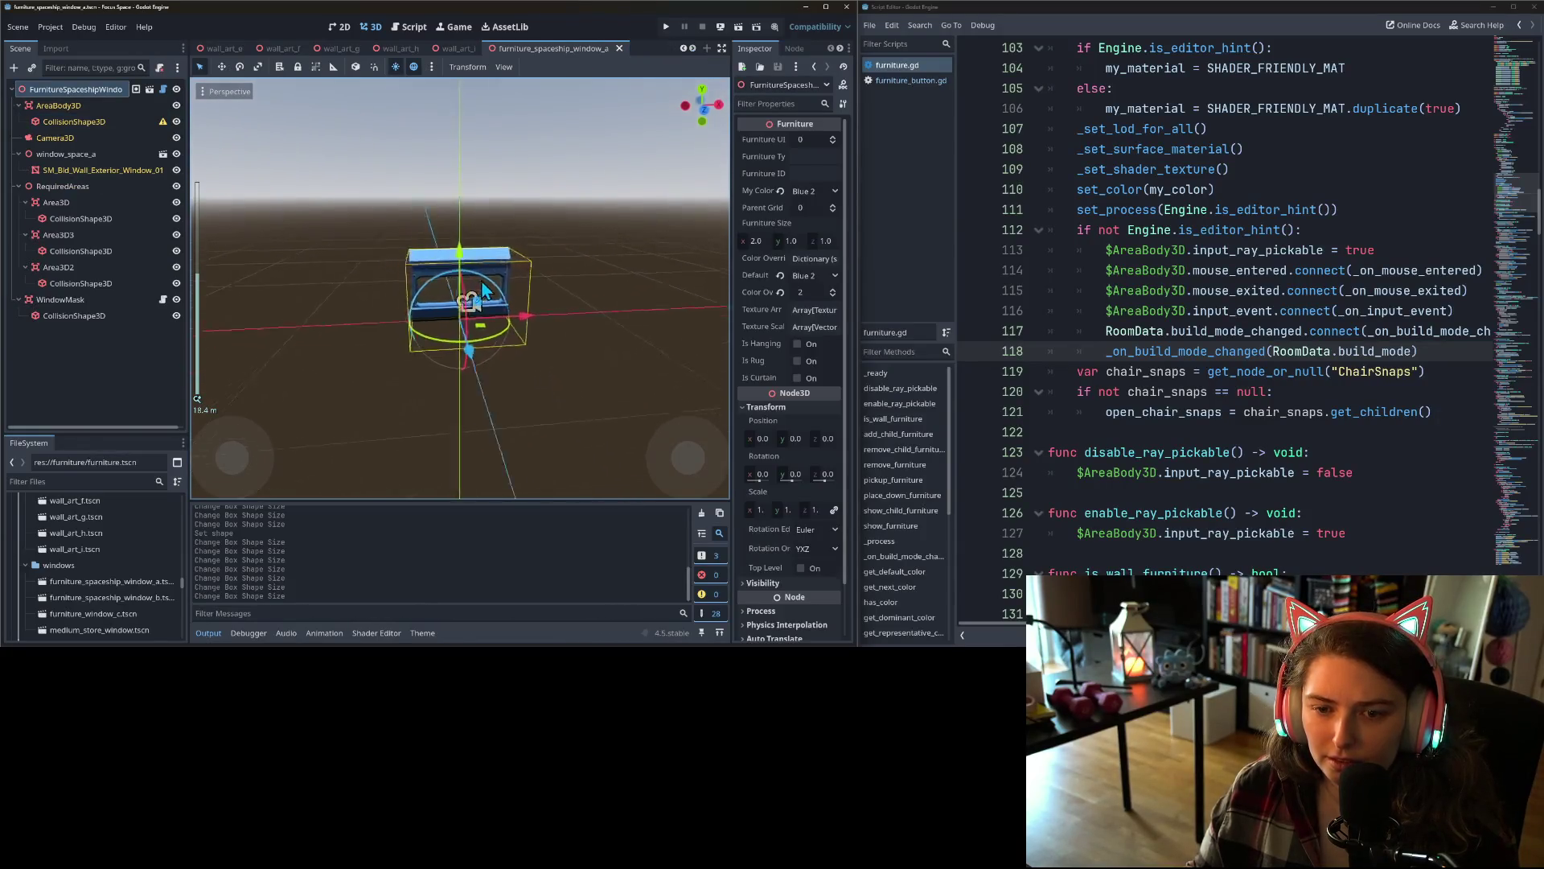
mouse_move(508, 302)
mouse_down()
mouse_move(556, 336)
mouse_move(381, 296)
mouse_up()
scroll(556, 337, up, 8)
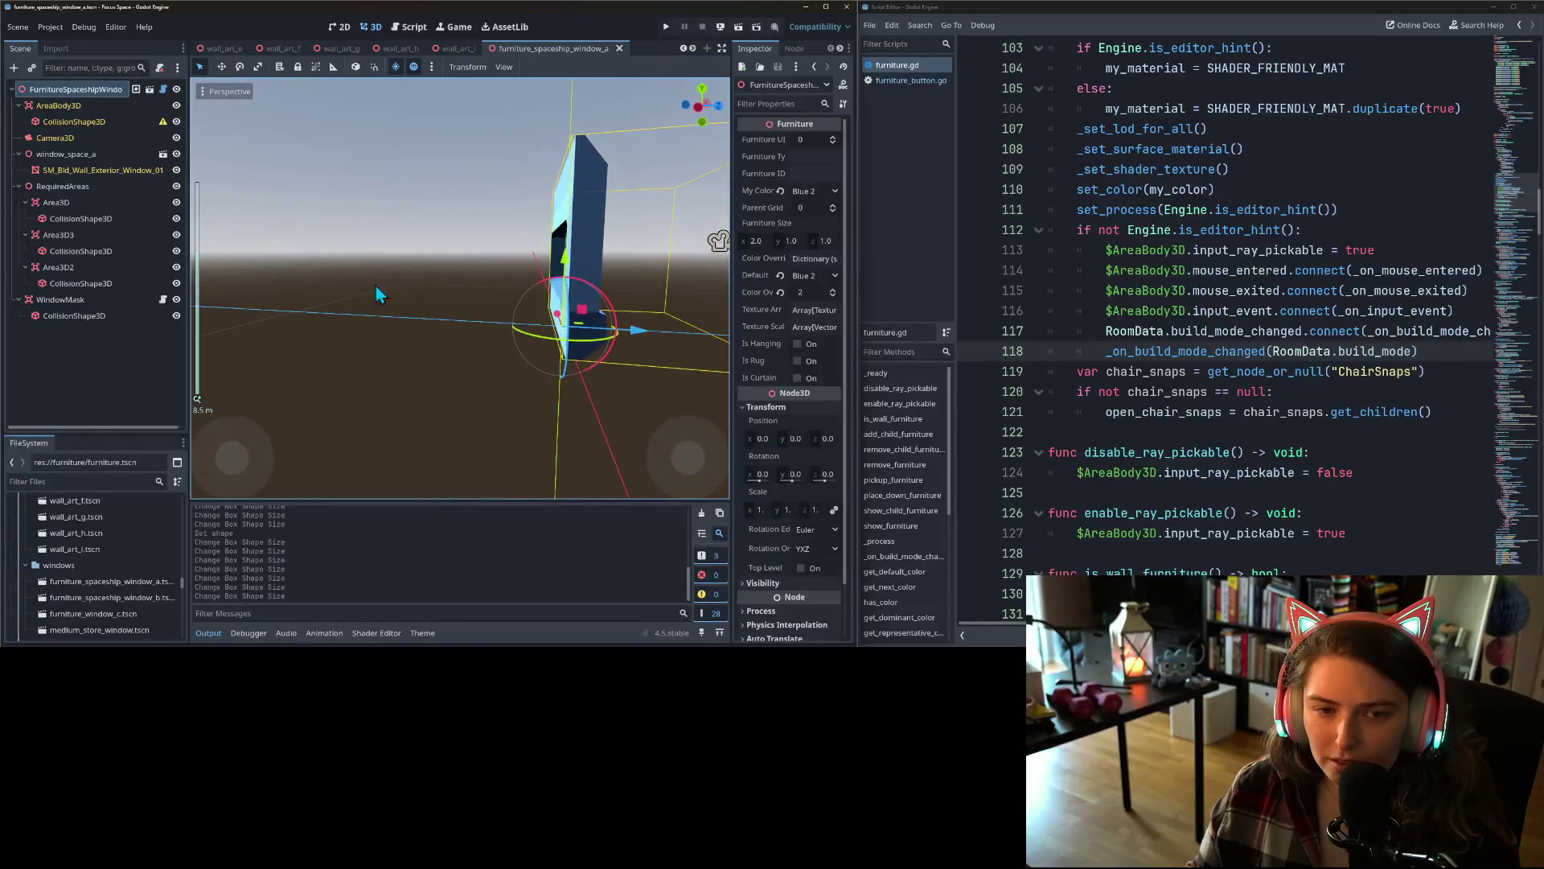
click(74, 122)
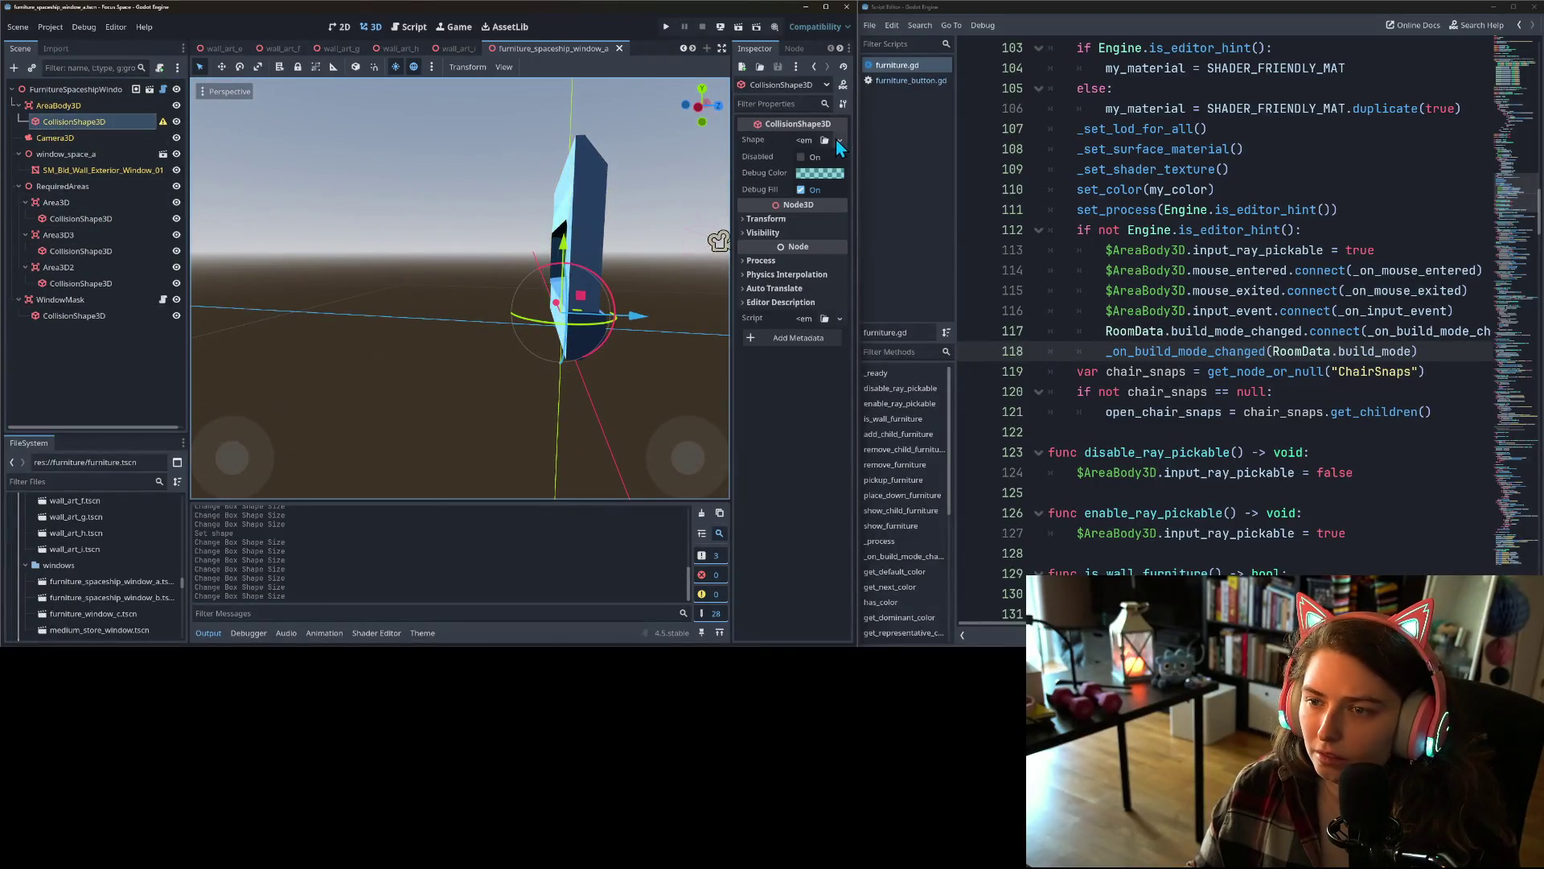
click(839, 140)
click(789, 208)
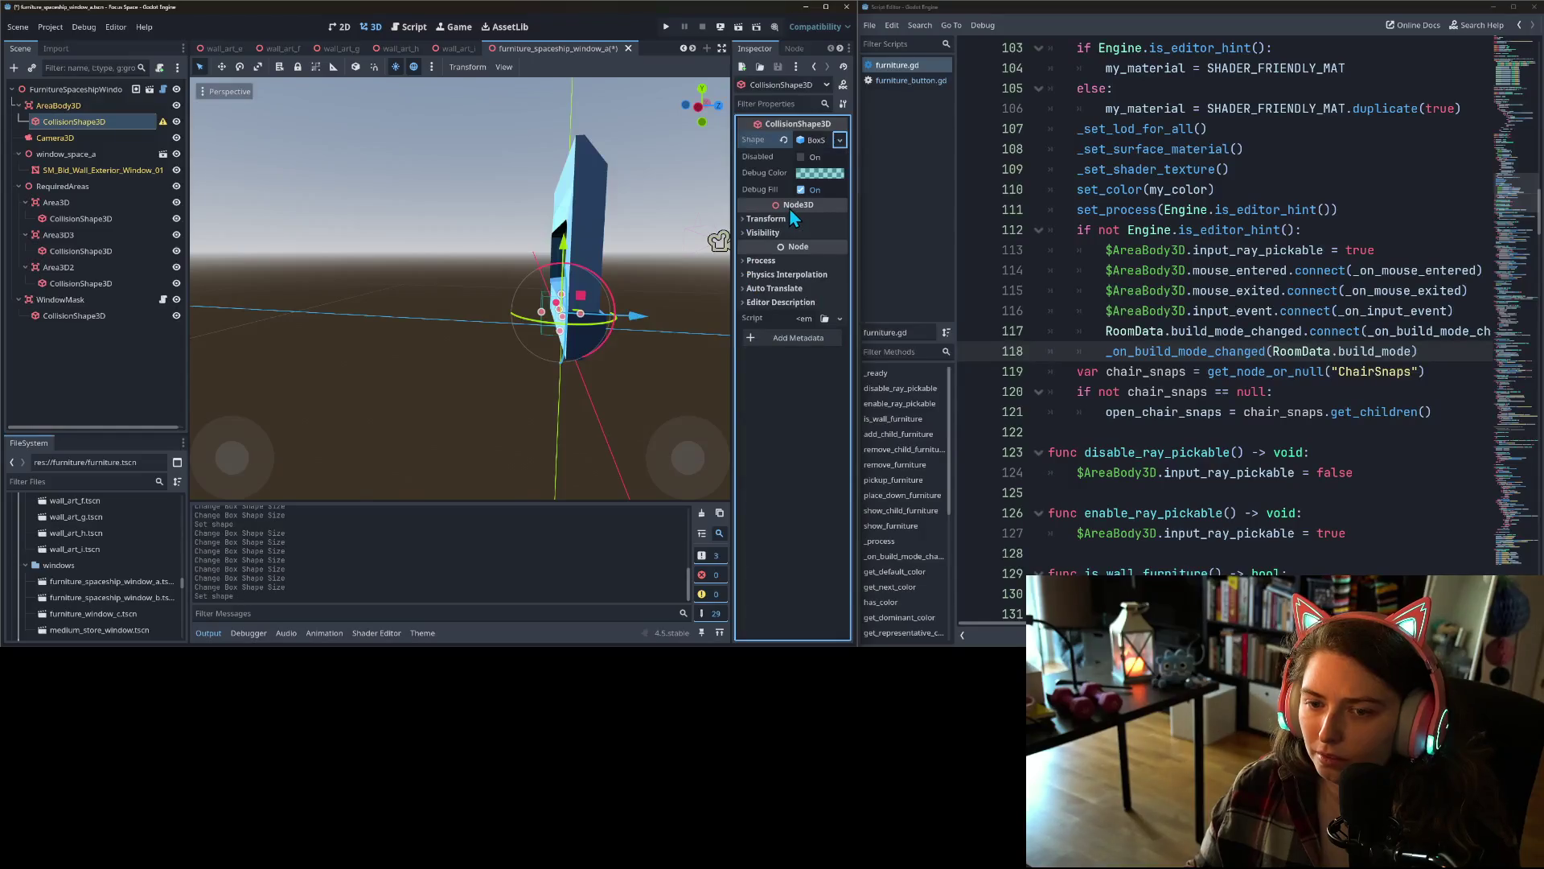
- In Right view, hide the exterior wall mesh, then thin the box along Z and raise it
key(KP_3)
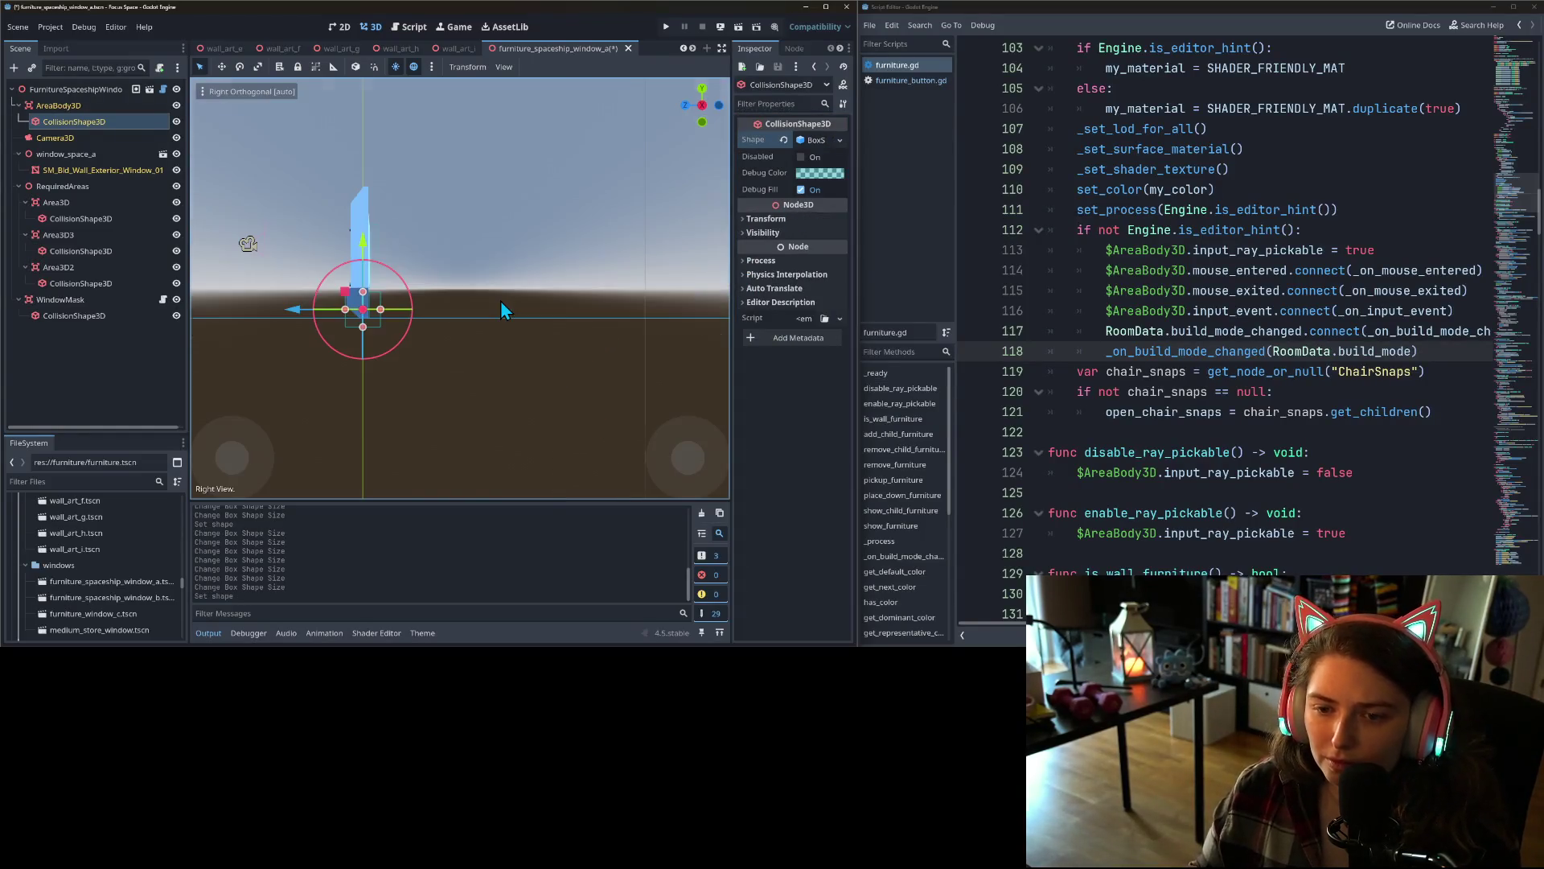
scroll(402, 285, up, 5)
drag(378, 301, 536, 301)
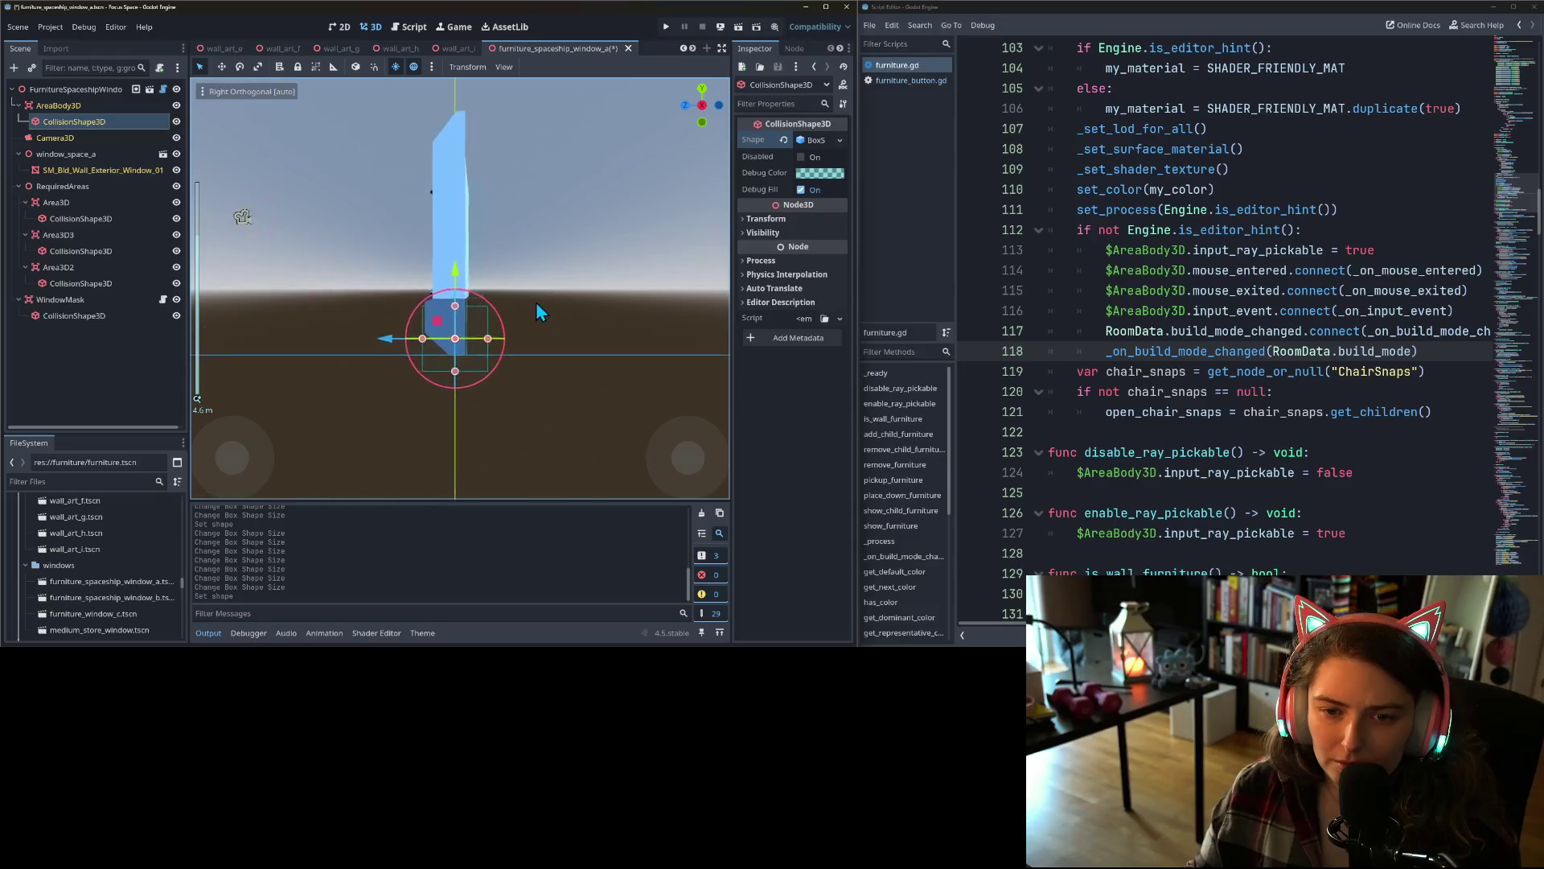
scroll(536, 302, up, 5)
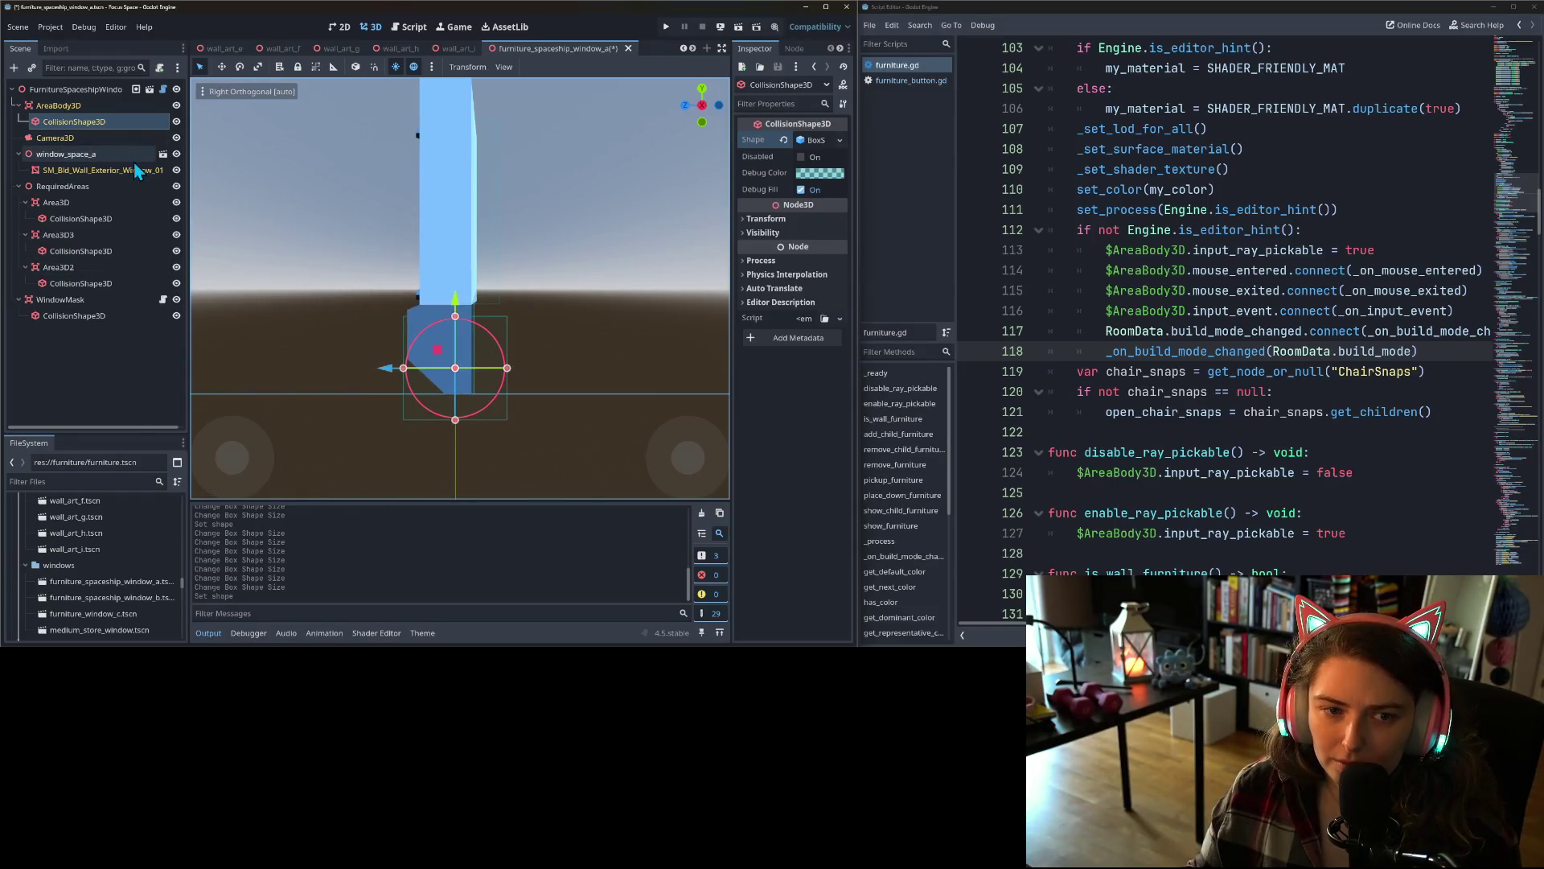
click(176, 170)
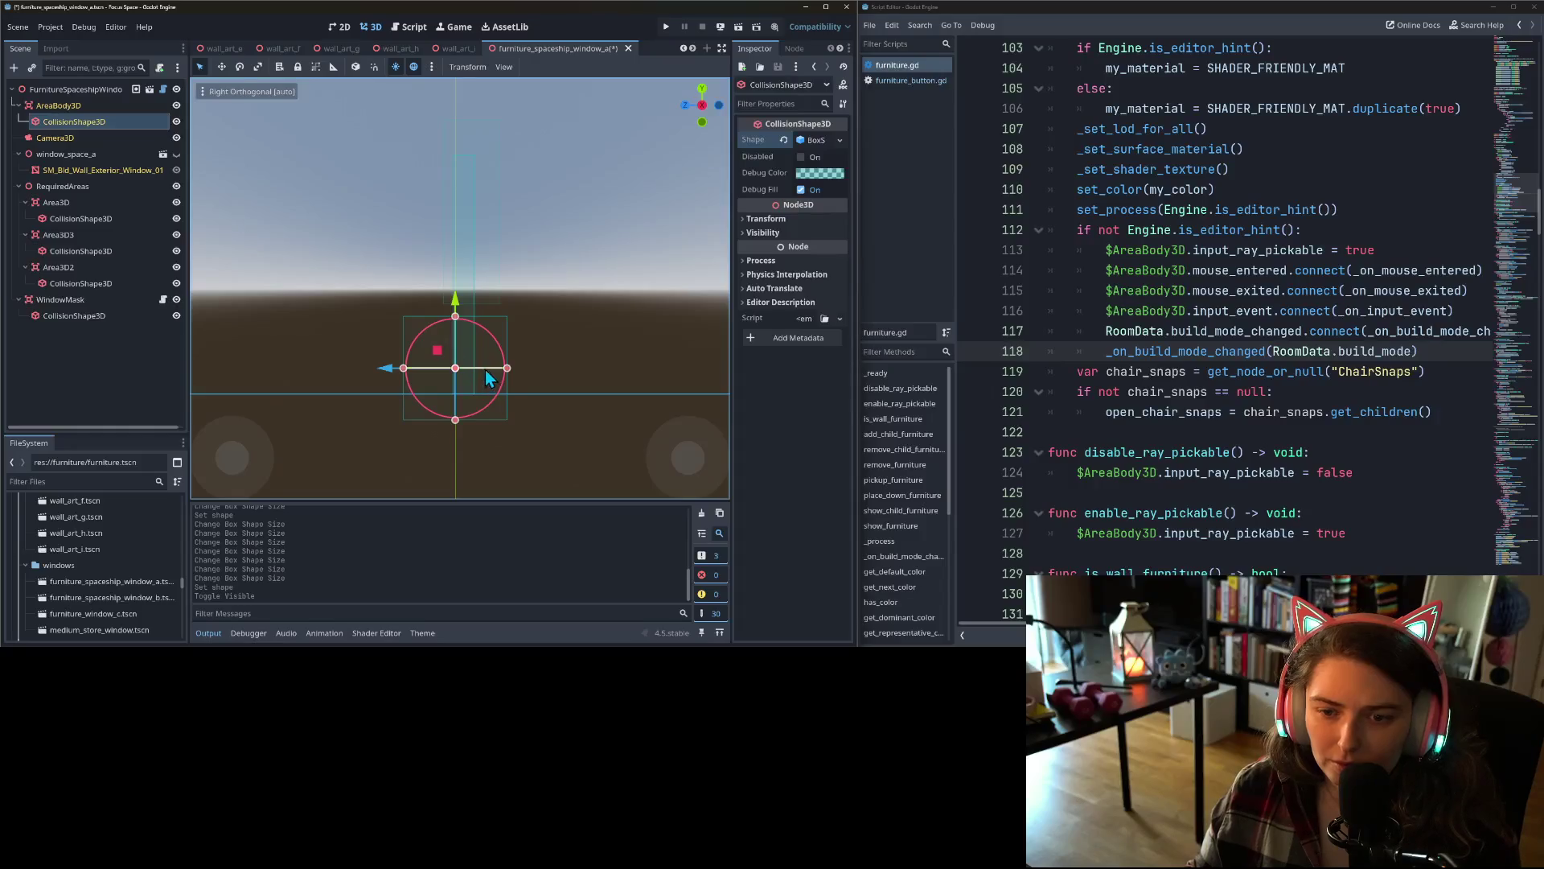
drag(507, 369, 441, 367)
drag(422, 304, 424, 283)
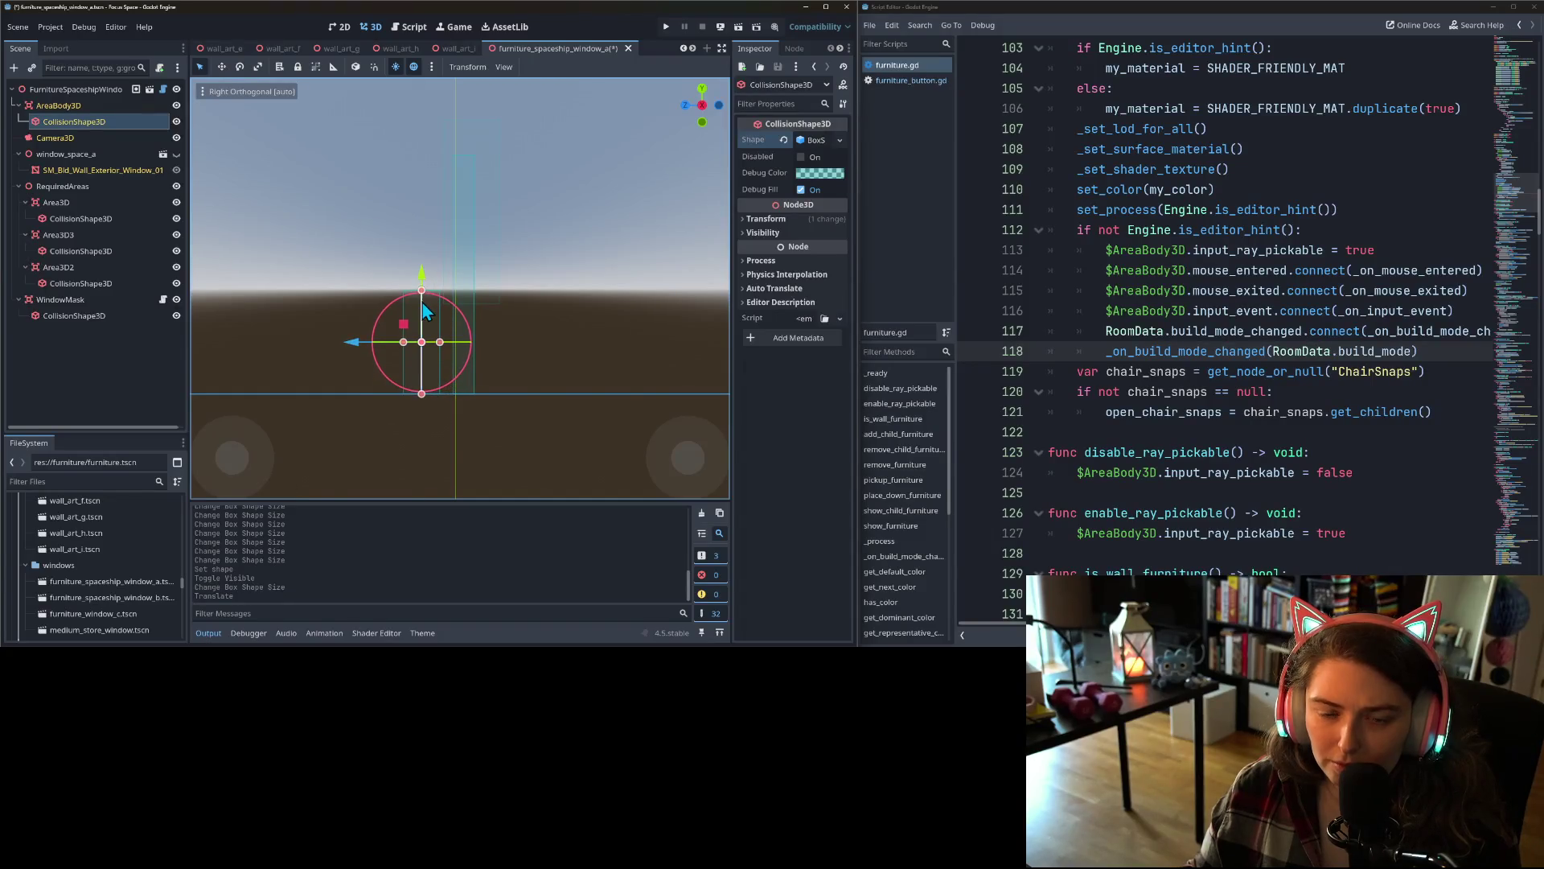
- Show the wall mesh again, deepen the box to about 0.31, lift it further, and save
click(176, 153)
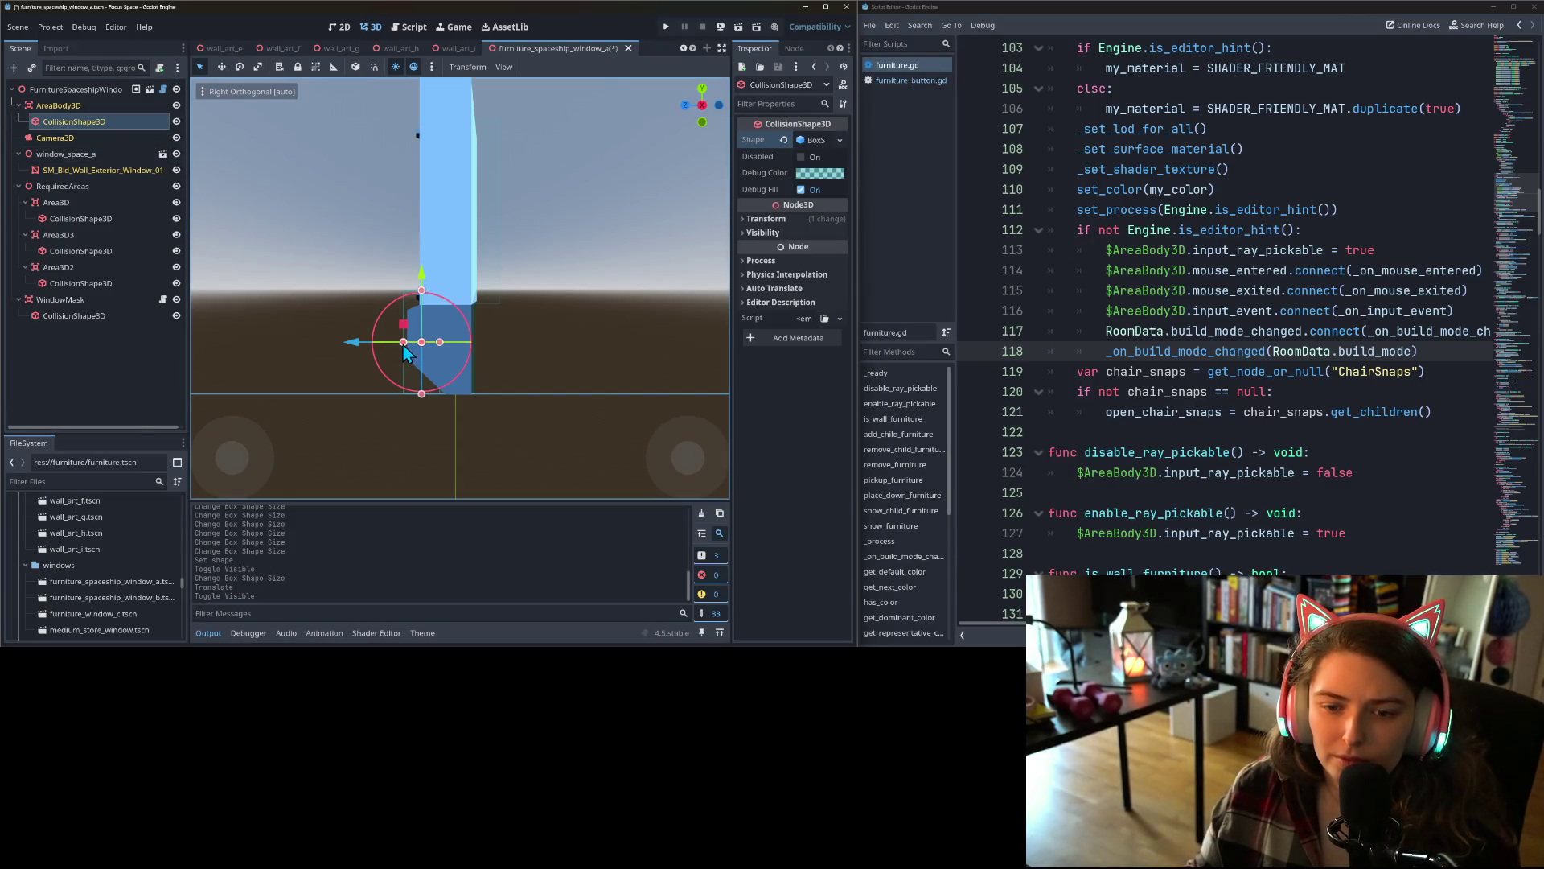
drag(403, 342, 409, 344)
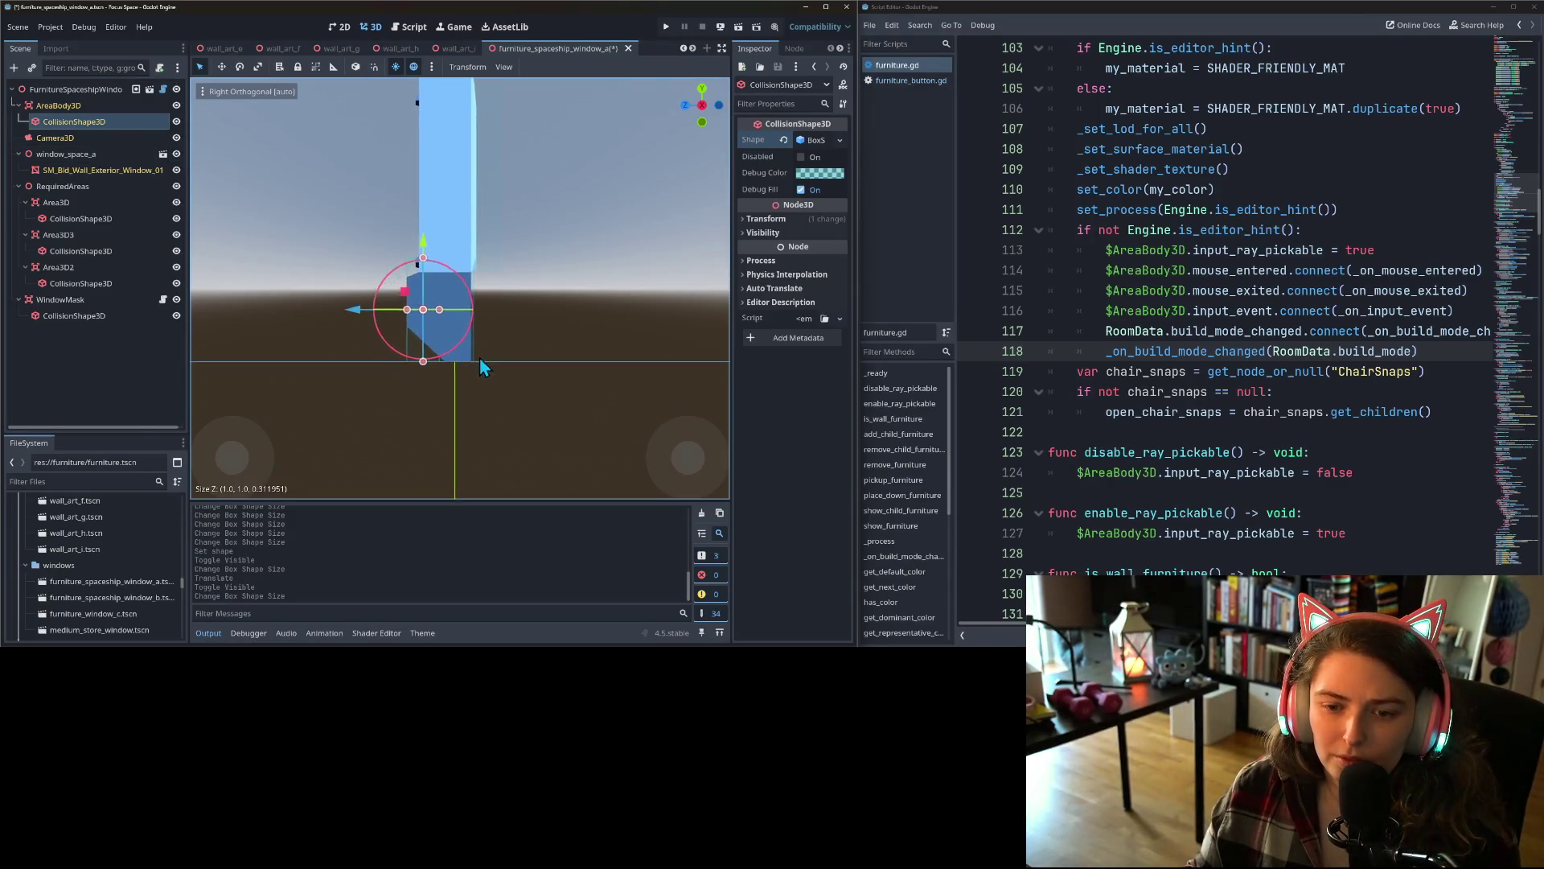
scroll(480, 357, down, 2)
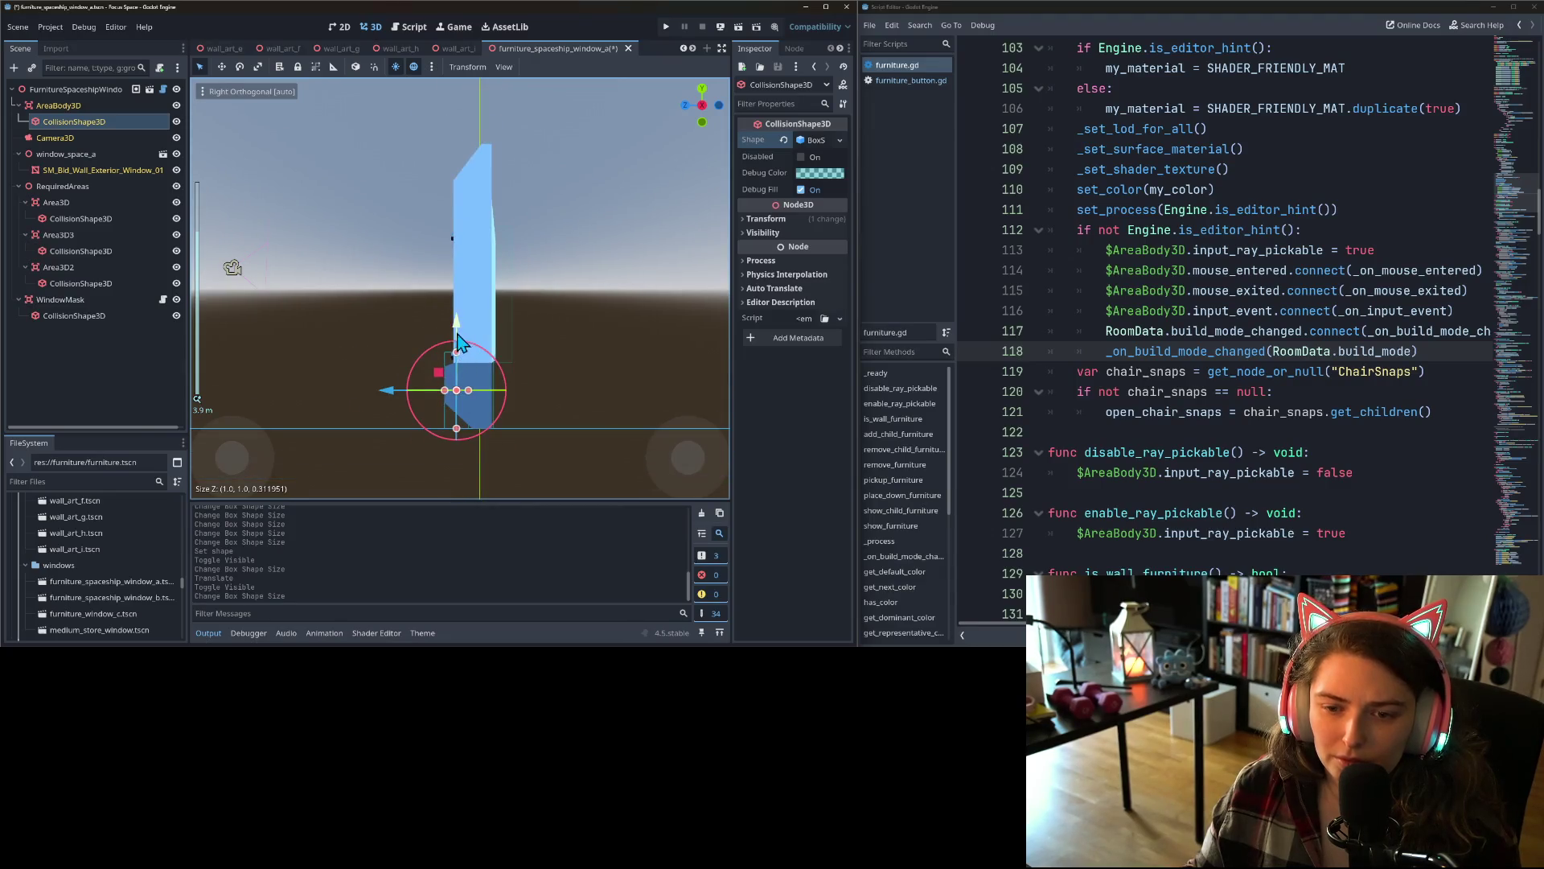
drag(458, 333, 447, 159)
key(ctrl+s)
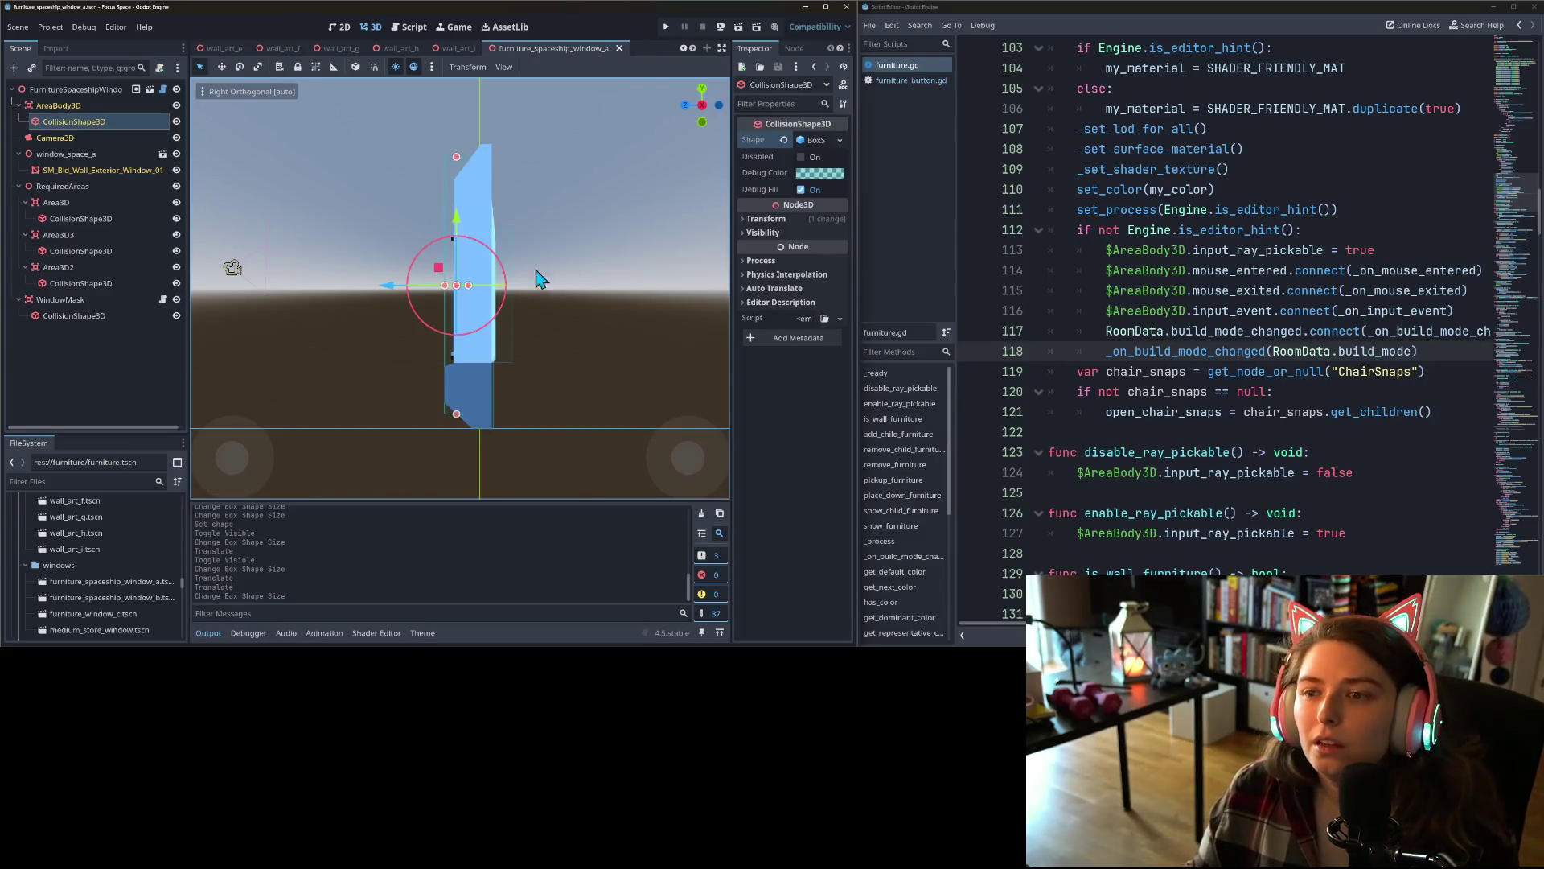
click(693, 49)
click(692, 49)
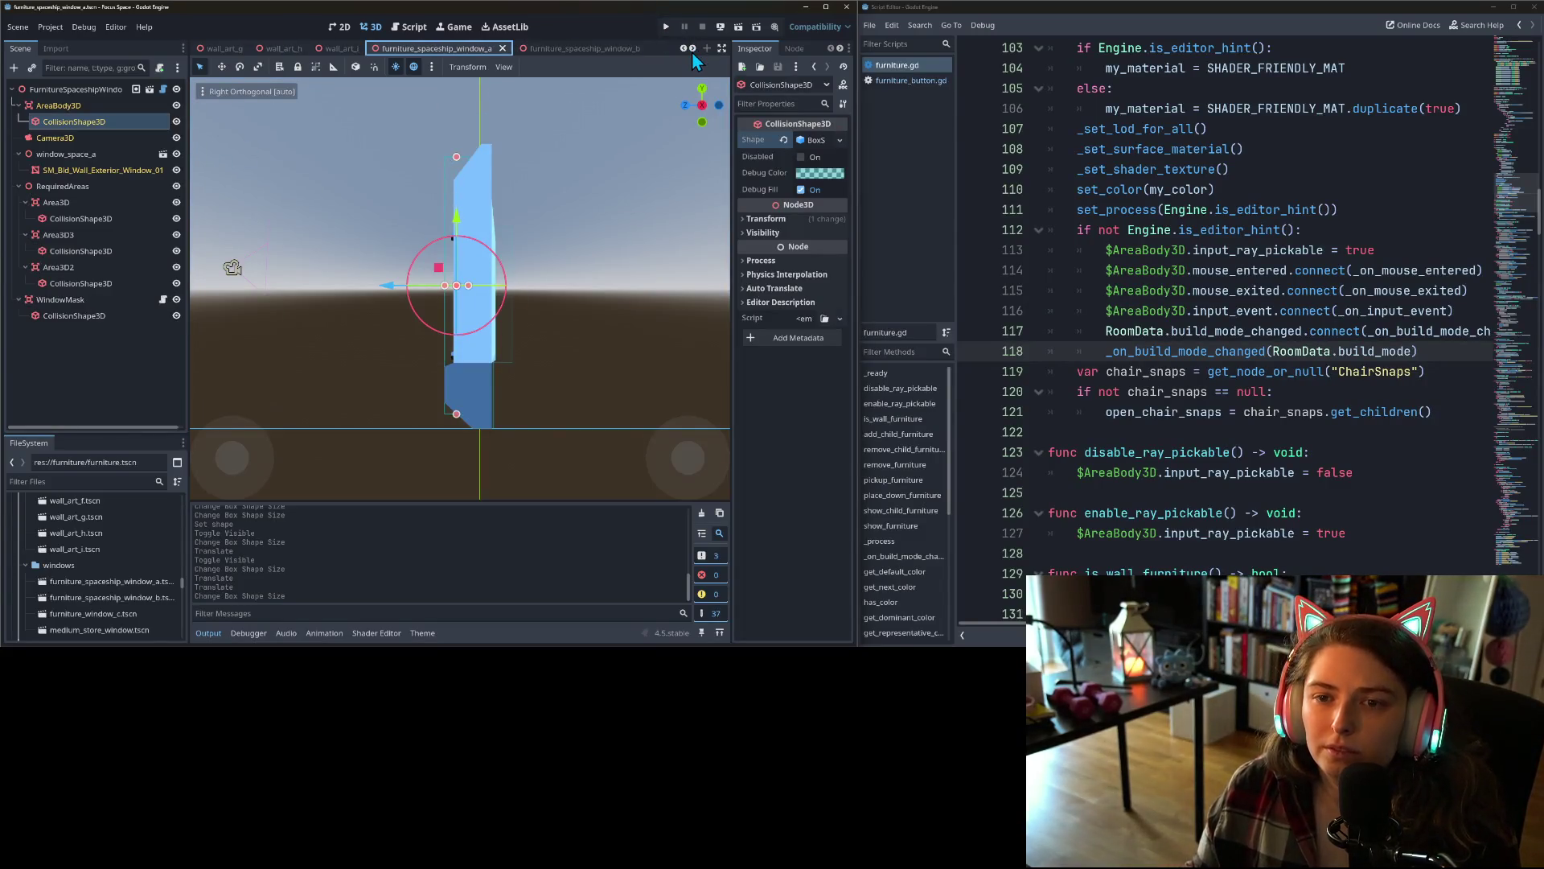
click(693, 49)
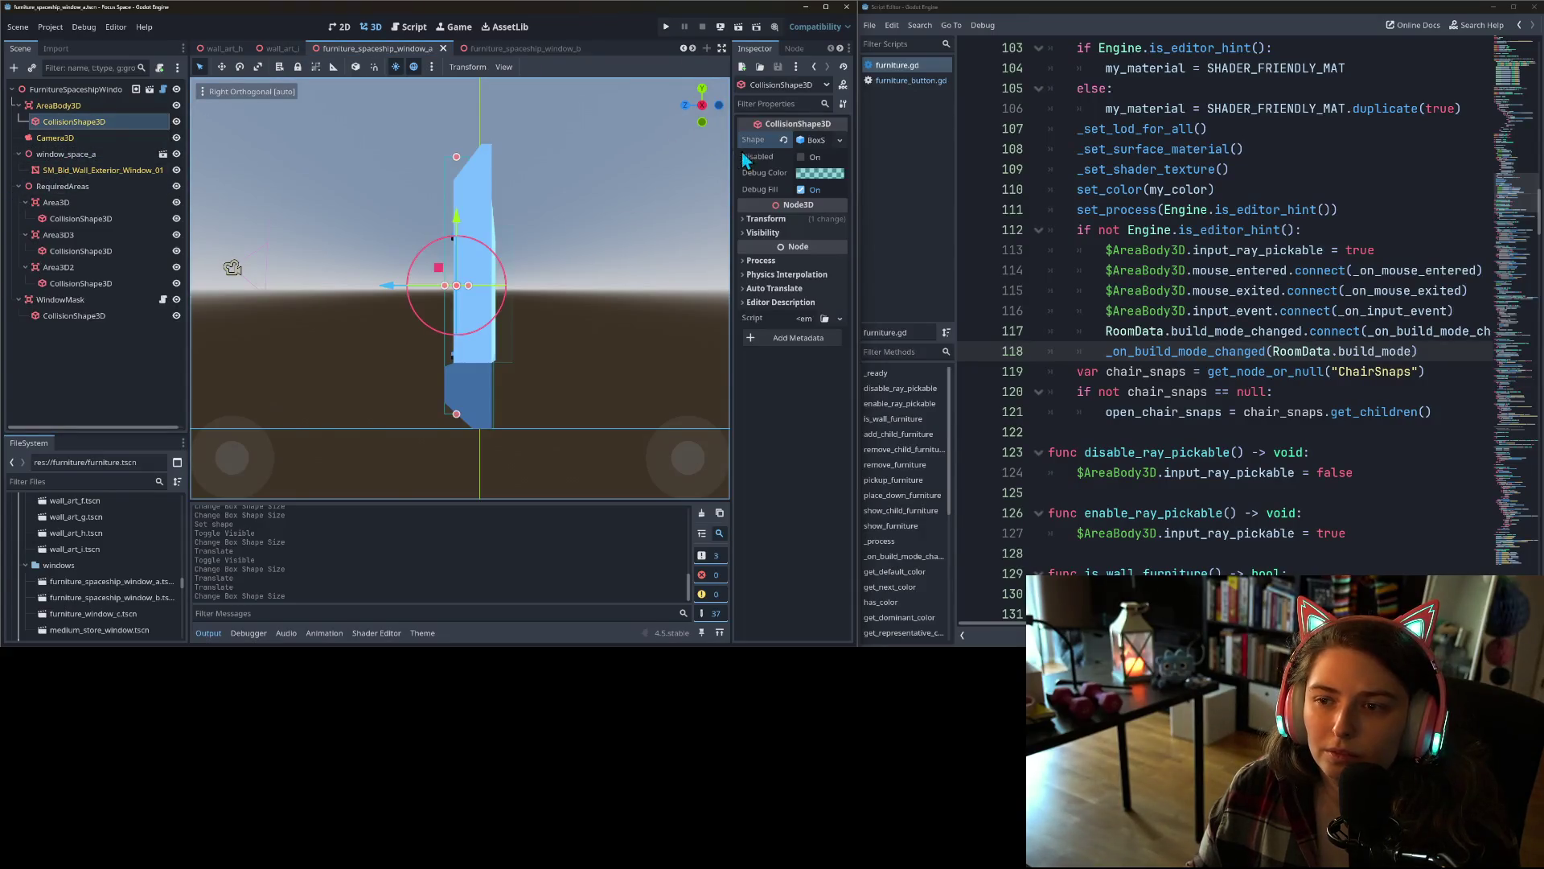
- Paste the copied box shape into the furniture_spaceship_window_b collision shape
click(529, 48)
mouse_move(362, 337)
mouse_down()
mouse_move(403, 393)
mouse_move(573, 408)
mouse_move(232, 407)
mouse_up()
key(KP_1)
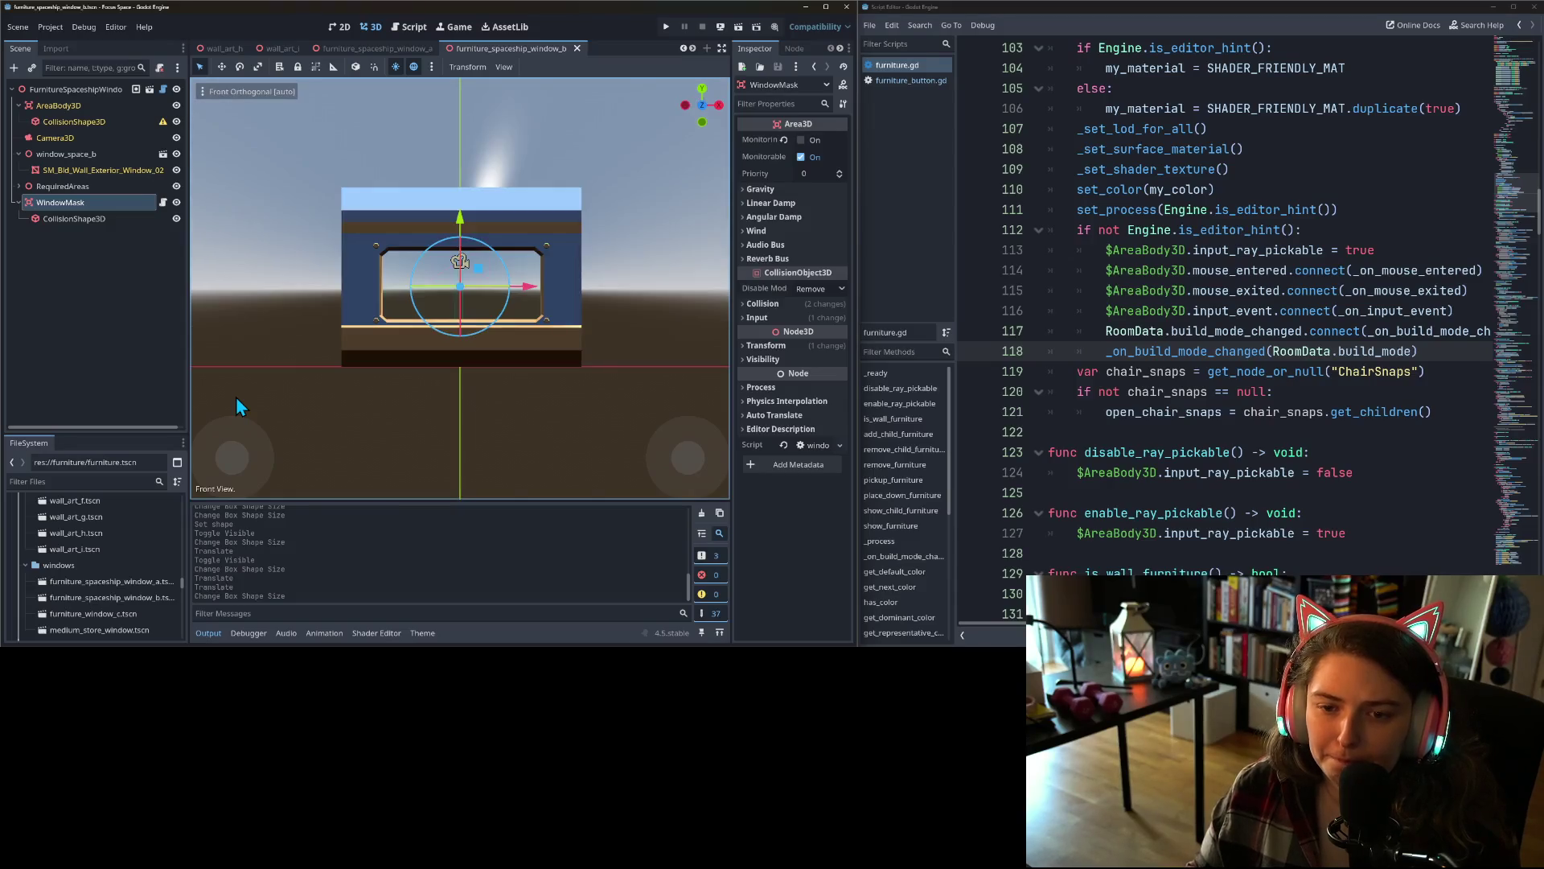
key(KP_3)
click(74, 121)
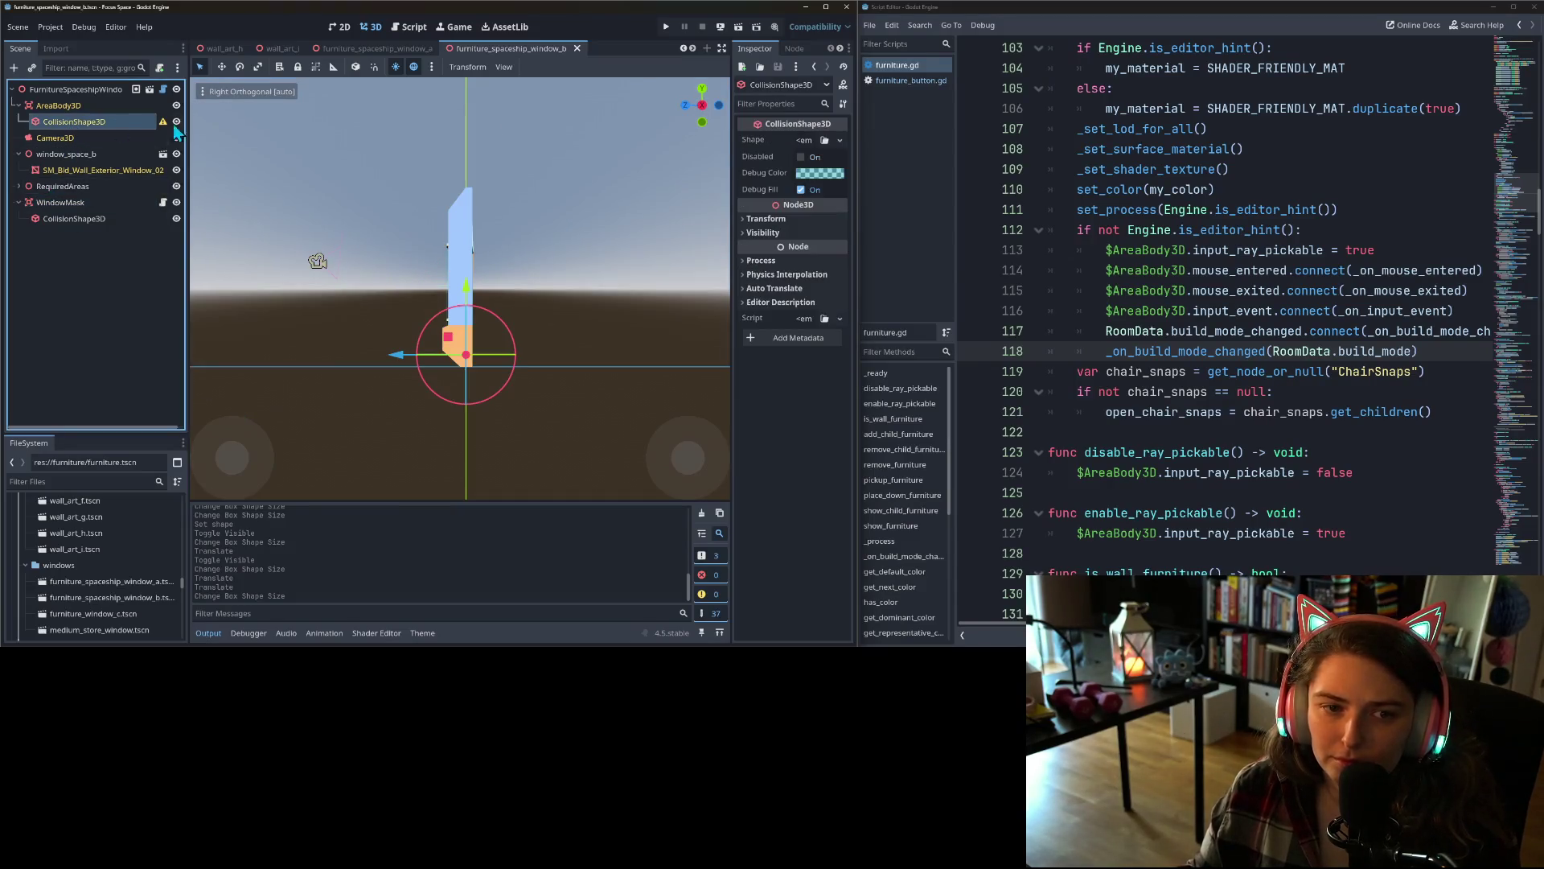
right_click(778, 141)
click(784, 163)
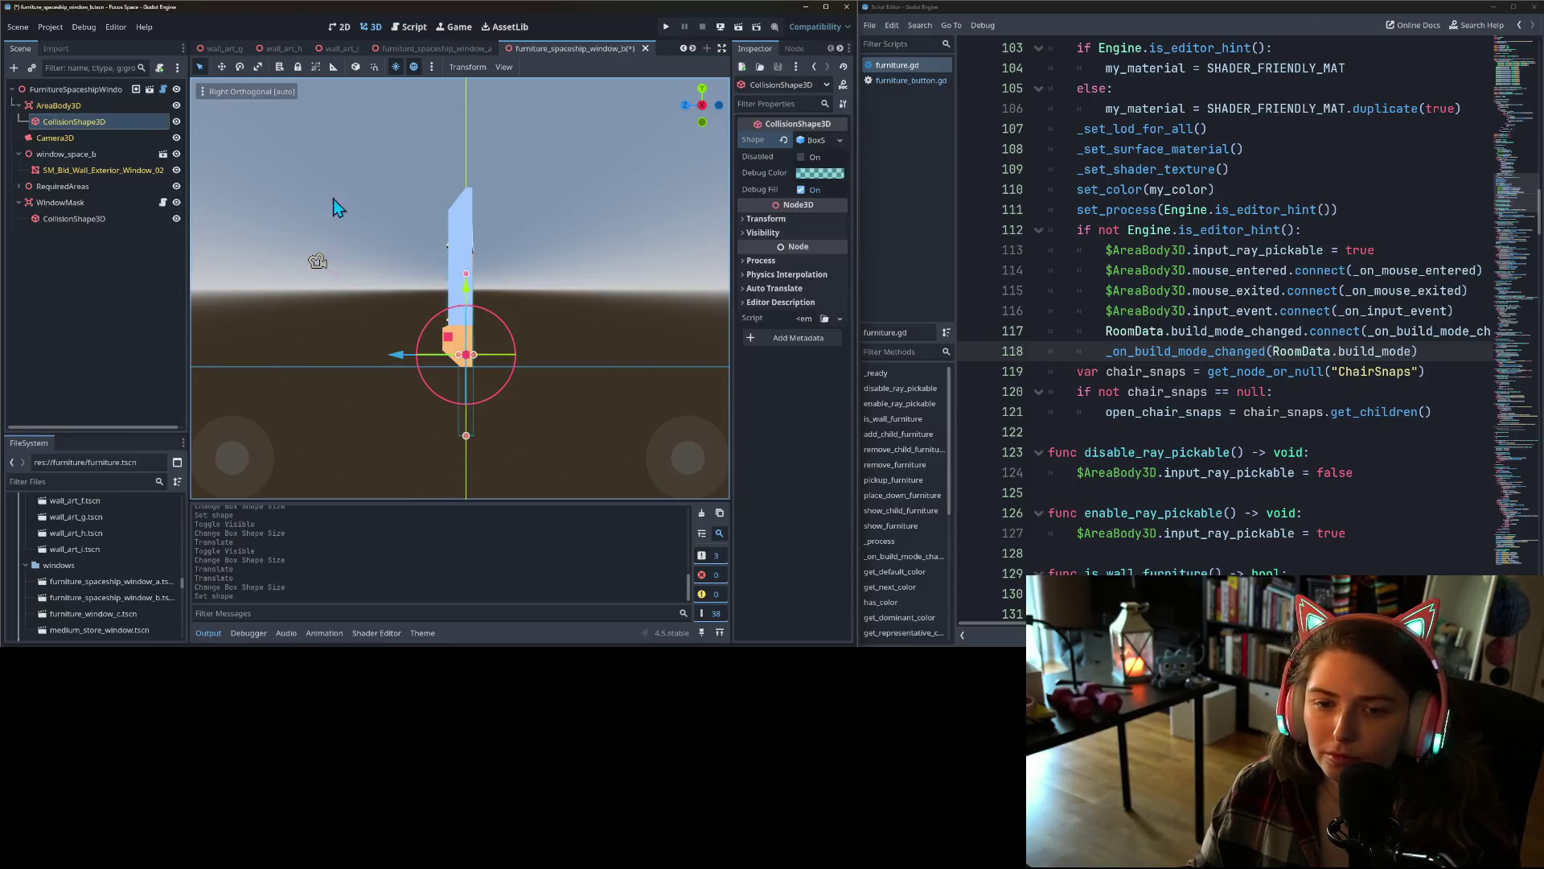
- With the window mesh hidden, shift the box along Z and raise it about 1.53 up the wall
click(176, 154)
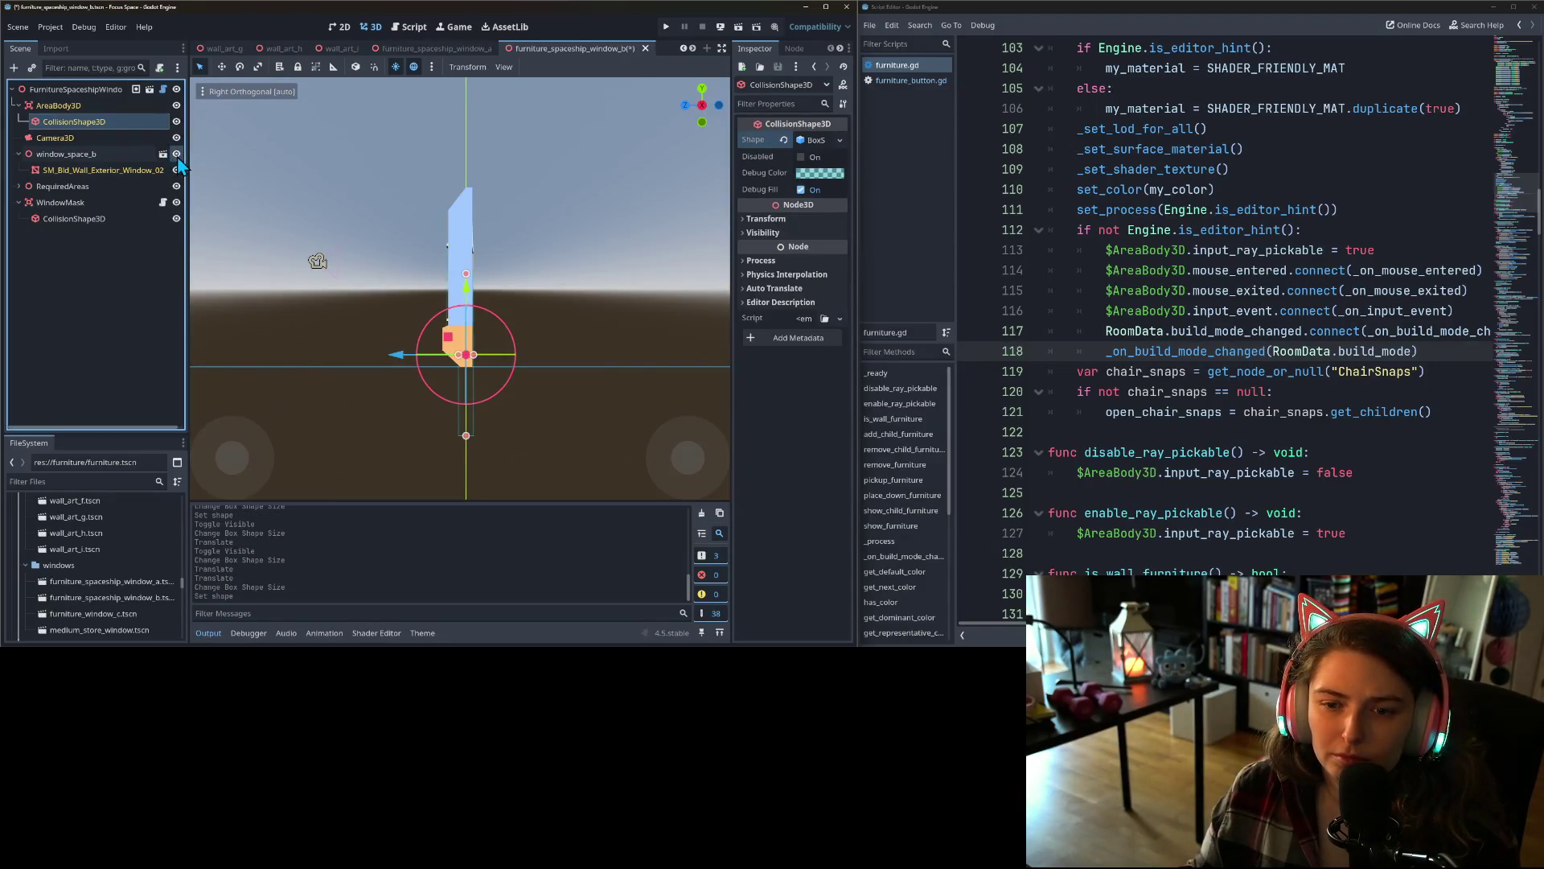
scroll(488, 392, up, 4)
mouse_move(406, 414)
mouse_down()
mouse_move(354, 418)
mouse_move(380, 414)
mouse_up()
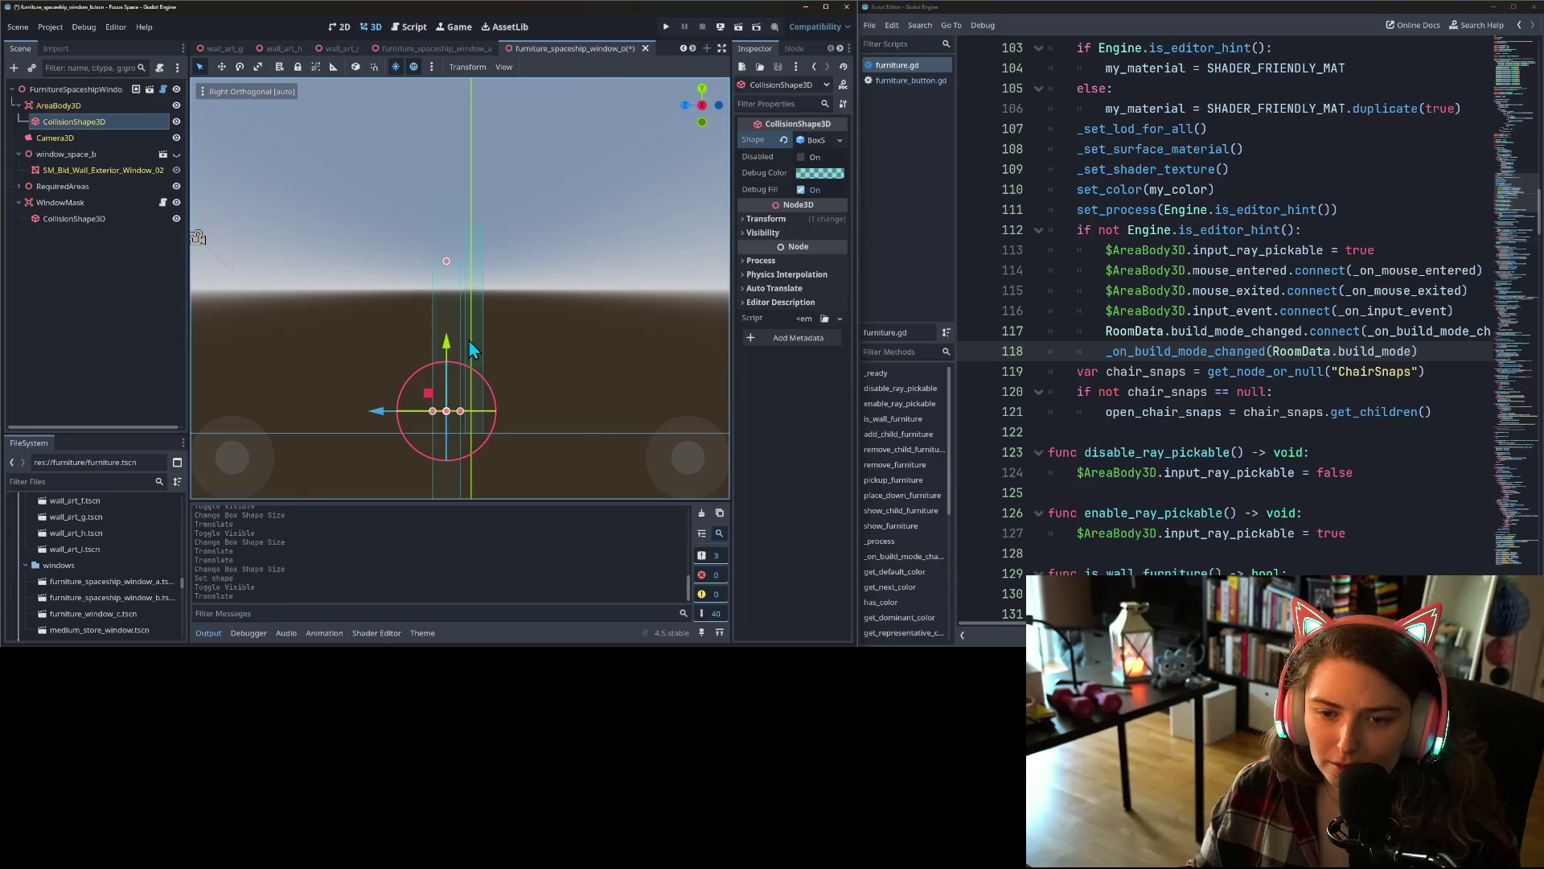
drag(448, 358, 442, 225)
- Show the wall mesh again, nudge the box slightly along Z, and save the scene
click(176, 170)
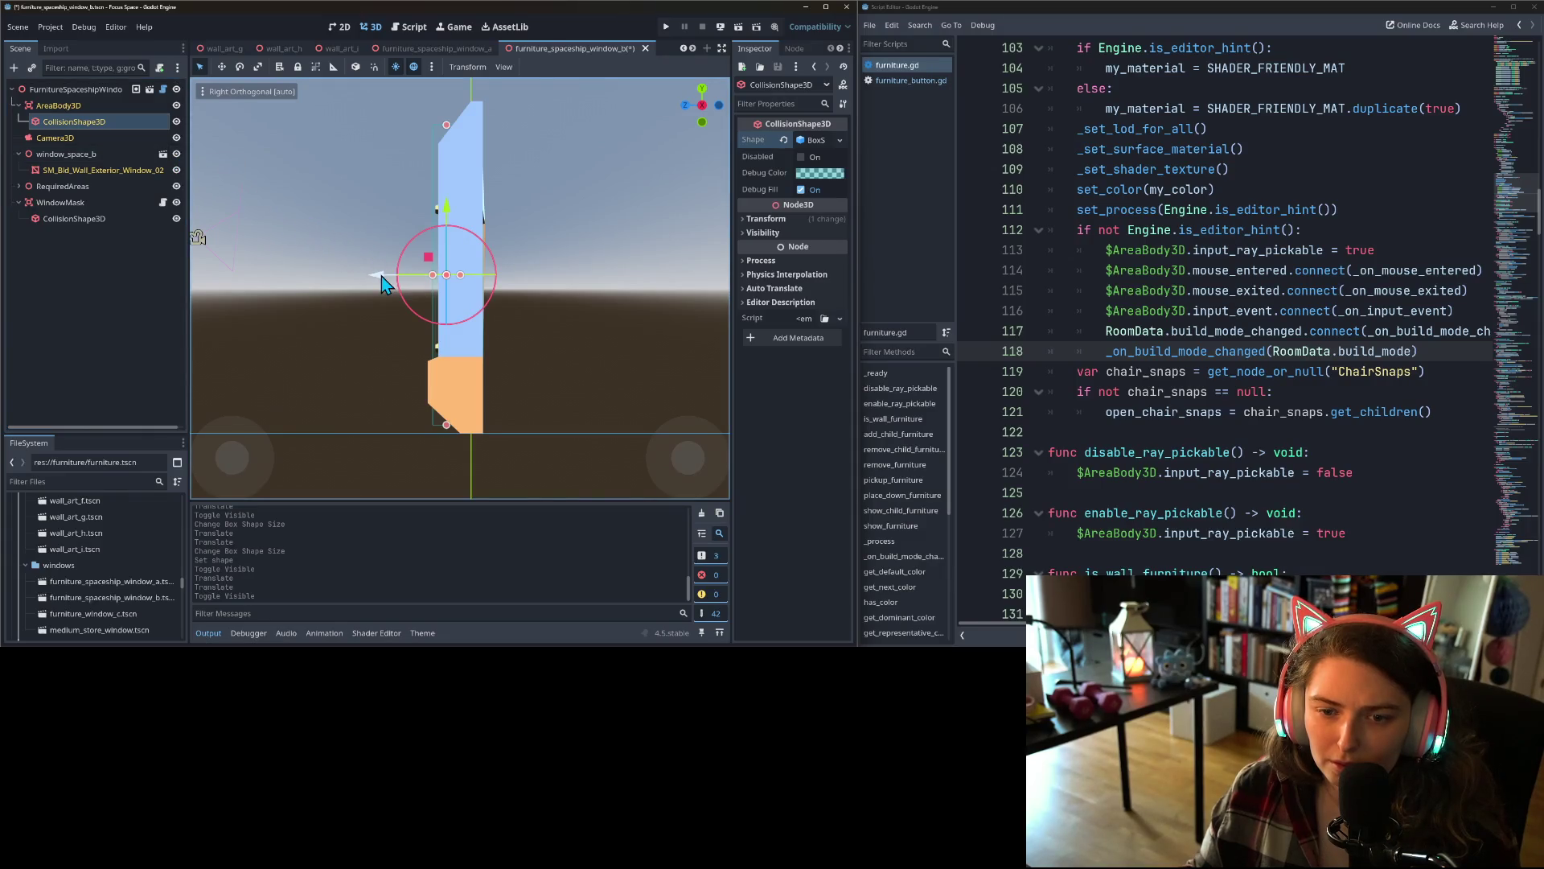
drag(377, 276, 378, 280)
key(ctrl+s)
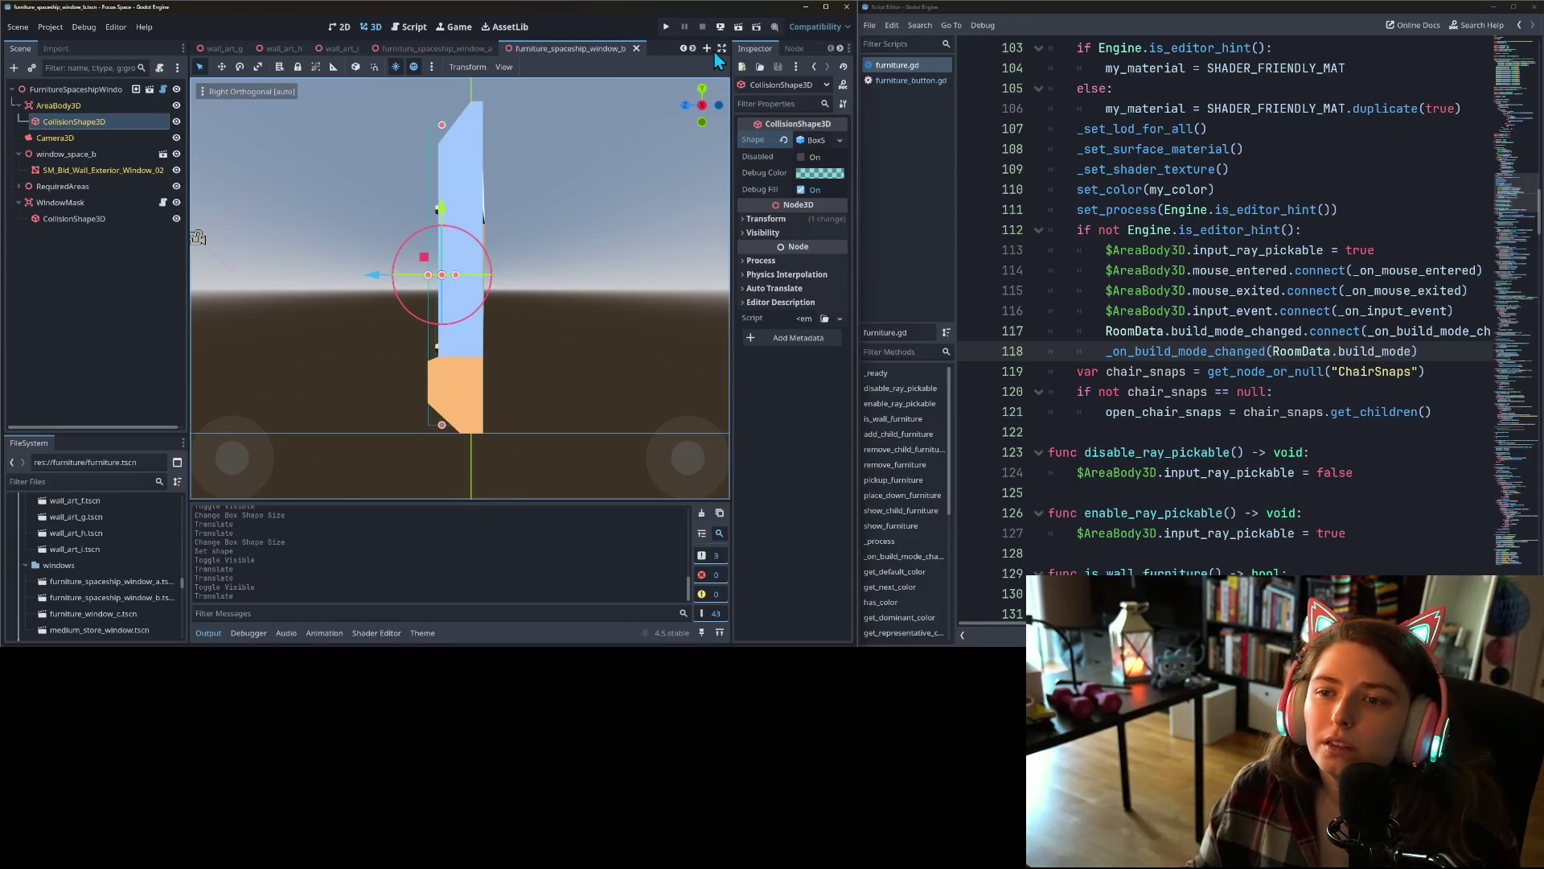
click(694, 46)
click(693, 47)
click(693, 47)
click(693, 47)
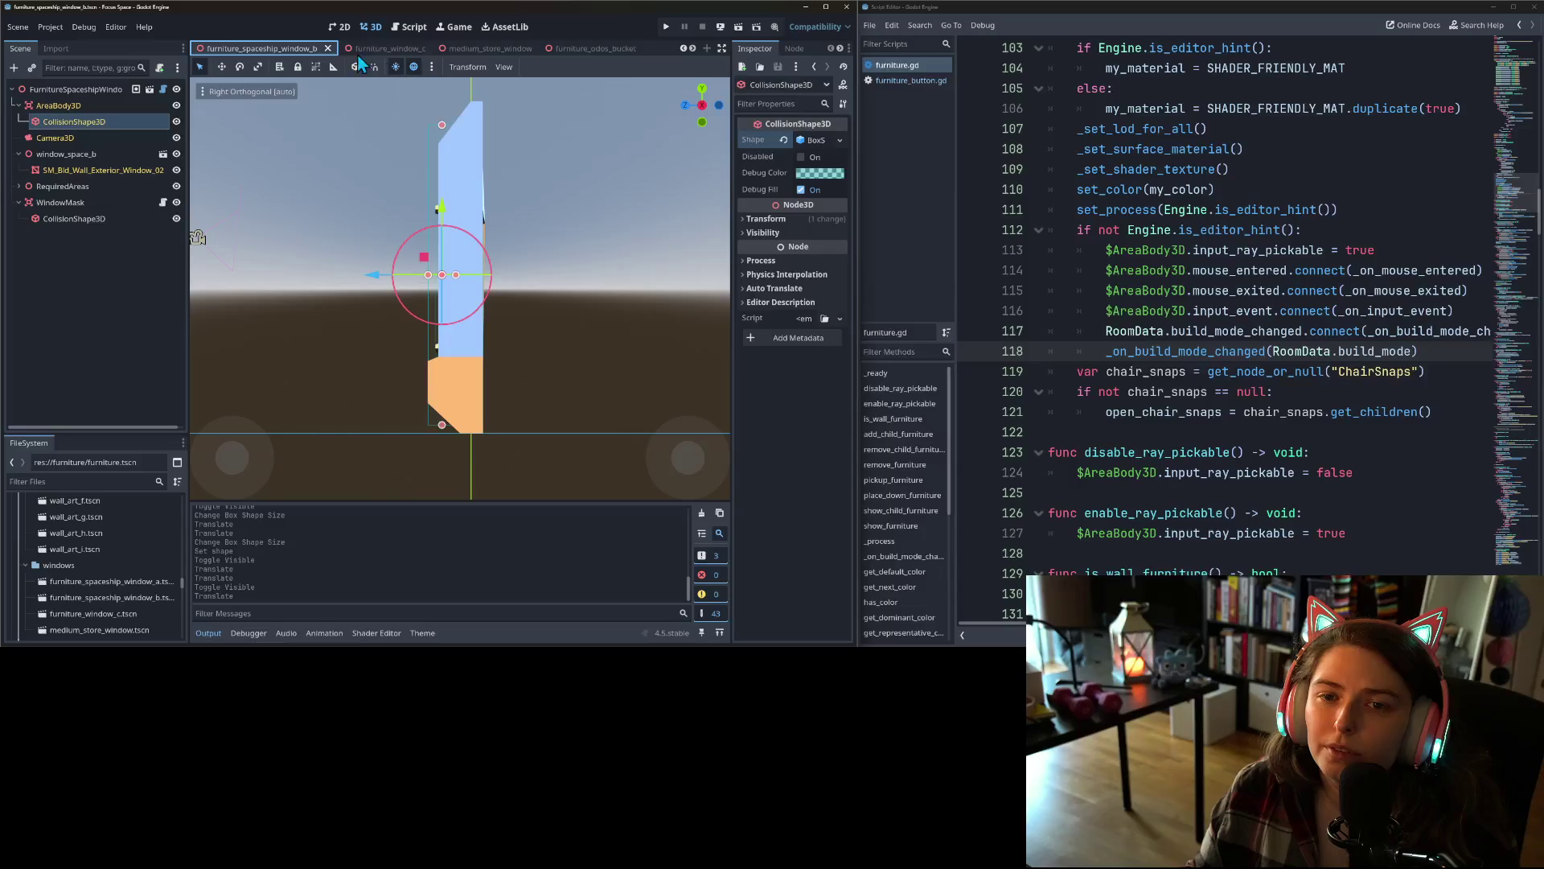
- In furniture_window_c, give the collision shape a new BoxShape3D
click(383, 48)
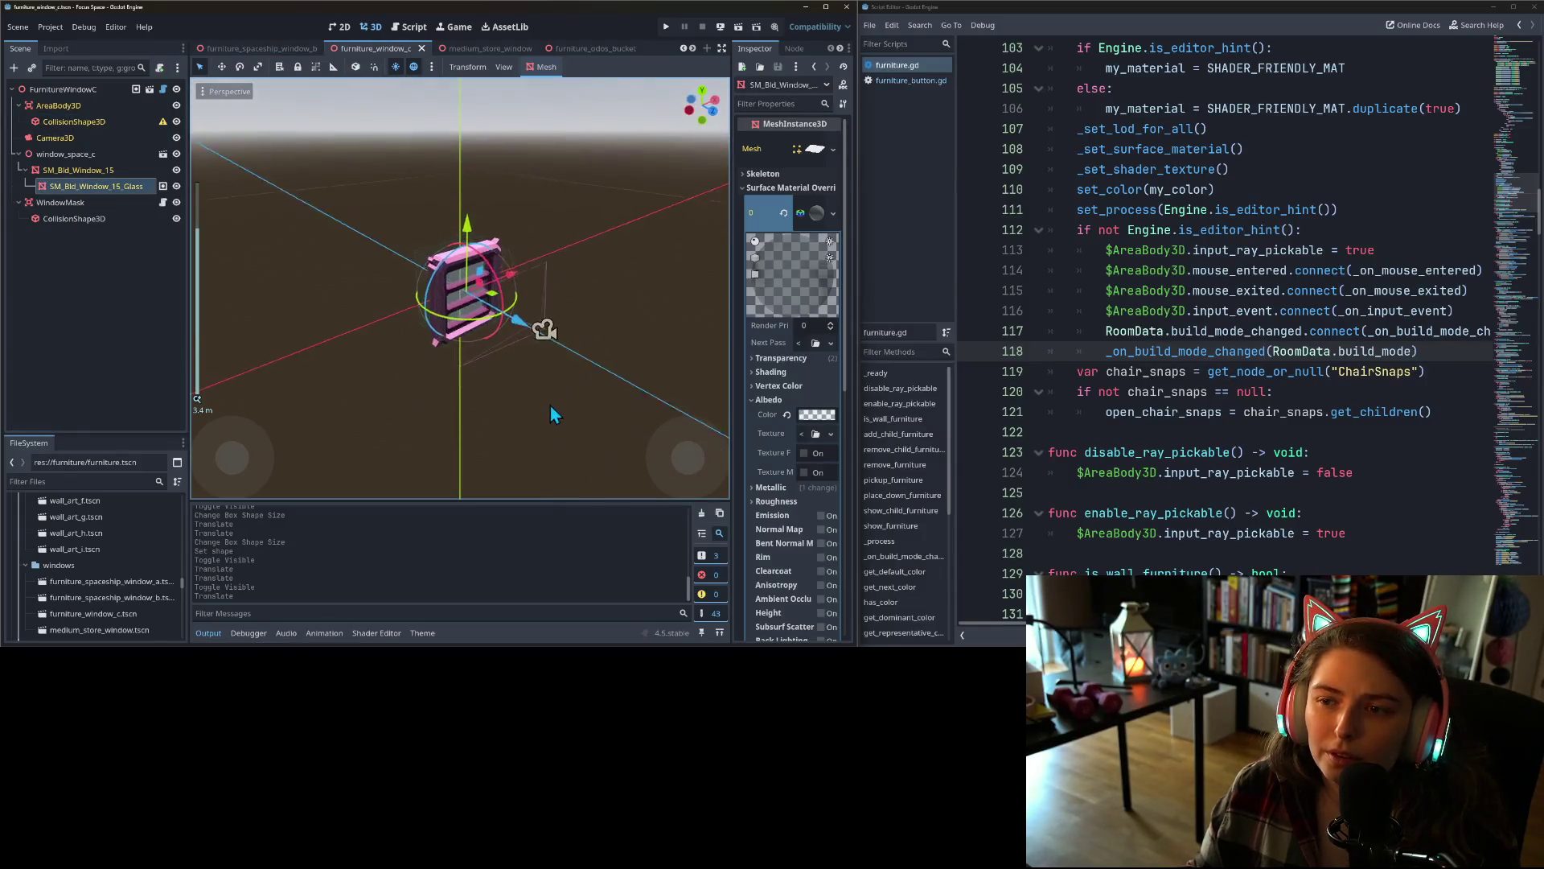
key(KP_3)
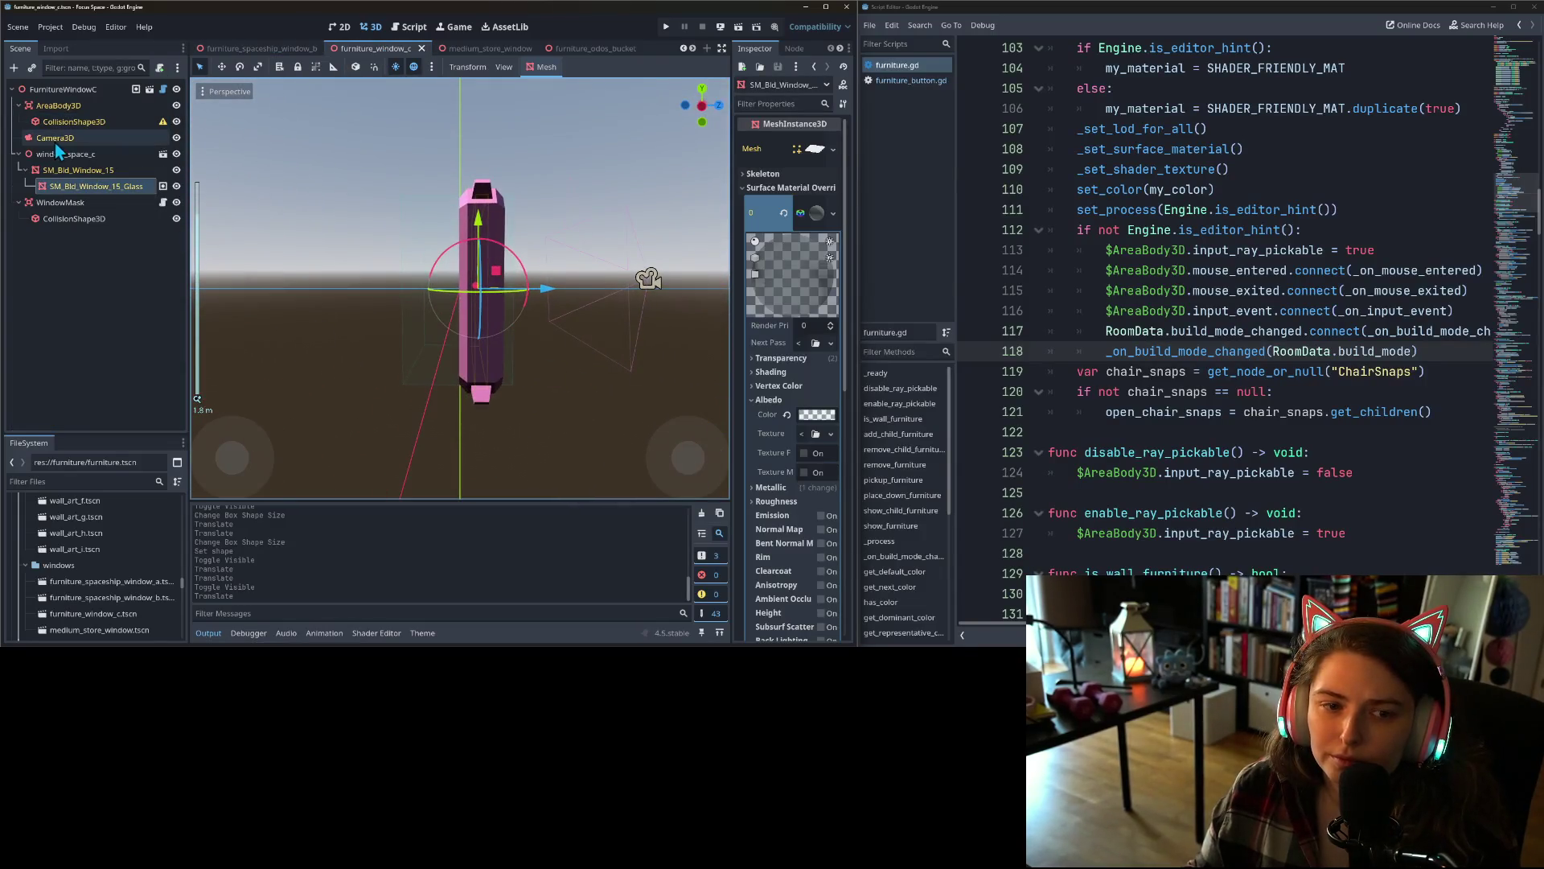
click(101, 122)
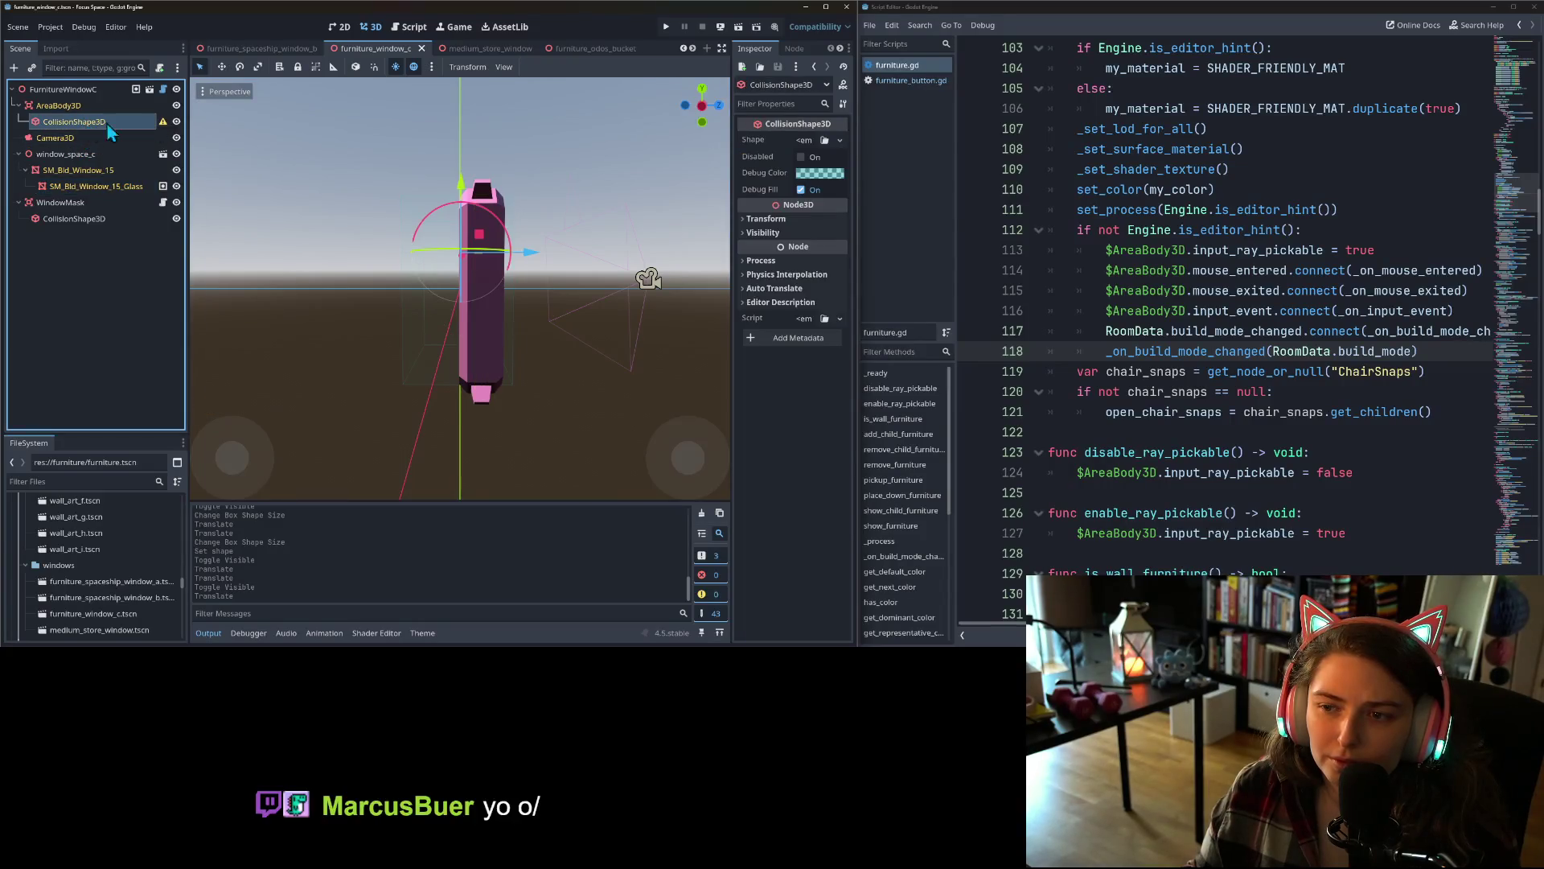
click(801, 157)
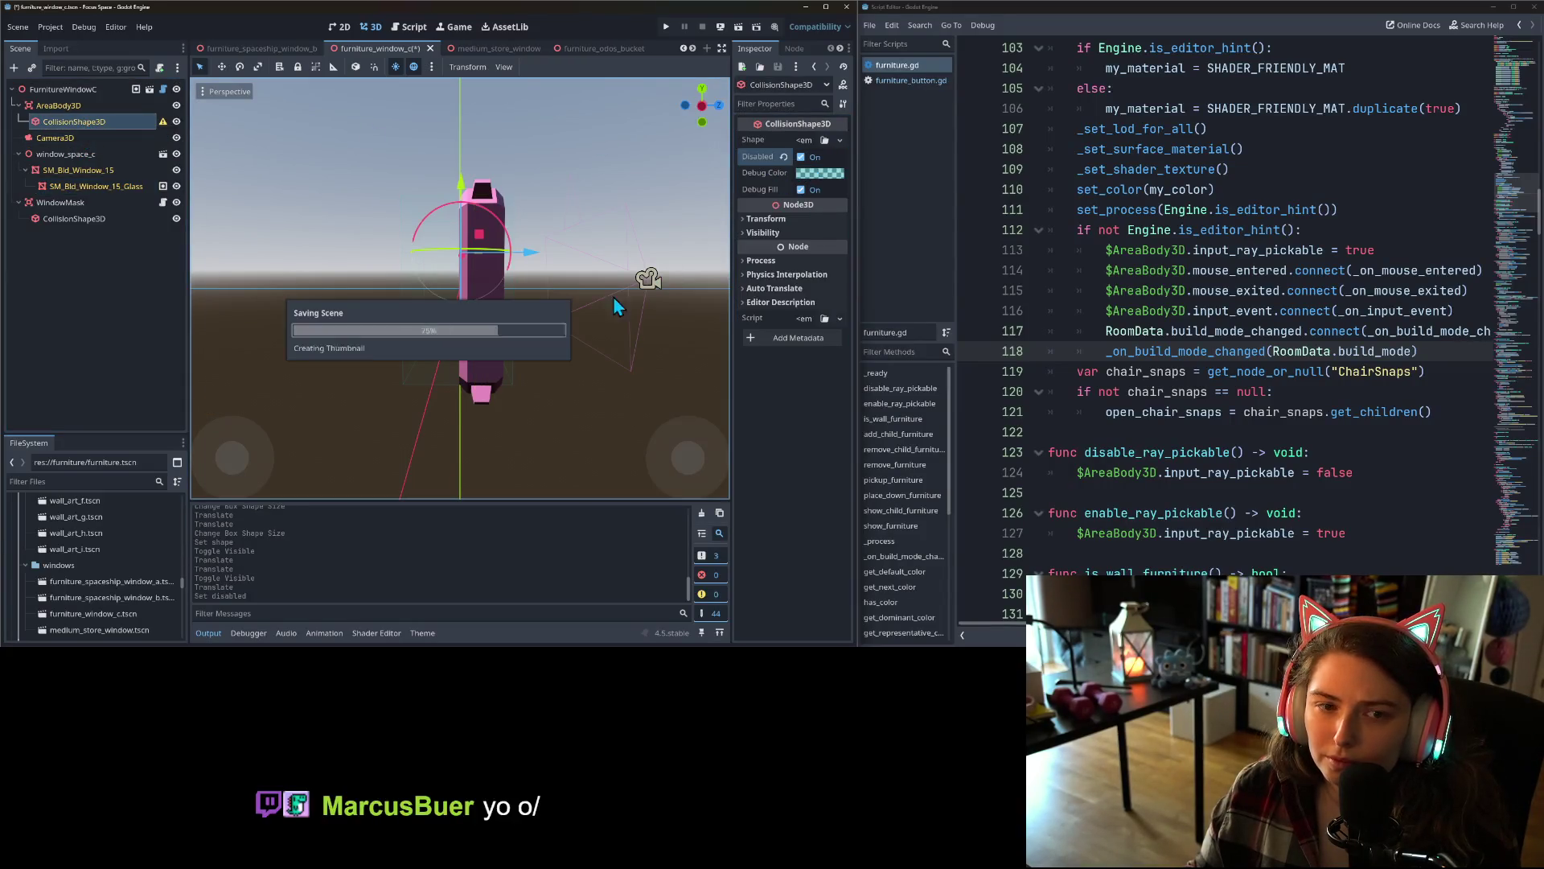
click(801, 158)
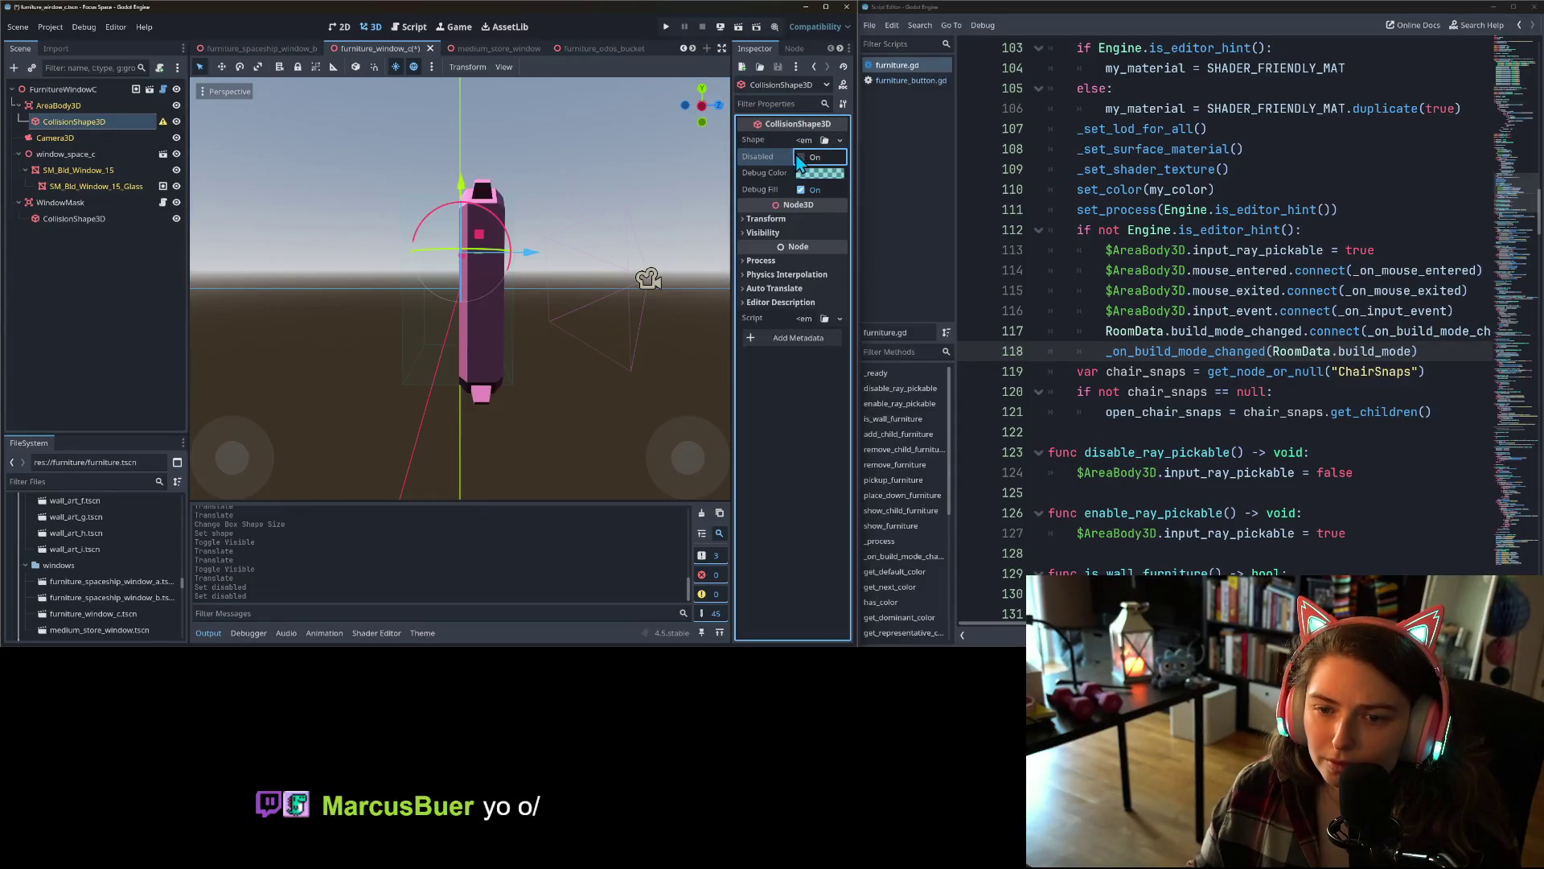
click(839, 140)
click(784, 205)
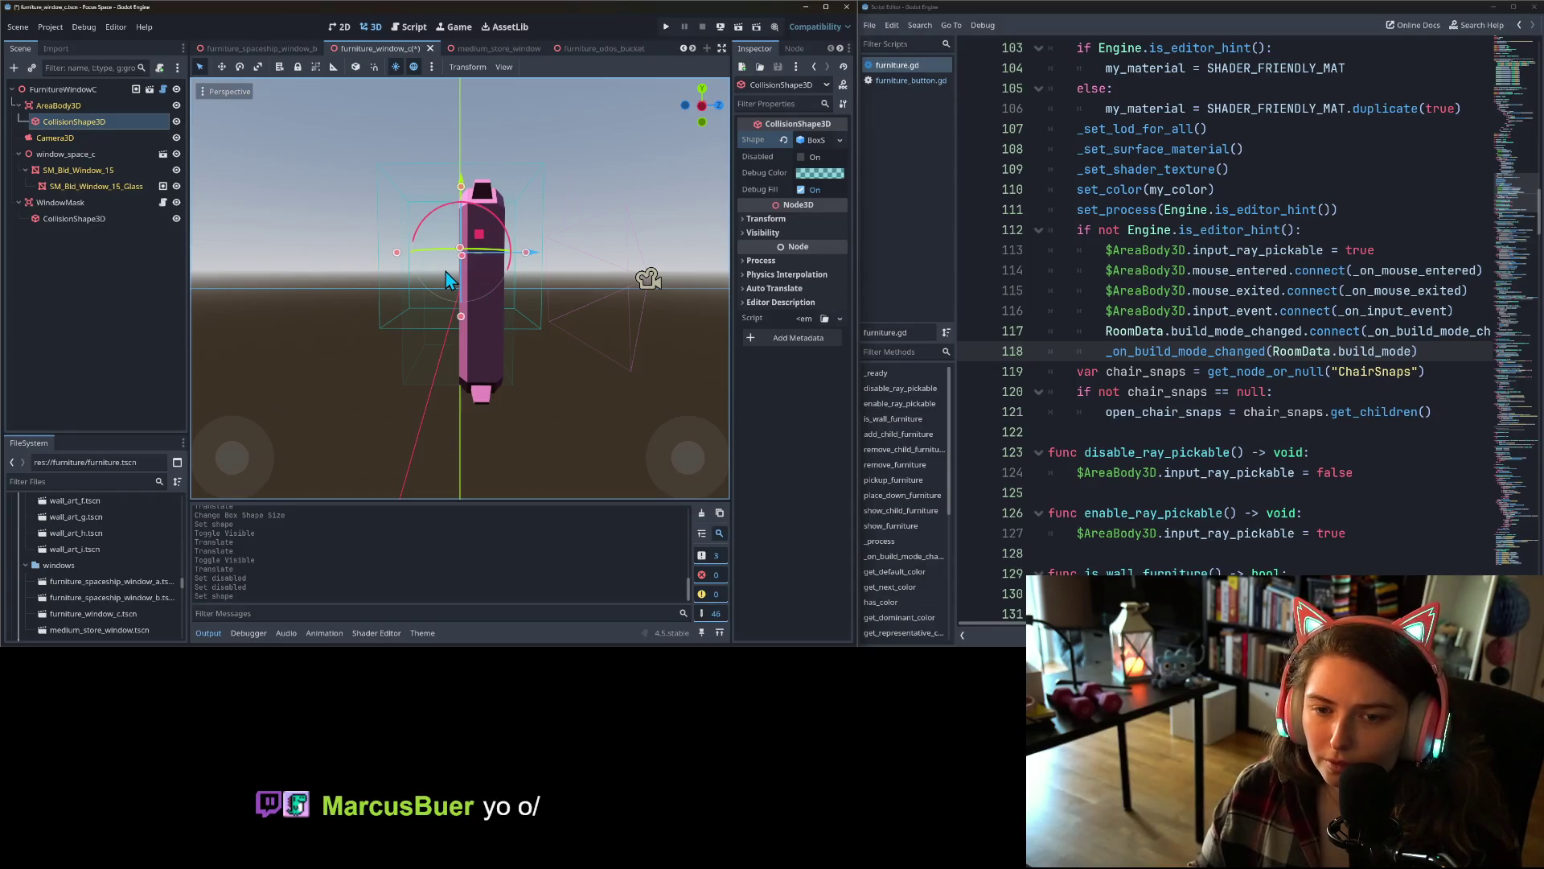
- In Right view, thin the box to about 0.08 along Z, lower it, and save
key(KP_3)
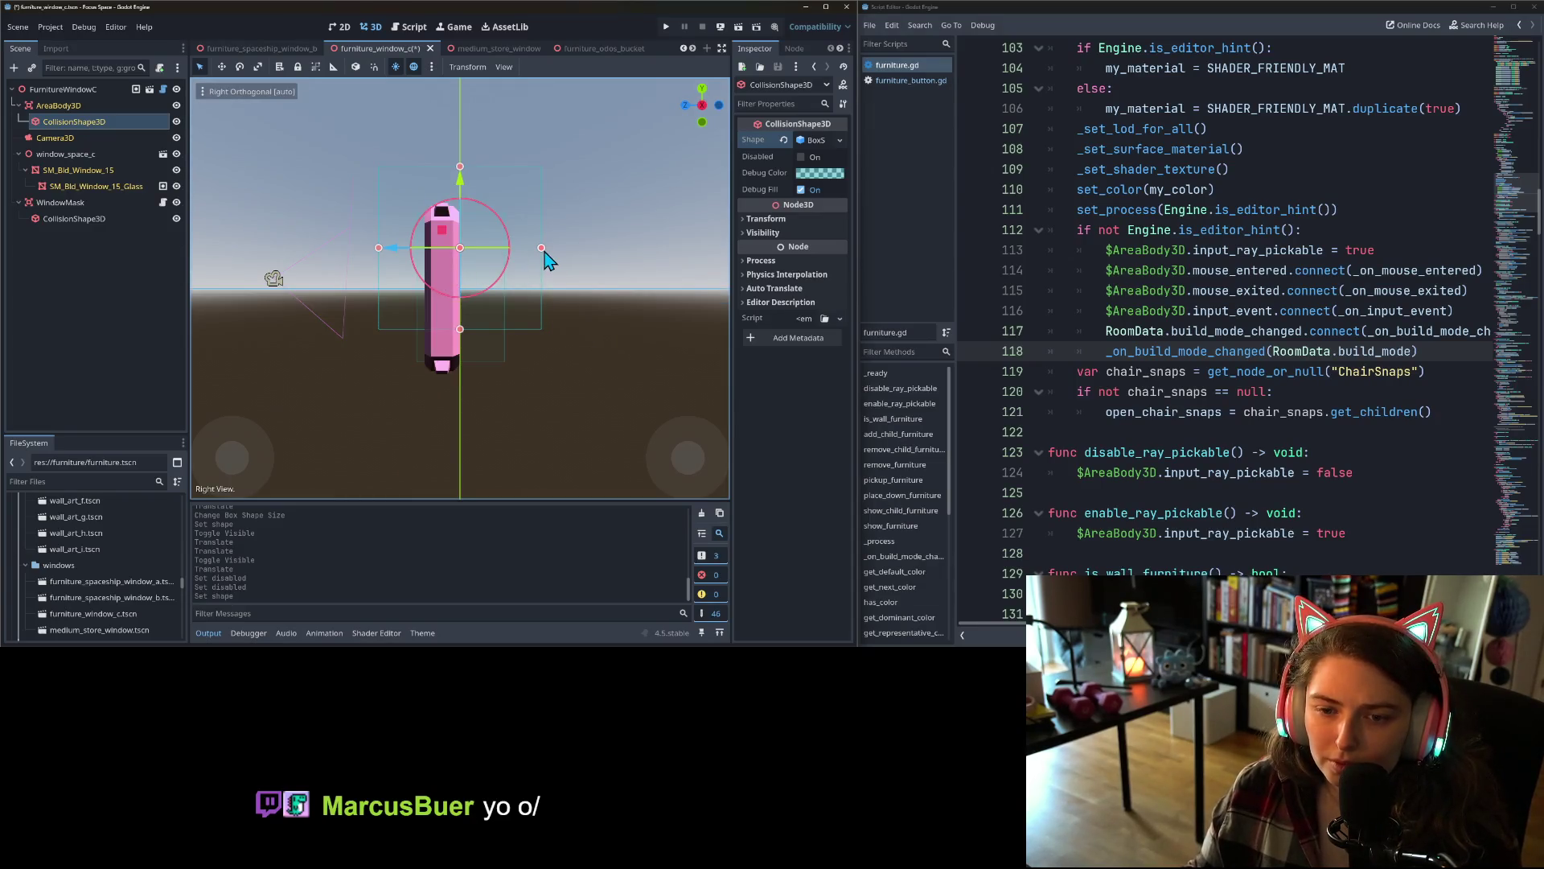
drag(543, 249, 417, 257)
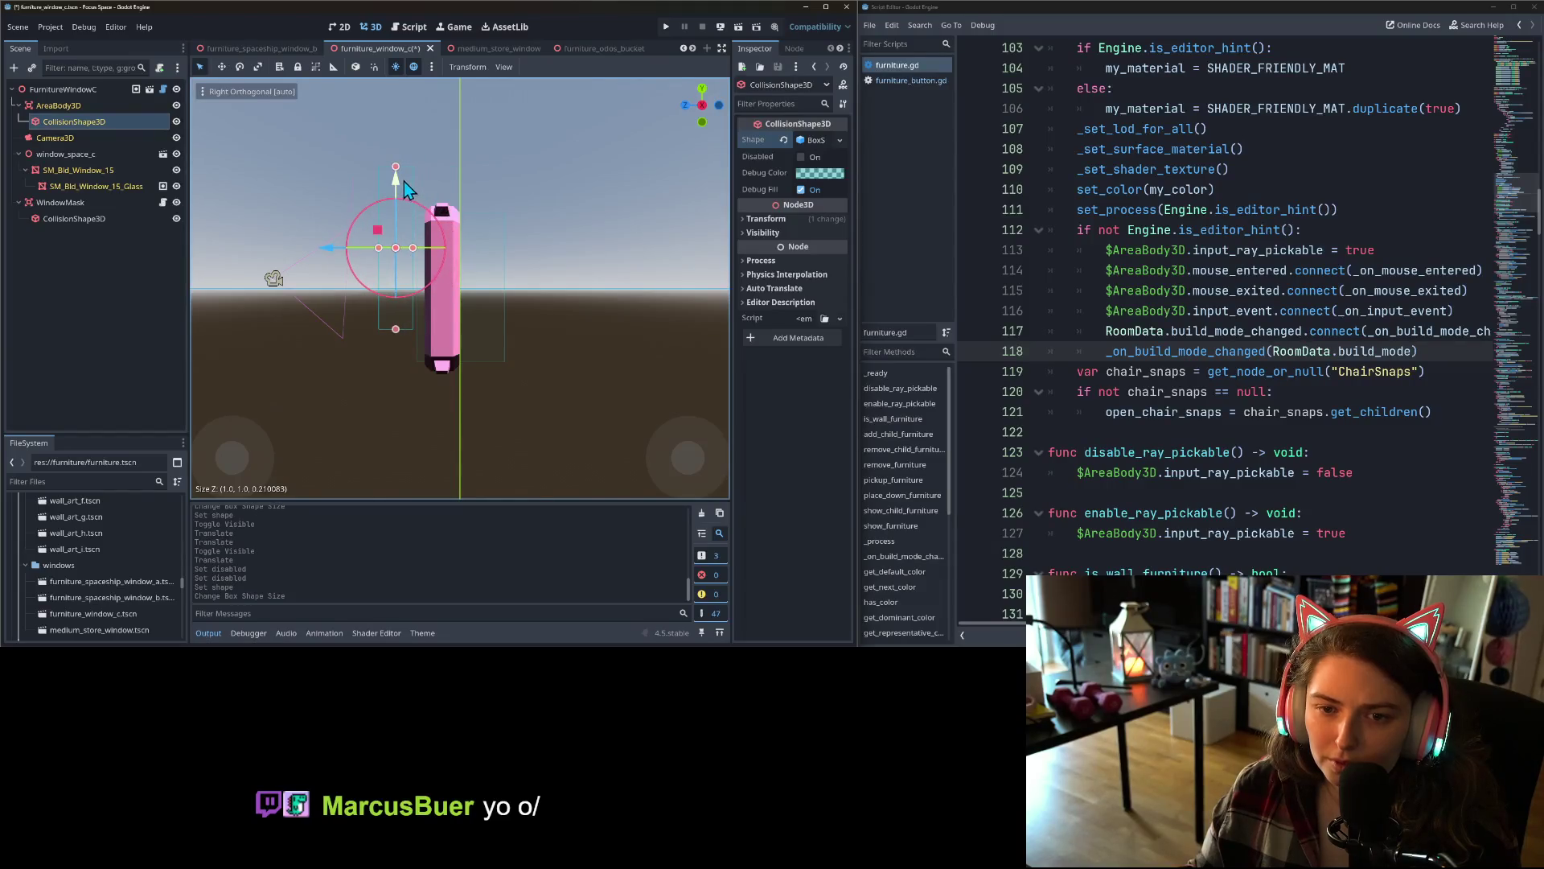
drag(399, 186, 397, 222)
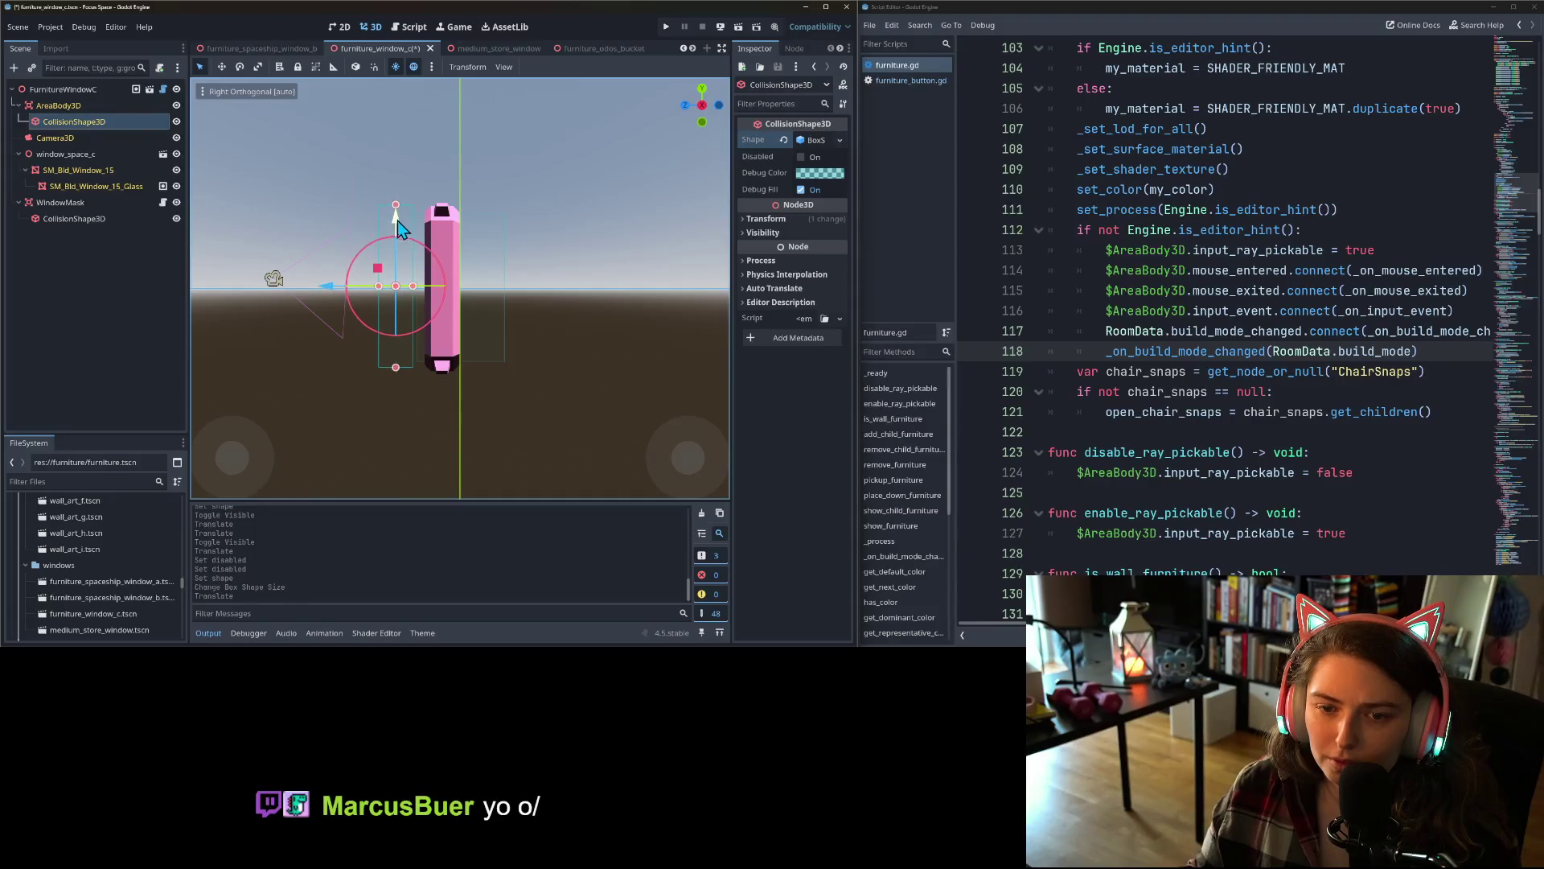
drag(378, 286, 405, 283)
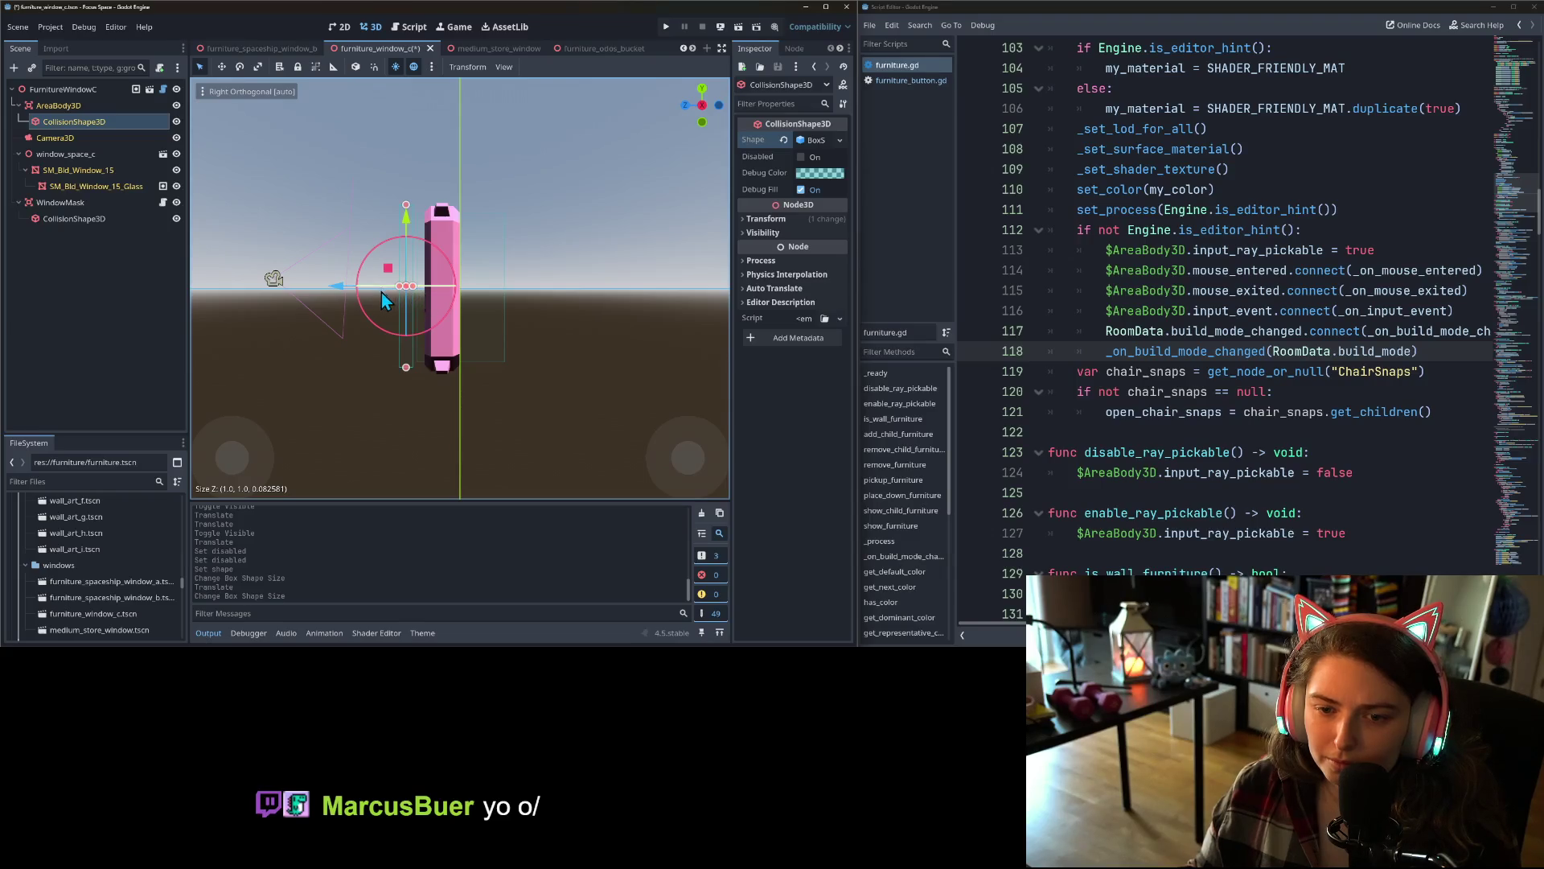
key(ctrl+s)
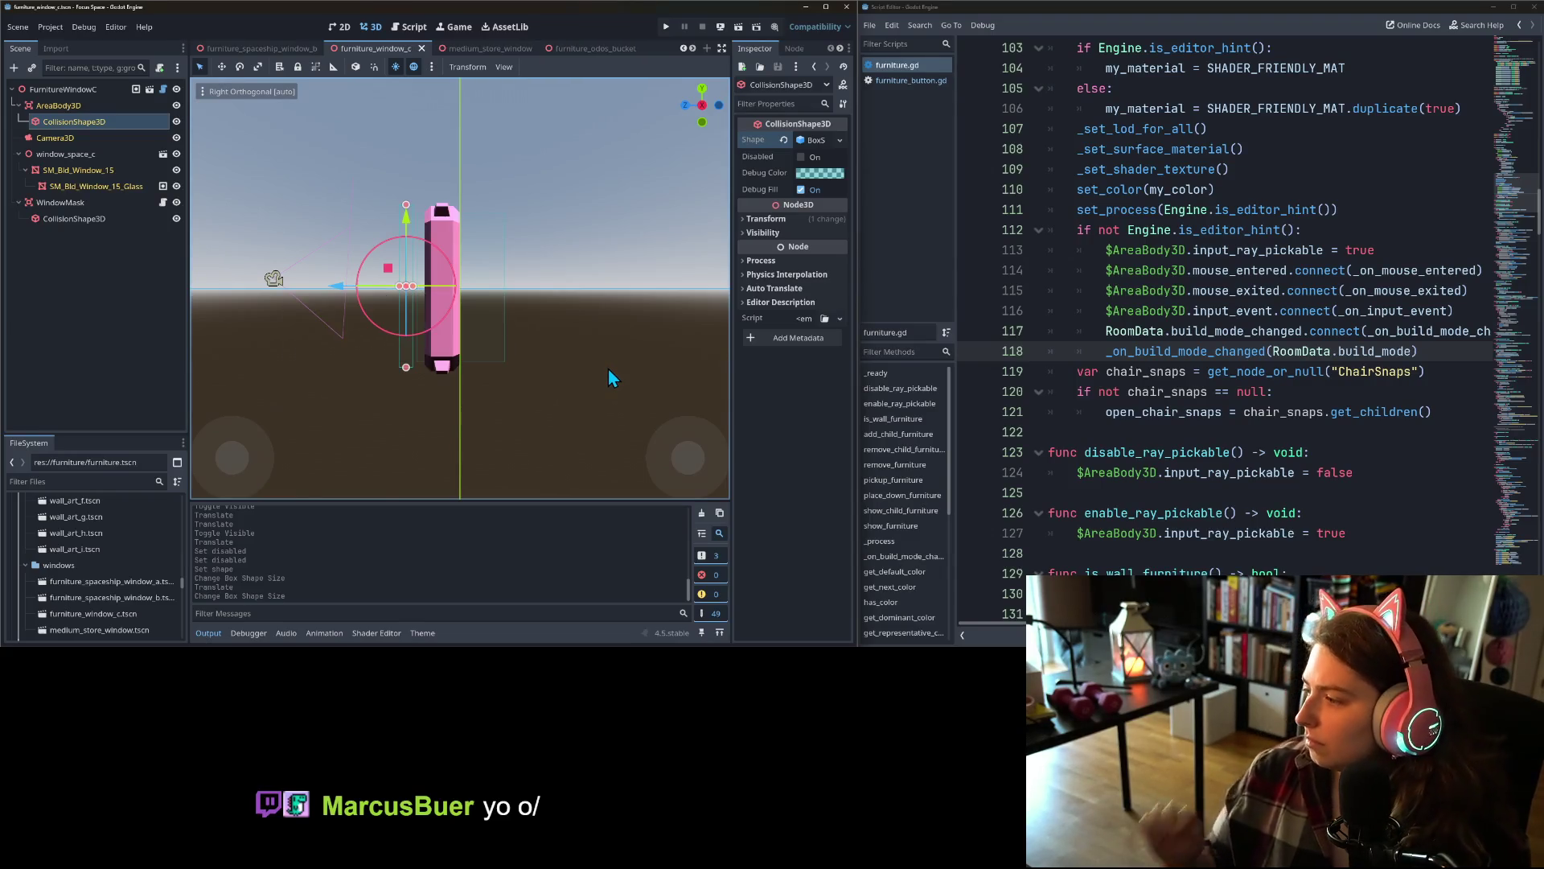
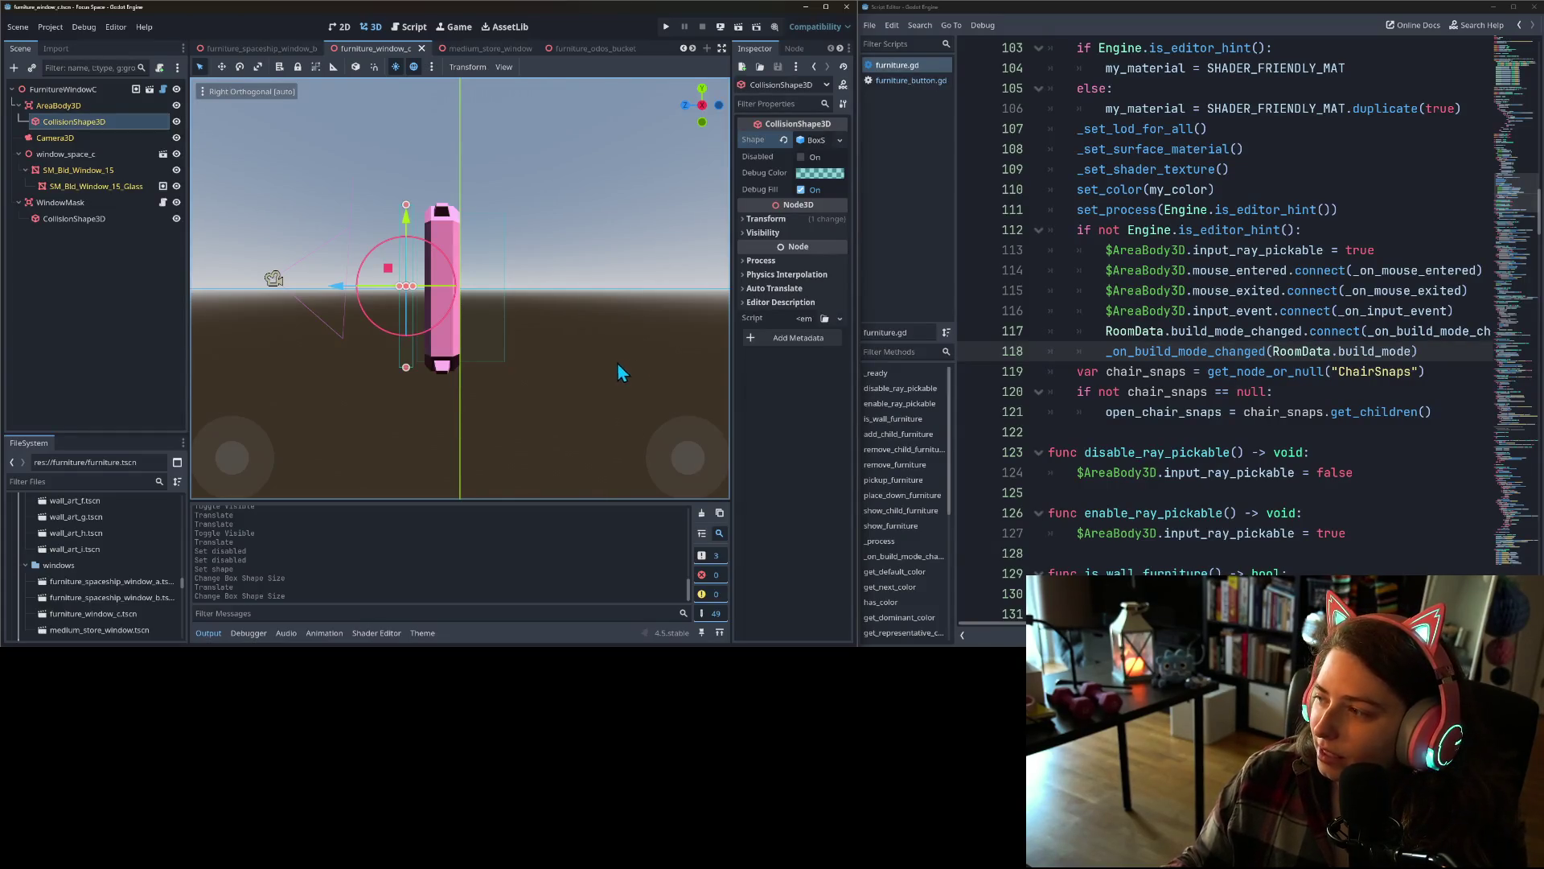
- In front view, adjust the open window scene's collision box sides to fit the window mesh
scroll(629, 394, left, 3)
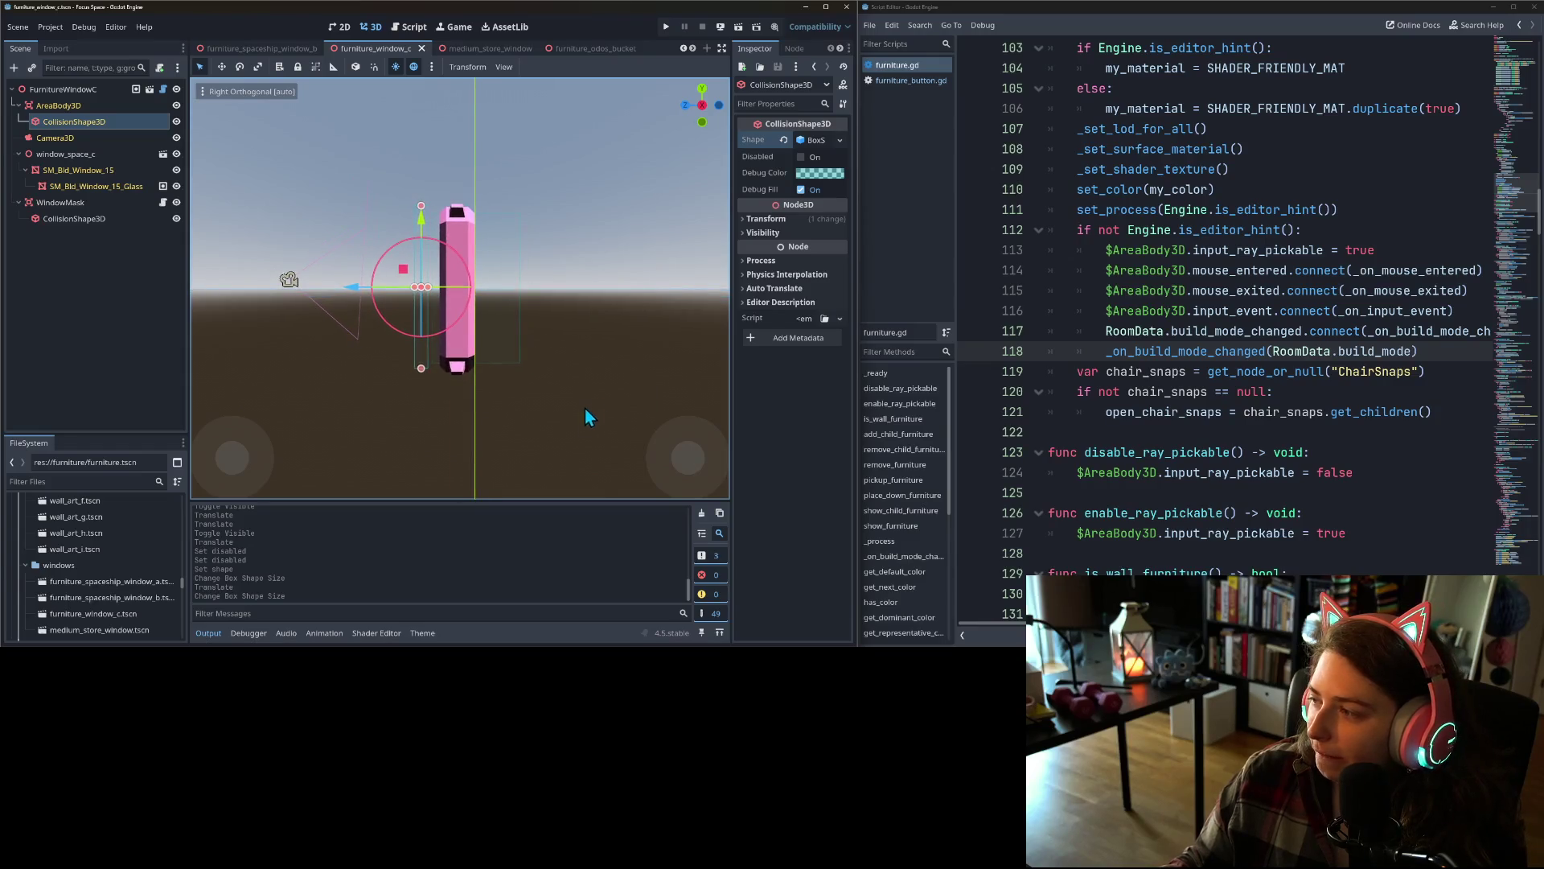
drag(529, 407, 634, 436)
key(KP_1)
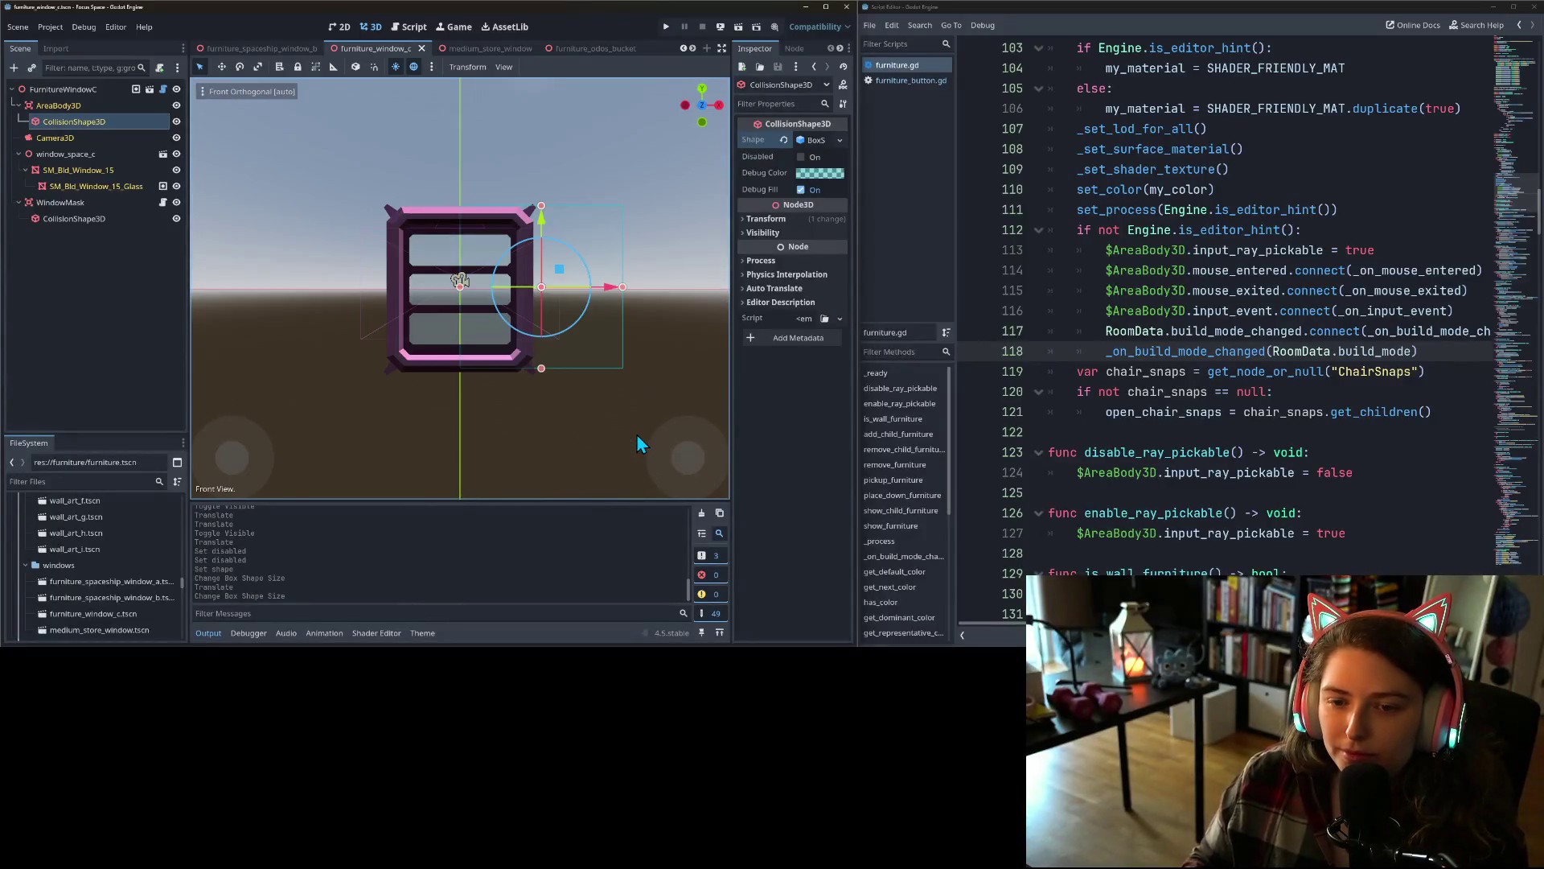
drag(460, 287, 385, 287)
drag(624, 291, 534, 287)
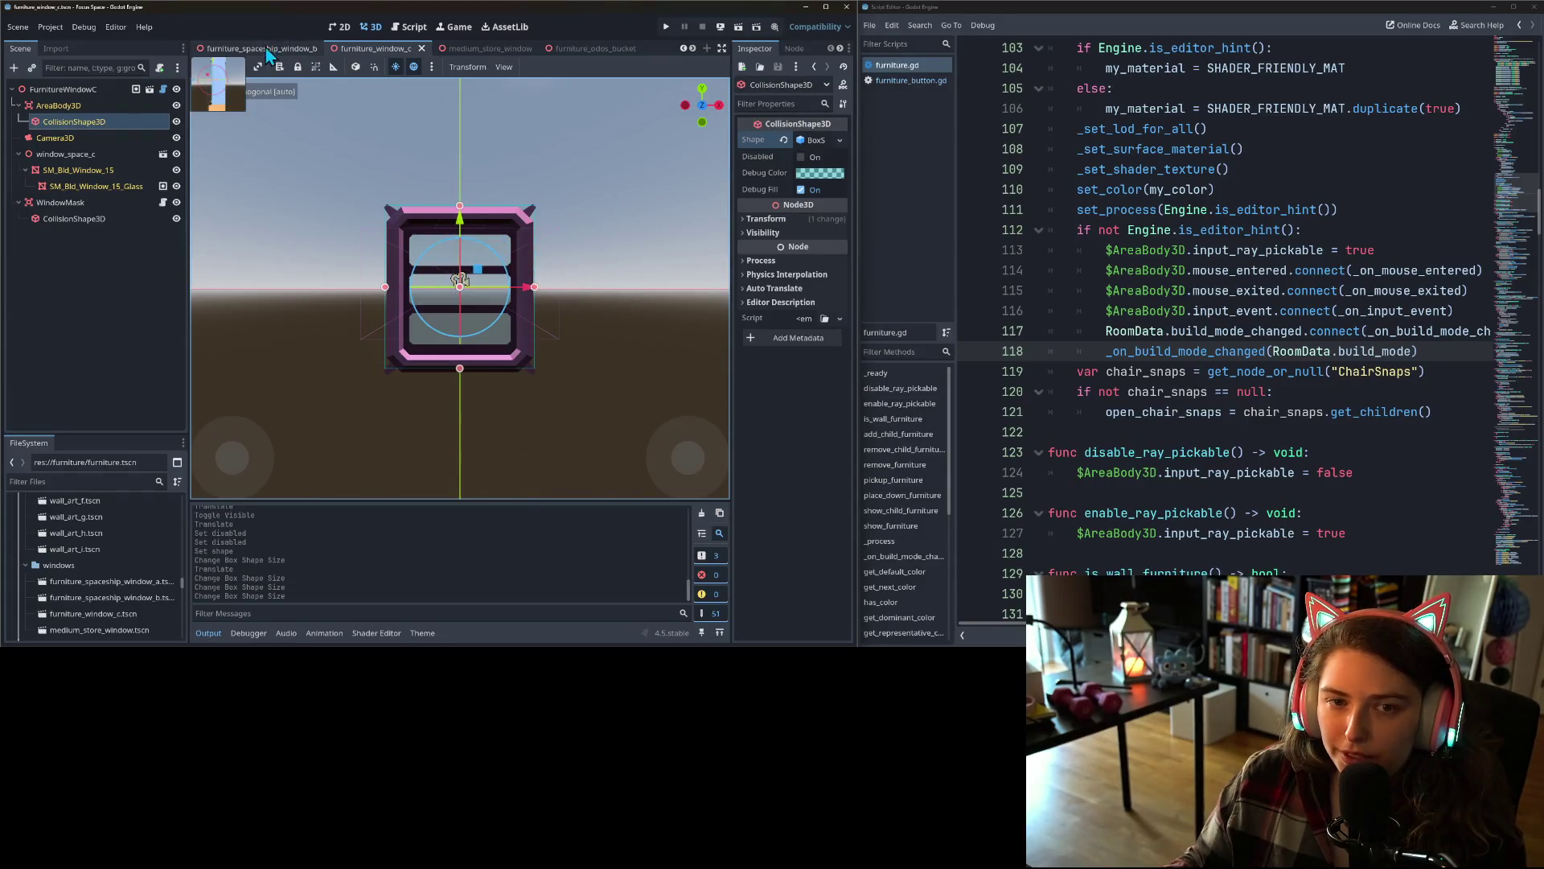
- Stretch spaceship window B's collision box to the window's left and right edges and save
click(241, 48)
key(KP_1)
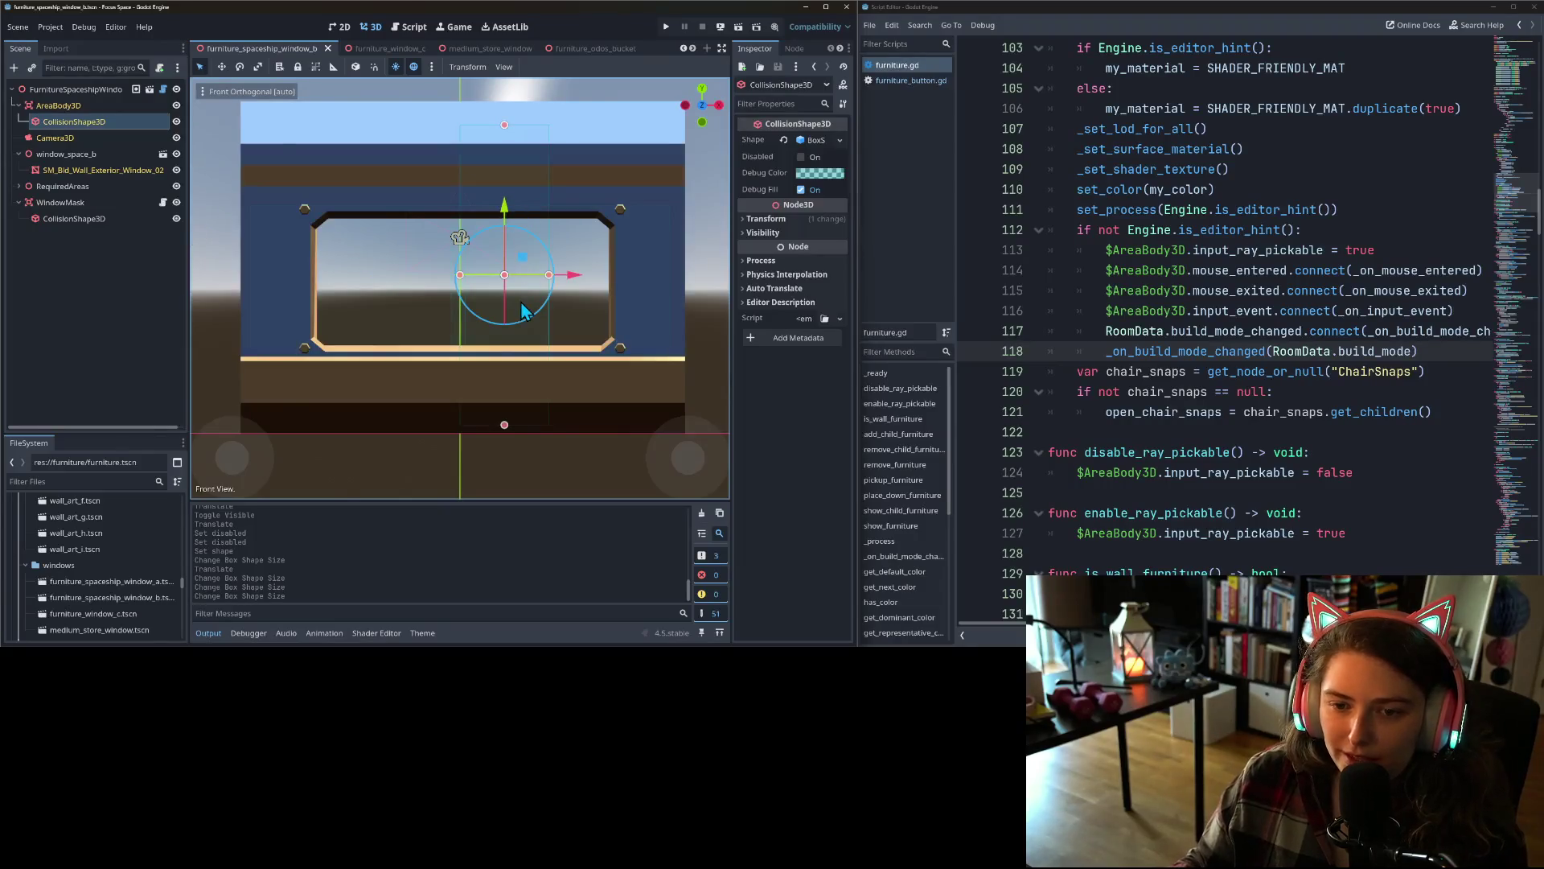
scroll(472, 282, down, 3)
mouse_move(462, 281)
mouse_down()
mouse_move(317, 262)
mouse_move(330, 265)
mouse_up()
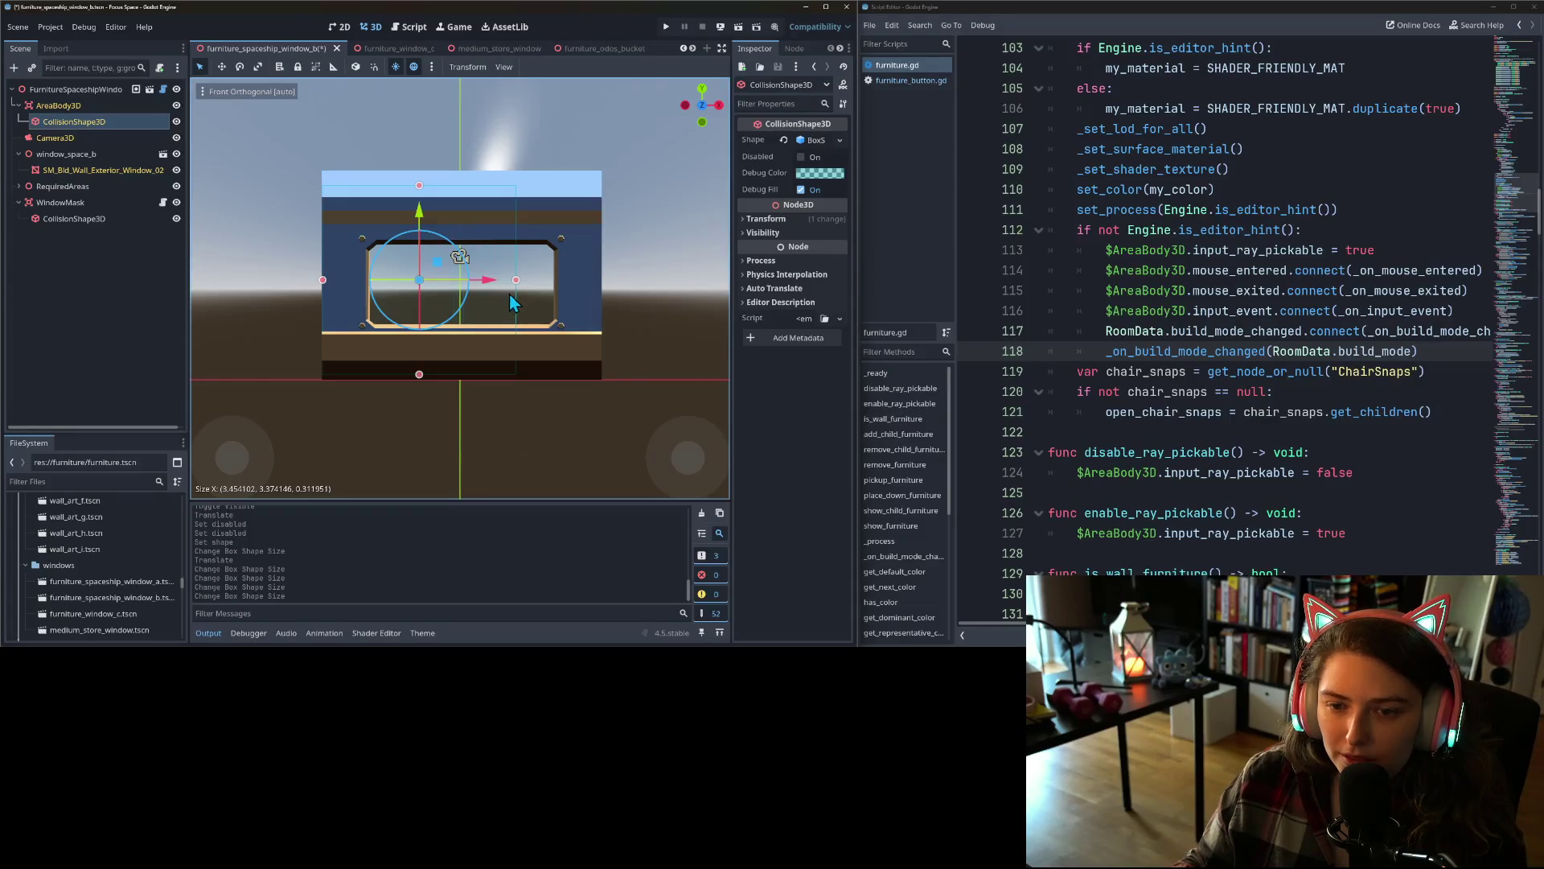
drag(518, 282, 601, 285)
key(ctrl+s)
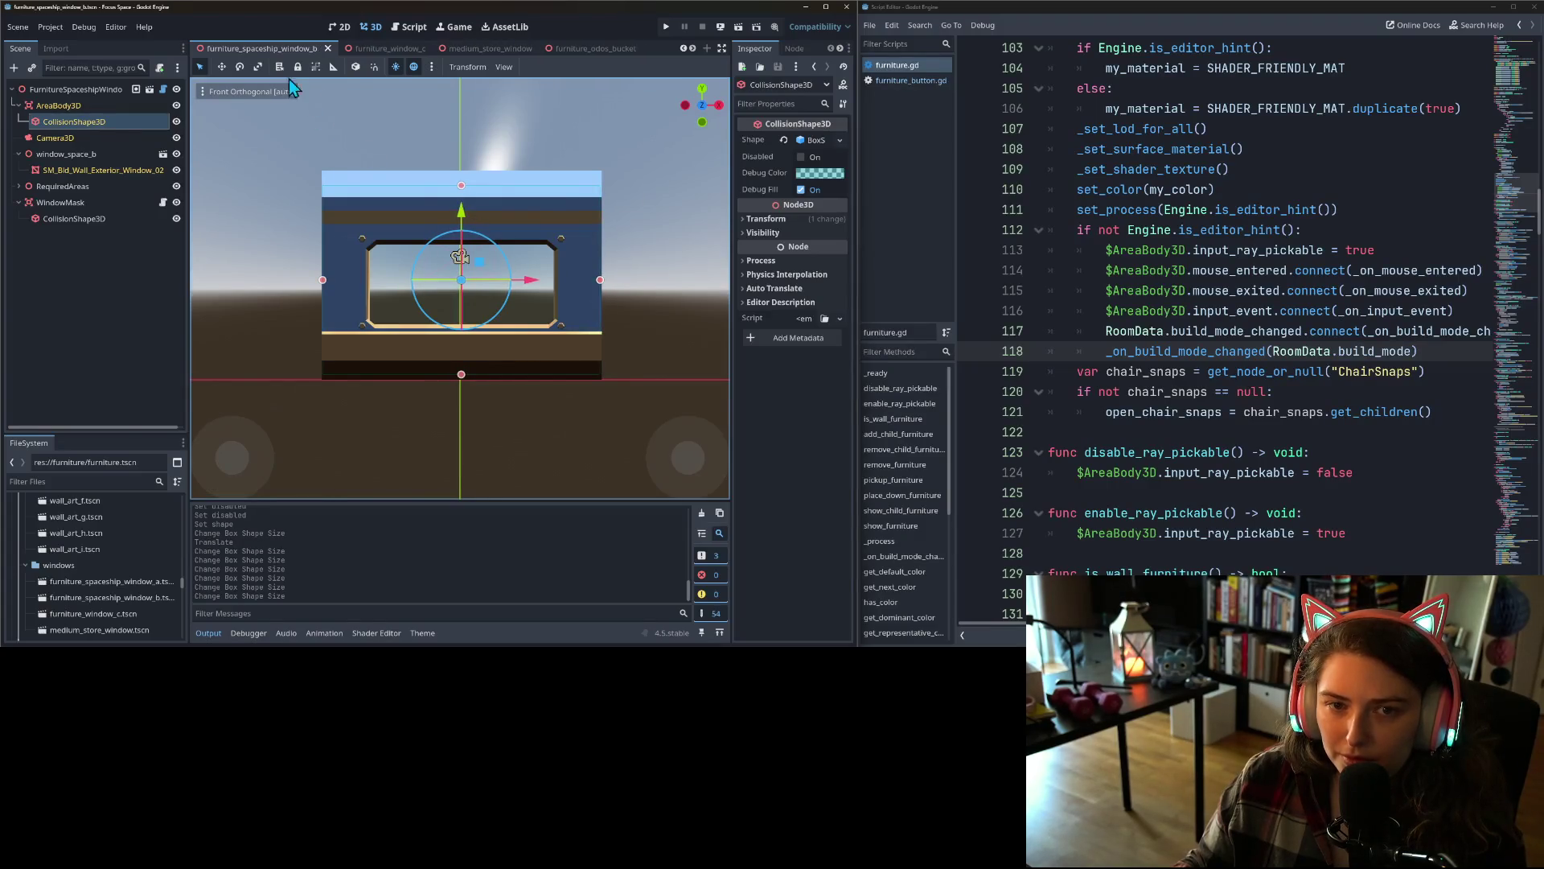
- Shift spaceship window A's collision box slightly left to line up with its mesh
click(683, 48)
click(683, 48)
click(318, 49)
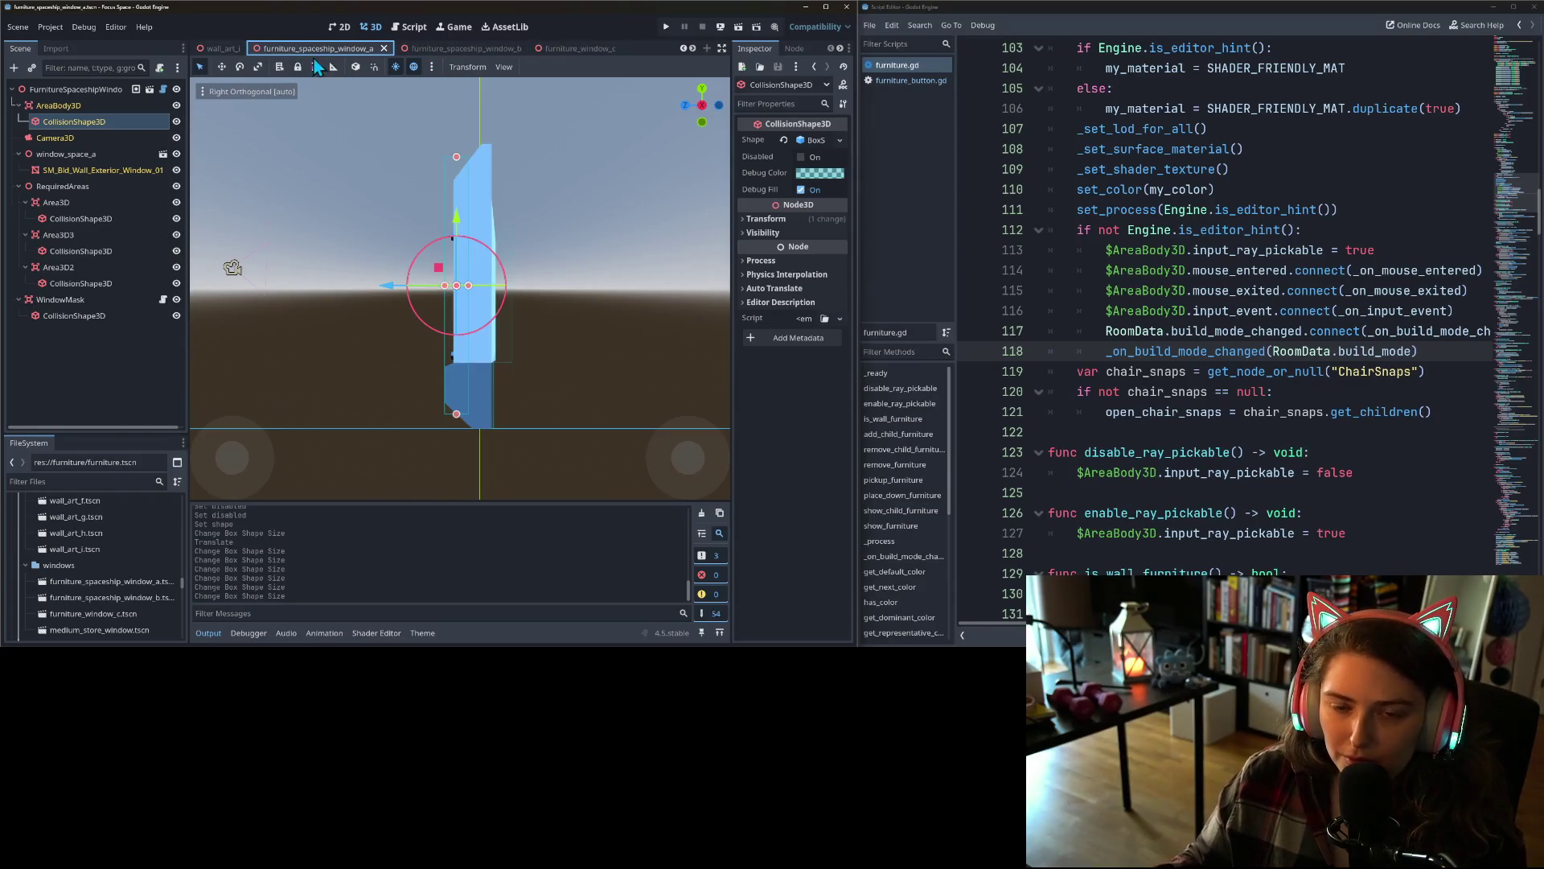
key(KP_1)
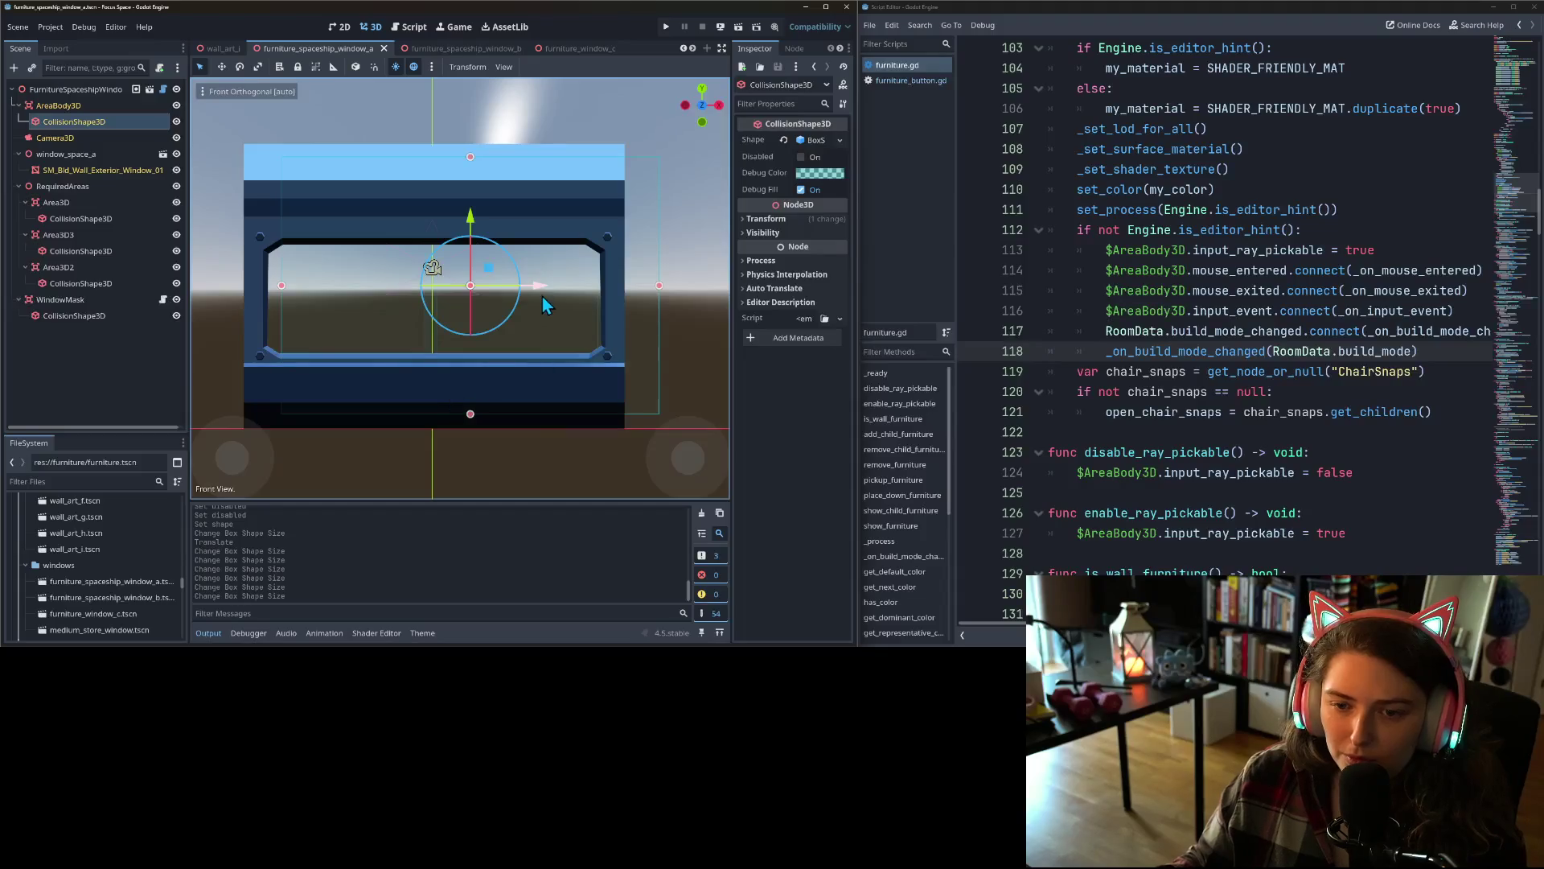
drag(542, 294, 502, 295)
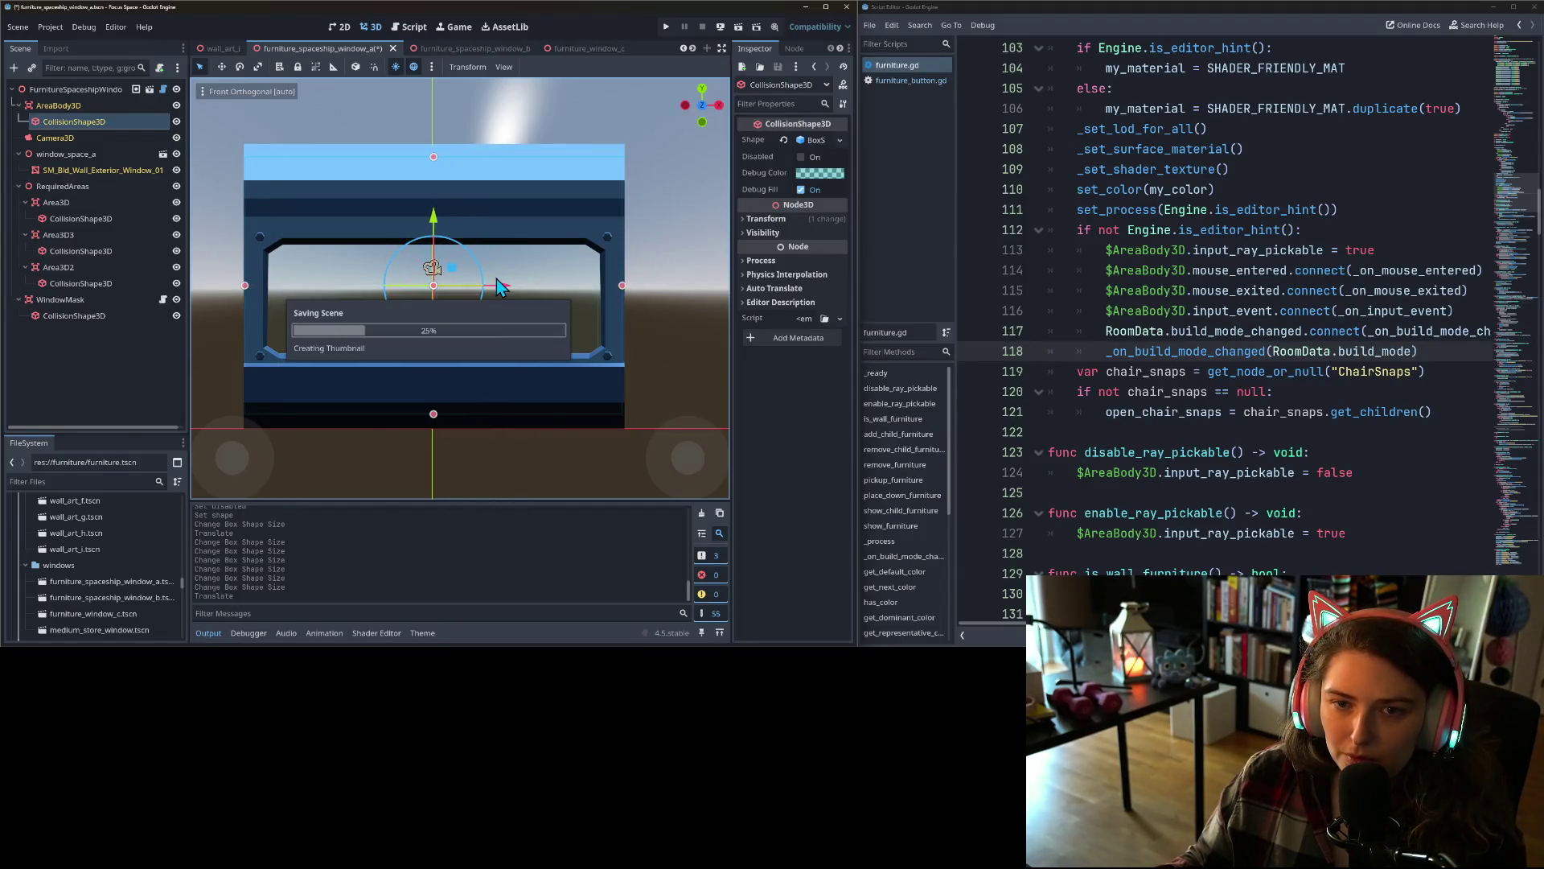
click(704, 49)
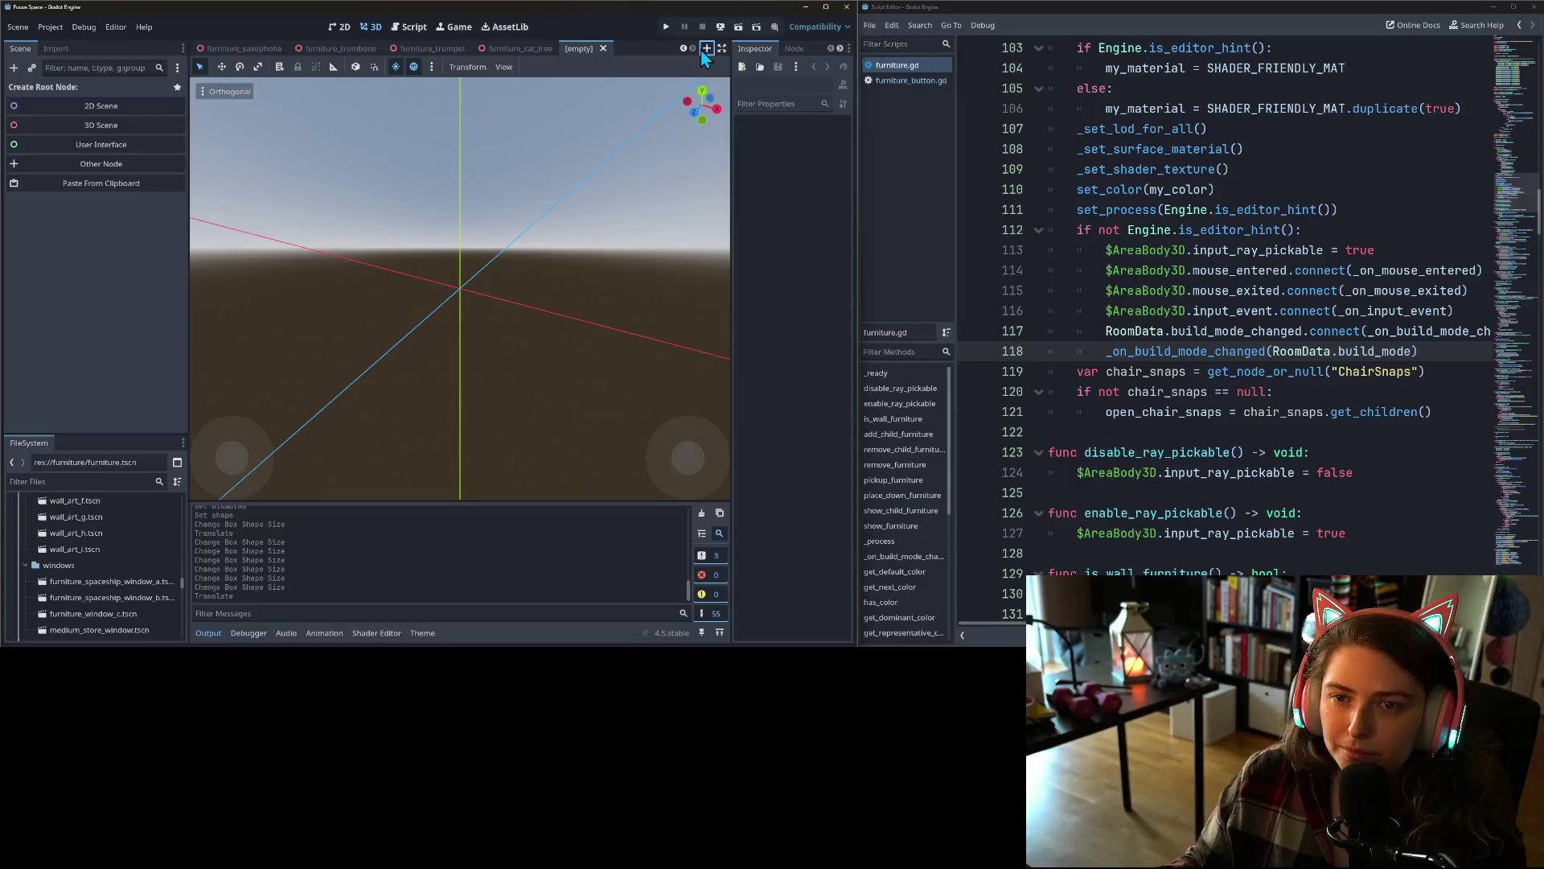
- Close the empty scene and give the Odos bucket's CollisionShape3D a new BoxShape3D
click(603, 49)
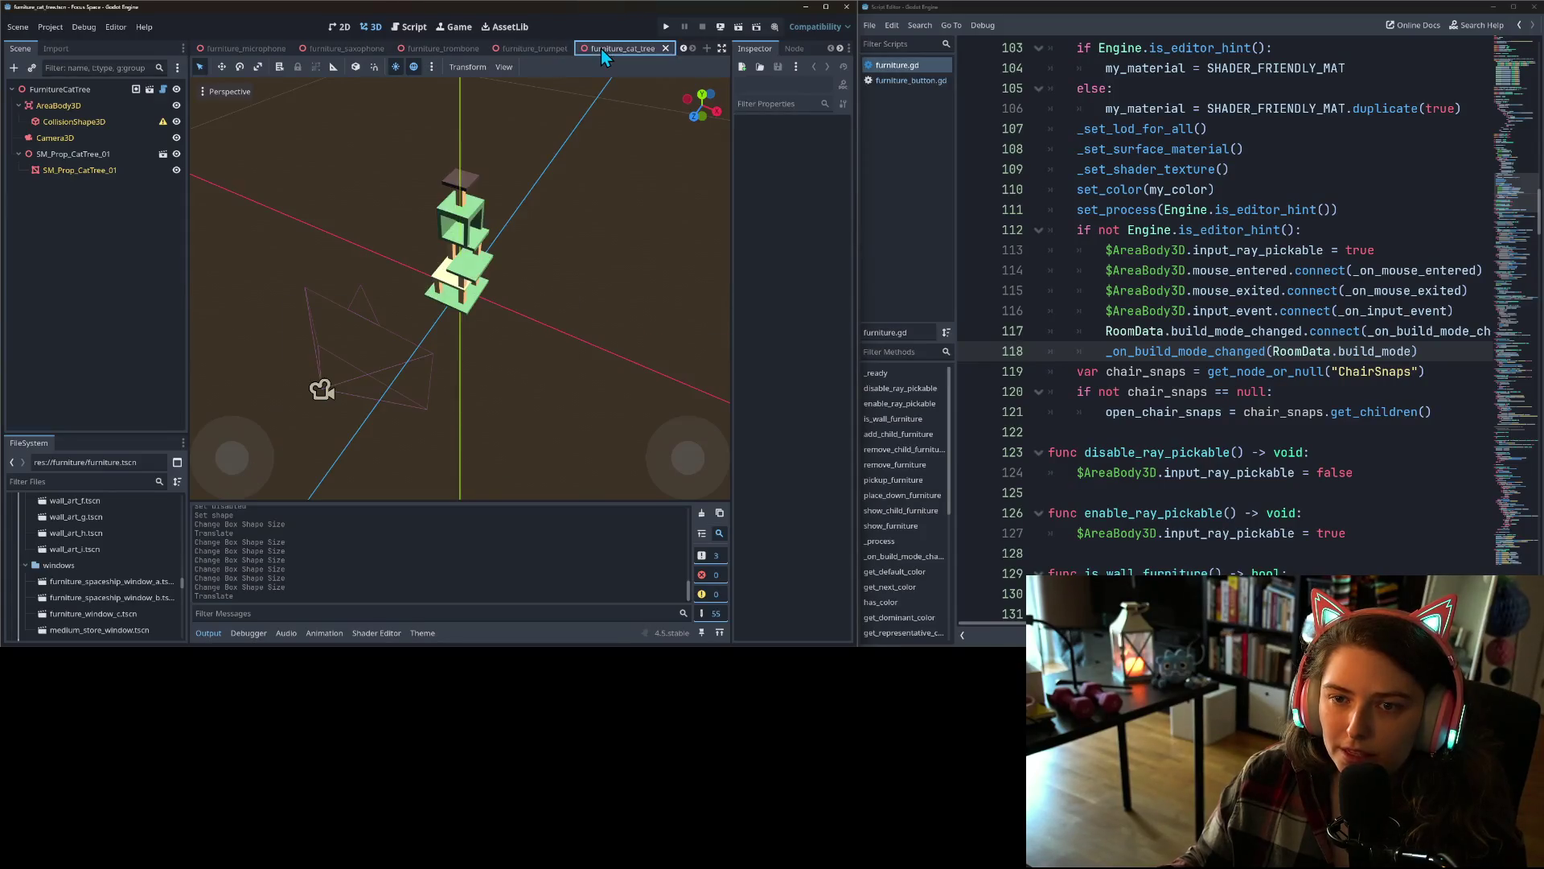
click(682, 47)
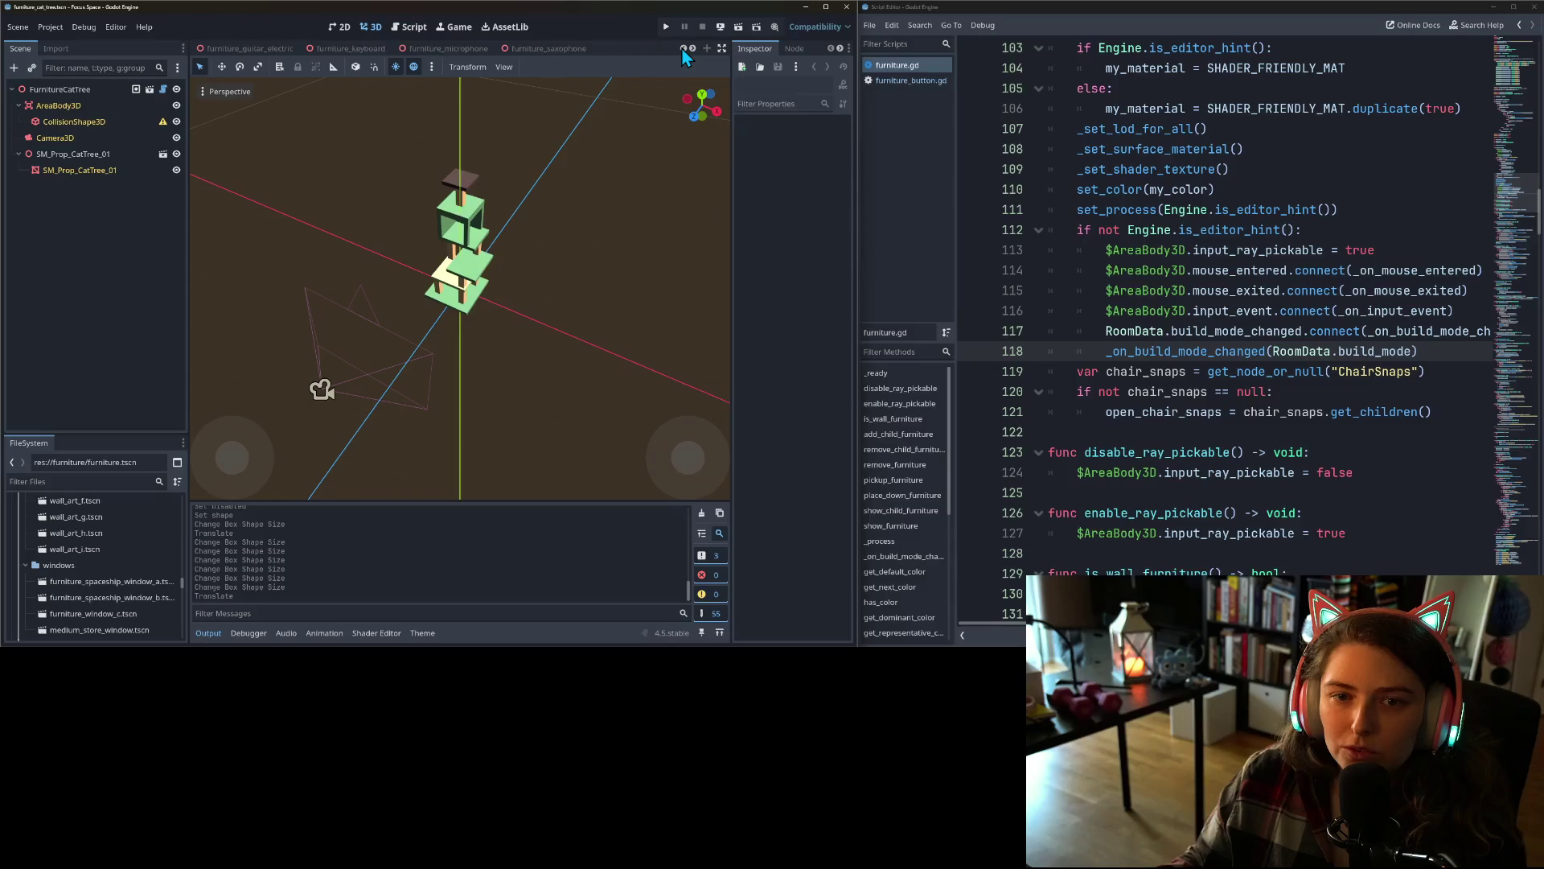
click(682, 47)
click(682, 47)
click(682, 47)
click(682, 47)
click(682, 46)
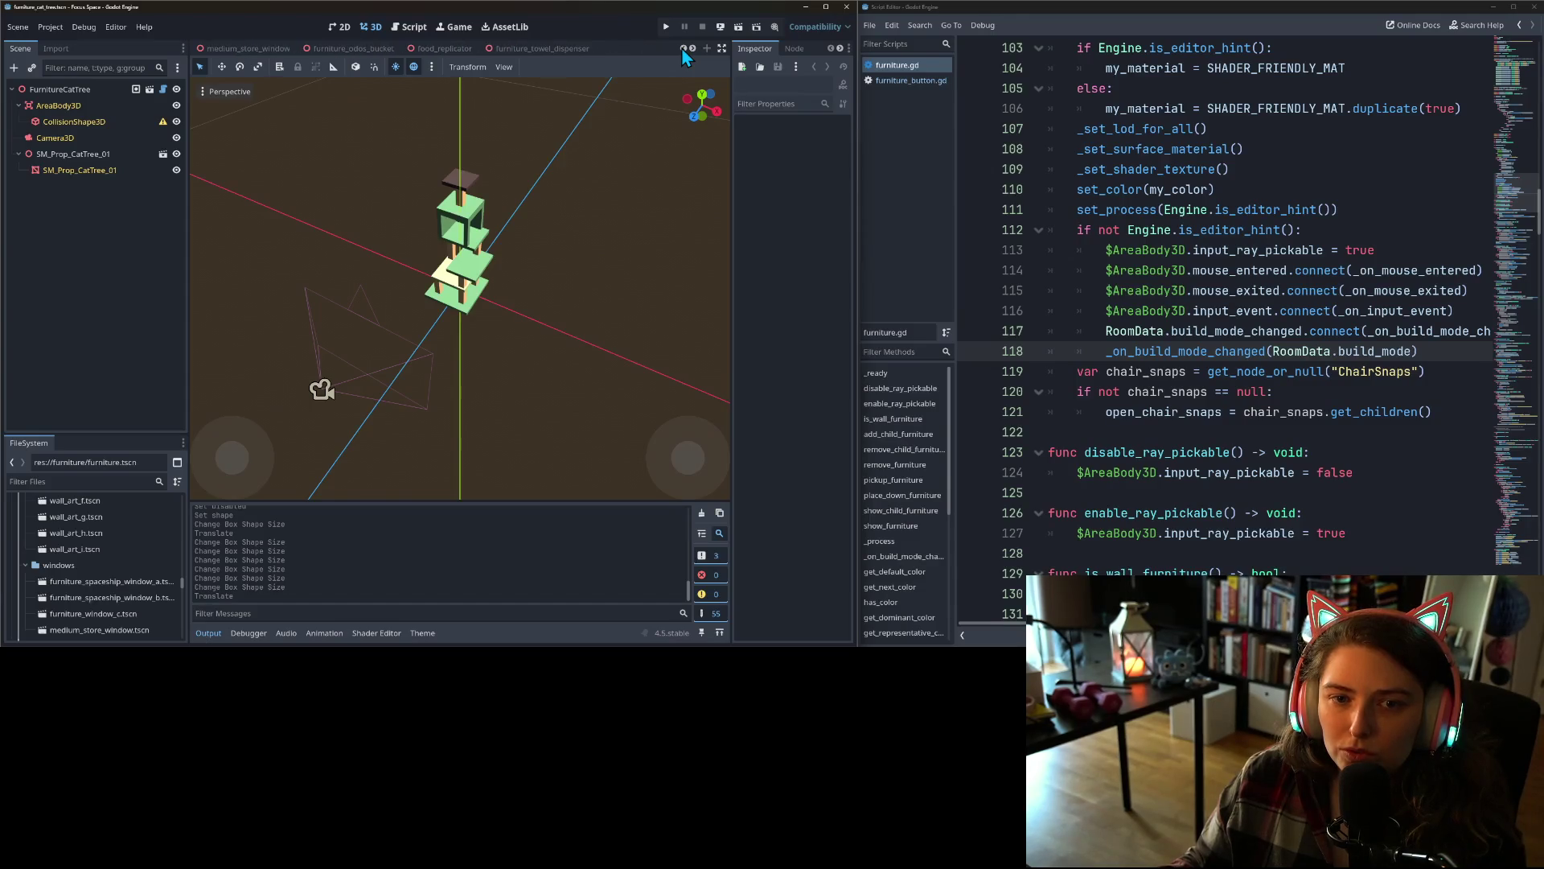
click(683, 46)
click(682, 47)
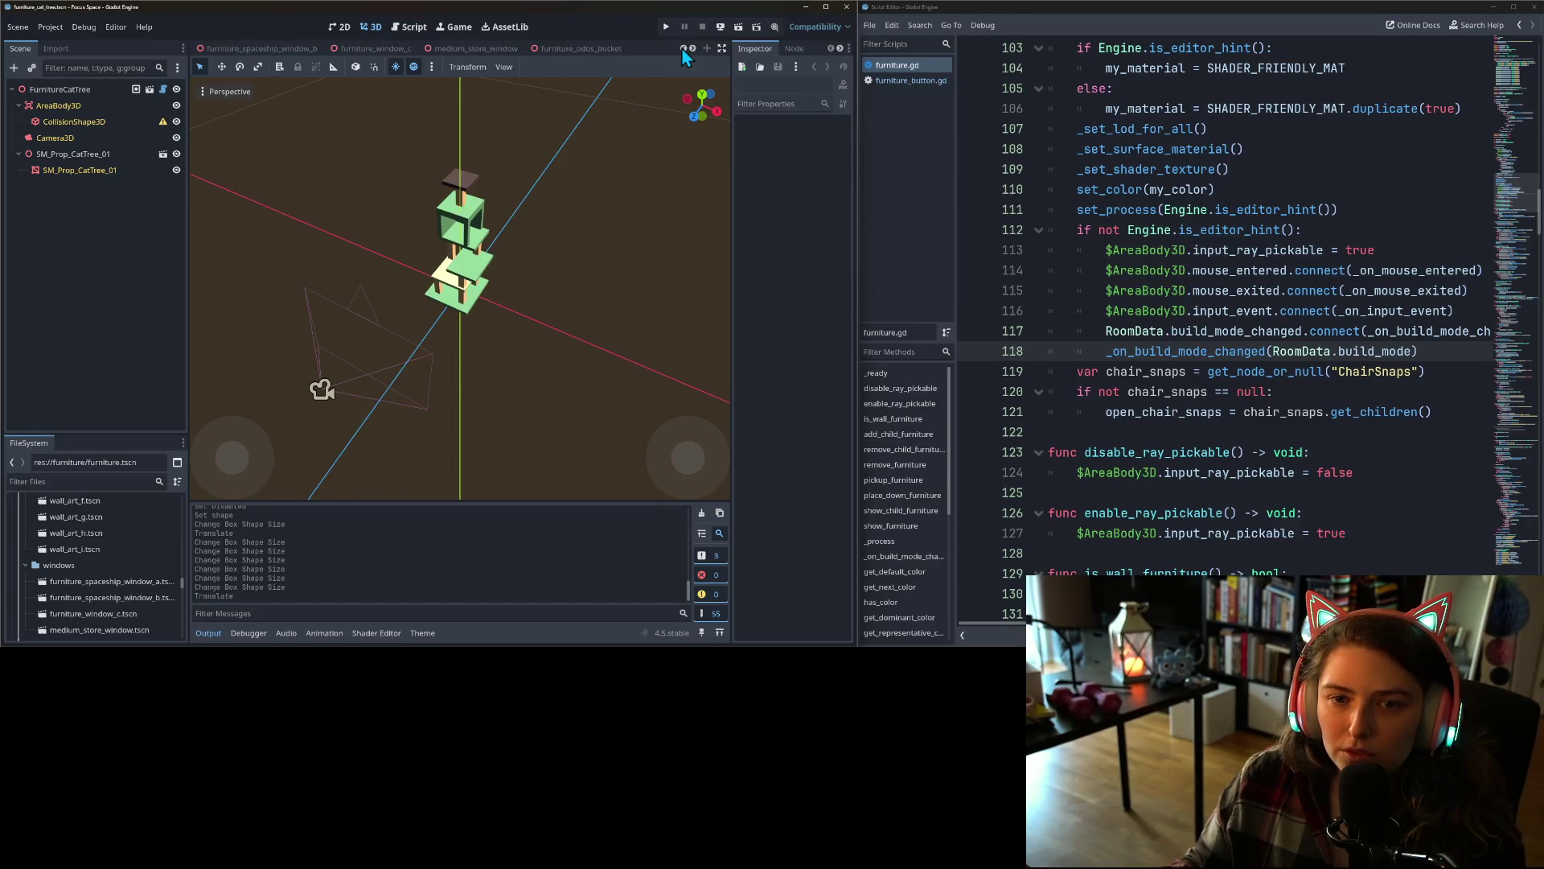
click(582, 47)
scroll(482, 306, up, 5)
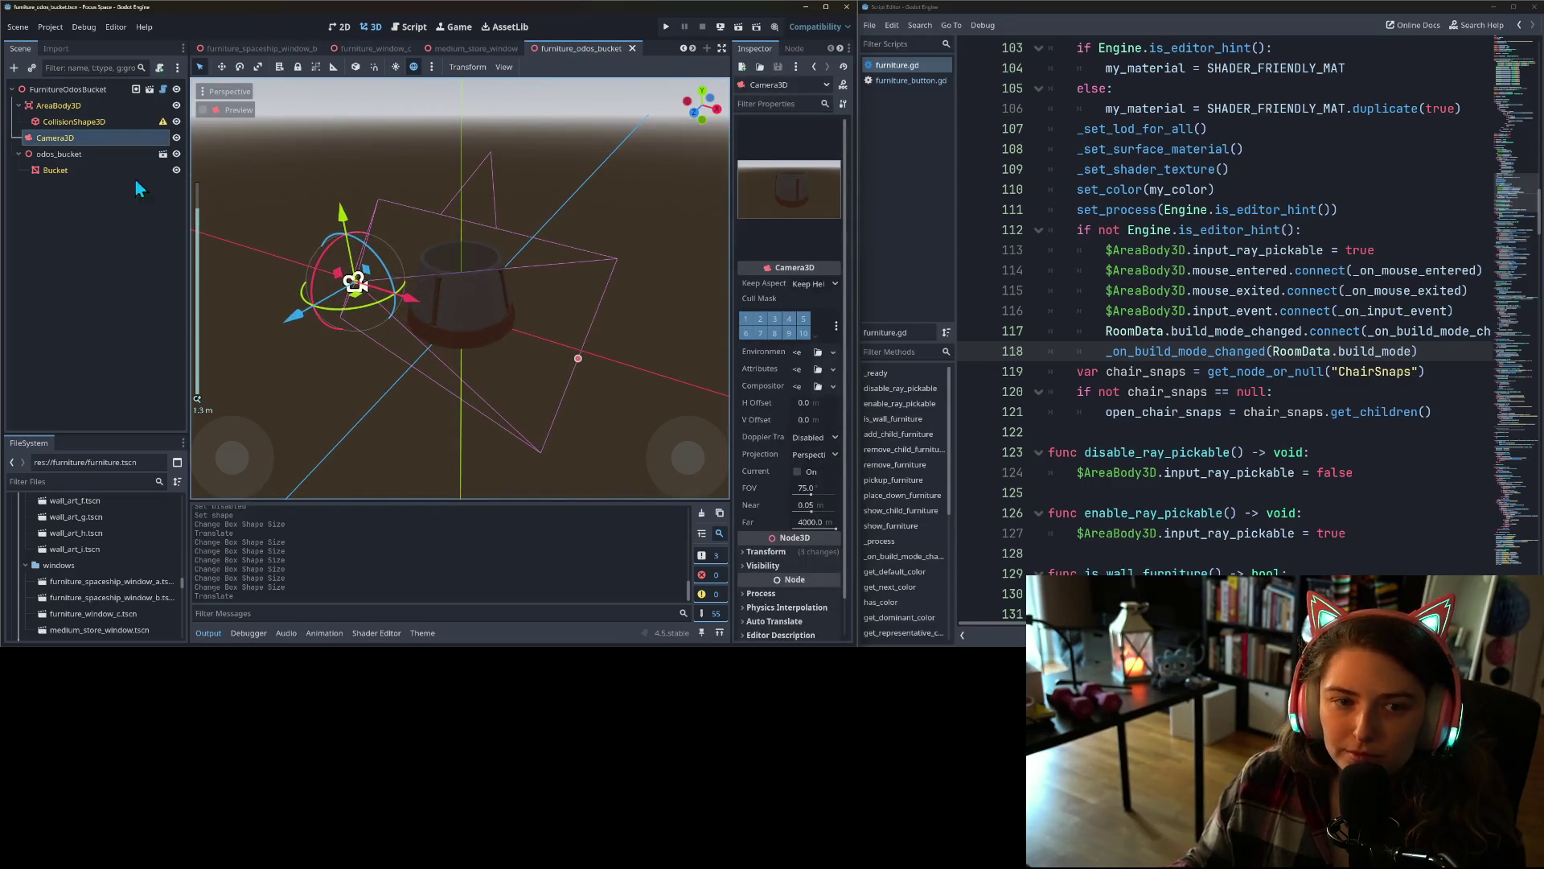
click(113, 122)
click(839, 140)
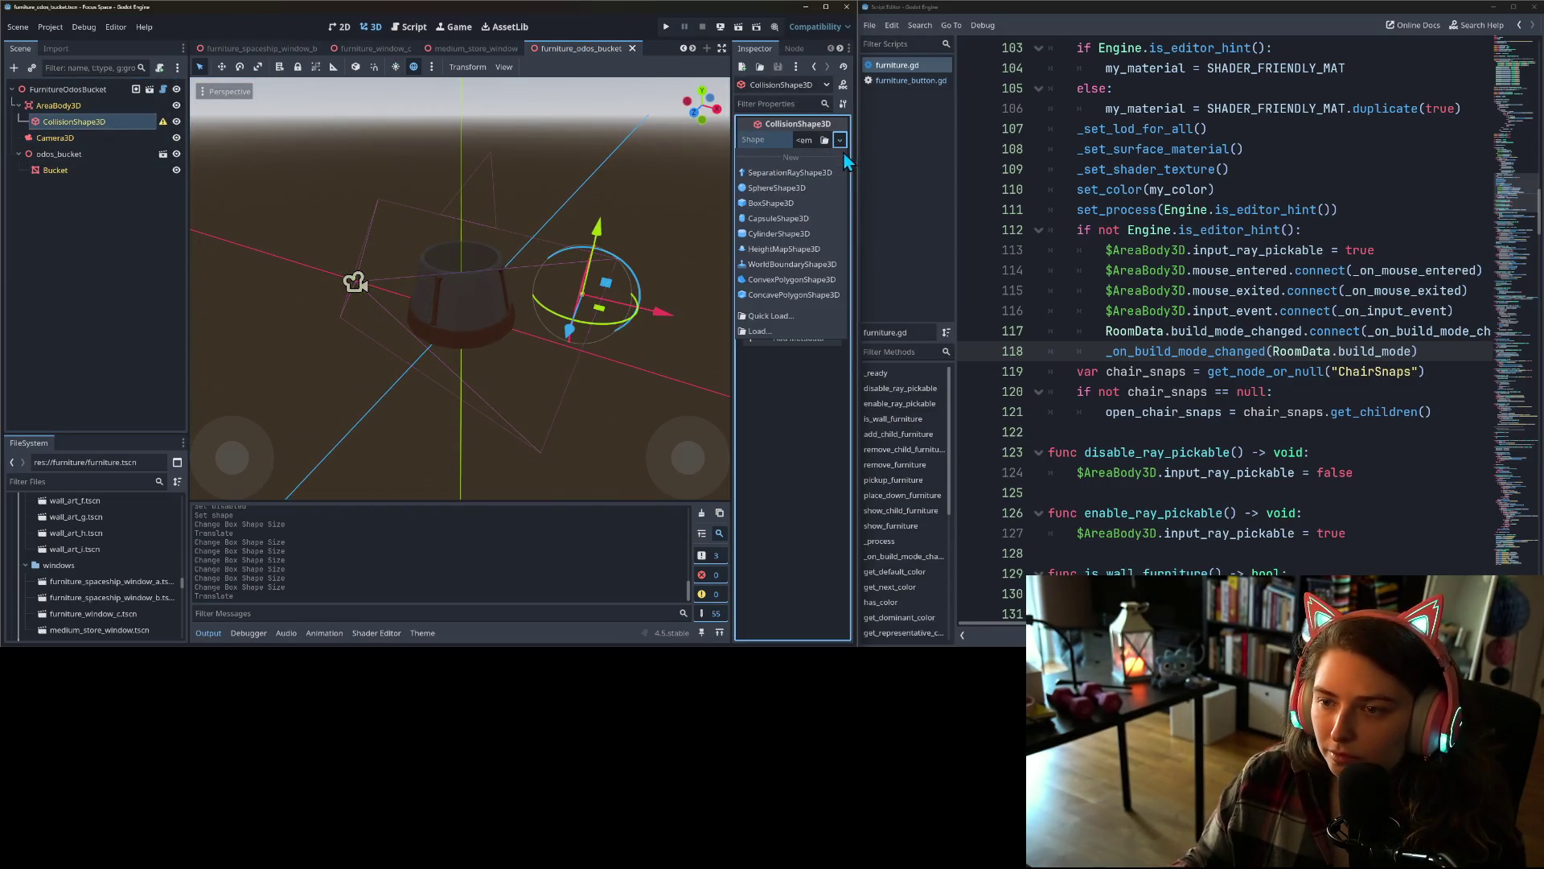
click(796, 203)
- In front view, fit the box's width and height to the bucket, top at the rim
key(KP_1)
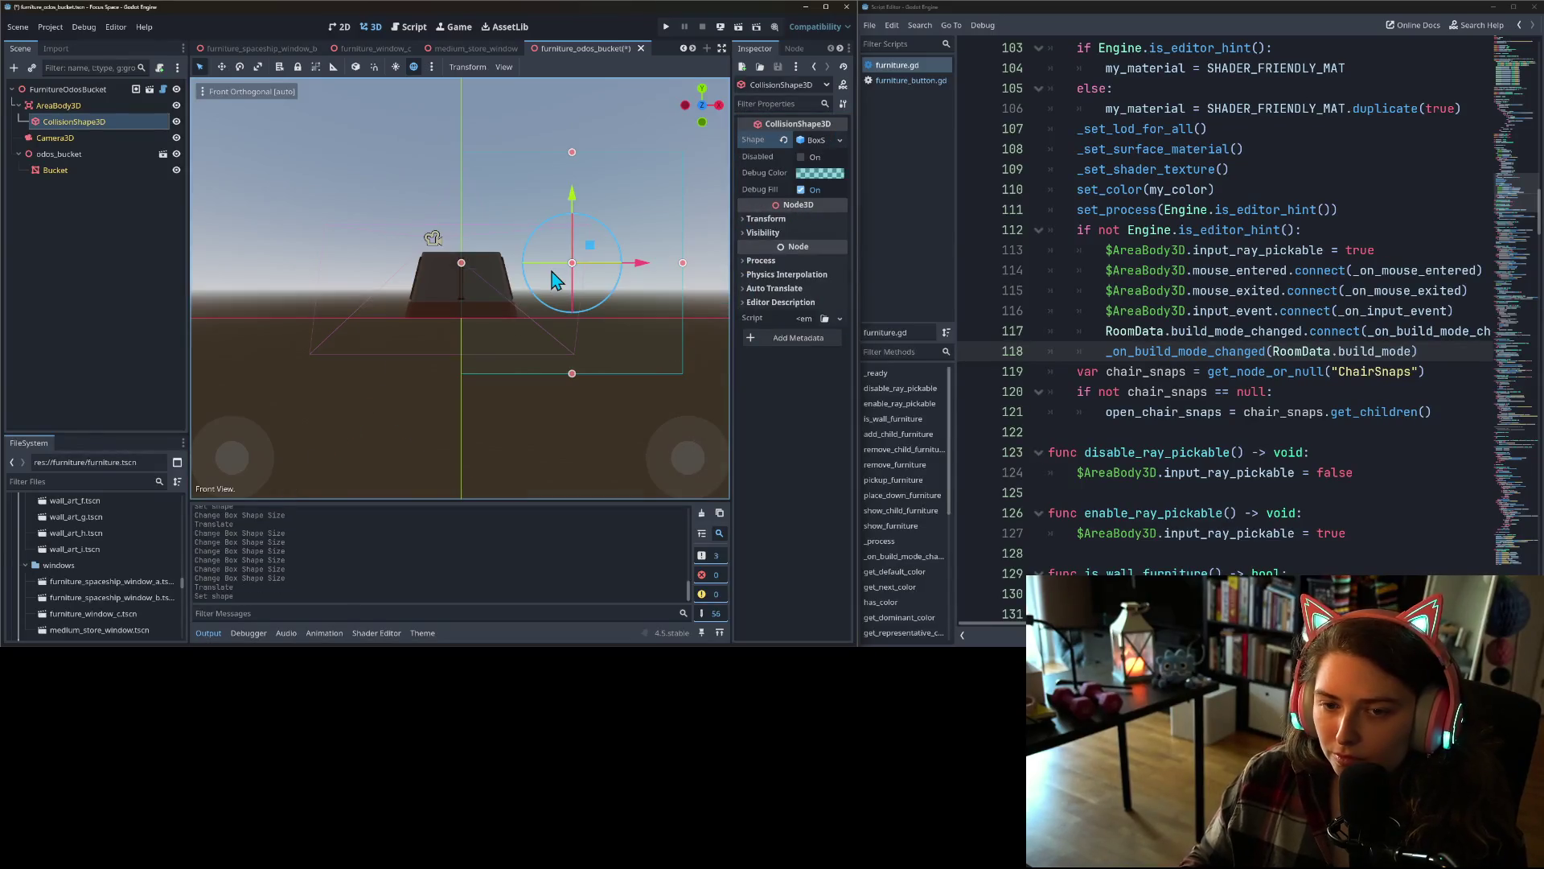
drag(461, 266, 403, 263)
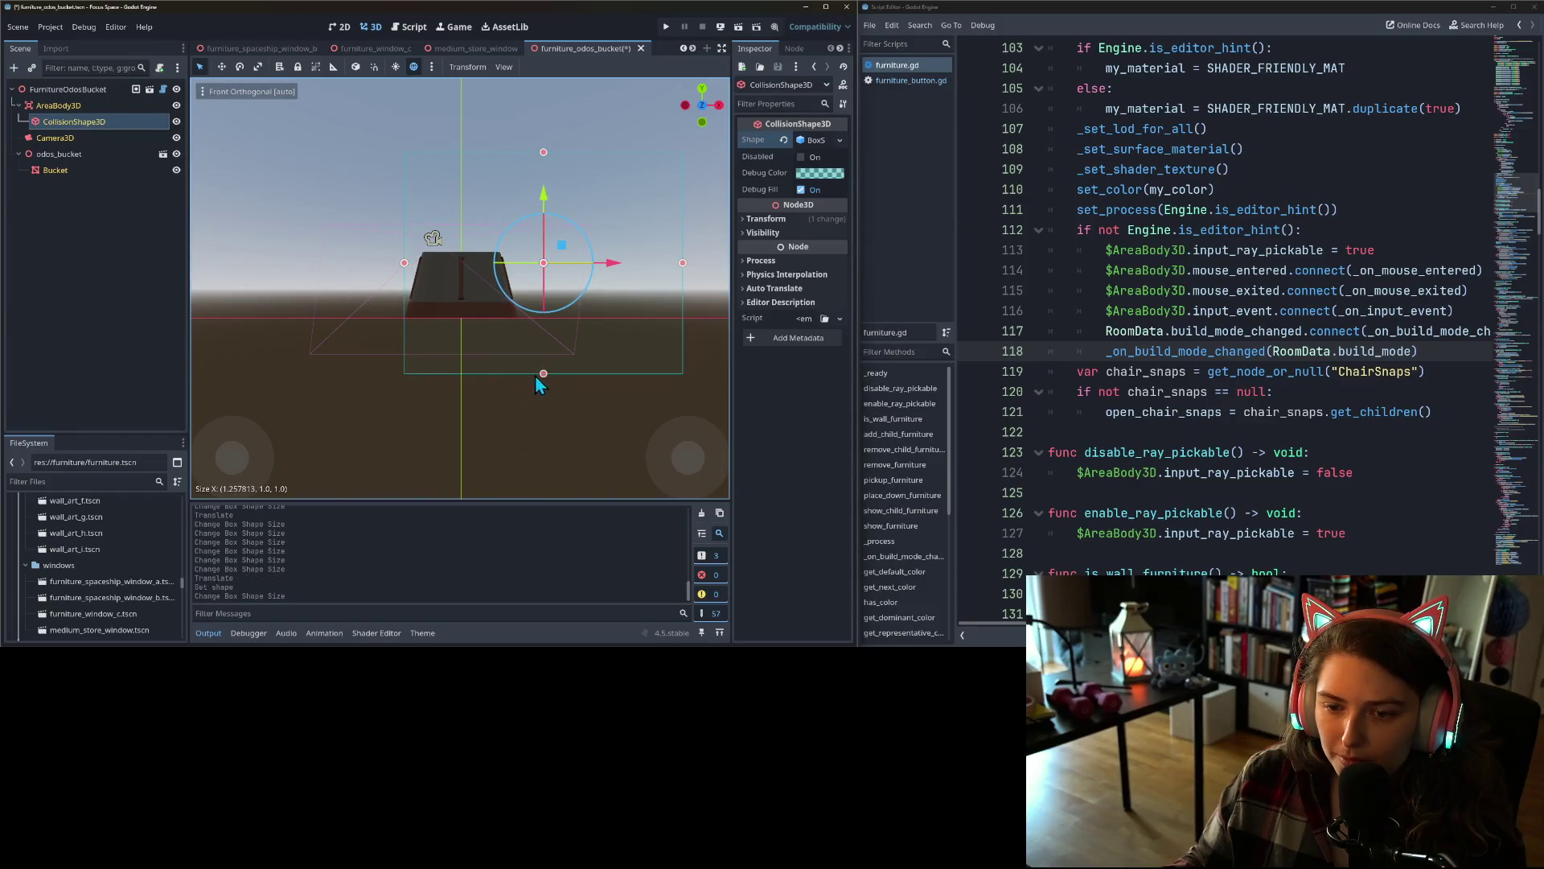
drag(543, 374, 543, 315)
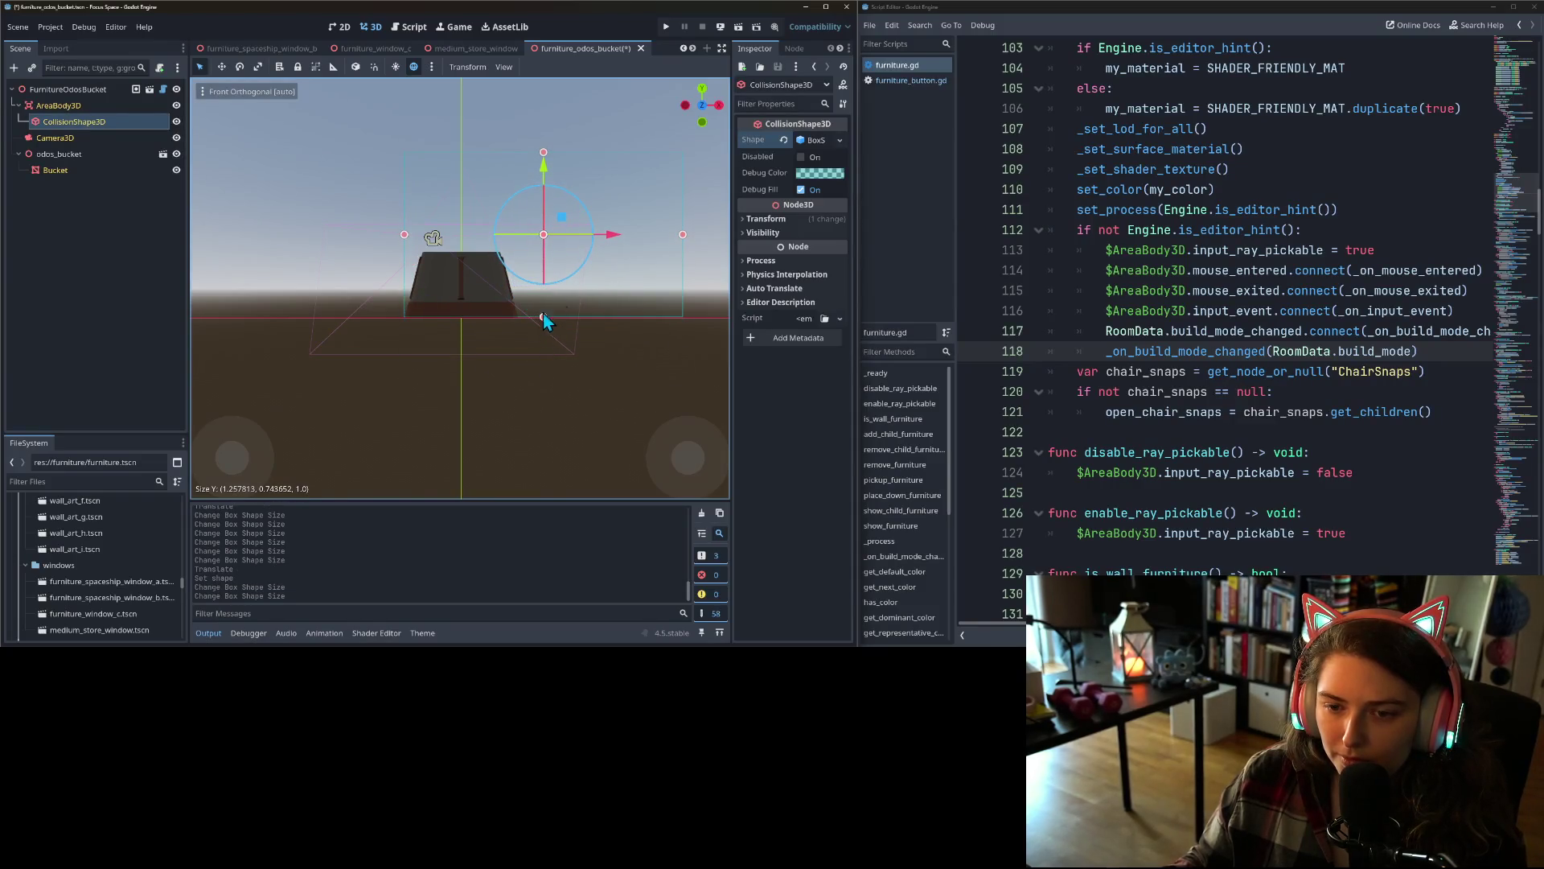
drag(682, 241, 519, 247)
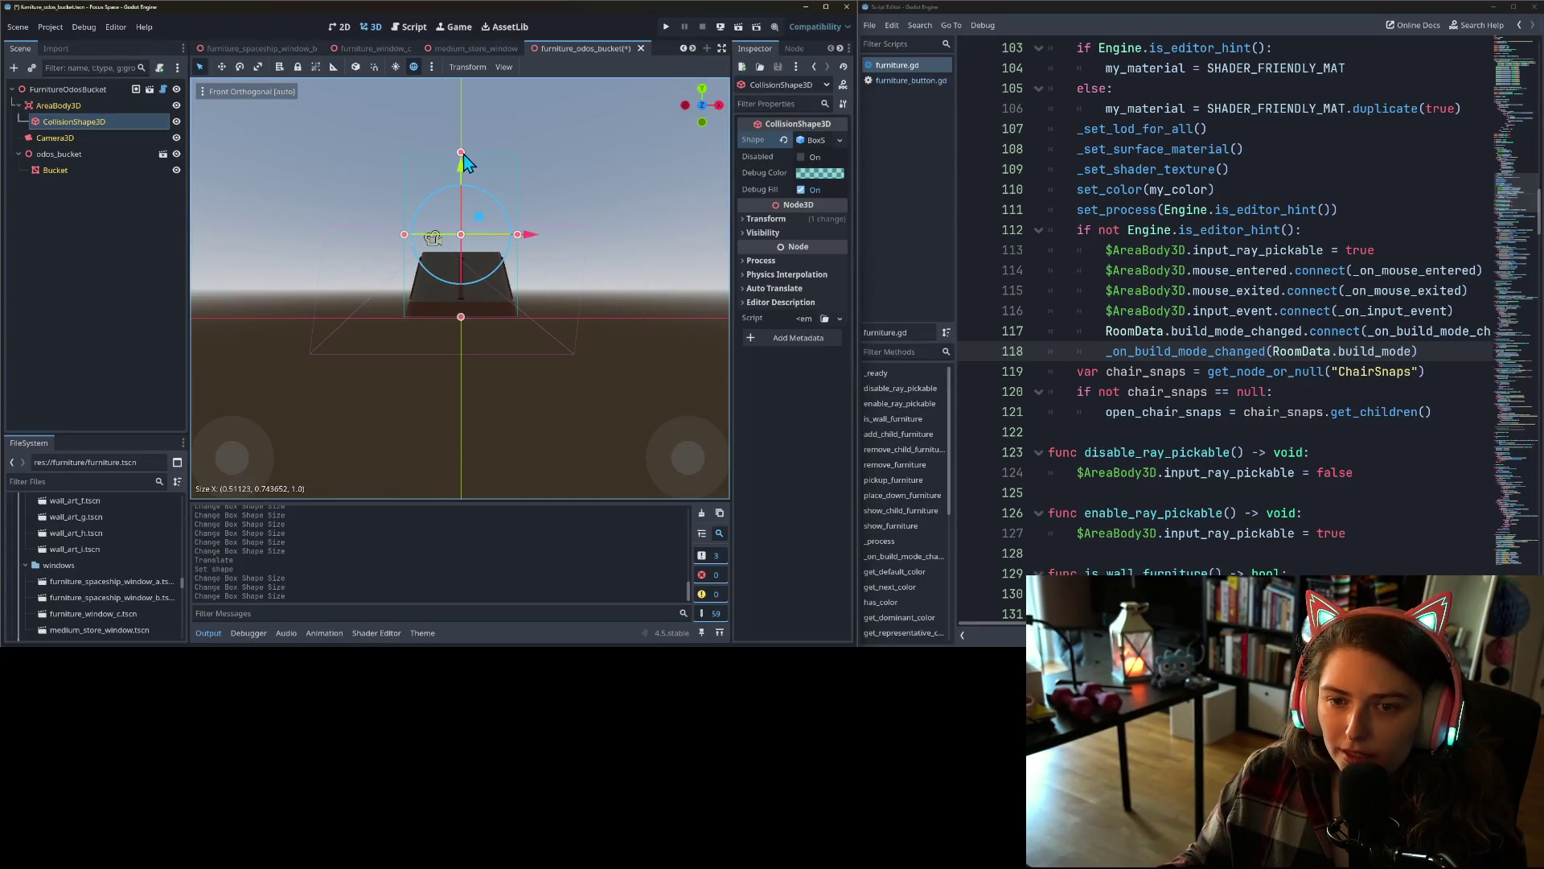
drag(464, 154, 464, 252)
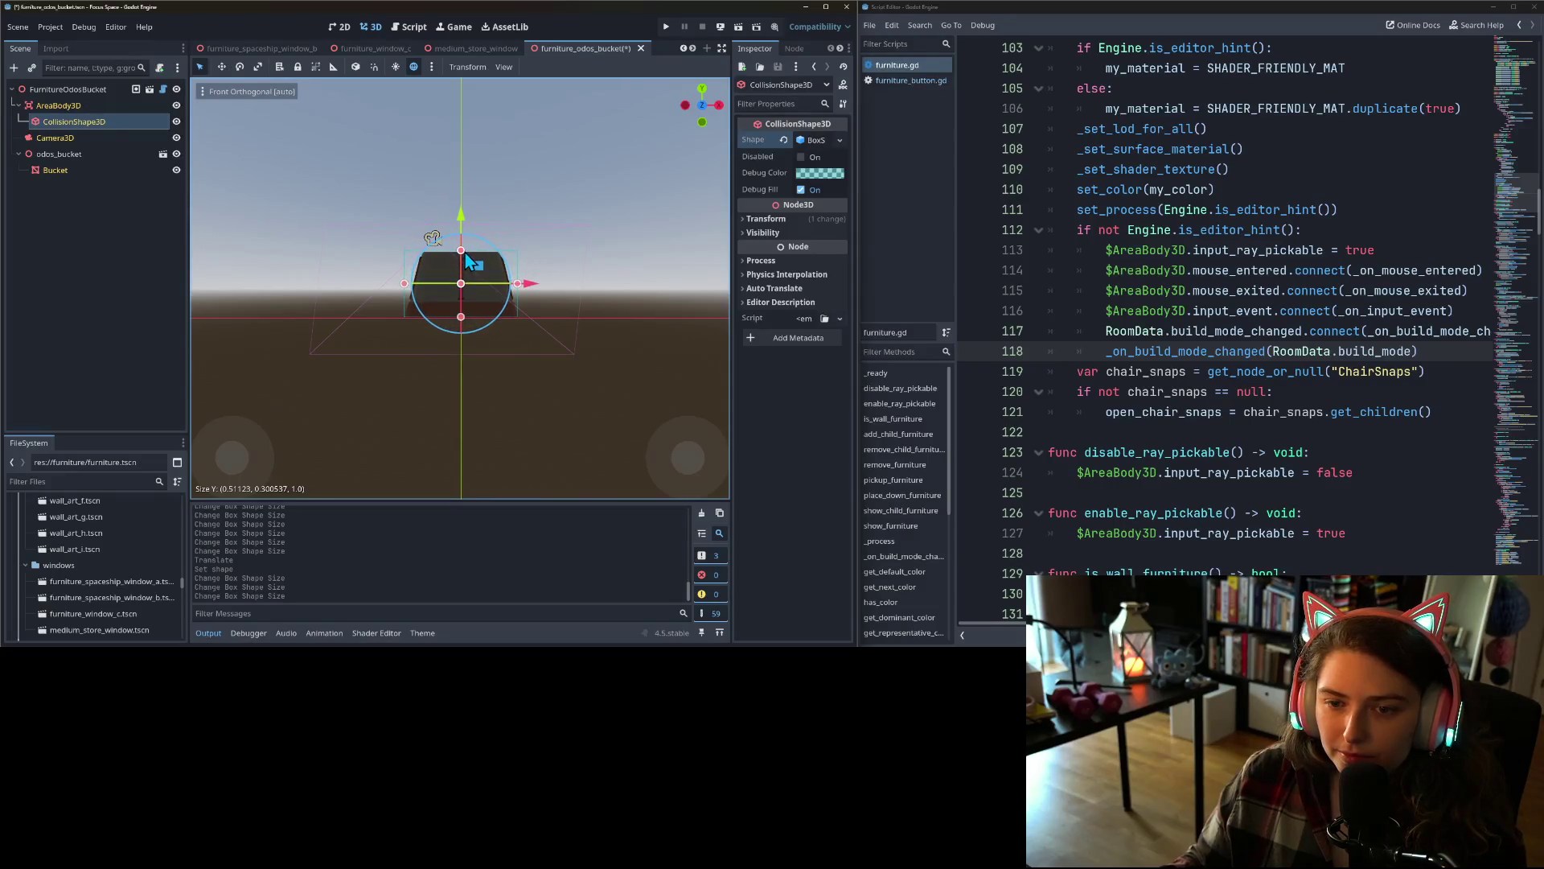
- In side view, shrink the box's depth to the bucket from both sides and save
key(KP_3)
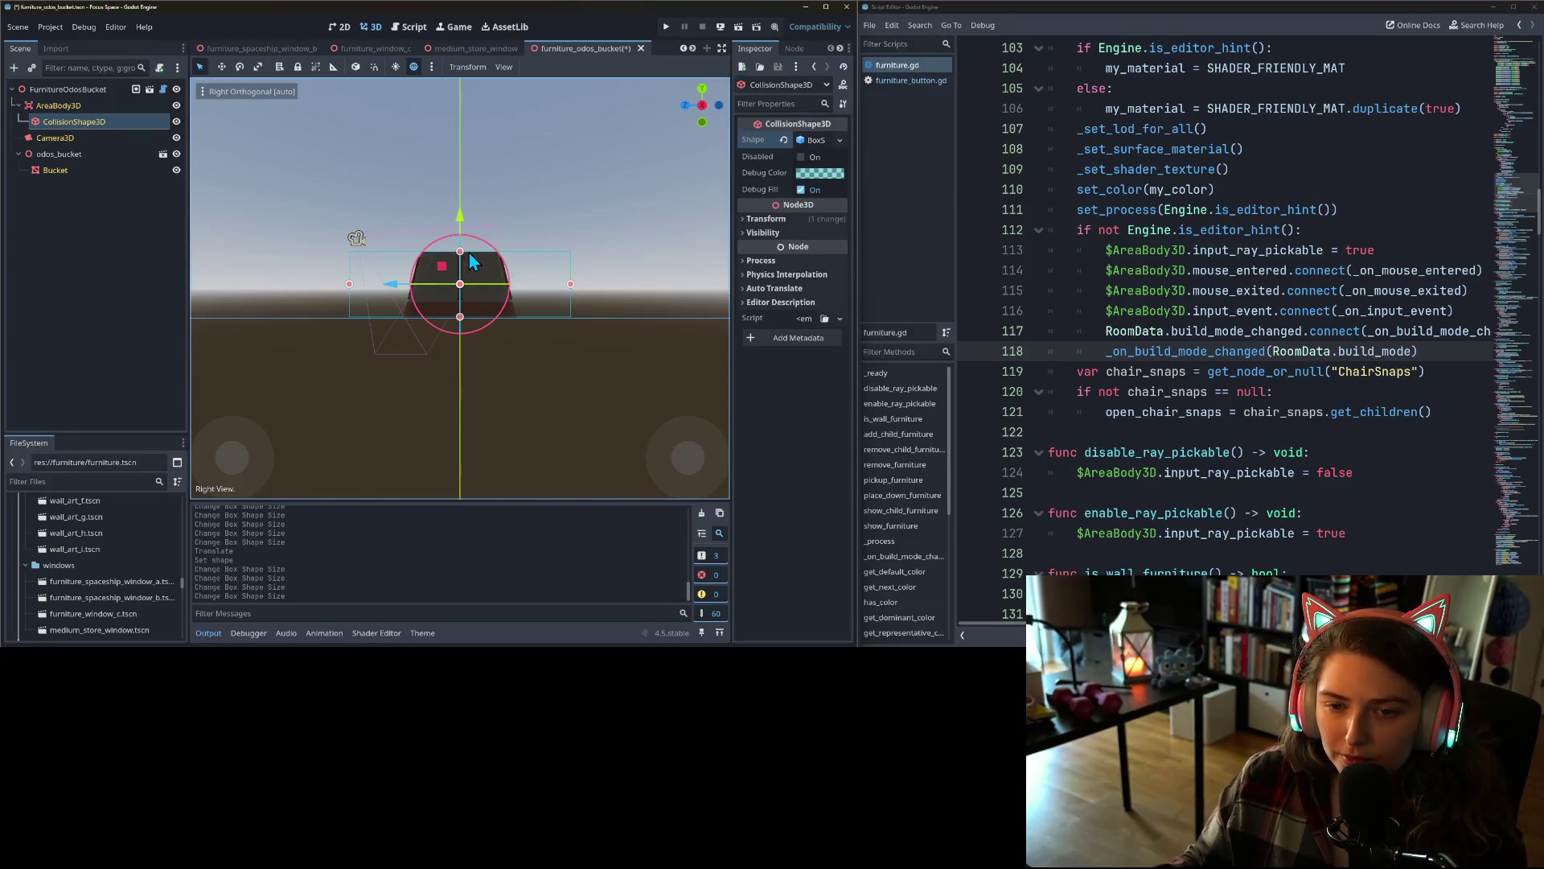
drag(349, 284, 402, 285)
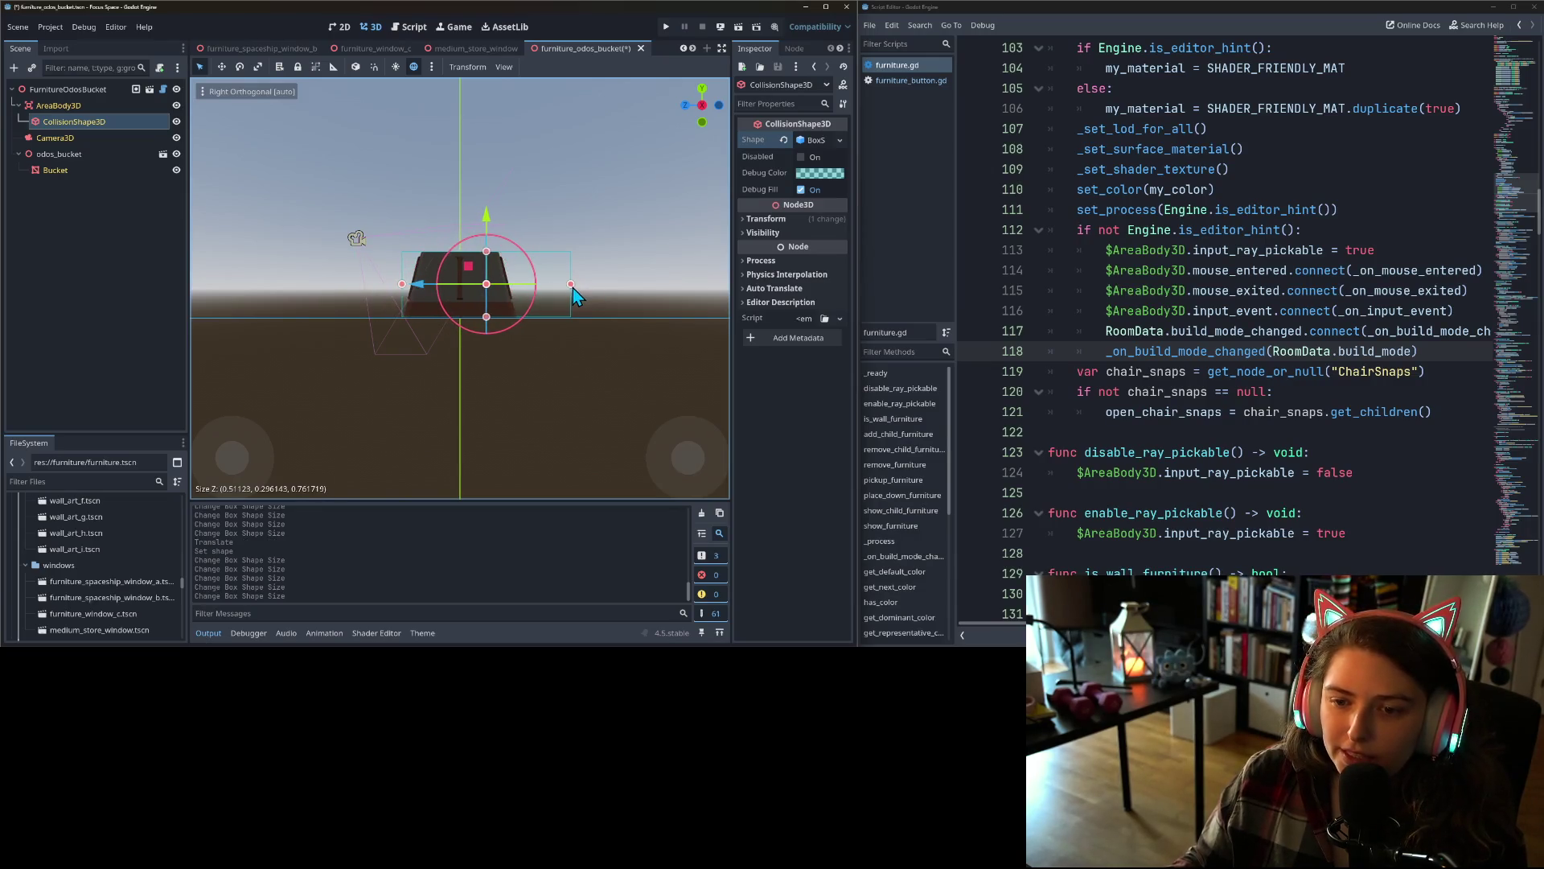
drag(572, 288, 518, 295)
key(ctrl+s)
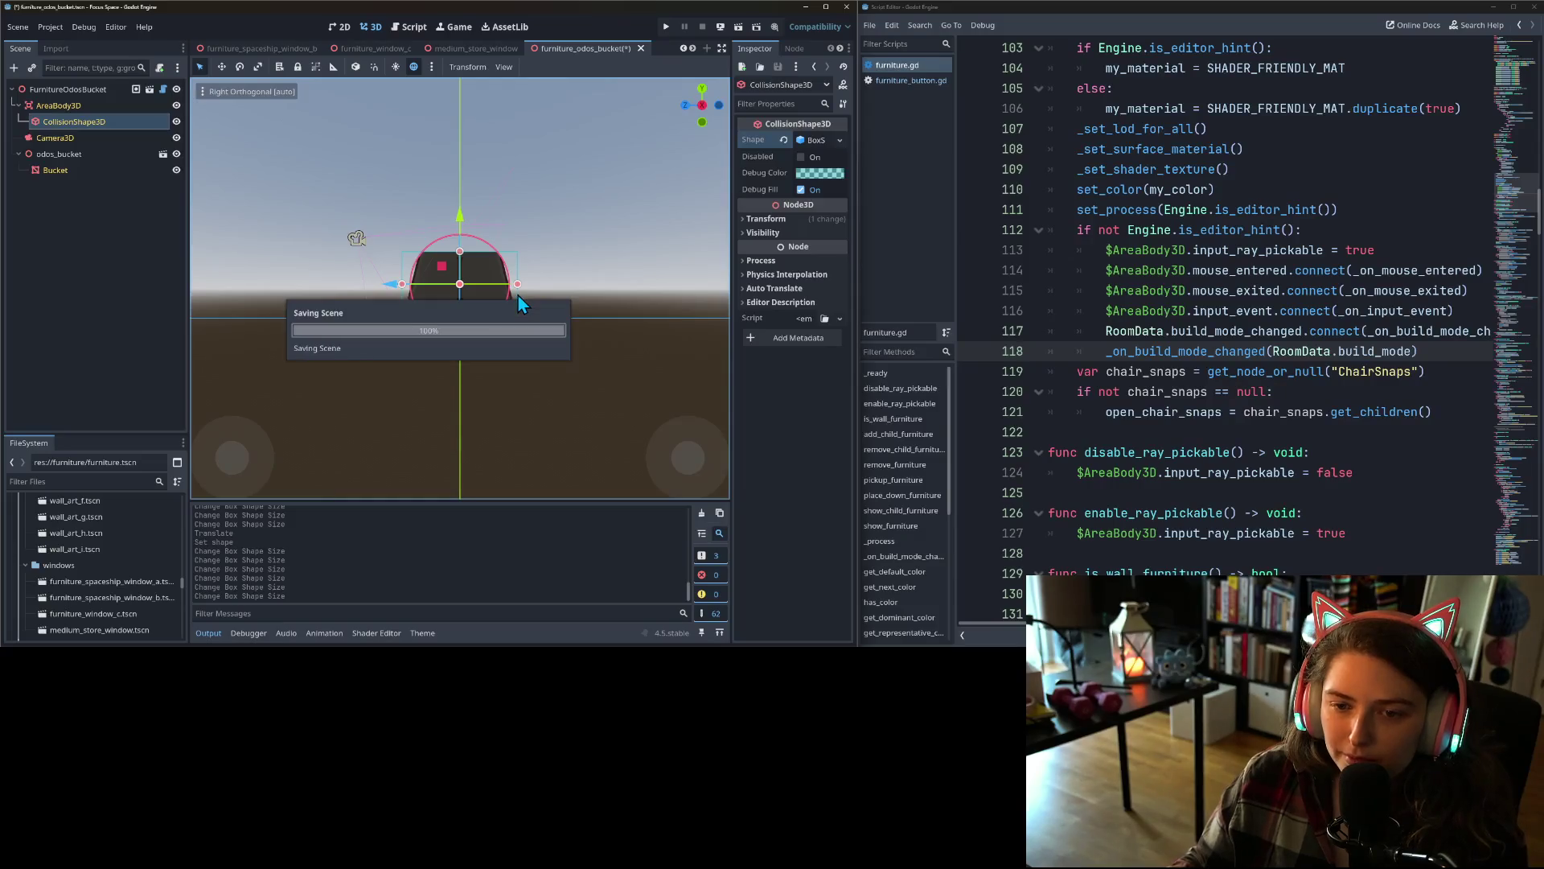
click(693, 50)
click(692, 49)
click(693, 49)
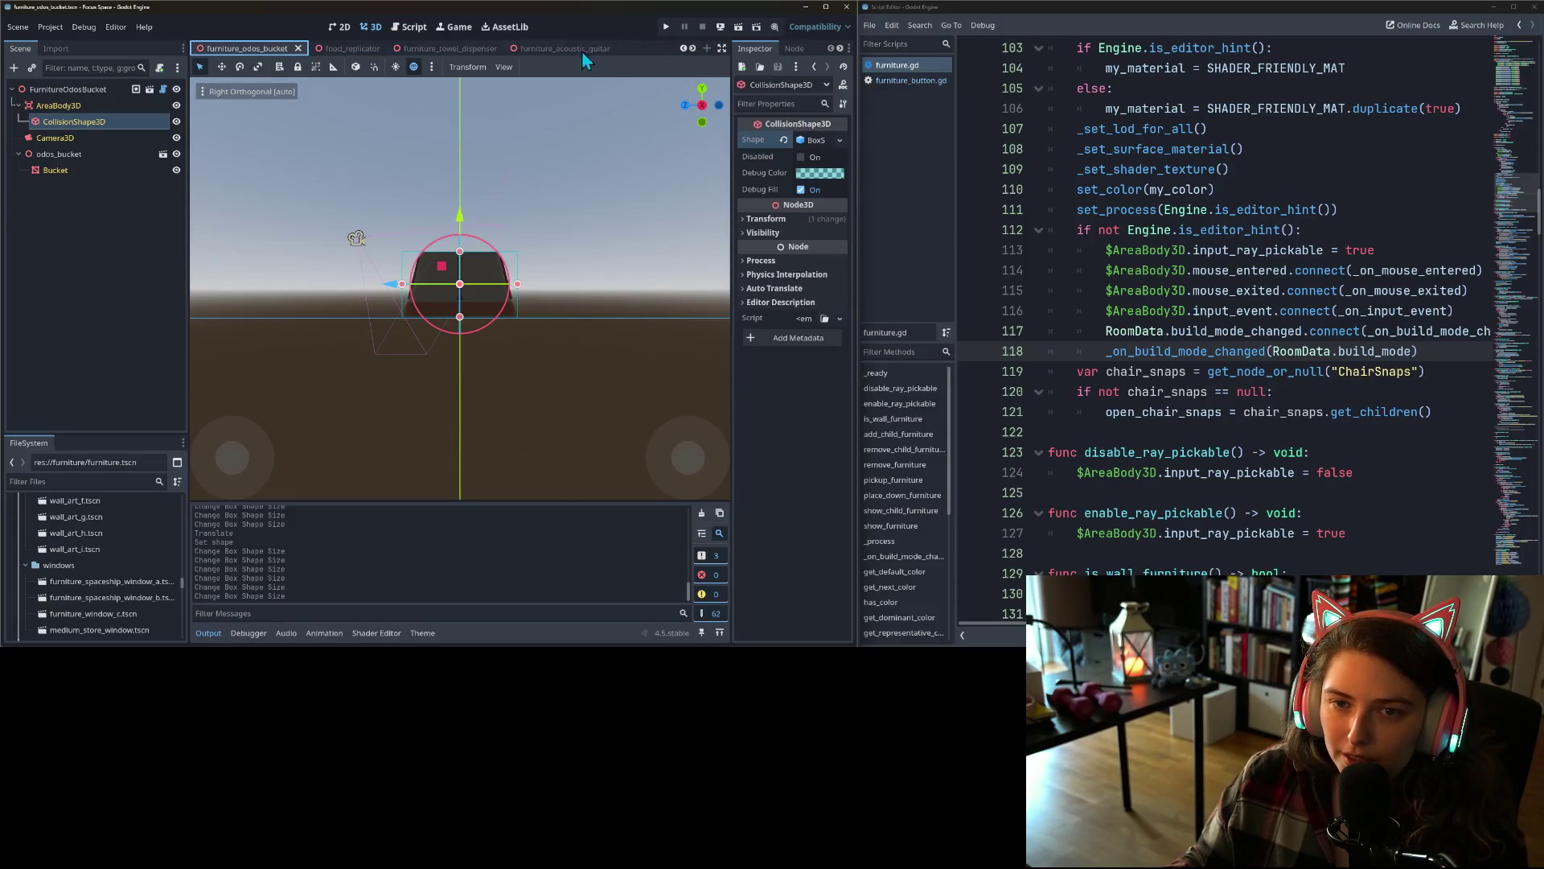
click(344, 50)
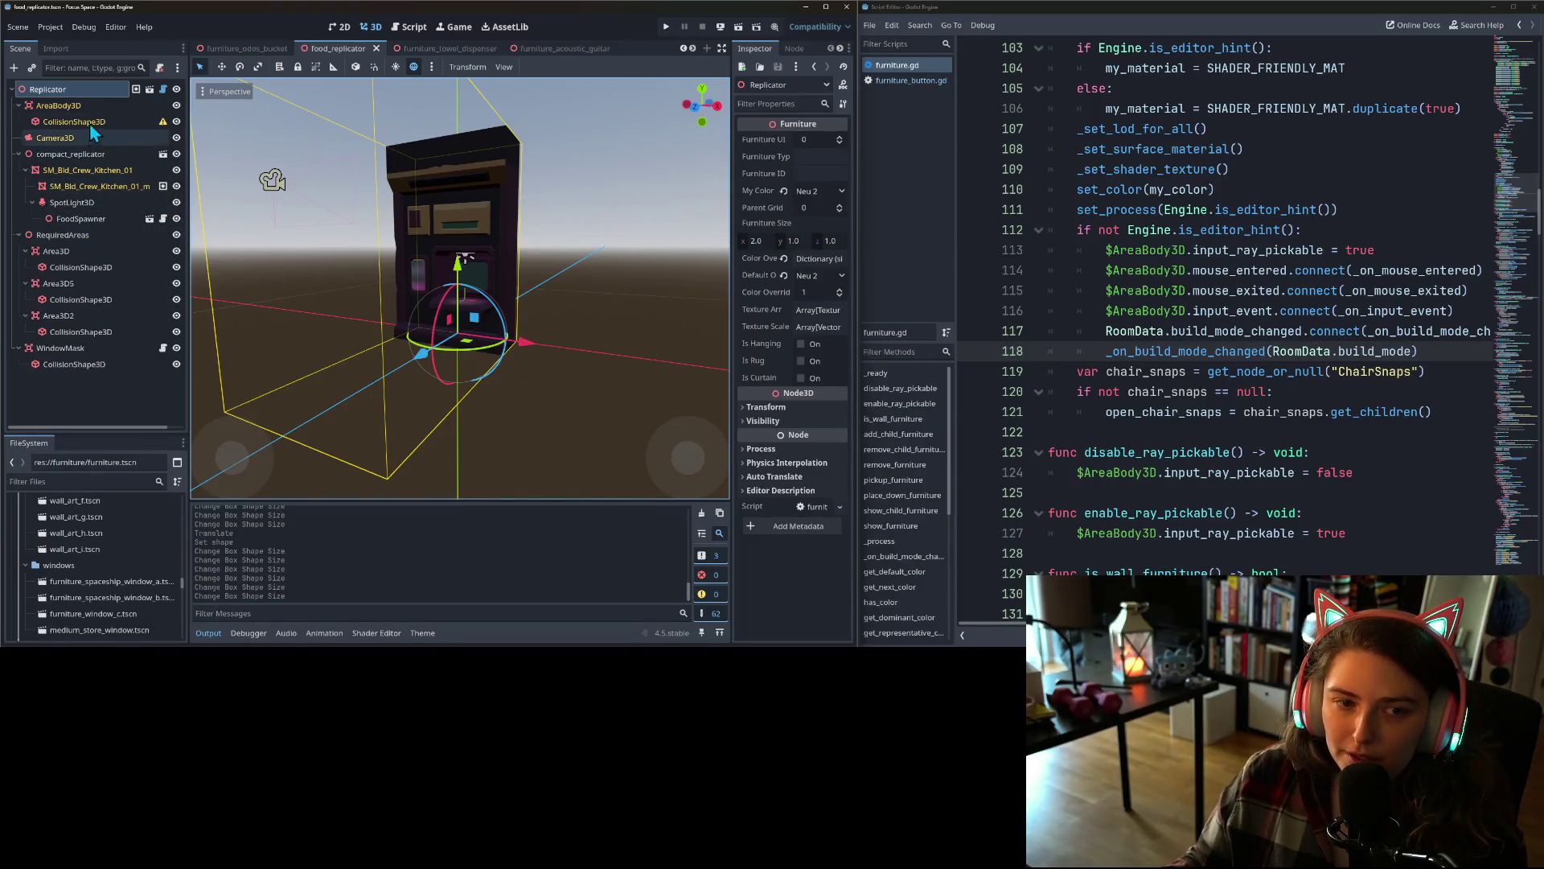
- Give the food replicator's CollisionShape3D a BoxShape3D, then thin it and shorten its bottom in right view
click(90, 121)
click(840, 140)
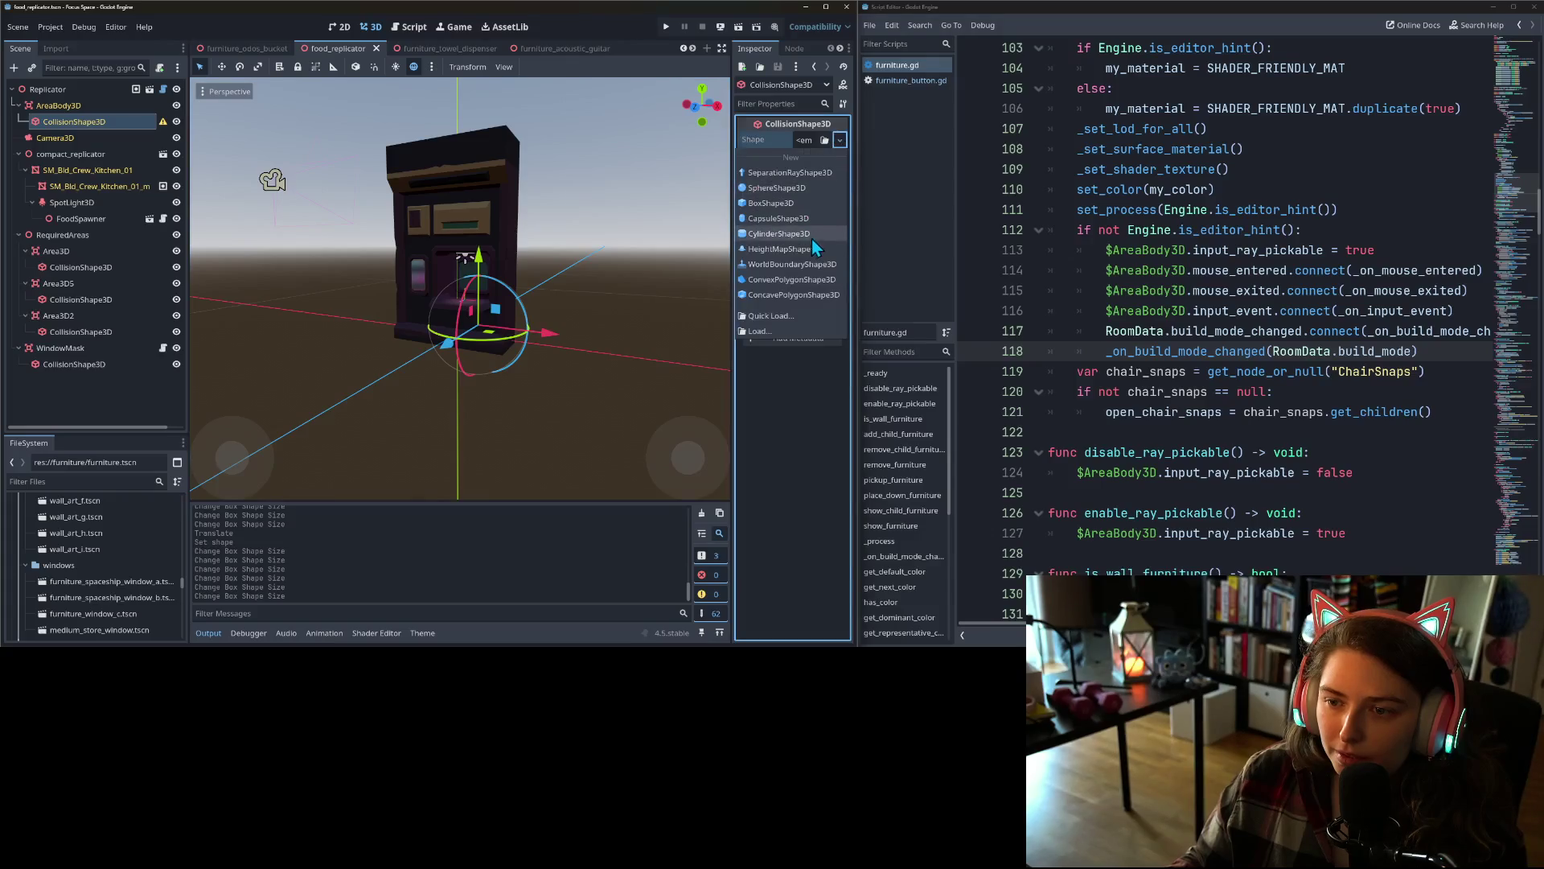
click(824, 203)
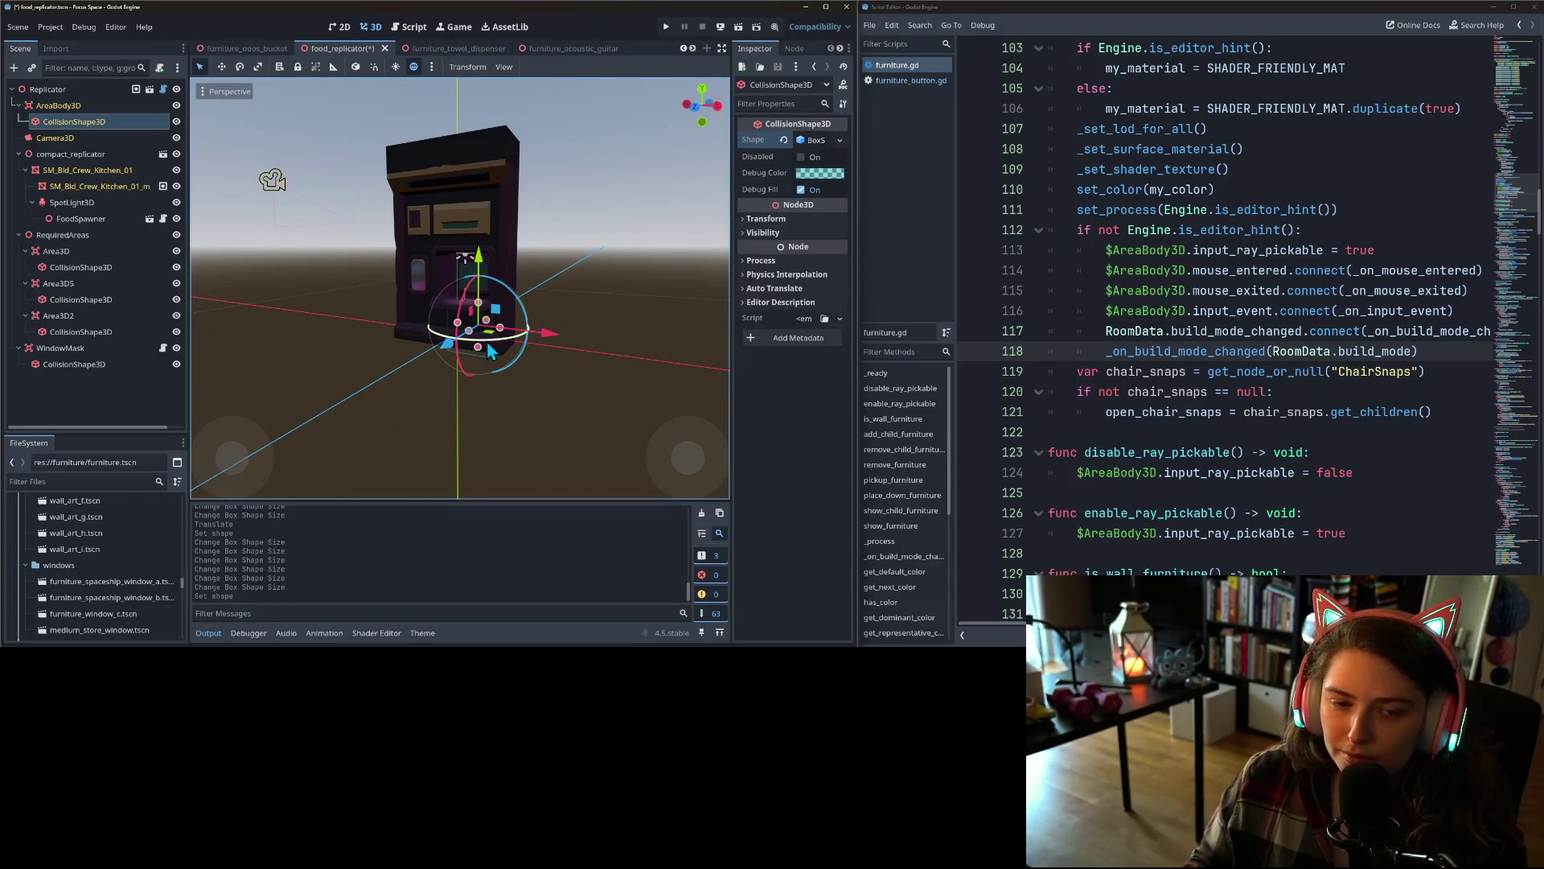
key(KP_3)
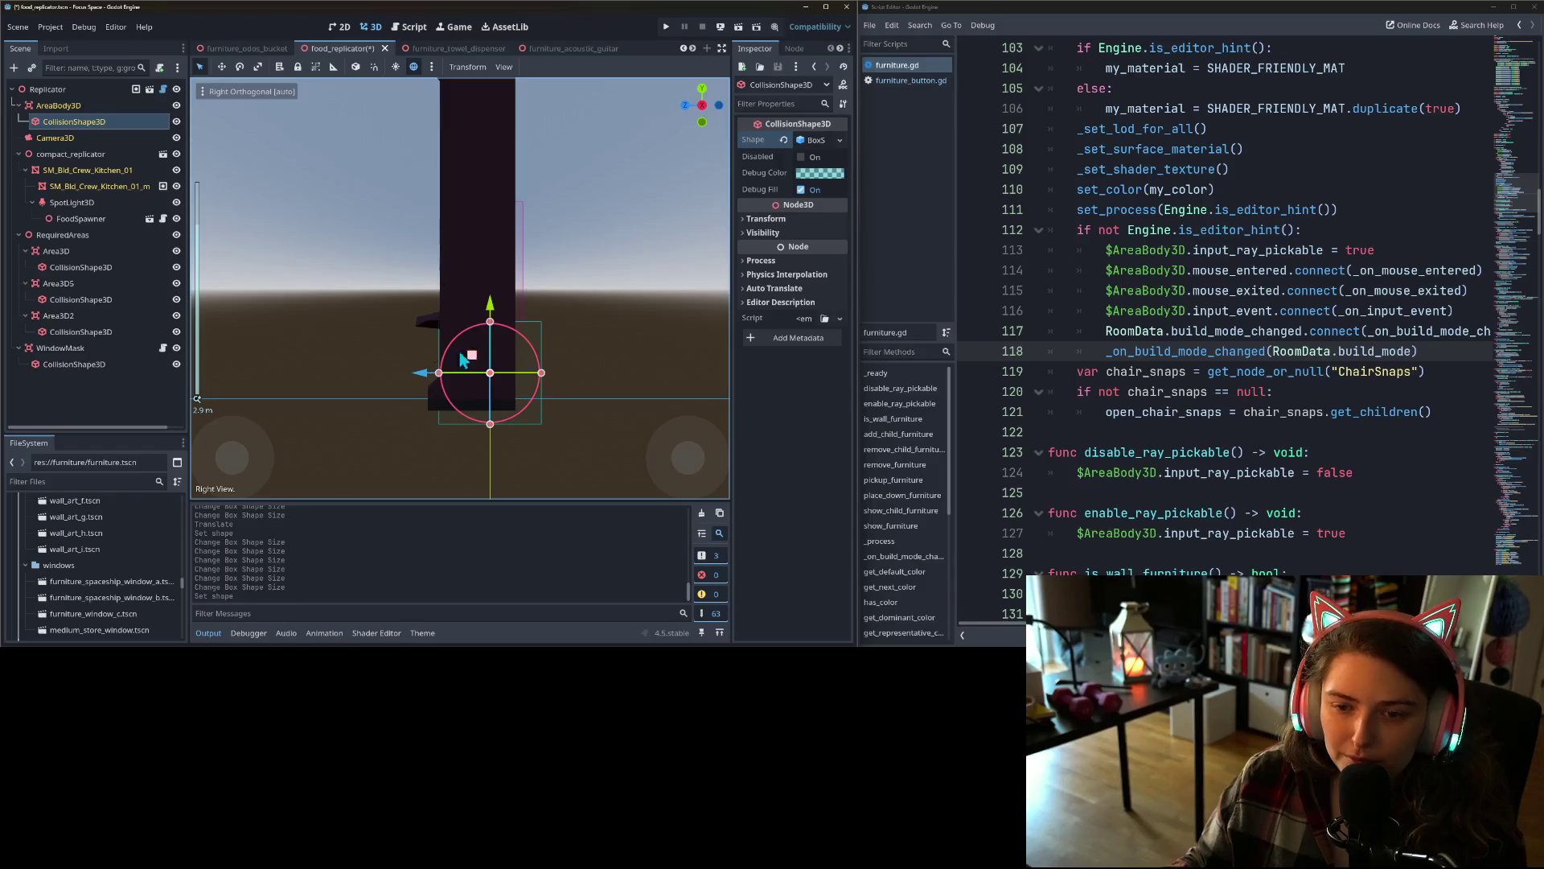
click(176, 154)
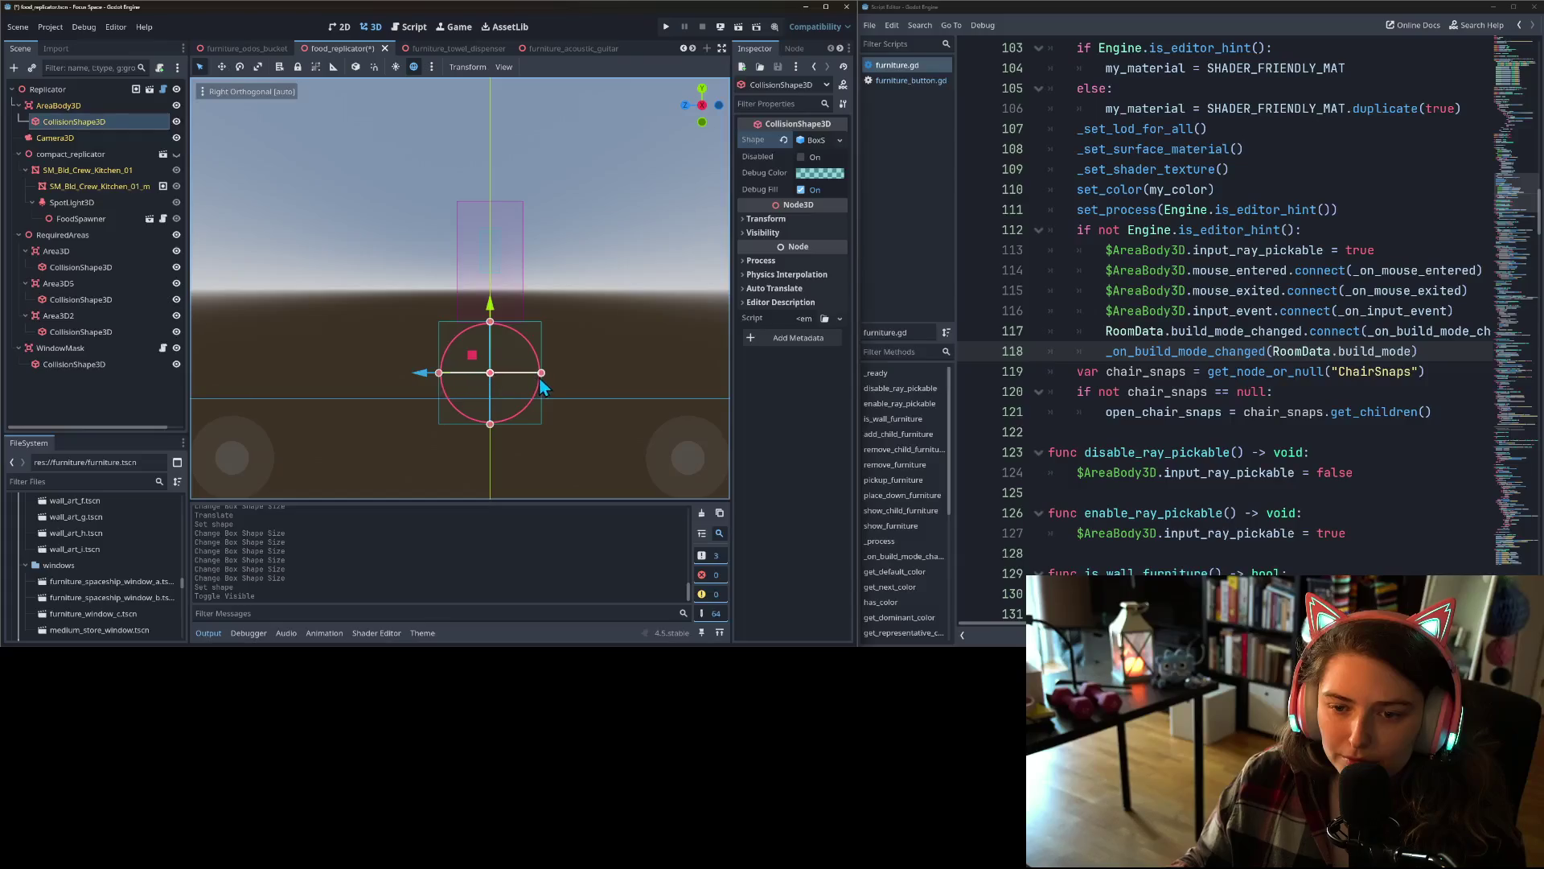
mouse_move(541, 375)
mouse_down()
mouse_move(464, 374)
mouse_move(456, 142)
mouse_up()
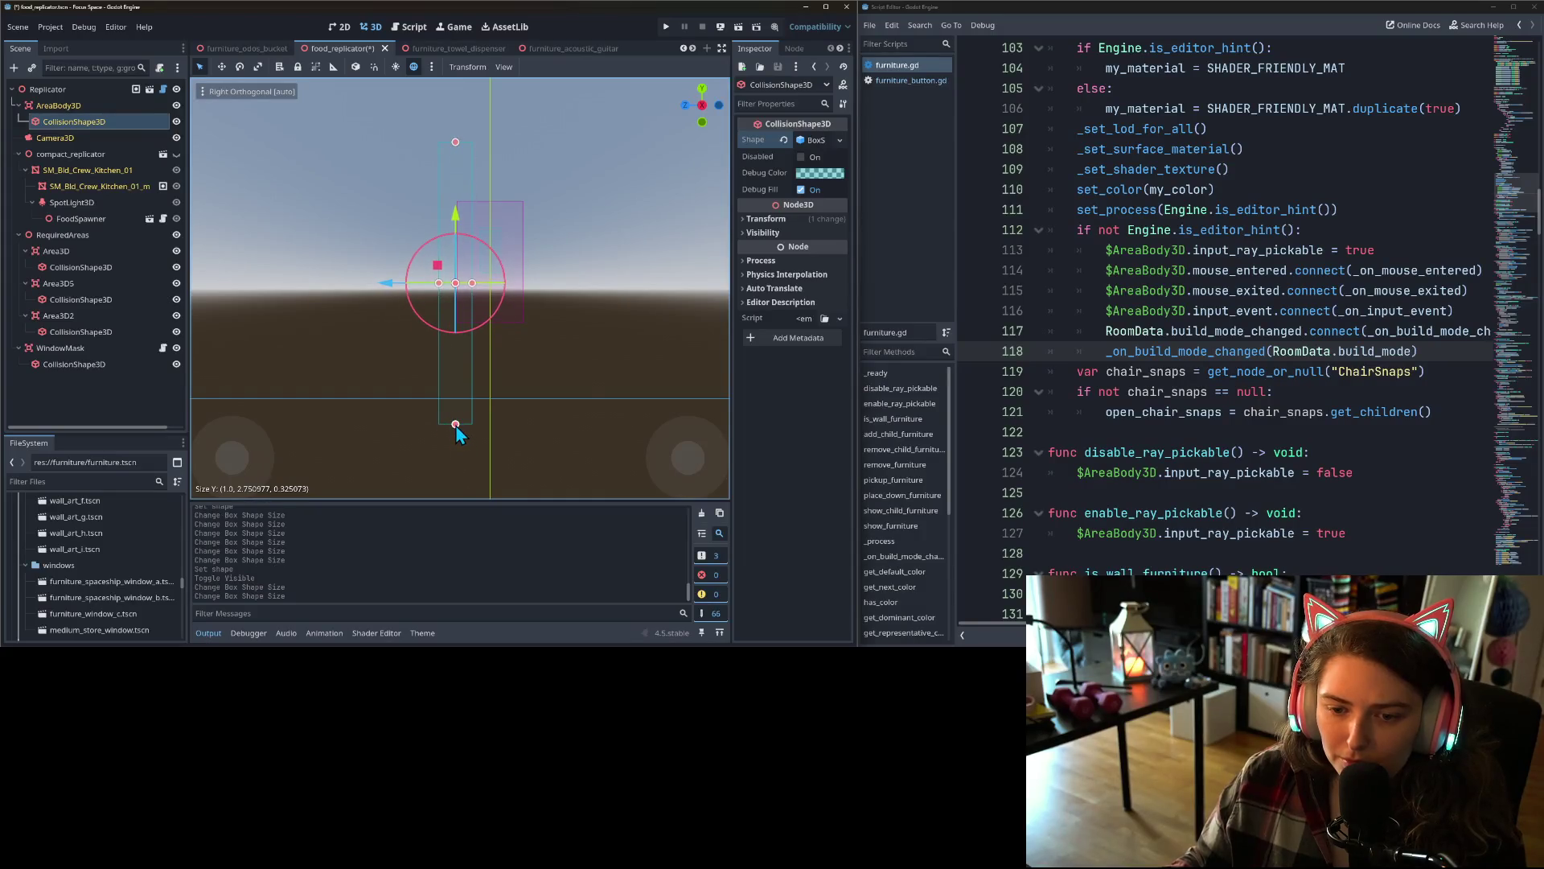
drag(455, 425, 455, 400)
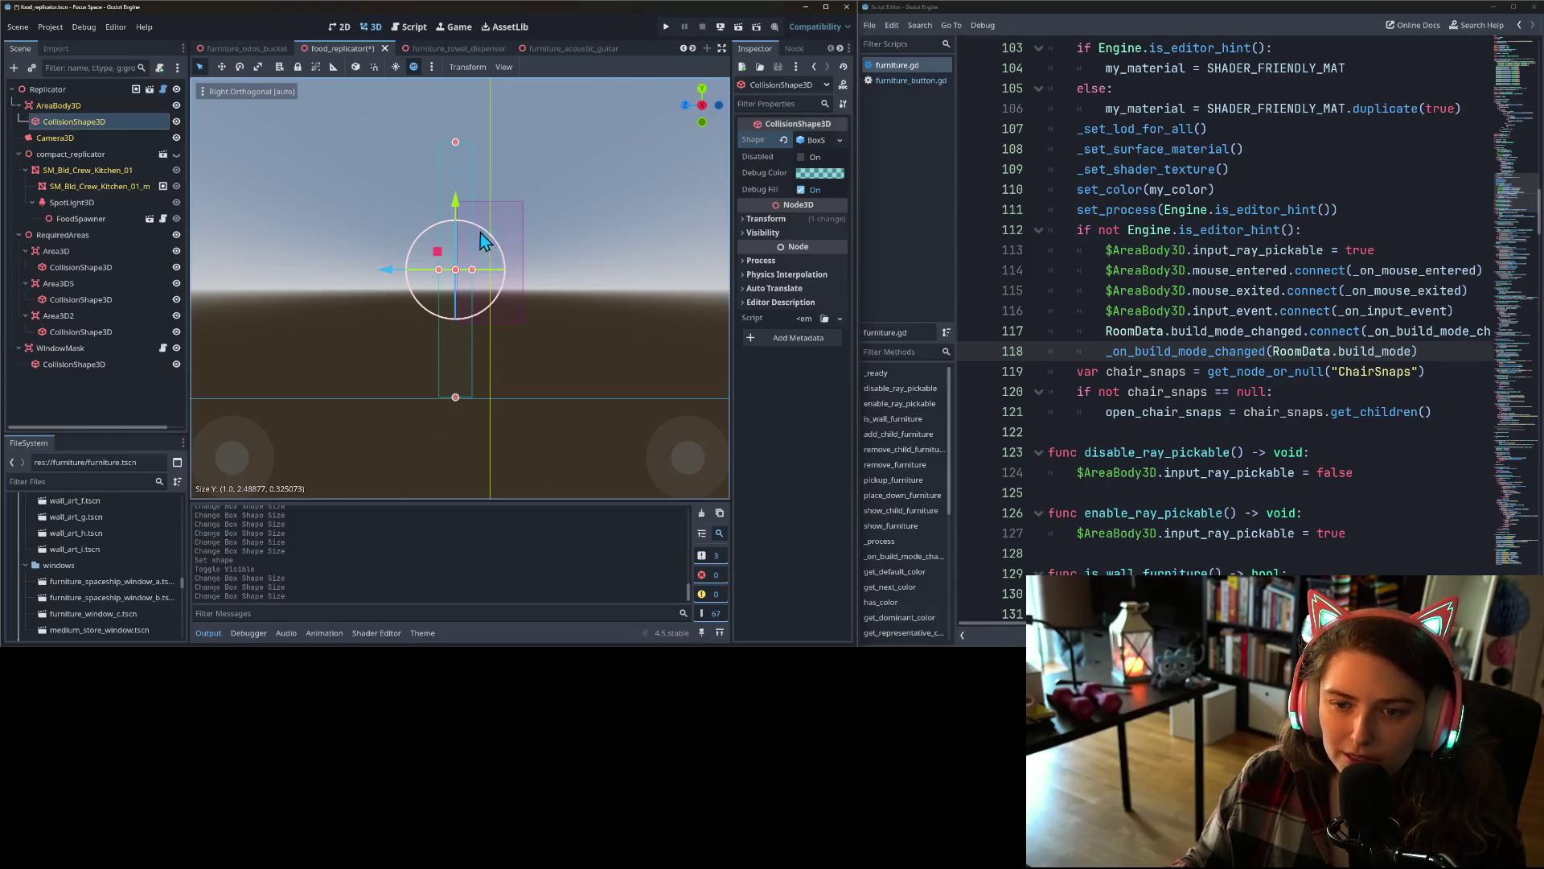
- With the replicator mesh visible, extend the box over its depth and up to its top, then save
click(177, 155)
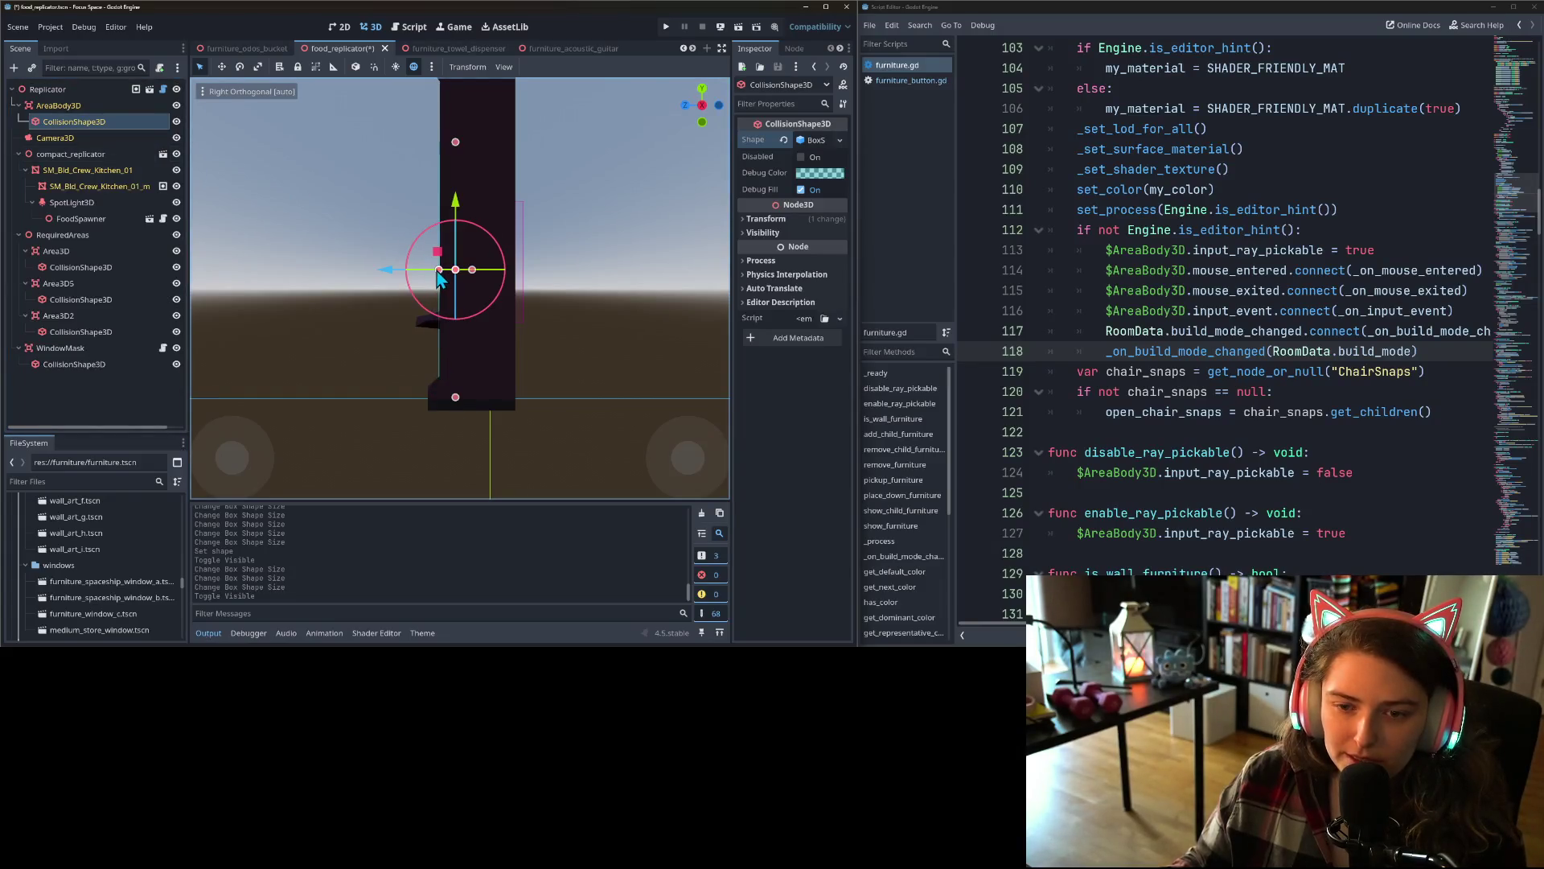
drag(440, 275, 418, 271)
scroll(456, 316, down, 3)
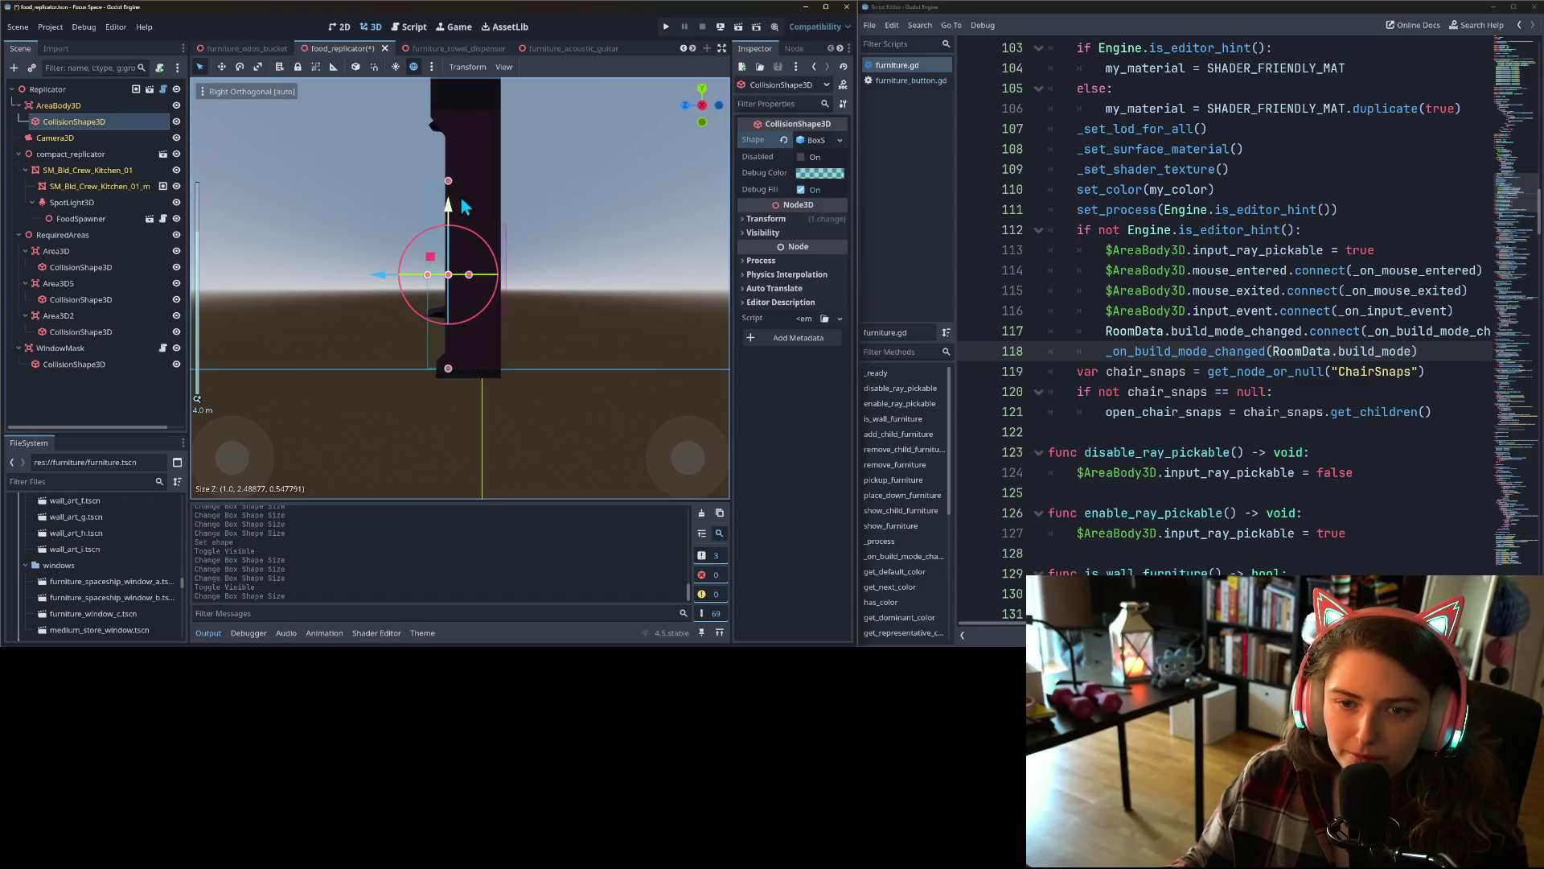
scroll(444, 215, down, 1)
drag(450, 199, 451, 138)
key(ctrl+s)
key(ctrl+s)
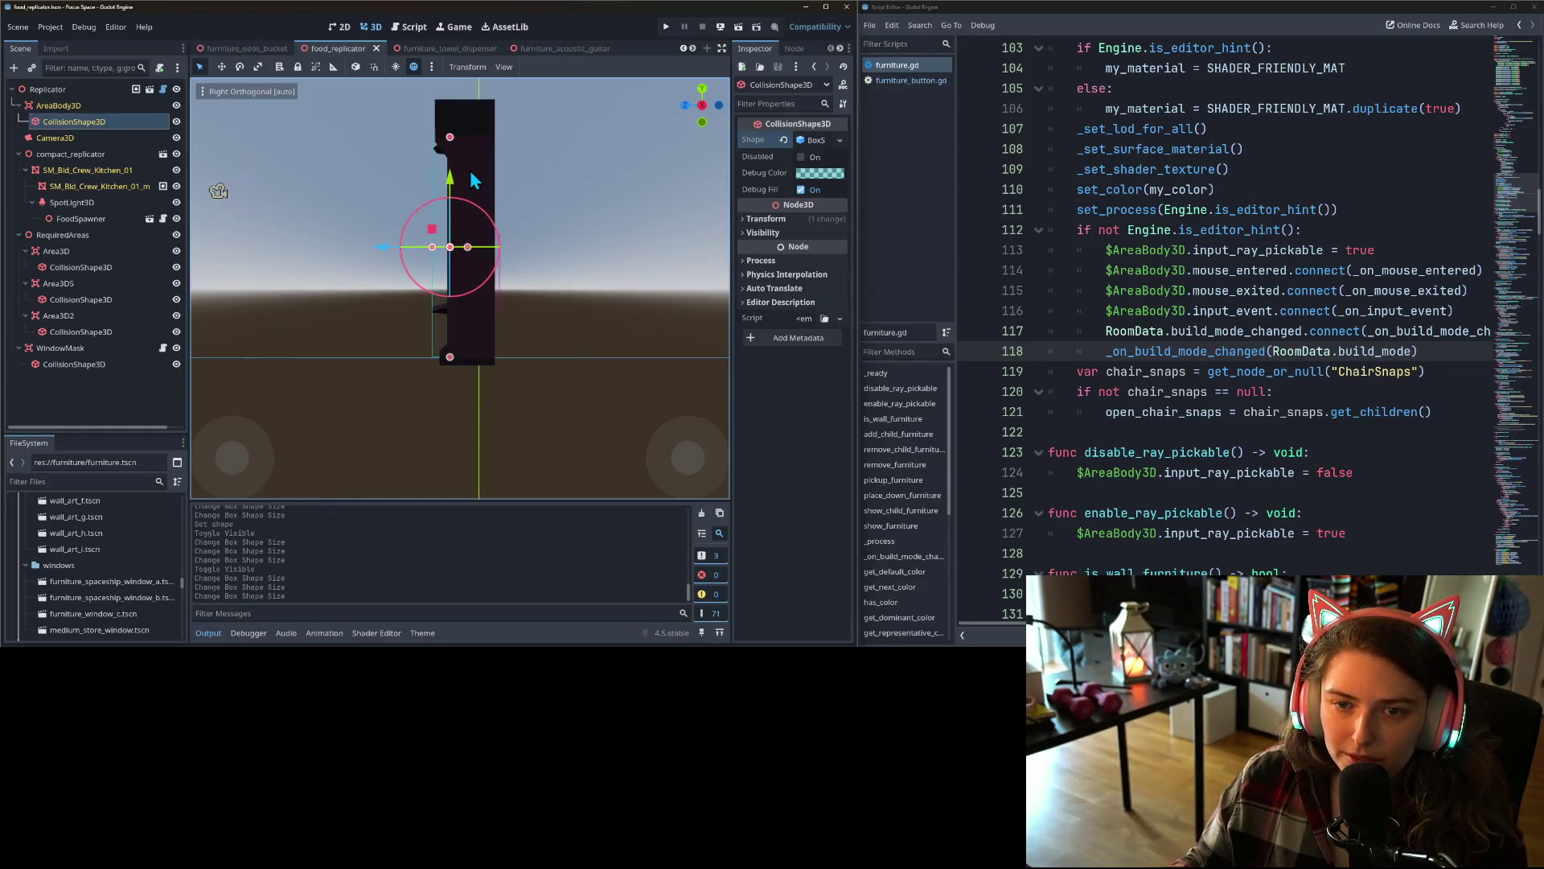
- In front view, widen the box to the replicator's full width and save again
mouse_move(476, 312)
mouse_down()
mouse_move(523, 368)
mouse_move(616, 363)
mouse_up()
key(KP_1)
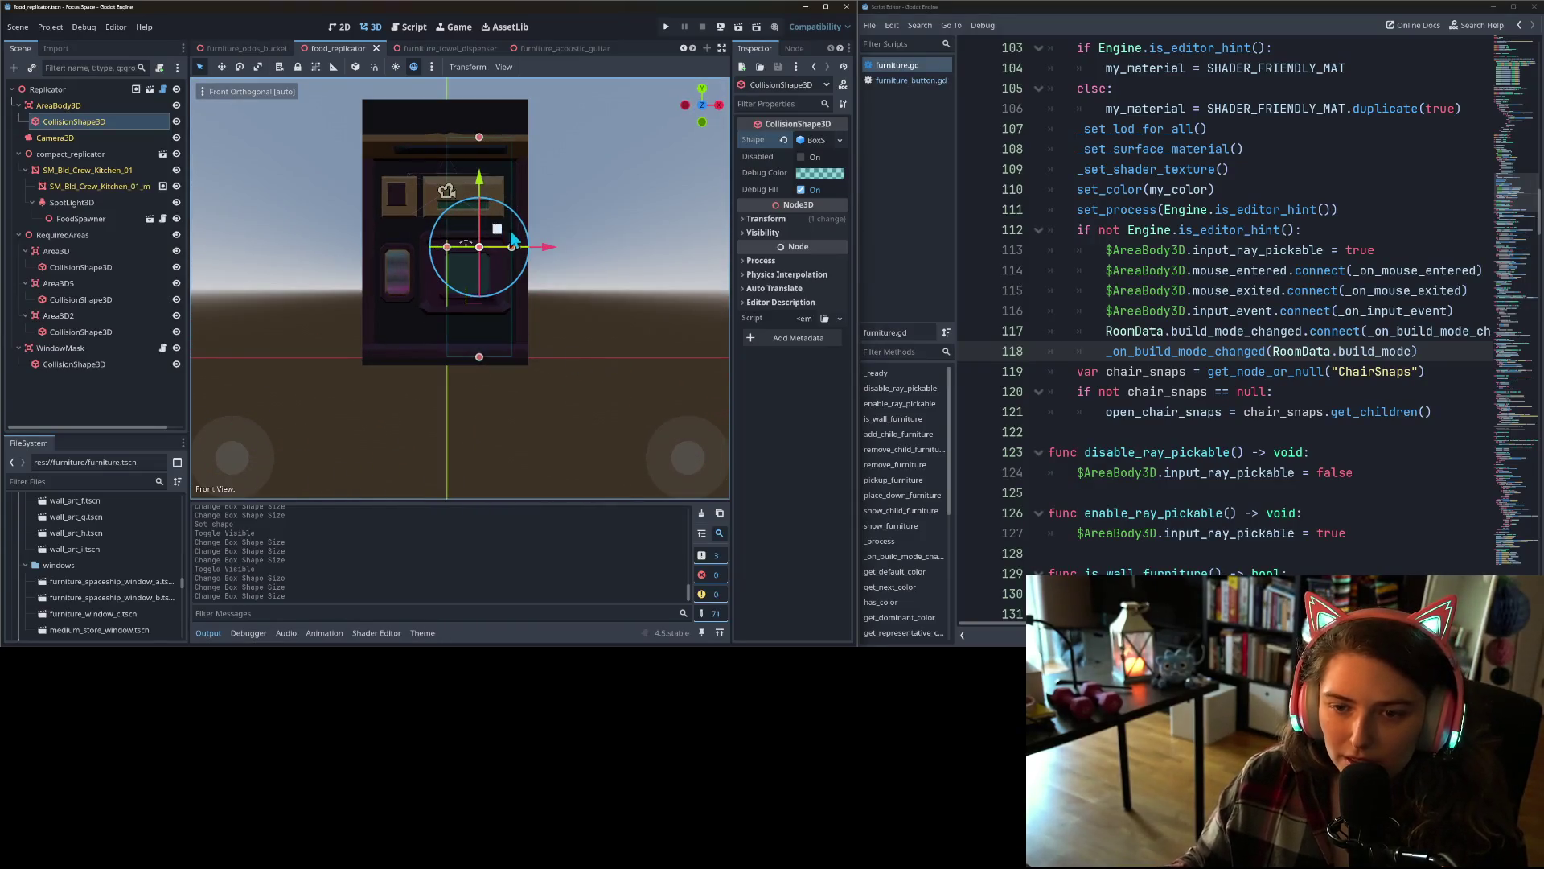
mouse_move(512, 247)
mouse_down()
mouse_move(527, 247)
mouse_move(366, 243)
mouse_up()
key(ctrl+s)
- Give the towel dispenser's CollisionShape3D a new BoxShape3D
click(435, 49)
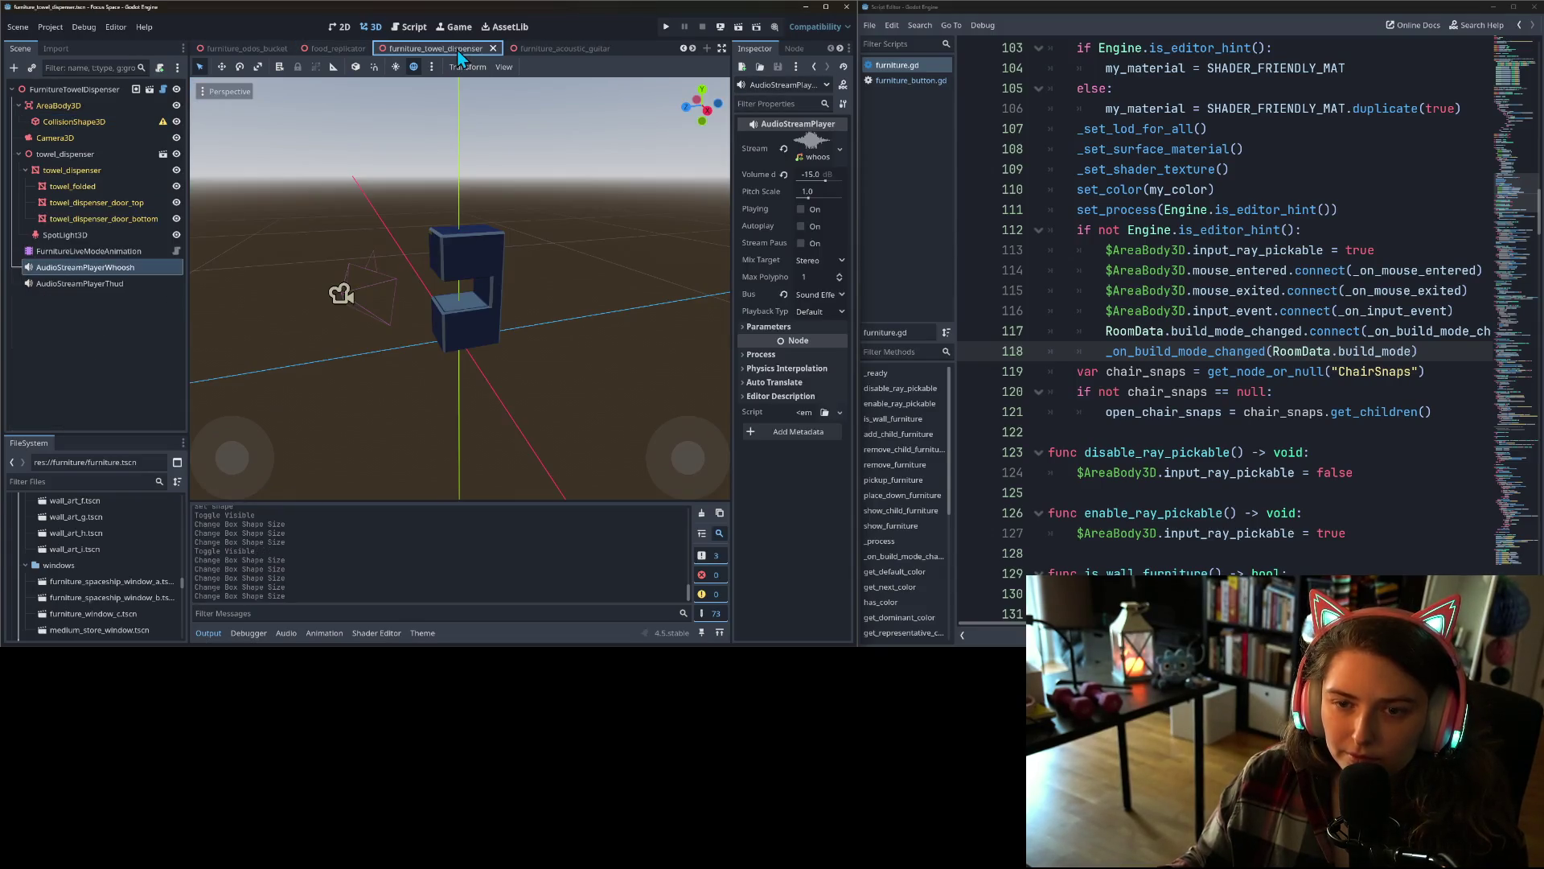
click(89, 123)
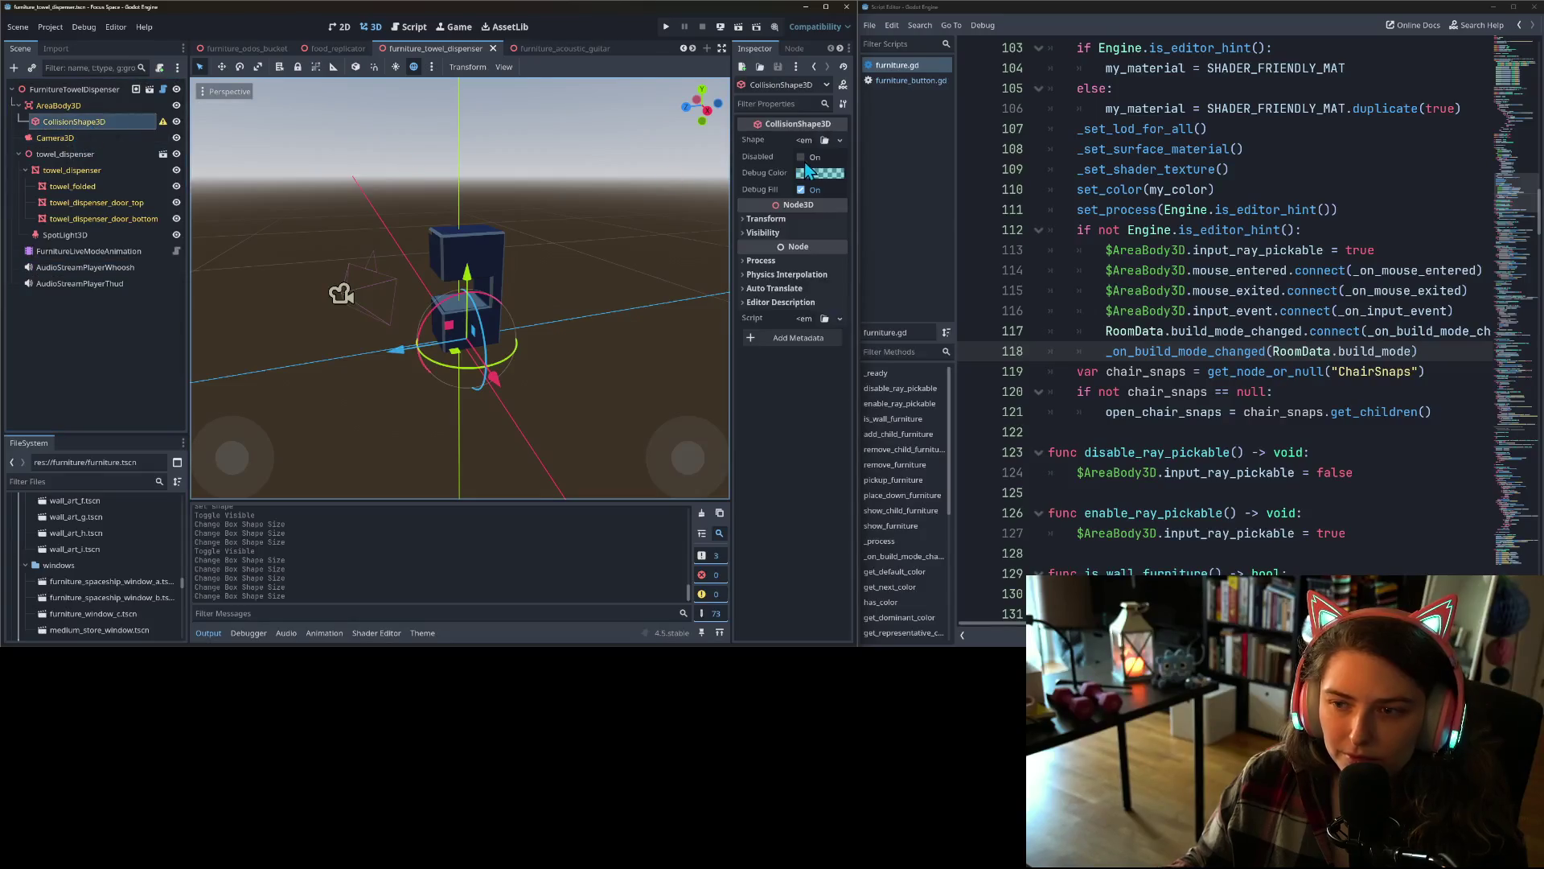
click(841, 140)
click(779, 207)
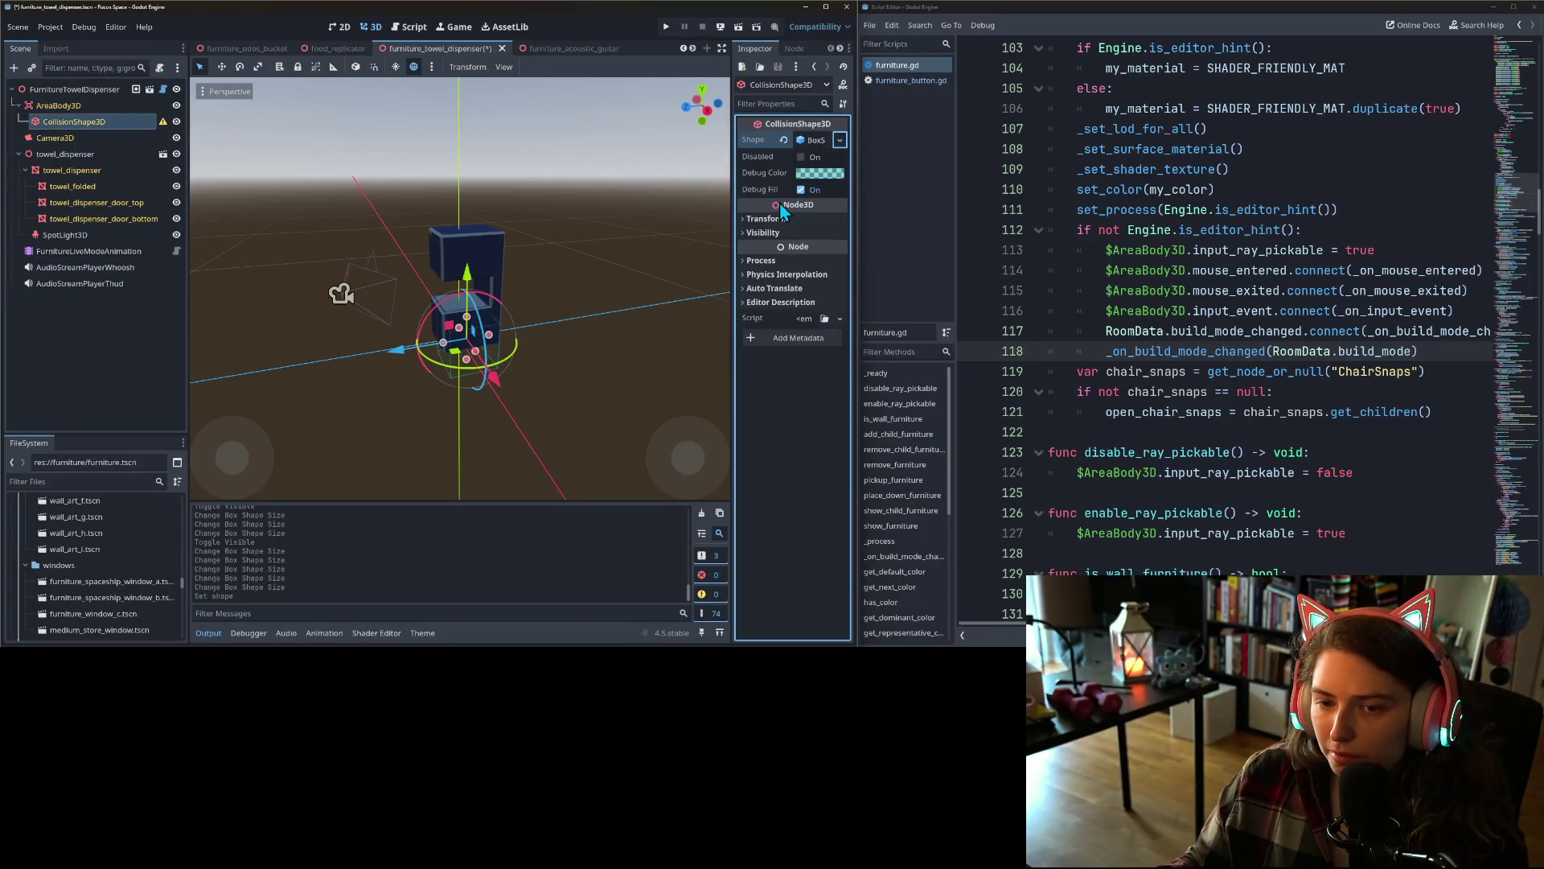
key(KP_1)
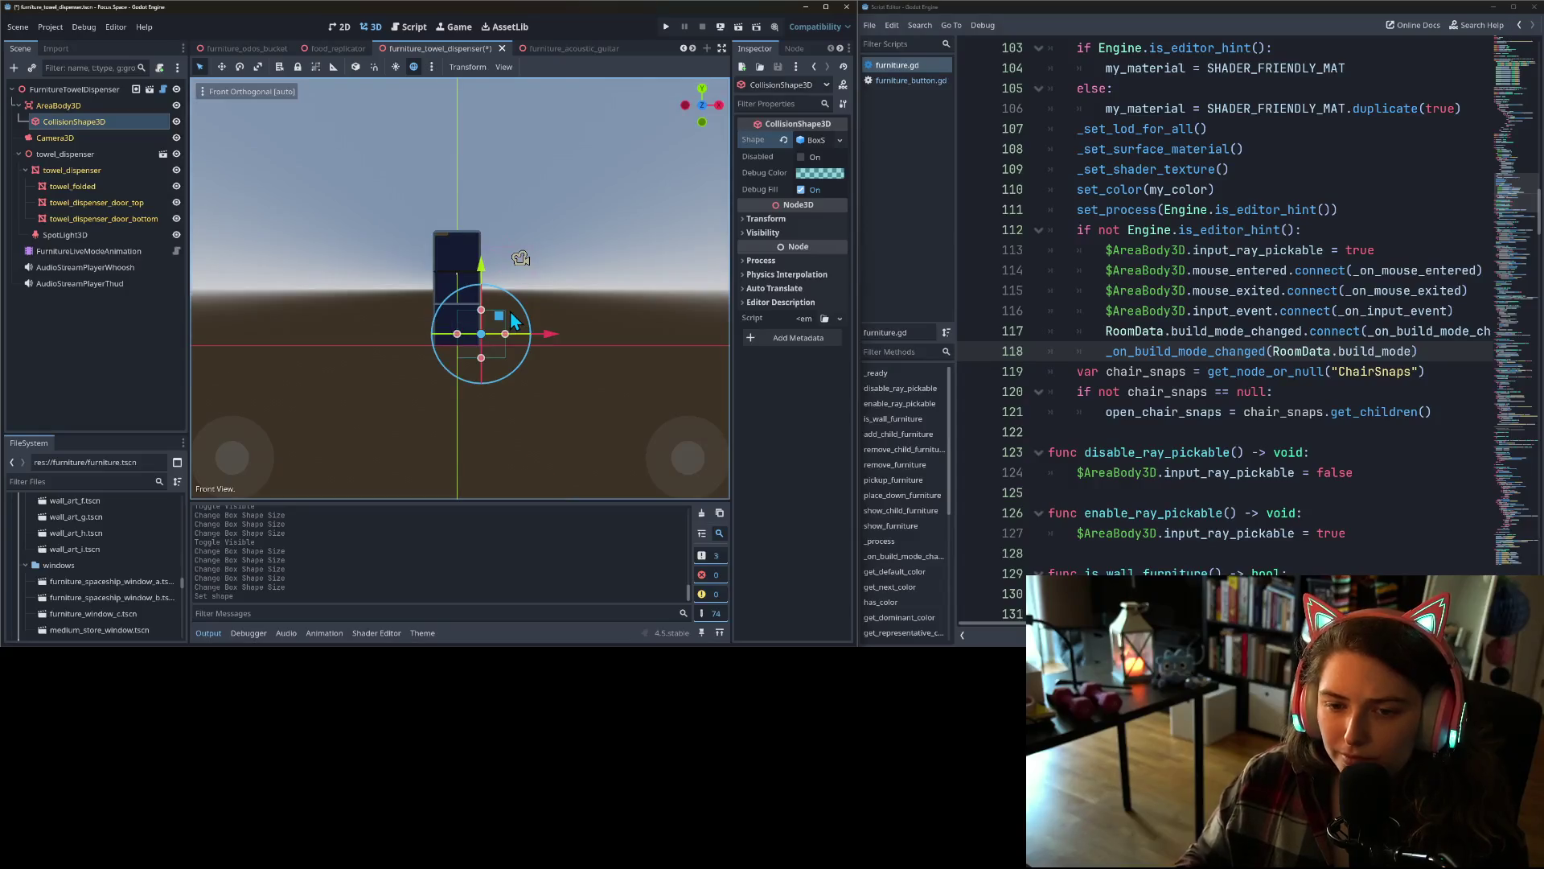
scroll(485, 372, up, 1)
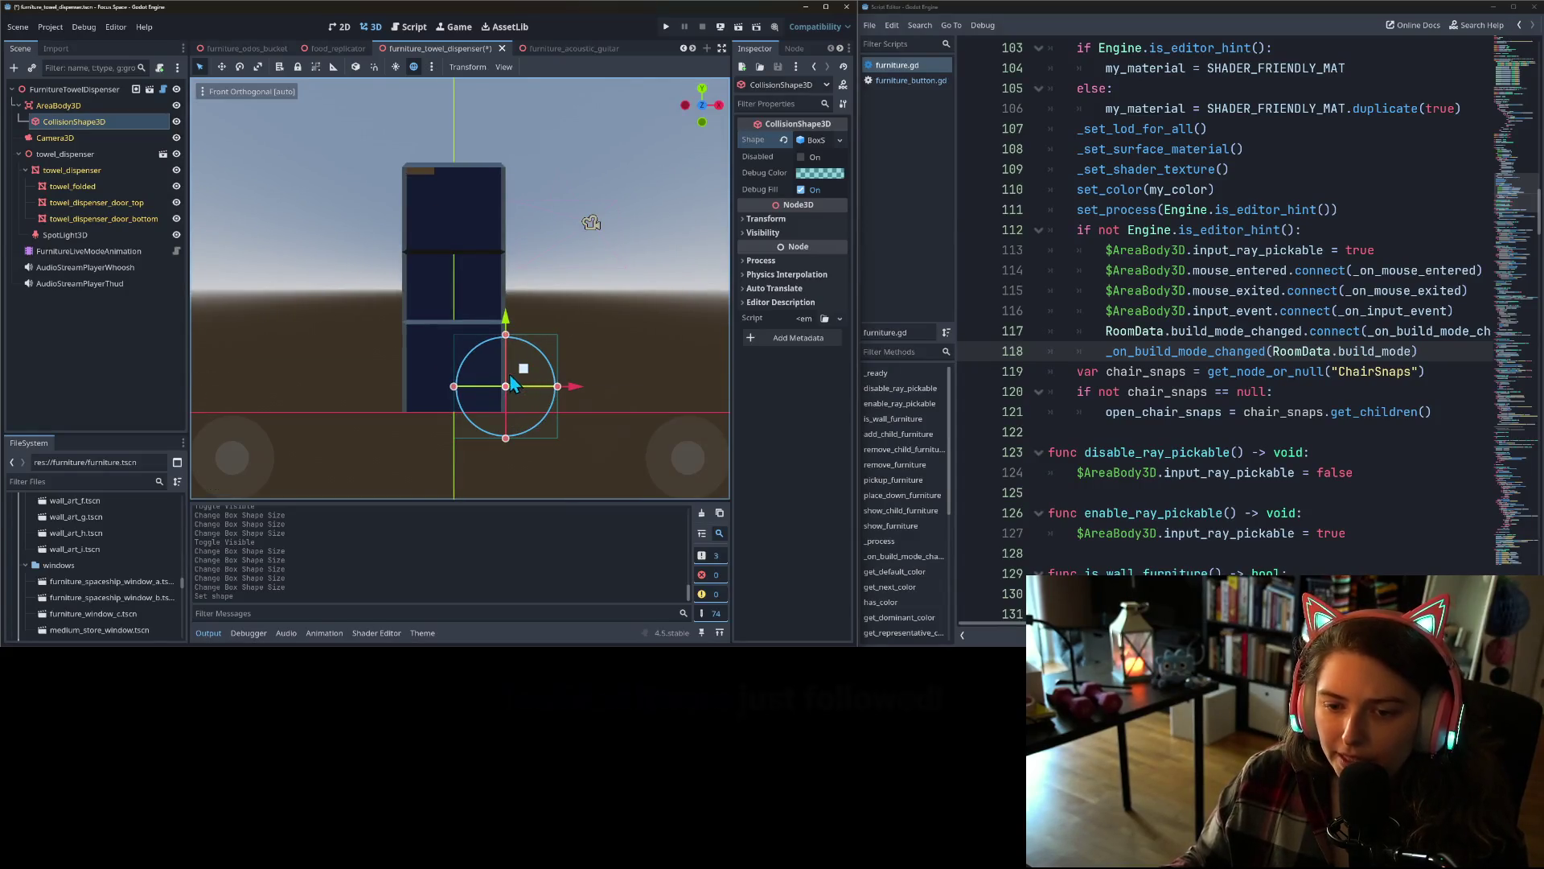
- In front view, fit the box's width, top and bottom to the dispenser
drag(462, 390, 404, 384)
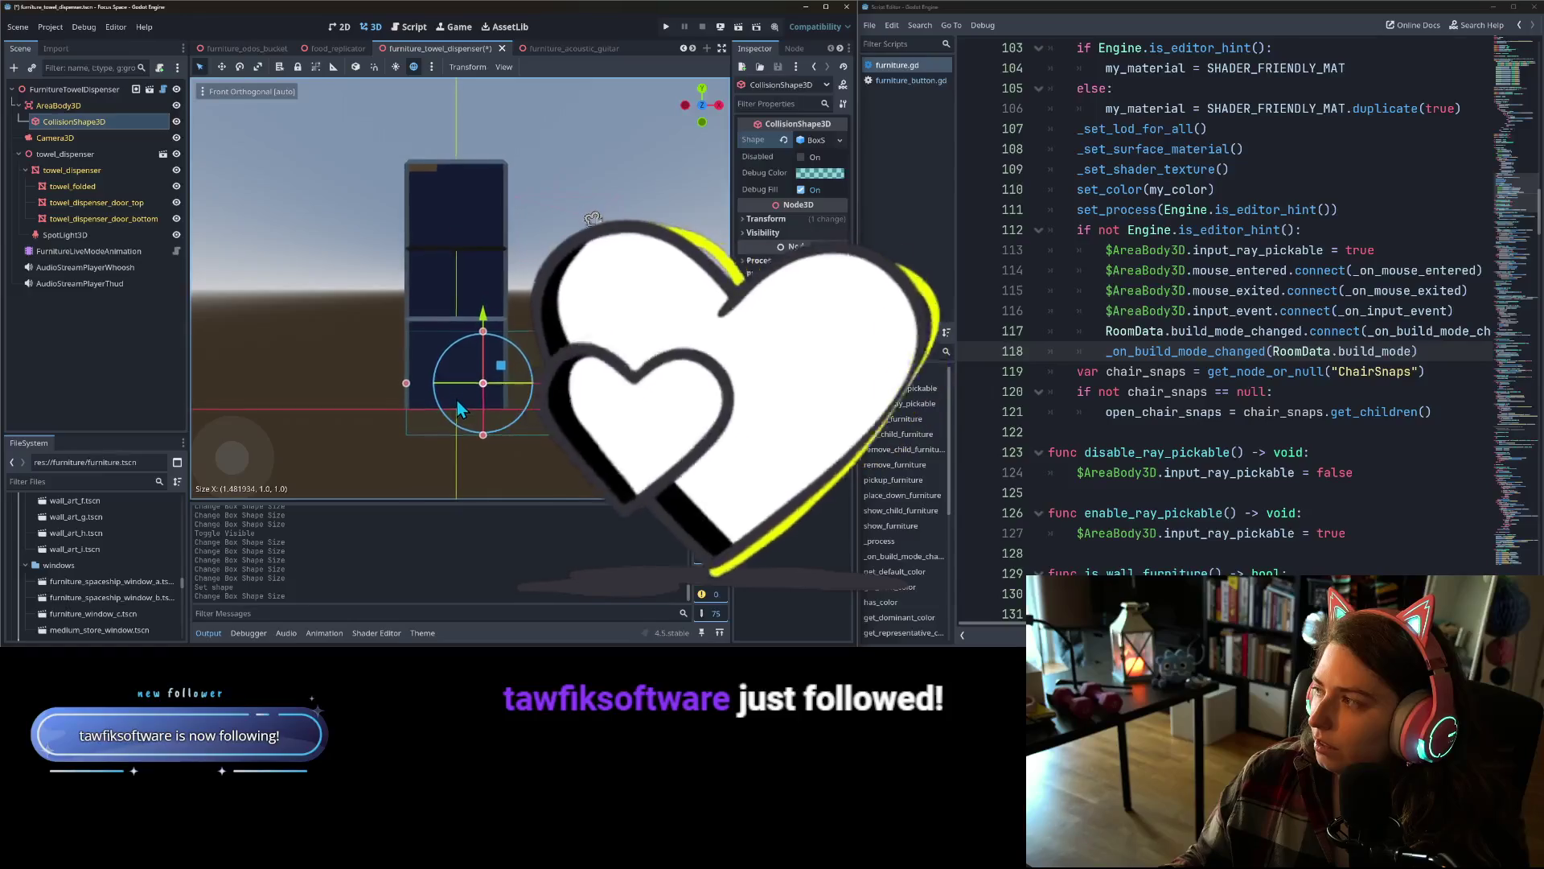
drag(480, 337, 482, 171)
drag(557, 303, 507, 310)
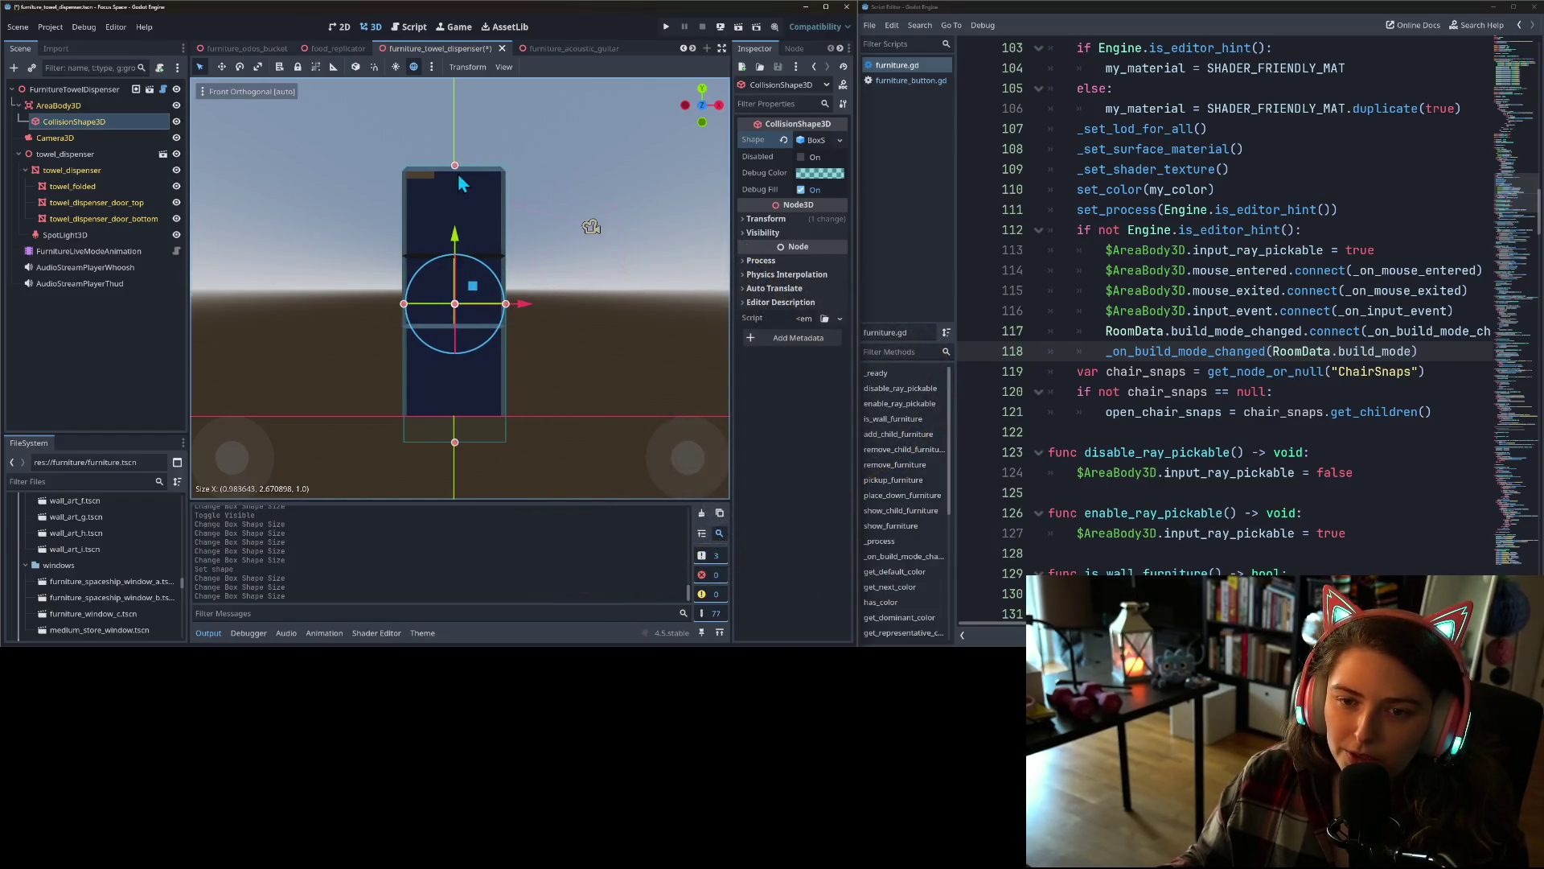
drag(456, 167, 455, 170)
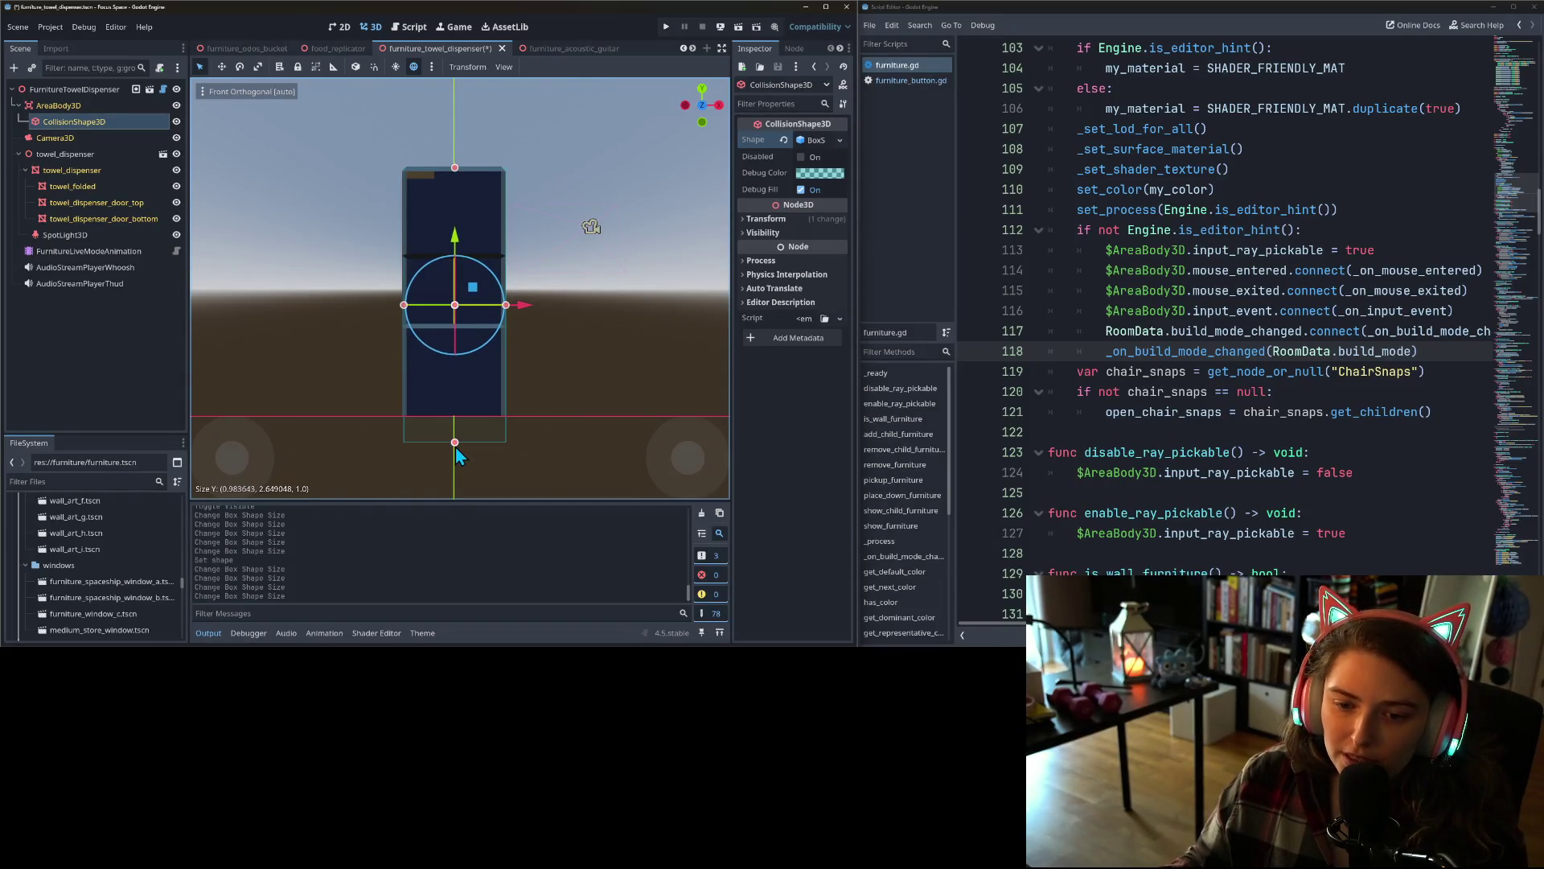
drag(454, 442, 455, 419)
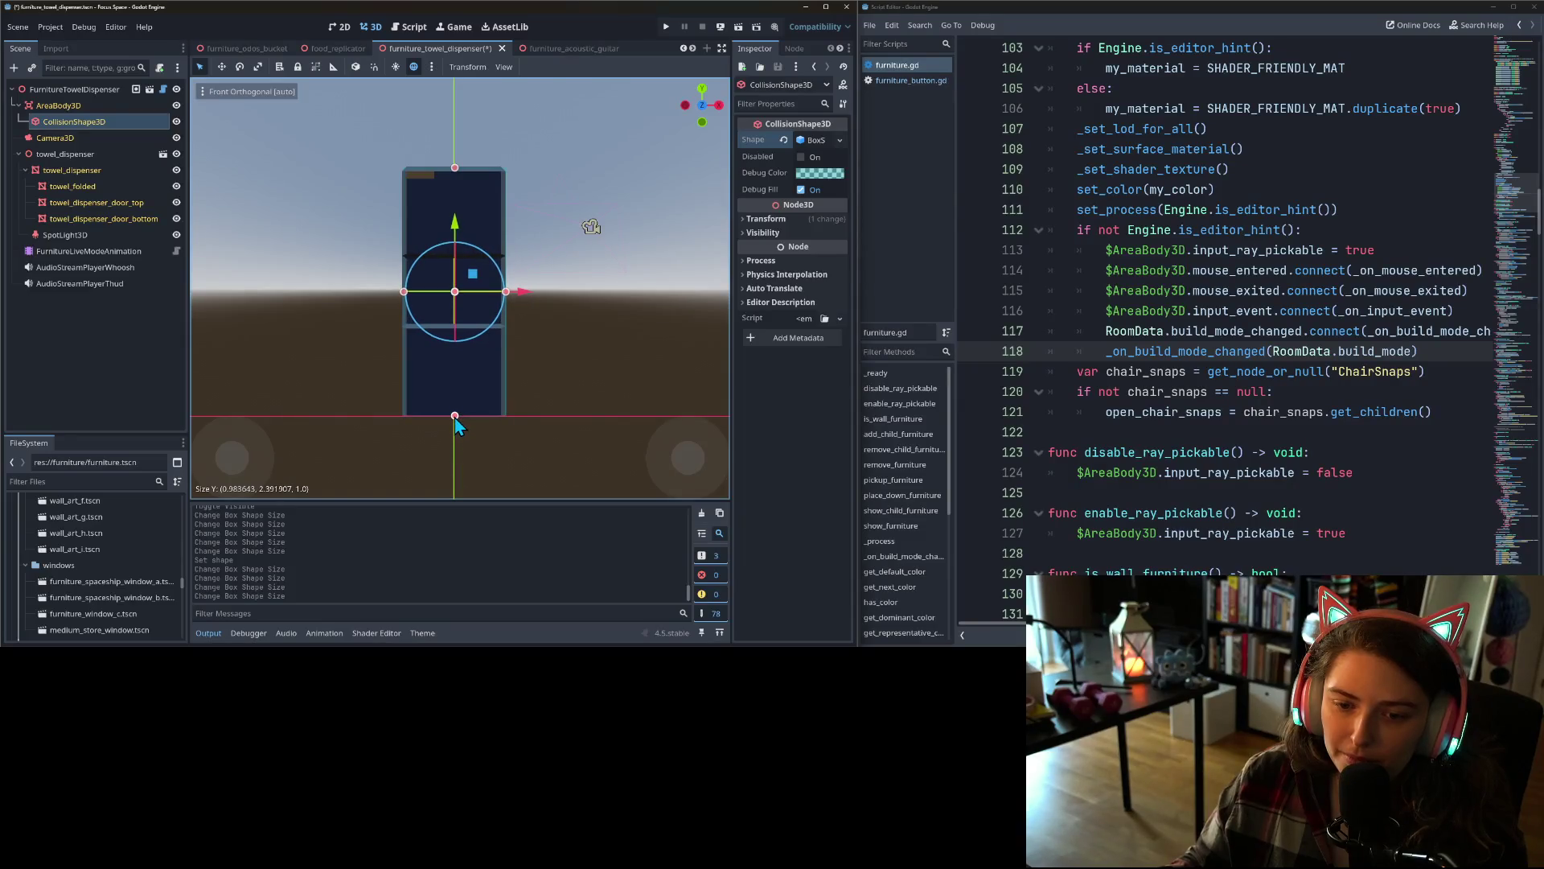
- In side view, deepen the box to cover the dispenser's depth and save the scene
key(KP_3)
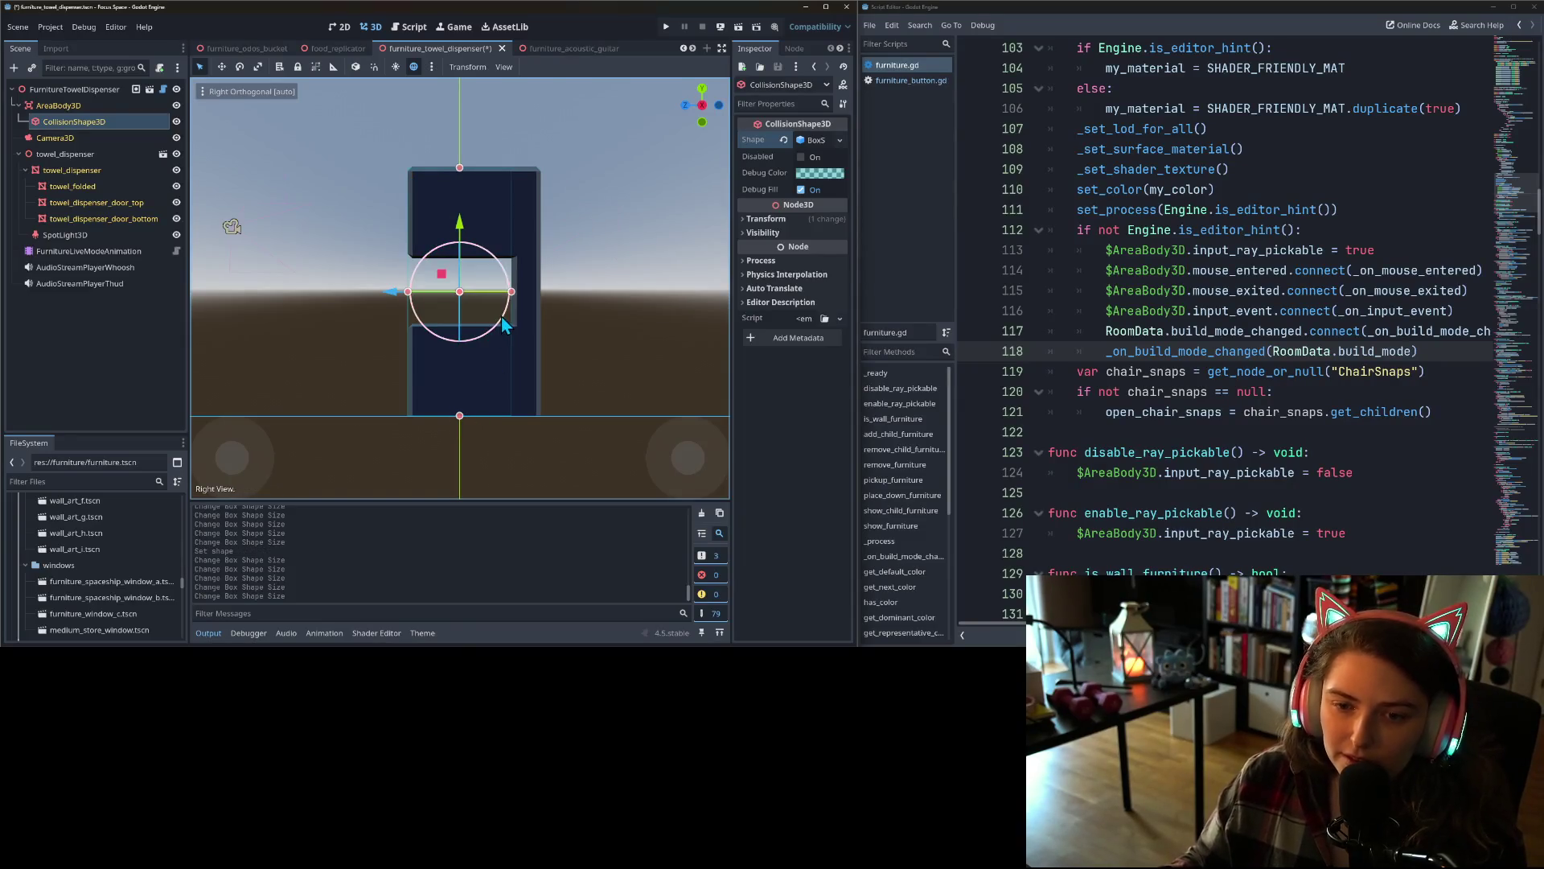
drag(515, 293, 541, 295)
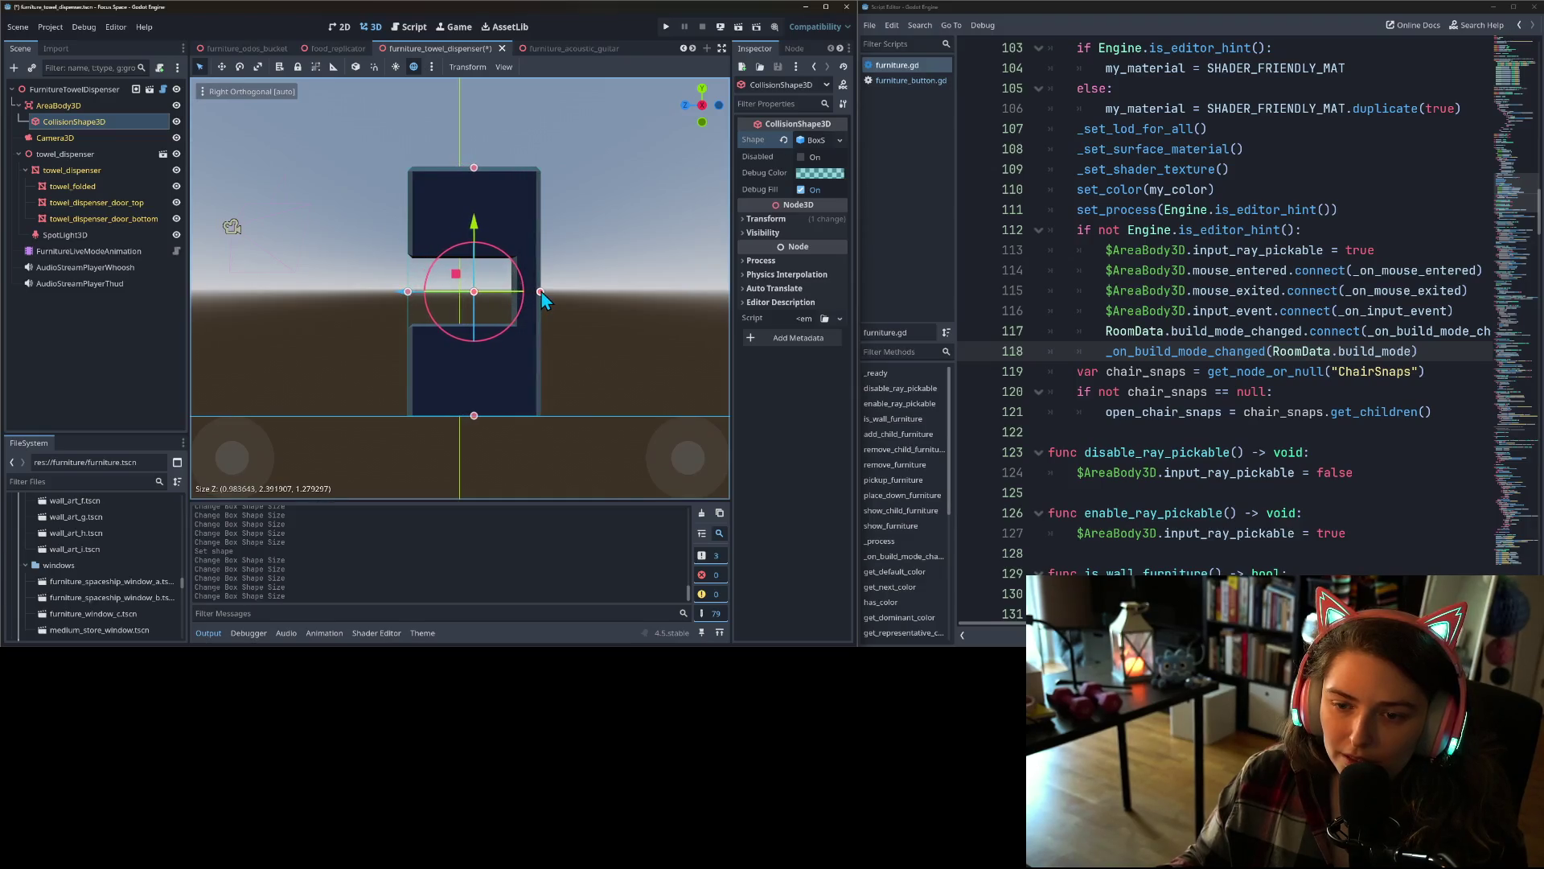
key(ctrl+s)
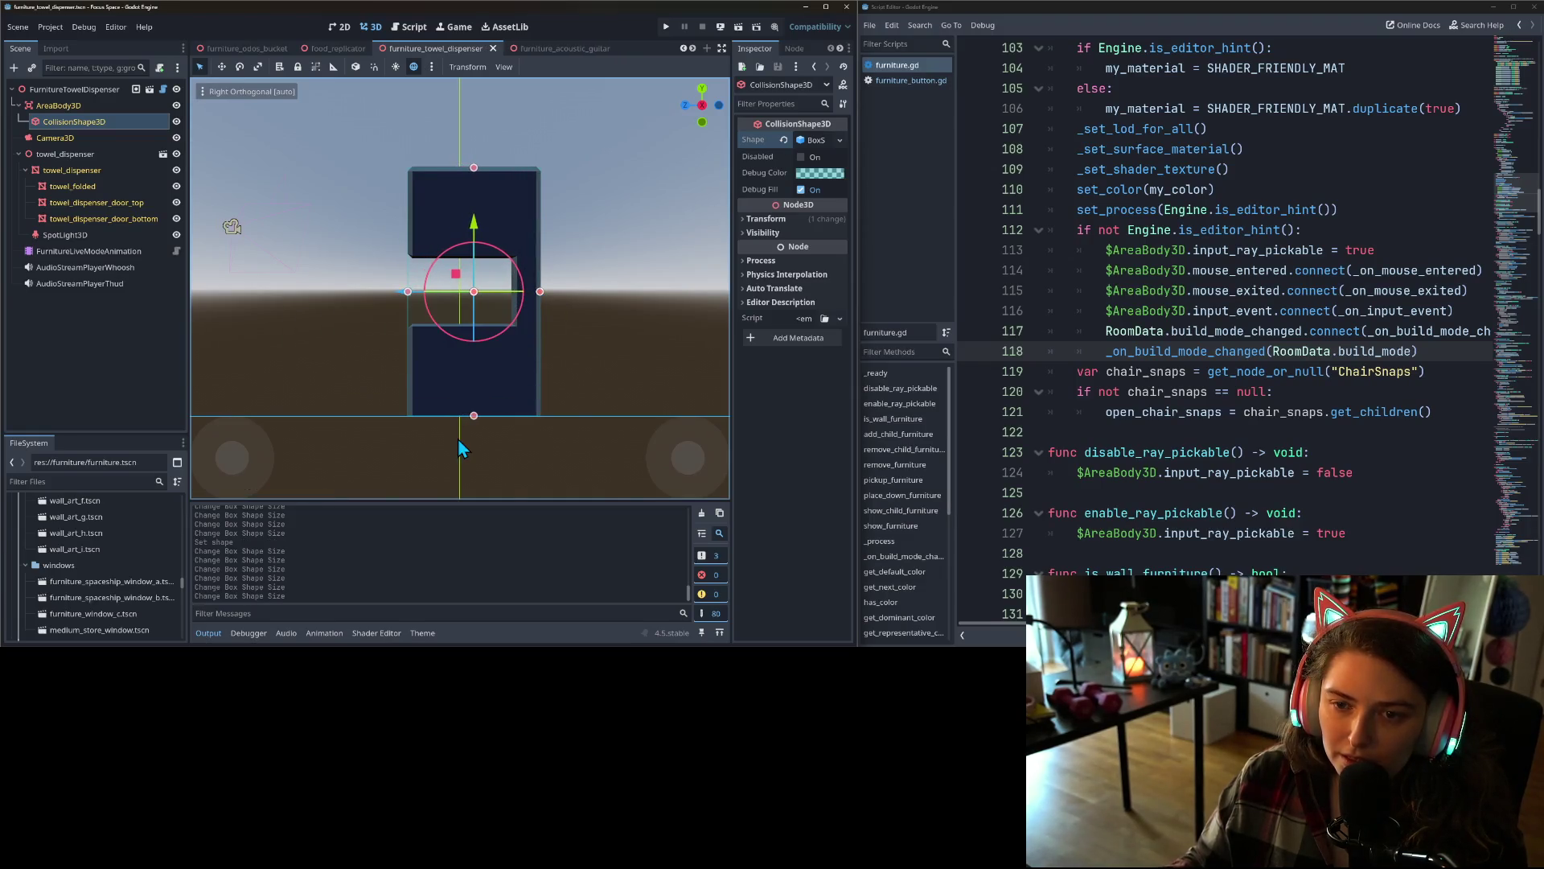
mouse_move(457, 437)
mouse_down()
mouse_move(637, 481)
mouse_move(615, 426)
mouse_up()
scroll(615, 426, down, 2)
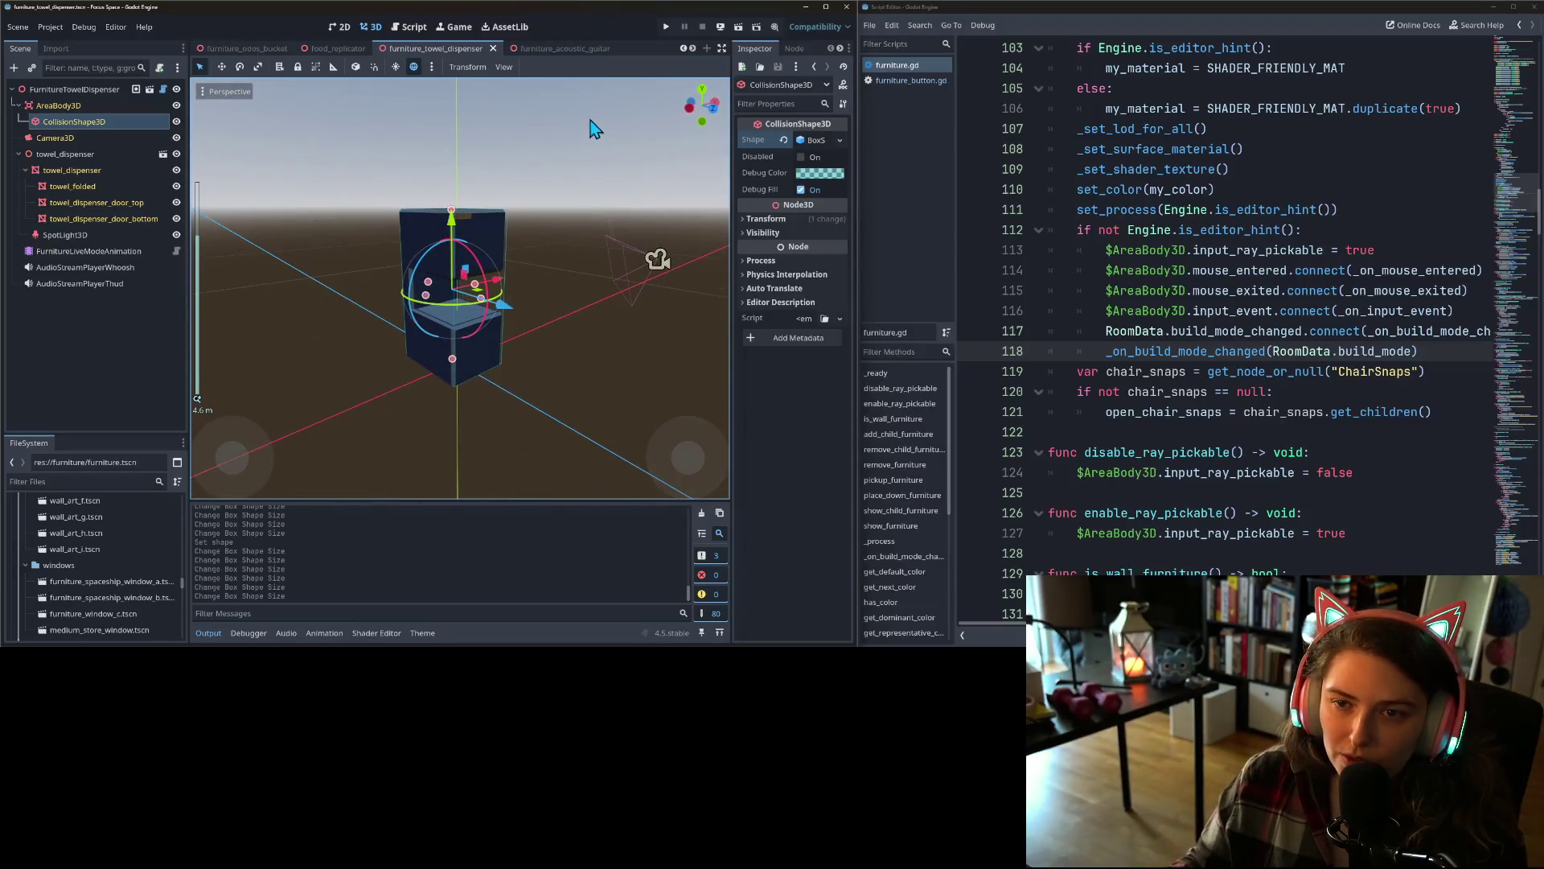
click(562, 49)
- Give the acoustic guitar's CollisionShape3D a new BoxShape3D
scroll(525, 308, up, 4)
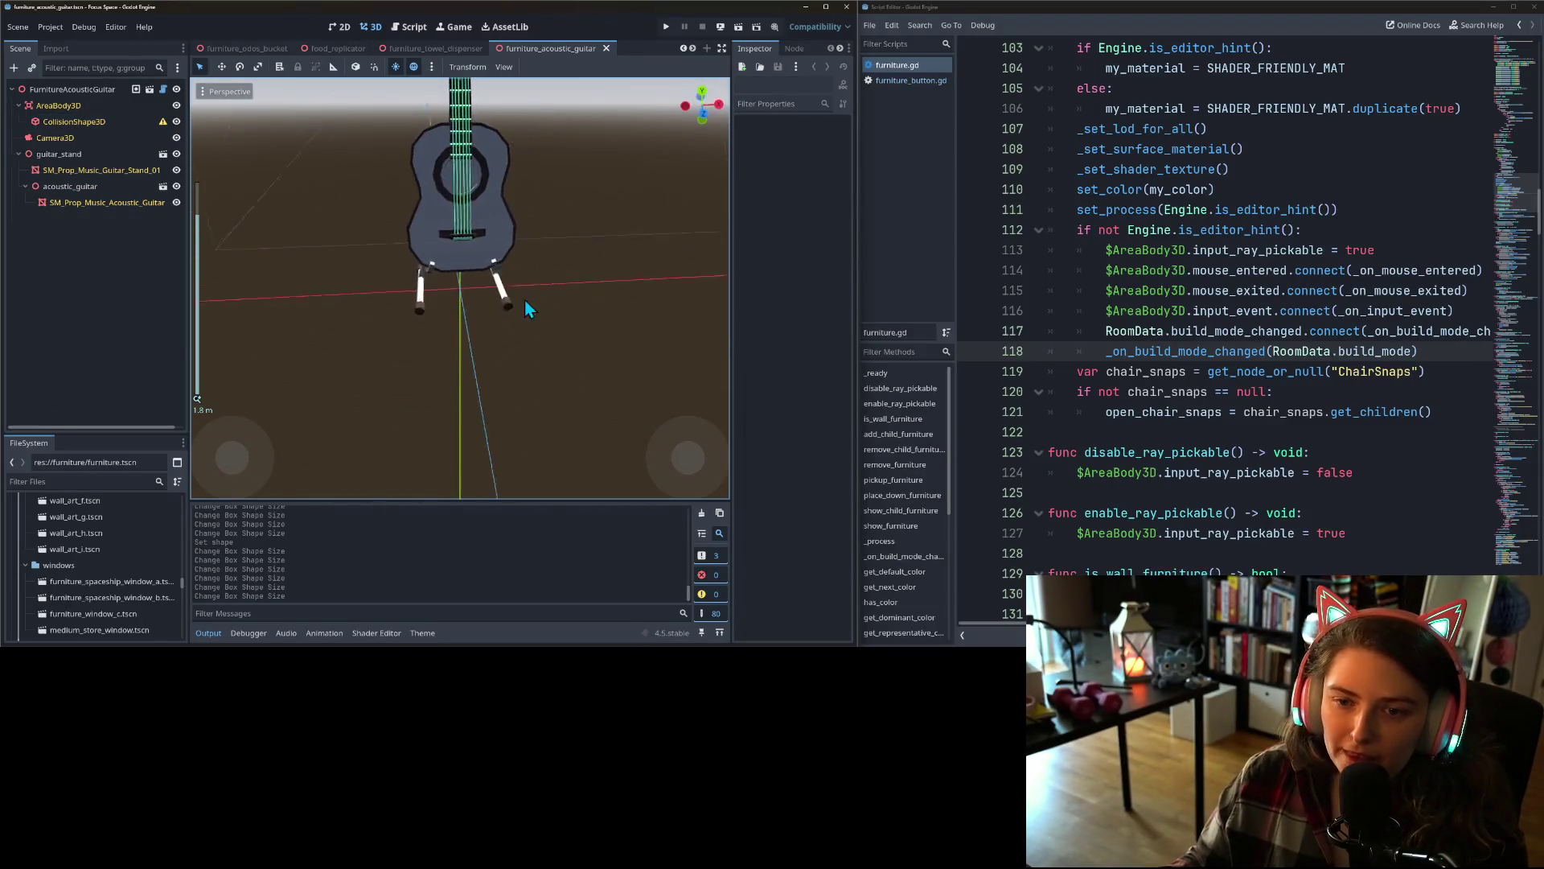
drag(525, 308, 537, 297)
click(74, 121)
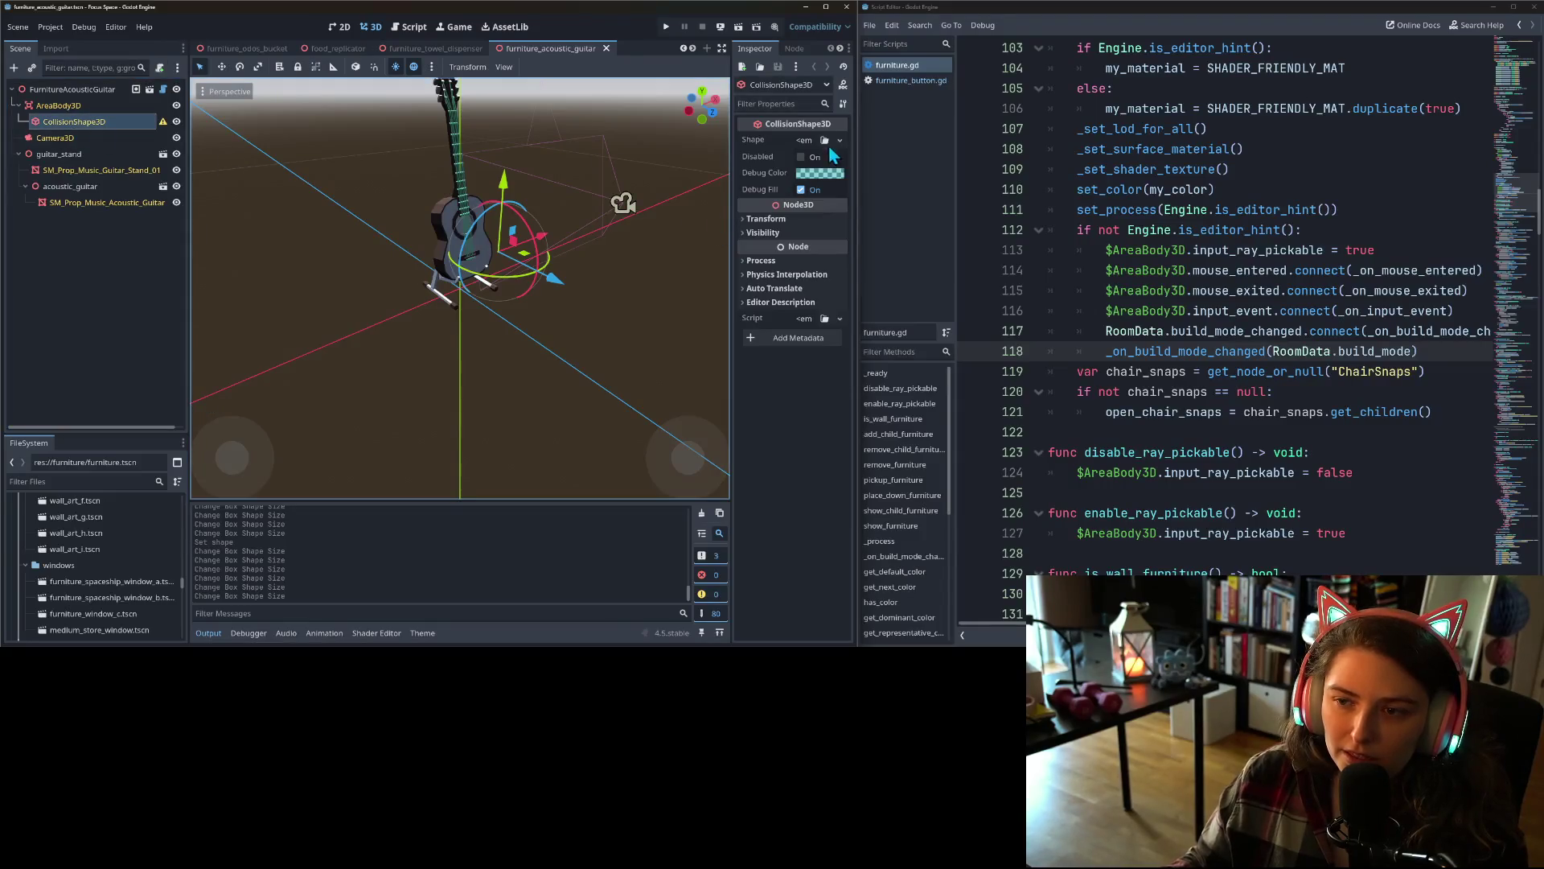
click(842, 141)
click(804, 209)
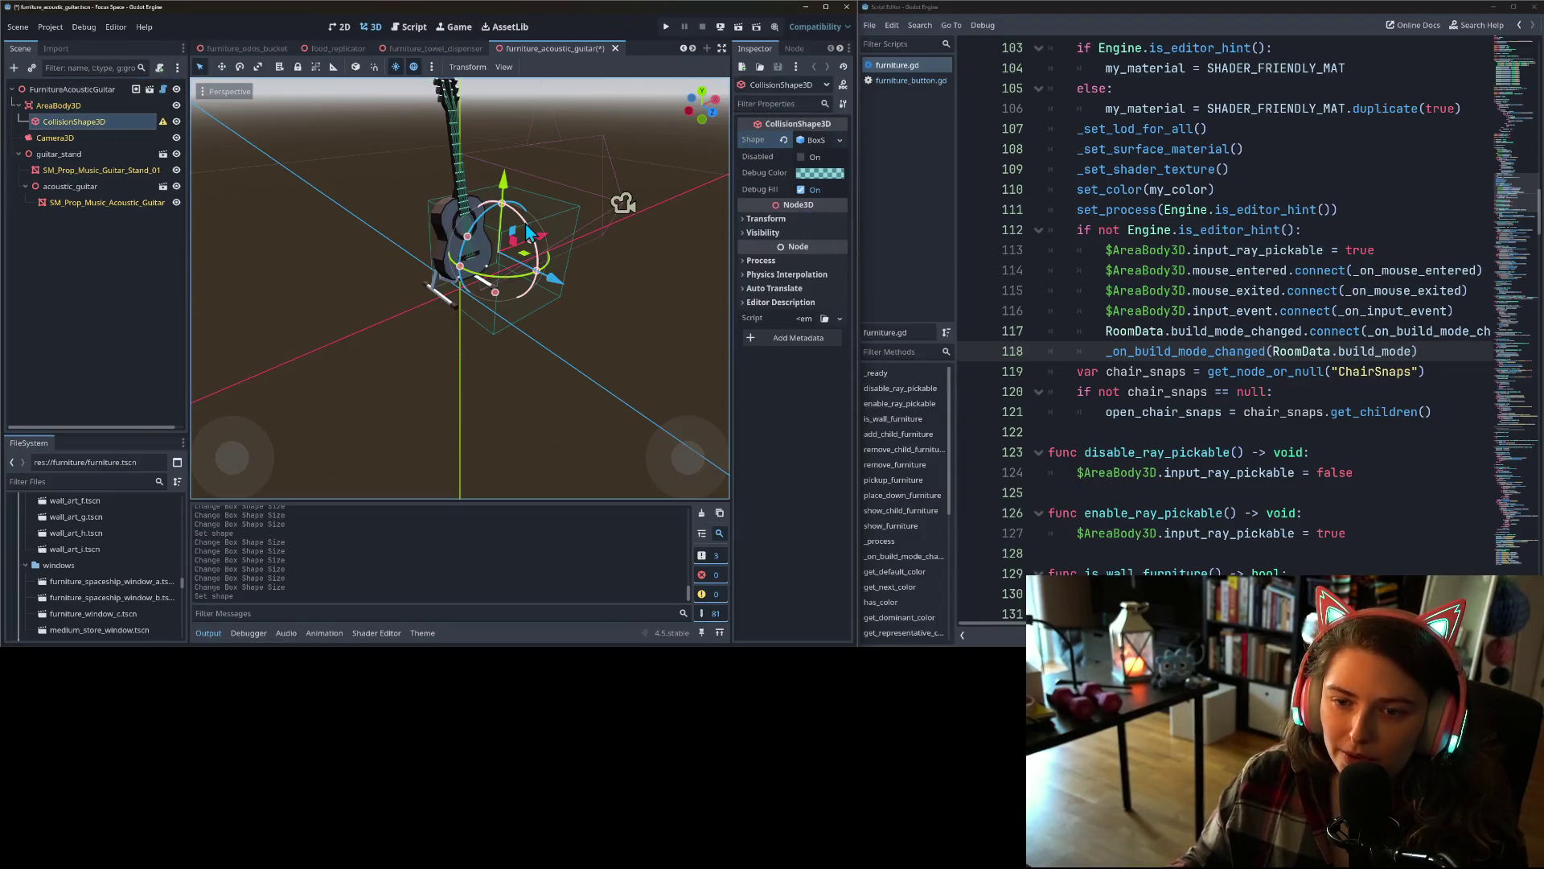
- In front view, stretch the box up the guitar, narrow it, and drop its bottom to the stand
key(KP_1)
scroll(456, 266, up, 3)
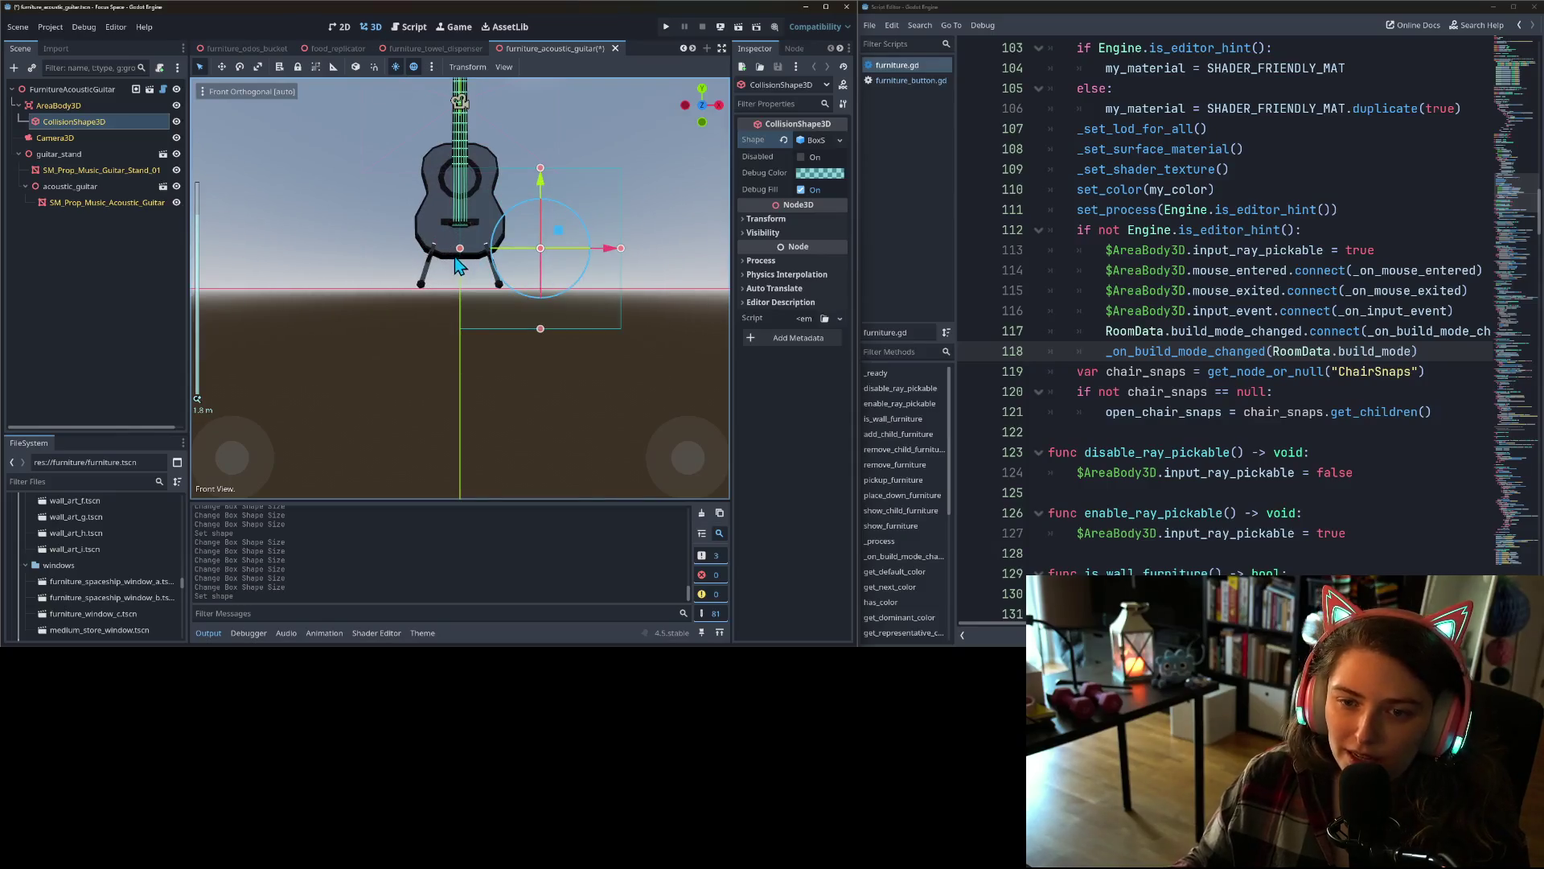
mouse_move(456, 266)
mouse_down()
mouse_move(444, 347)
mouse_move(405, 352)
mouse_up()
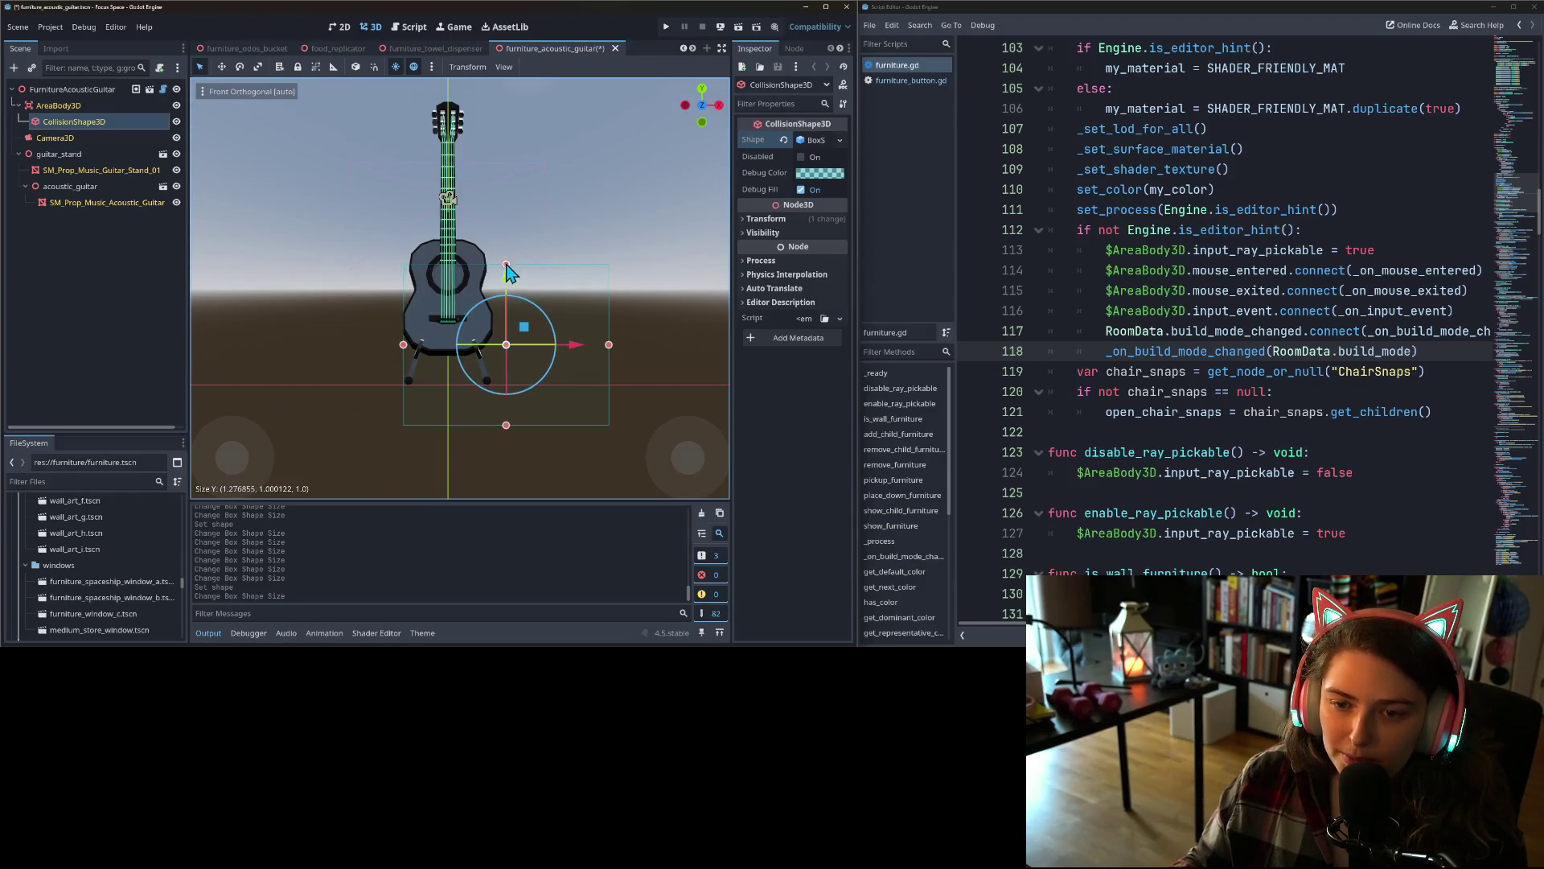
drag(507, 268, 498, 105)
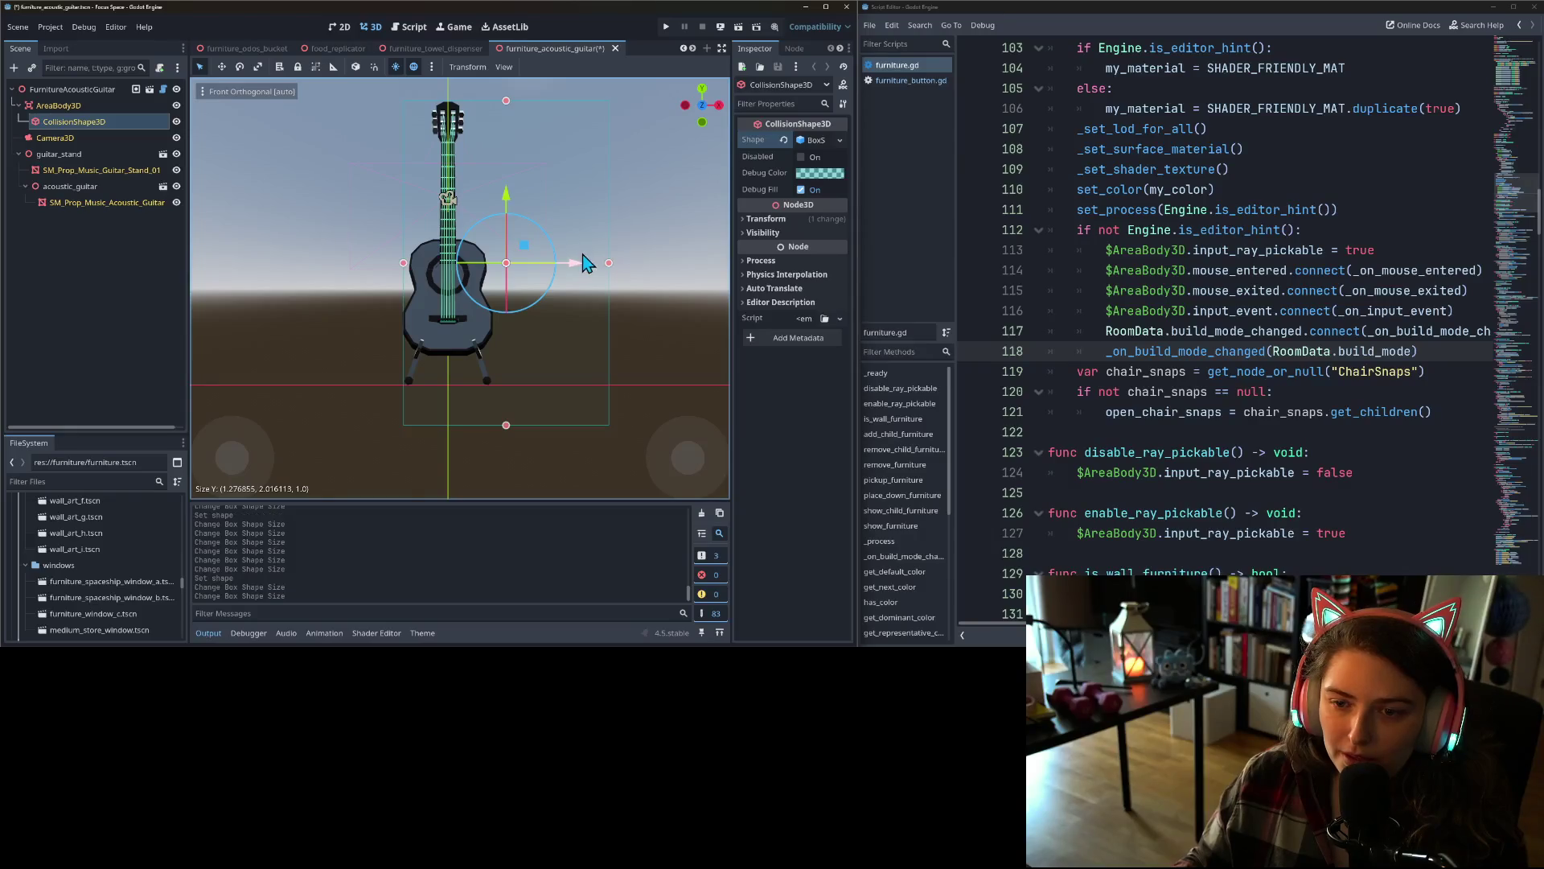
drag(609, 268, 498, 279)
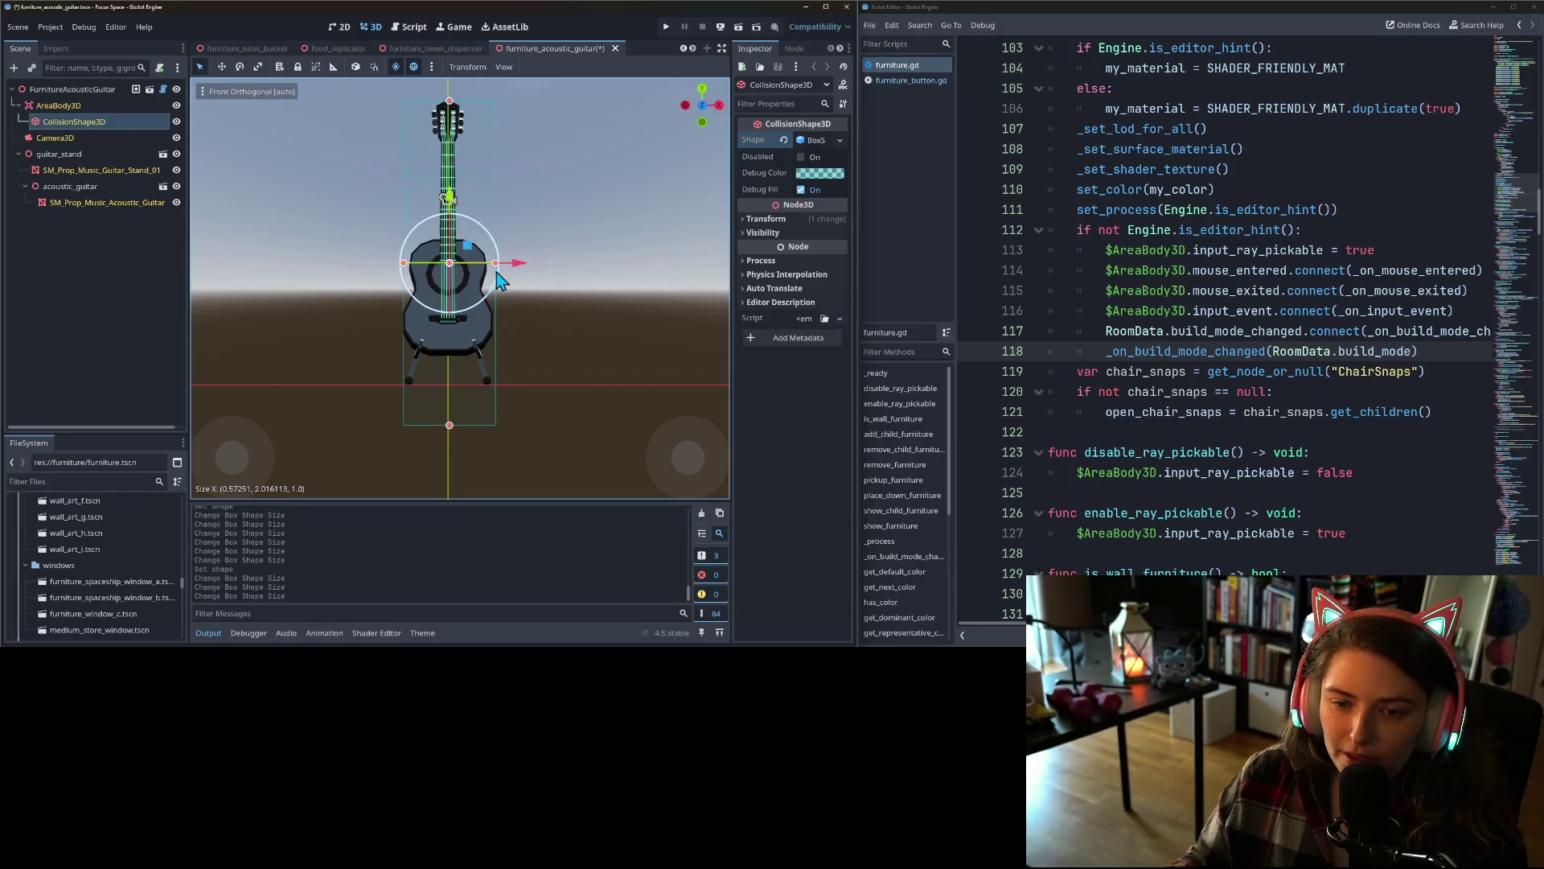
drag(404, 264, 402, 263)
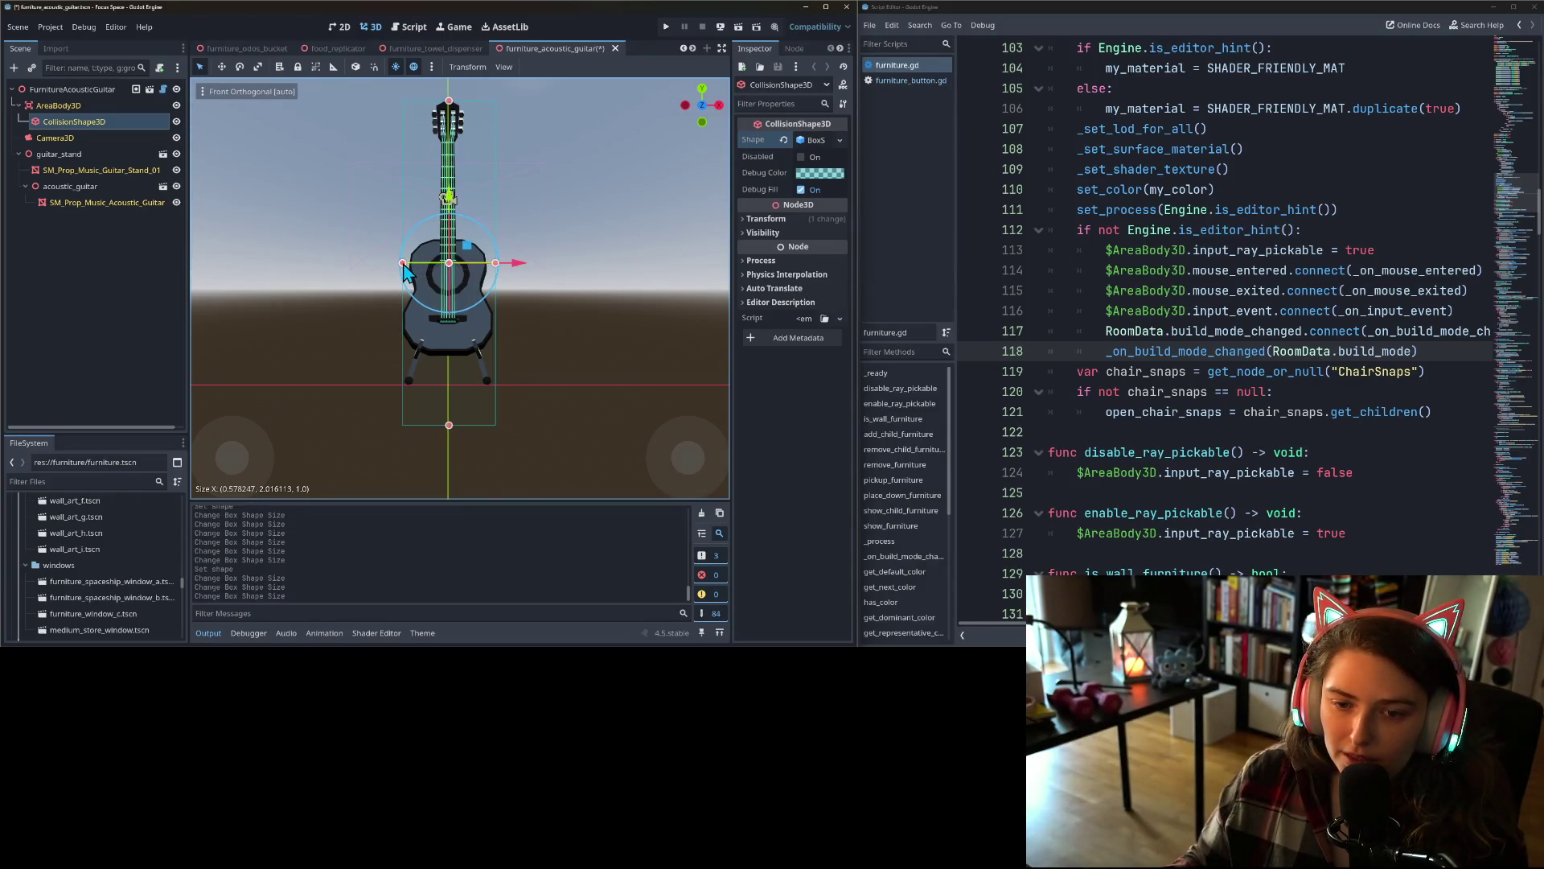
drag(449, 425, 446, 384)
- In side view, shrink the box depth to the guitar, save, and return to perspective view
key(KP_3)
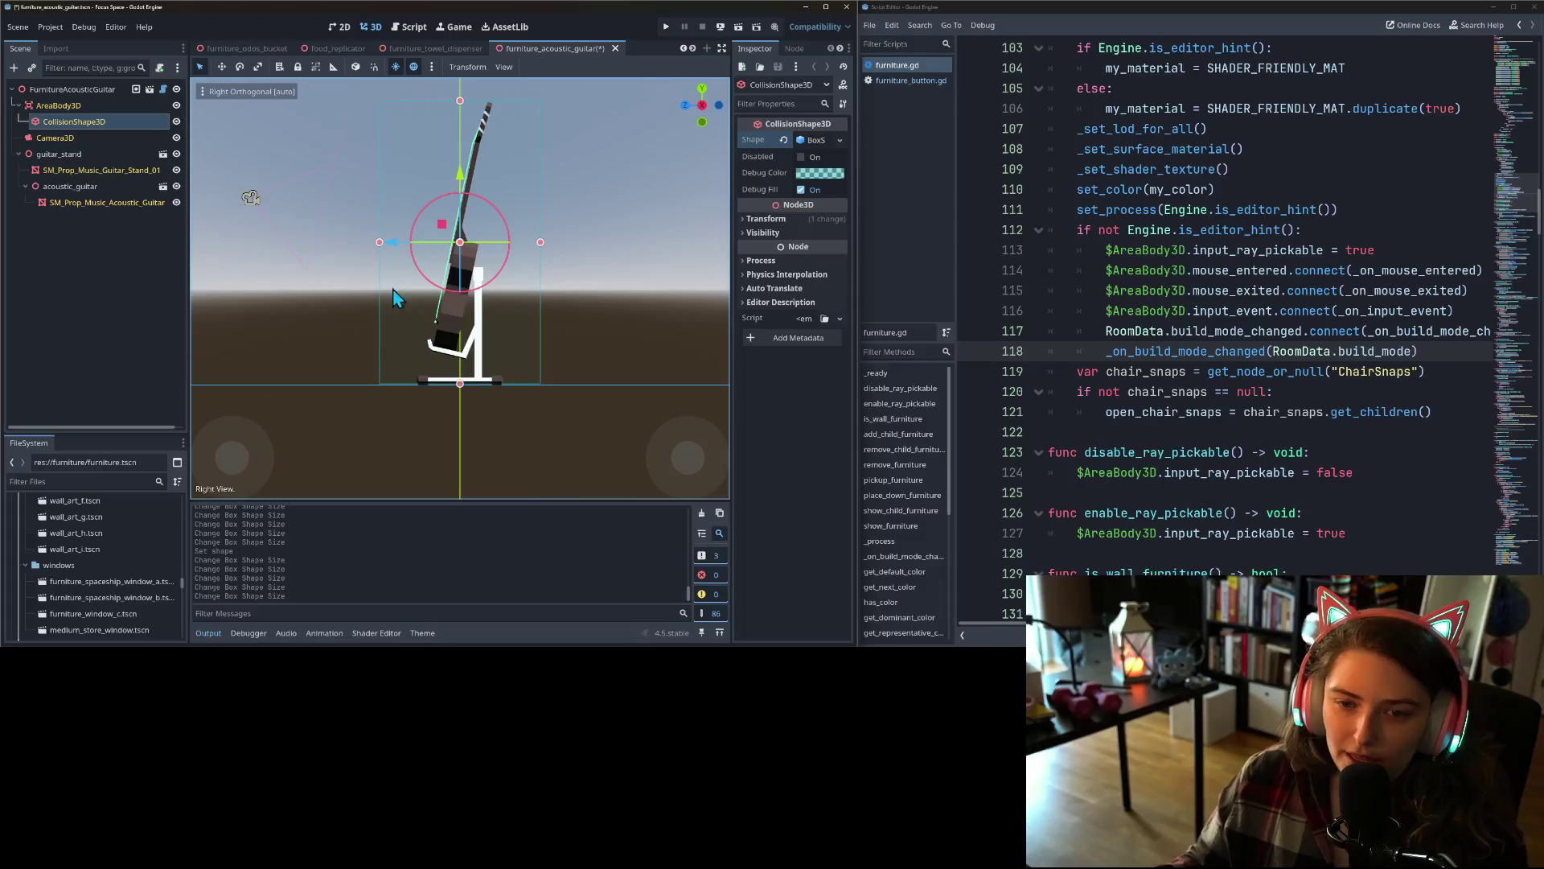
drag(379, 243, 415, 243)
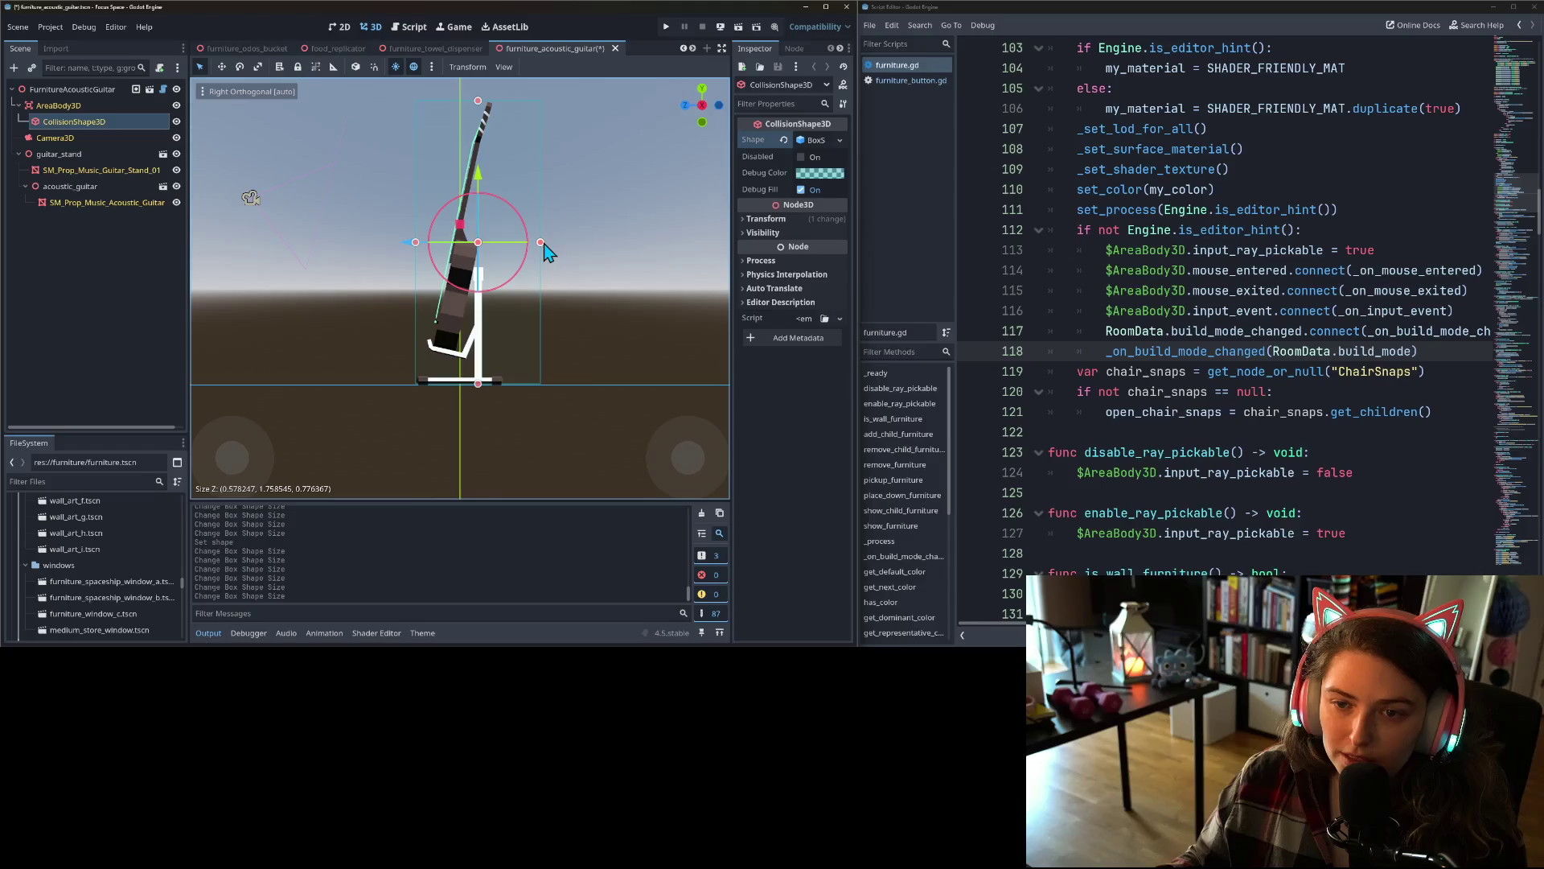
drag(544, 253, 512, 253)
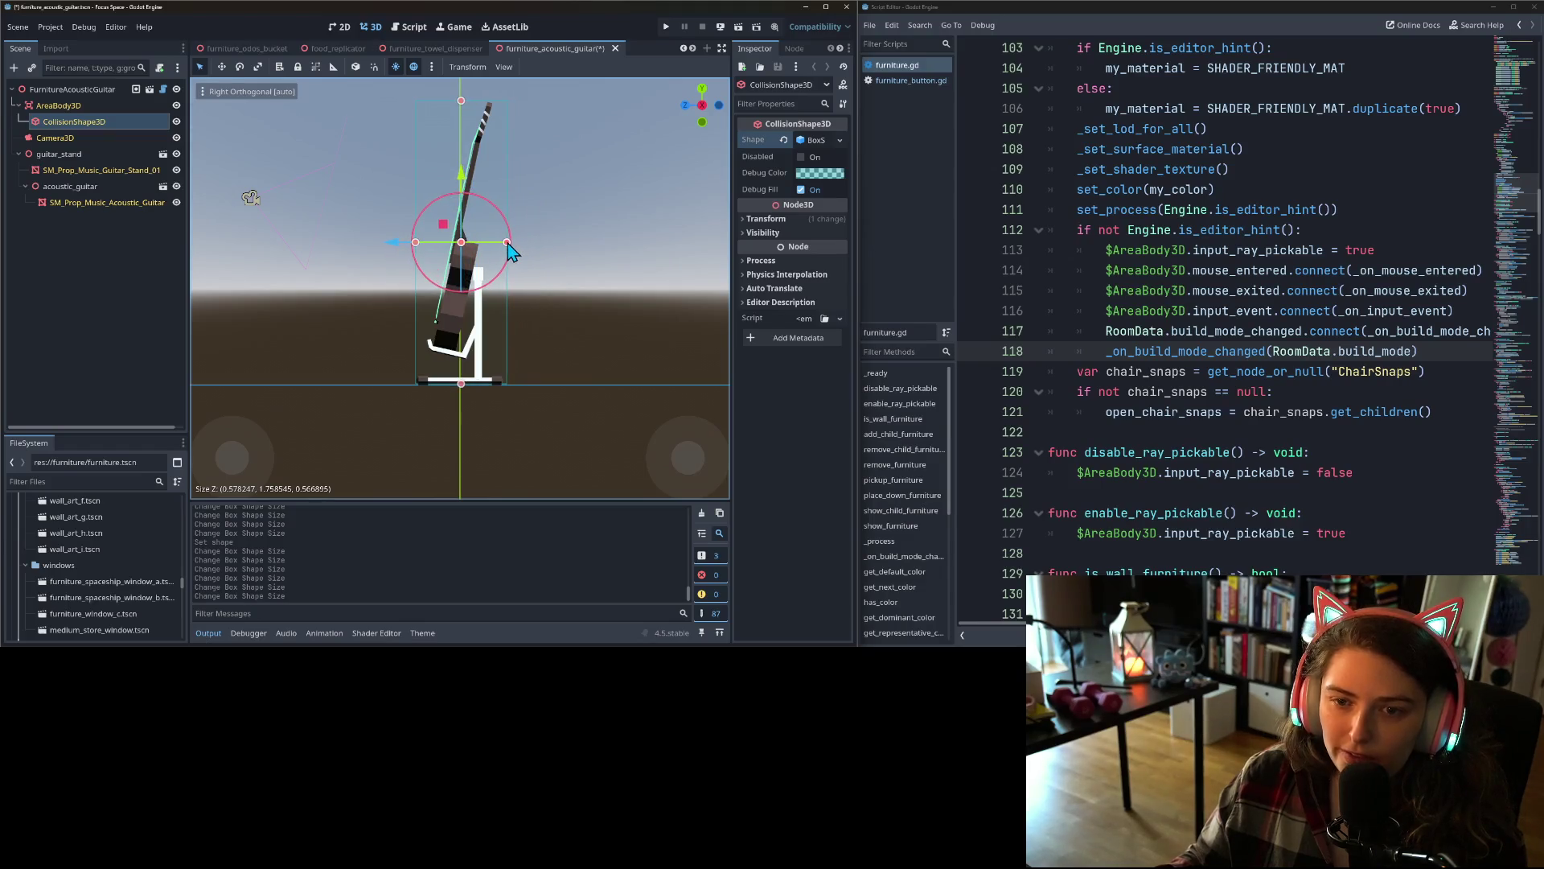
key(ctrl+s)
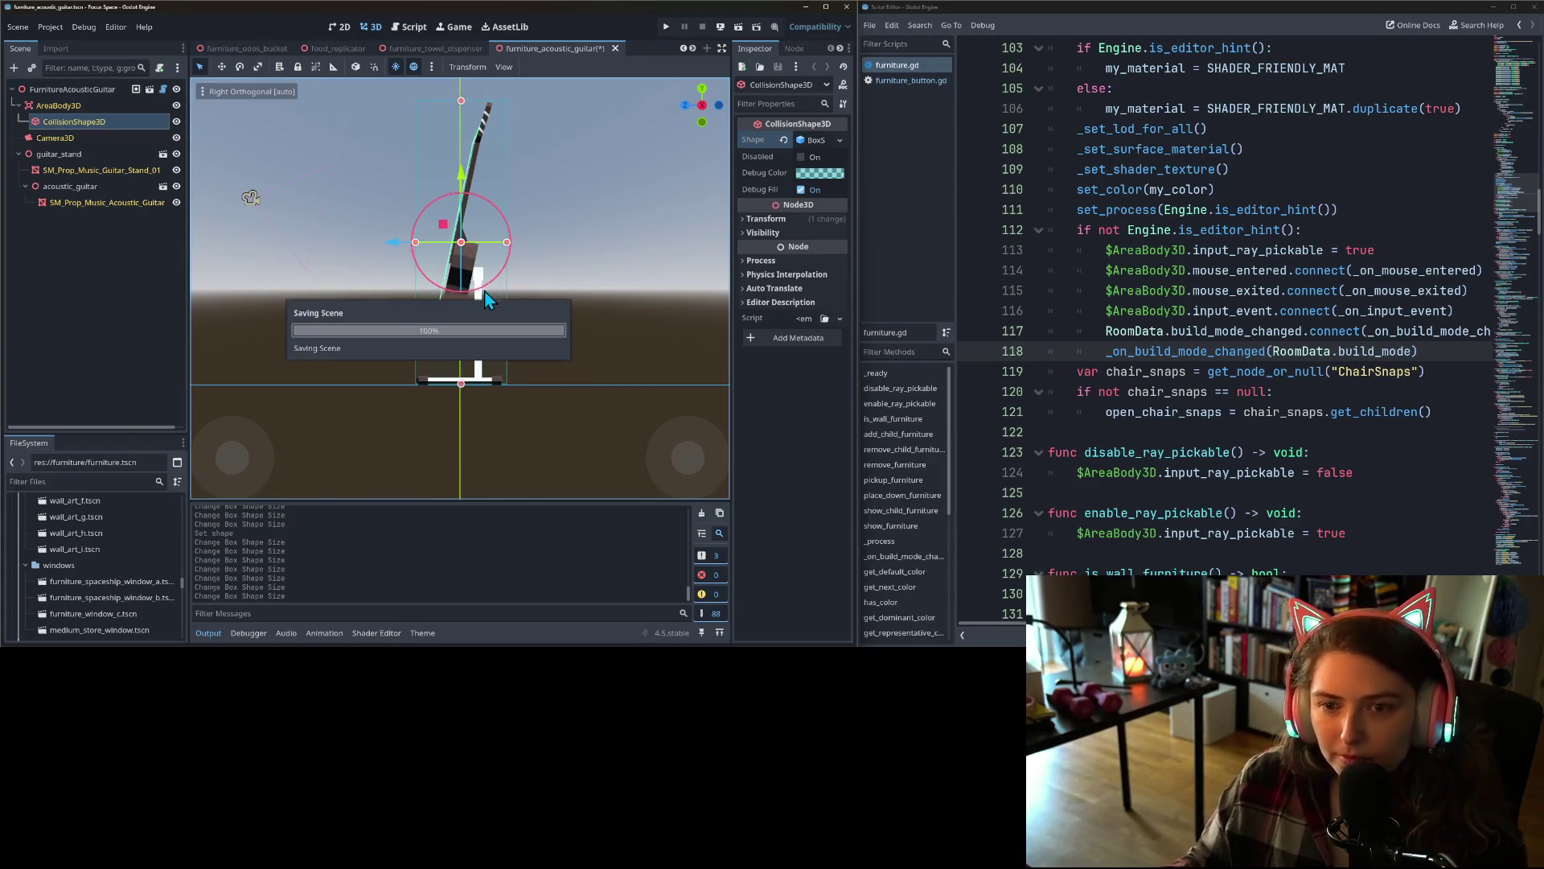
scroll(367, 401, down, 2)
key(KP_1)
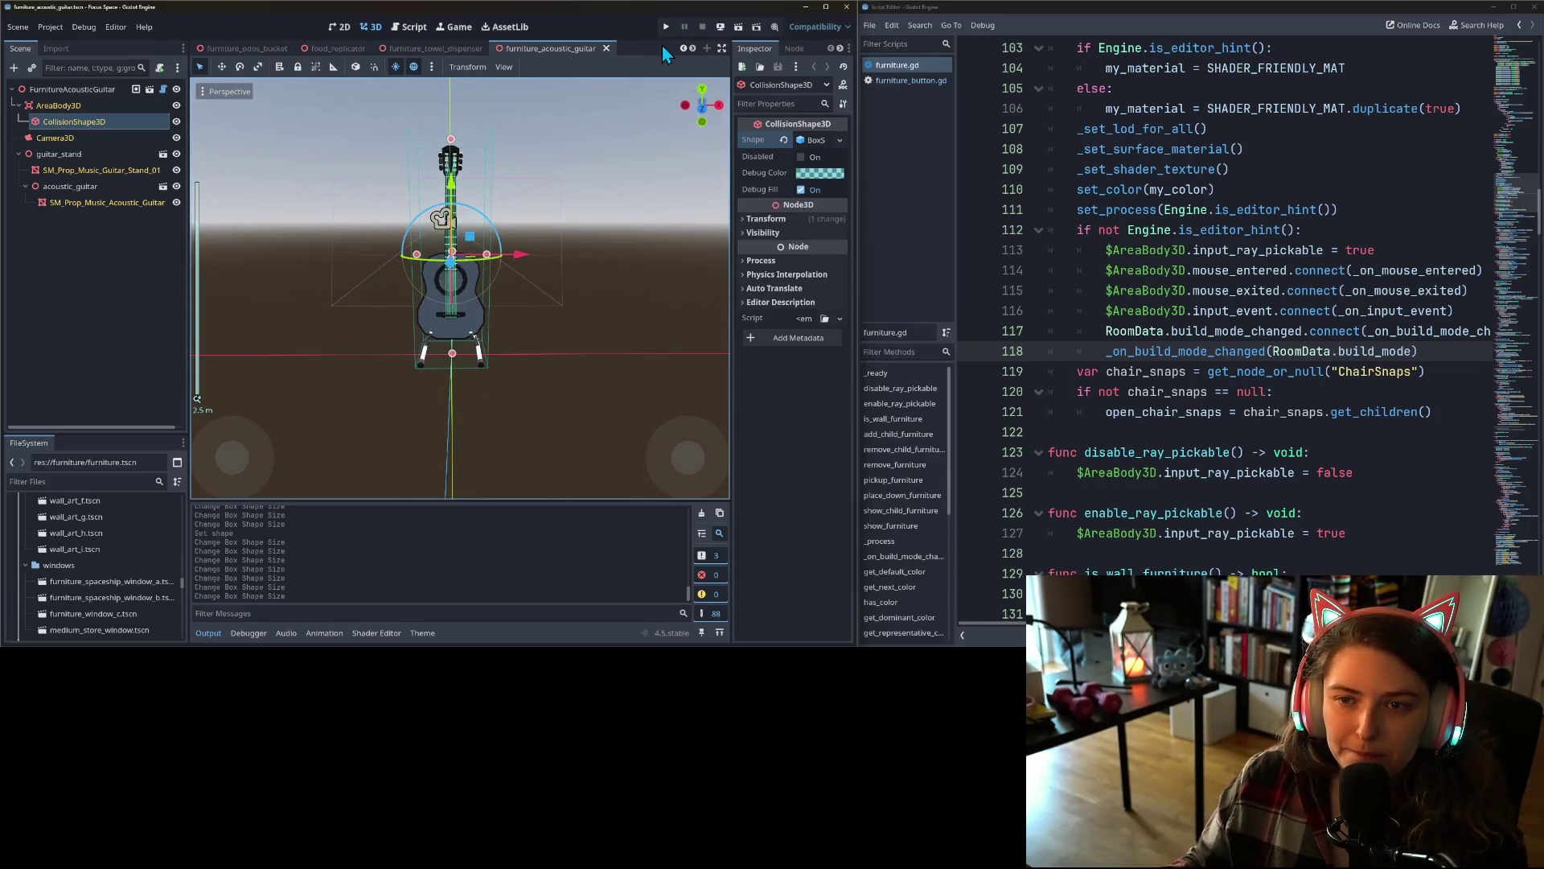
click(688, 47)
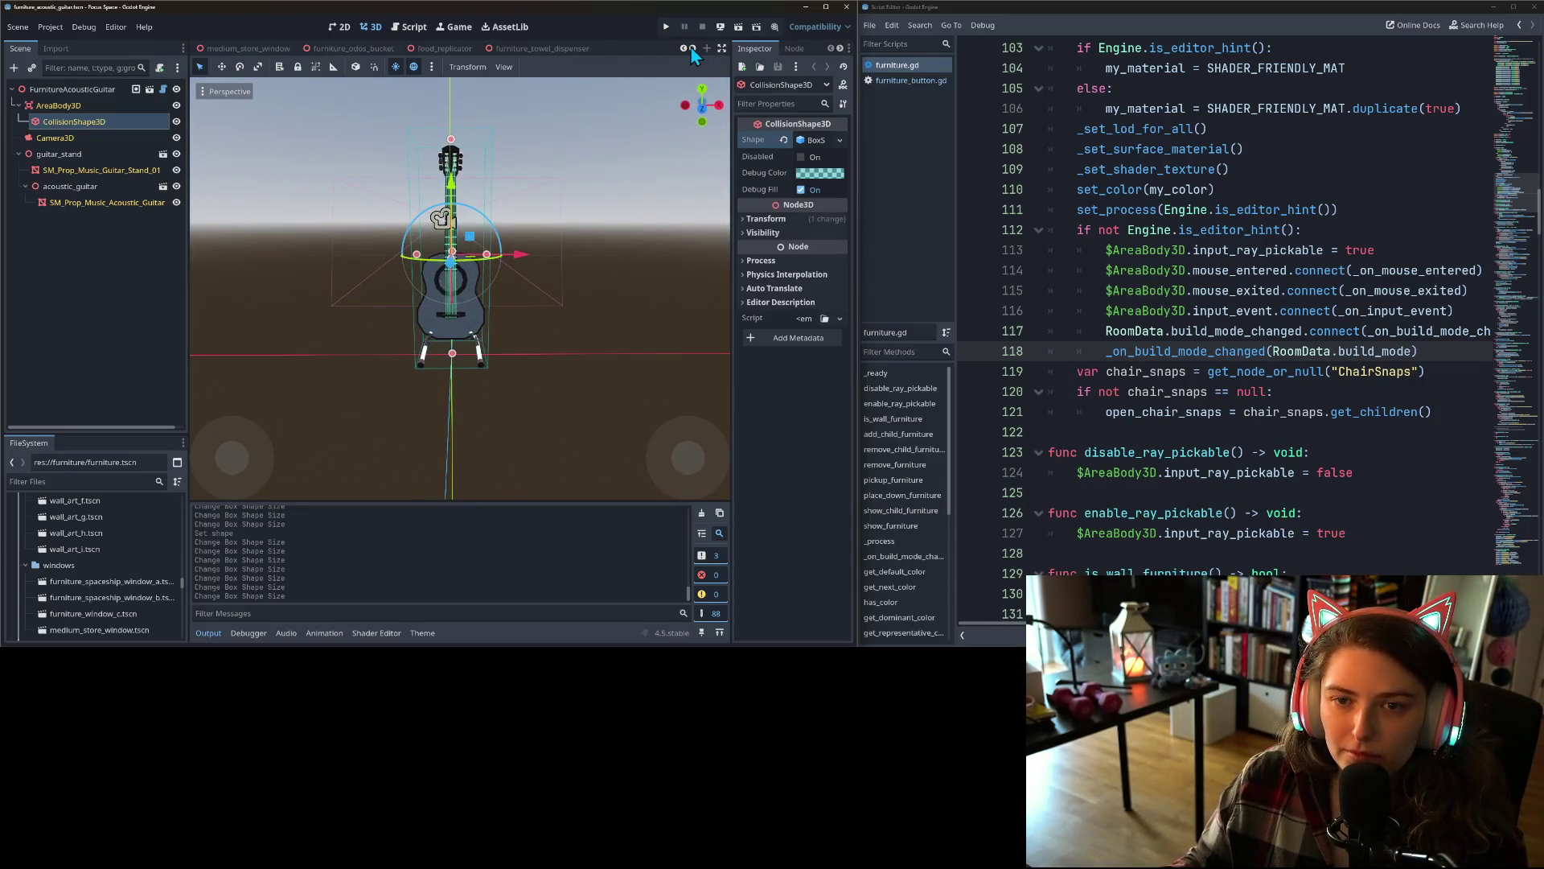
- Give the boom box's CollisionShape3D a new BoxShape3D, redoing the assignment once
click(692, 49)
click(691, 49)
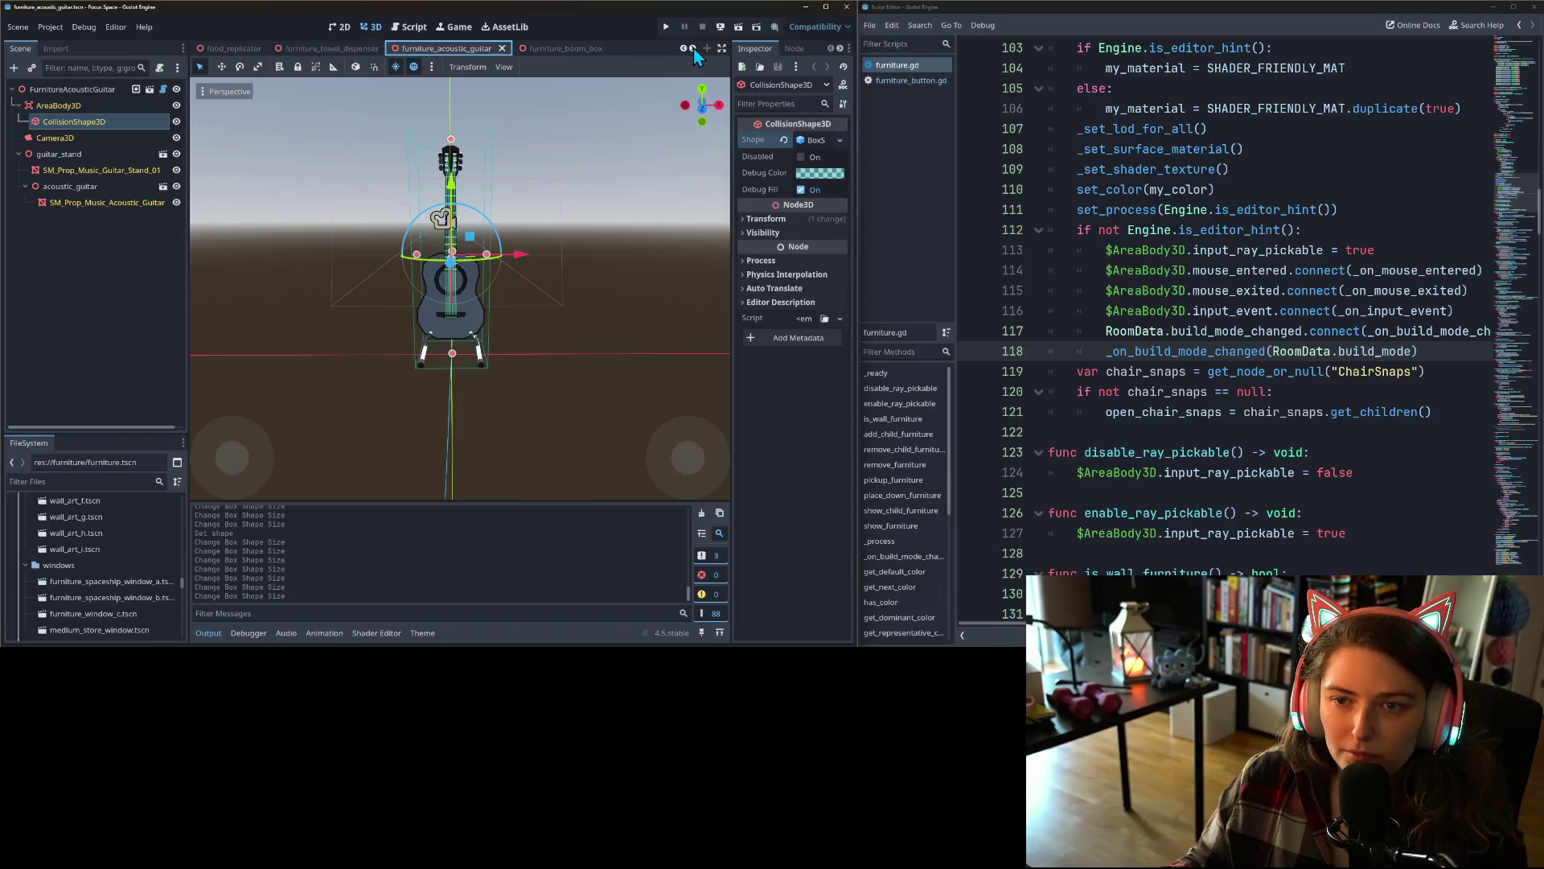
click(692, 49)
click(475, 49)
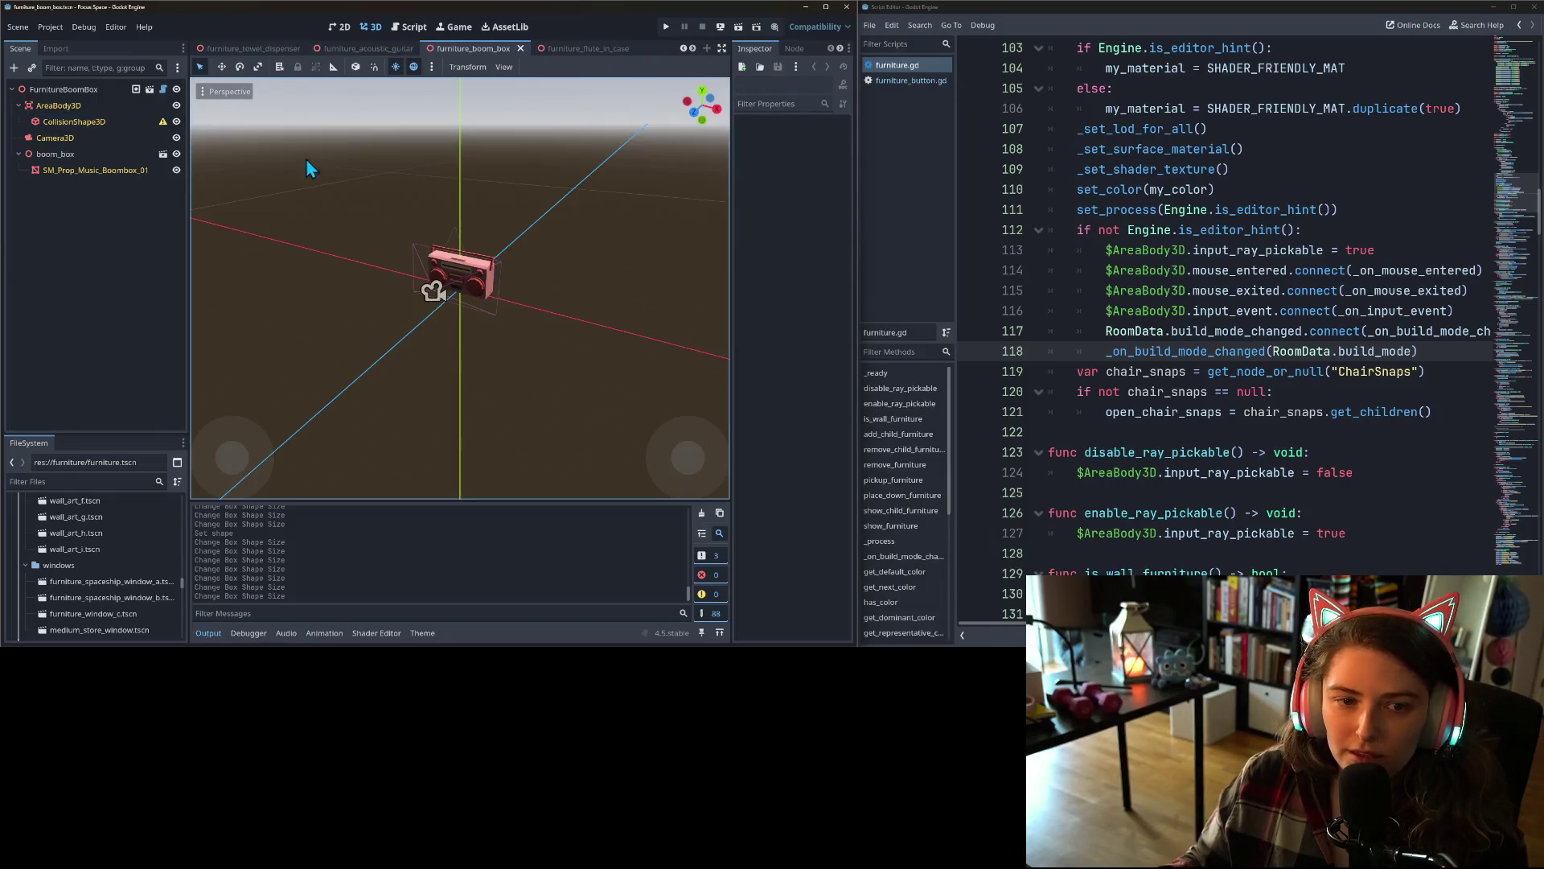
click(117, 122)
click(840, 141)
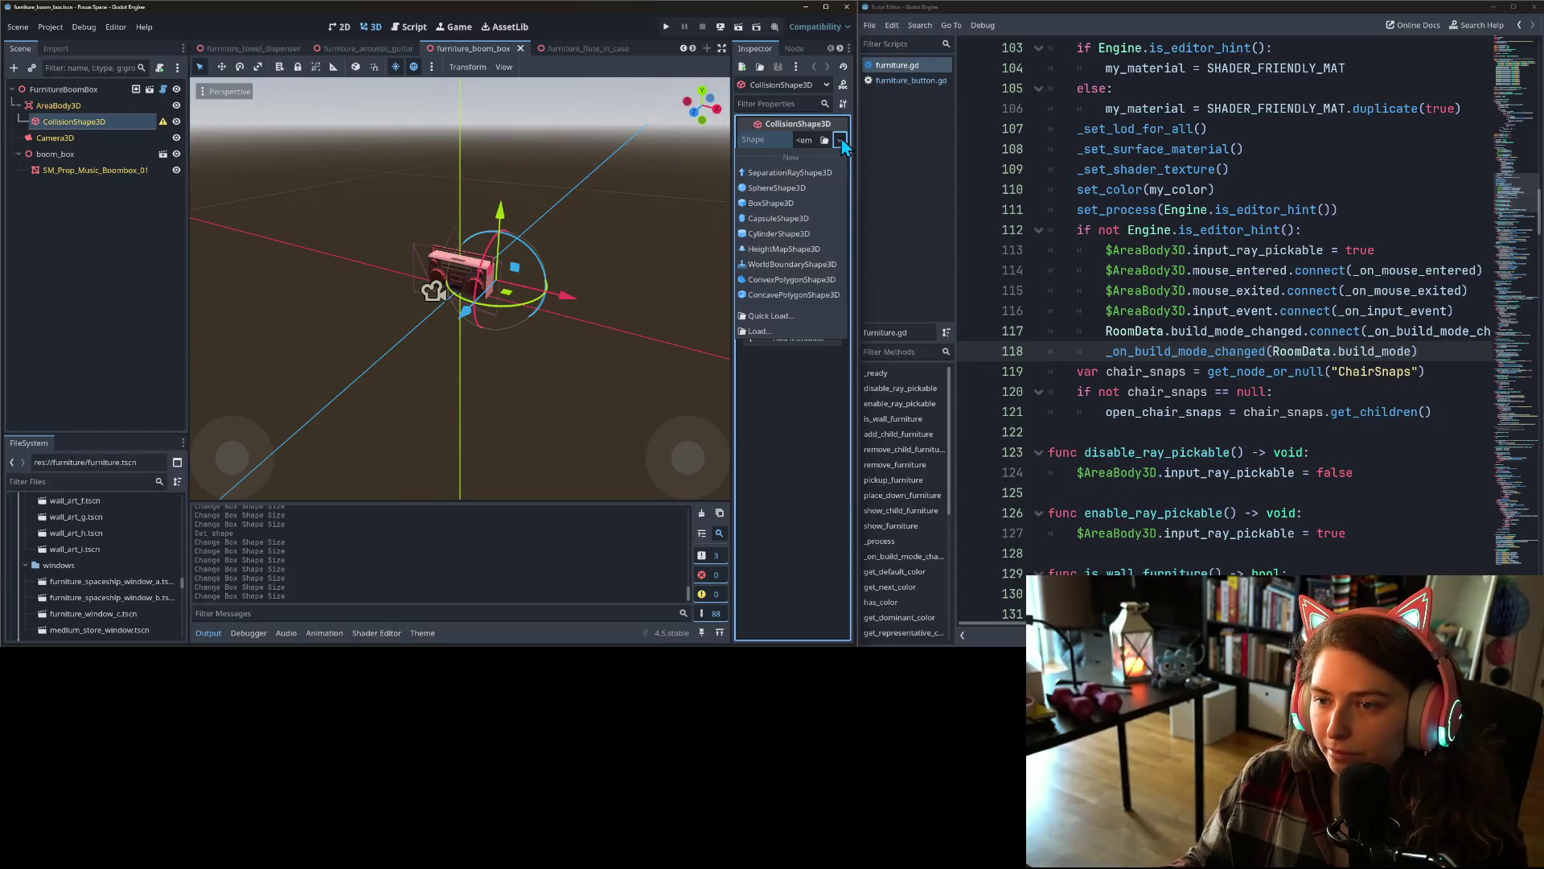
click(776, 204)
key(1)
scroll(505, 291, up, 5)
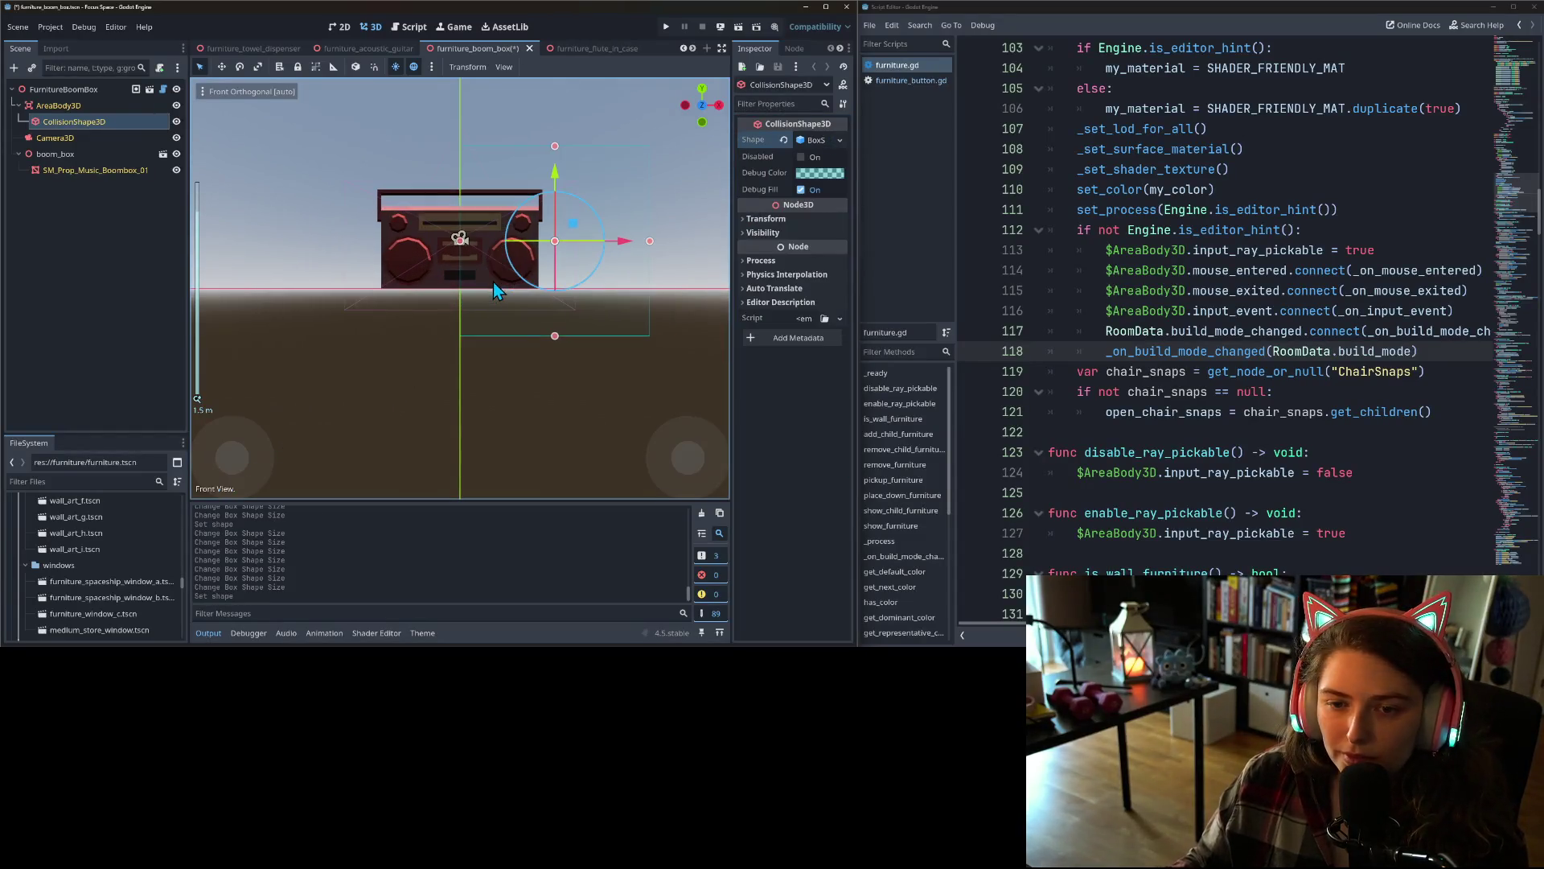
key(ctrl+z)
click(840, 141)
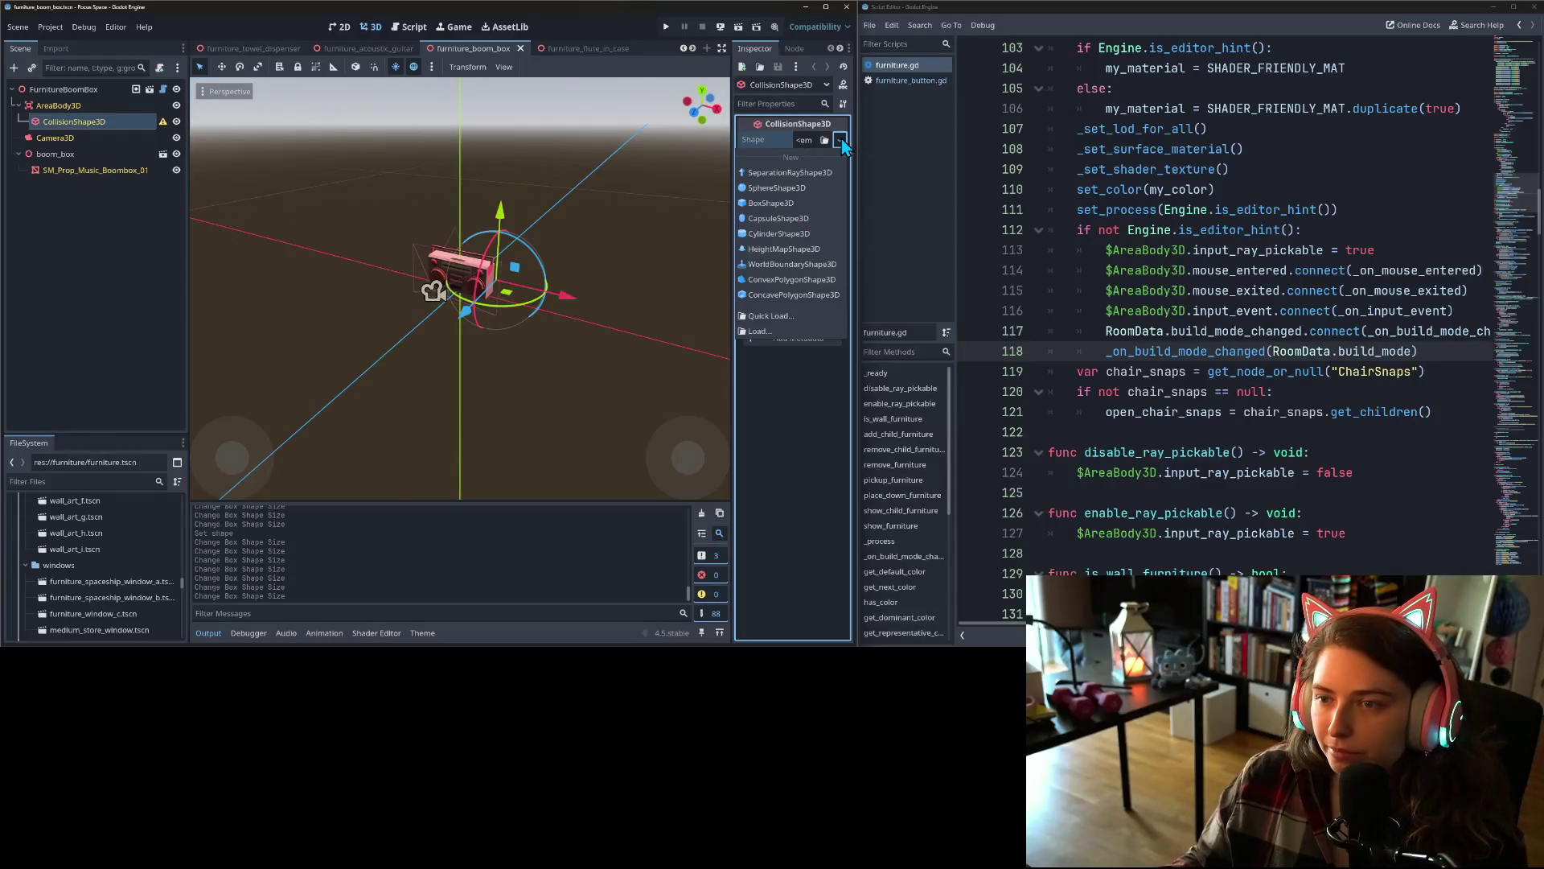
click(777, 203)
- In front view, fit the box's left, right, top and bottom to the boombox and save
key(1)
scroll(498, 289, up, 4)
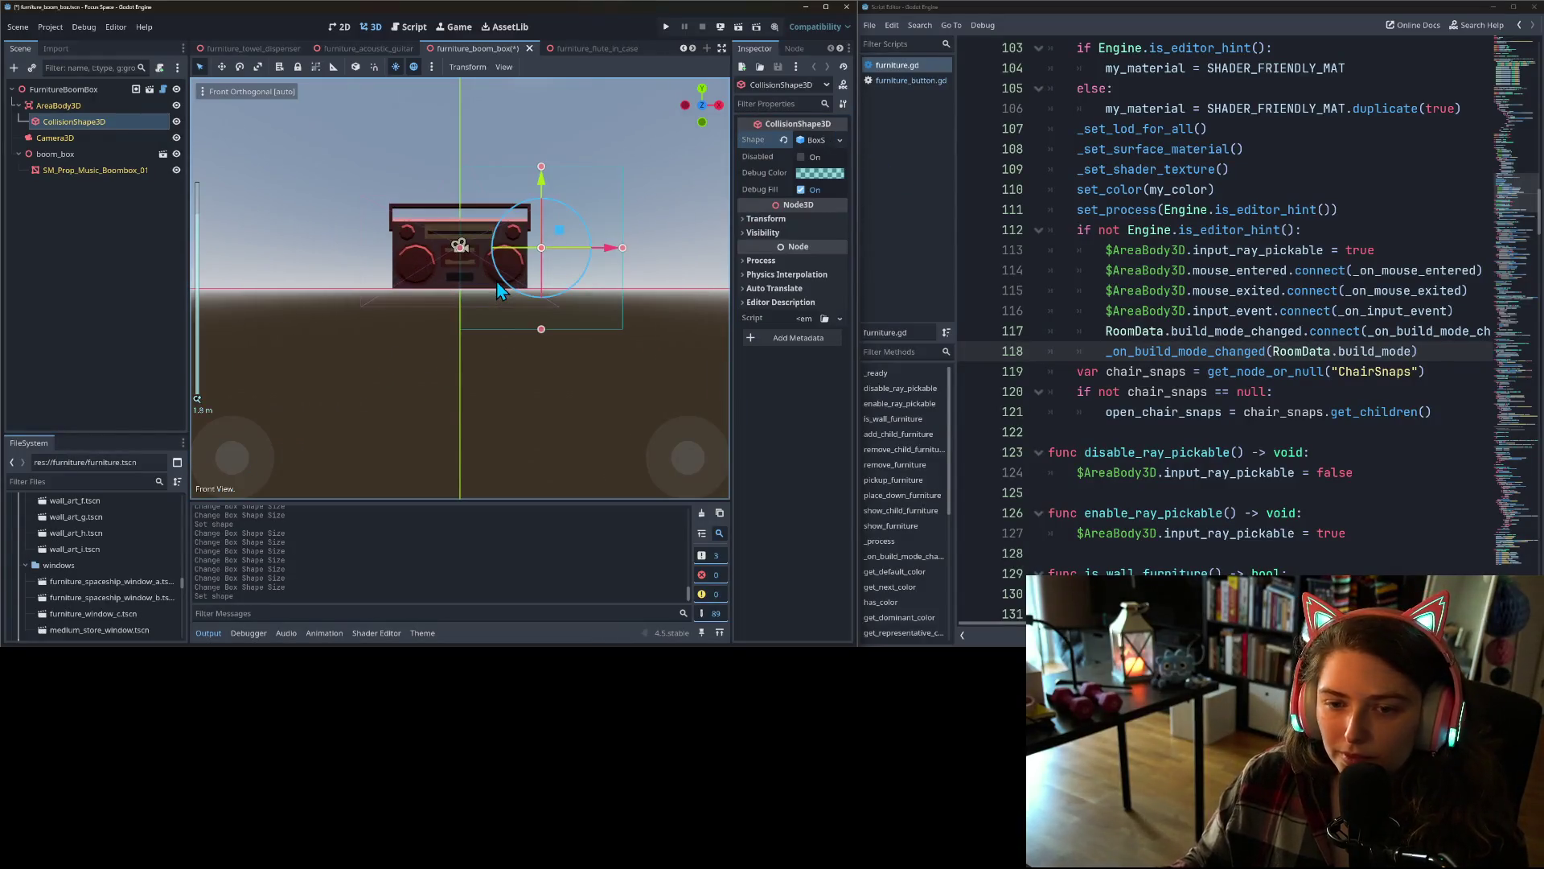
scroll(499, 290, up, 2)
drag(460, 246, 378, 250)
drag(513, 151, 514, 189)
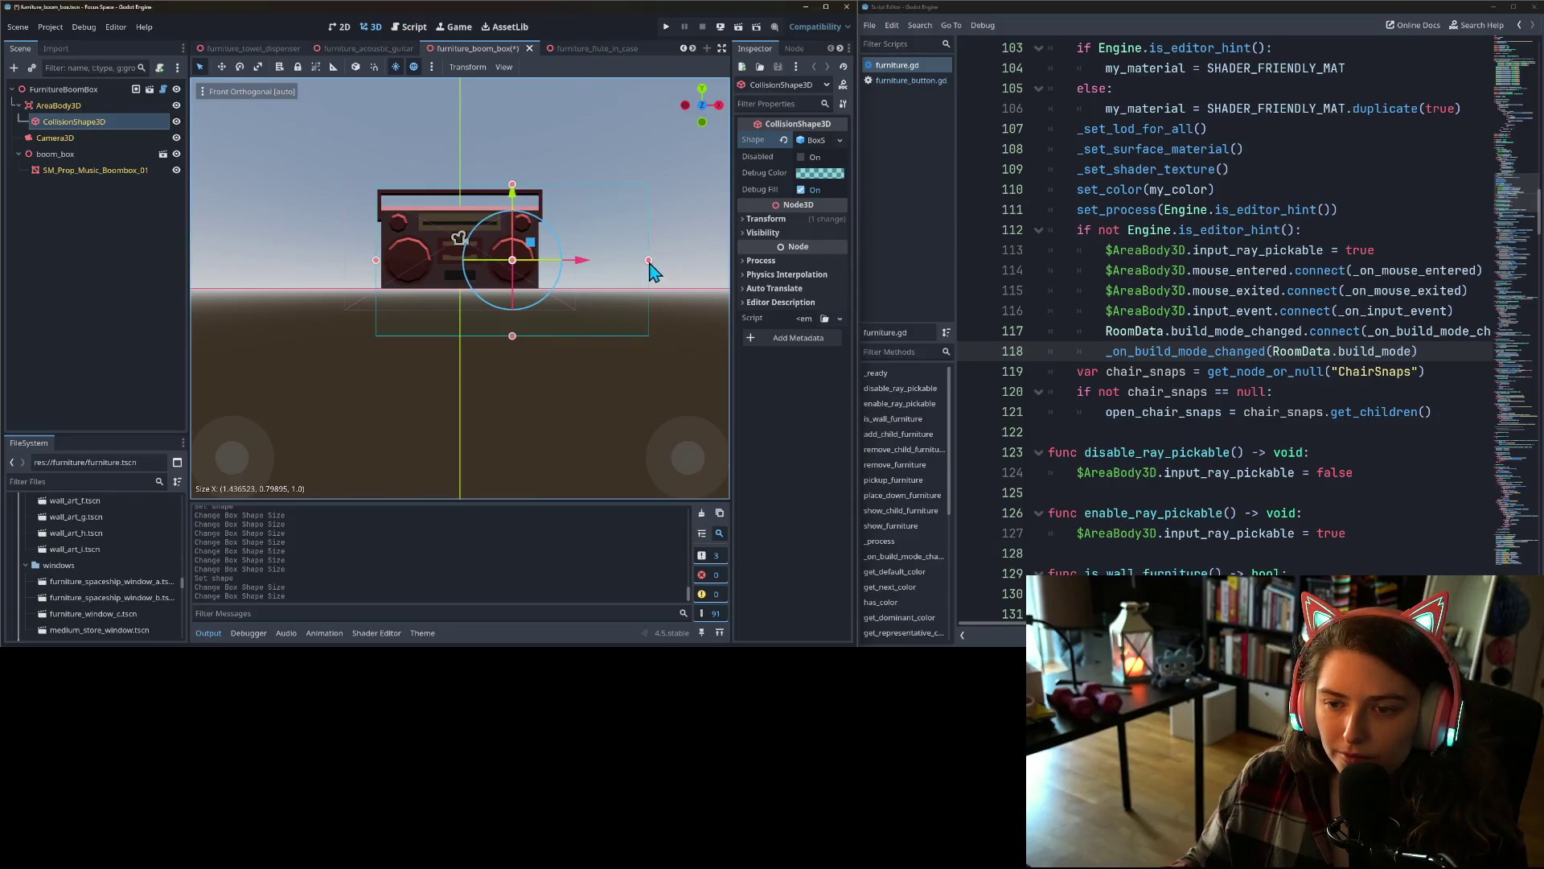
drag(649, 261, 545, 260)
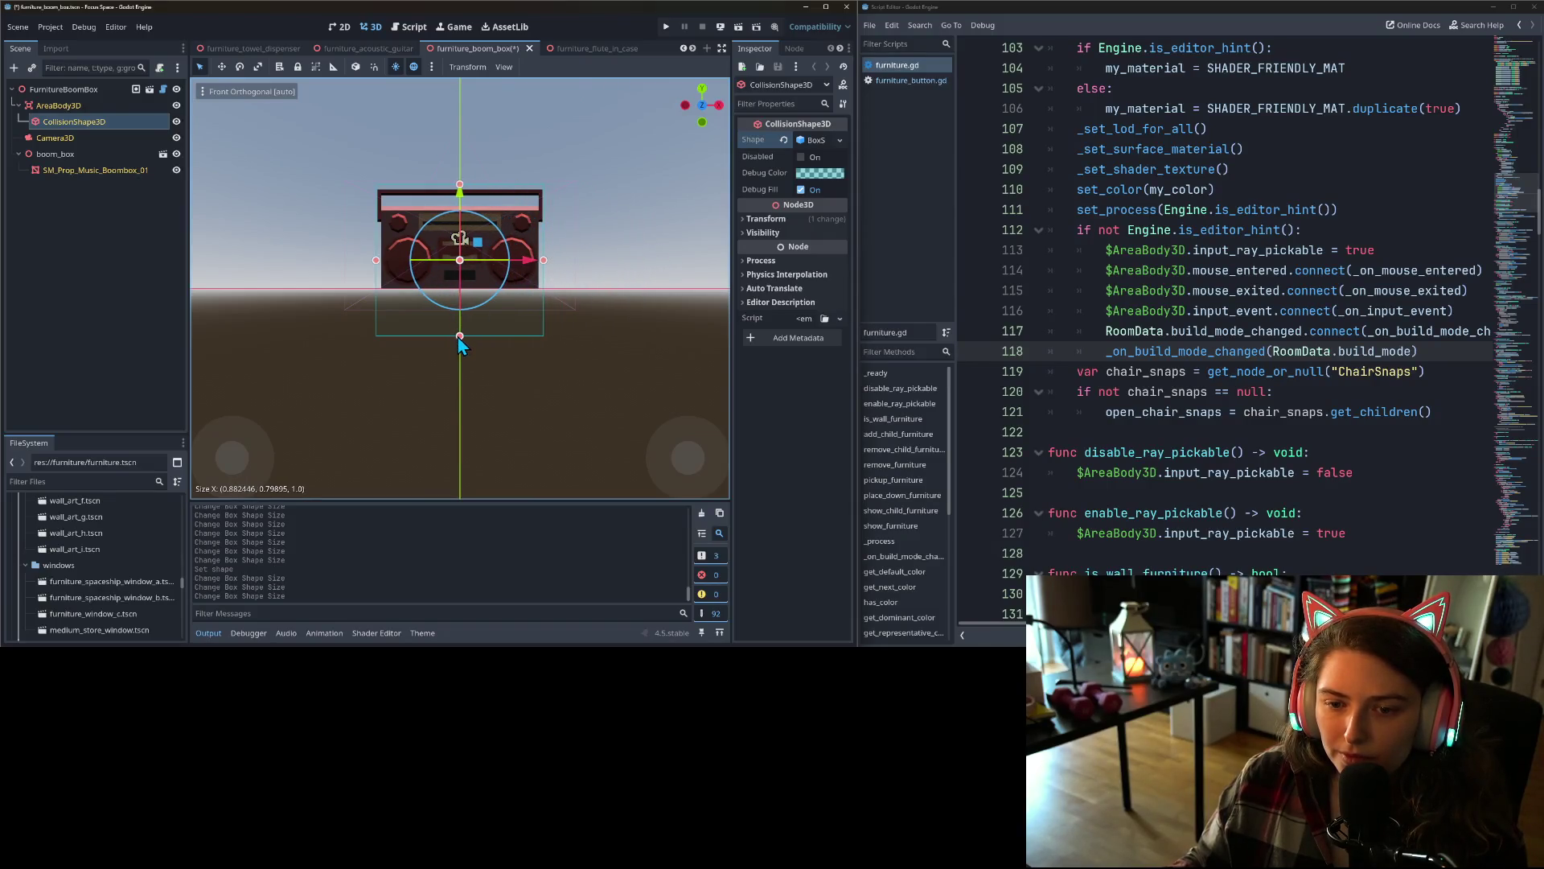
drag(459, 336, 456, 287)
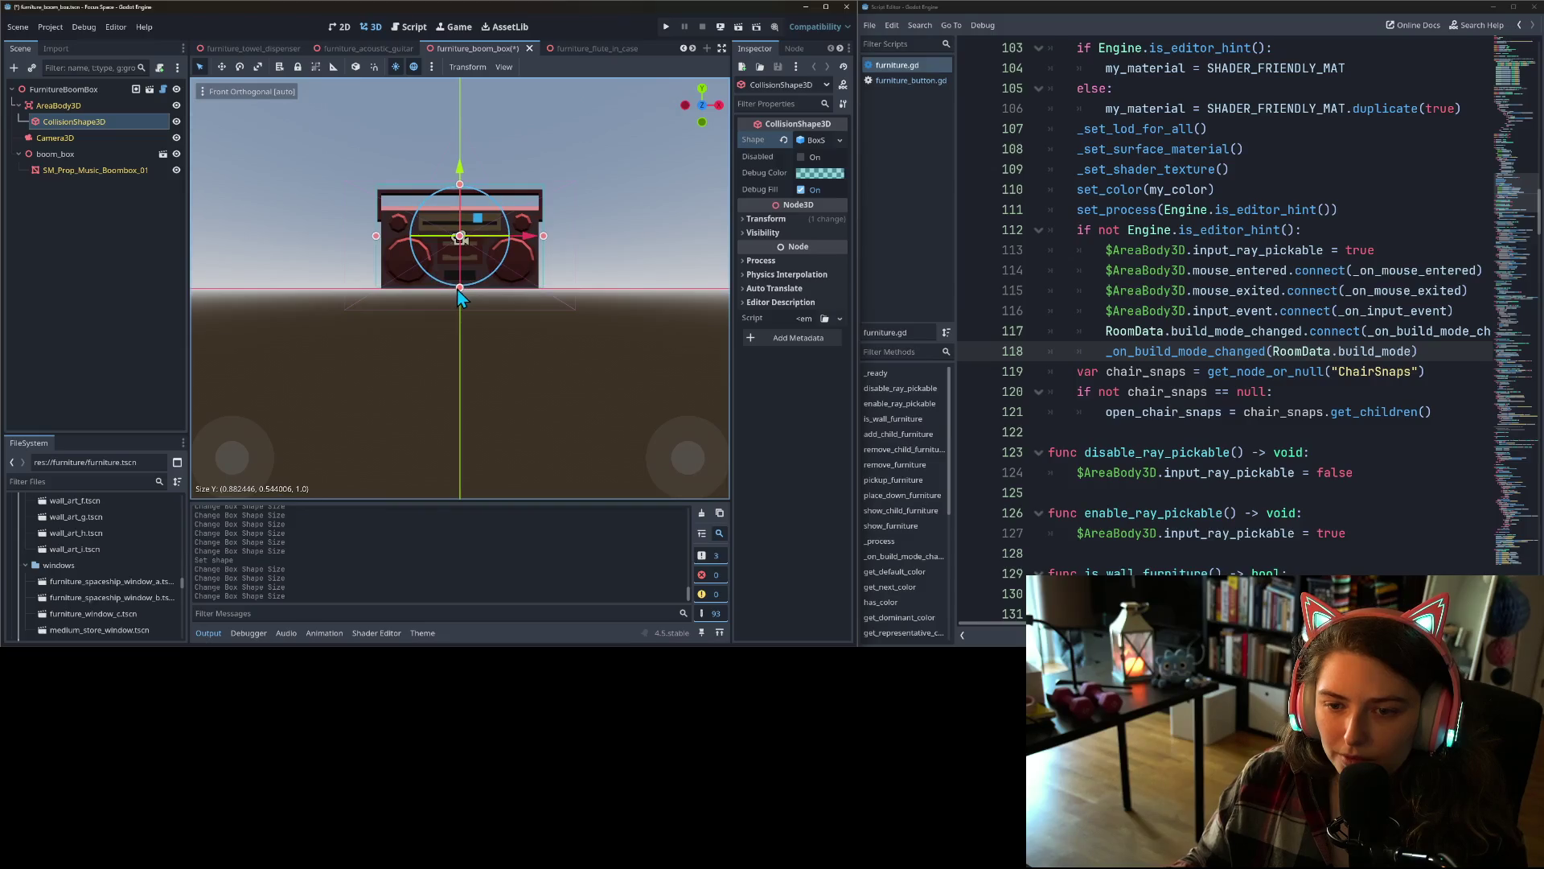
key(ctrl+s)
- In side view, trim the box's depth to the boombox's thickness (about 0.32) and save
key(KP_3)
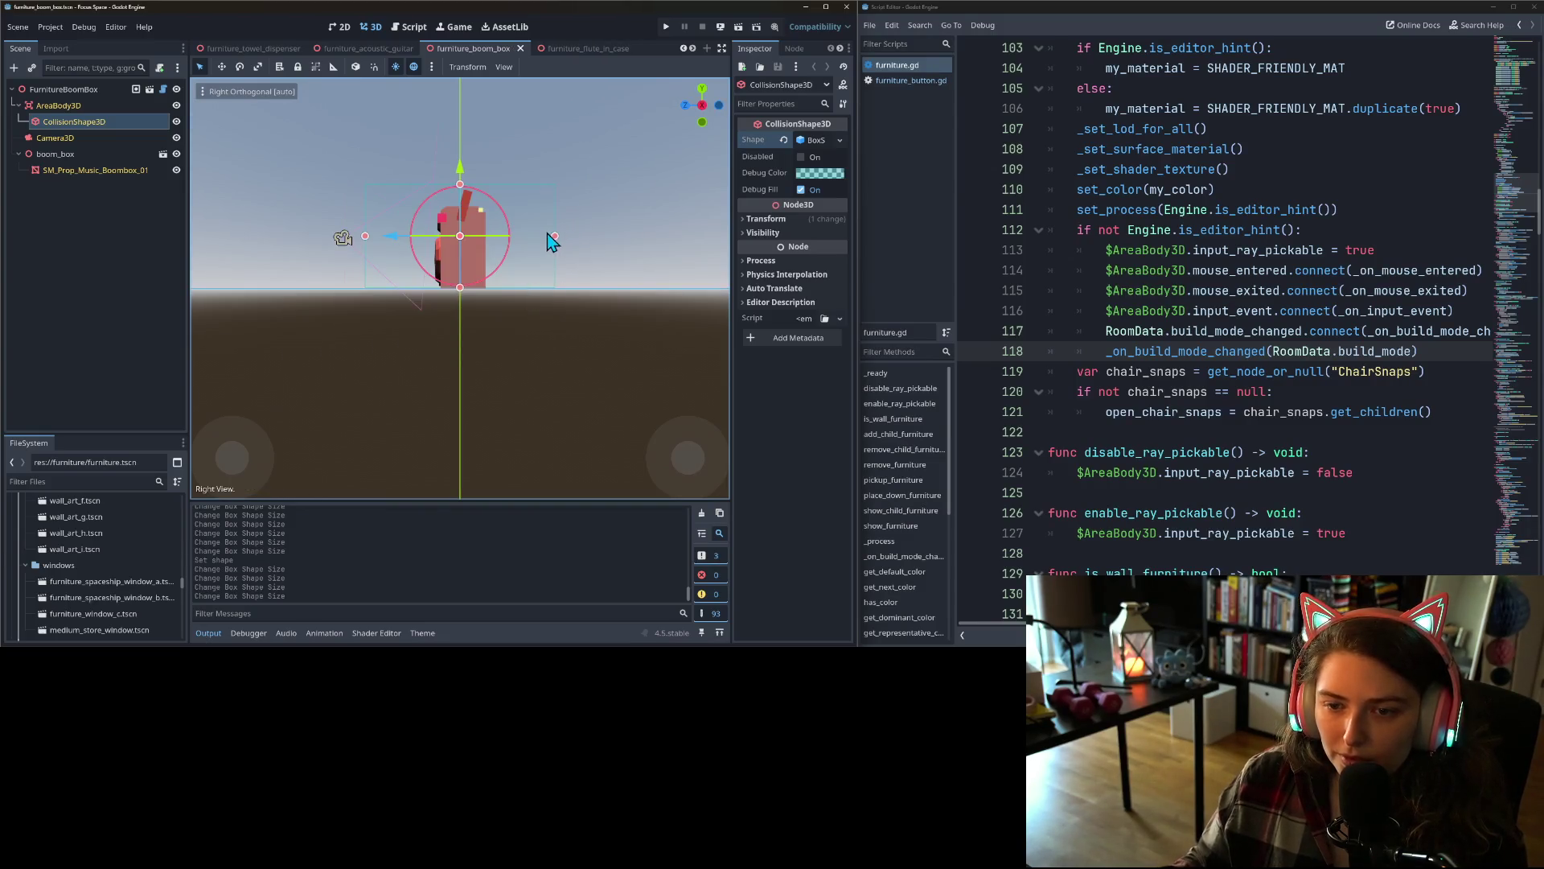
drag(556, 239, 489, 241)
drag(367, 241, 434, 242)
key(ctrl+s)
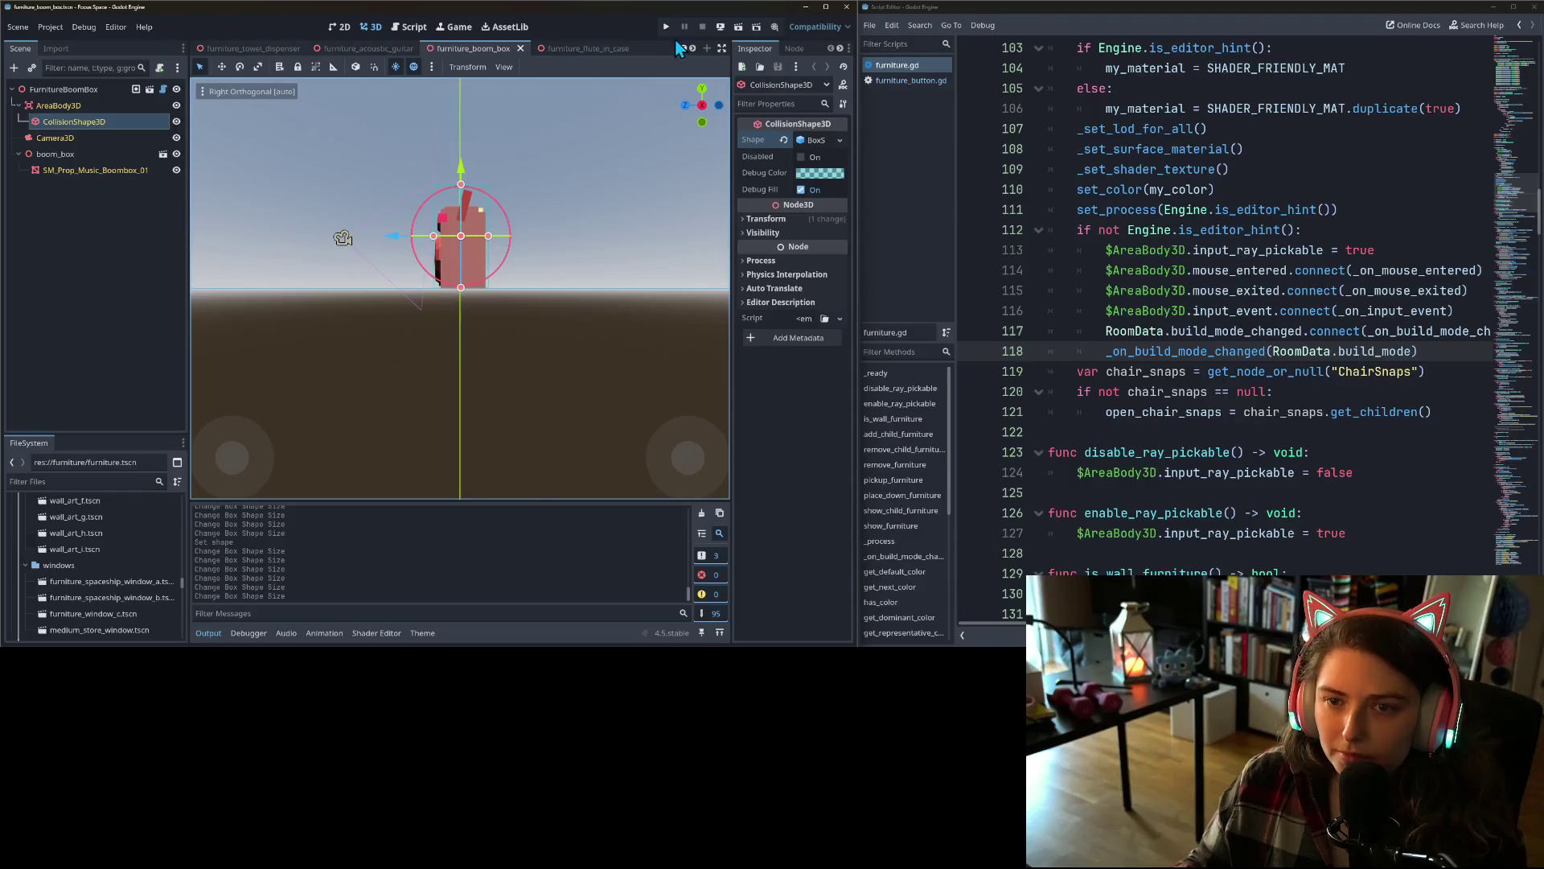
click(587, 50)
- Give the flute case's CollisionShape3D a new BoxShape3D
key(KP_1)
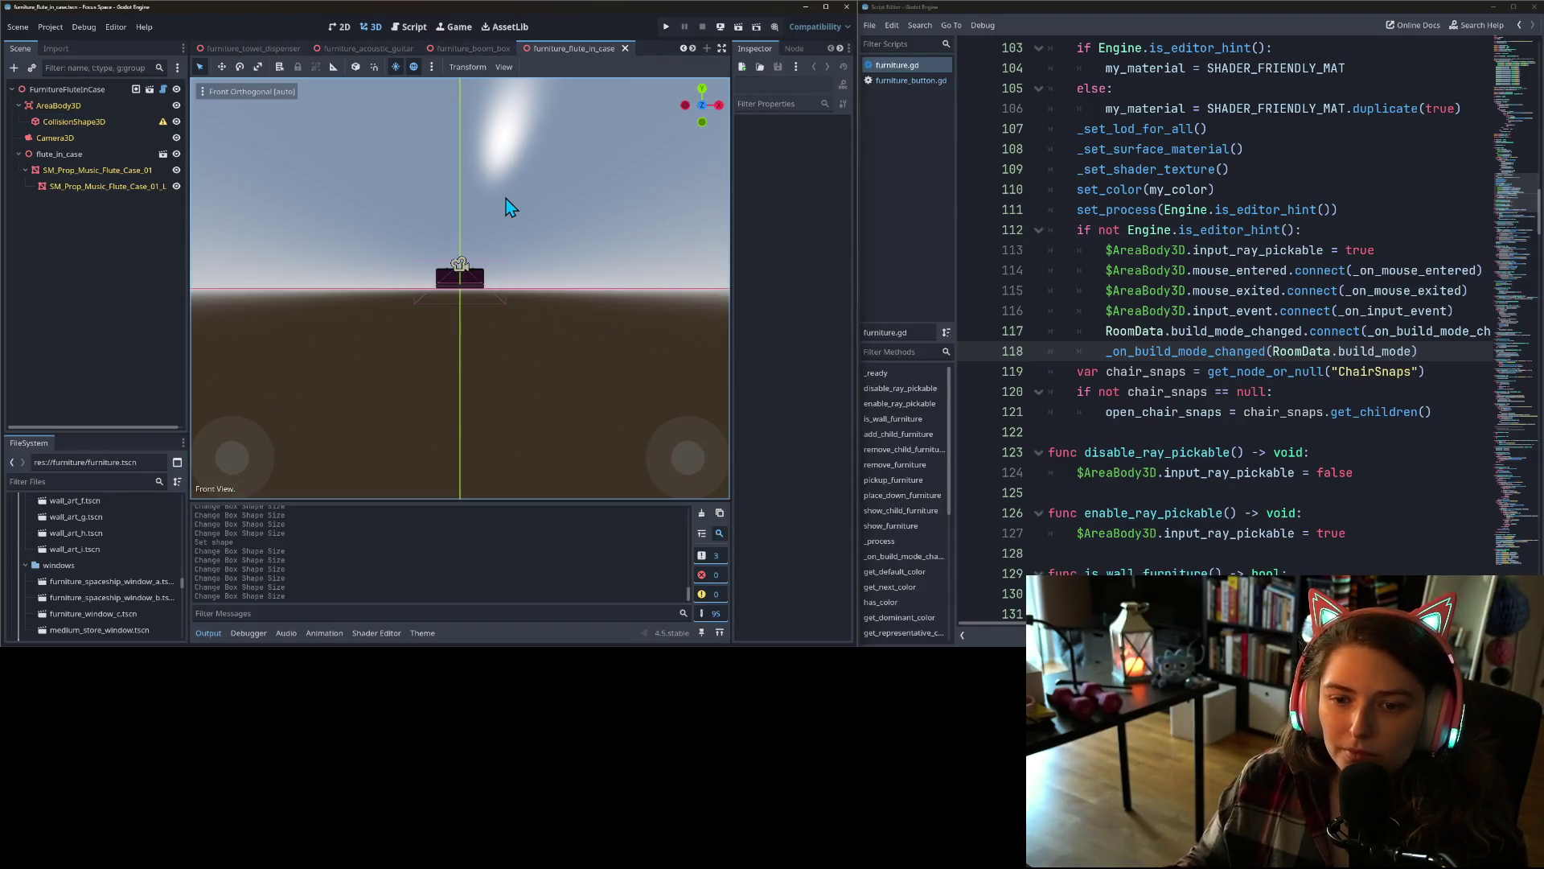
scroll(423, 346, up, 2)
click(88, 121)
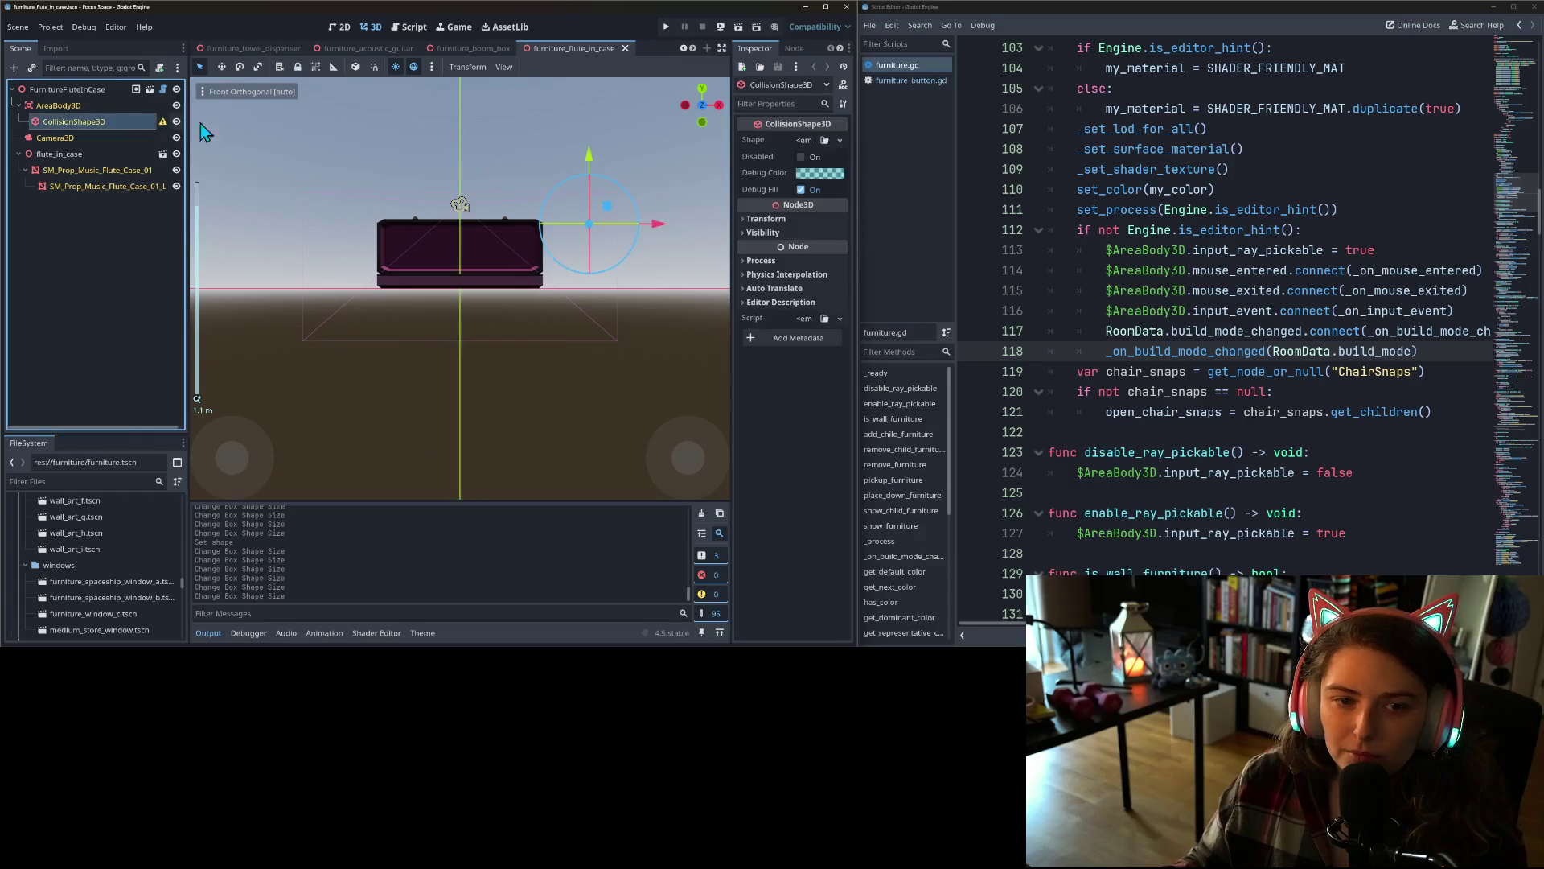
click(840, 140)
click(804, 158)
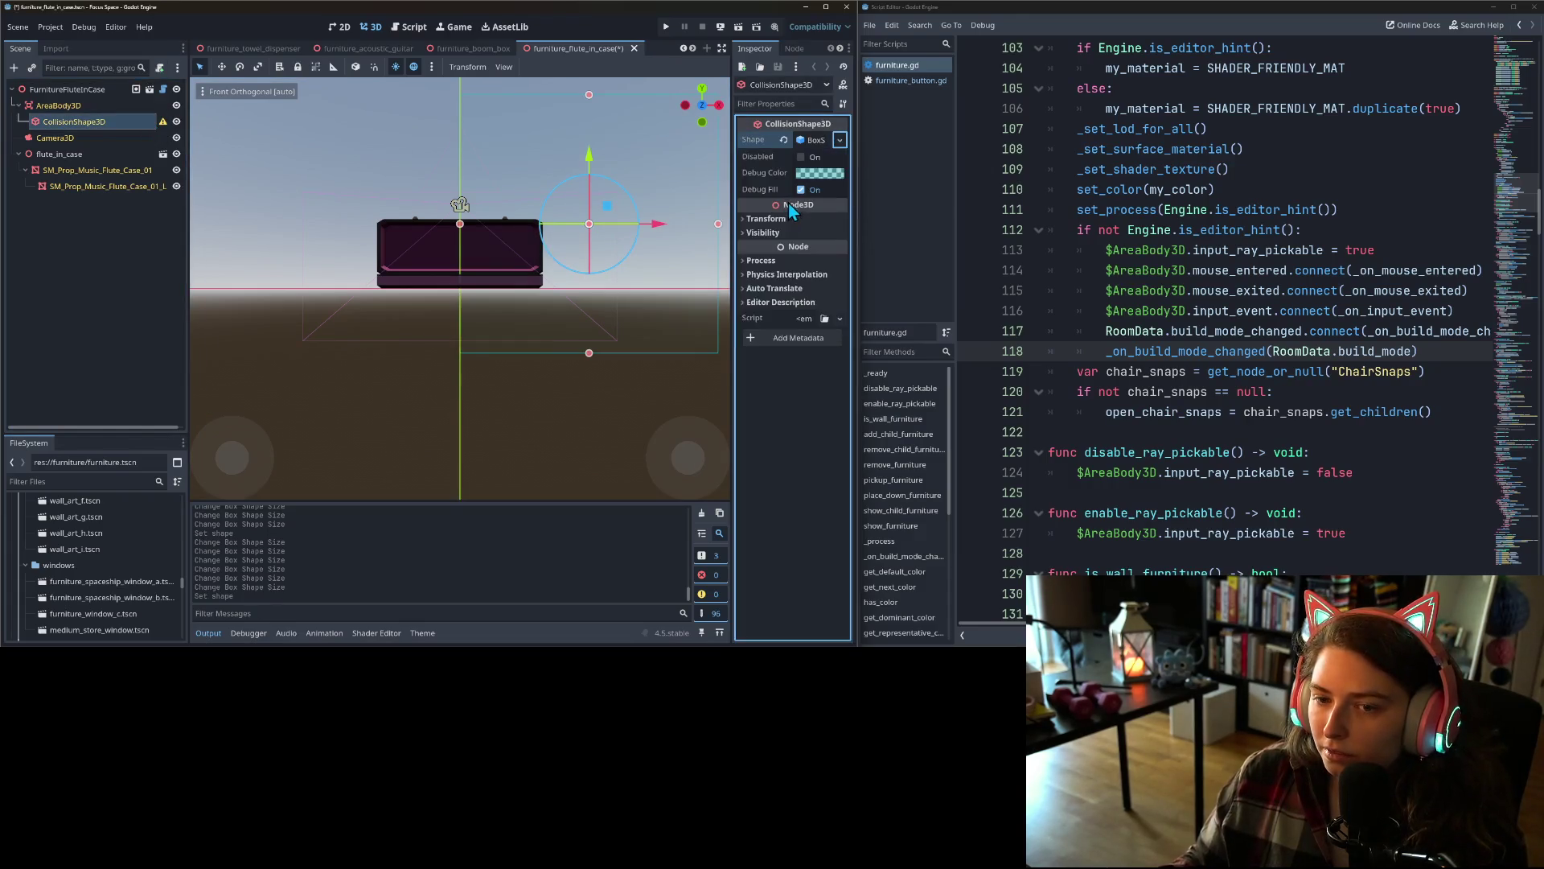
- Fit the box to the case's length and height in the front view
scroll(473, 256, down, 2)
drag(460, 241, 398, 241)
drag(649, 244, 523, 247)
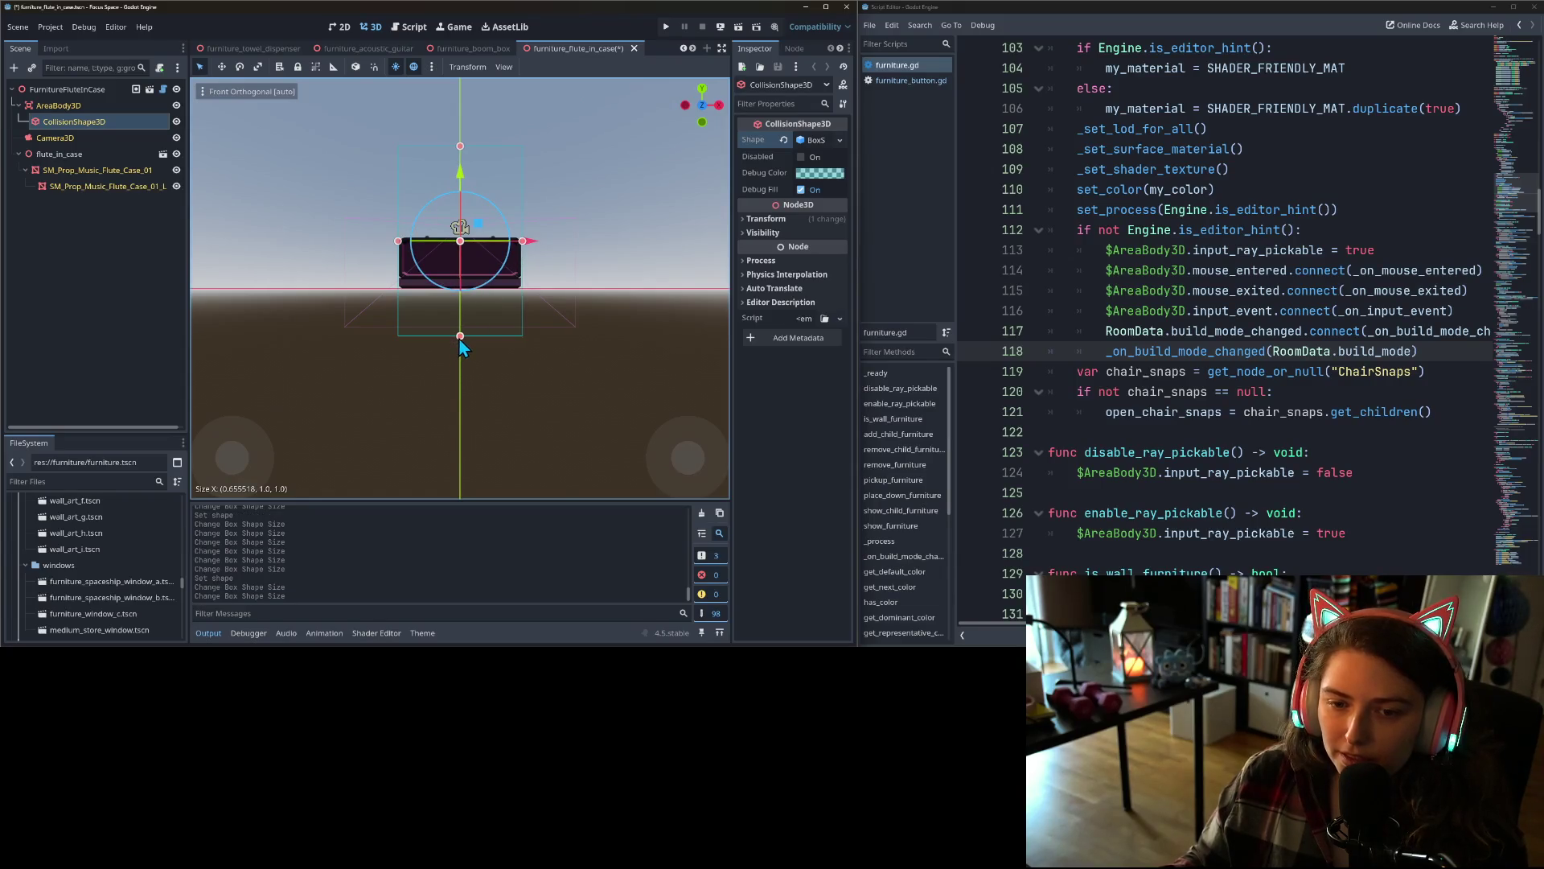
drag(460, 338, 460, 289)
scroll(459, 292, up, 5)
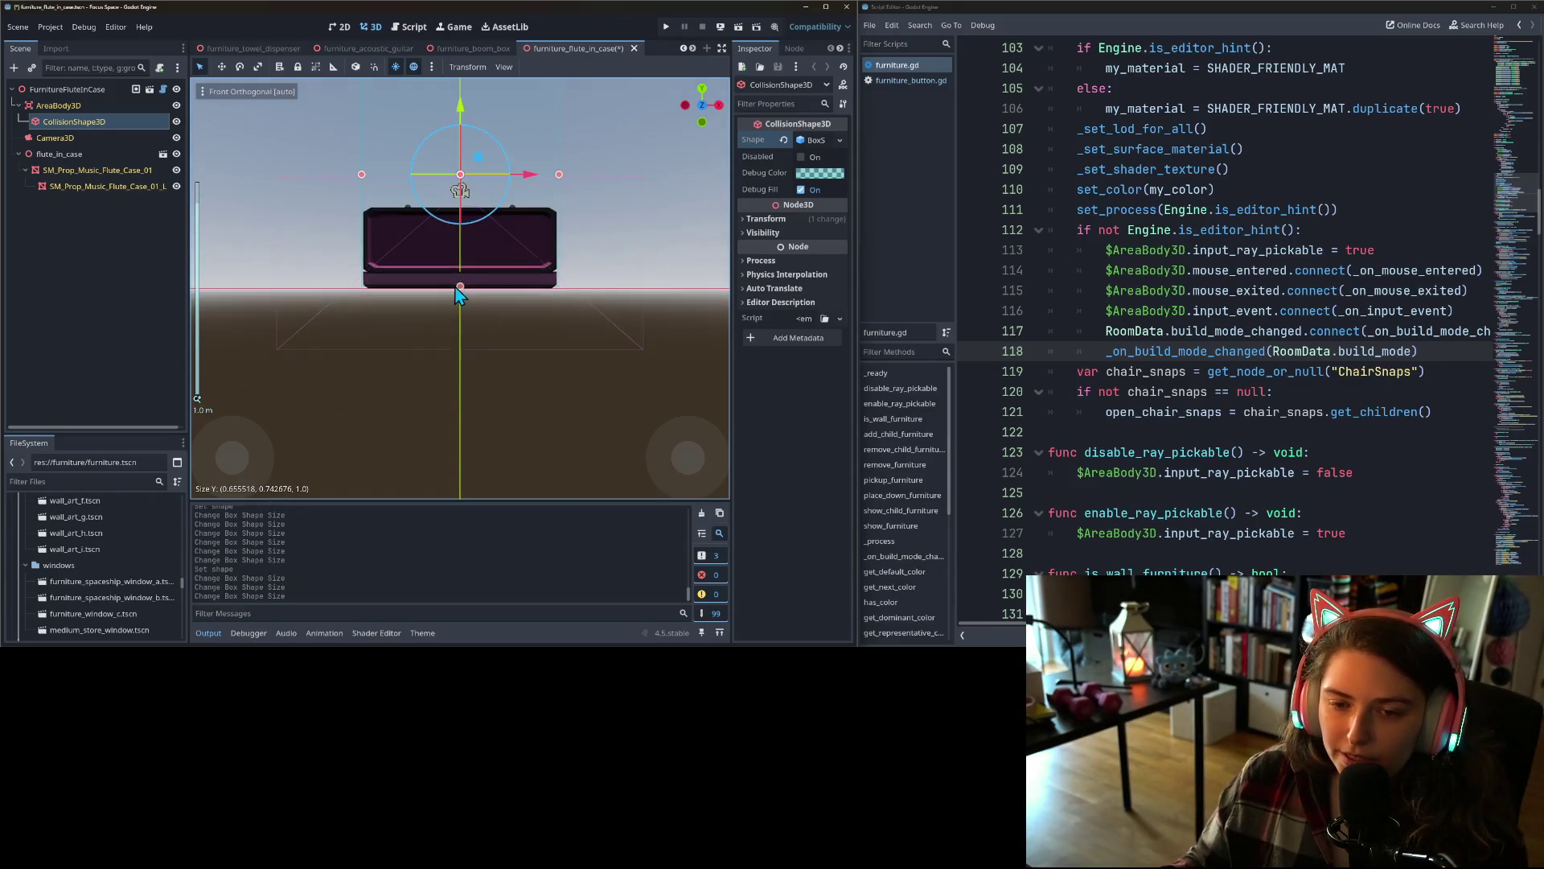
drag(460, 287, 458, 289)
scroll(459, 289, down, 3)
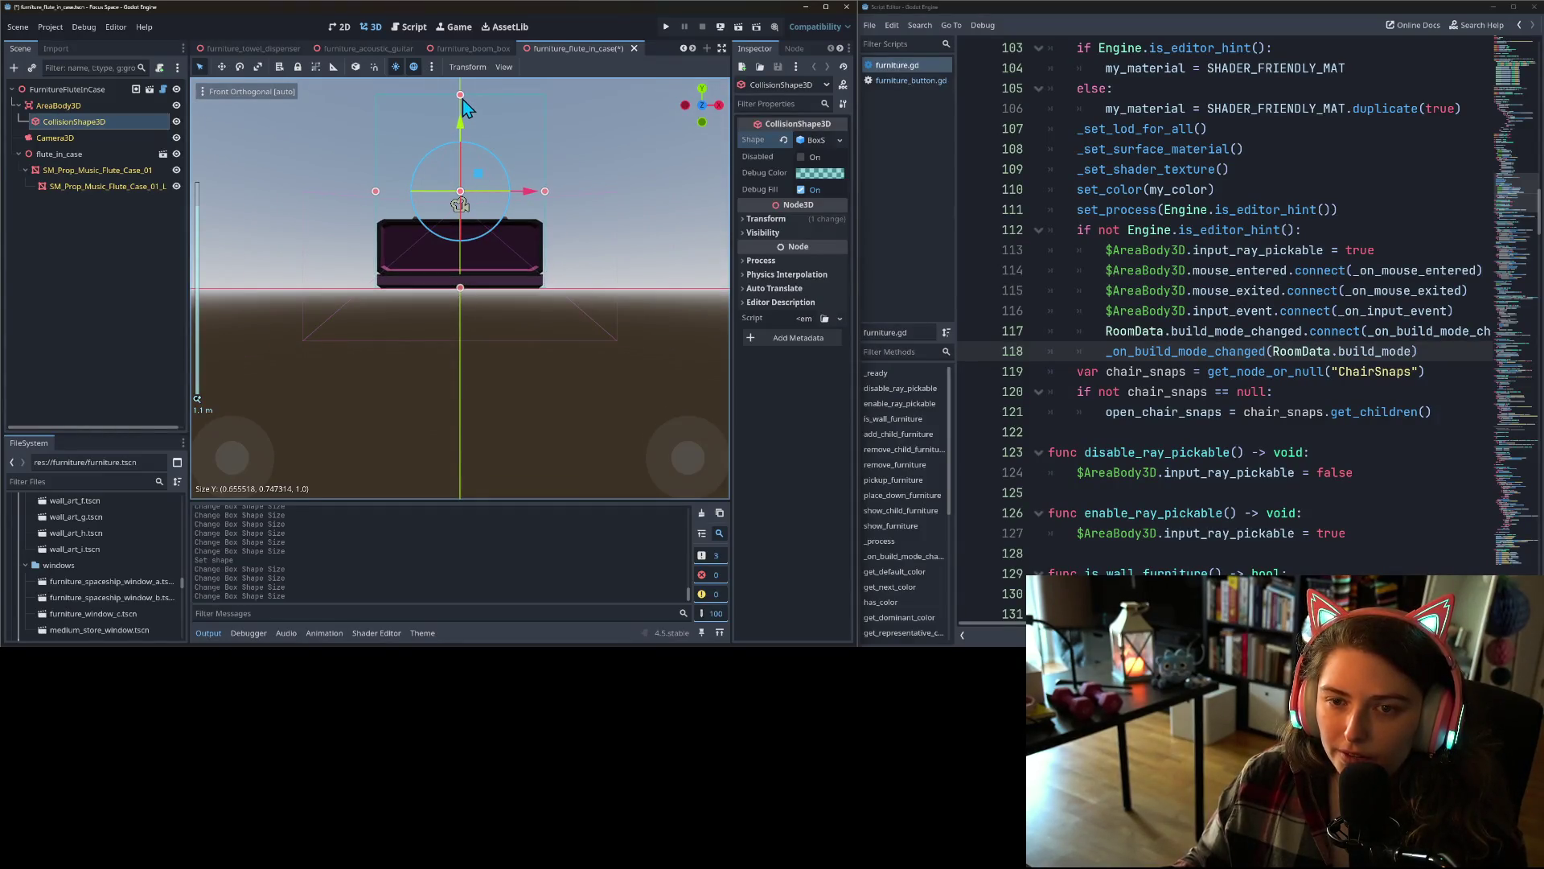
drag(460, 95, 460, 224)
- Trim the box's depth to the case's thickness in the side view
key(KP_3)
scroll(465, 225, up, 3)
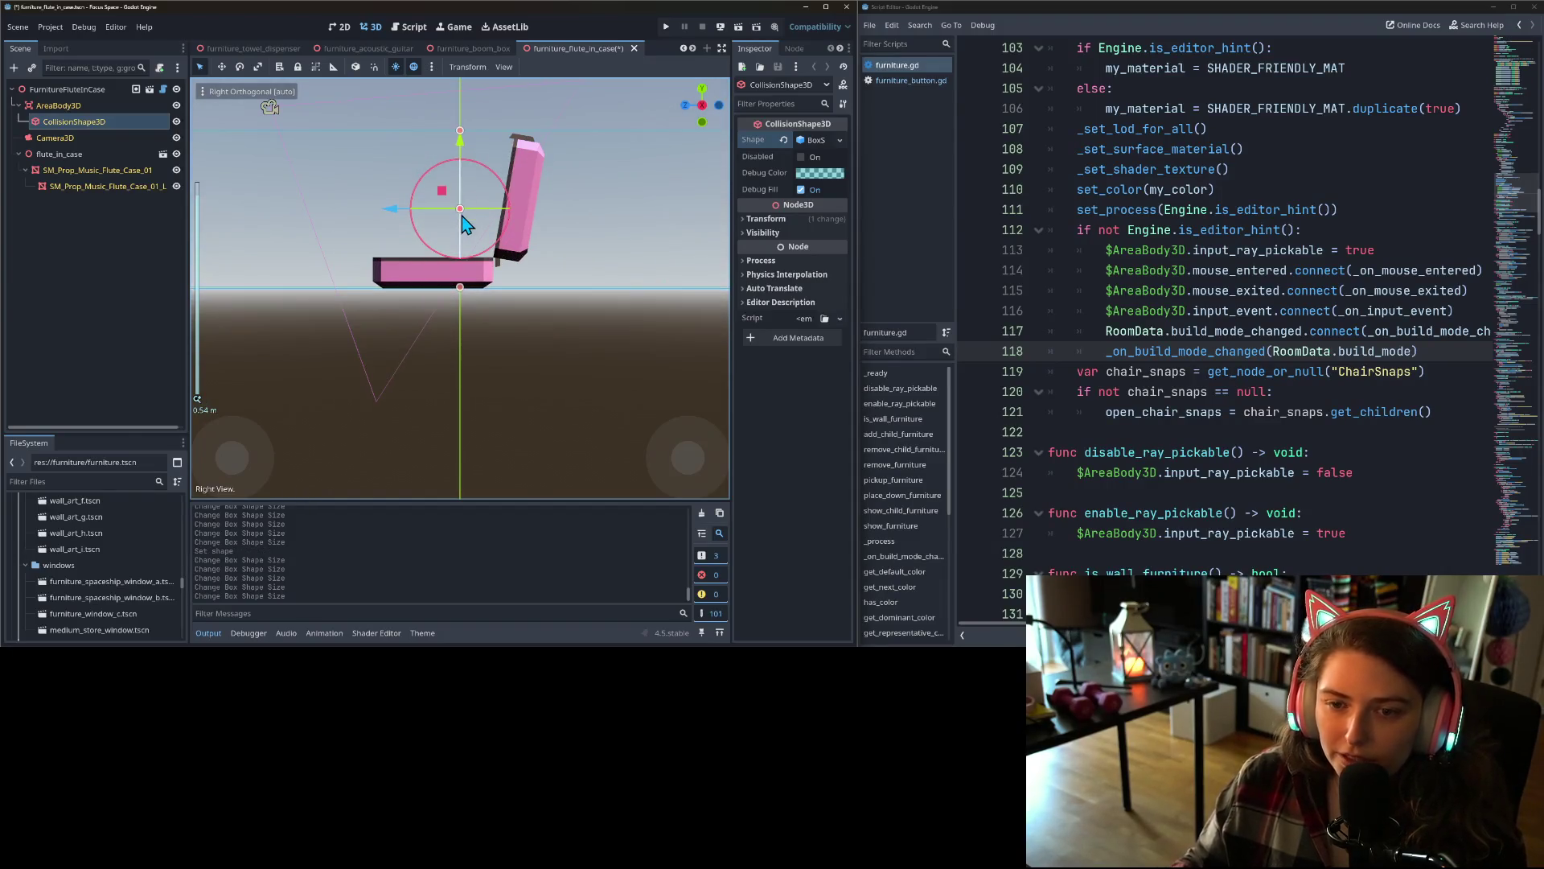
scroll(463, 227, down, 2)
drag(256, 231, 396, 234)
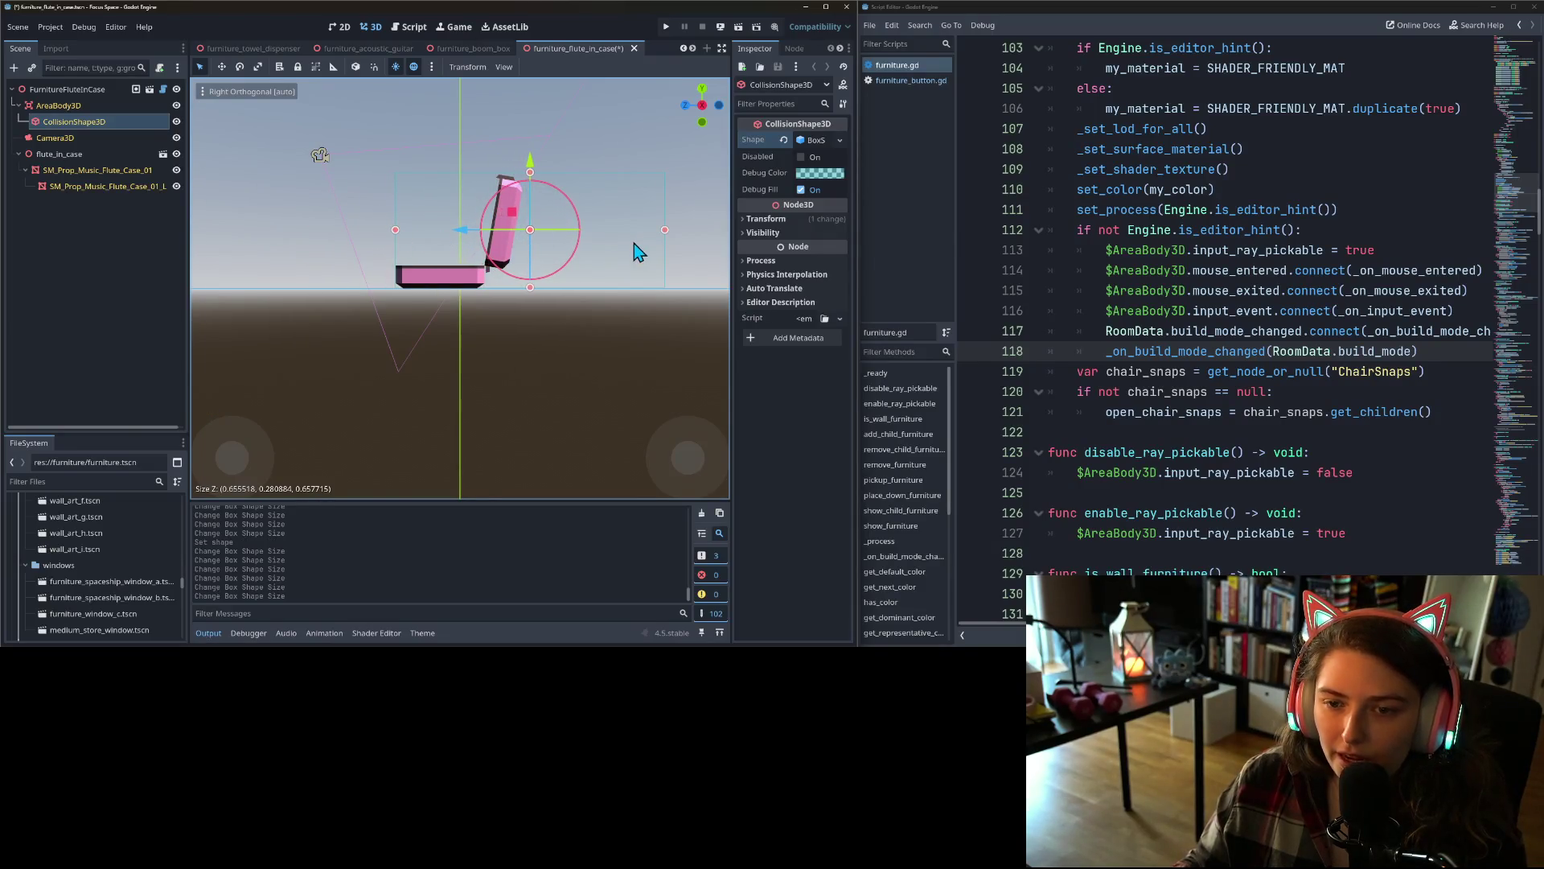
drag(664, 238, 523, 235)
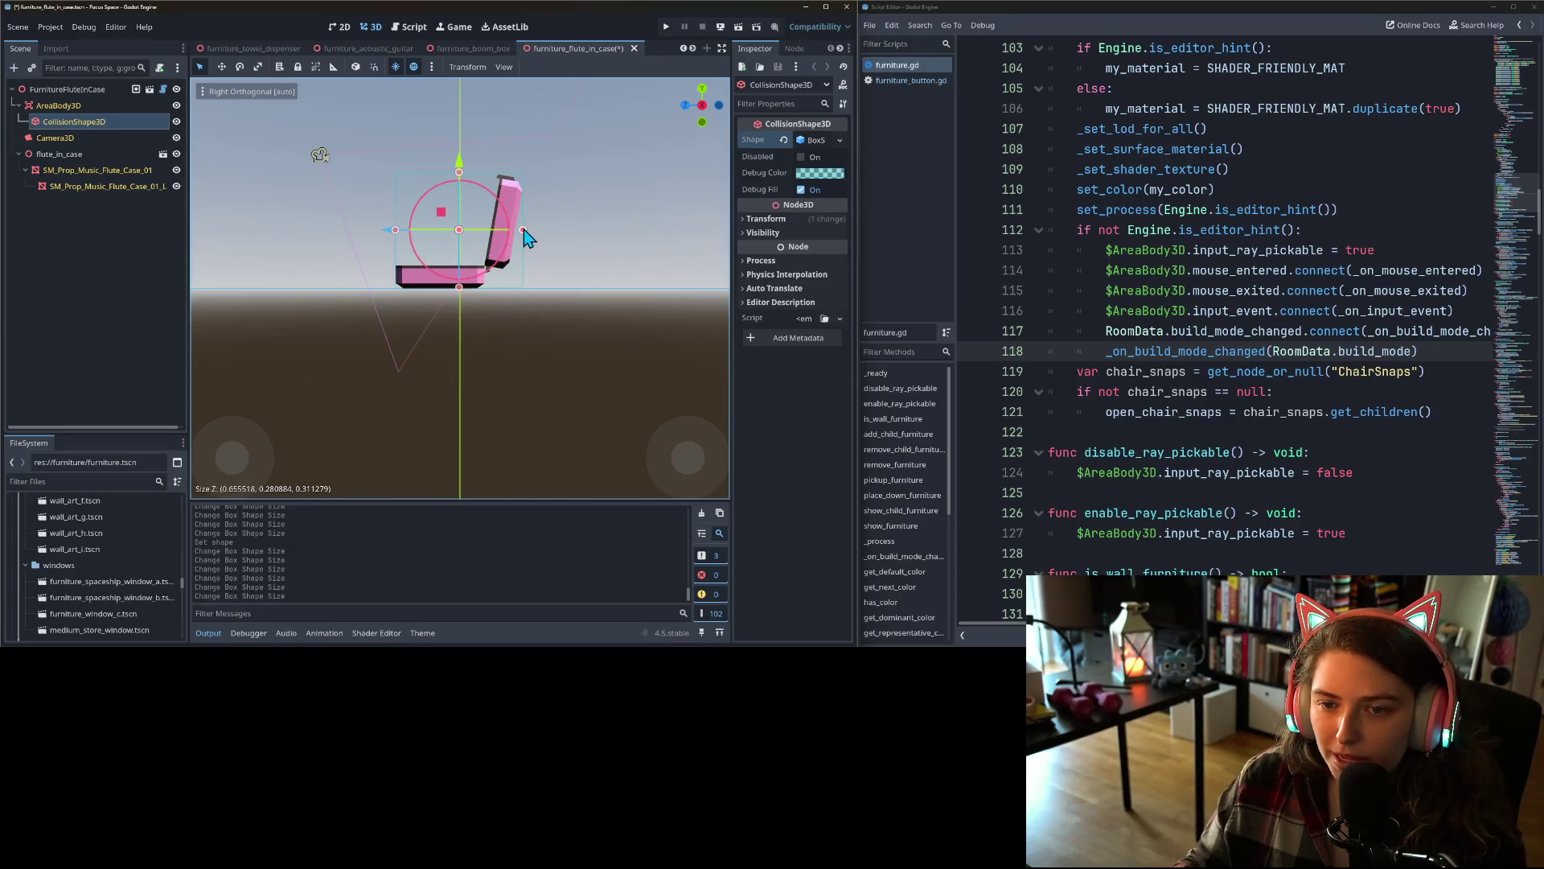
scroll(441, 277, down, 2)
drag(440, 277, 567, 340)
- Save the flute case scene
key(ctrl+s)
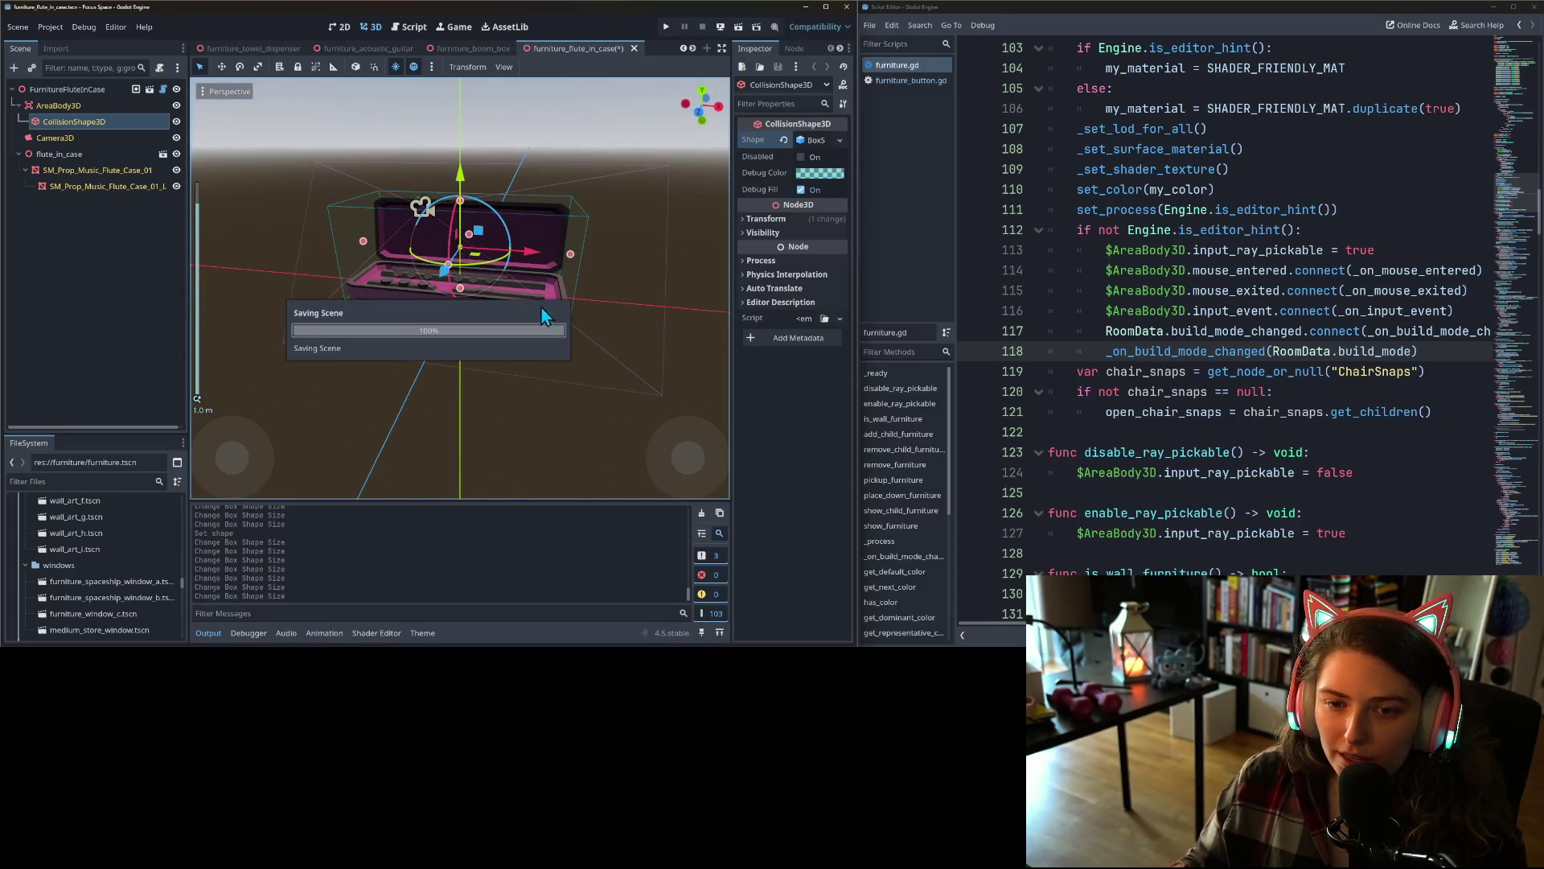
click(697, 54)
click(697, 53)
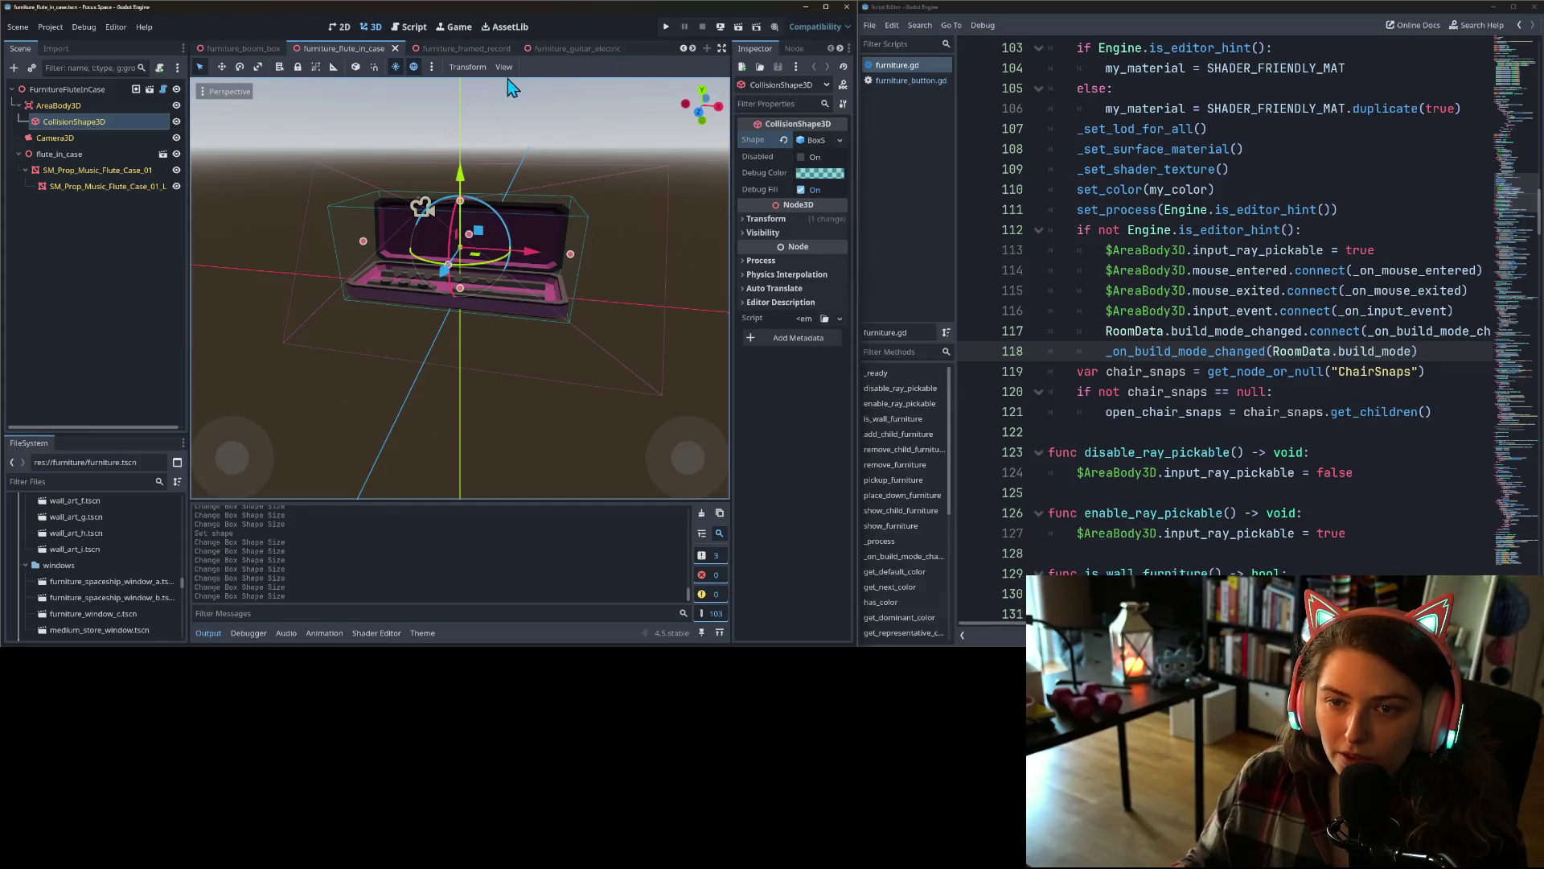
- Open the framed record scene and give its collision node a new BoxShape3D
click(492, 53)
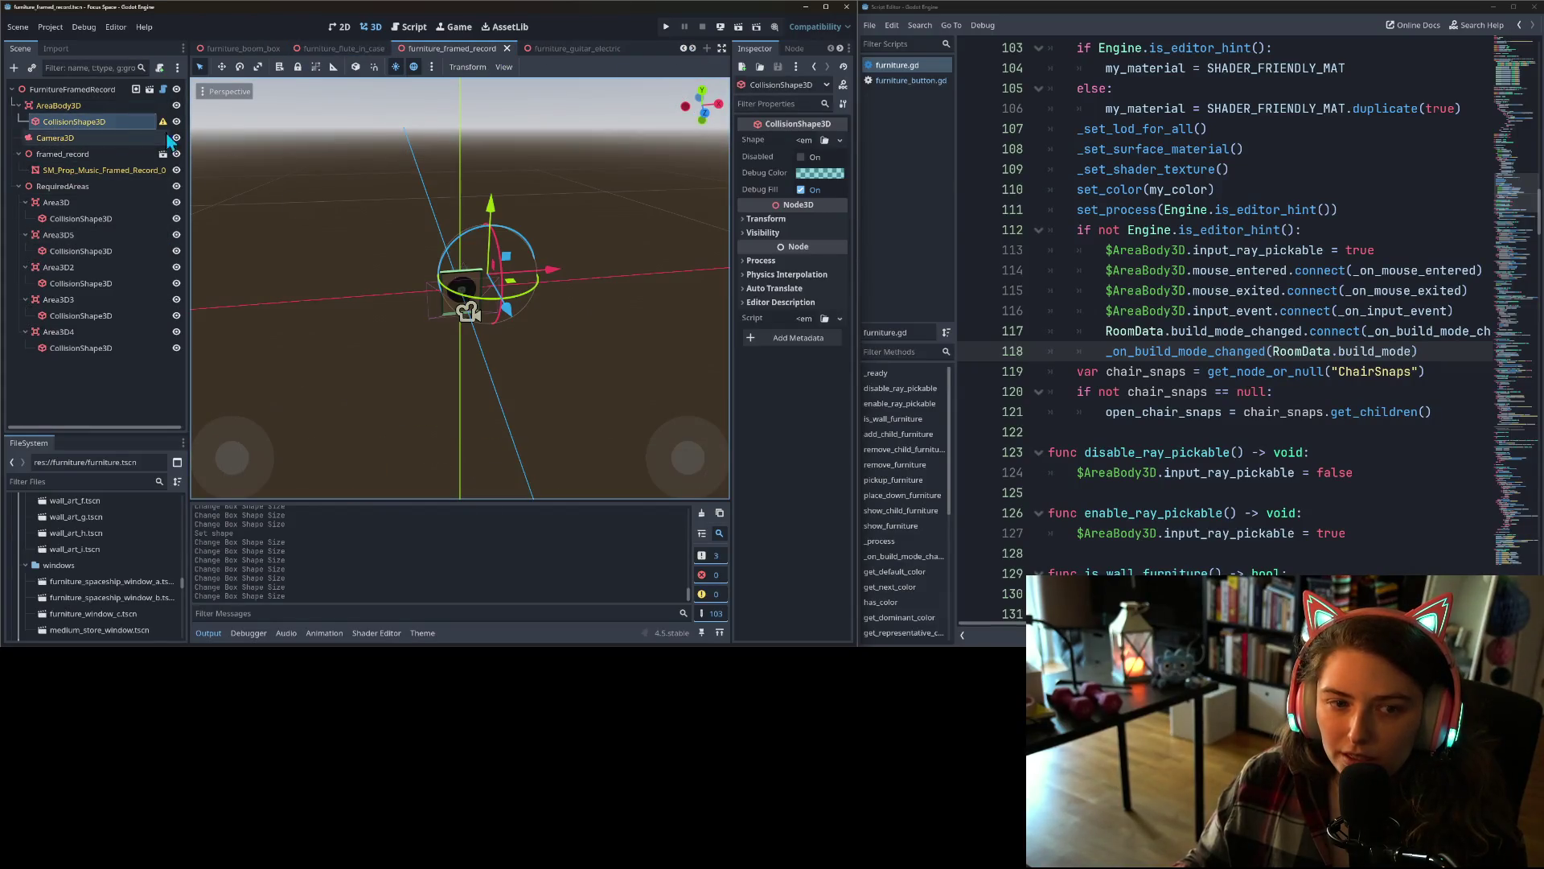
click(839, 141)
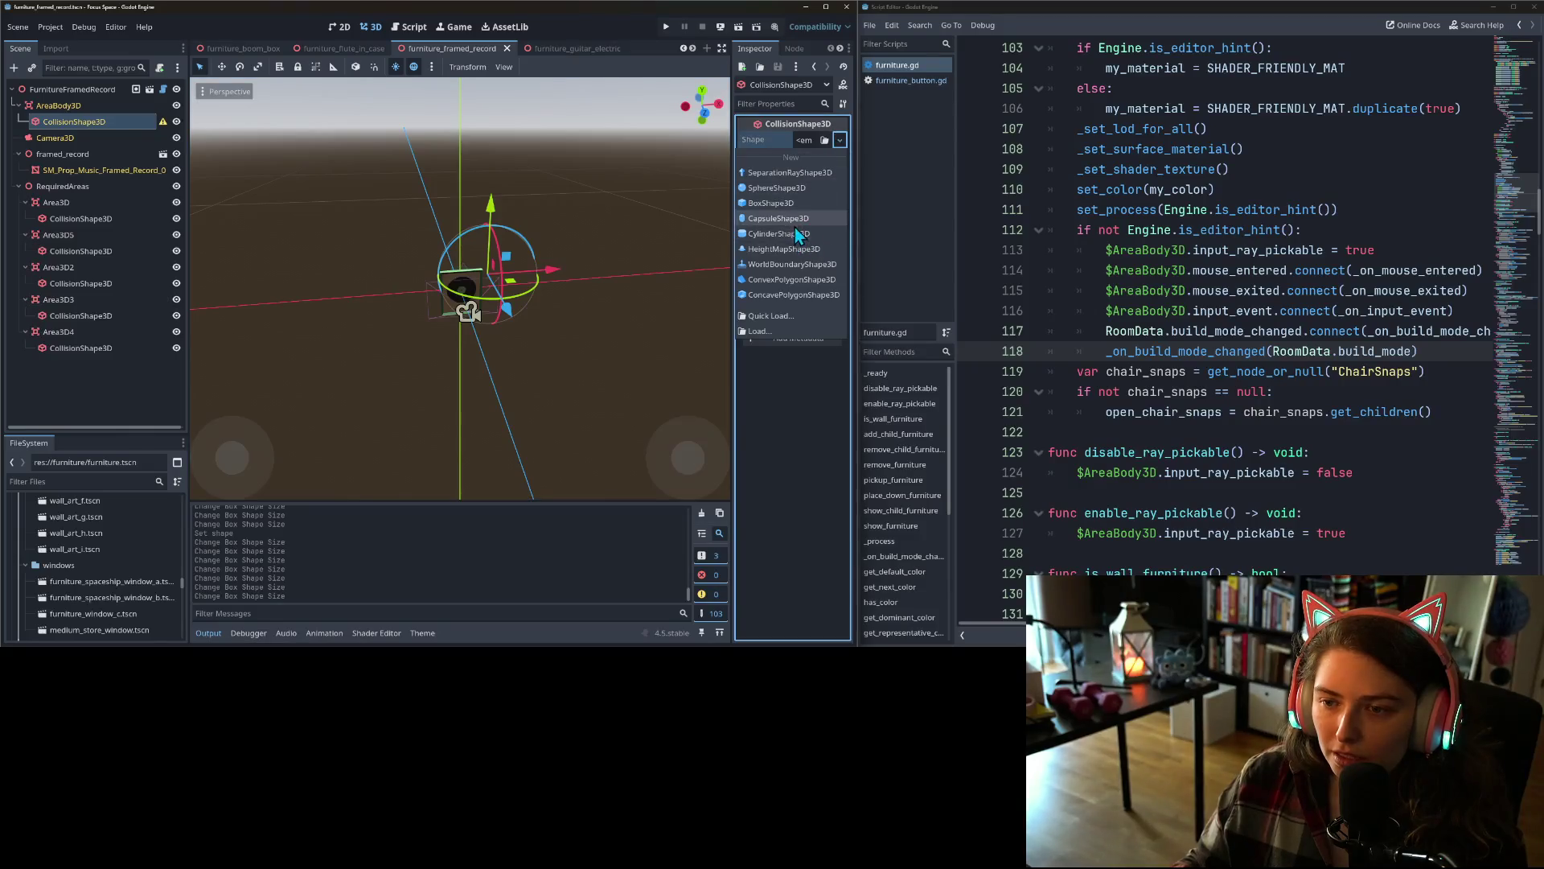
click(771, 203)
- Shrink the box's depth to about 0.07 and height to about 0.85 in the side view
key(KP_3)
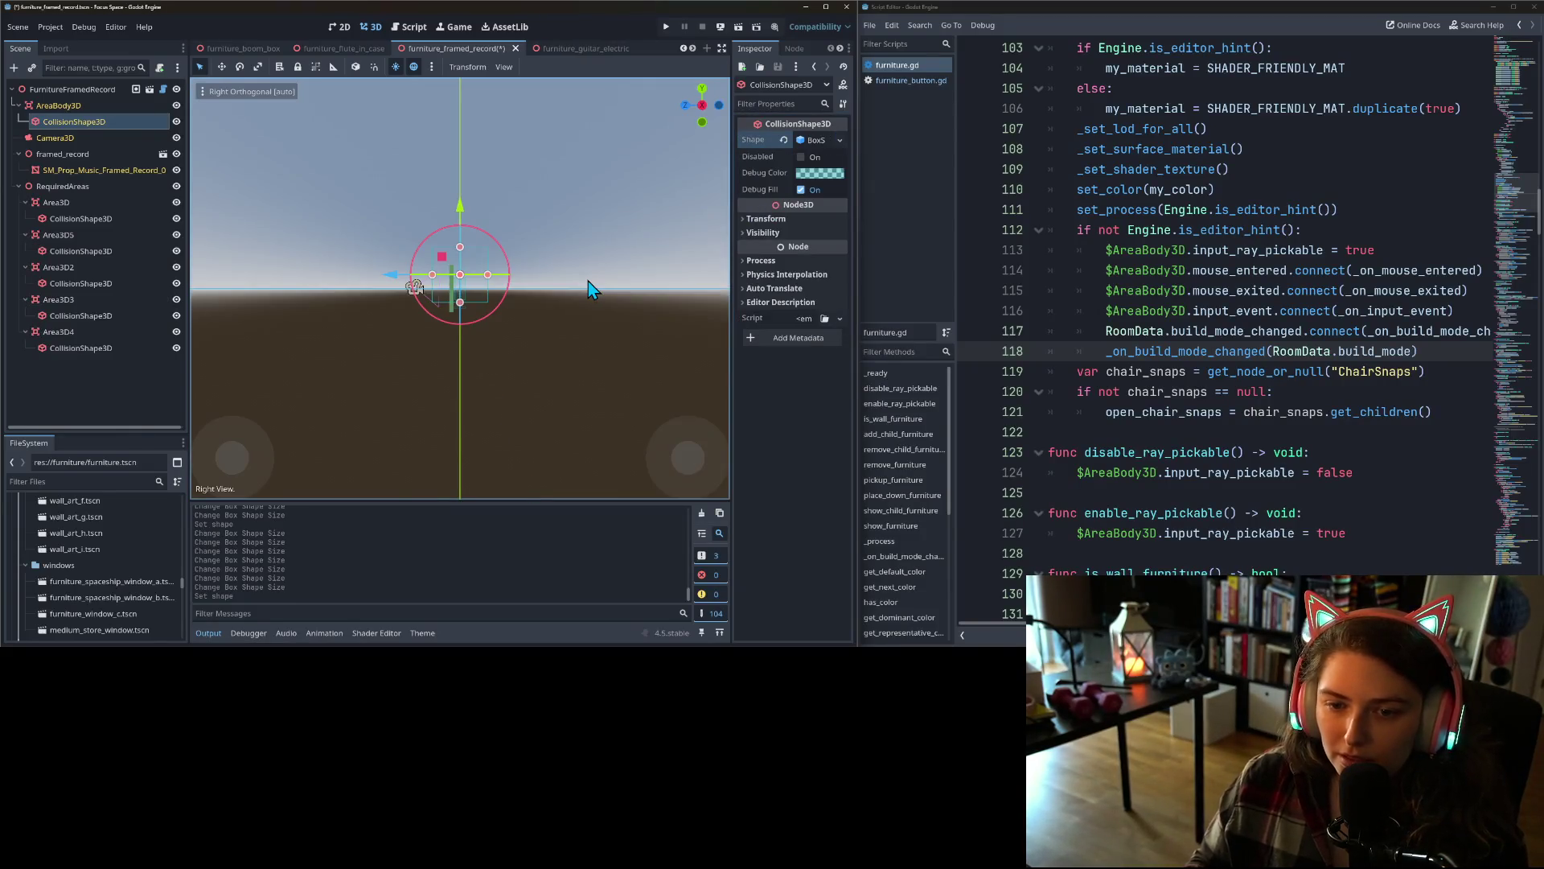
scroll(511, 306, up, 4)
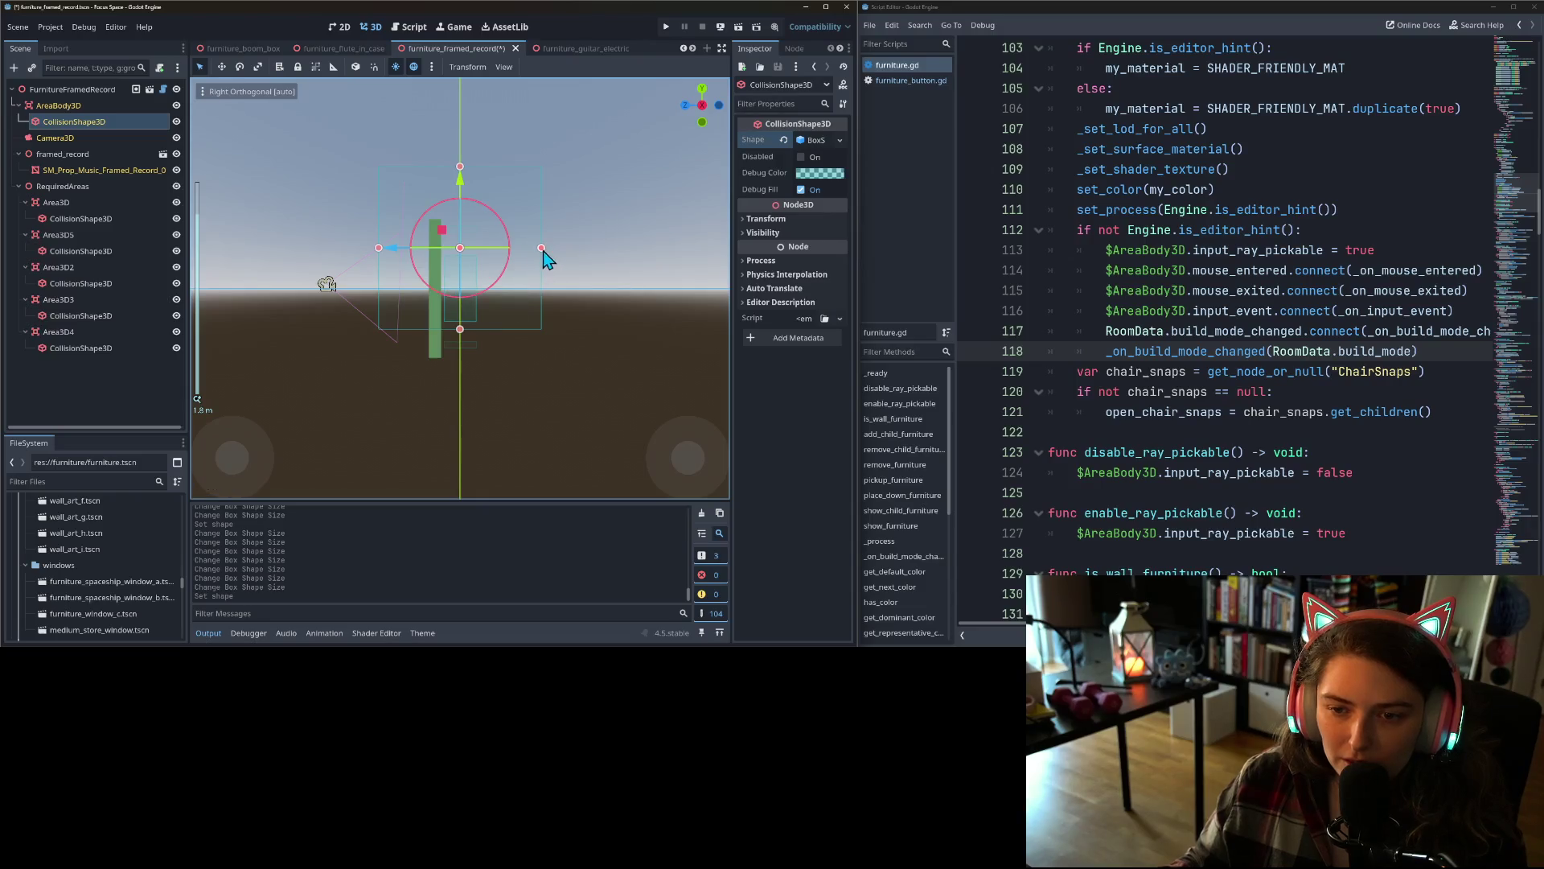
drag(542, 249, 443, 251)
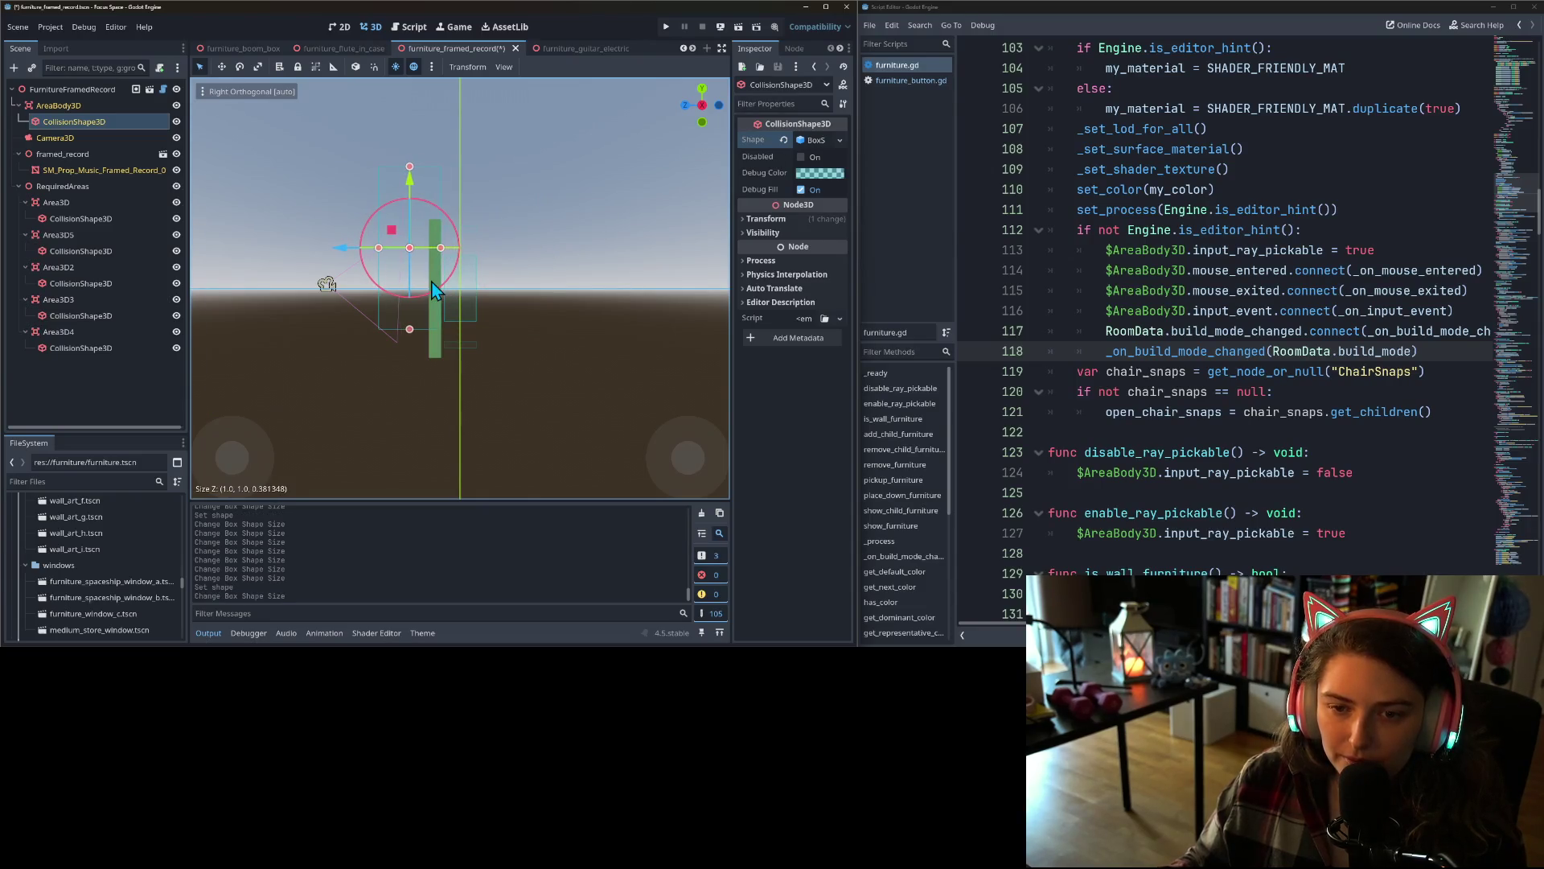
drag(424, 261, 441, 358)
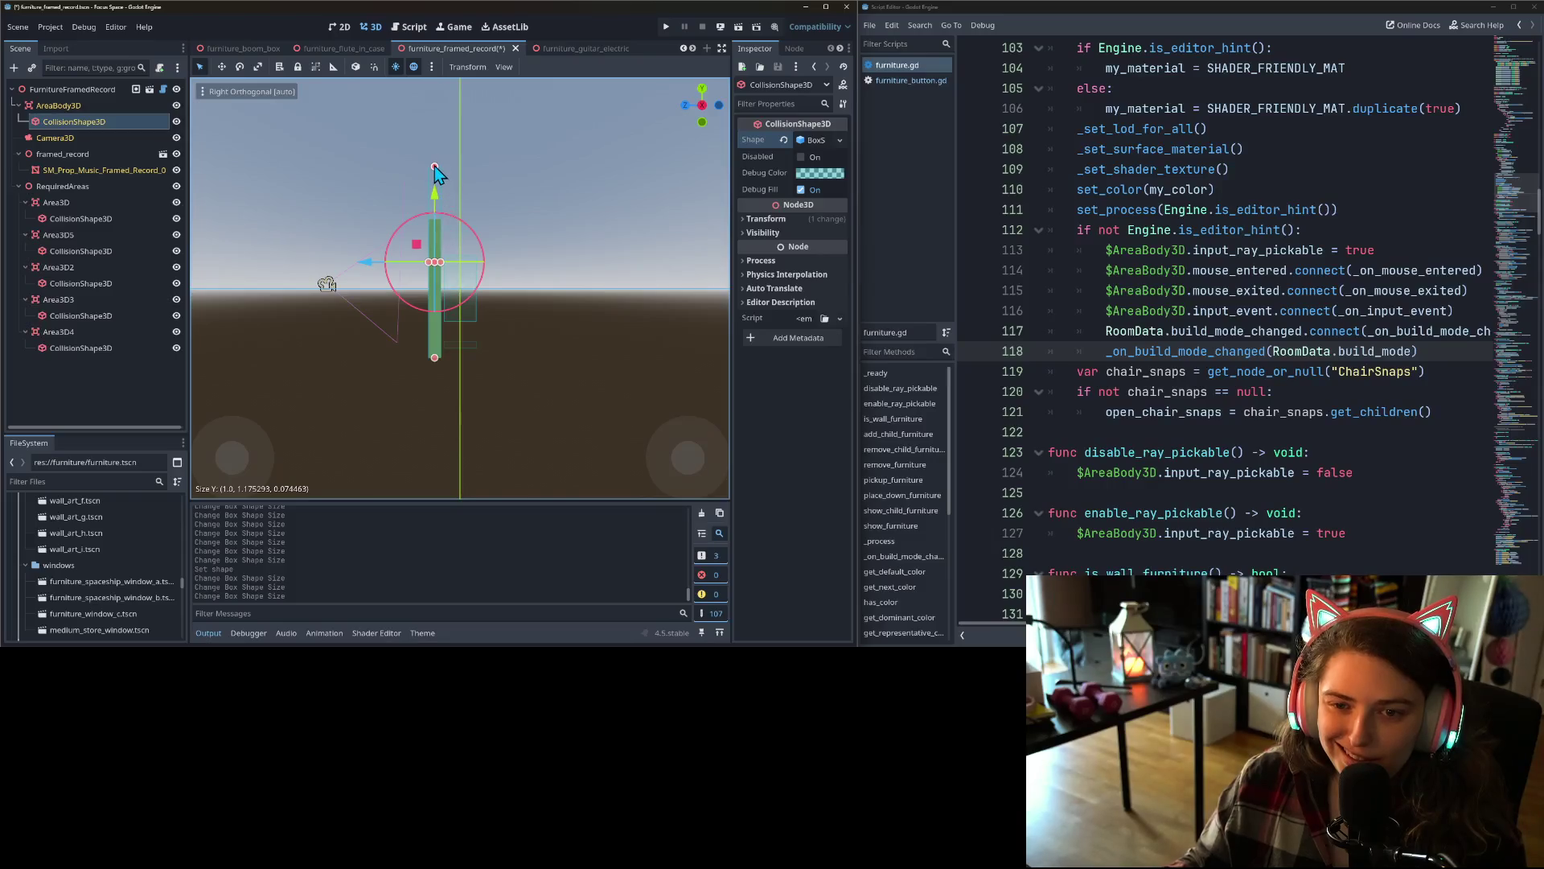
drag(434, 167, 439, 220)
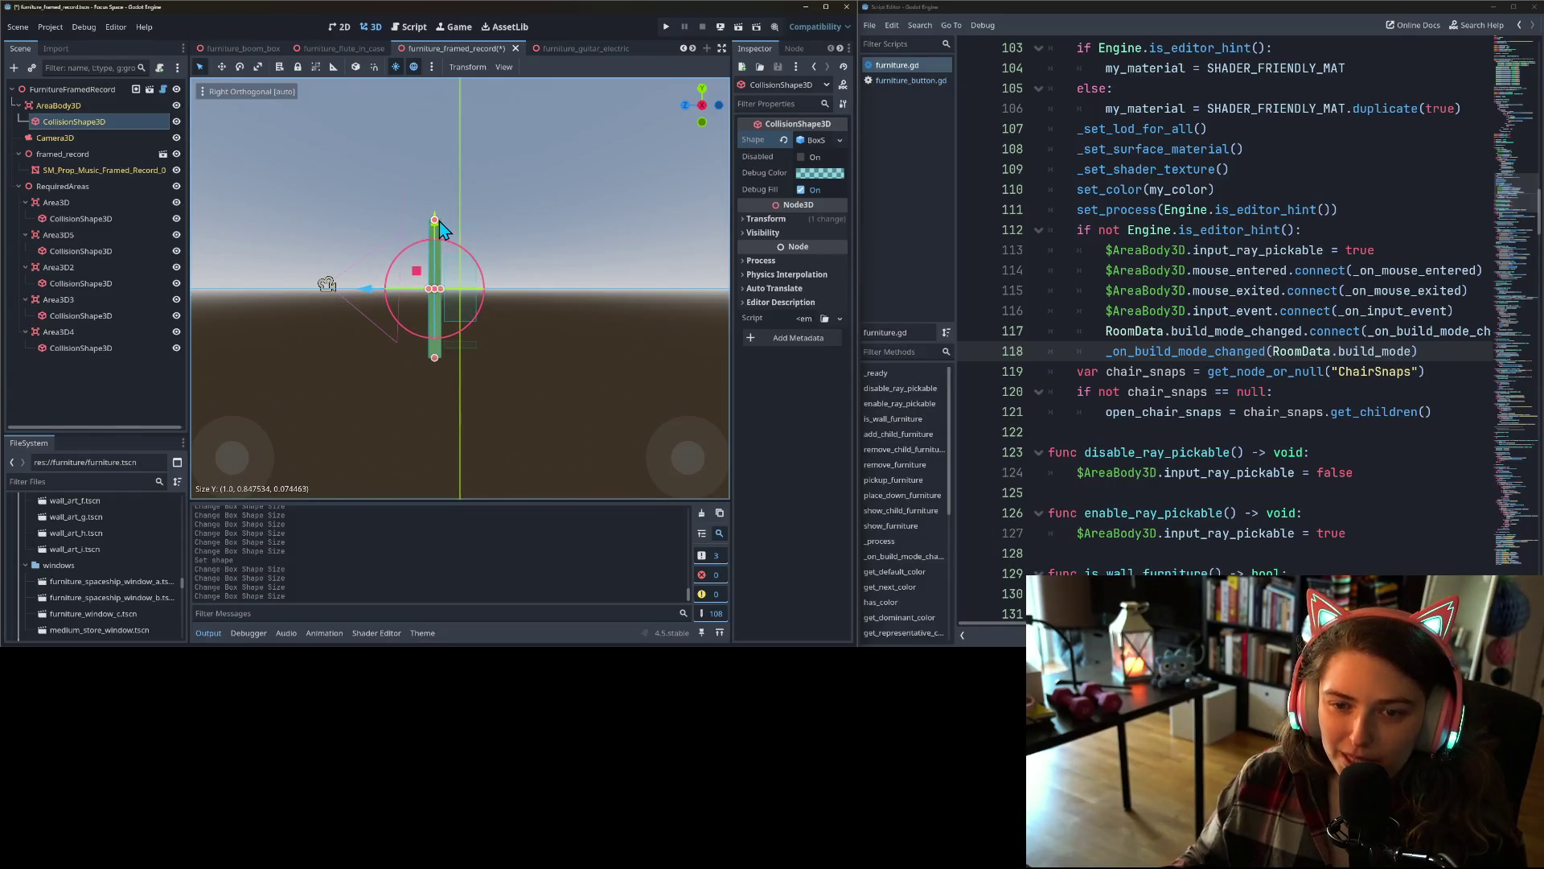
- Narrow the box to the frame's width, about 0.72, and save the scene
key(KP_1)
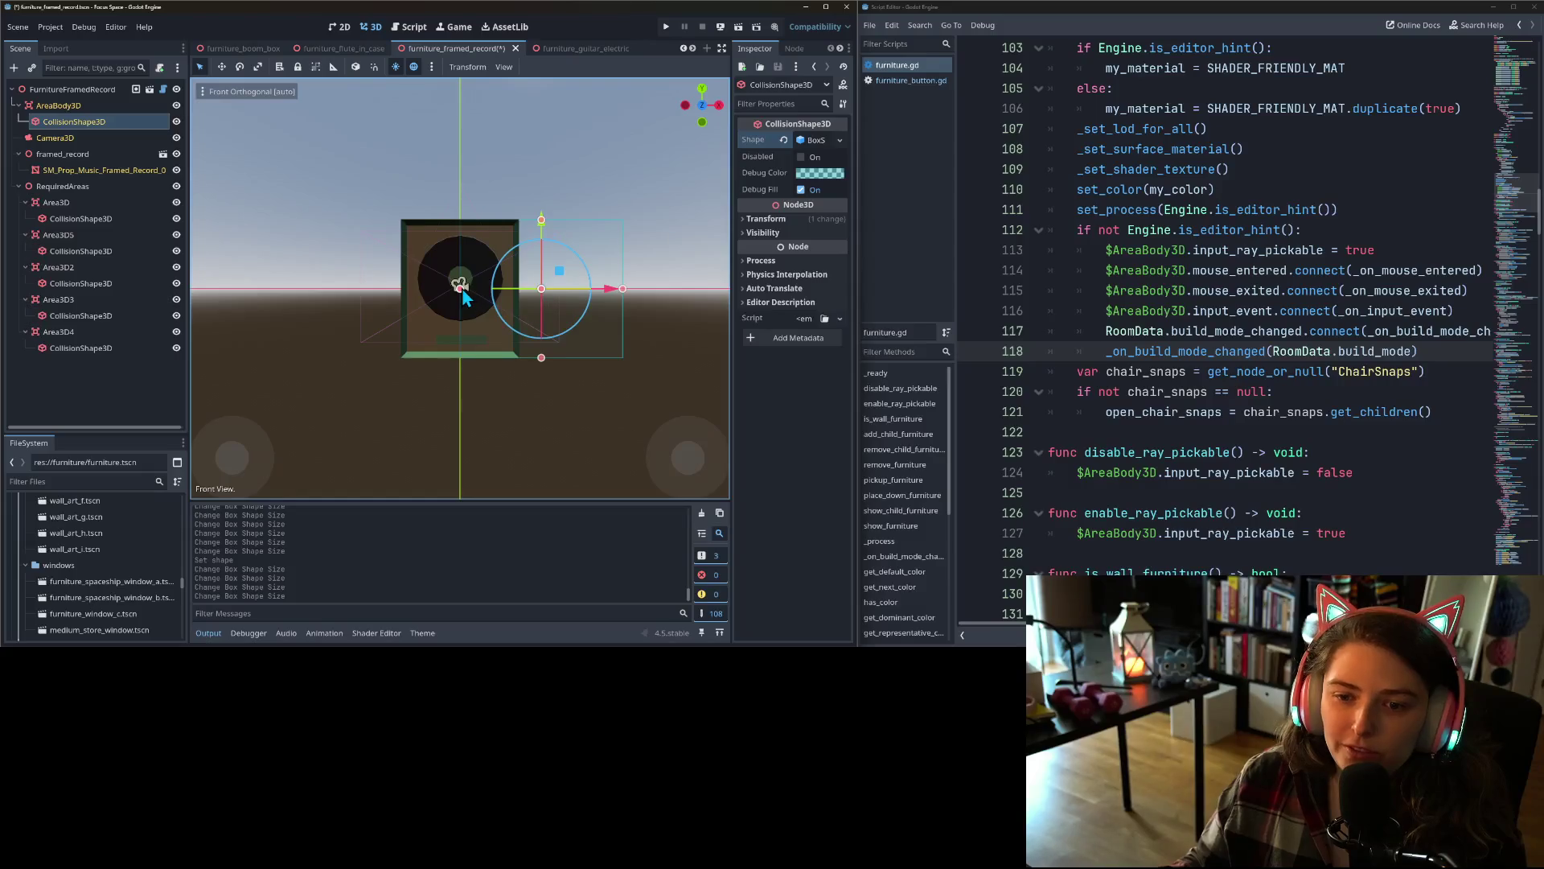
drag(460, 288, 403, 289)
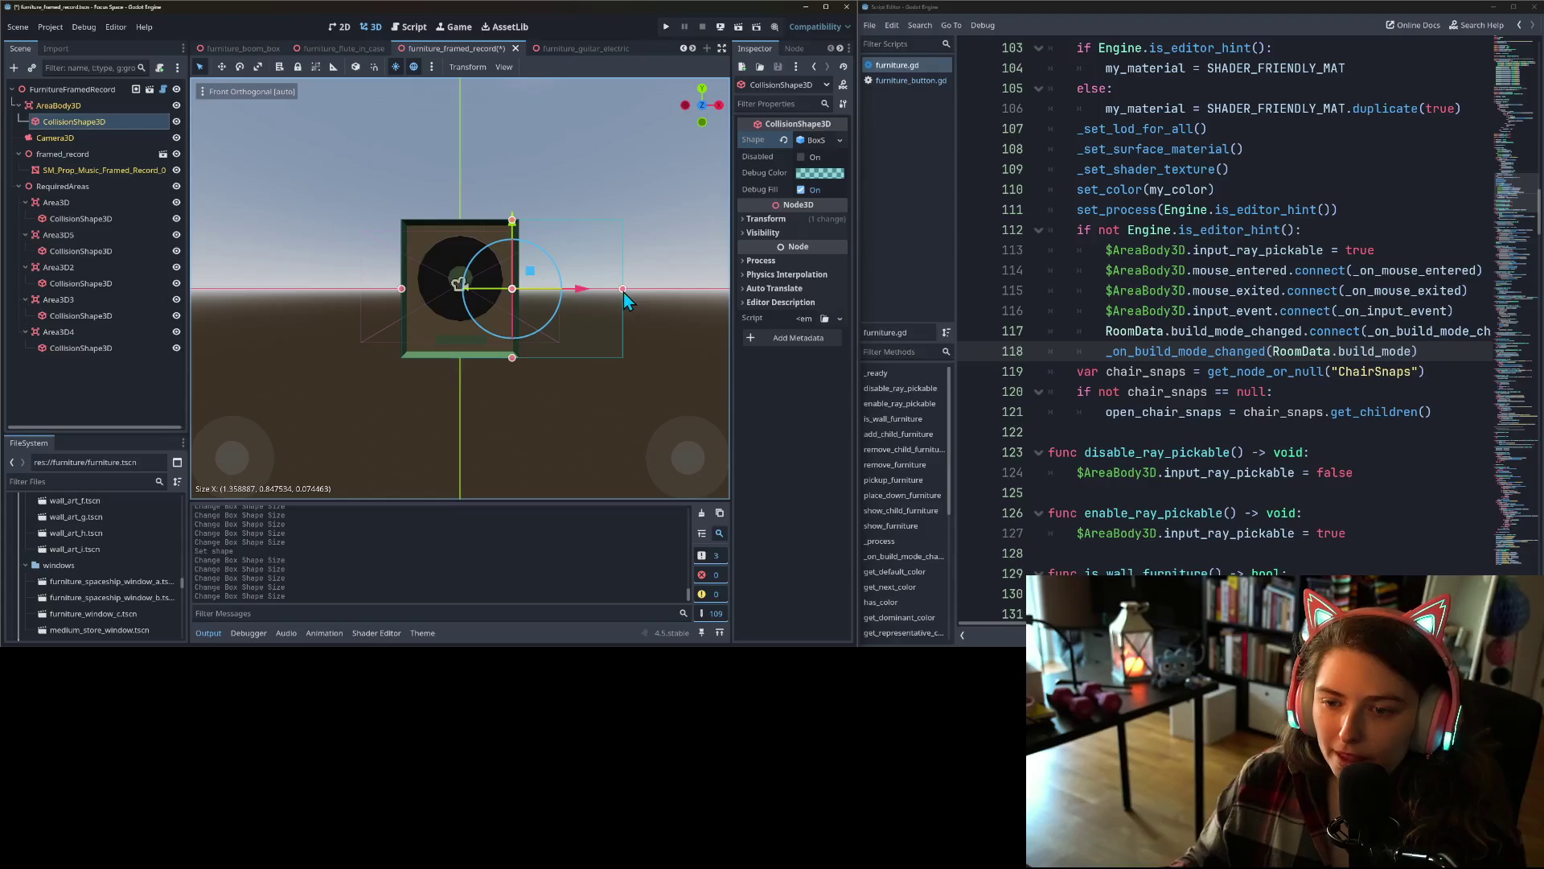
drag(624, 292, 518, 298)
key(ctrl+s)
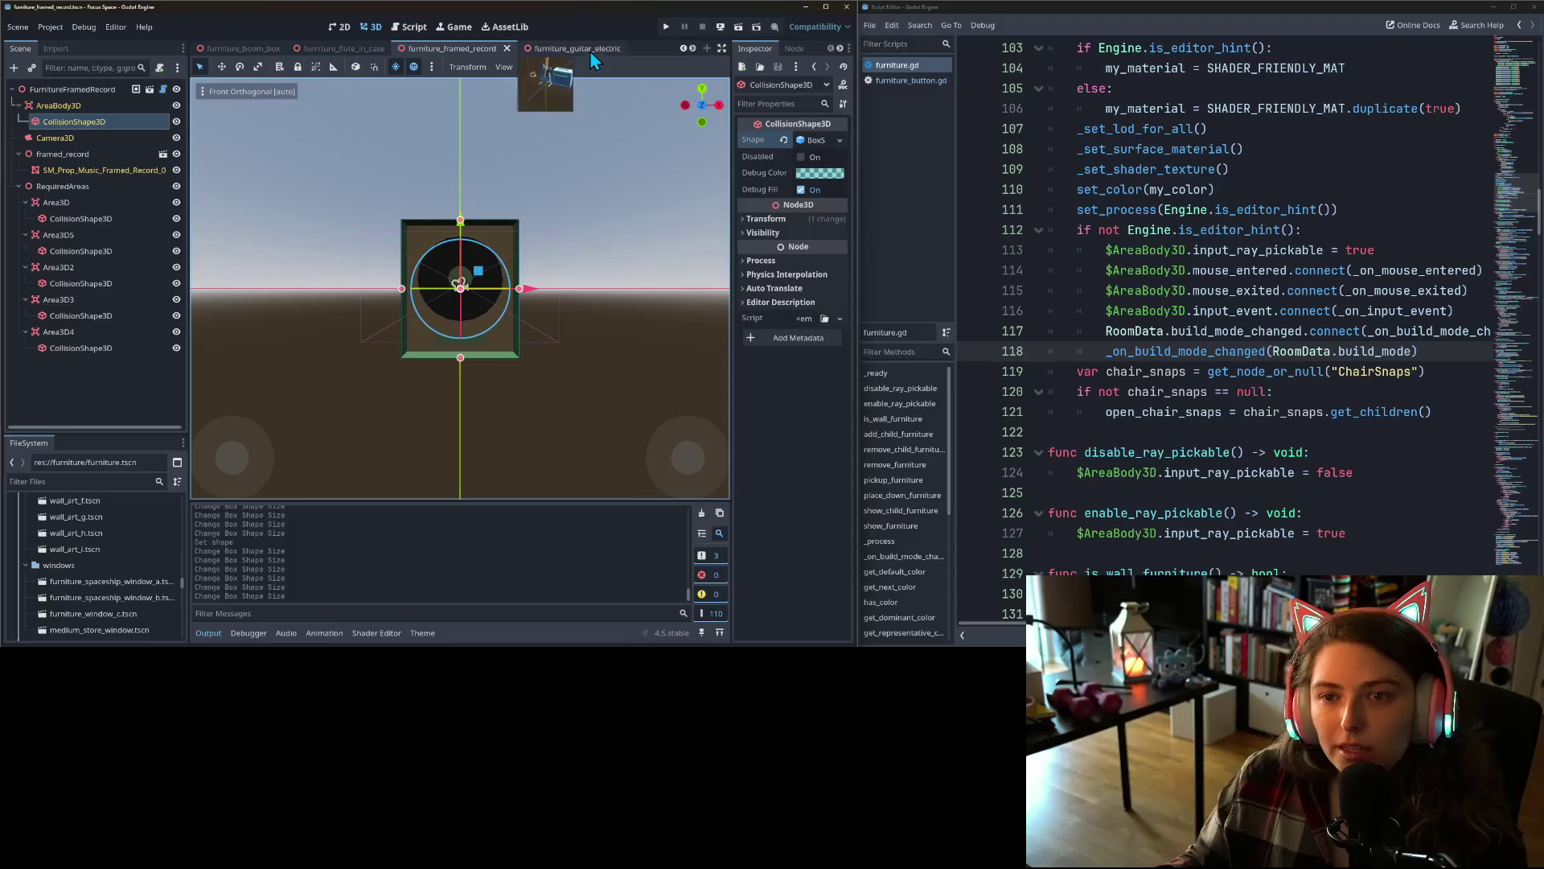
- Give the furniture_guitar_electric CollisionShape3D a new BoxShape3D
click(590, 50)
click(99, 125)
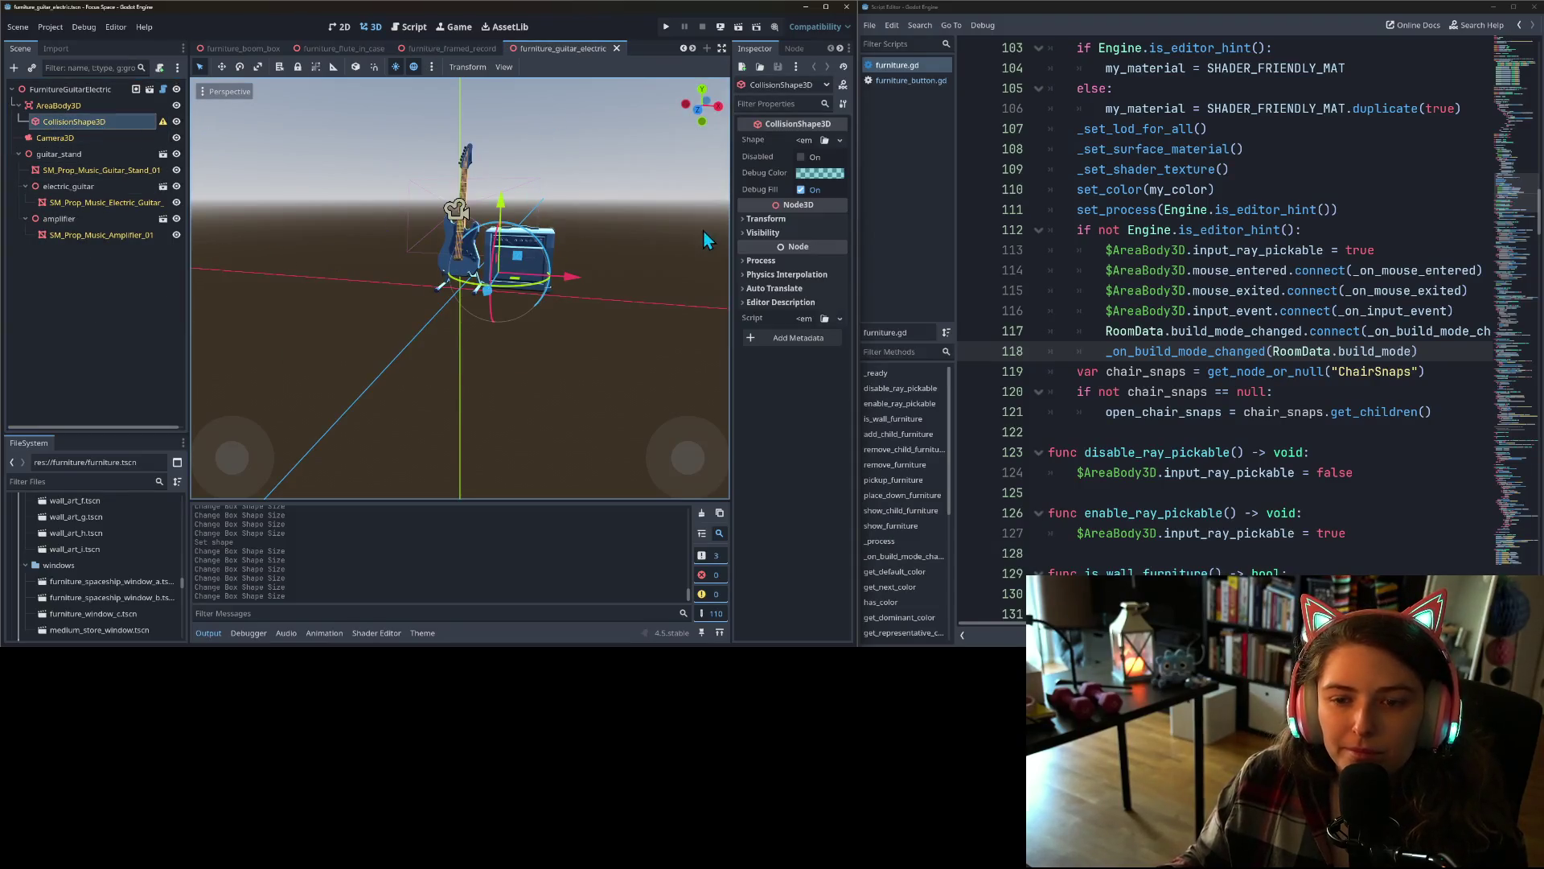
click(839, 140)
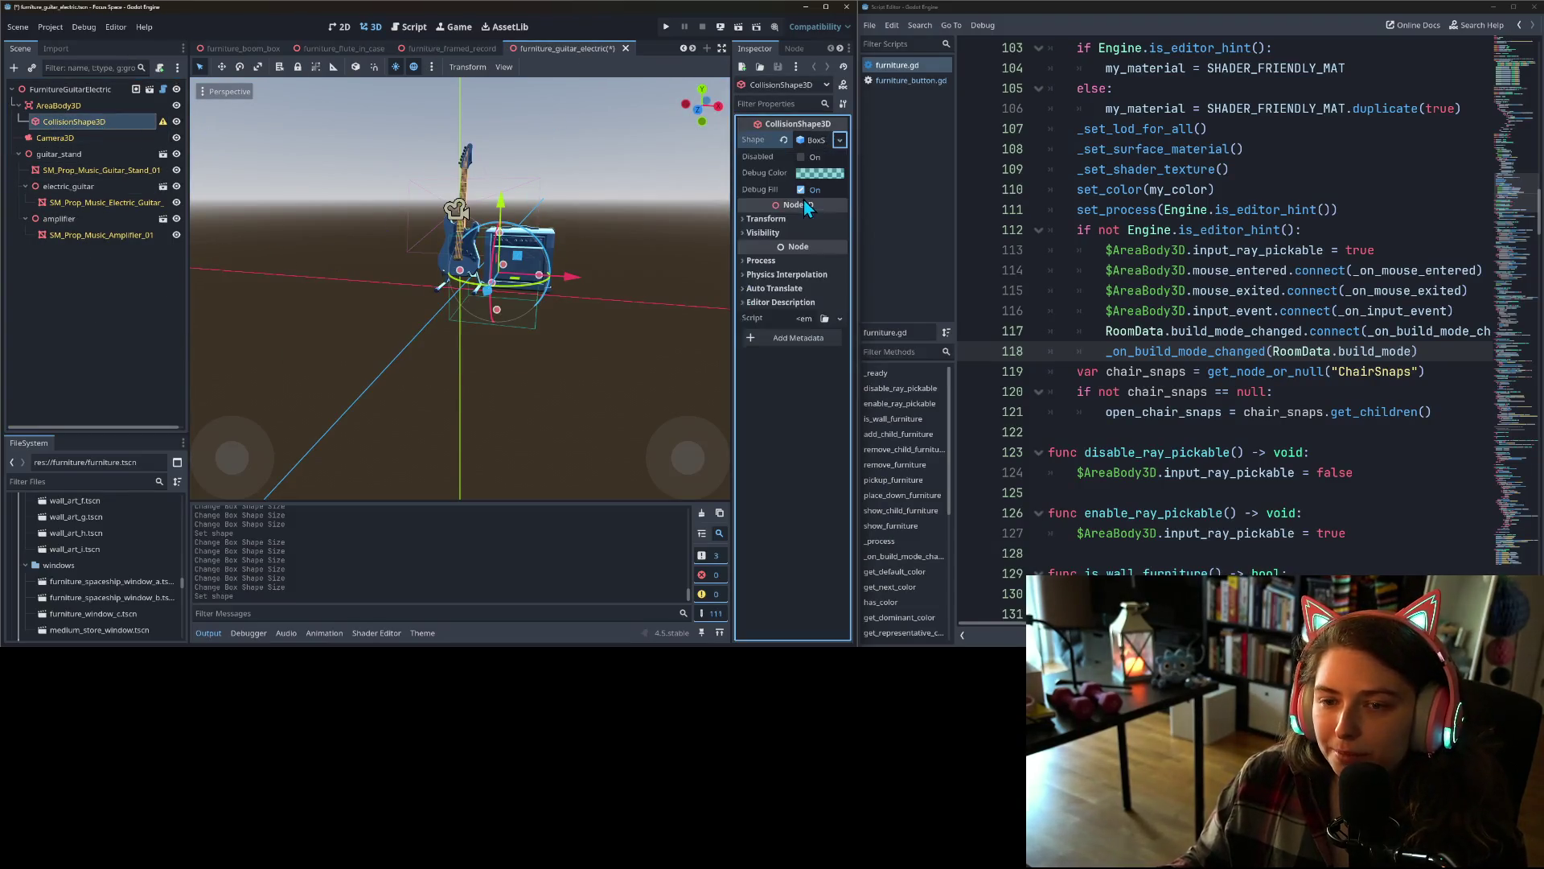
click(803, 200)
- Raise and resize the box to about 1.42 wide and 1.86 tall around guitar and amplifier
key(KP_1)
scroll(483, 265, up, 5)
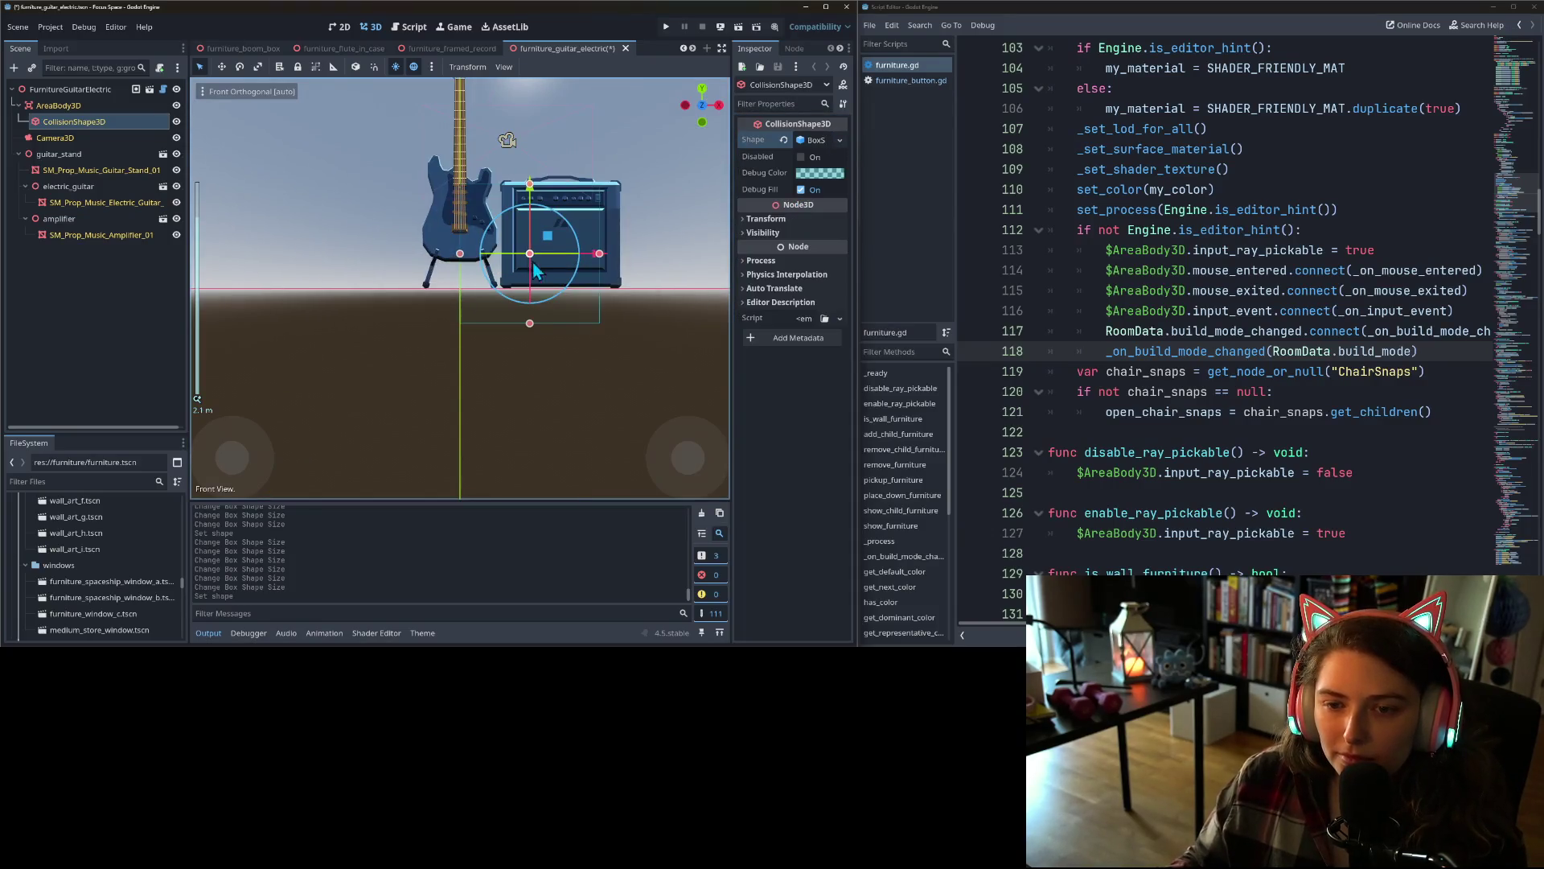
drag(591, 279, 558, 353)
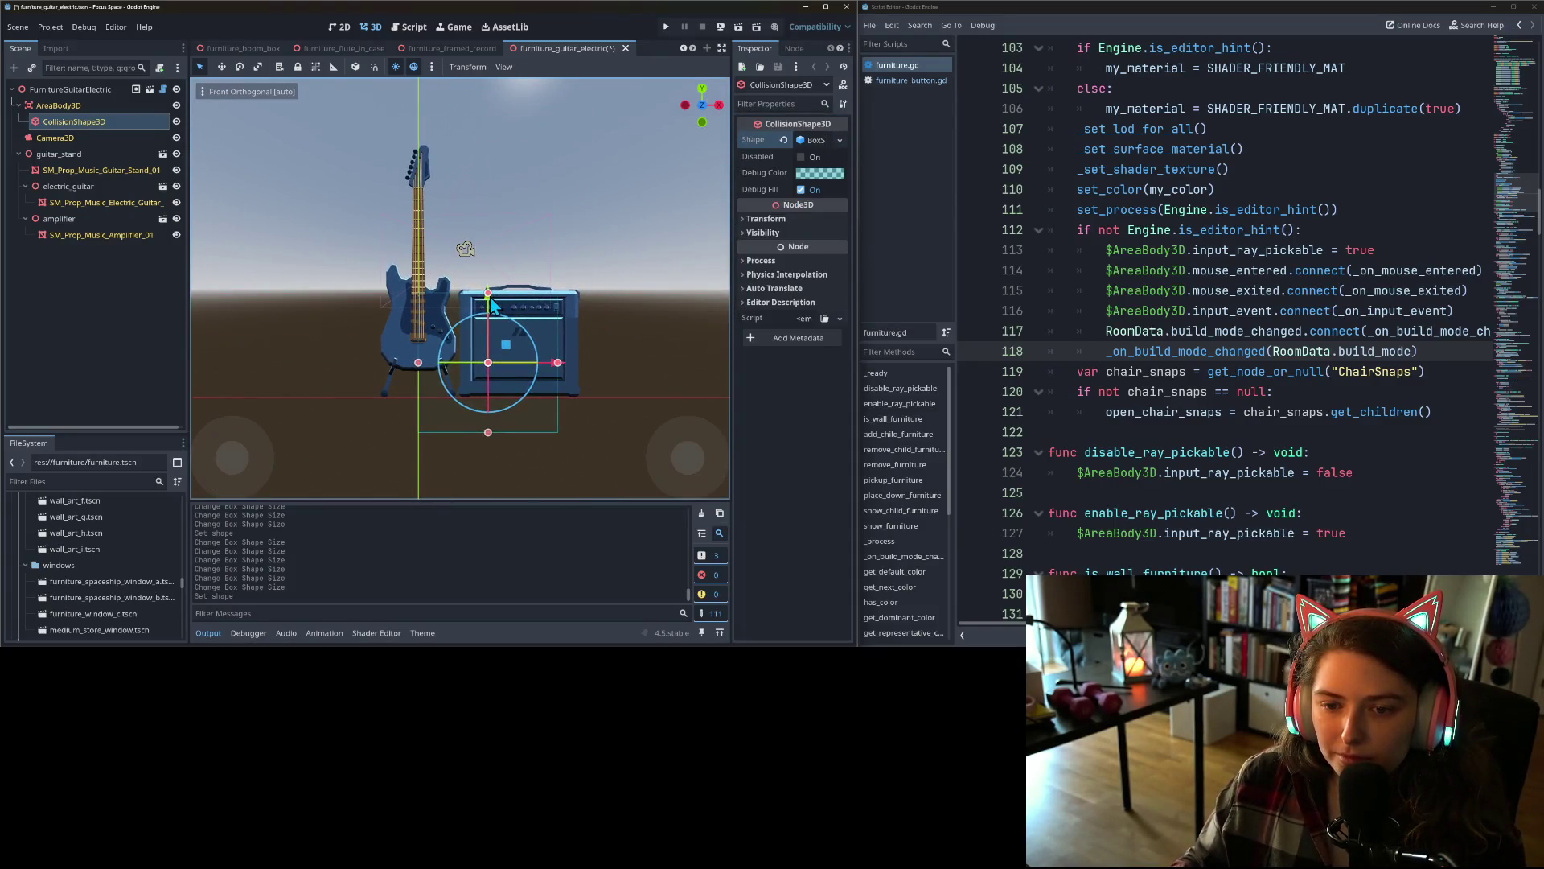
drag(492, 313, 484, 272)
drag(562, 326, 578, 325)
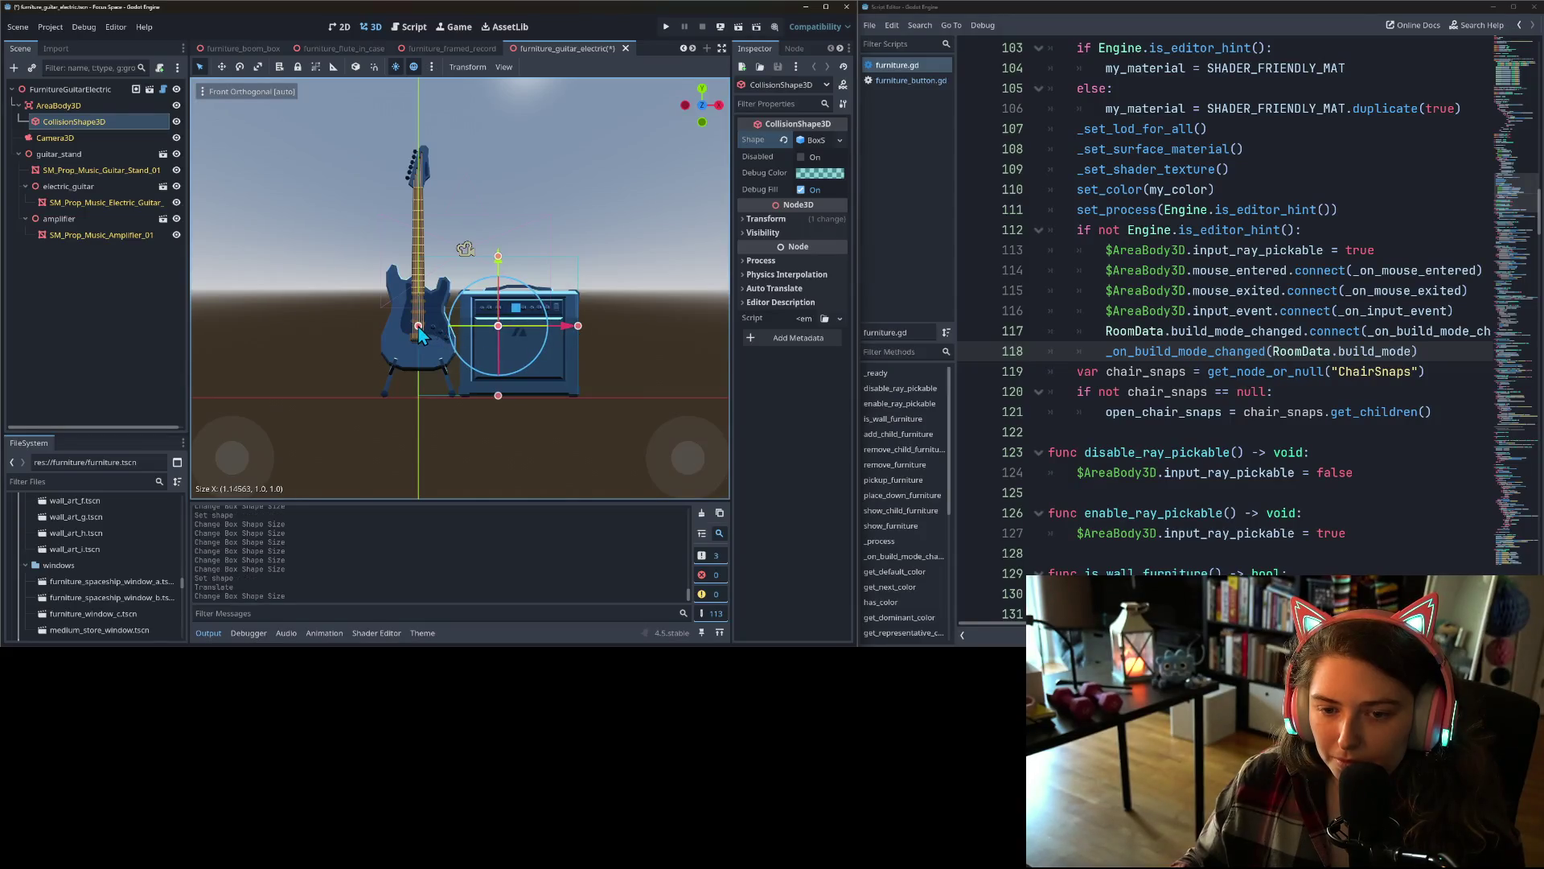
drag(418, 328, 382, 332)
drag(481, 259, 475, 147)
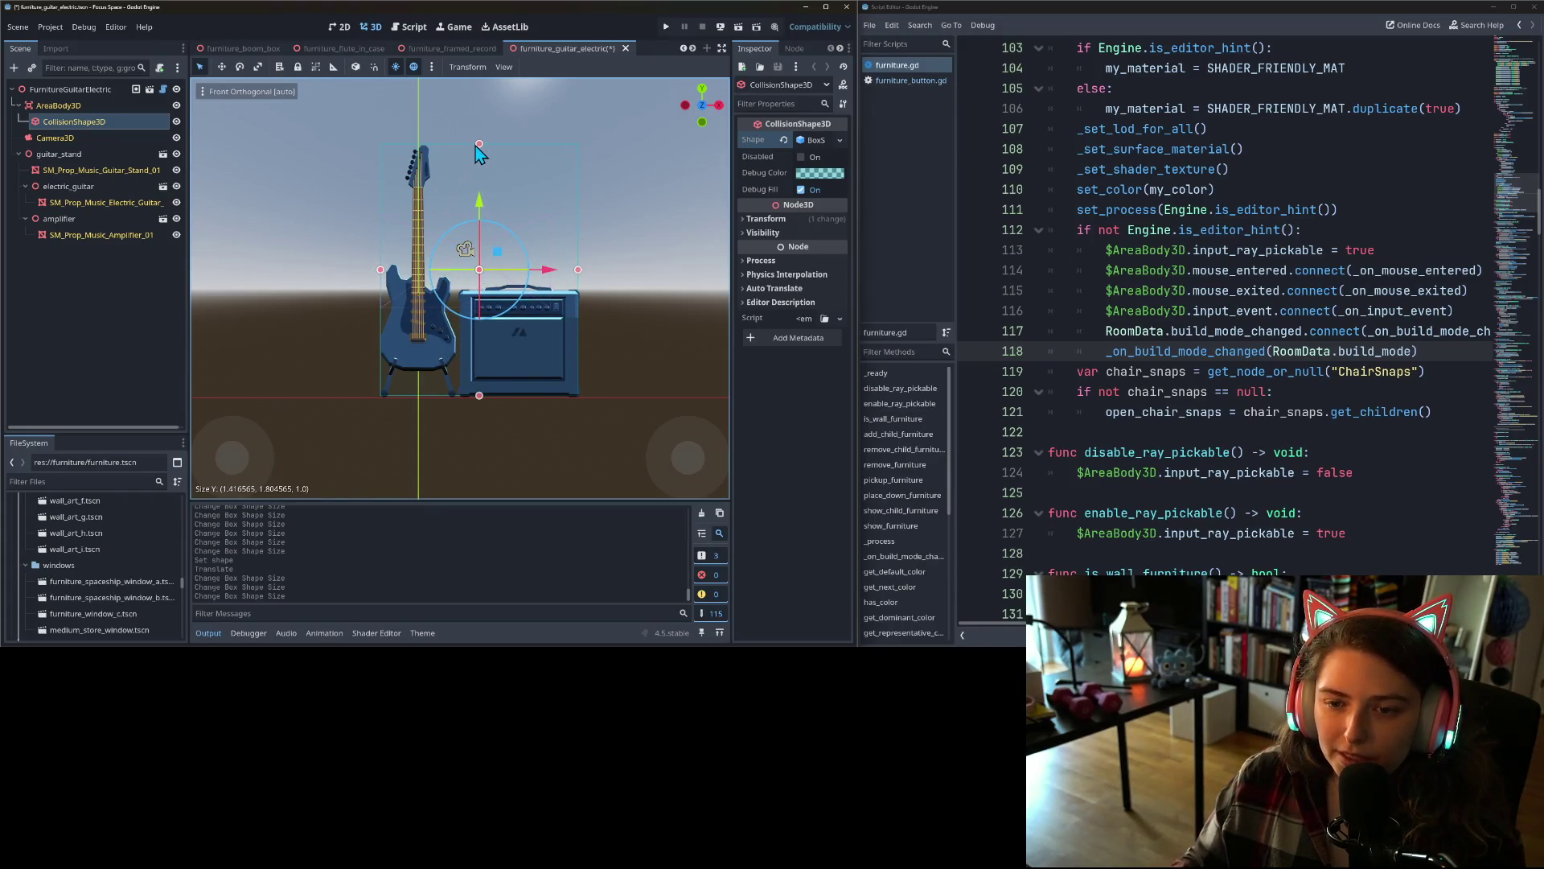
- Set the box's depth to about 0.82 in the side view and save the scene
key(KP_3)
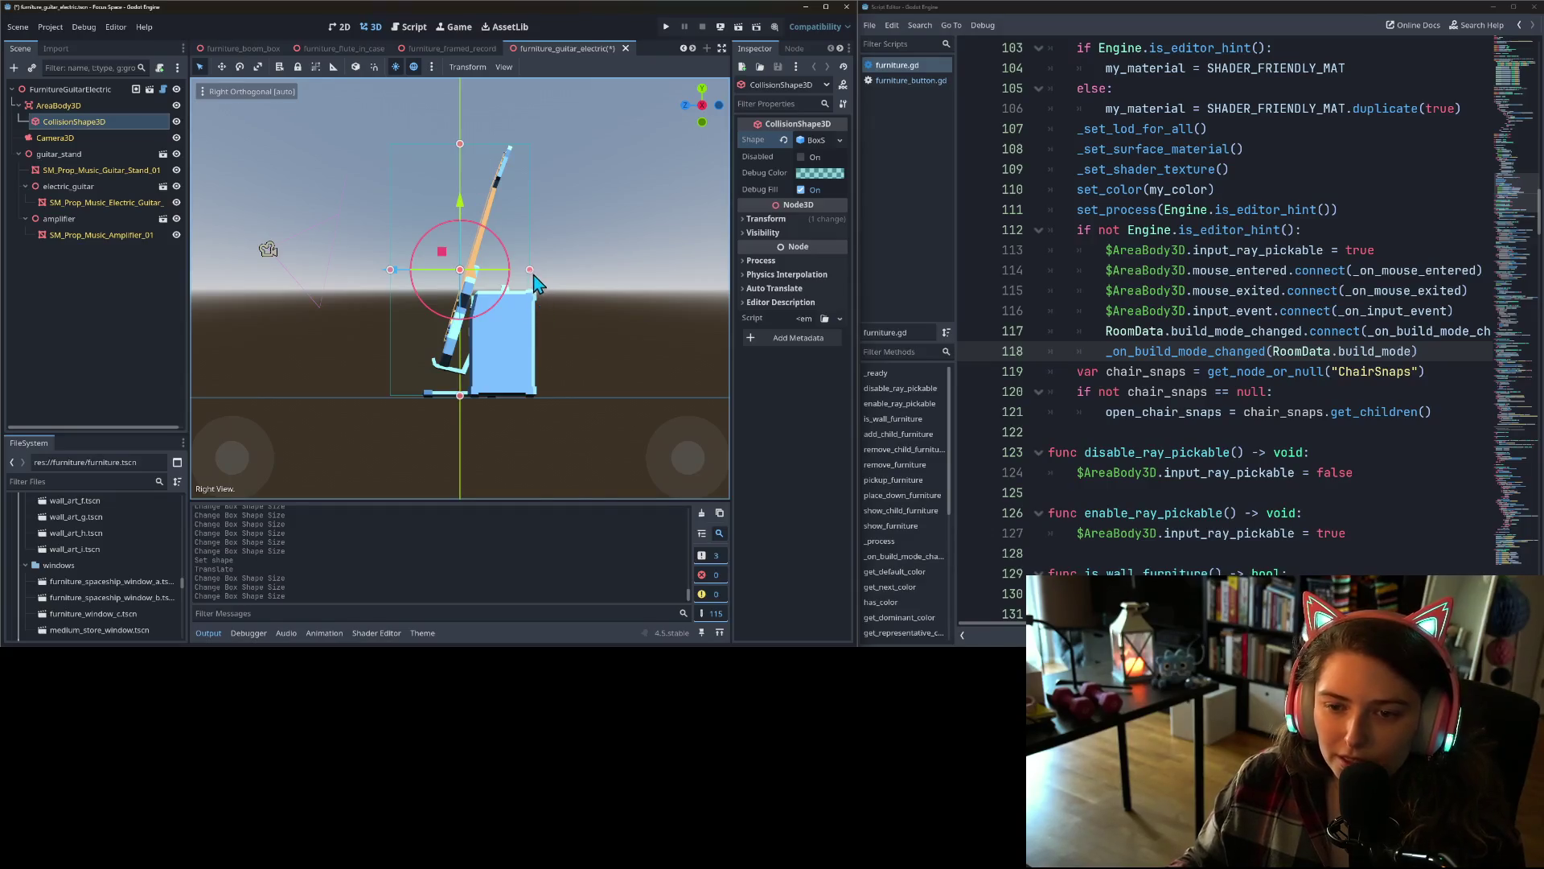
drag(529, 270, 537, 276)
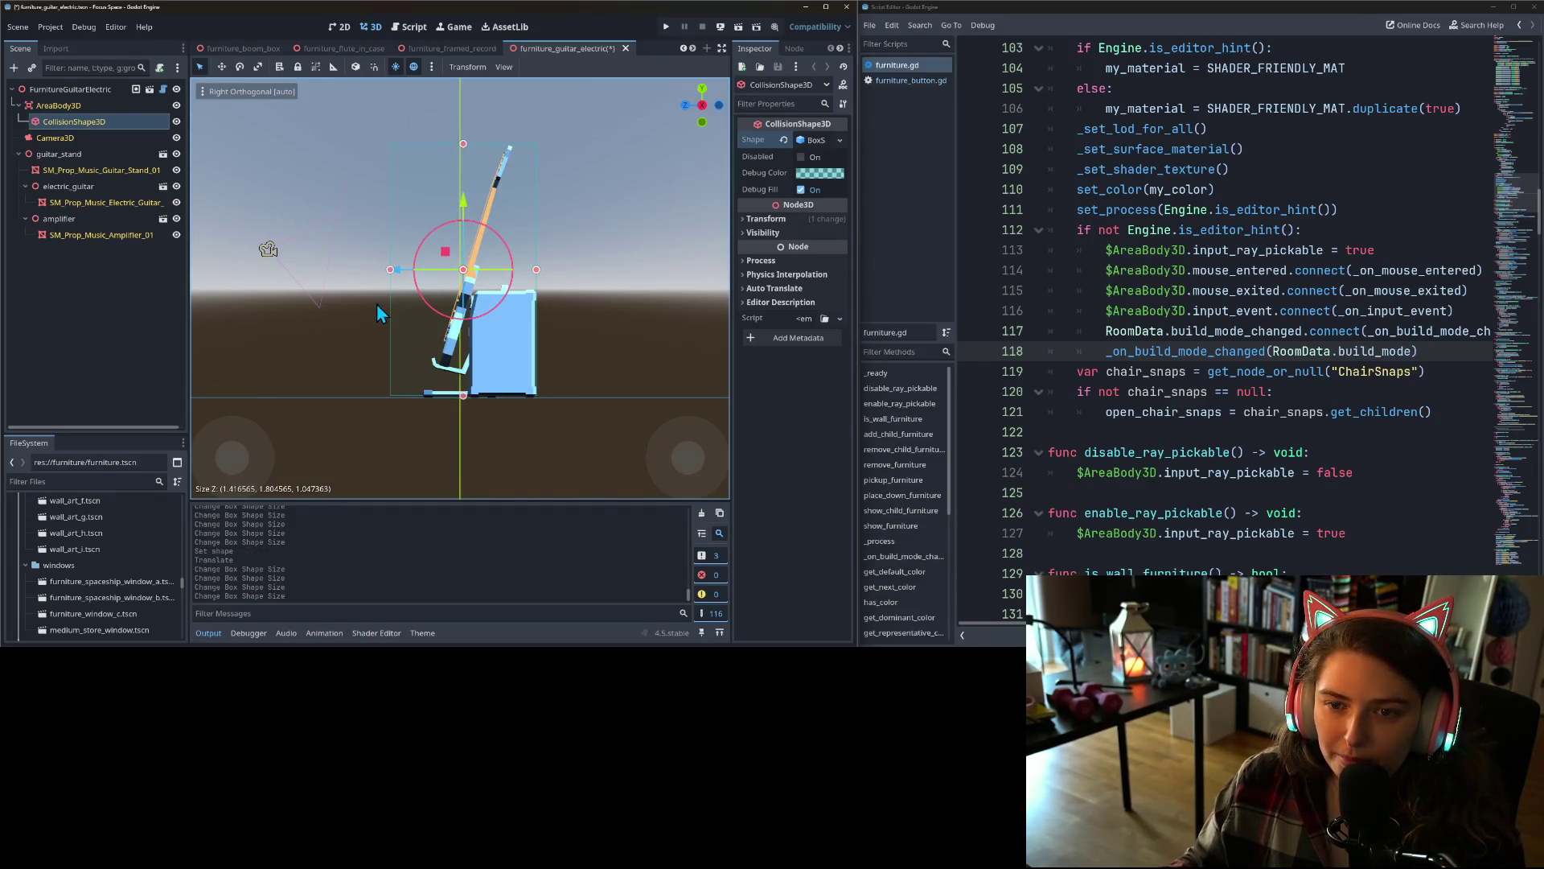
drag(395, 280, 420, 273)
drag(431, 373, 615, 384)
key(ctrl+s)
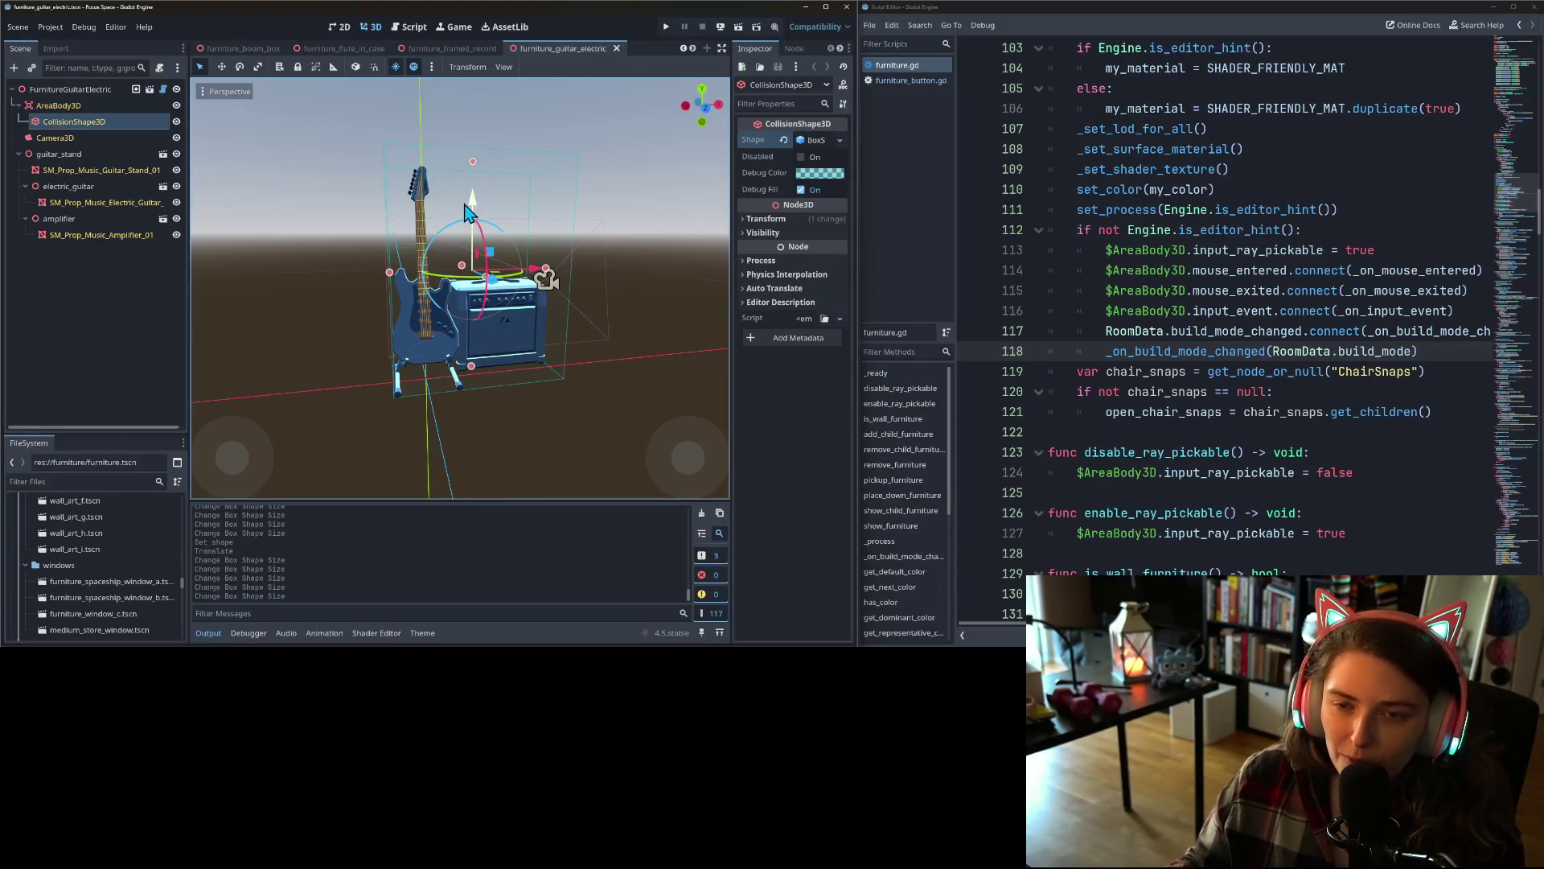
click(692, 49)
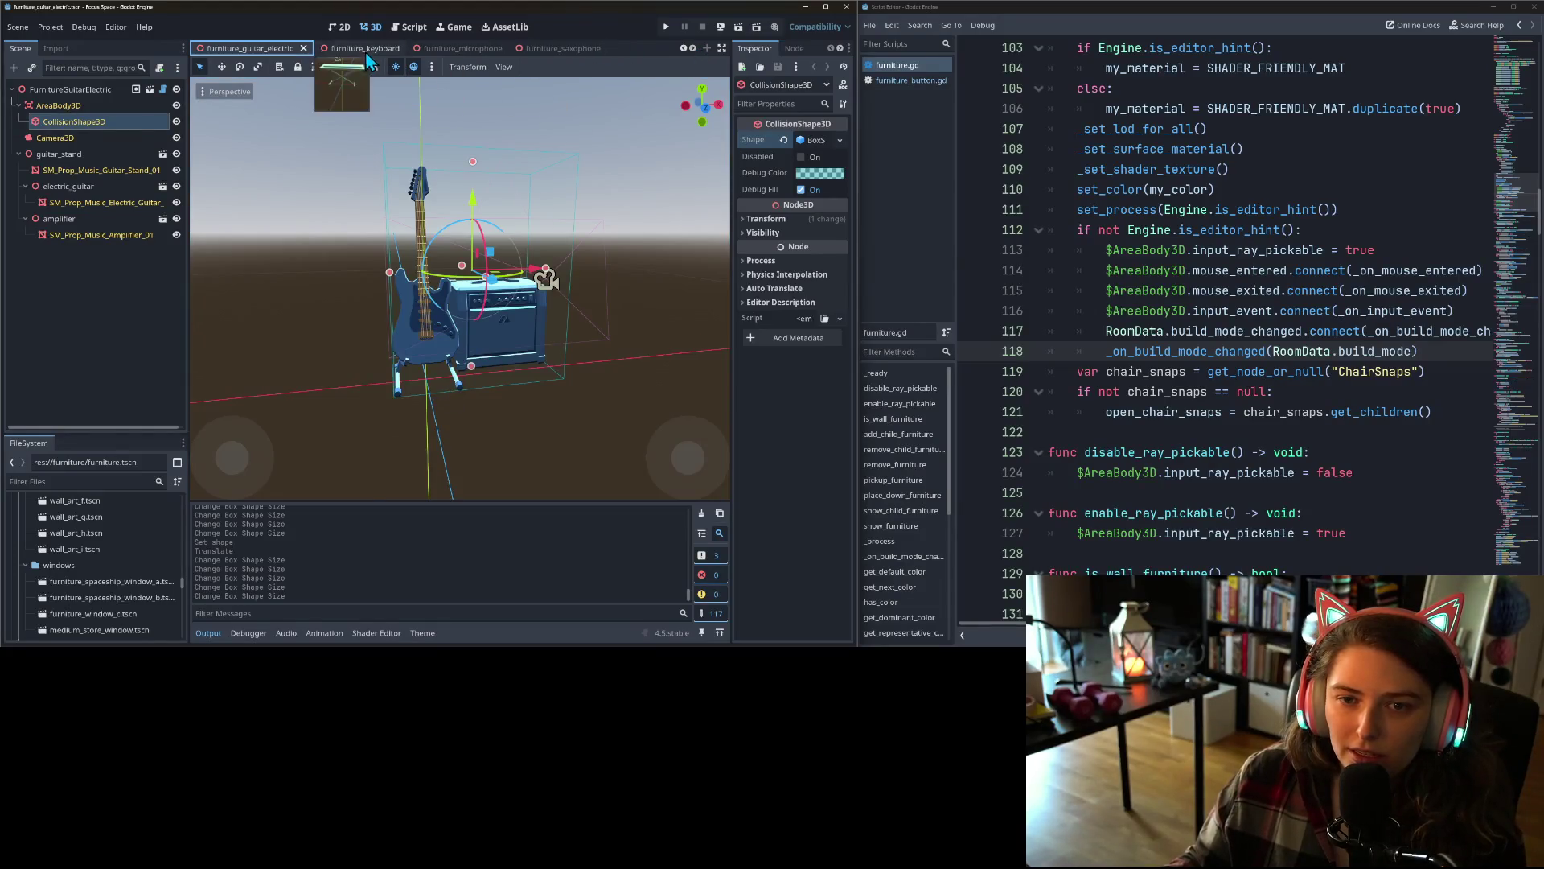
- Open furniture_keyboard and assign a new BoxShape3D to its collision node
click(365, 51)
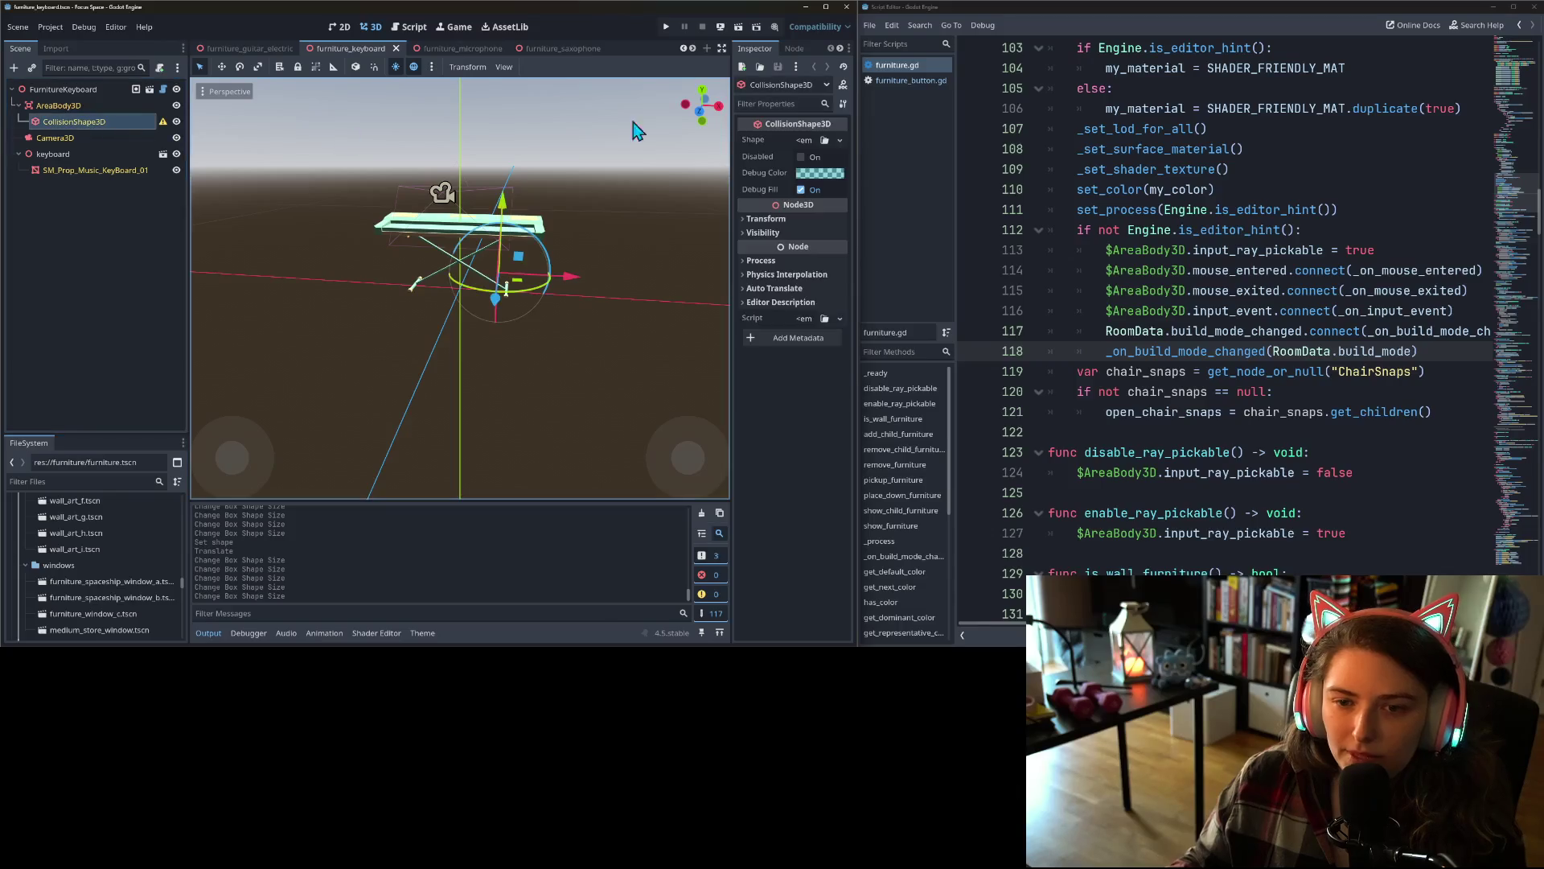
click(809, 140)
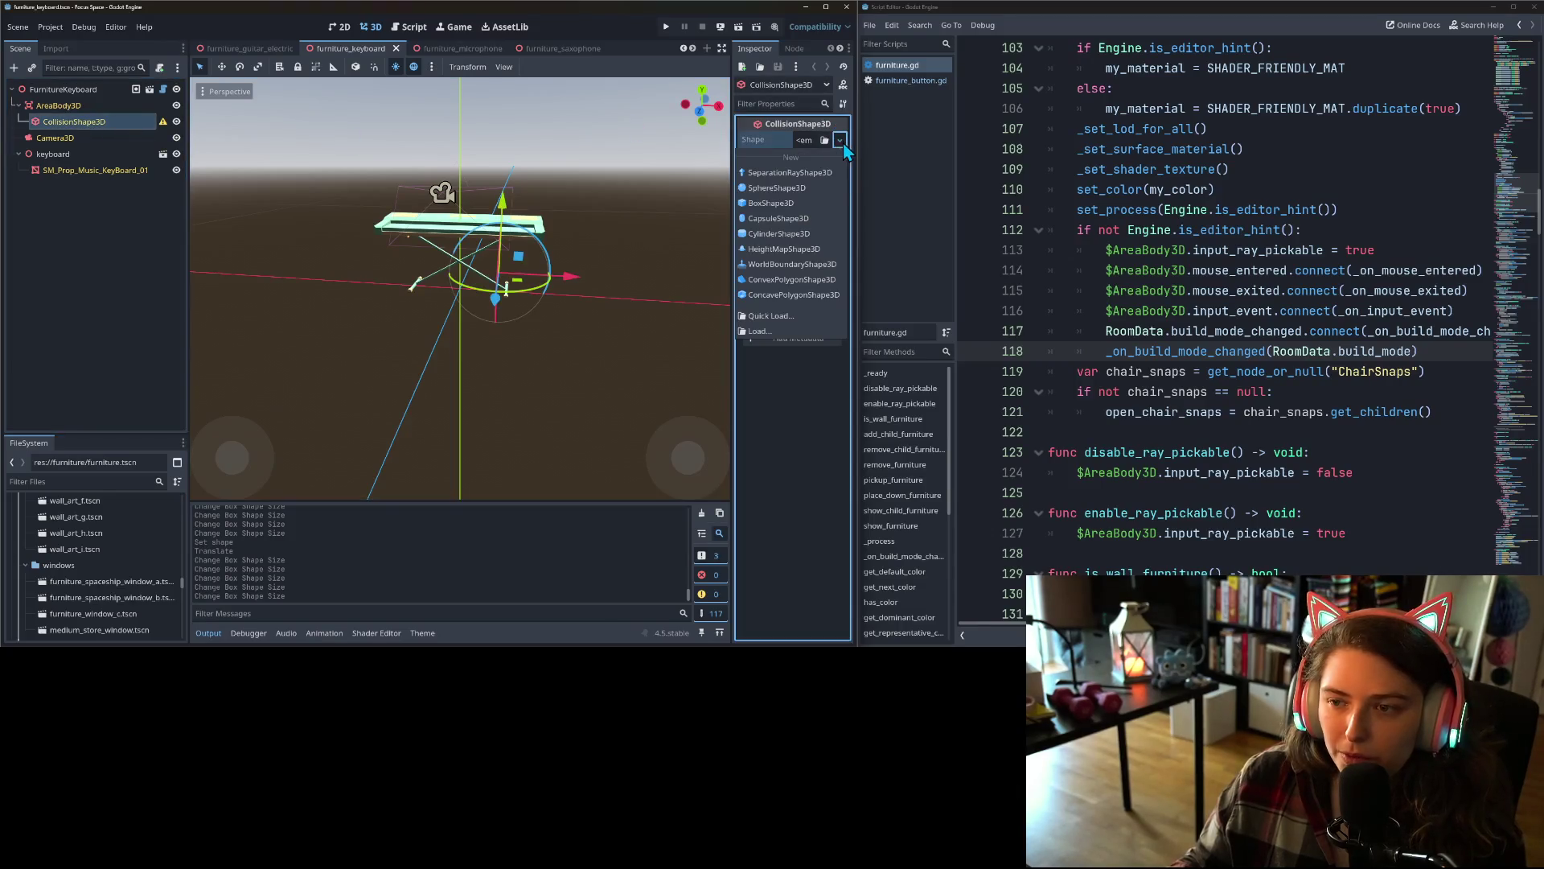
click(782, 199)
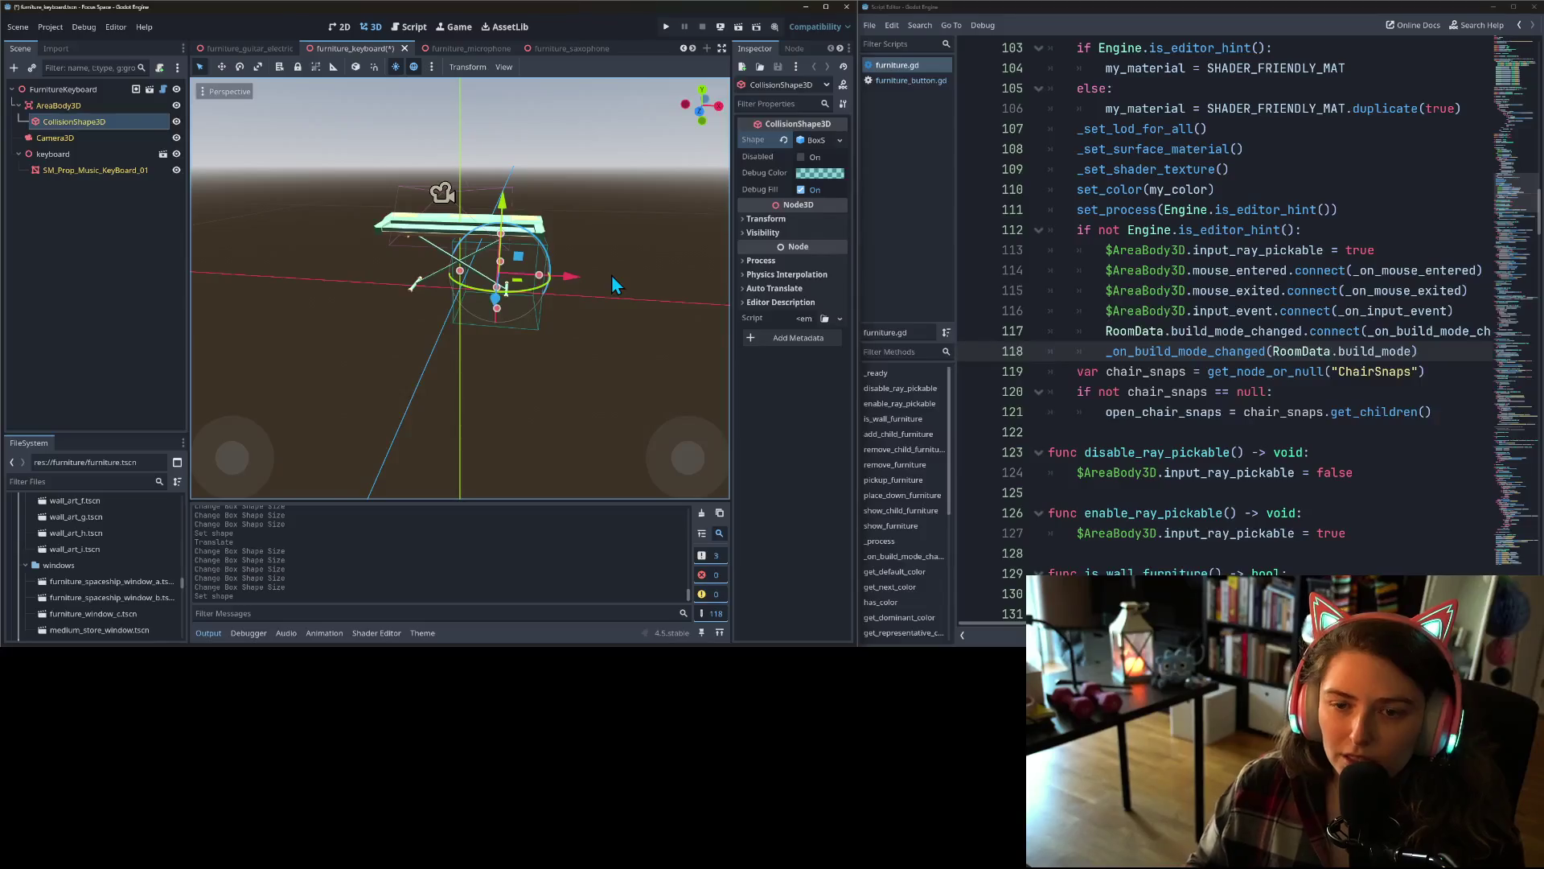
- Move and widen the box to about 1.97 × 0.93 around keyboard and stand
key(KP_1)
scroll(557, 334, up, 2)
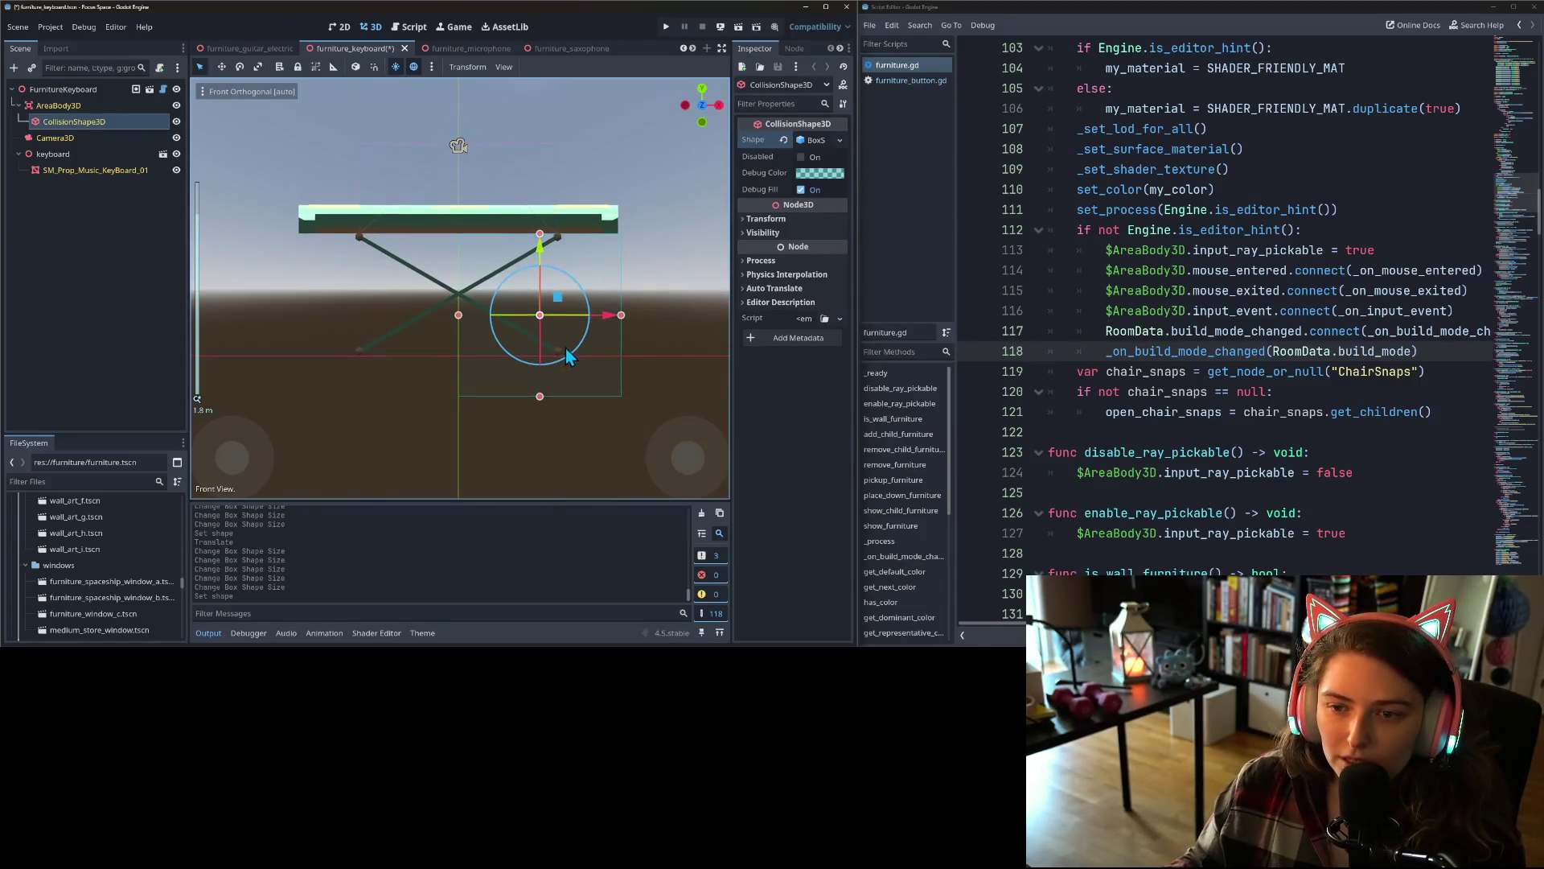
drag(541, 256, 539, 211)
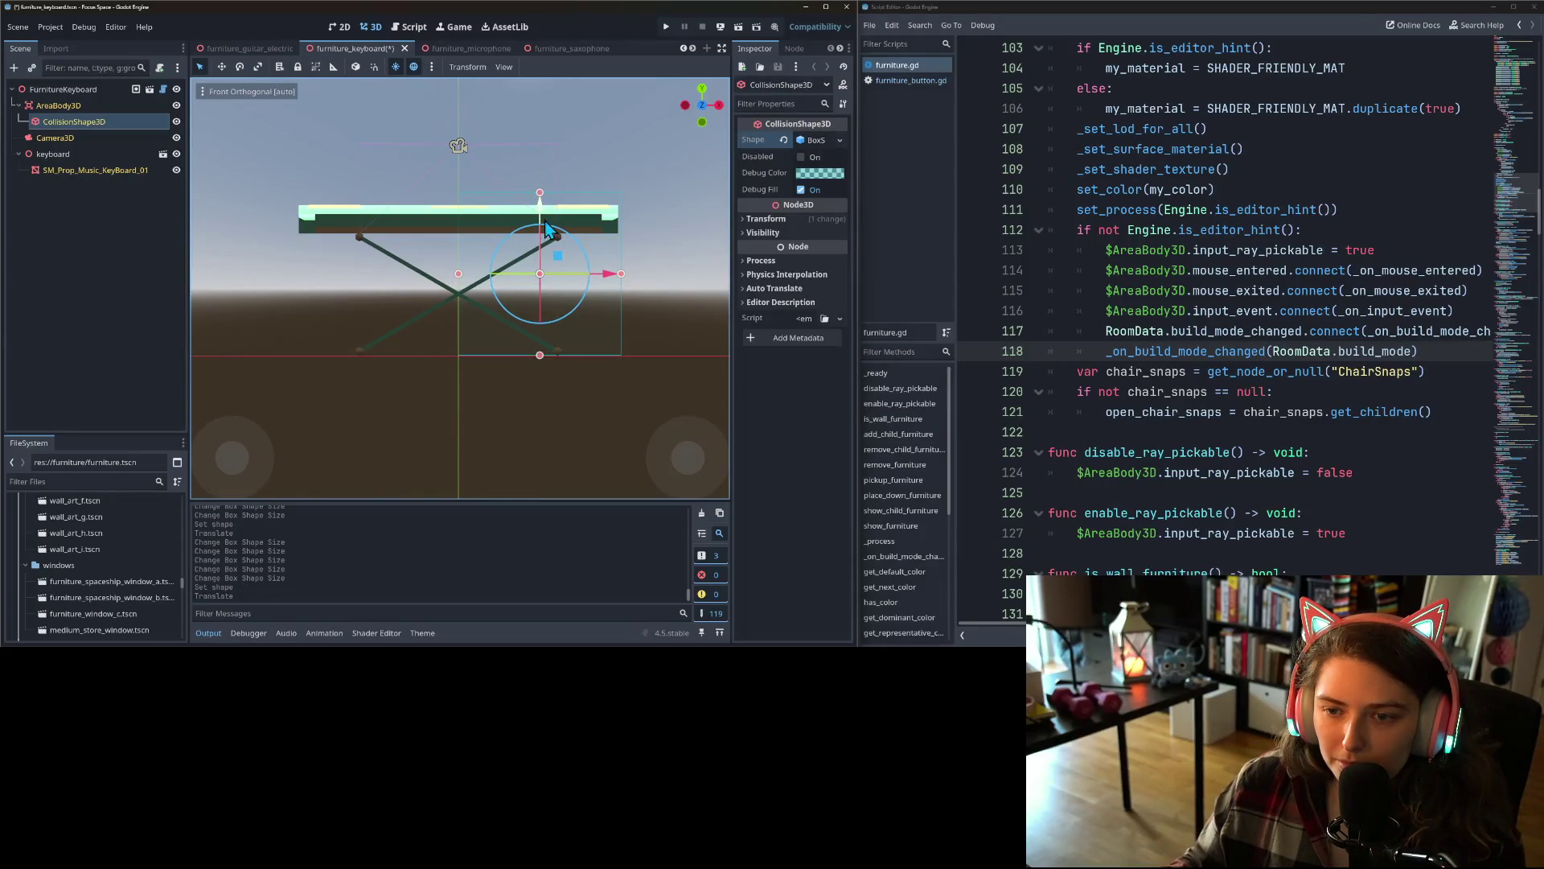
drag(611, 281, 595, 278)
drag(457, 275, 302, 280)
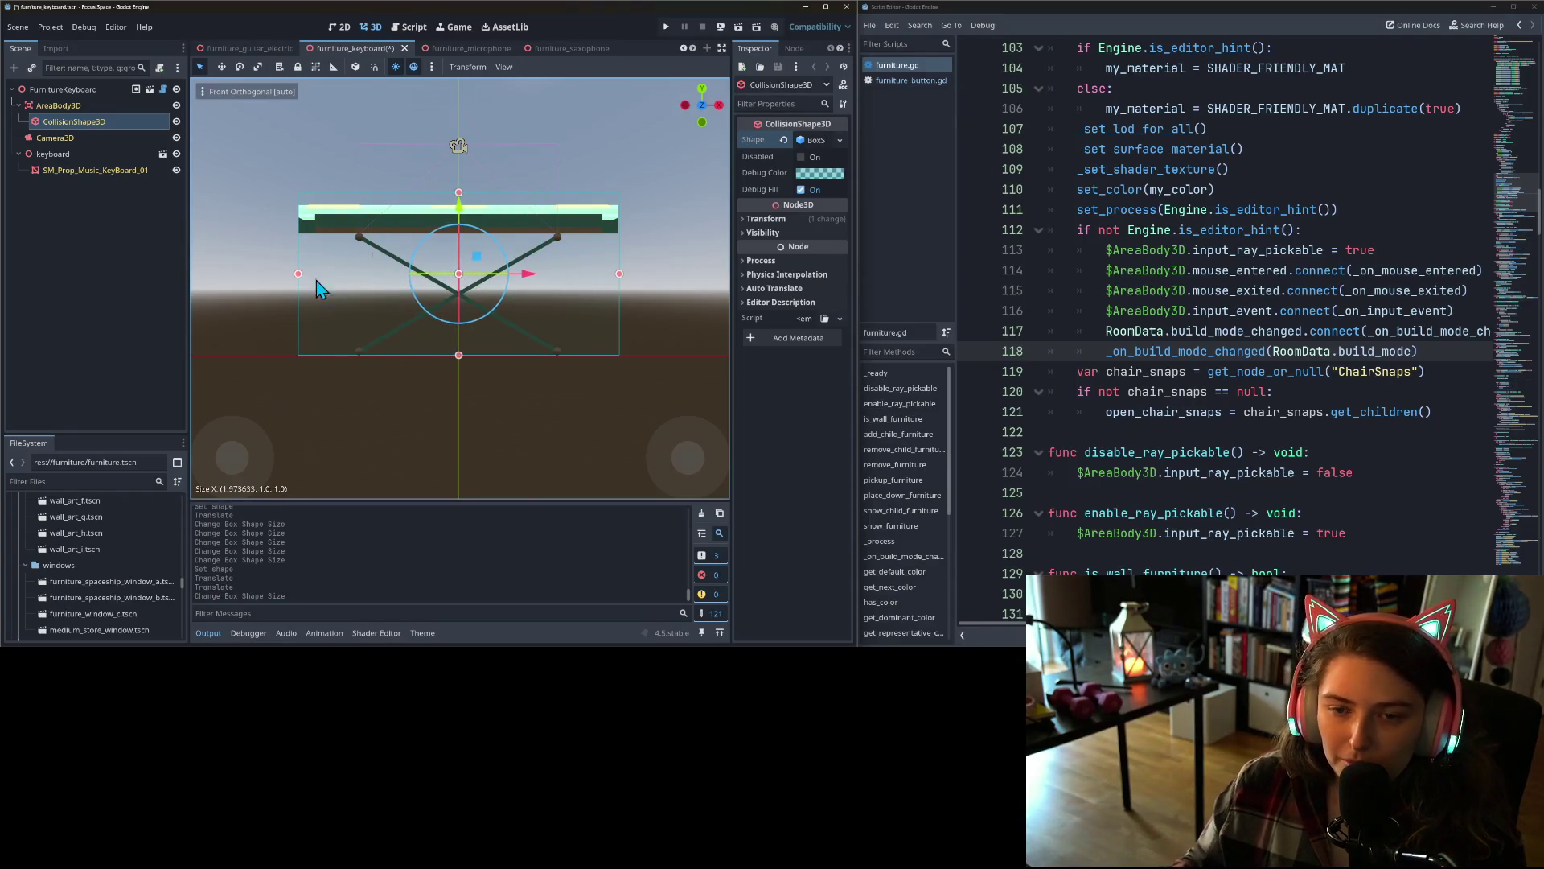
drag(459, 196, 460, 208)
- Narrow the box's depth to about 0.64 from both sides and save the scene
key(KP_3)
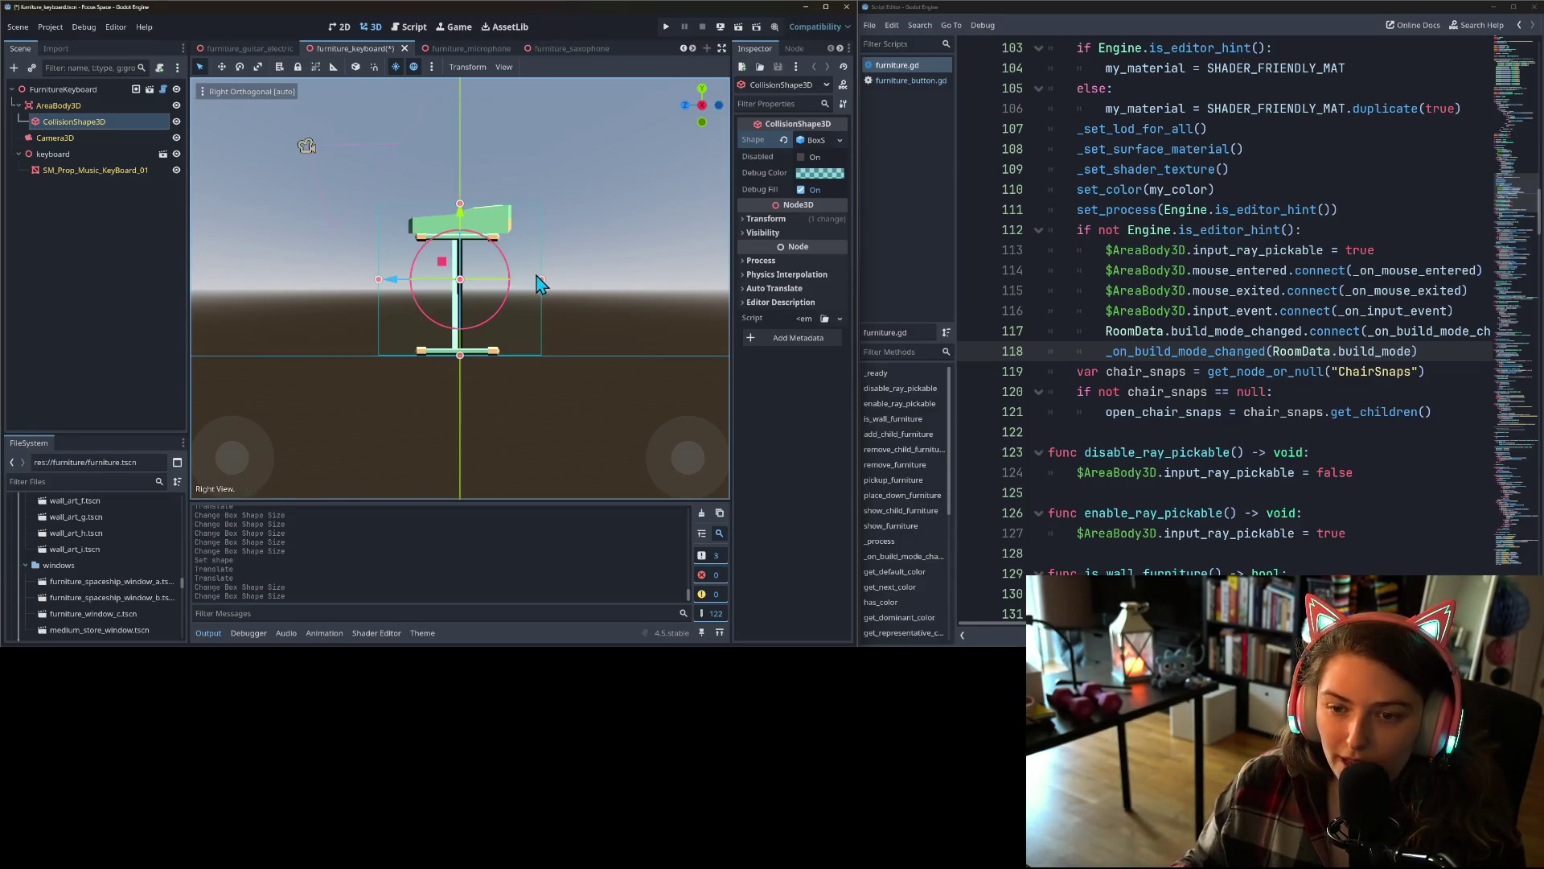
drag(539, 279, 513, 284)
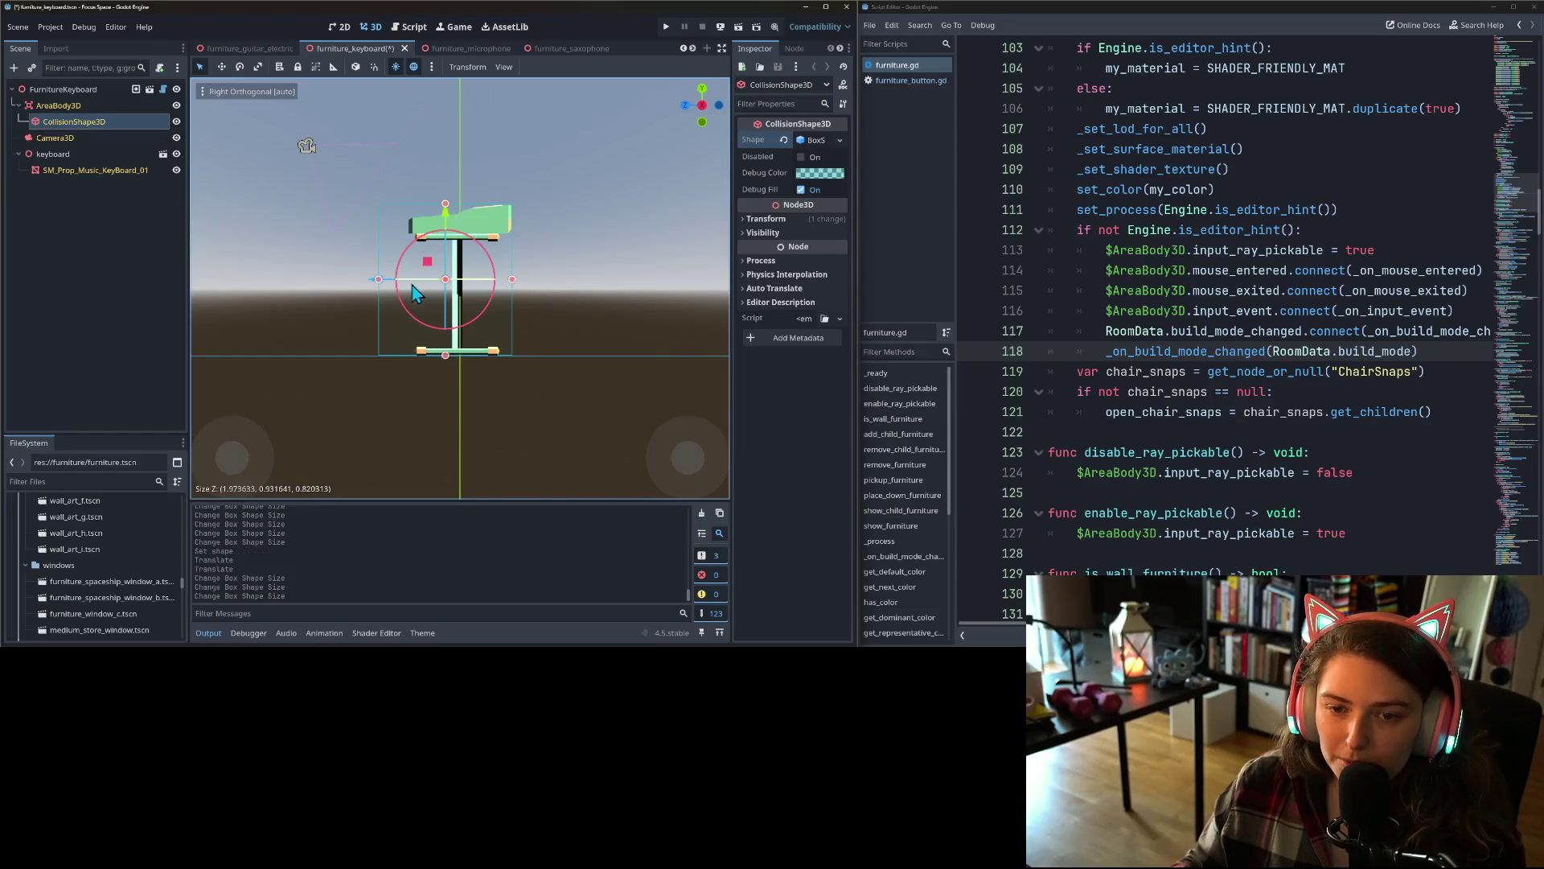
drag(376, 281, 408, 287)
key(ctrl+s)
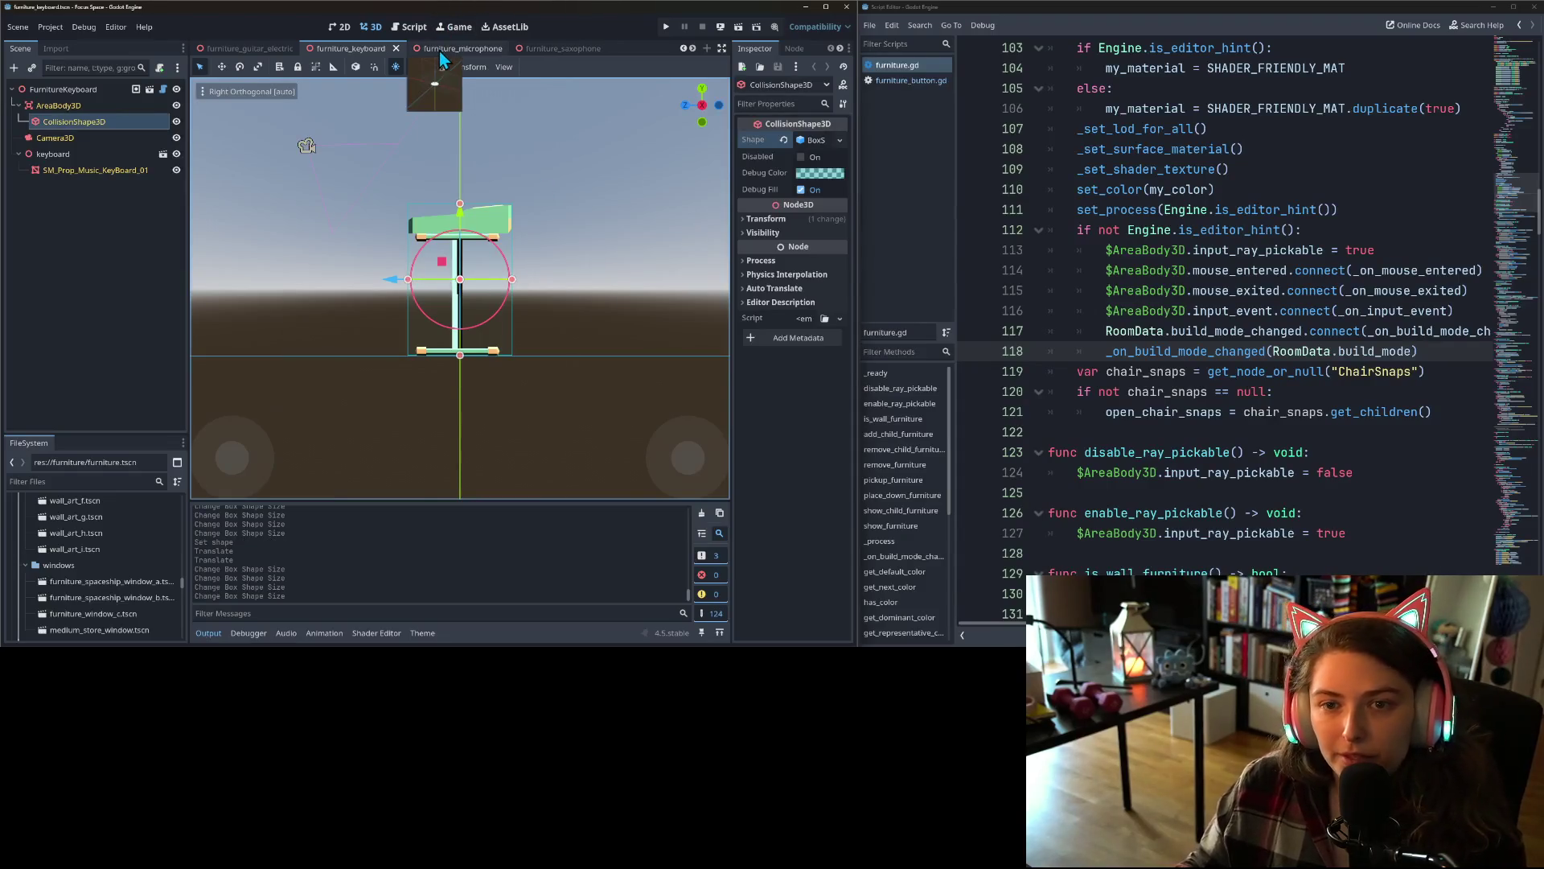
- Give the furniture_microphone CollisionShape3D a new BoxShape3D
click(441, 50)
click(65, 121)
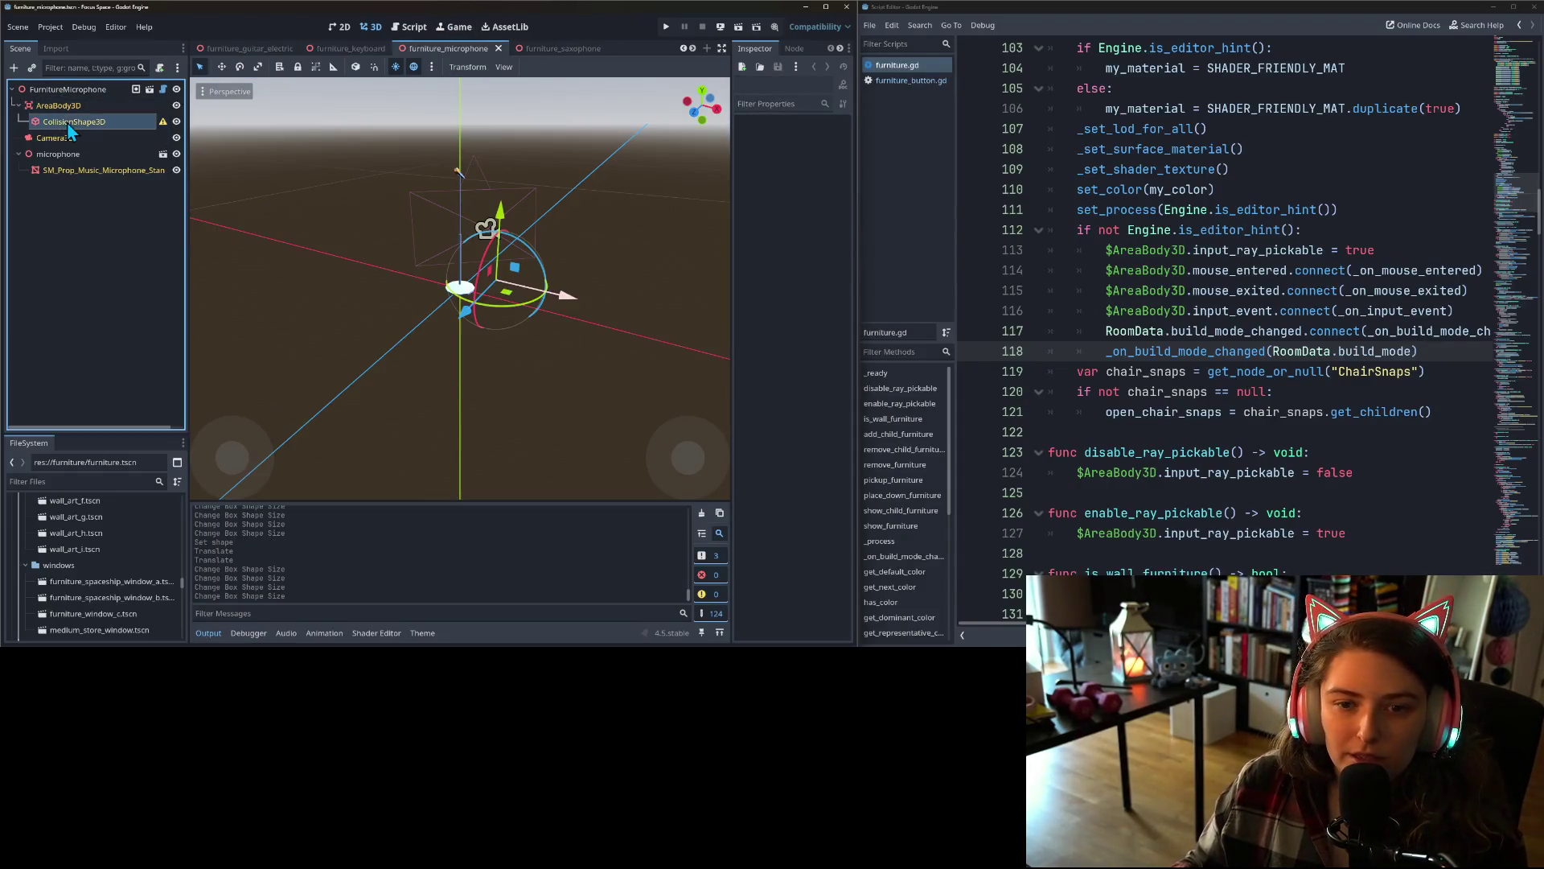
click(840, 140)
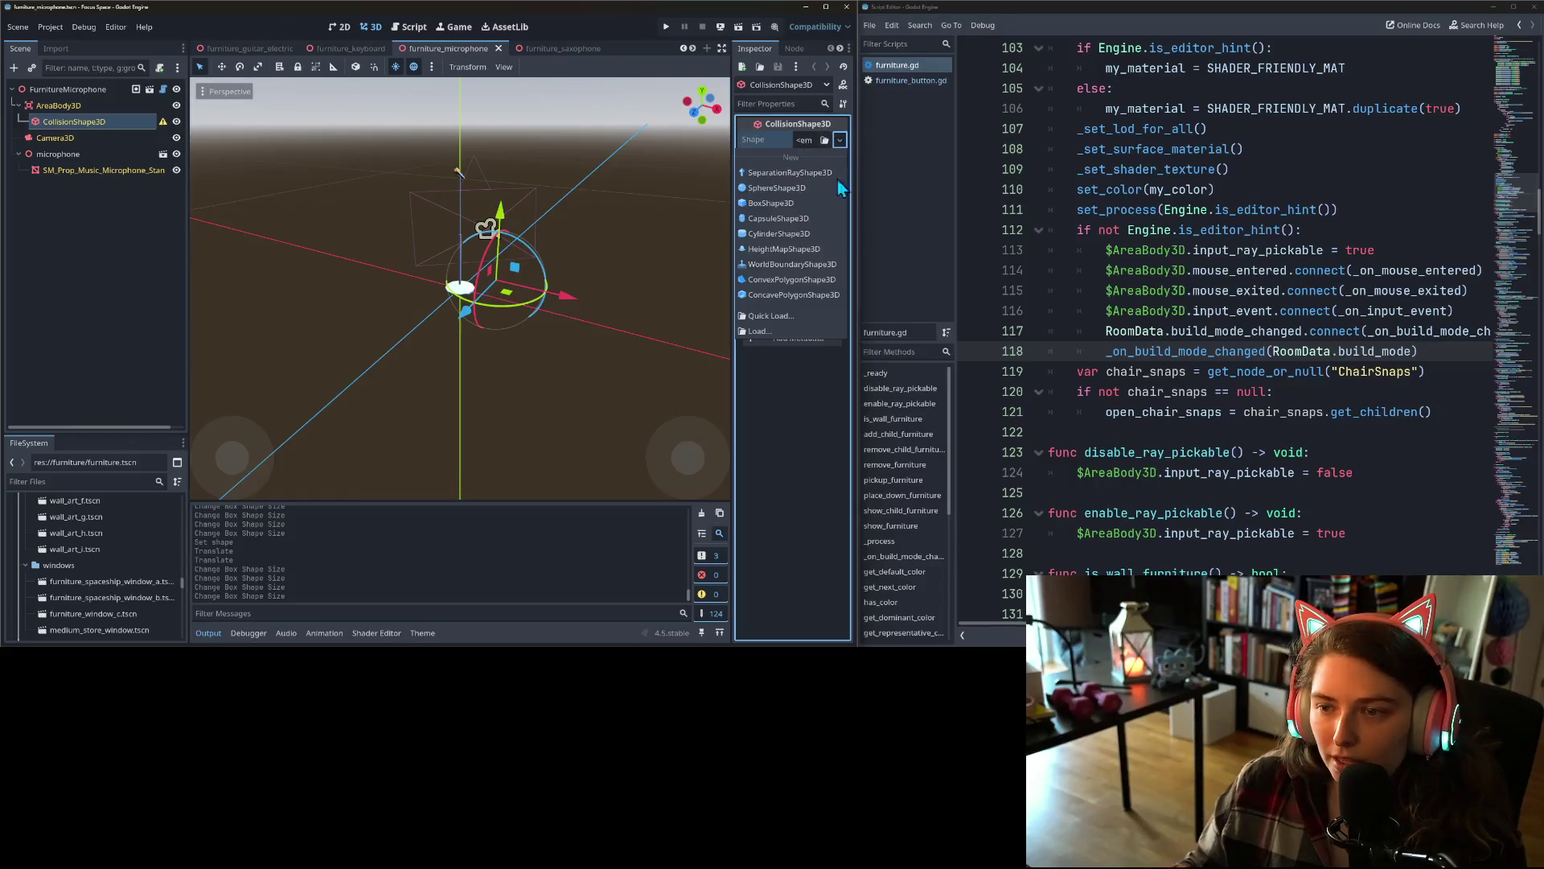
click(803, 204)
- Resize the box to about 0.37 wide and 1.51 tall along the microphone stand
key(KP_1)
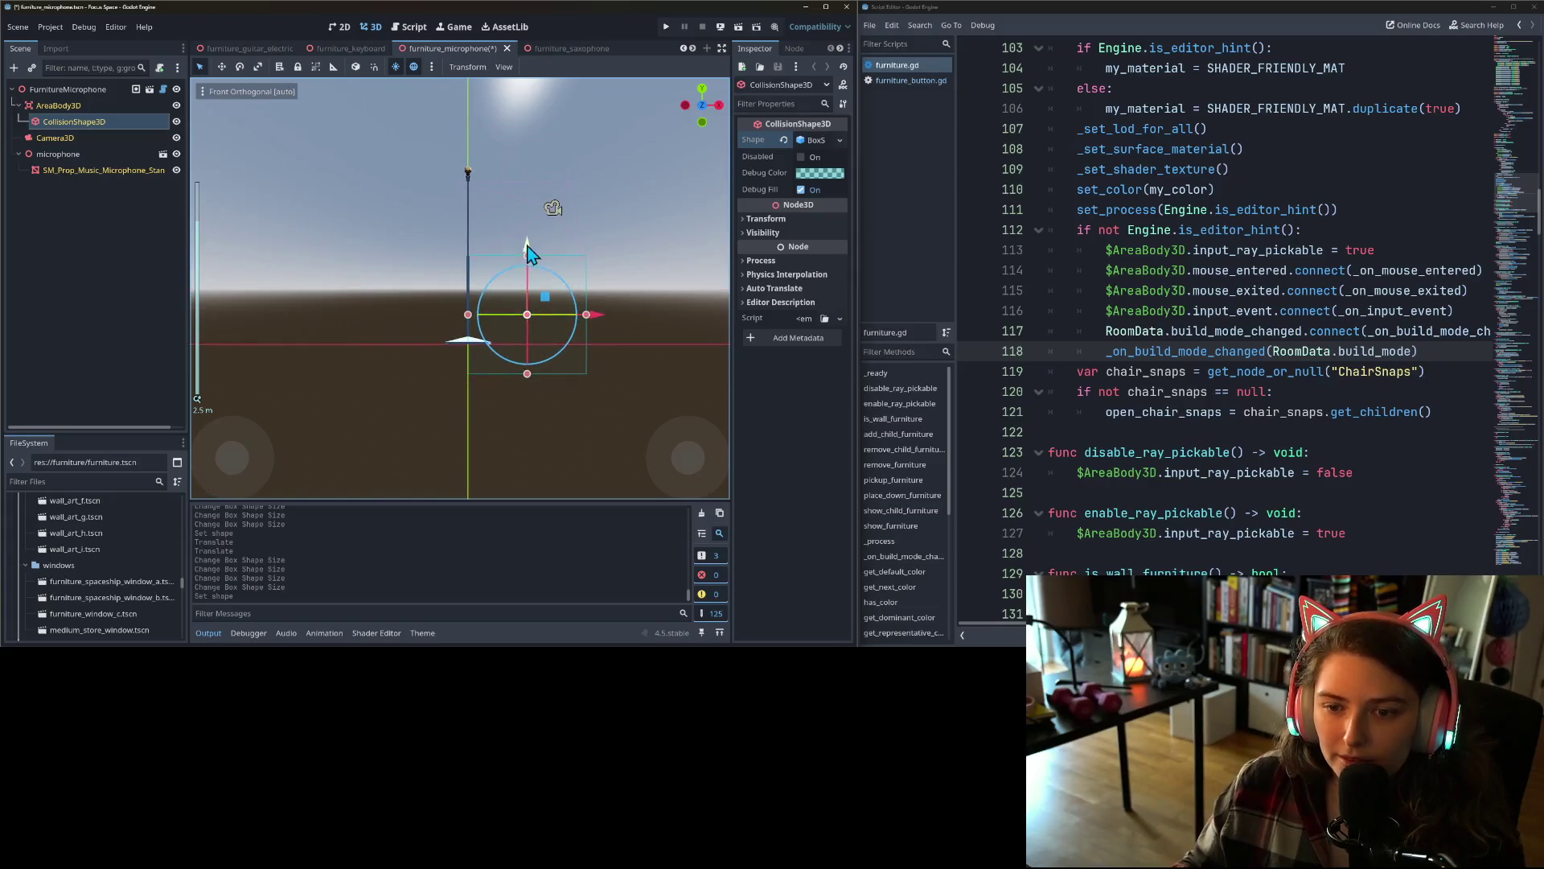
drag(528, 261, 527, 171)
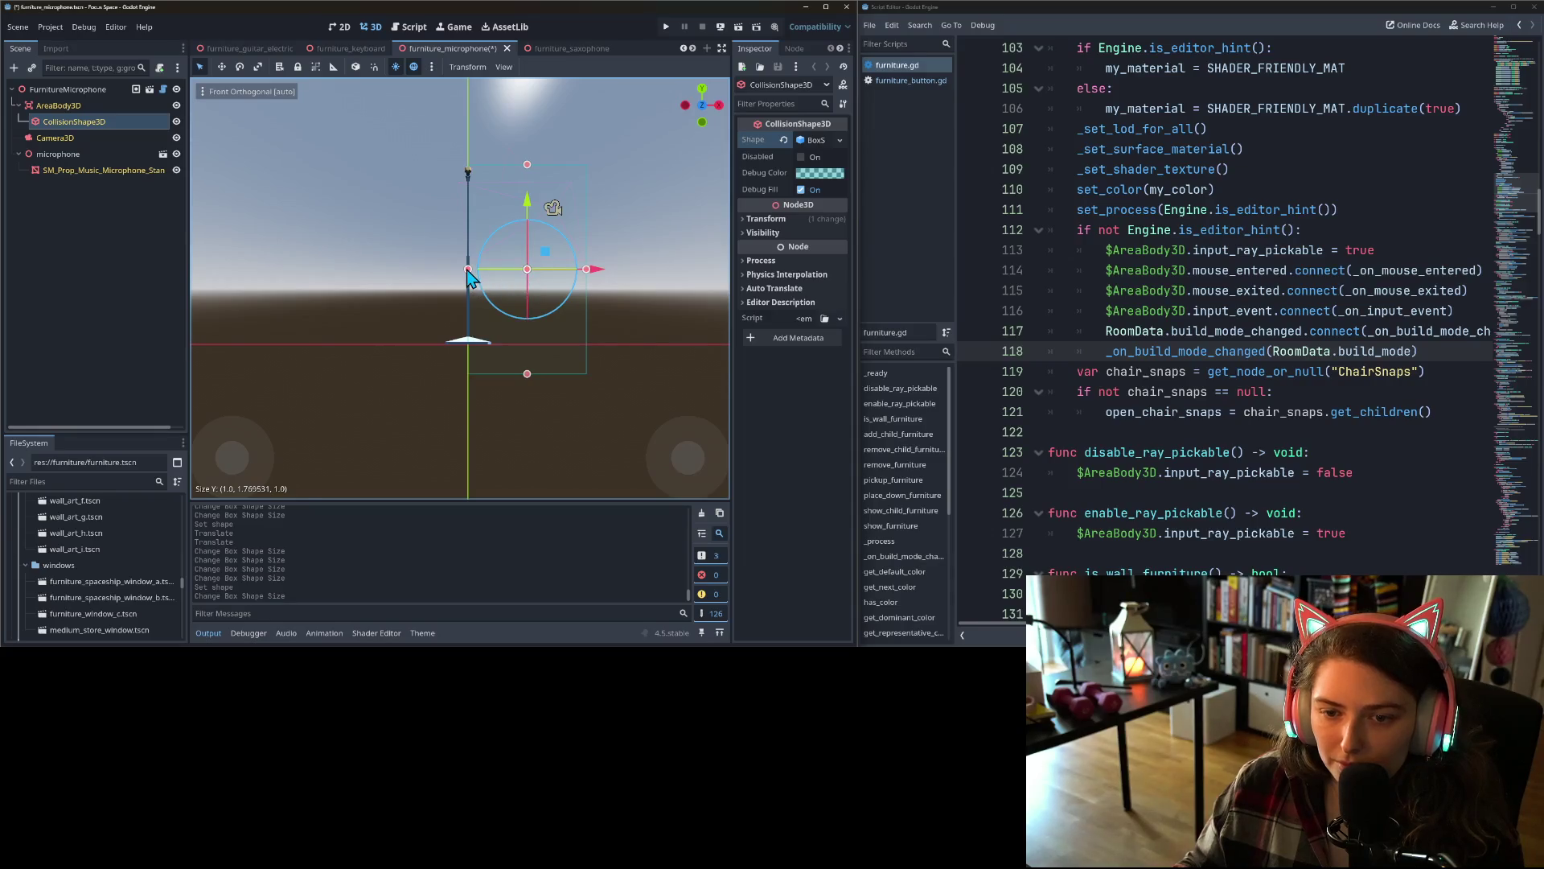
drag(467, 270, 449, 273)
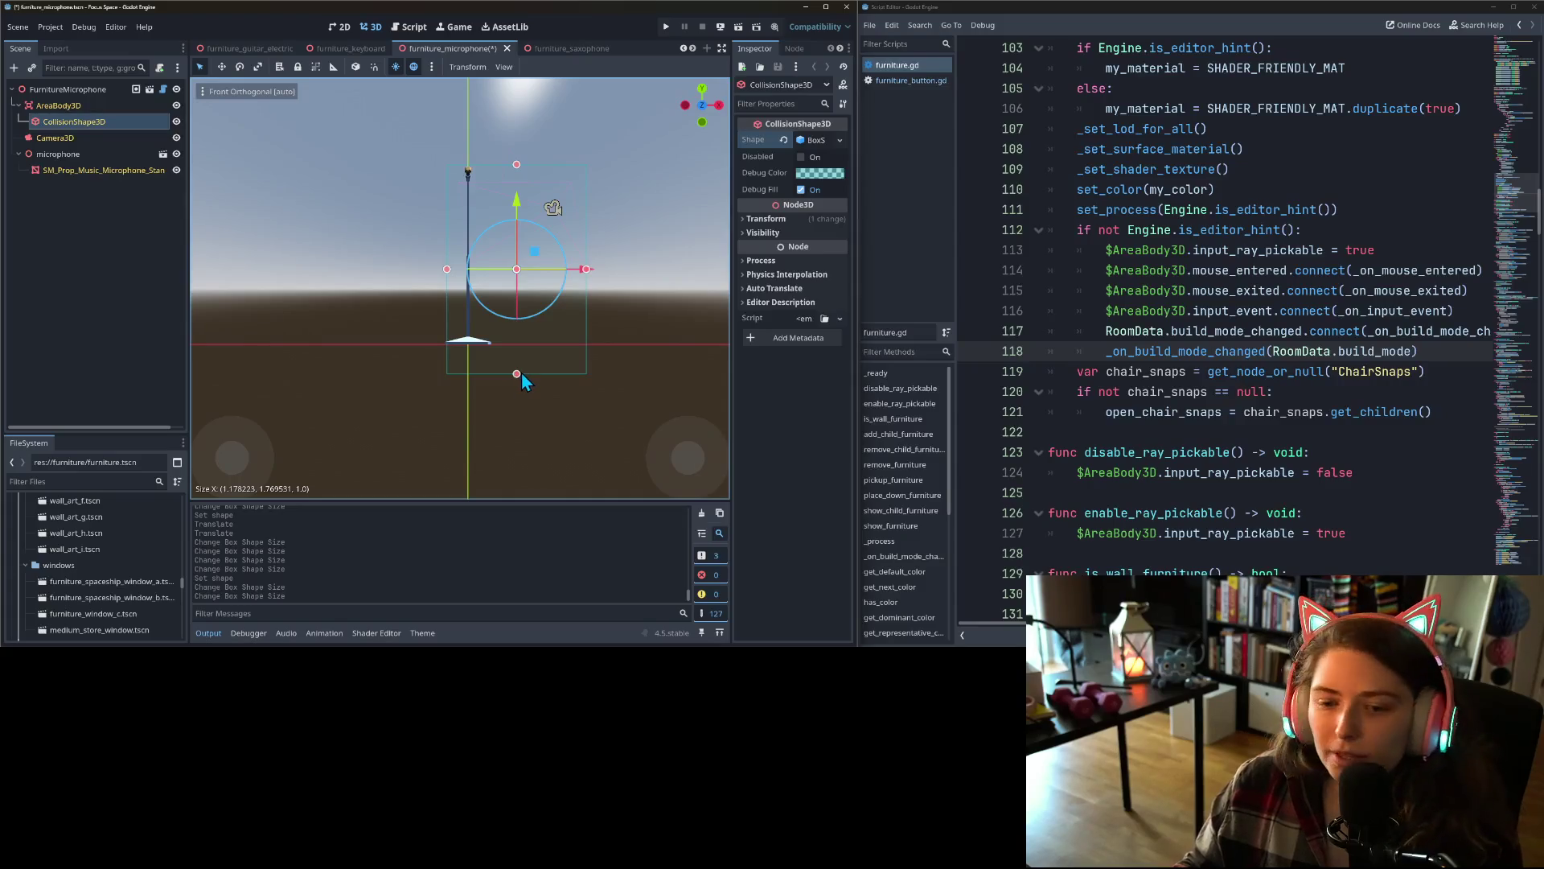
drag(518, 374, 512, 344)
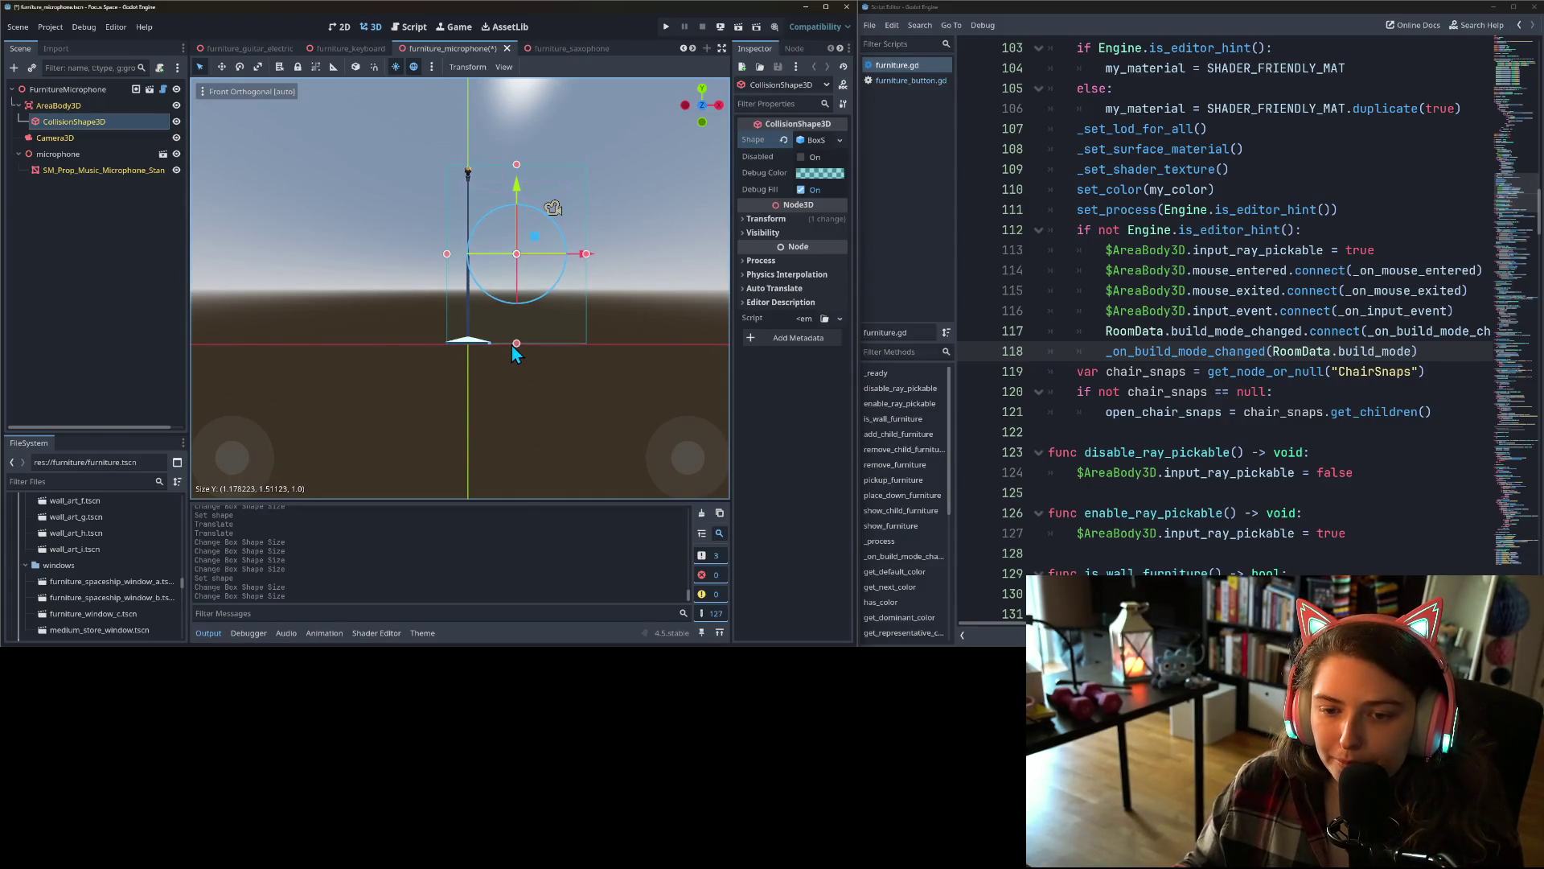
drag(585, 253, 494, 262)
- Narrow the box's depth to about 0.69, save, and open the saxophone scene
key(KP_3)
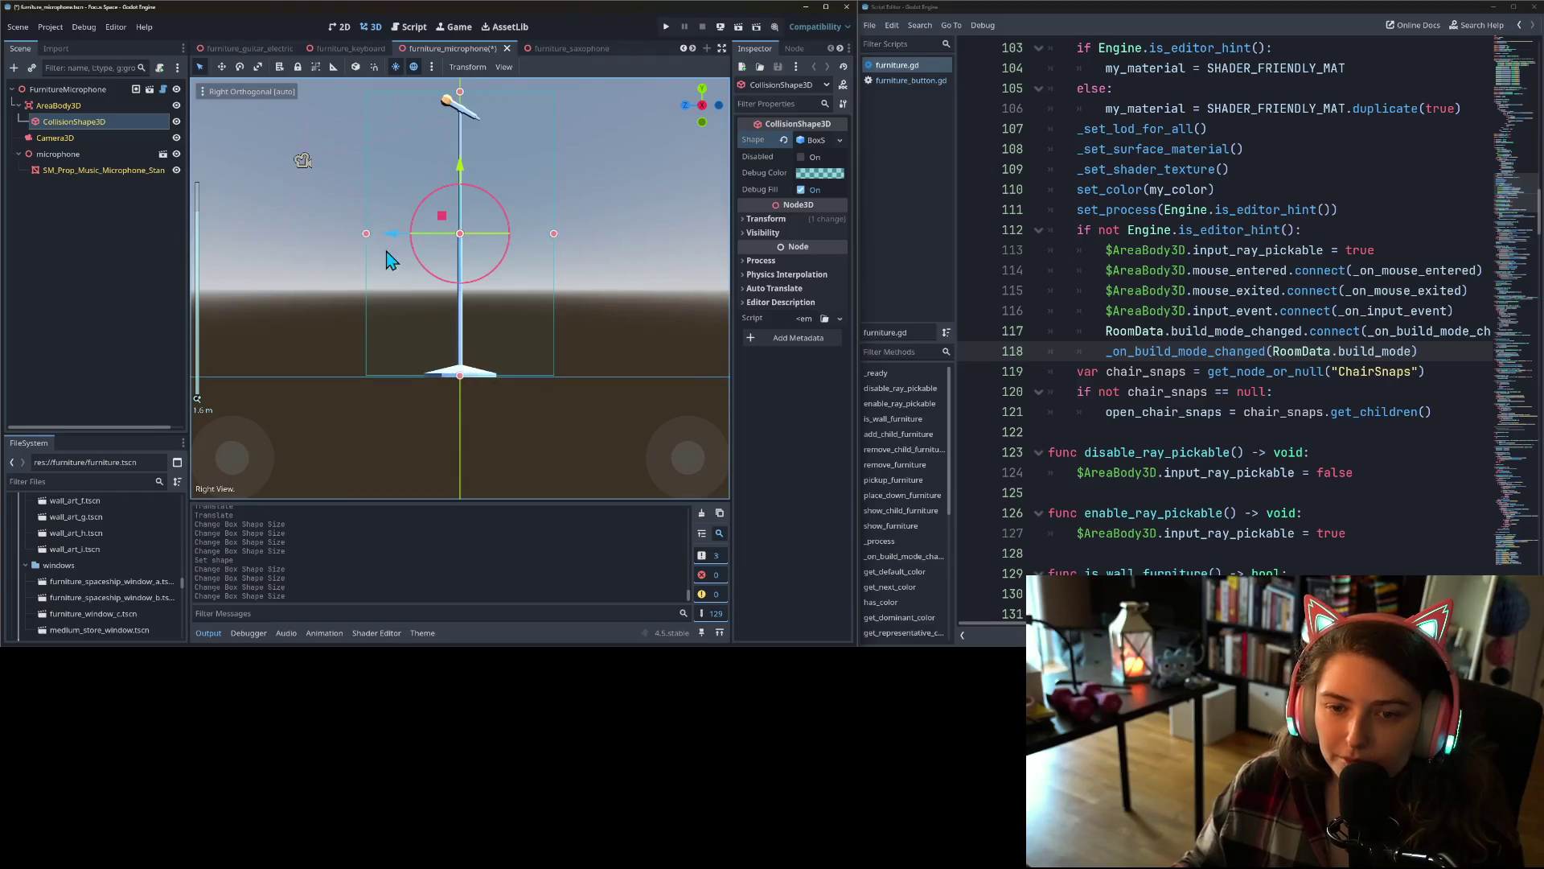
drag(364, 233, 422, 234)
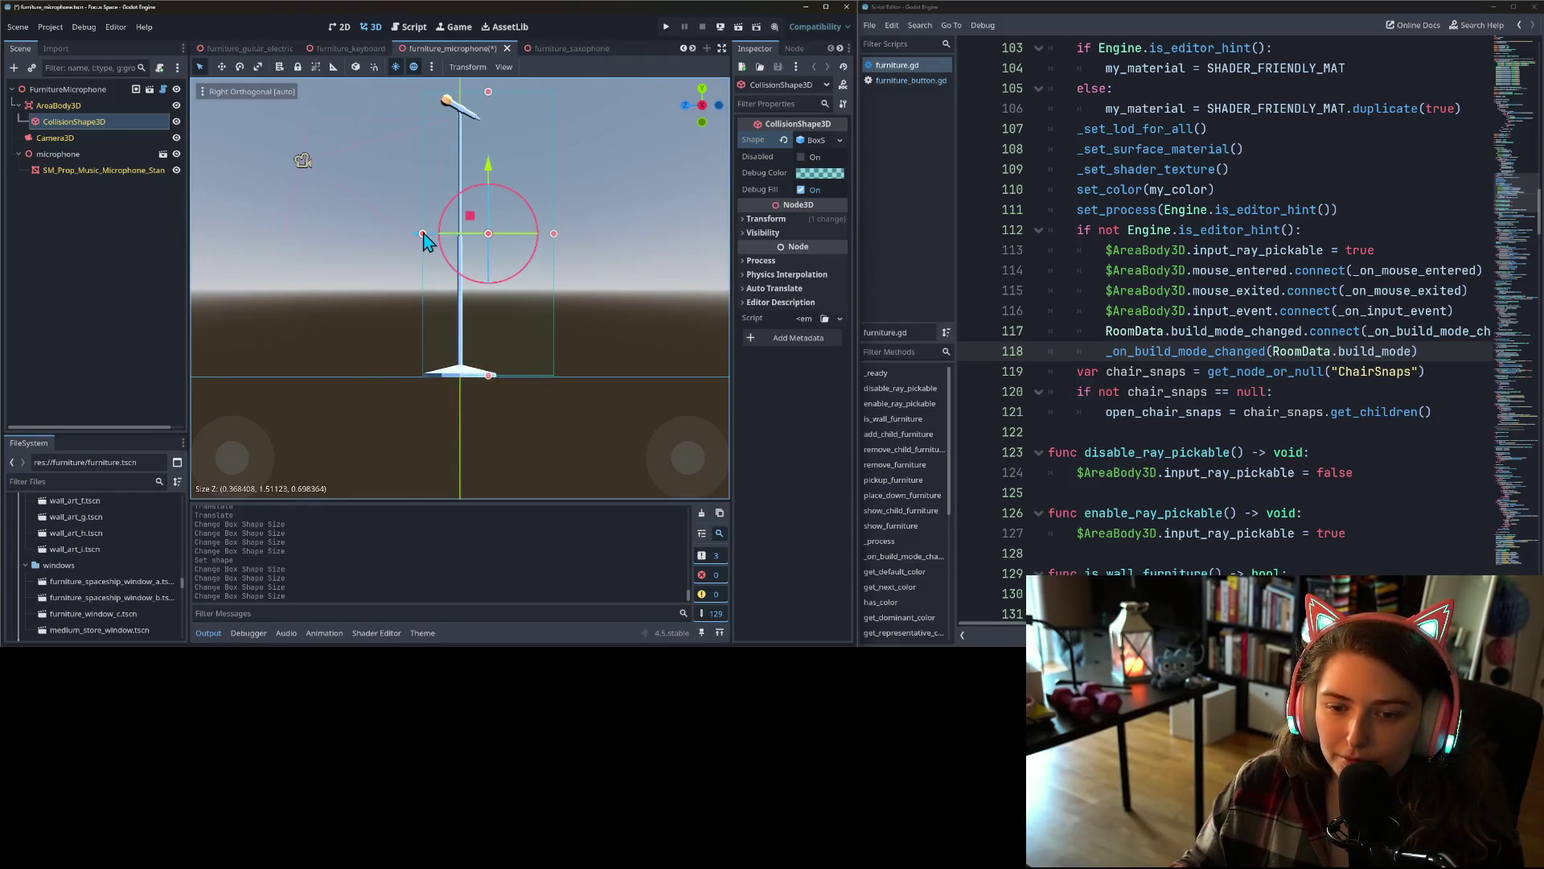
drag(558, 235, 496, 248)
scroll(495, 248, down, 2)
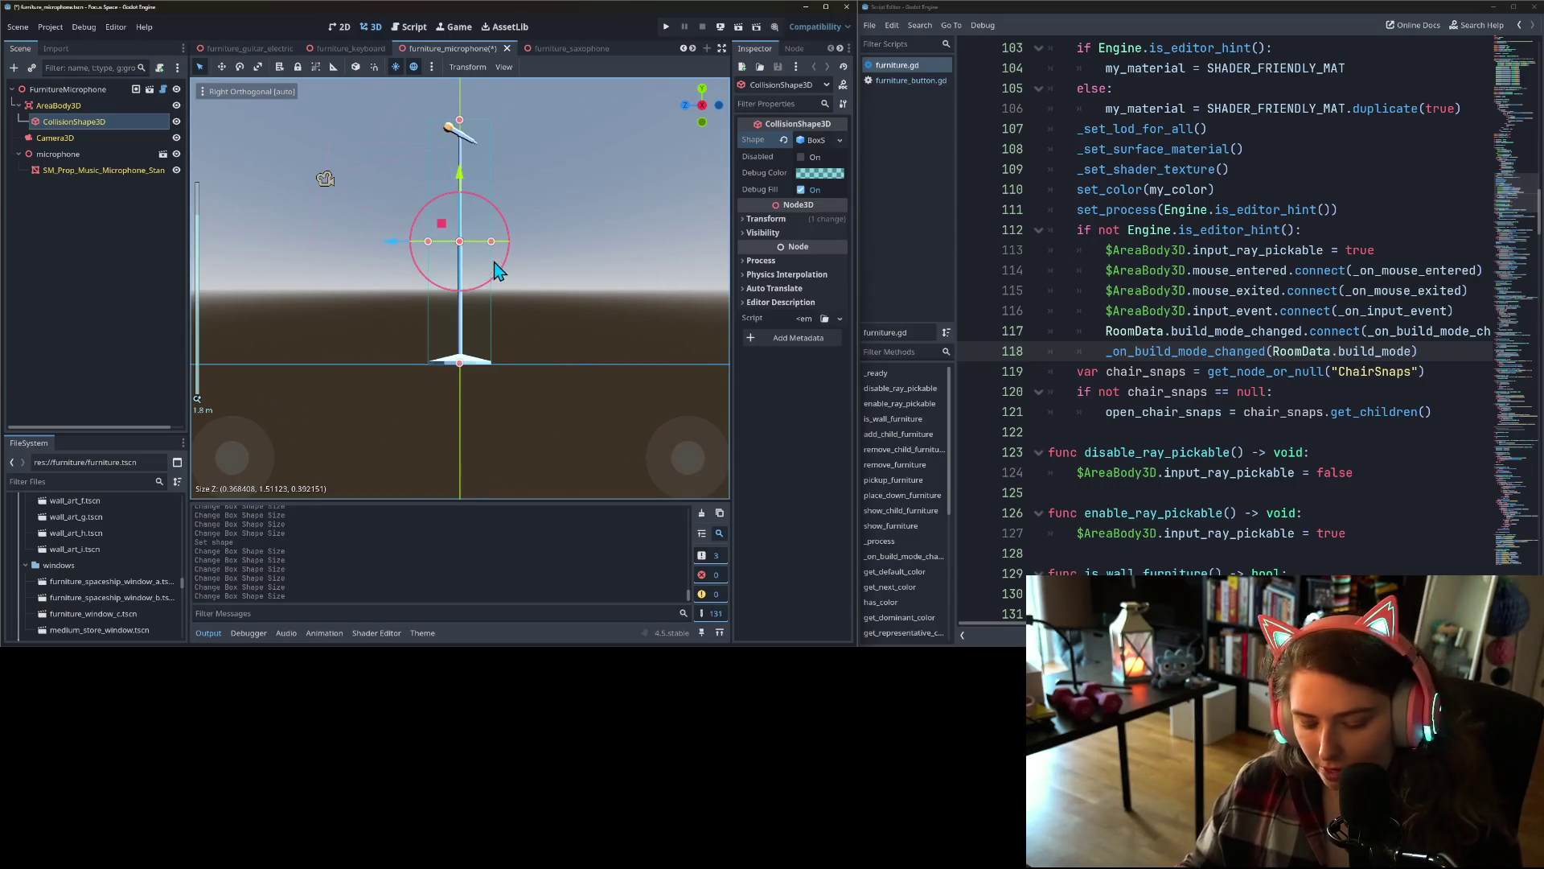
key(ctrl+s)
click(551, 48)
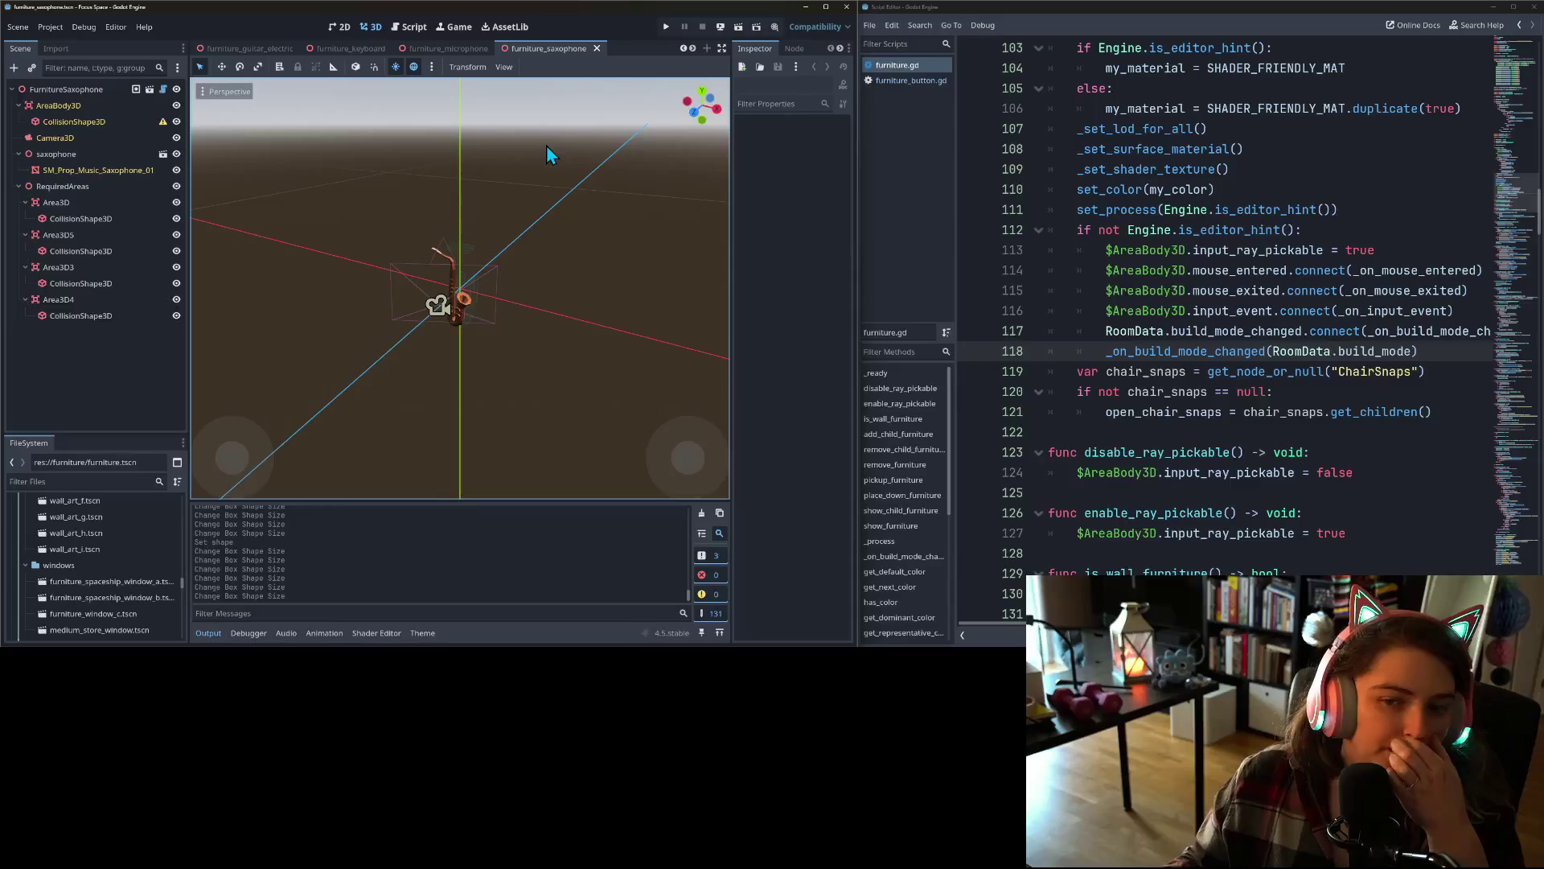
- Give the saxophone's AreaBody3D CollisionShape3D a new BoxShape3D
key(KP_3)
scroll(238, 272, up, 3)
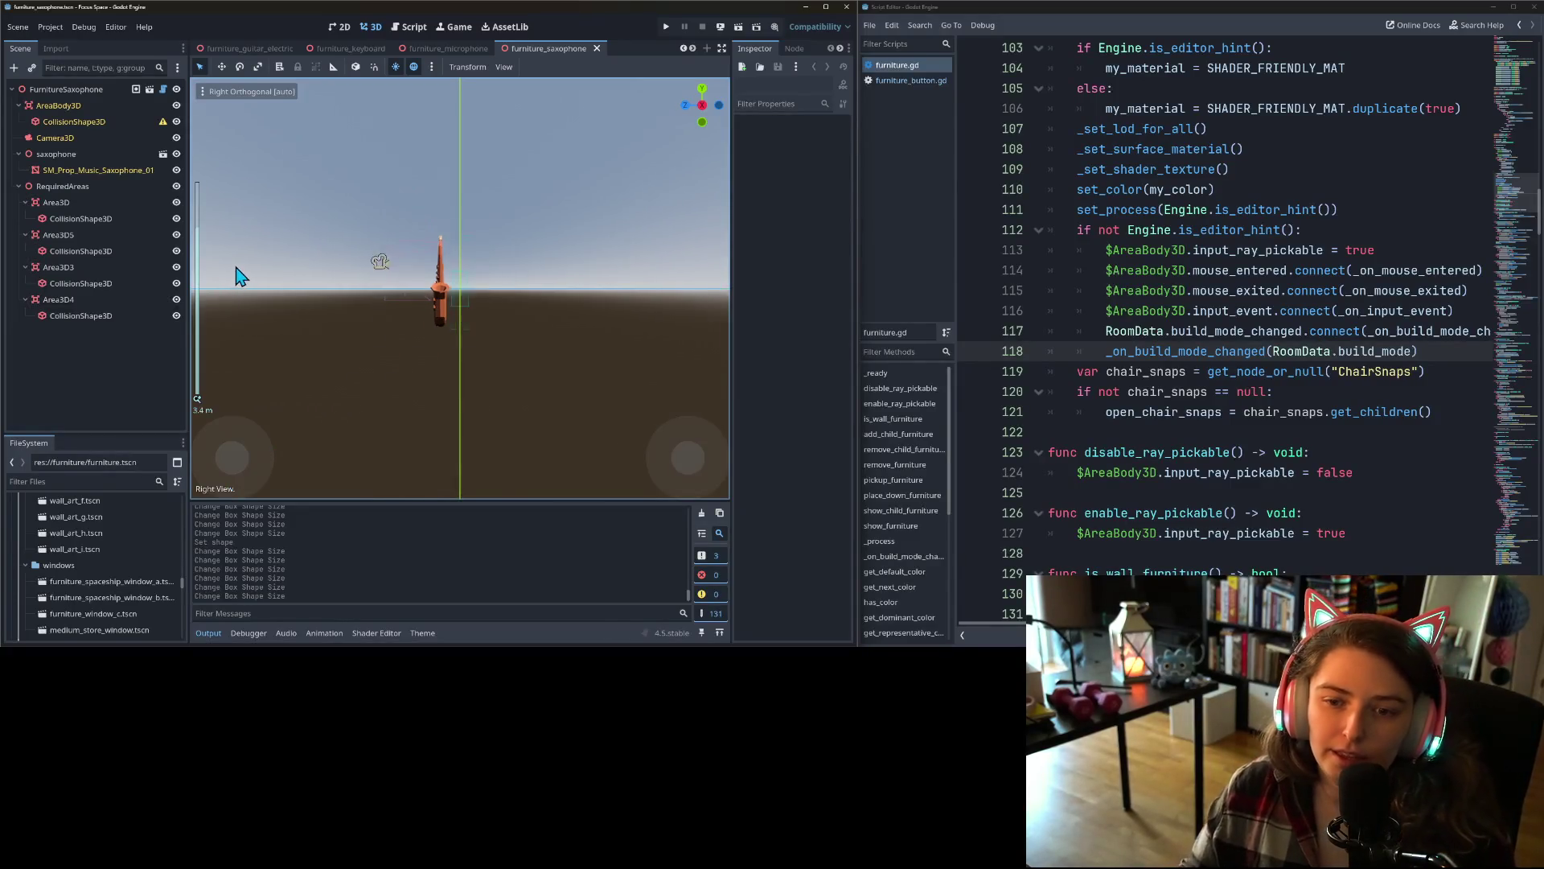
click(84, 123)
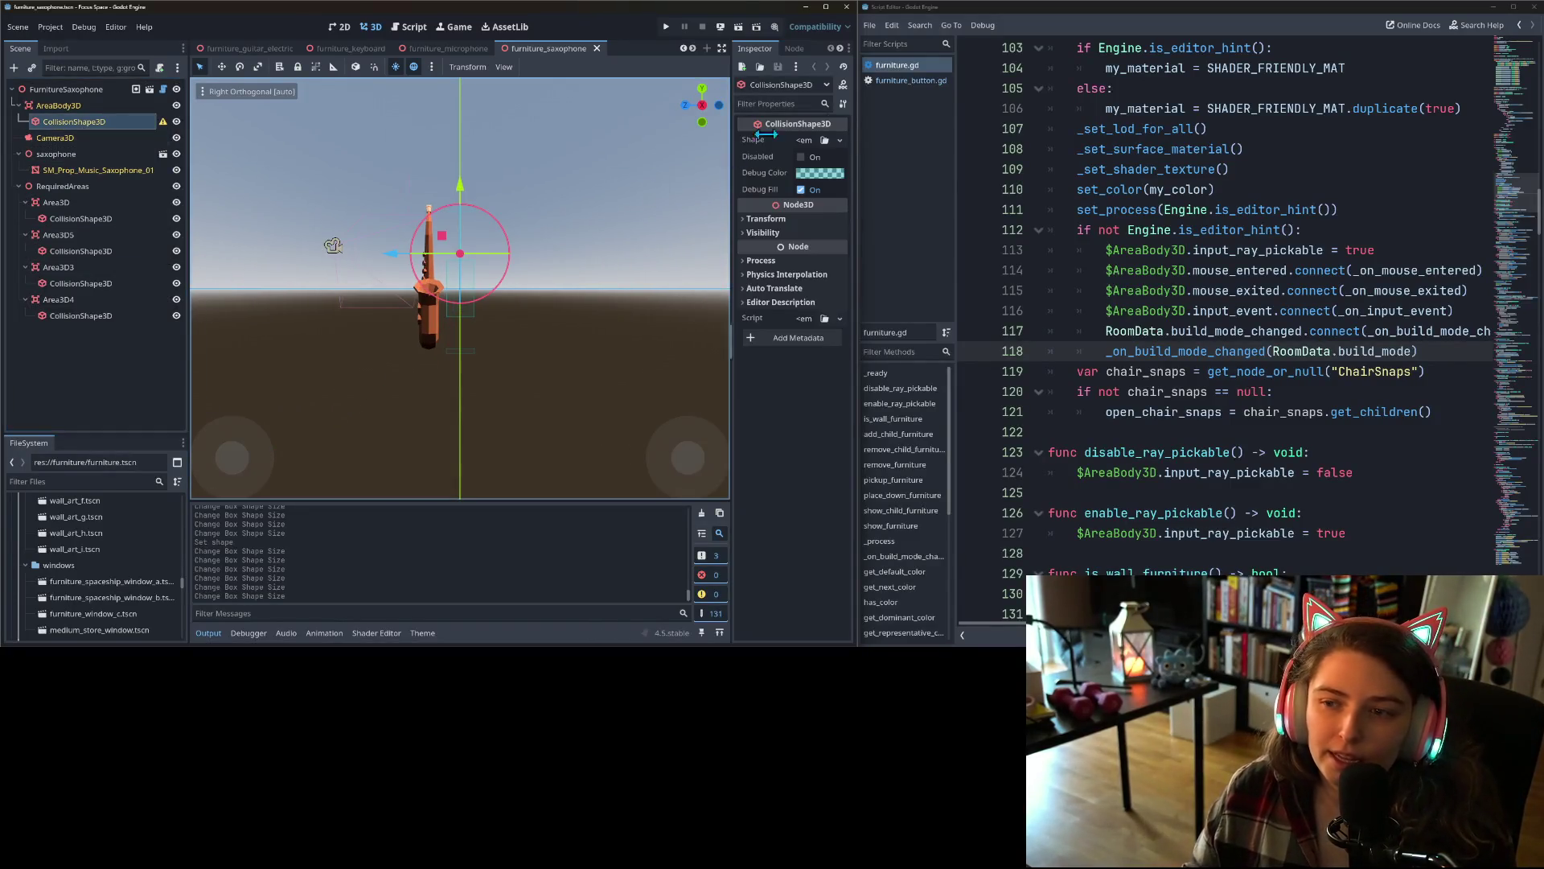
click(838, 140)
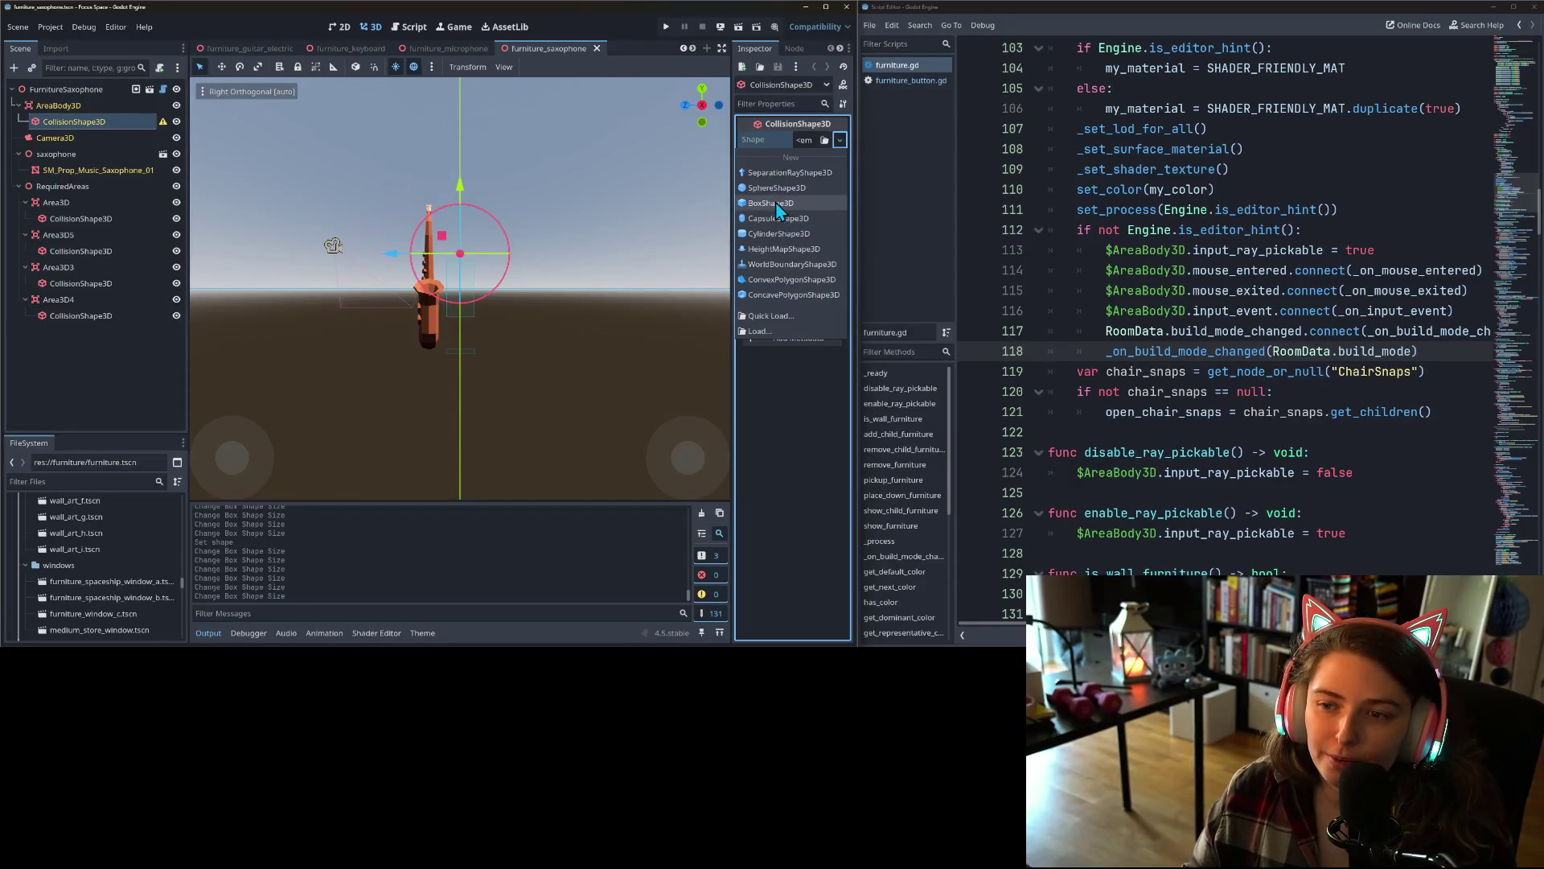
click(760, 217)
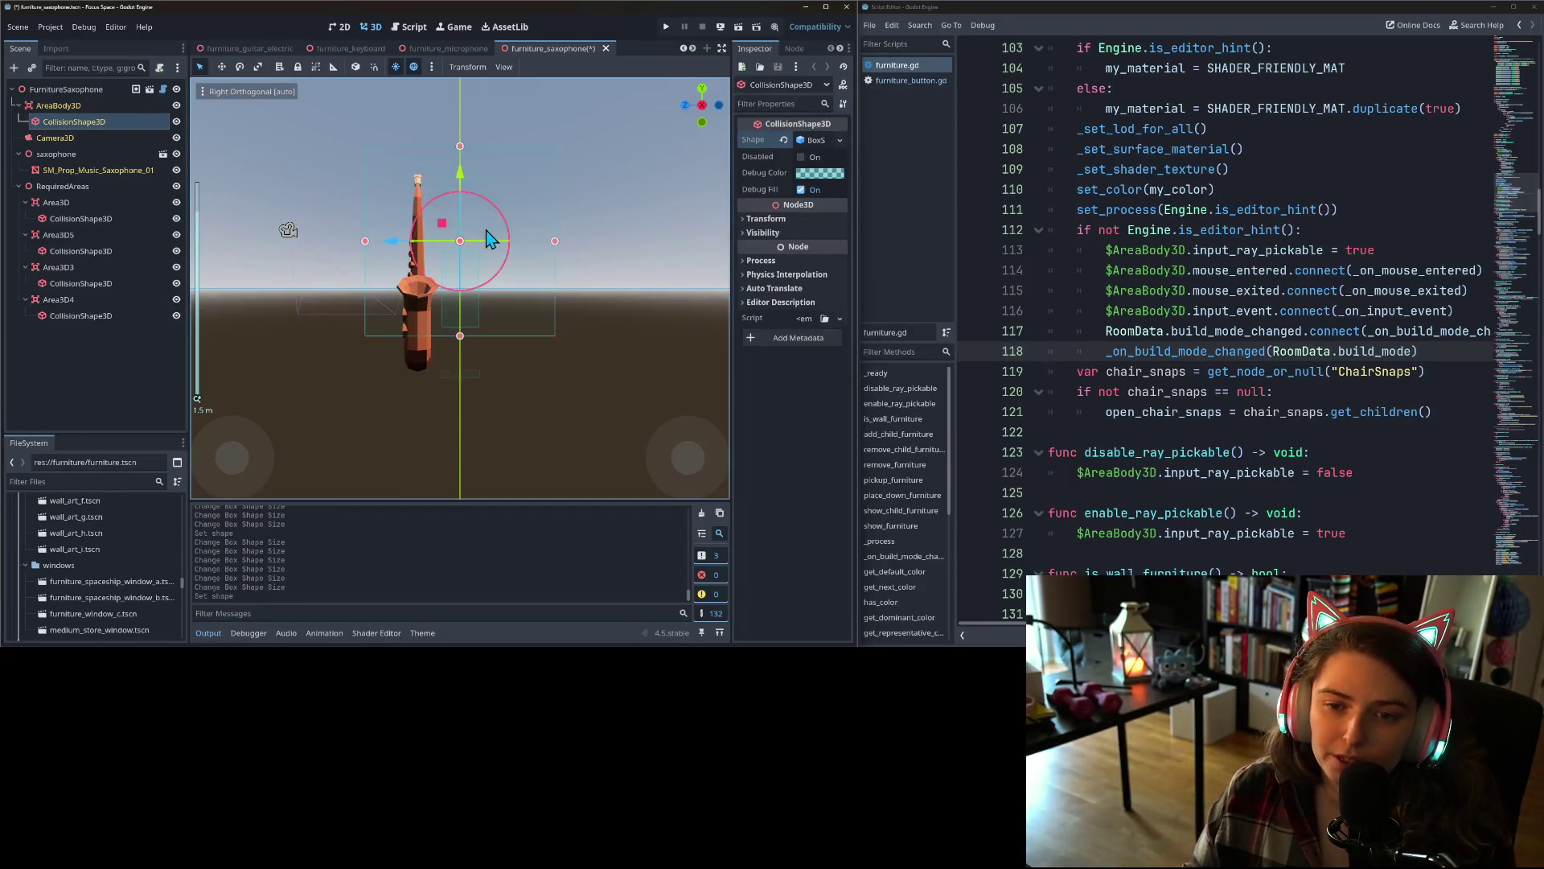
- Fit the box's depth and height to the saxophone in the side view
scroll(486, 231, up, 2)
drag(571, 233, 436, 263)
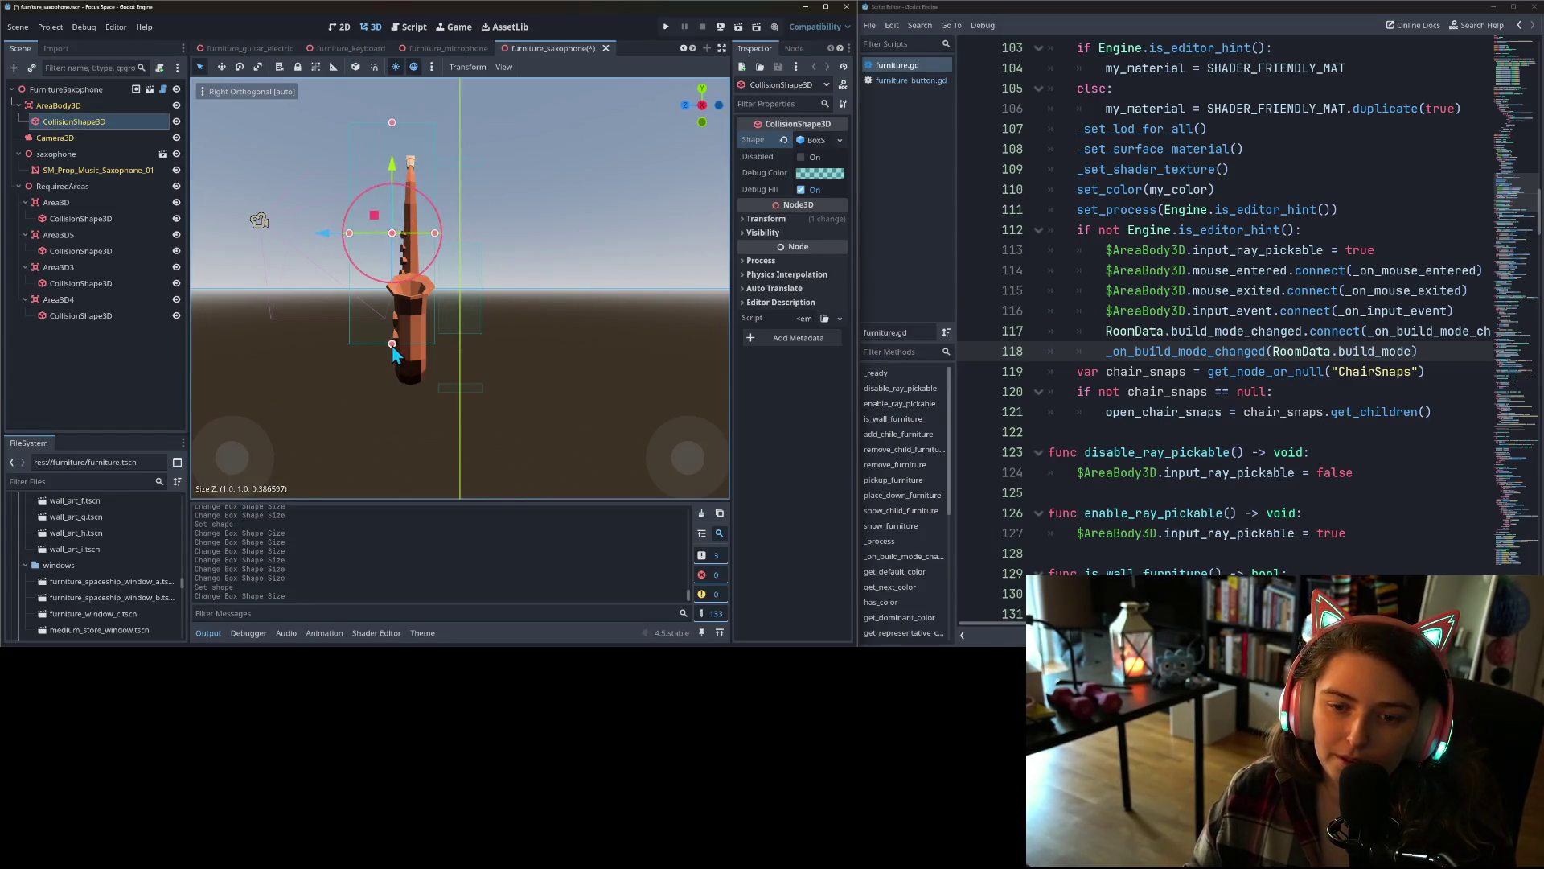
drag(393, 344, 385, 386)
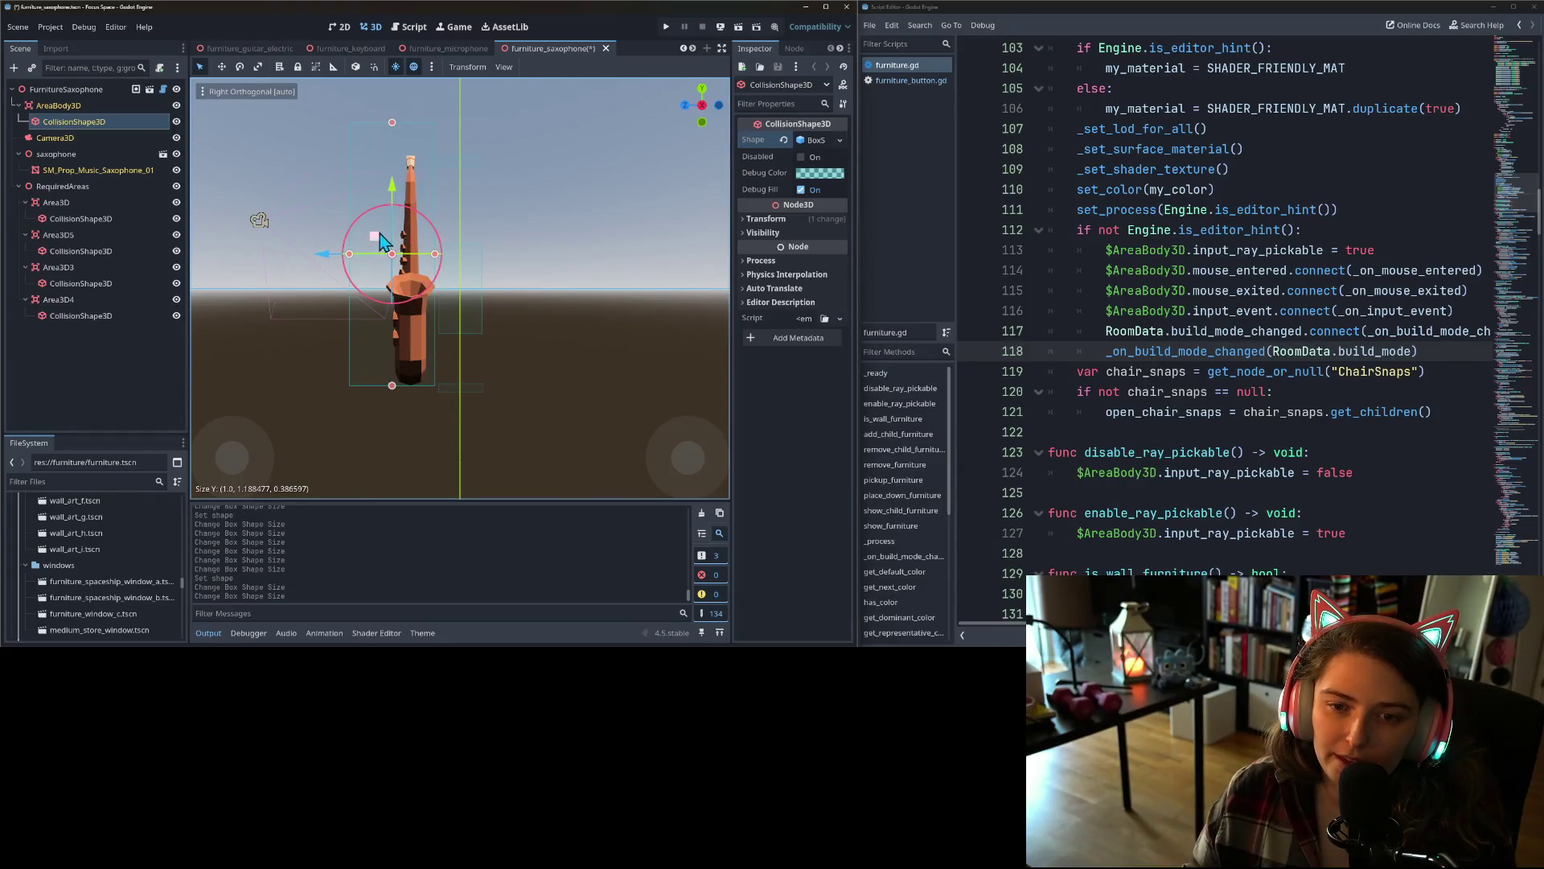
drag(352, 259, 388, 259)
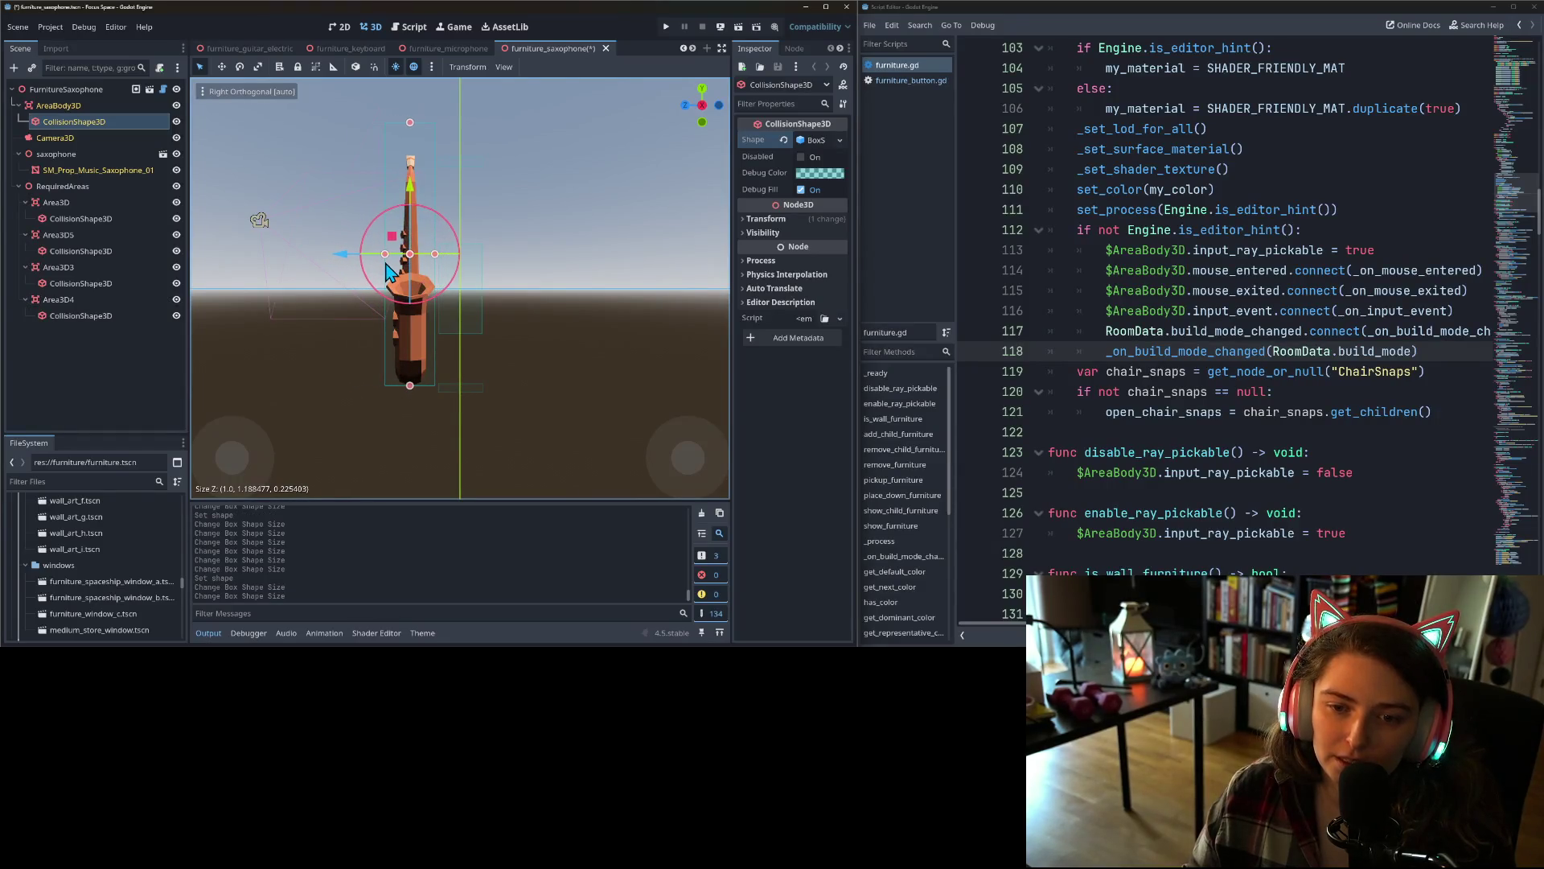
drag(414, 124, 414, 154)
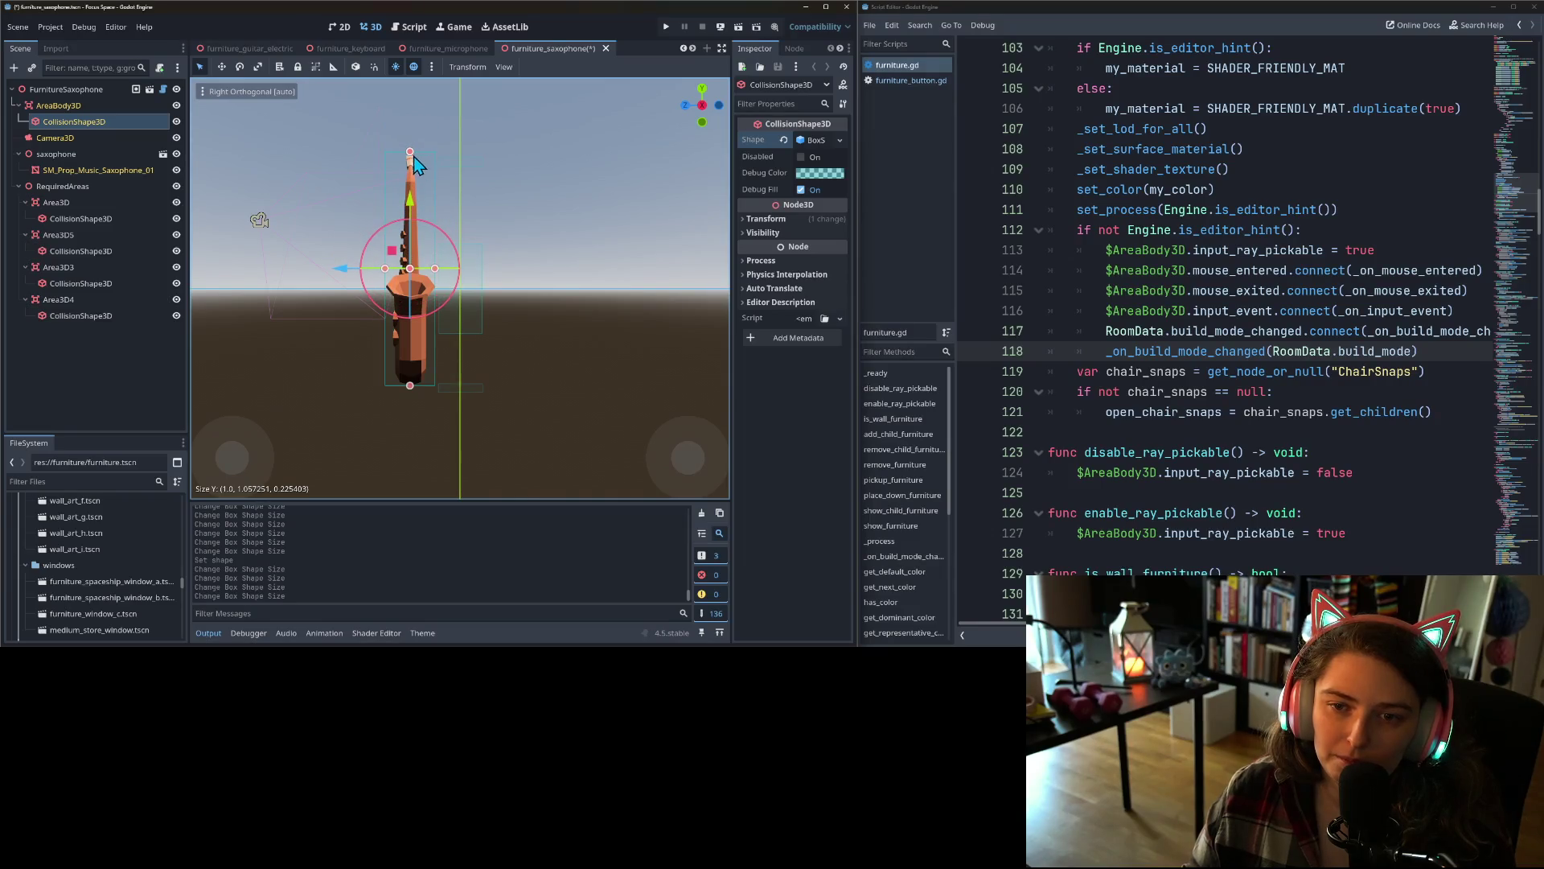
- Raise Area3D4's collision shape slightly
click(470, 389)
click(467, 392)
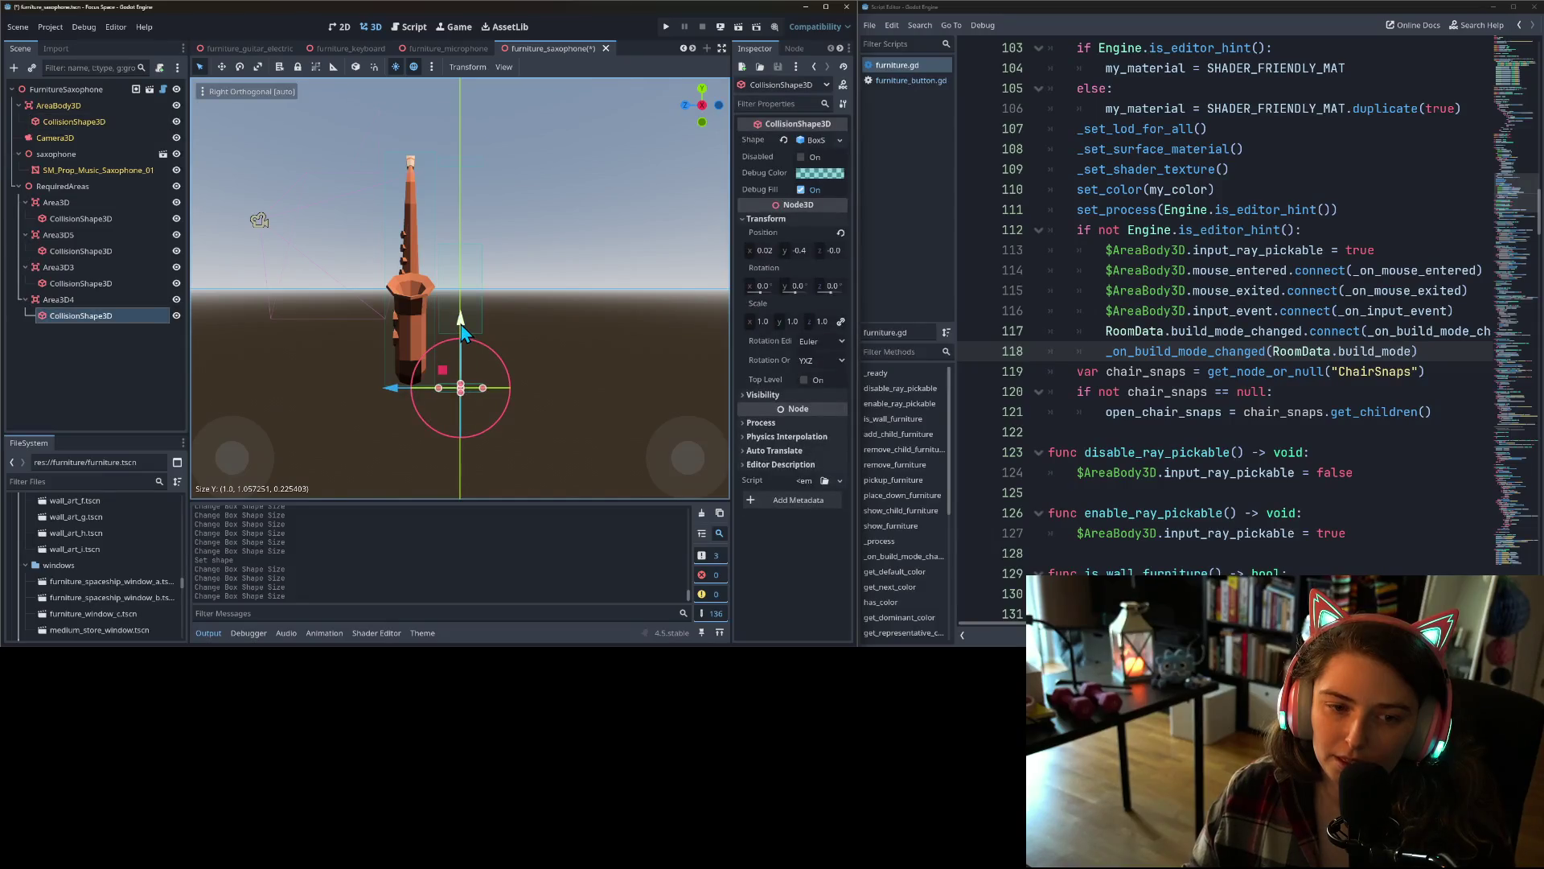
drag(465, 345, 465, 319)
- Fit the AreaBody3D box's width to the saxophone, about 0.57 × 1.06 × 0.23
key(KP_1)
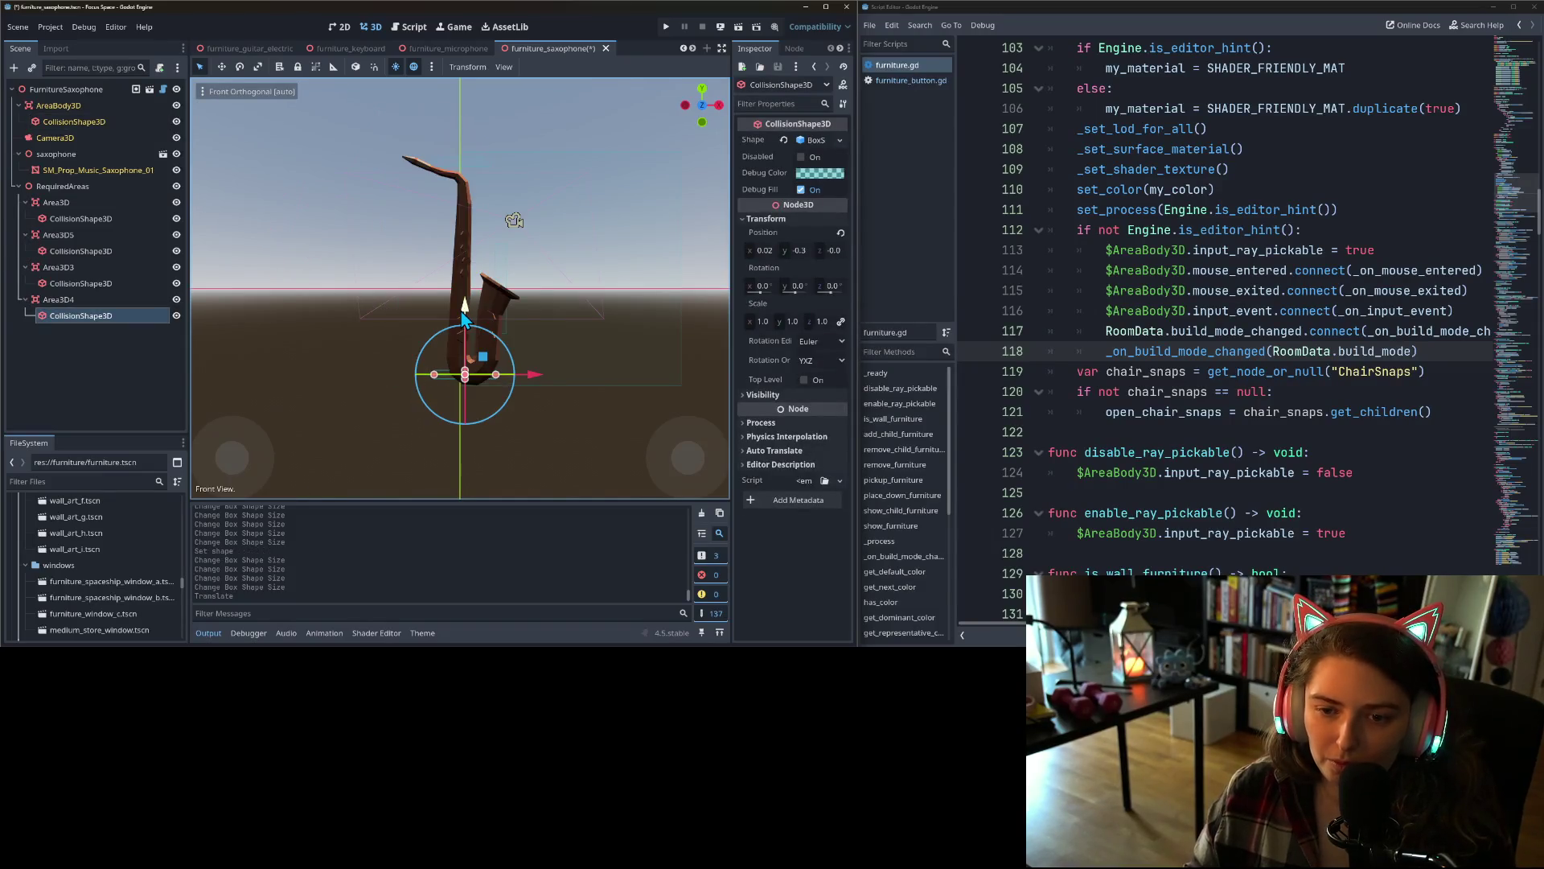
scroll(465, 320, down, 3)
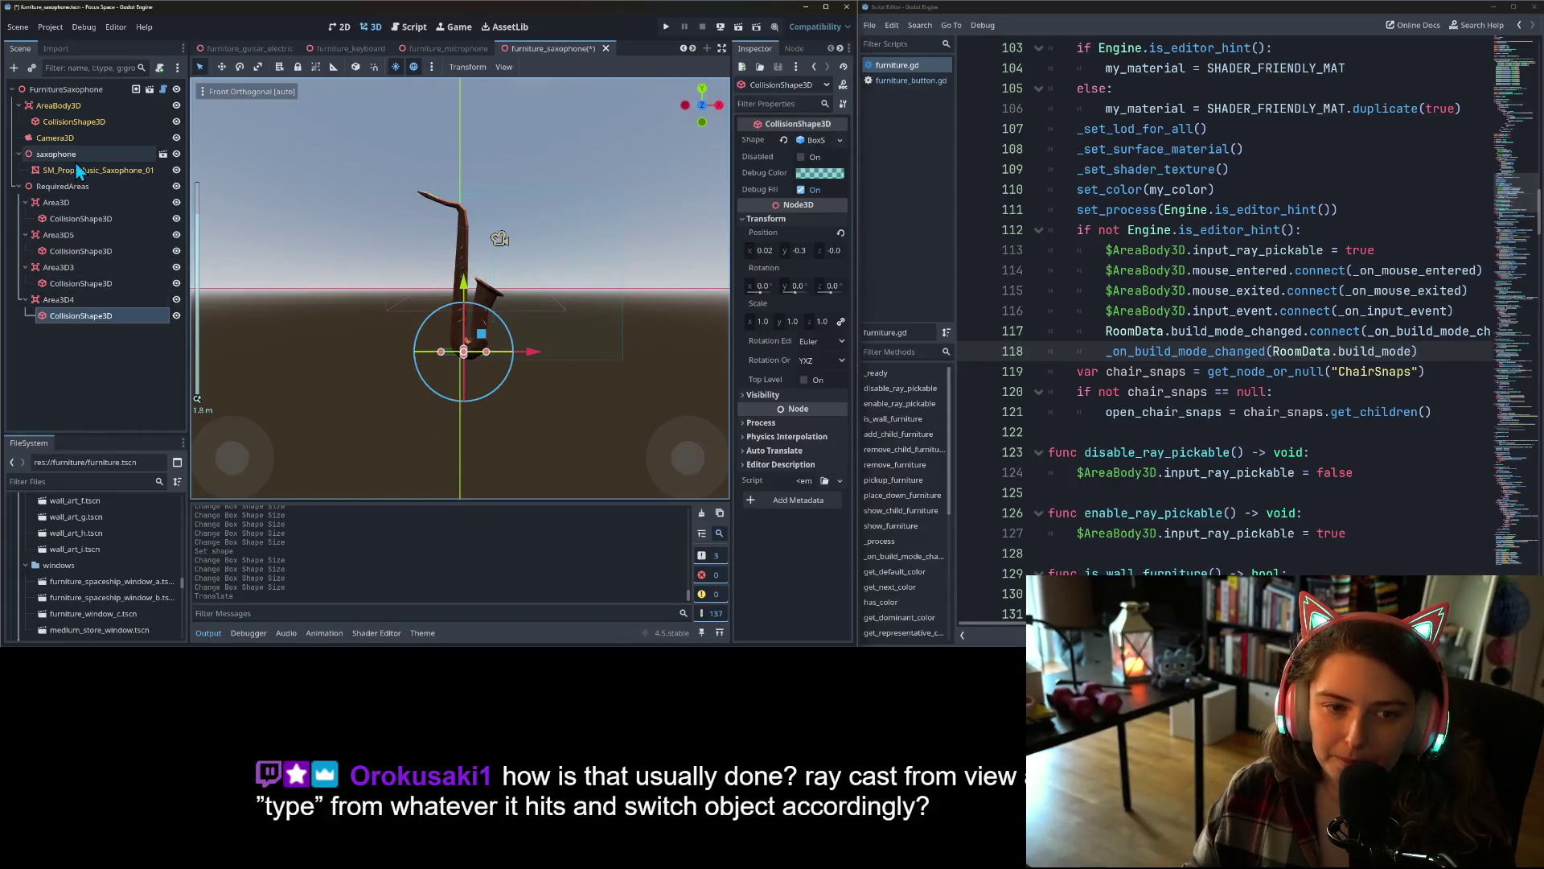
click(79, 123)
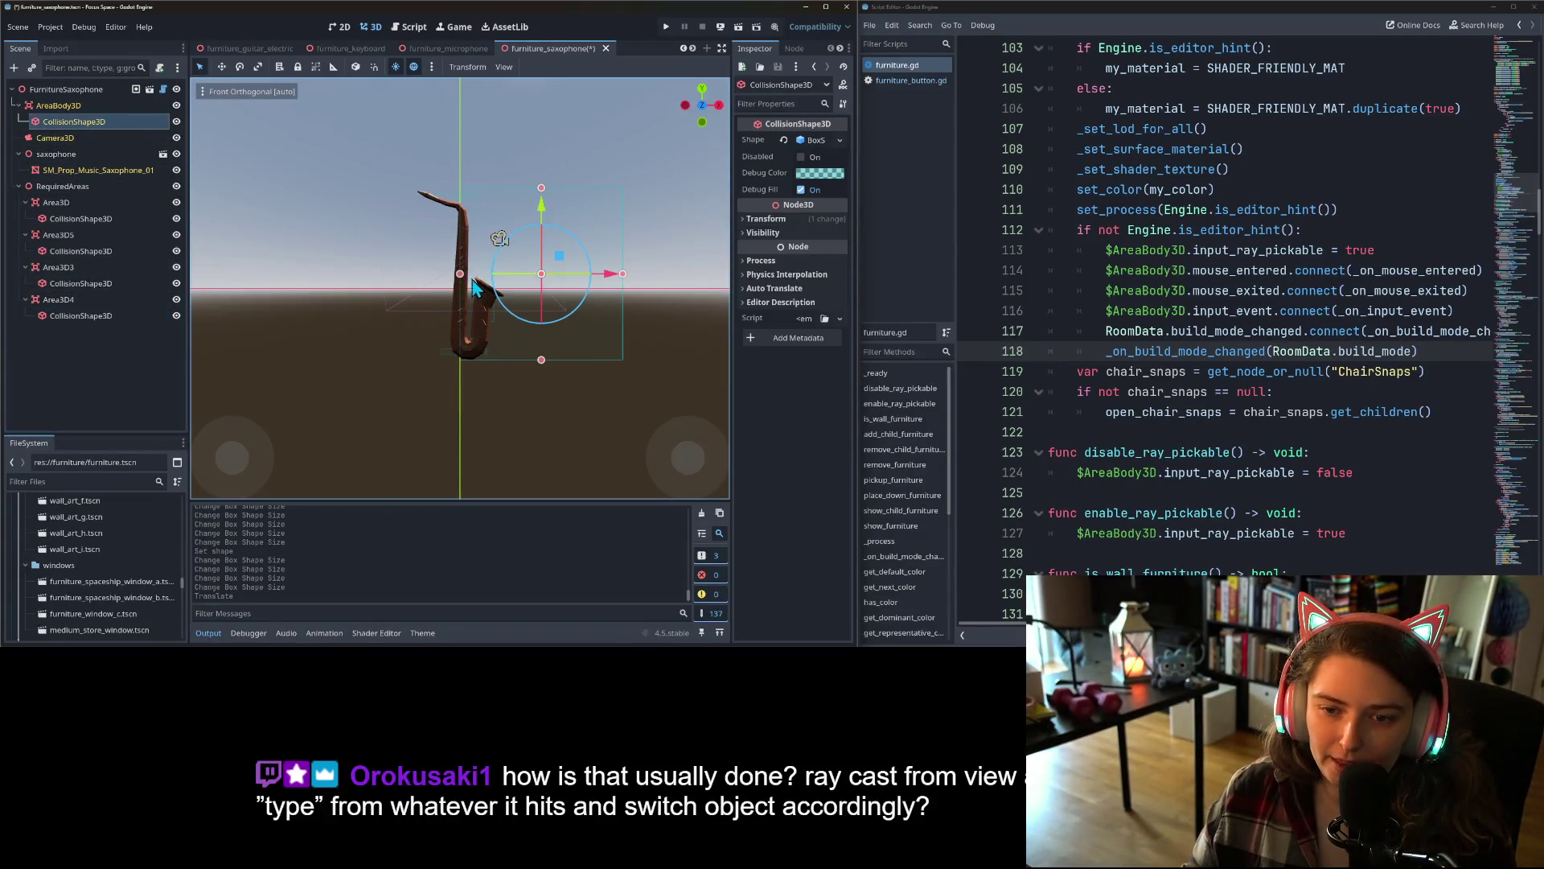
drag(461, 276, 417, 273)
mouse_move(623, 274)
mouse_down()
mouse_move(505, 279)
mouse_move(558, 355)
mouse_move(482, 373)
mouse_move(577, 194)
mouse_up()
- Save the saxophone scene and open furniture_trombone
key(ctrl+s)
click(693, 49)
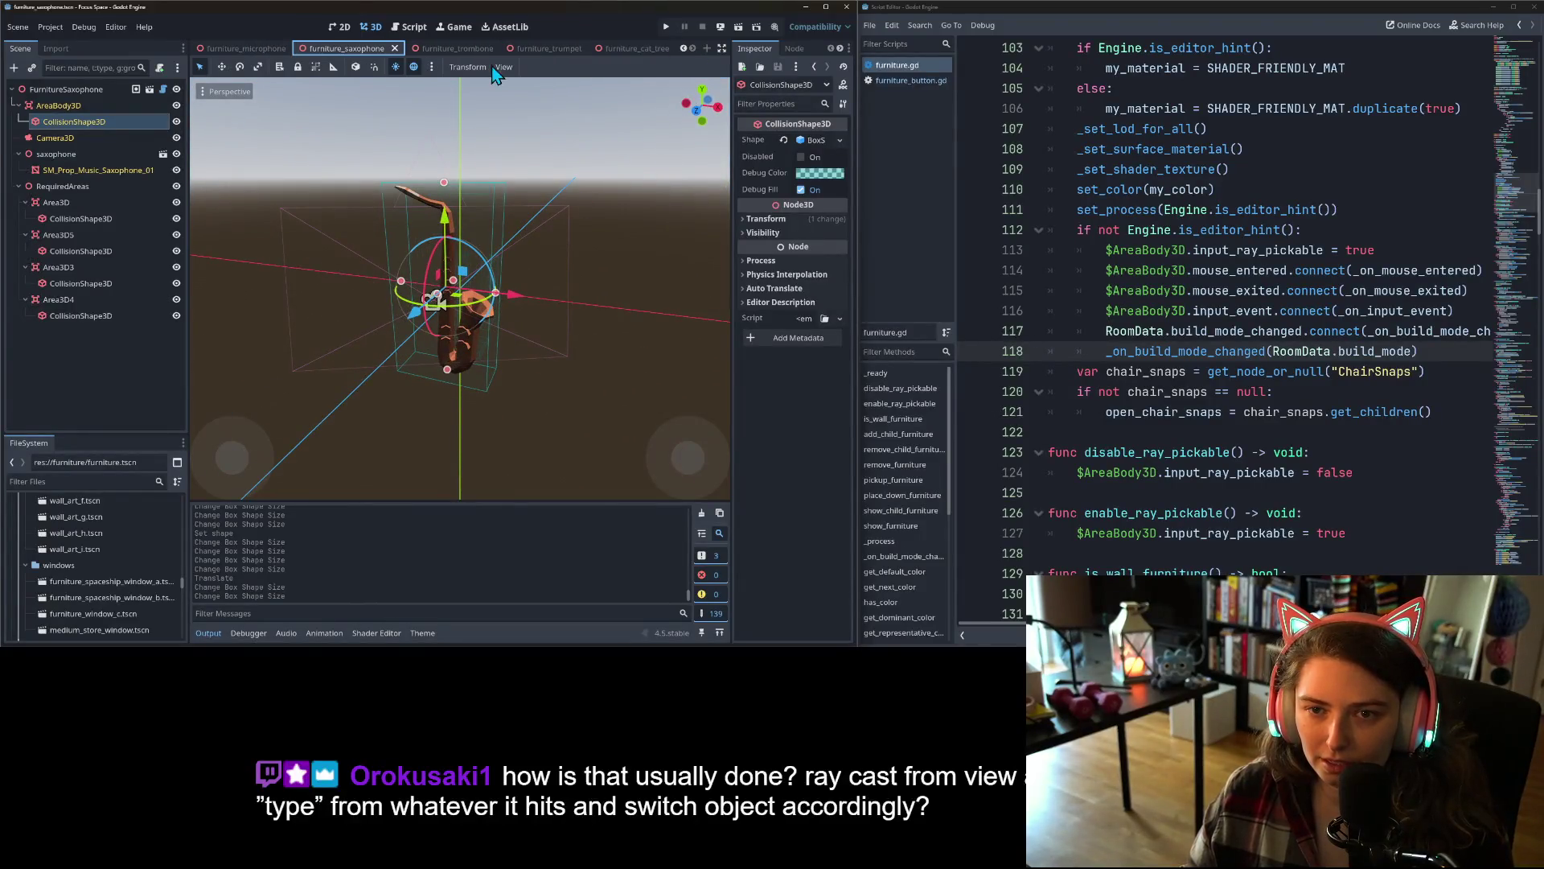
click(465, 50)
- Give the trombone's AreaBody3D CollisionShape3D a new BoxShape3D
scroll(412, 327, up, 3)
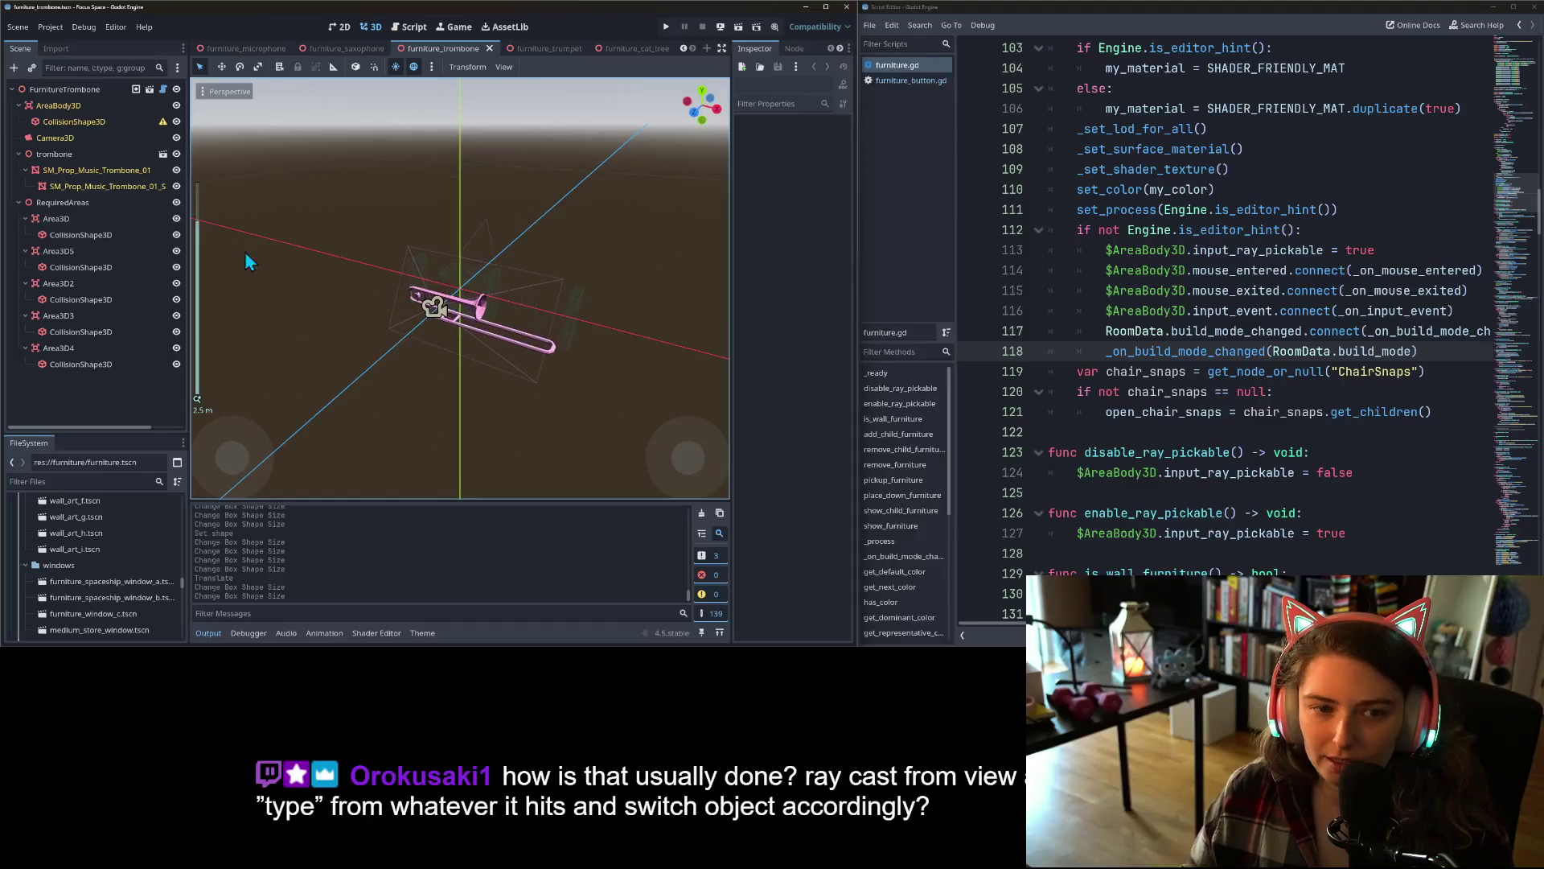
click(44, 125)
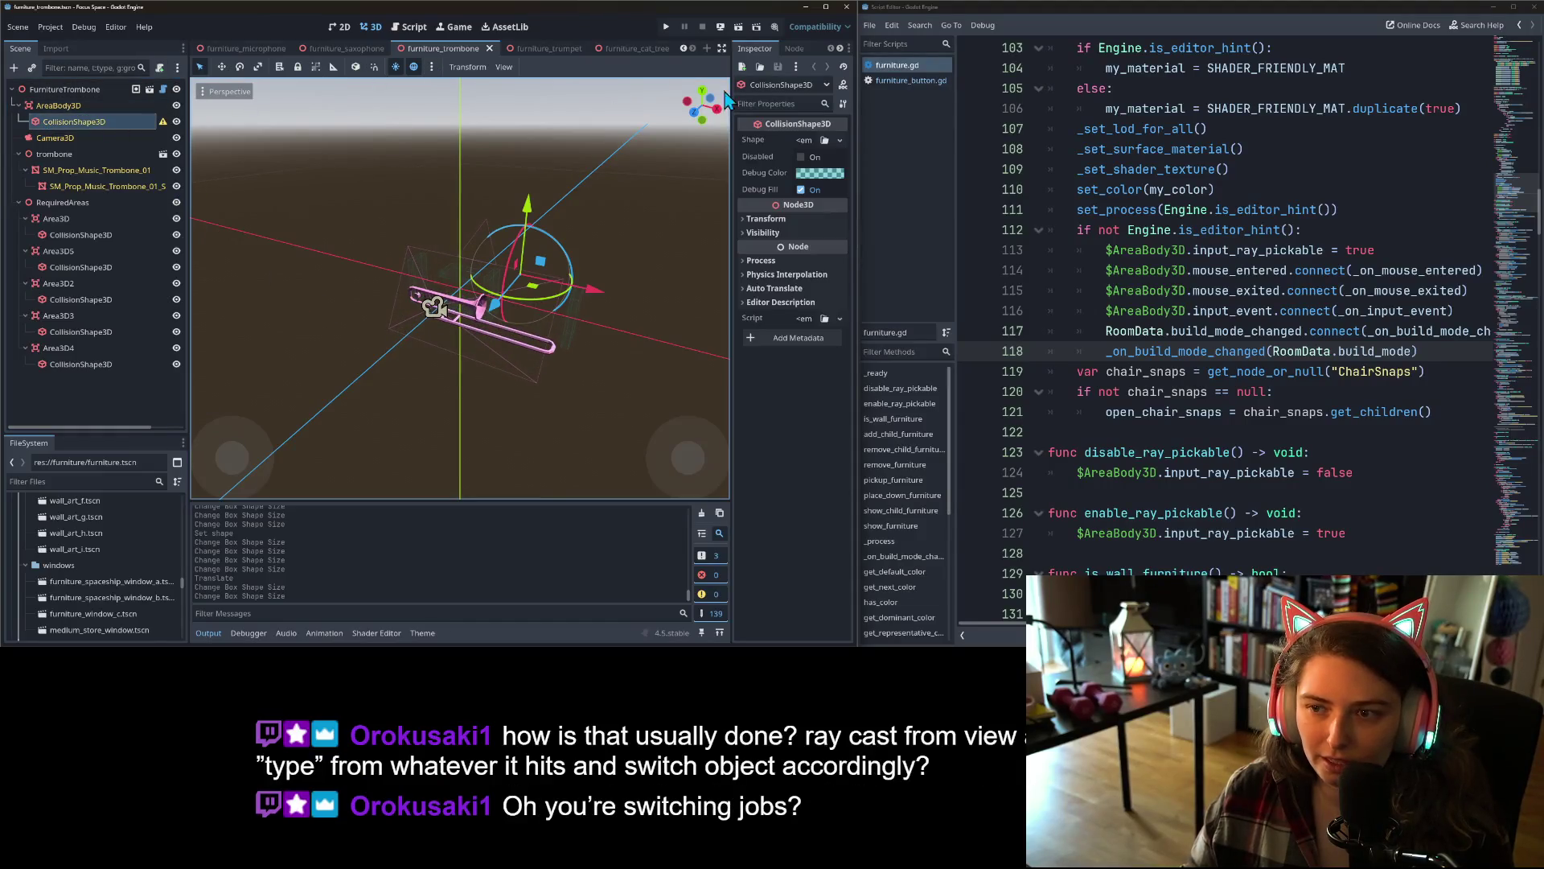
click(842, 142)
click(764, 172)
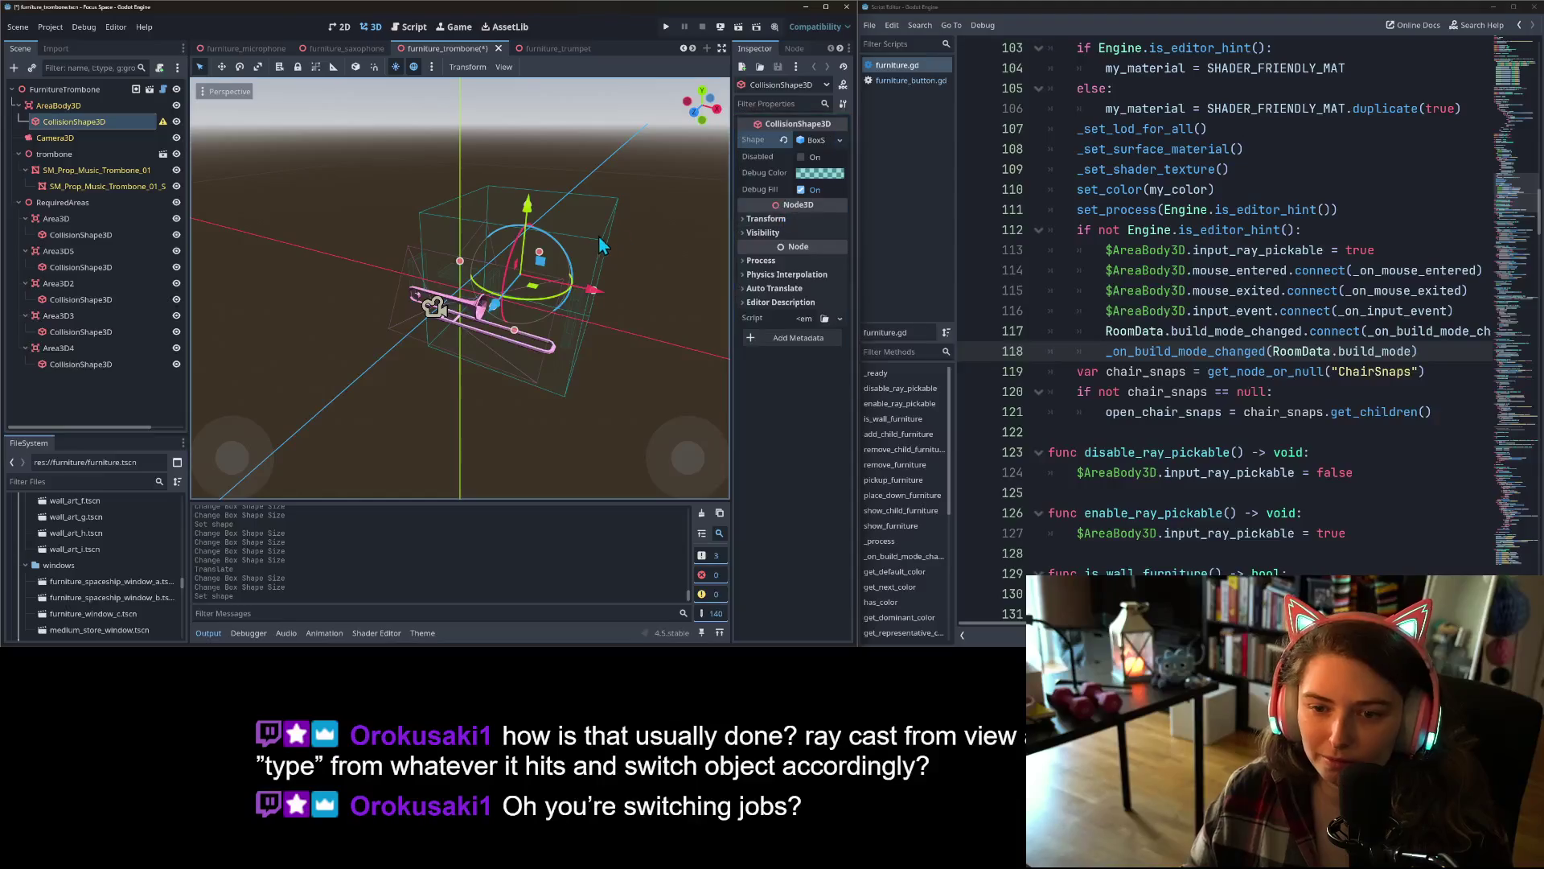
- Flatten and stretch the box to about 1.27 × 0.27 around the trombone
key(KP_1)
scroll(570, 243, up, 1)
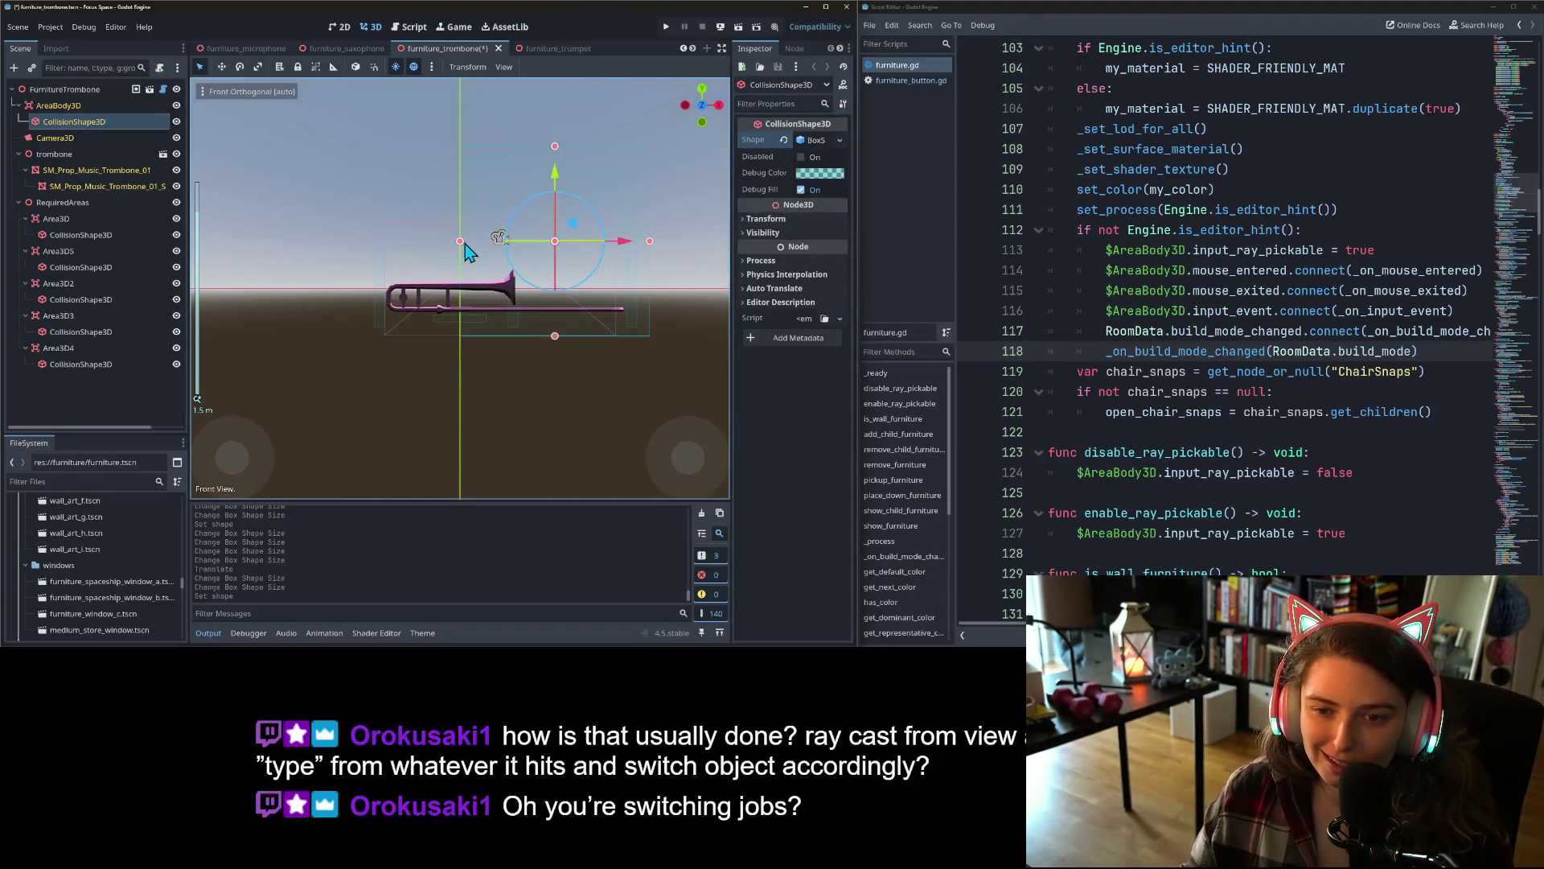
drag(459, 241, 387, 242)
drag(650, 244, 627, 245)
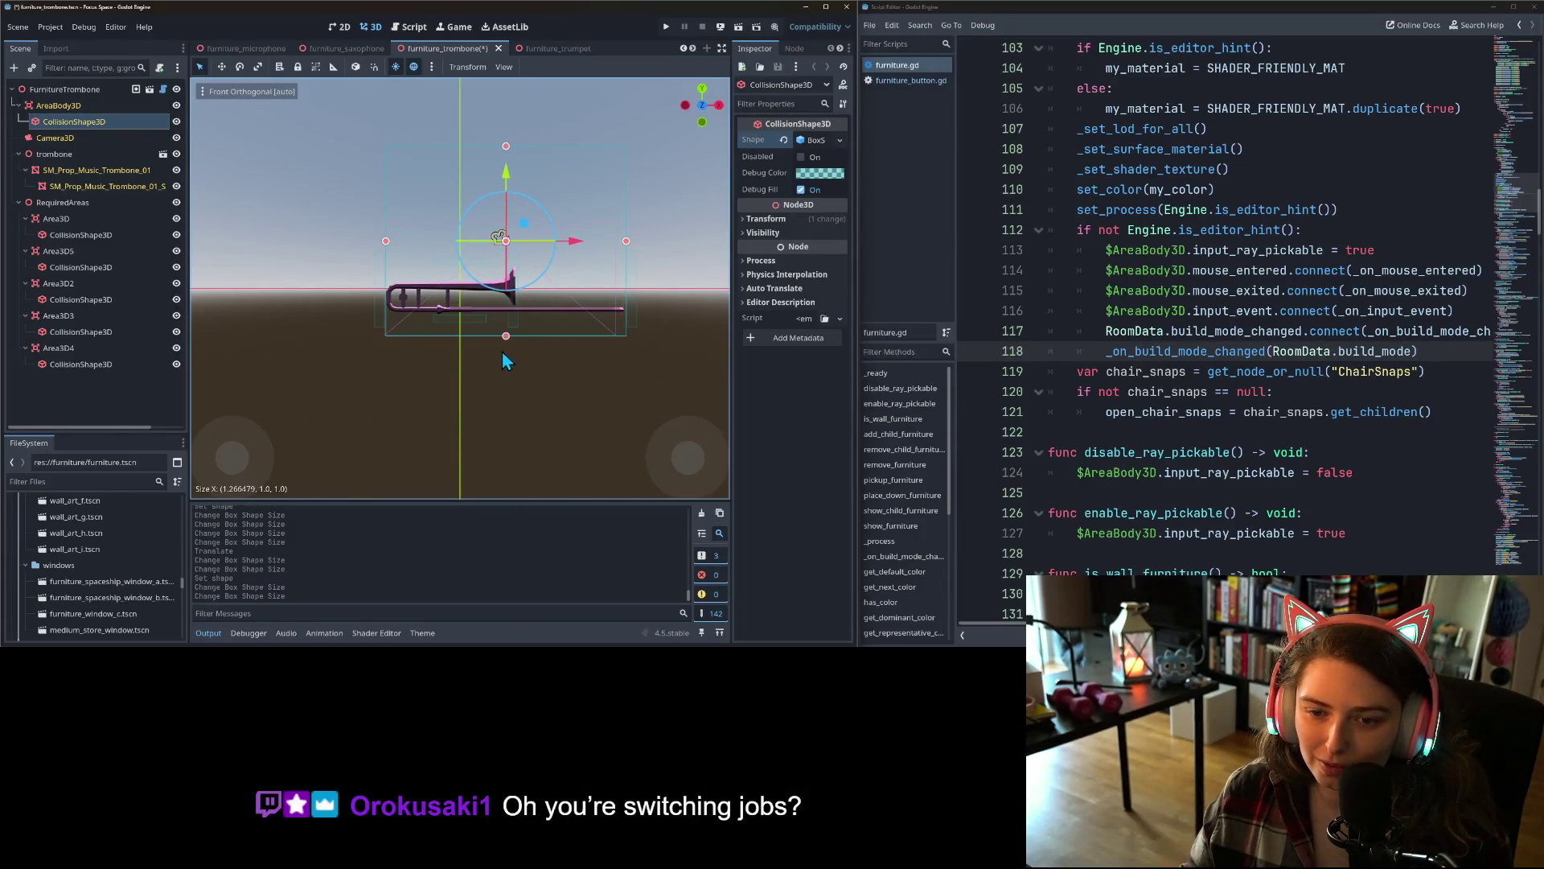
drag(506, 336, 506, 317)
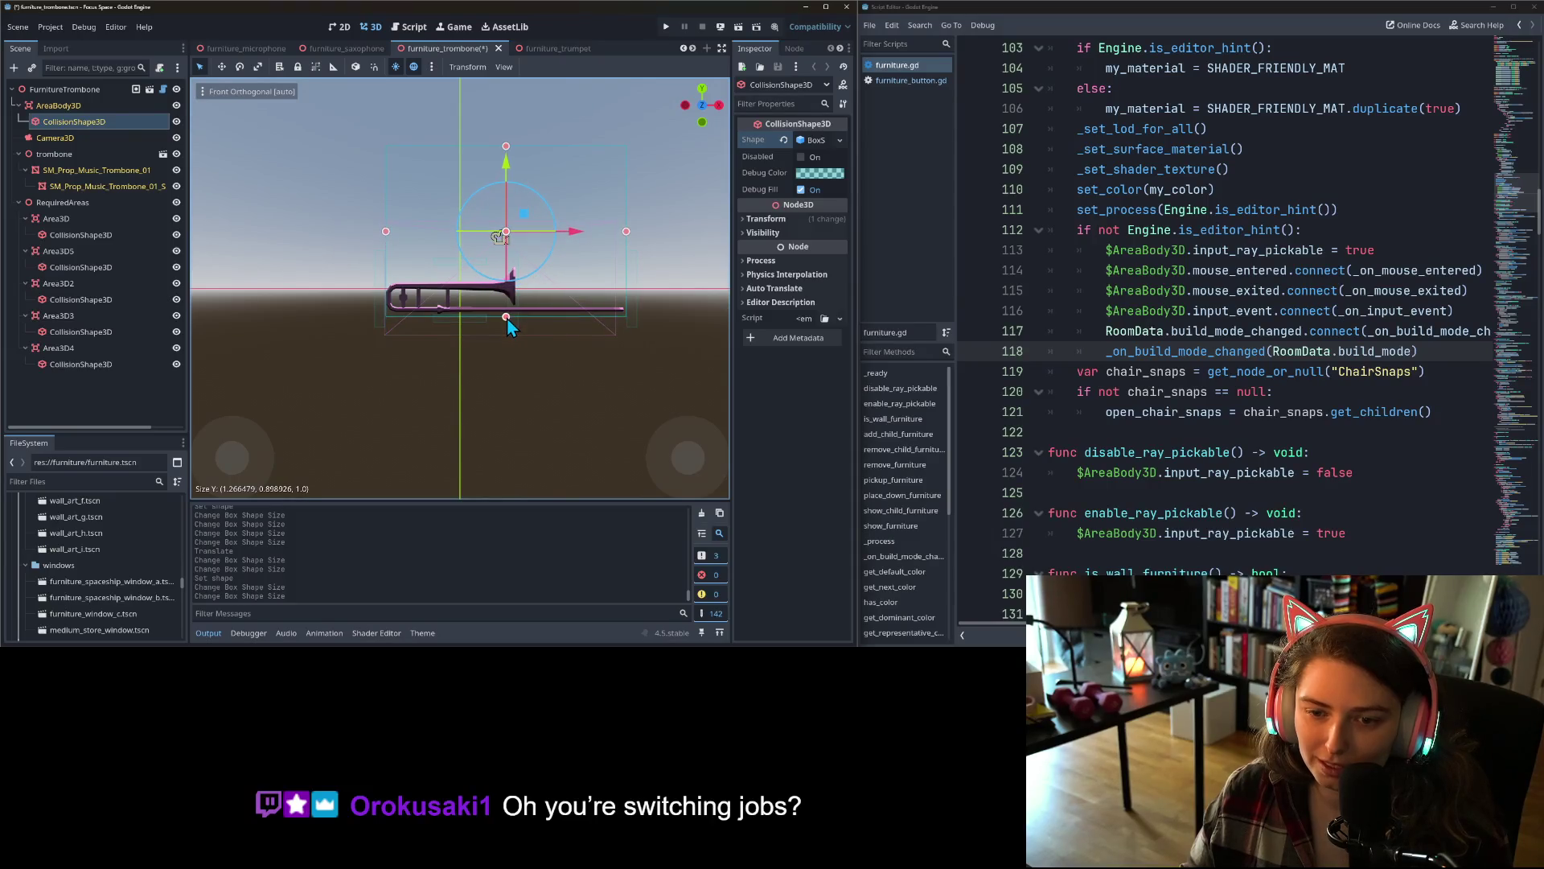
mouse_move(506, 147)
mouse_down()
mouse_move(508, 296)
mouse_move(379, 295)
mouse_move(394, 301)
mouse_up()
- Check the box from the side, save, and open the trumpet scene
key(KP_3)
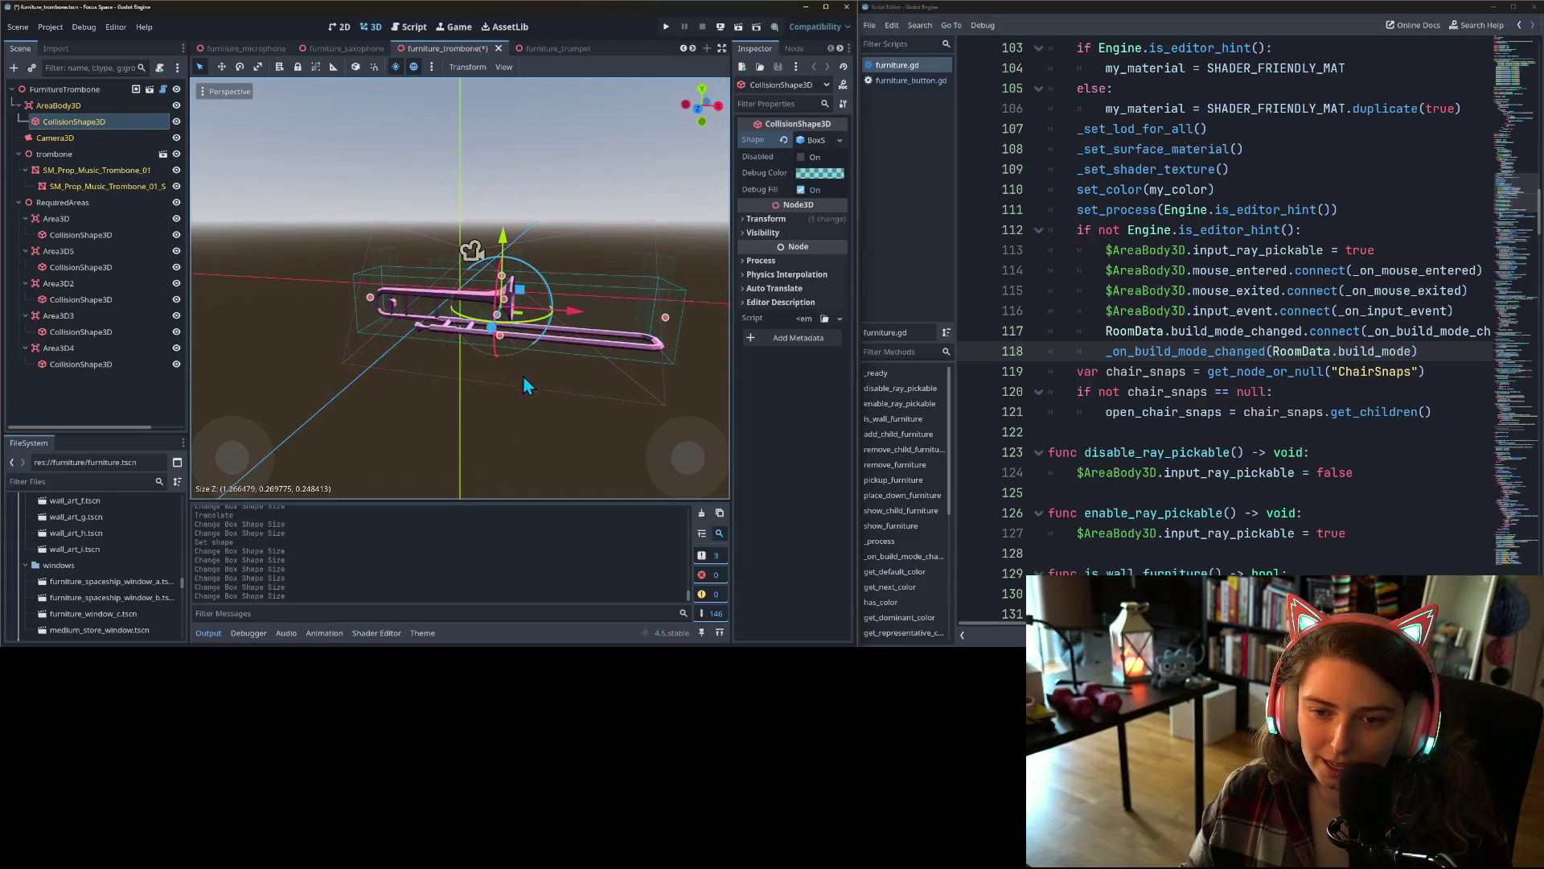
key(ctrl+s)
click(542, 51)
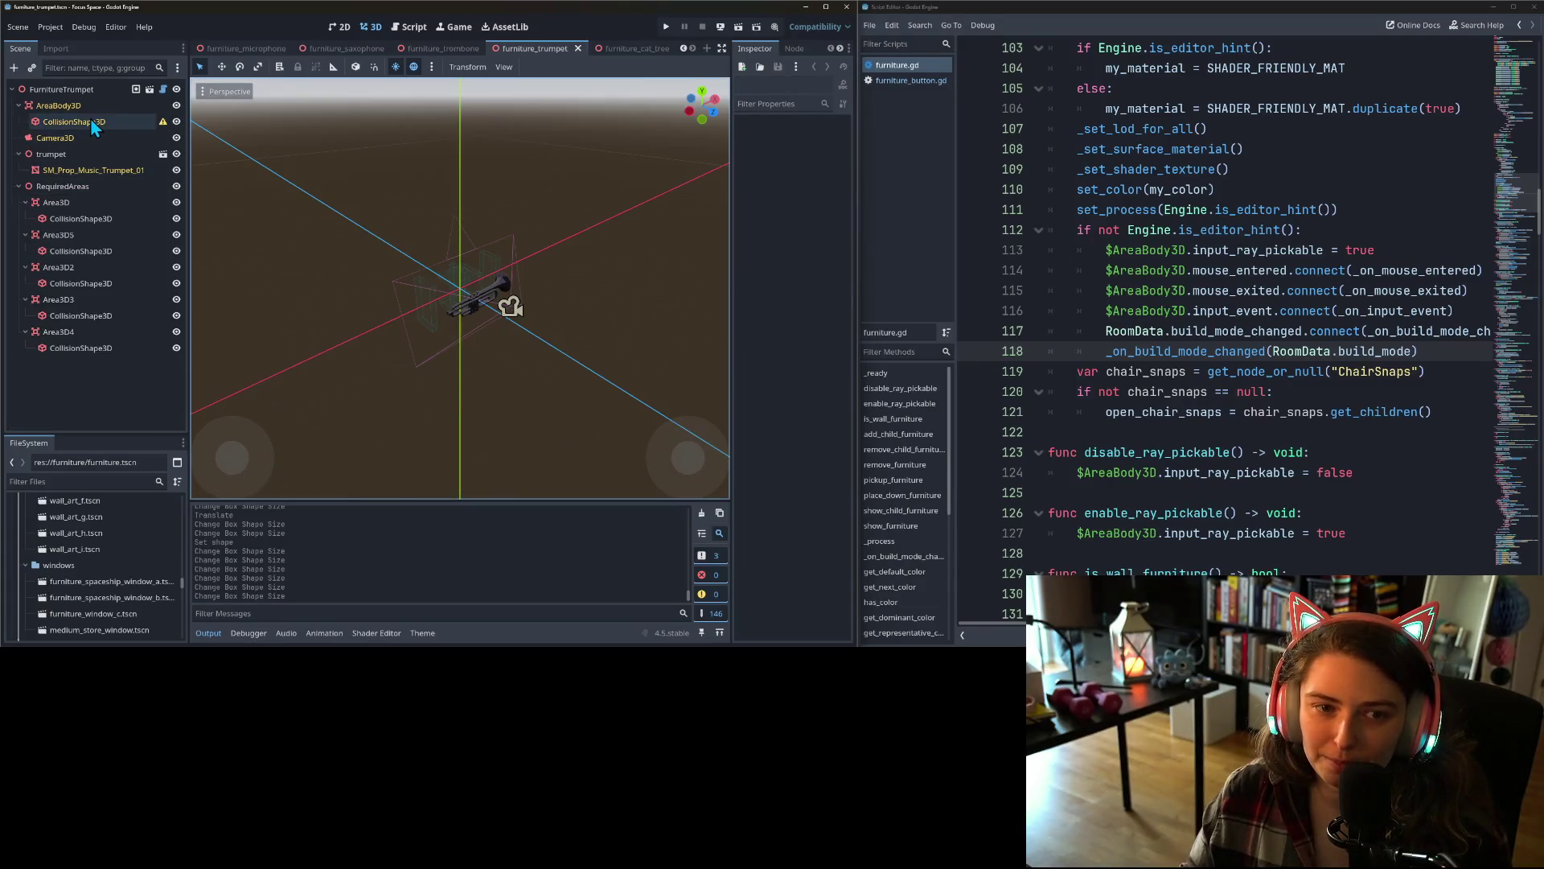
- Give the trumpet's collision shape a new BoxShape3D
click(839, 140)
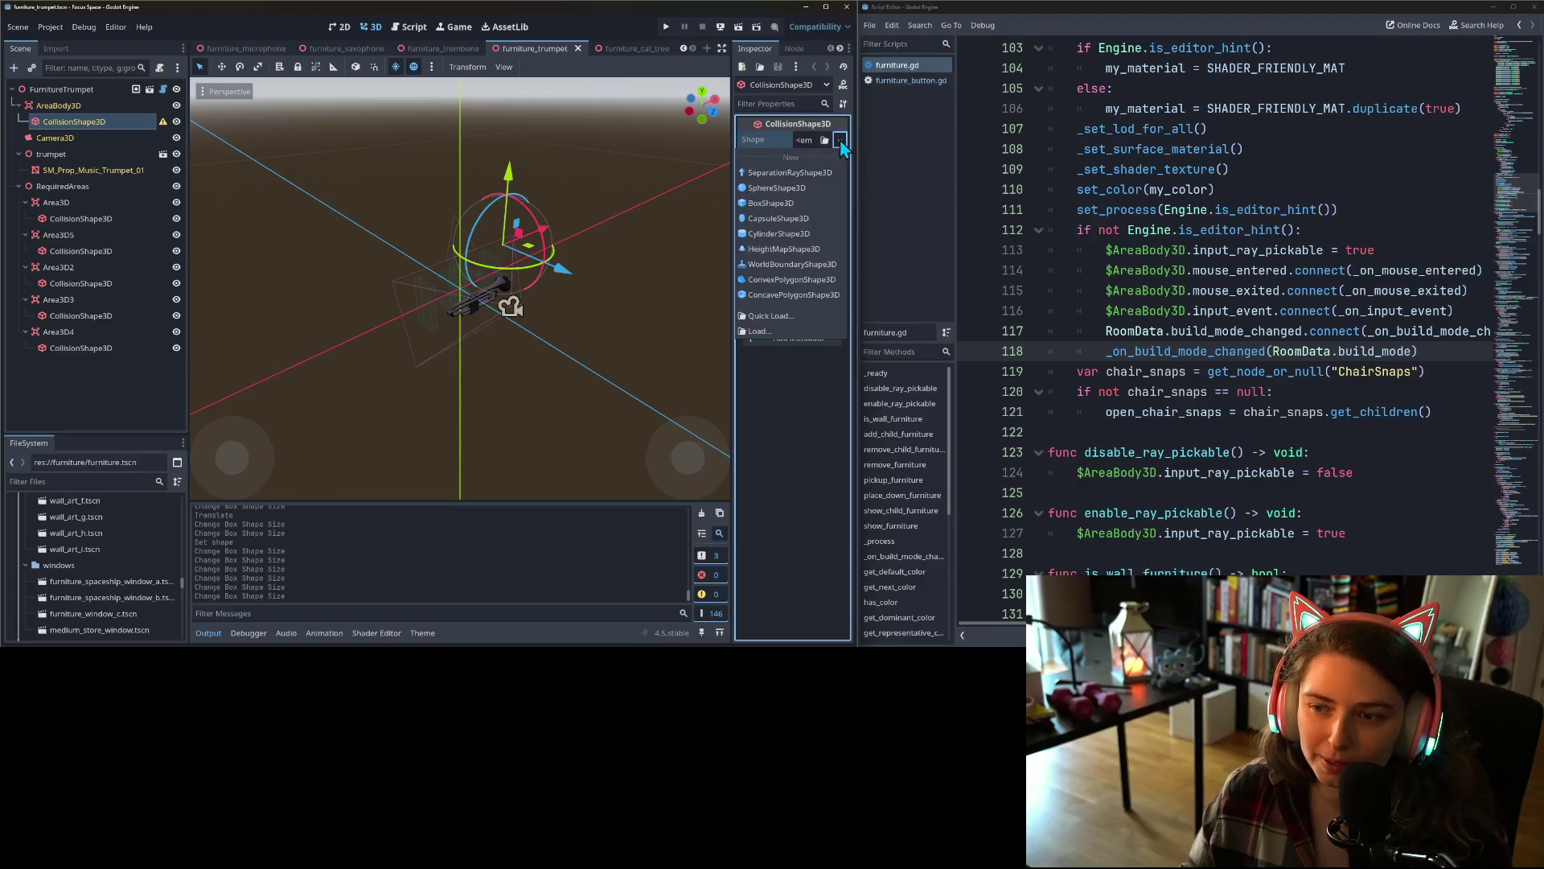
click(803, 206)
key(KP_1)
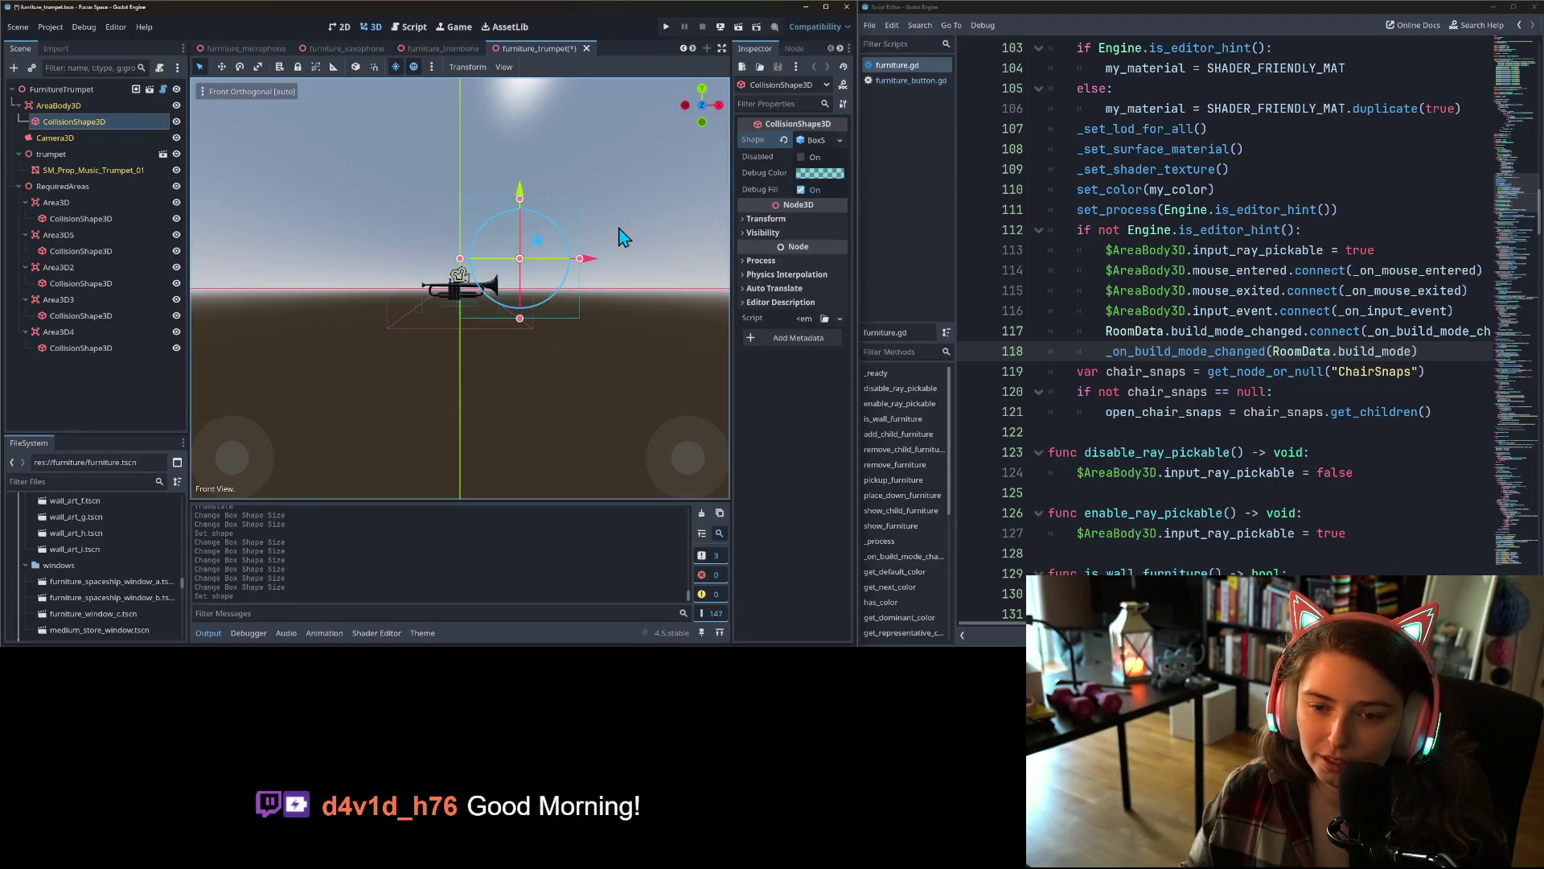
scroll(494, 244, up, 5)
- Shrink the box to about 0.65 wide and 0.26 tall around the trumpet
drag(460, 233, 389, 233)
drag(532, 122, 529, 265)
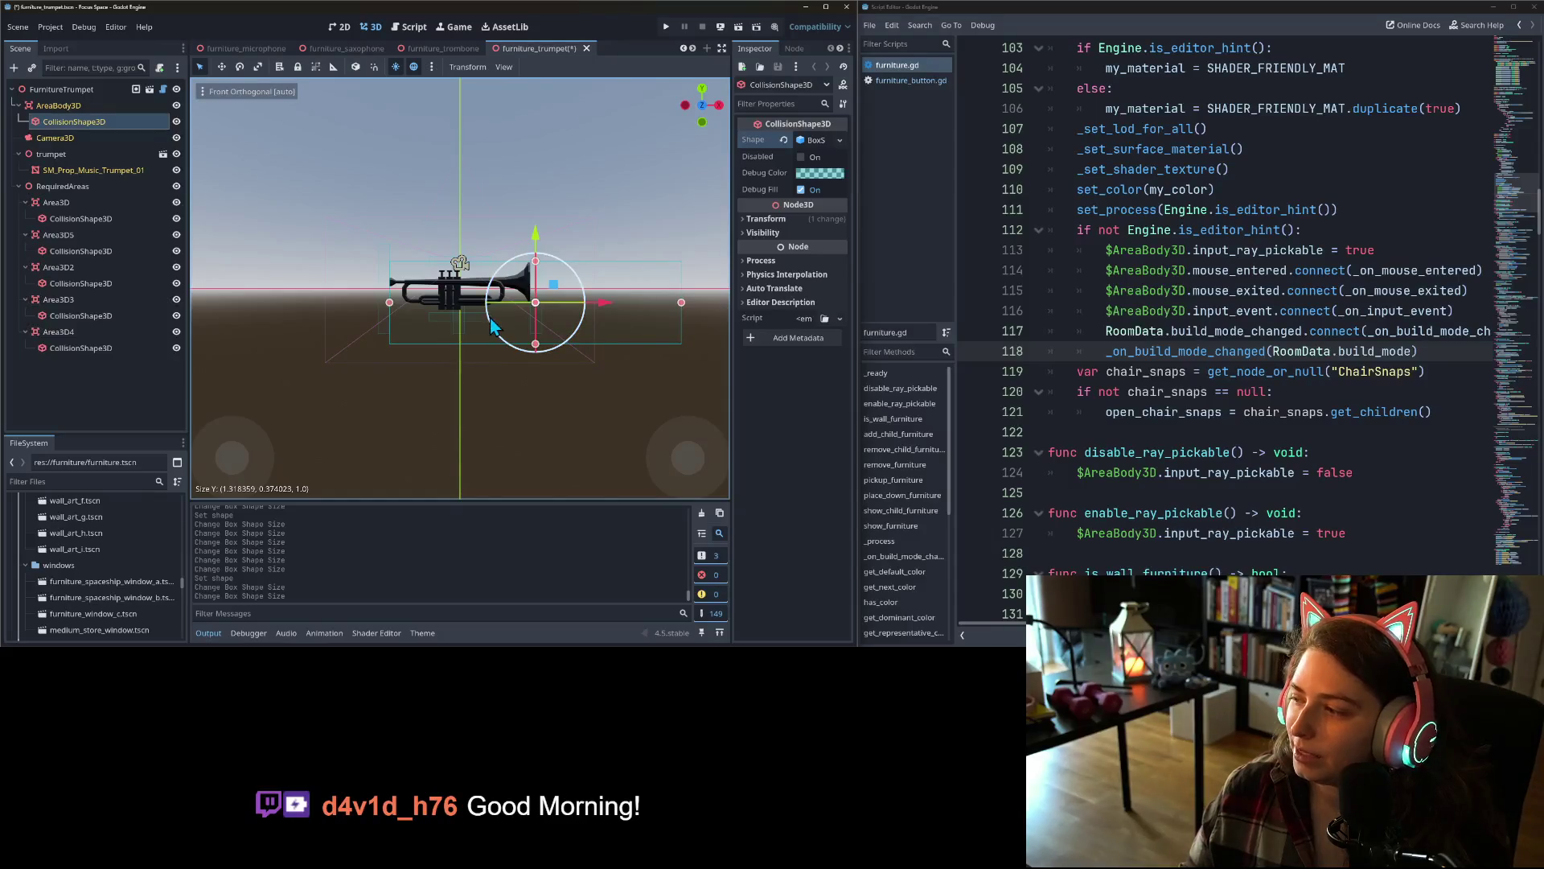
scroll(492, 325, up, 2)
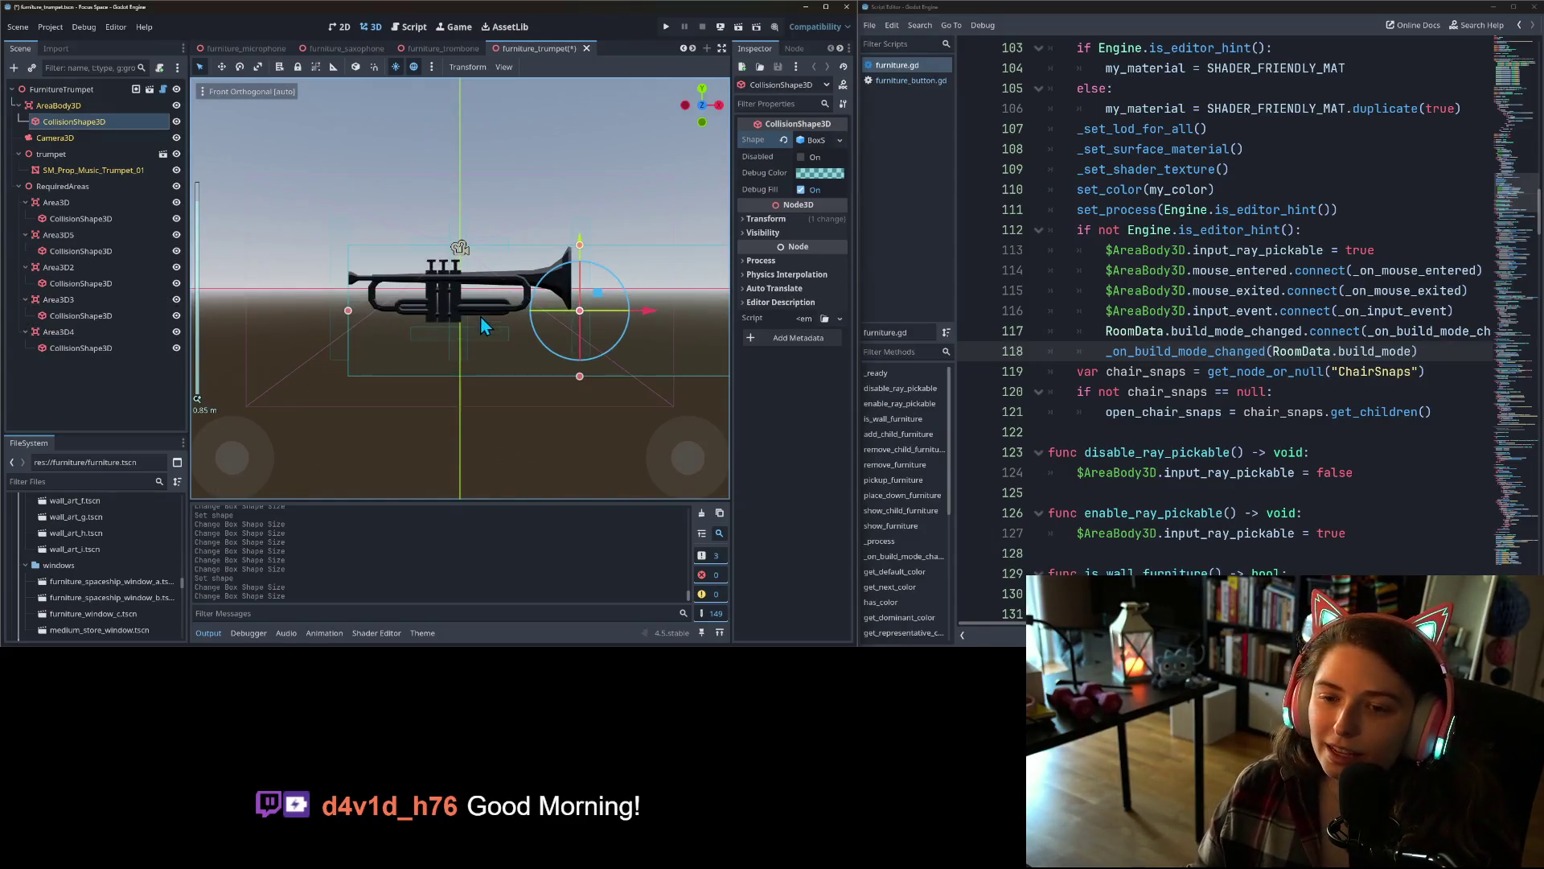
mouse_move(718, 304)
mouse_down()
mouse_move(524, 306)
mouse_move(544, 305)
mouse_up()
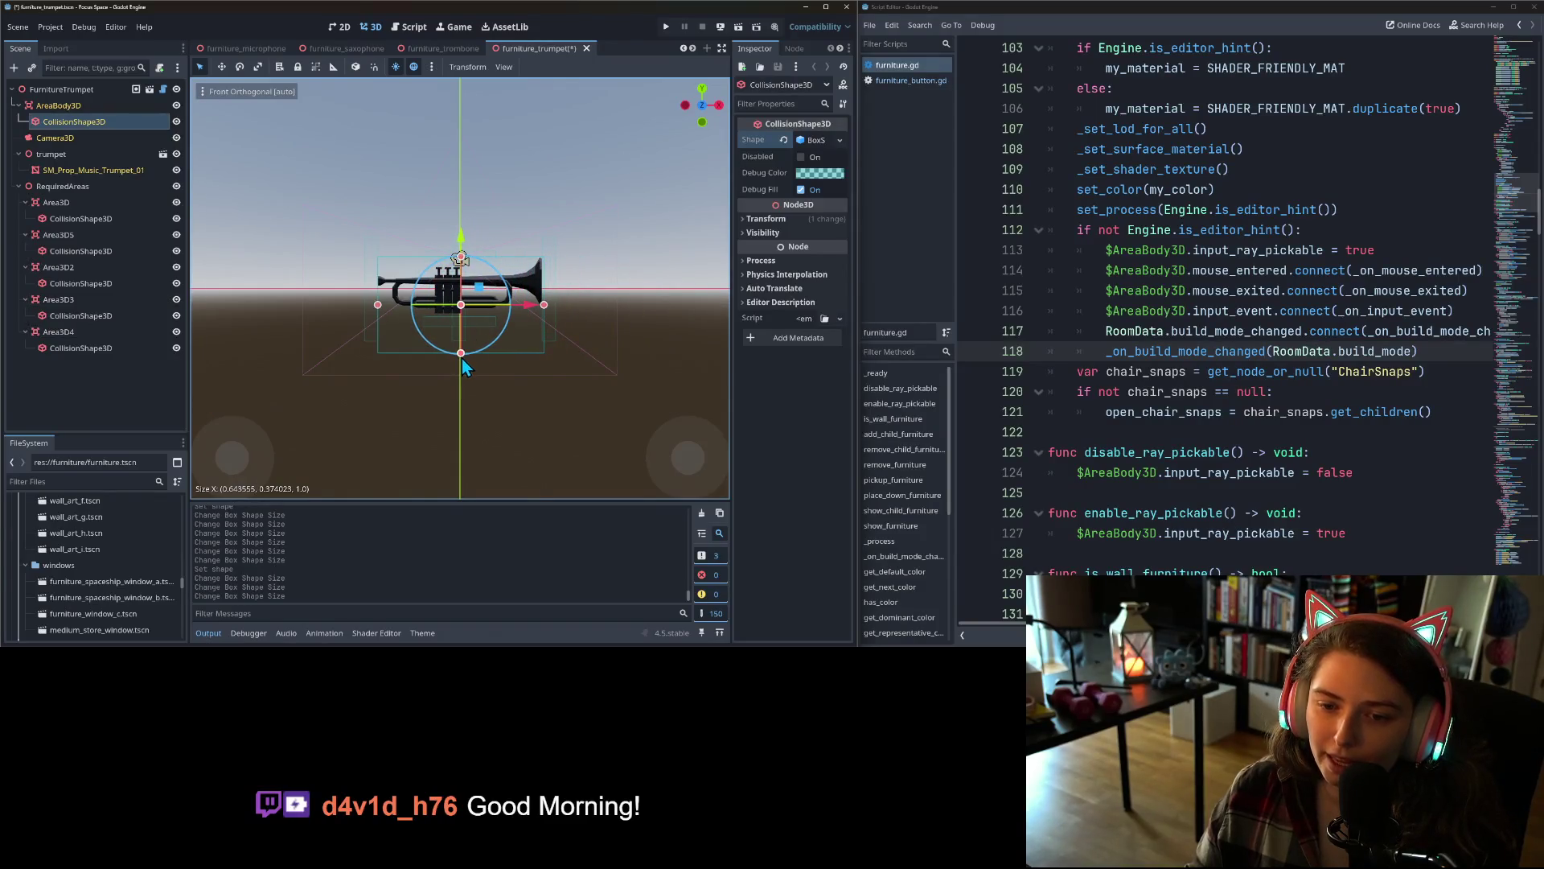
drag(462, 356, 460, 321)
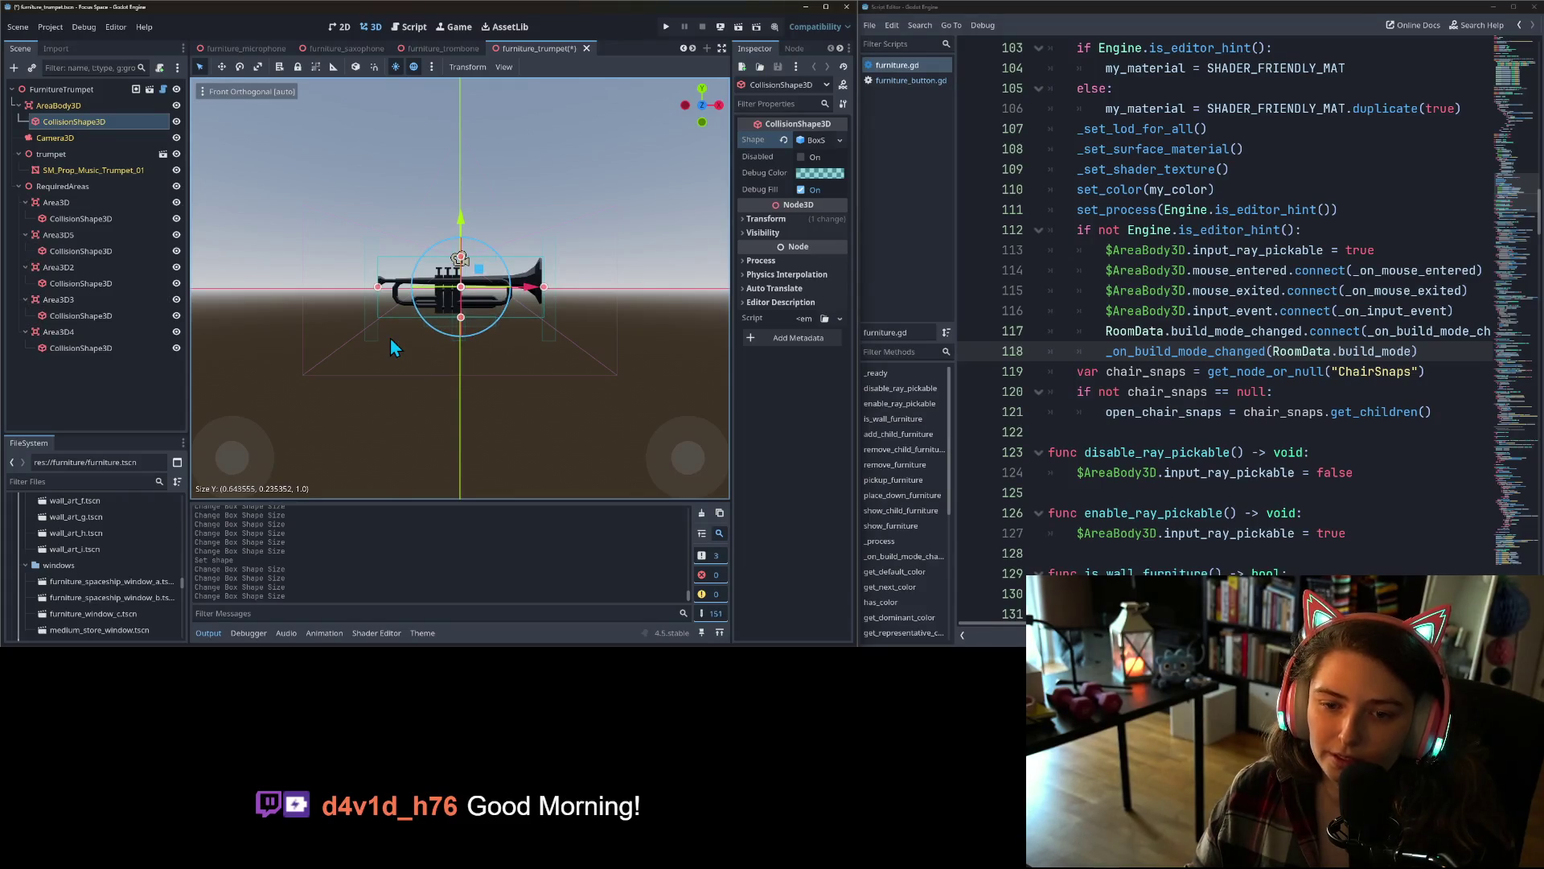
- Trim the box's depth to about 0.21 and save the trumpet scene
key(KP_3)
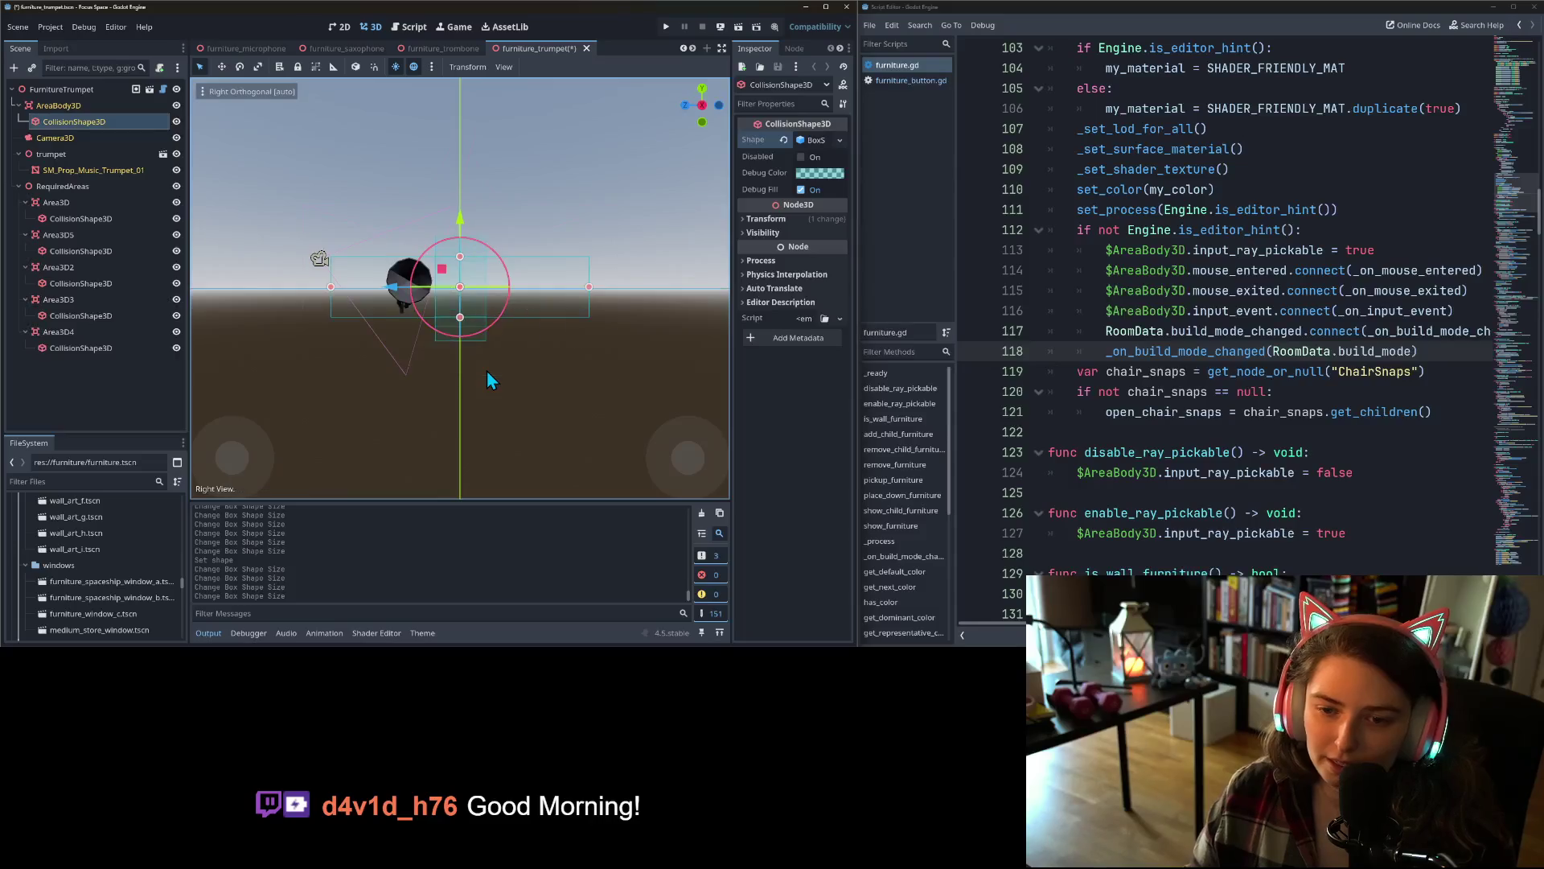
drag(332, 287, 386, 288)
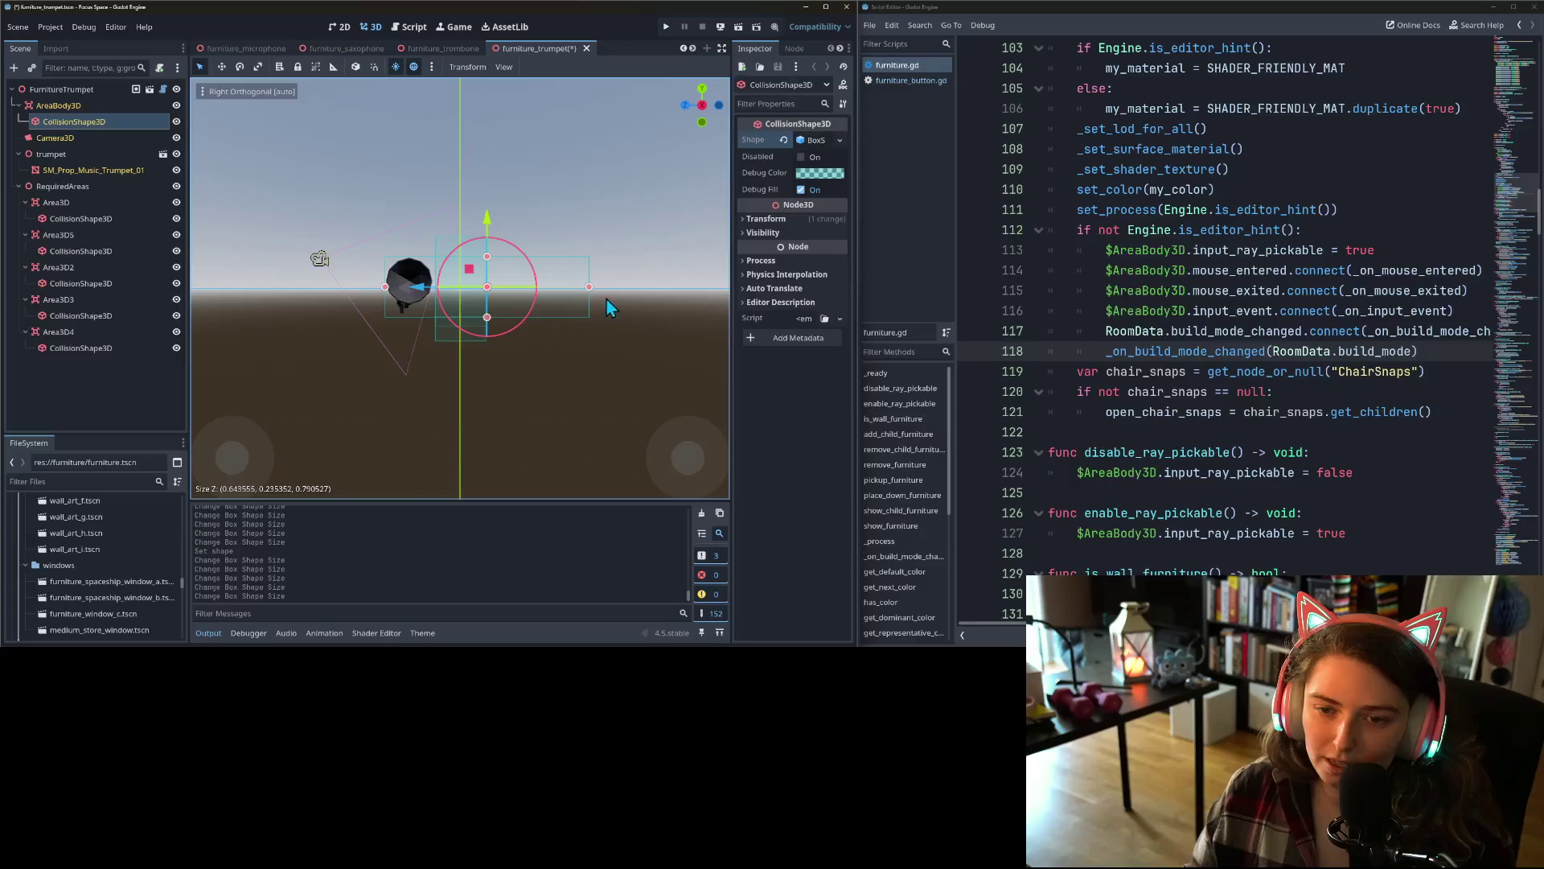
drag(590, 287, 431, 291)
key(ctrl+s)
mouse_move(401, 370)
mouse_down()
mouse_move(527, 436)
mouse_move(614, 392)
mouse_up()
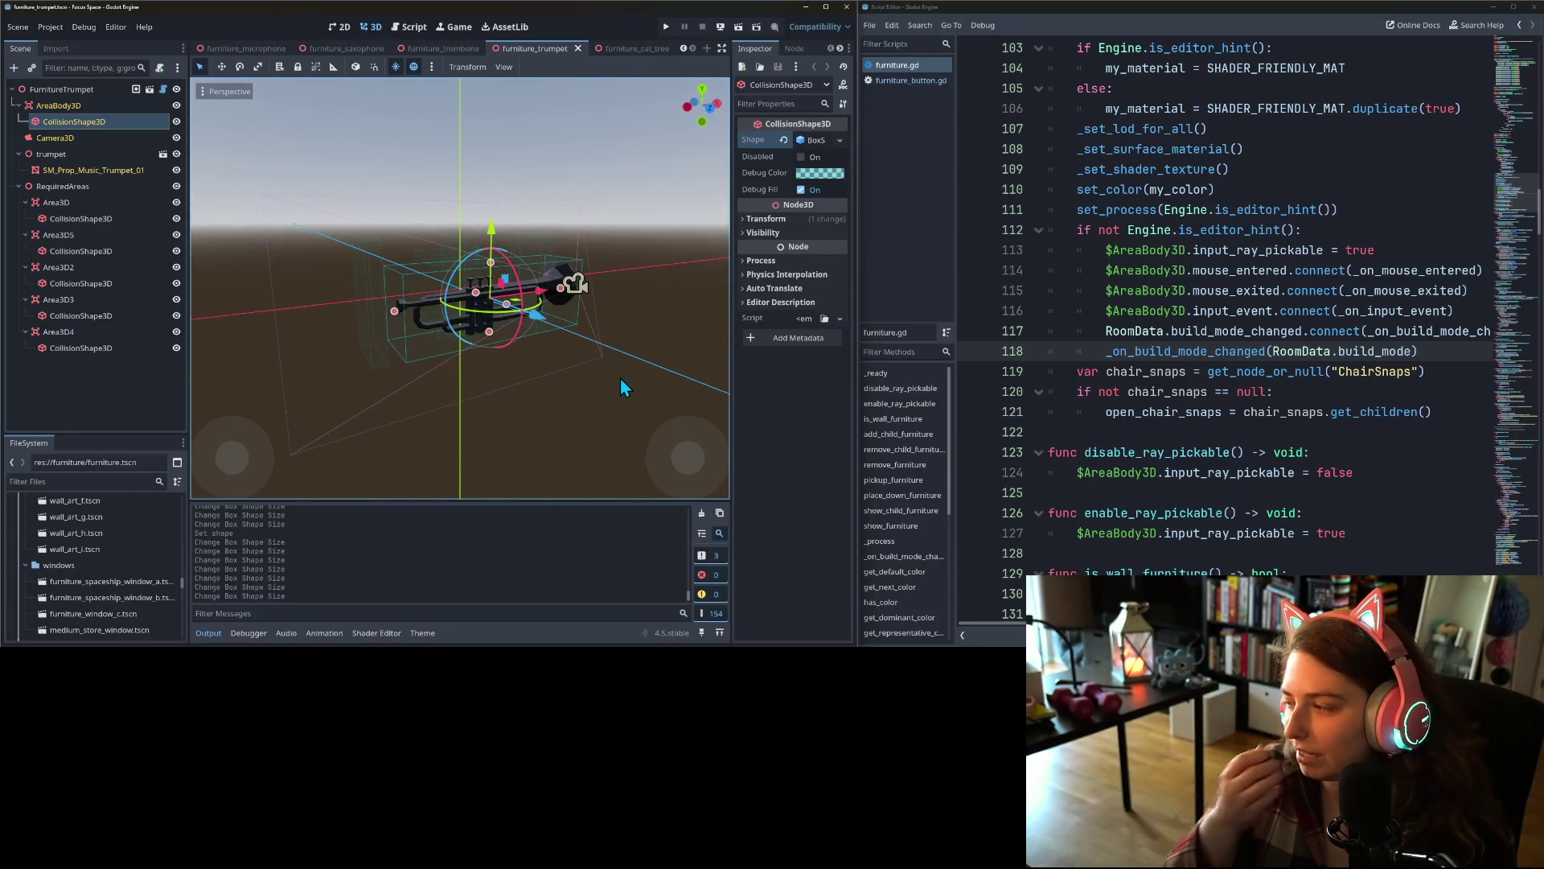
- Open the cat tree scene and focus the view on its collision shape
click(637, 49)
click(57, 127)
double_click(57, 129)
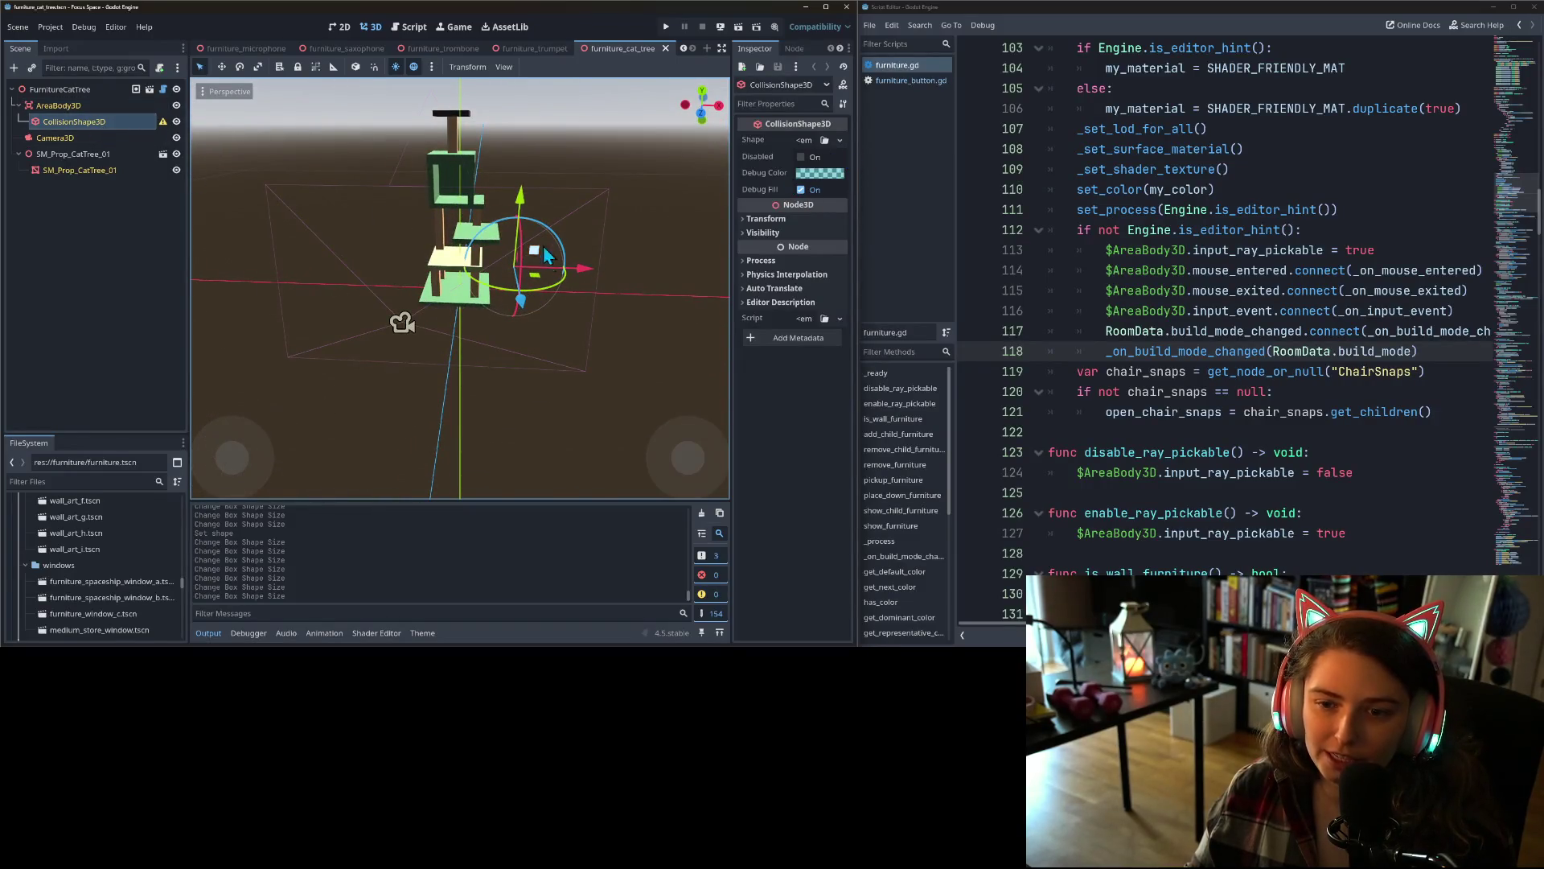
- Give the cat tree's CollisionShape3D a new BoxShape3D
click(60, 108)
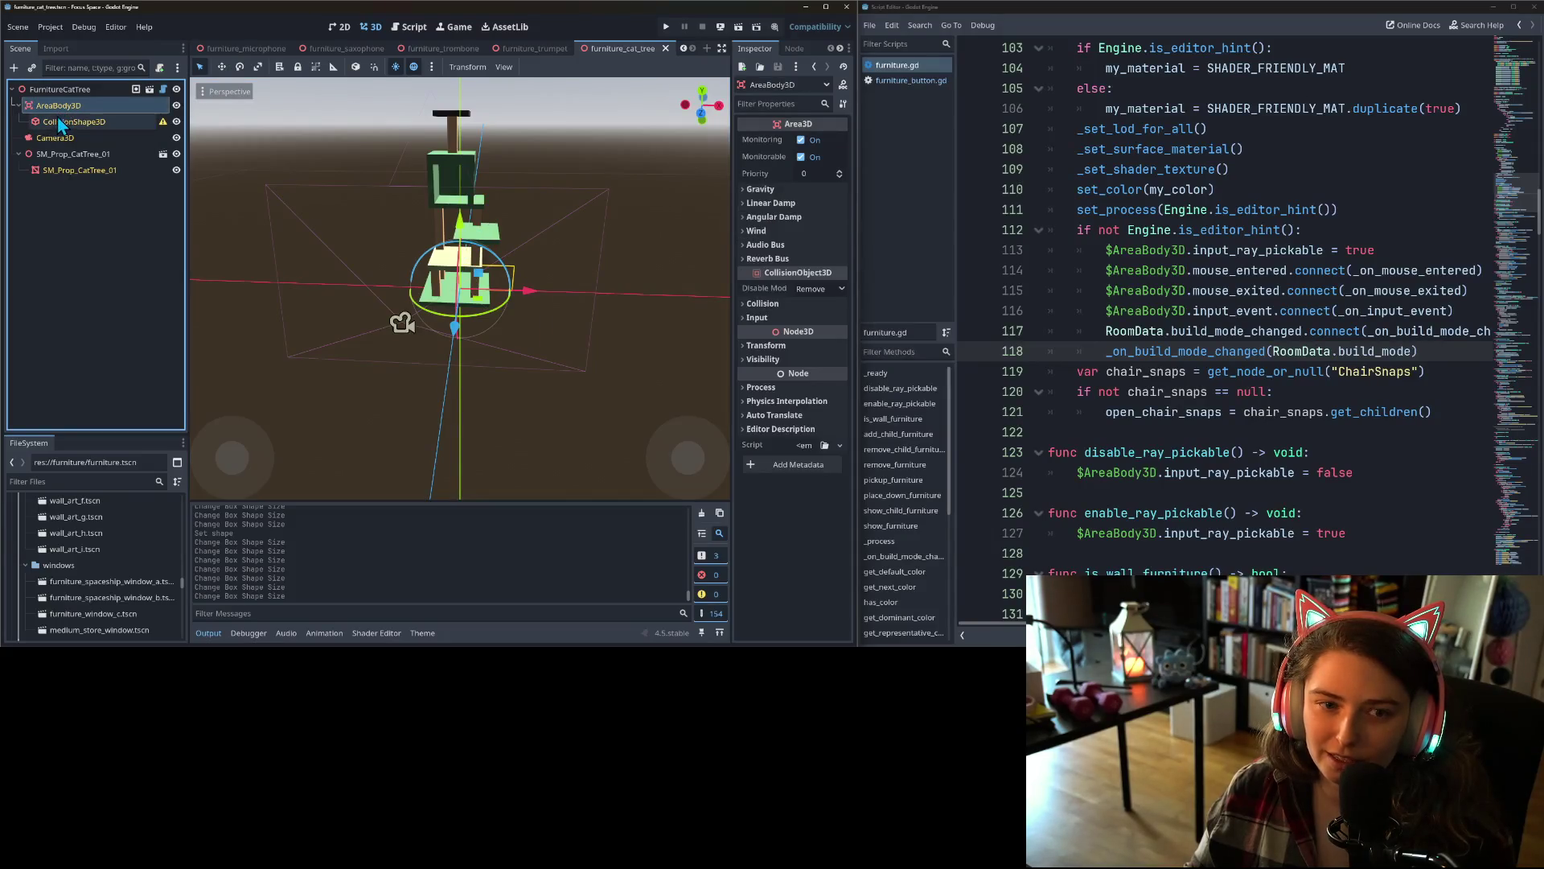
click(63, 122)
click(840, 141)
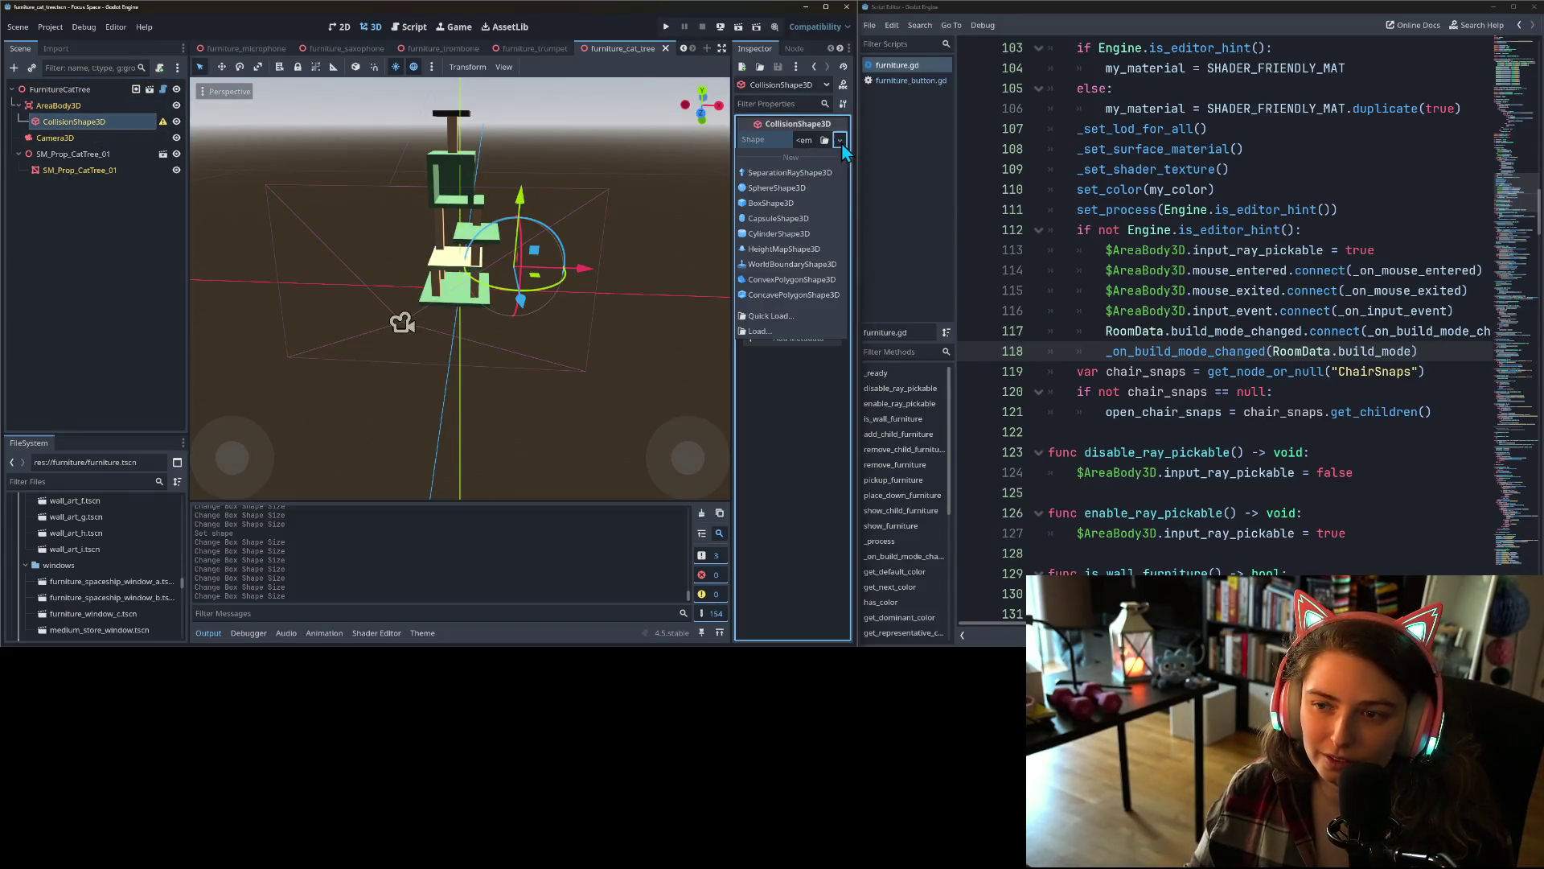
click(773, 203)
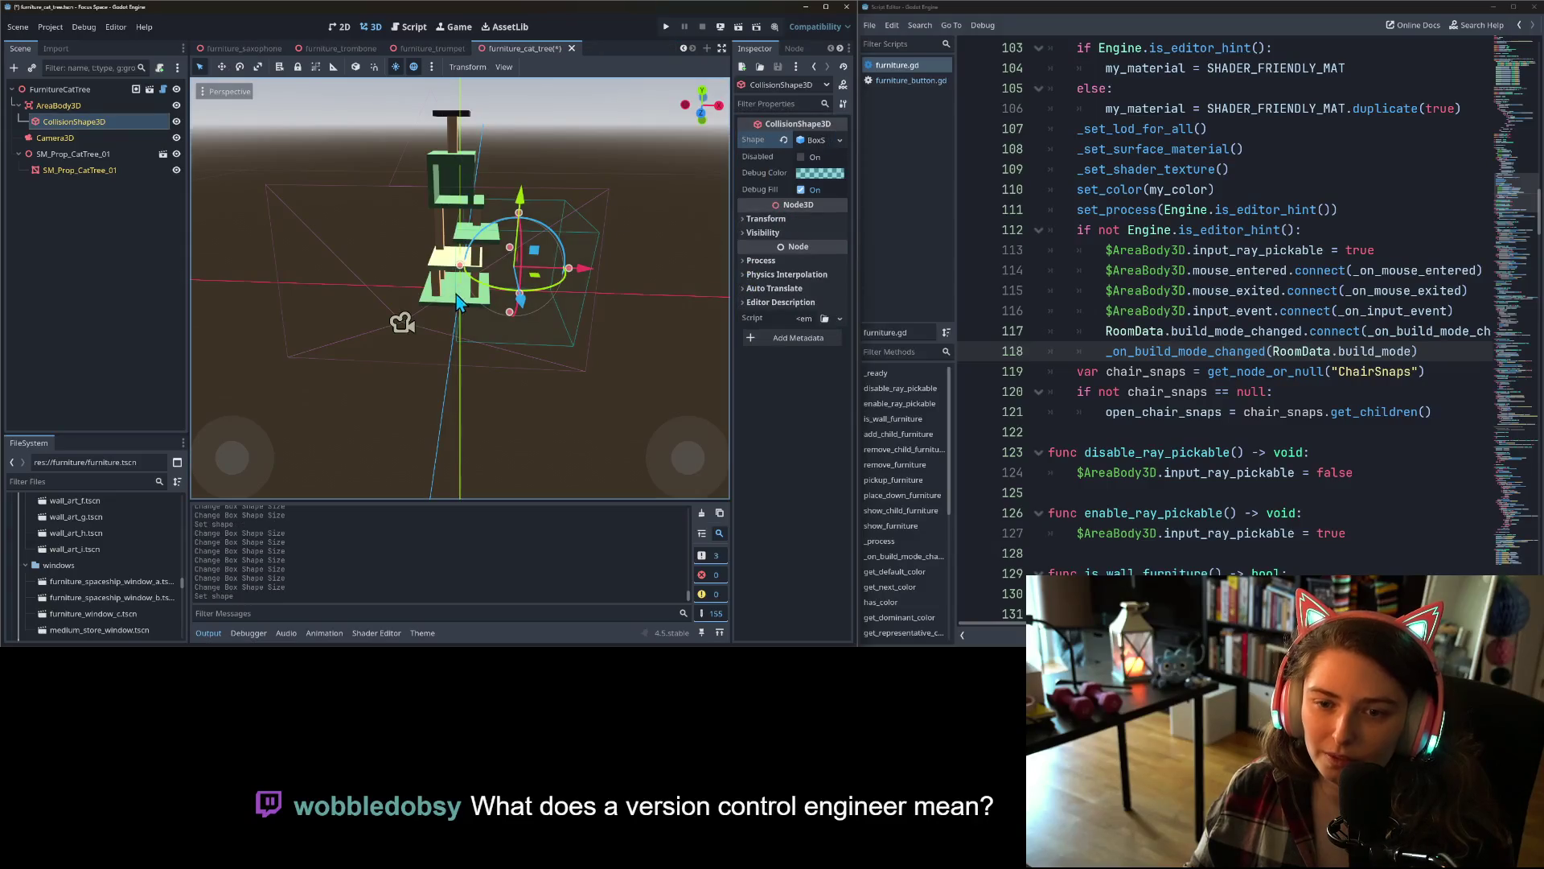
- In front view, resize the box's width and height to cover the cat tree from base to top
key(KP_1)
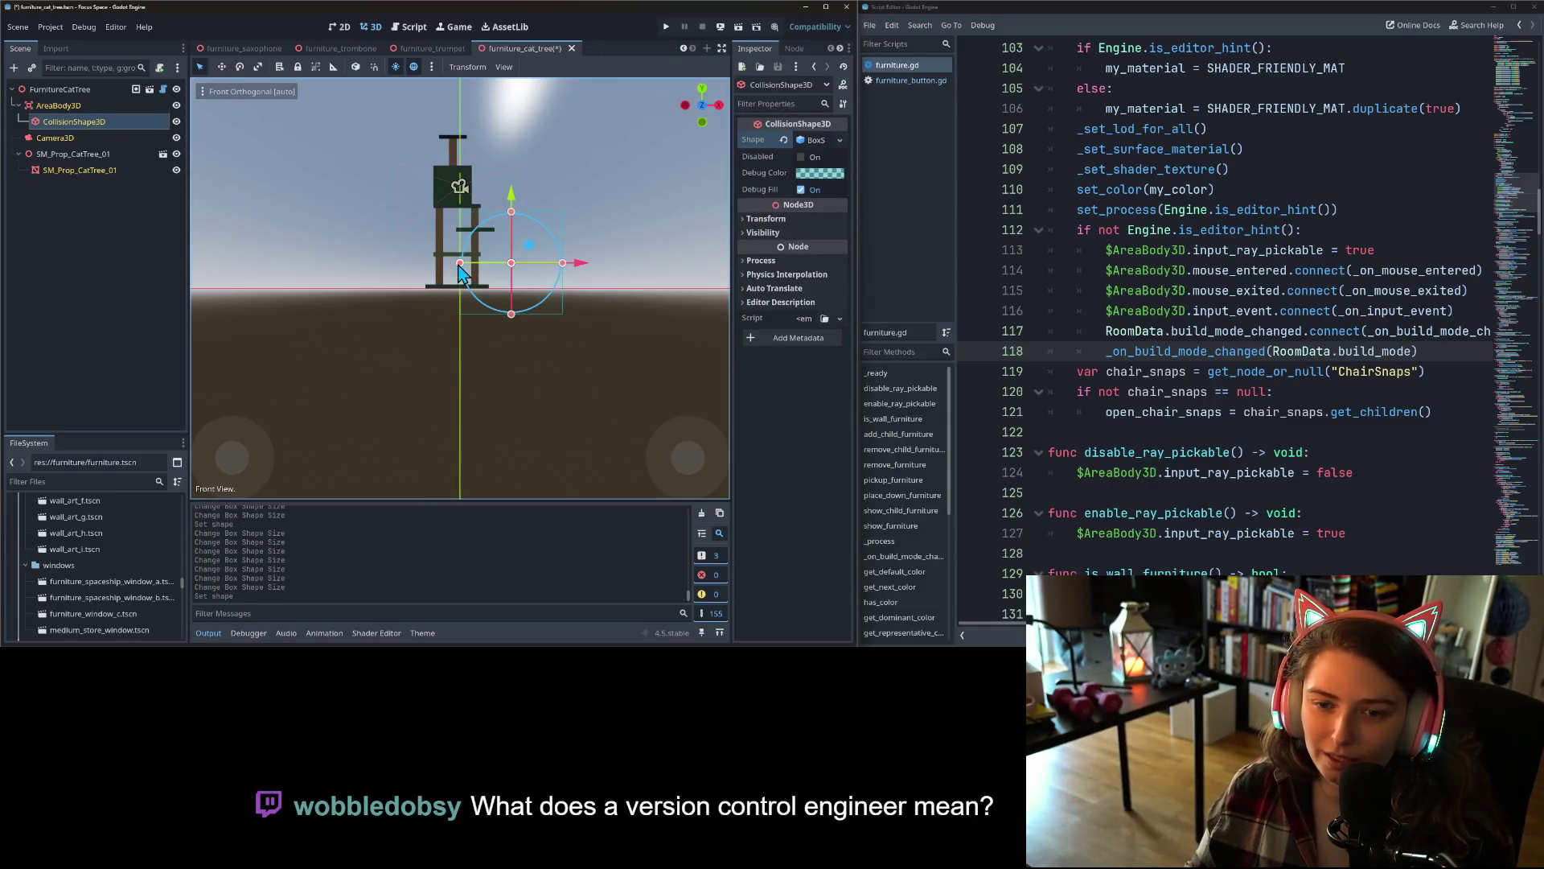
drag(459, 265, 426, 268)
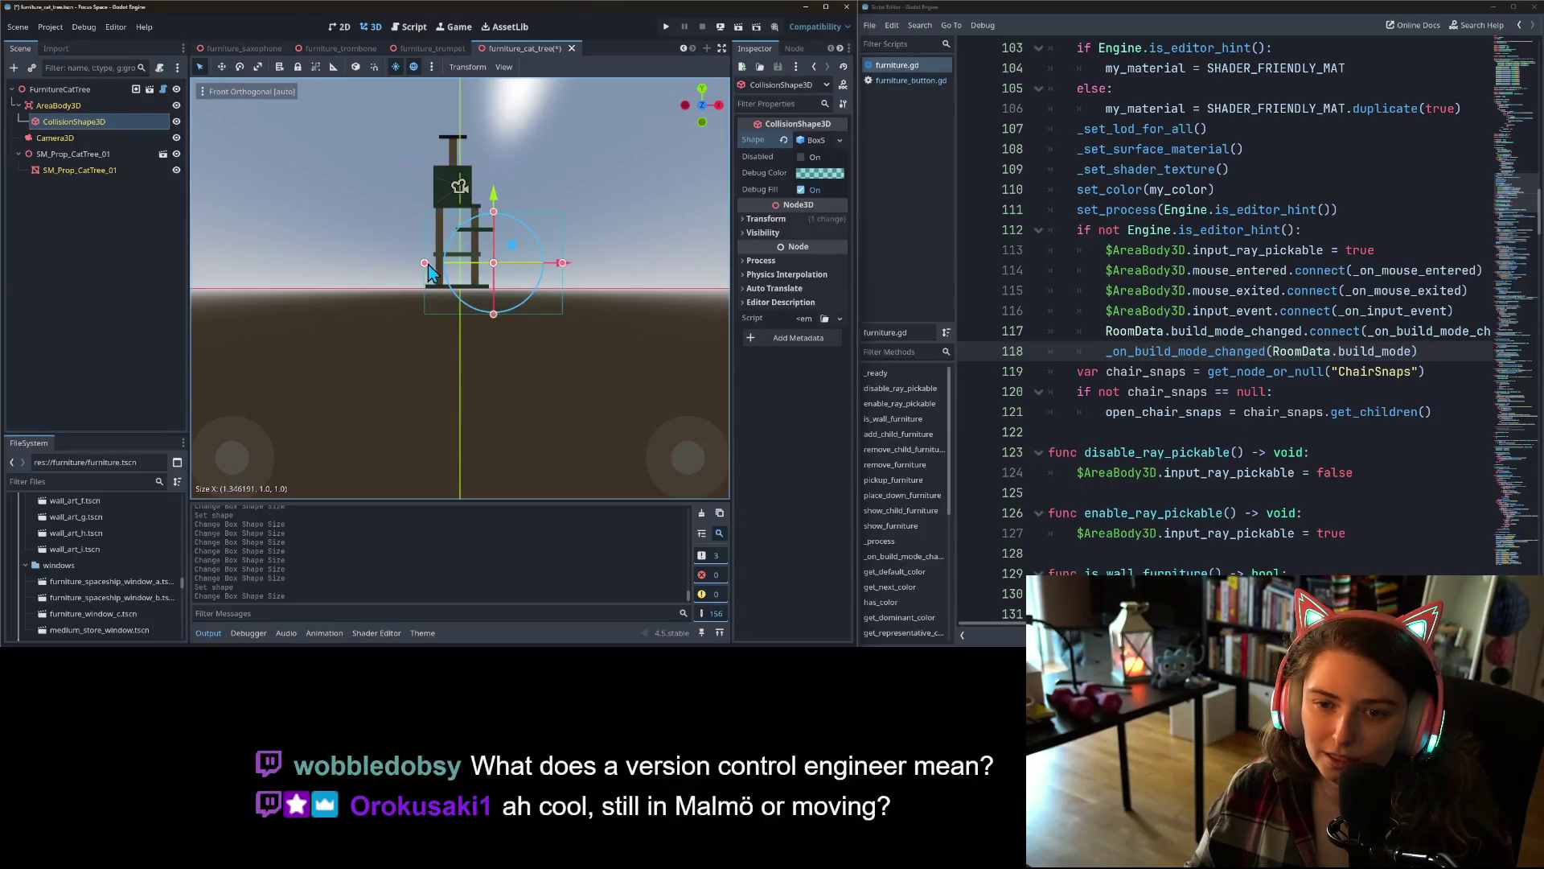
drag(494, 212, 486, 141)
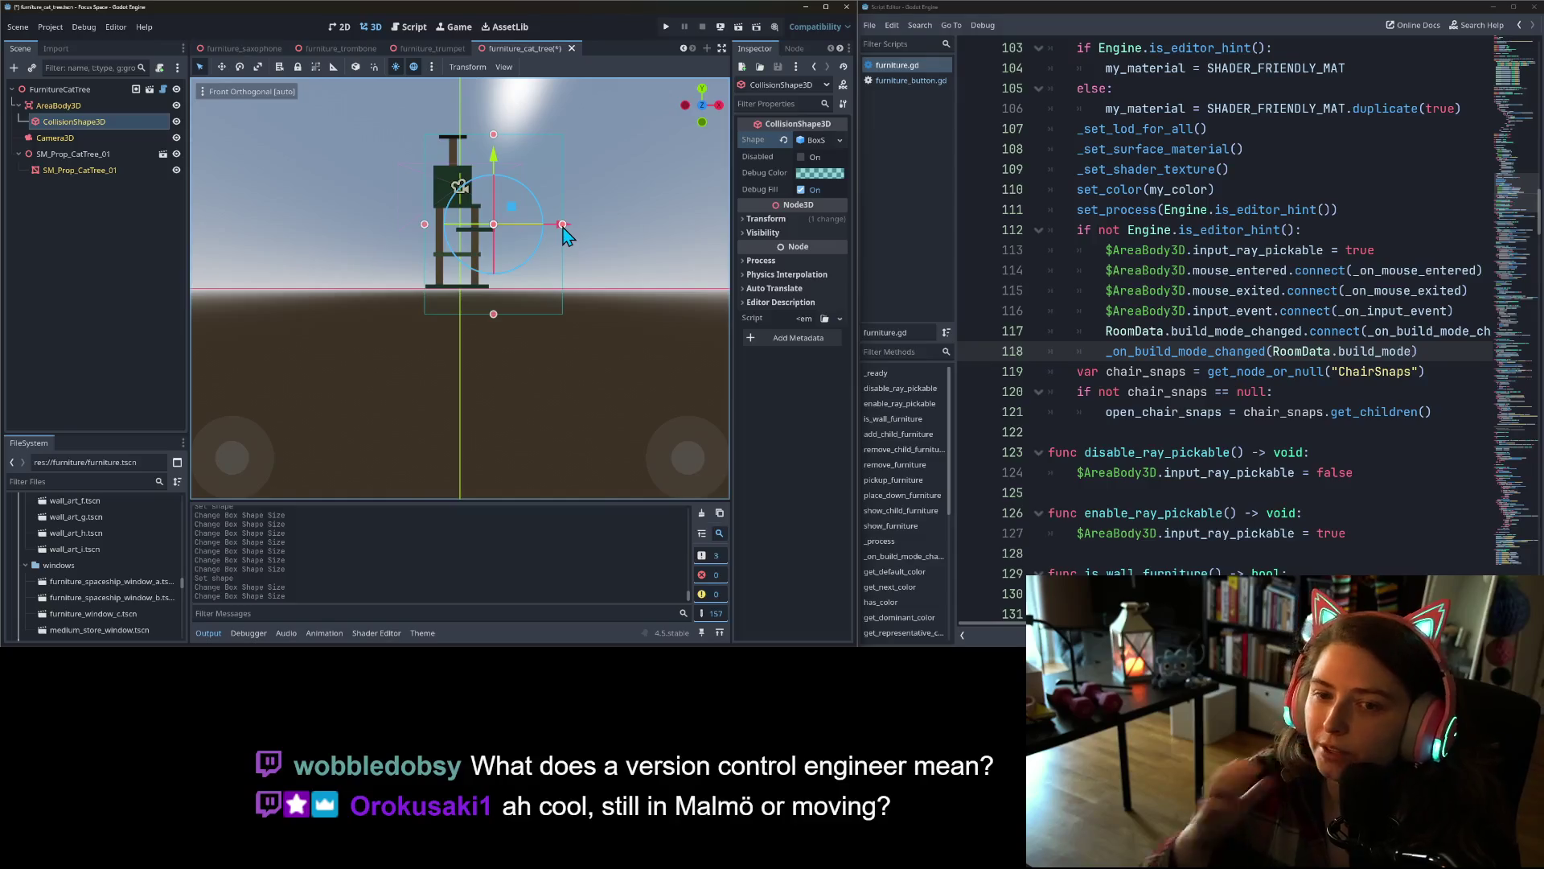
drag(563, 228, 495, 221)
drag(462, 313, 469, 288)
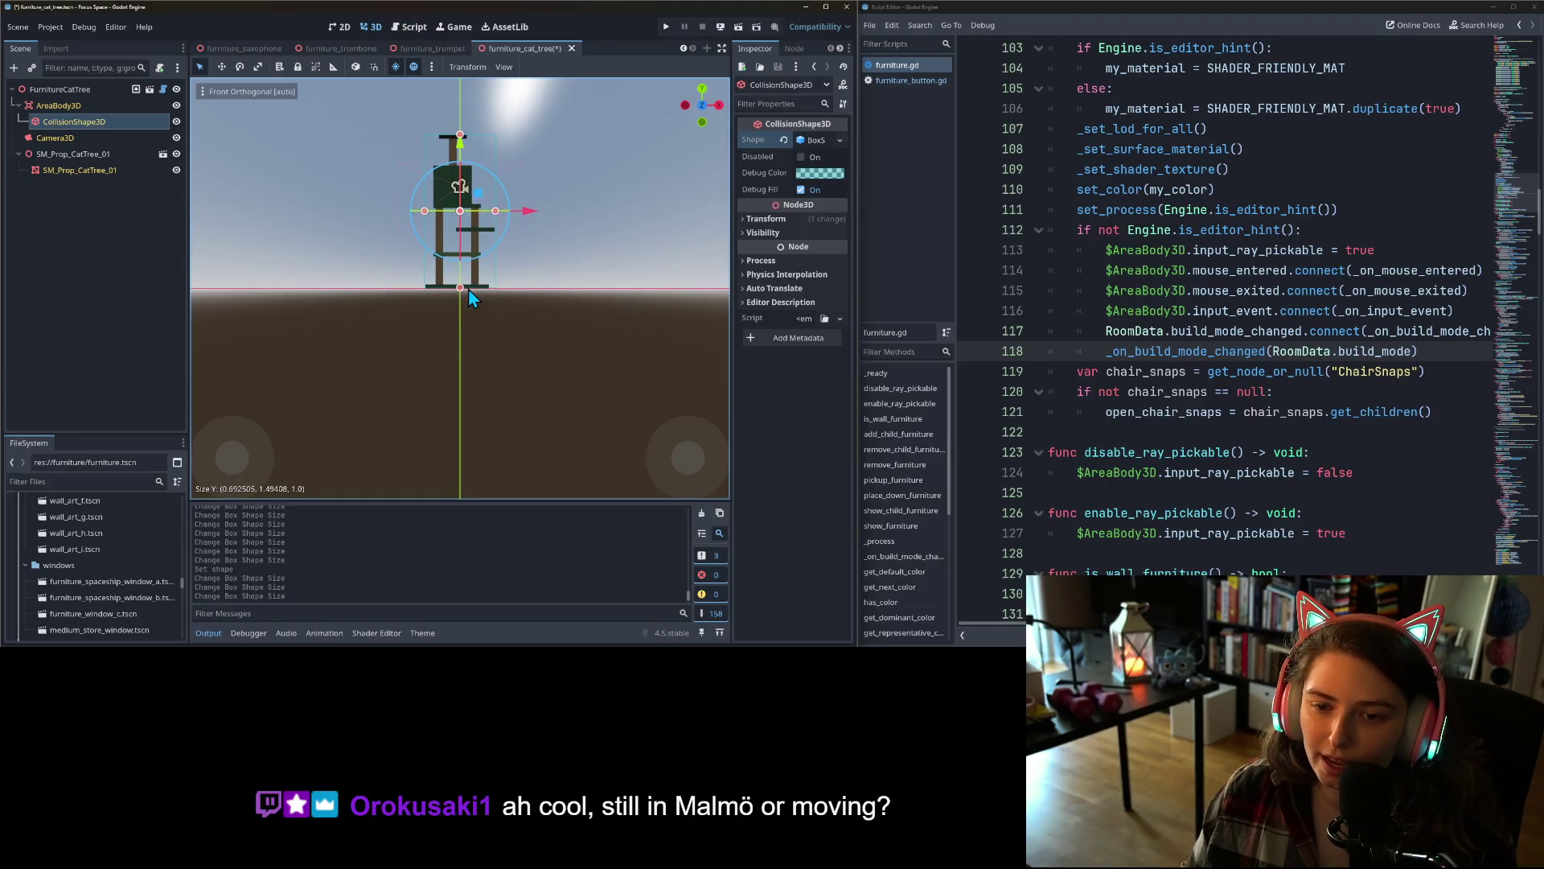
- Narrow the box depth in side view, save the scene, and launch the game
key(KP_3)
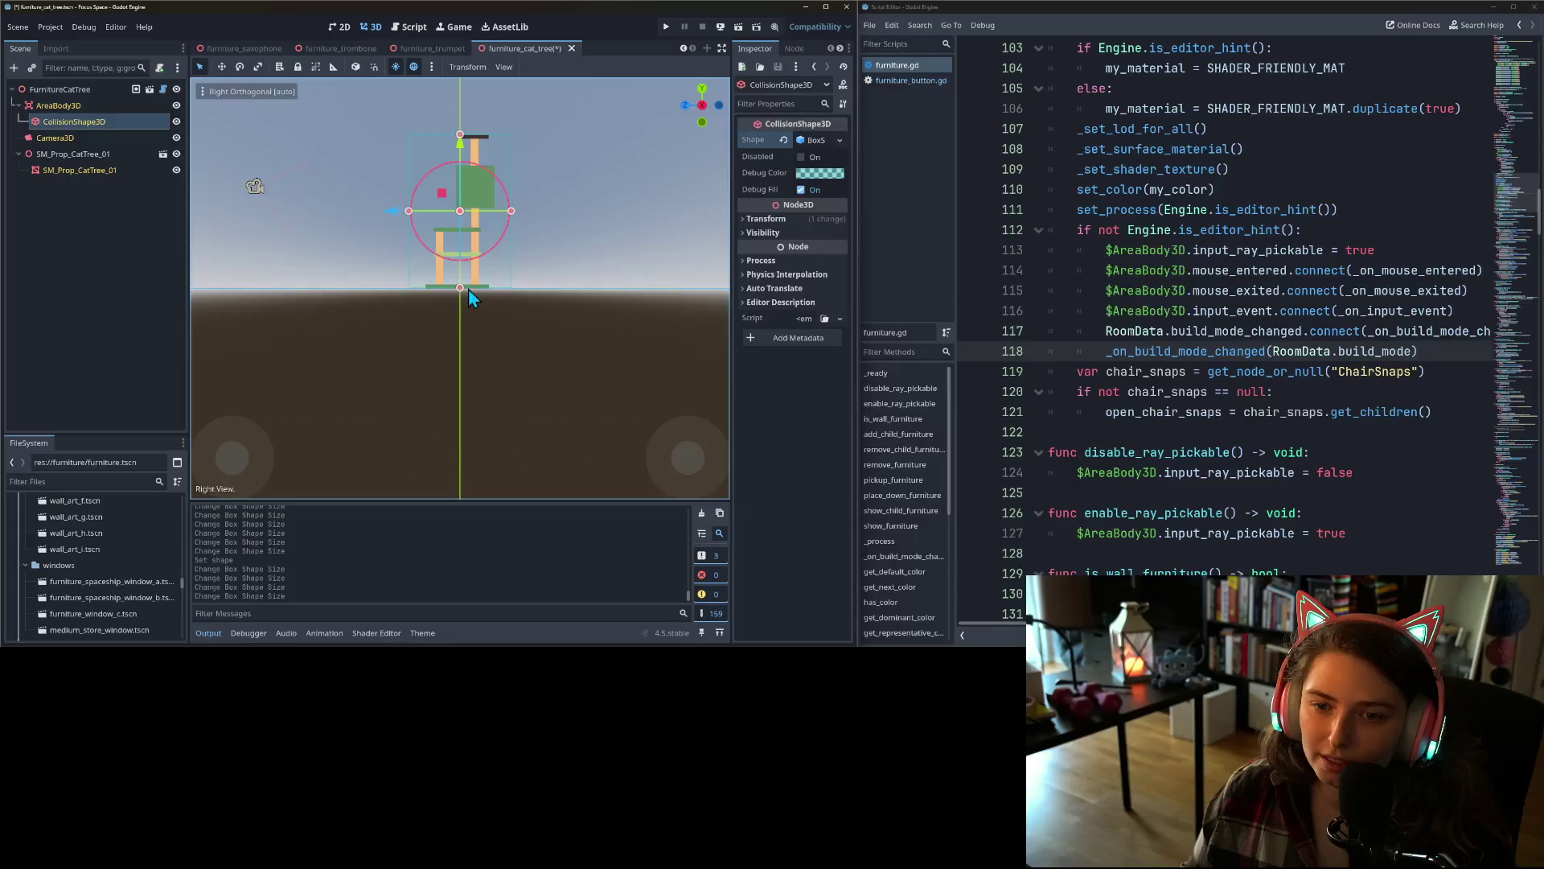
drag(512, 211, 500, 212)
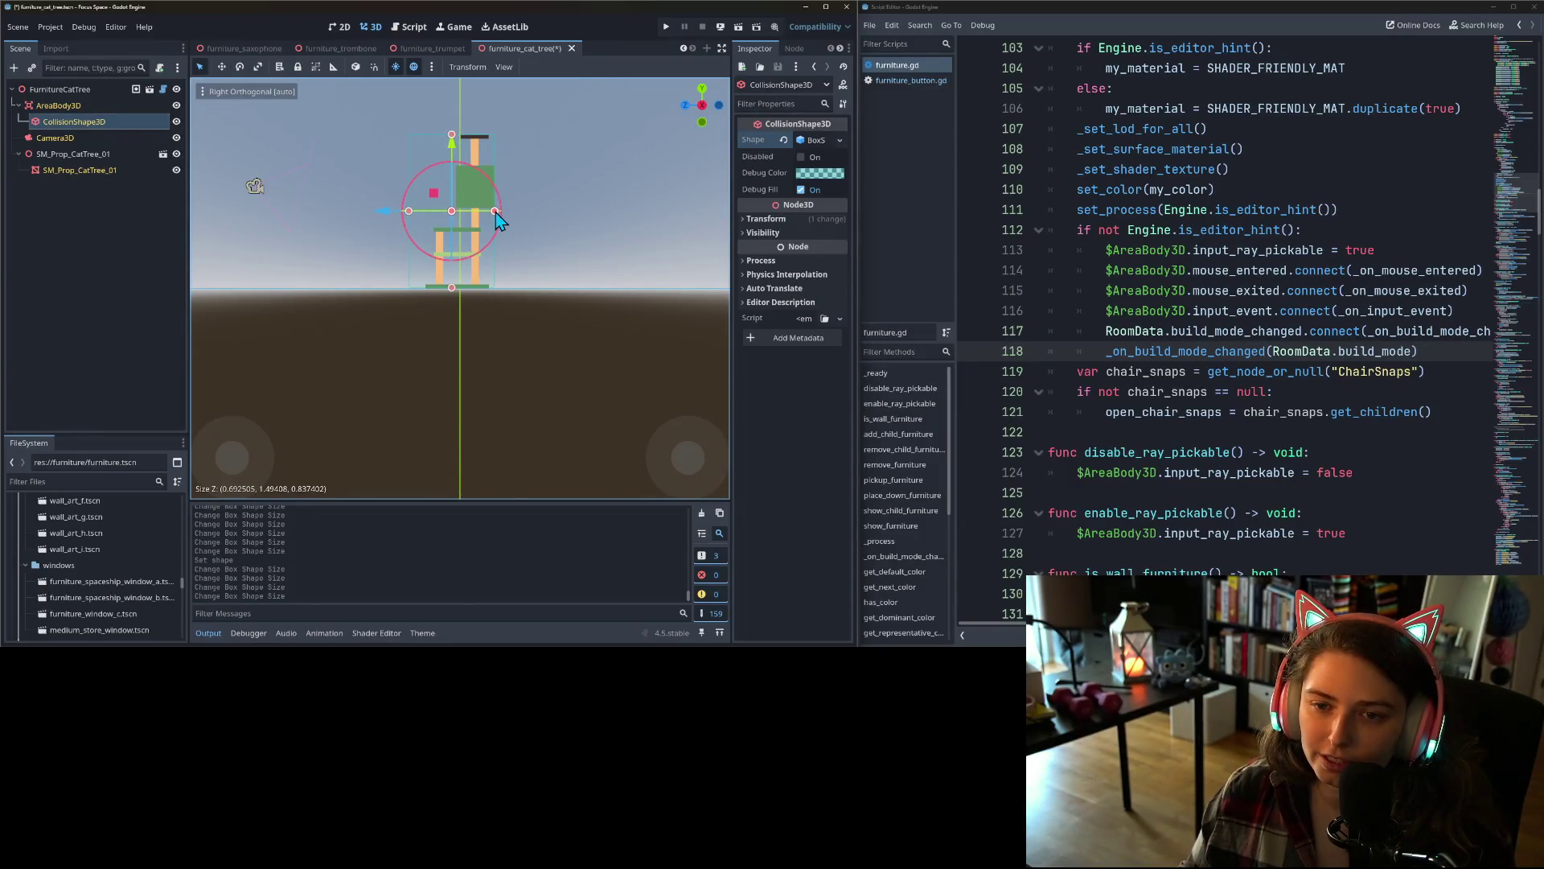
drag(409, 212, 425, 215)
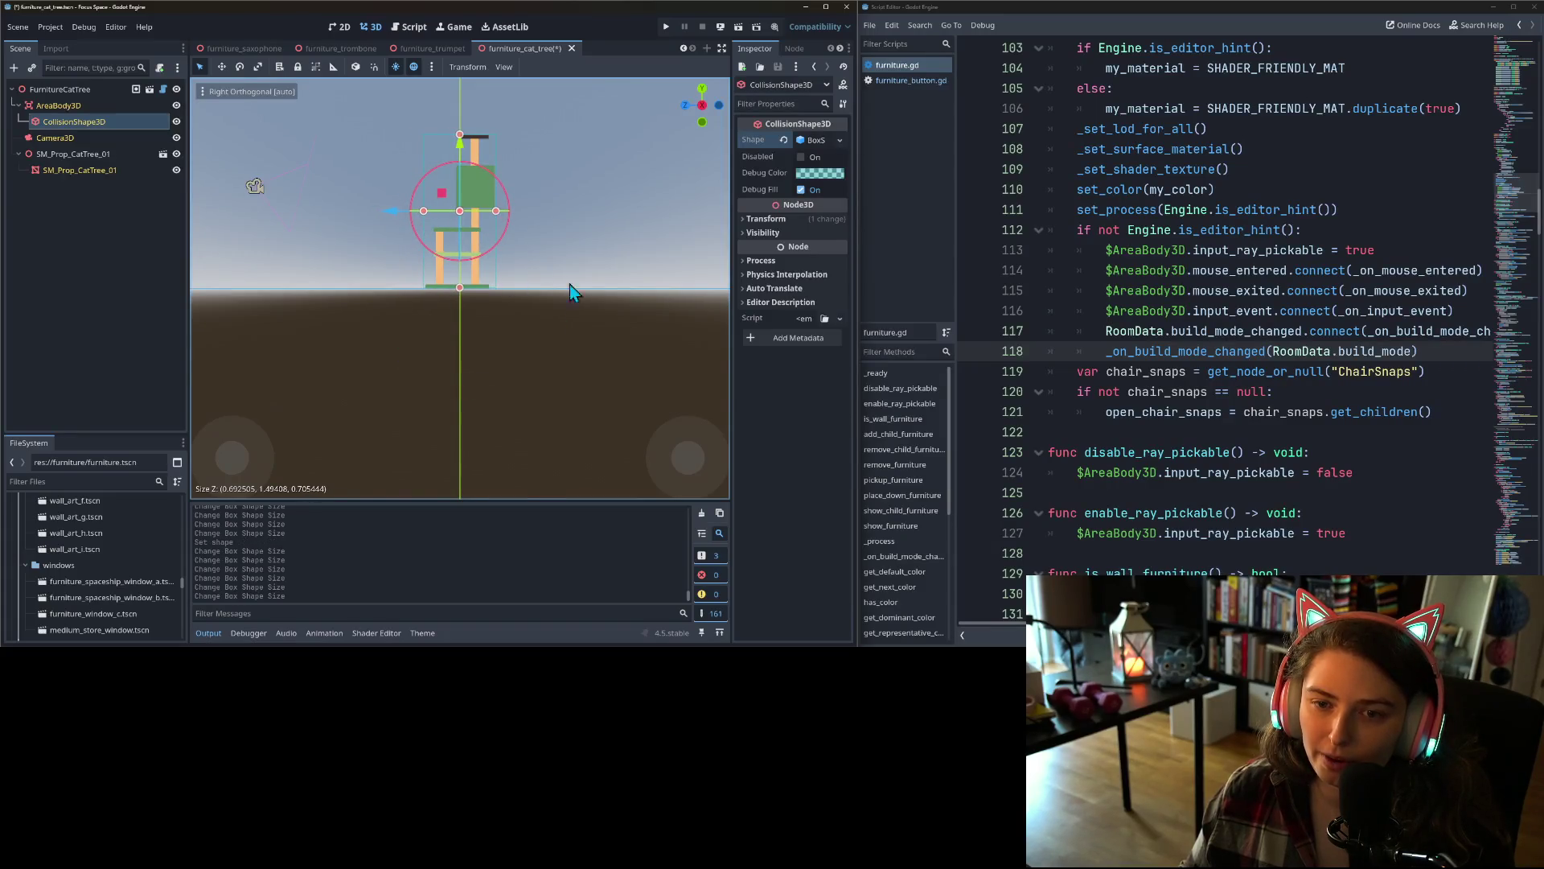
drag(437, 323, 624, 388)
key(ctrl+s)
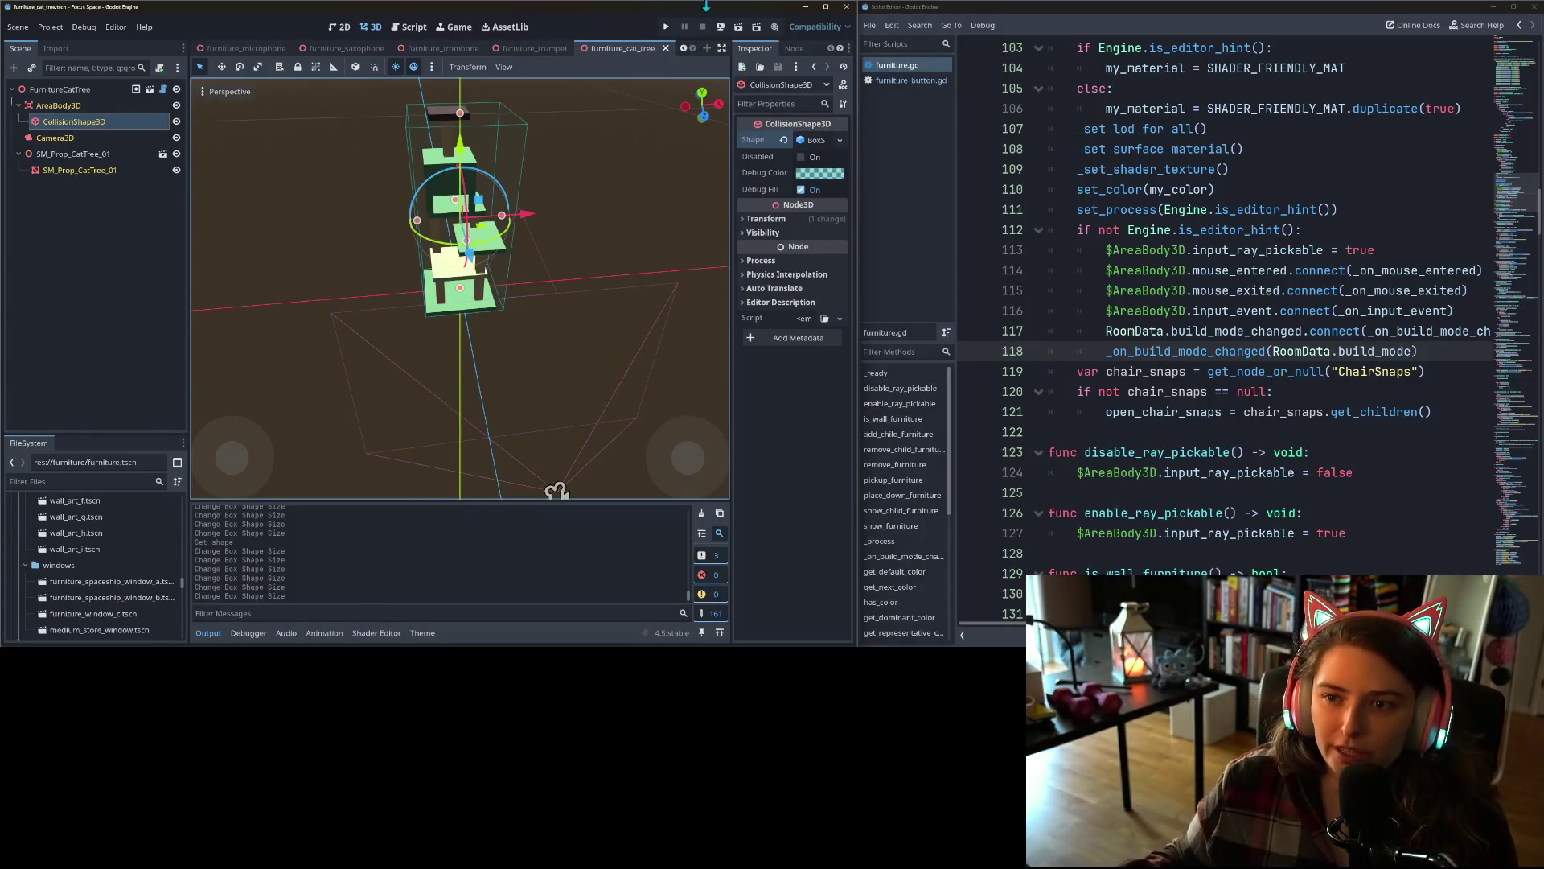
click(666, 27)
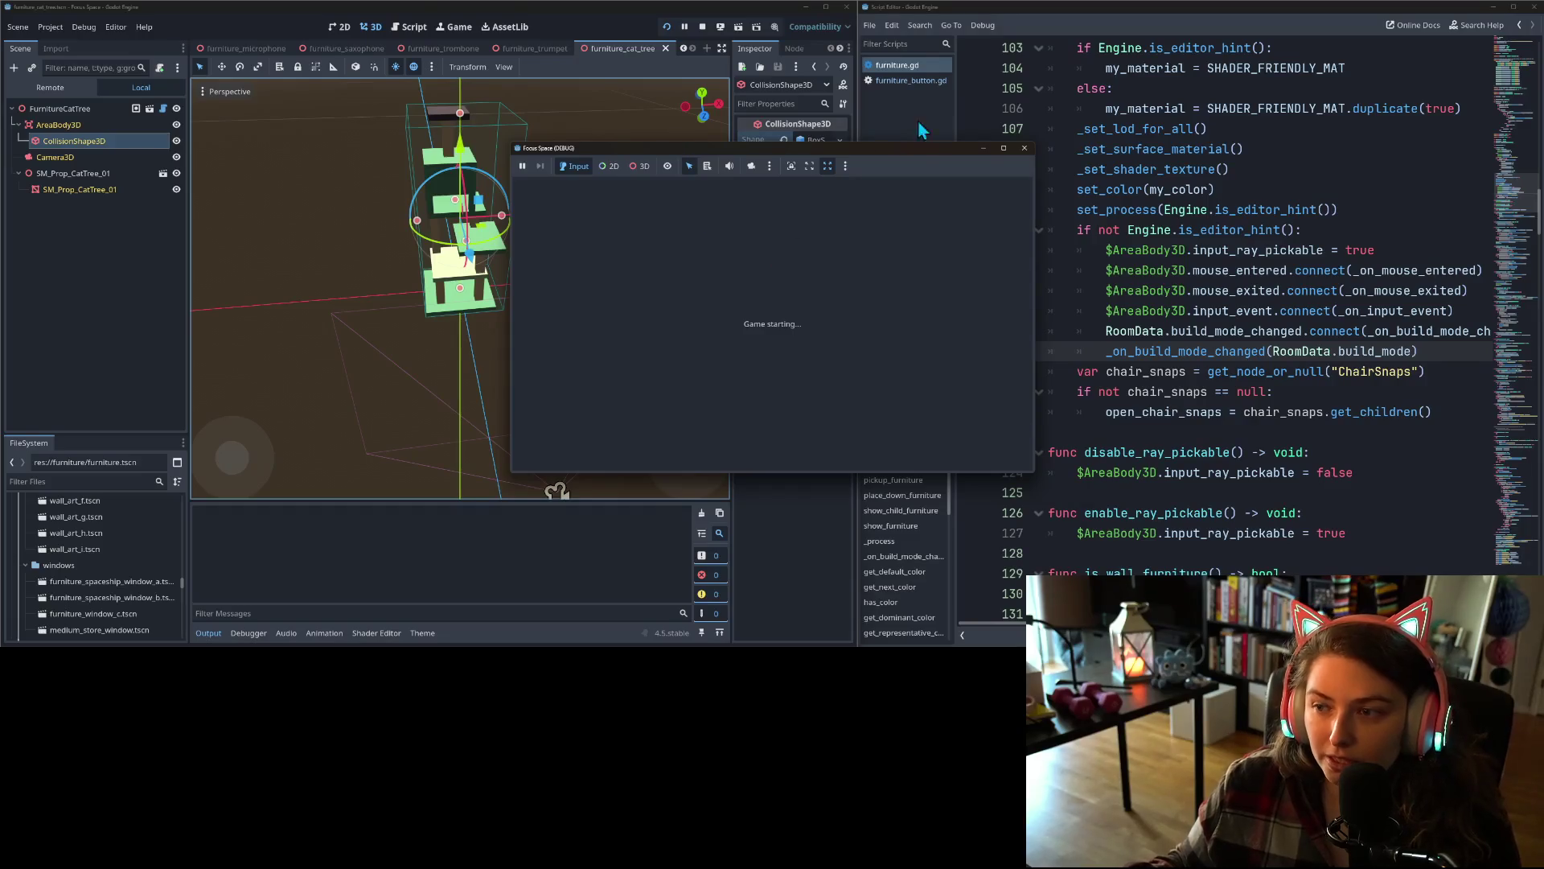
- Maximize the game window, load my_room1, and place the purple table dining b
mouse_move(1006, 151)
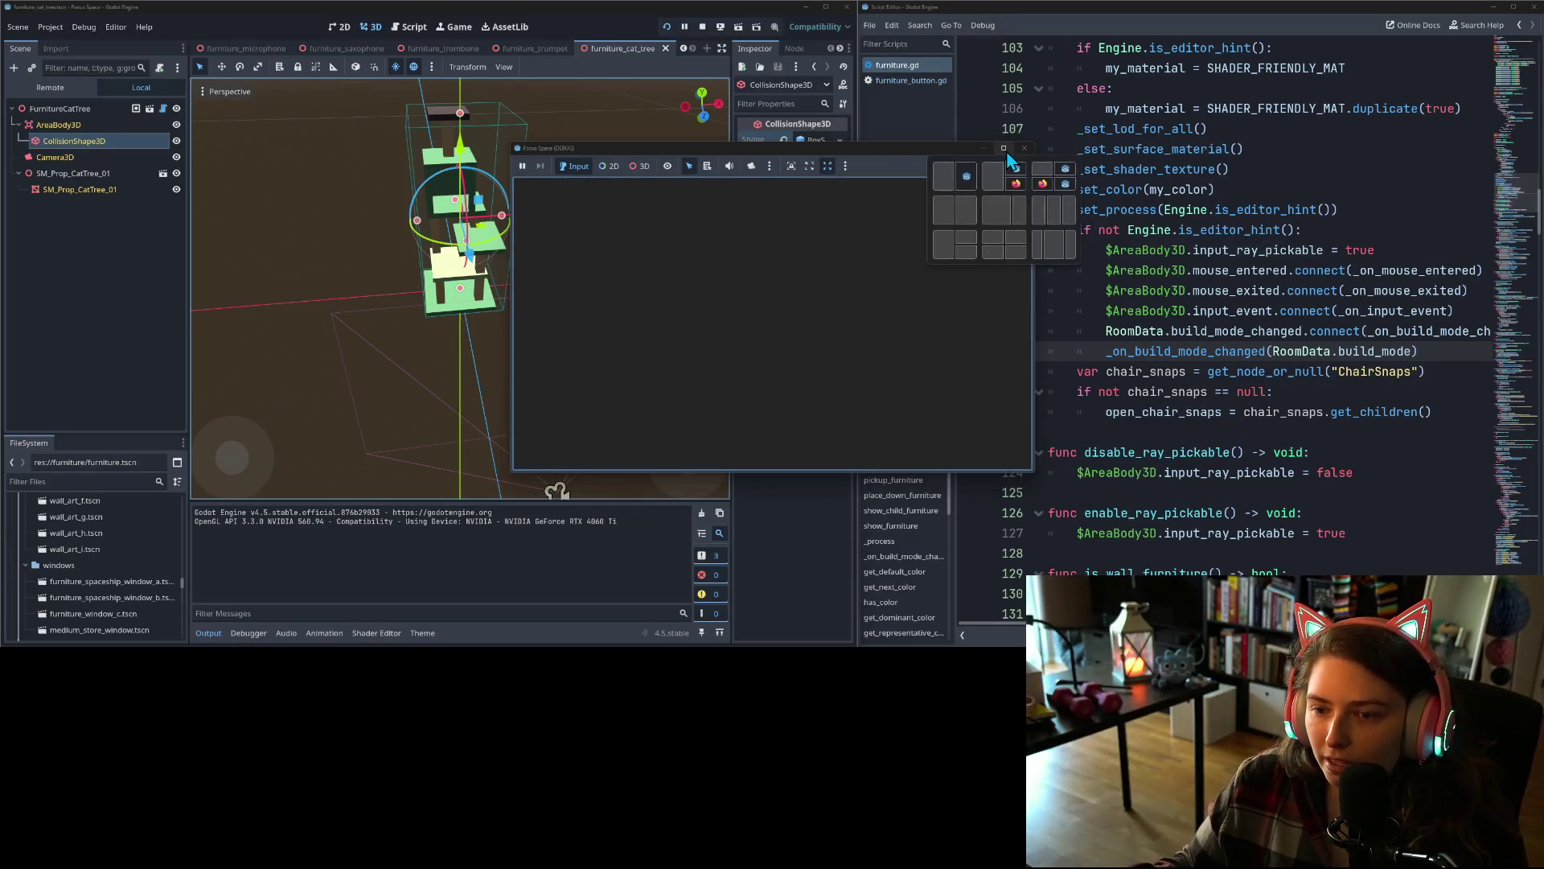
click(1006, 152)
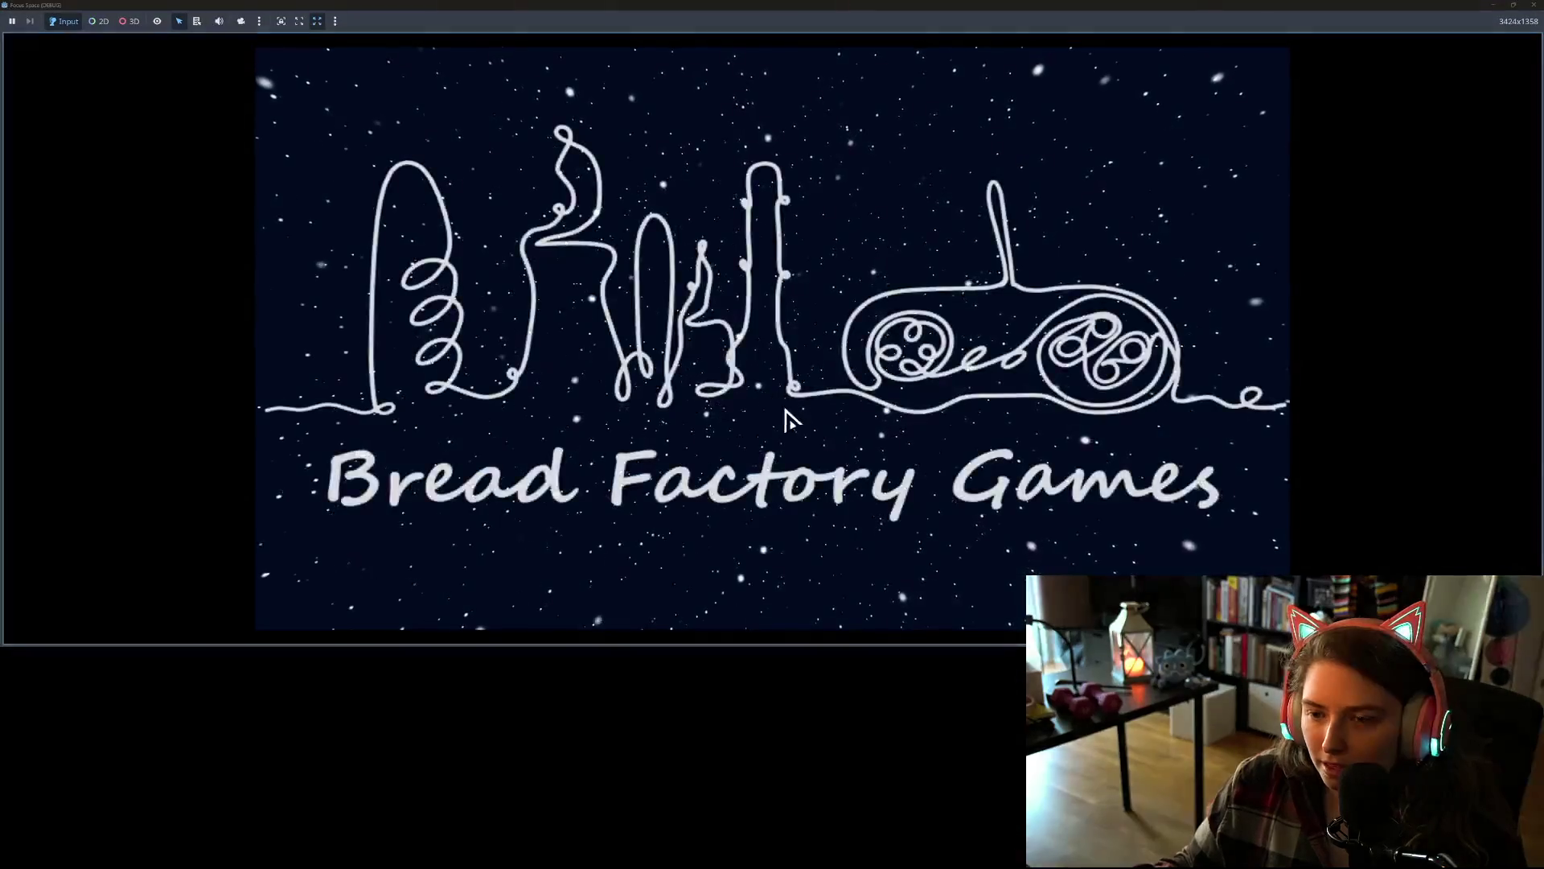
click(747, 525)
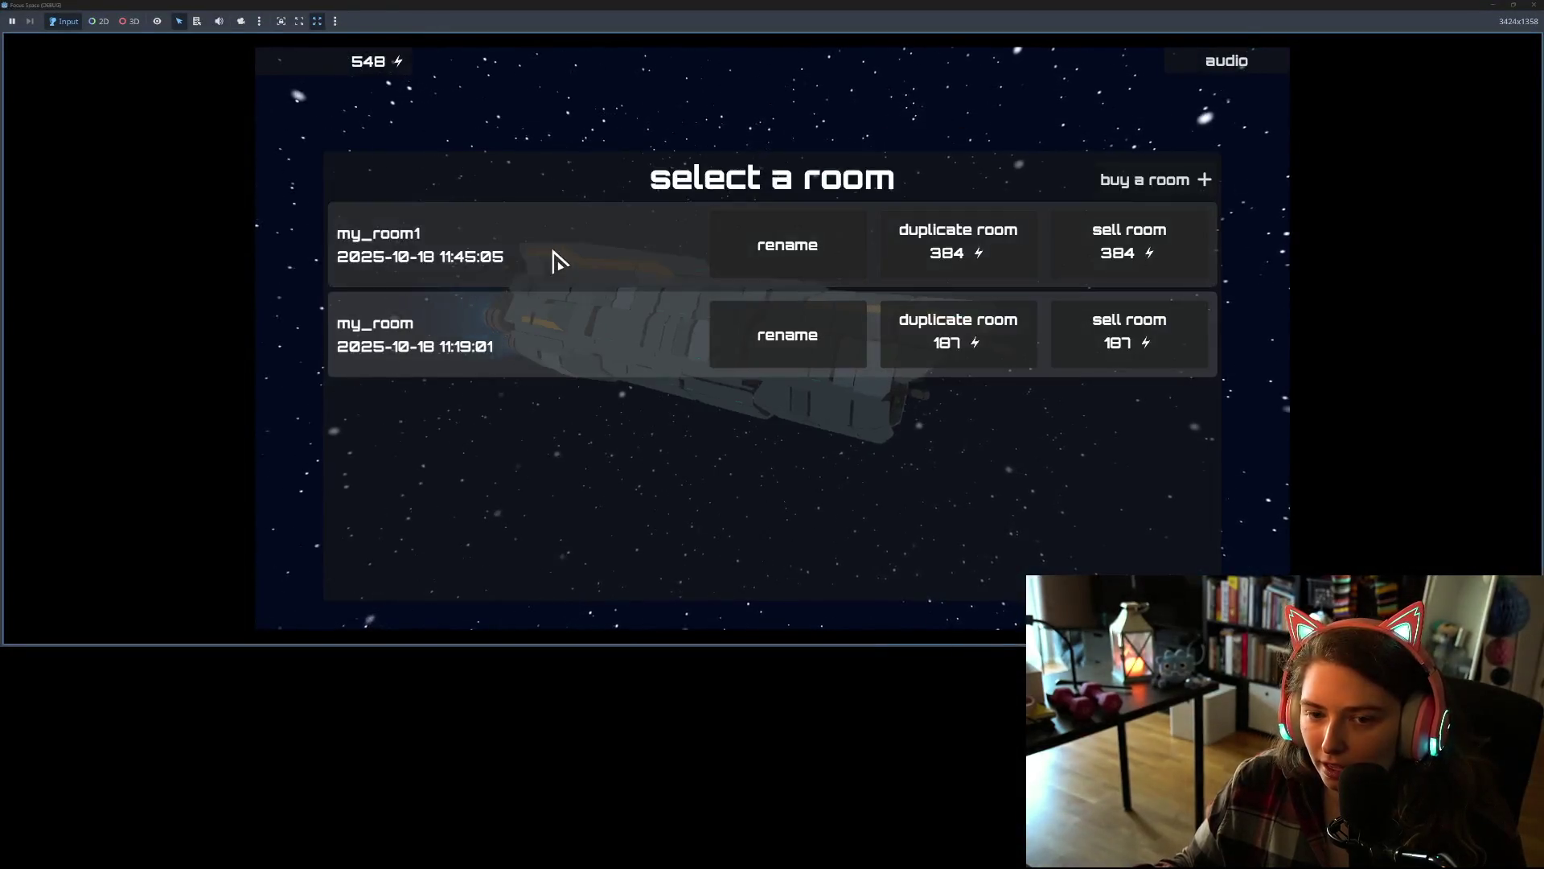
click(552, 258)
click(366, 539)
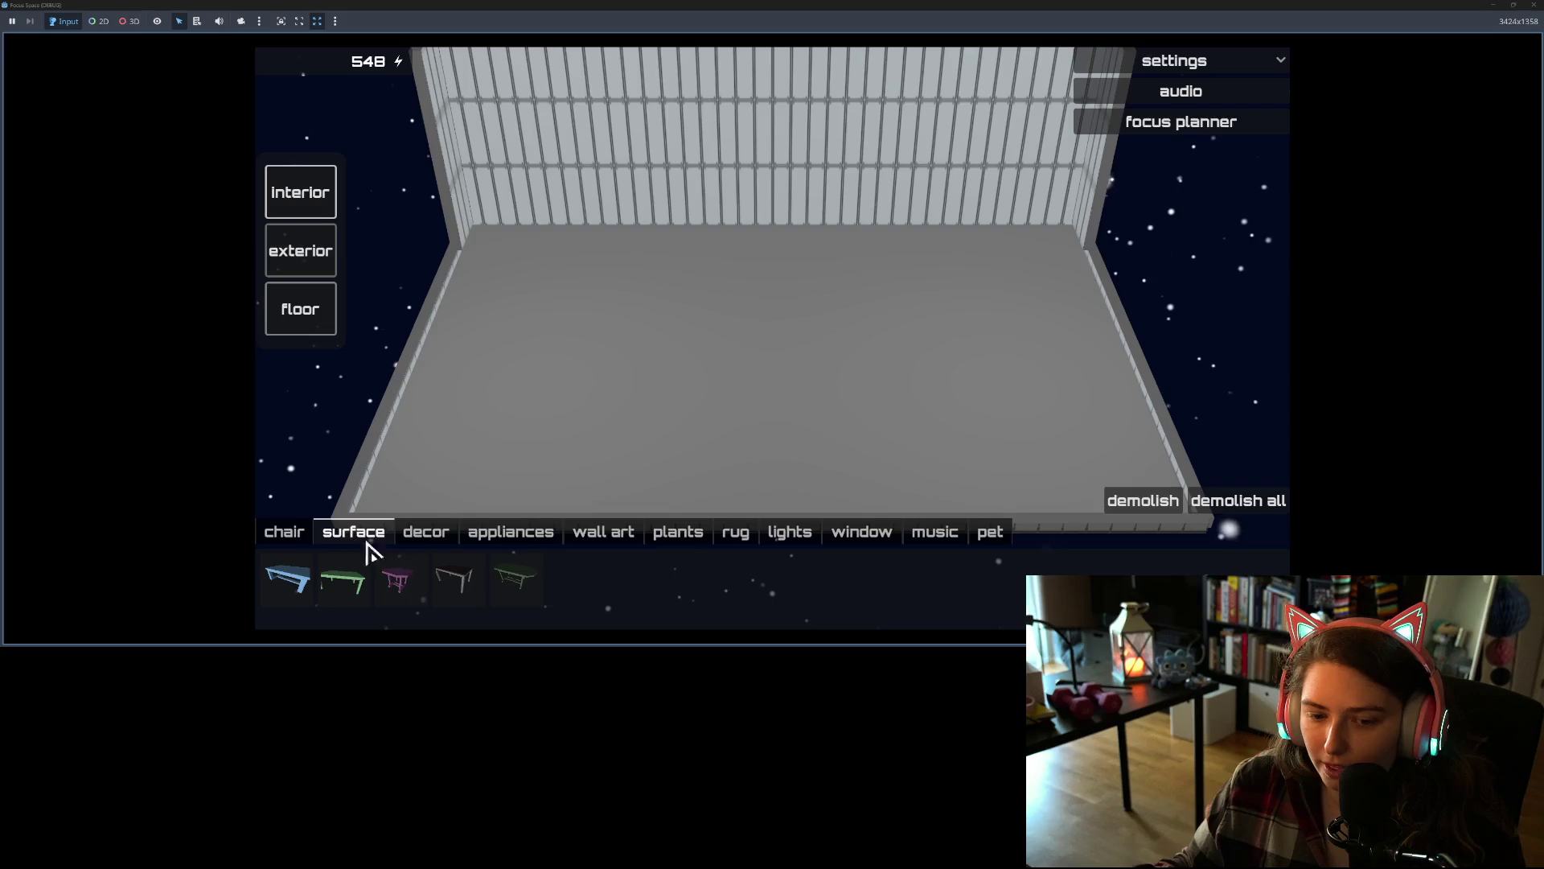
click(399, 583)
click(593, 372)
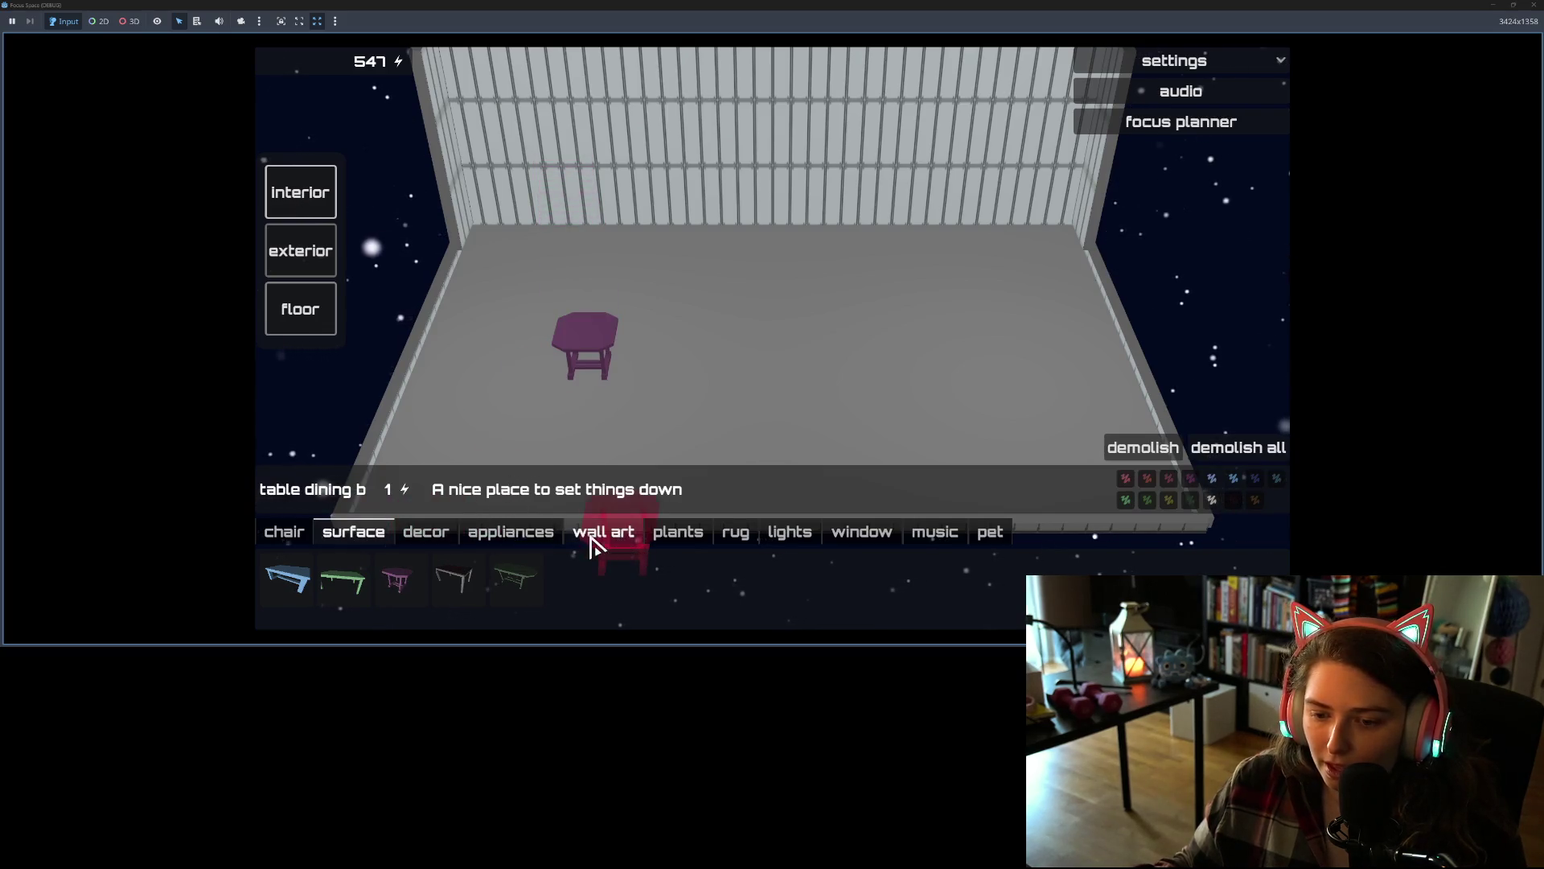
- Place decor globes on the floor and on the table, then cancel further placement
click(456, 541)
click(460, 579)
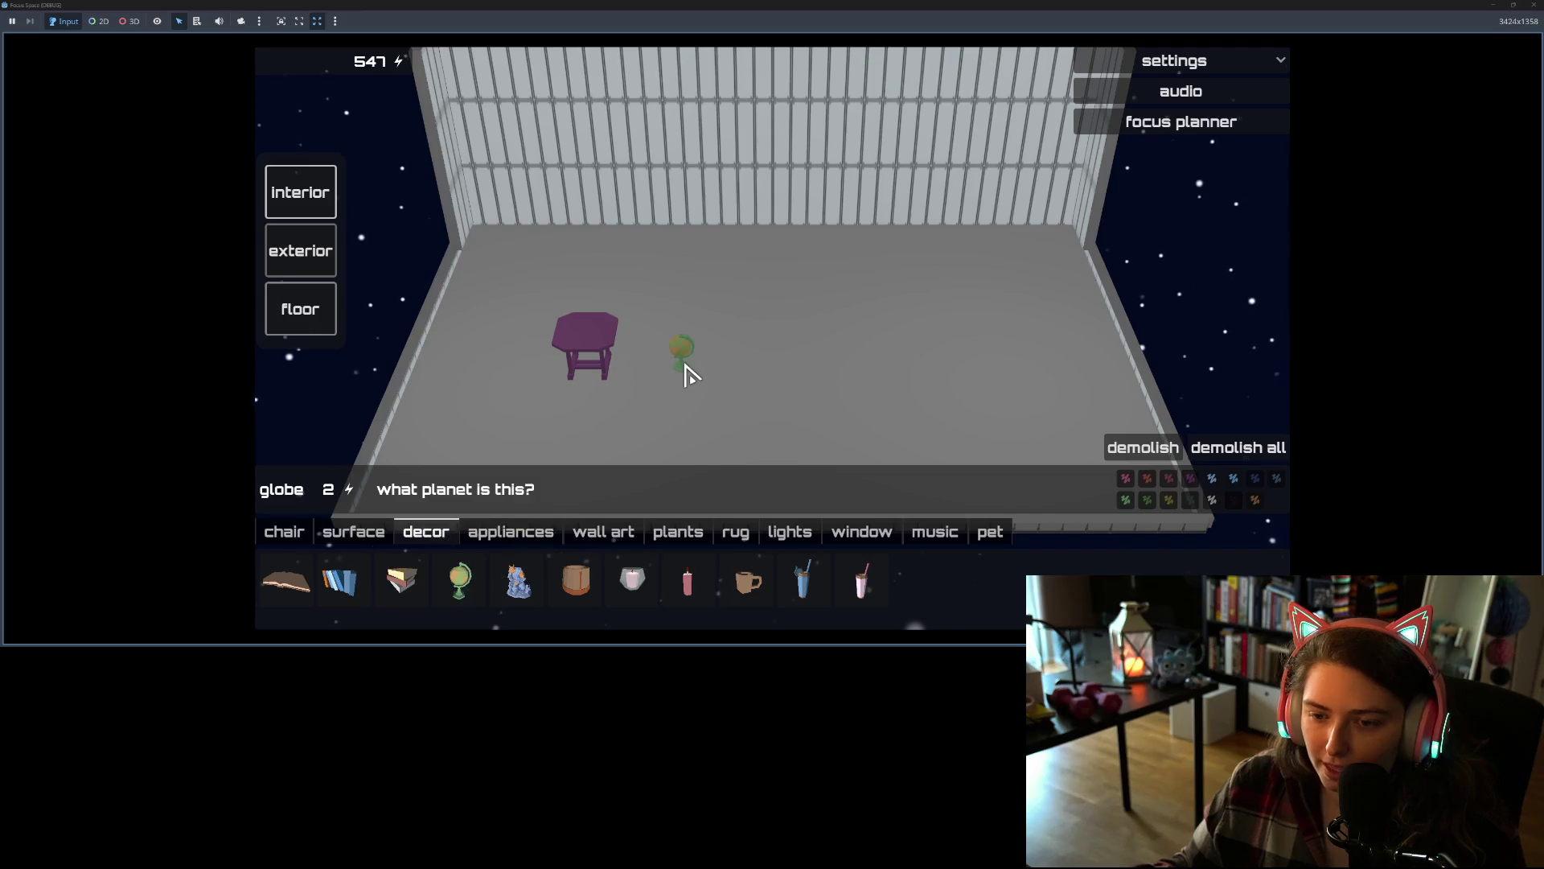
click(680, 378)
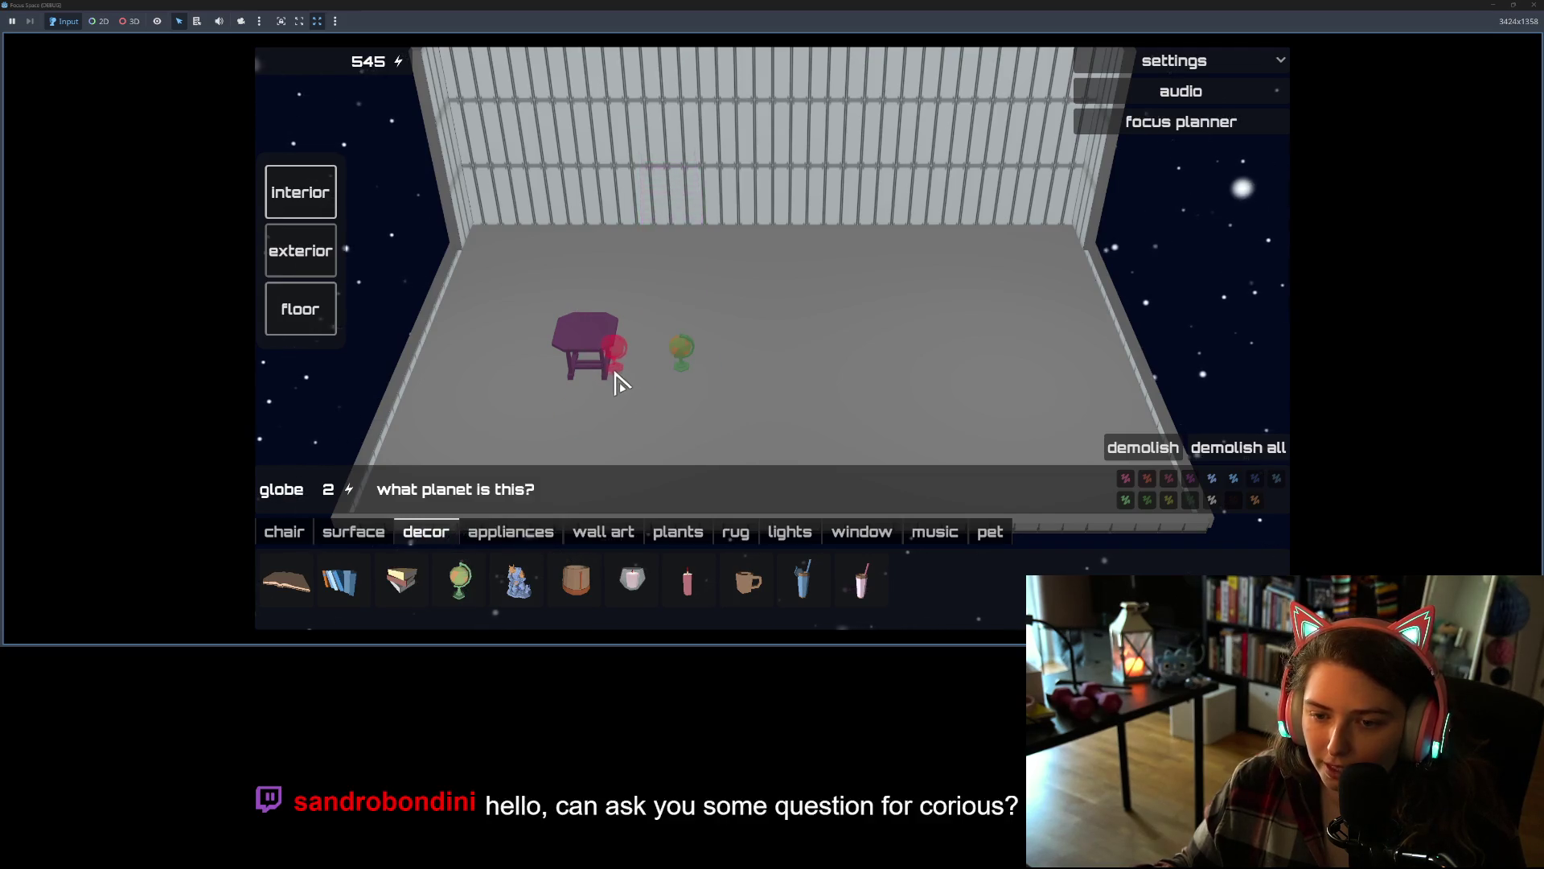
click(595, 345)
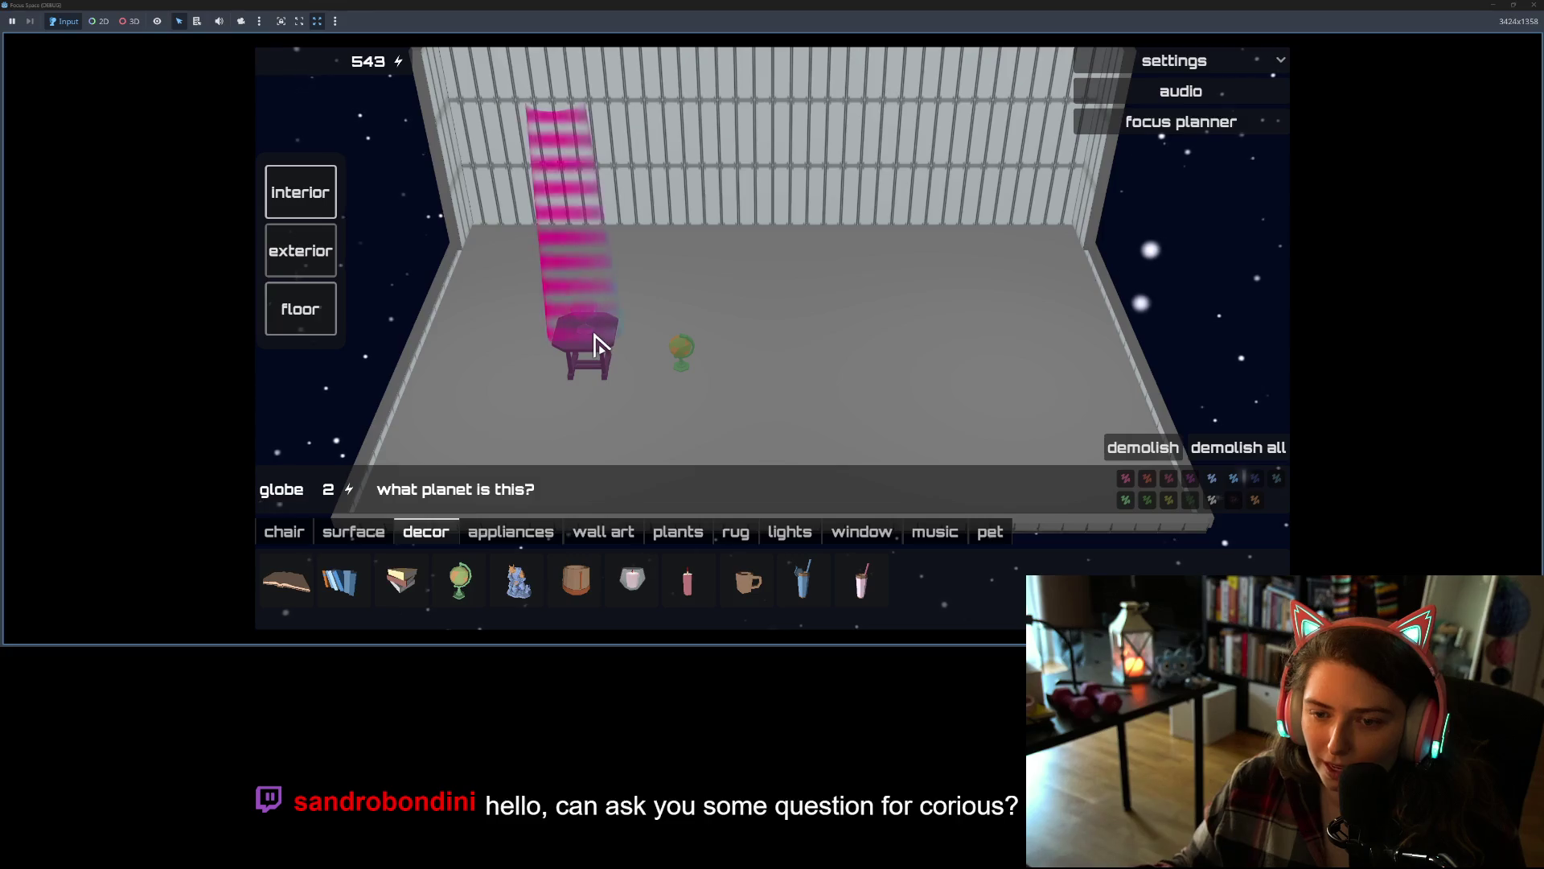
click(672, 462)
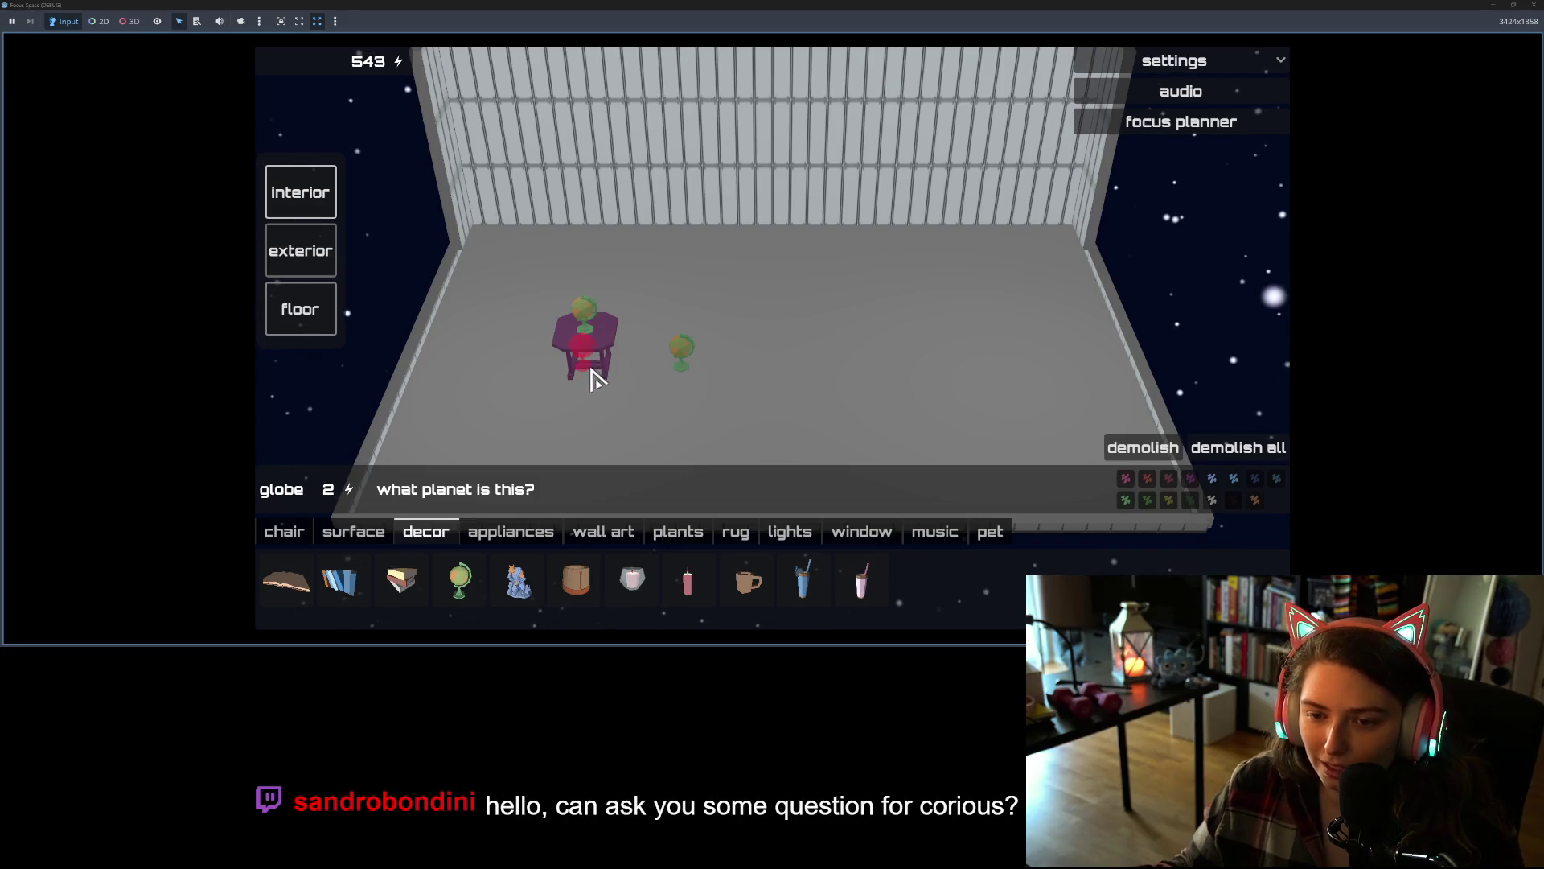
click(616, 357)
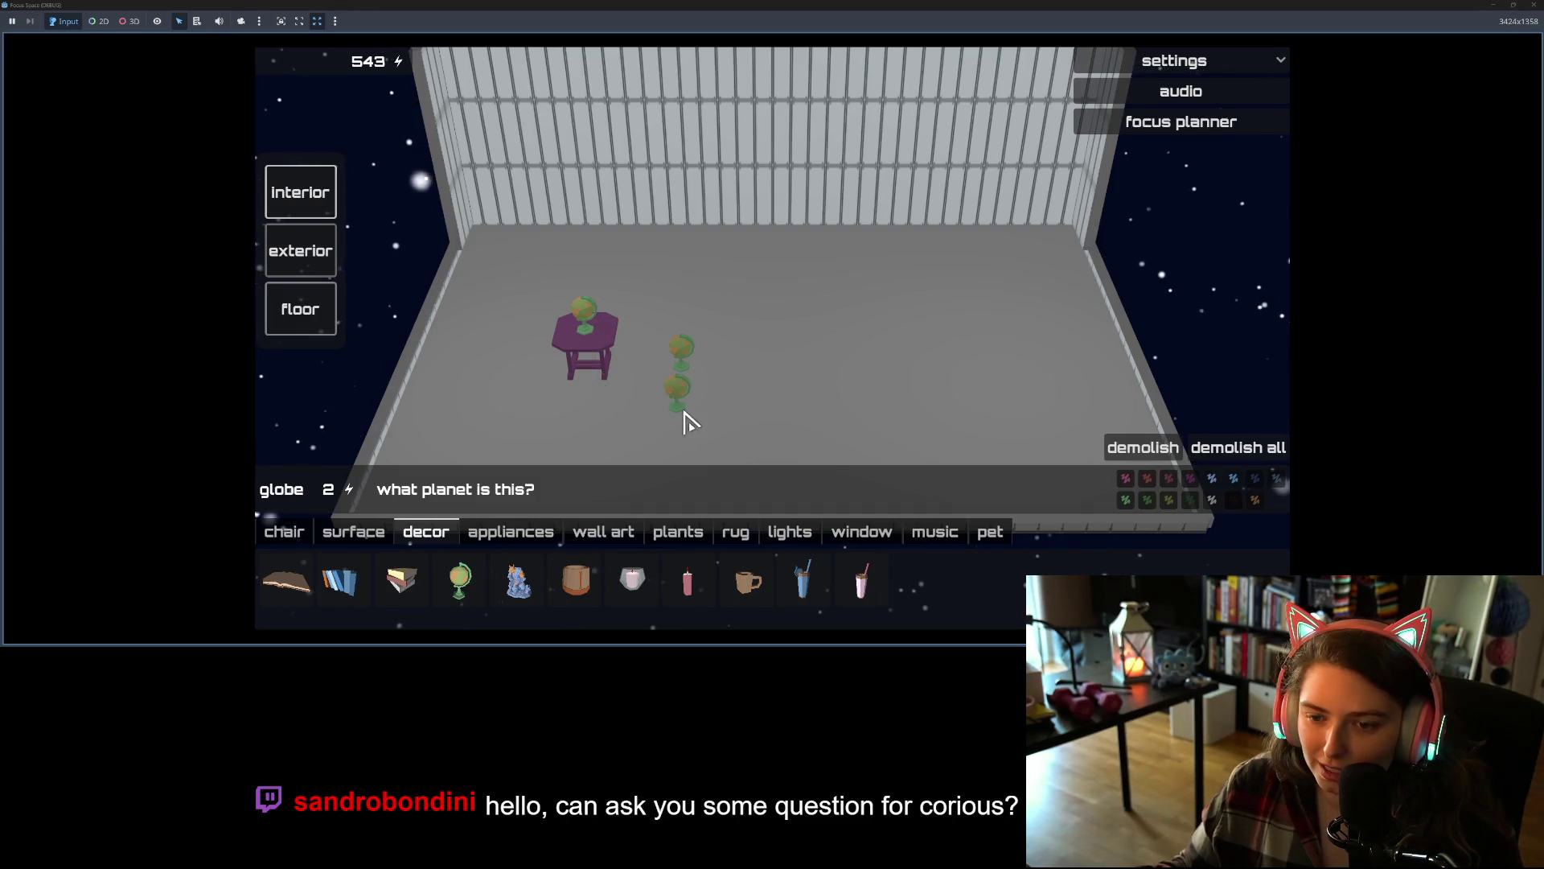
right_click(666, 458)
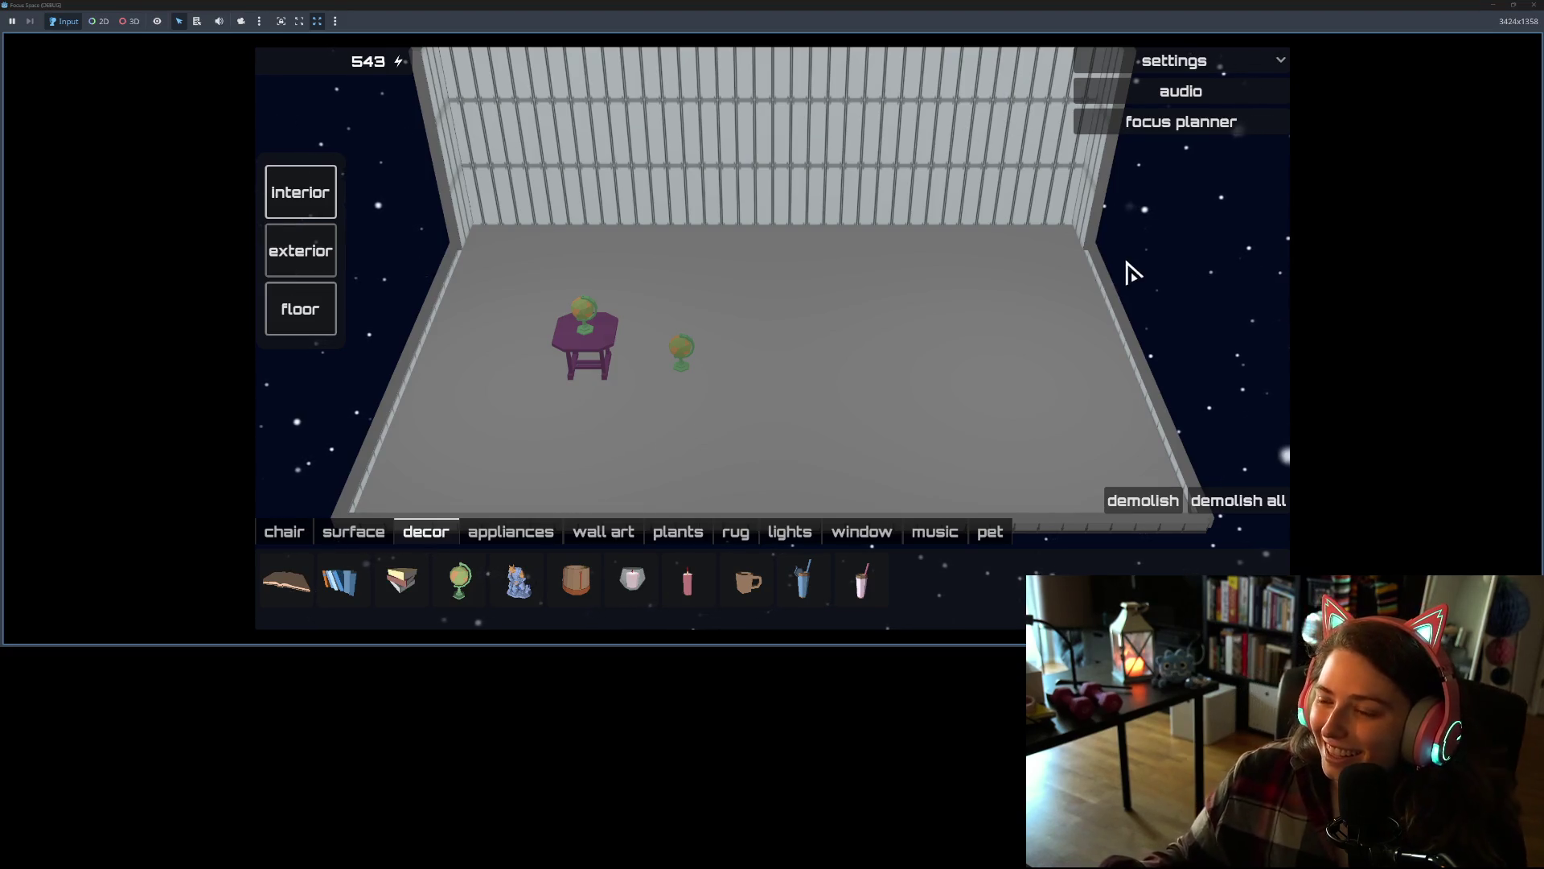
click(1532, 6)
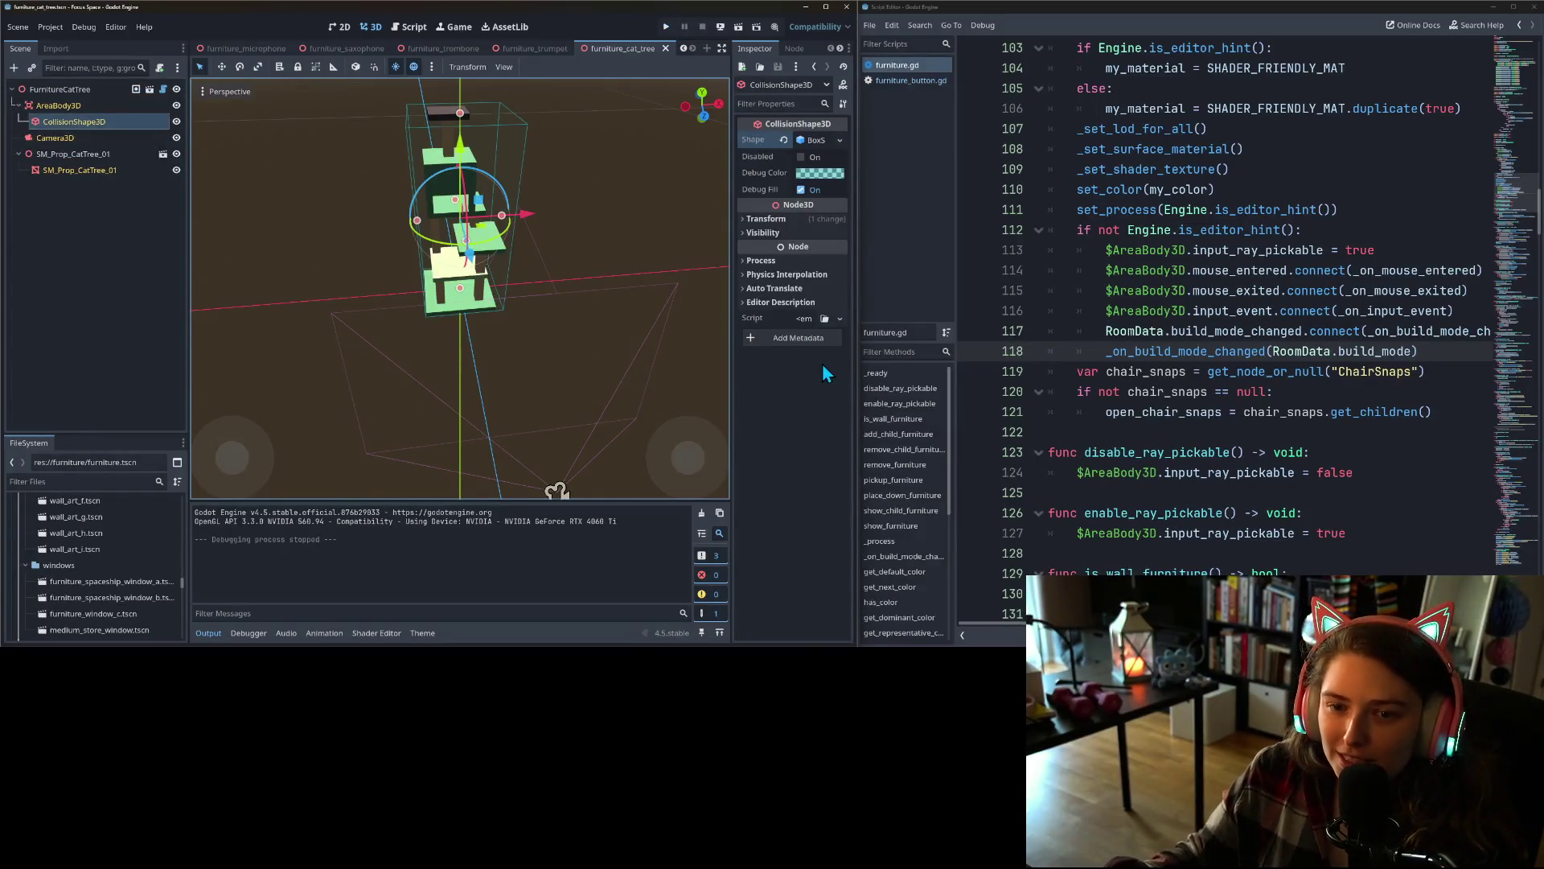
- Orbit around the cat tree, then bring up GitHub Desktop's Changes list
mouse_move(687, 494)
mouse_down()
mouse_move(555, 463)
mouse_move(711, 410)
mouse_up()
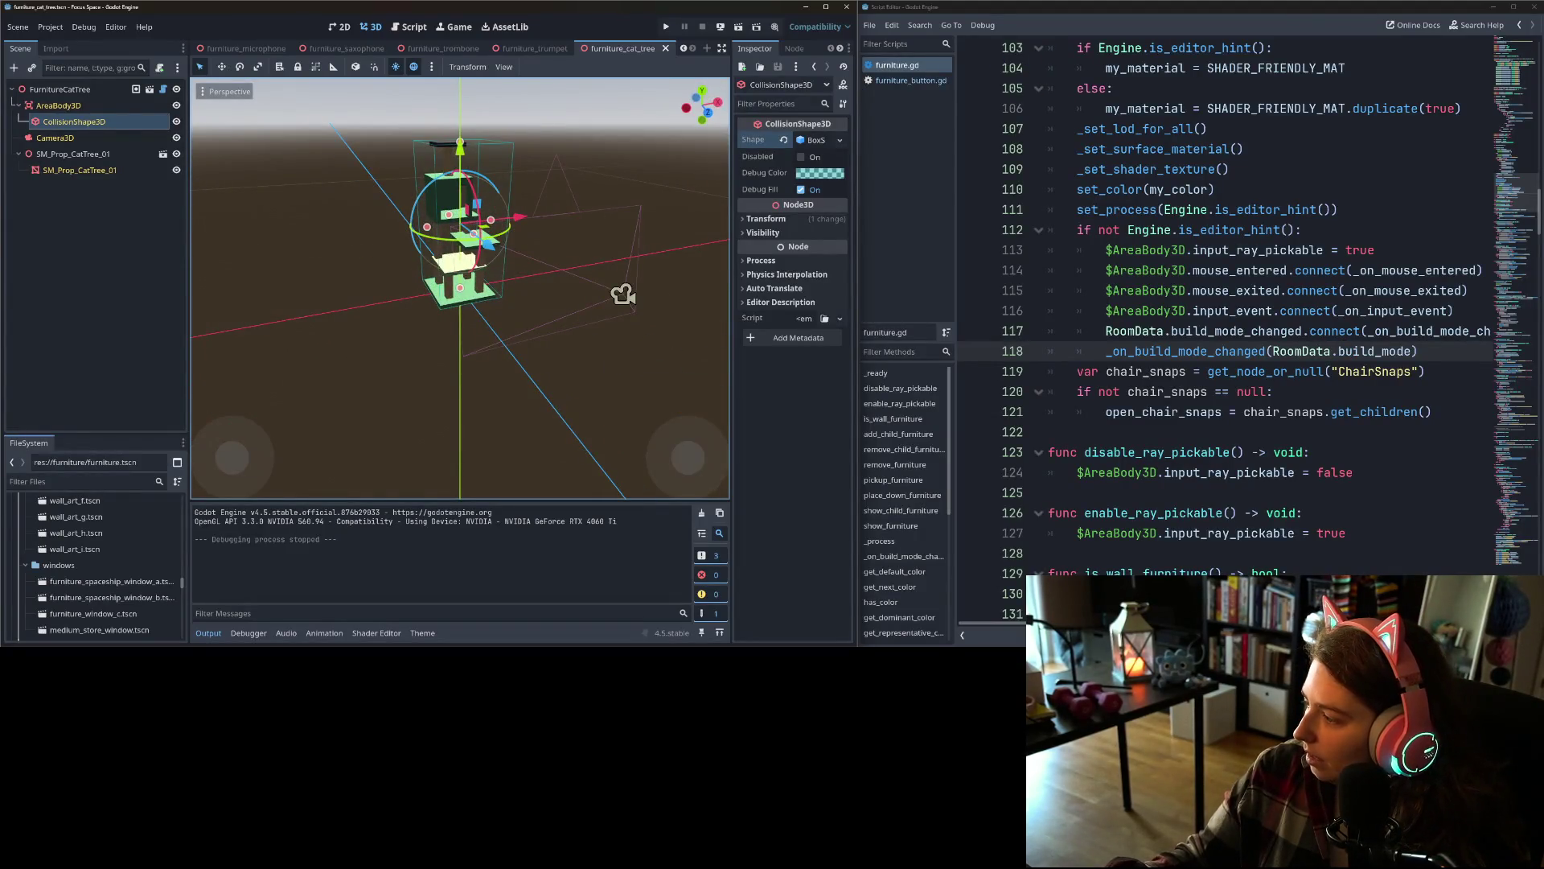
key(alt+Tab)
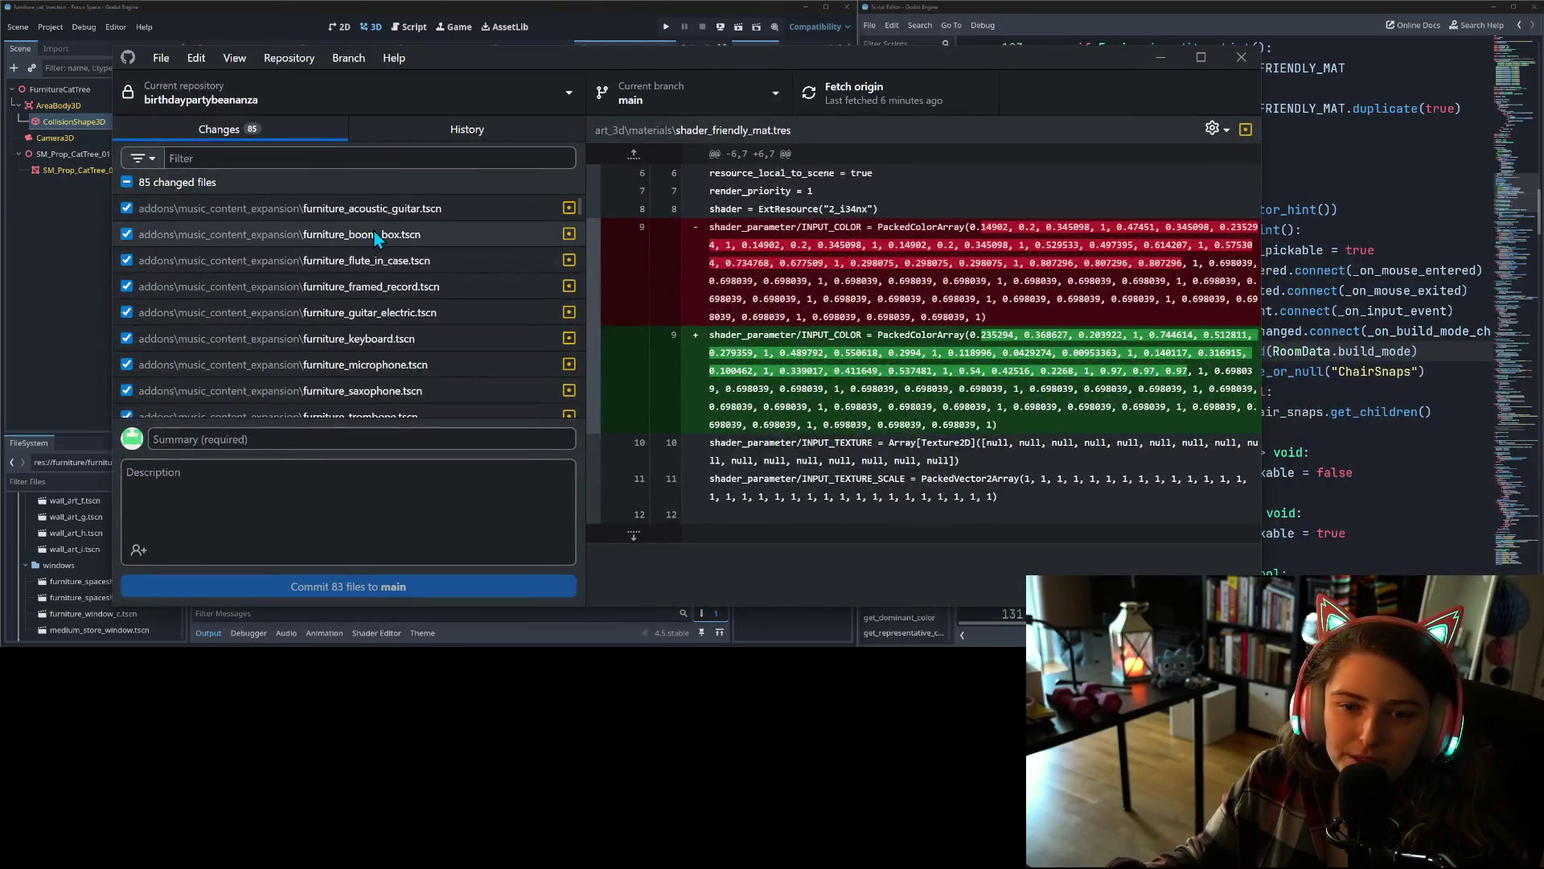
- Write a commit summary on the AreaBody3D rename and reapplied collision shapes for inherited furniture
scroll(398, 265, down, 10)
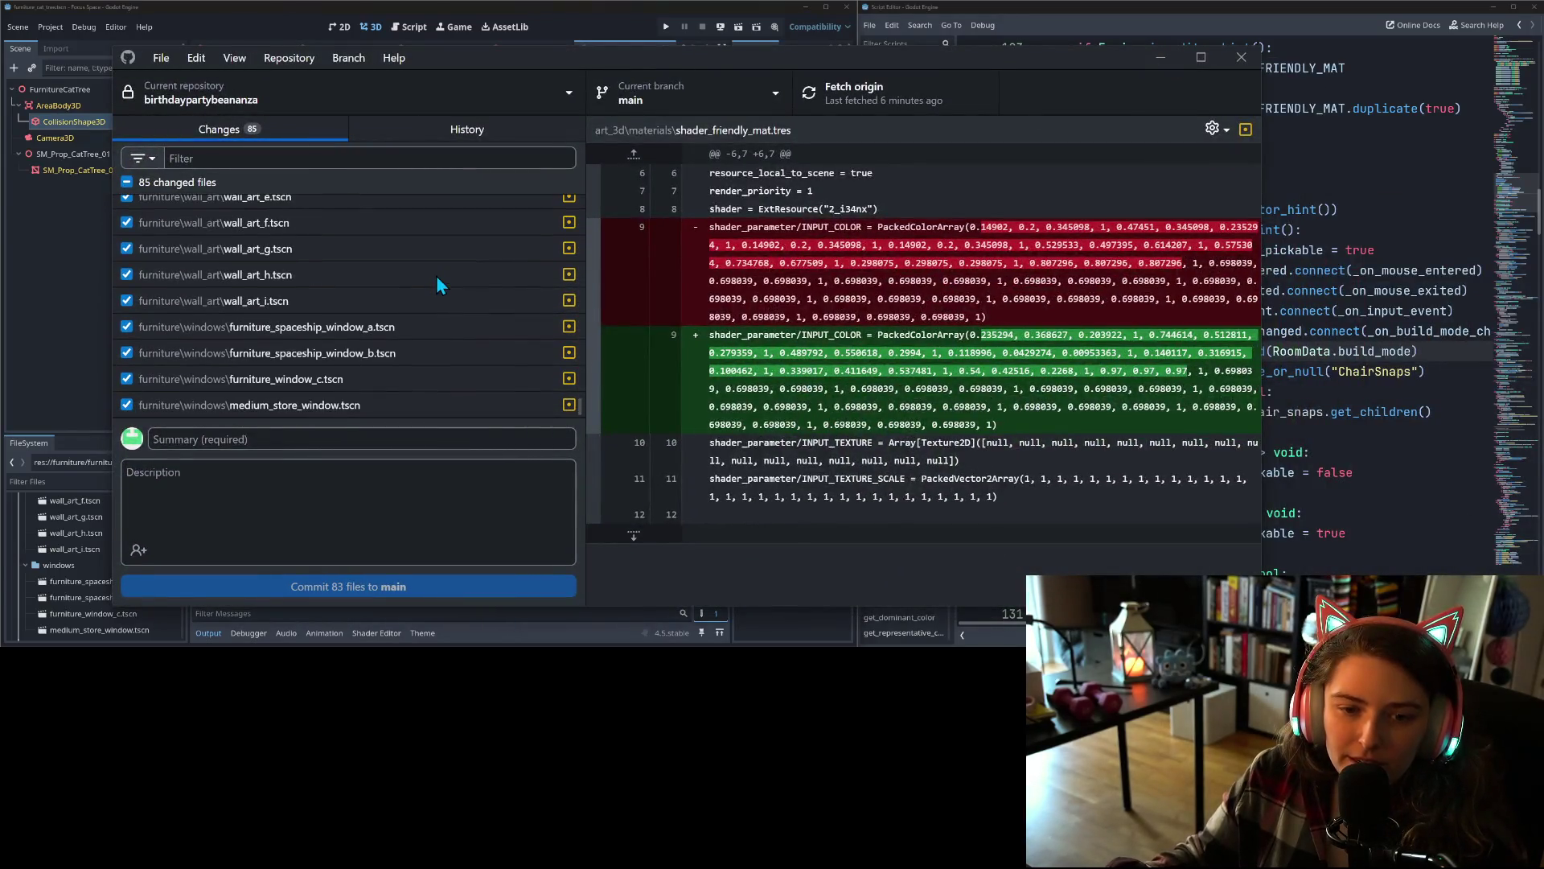
click(374, 436)
text(changes)
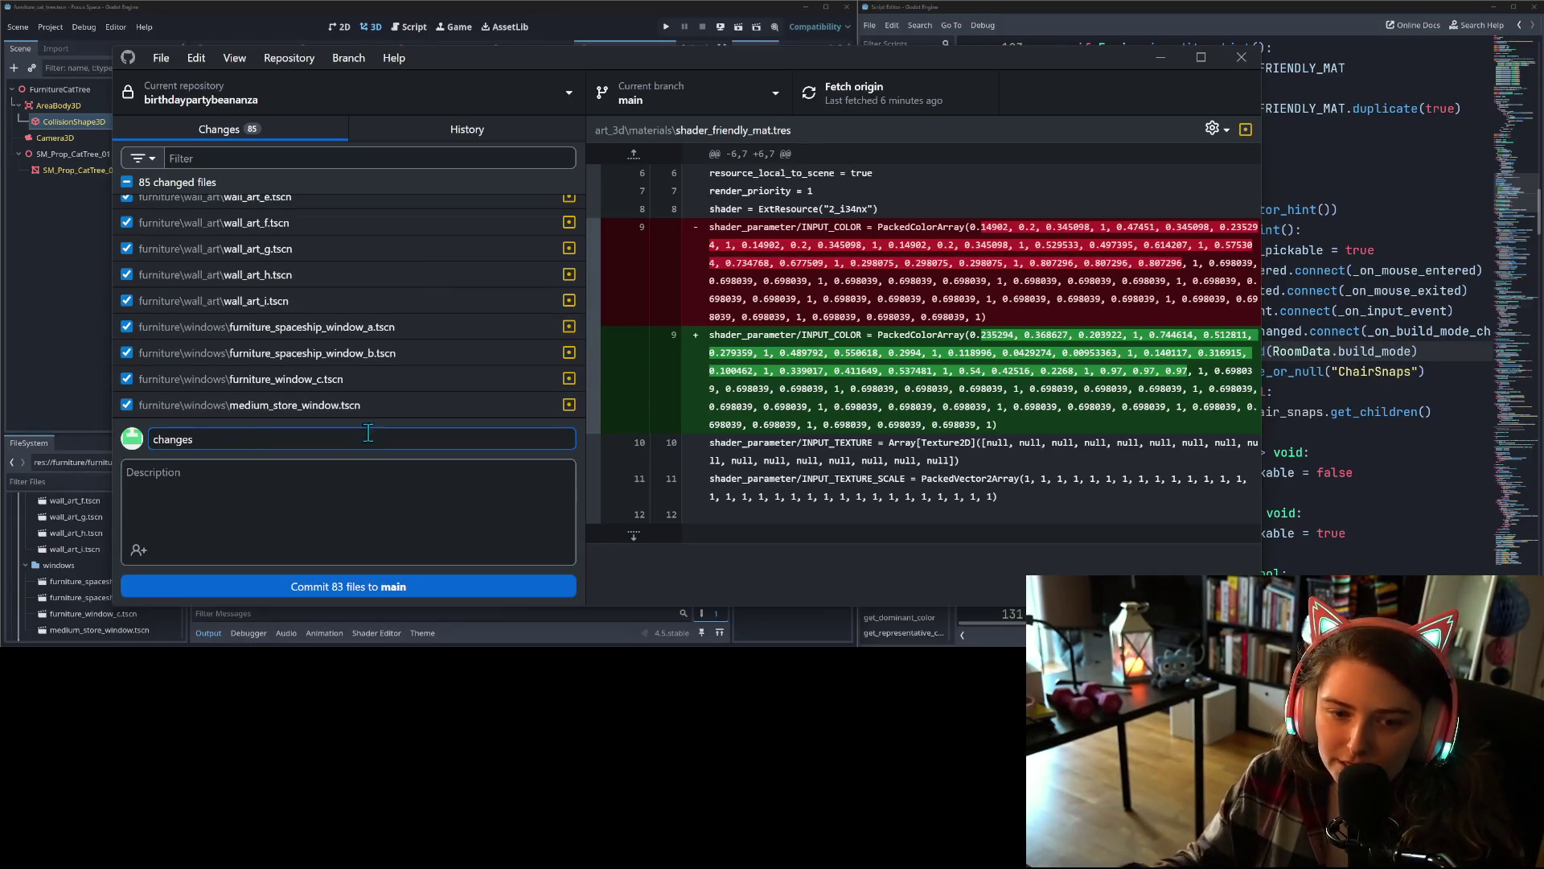
scroll(374, 290, up, 10)
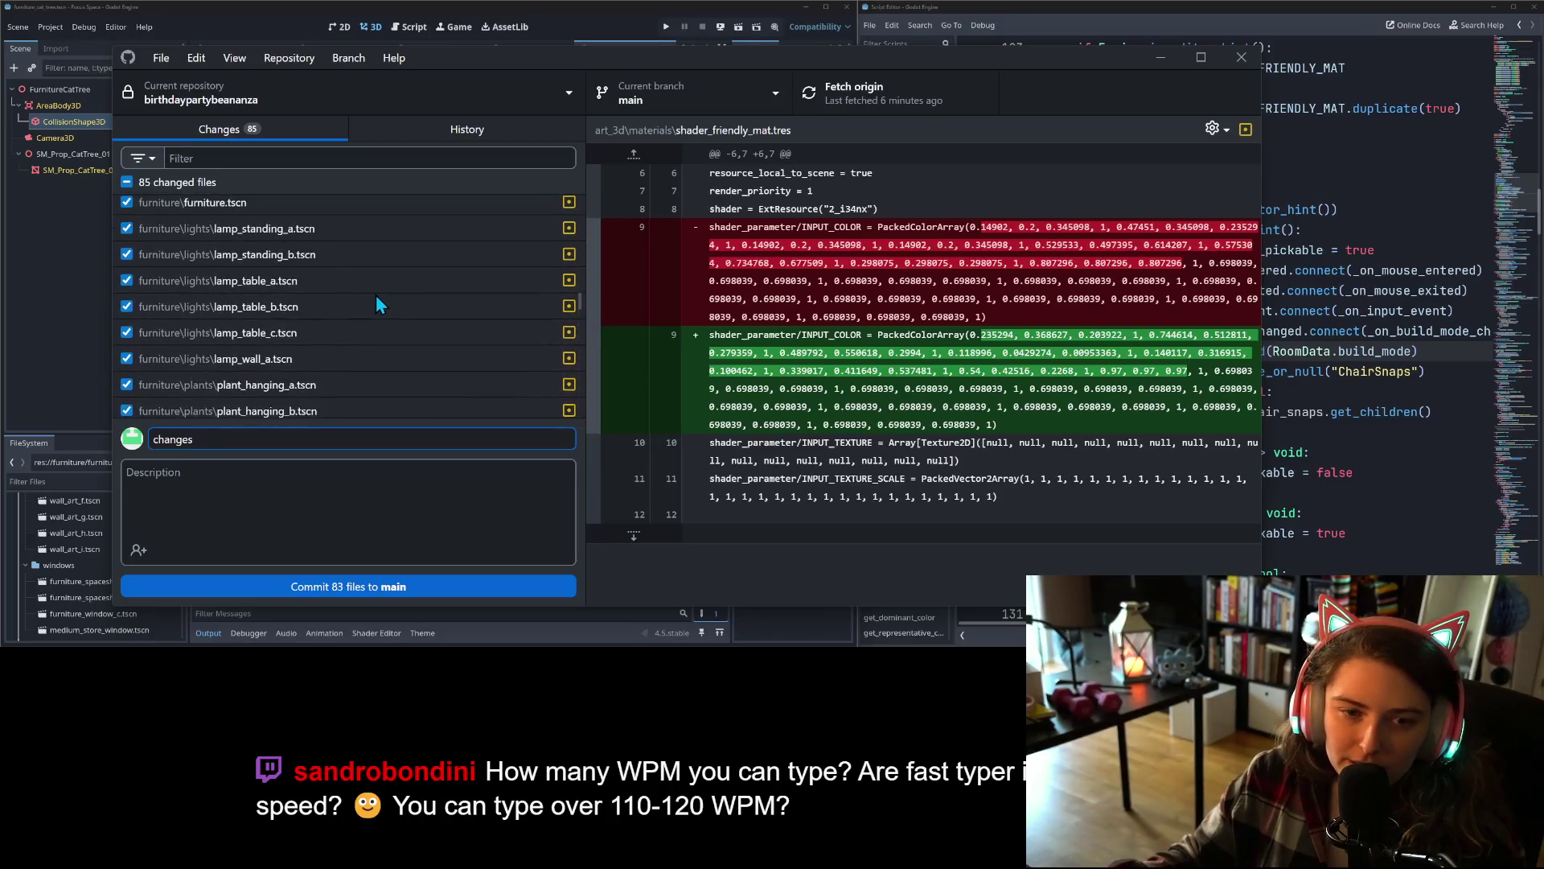
scroll(375, 295, up, 10)
text(StaticBody3D name to AReaBody3D)
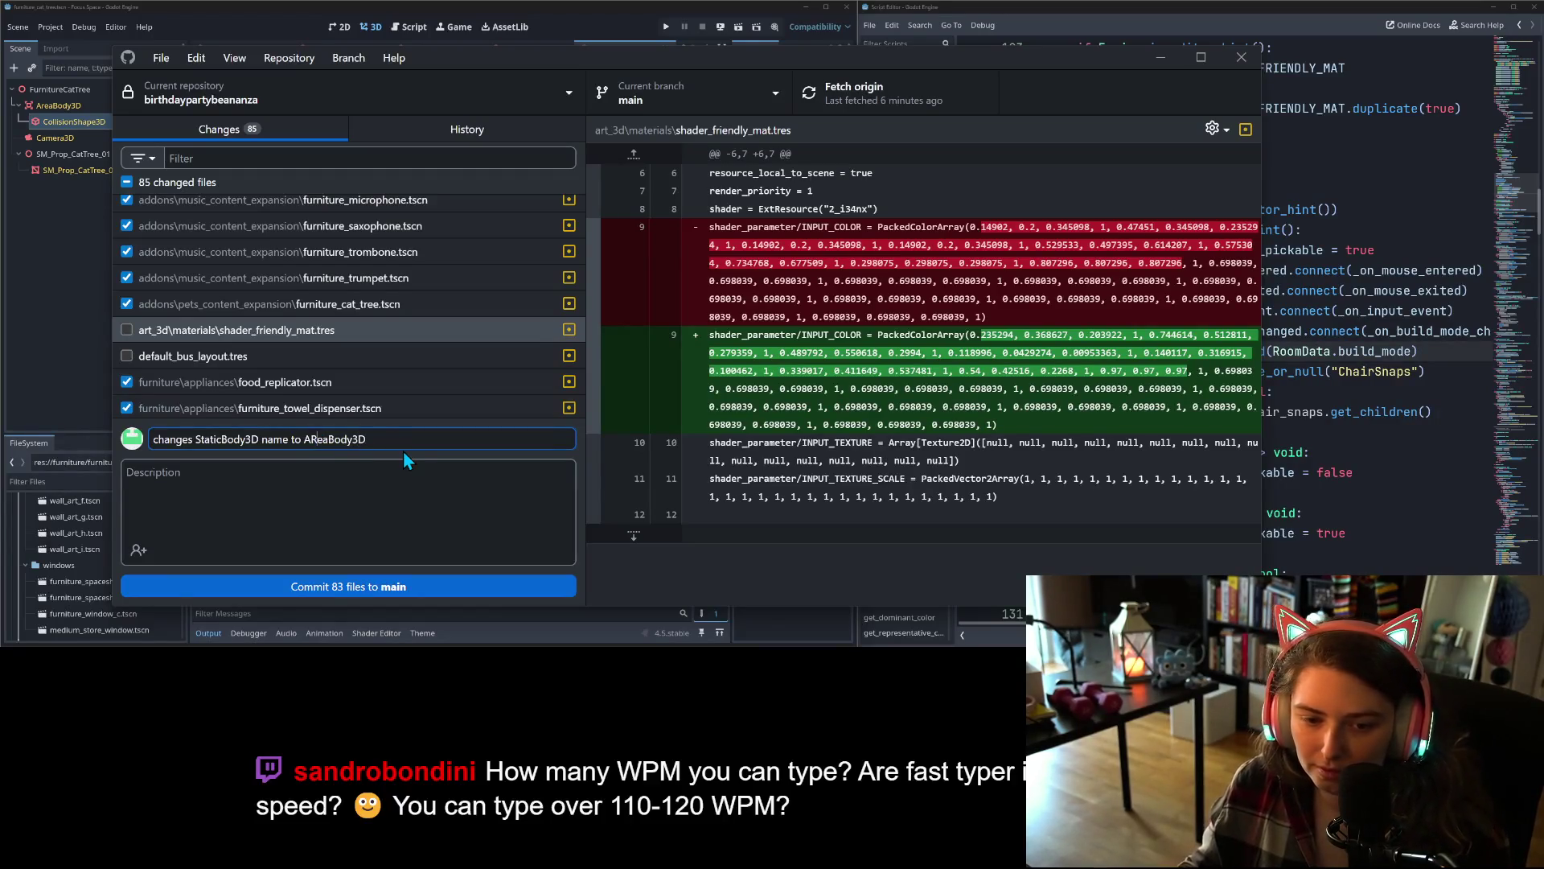
key(BackSpace)
text(r)
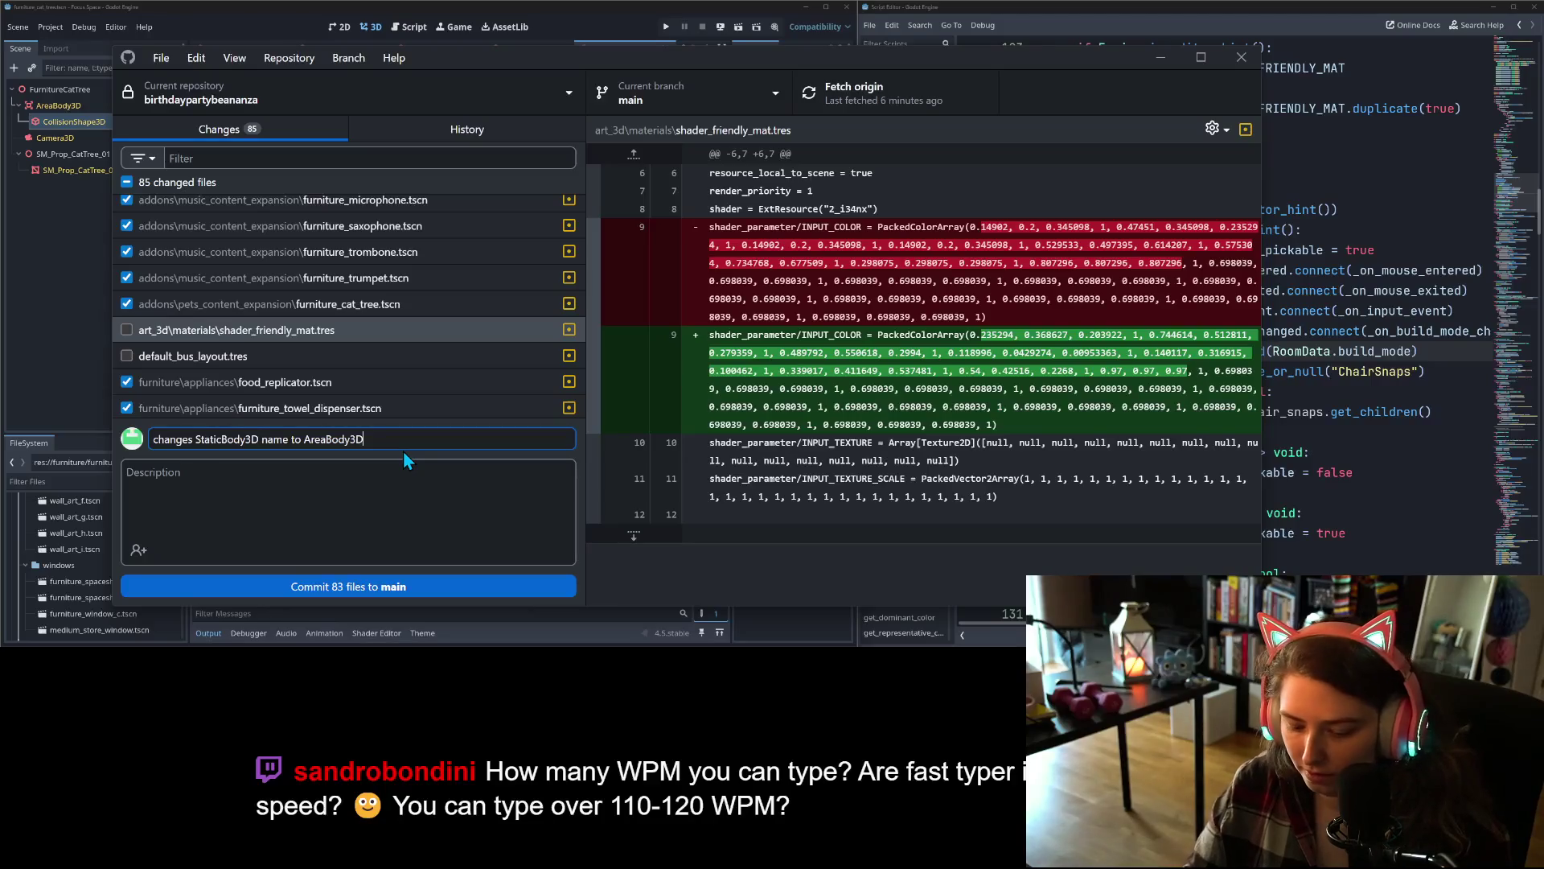
text(lies )
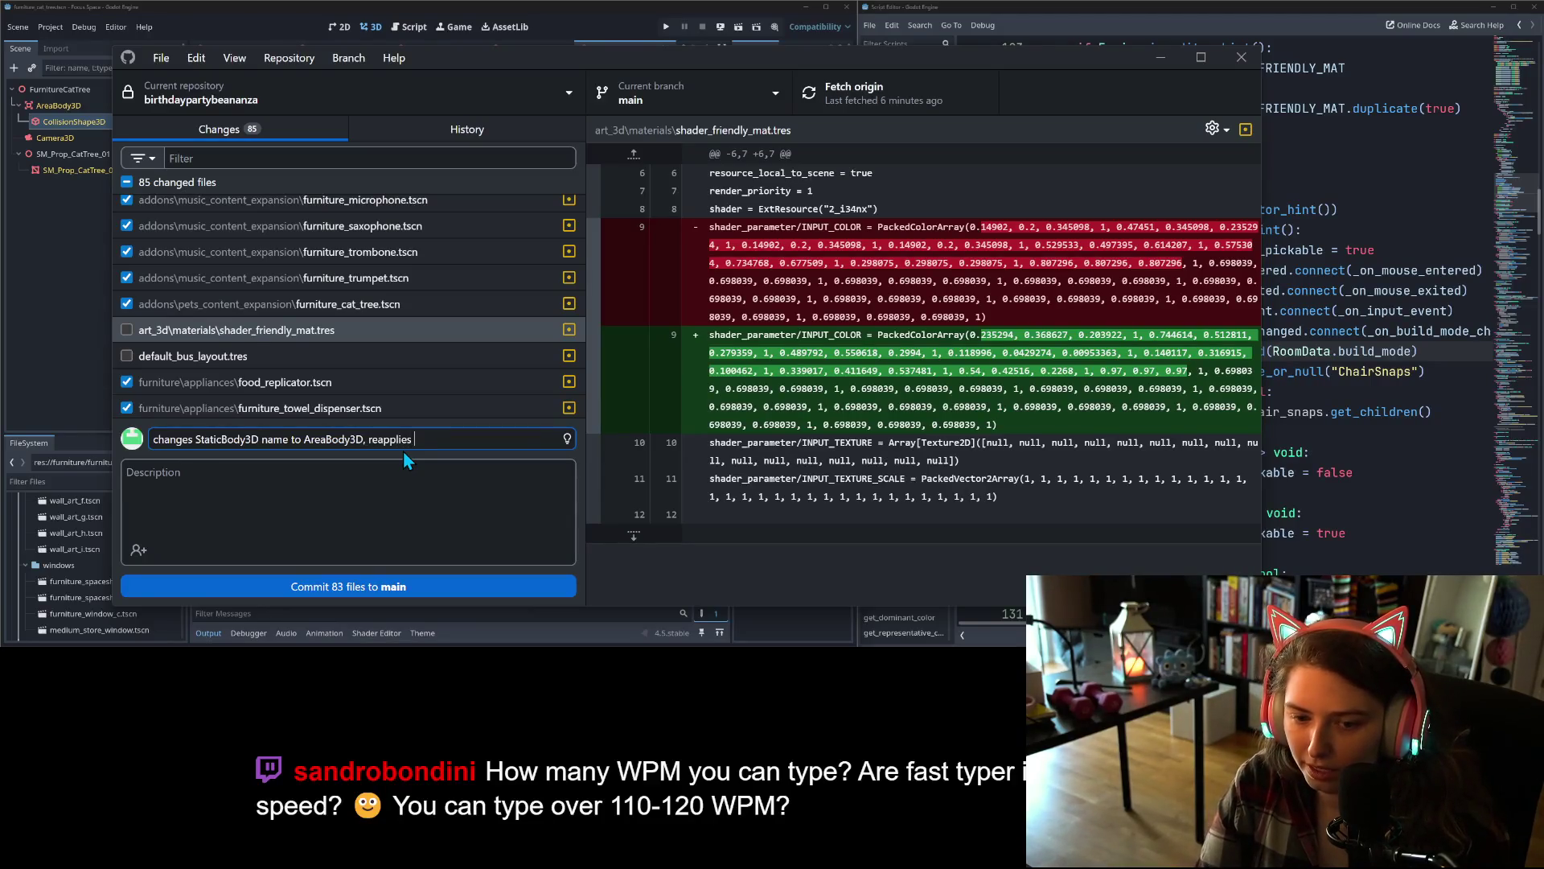
text(collision shapes for all )
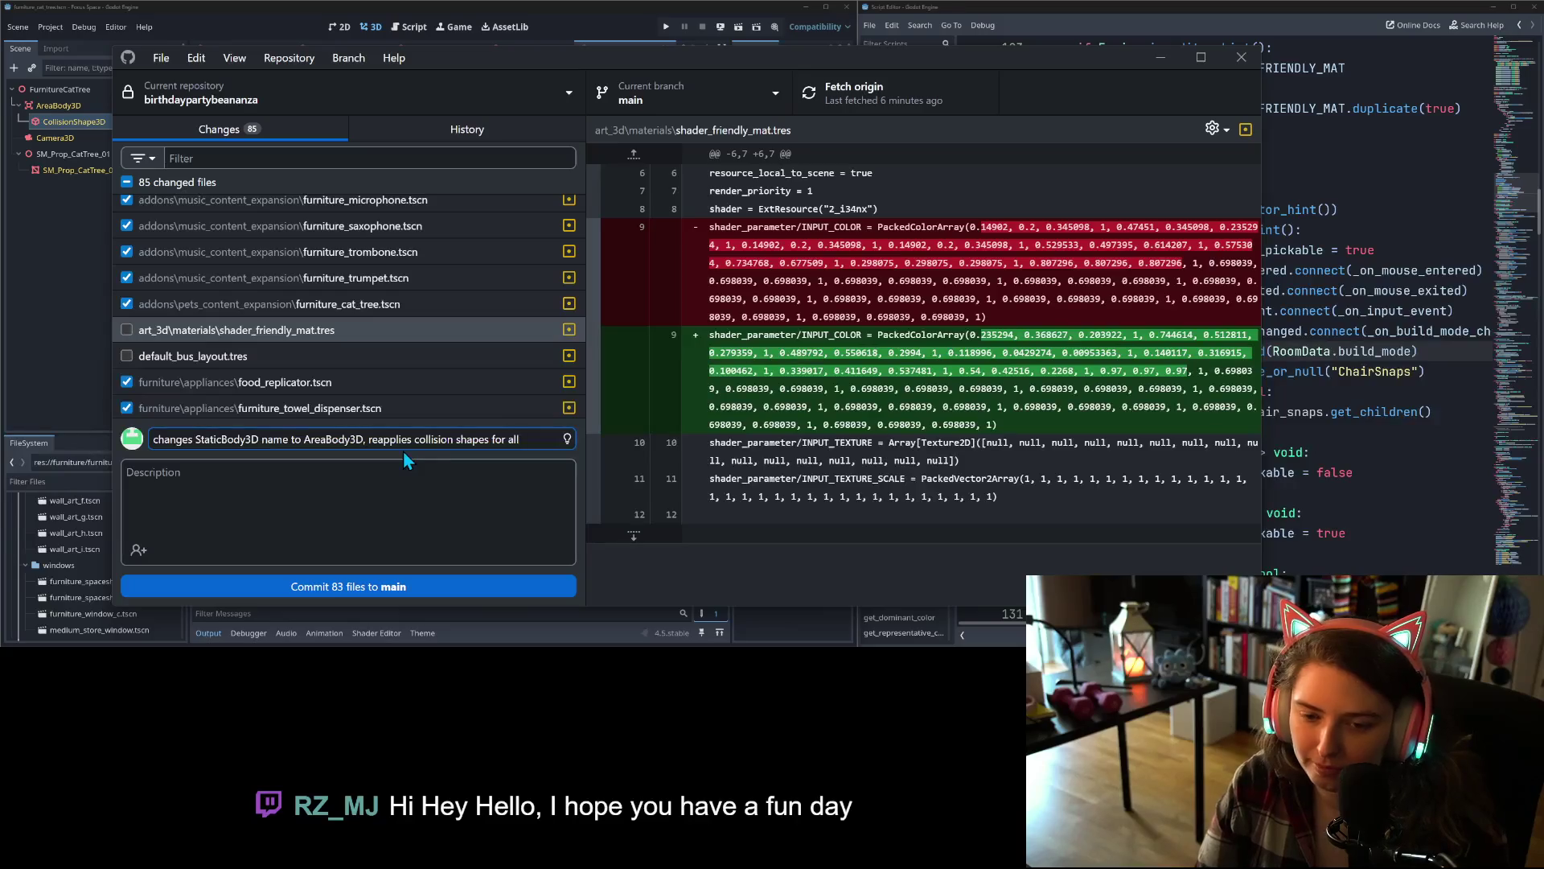
text(inher)
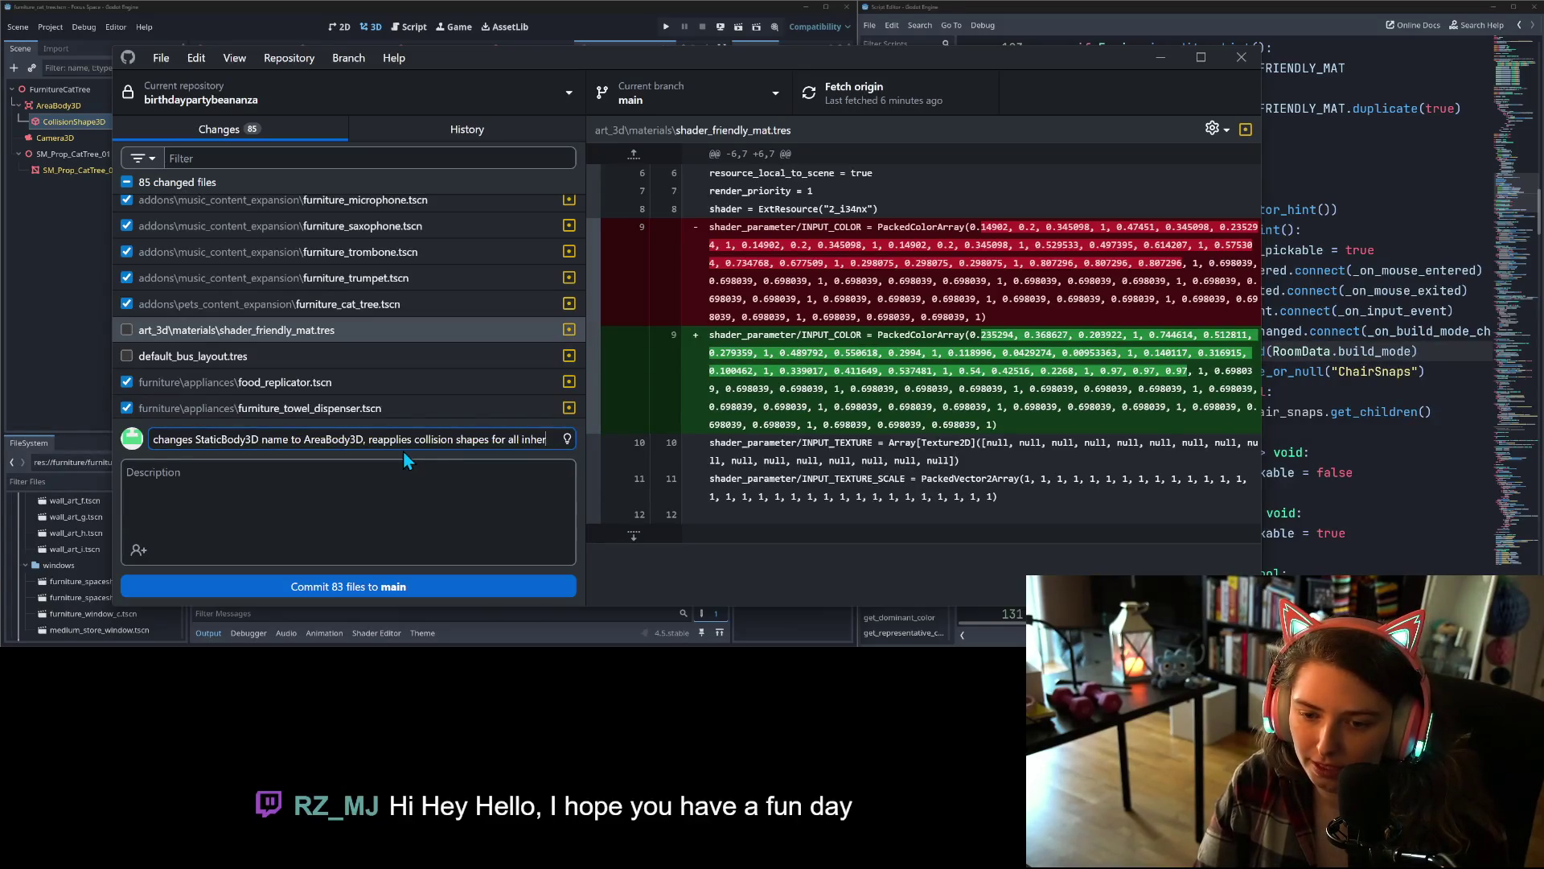
text(ited fiom furni)
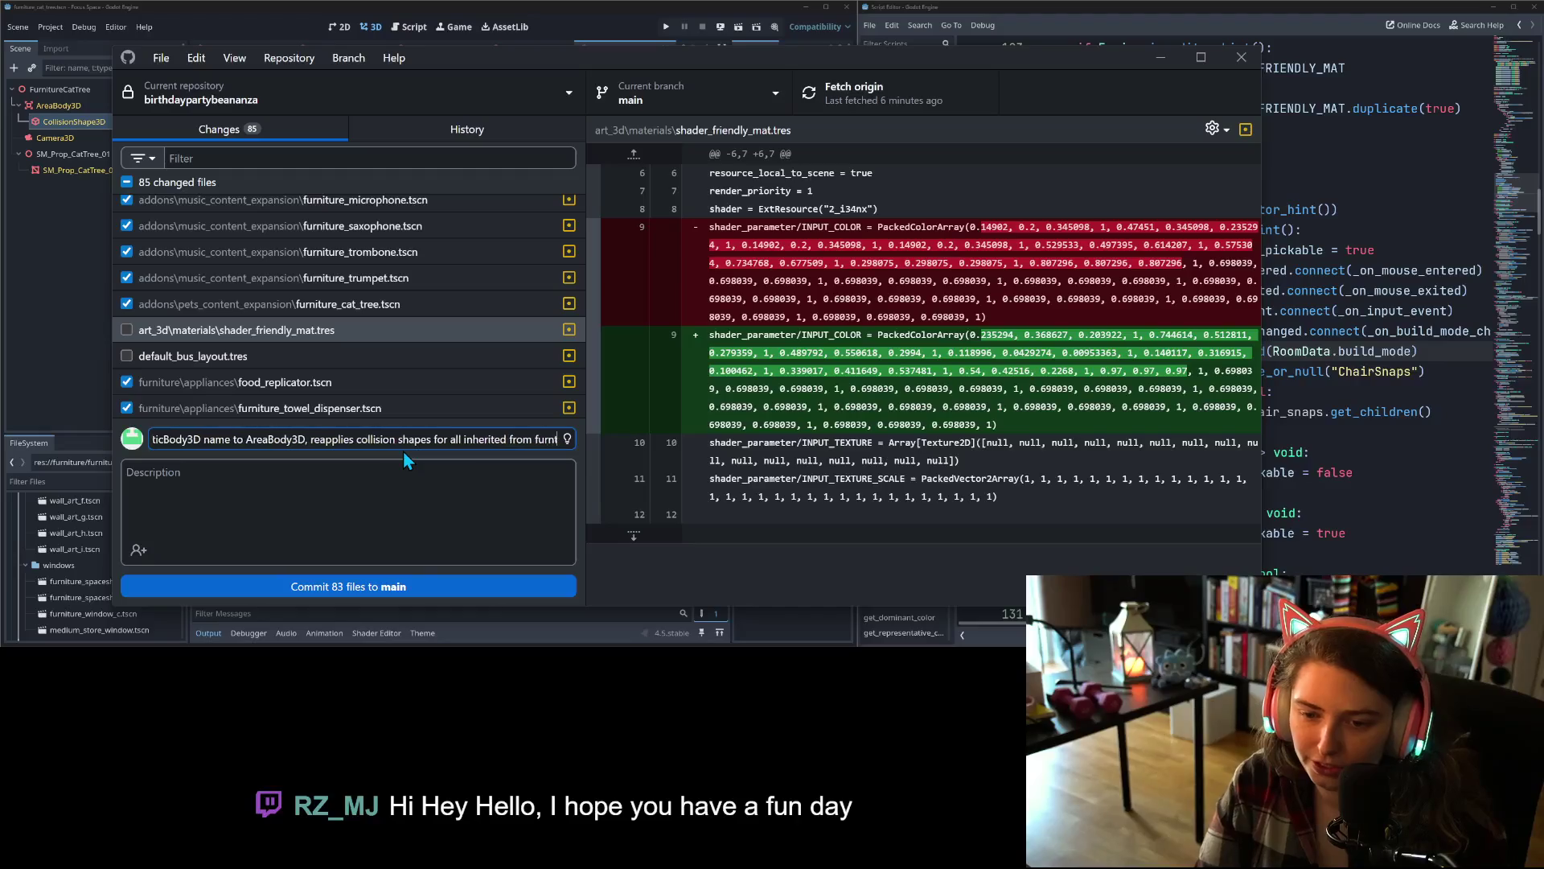
text(ture)
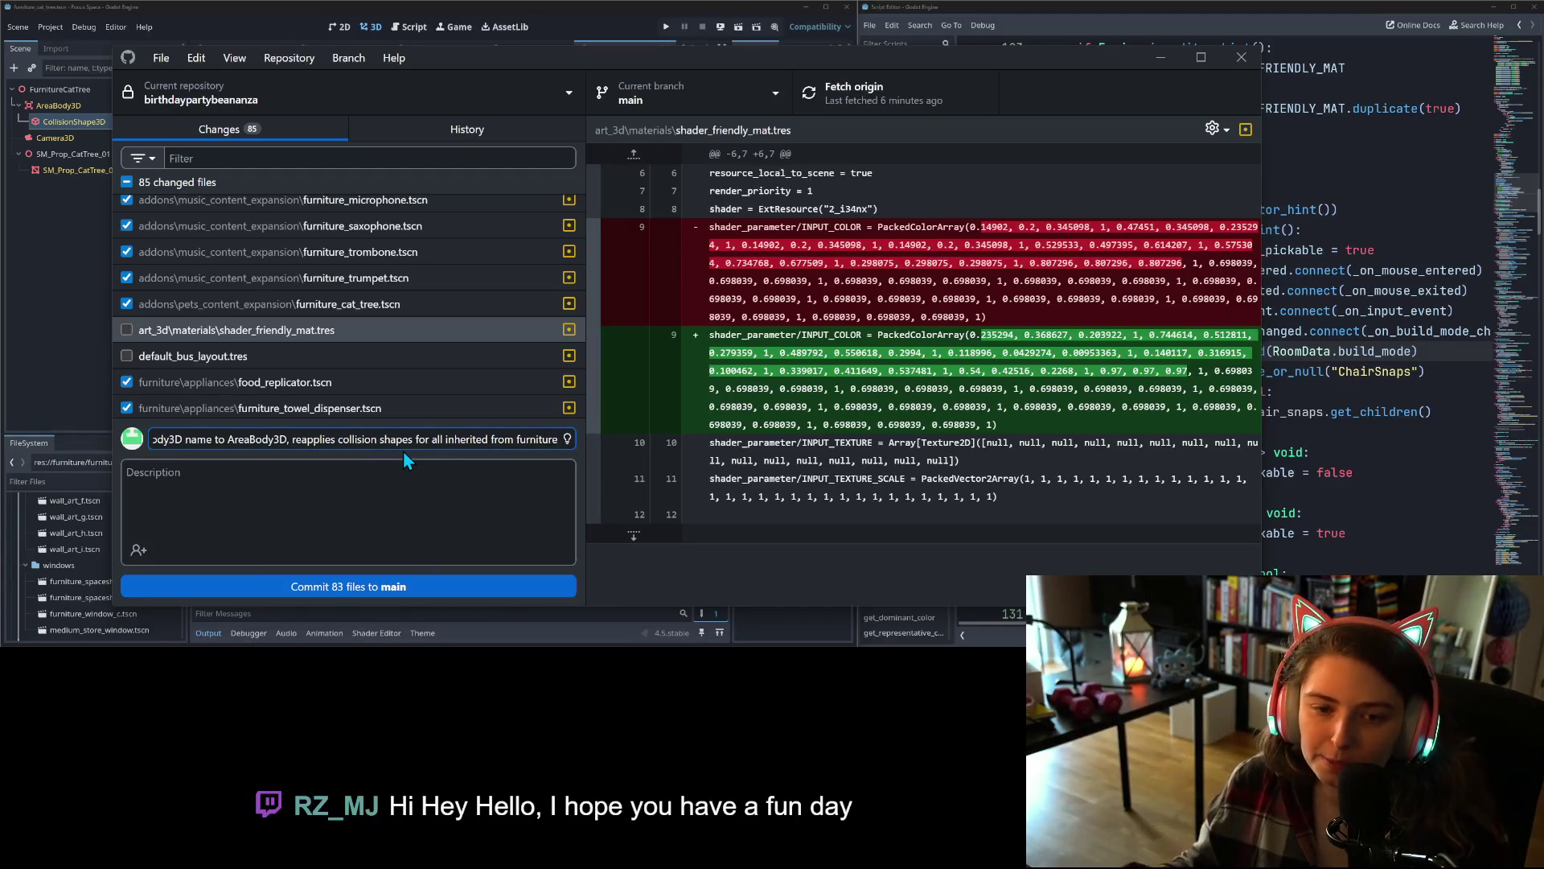
- Commit the 83 files to main, push to origin, and return to Godot
click(328, 586)
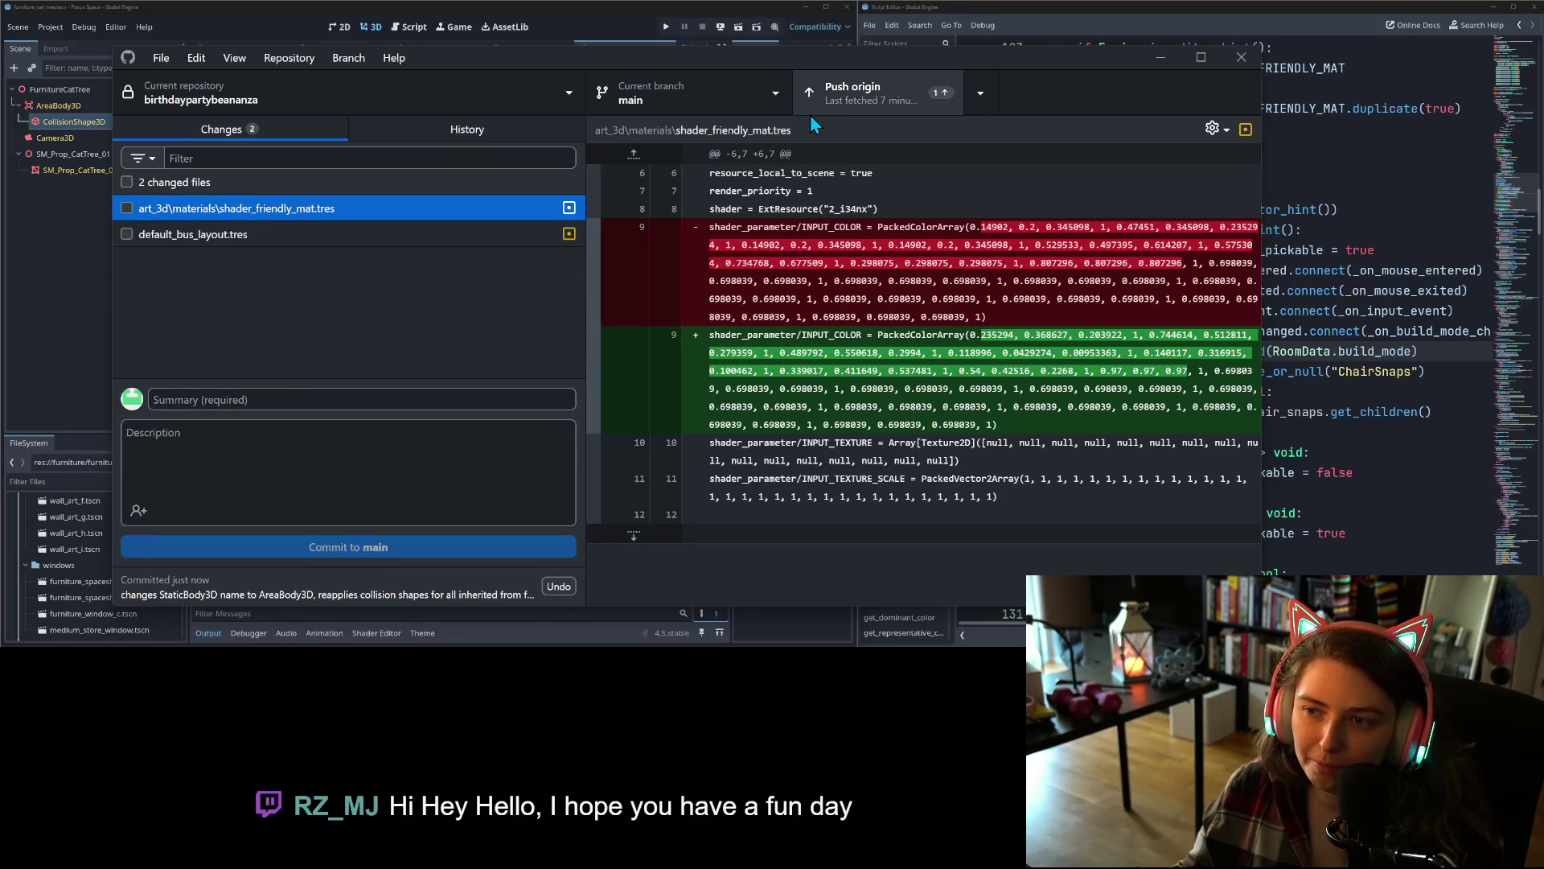
click(864, 92)
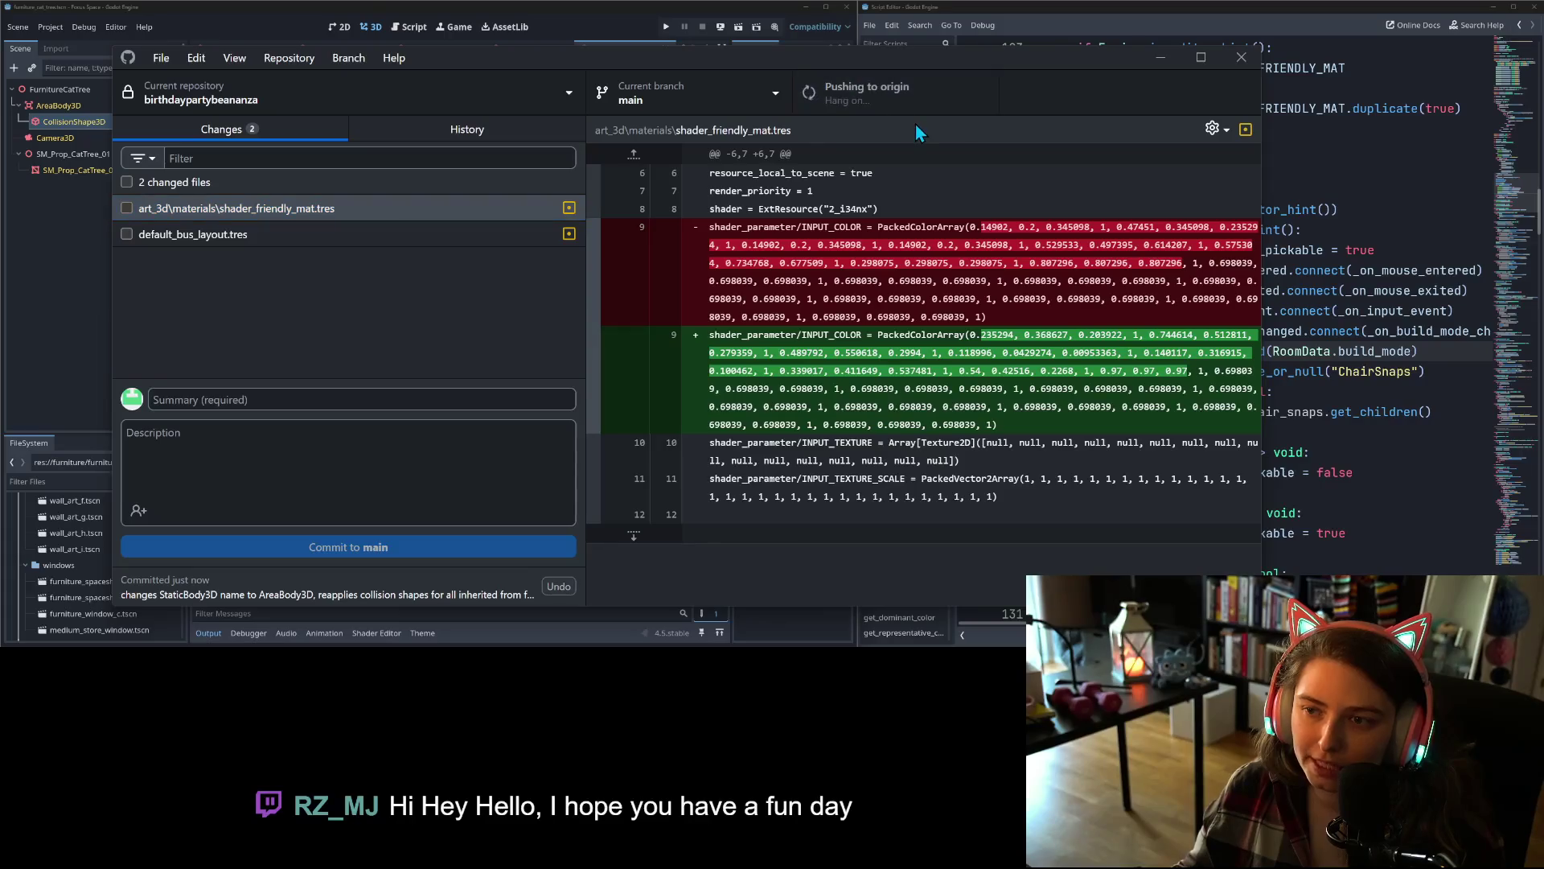
click(537, 13)
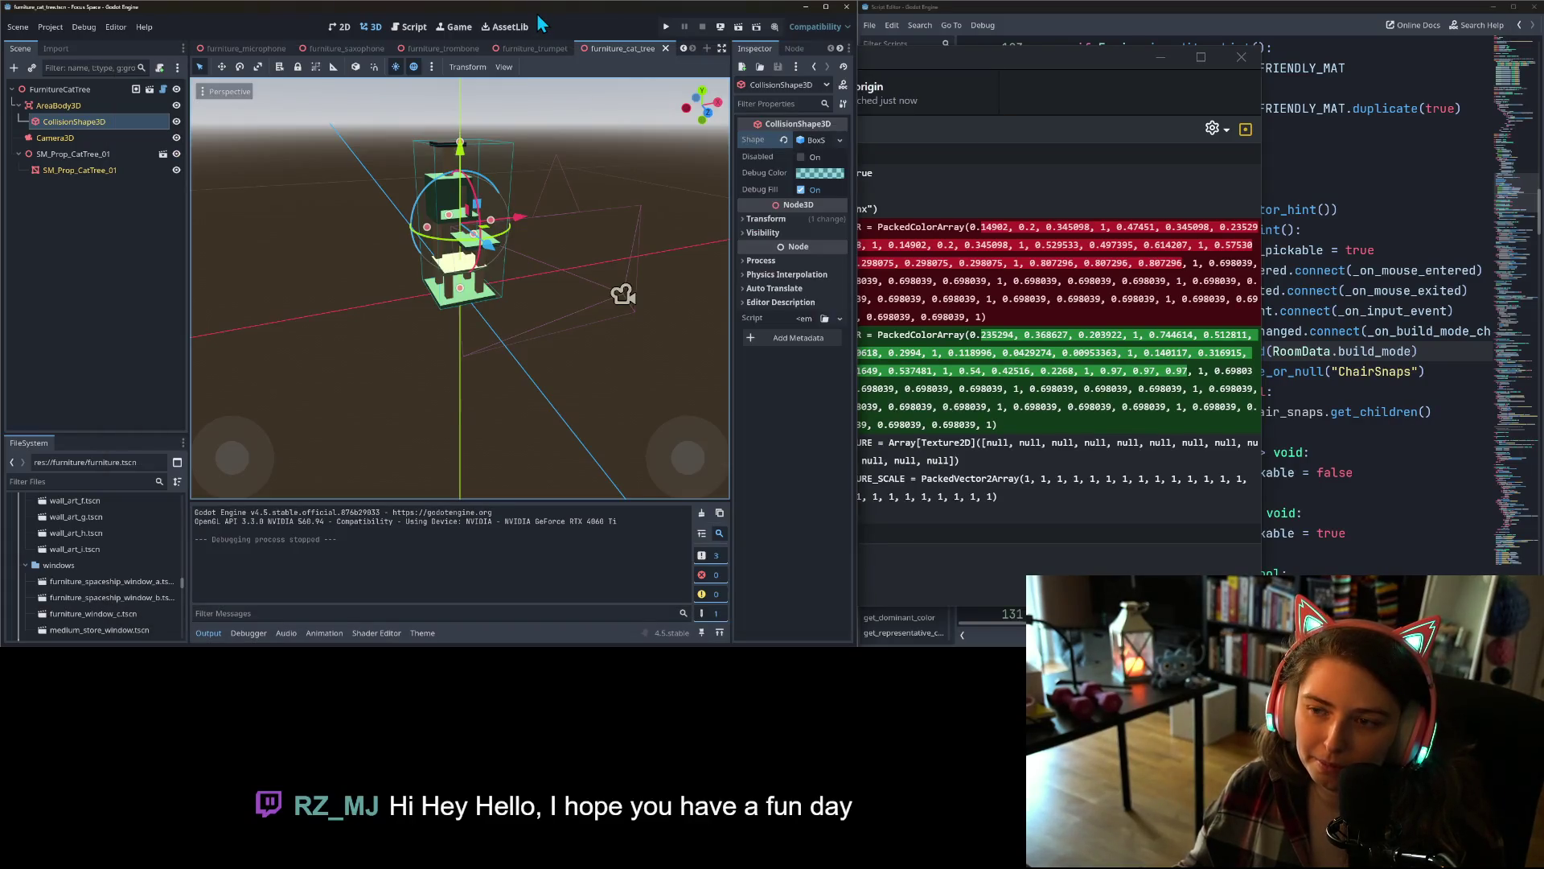
- Minimize GitHub Desktop, enlarge the FileSystem panel, and close the medium_store_window scene tab
click(1102, 59)
click(1160, 57)
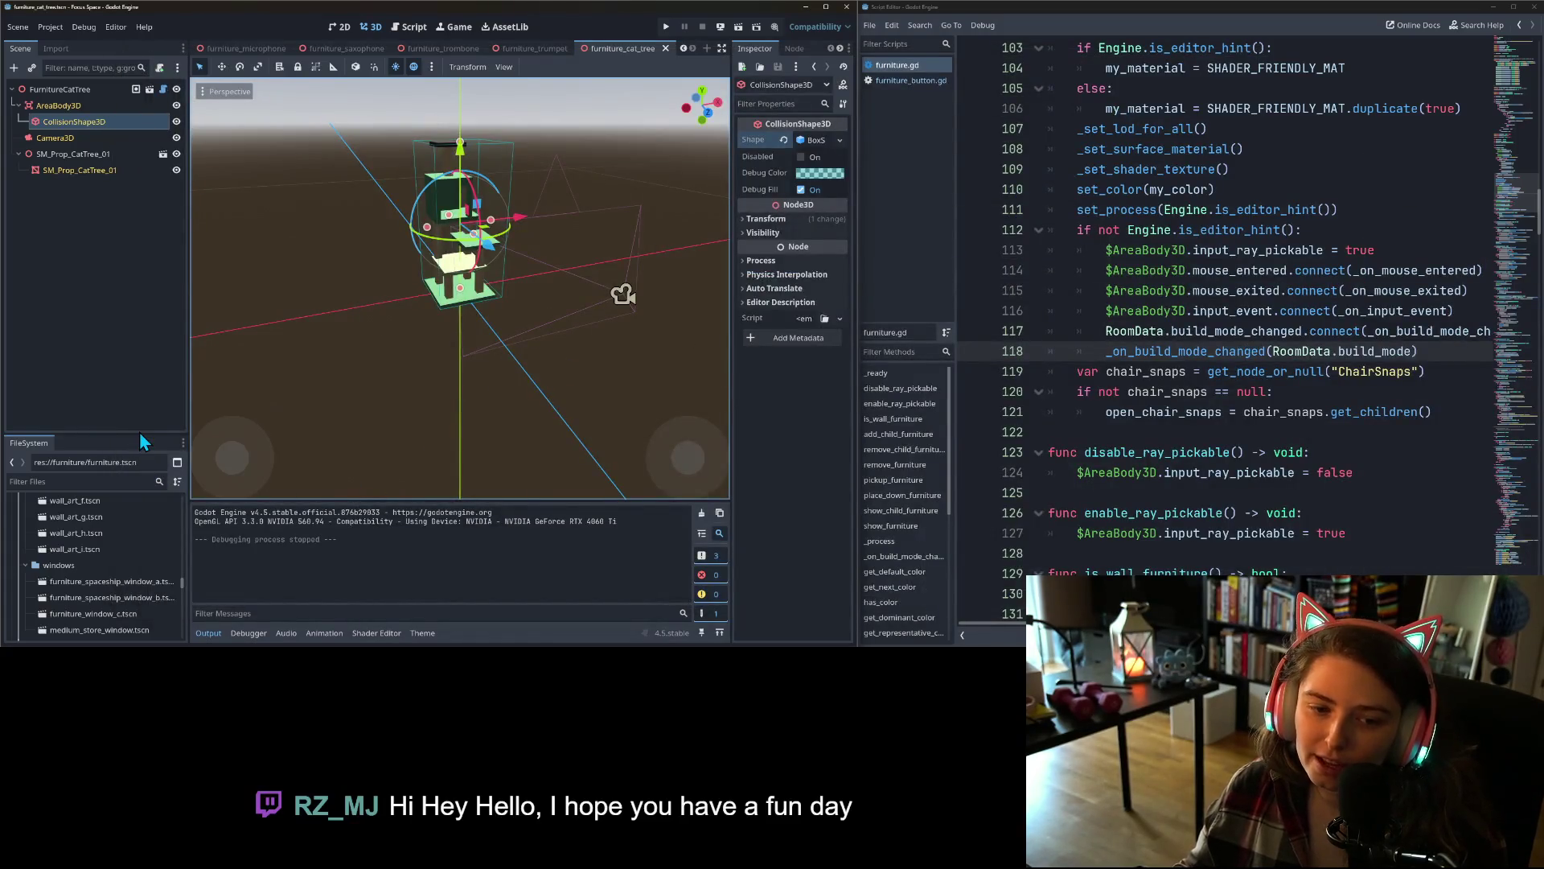
drag(136, 437, 173, 227)
scroll(122, 431, up, 3)
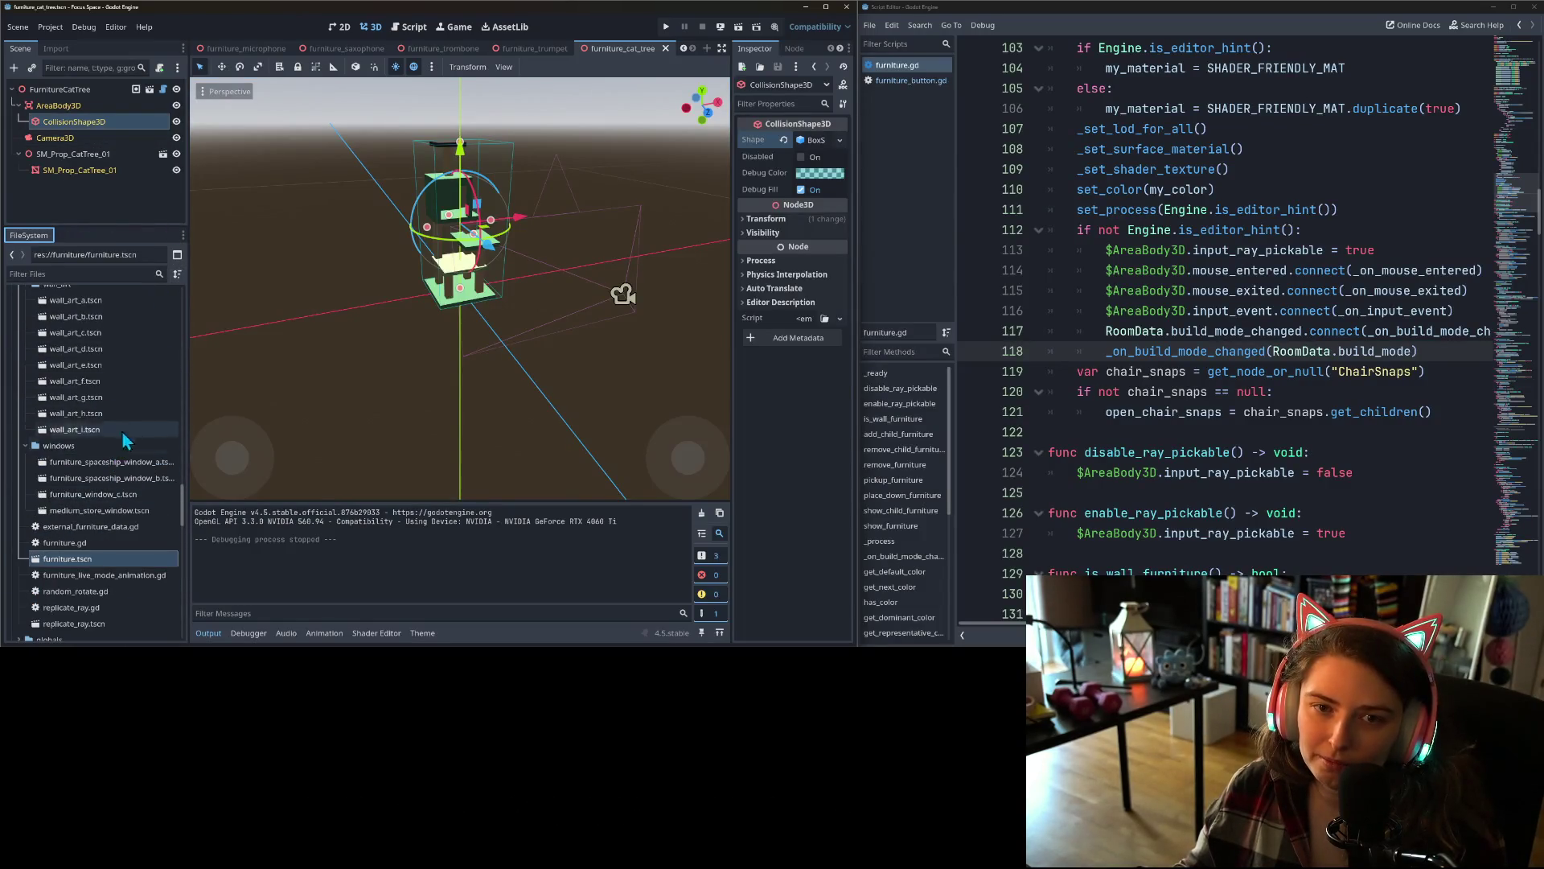
click(684, 48)
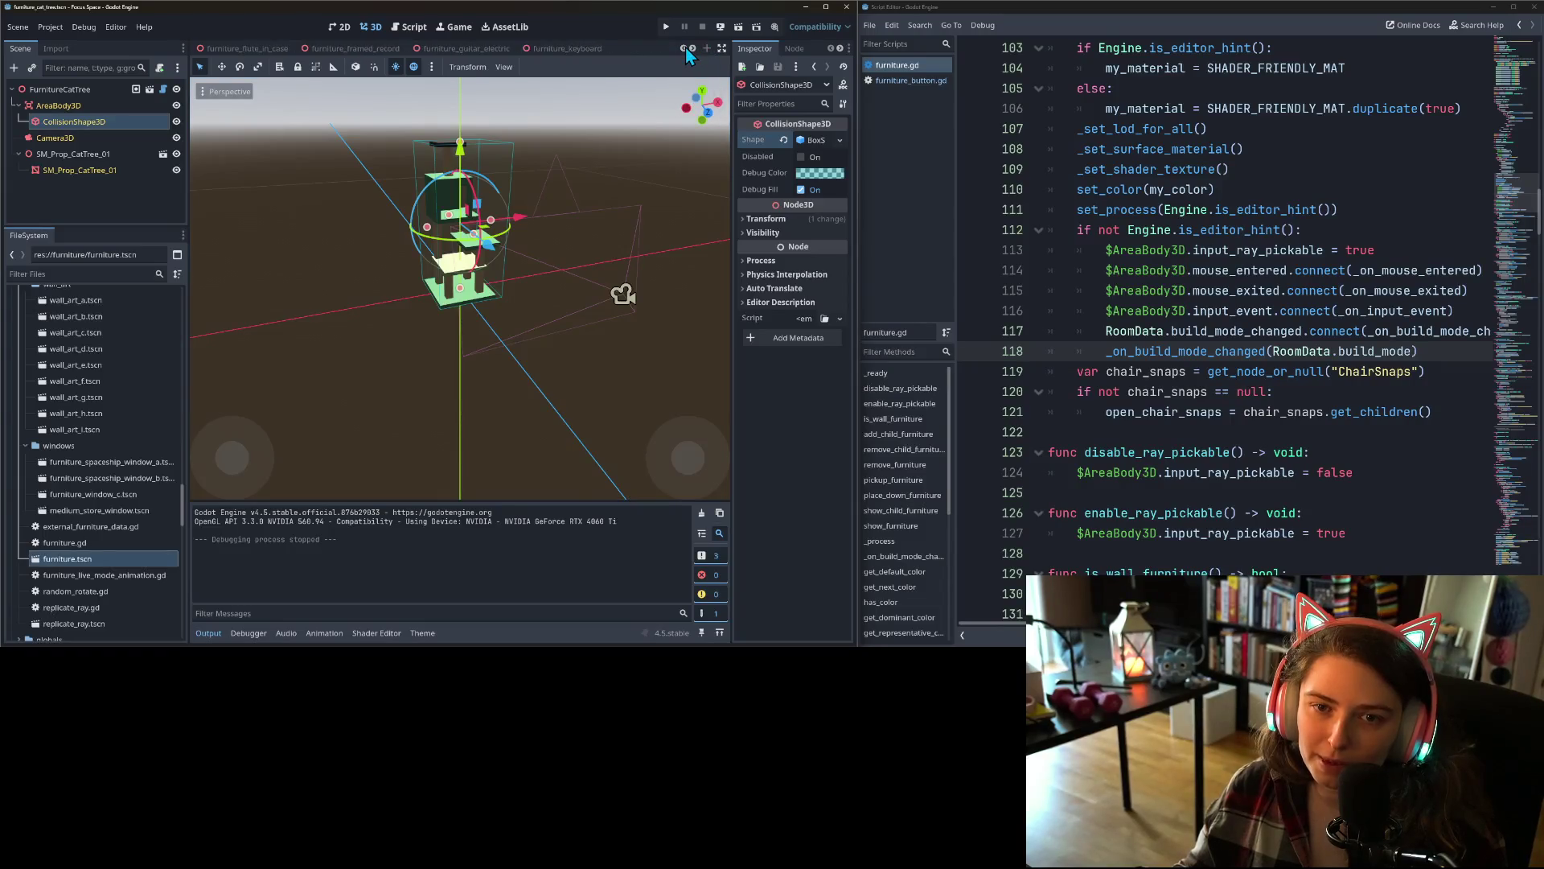
click(685, 48)
click(684, 49)
click(684, 48)
click(685, 48)
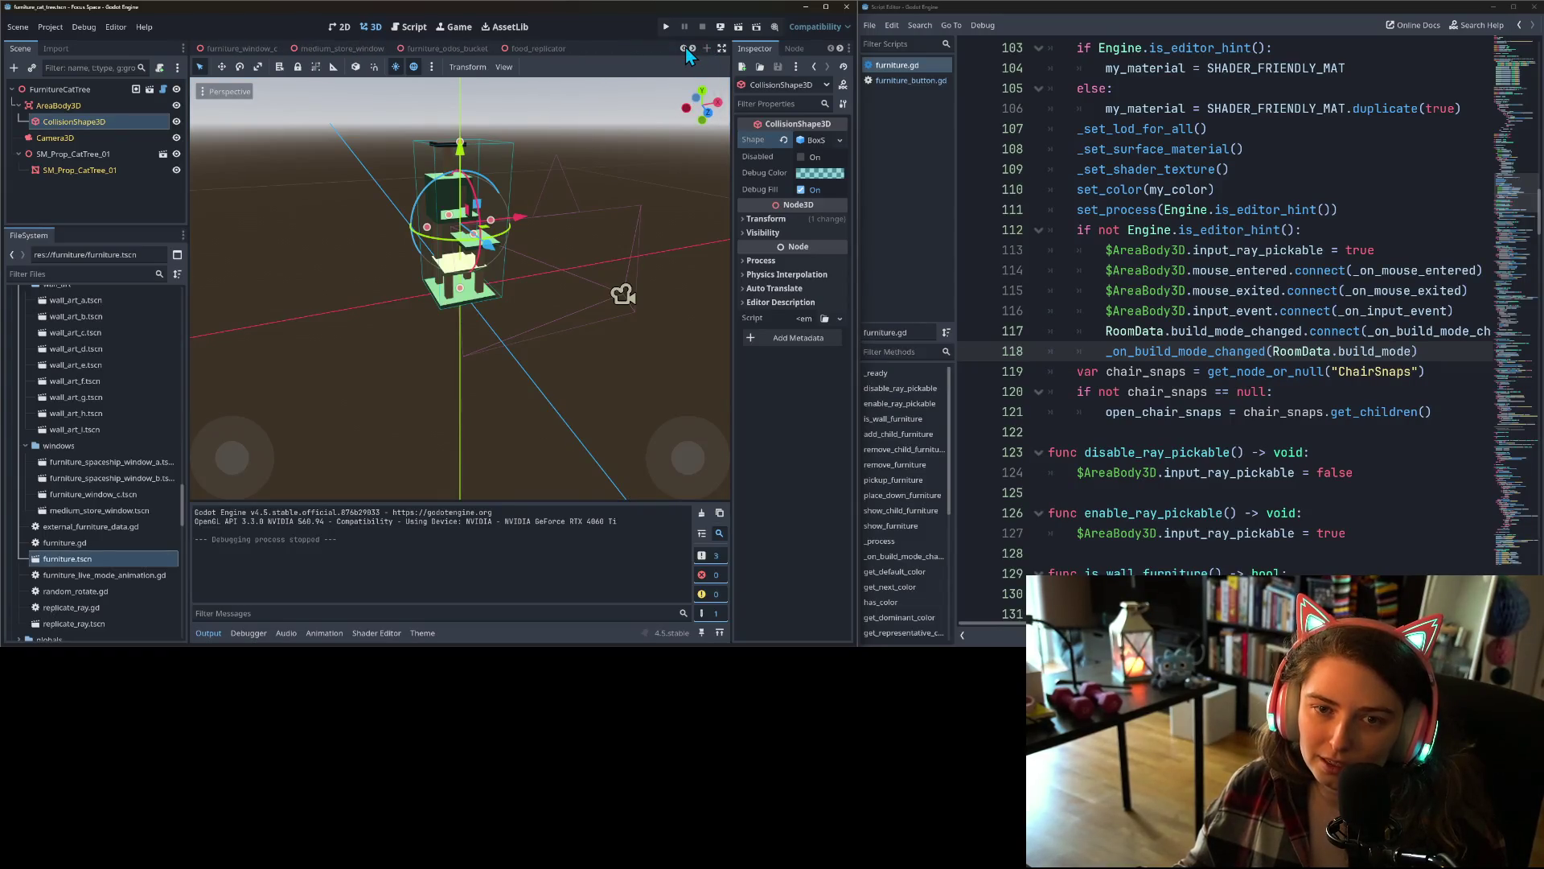
click(332, 48)
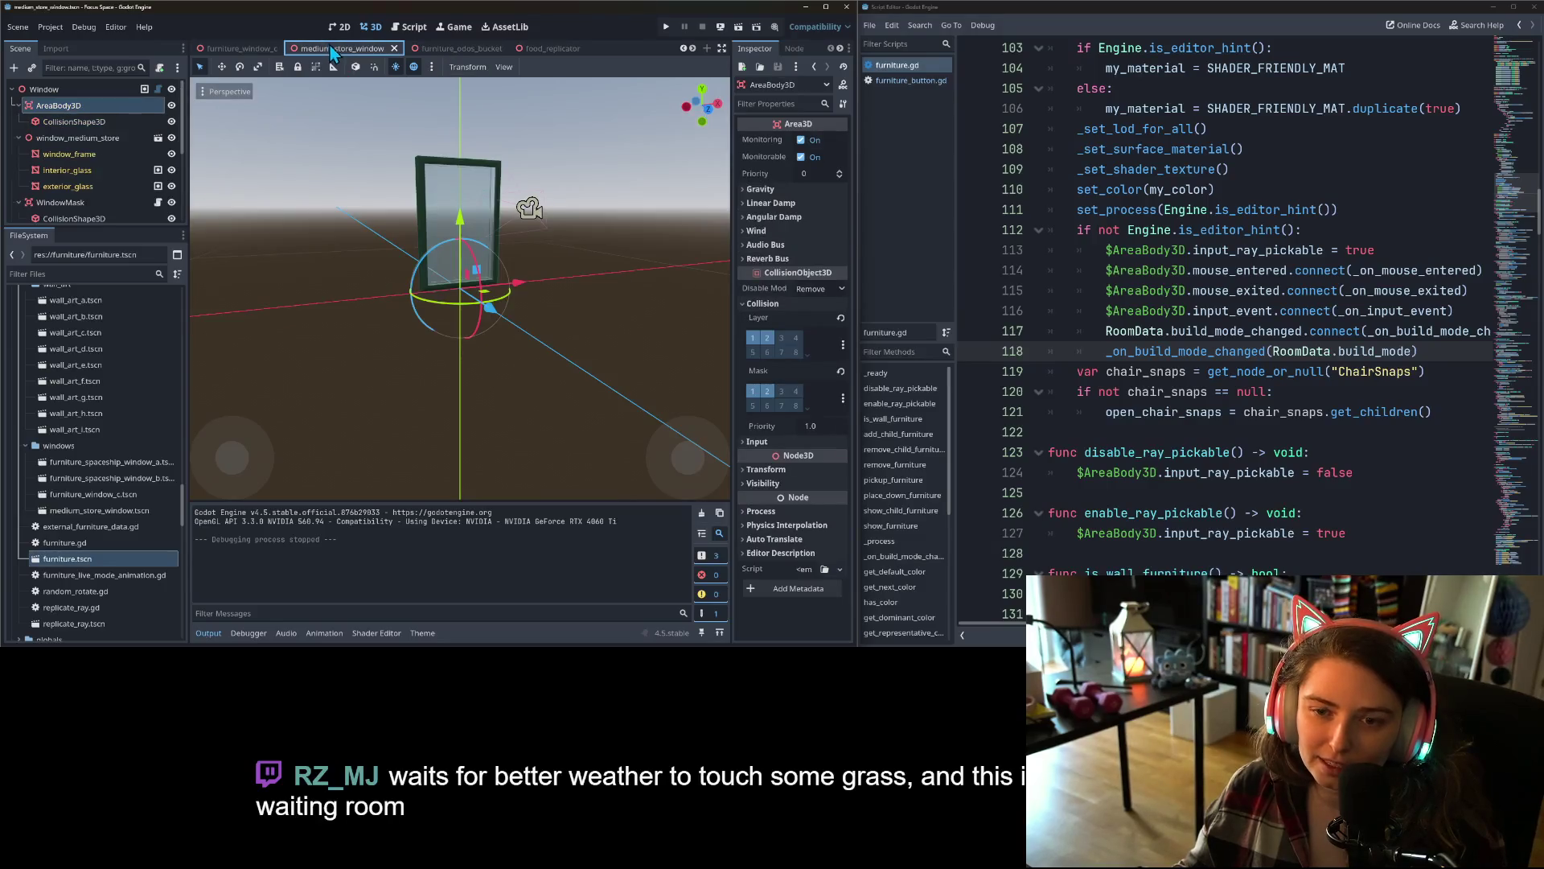
click(393, 50)
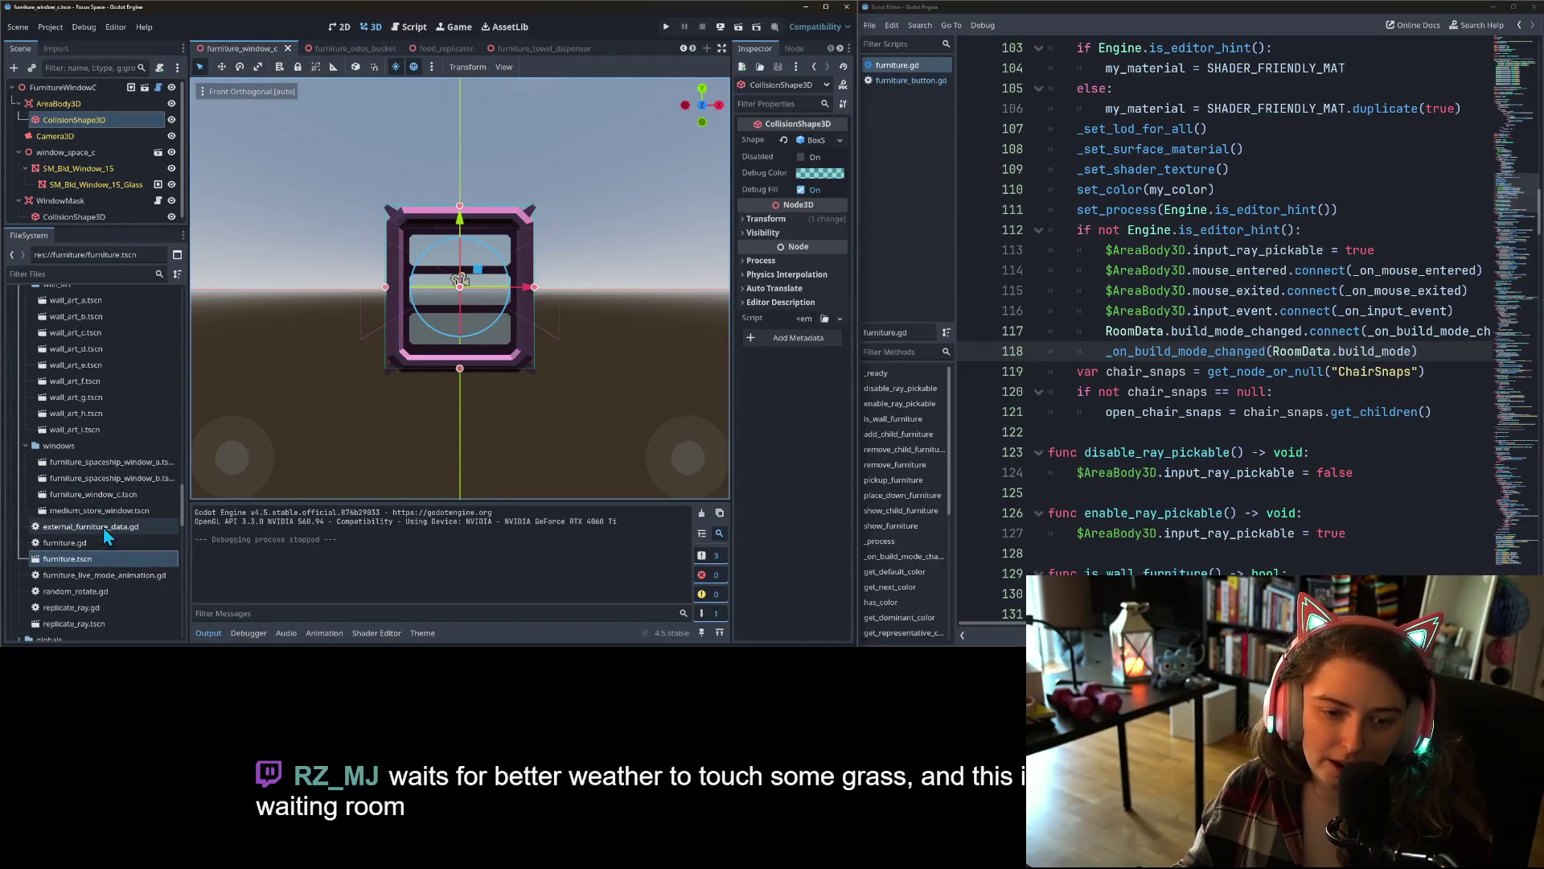
- Delete medium_store_window.tscn from the project
click(100, 511)
key(Delete)
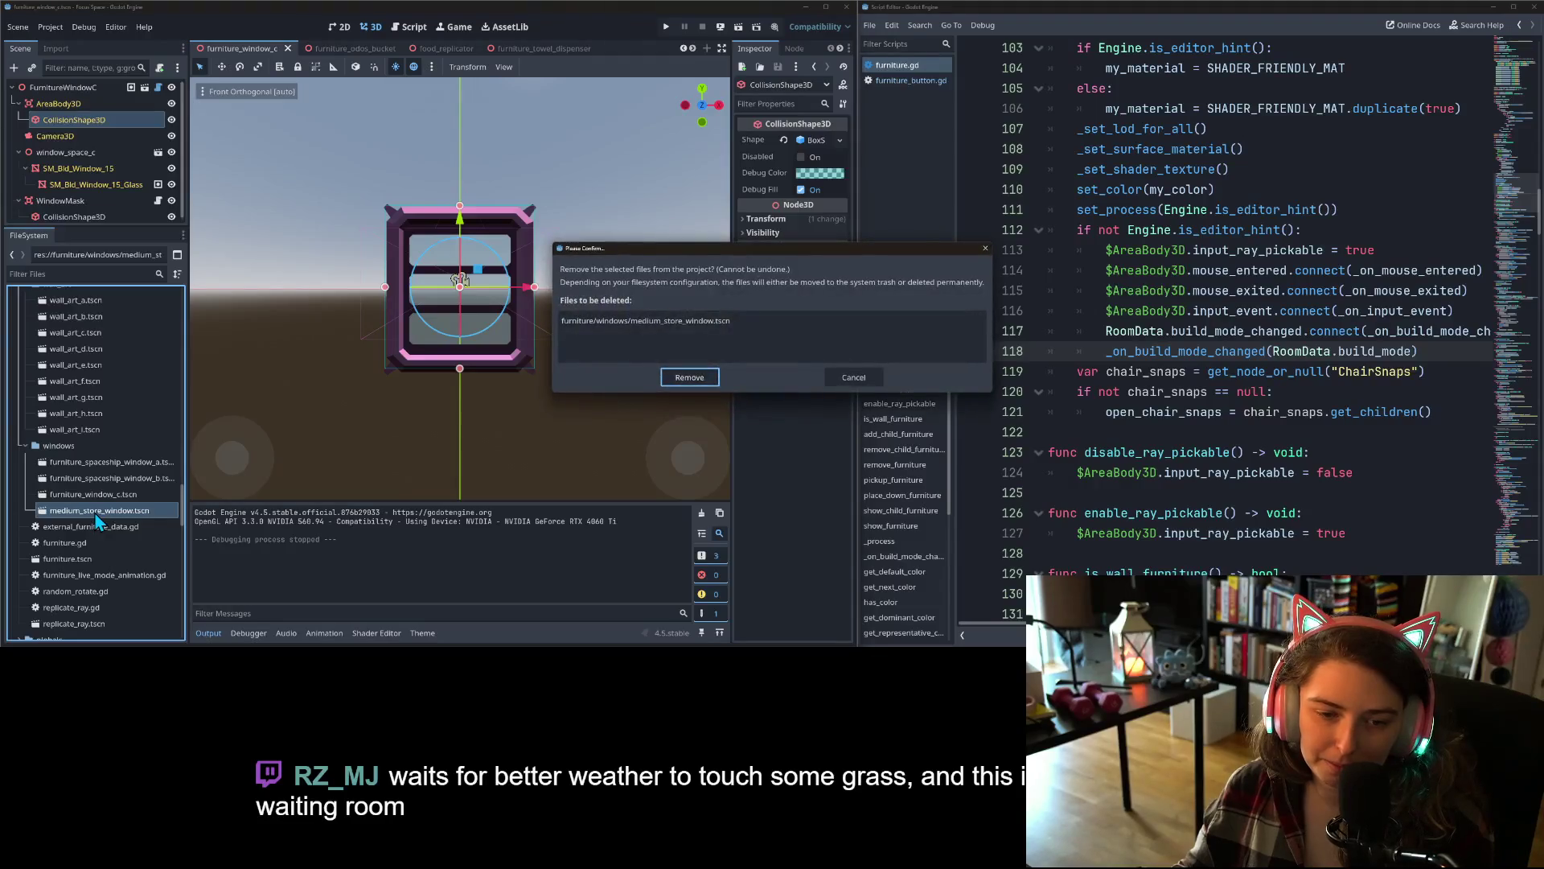
key(Return)
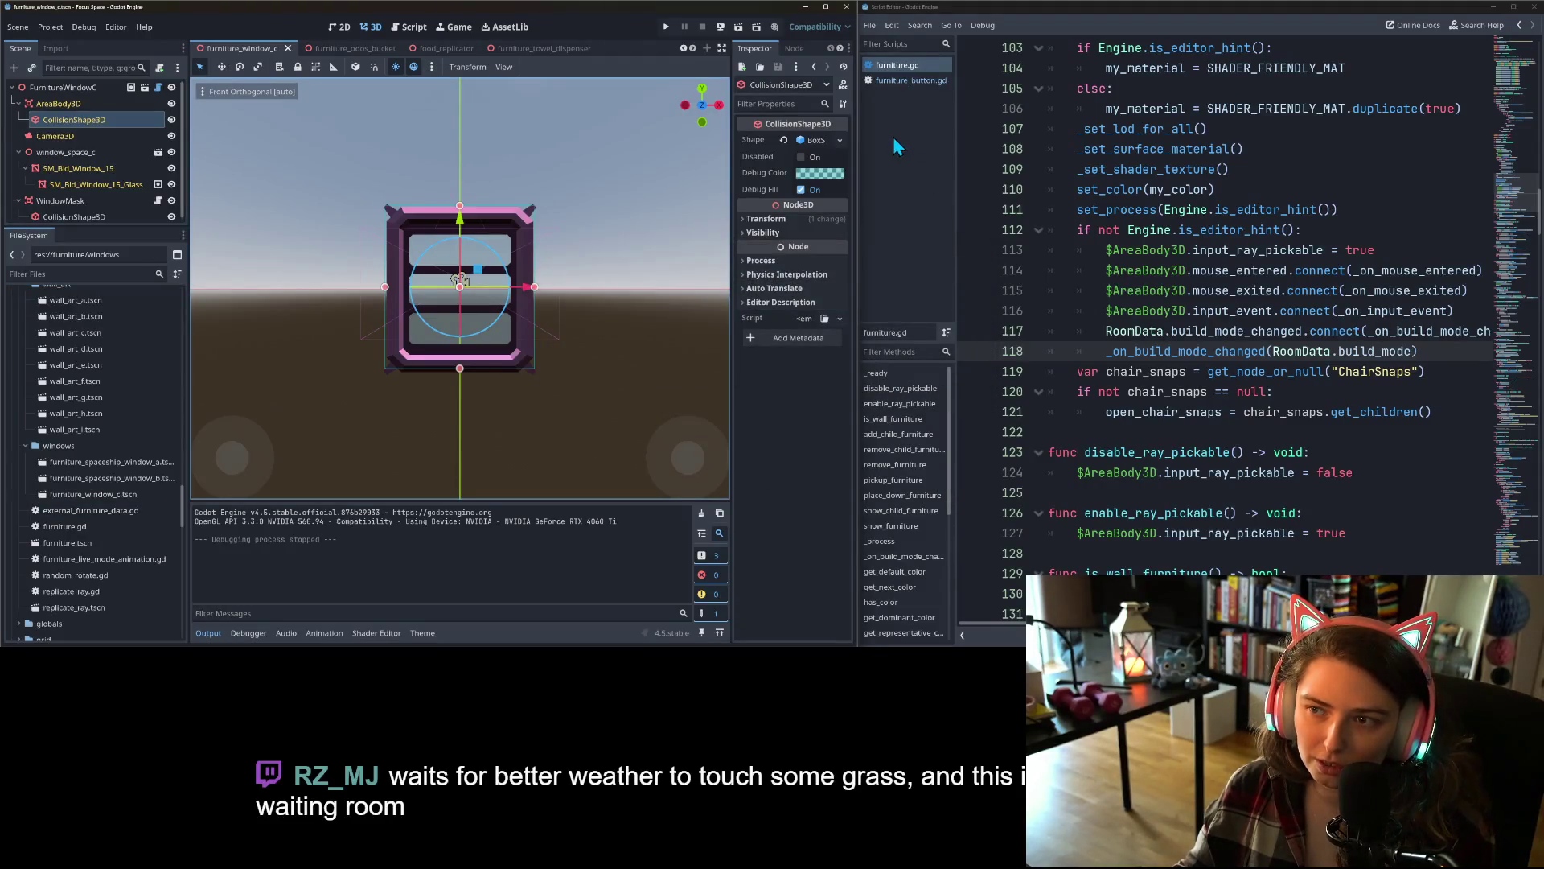
- Open furniture_data.gd from the globals folder
scroll(80, 566, up, 6)
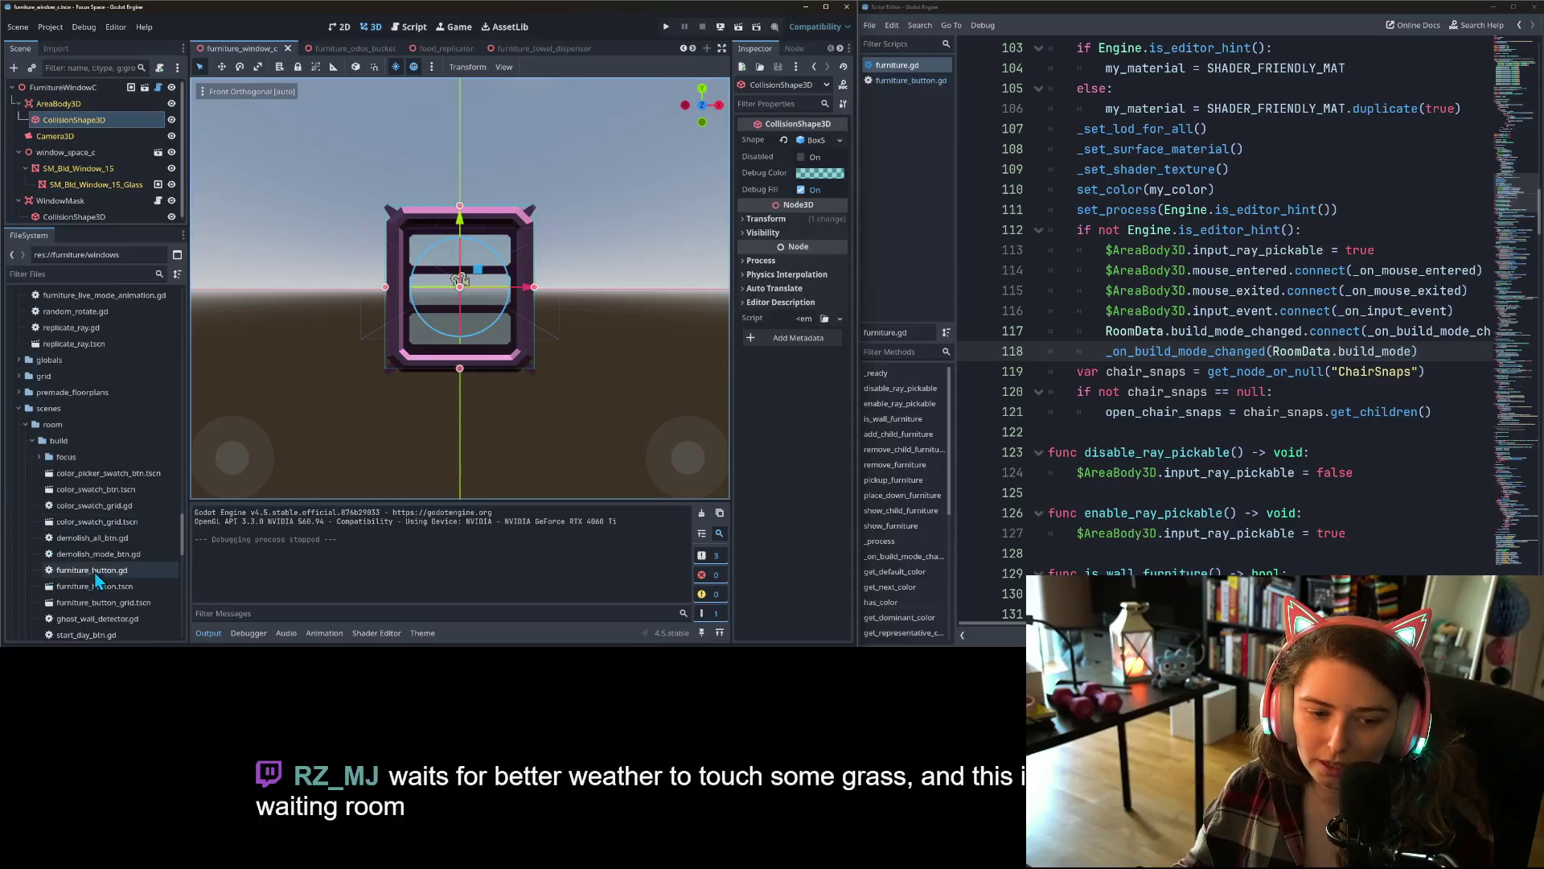
scroll(94, 568, down, 10)
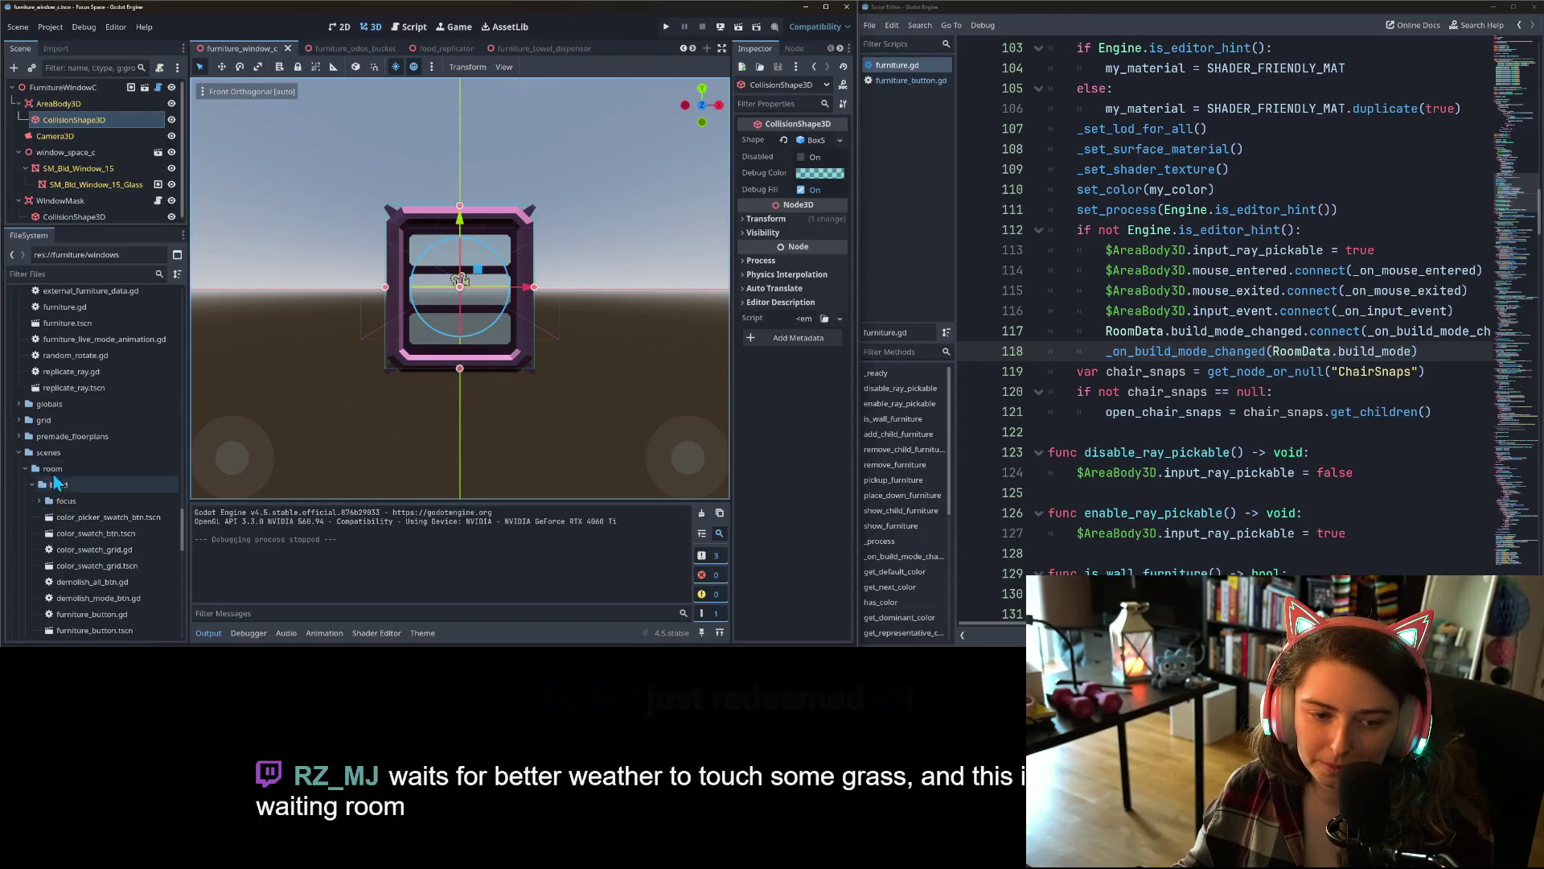
click(18, 403)
scroll(64, 466, down, 3)
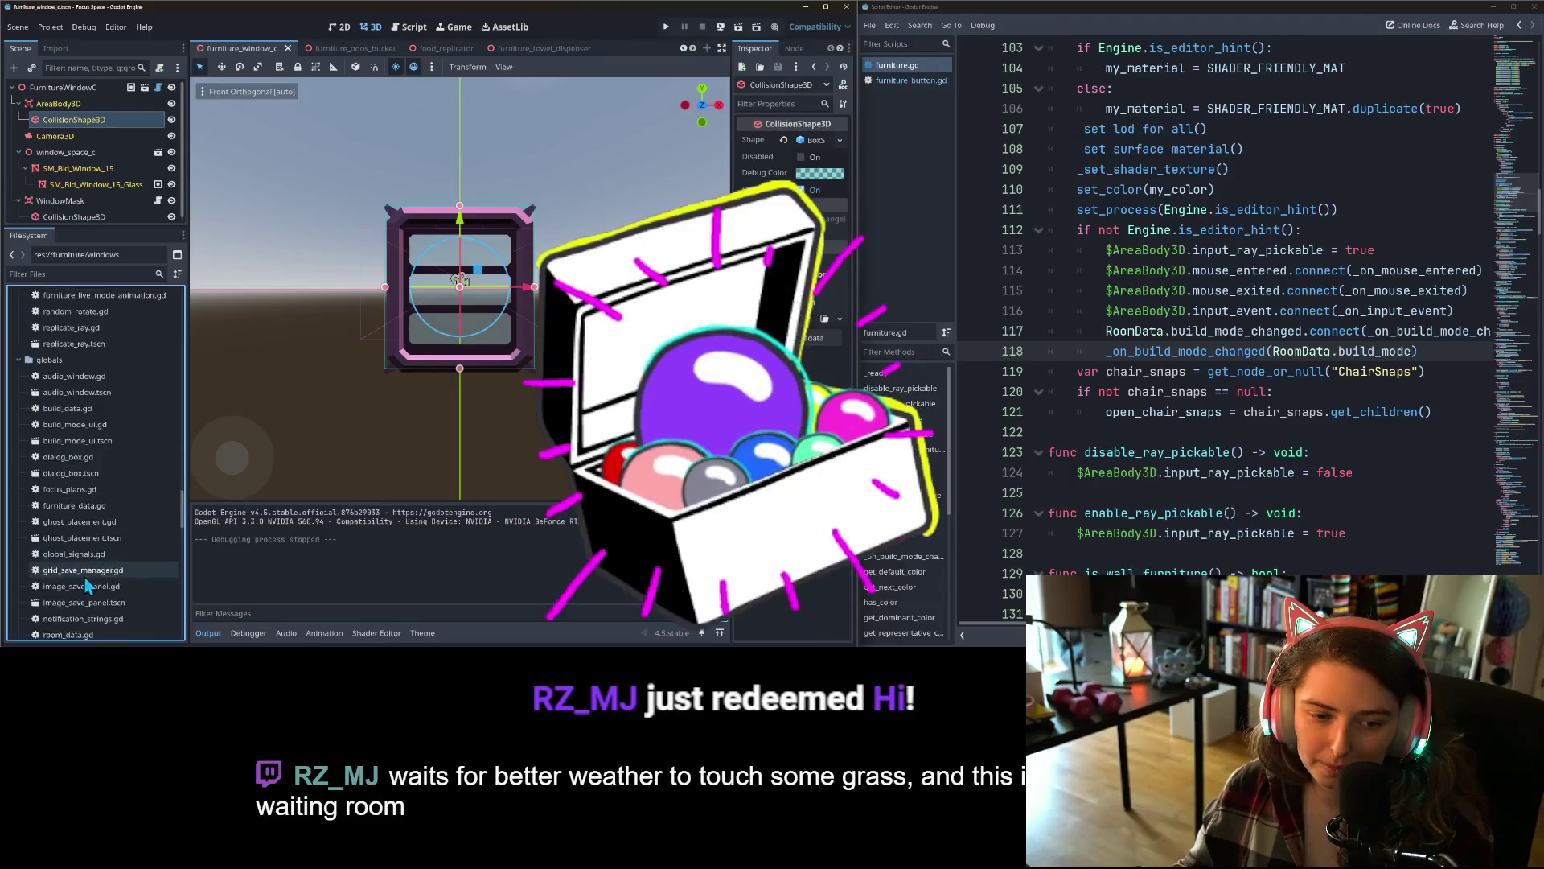
double_click(74, 464)
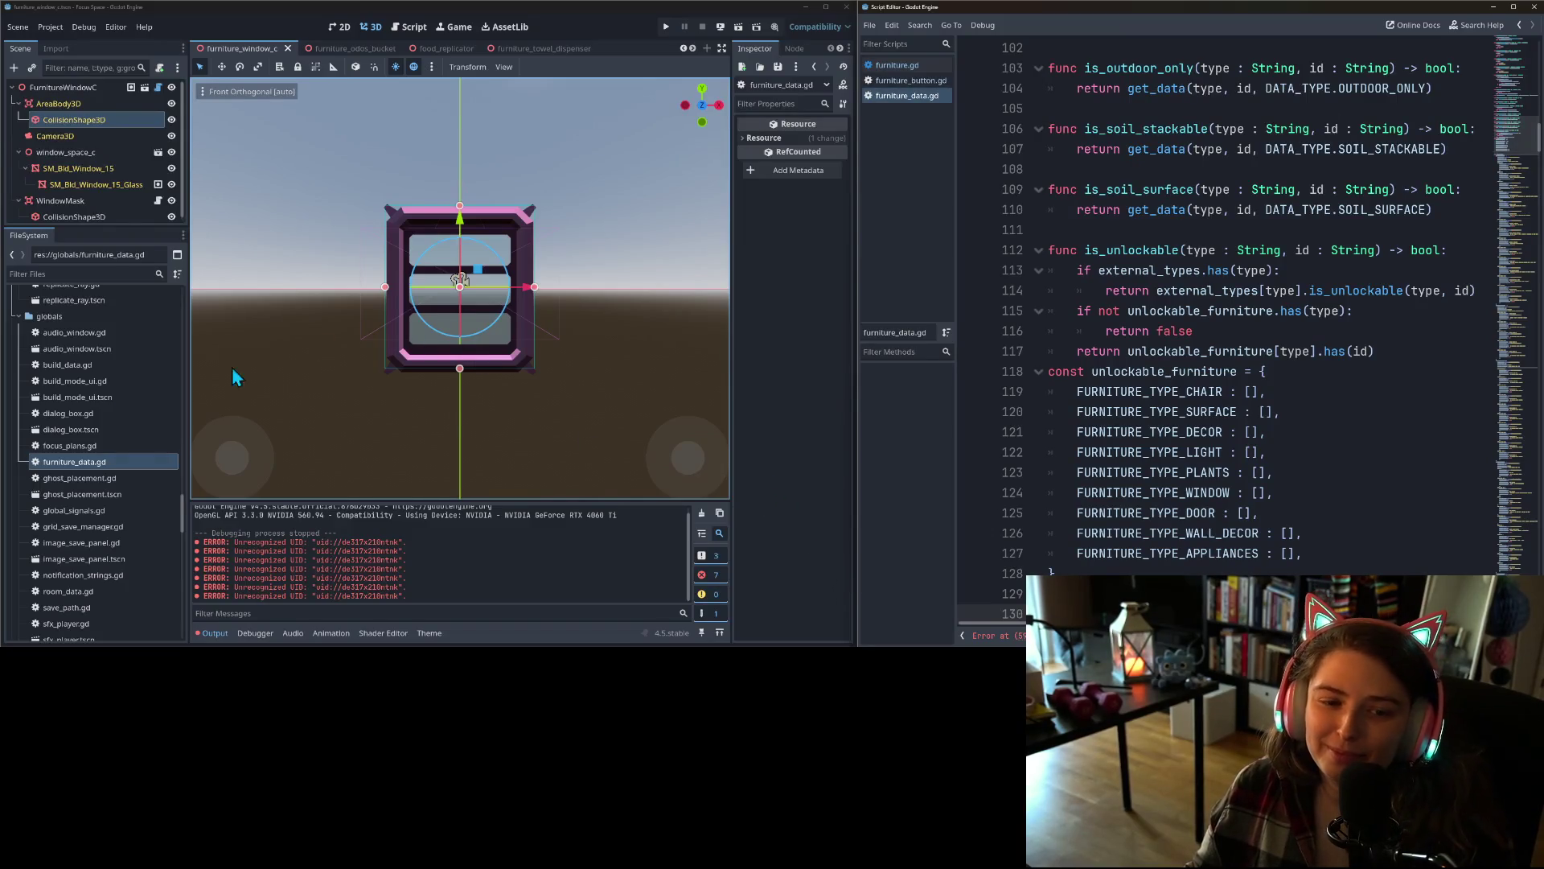
- Clear the output errors and delete the res://furniture/curtains/ folder
click(700, 513)
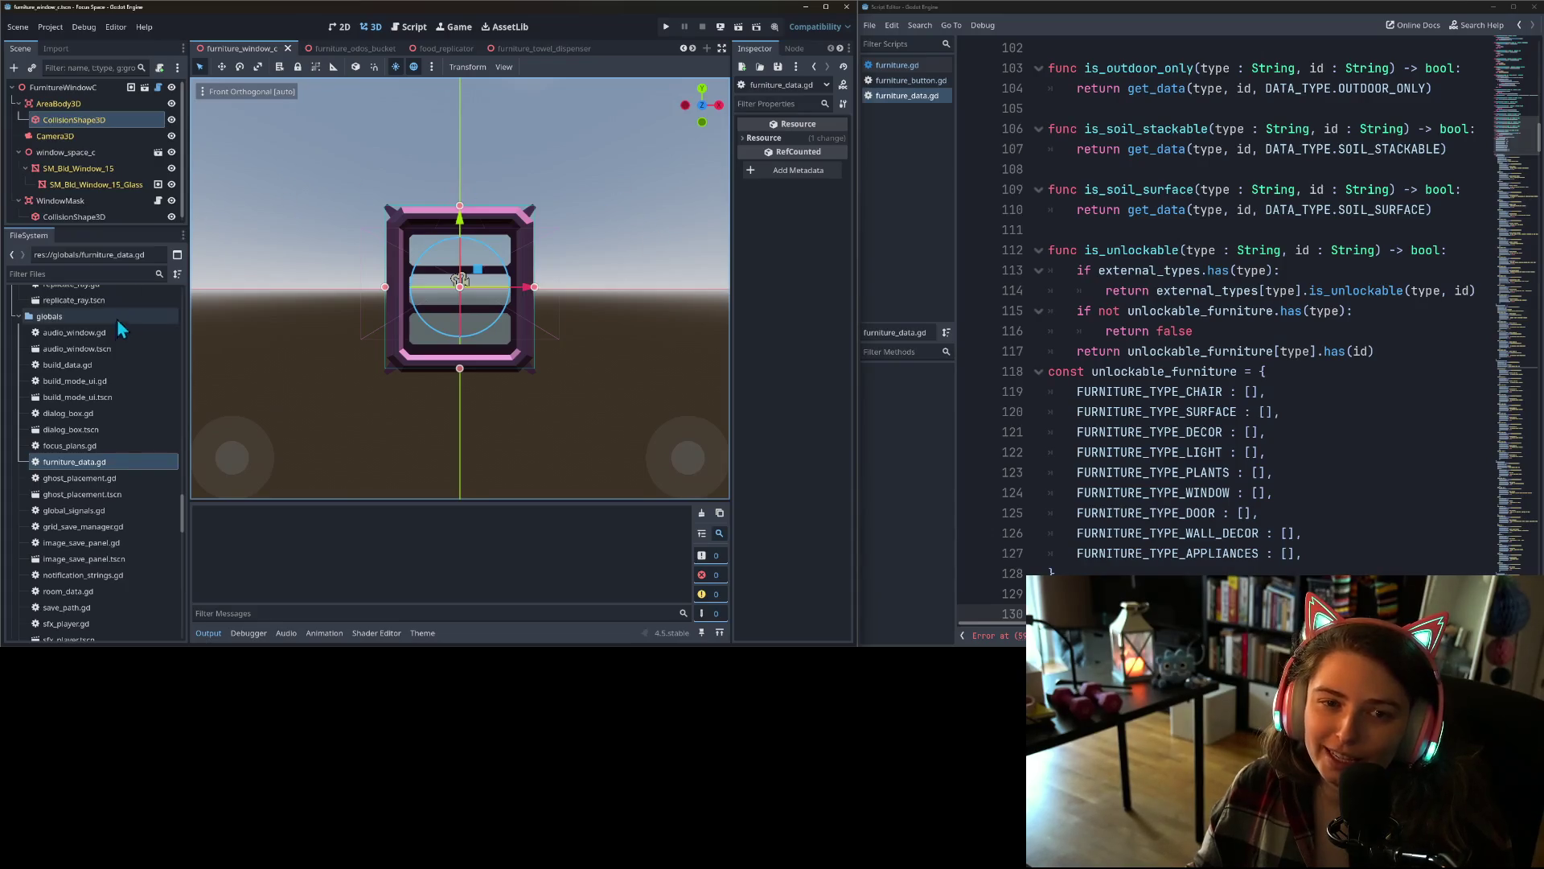
scroll(120, 426, up, 10)
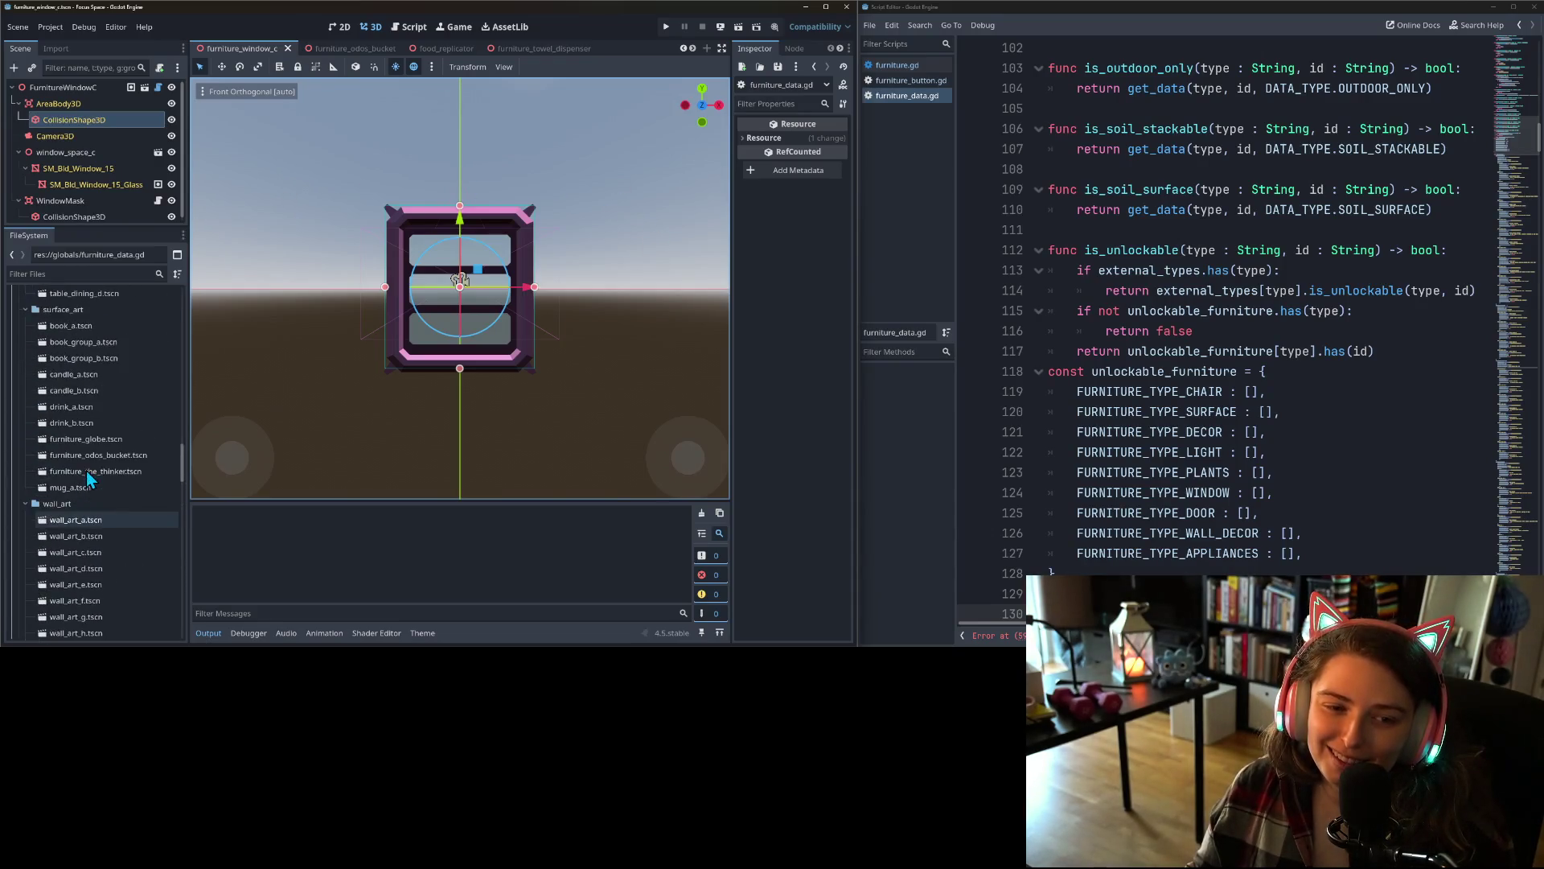
scroll(88, 478, up, 10)
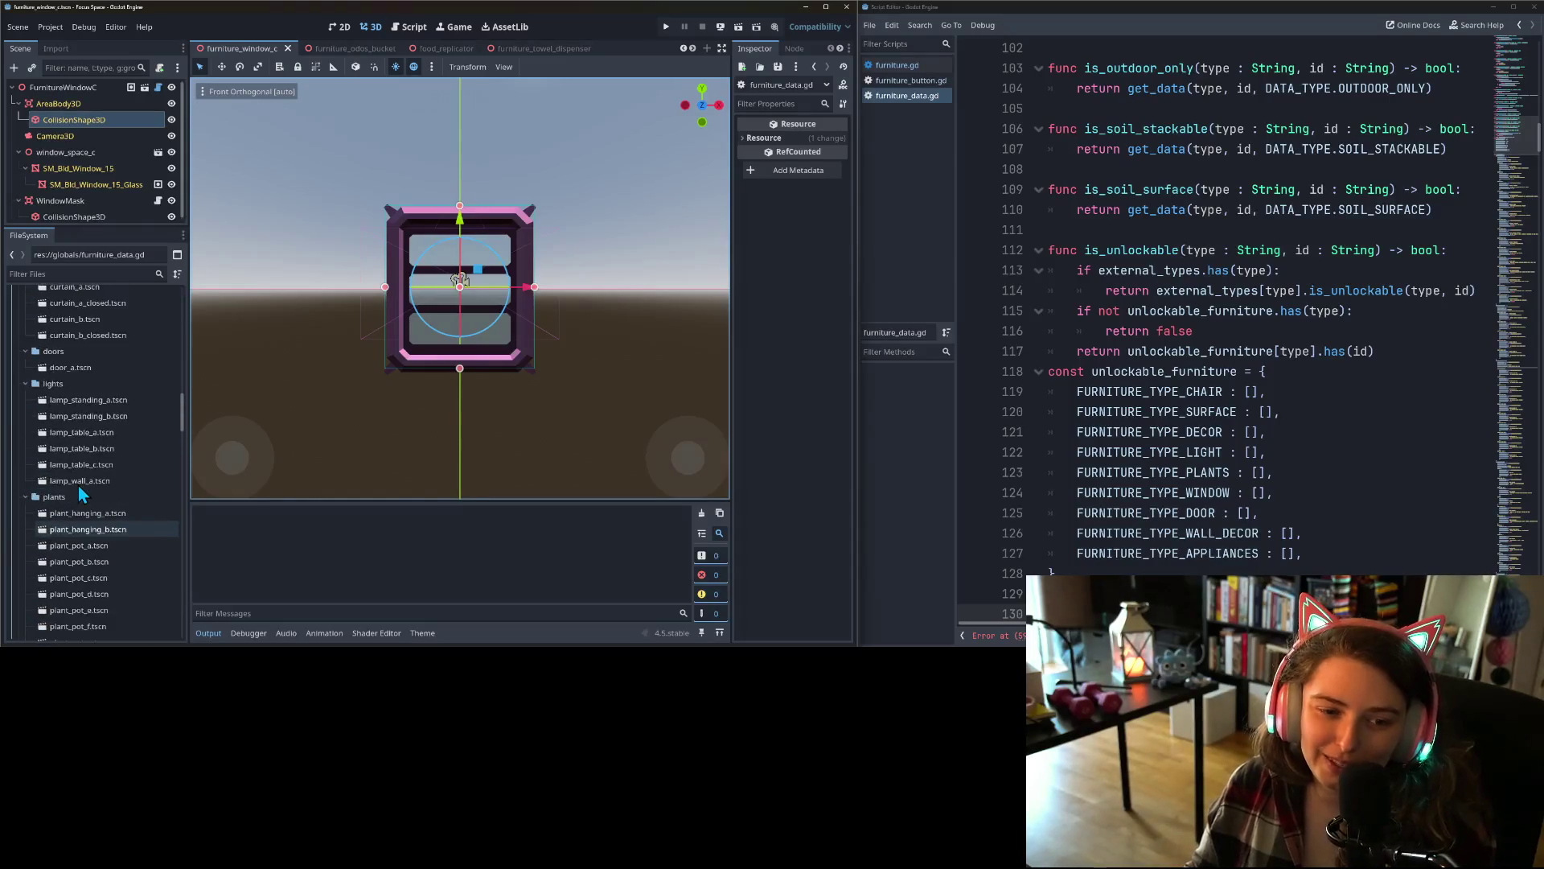
scroll(79, 485, up, 4)
click(58, 448)
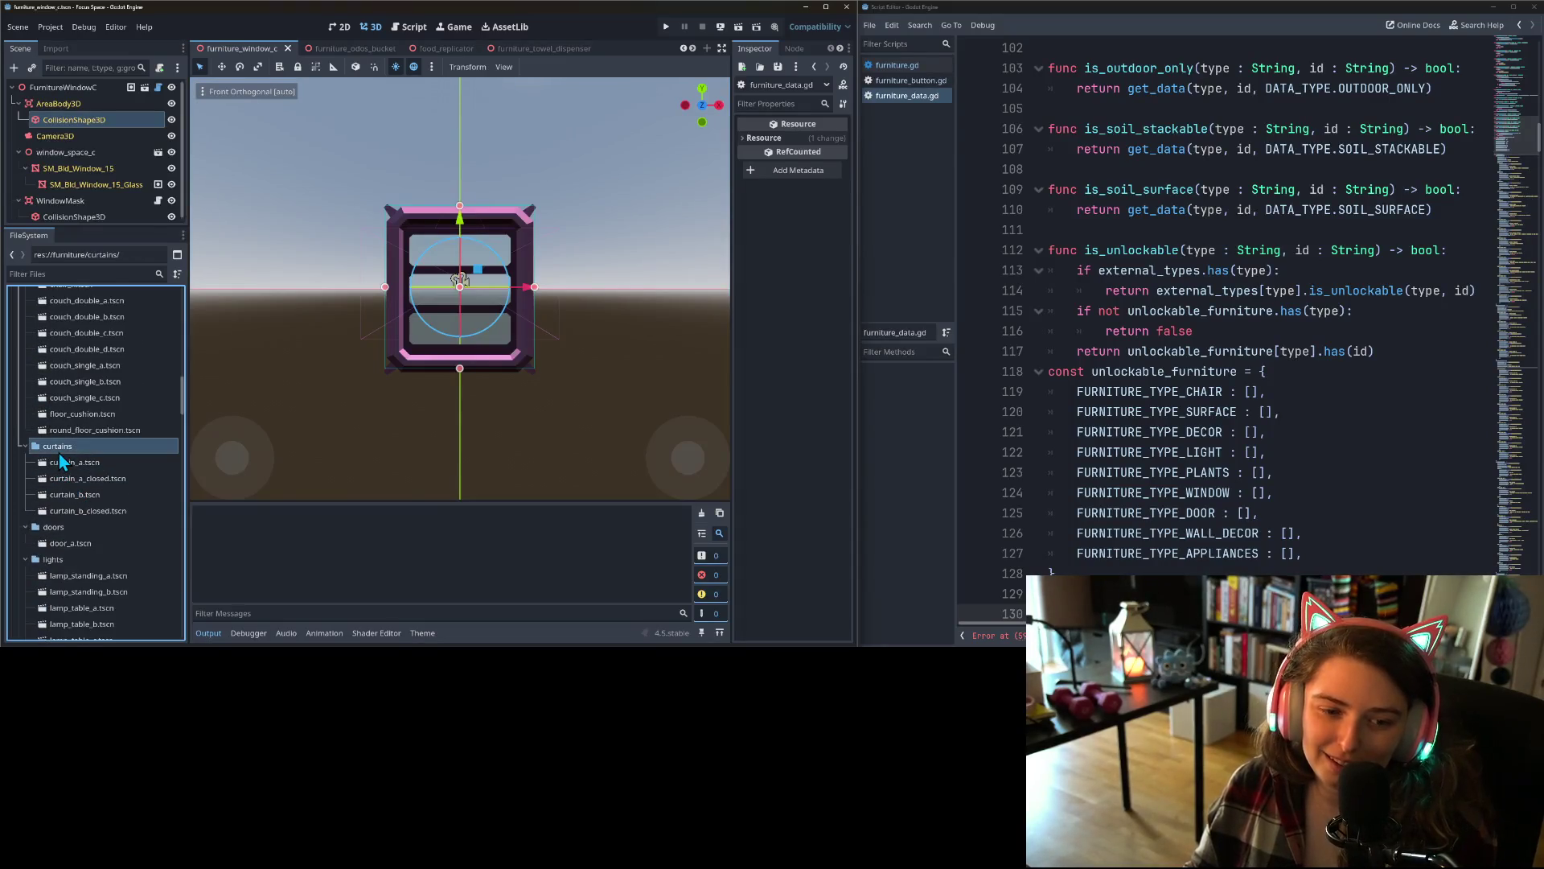
key(Delete)
key(Return)
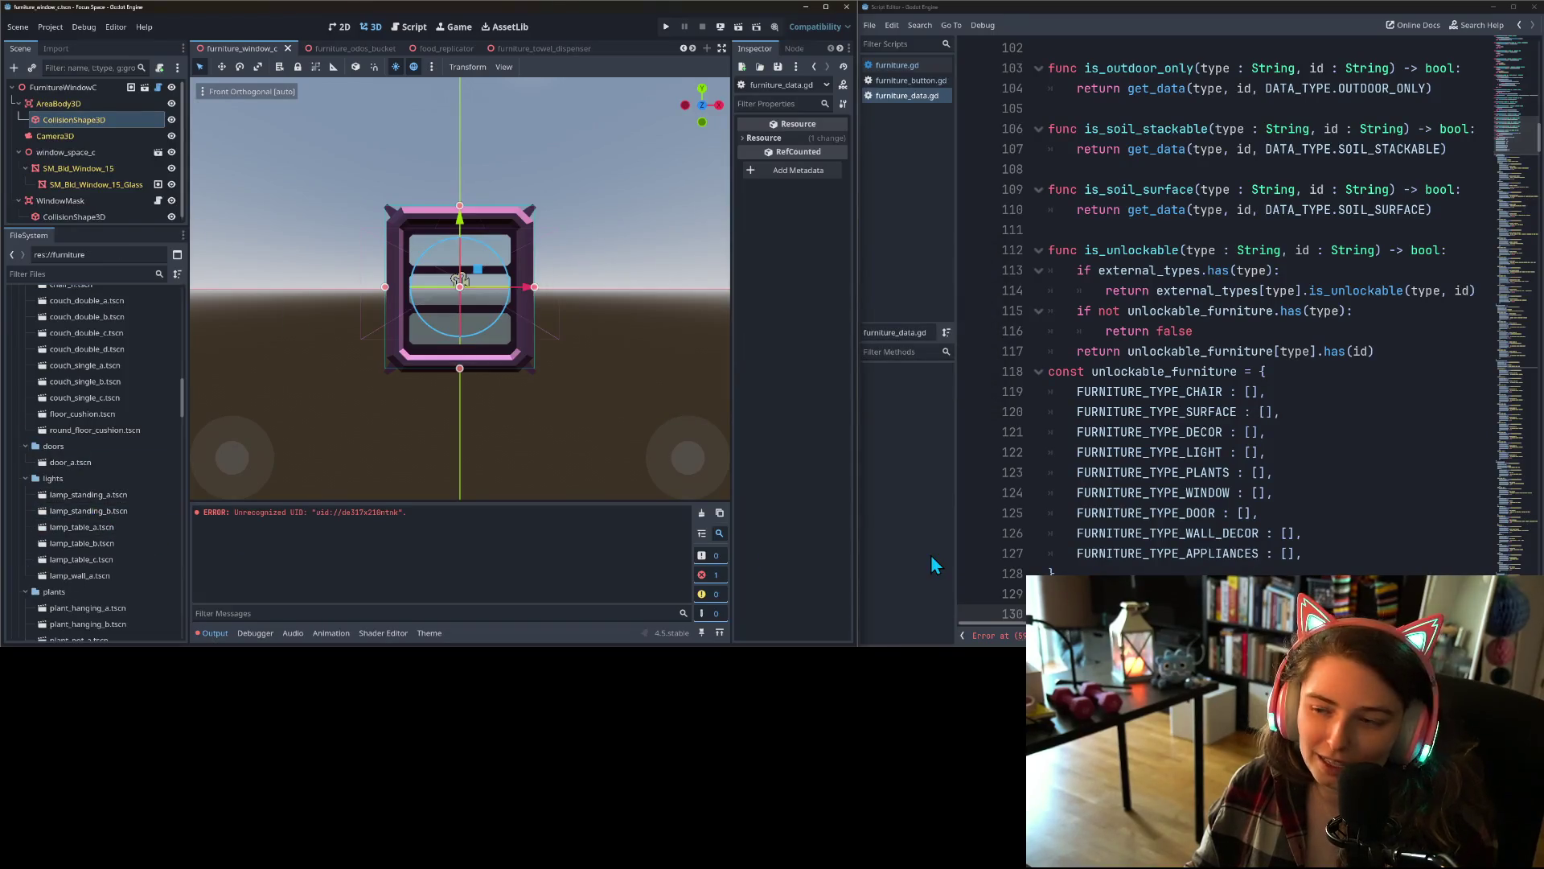
- Replace the broken UID on line 592 with window a's uid://cmwiikp6xap1c
click(993, 636)
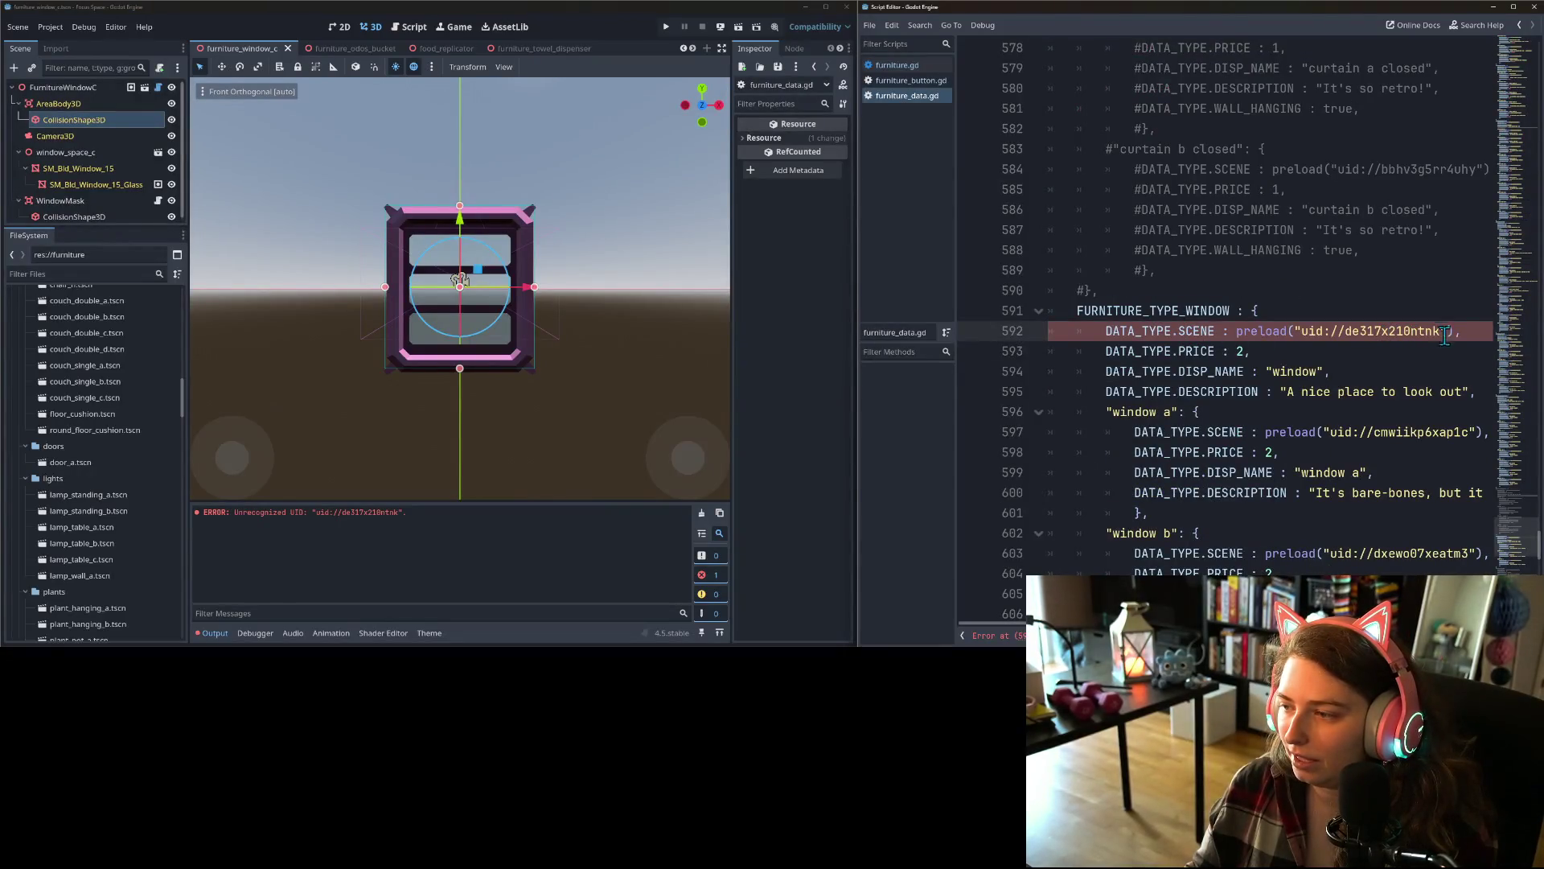
double_click(1416, 432)
key(ctrl+c)
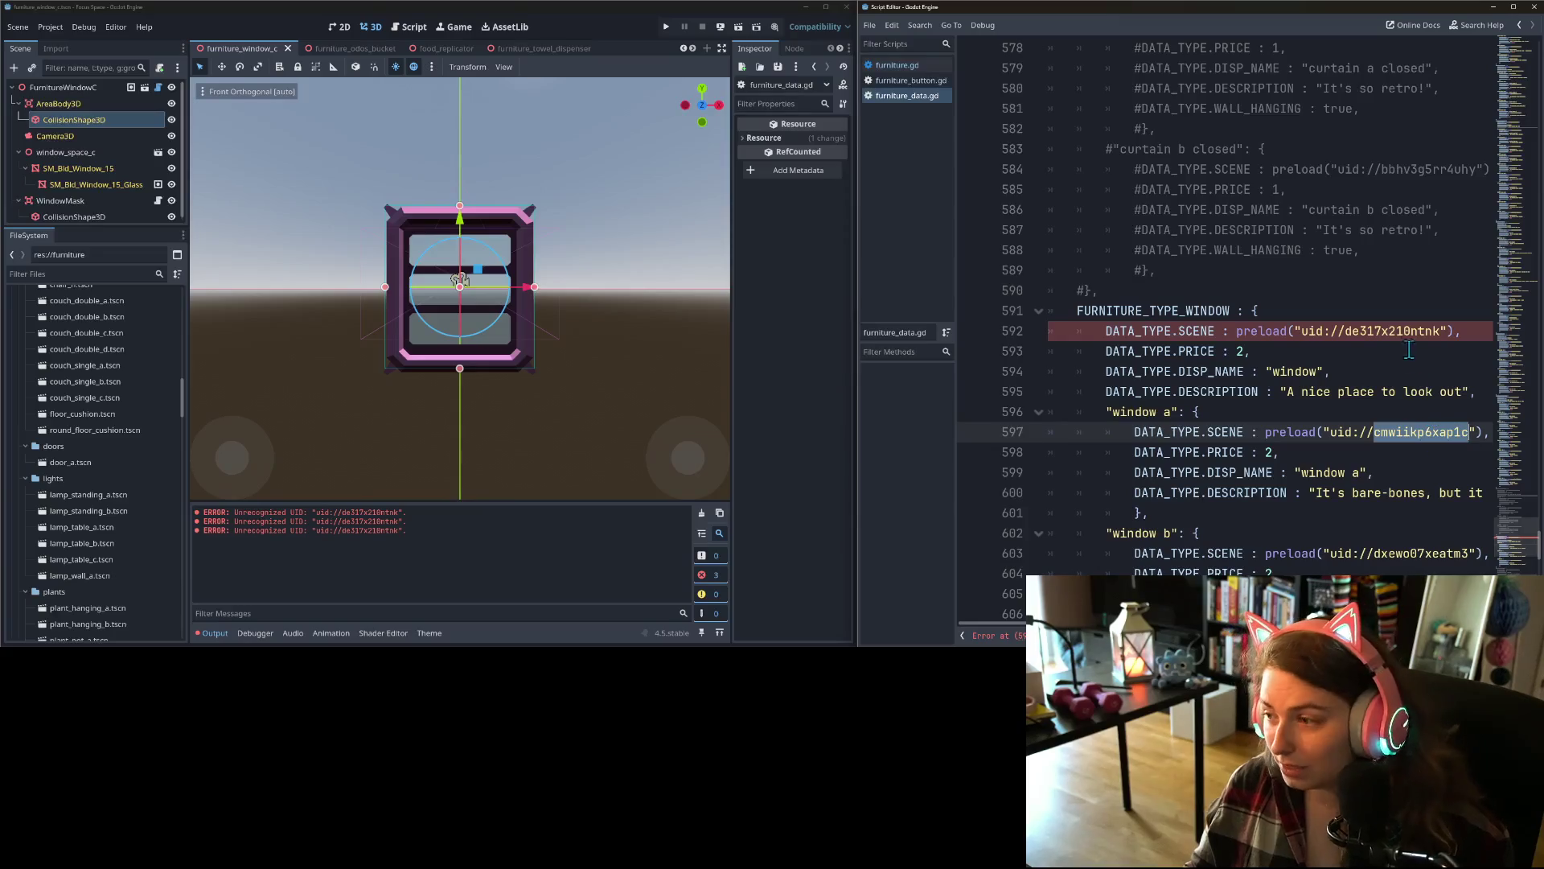
double_click(1399, 332)
key(ctrl+v)
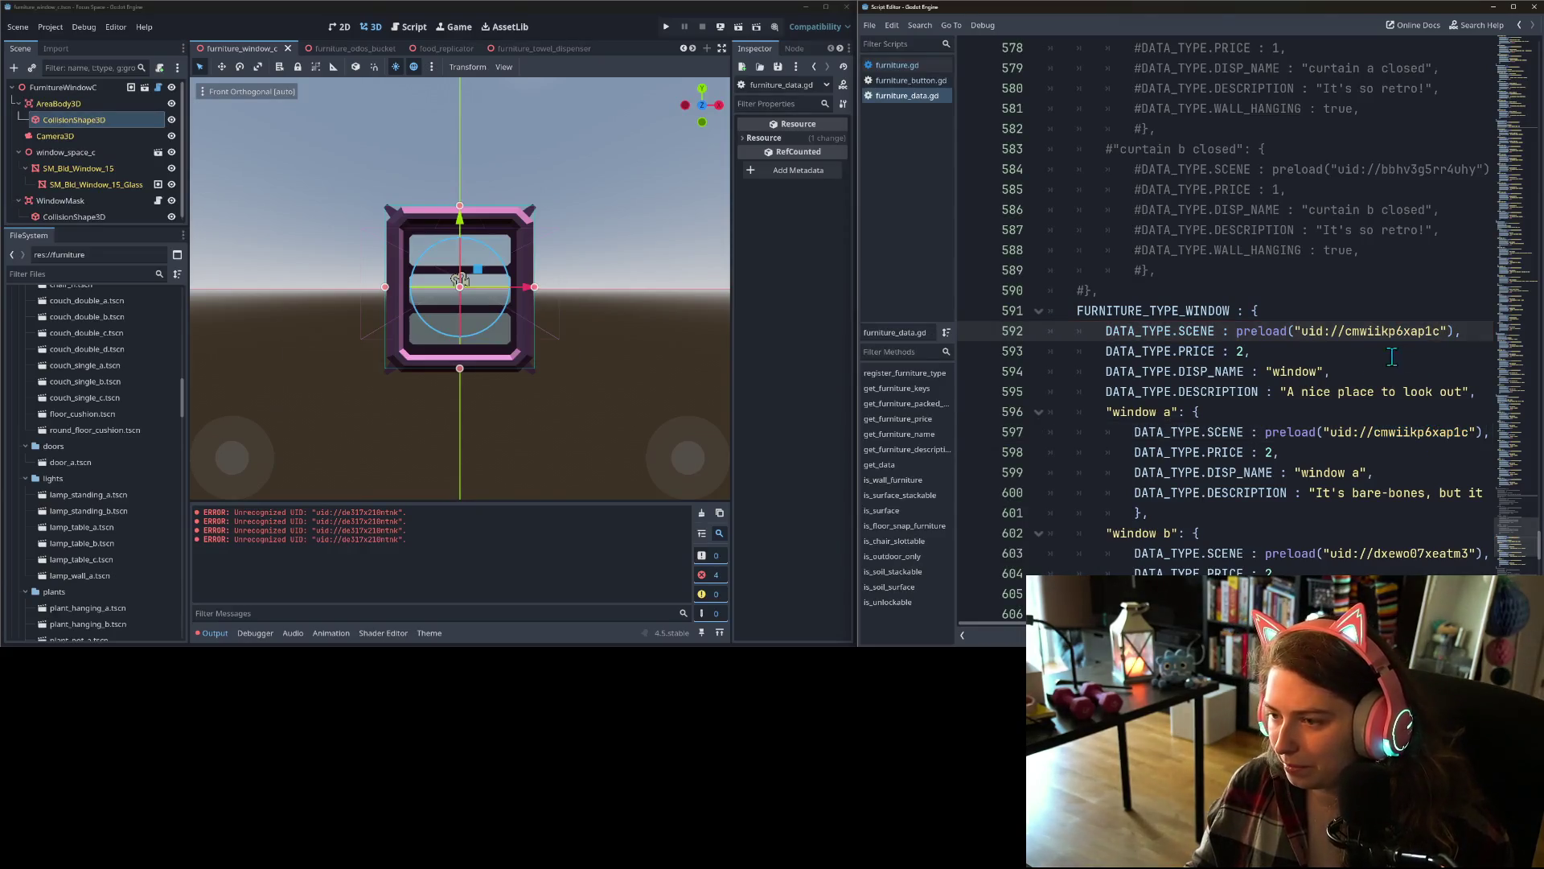
- Delete the commented-out curtains block and save furniture_data.gd
scroll(1159, 551, up, 3)
mouse_move(1098, 472)
mouse_down()
mouse_move(1061, 431)
mouse_move(1022, 273)
mouse_up()
key(ctrl+v)
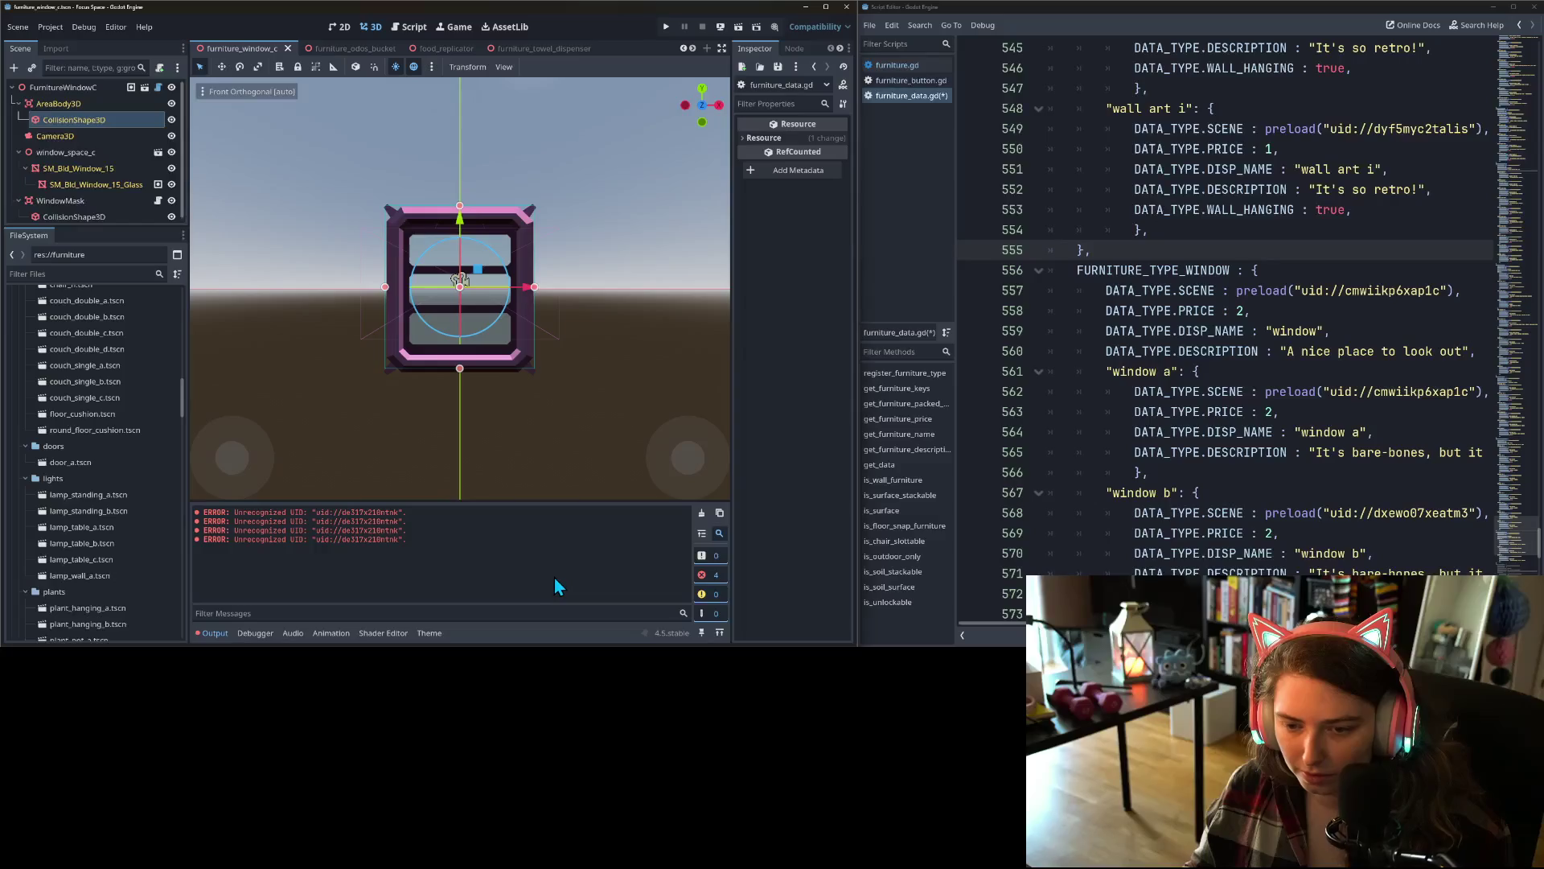
key(ctrl+s)
- Remove the commented SHOP_ICON line near line 288 in the plants entry and save
scroll(1180, 388, up, 20)
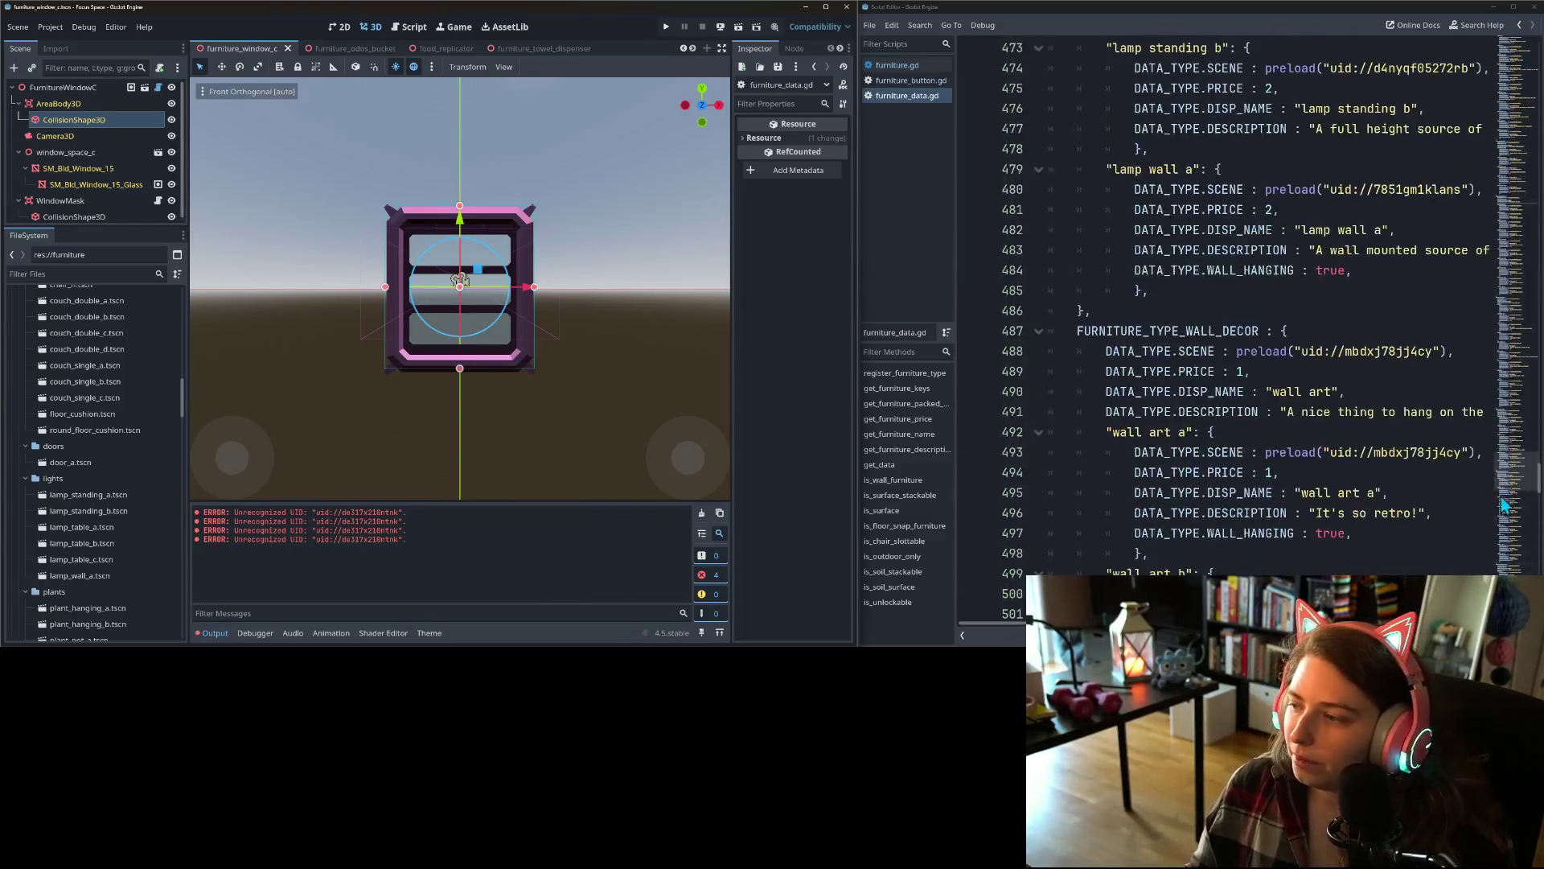
mouse_move(1529, 475)
mouse_down()
mouse_move(1530, 595)
mouse_move(1519, 459)
mouse_move(1538, 287)
mouse_up()
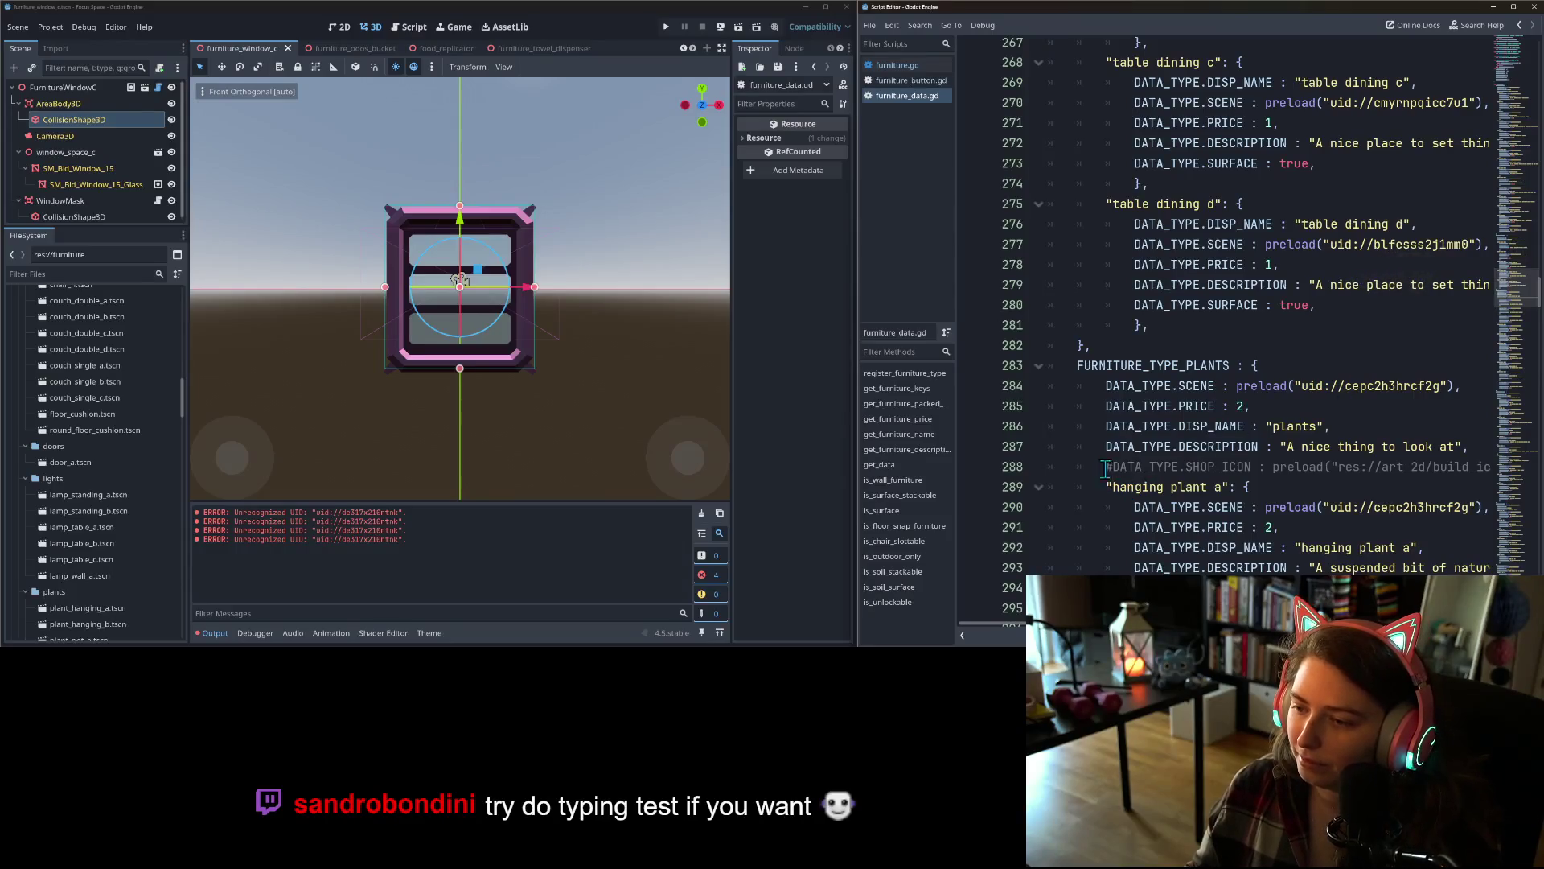
drag(1105, 469, 1139, 460)
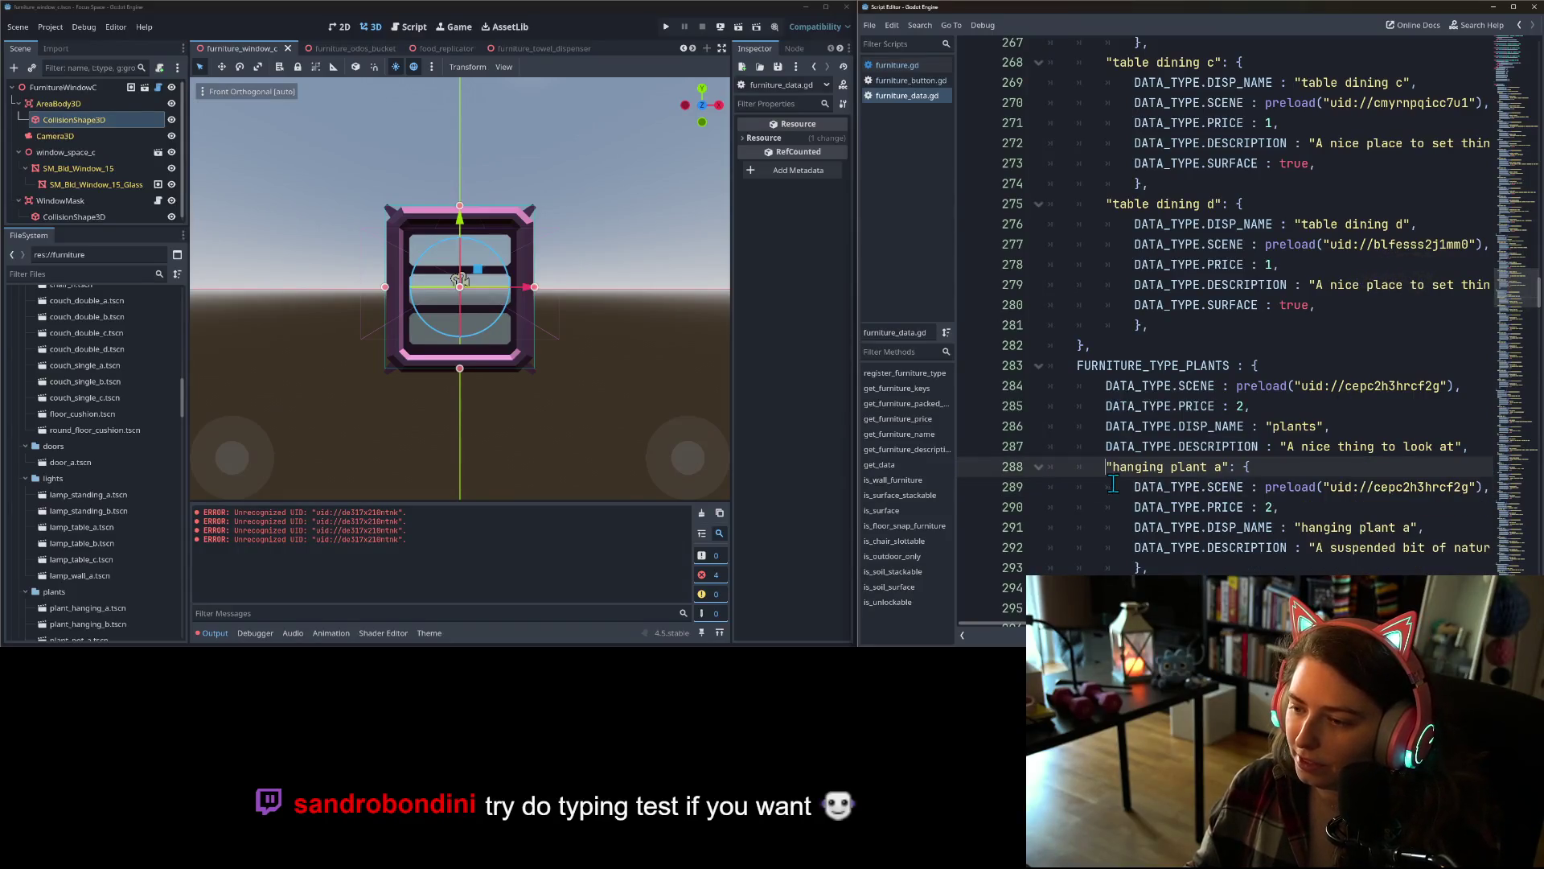
scroll(1184, 500, up, 10)
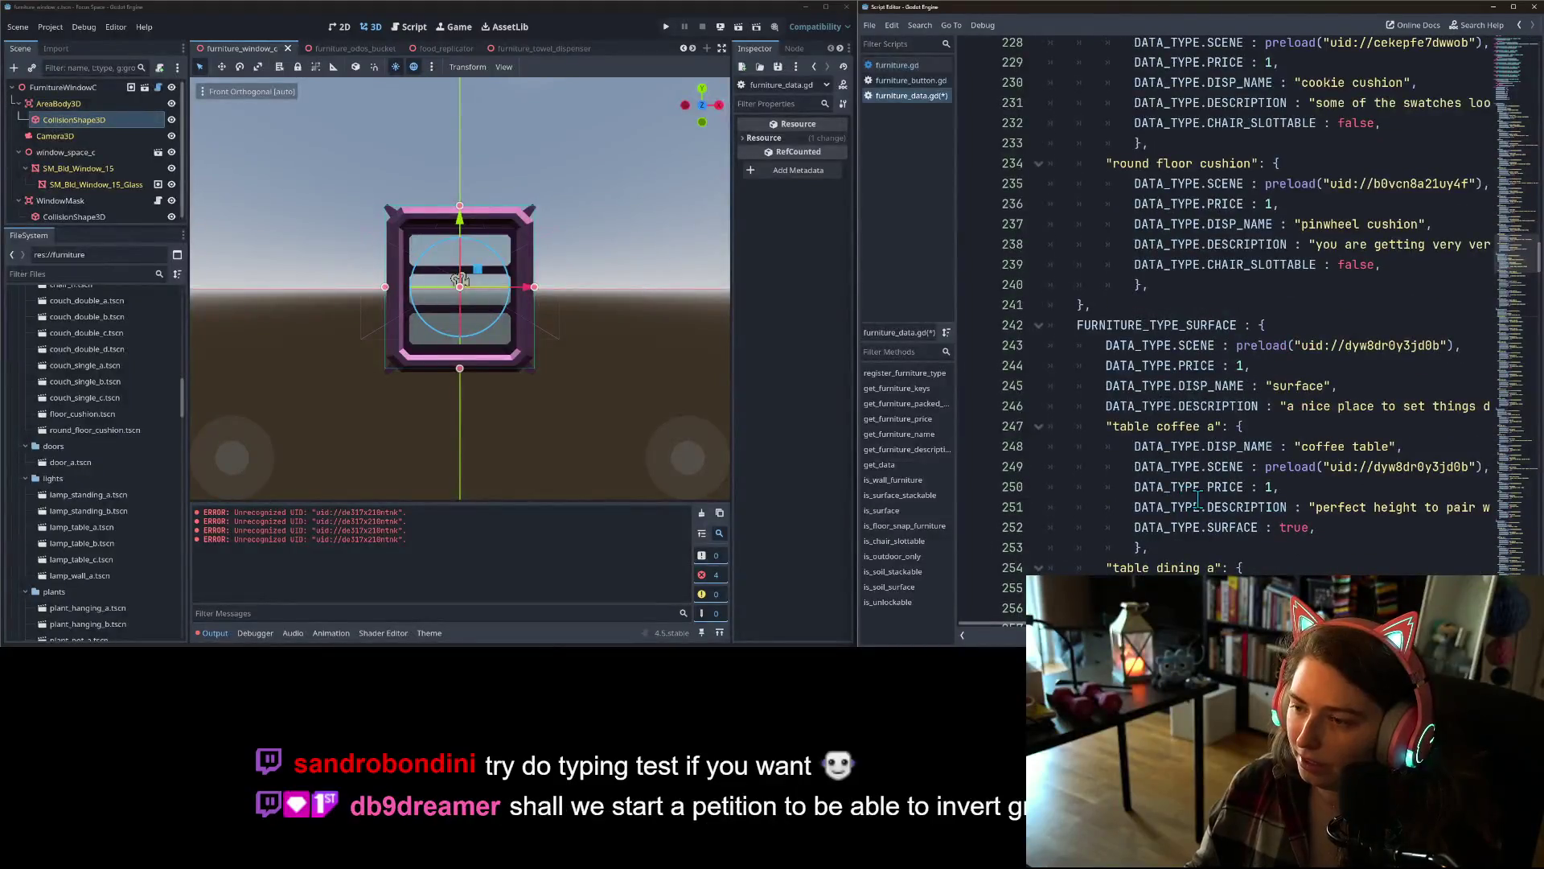
key(ctrl+s)
scroll(1222, 497, up, 2)
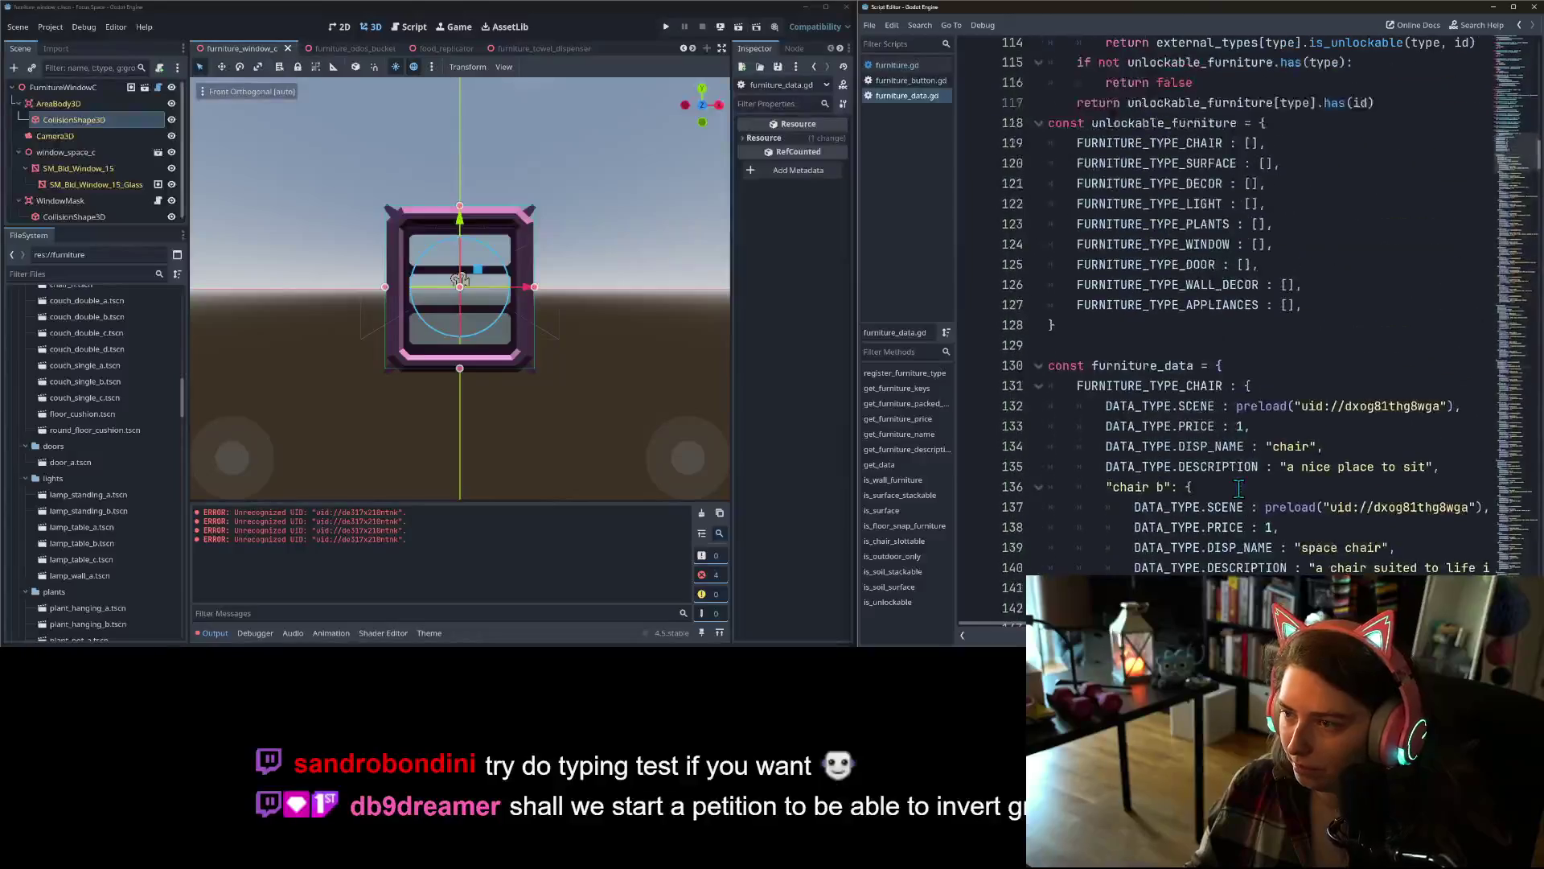
scroll(1238, 488, up, 7)
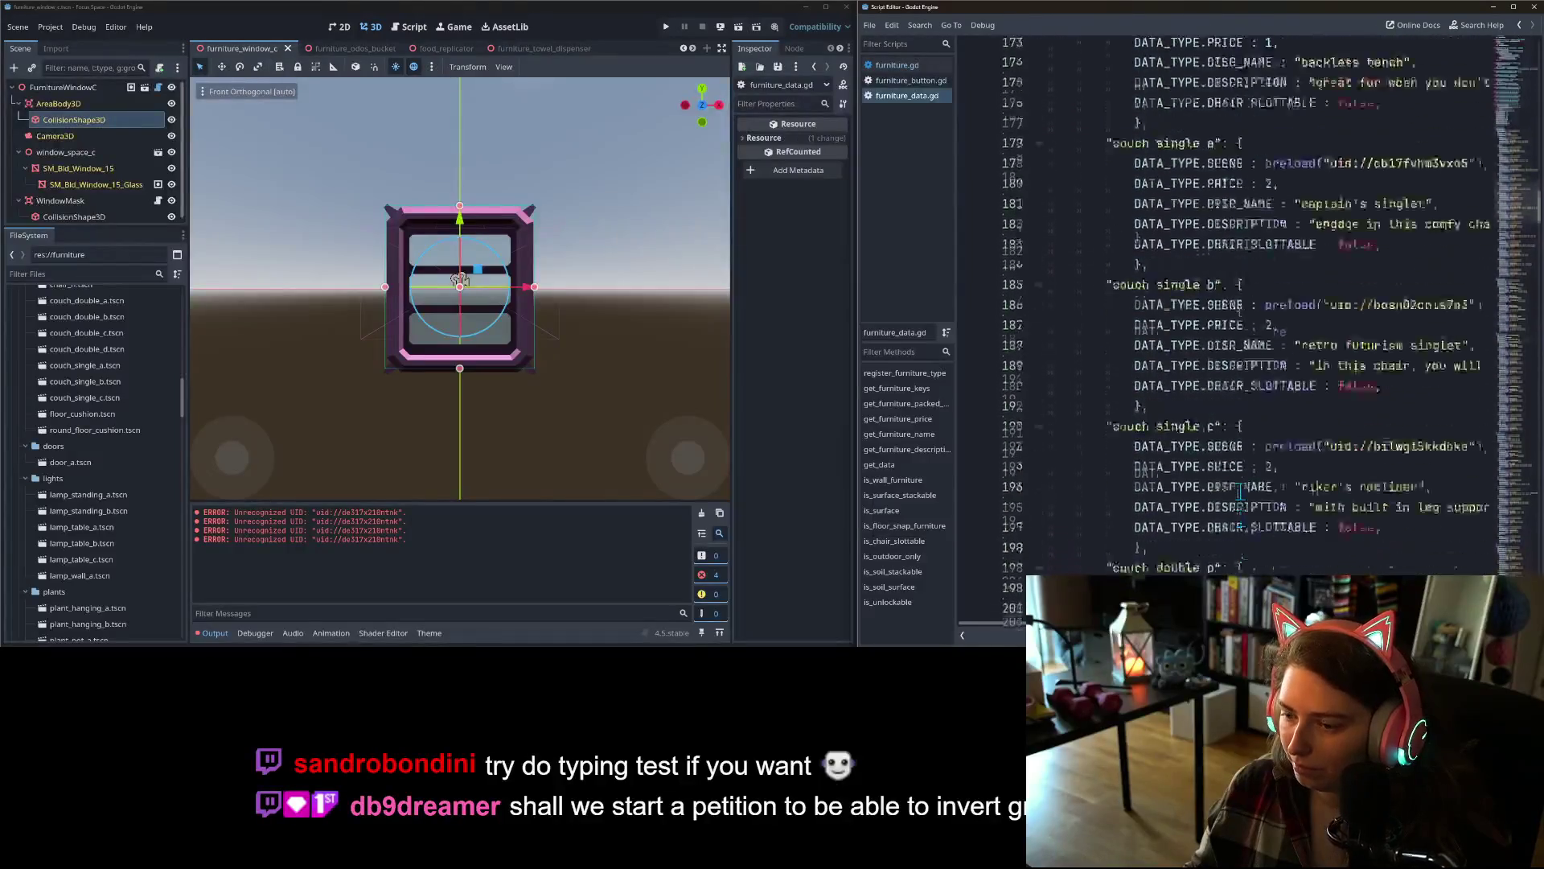
scroll(1238, 488, down, 20)
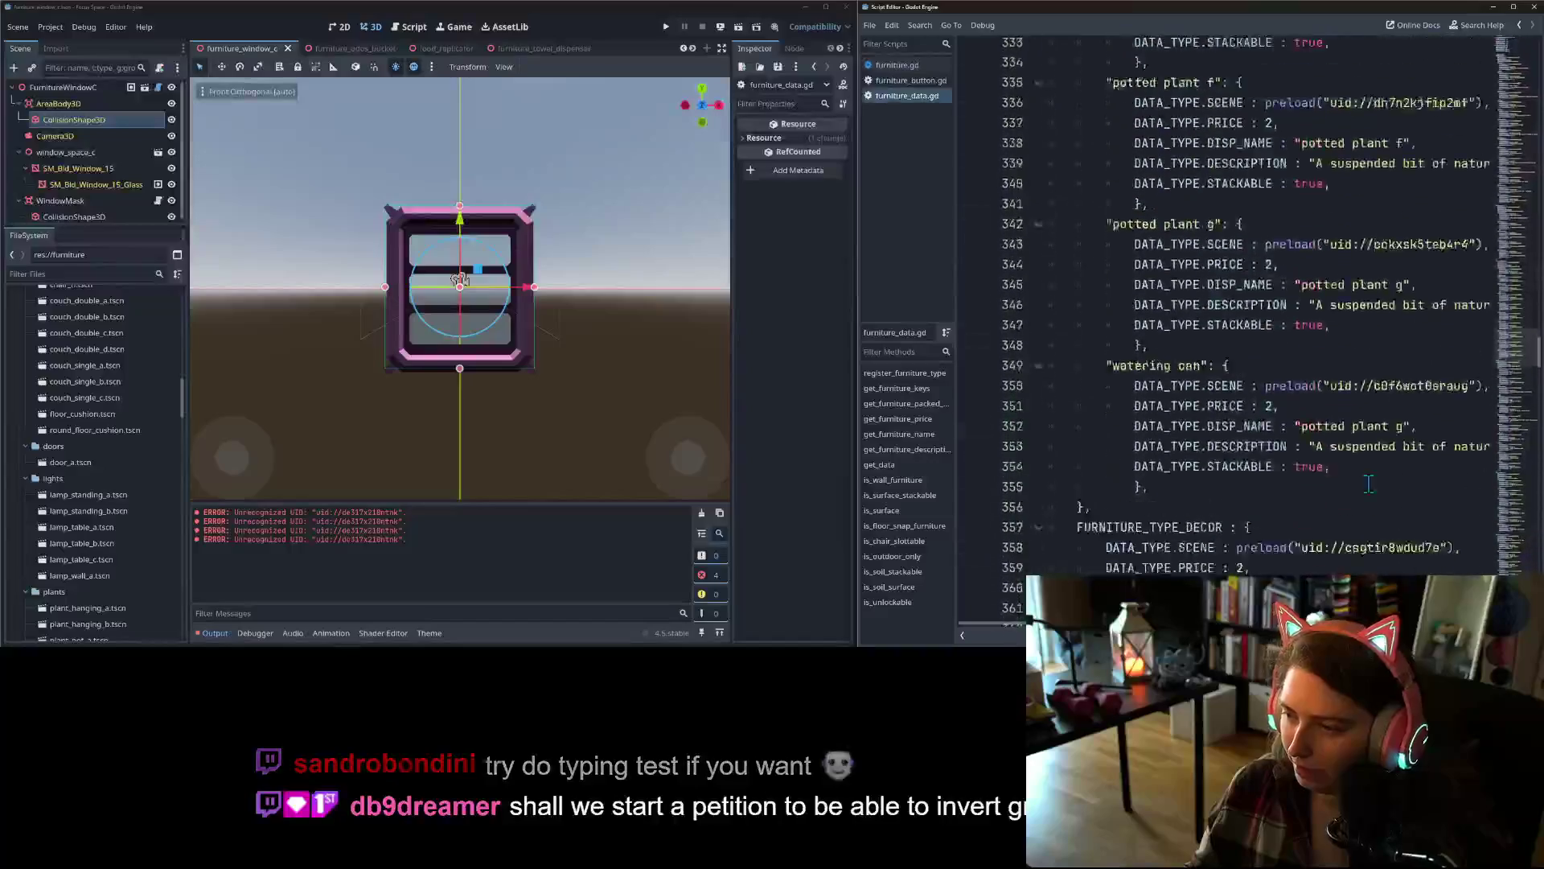
mouse_move(1513, 406)
mouse_down()
mouse_move(1525, 684)
mouse_move(1500, 42)
mouse_up()
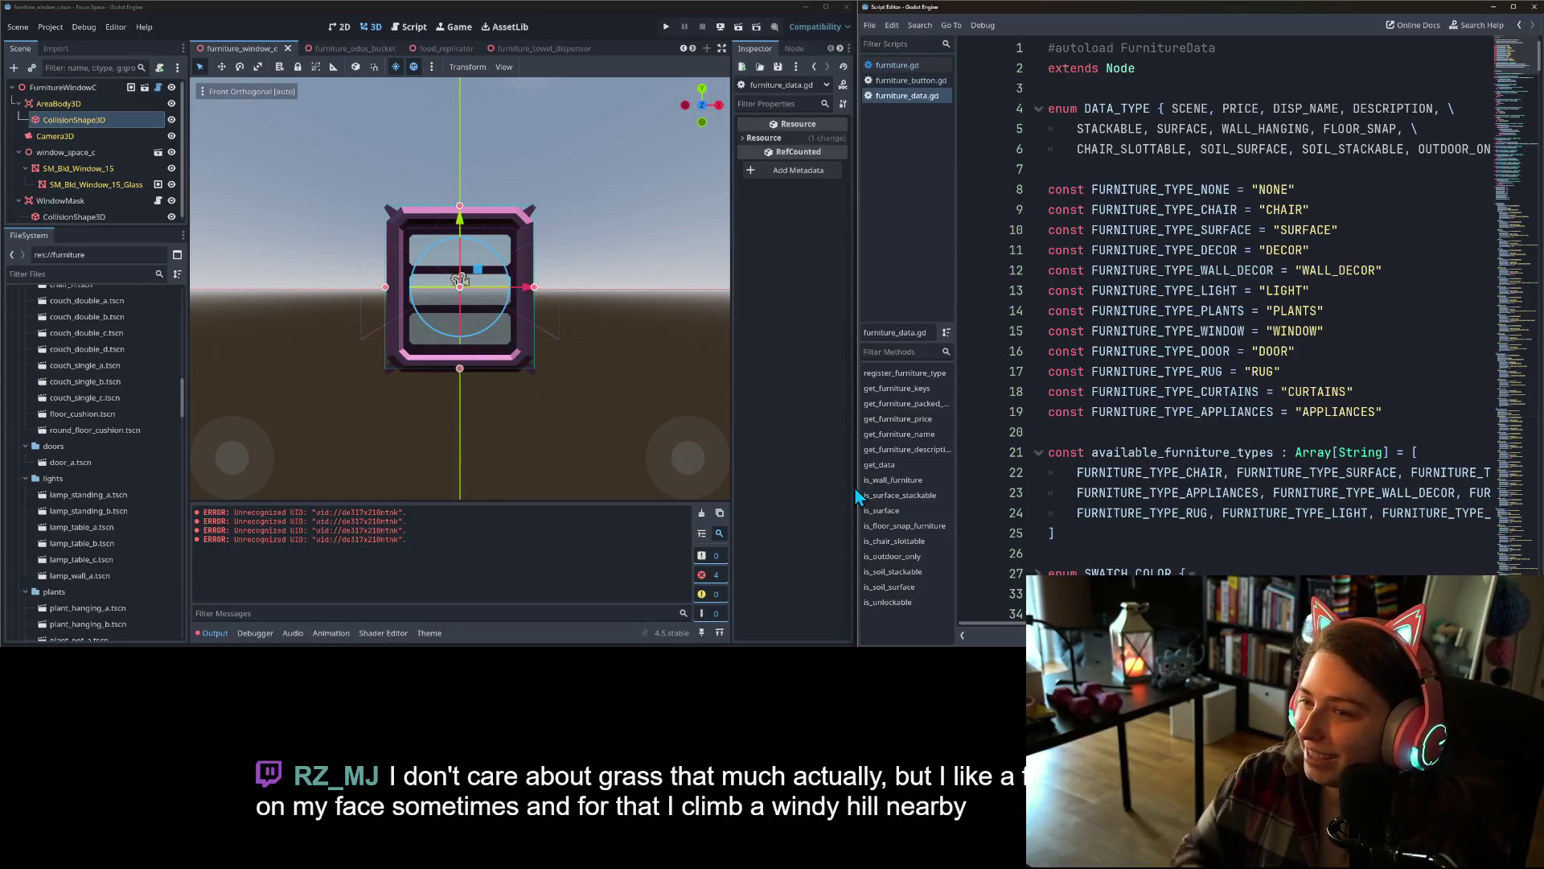
- Run the game, open my_room, and try placing window b
click(667, 27)
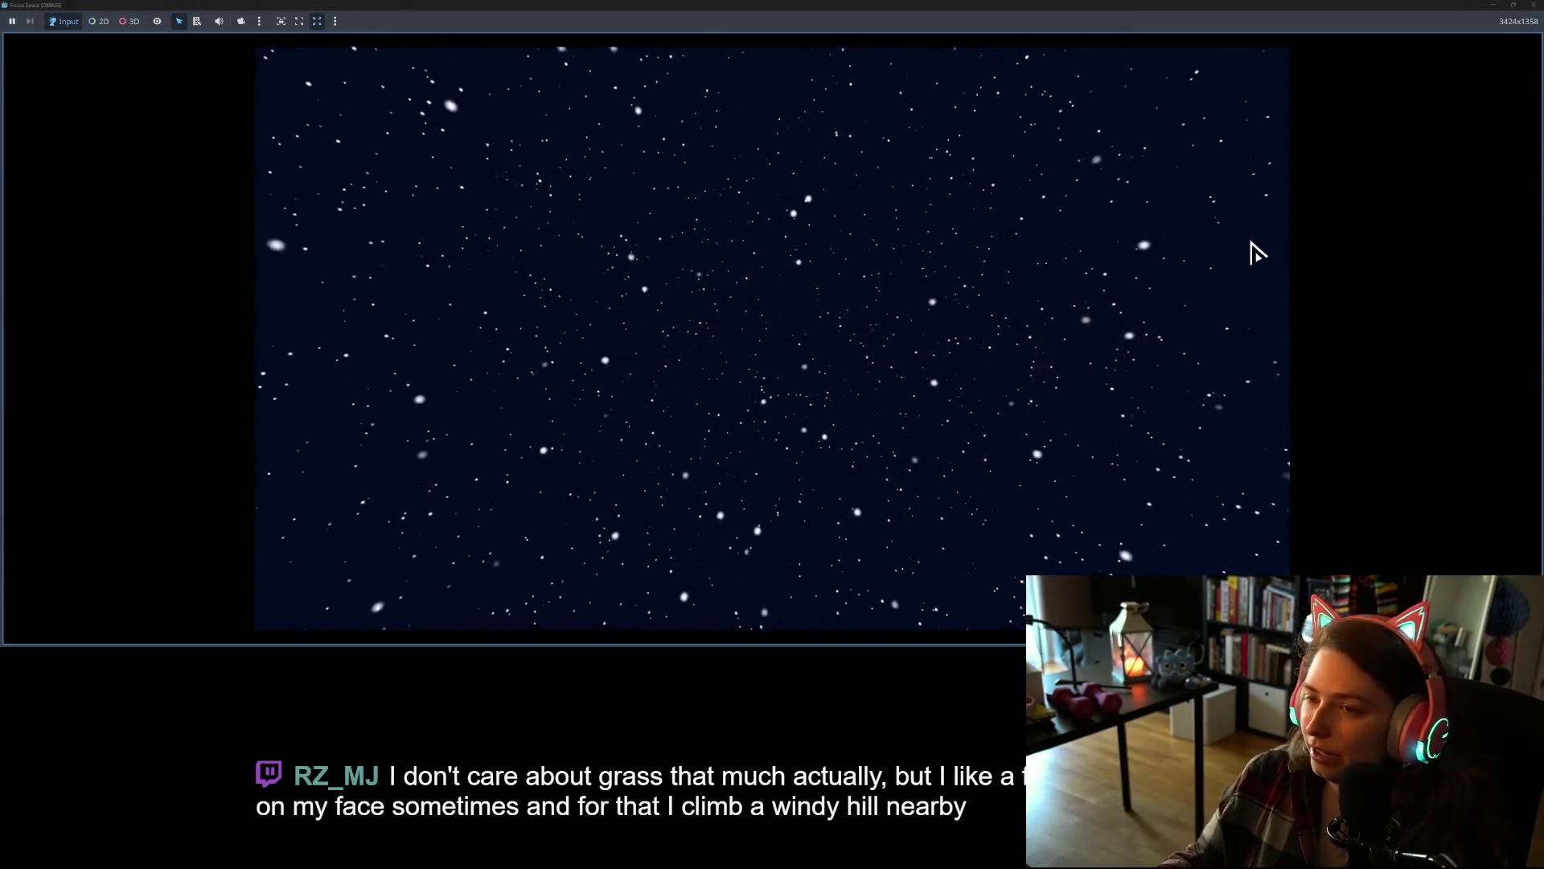
click(764, 509)
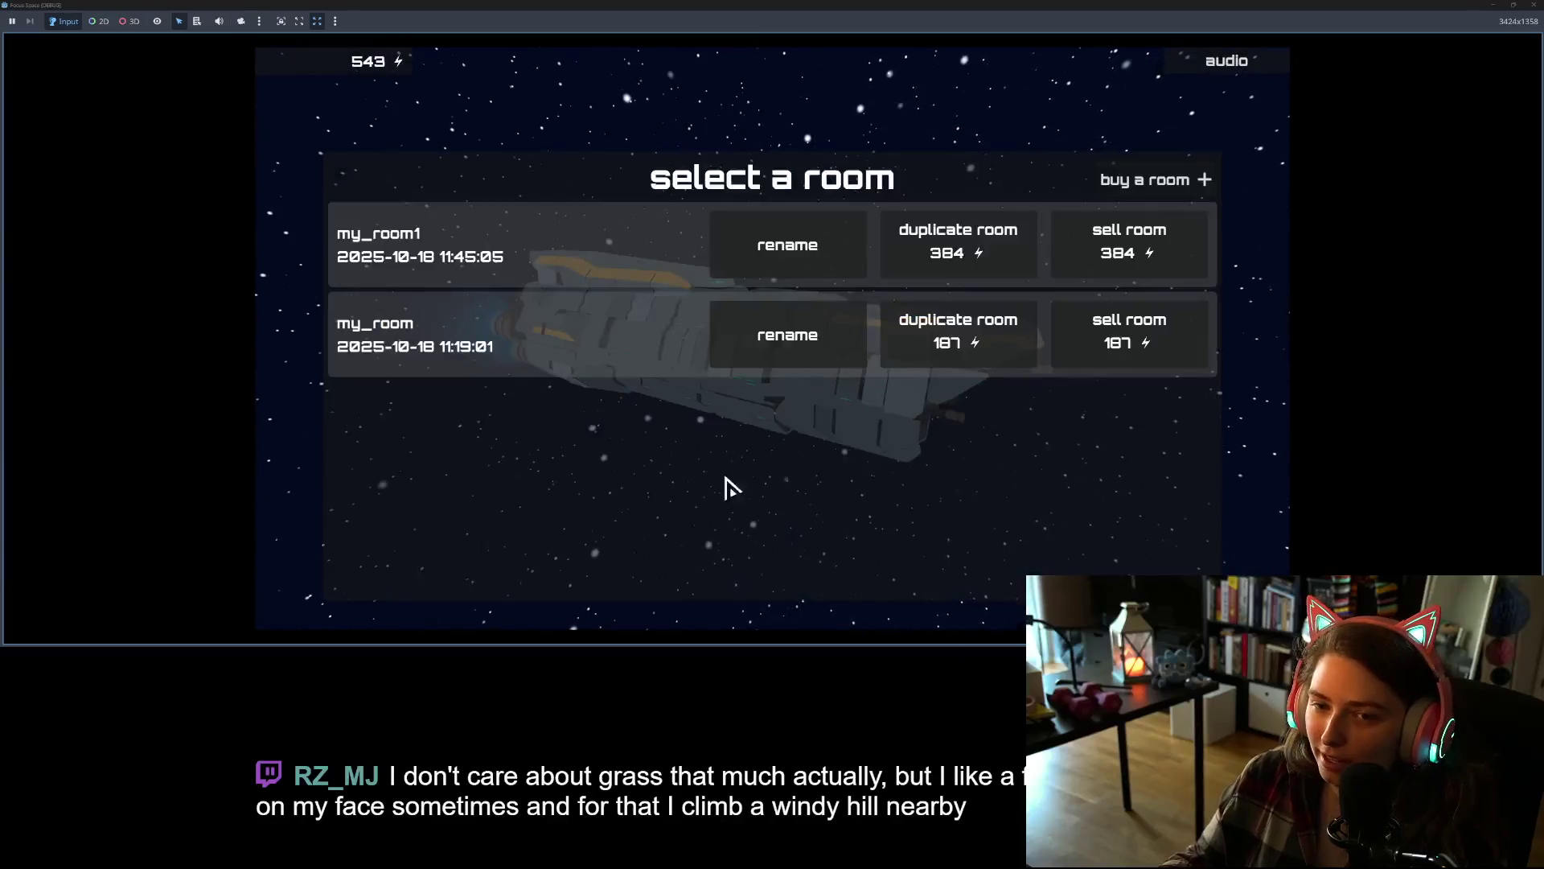
click(469, 344)
mouse_move(1268, 89)
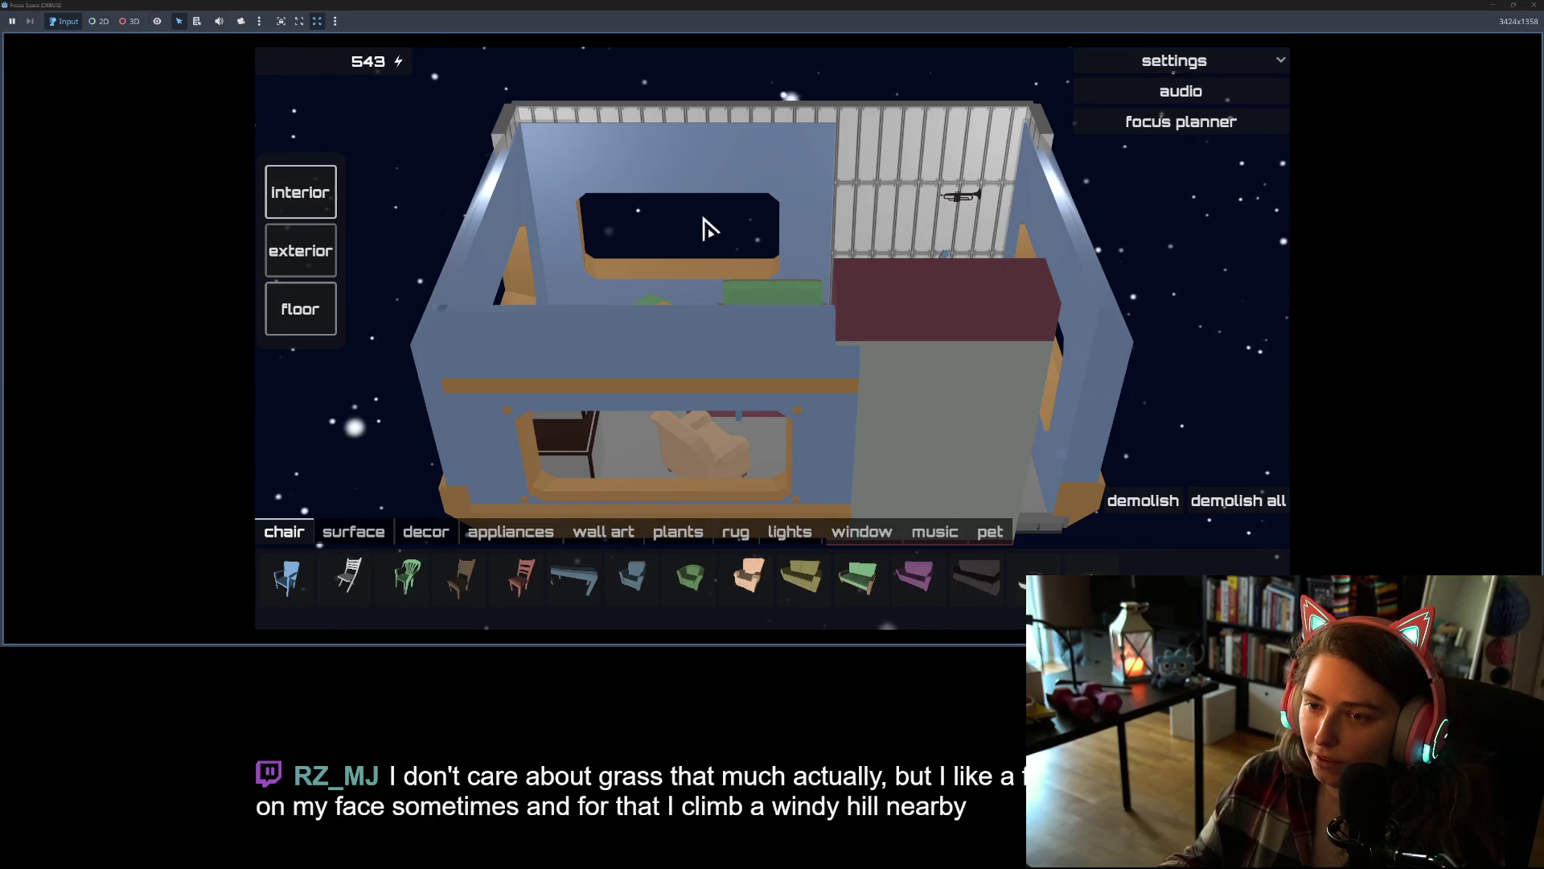
click(578, 376)
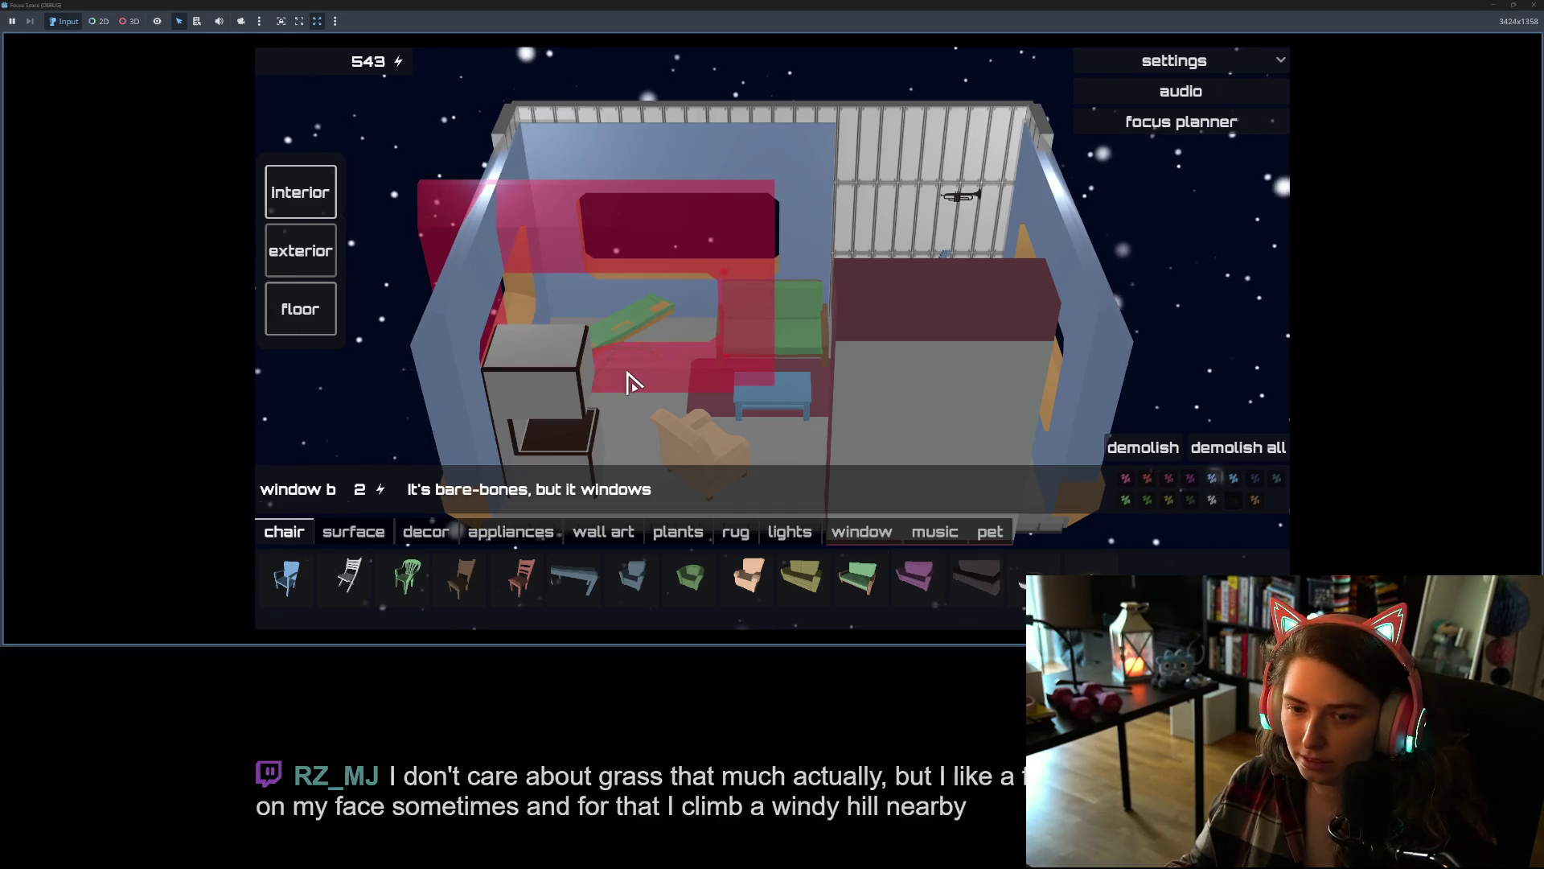
click(631, 381)
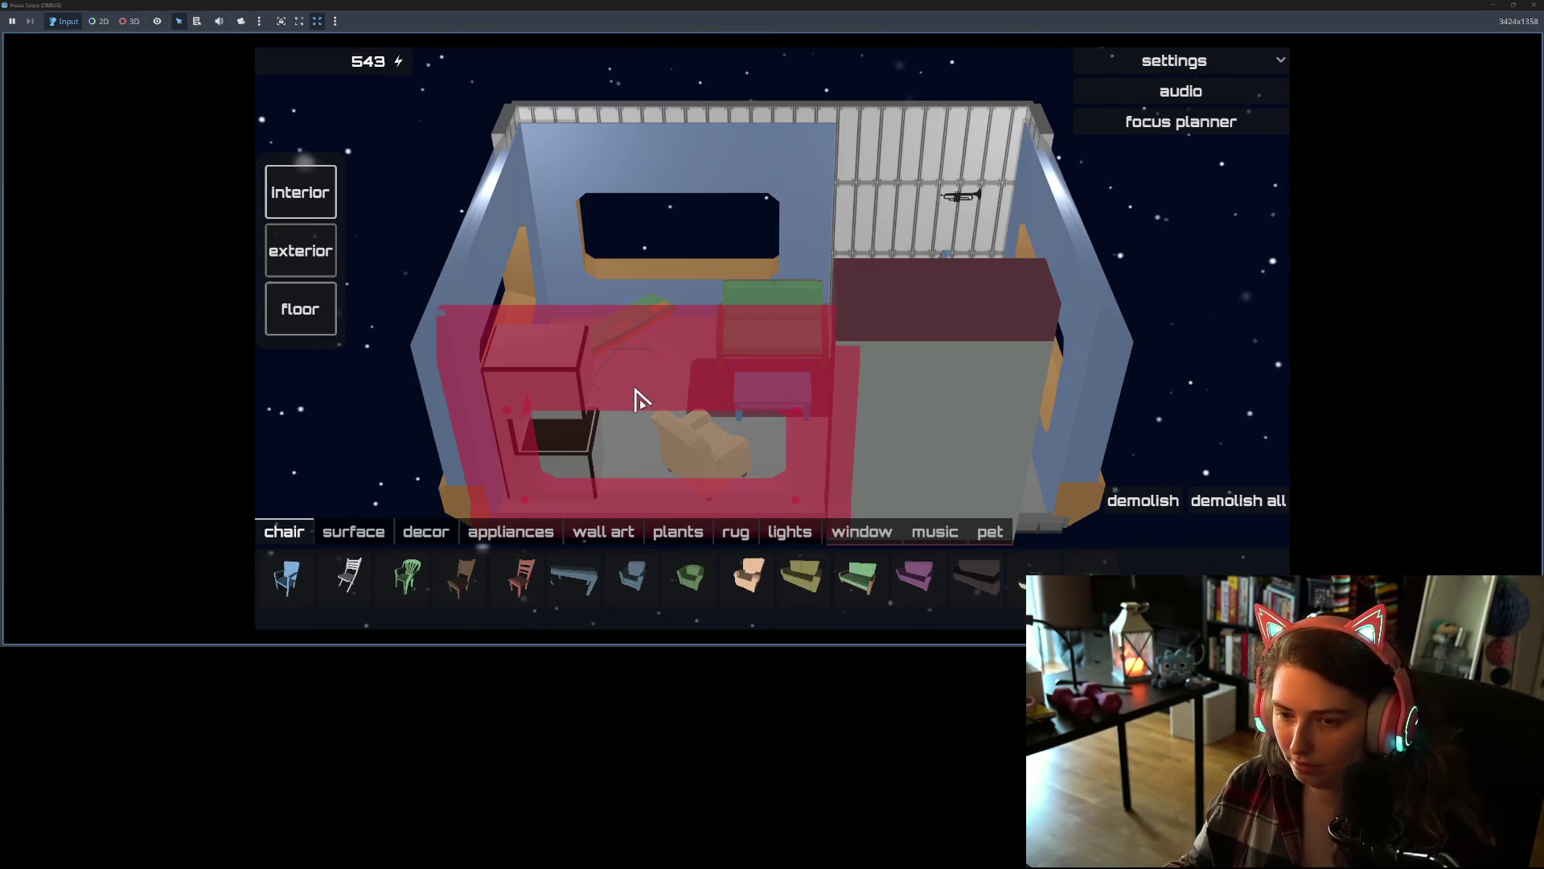
click(639, 398)
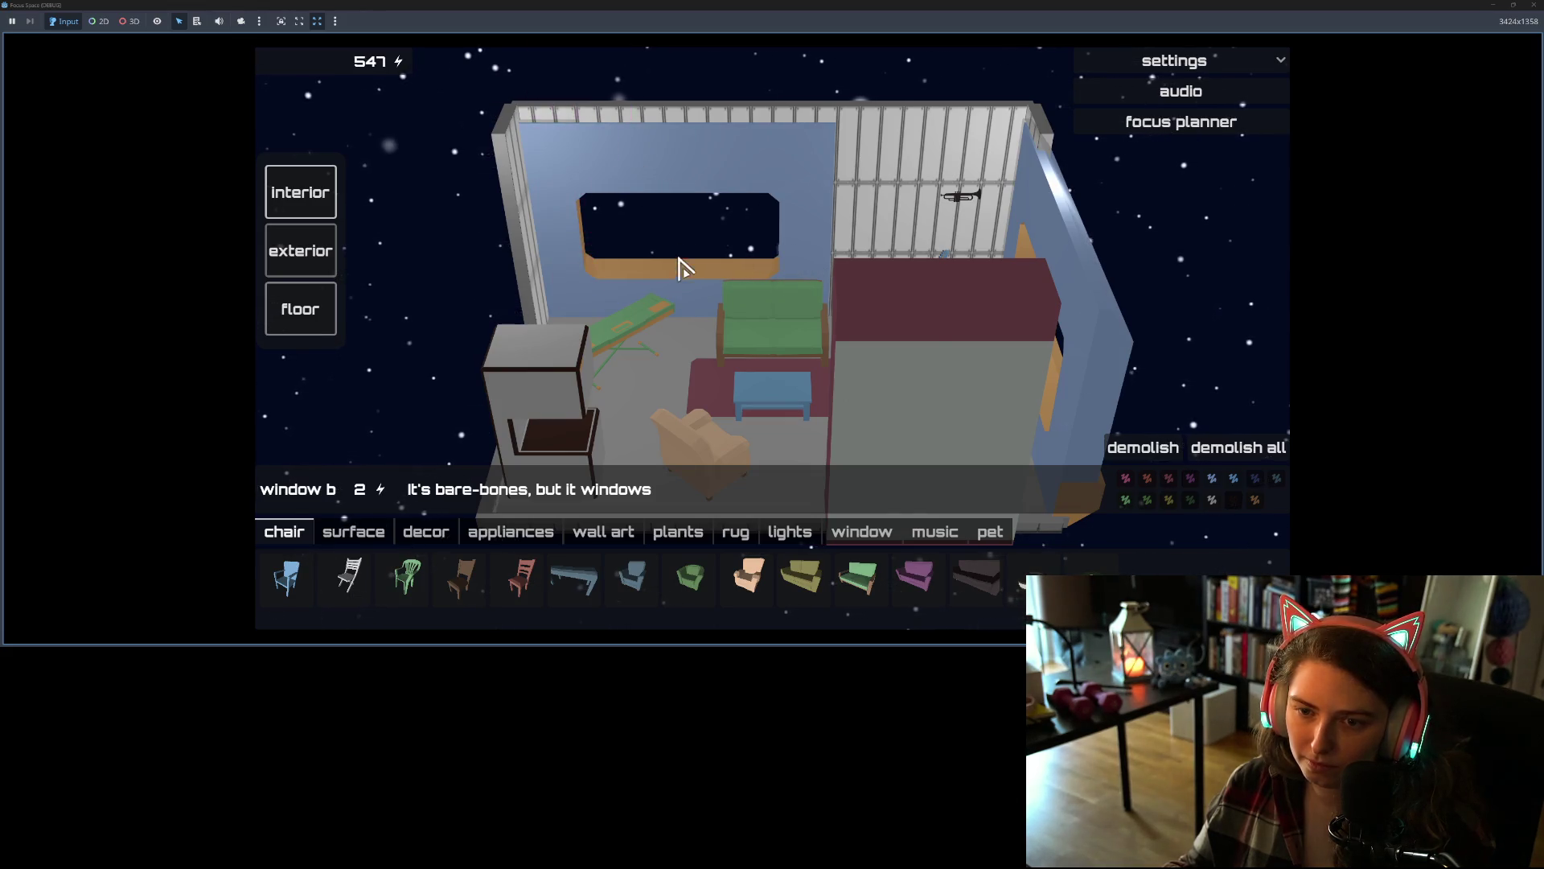
- Orbit the room, then start a 5-minute focus session from the ad break preset
drag(676, 211, 441, 207)
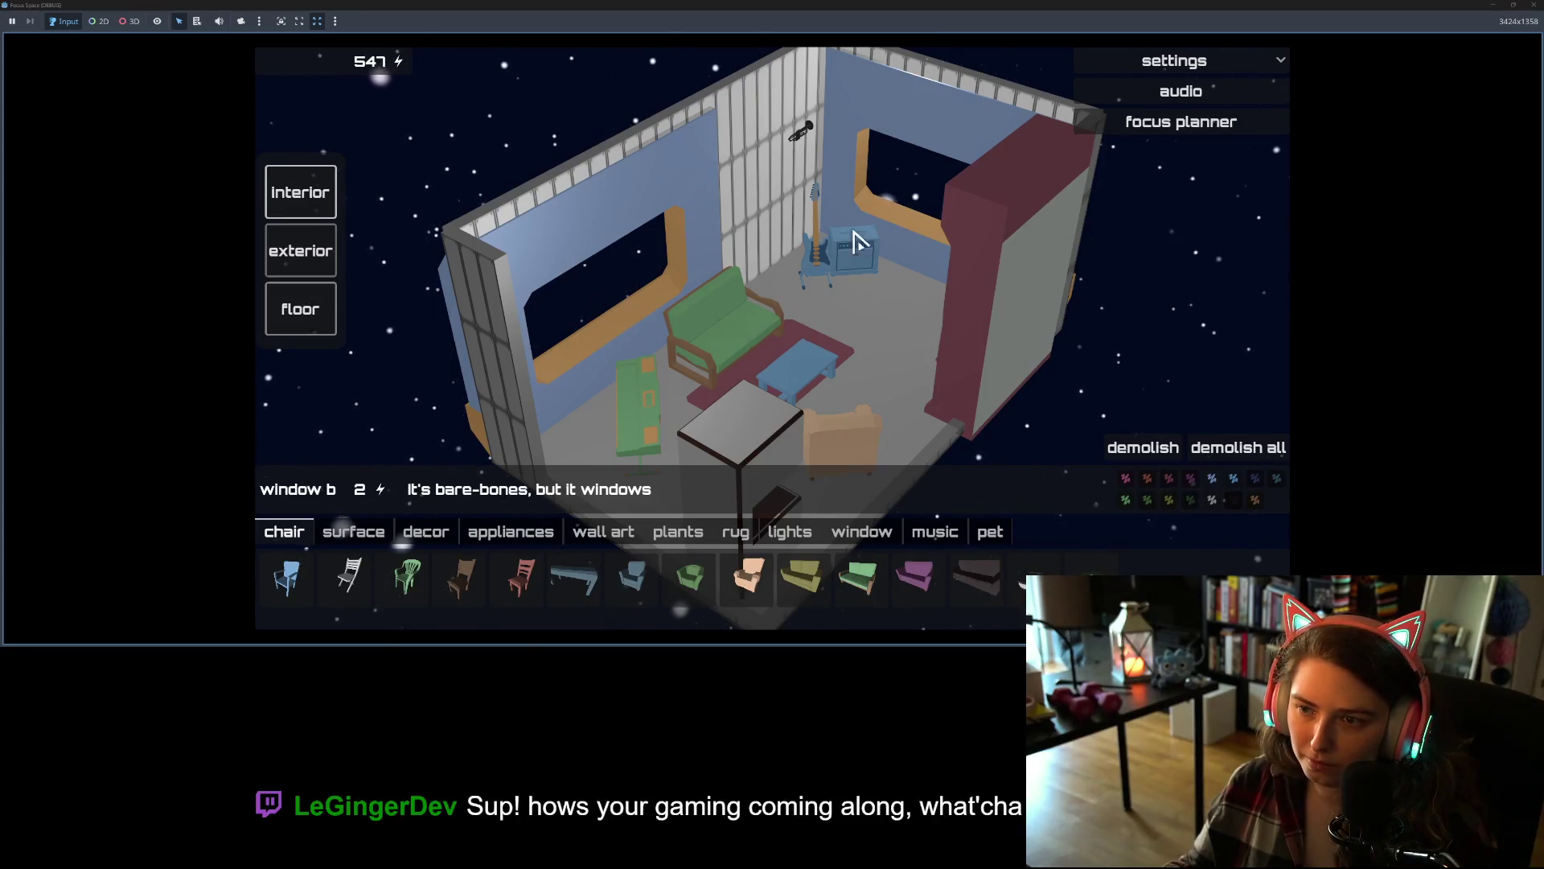
mouse_move(855, 239)
mouse_down()
mouse_move(641, 348)
mouse_move(838, 386)
mouse_move(876, 313)
mouse_move(909, 304)
mouse_move(589, 307)
mouse_move(573, 325)
mouse_move(692, 320)
mouse_move(851, 349)
mouse_up()
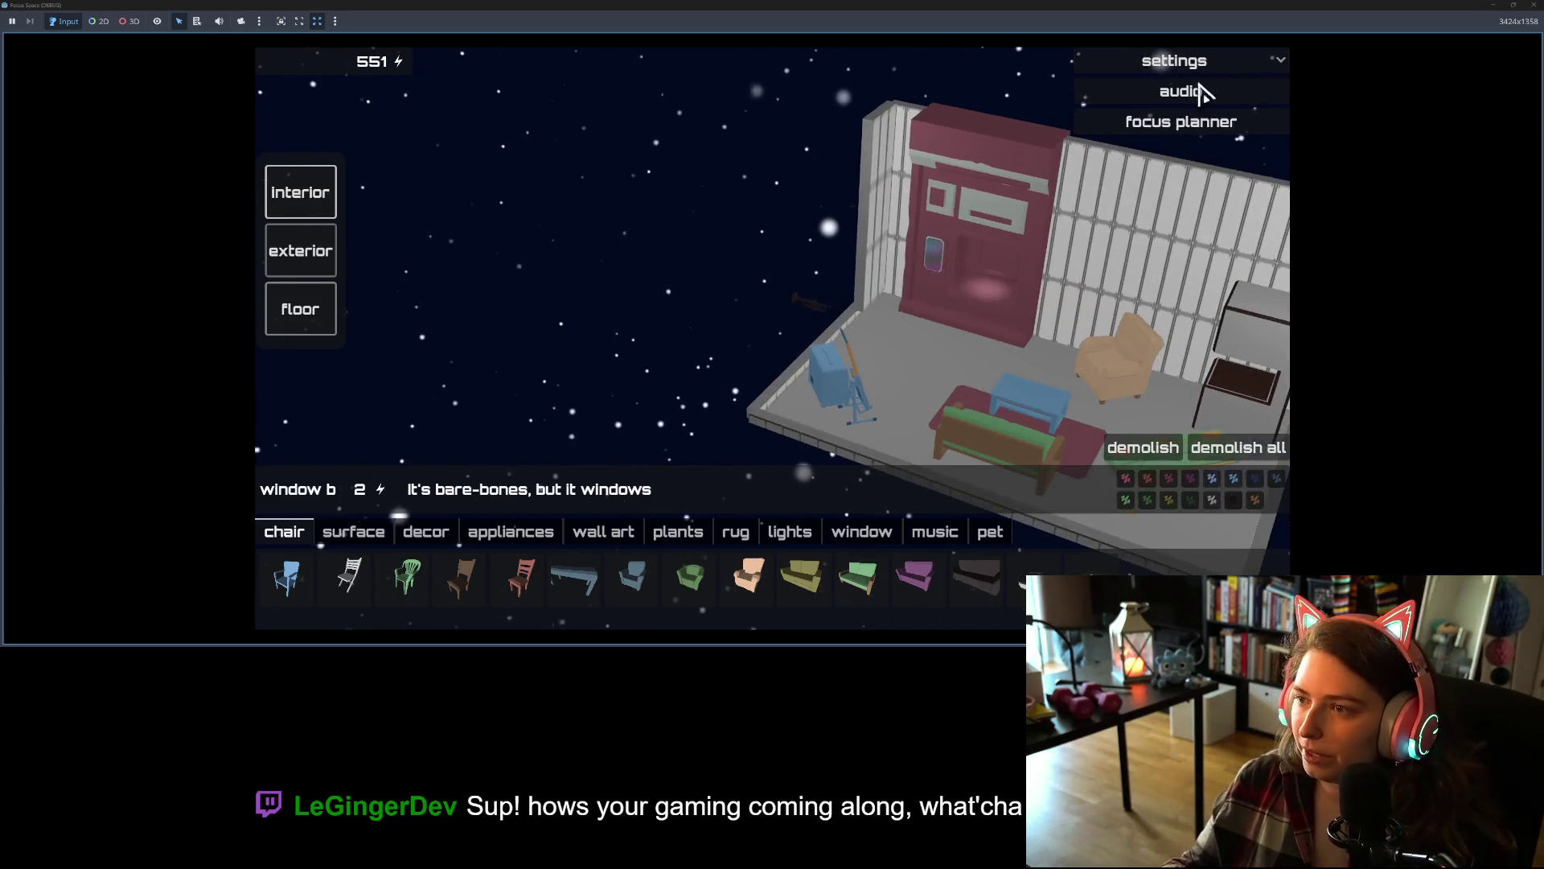
click(1181, 122)
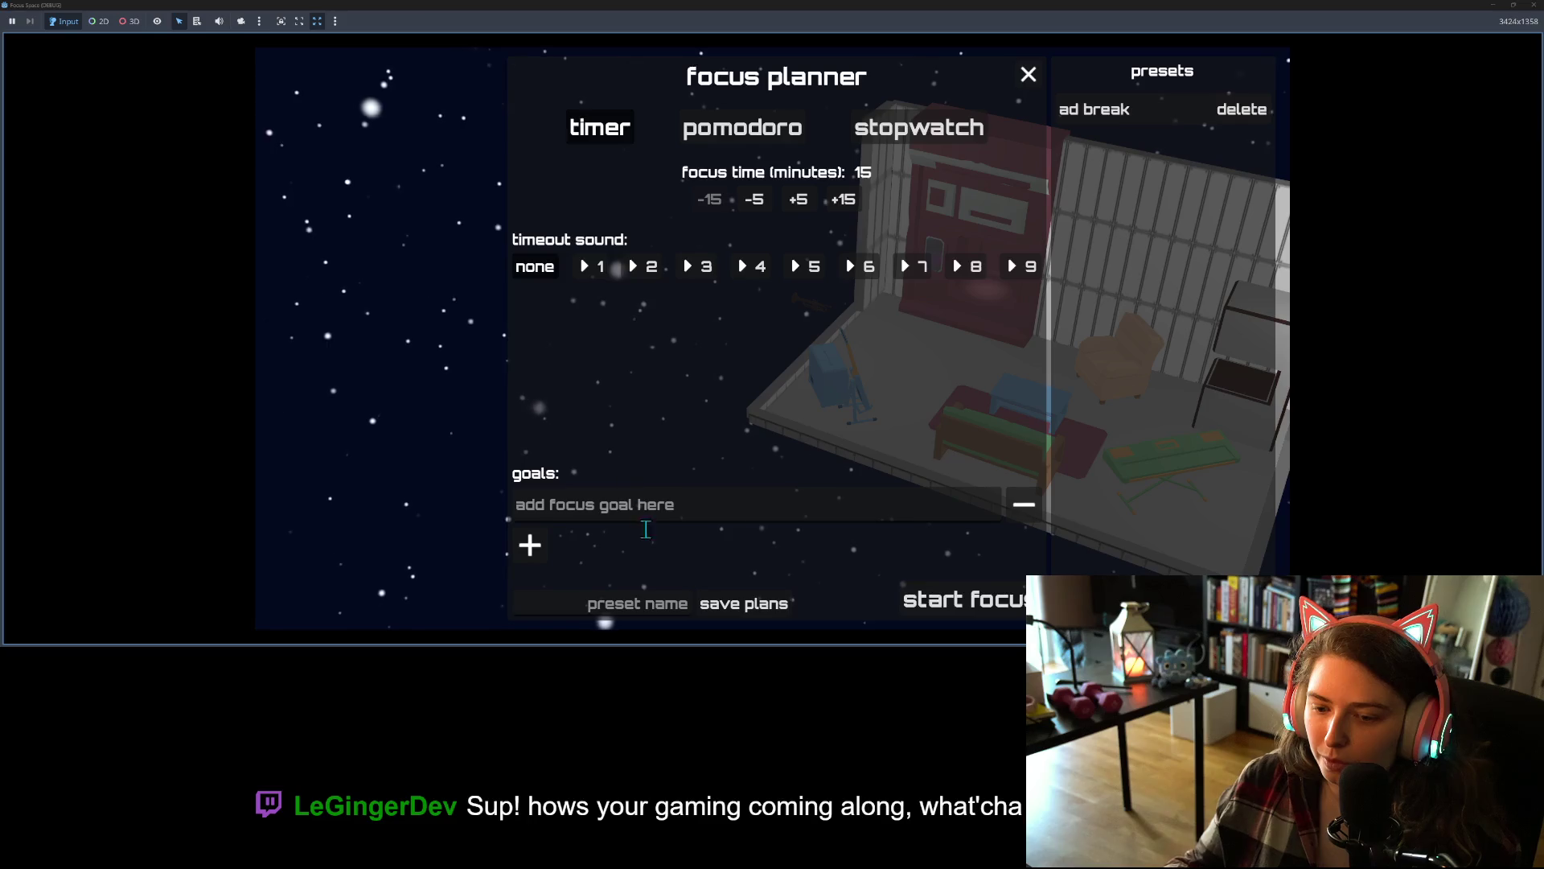
click(1068, 118)
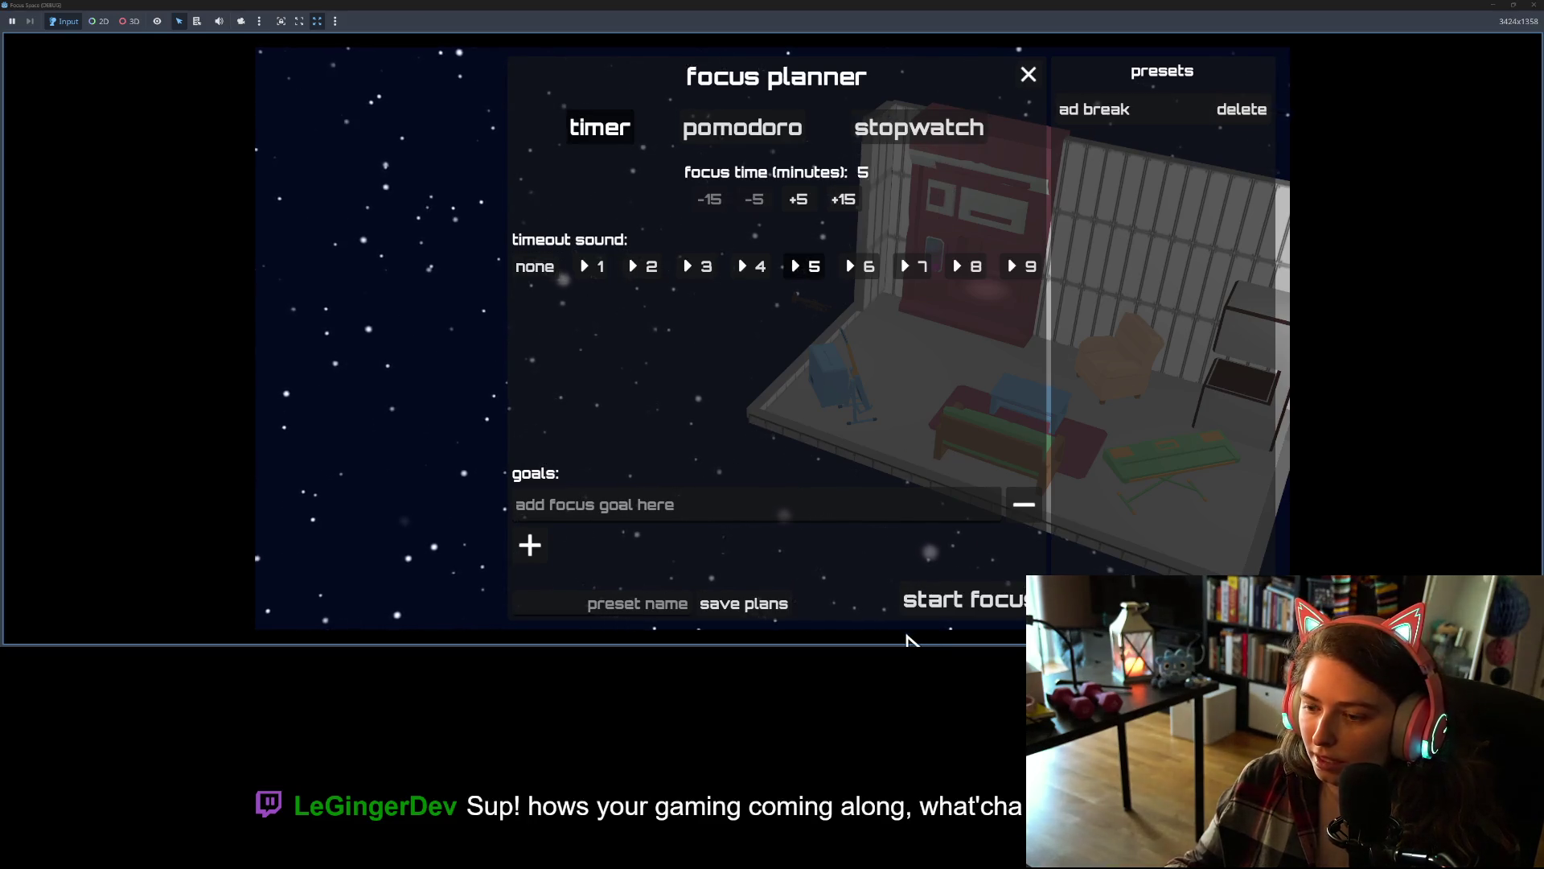
click(957, 597)
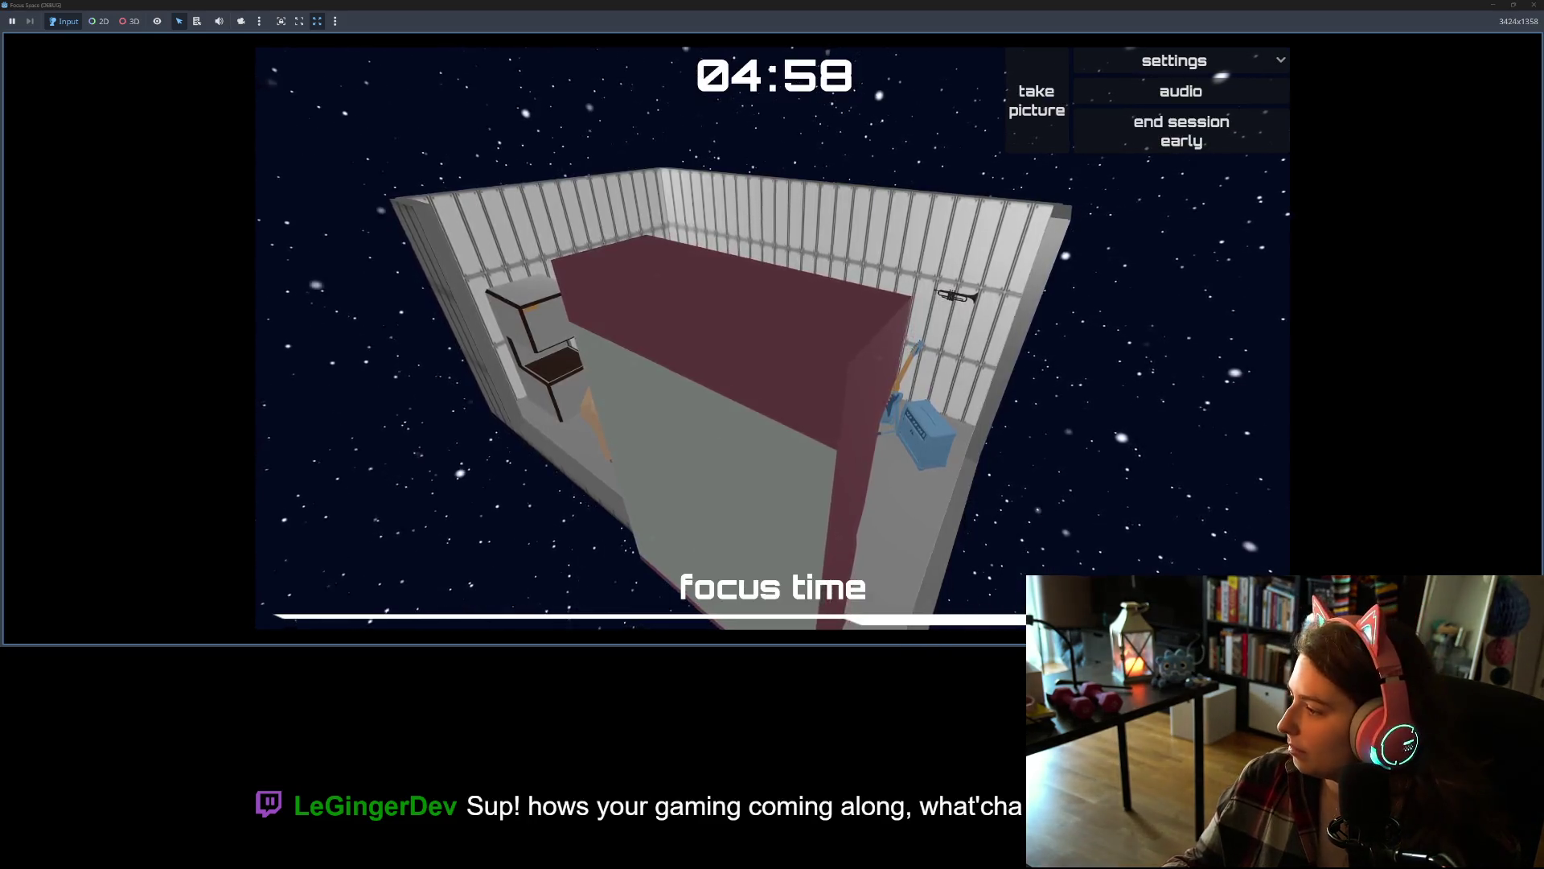
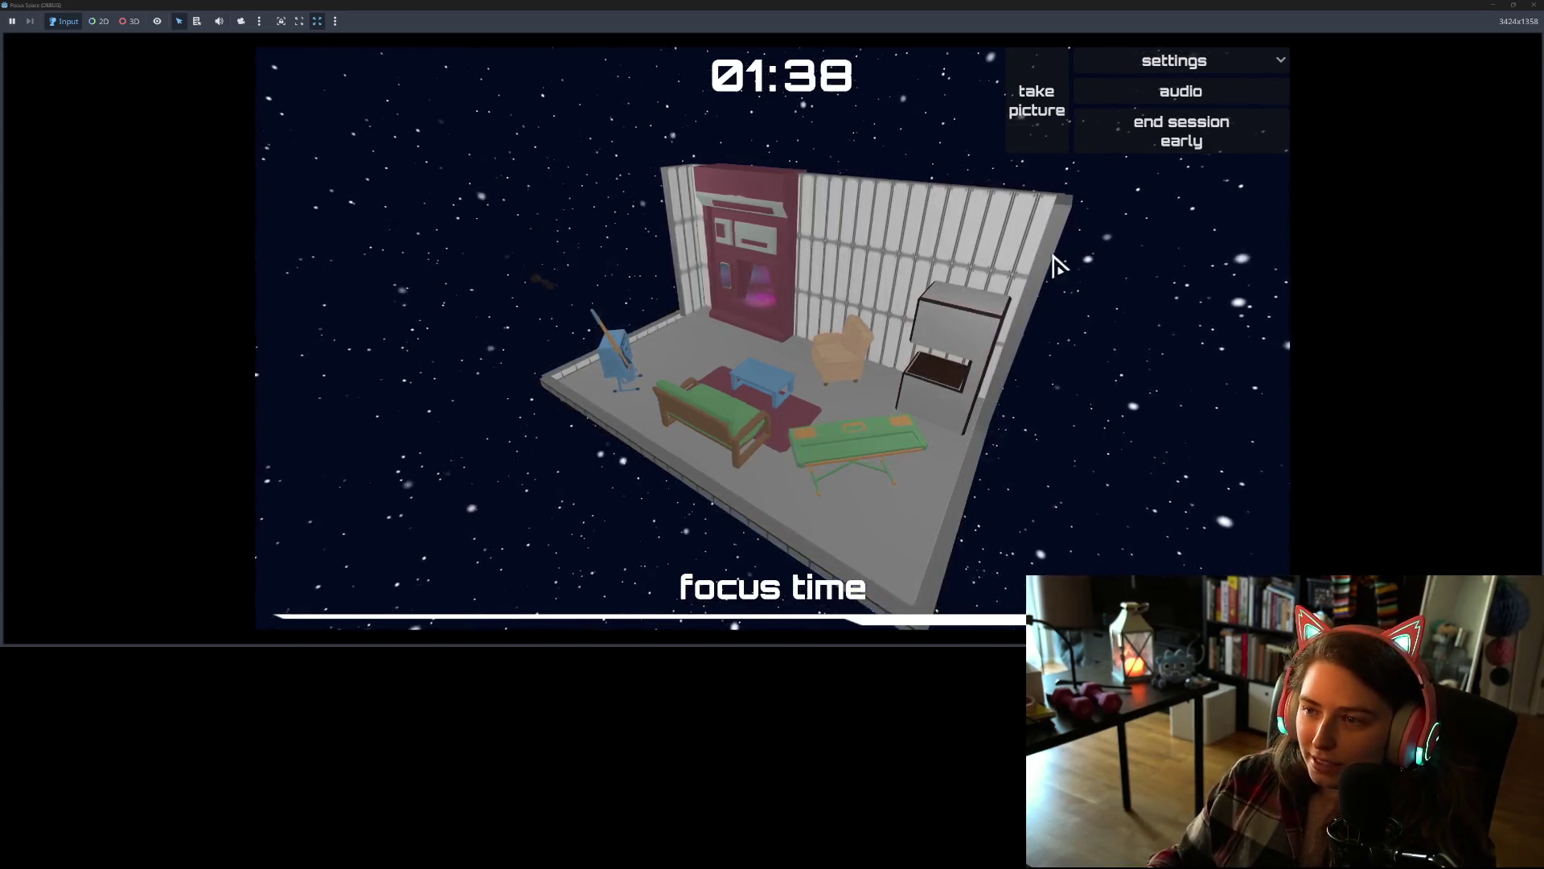
- End the focus session early and place a blue space chair beside the green desk
click(1164, 147)
click(778, 390)
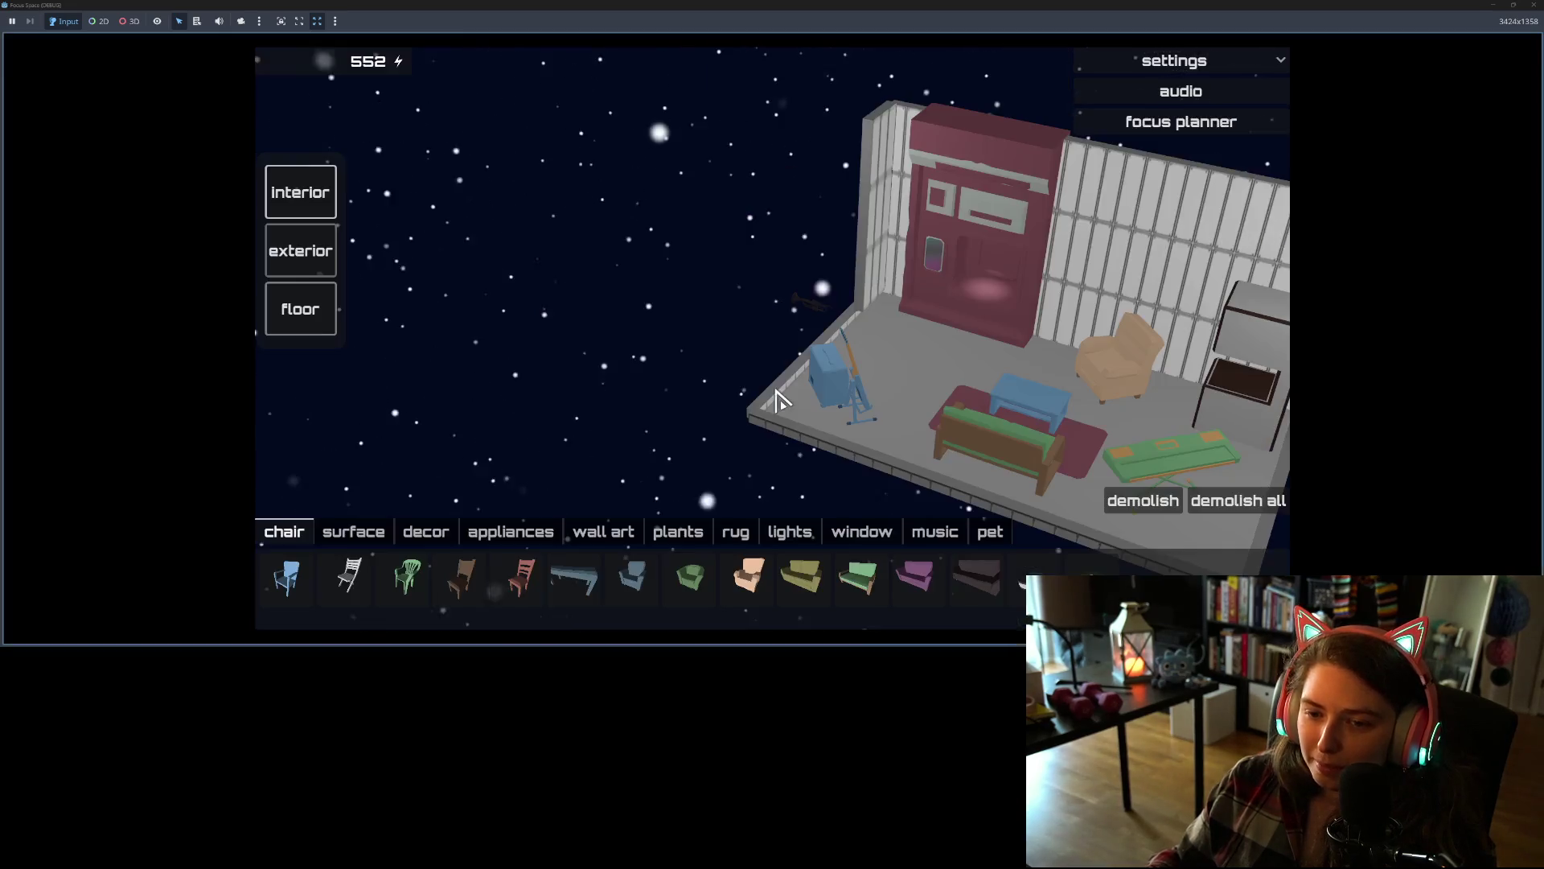
click(633, 577)
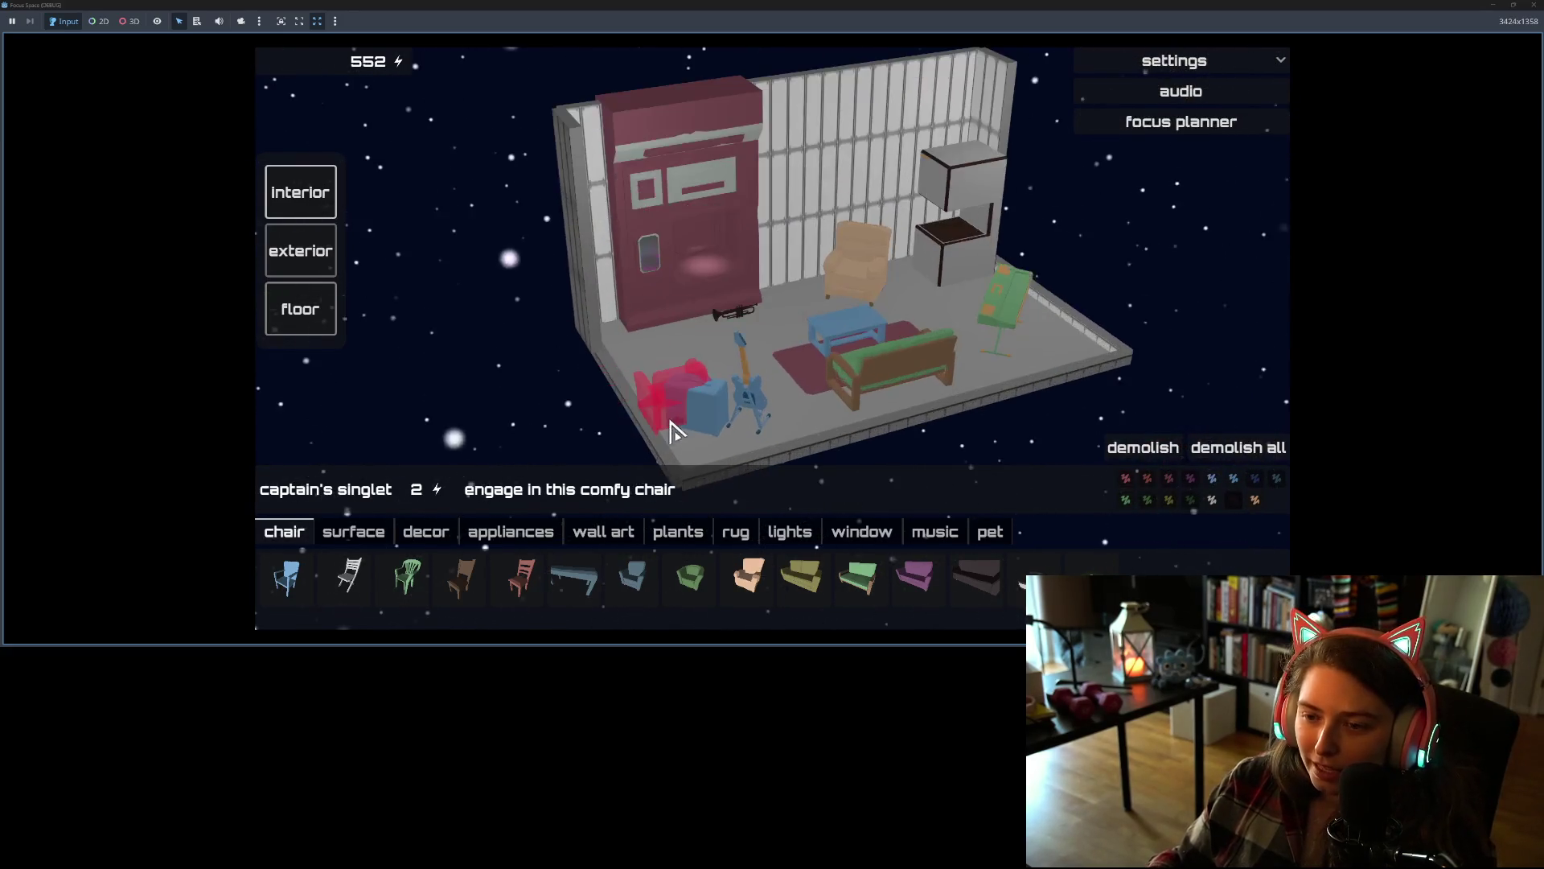
scroll(625, 354, up, 3)
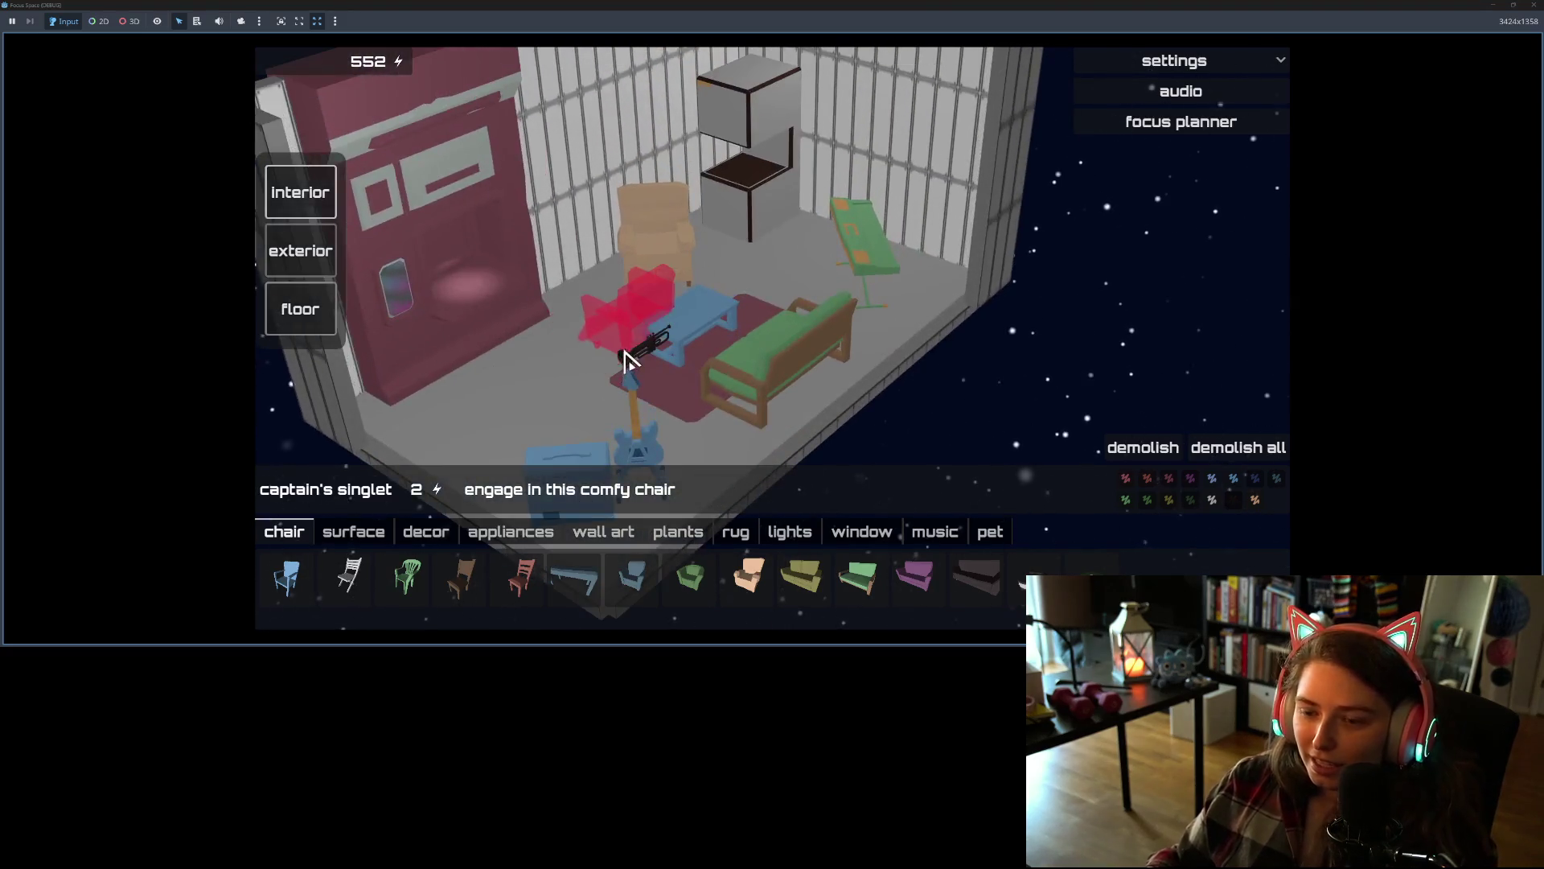
scroll(611, 398, up, 5)
click(302, 578)
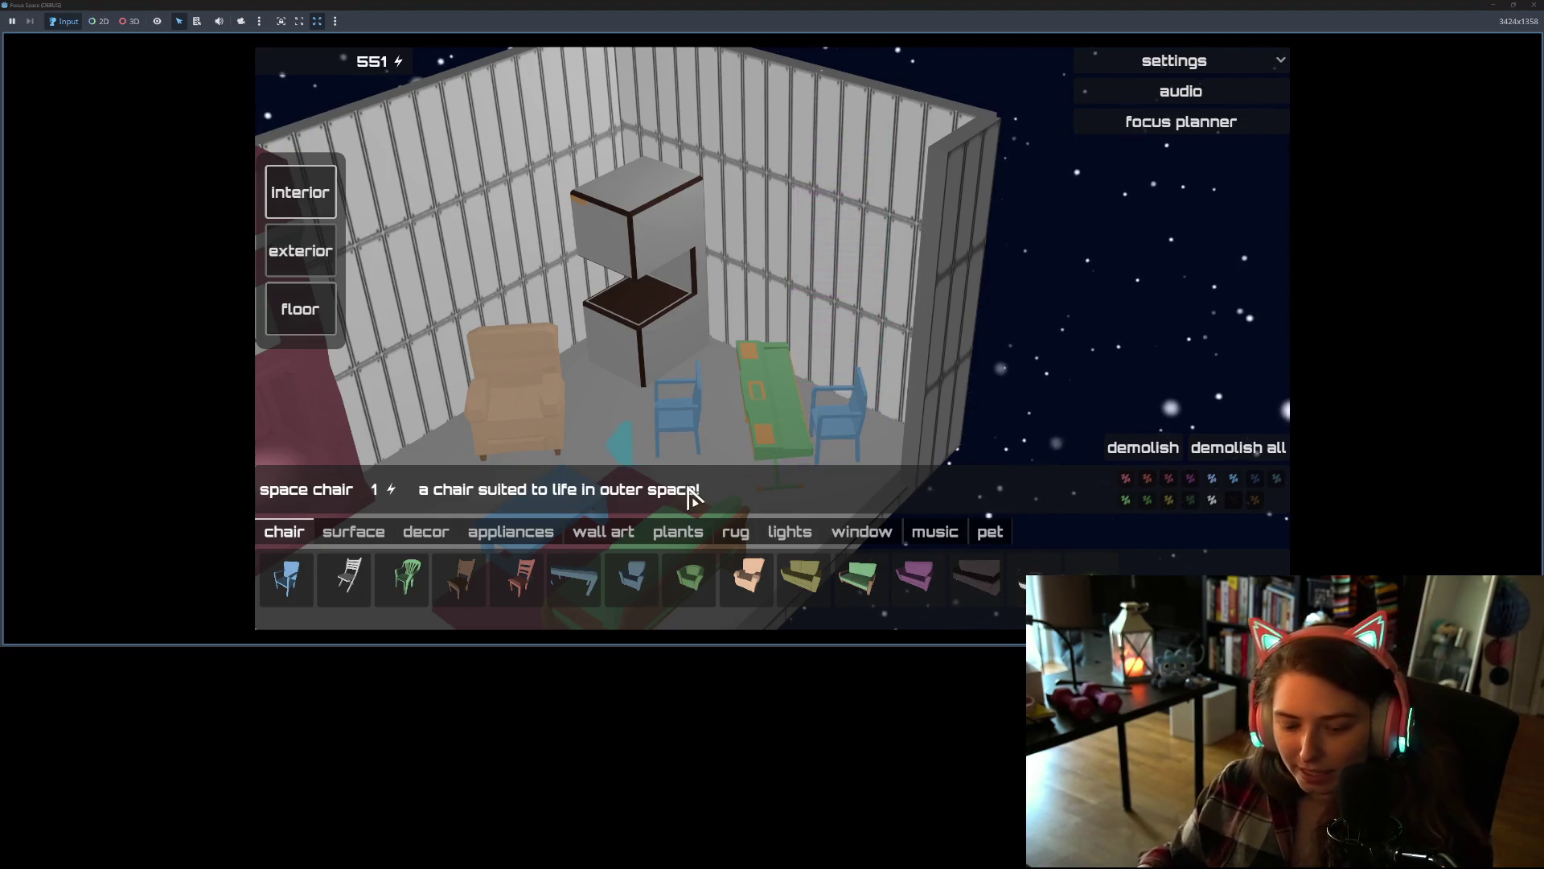
mouse_move(687, 493)
mouse_down()
mouse_move(619, 416)
mouse_move(586, 407)
mouse_move(776, 372)
mouse_move(736, 379)
mouse_up()
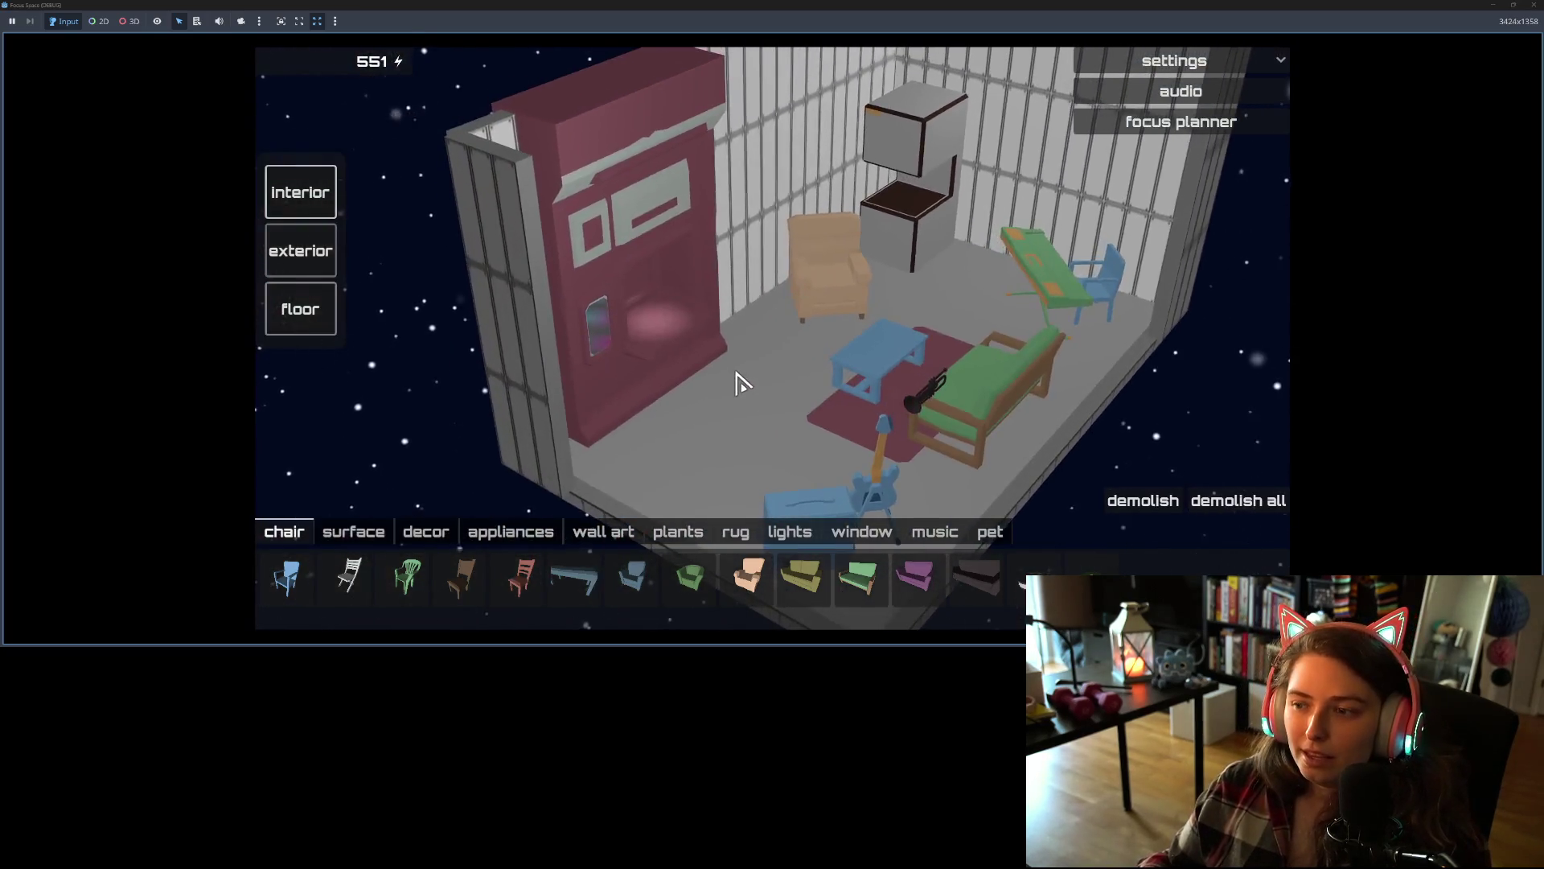
- Save the game and quit from the settings menu
scroll(736, 383, up, 3)
scroll(740, 468, down, 5)
mouse_move(772, 472)
mouse_down()
mouse_move(813, 476)
mouse_move(827, 458)
mouse_move(769, 462)
mouse_up()
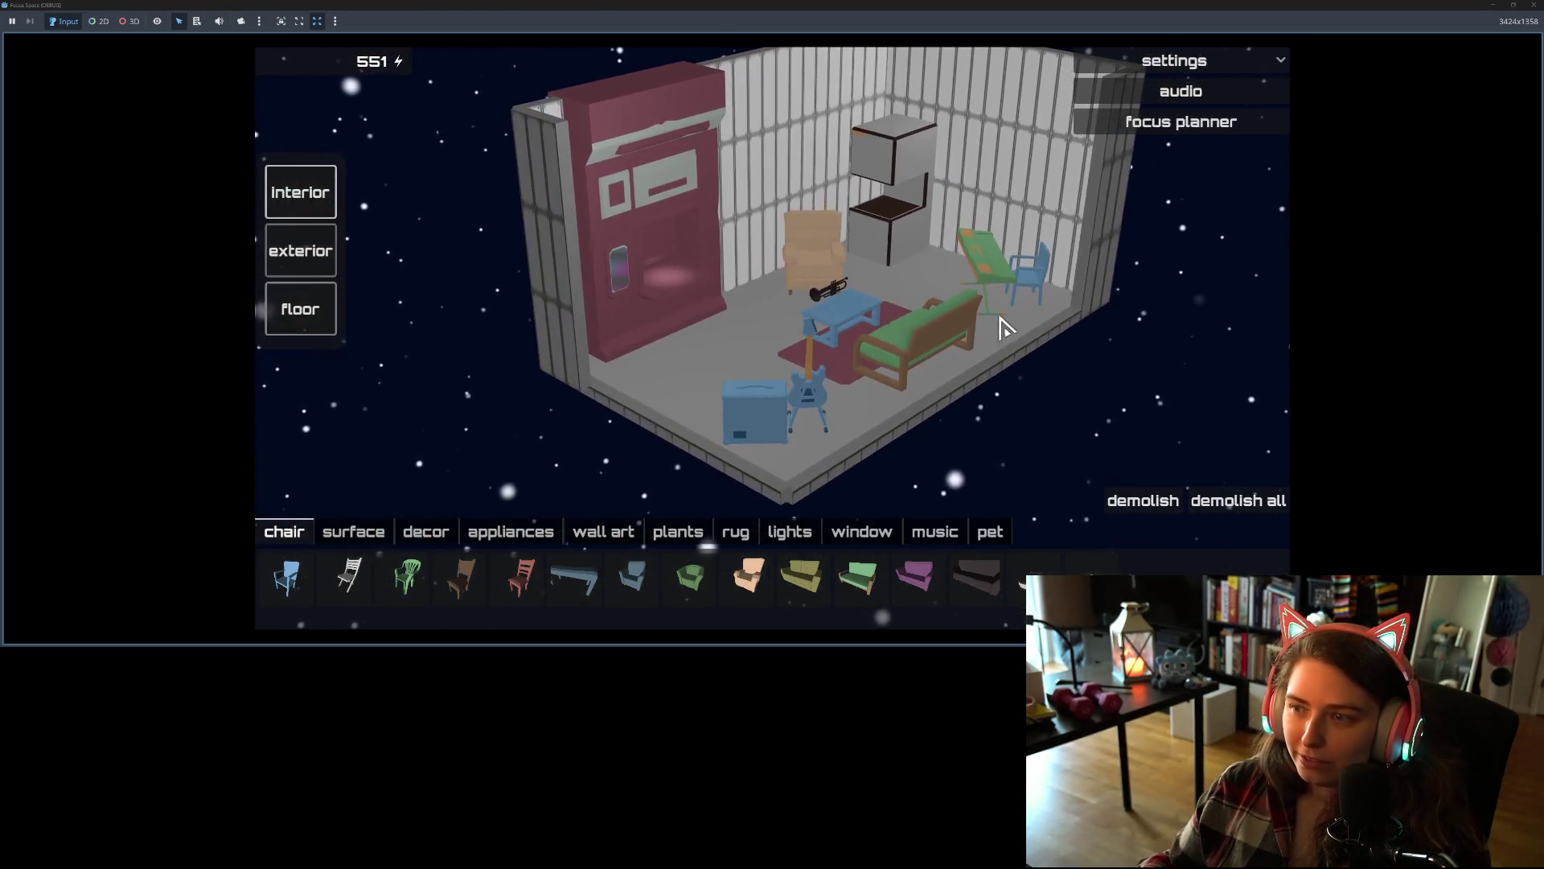
click(1180, 71)
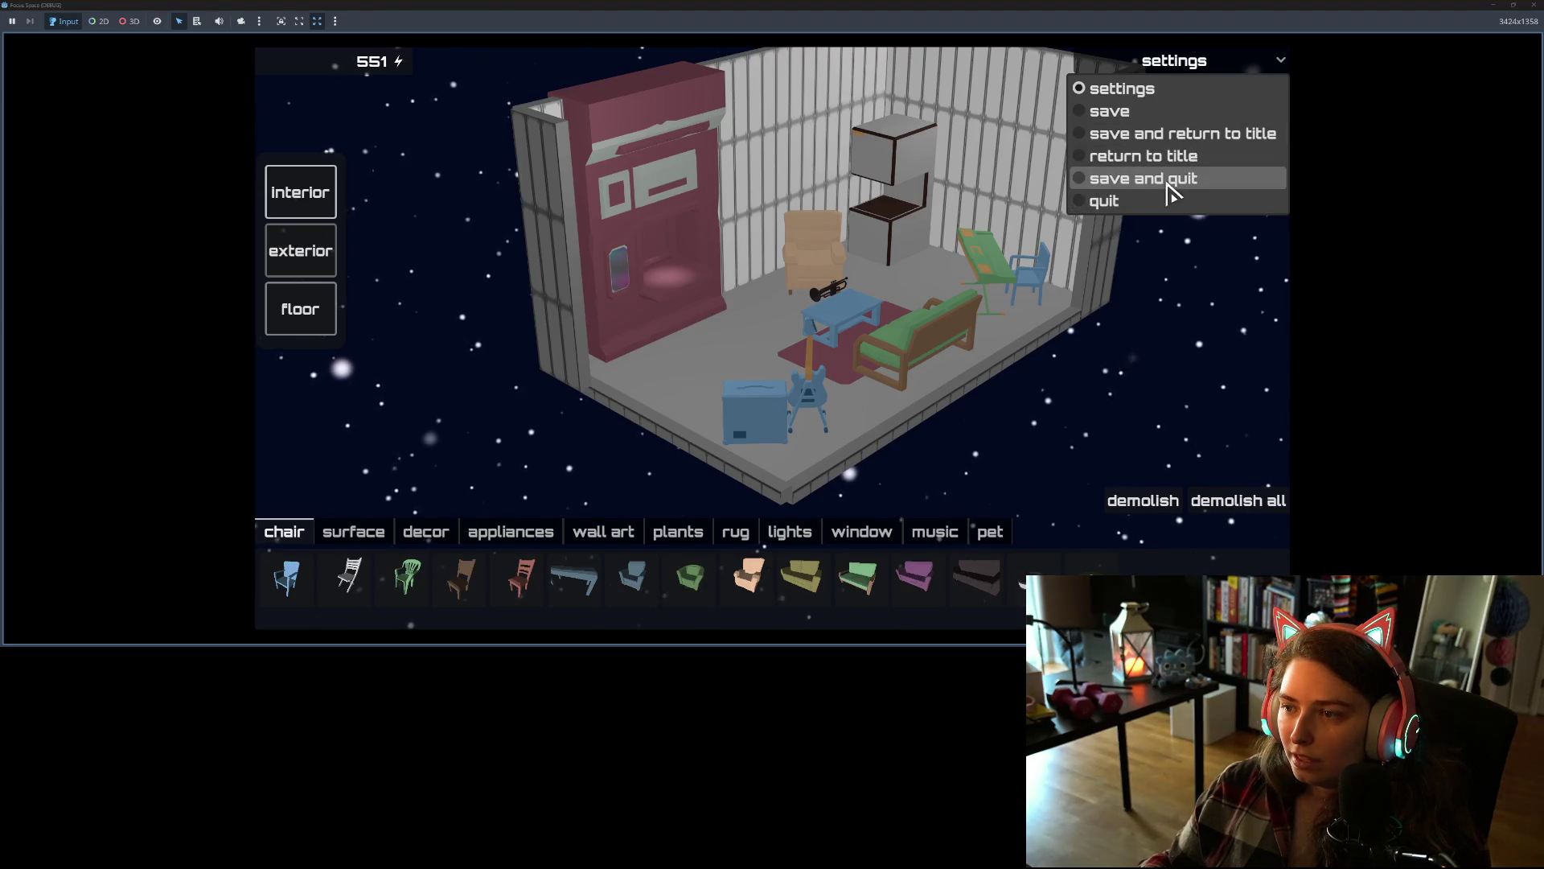
click(1167, 179)
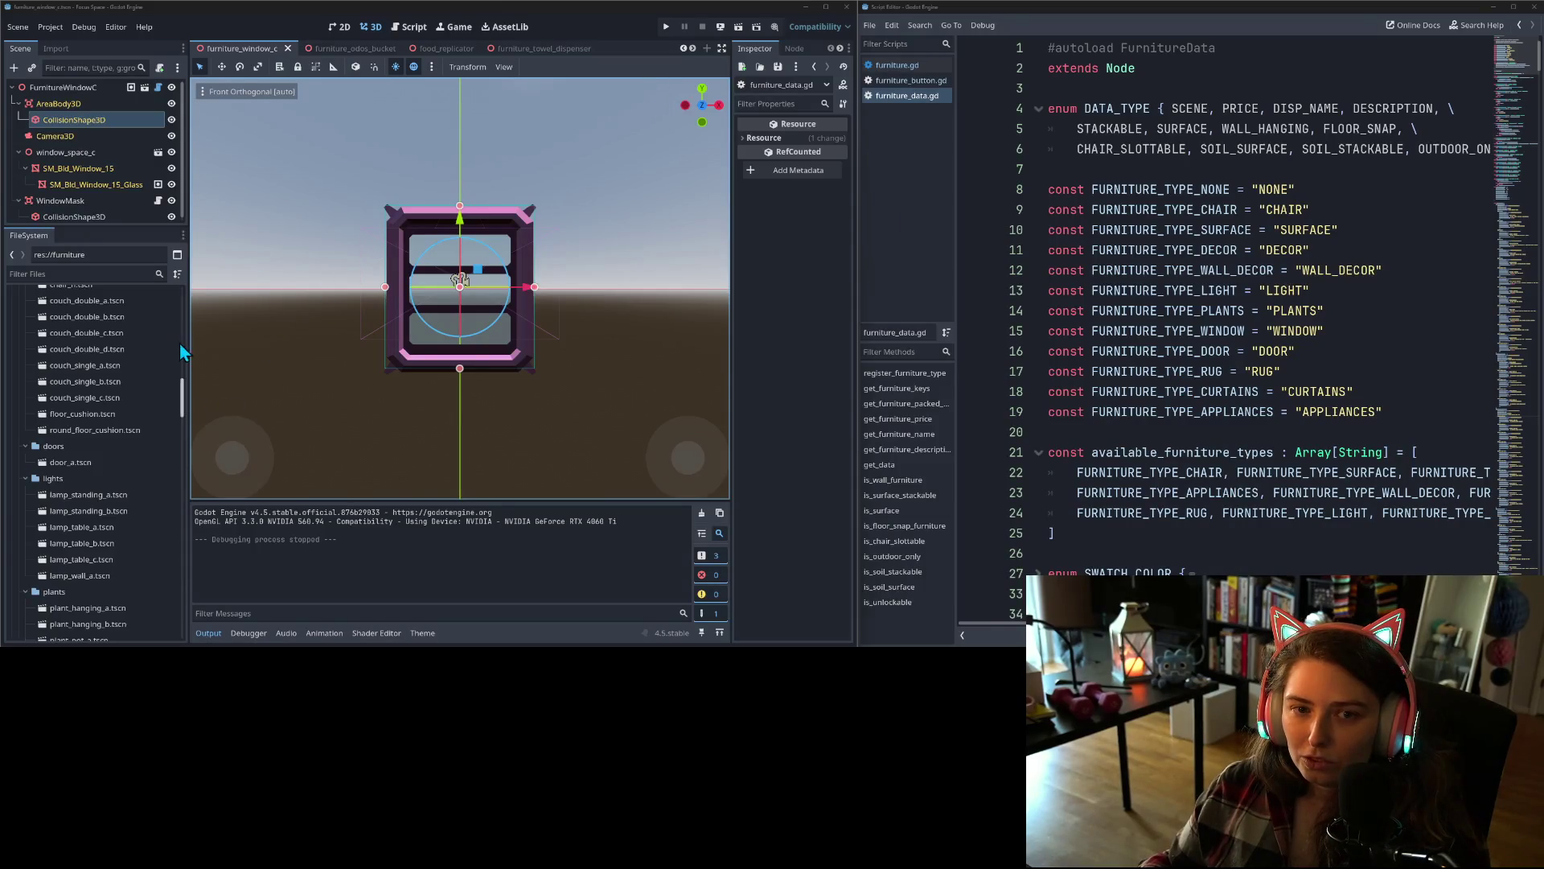
- Scroll back through the scene tabs and open the table_dining_c scene
click(687, 47)
click(687, 47)
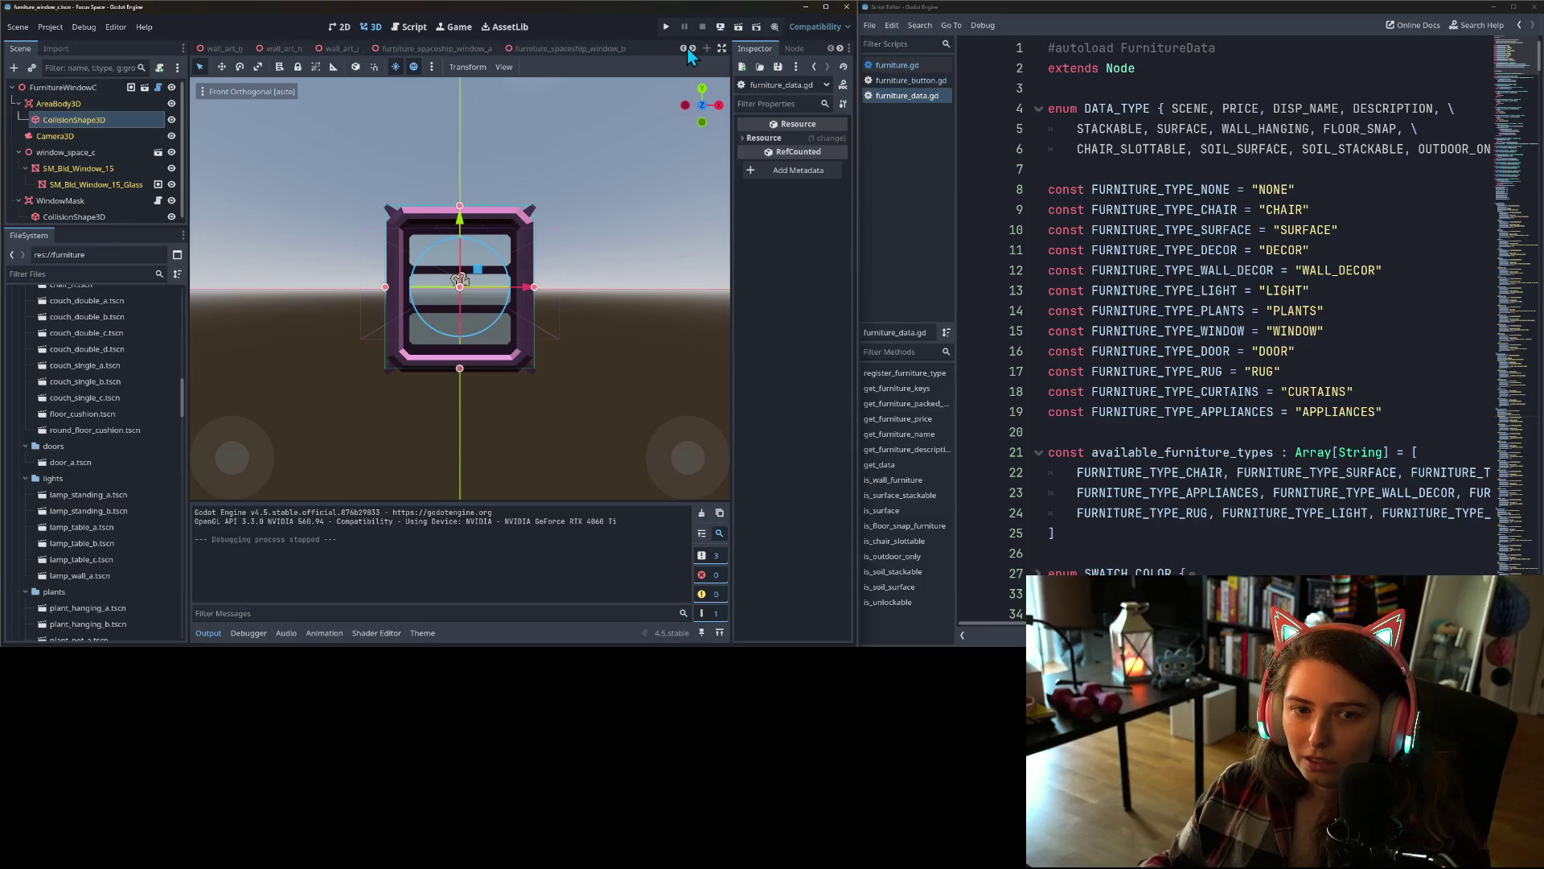
click(687, 47)
click(687, 47)
click(687, 47)
click(687, 46)
click(687, 47)
click(687, 47)
click(687, 46)
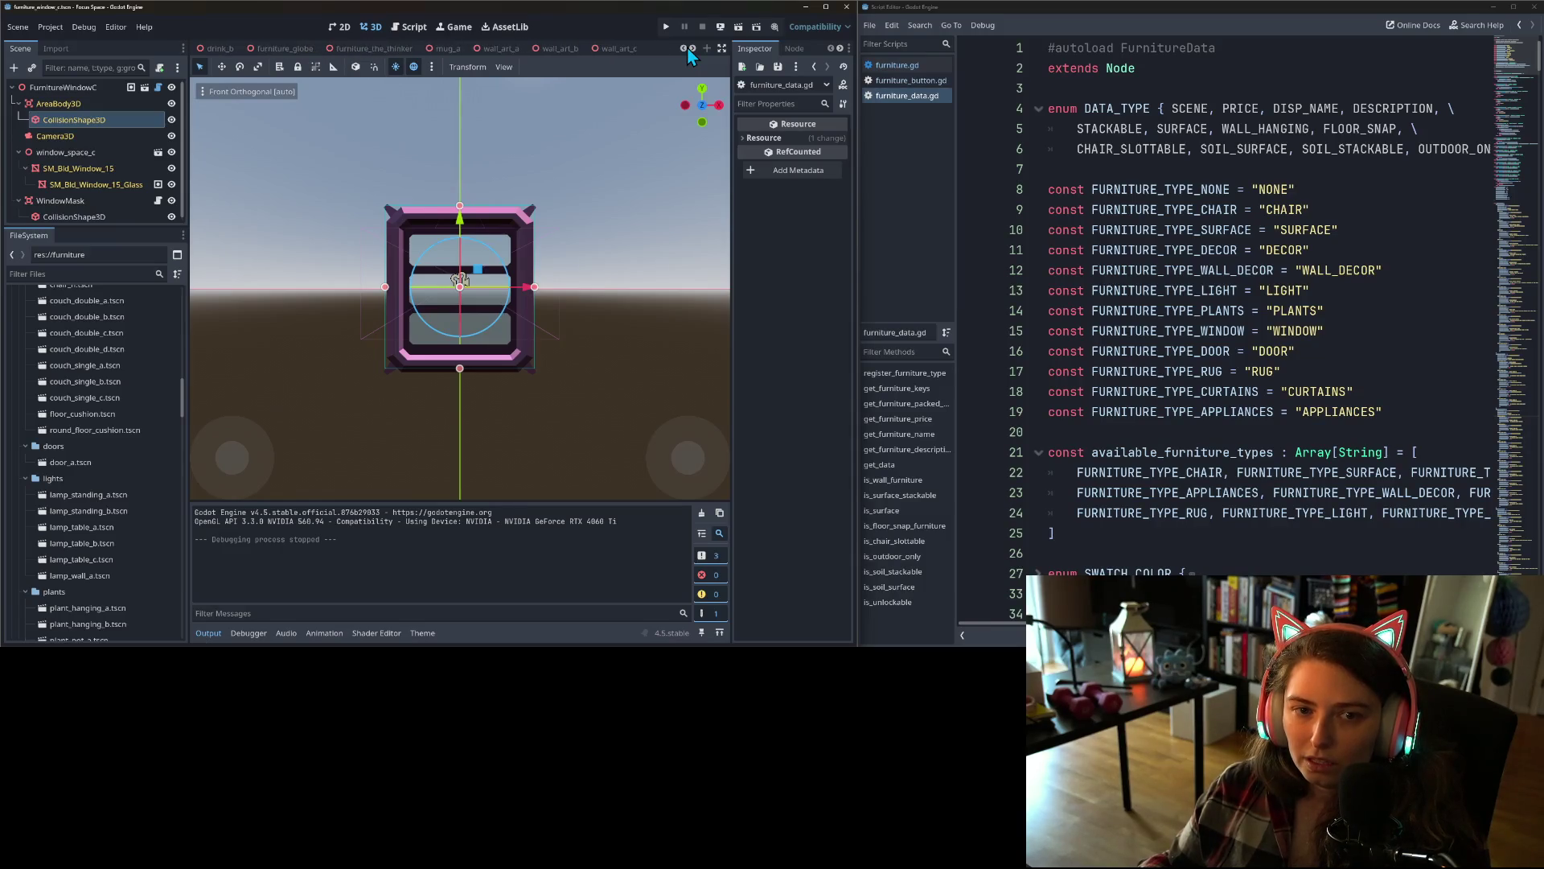
click(686, 47)
click(687, 47)
click(687, 46)
click(686, 47)
click(687, 47)
click(687, 46)
click(687, 47)
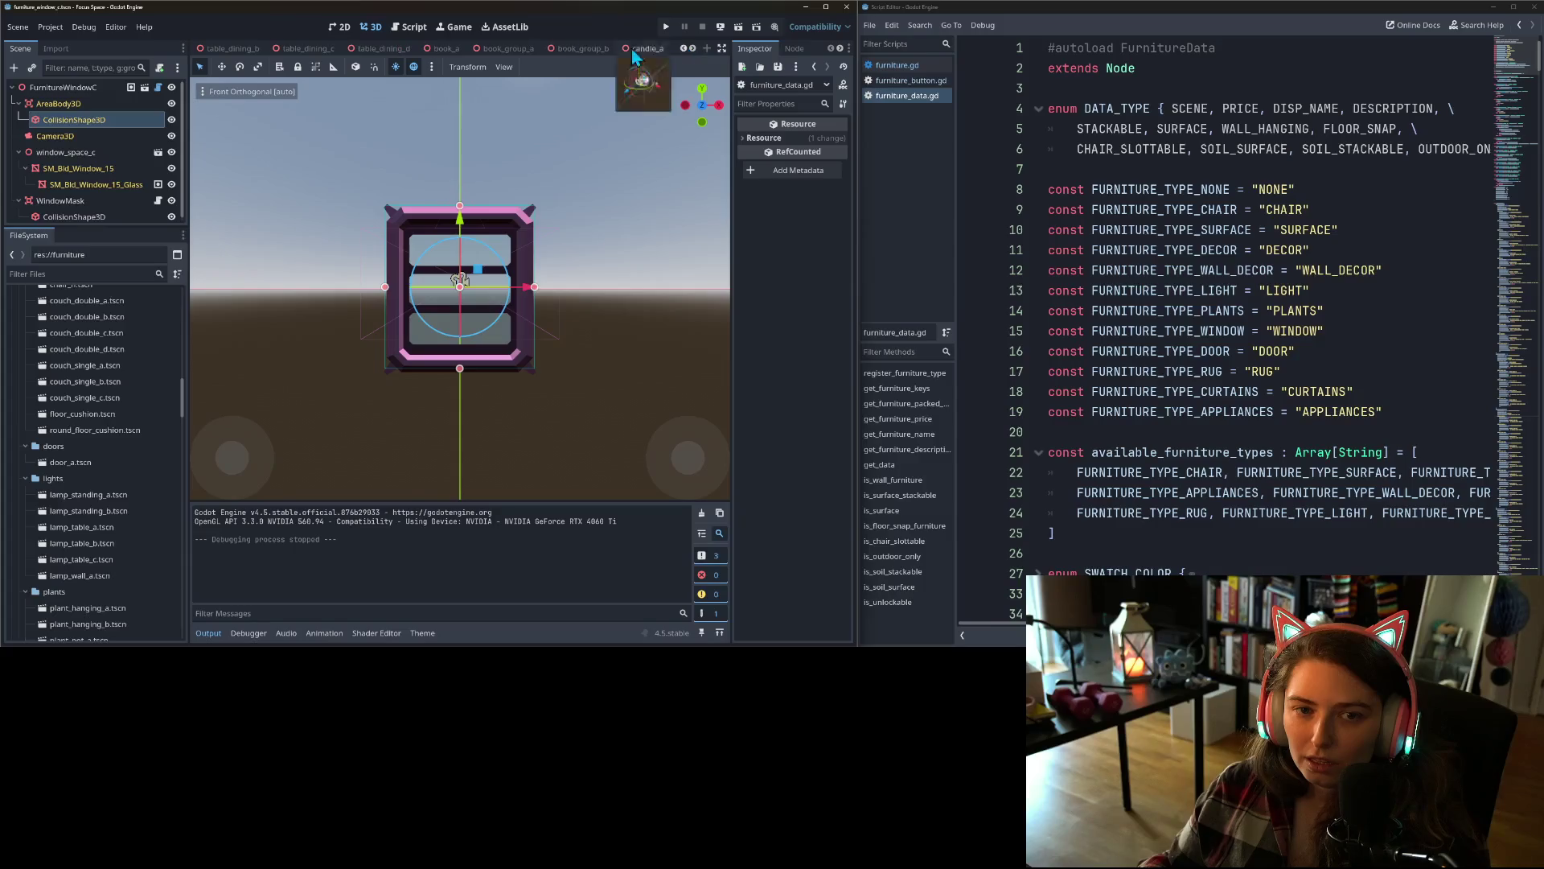
click(274, 50)
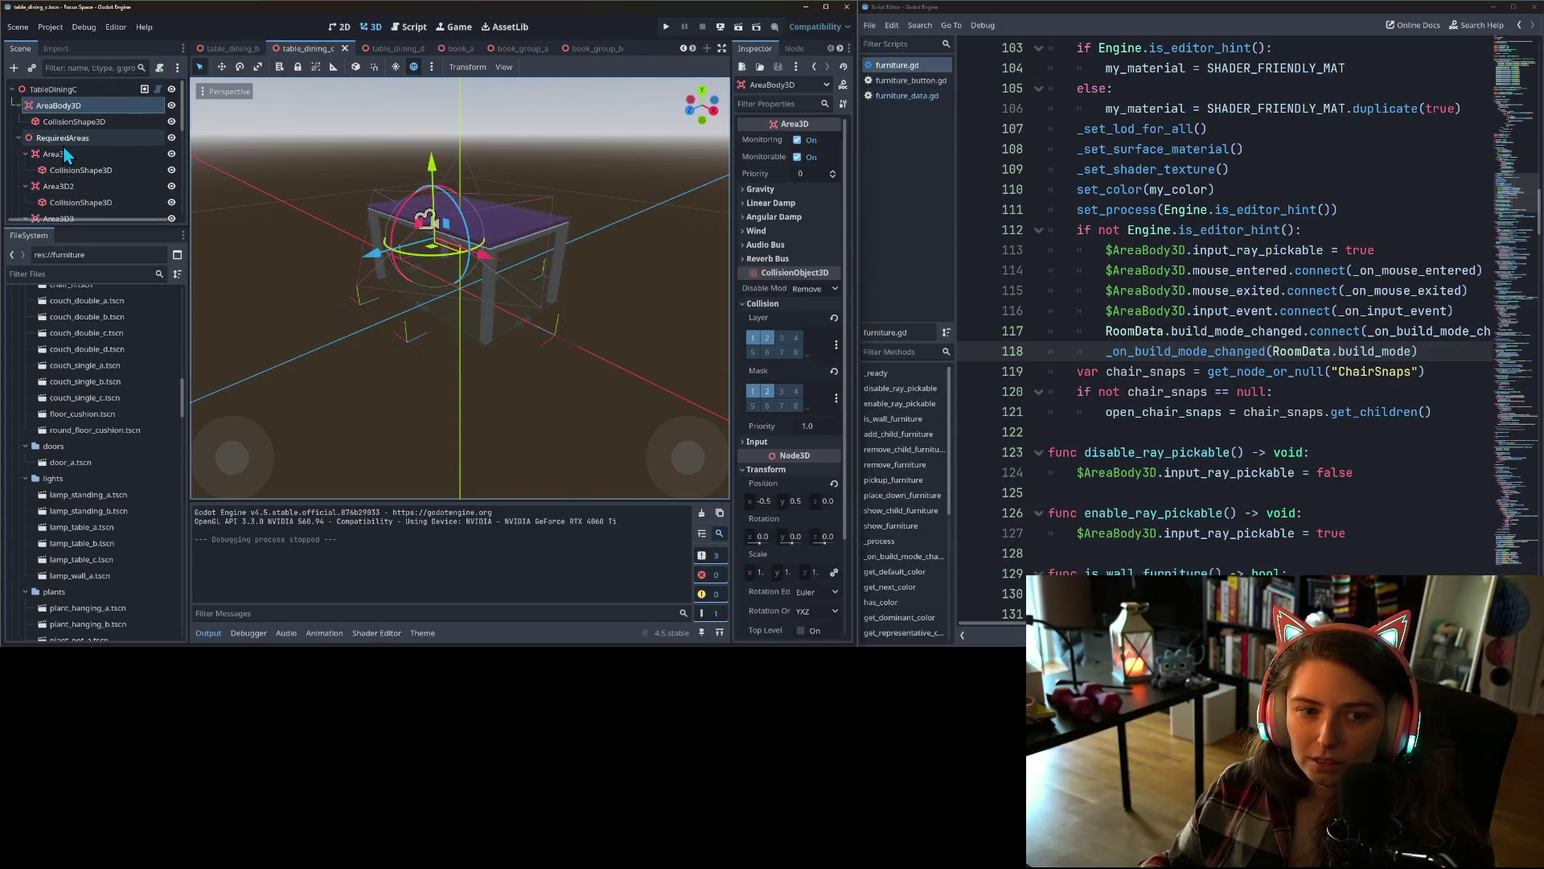
- Select ChairSnaps to review its markers, then switch to the furniture_keyboard scene
scroll(65, 153, down, 3)
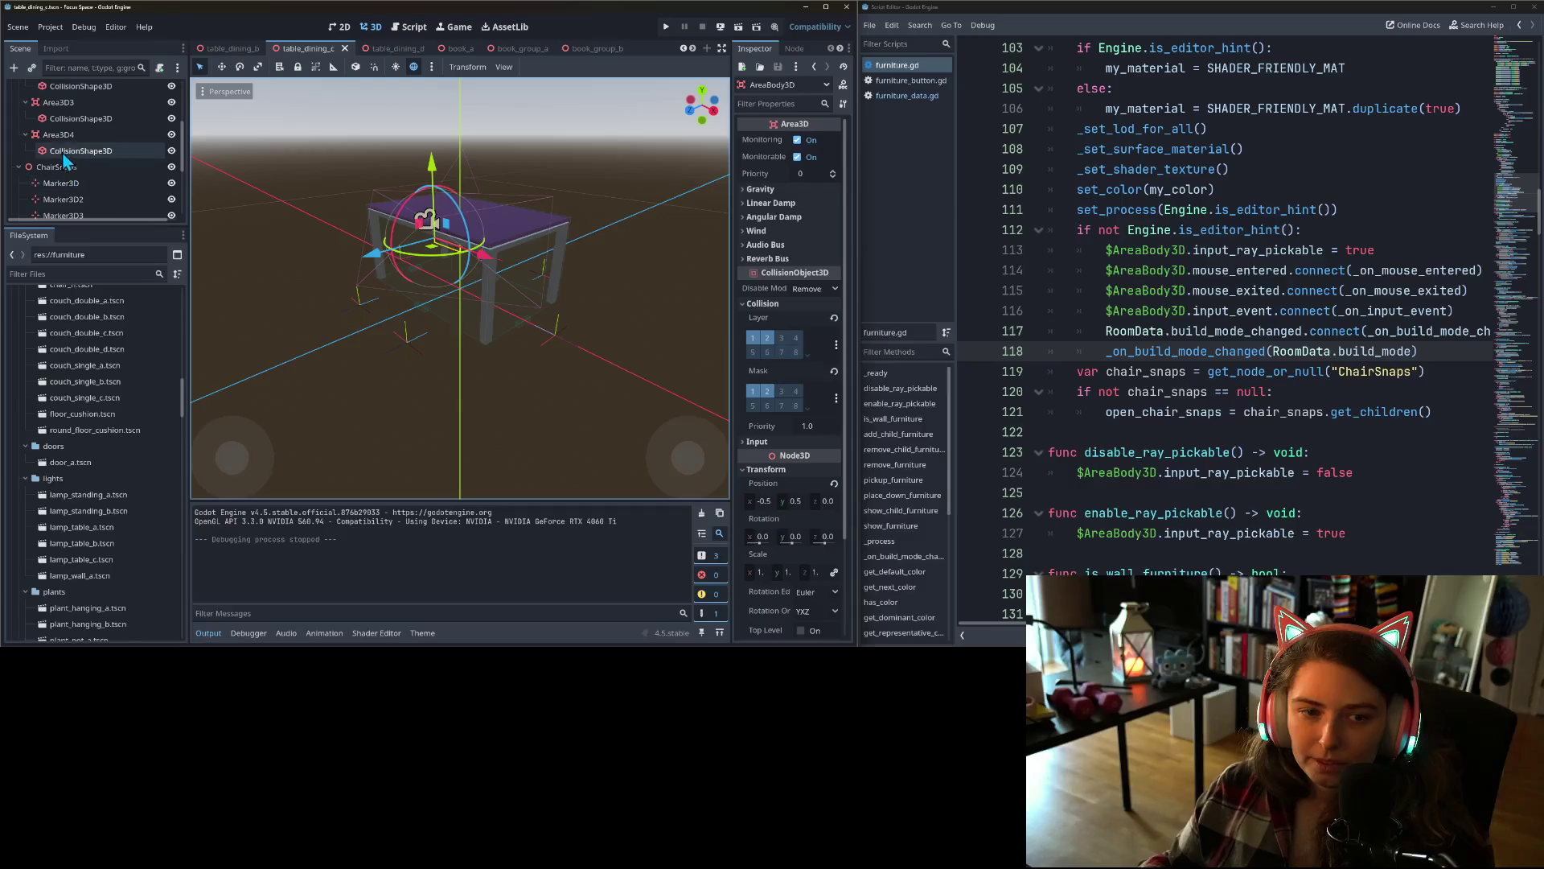
click(61, 166)
scroll(77, 183, down, 2)
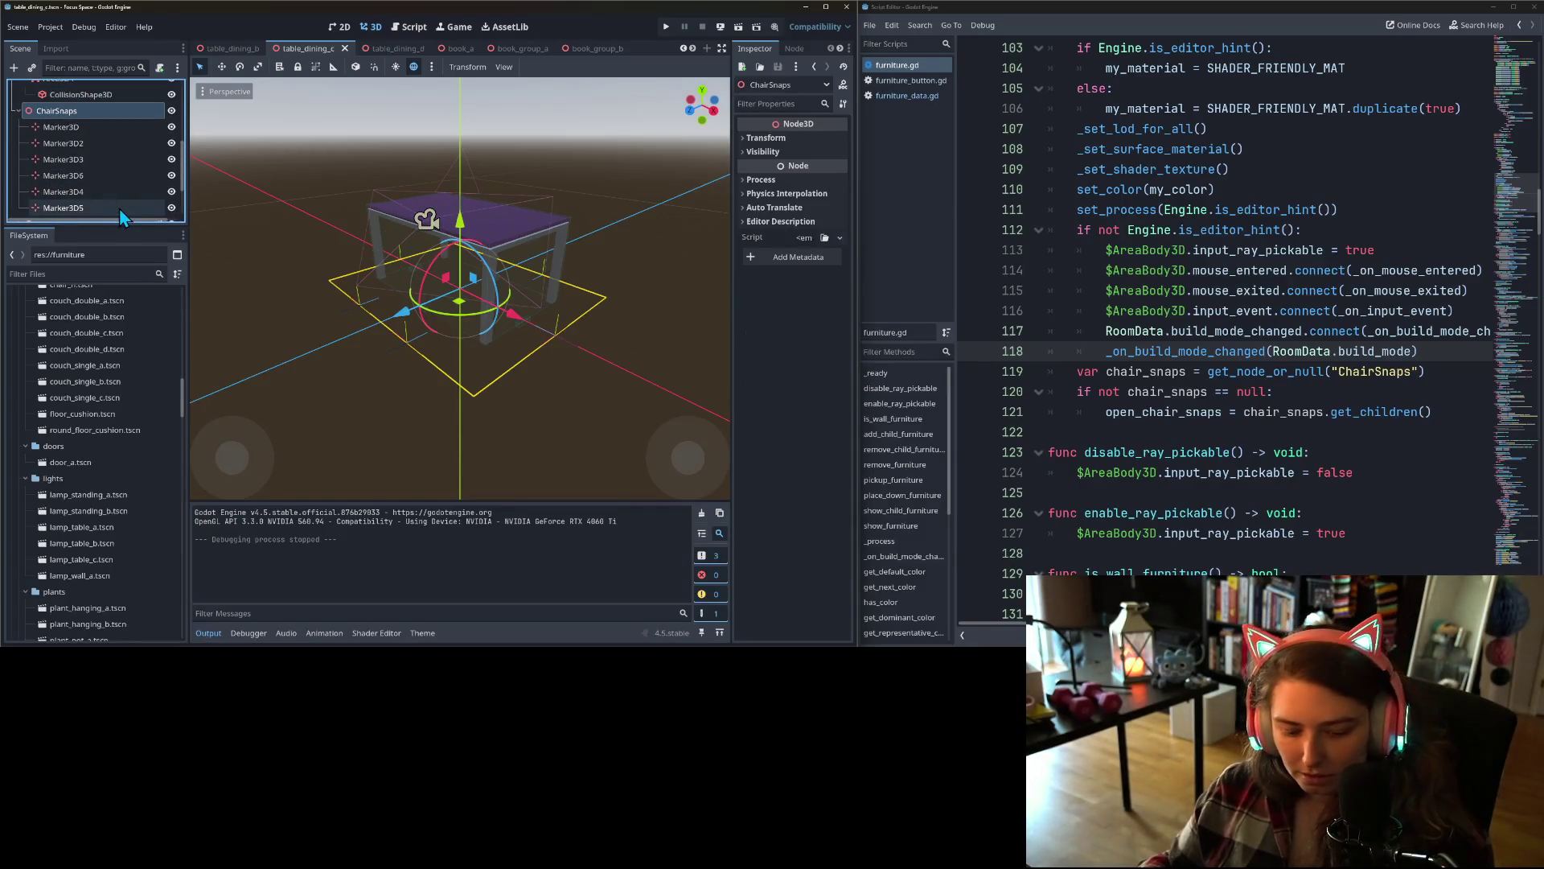
scroll(689, 48, down, 10)
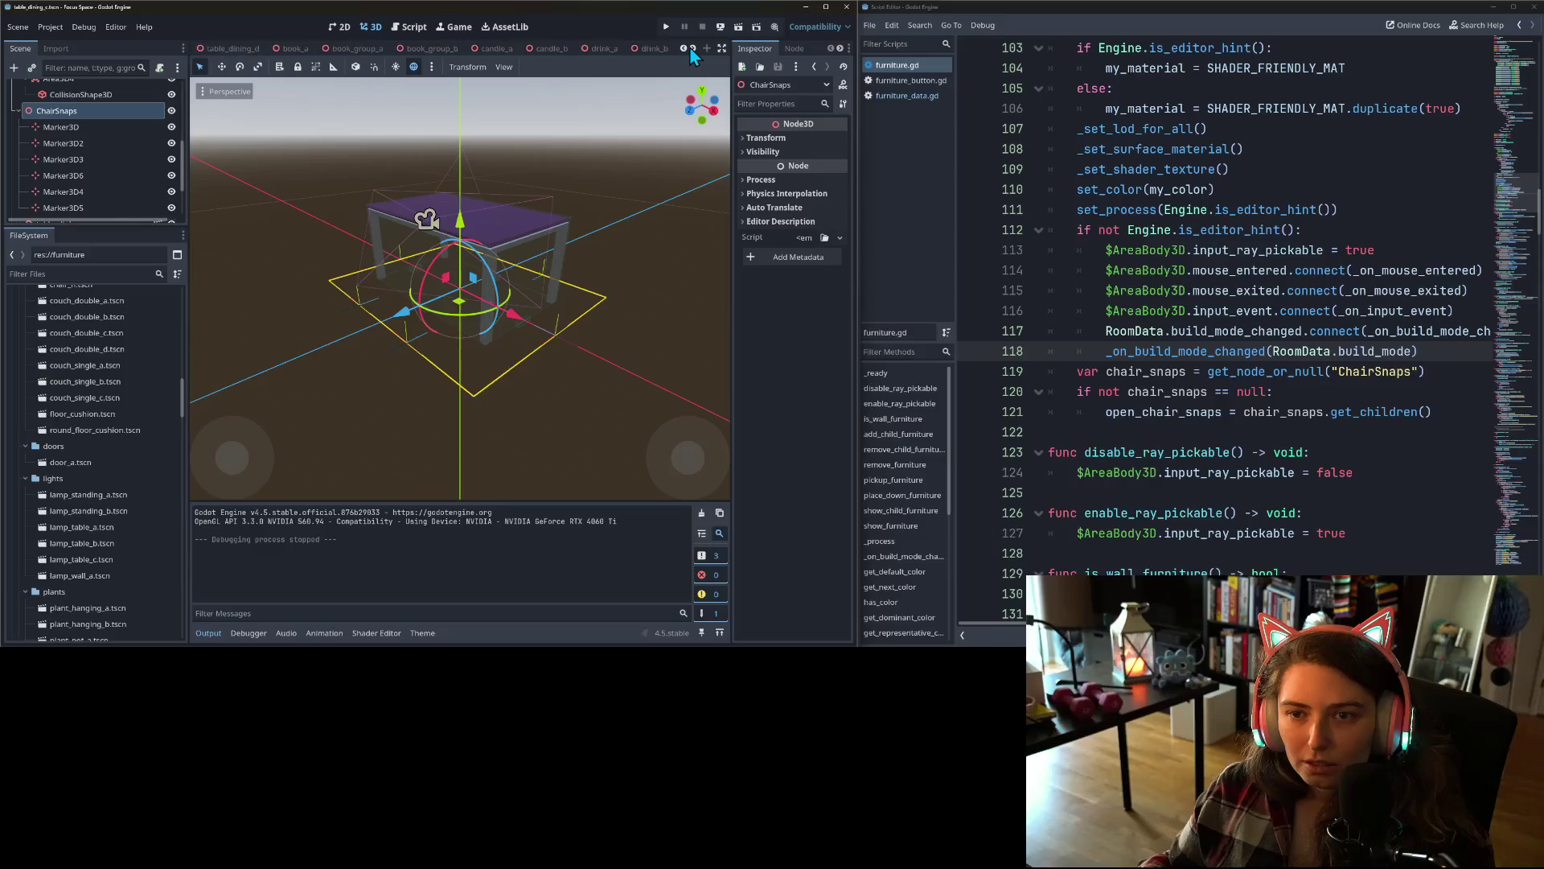
scroll(689, 48, down, 8)
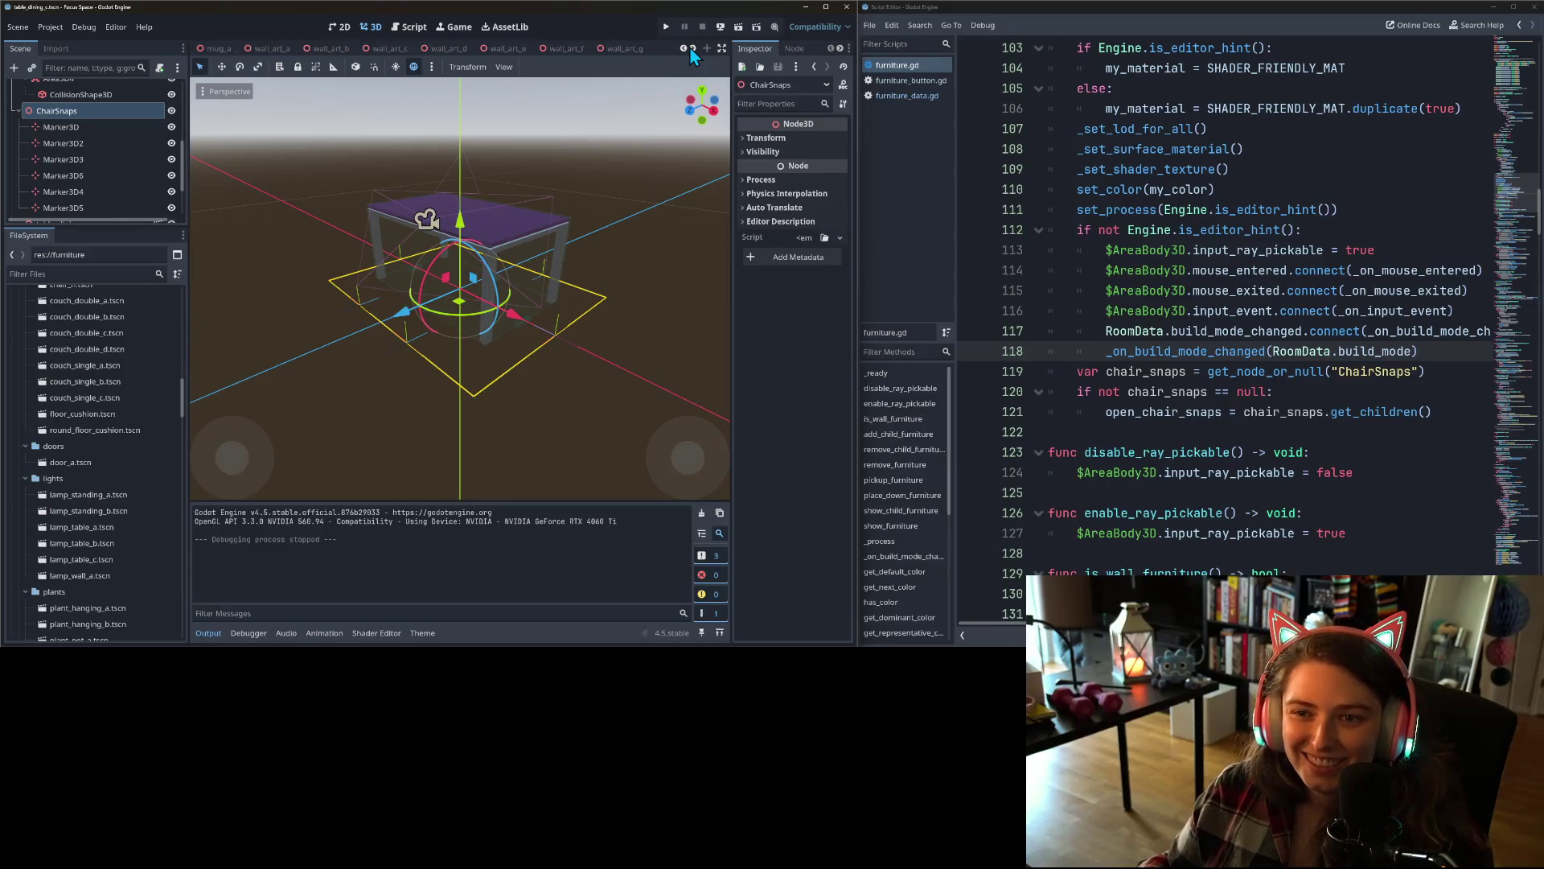
scroll(688, 48, down, 6)
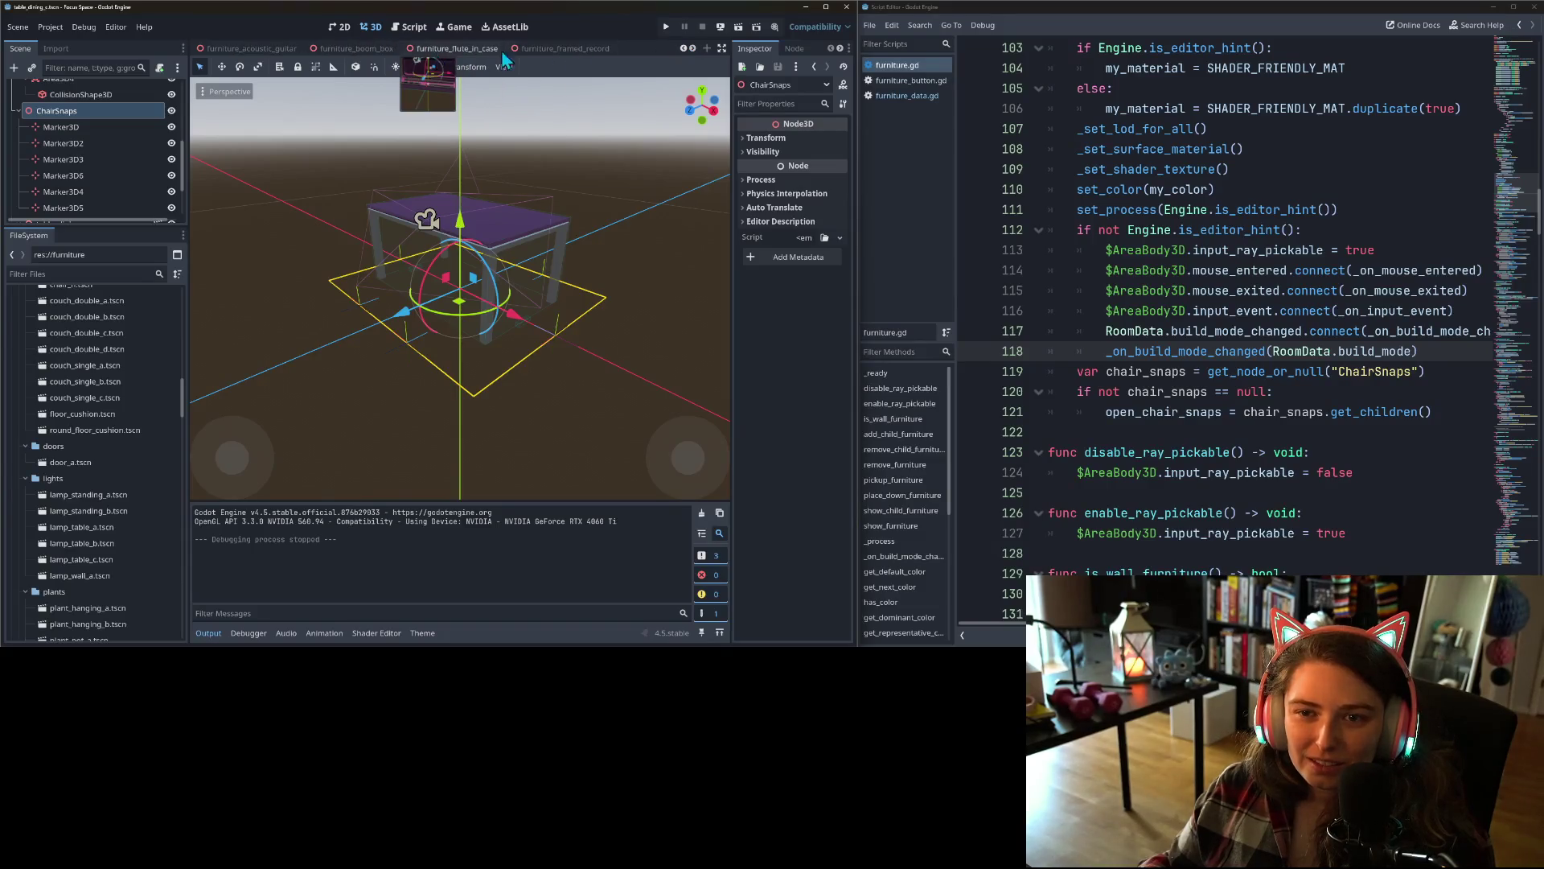
scroll(692, 50, down, 3)
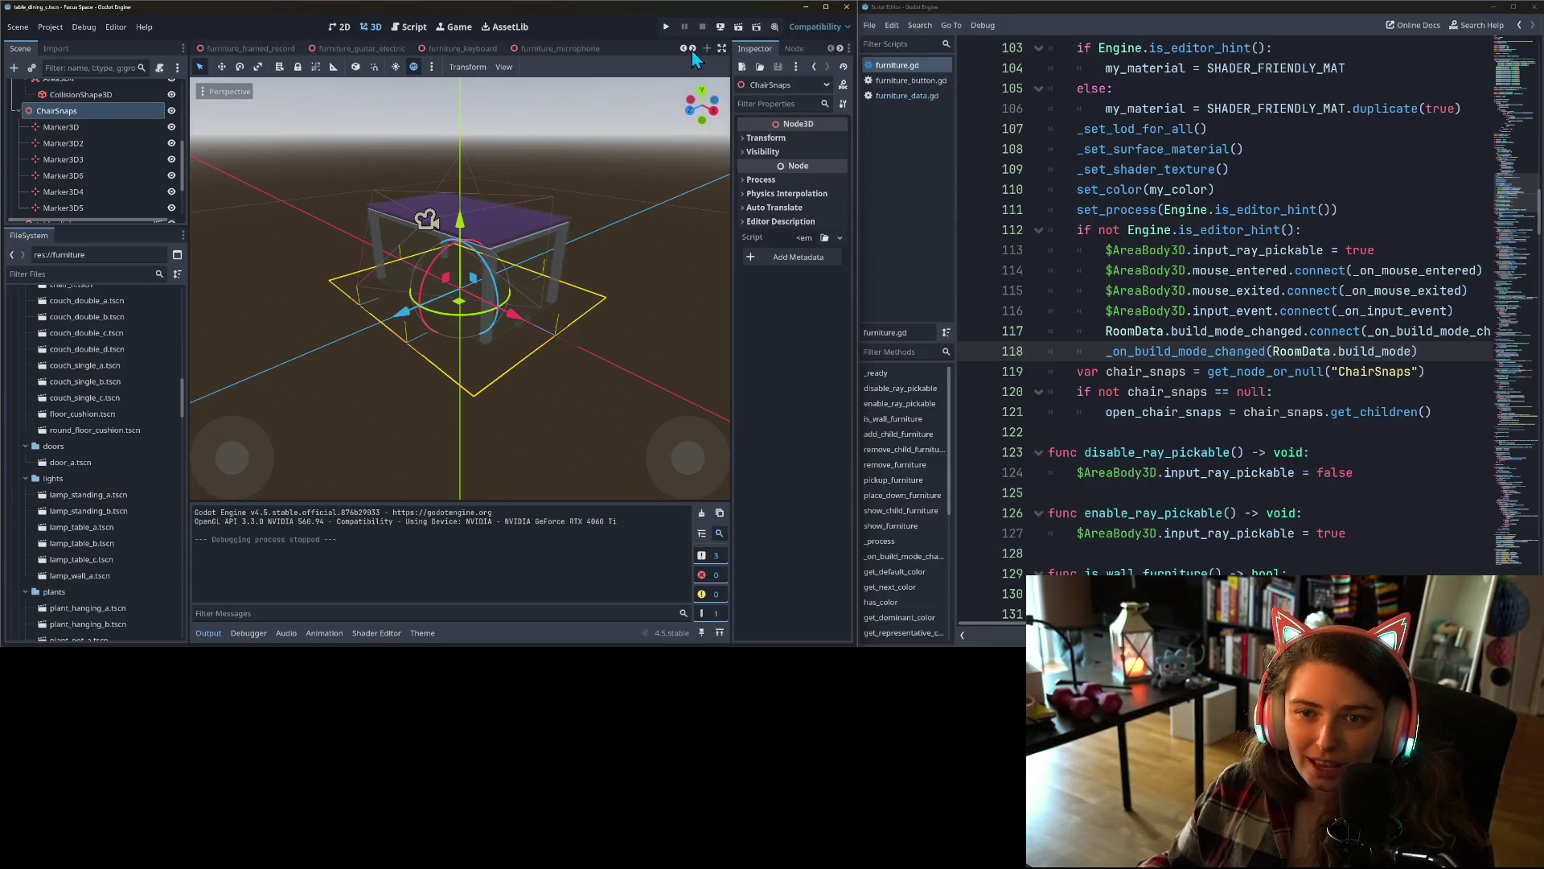
scroll(692, 51, down, 1)
click(373, 47)
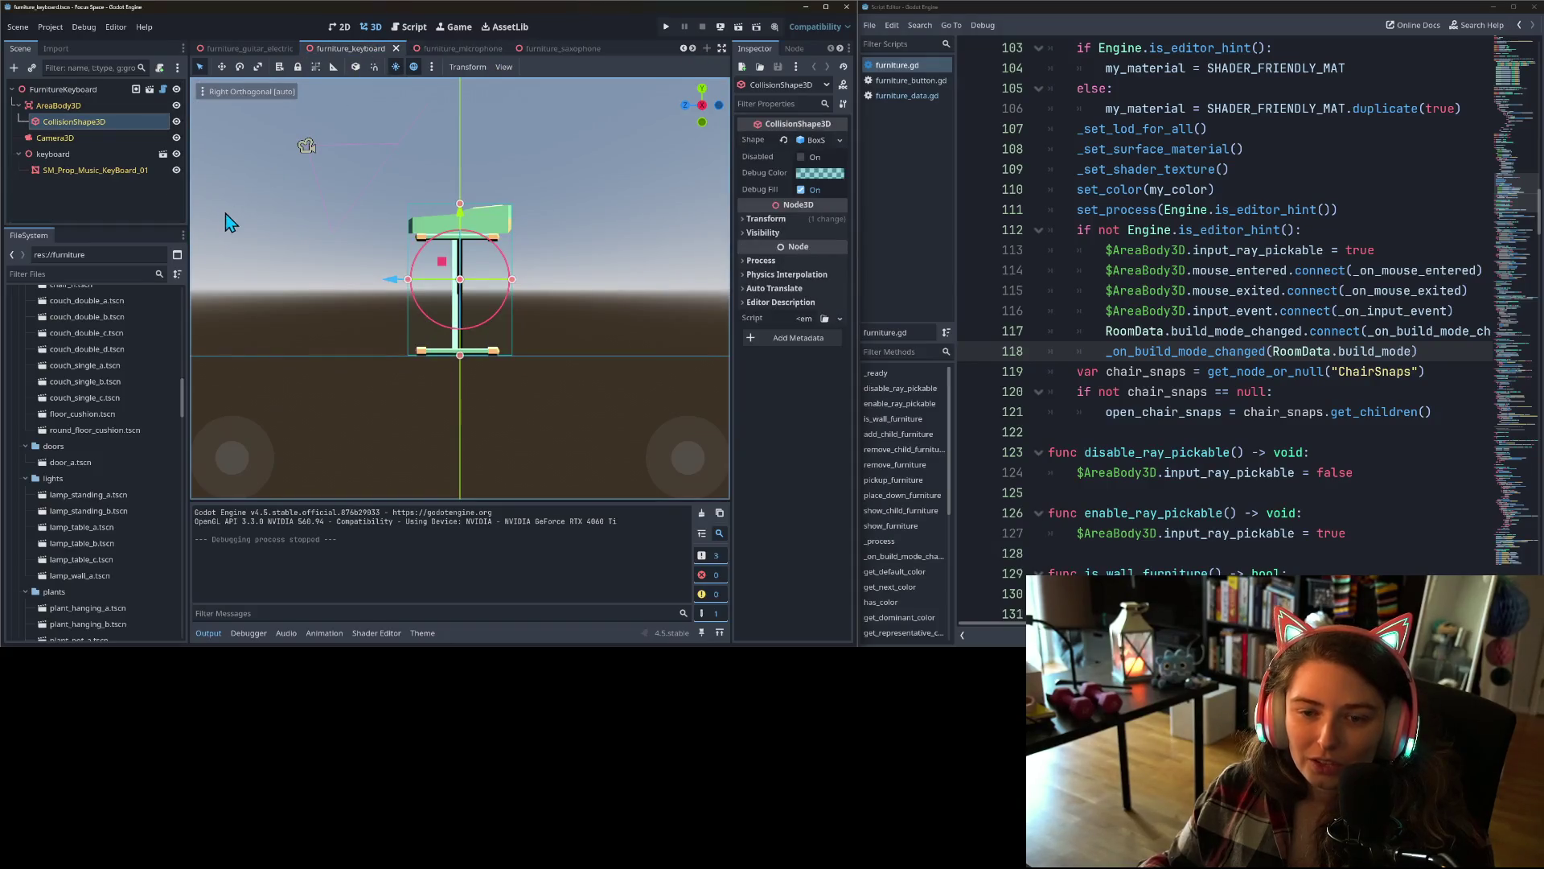
- Paste ChairSnaps under FurnitureKeyboard and delete Marker3D2 through Marker3D5
click(68, 89)
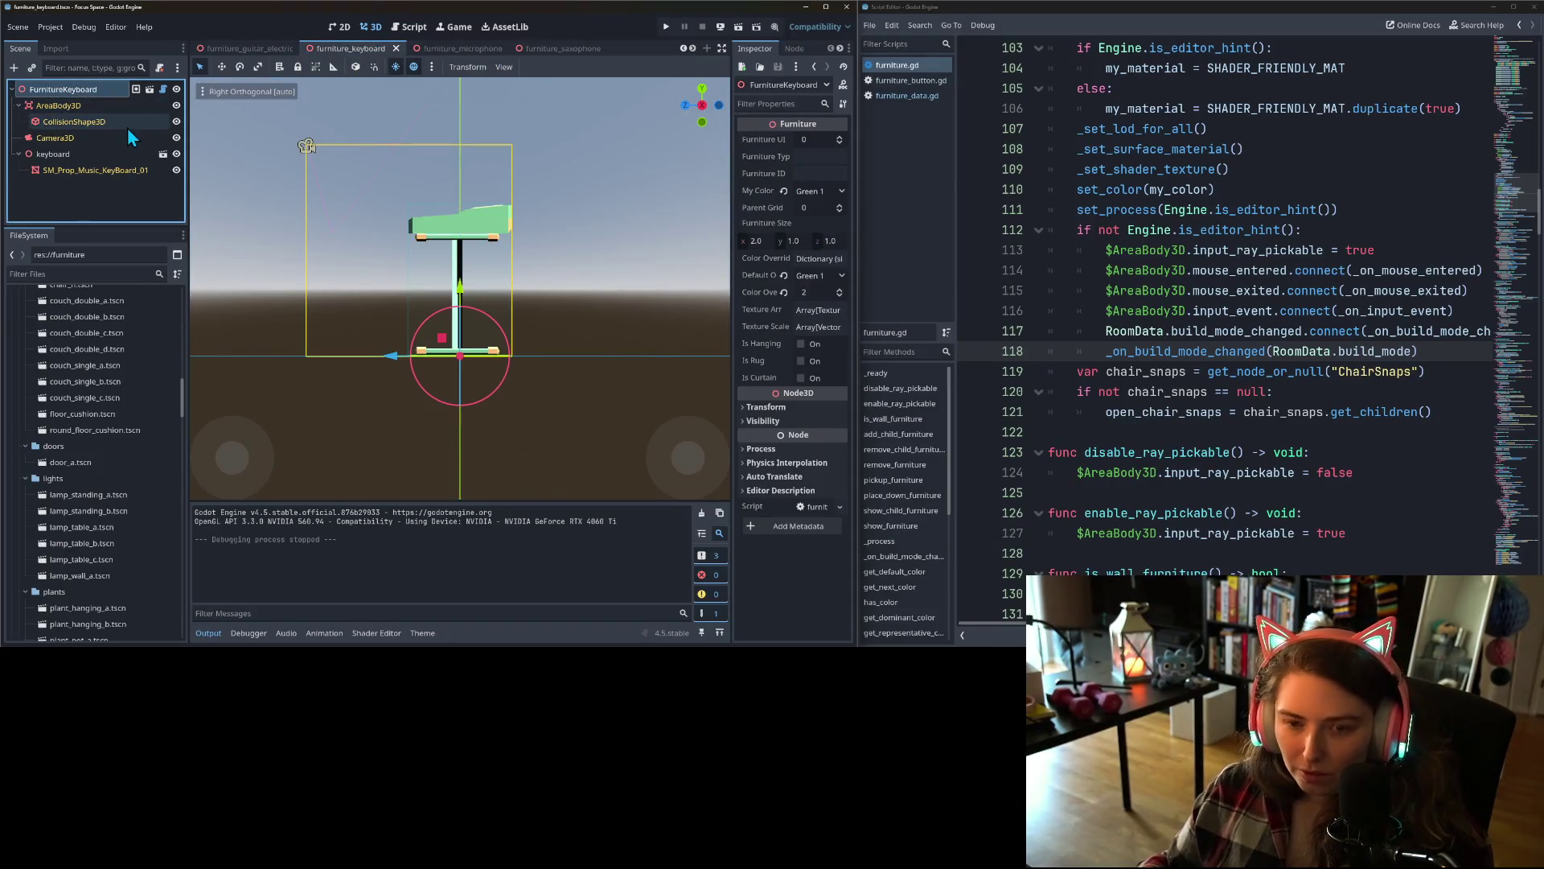
key(ctrl+v)
mouse_move(214, 143)
mouse_down()
mouse_move(347, 184)
mouse_move(420, 348)
mouse_move(452, 344)
mouse_up()
scroll(95, 205, down, 3)
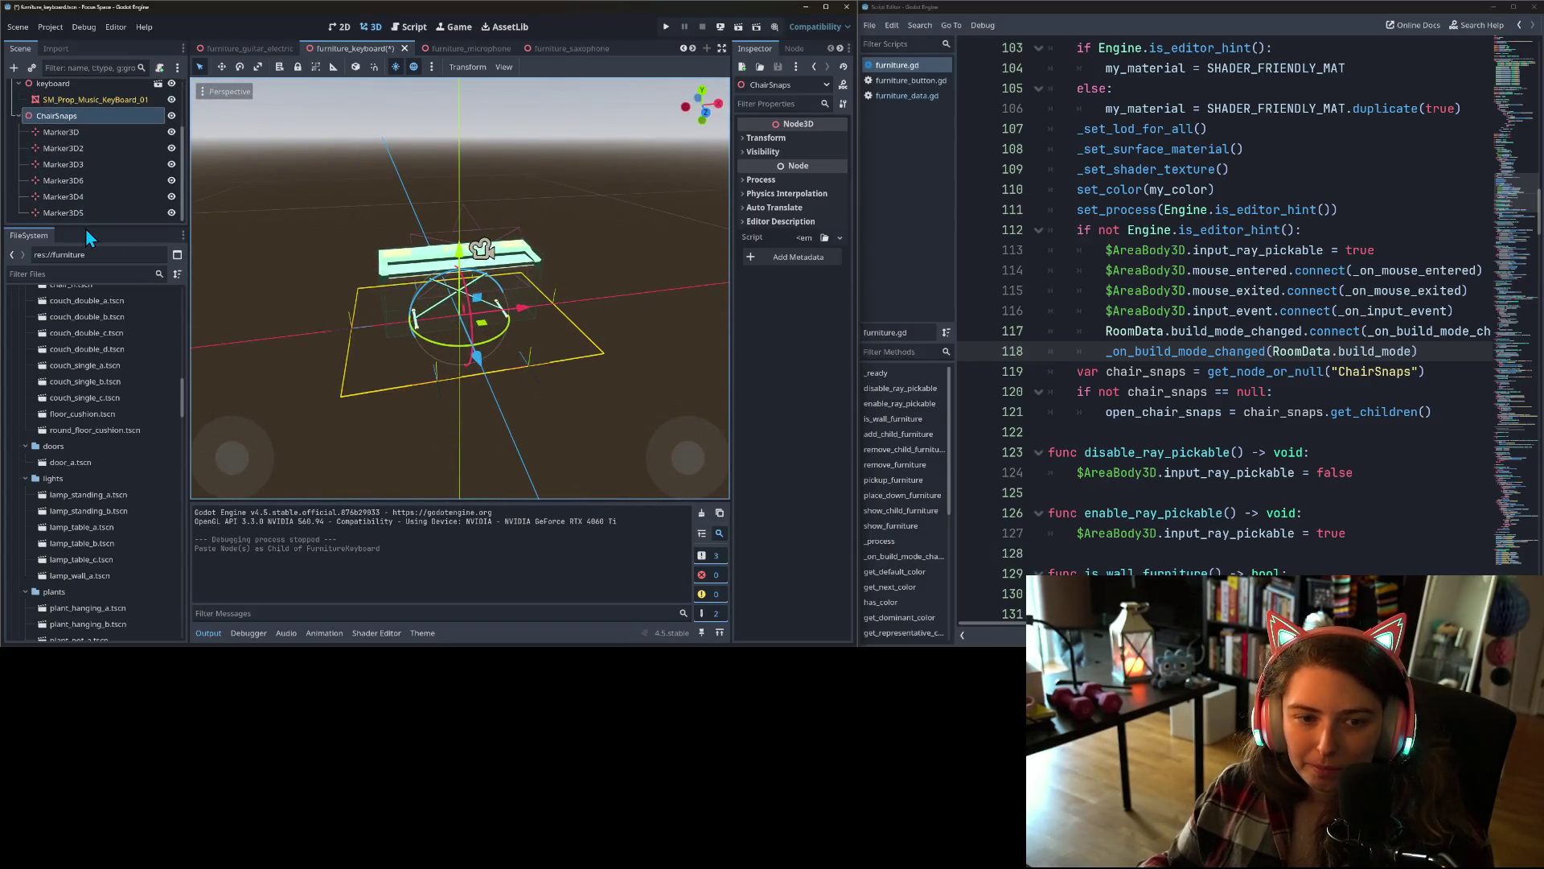
drag(86, 229, 76, 352)
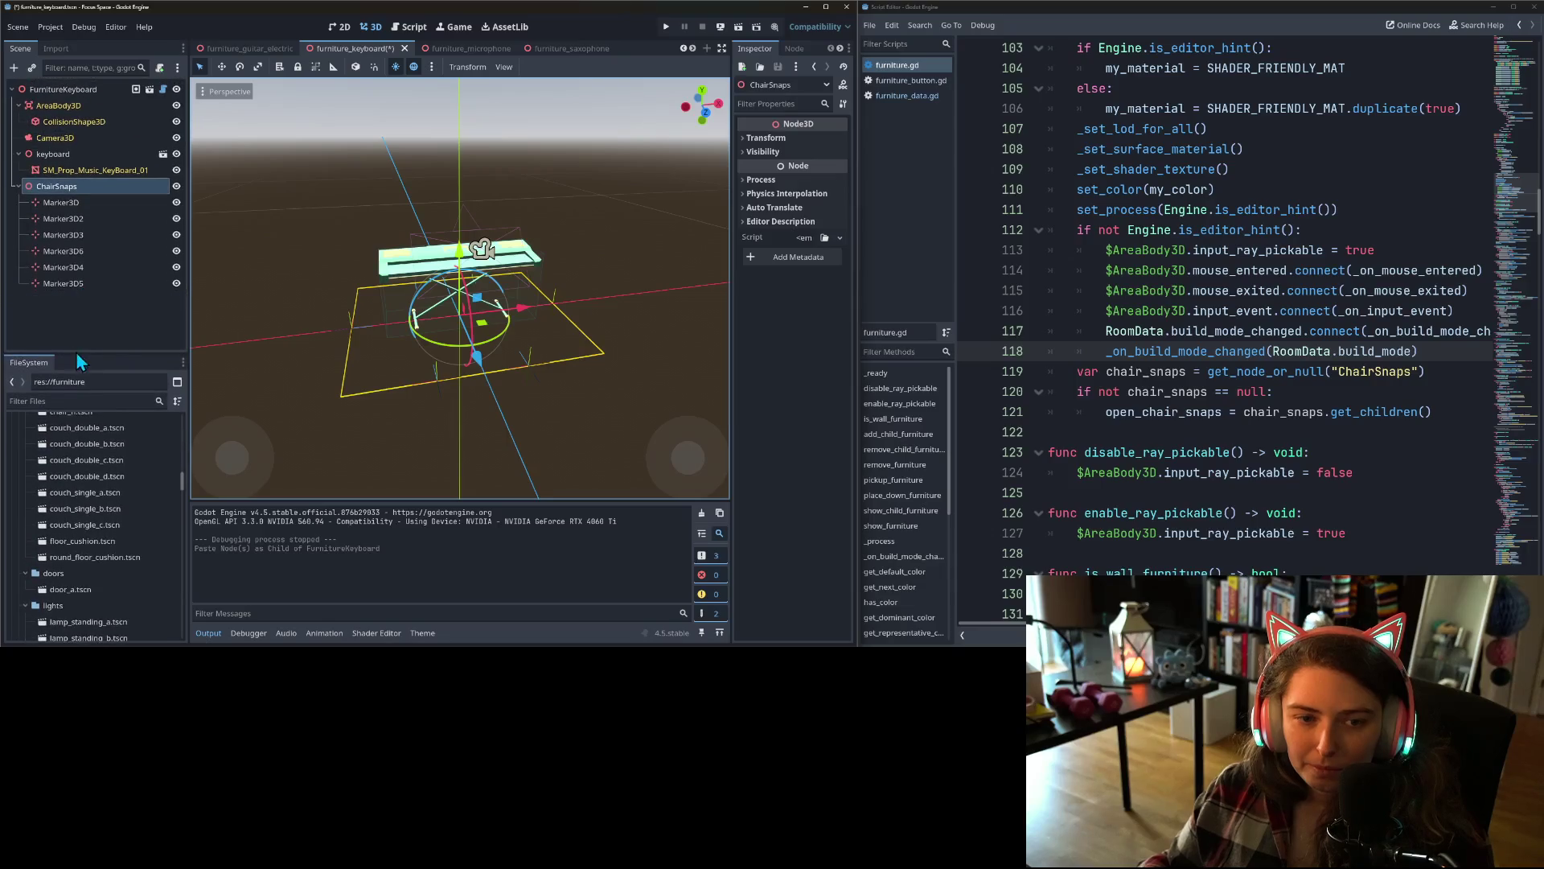
click(66, 219)
shift+click(66, 282)
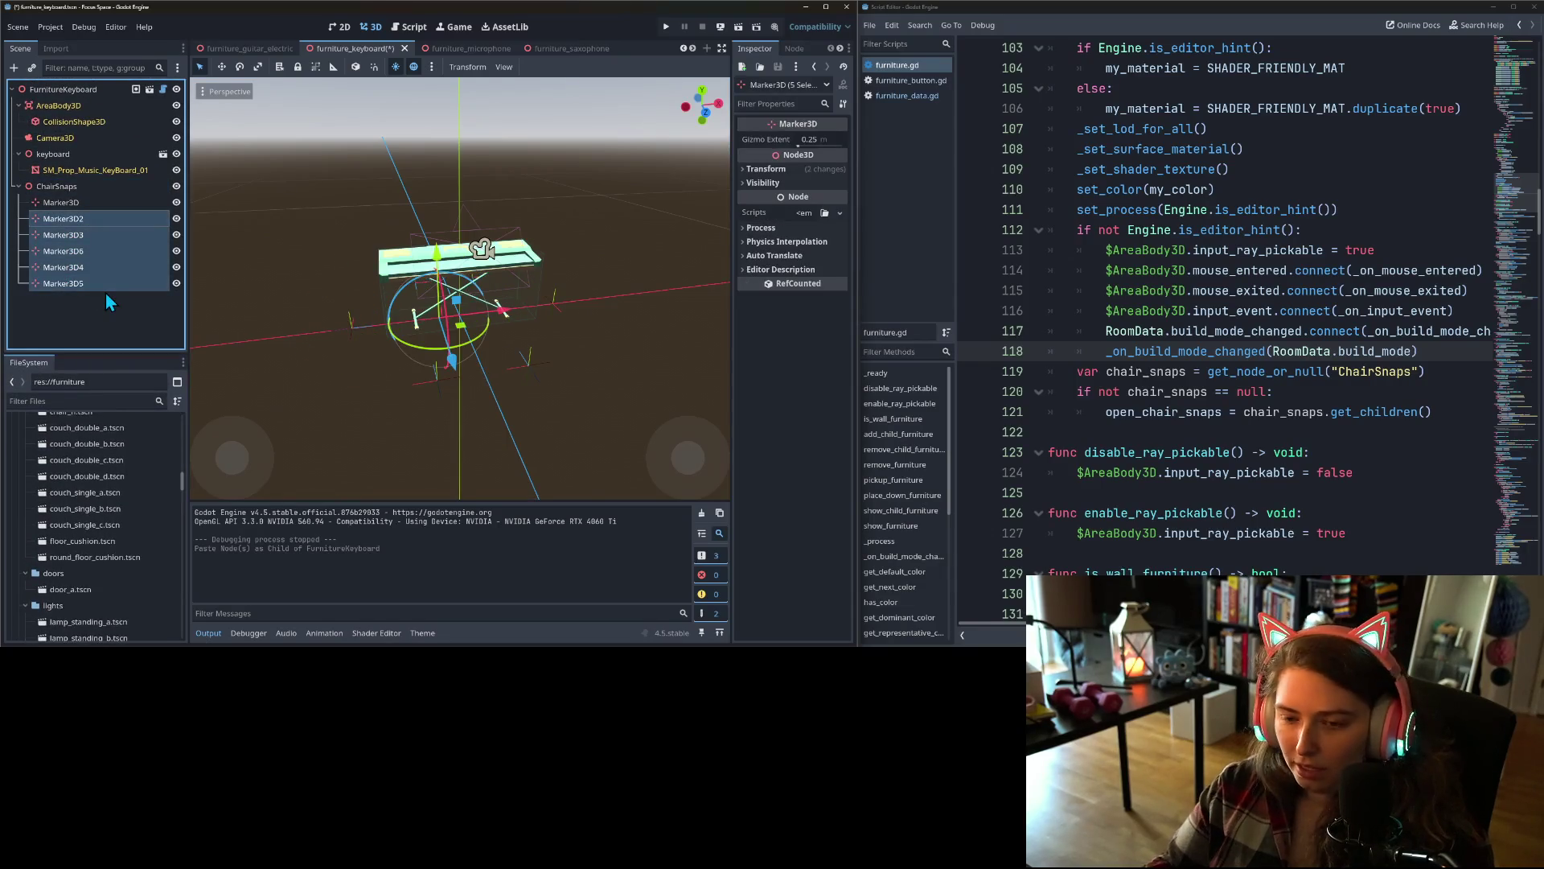
key(Delete)
click(165, 189)
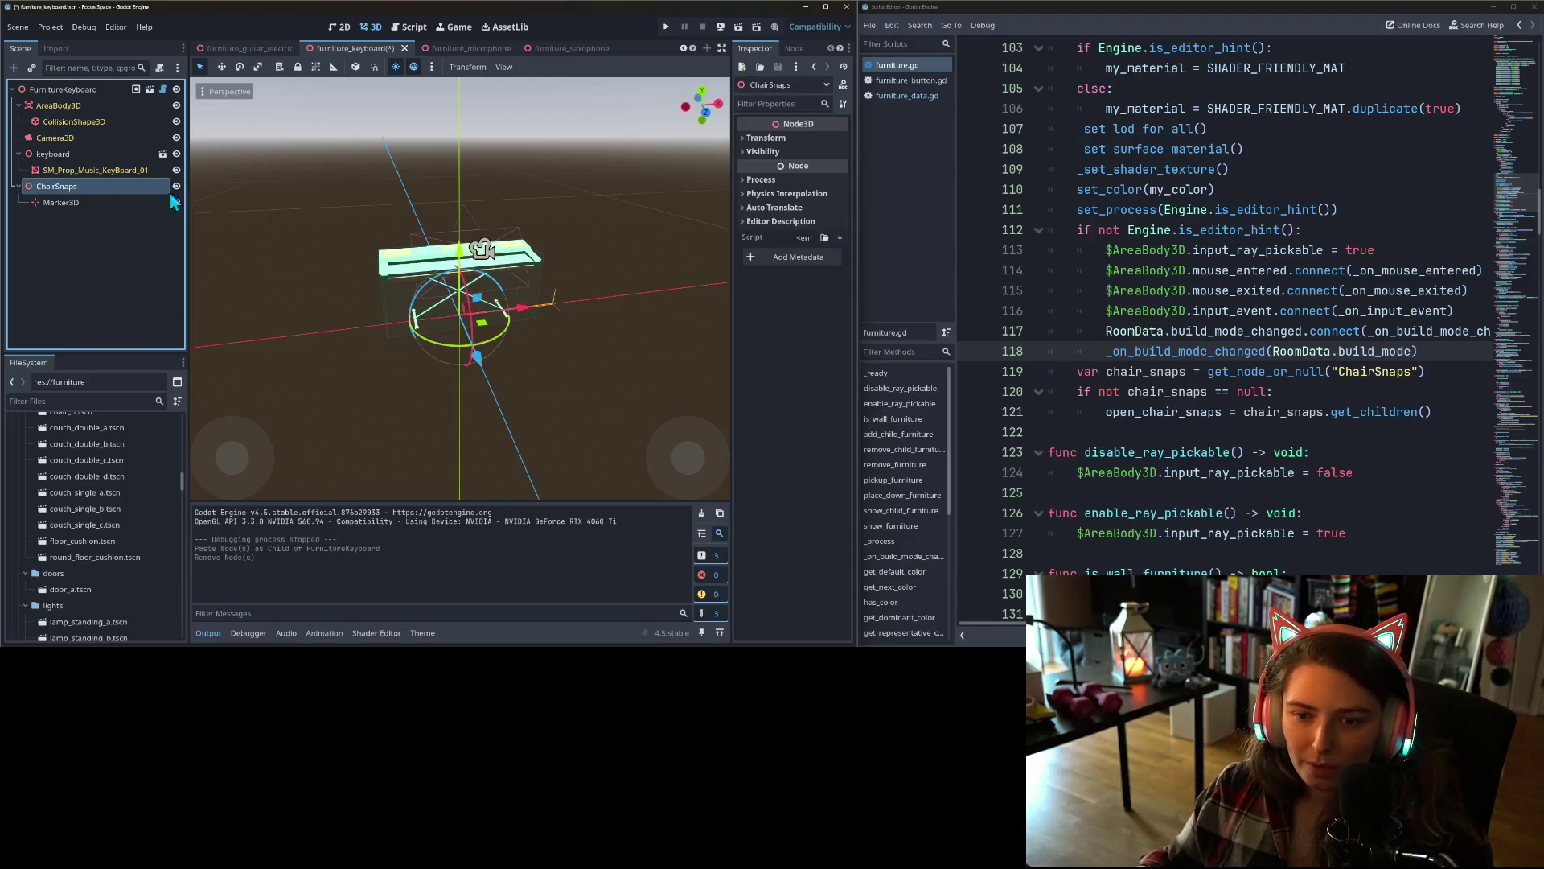
mouse_move(462, 412)
mouse_down()
mouse_move(502, 446)
mouse_move(552, 441)
mouse_move(564, 406)
mouse_up()
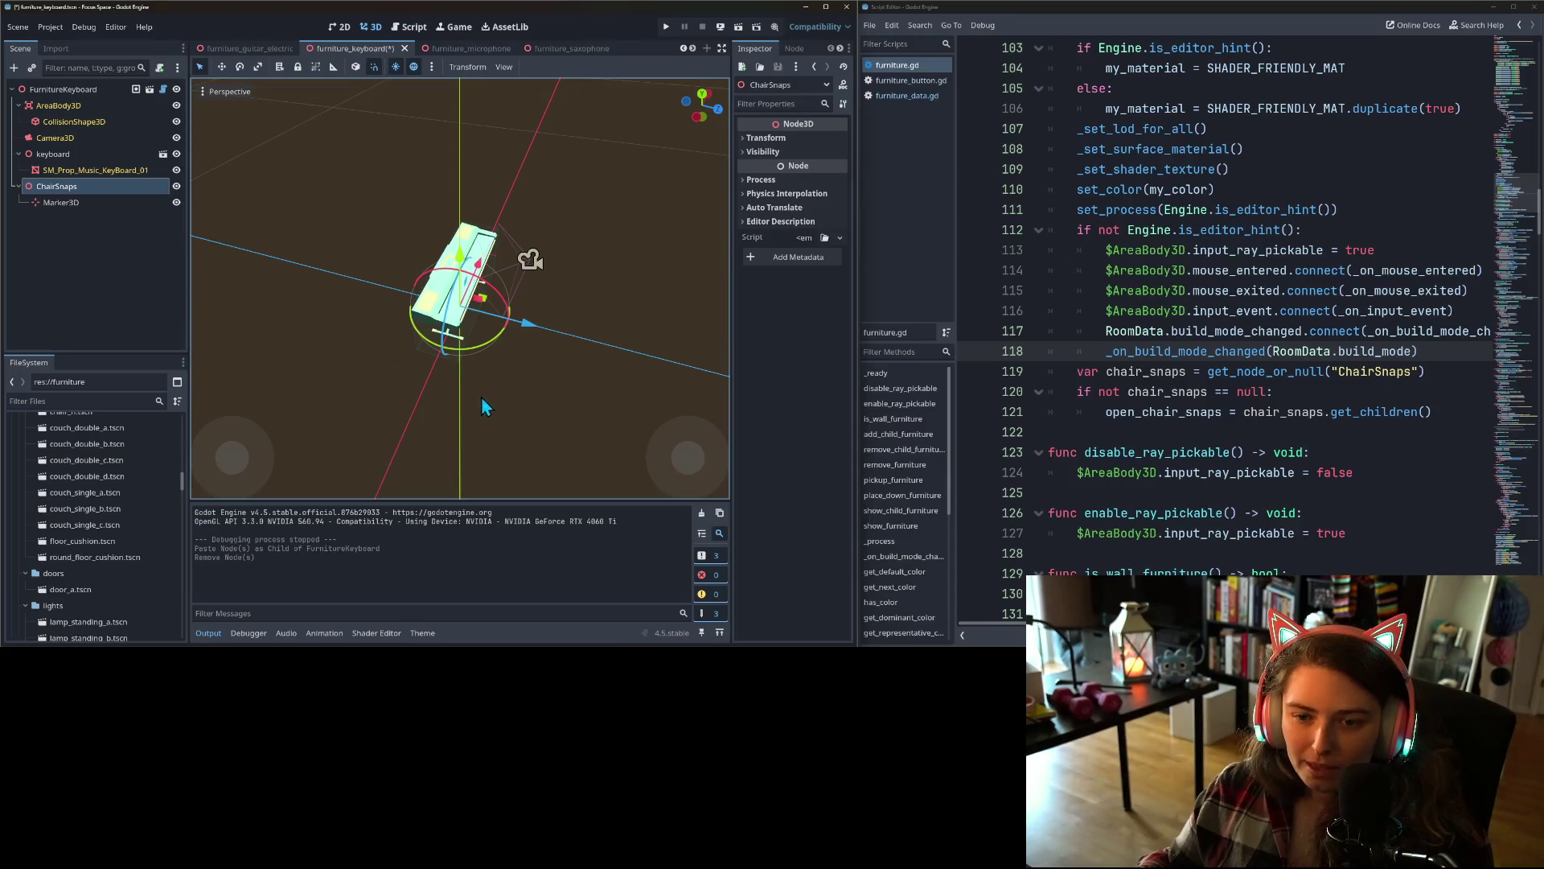
- In top view, move the remaining Marker3D just below the keyboard to z 0.56
click(53, 206)
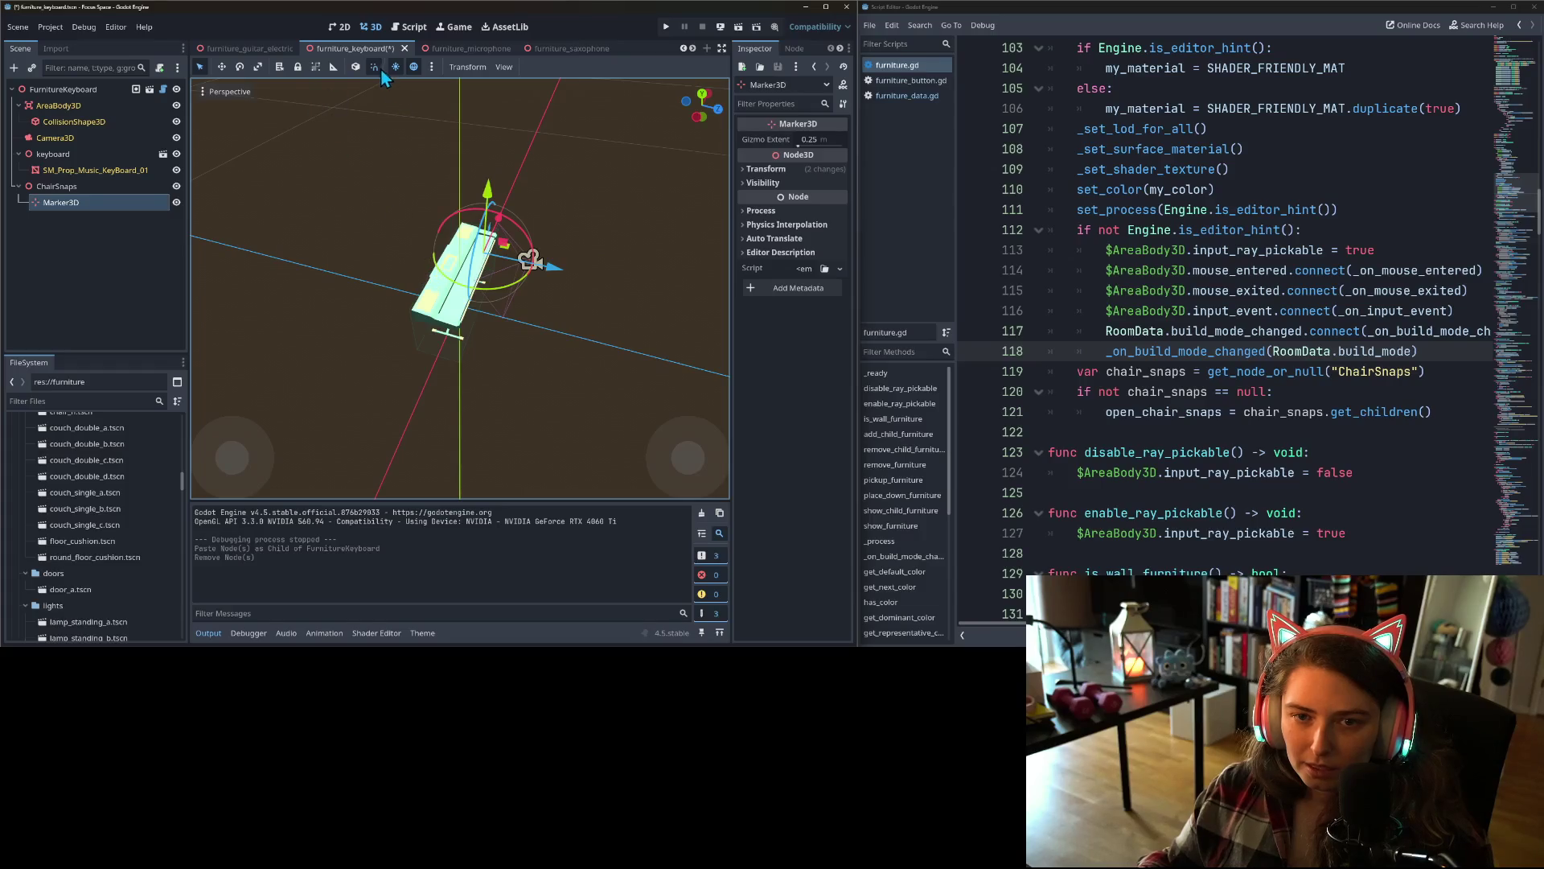
drag(474, 354, 413, 438)
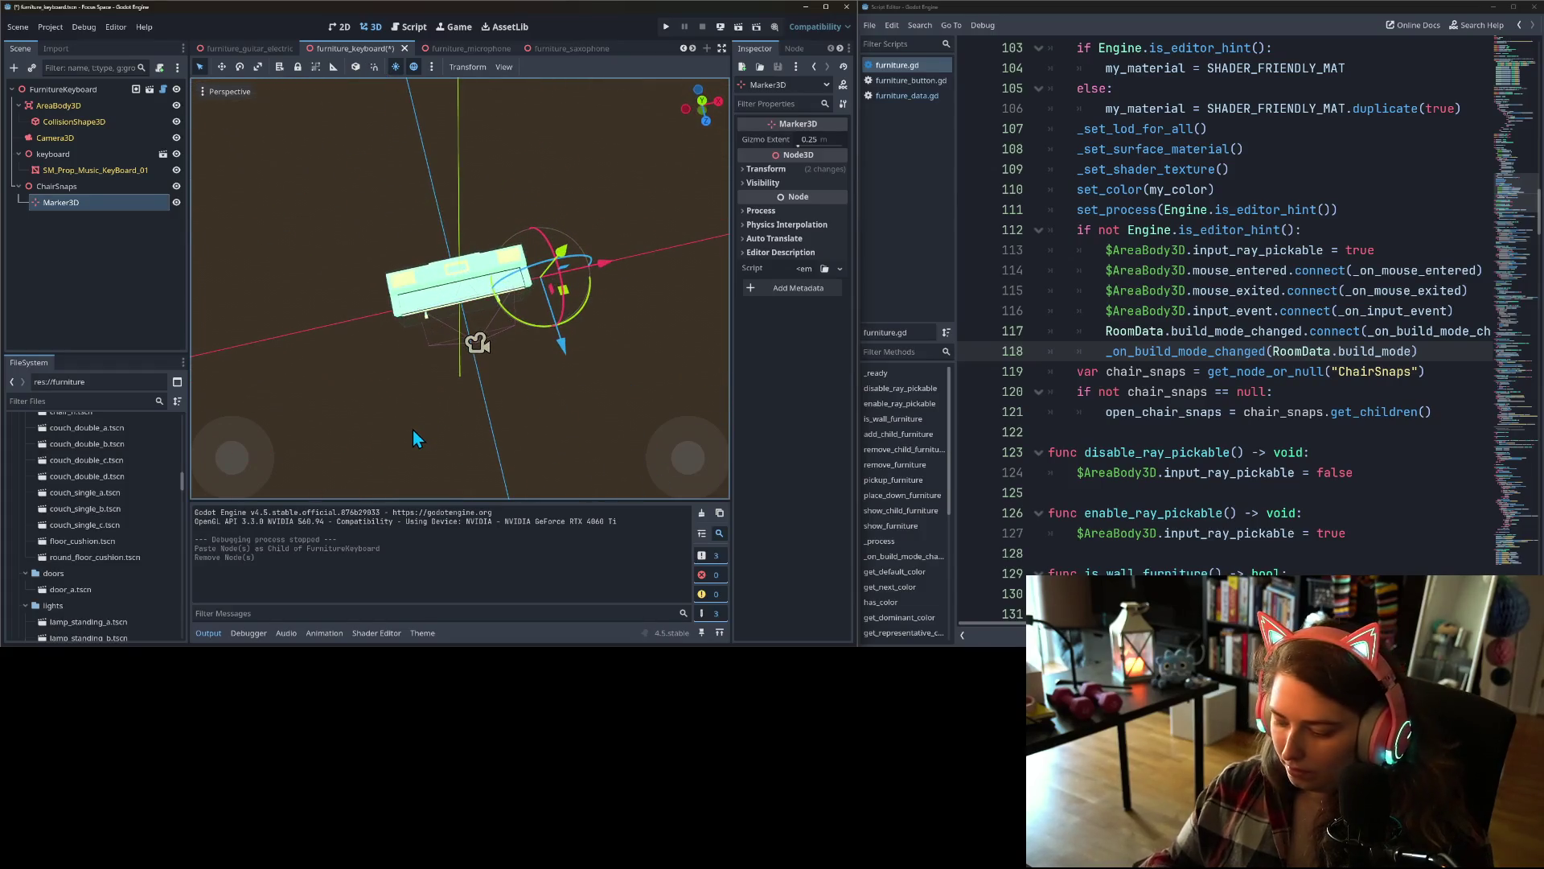
key(KP_7)
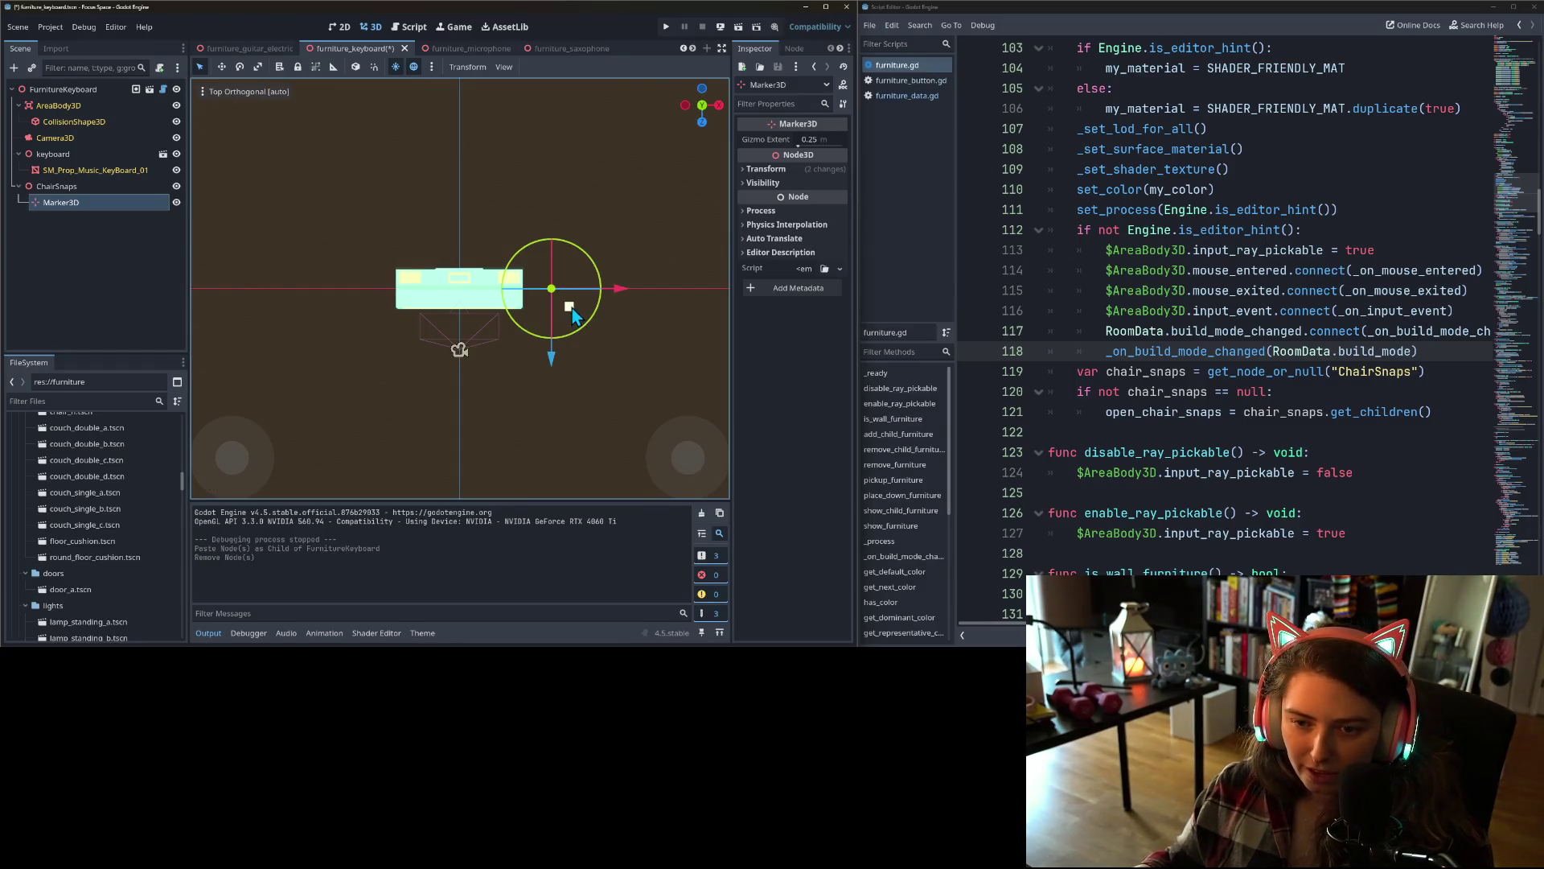
mouse_move(573, 314)
mouse_down()
mouse_move(518, 364)
mouse_move(480, 347)
mouse_up()
mouse_move(524, 407)
mouse_down()
mouse_move(594, 292)
mouse_move(643, 274)
mouse_move(678, 292)
mouse_move(631, 331)
mouse_move(502, 369)
mouse_move(565, 411)
mouse_move(518, 381)
mouse_move(320, 402)
mouse_move(283, 431)
mouse_move(320, 432)
mouse_move(299, 436)
mouse_up()
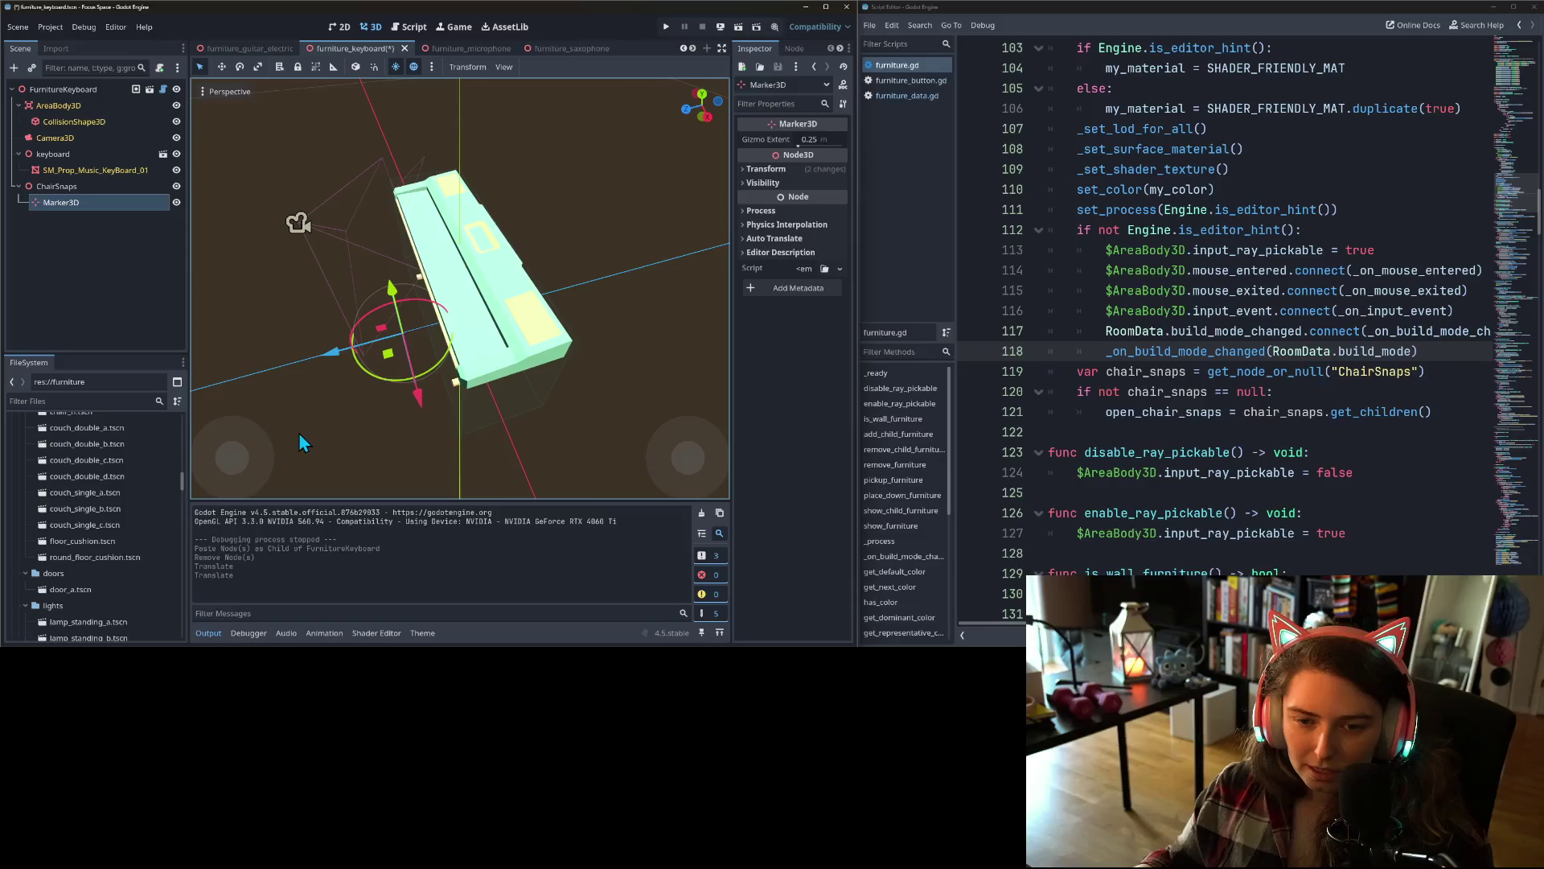
drag(323, 357, 323, 362)
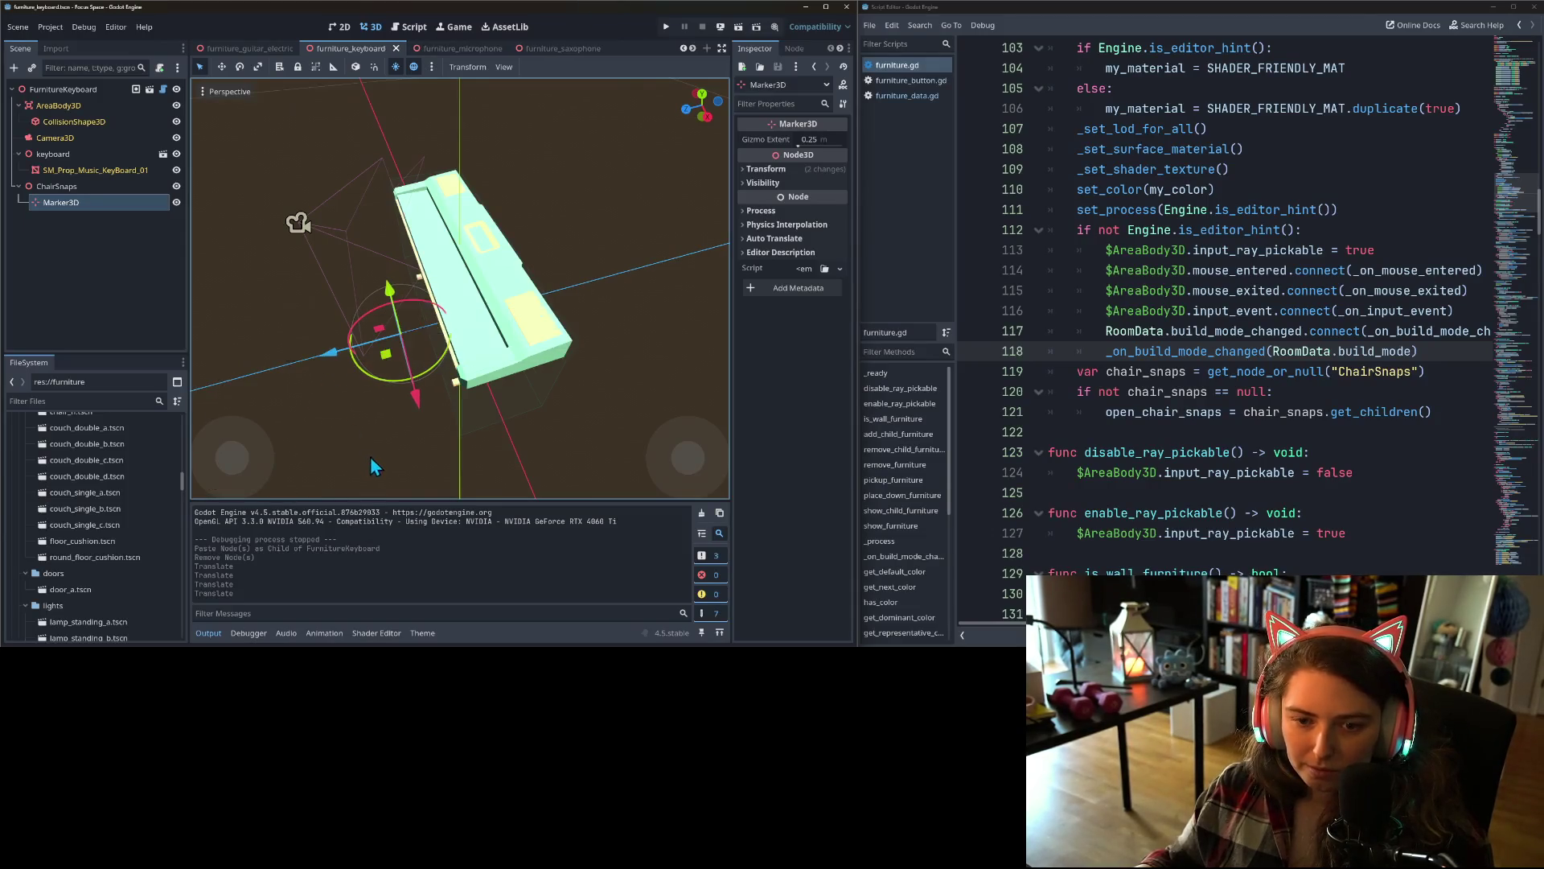
drag(370, 456, 535, 422)
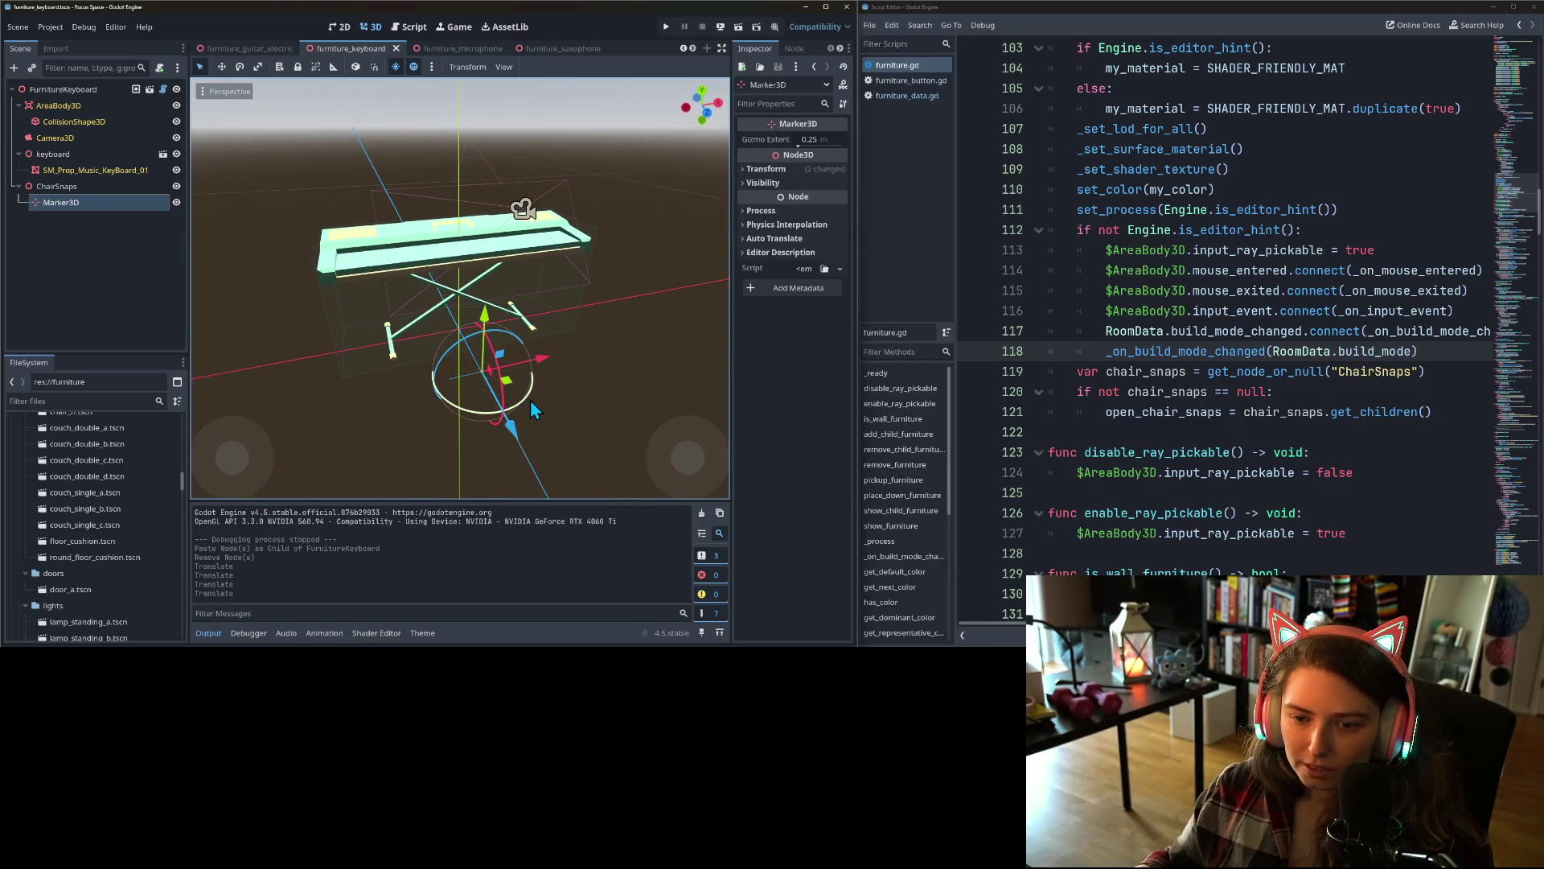
- Set the marker's Y rotation to 180, save the scene, and run the project
mouse_move(529, 400)
mouse_down()
mouse_move(586, 341)
mouse_move(570, 298)
mouse_move(538, 287)
mouse_up()
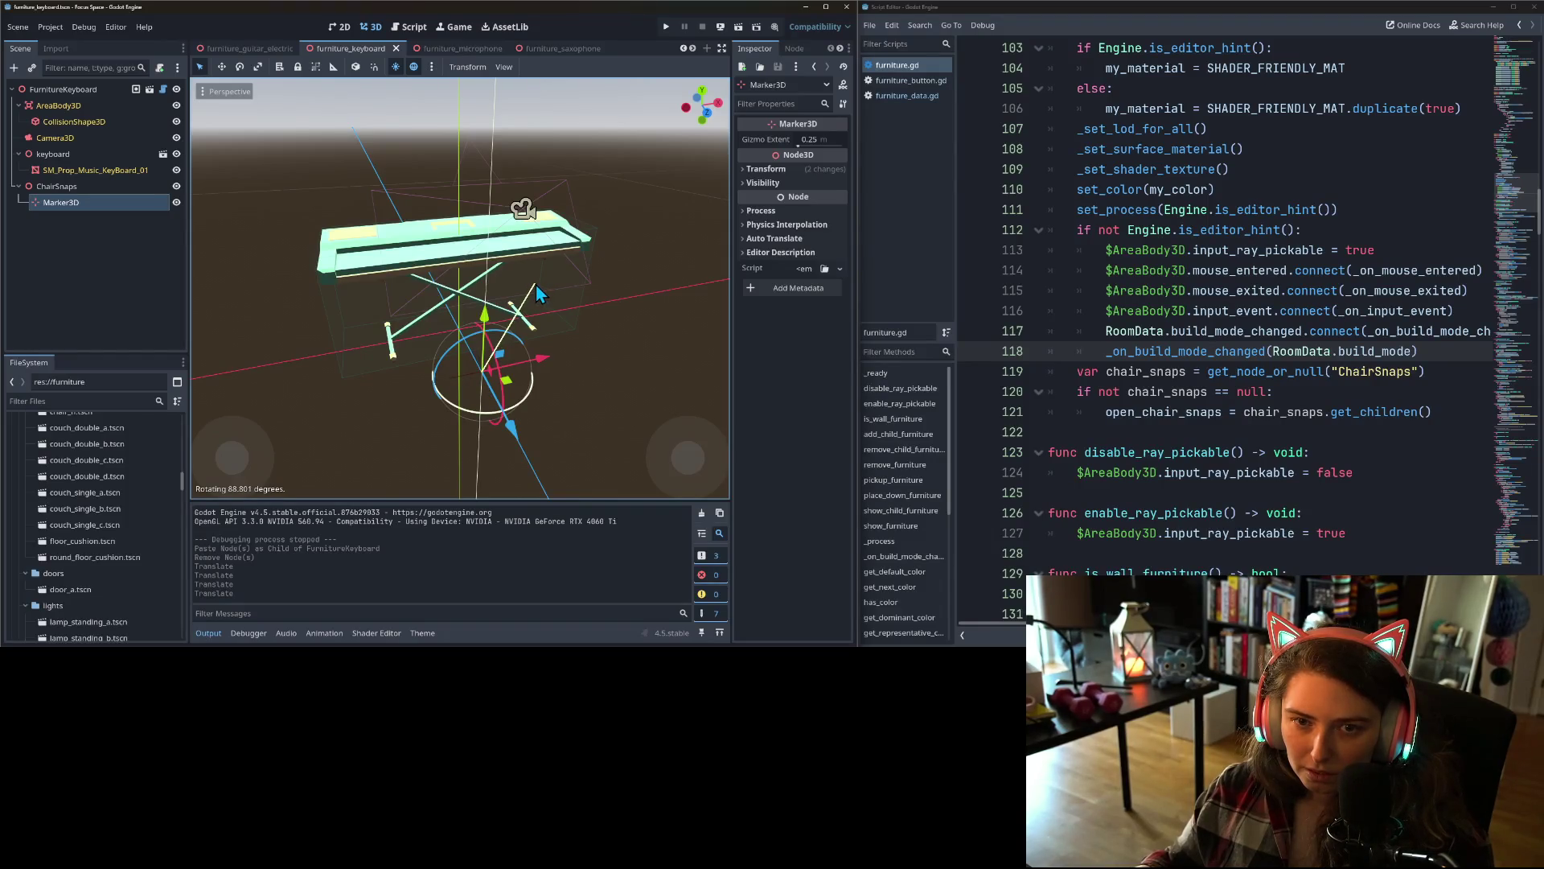
drag(536, 283, 536, 283)
click(764, 169)
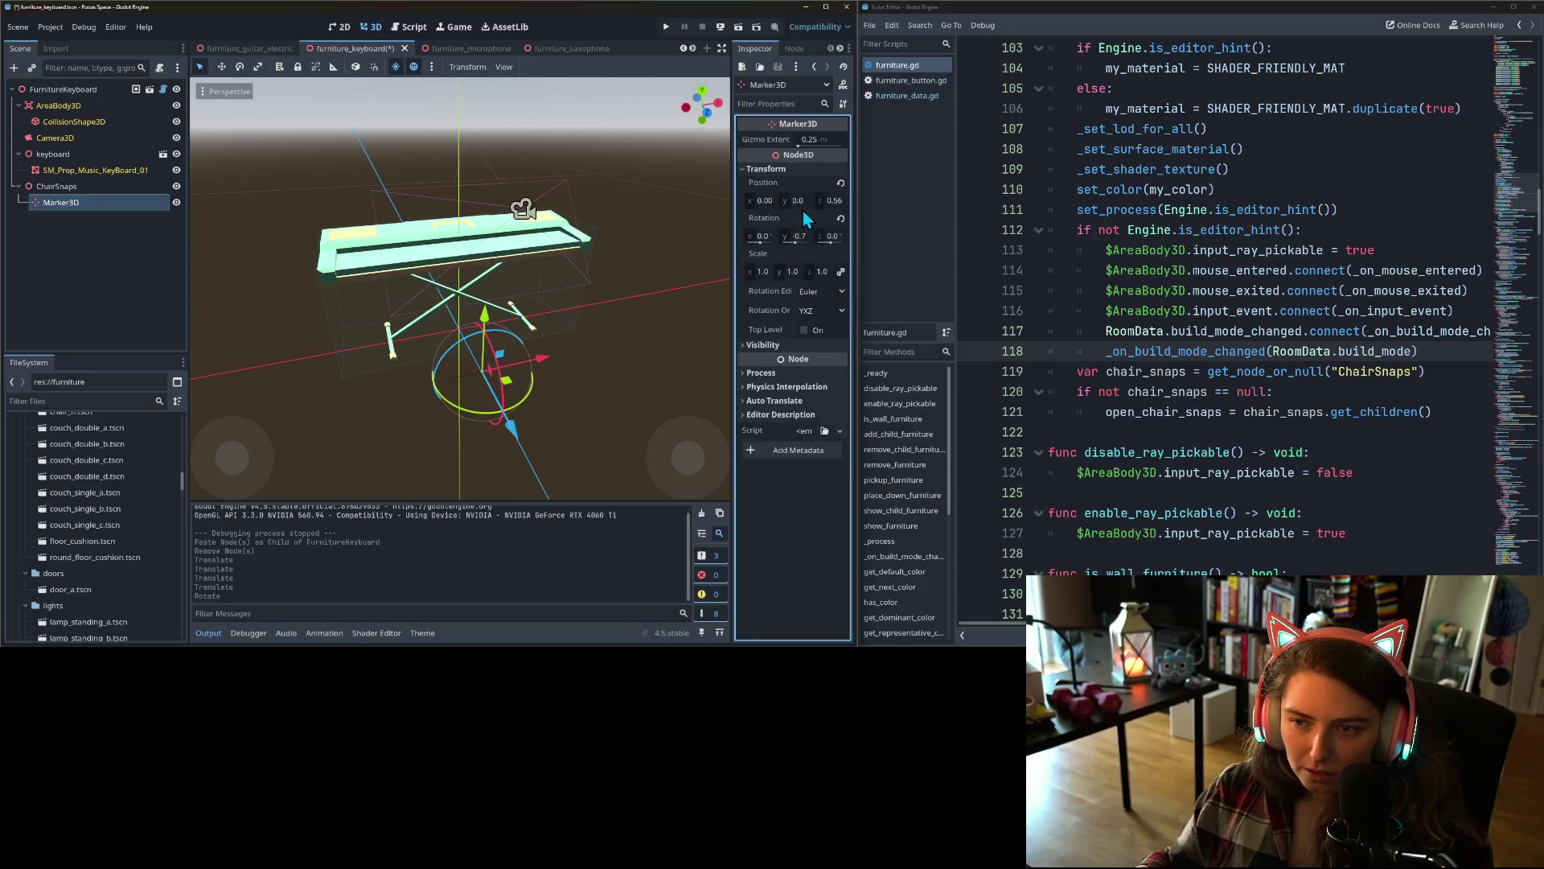
text(0)
key(Return)
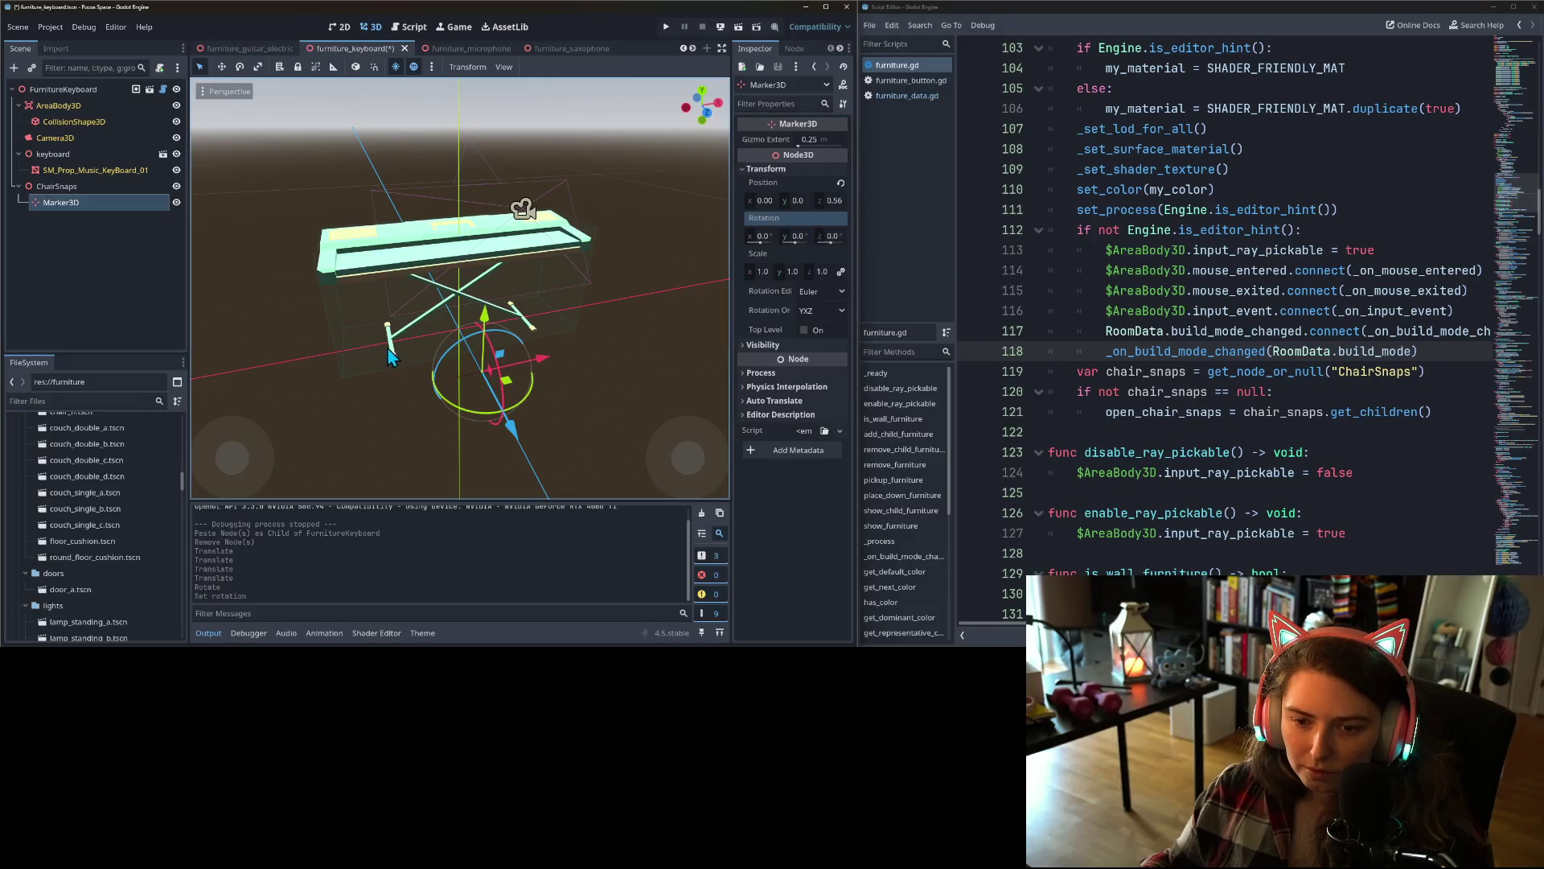
click(801, 236)
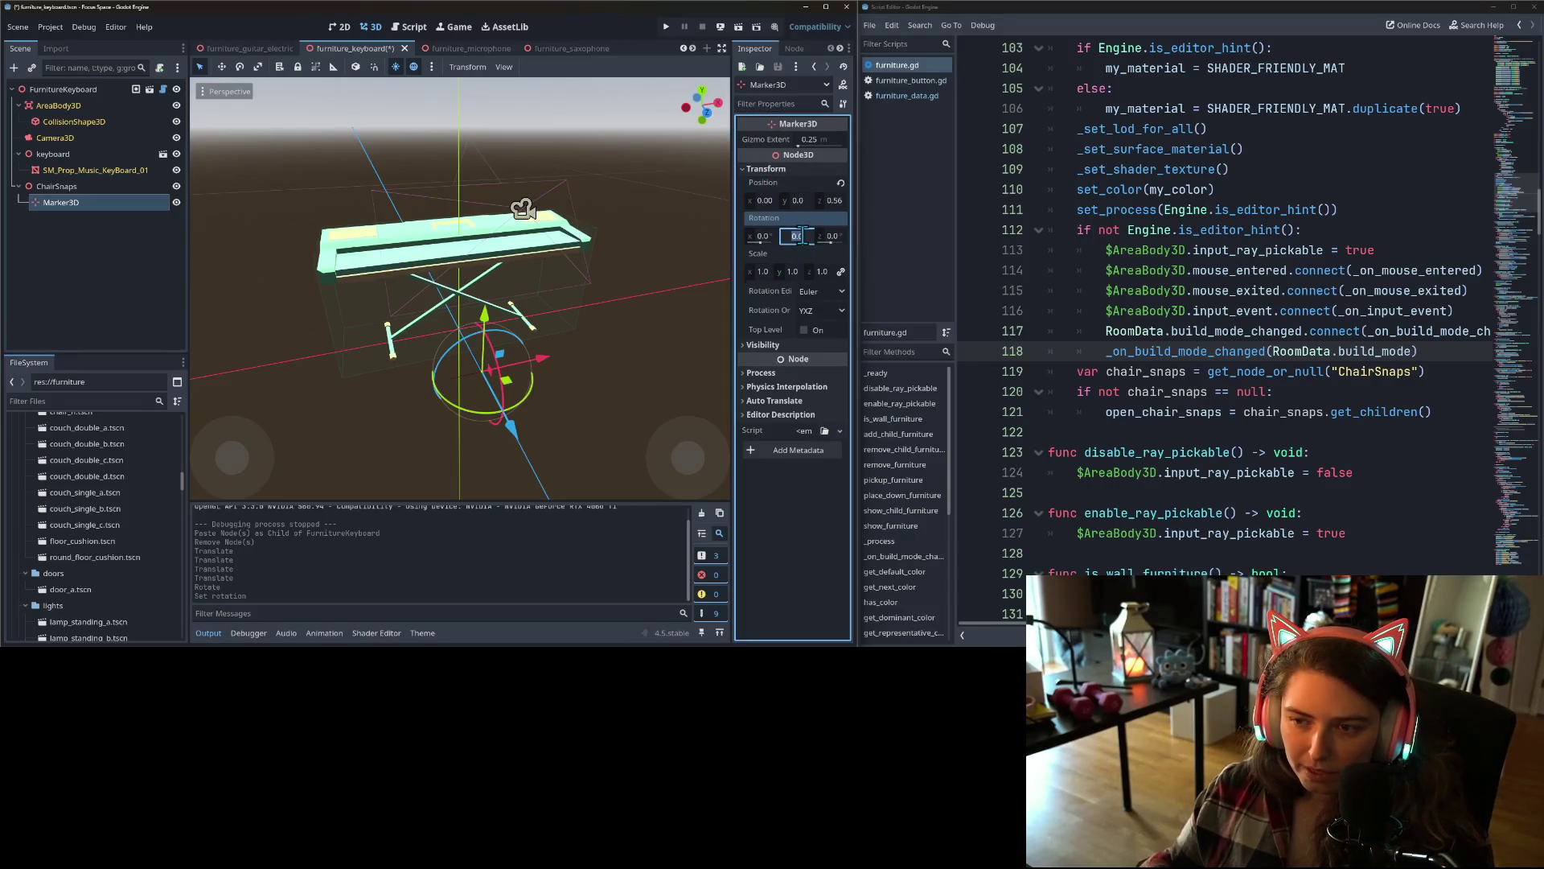
text(180)
key(Return)
key(ctrl+s)
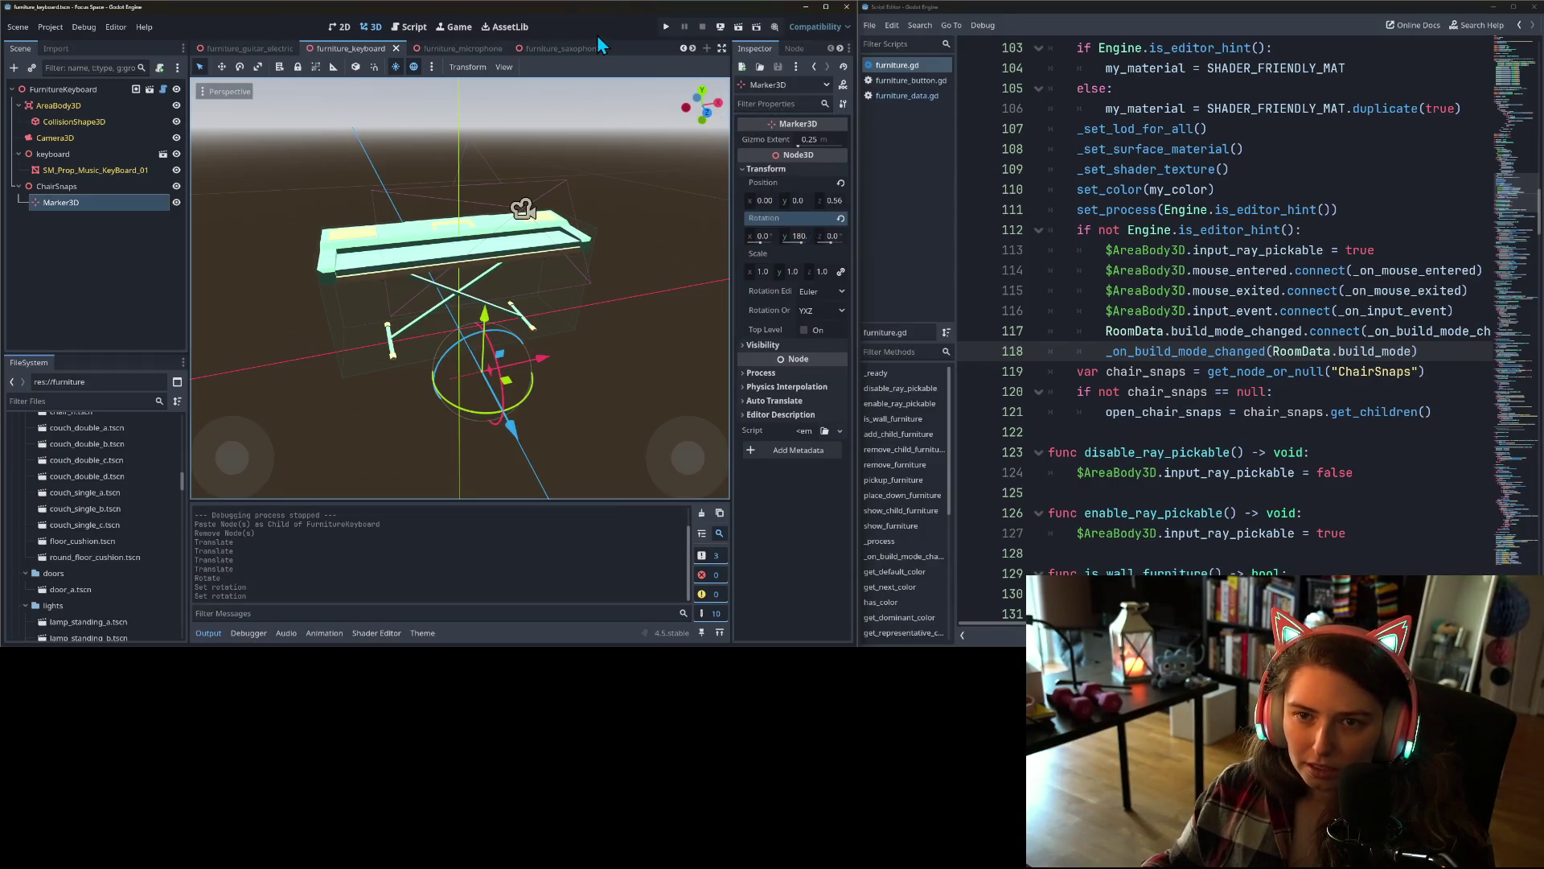
click(671, 28)
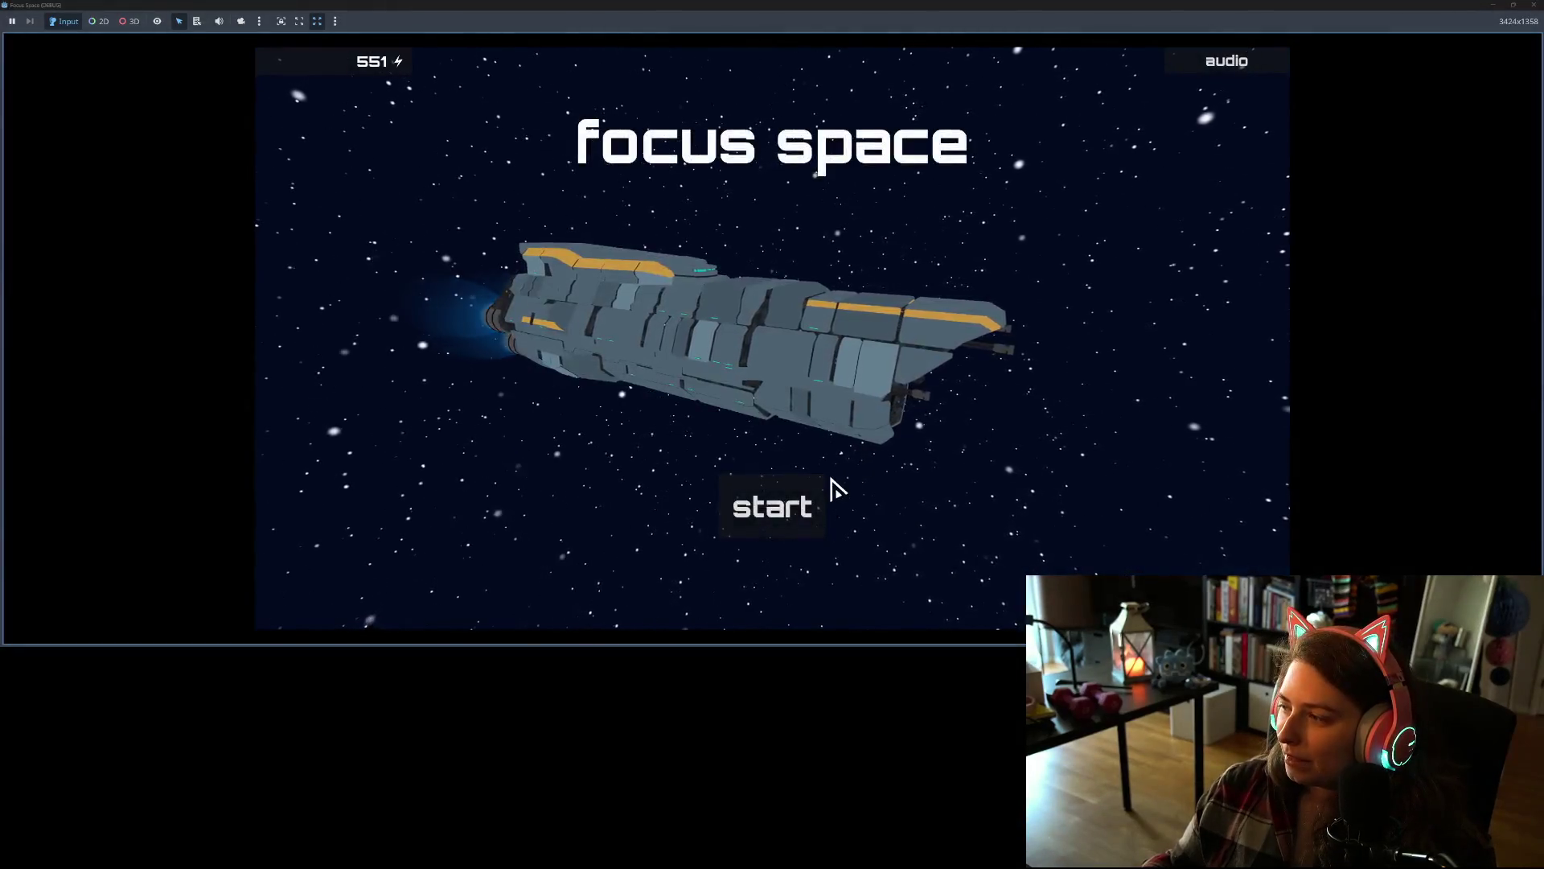
- Load the saved room my_room from the title screen
click(785, 500)
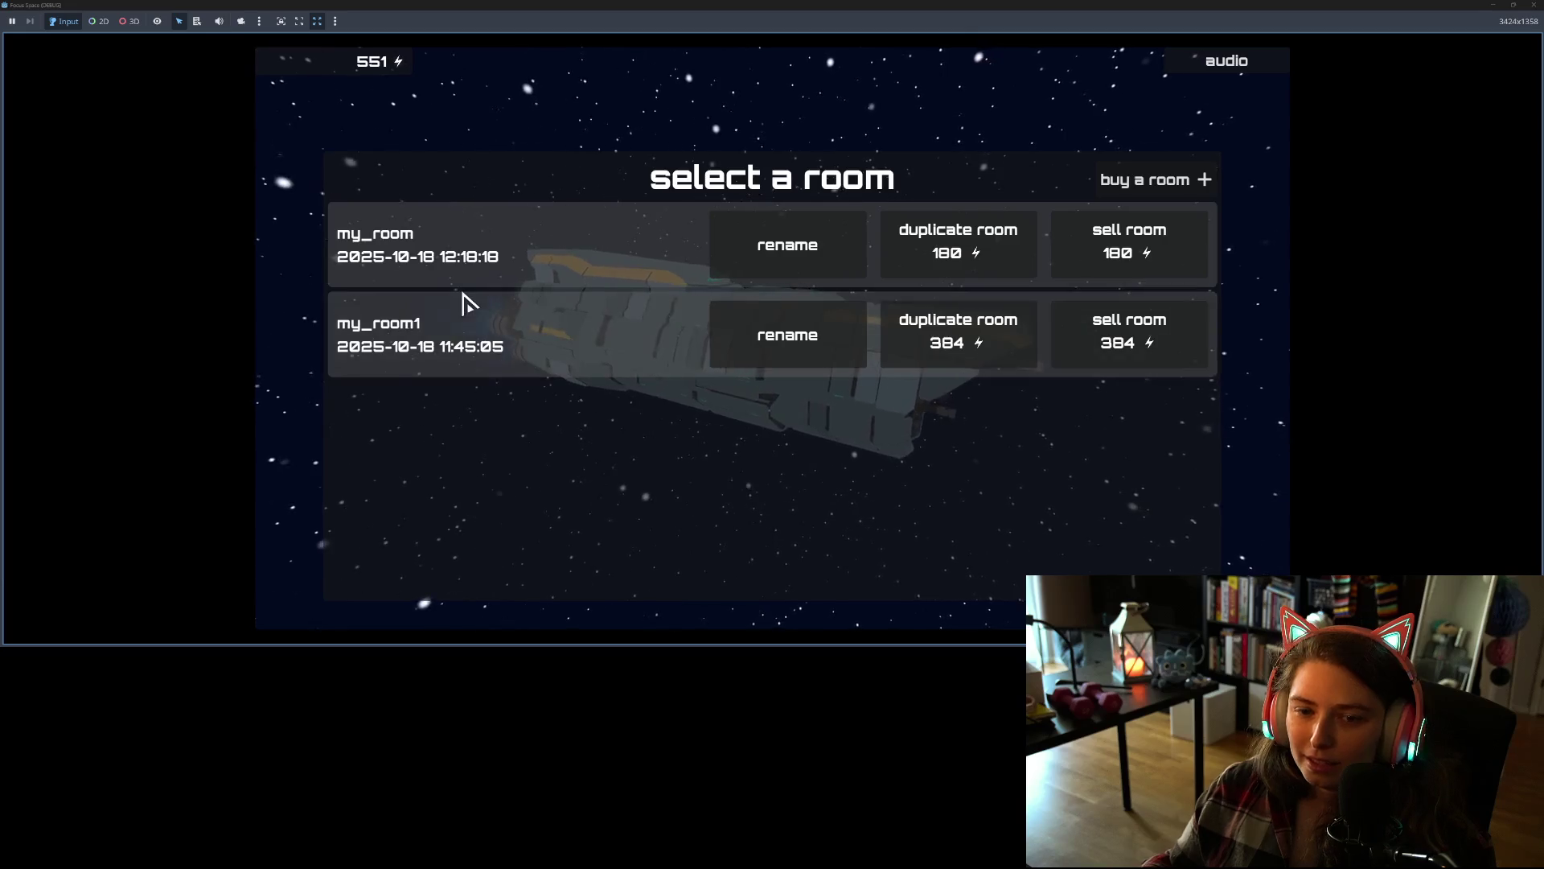
click(488, 268)
mouse_move(683, 438)
mouse_down()
mouse_move(620, 390)
mouse_move(475, 410)
mouse_up()
- Move the blue space chair up to the green keyboard bench, then stop the game with F8
click(583, 310)
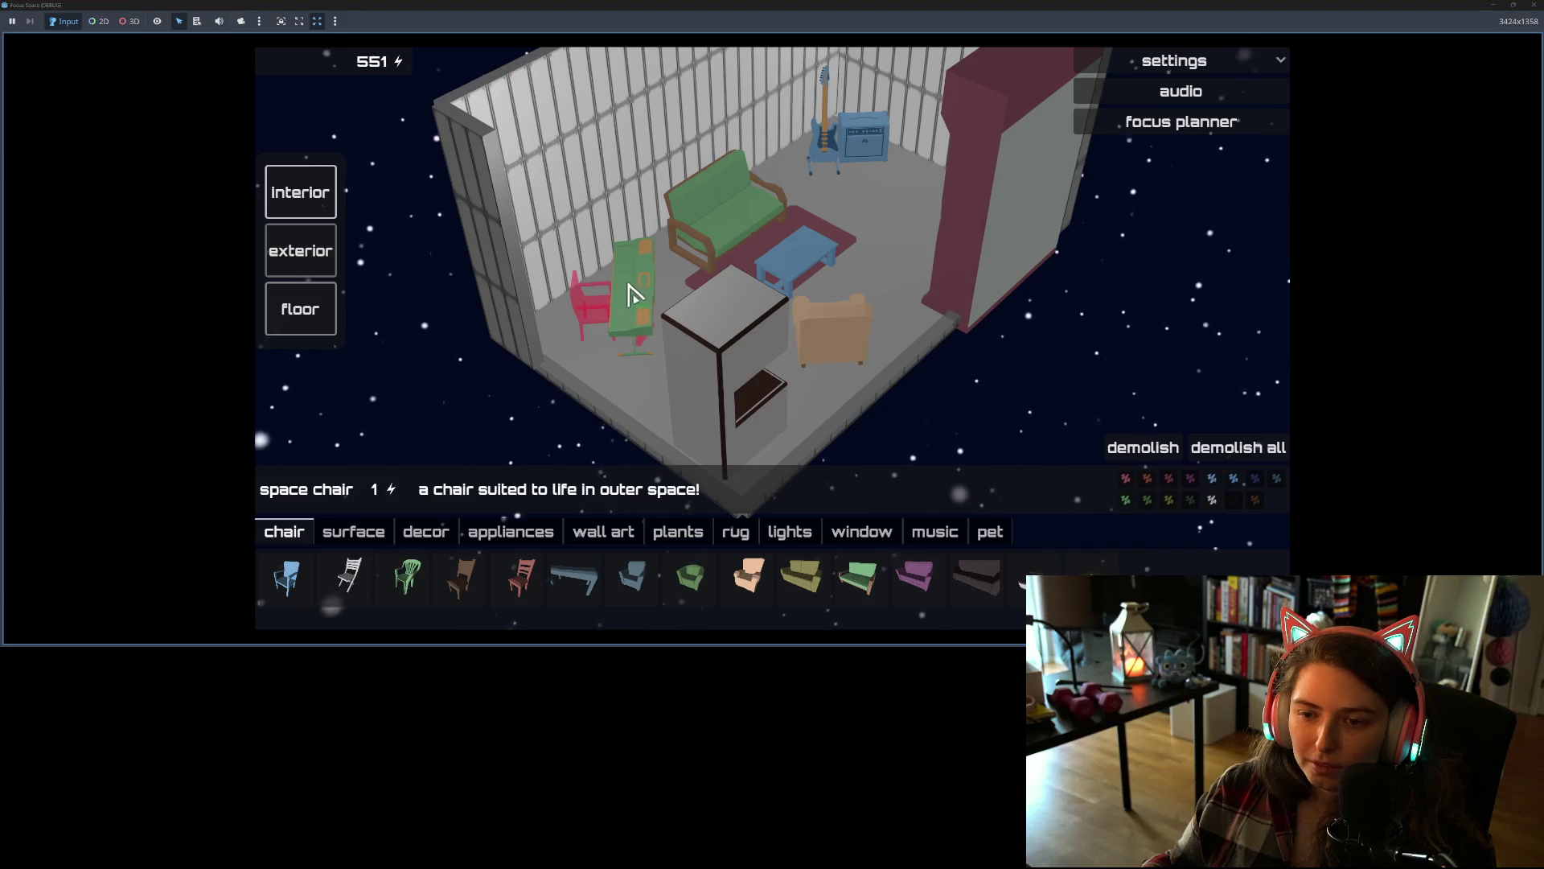
mouse_move(599, 344)
mouse_down()
mouse_move(665, 418)
mouse_move(641, 379)
mouse_move(909, 243)
mouse_move(861, 276)
mouse_move(885, 241)
mouse_up()
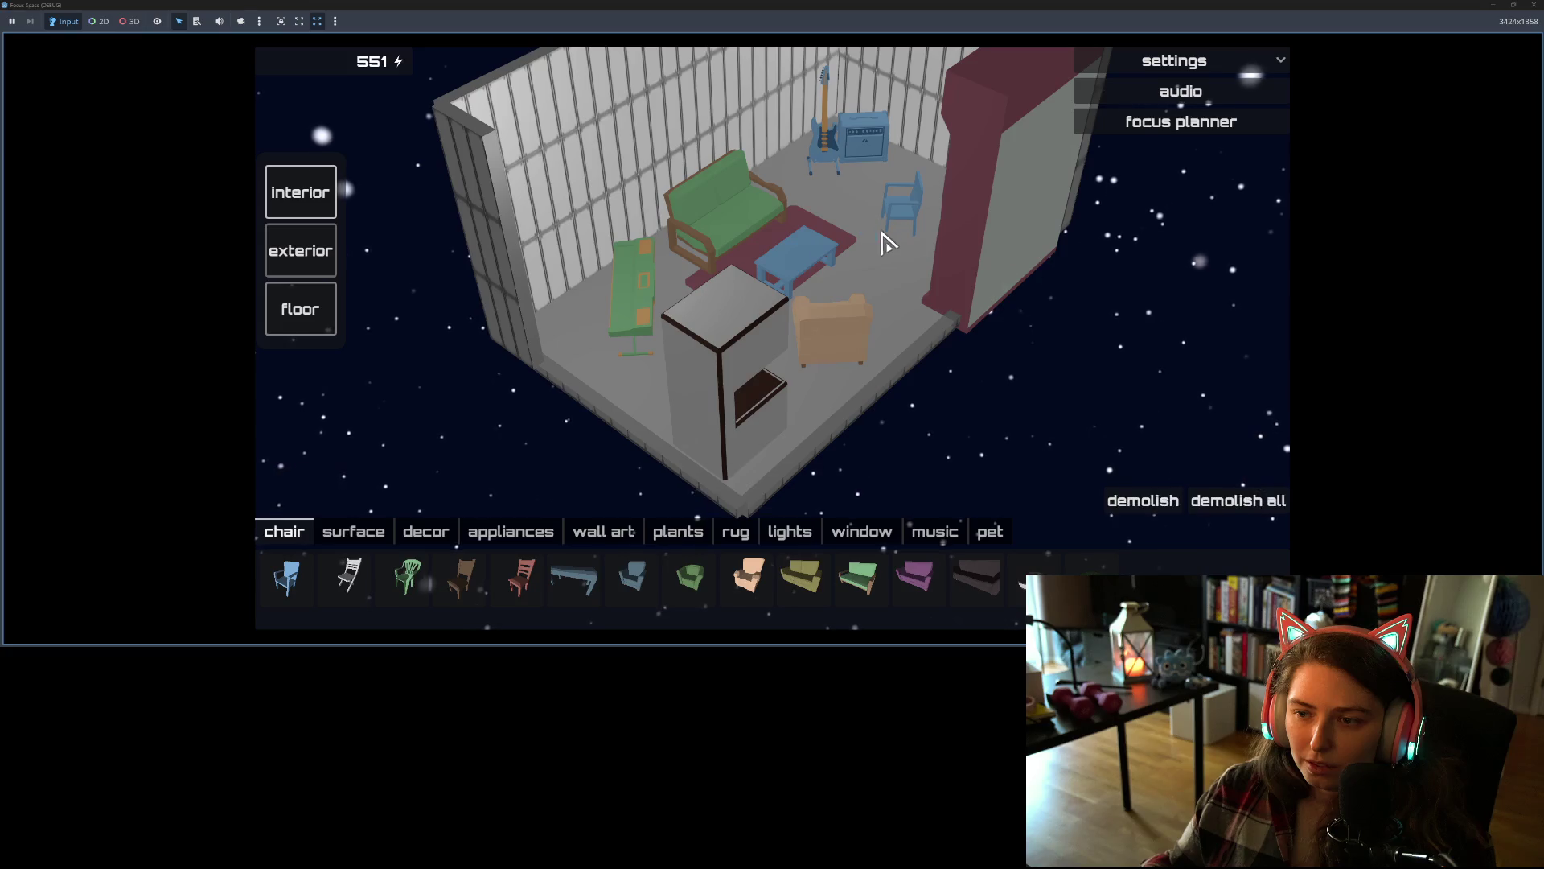
mouse_move(635, 313)
mouse_down()
mouse_move(537, 329)
mouse_move(641, 352)
mouse_up()
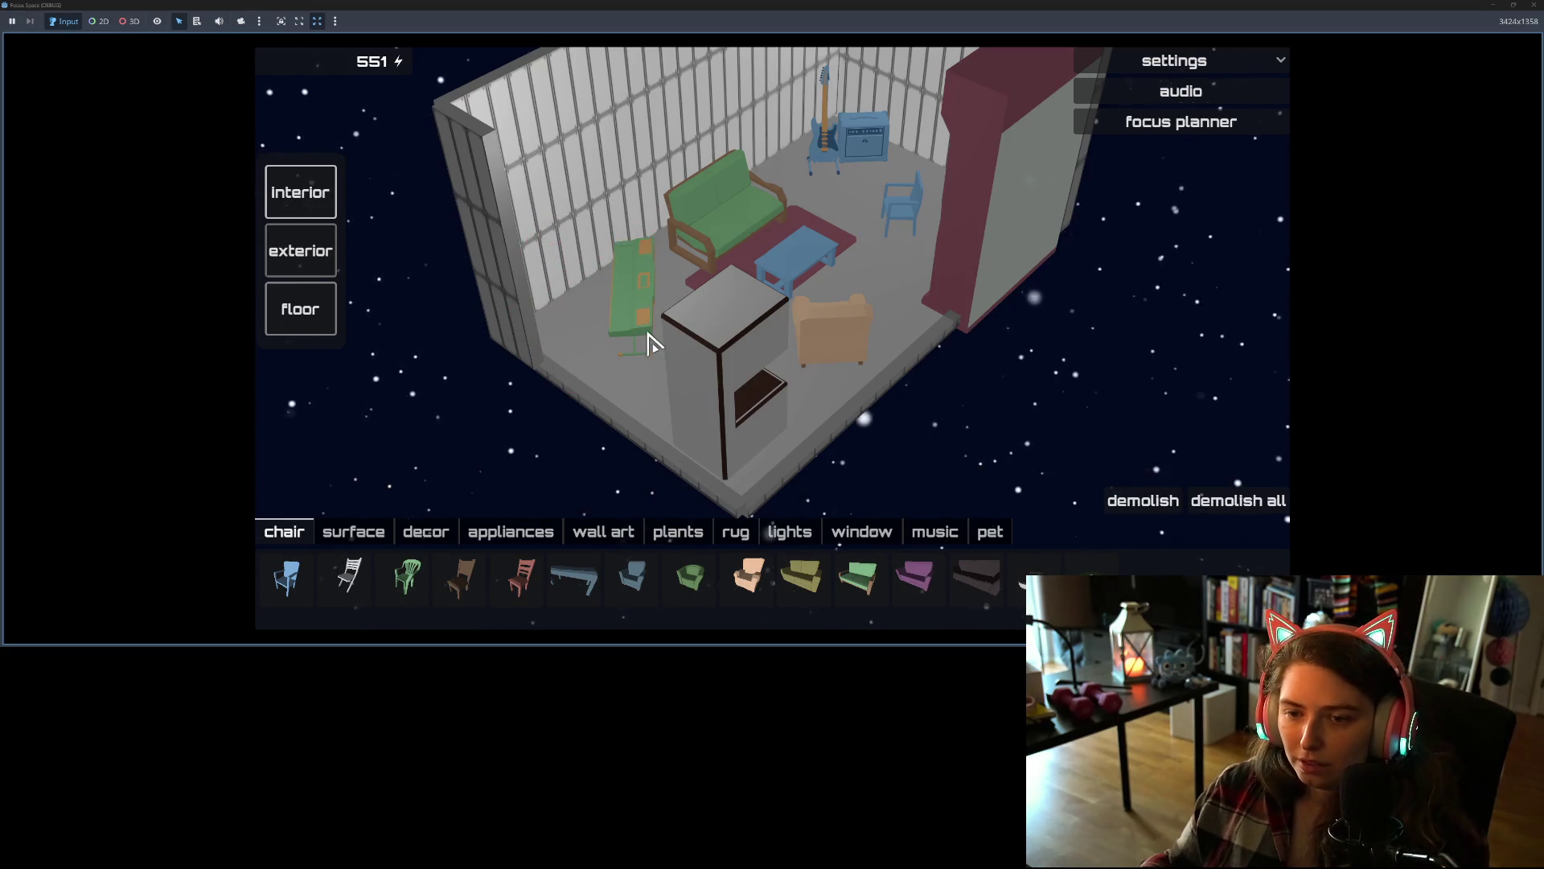
mouse_move(792, 280)
mouse_down()
mouse_move(513, 262)
mouse_move(399, 289)
mouse_up()
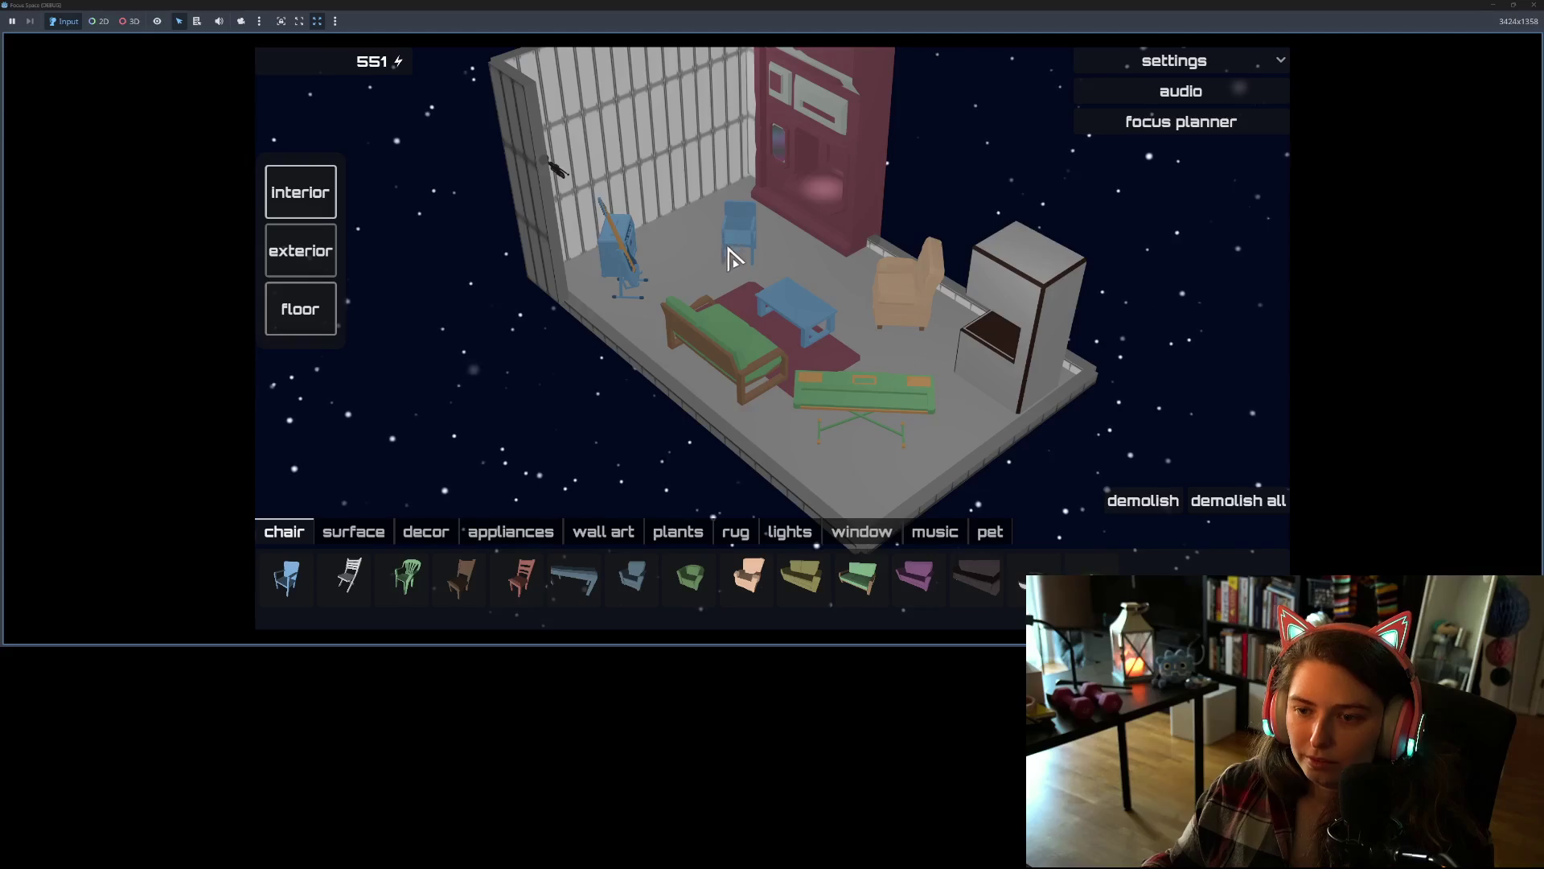
mouse_move(730, 252)
mouse_down()
mouse_move(859, 410)
mouse_move(707, 262)
mouse_move(883, 465)
mouse_move(714, 286)
mouse_up()
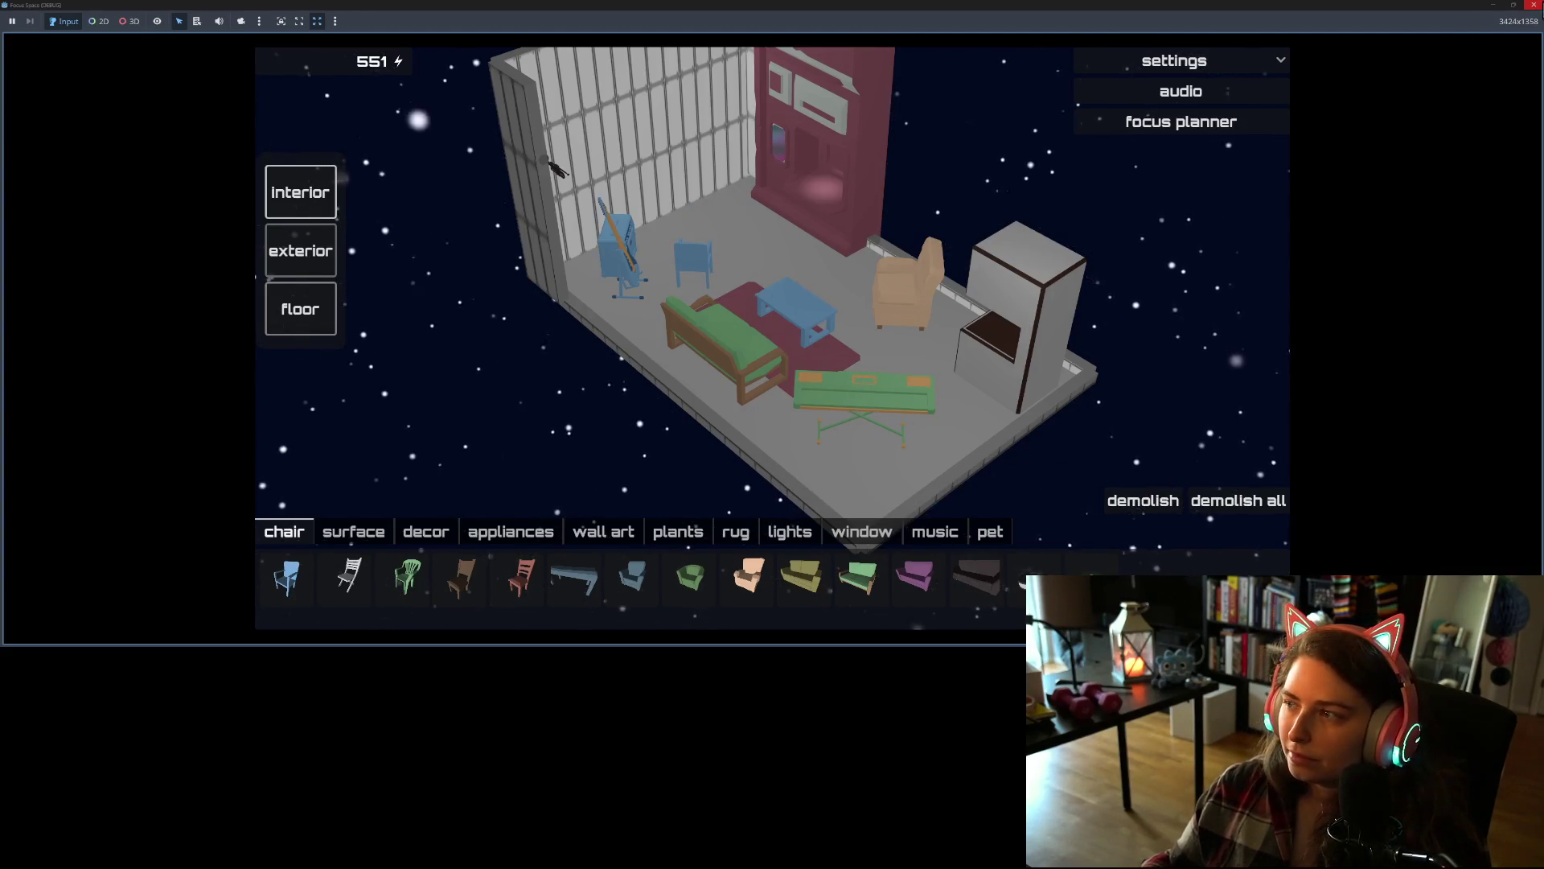
key(F8)
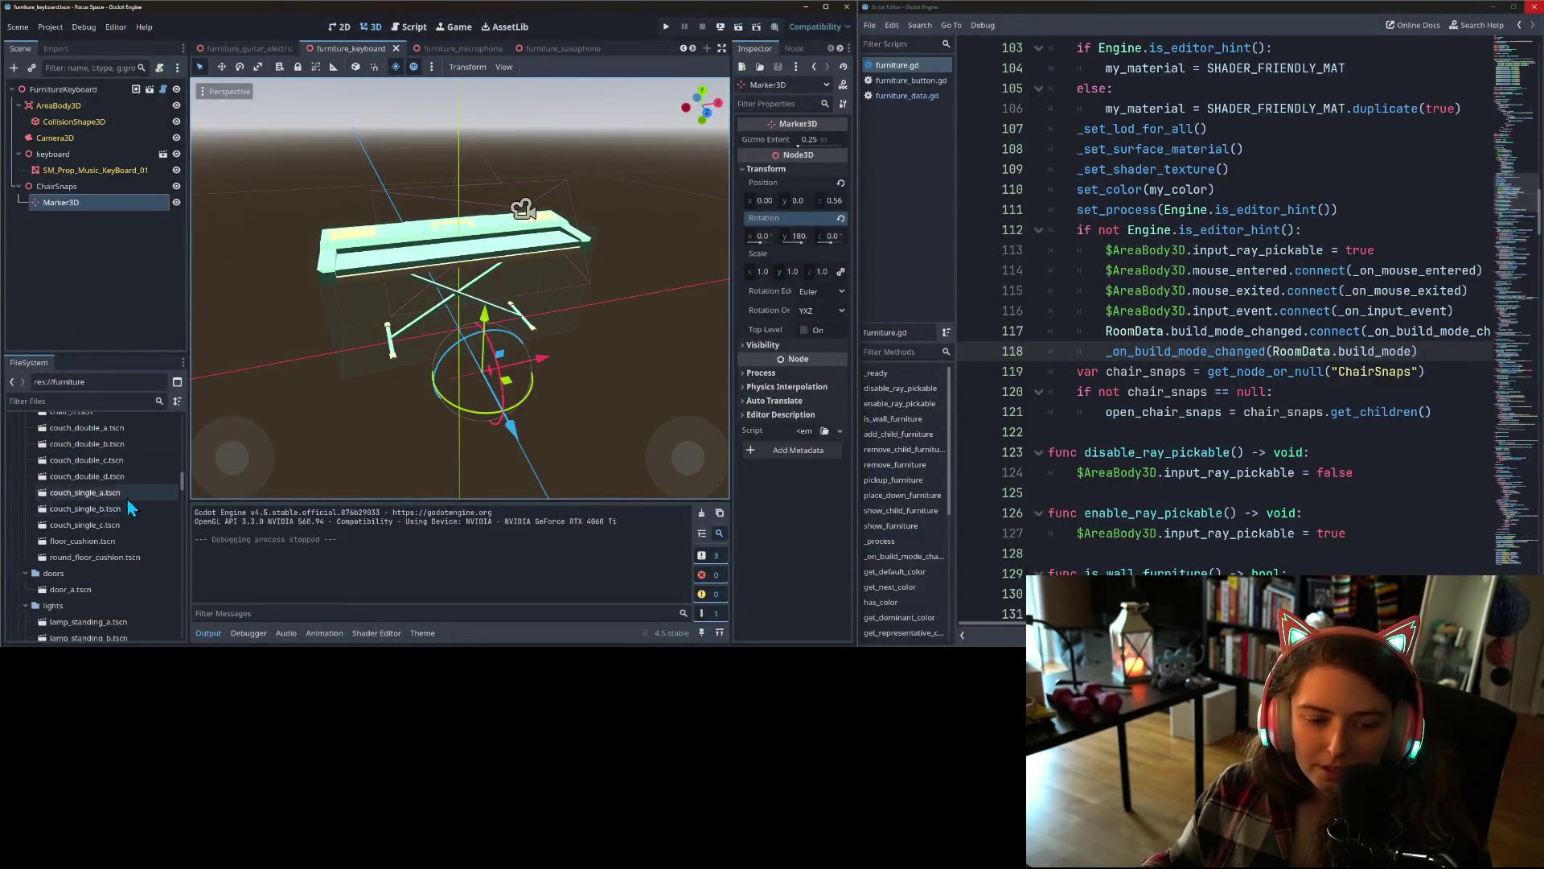
- Open music_furniture_data.gd from addons/music_content_expansion and review the keyboard entry
scroll(125, 515, up, 5)
drag(182, 476, 180, 401)
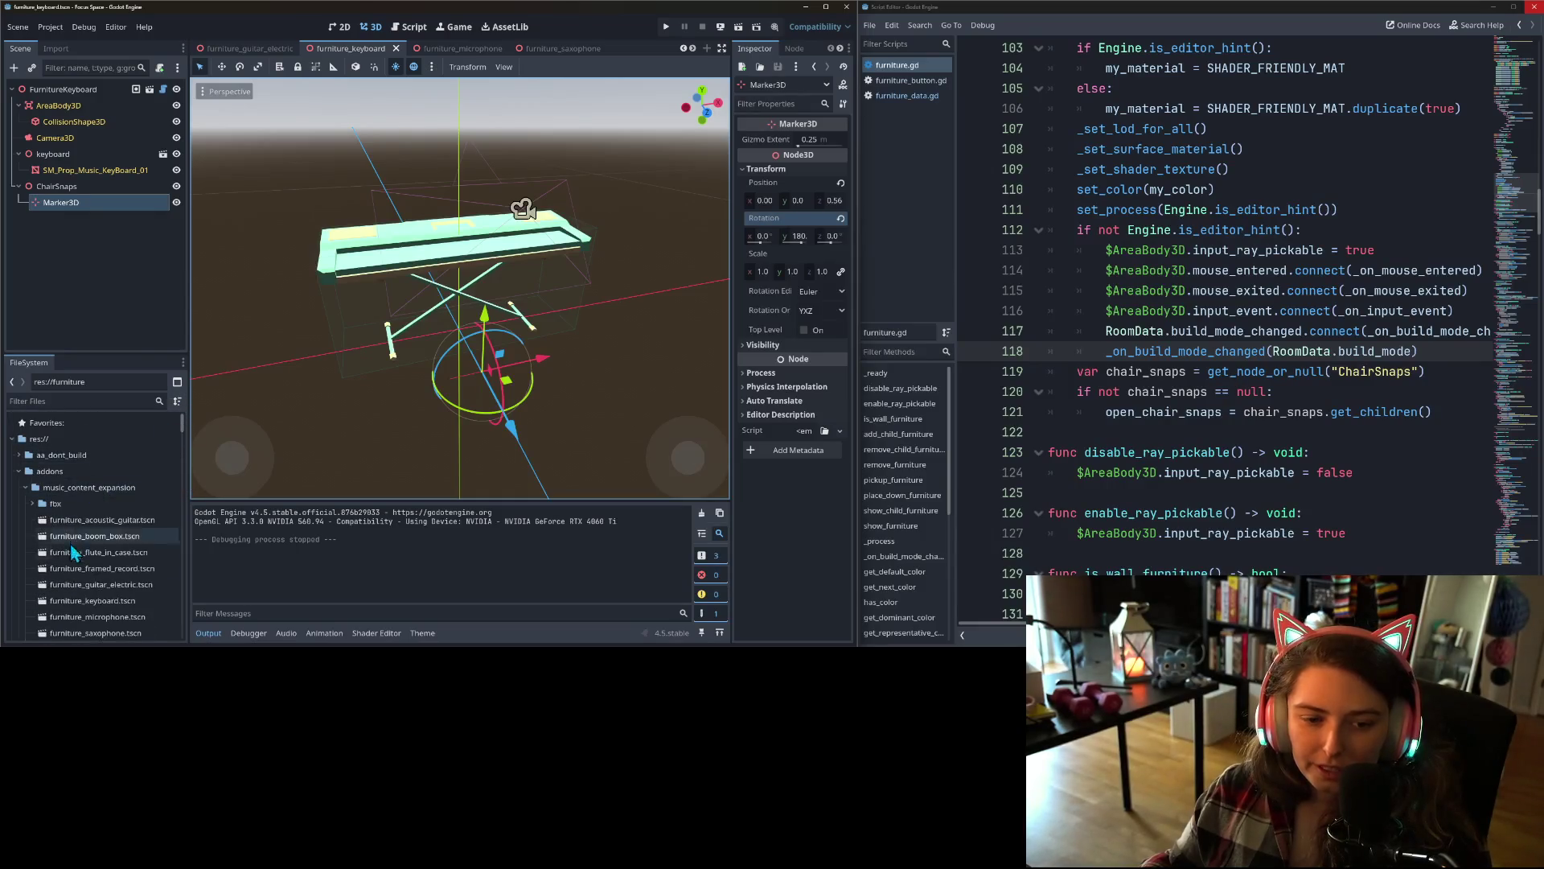
scroll(50, 526, down, 10)
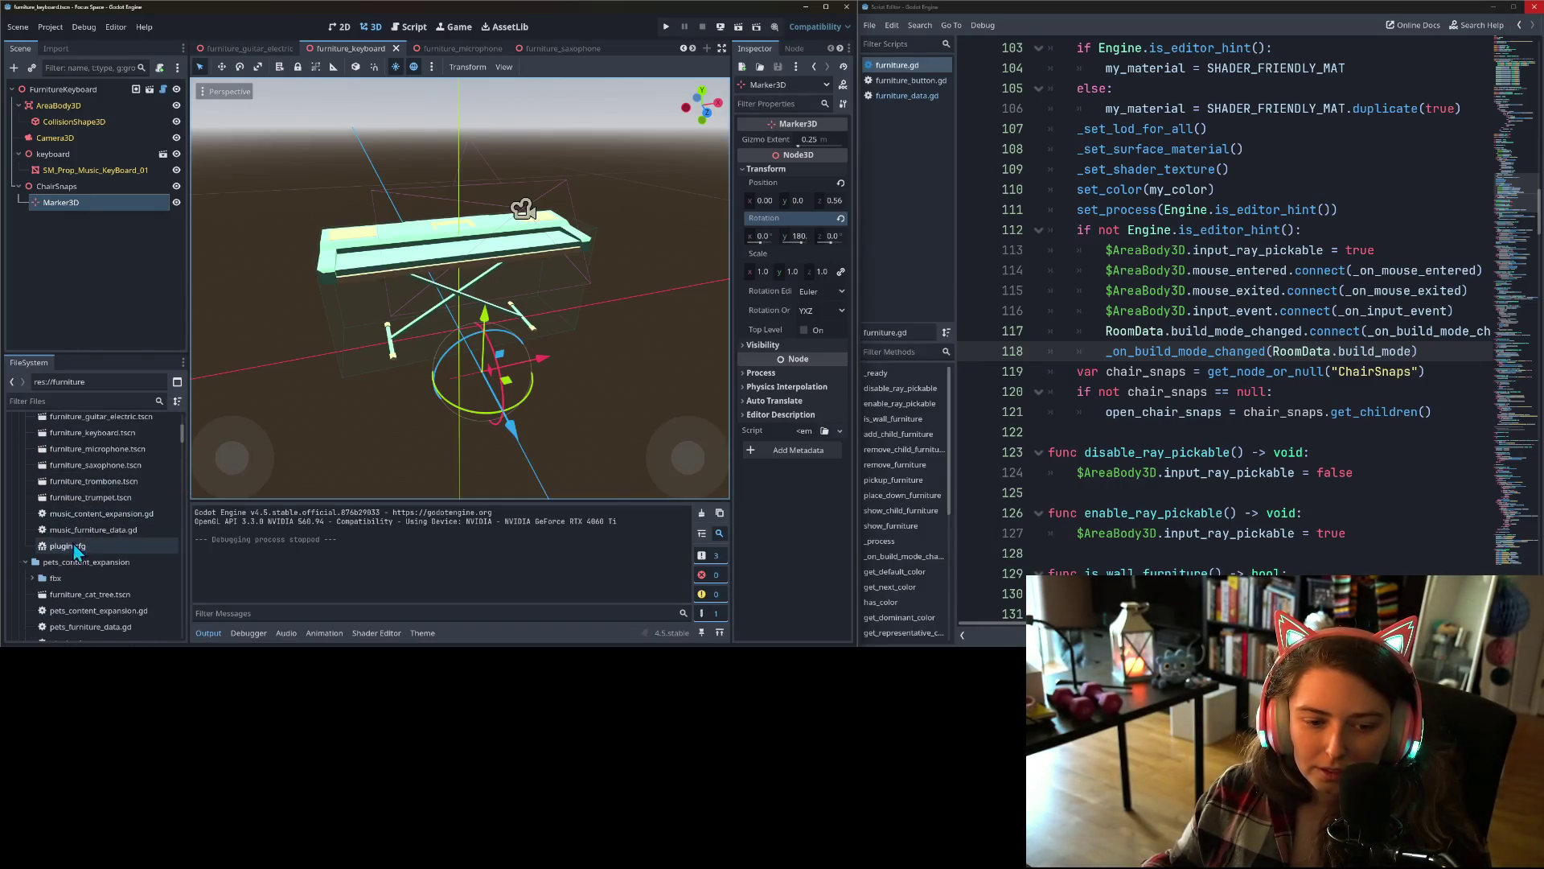
drag(180, 481, 180, 406)
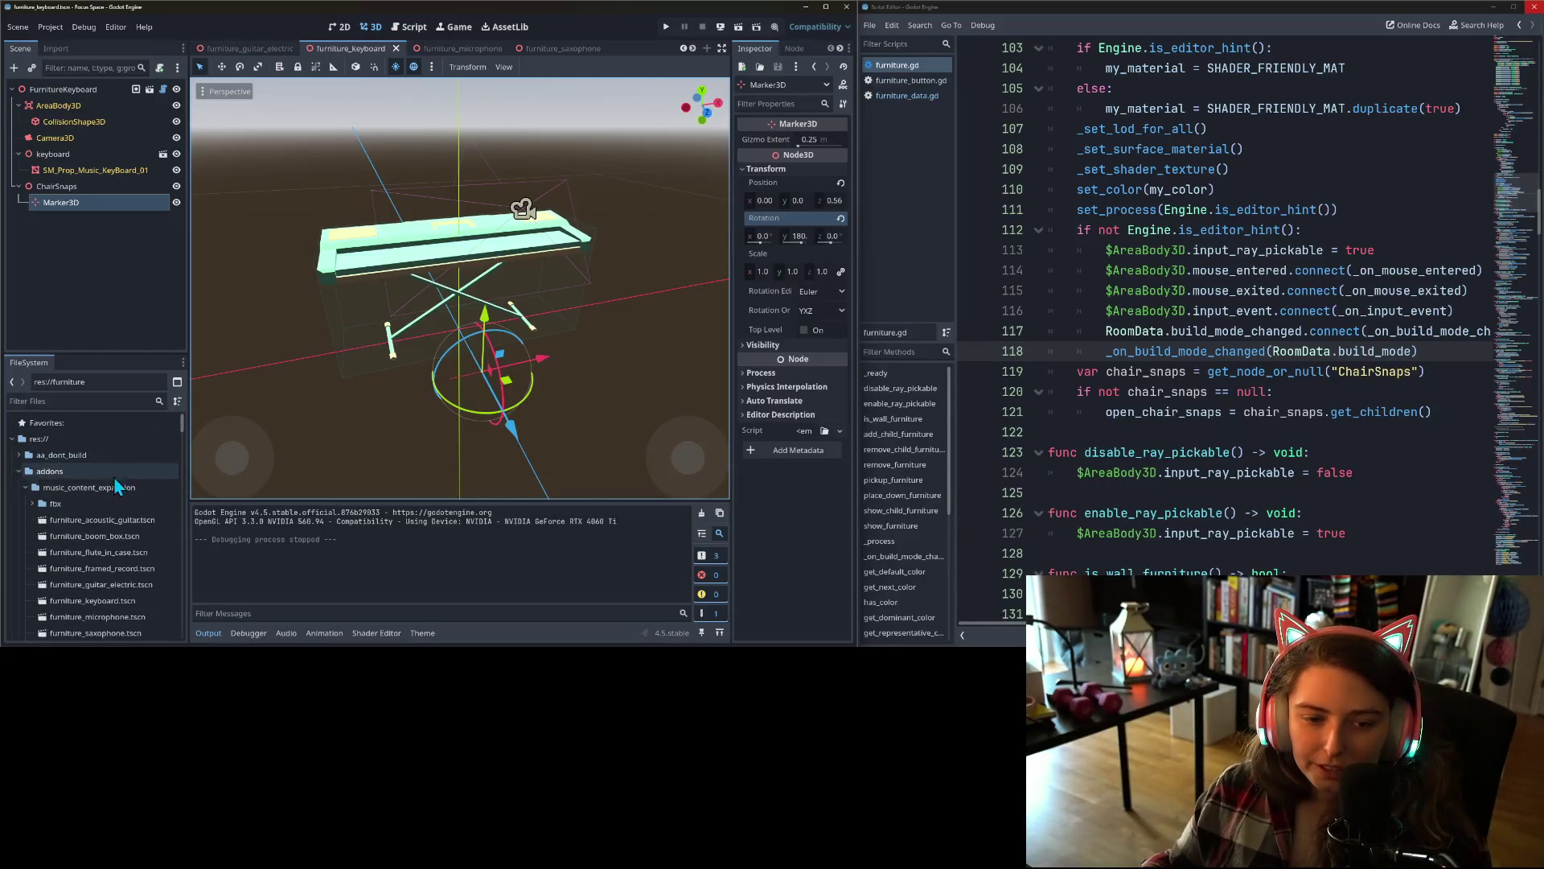
scroll(59, 562, down, 4)
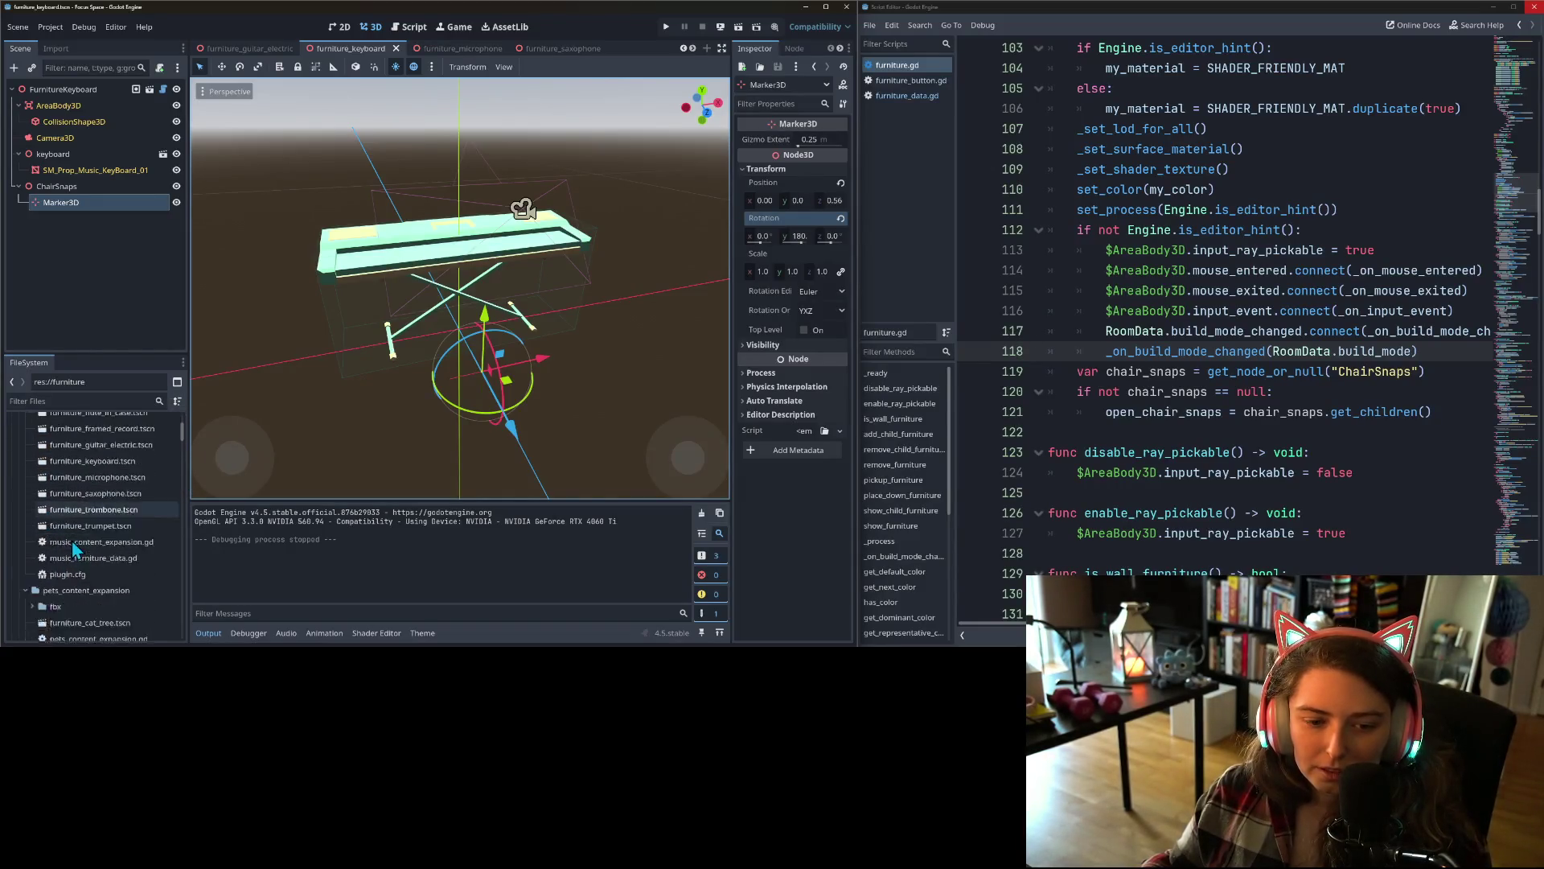
double_click(96, 531)
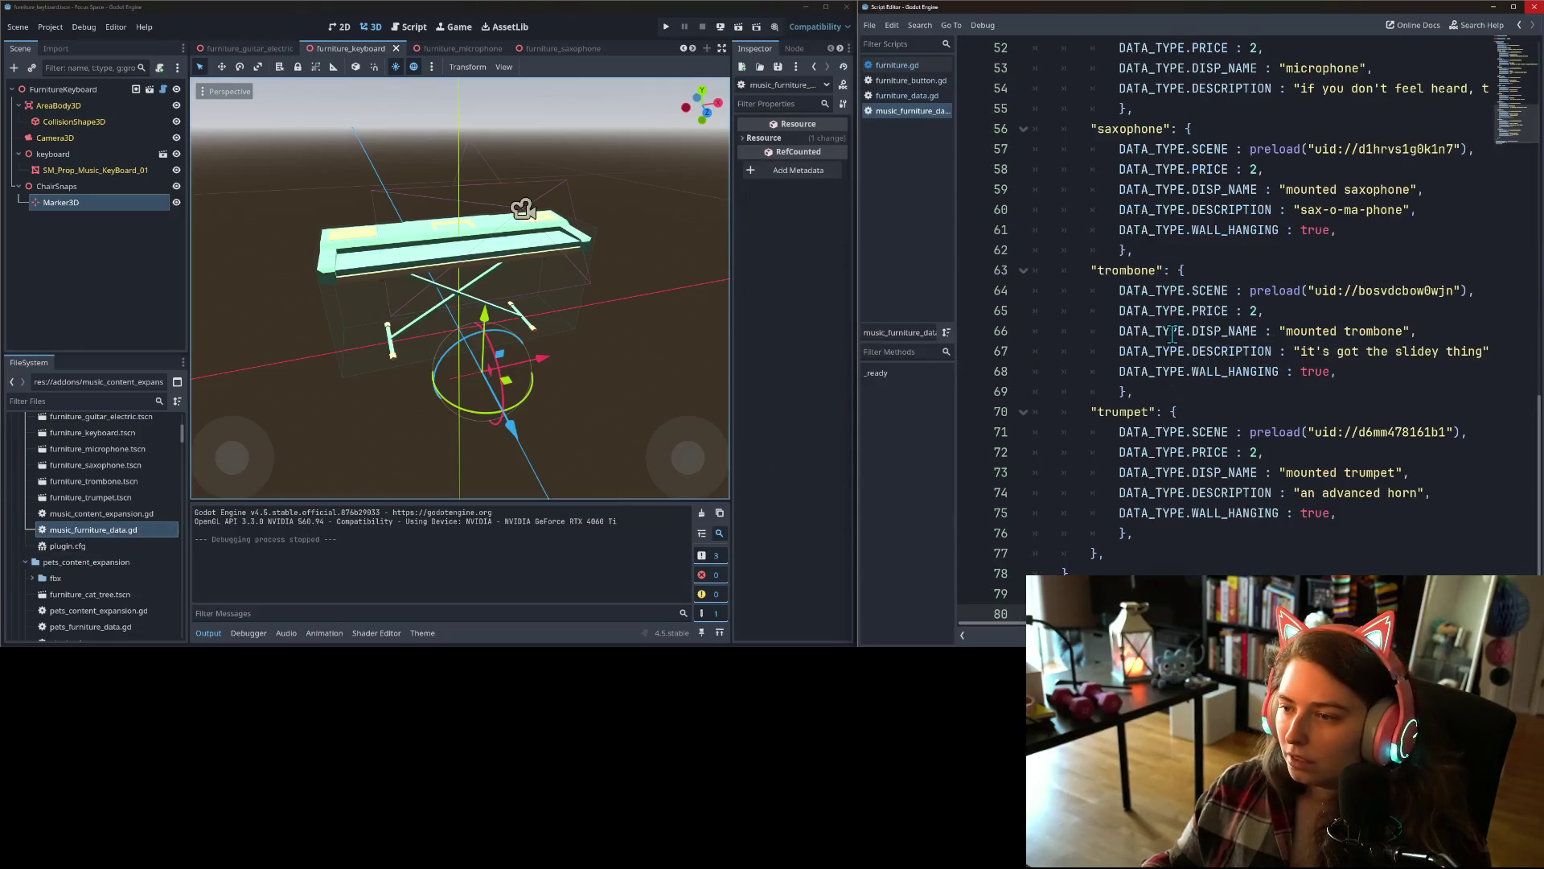
scroll(1350, 354, up, 7)
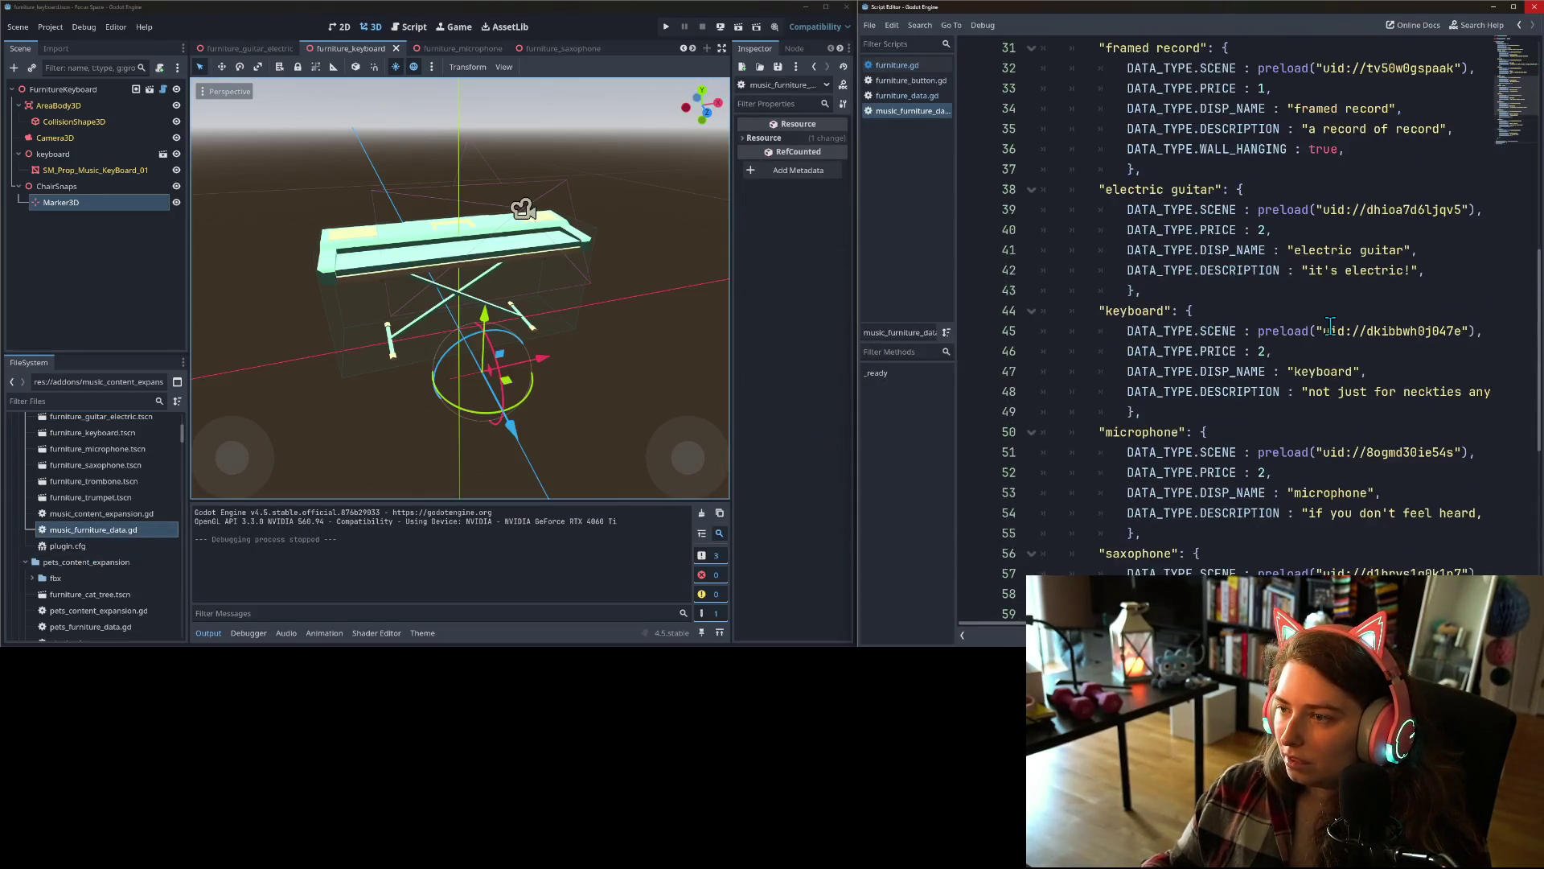
scroll(1321, 323, down, 1)
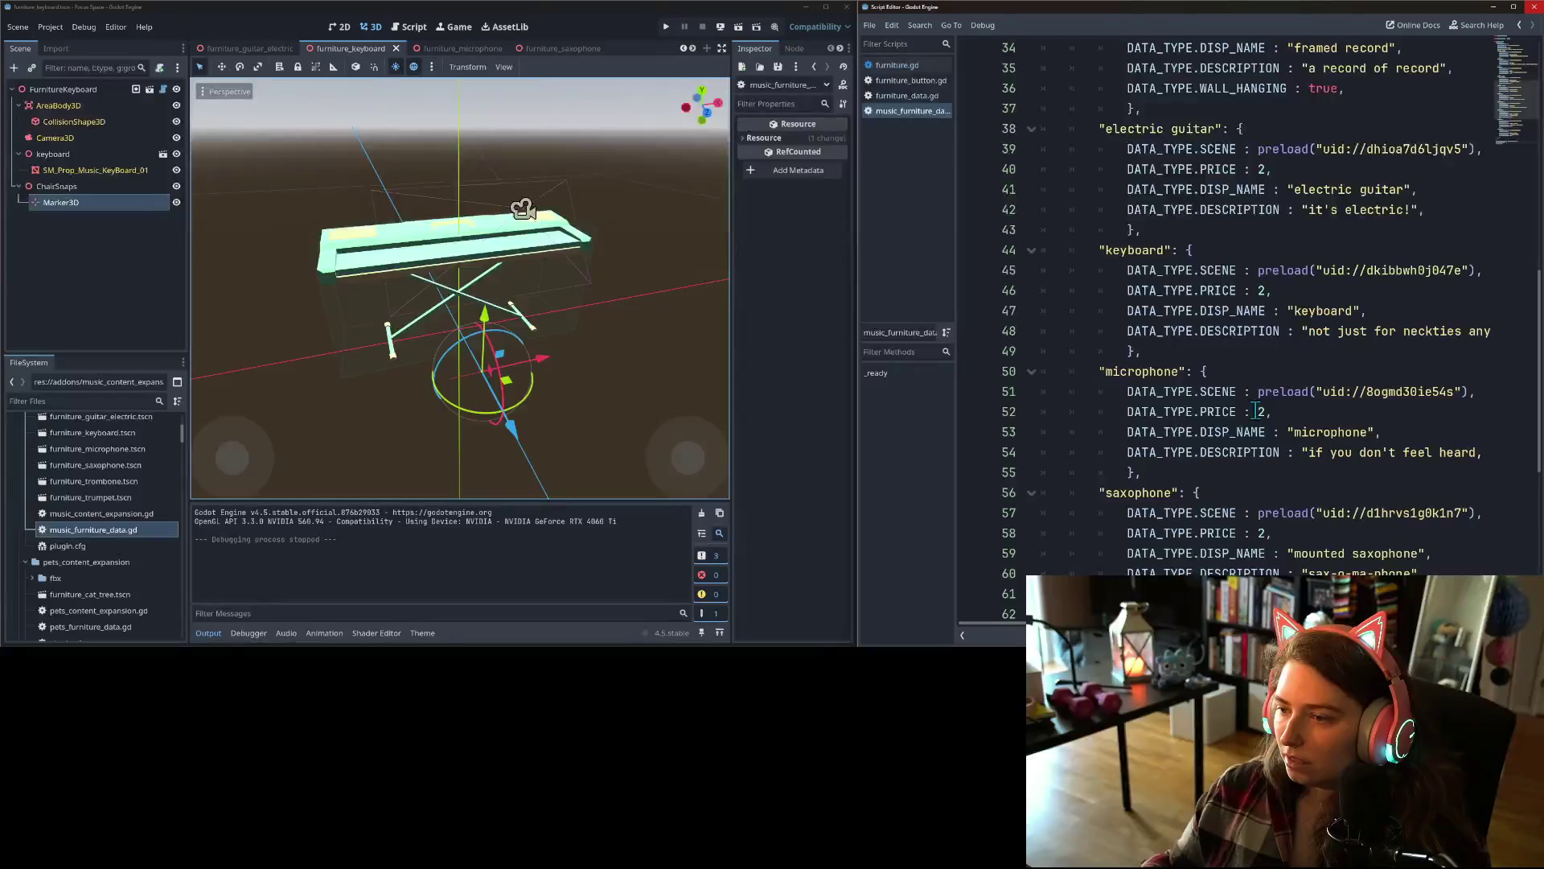
click(1473, 332)
scroll(1474, 332, down, 4)
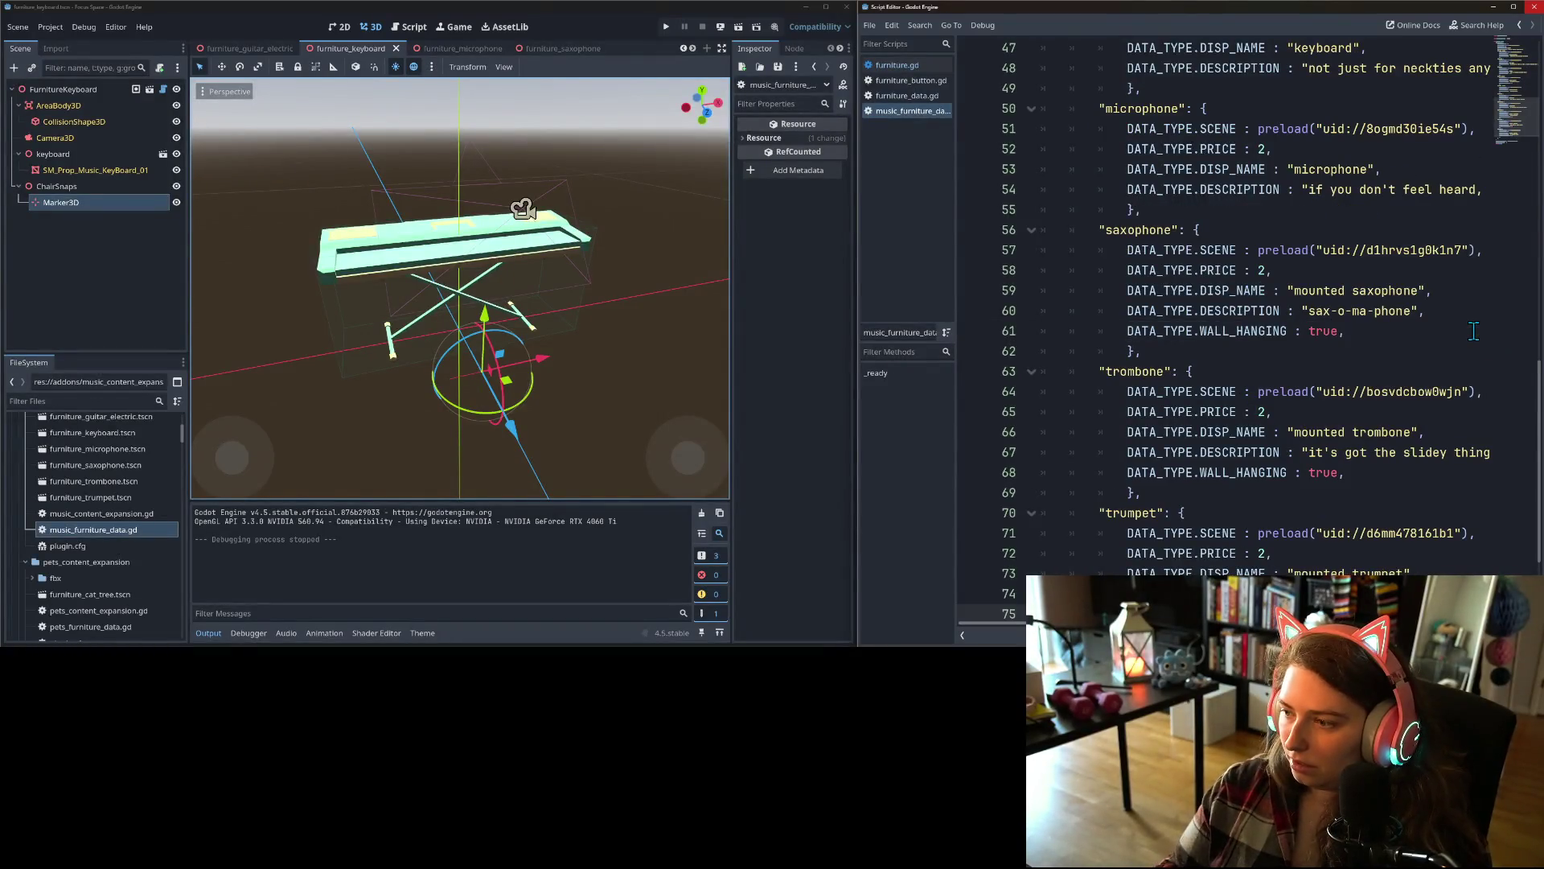
scroll(1473, 332, up, 5)
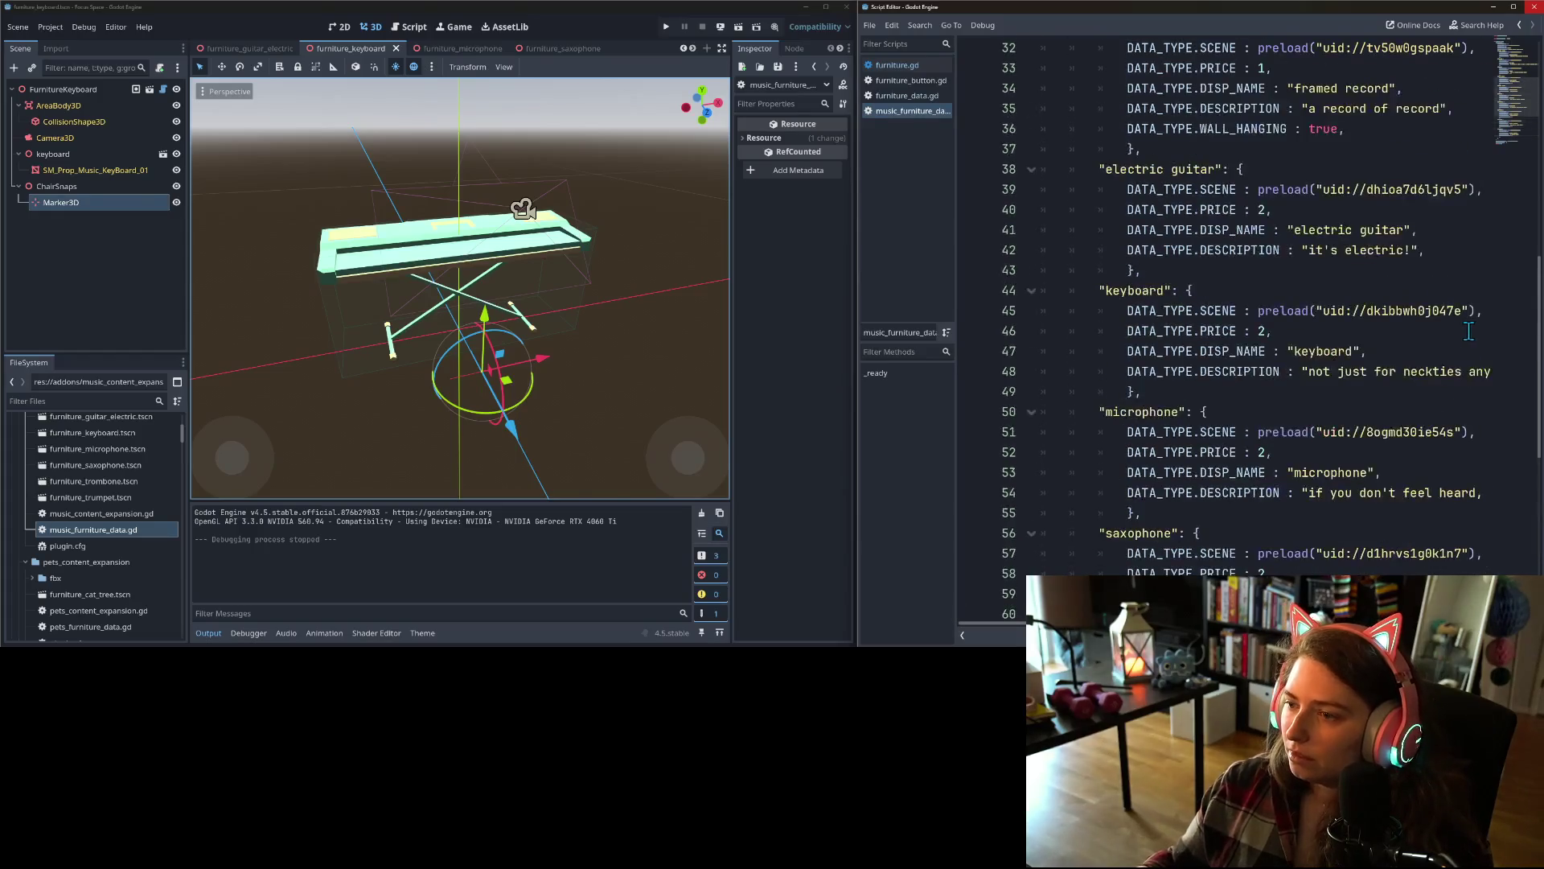
- Add a CHAIR_SLOTTABLE line with a trailing comma to the keyboard entry, then relaunch the game
click(1387, 372)
key(End)
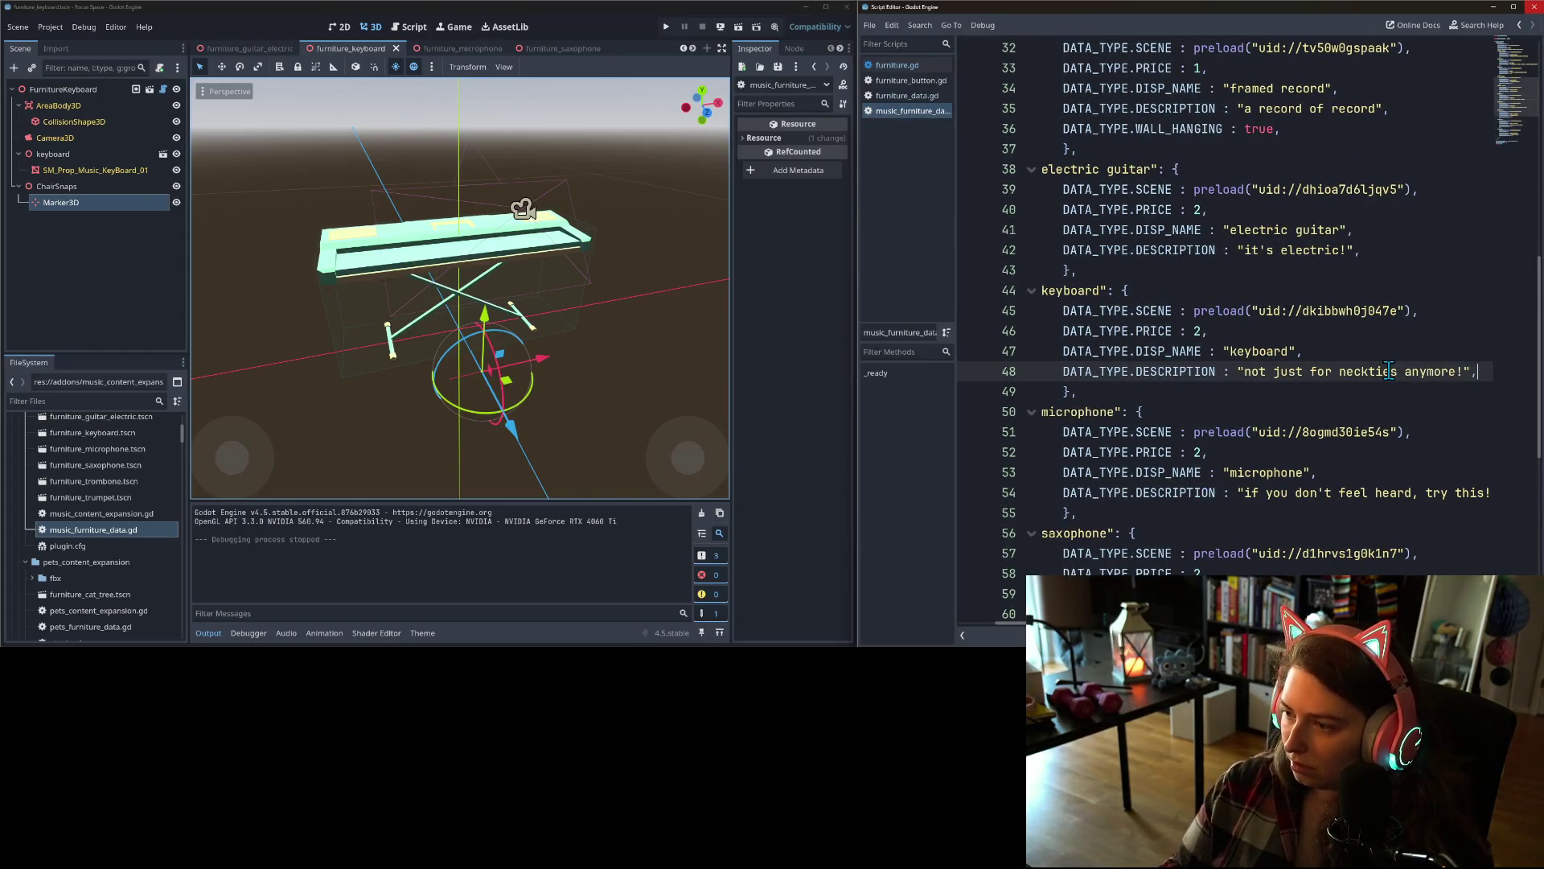
key(Return)
text(DATA)
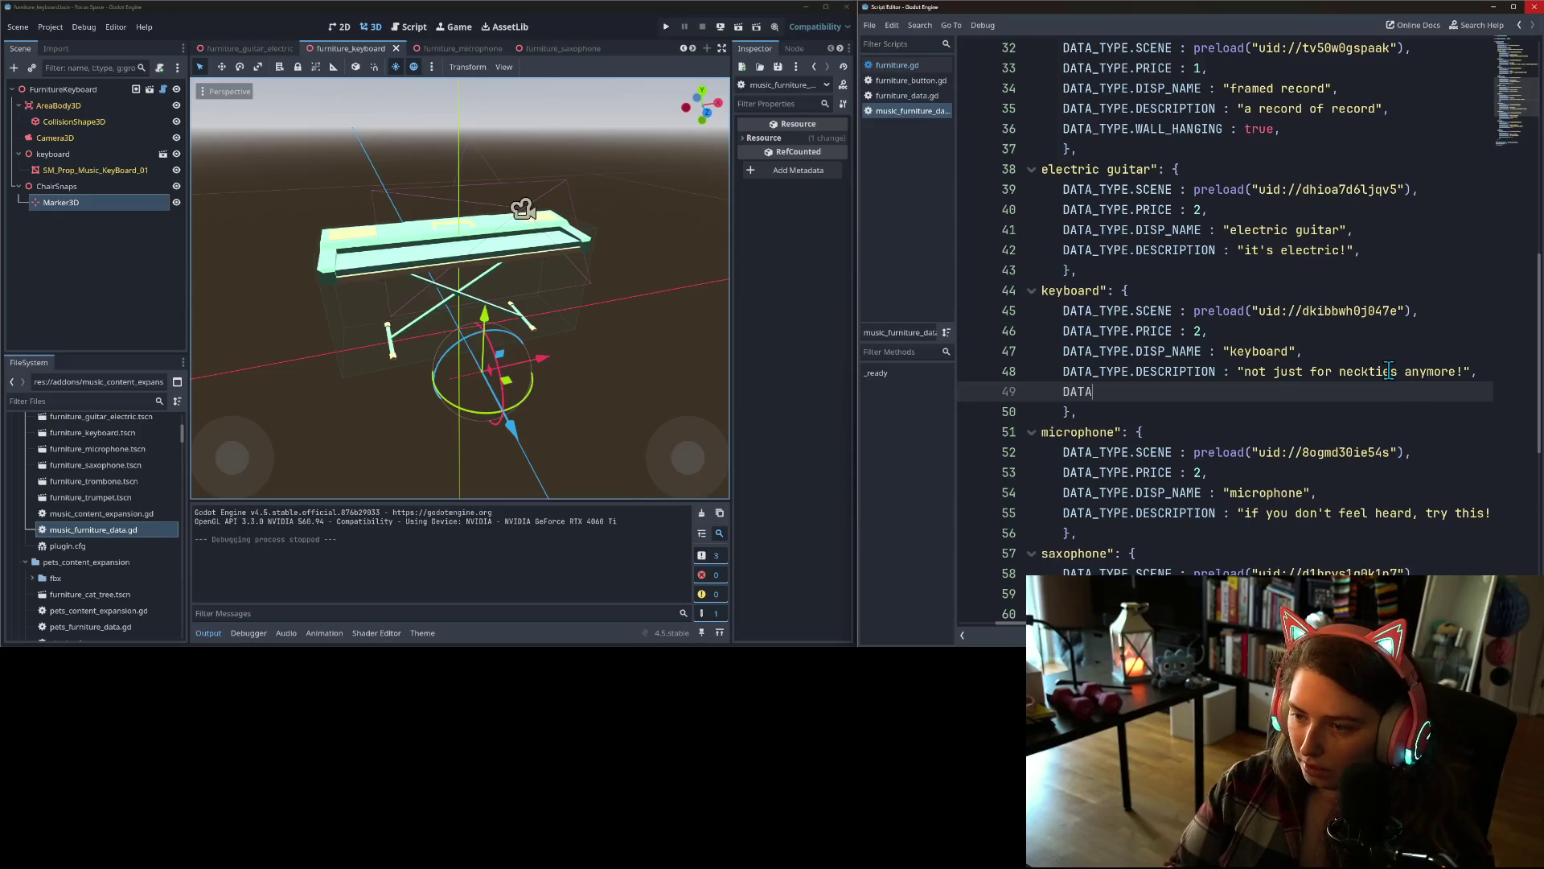
text(_TYPE.F)
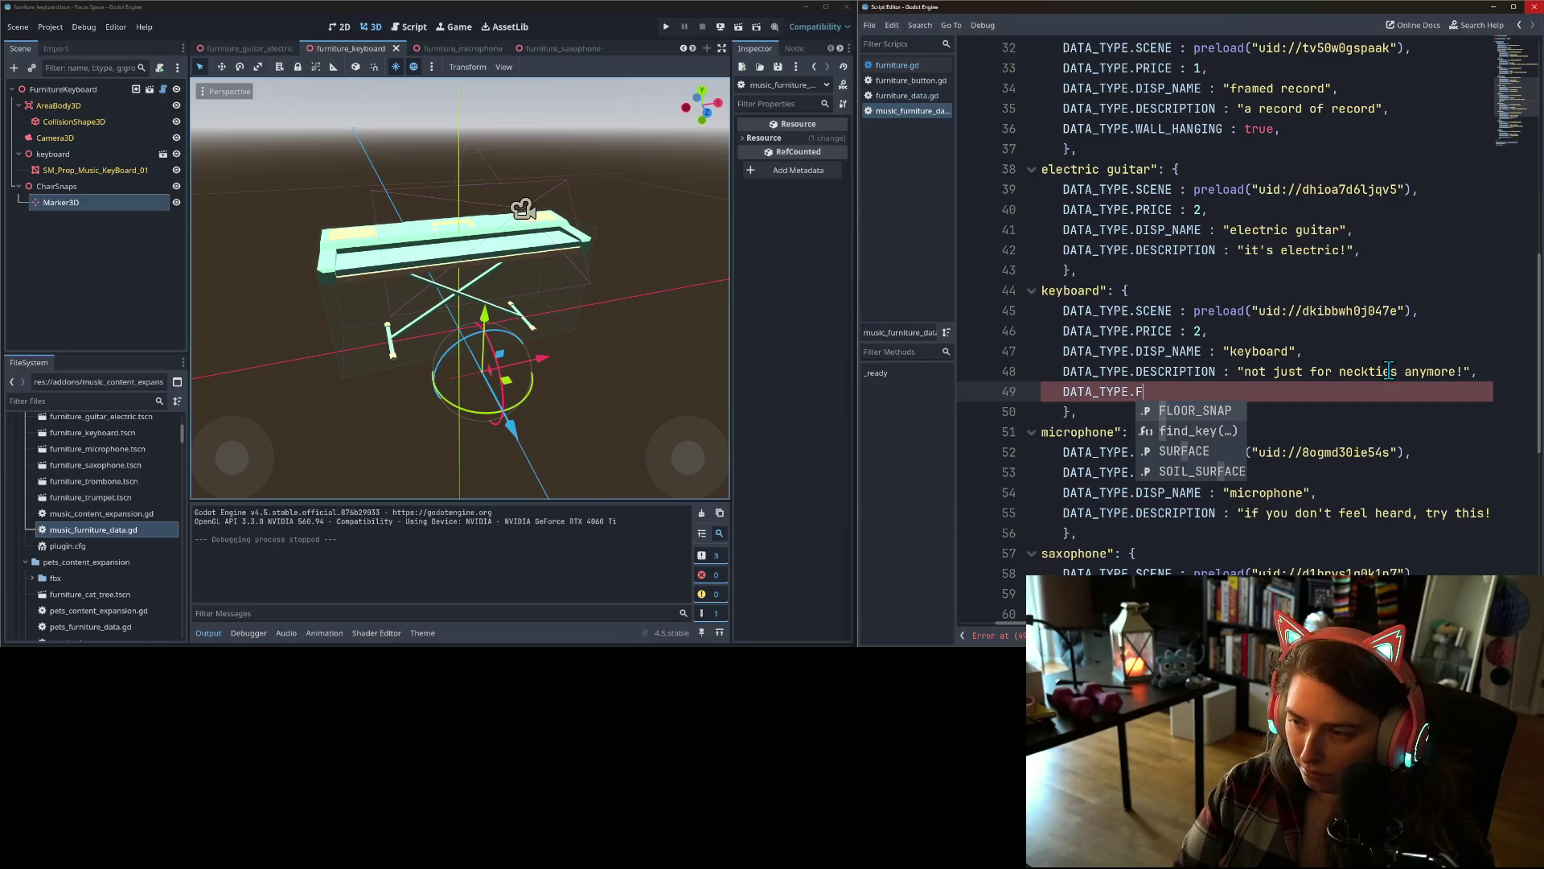
key(BackSpace)
text(C)
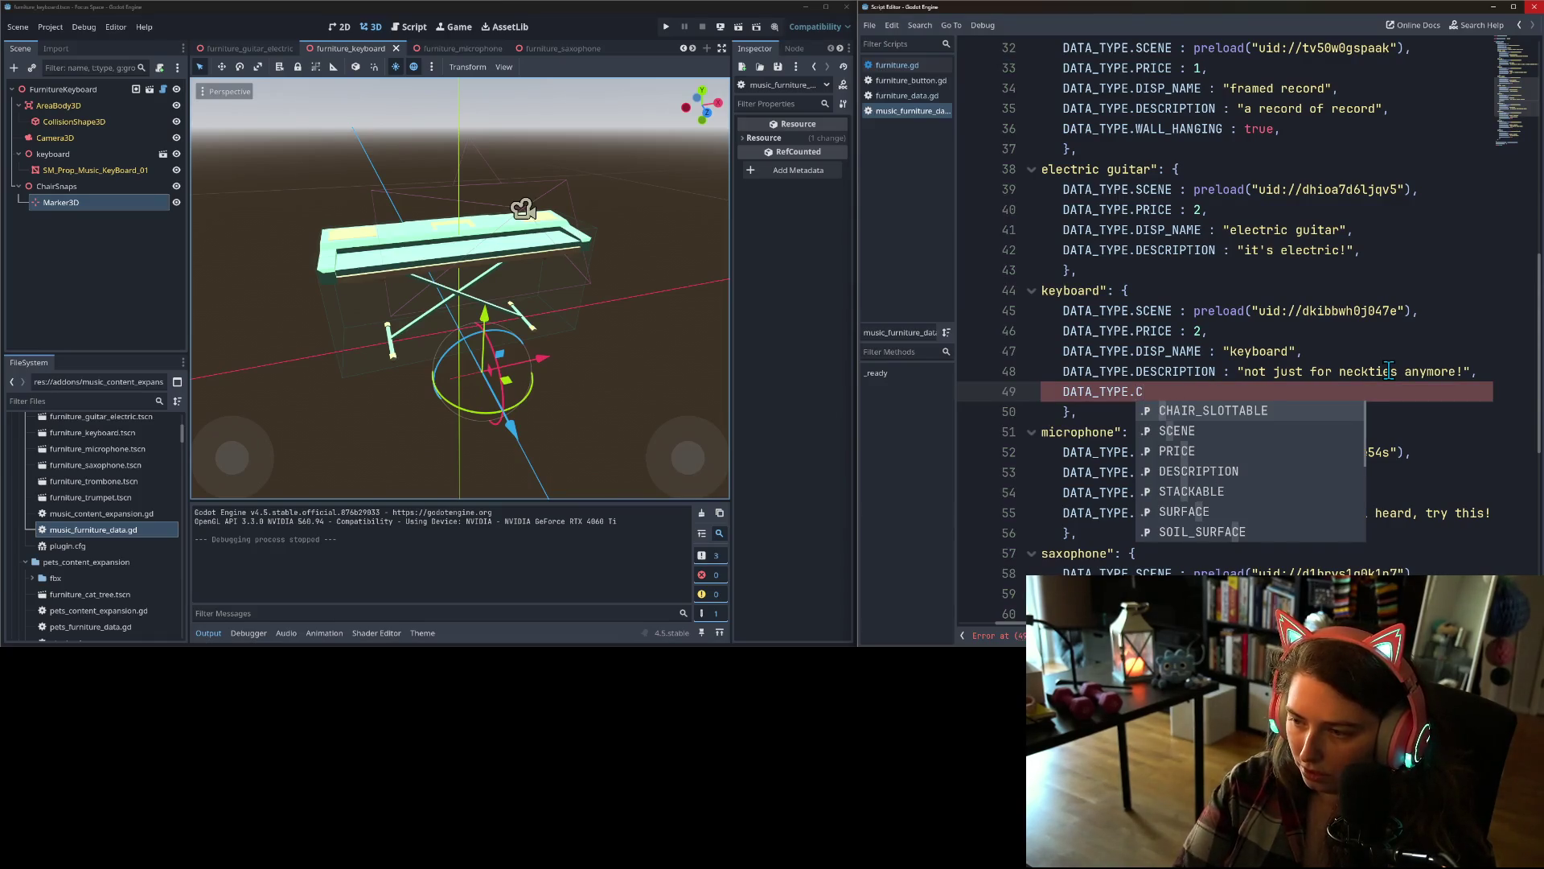
key(Return)
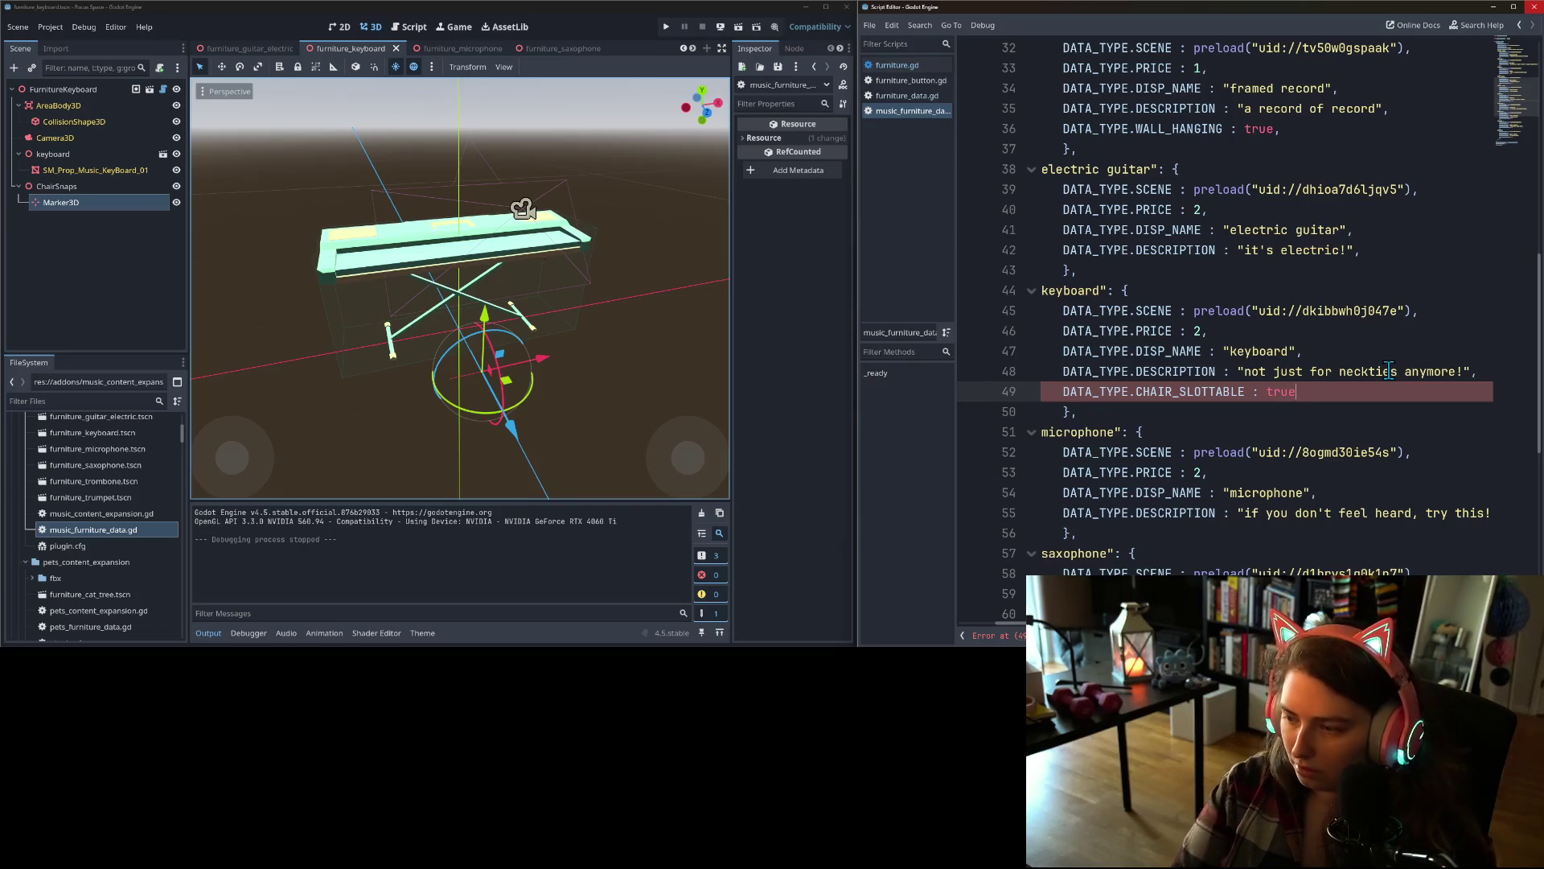
text(,)
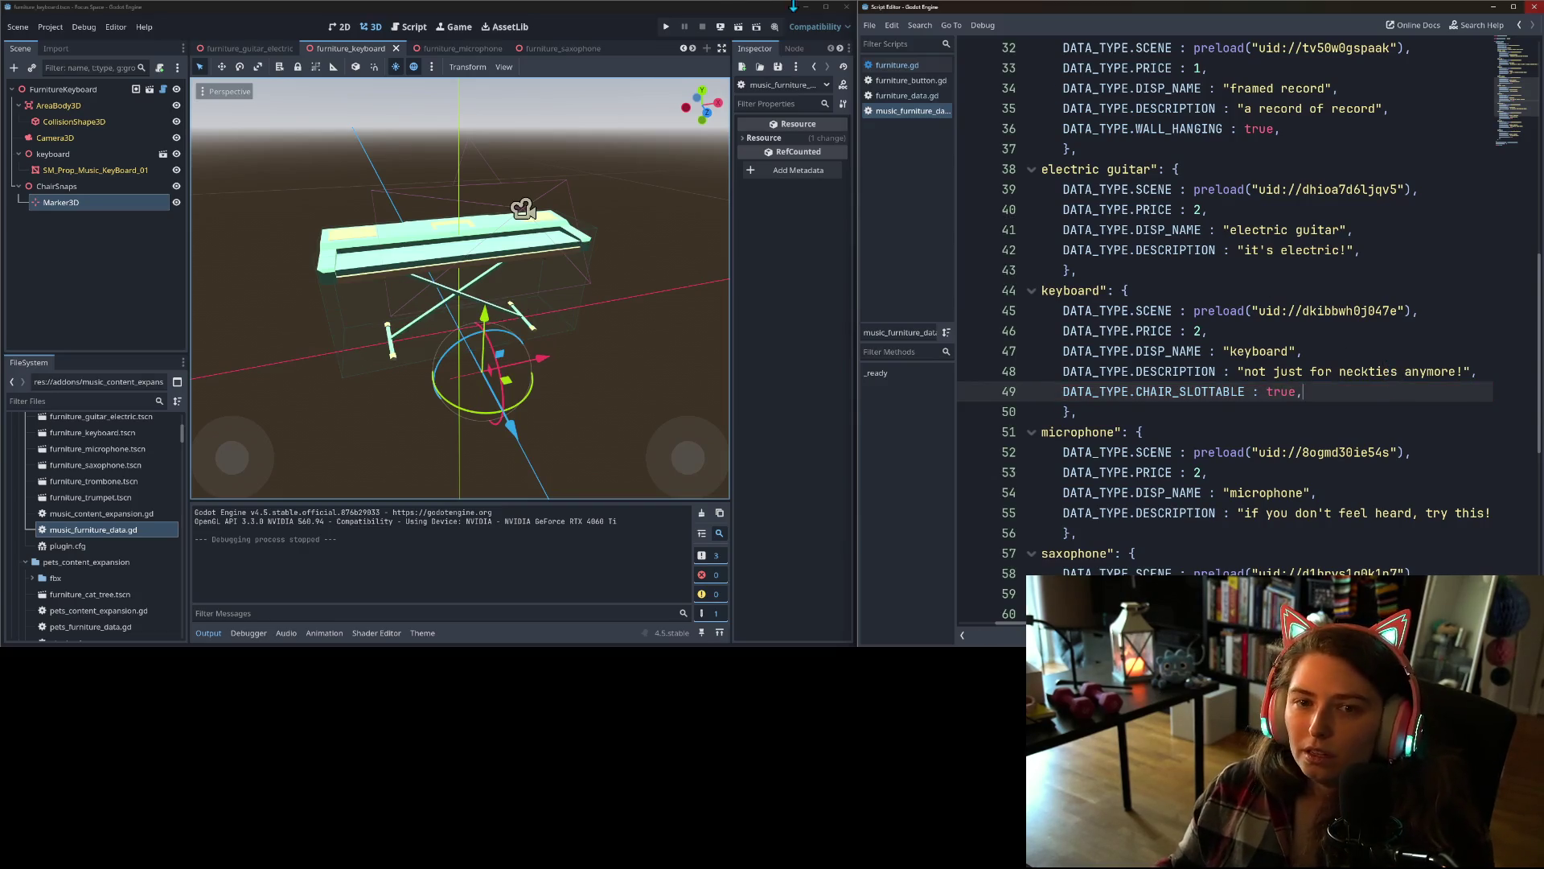
click(667, 25)
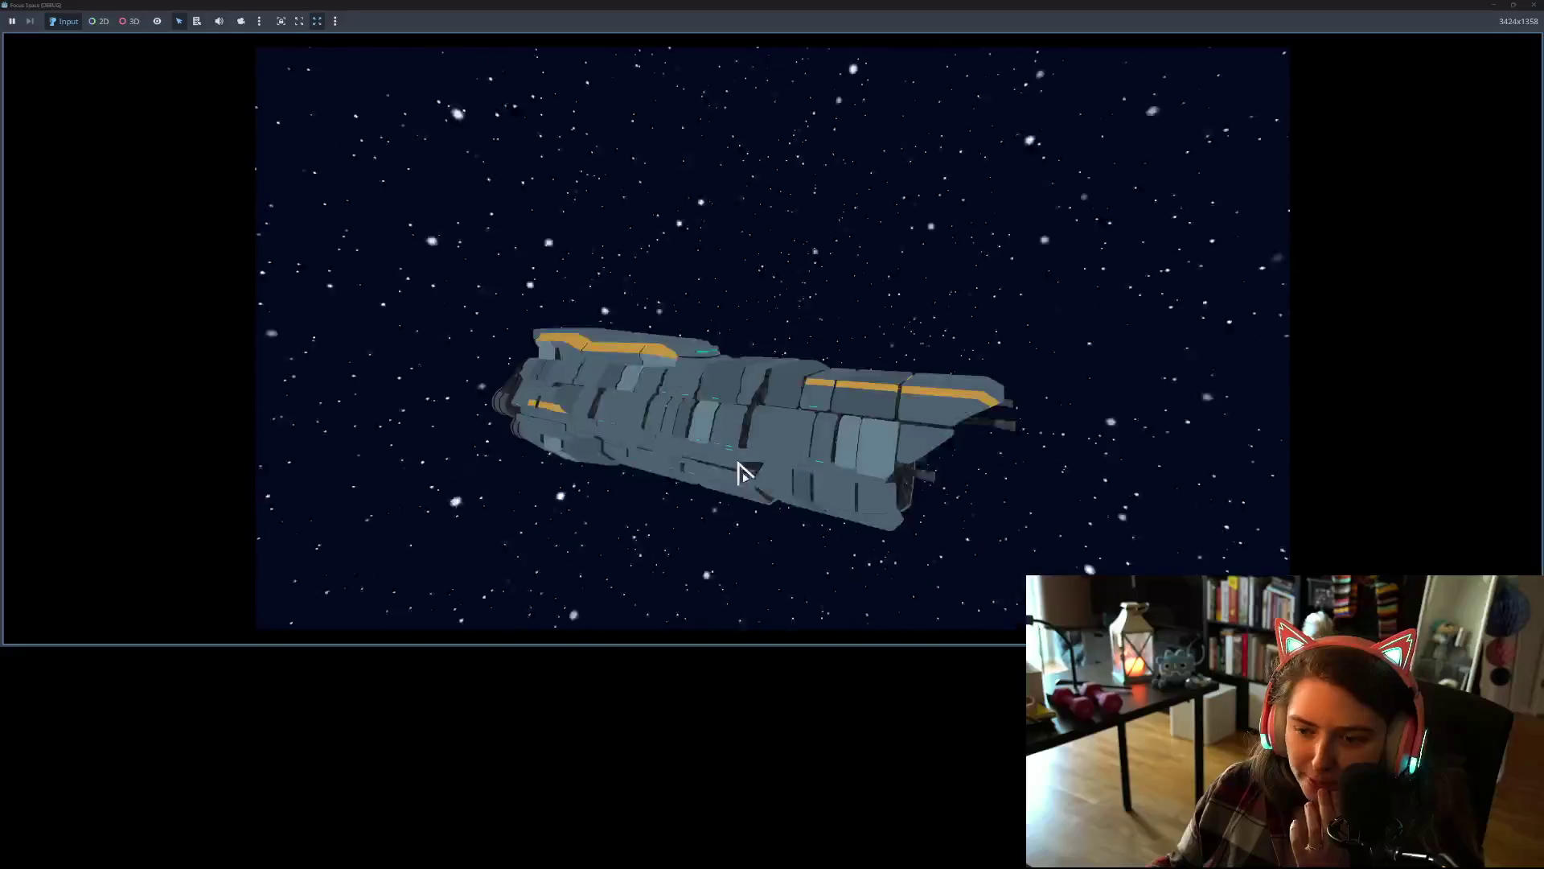
- Start the game and open my_room
click(755, 487)
click(534, 272)
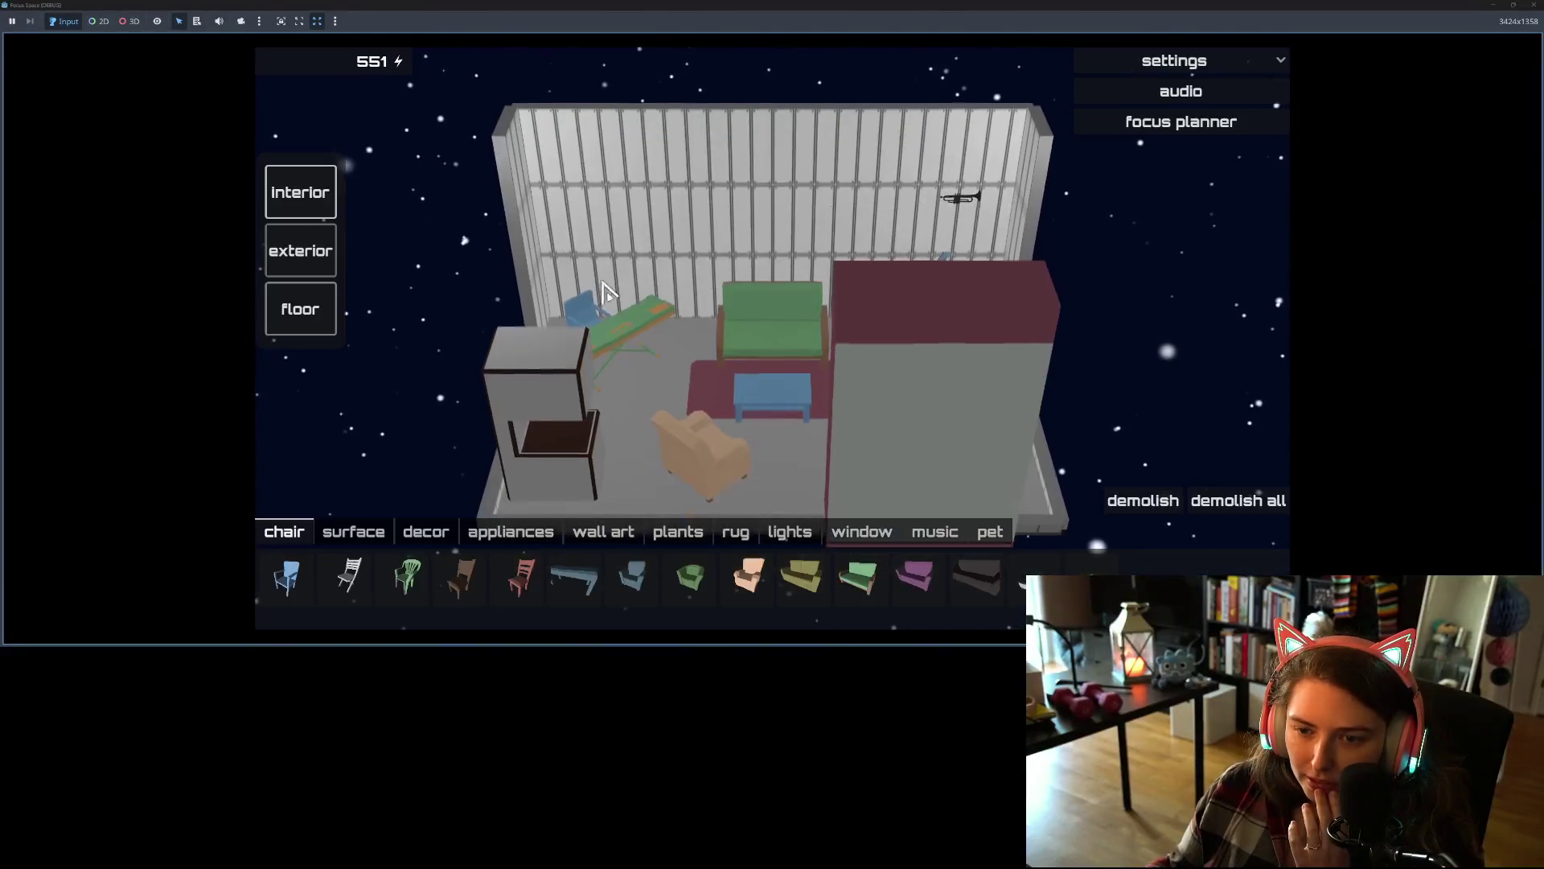
mouse_move(645, 356)
mouse_down()
mouse_move(676, 421)
mouse_move(478, 442)
mouse_up()
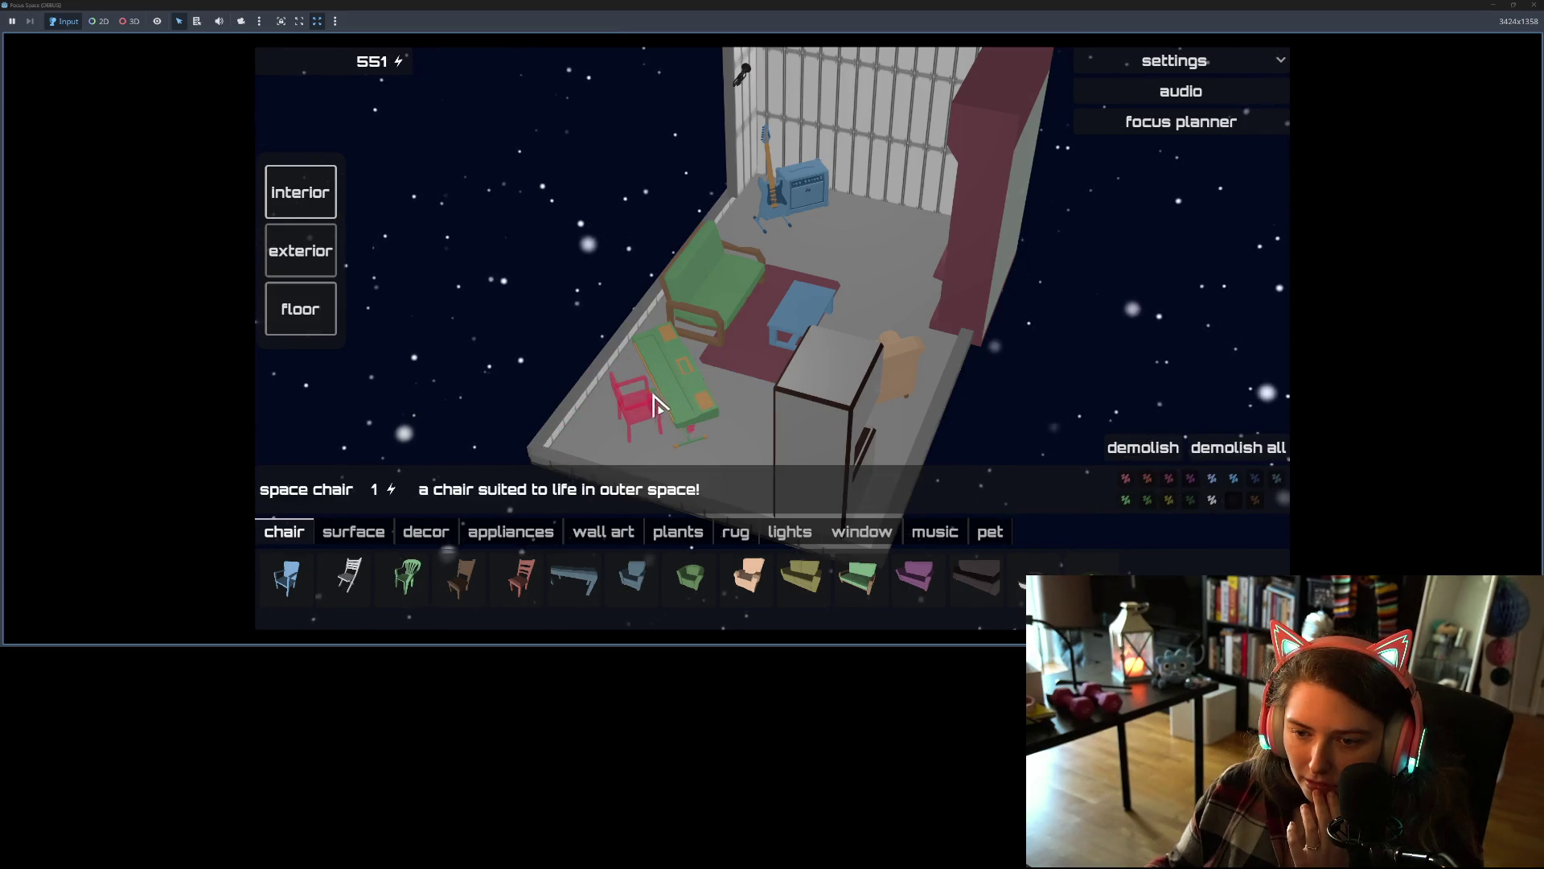
- Place the space chair beside the keyboard desk, then close the game window
click(655, 411)
click(682, 402)
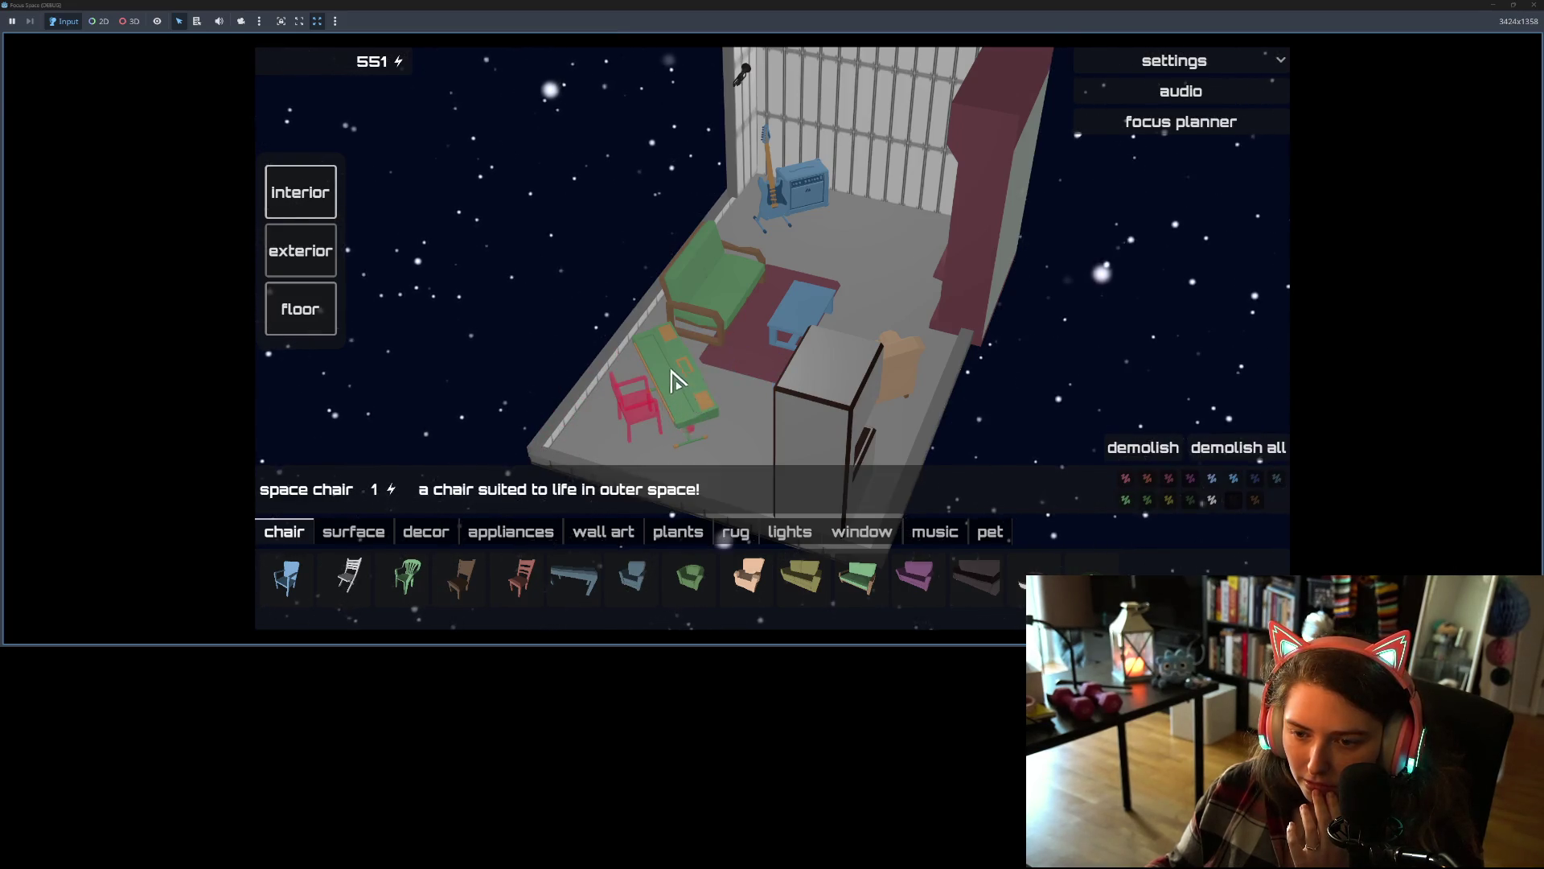
mouse_move(765, 414)
mouse_down()
mouse_move(510, 359)
mouse_move(321, 395)
mouse_up()
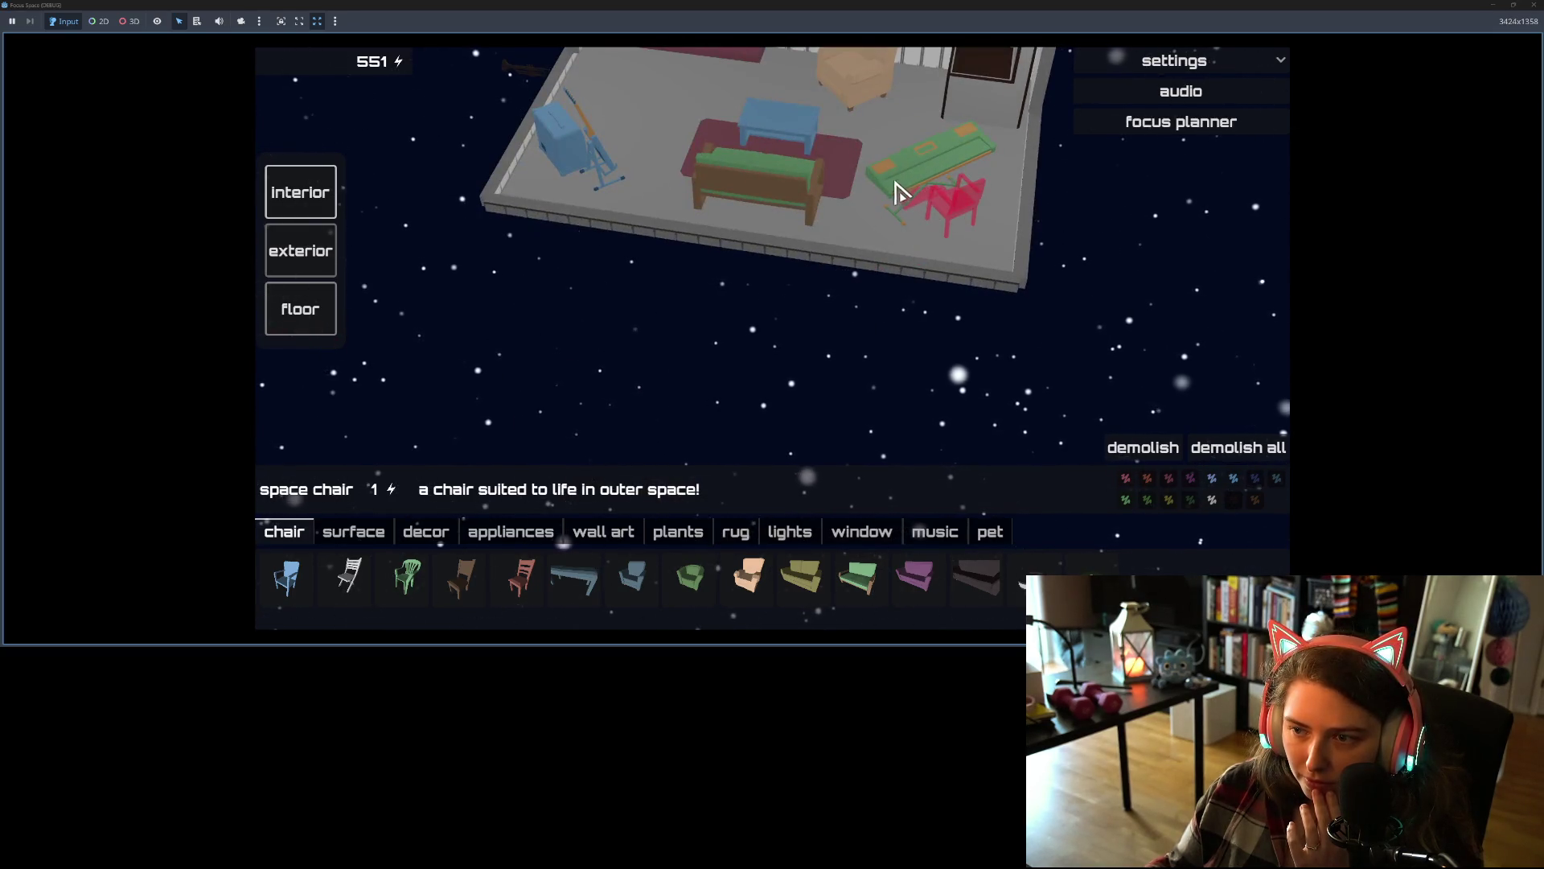
click(955, 161)
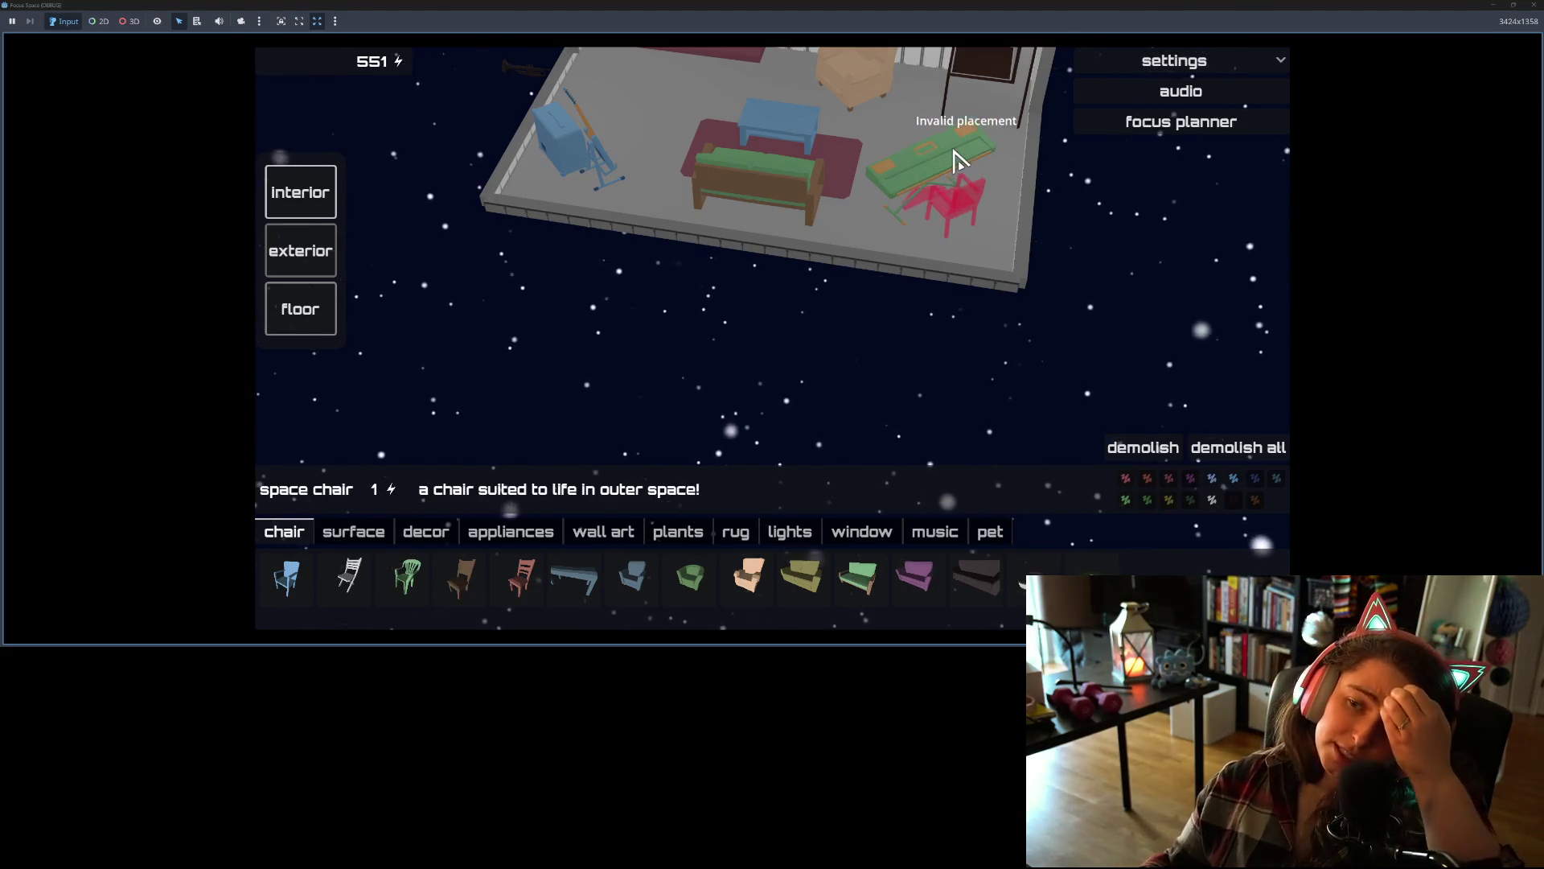
scroll(824, 181, up, 2)
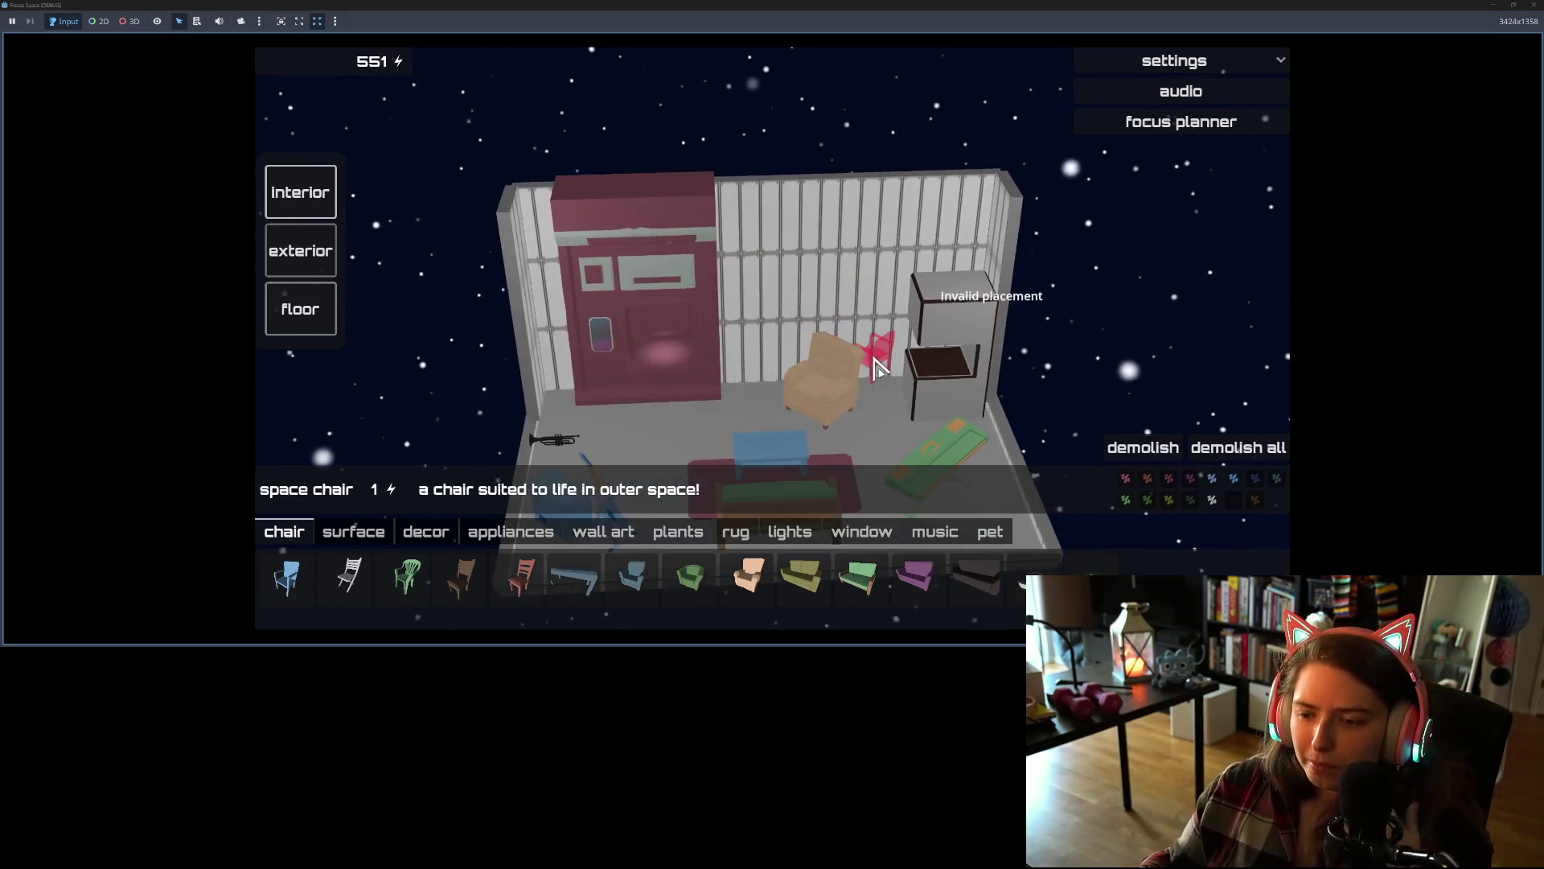
key(s)
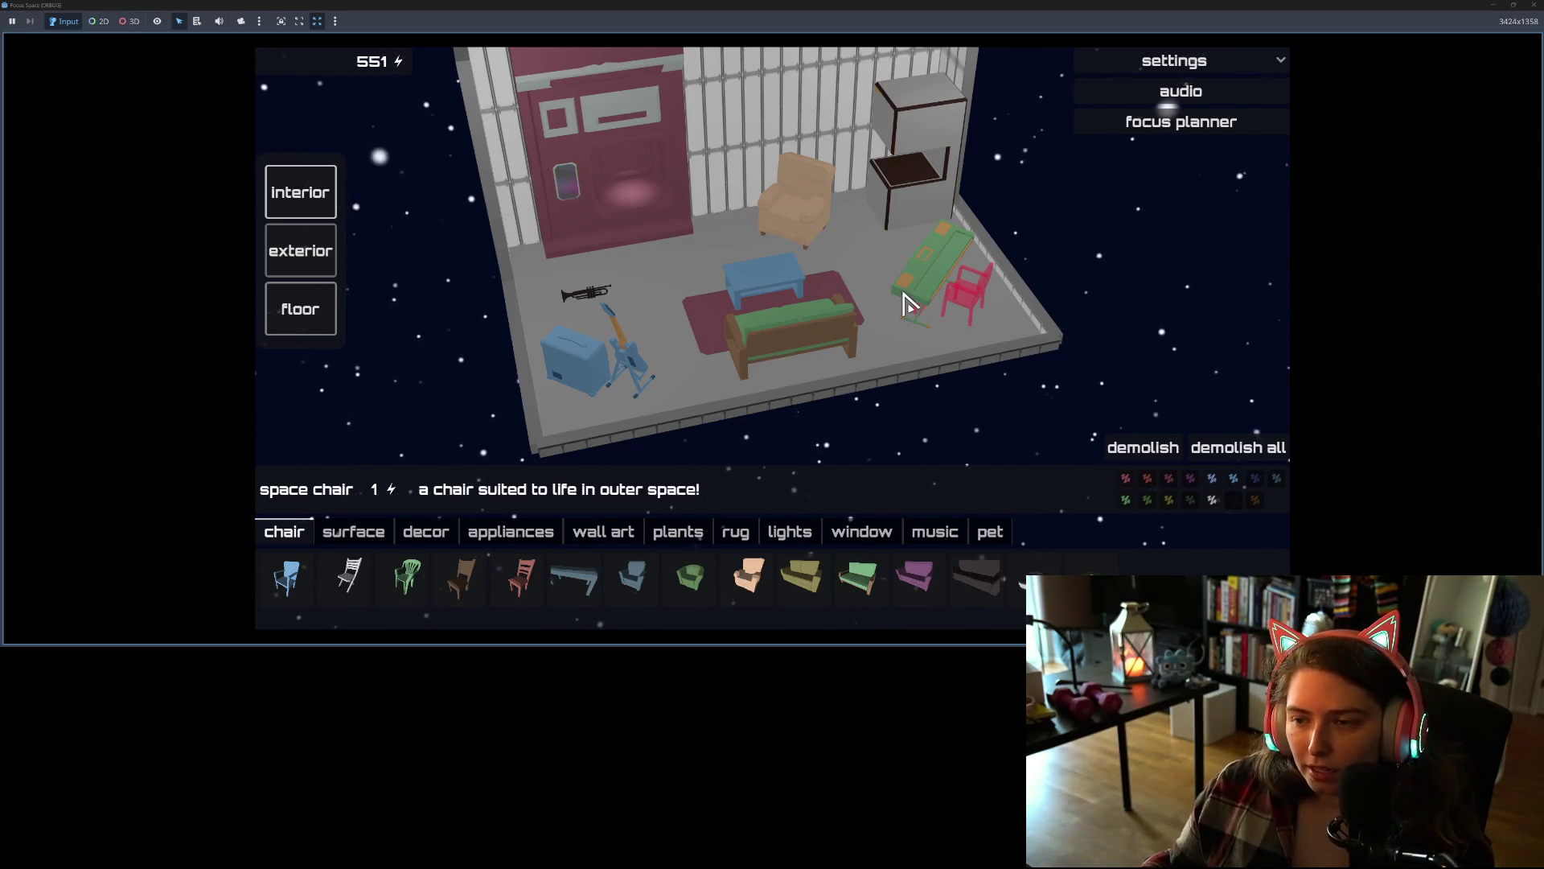
click(973, 325)
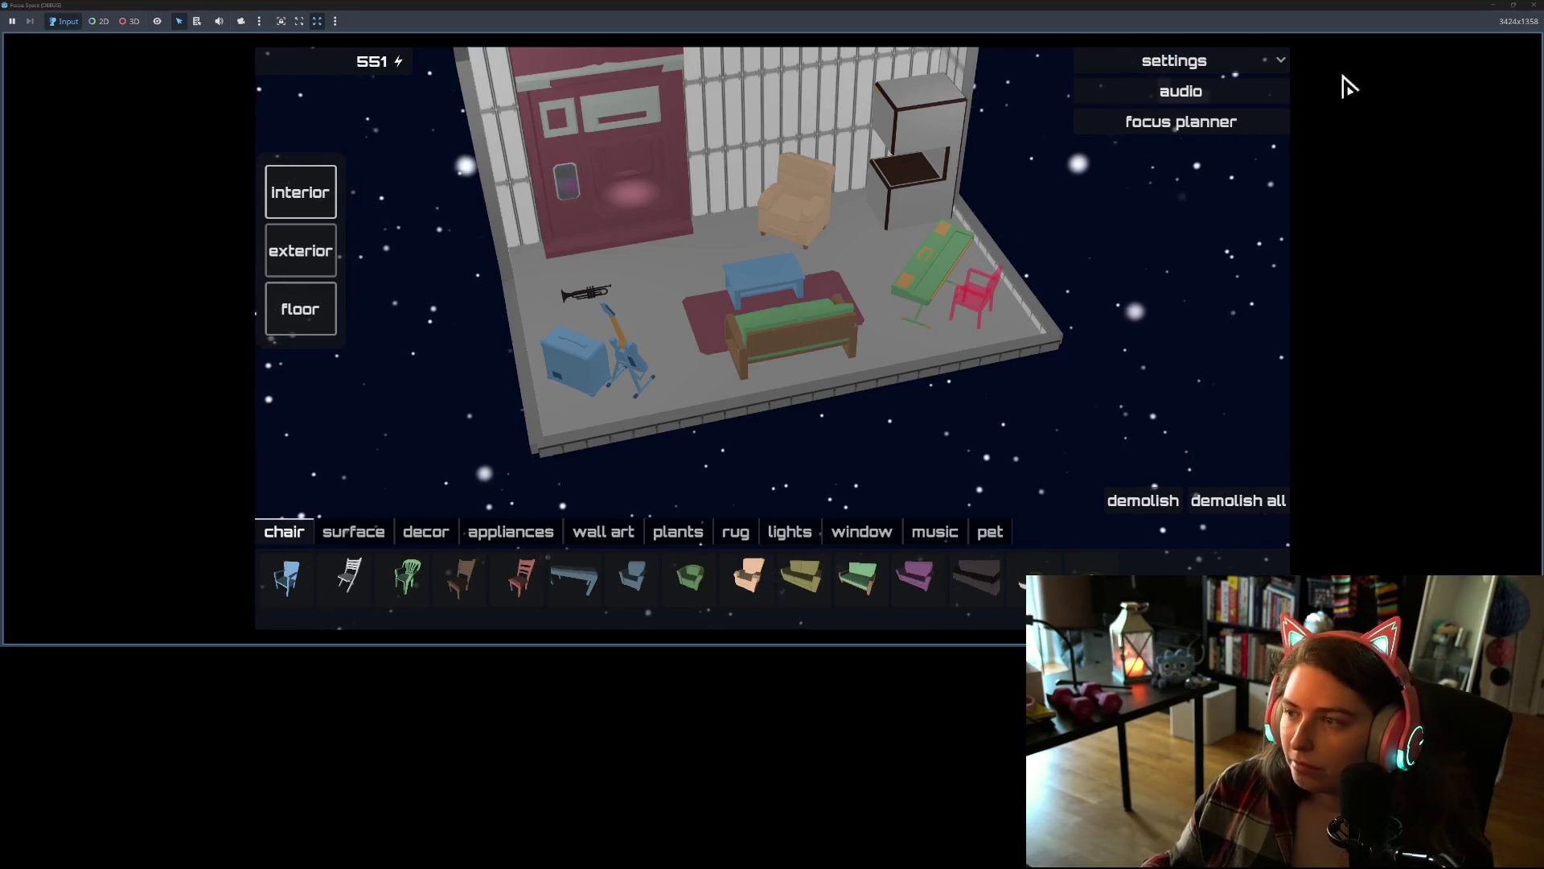
click(1532, 5)
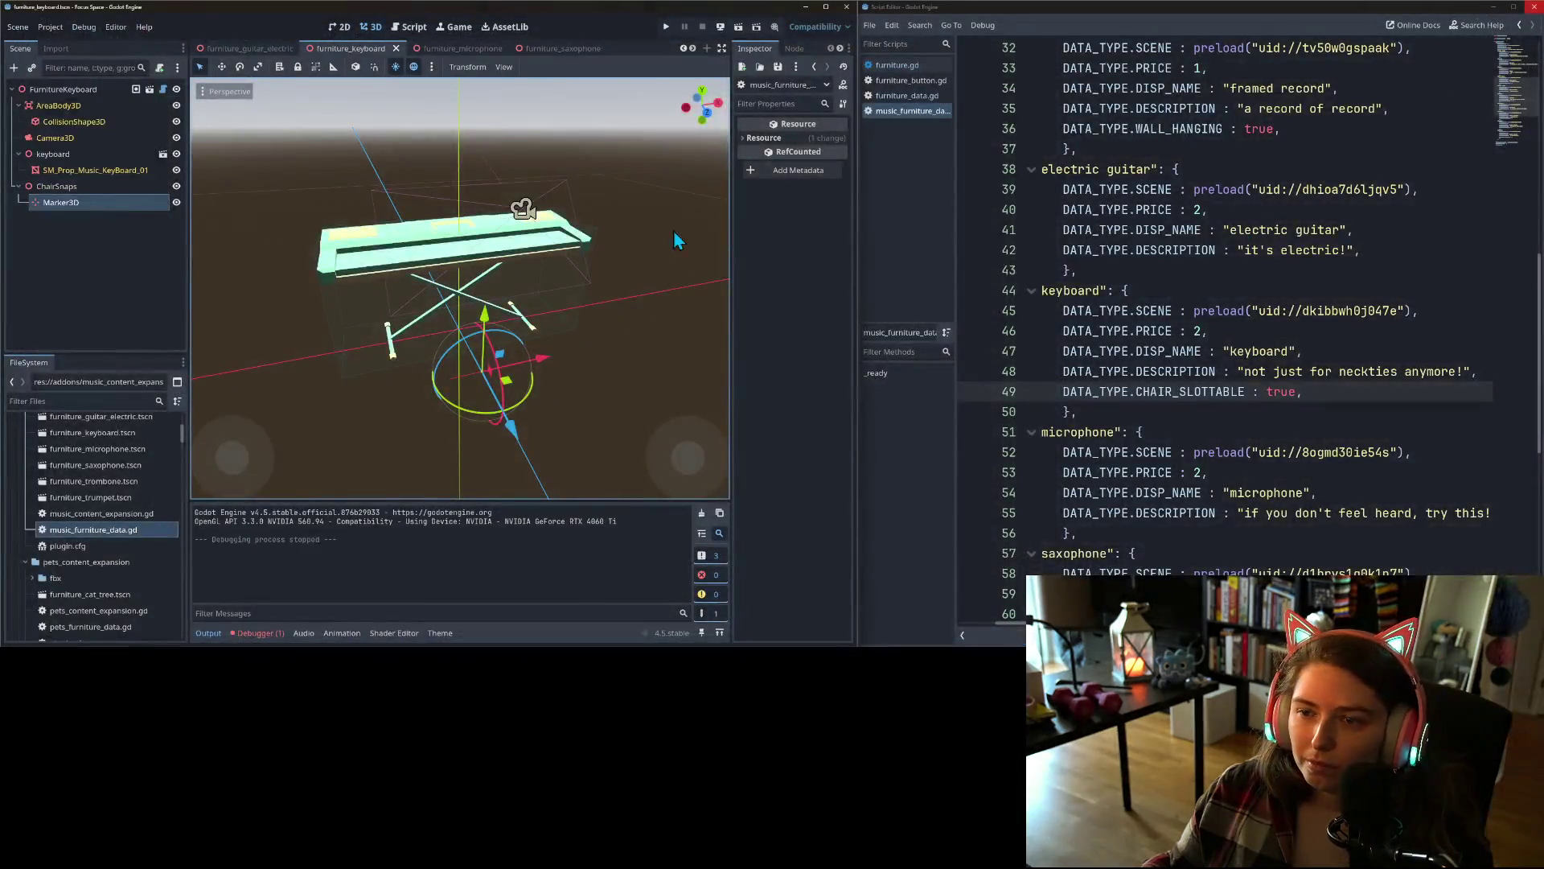
- In Right view, shift the Marker3D snap point slightly left and rerun the project
mouse_move(543, 362)
mouse_down()
mouse_move(367, 433)
mouse_move(447, 441)
mouse_move(625, 346)
mouse_up()
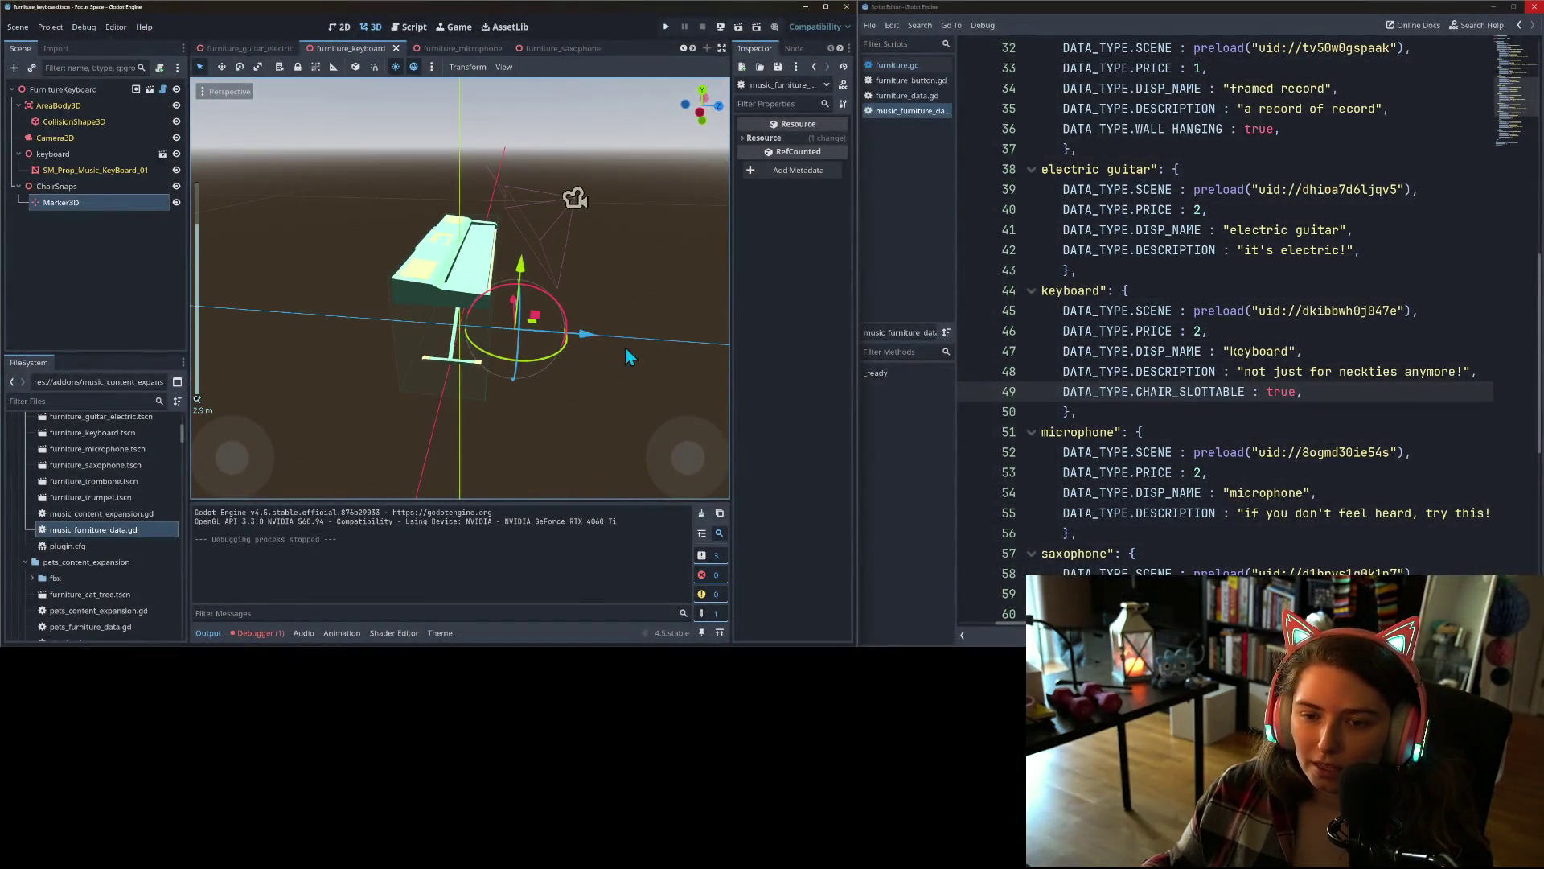
key(KP_3)
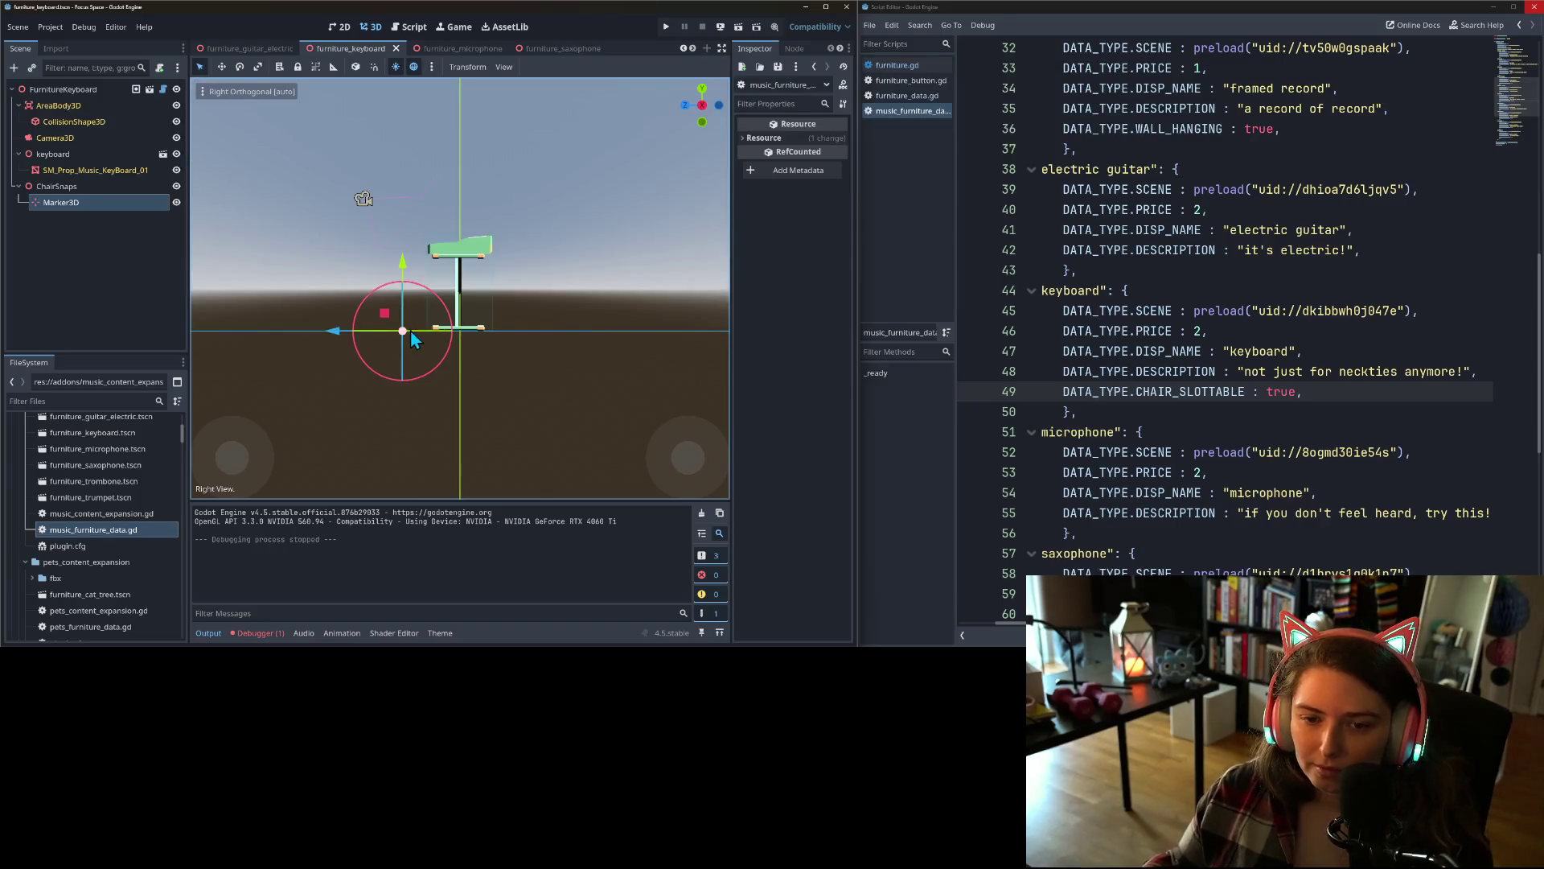
drag(341, 334, 326, 335)
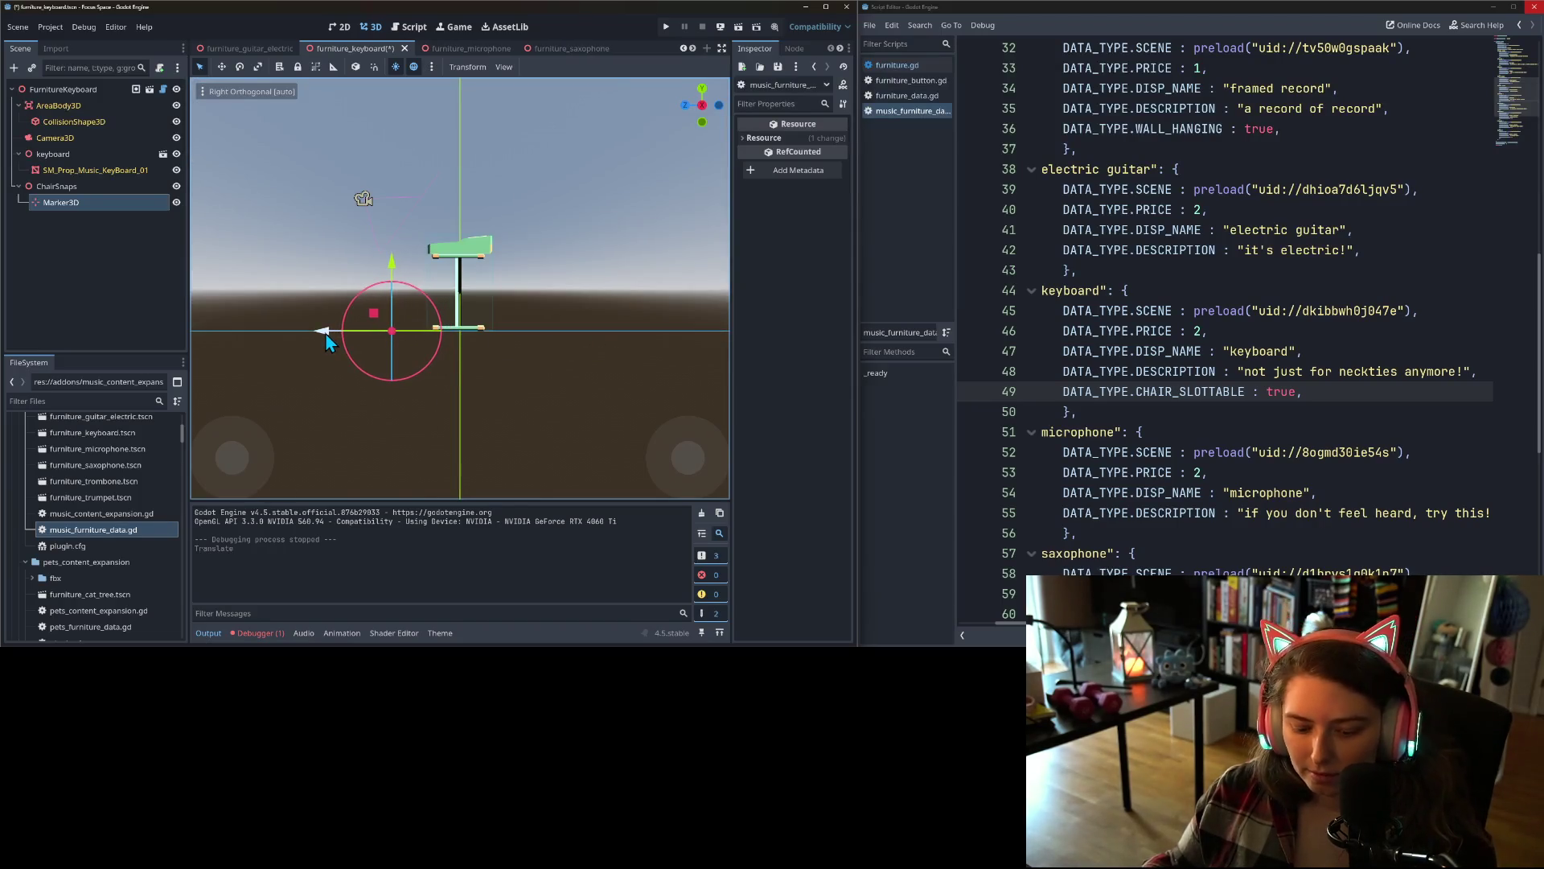
click(666, 27)
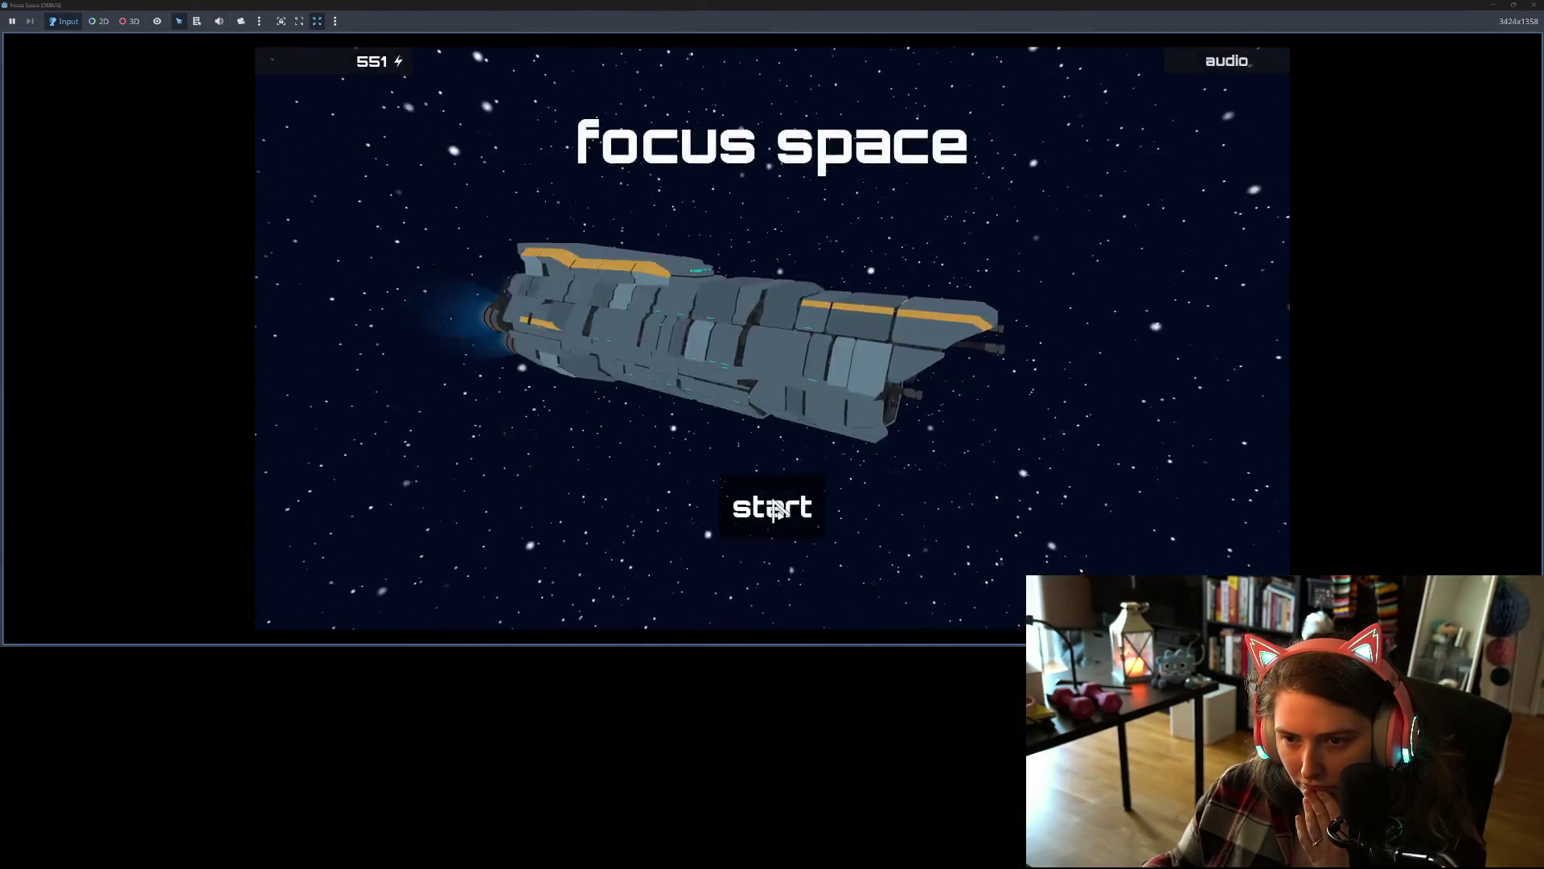
- Load my_room and set the blue space chair beside the keyboard desk to check the new snap
click(772, 505)
click(519, 274)
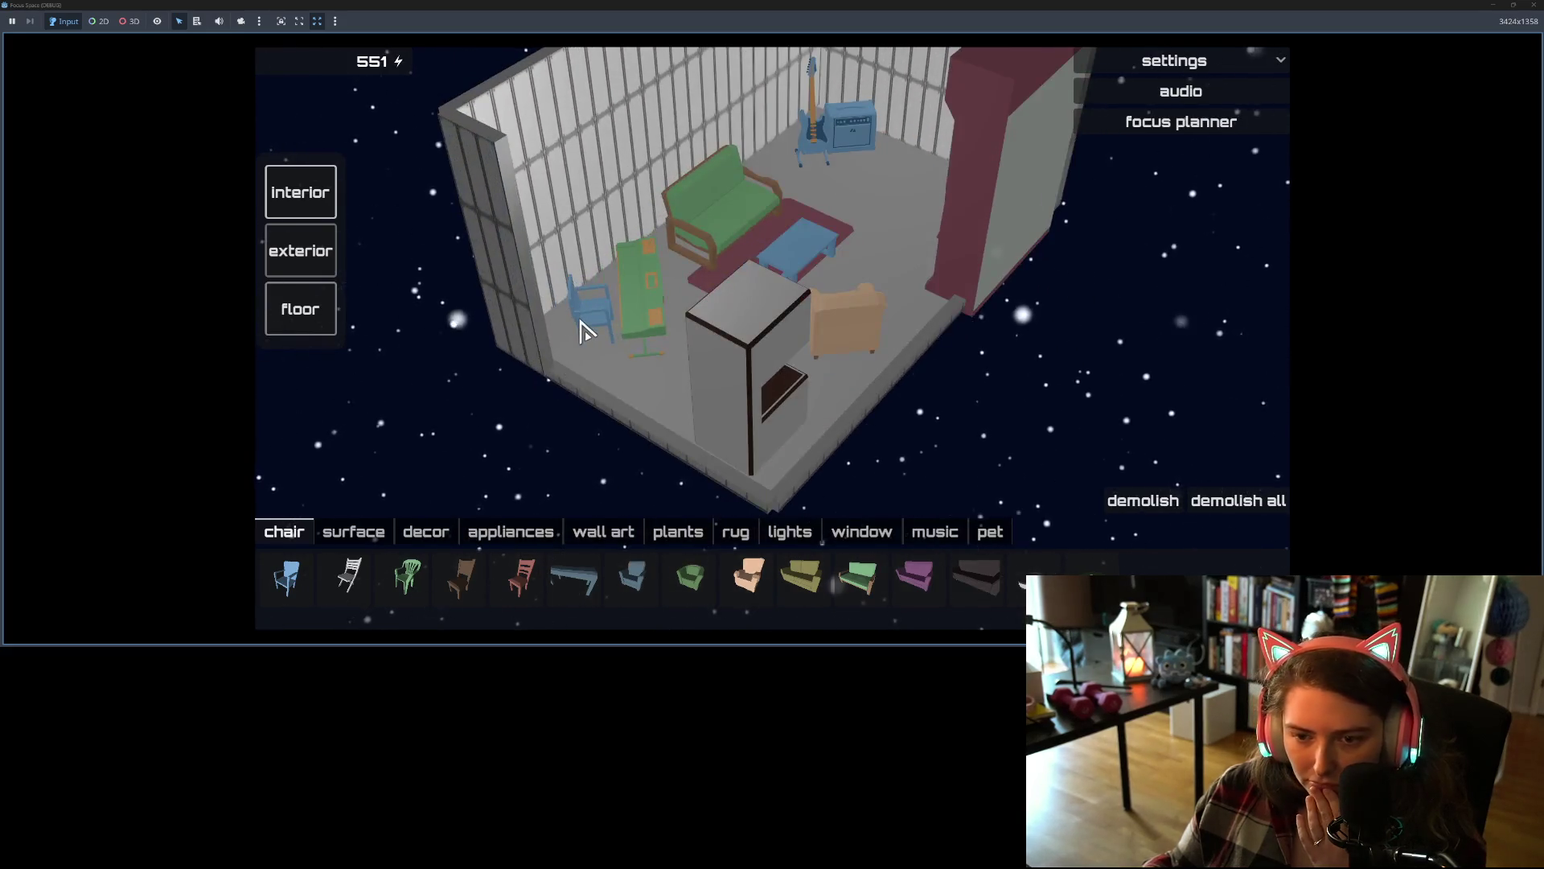
click(641, 316)
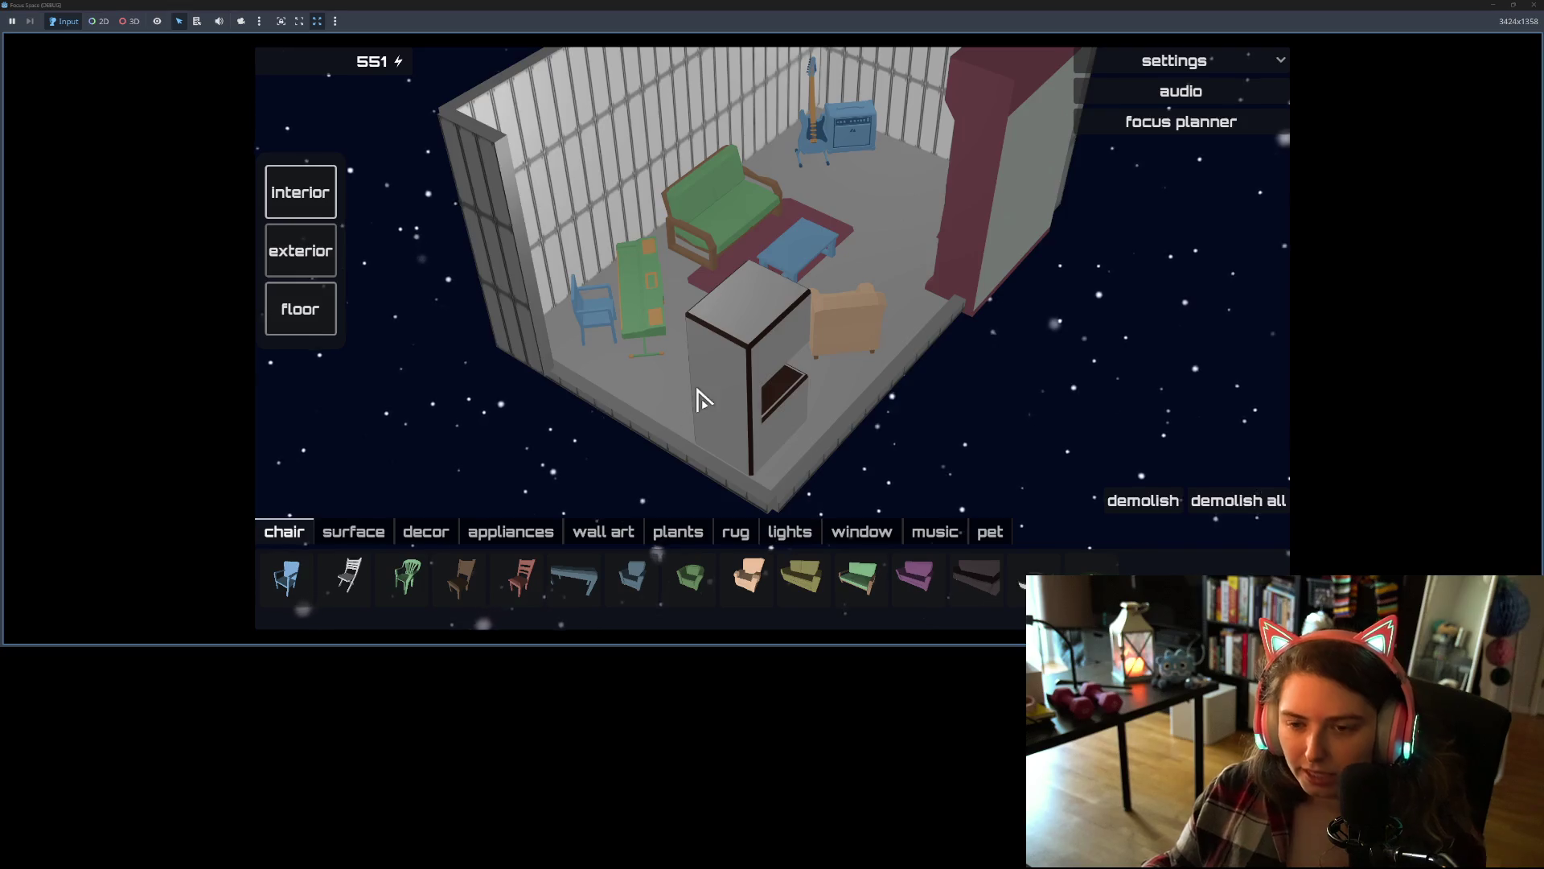
drag(700, 397, 197, 381)
click(937, 281)
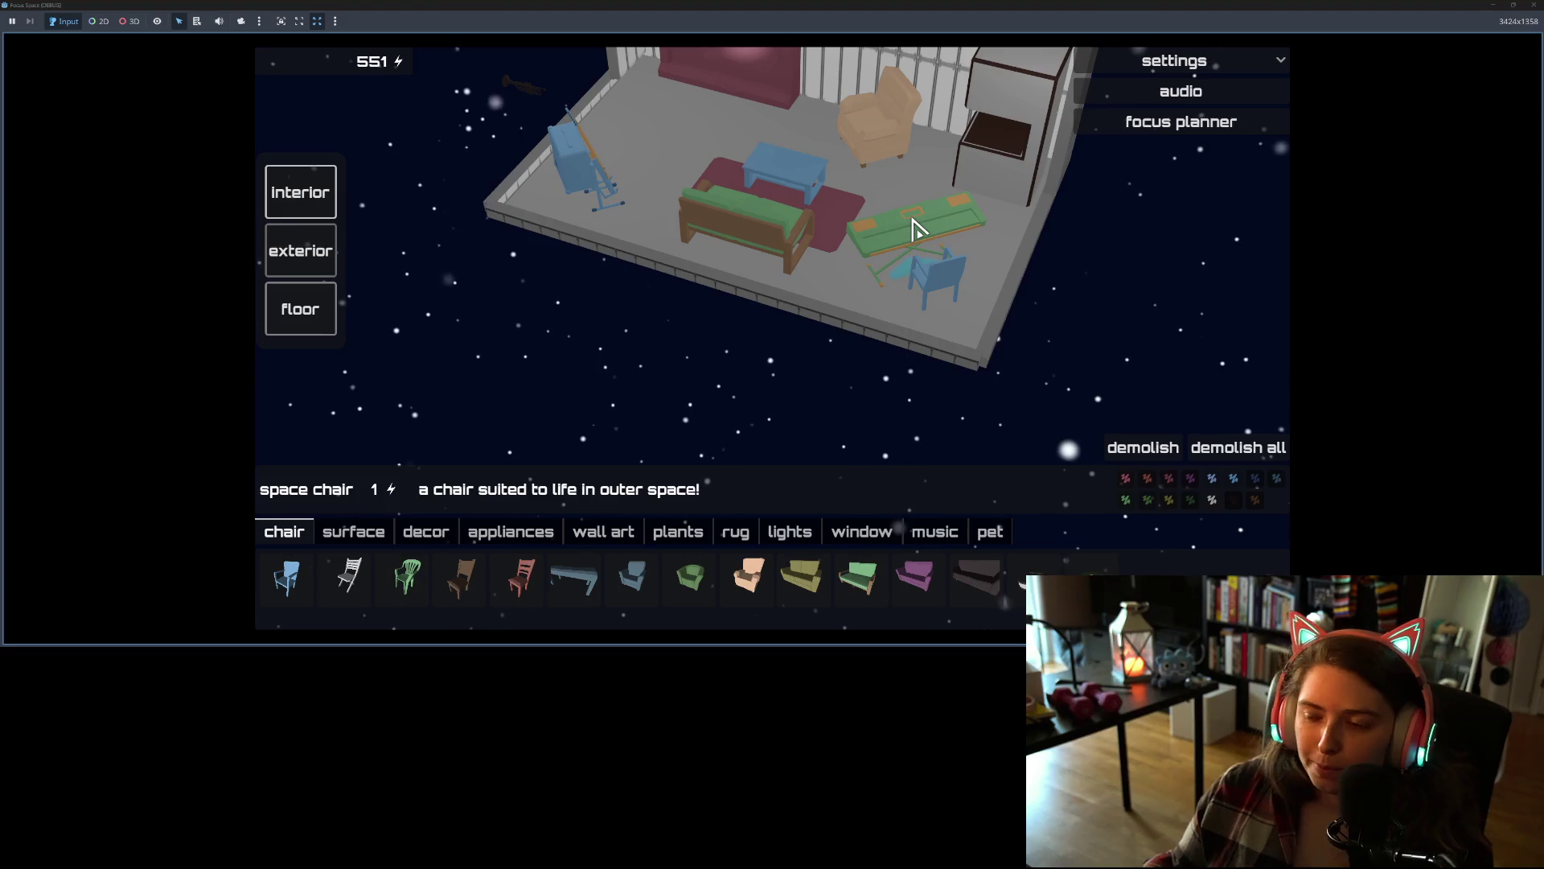
mouse_move(948, 229)
mouse_down()
mouse_move(493, 256)
mouse_move(920, 354)
mouse_up()
click(920, 345)
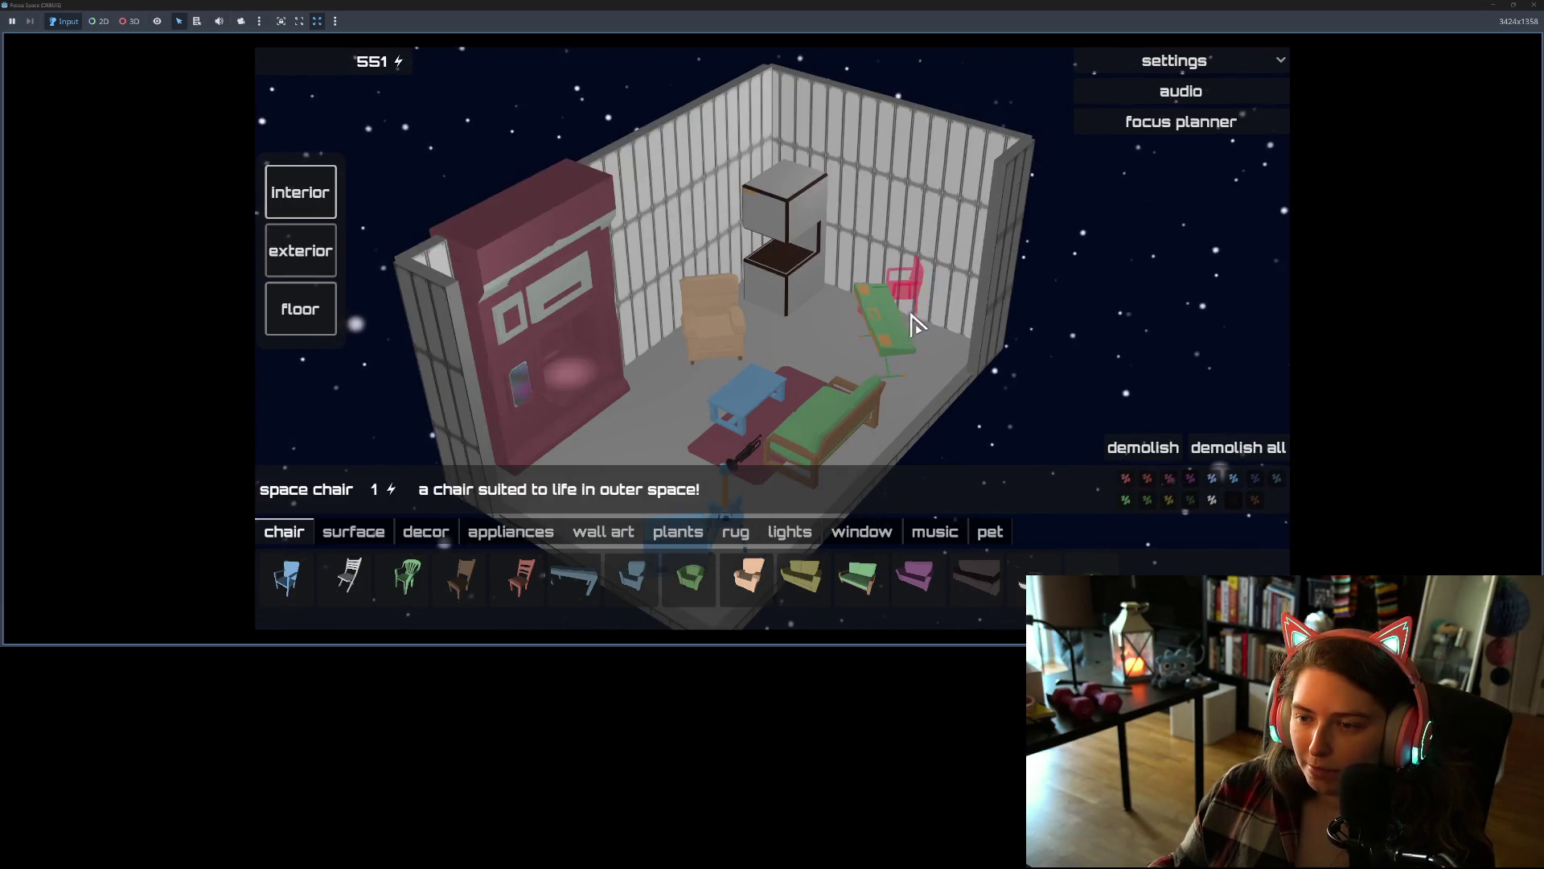
click(921, 324)
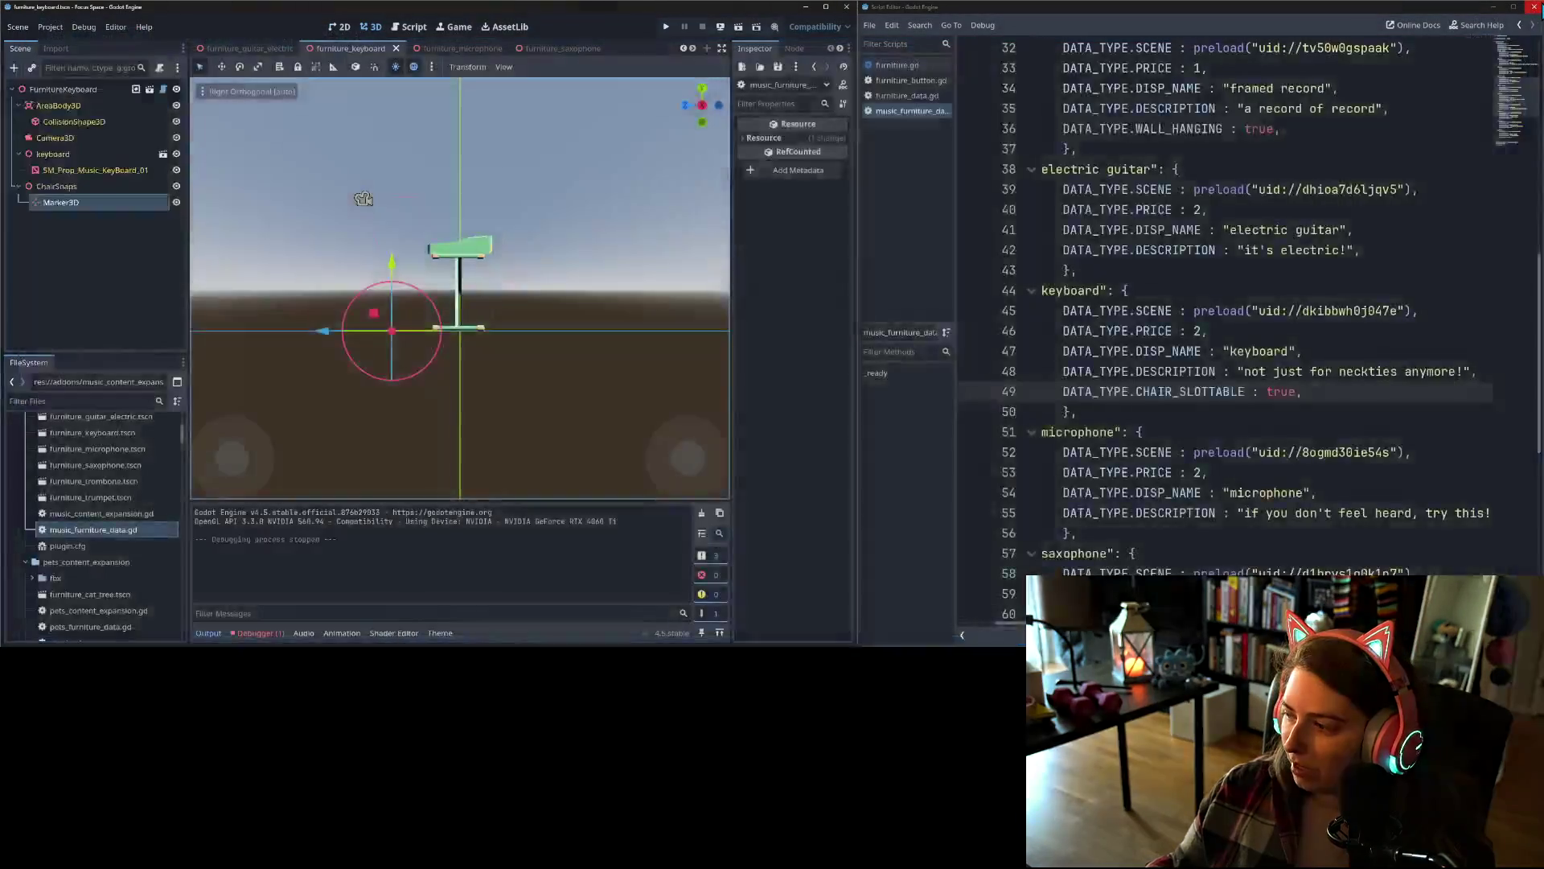
- Stop the running game, then exclude furniture_keyboard.tscn and music_furniture_data.gd from the commit
key(F8)
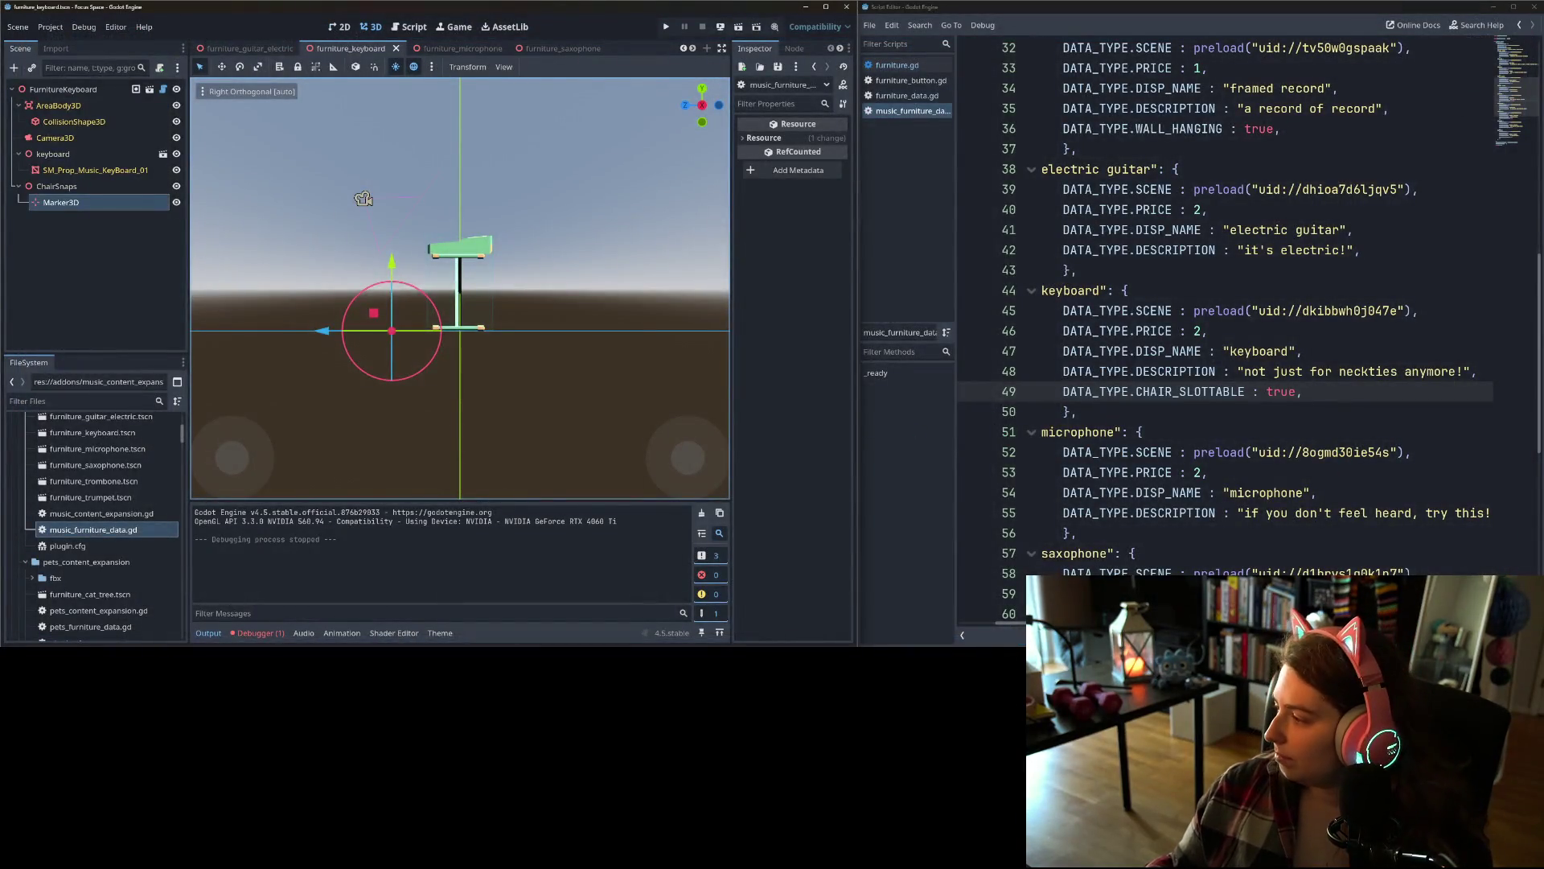
key(alt+Tab)
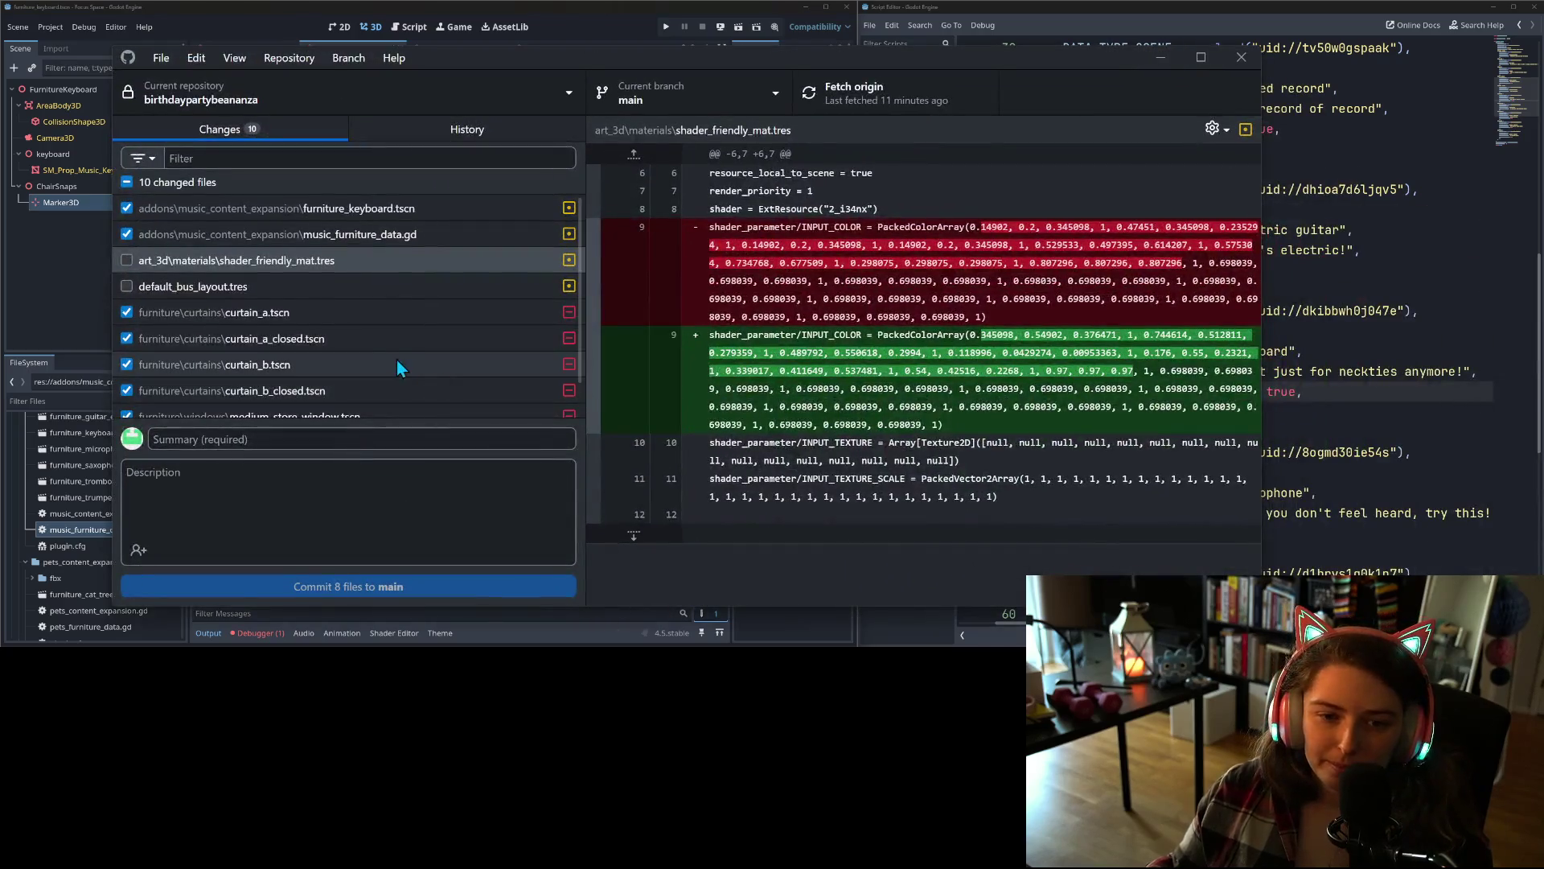
click(298, 209)
click(292, 235)
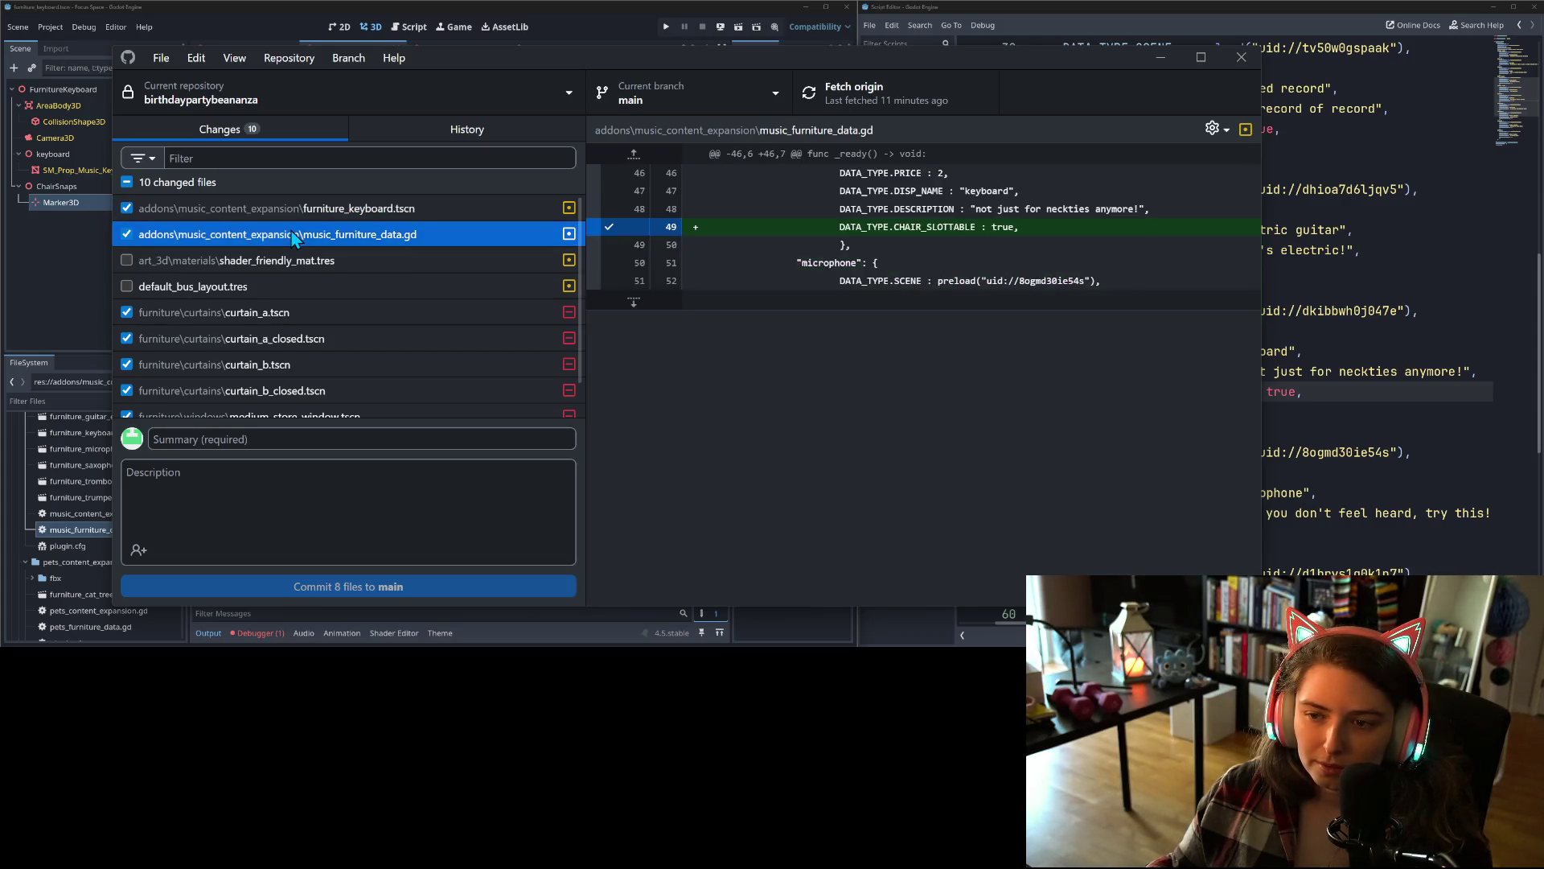
click(126, 234)
click(126, 208)
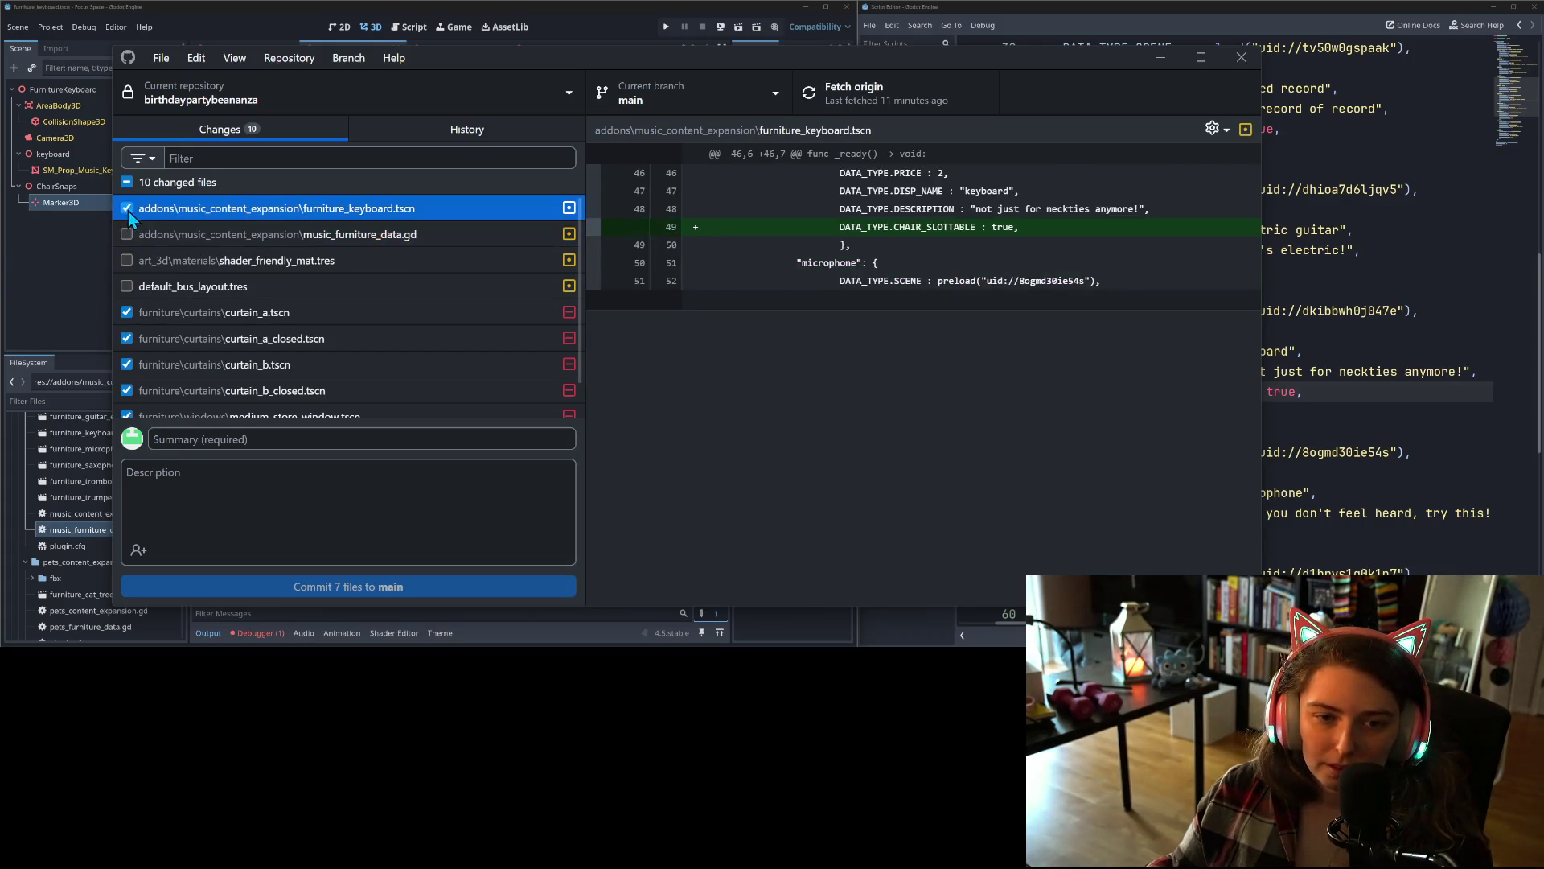
- Commit the six remaining files to main as 'removes unused furniture and comments'
scroll(320, 352, down, 1)
scroll(320, 352, down, 1)
click(332, 429)
text(re)
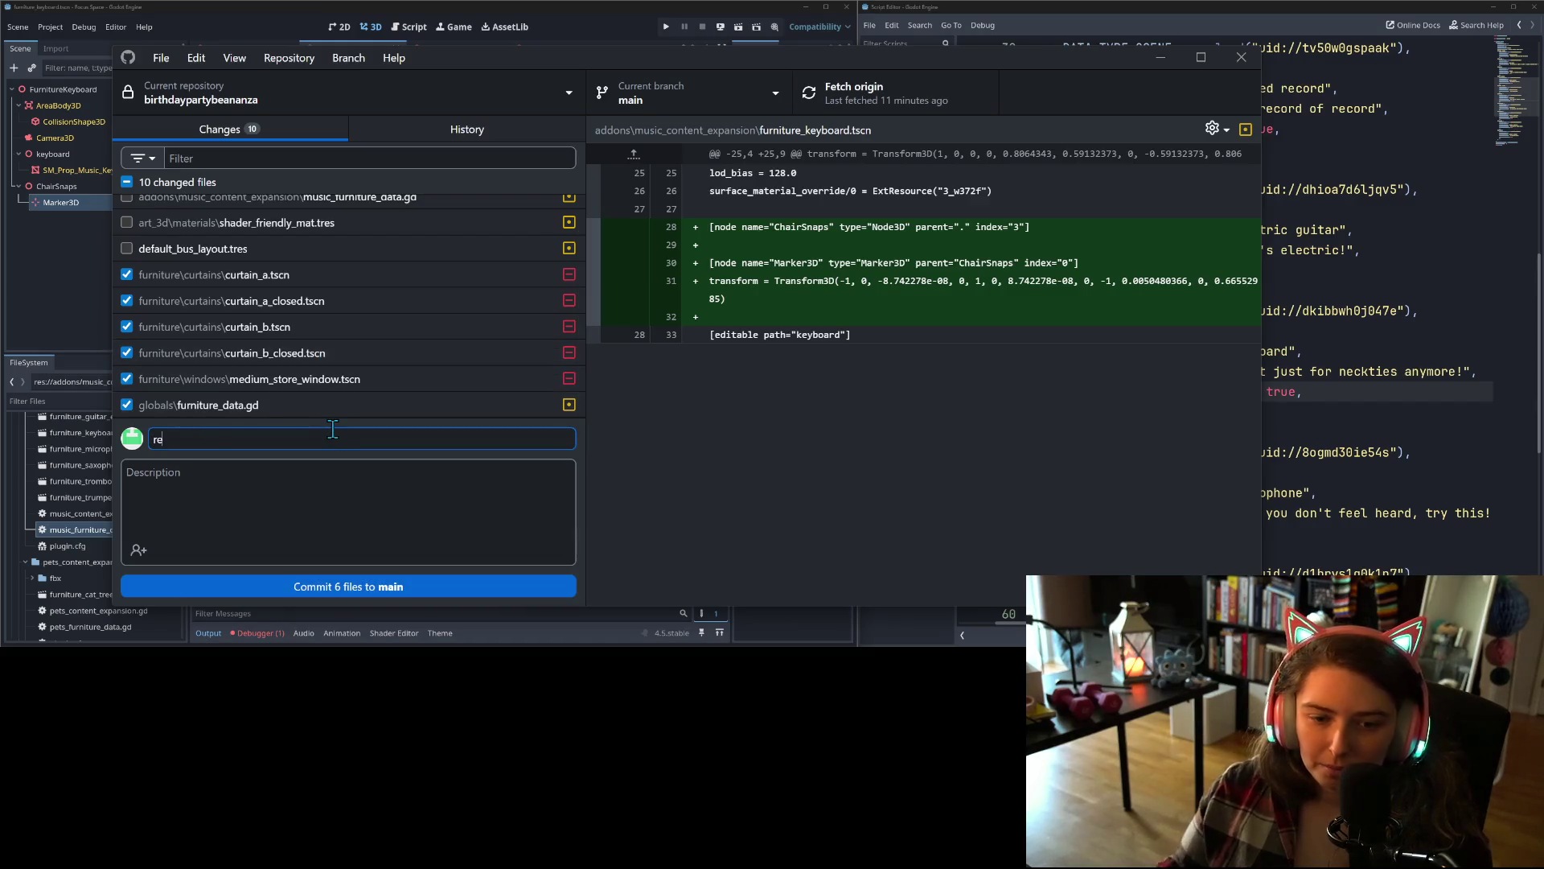
text(moves unused furniture and com)
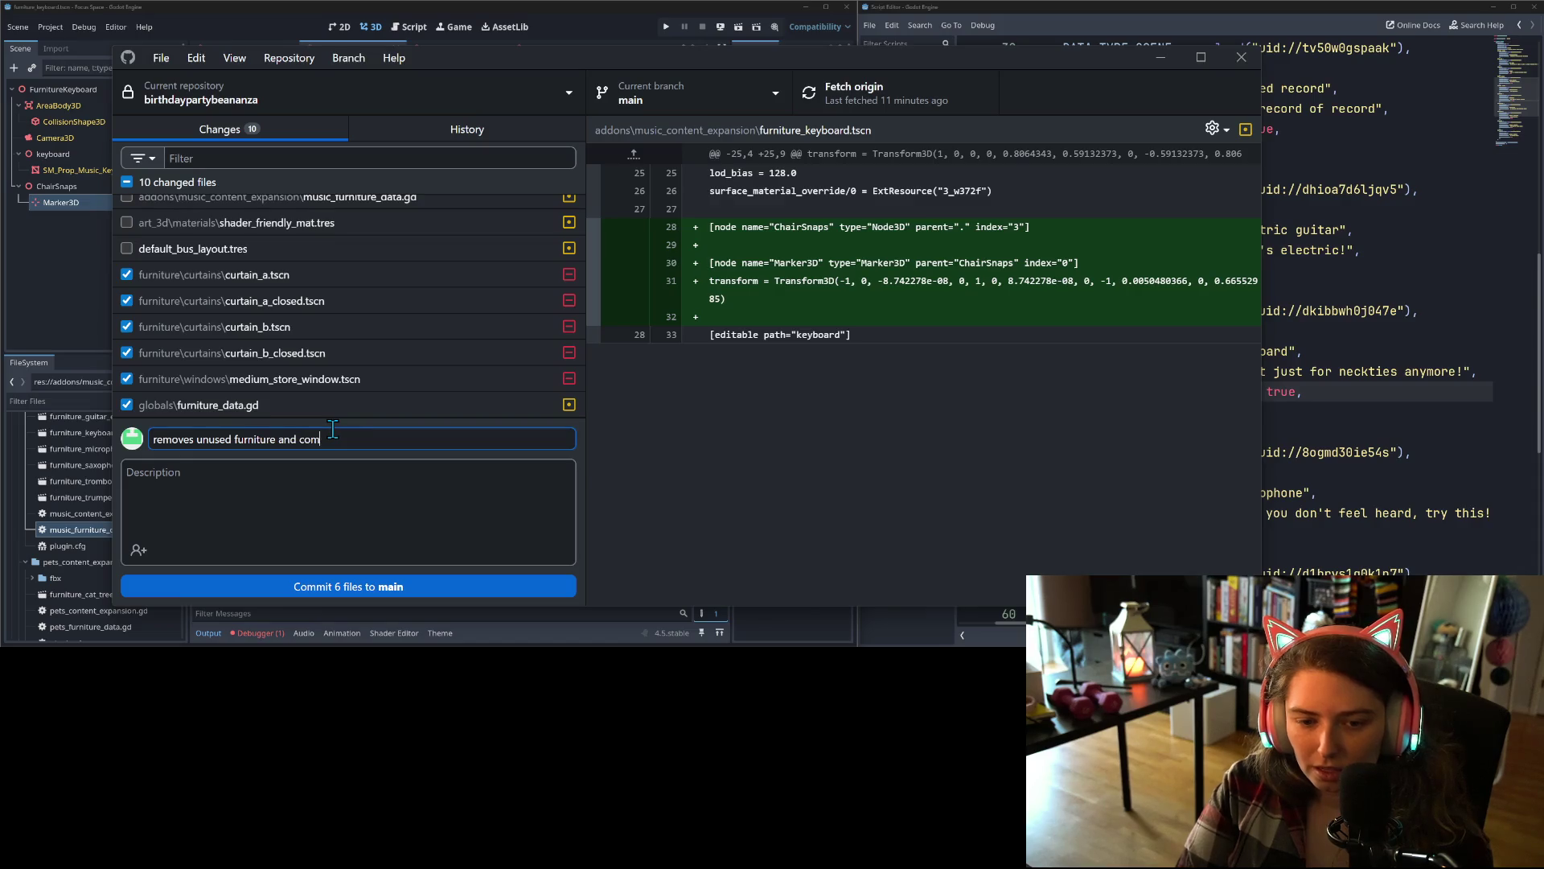
text(ments)
click(362, 587)
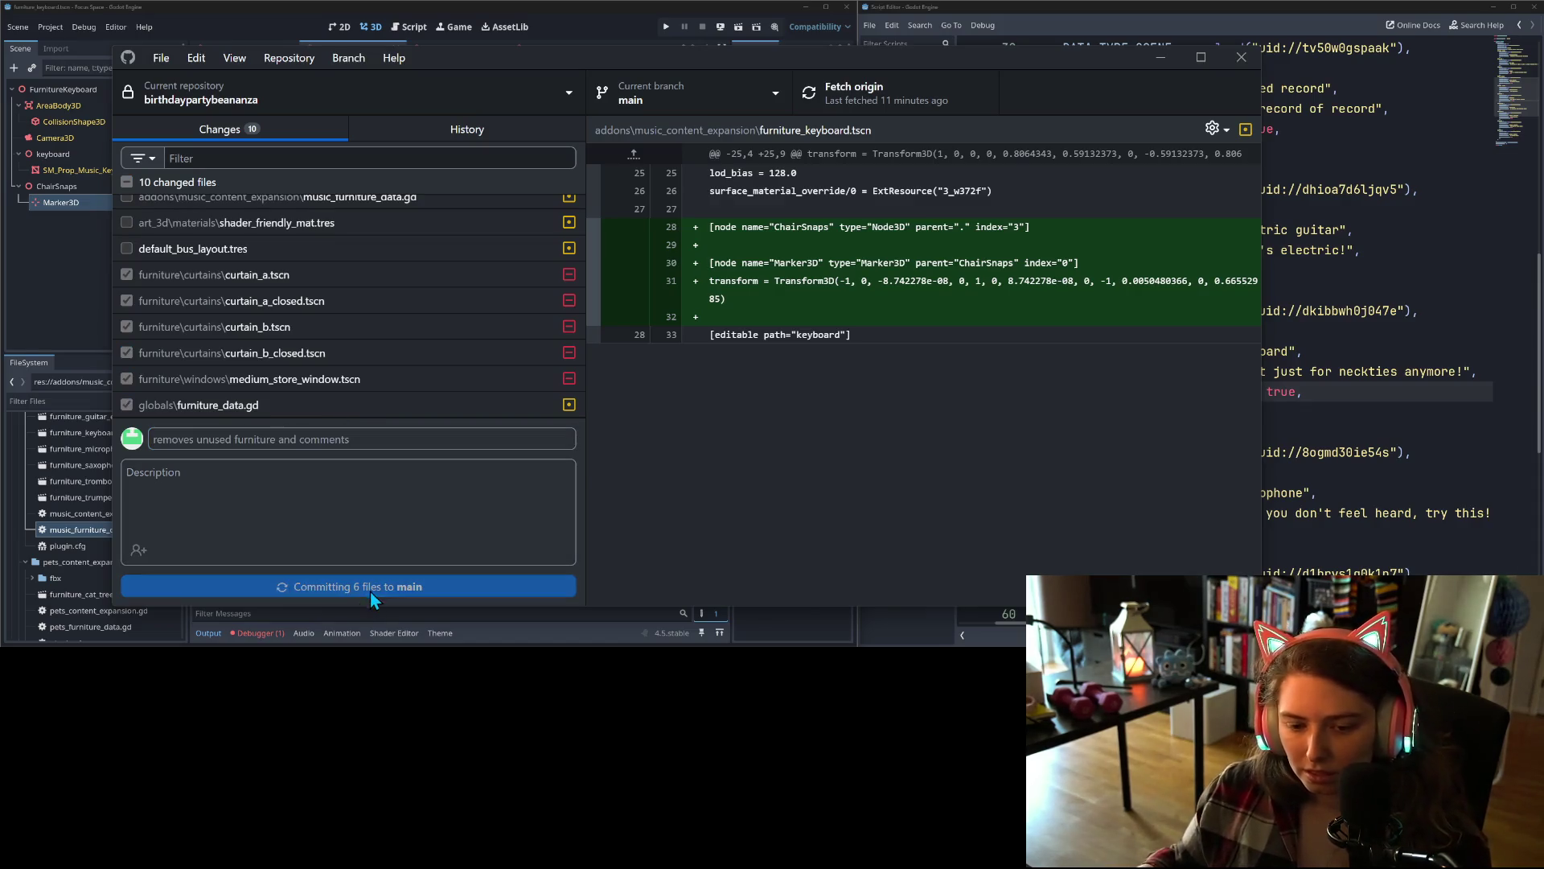
click(274, 636)
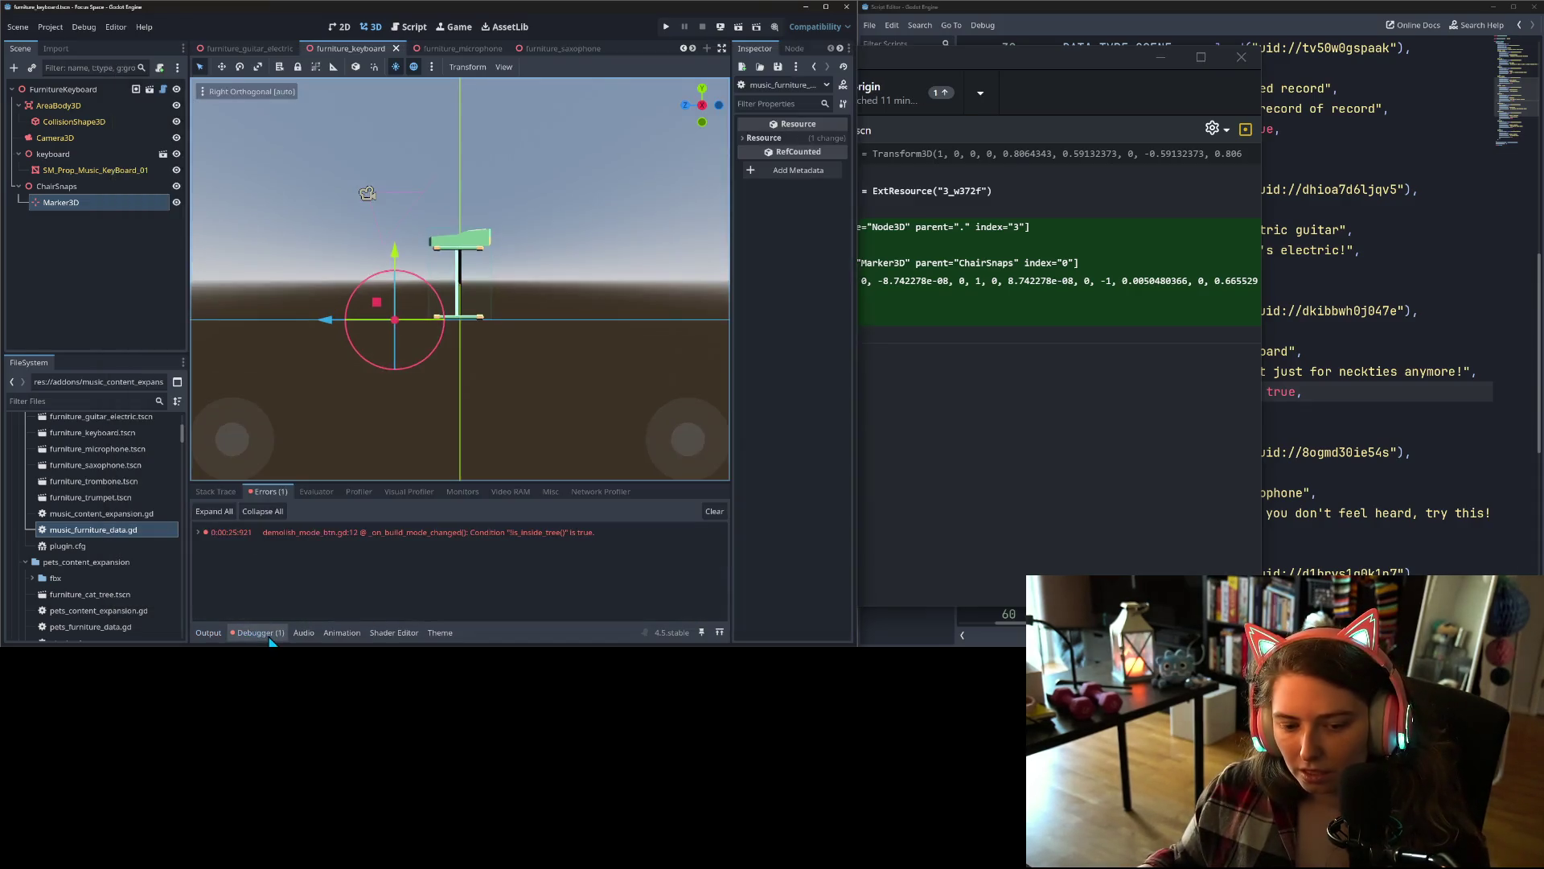
- Delete the unused release_focus check on lines 11–12 of demolish_mode_btn.gd and save it
double_click(345, 532)
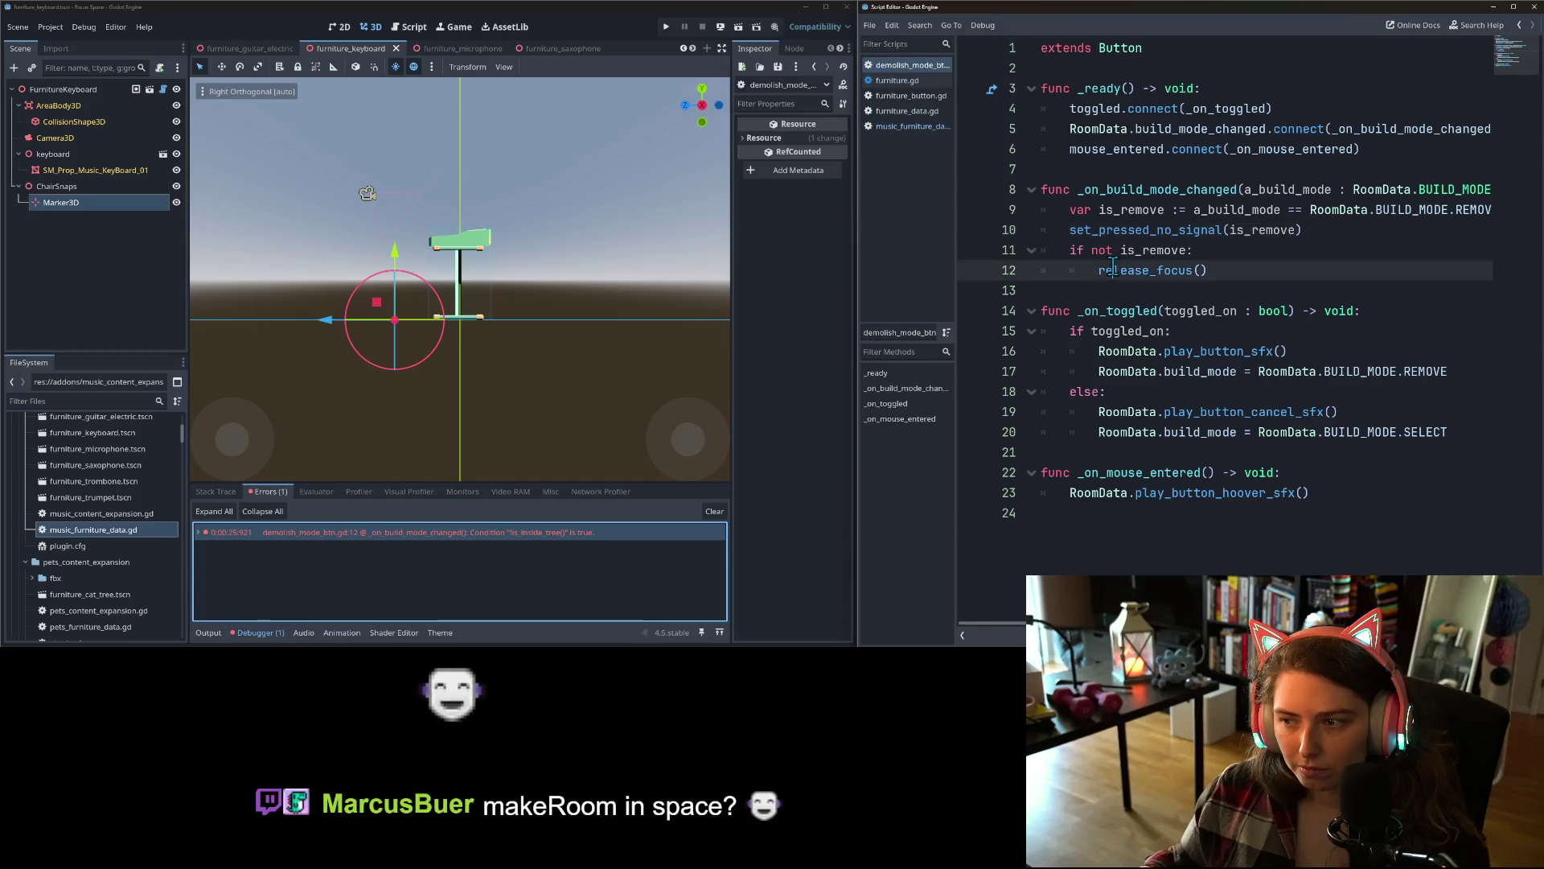
click(1211, 276)
drag(1212, 276, 1026, 255)
key(BackSpace)
key(BackSpace)
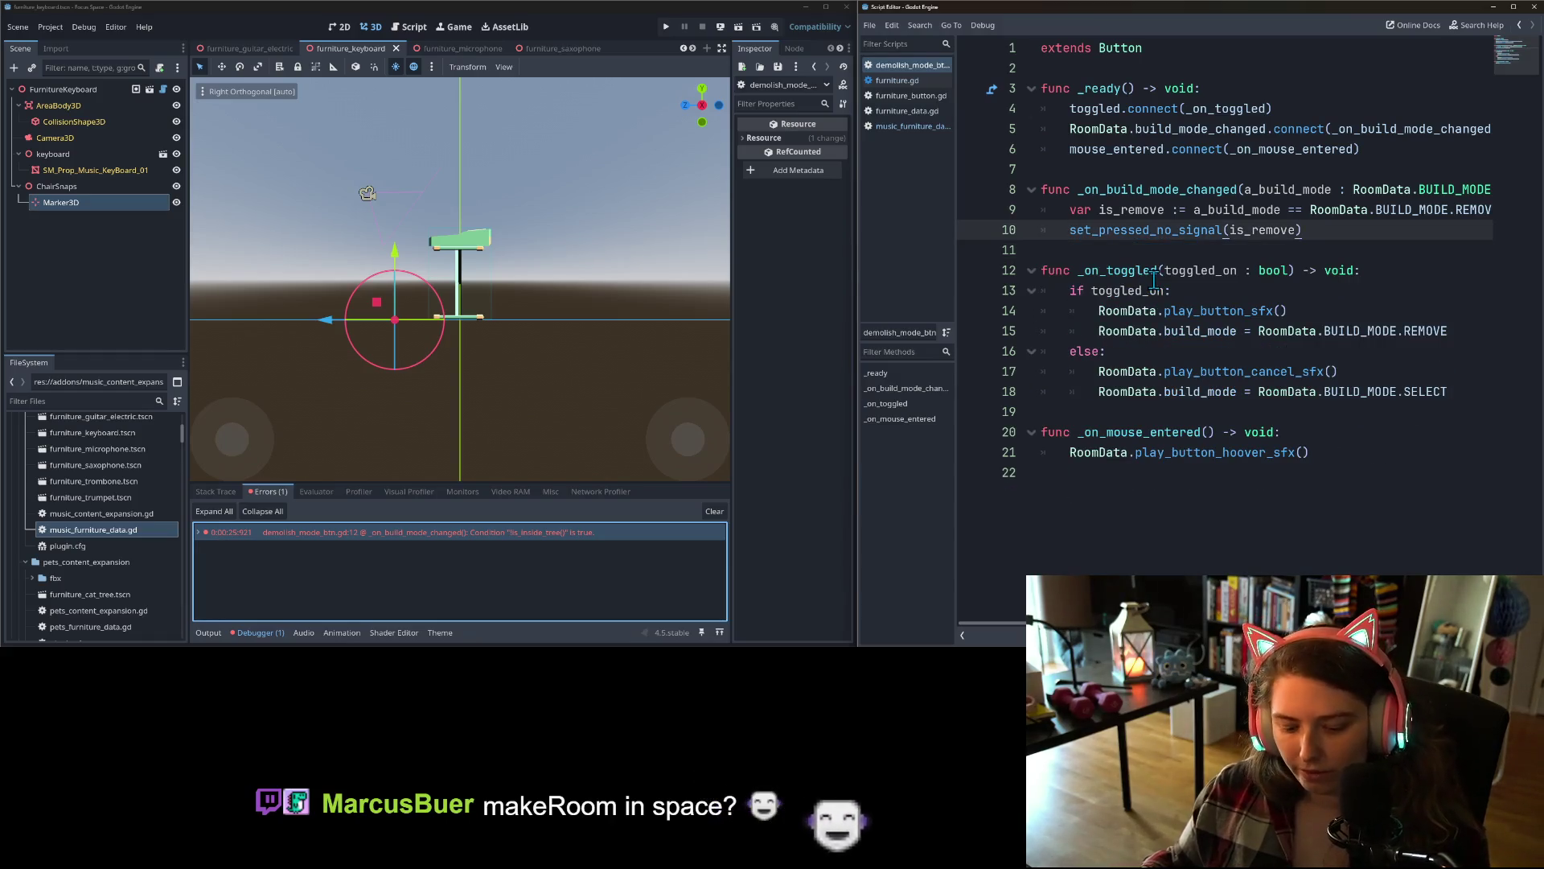
key(ctrl+s)
double_click(1175, 229)
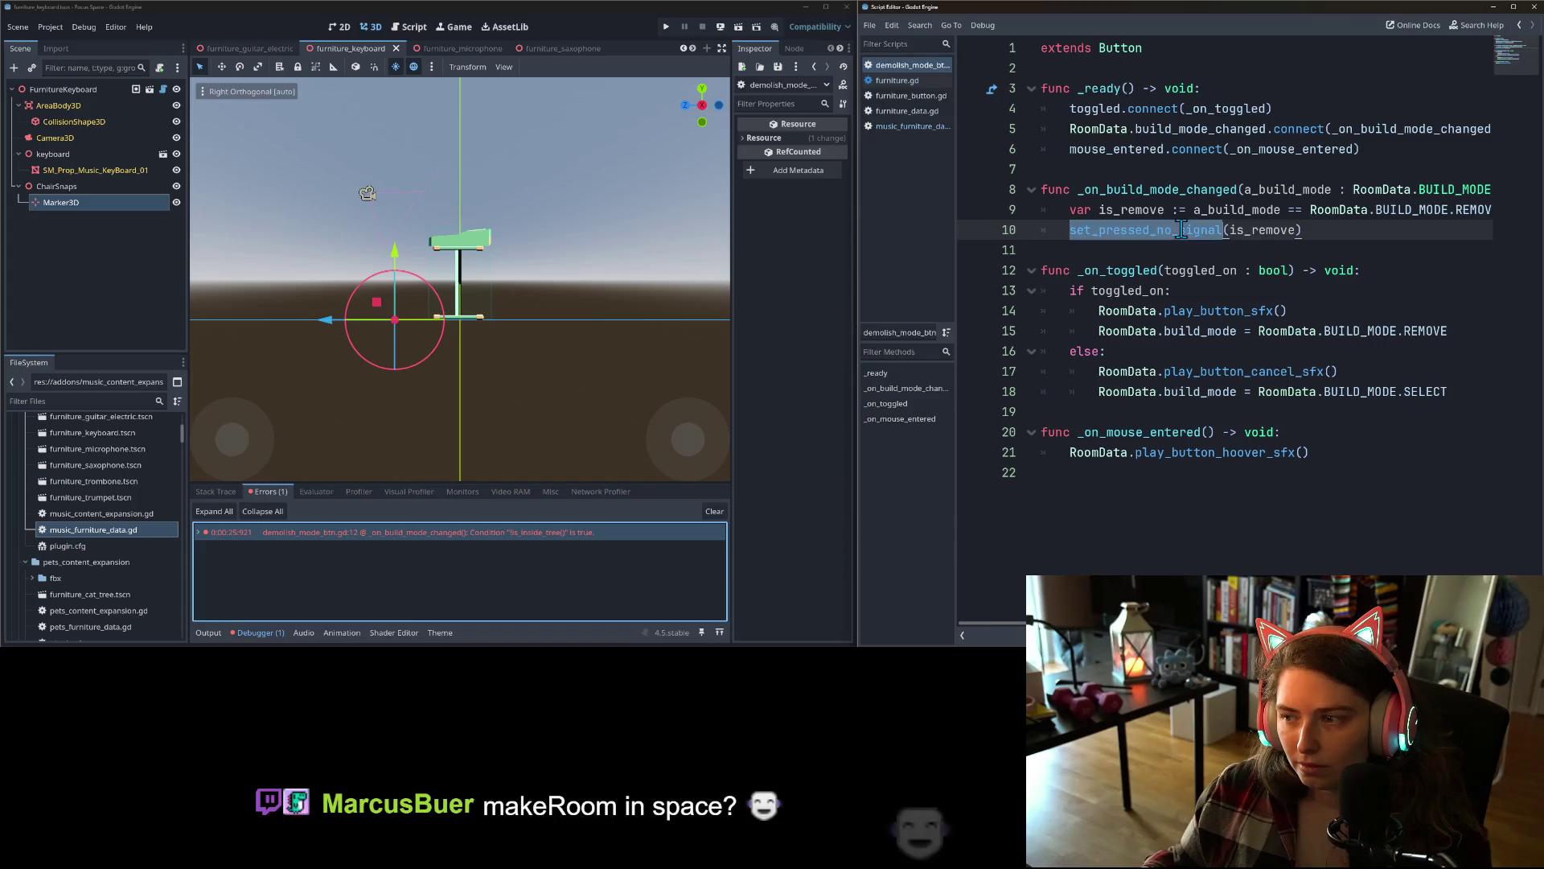
click(1333, 229)
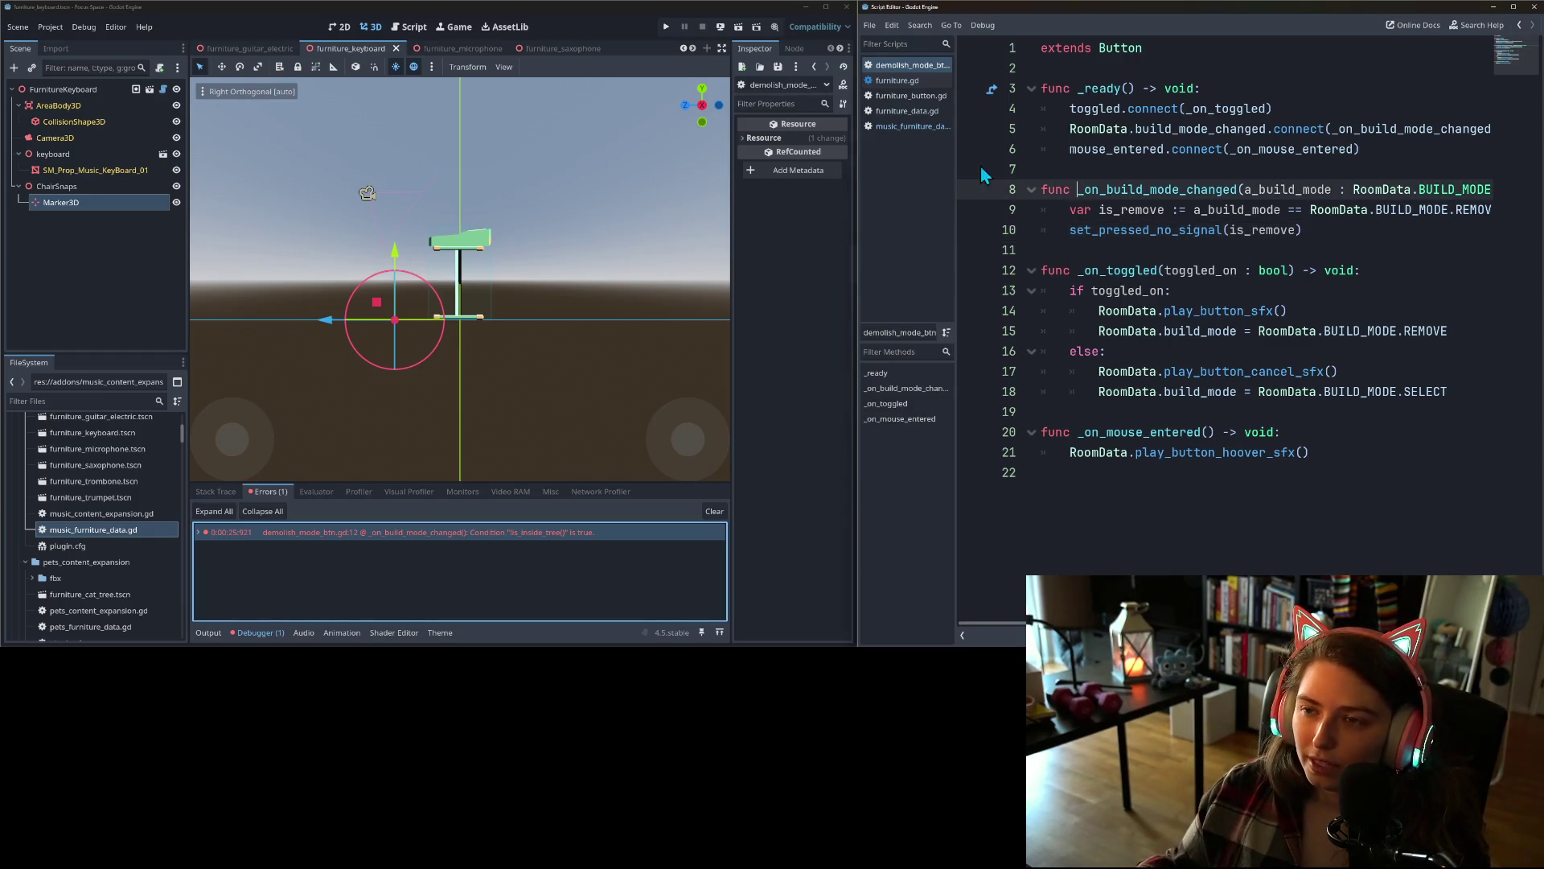
- Bring up furniture.gd, furniture_data.gd, and then music_furniture_data.gd in the script editor
click(893, 84)
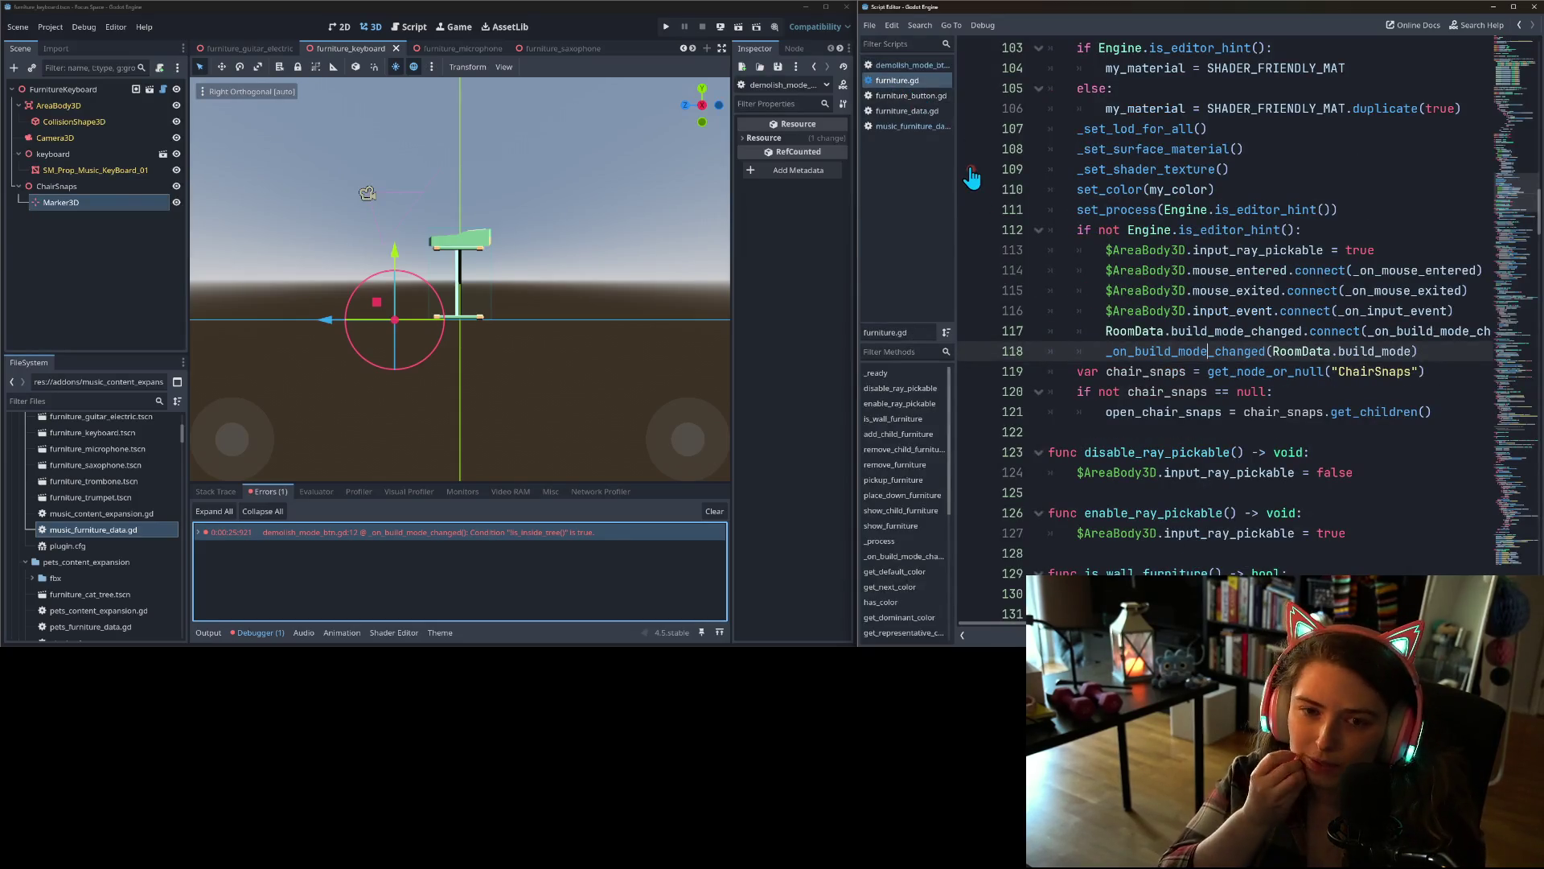
click(917, 128)
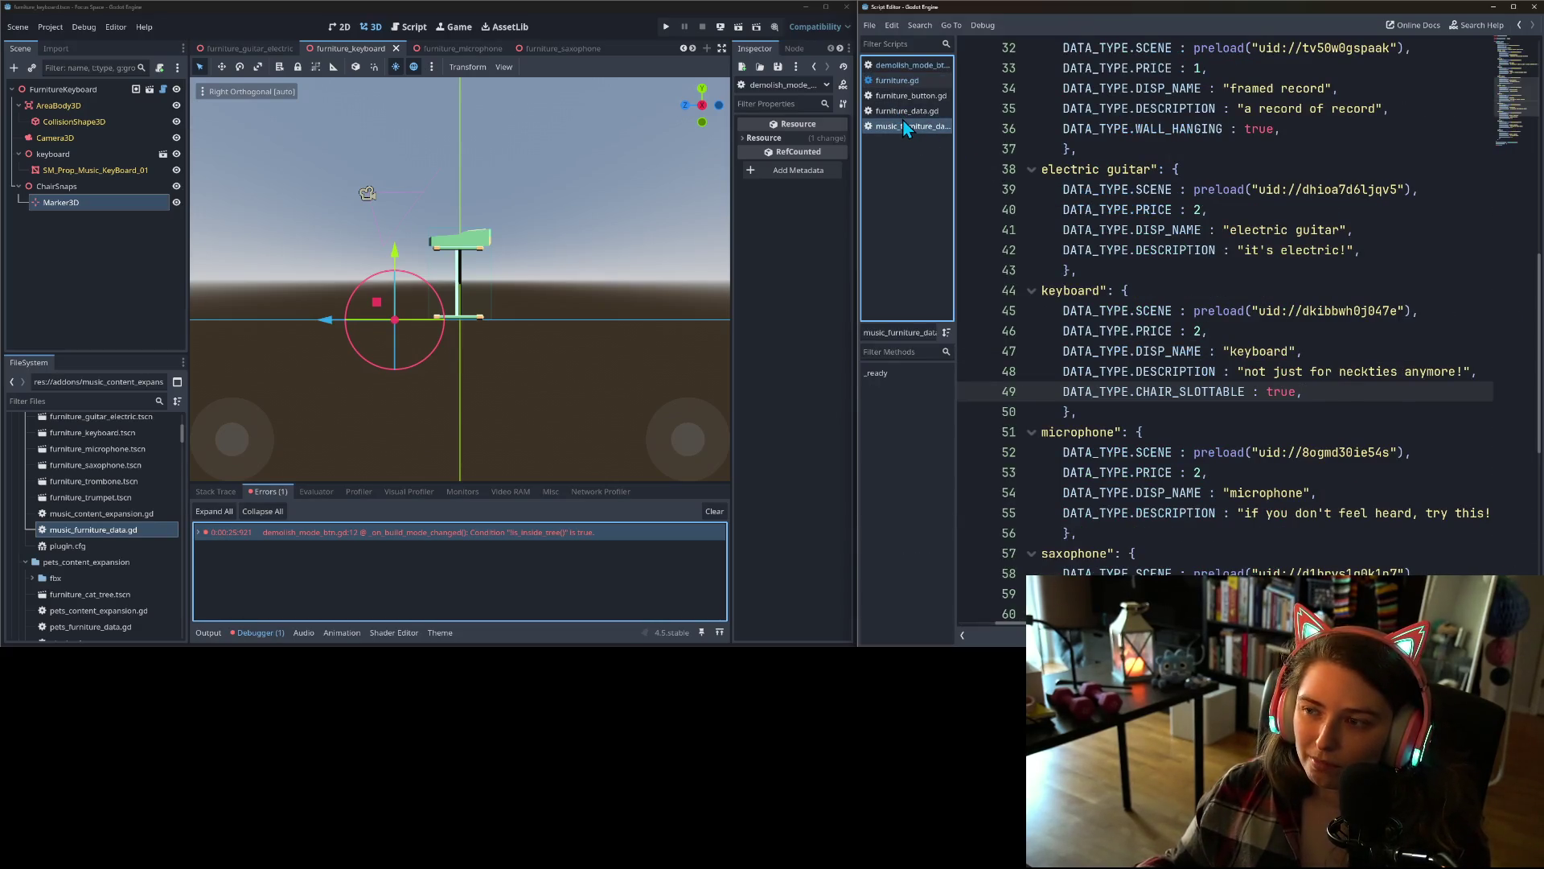
click(906, 113)
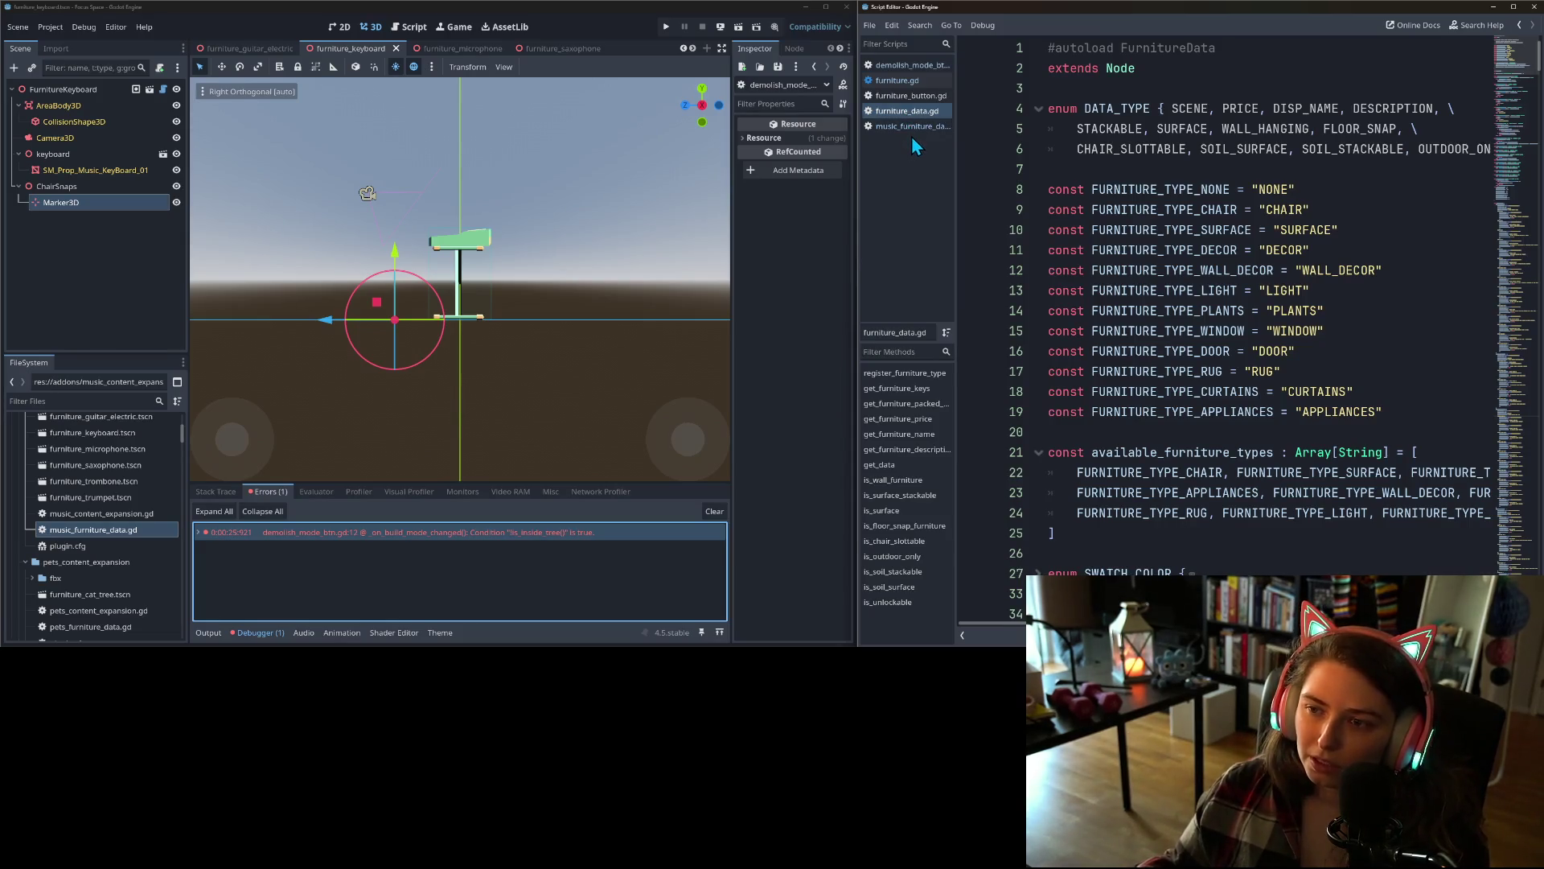
click(914, 128)
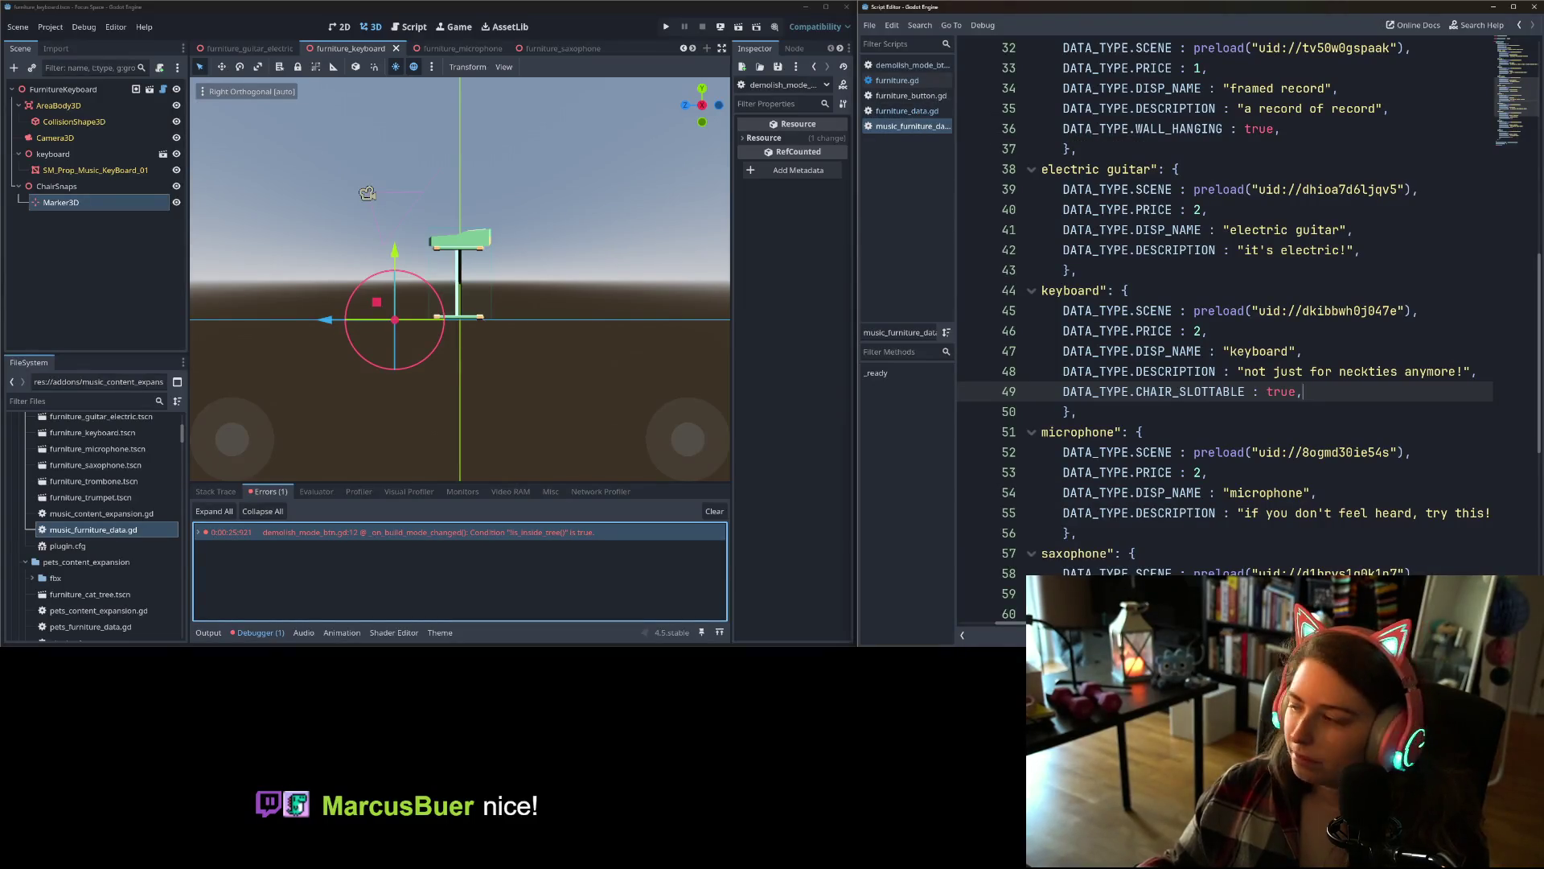
- Commit only demolish_mode_btn.gd to main as 'removes release call that is not used, gives errors'
key(alt+Tab)
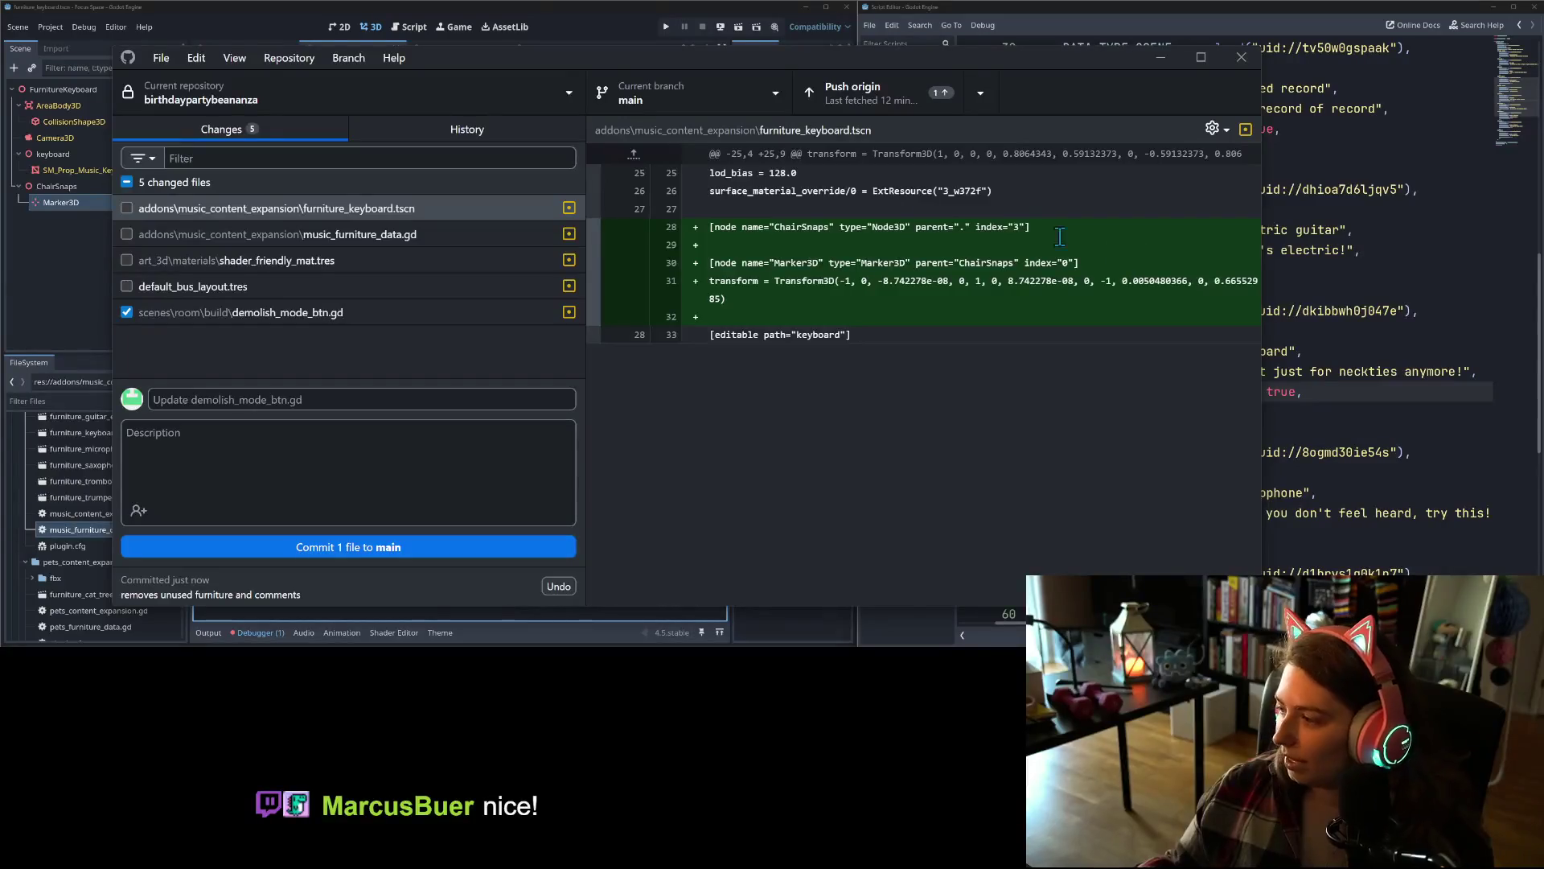
click(133, 312)
click(292, 399)
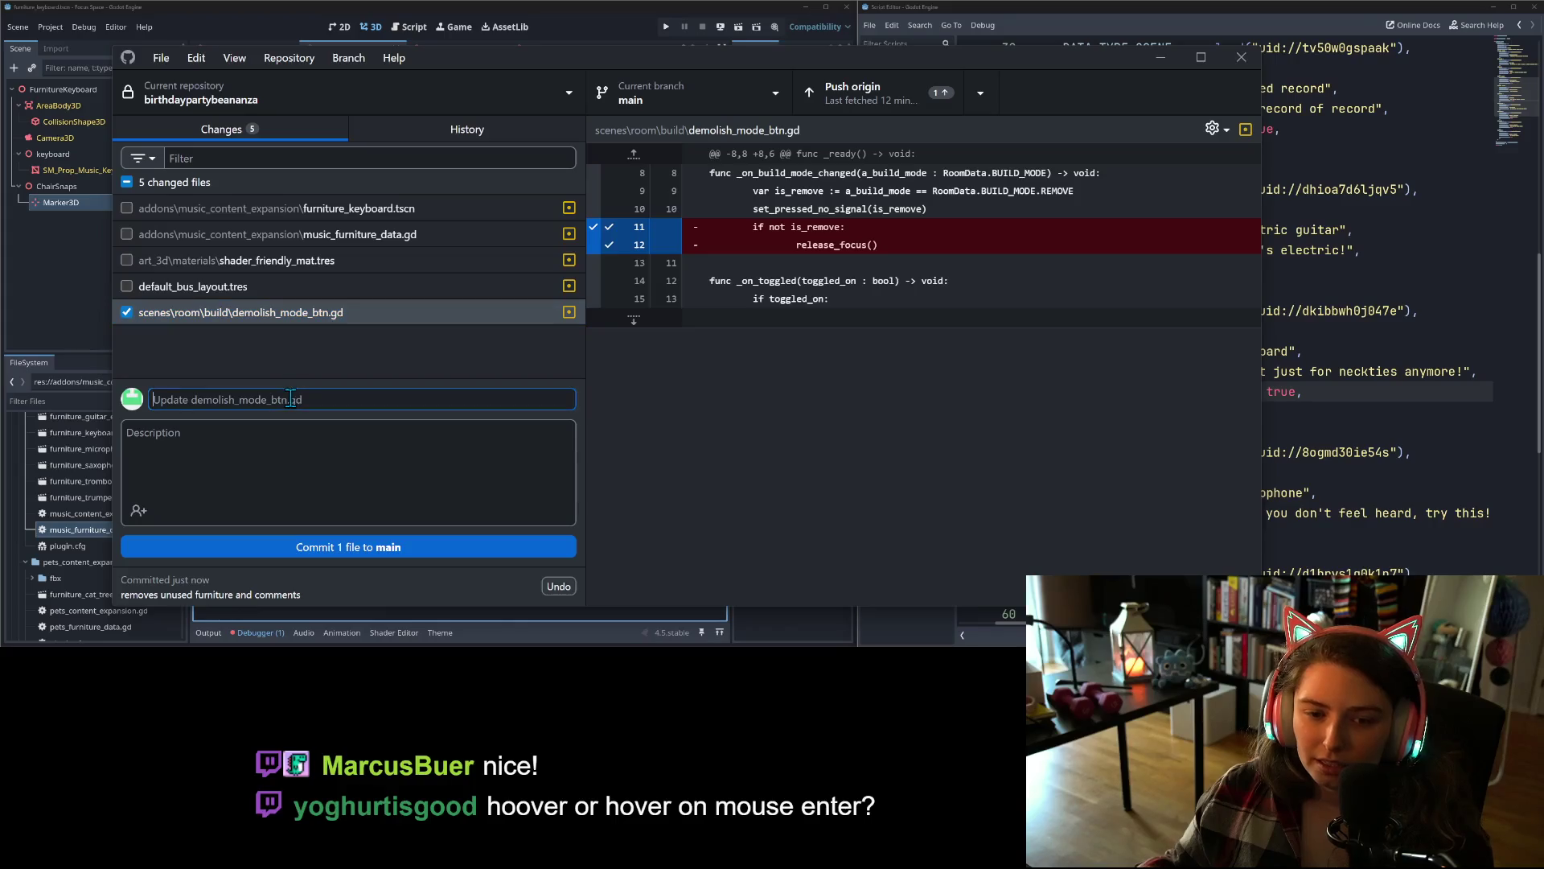
text(removes)
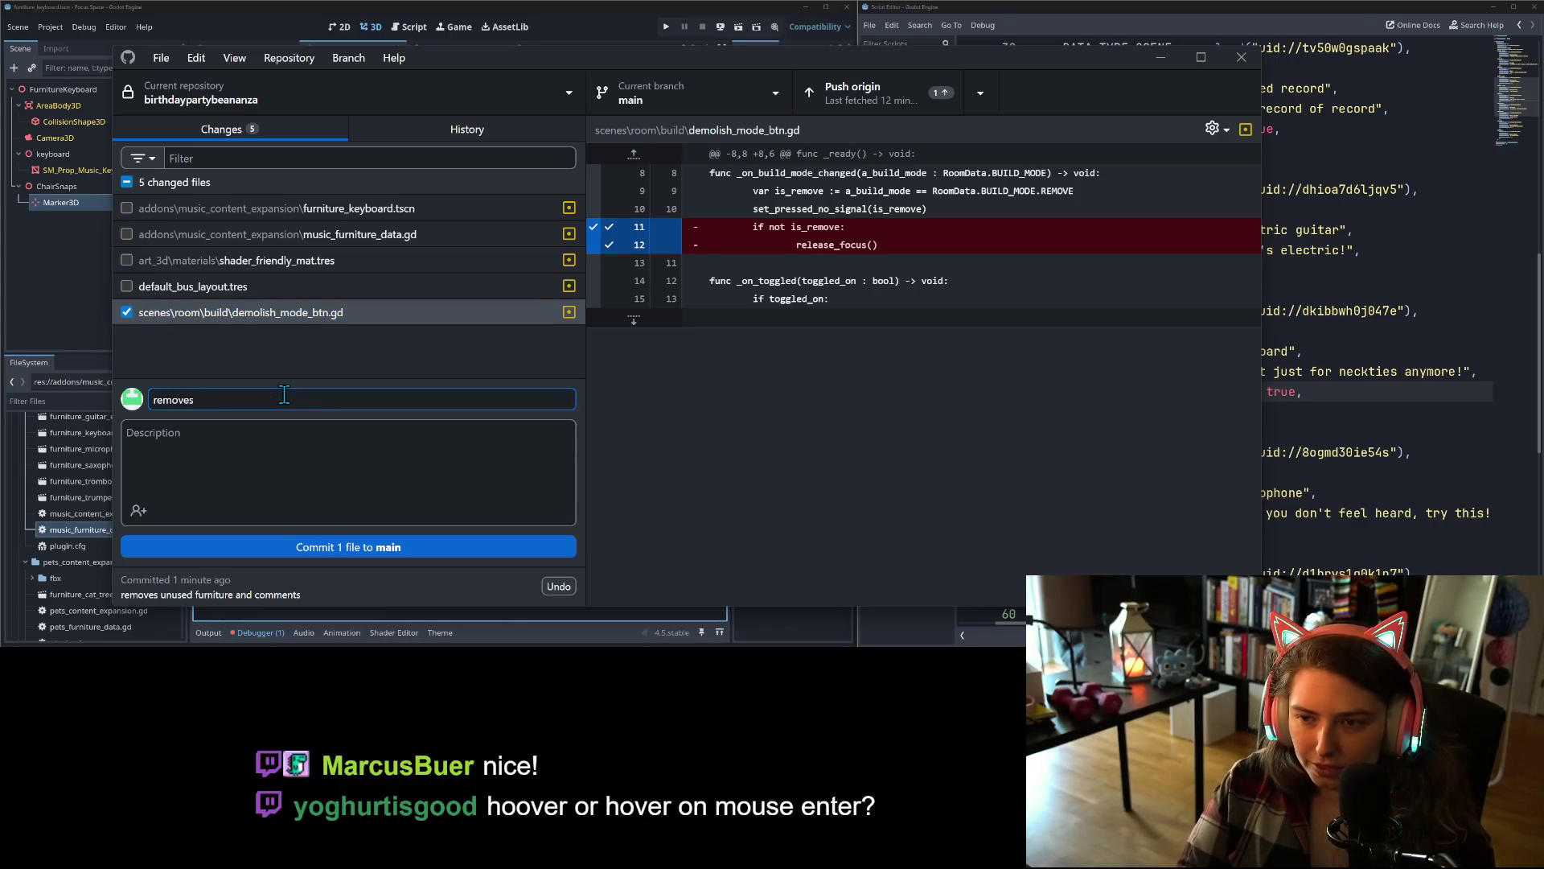
text(ae)
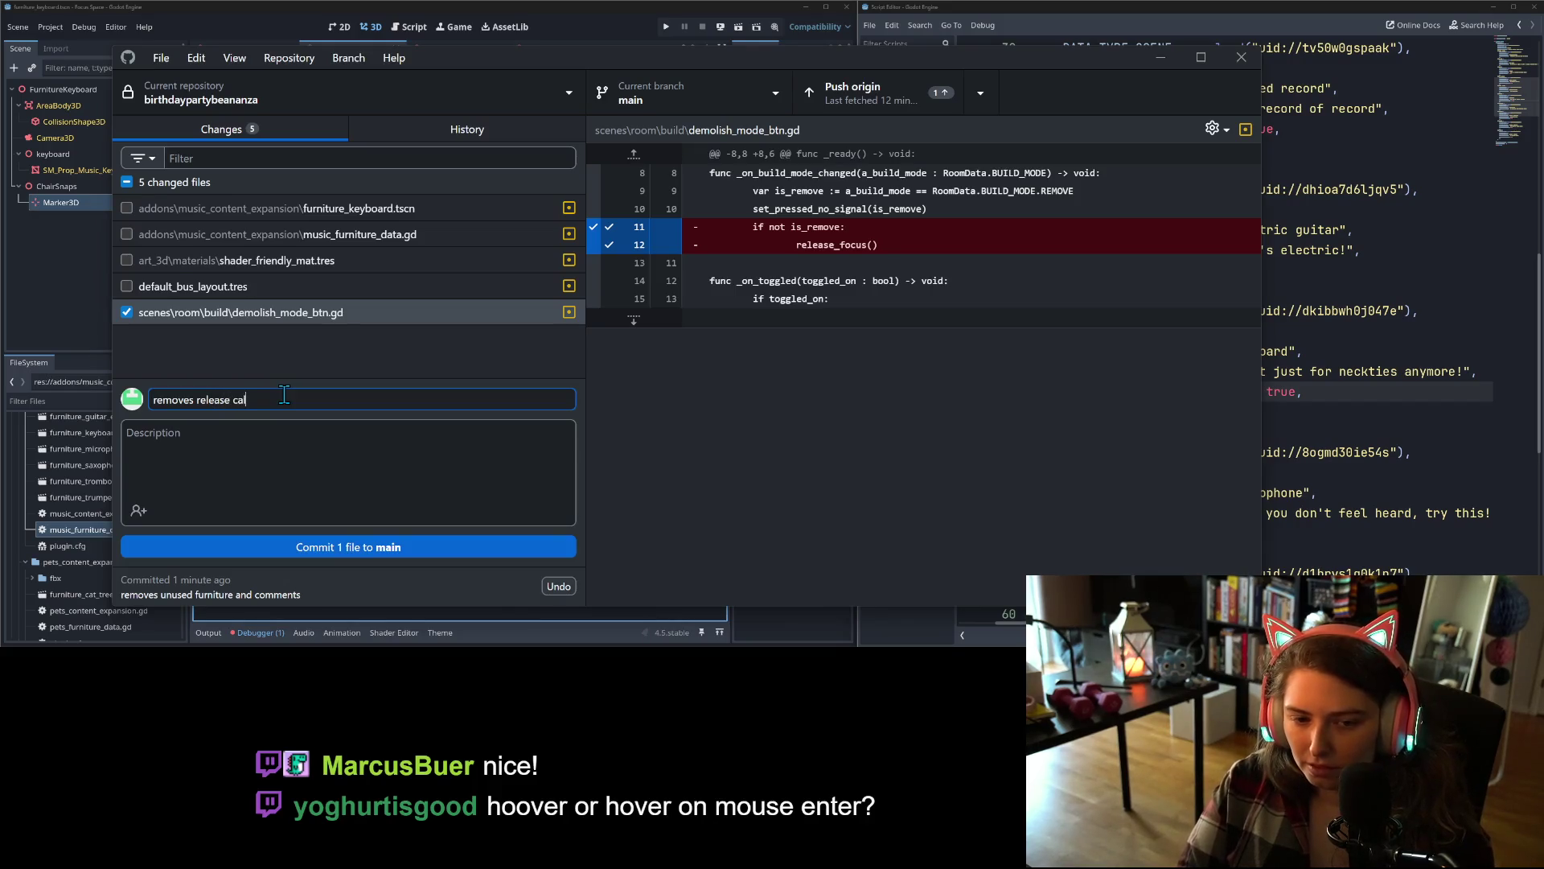
text(at is not used, gives errors)
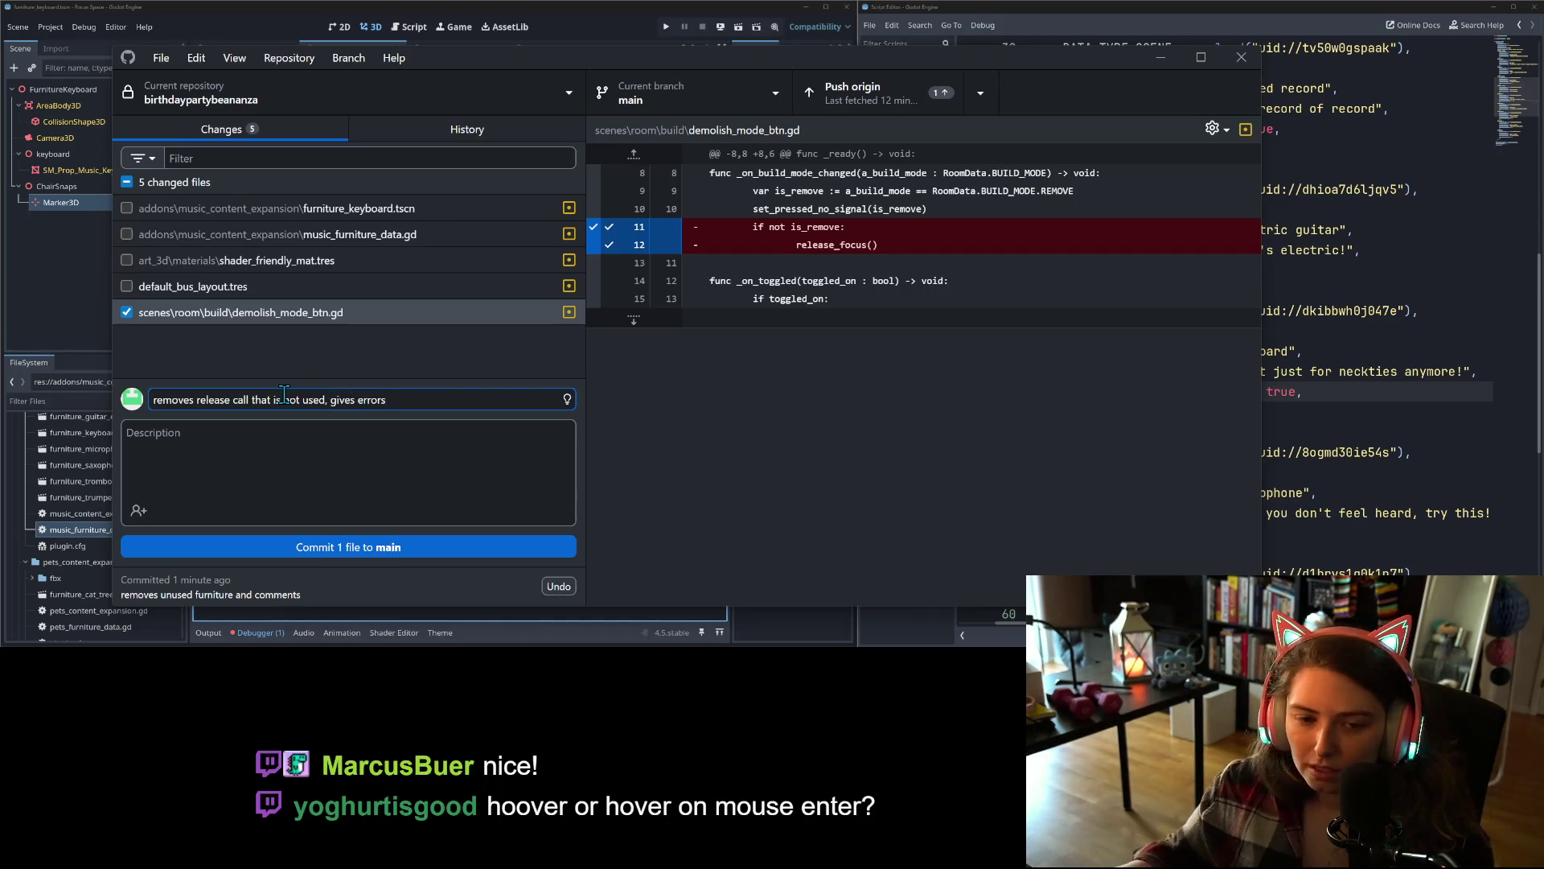
click(344, 547)
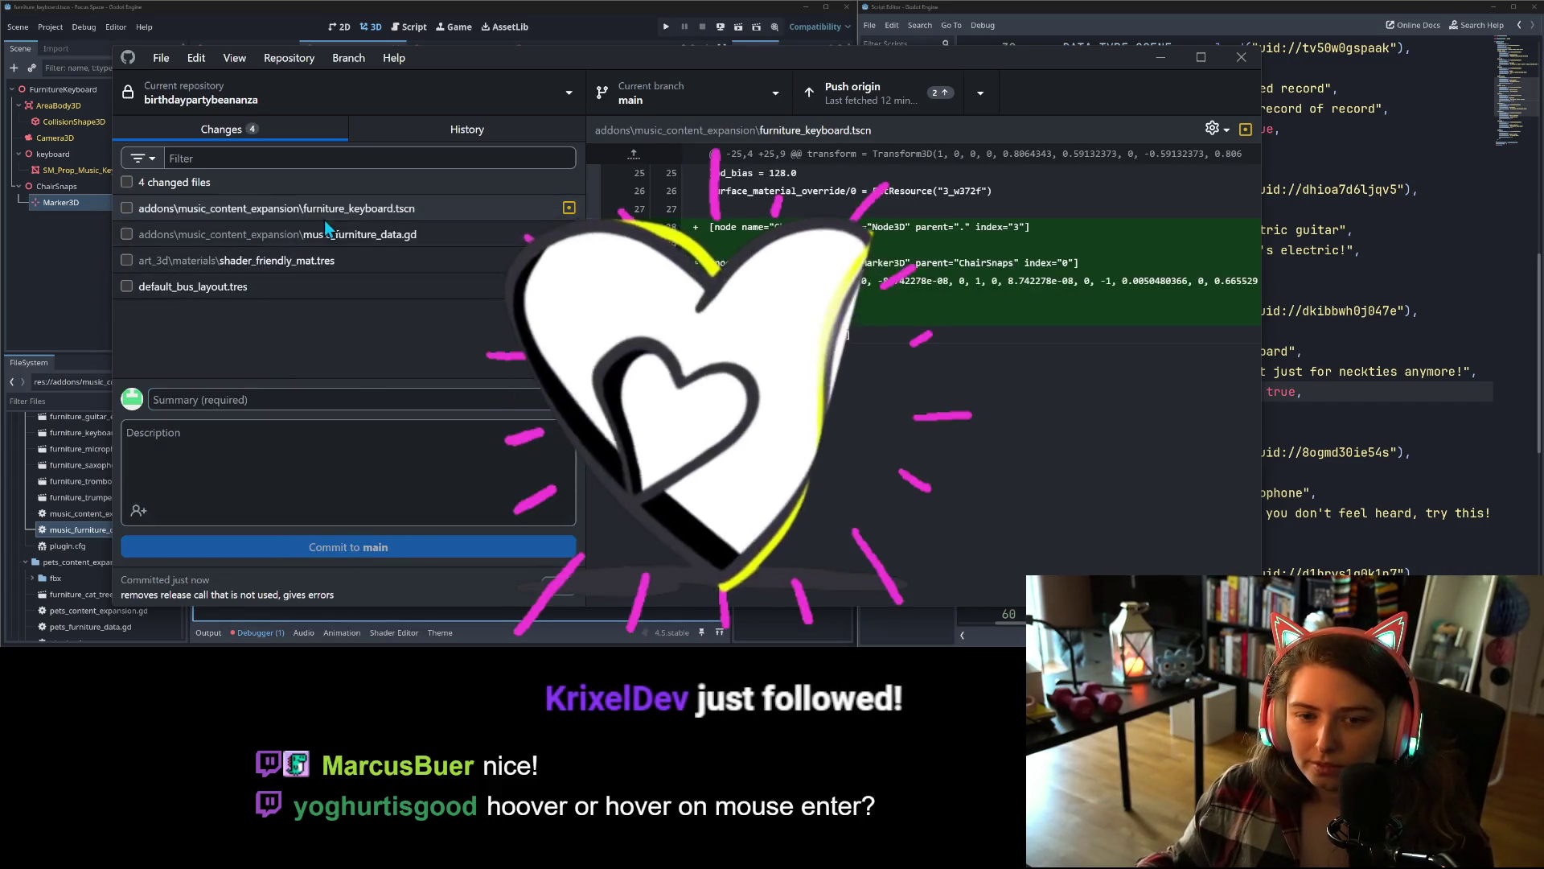
- Commit furniture_keyboard.tscn and music_furniture_data.gd as 'adds chair snap to keyboard' and push to origin
click(126, 208)
click(126, 233)
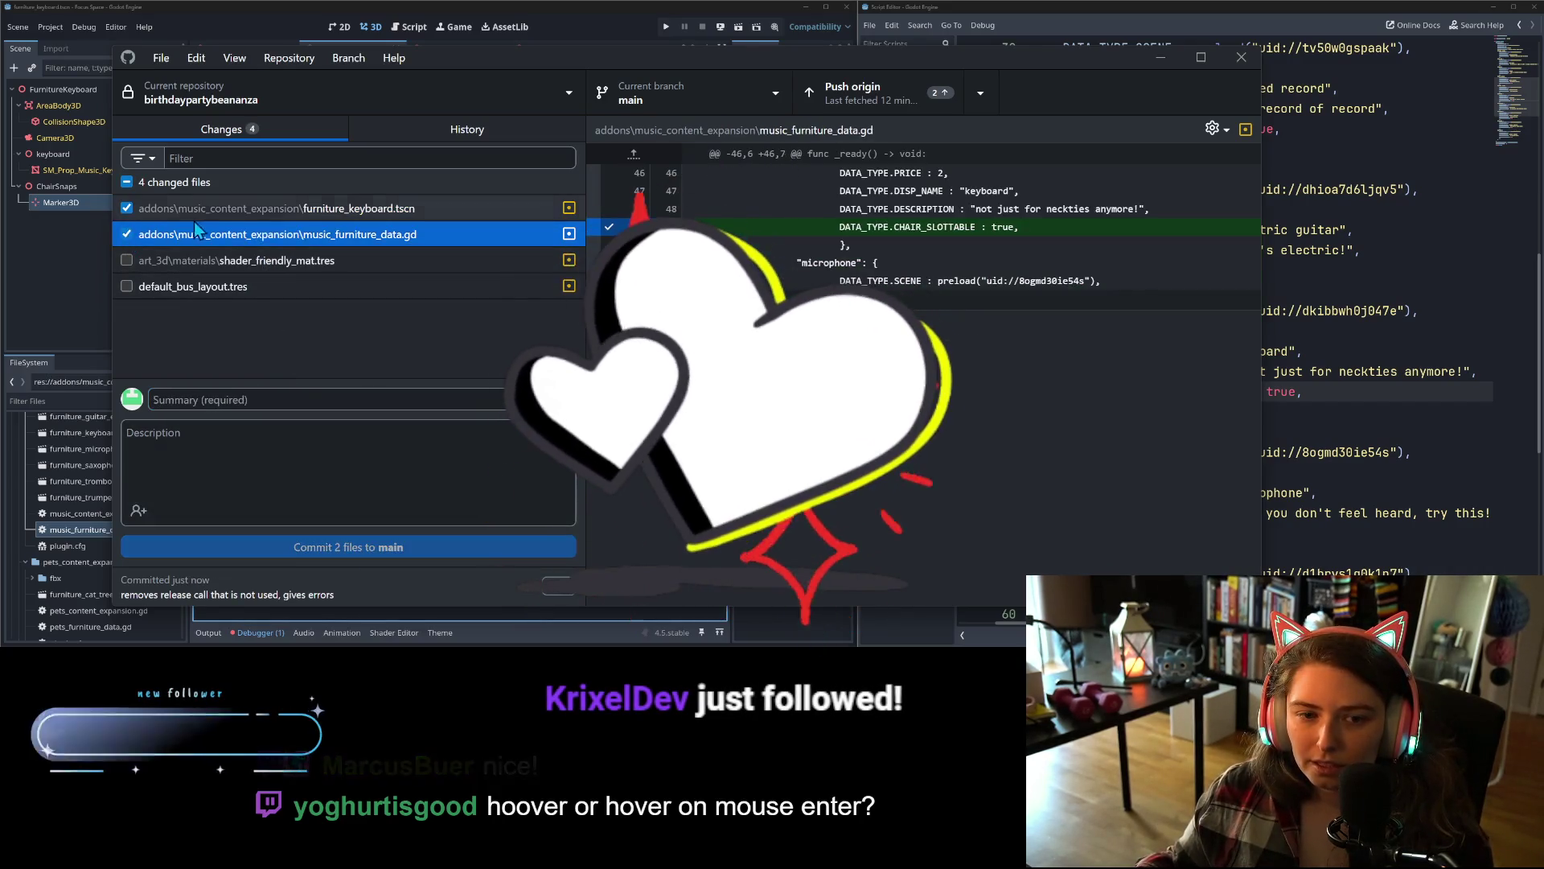
click(389, 394)
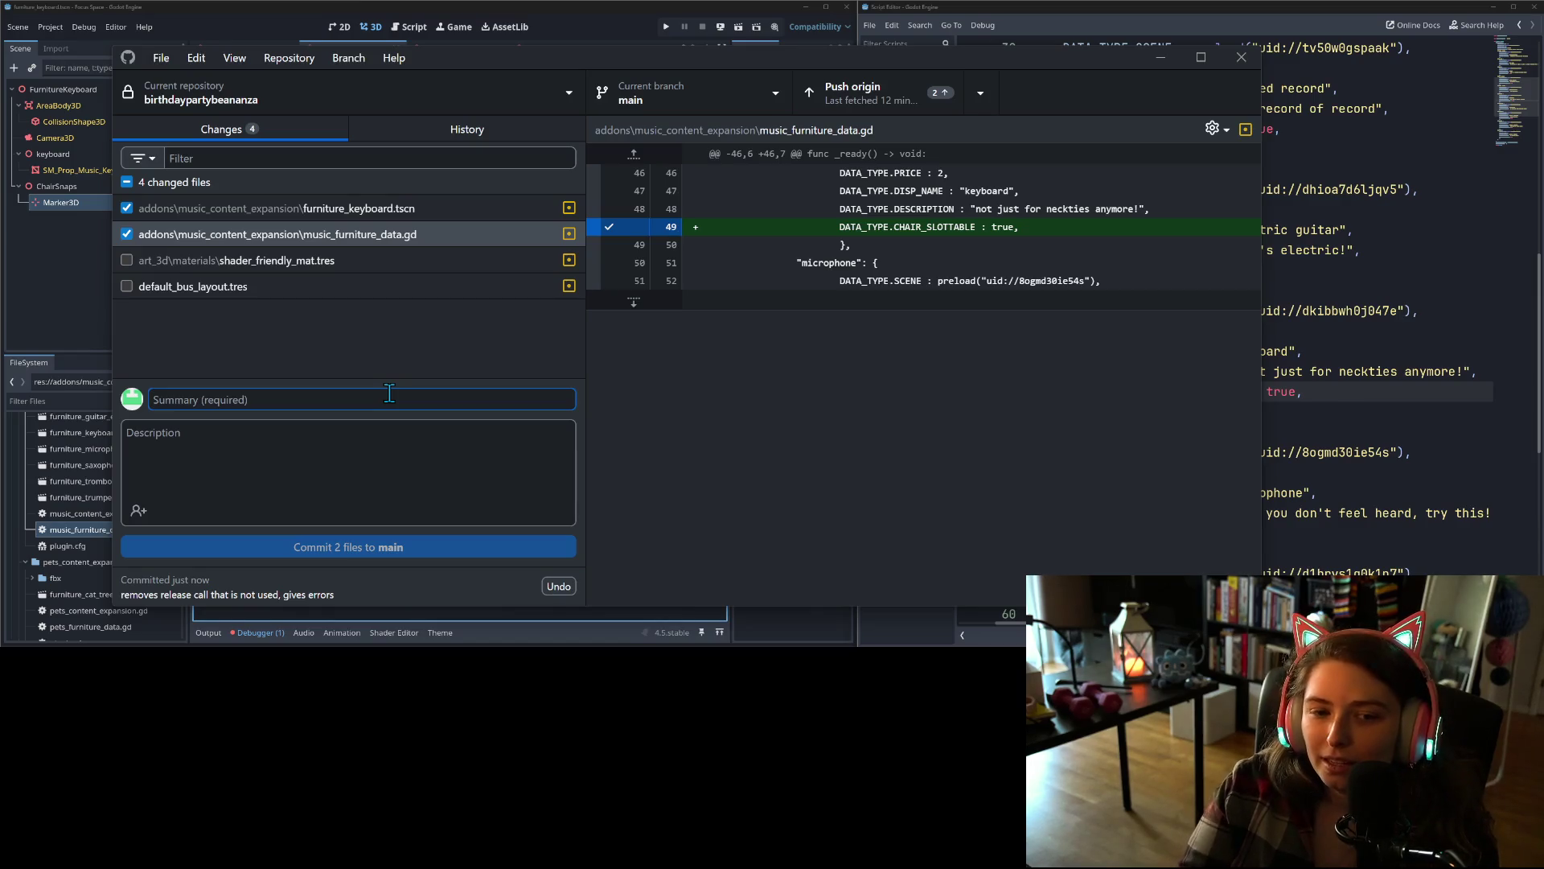
text(adds cha)
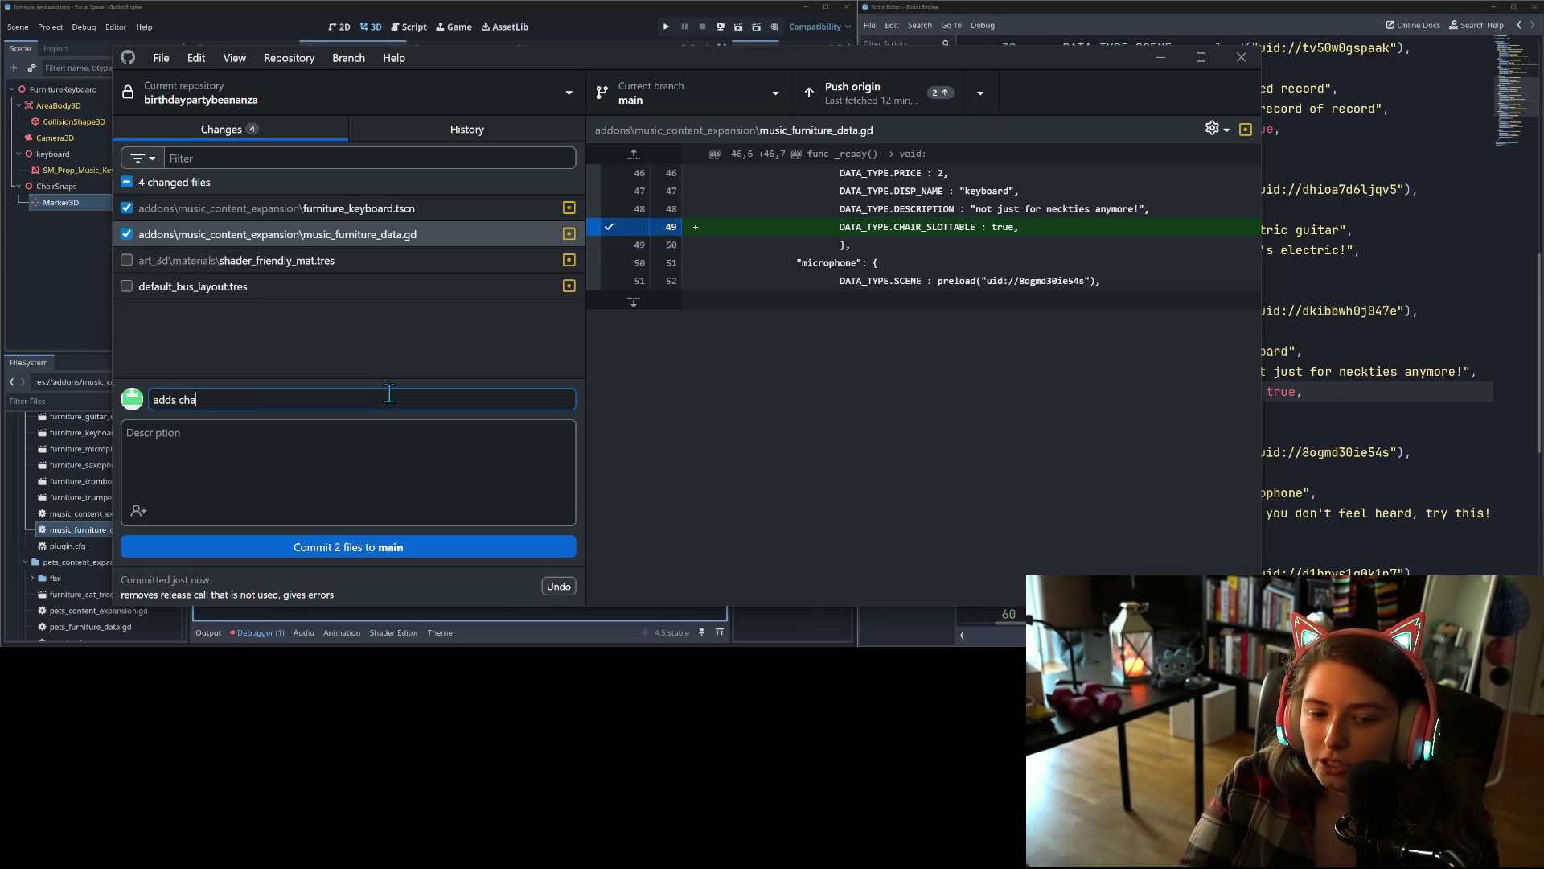
text(ir snap to keyboard)
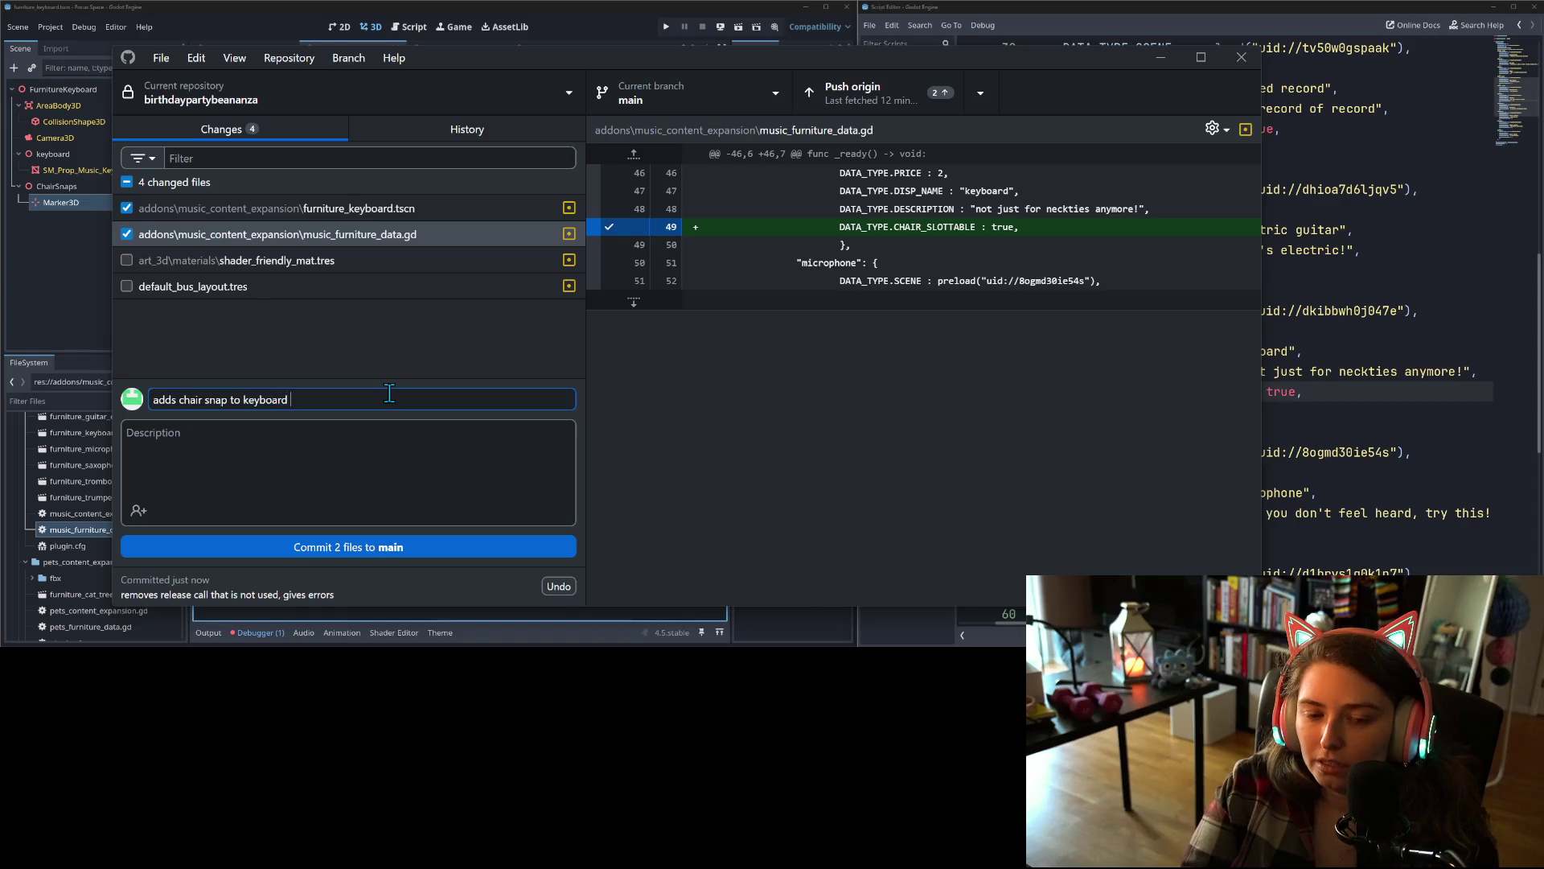
click(395, 546)
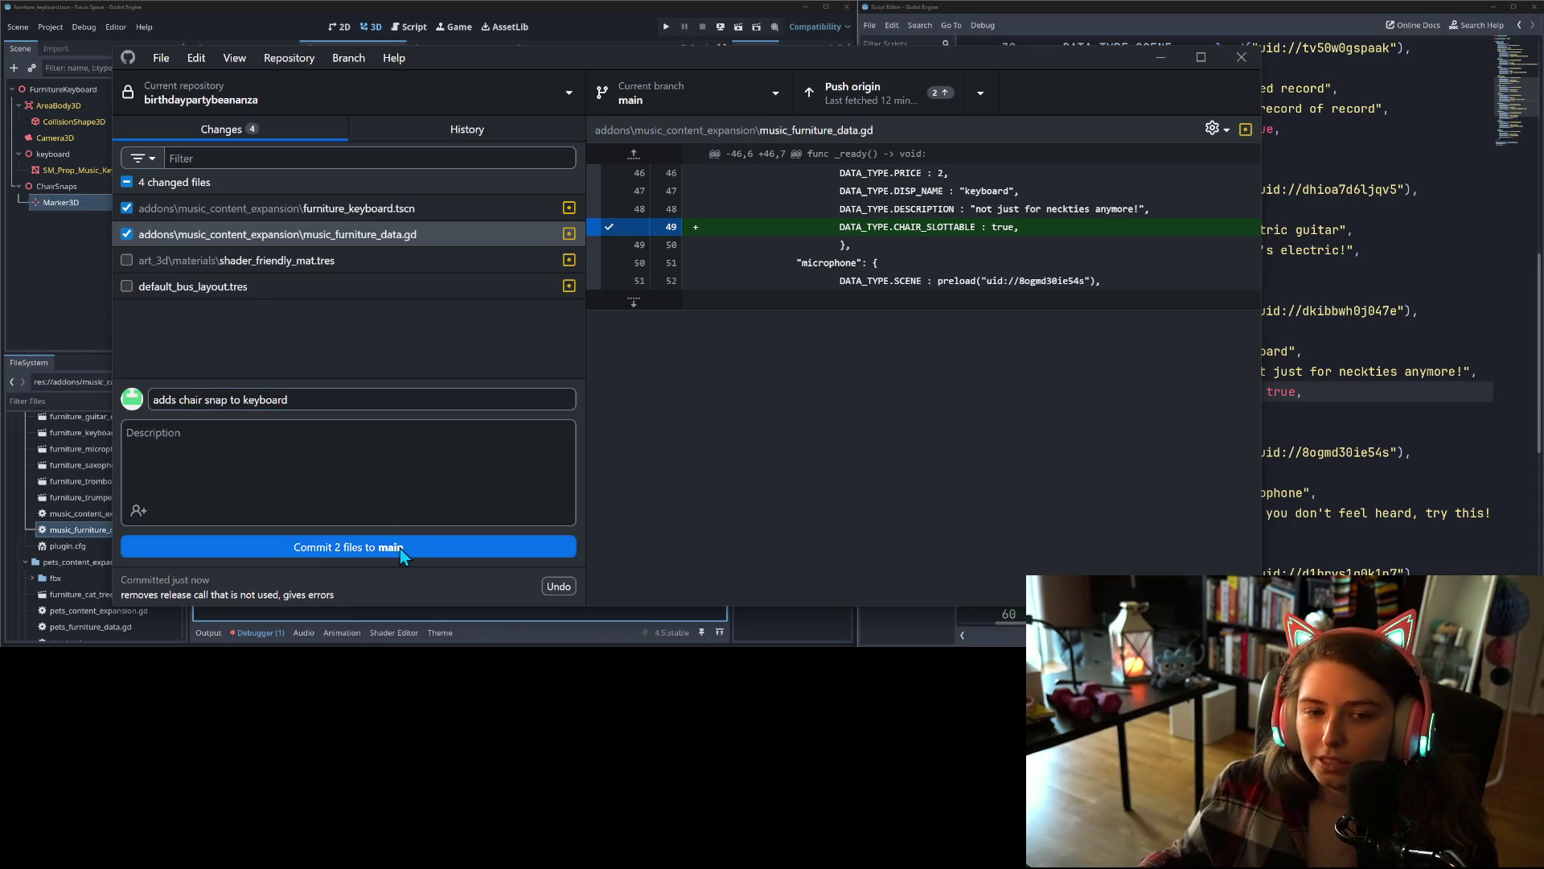
key(ctrl+p)
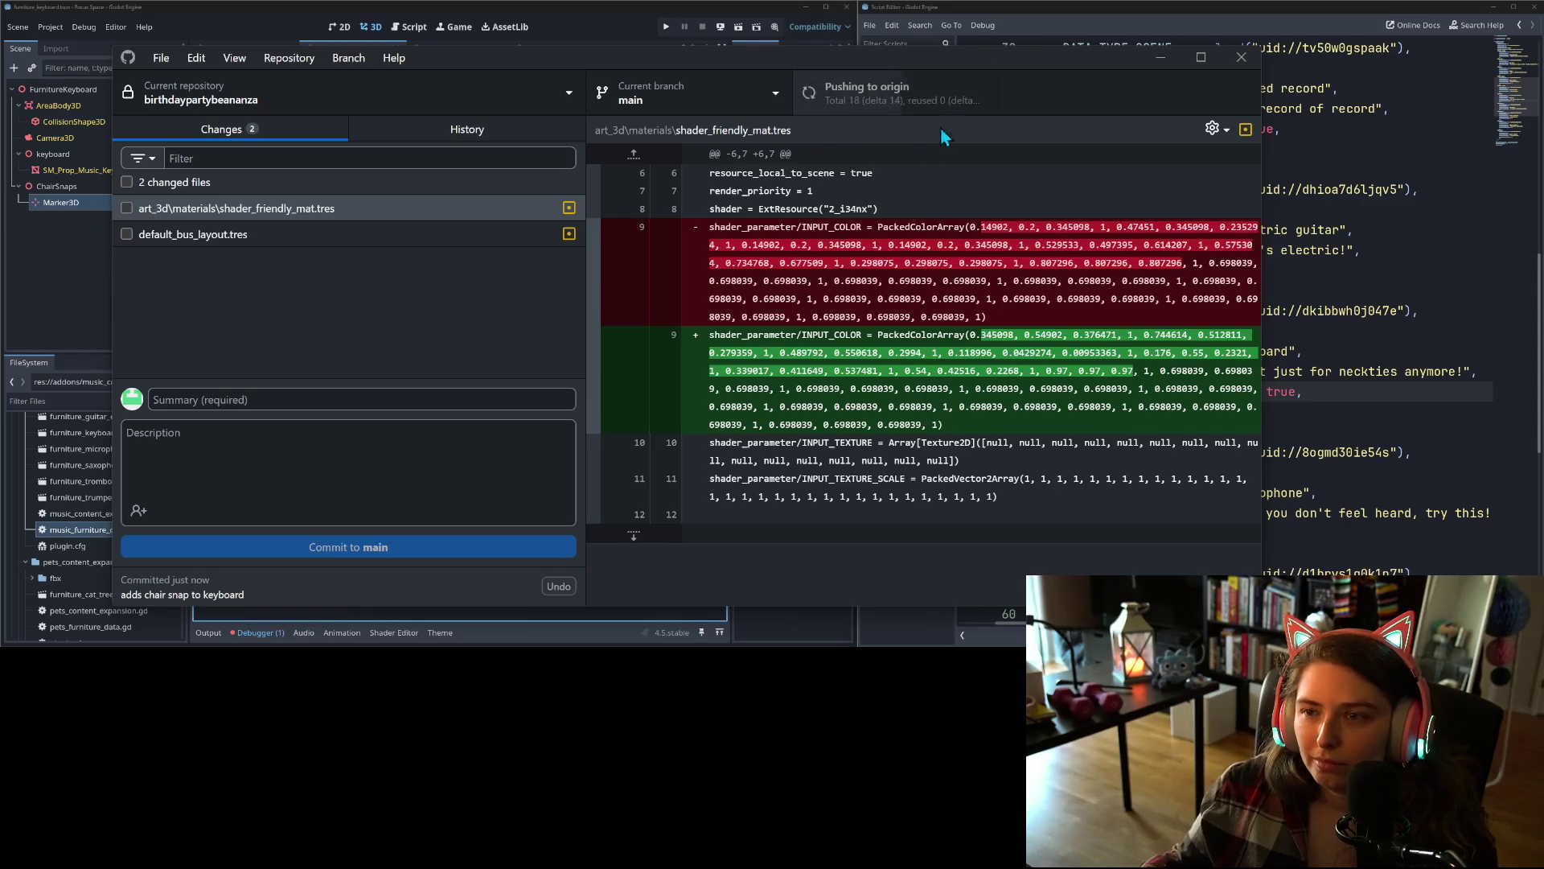
click(1158, 56)
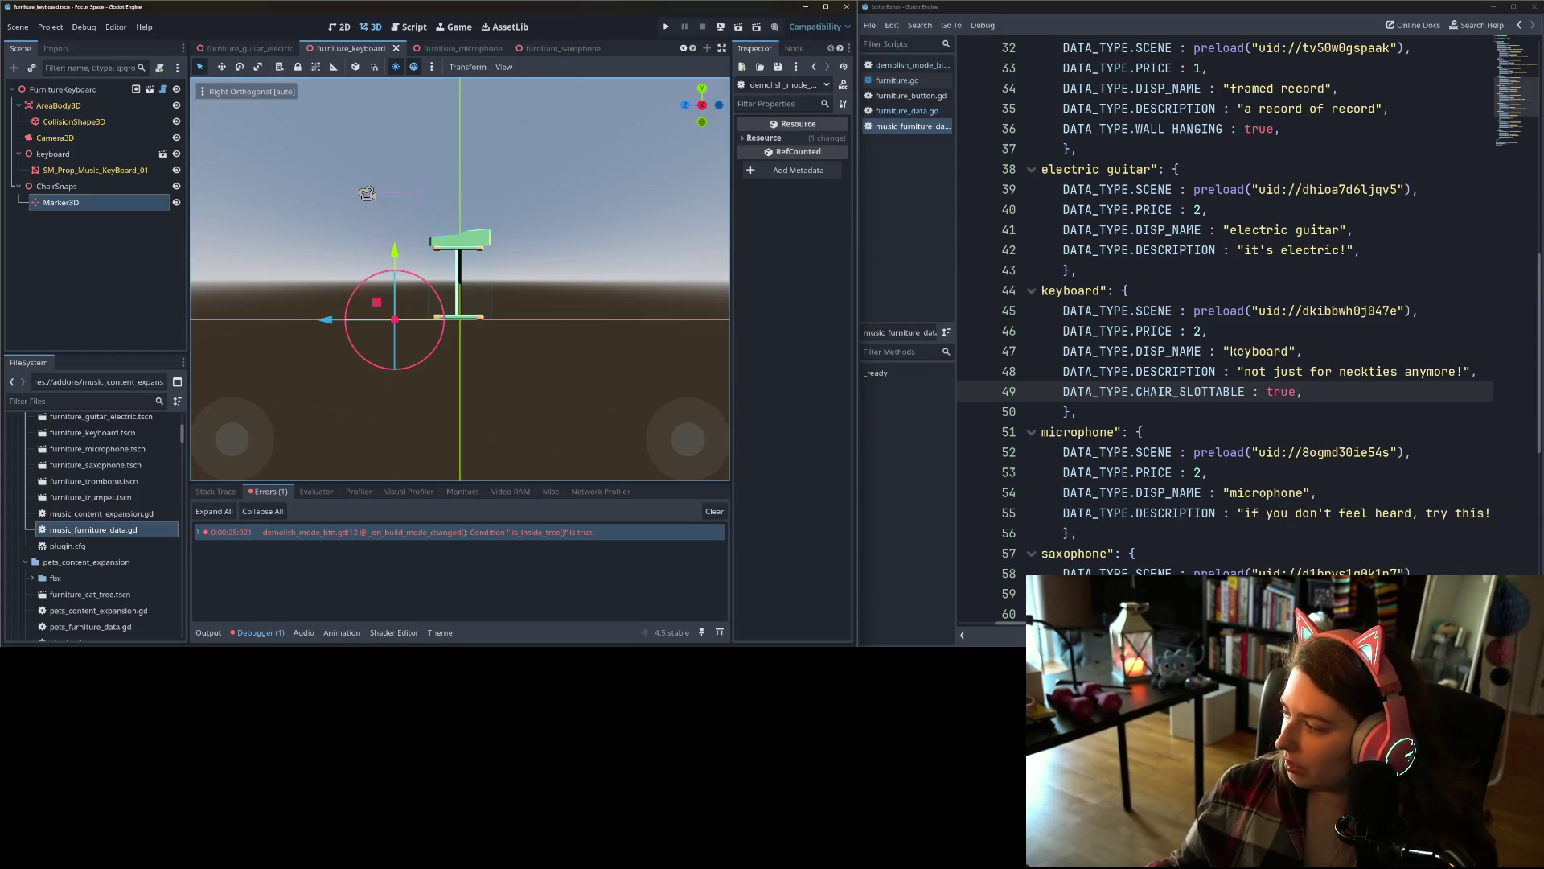
- Move the record wall decor and Make furniture all inherited cards from In Progress to Done
key(alt+Tab)
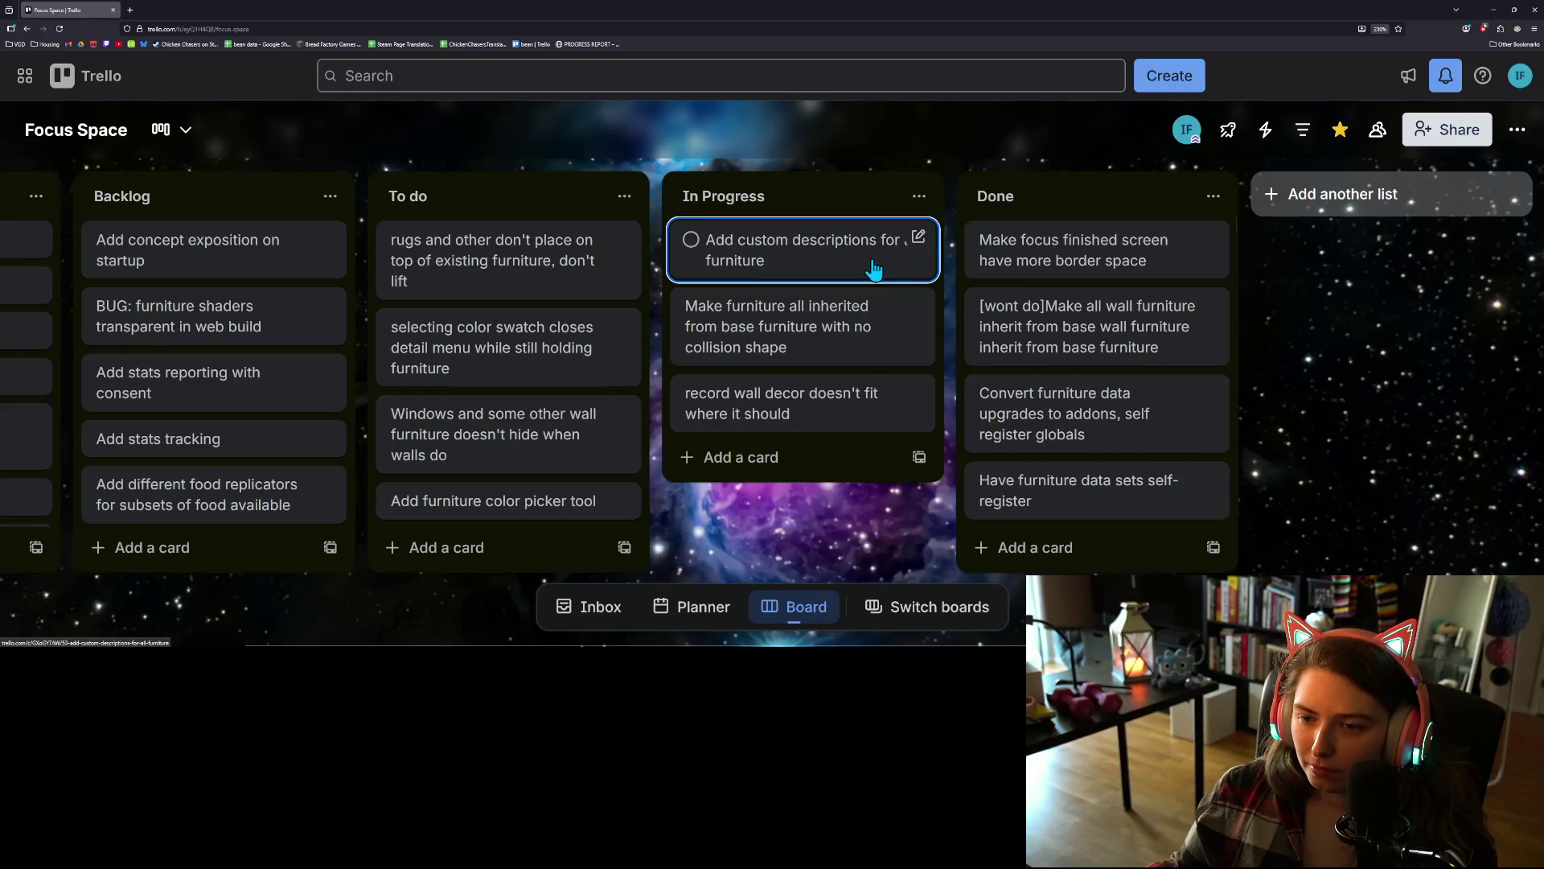
mouse_move(851, 438)
mouse_down()
mouse_move(1092, 296)
mouse_move(1095, 262)
mouse_up()
drag(819, 357, 1064, 255)
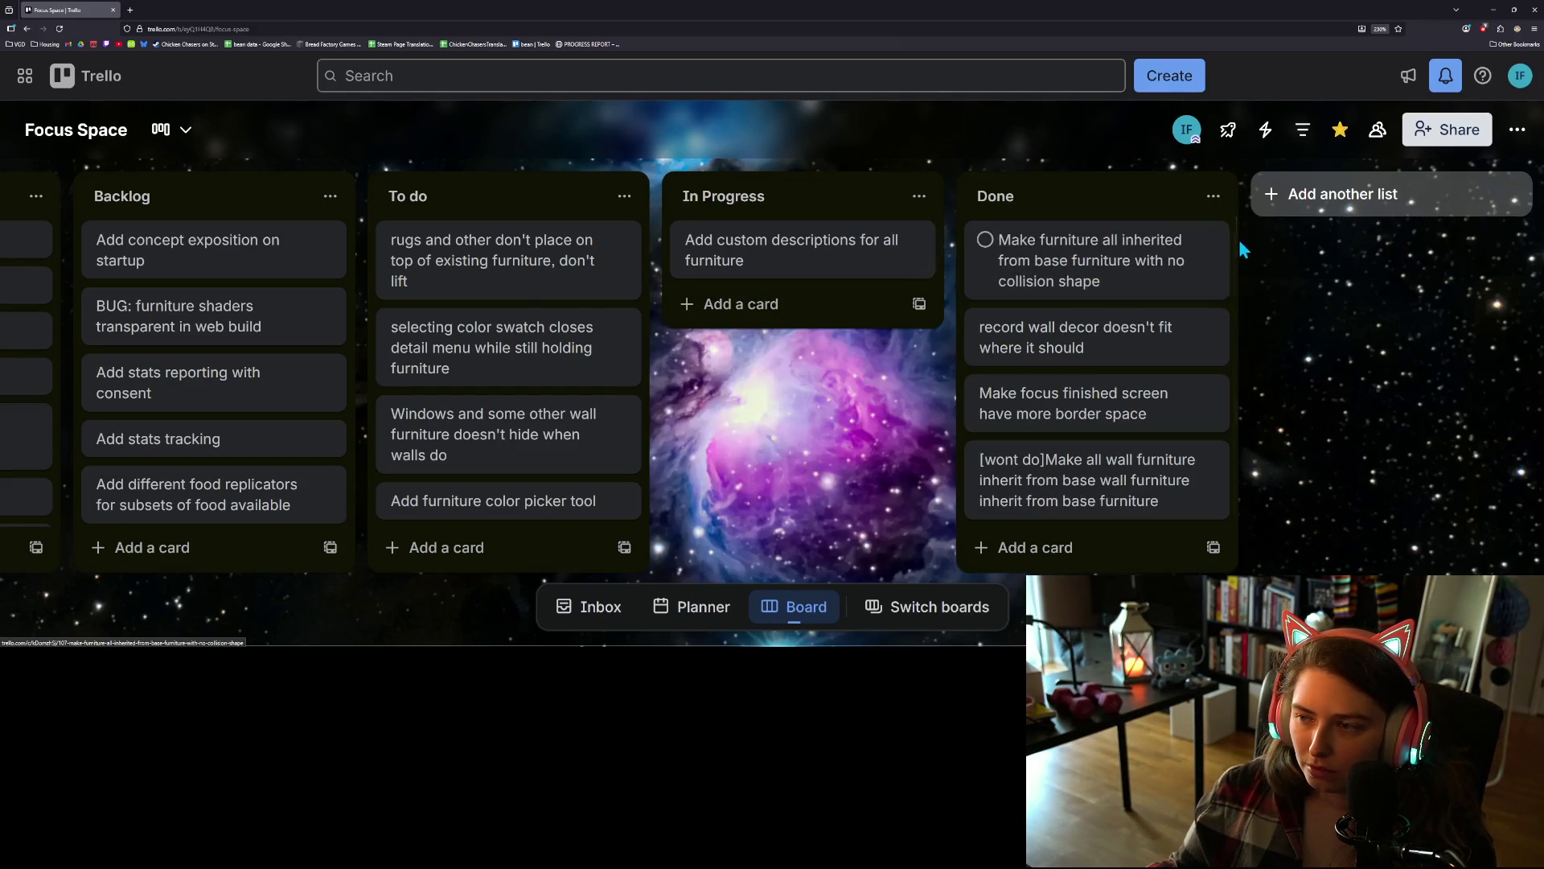
- Prefix the inherited-furniture card's title with '[won't do]'
click(1211, 240)
click(978, 239)
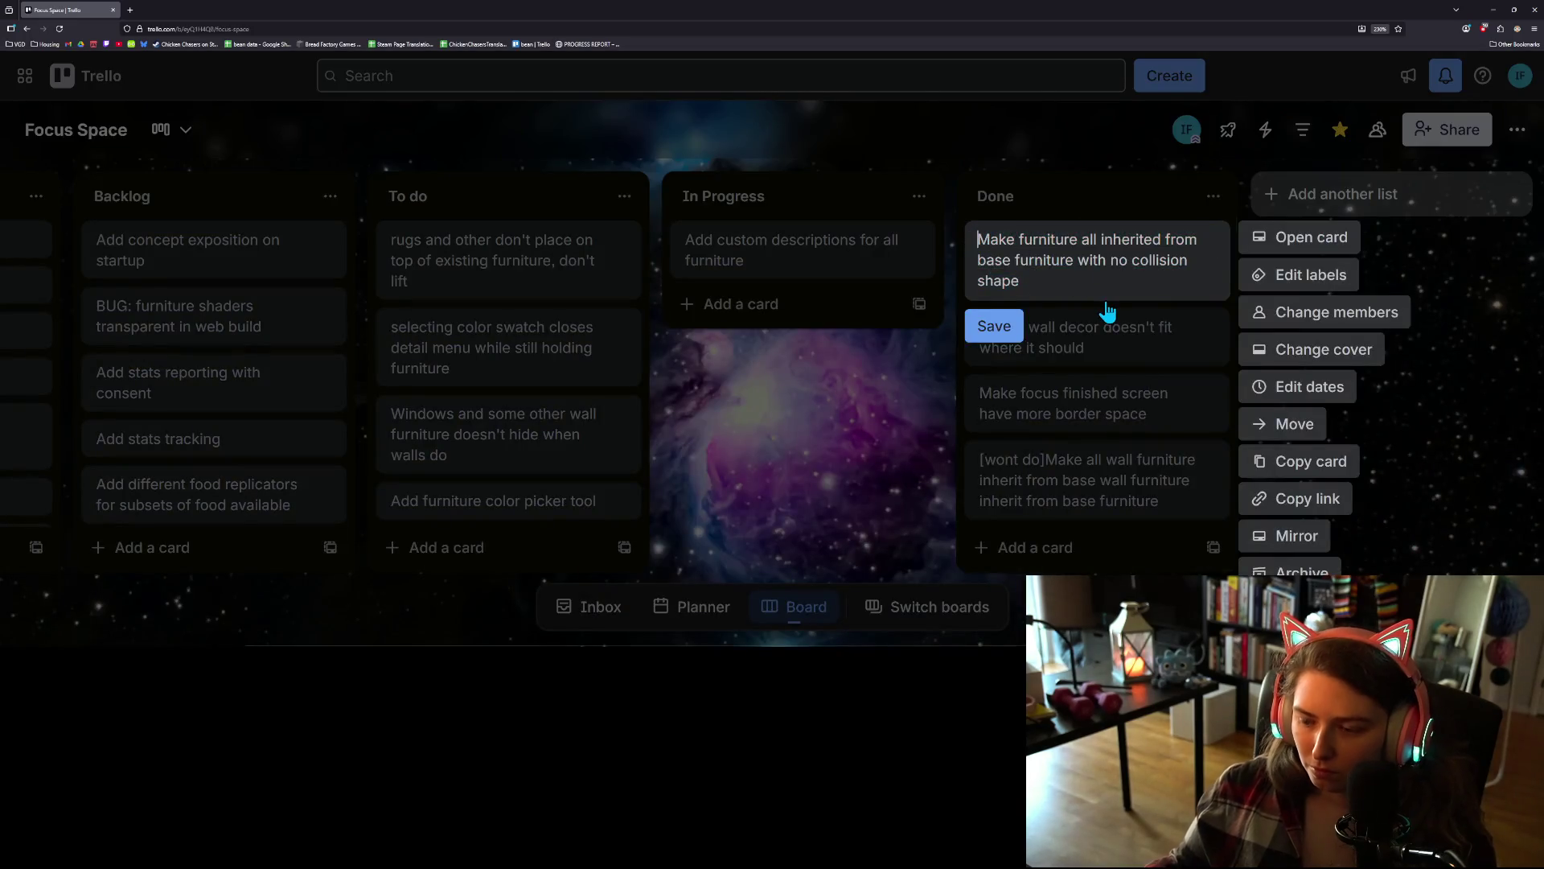
text([] won't do)
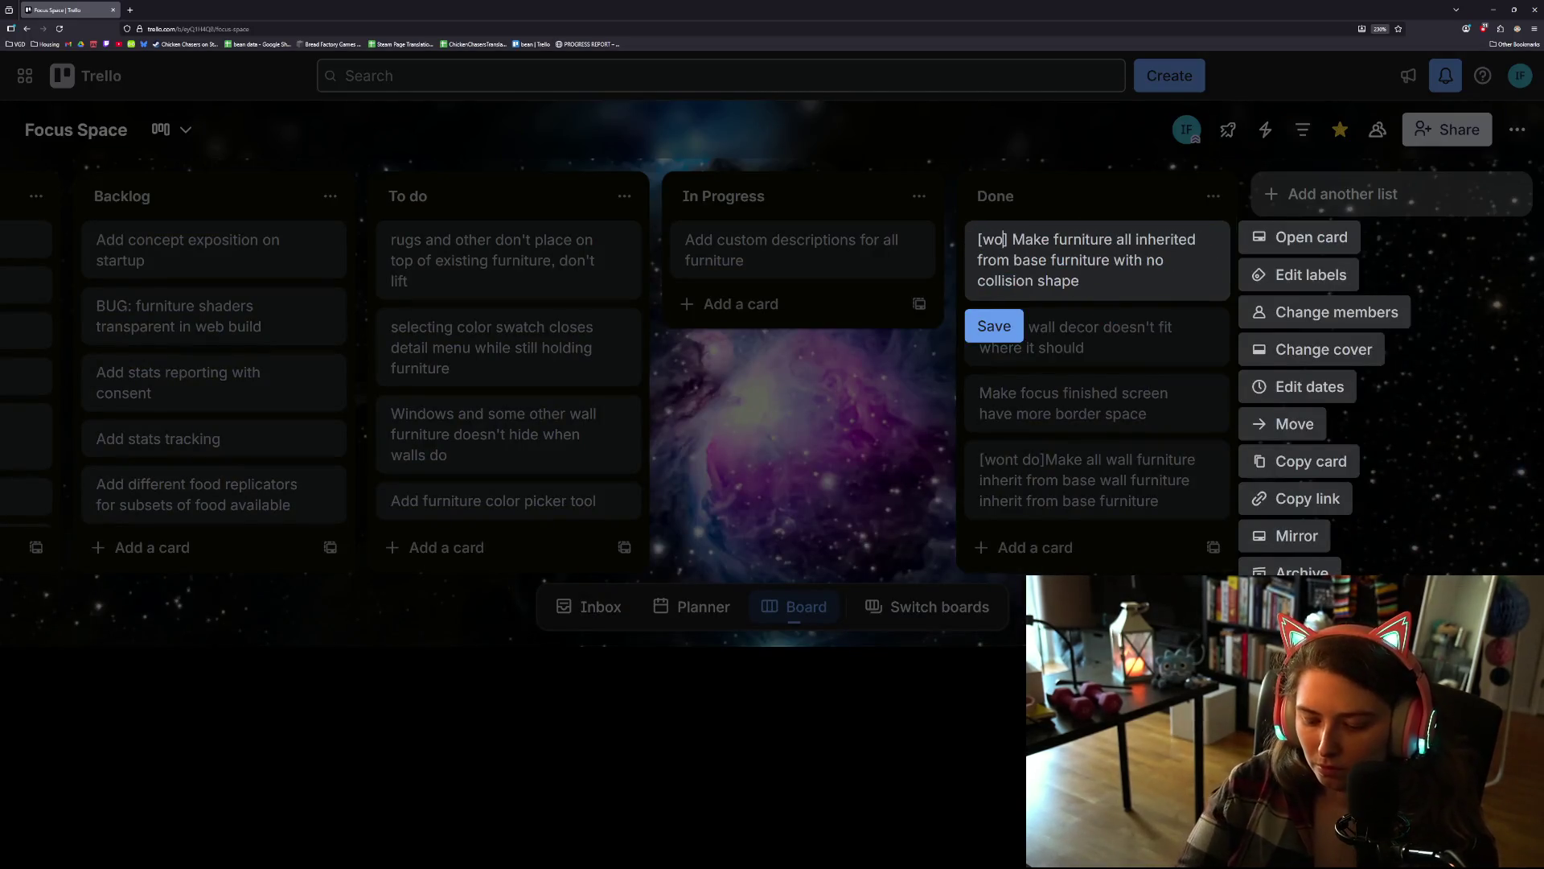
key(Return)
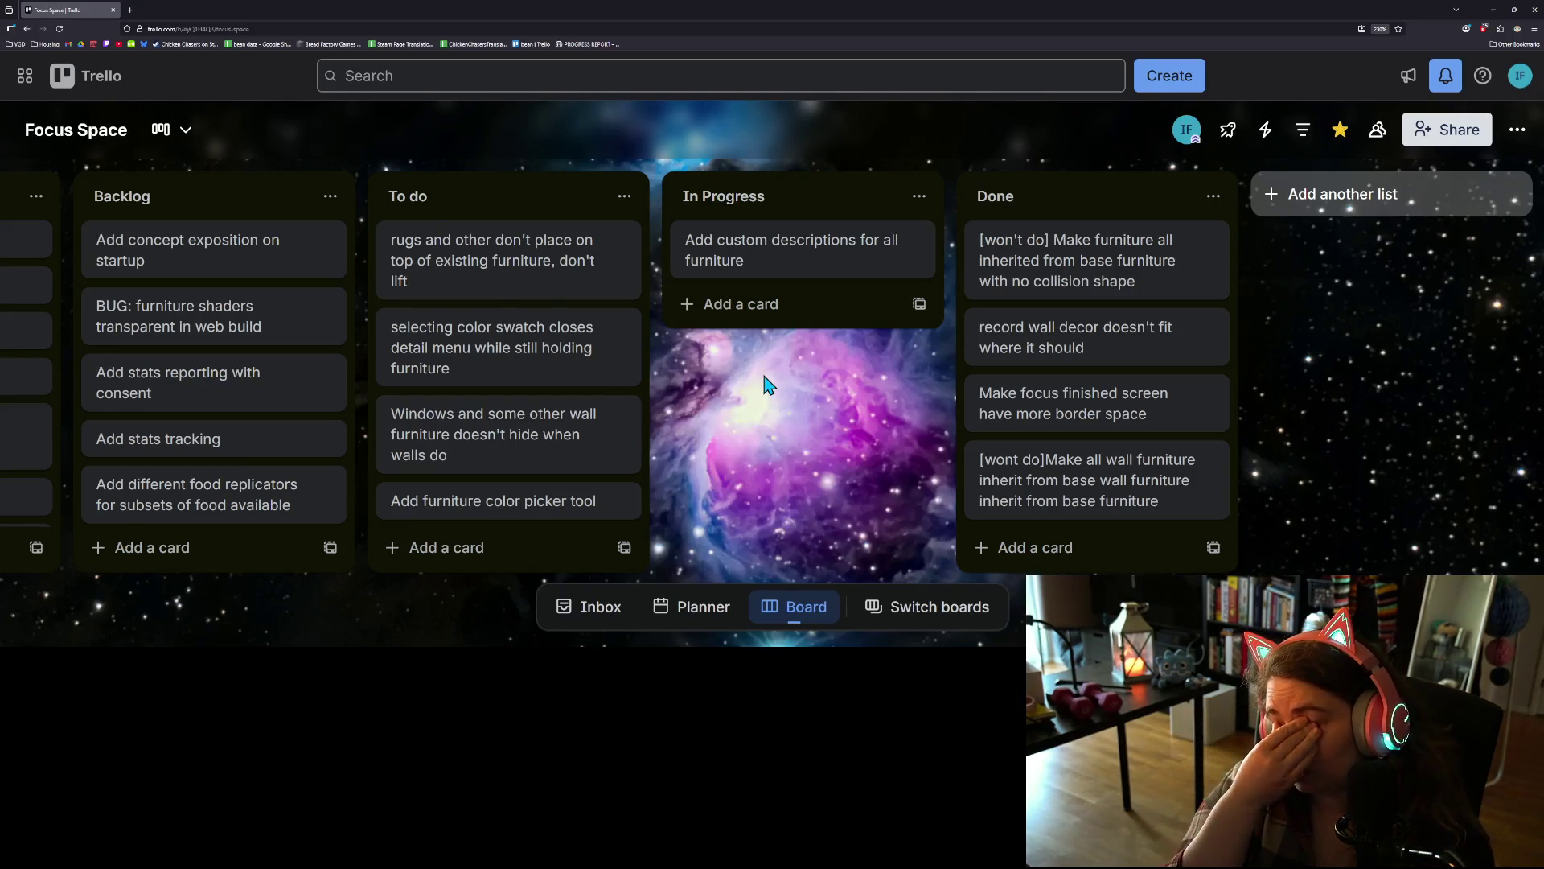
- Create the card 'ghost doesn't clear overlay on escape' and drag it to the top of To do
click(768, 302)
text(ghost)
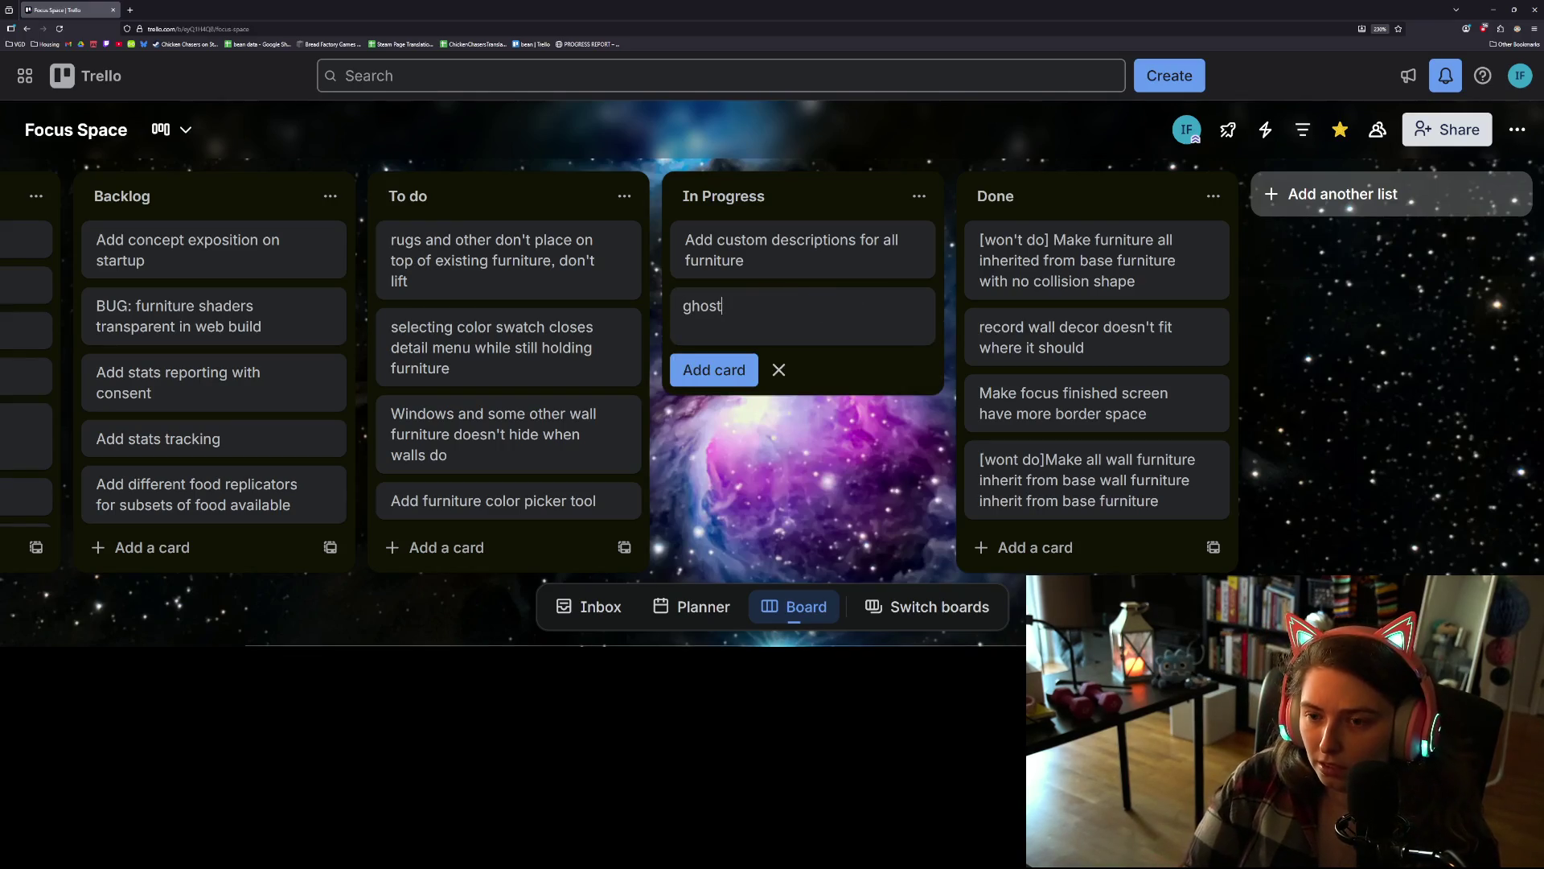
text( doesn't clear )
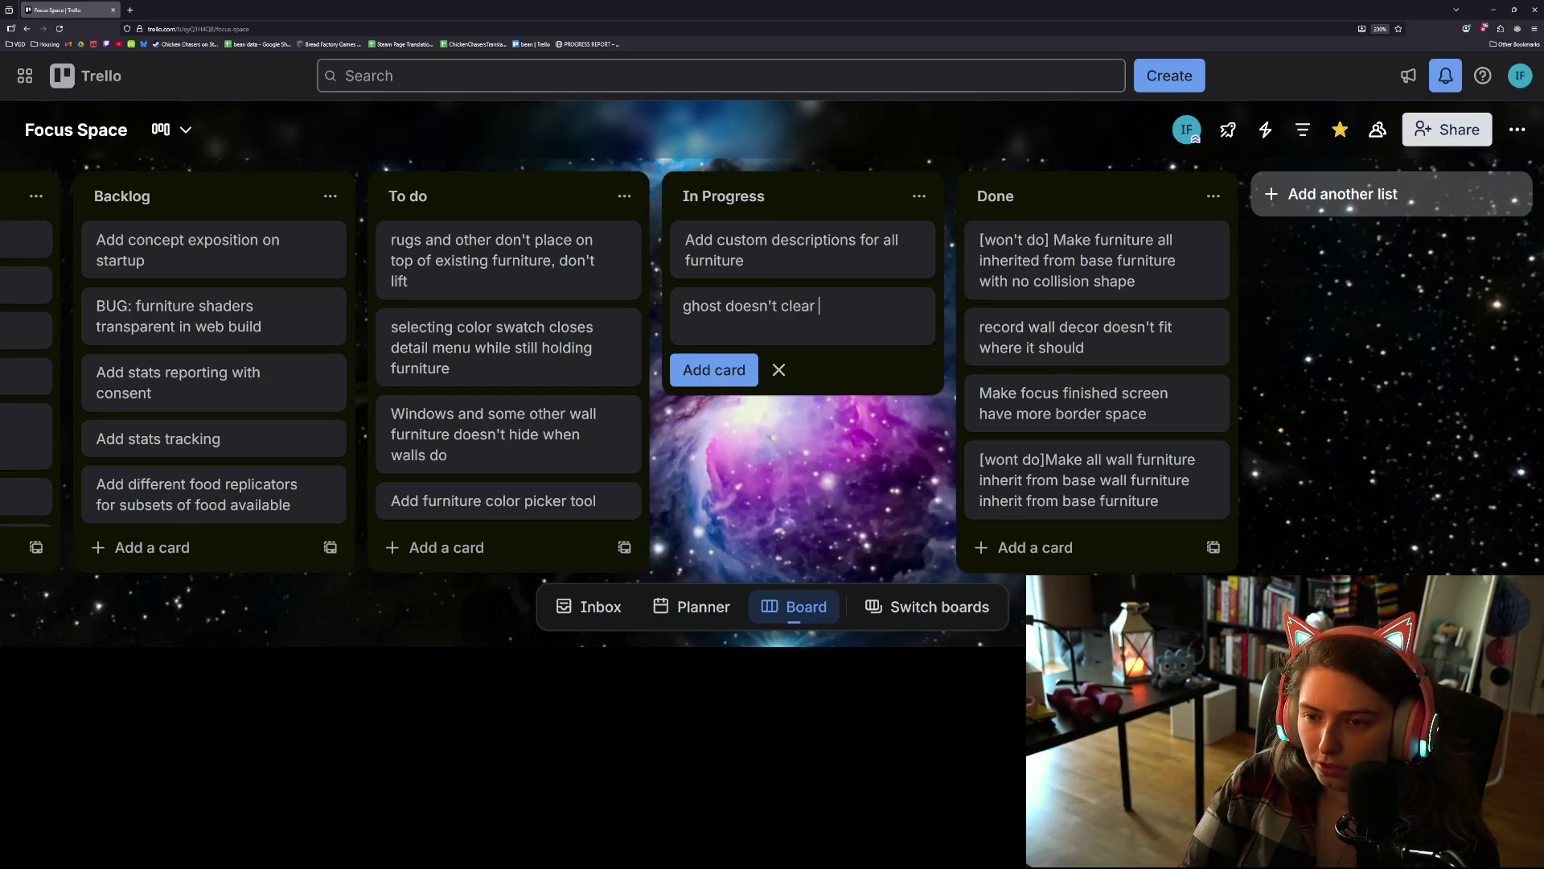
text(overlay o)
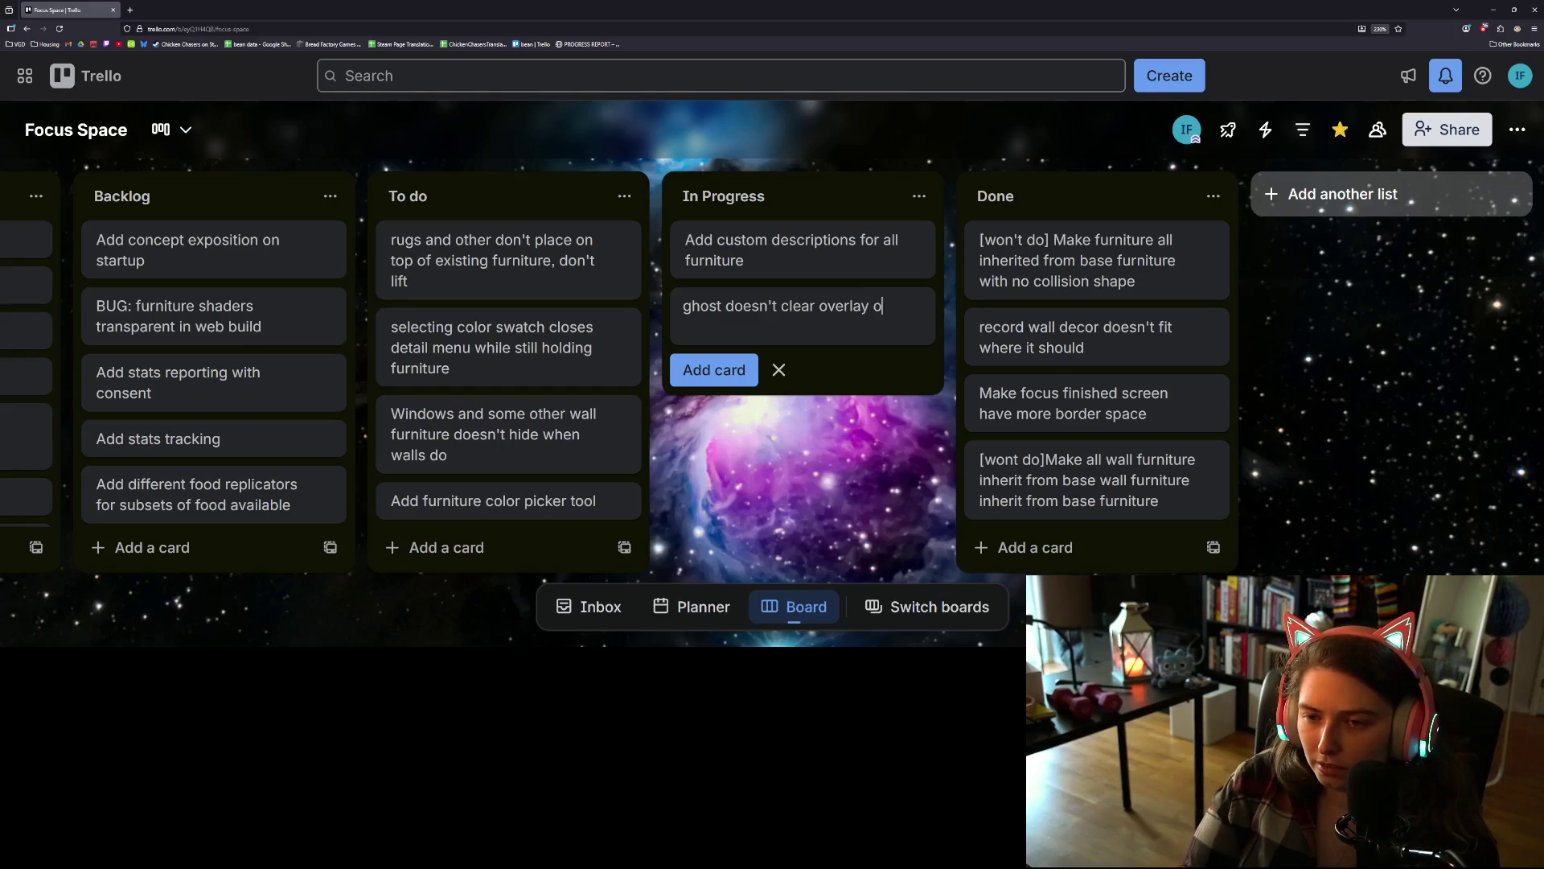
text(n escap)
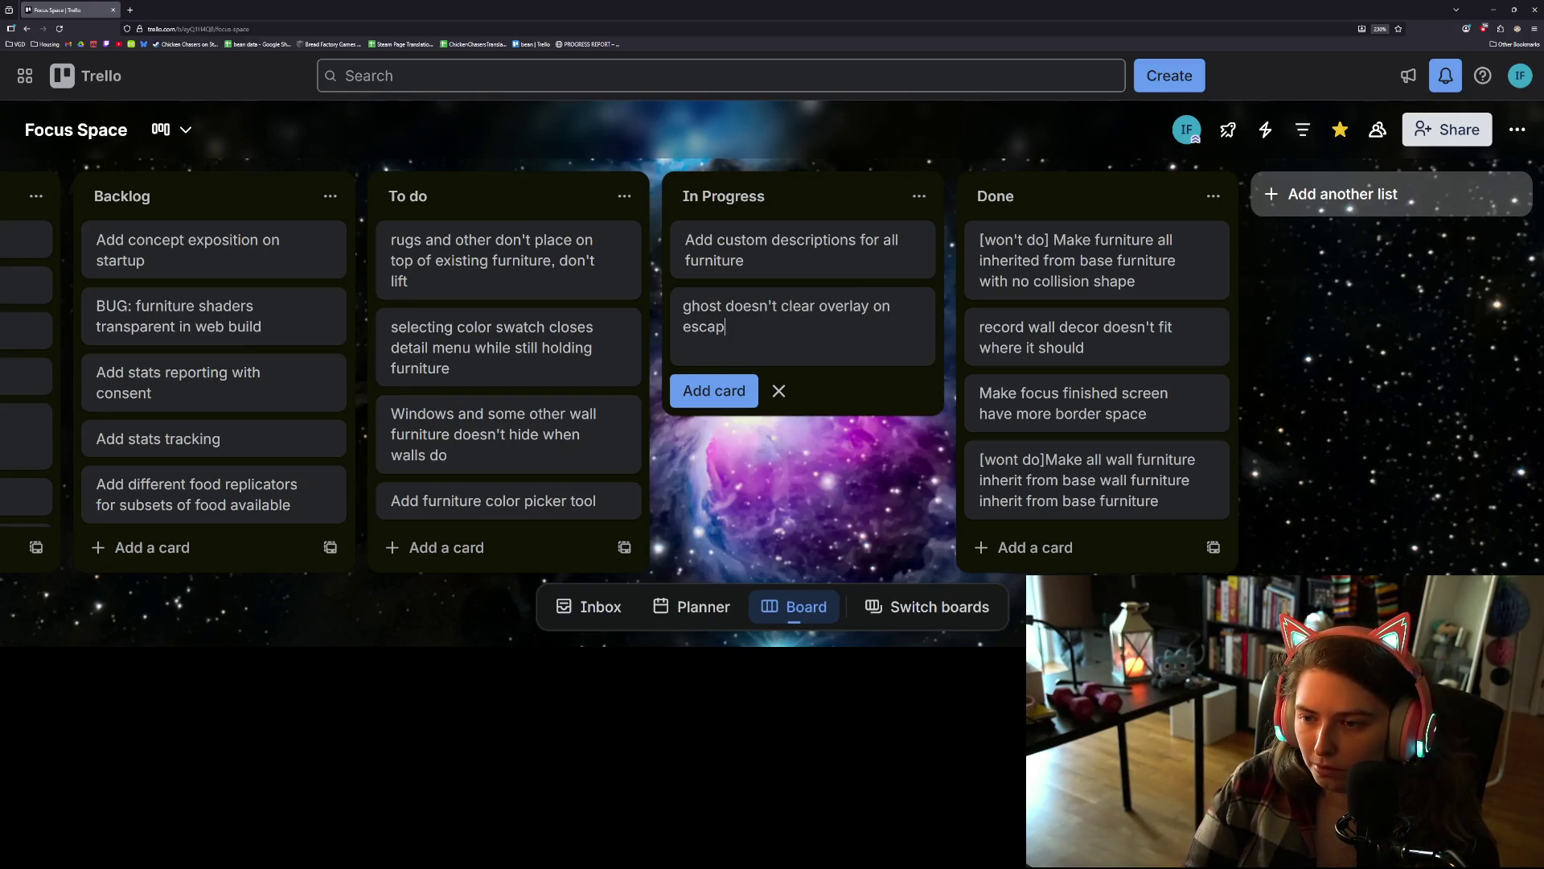
text(e)
key(Return)
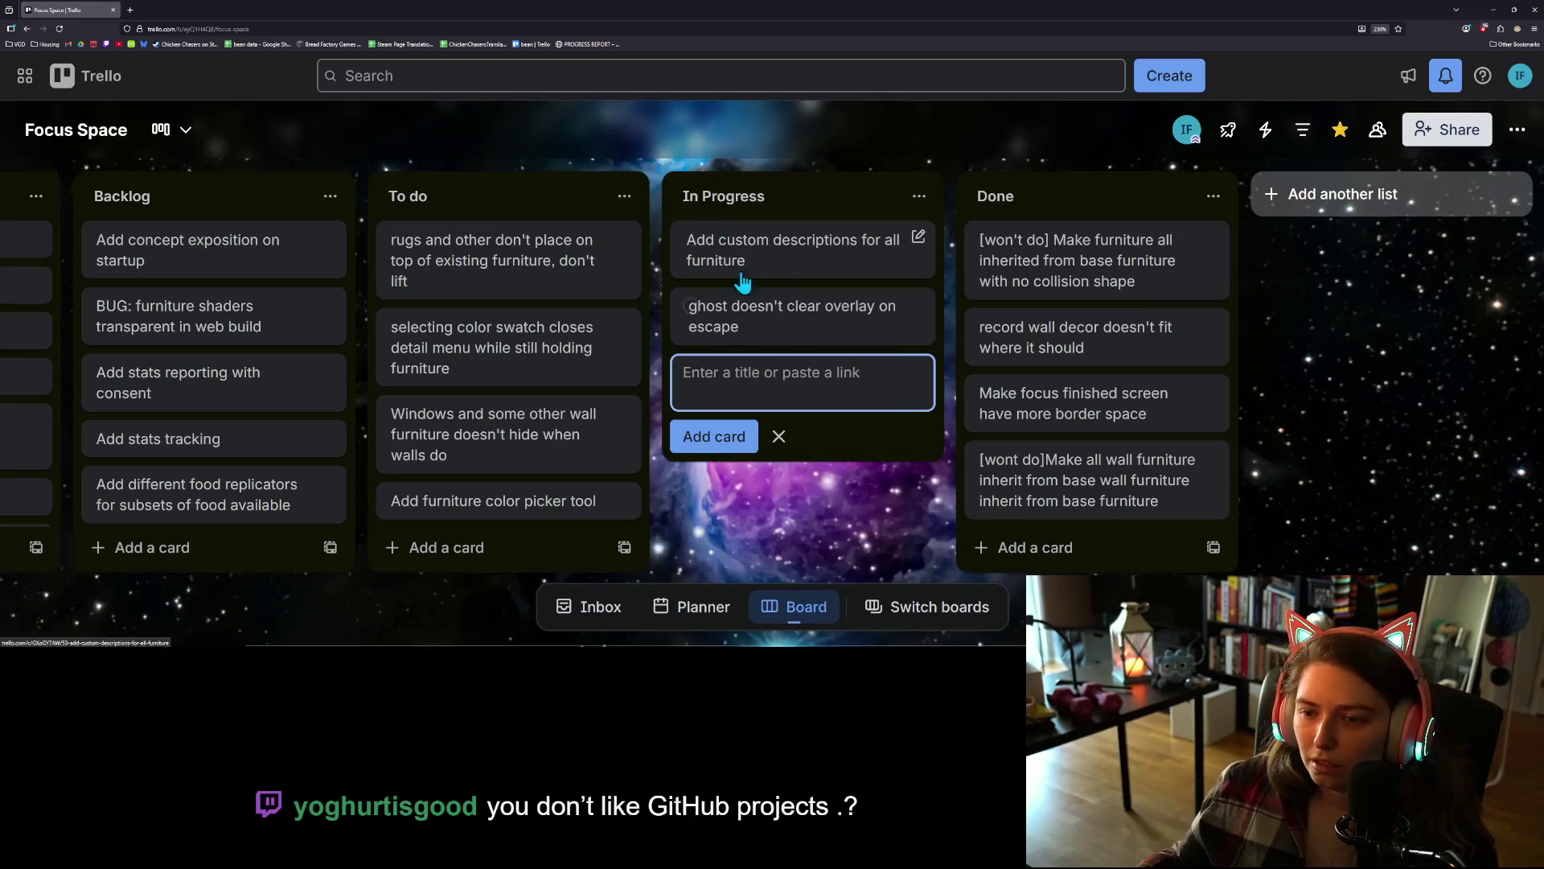
mouse_move(728, 314)
mouse_down()
mouse_move(686, 246)
mouse_move(495, 249)
mouse_up()
click(817, 440)
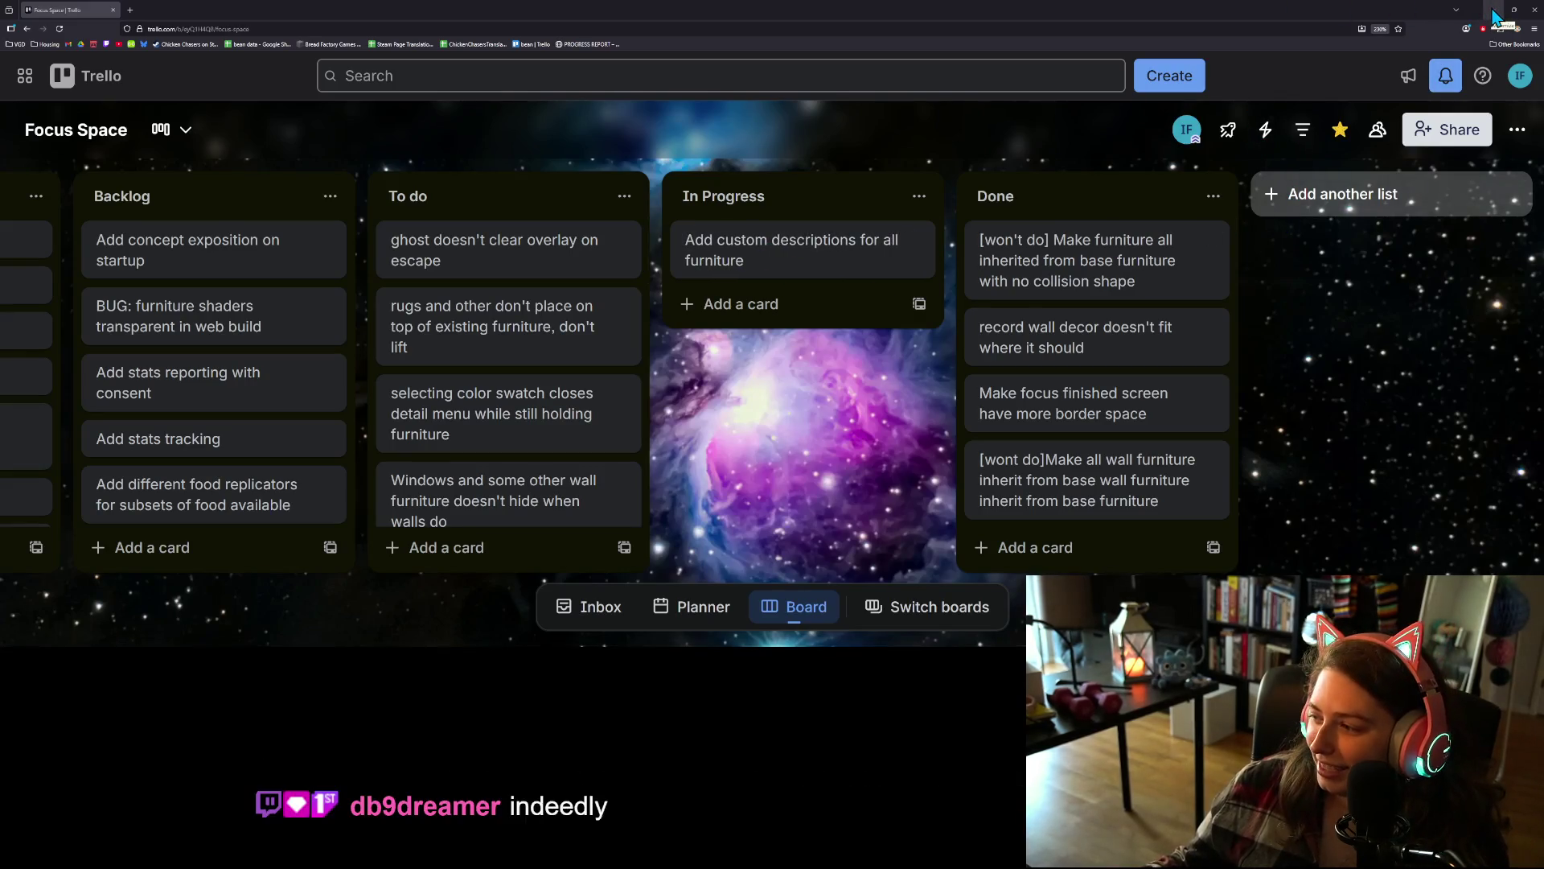
- Return to Godot and open furniture_data.gd in the script editor
click(1493, 10)
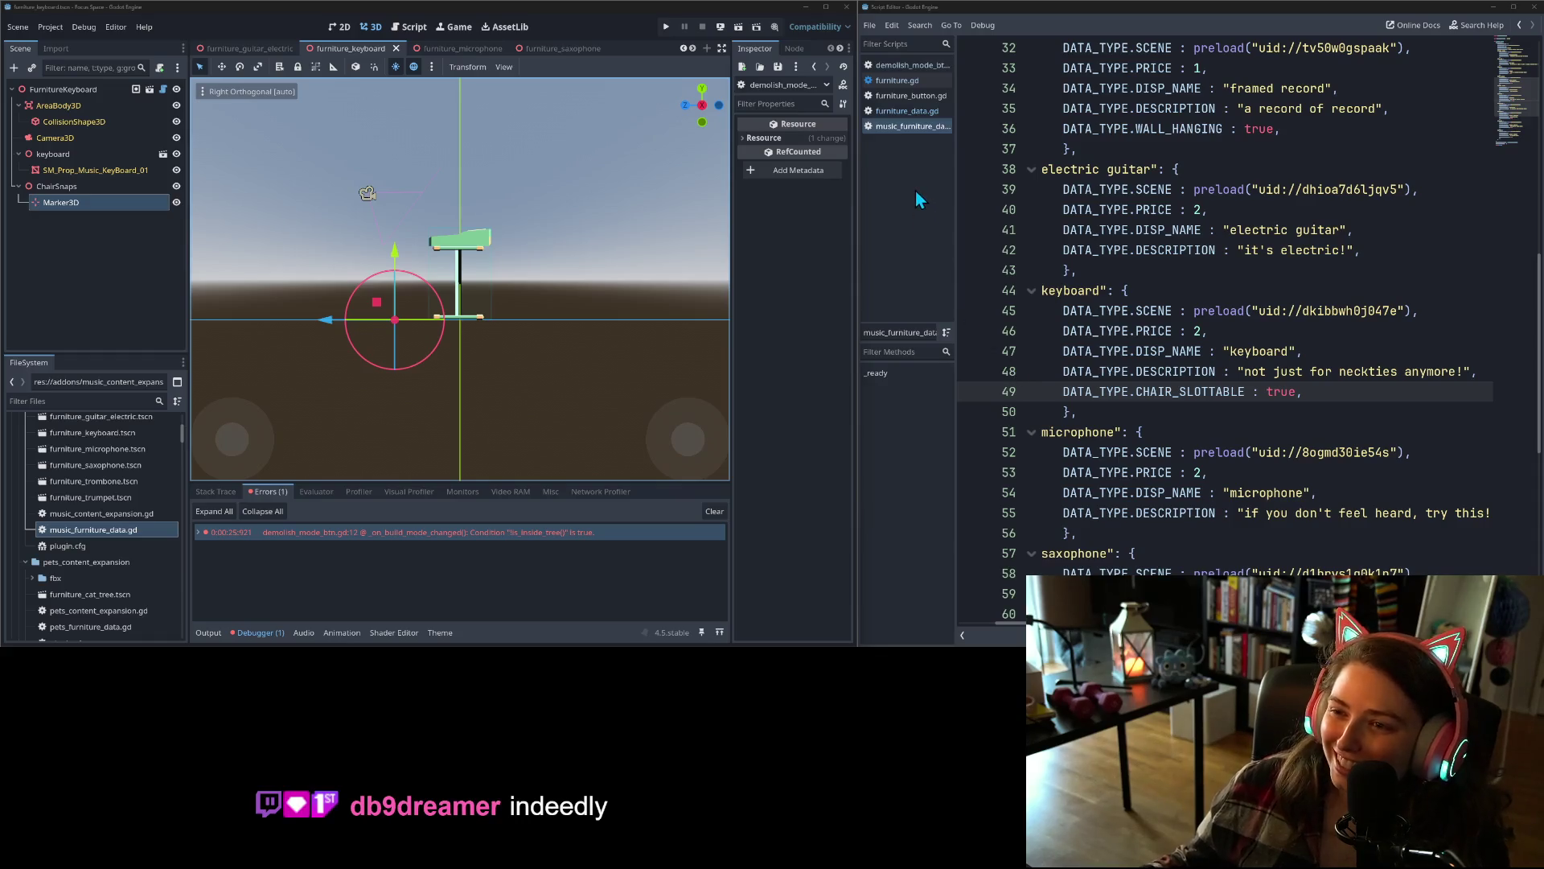
click(907, 113)
scroll(1107, 388, down, 15)
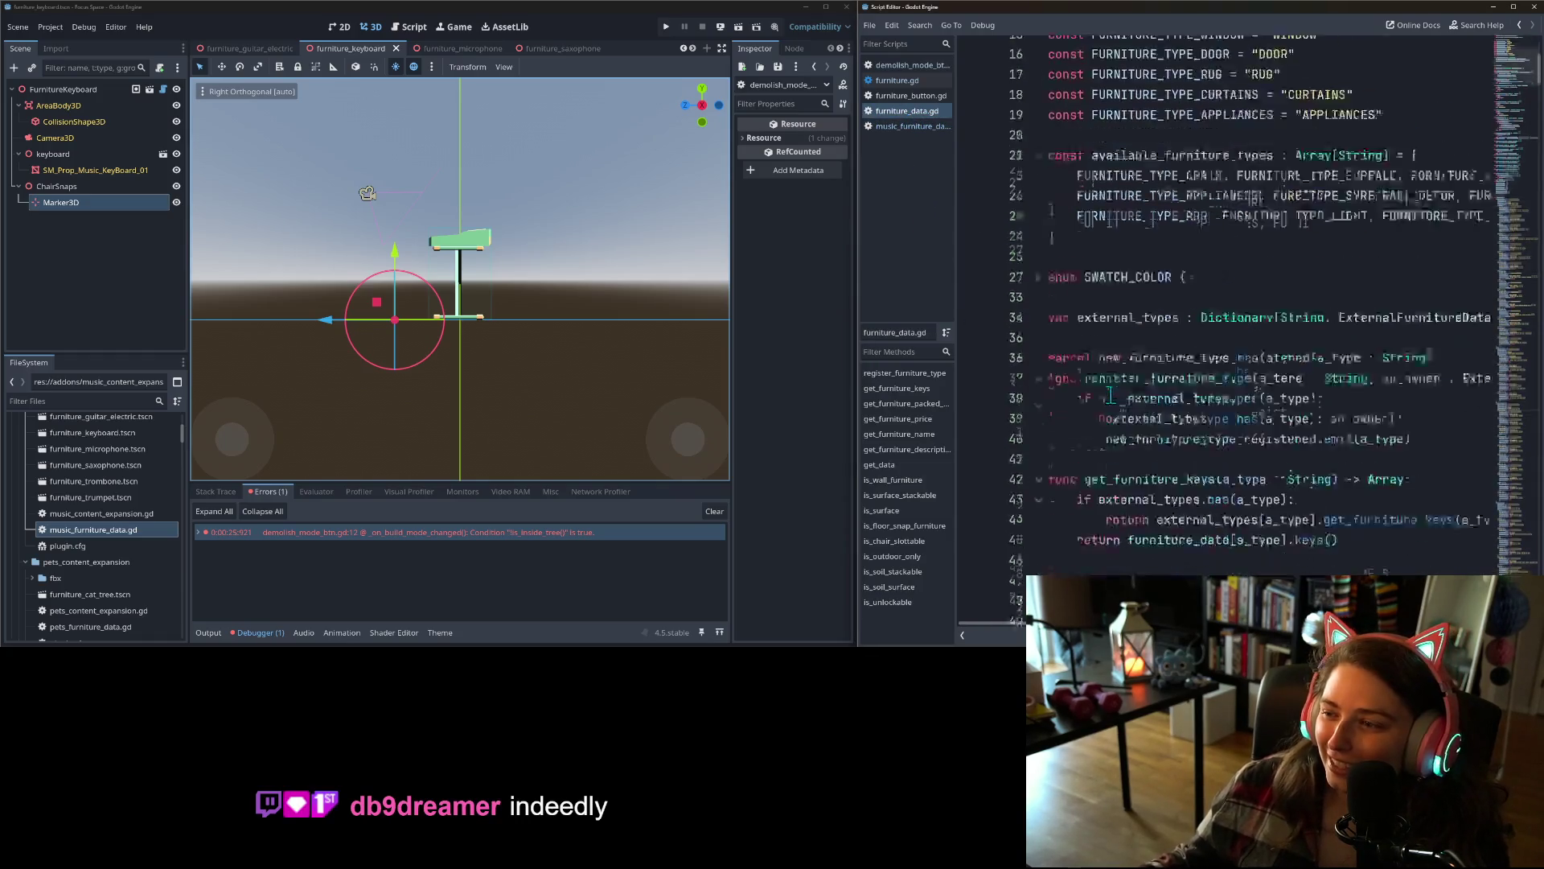
scroll(1159, 416, down, 20)
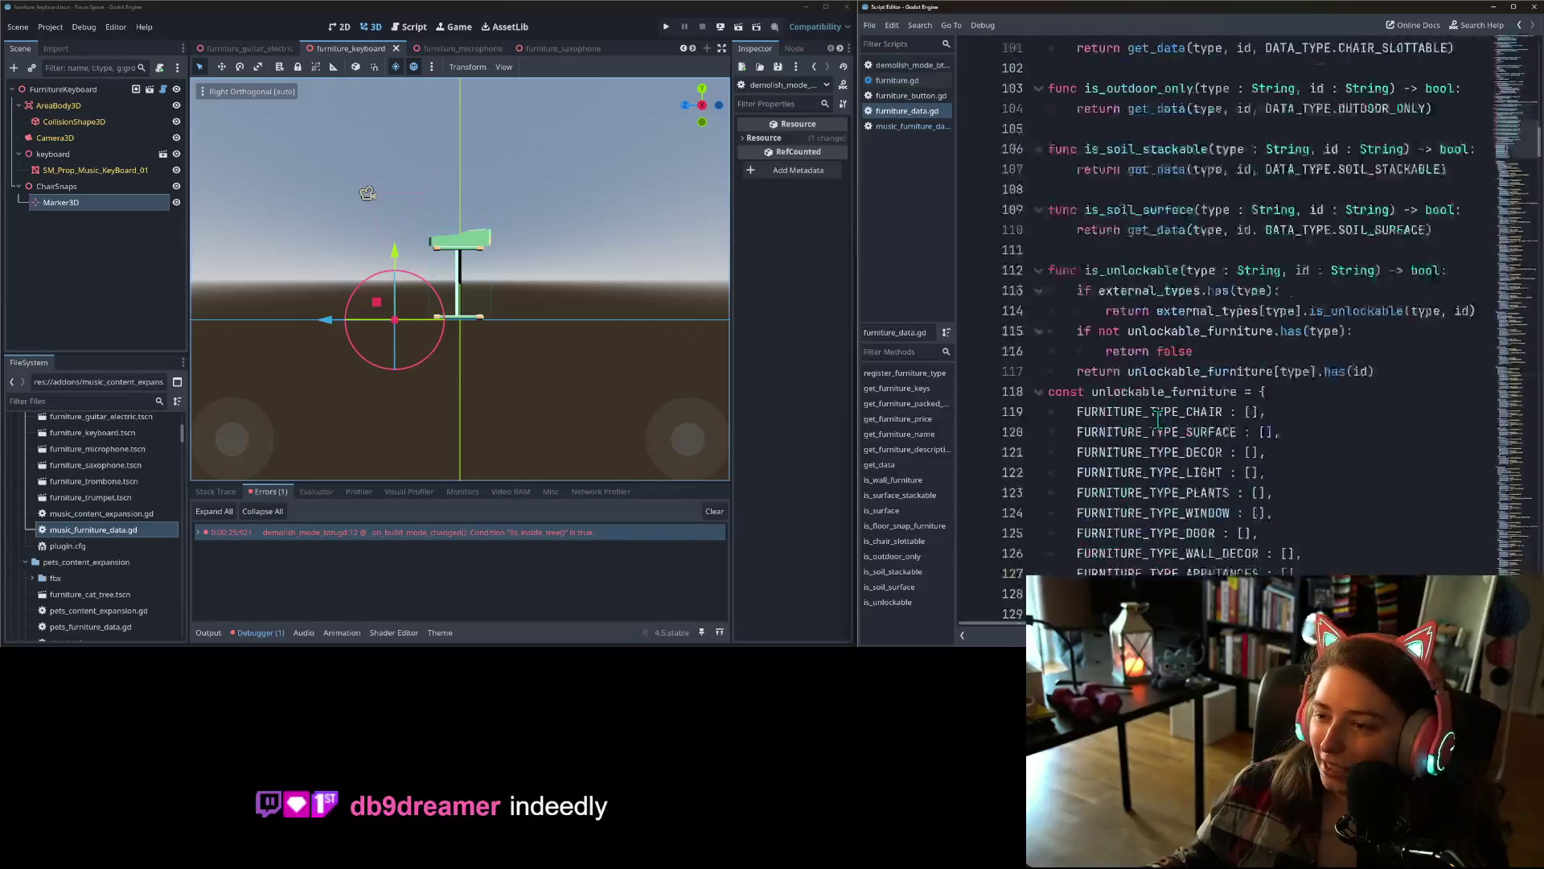
scroll(1157, 420, up, 1)
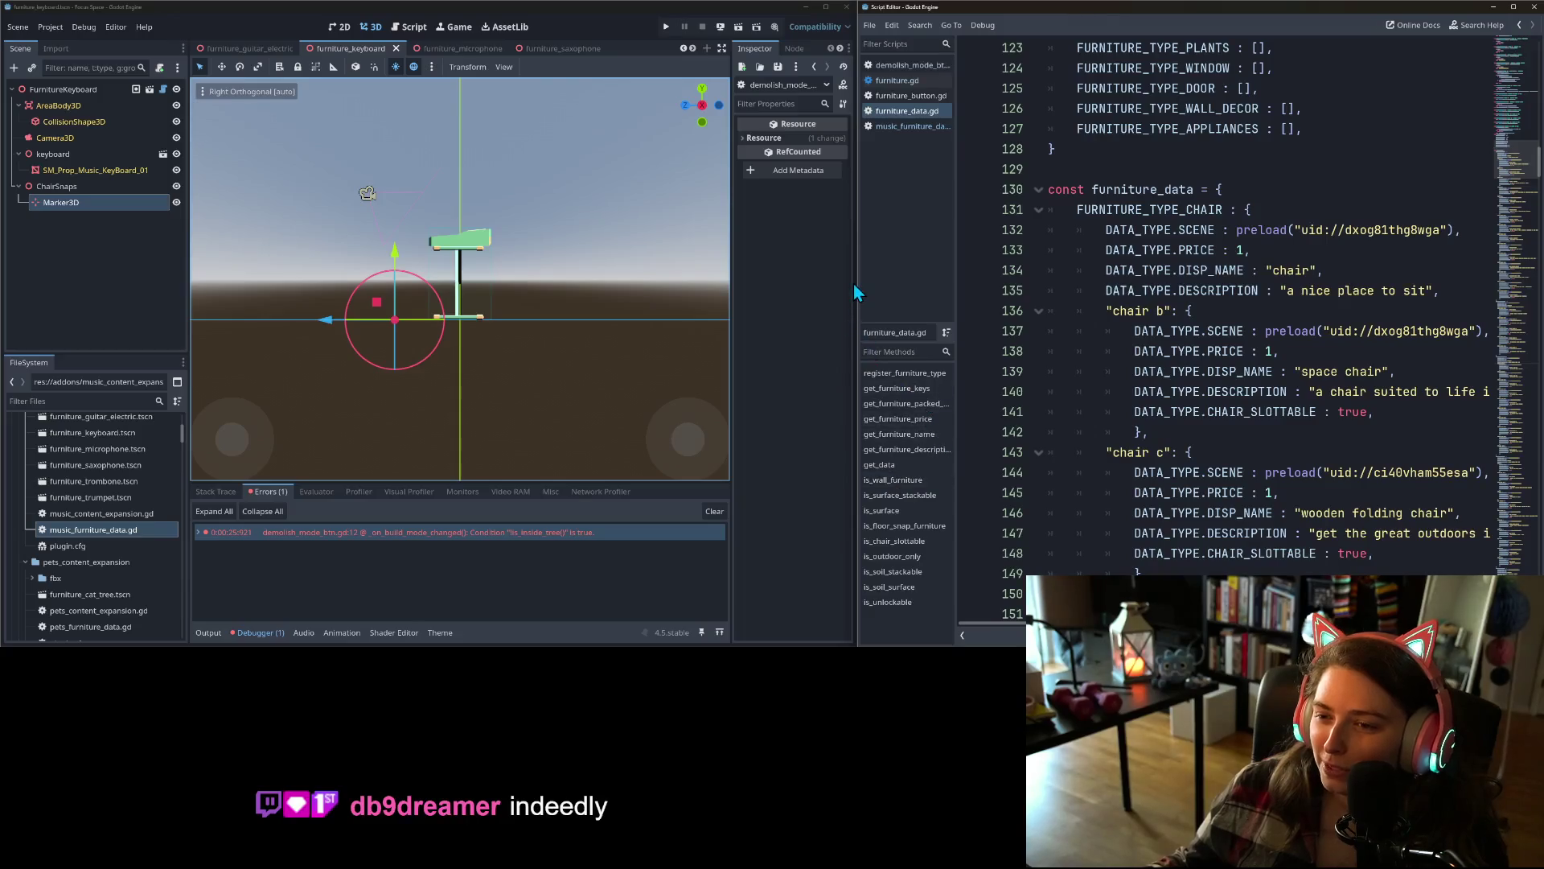
- Widen the script editor and scroll through the furniture entries down to the dining tables
drag(856, 282, 783, 280)
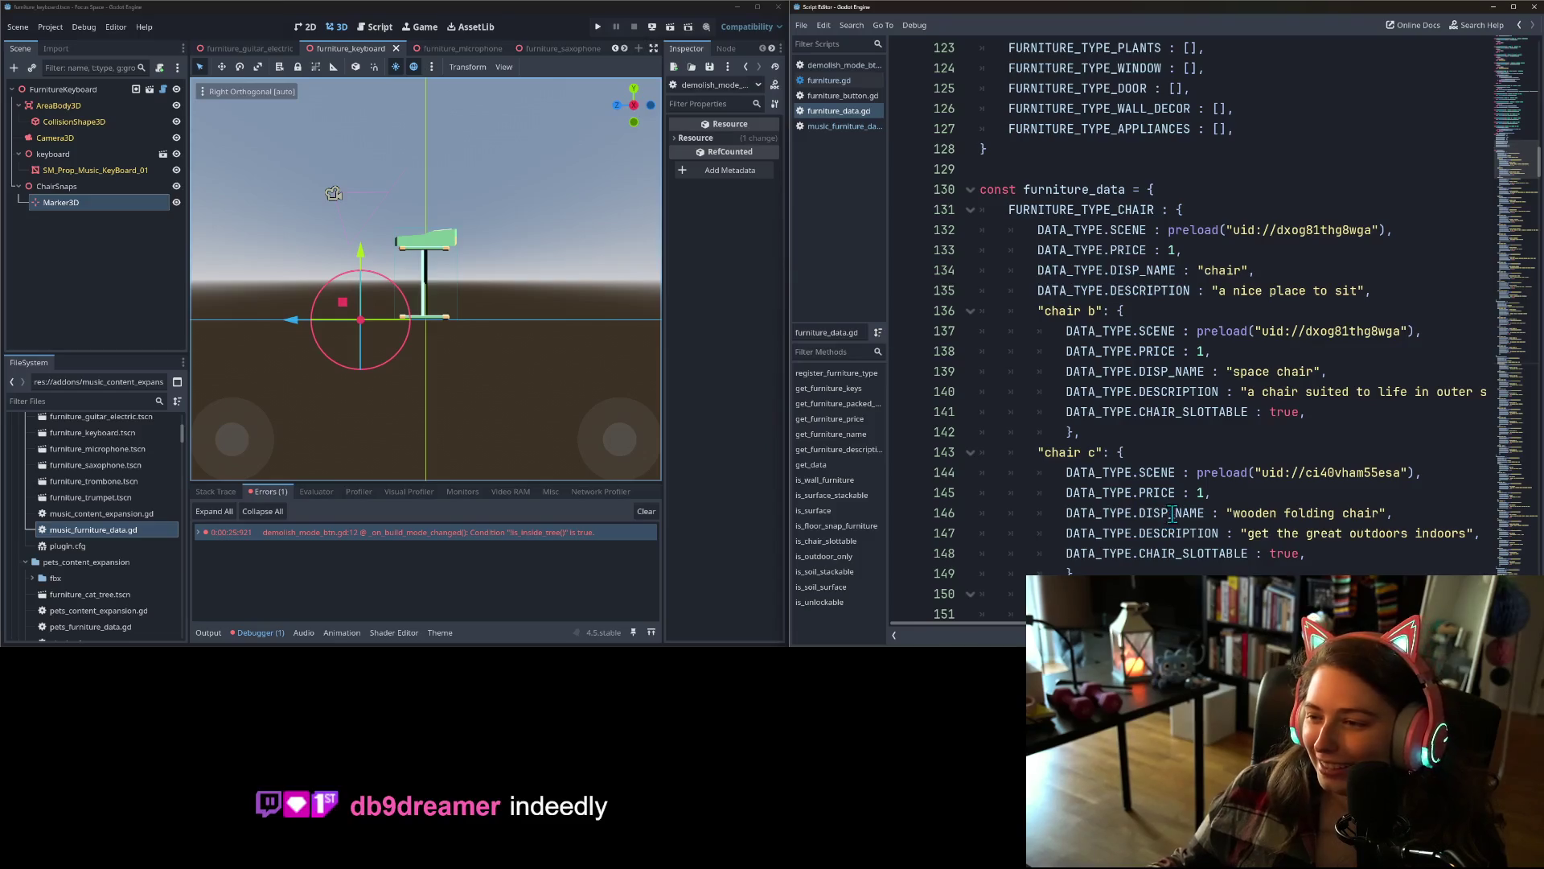
scroll(1174, 515, down, 3)
scroll(1179, 510, down, 3)
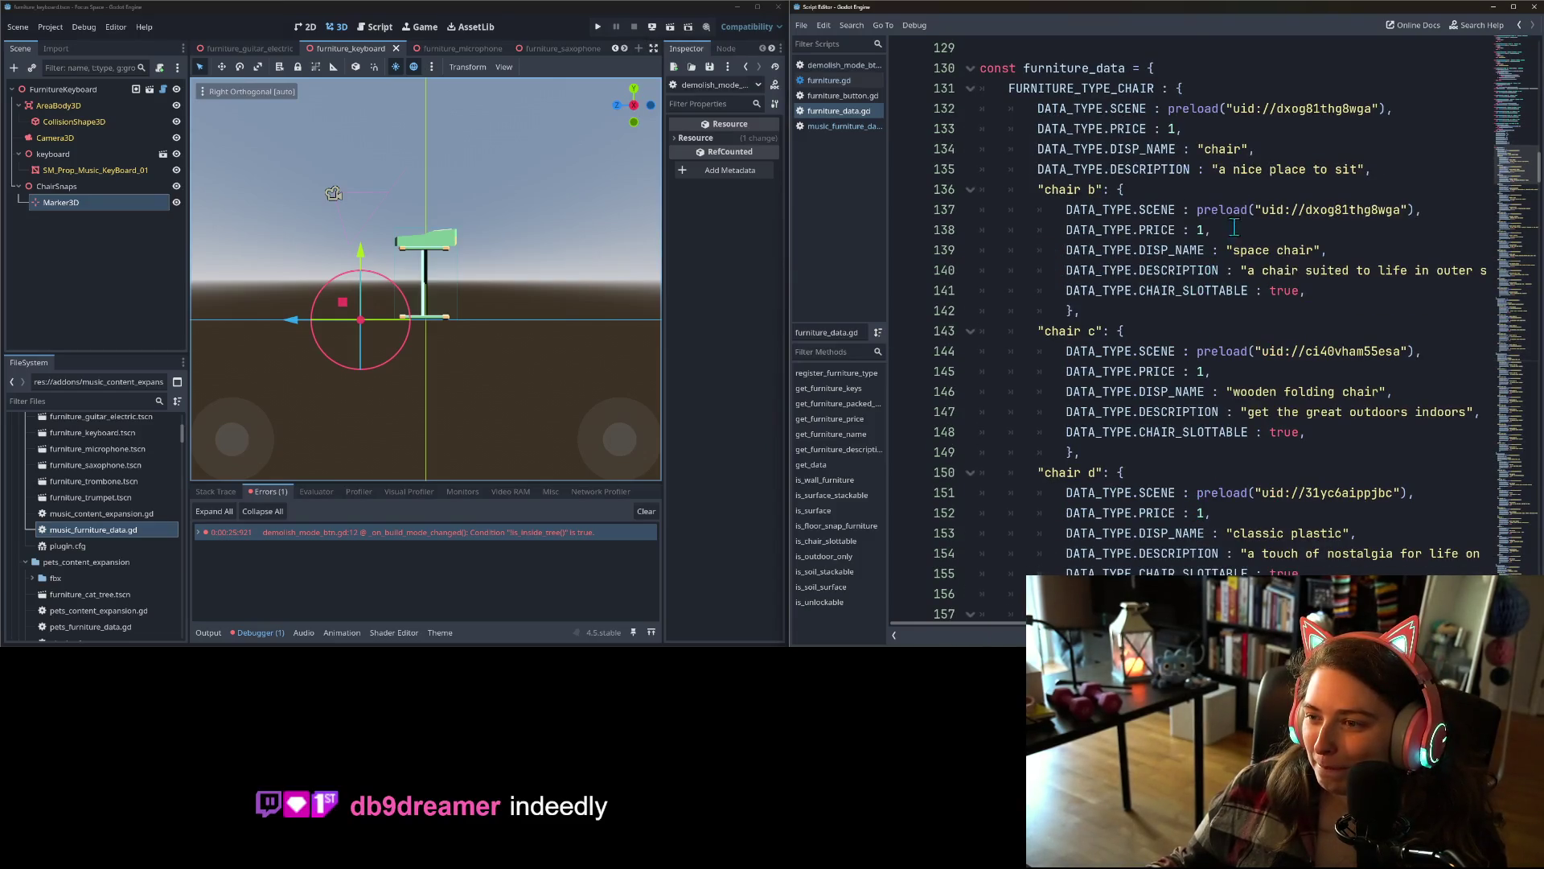
scroll(1231, 309, down, 18)
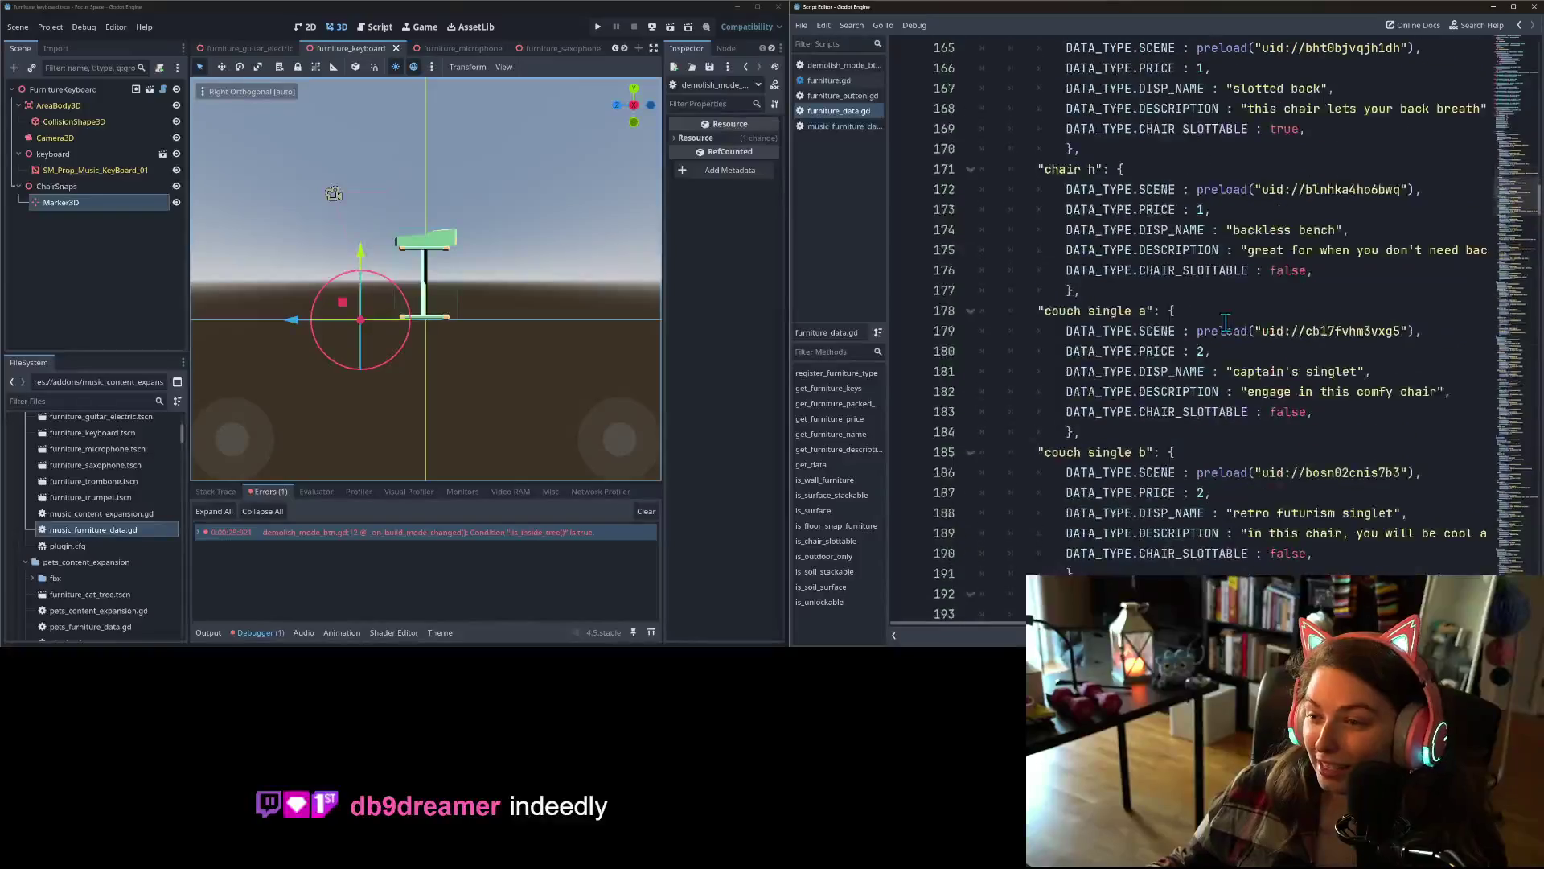
scroll(1105, 460, down, 7)
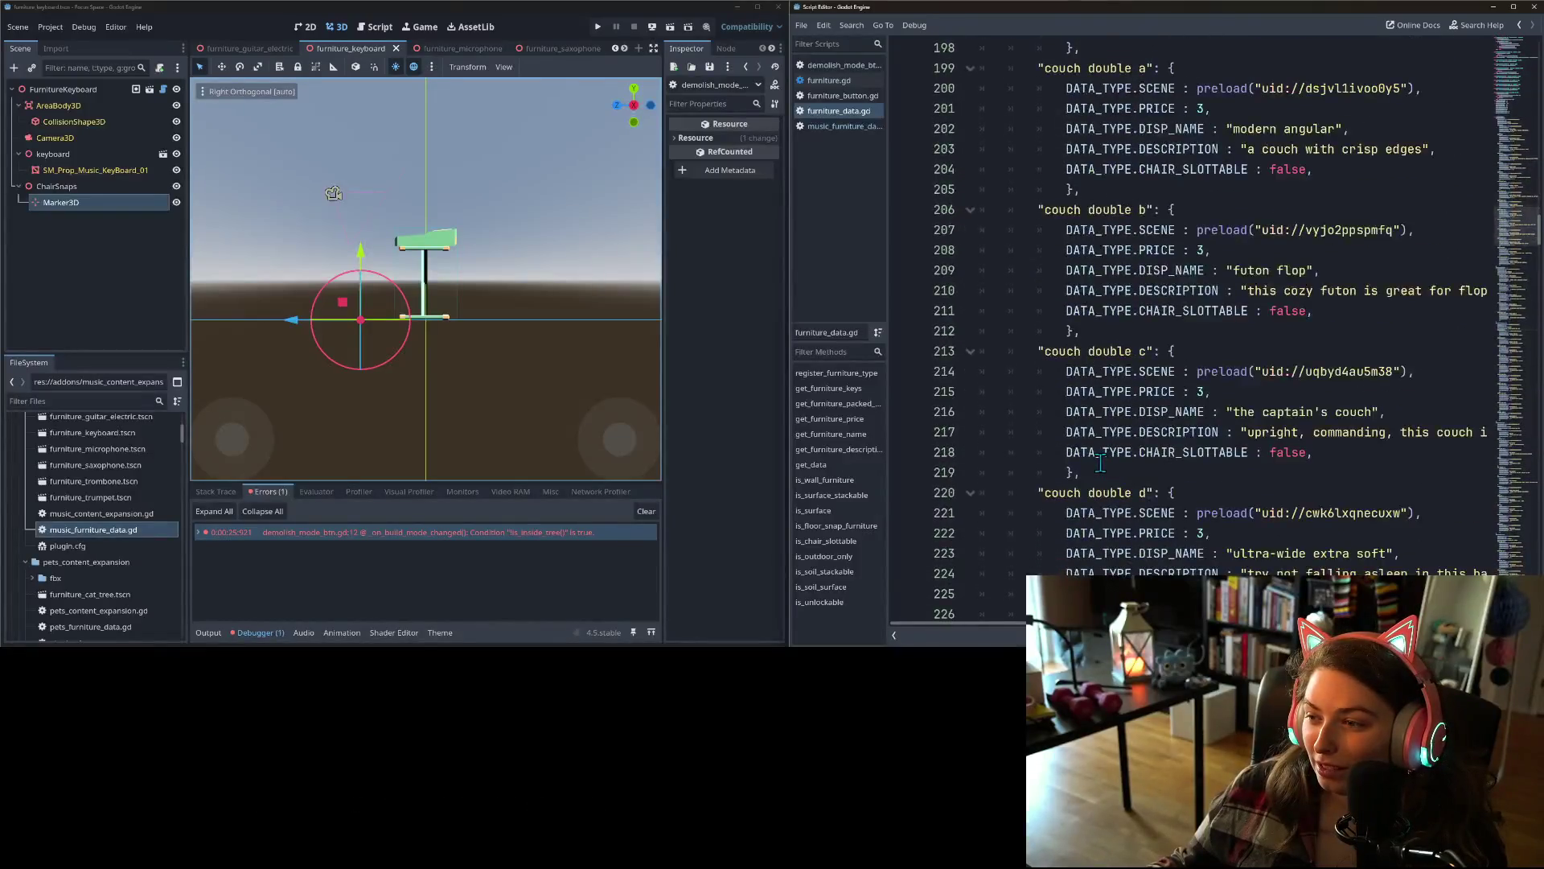
scroll(1101, 460, down, 11)
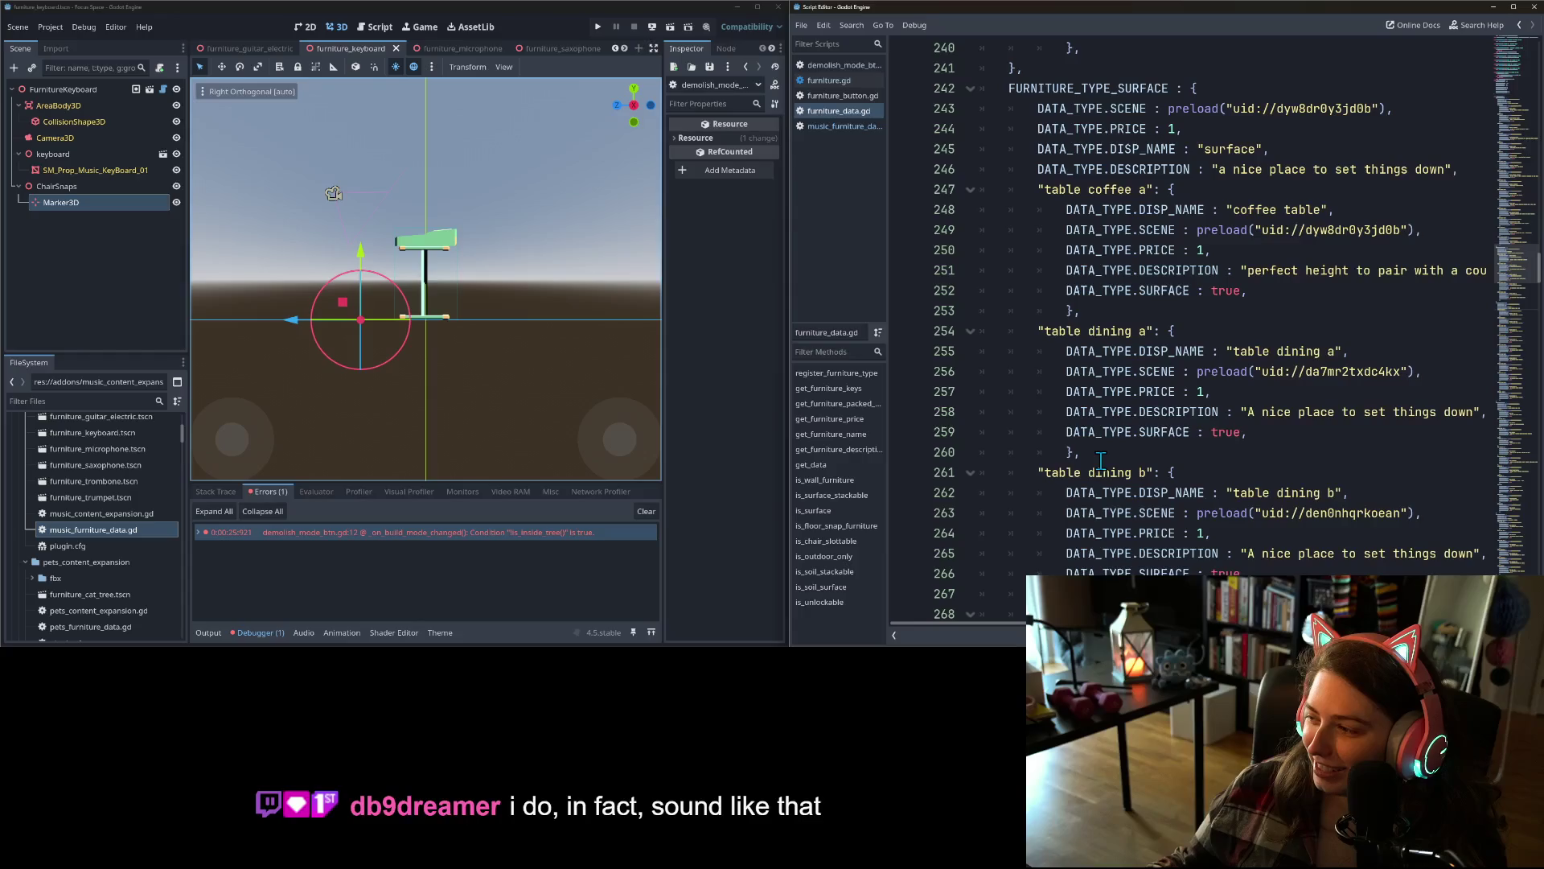
scroll(1139, 409, down, 1)
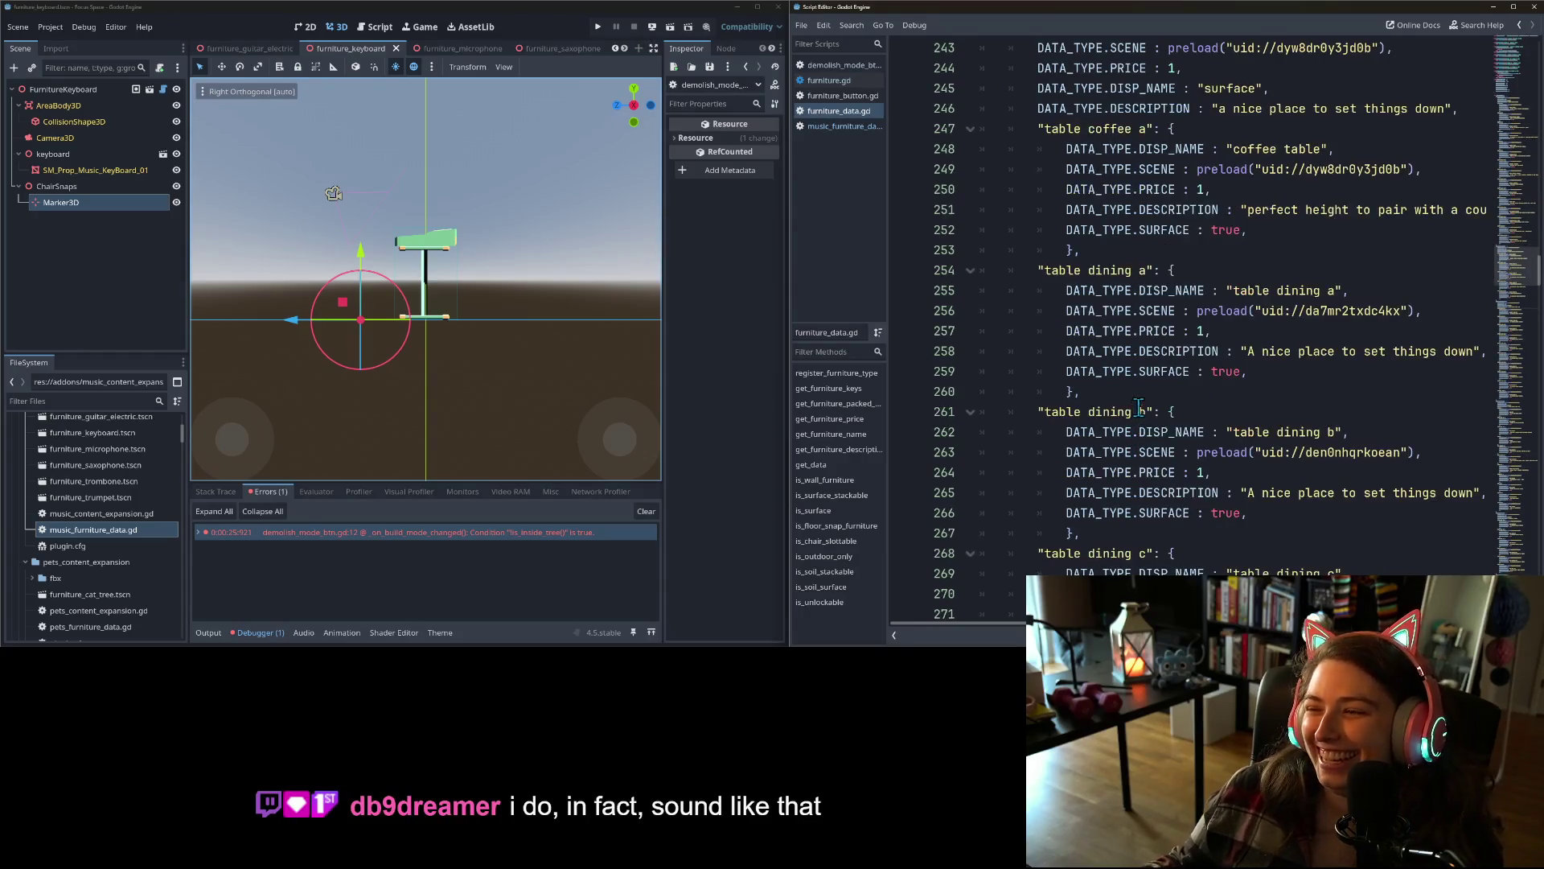
scroll(1166, 418, down, 3)
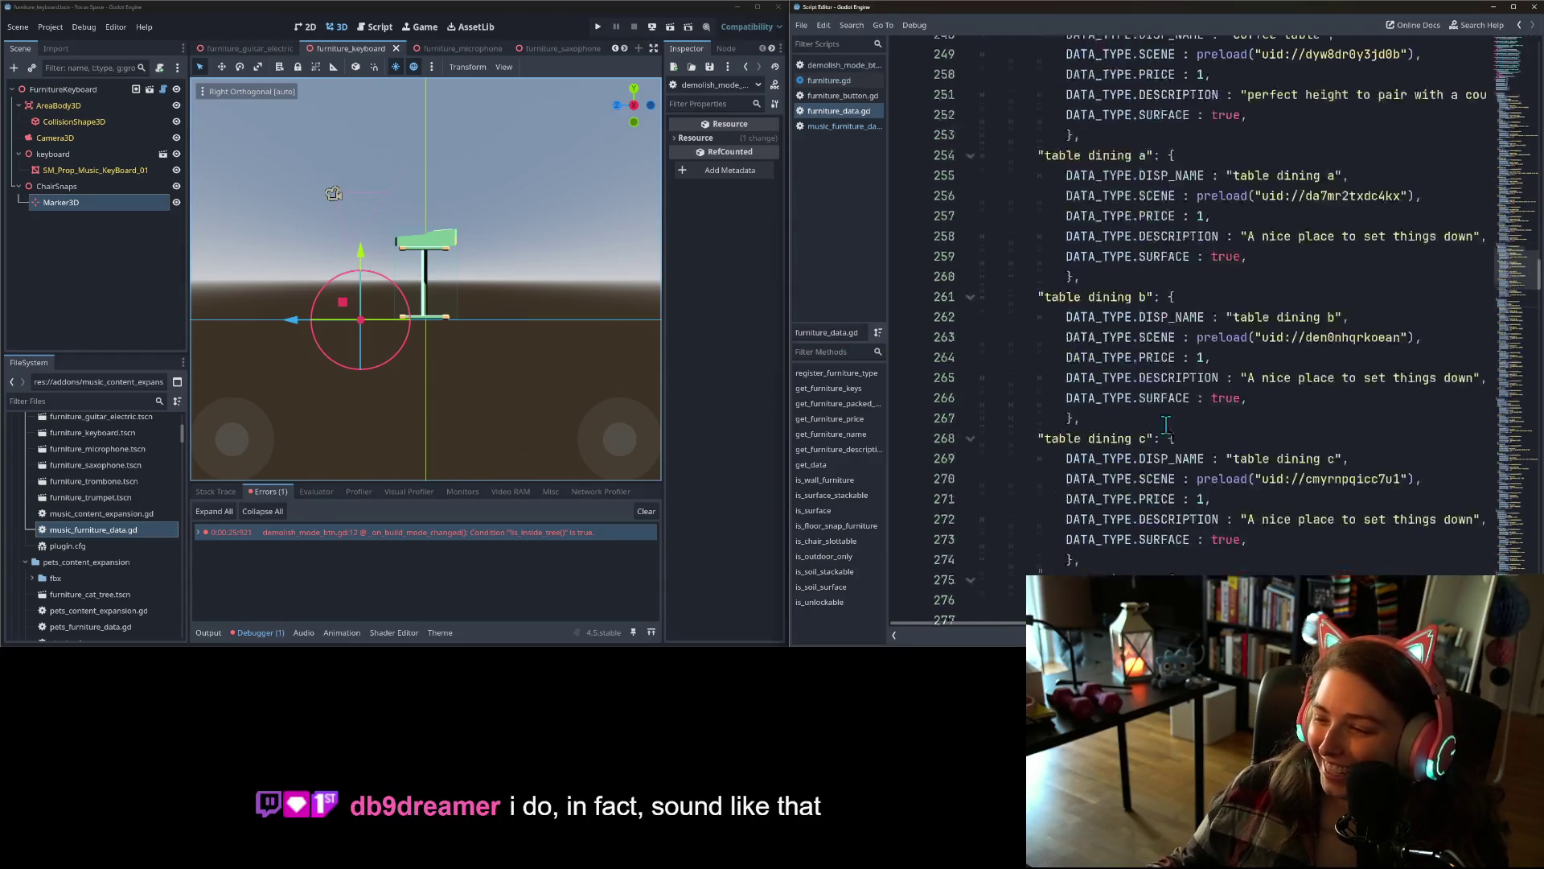
scroll(1166, 424, up, 2)
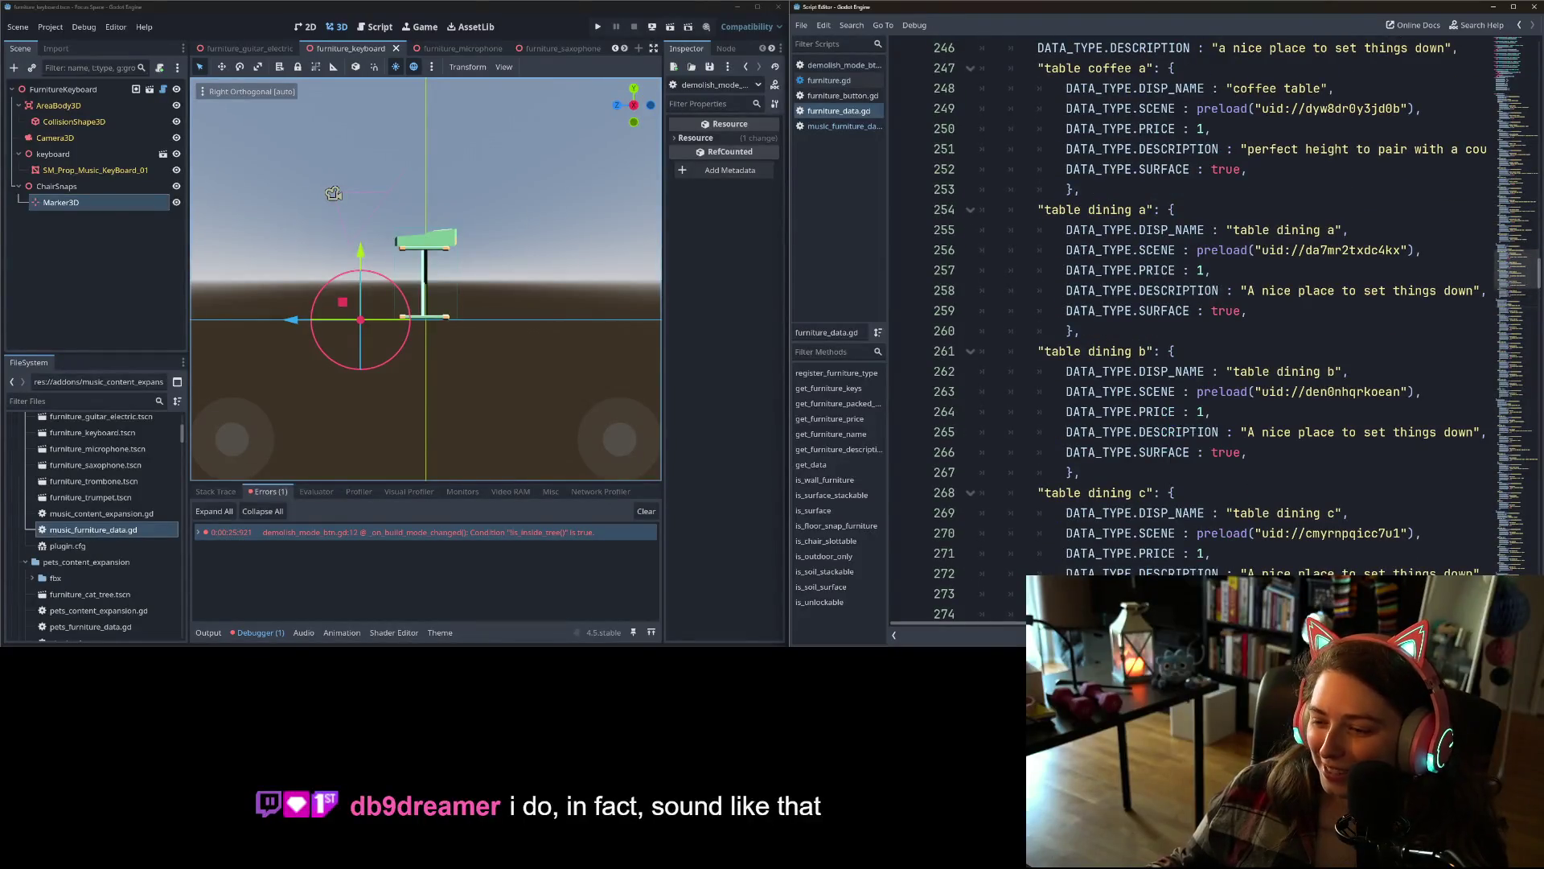
scroll(1255, 322, right, 2)
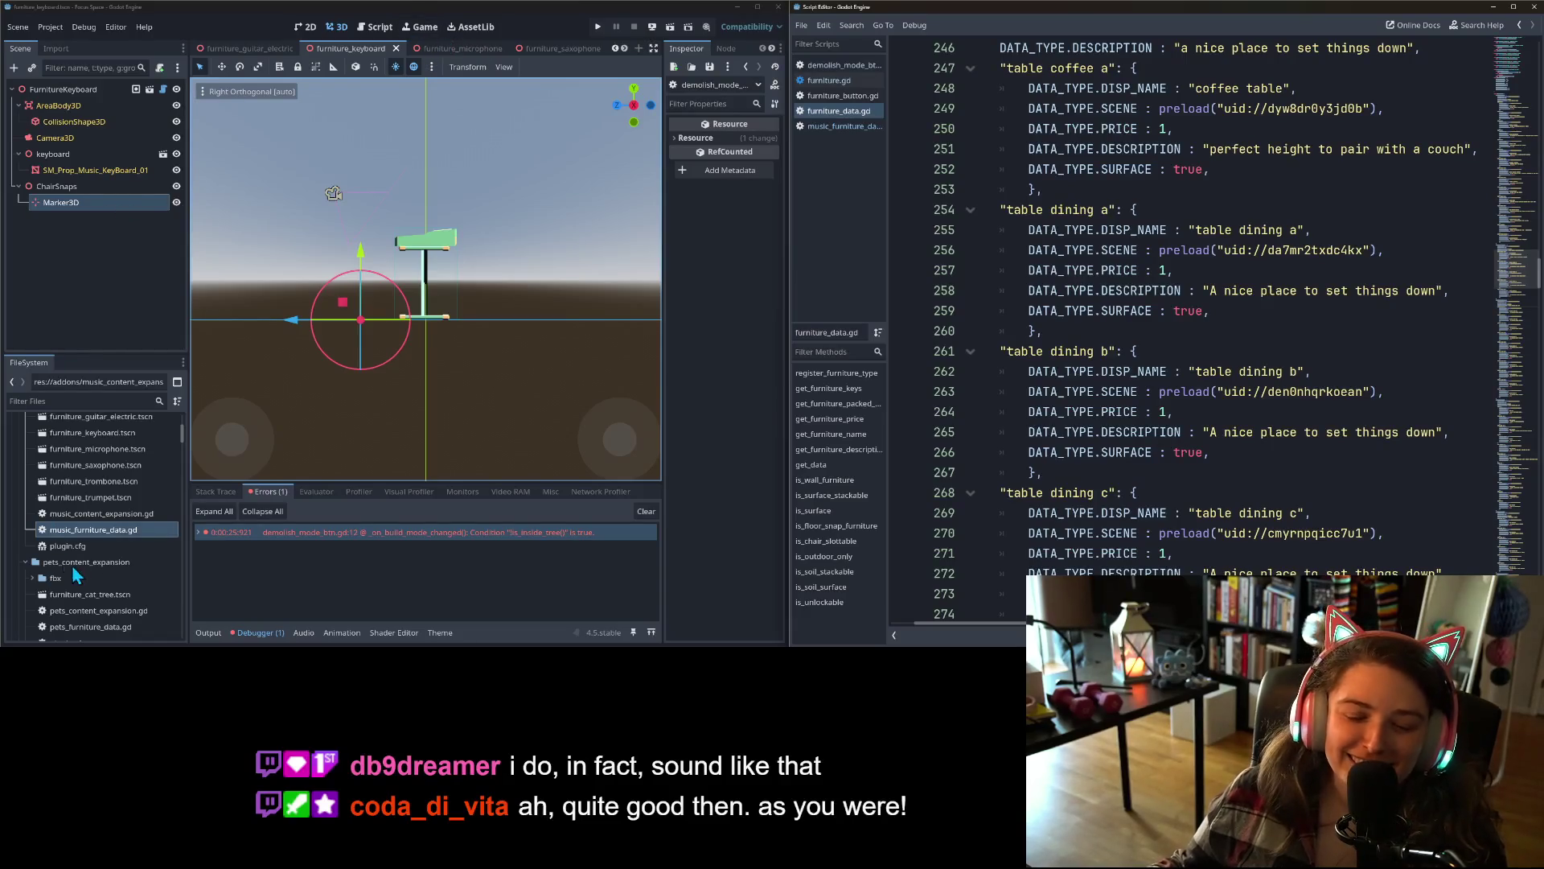
scroll(85, 584, up, 5)
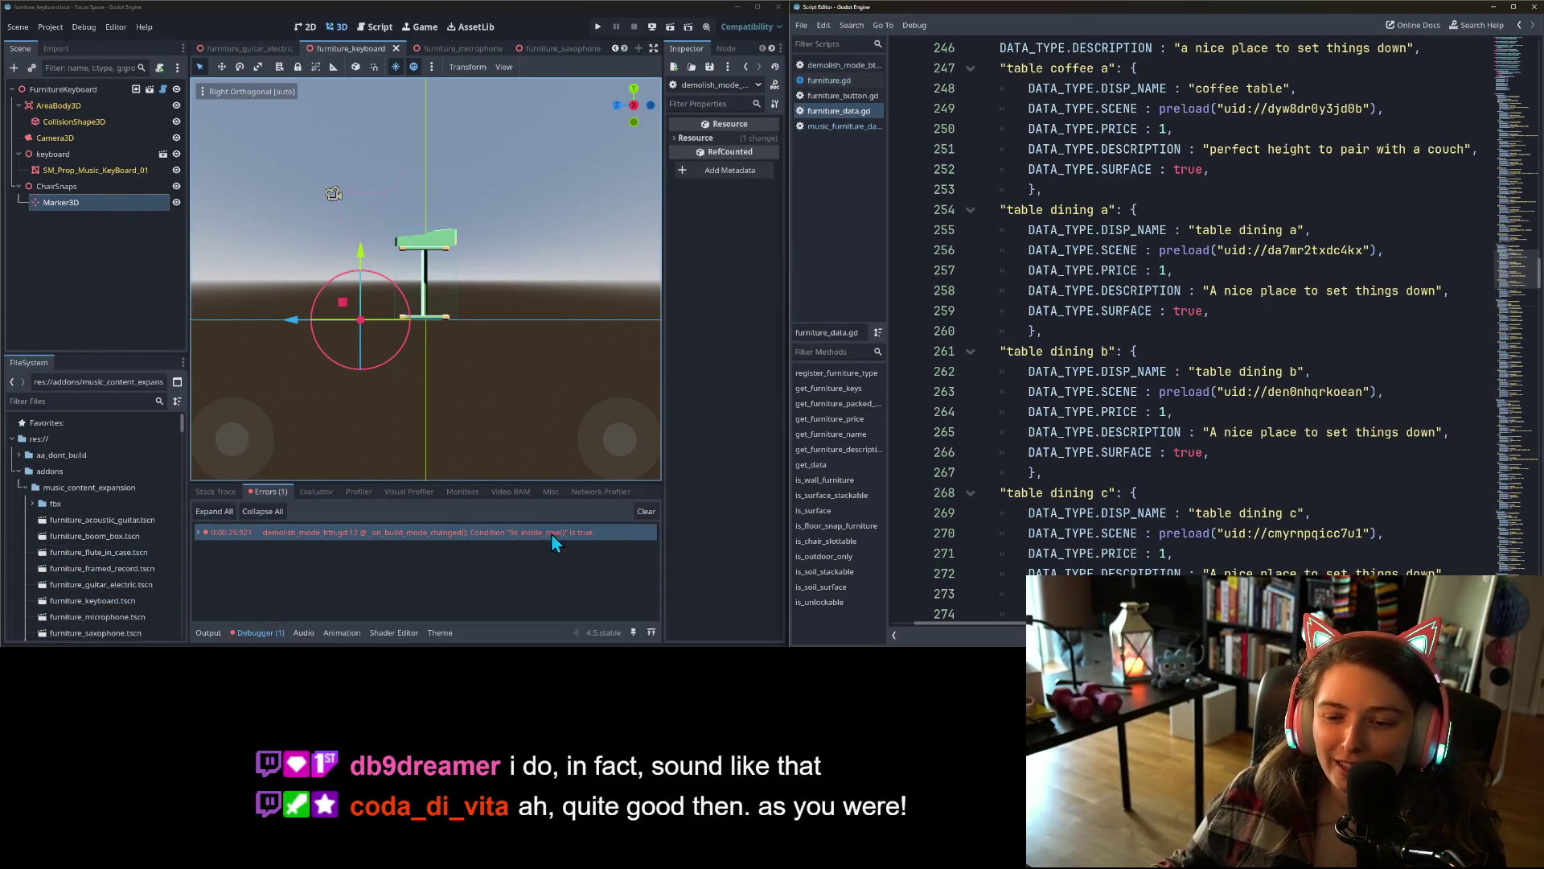
- Clear the error log and expand the furniture lights folder in FileSystem
click(646, 510)
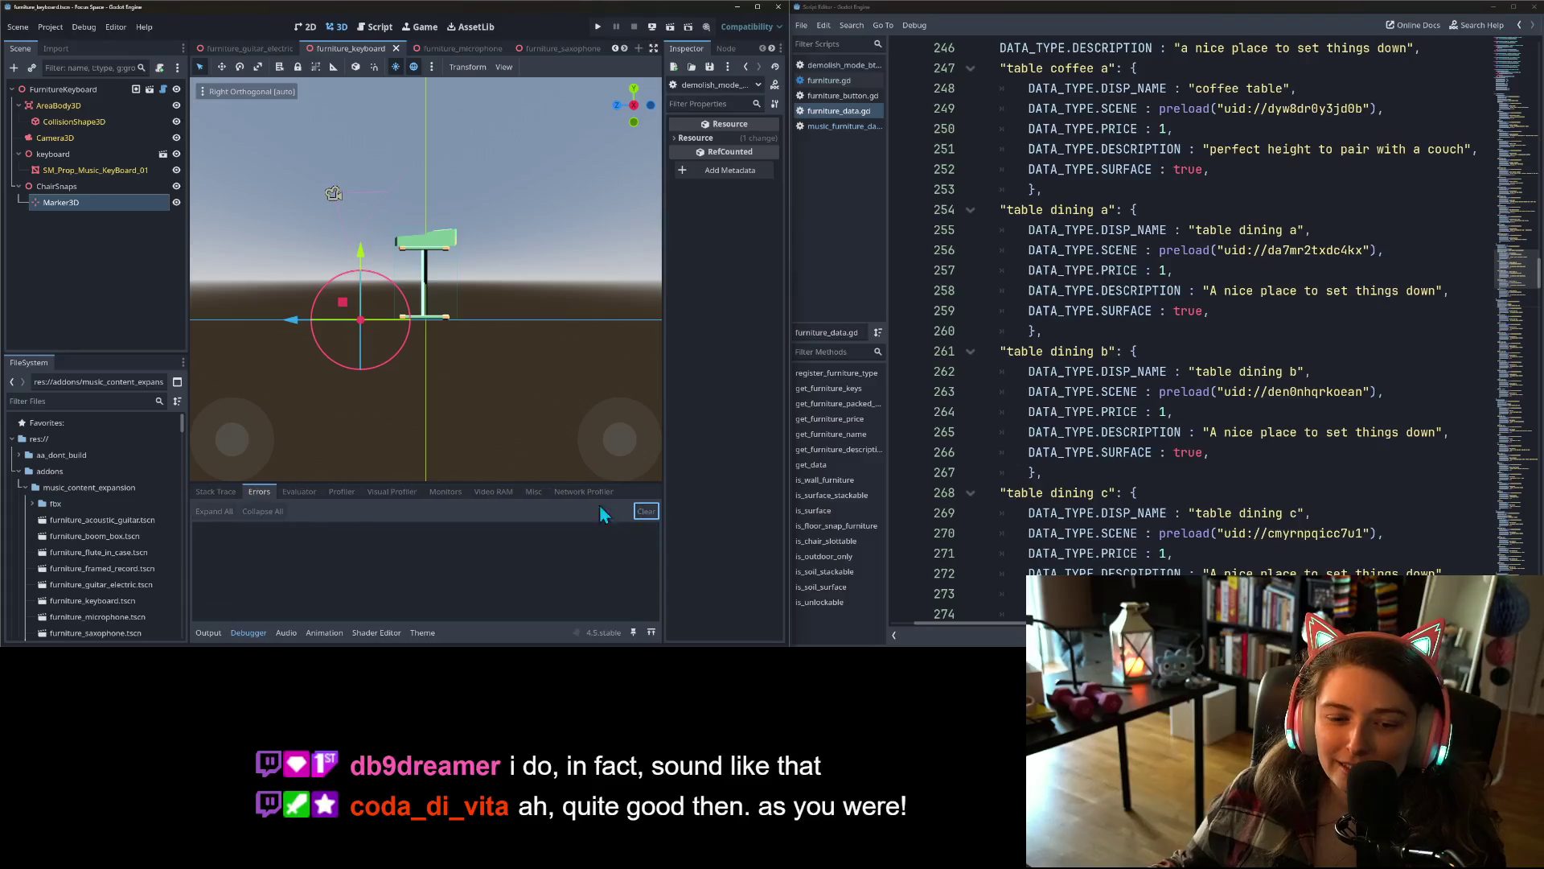
click(17, 472)
scroll(60, 612, down, 2)
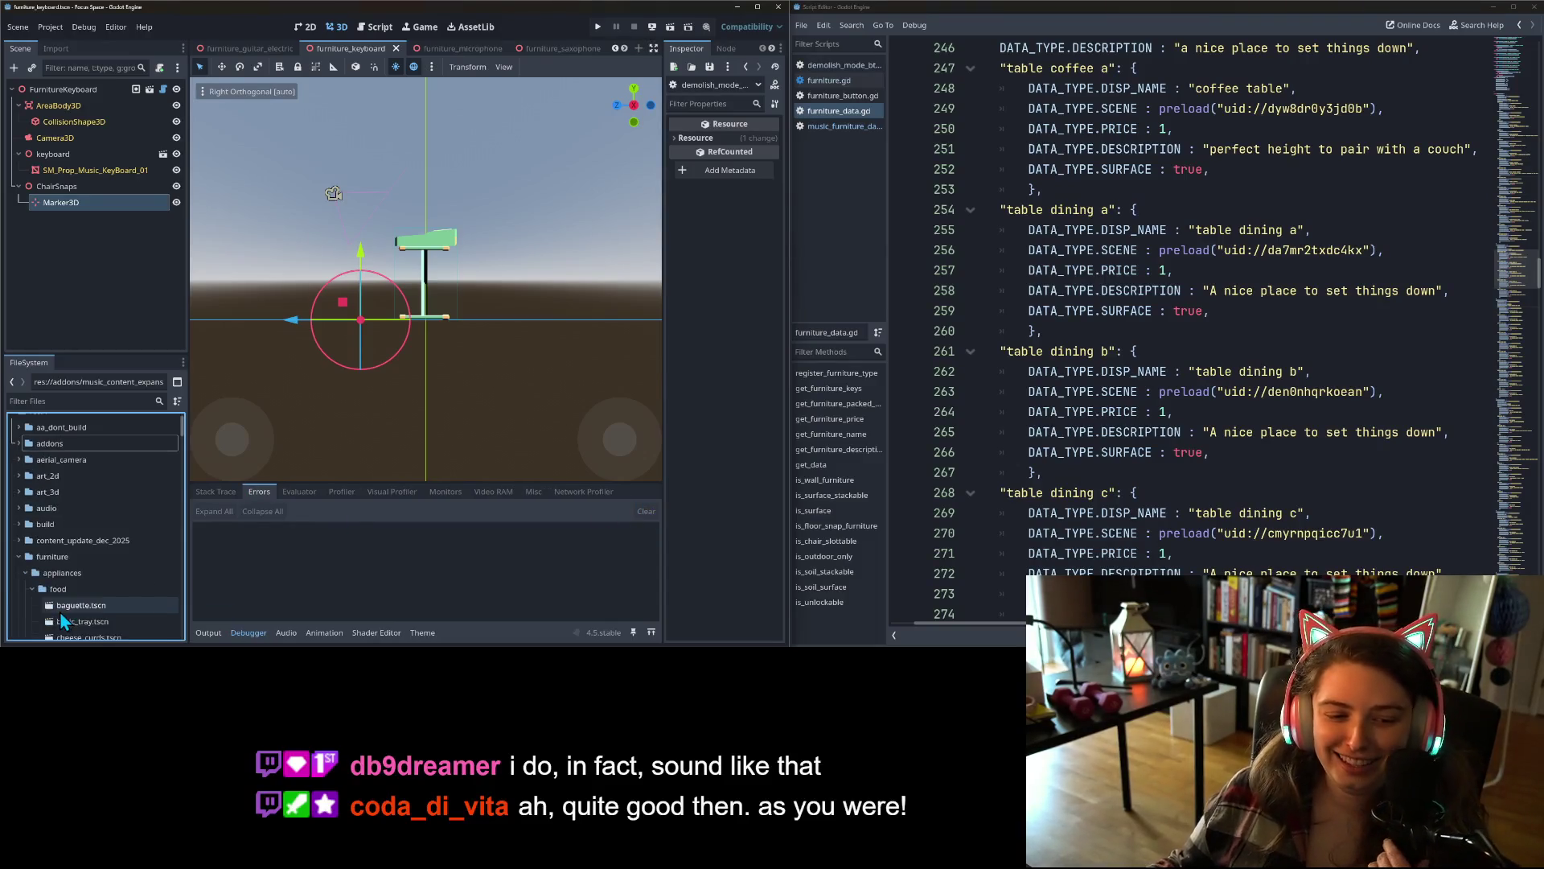
scroll(105, 594, down, 4)
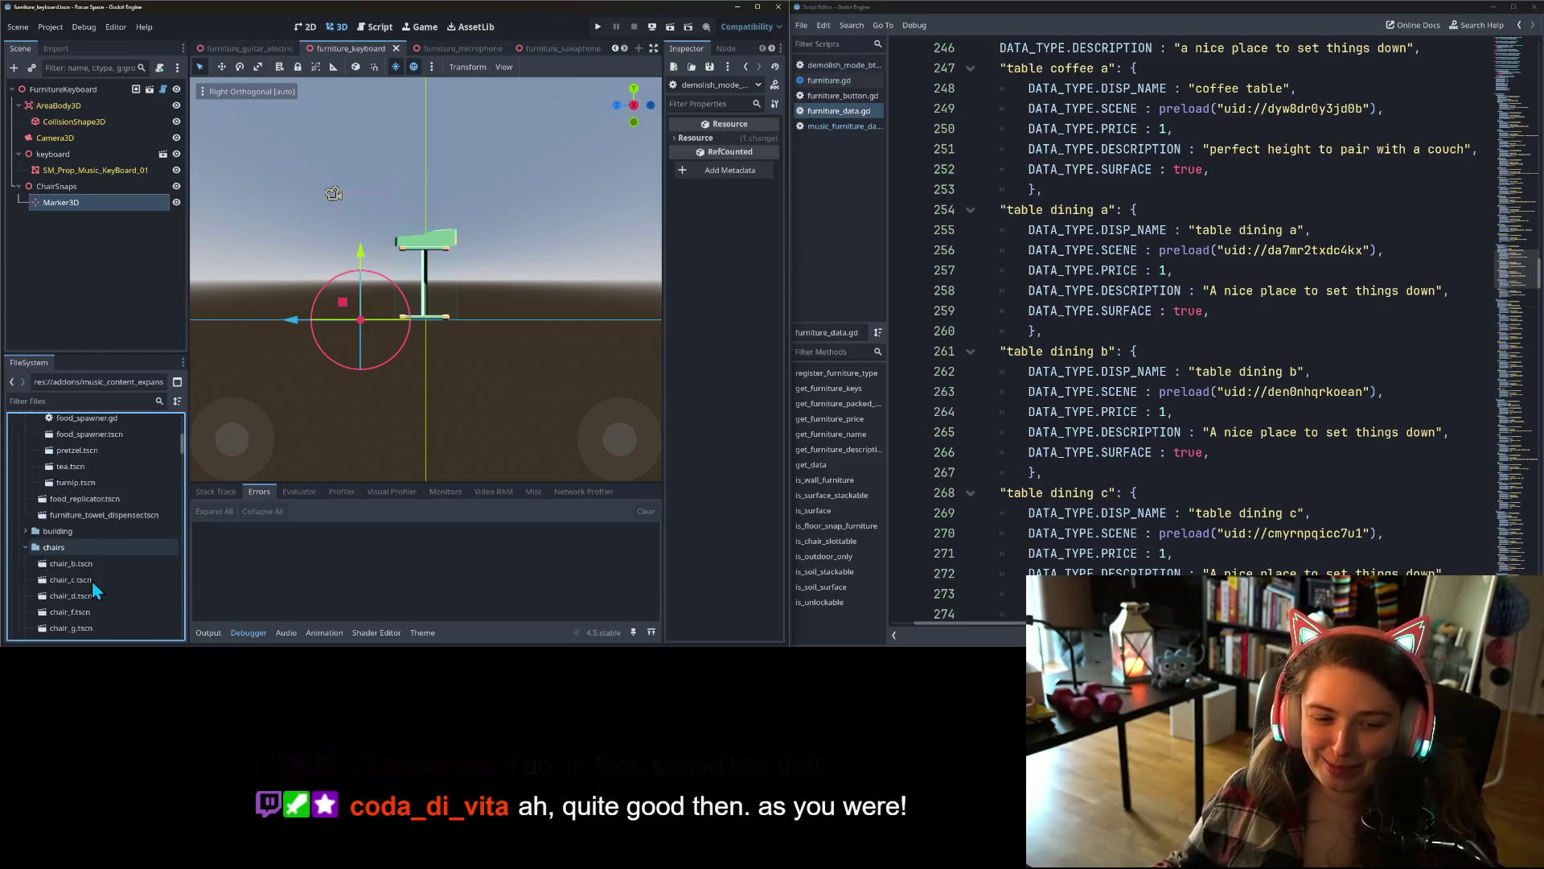
click(25, 432)
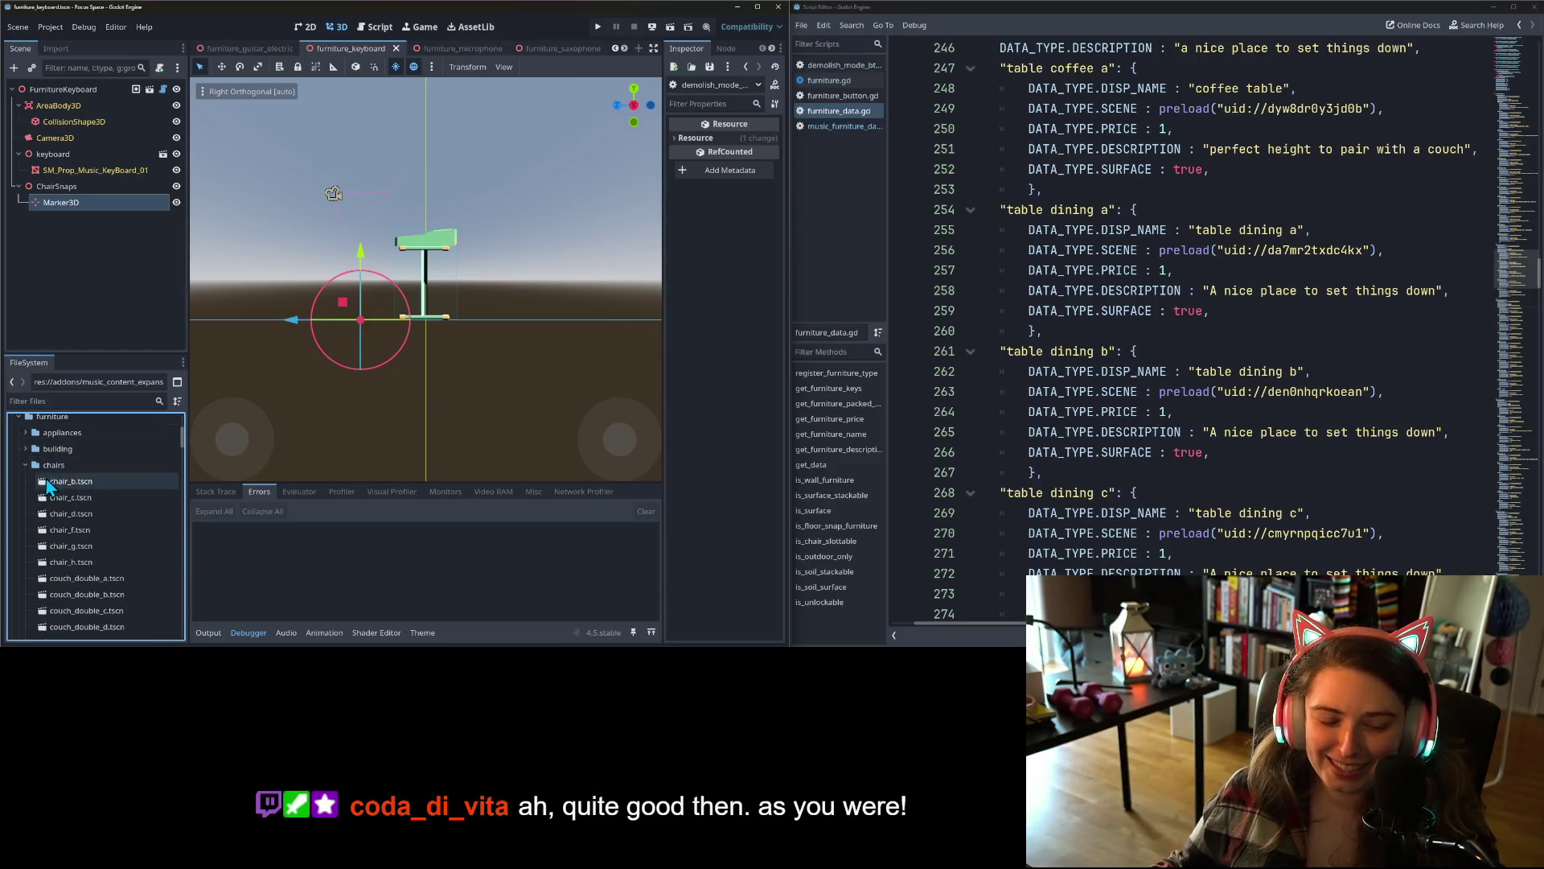
click(27, 464)
click(25, 465)
click(25, 481)
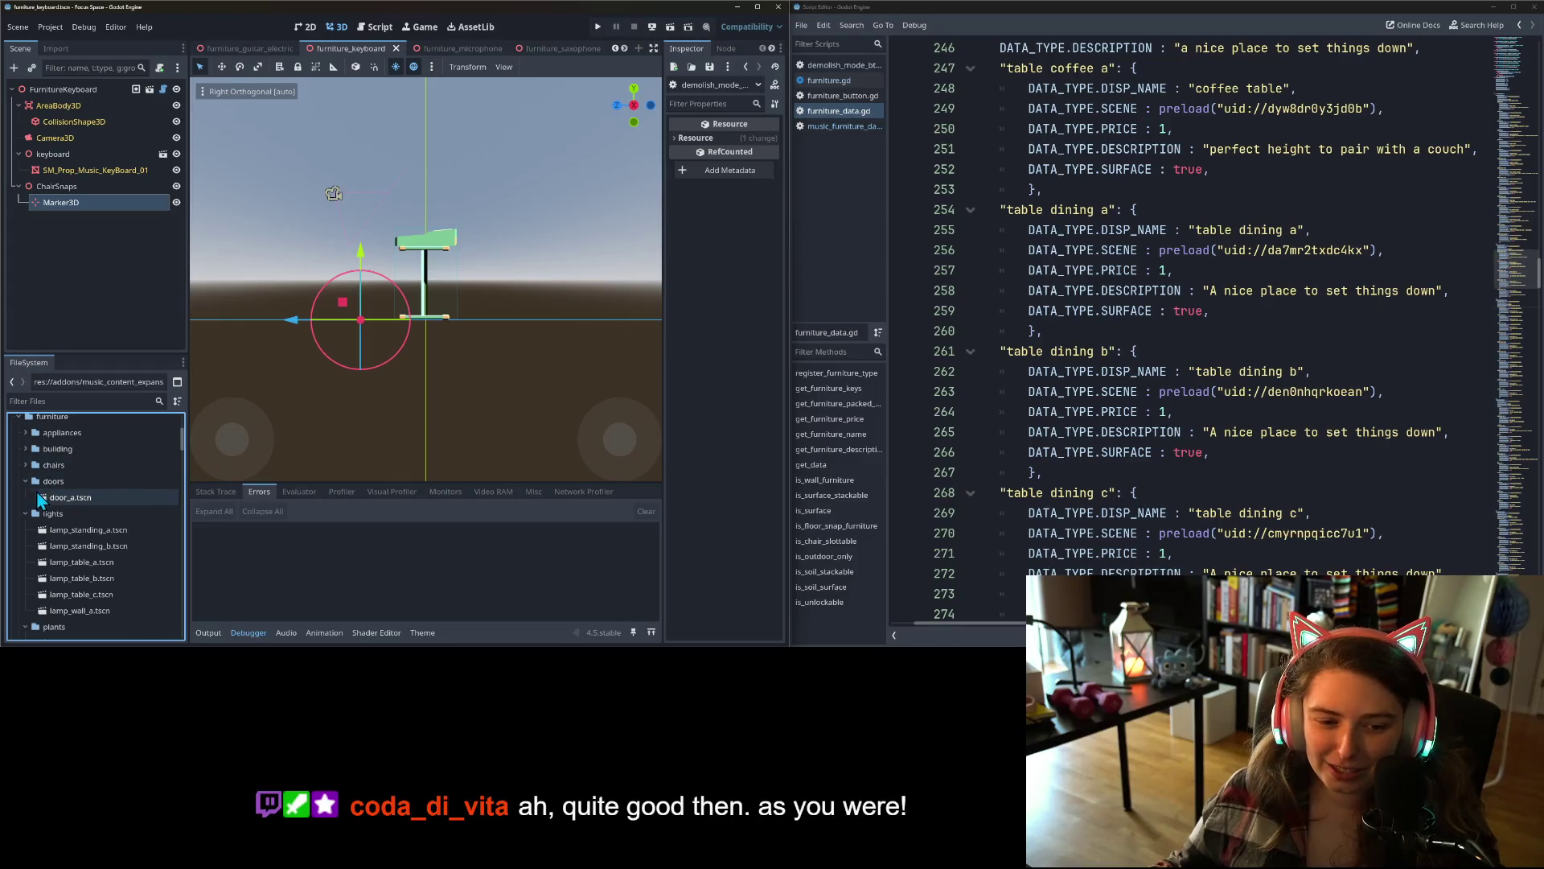
click(25, 513)
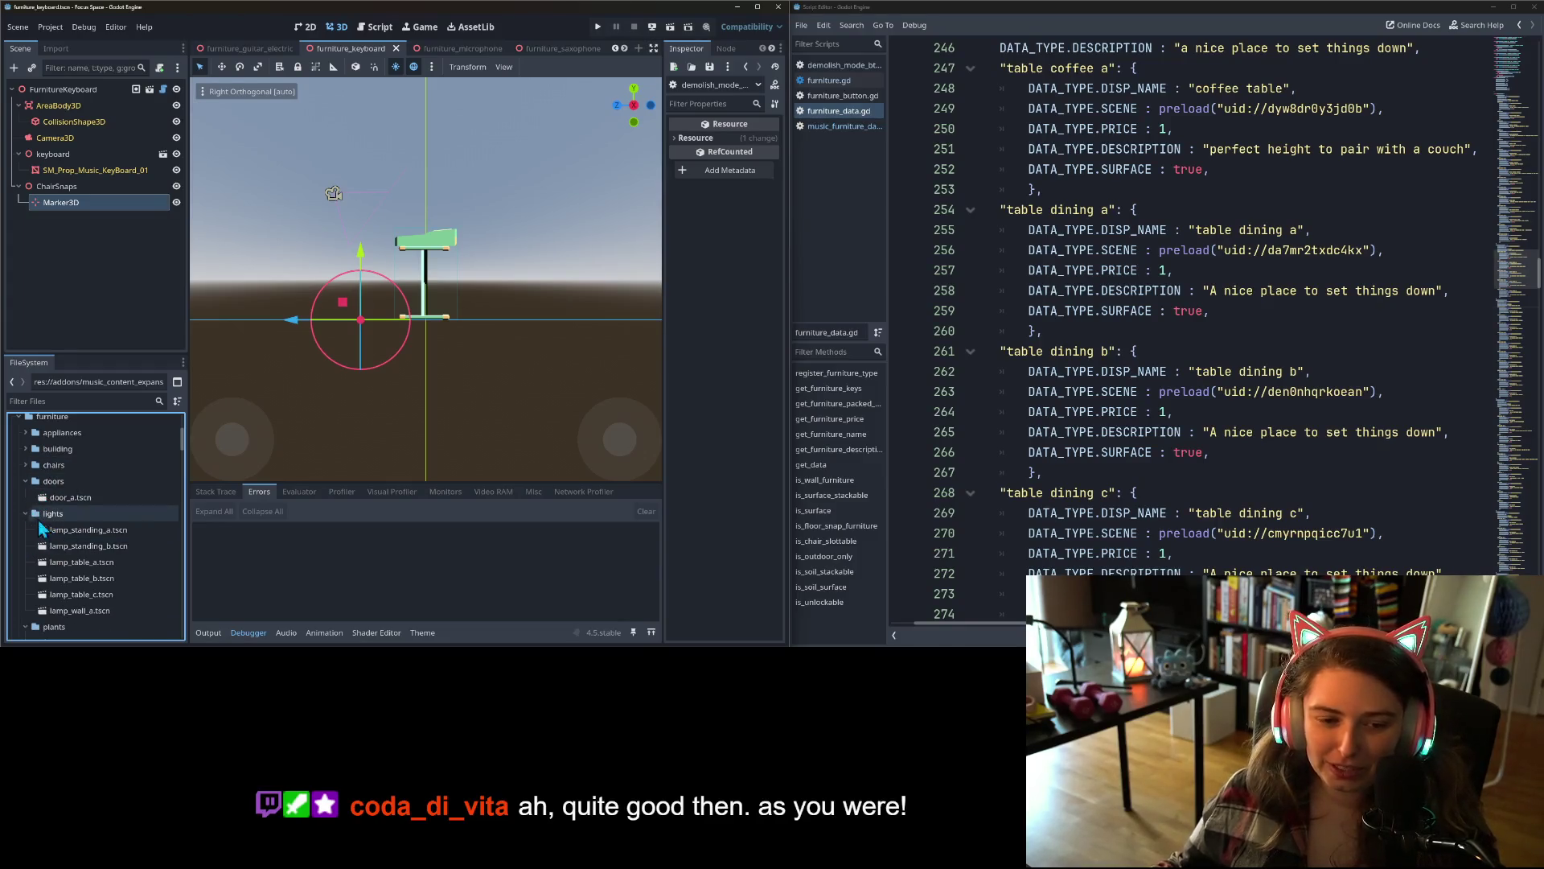
click(19, 477)
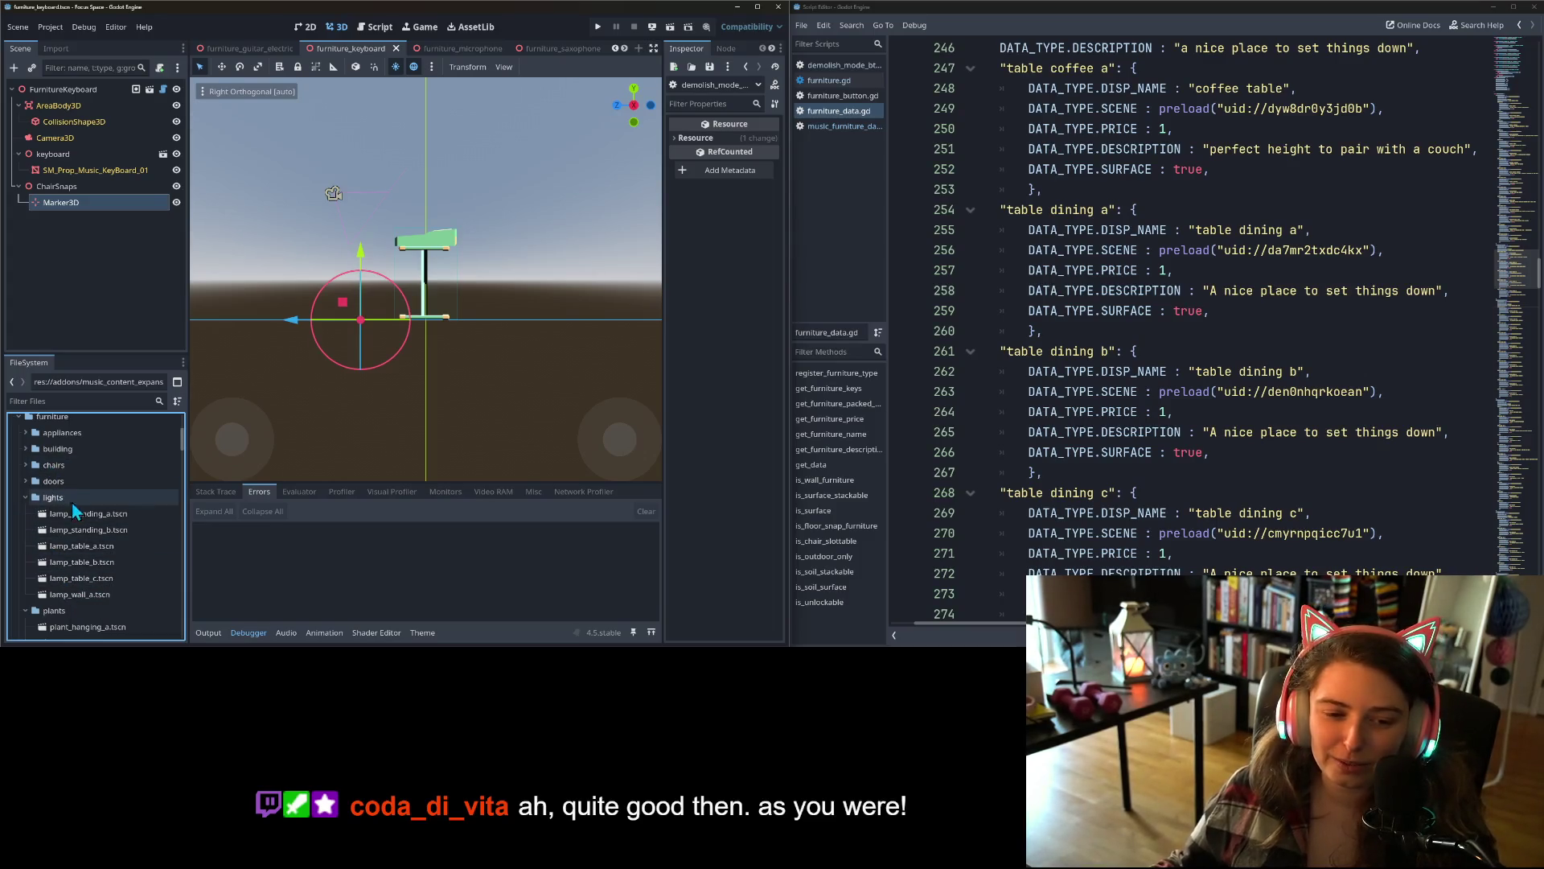
- Open lamp_standing_a.tscn and switch the script editor back to furniture_data.gd
double_click(79, 516)
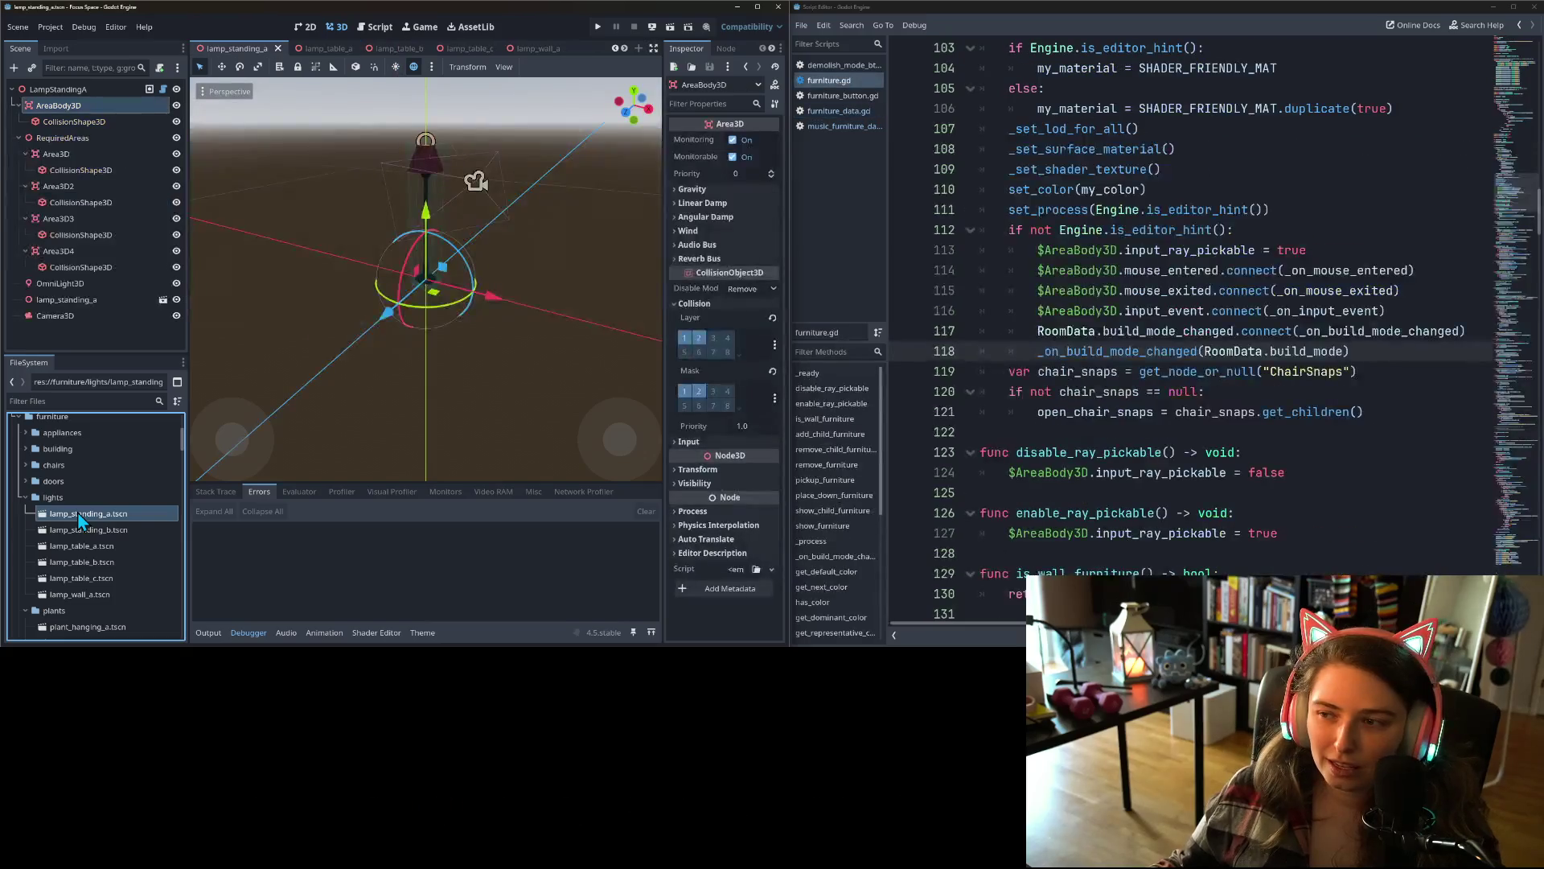
click(834, 112)
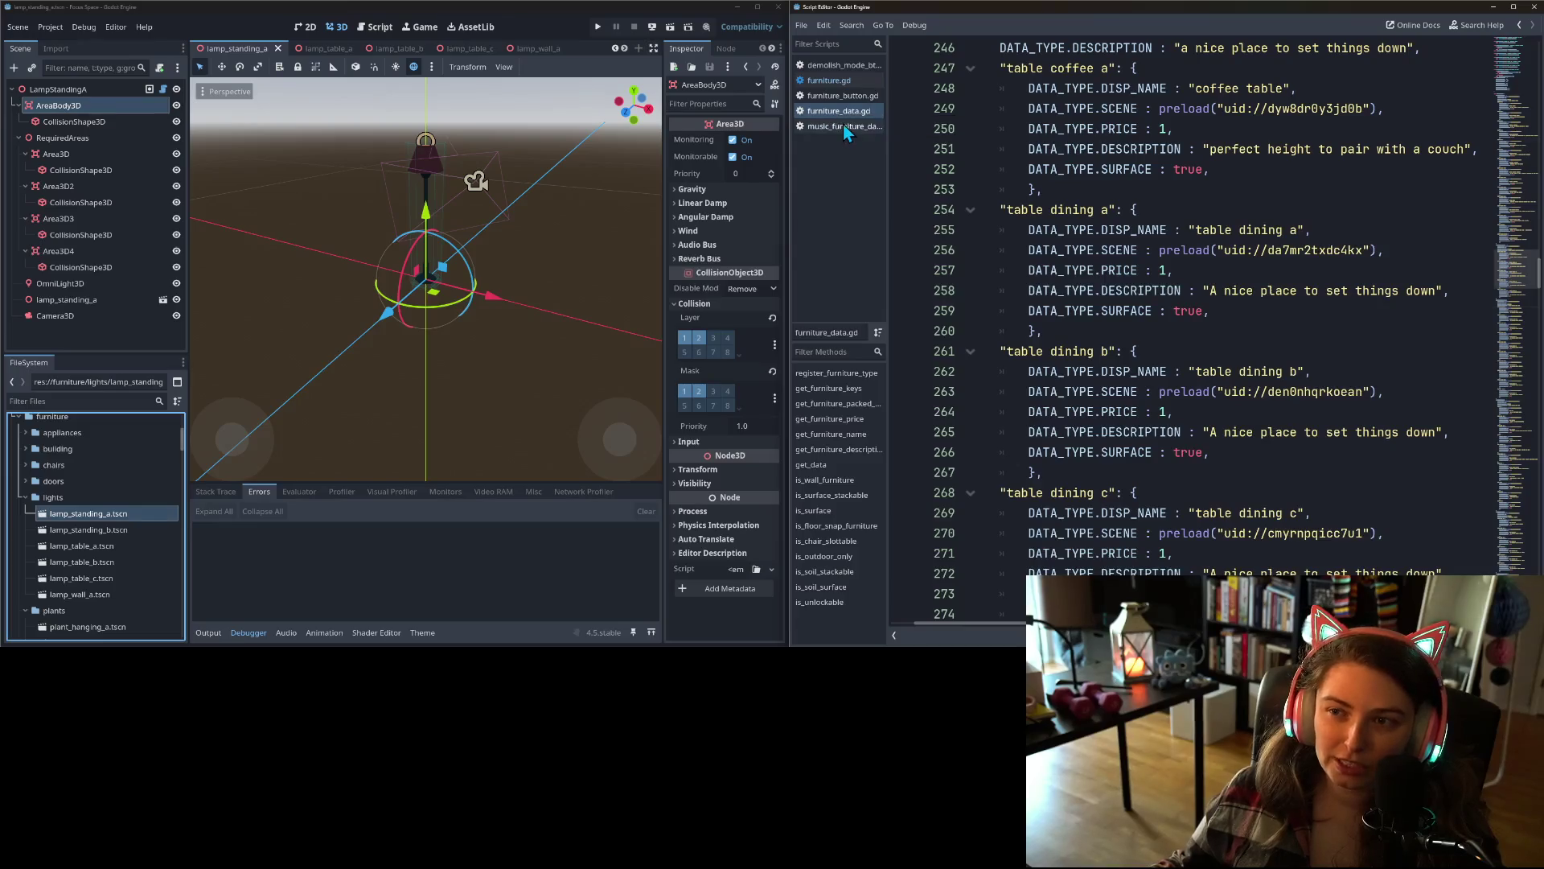
click(802, 26)
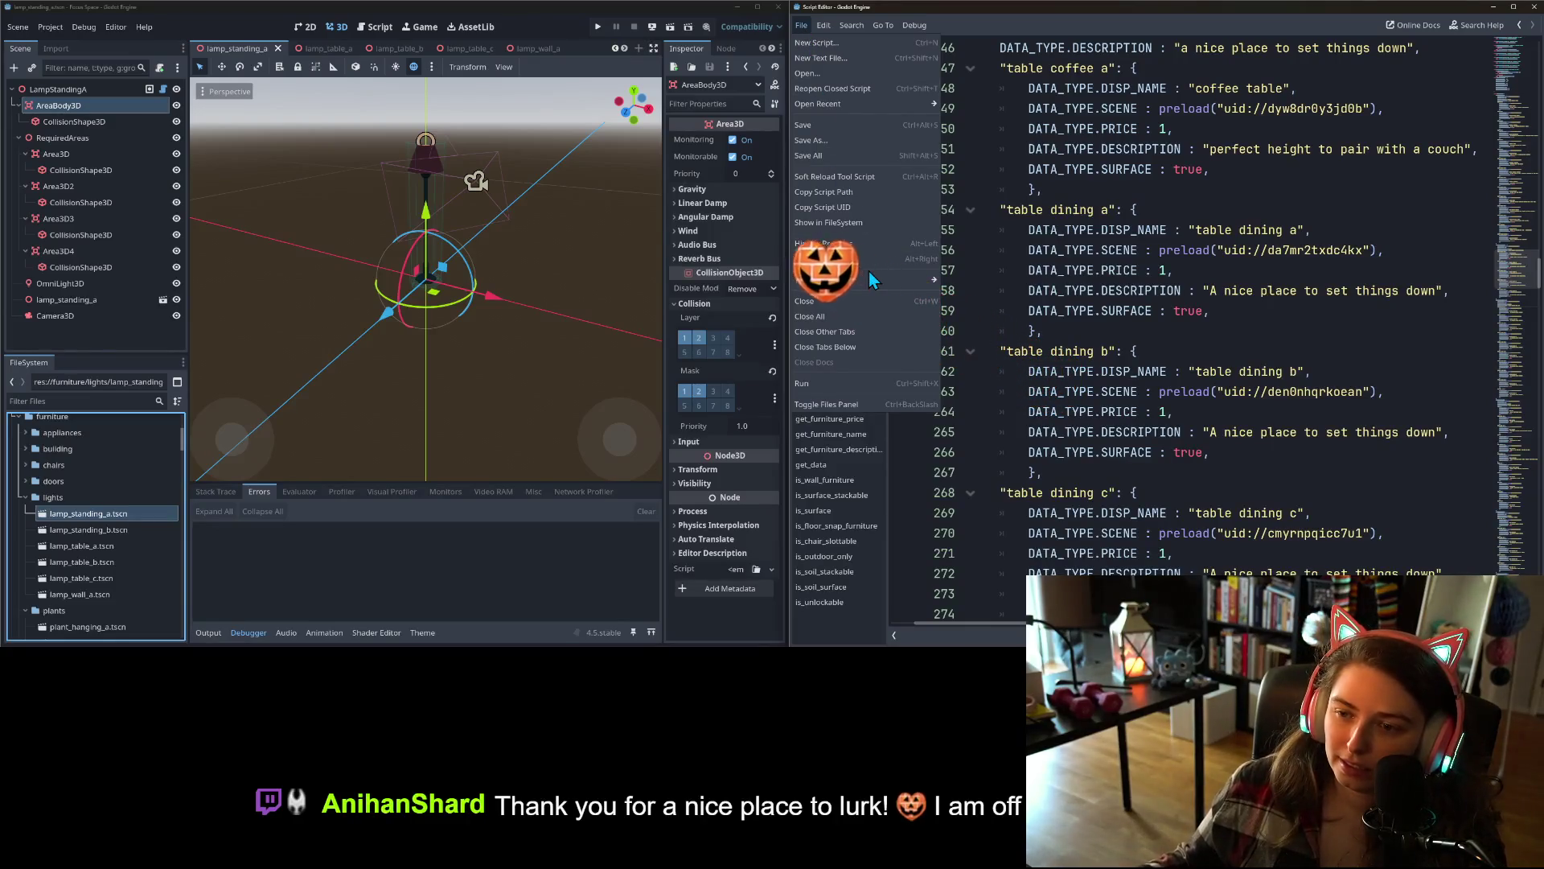
- Open Editor Settings and turn on Advanced Settings
click(186, 28)
click(119, 27)
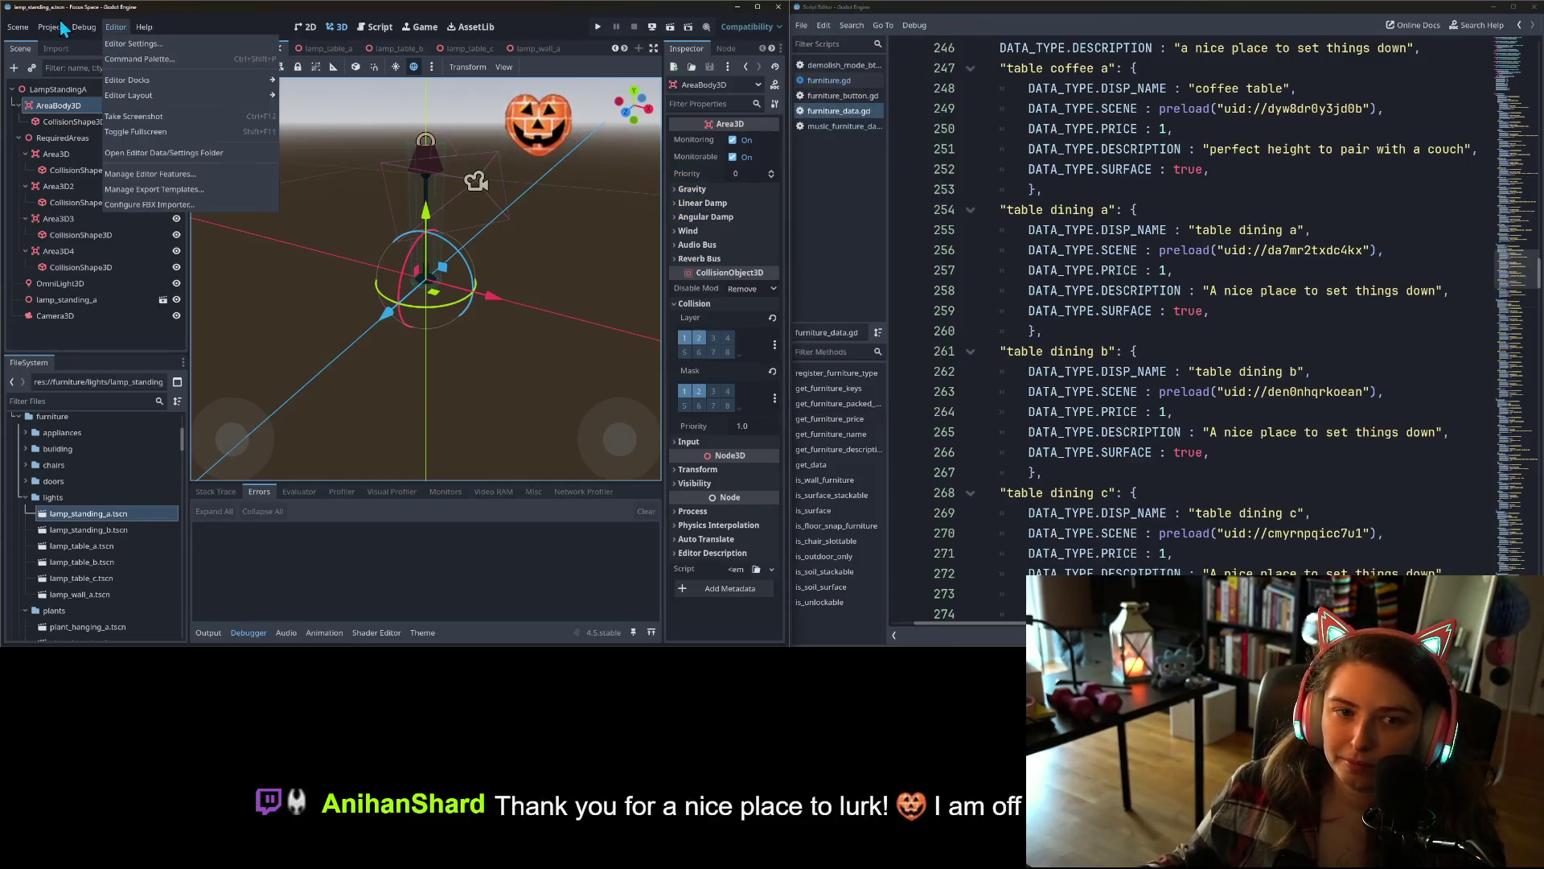
click(142, 47)
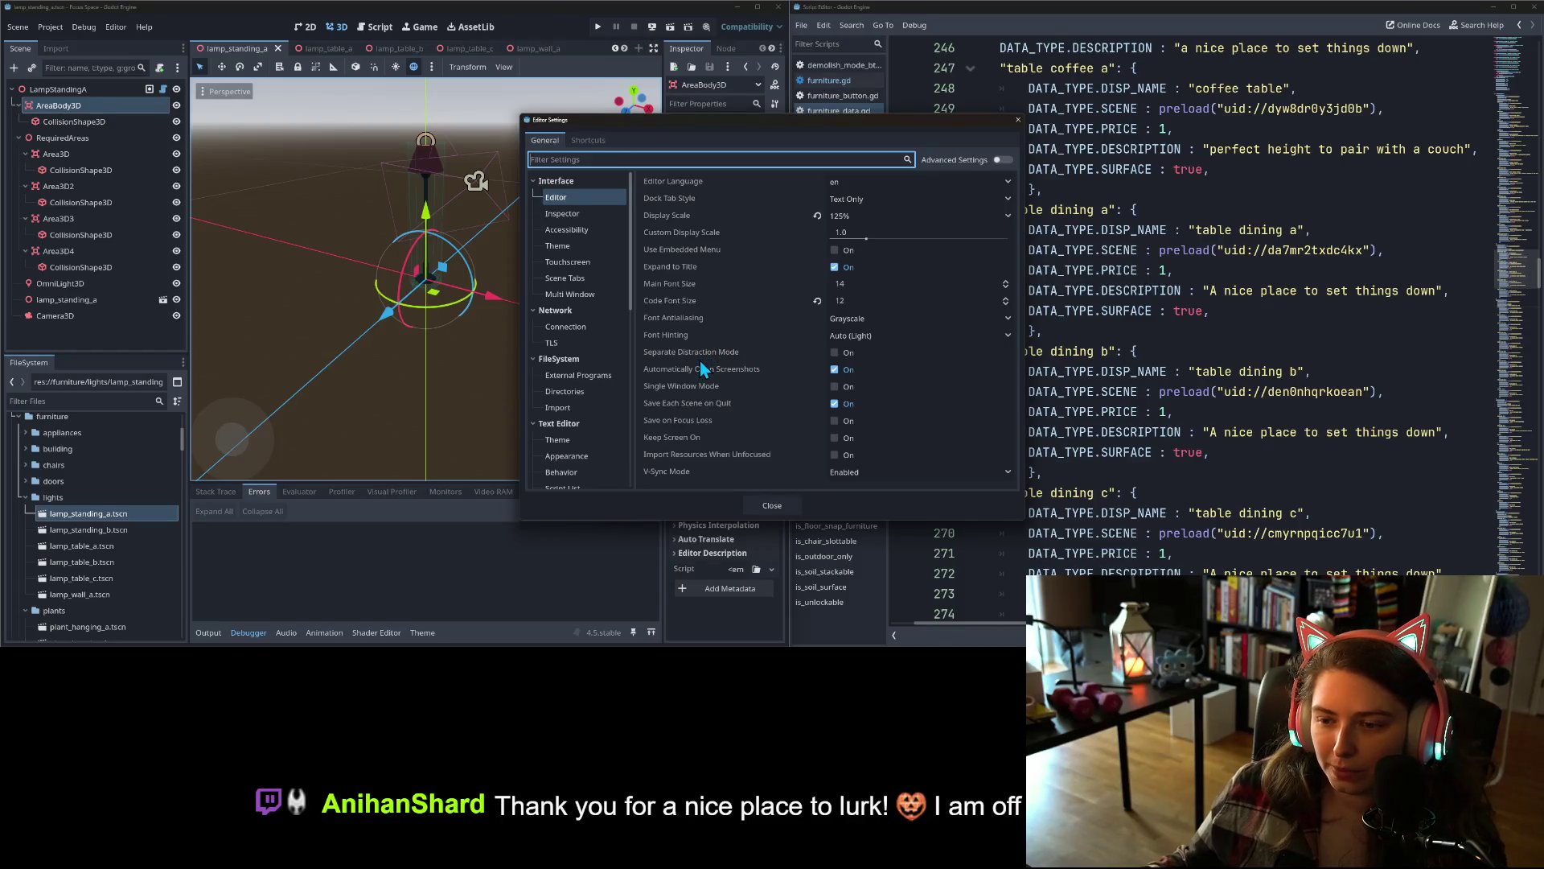
mouse_move(679, 277)
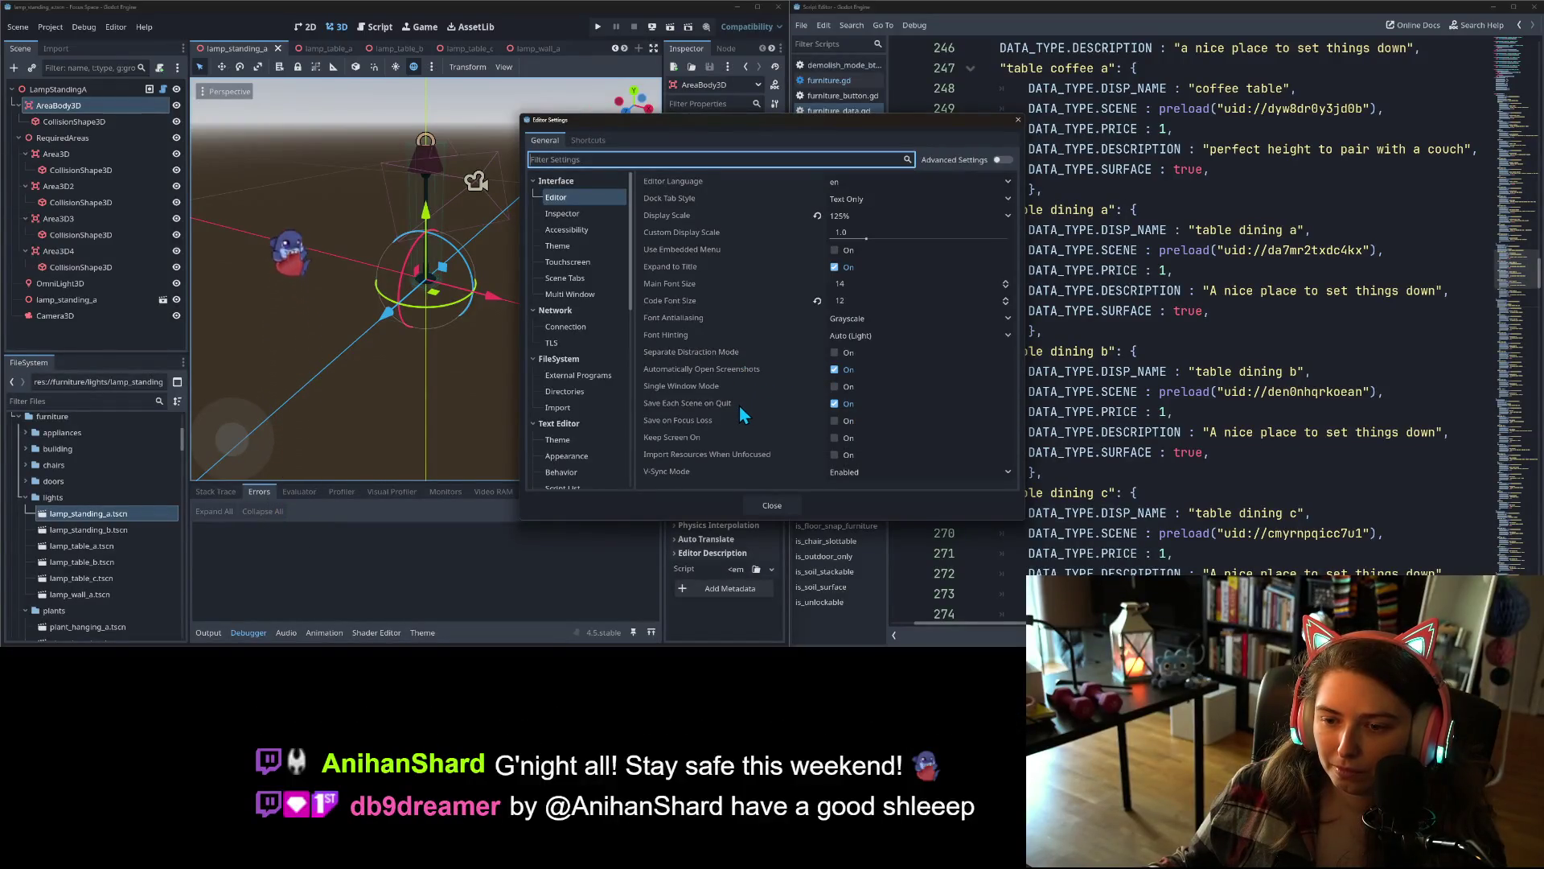
mouse_move(791, 447)
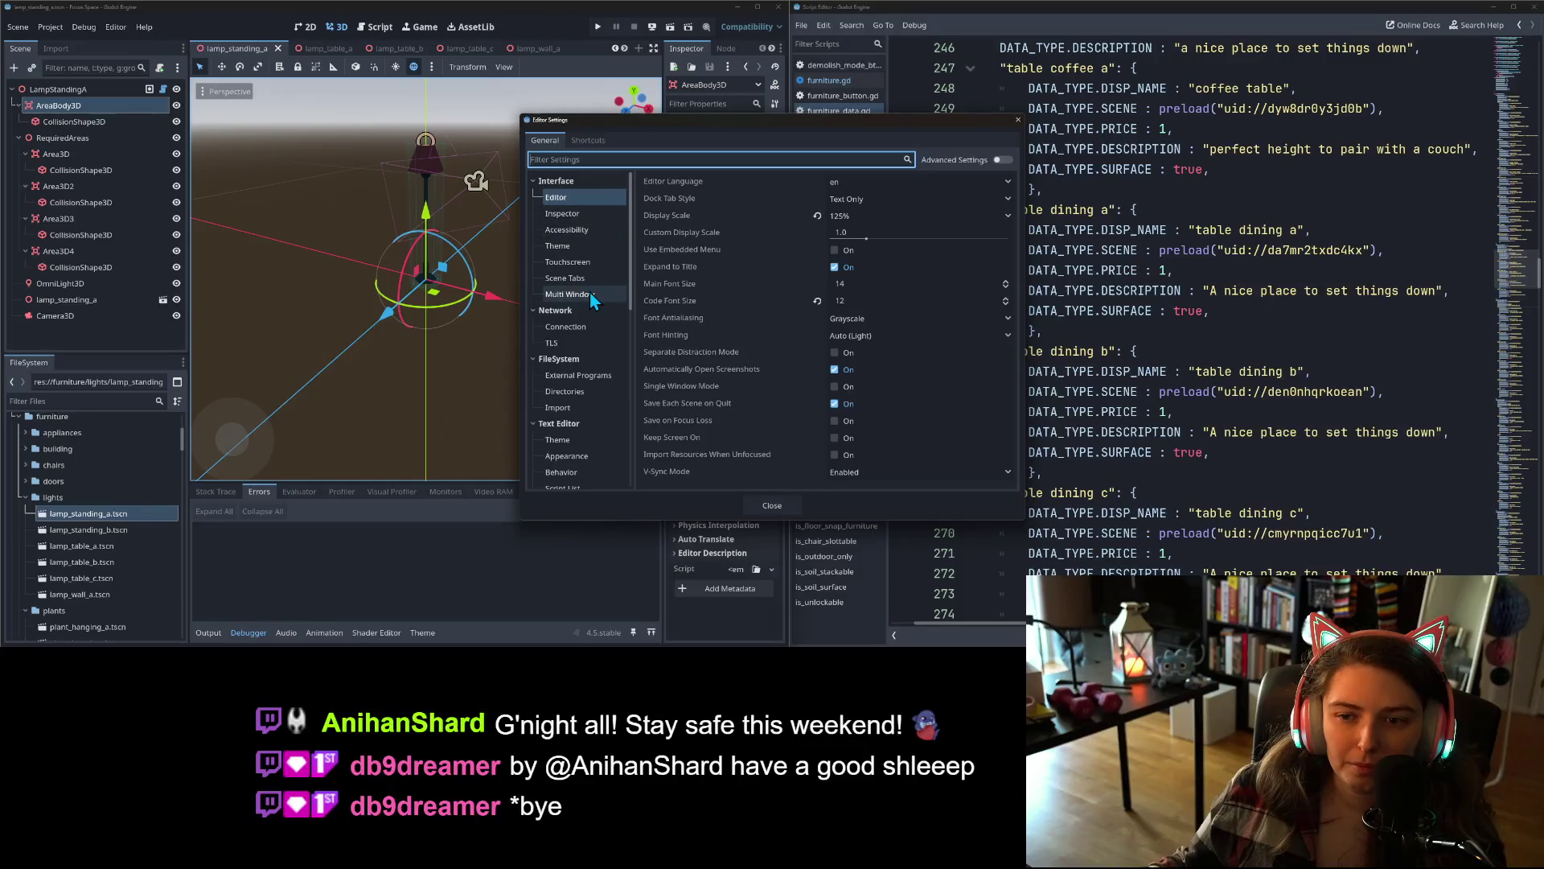
click(1002, 161)
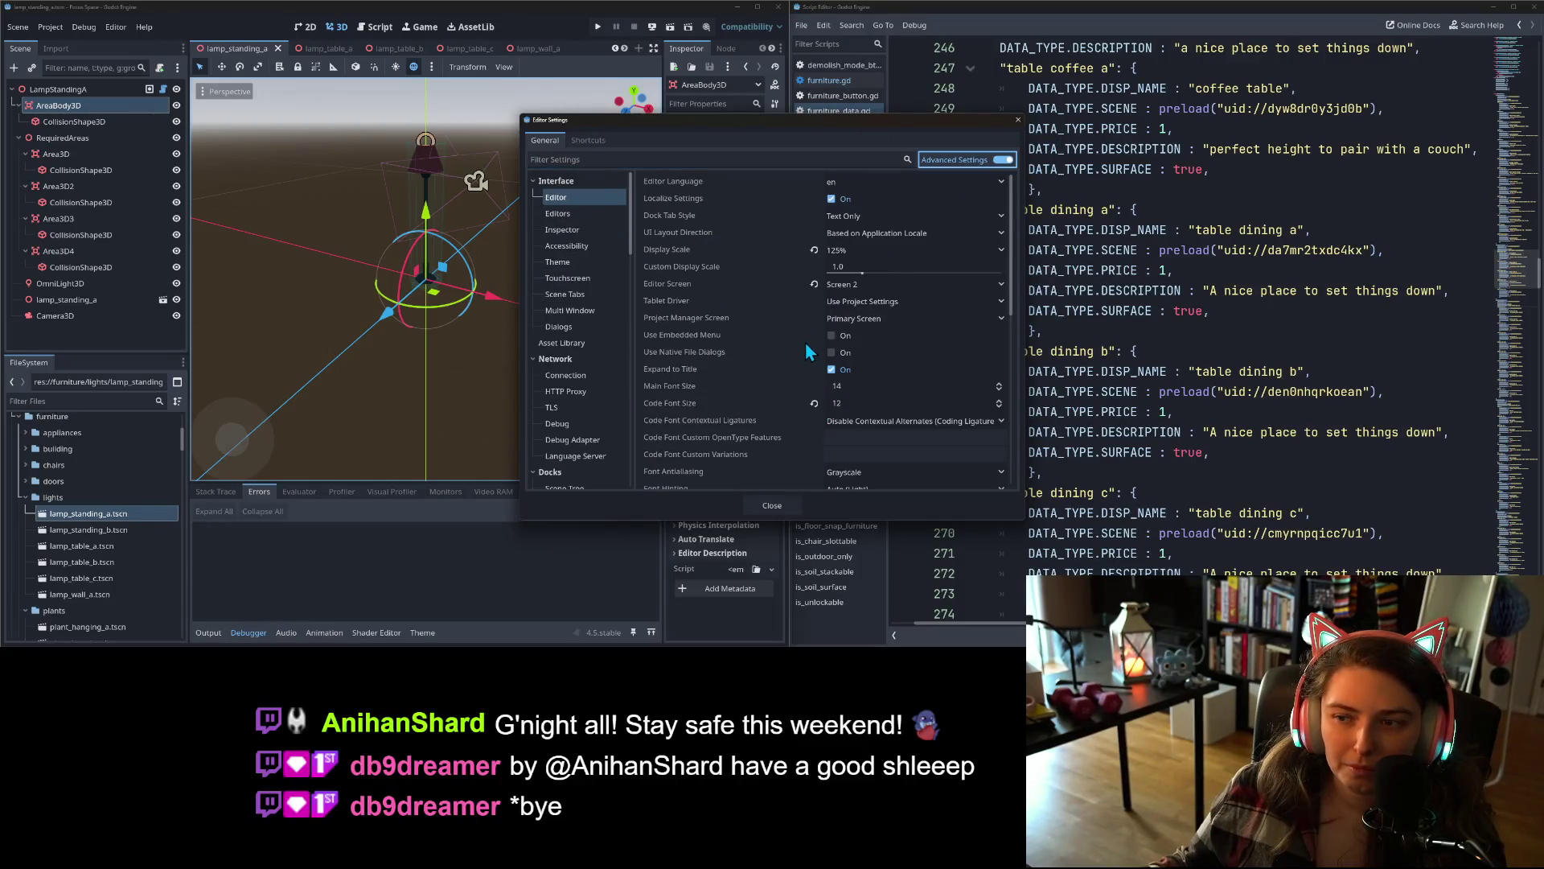
- Filter the settings list by 'scr' to show the screen options
scroll(718, 427, down, 5)
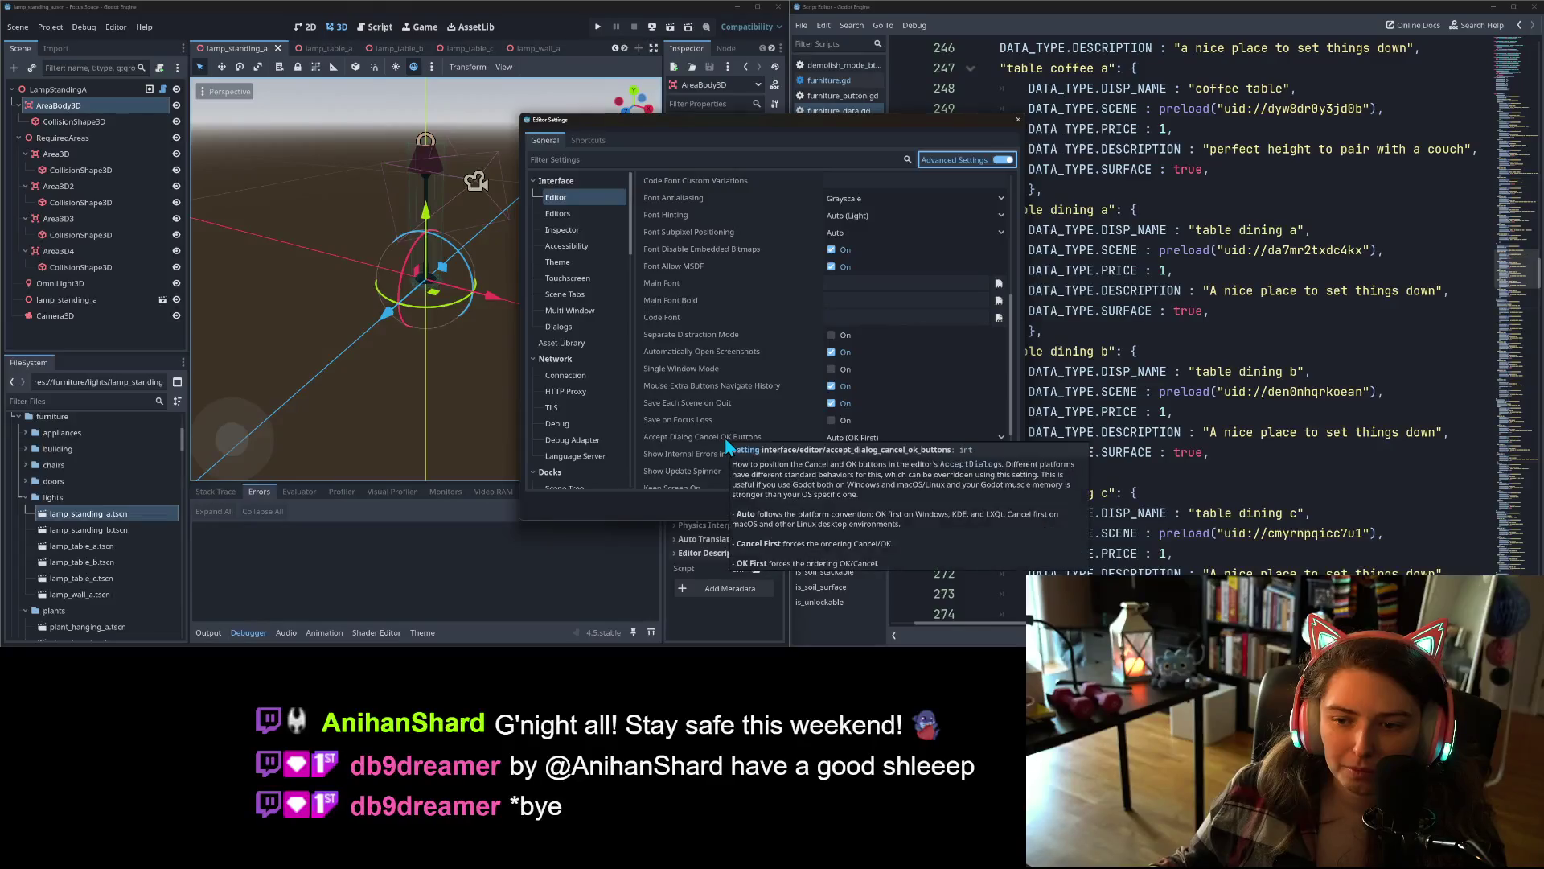
scroll(724, 436, down, 2)
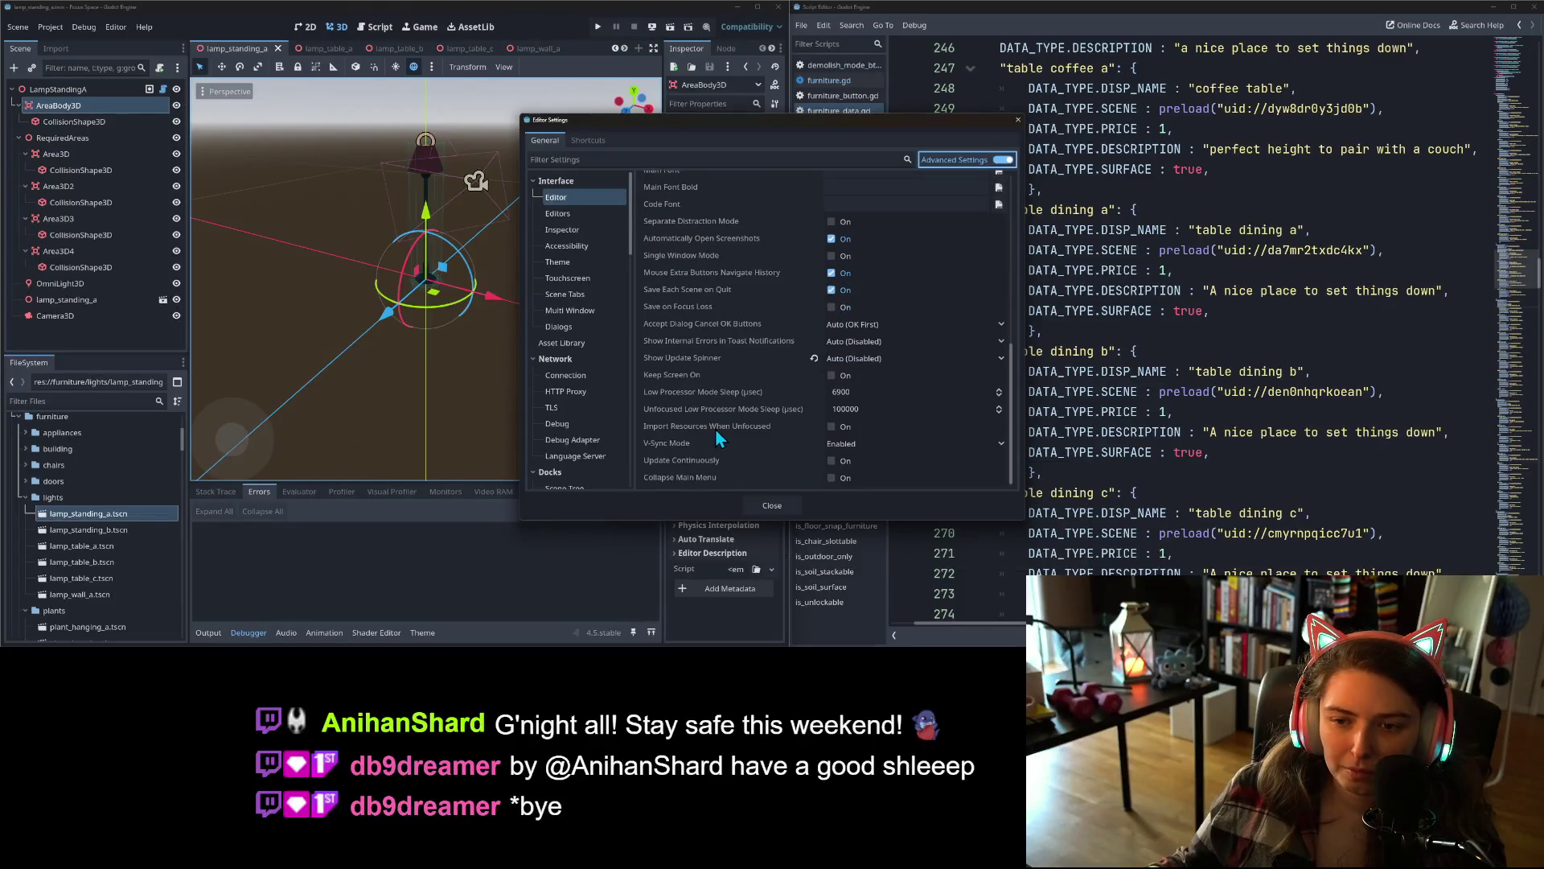
click(609, 159)
text(scr)
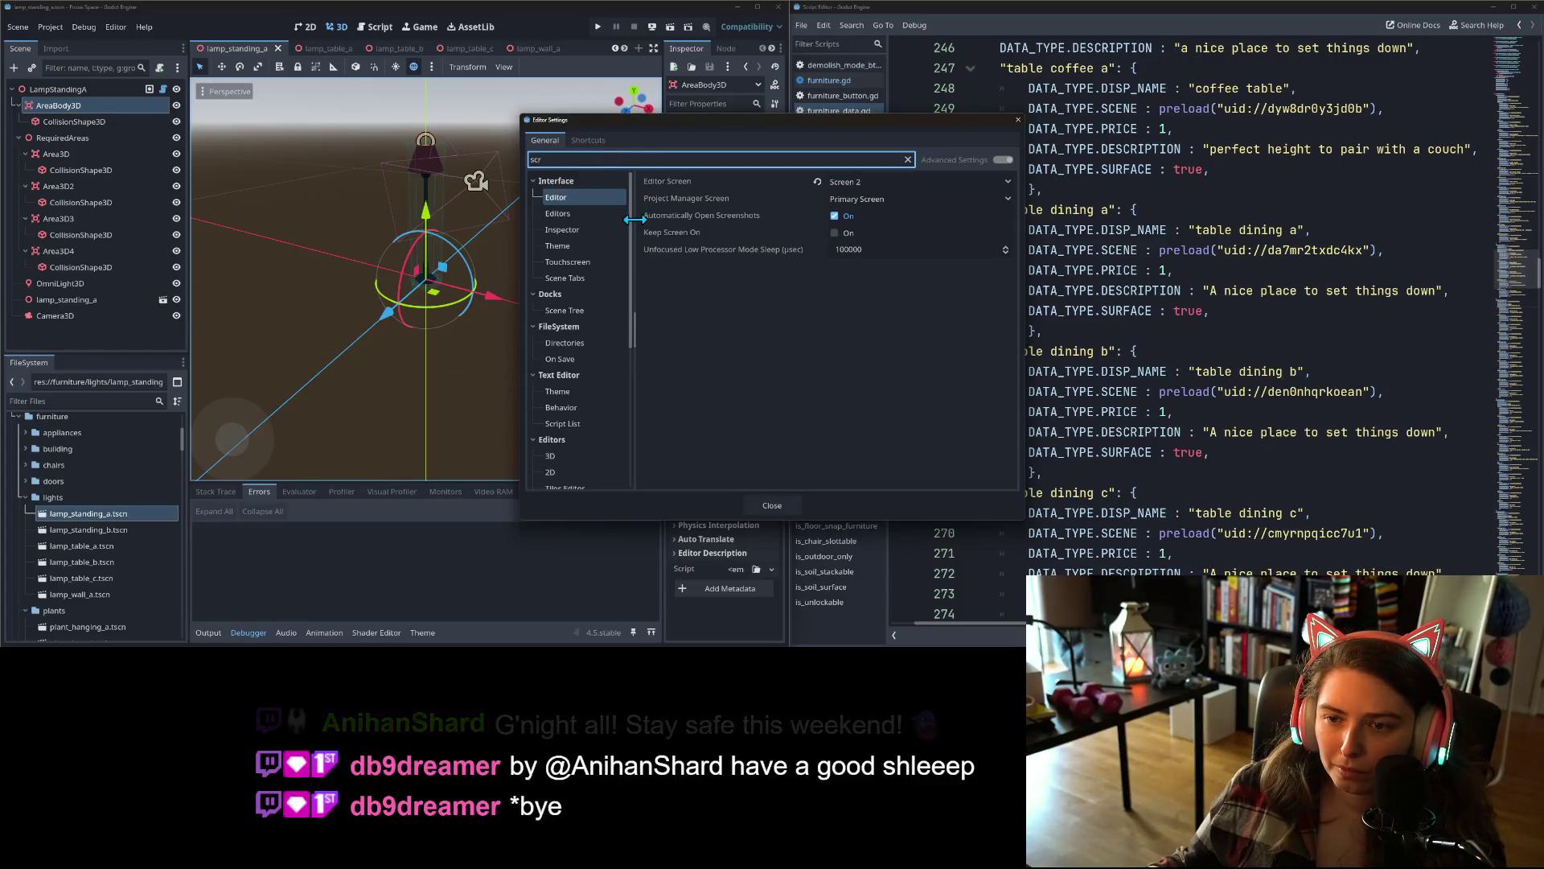
- Filter settings by 'script' and browse the matches down to Text Editor > Behavior
mouse_move(672, 243)
text(ipt)
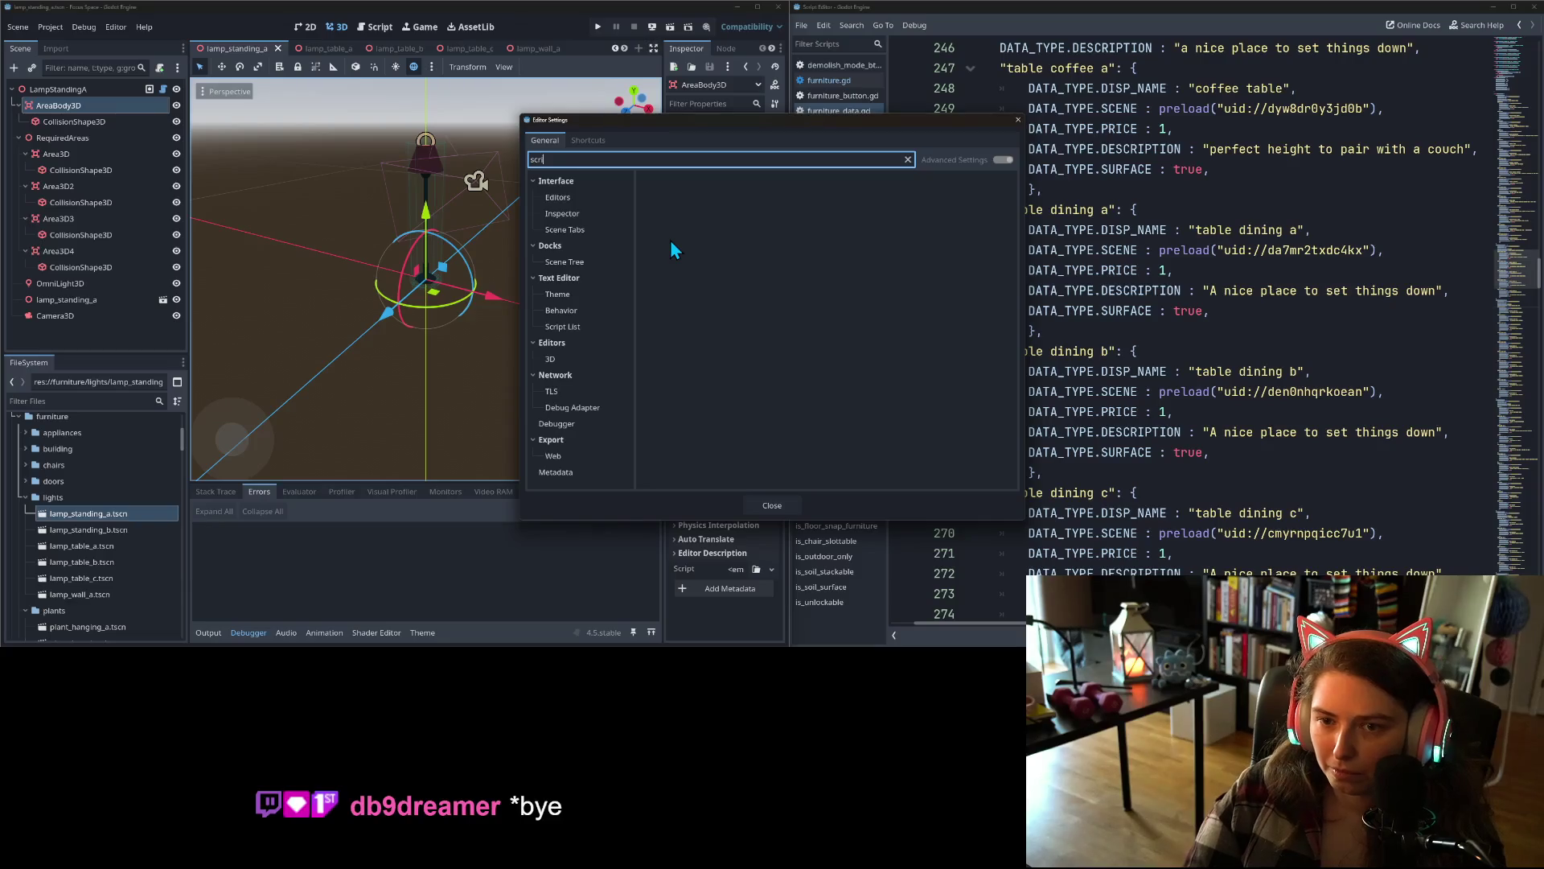
click(568, 200)
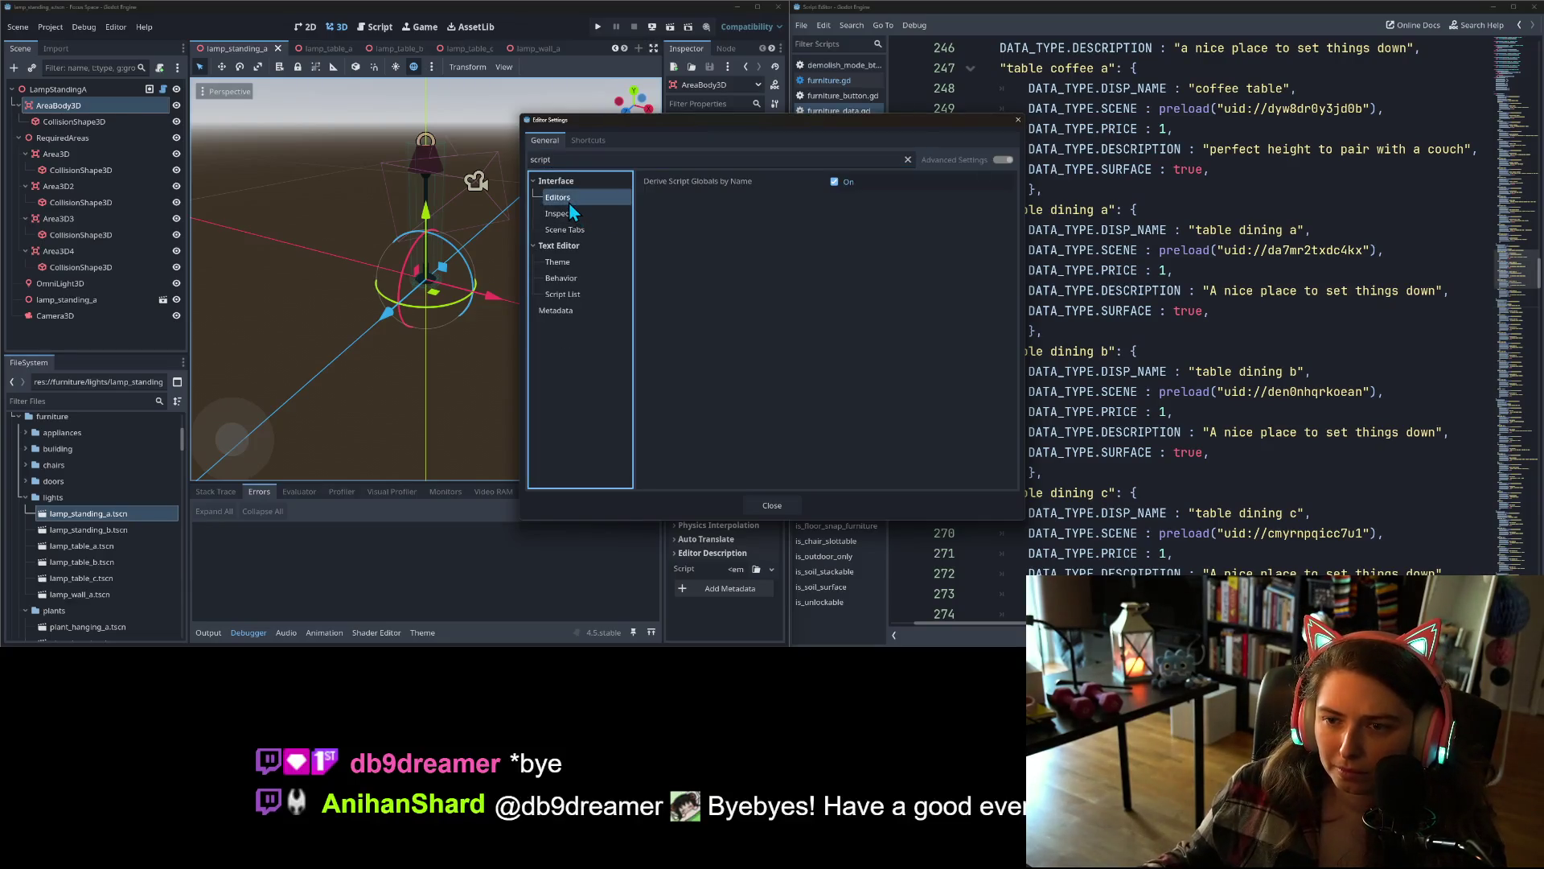
click(571, 214)
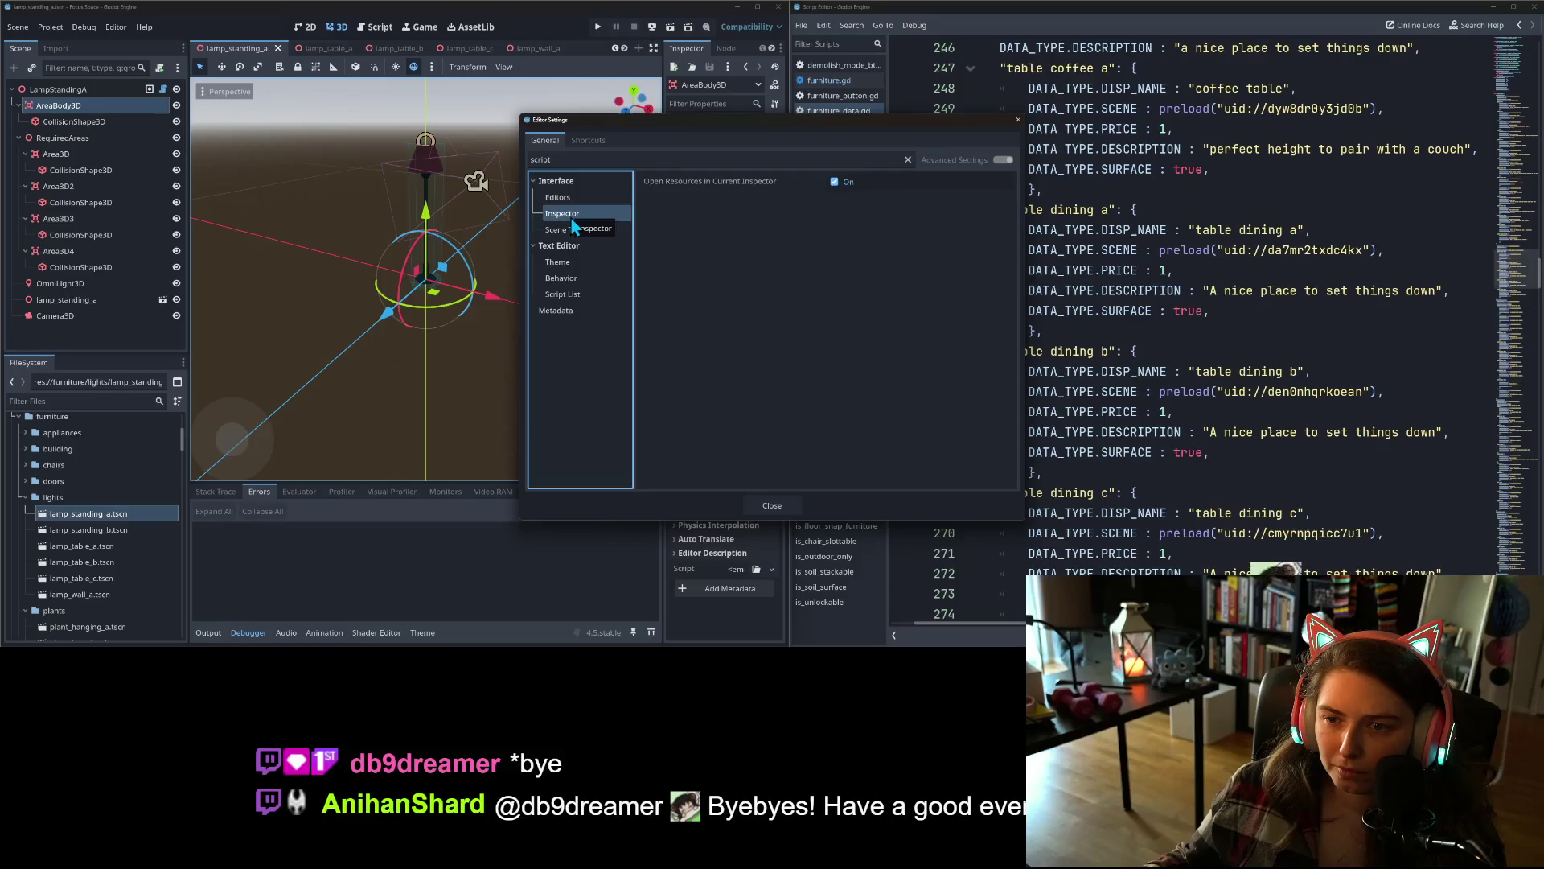
mouse_move(677, 184)
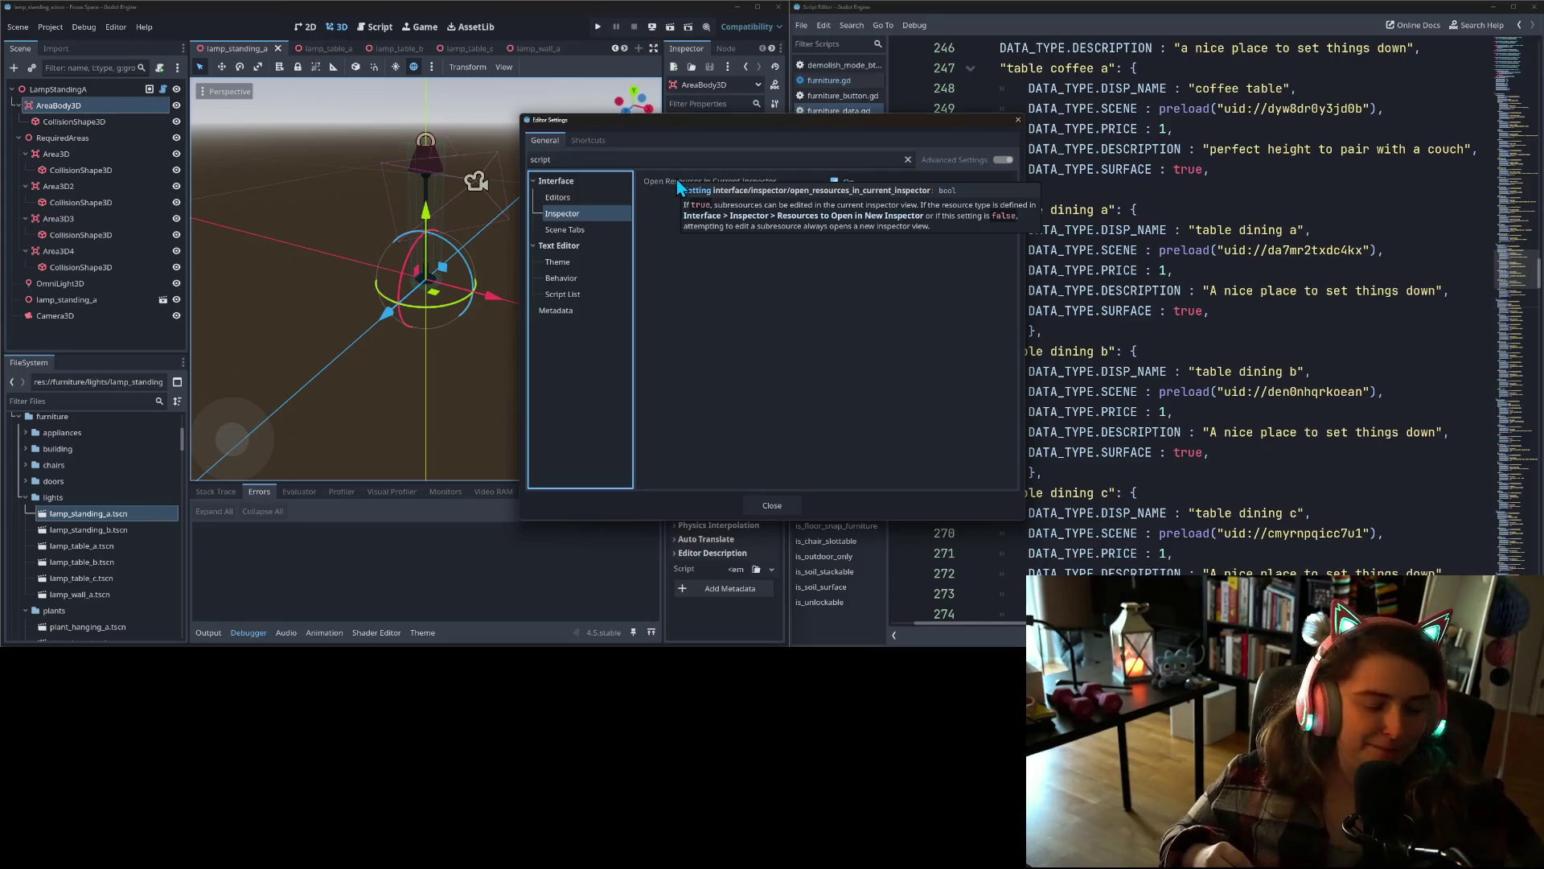
click(580, 231)
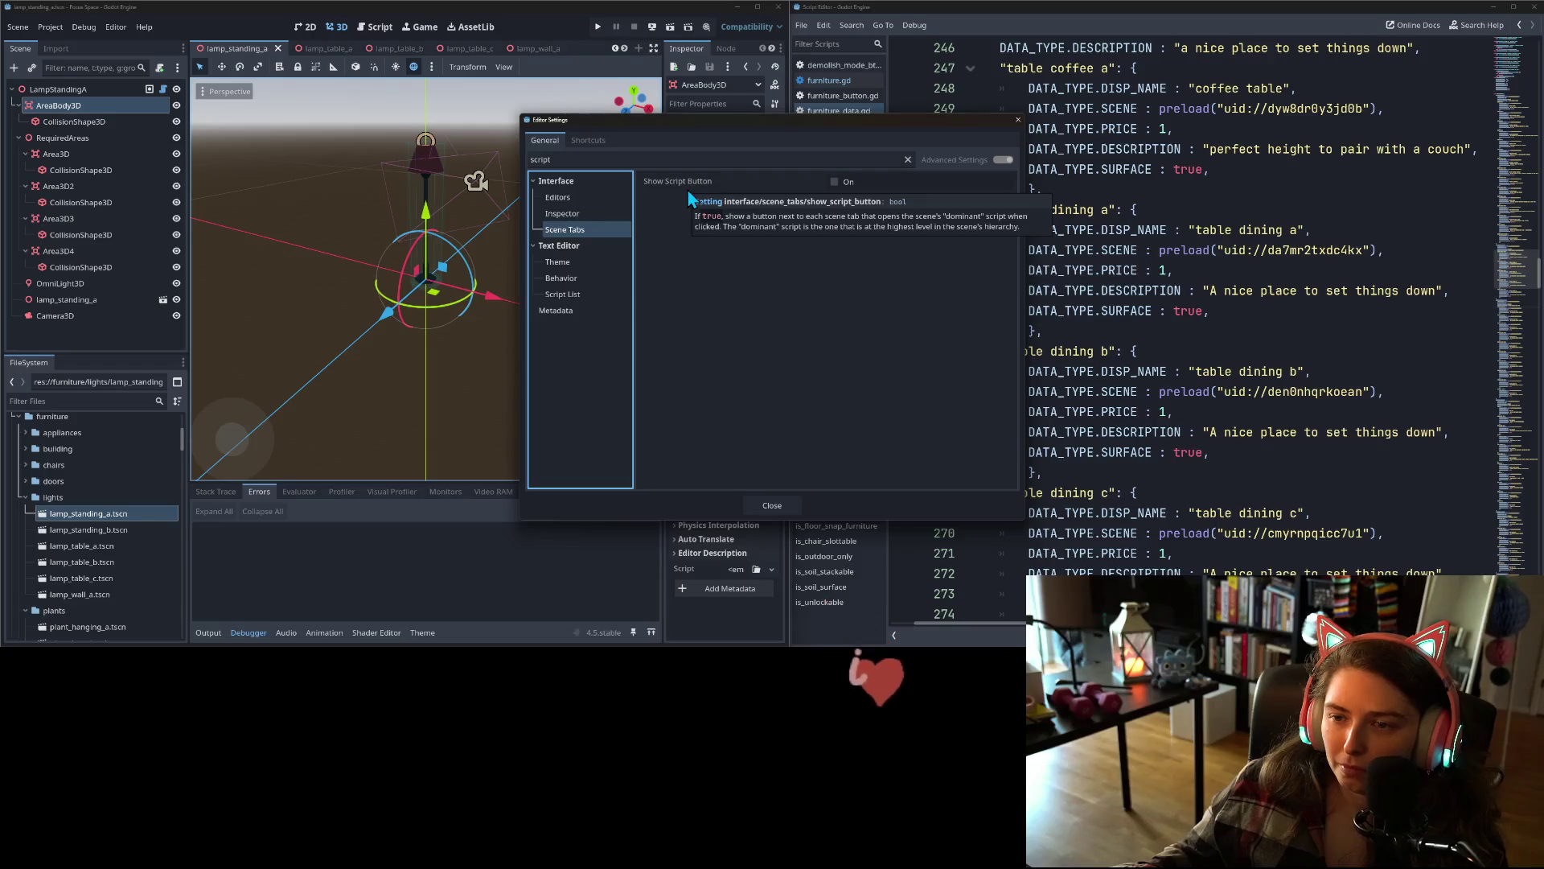
click(544, 268)
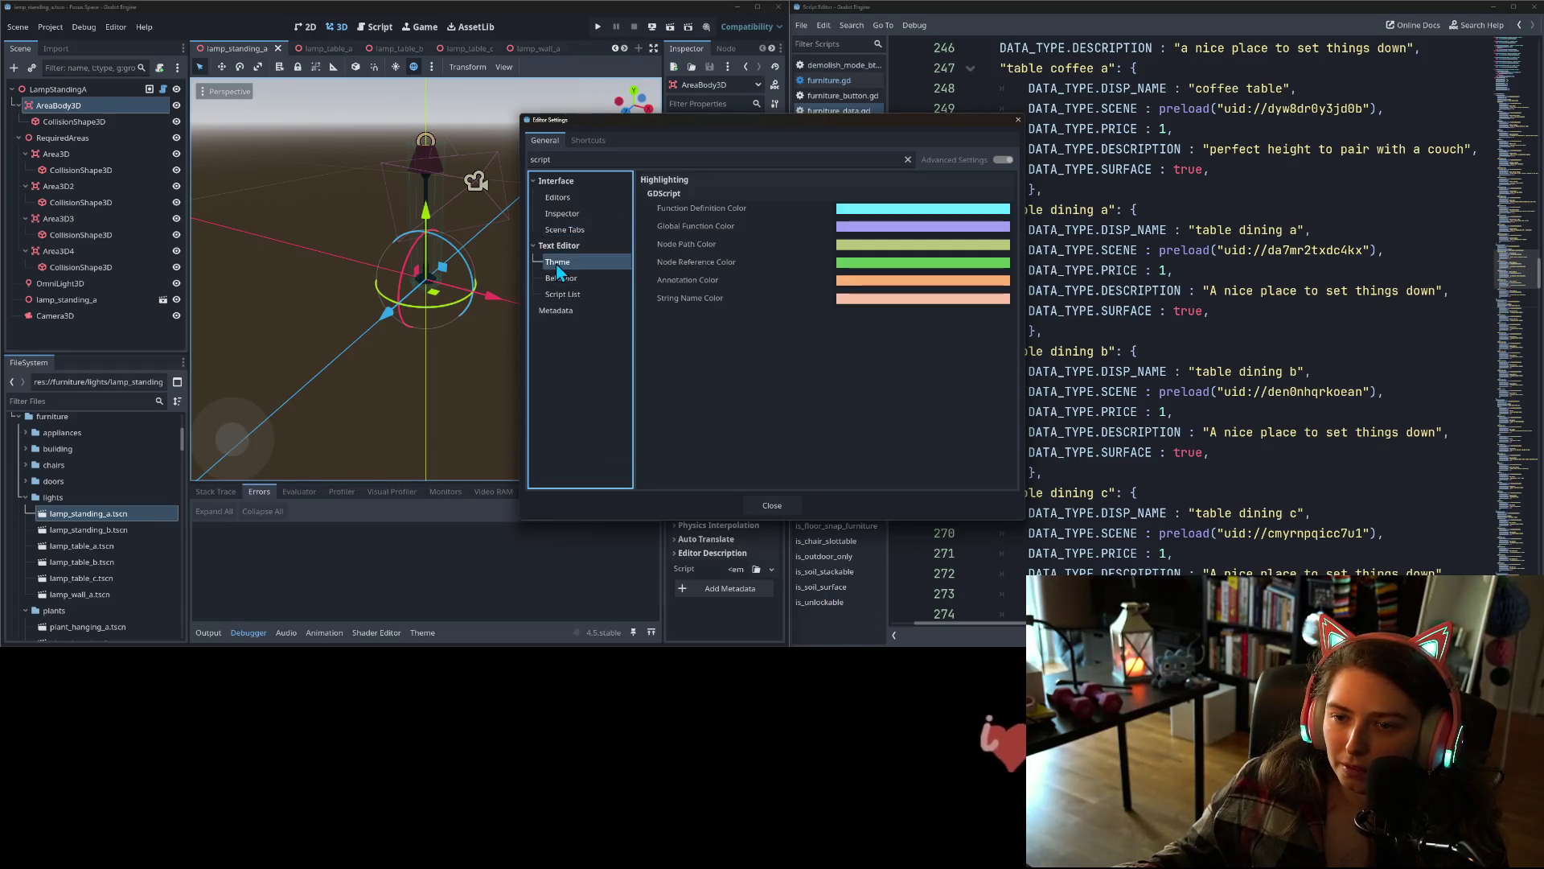
click(561, 281)
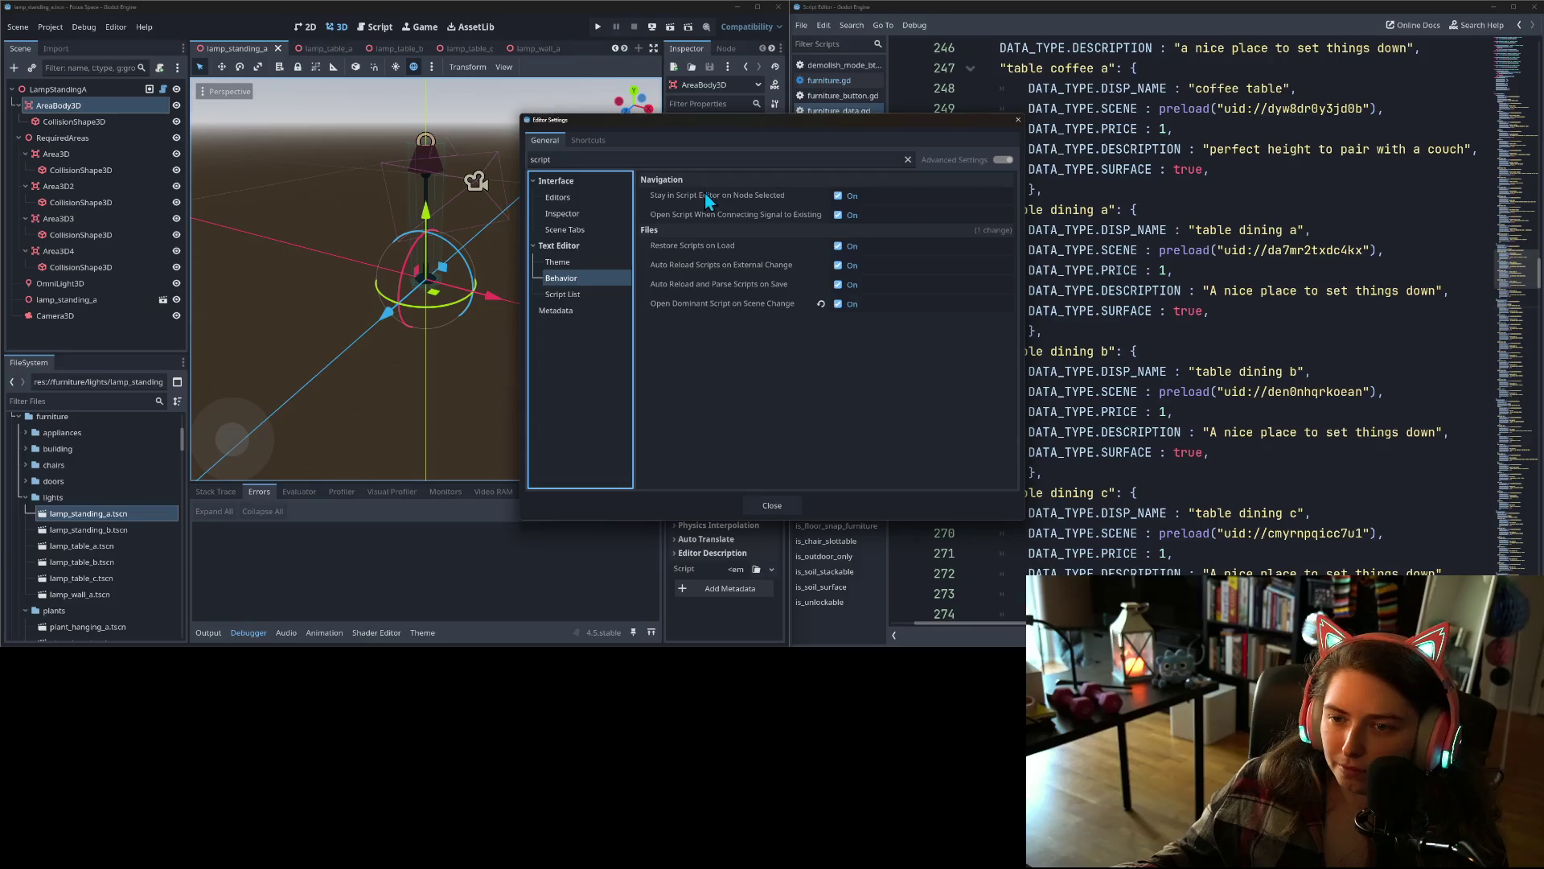
- Turn off Open Dominant Script on Scene Change and close Editor Settings
mouse_move(703, 198)
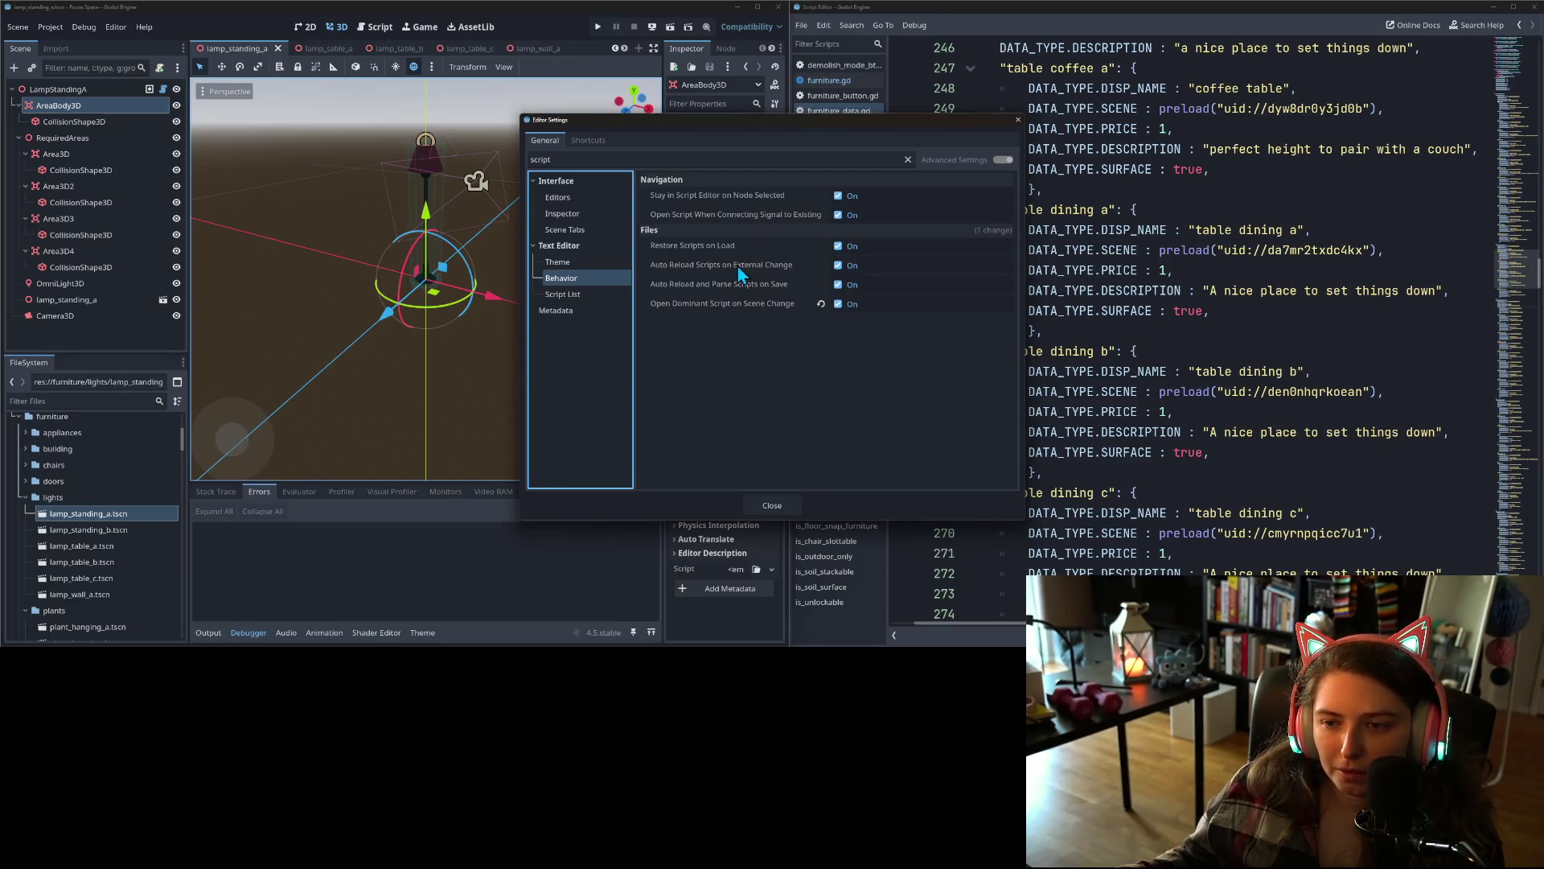
mouse_move(738, 274)
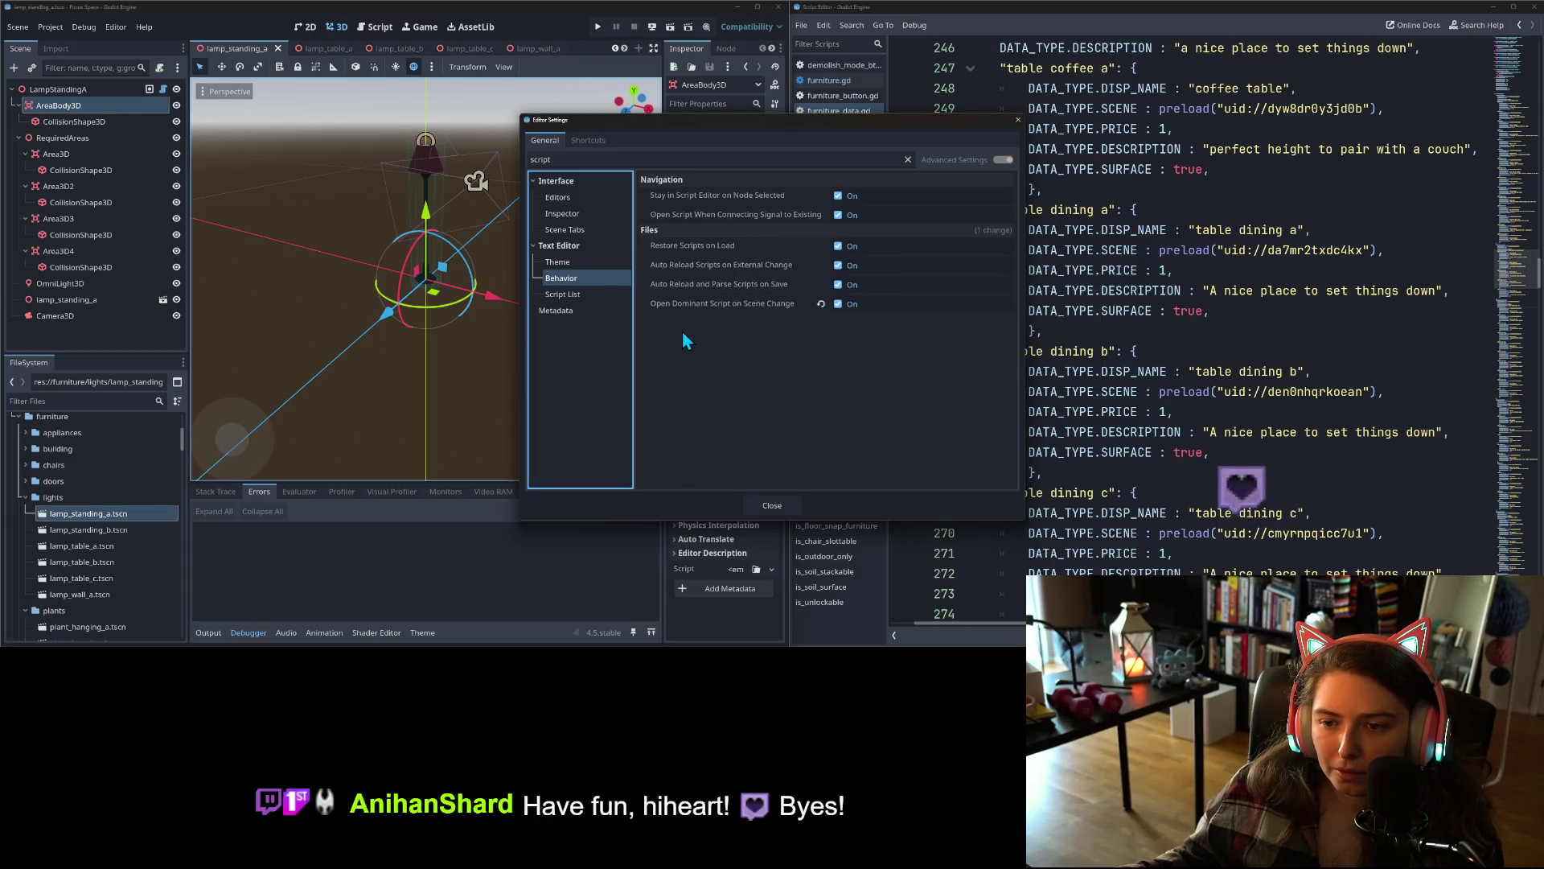
mouse_move(786, 306)
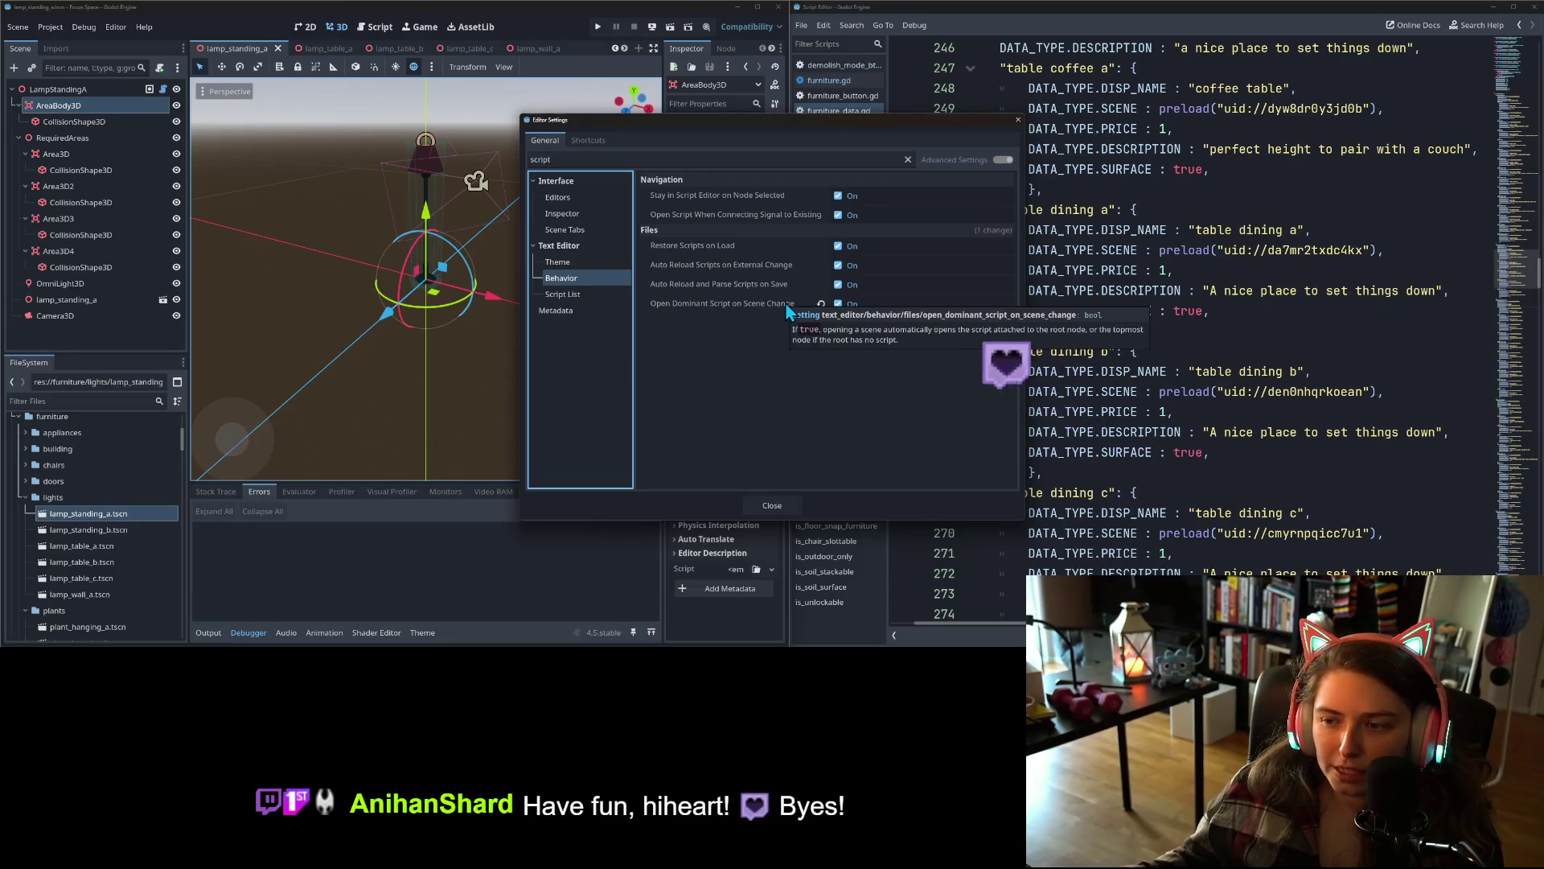
click(838, 304)
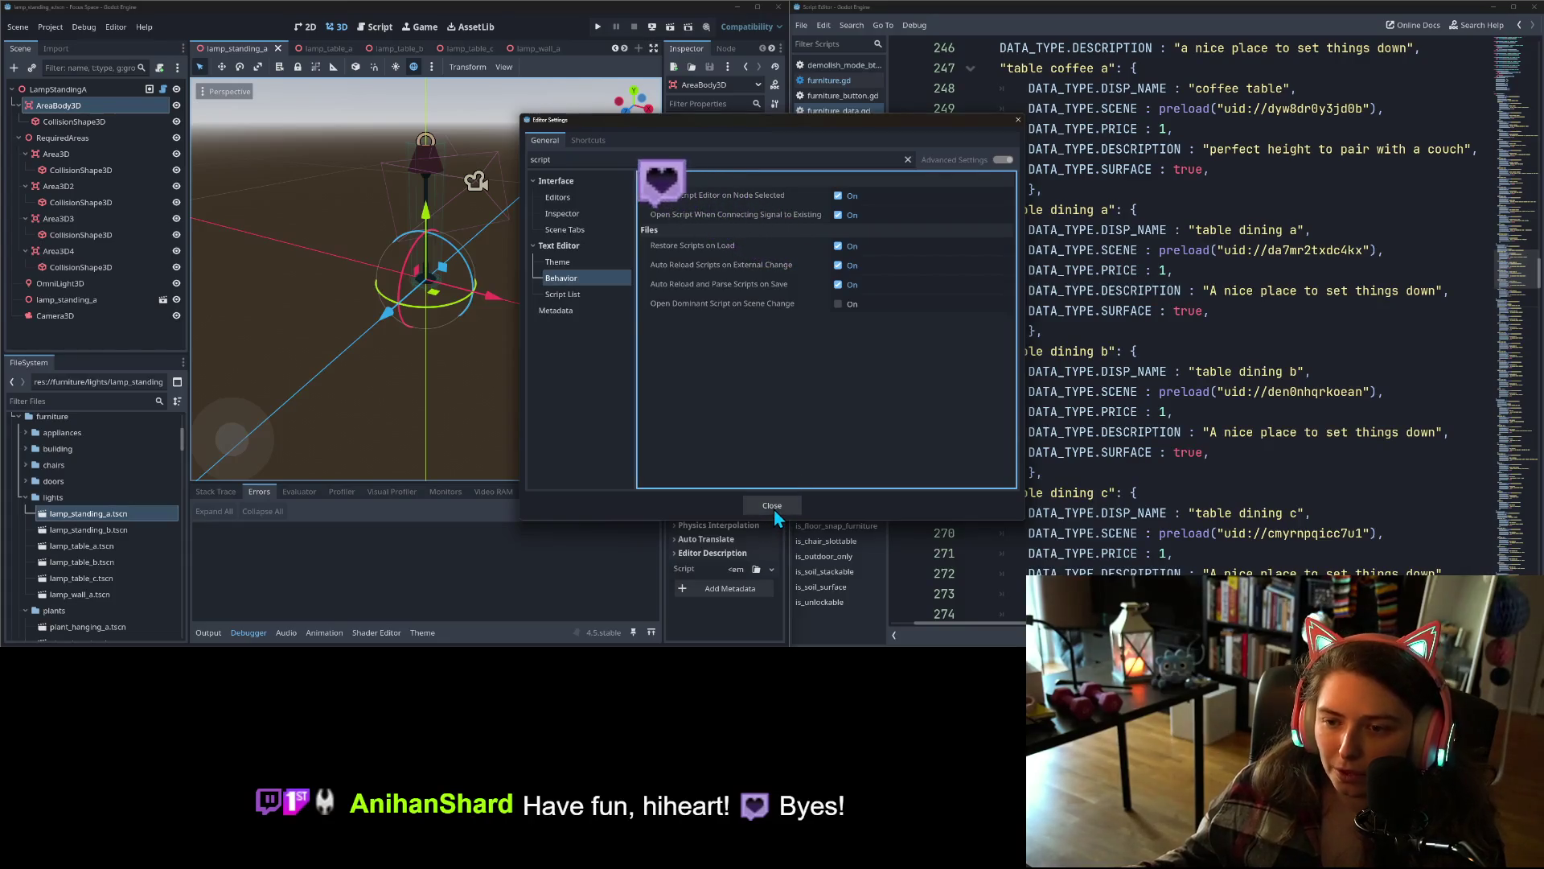
click(610, 294)
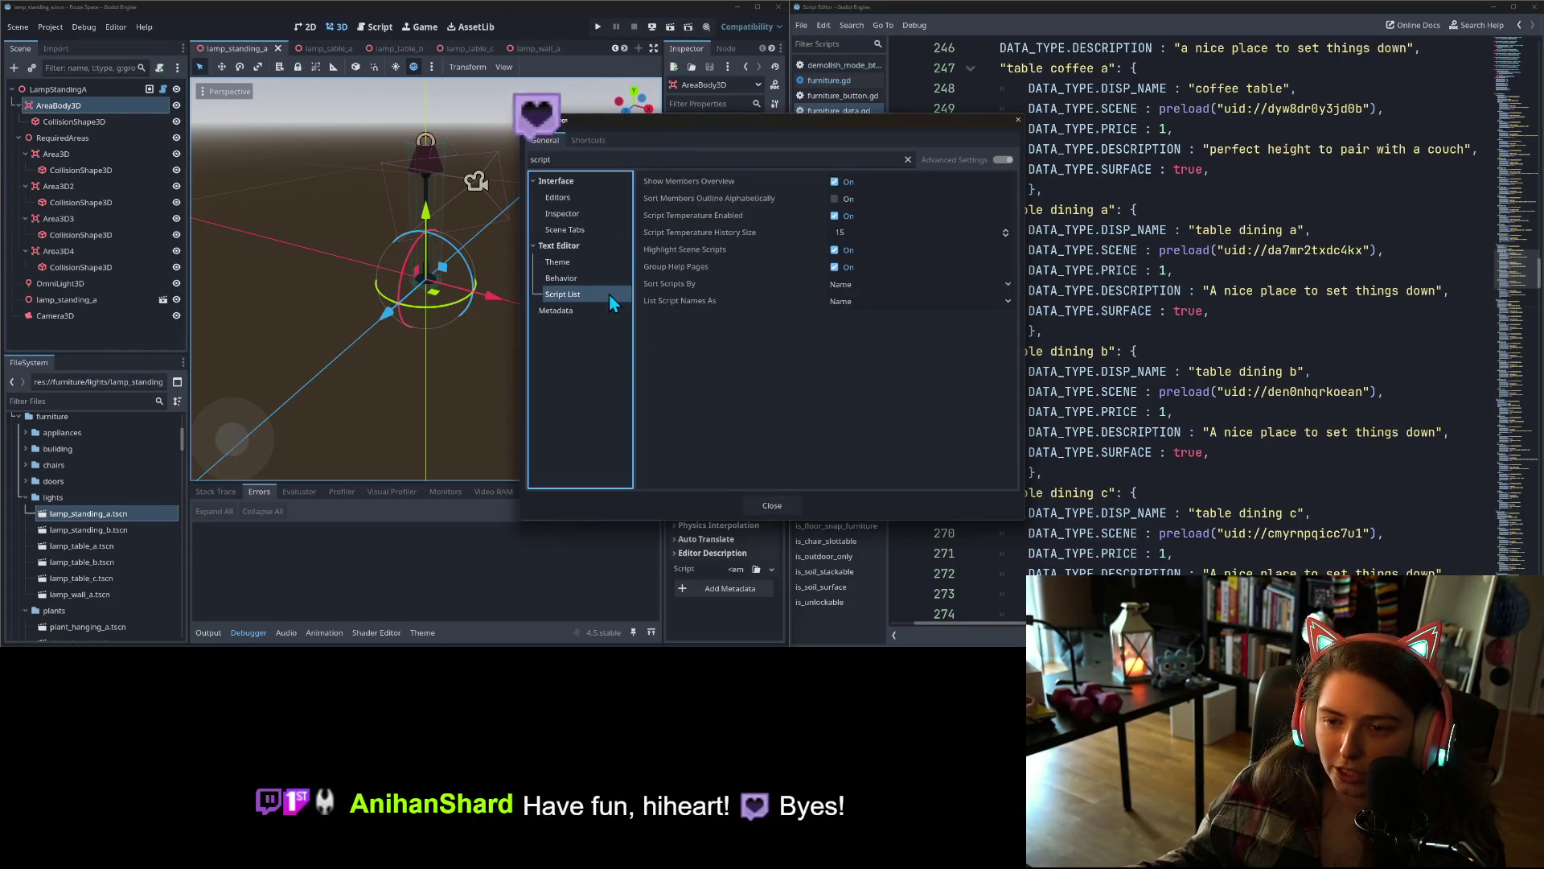
click(770, 505)
click(457, 47)
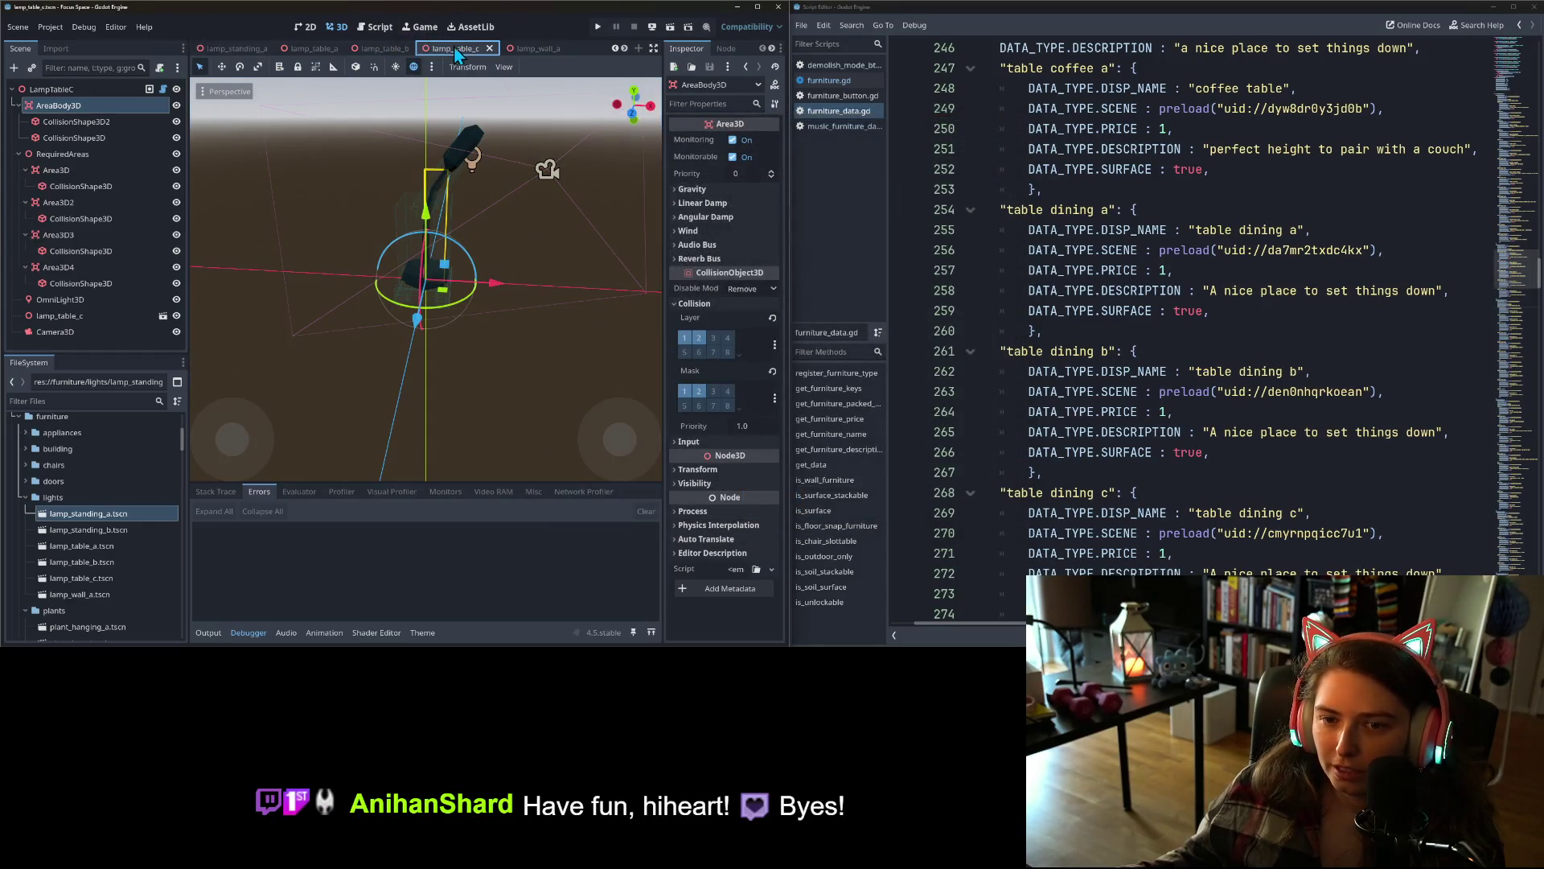
- Show the lamp_table_b scene and scroll furniture_data.gd to the lamp table a, b and c entries
click(370, 50)
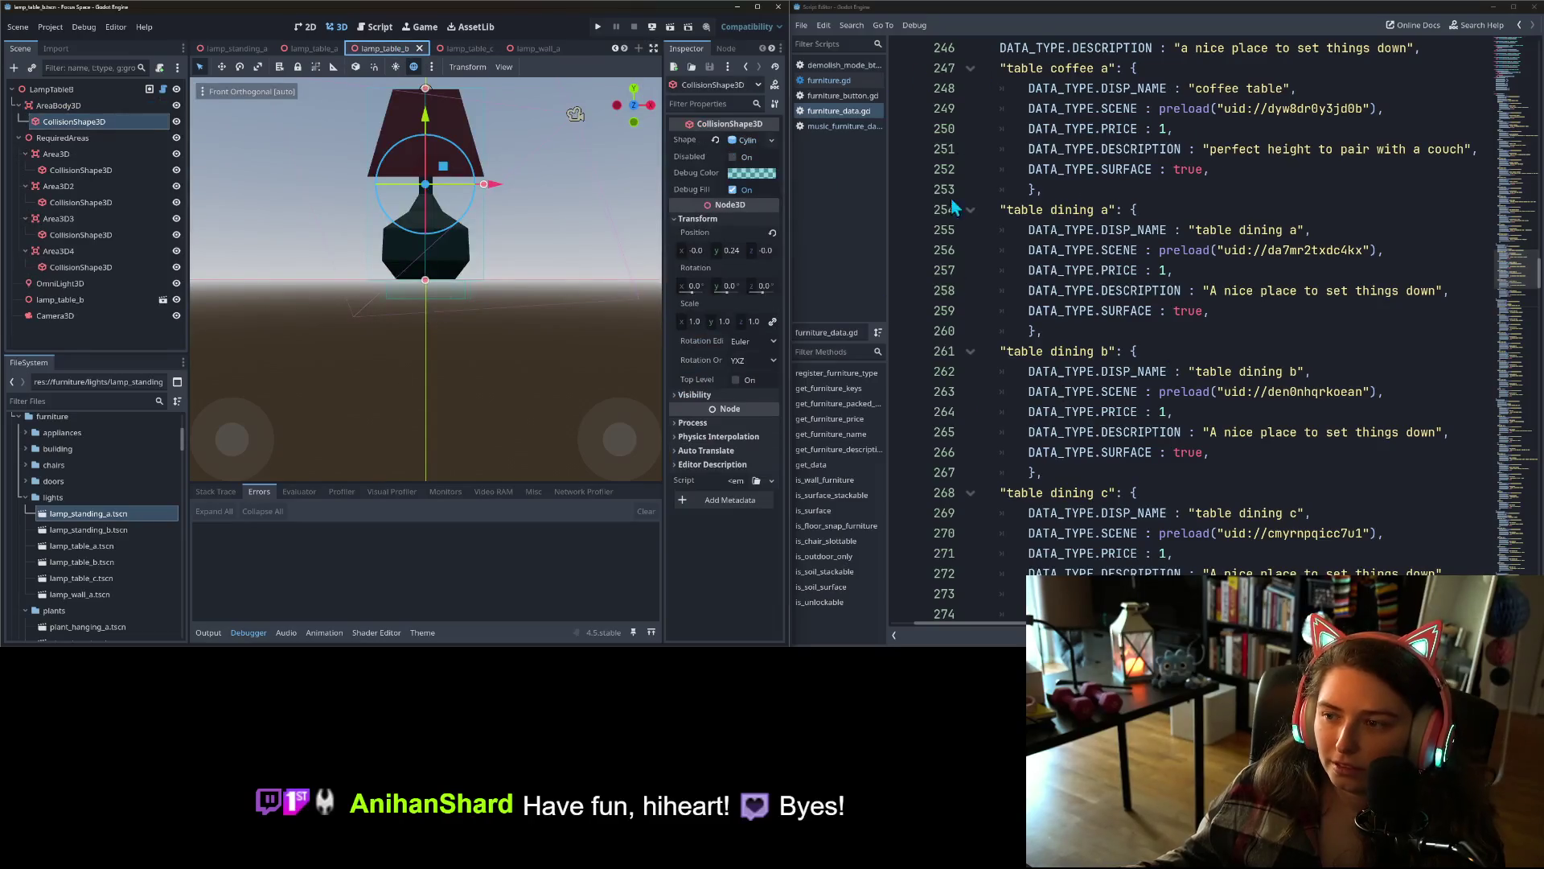
scroll(1162, 440, up, 3)
scroll(1162, 440, down, 2)
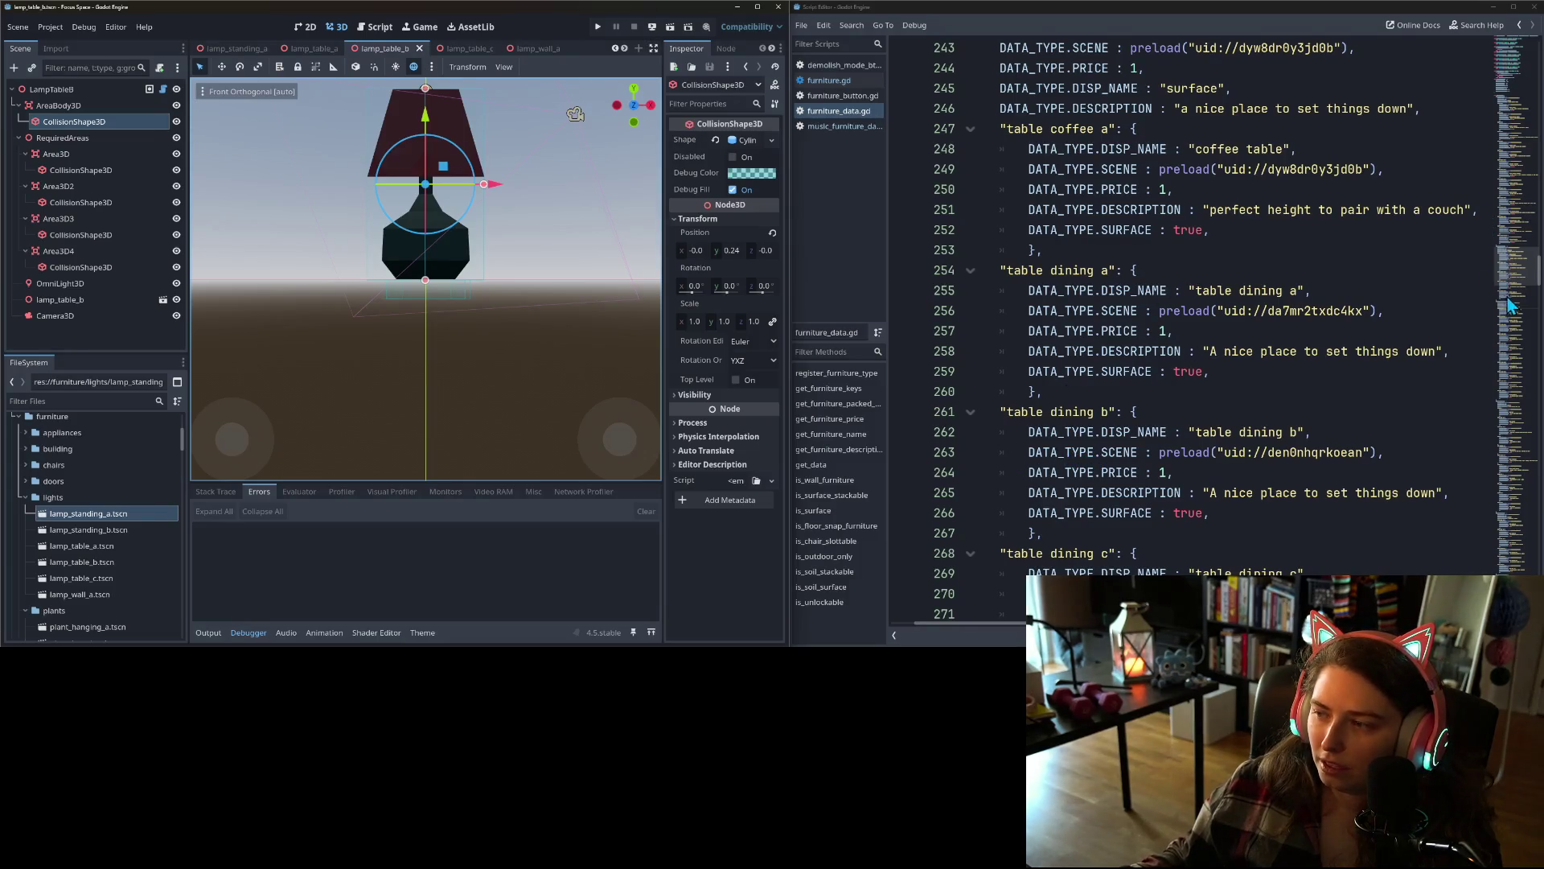
drag(1509, 304, 1526, 460)
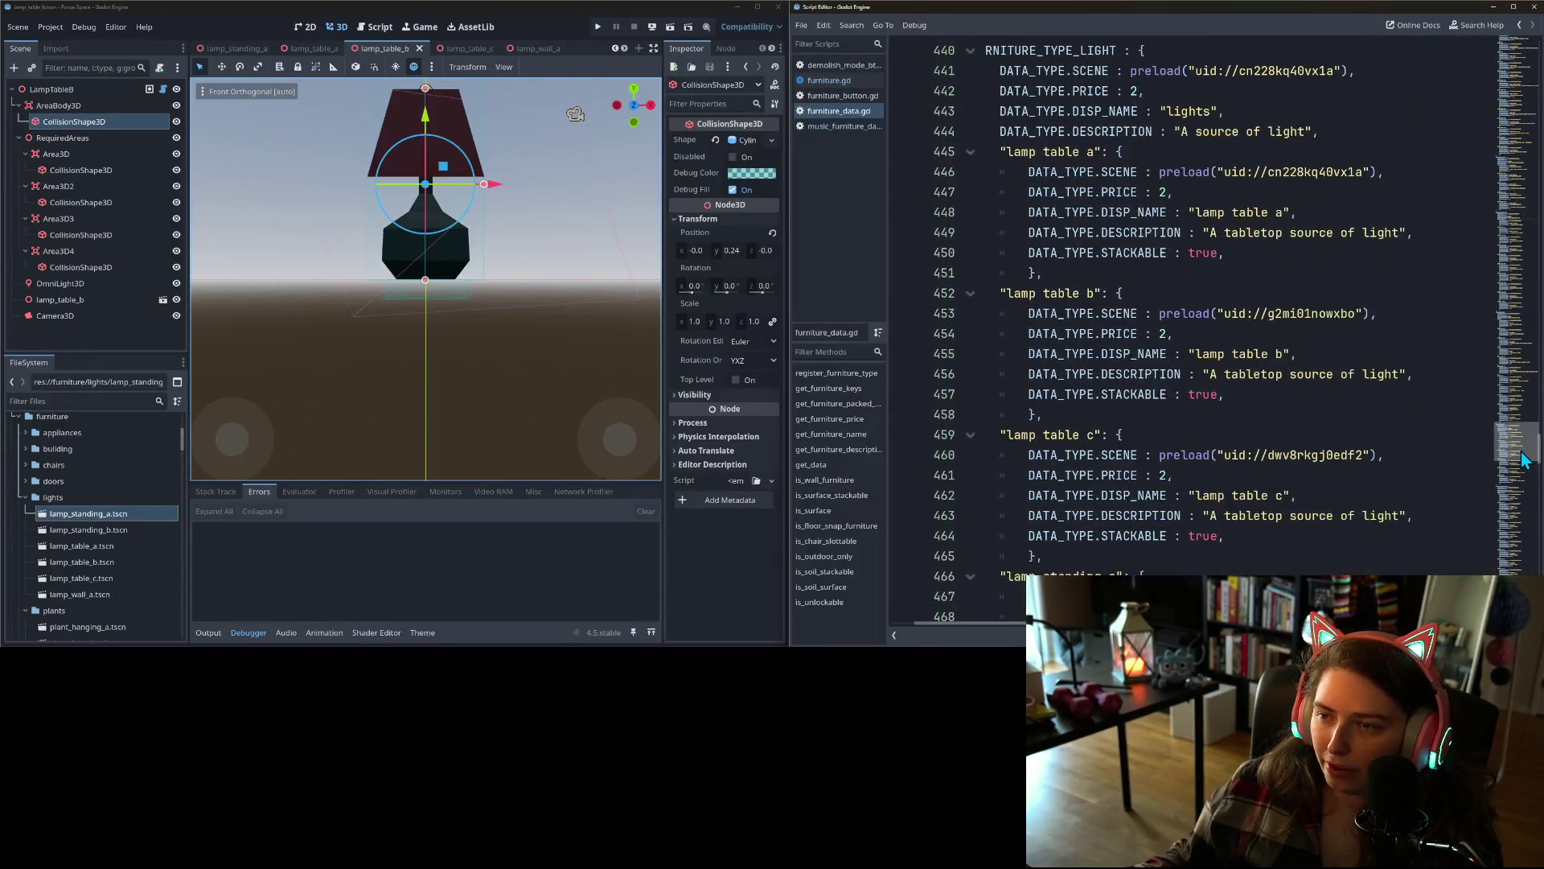
click(315, 48)
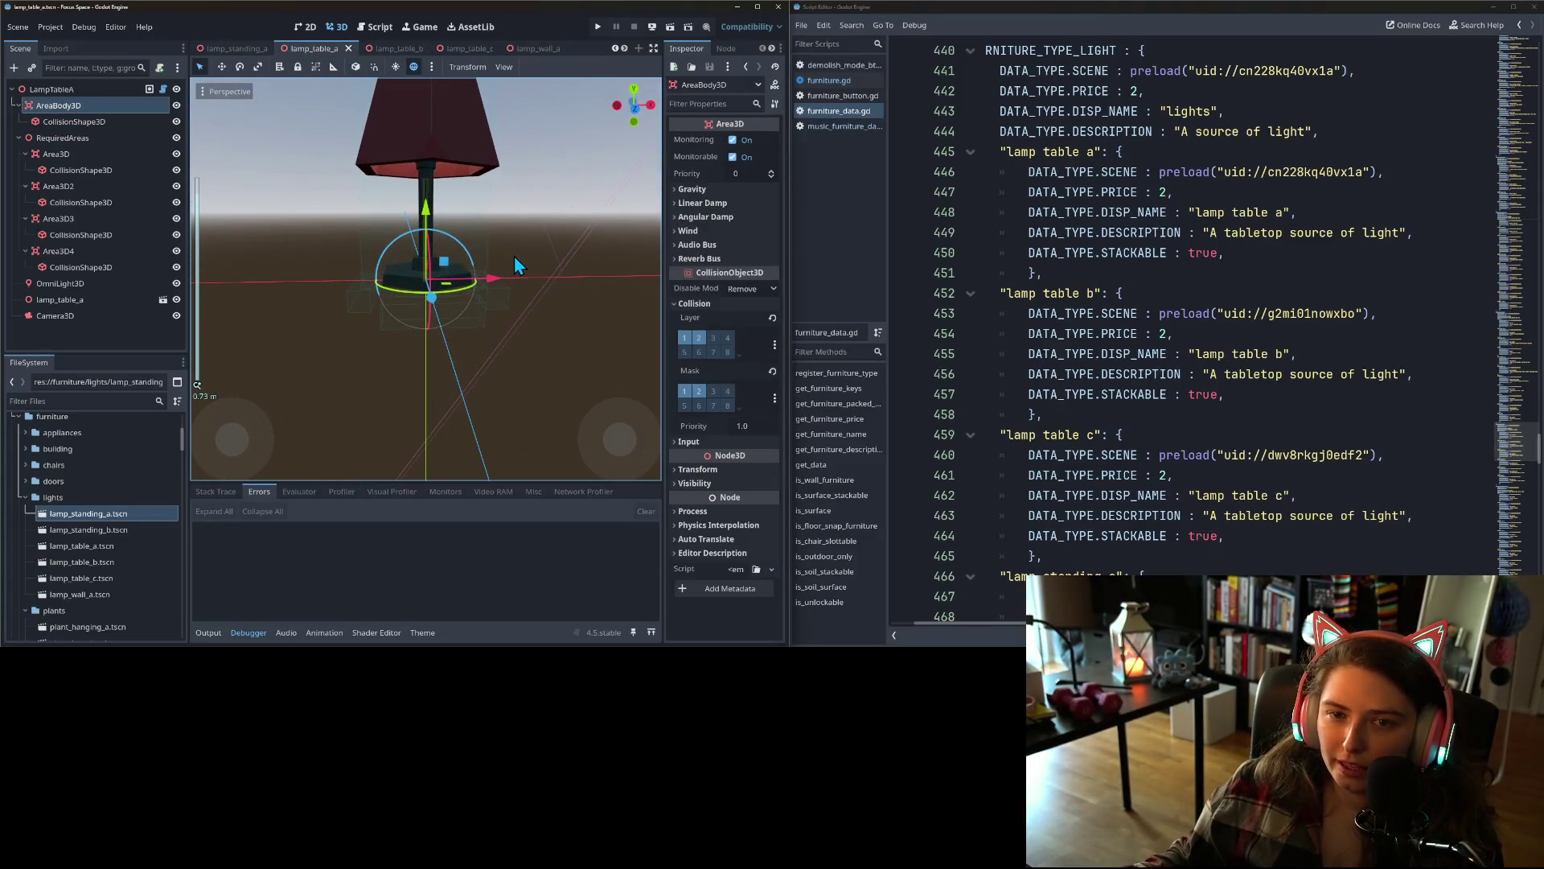
click(386, 49)
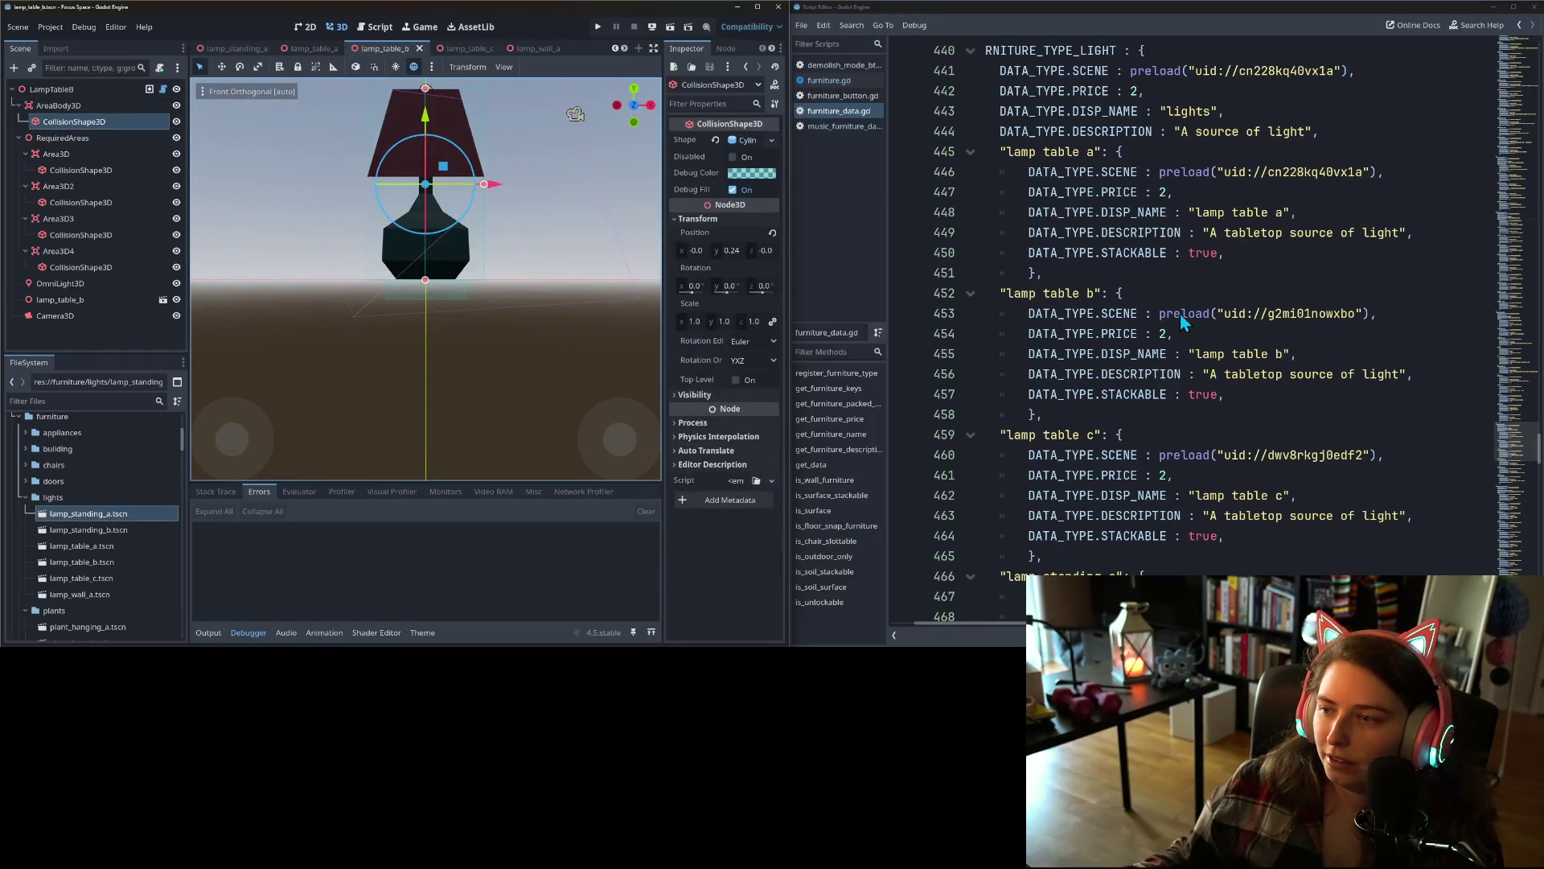
click(1132, 313)
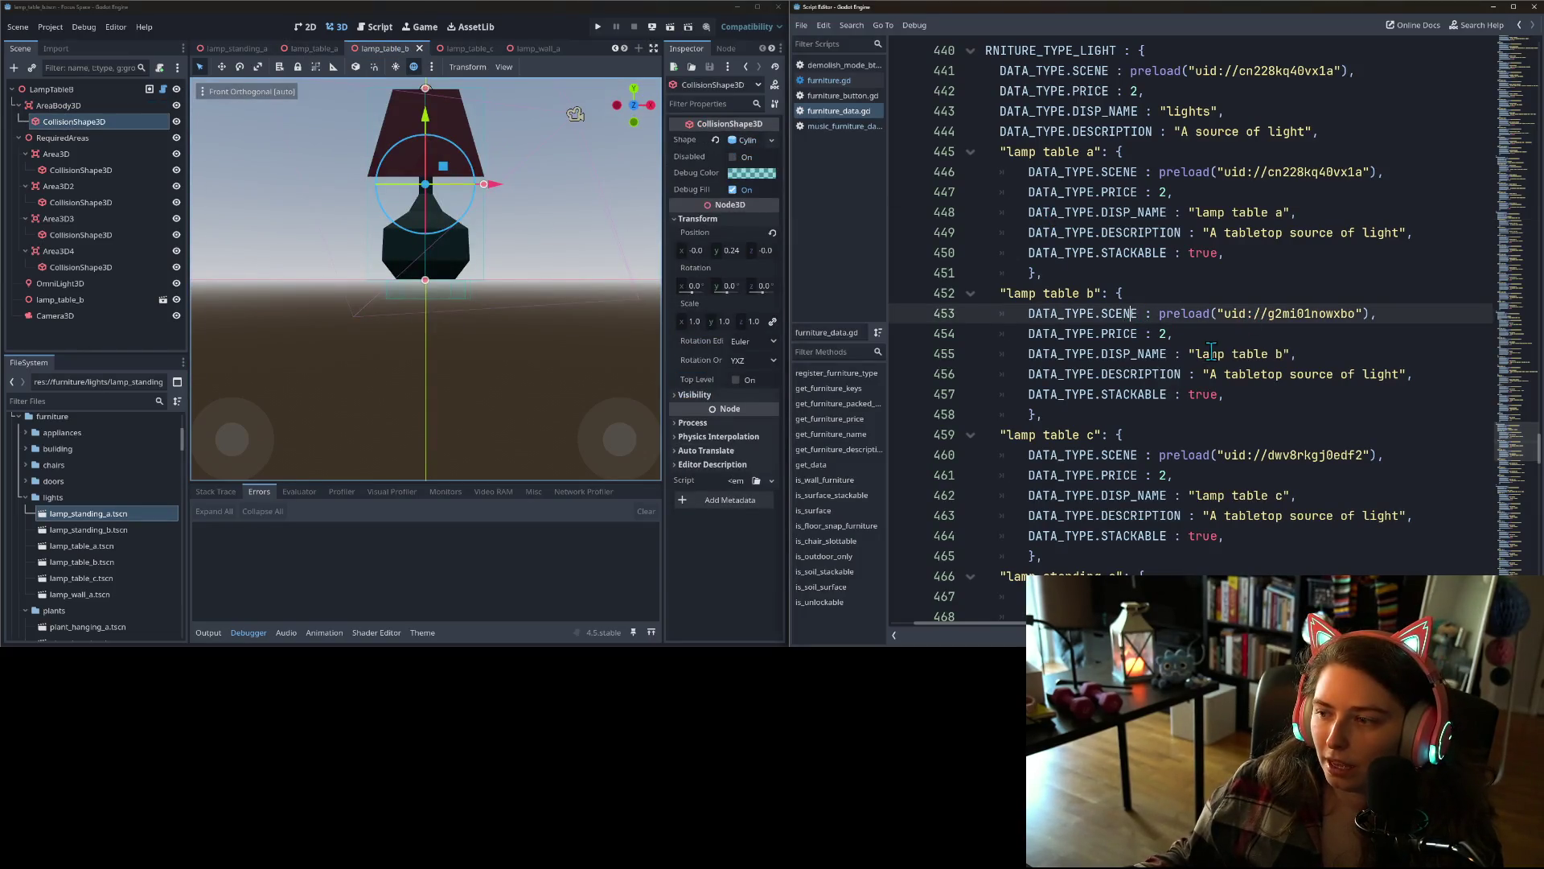
- Rename lamp table b to 'vase bottom table lamp' and describe it as 'a curvy source of table top light'
drag(1197, 355, 1277, 355)
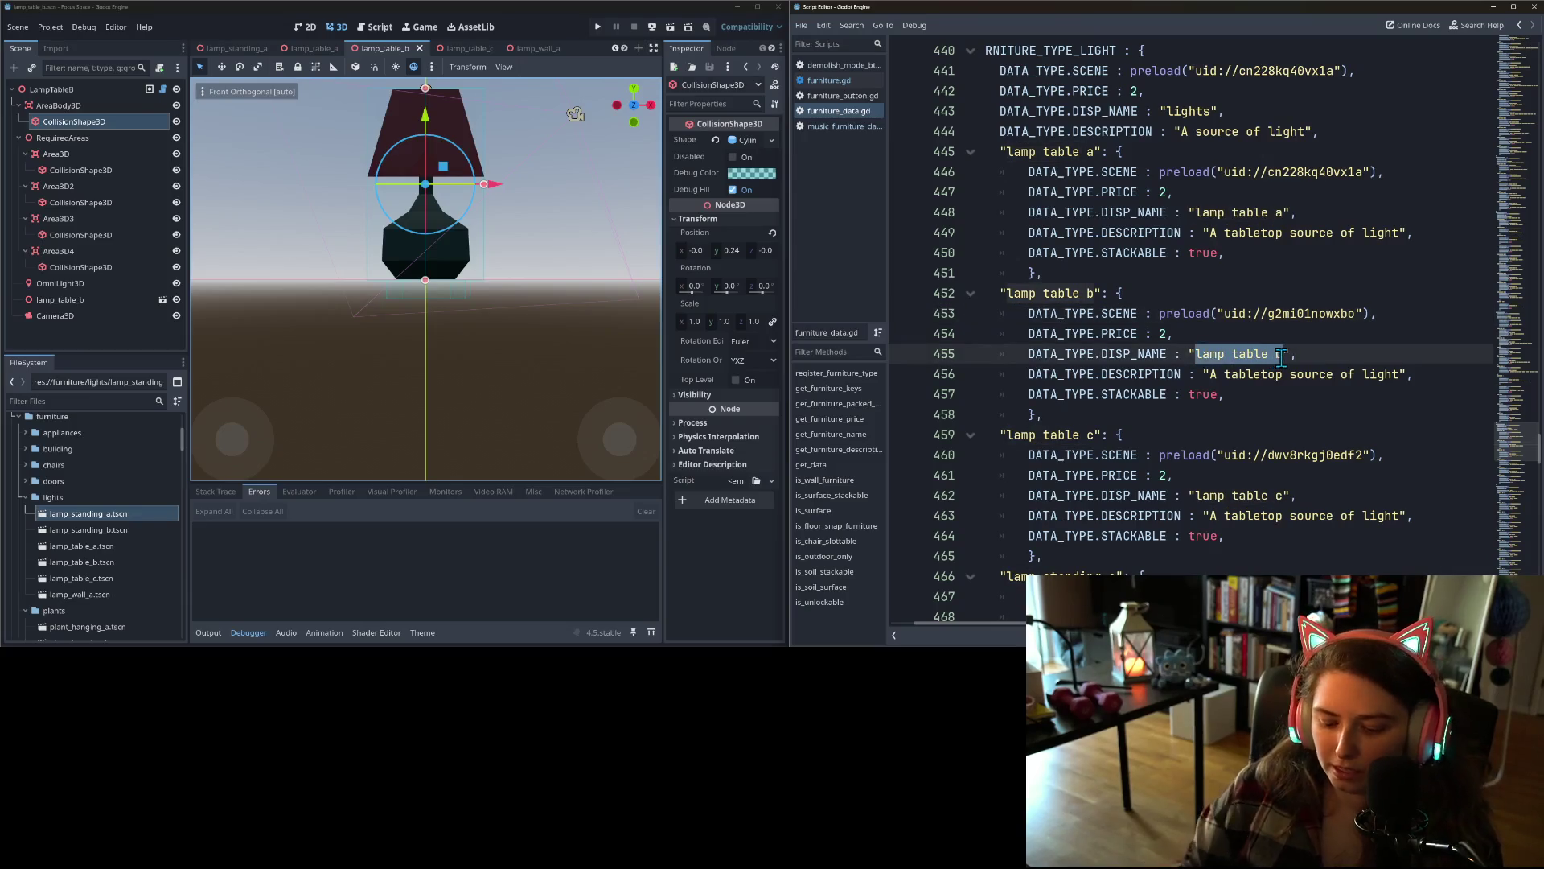
text(vase bottom )
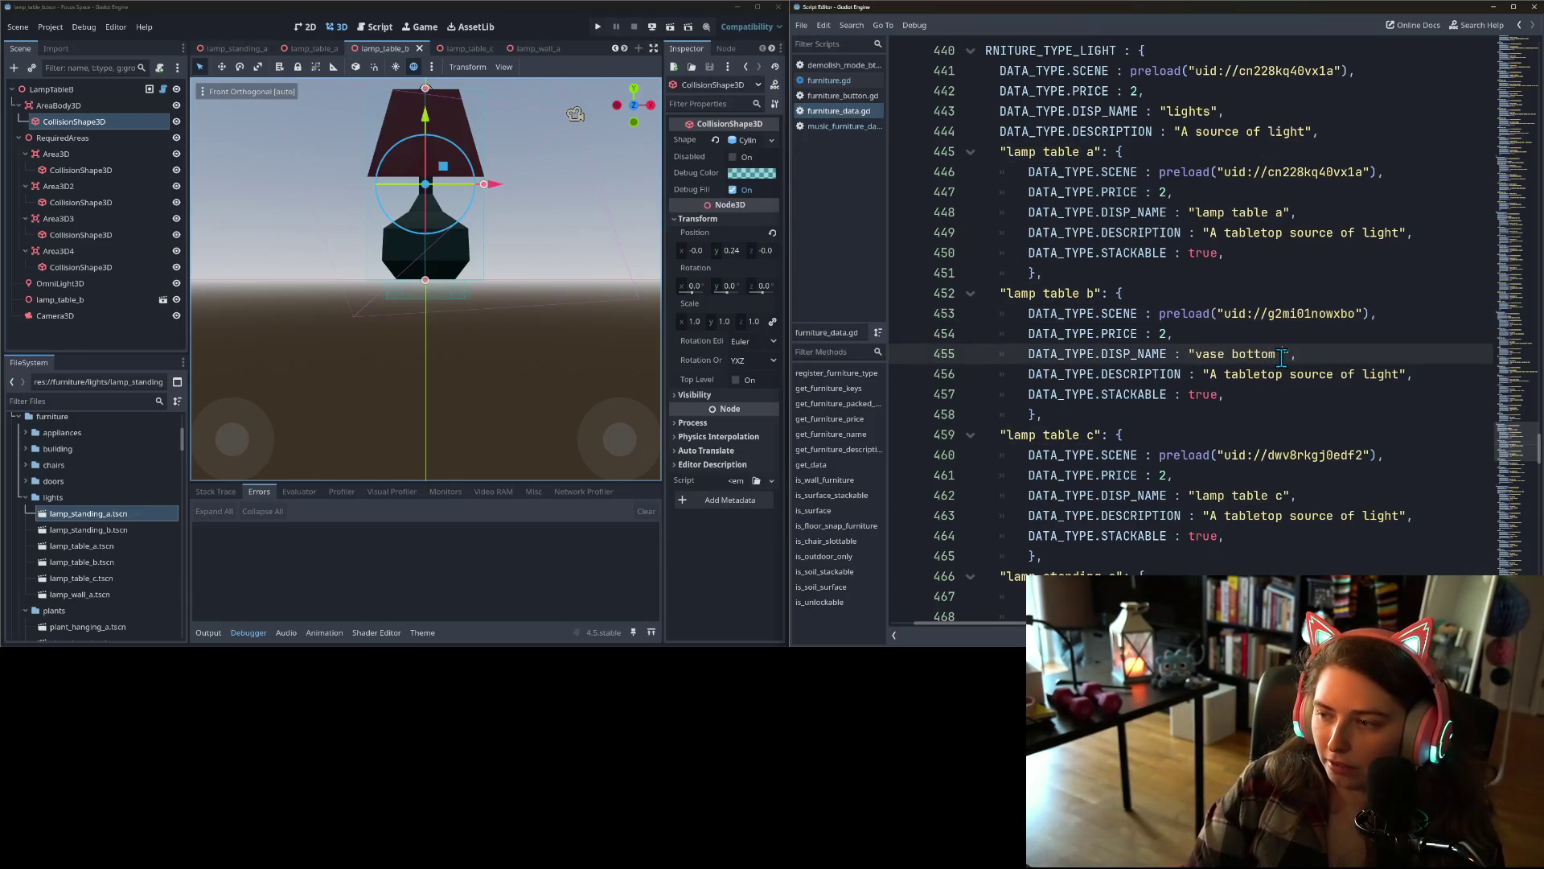
text(table la)
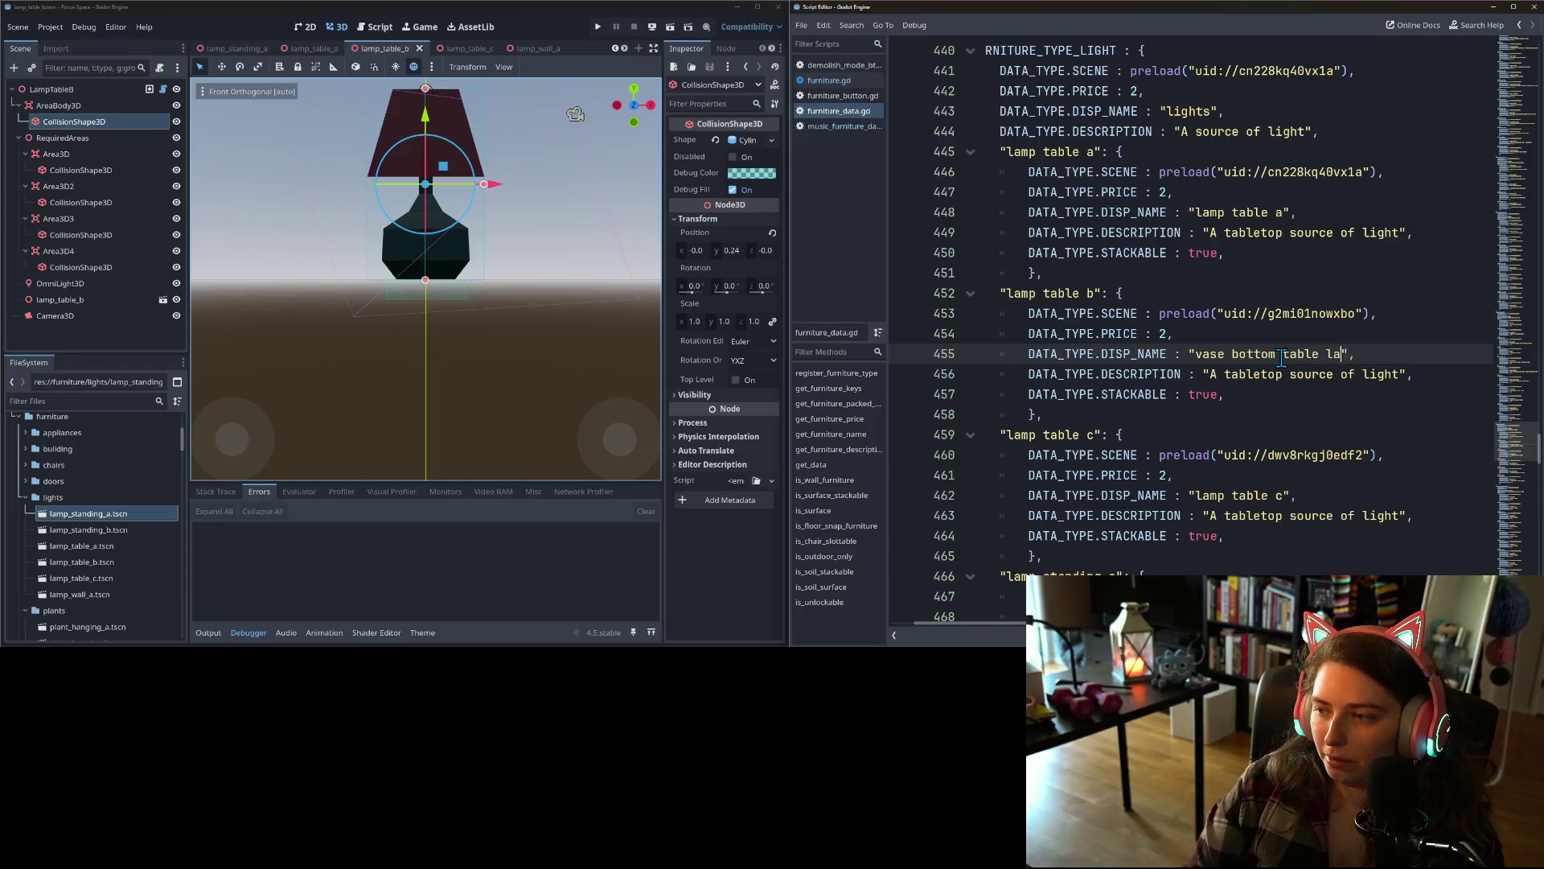
text(mp)
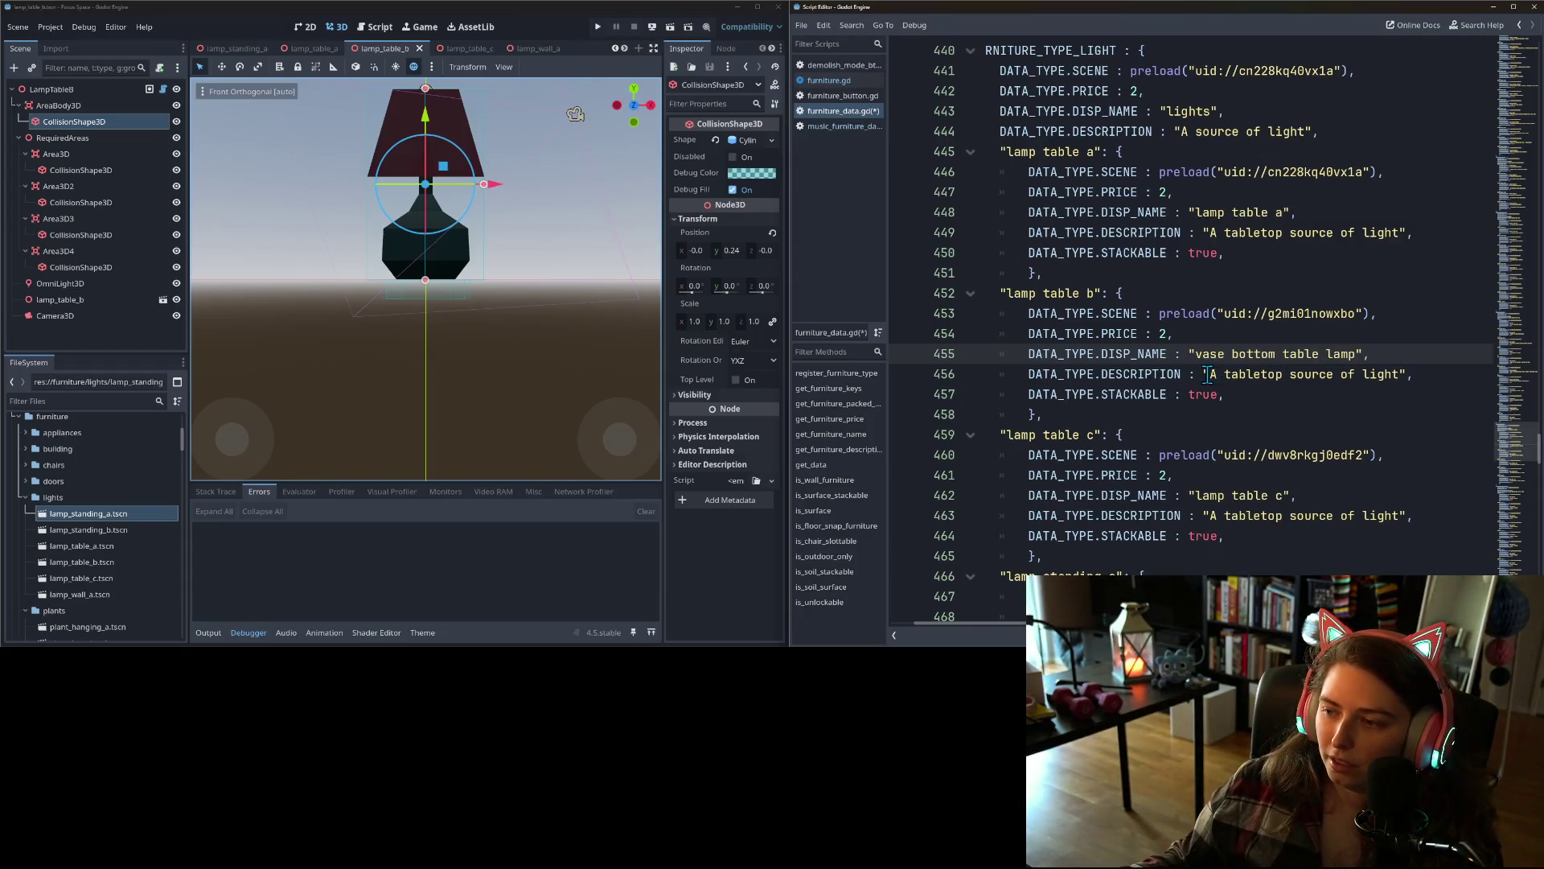
drag(1208, 374, 1401, 377)
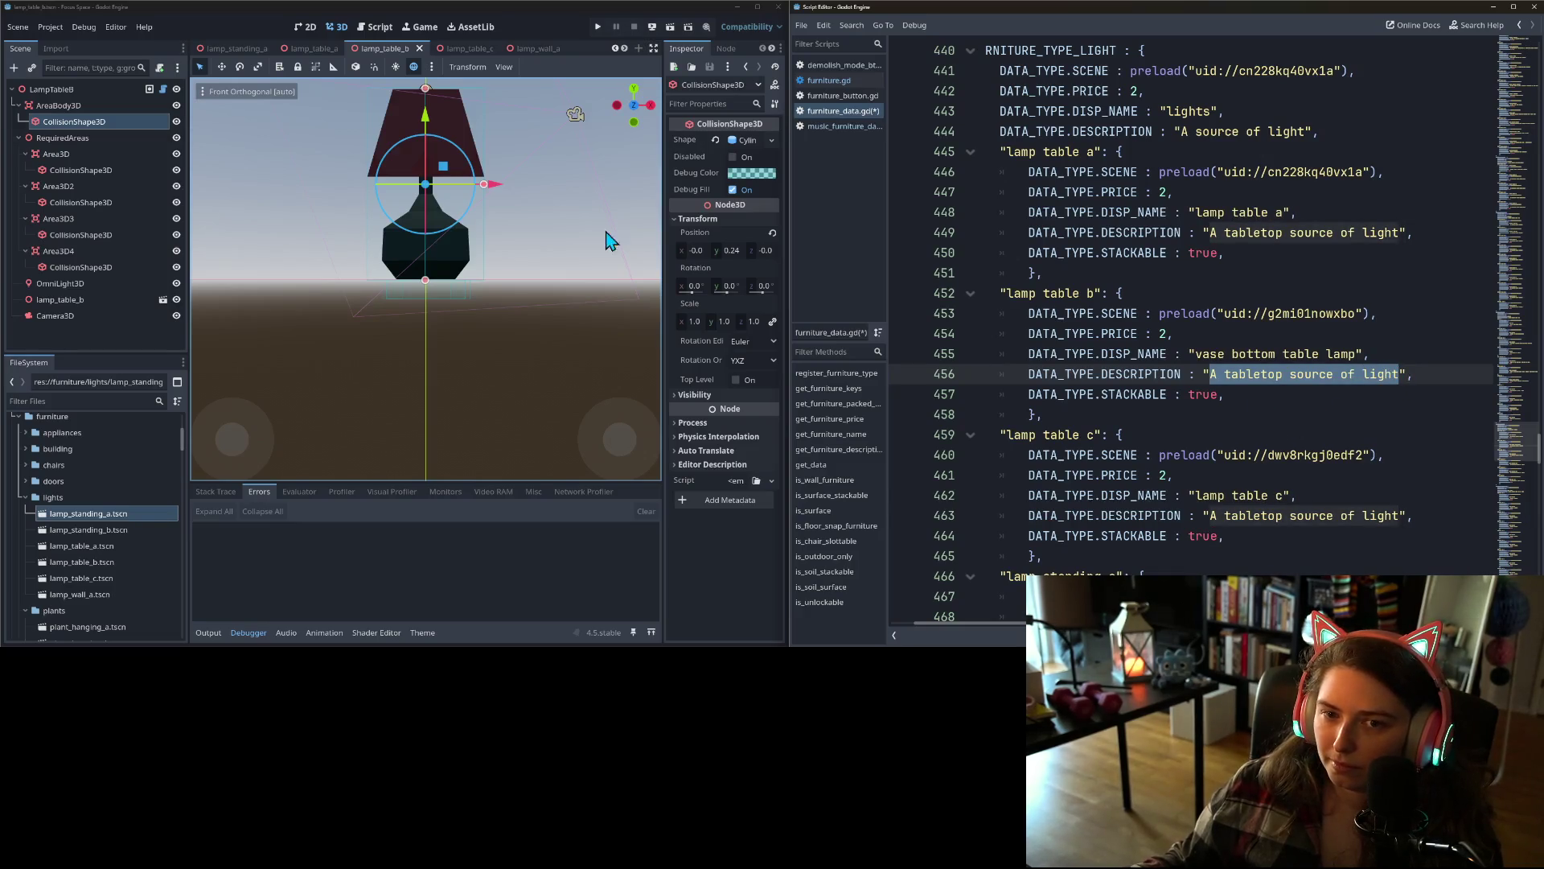
scroll(444, 344, down, 3)
mouse_move(454, 278)
mouse_down()
mouse_move(452, 317)
mouse_move(529, 321)
mouse_move(447, 346)
mouse_move(552, 330)
mouse_up()
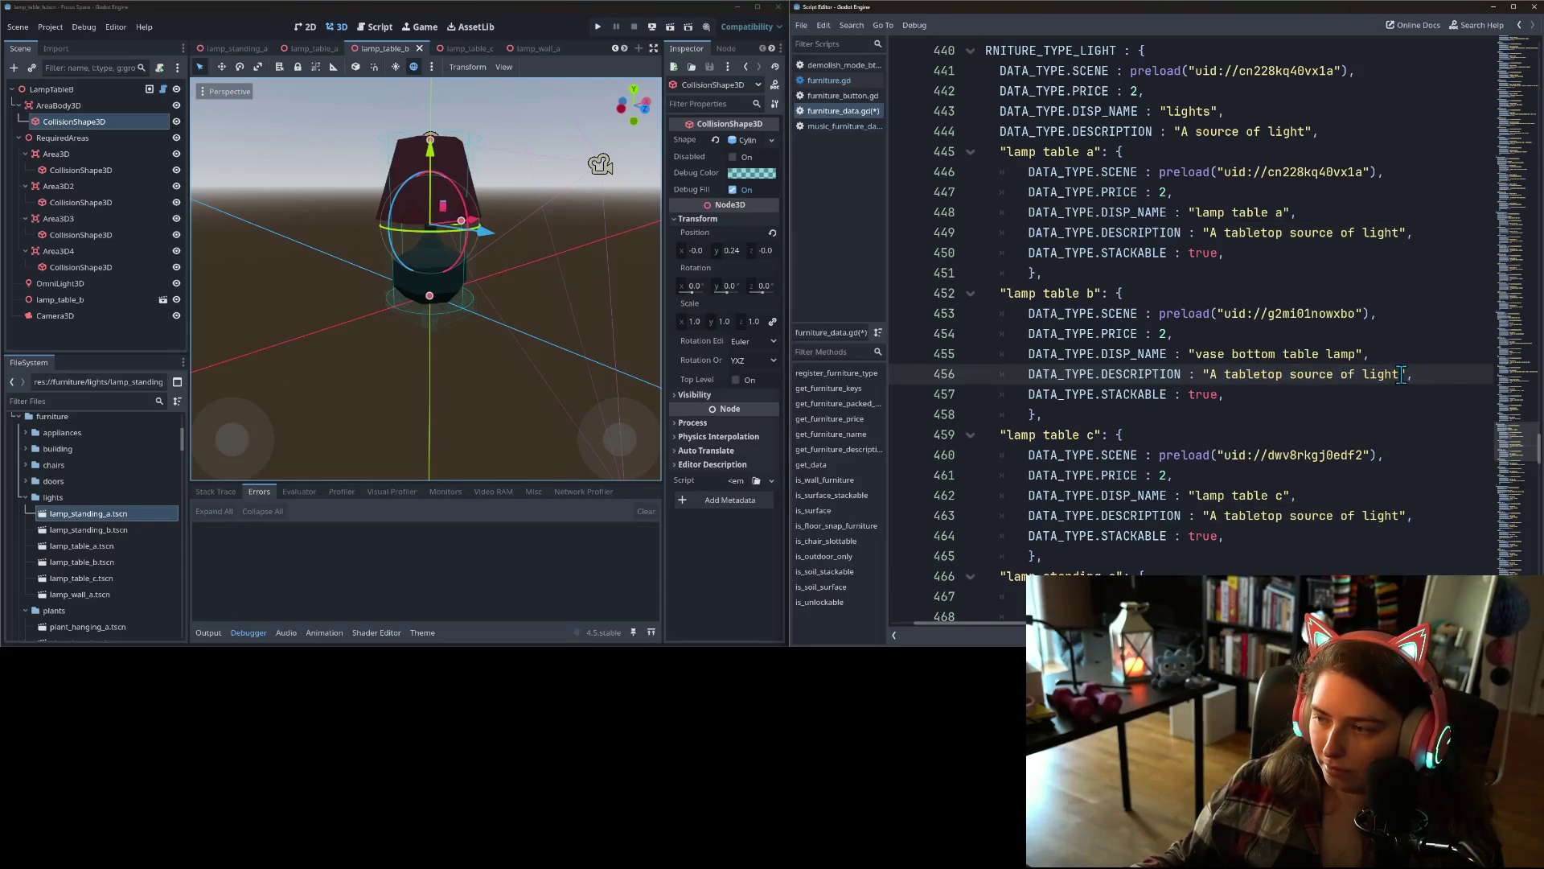
drag(1400, 374, 1212, 374)
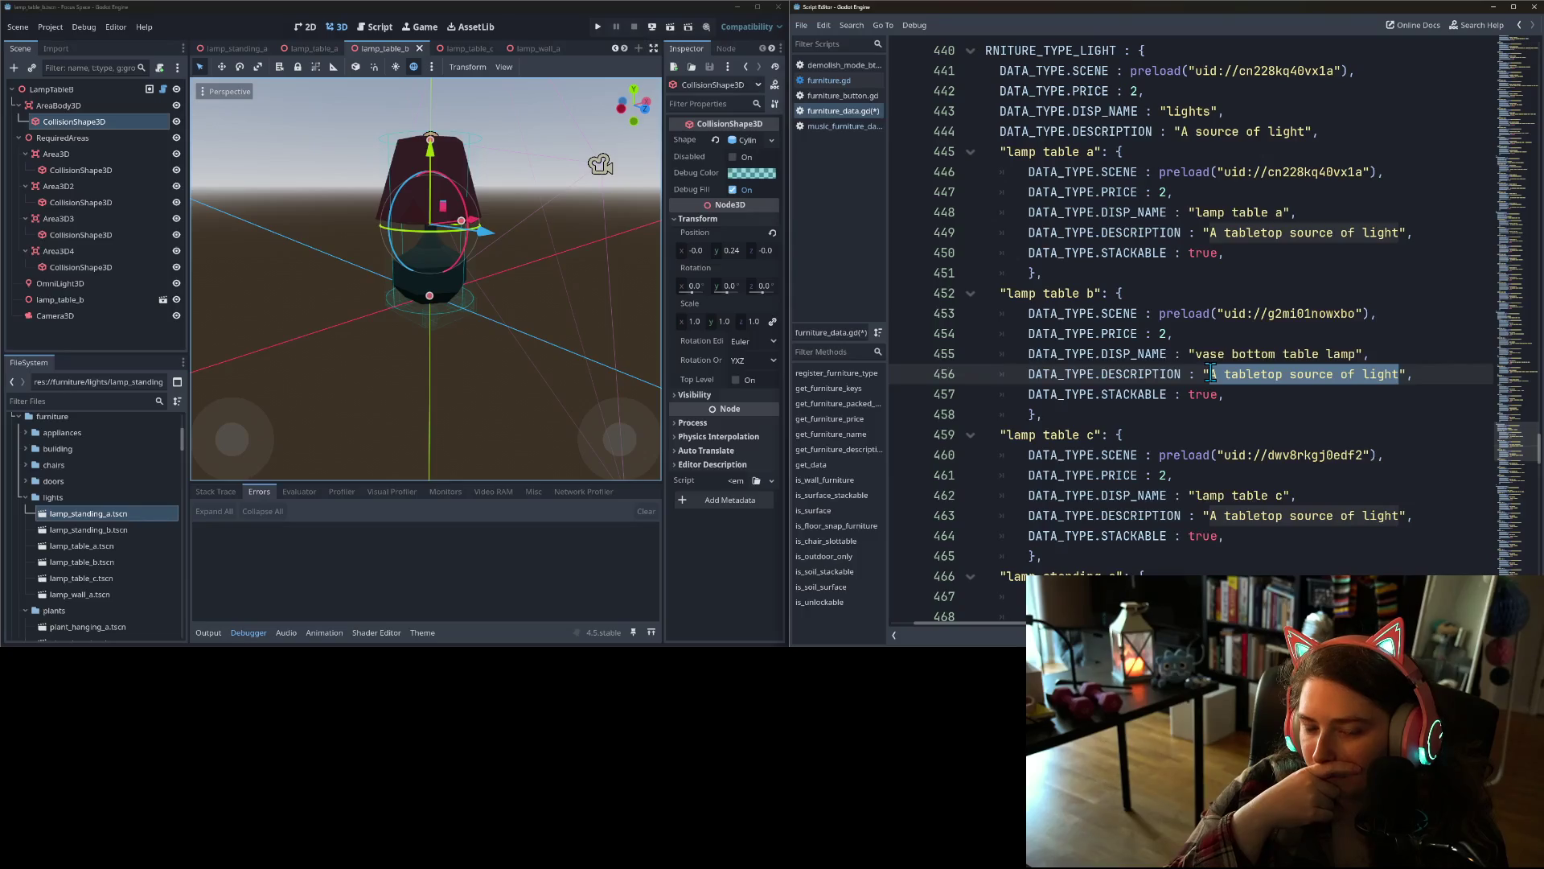
text(ac )
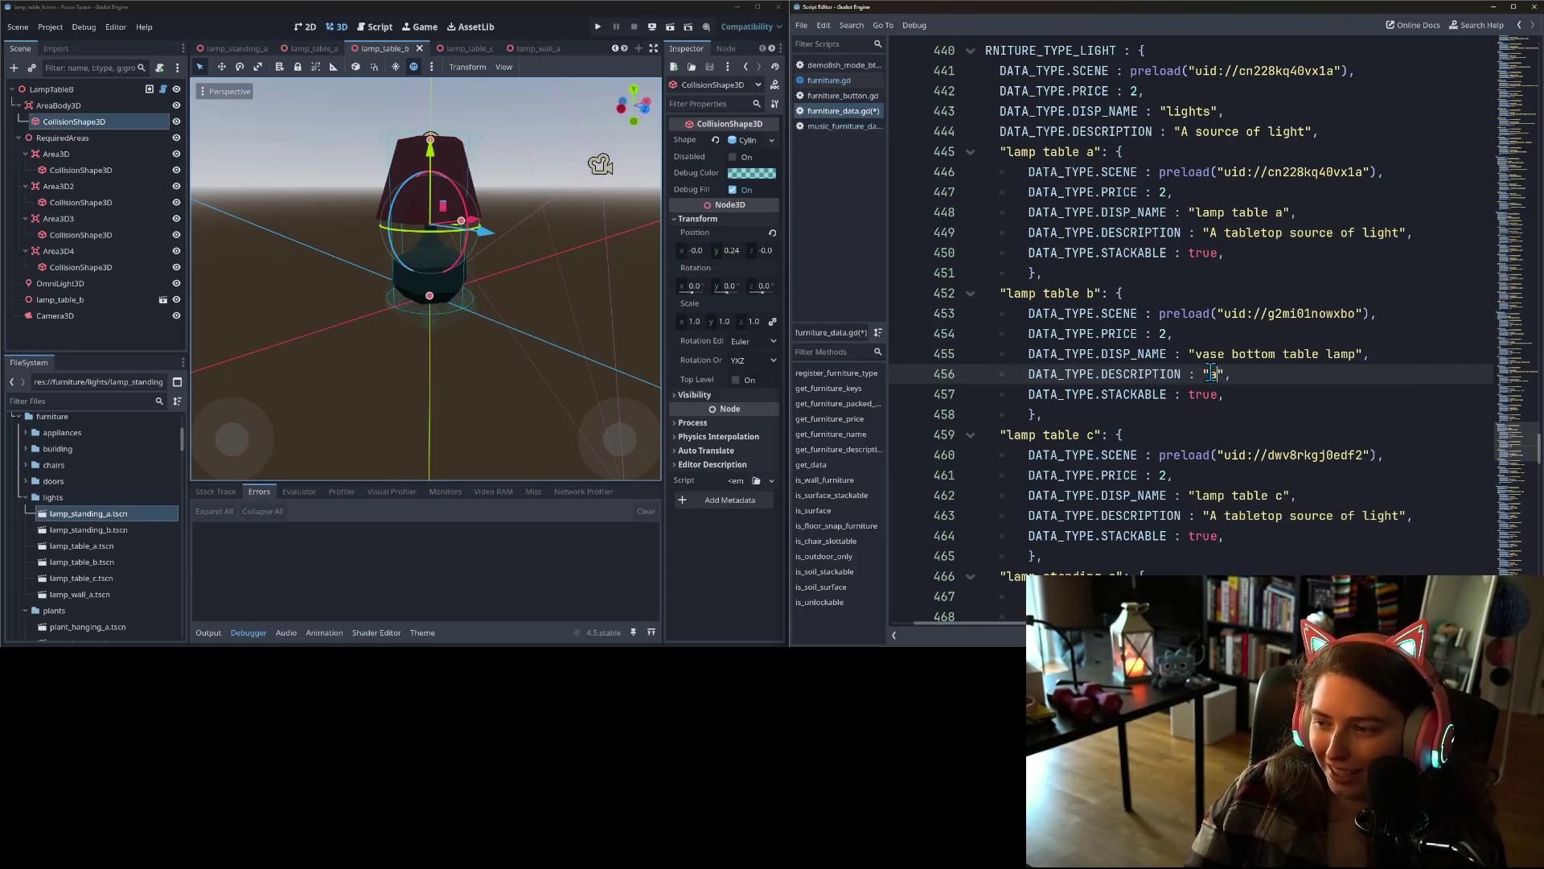
text( curvy )
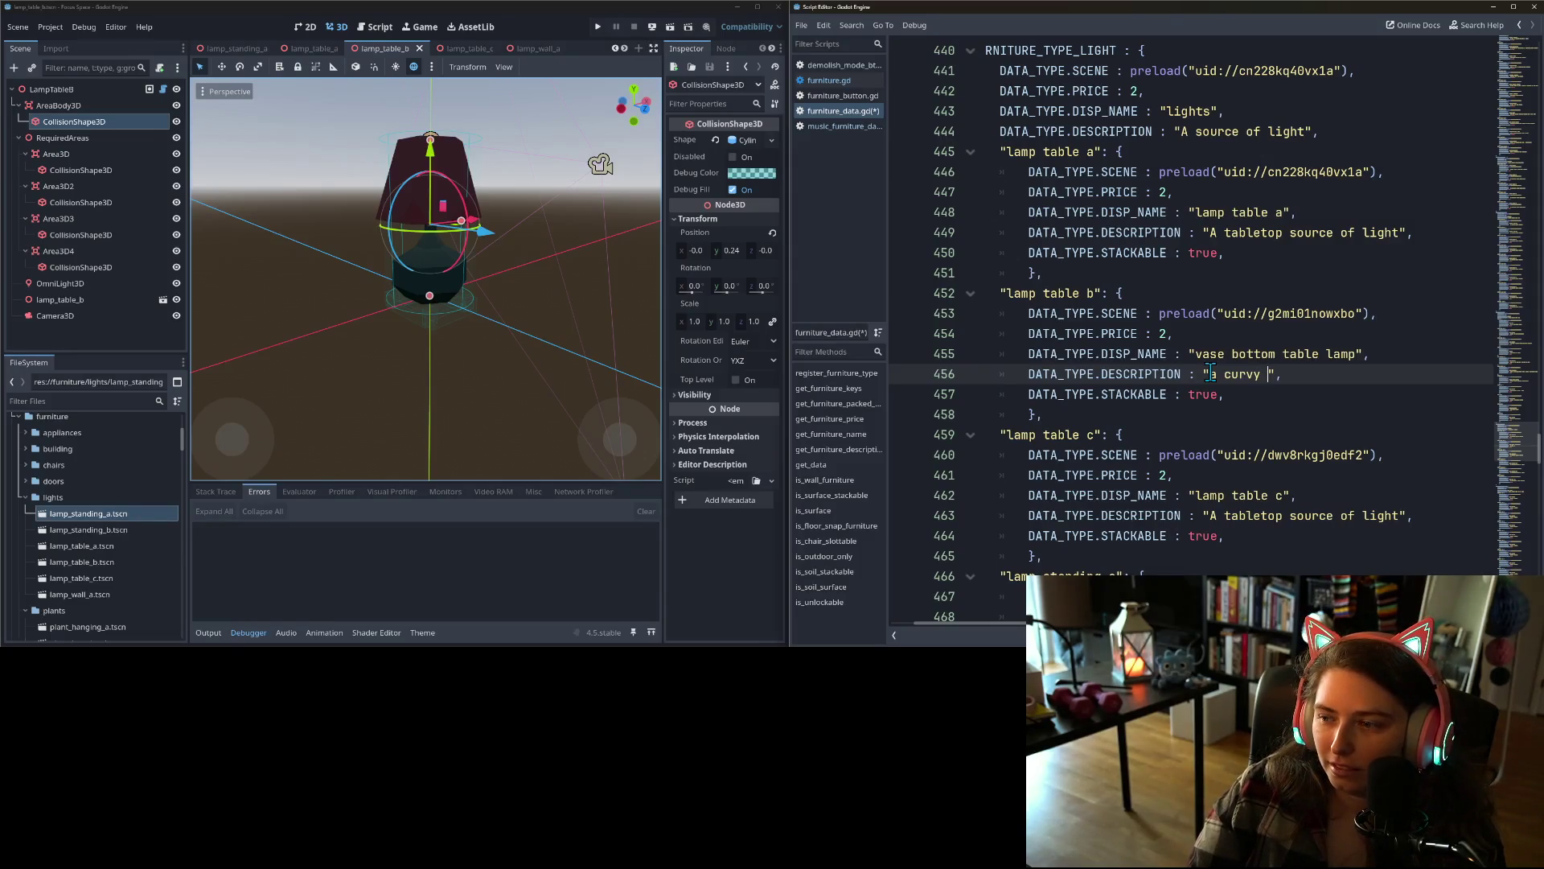
text(urce of )
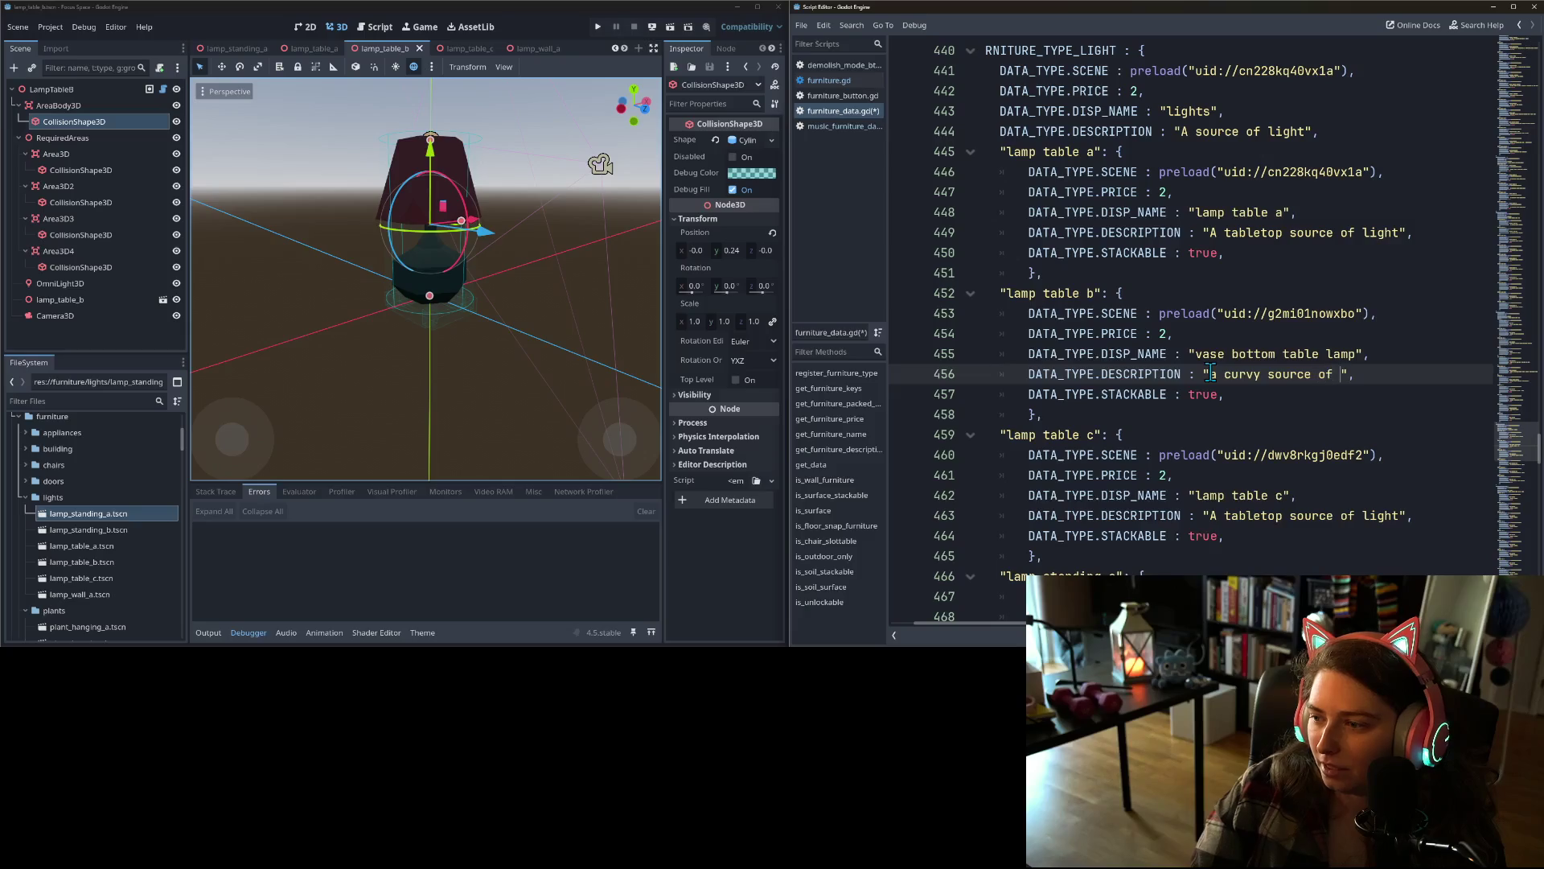
text(table )
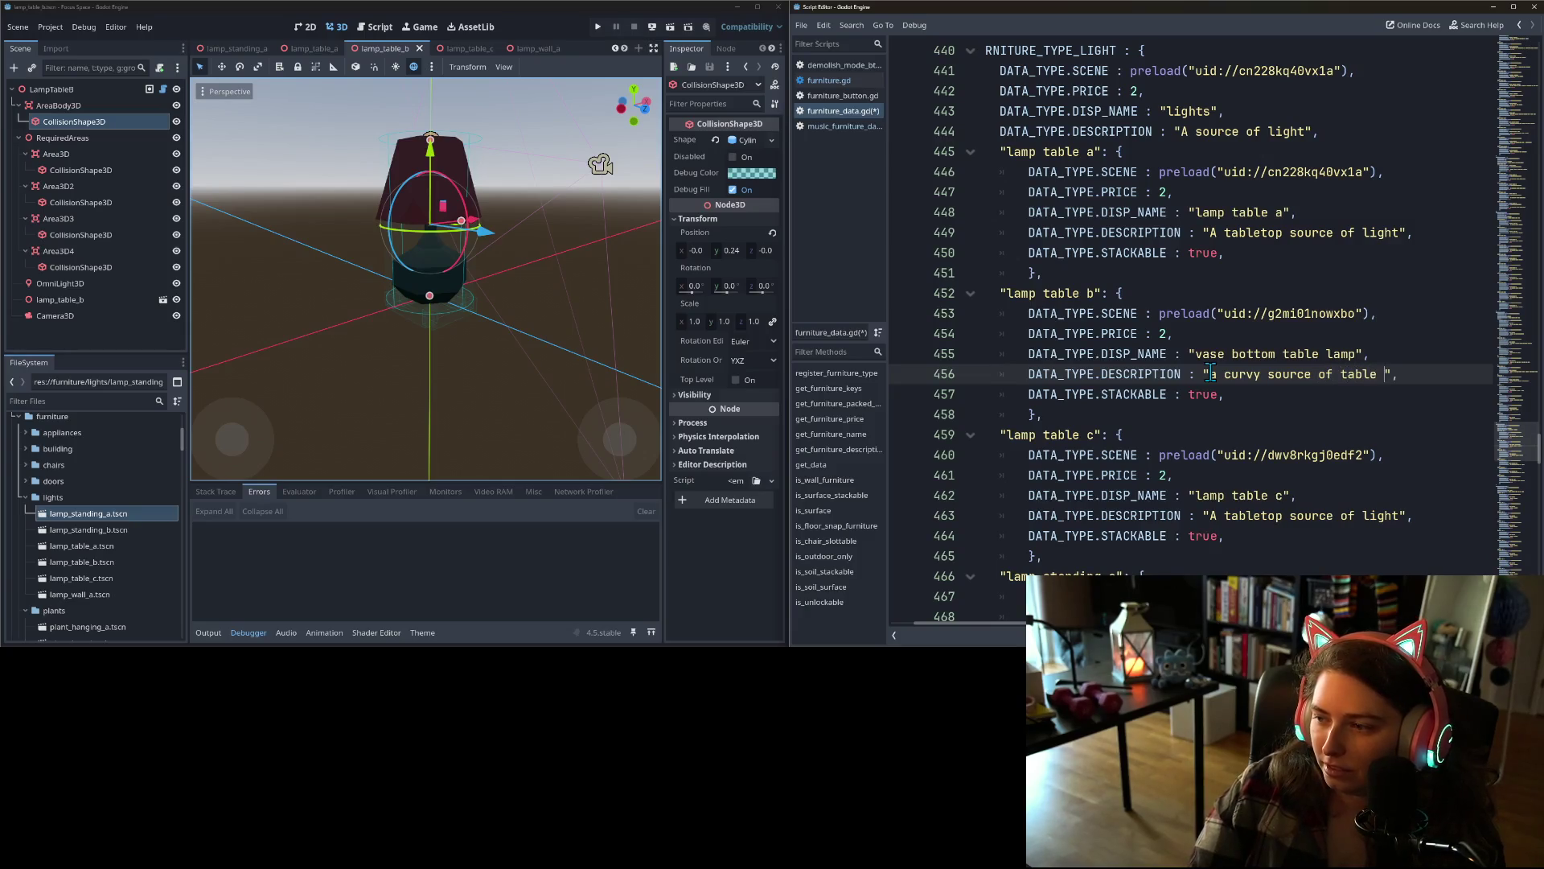
text(top light)
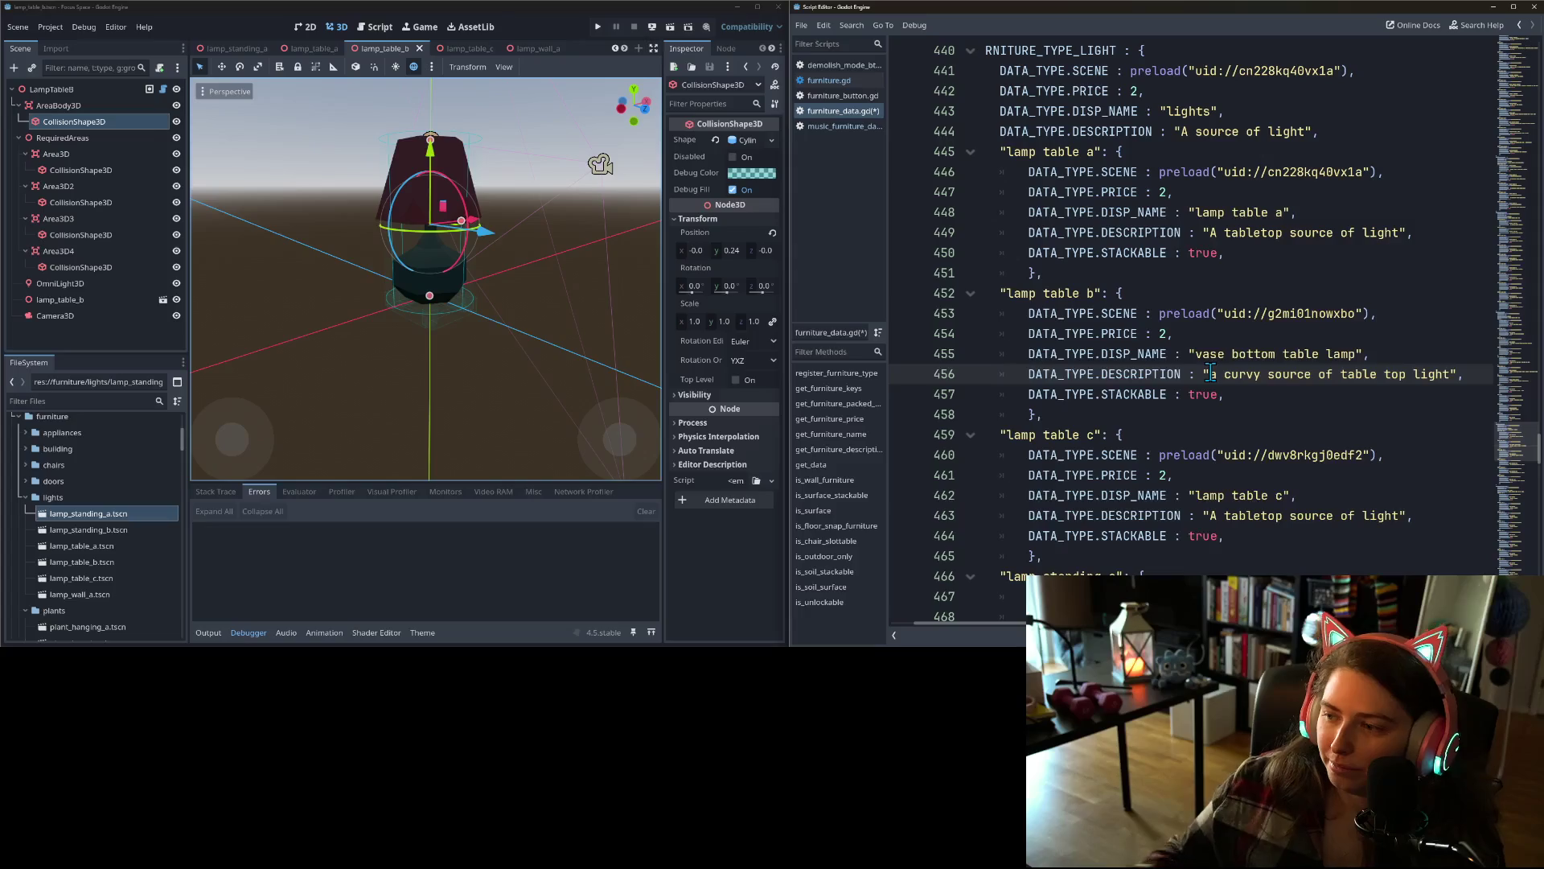
- Save furniture_data.gd, show the lamp_table_c scene, and select lamp table c's display name
key(ctrl+s)
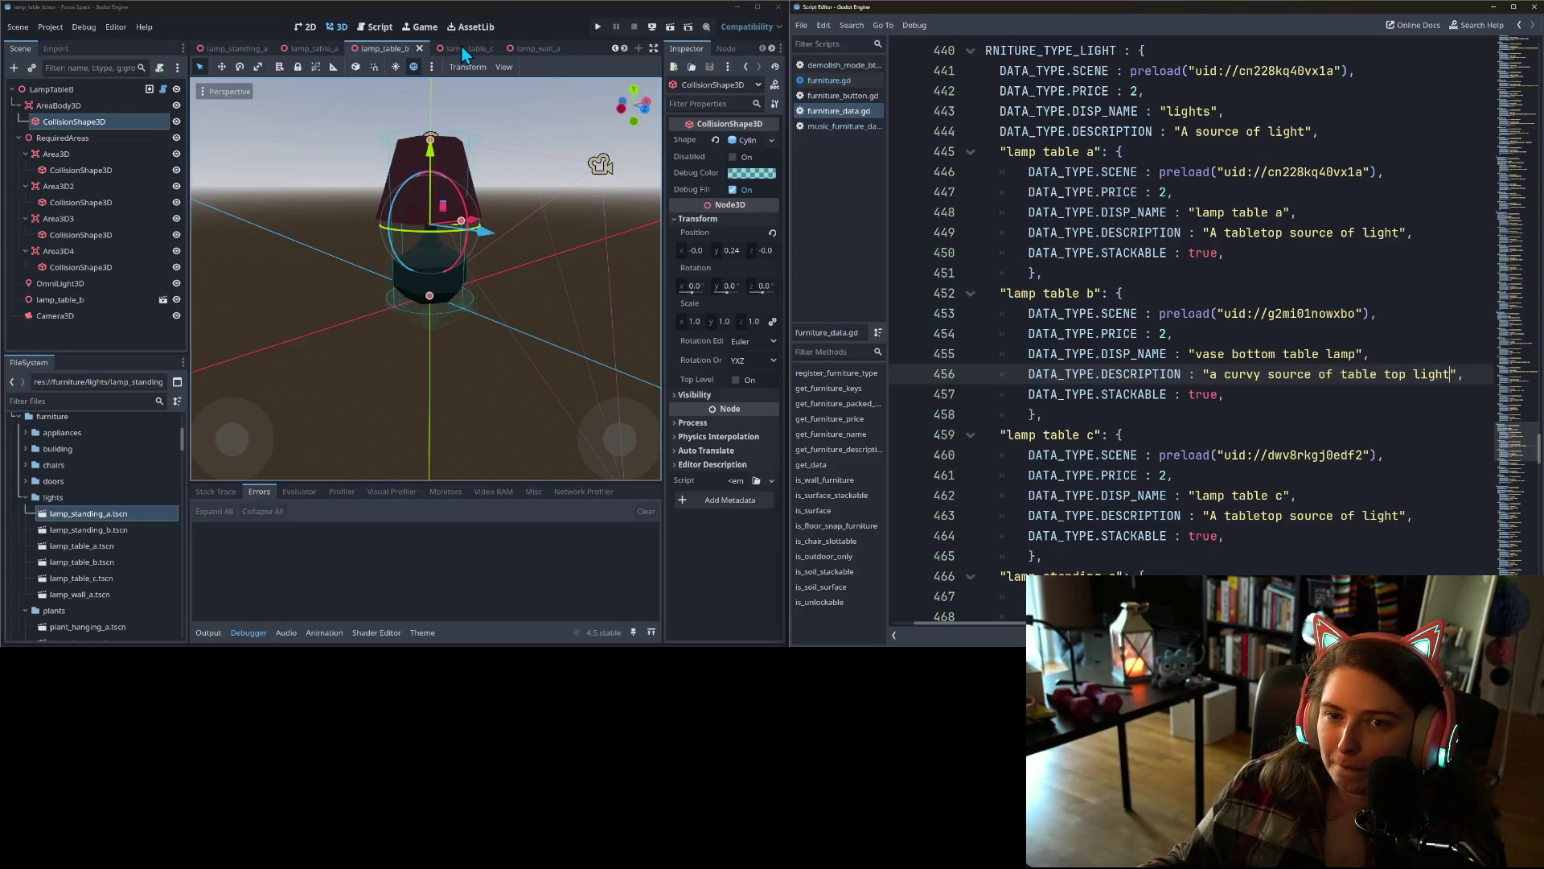
click(463, 50)
click(1193, 493)
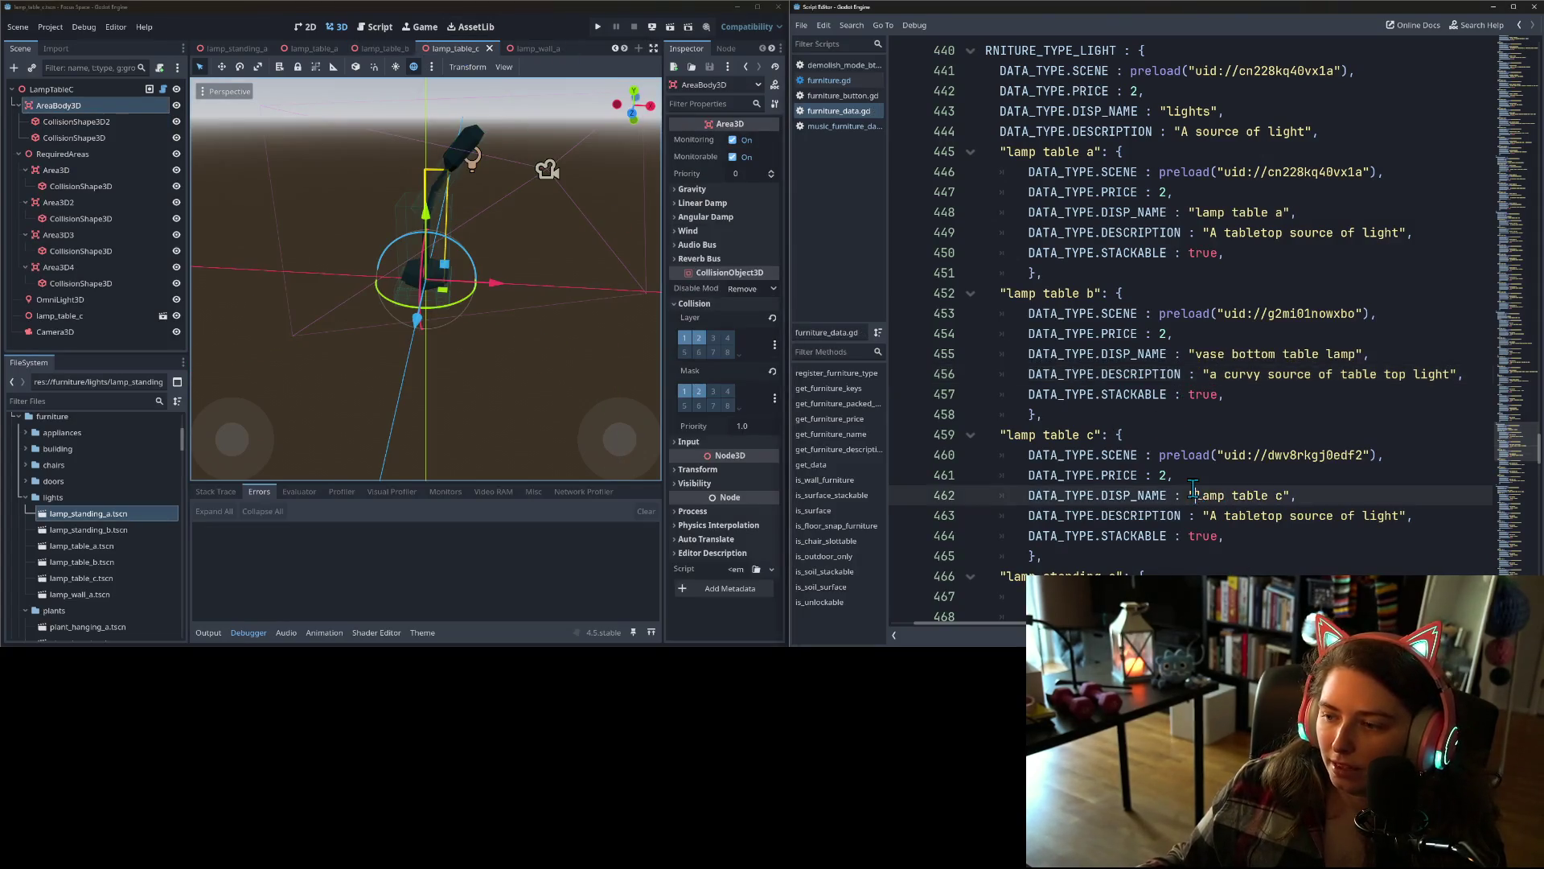
drag(1194, 494, 1282, 496)
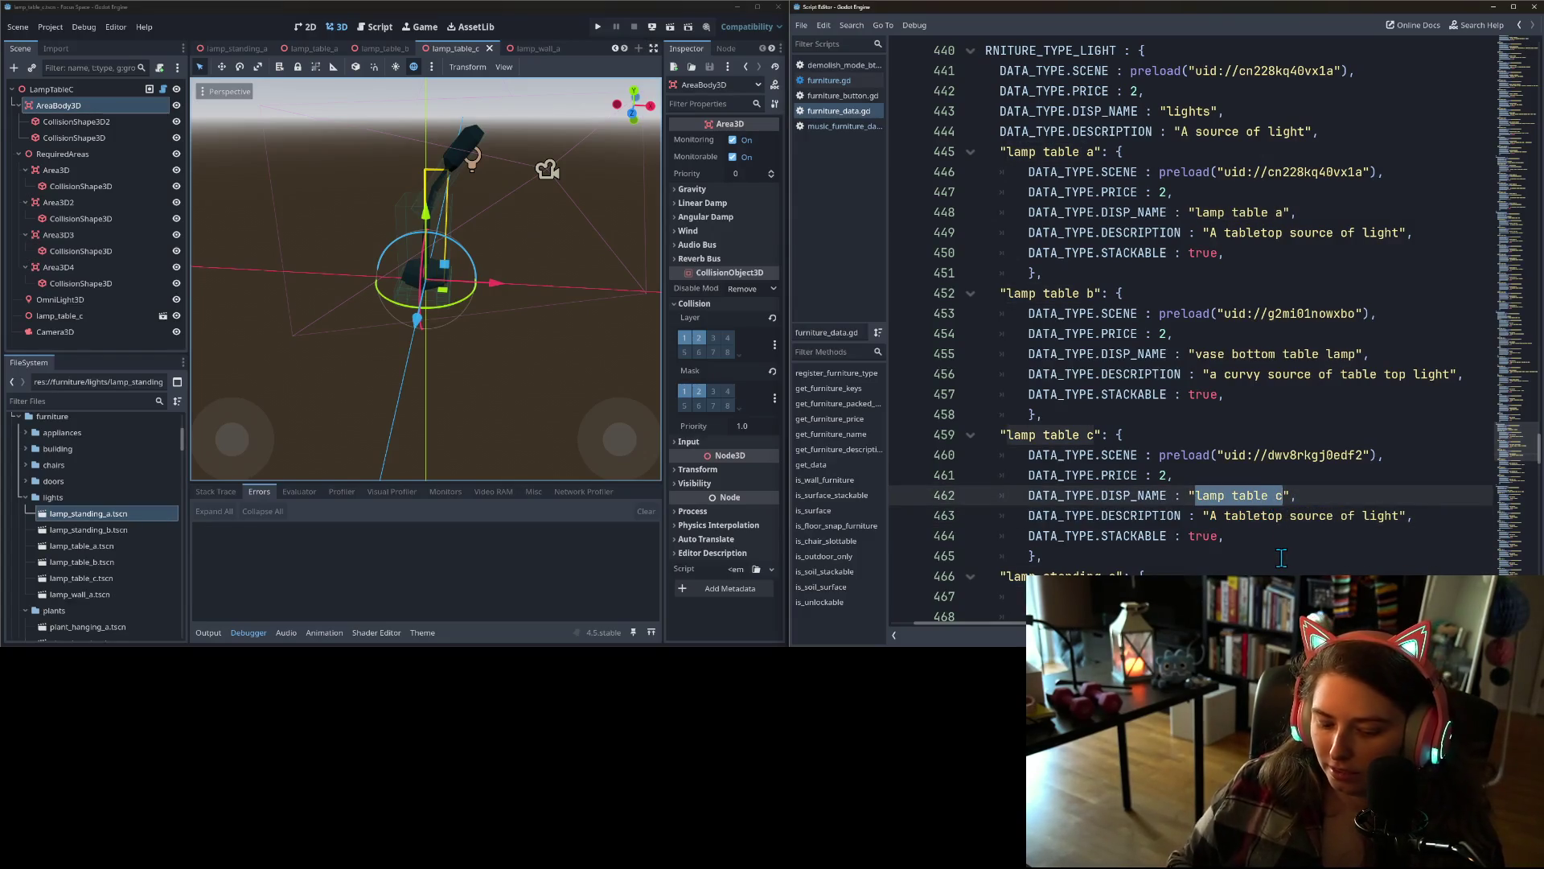
- Replace lamp table c's display name with 'my priorities lamp'
text(F)
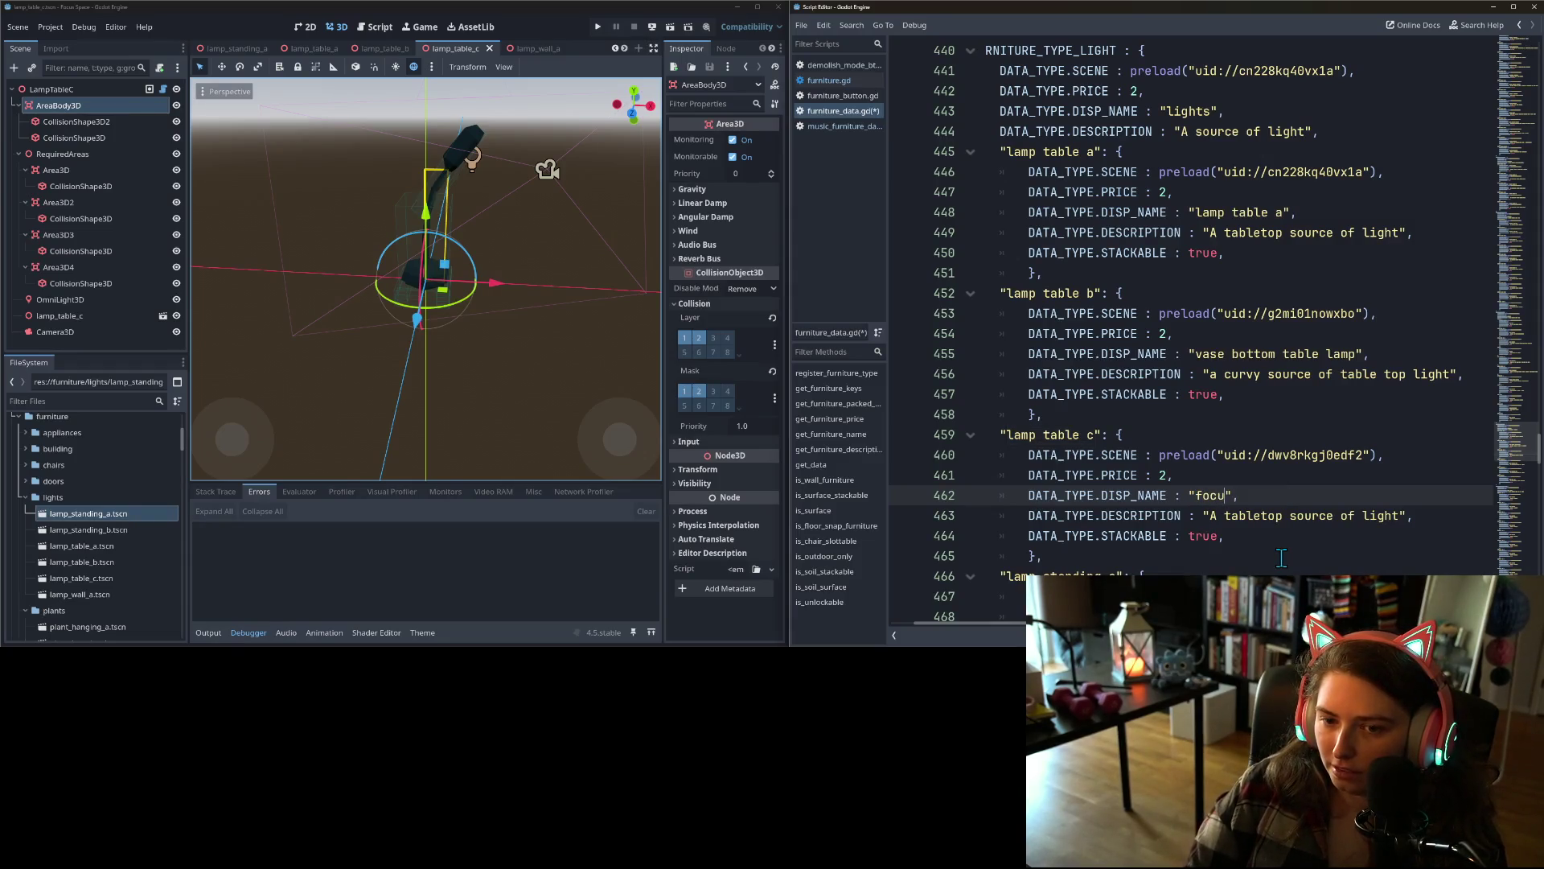
key(BackSpace)
key(BackSpace)
key(BackSpace)
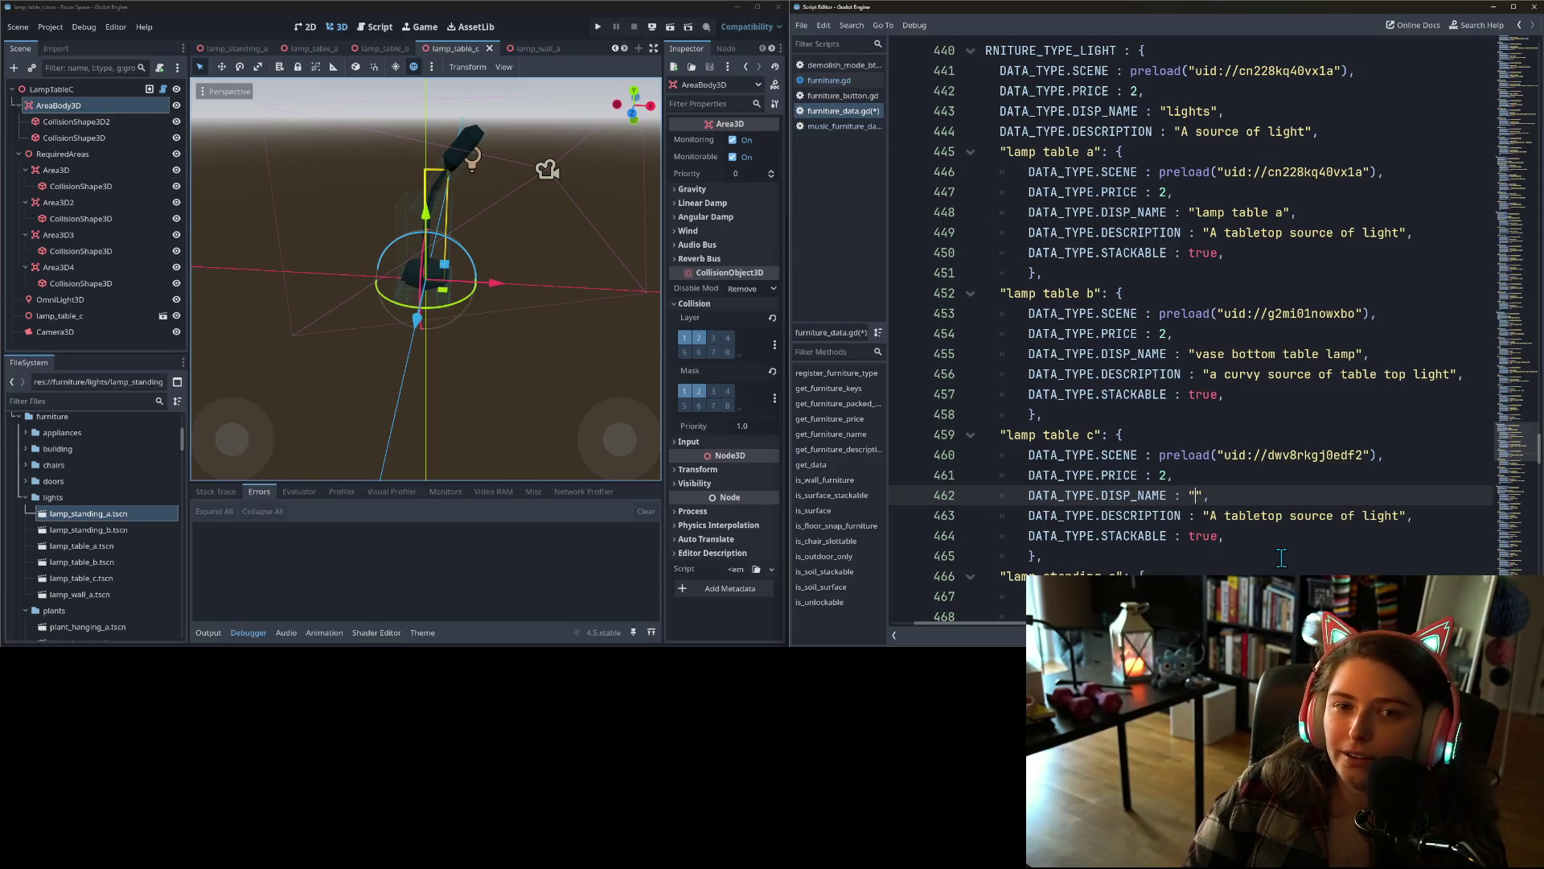
text(my priorities lamp)
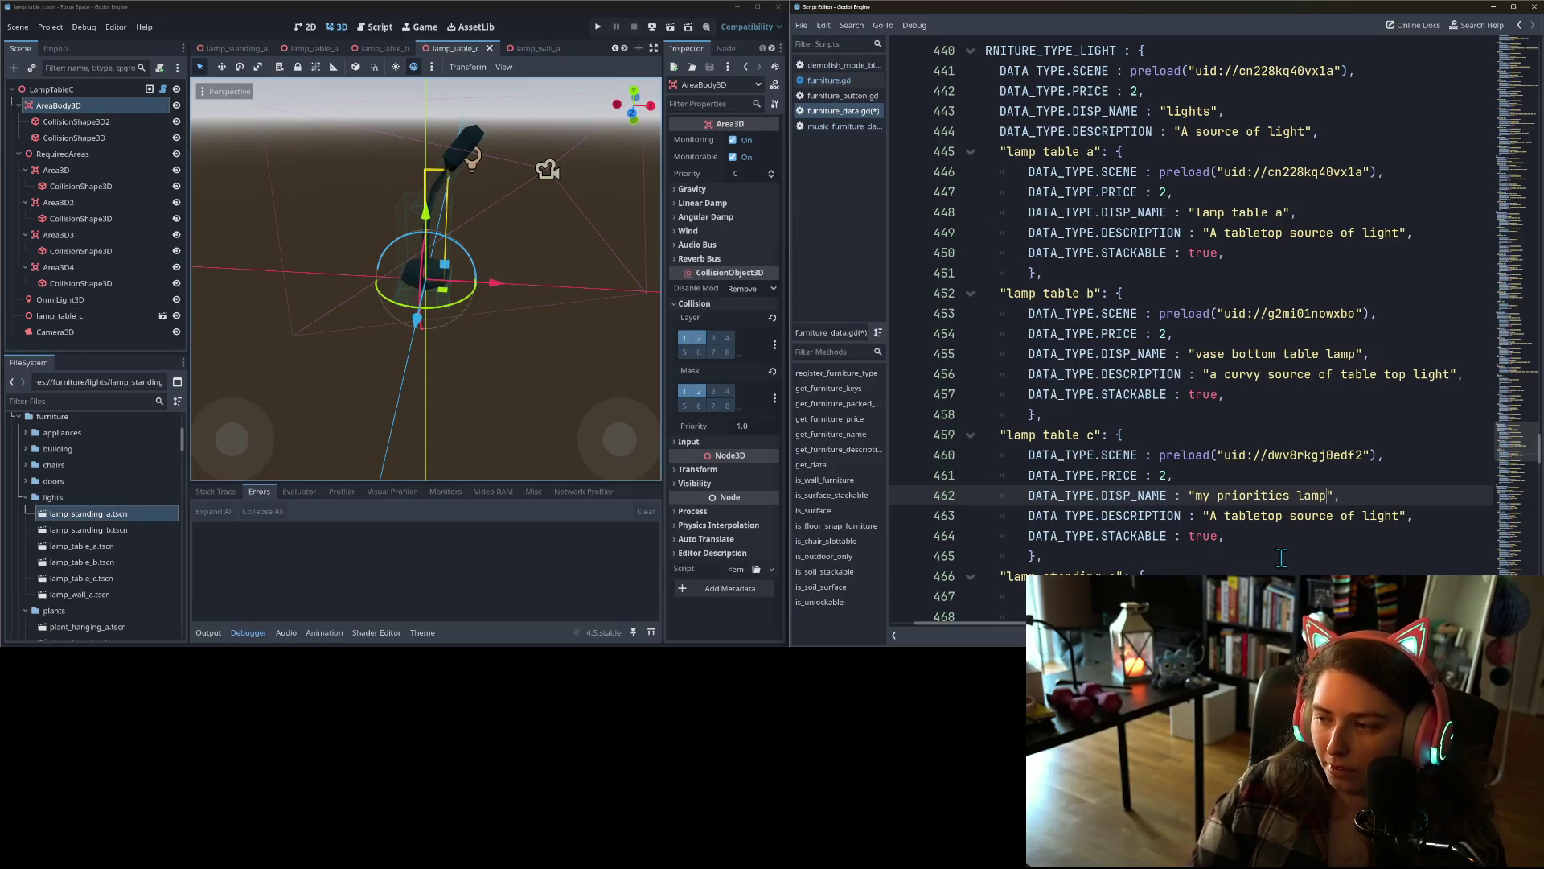
- Describe lamp table c as 'angle this lamp to whatever your priorities…', then show lamp_table_a
drag(1210, 515, 1400, 513)
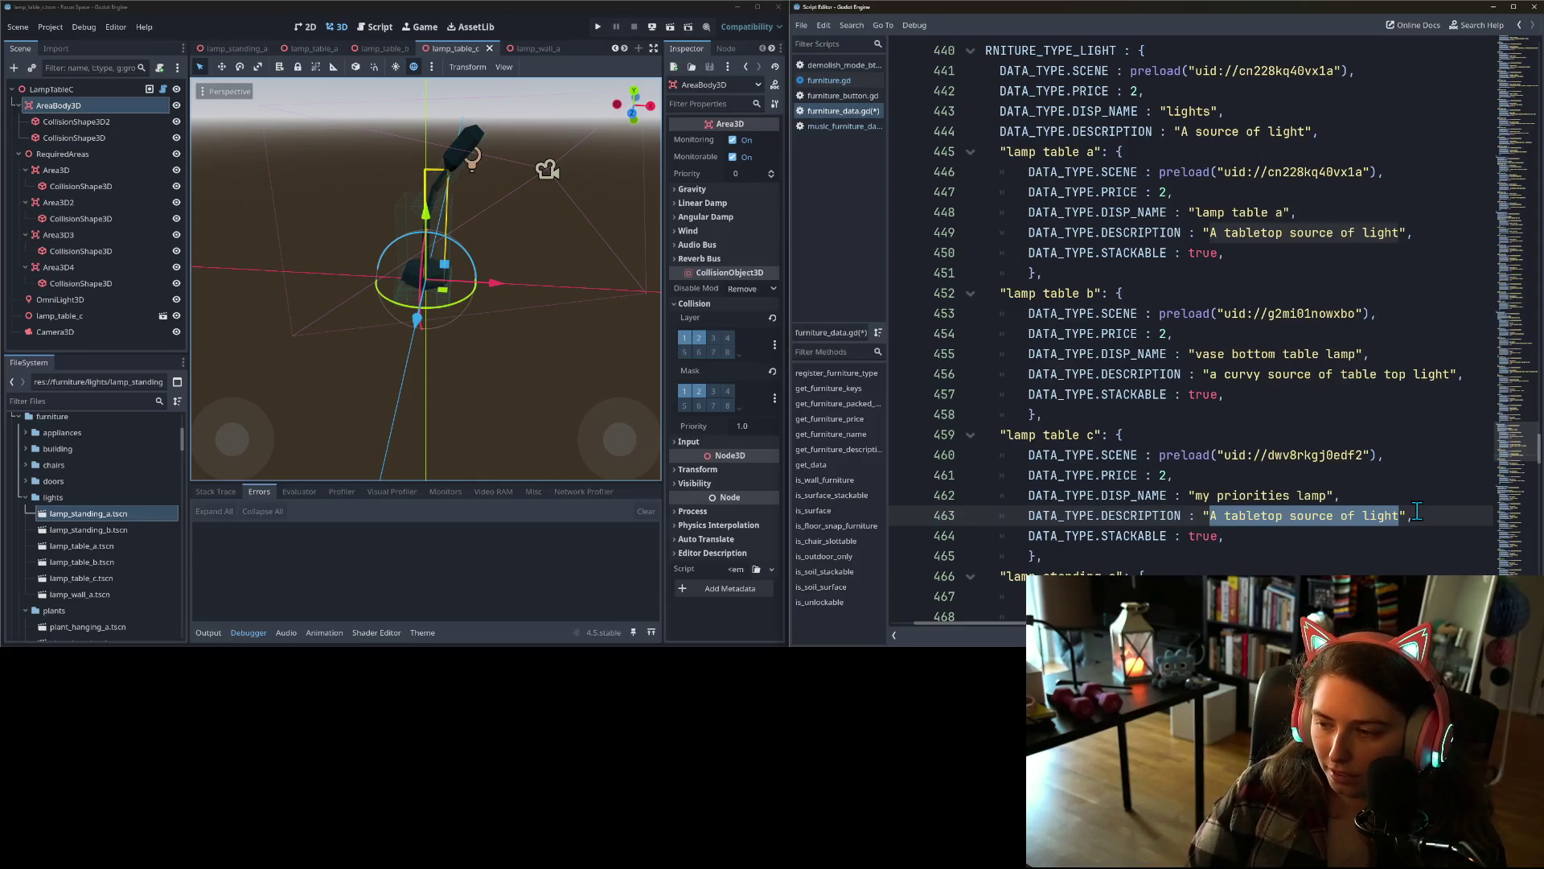
text(angle this to )
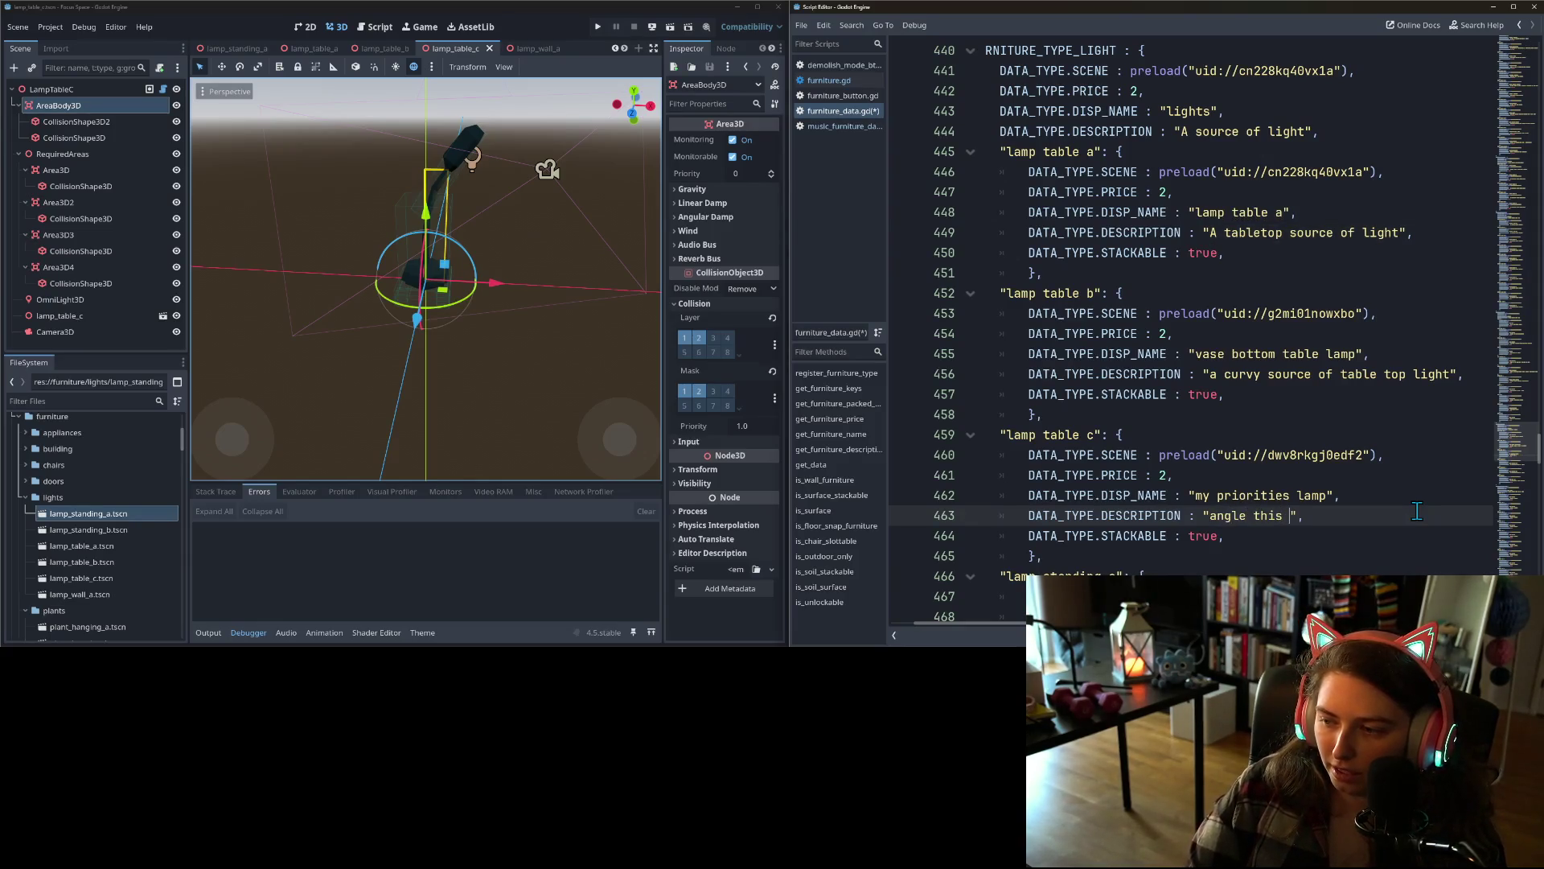
text(whatev)
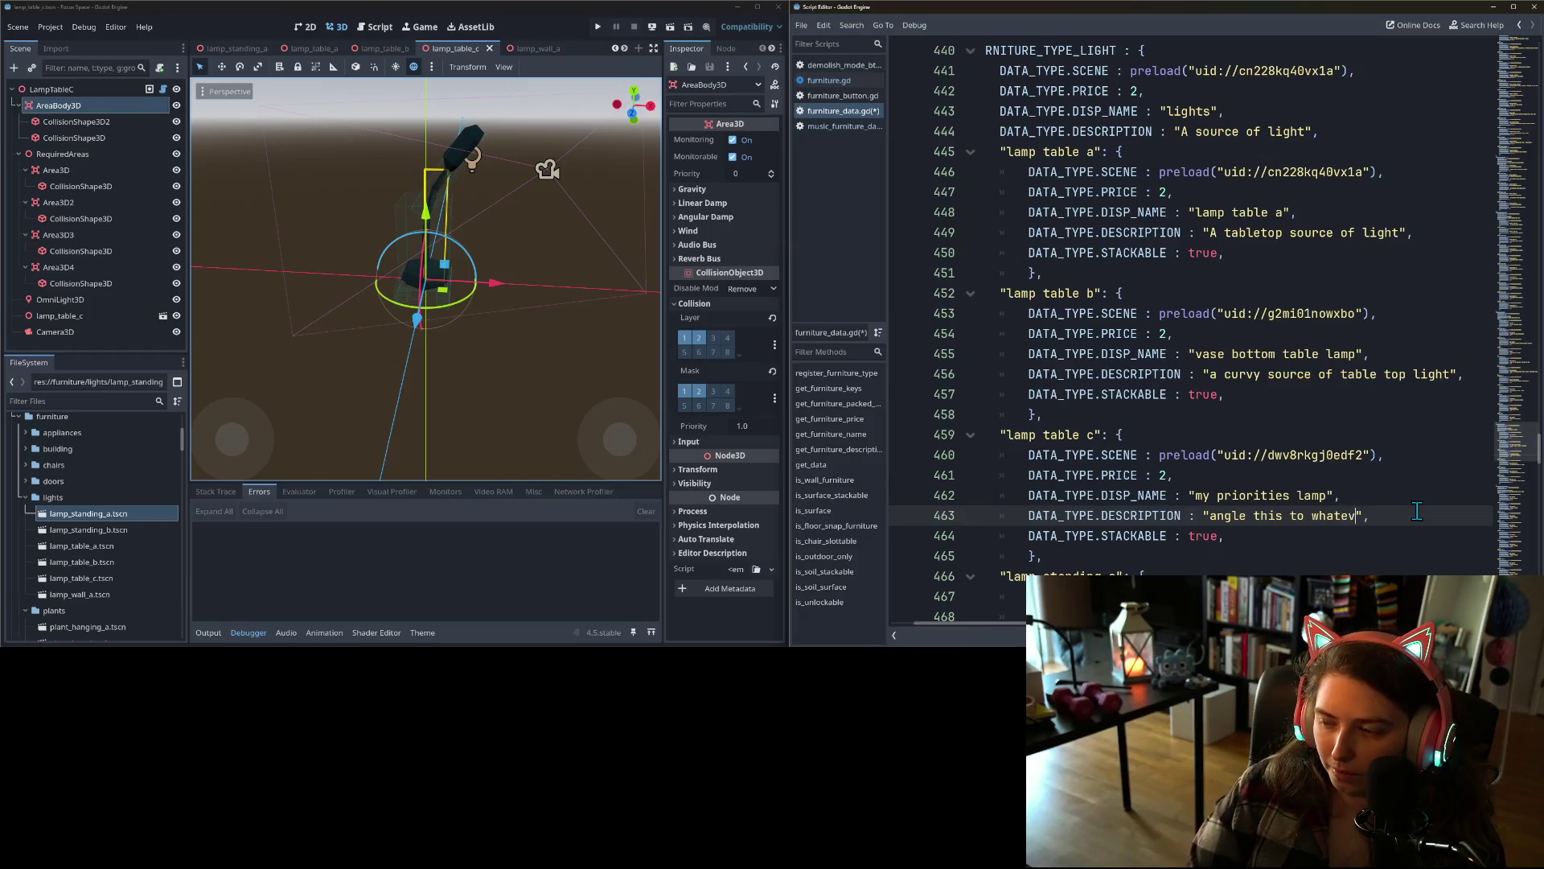
text(er )
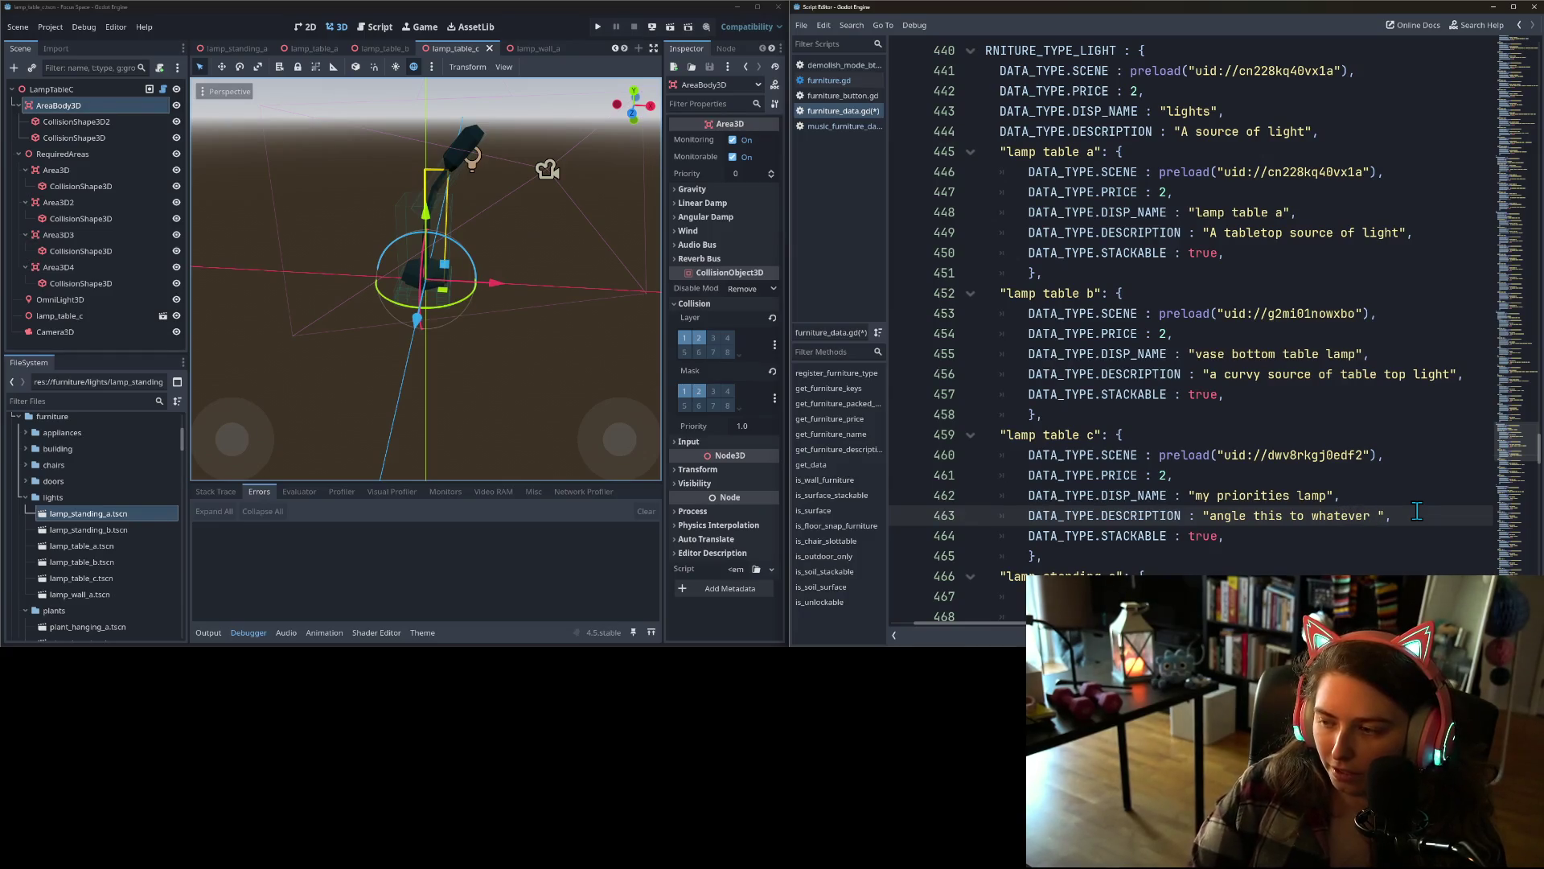
text(your pri)
text(oritiei)
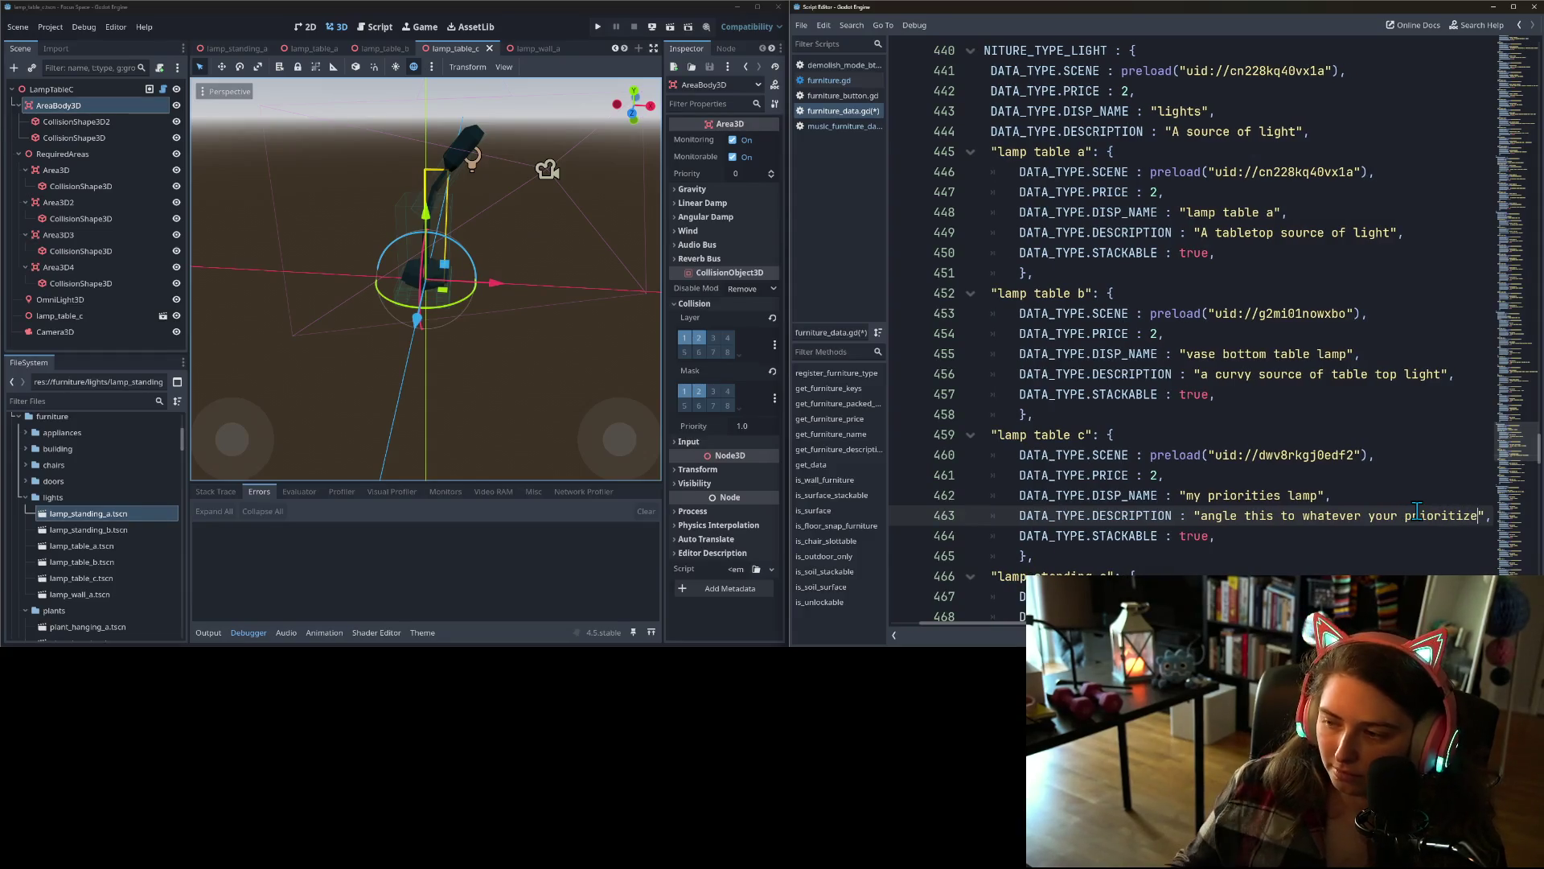
click(1274, 516)
text(l )
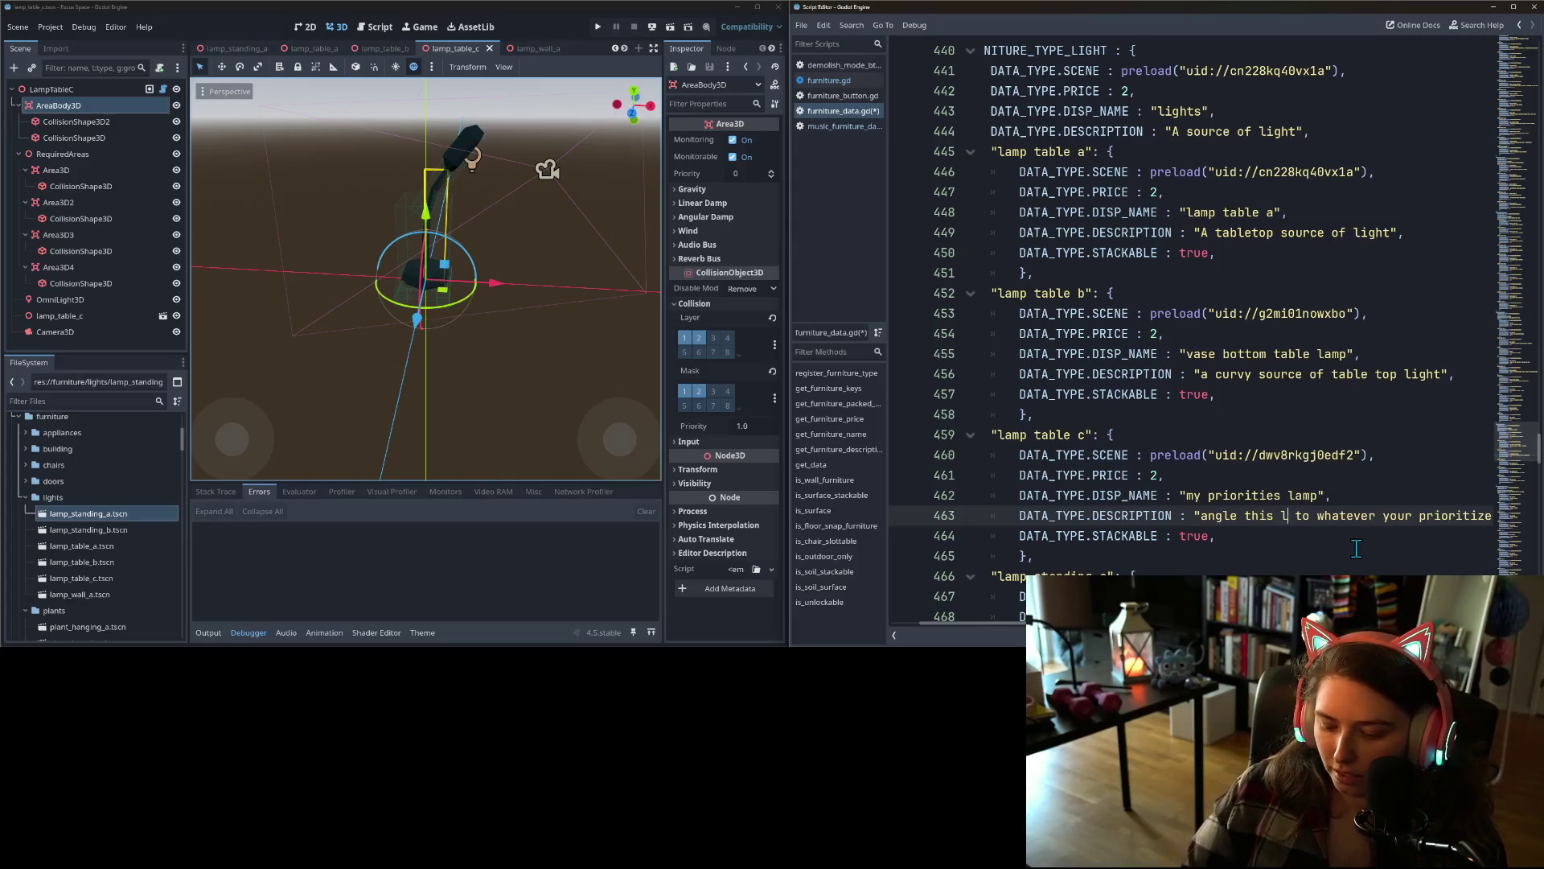
text(amp)
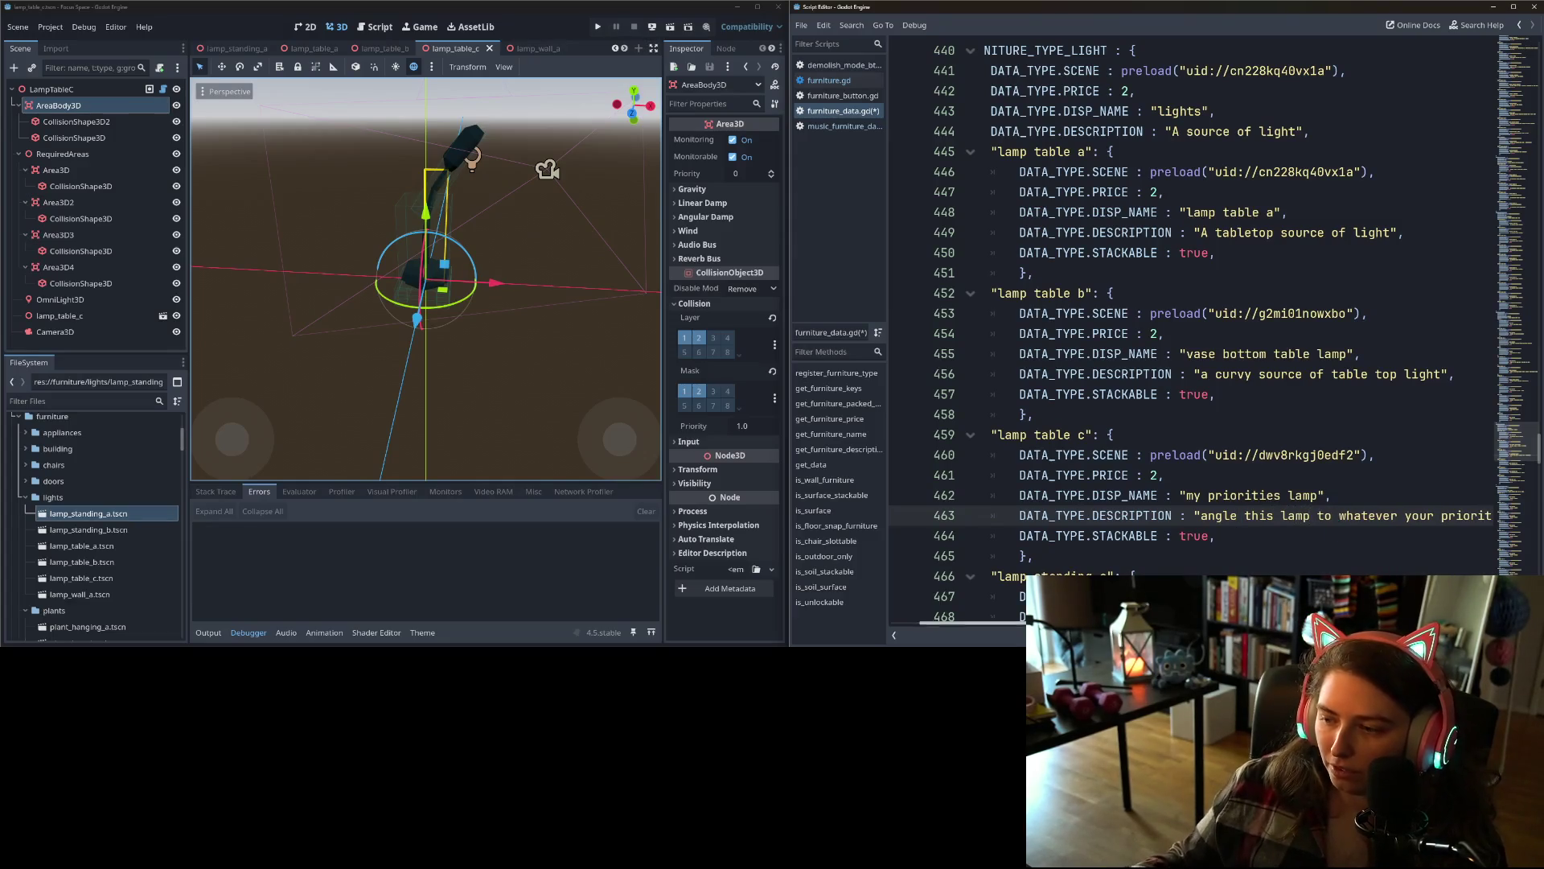
key(End)
key(Home)
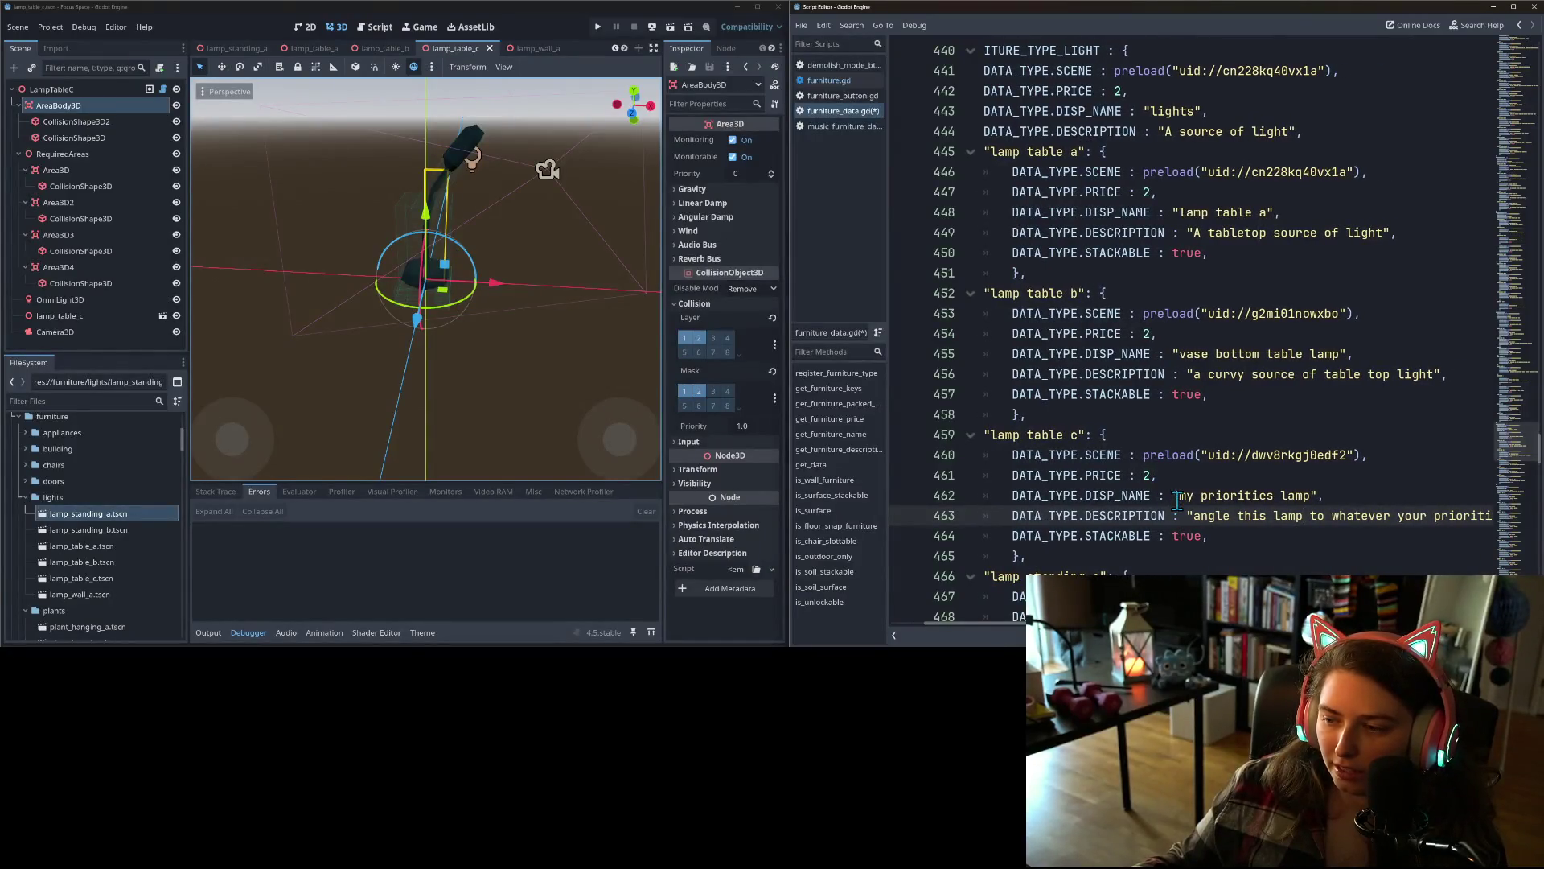
drag(1178, 495, 1277, 497)
click(1267, 499)
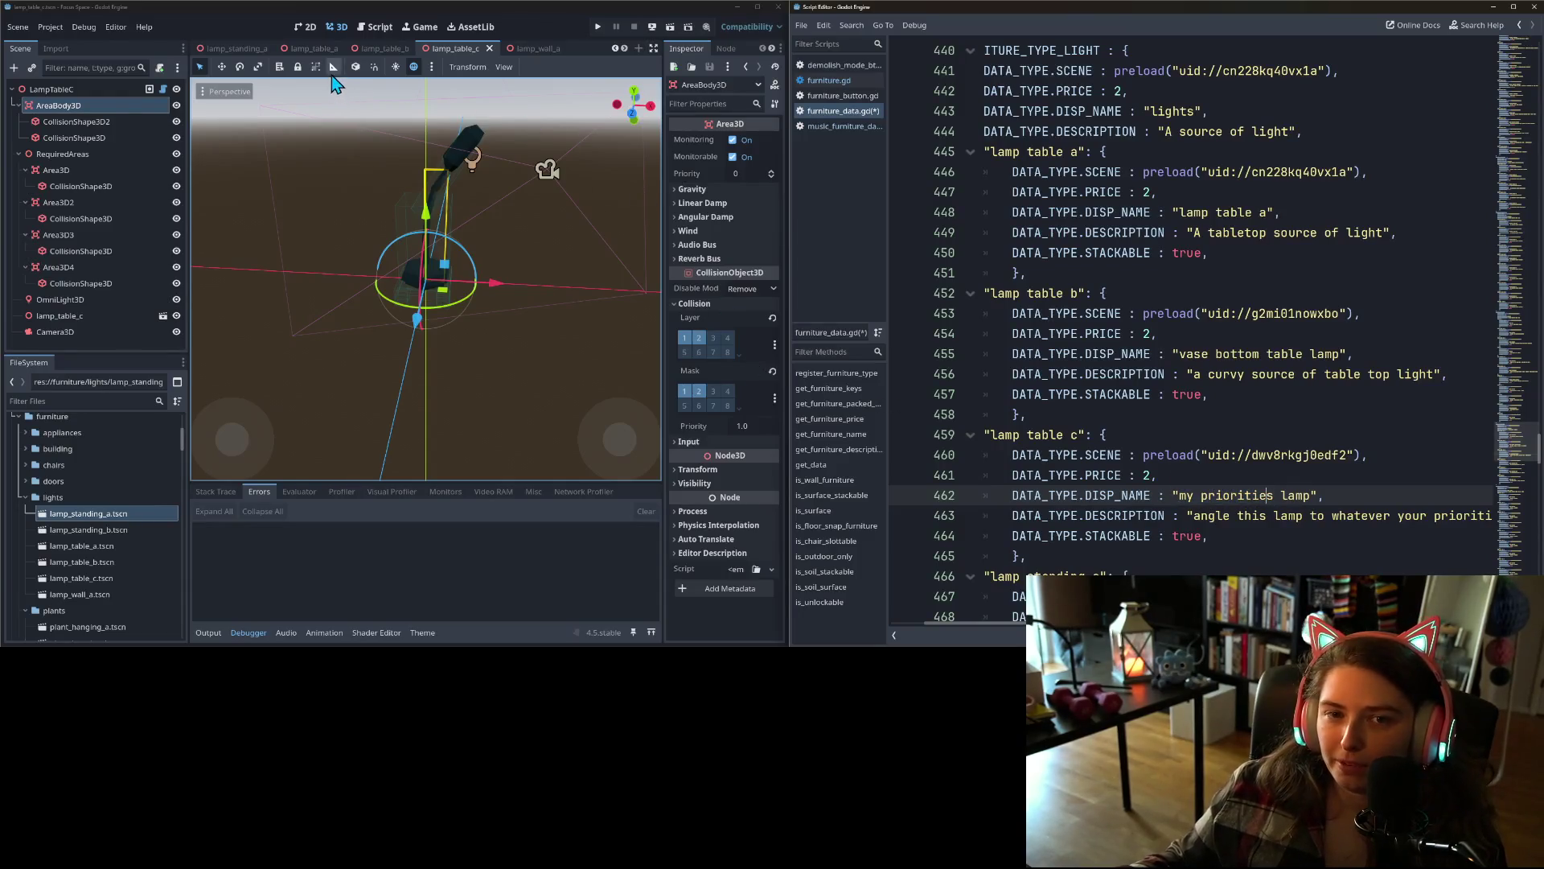
click(317, 49)
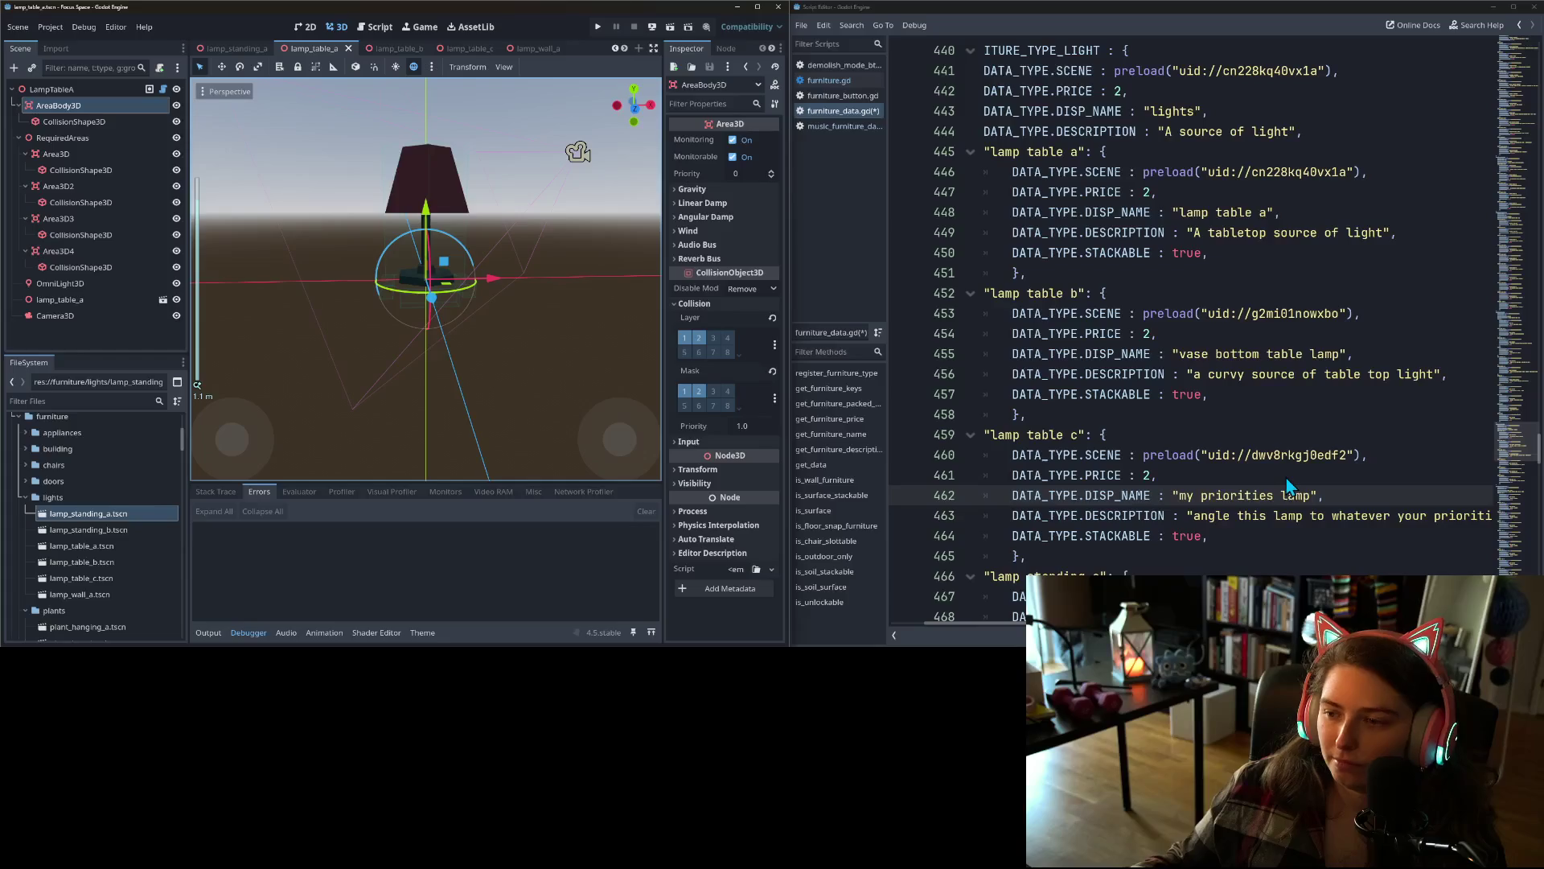
- Replace lamp table a's display name with 'table lamp'
click(1110, 155)
drag(1180, 211, 1268, 212)
scroll(479, 375, up, 1)
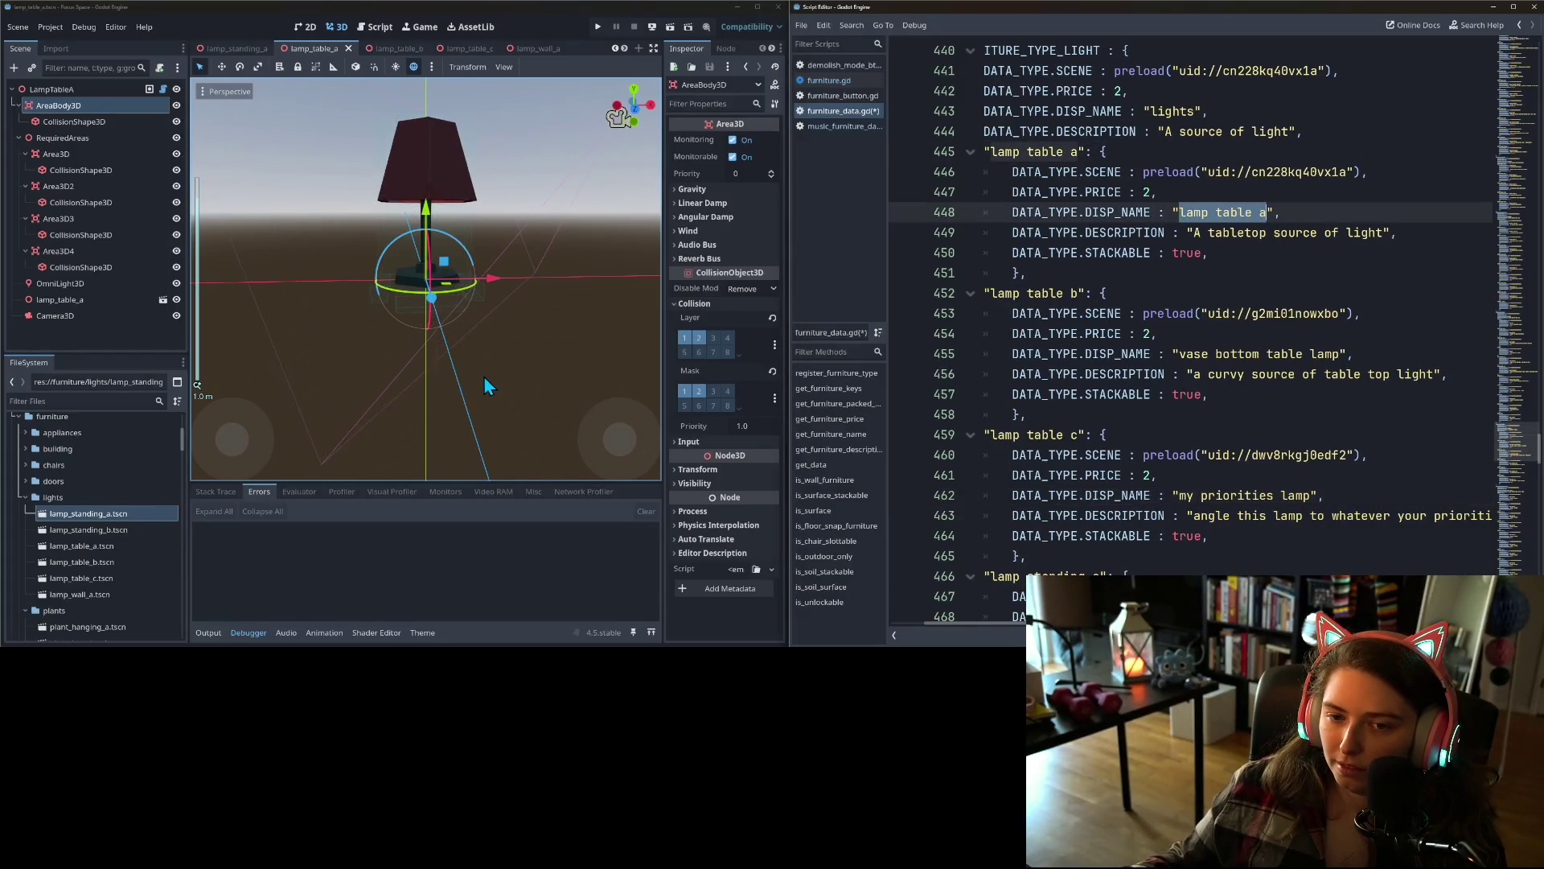
scroll(484, 375, down, 1)
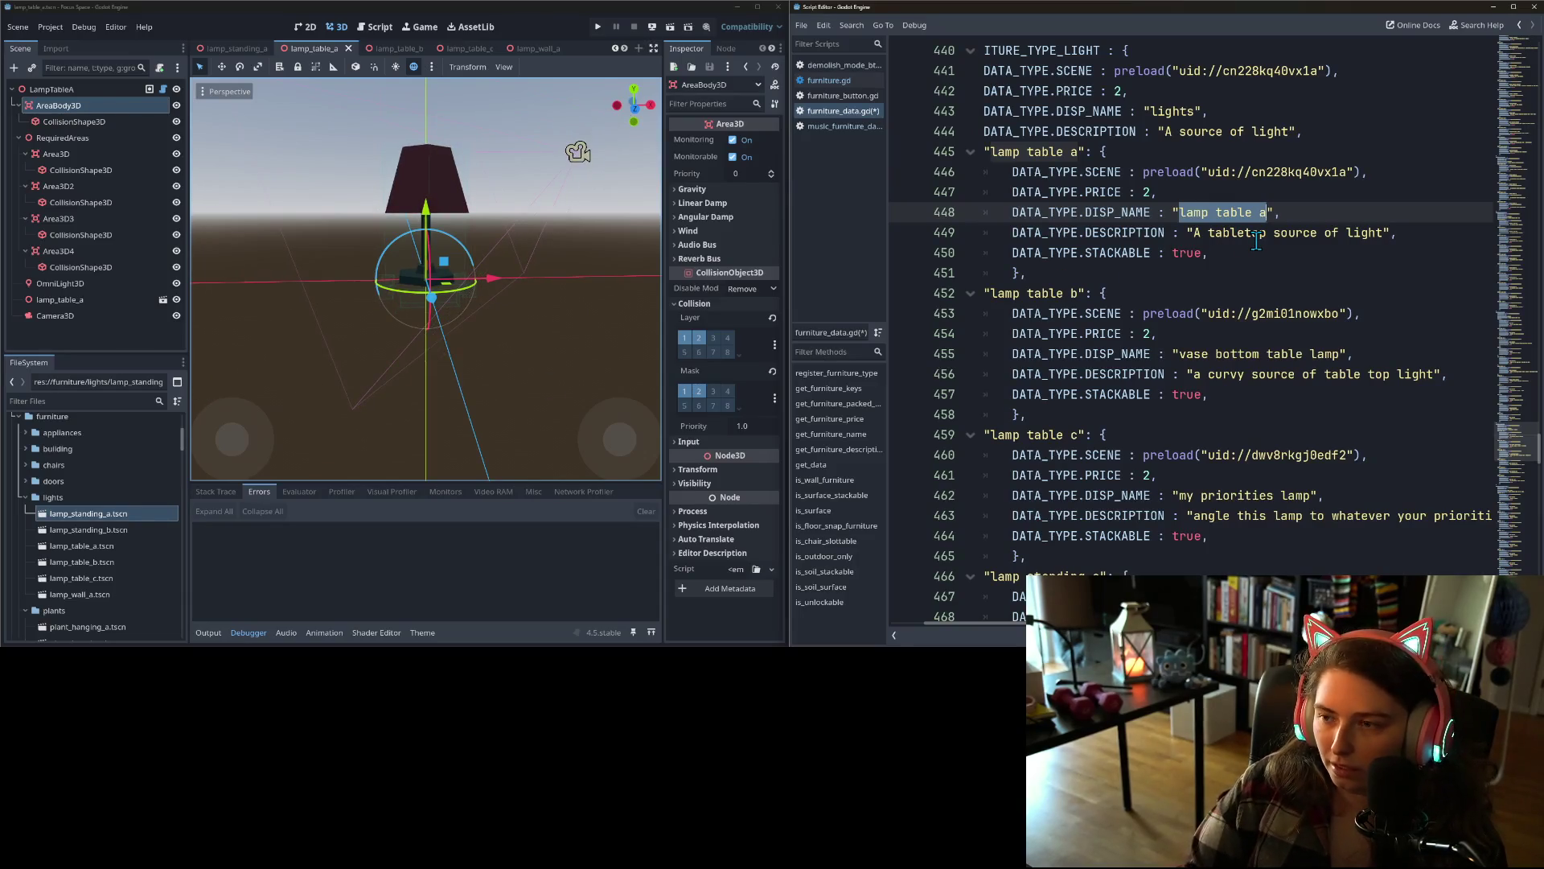
text(lamp)
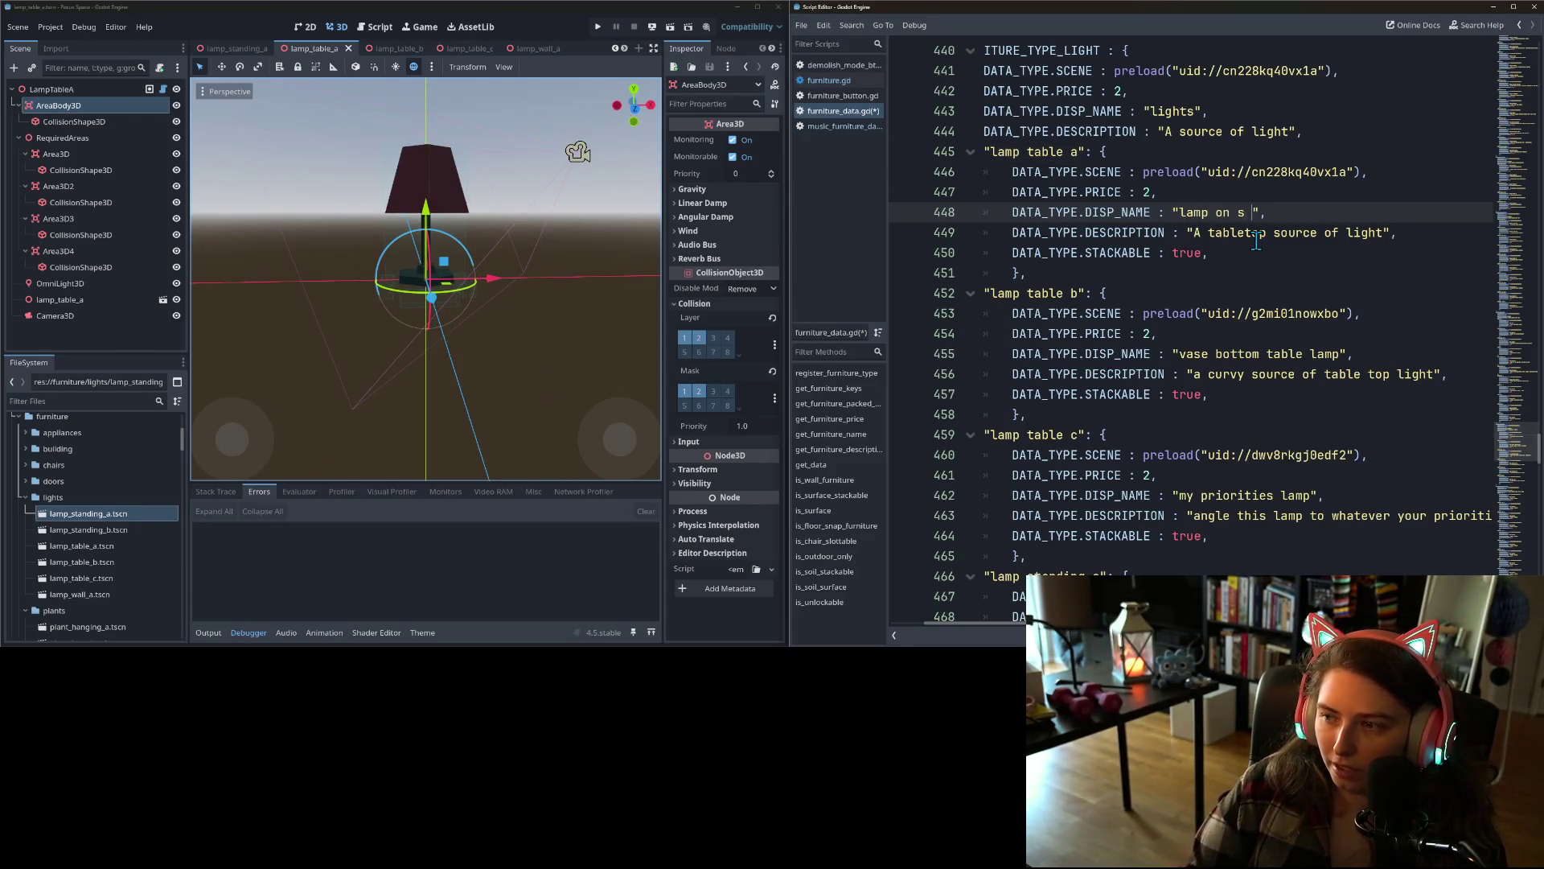
text( on a stick)
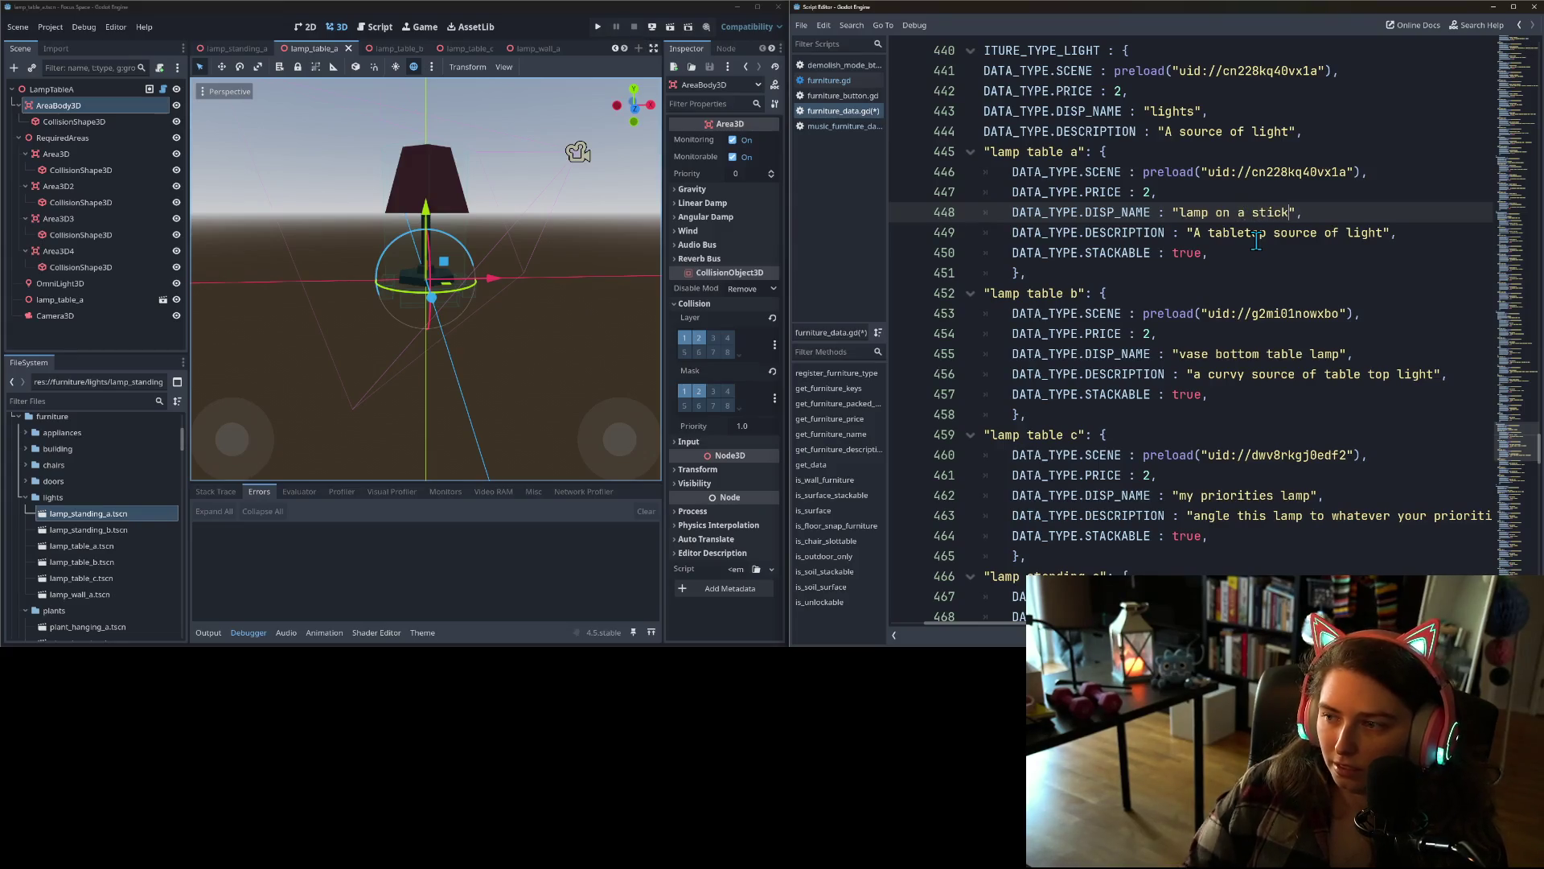
drag(1194, 233, 1382, 241)
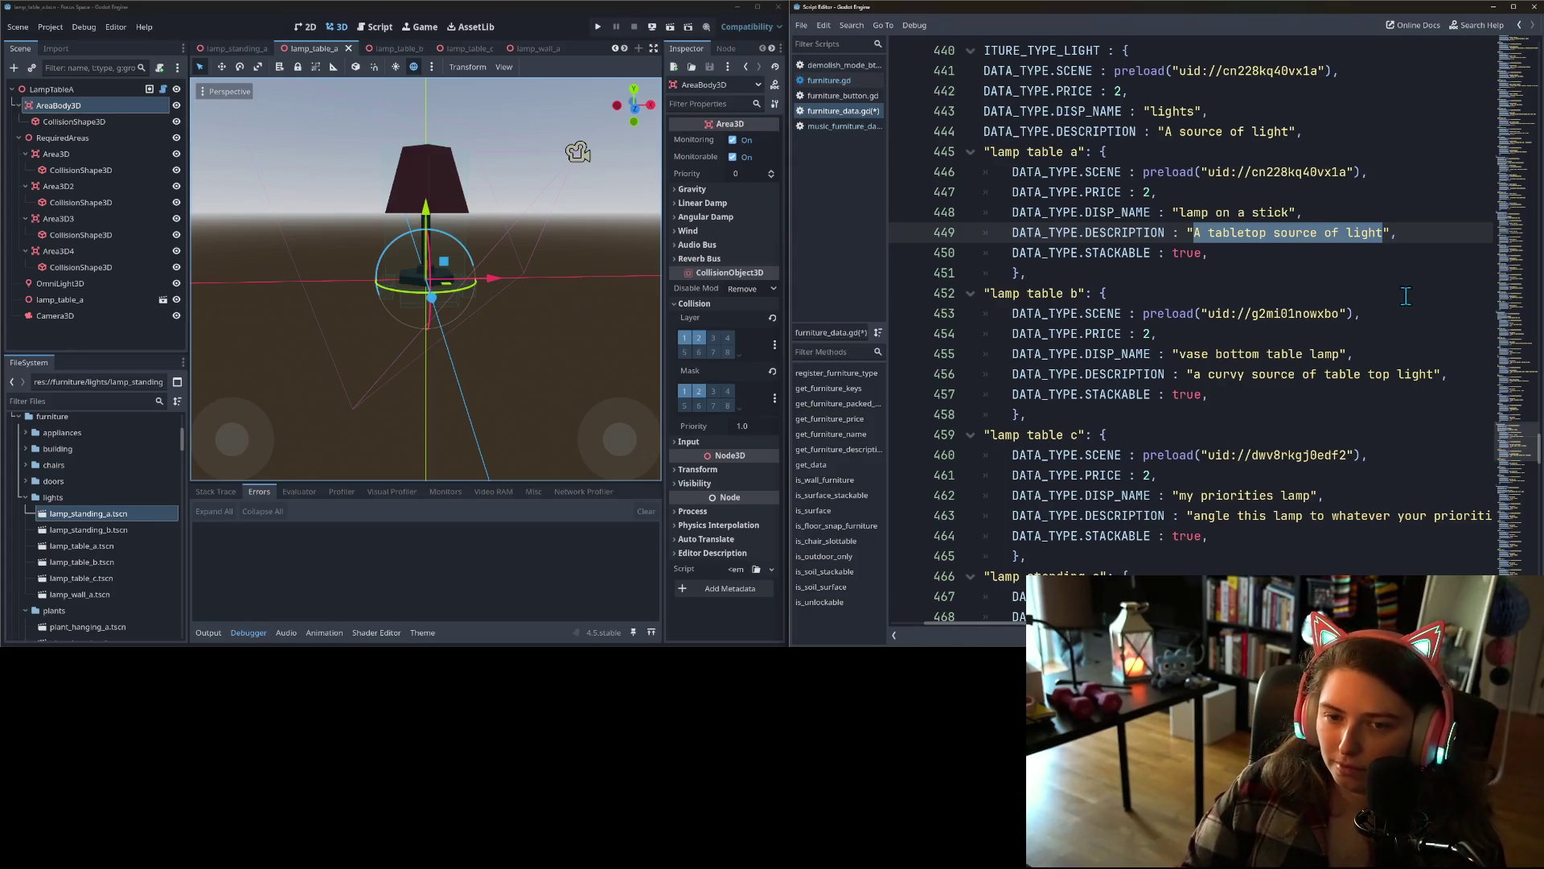
double_click(1280, 214)
key(BackSpace)
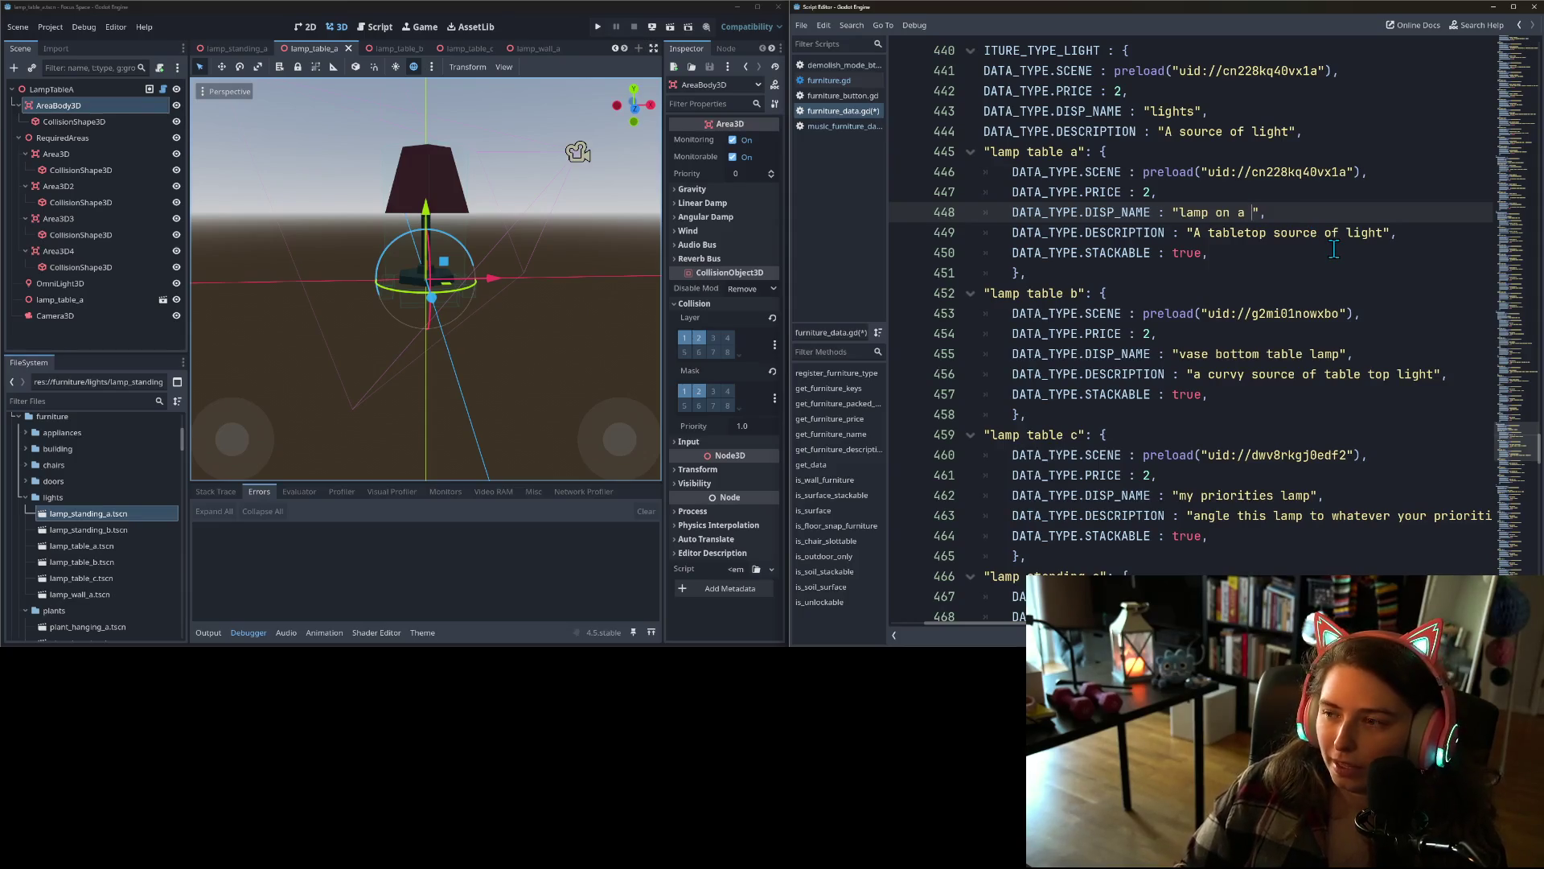
key(BackSpace)
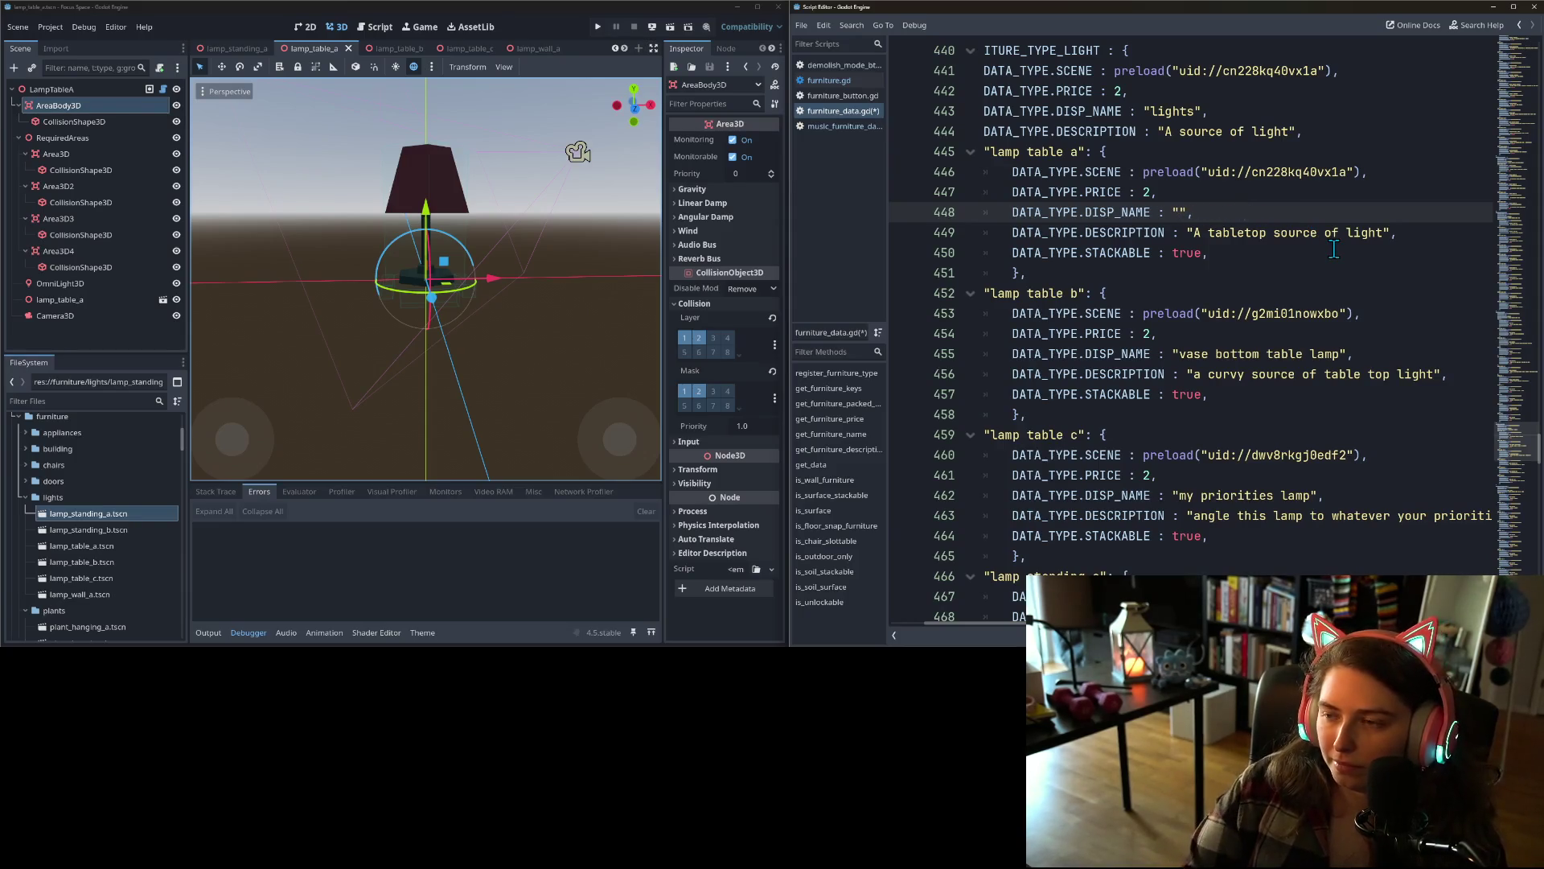
text(table lamp)
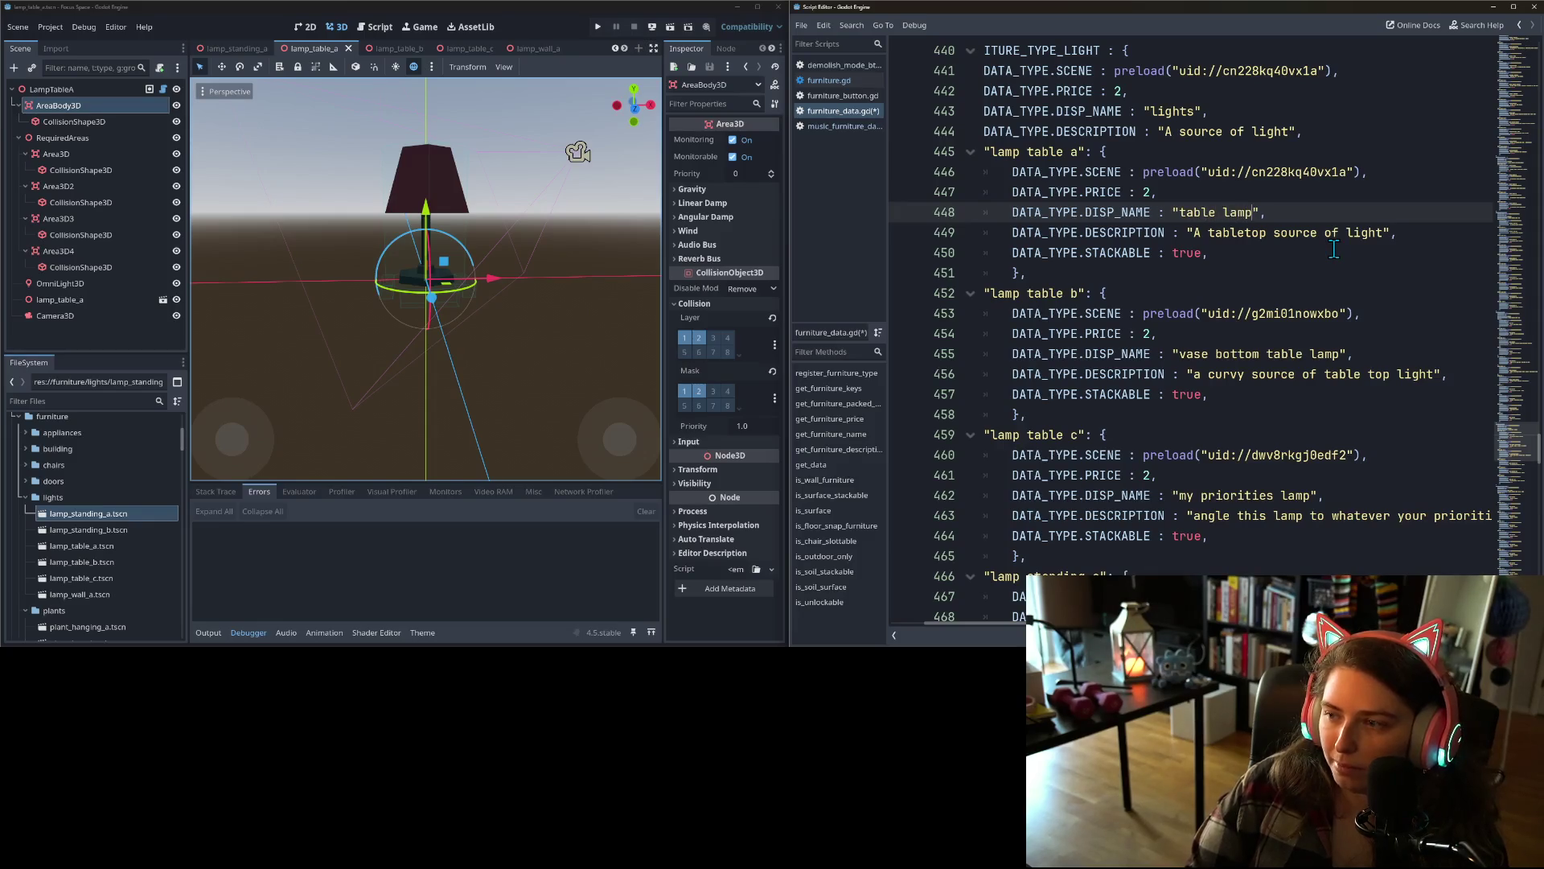
- Prefix the name with 'shaded' and describe it as 'a basic table lamp with a complimentary shade'
drag(1194, 232, 1383, 235)
text(a)
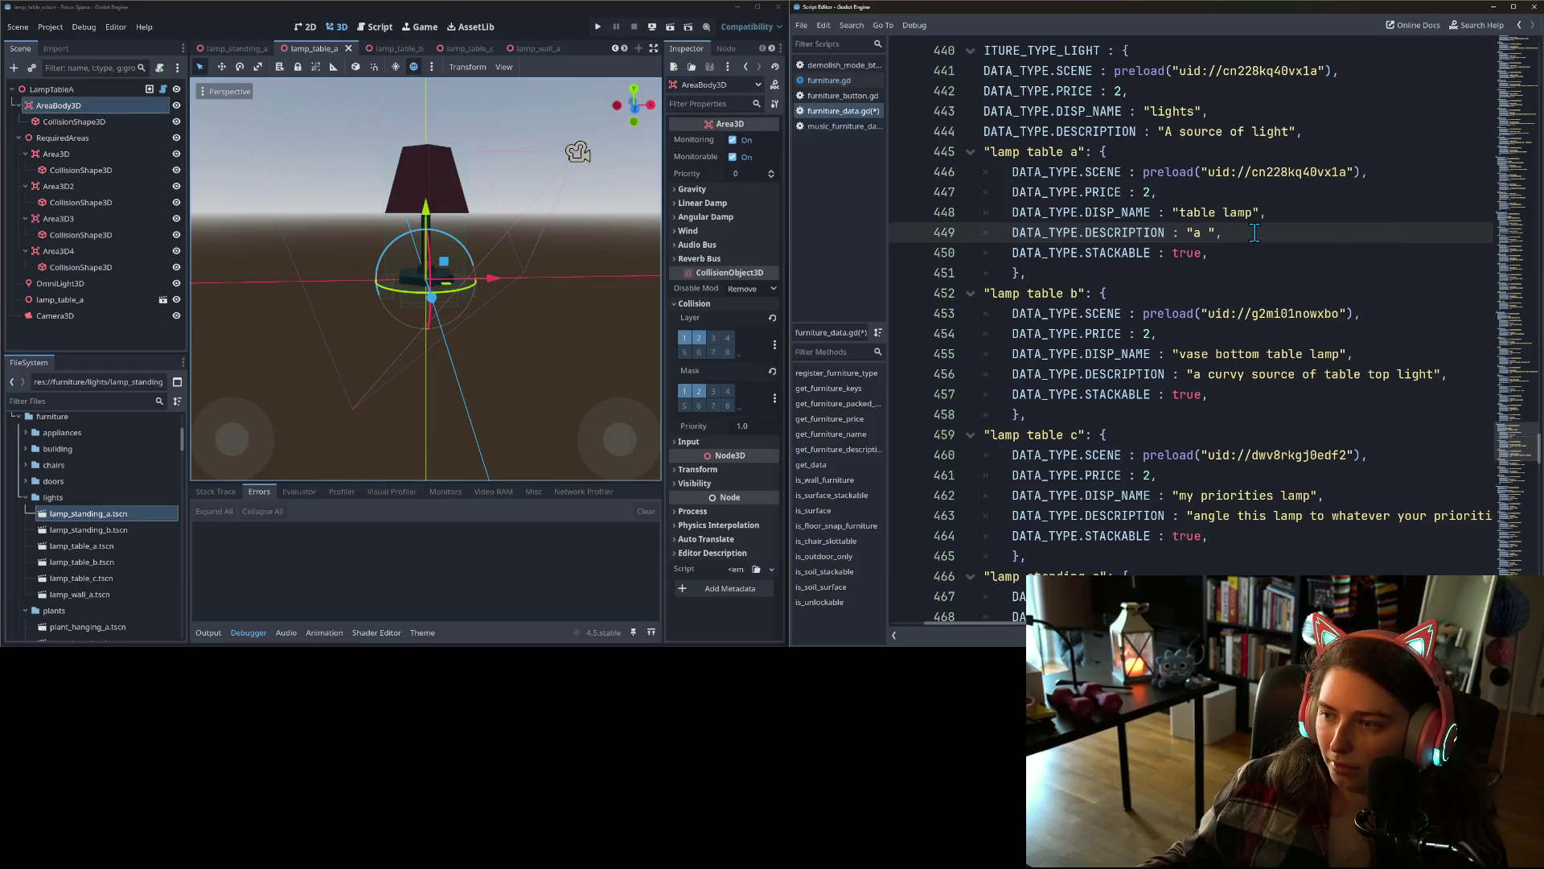
click(1179, 213)
text(shade)
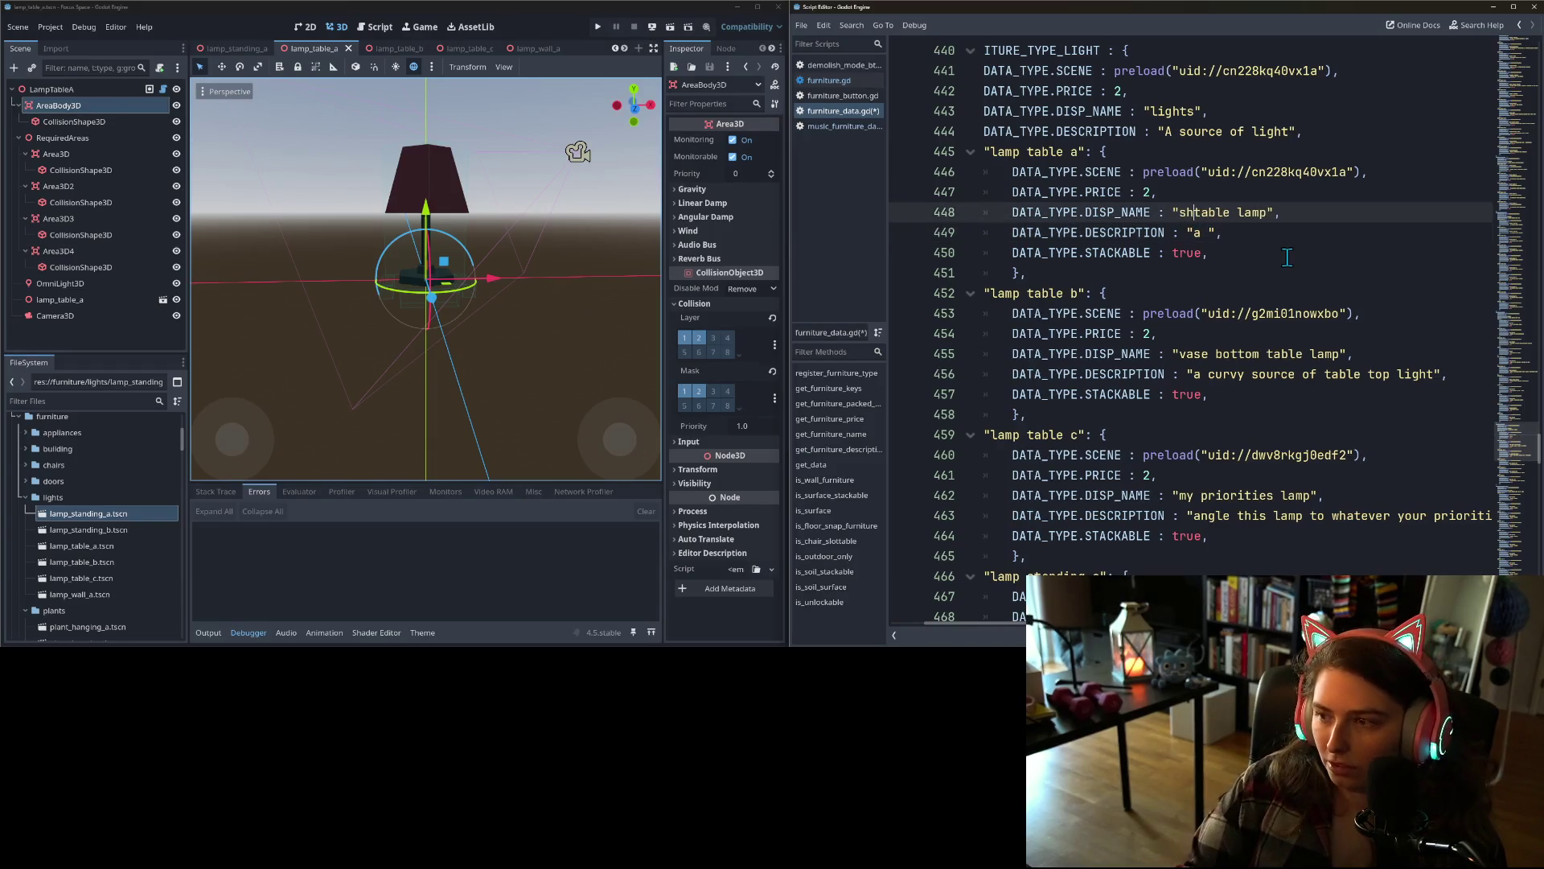
text(d)
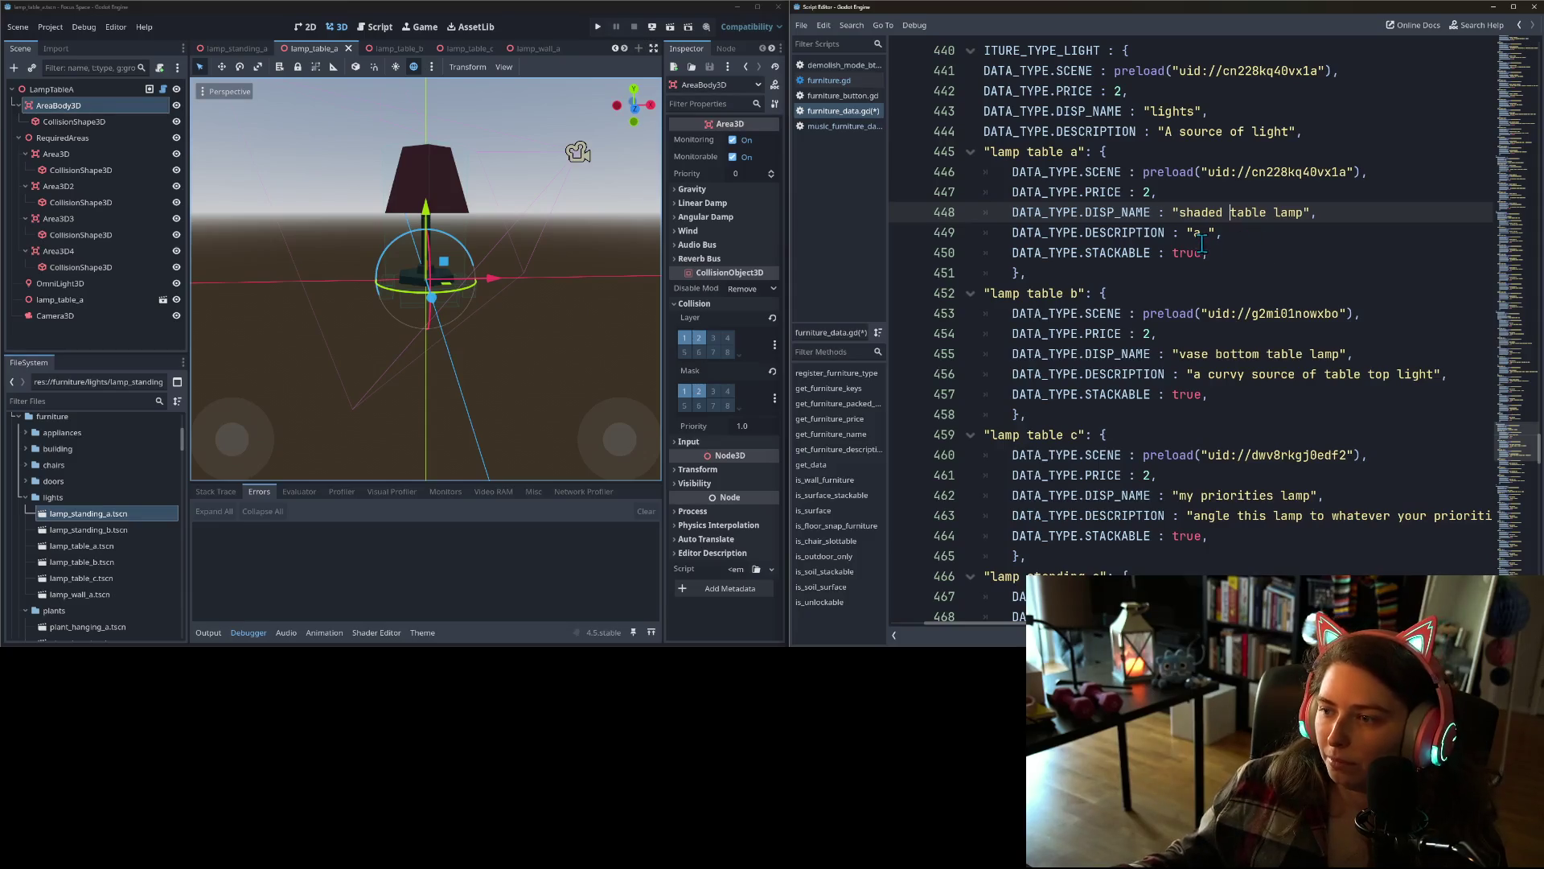
click(1200, 232)
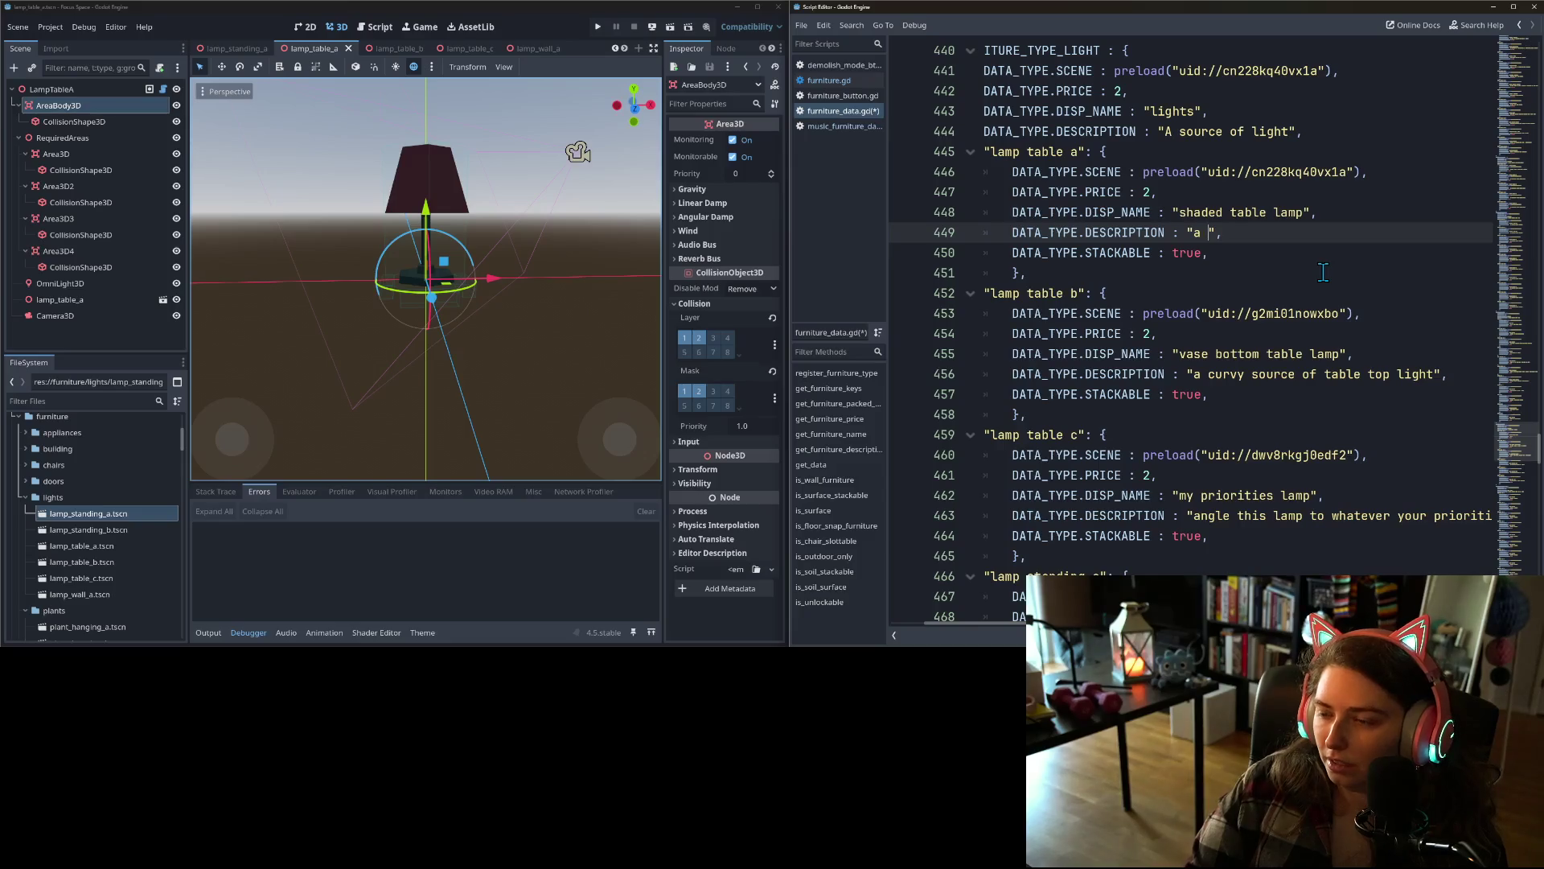
text(basic )
text(table l)
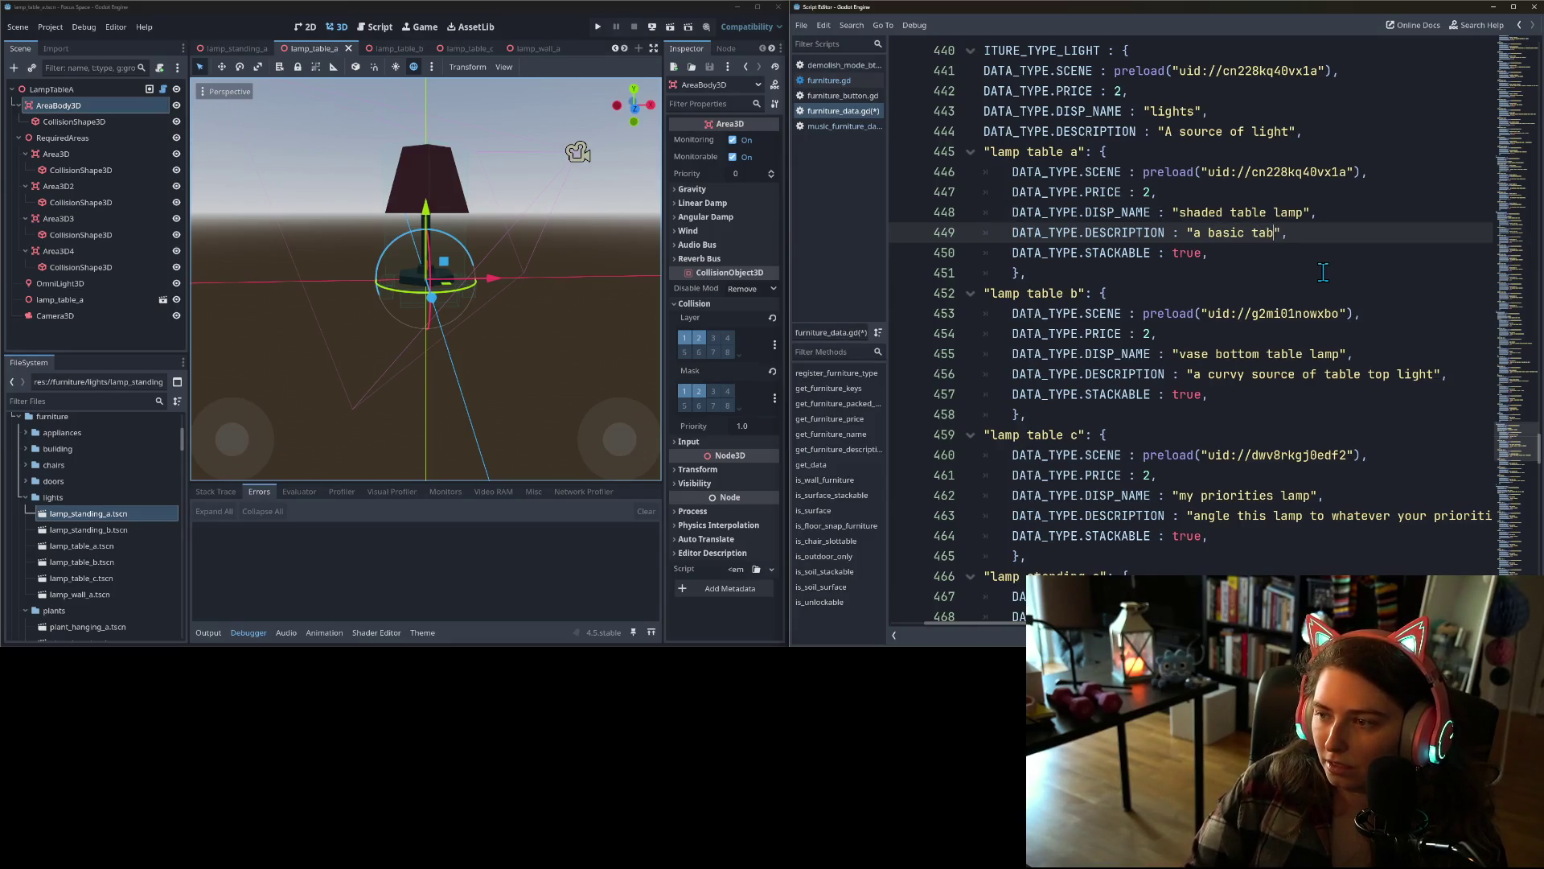
text(amp with a c)
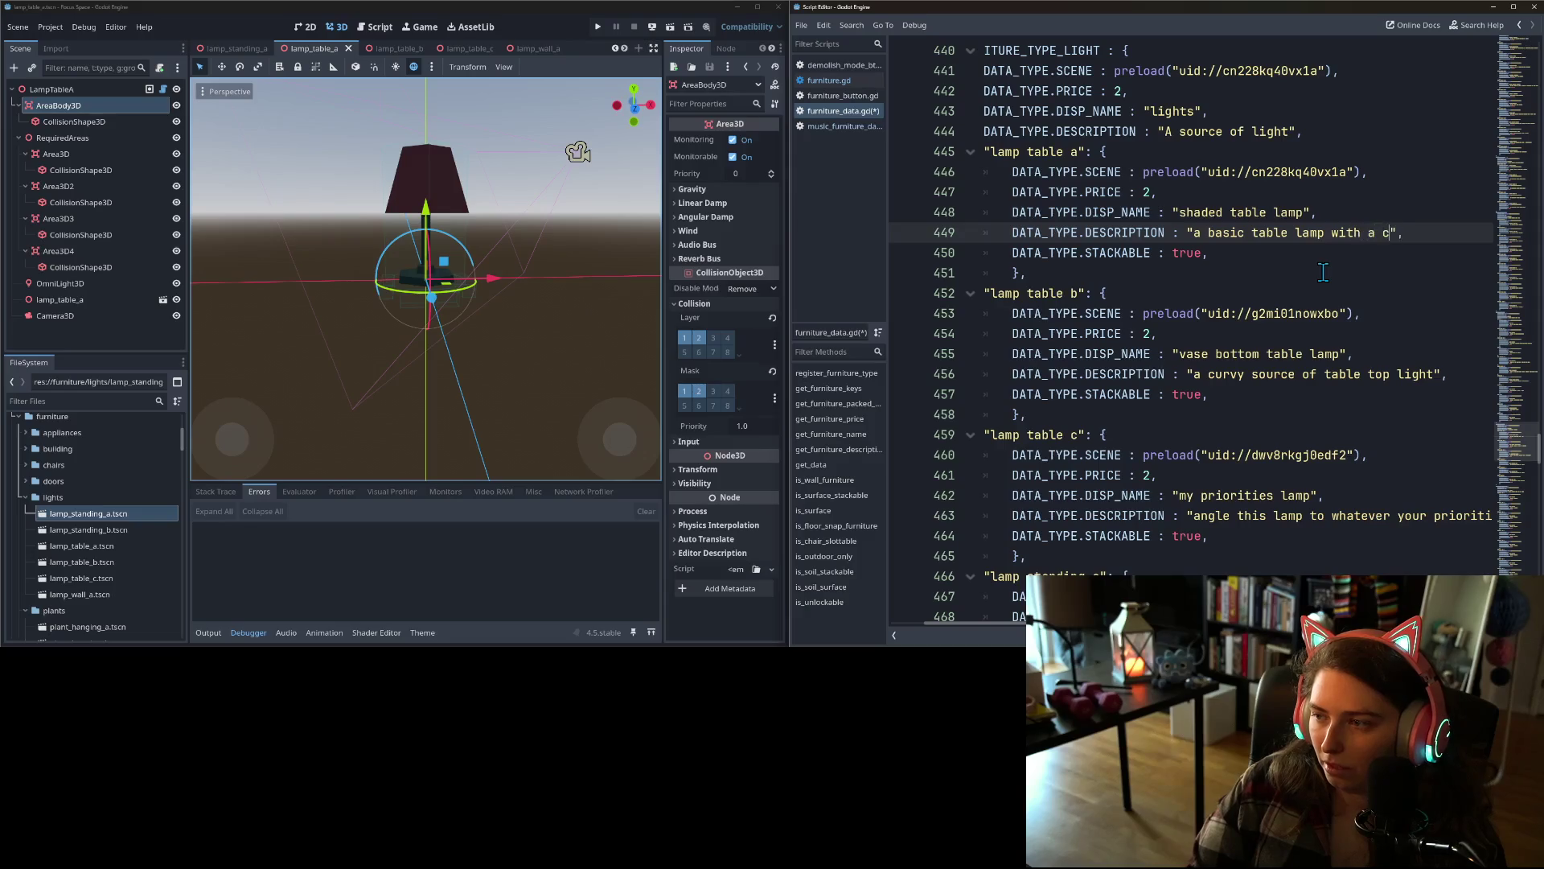
text(ompli)
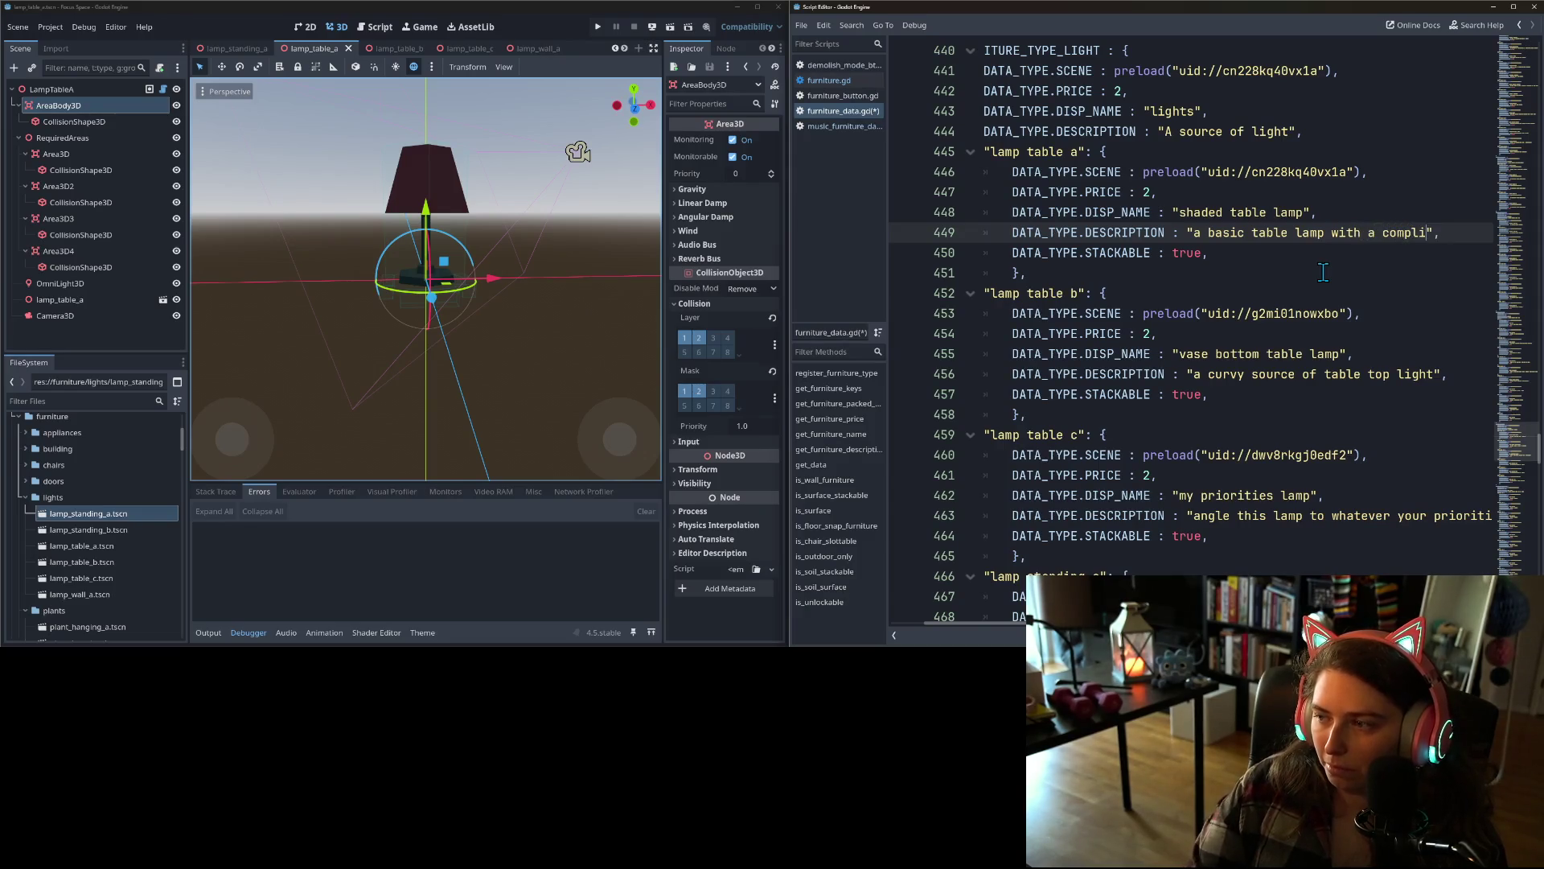
key(BackSpace)
key(BackSpace)
text(entary shade)
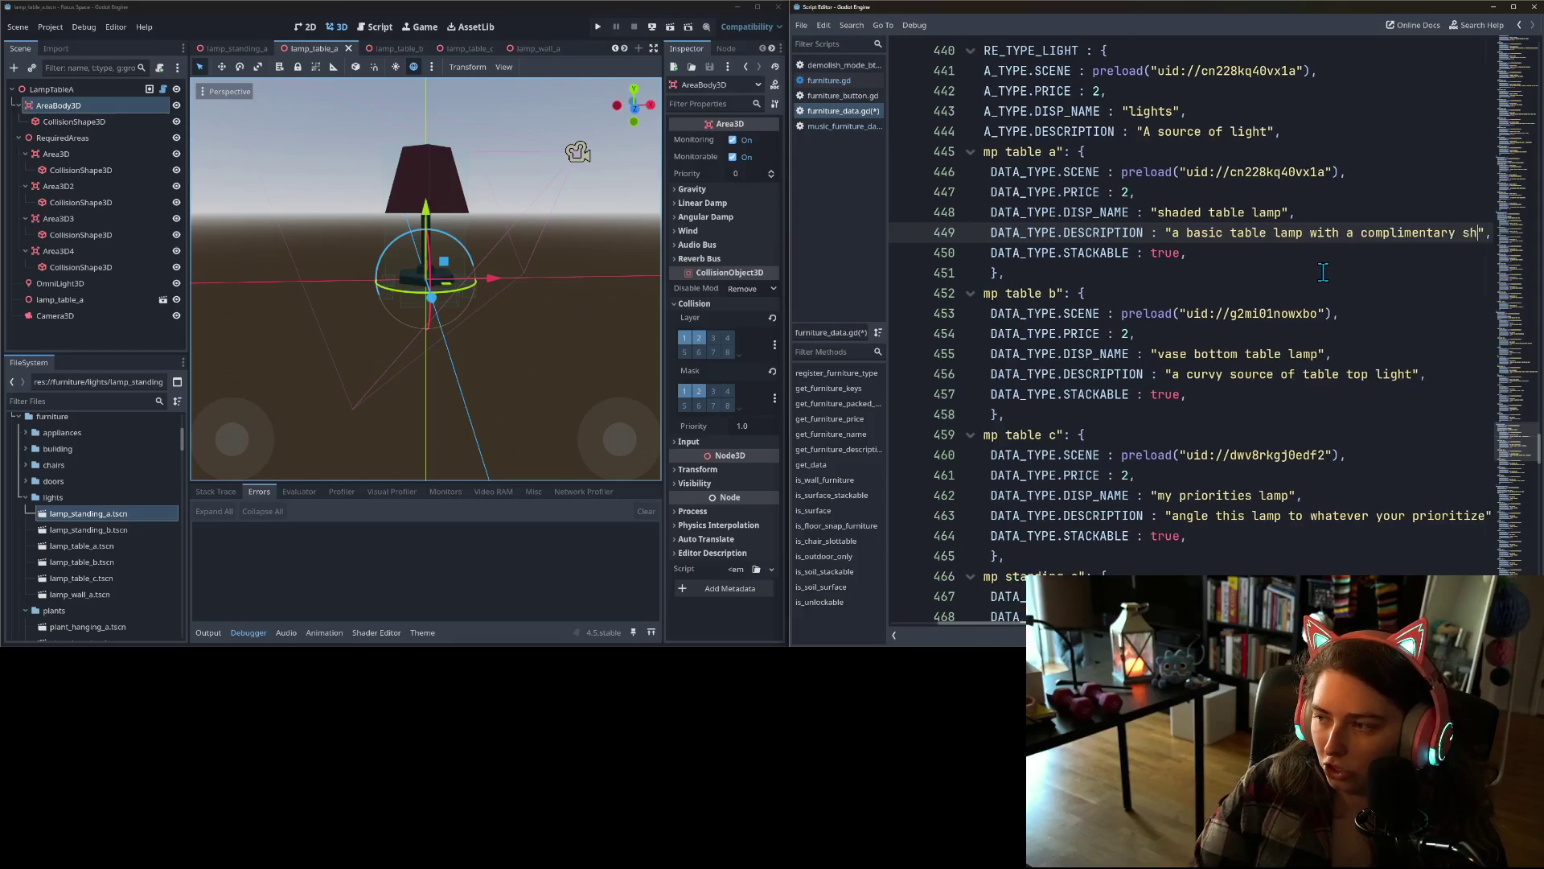
click(1241, 314)
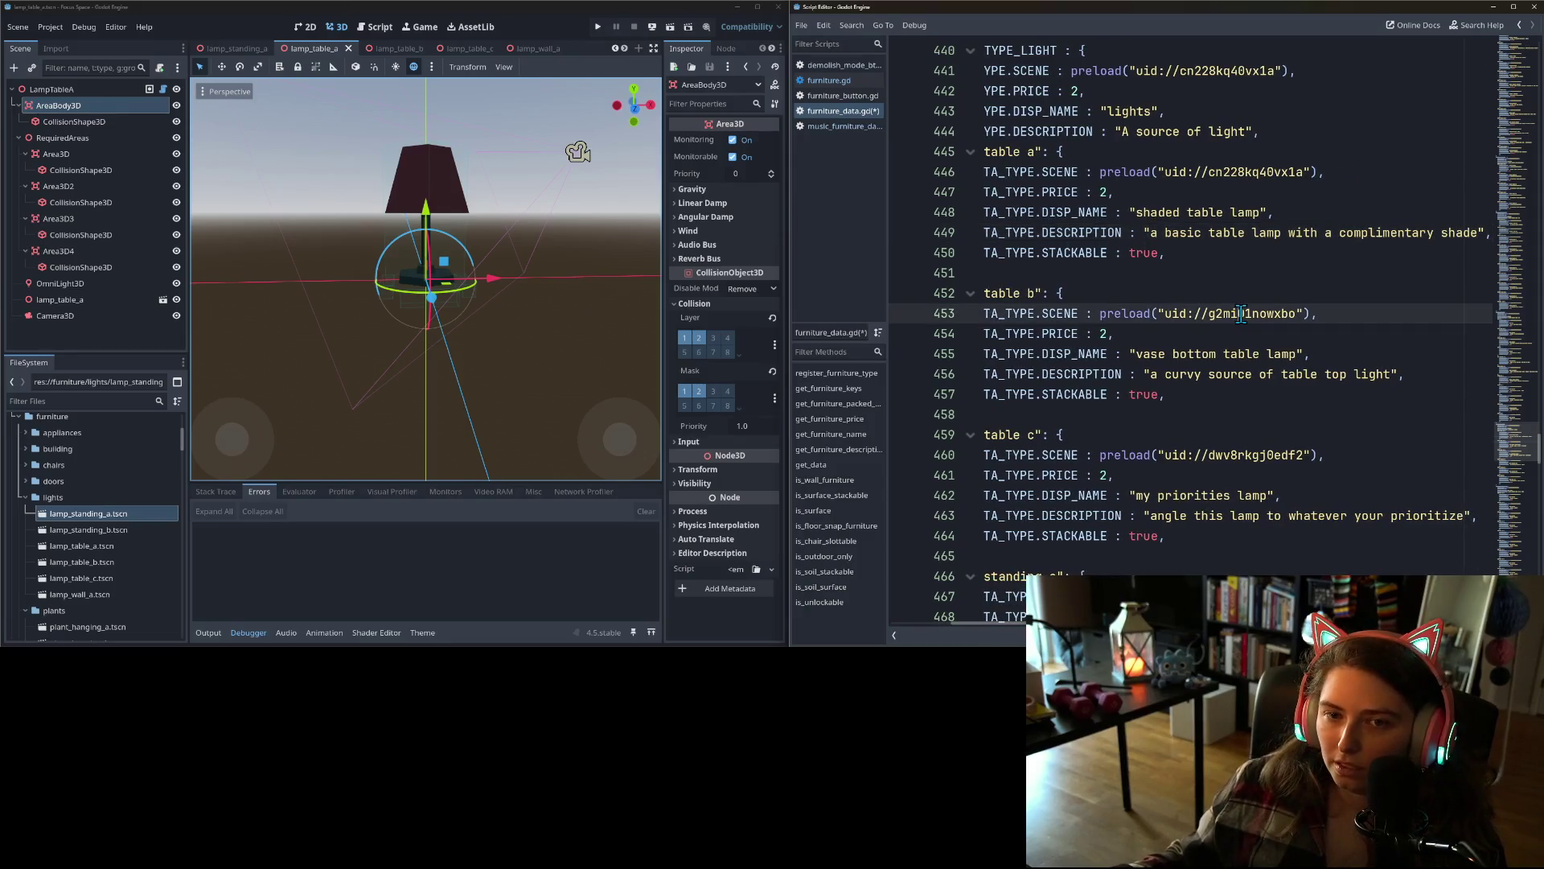
- Show the lamp_wall_a scene, delete wall a's old display name, then switch to the web browser
click(539, 50)
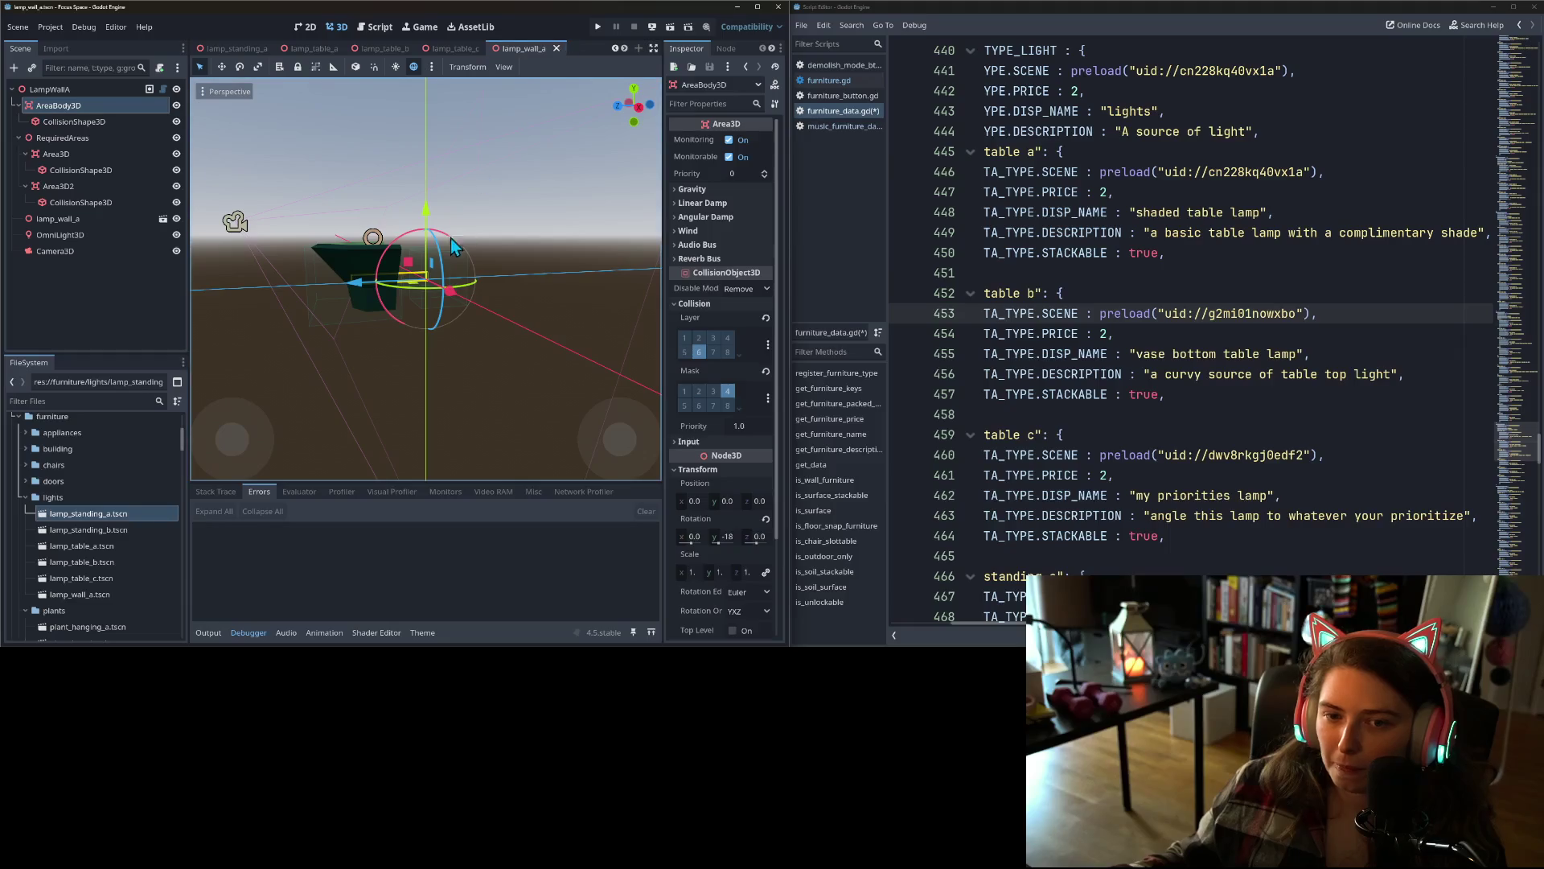
scroll(1140, 499, down, 5)
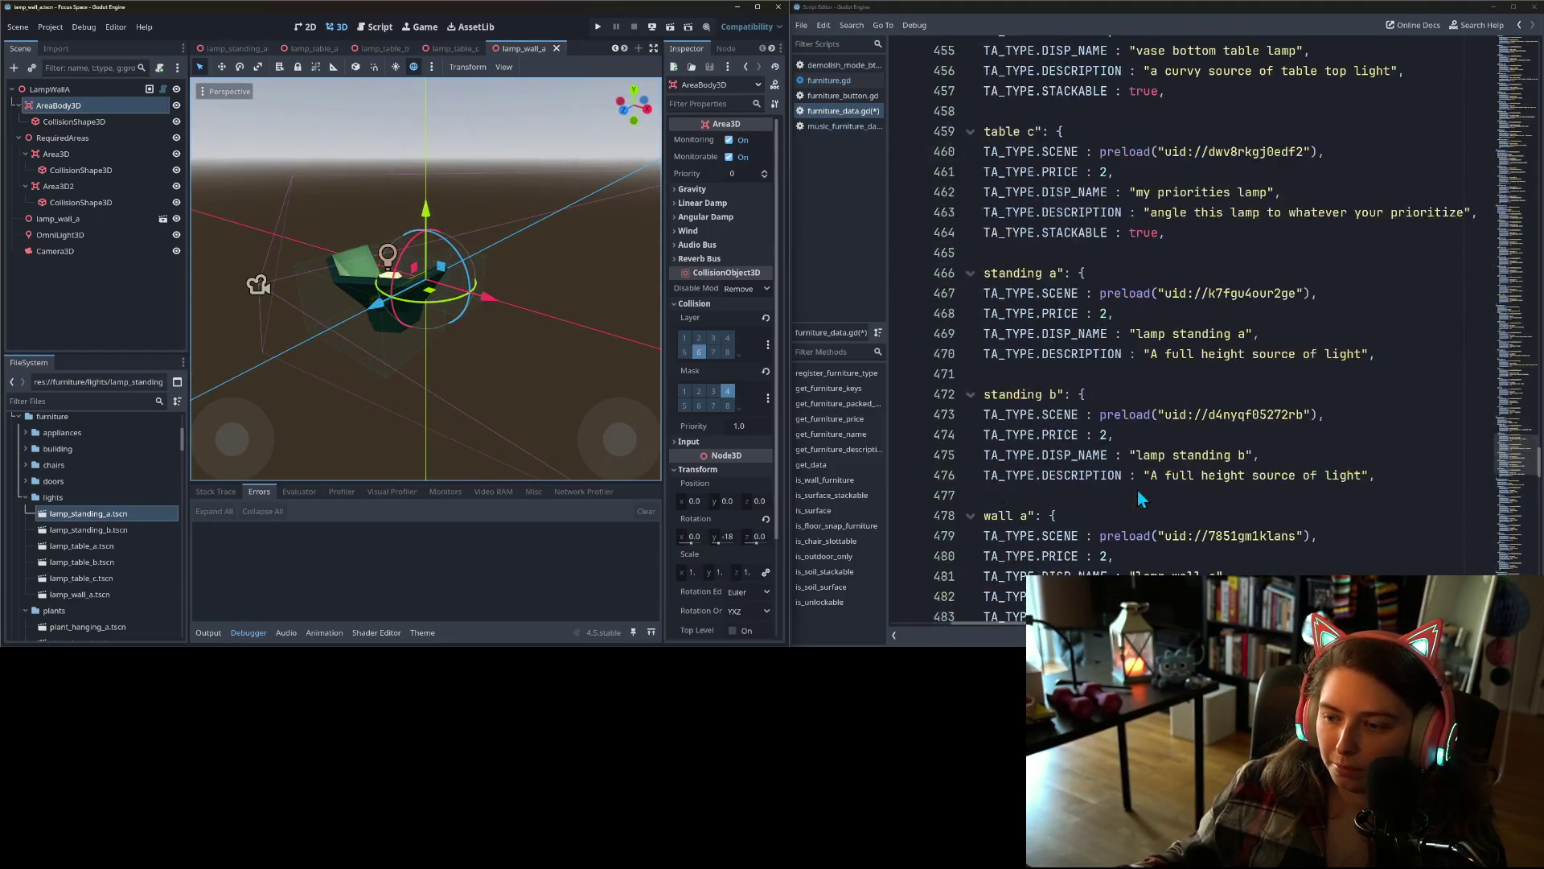
click(1121, 515)
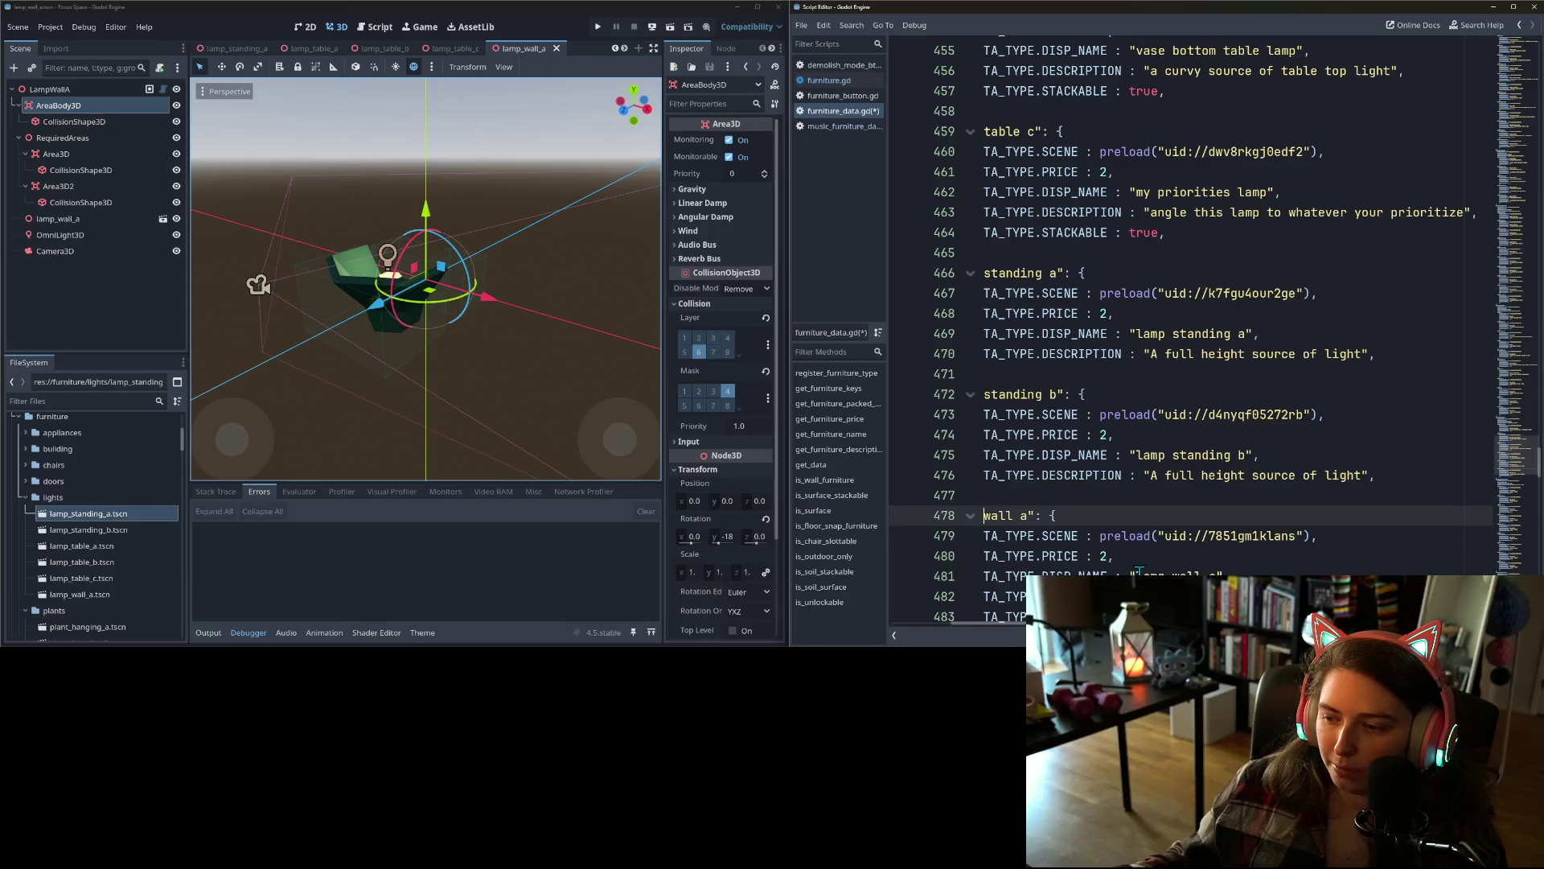
drag(1139, 572, 1217, 573)
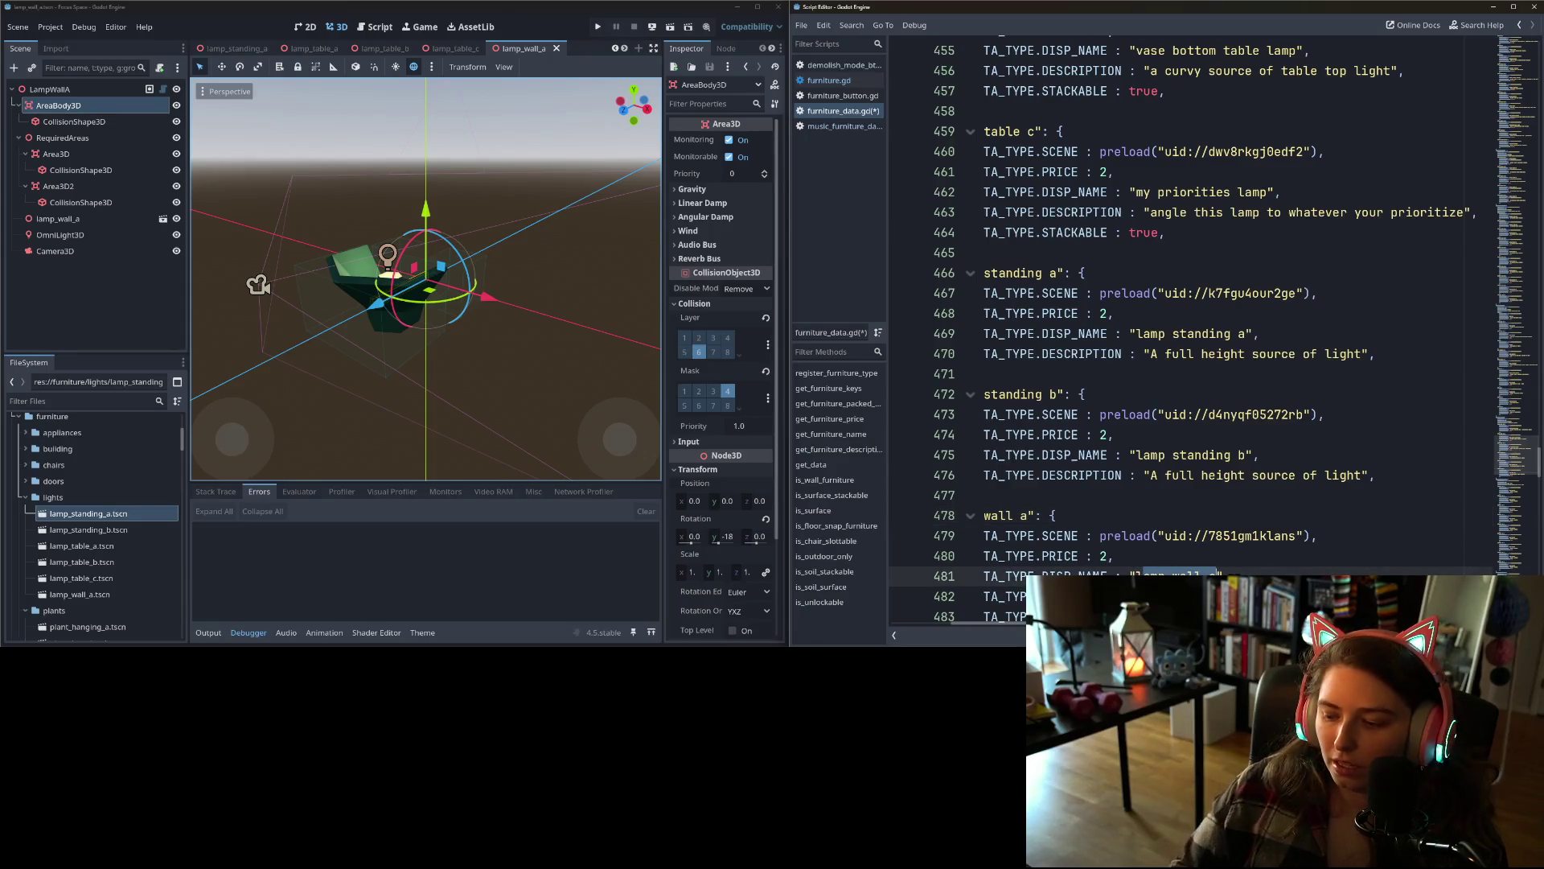
key(BackSpace)
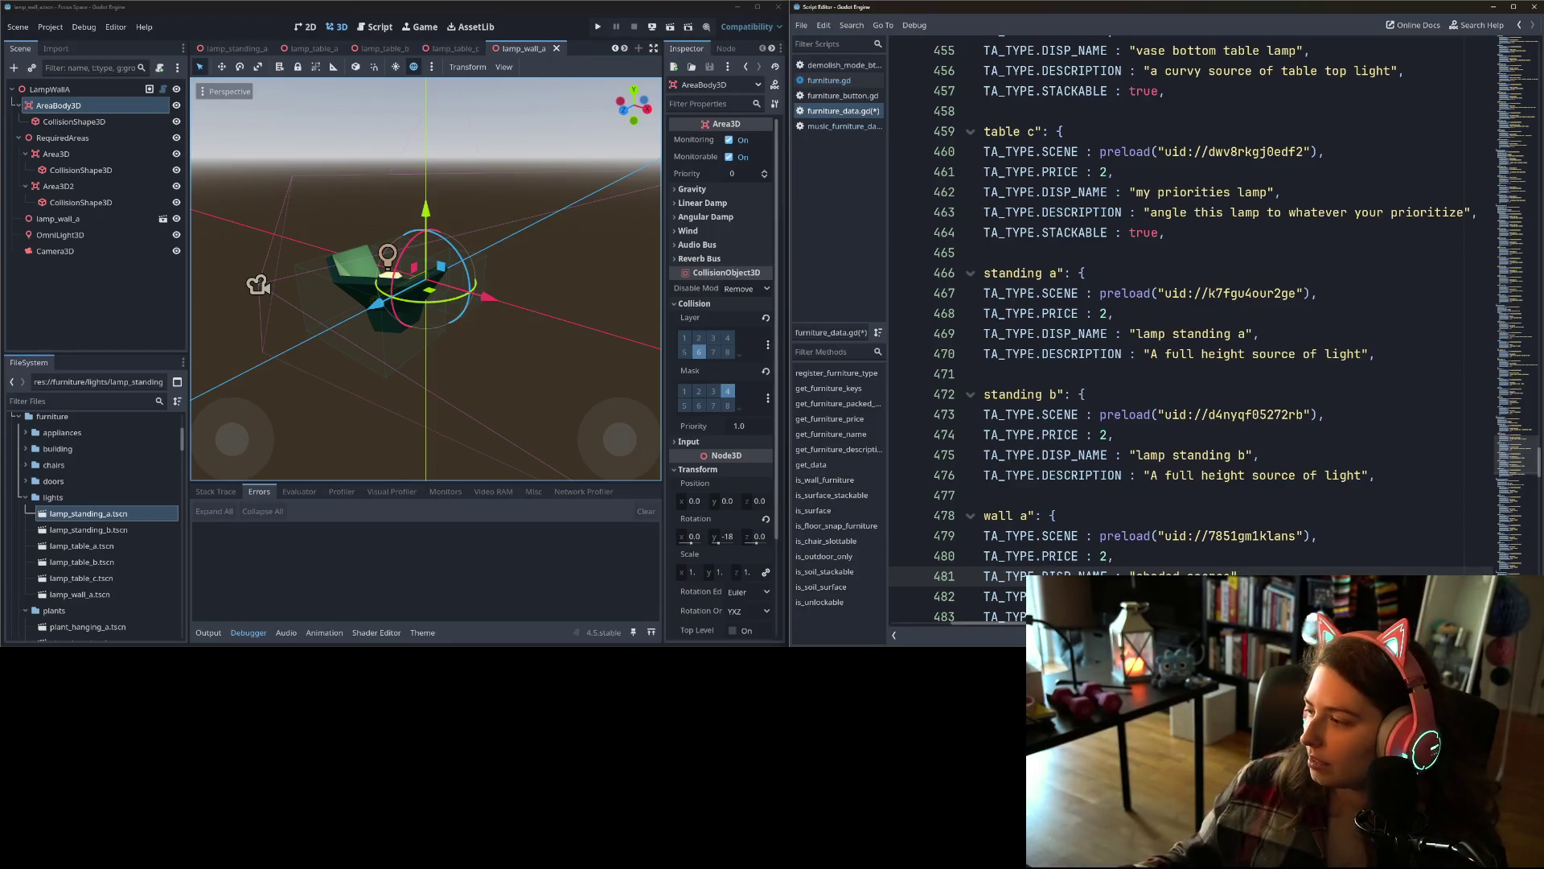
key(alt+Tab)
key(ctrl+t)
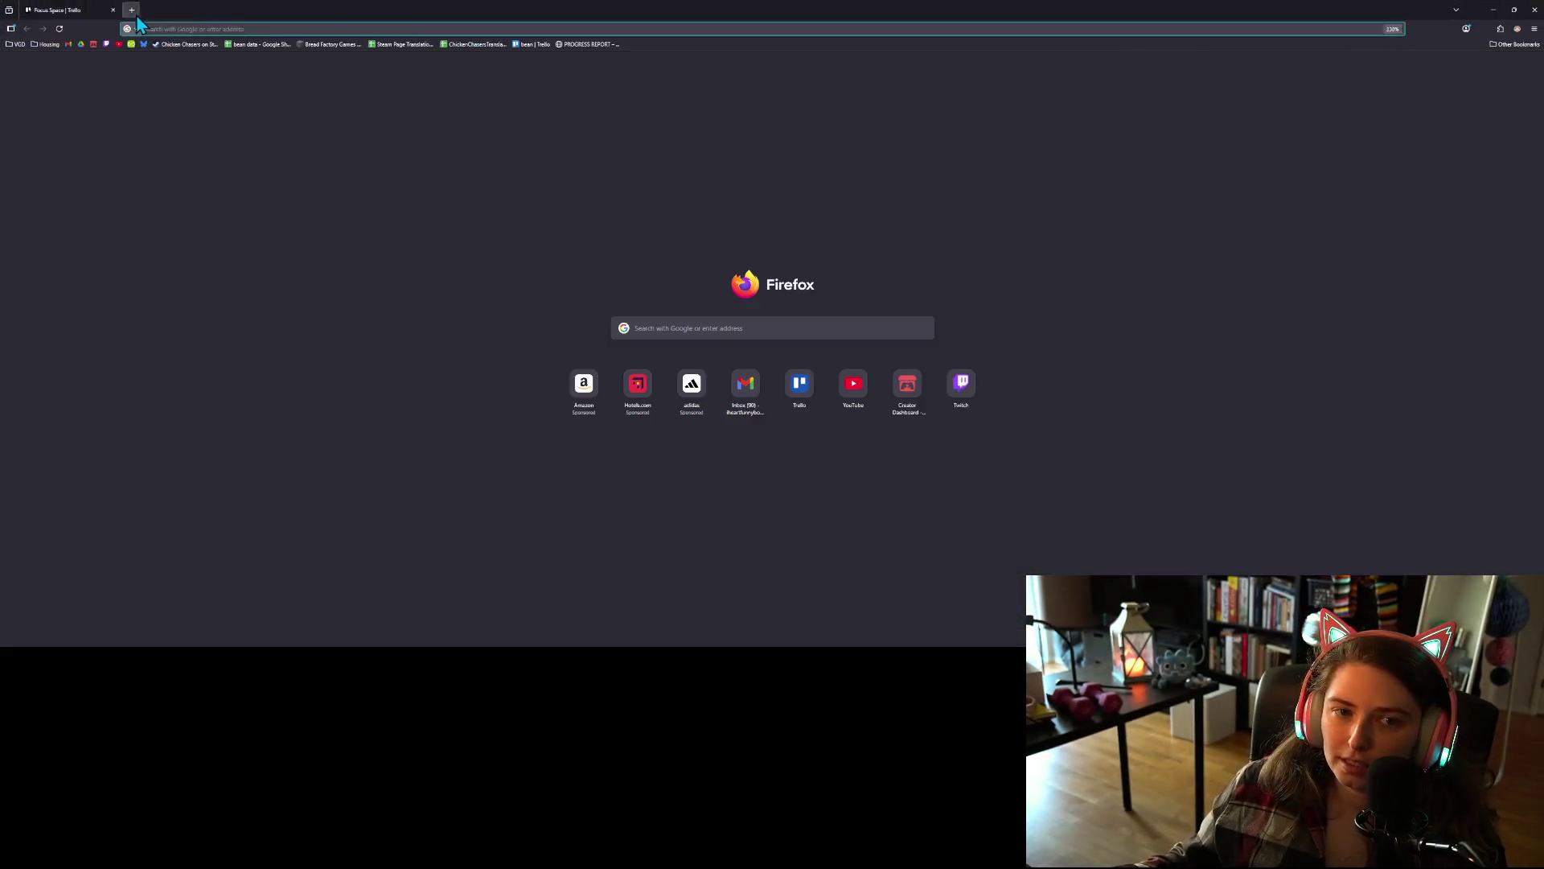
text(sconce)
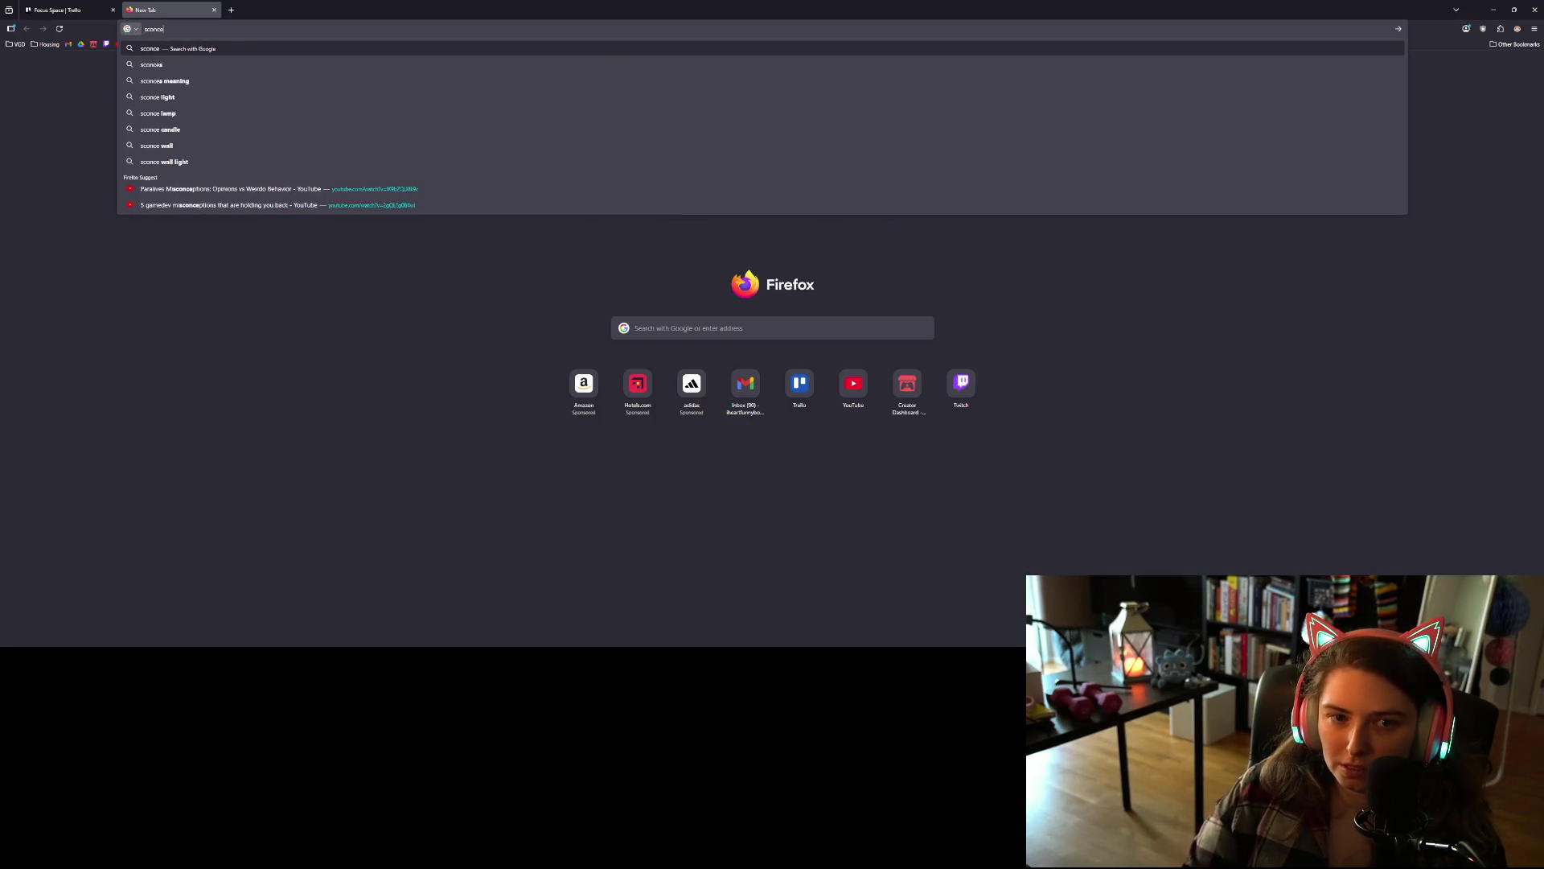
key(Return)
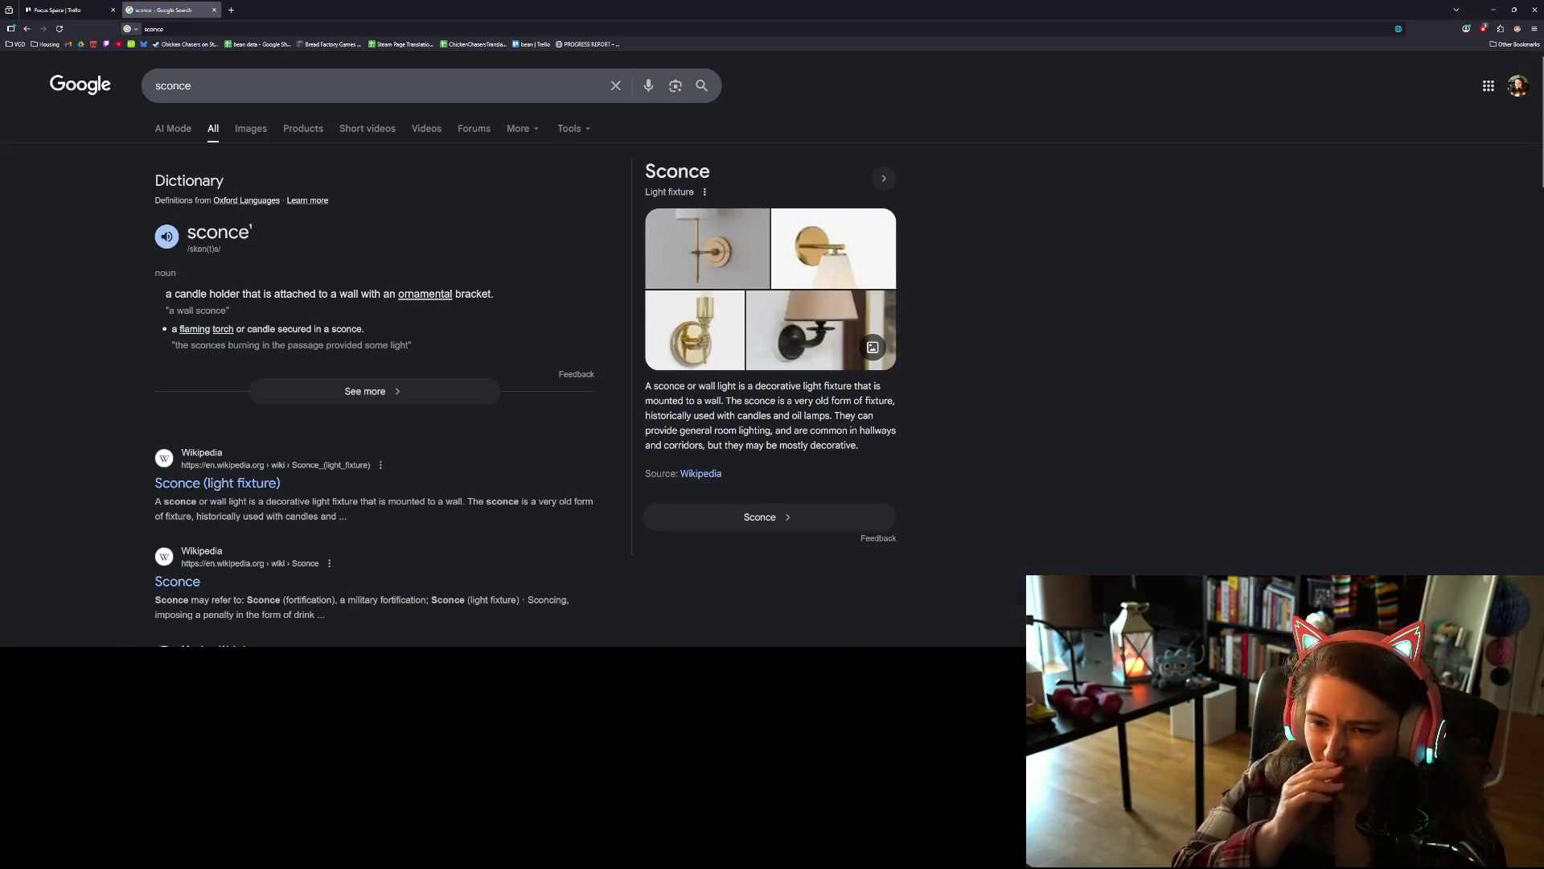
click(1495, 8)
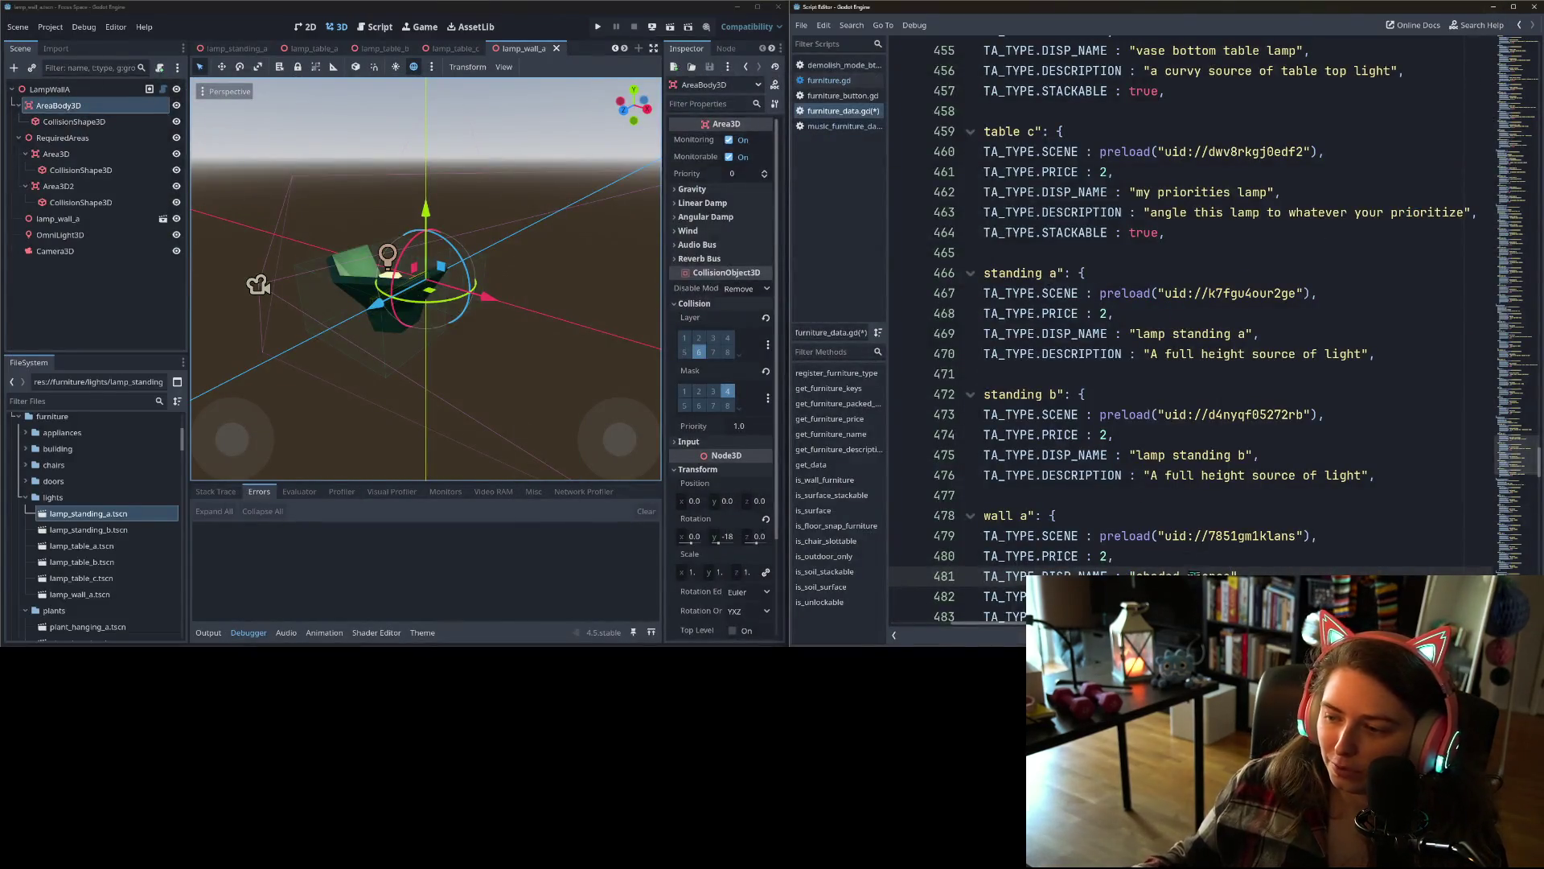
- Change the capital 'A' starting wall a's description to a lowercase 'a'
scroll(1159, 483, down, 2)
drag(1150, 475, 1365, 476)
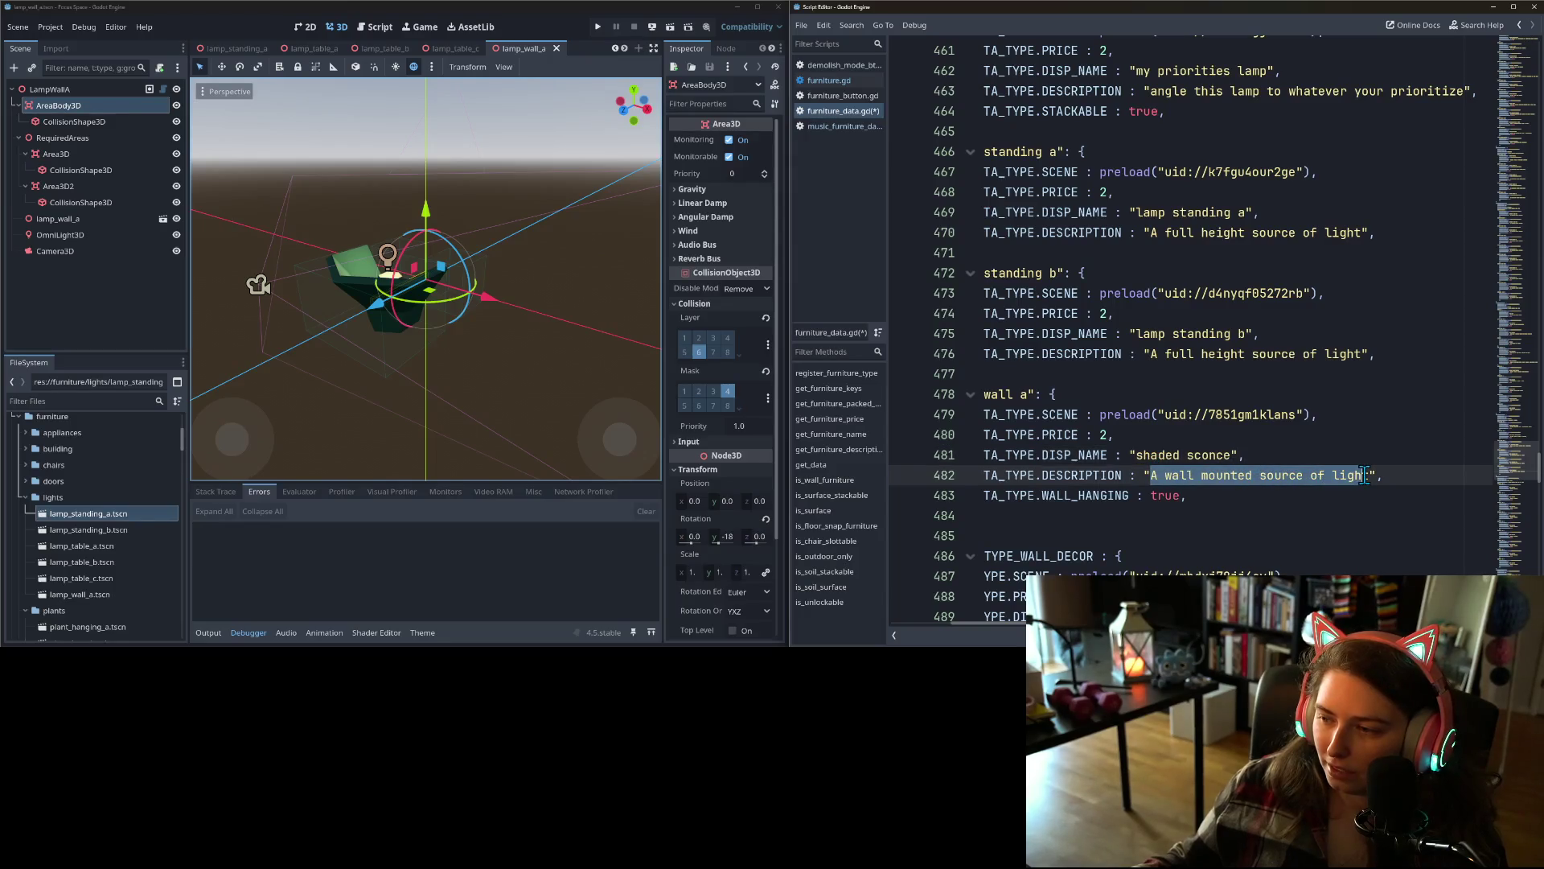
click(1365, 475)
double_click(1155, 476)
text(a)
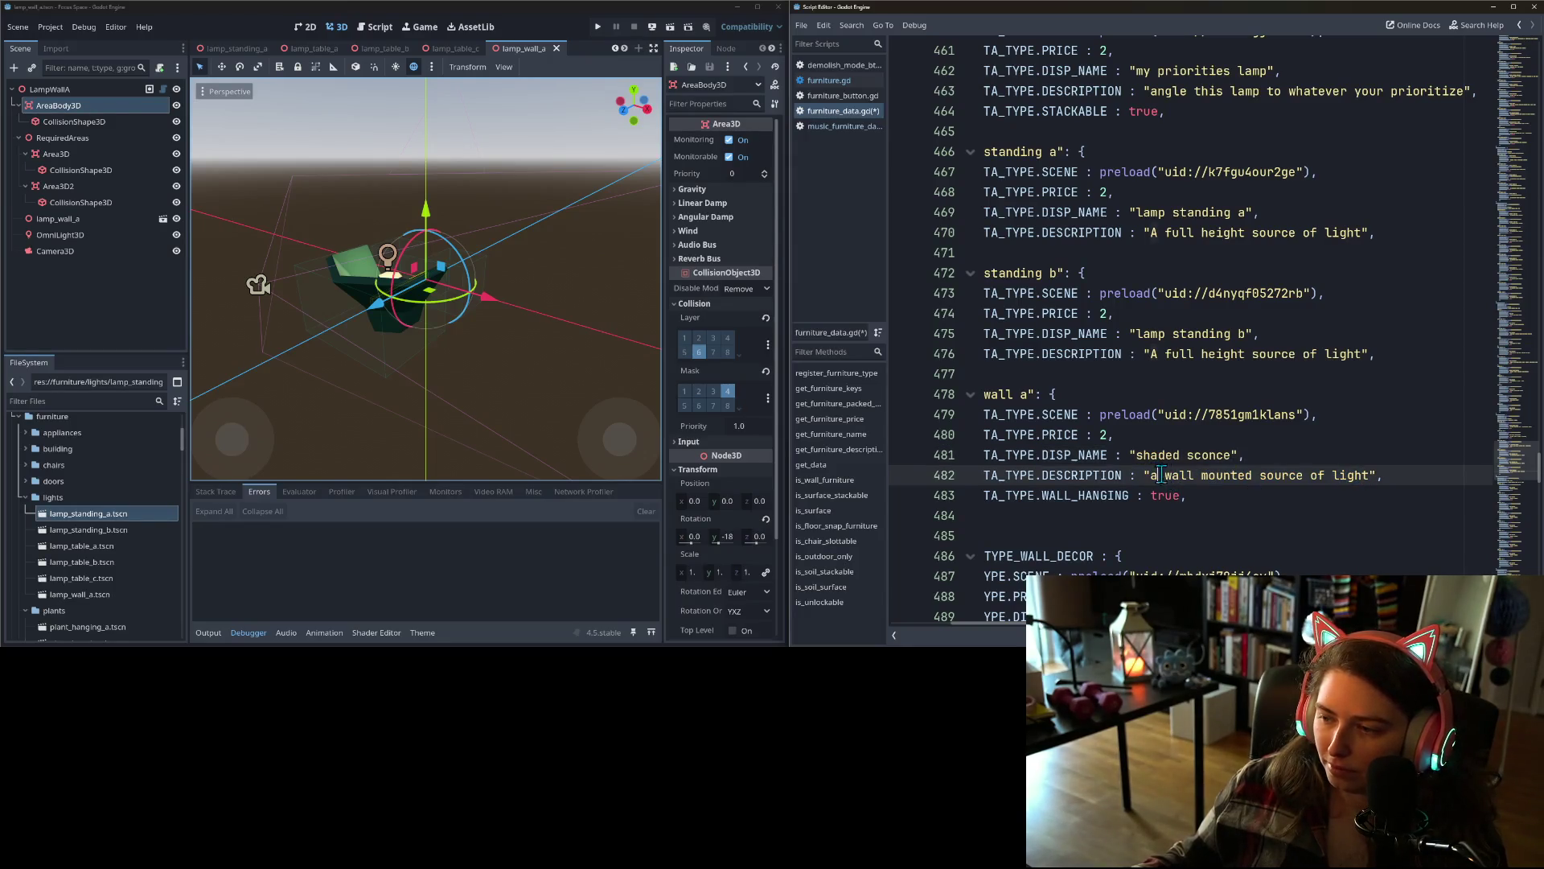
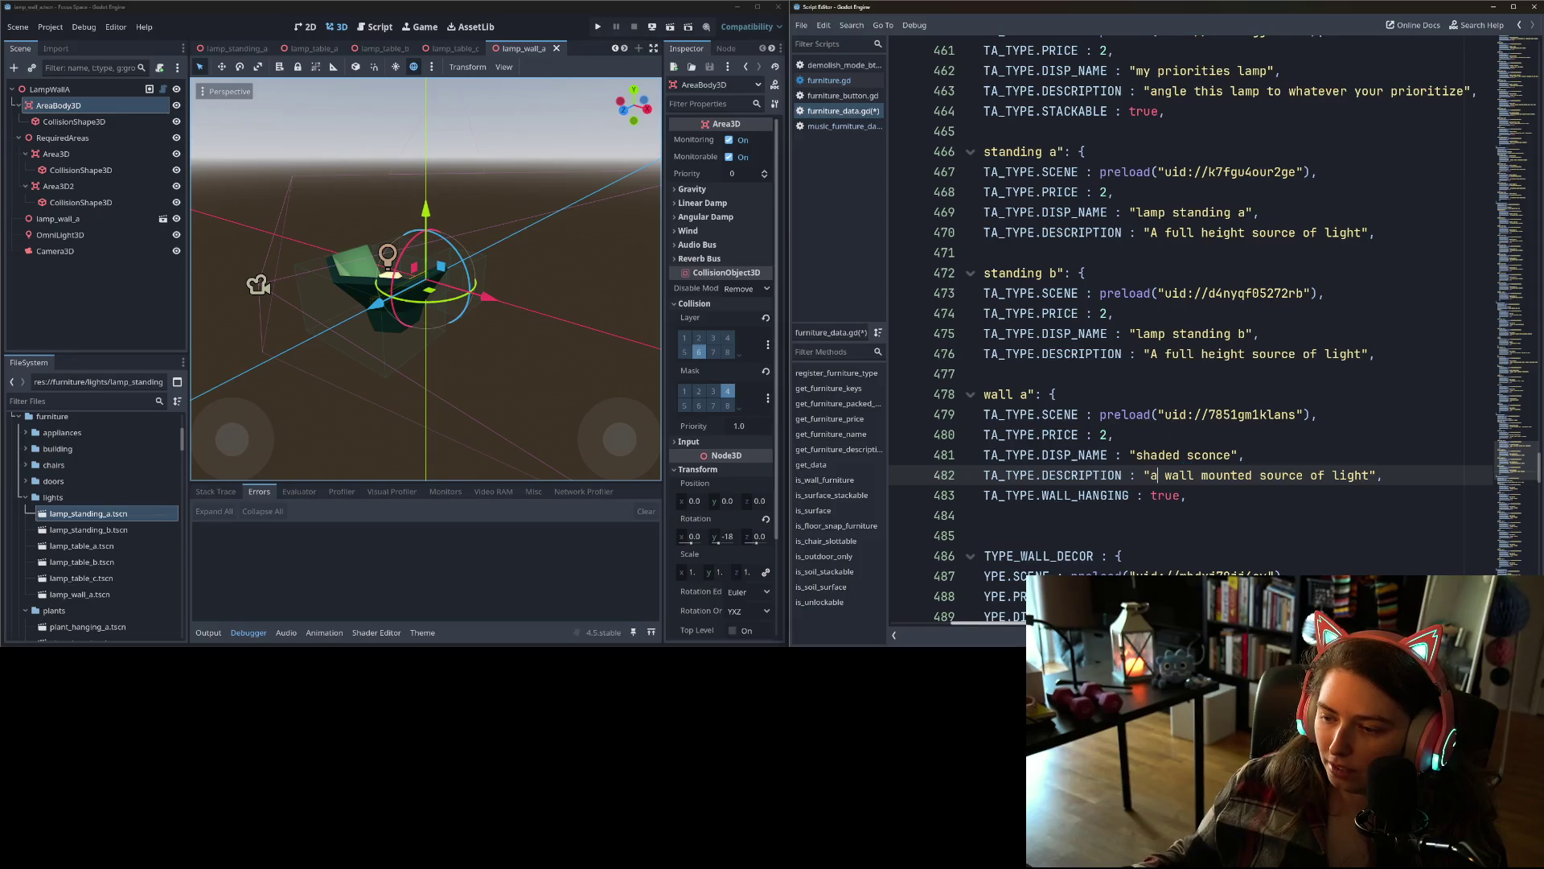
- Scroll the script to the standing-lamp entries and orbit the lamp_standing_b scene to see the whole lamp
scroll(1139, 504, left, 2)
scroll(1140, 504, up, 1)
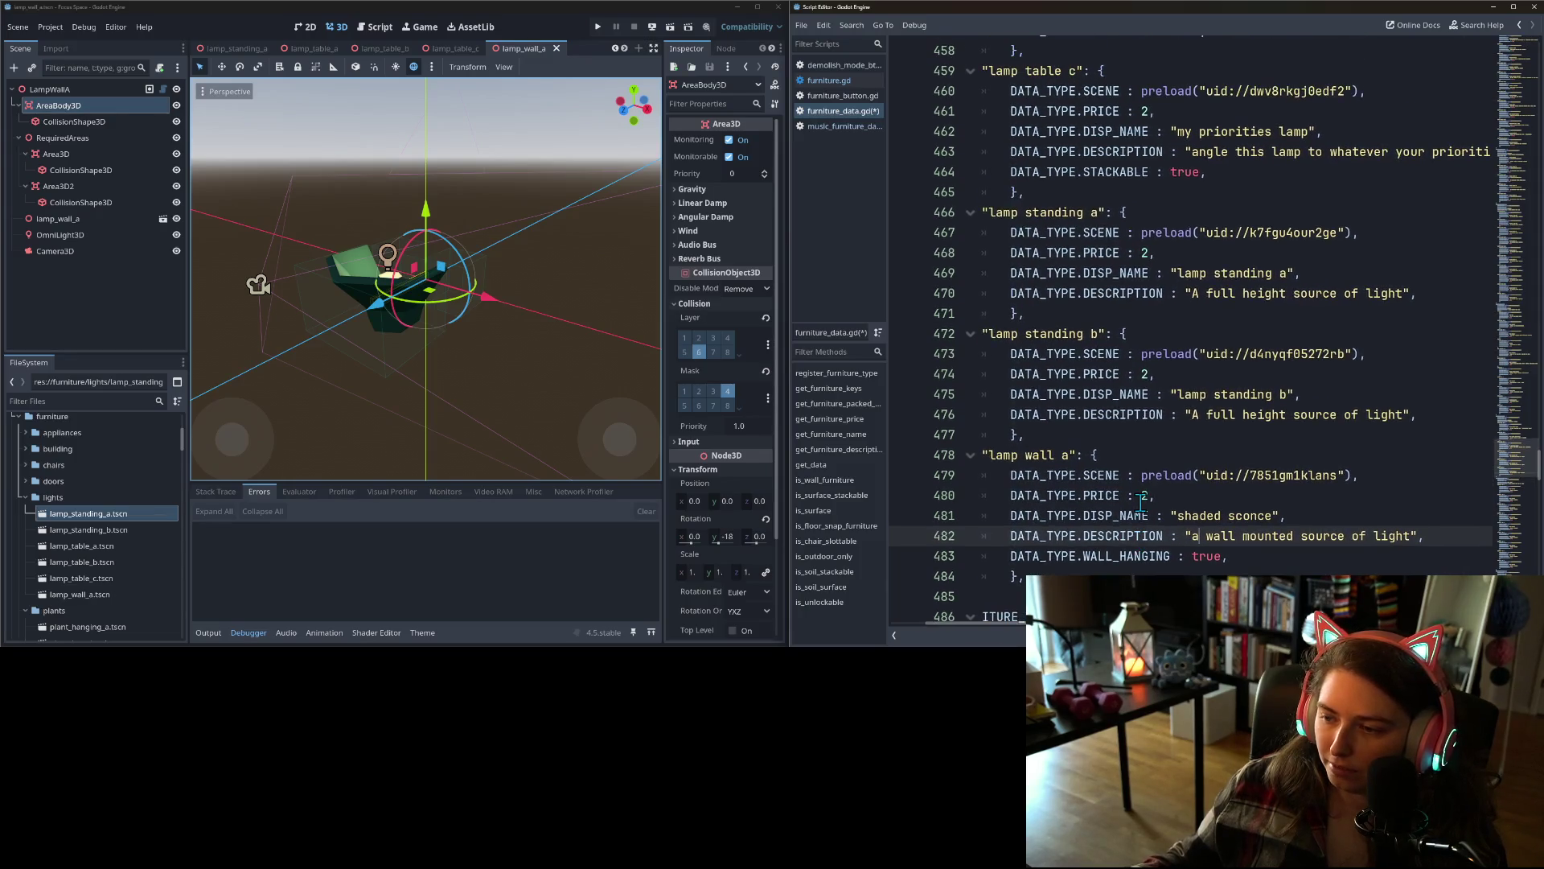
click(626, 49)
click(618, 48)
click(617, 49)
click(619, 50)
click(619, 49)
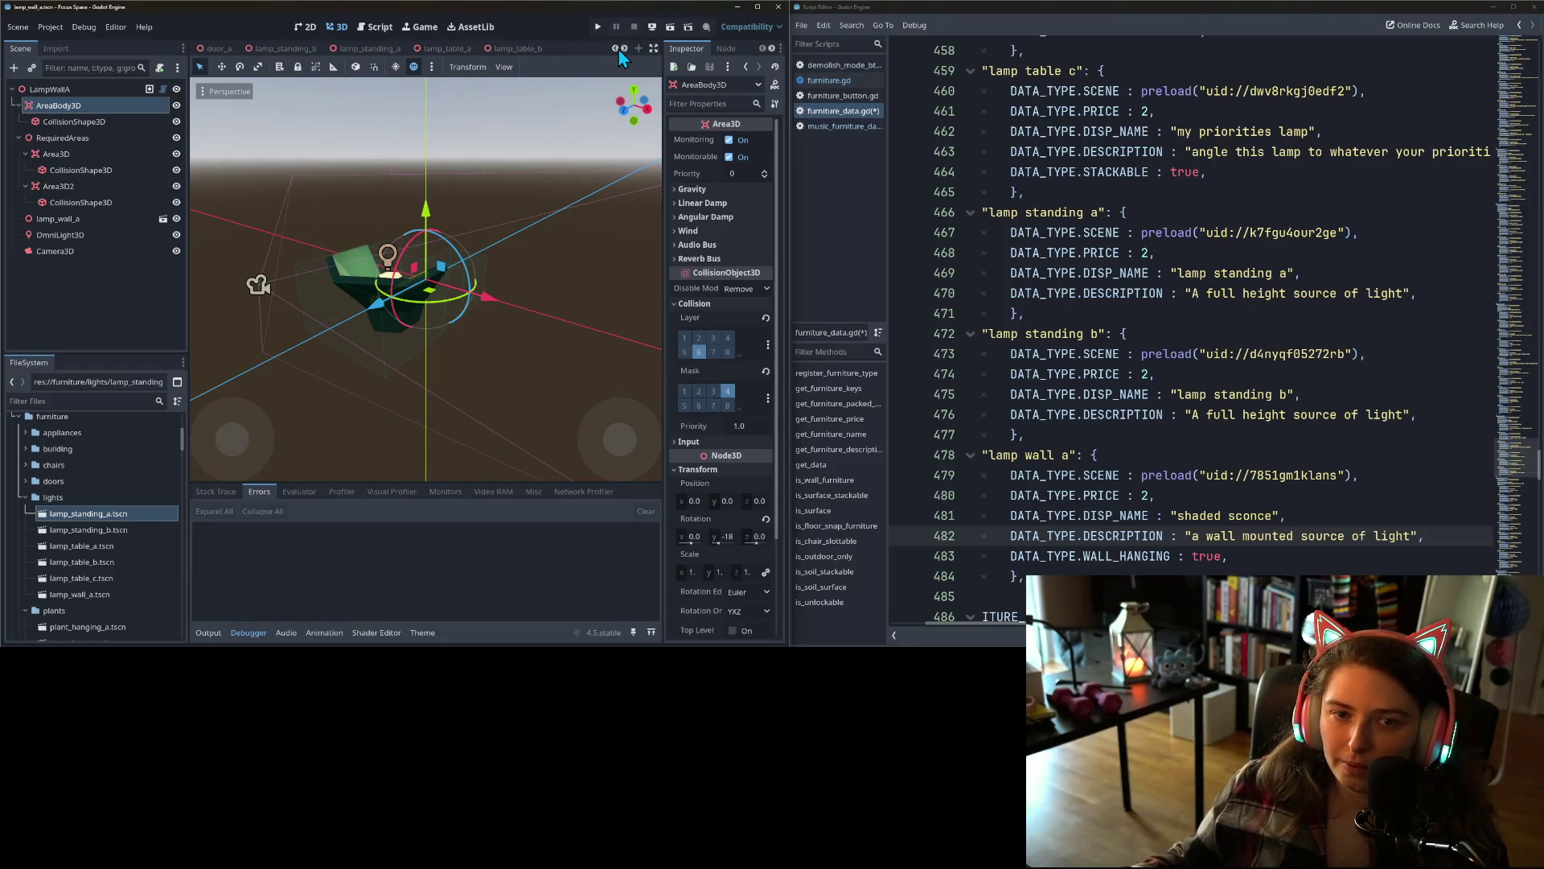
click(620, 50)
click(379, 48)
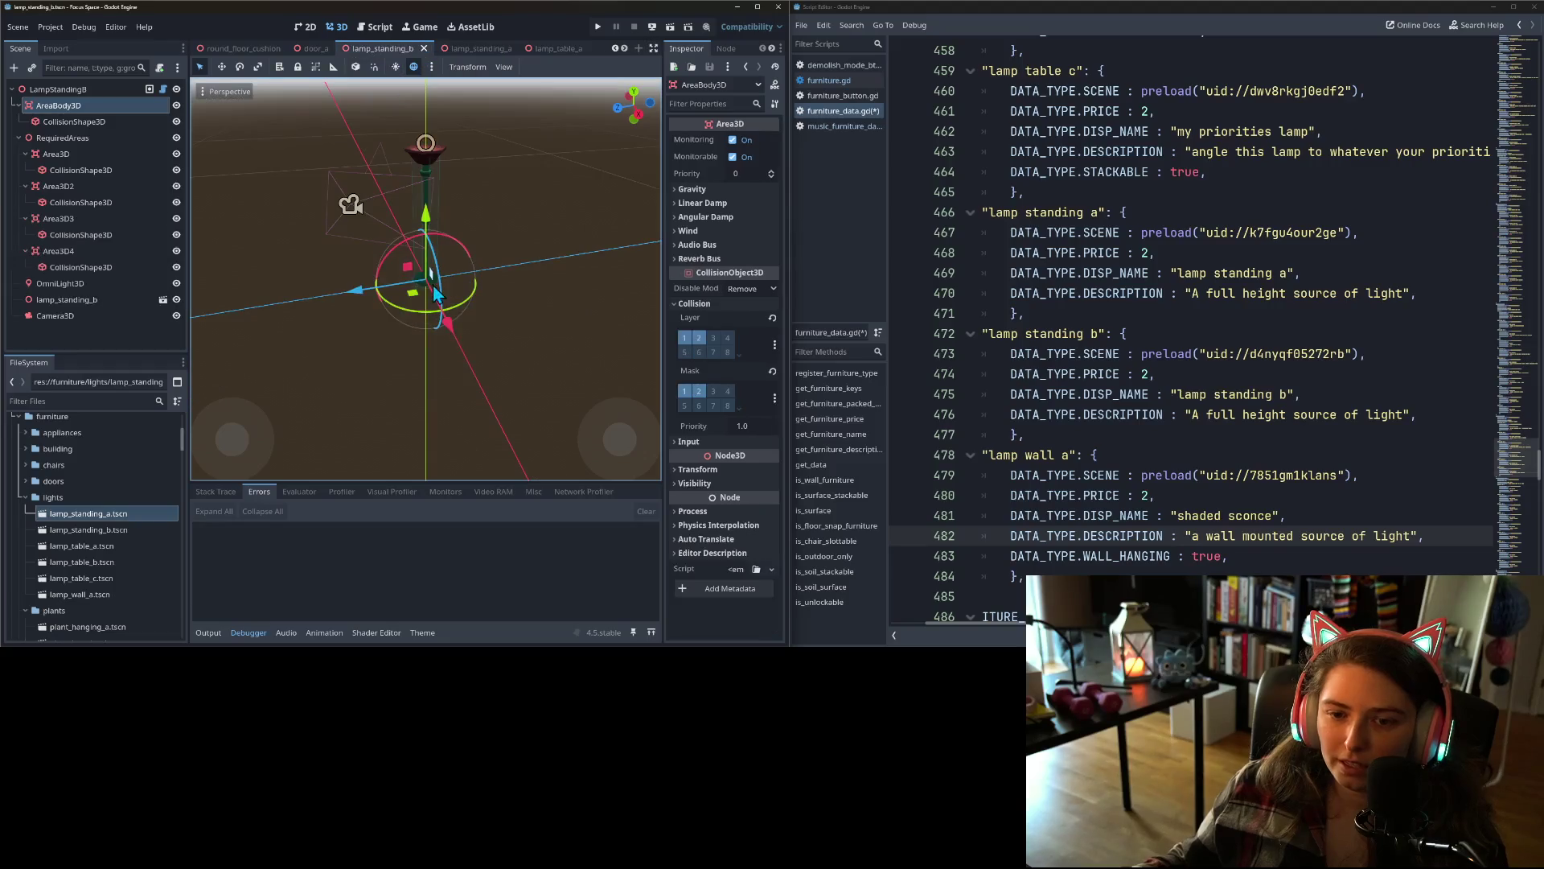
drag(434, 294, 847, 413)
mouse_move(434, 294)
mouse_down()
mouse_move(426, 274)
mouse_move(434, 294)
mouse_move(477, 304)
mouse_up()
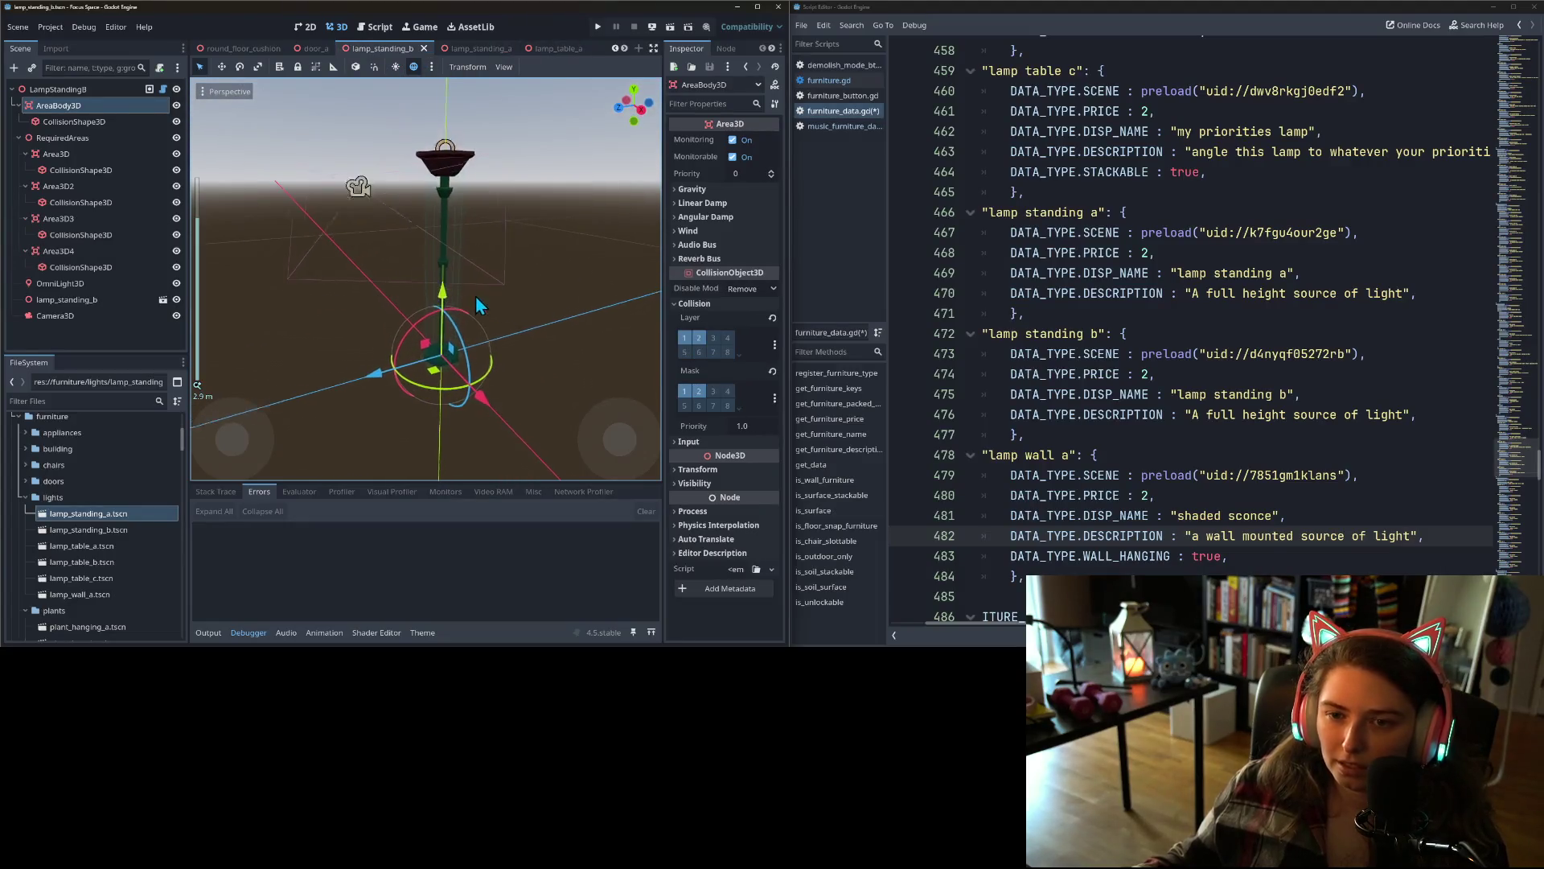
- Compare the two standing-lamp scenes, ending on lamp_standing_a at its display-name line
click(471, 50)
click(392, 49)
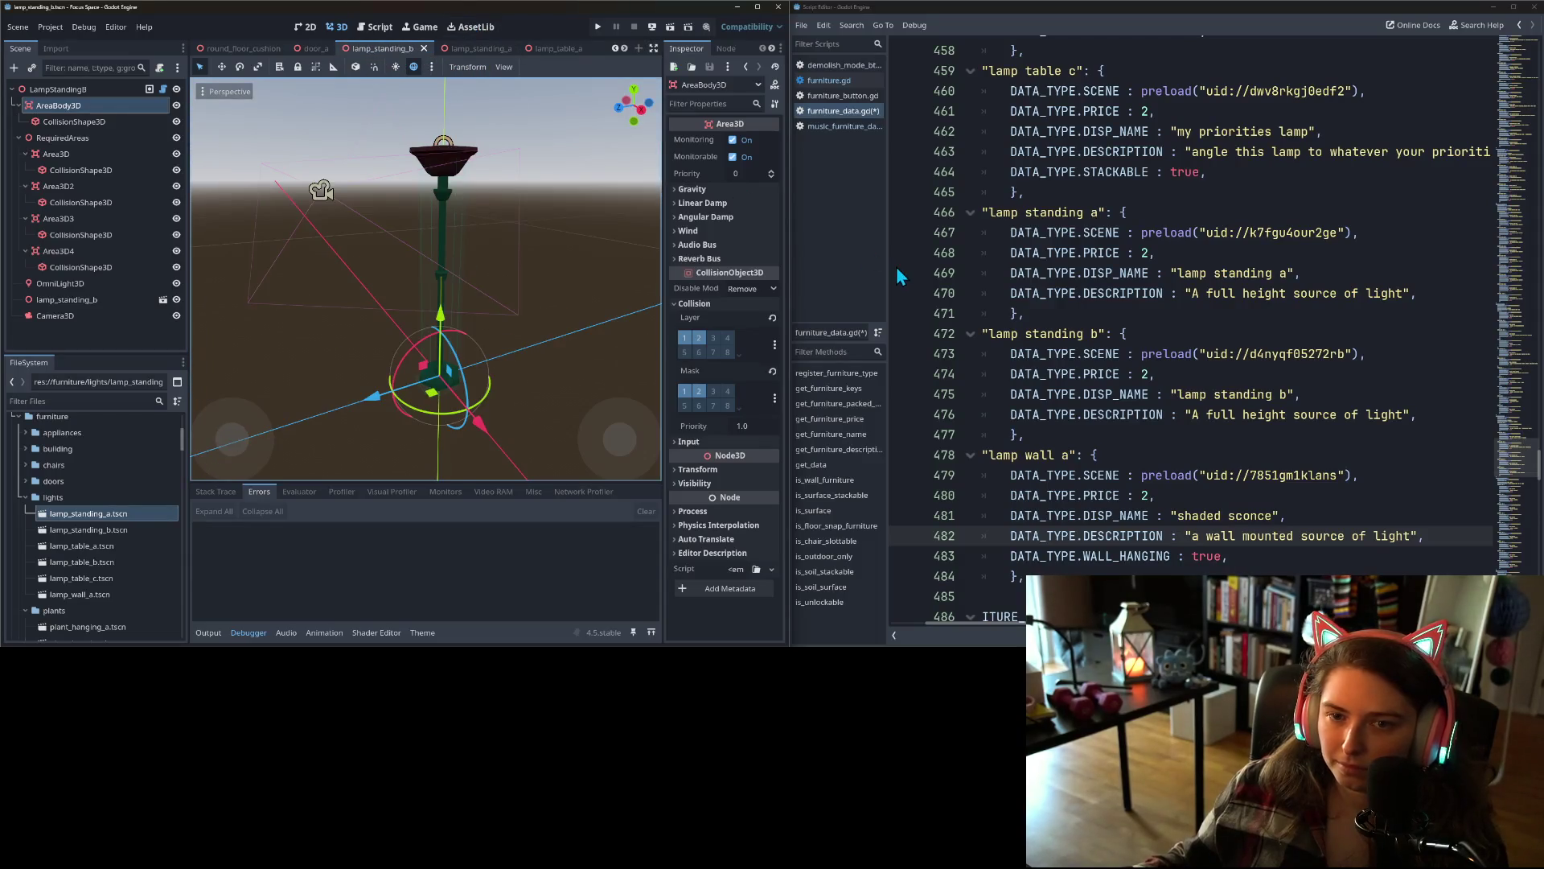
click(1156, 419)
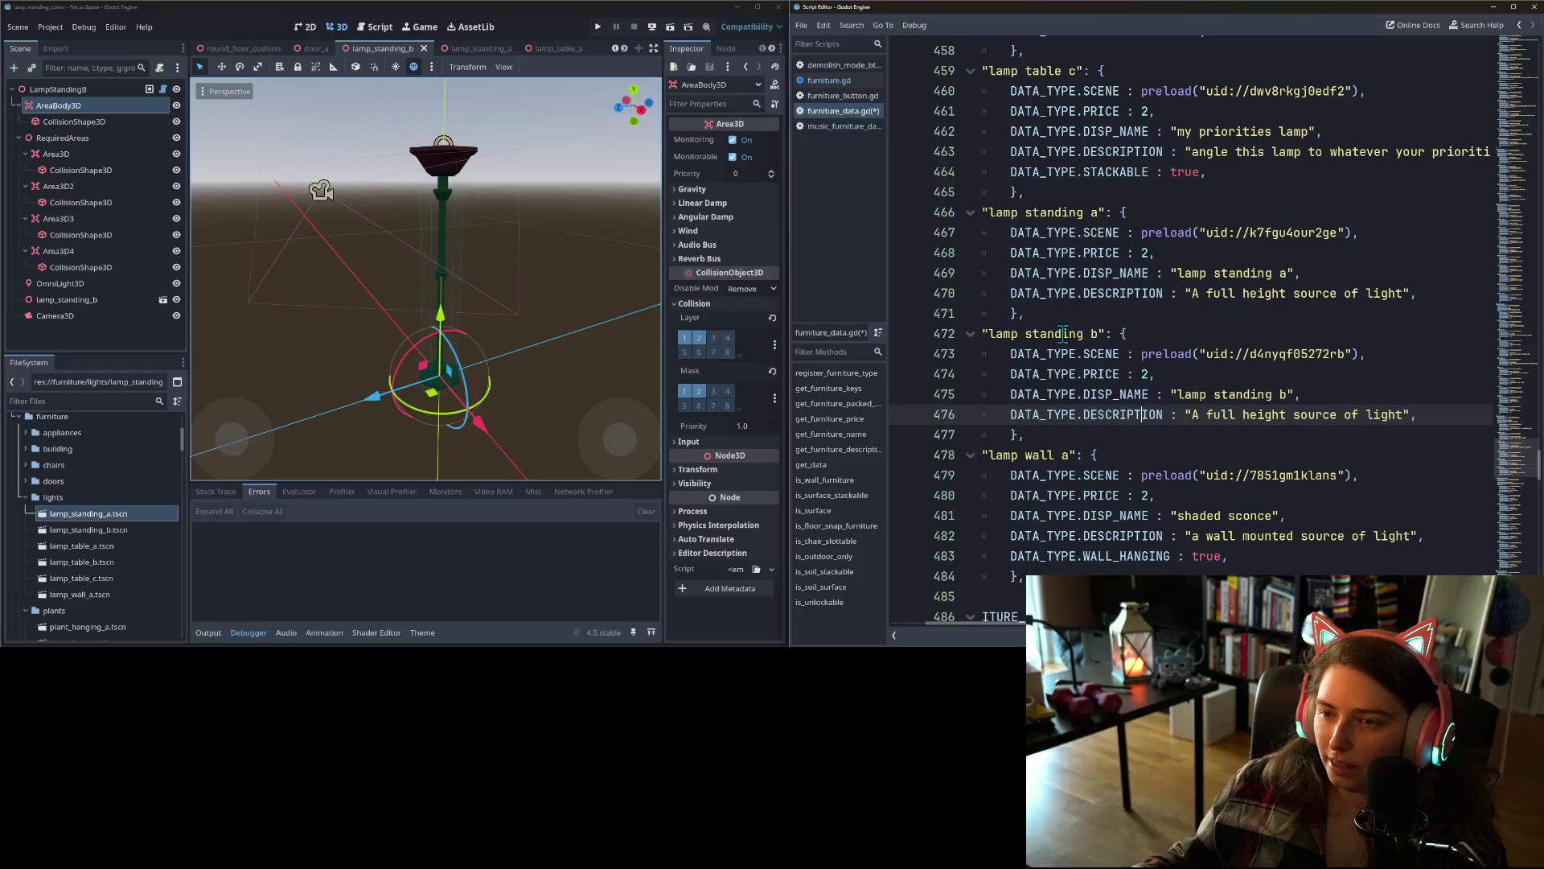
click(471, 49)
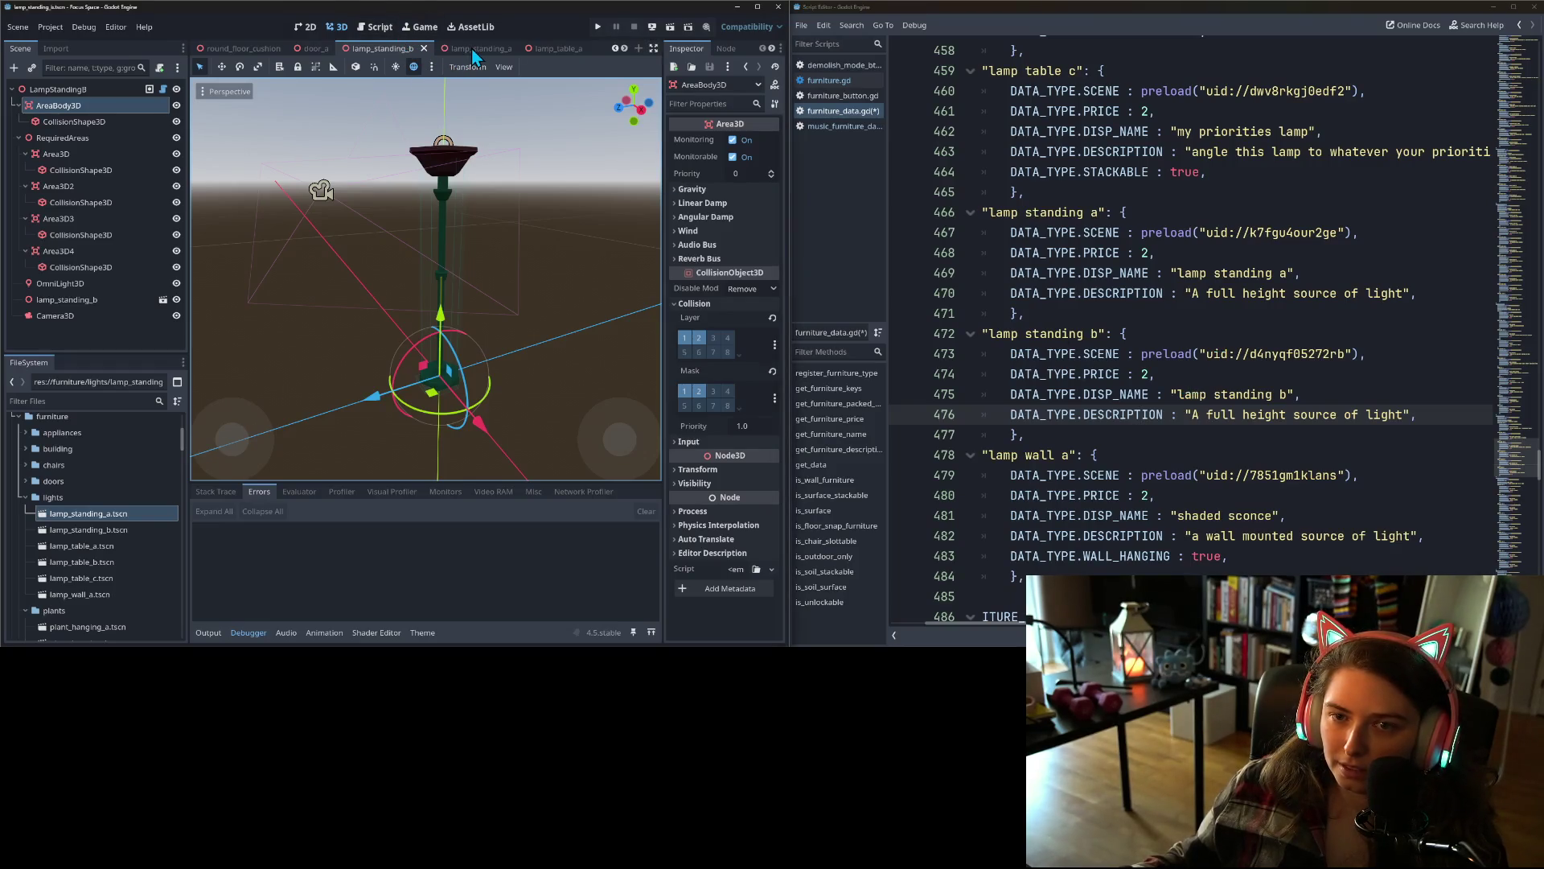
click(1211, 278)
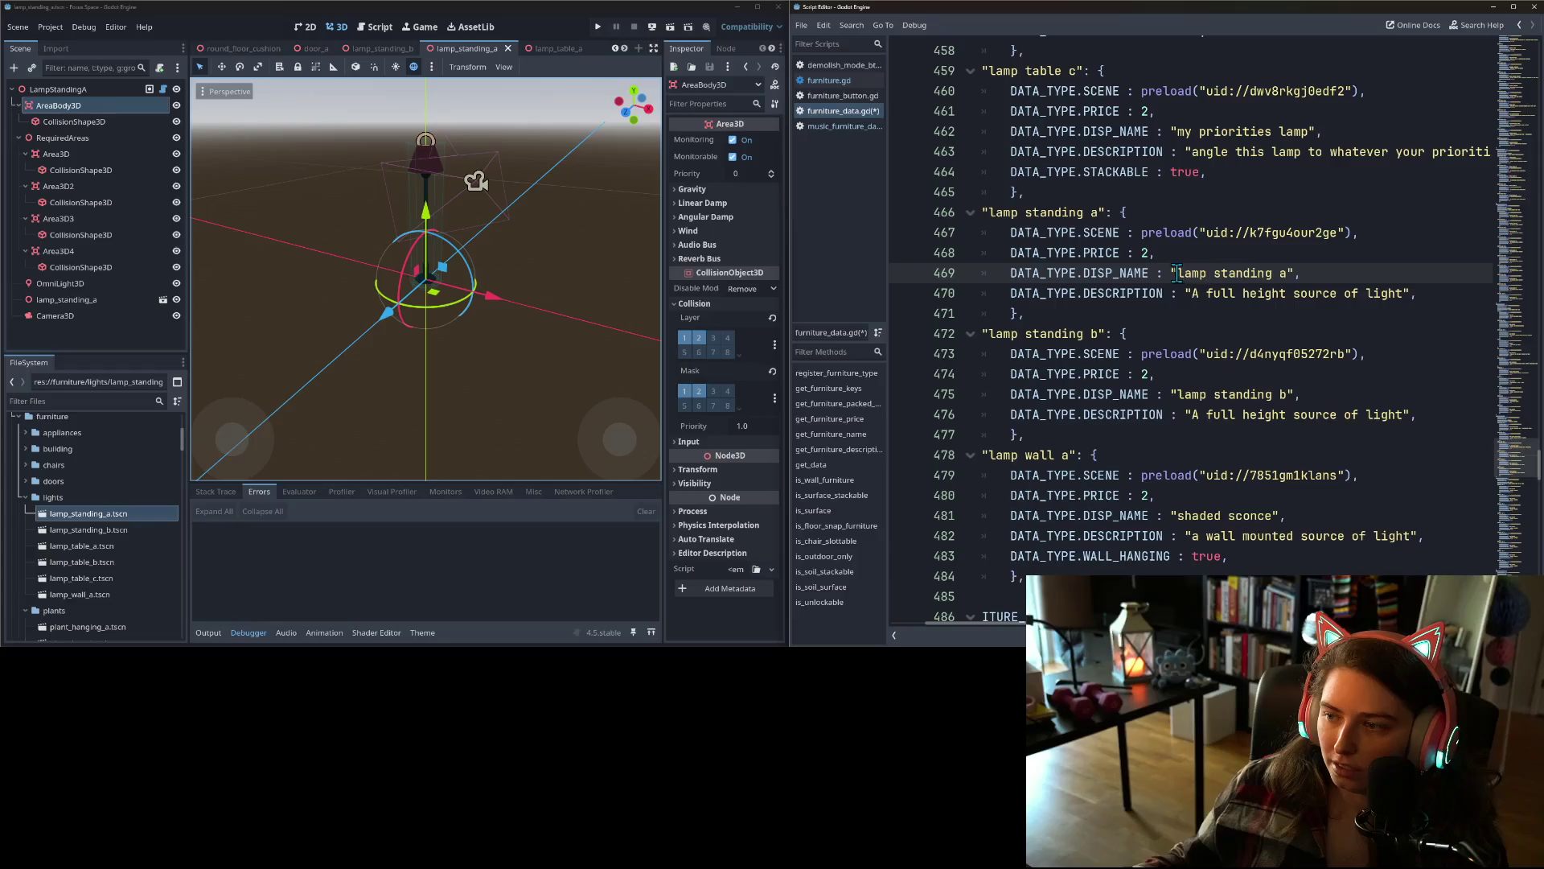
- Rename lamp standing a to "shaded floor lamp"
drag(1178, 273, 1292, 276)
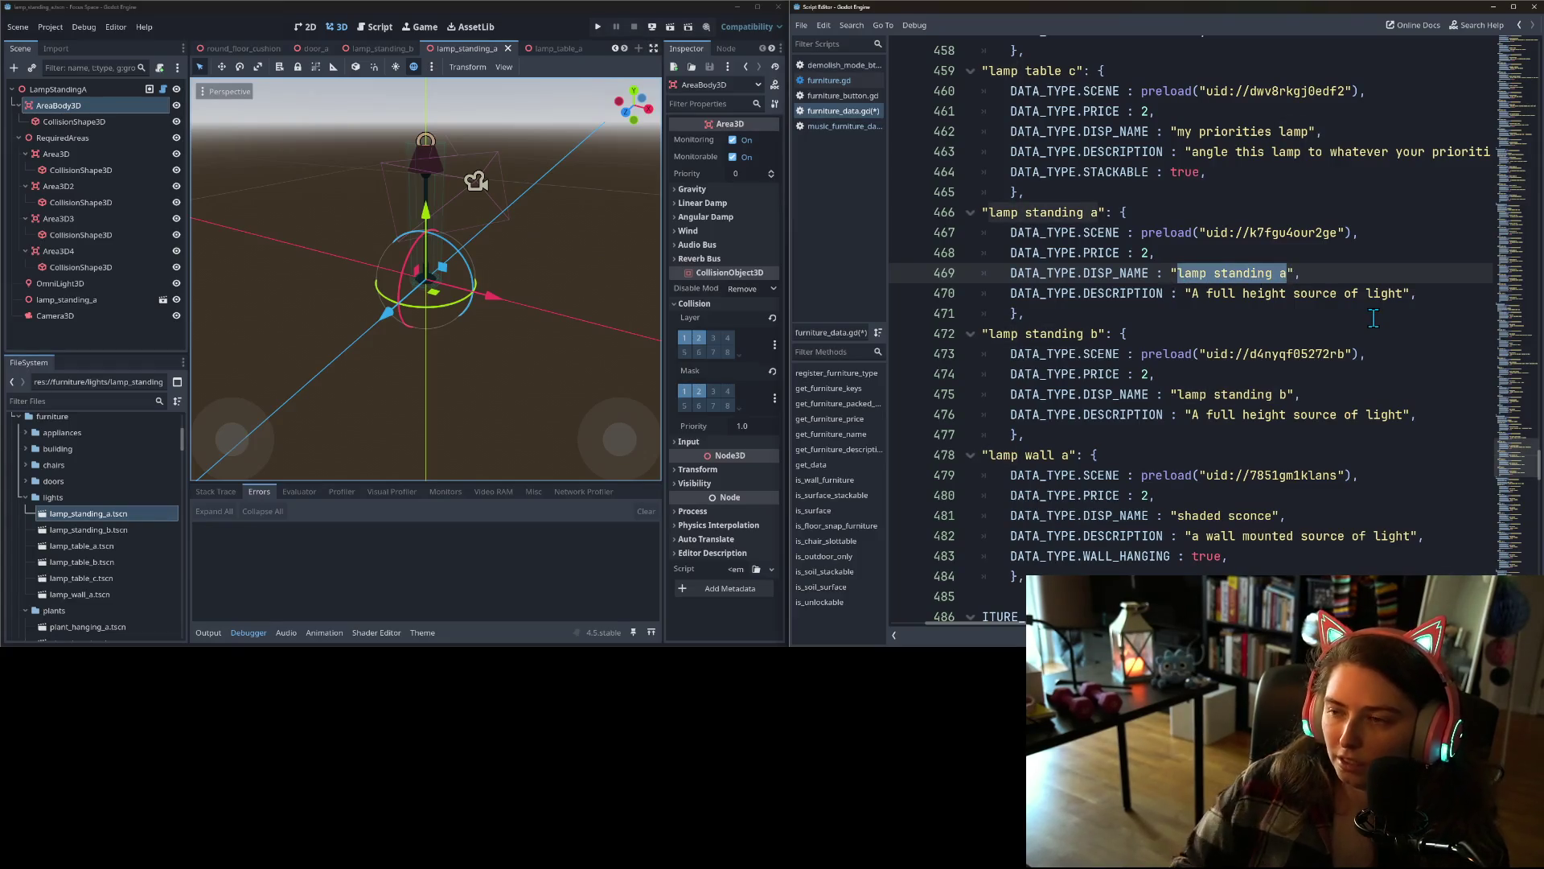
text(shaded floor)
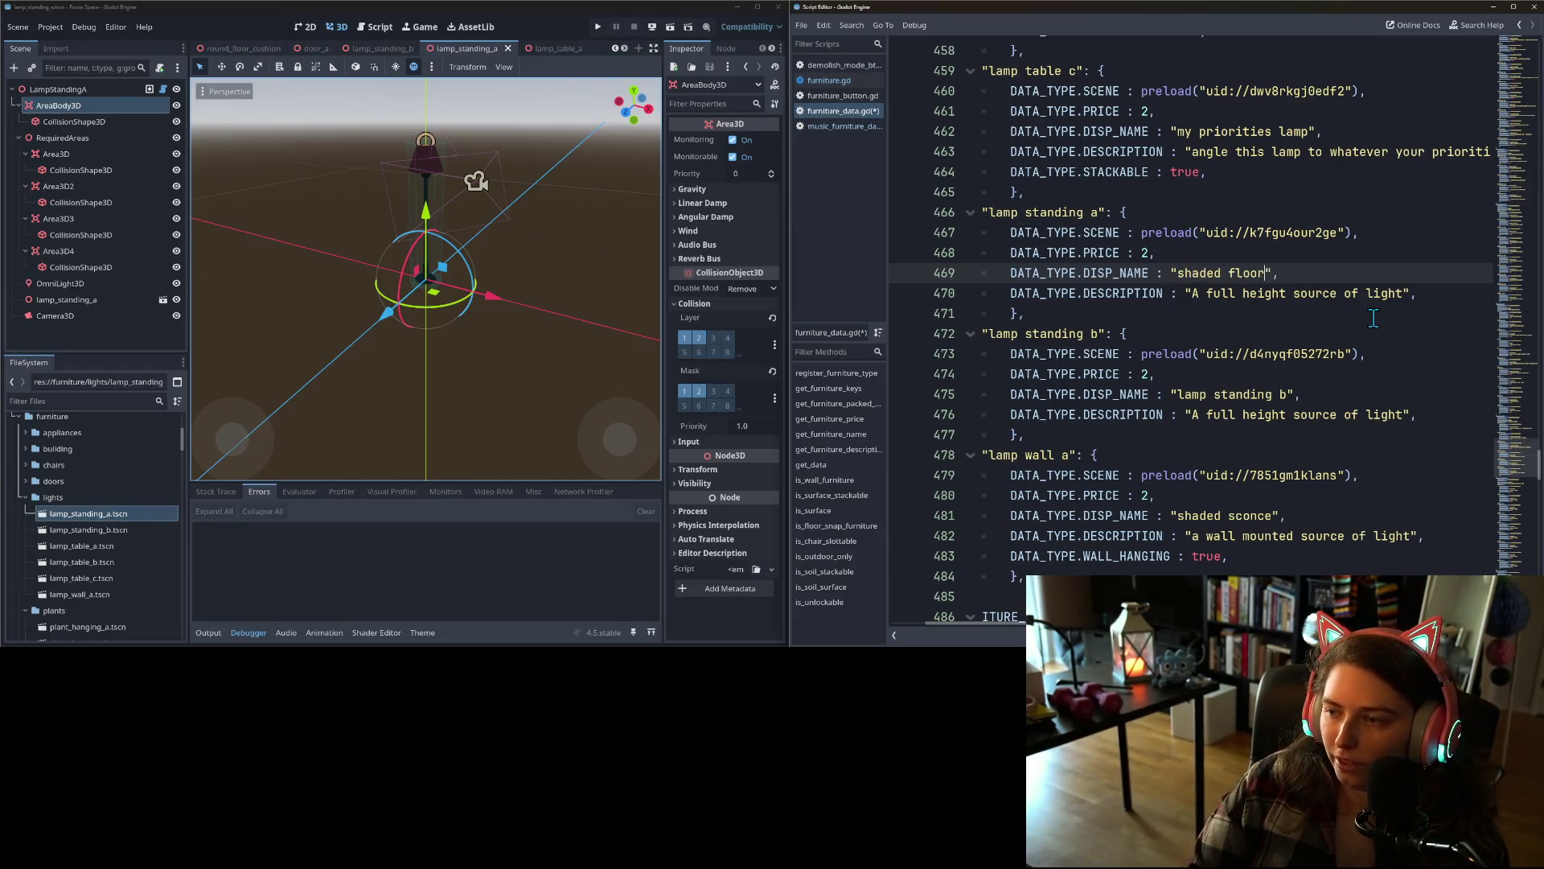
text( p)
key(BackSpace)
key(BackSpace)
text(lamp)
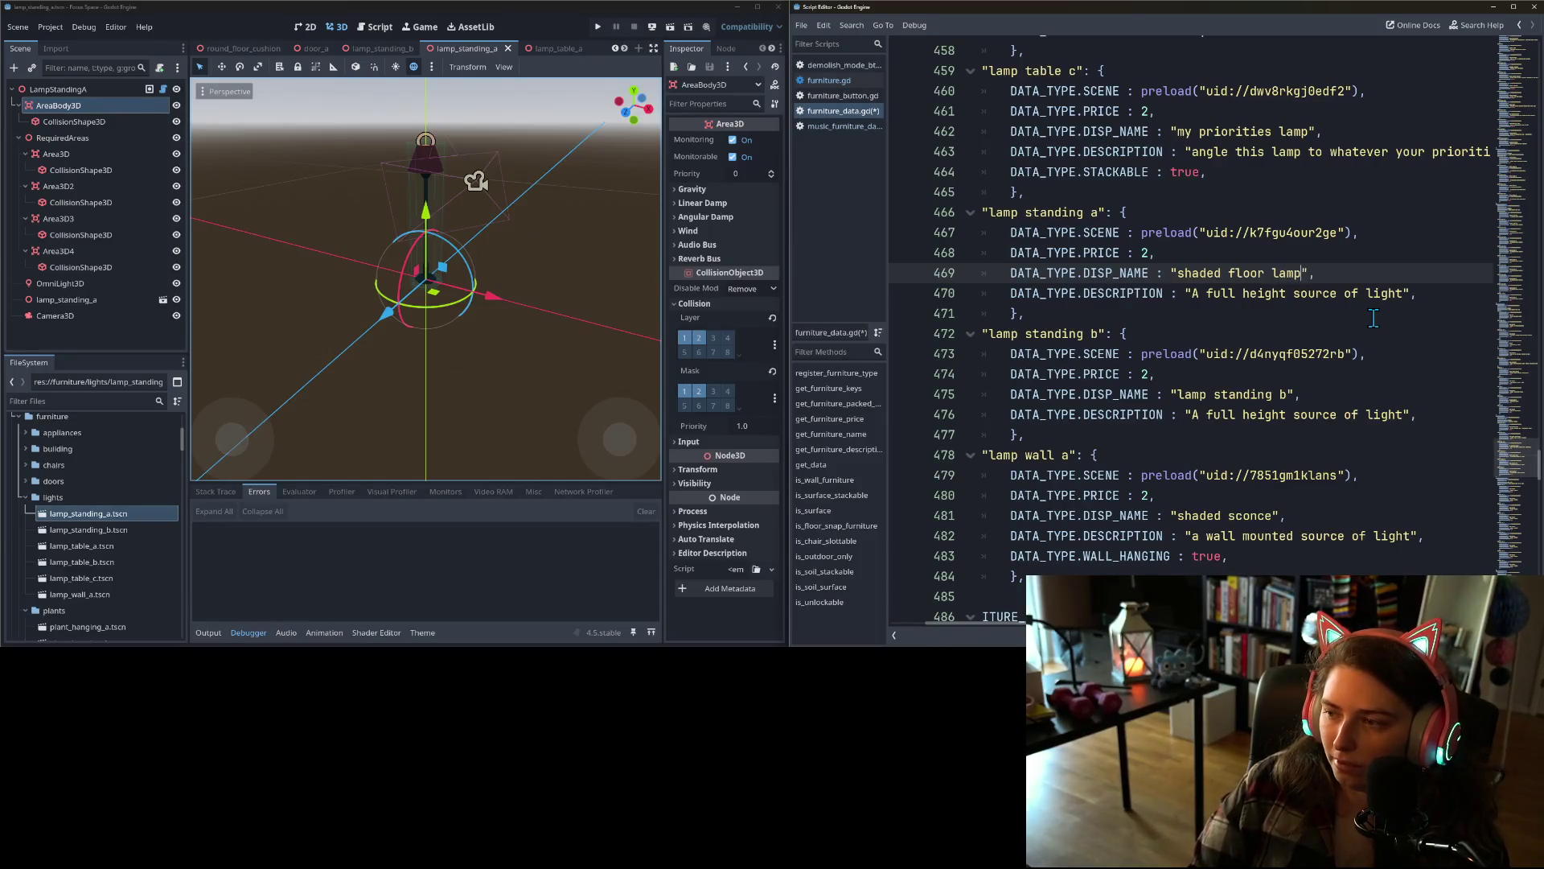
- Describe lamp standing a as "a basic floor lamp with a paper shade"
drag(1192, 294, 1404, 299)
text(a basic)
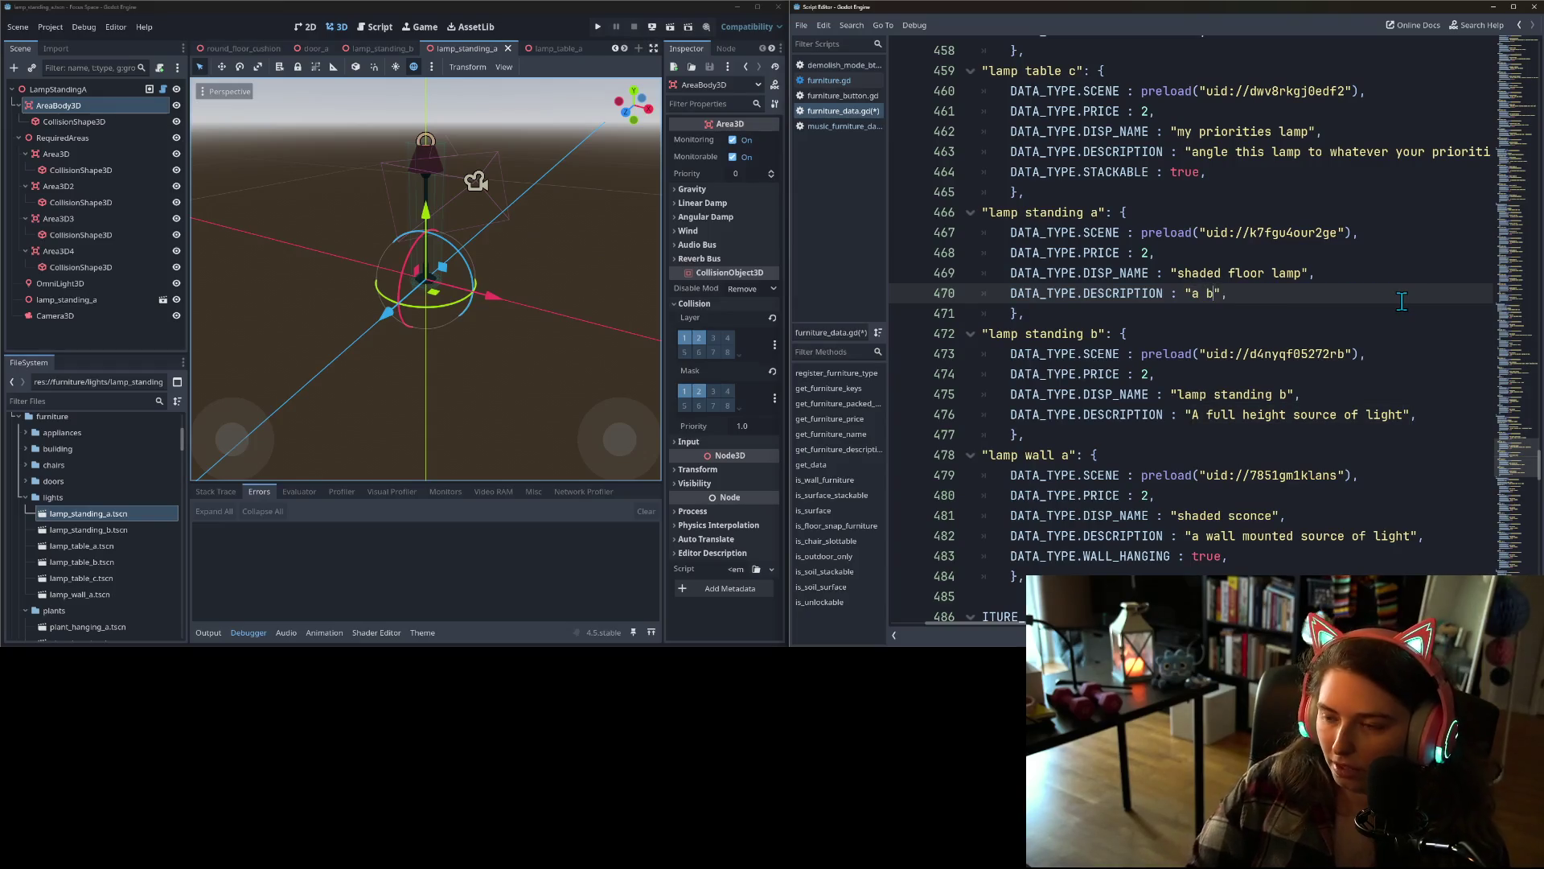
text( floor lam)
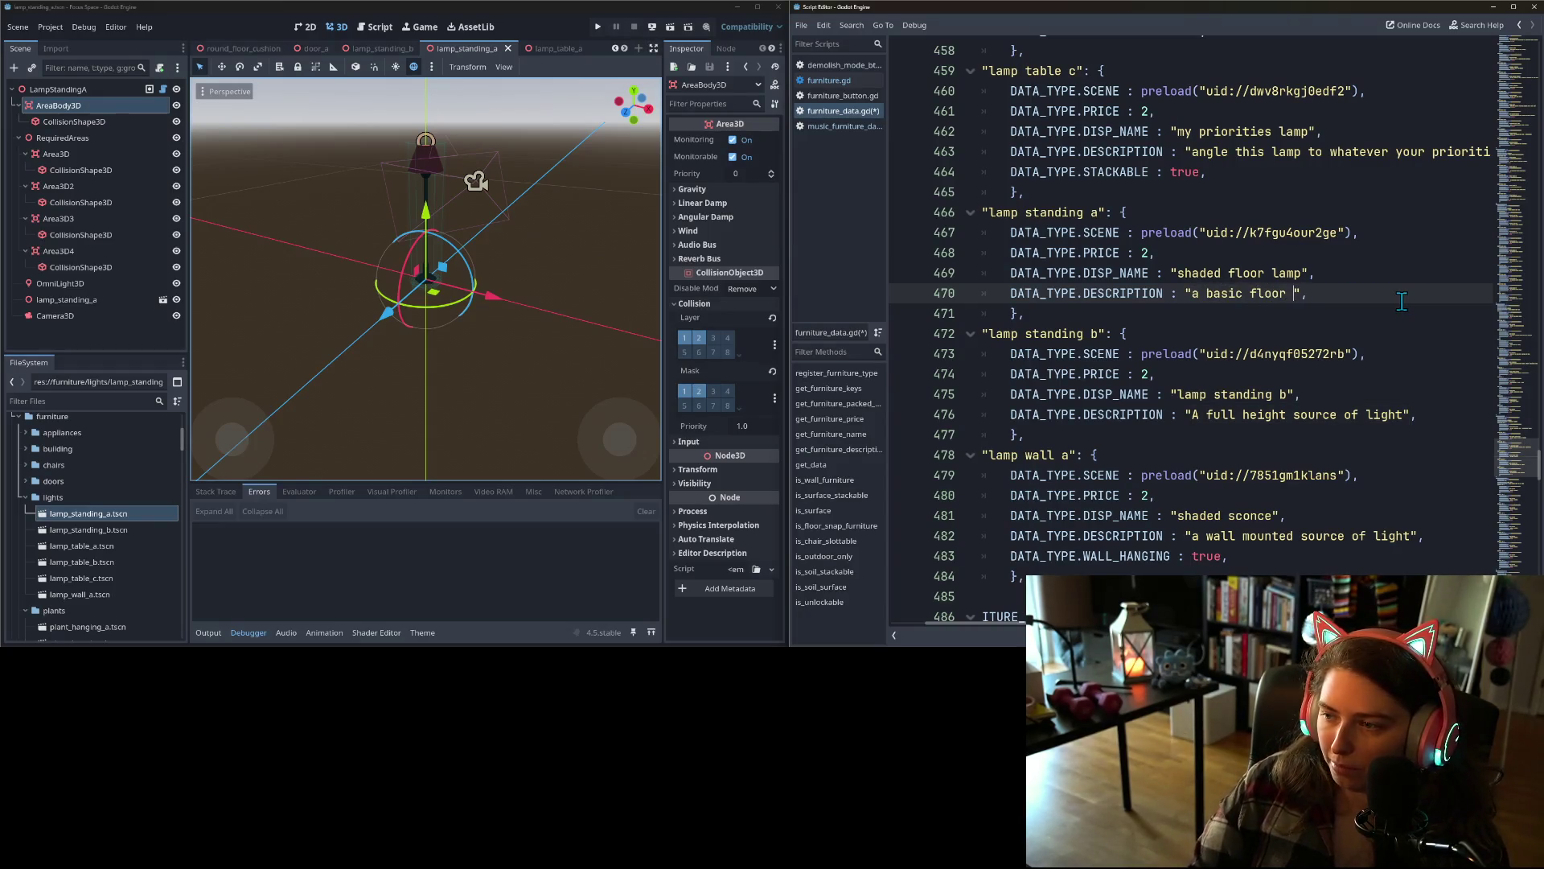
text(p with)
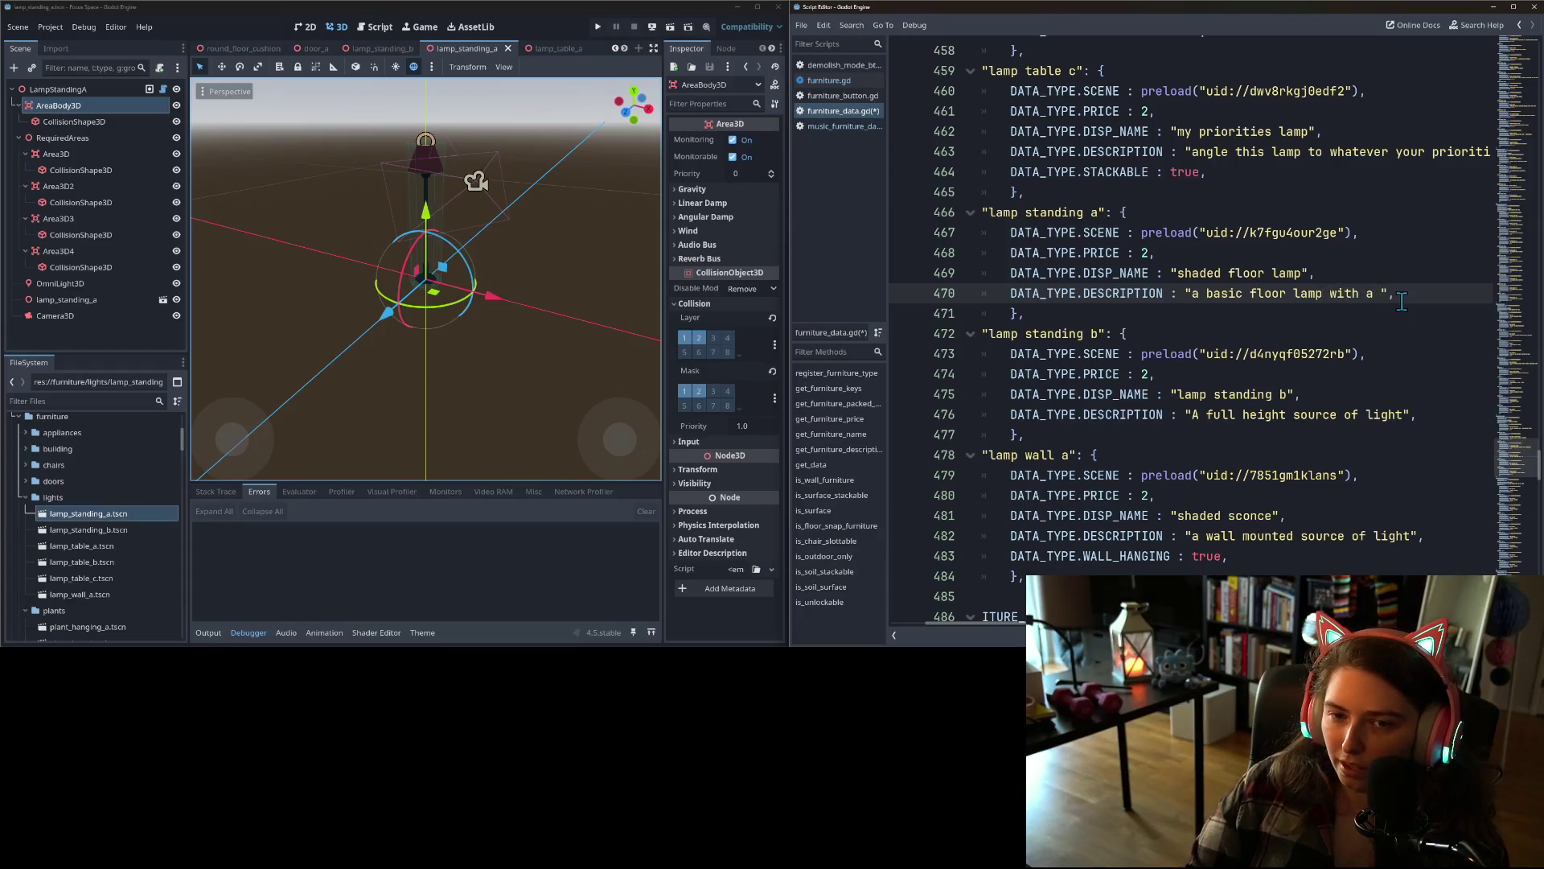
text(aper shade",)
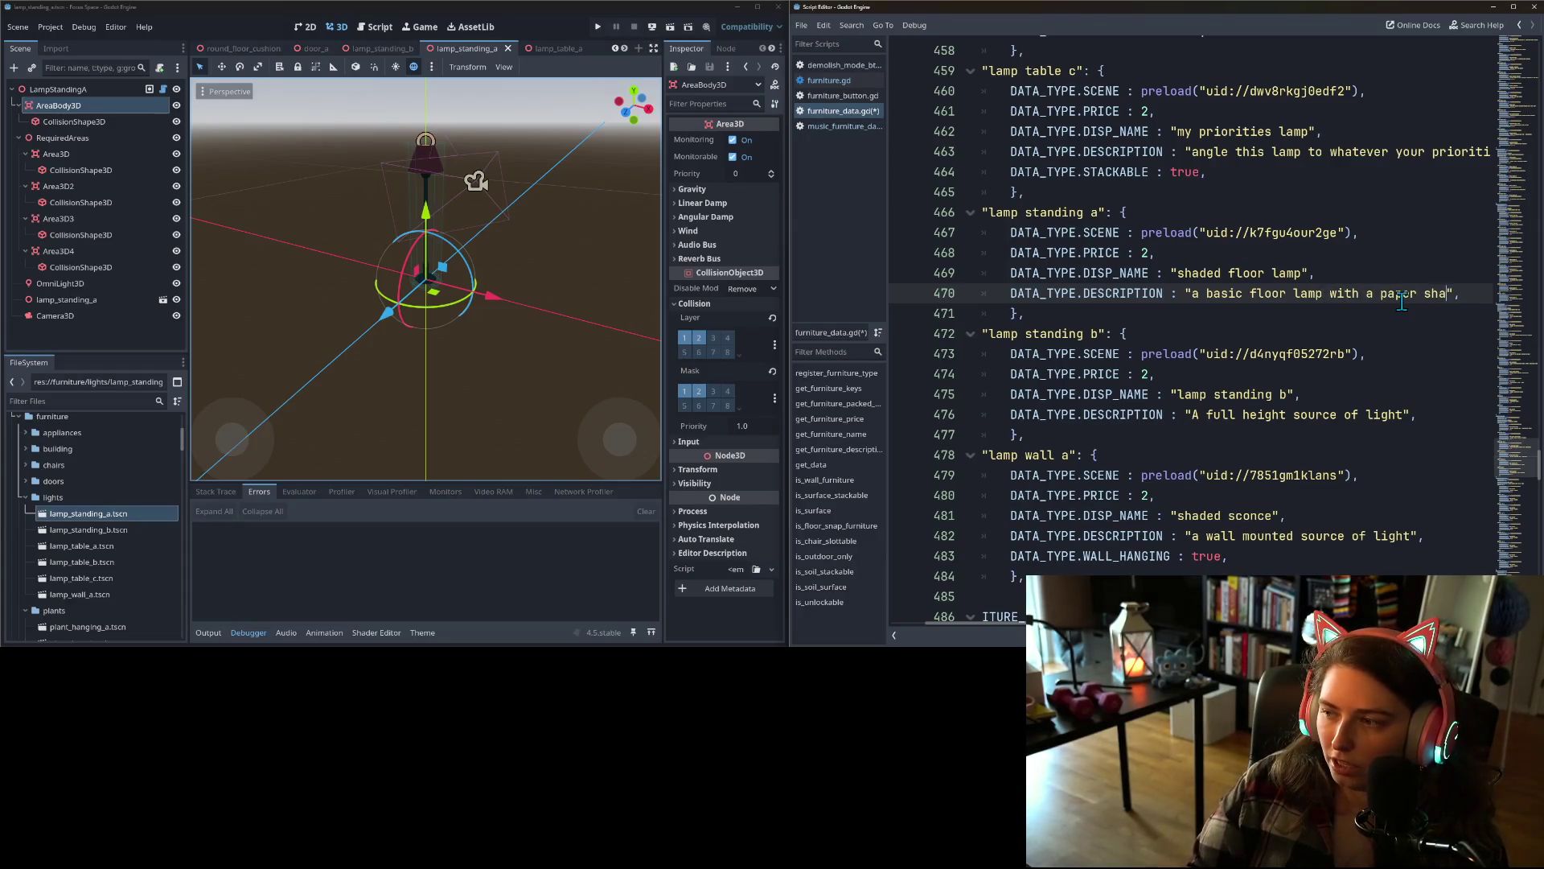
click(1244, 414)
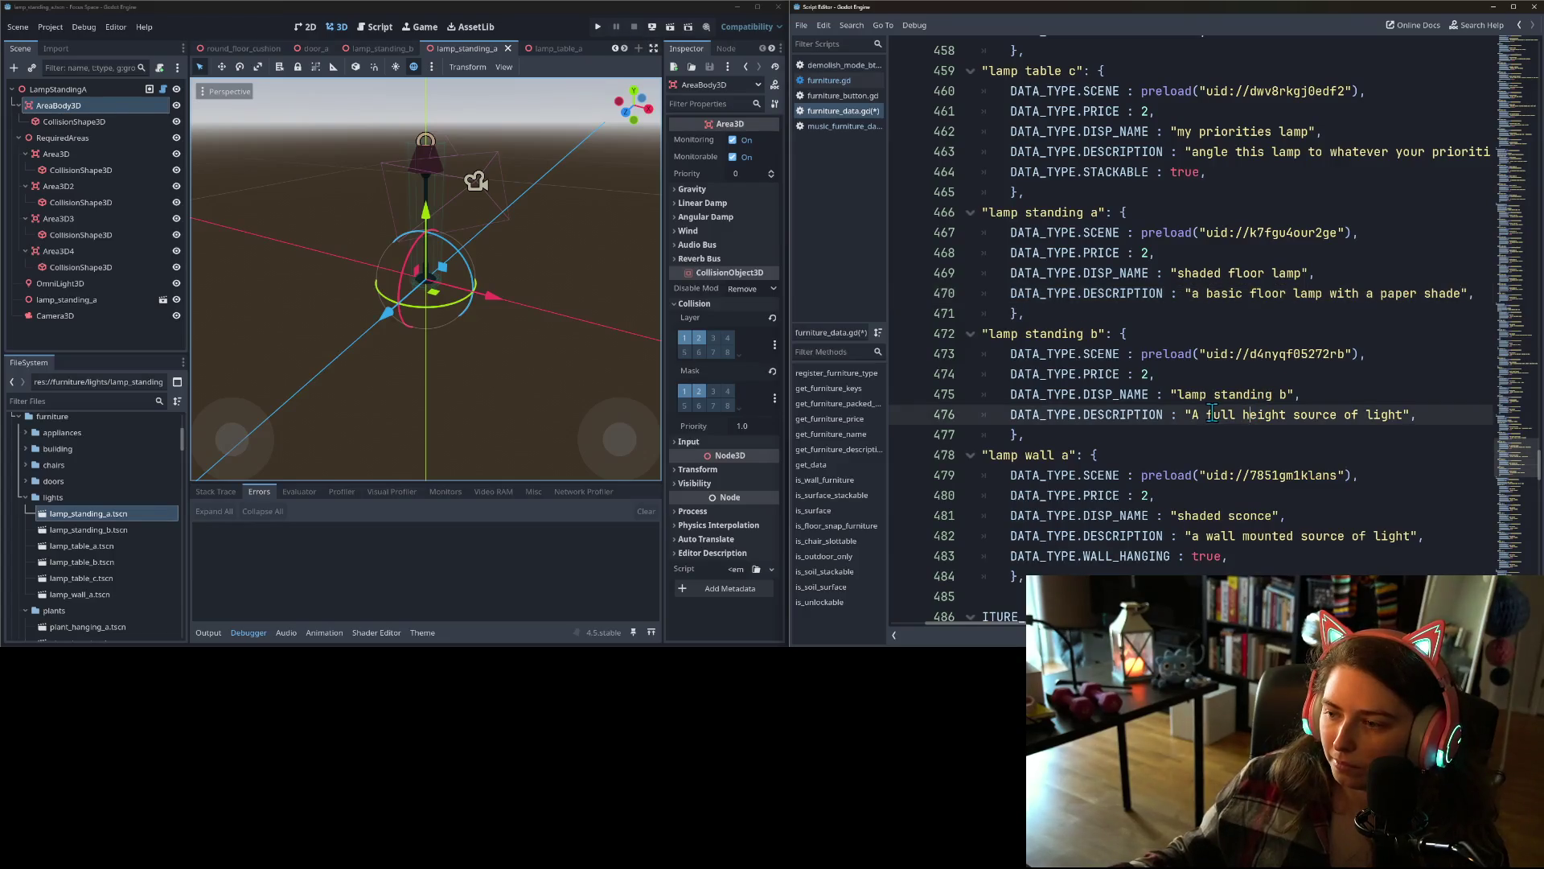
drag(1179, 394, 1287, 394)
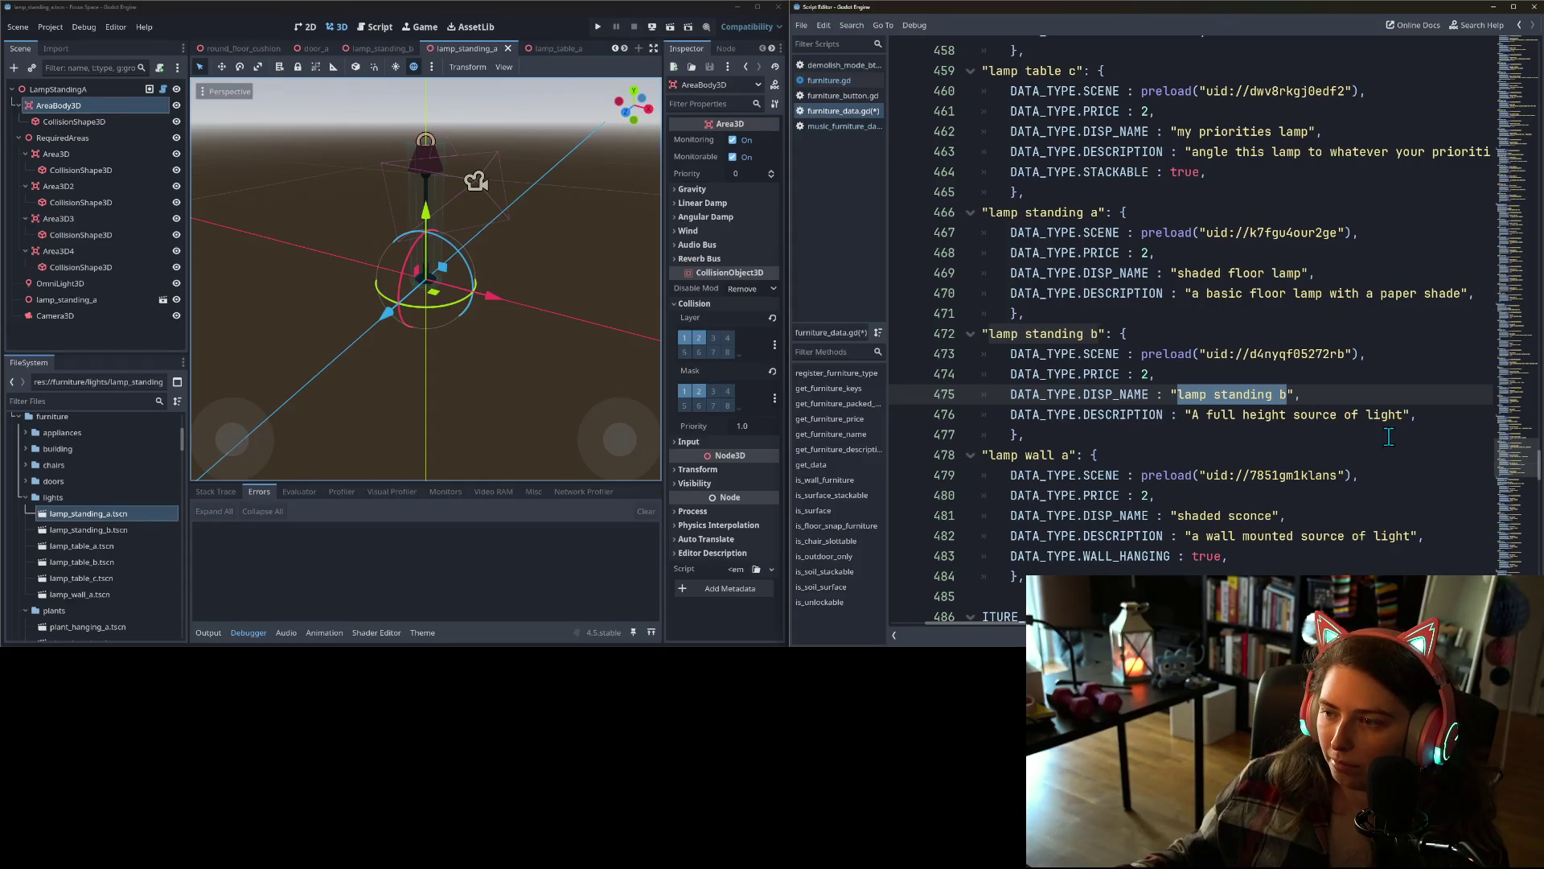
- Switch to the lamp_standing_b scene and orbit for a higher look at the lamp
click(406, 51)
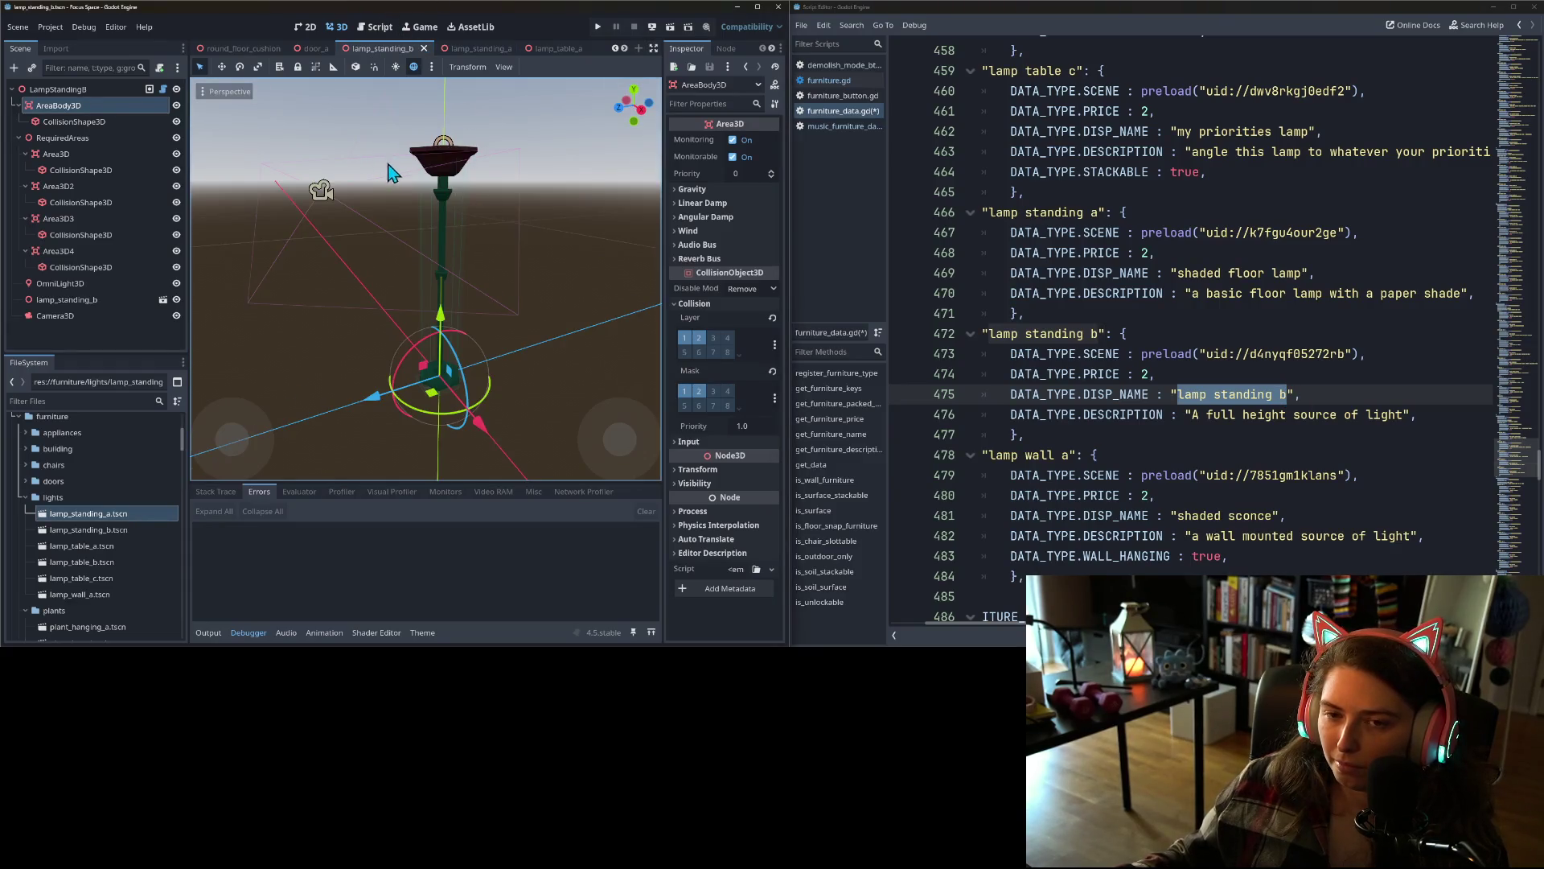
scroll(451, 201, up, 3)
mouse_move(515, 204)
mouse_down()
mouse_move(443, 233)
mouse_move(486, 216)
mouse_move(415, 173)
mouse_move(406, 200)
mouse_move(483, 233)
mouse_move(533, 222)
mouse_up()
scroll(454, 184, up, 2)
scroll(514, 224, down, 2)
- Rename lamp standing b to "floor lamp with a dish"
click(1182, 397)
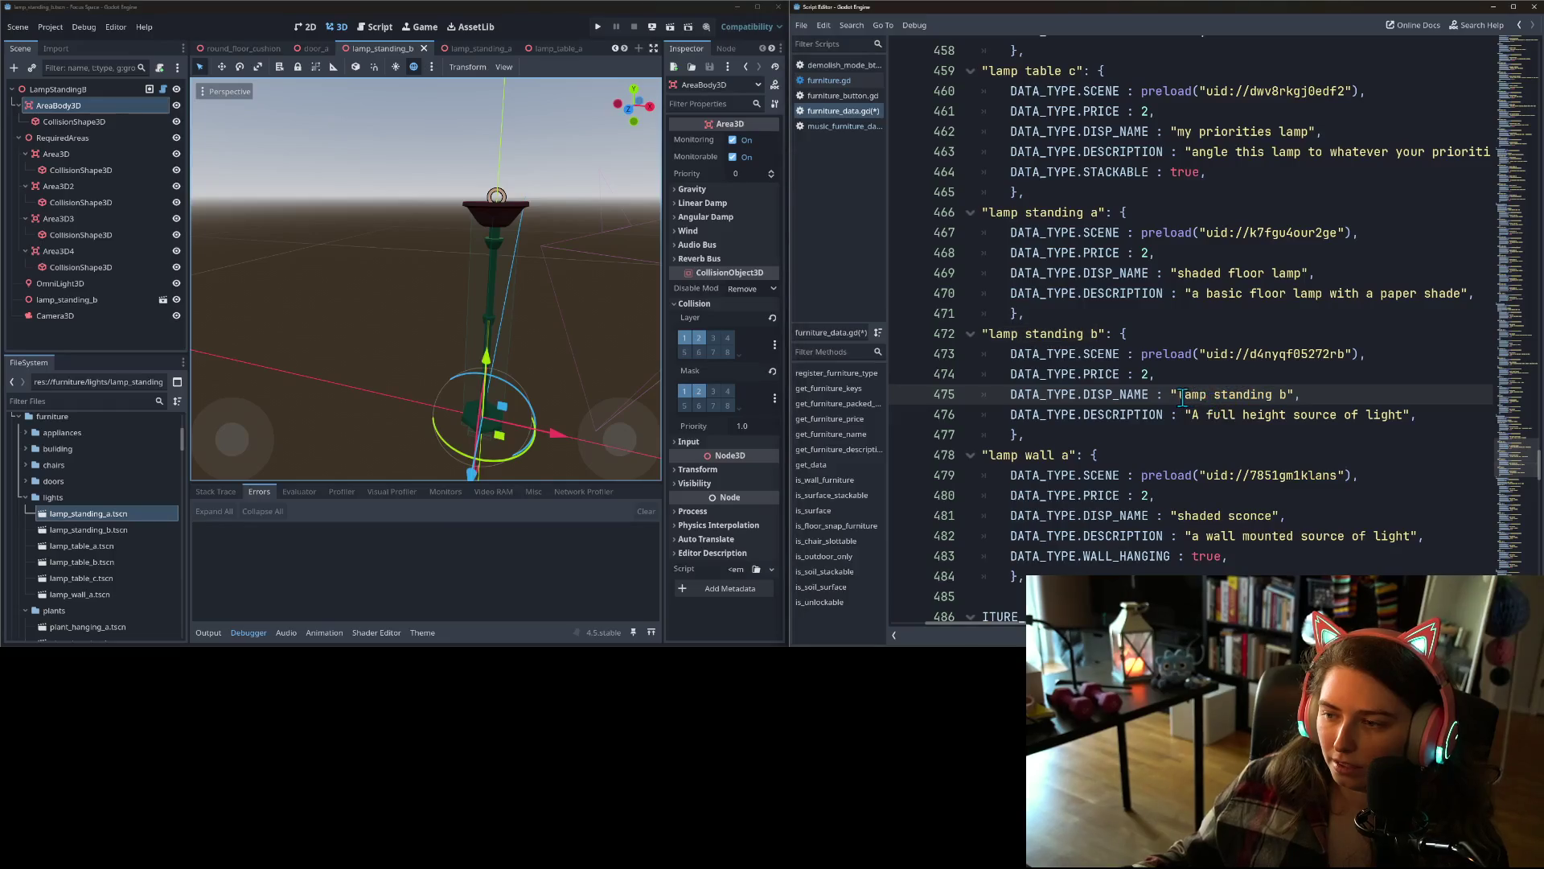
drag(1182, 397, 1293, 396)
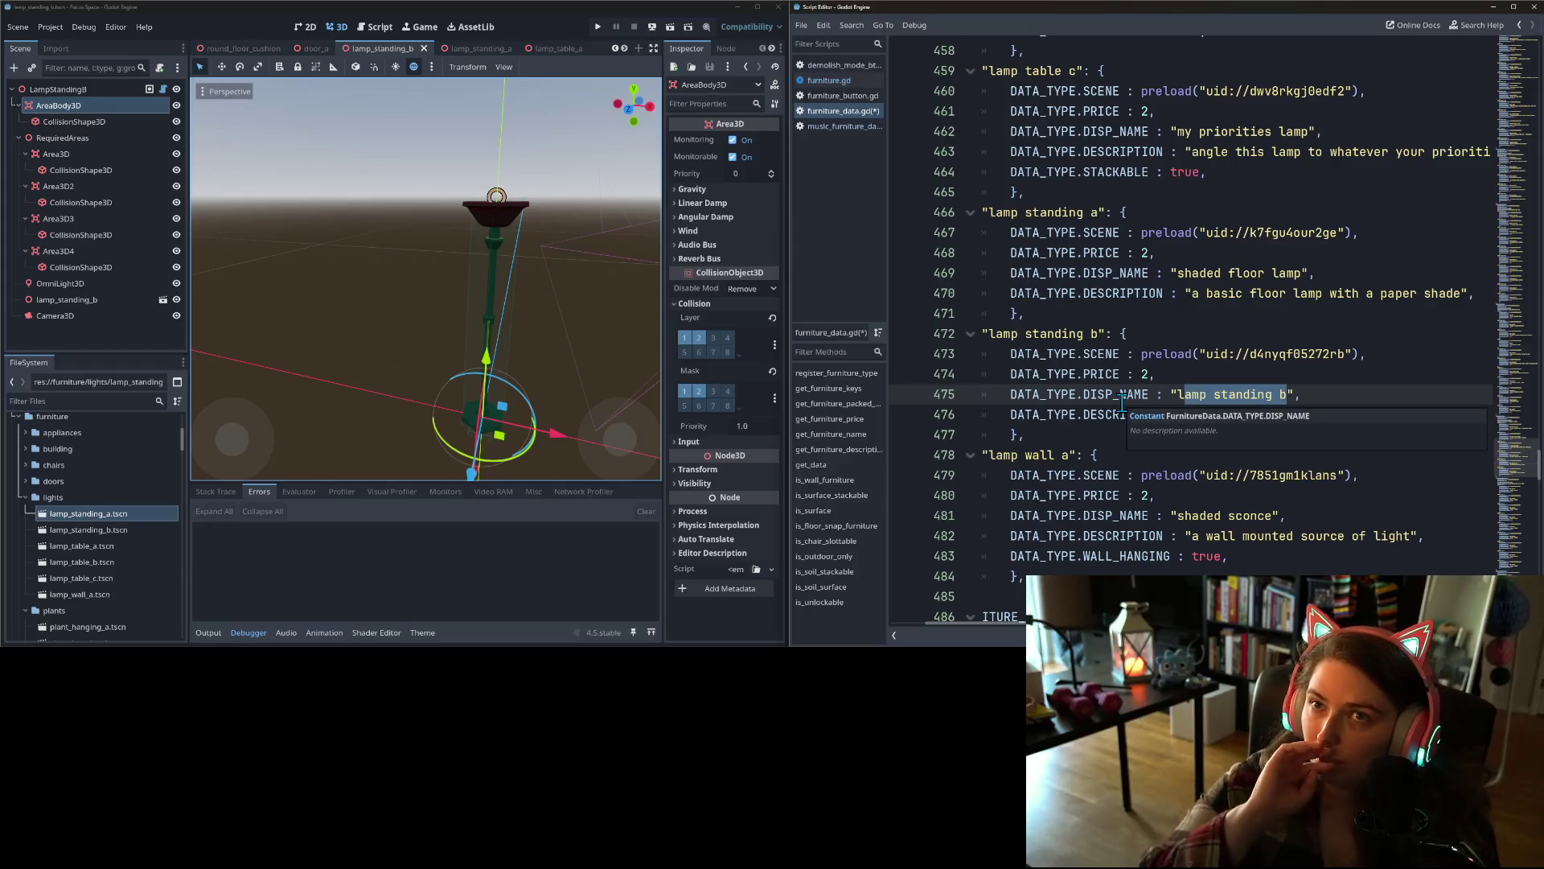
key(BackSpace)
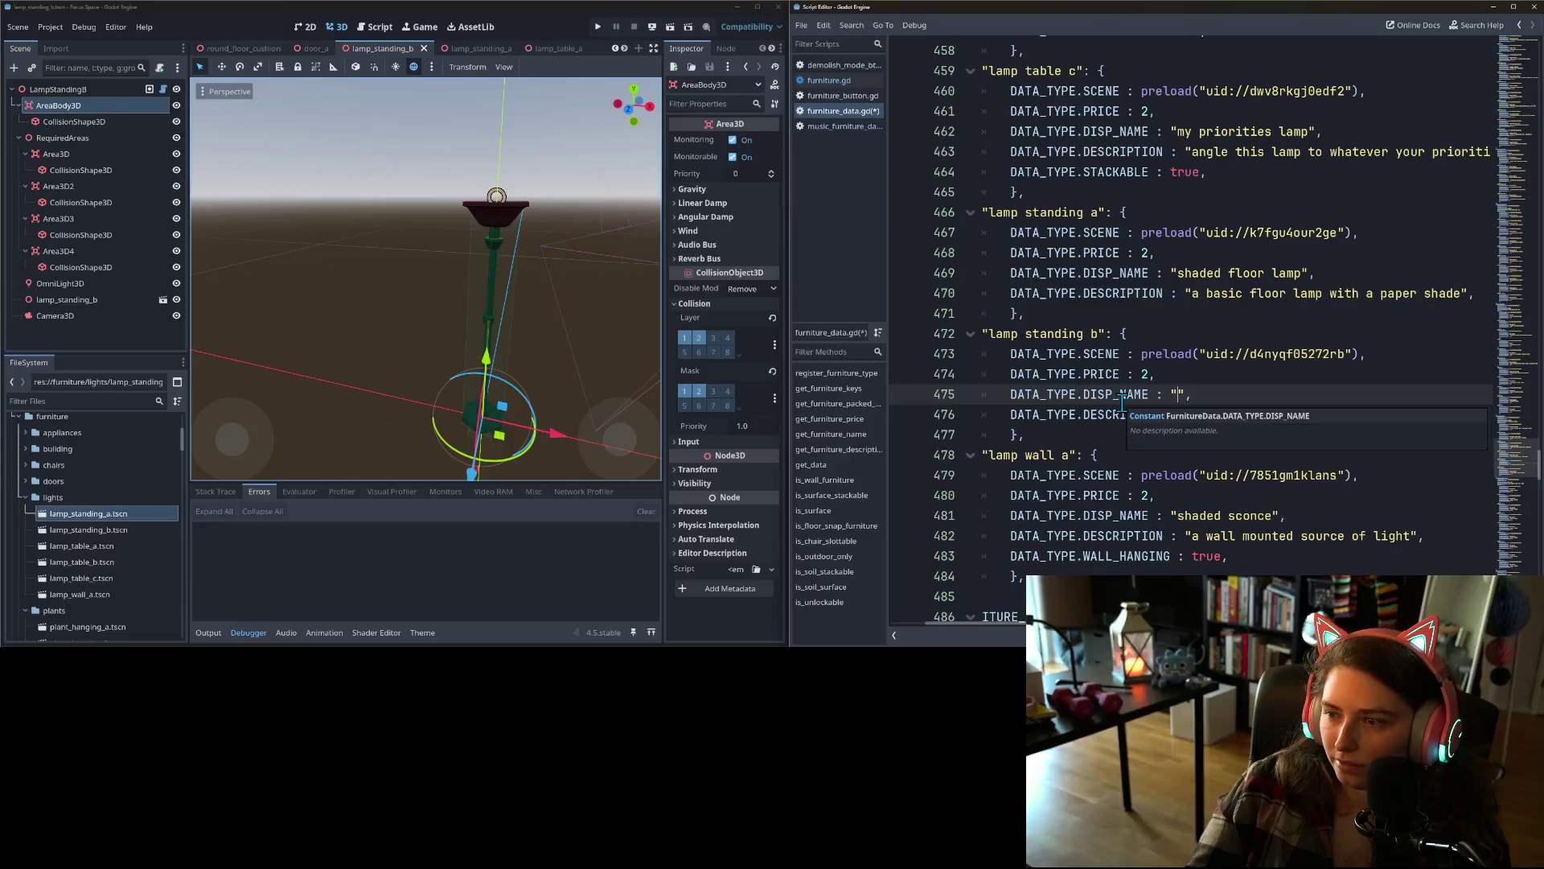
text(floor lamp )
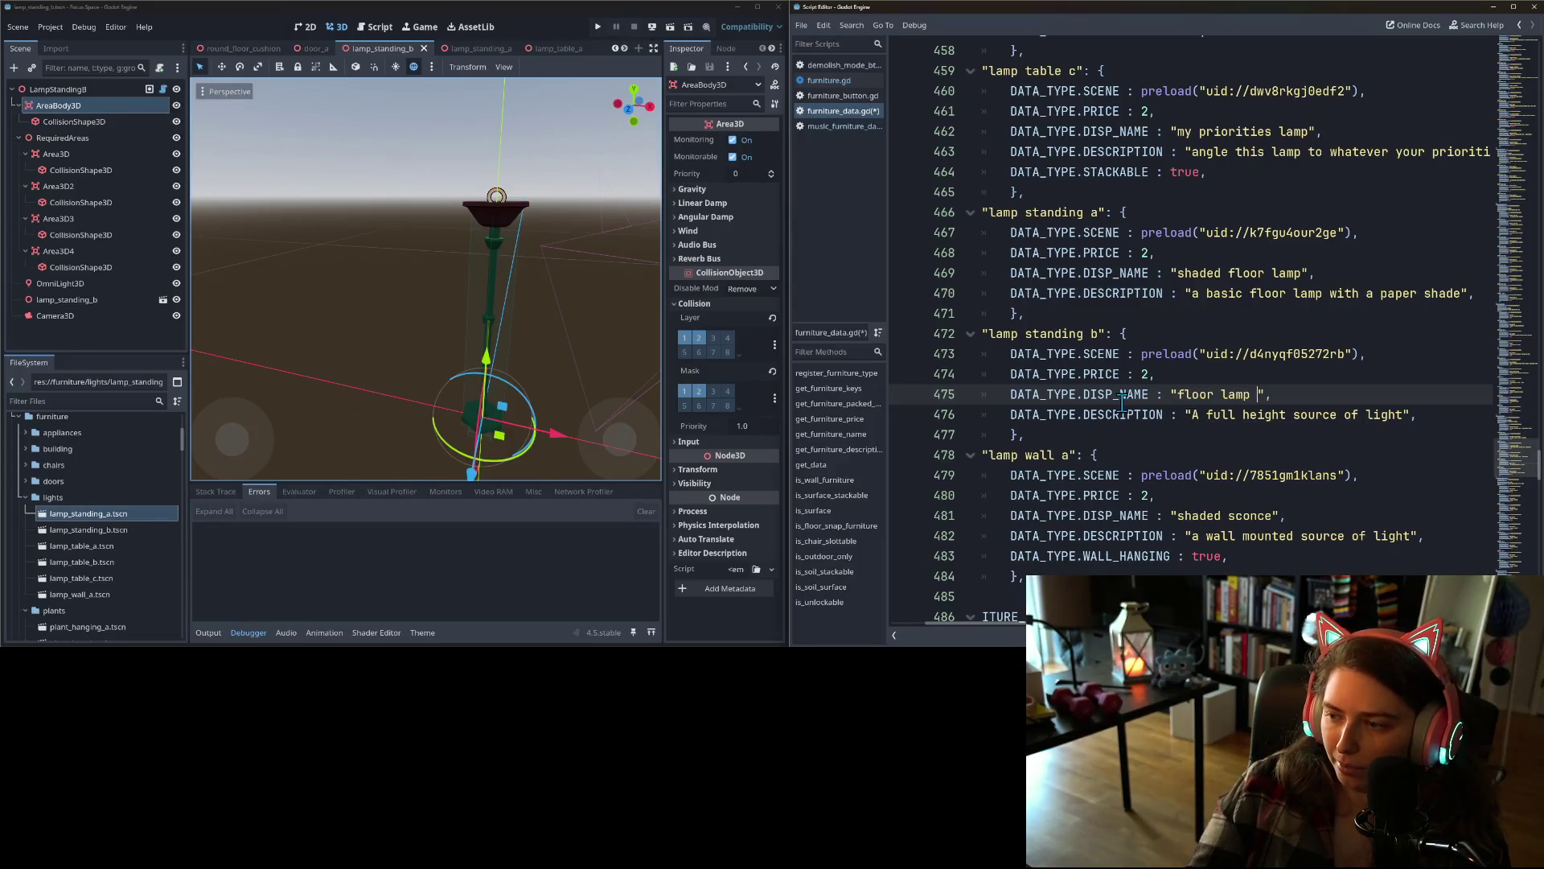
text(with a )
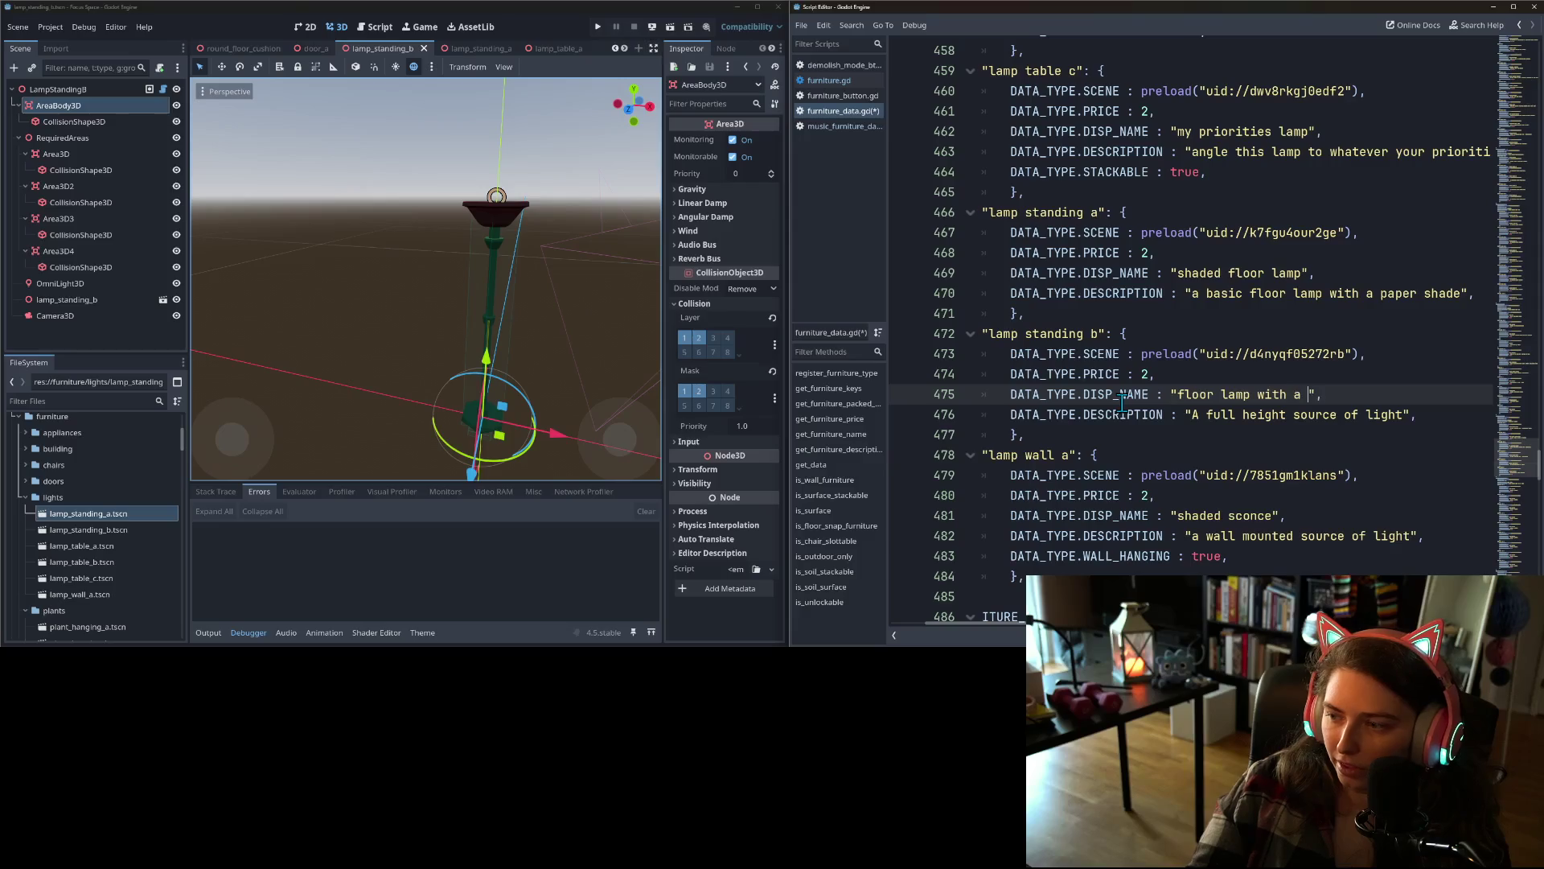
text(dish)
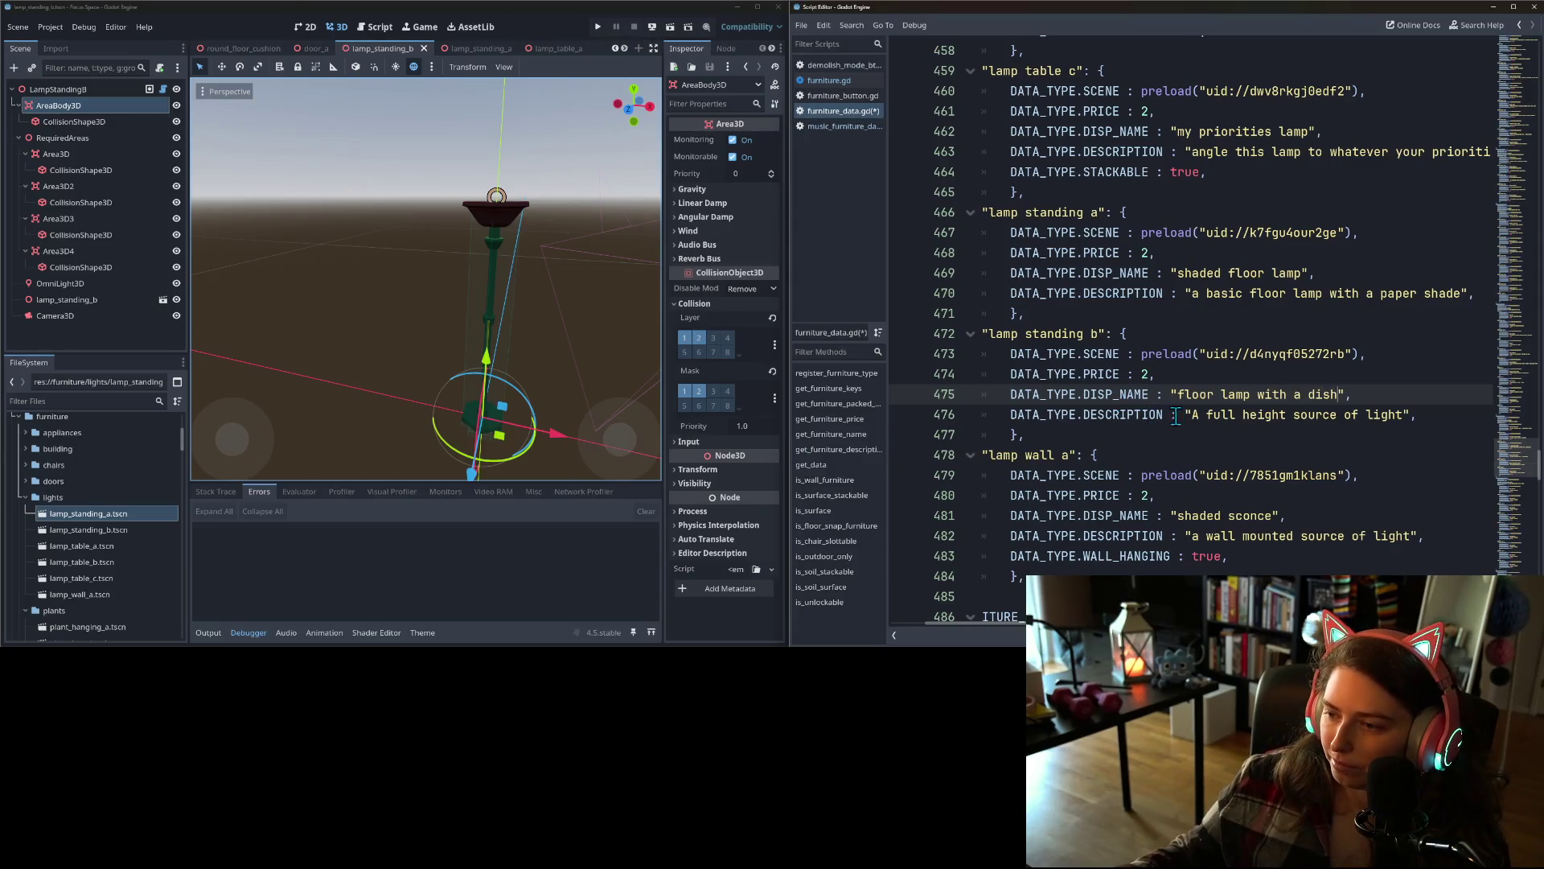
- Describe lamp standing b as having an inverted dish shade and save furniture_data.gd
click(1206, 416)
double_click(1196, 417)
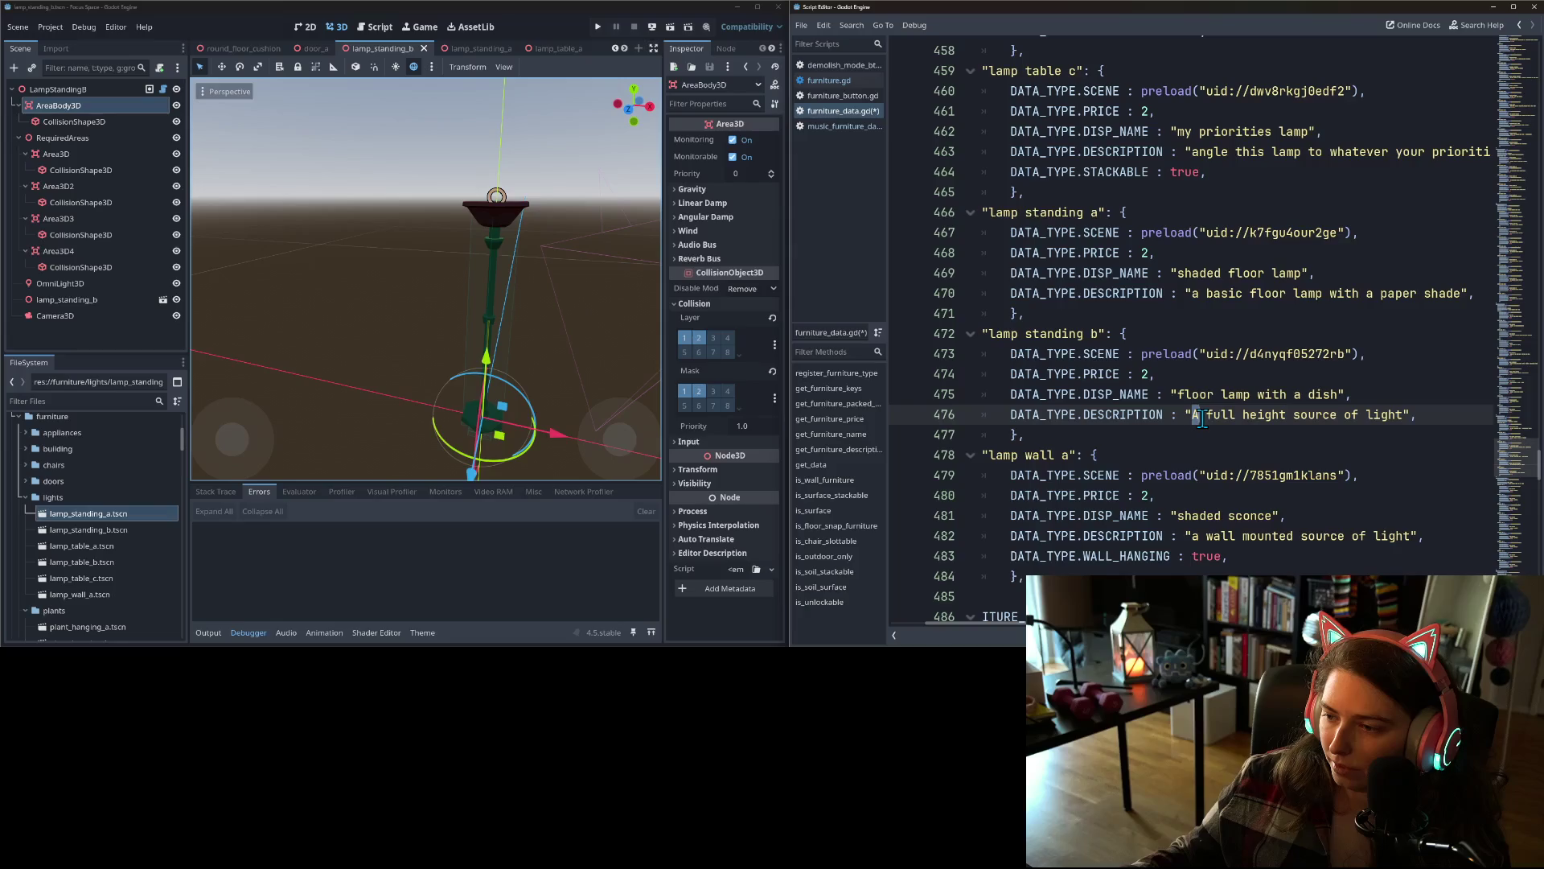
text(a)
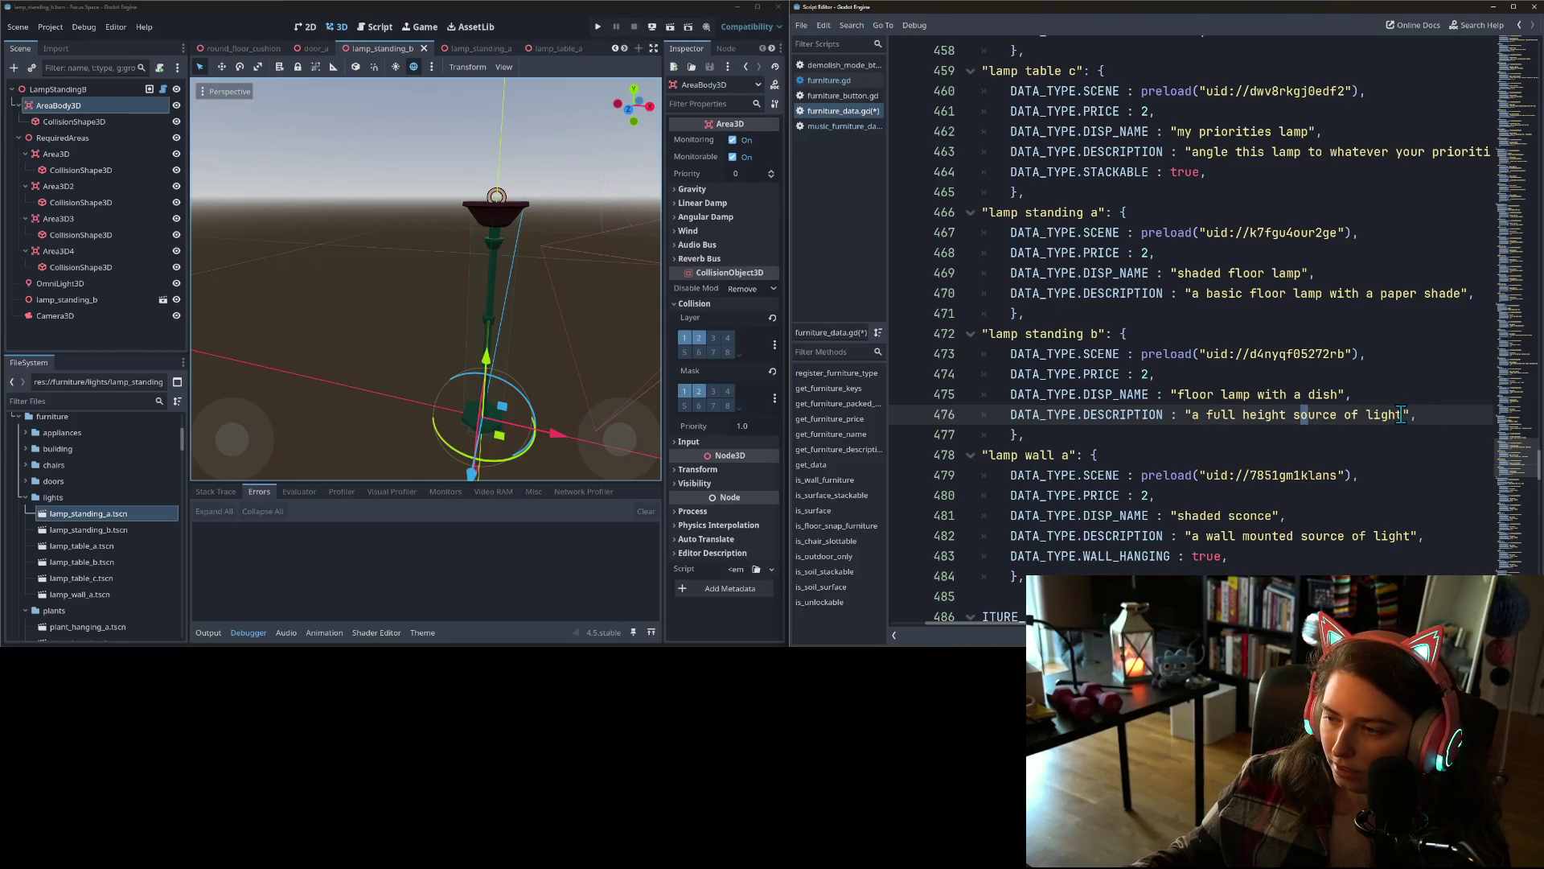
text( iwth)
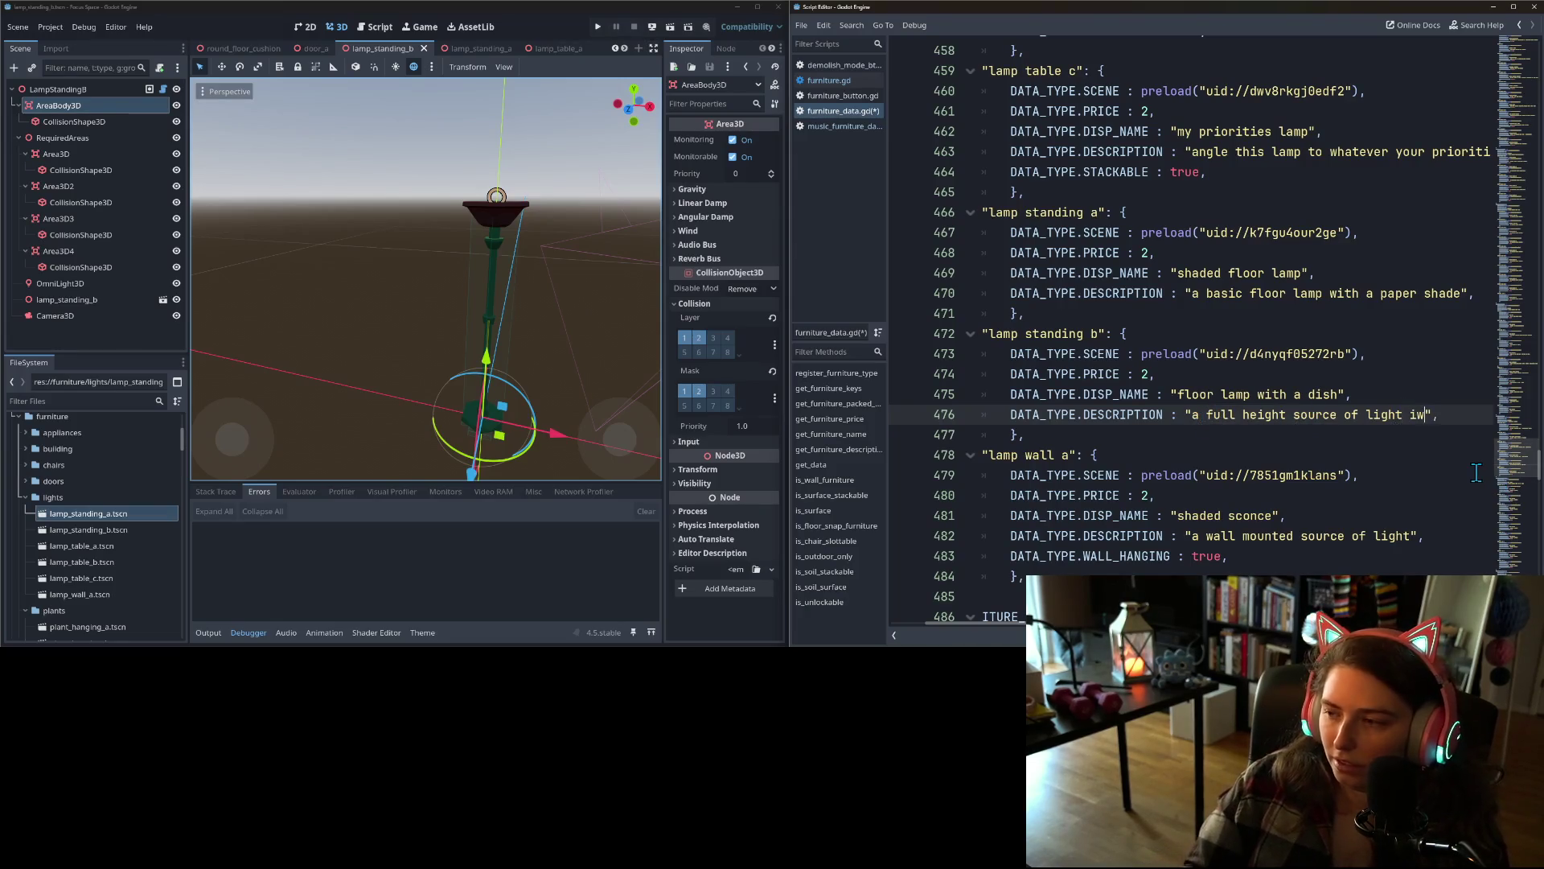
text(th a )
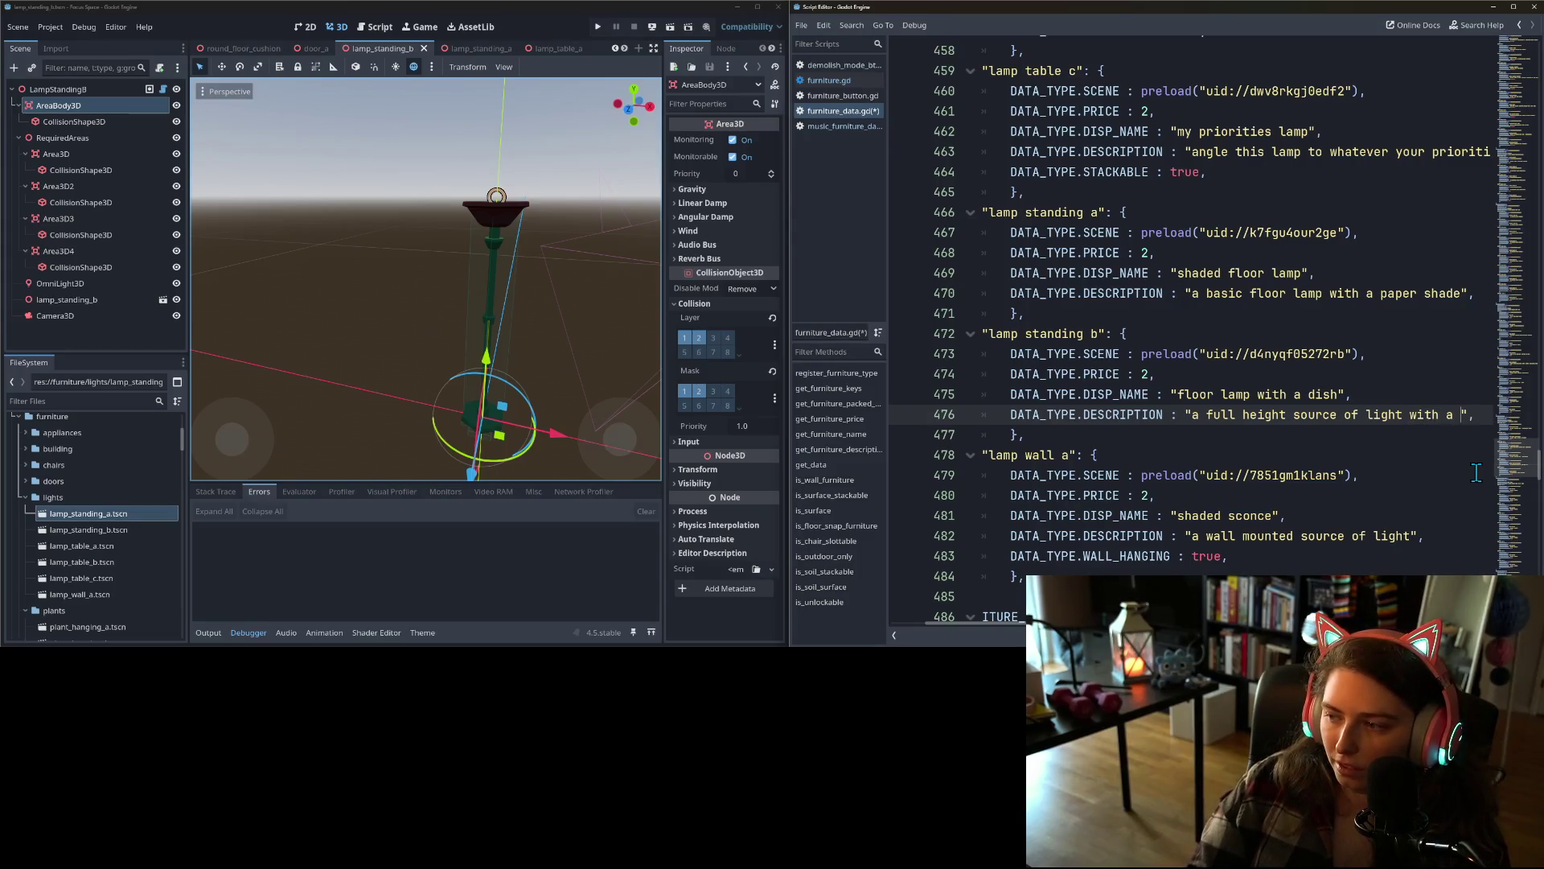
text(inverted dish)
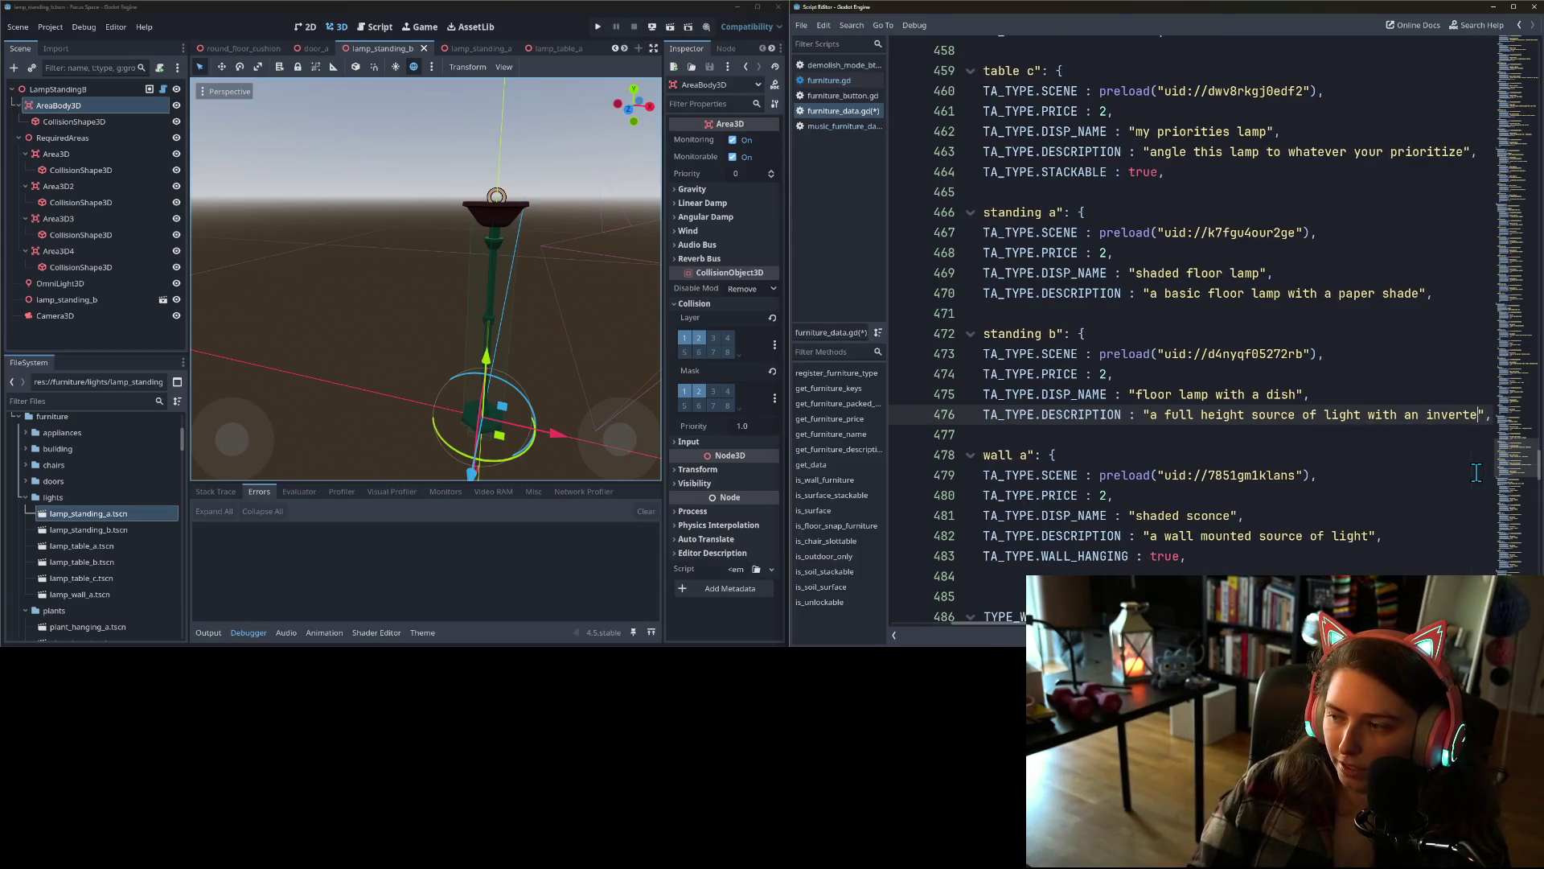
text( shade)
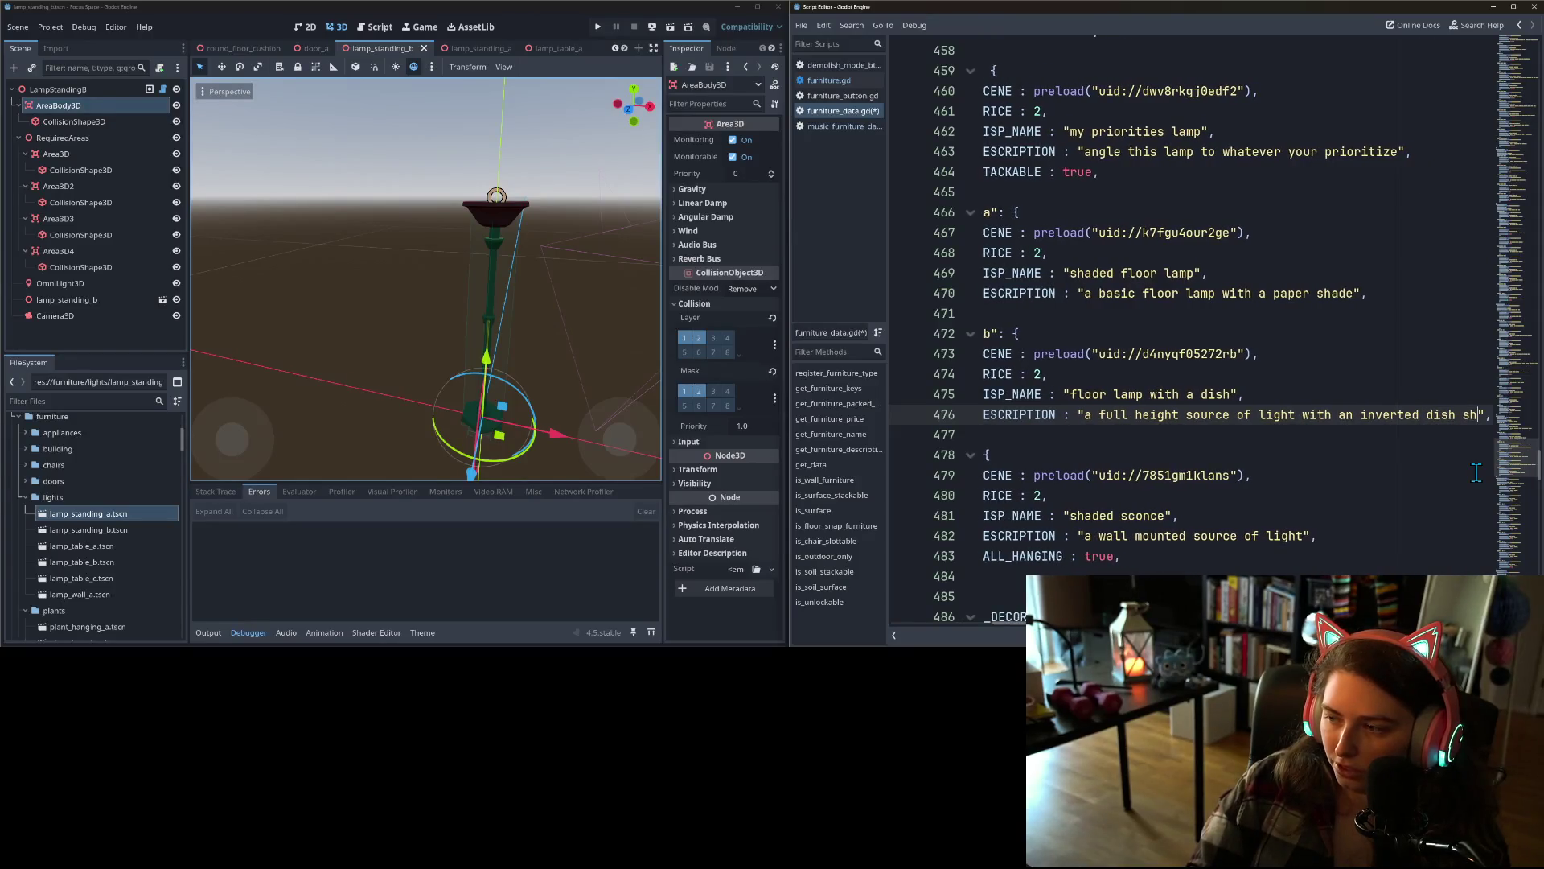
key(ctrl+s)
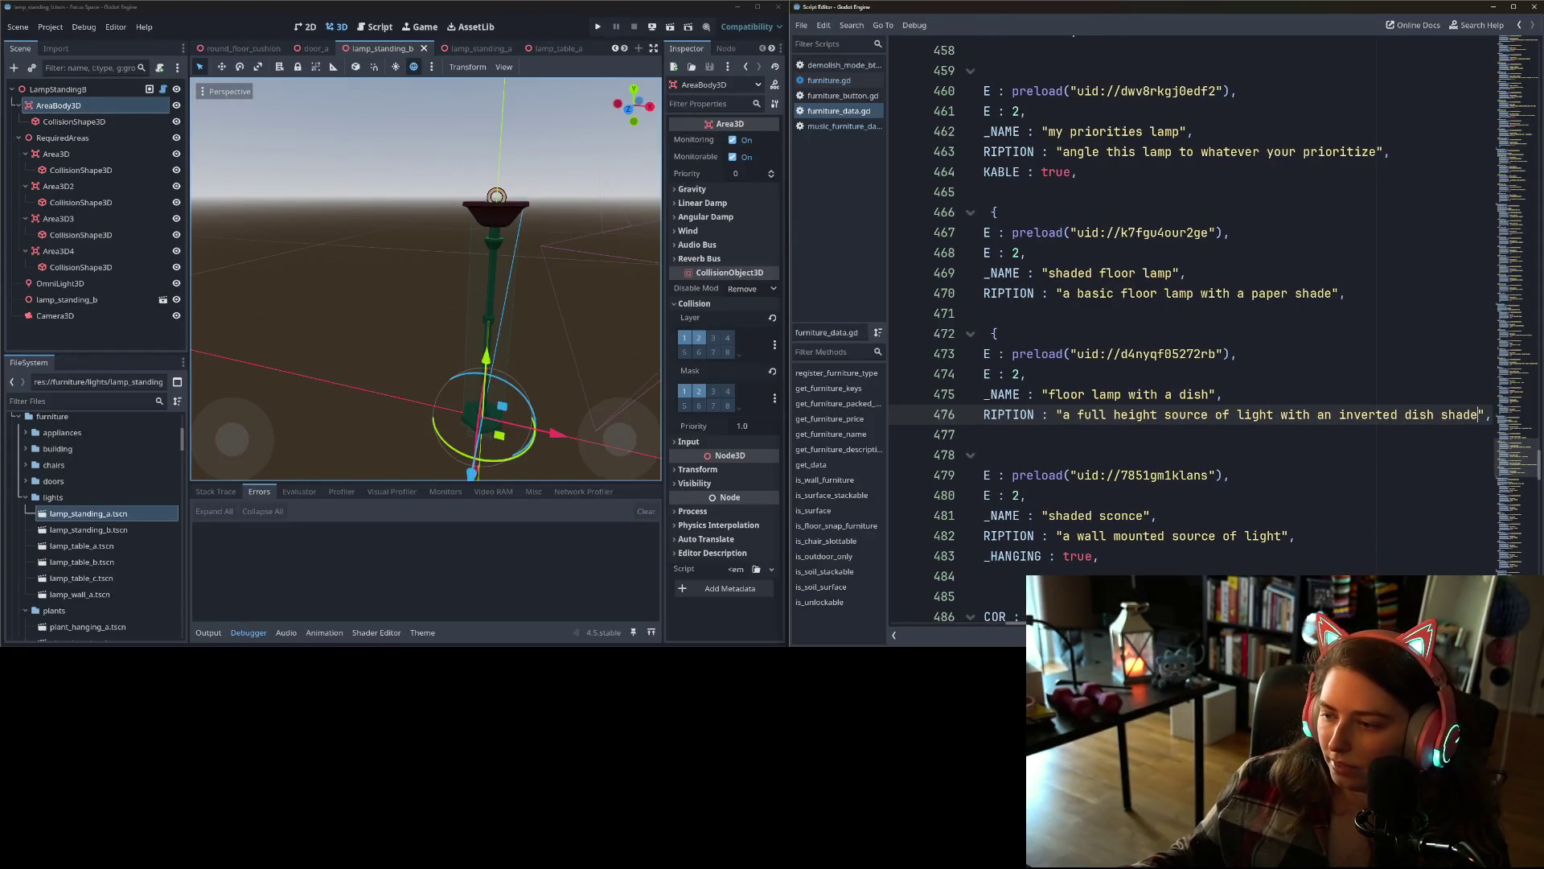
scroll(1151, 512, left, 3)
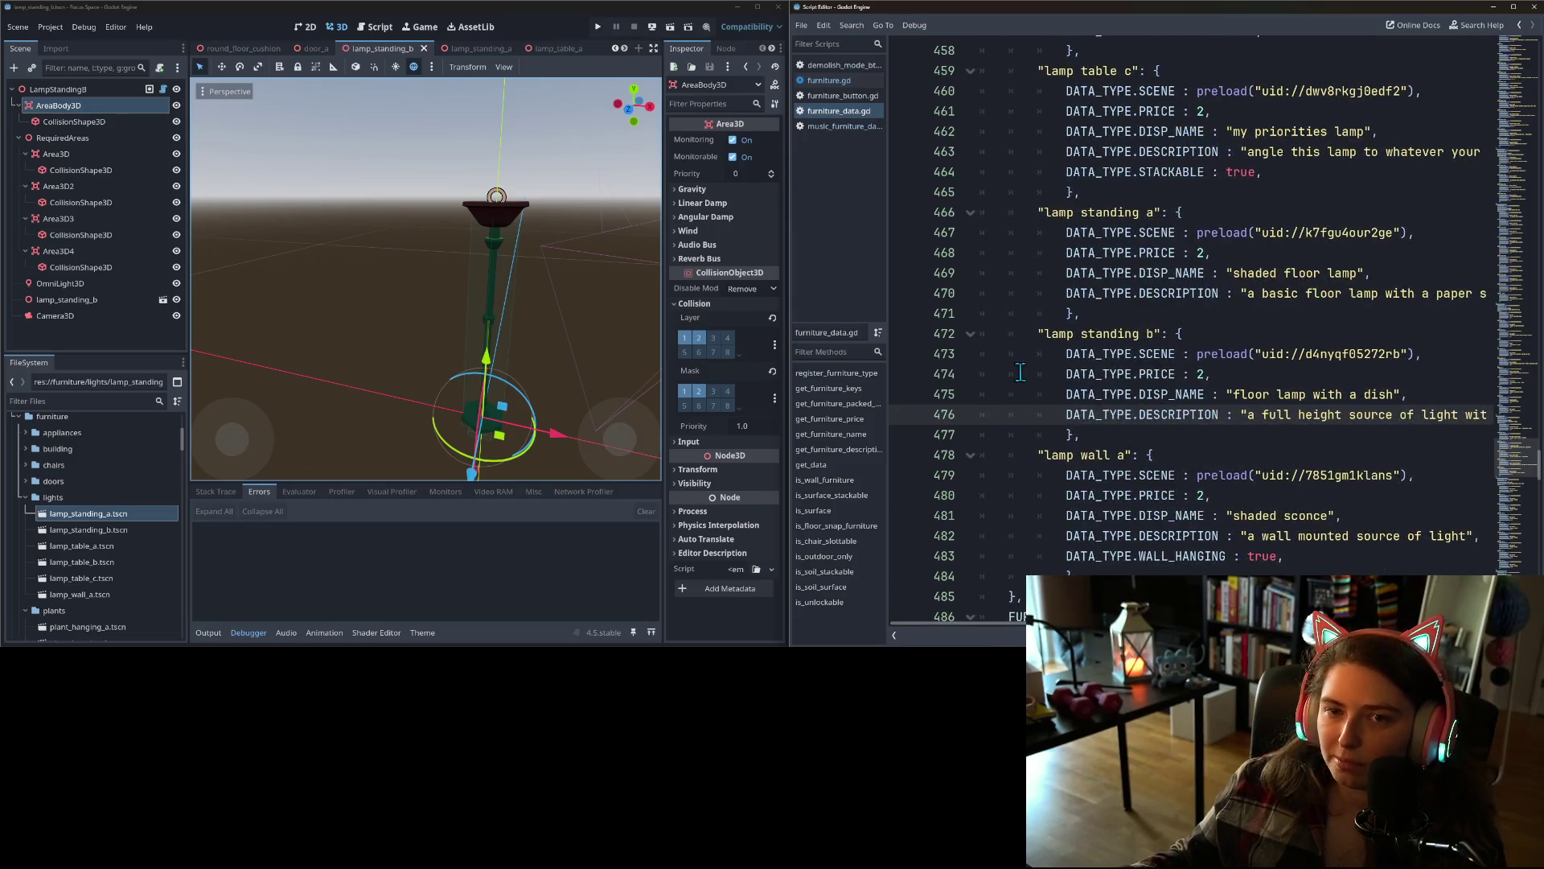
- Close the lamp_standing_b, door_a, floor cushion and couch scenes
scroll(1152, 512, up, 1)
scroll(1152, 512, up, 7)
scroll(1126, 505, down, 3)
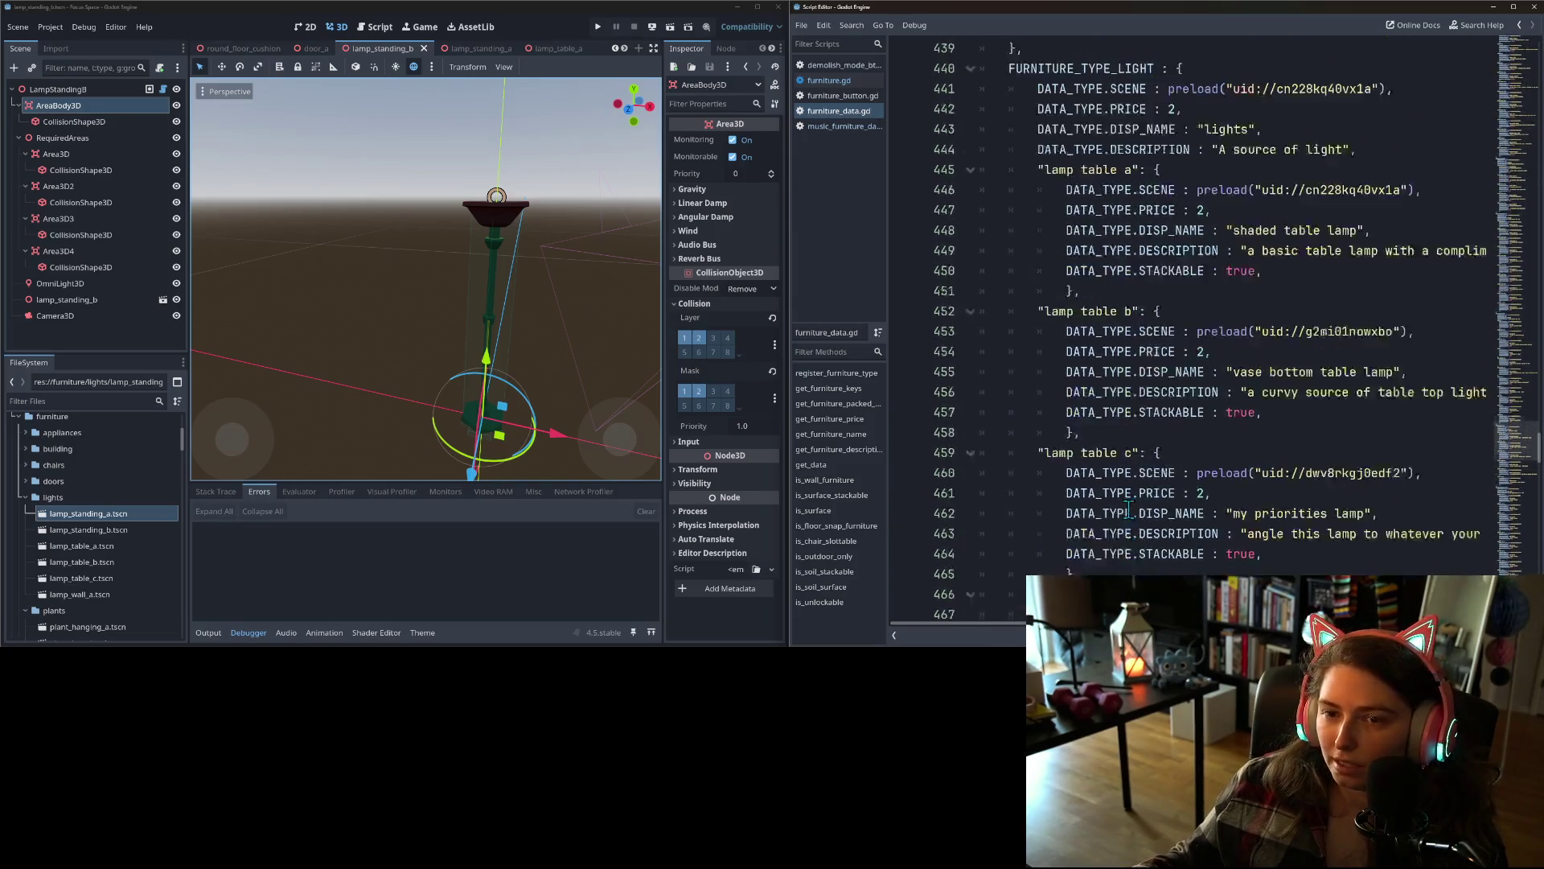
scroll(1127, 505, down, 1)
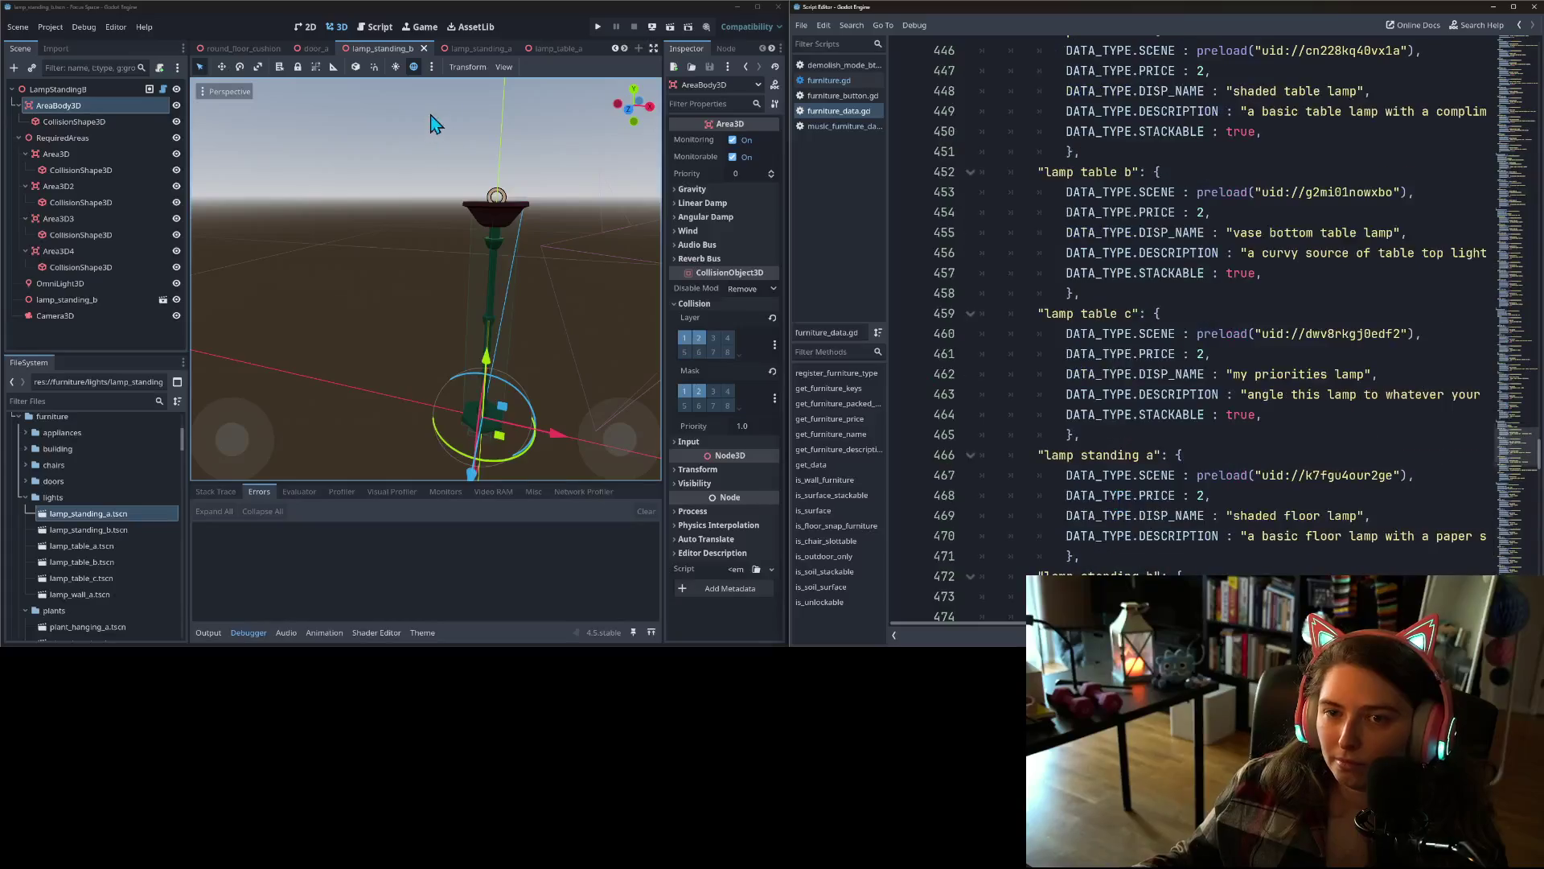
click(423, 51)
click(423, 51)
click(341, 51)
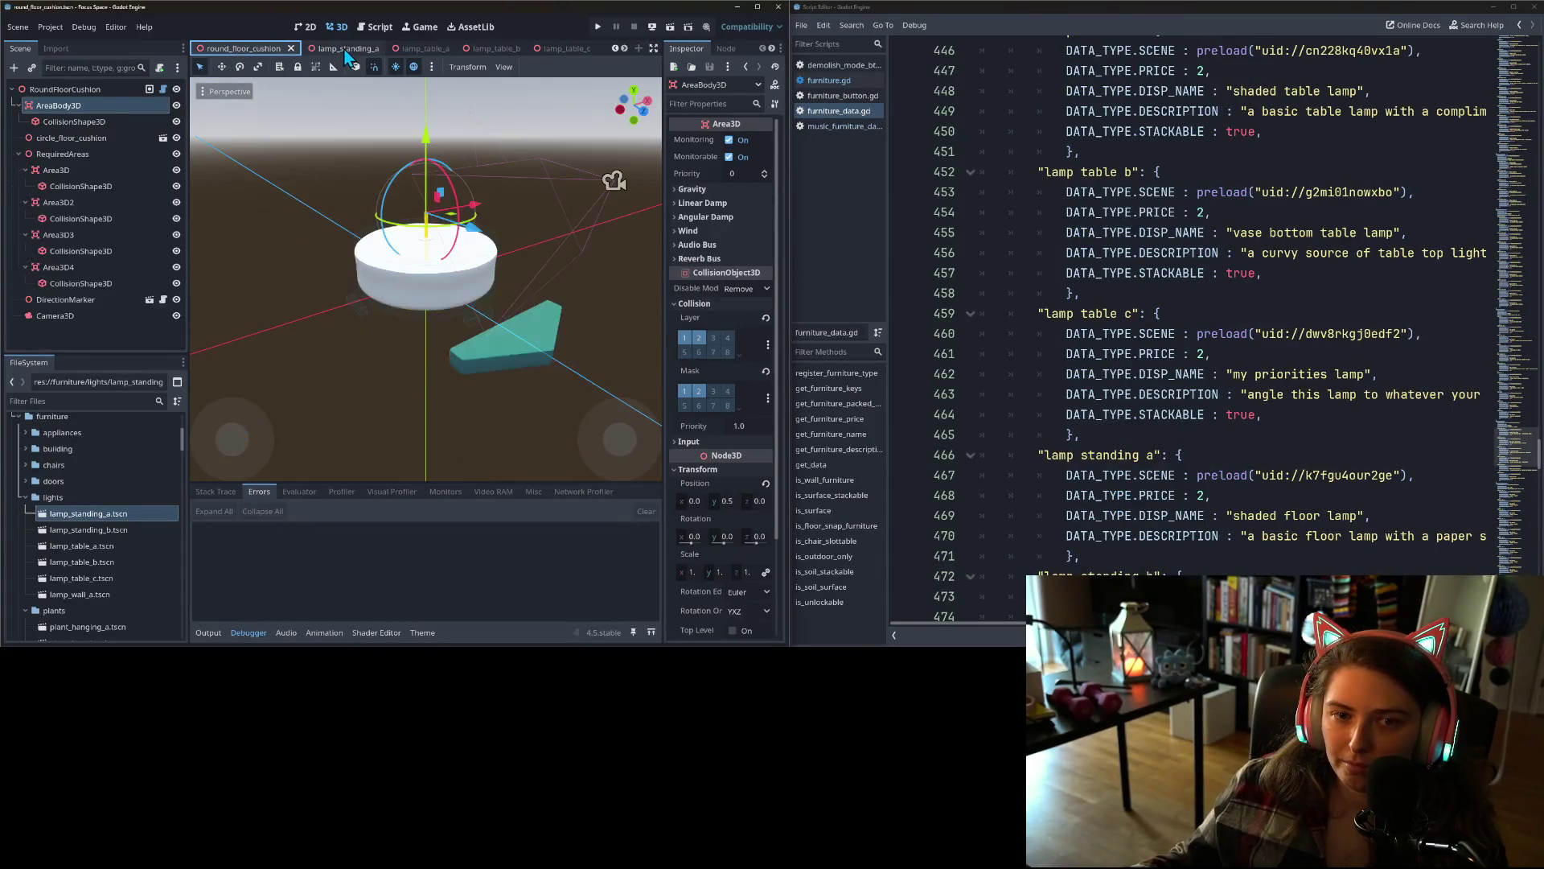
click(291, 48)
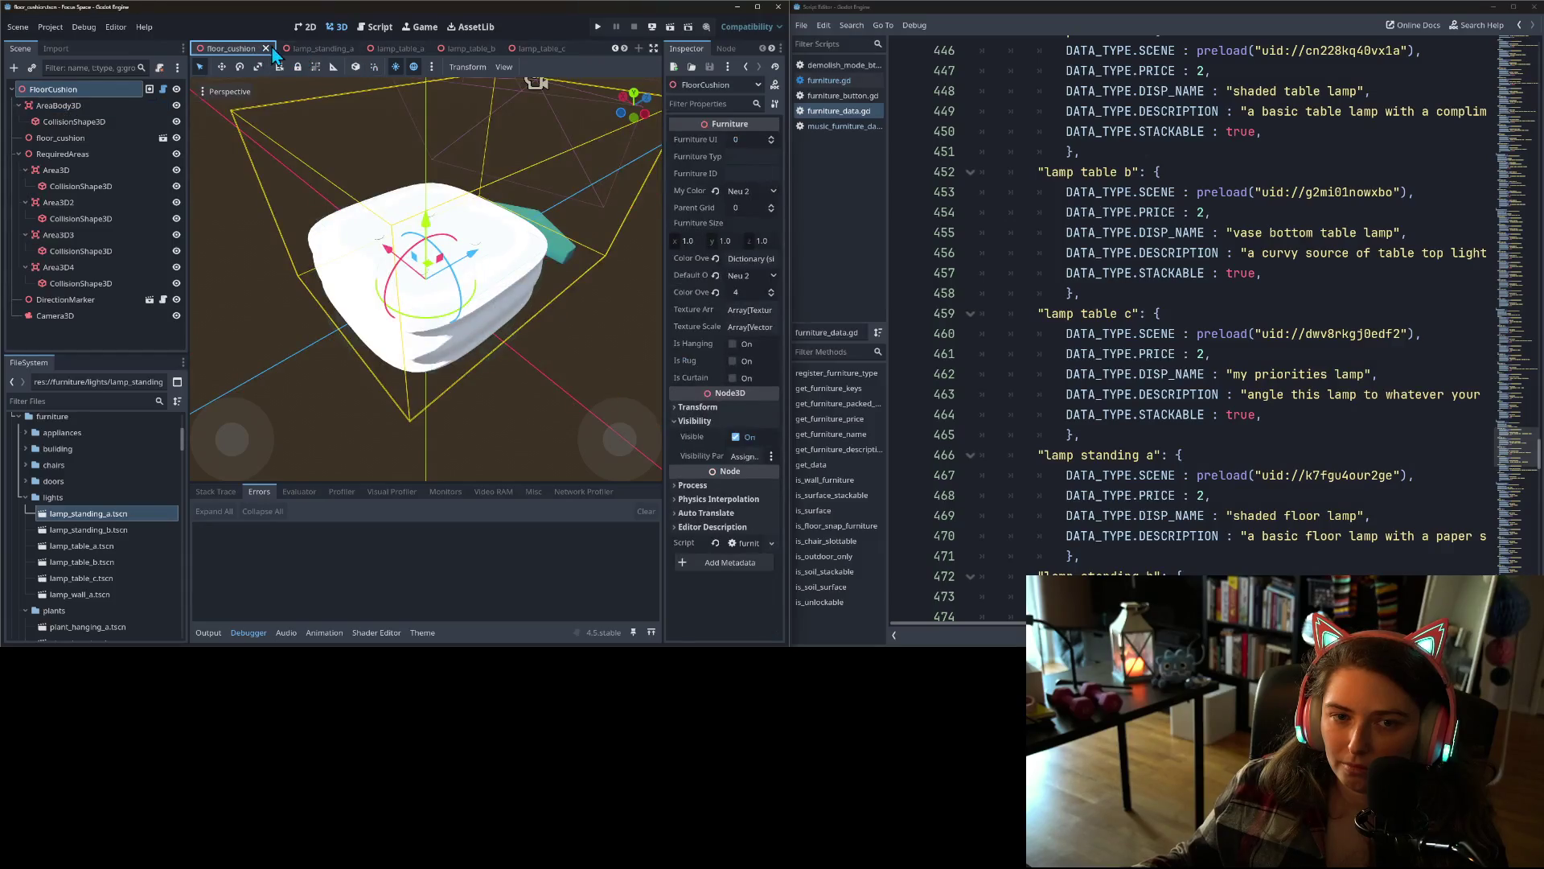
click(270, 49)
click(272, 48)
click(272, 49)
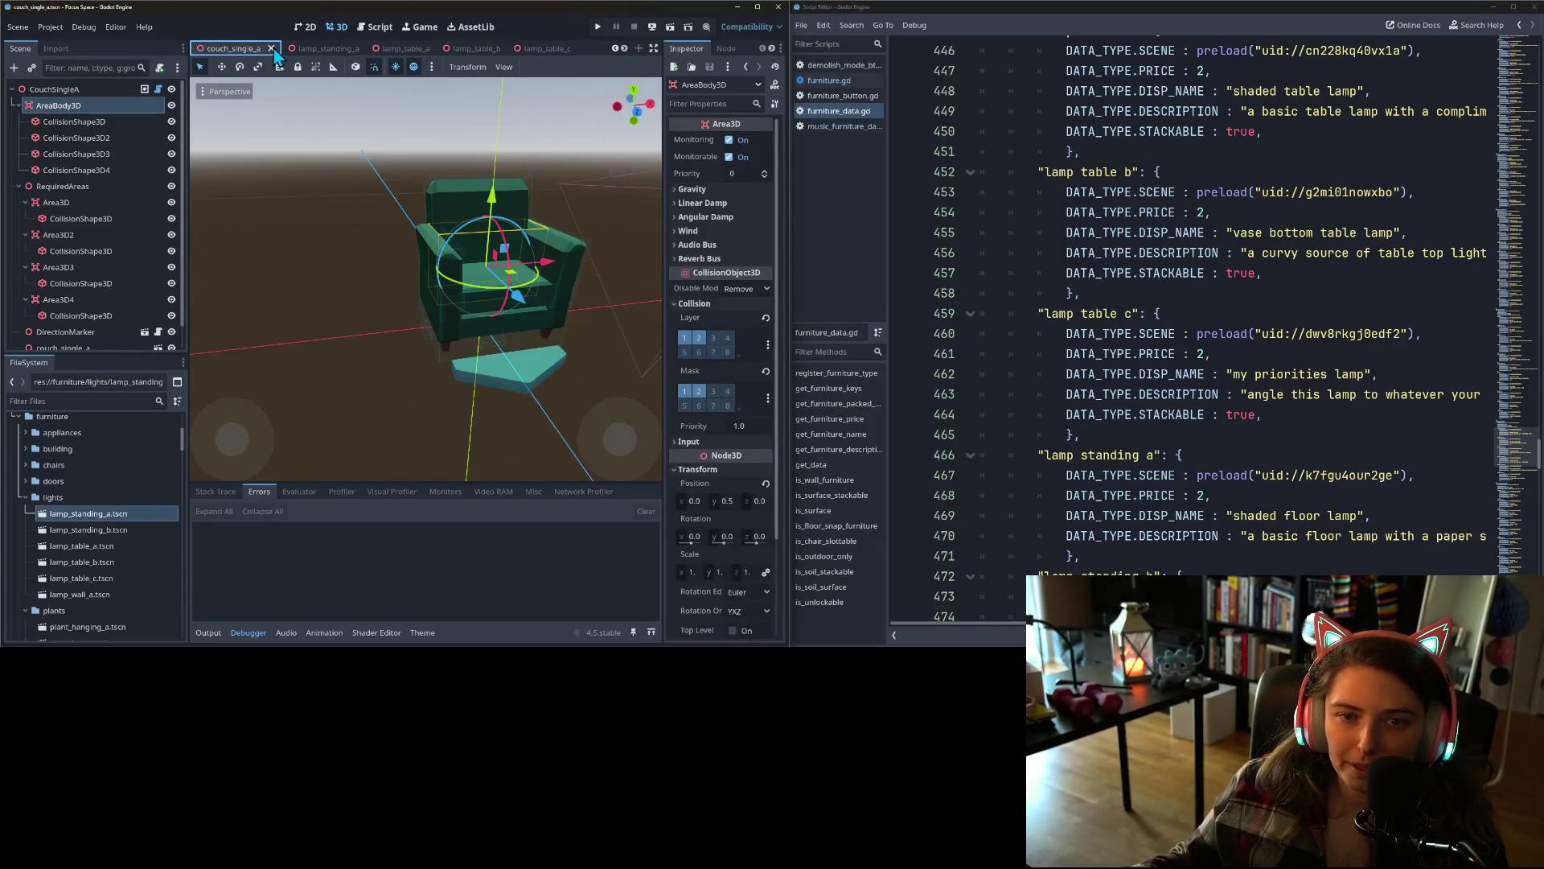
click(273, 49)
click(274, 49)
click(275, 49)
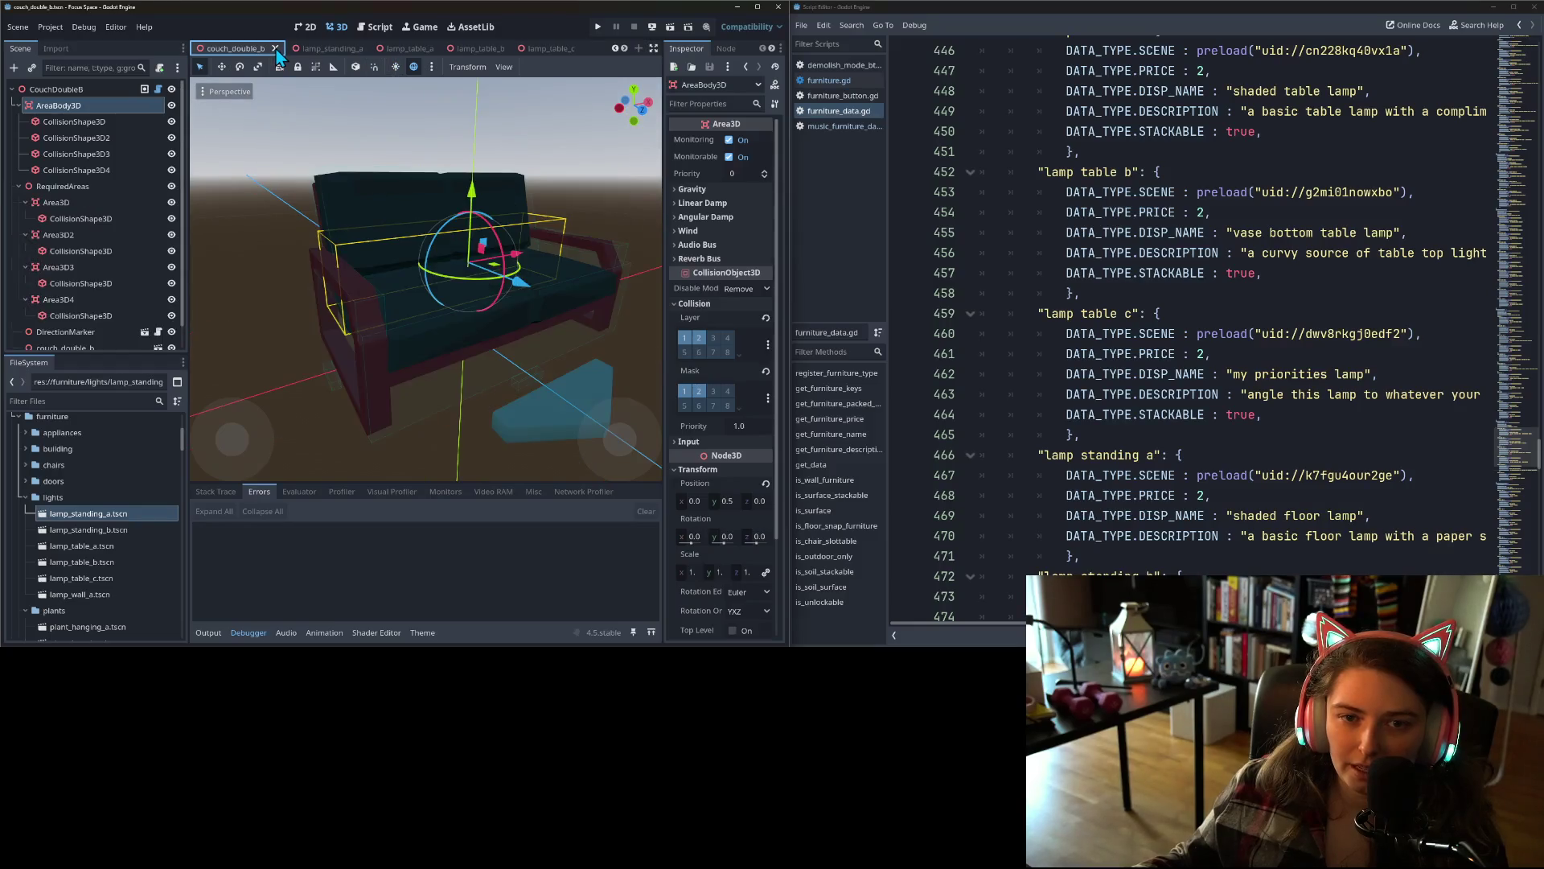
click(276, 49)
click(275, 50)
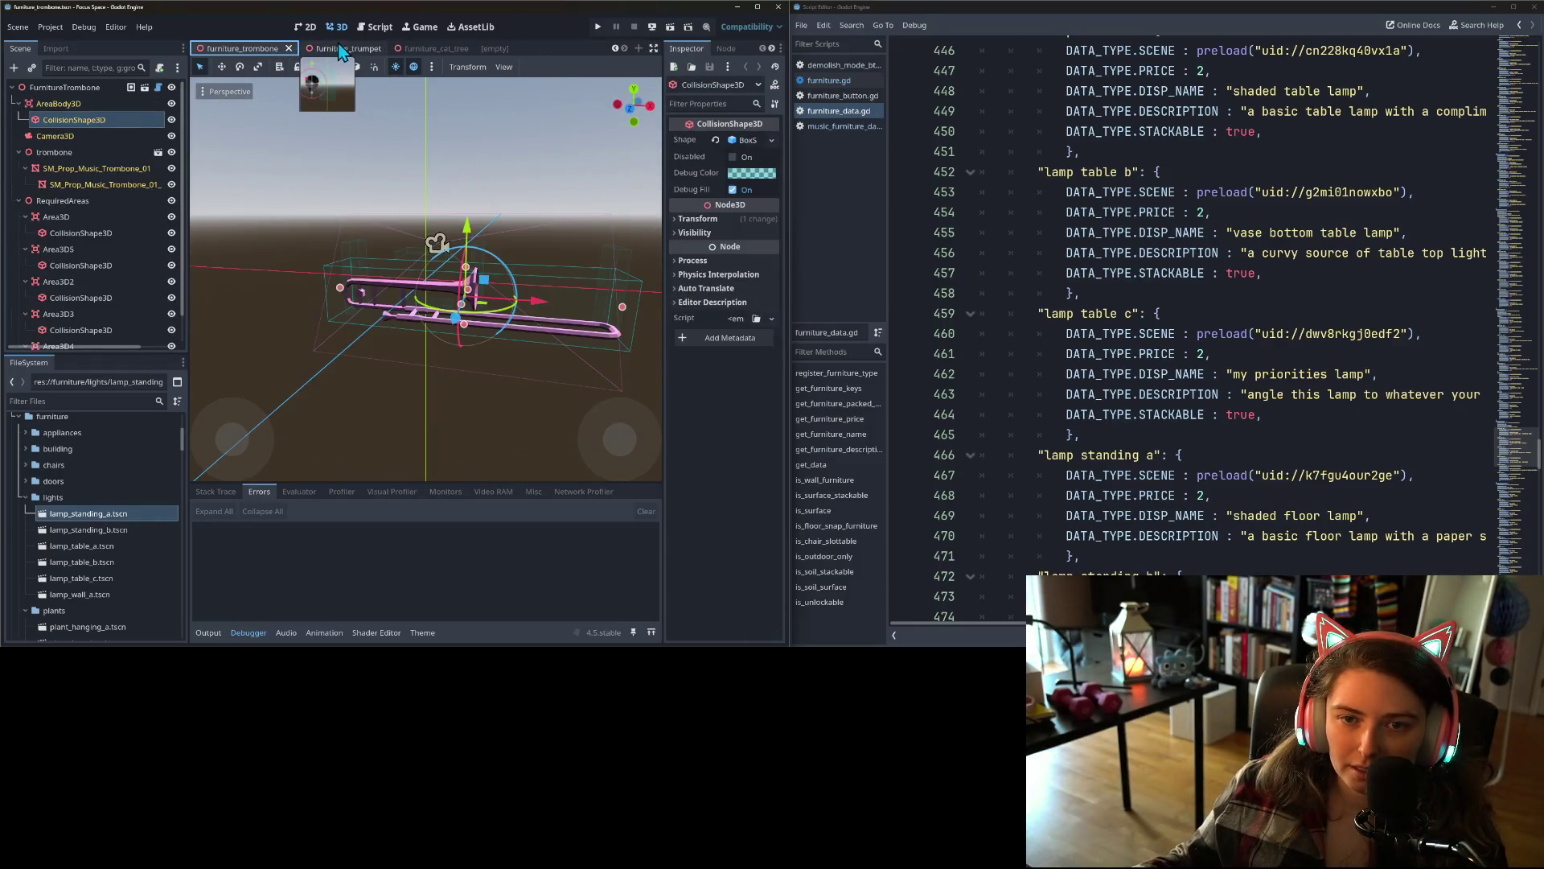
- Close the trombone, saxophone, keyboard, framed record, boom box, trumpet, guitar, food replicator and window_c scenes
click(288, 48)
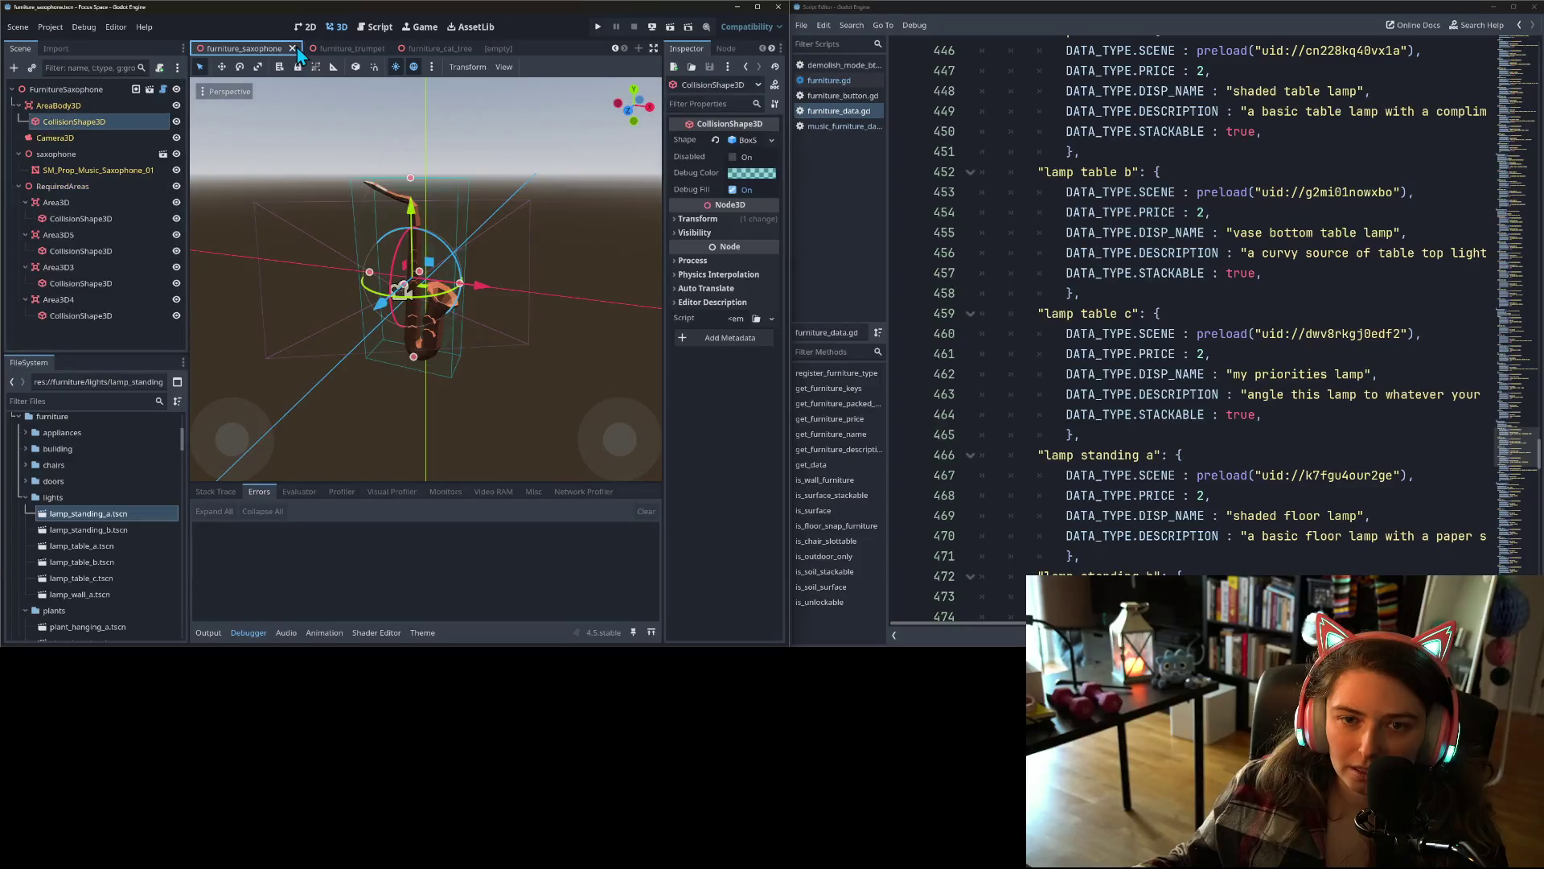
click(295, 47)
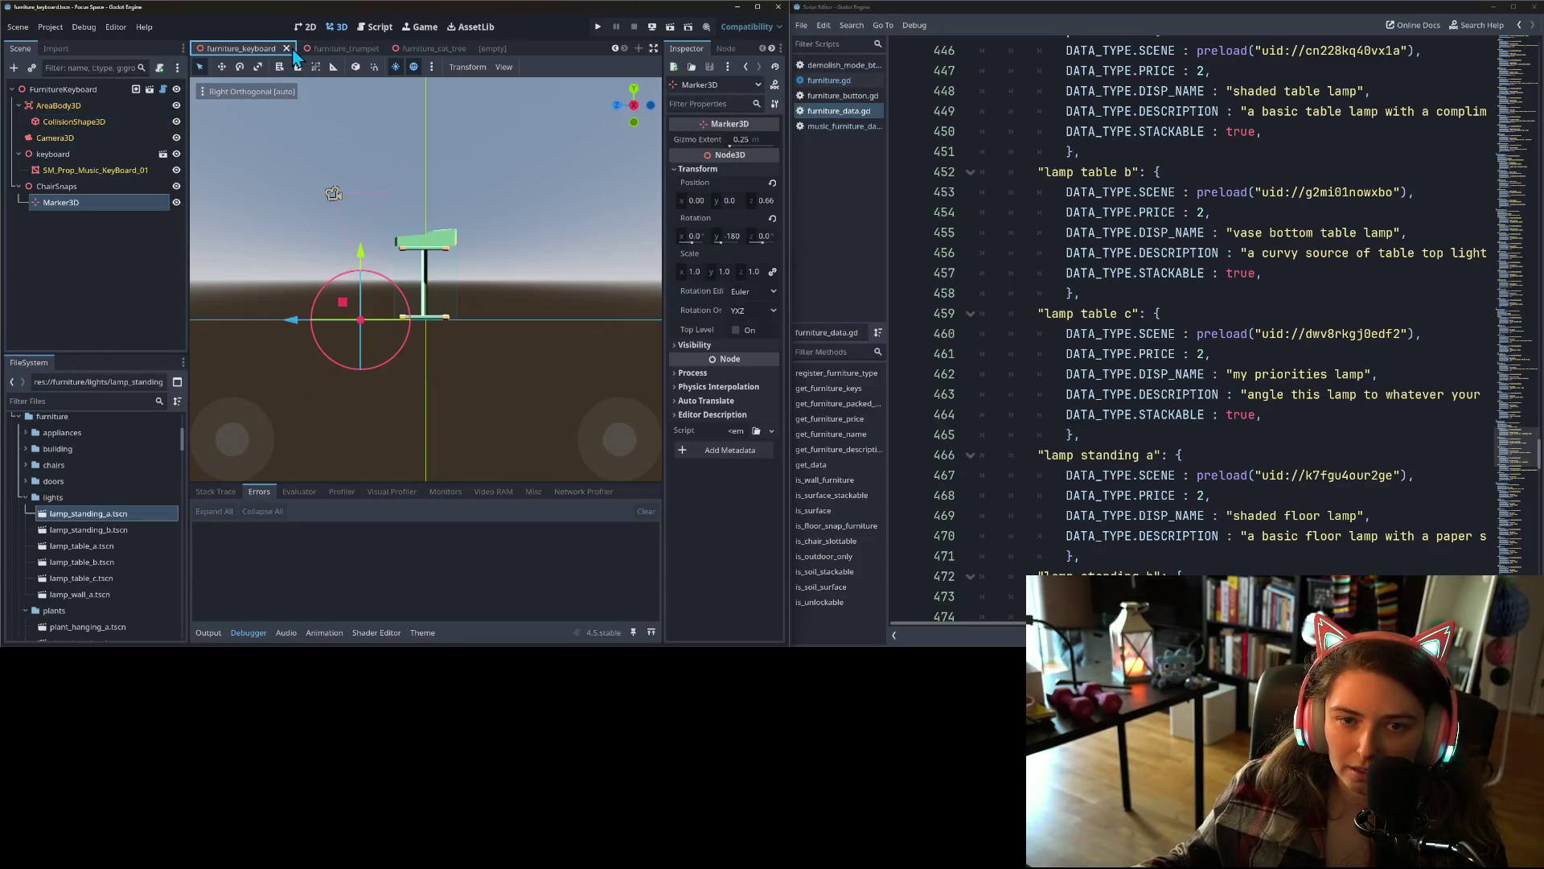
click(293, 50)
click(310, 50)
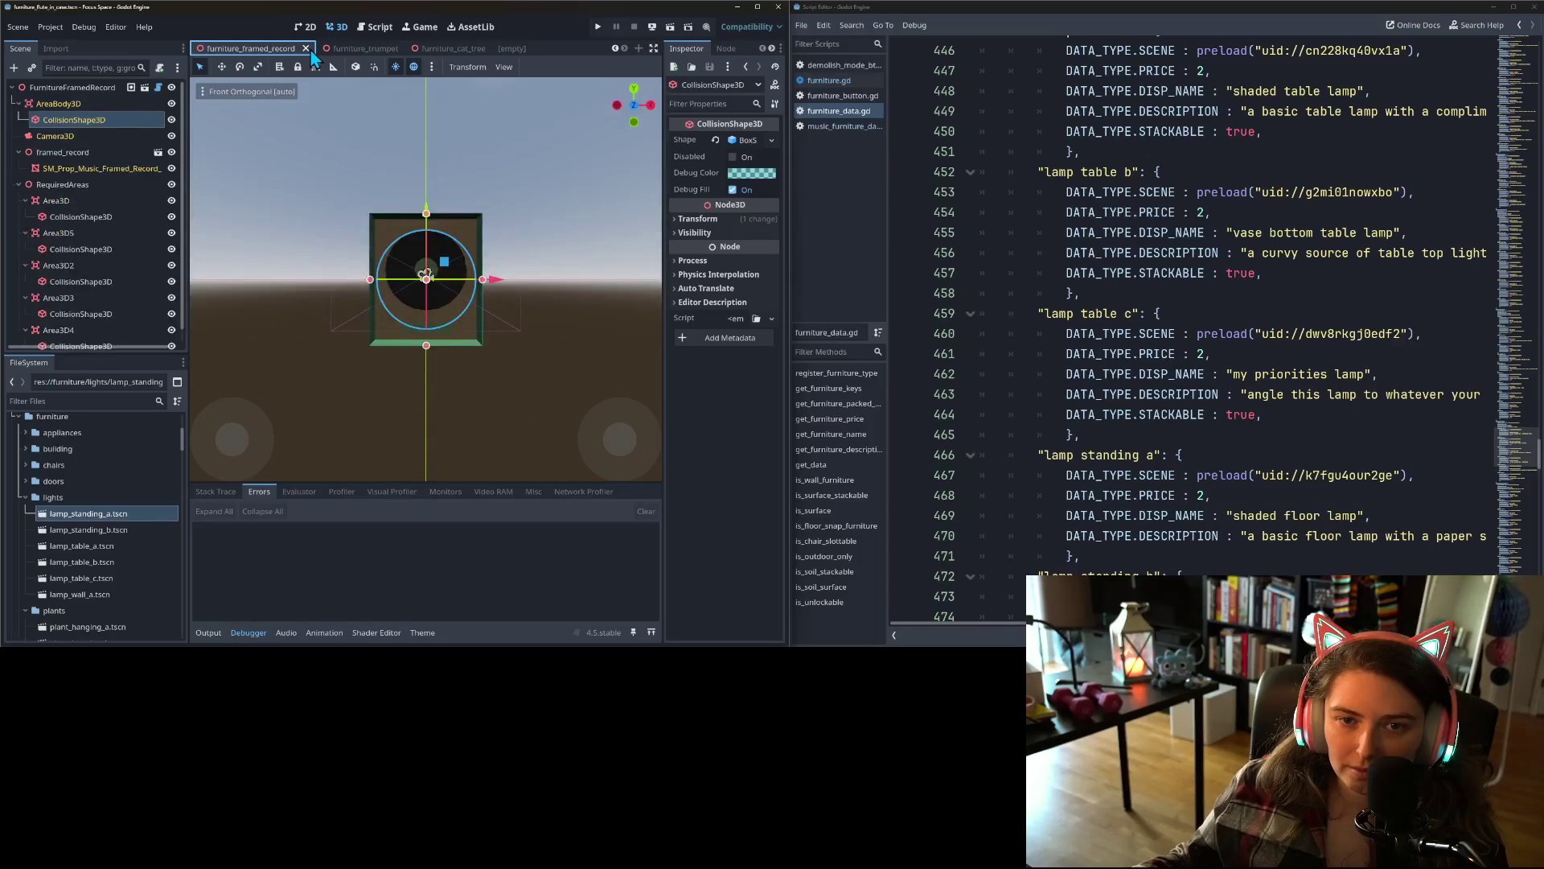
click(310, 49)
click(302, 52)
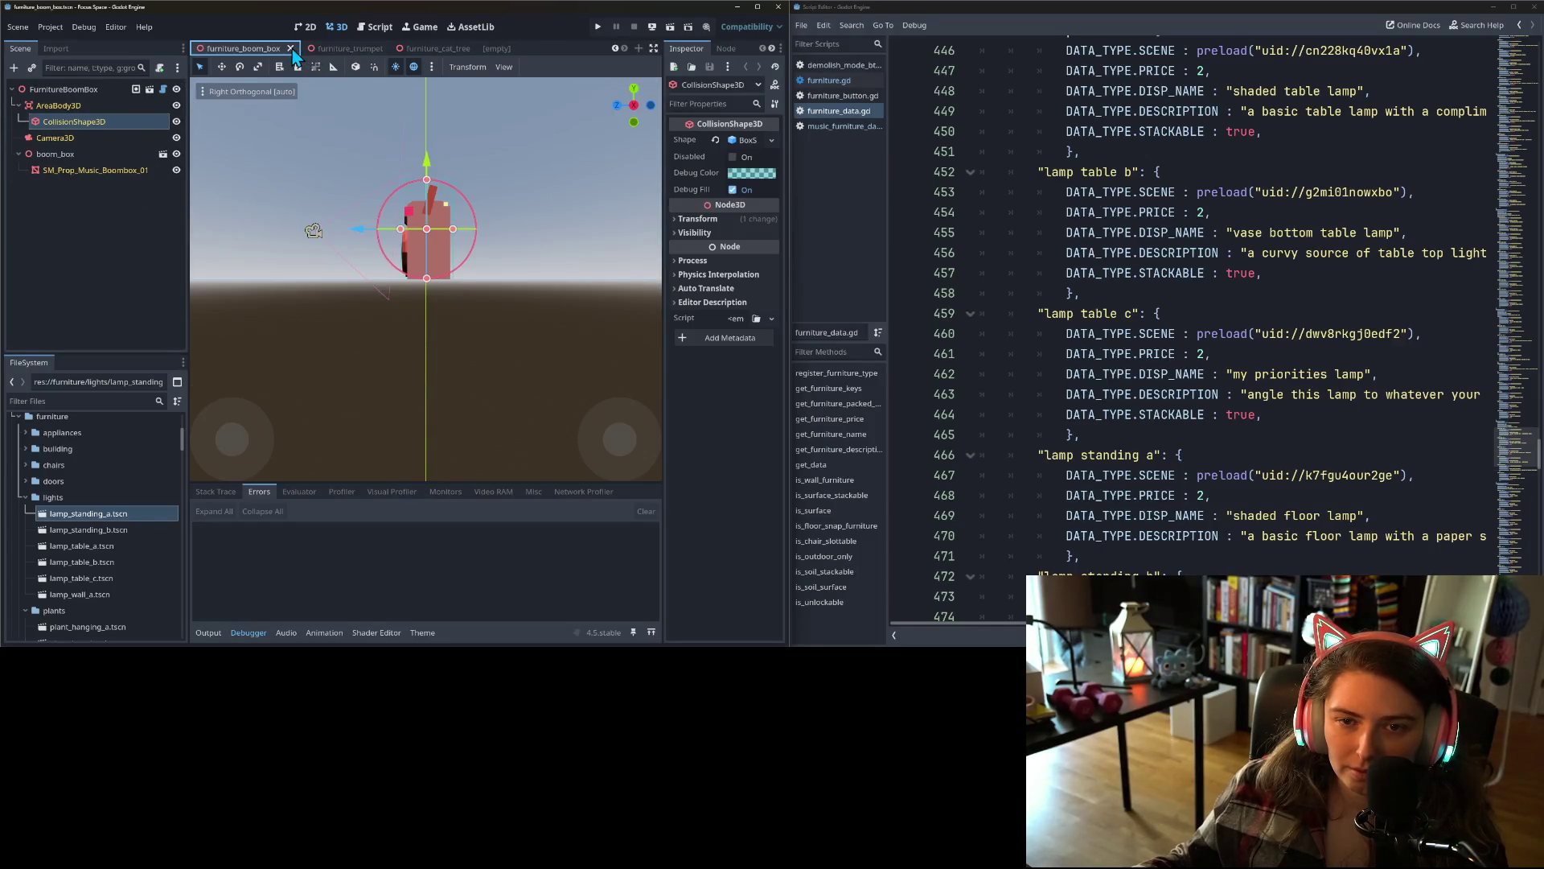
click(291, 48)
click(476, 48)
click(484, 50)
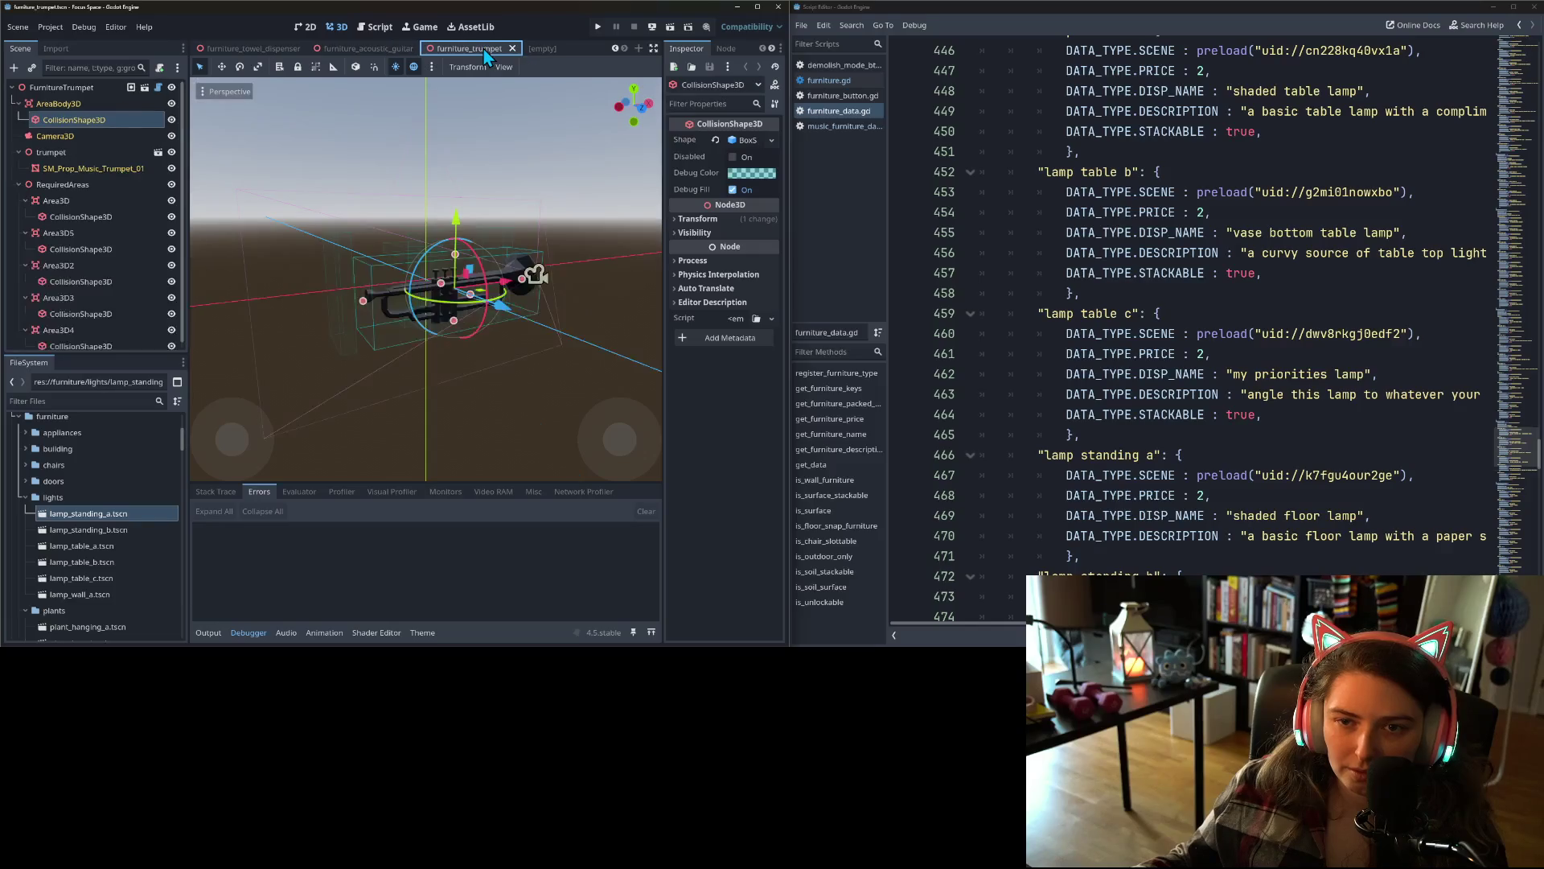
click(510, 50)
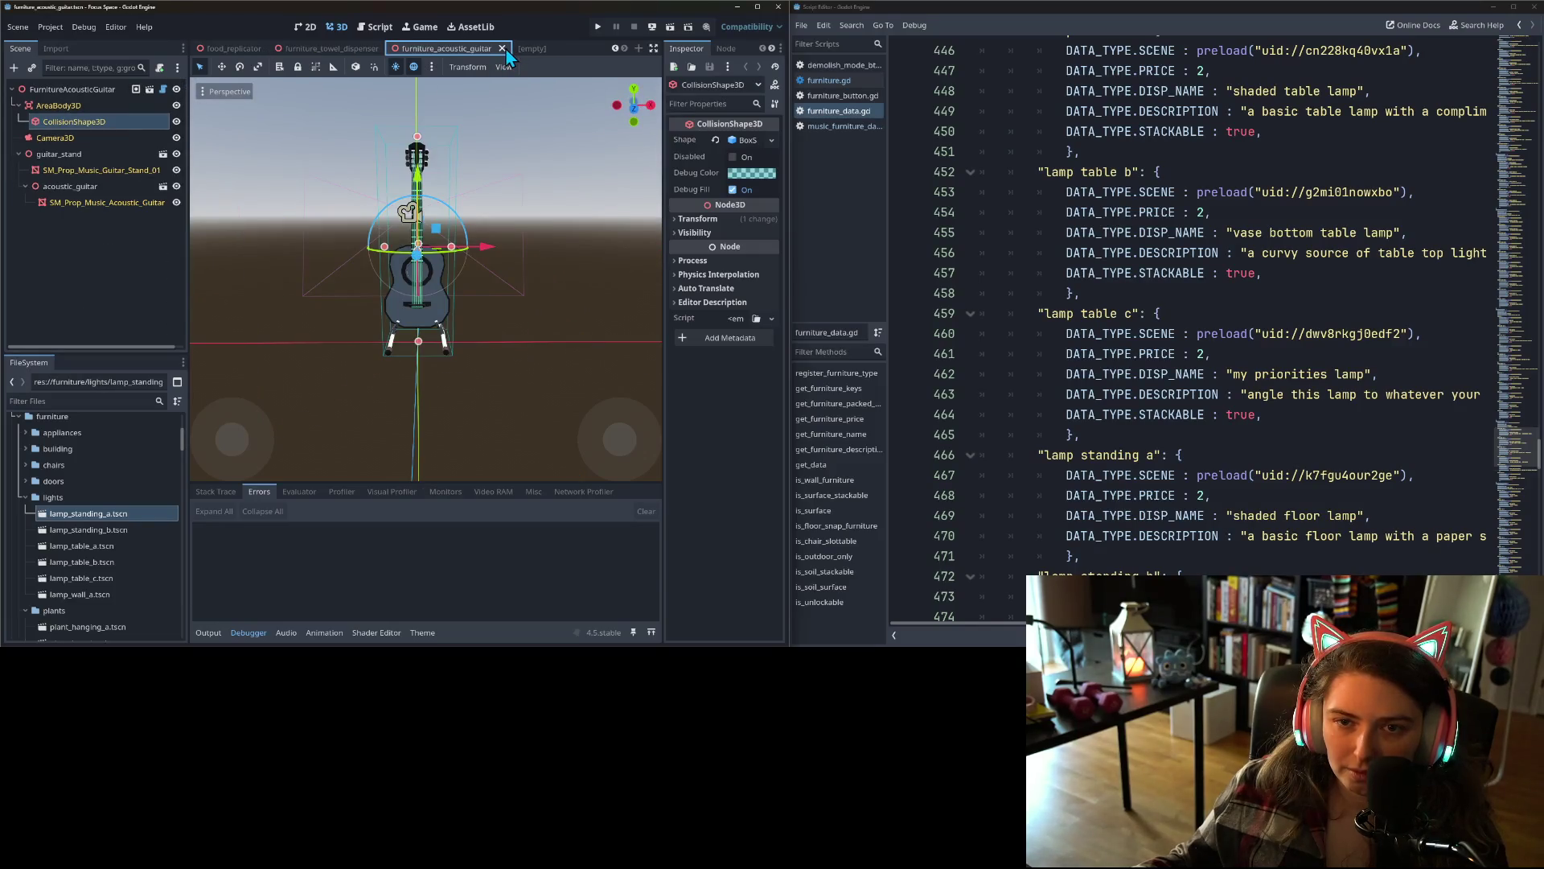
click(503, 49)
click(494, 49)
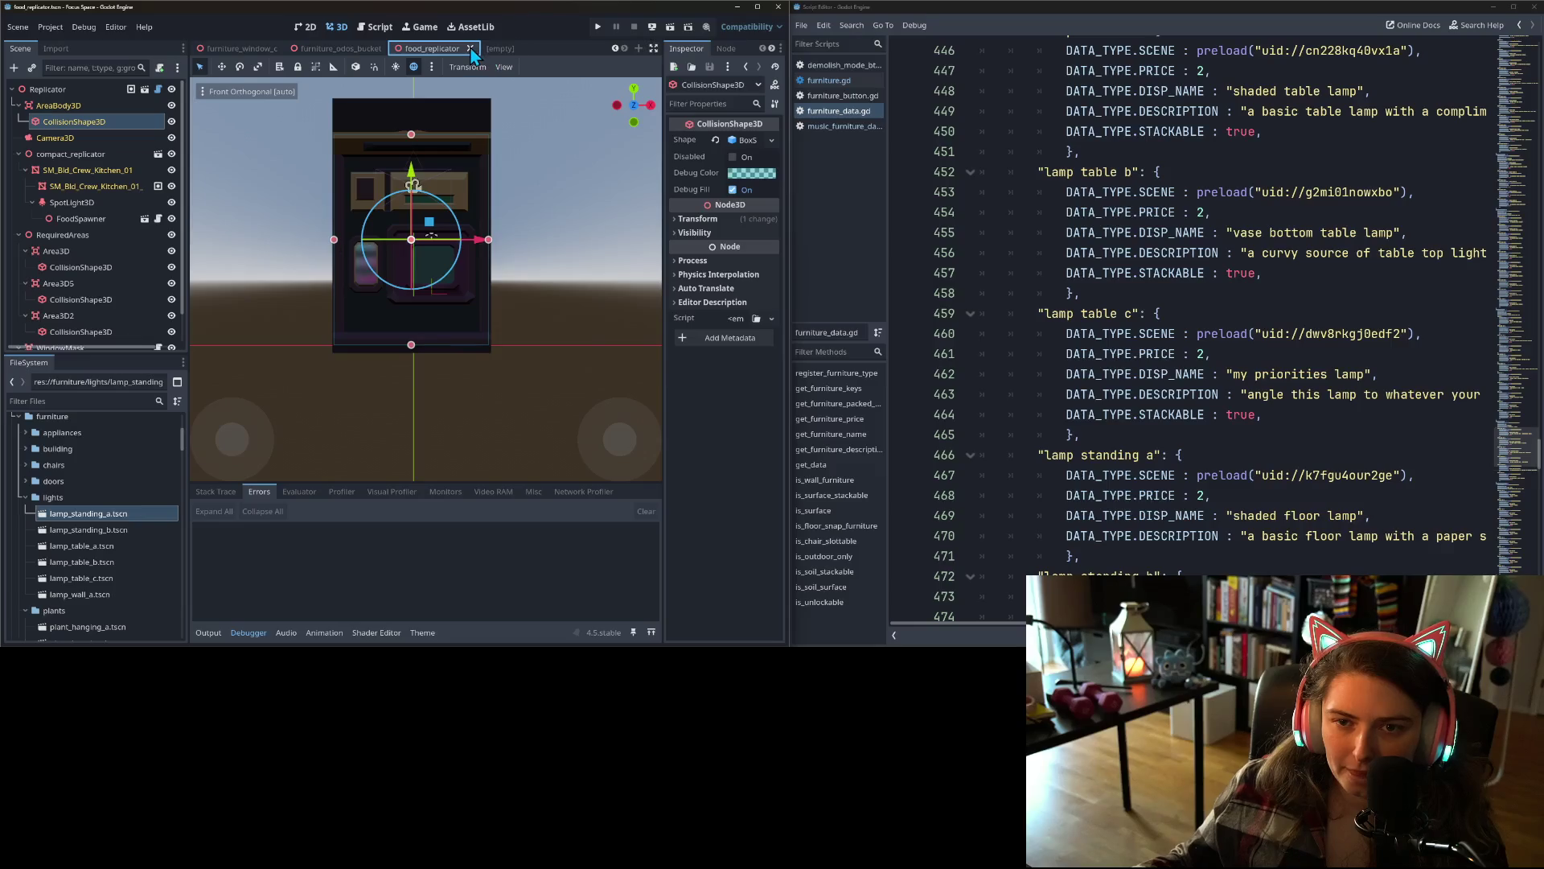
click(471, 49)
click(528, 48)
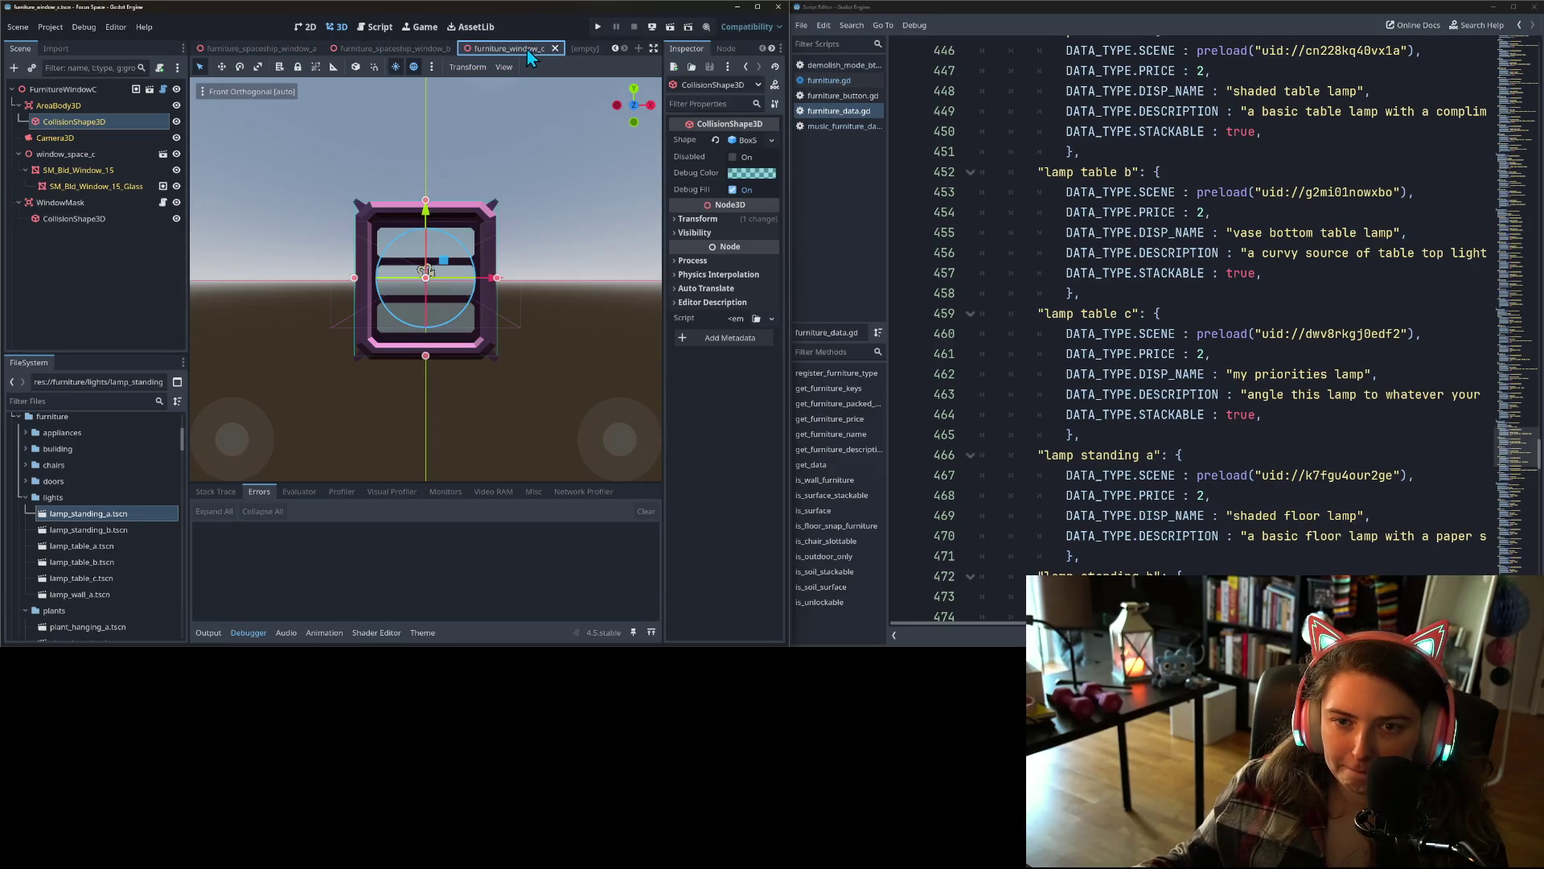
click(555, 50)
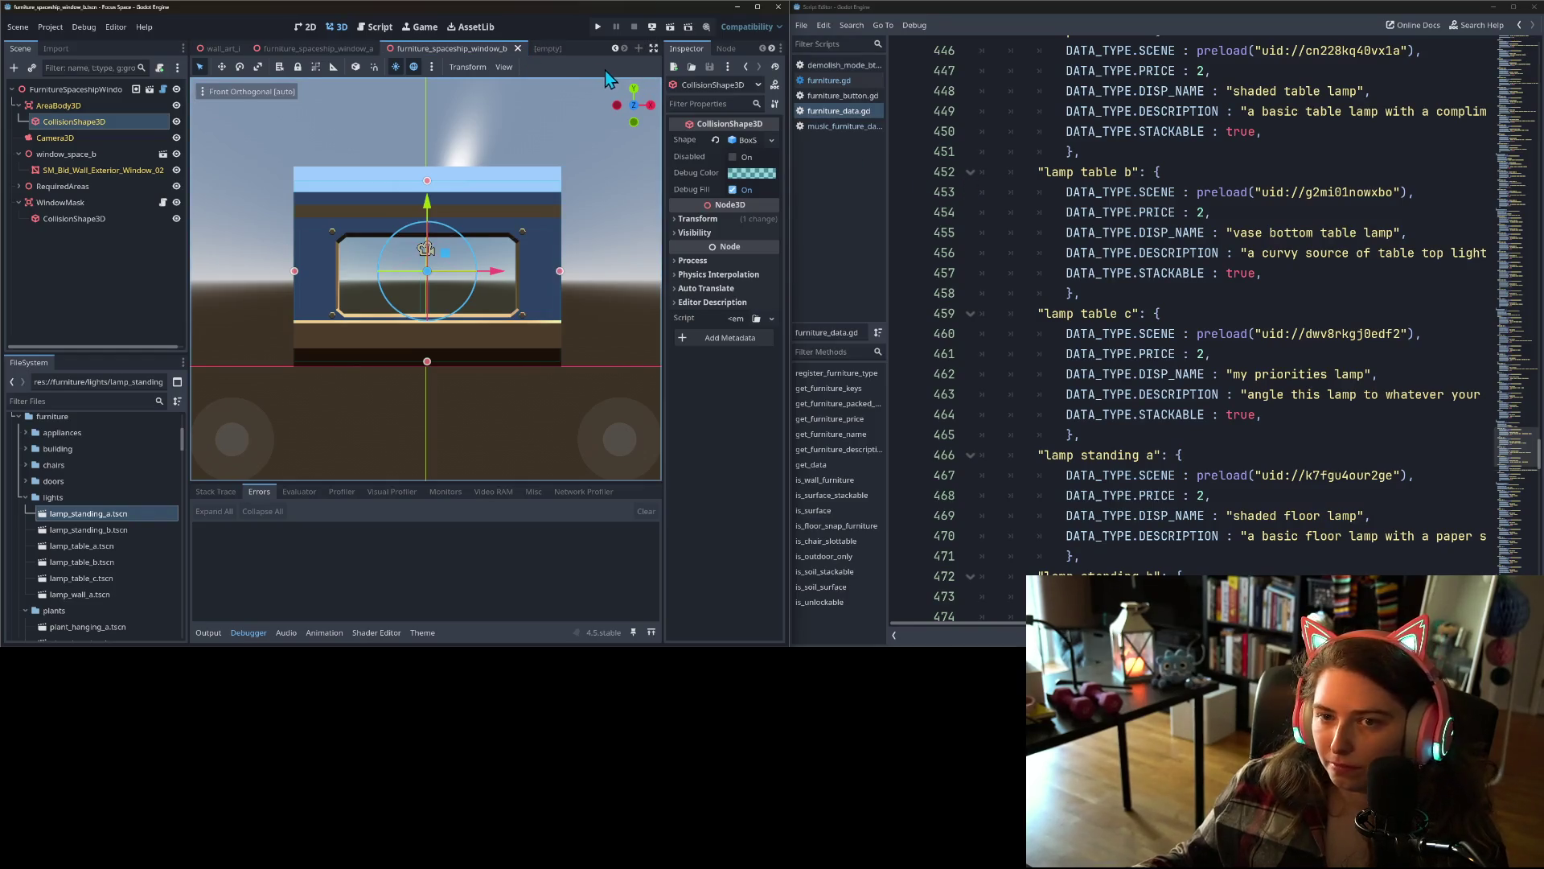
- Discard an accidentally created empty scene and scroll the tab bar back to the lamp scenes
right_click(588, 54)
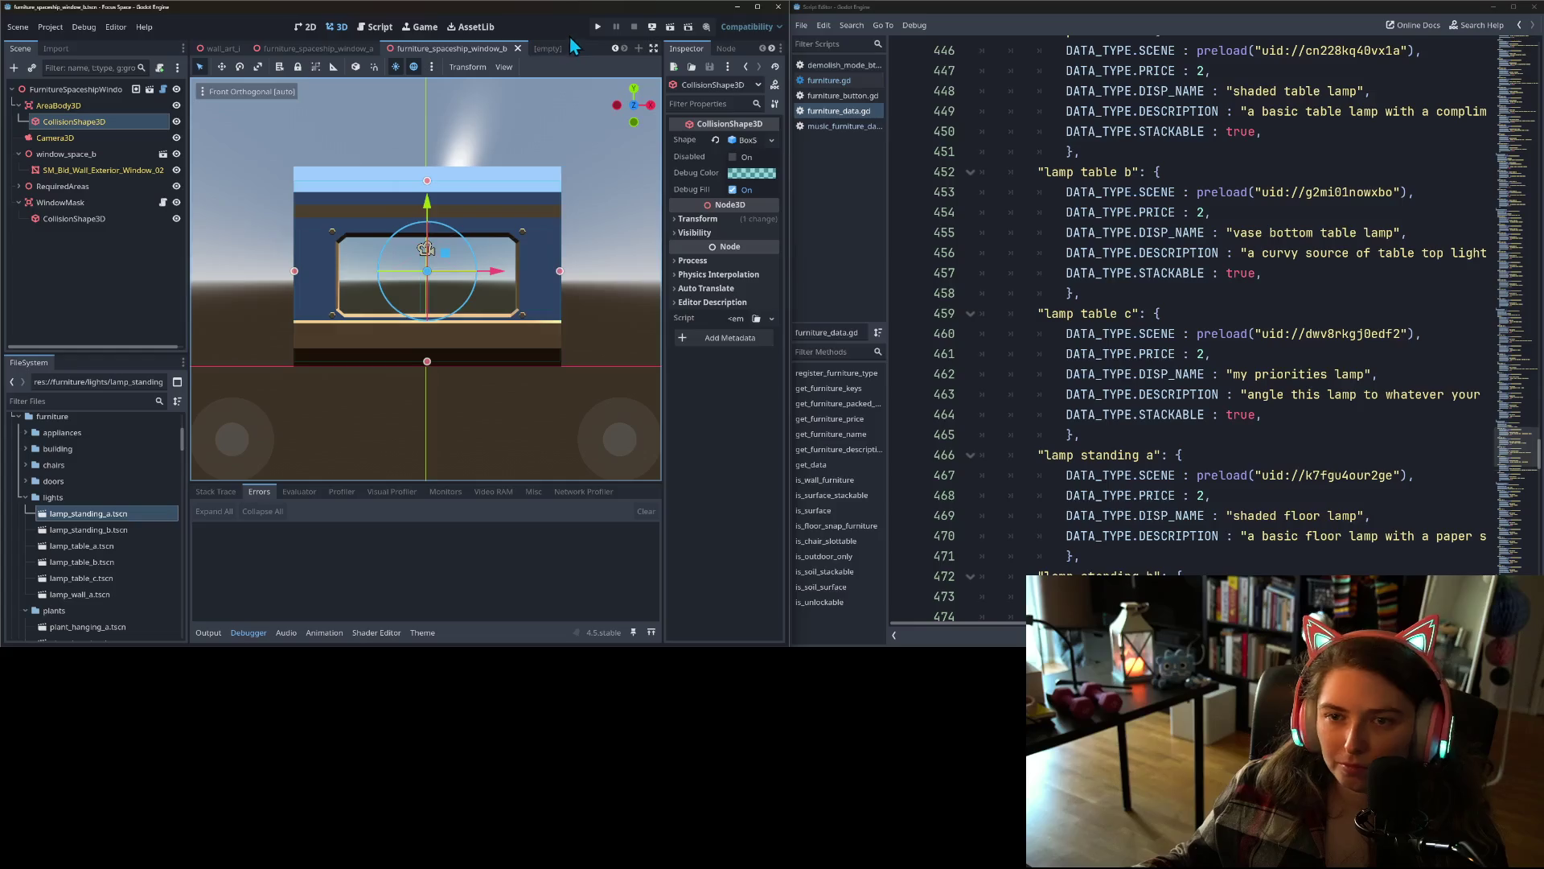
click(609, 59)
click(554, 49)
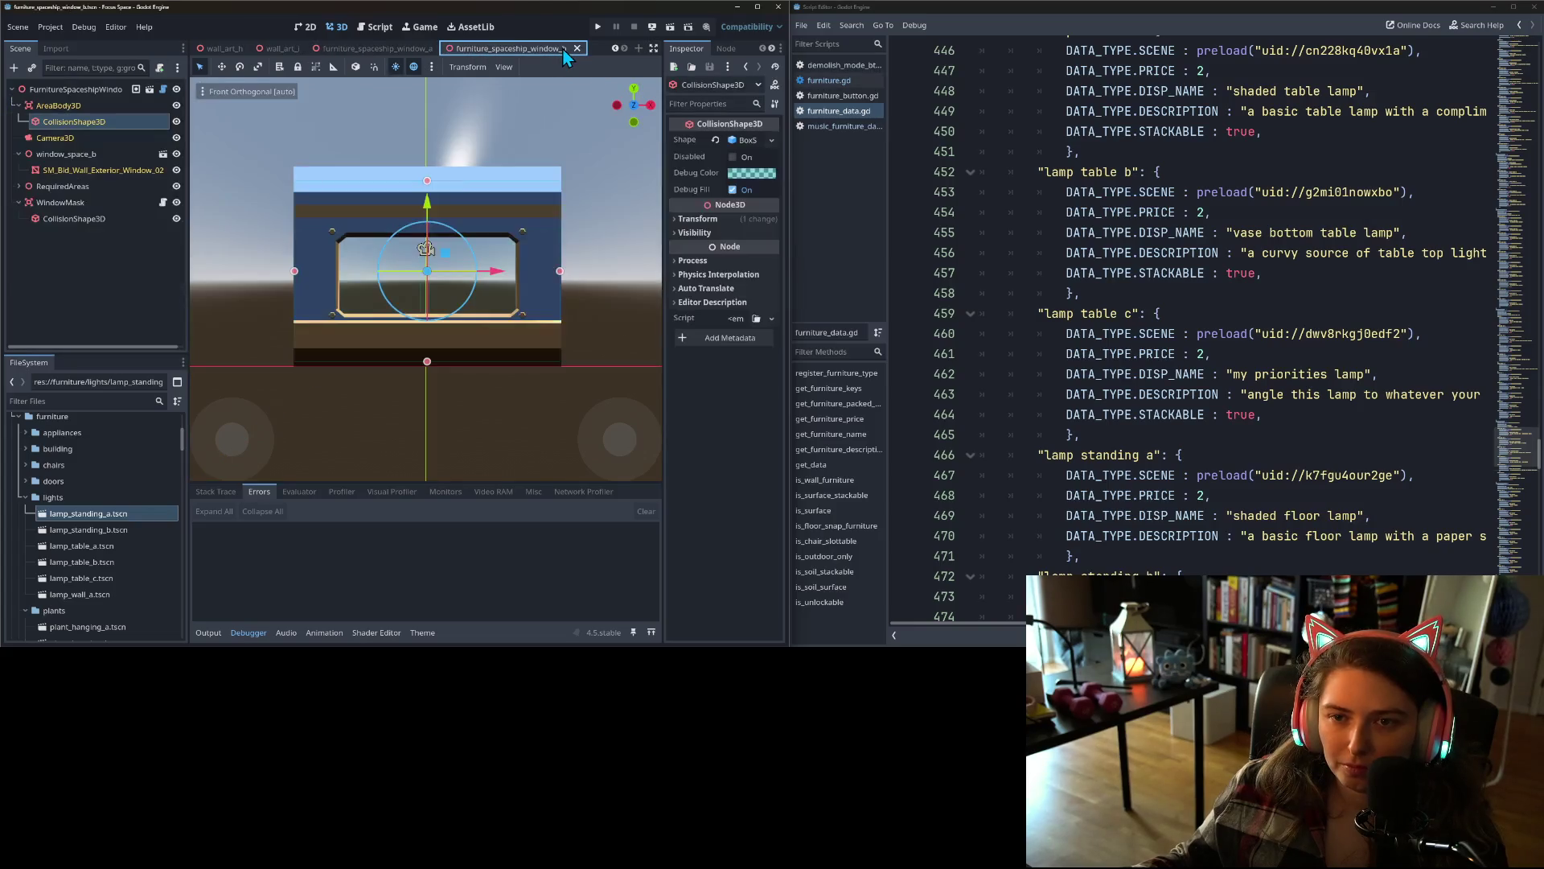
click(615, 47)
click(616, 47)
click(616, 46)
click(616, 46)
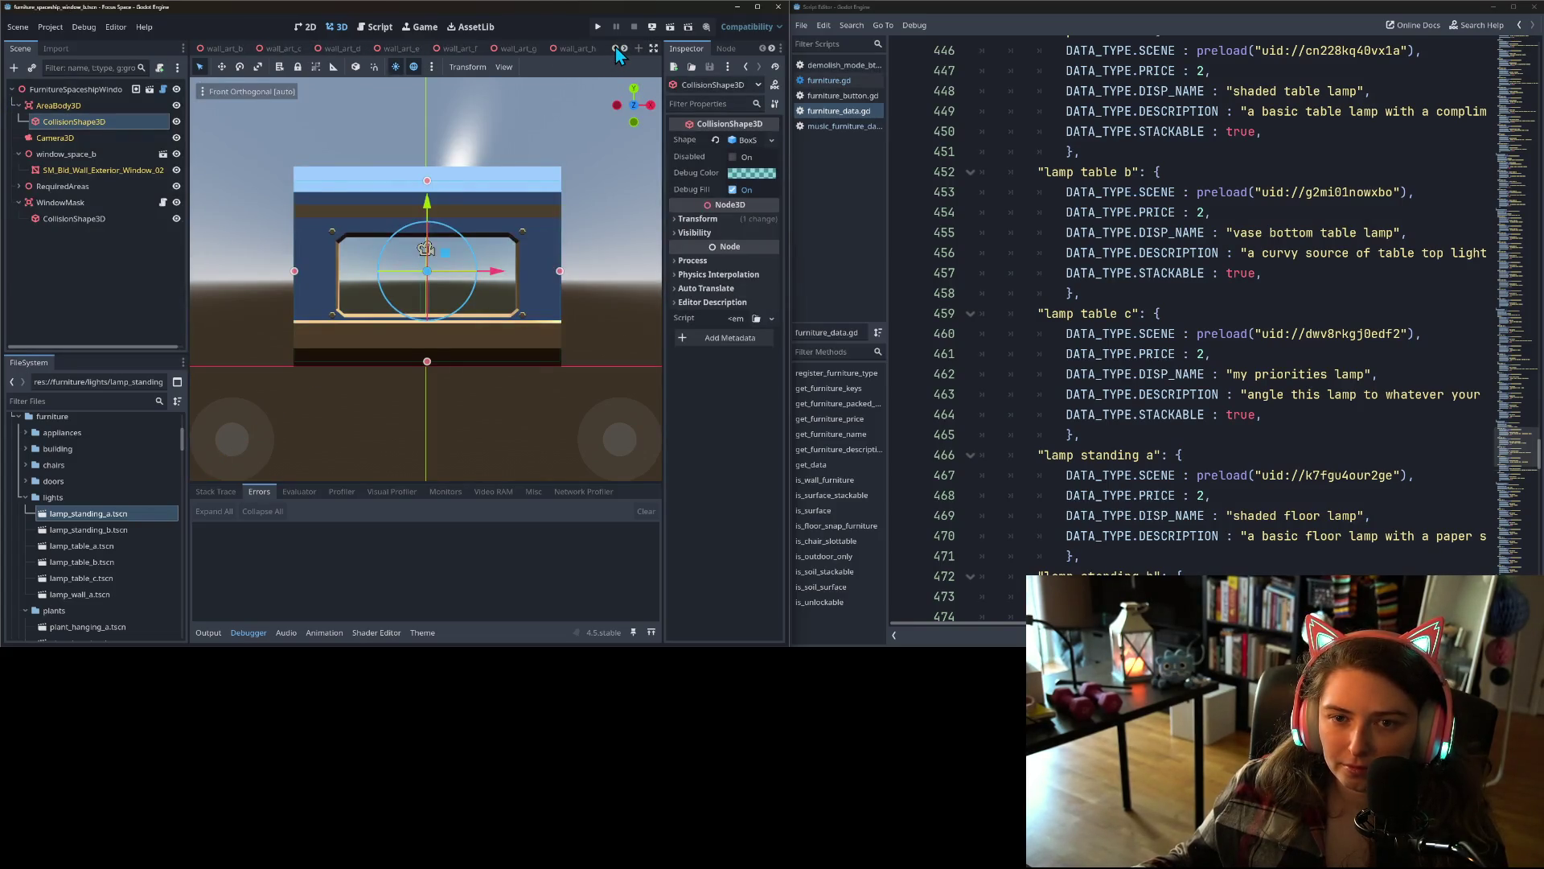
click(615, 47)
click(615, 47)
click(615, 47)
click(615, 47)
click(615, 46)
click(615, 47)
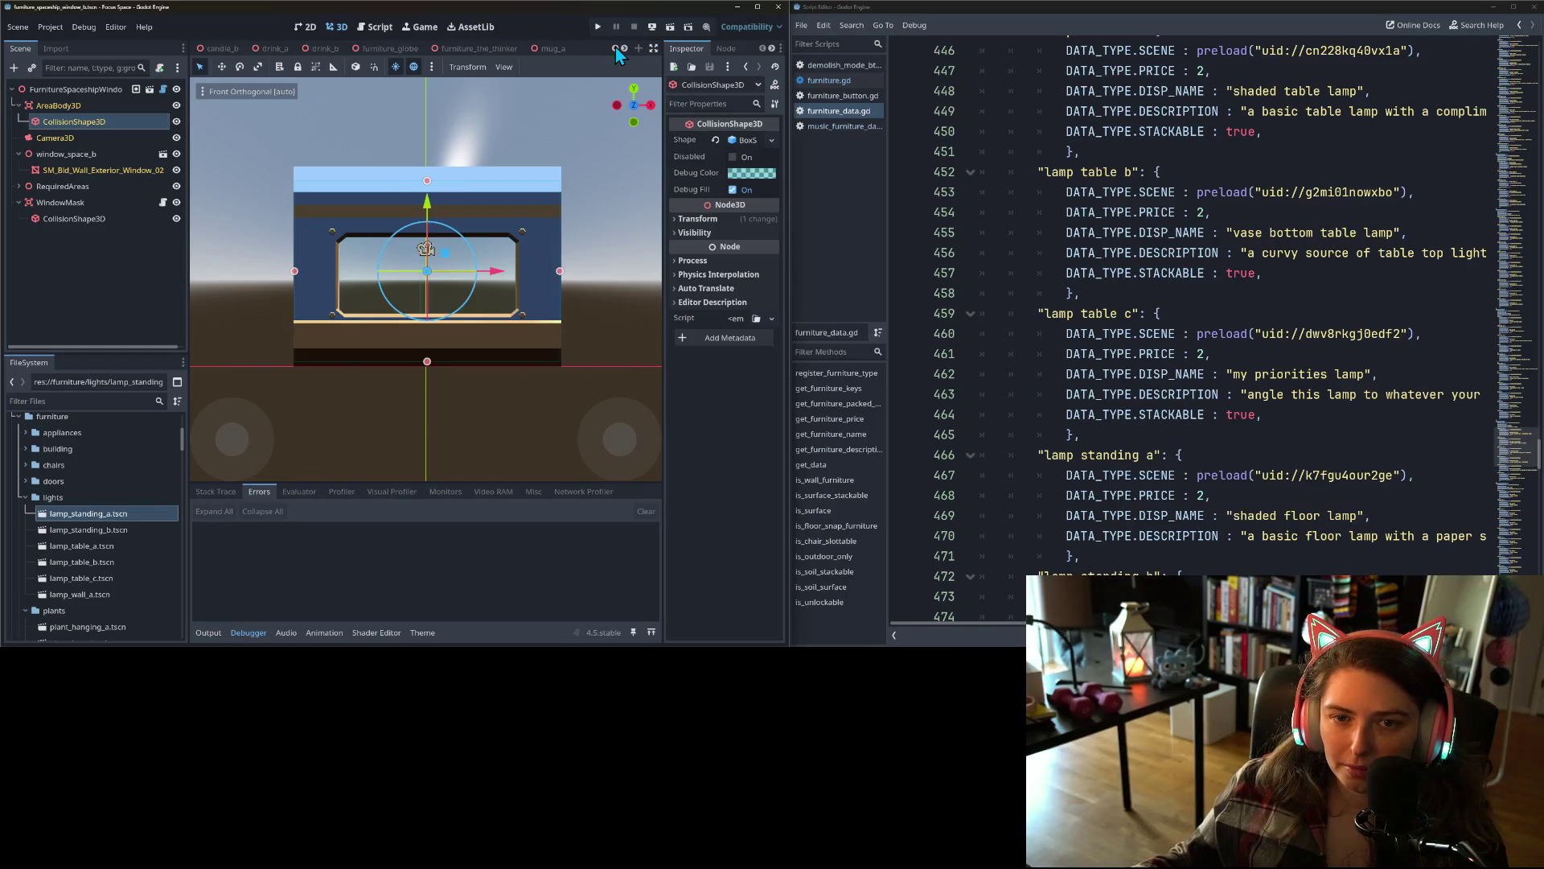
click(615, 46)
click(615, 46)
click(615, 47)
click(615, 46)
click(615, 47)
click(615, 47)
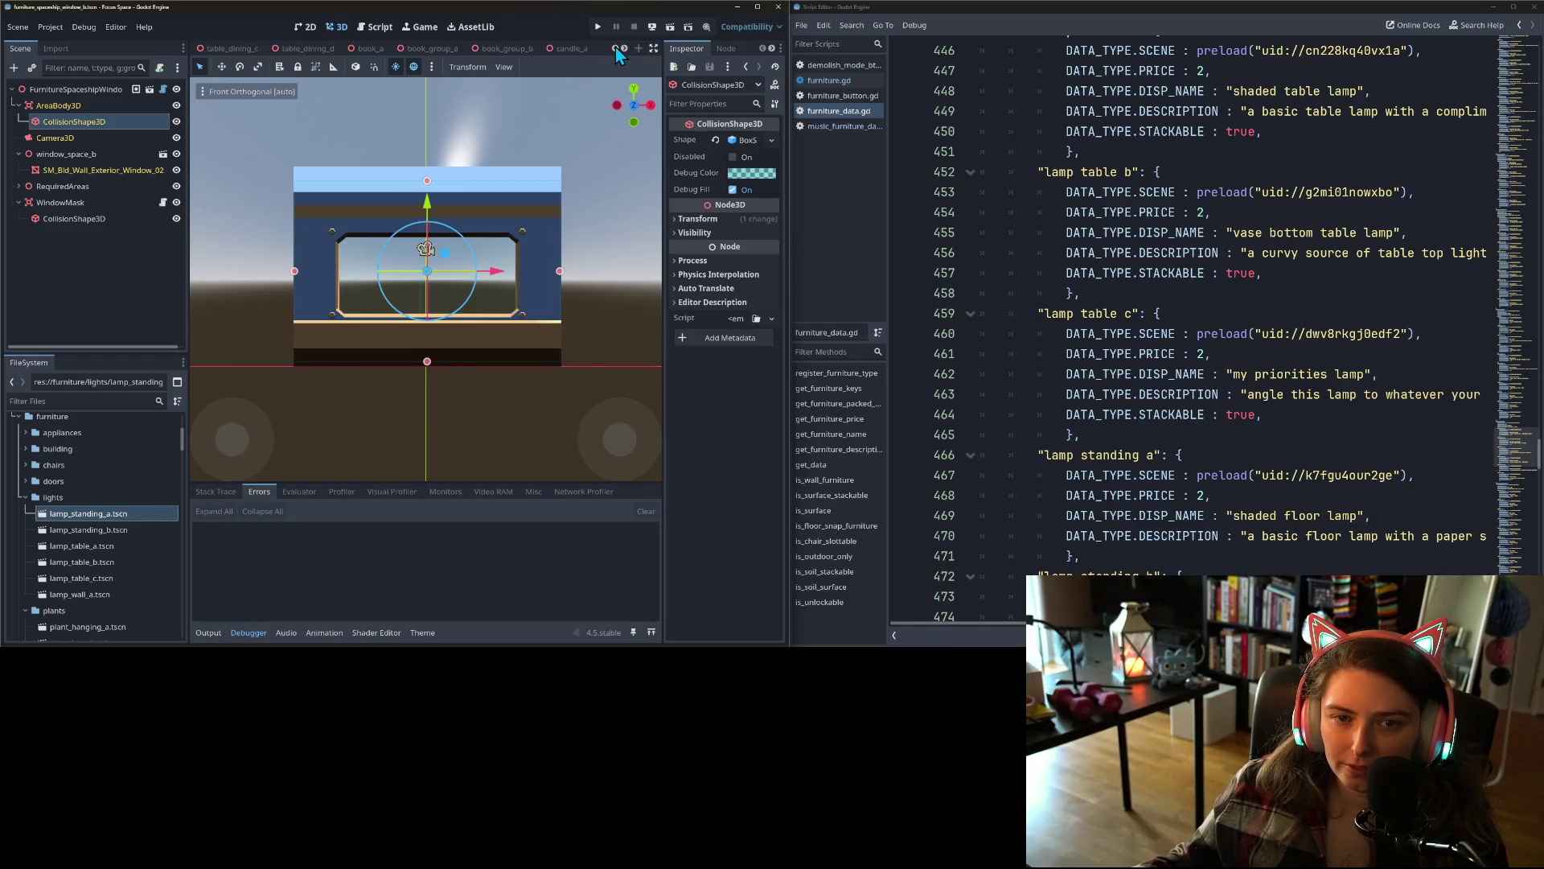
click(615, 46)
click(615, 46)
click(616, 47)
click(615, 47)
click(615, 47)
click(615, 47)
click(615, 47)
click(615, 46)
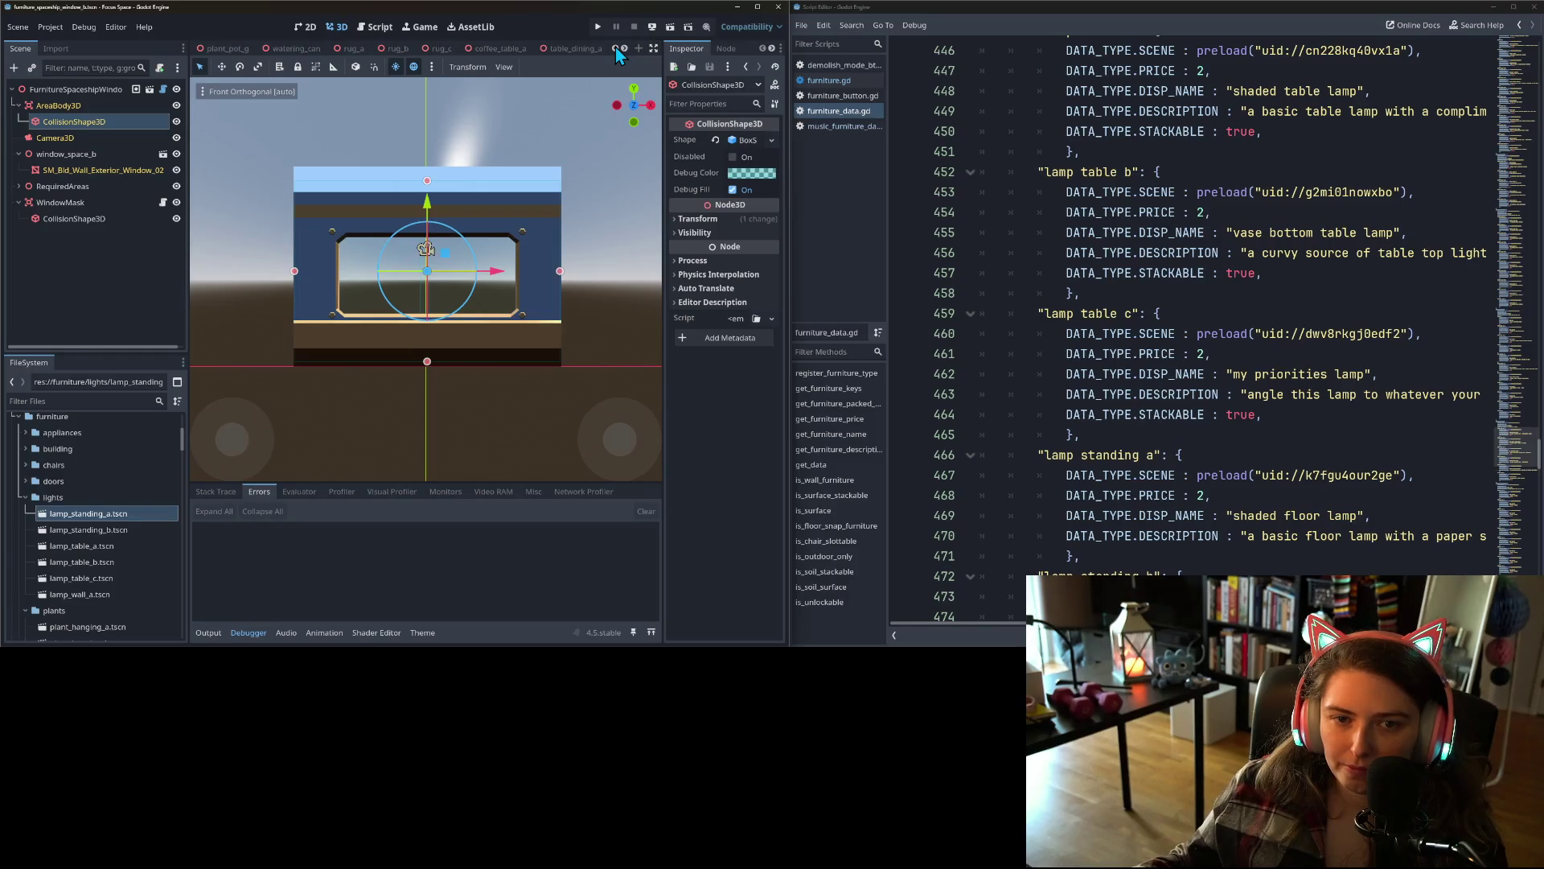
click(615, 47)
click(616, 46)
click(615, 47)
click(616, 47)
click(616, 47)
click(615, 46)
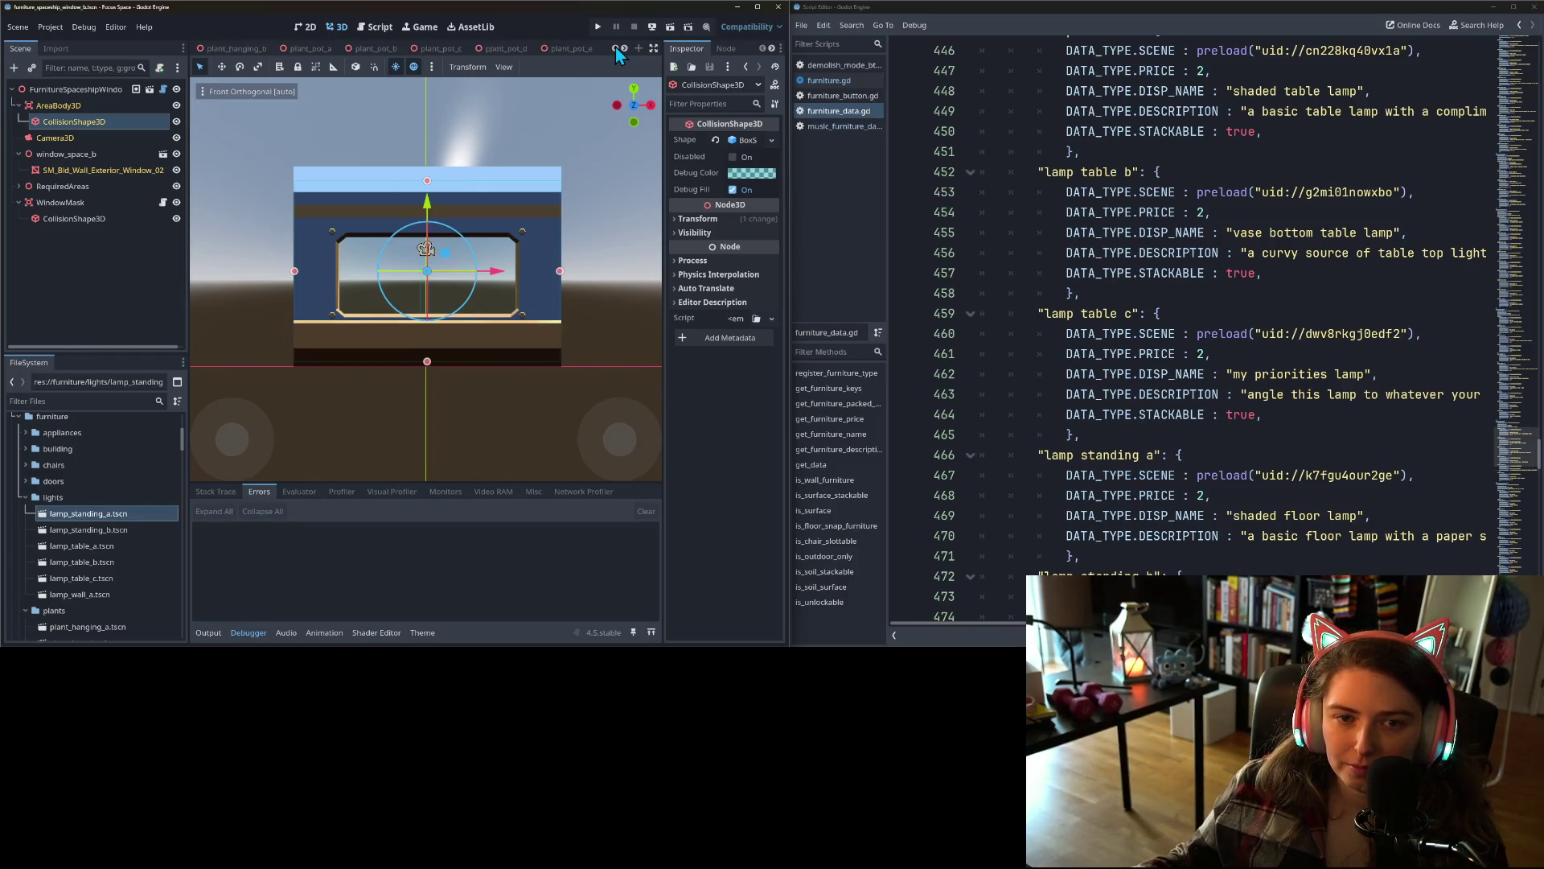
click(615, 47)
click(616, 46)
click(615, 47)
click(616, 47)
click(615, 46)
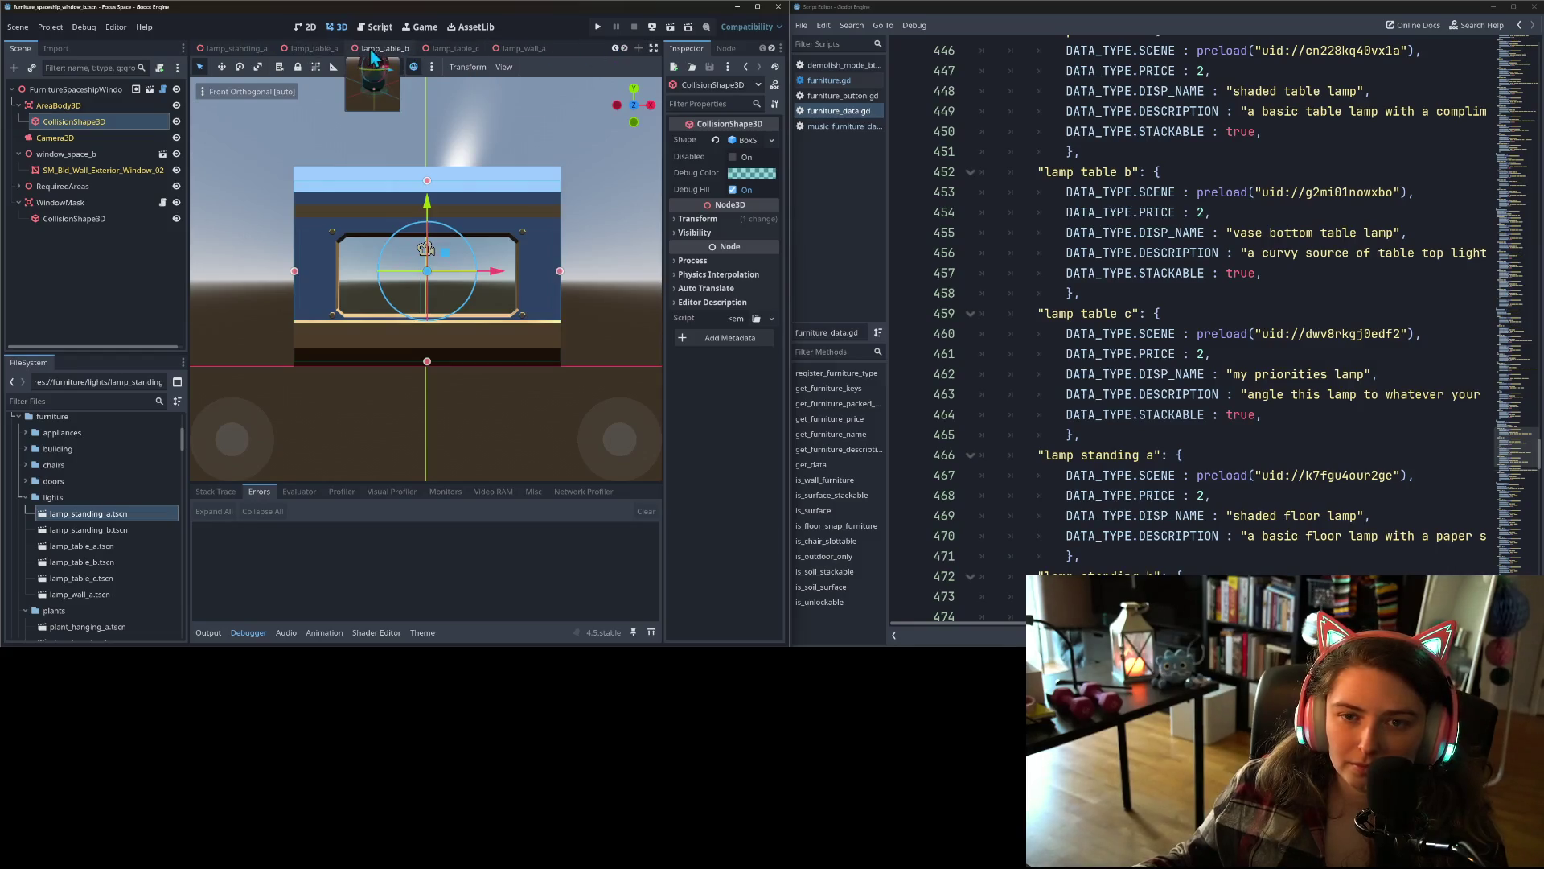
- Close the lamp_table_a, b, c, lamp_standing_a and couch_double_a scenes
click(396, 50)
click(419, 48)
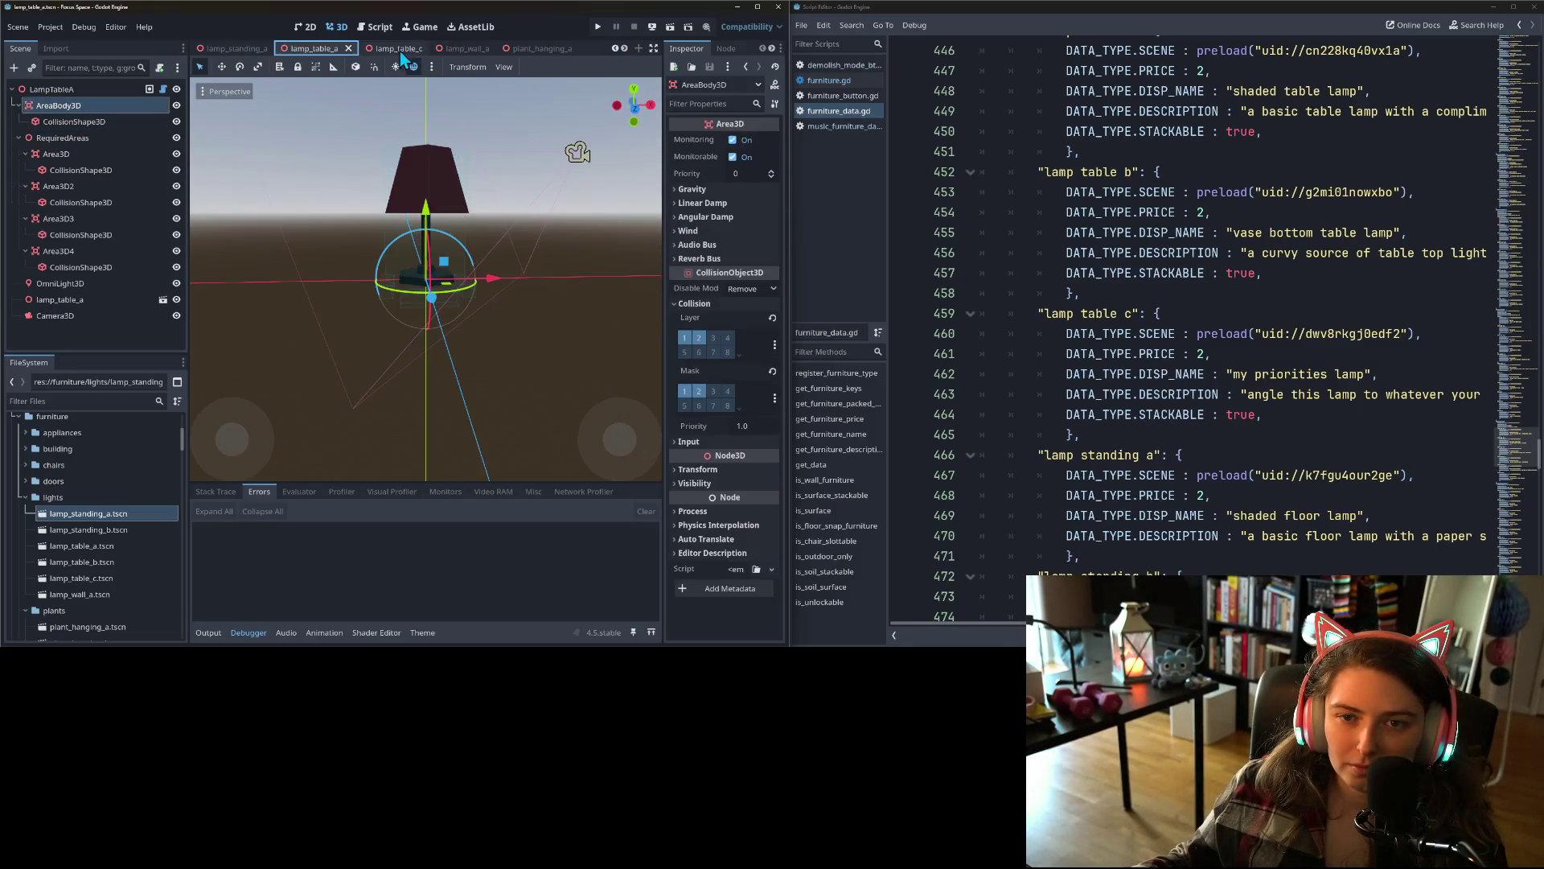
click(349, 49)
click(276, 49)
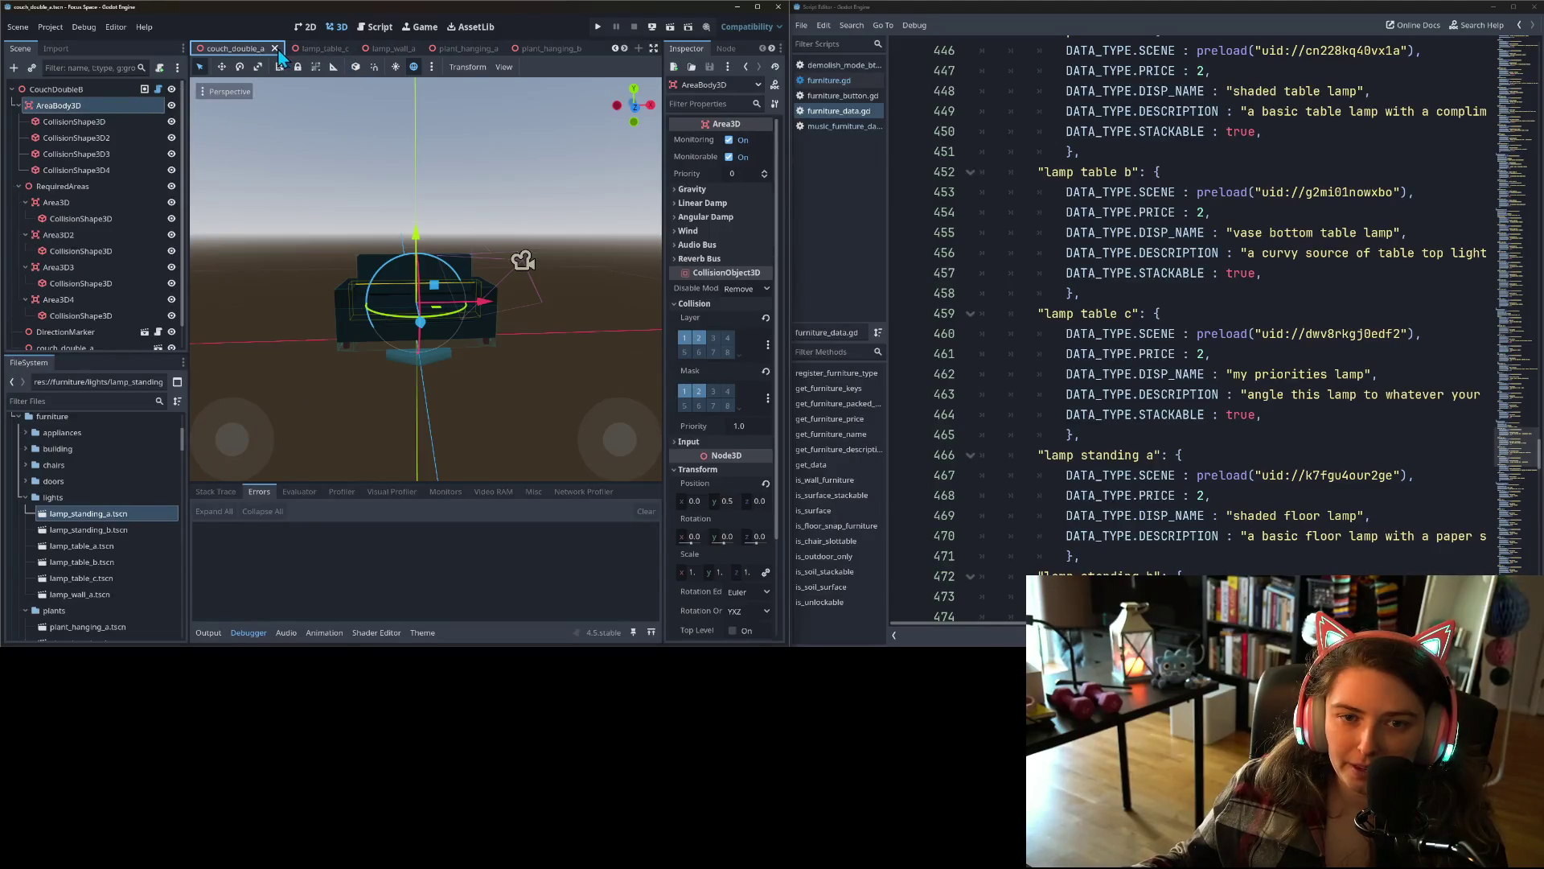
click(318, 49)
click(351, 49)
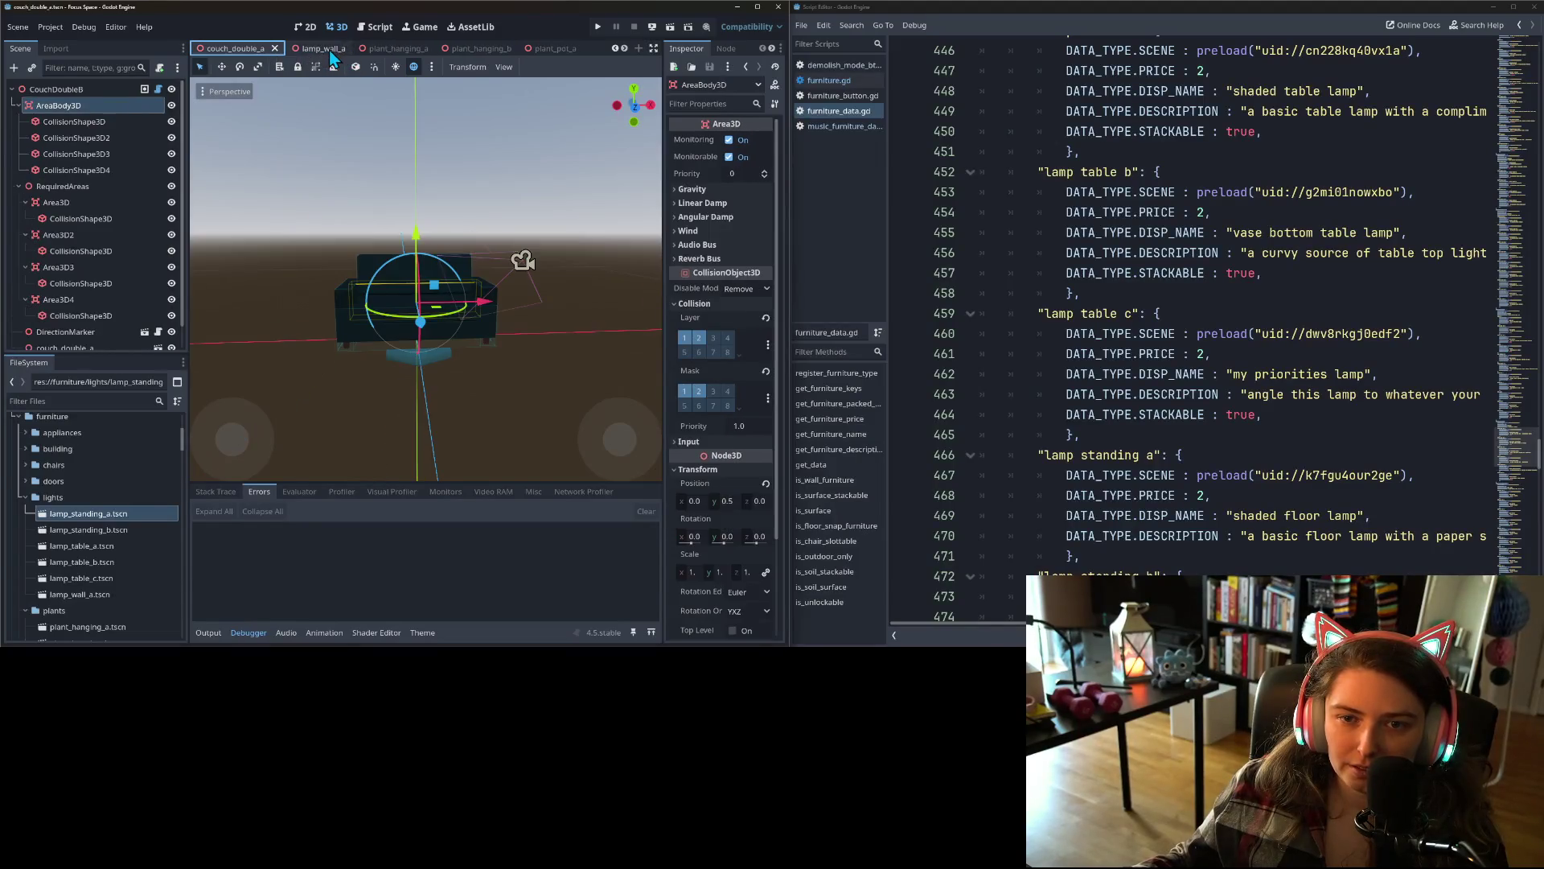
click(274, 48)
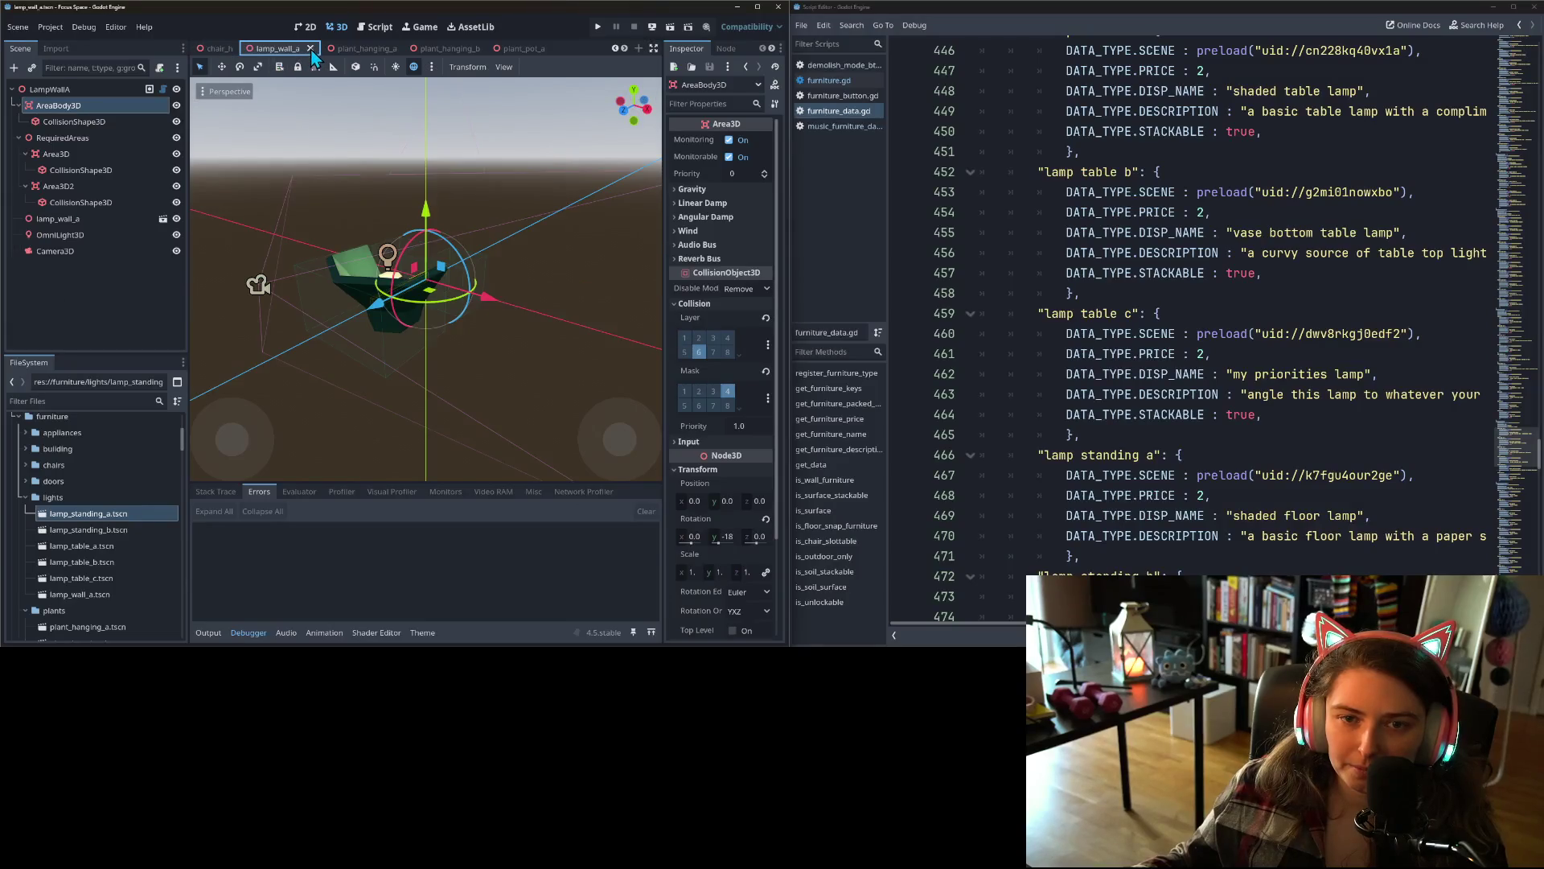
- Close the chair_h, chair_g, chair_d, chair_c, furniture and chair_b scenes
click(340, 48)
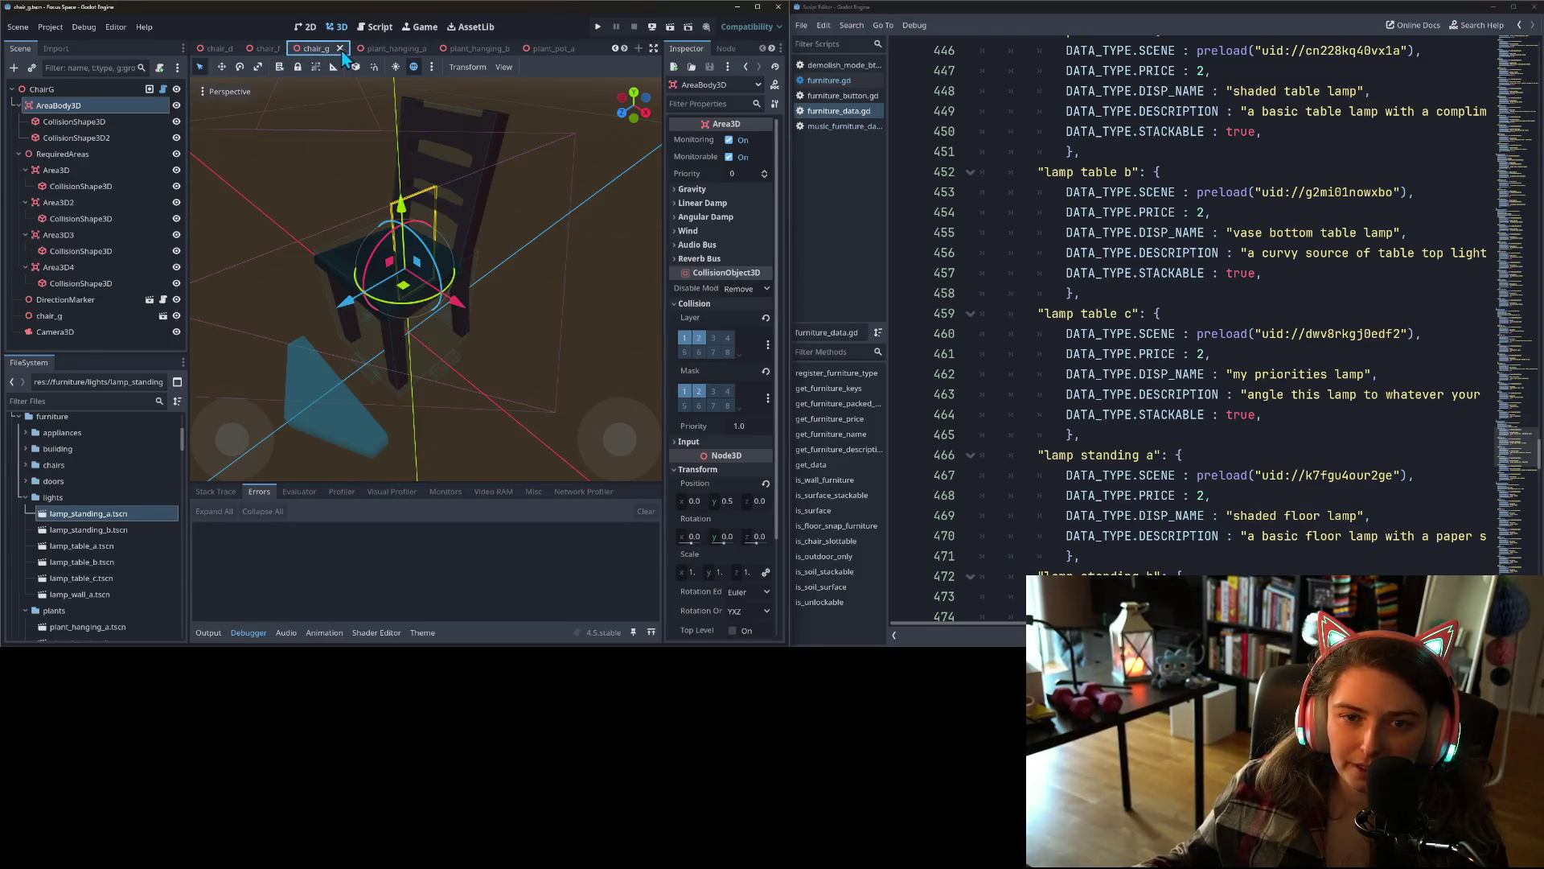
click(339, 49)
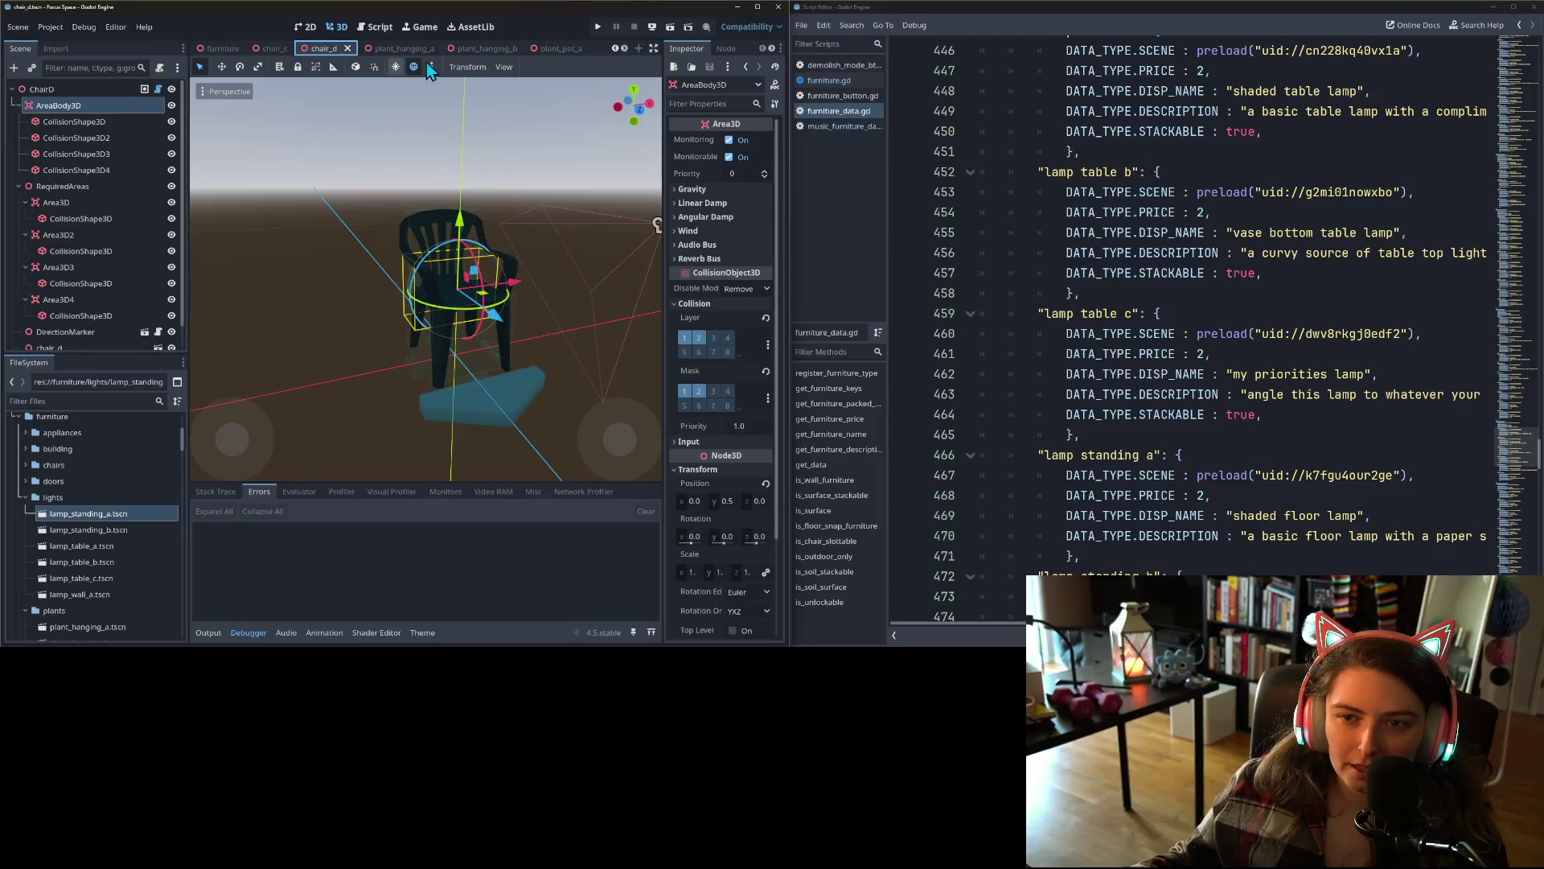
click(614, 48)
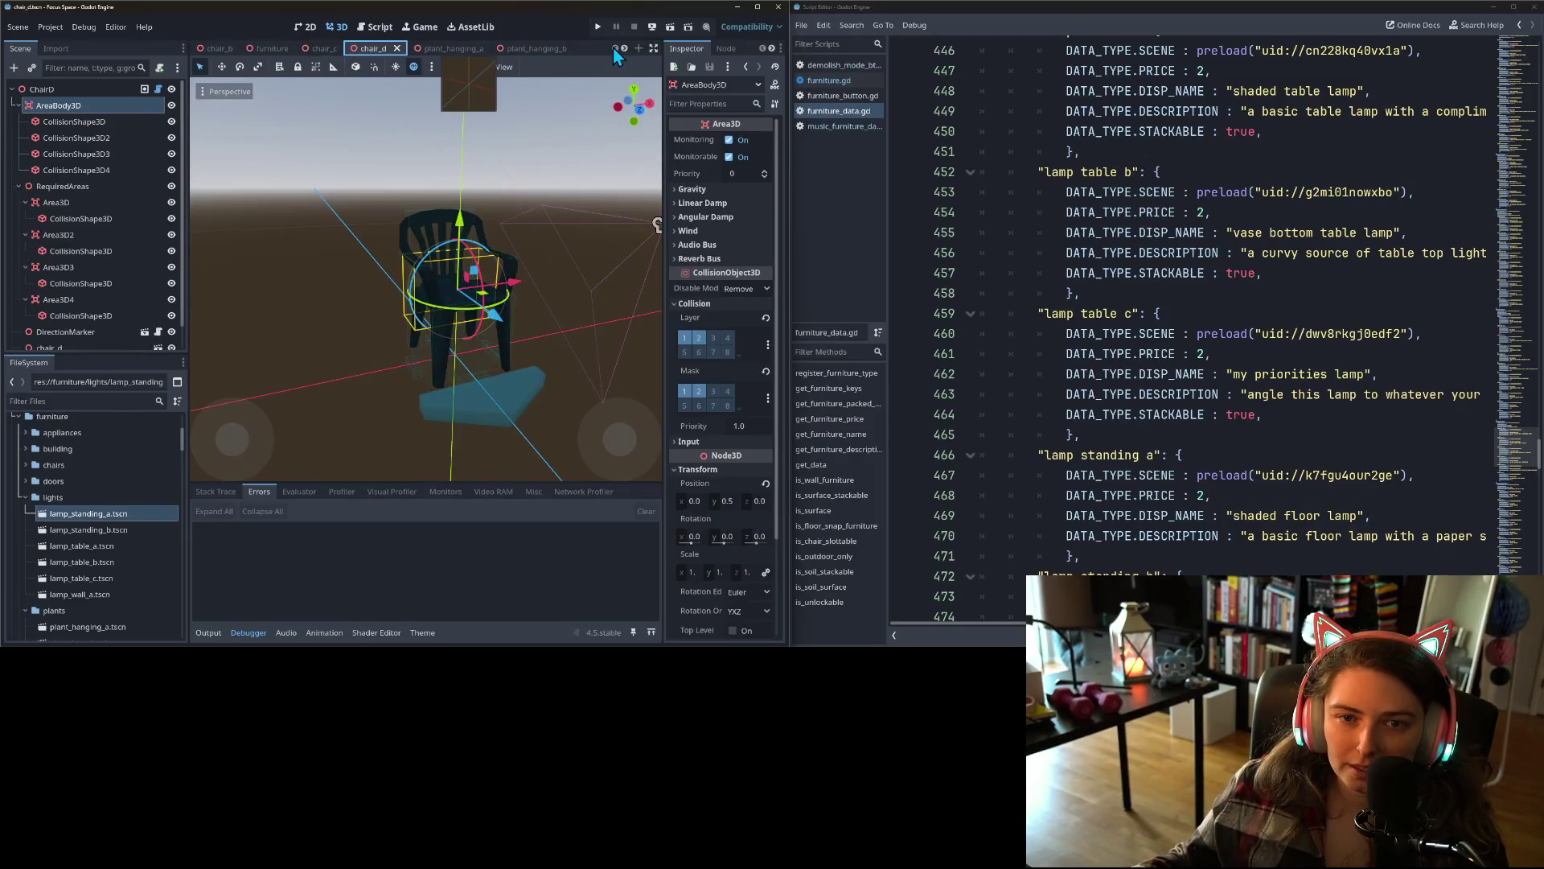
click(397, 48)
click(347, 48)
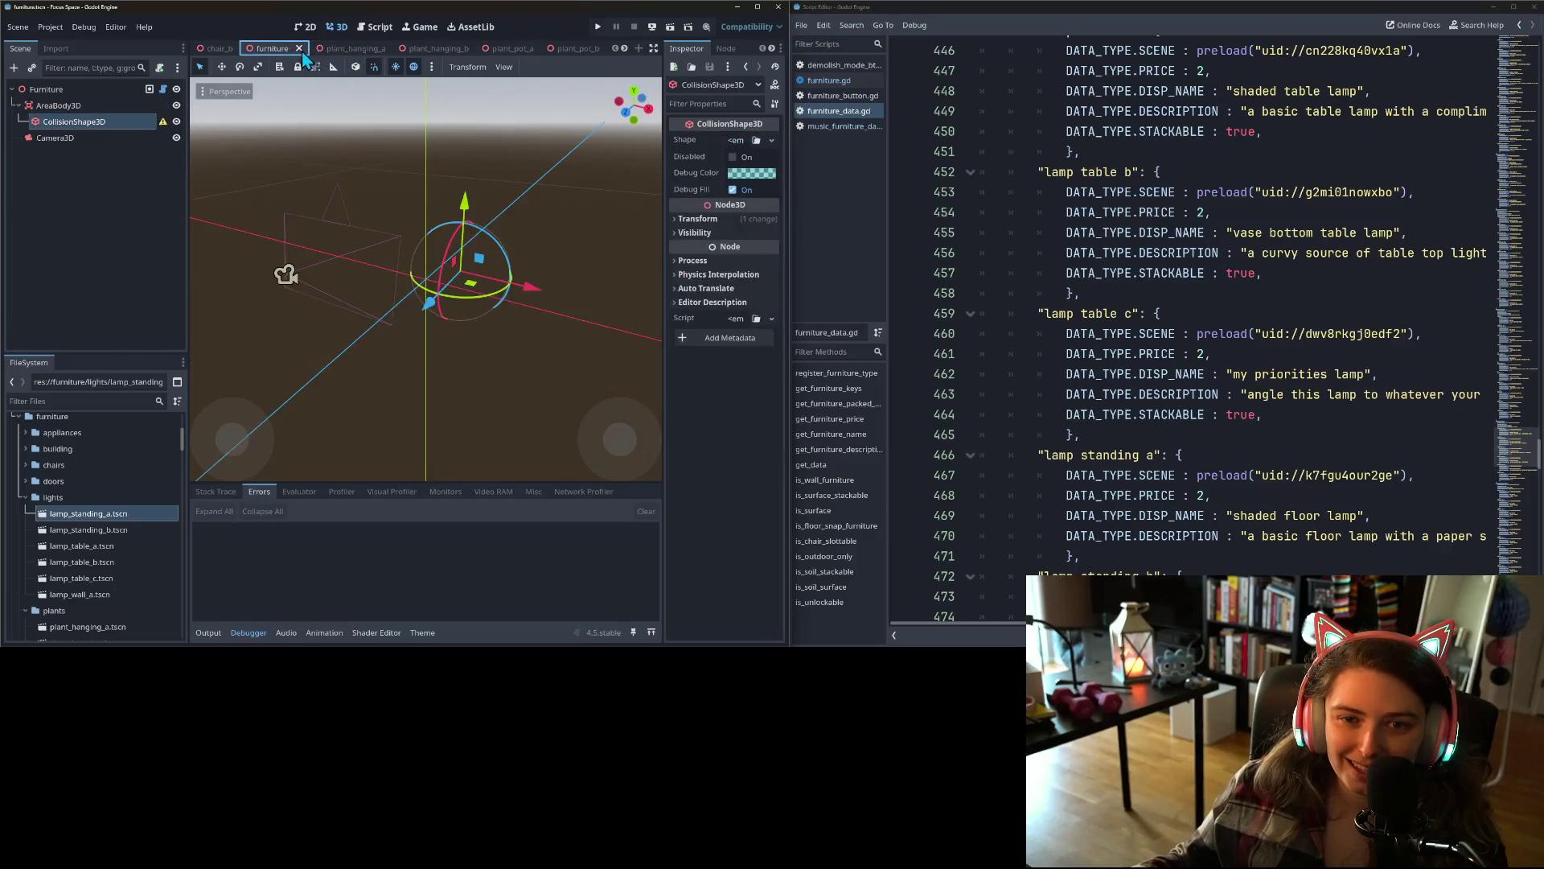
click(297, 48)
click(243, 49)
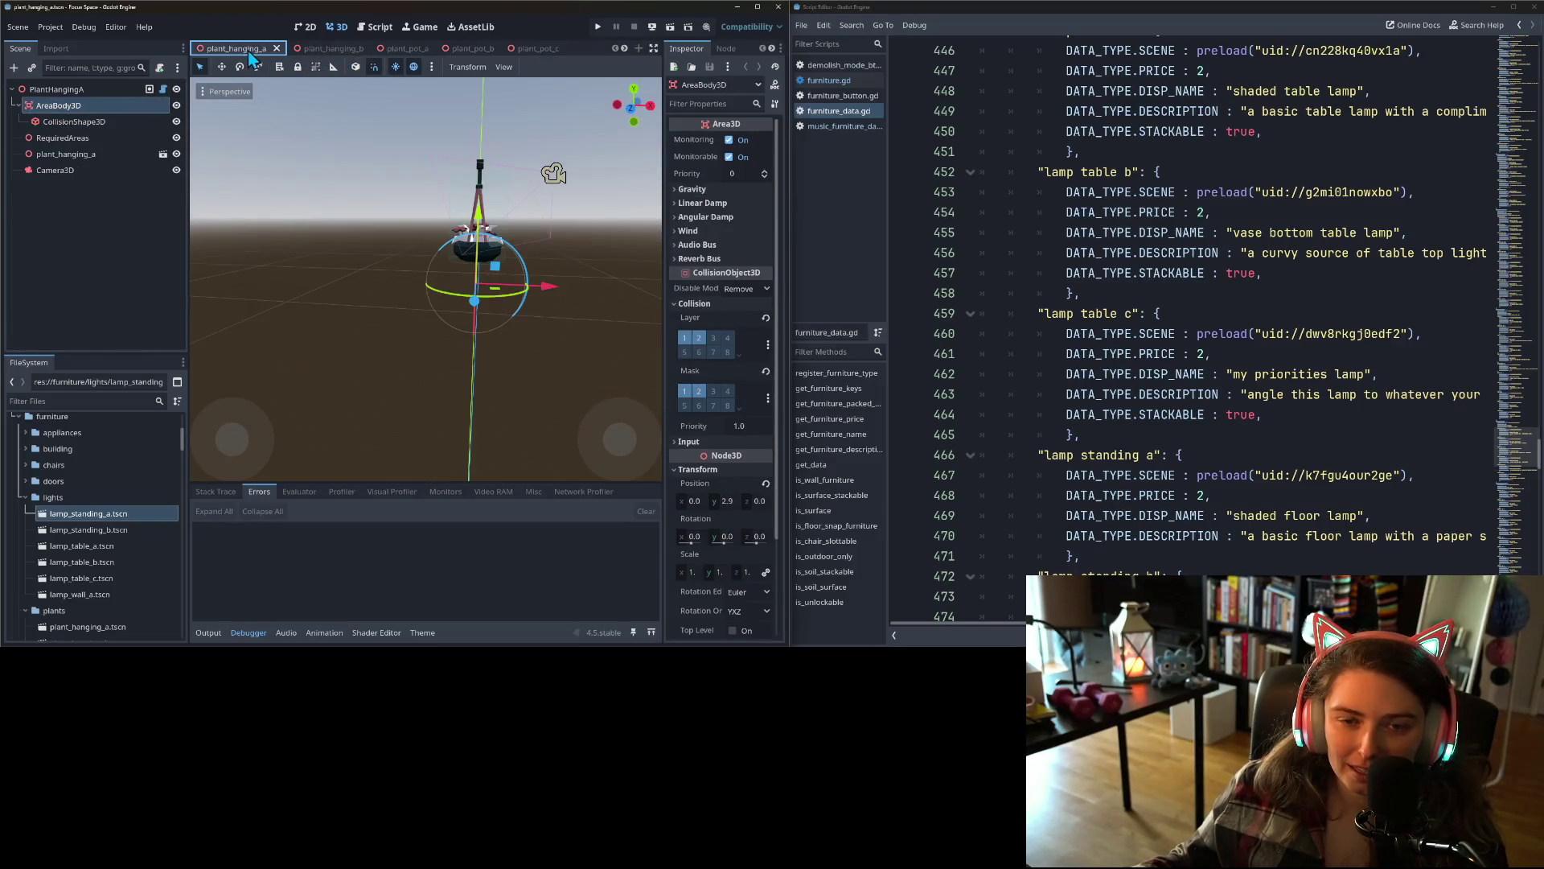
scroll(281, 93, up, 2)
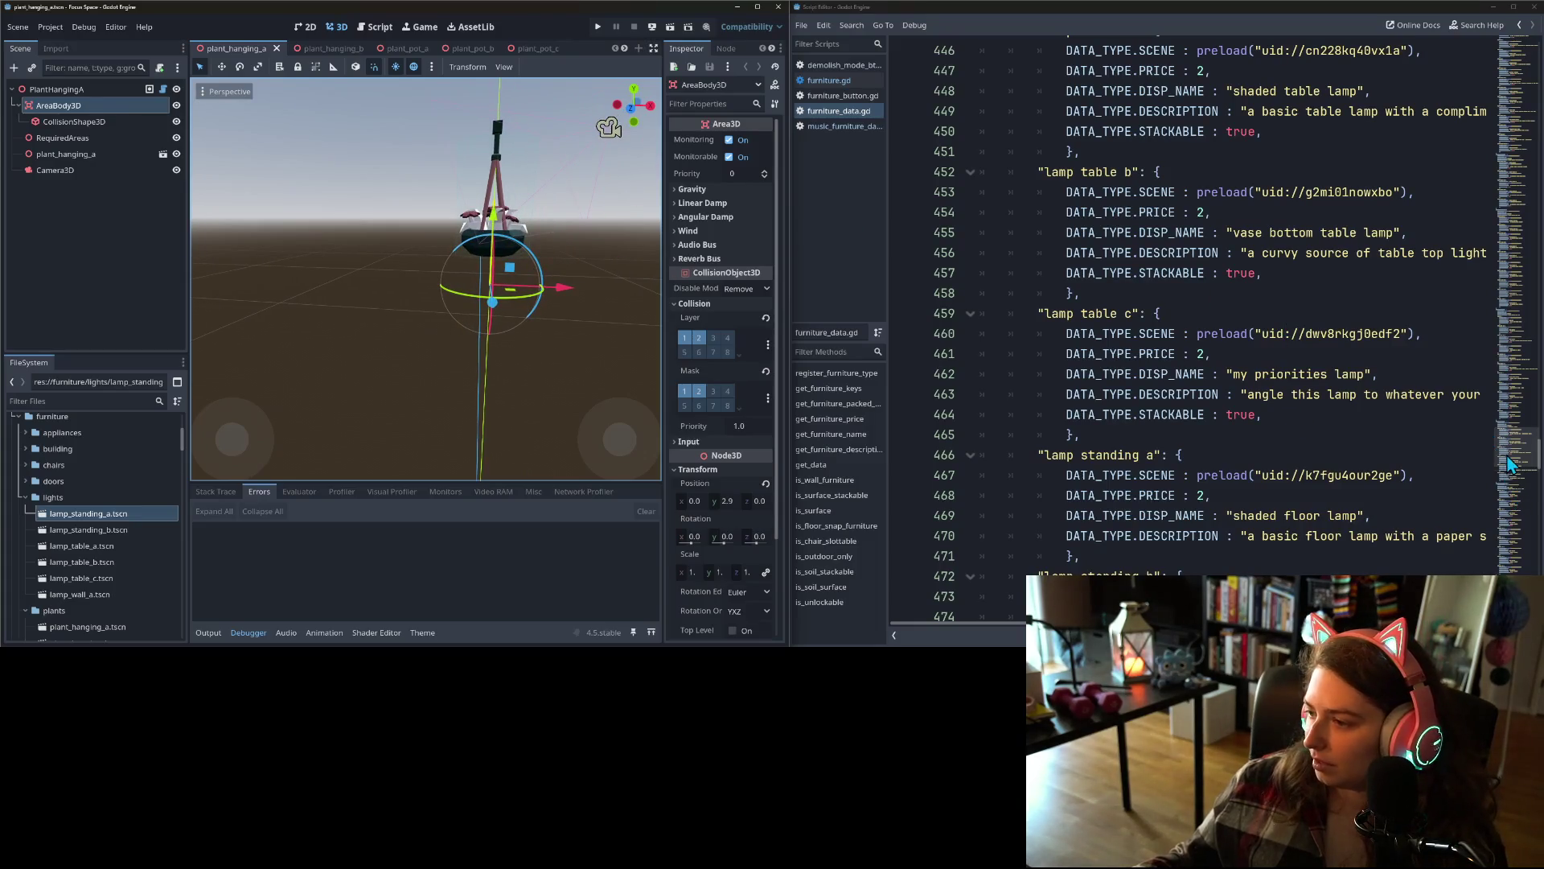
- Scroll to the window entries and rename window a to "full wall window"
scroll(1510, 474, down, 4)
scroll(1511, 482, down, 5)
drag(1512, 496, 1515, 572)
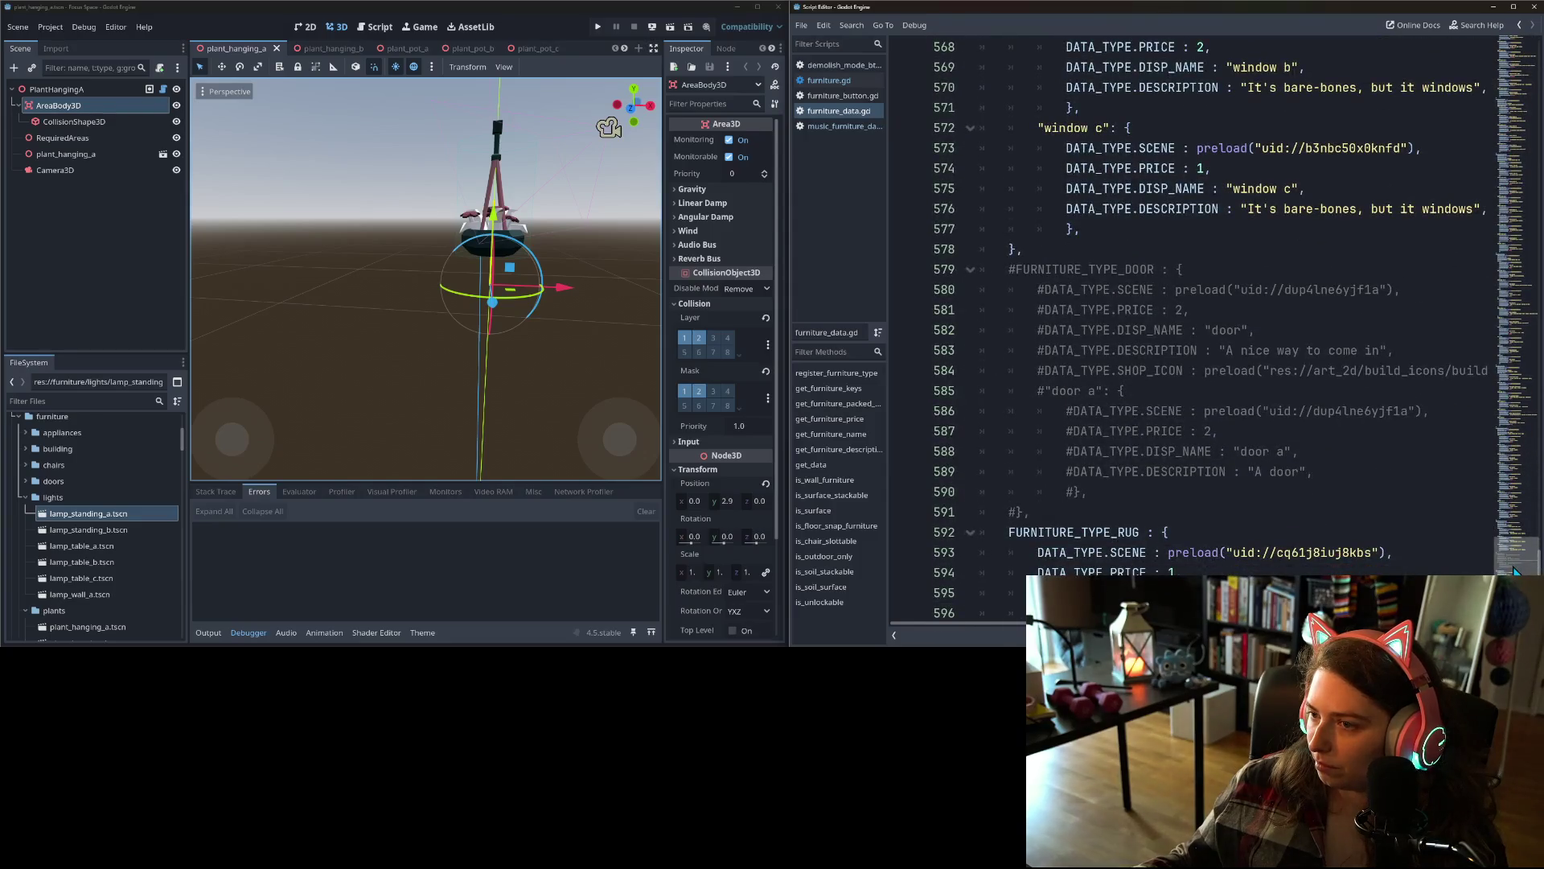
drag(1515, 572, 1512, 556)
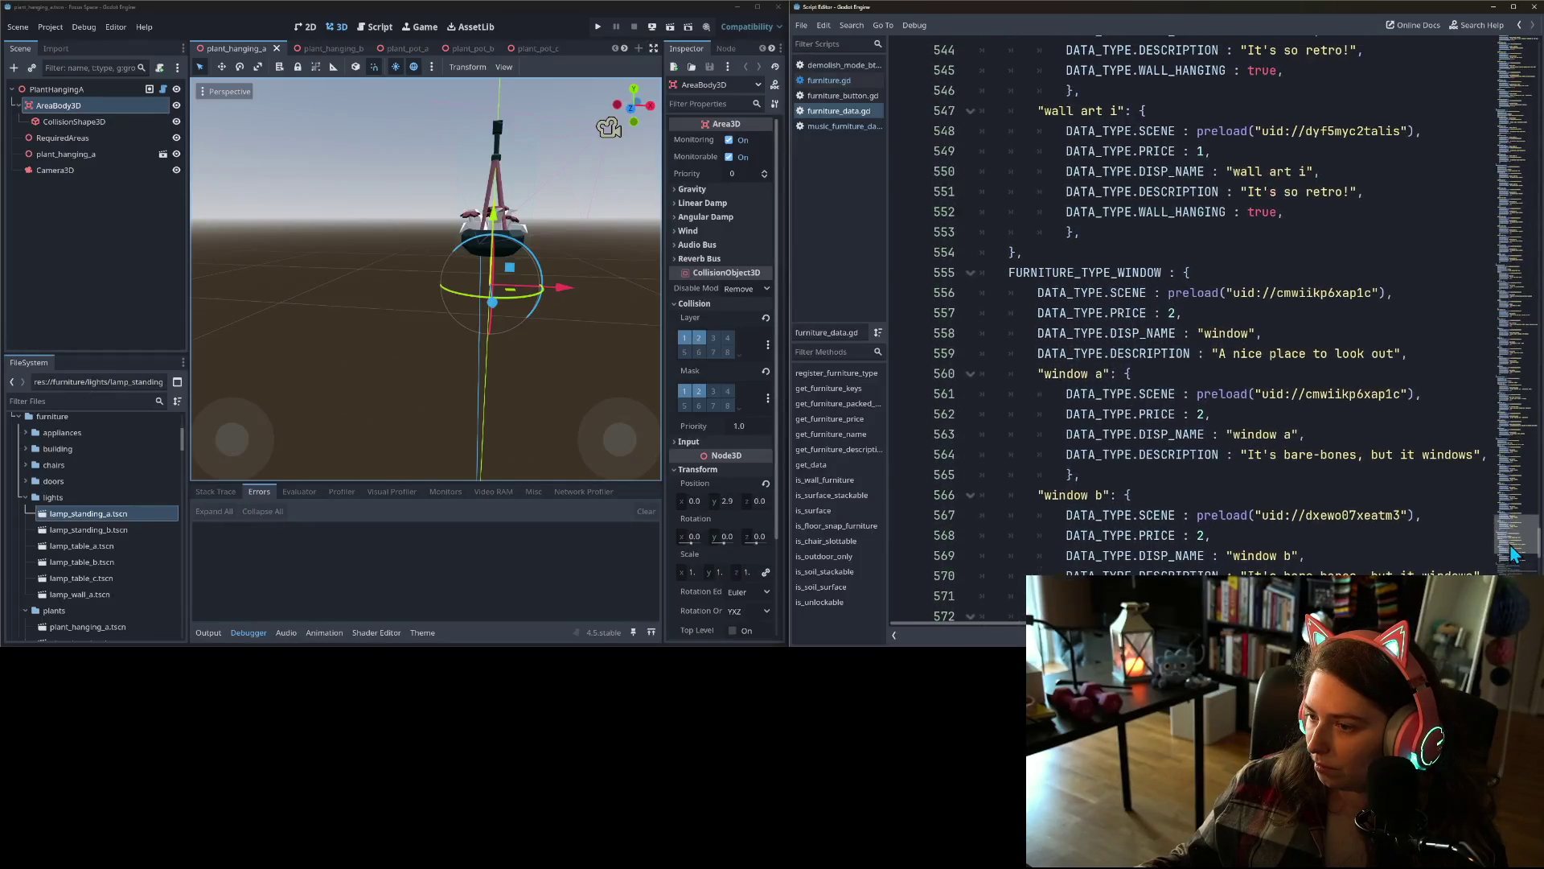
click(1238, 414)
drag(1231, 434, 1292, 434)
text(full )
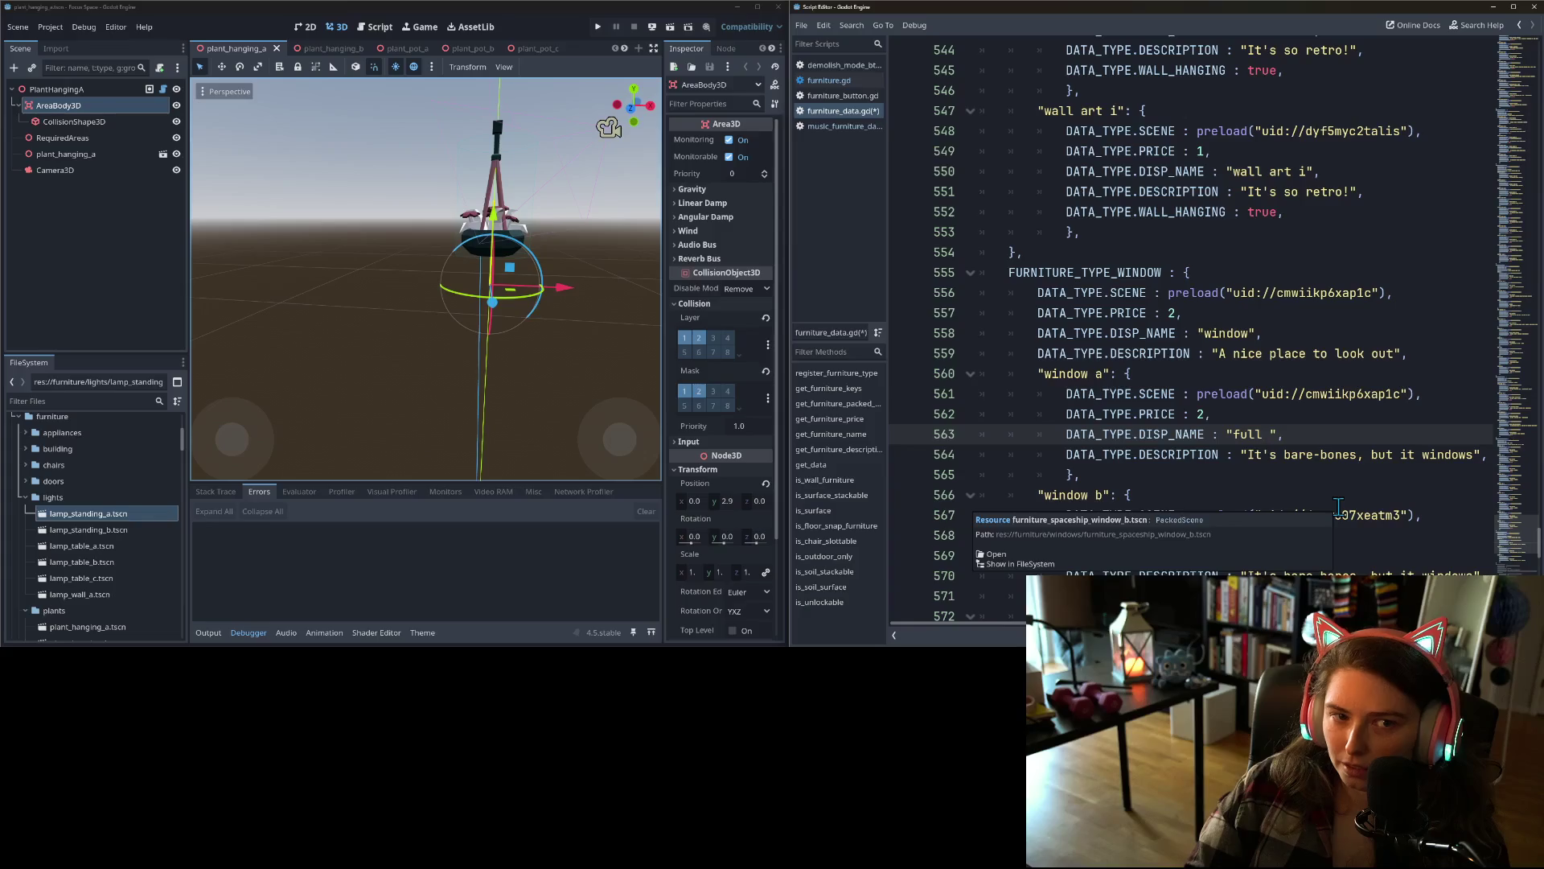
text(wall window)
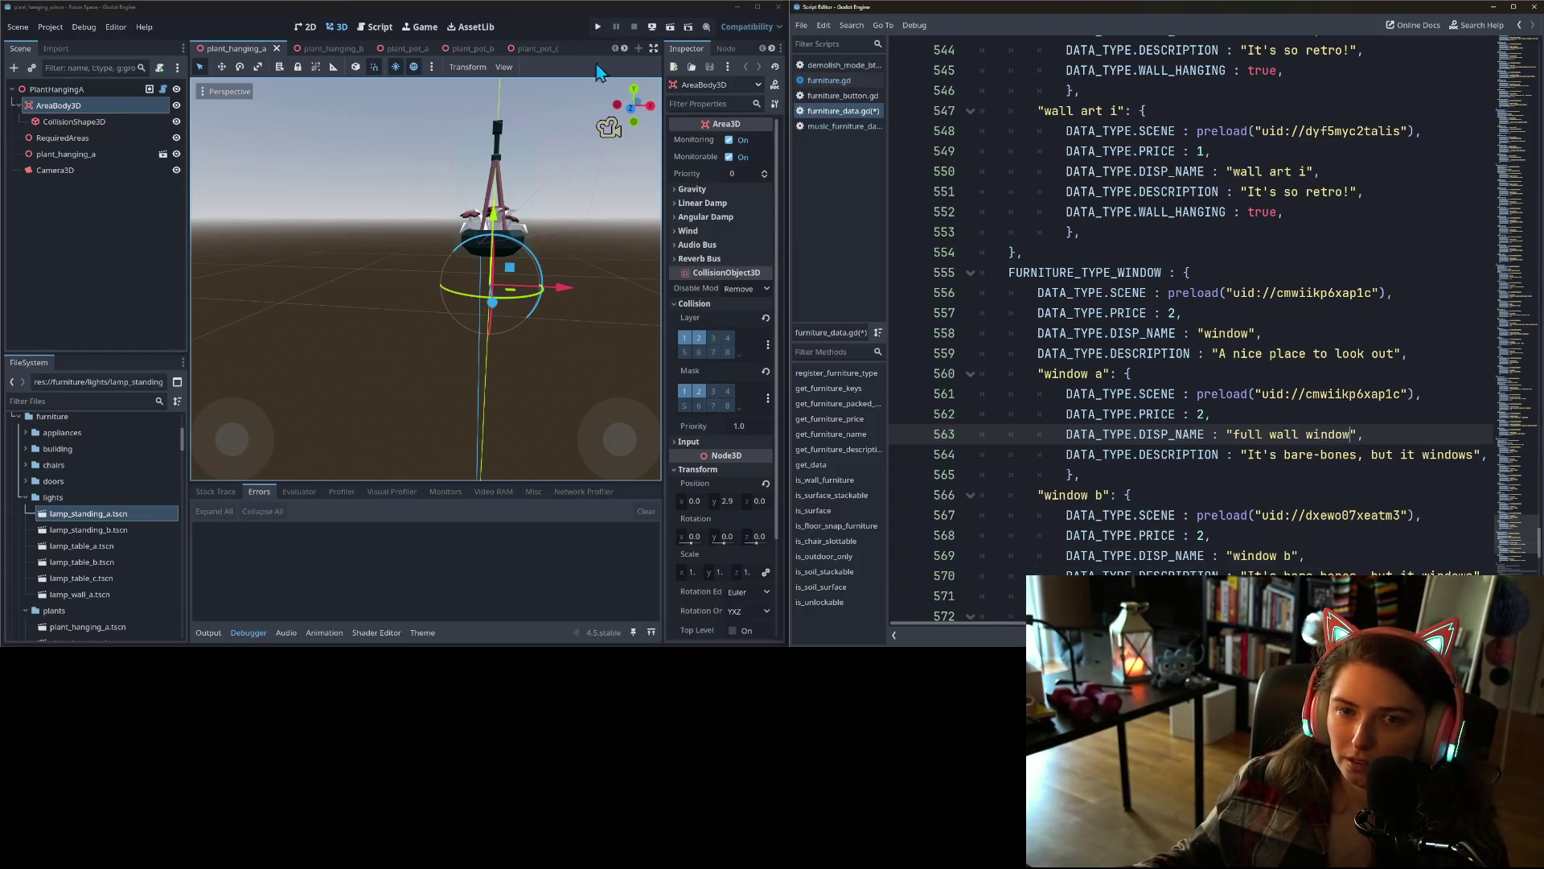
- Rename window b to "deeper full wall window" and window c to "horizontal bars peekhole"
drag(1233, 556, 1281, 557)
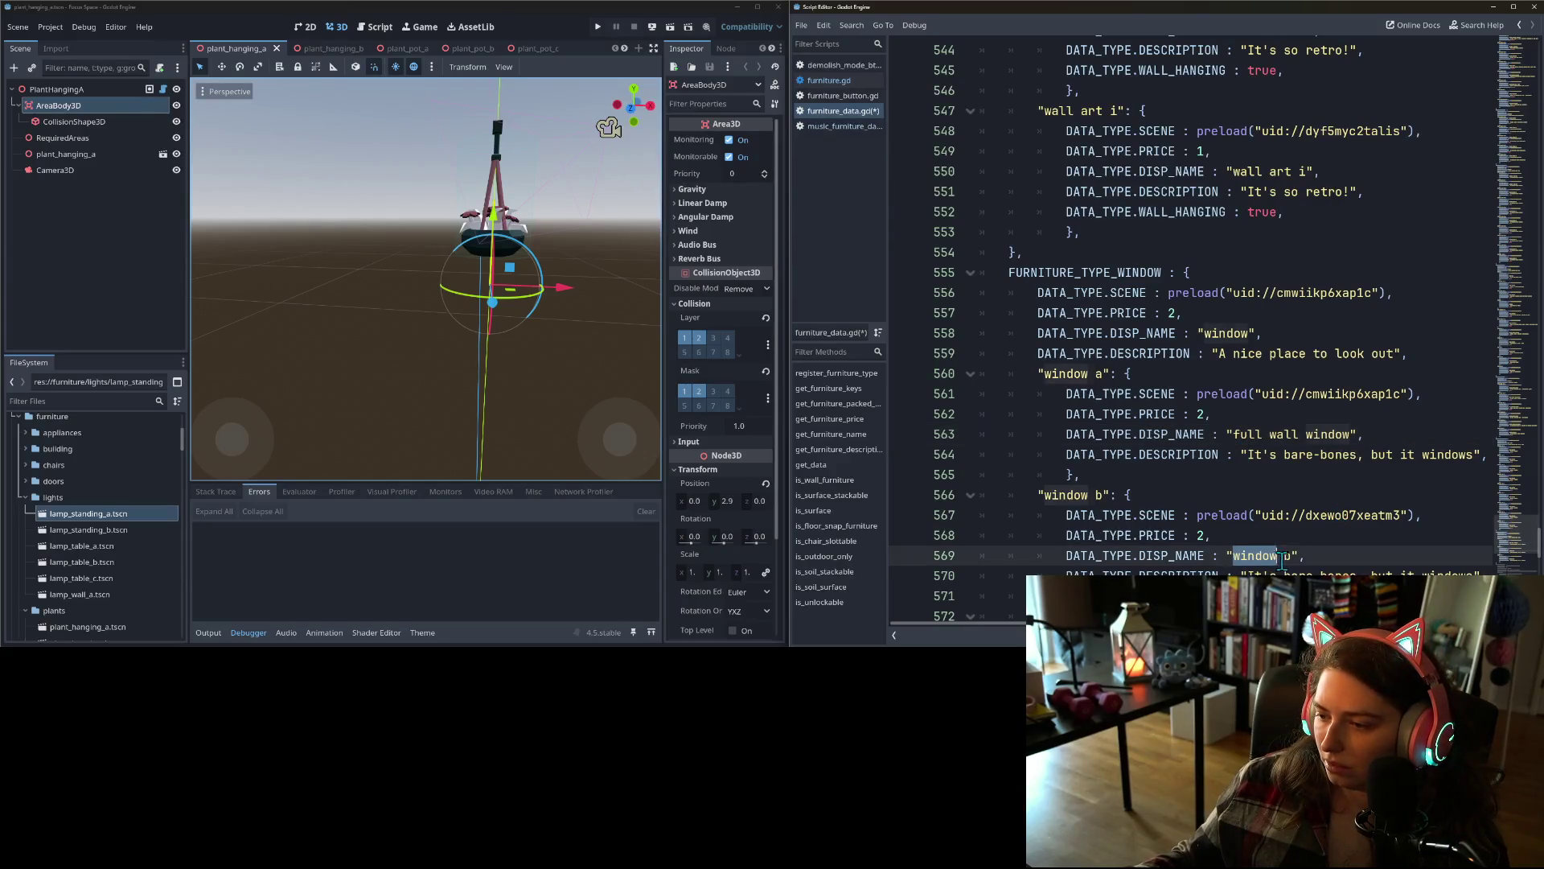
text(deep)
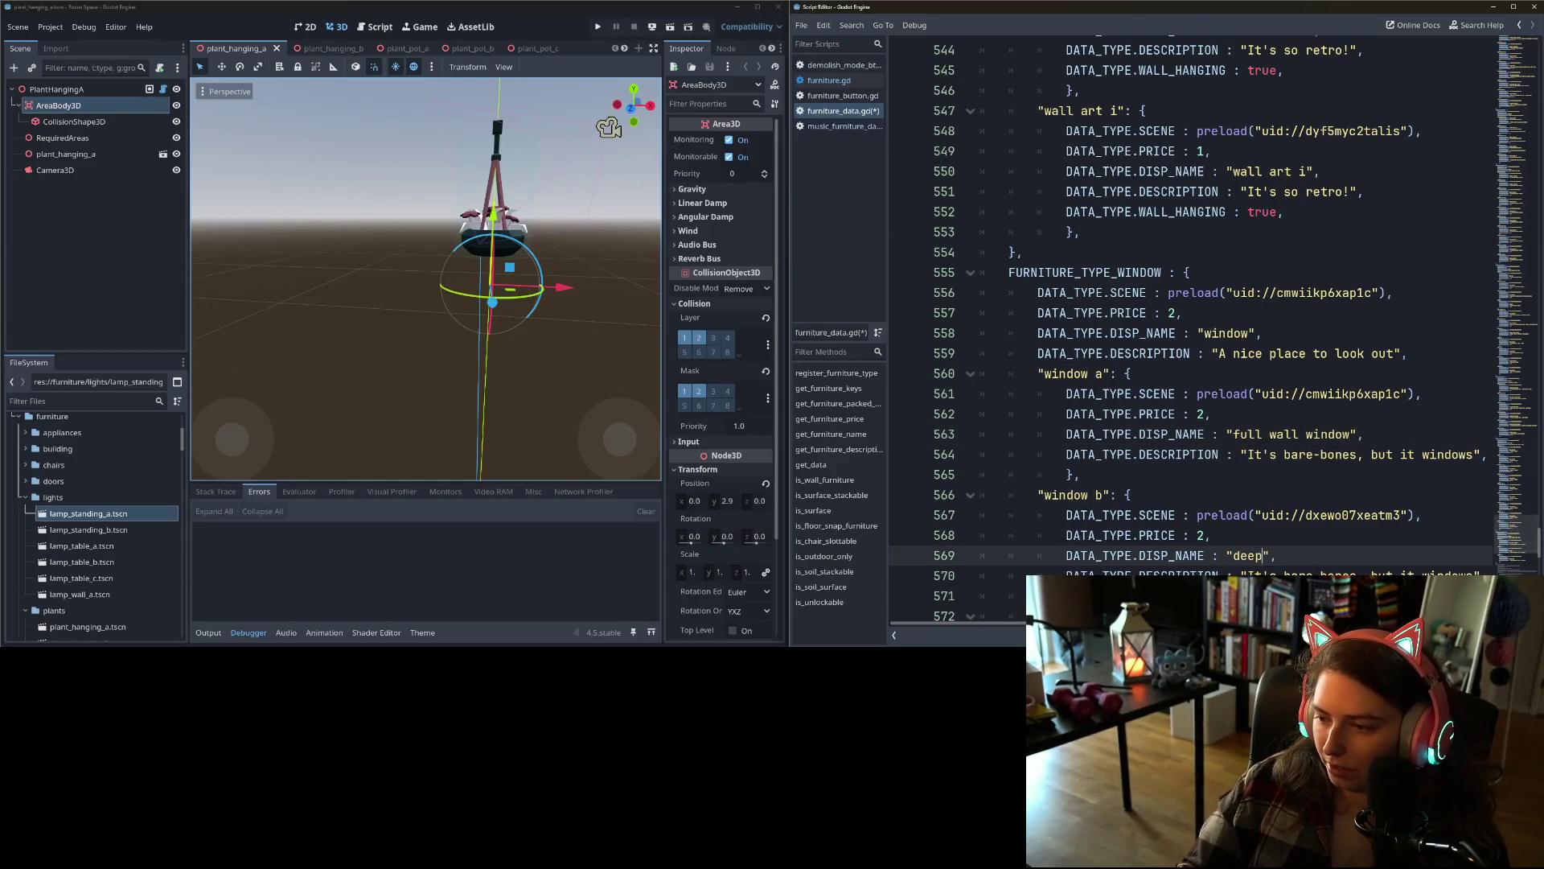
text(er full )
text(wall window)
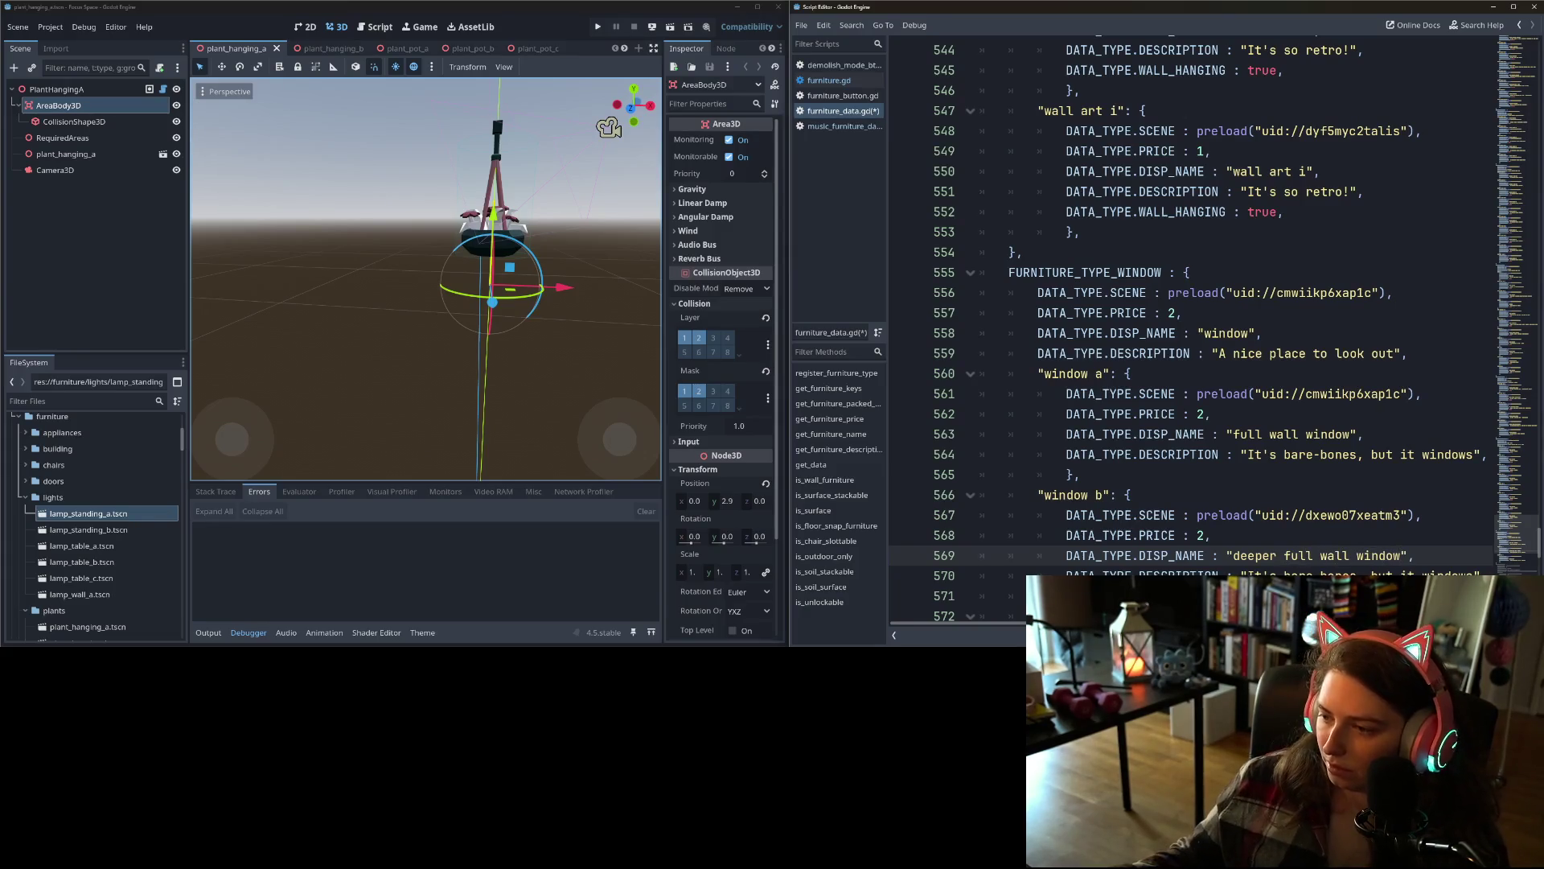
scroll(1257, 538, down, 2)
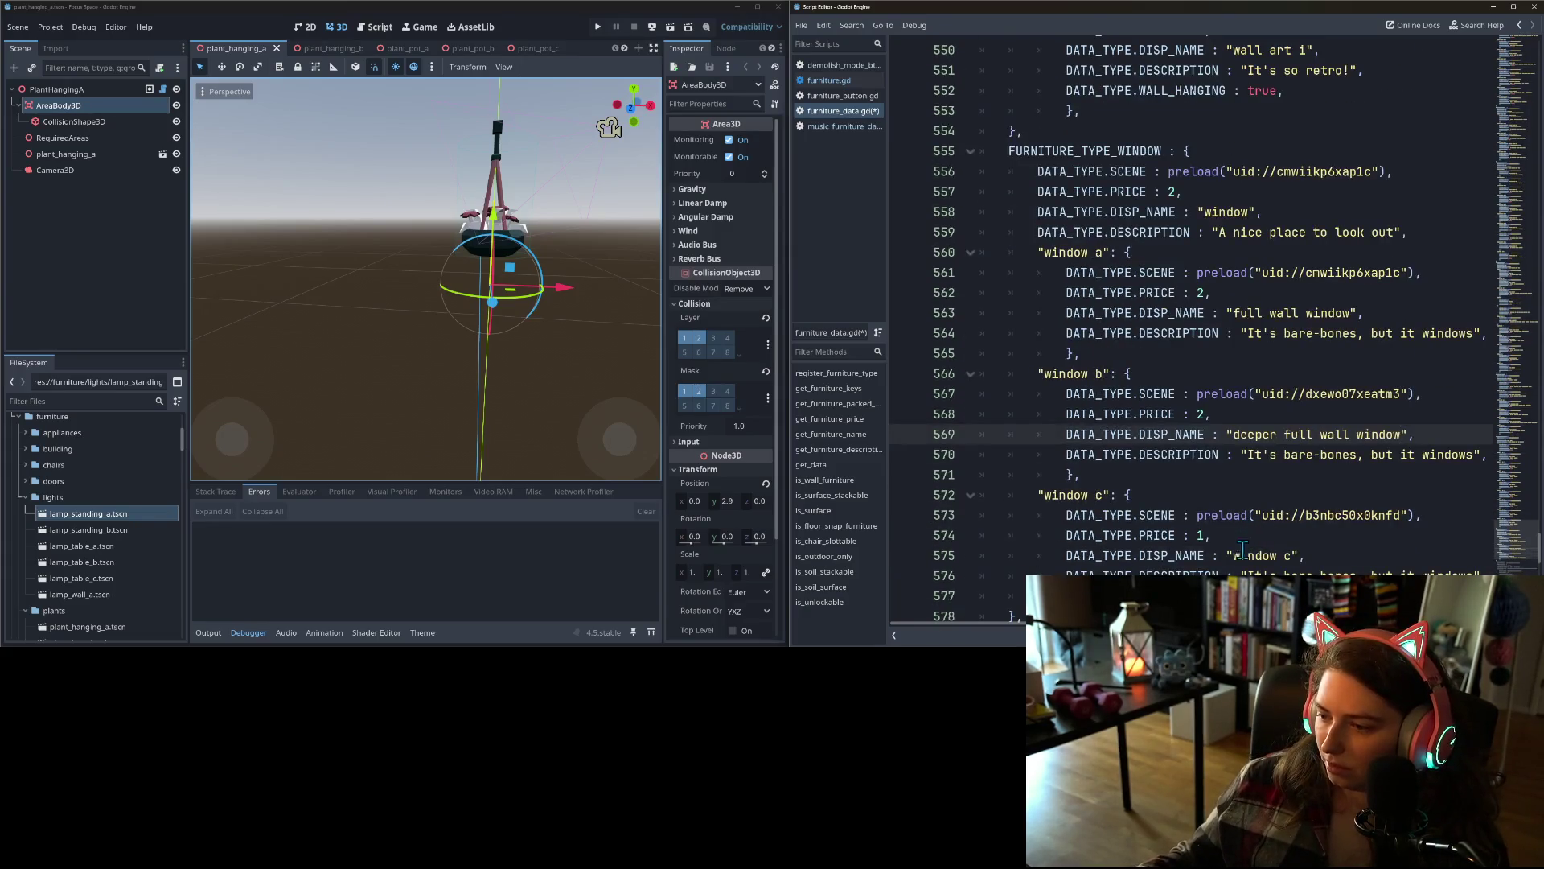
drag(1233, 555, 1293, 557)
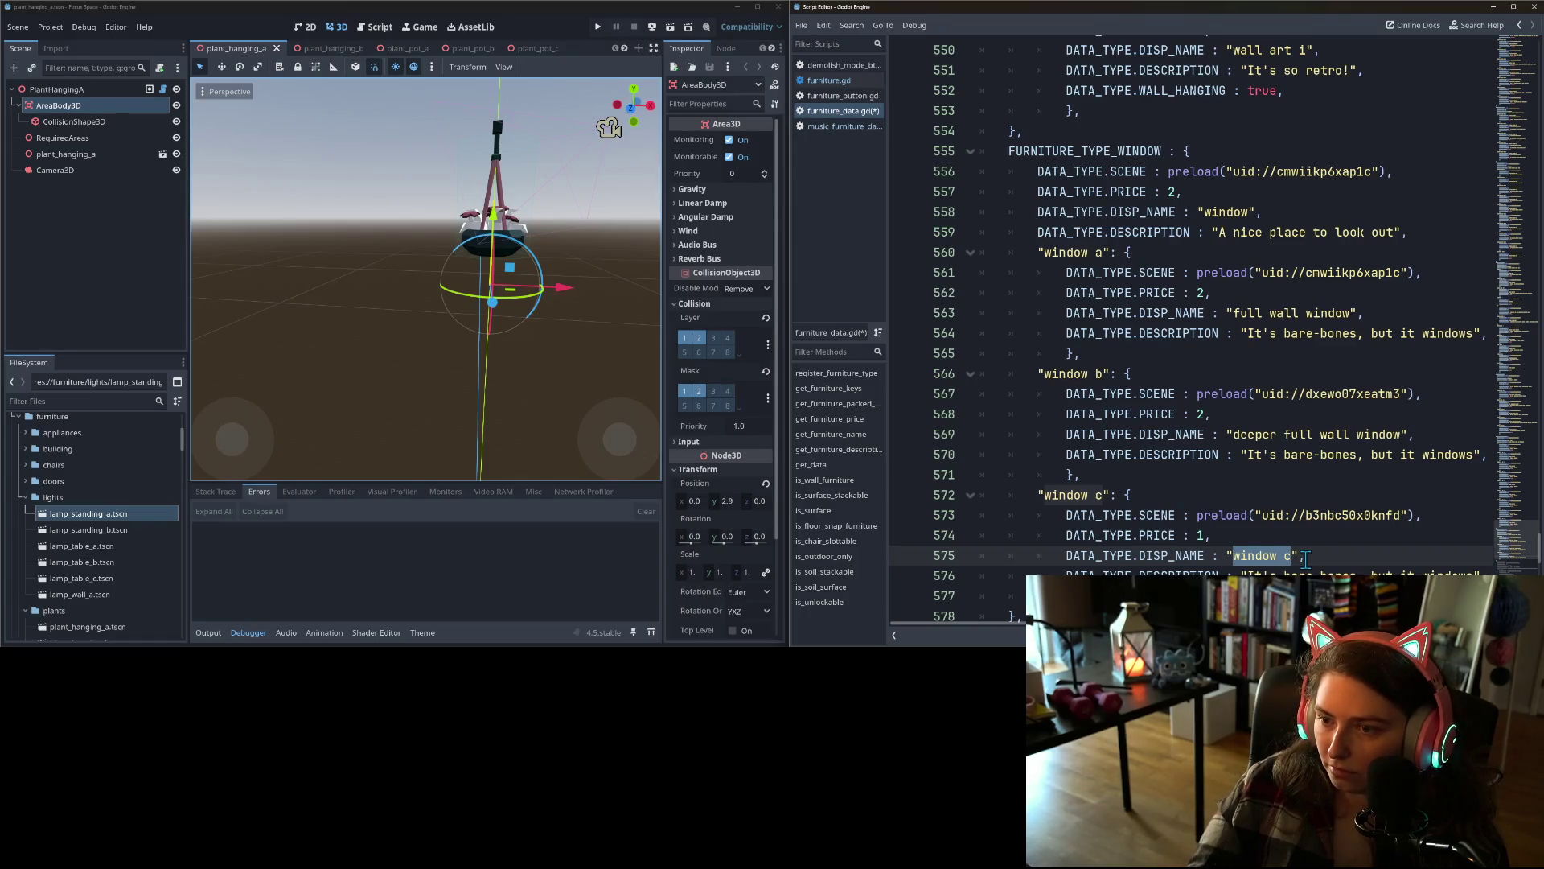
text(horizontal bars)
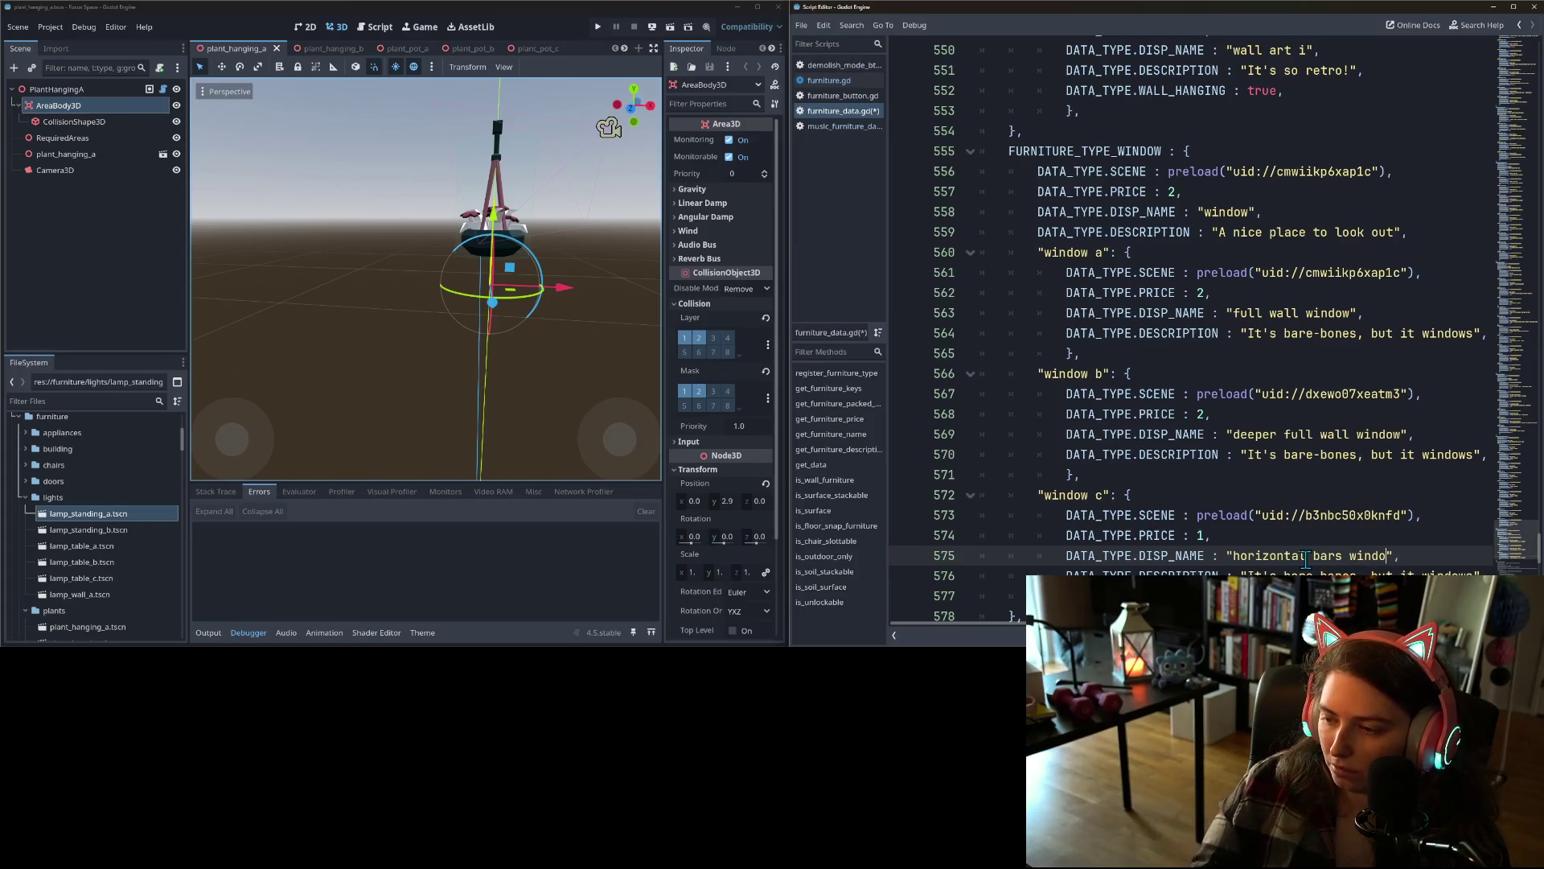
key(BackSpace)
key(BackSpace)
key(BackSpace)
text(peekhole)
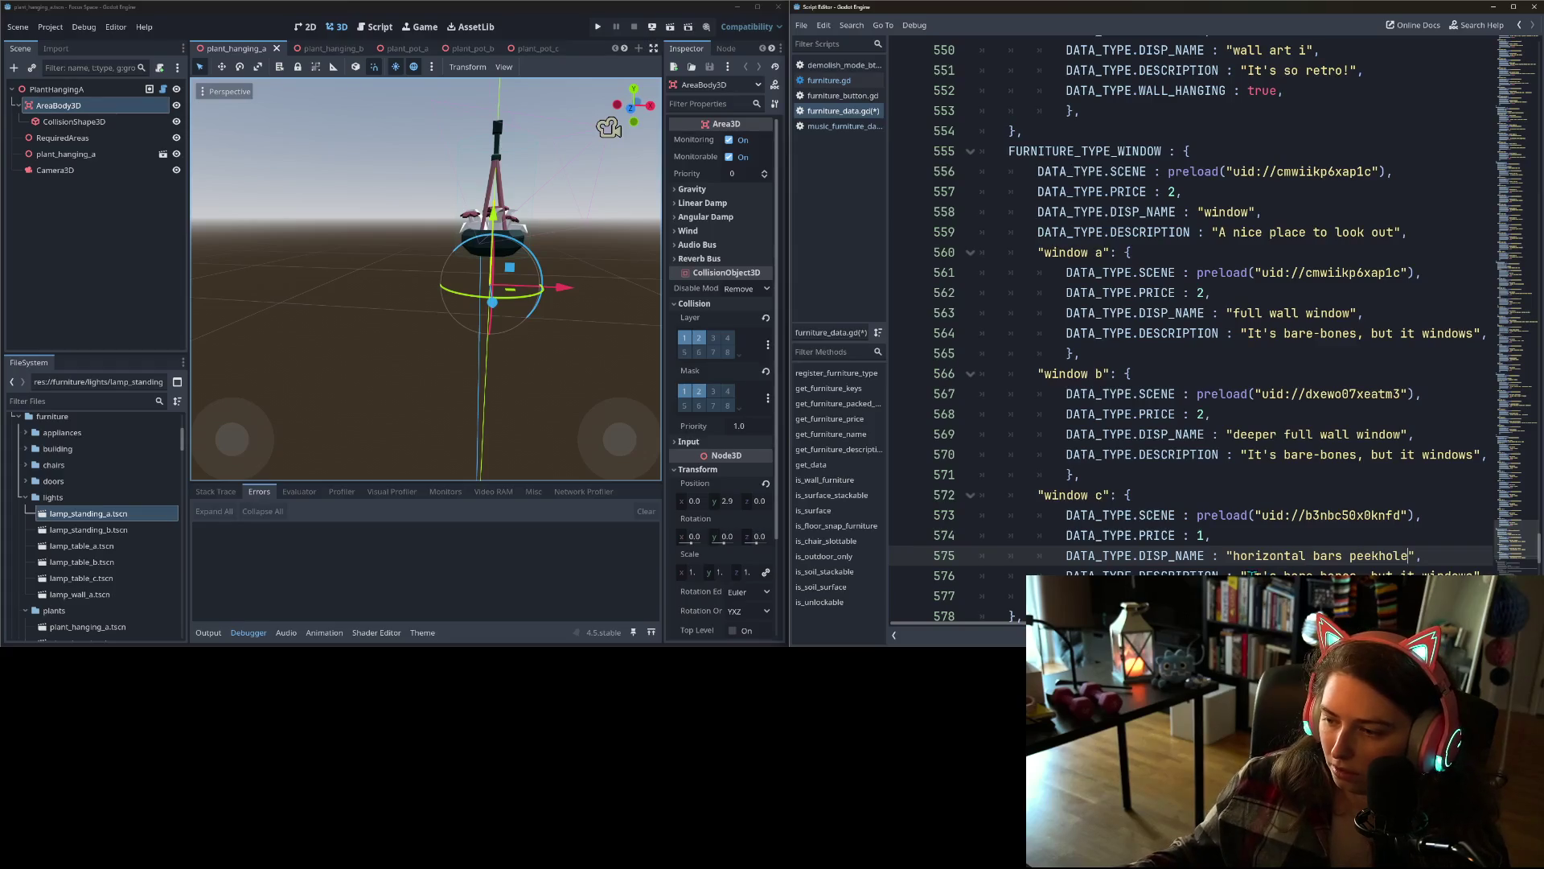
- Start window c's description as "A small window for peeking"
drag(1249, 574, 1477, 574)
text(e)
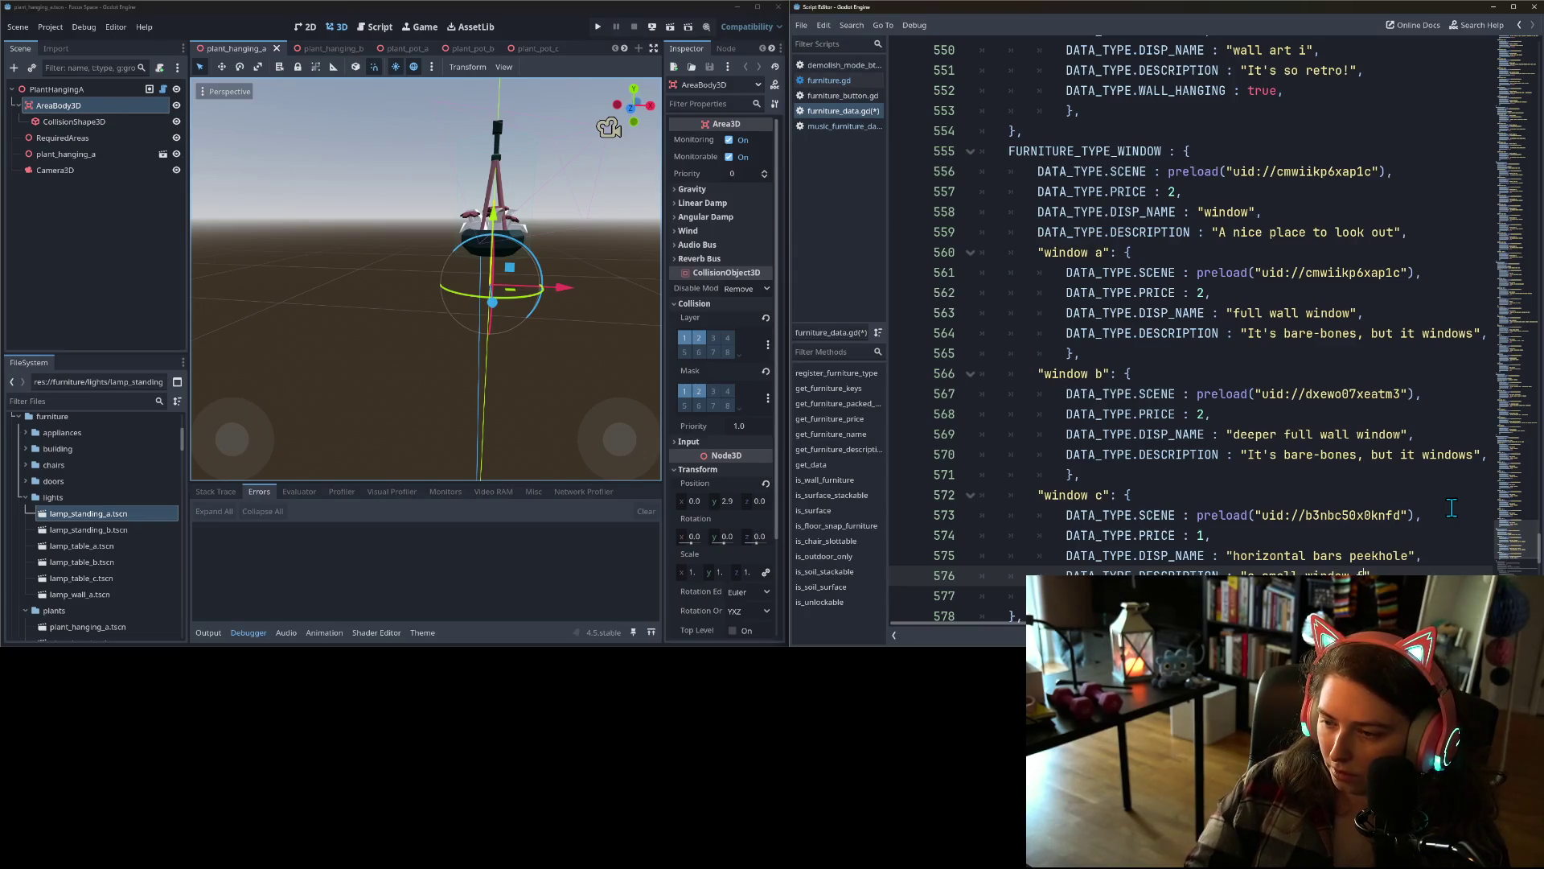
text(or peeking)
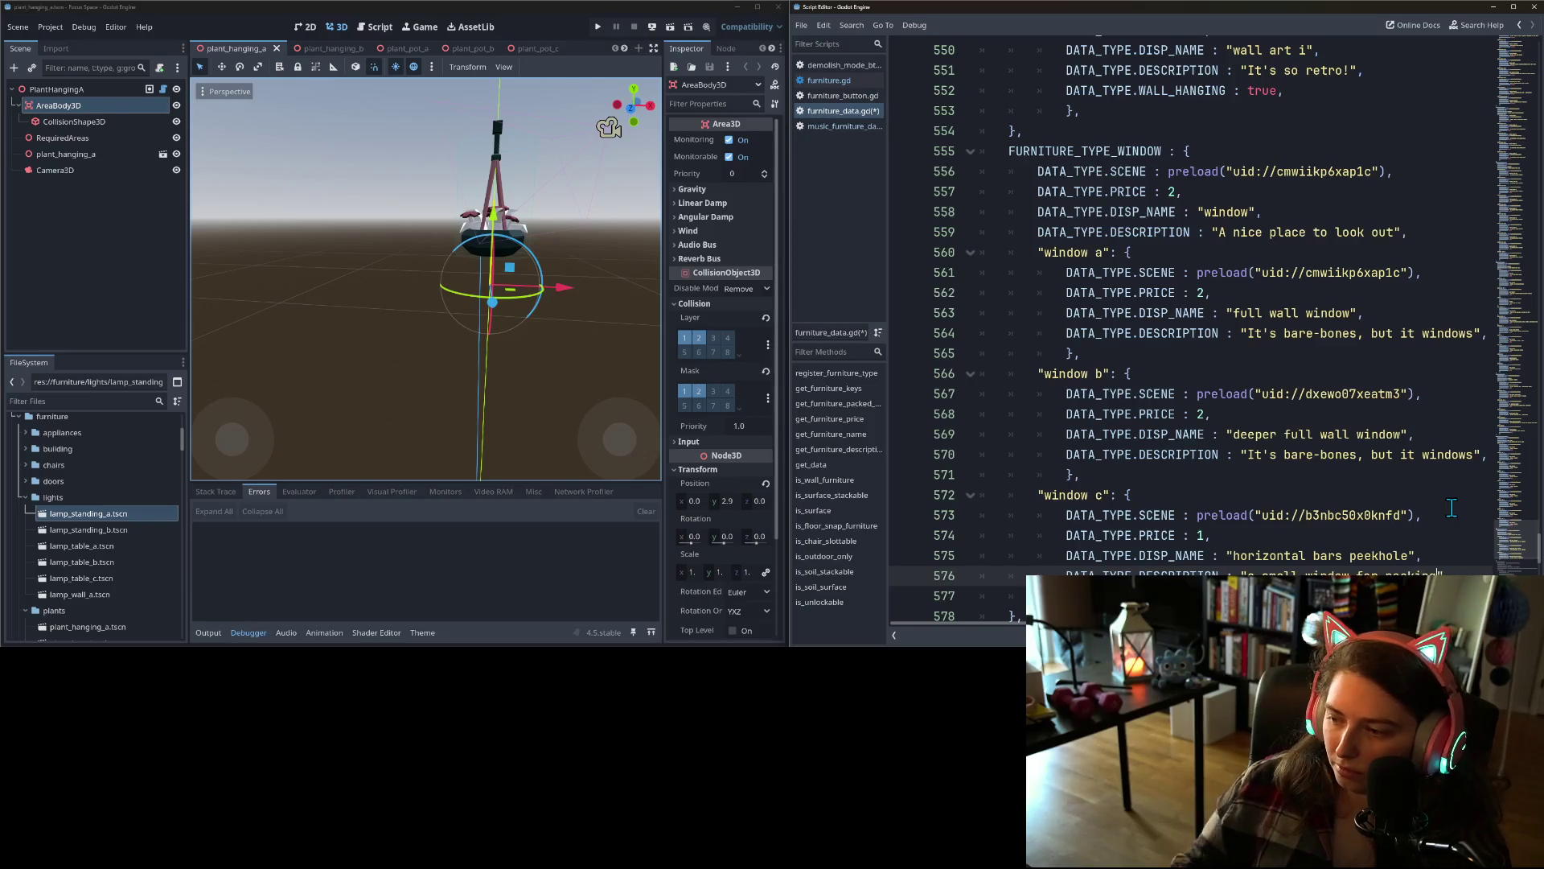
drag(1248, 333, 1474, 333)
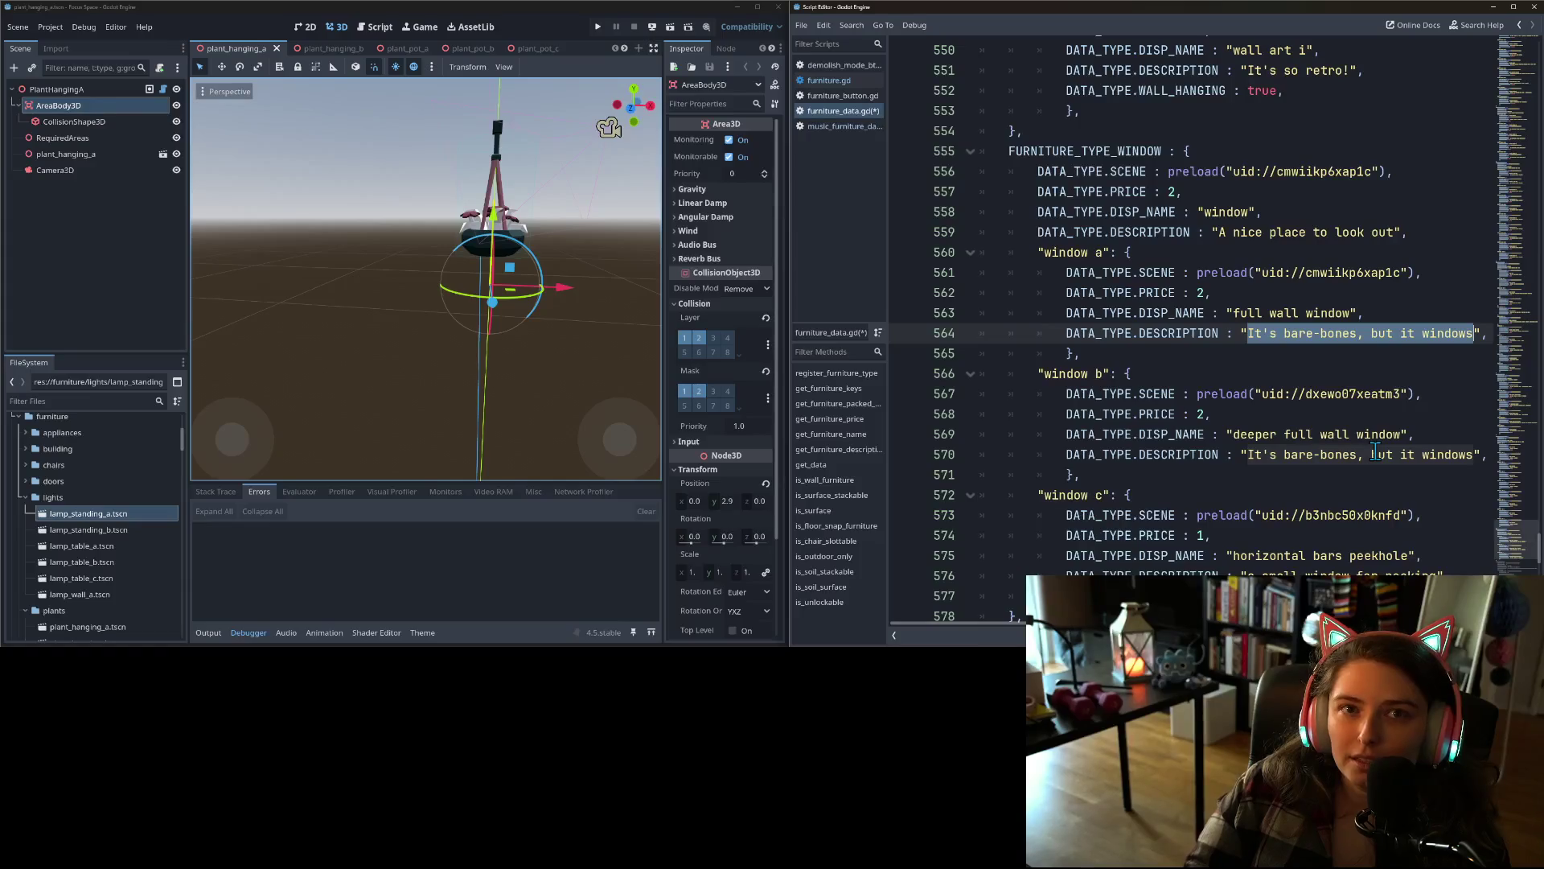
- Replace window a's description with "your window to the stars"
text(a window)
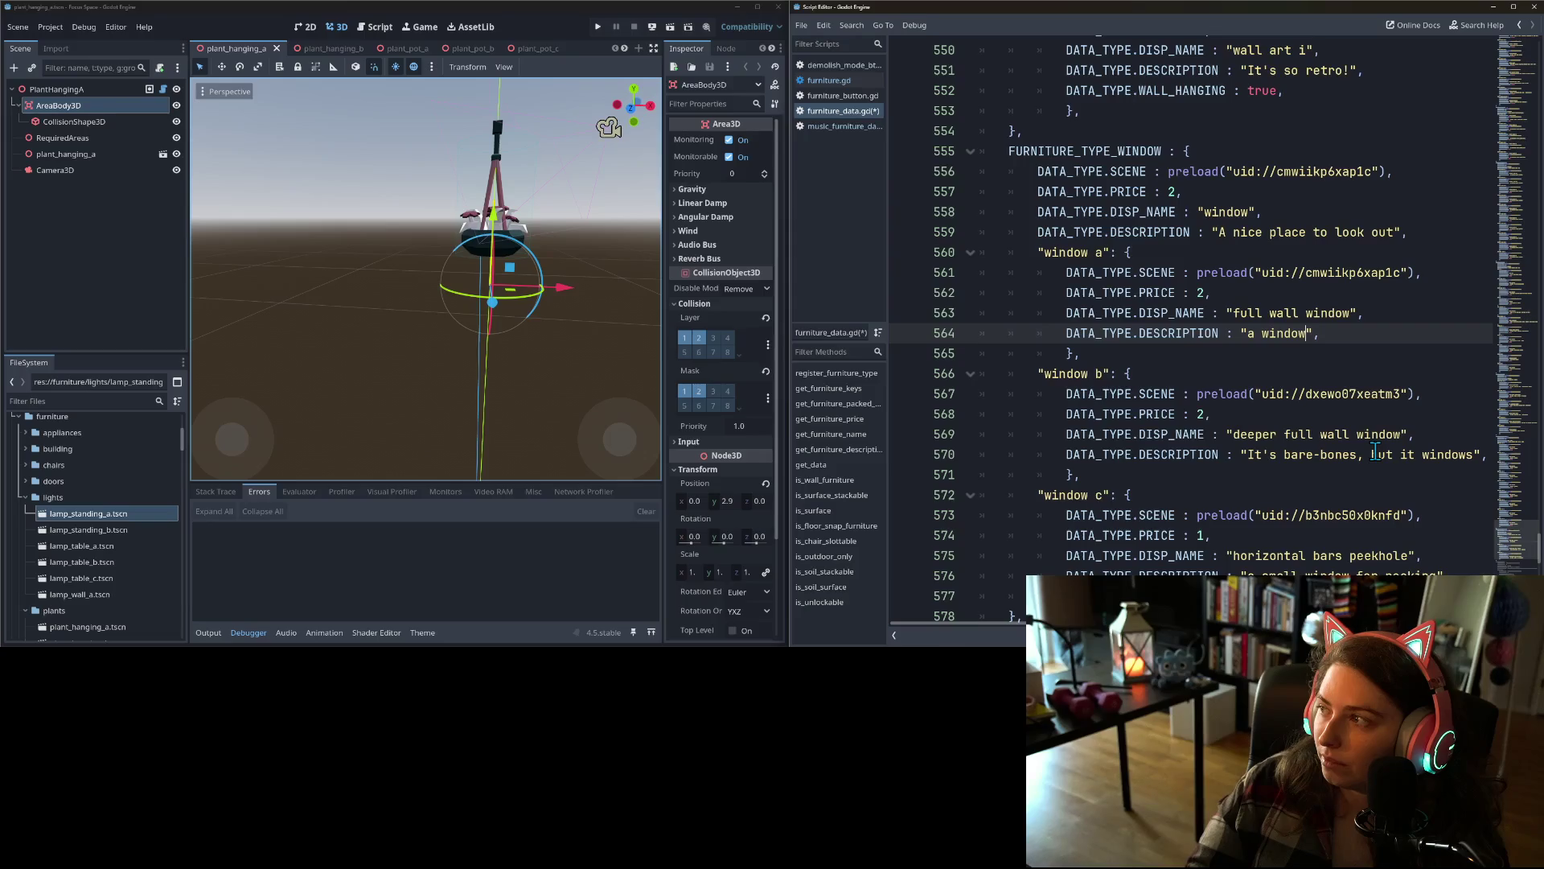
text( to th)
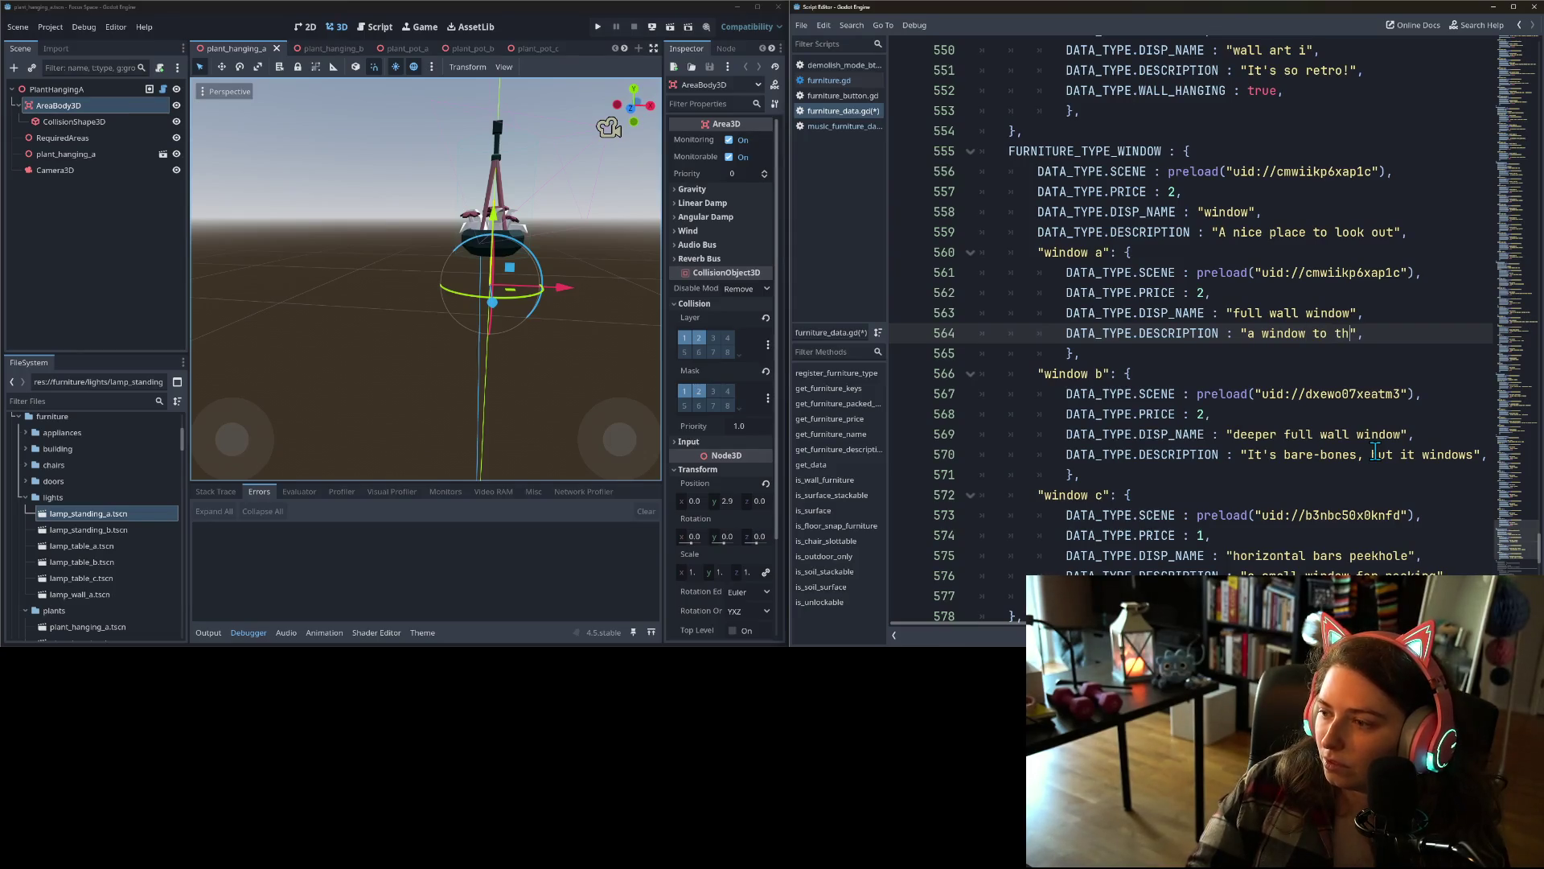
key(ctrl+BackSpace)
key(ctrl+BackSpace)
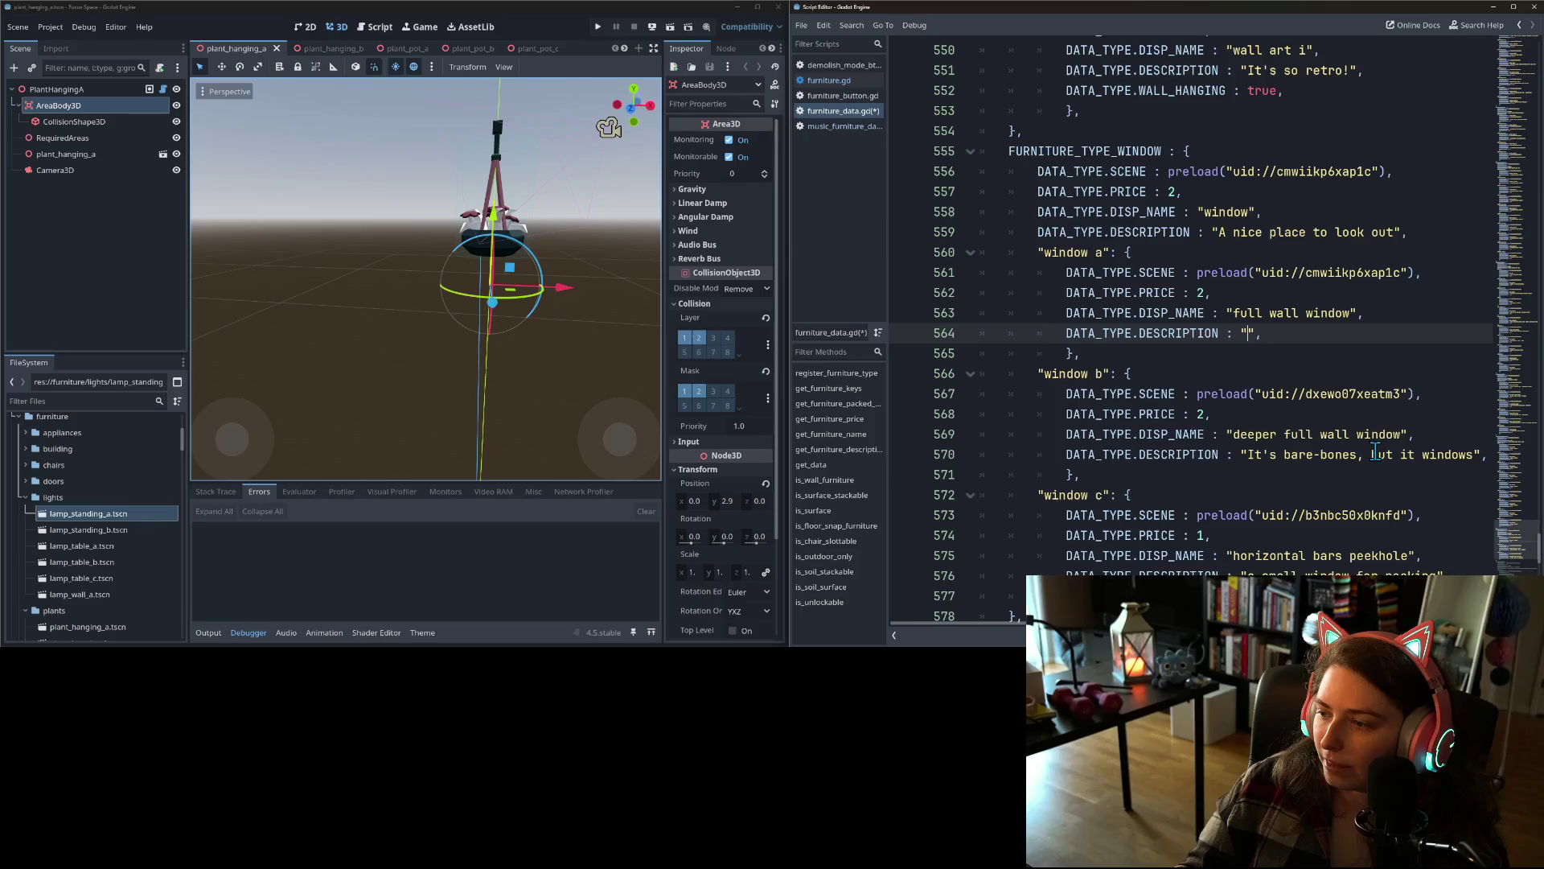
text(your window )
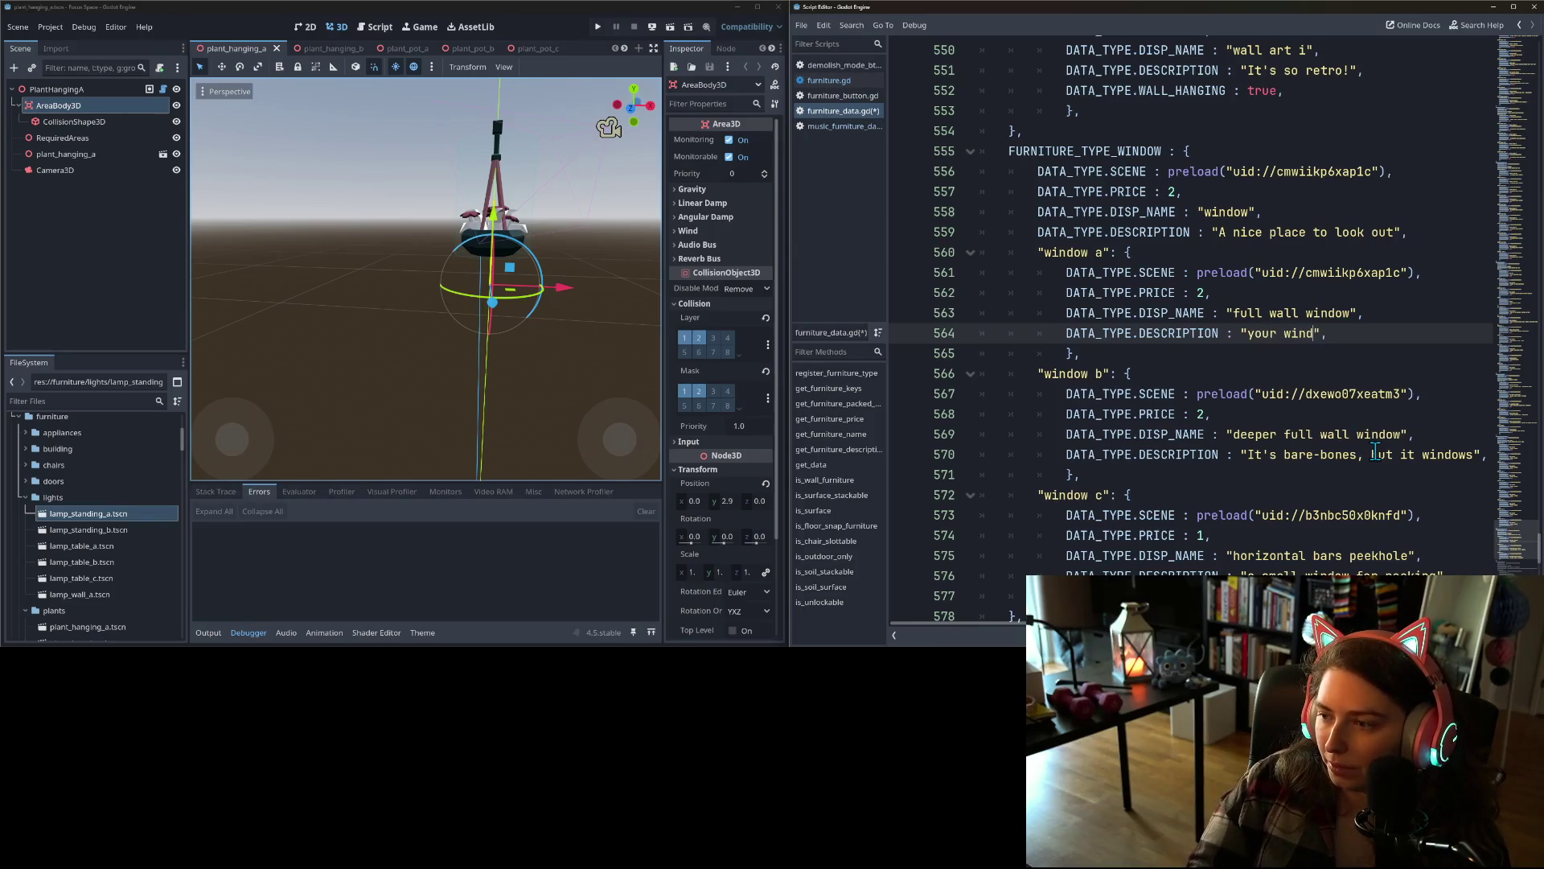
text(to the s)
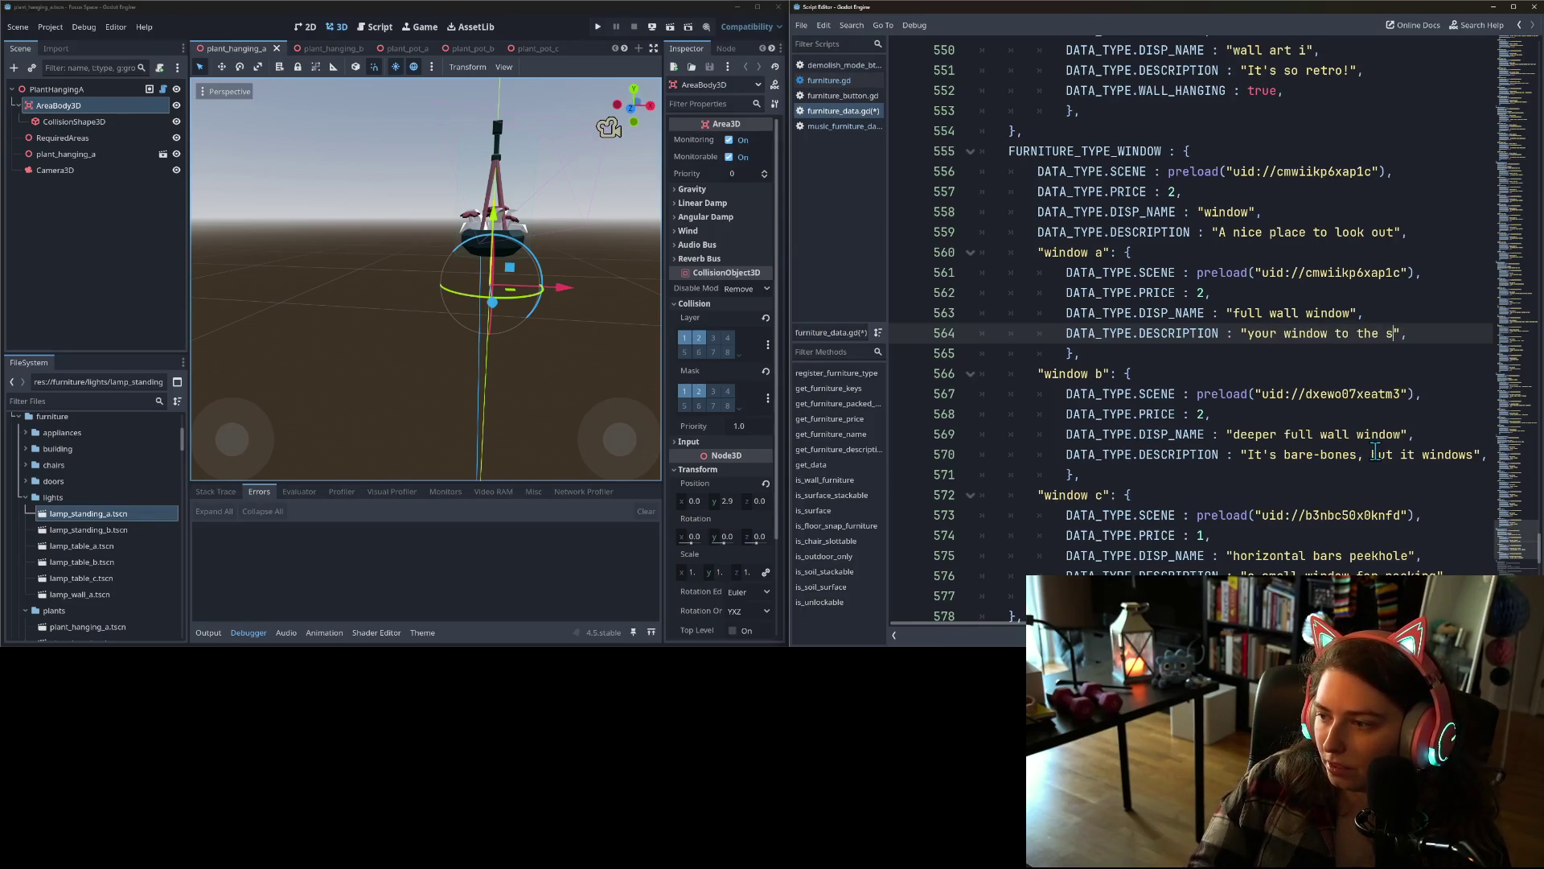
text(tart)
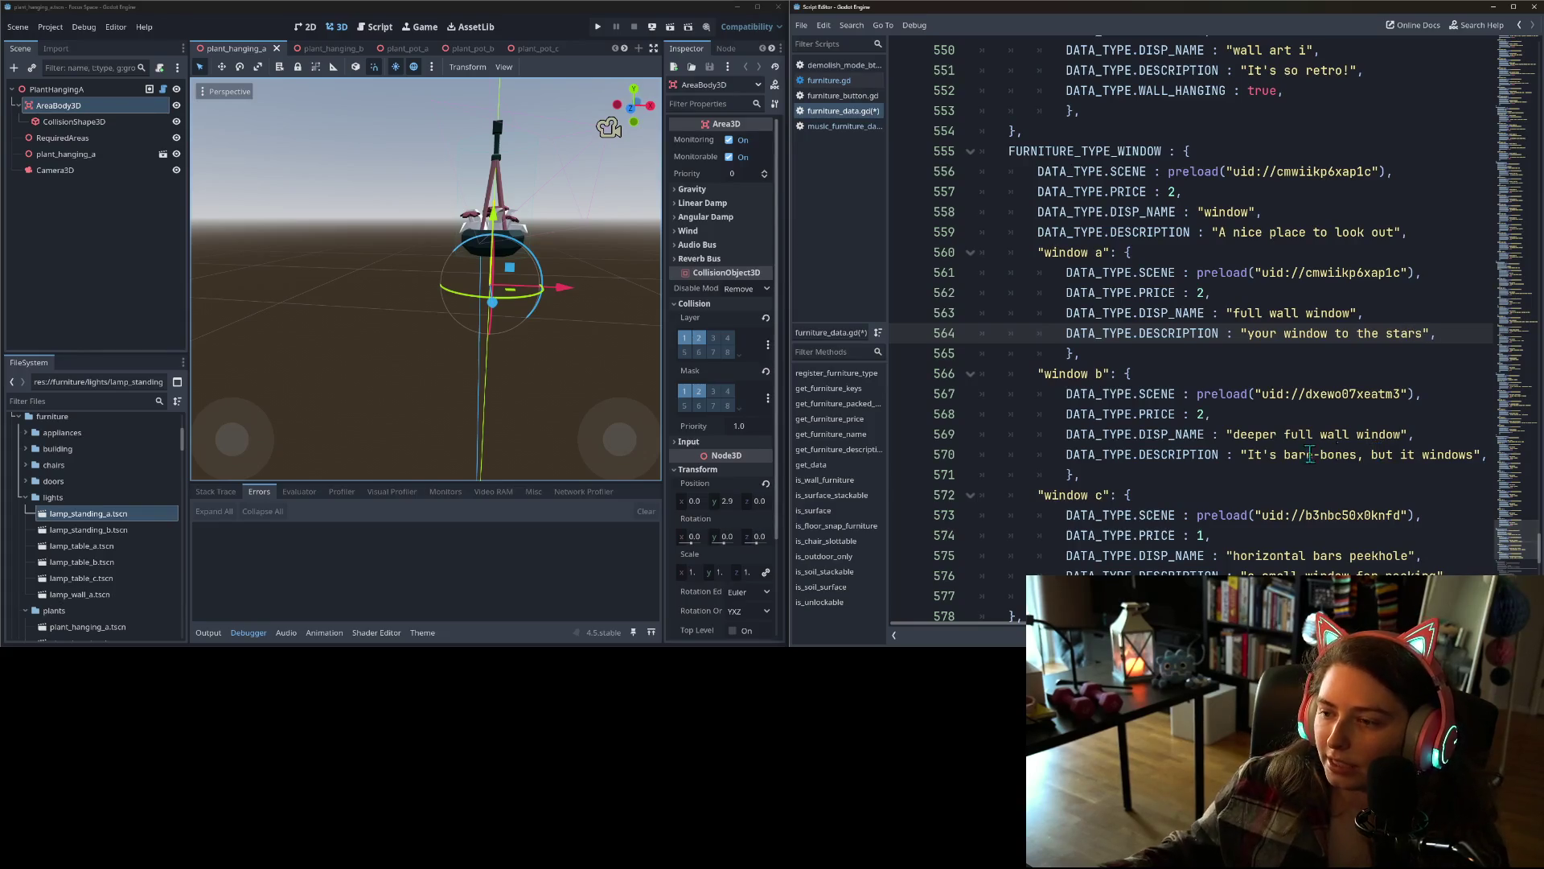
- Scroll the scene tab bar toward the dining table scenes
click(1269, 454)
click(626, 46)
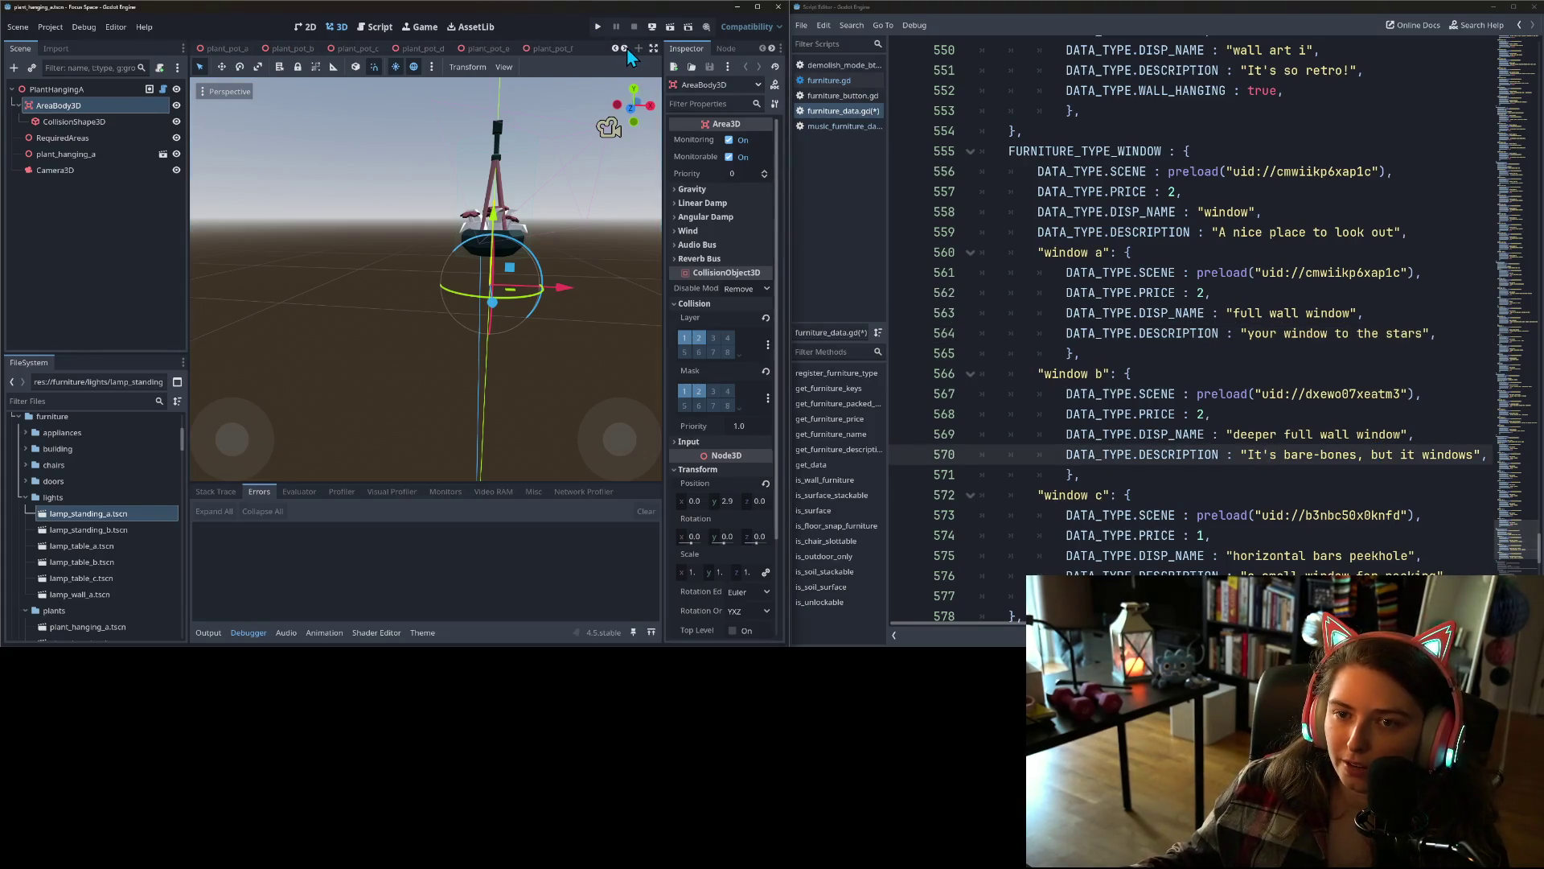
click(626, 46)
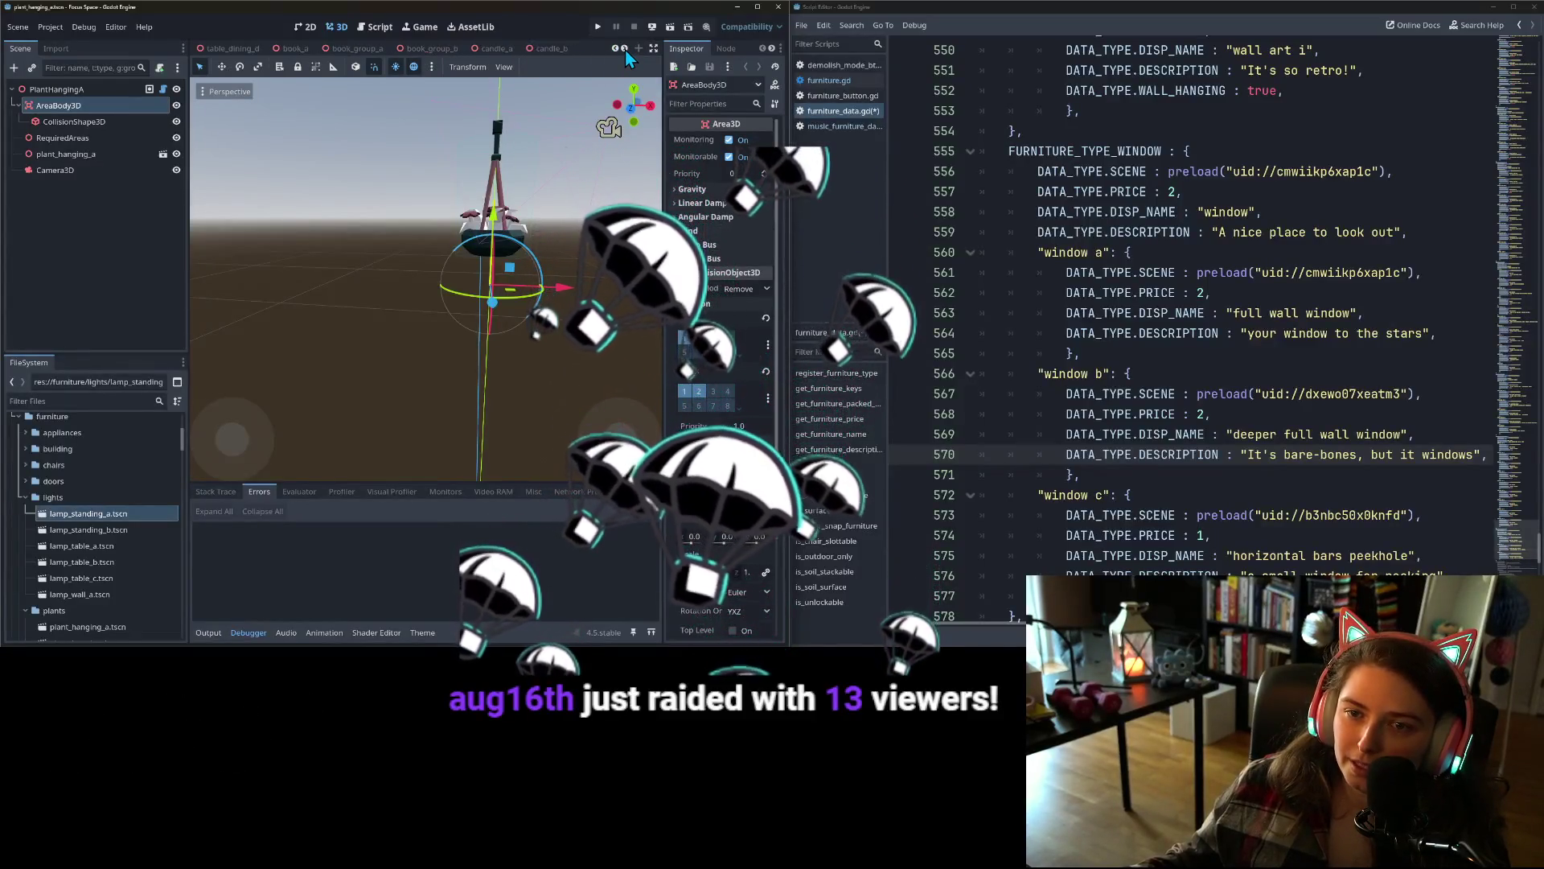
- Scroll the scene tabs to the spaceship window_a scene and orbit the view toward its window model
click(624, 48)
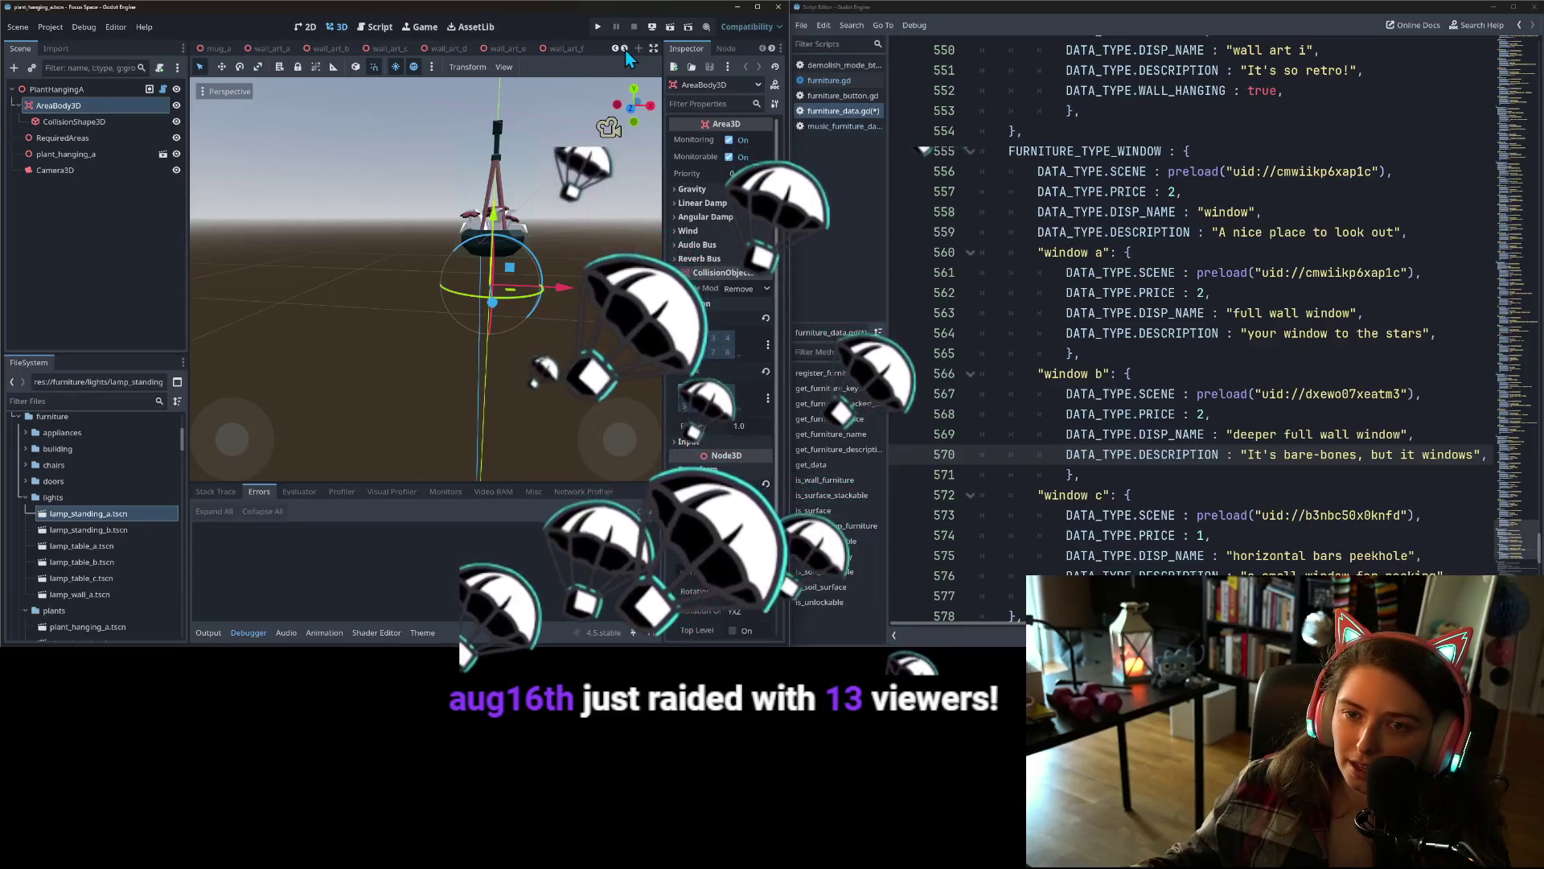
click(624, 48)
click(624, 48)
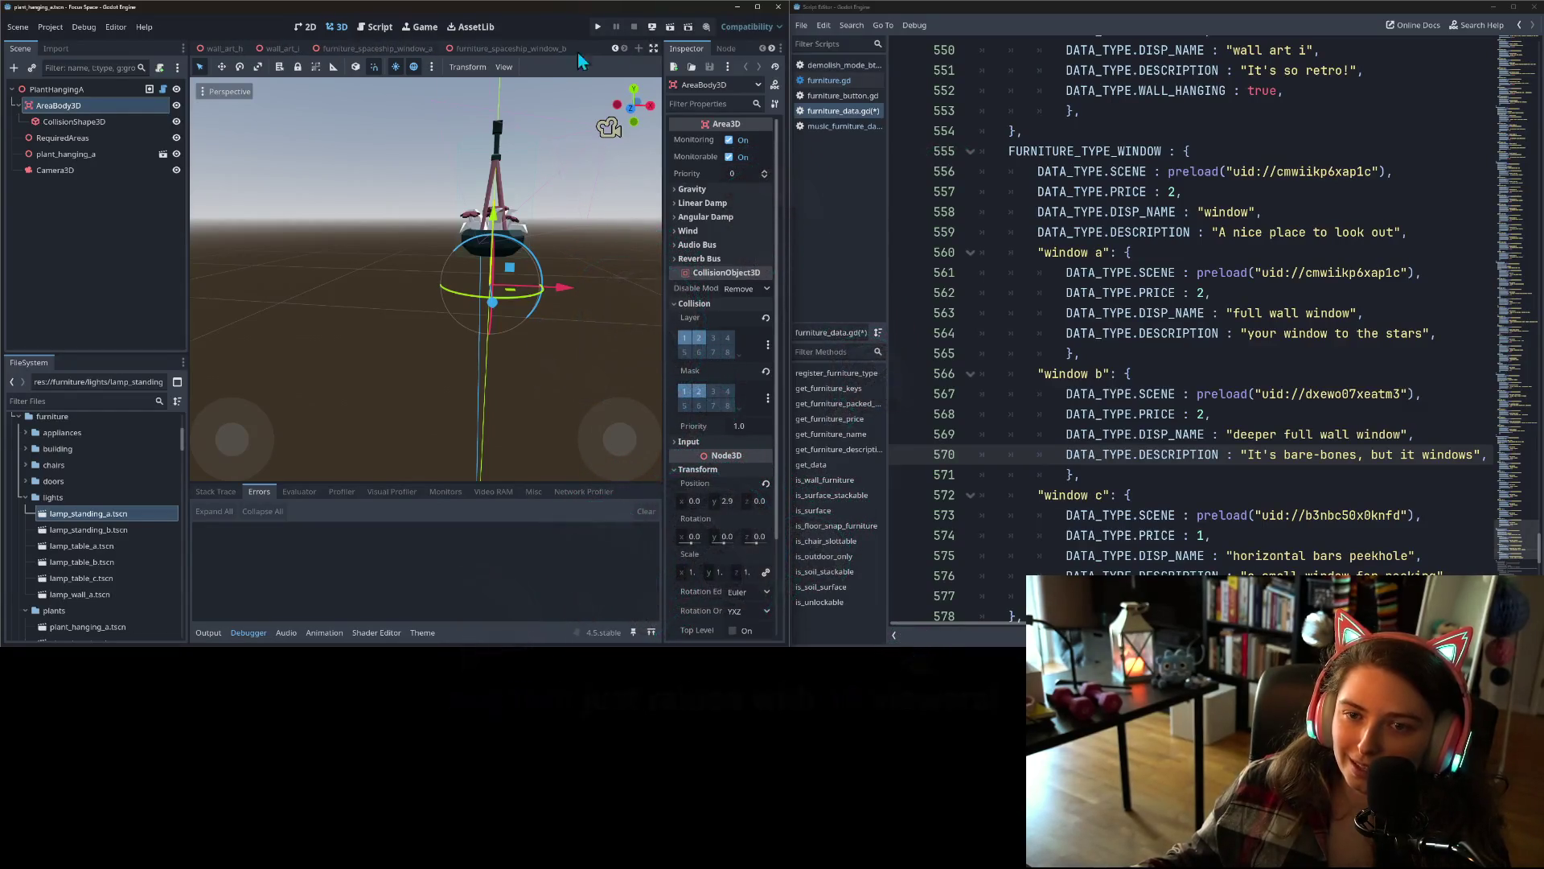
click(466, 48)
drag(406, 245, 507, 257)
scroll(507, 257, down, 2)
- Compare the window_a and window_b scenes against their script entries, then select window b's lines 566–571
click(542, 46)
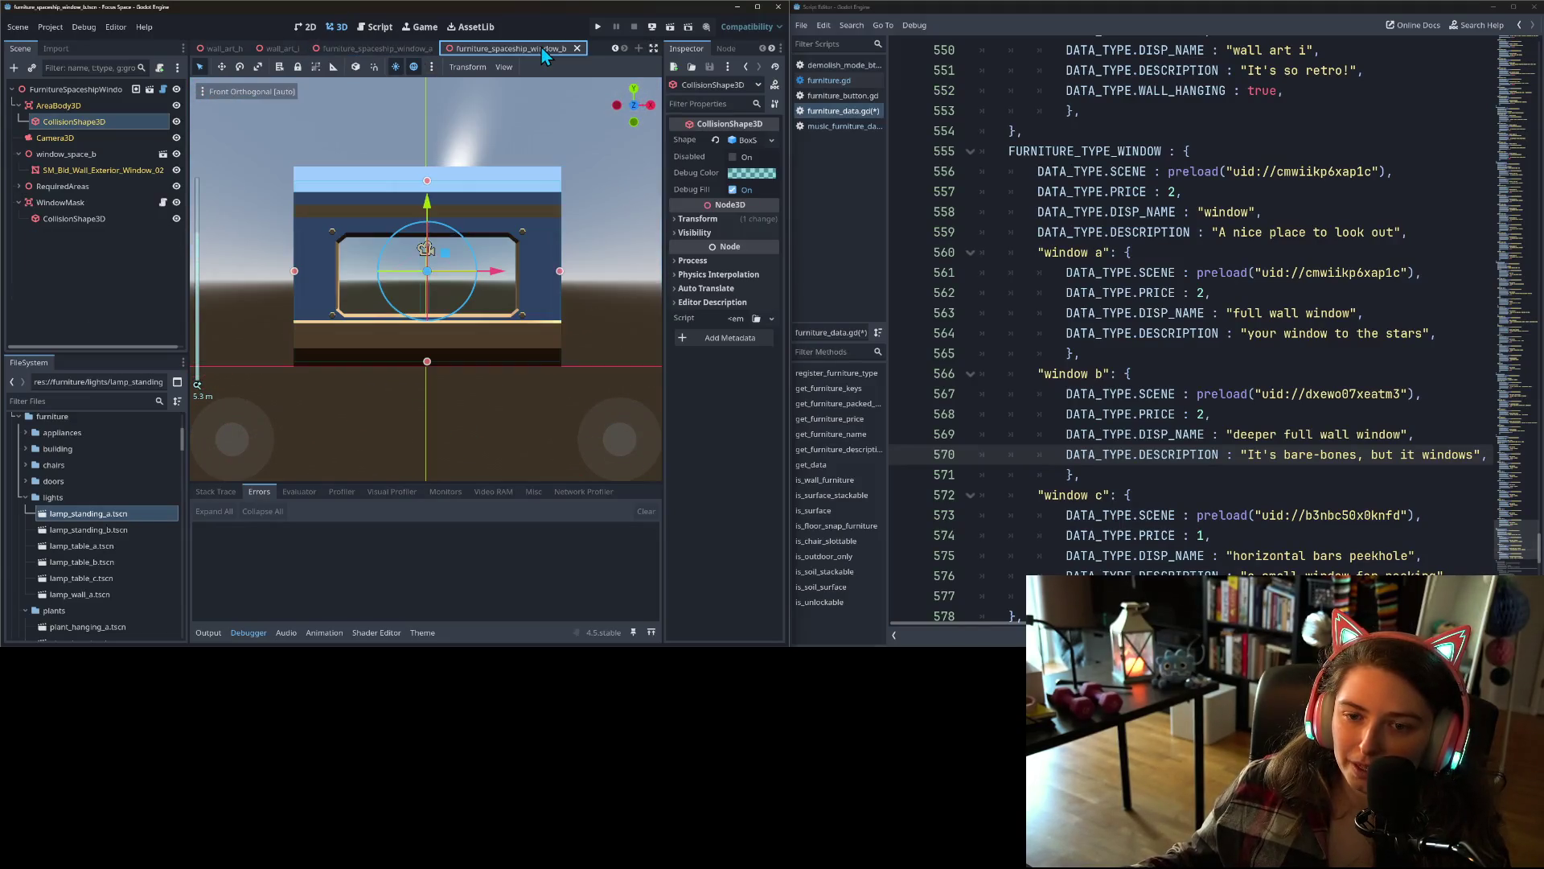
click(401, 51)
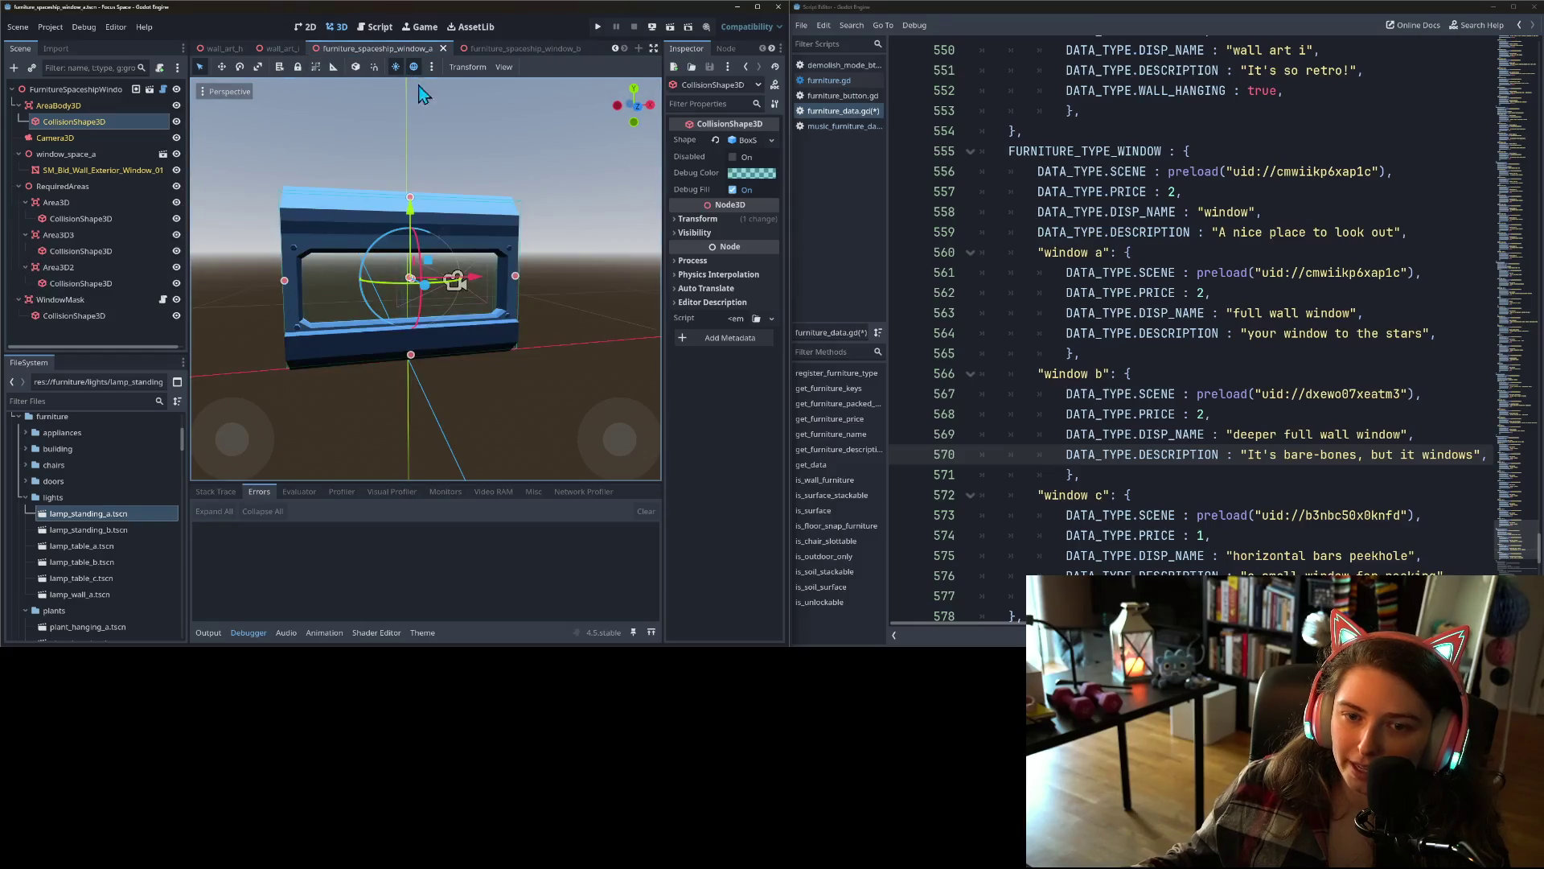
click(1224, 435)
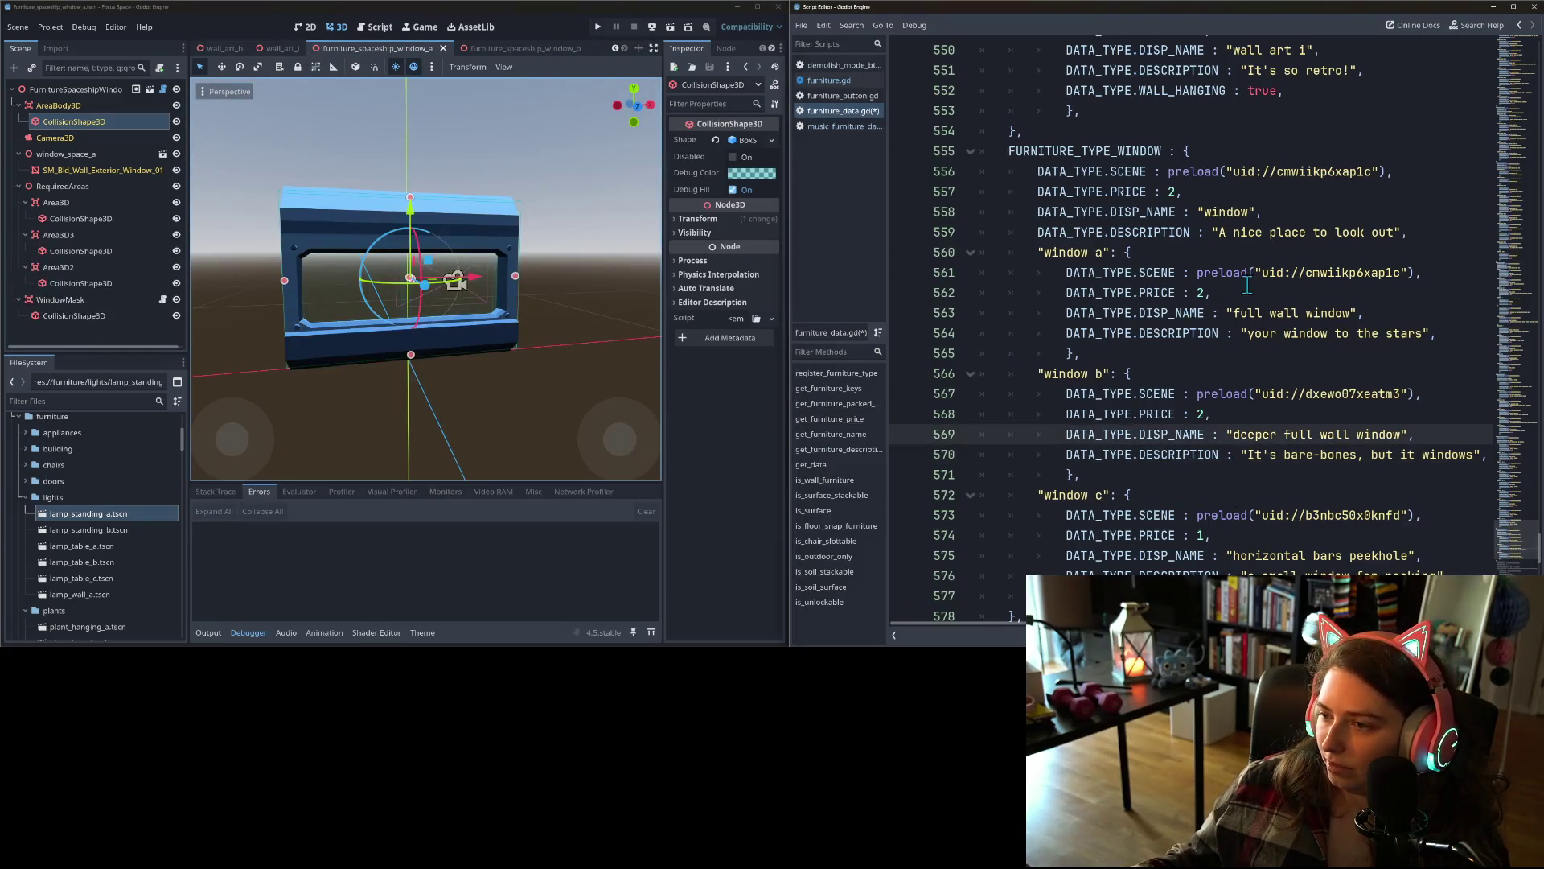
click(1246, 313)
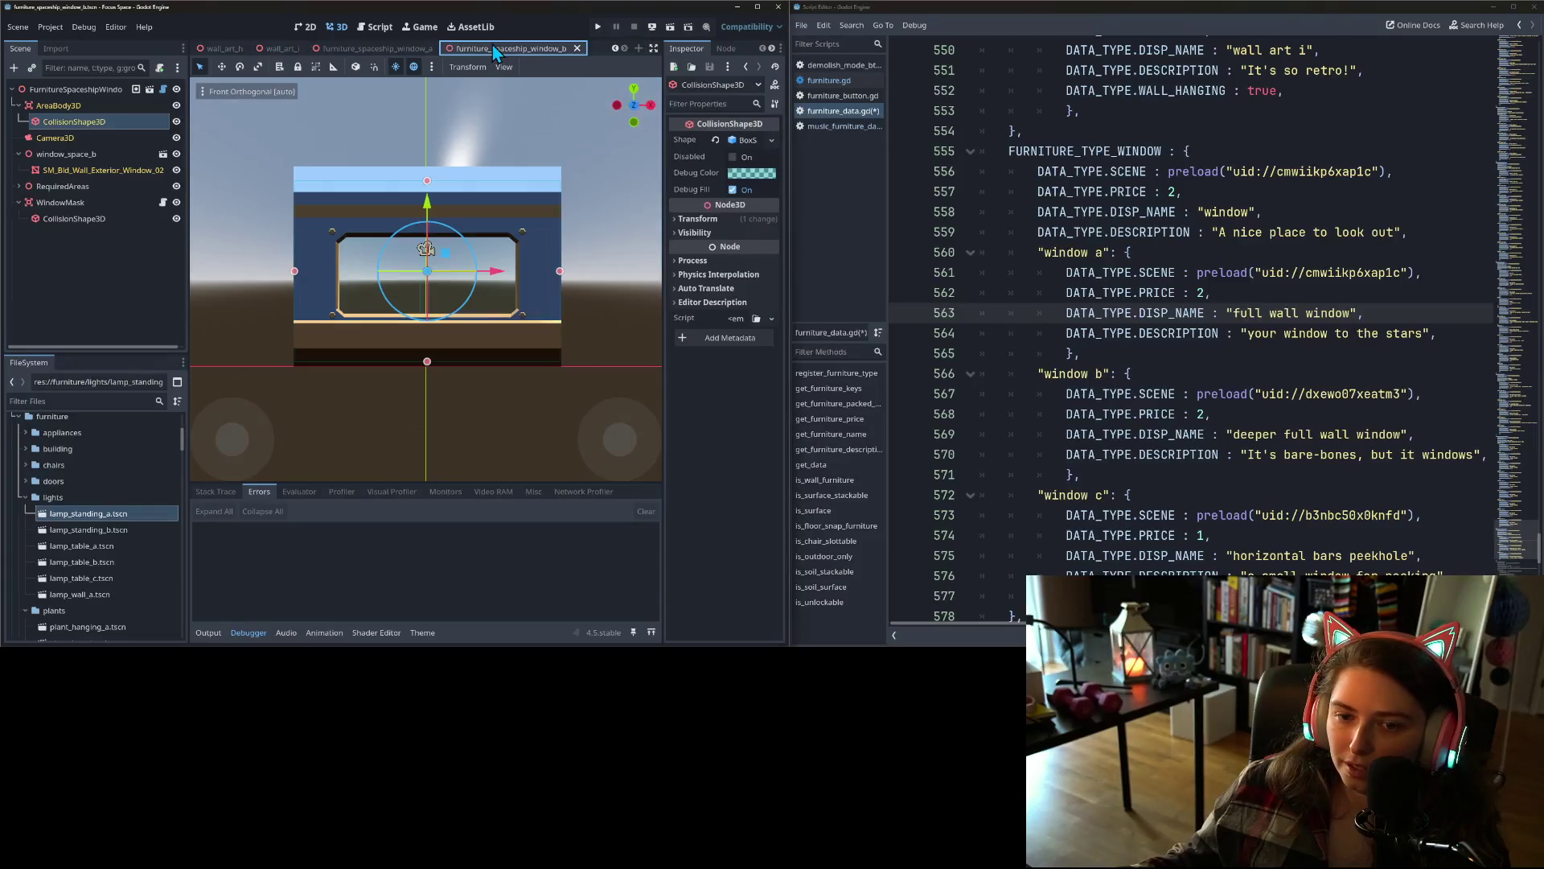
click(491, 49)
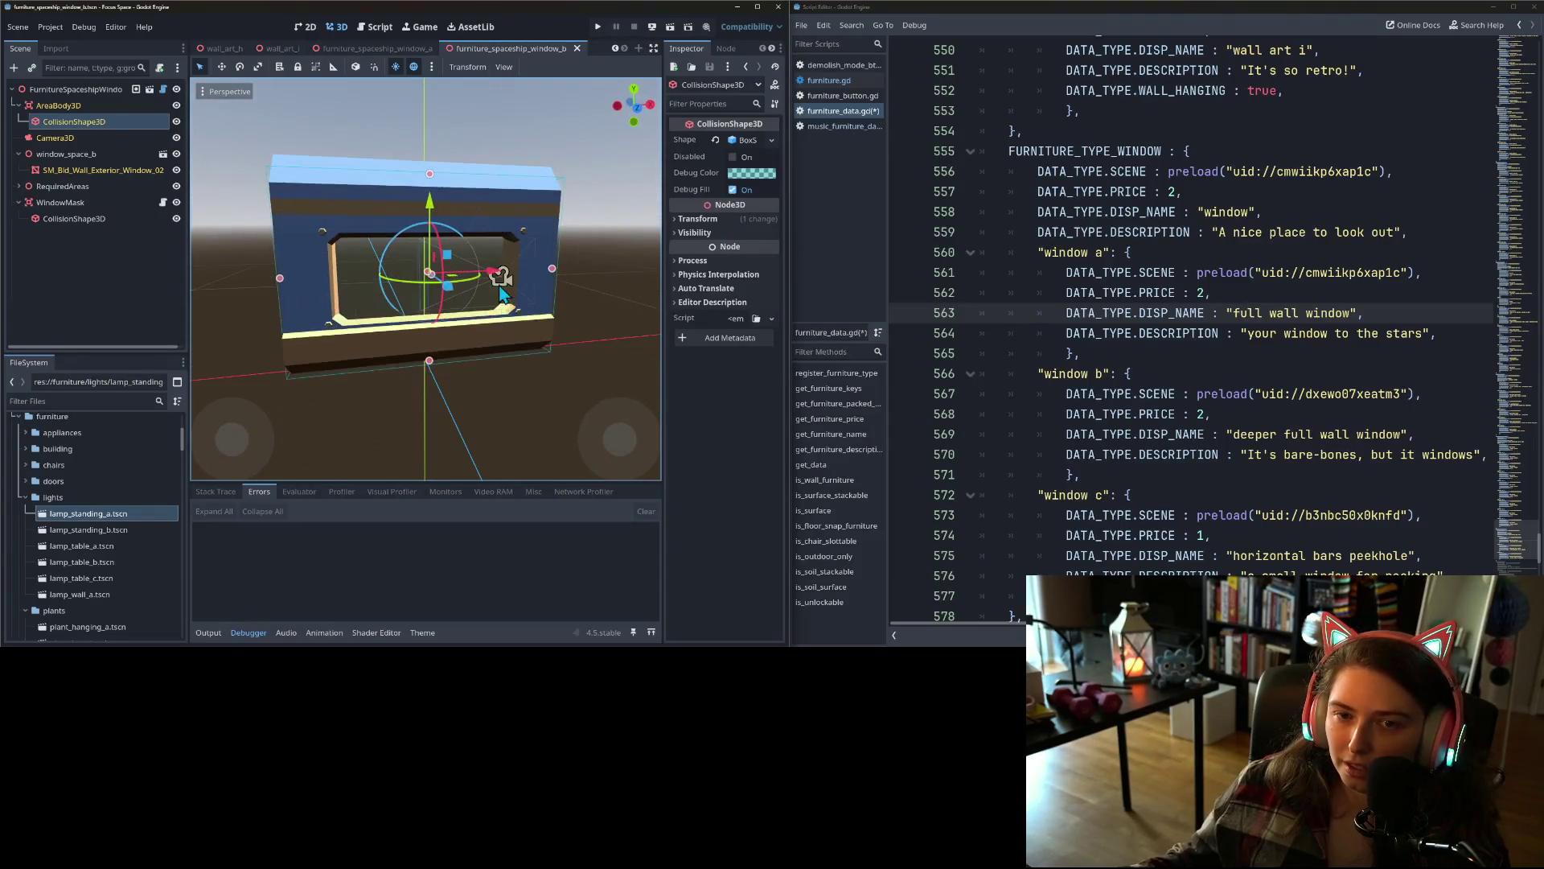
click(370, 46)
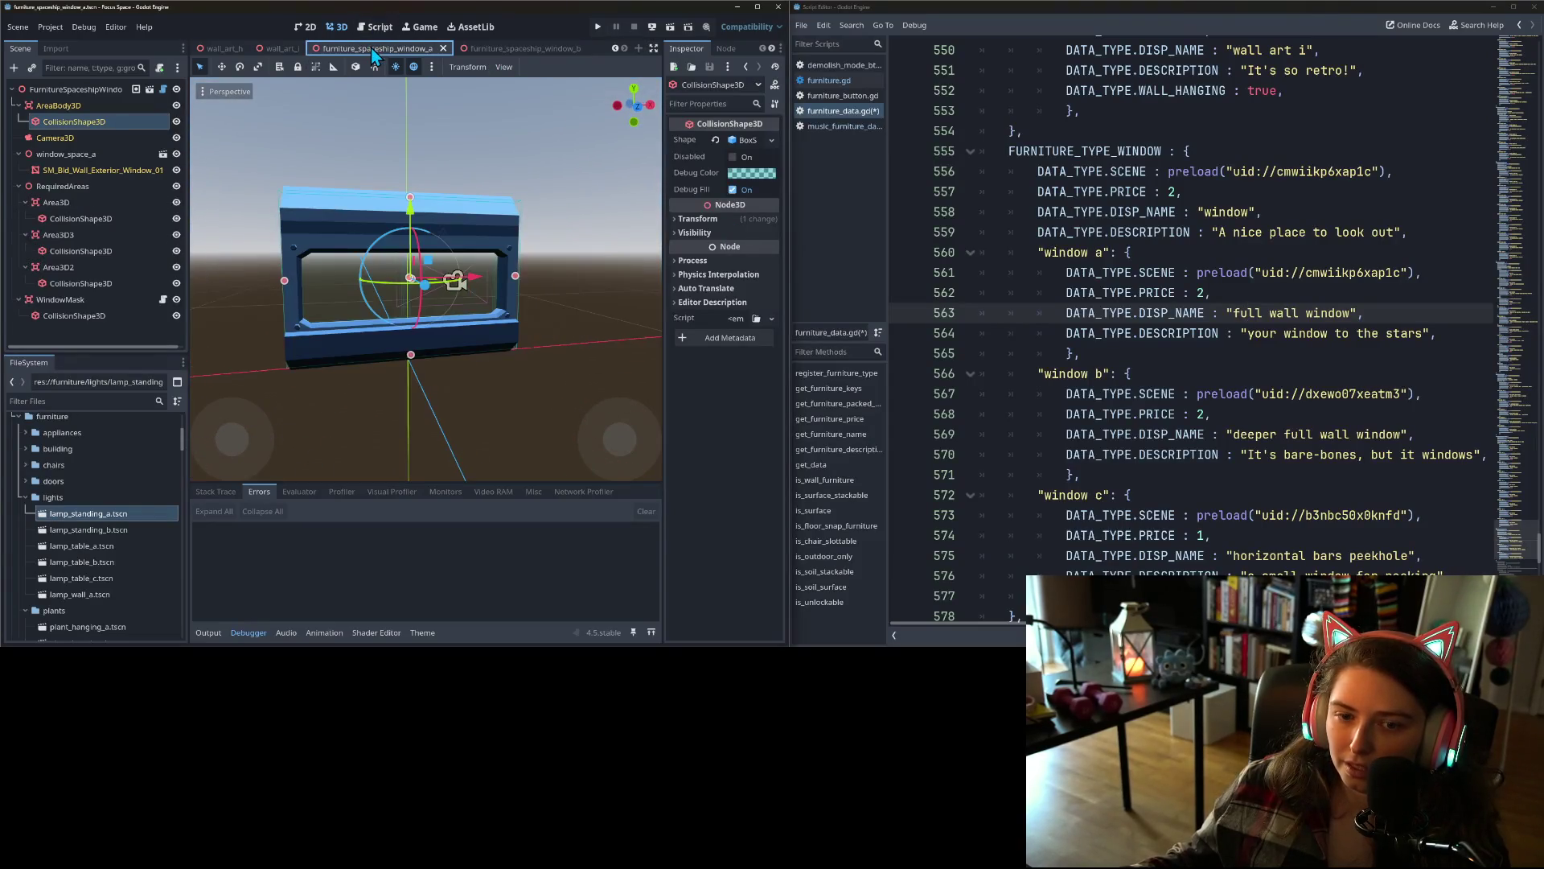
click(513, 49)
click(1093, 414)
mouse_move(1082, 474)
mouse_down()
mouse_move(1006, 454)
mouse_move(1038, 375)
mouse_up()
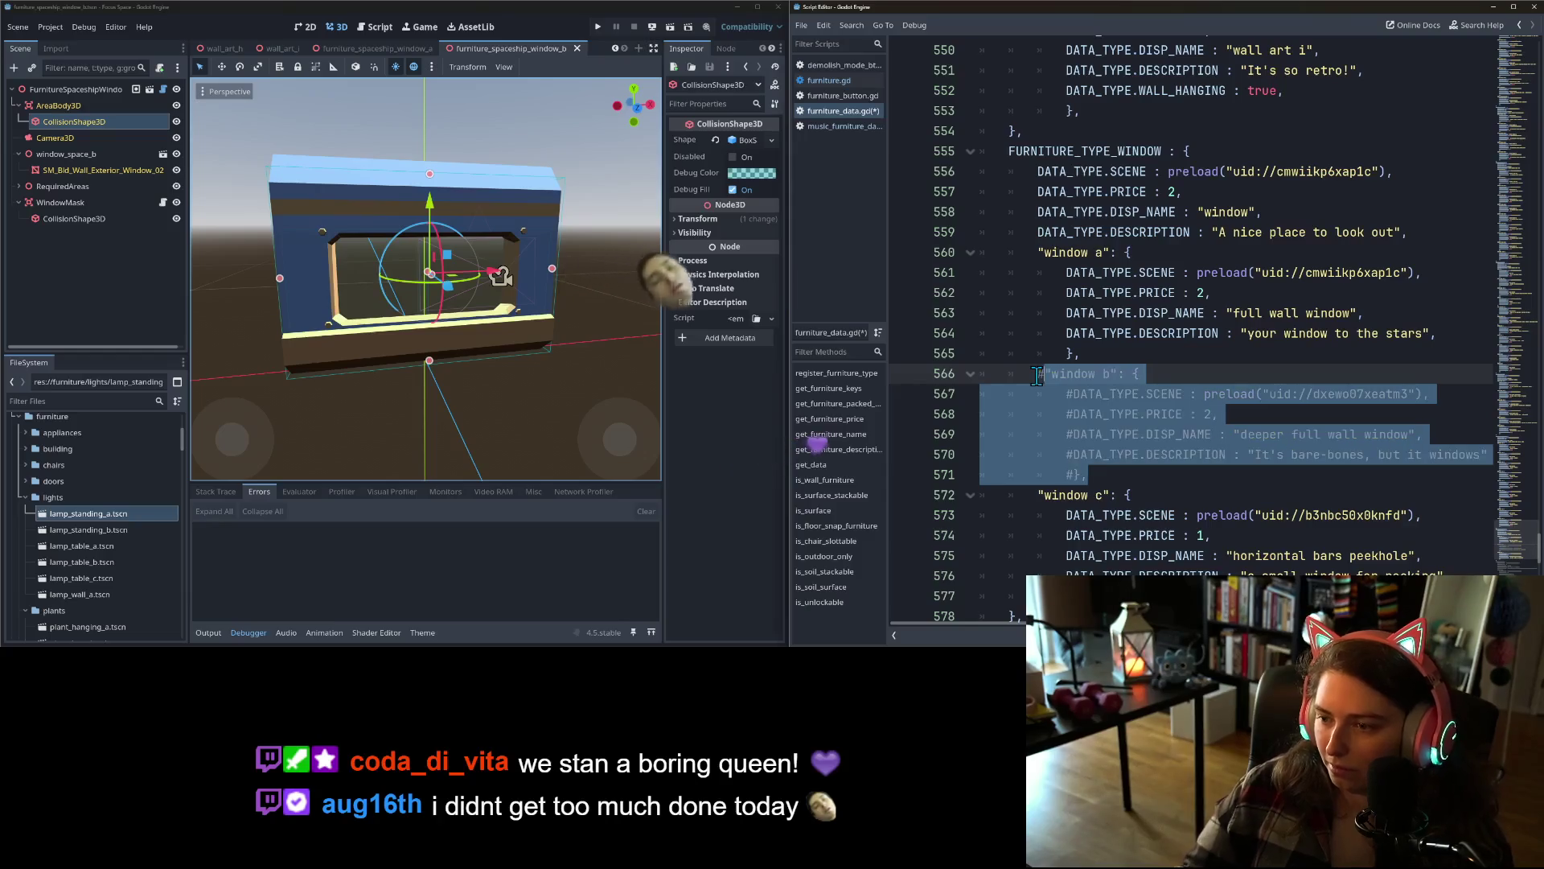
- Comment out the window b entry with Ctrl+K, save furniture_data.gd, and close the spaceship window scenes
key(ctrl+k)
key(ctrl+s)
click(1158, 333)
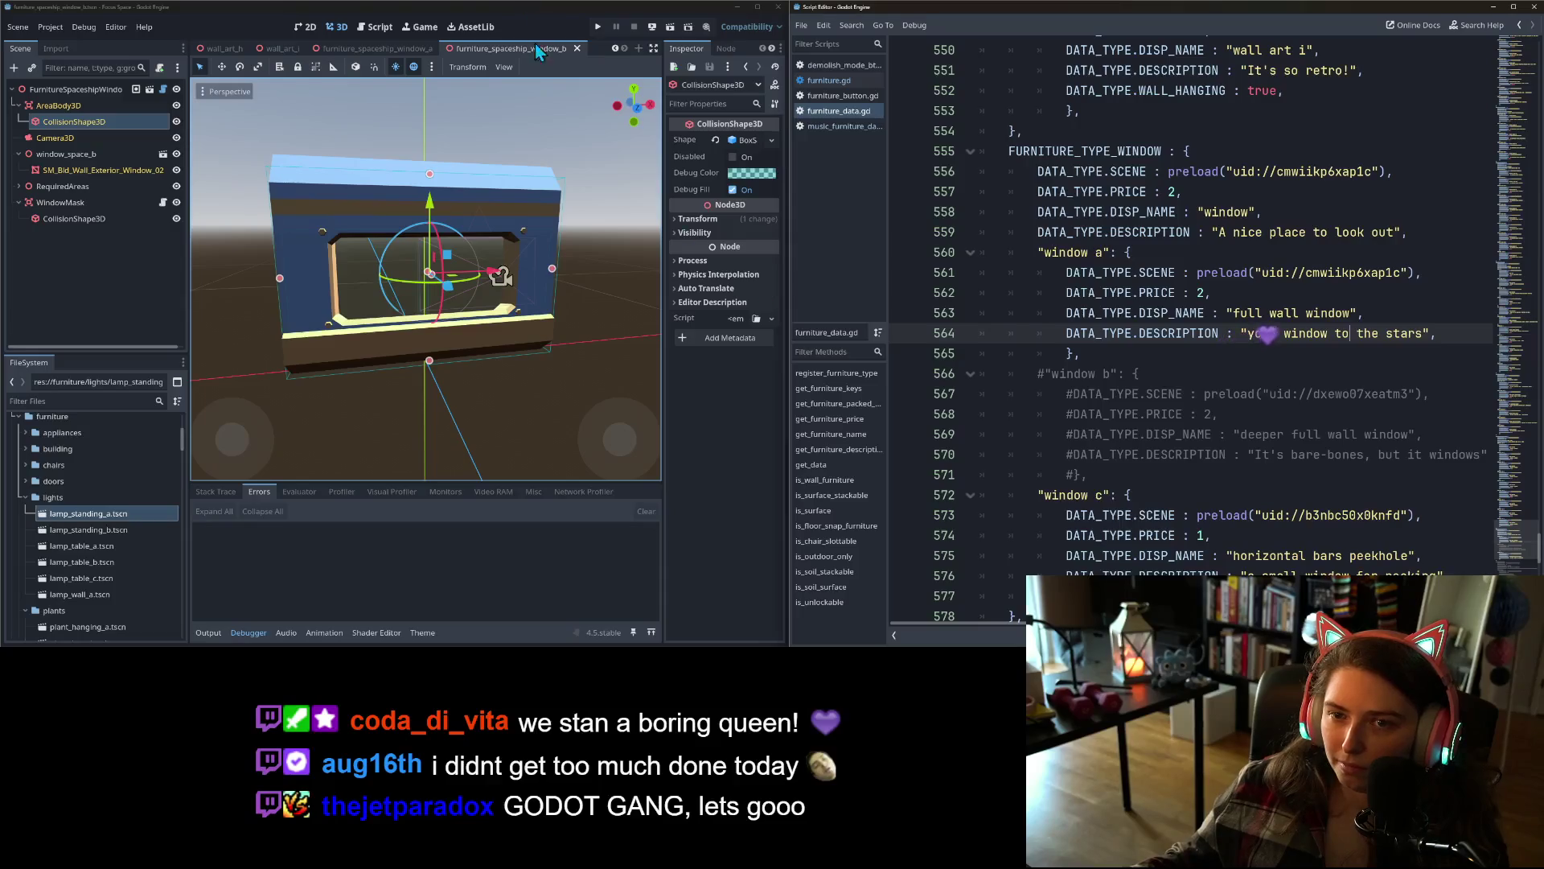
click(576, 49)
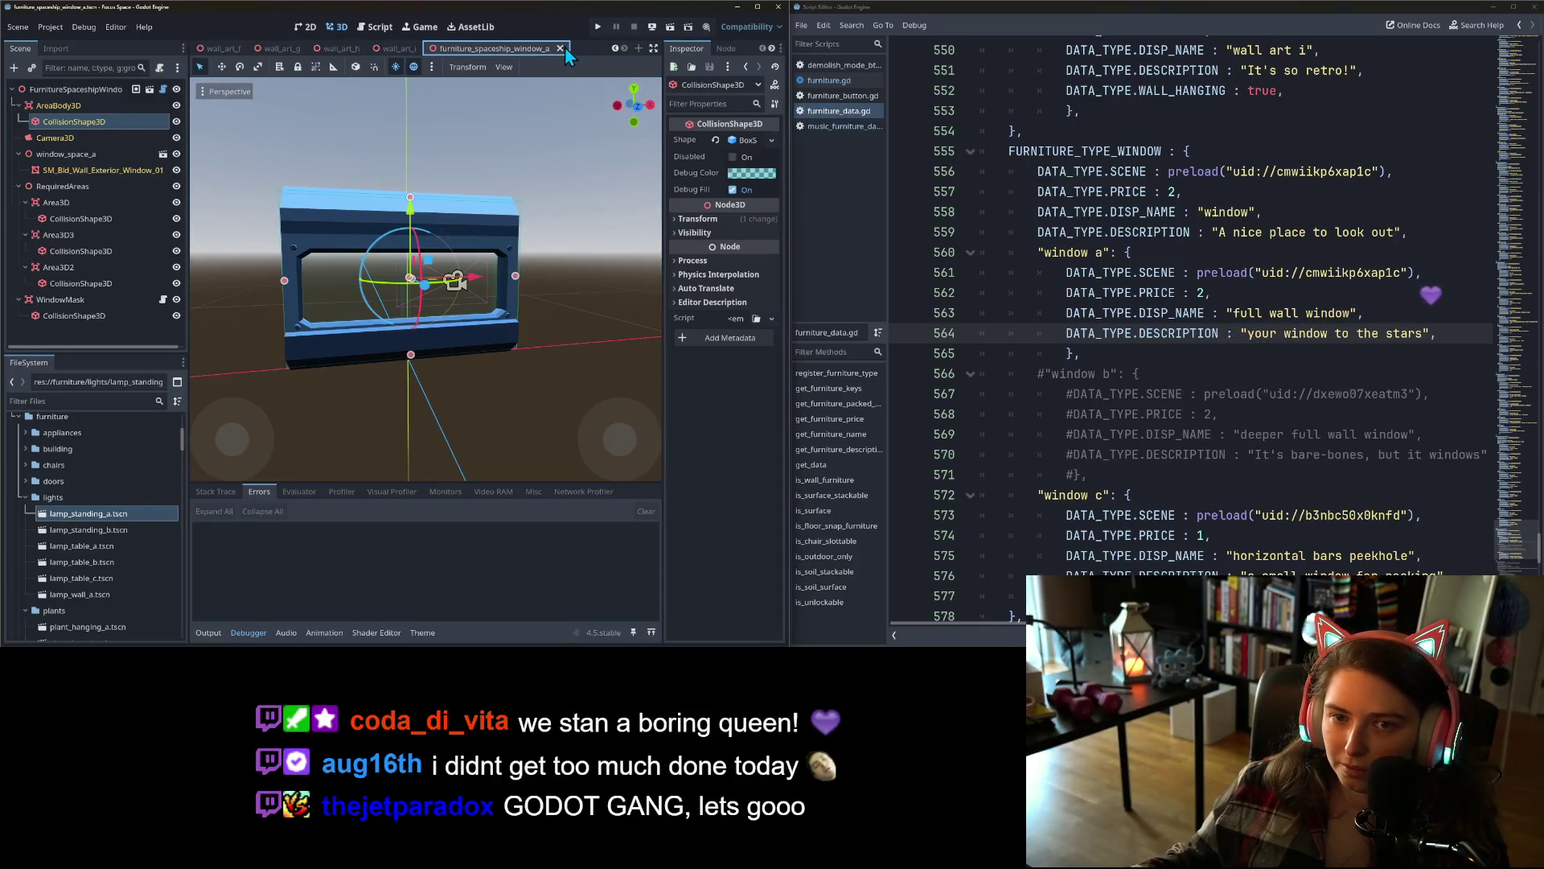
click(563, 48)
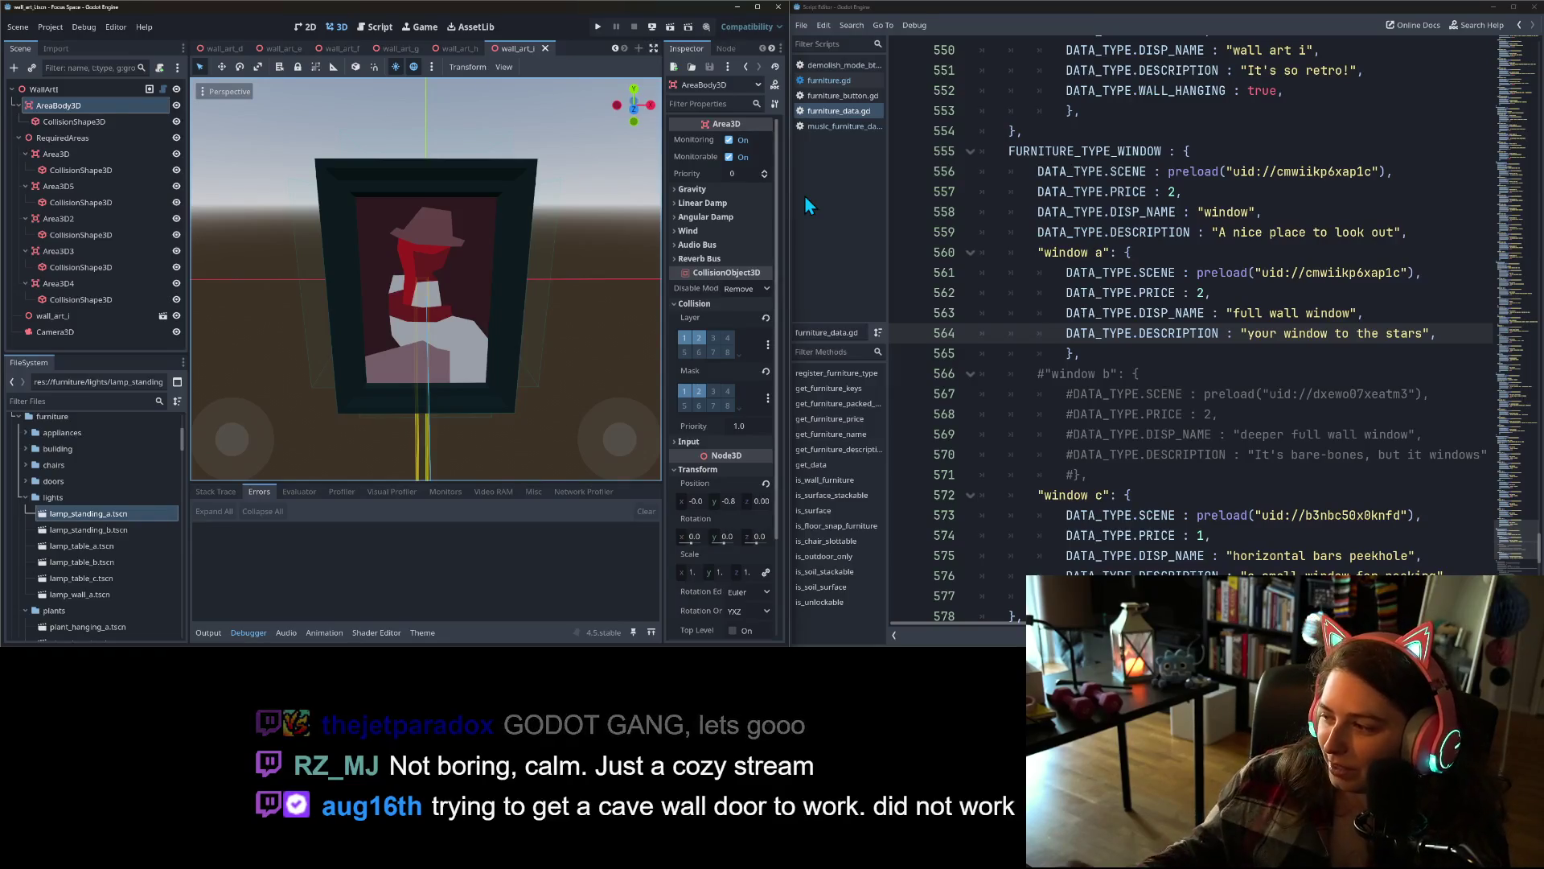
- Fold the commented-out window b block at line 566 so only its first line shows
click(1017, 415)
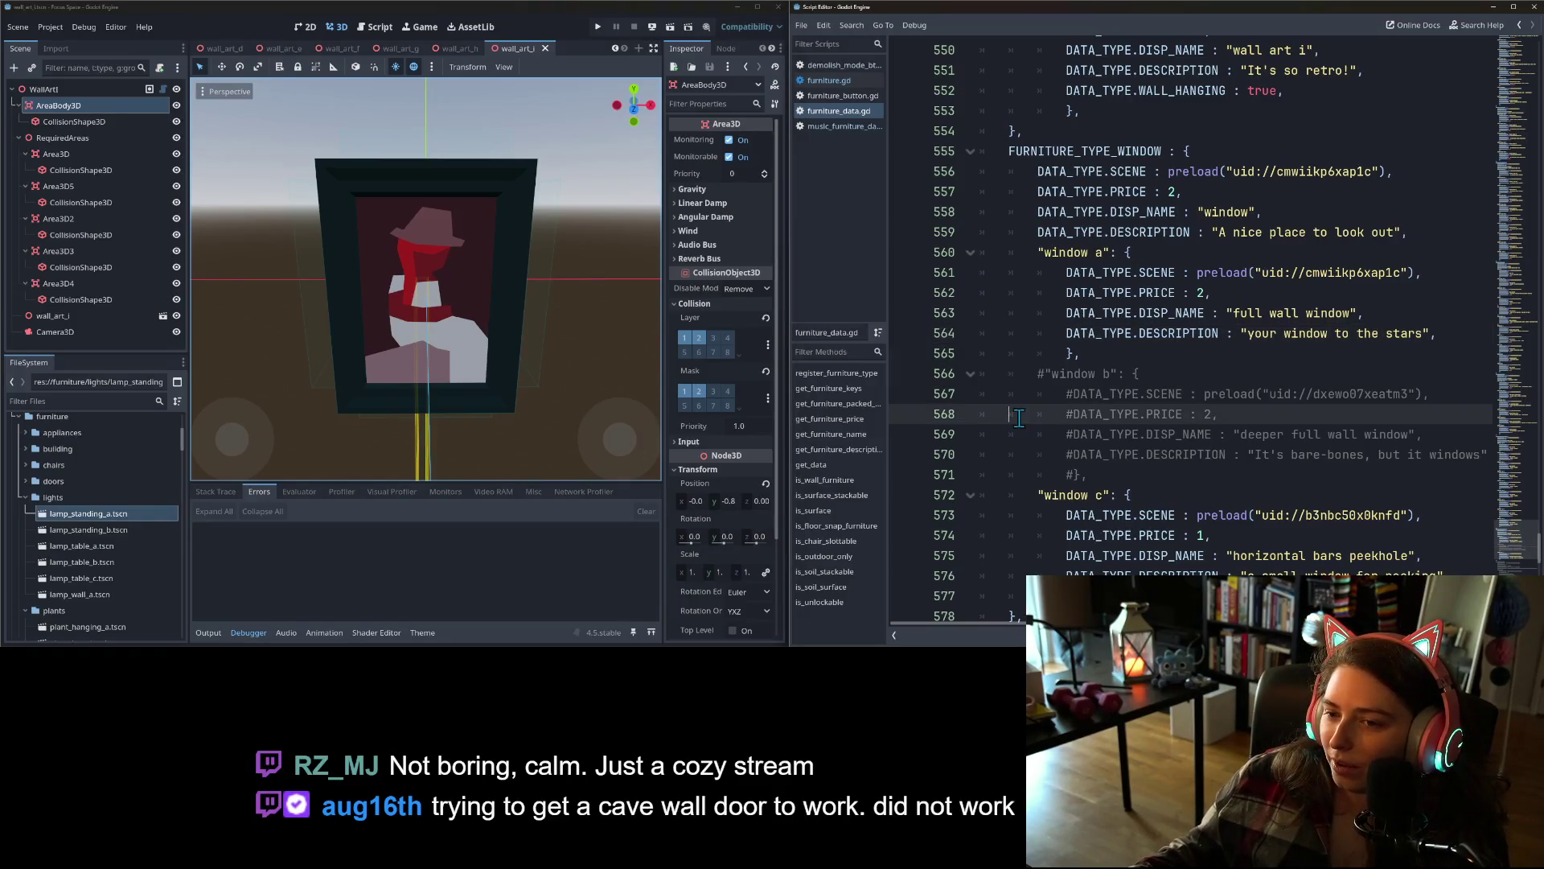
click(1102, 432)
click(1081, 473)
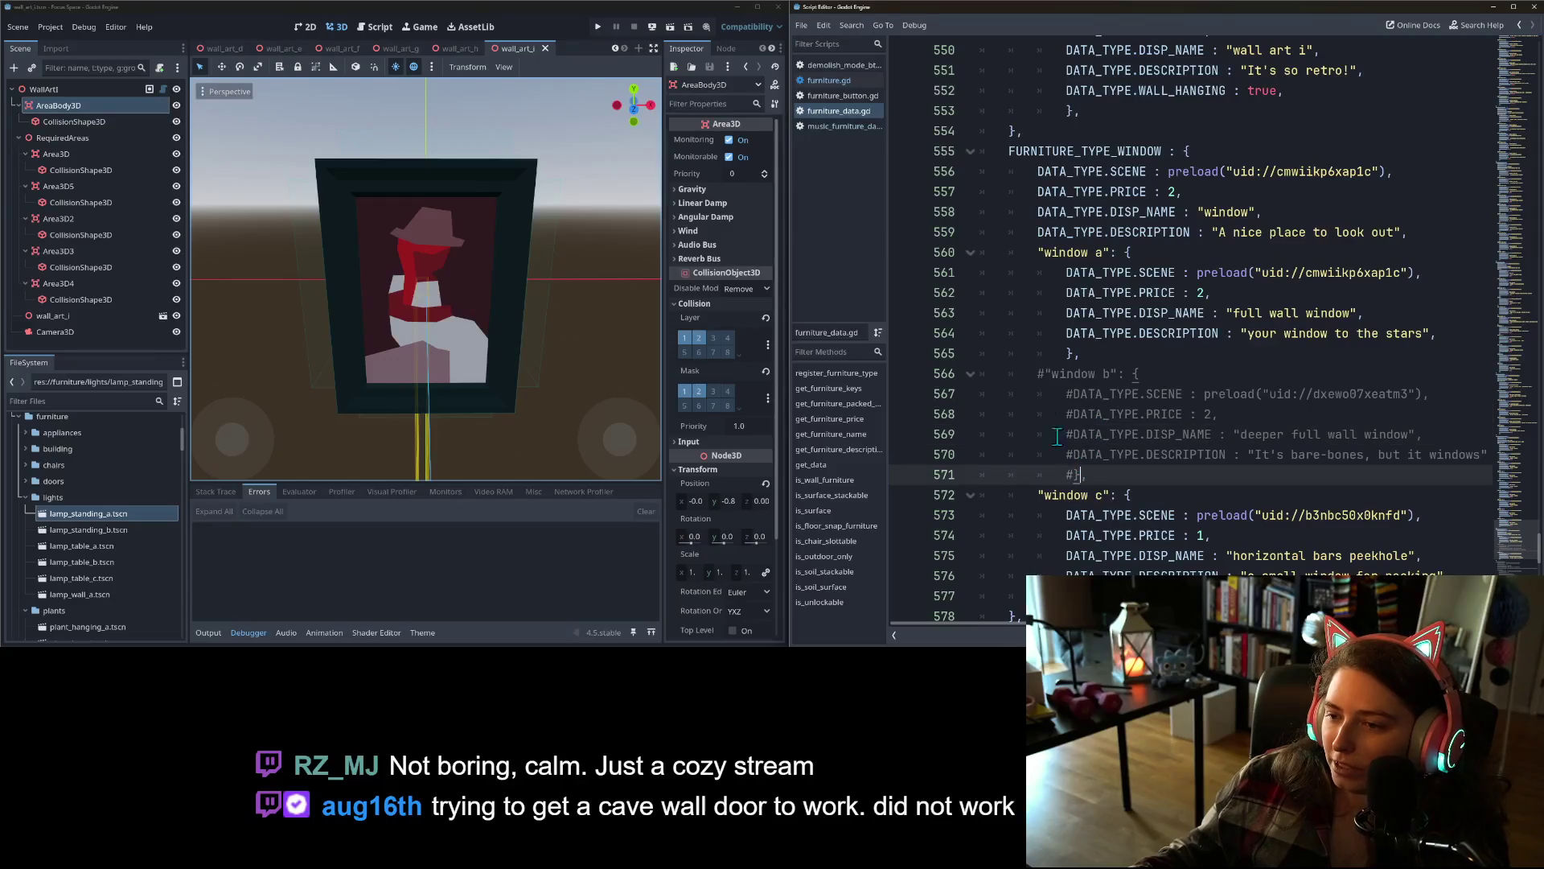
click(971, 376)
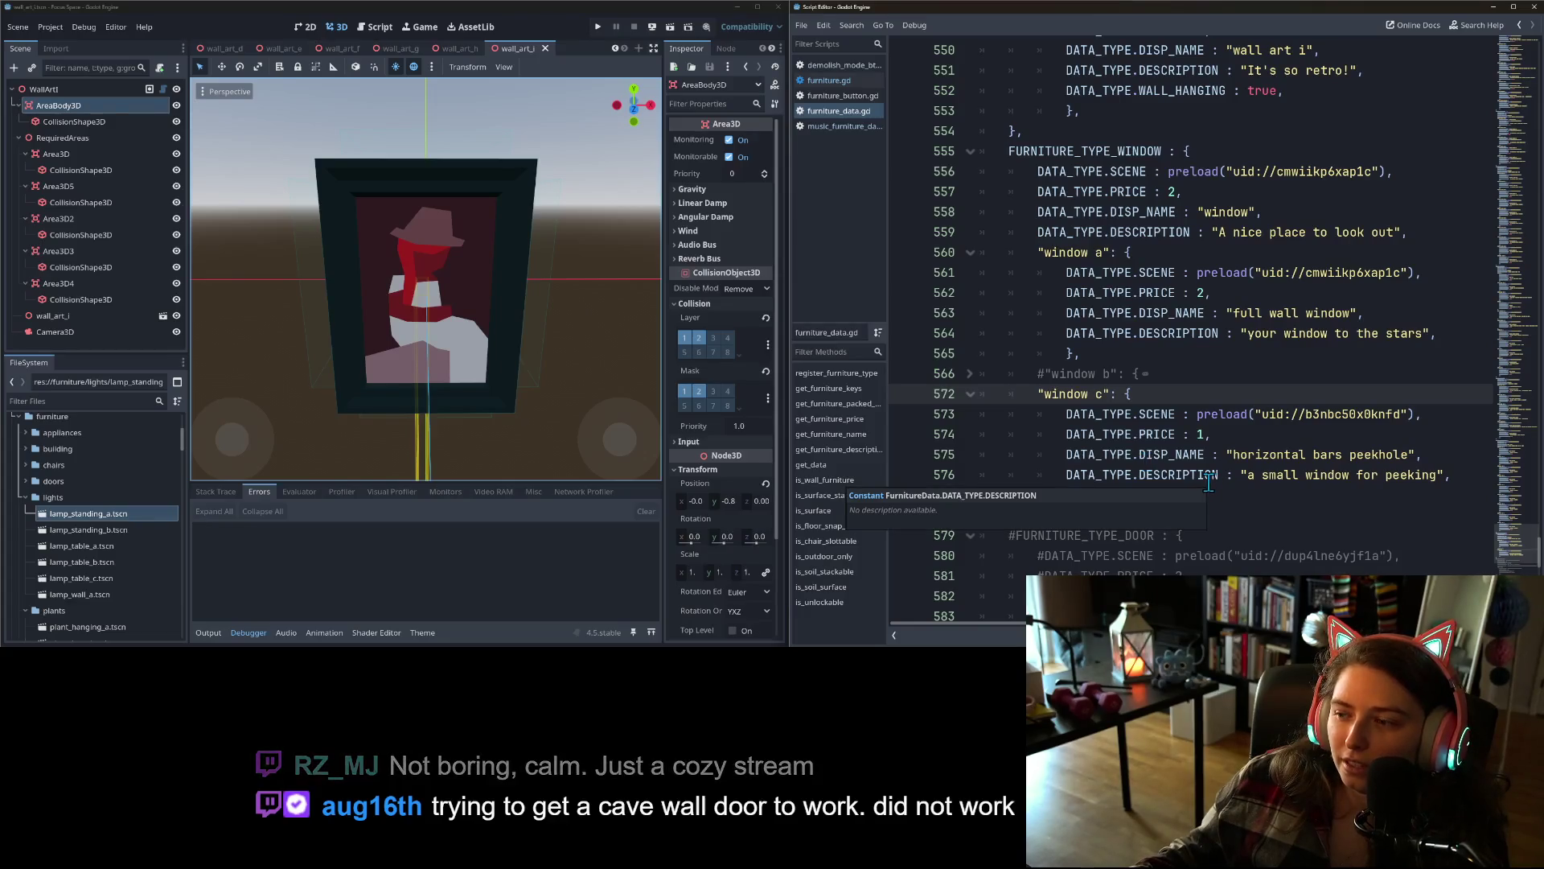
click(1188, 518)
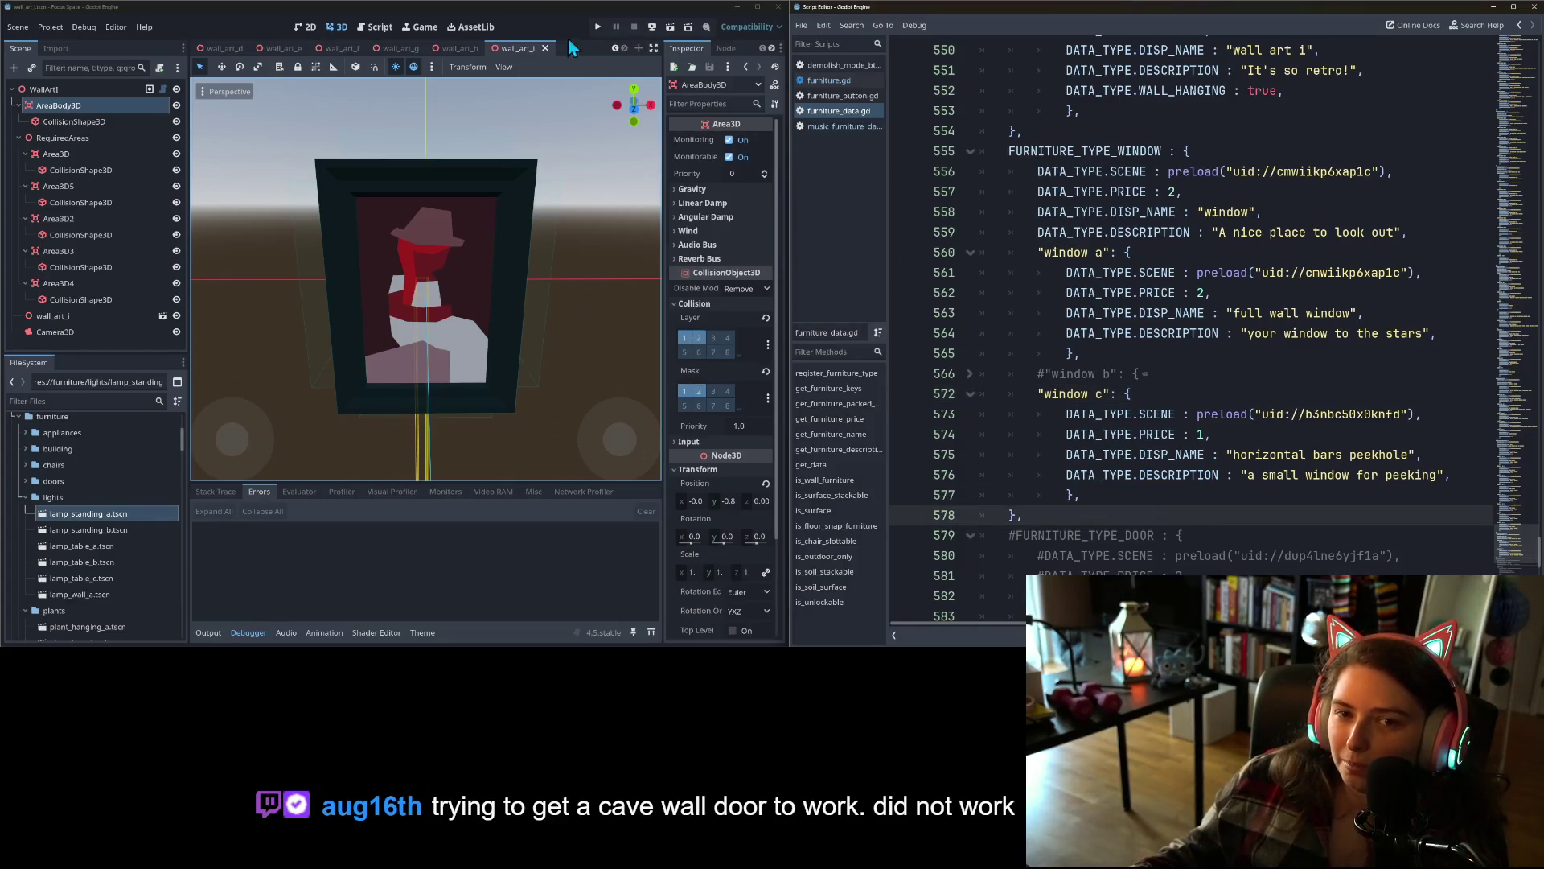
- Scroll the scene tab bar back to reveal earlier open scenes
click(615, 49)
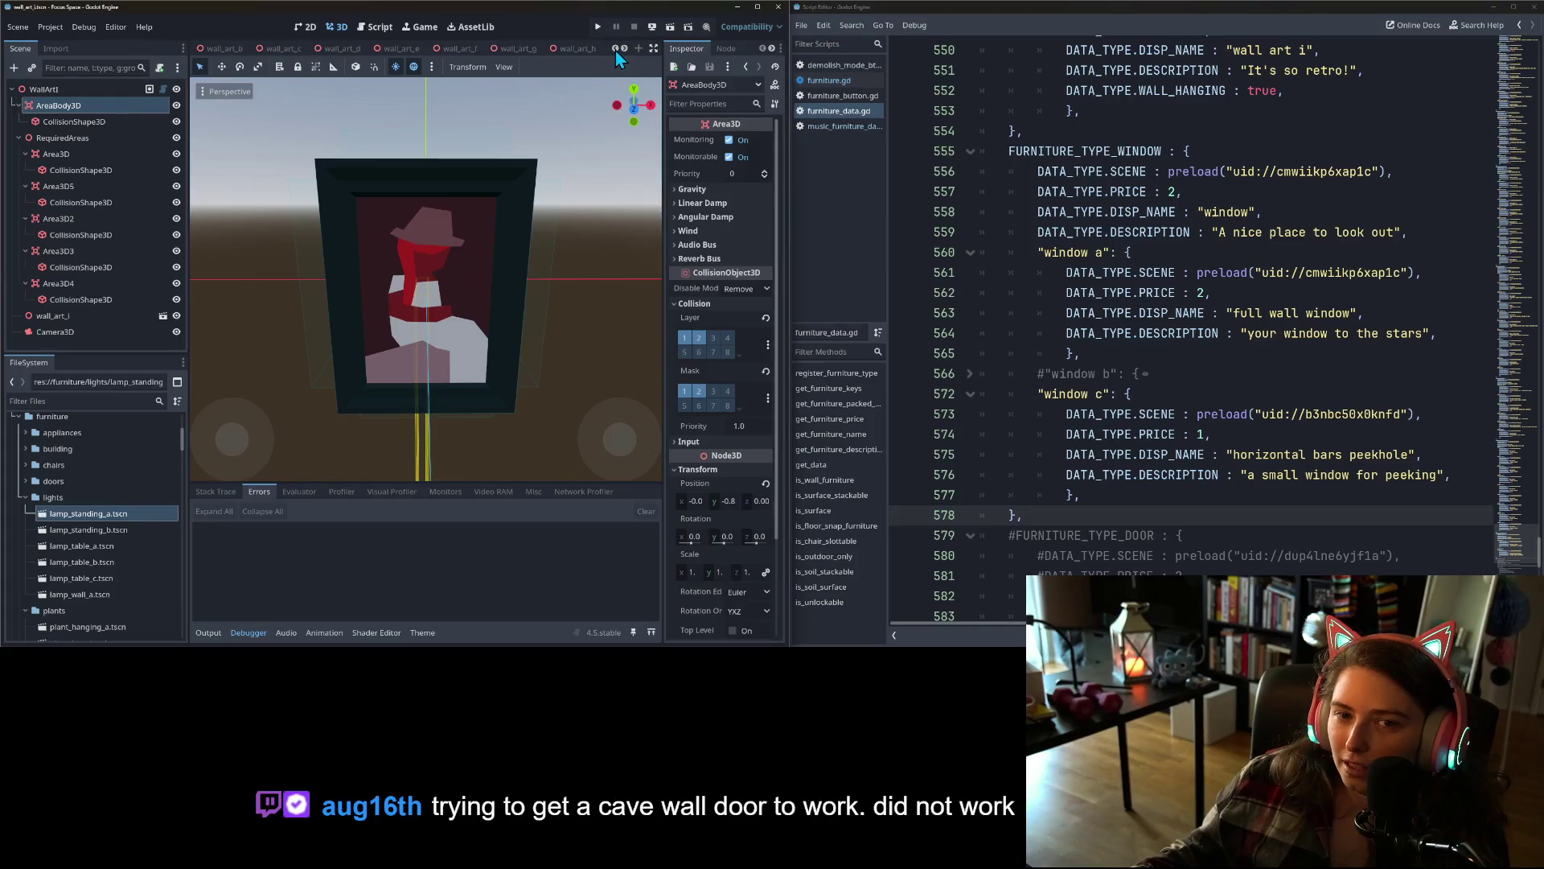
click(615, 49)
click(615, 49)
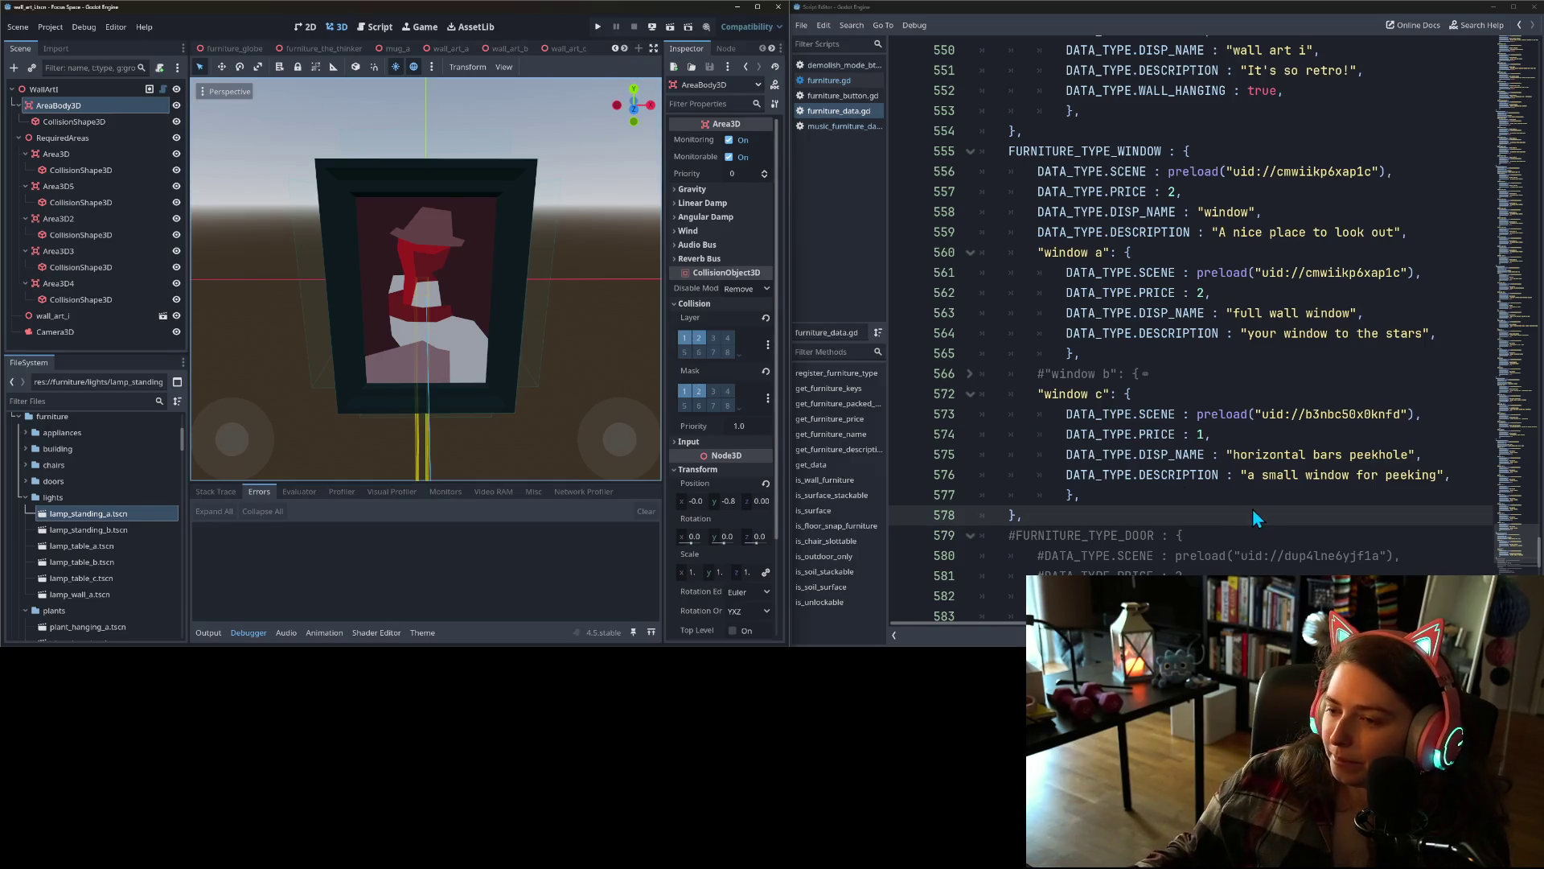
- Scroll back through the scene tabs until the rug and dining table scenes appear
scroll(1219, 510, up, 2)
scroll(1219, 509, down, 1)
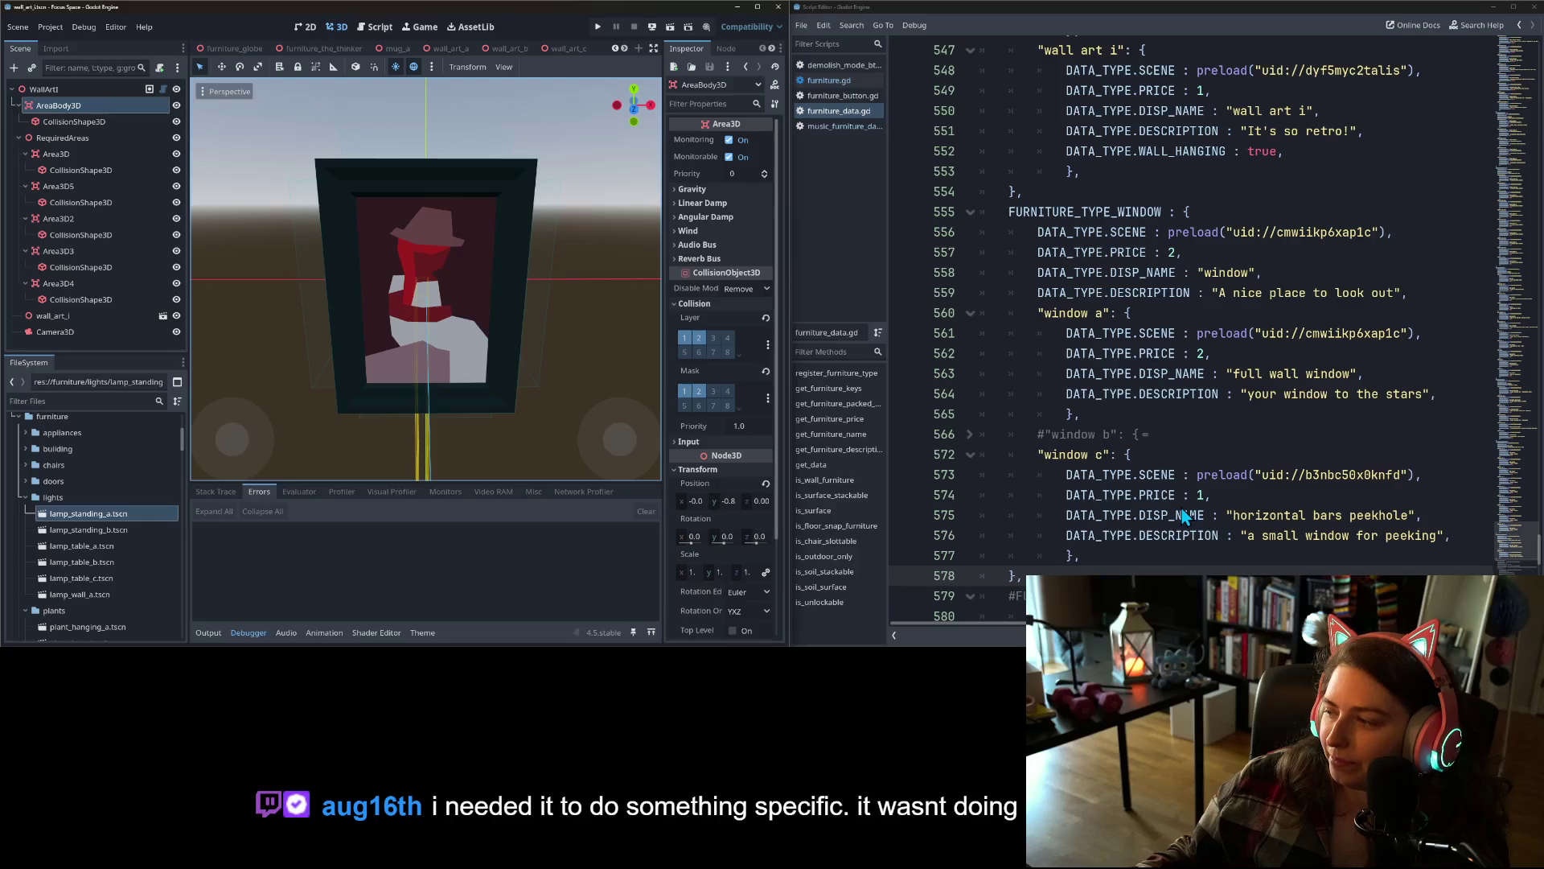
scroll(1184, 516, up, 3)
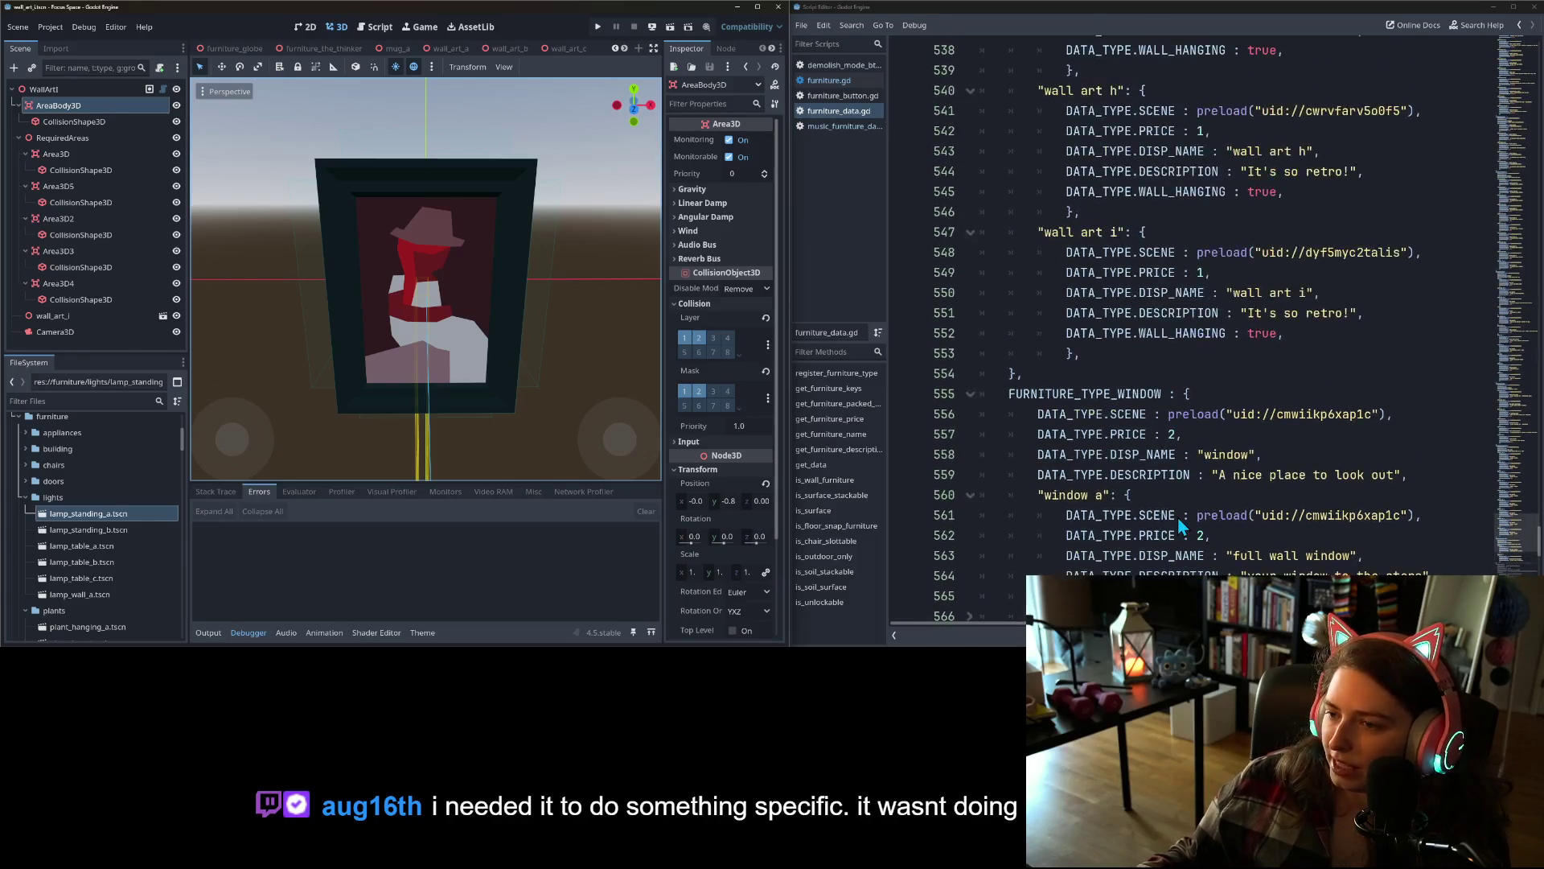
scroll(1177, 518, up, 9)
scroll(1215, 531, down, 9)
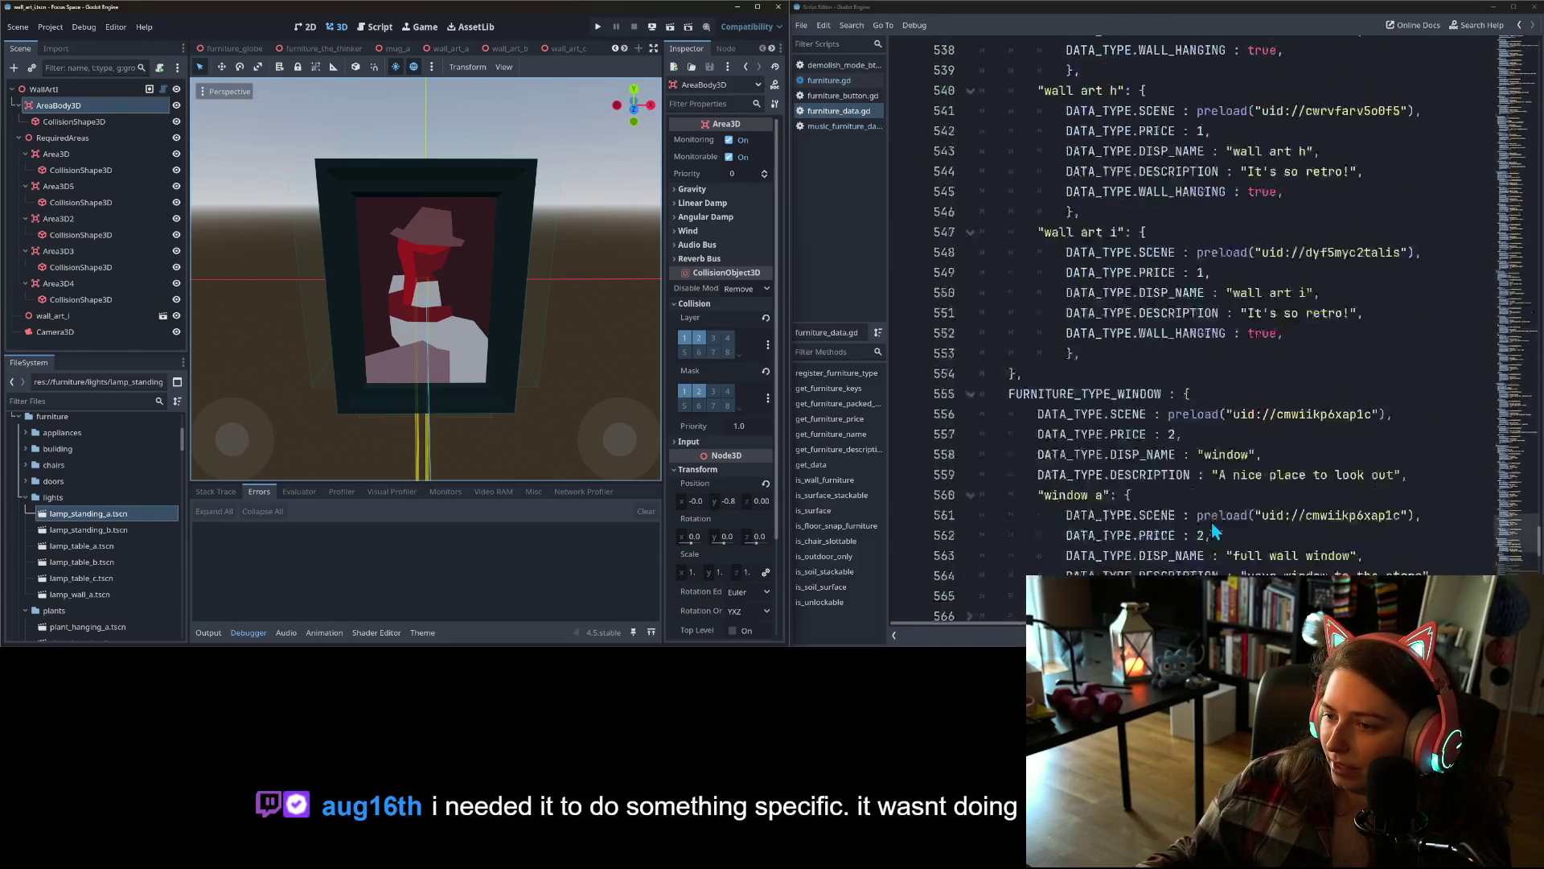
scroll(1214, 531, down, 6)
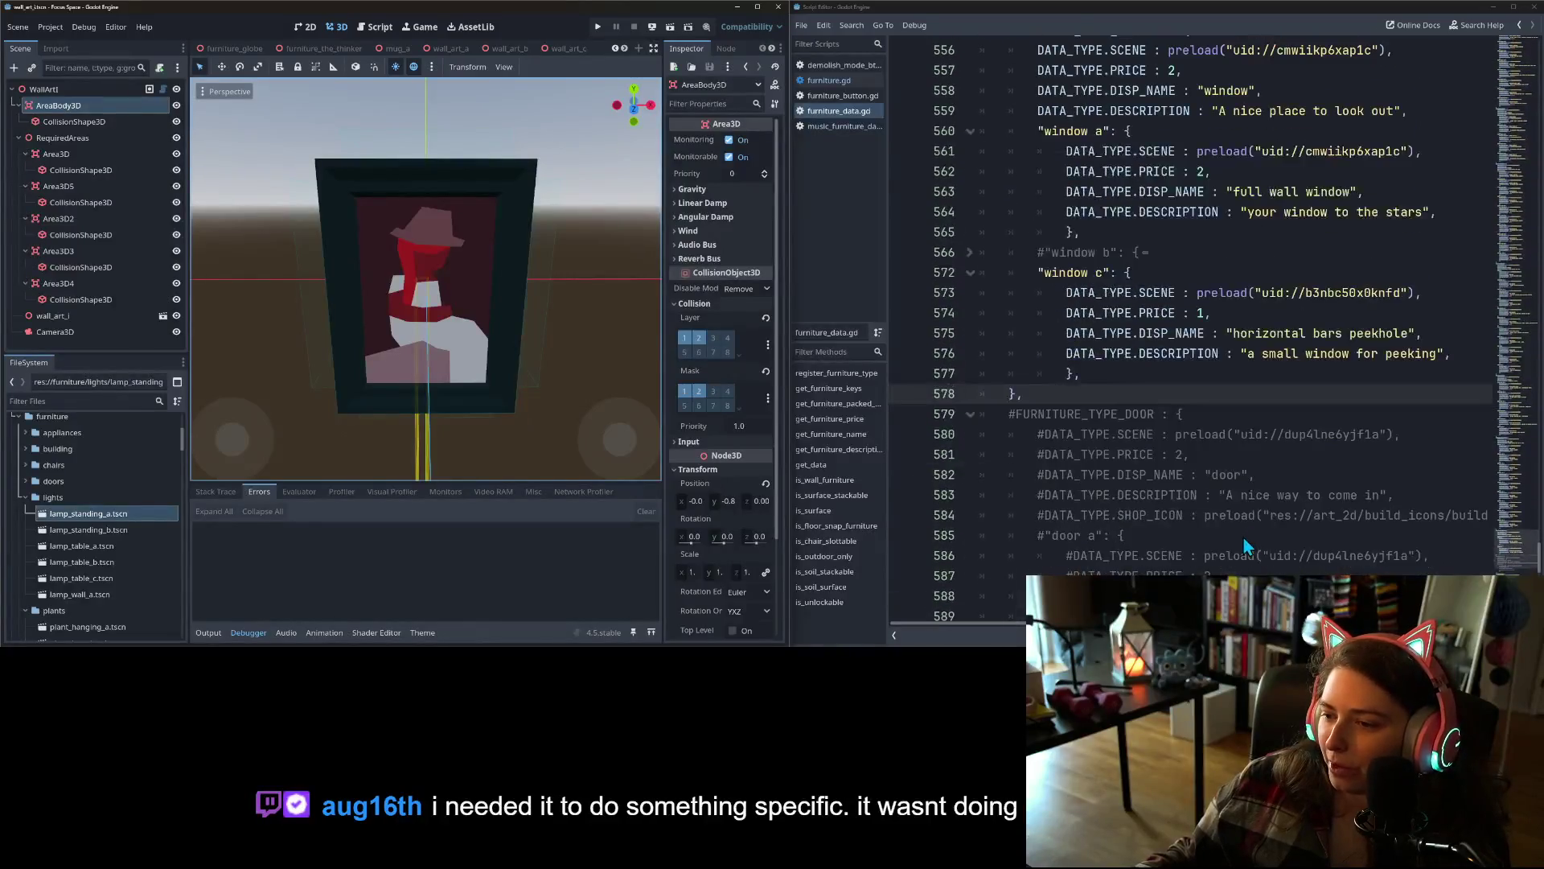
scroll(1295, 544, down, 10)
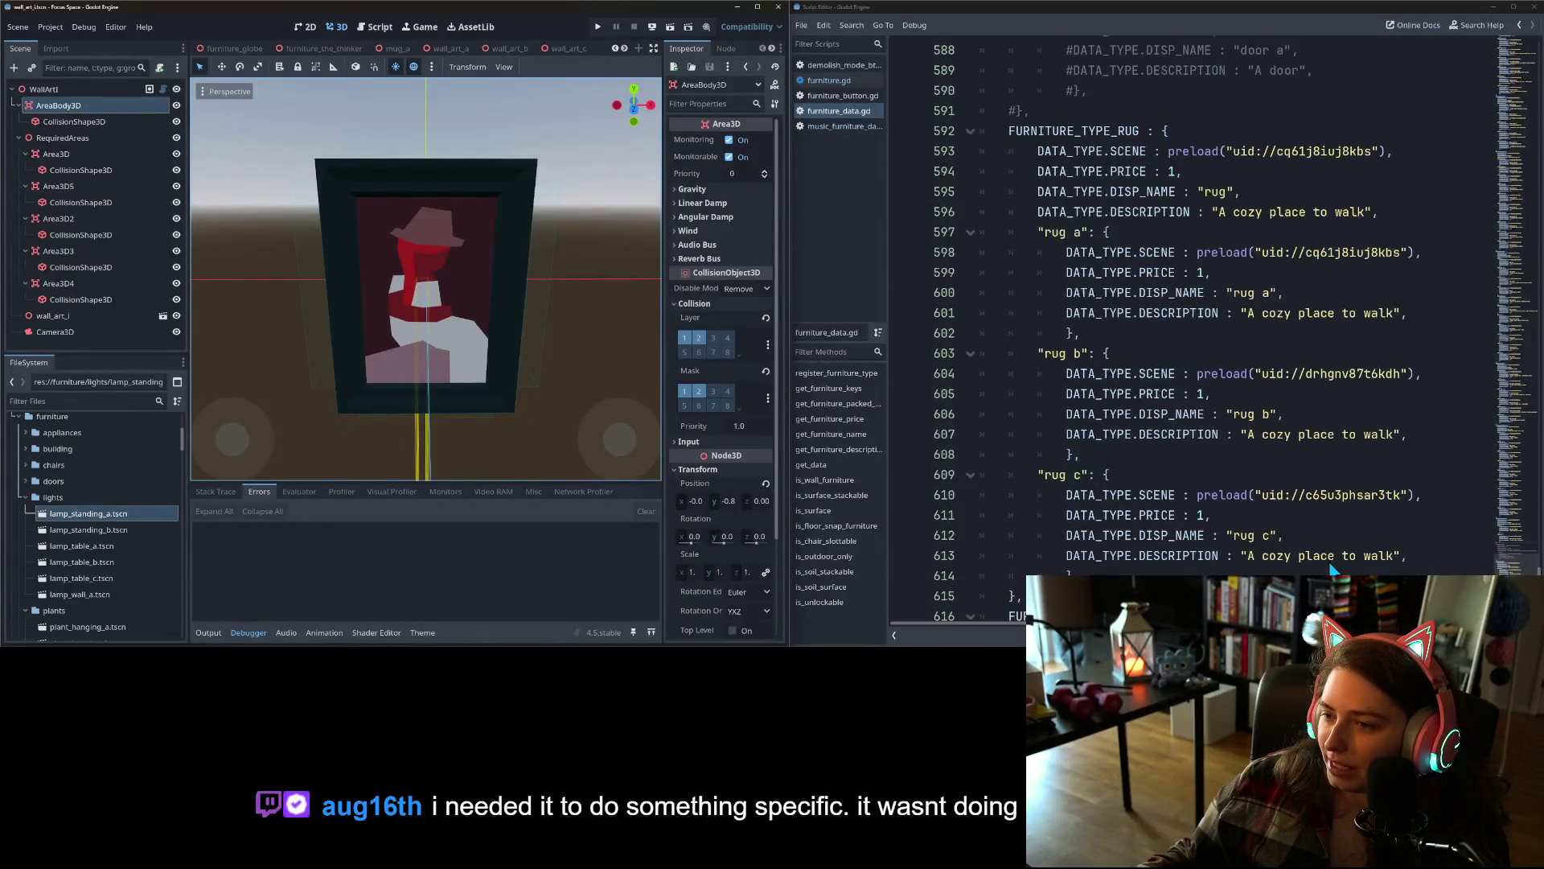
click(614, 48)
click(614, 48)
click(615, 48)
click(614, 48)
click(614, 49)
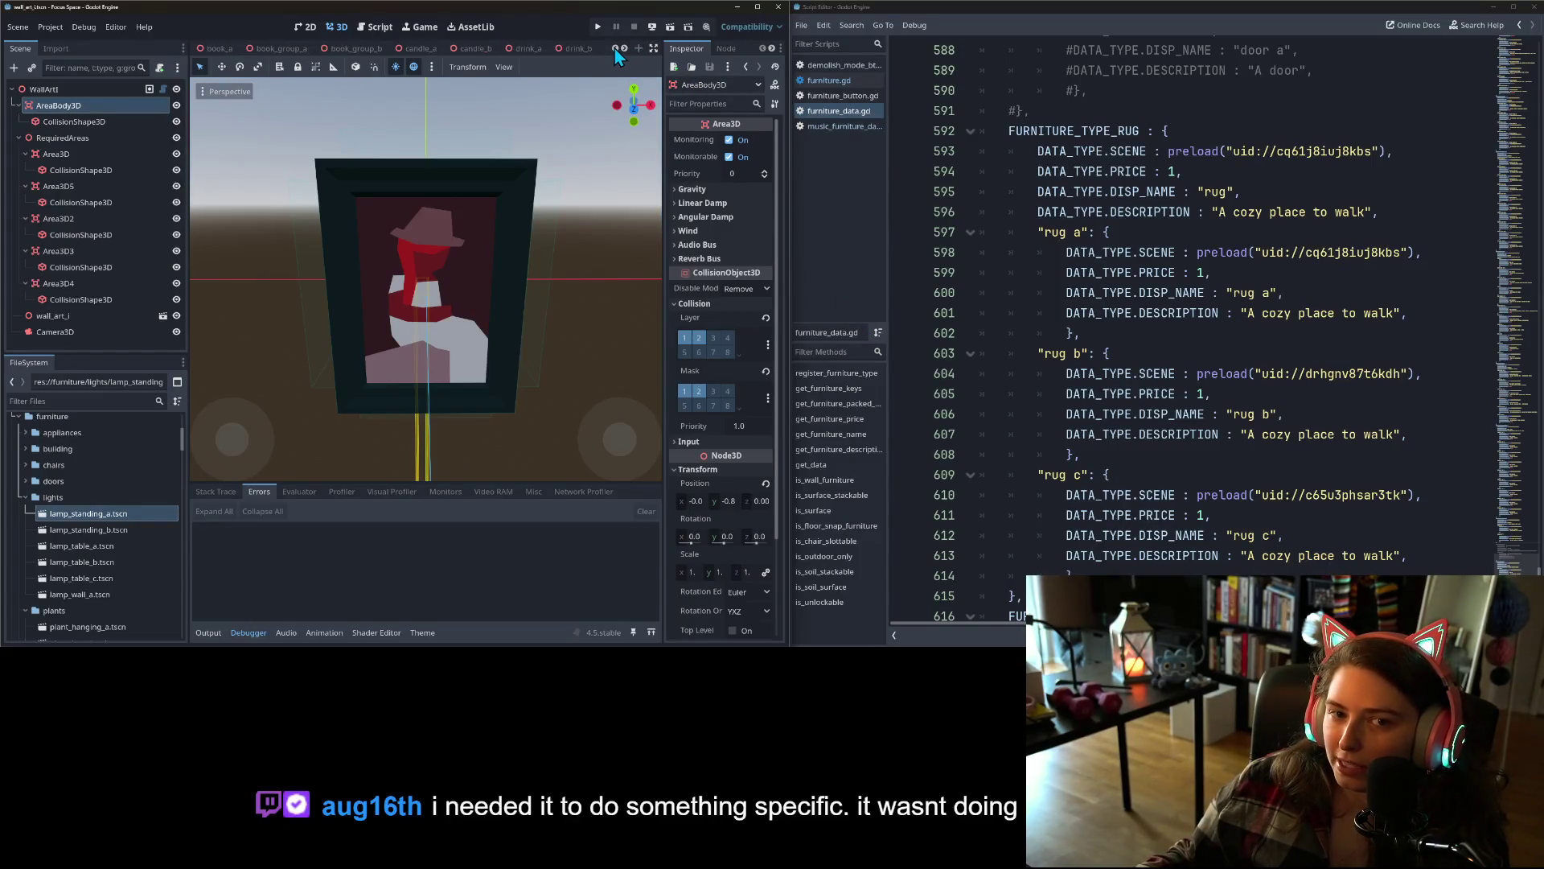
click(614, 48)
click(614, 48)
click(614, 48)
click(615, 48)
click(615, 48)
click(615, 48)
click(614, 48)
click(615, 48)
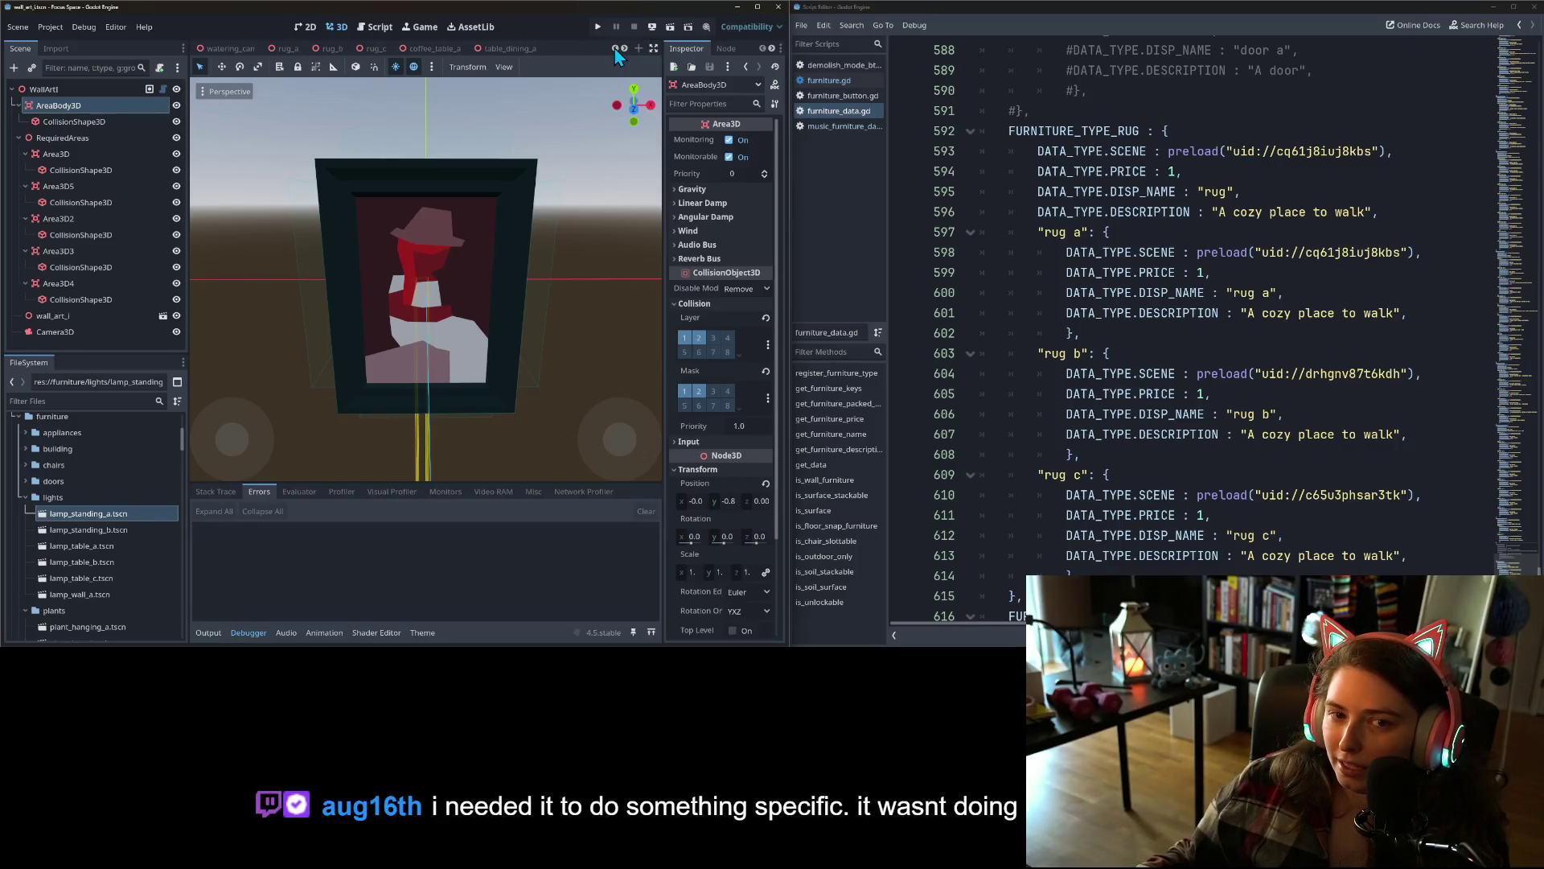
- Flip through the rug_a, rug_b and rug_c scenes, settling on rug_a and orbiting to a higher view
click(286, 48)
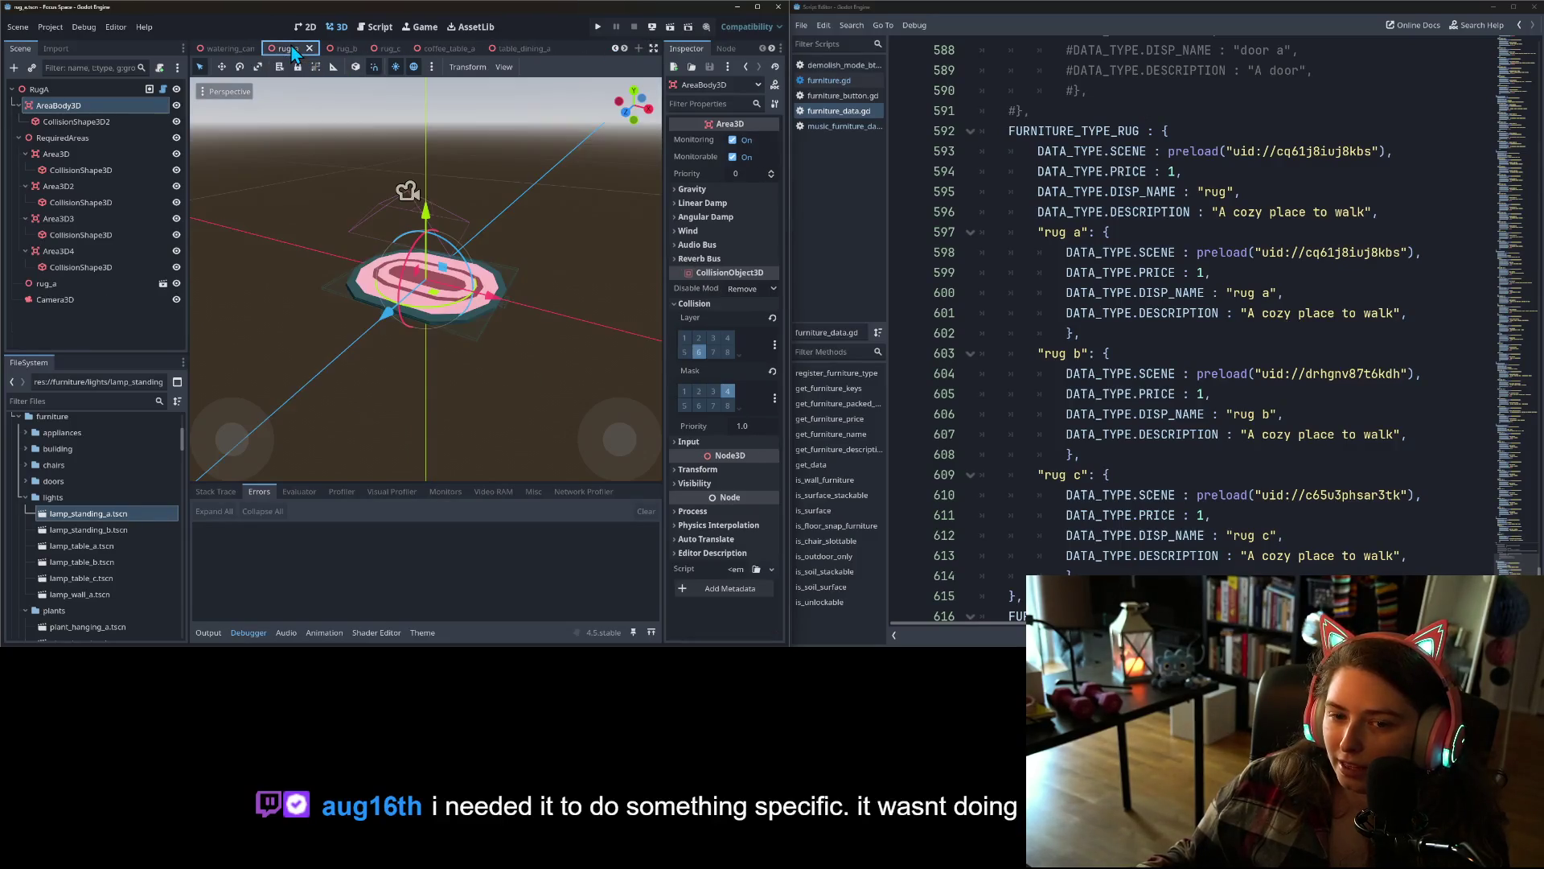
click(336, 46)
click(386, 51)
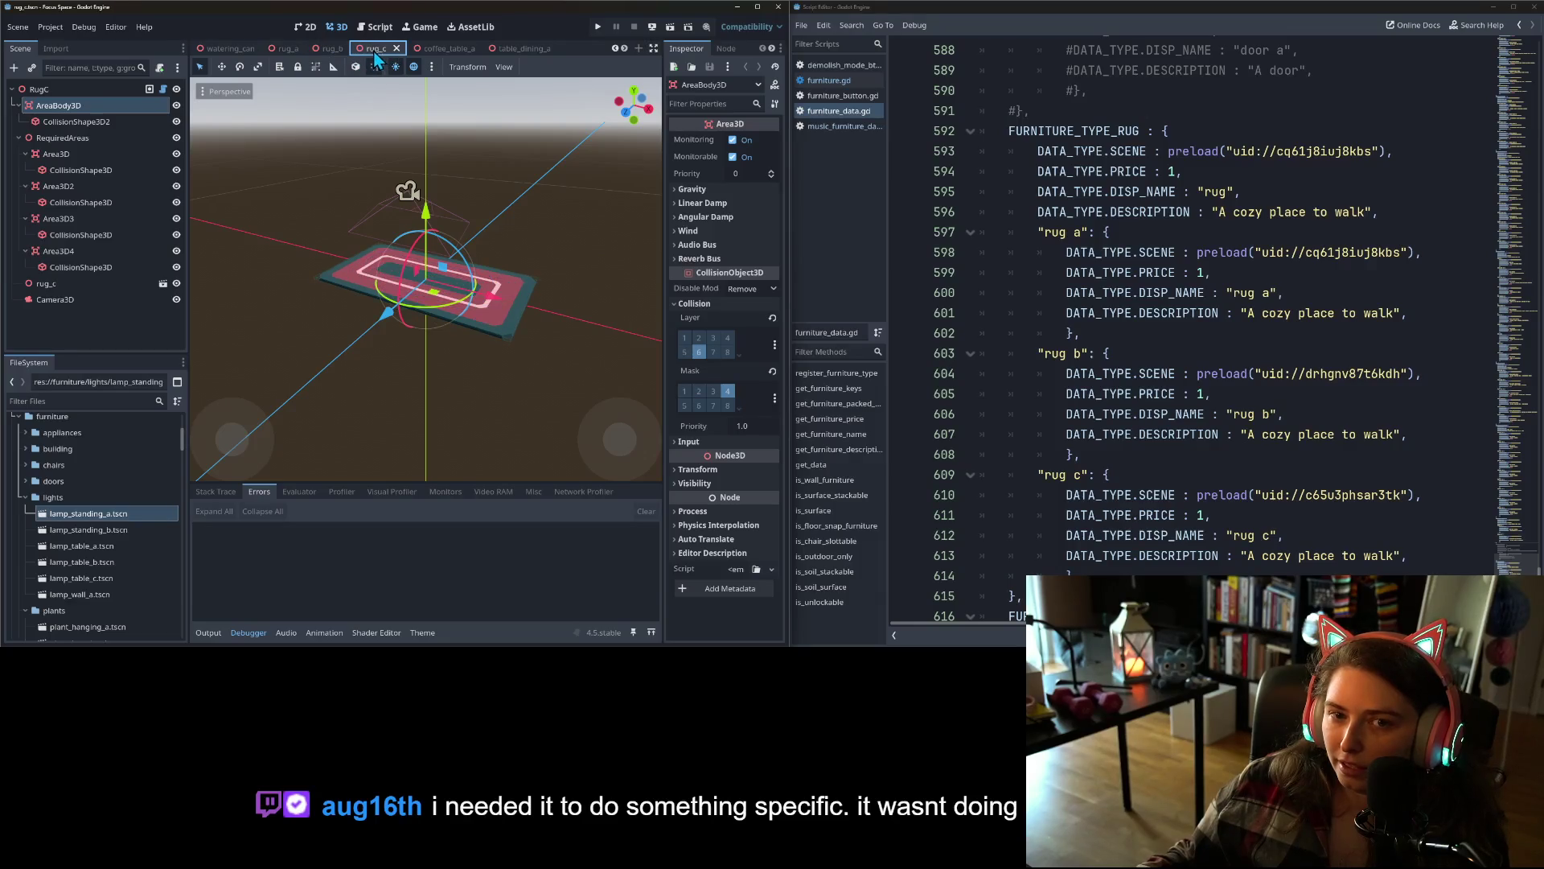
click(333, 48)
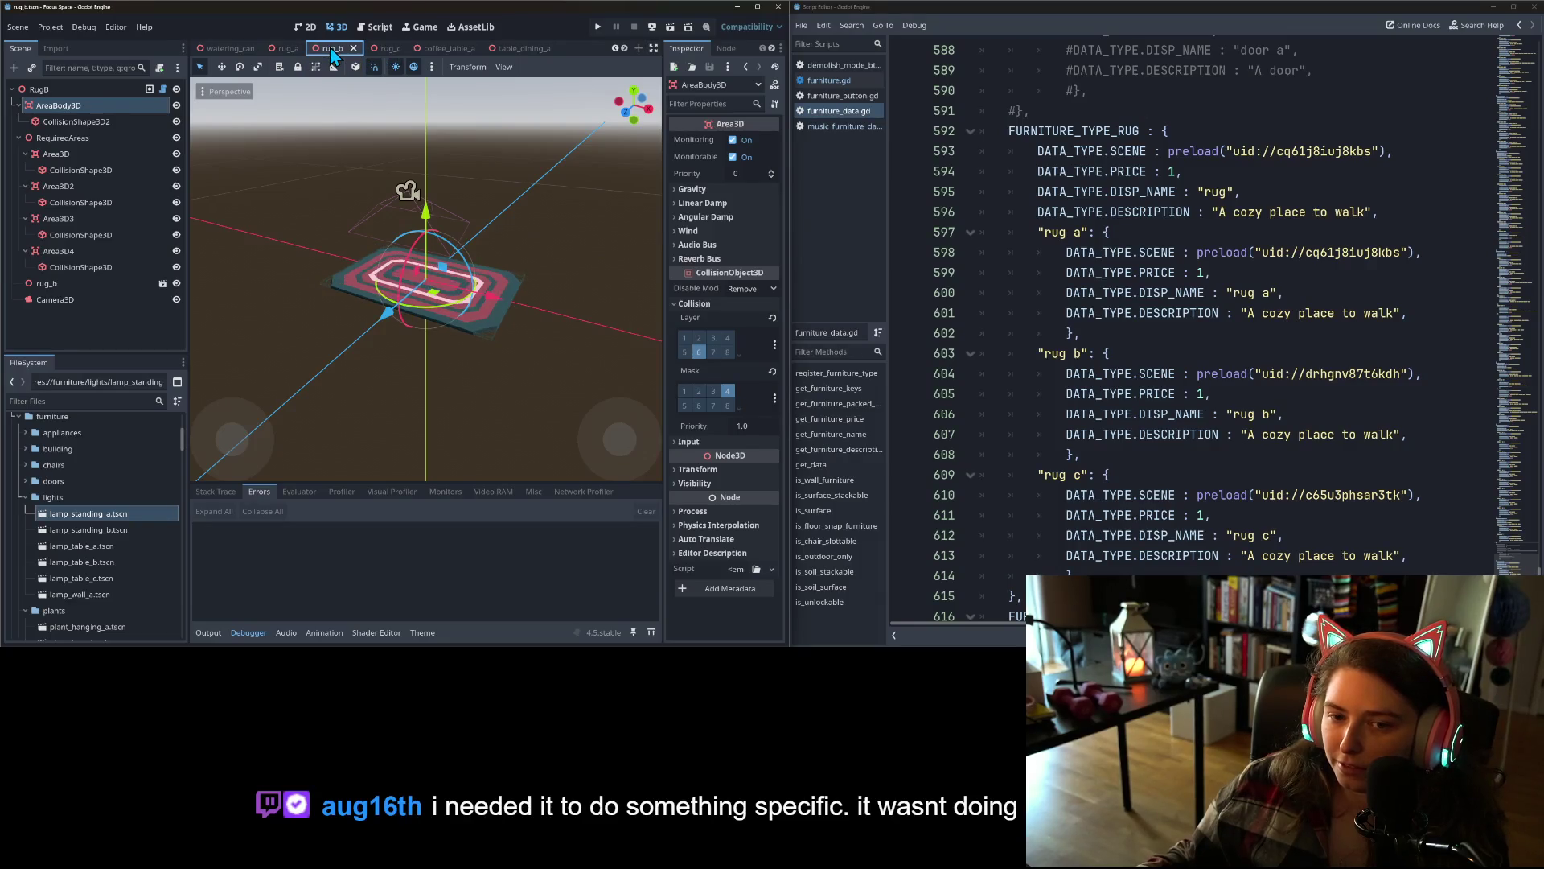
click(381, 51)
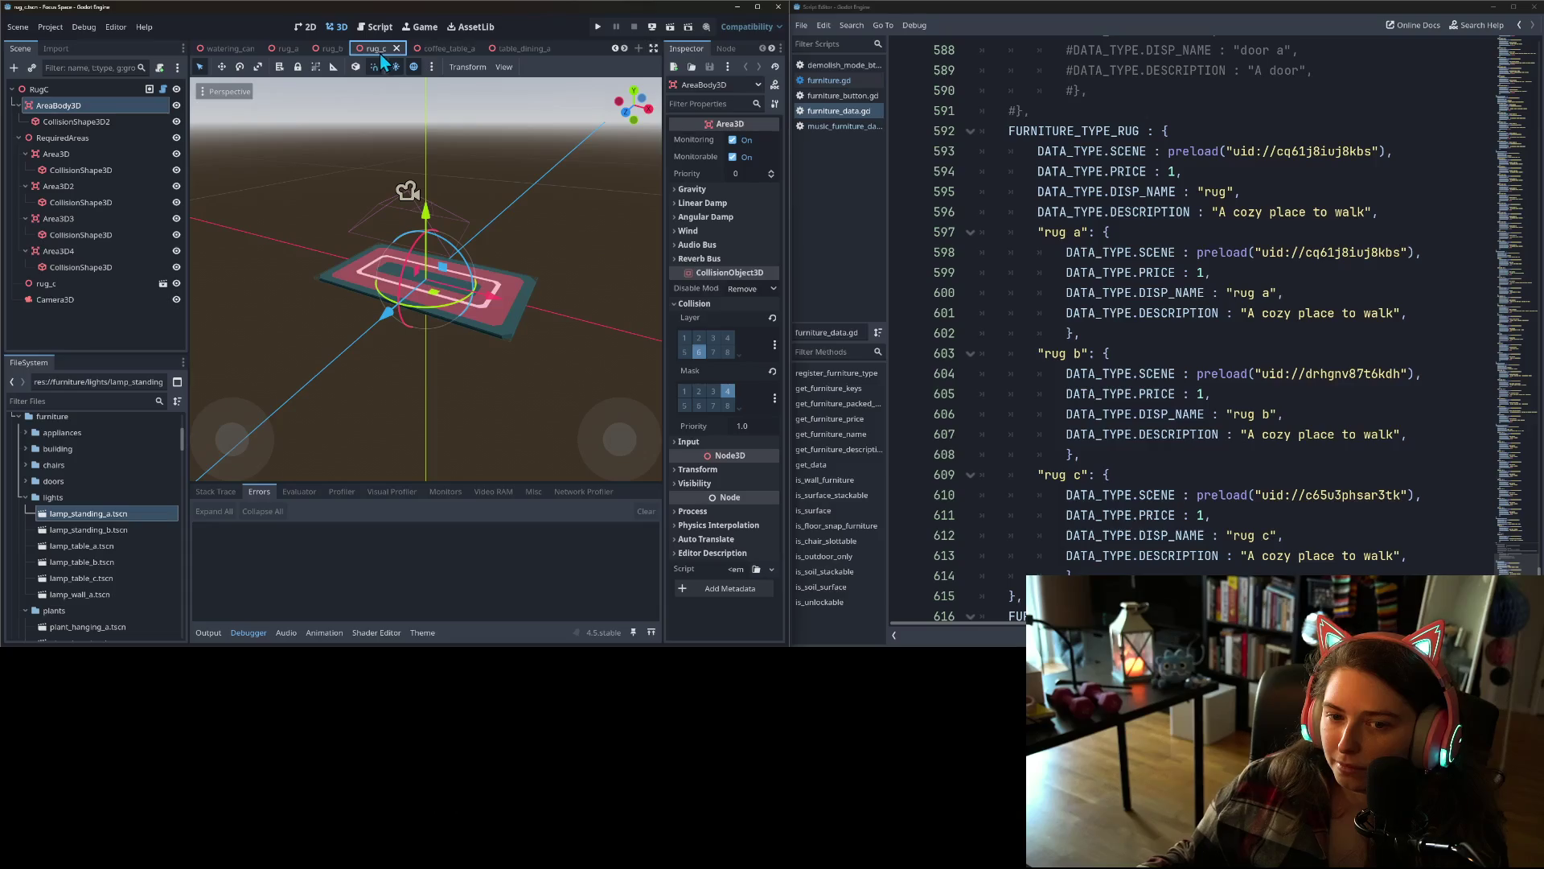
click(293, 50)
scroll(402, 225, up, 5)
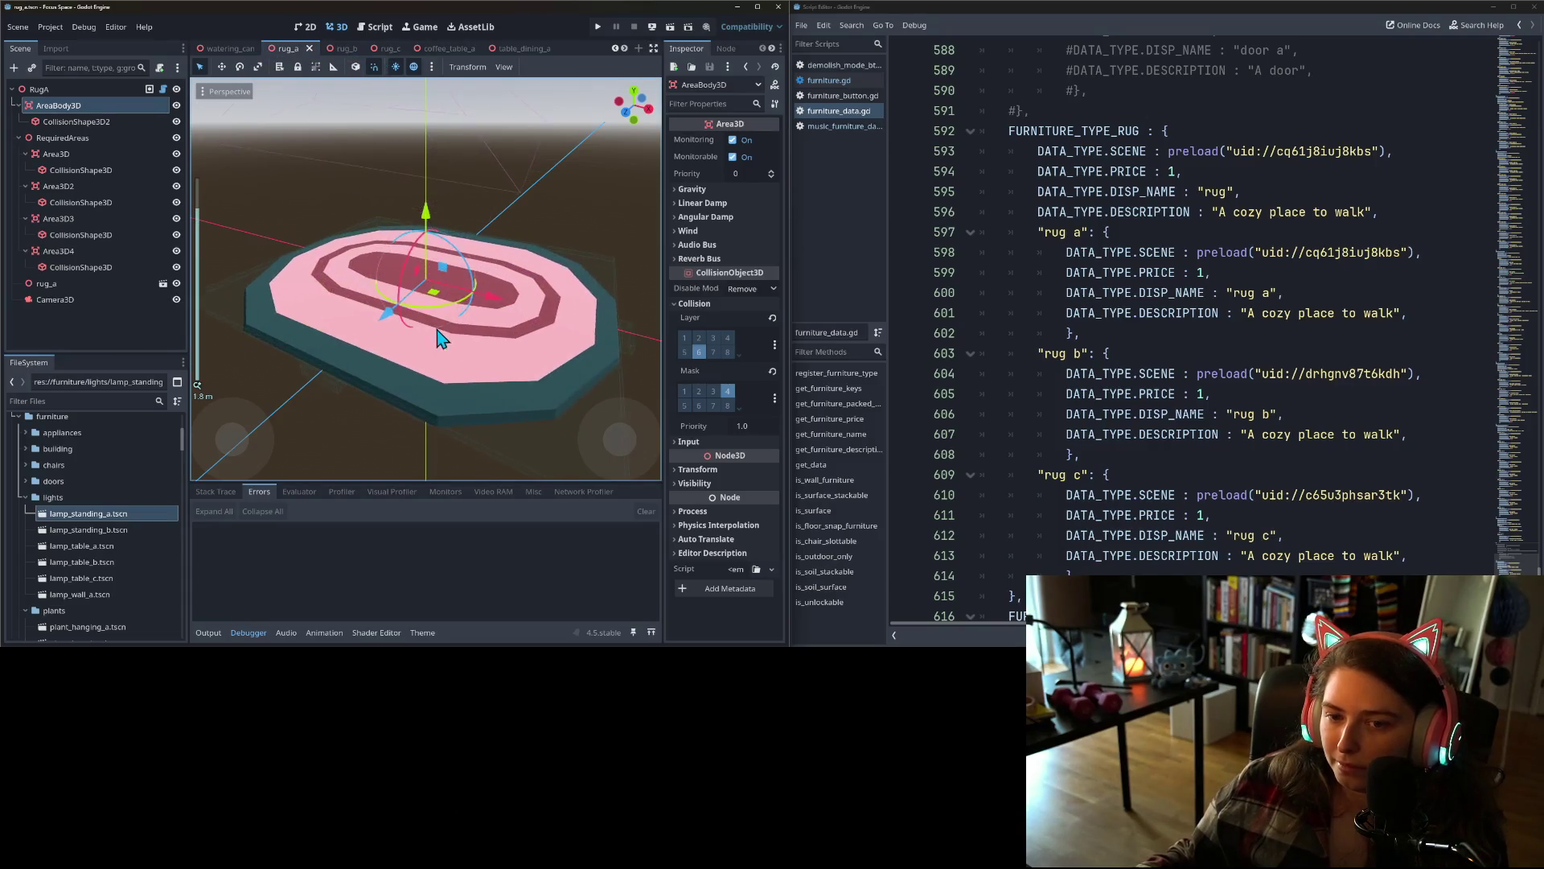
click(353, 54)
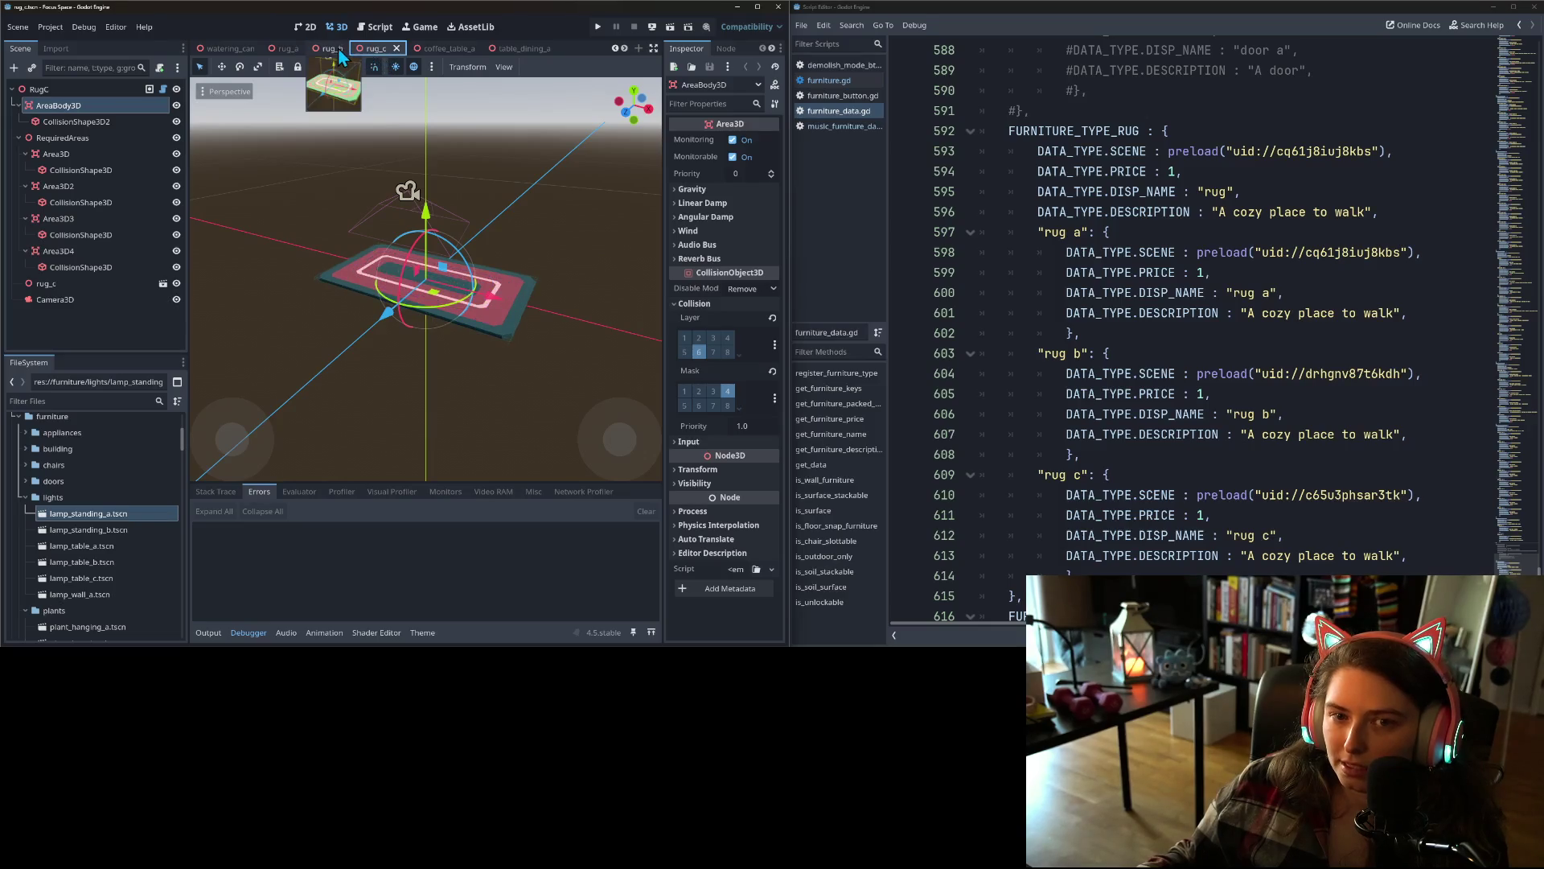
click(283, 51)
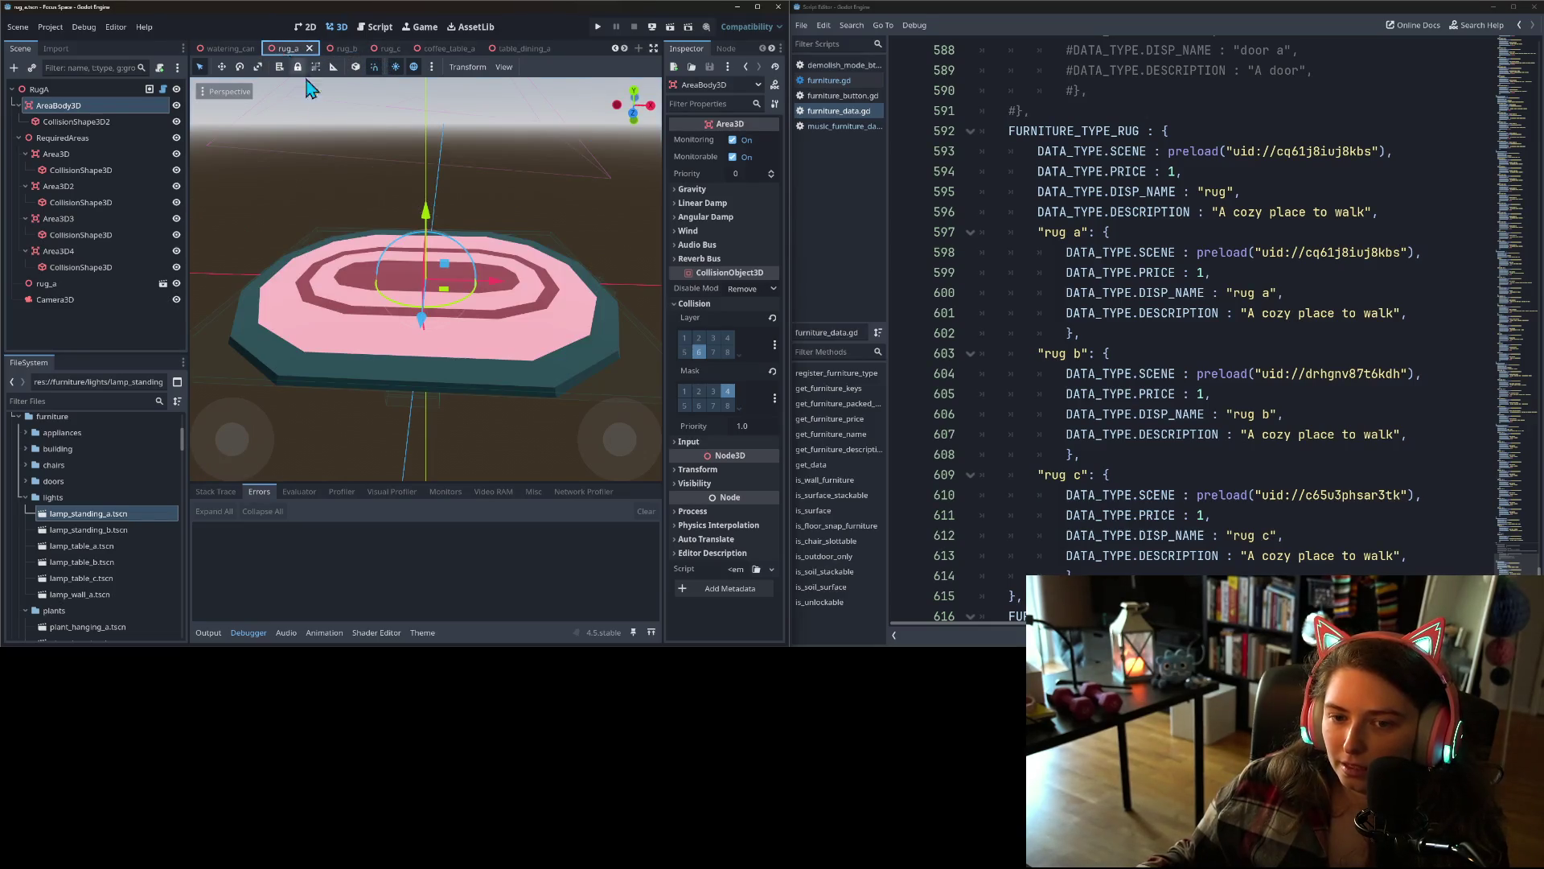
scroll(338, 290, down, 3)
drag(338, 289, 416, 310)
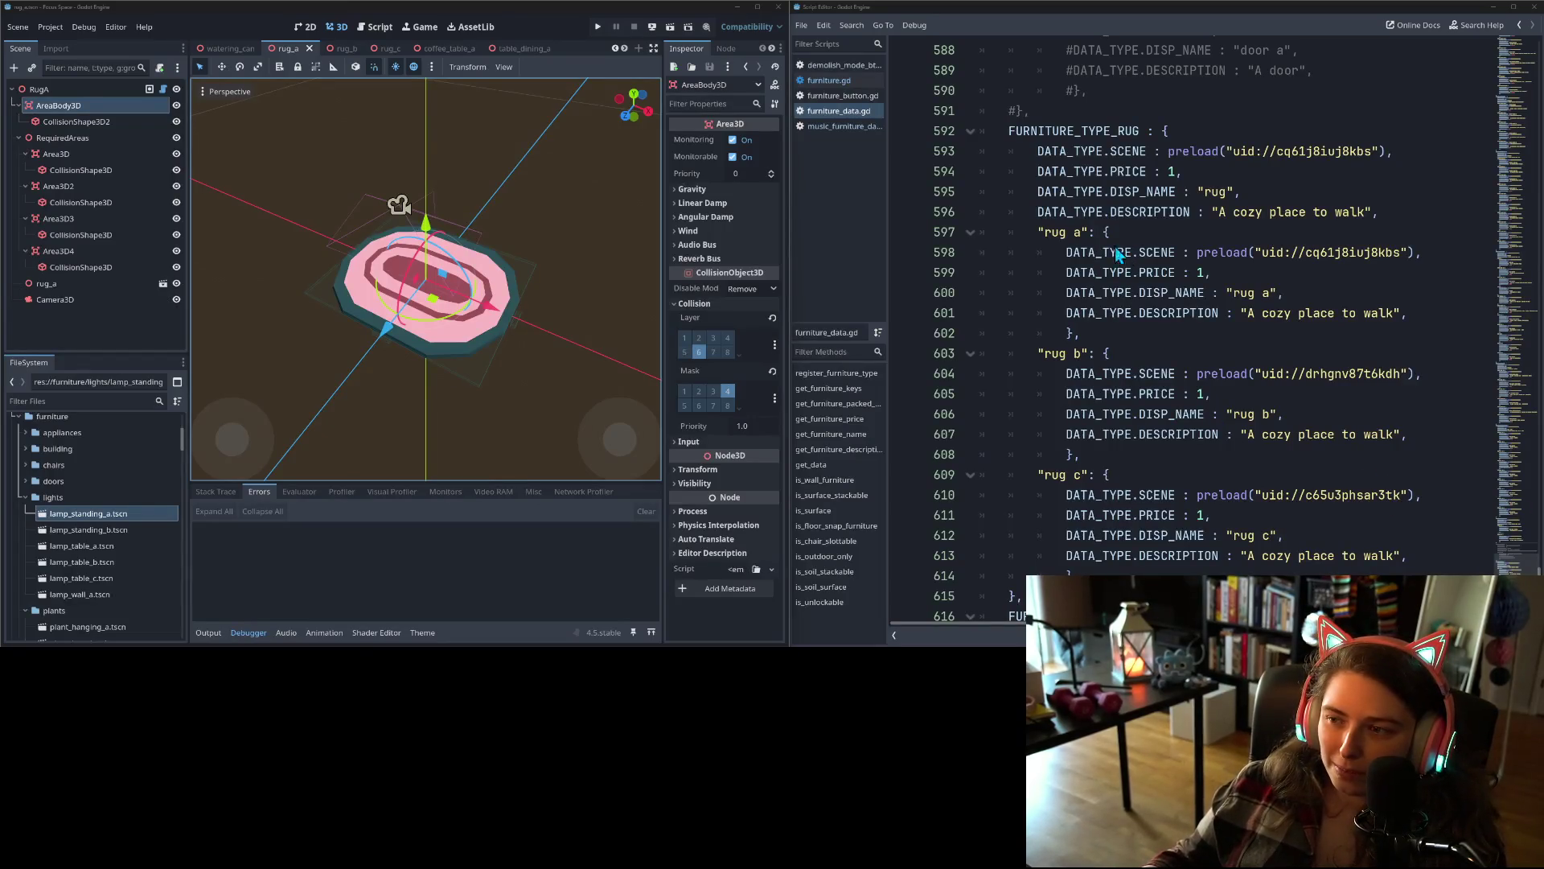
click(1090, 232)
click(1270, 293)
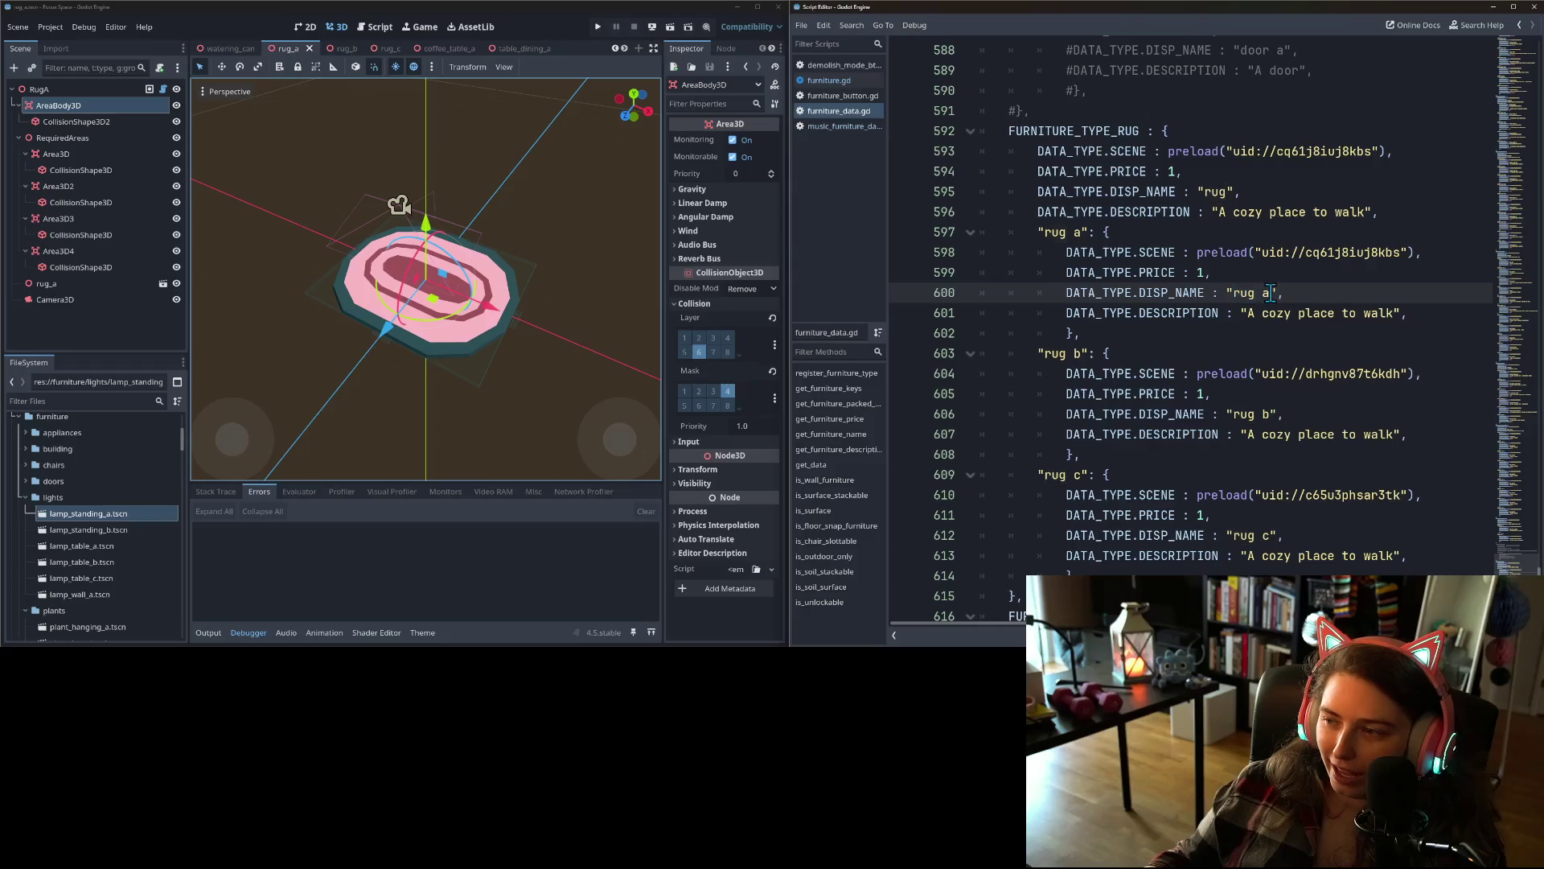
scroll(1265, 354, down, 2)
click(1270, 293)
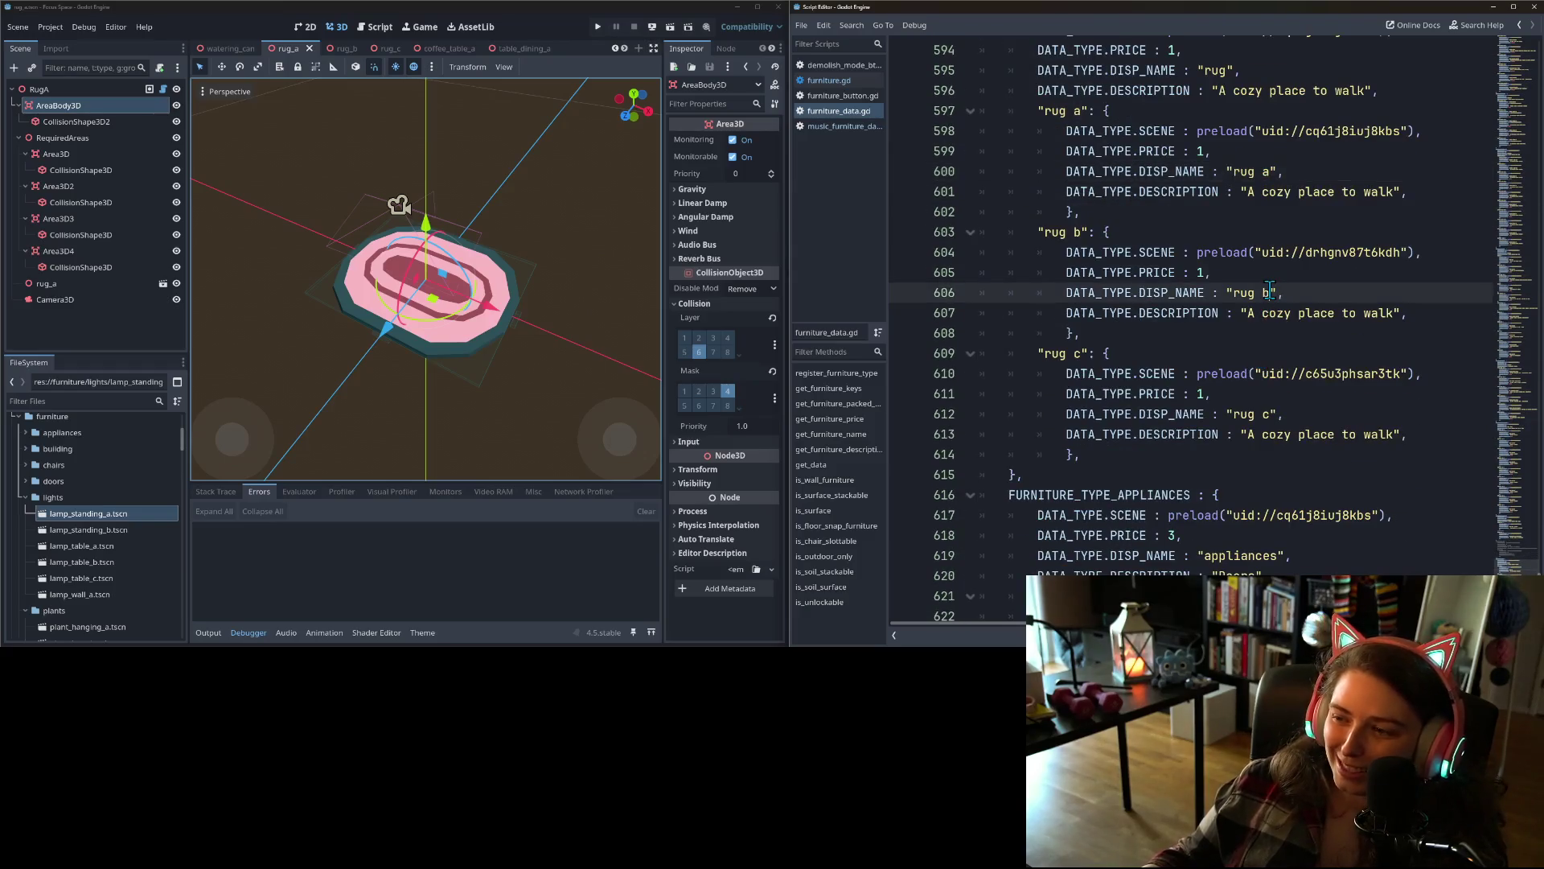
click(1265, 413)
scroll(1266, 417, up, 1)
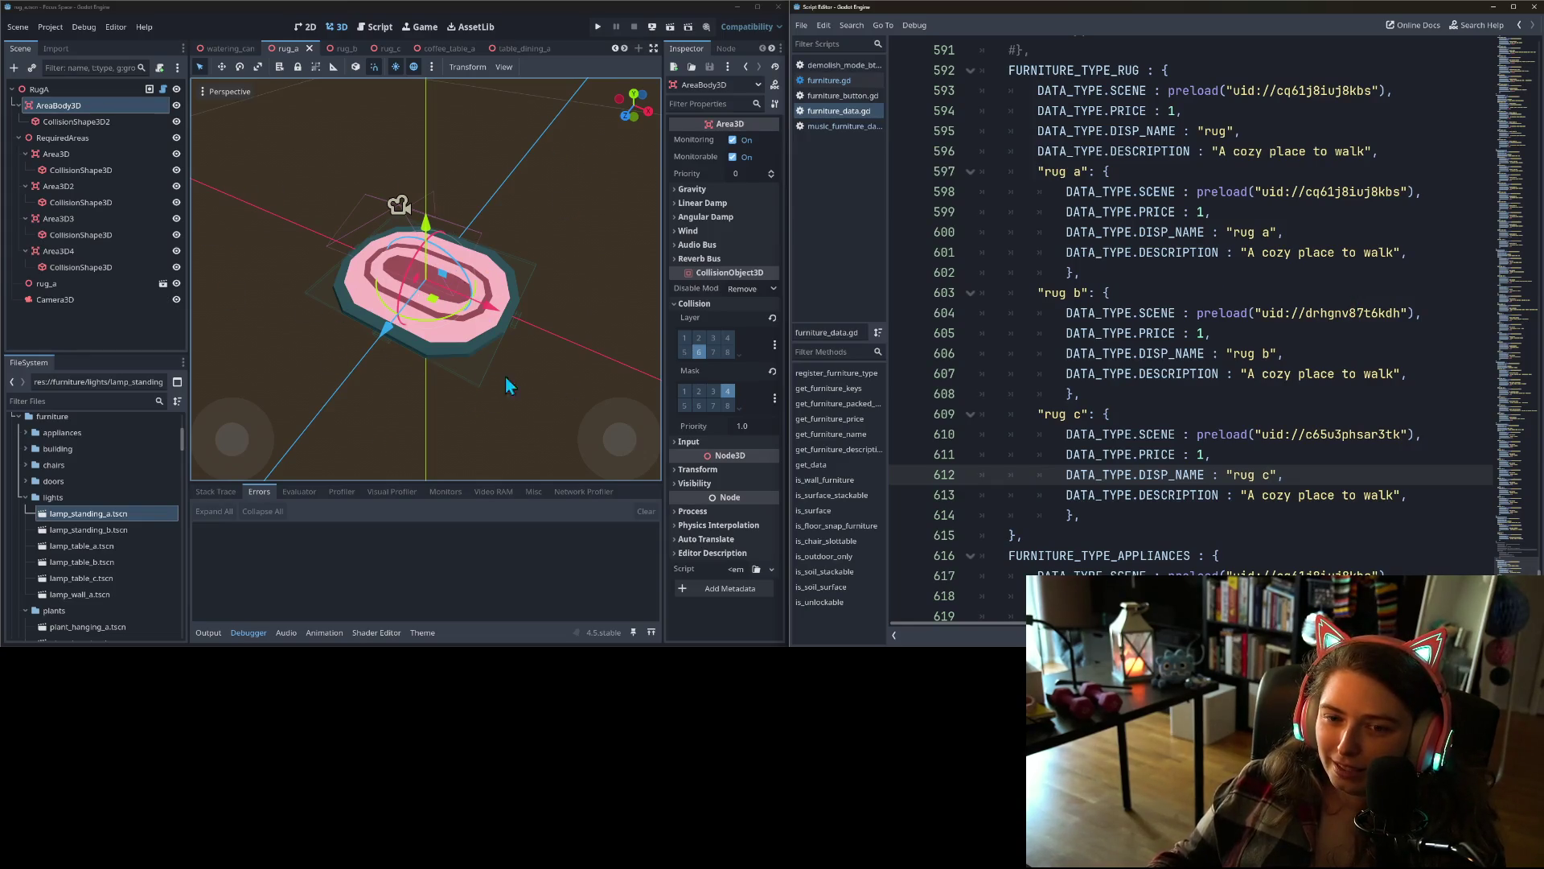
click(331, 48)
click(383, 50)
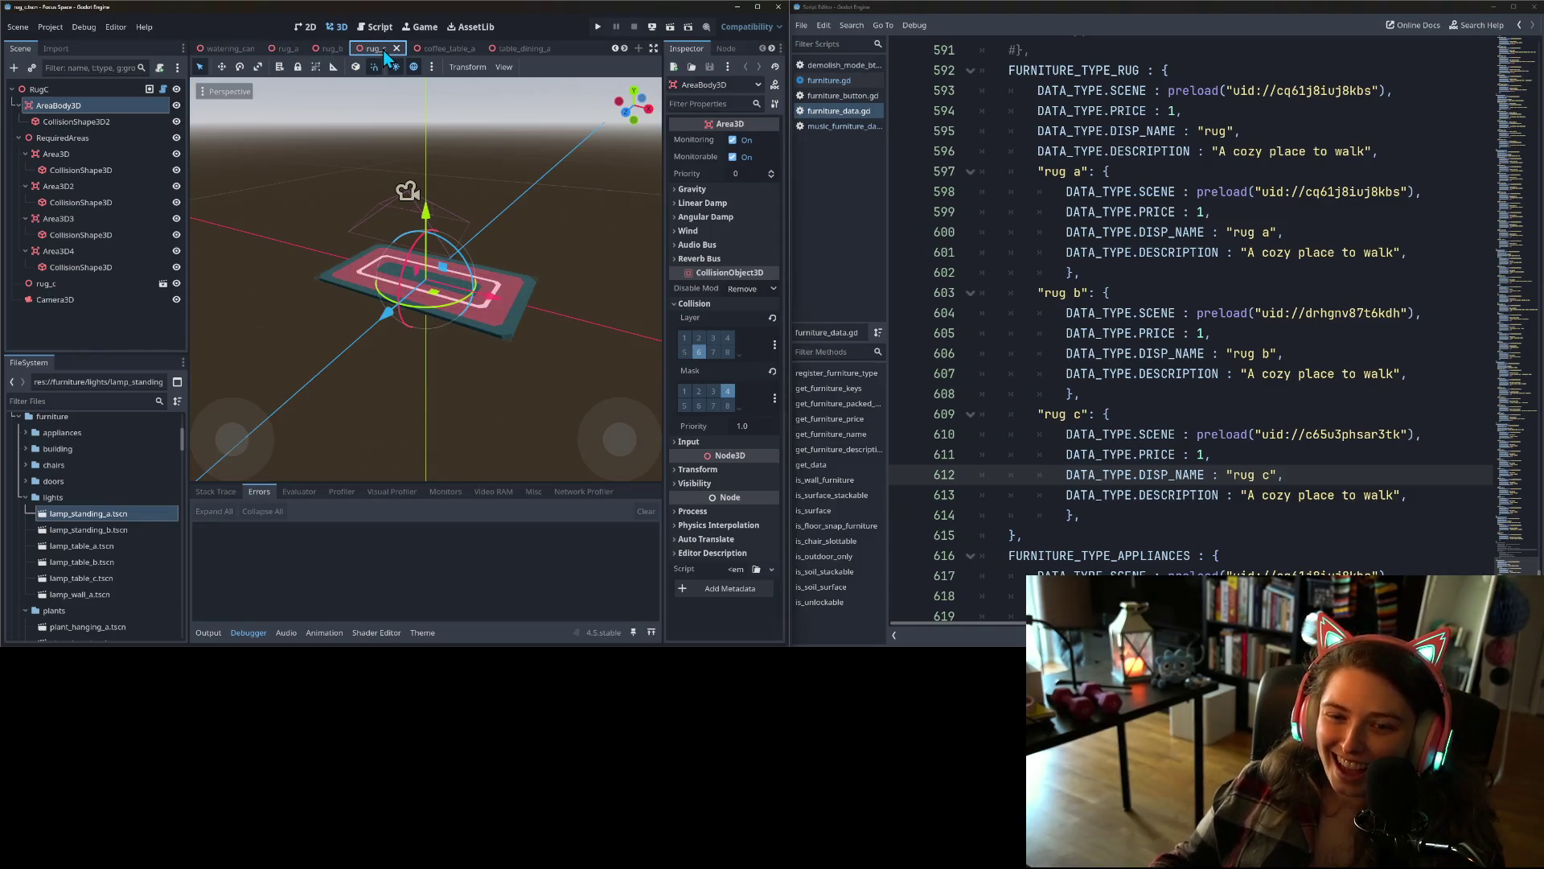
click(291, 49)
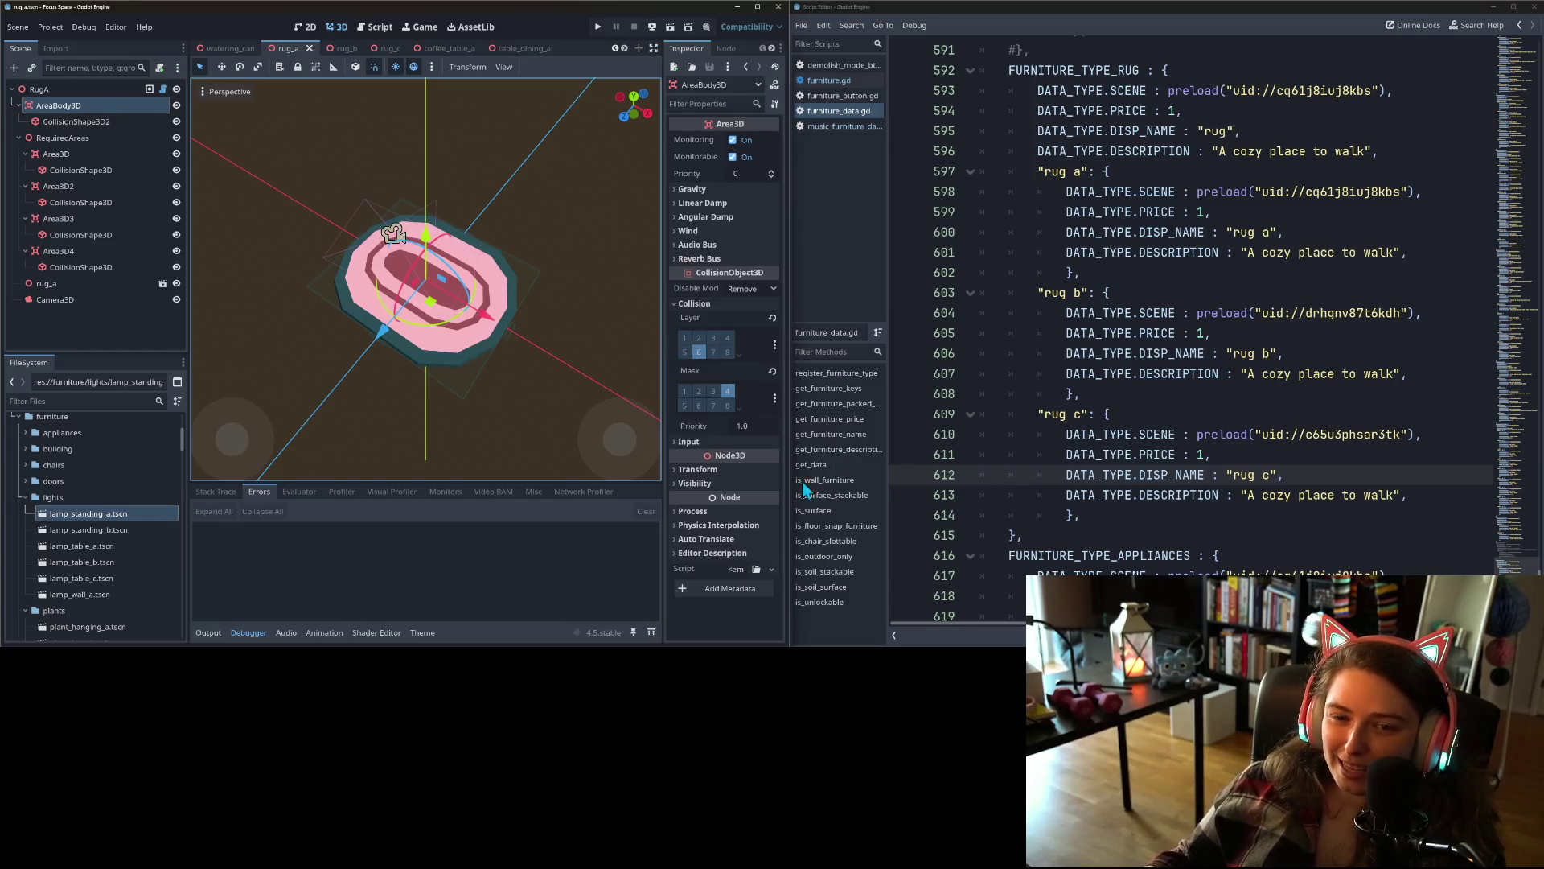
drag(550, 407, 575, 363)
scroll(577, 358, up, 3)
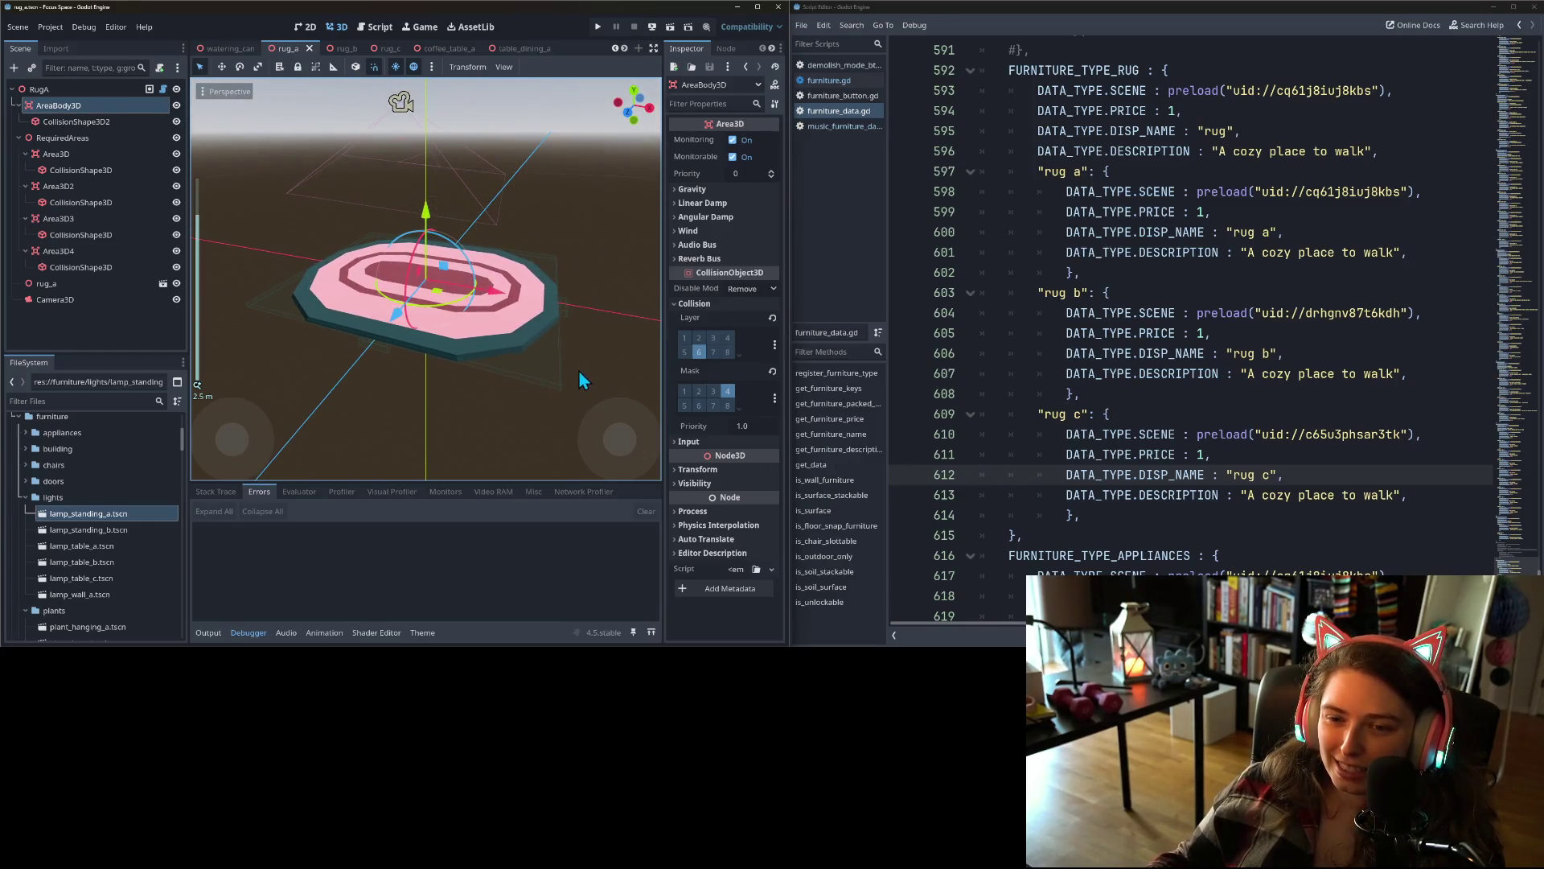
click(483, 435)
mouse_move(472, 443)
mouse_down()
mouse_move(542, 399)
mouse_move(439, 470)
mouse_up()
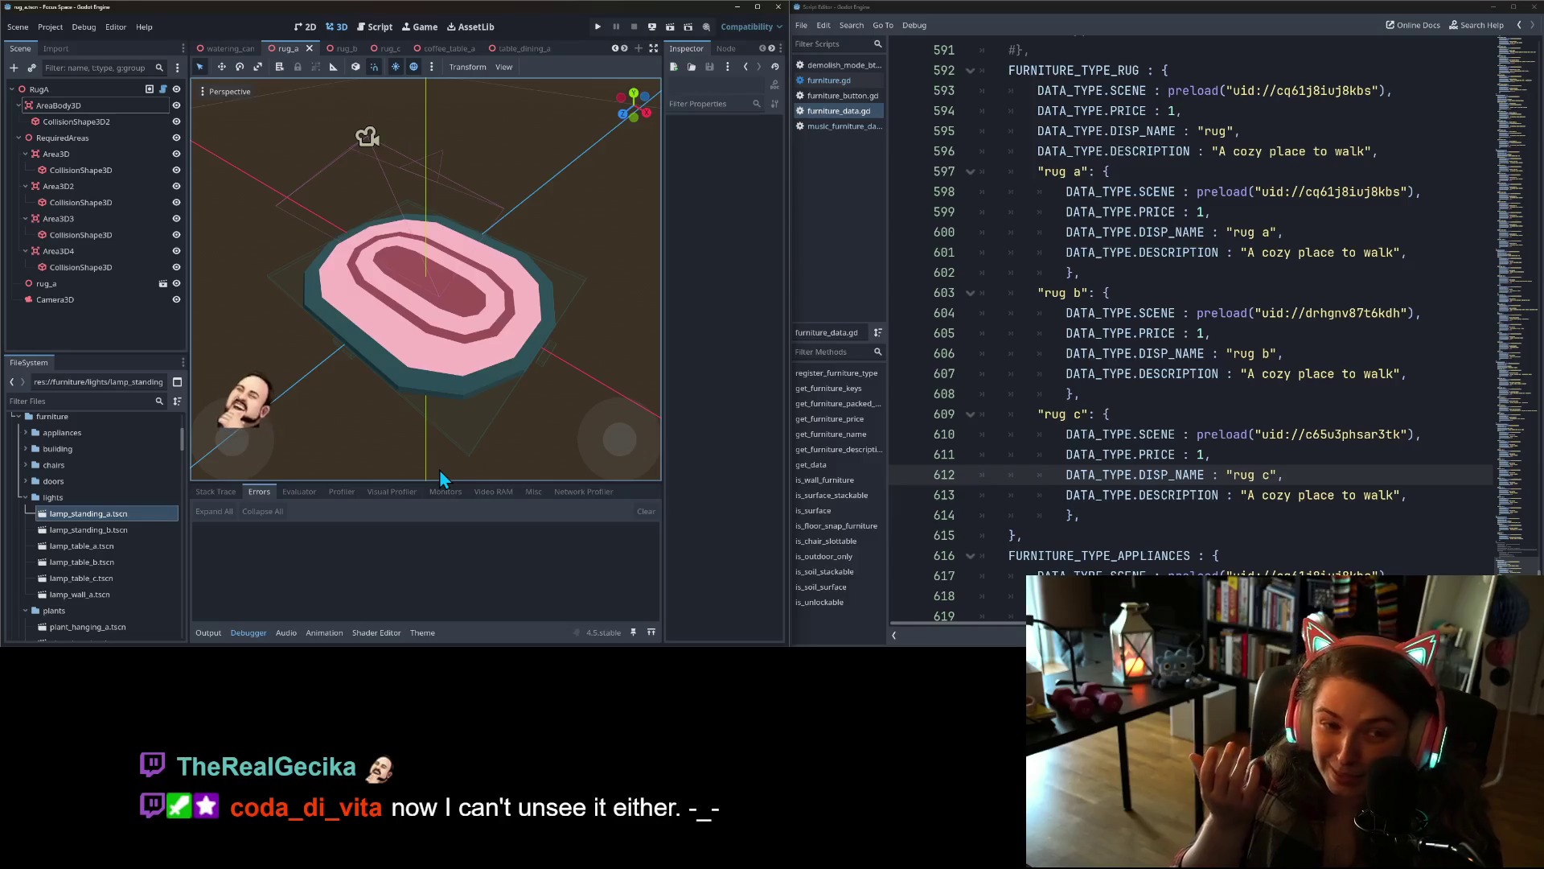
click(80, 89)
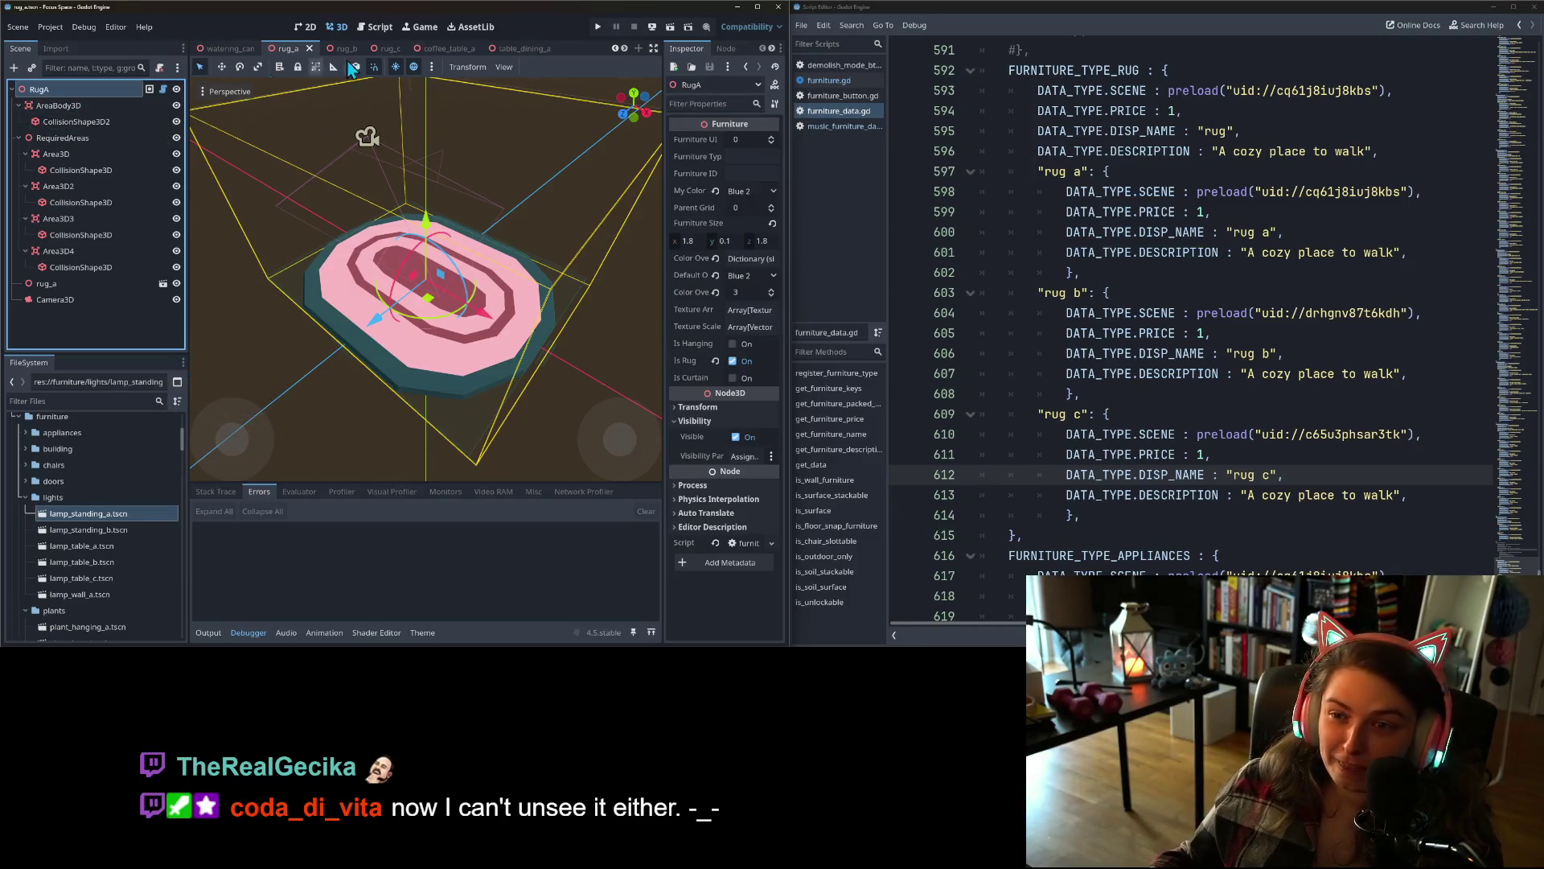
- Try Green 2 for RugA's My Color, revert it to Blue 2, and save the rug_a scene
click(748, 193)
click(749, 346)
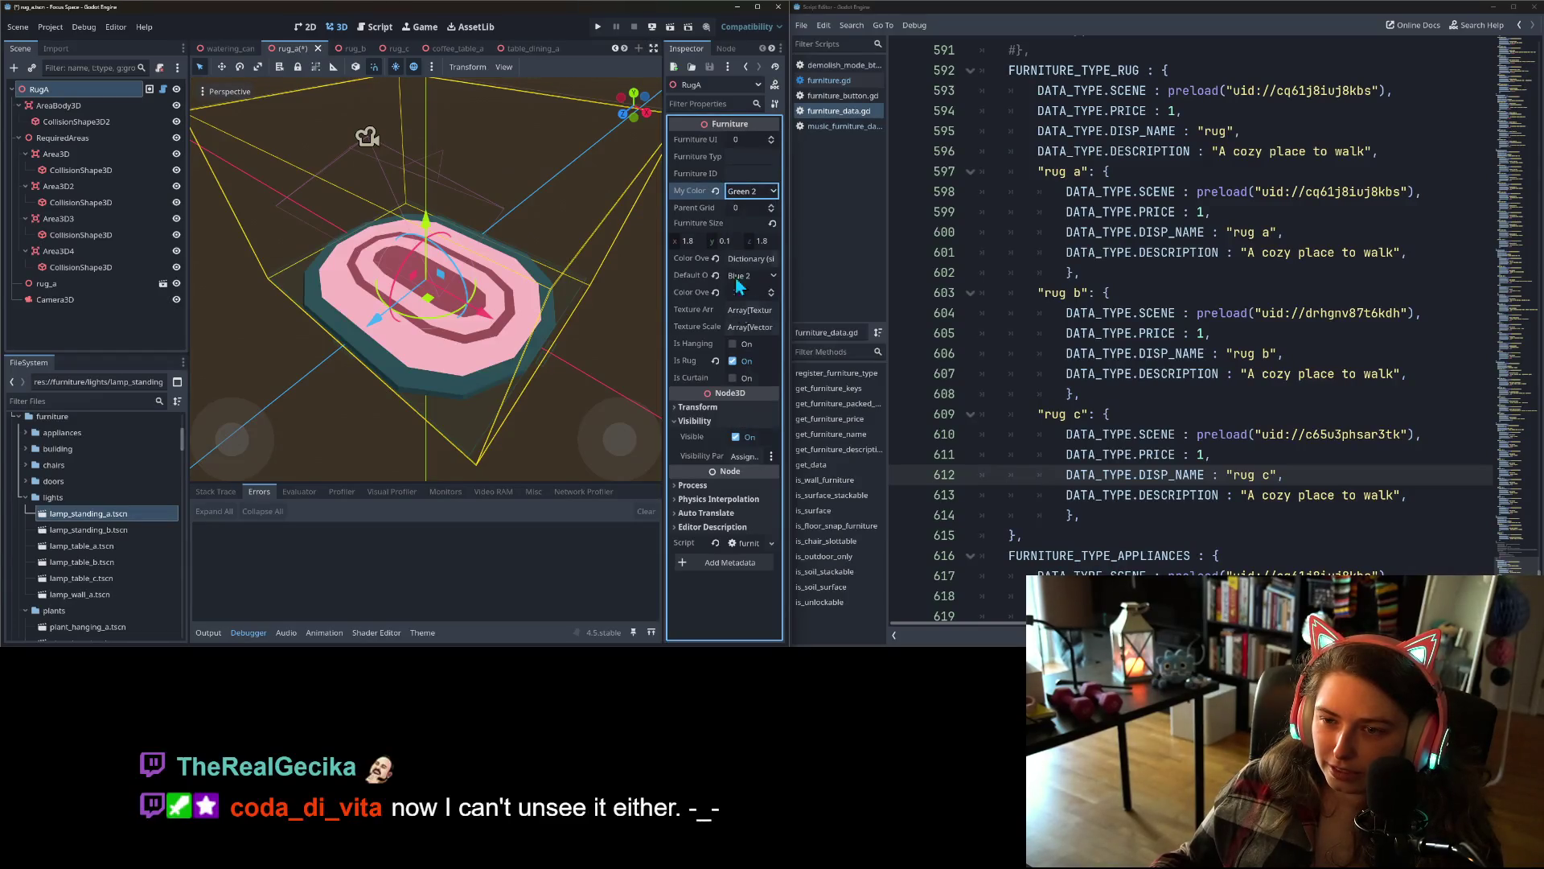
click(747, 193)
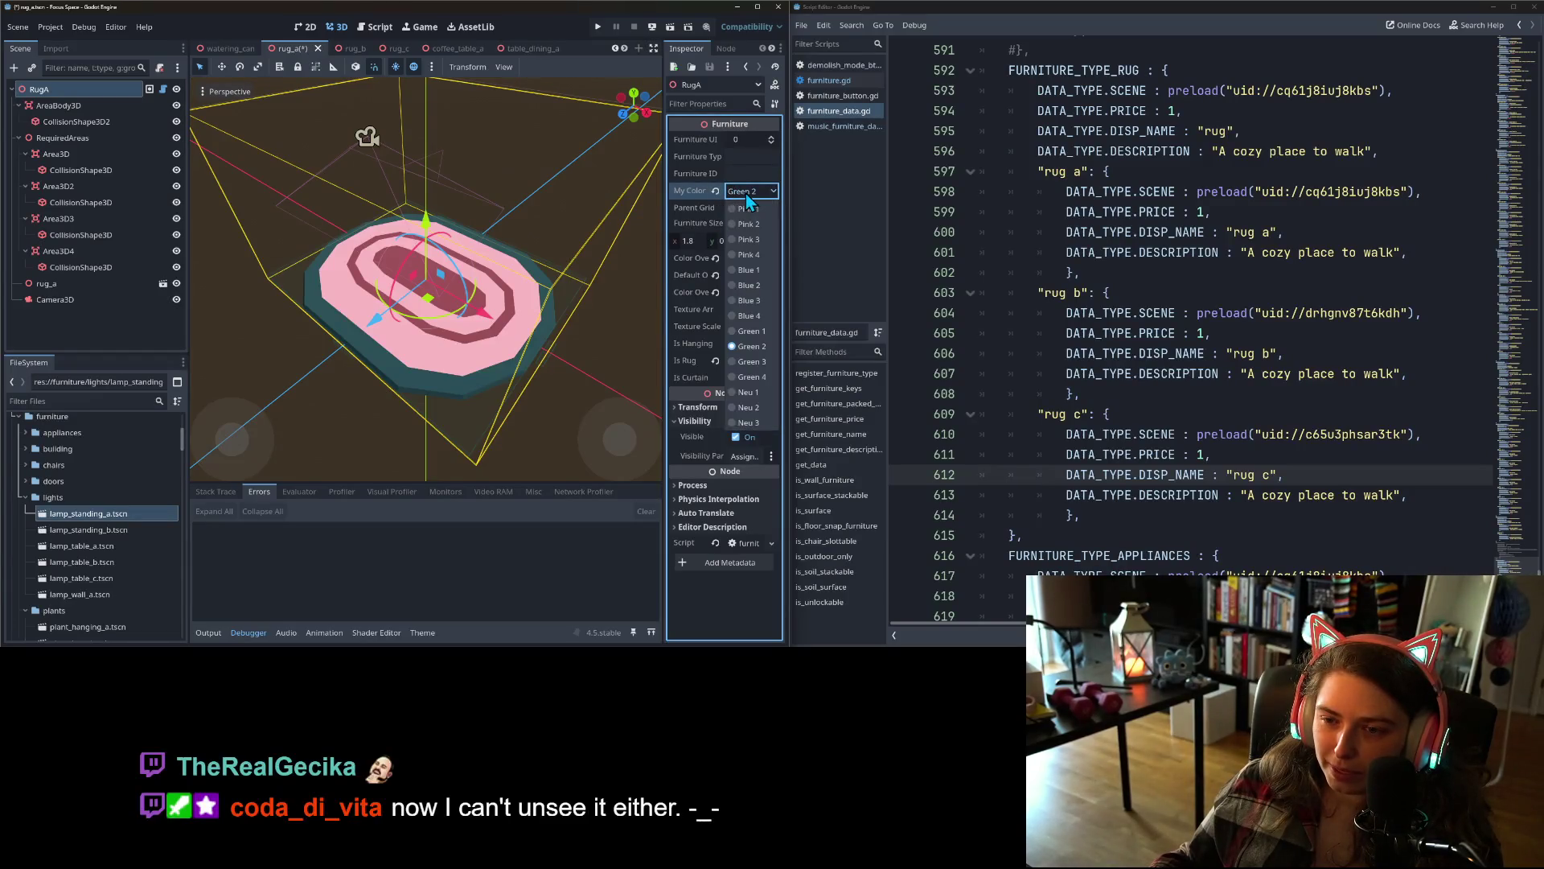
click(748, 285)
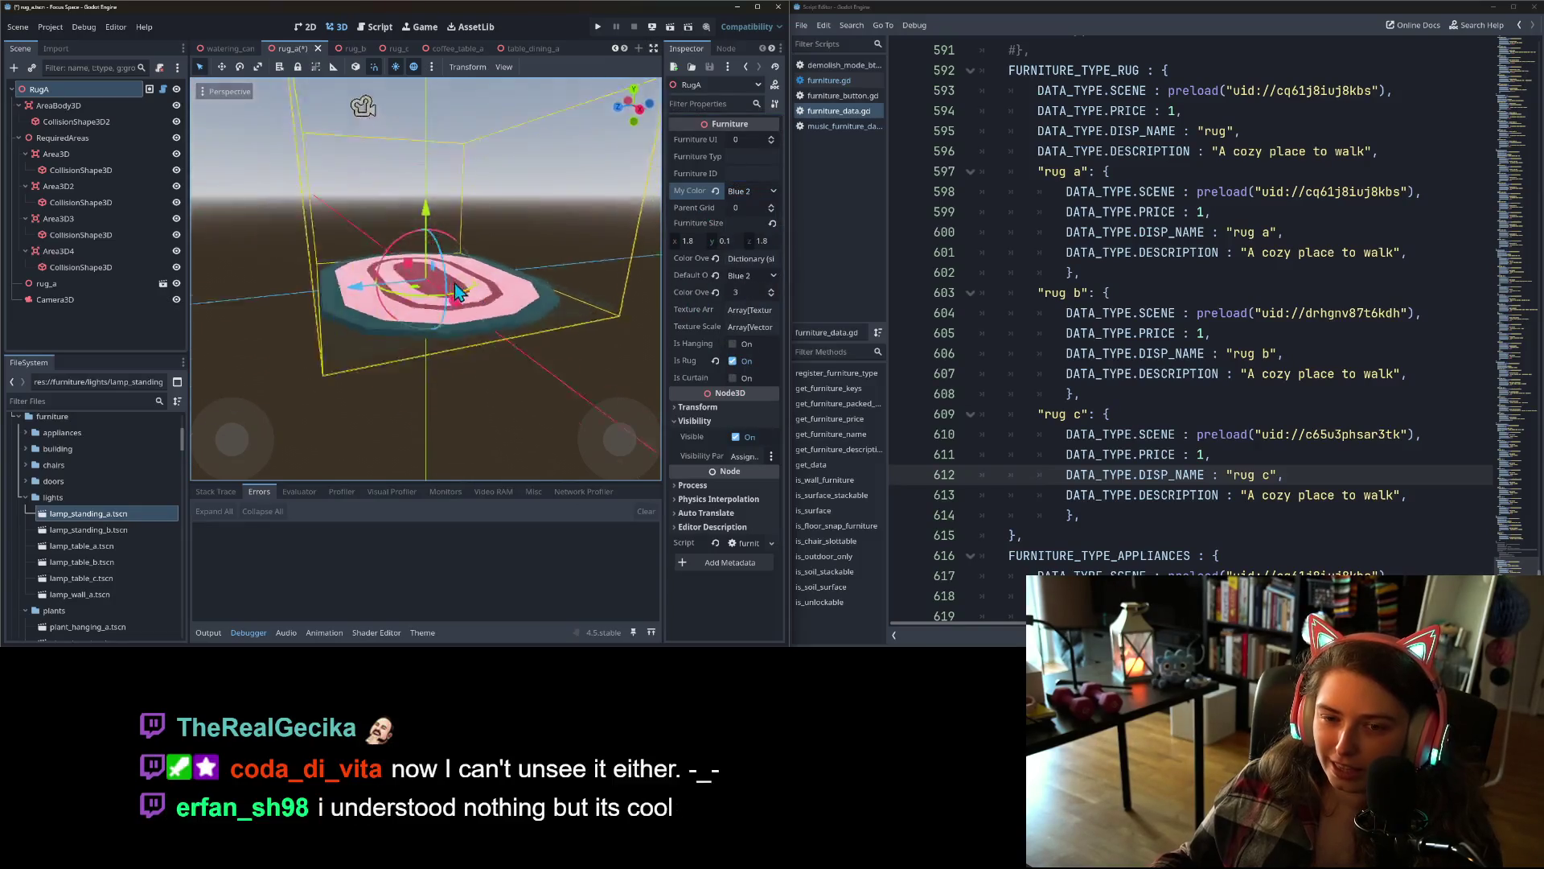
scroll(456, 291, up, 3)
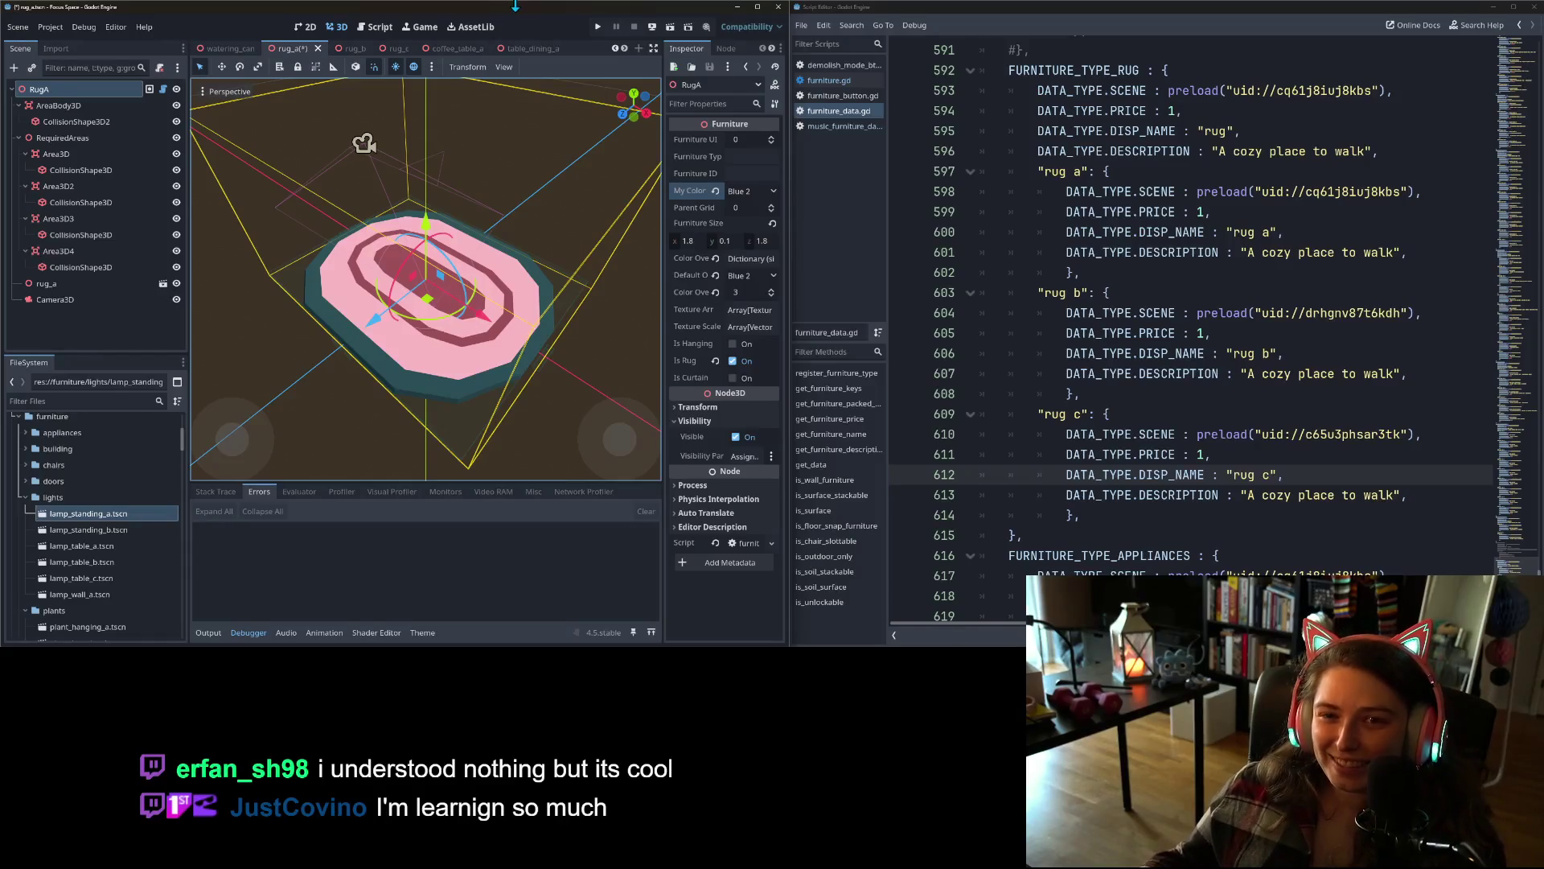
key(ctrl+s)
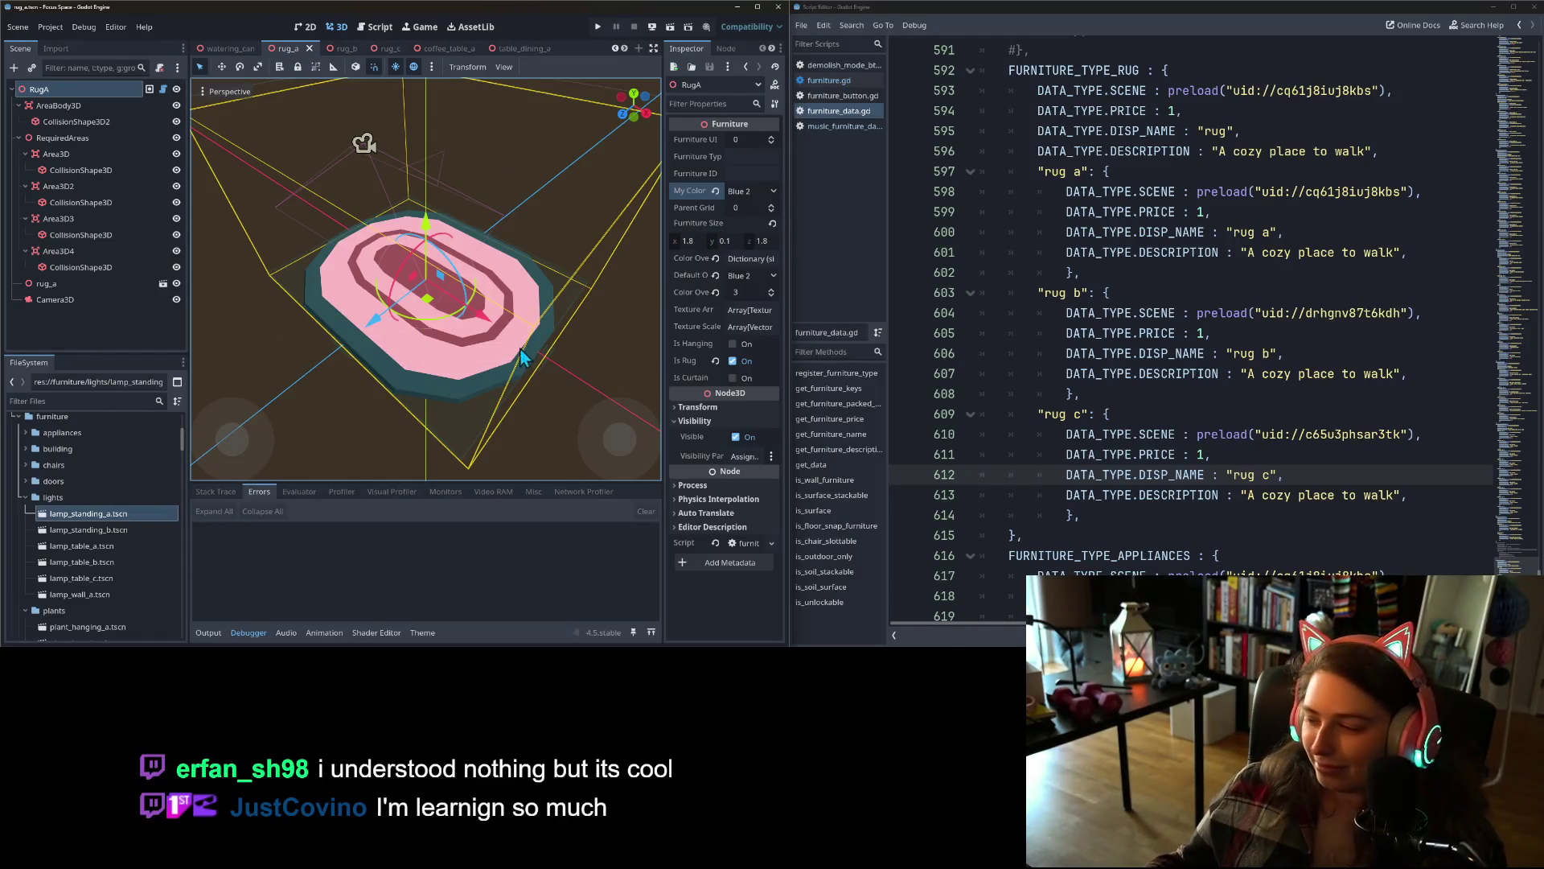
- Orbit around the rug and return to rug a's display name line in furniture_data.gd
drag(525, 374, 493, 318)
click(1248, 433)
click(1232, 194)
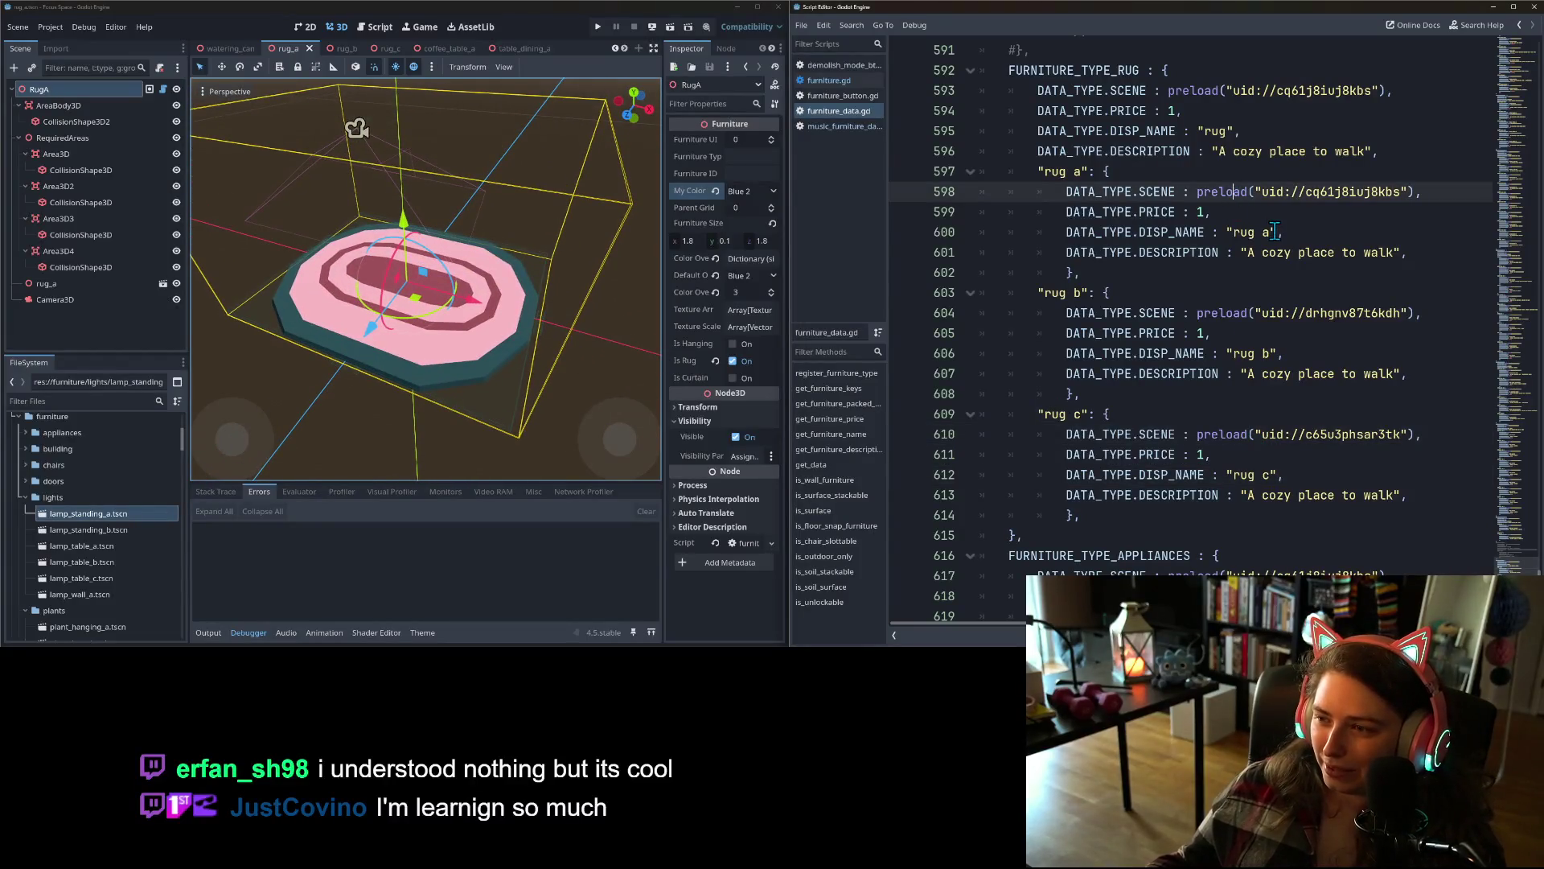
- Change rug a's display name to 'organic shapes rug'
click(1275, 232)
drag(1270, 233, 1236, 235)
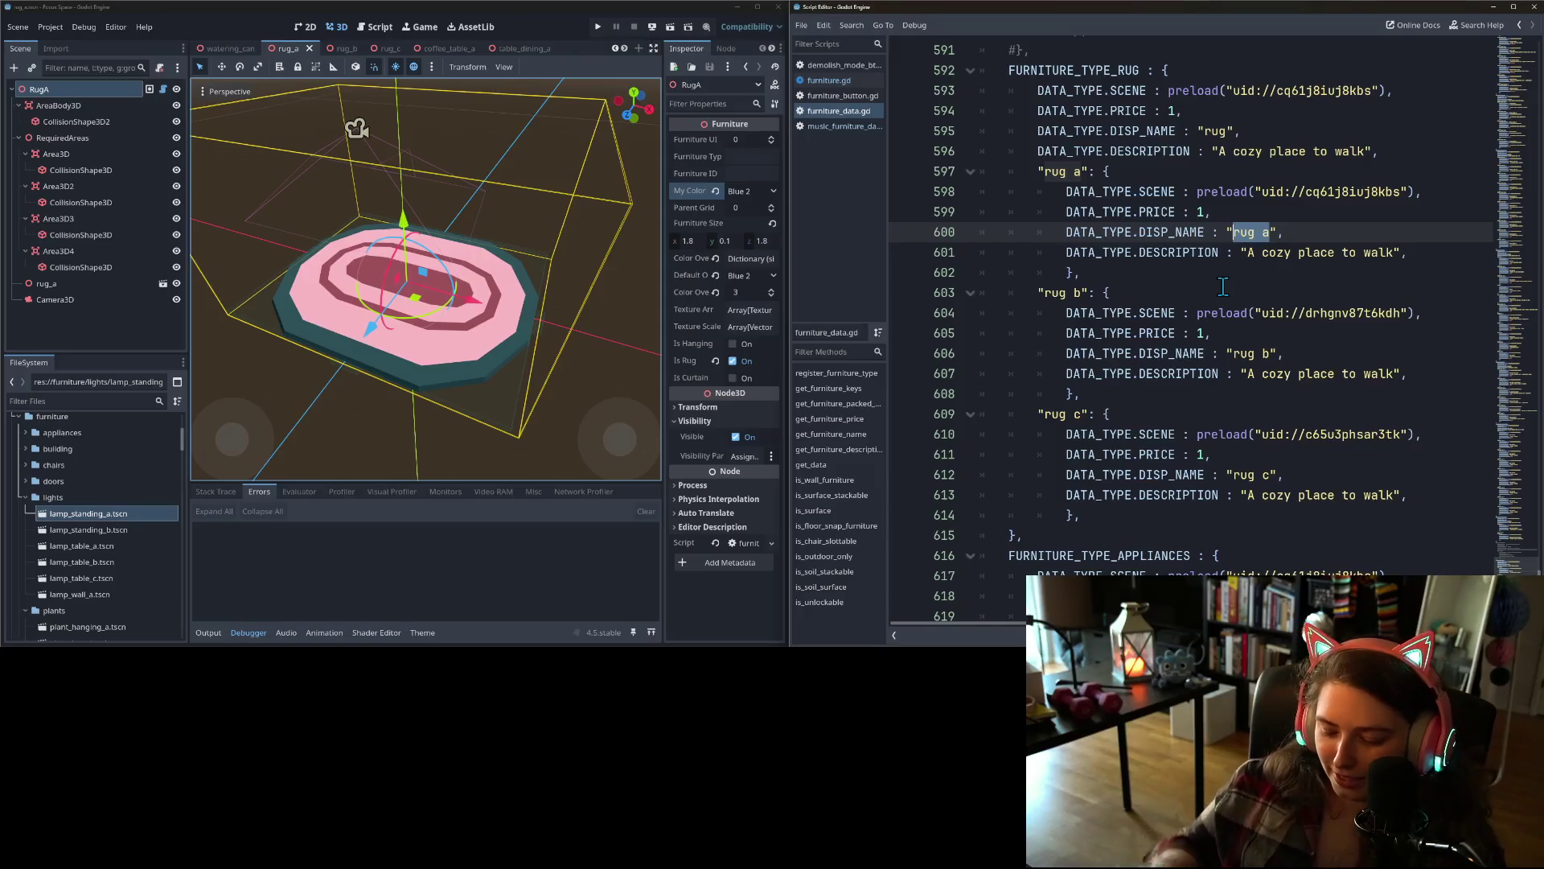
text(organic sha)
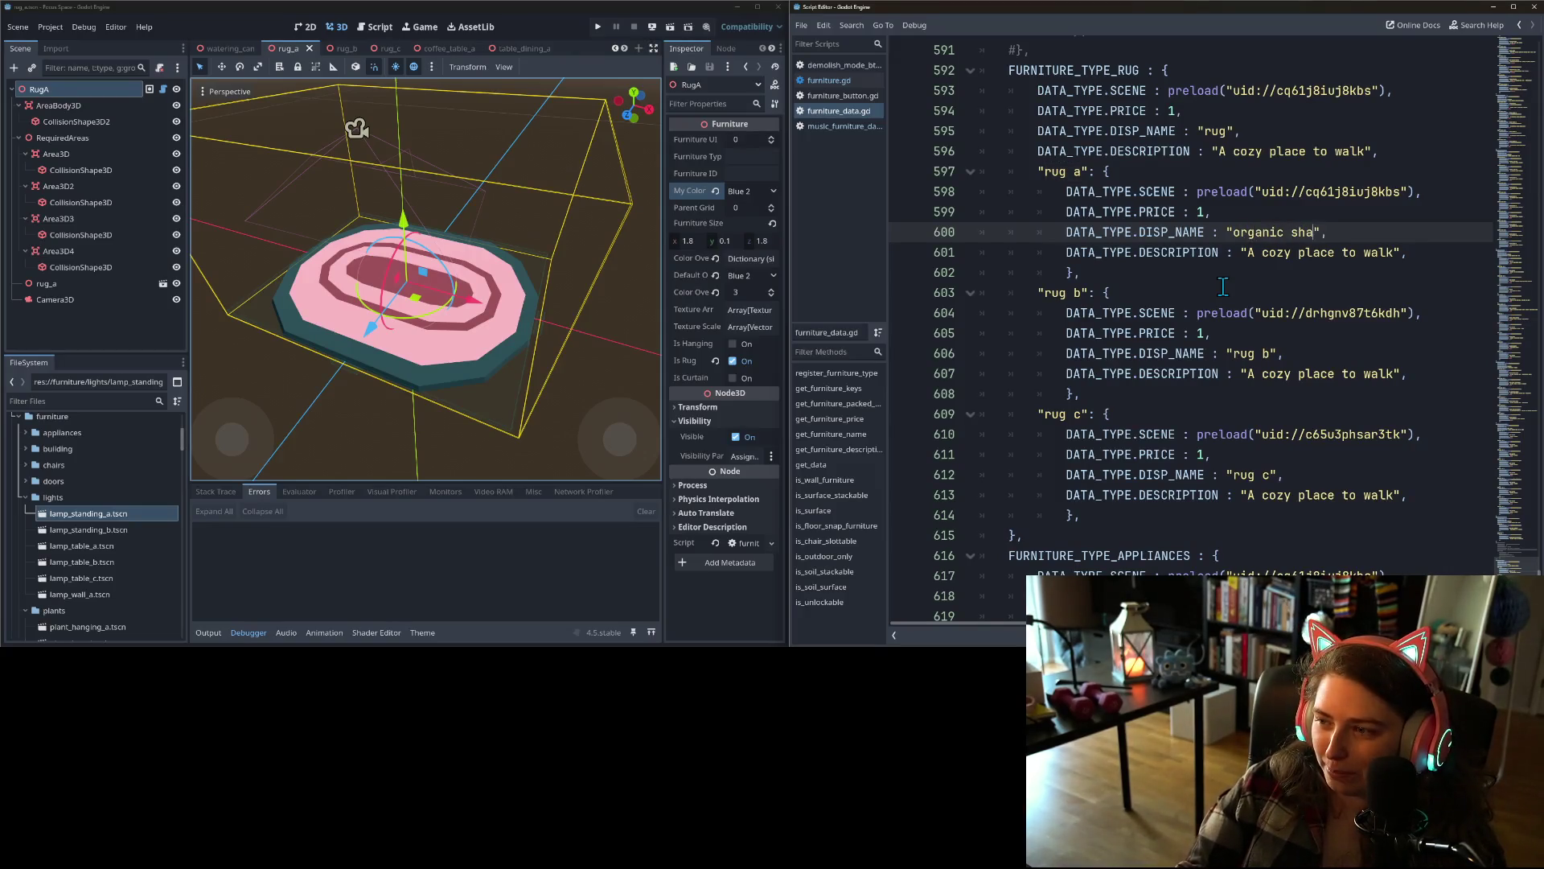
text(pes run)
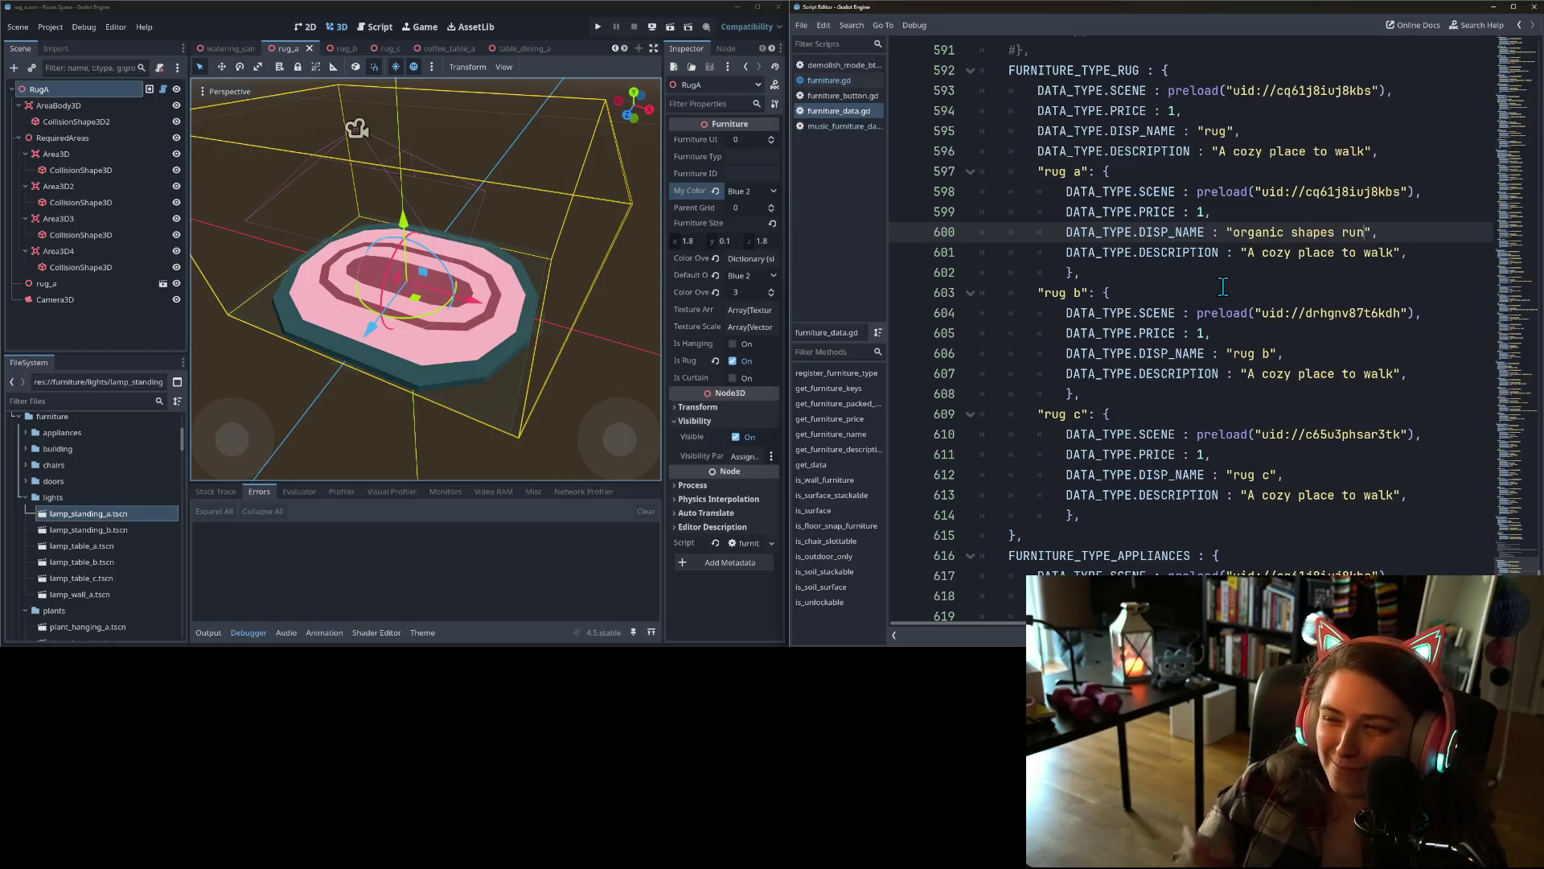
key(BackSpace)
text(g)
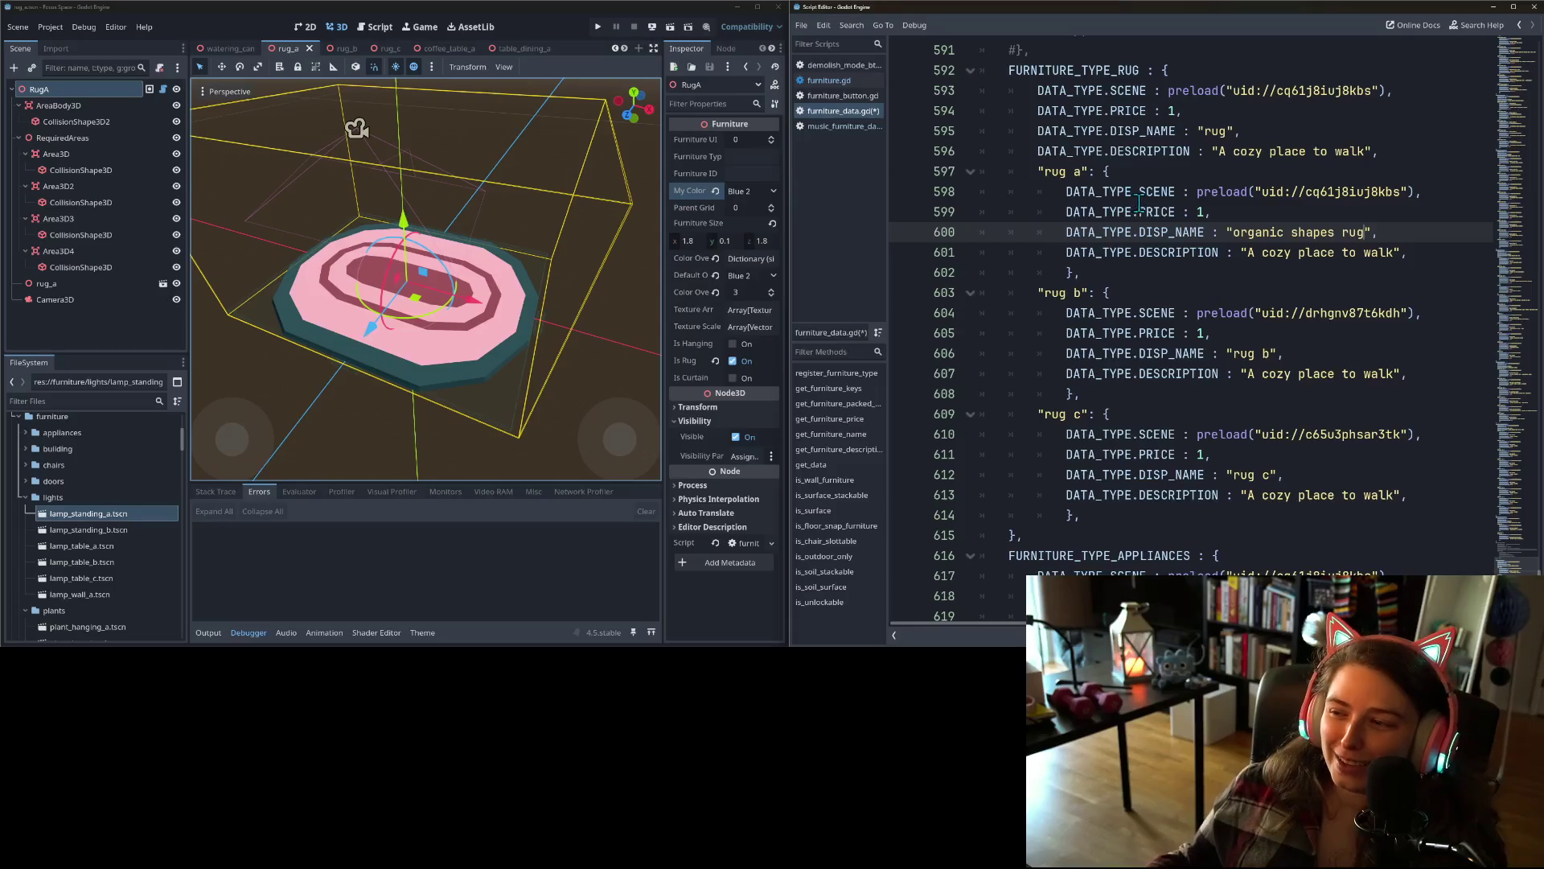
- Replace rug a's description with 'relax into the natural coziness'
drag(1246, 252, 1398, 255)
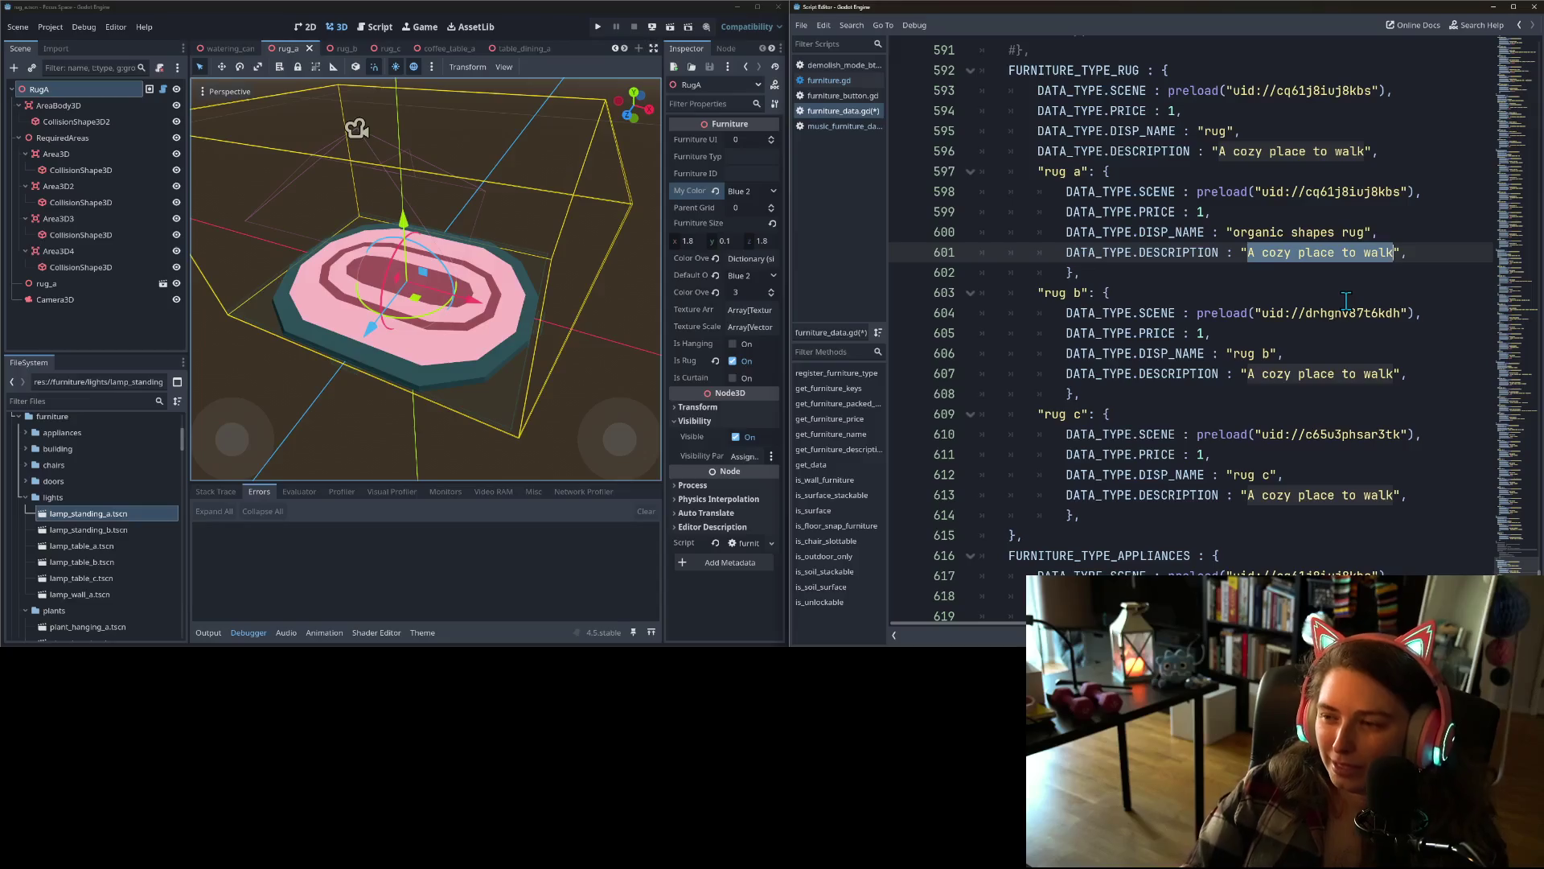
text(relax into the)
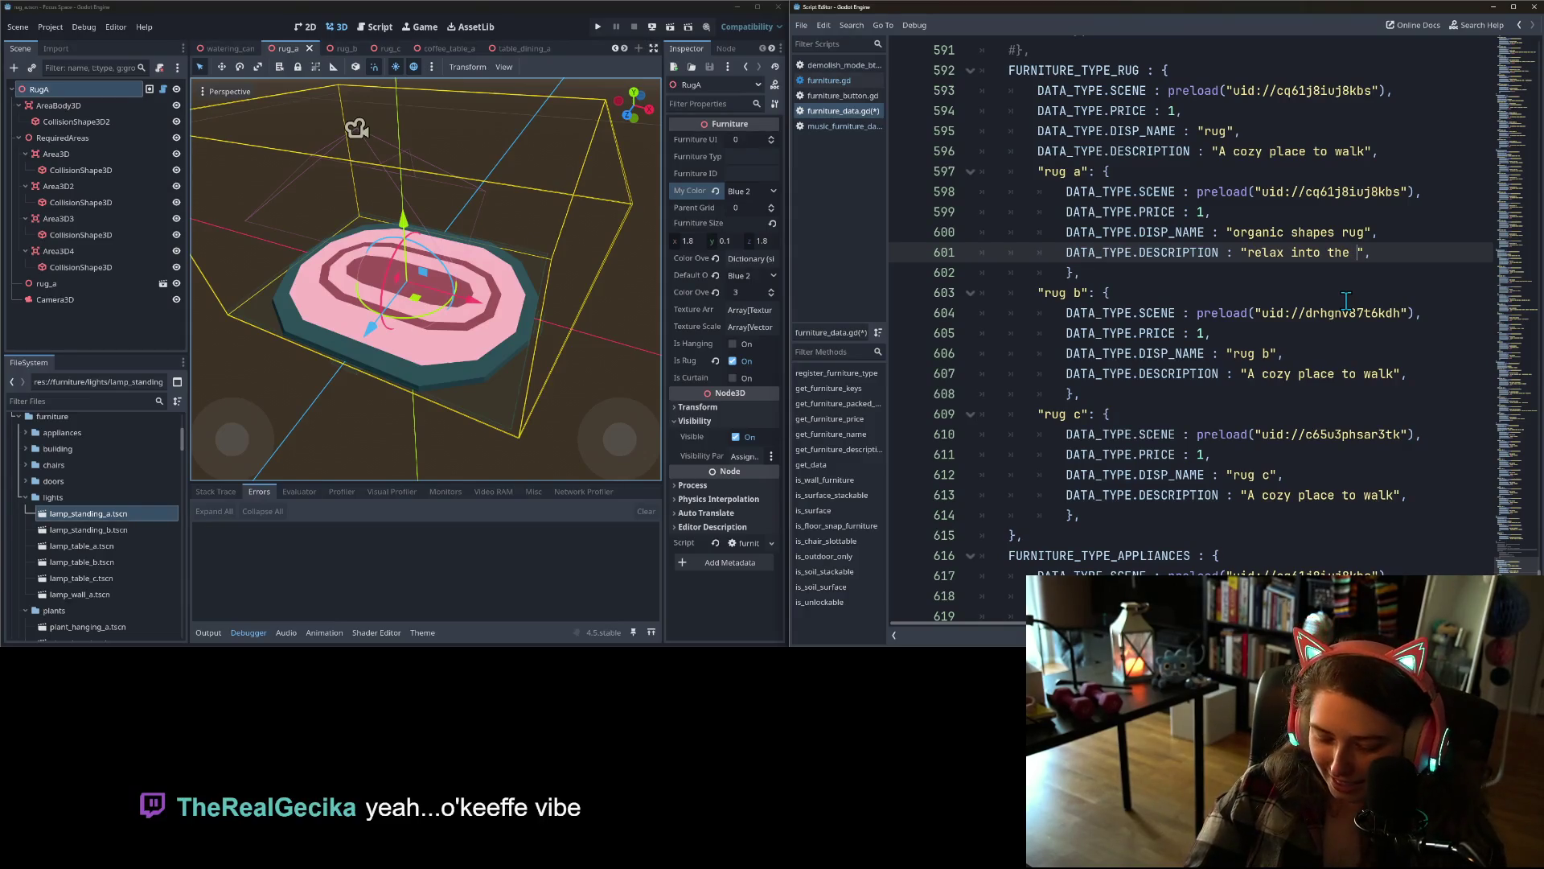
text(natural )
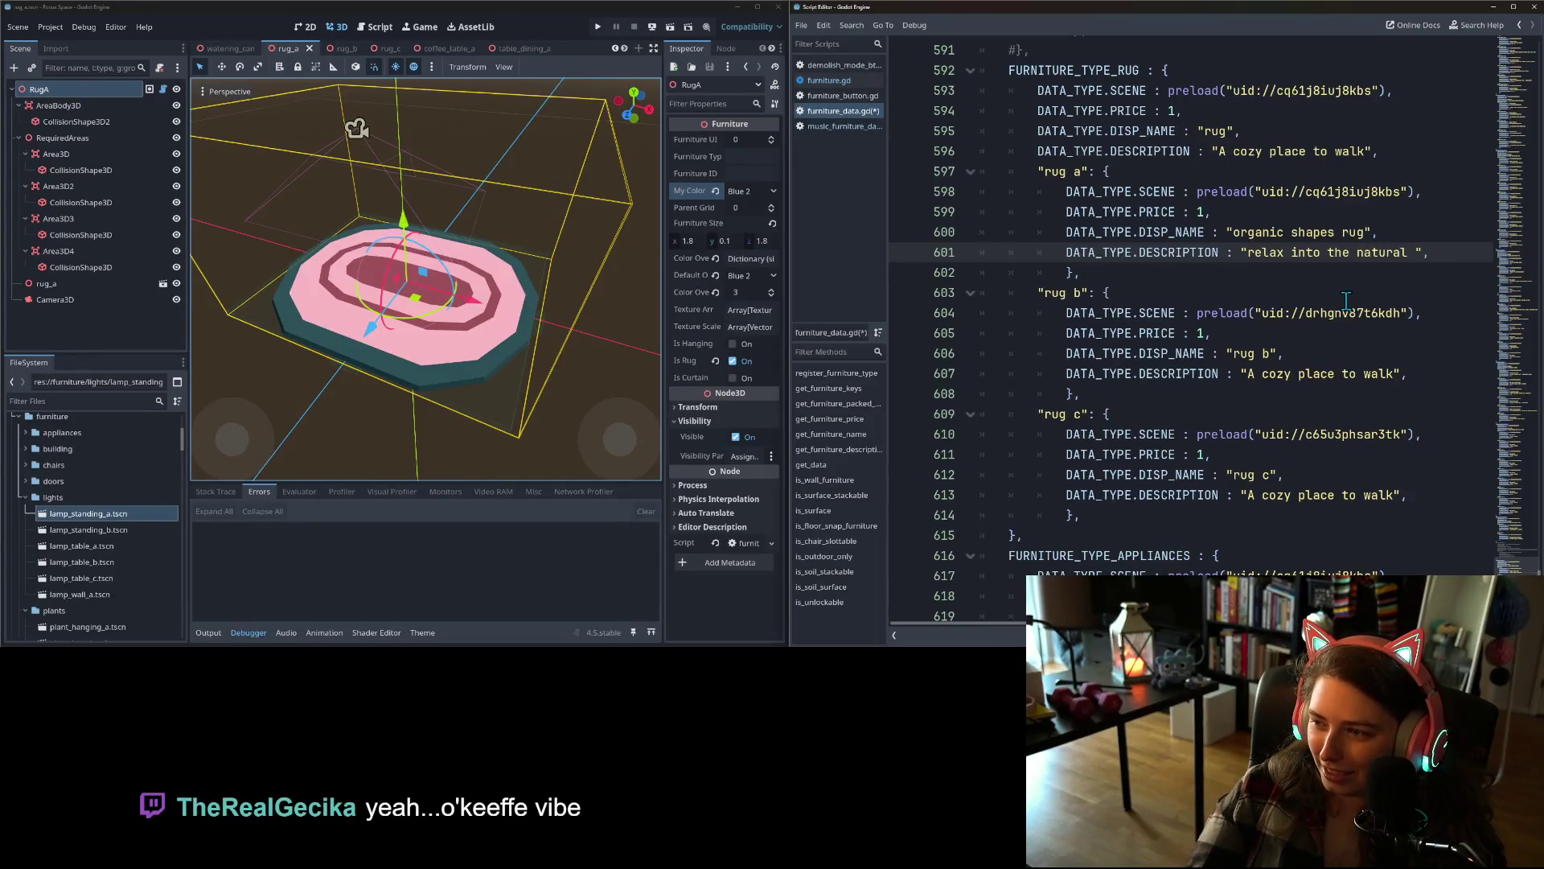
text(co)
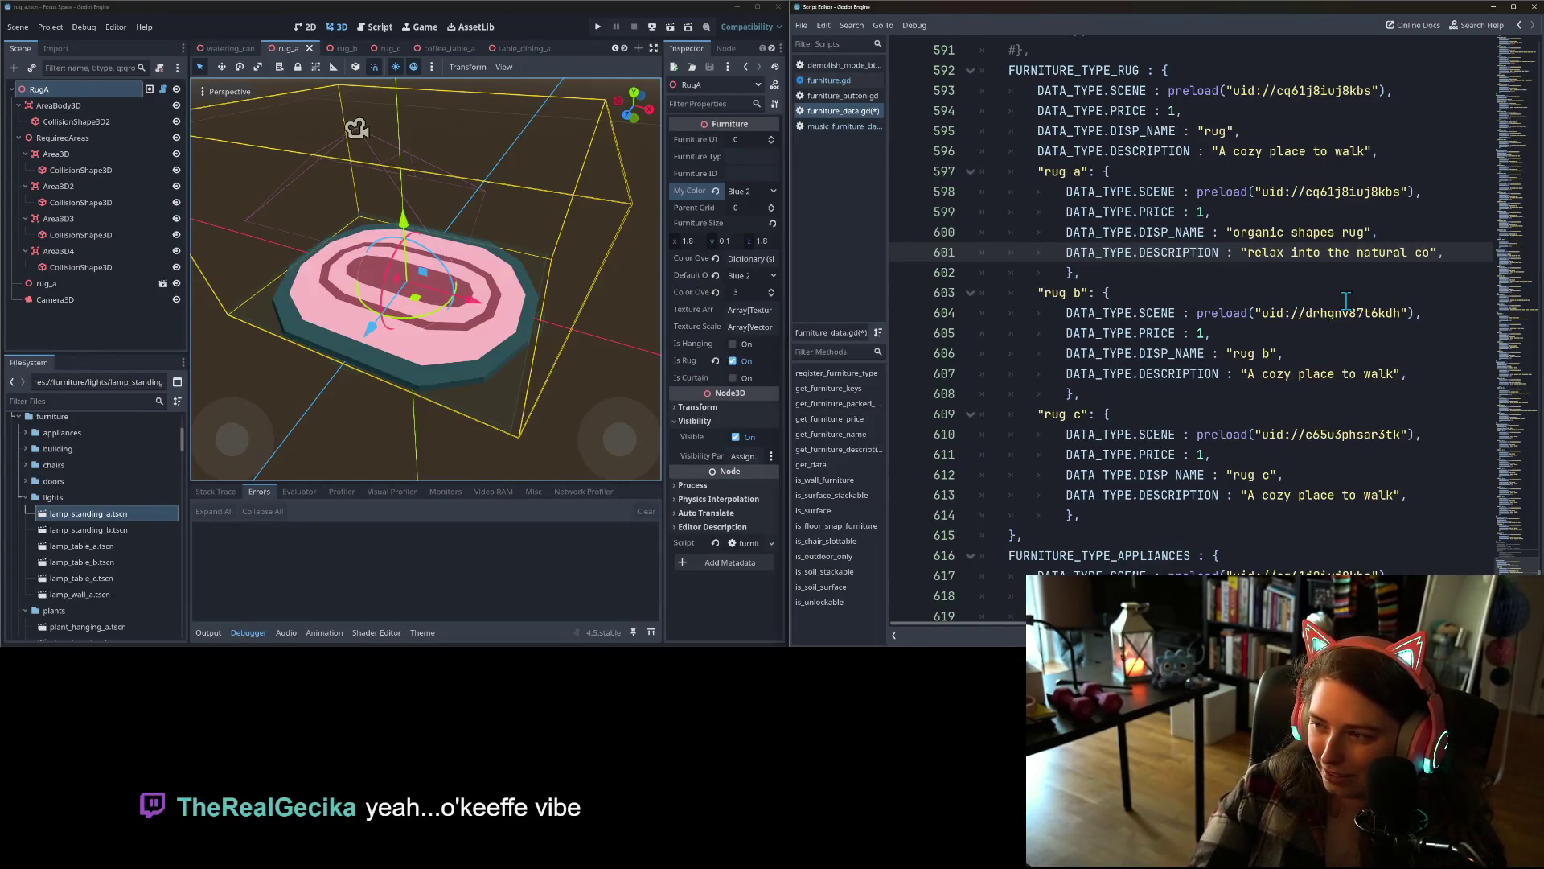
text(ziness)
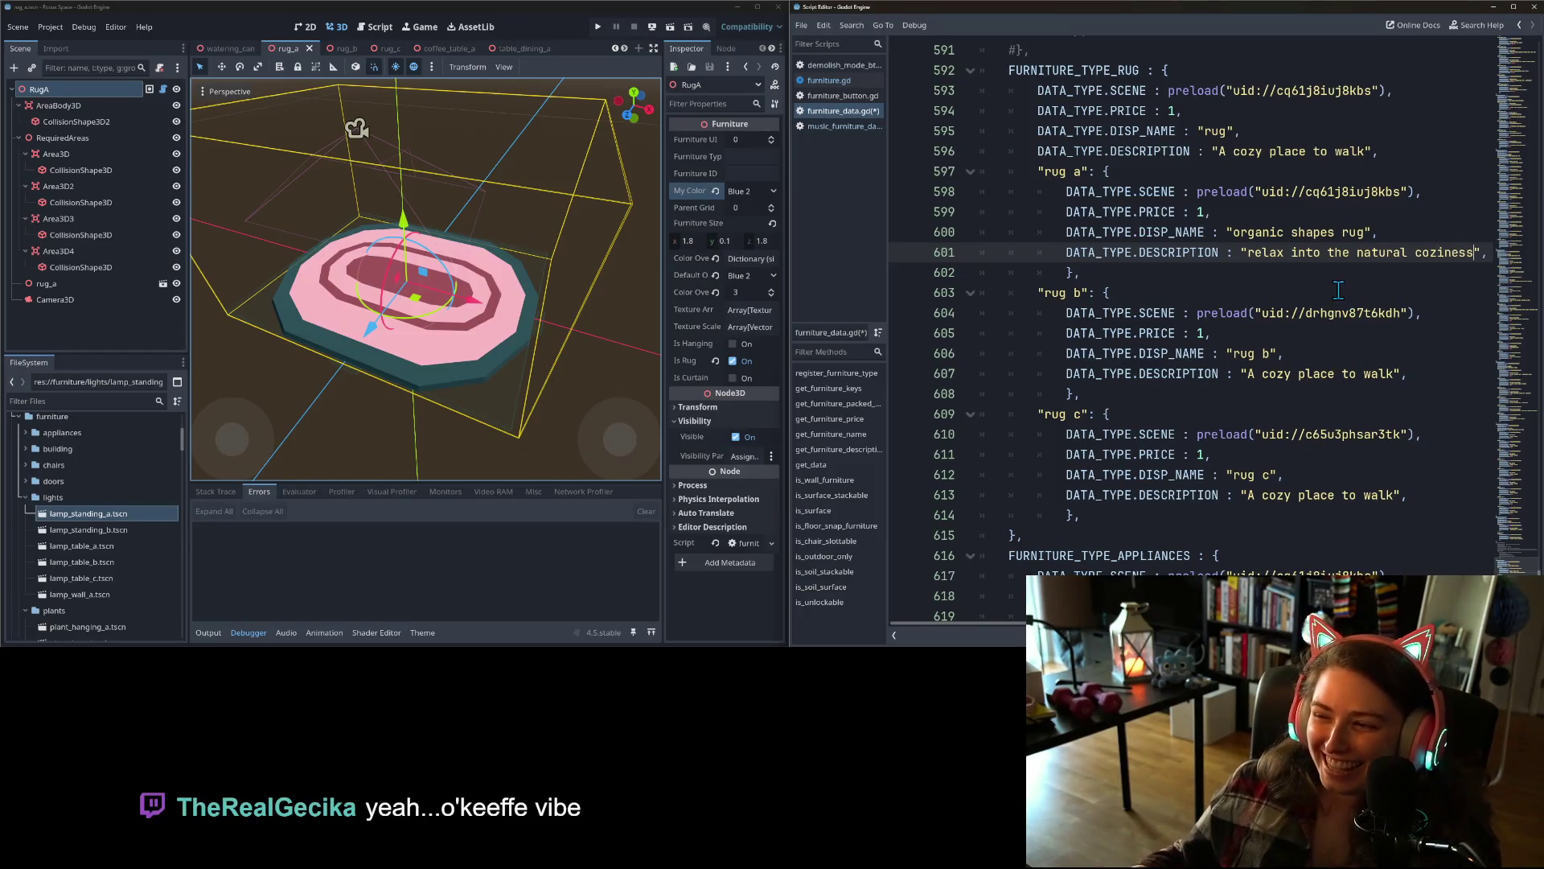
click(1331, 371)
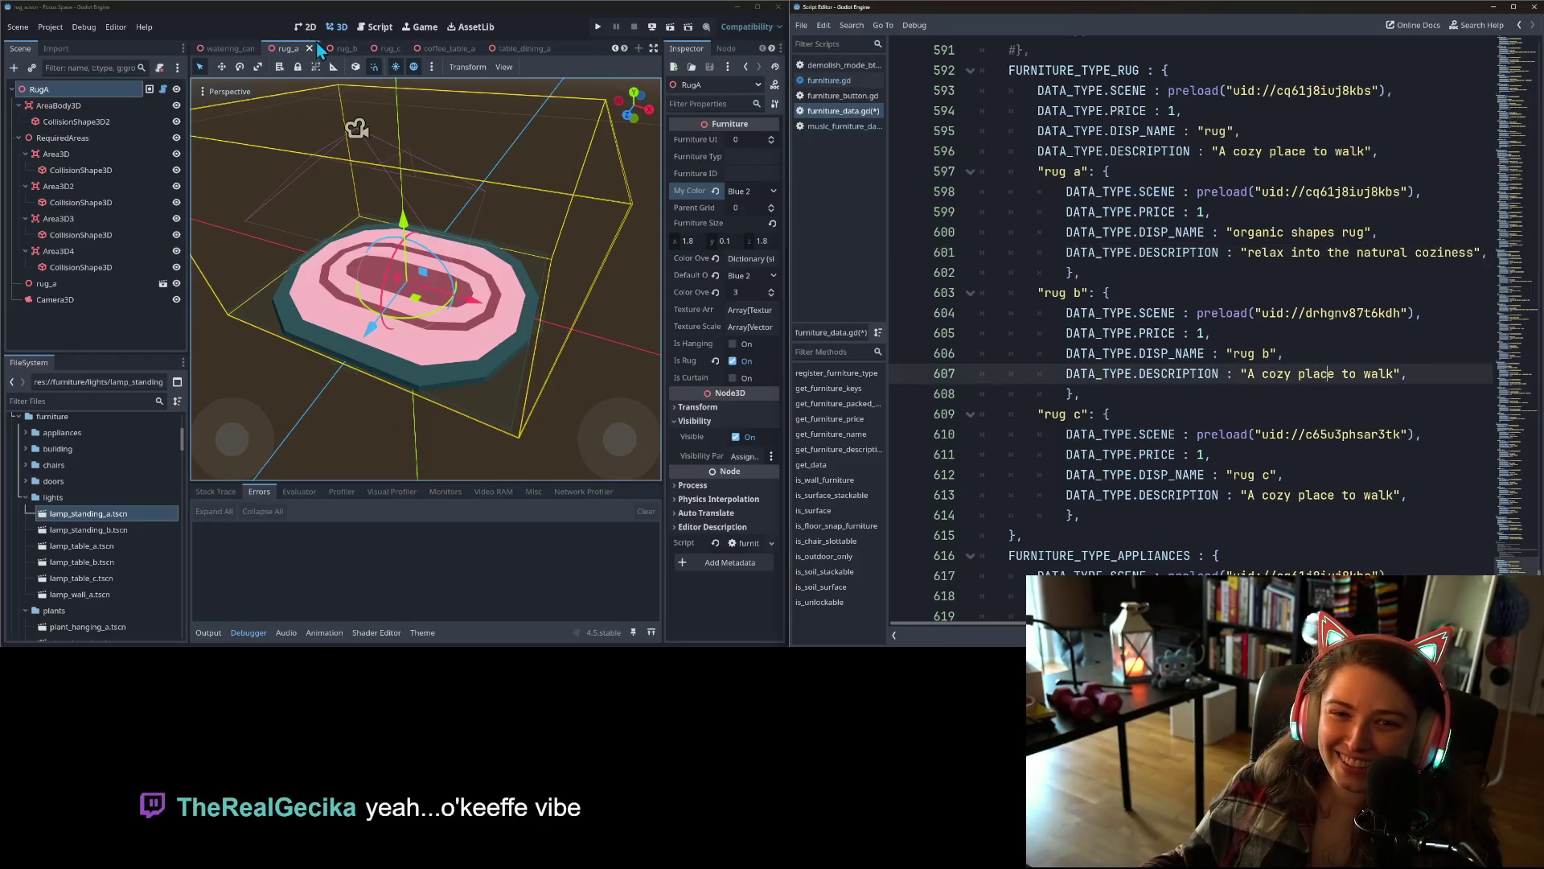
- Show the rug_b scene with the Debugger panel hidden, the left dock narrowed, and the view zoomed in
click(340, 48)
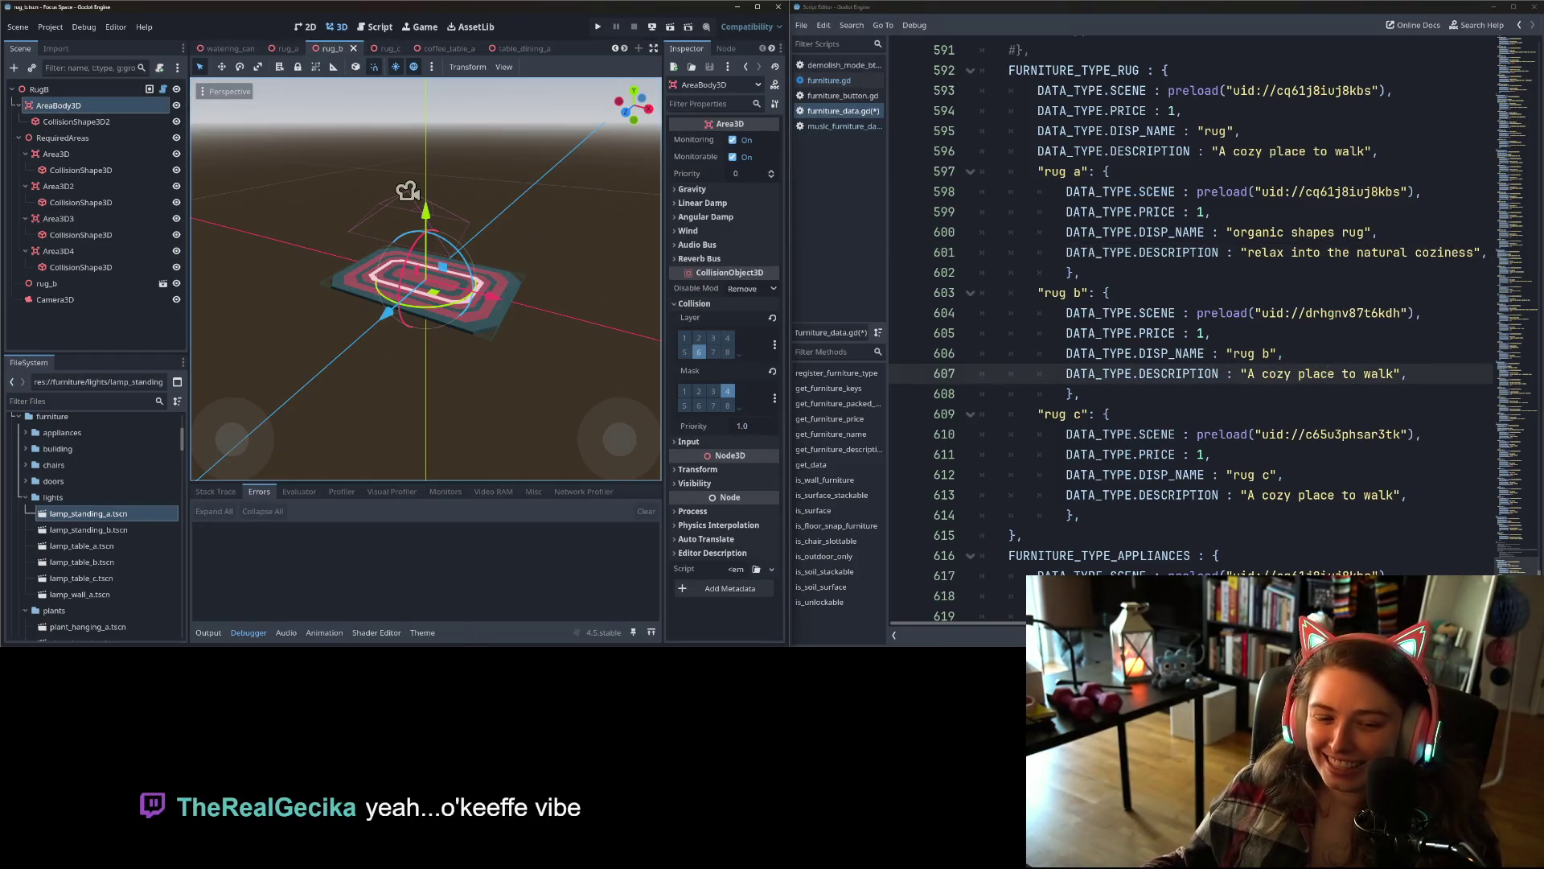
click(209, 633)
click(208, 632)
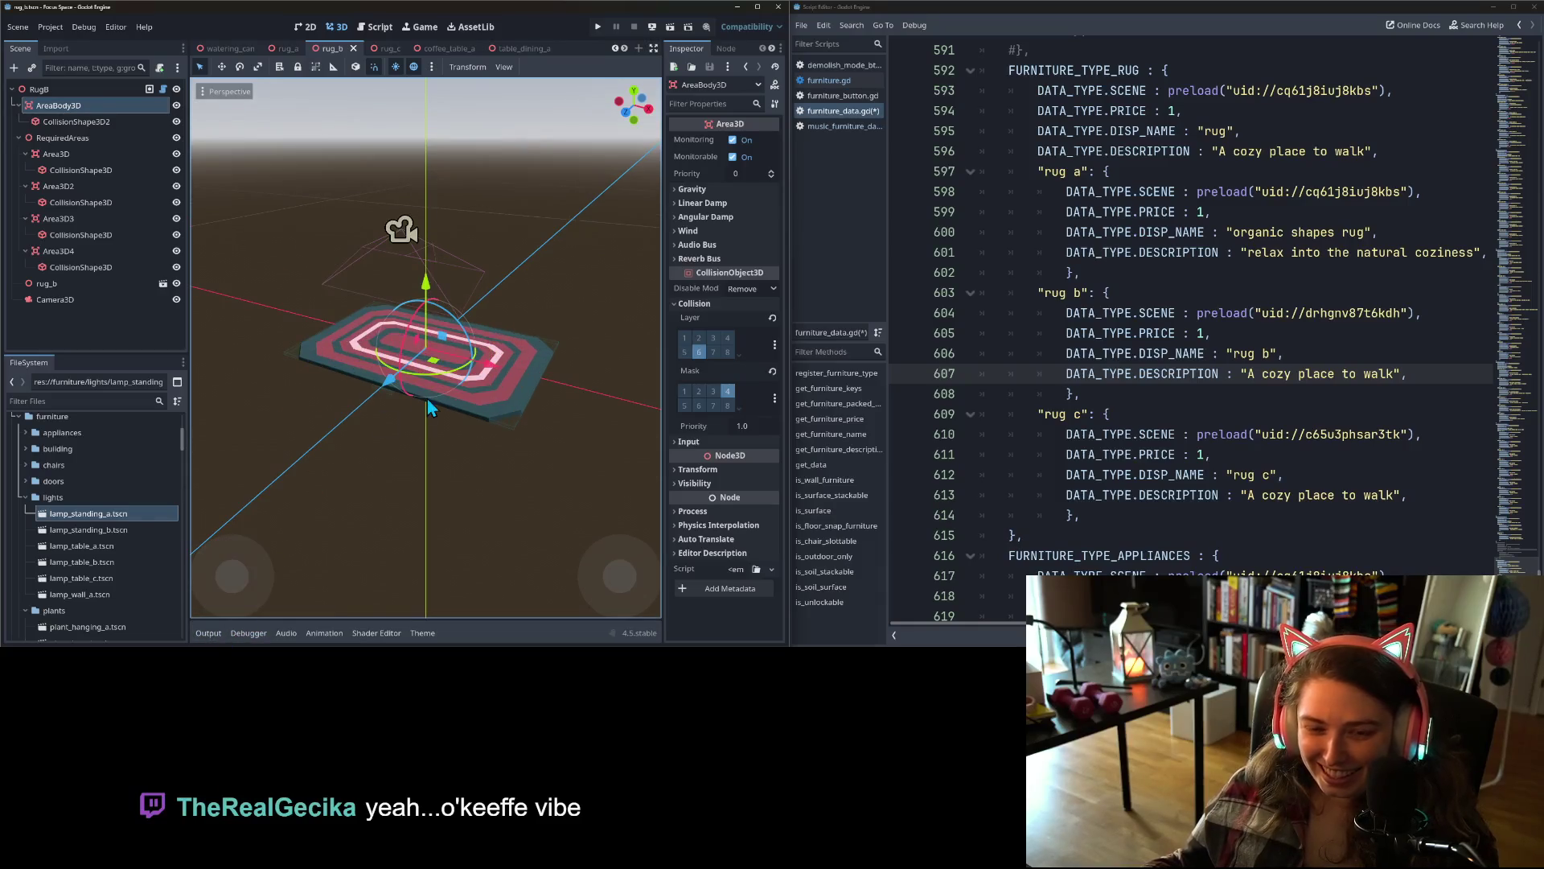
drag(188, 322, 153, 321)
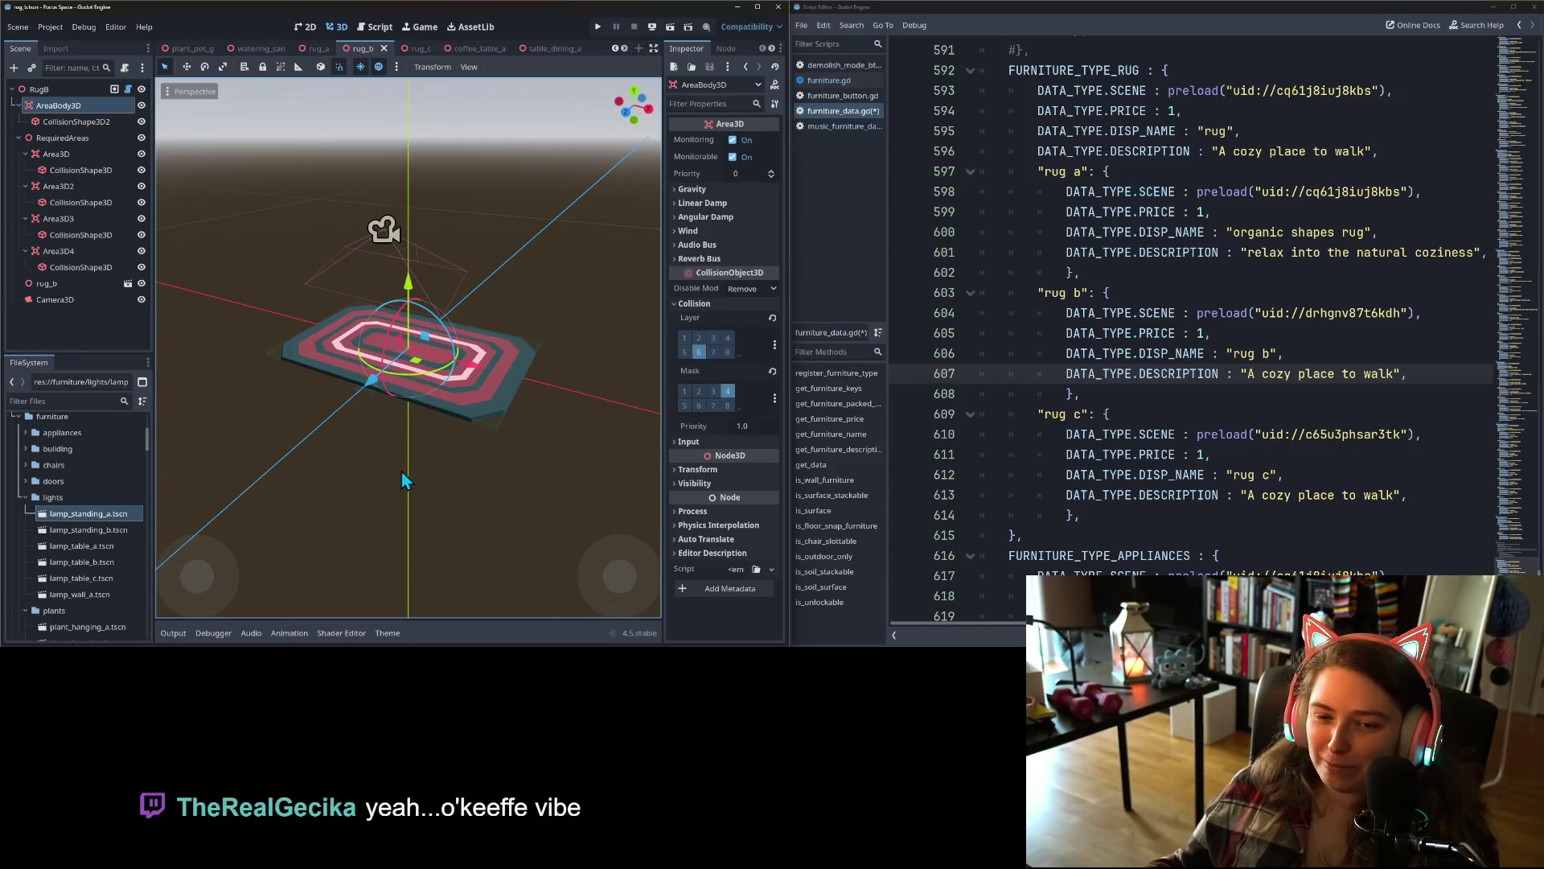
scroll(460, 505, up, 5)
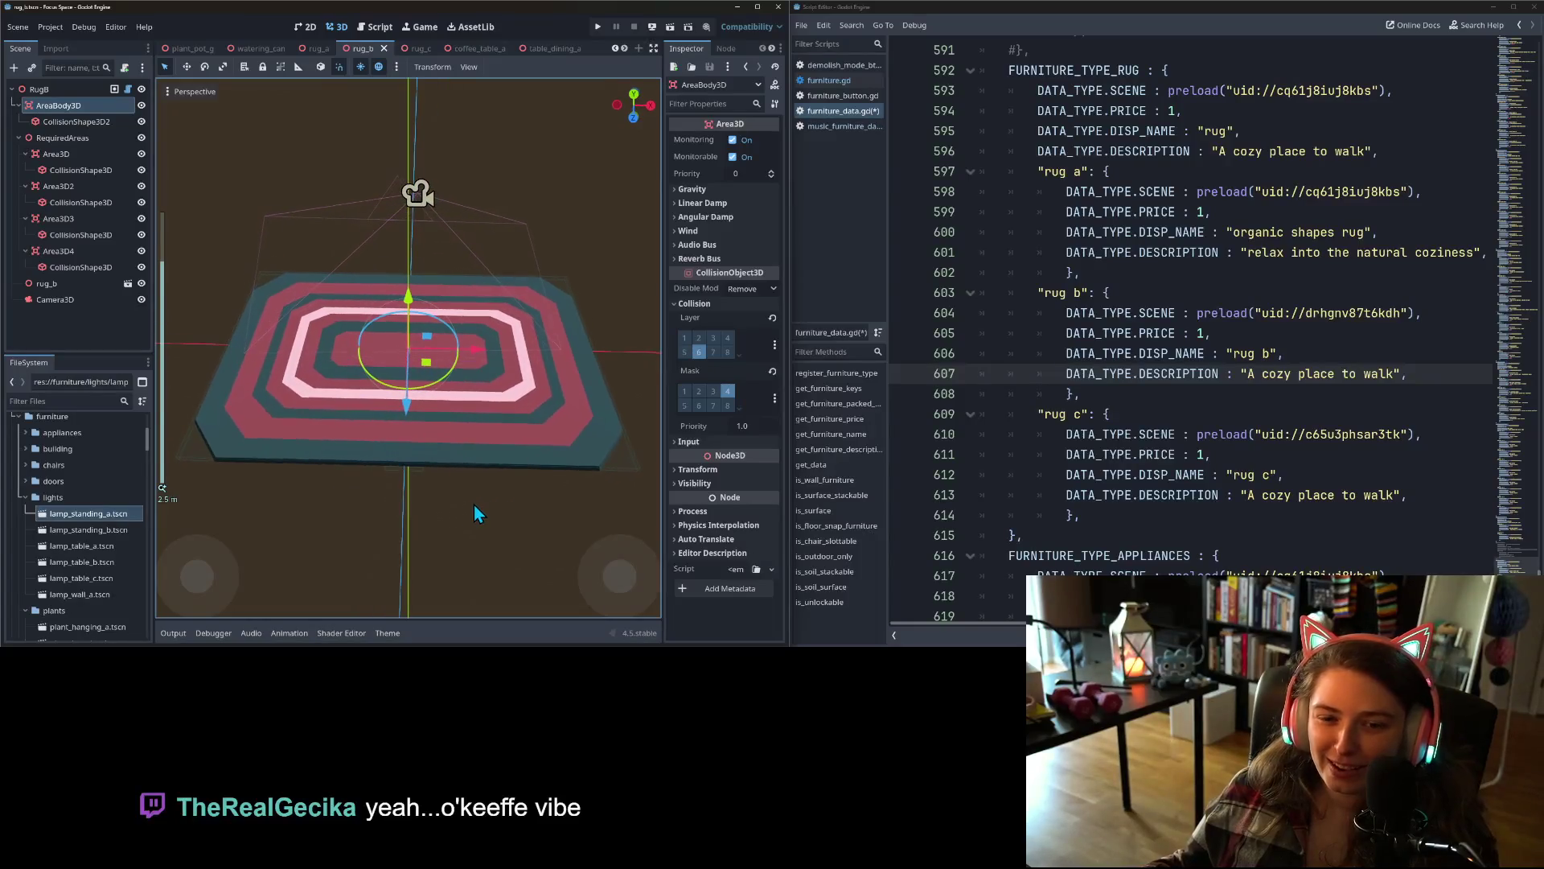
click(1182, 333)
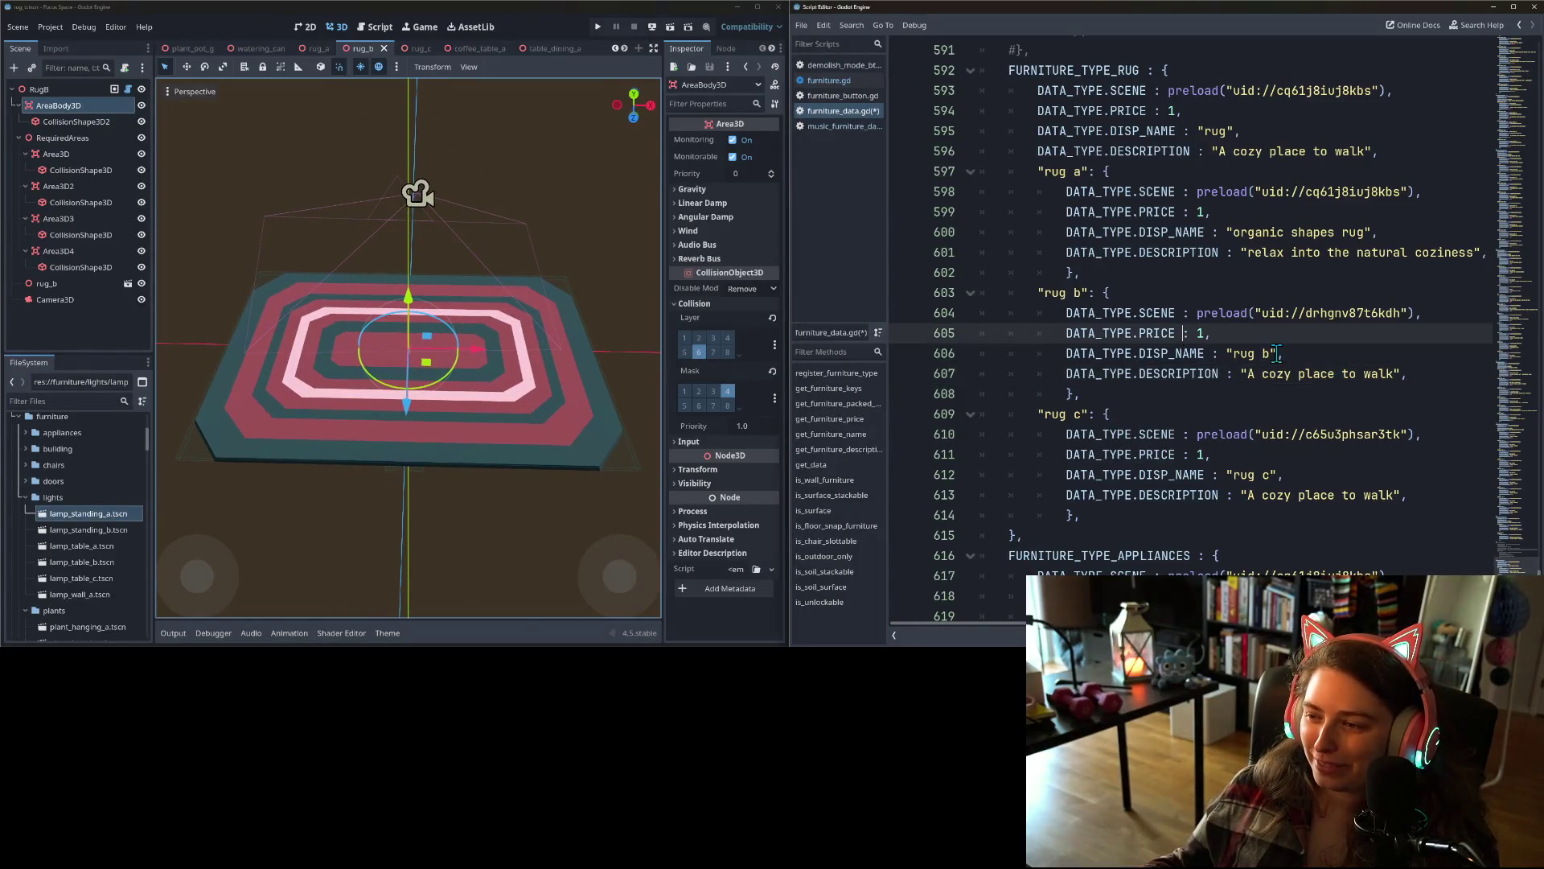
- Set rug b's DISP_NAME to 'many rings rug' and DESCRIPTION to 'reminds me of a ringed planet', then save
drag(1233, 354, 1271, 356)
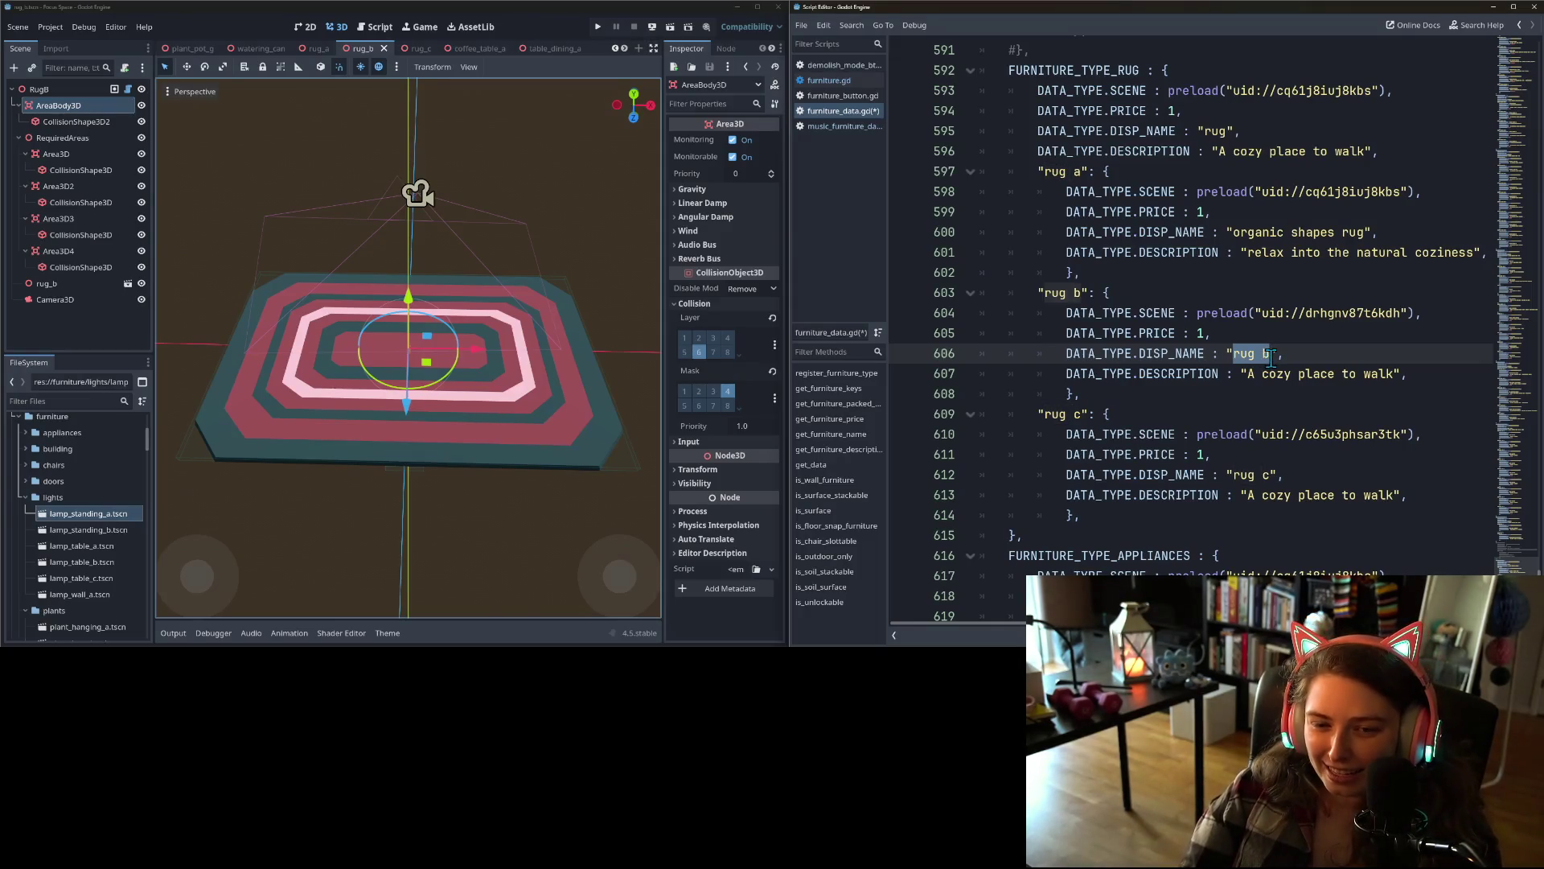
text(many ri)
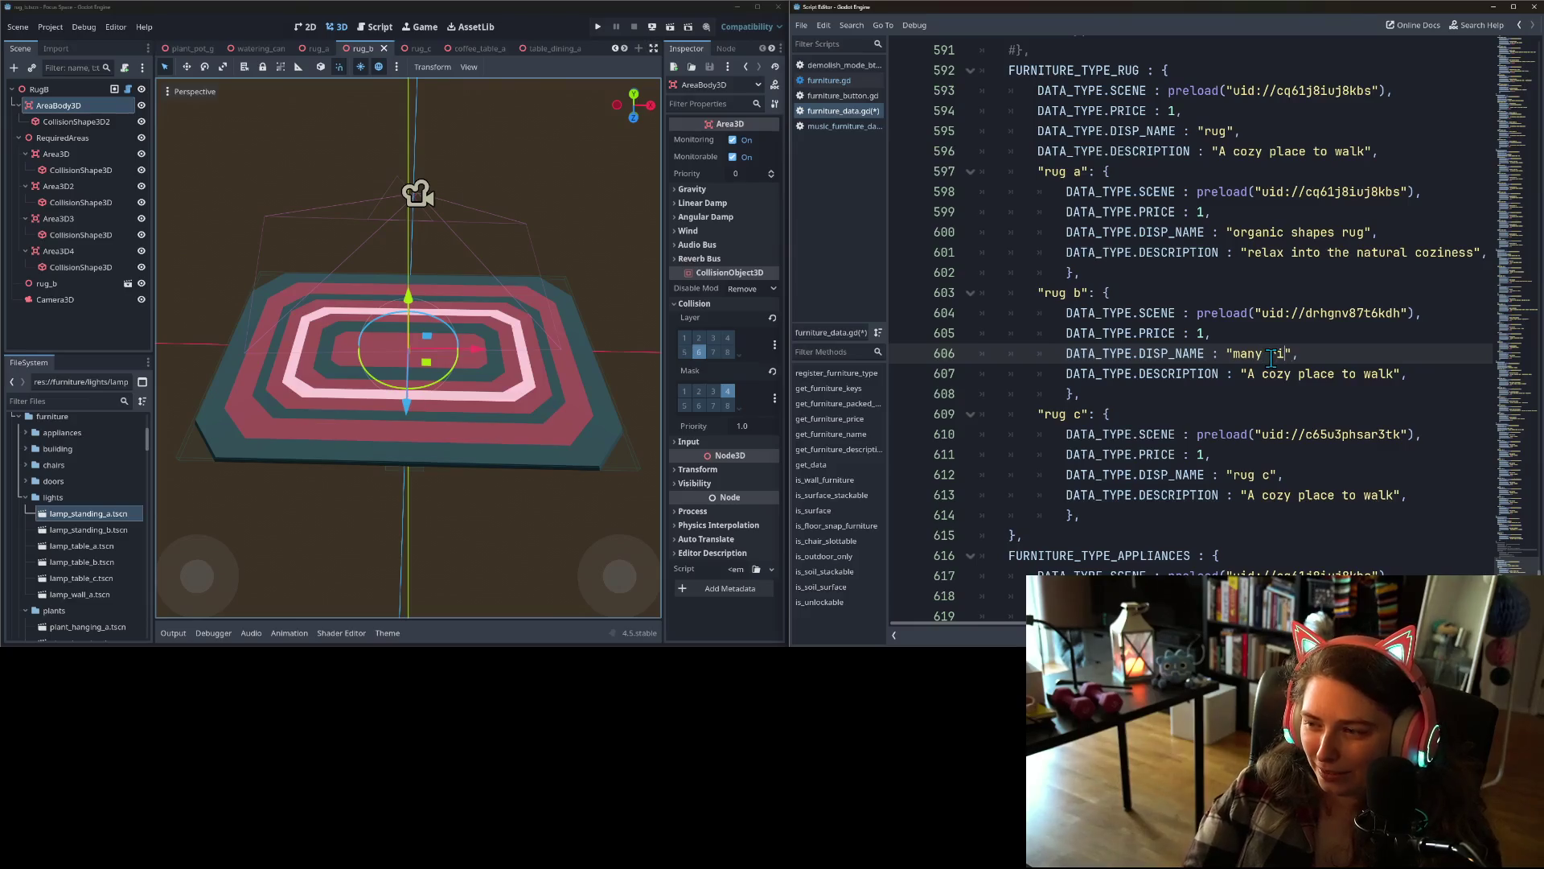
text(ngs rug)
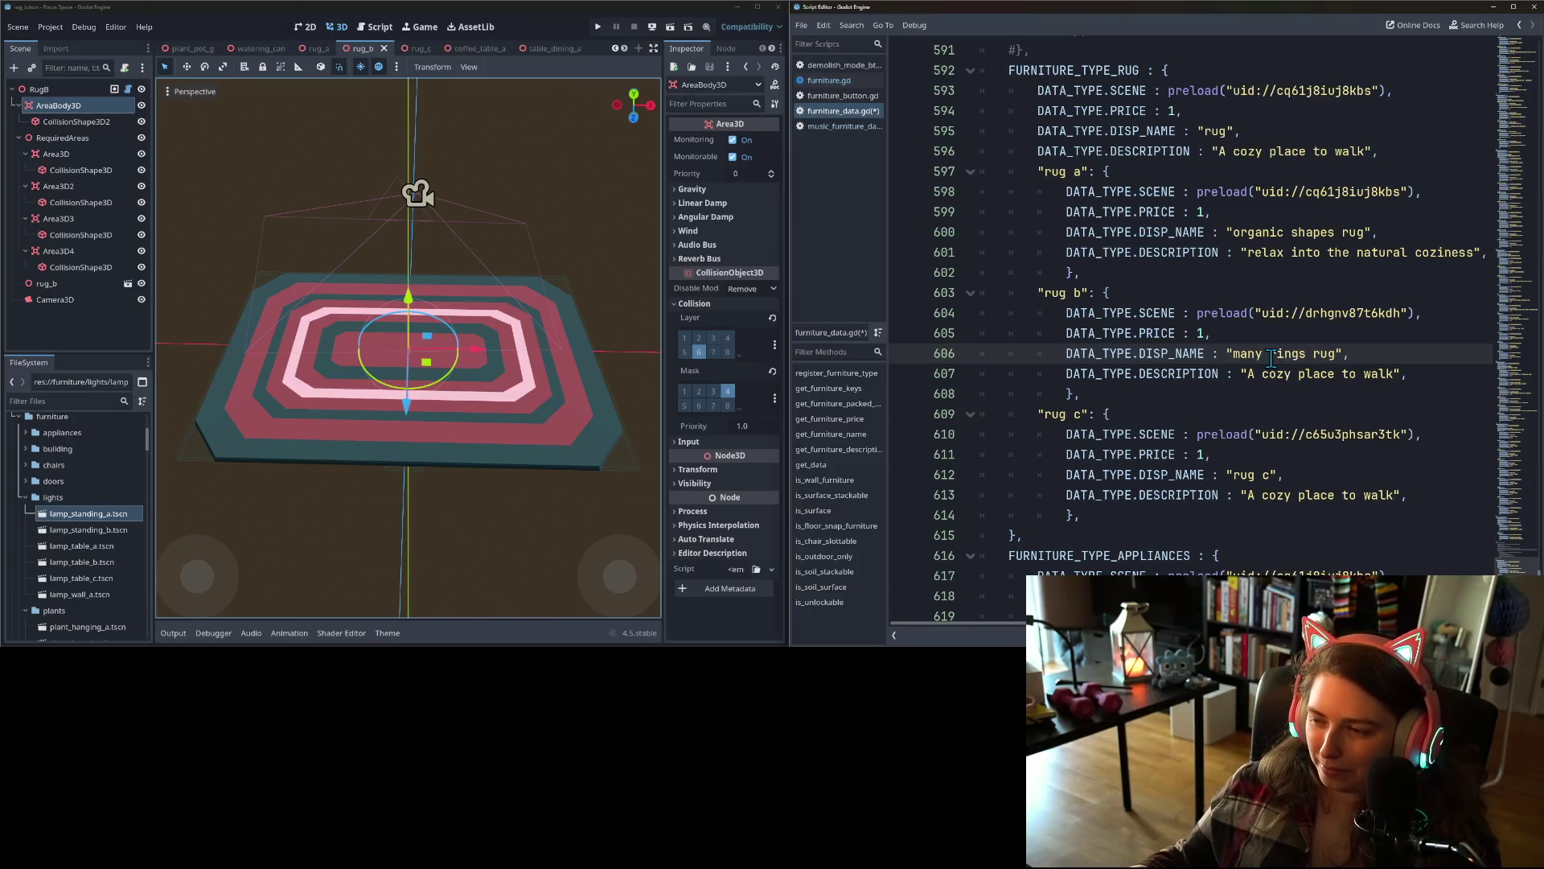
drag(1248, 373, 1394, 373)
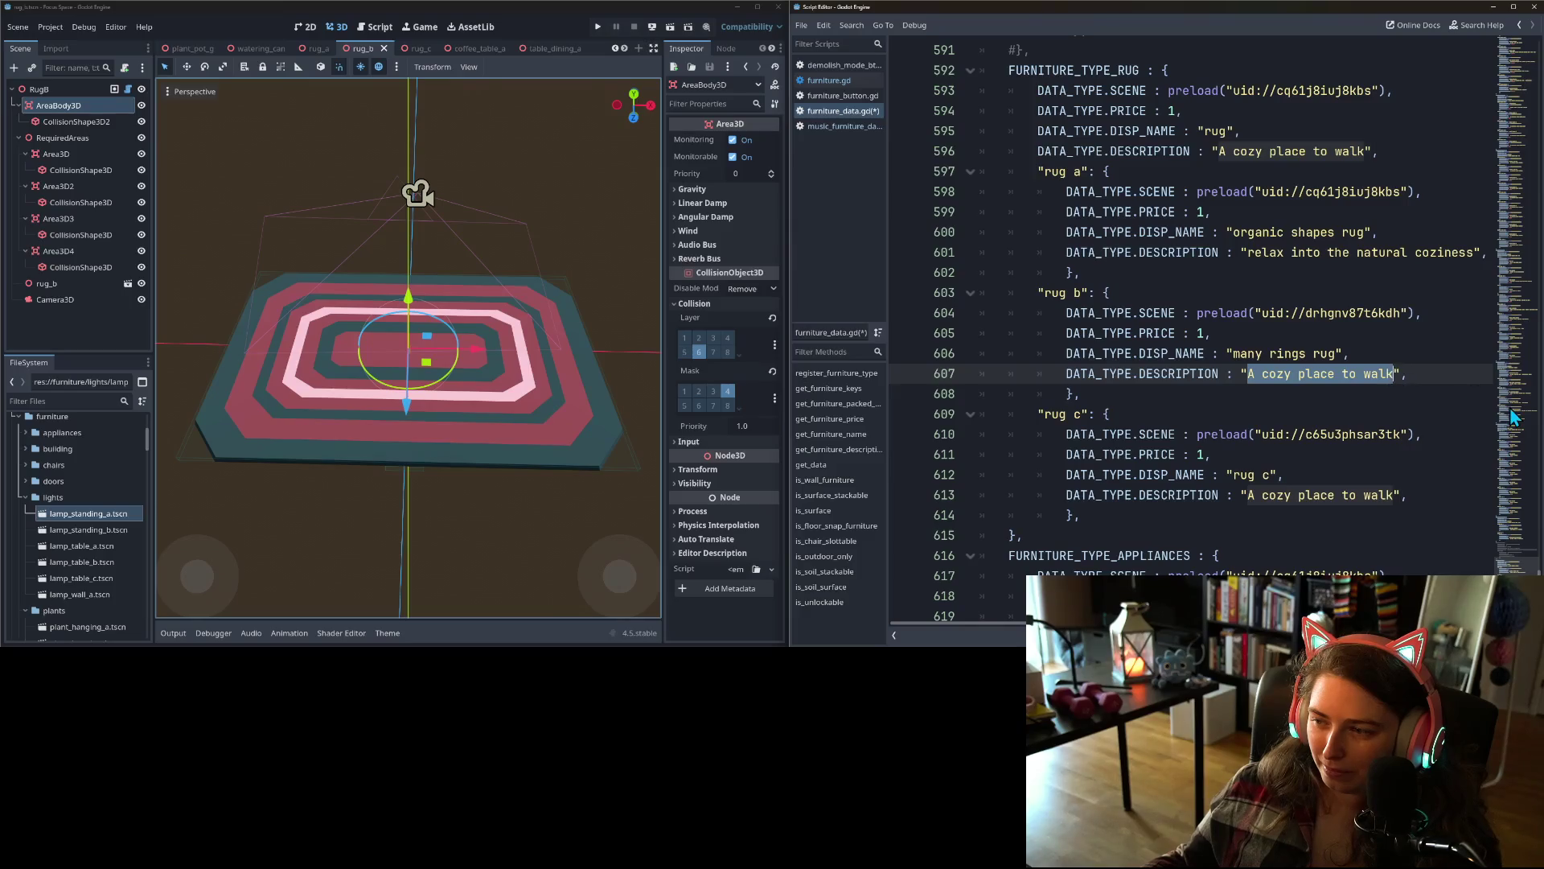
text(a rug)
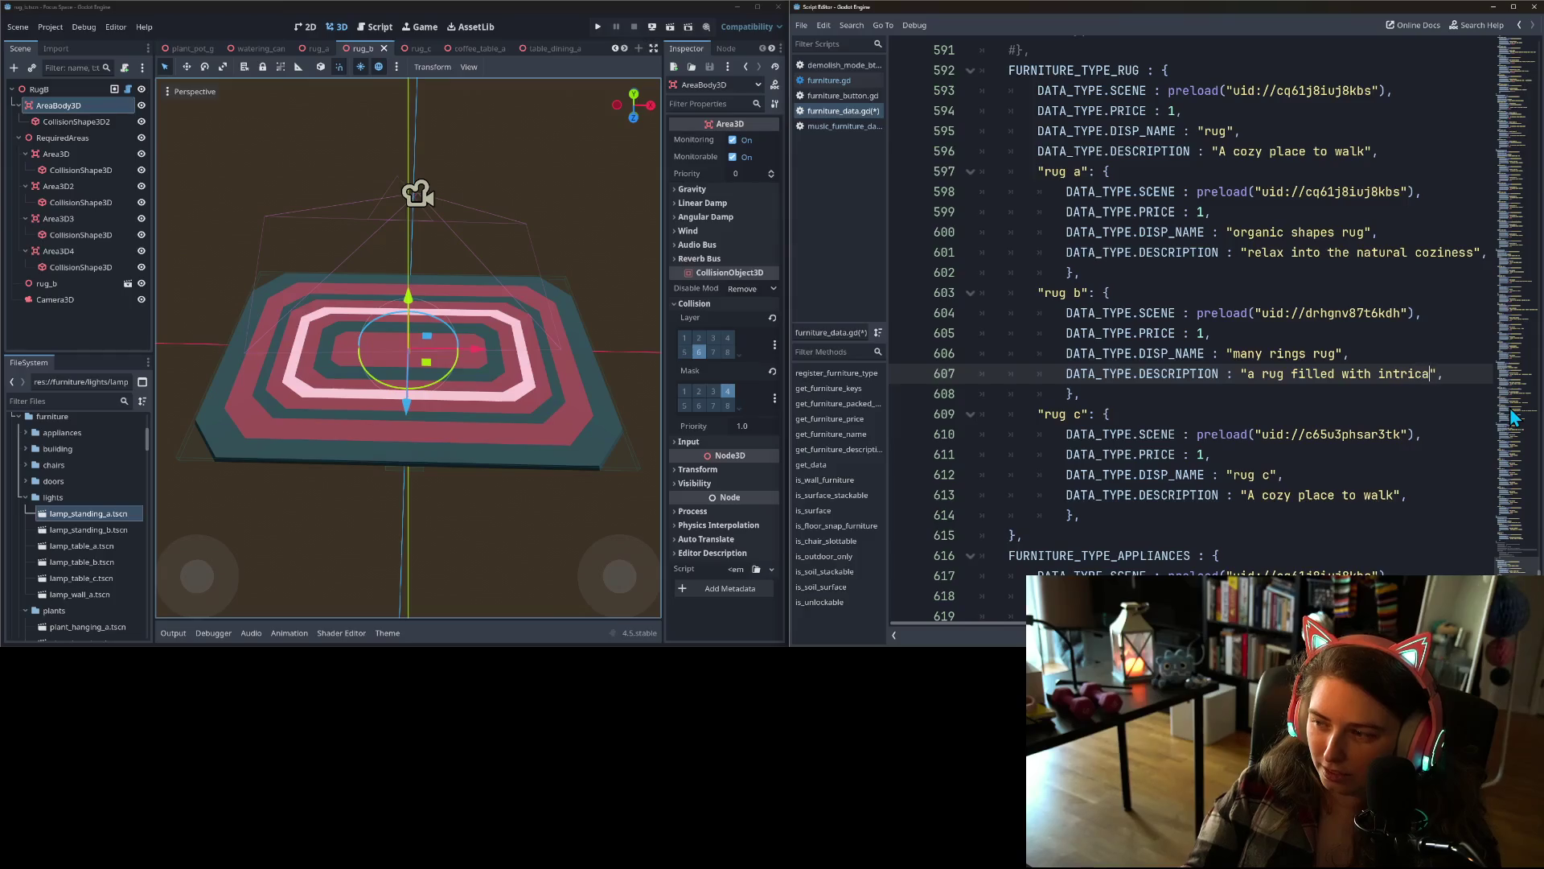
text(terns)
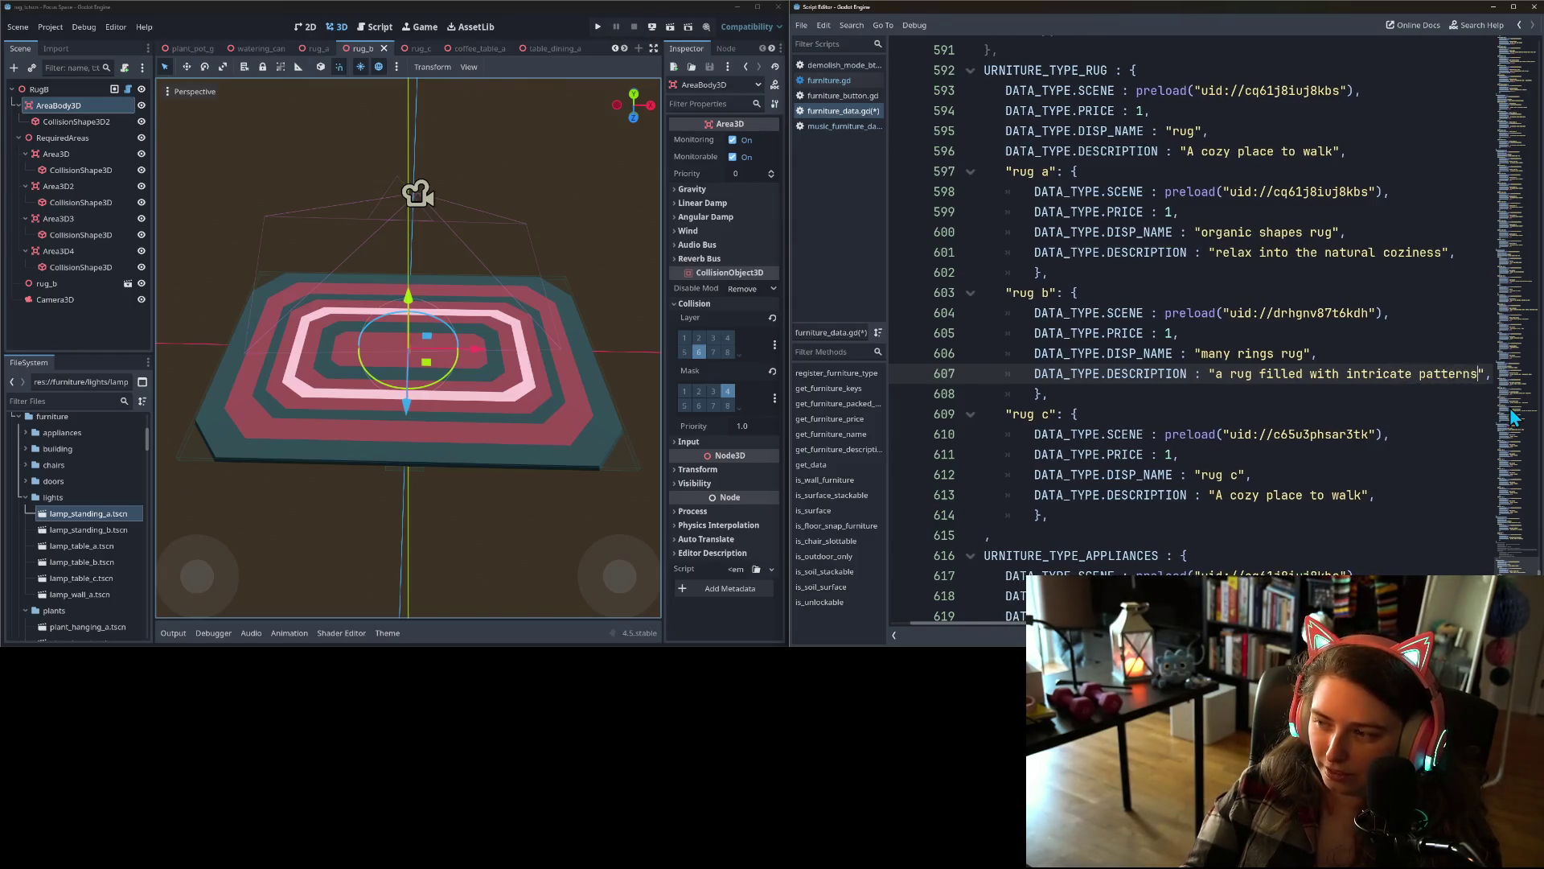
key(BackSpace)
key(BackSpace)
key(BackSpace)
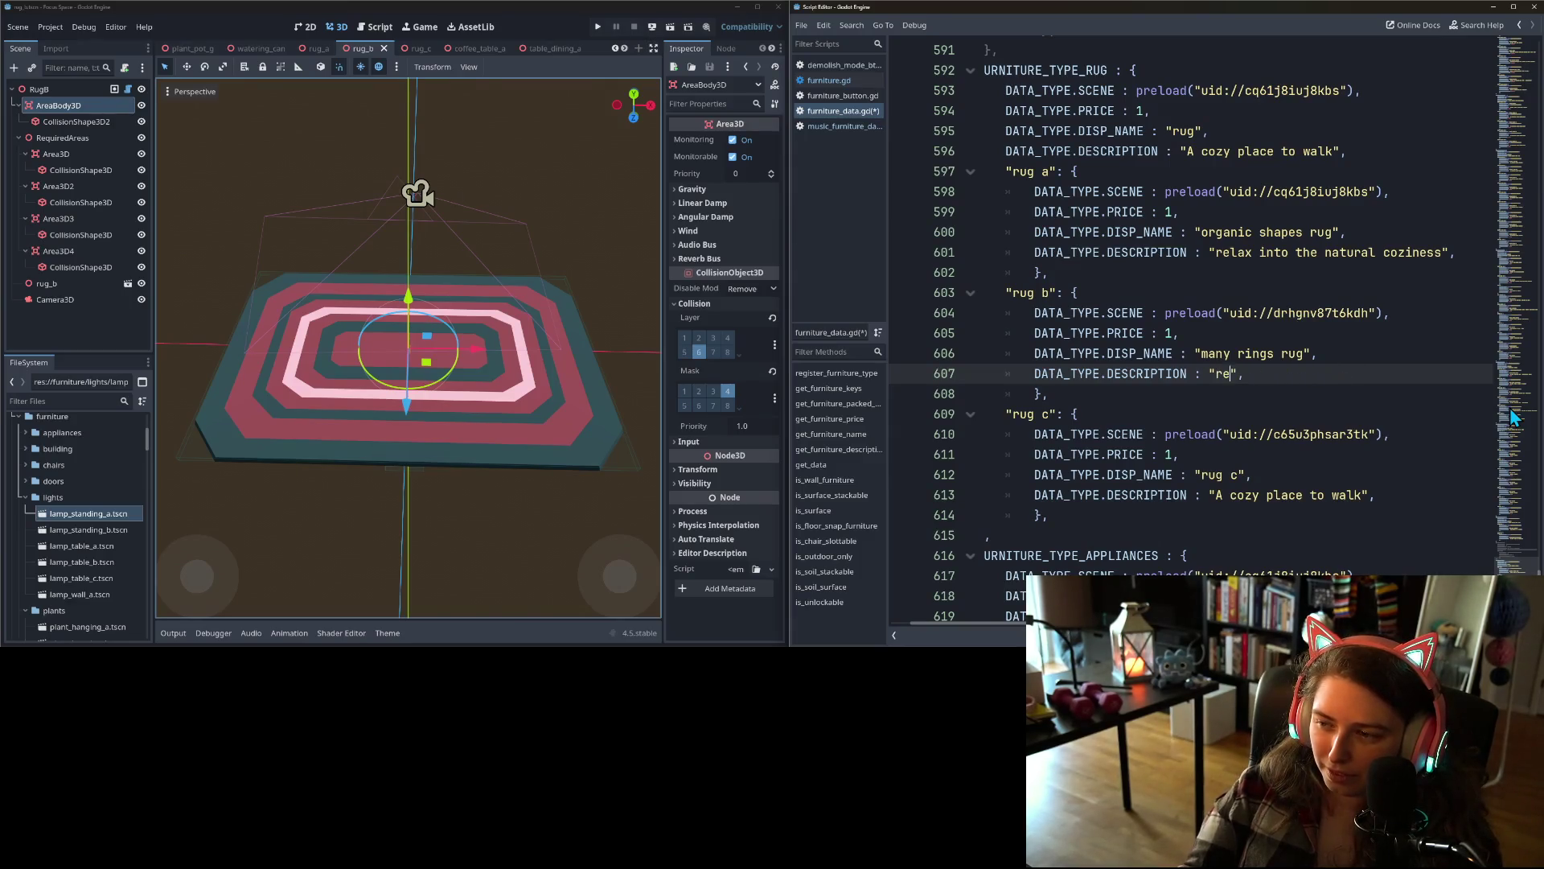
text(minds me of the)
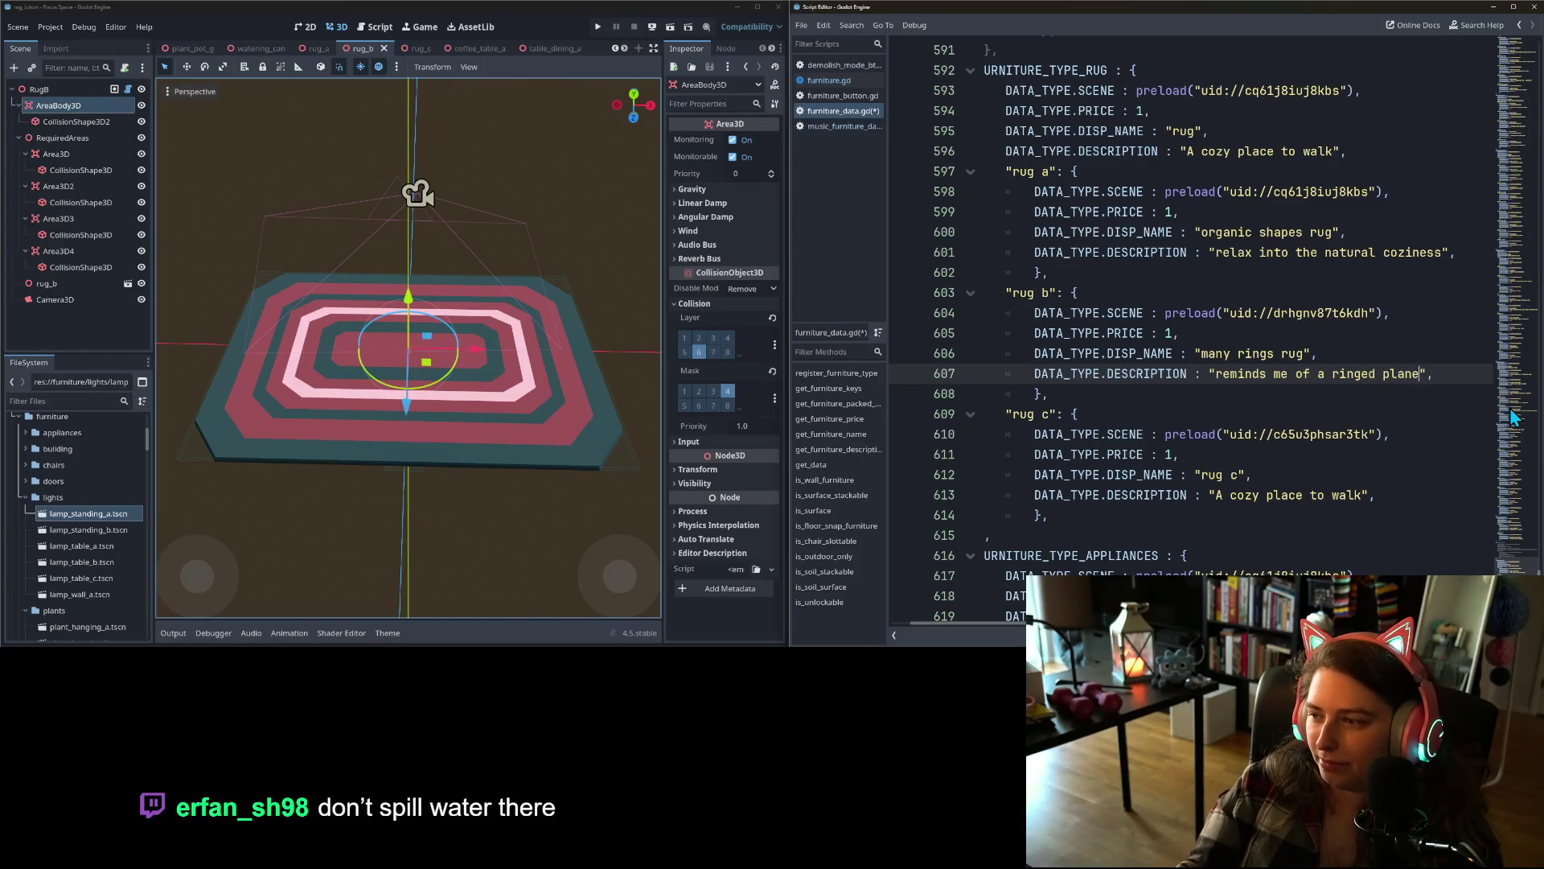
text(t)
key(ctrl+s)
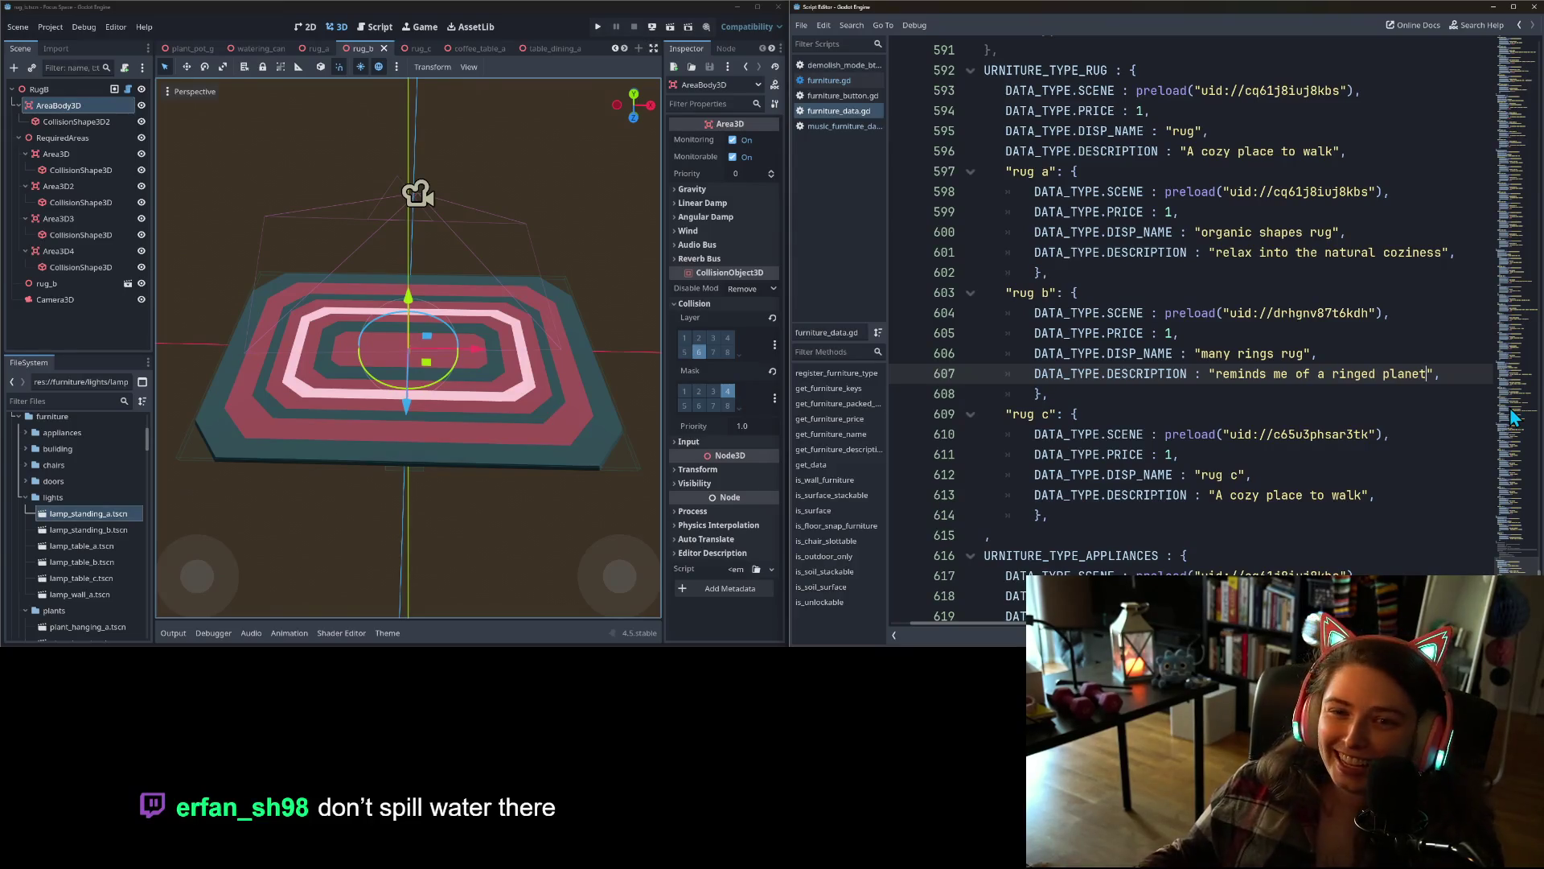
- Orbit around the rug_c scene's ringed rug from several angles while selecting rug c's display name in the script
click(409, 49)
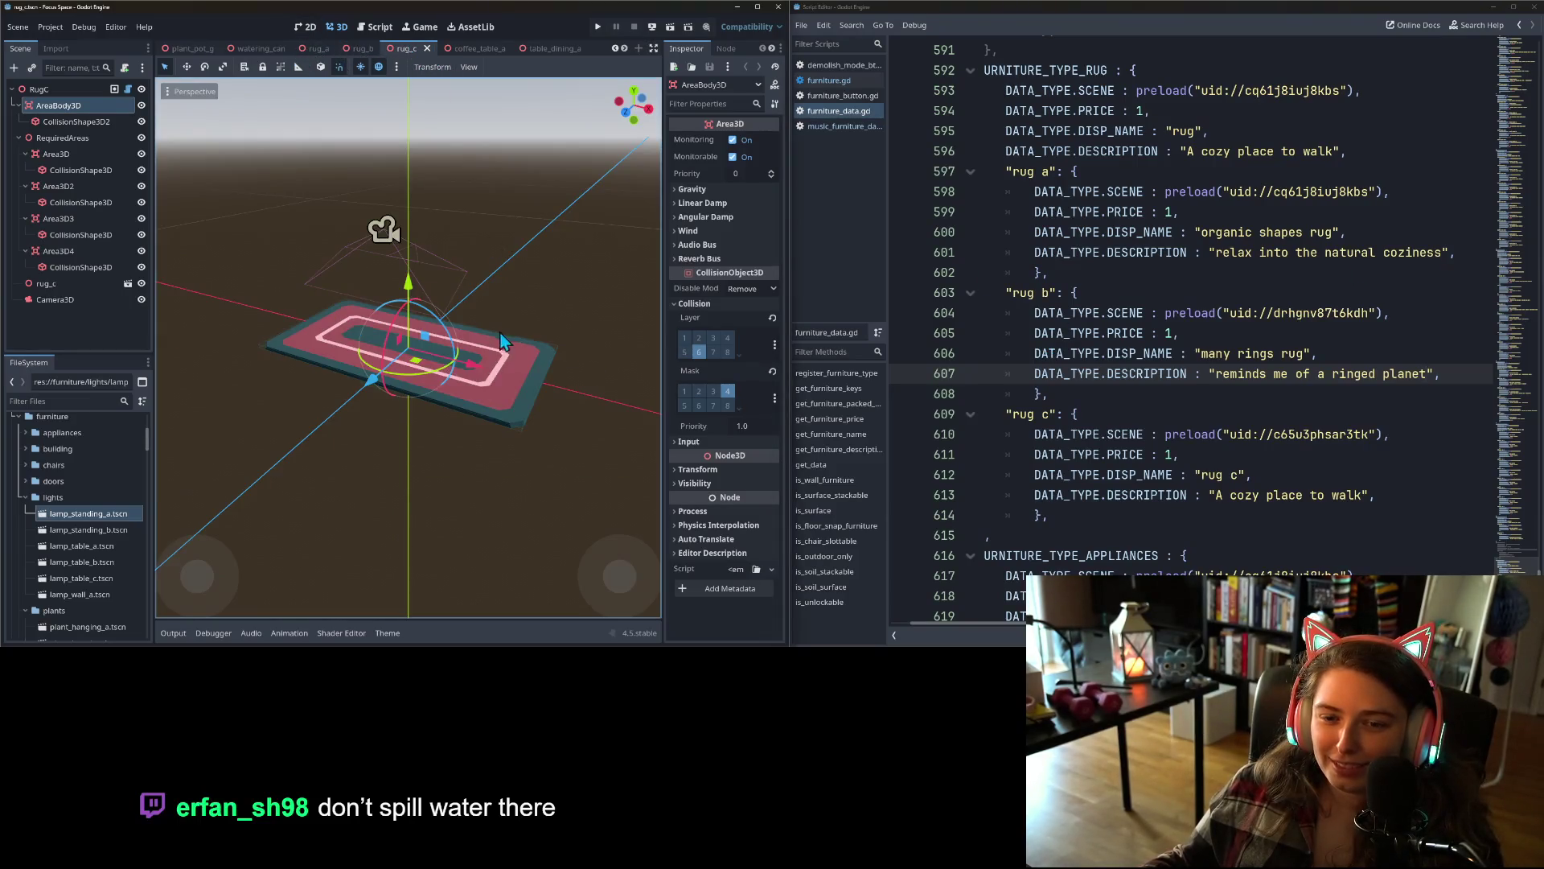
scroll(402, 396, up, 5)
mouse_move(482, 432)
mouse_down()
mouse_move(402, 396)
mouse_move(359, 407)
mouse_move(352, 390)
mouse_move(365, 417)
mouse_move(402, 394)
mouse_up()
click(1139, 418)
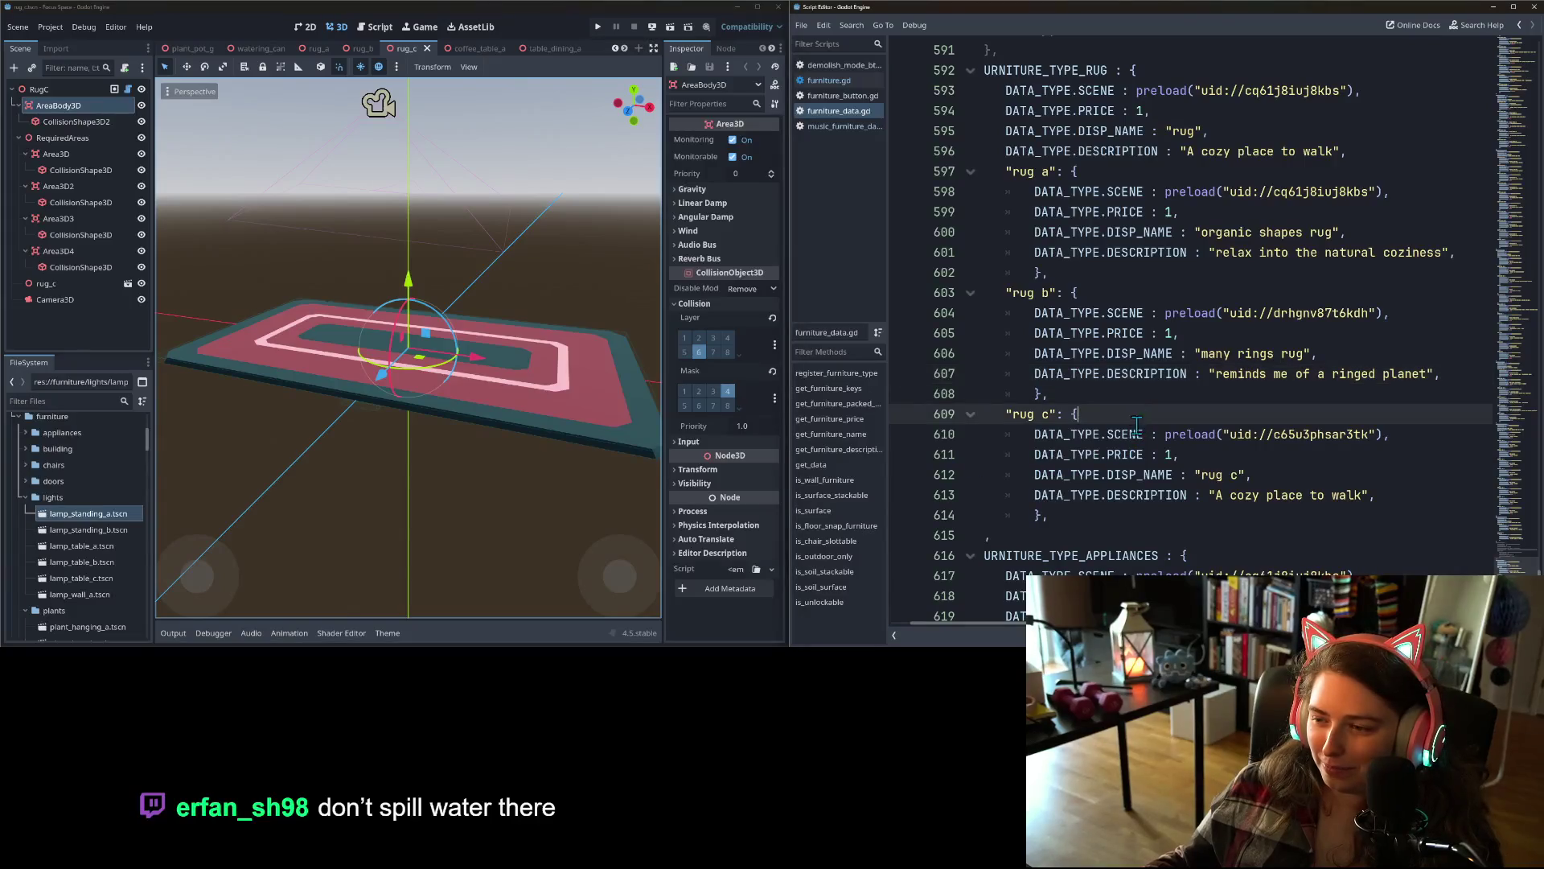
click(1235, 475)
drag(1237, 474, 1204, 474)
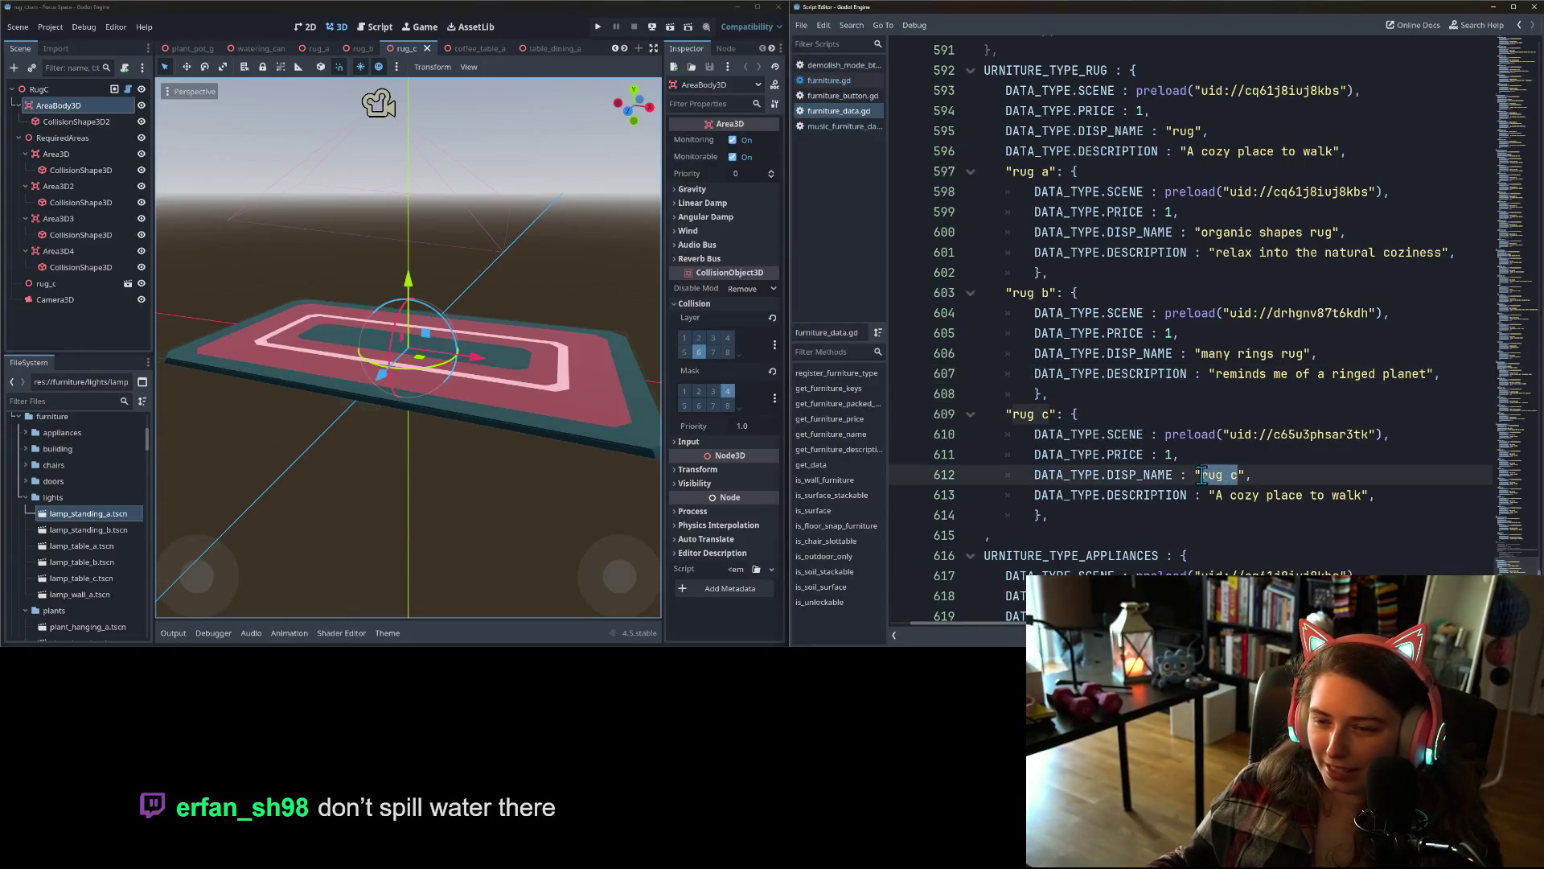
mouse_move(362, 378)
mouse_down()
mouse_move(321, 387)
mouse_move(394, 458)
mouse_move(365, 458)
mouse_move(334, 404)
mouse_move(349, 366)
mouse_move(452, 375)
mouse_move(177, 391)
mouse_move(235, 412)
mouse_up()
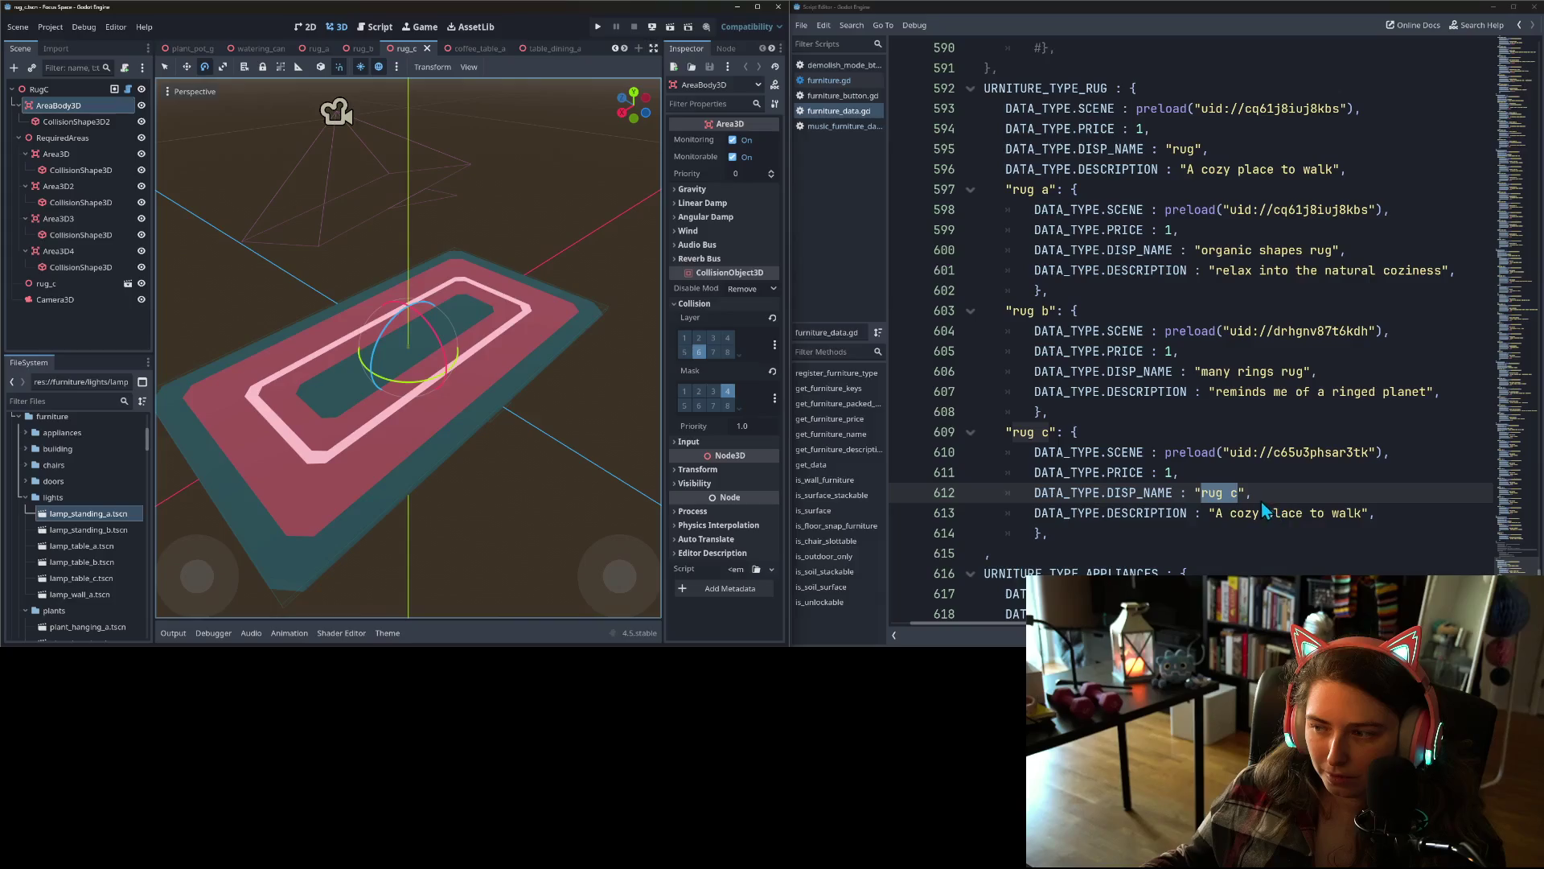
click(272, 10)
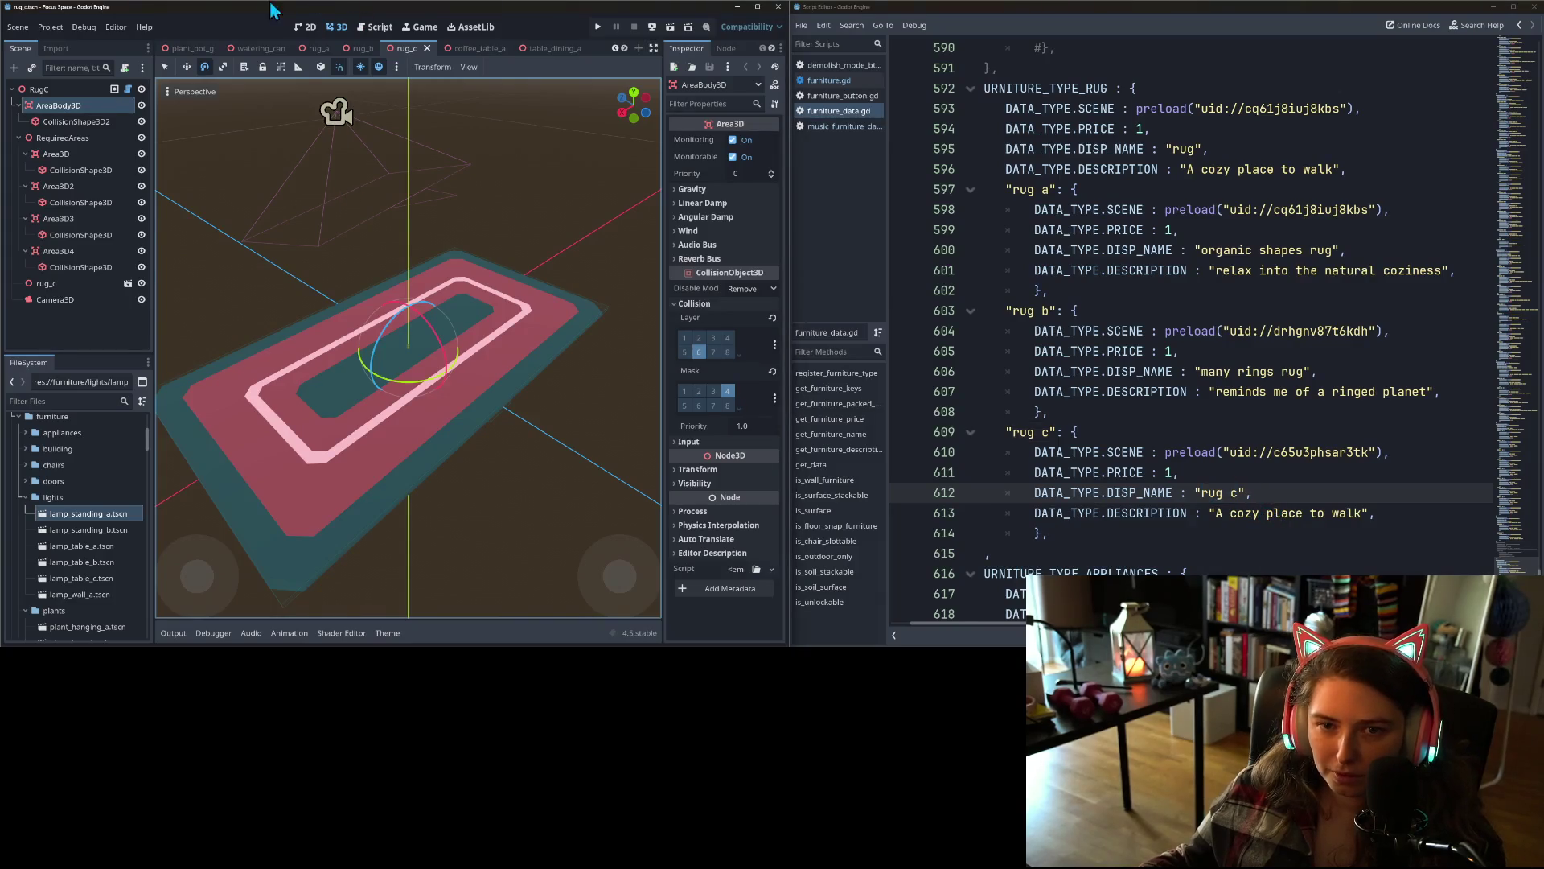
click(1204, 493)
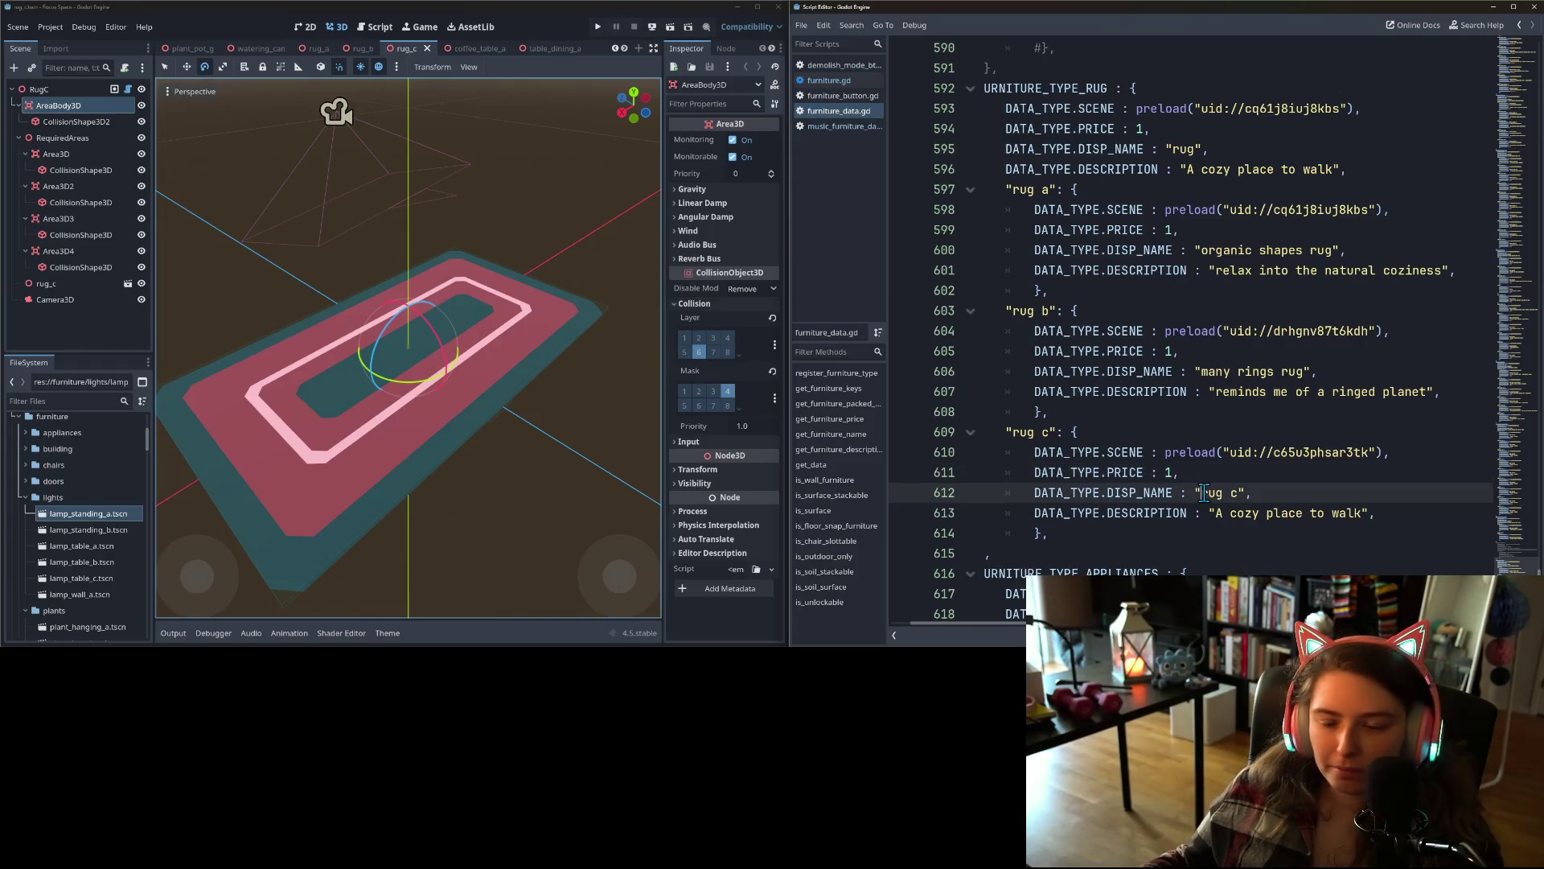
- Set rug c's DISP_NAME to 'decent rug' and DESCRIPTION to 'this rug is decent. it will do.', then save
mouse_move(1204, 493)
mouse_down()
mouse_move(1231, 488)
mouse_move(1204, 485)
mouse_up()
text(decen)
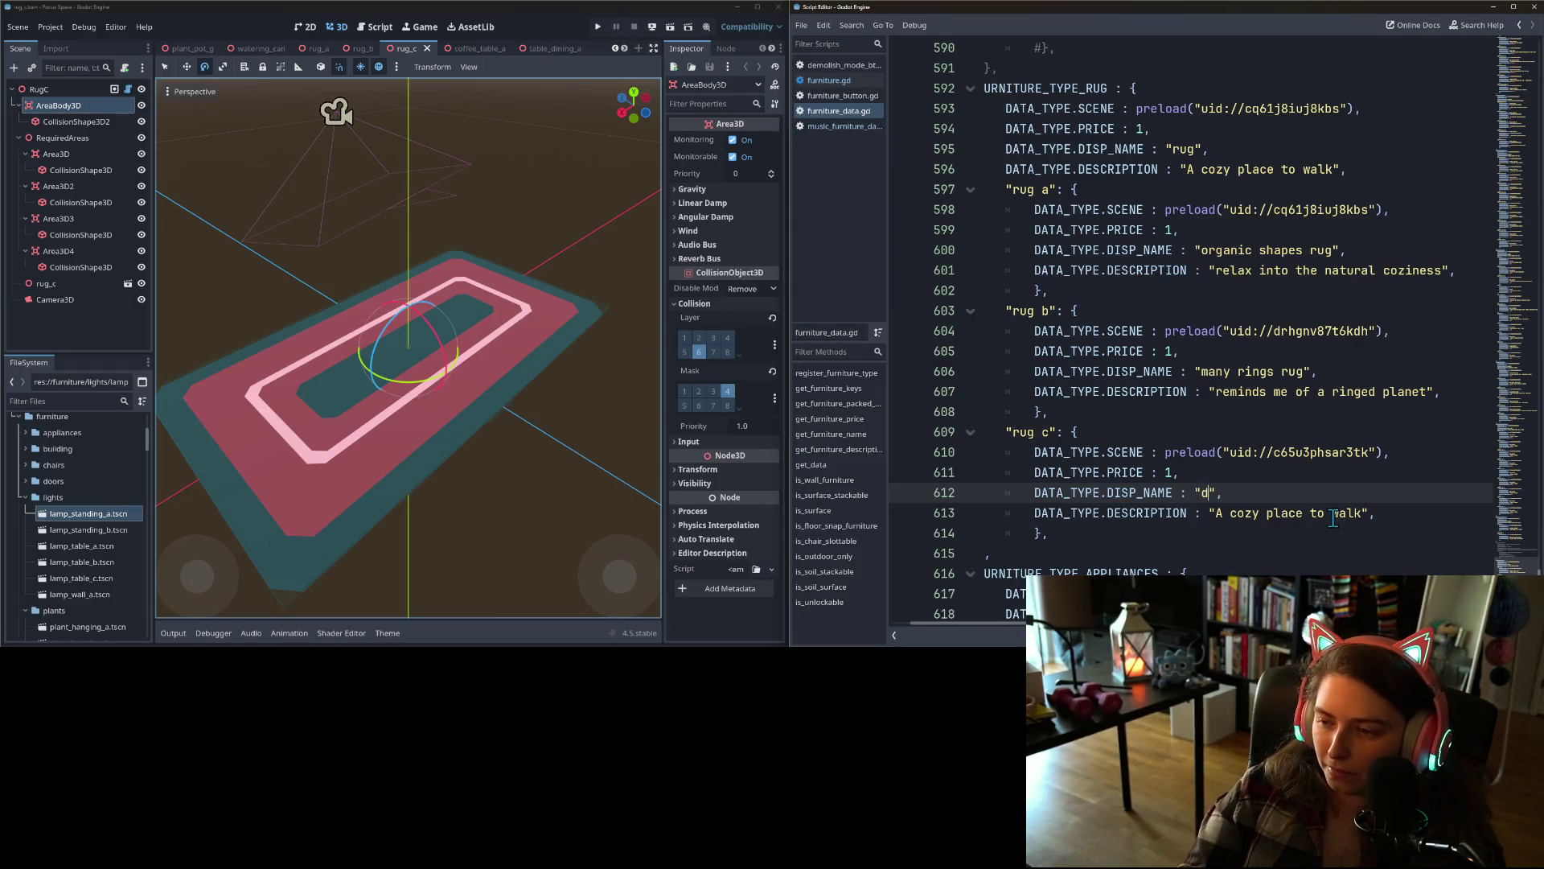
text(t rug)
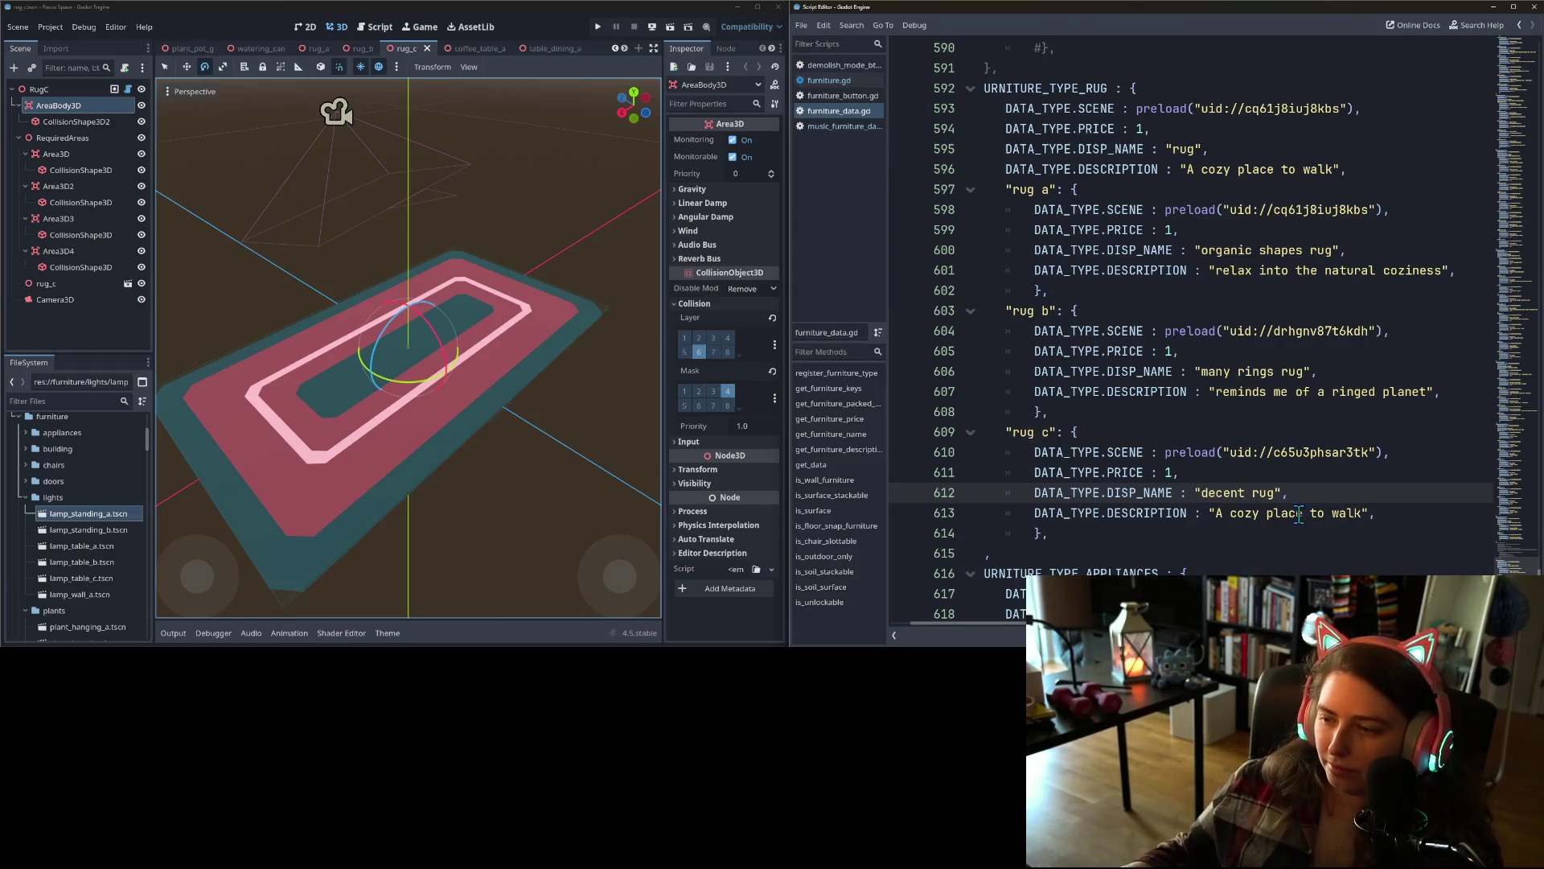
click(1209, 513)
drag(1213, 513, 1362, 515)
text(this rug)
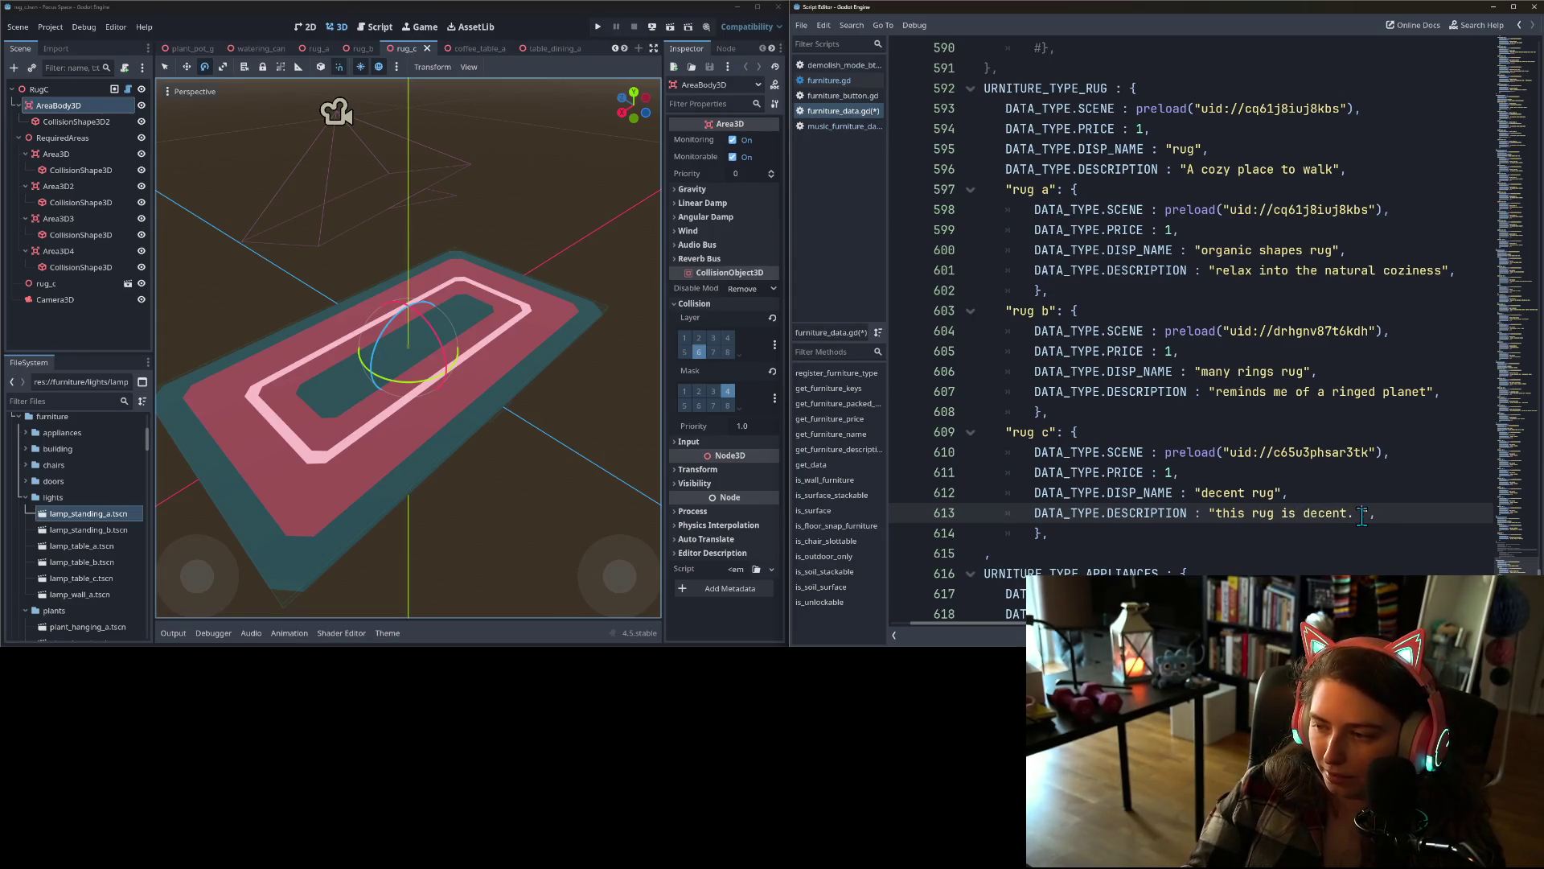
text(it will do)
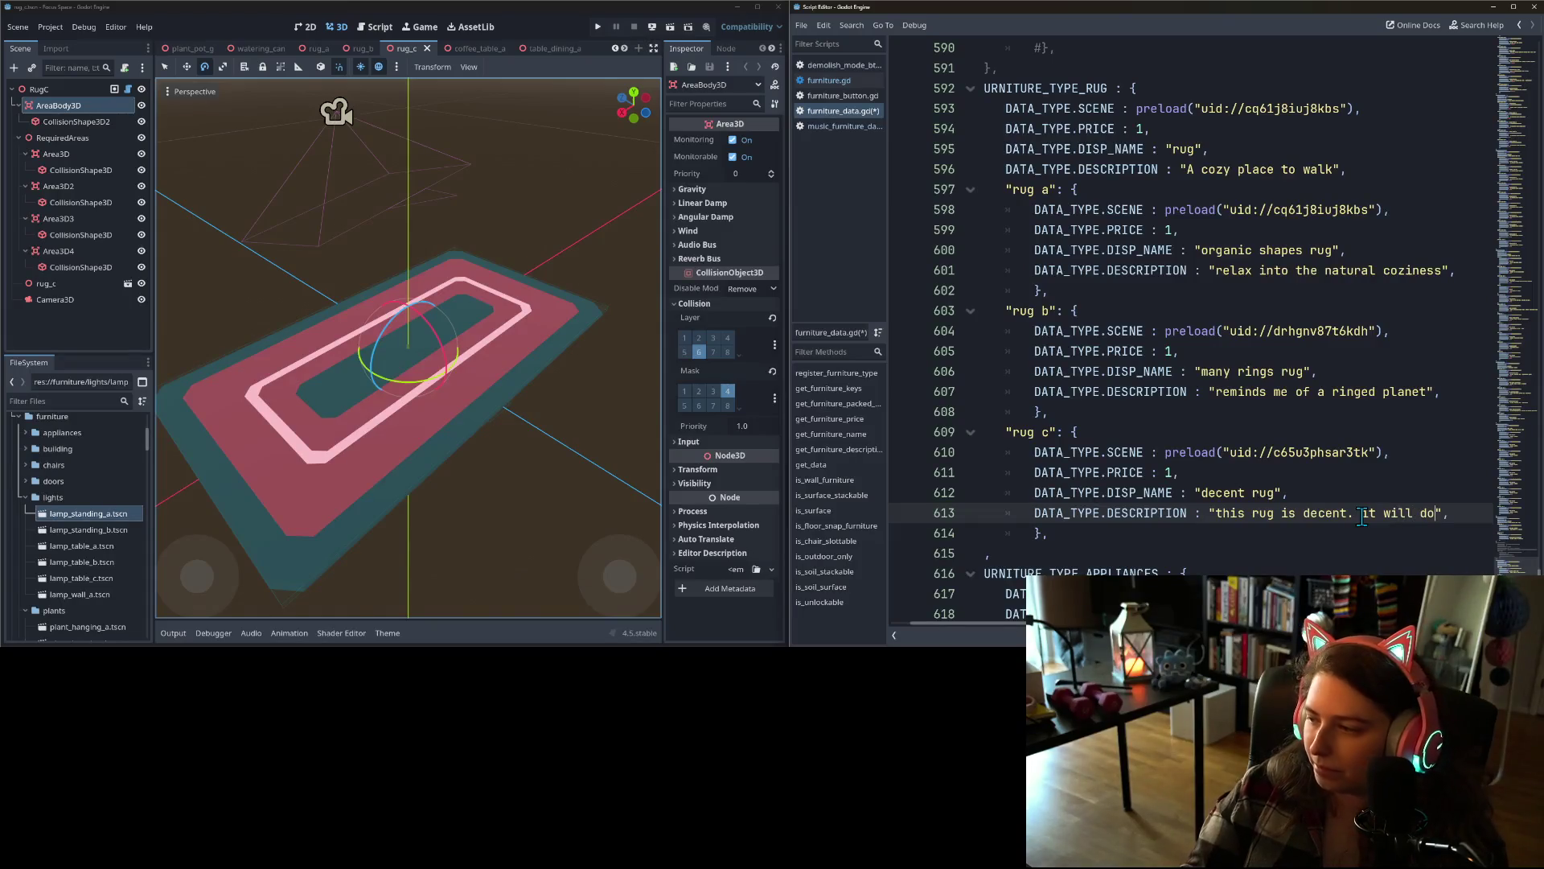
text(.)
key(ctrl+s)
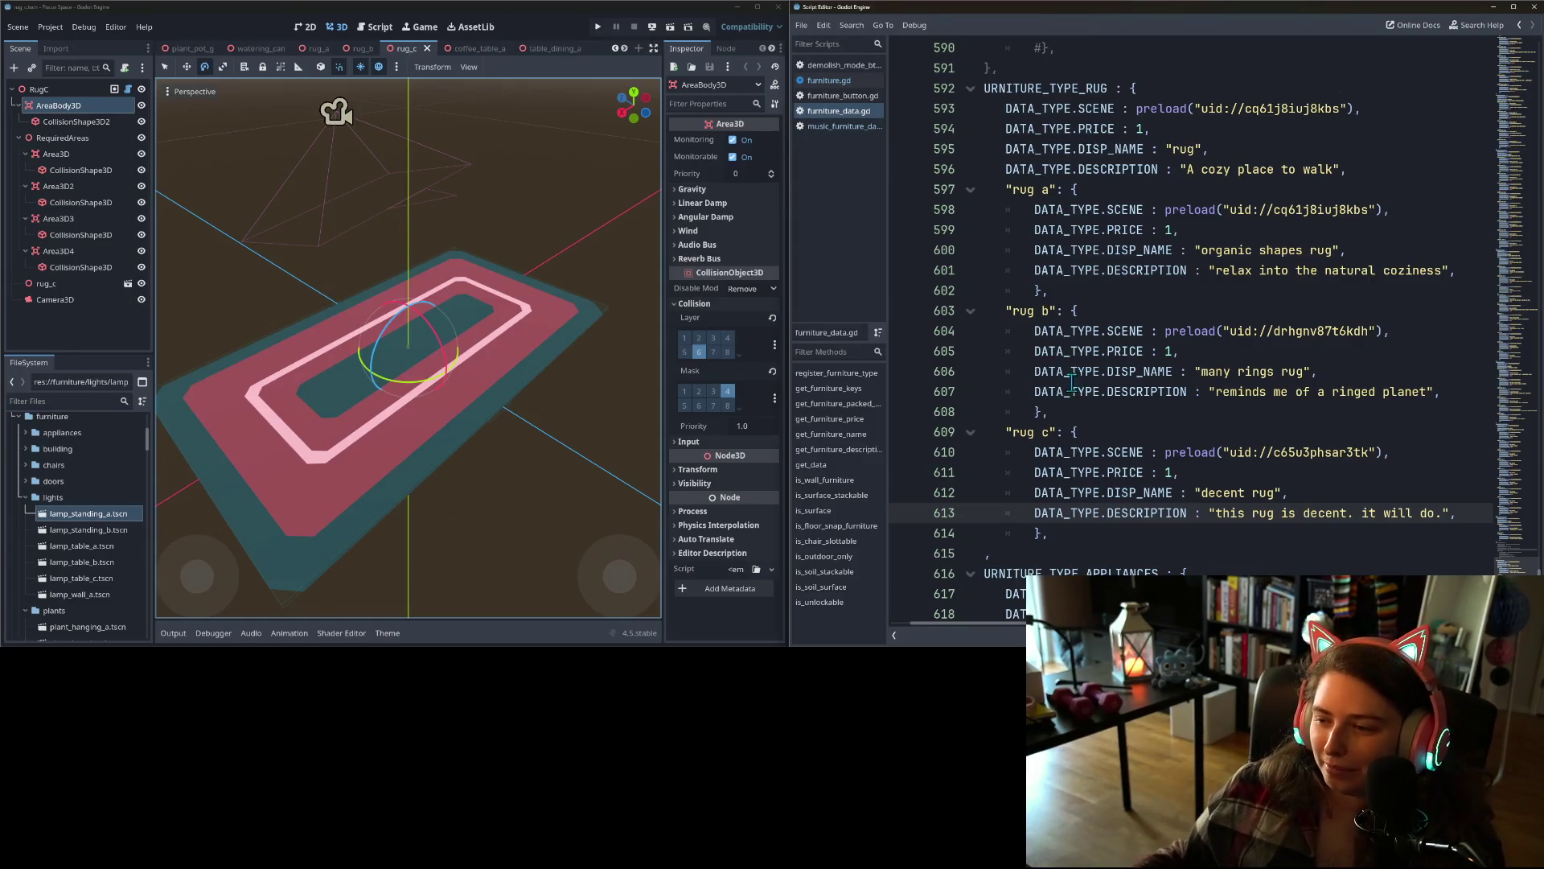
scroll(1263, 527, down, 3)
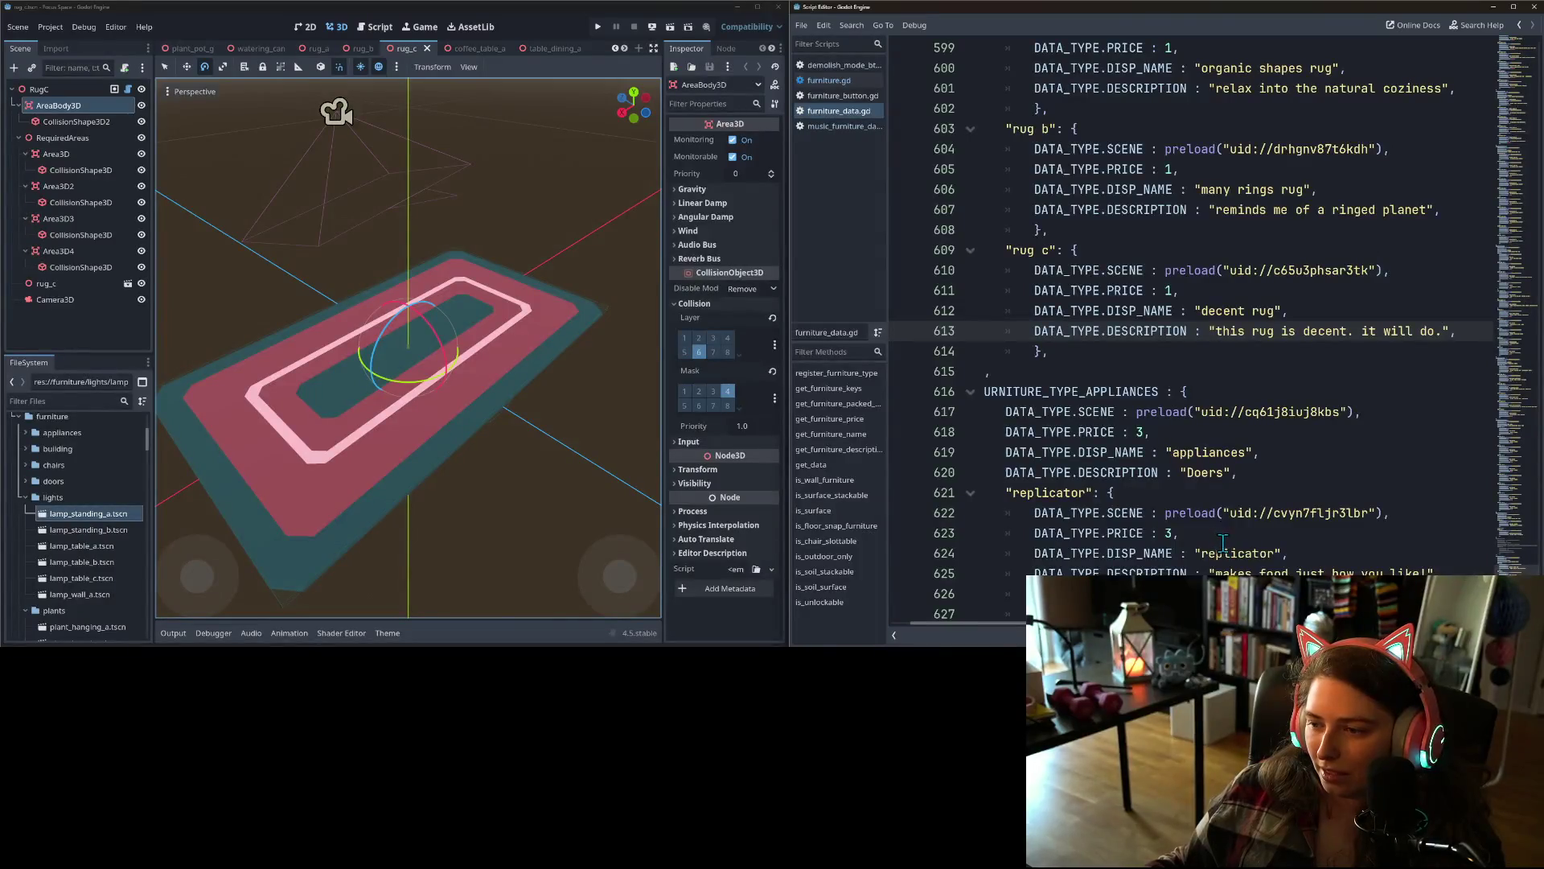
- Scroll up through furniture_data.gd, then bring up the table_dining_a scene in the 3D viewport
scroll(1223, 545, up, 4)
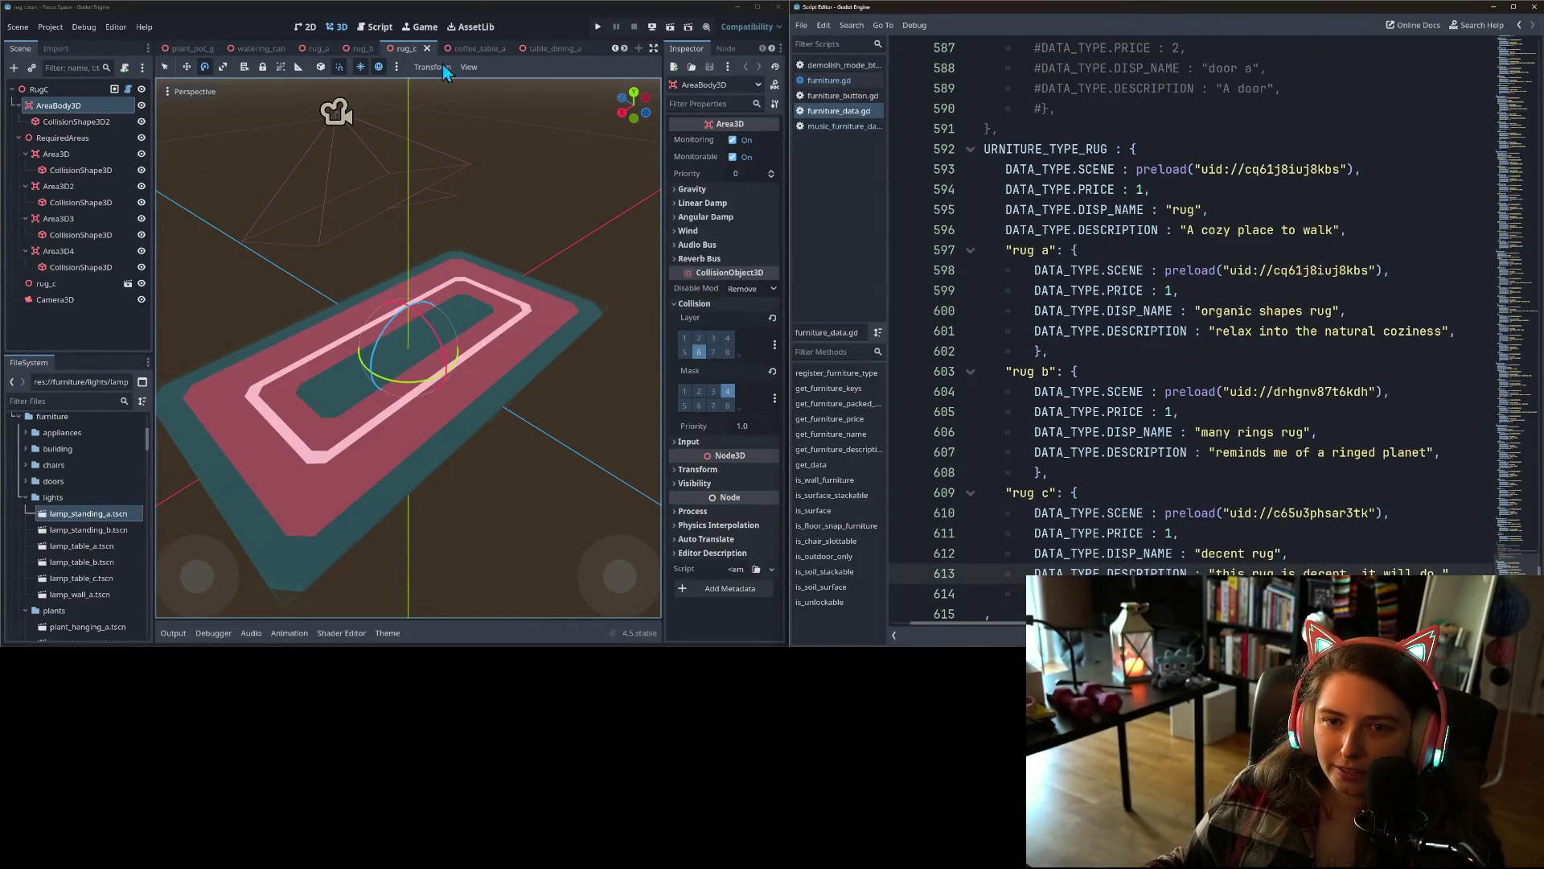
scroll(1189, 499, down, 7)
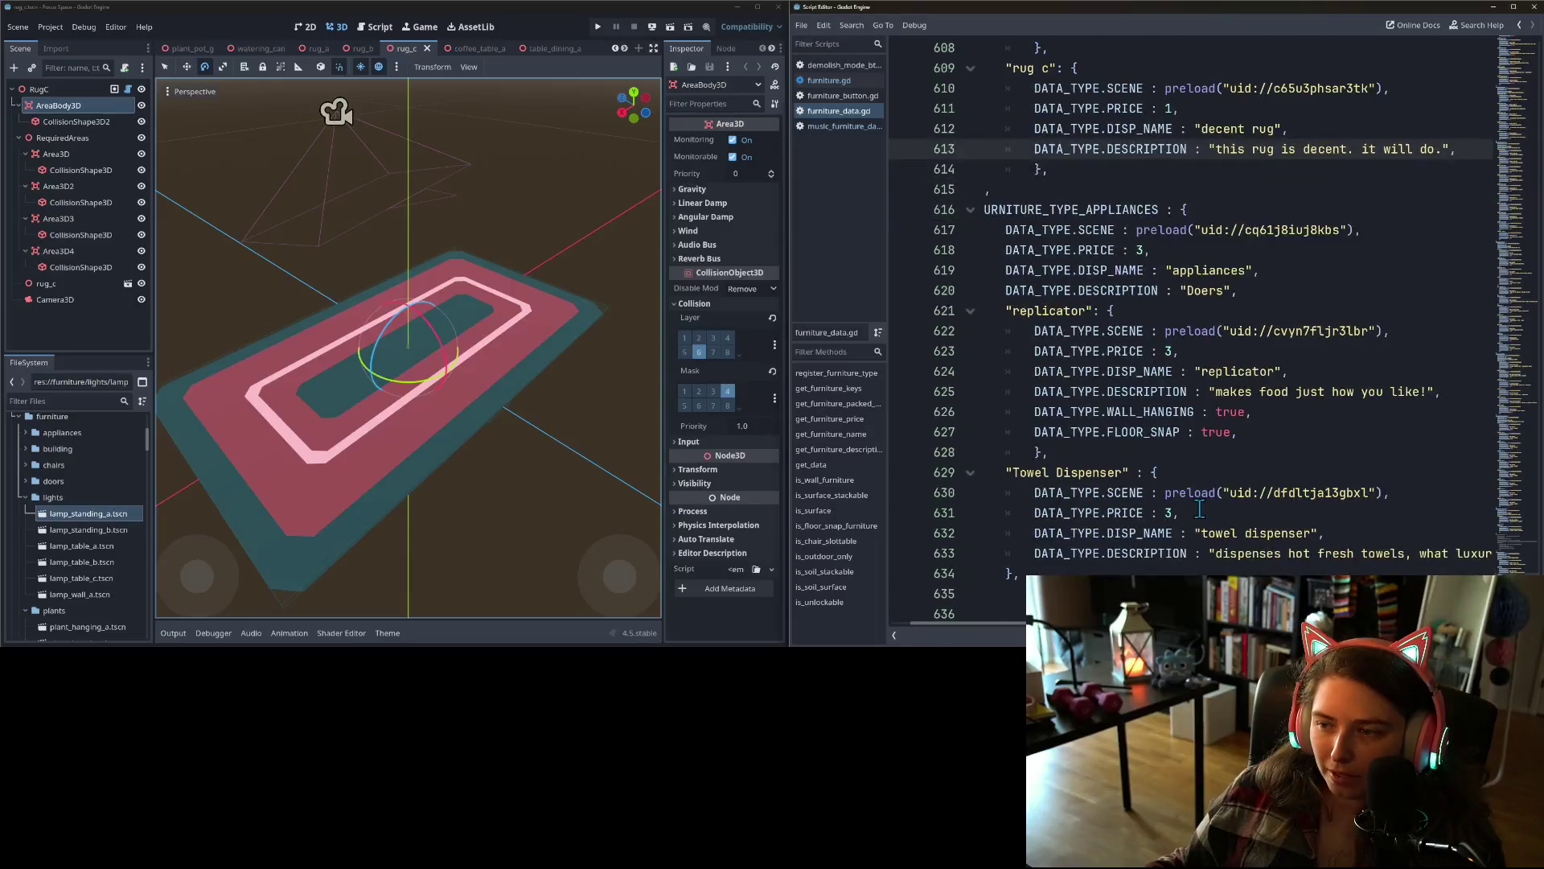
scroll(1234, 549, up, 4)
scroll(1214, 543, down, 6)
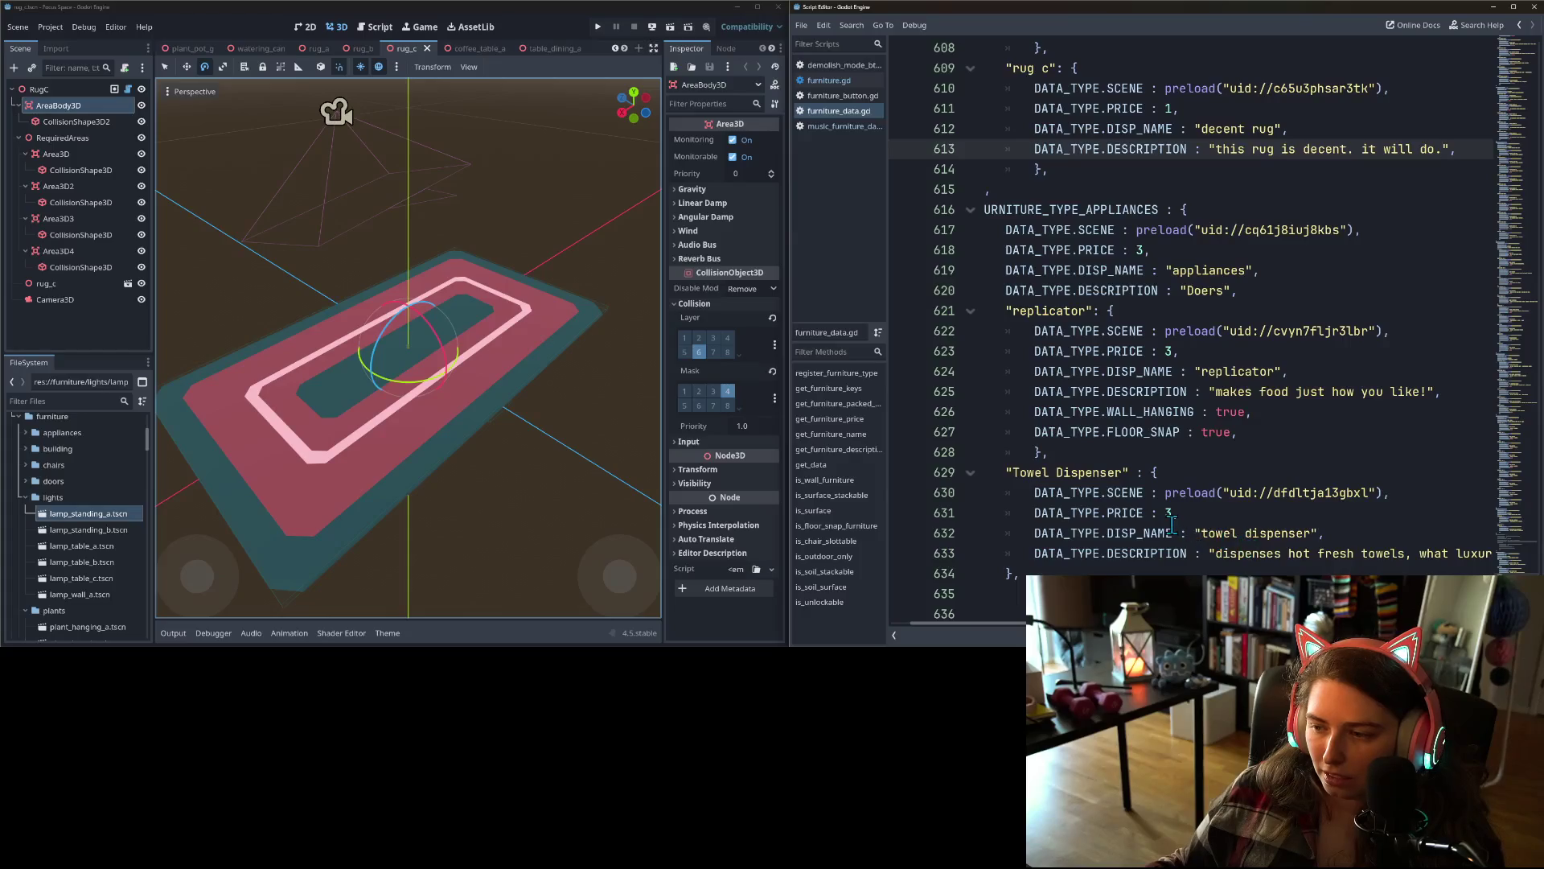
scroll(1171, 525, up, 5)
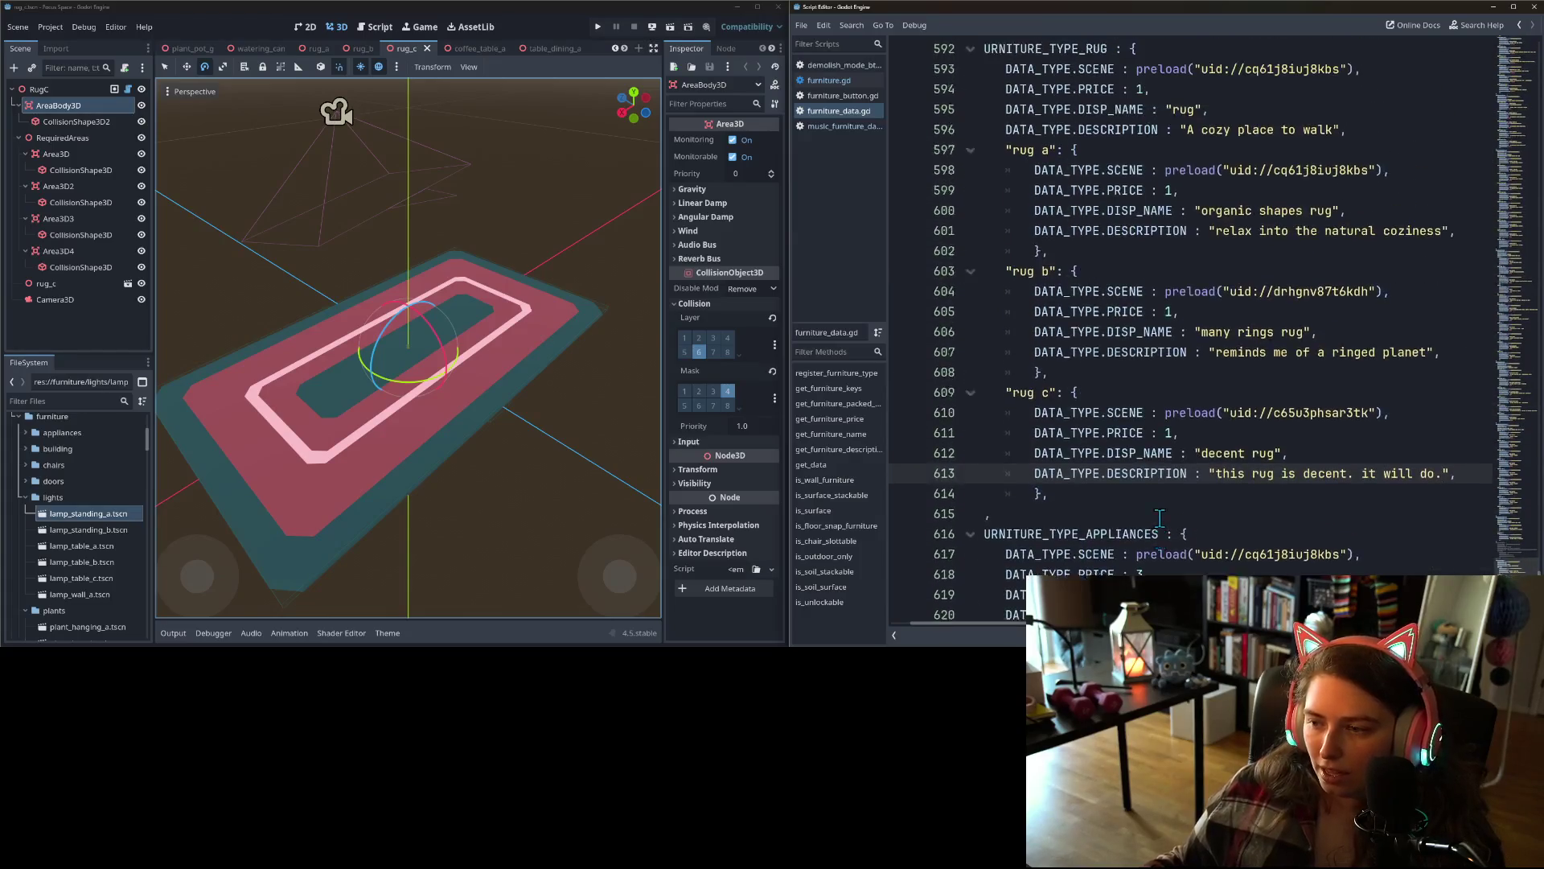
scroll(1159, 517, up, 12)
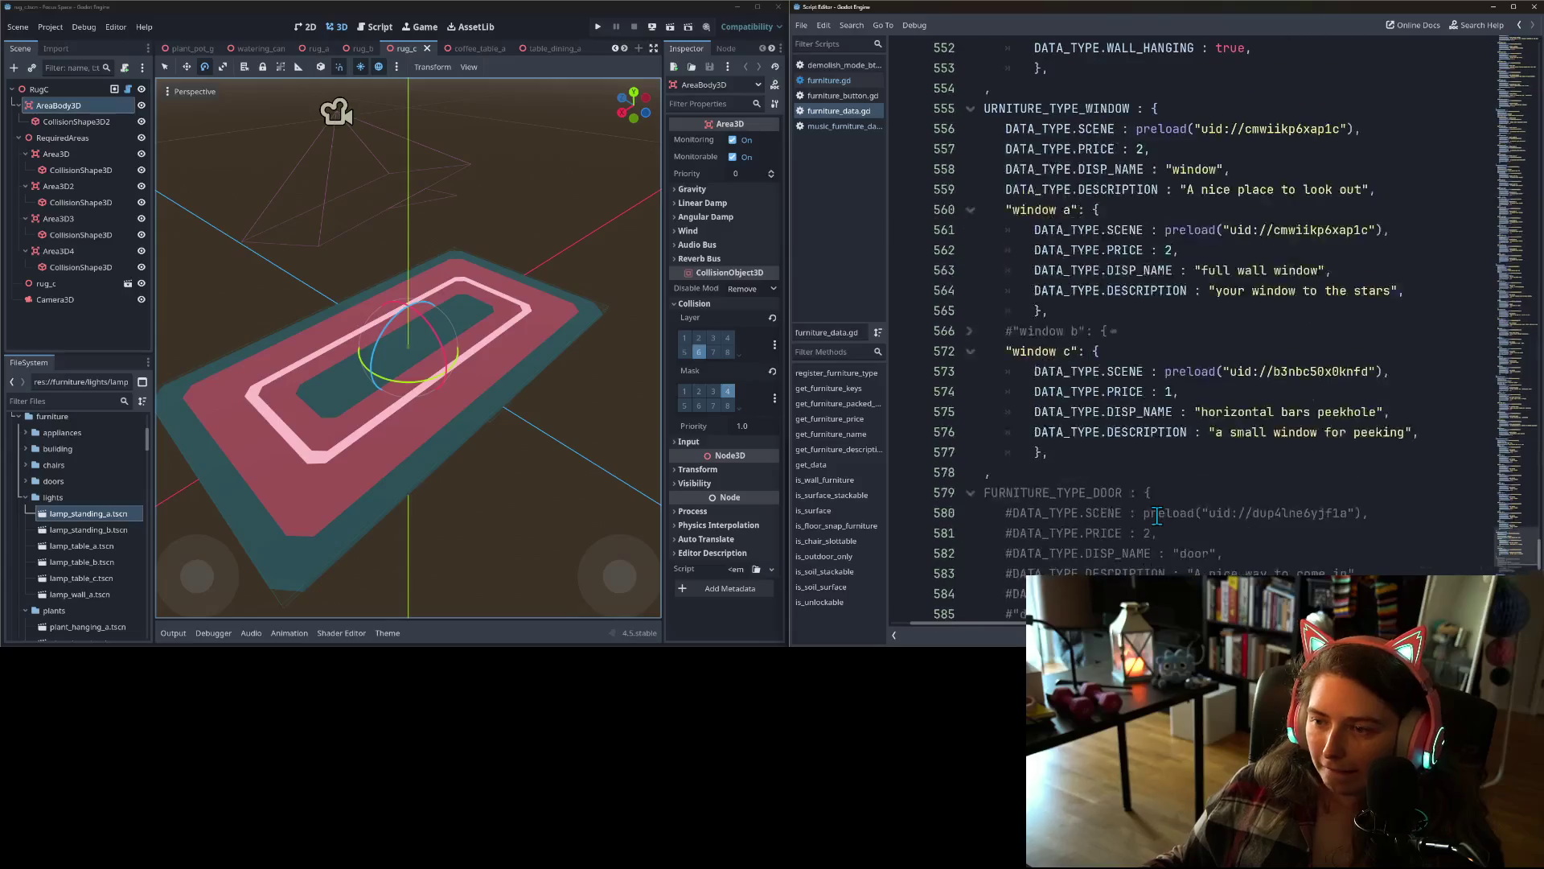
scroll(1157, 515, up, 1)
scroll(1157, 517, up, 4)
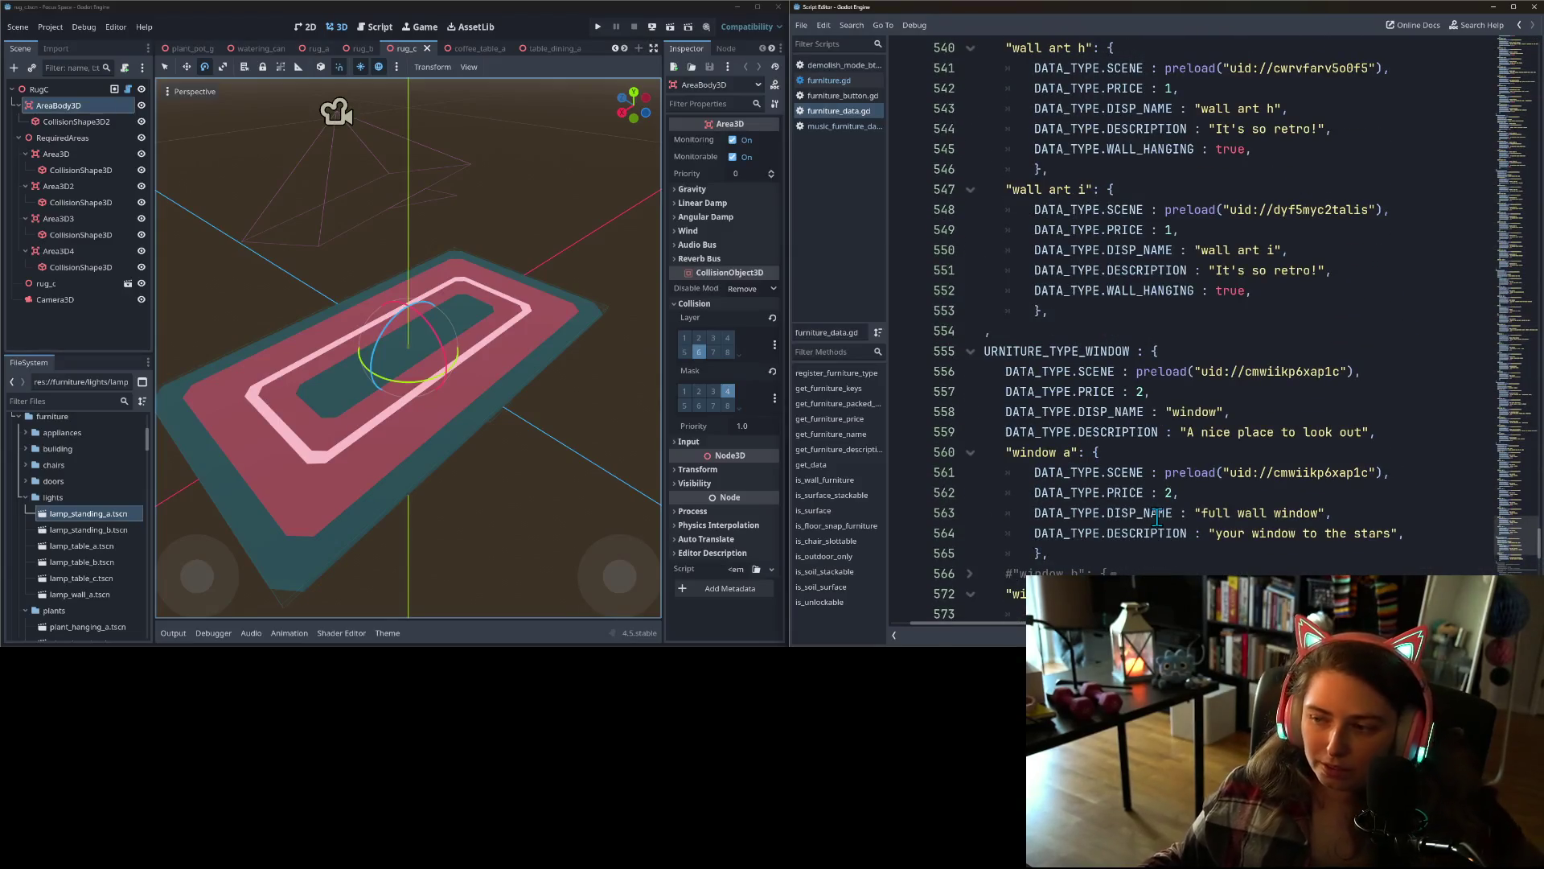
scroll(1142, 507, up, 1)
scroll(1139, 504, up, 1)
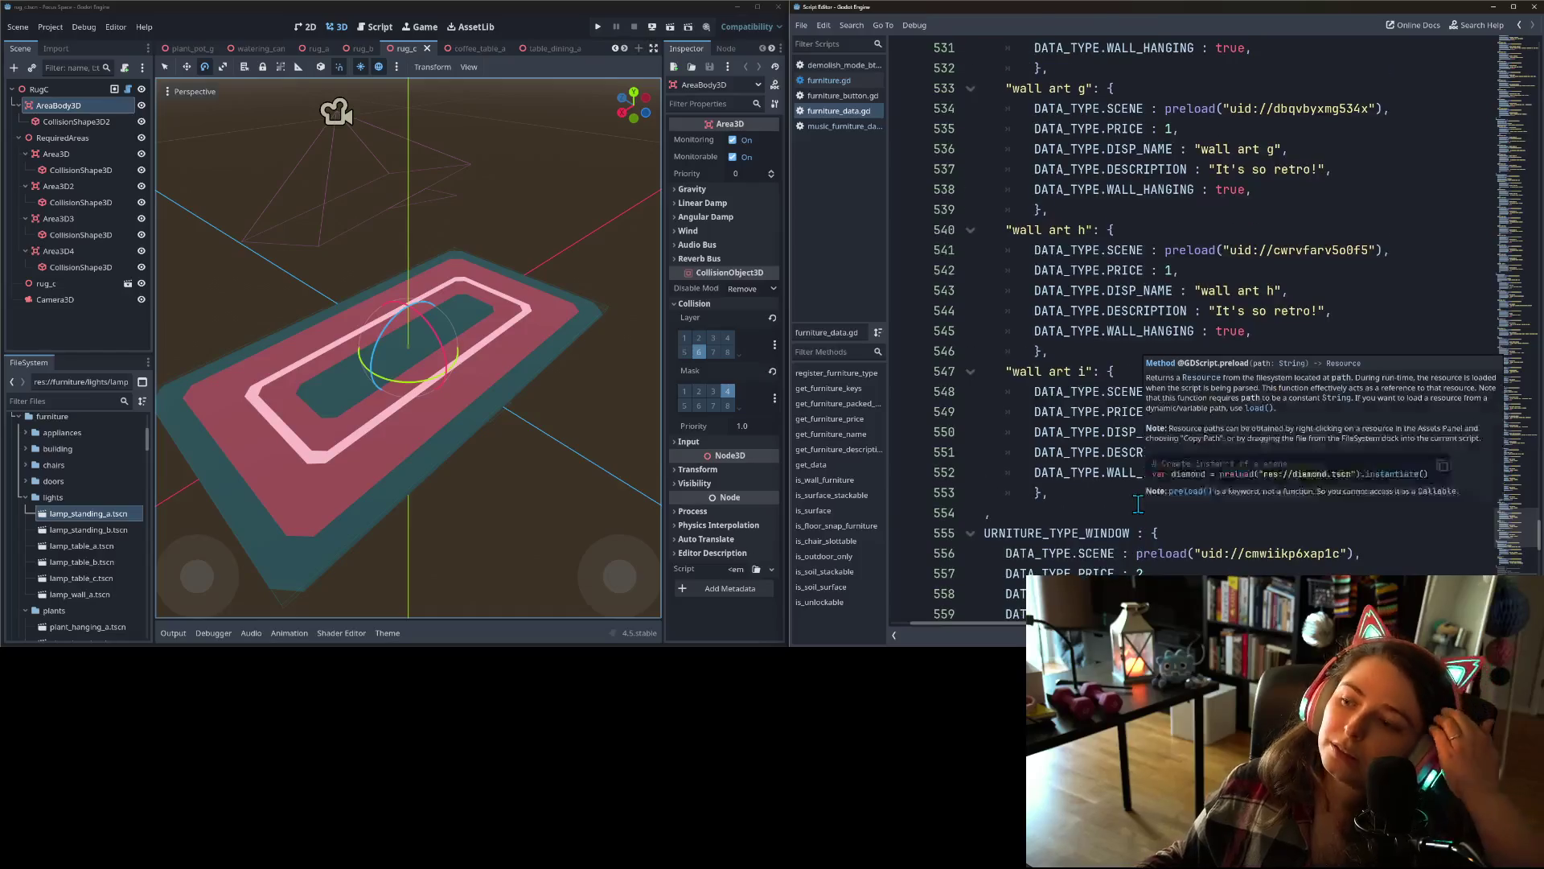
scroll(1166, 451, up, 9)
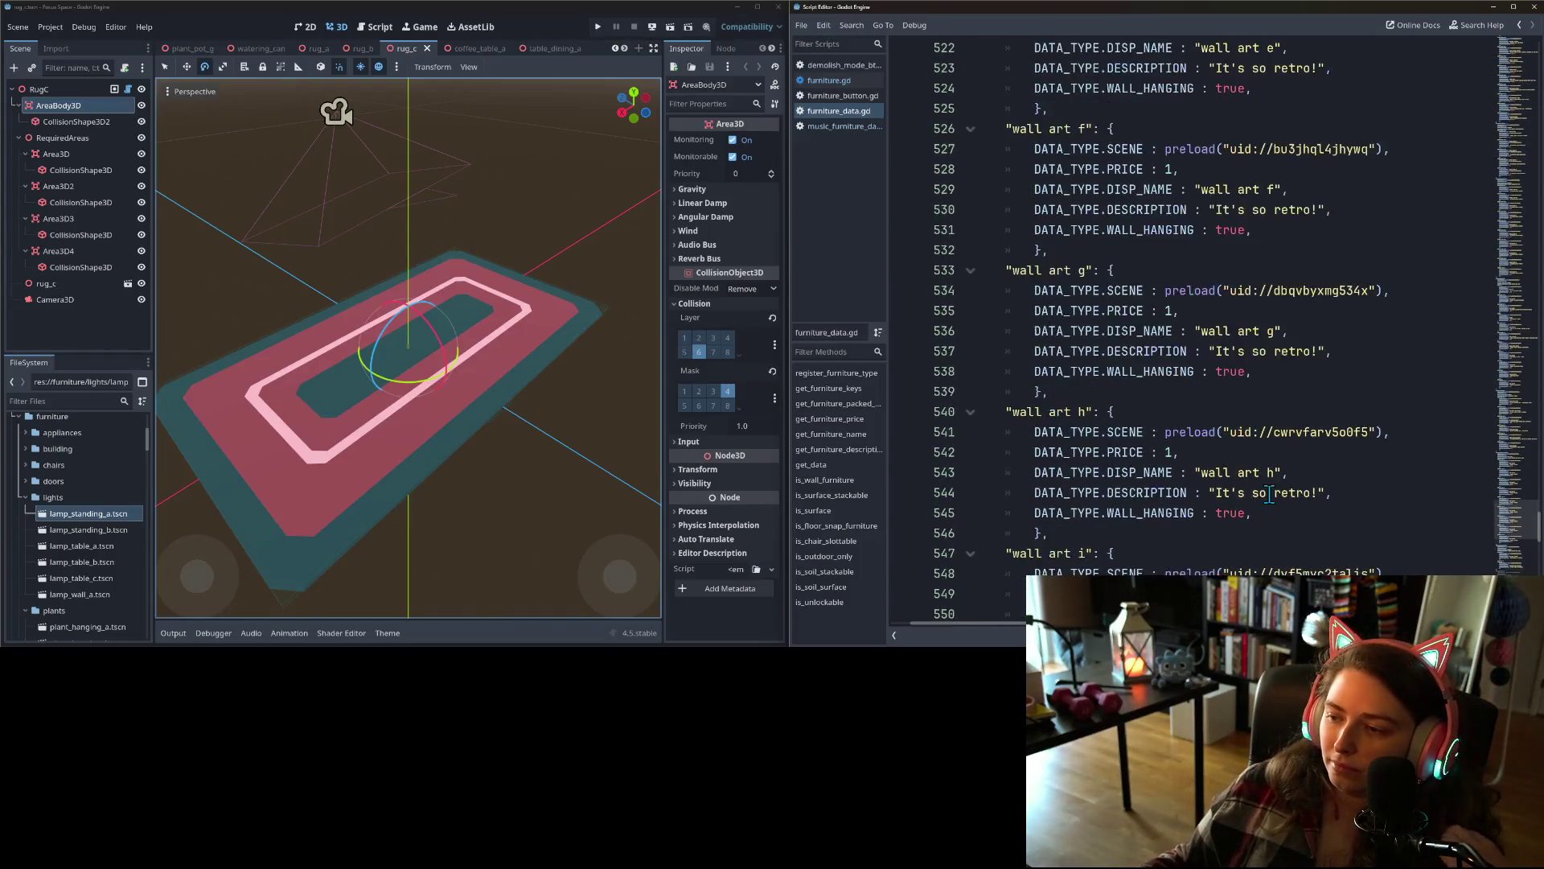
scroll(1220, 469, up, 7)
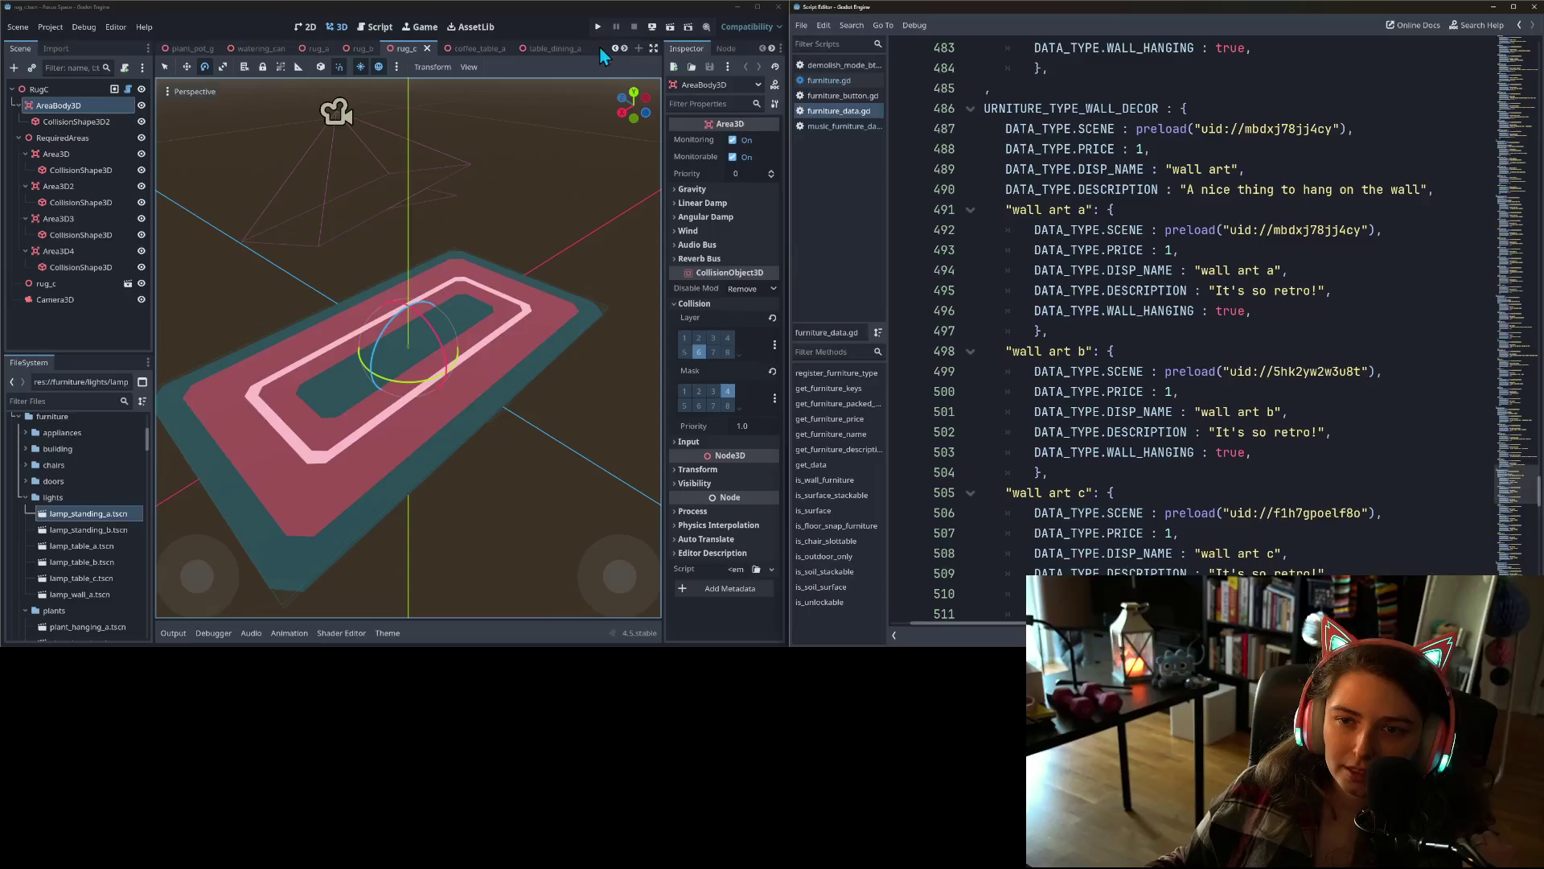
click(559, 50)
- Rename the first book key to book group b and the second to book group a
scroll(1184, 346, up, 18)
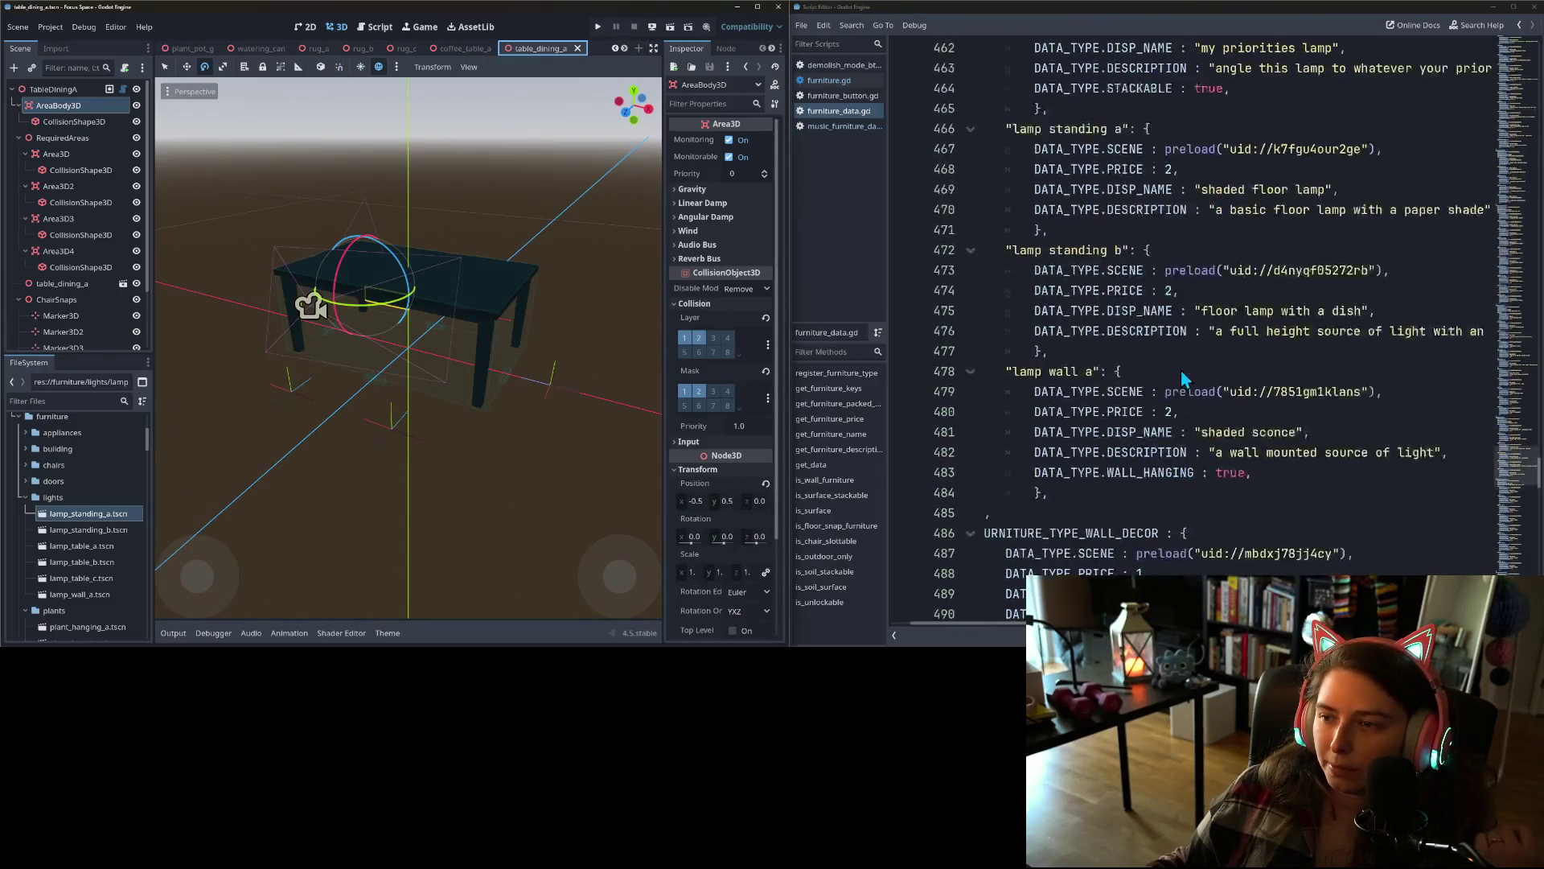
scroll(1157, 364, up, 10)
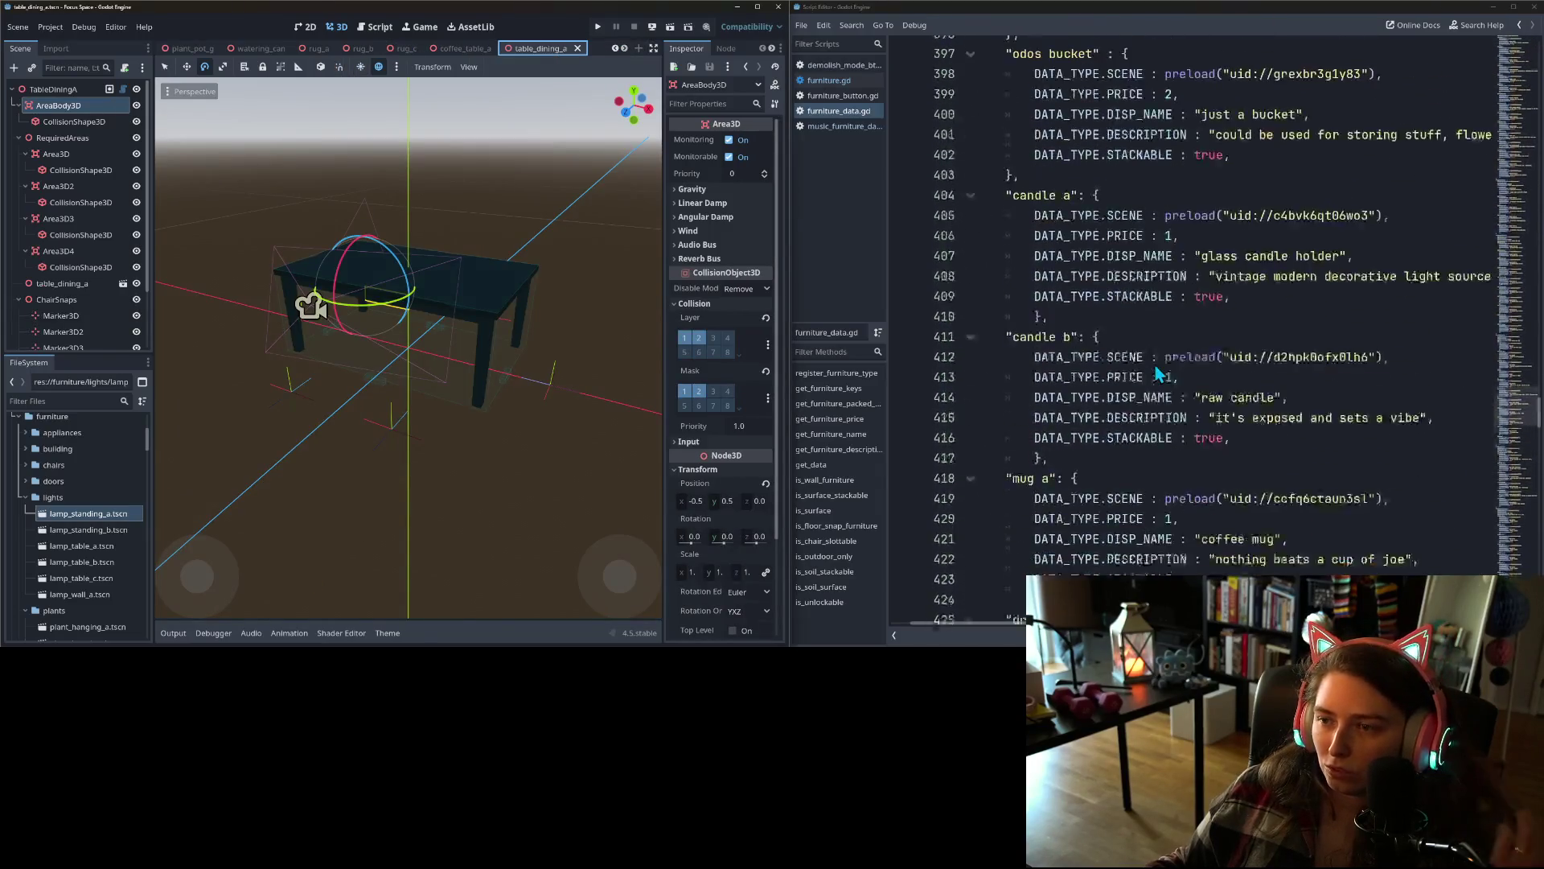
scroll(1157, 371, down, 4)
scroll(1158, 374, down, 1)
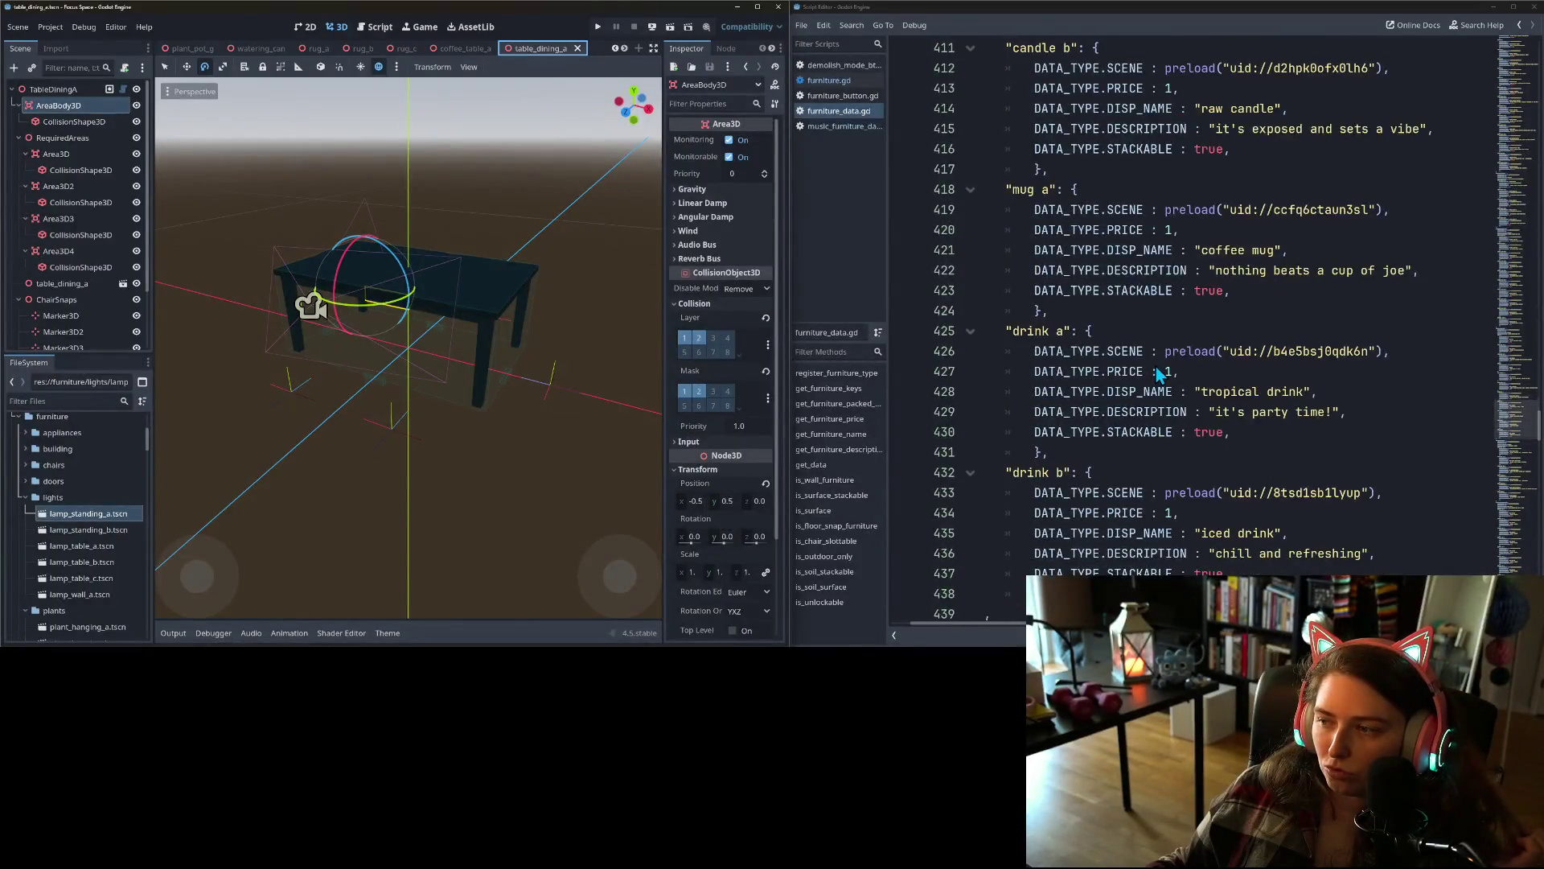
scroll(1159, 374, up, 17)
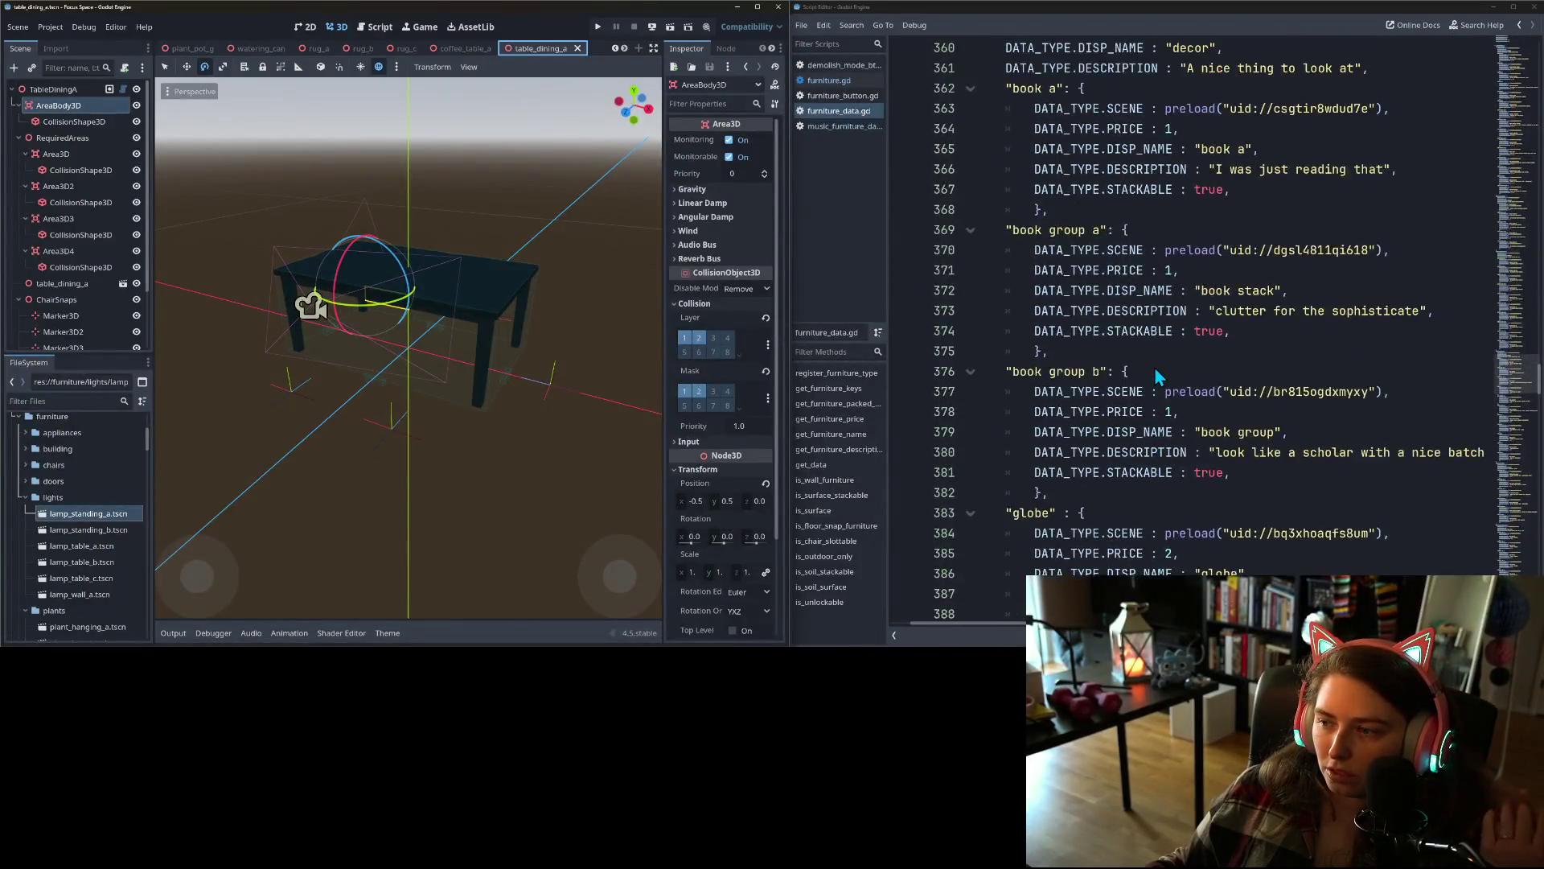
scroll(1155, 367, up, 1)
click(1226, 372)
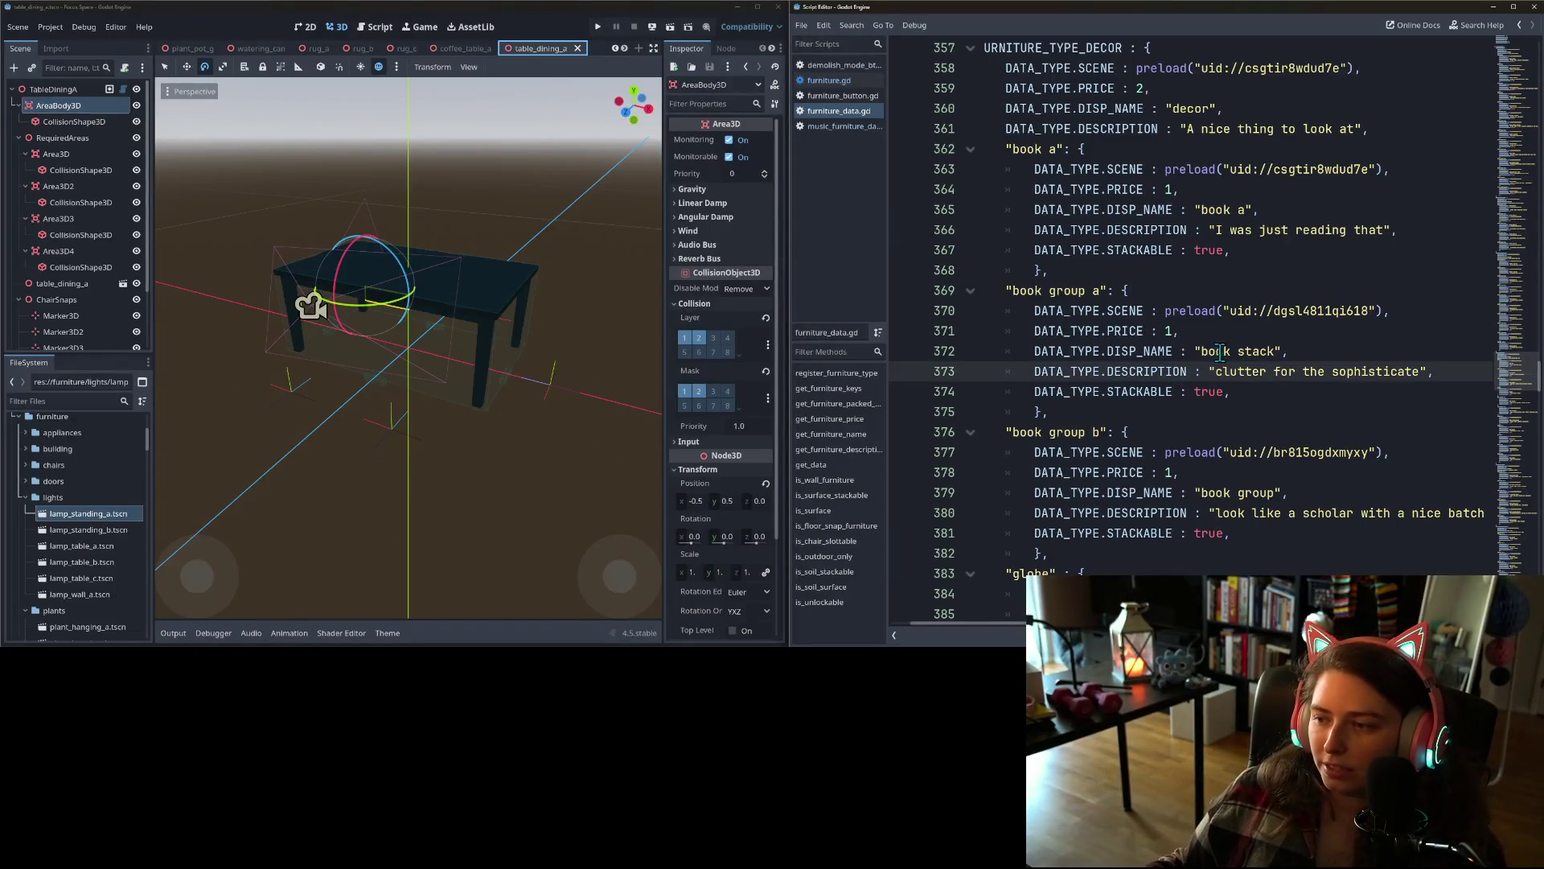
click(1108, 292)
key(BackSpace)
text(b)
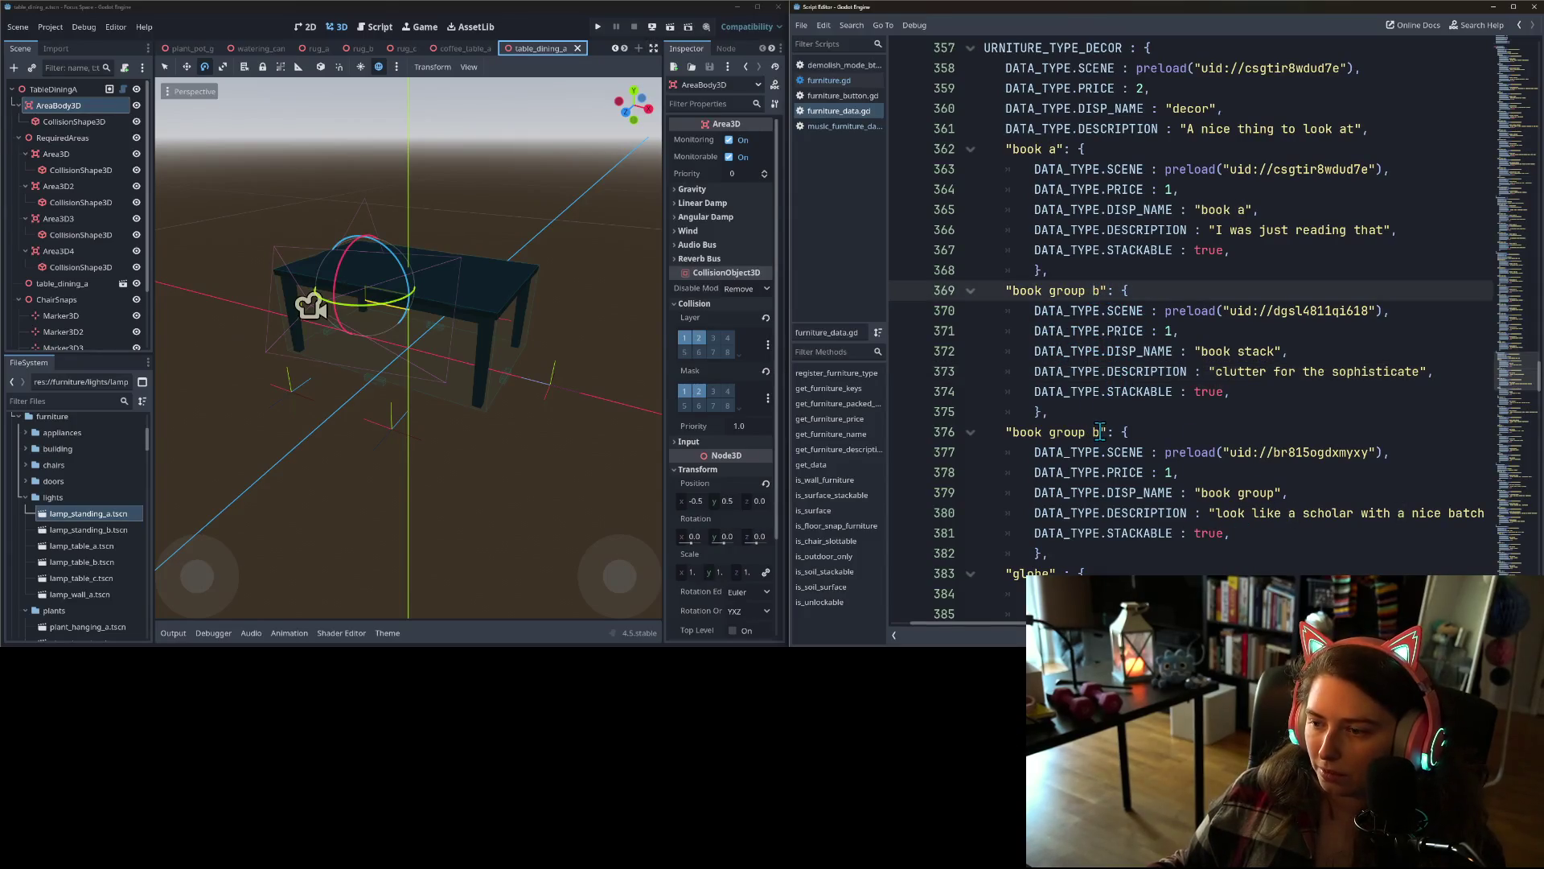
click(1099, 432)
key(BackSpace)
text(a)
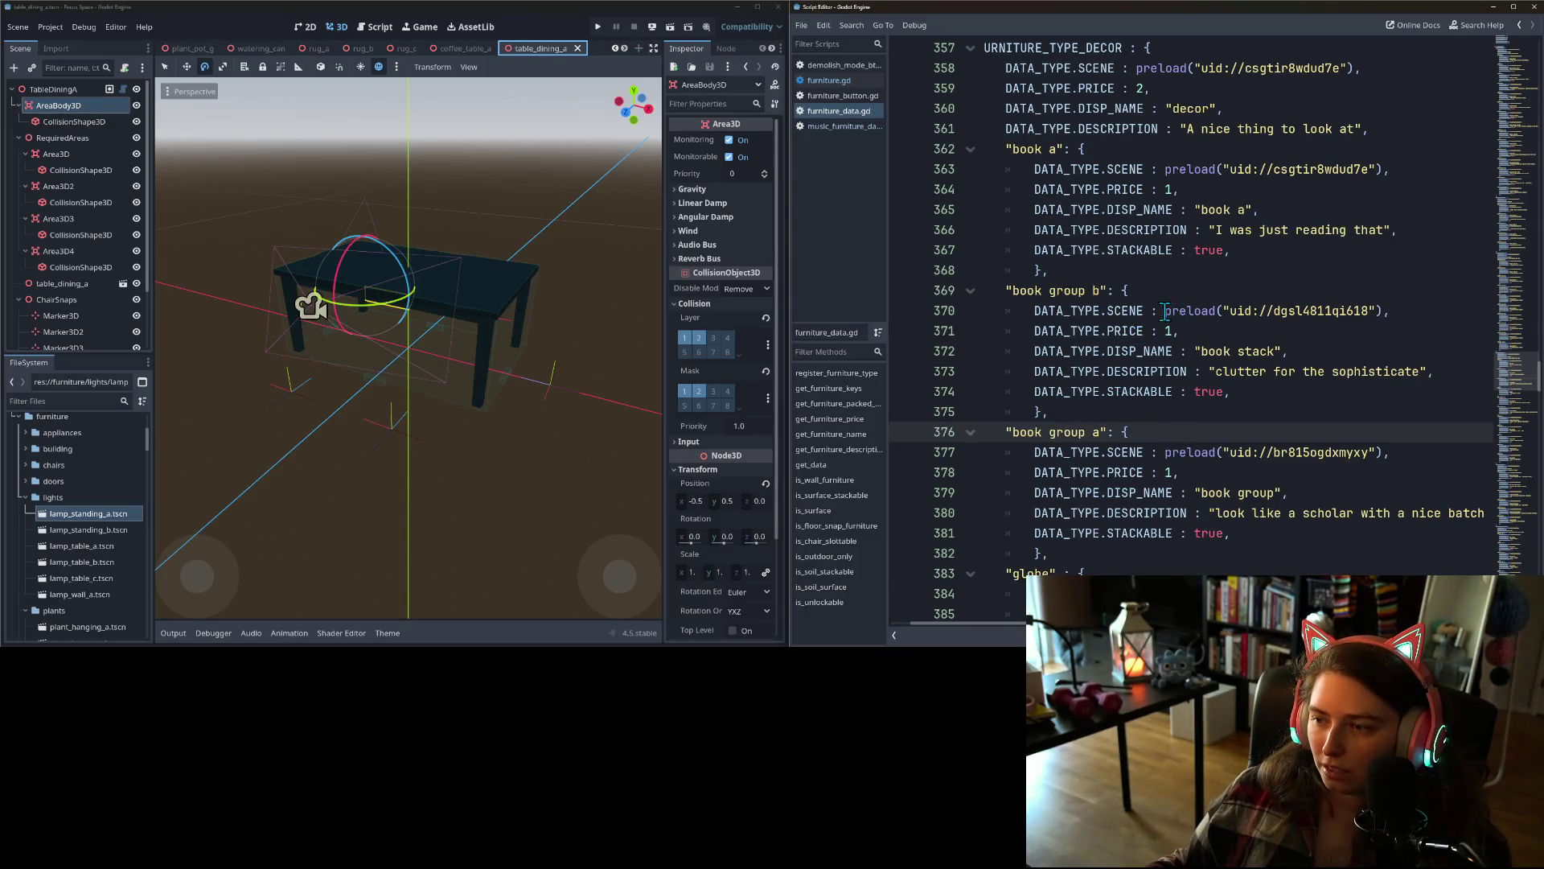
- Revert the two book group key renames, then undo that revert to restore them
drag(1164, 312, 1381, 311)
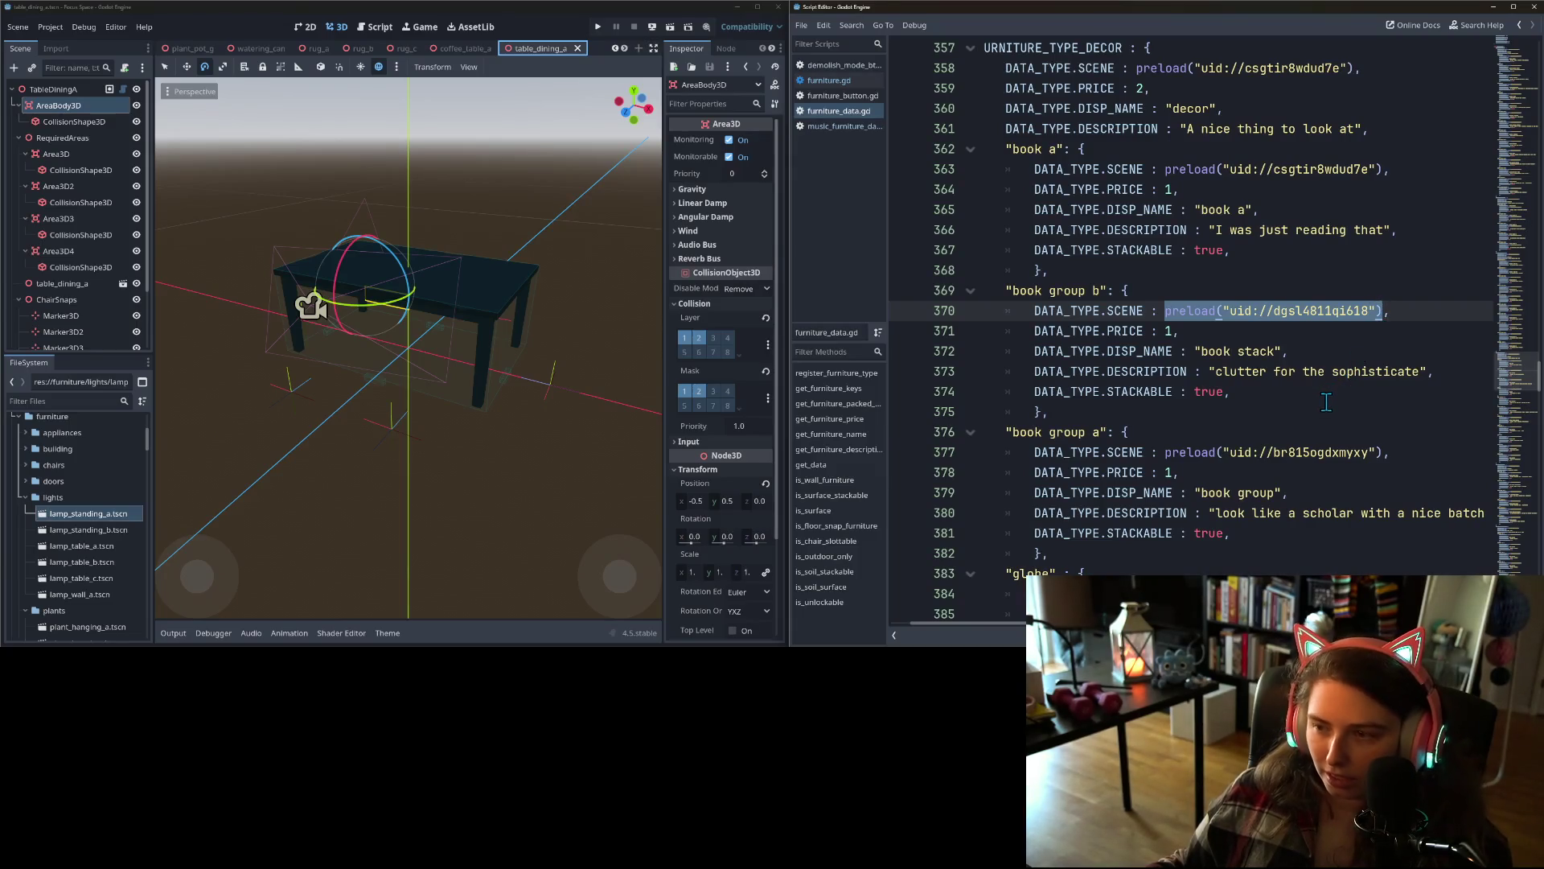
click(1102, 432)
key(BackSpace)
text(b)
click(1102, 290)
key(BackSpace)
text(a)
click(1260, 371)
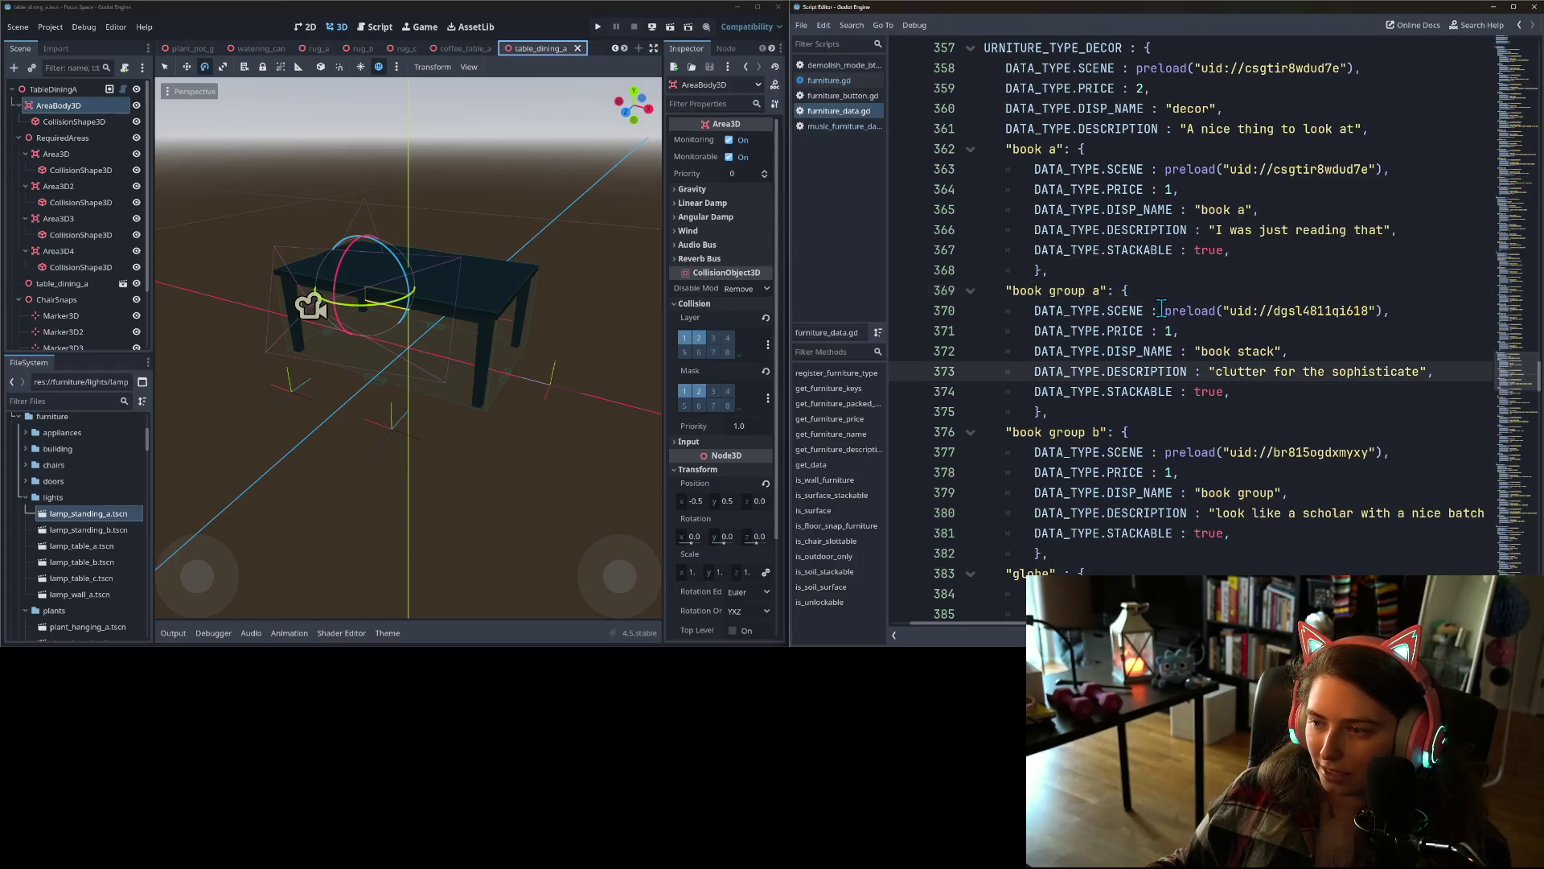
key(ctrl+z)
key(ctrl+z)
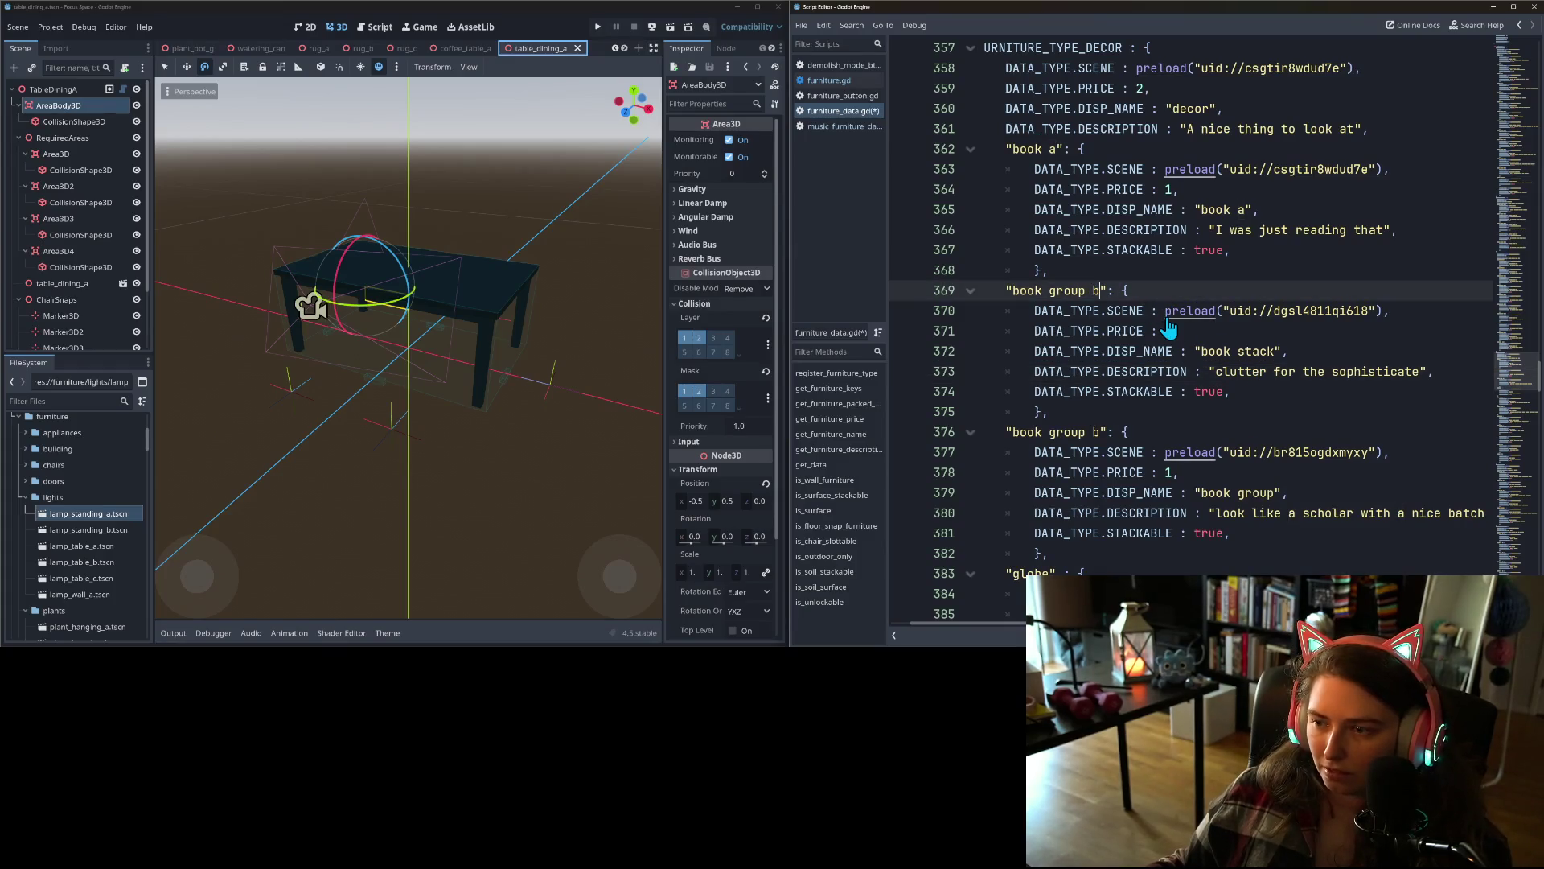
- Cut uids dgsl4811qi618 (line 370) and br815ogdxmyxy (line 377), pasting dgsl4811qi618 into line 377
drag(1165, 315, 1365, 316)
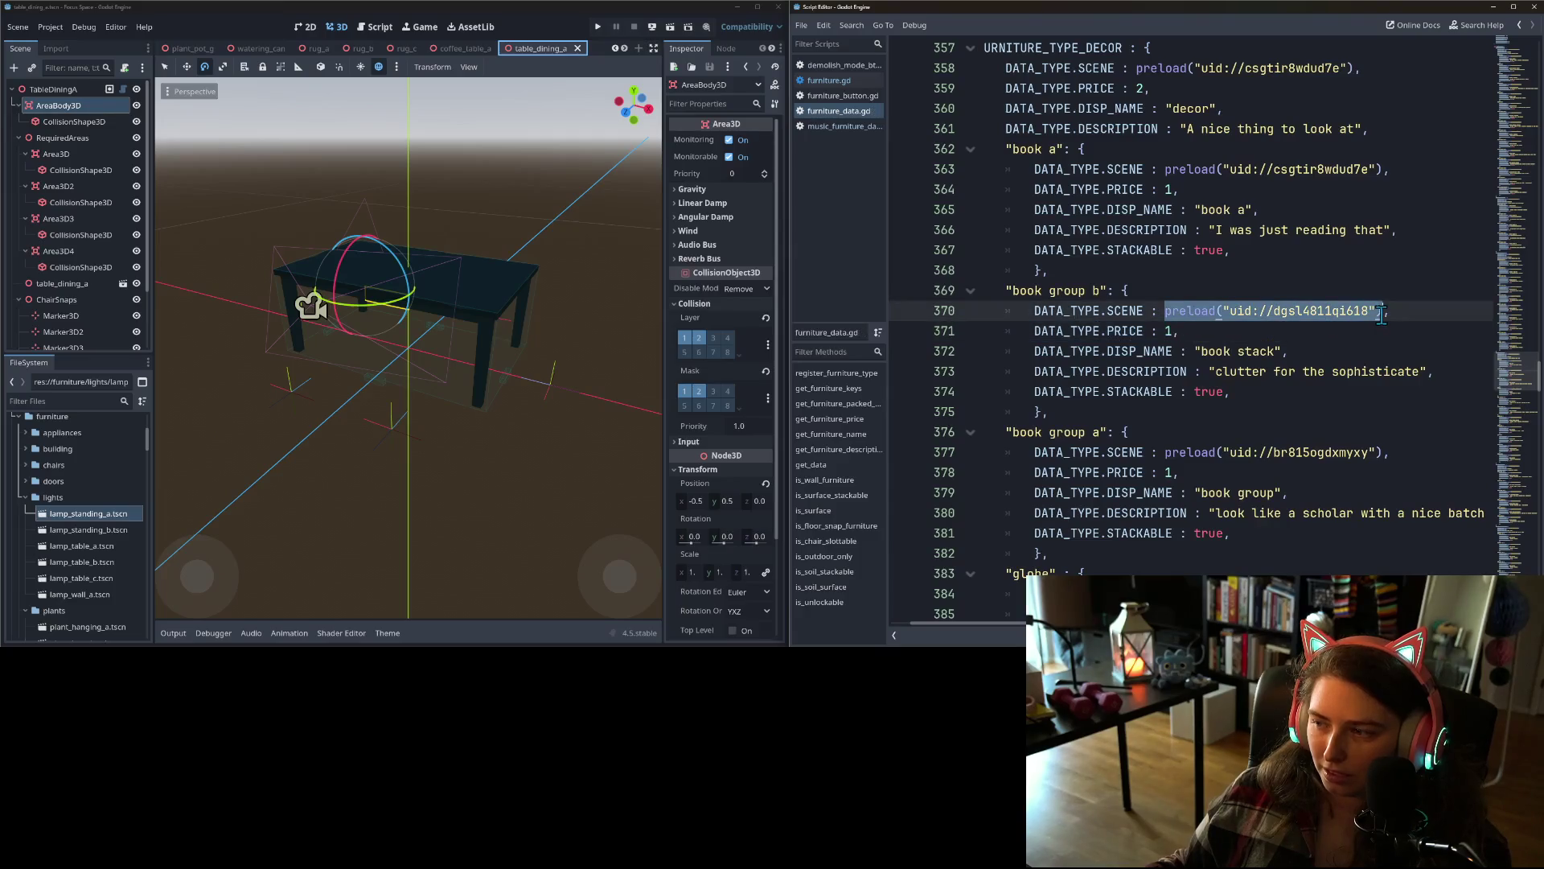
double_click(1339, 316)
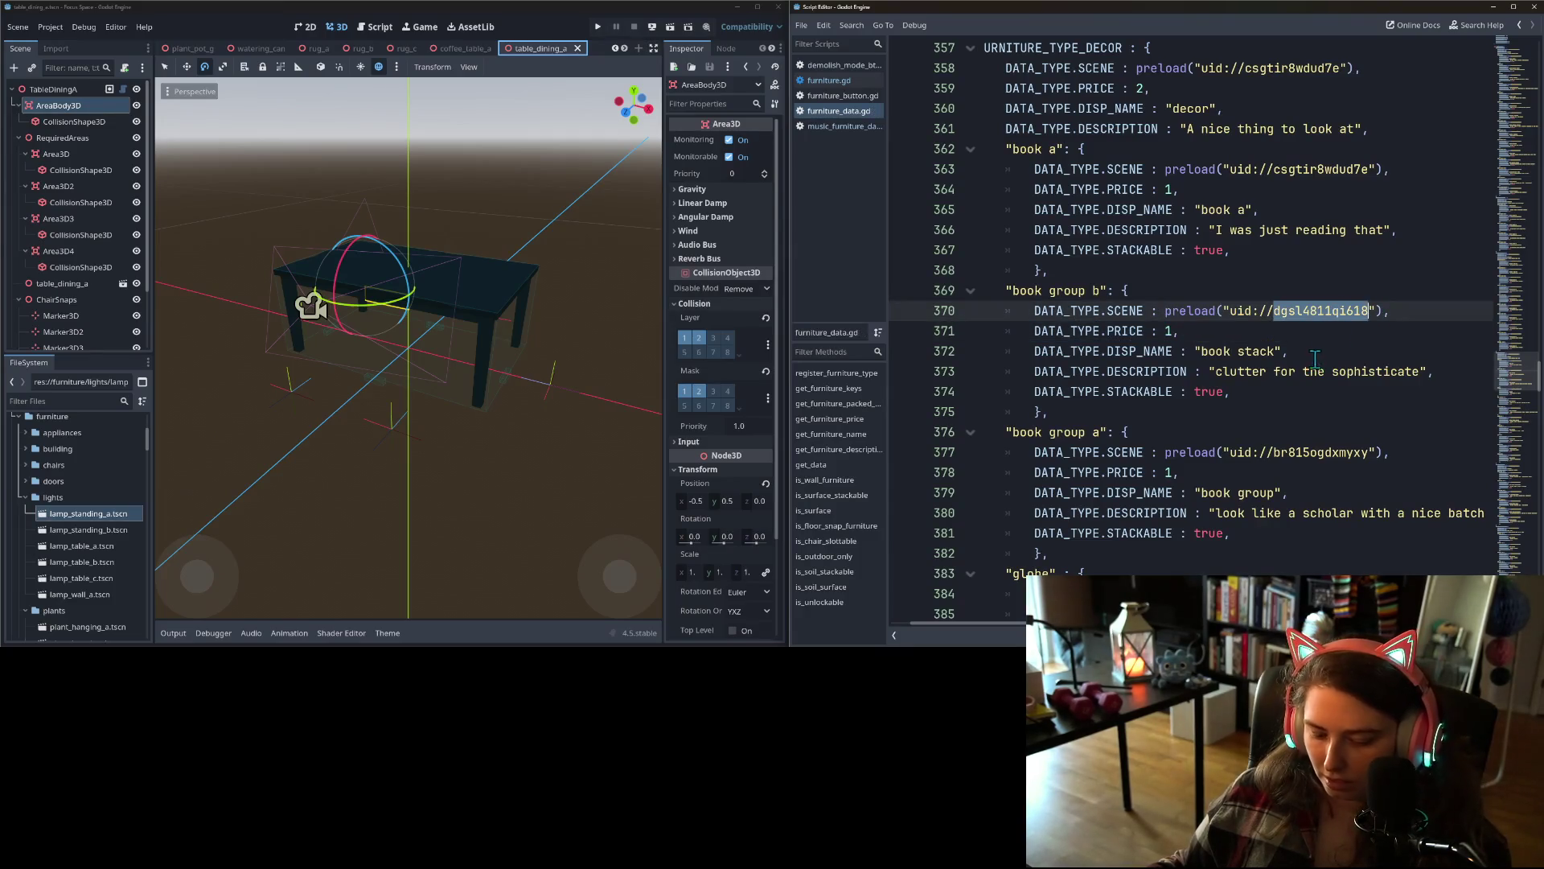
key(BackSpace)
click(1381, 450)
double_click(1345, 450)
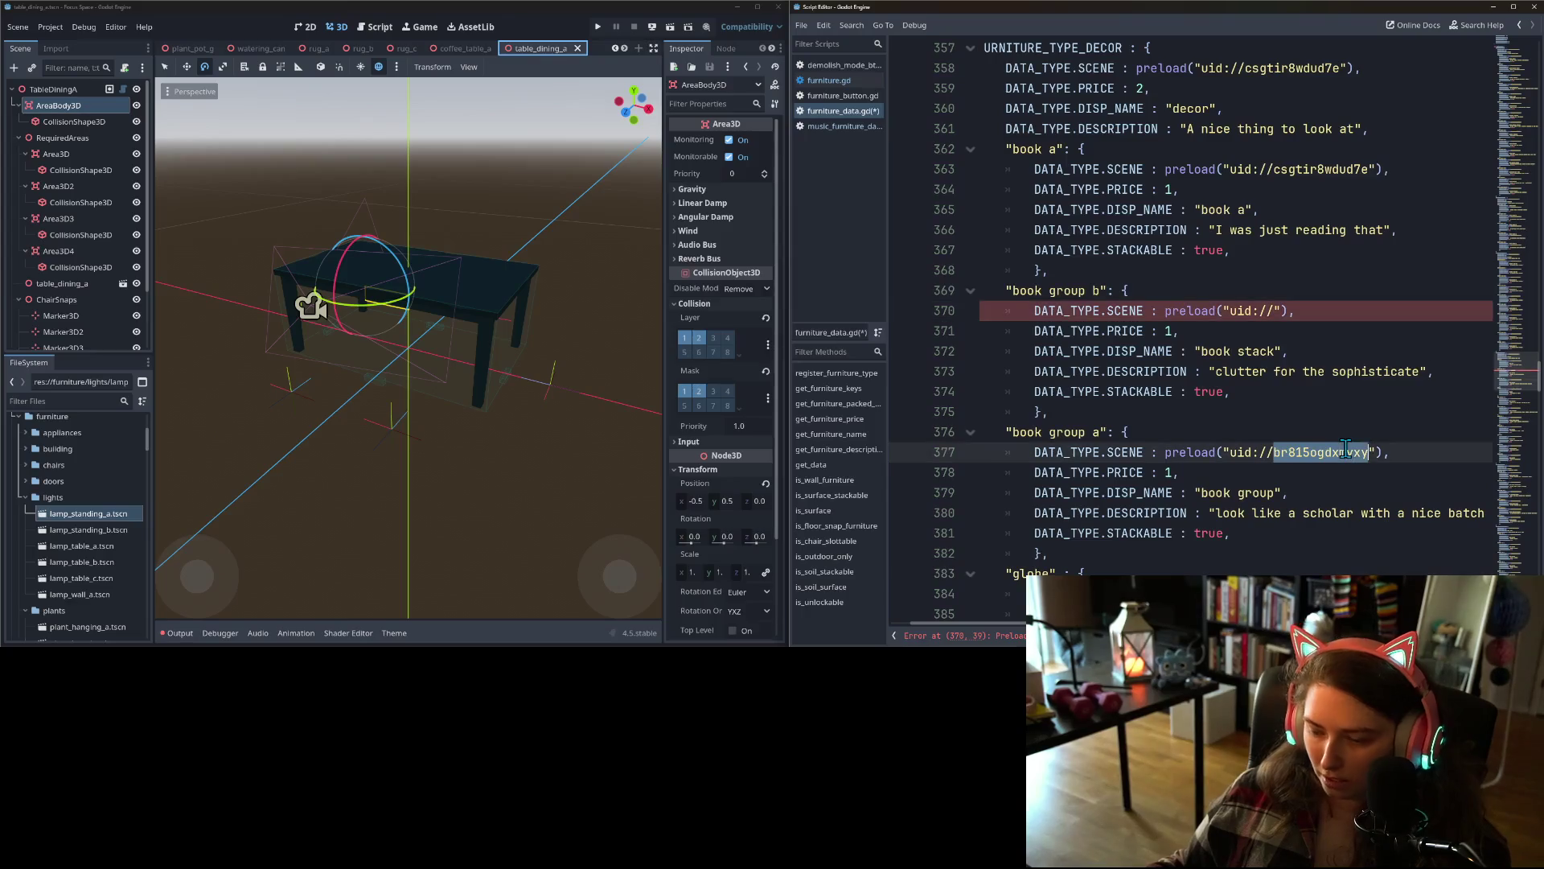
key(BackSpace)
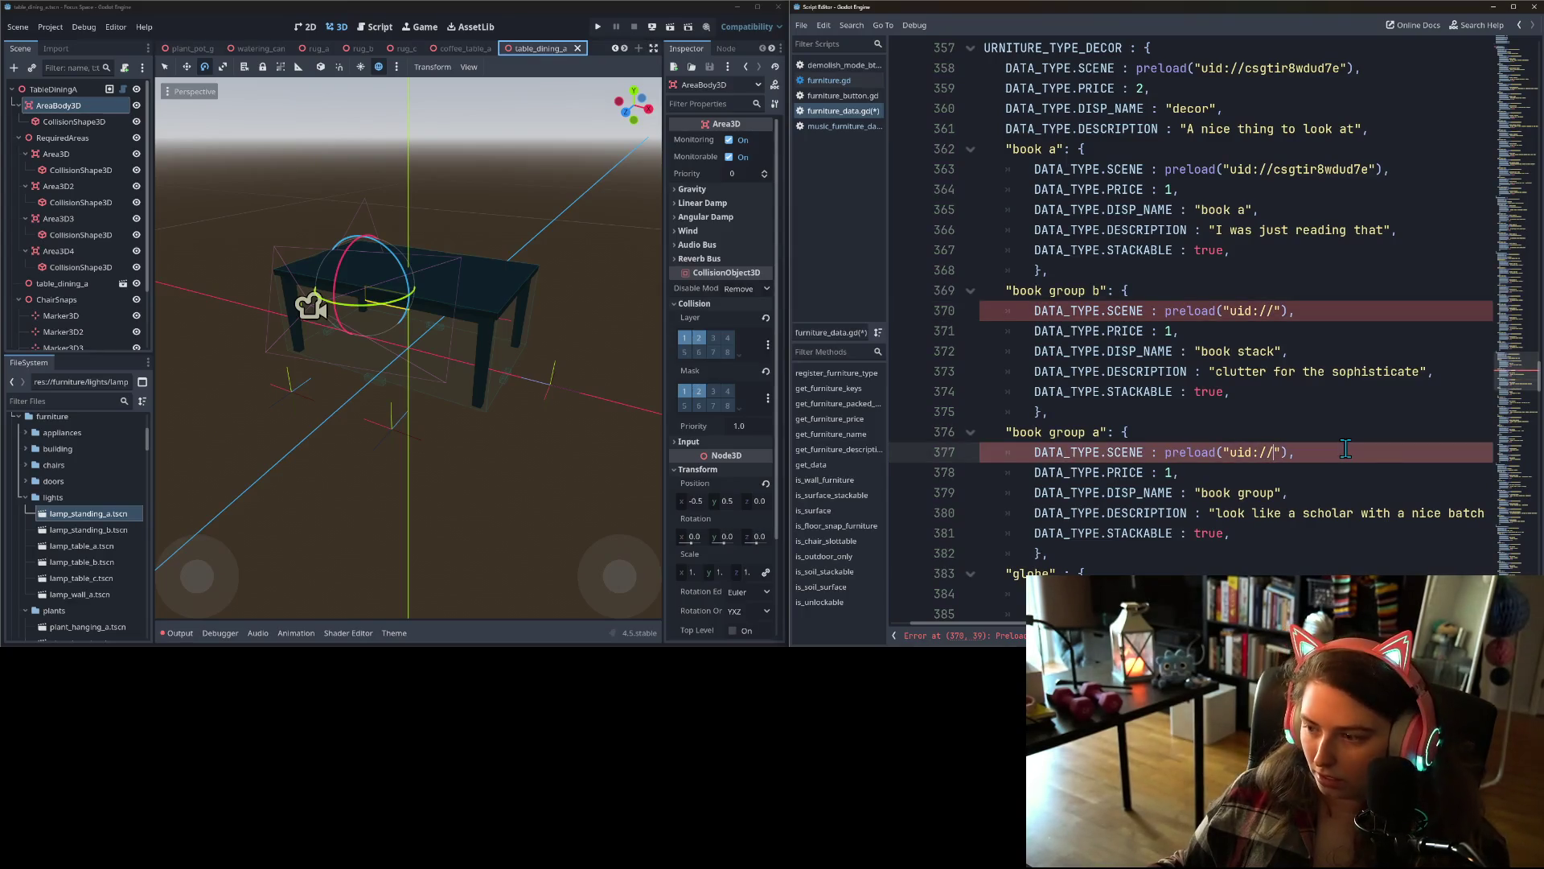
key(super+v)
key(Return)
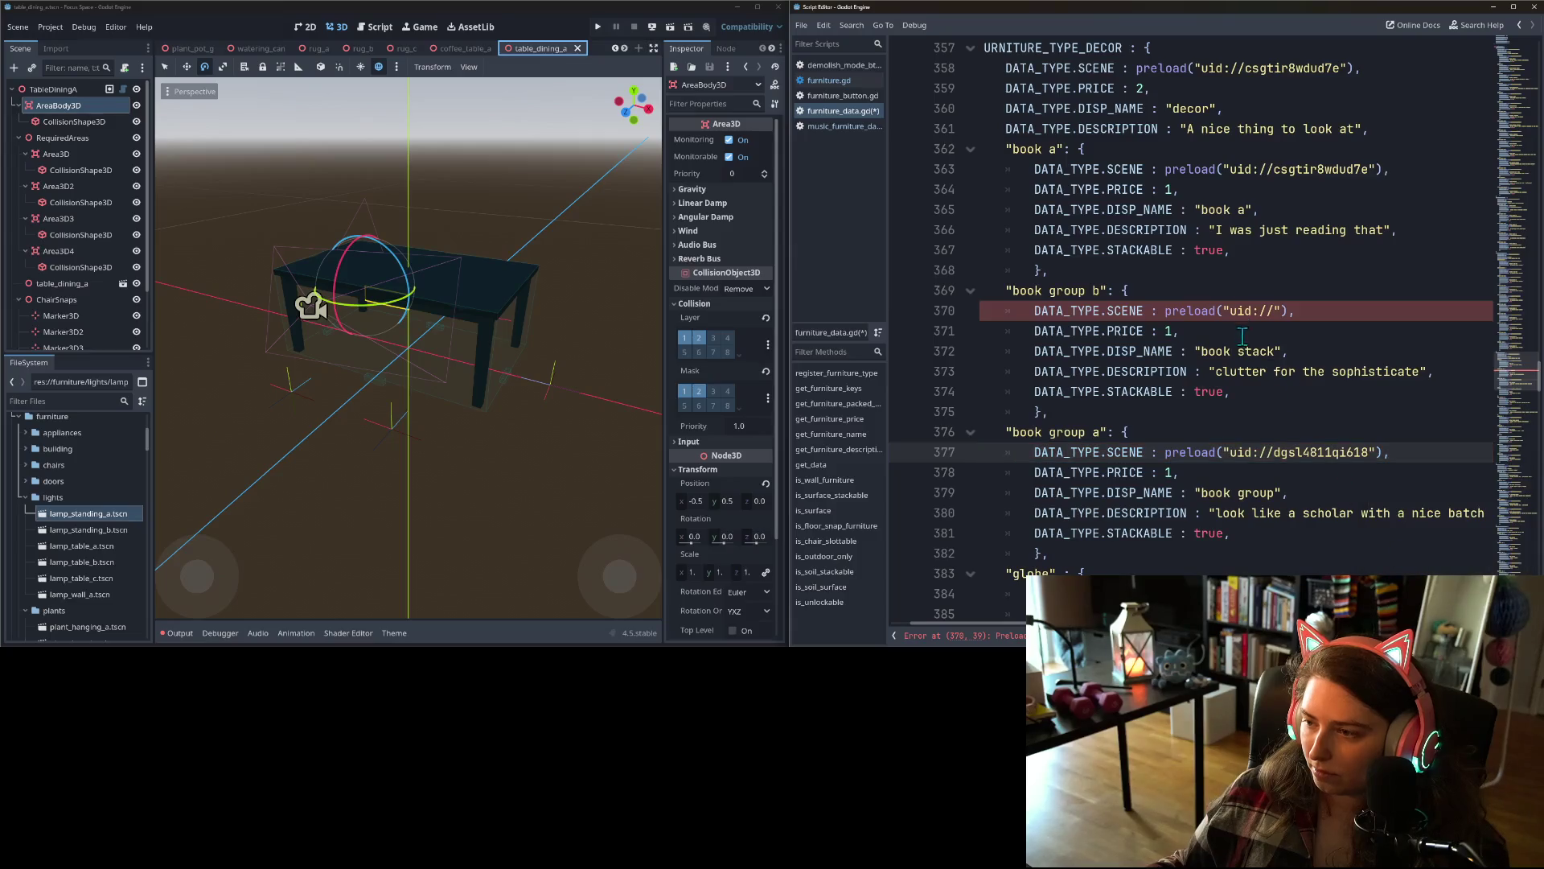
- Paste br815ogdxmyxy into the empty line 370 uid and save furniture_data.gd
click(1276, 310)
key(super+v)
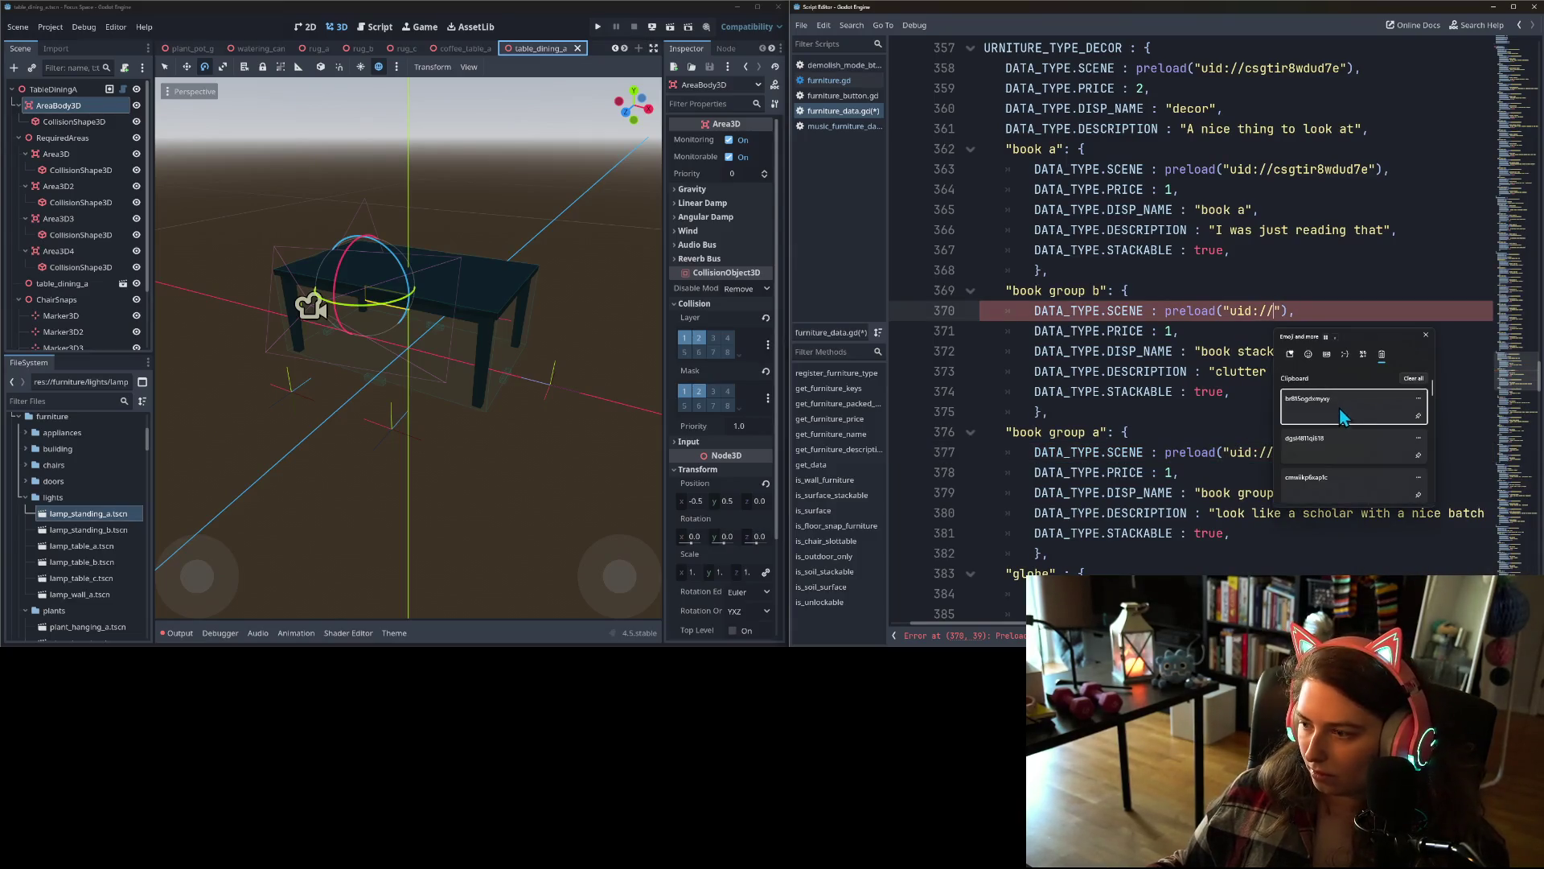
click(1339, 402)
key(ctrl+s)
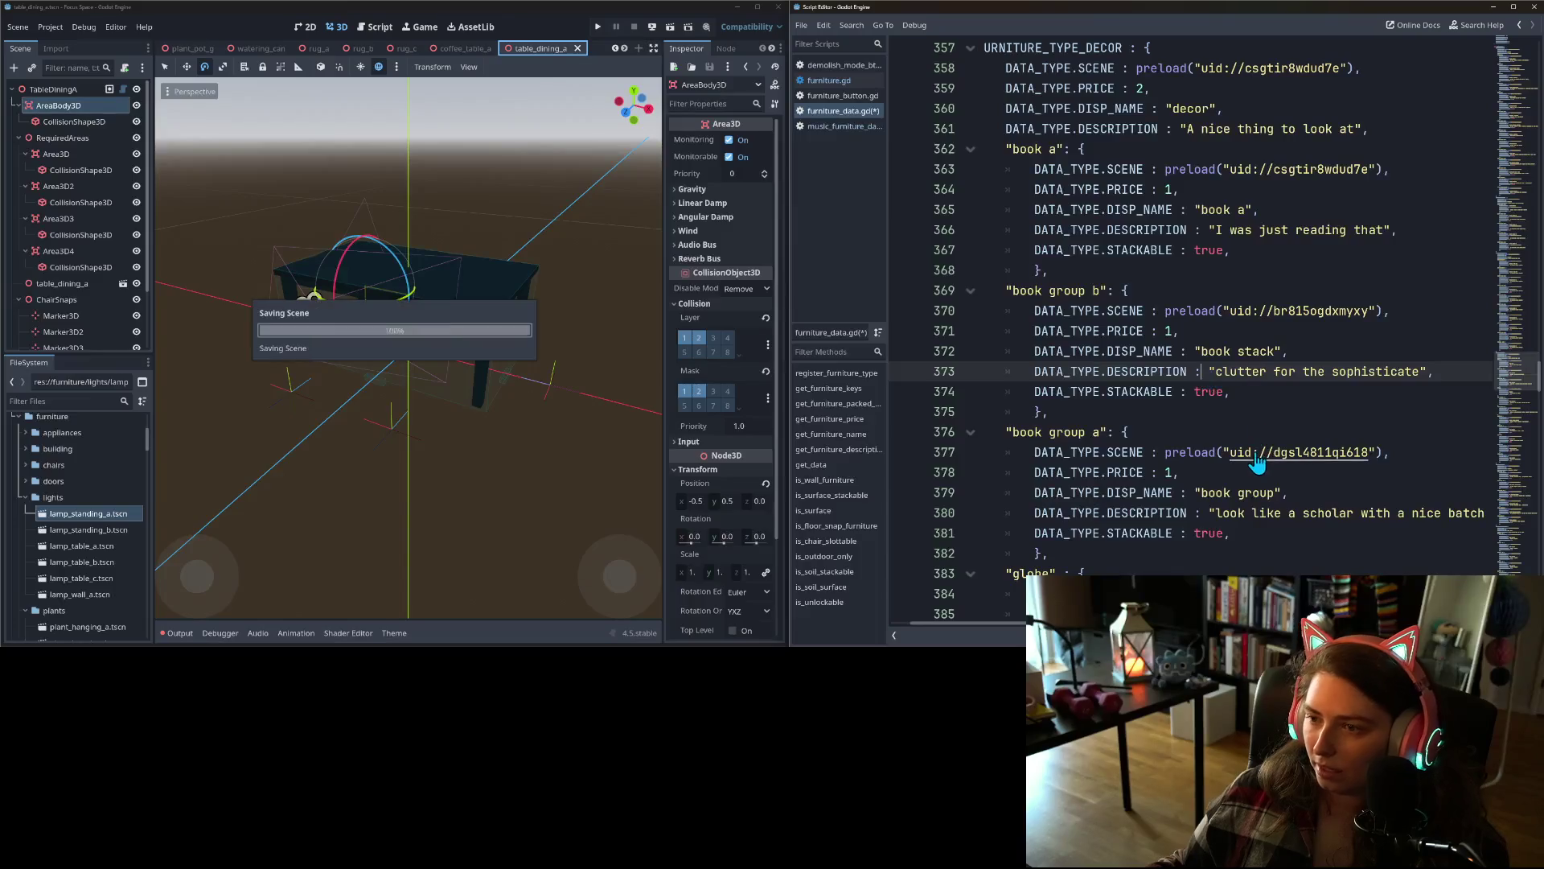
scroll(1275, 487, up, 3)
scroll(1274, 488, up, 5)
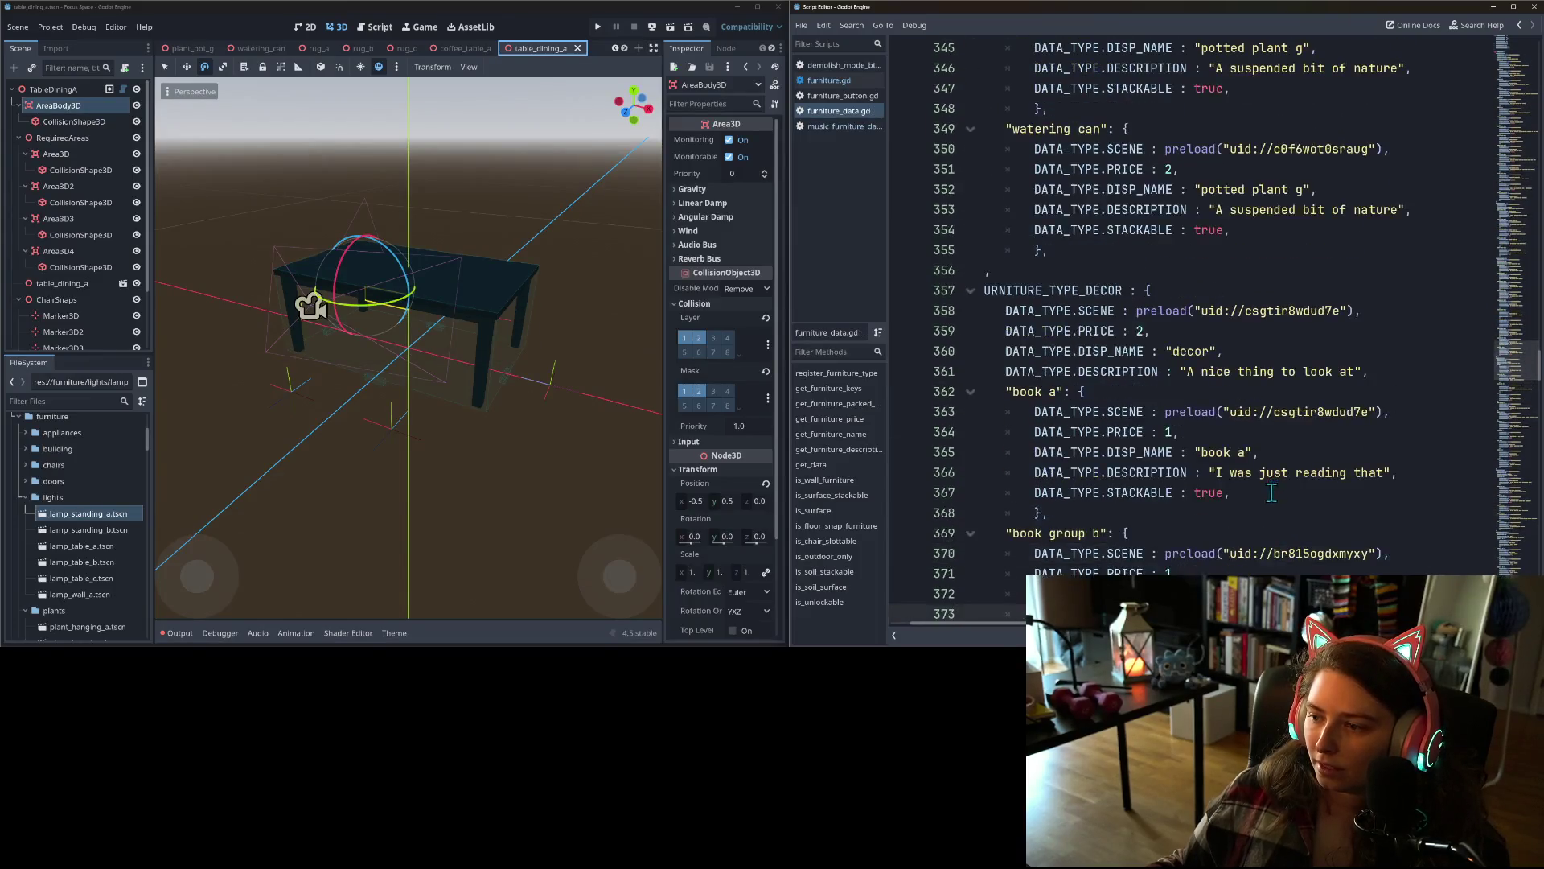
- Lowercase the leading 'I' in the book a description and save the script
scroll(1259, 503, down, 5)
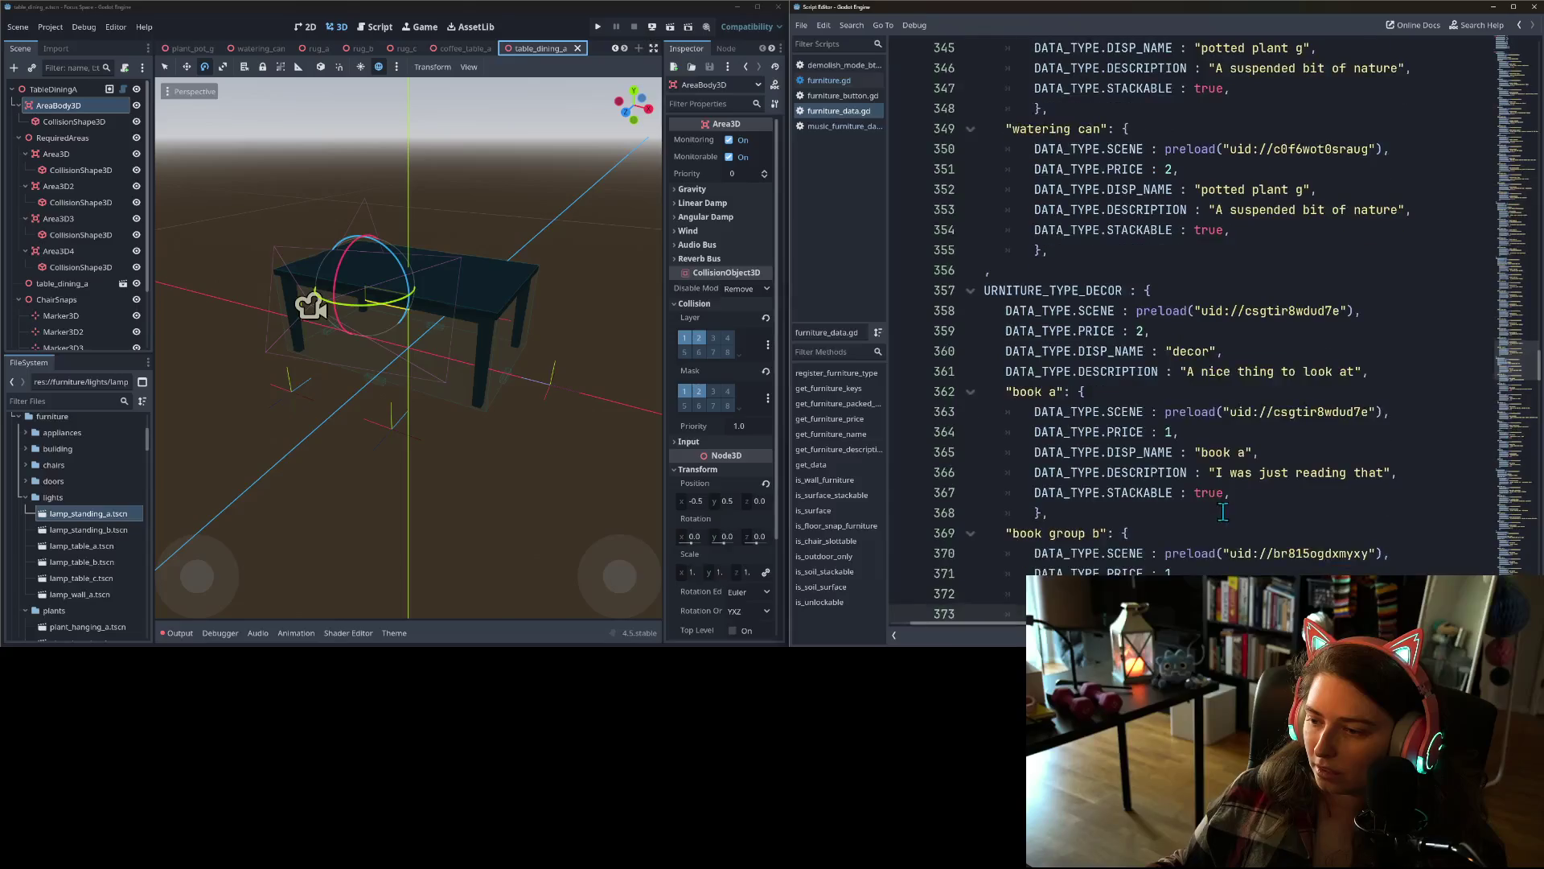
click(1219, 351)
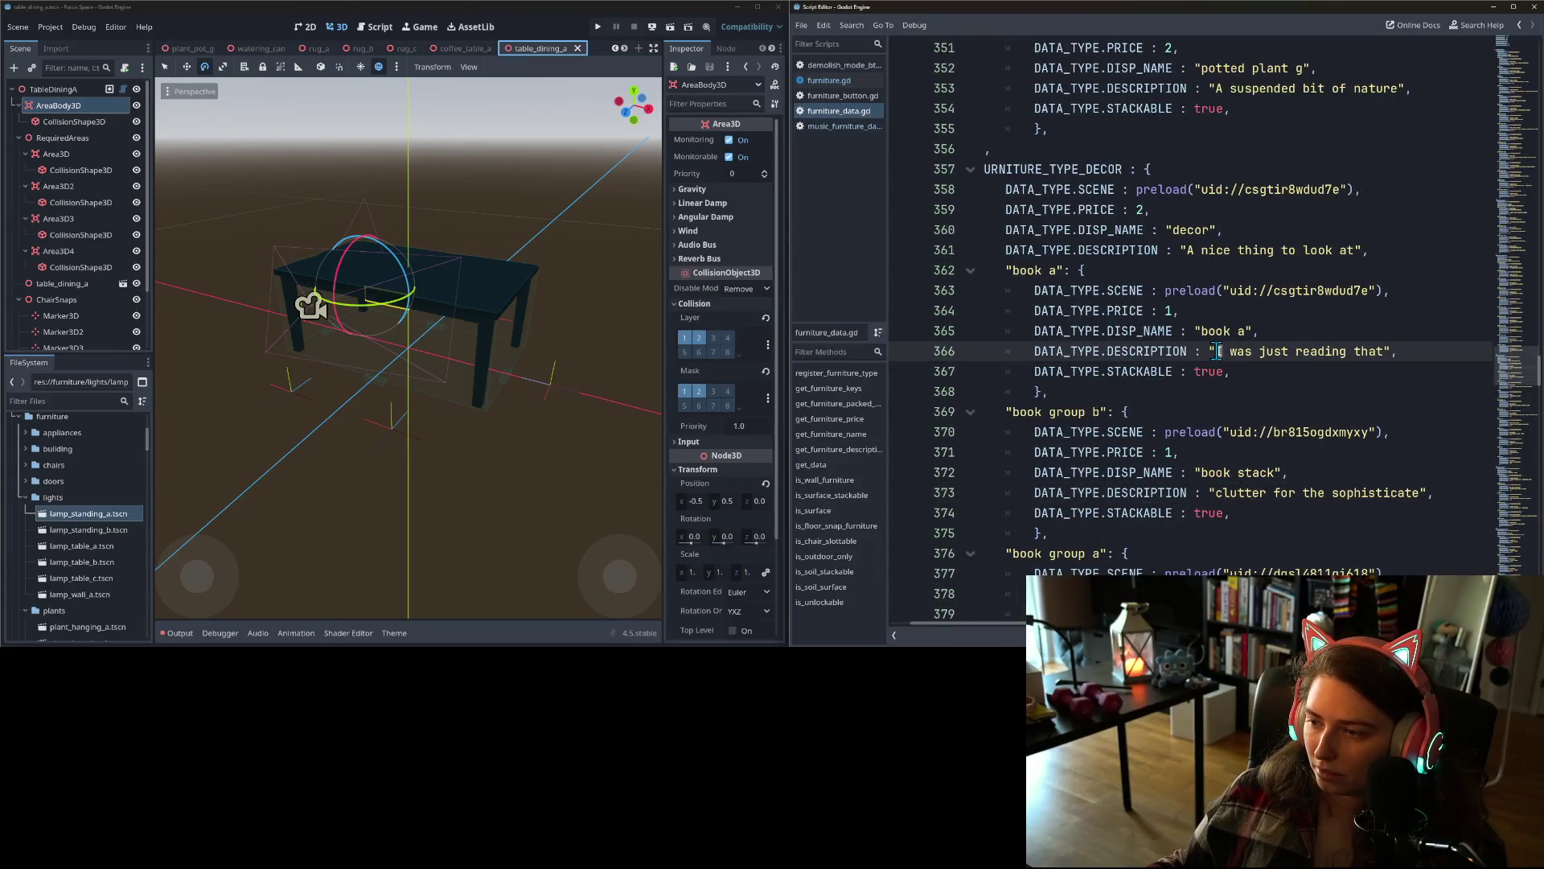
key(BackSpace)
text(i)
key(ctrl+s)
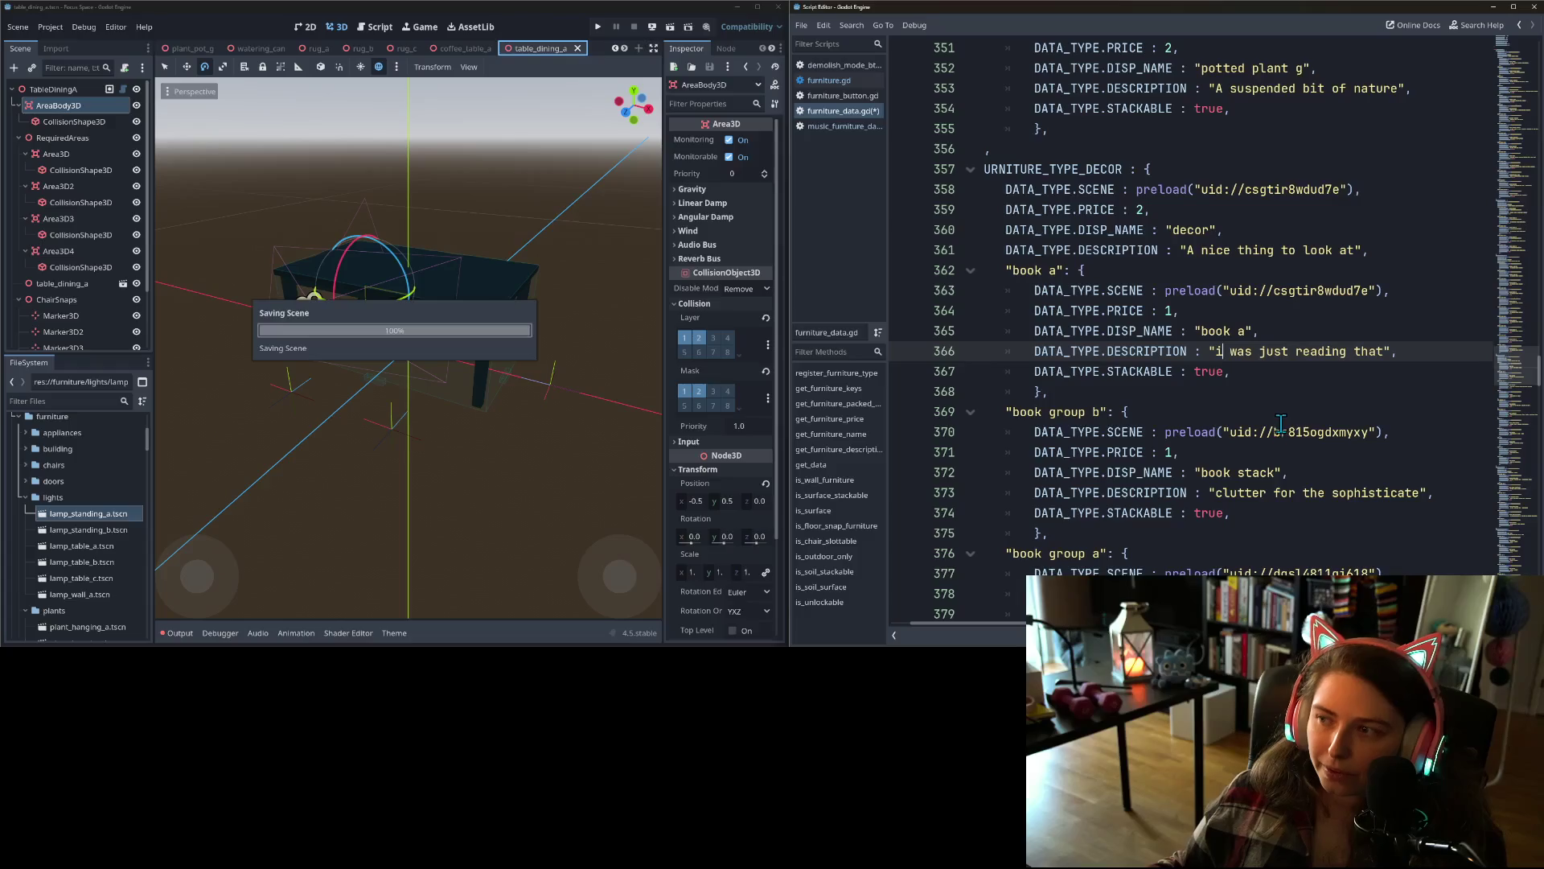
- Rename table dining a's display name to 'big wooden table'
scroll(1279, 451, up, 10)
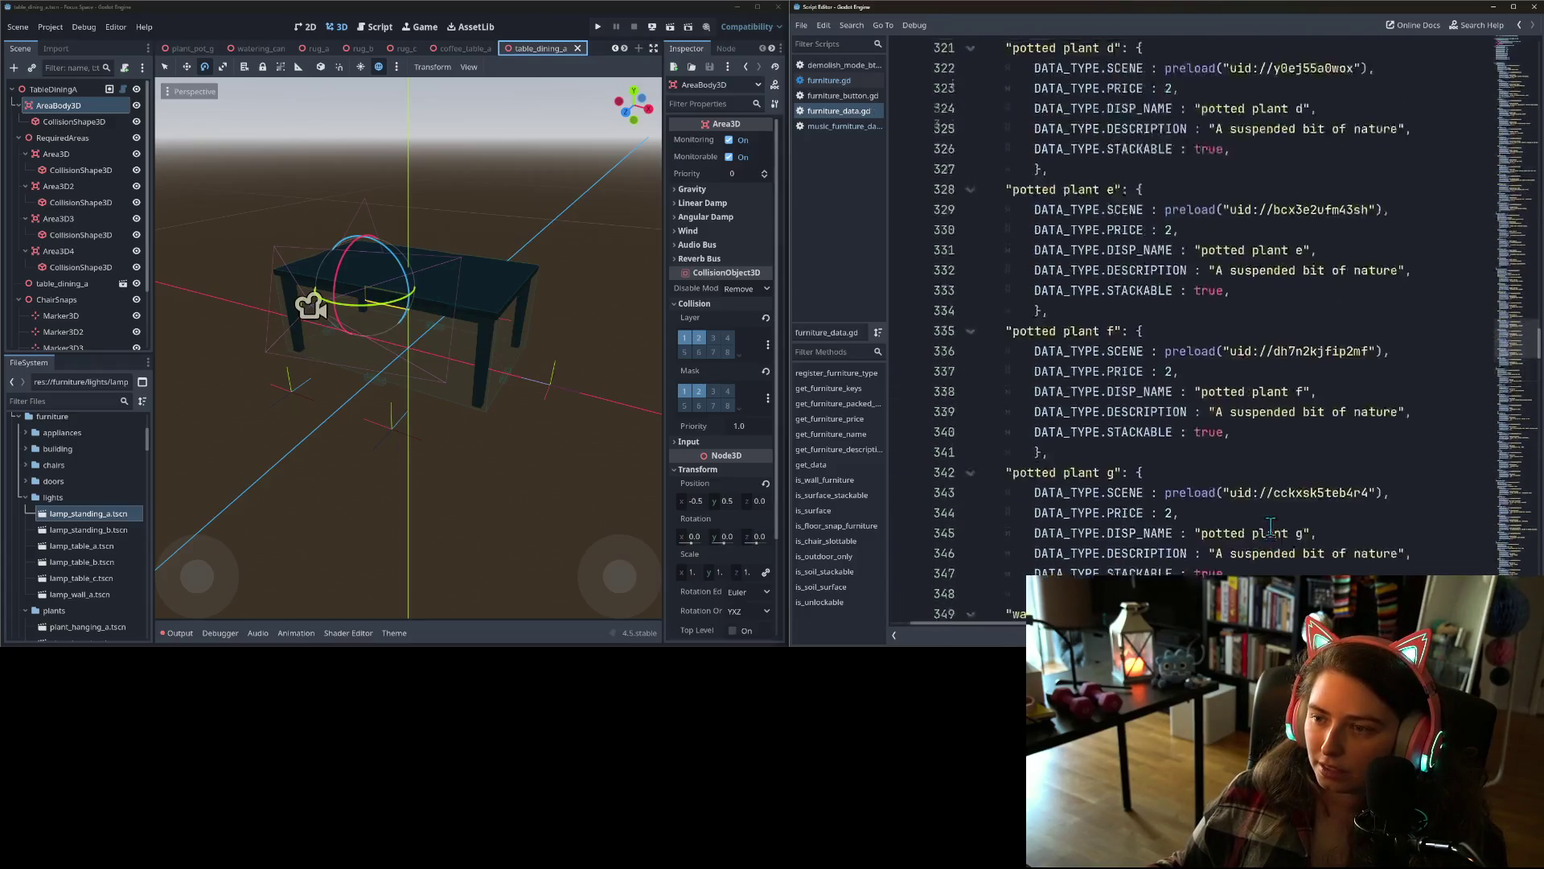
scroll(1271, 527, up, 20)
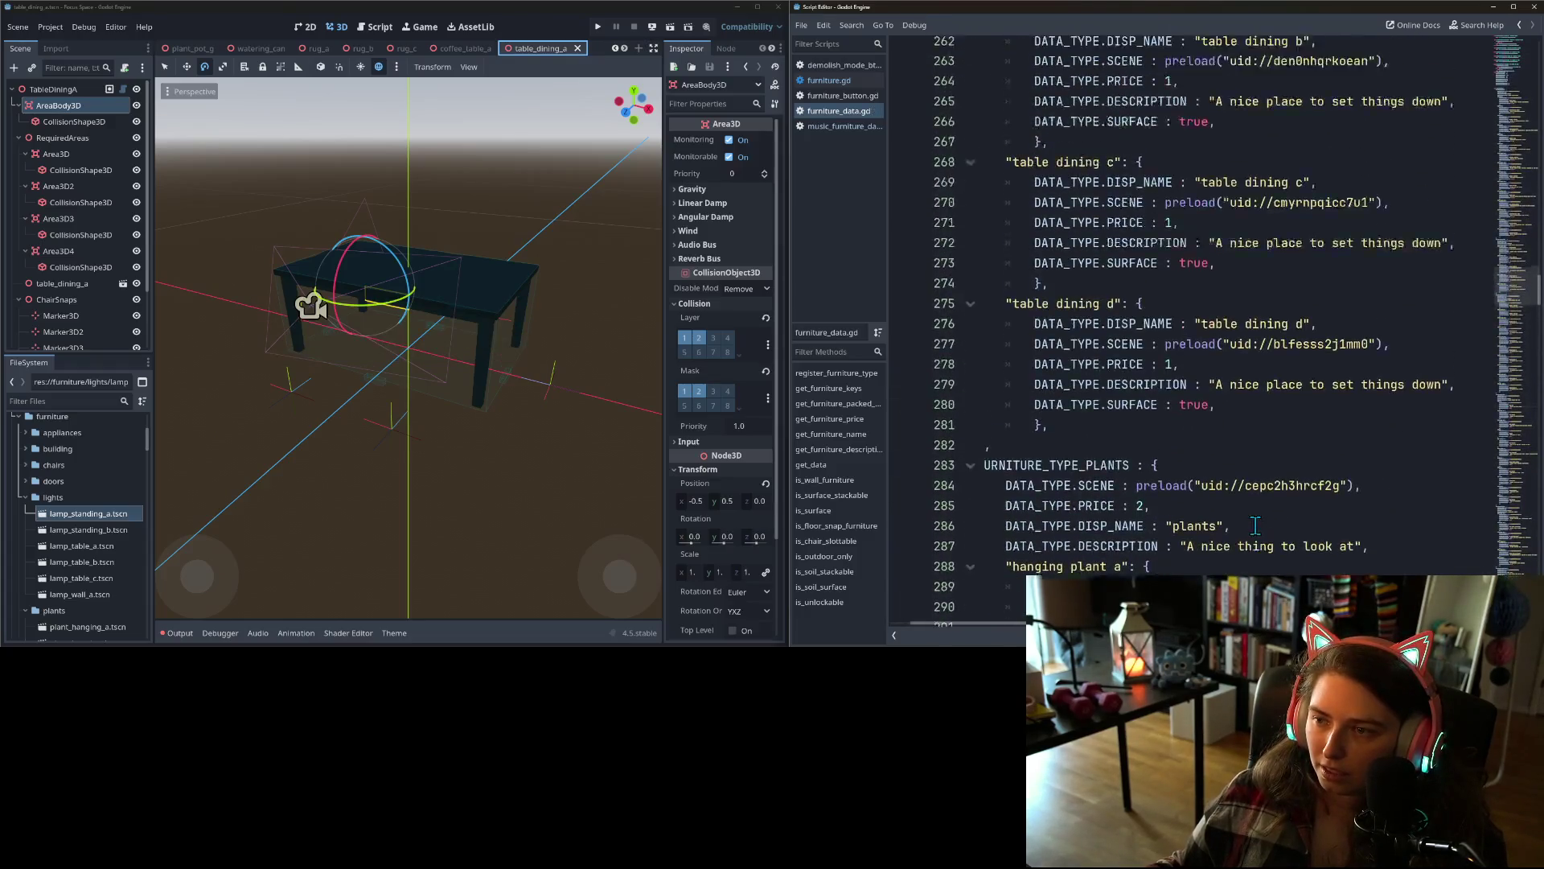
scroll(1256, 525, up, 5)
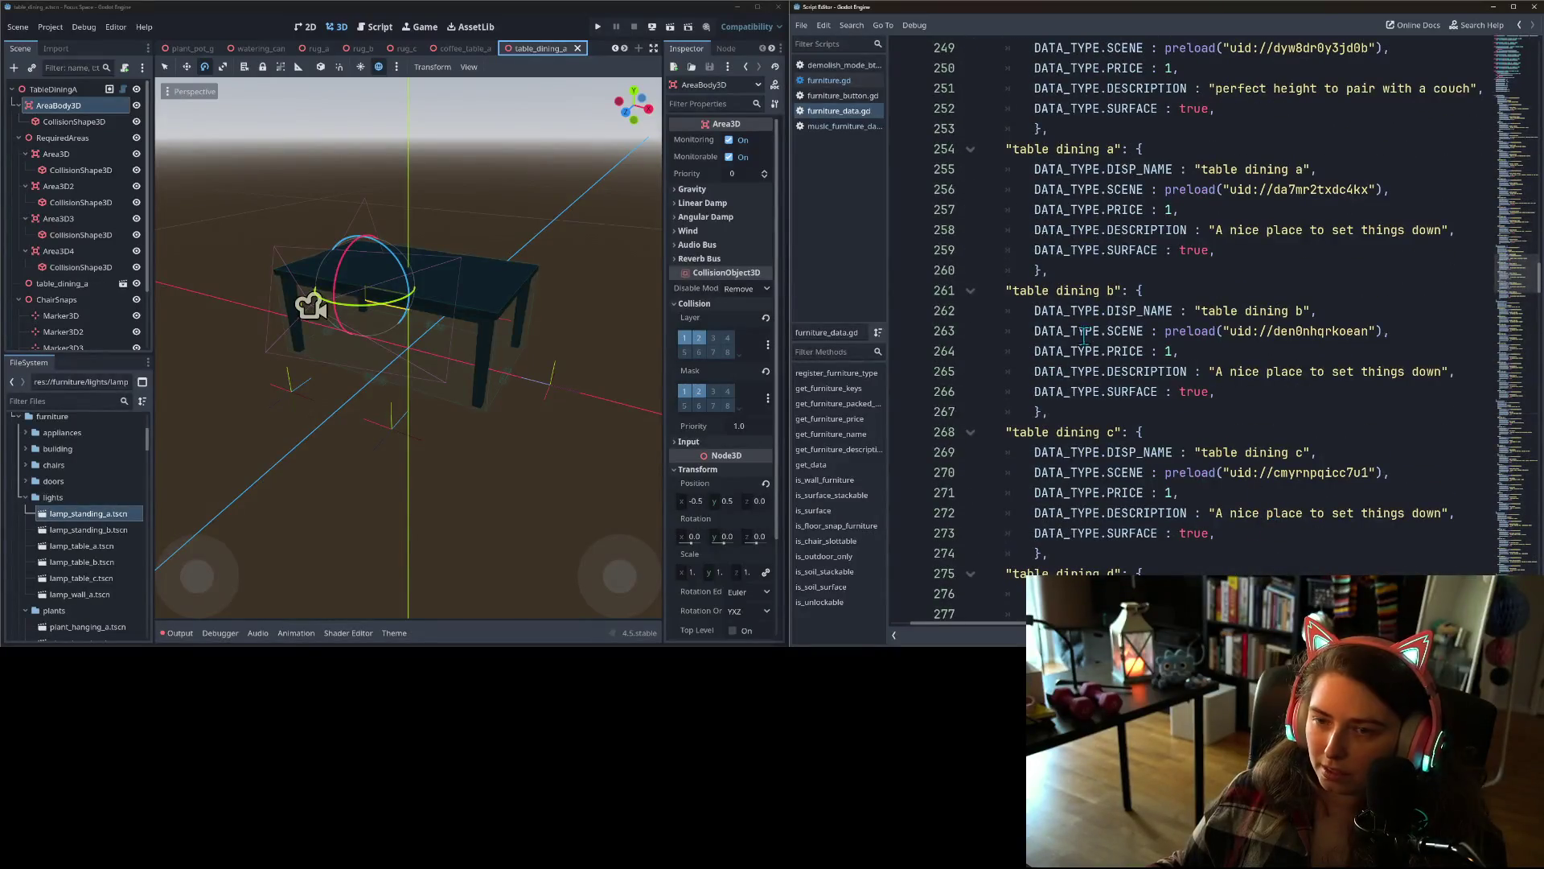
click(1218, 170)
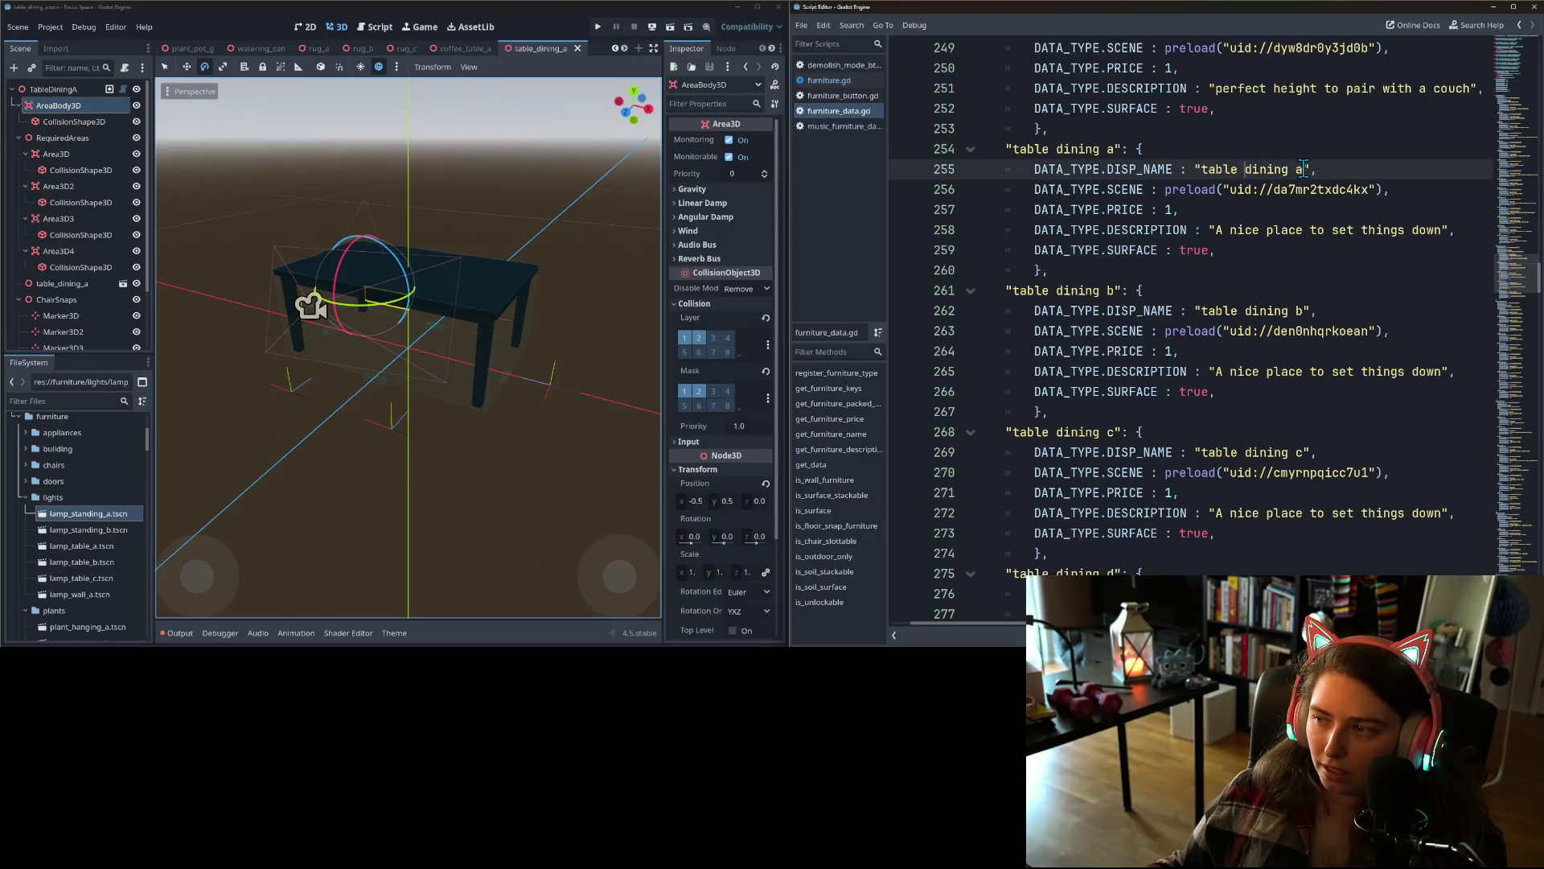
drag(1304, 168, 1201, 169)
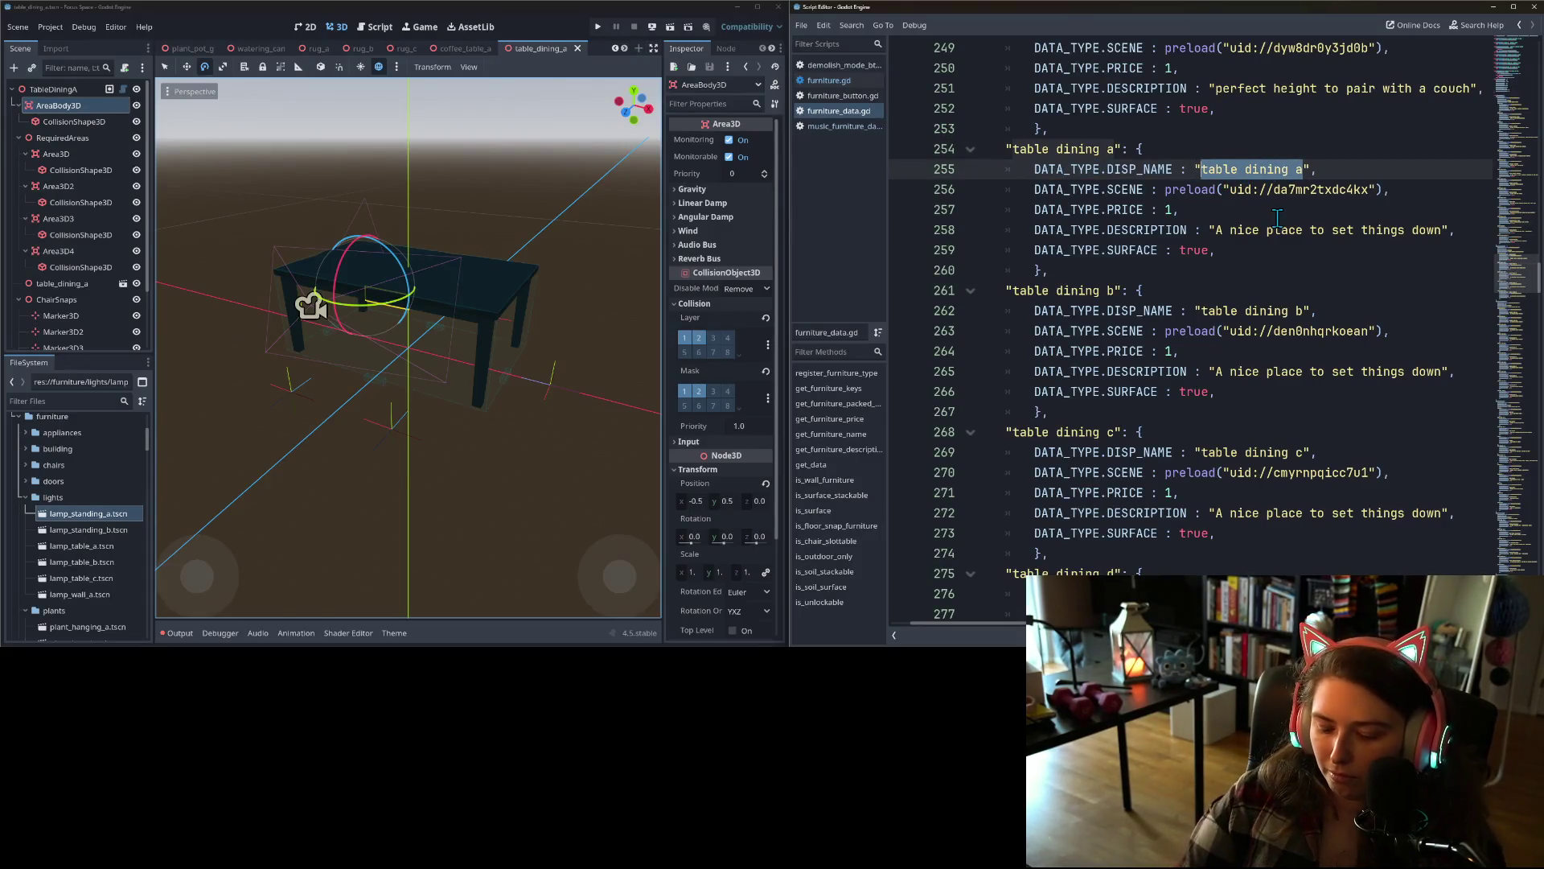
text(big wooden)
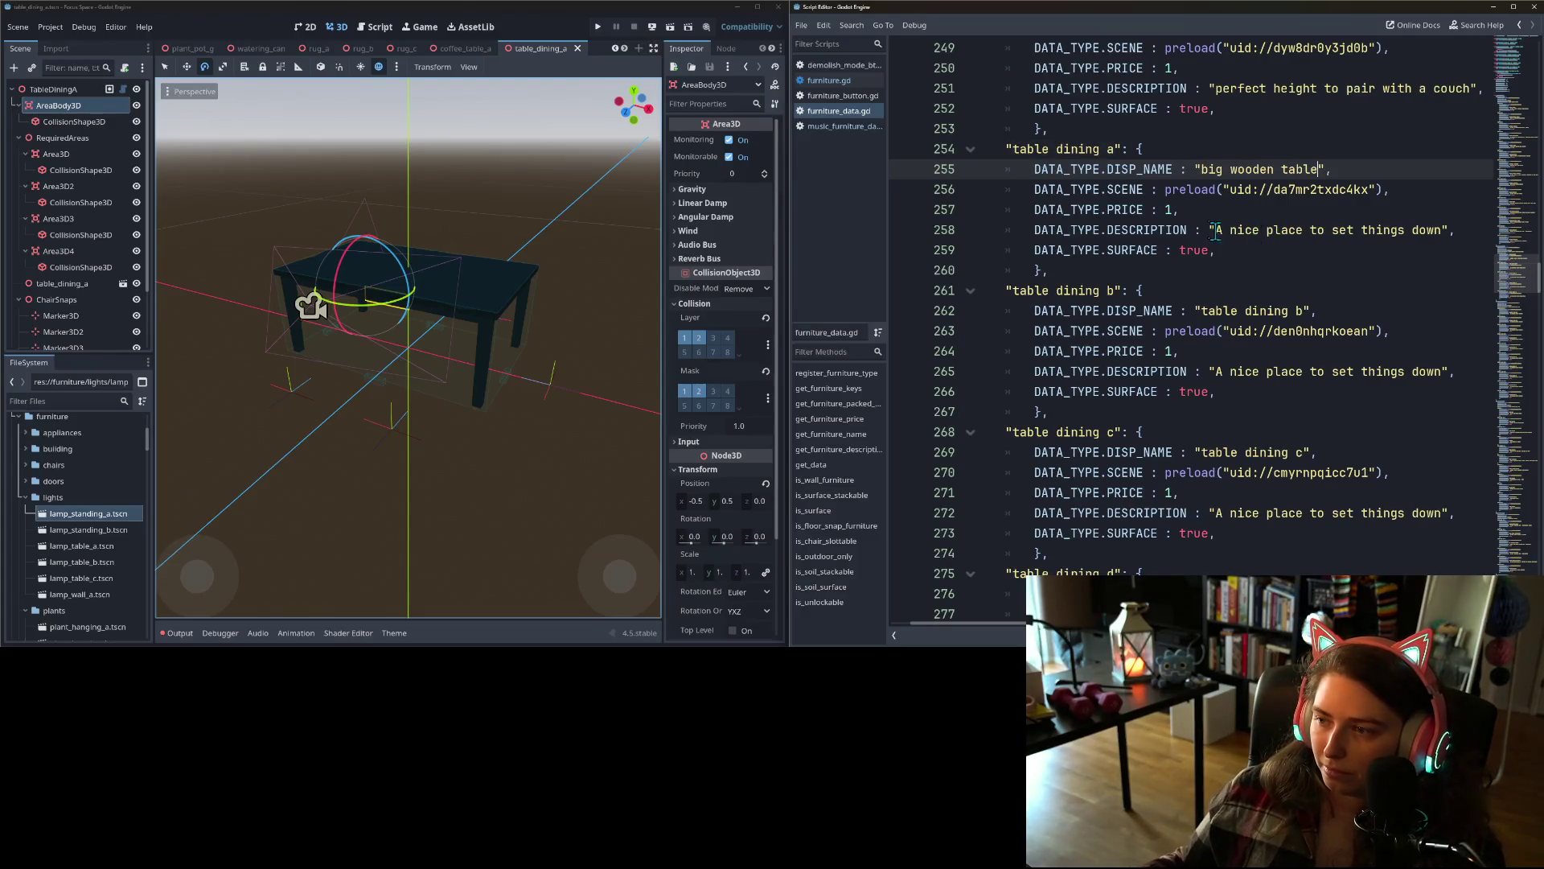
text(able)
- Replace the dining table description with "it's big. it's wooden. it's table." and save
click(1211, 228)
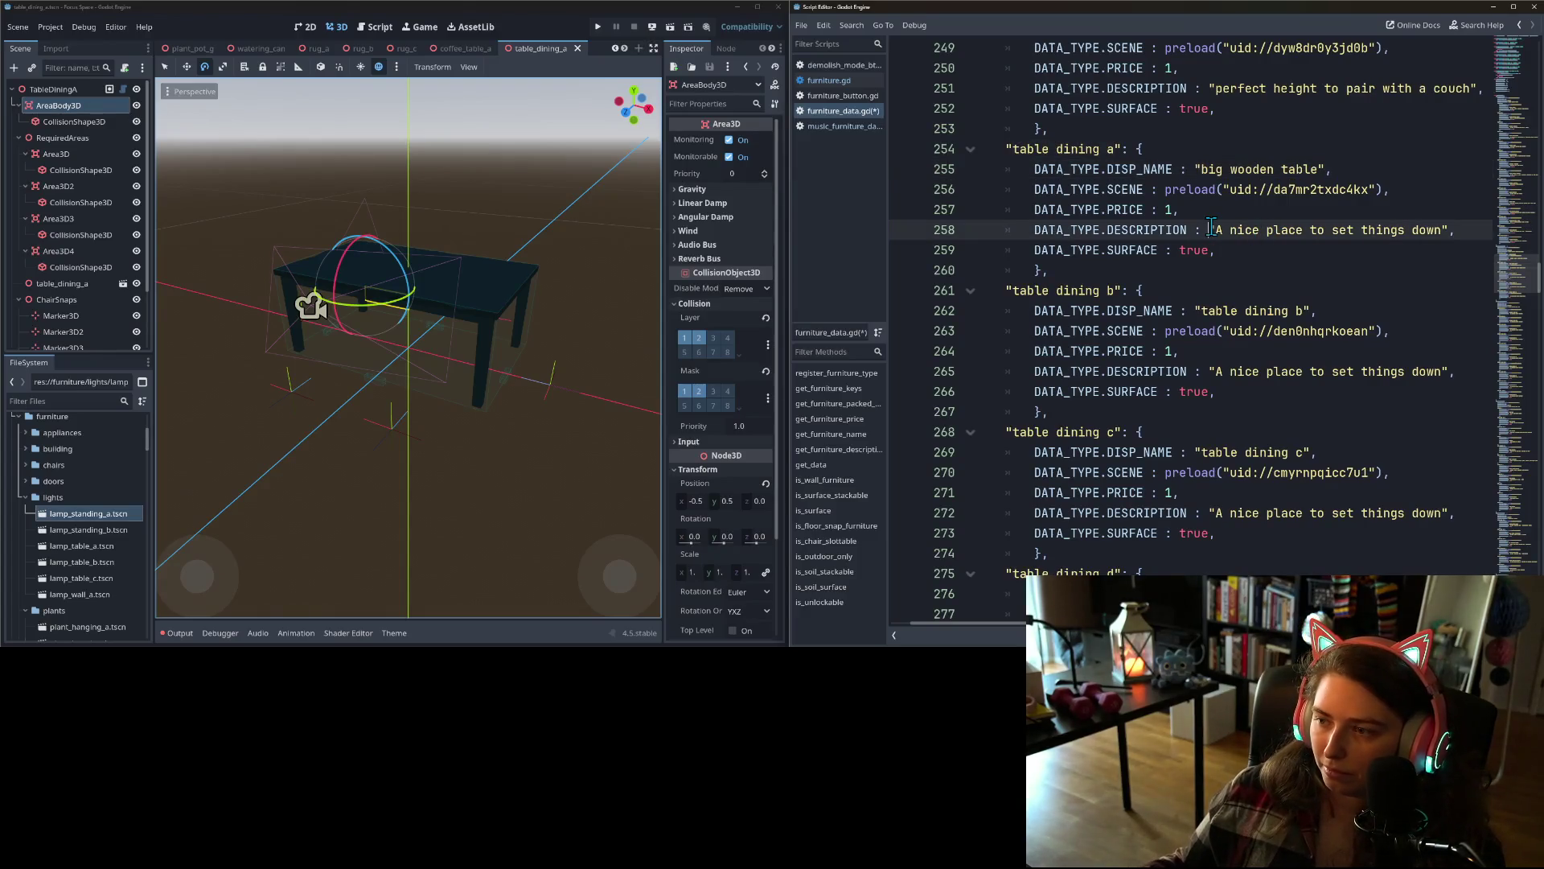
drag(1215, 229, 1441, 230)
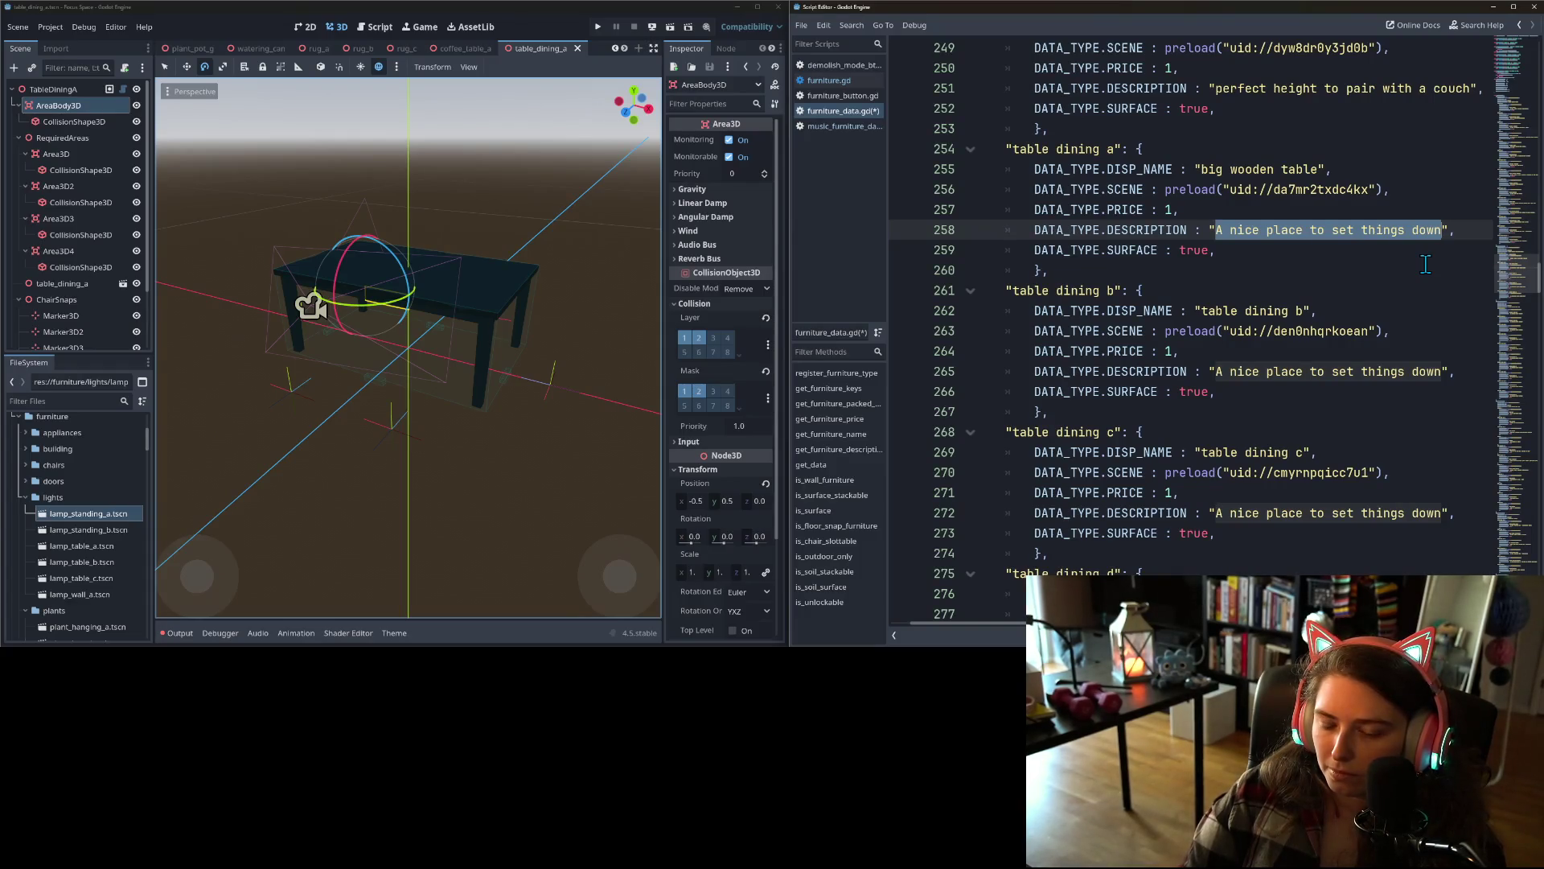
text(it')
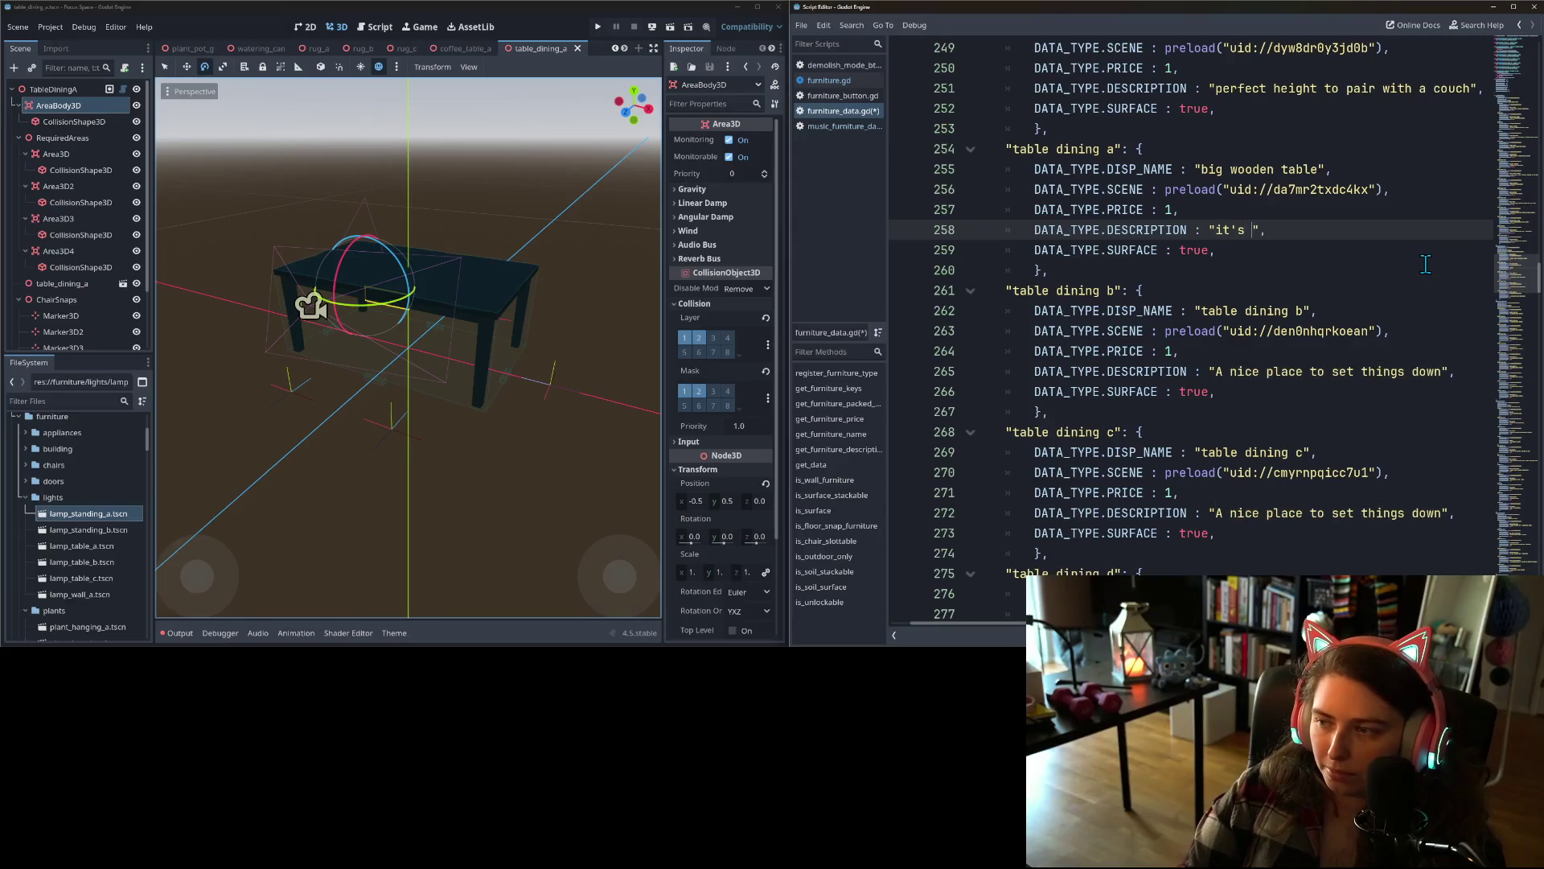
text(big. it'swo)
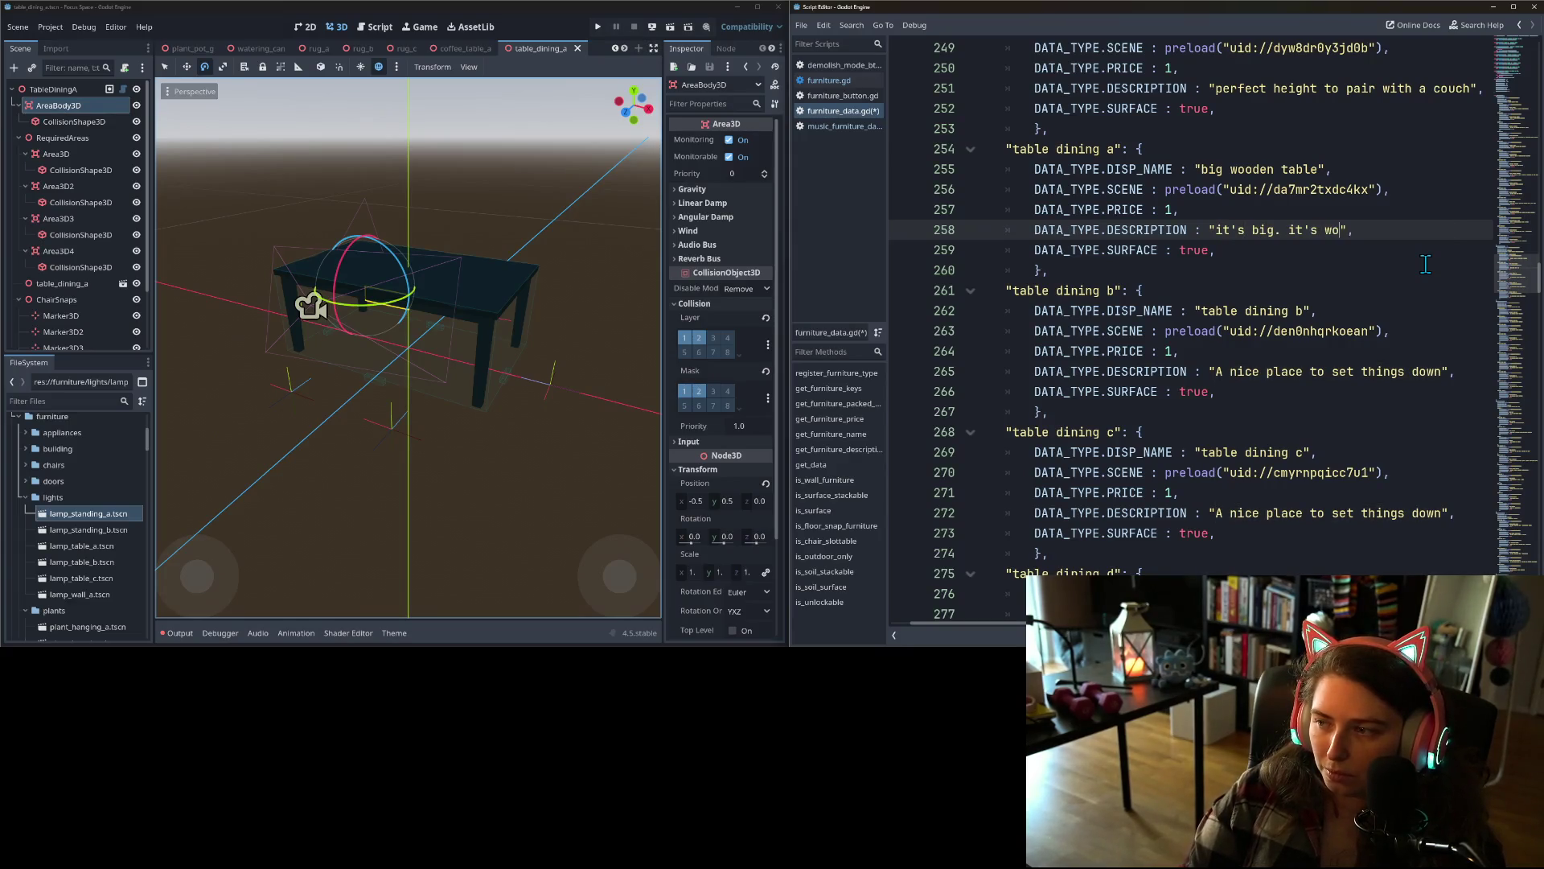
text(t's table.)
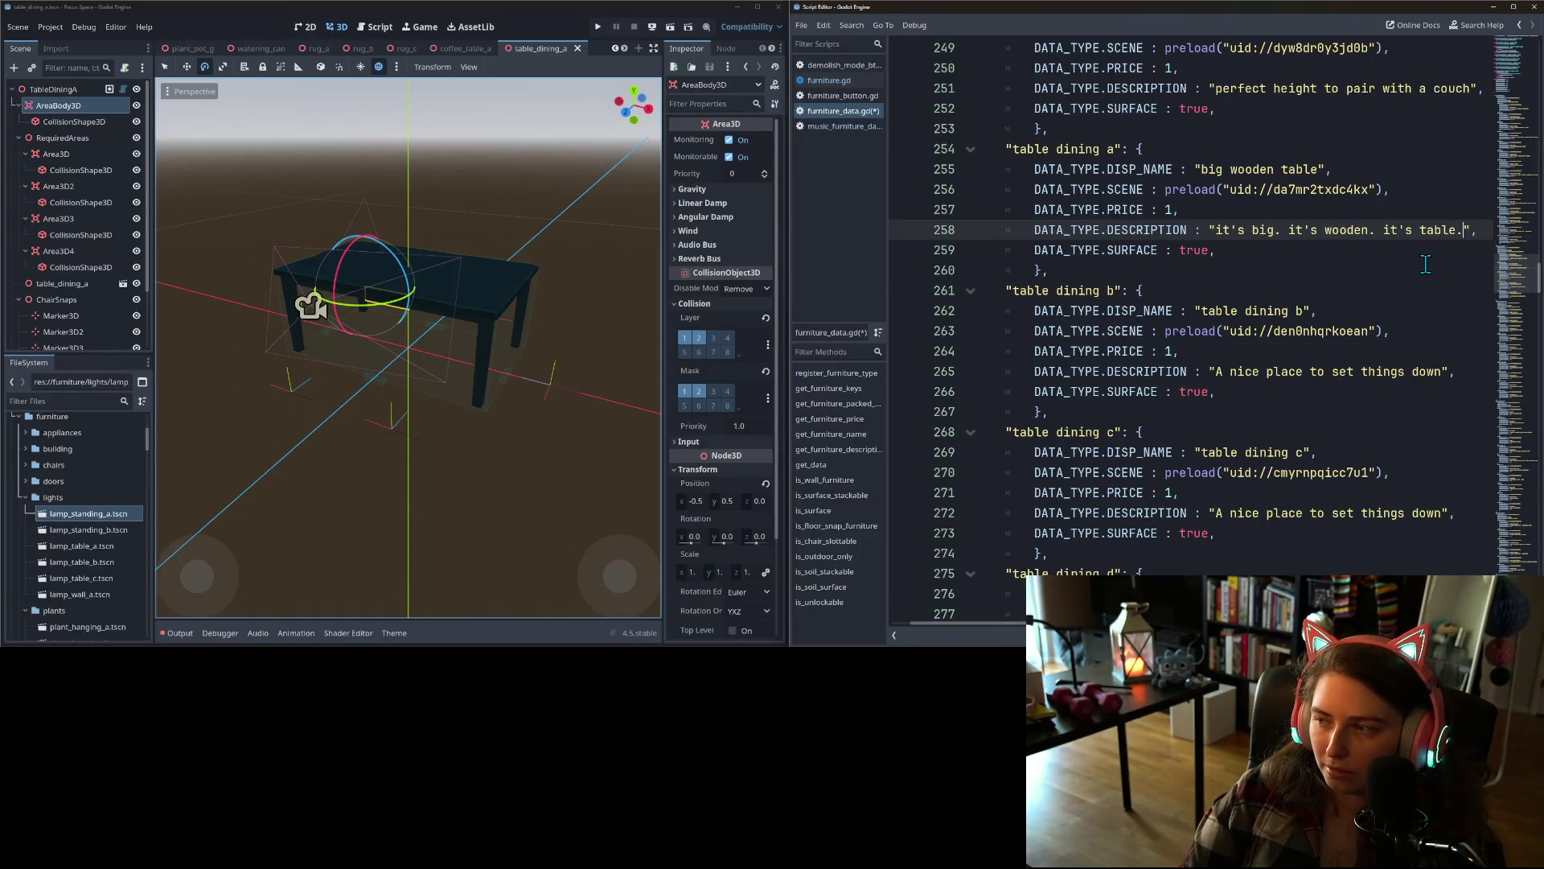
key(ctrl+s)
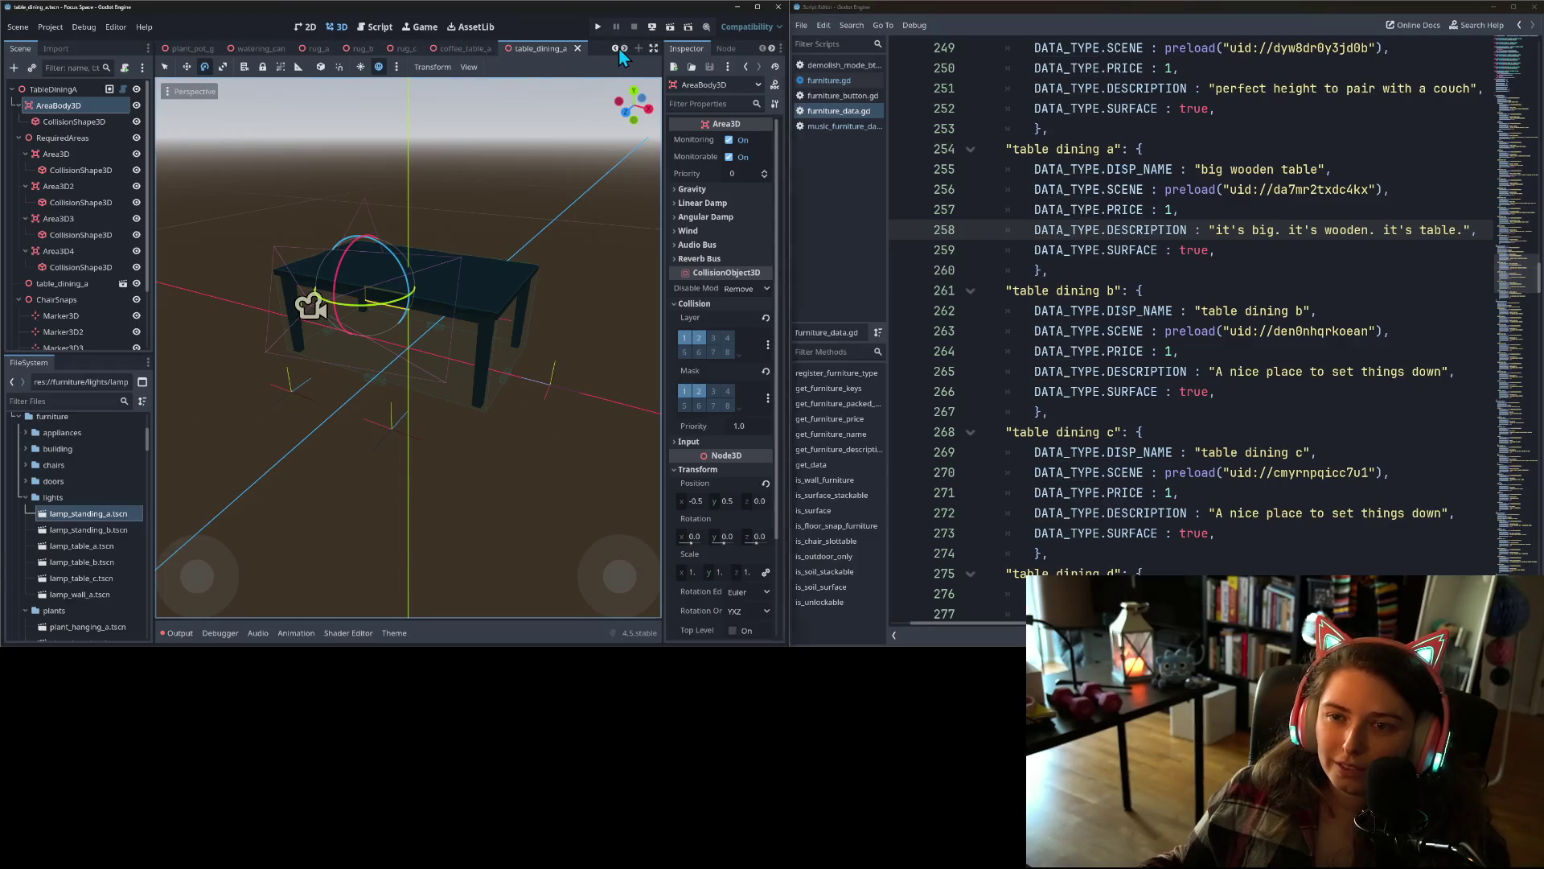
- Open the table_dining_b scene and orbit out to inspect the table
click(619, 47)
click(624, 48)
click(624, 48)
click(624, 48)
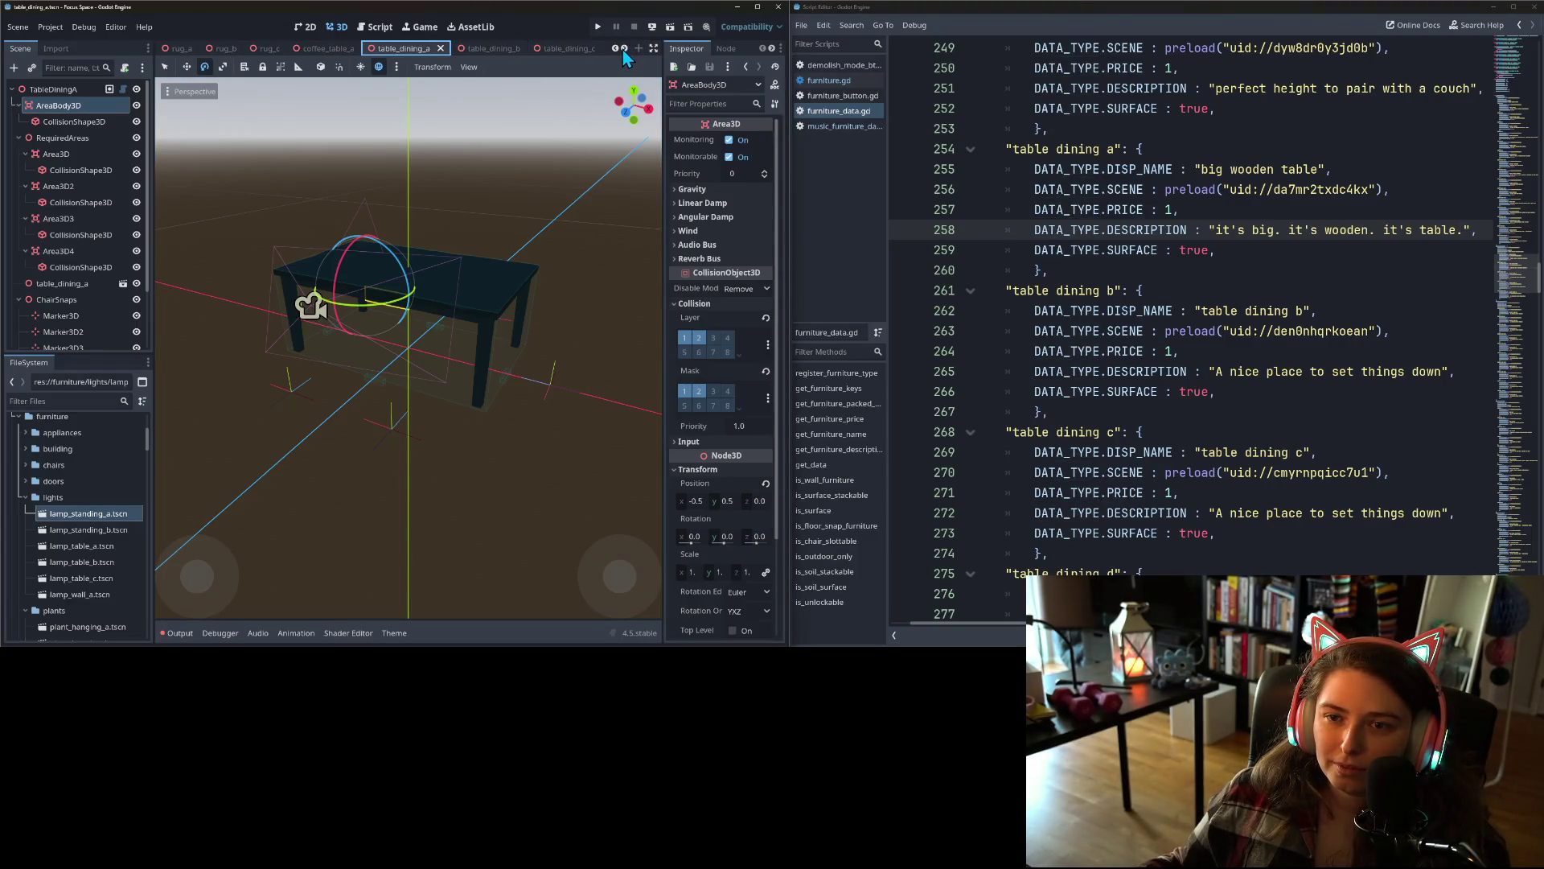
click(466, 49)
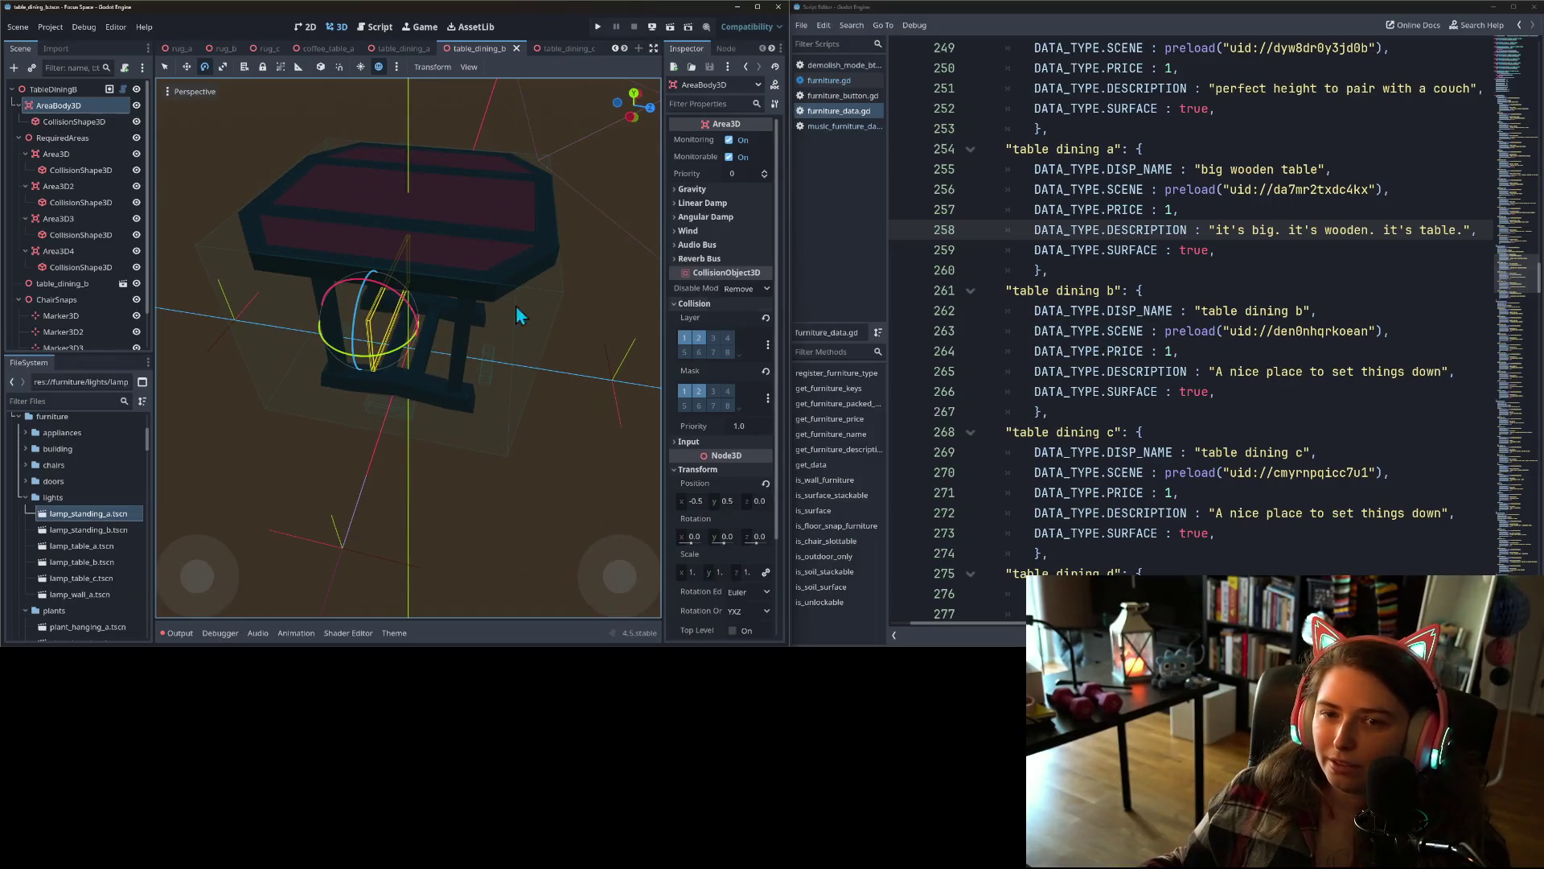
mouse_move(519, 316)
mouse_down()
mouse_move(347, 353)
mouse_move(523, 364)
mouse_up()
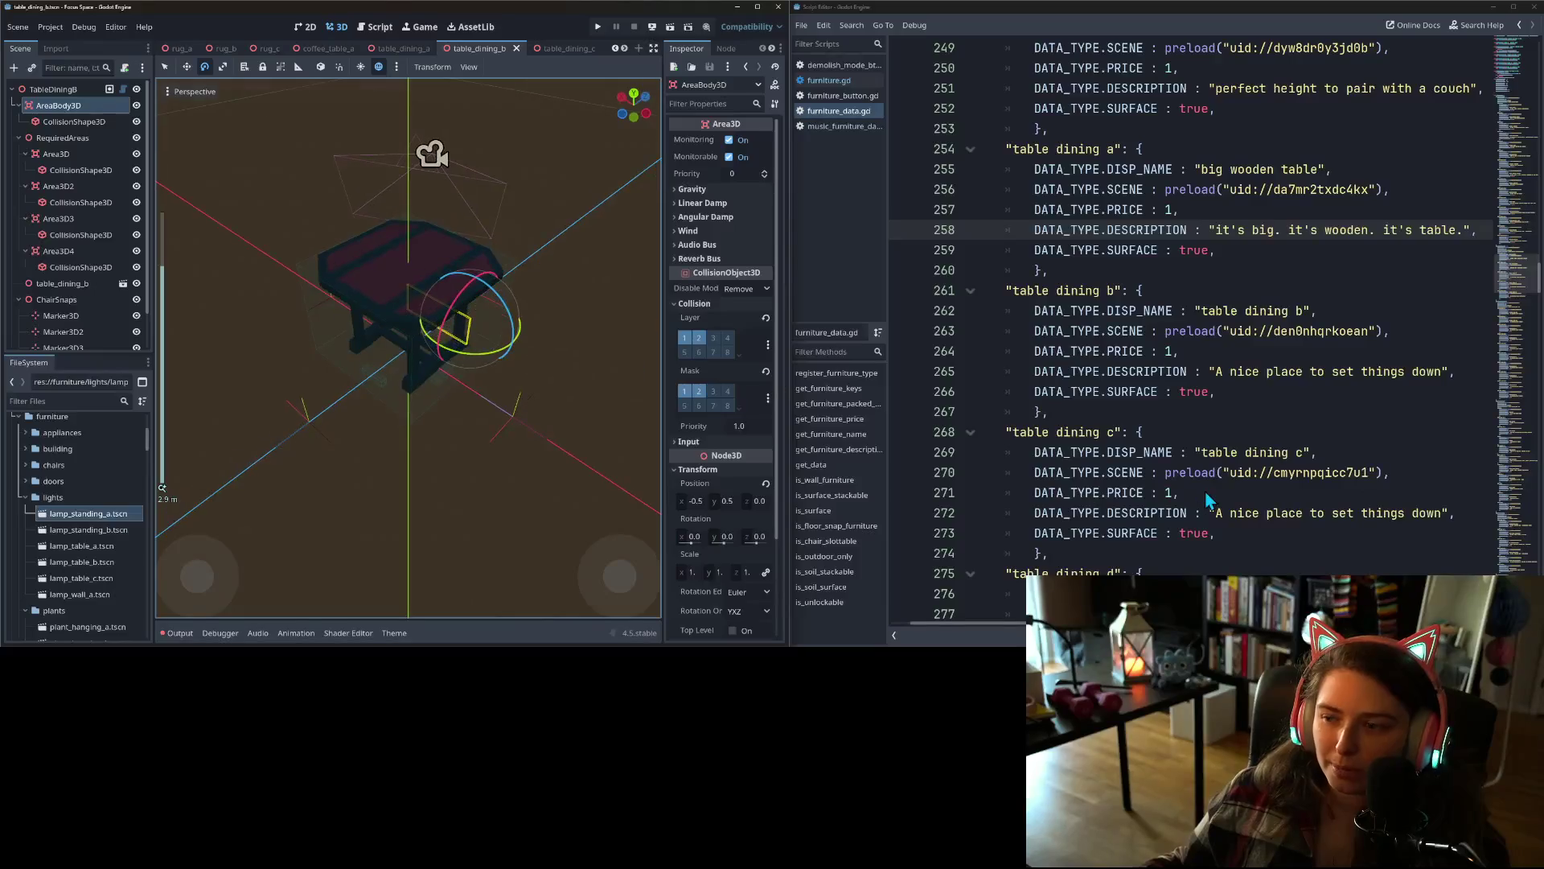
- Comment out the whole table dining b entry with Ctrl+K
click(1017, 291)
drag(1005, 290, 1121, 415)
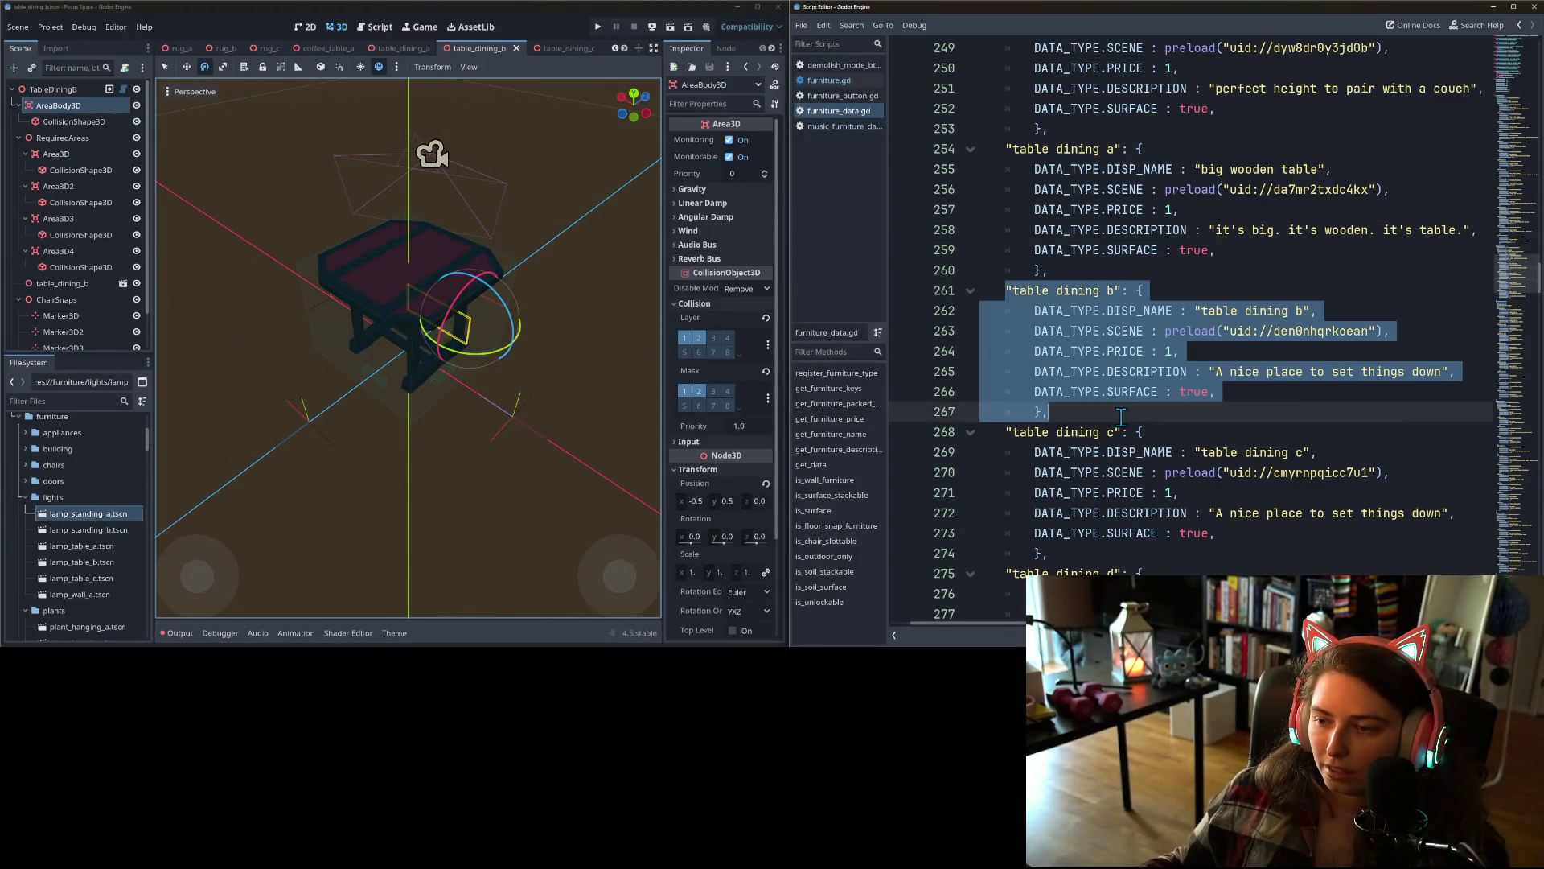
key(ctrl+k)
click(1175, 352)
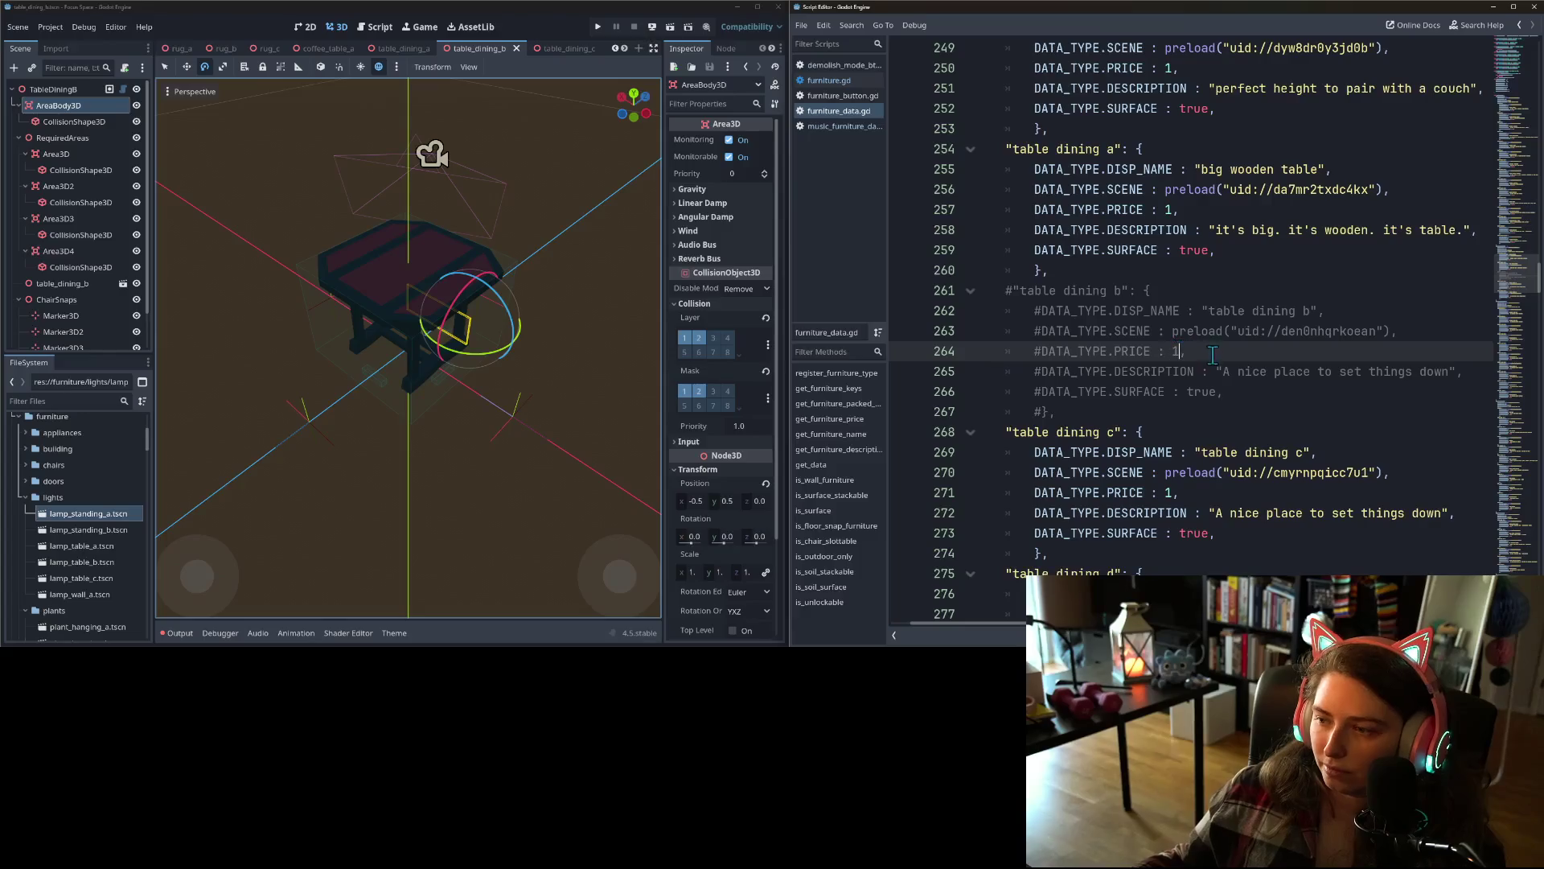
- Rename table dining b to 'patio table', save, and show the table_dining_c scene
drag(1208, 312, 1312, 316)
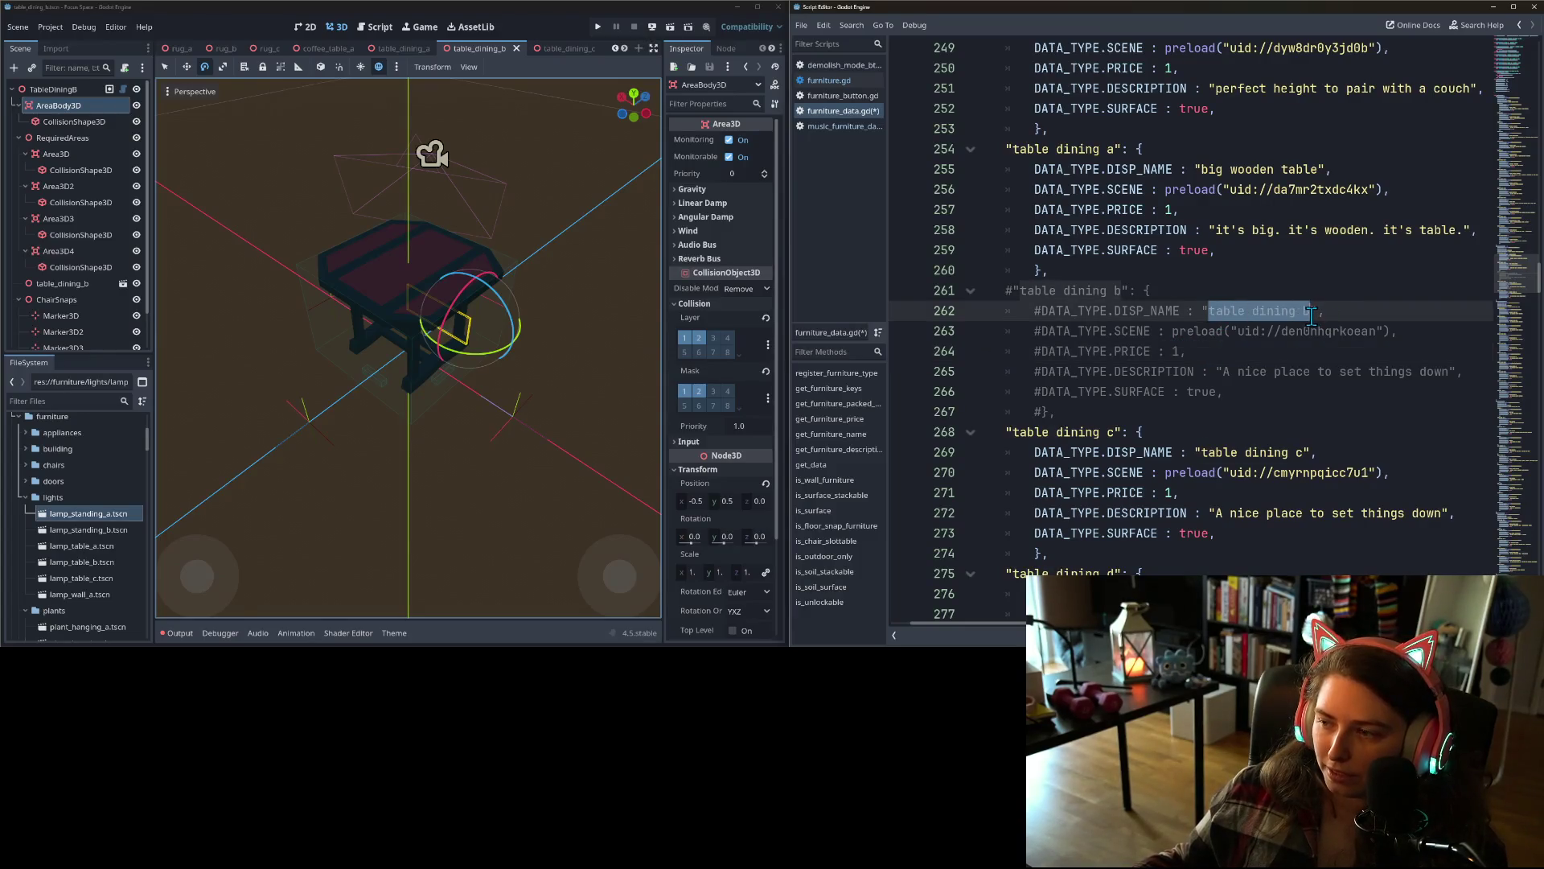
text(par)
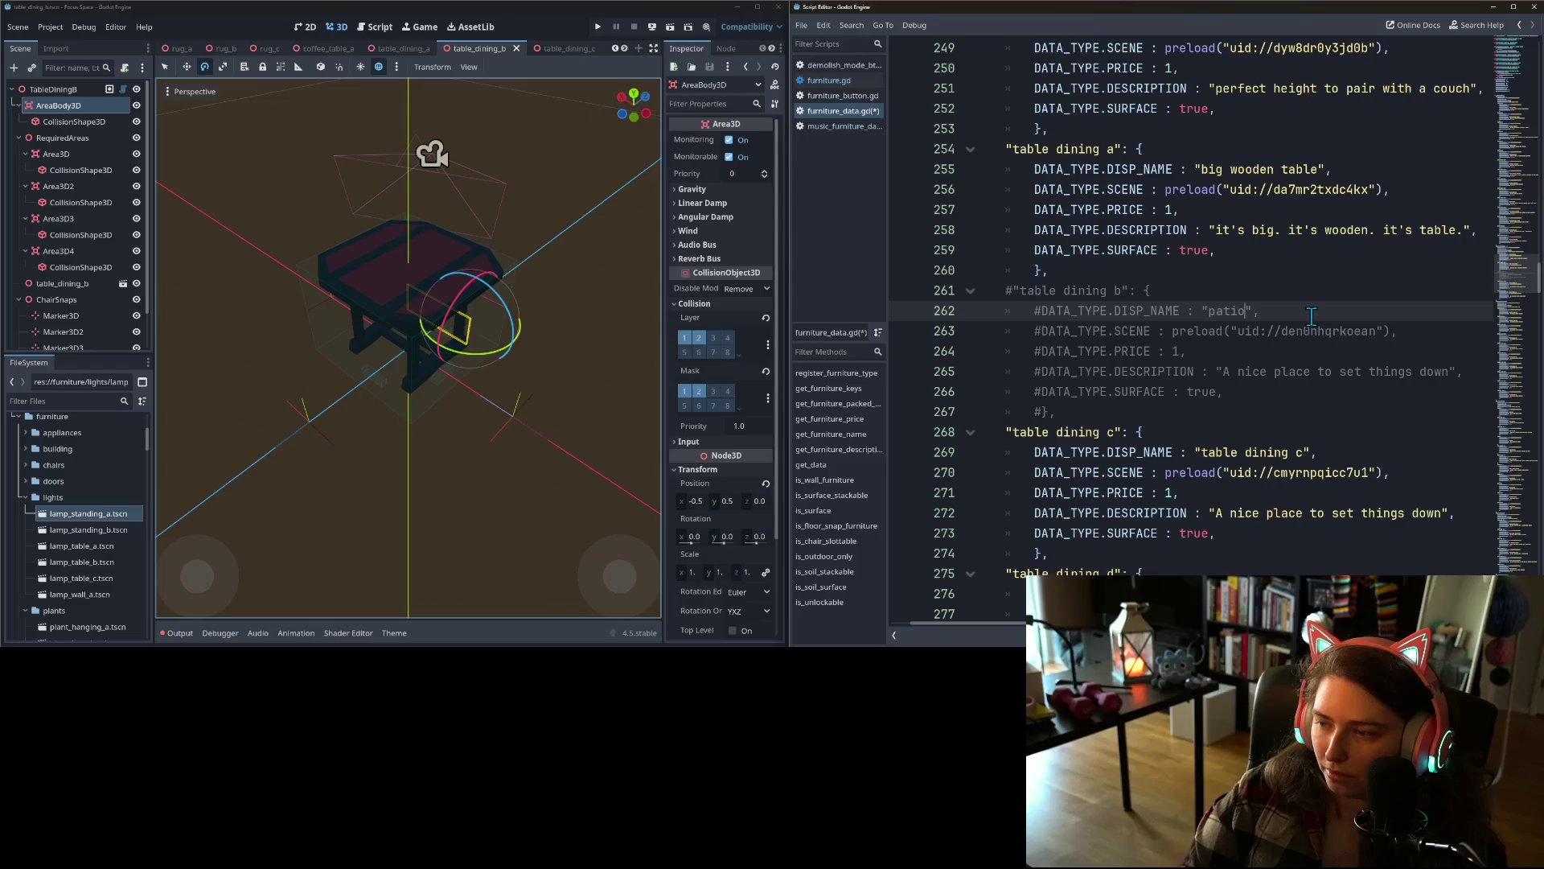
text(able)
key(ctrl+s)
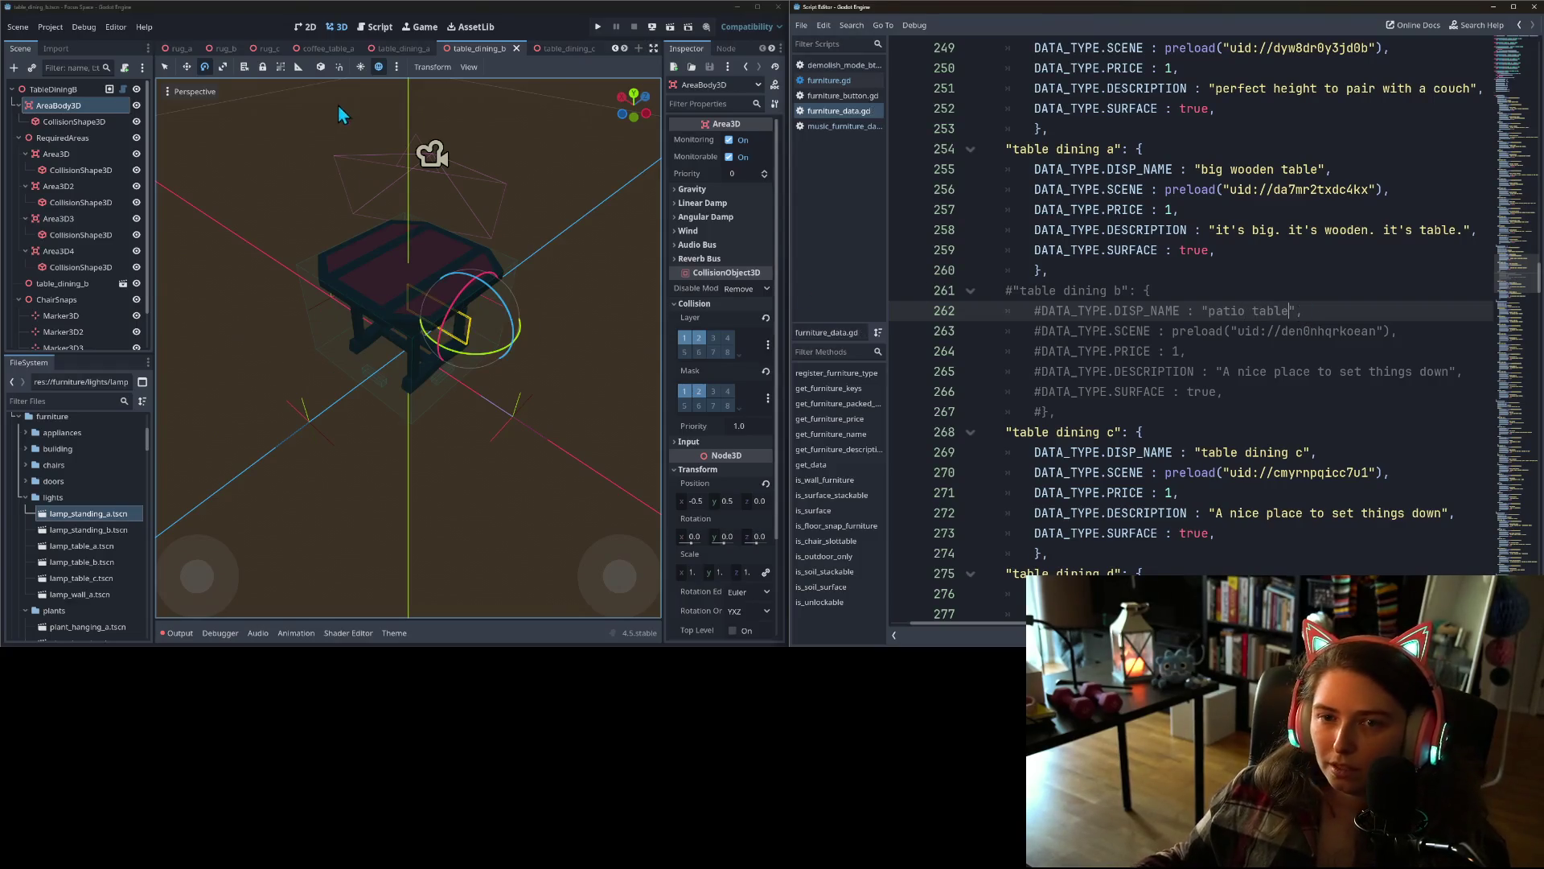
click(555, 50)
- Rename table dining c's display name to 'metal base table'
key(f)
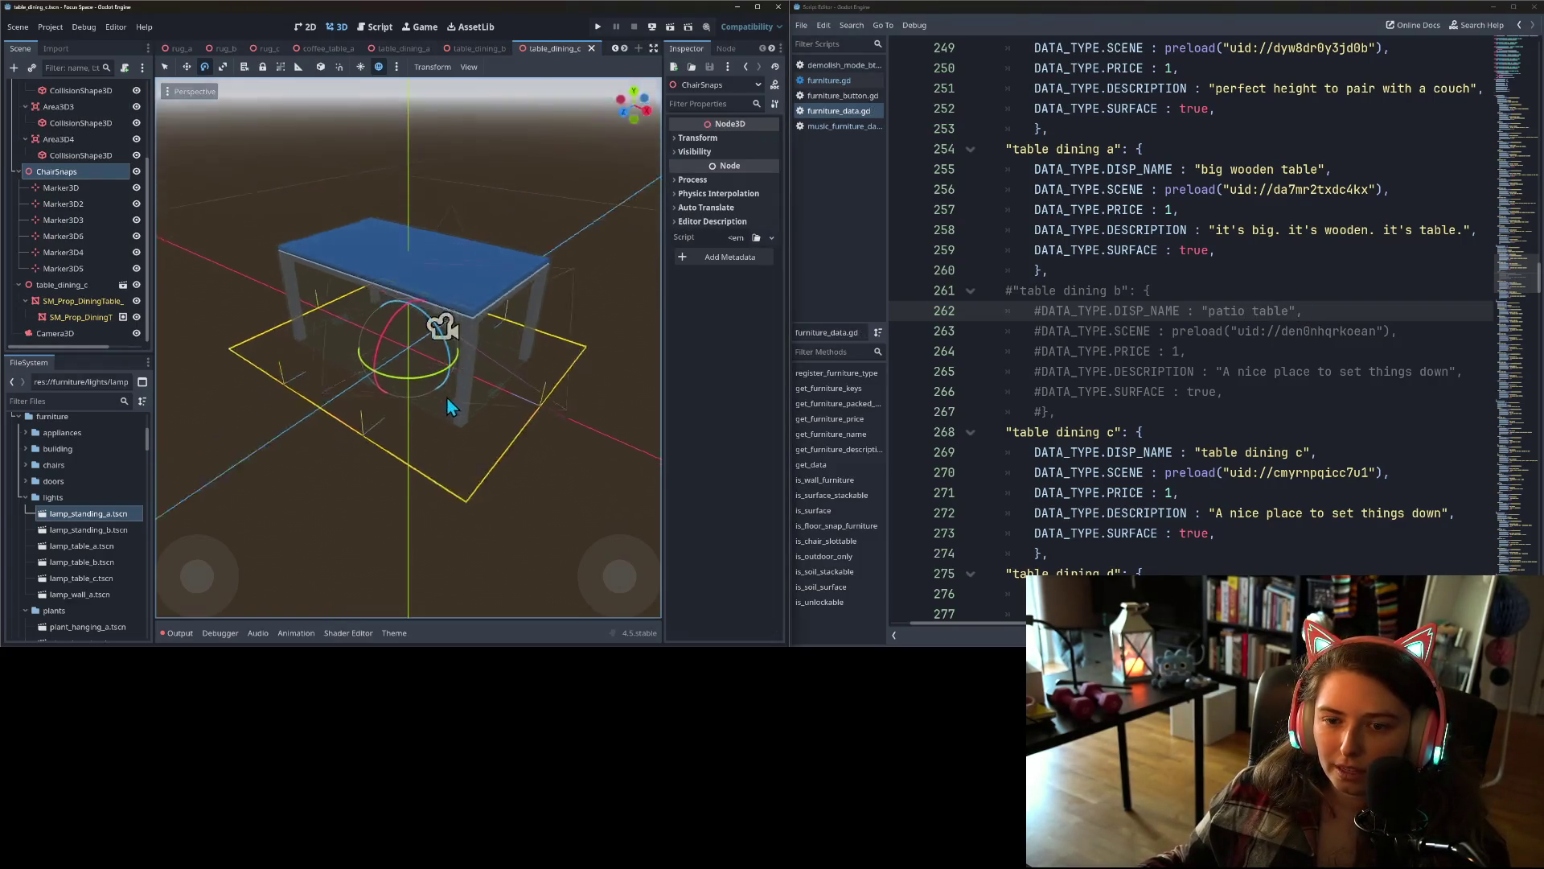
click(1273, 454)
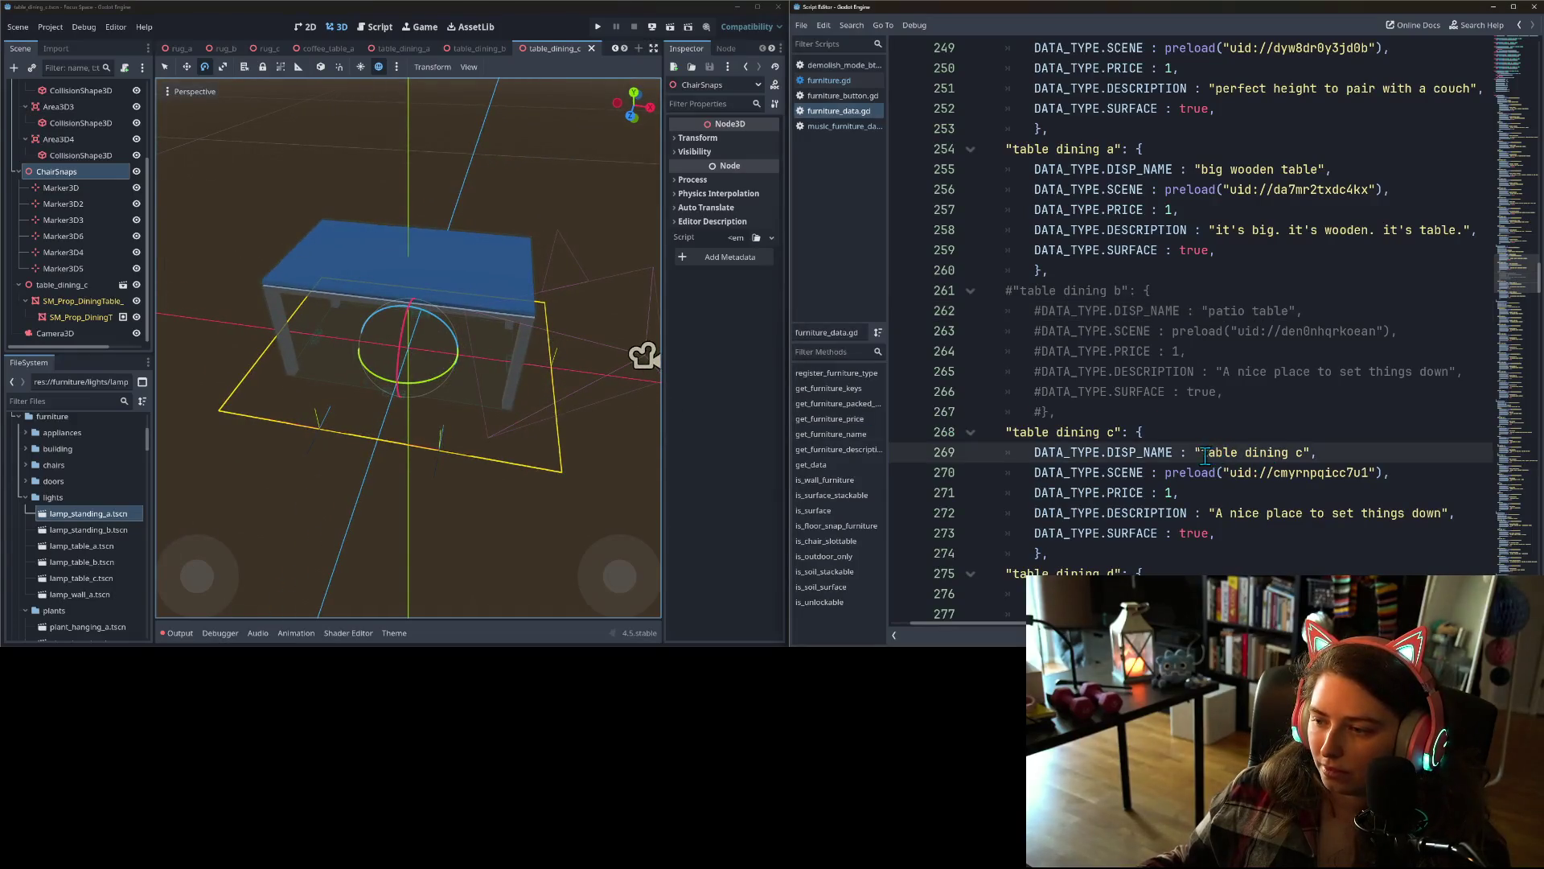
drag(1201, 452, 1301, 452)
text(metal base)
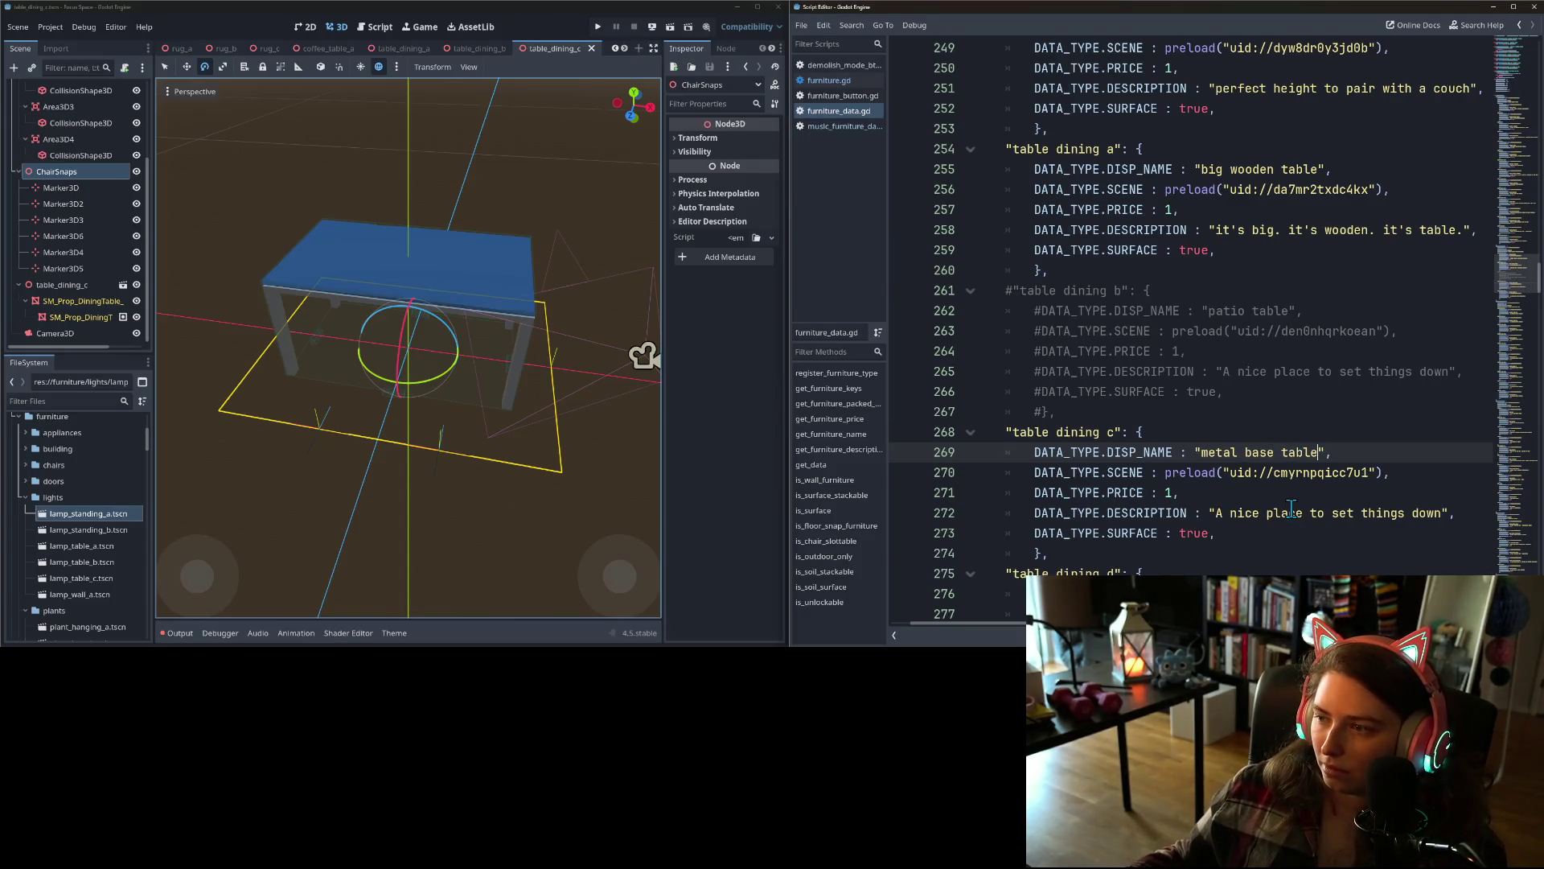
- Set table dining c's description to 'sleek and refined' and save the script
click(1440, 513)
drag(1441, 513, 1214, 514)
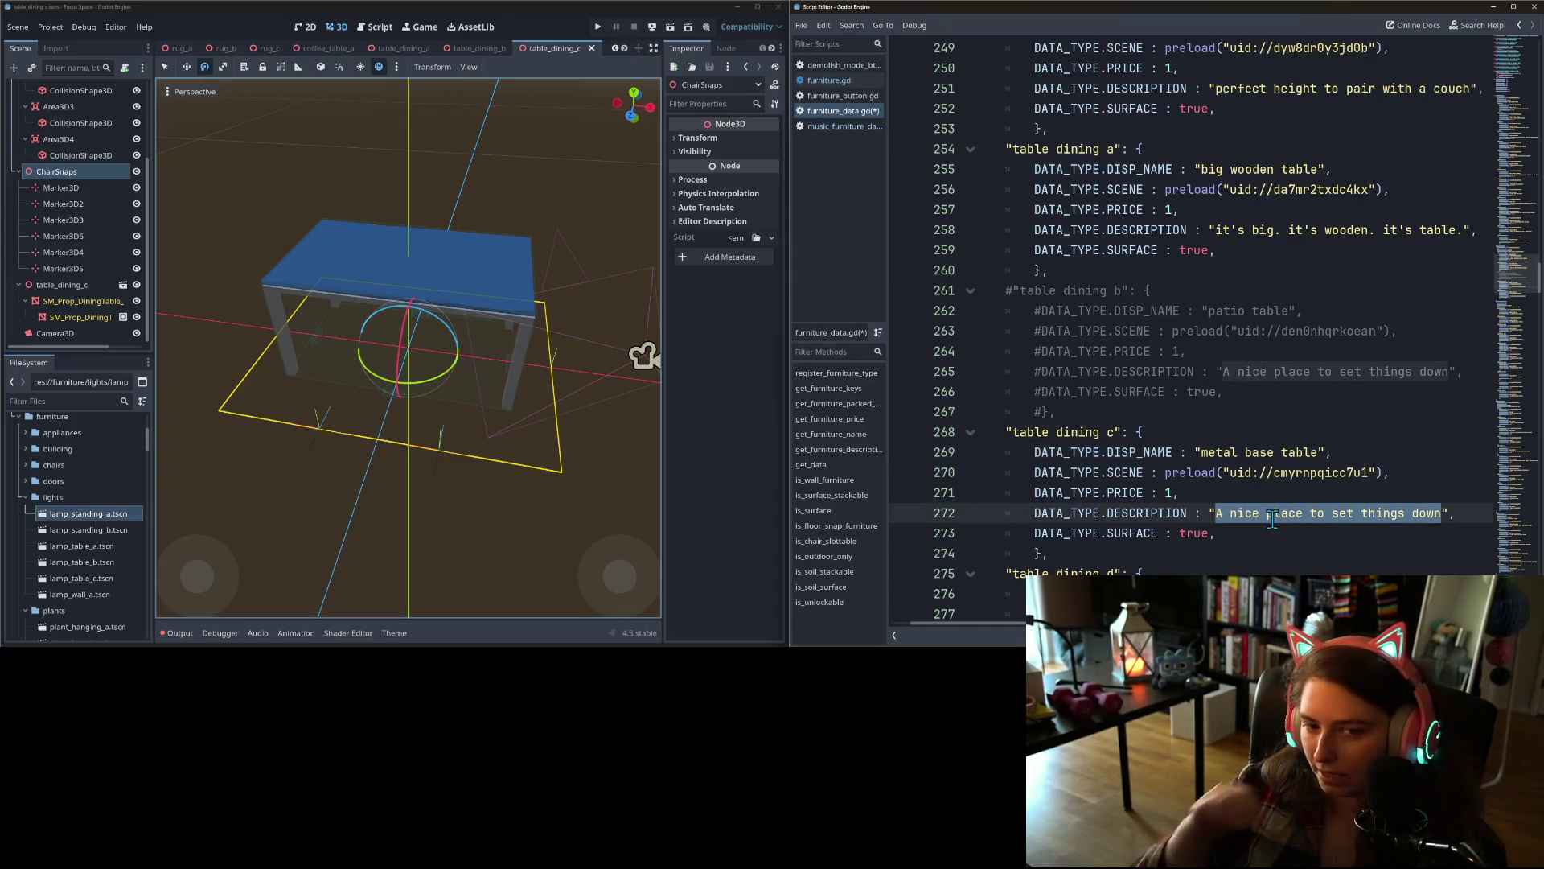
text(sleek)
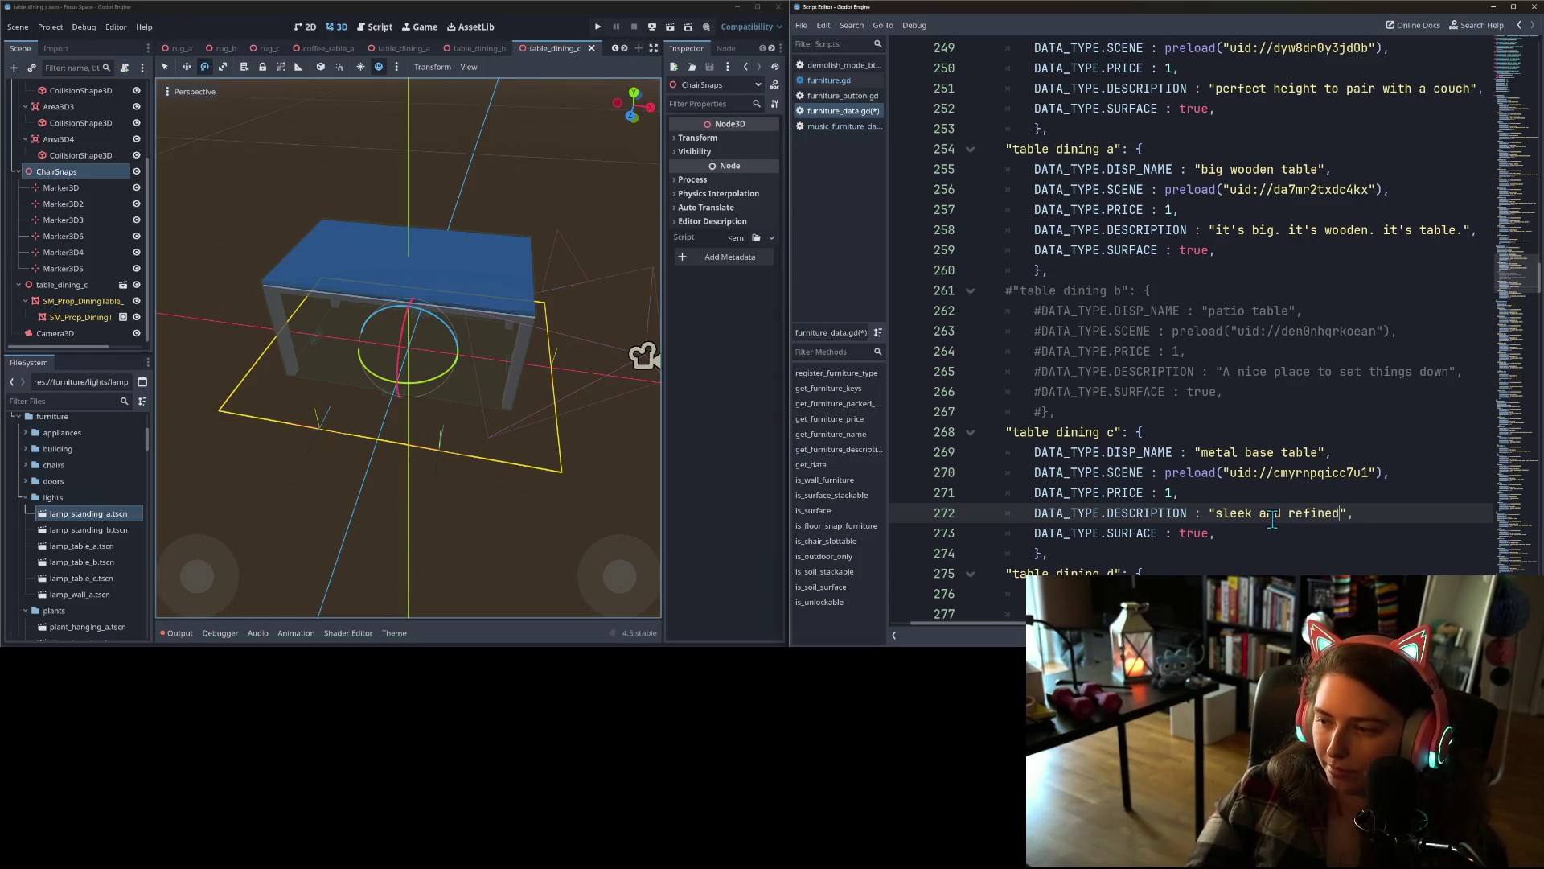
key(ctrl+s)
scroll(1259, 511, down, 2)
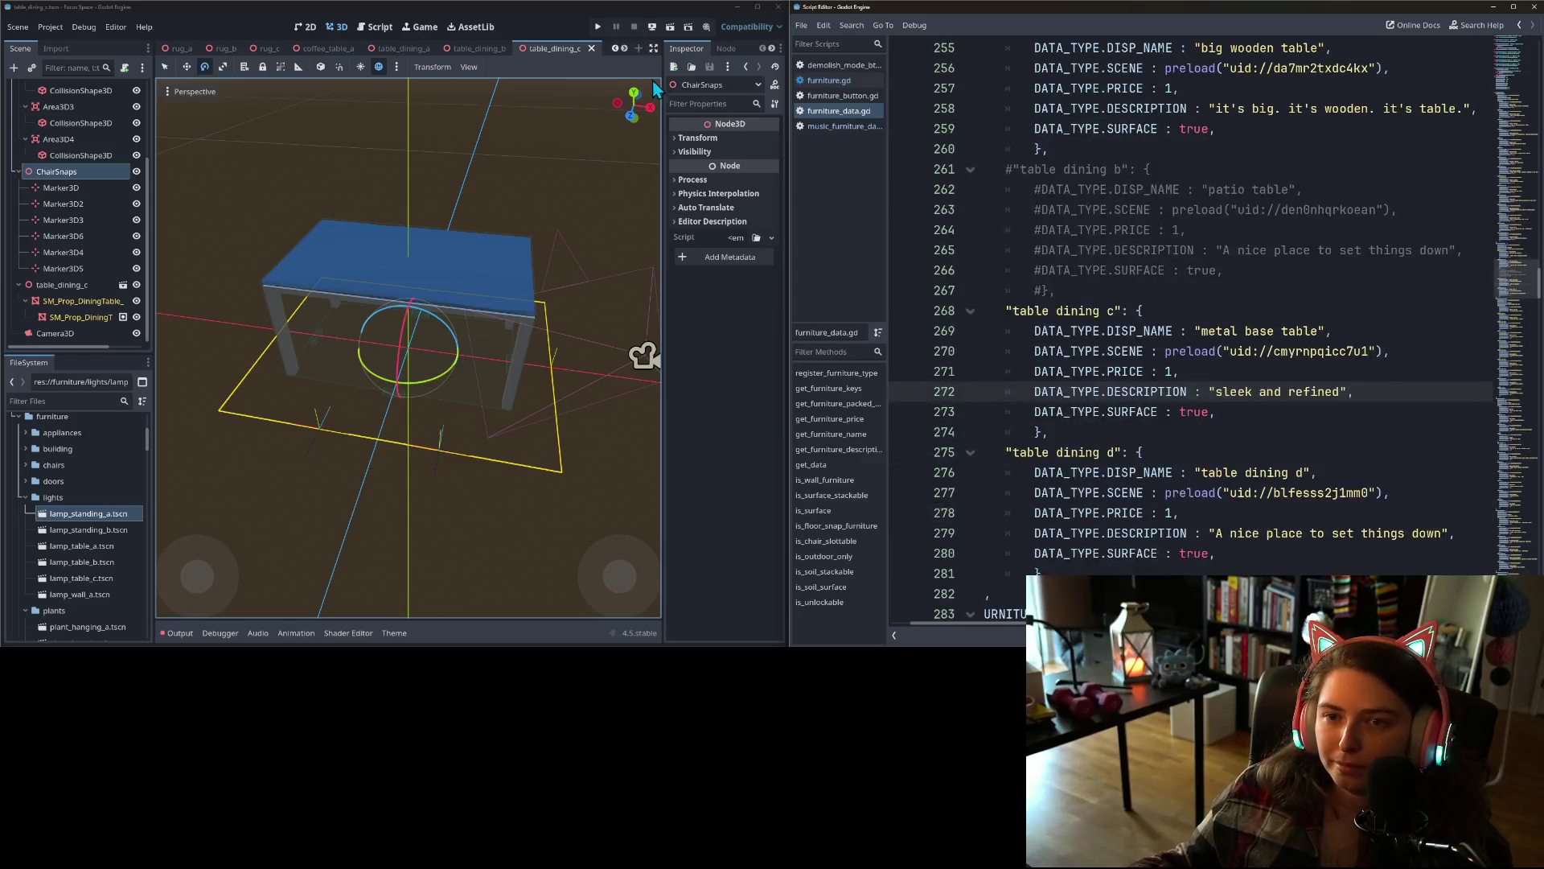
click(625, 48)
- Open the table_dining_d scene and orbit around the table
click(625, 49)
click(514, 48)
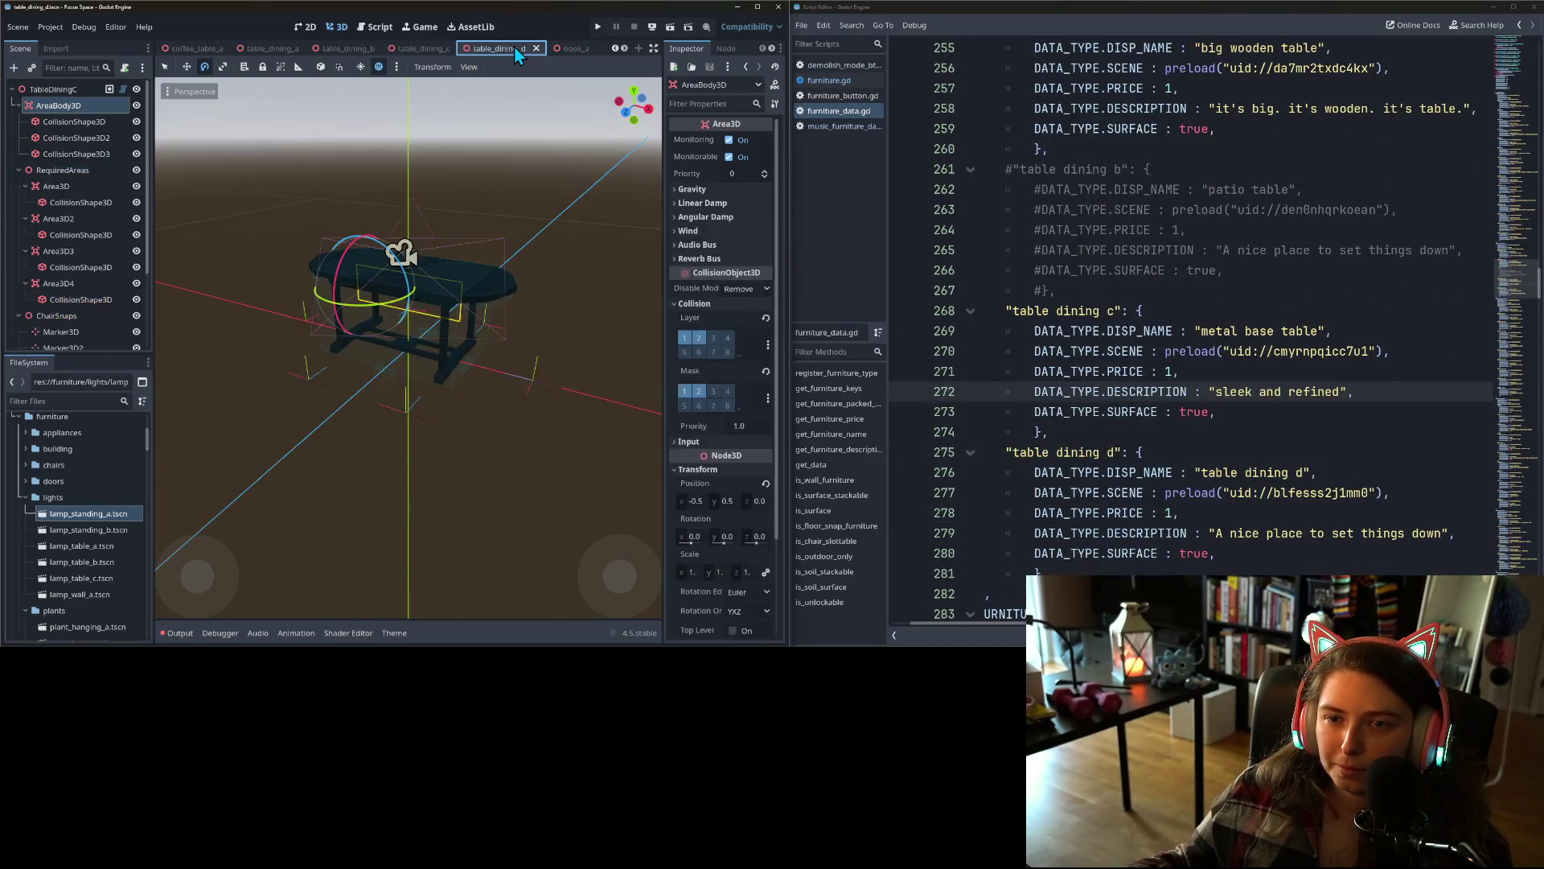
scroll(555, 344, up, 3)
mouse_move(605, 351)
mouse_down()
mouse_move(651, 348)
mouse_move(281, 388)
mouse_move(342, 438)
mouse_move(391, 397)
mouse_move(493, 472)
mouse_move(346, 384)
mouse_move(345, 427)
mouse_move(428, 450)
mouse_move(465, 420)
mouse_move(504, 449)
mouse_up()
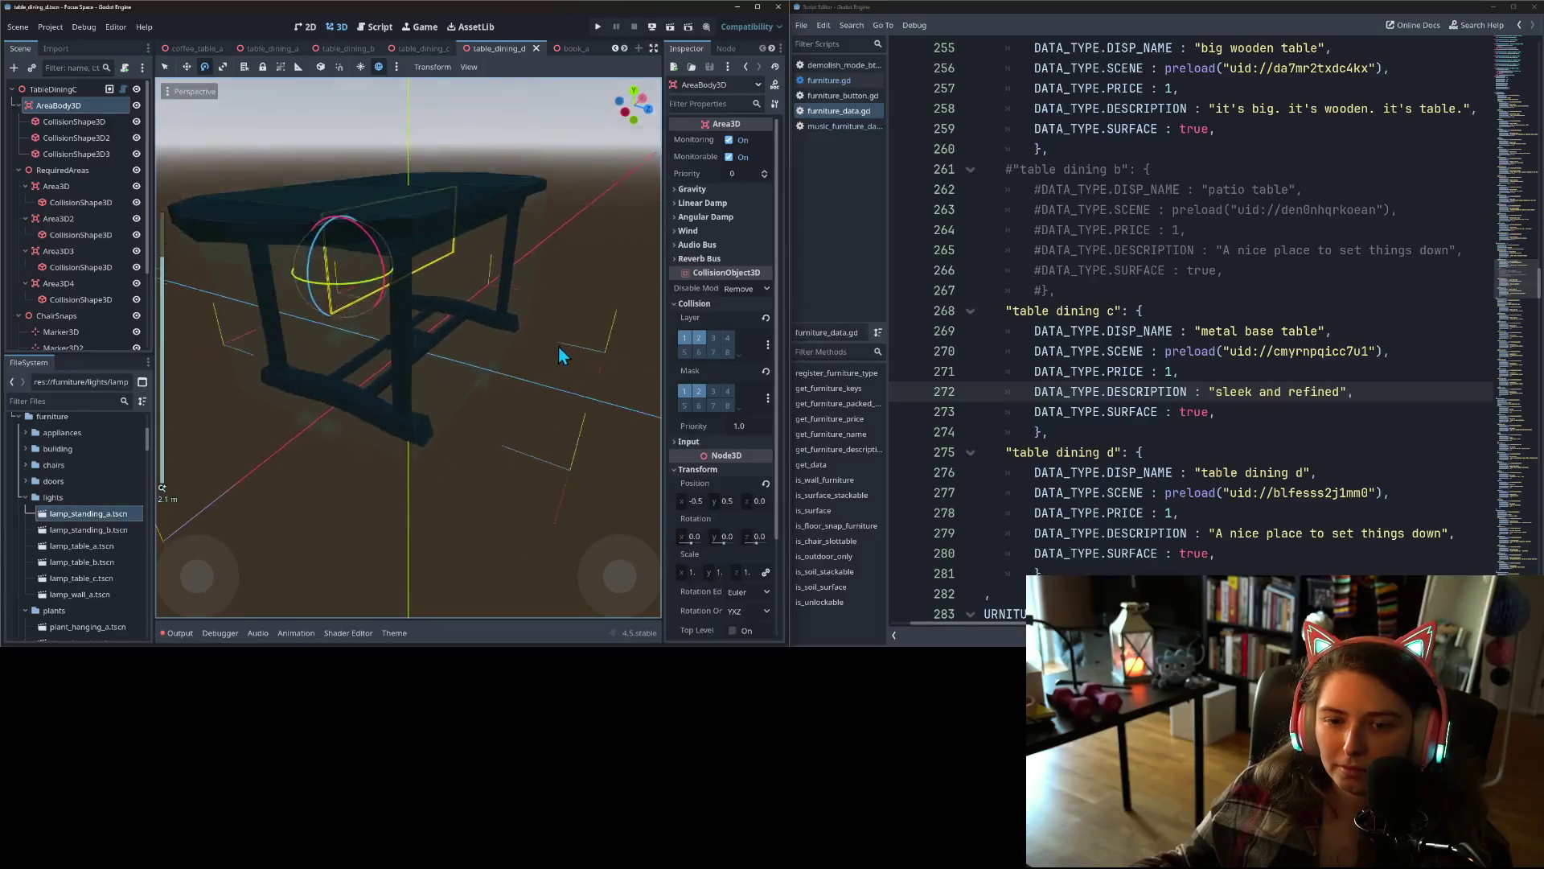
scroll(342, 438, down, 3)
scroll(431, 442, up, 2)
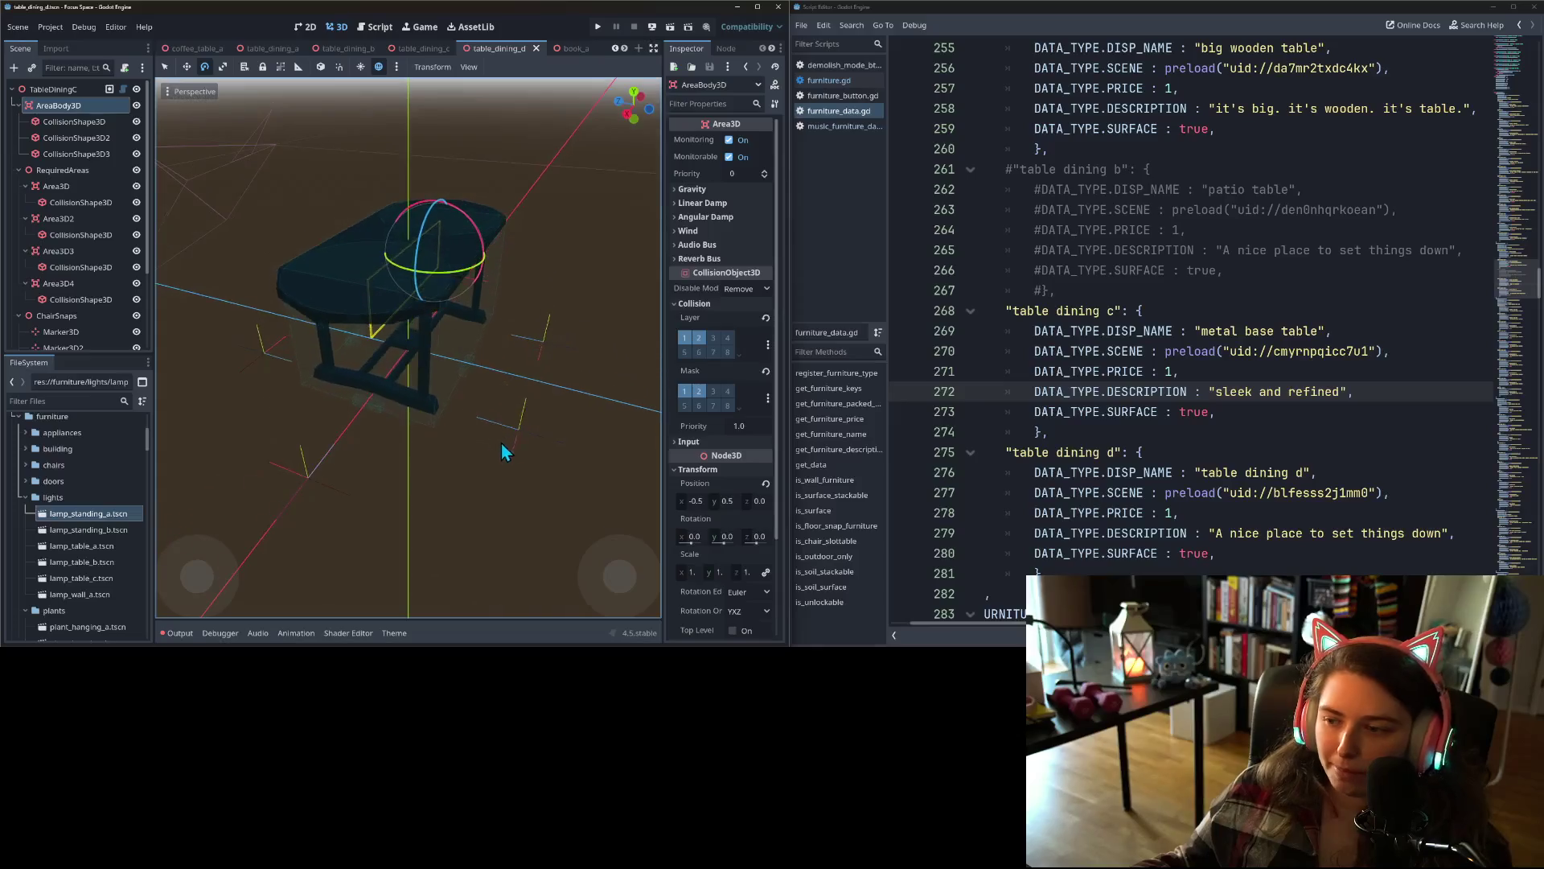
- Rename table dining d's display name to 'outdoor dining table'
click(1199, 455)
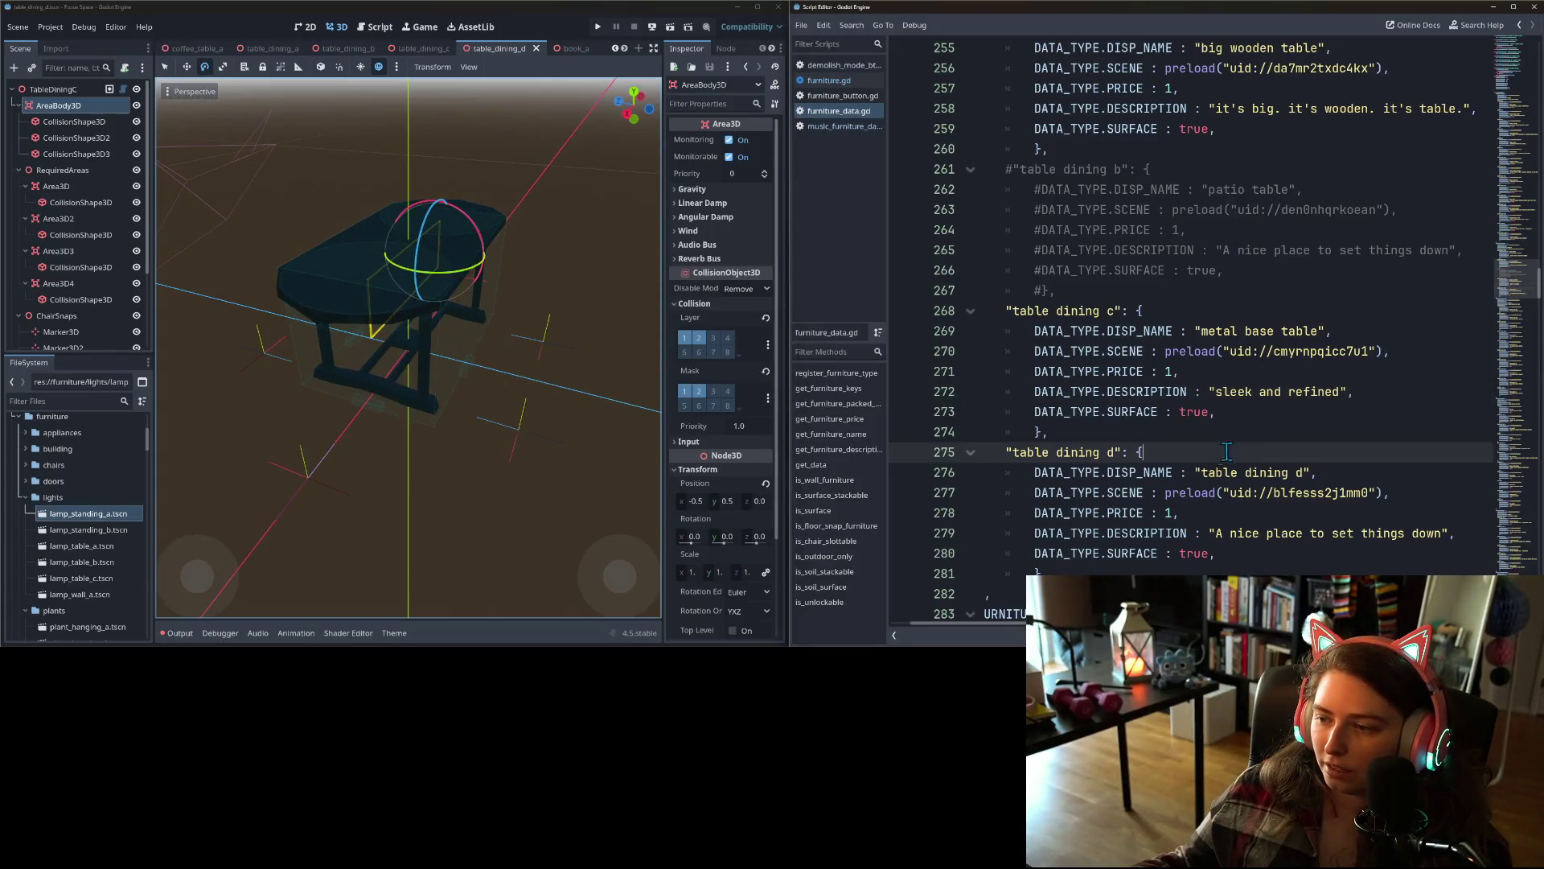
click(1213, 471)
drag(1203, 473, 1302, 473)
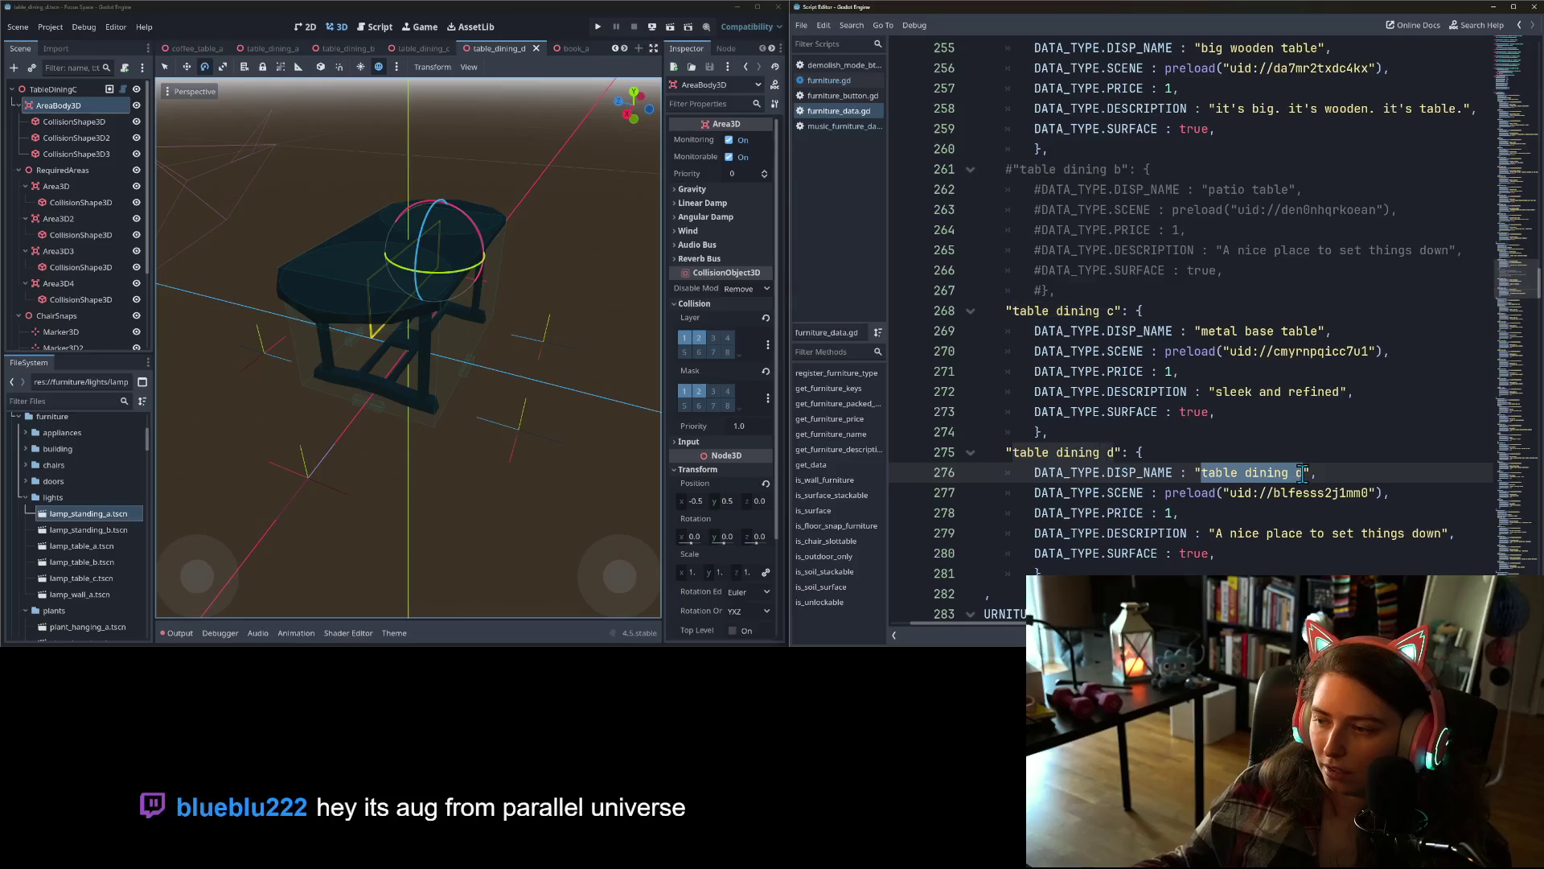
text(outdoor di)
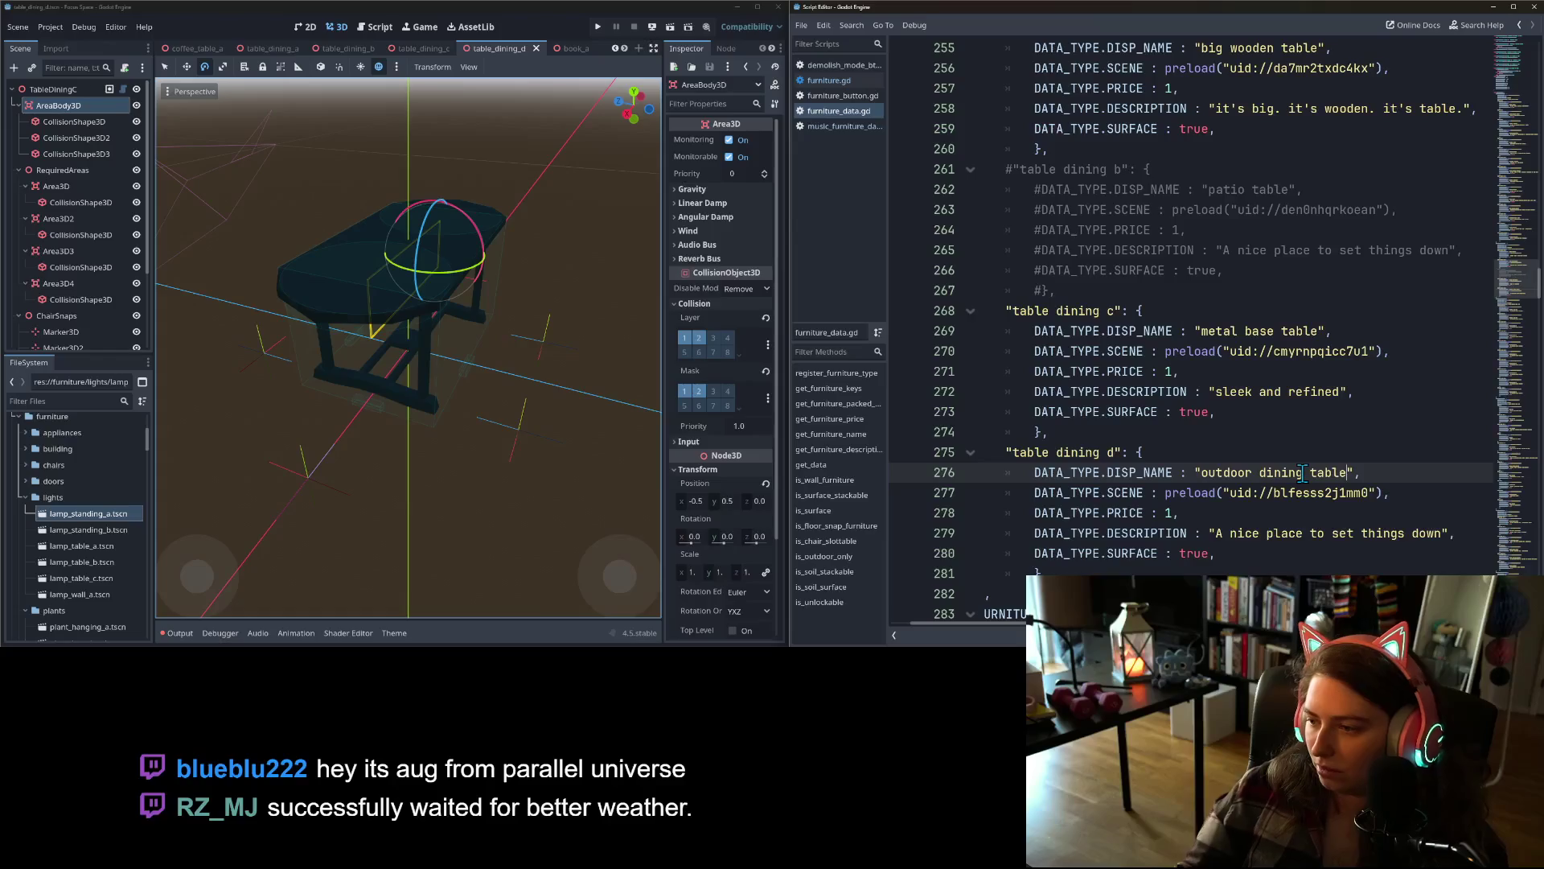
- Comment out the whole table dining d entry and save the script
drag(1082, 569, 1010, 454)
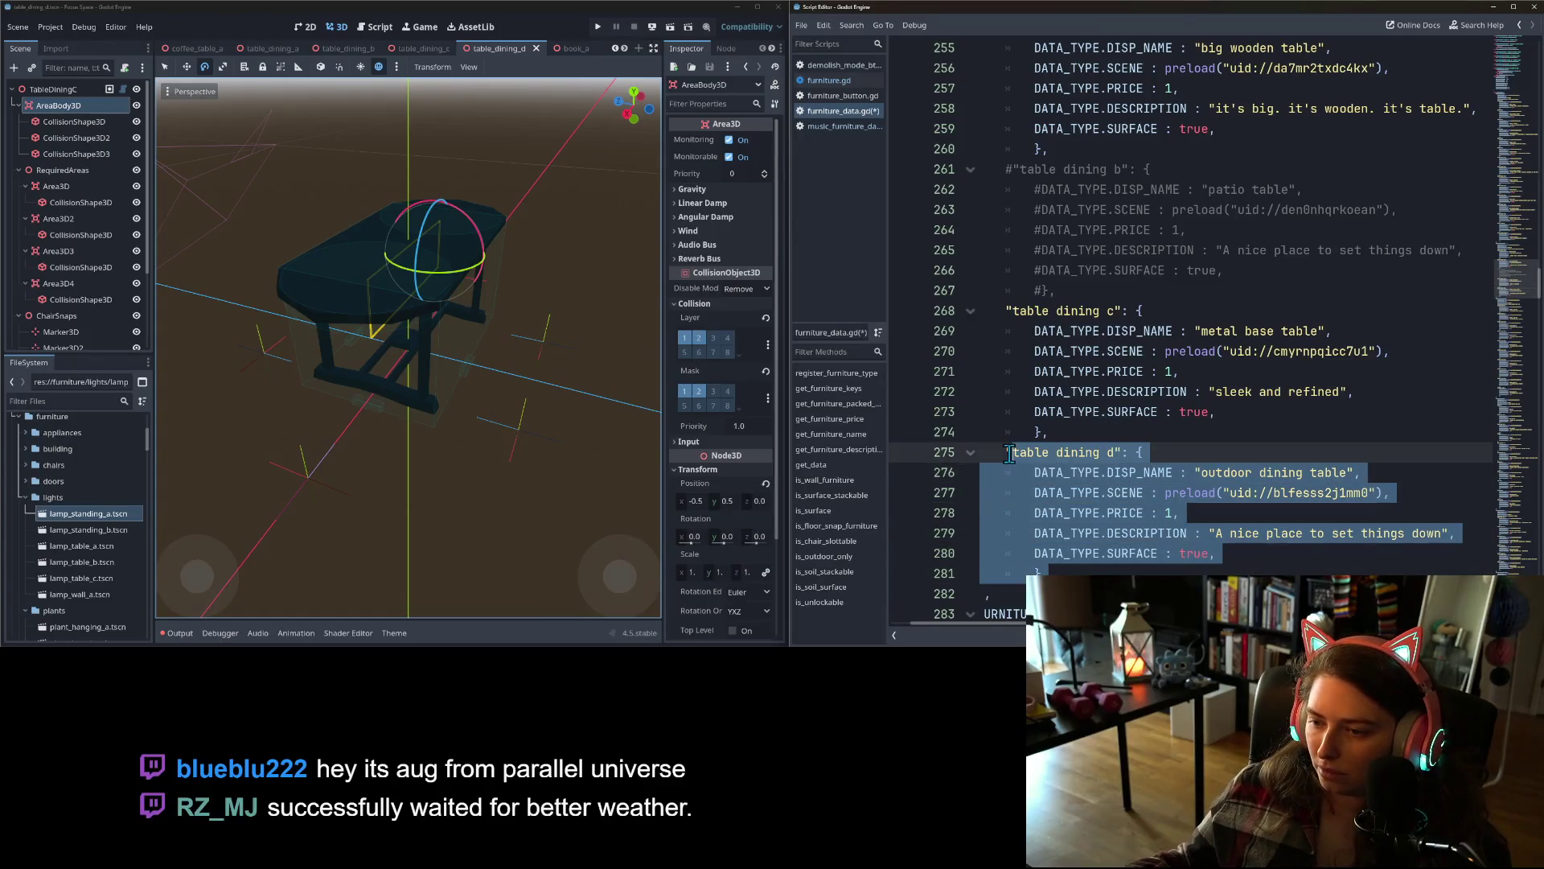
key(ctrl+k)
key(ctrl+s)
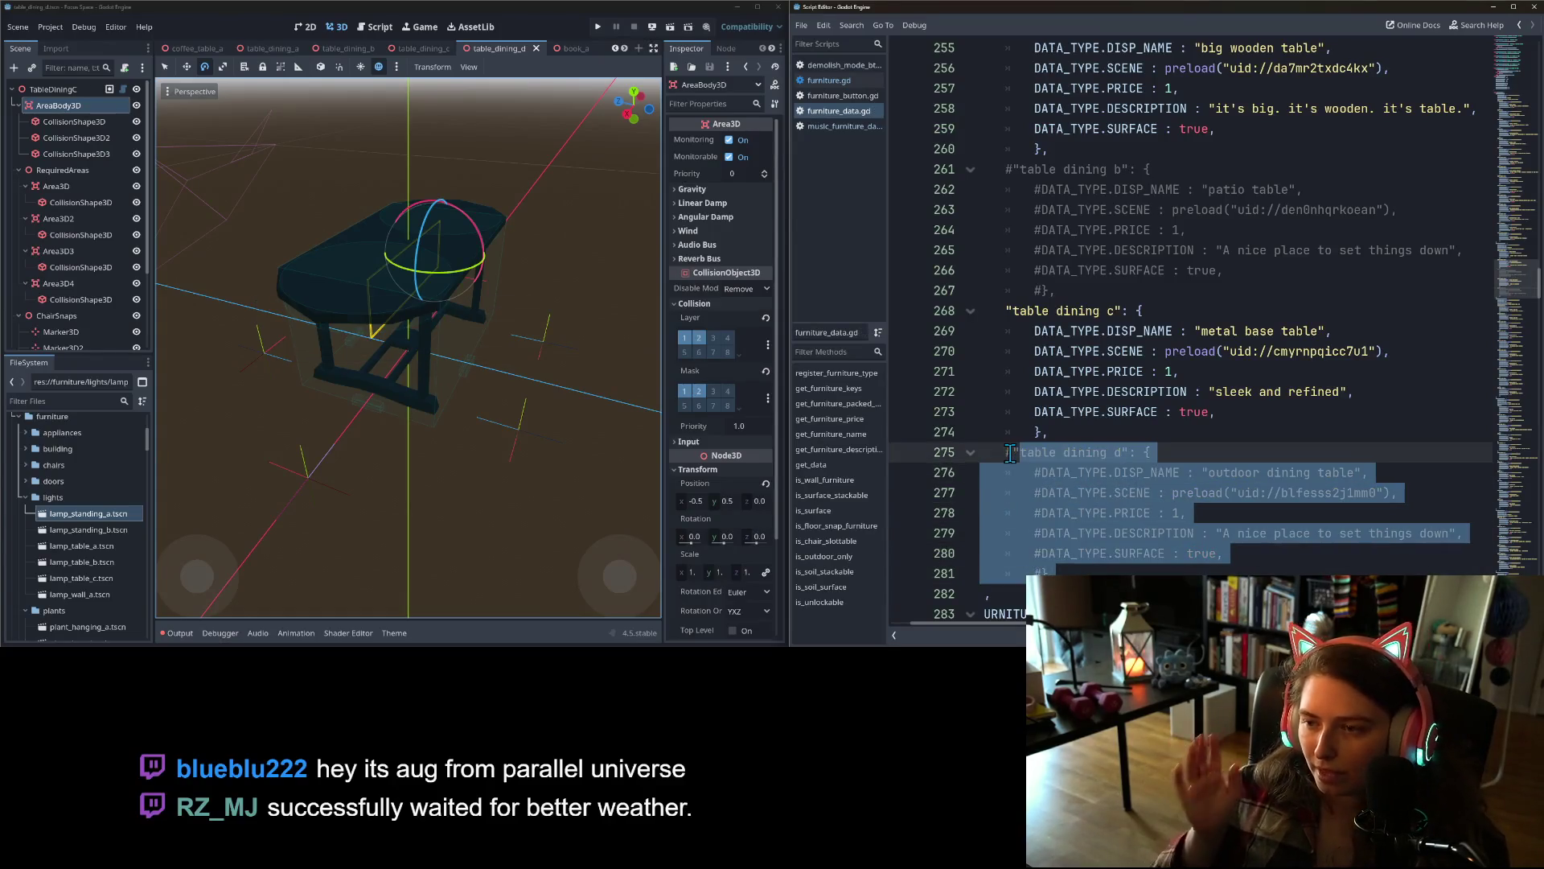
scroll(1046, 445, up, 14)
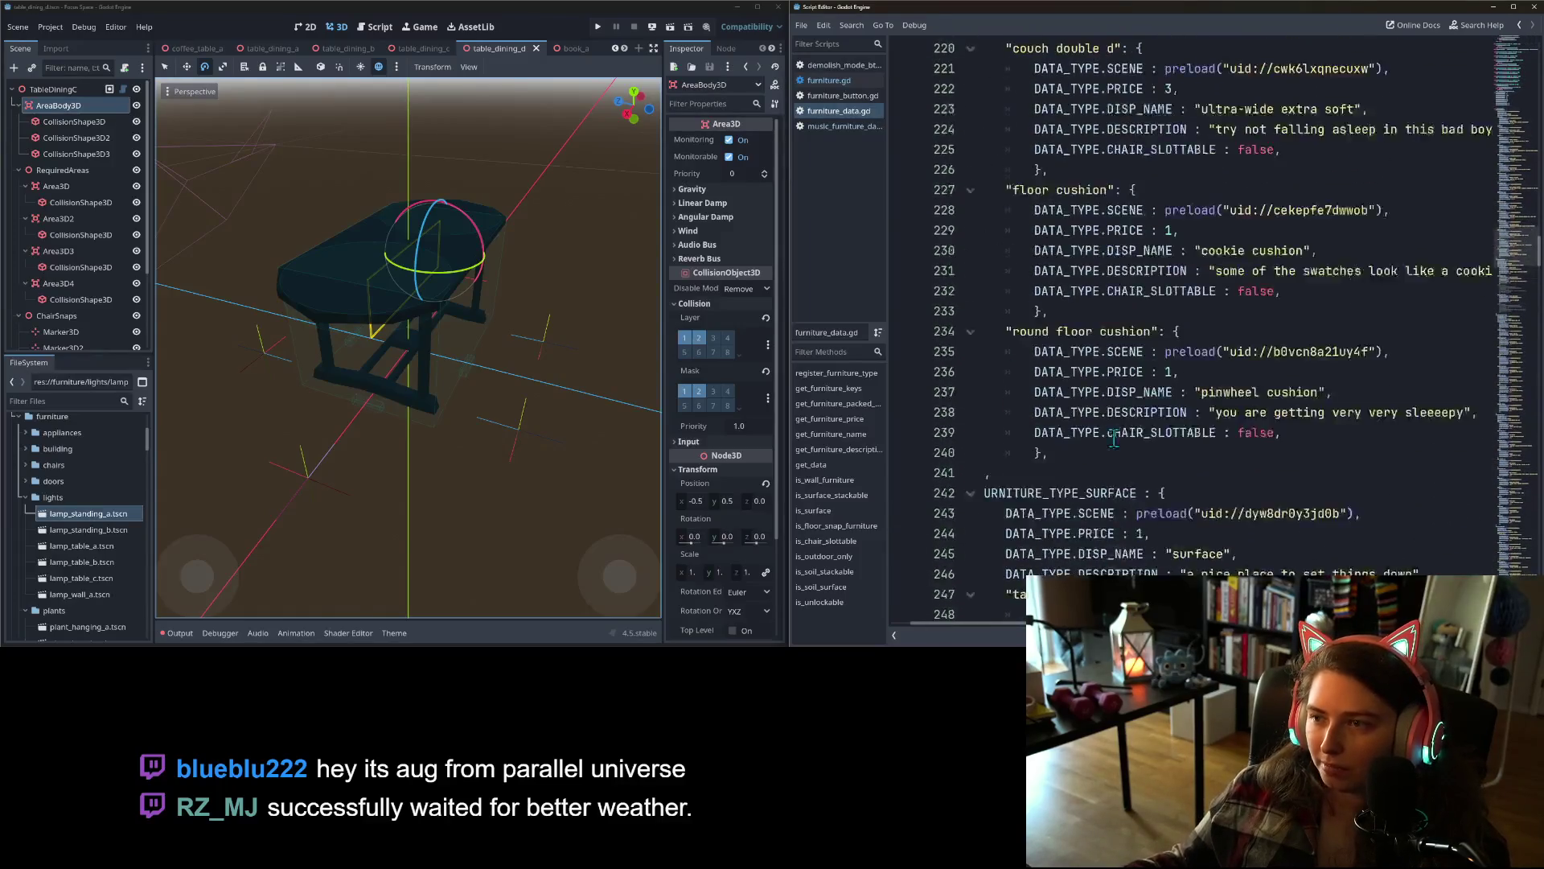
- Comment out the chair c and chair d entries
scroll(1115, 444, up, 10)
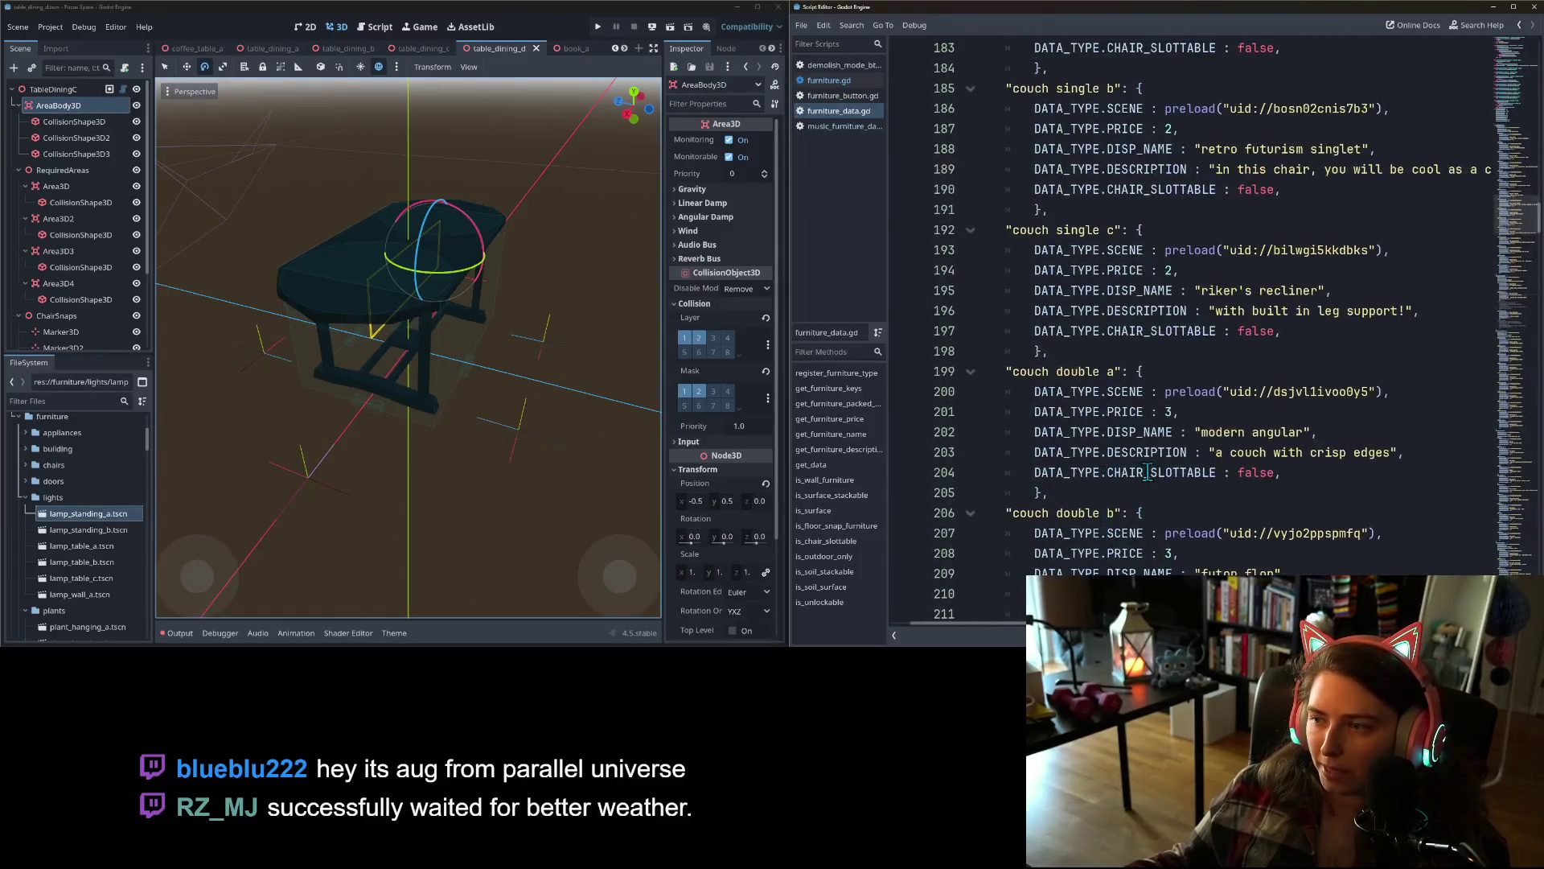
scroll(1134, 454, up, 11)
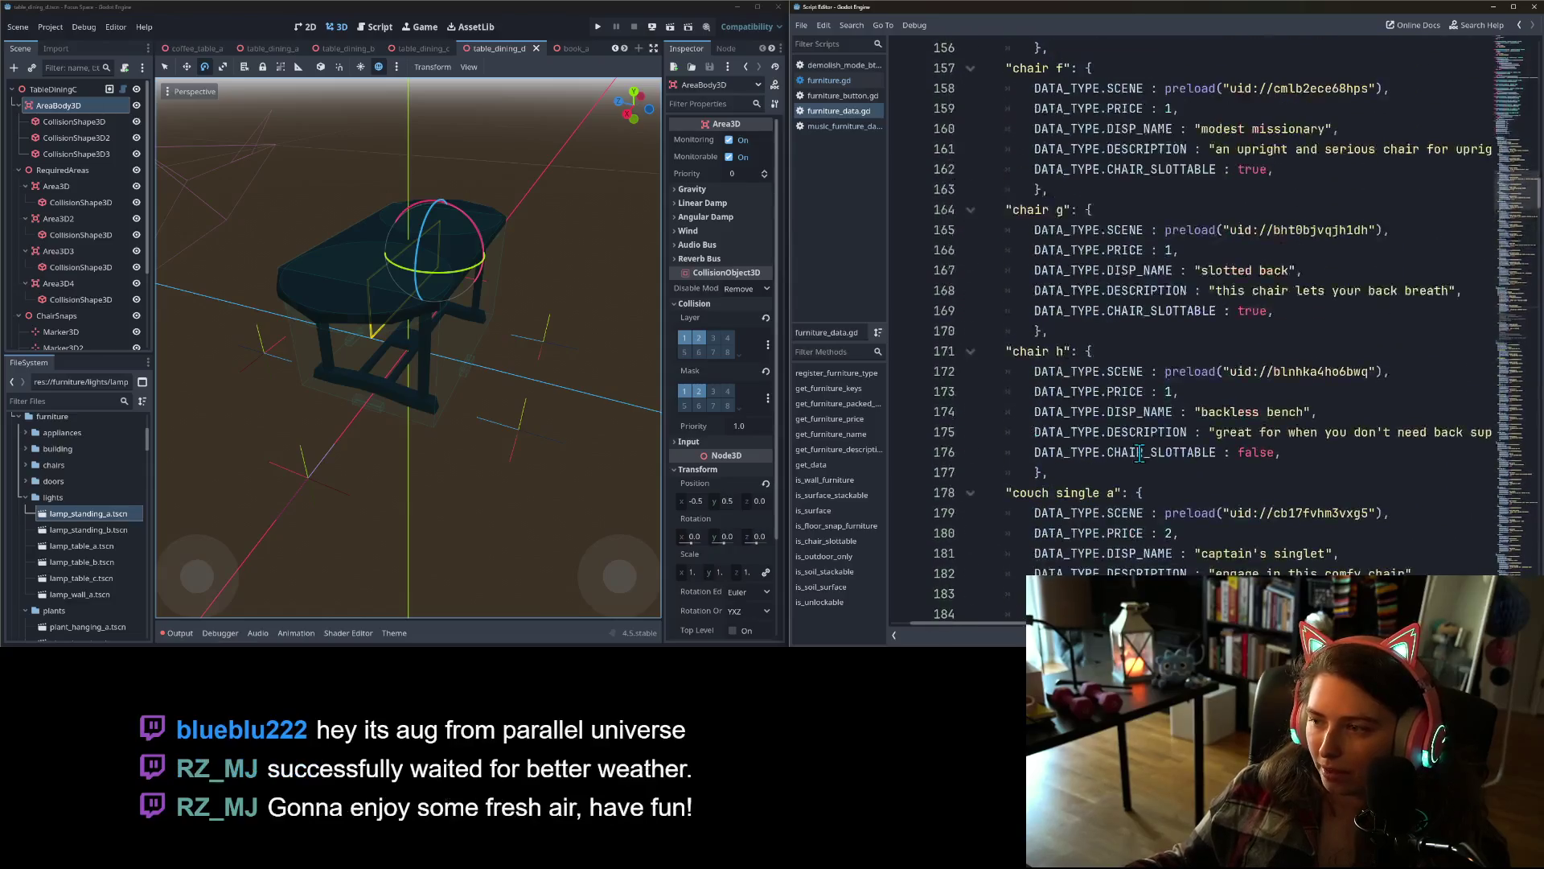
scroll(1140, 454, up, 5)
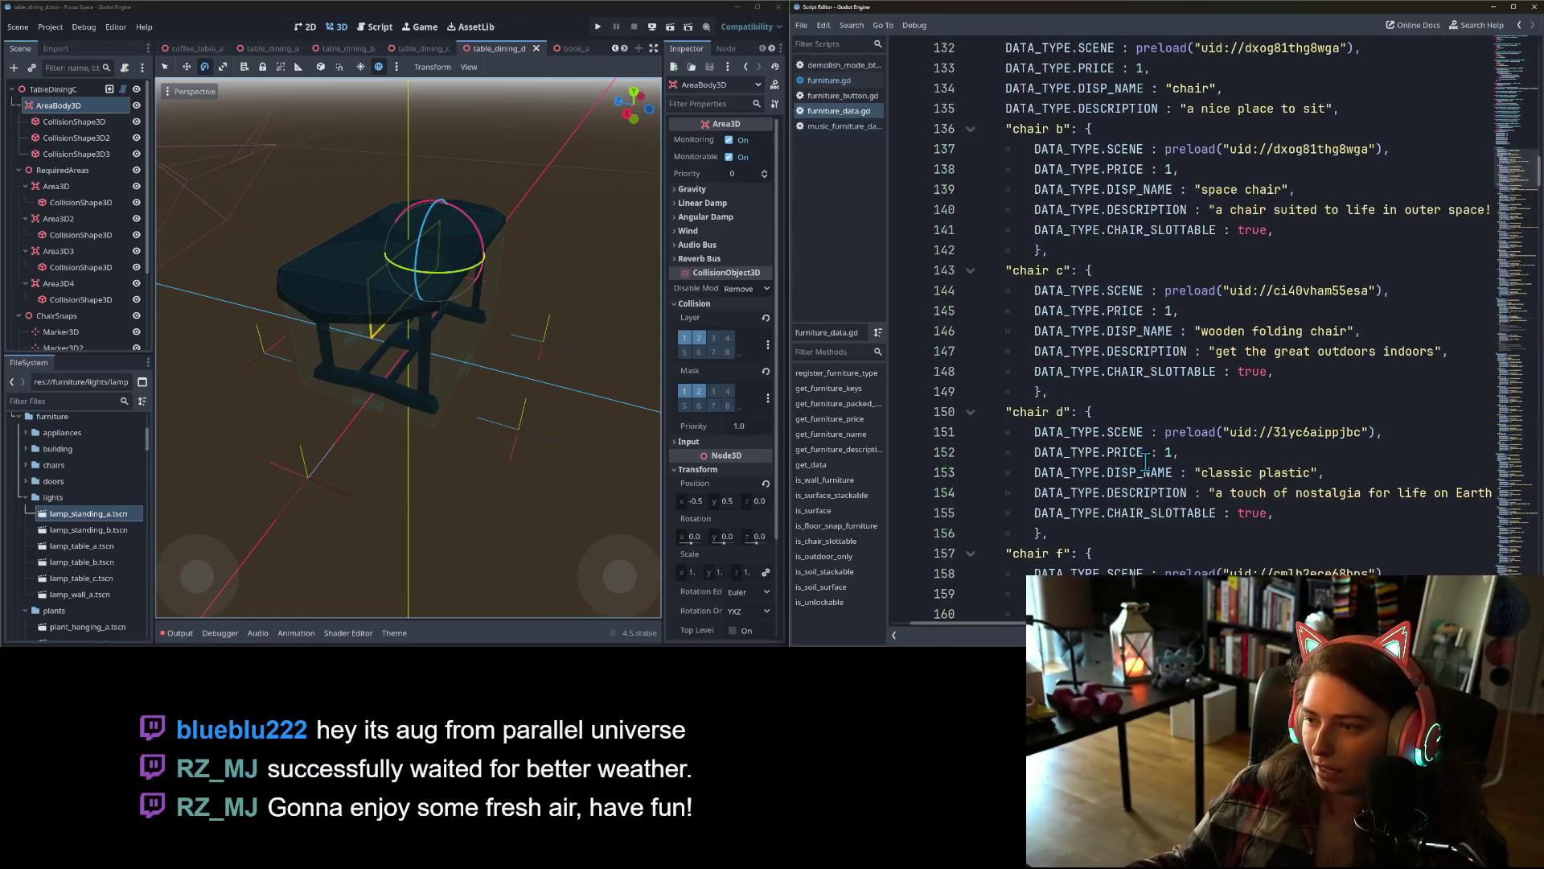
mouse_move(1056, 412)
mouse_down()
mouse_move(1009, 288)
mouse_move(1005, 154)
mouse_up()
key(ctrl+k)
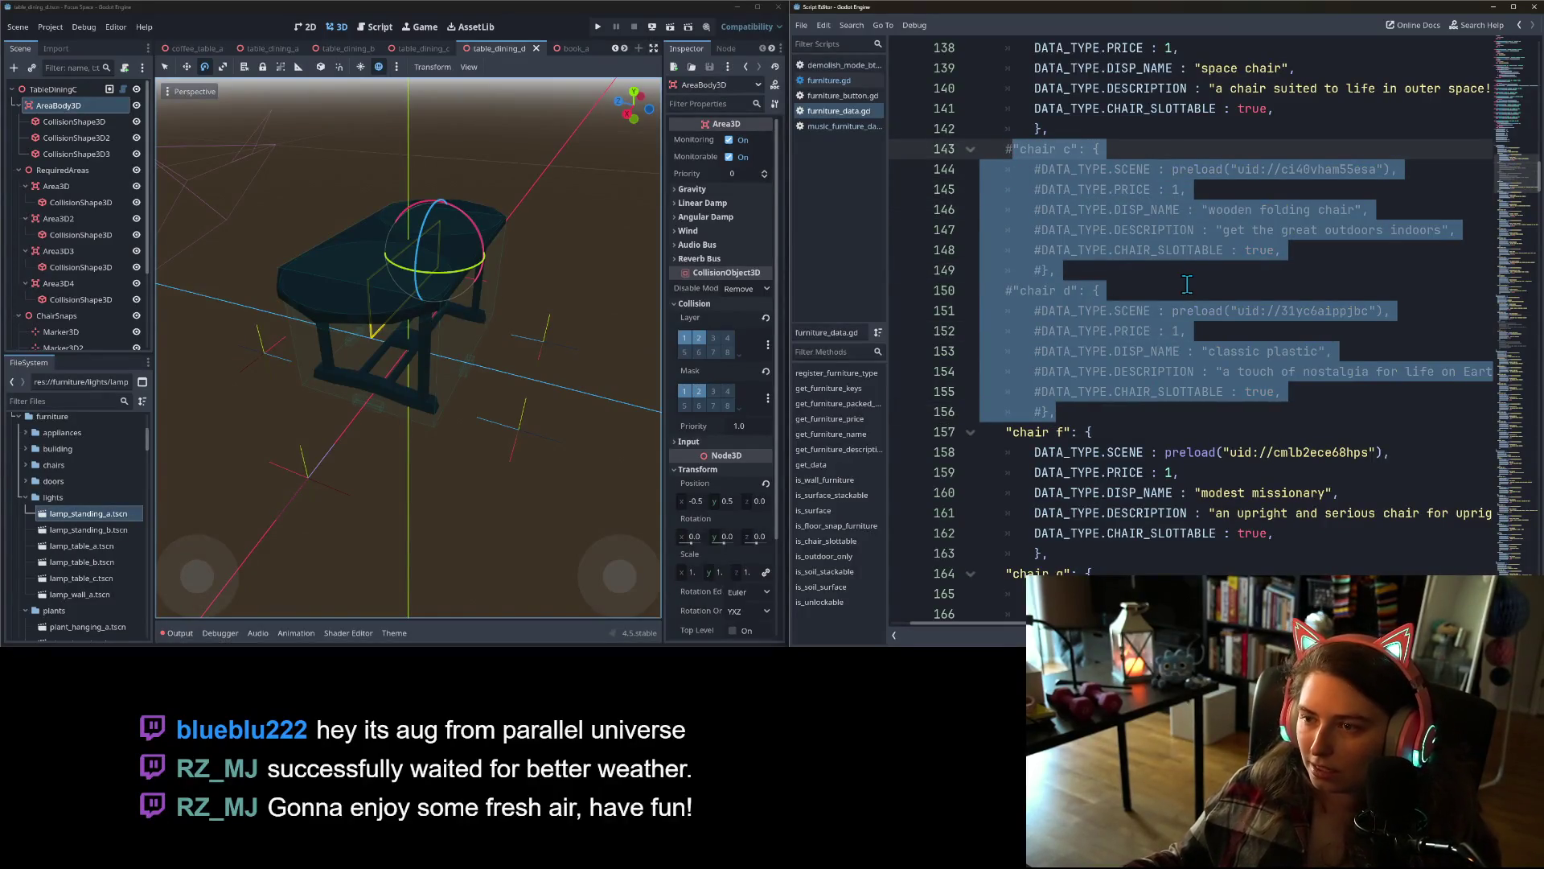
click(1187, 286)
- Comment out the chair g (slotted back) and chair h (backless bench) entries, lines 164–177
scroll(1189, 362, up, 3)
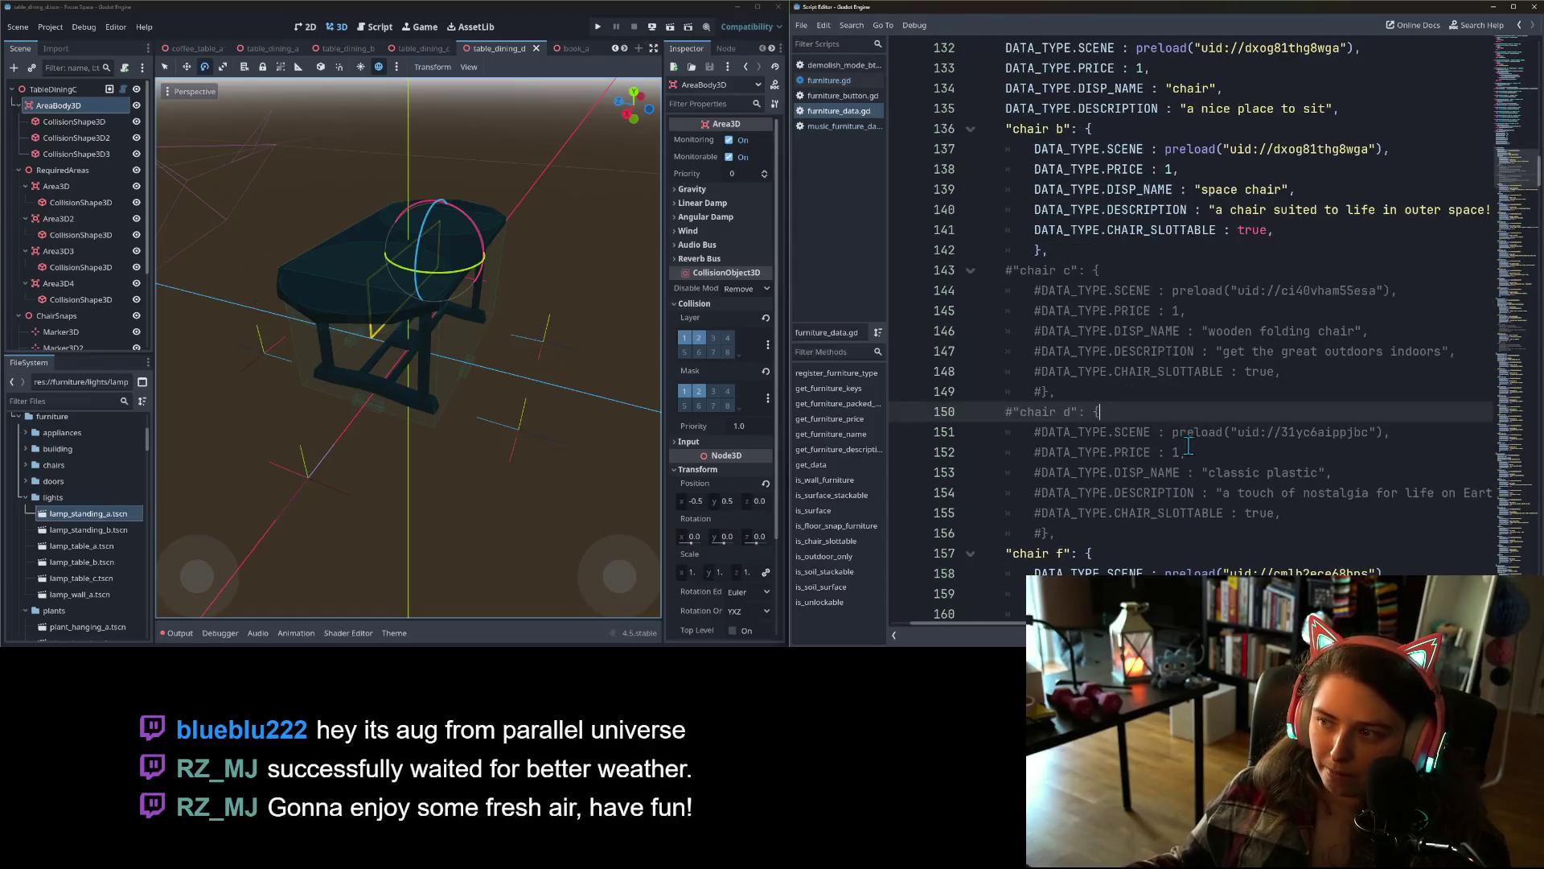
scroll(1191, 447, down, 4)
scroll(1187, 447, down, 3)
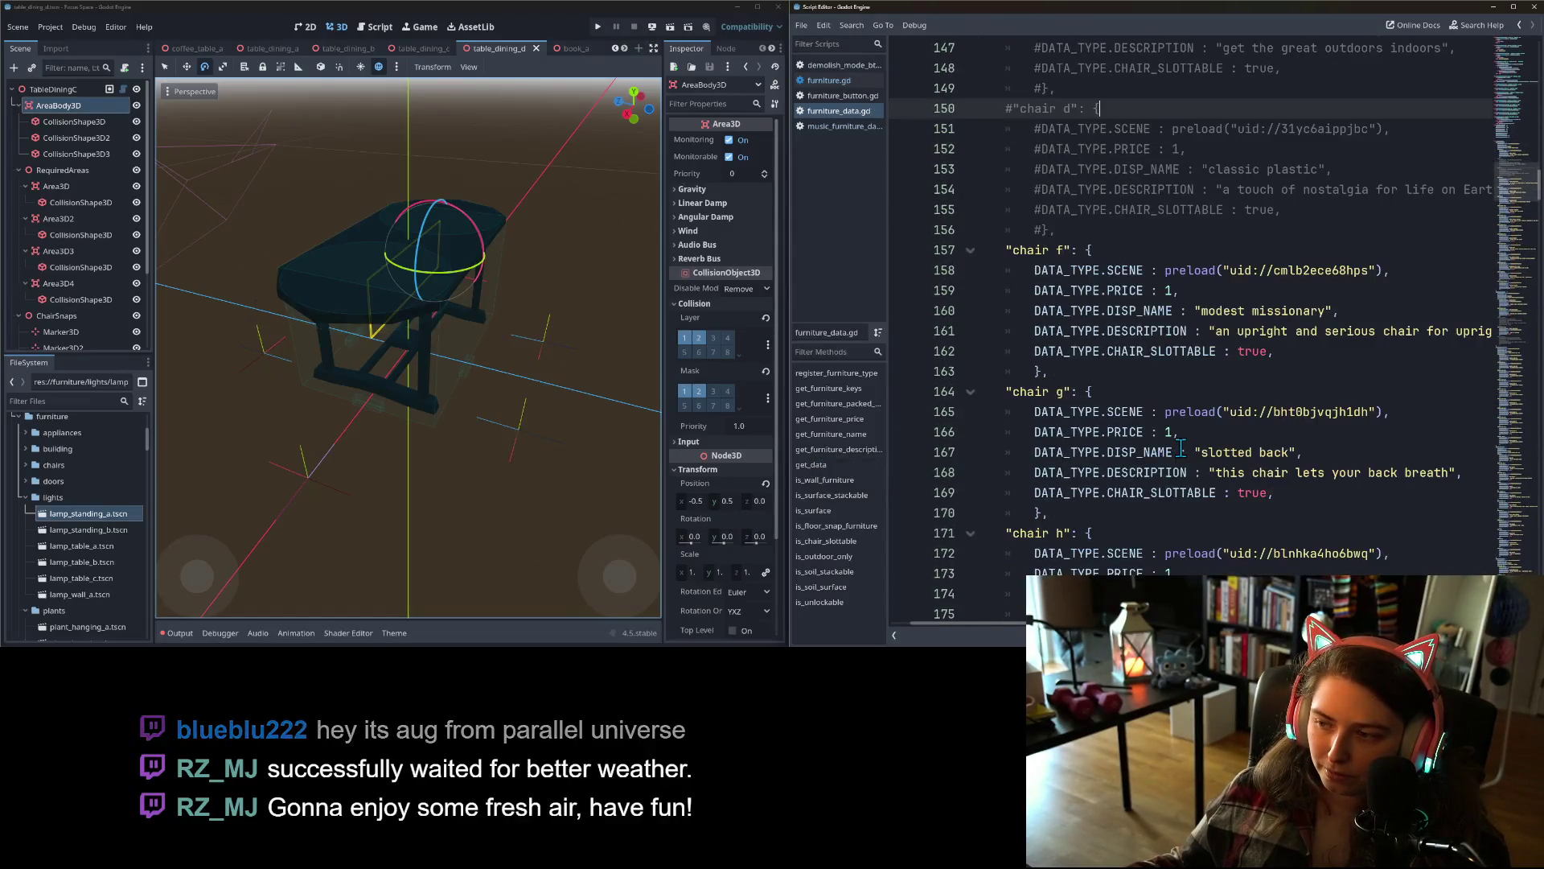
click(1181, 448)
click(1142, 291)
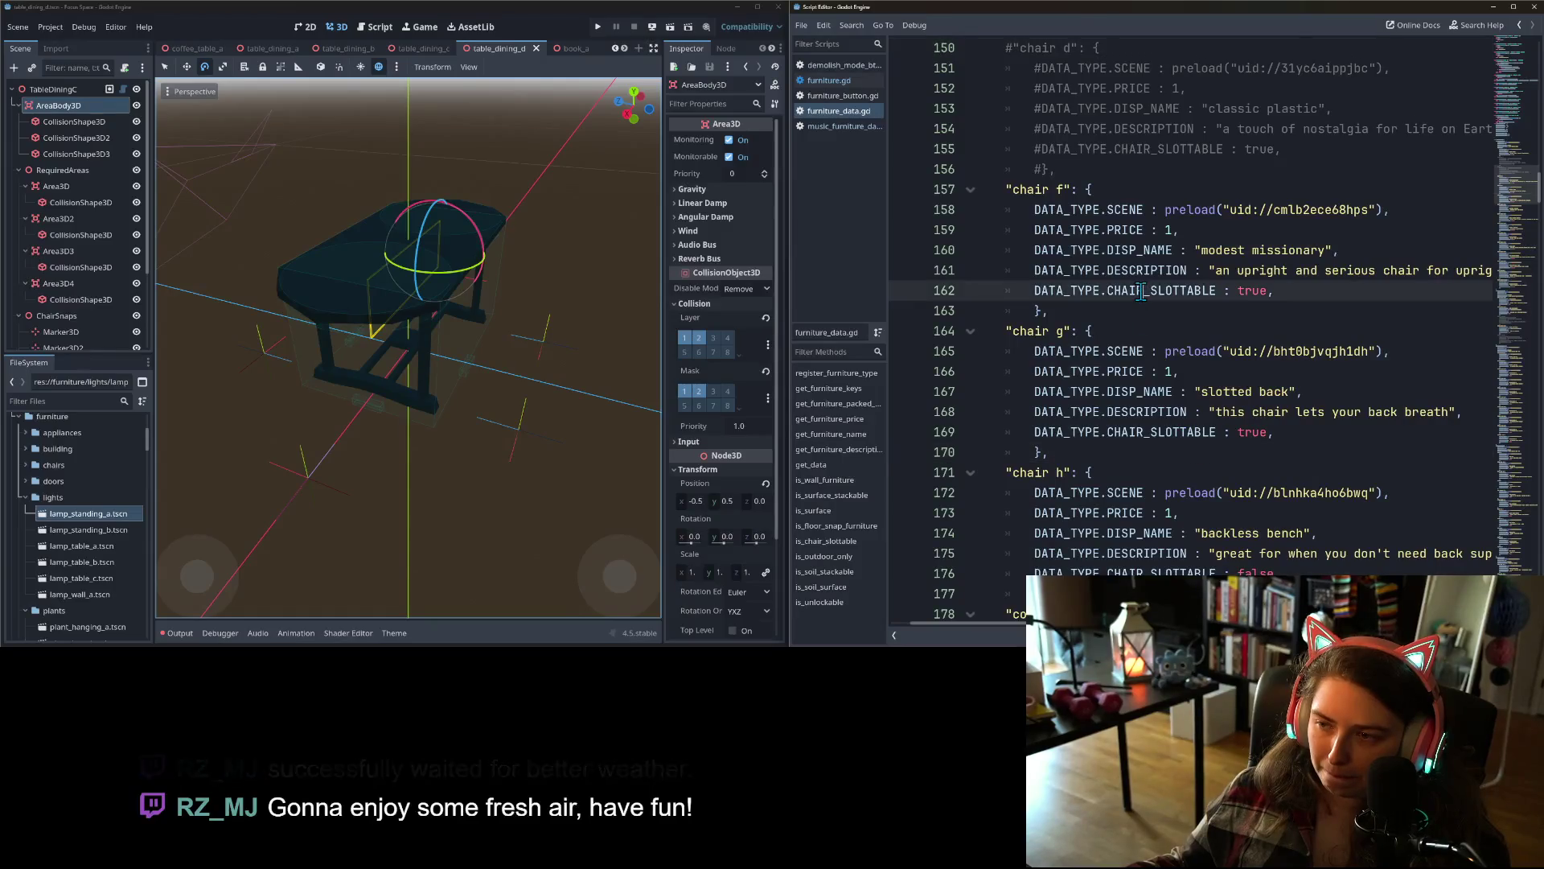
click(1143, 432)
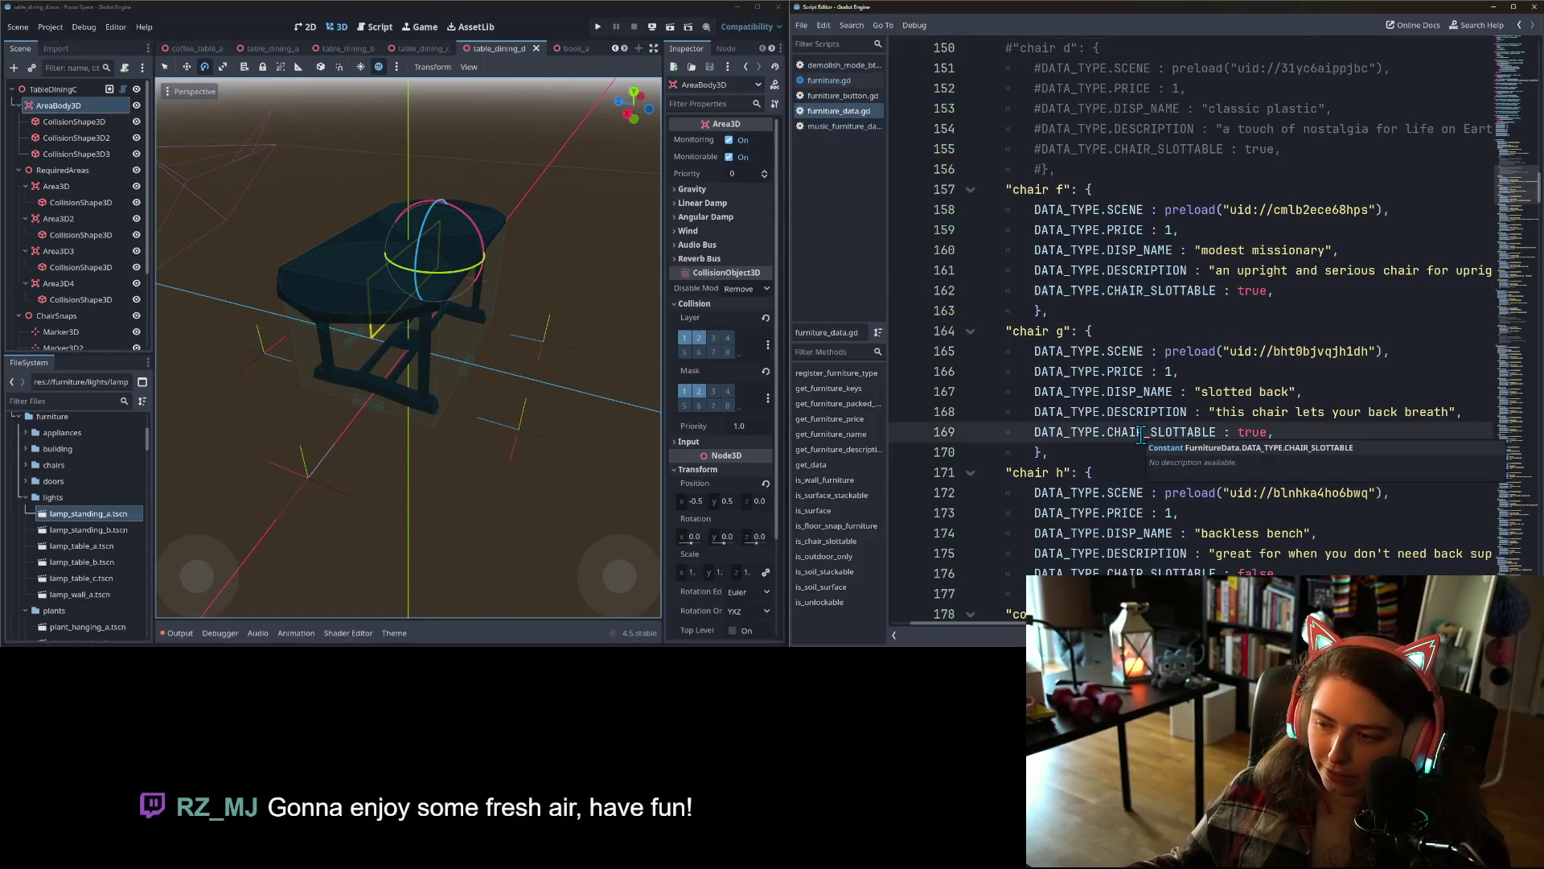
scroll(1143, 432, down, 1)
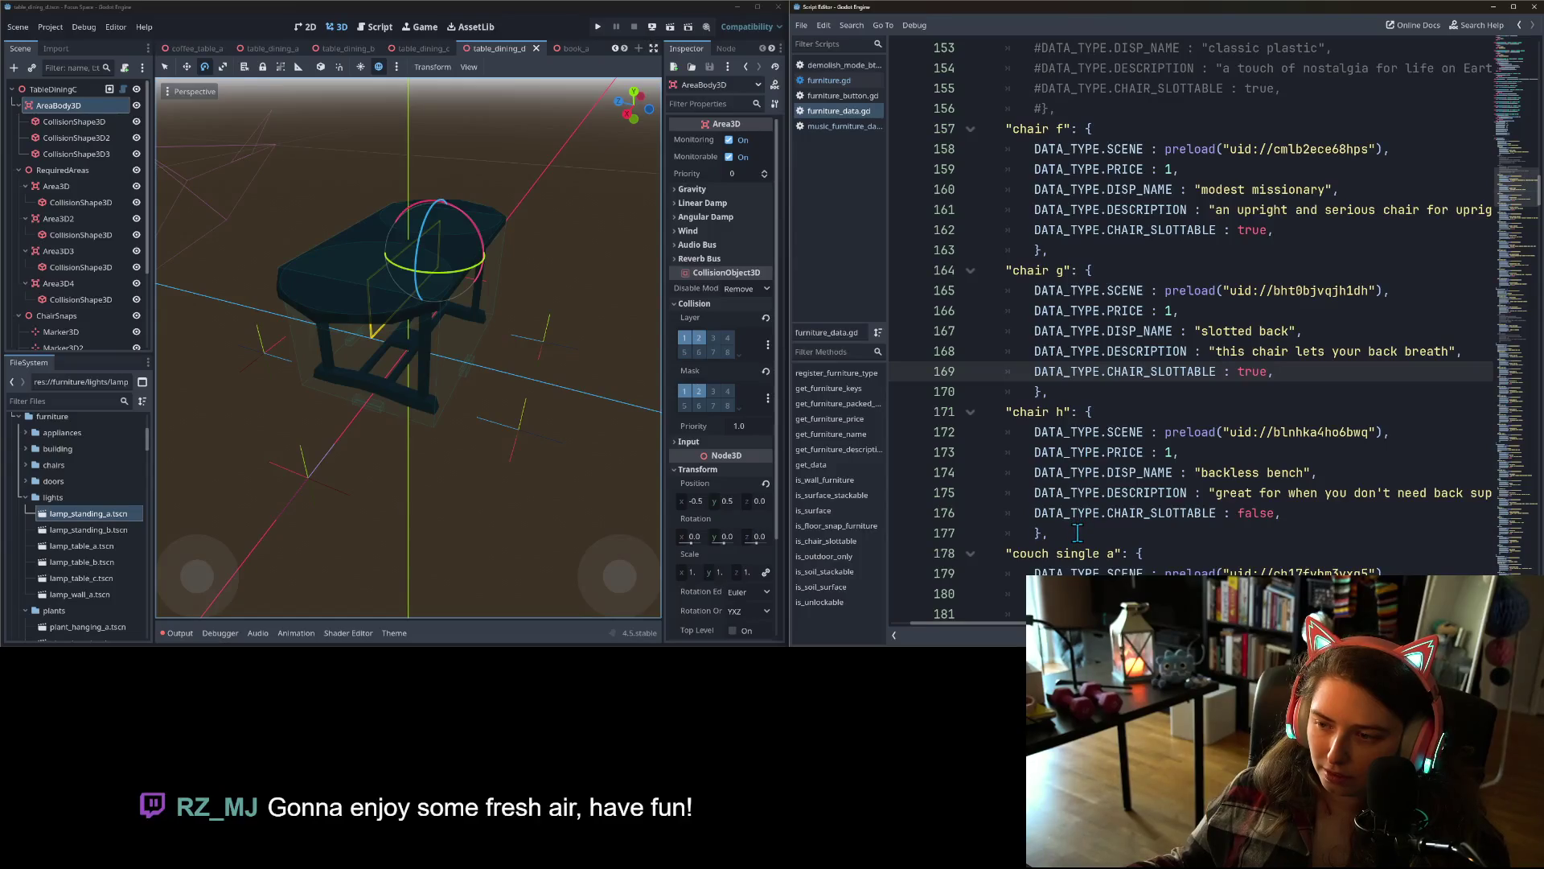
drag(1076, 535, 1005, 270)
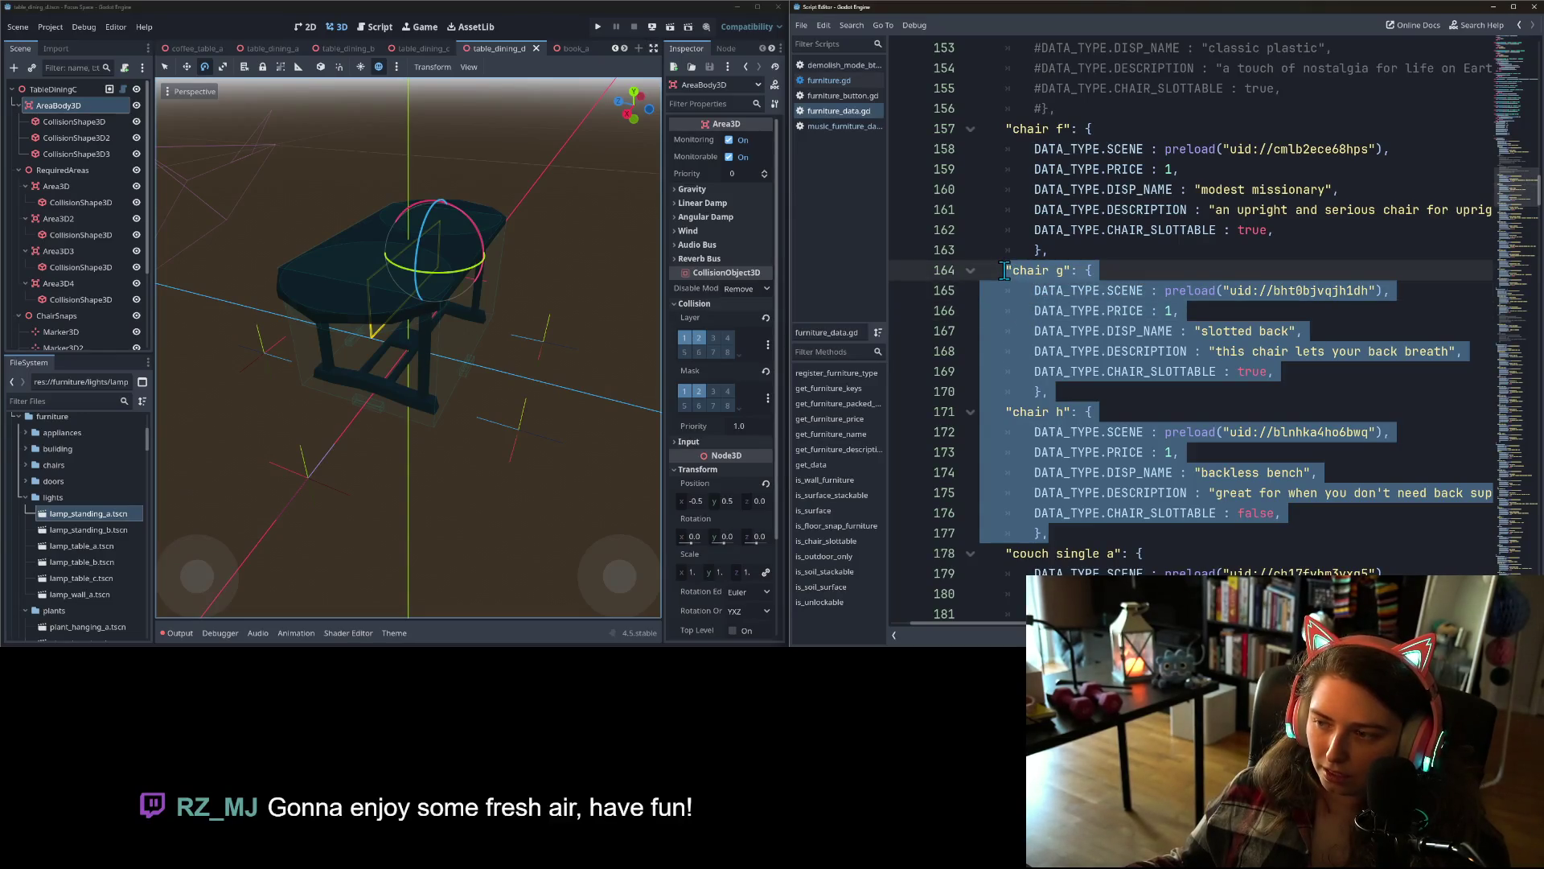
scroll(1113, 521, down, 4)
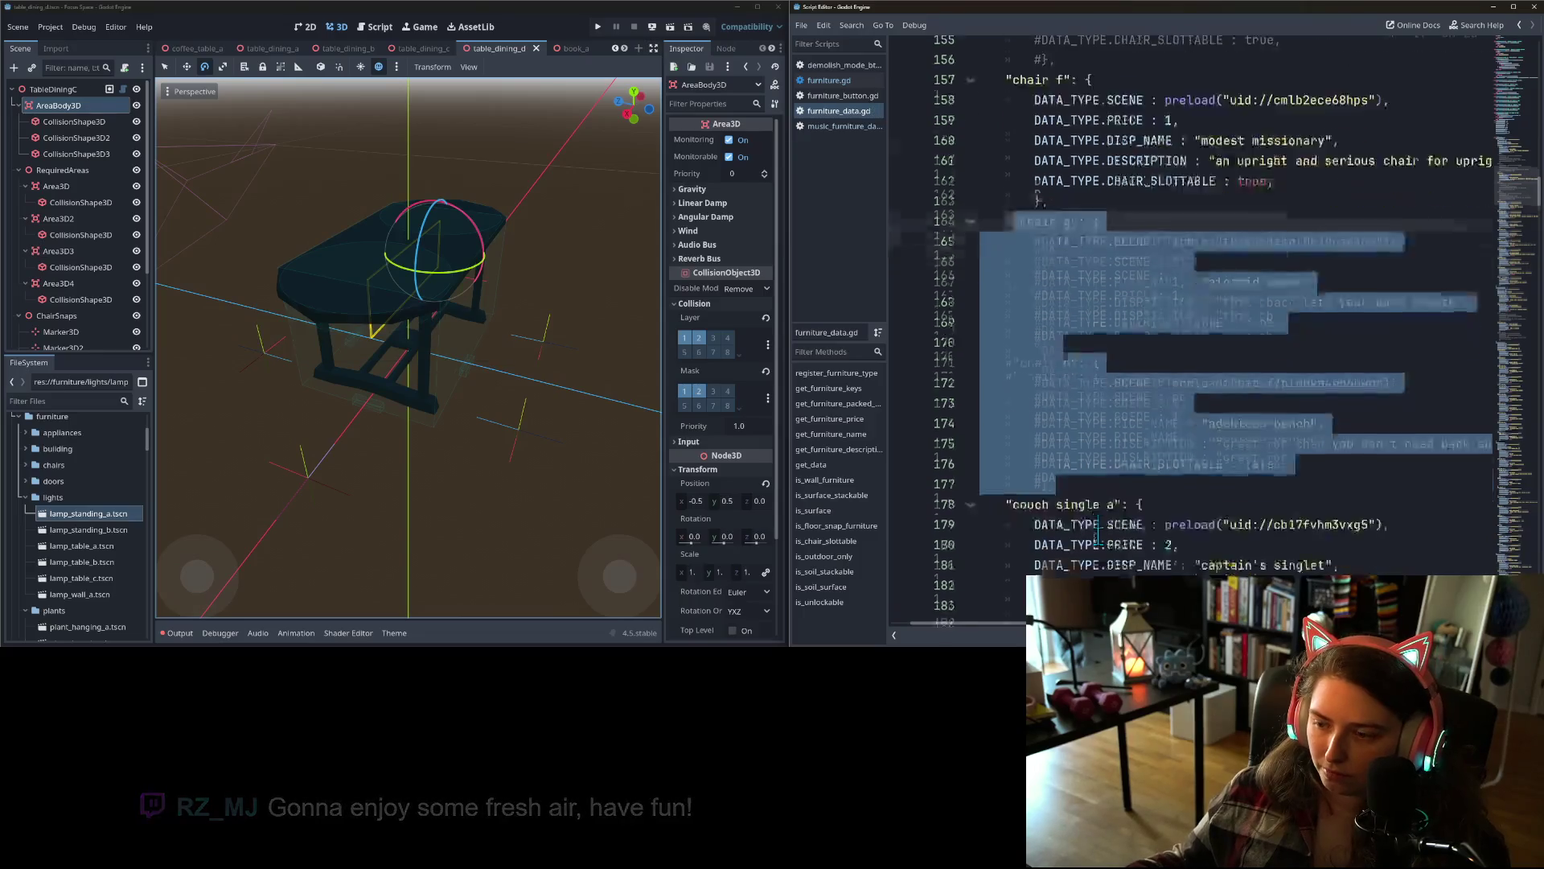
key(ctrl+k)
click(1104, 475)
scroll(1100, 483, down, 3)
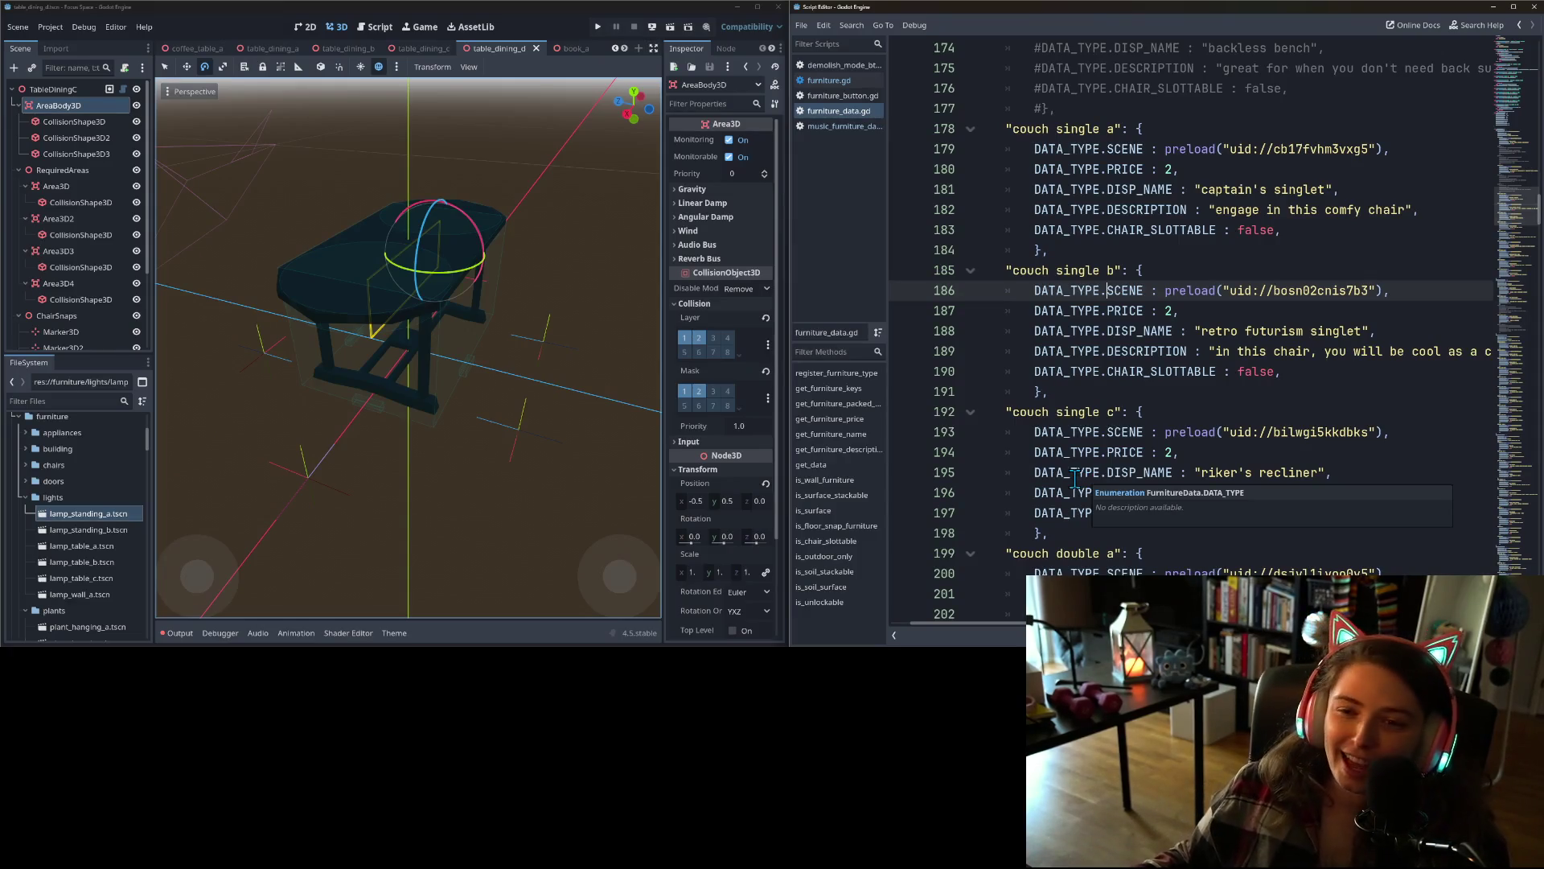
- Scroll the scene tabs right and open wall_art_a, the framed portrait
scroll(1130, 520, down, 9)
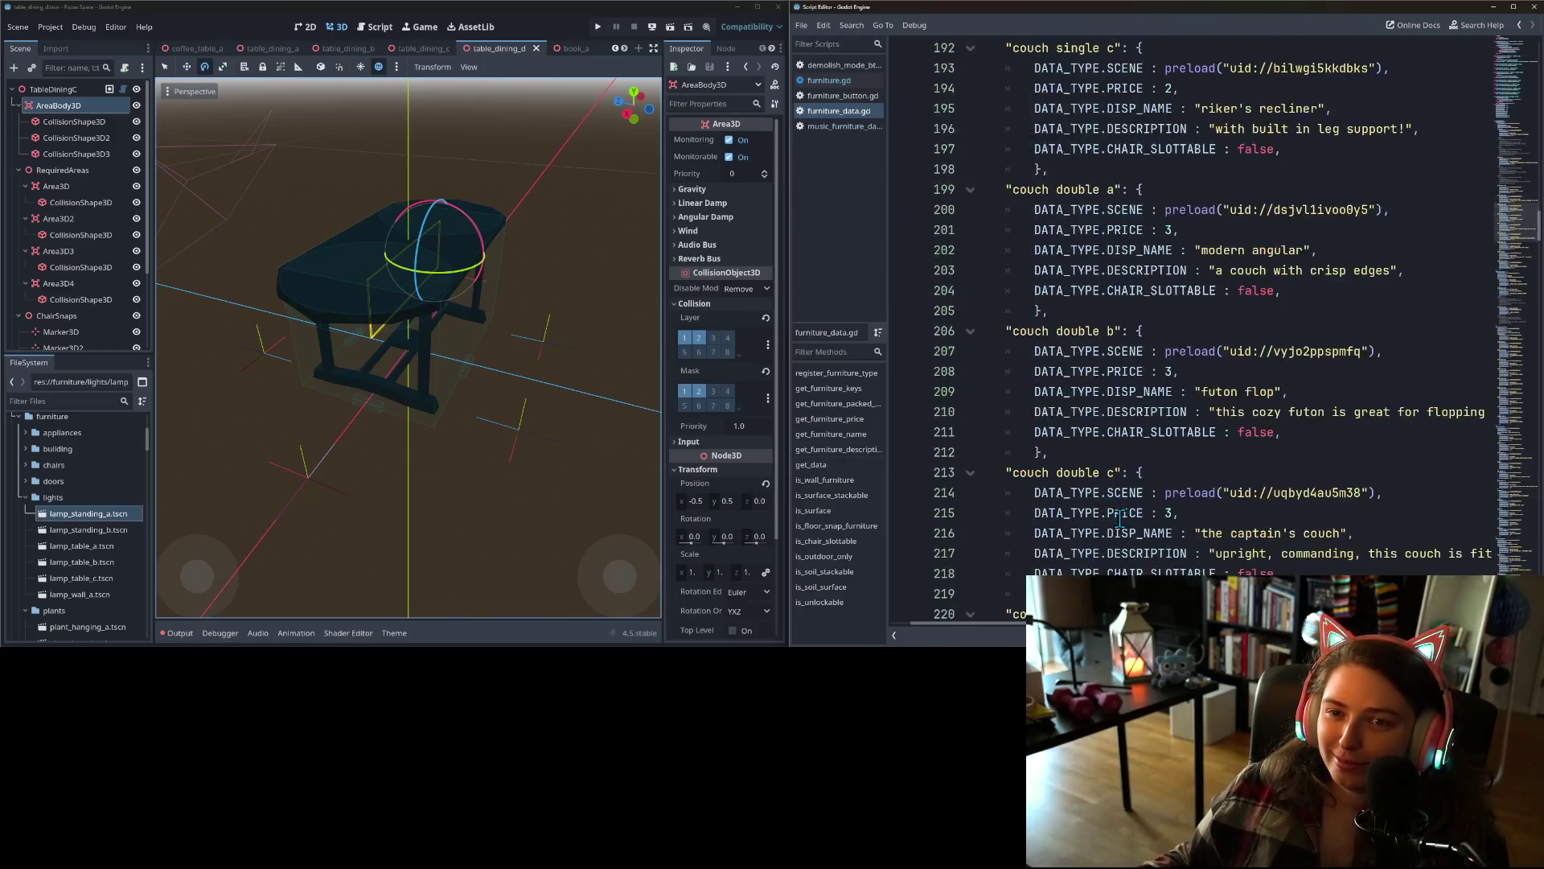
scroll(1139, 530, down, 15)
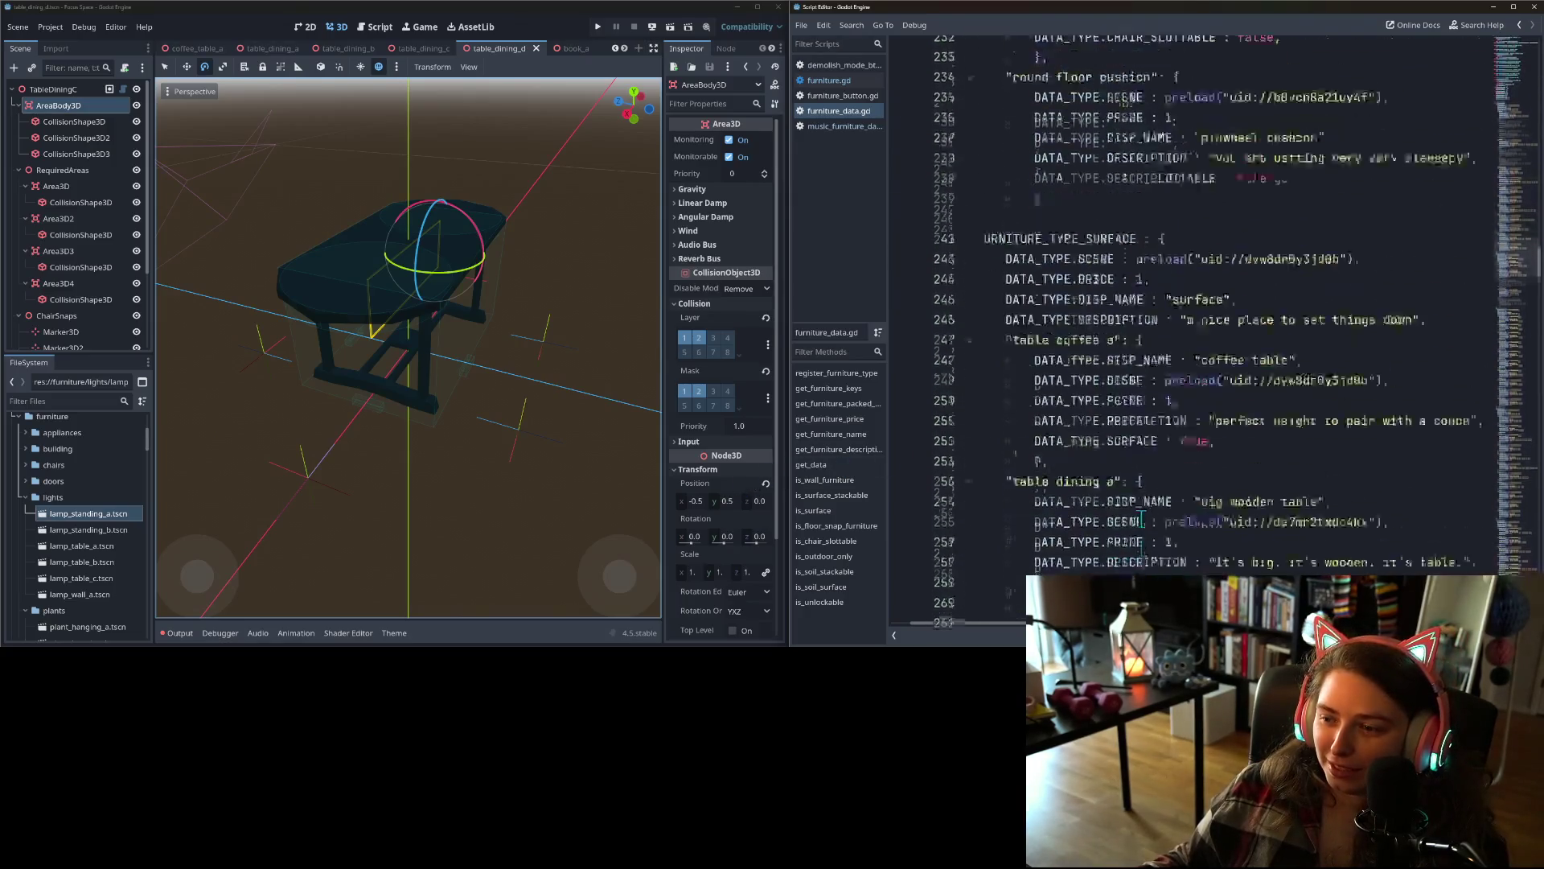
click(624, 49)
click(625, 49)
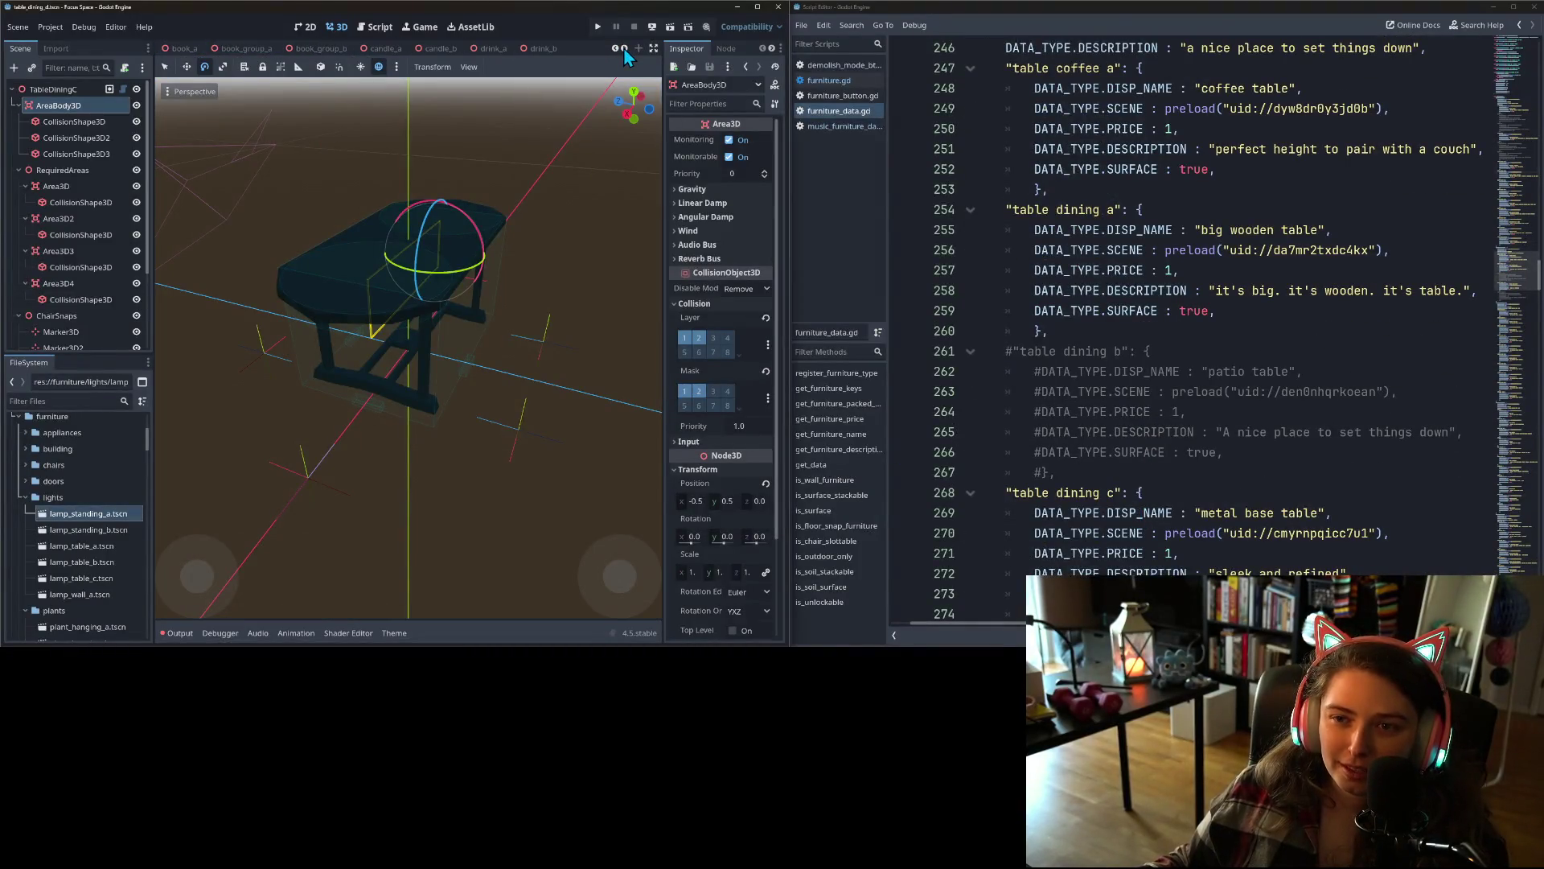
click(624, 49)
click(624, 49)
click(624, 49)
click(624, 49)
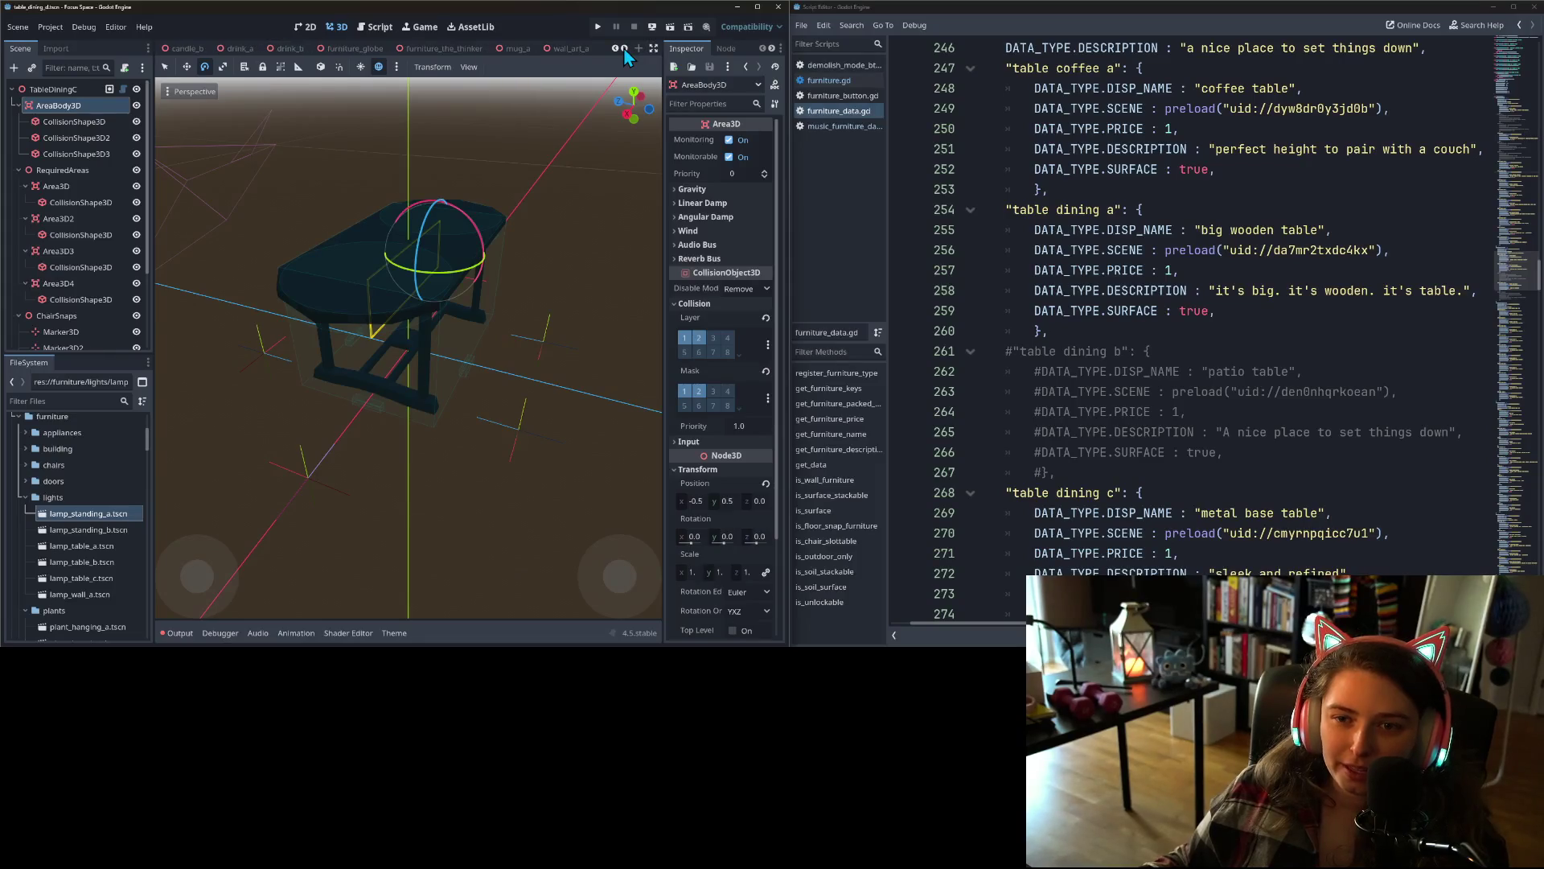
click(624, 49)
click(624, 49)
click(624, 49)
click(425, 50)
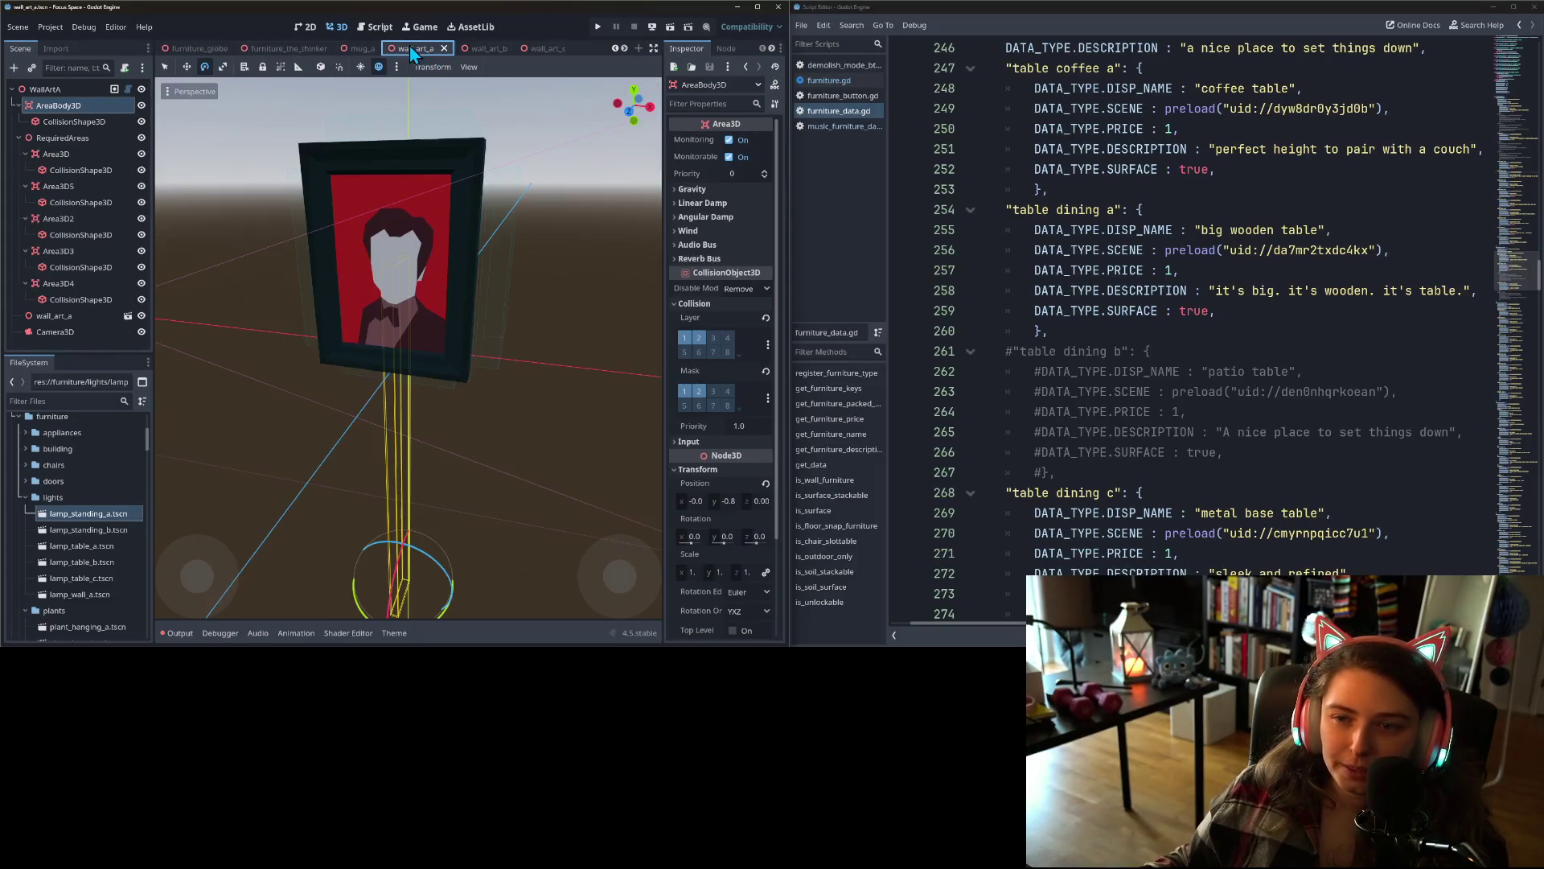
- Rename wall art a to 'man in suit' with description 'a refined gentleman'
click(1517, 369)
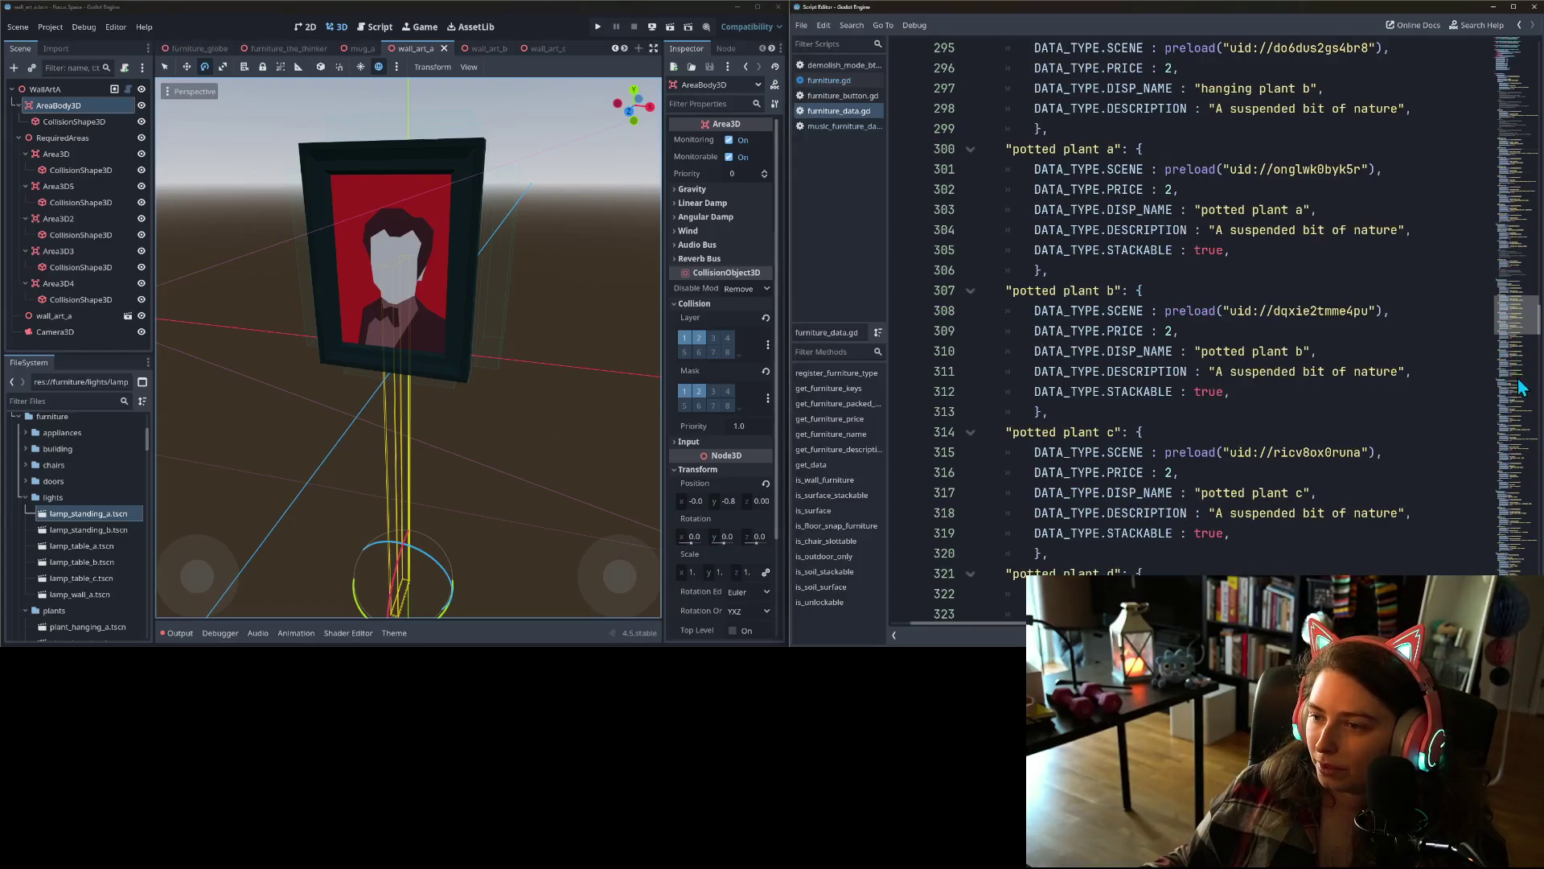
click(1516, 348)
drag(1516, 348, 1512, 506)
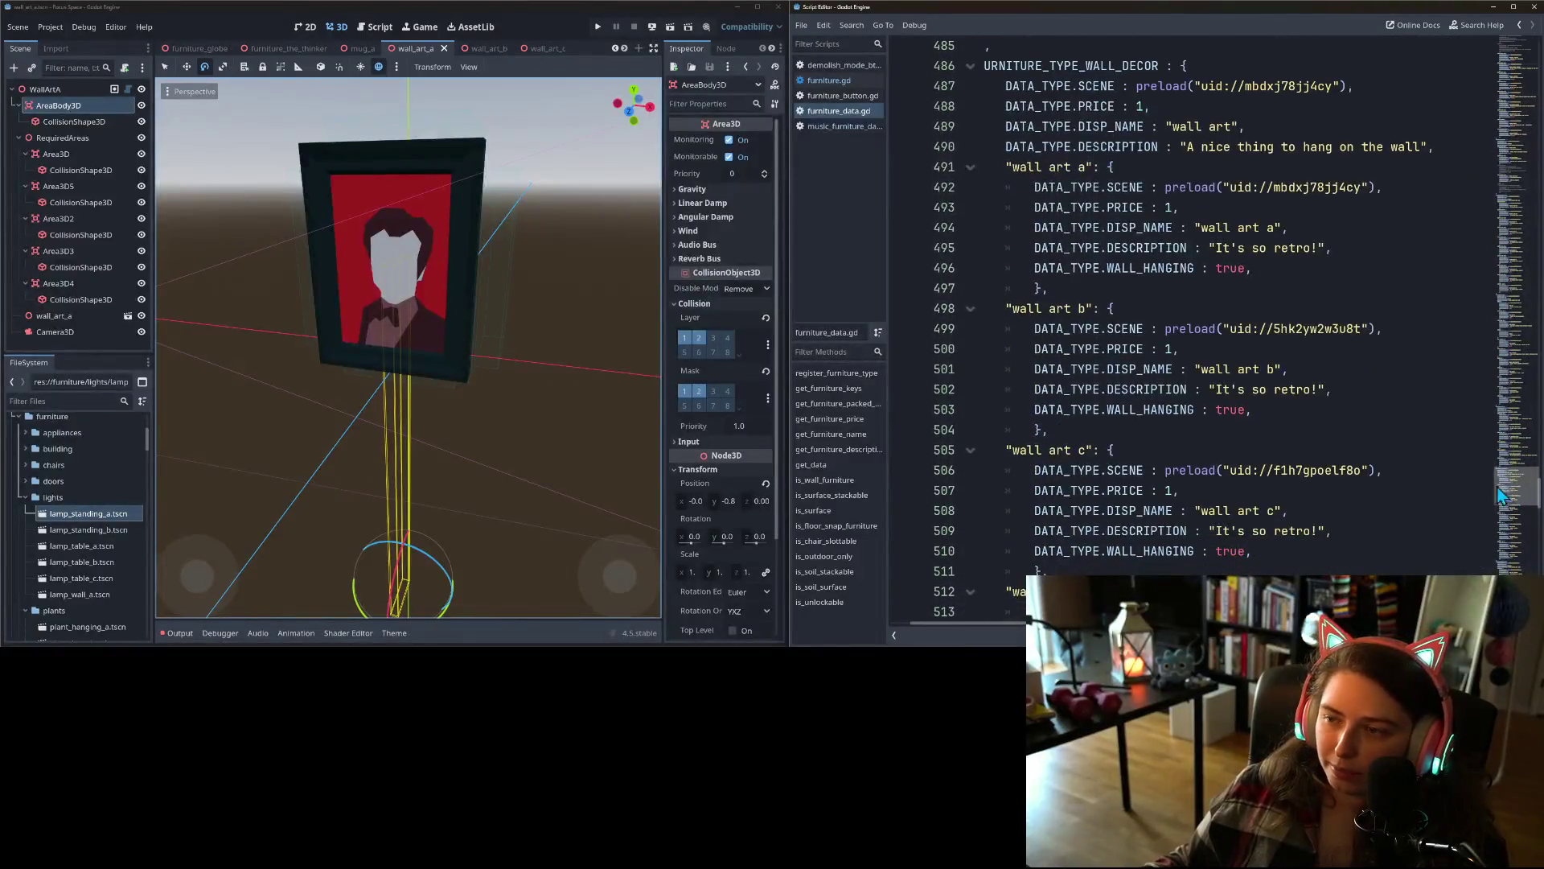
click(1242, 208)
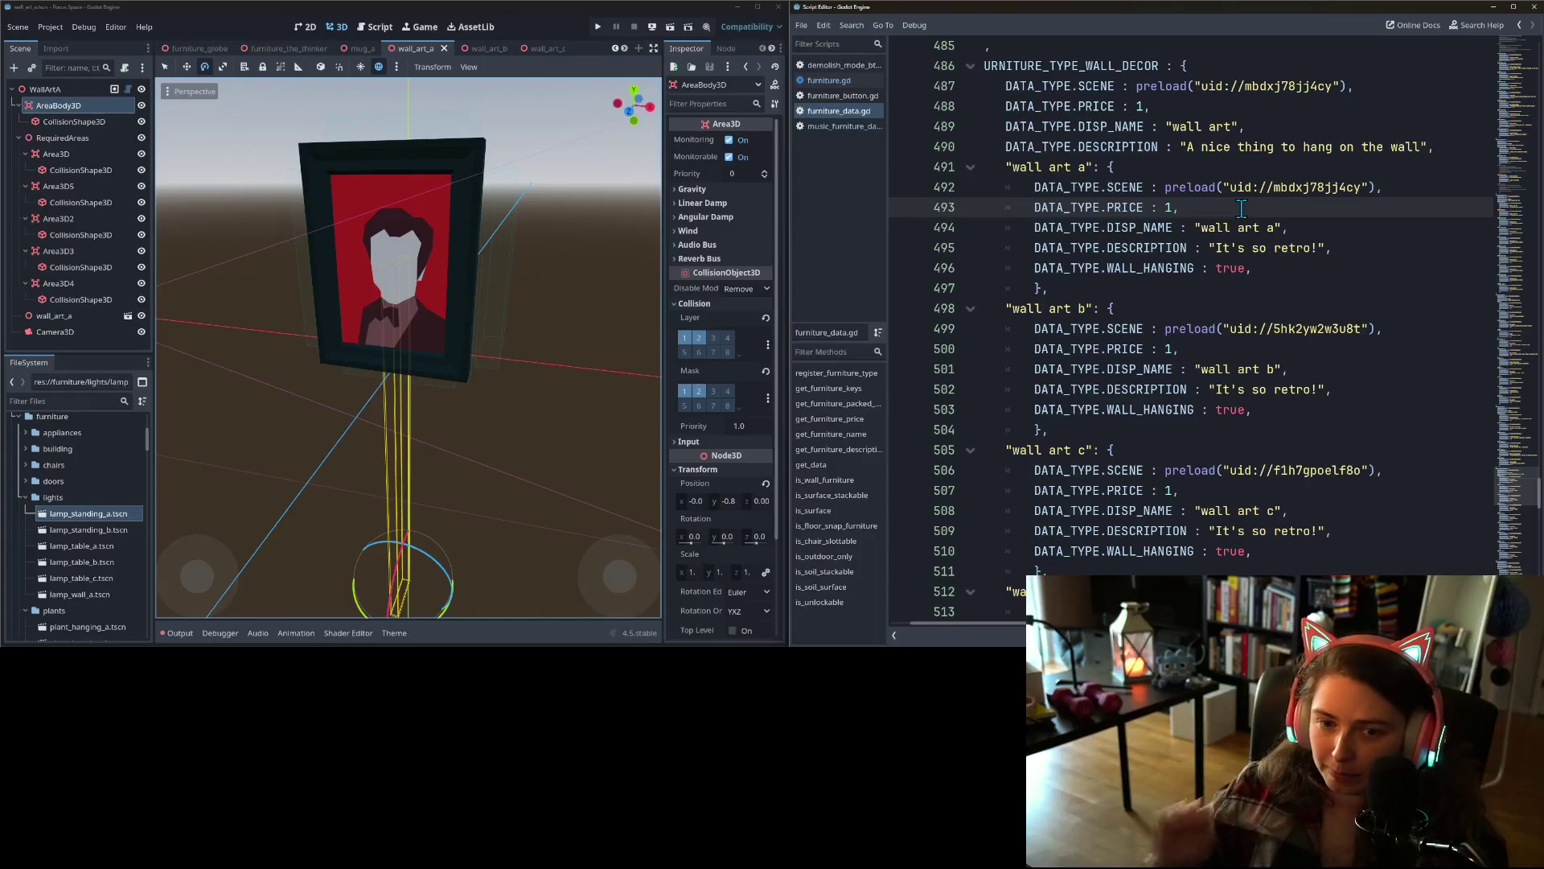
drag(1201, 228, 1277, 230)
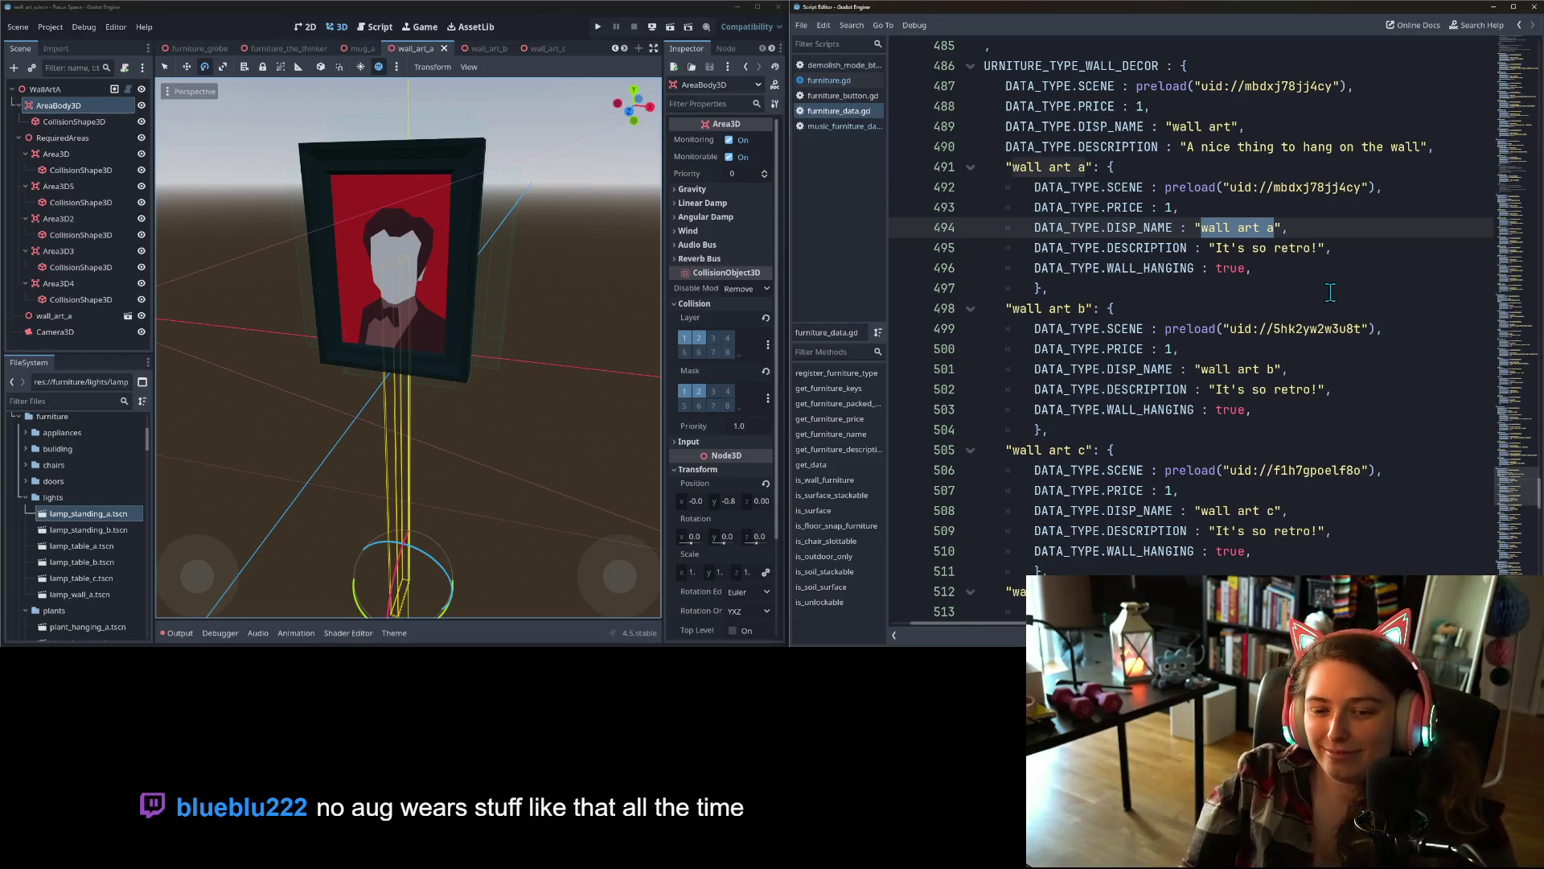
text(man)
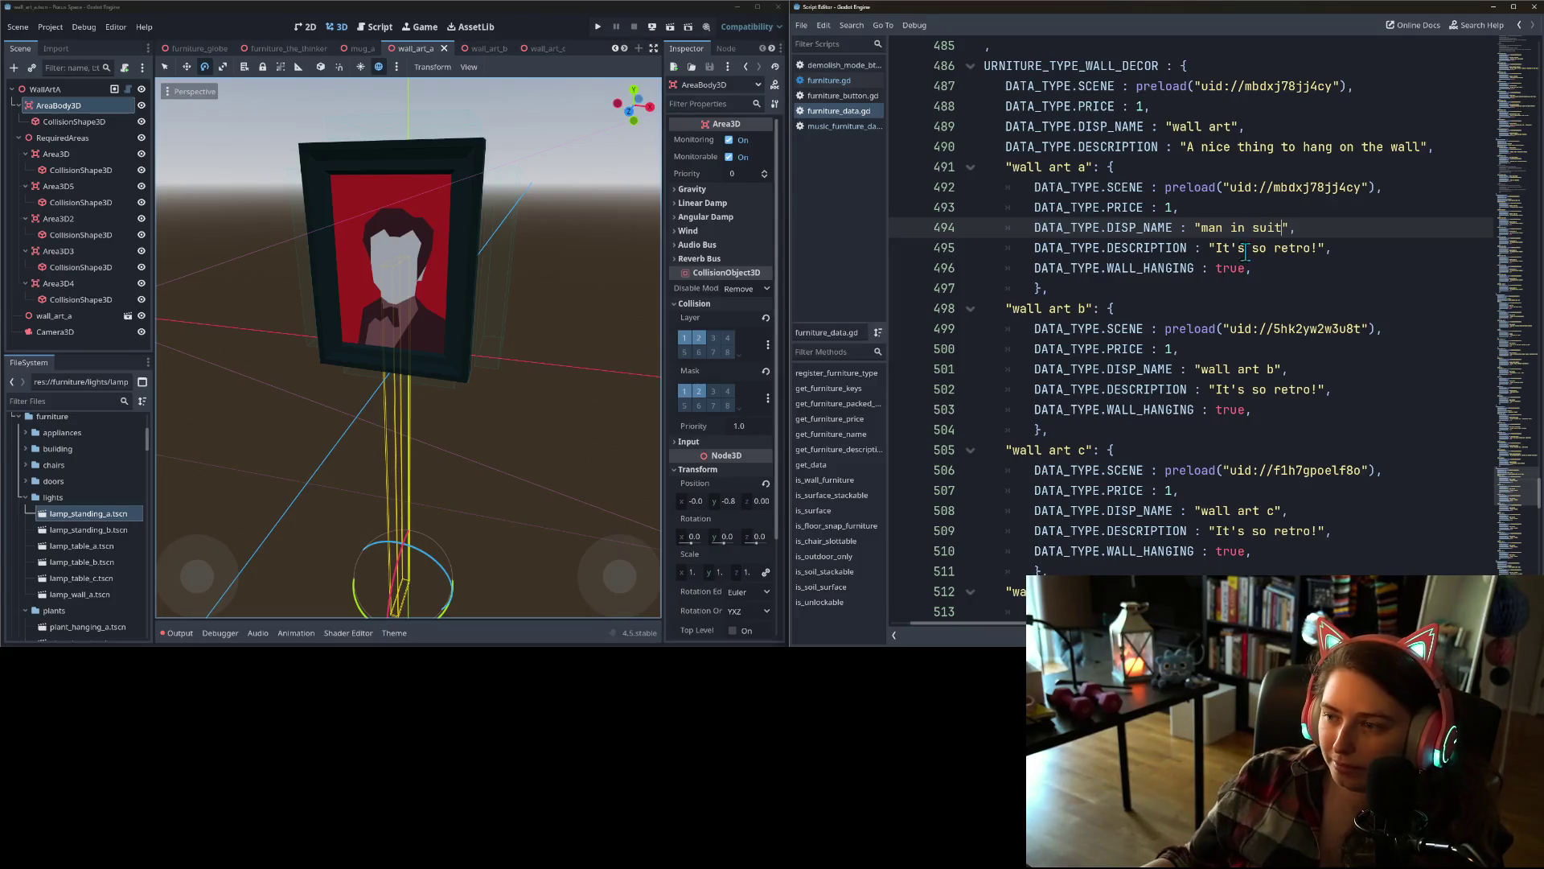
drag(1220, 250, 1316, 250)
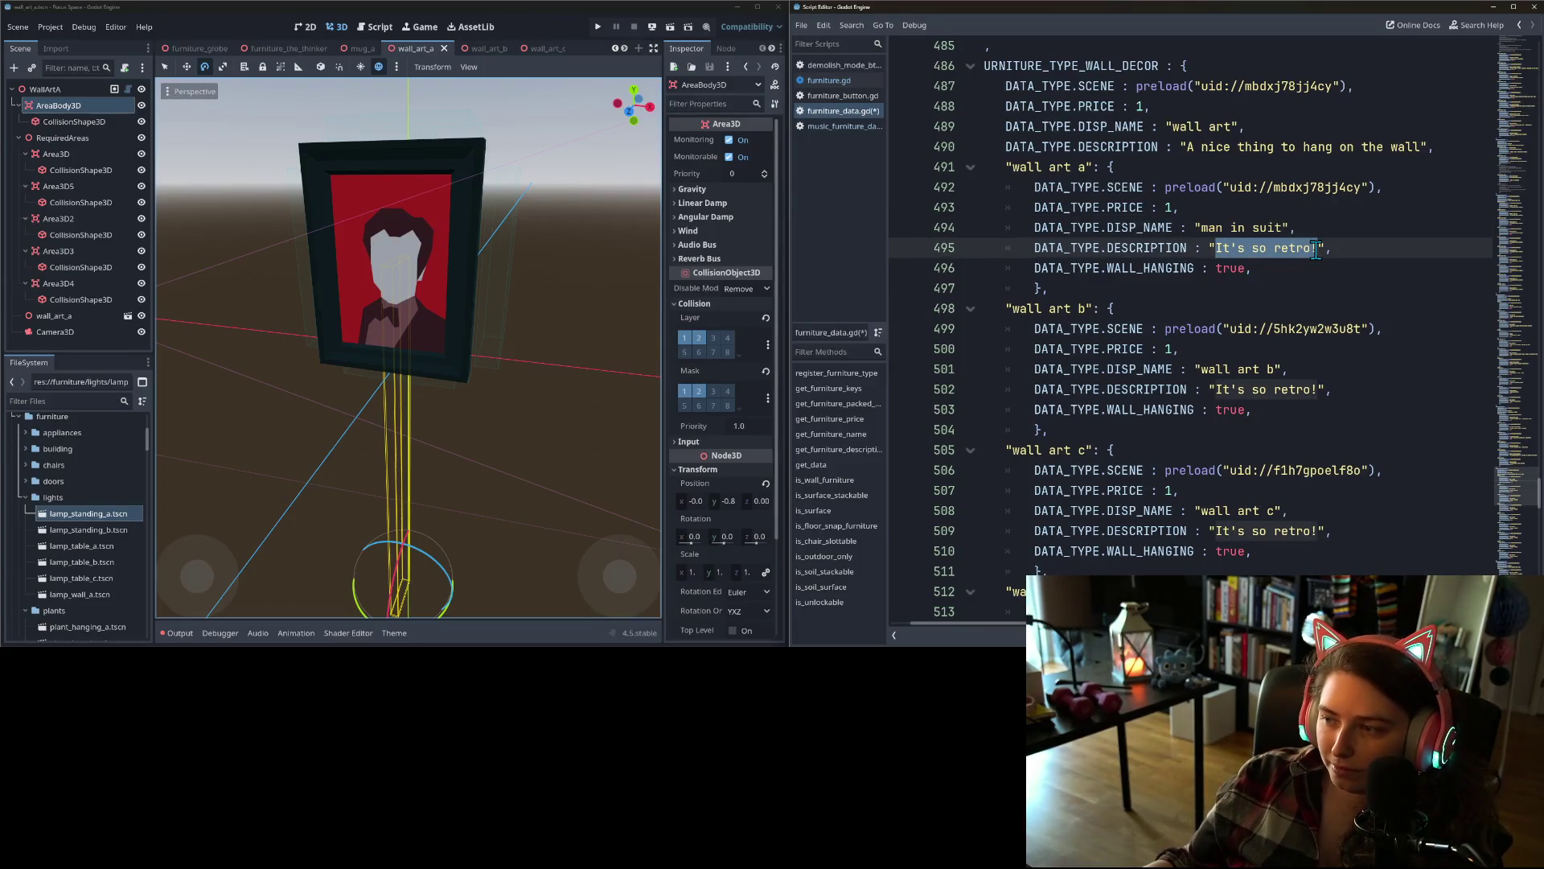
text(a refined )
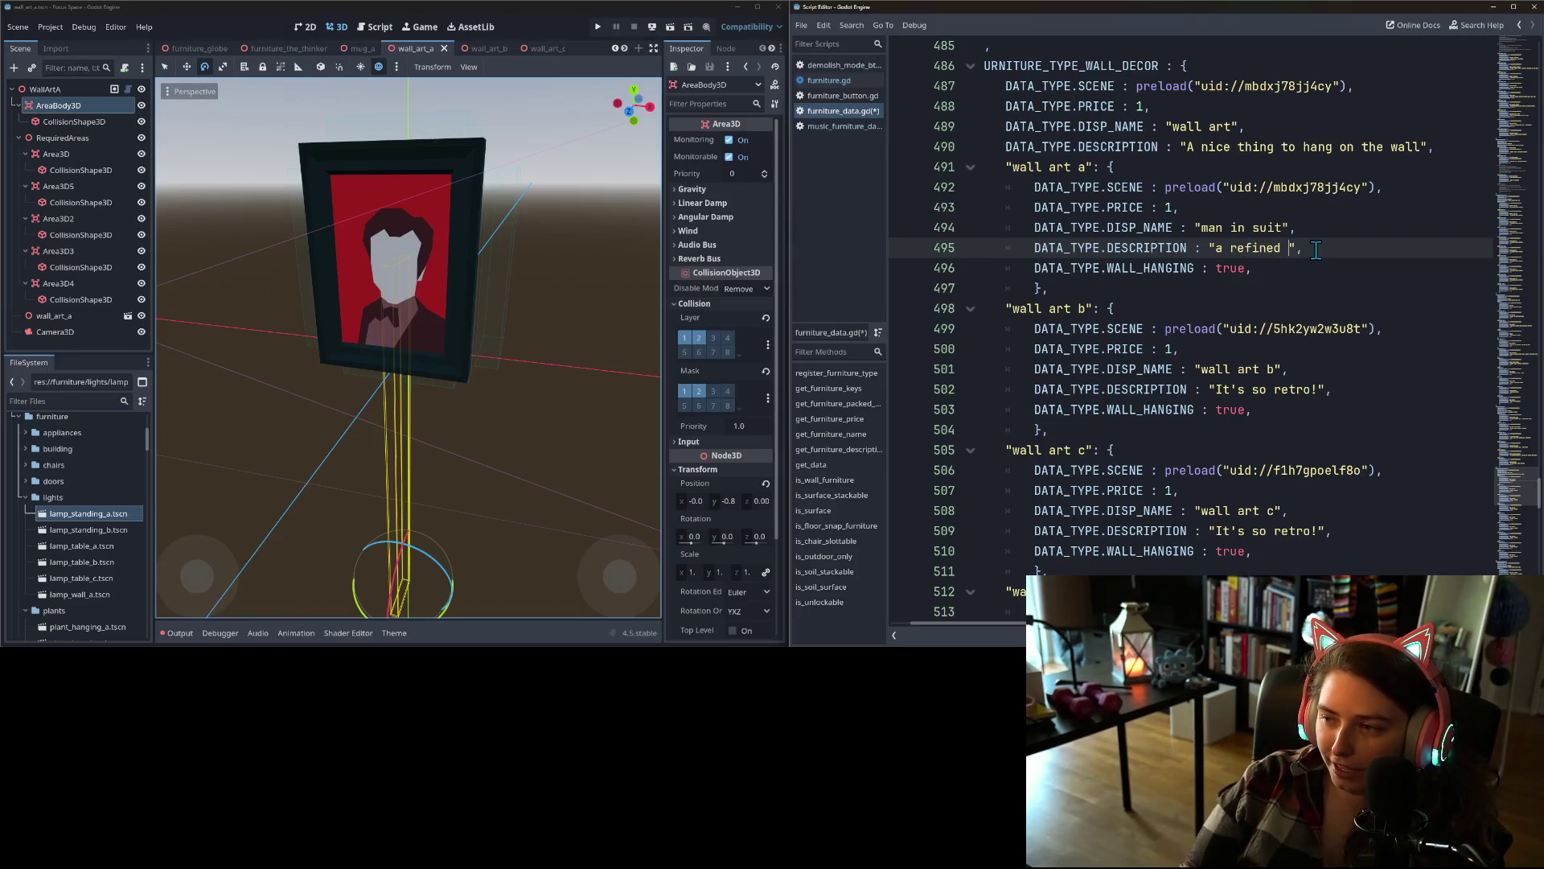
text(gene)
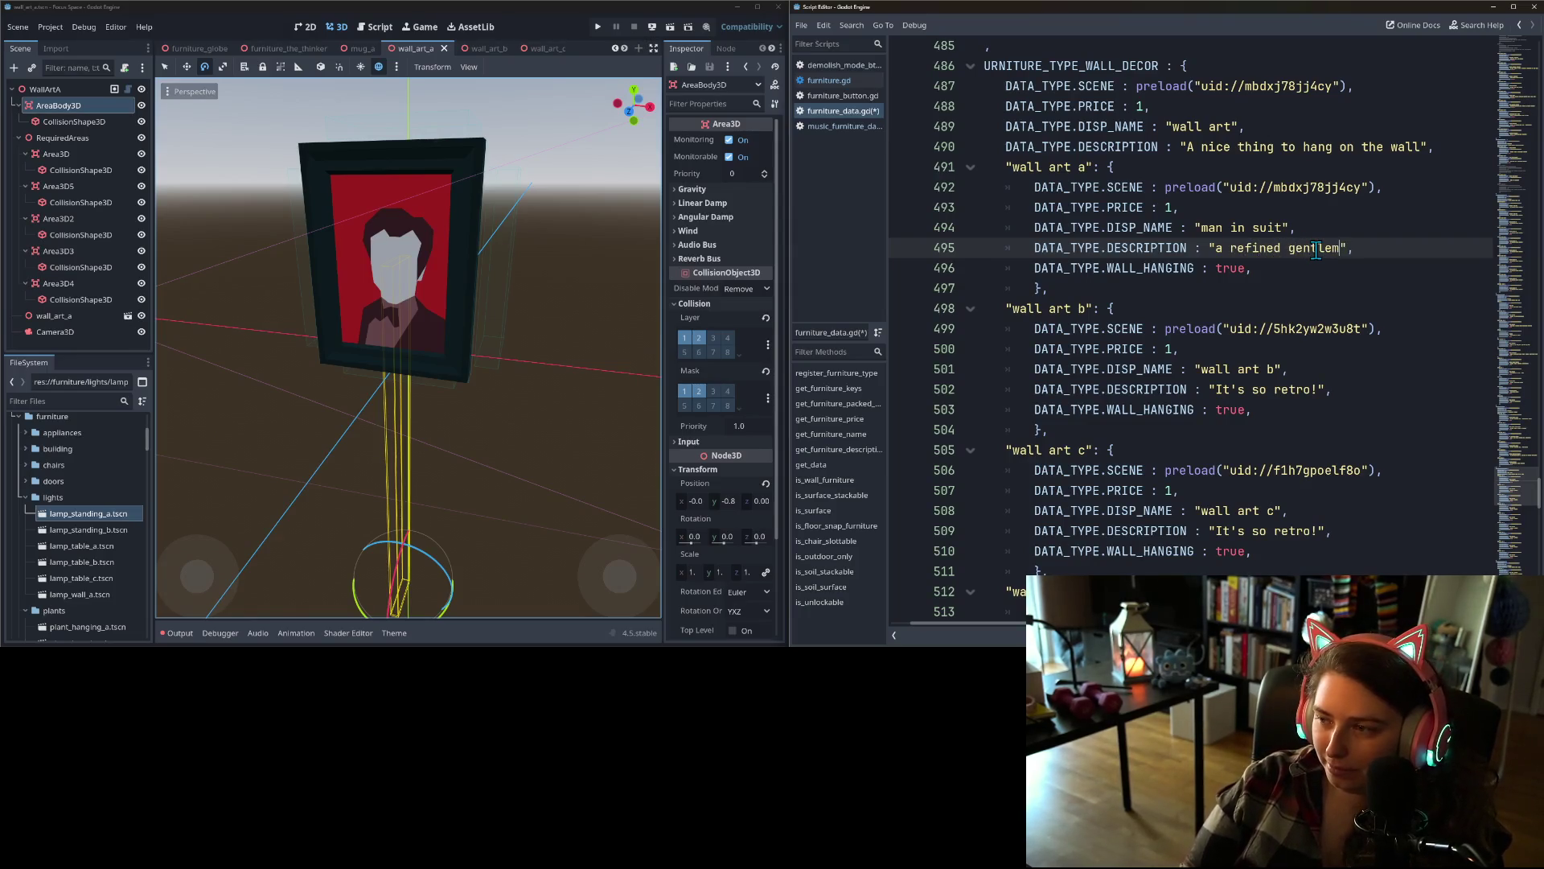
text(an)
- Open the wall_art_b scene and select wall art b's display name
click(476, 50)
click(1248, 312)
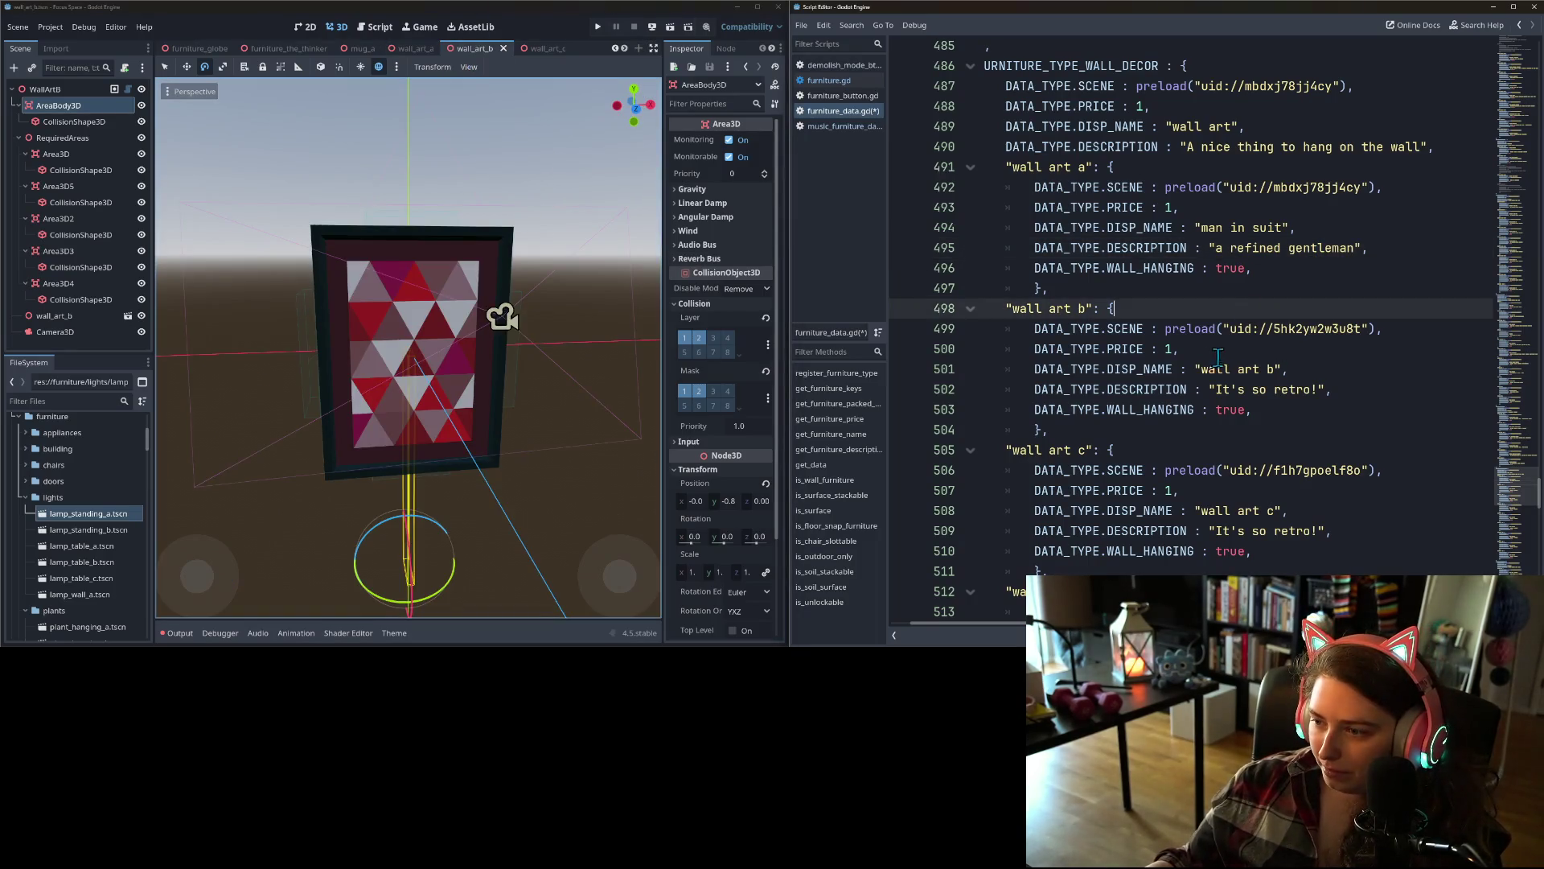
drag(1201, 368, 1275, 368)
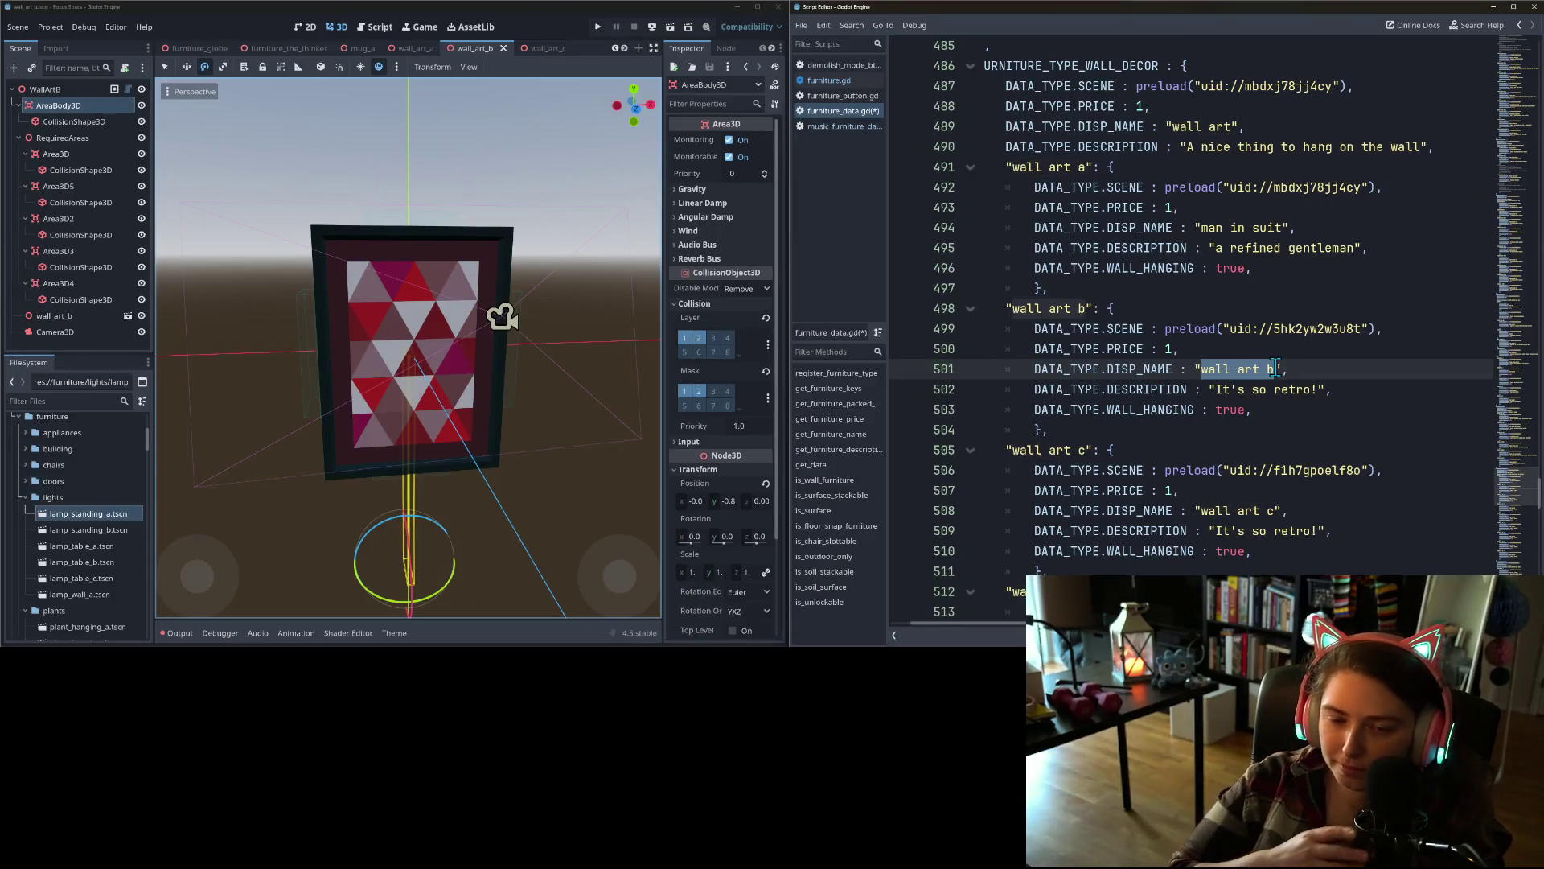